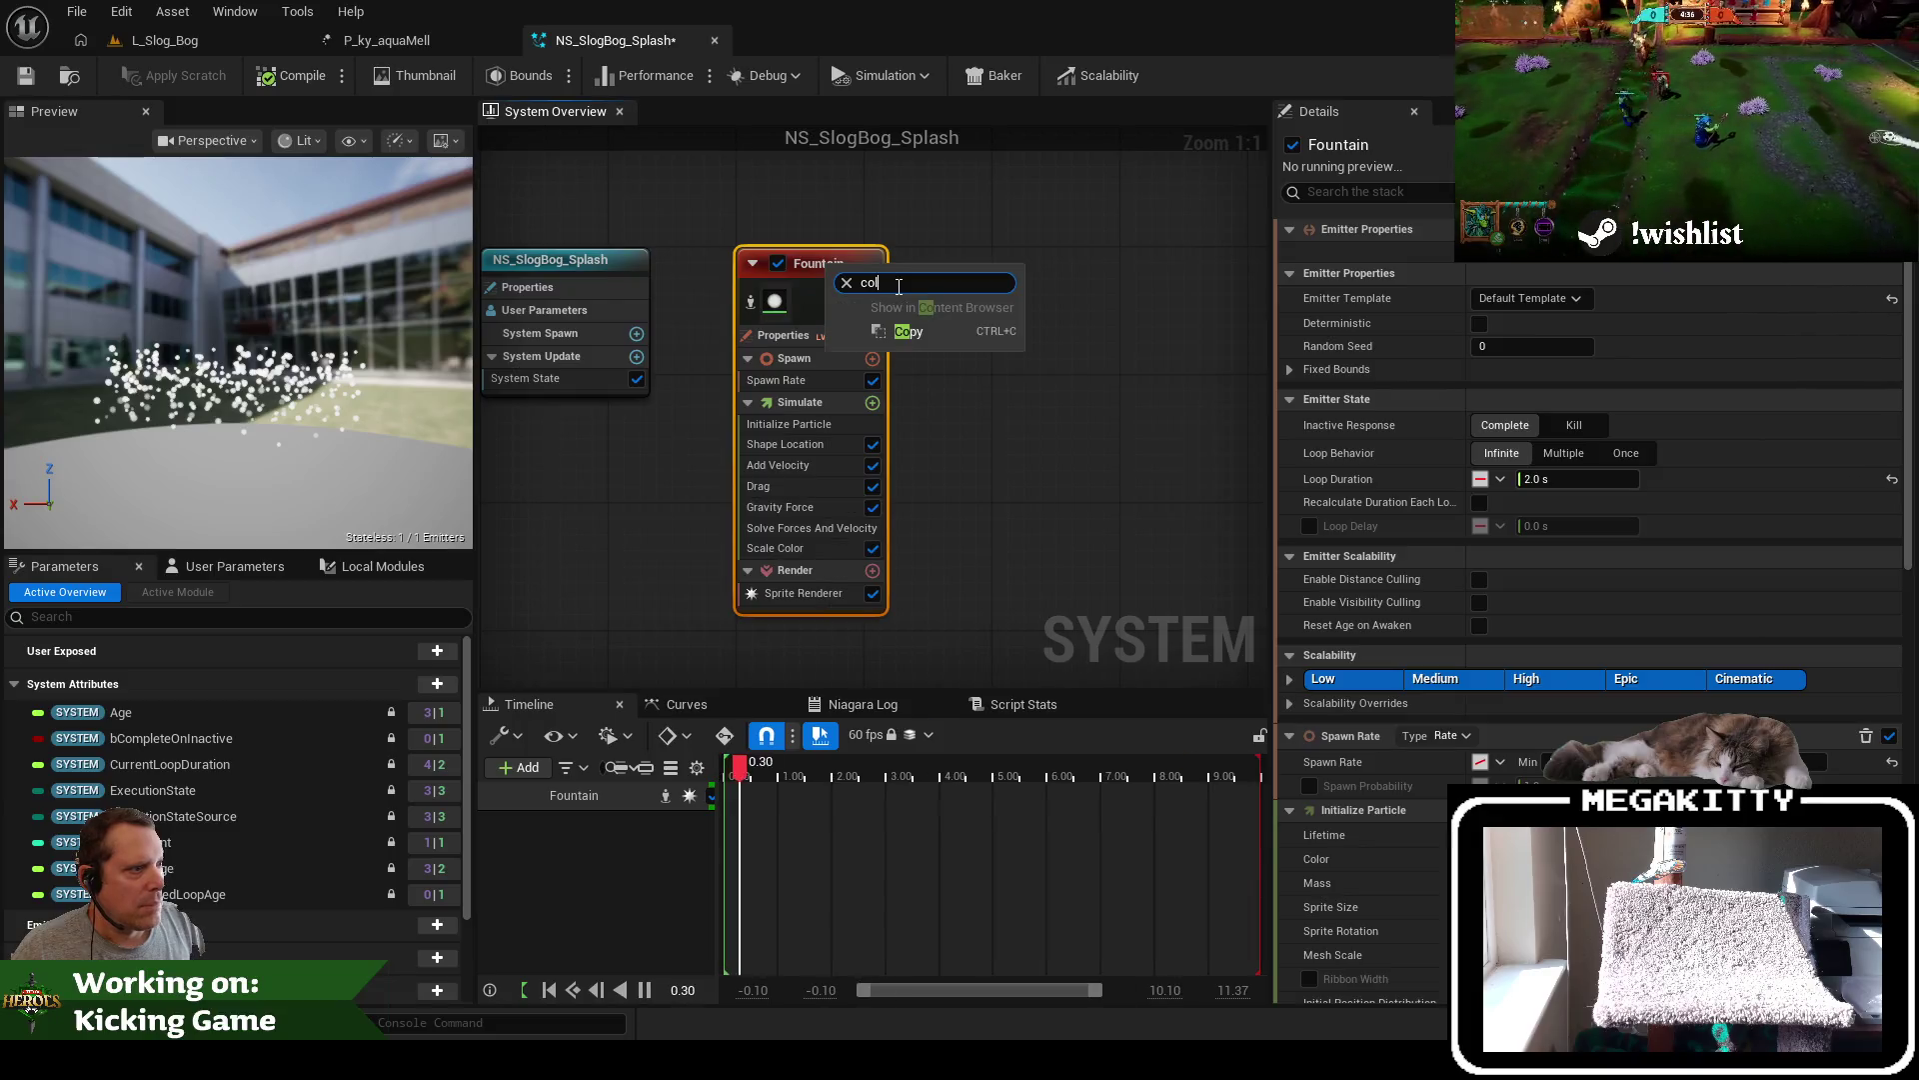
Open the curve of the Fountain emitter's Scale Color module
key(Return)
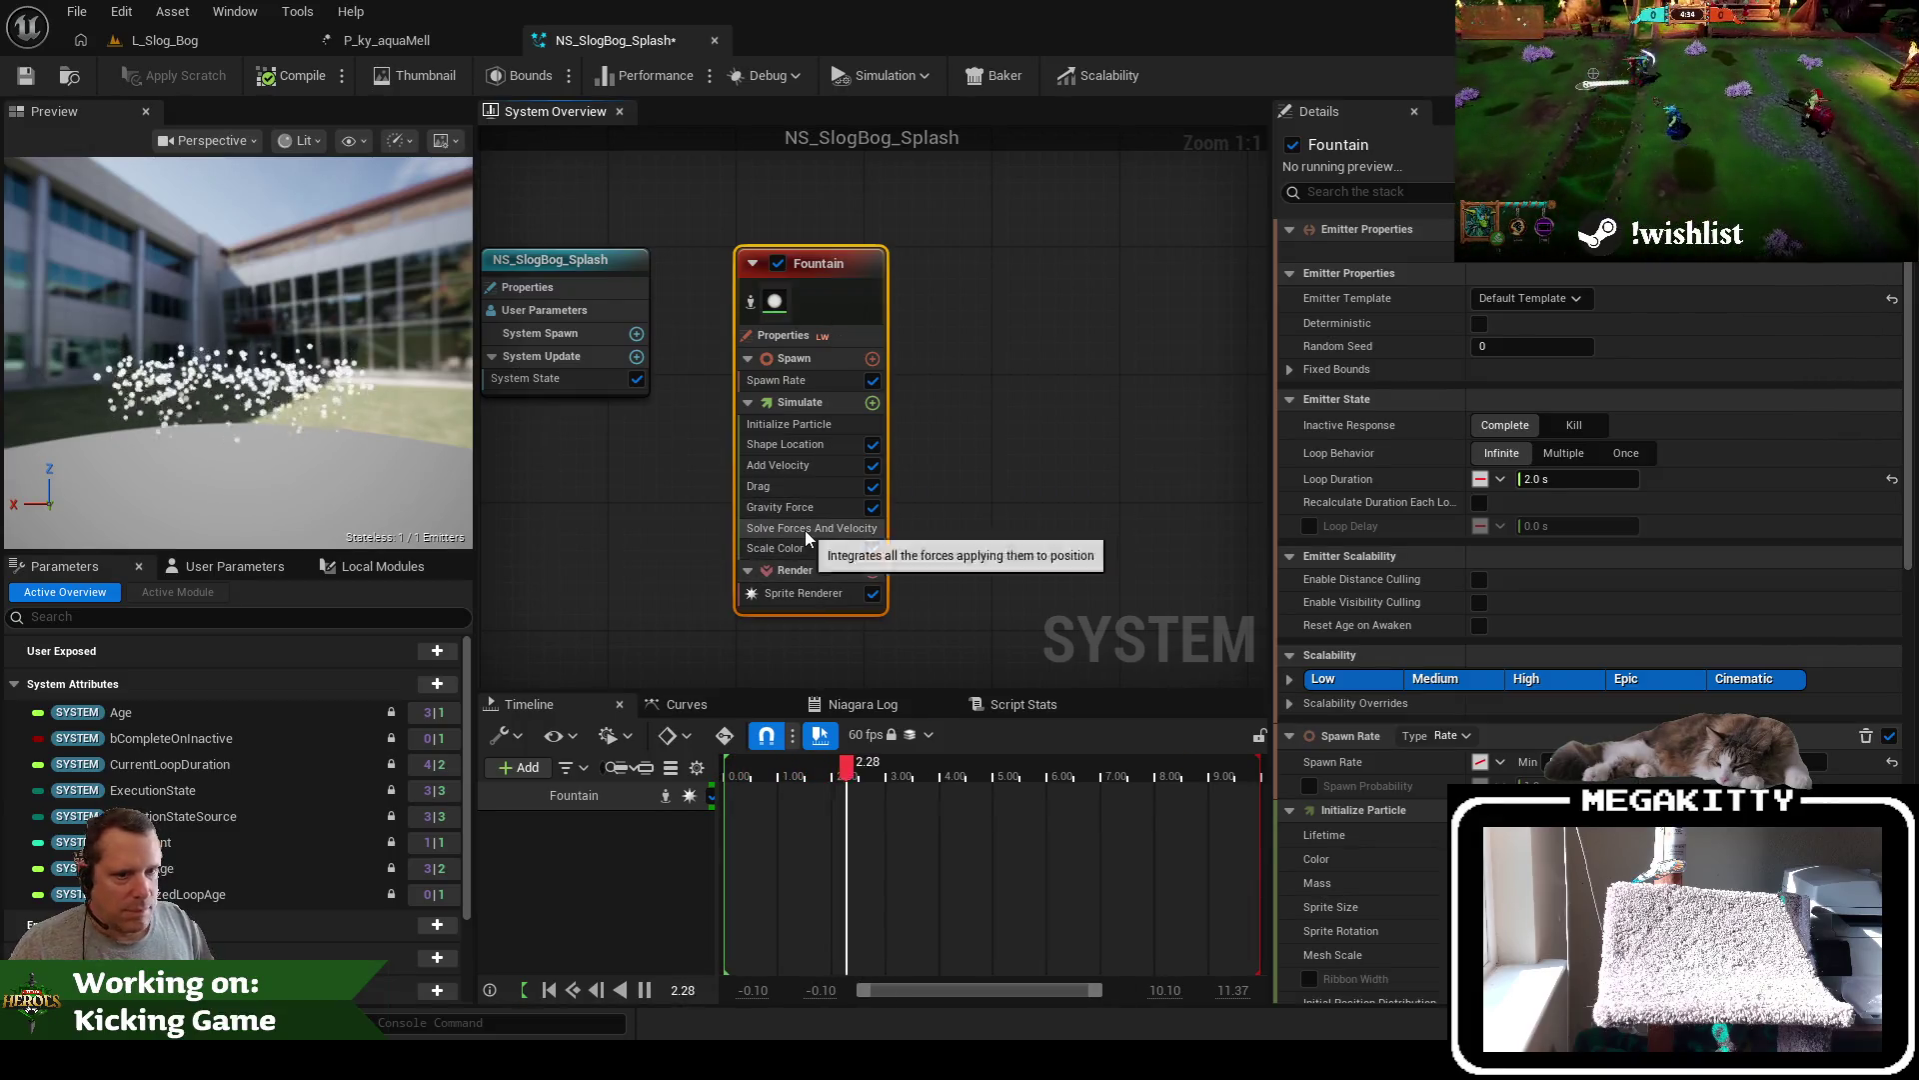
click(806, 530)
click(790, 550)
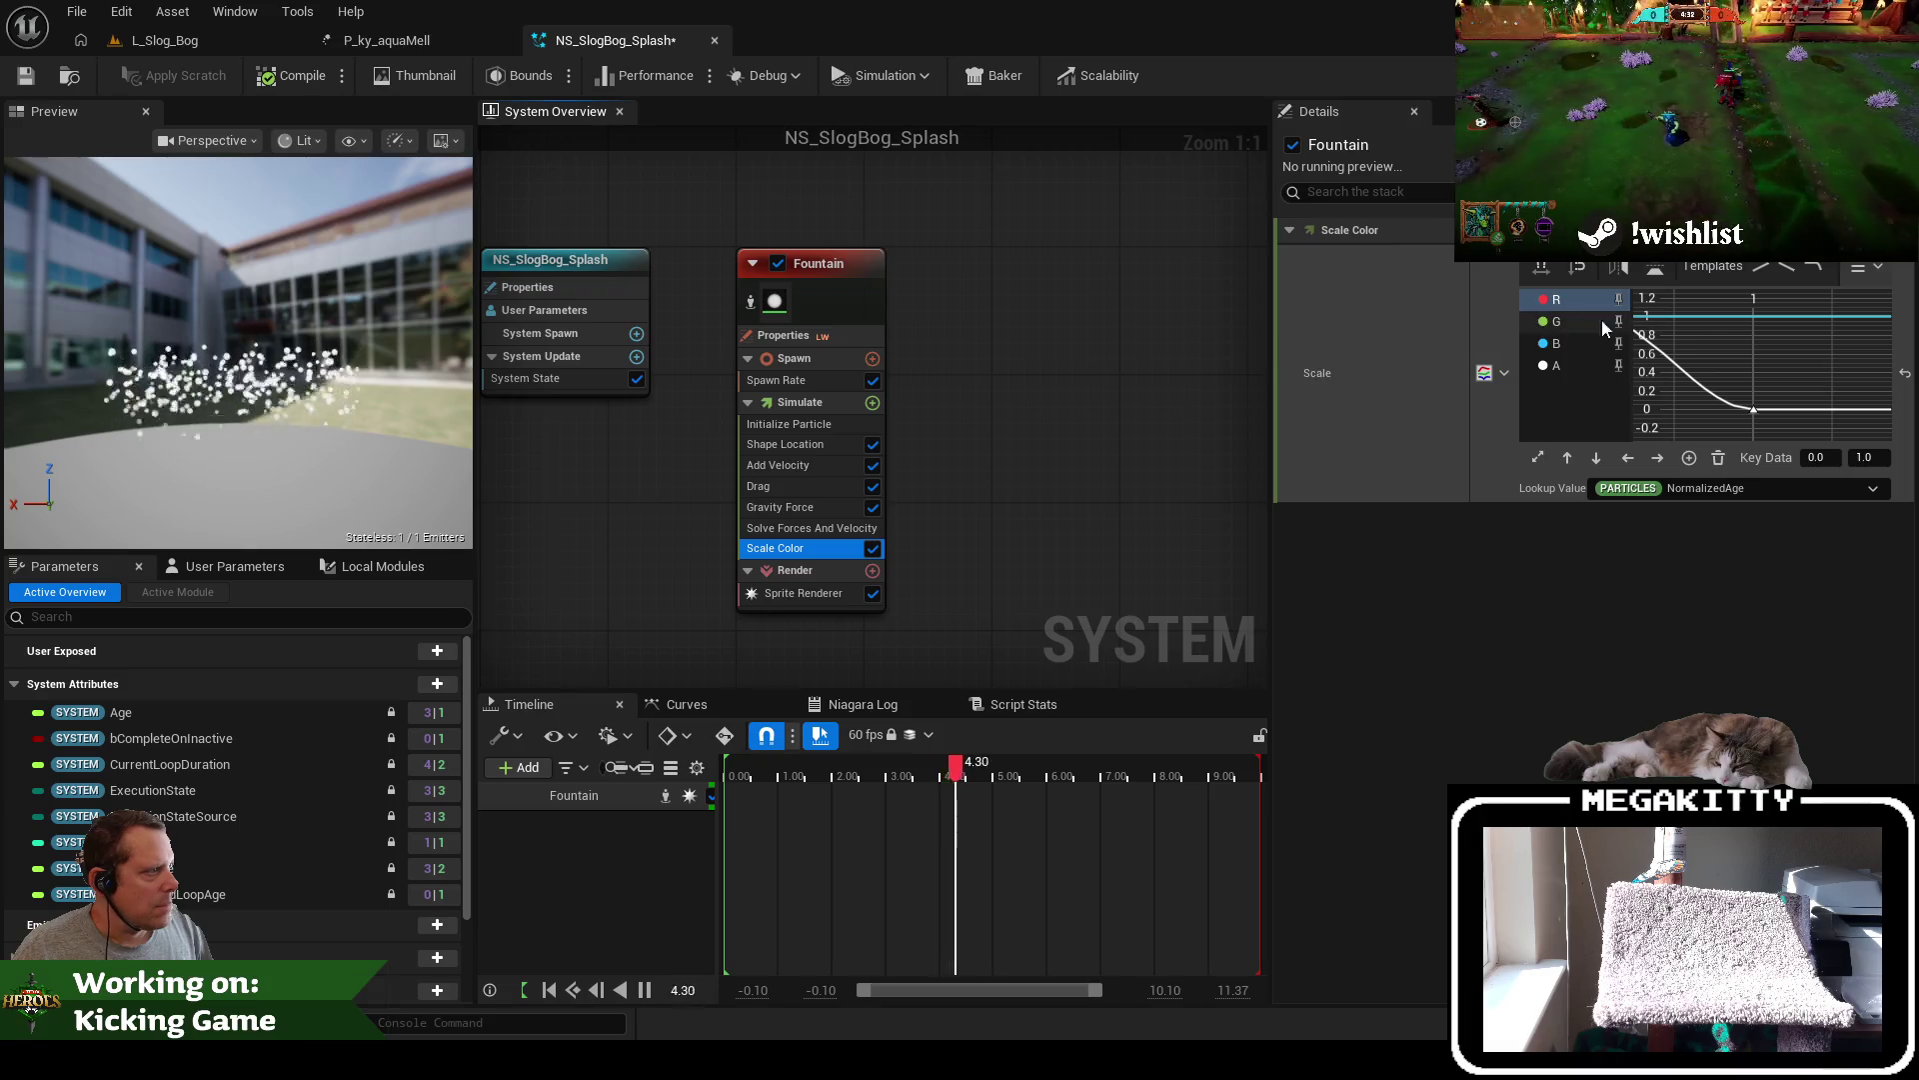
right_click(1711, 314)
key(Escape)
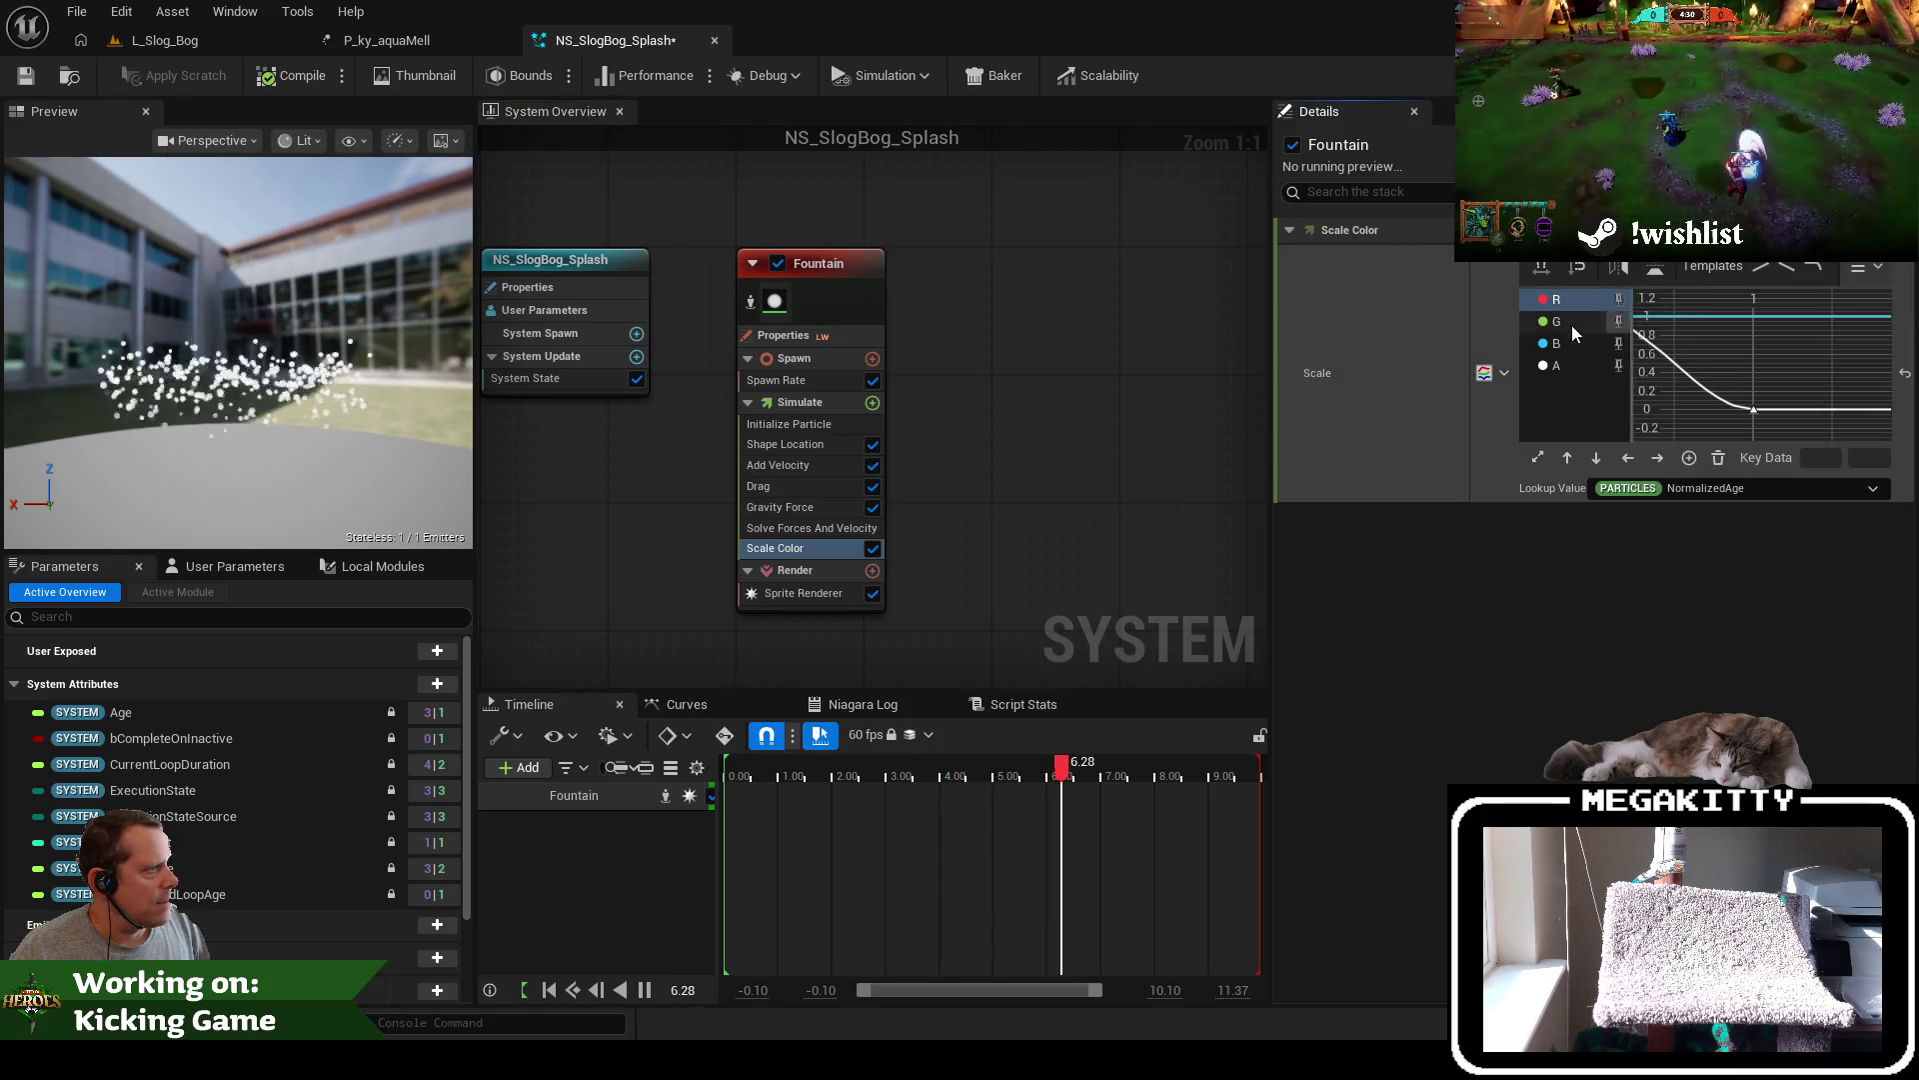
Widen the curve editor and inspect the red and green channel keys
drag(1463, 383, 1348, 384)
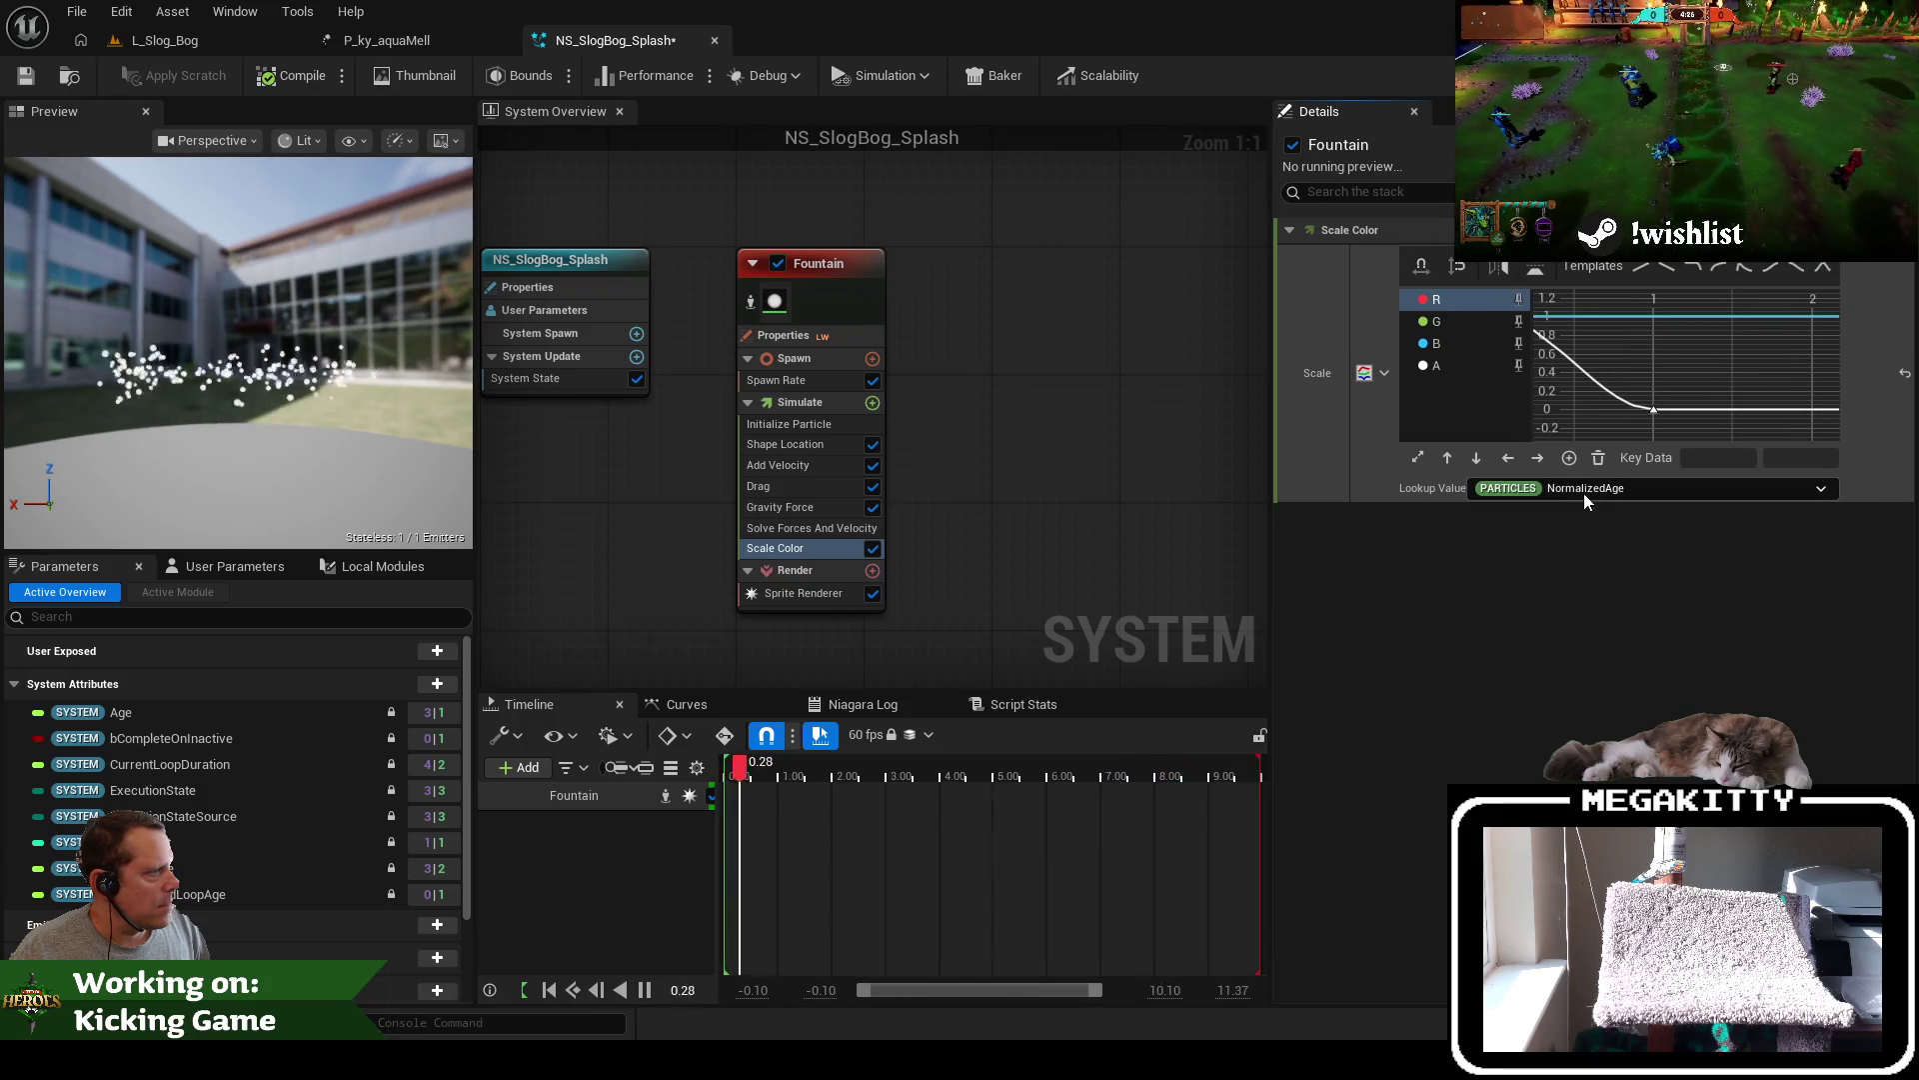
click(1454, 298)
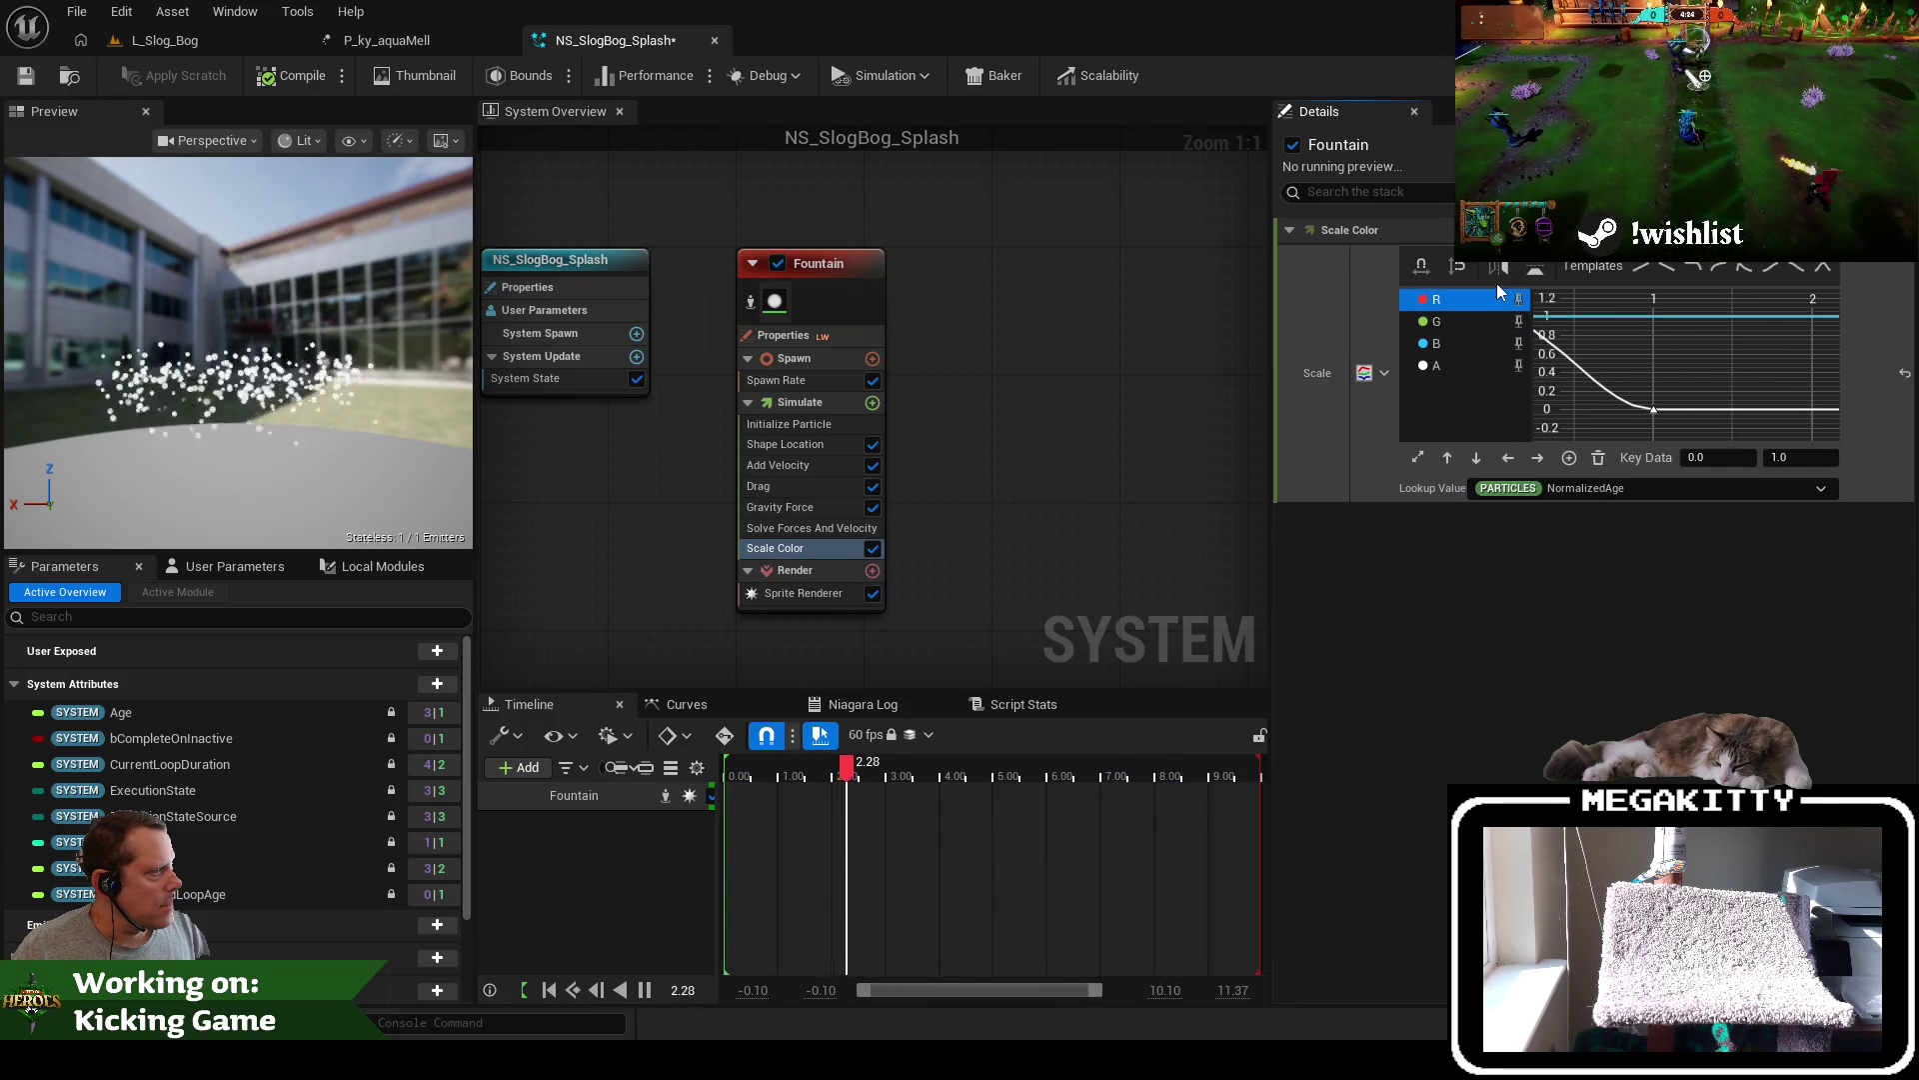
click(1653, 320)
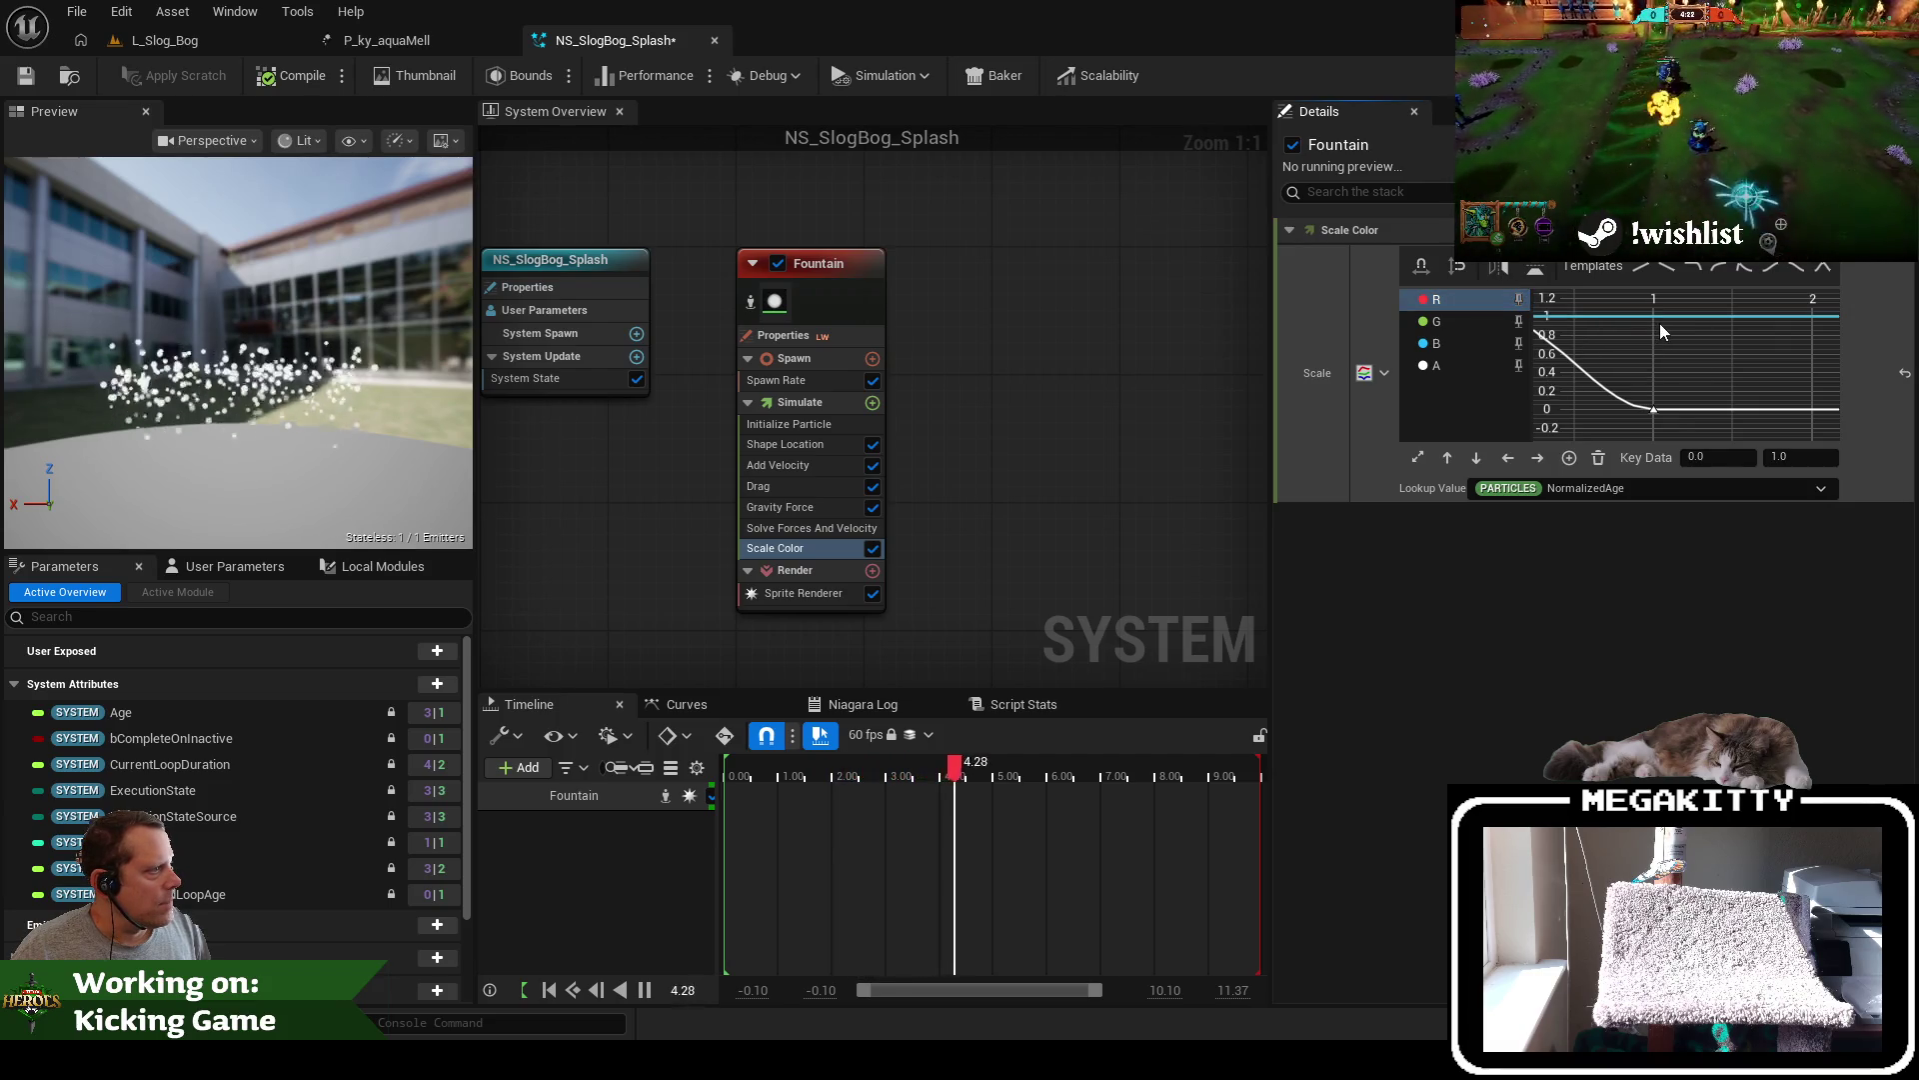
click(1641, 316)
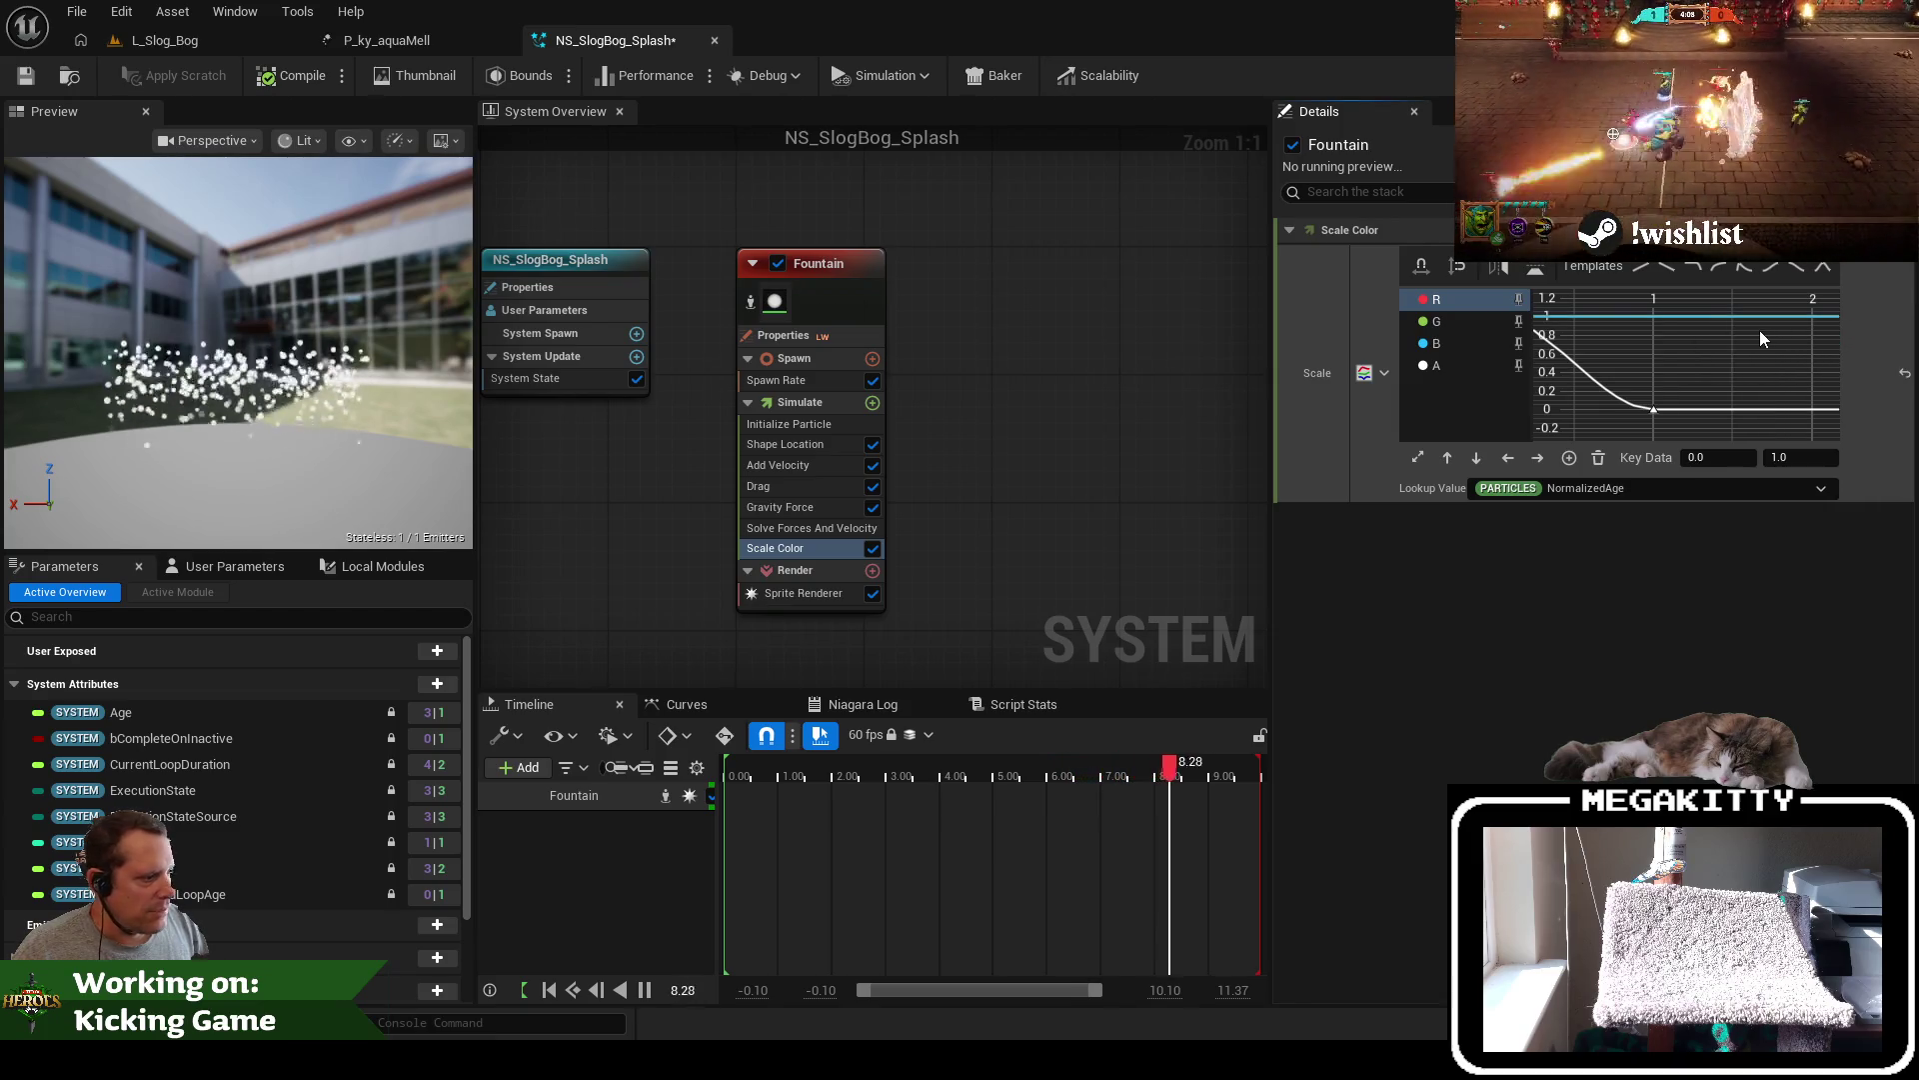
mouse_move(1563, 316)
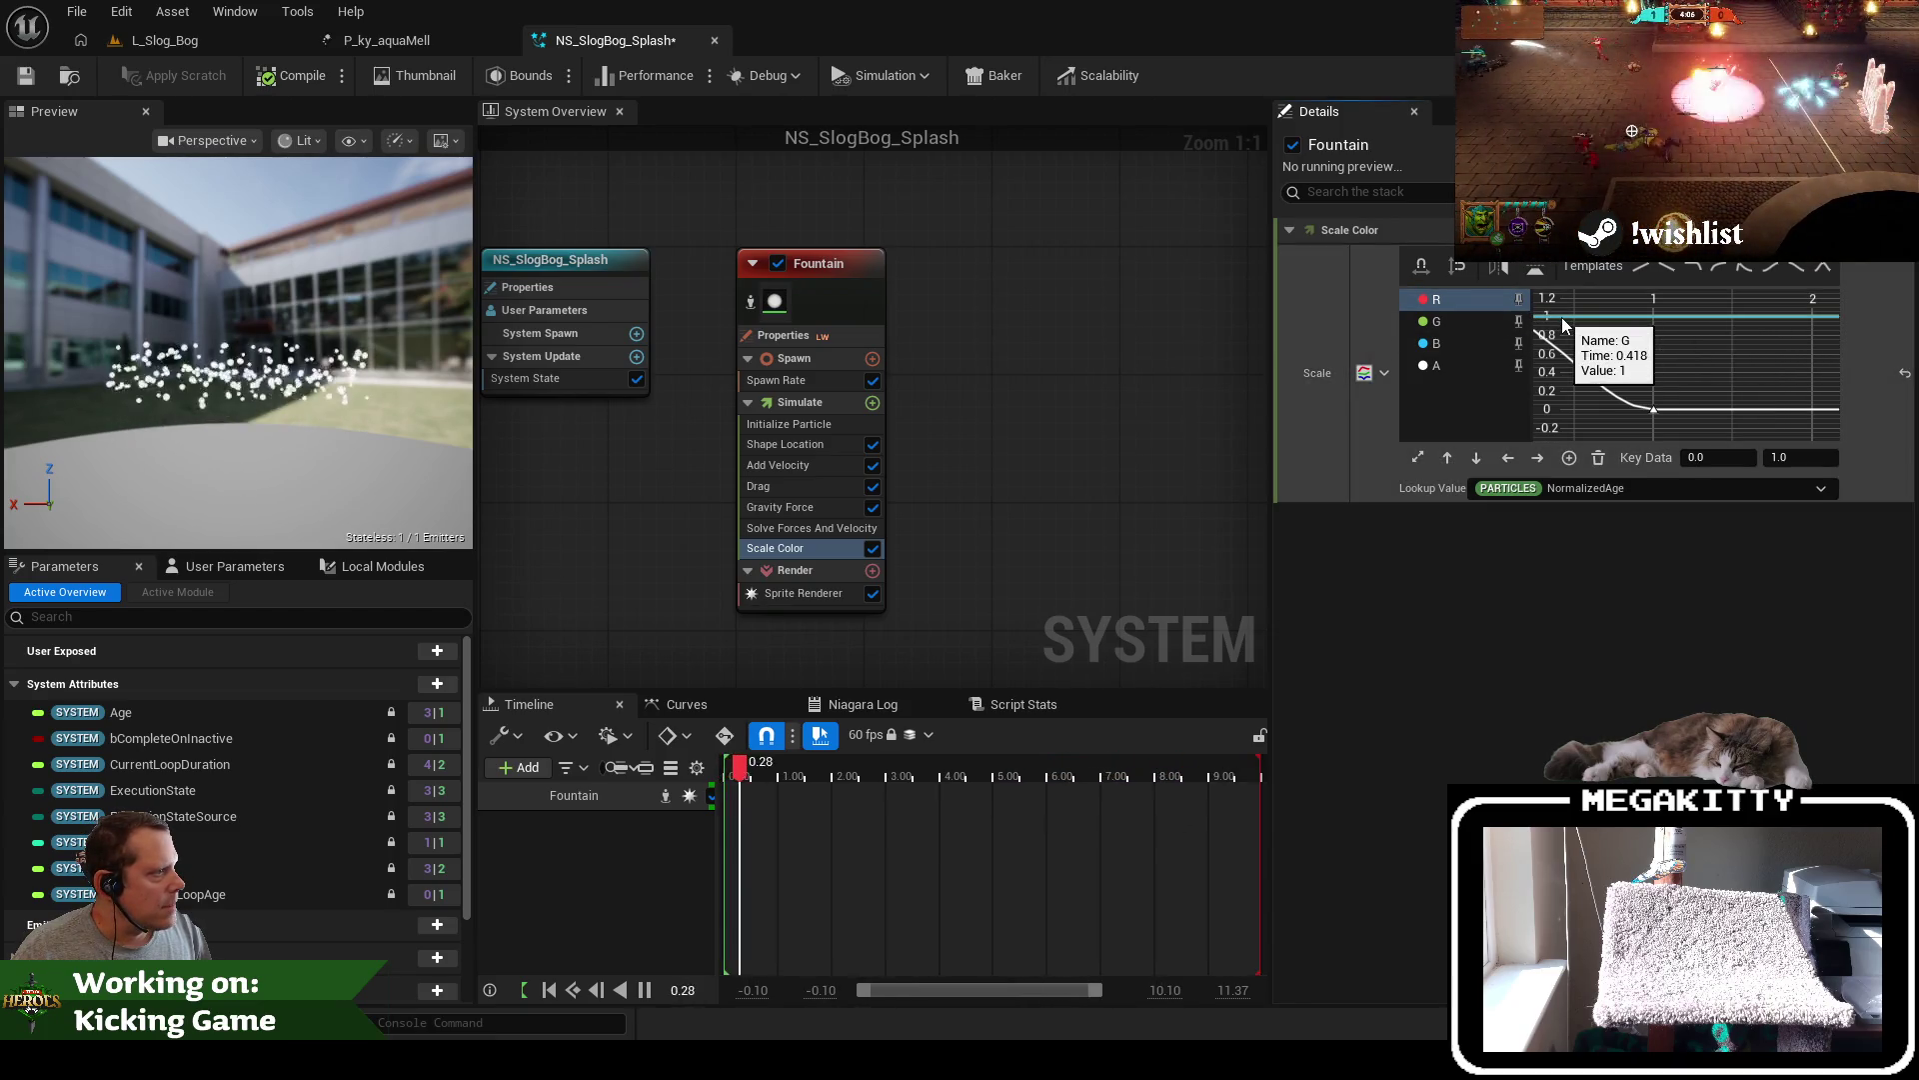
click(1518, 300)
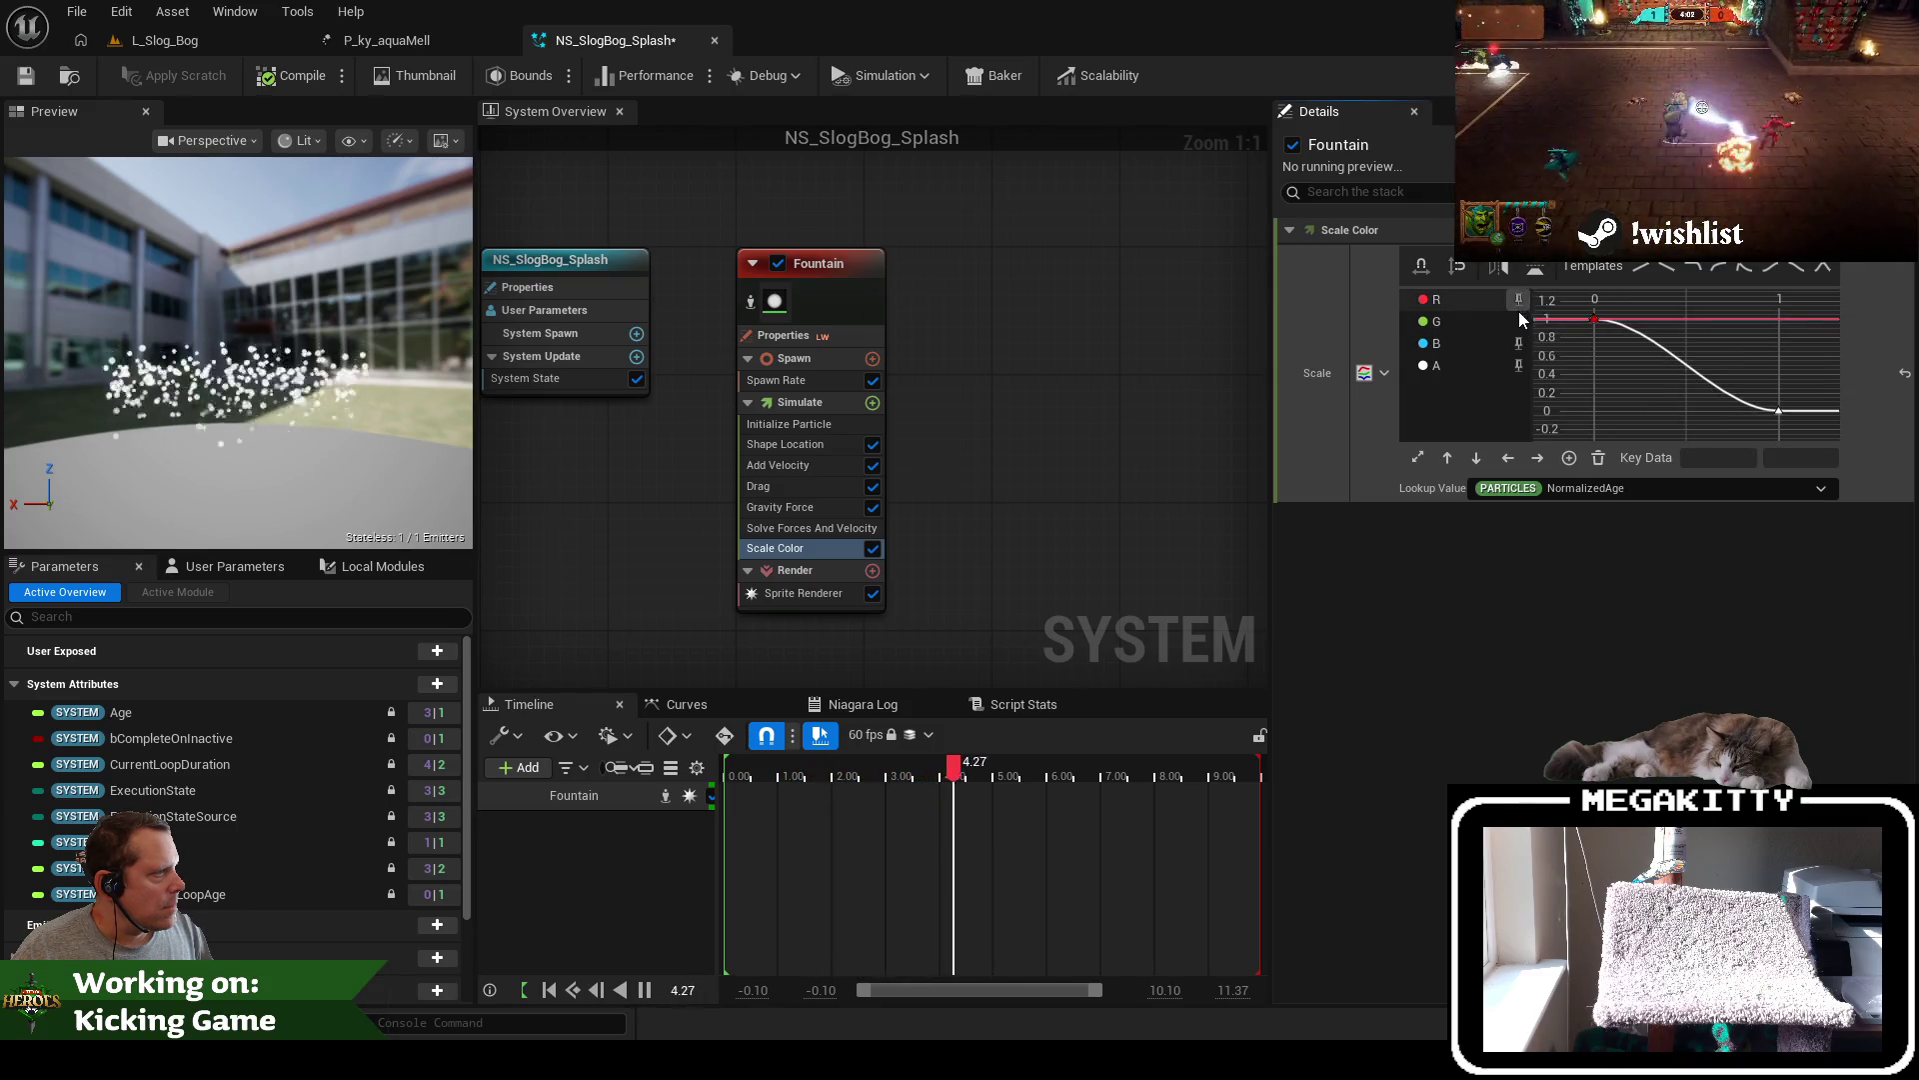
Set the red and blue Scale Color channel keys to 0
click(1517, 321)
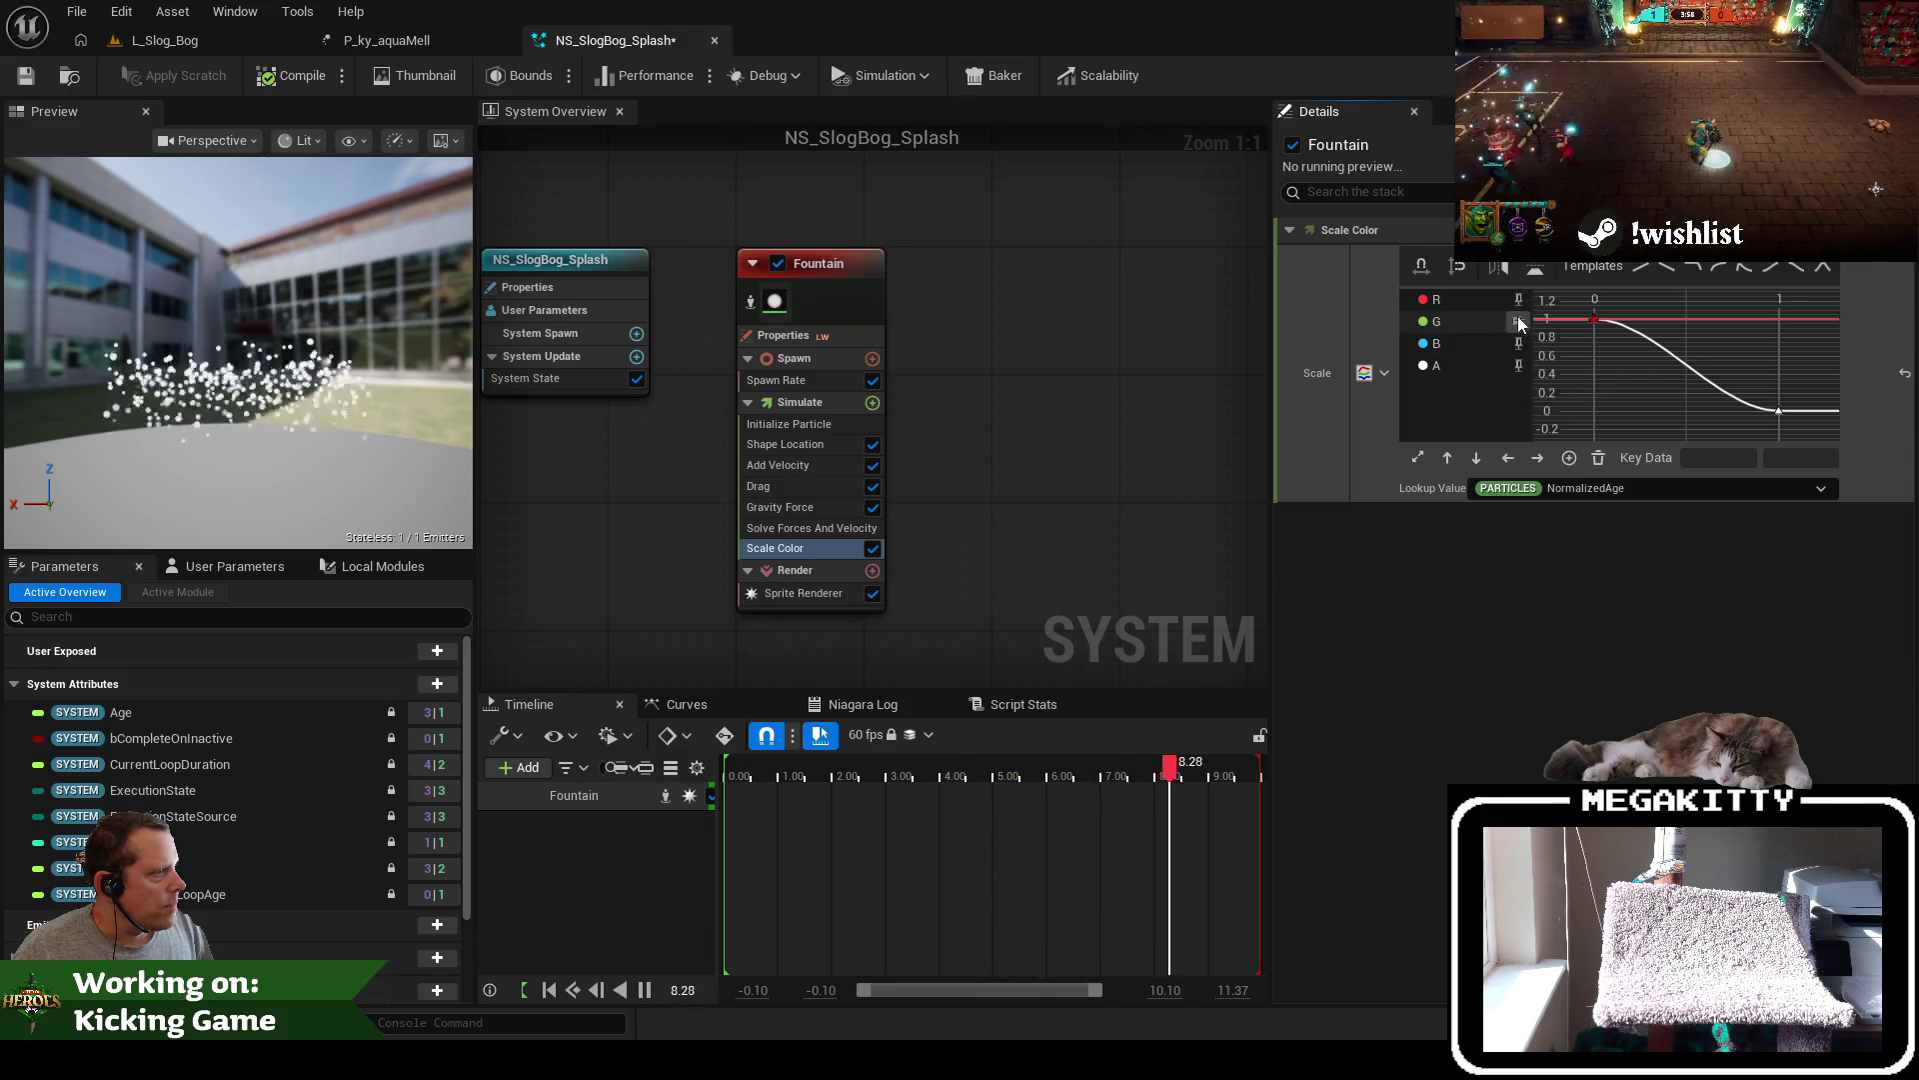
click(1595, 320)
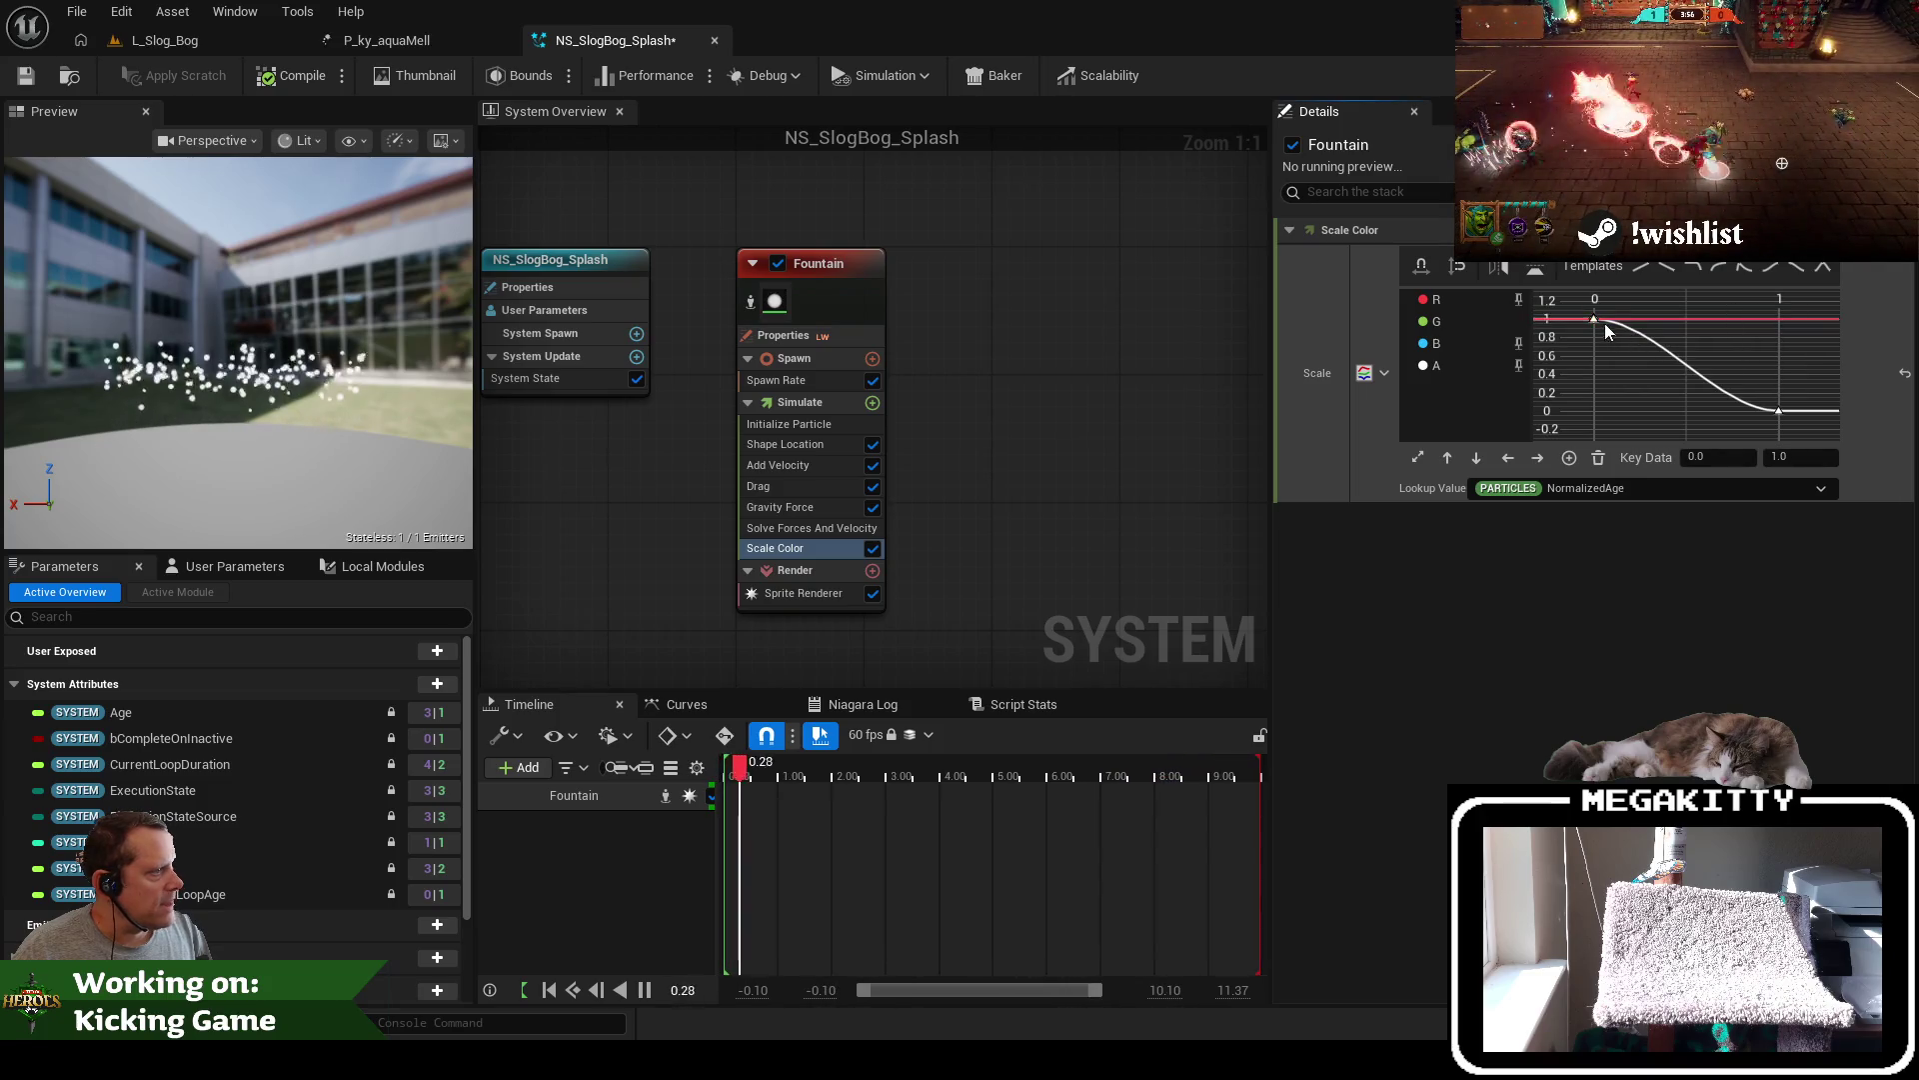
drag(1621, 338, 1562, 299)
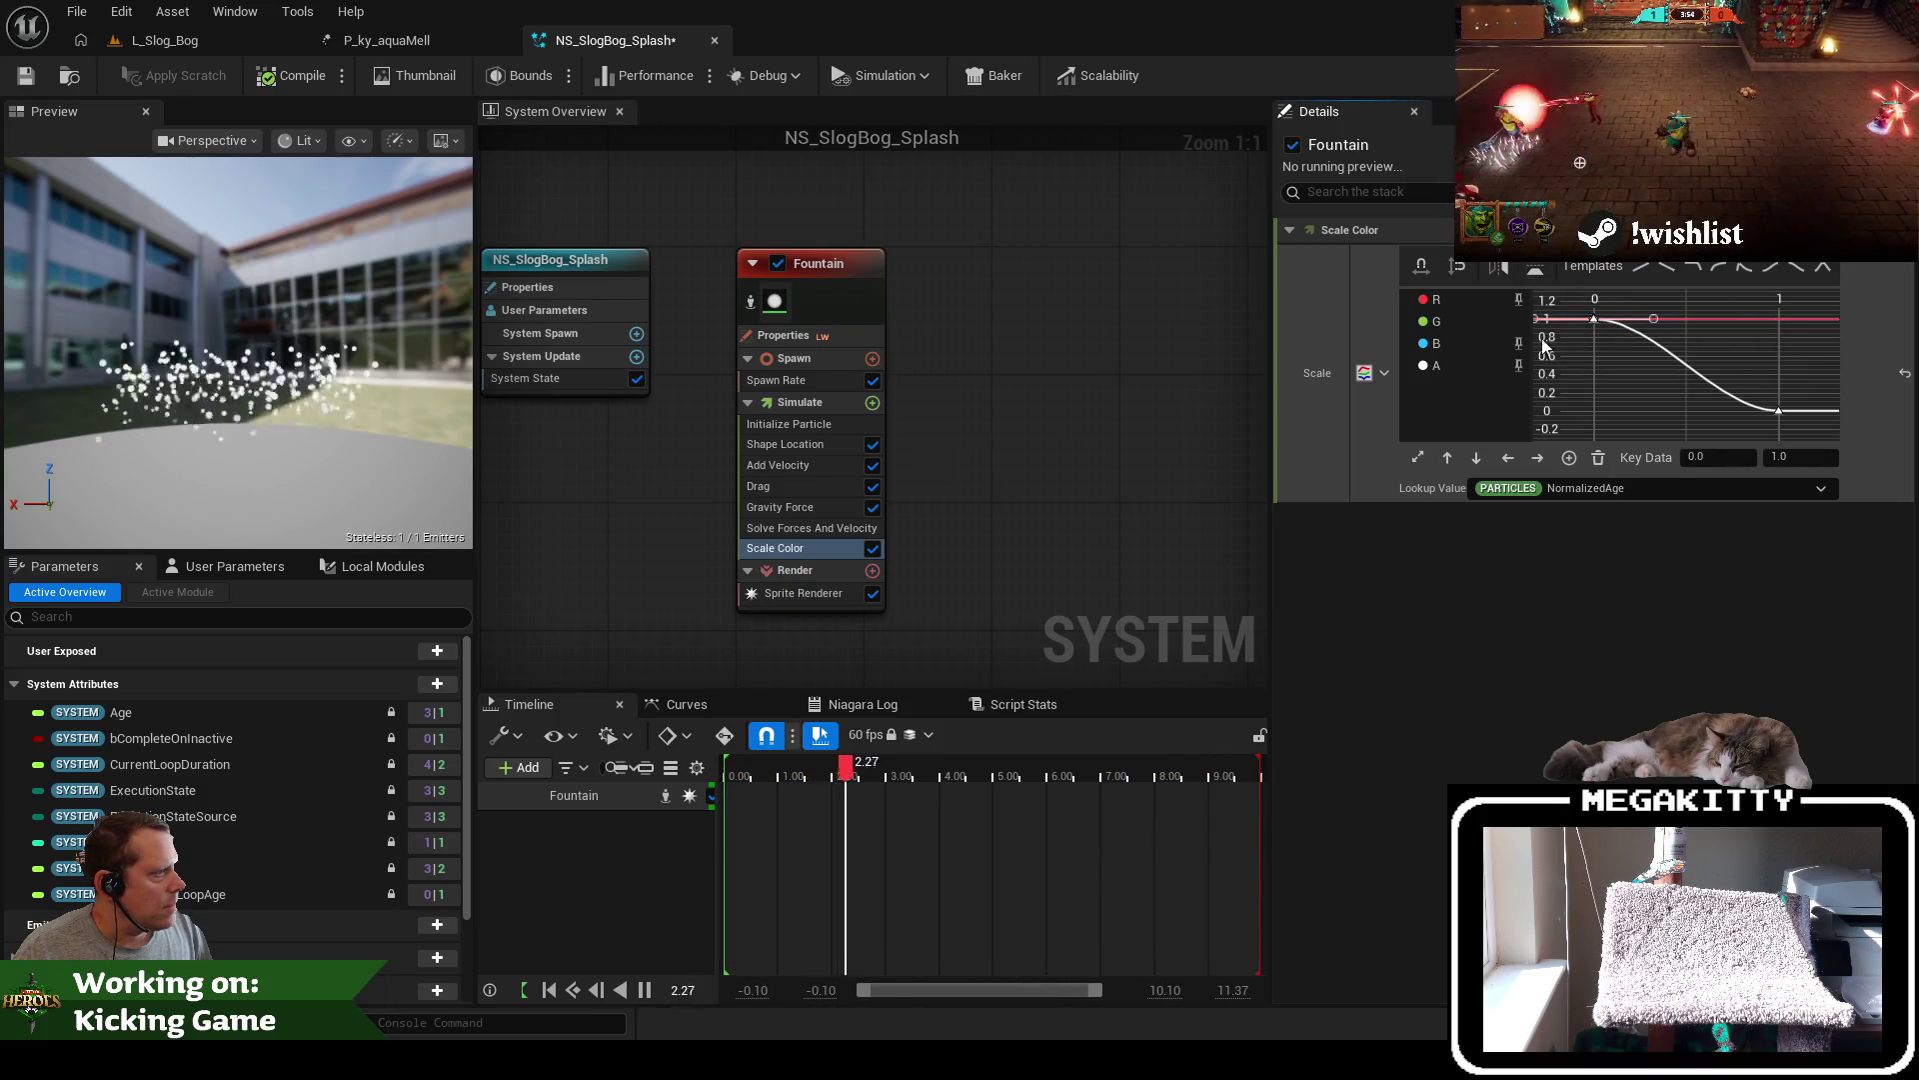
key(f)
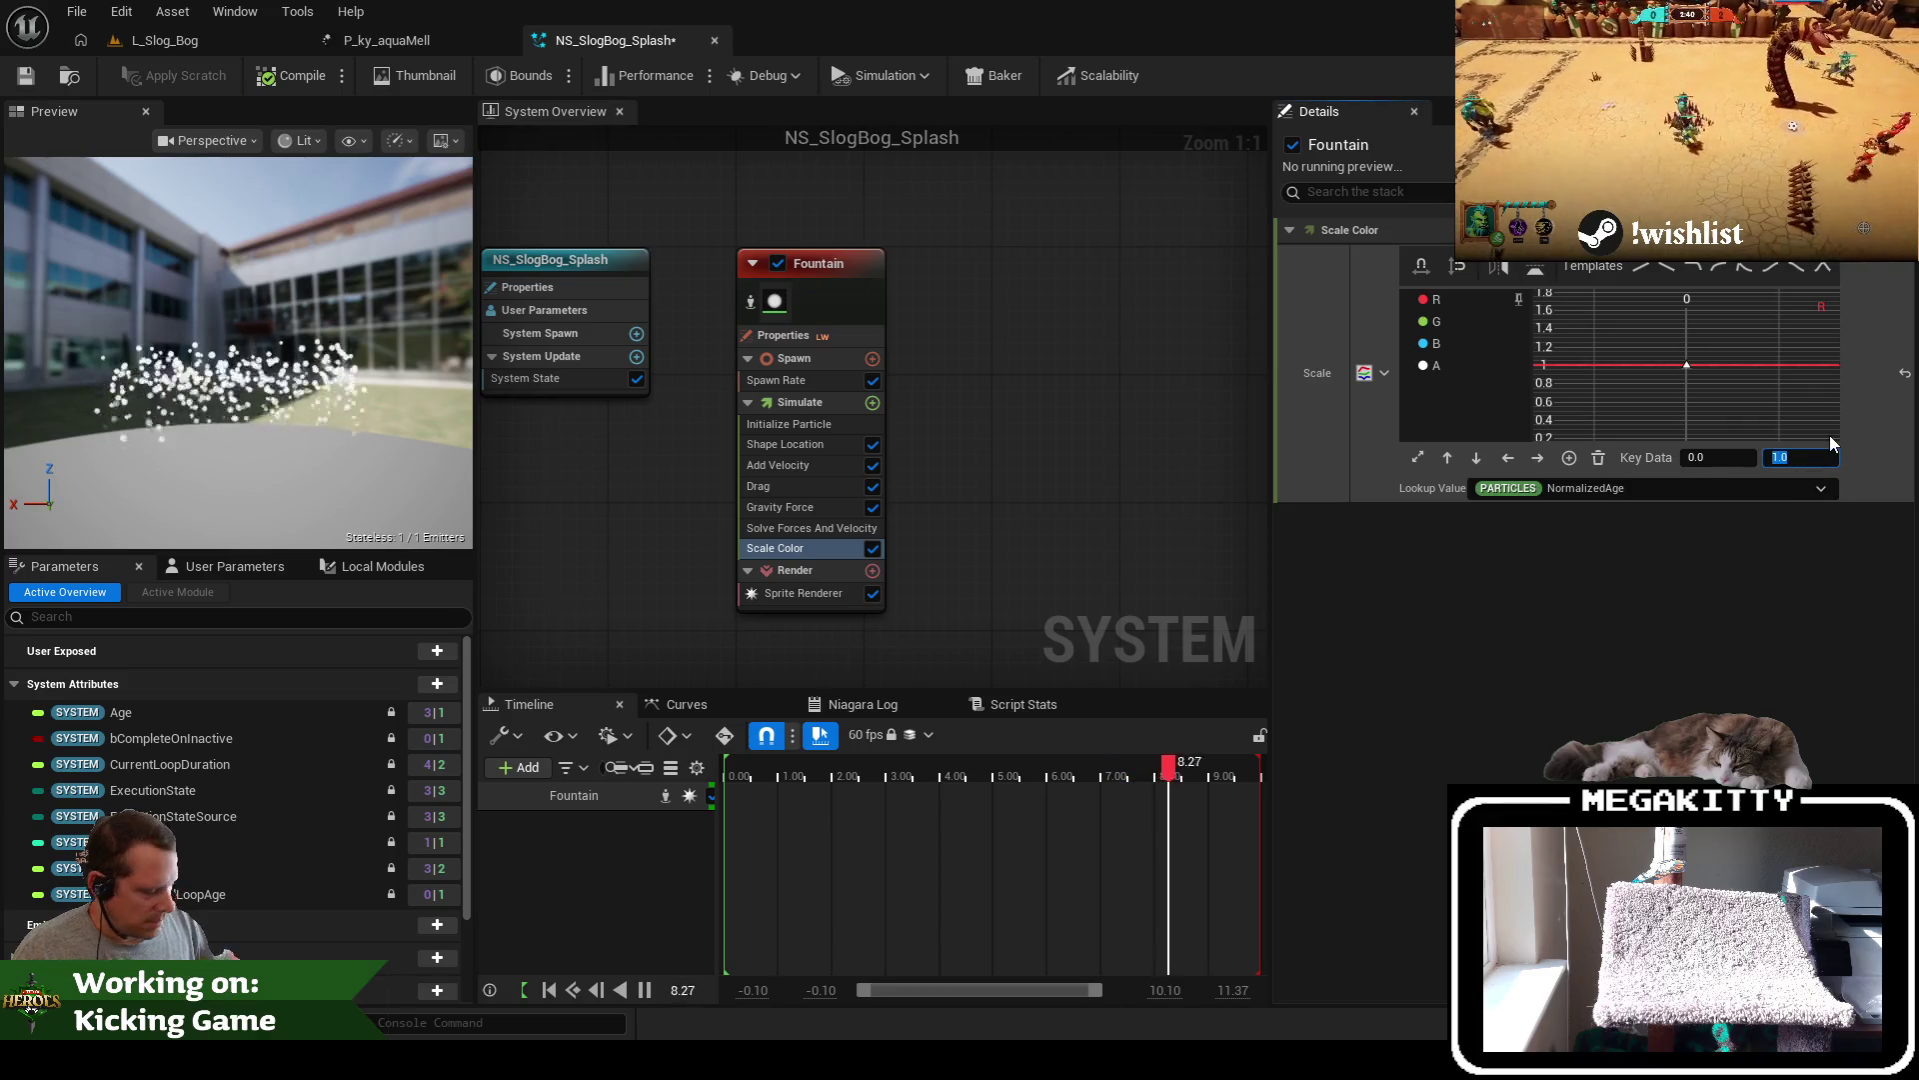
text(0)
key(Tab)
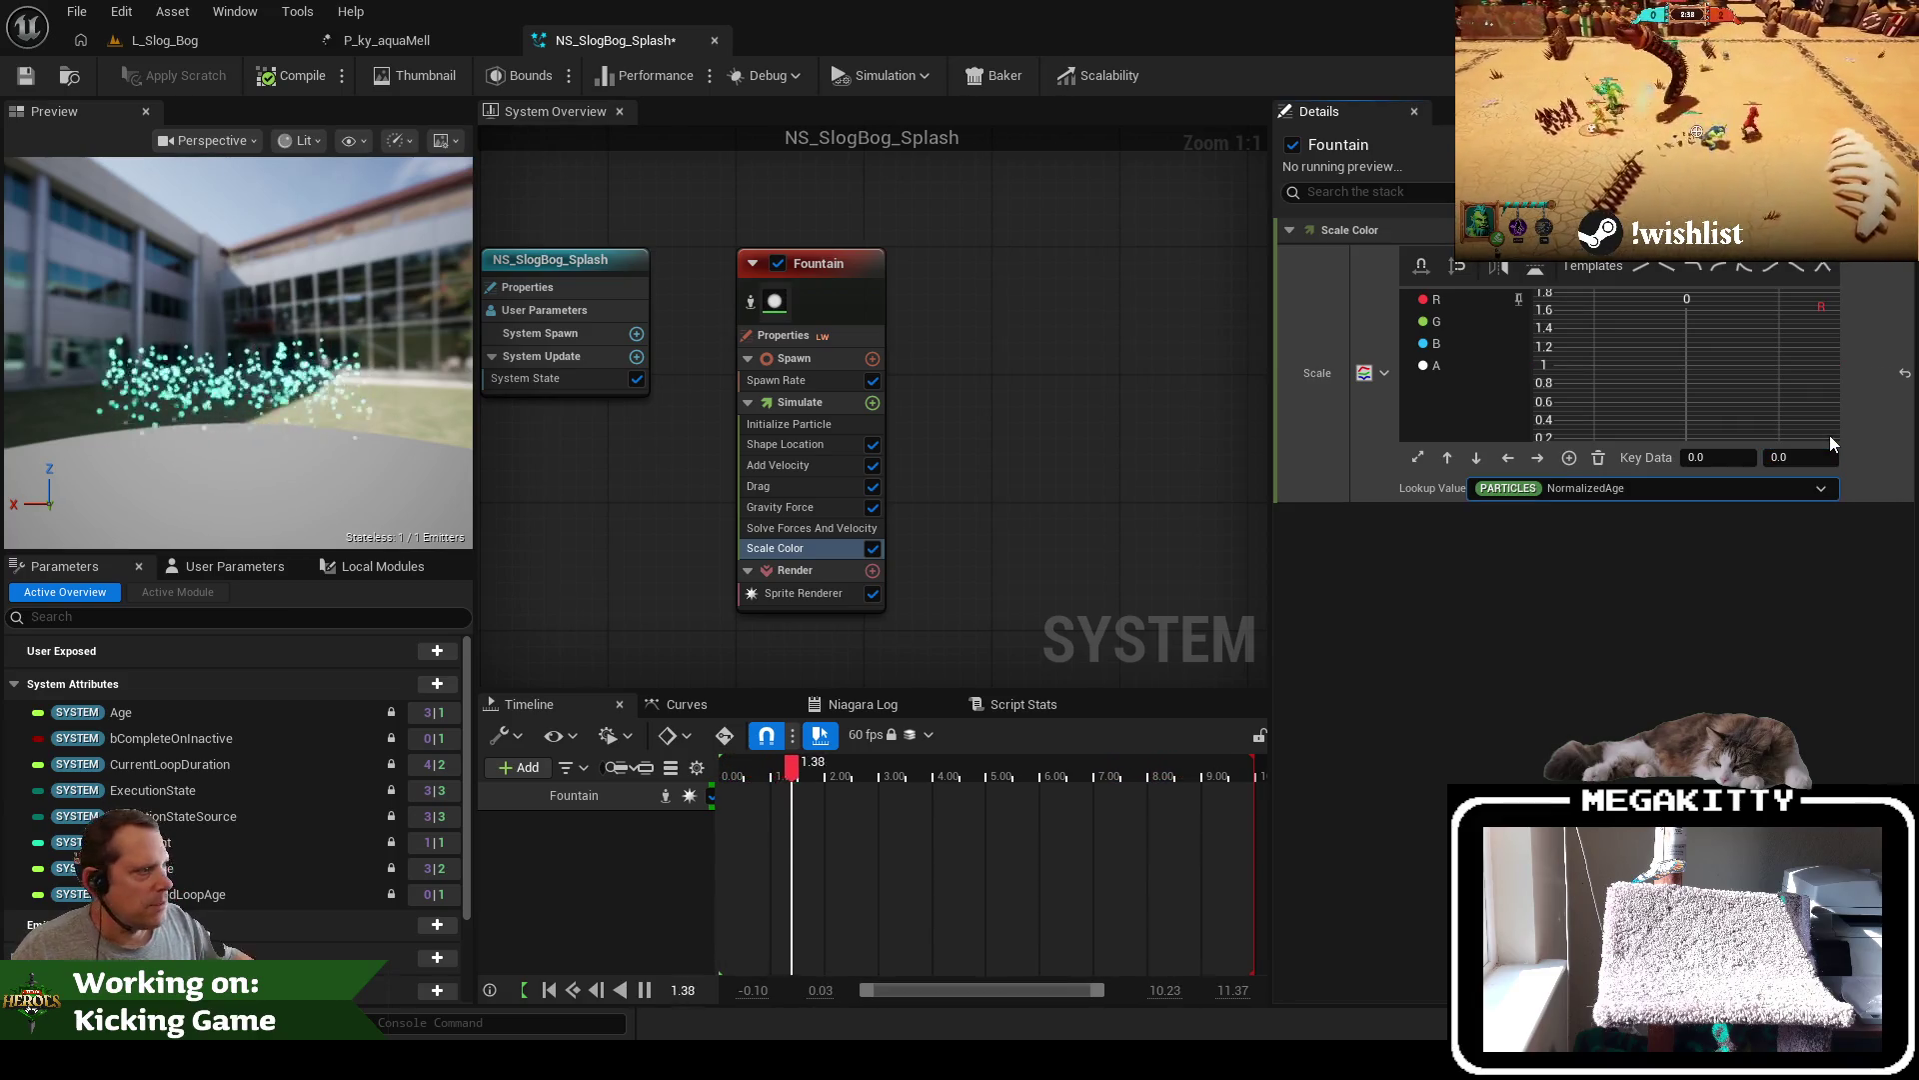
click(1520, 312)
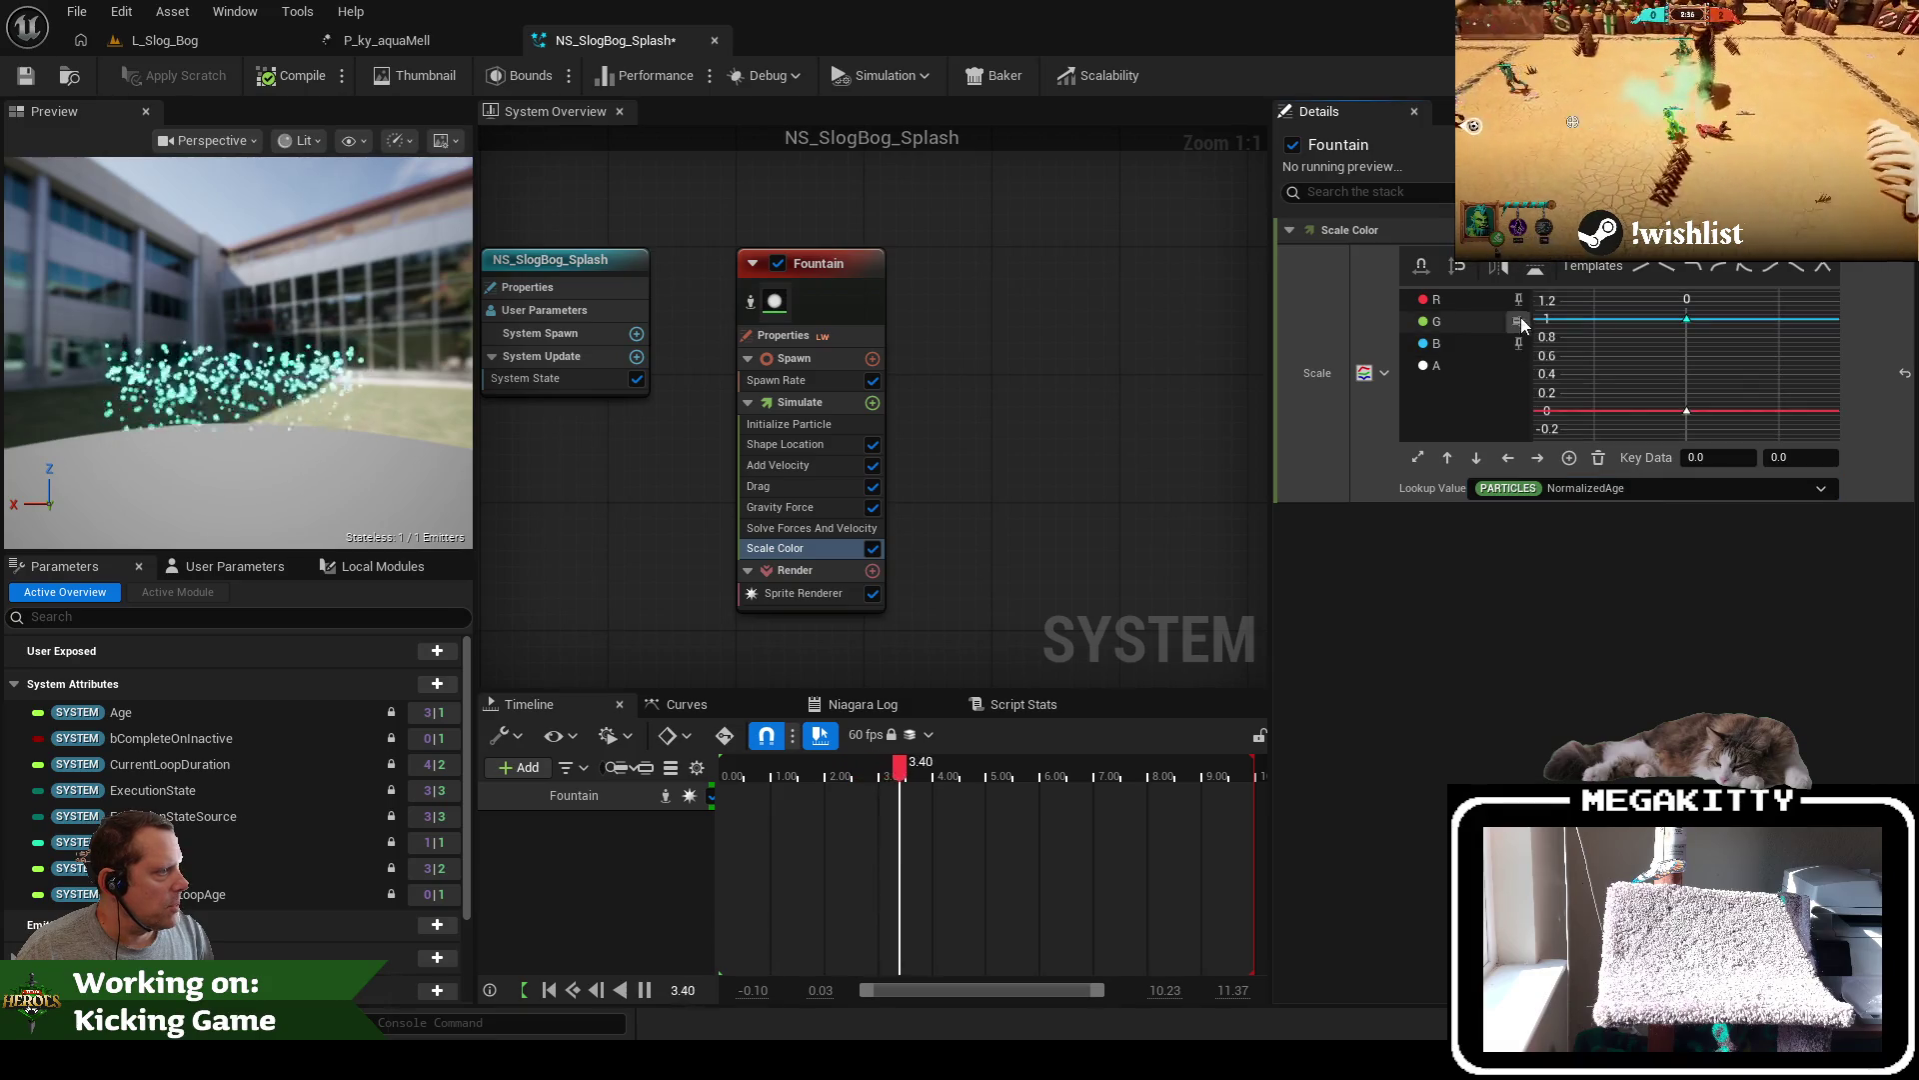
drag(1814, 441, 1801, 447)
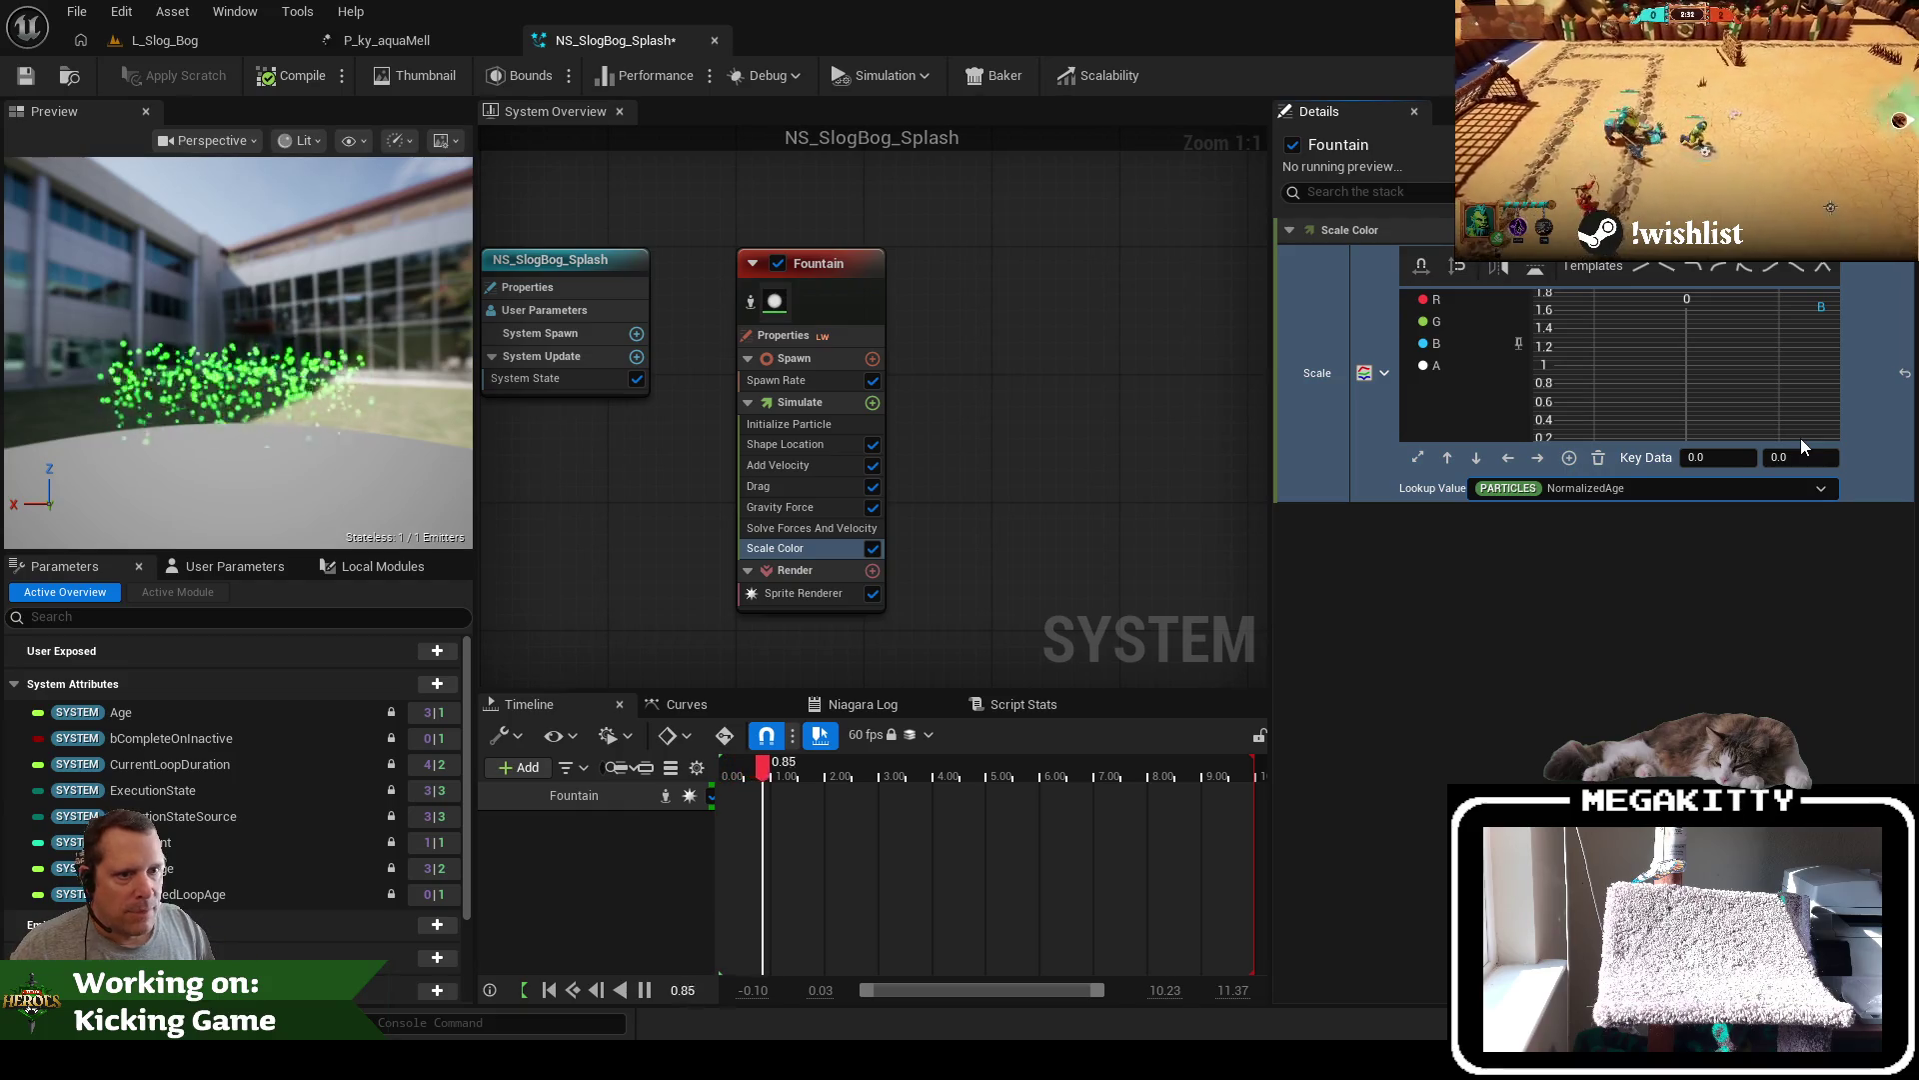
Set the green channel key value to 0.5
click(1490, 327)
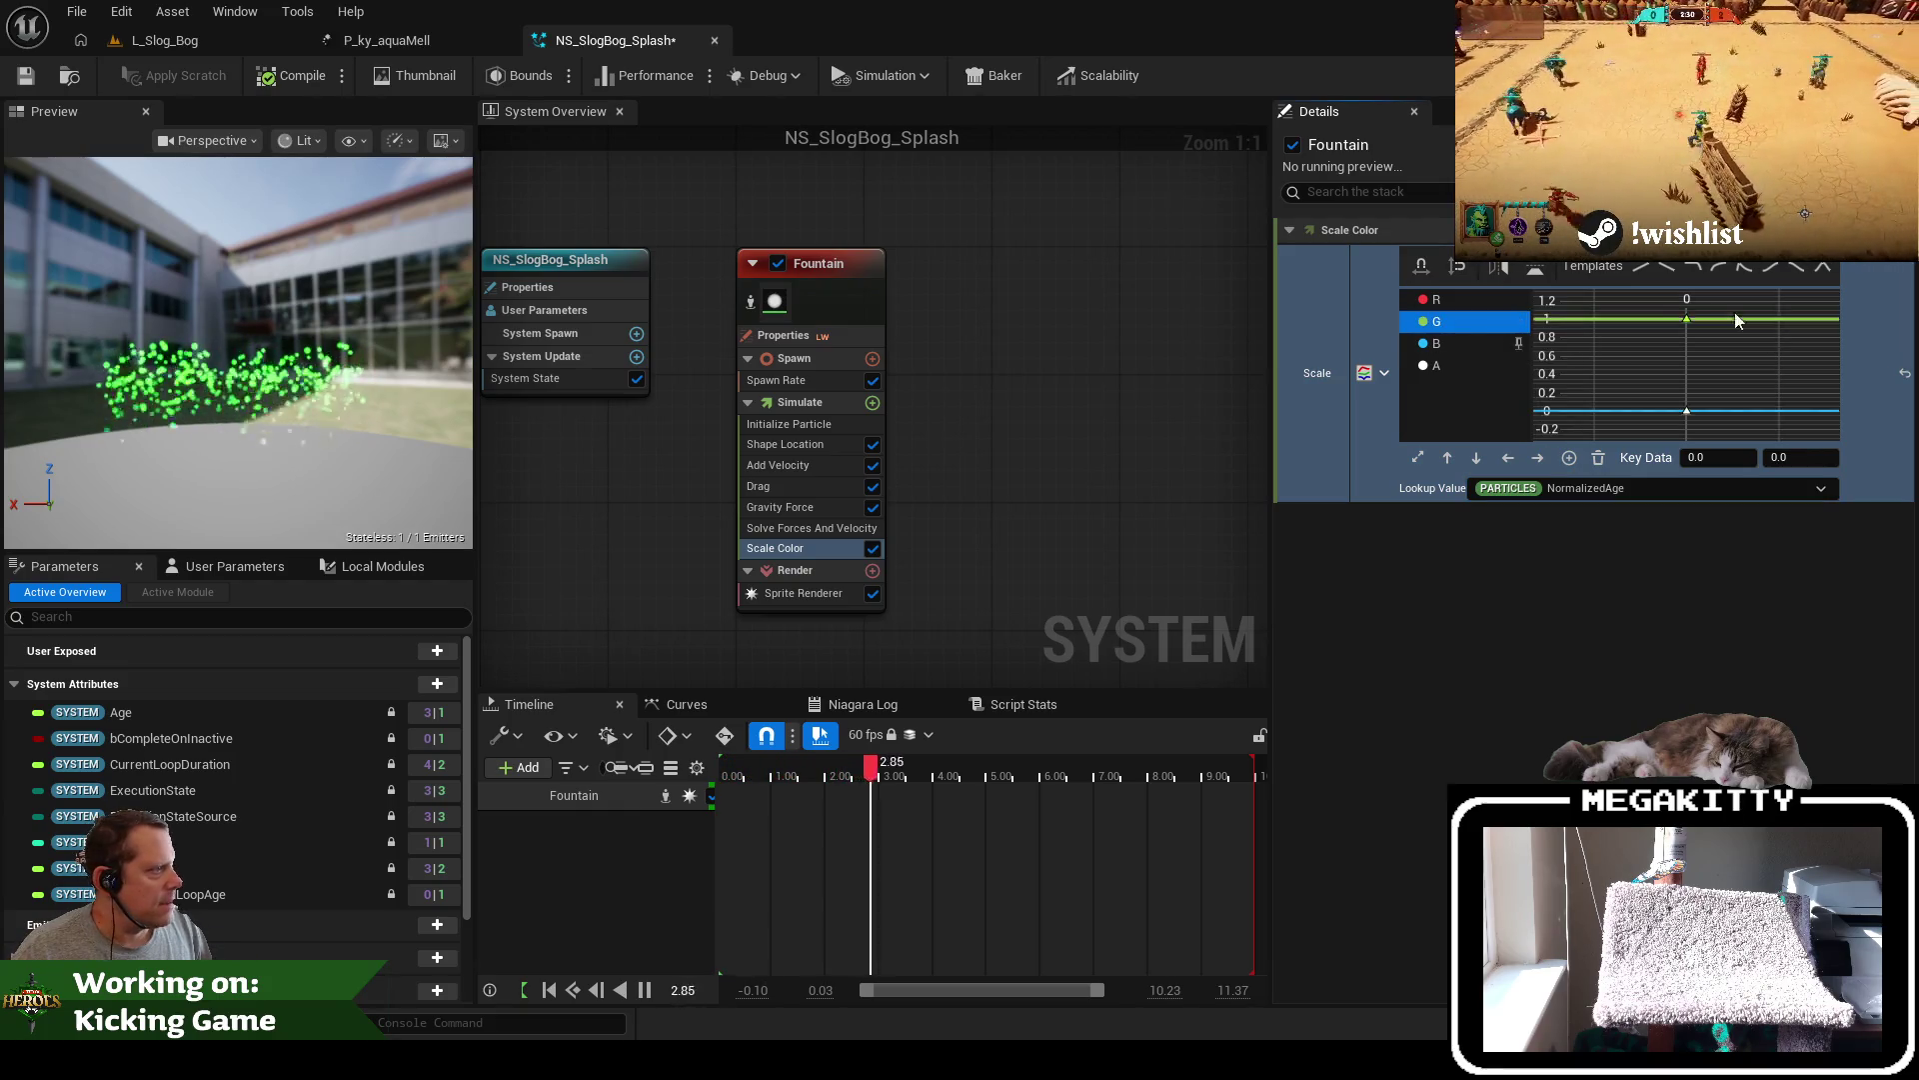
click(1810, 446)
key(BackSpace)
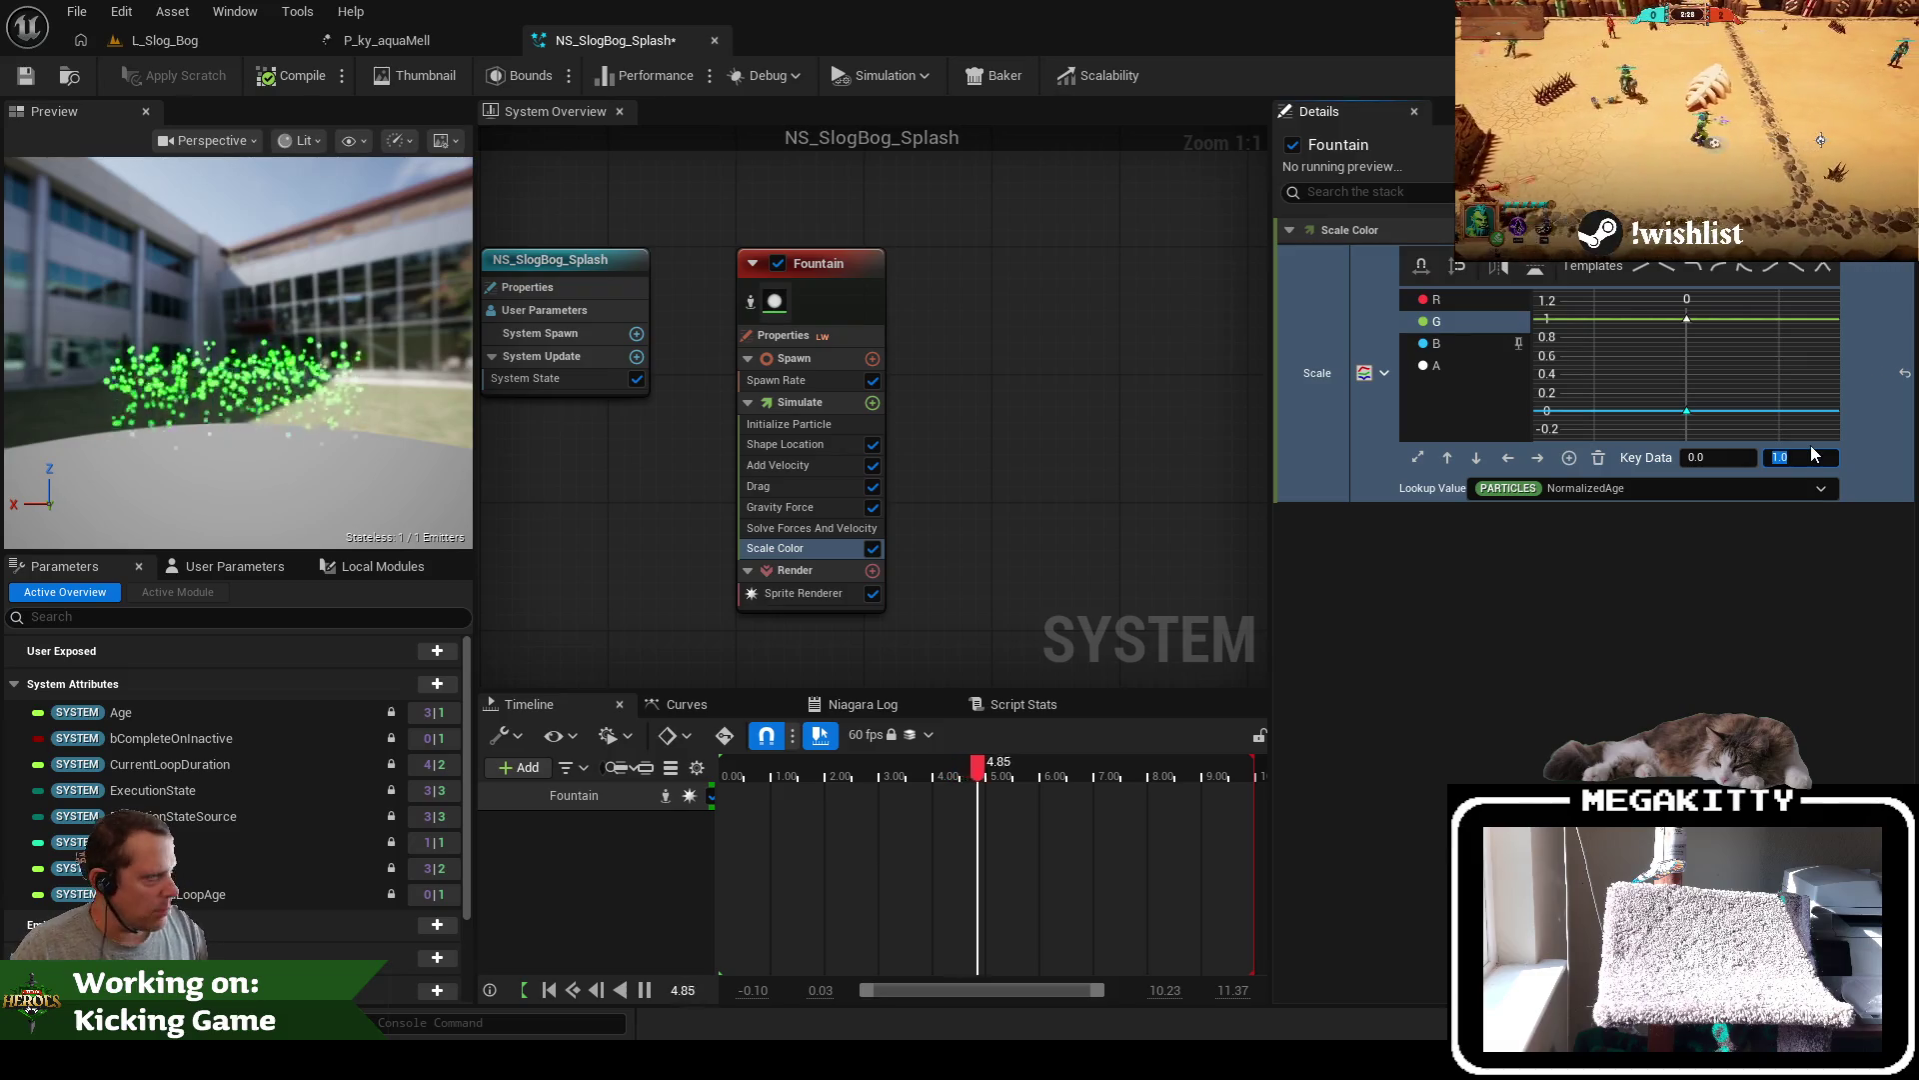
text(0)
key(Return)
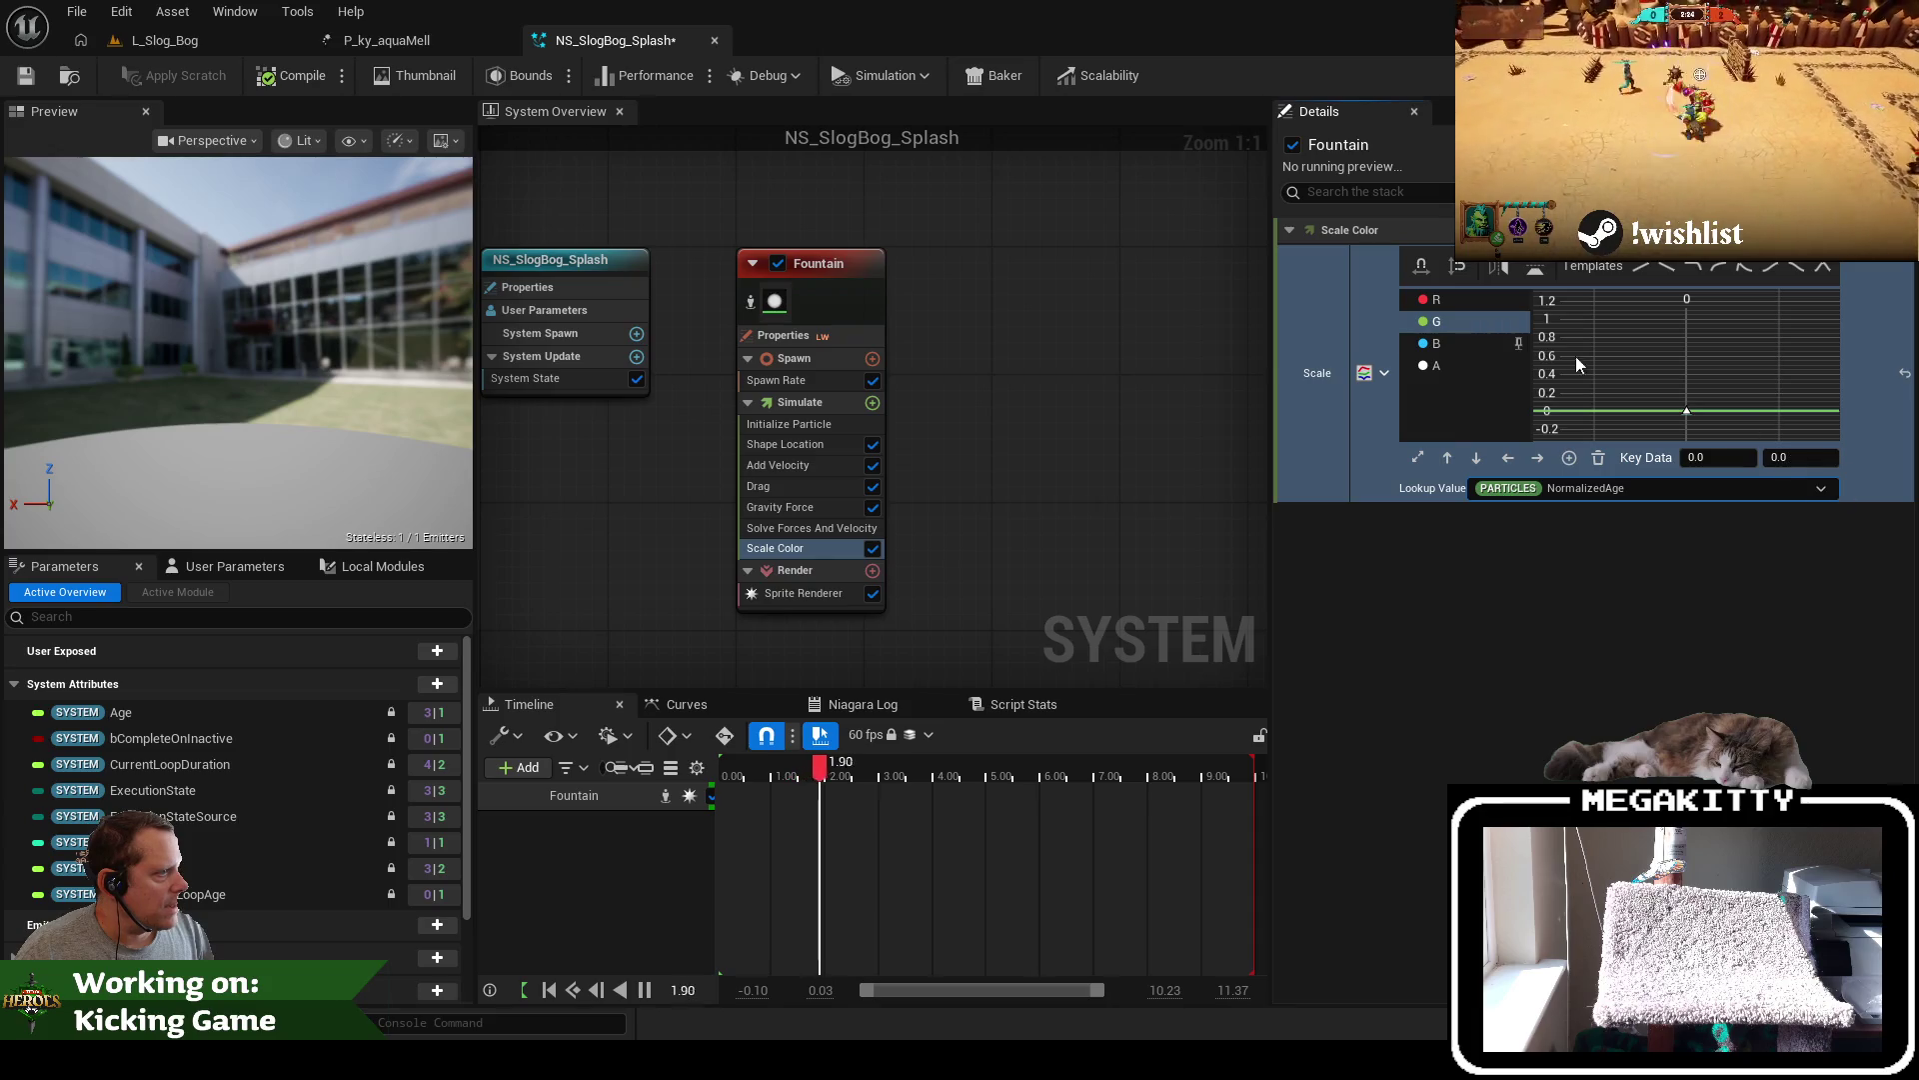
click(1515, 318)
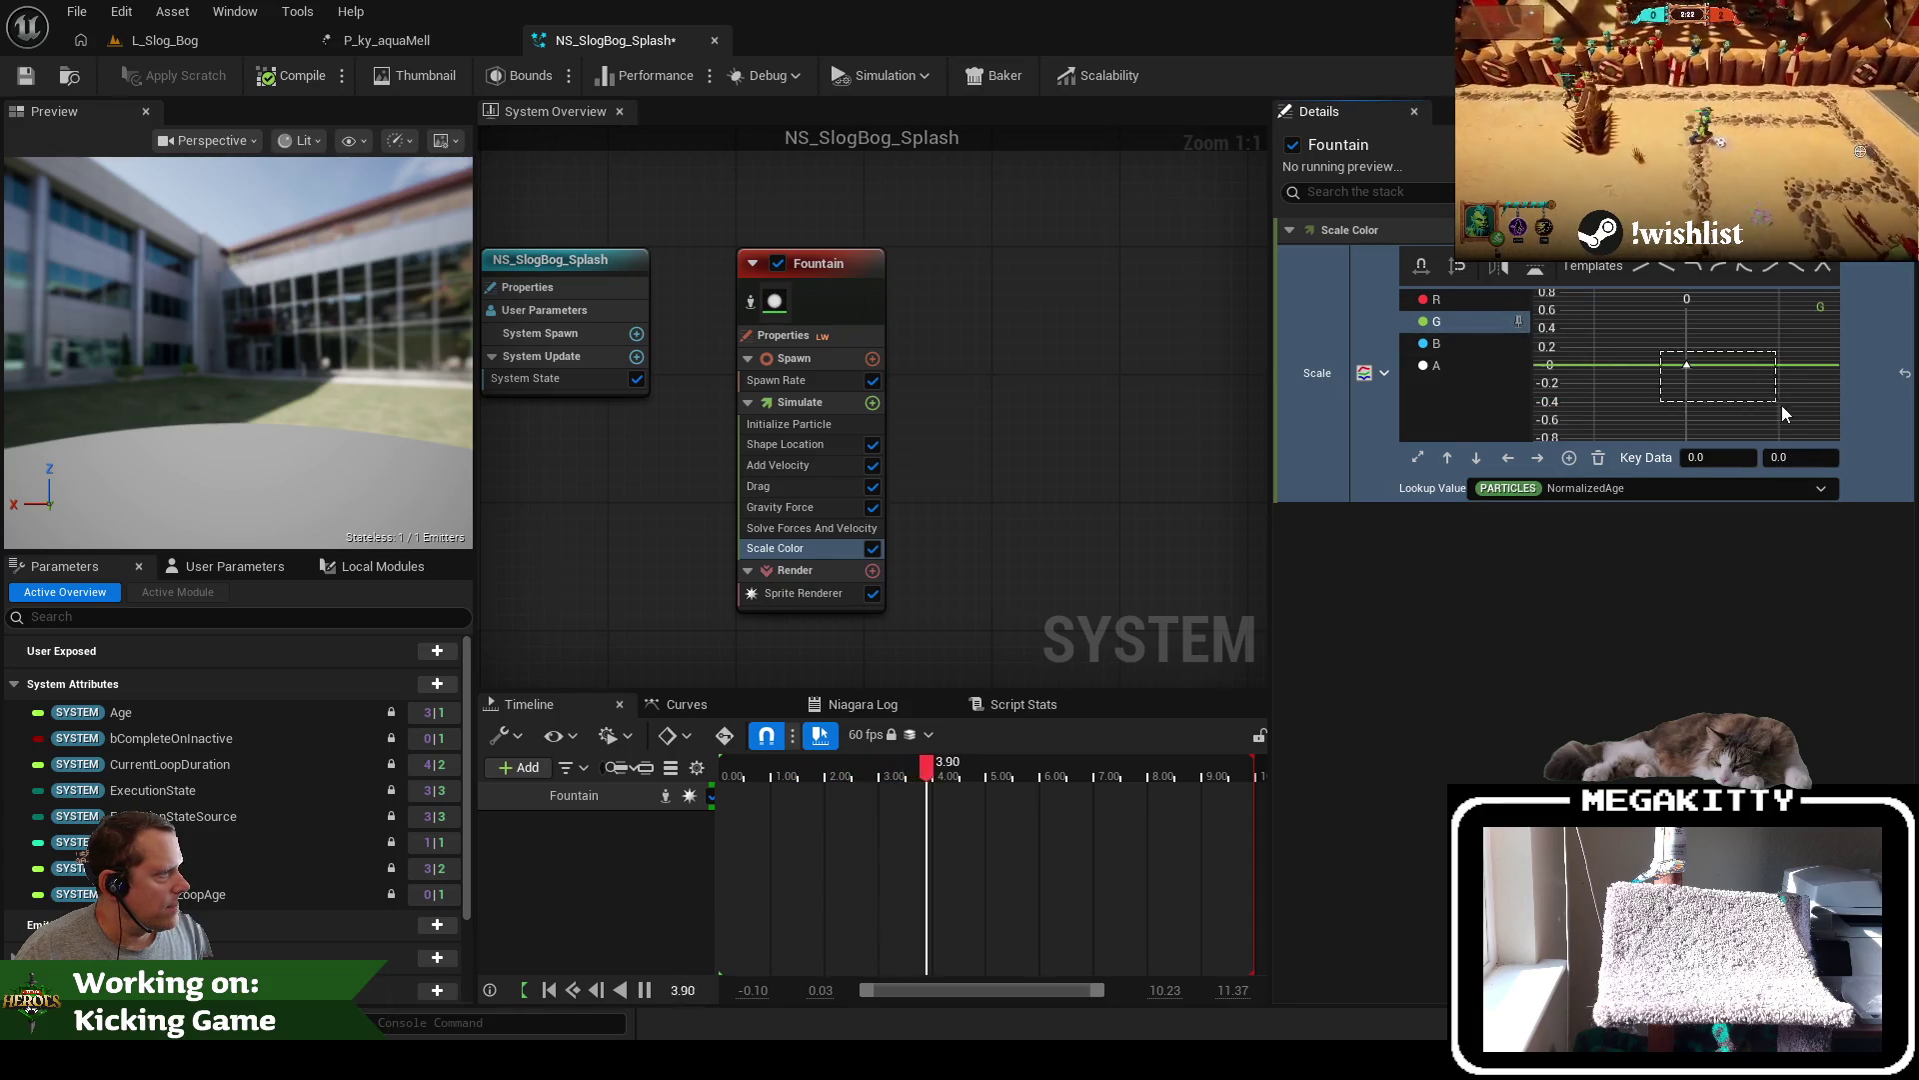
click(1802, 456)
text(0.5)
key(Return)
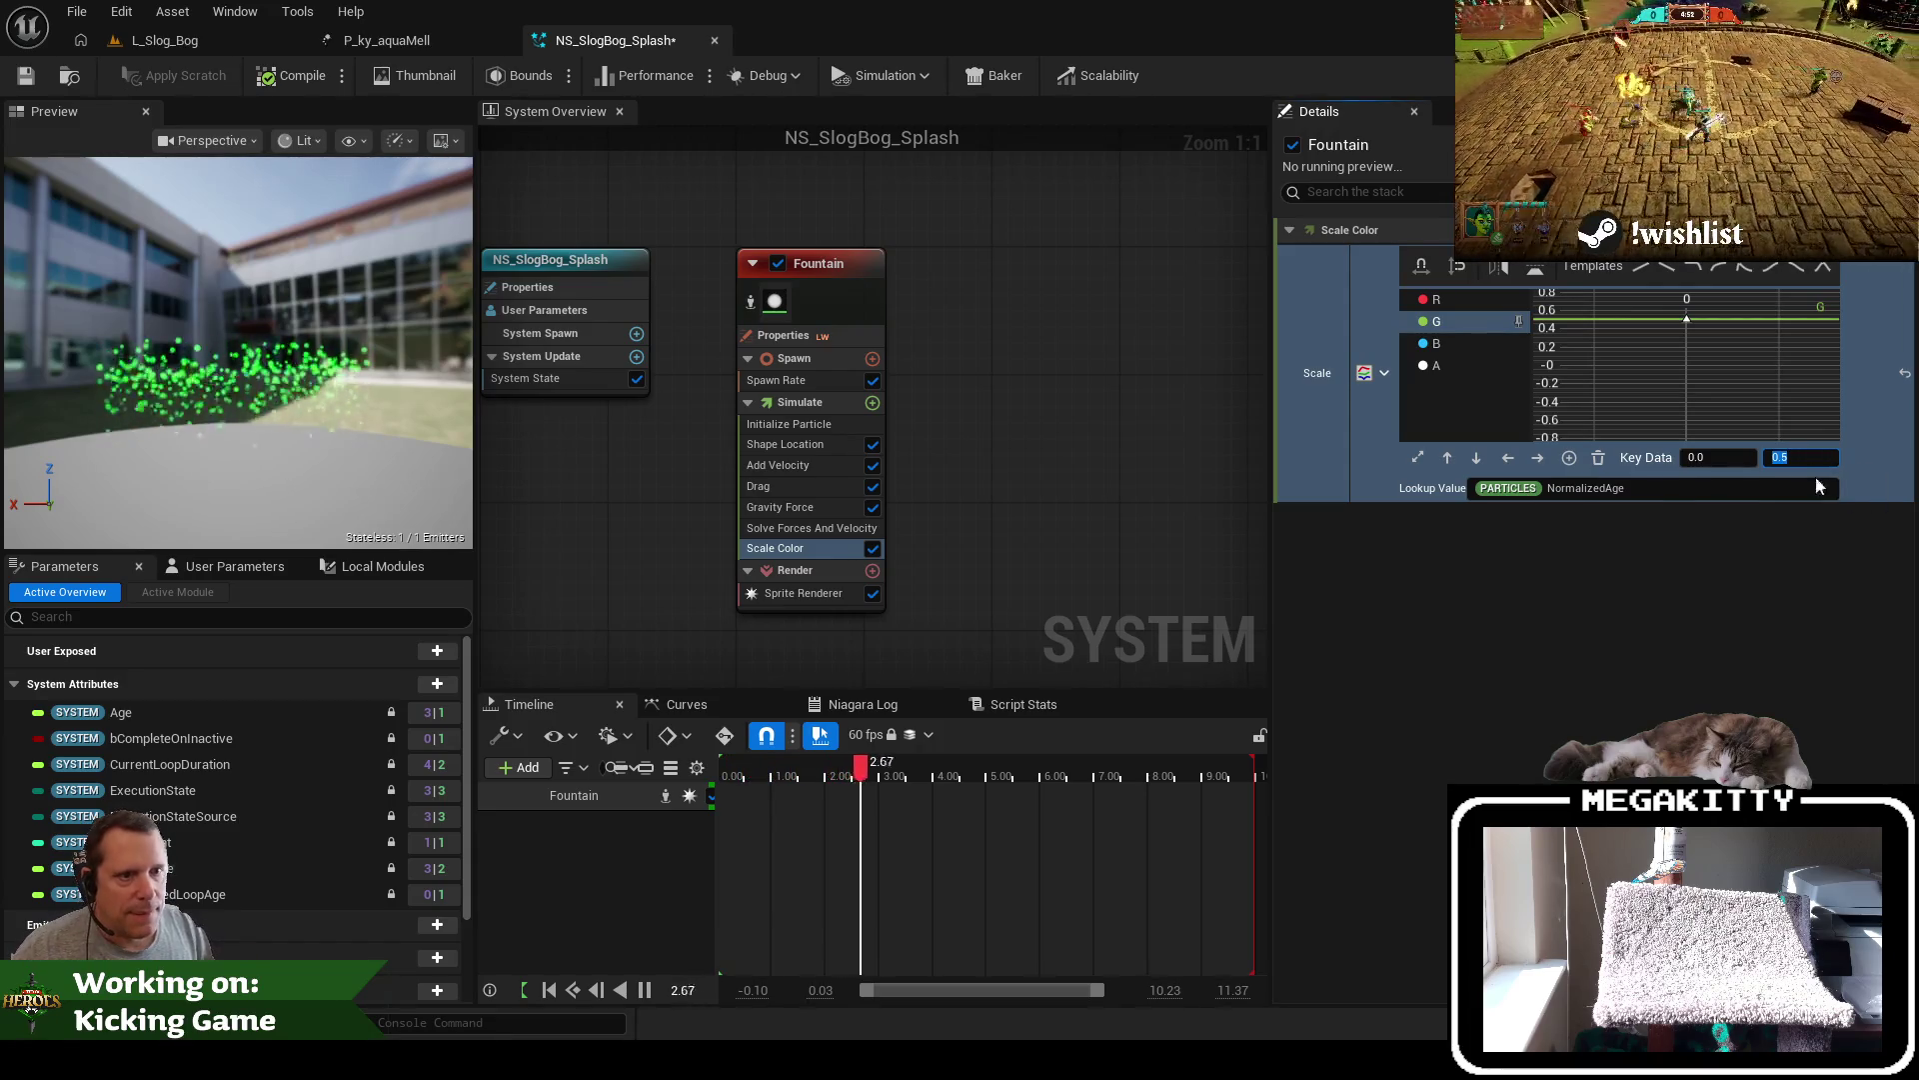
Show the Fountain's Initialize Particle settings, with Sprite Size 6.0 to 12.0
click(379, 40)
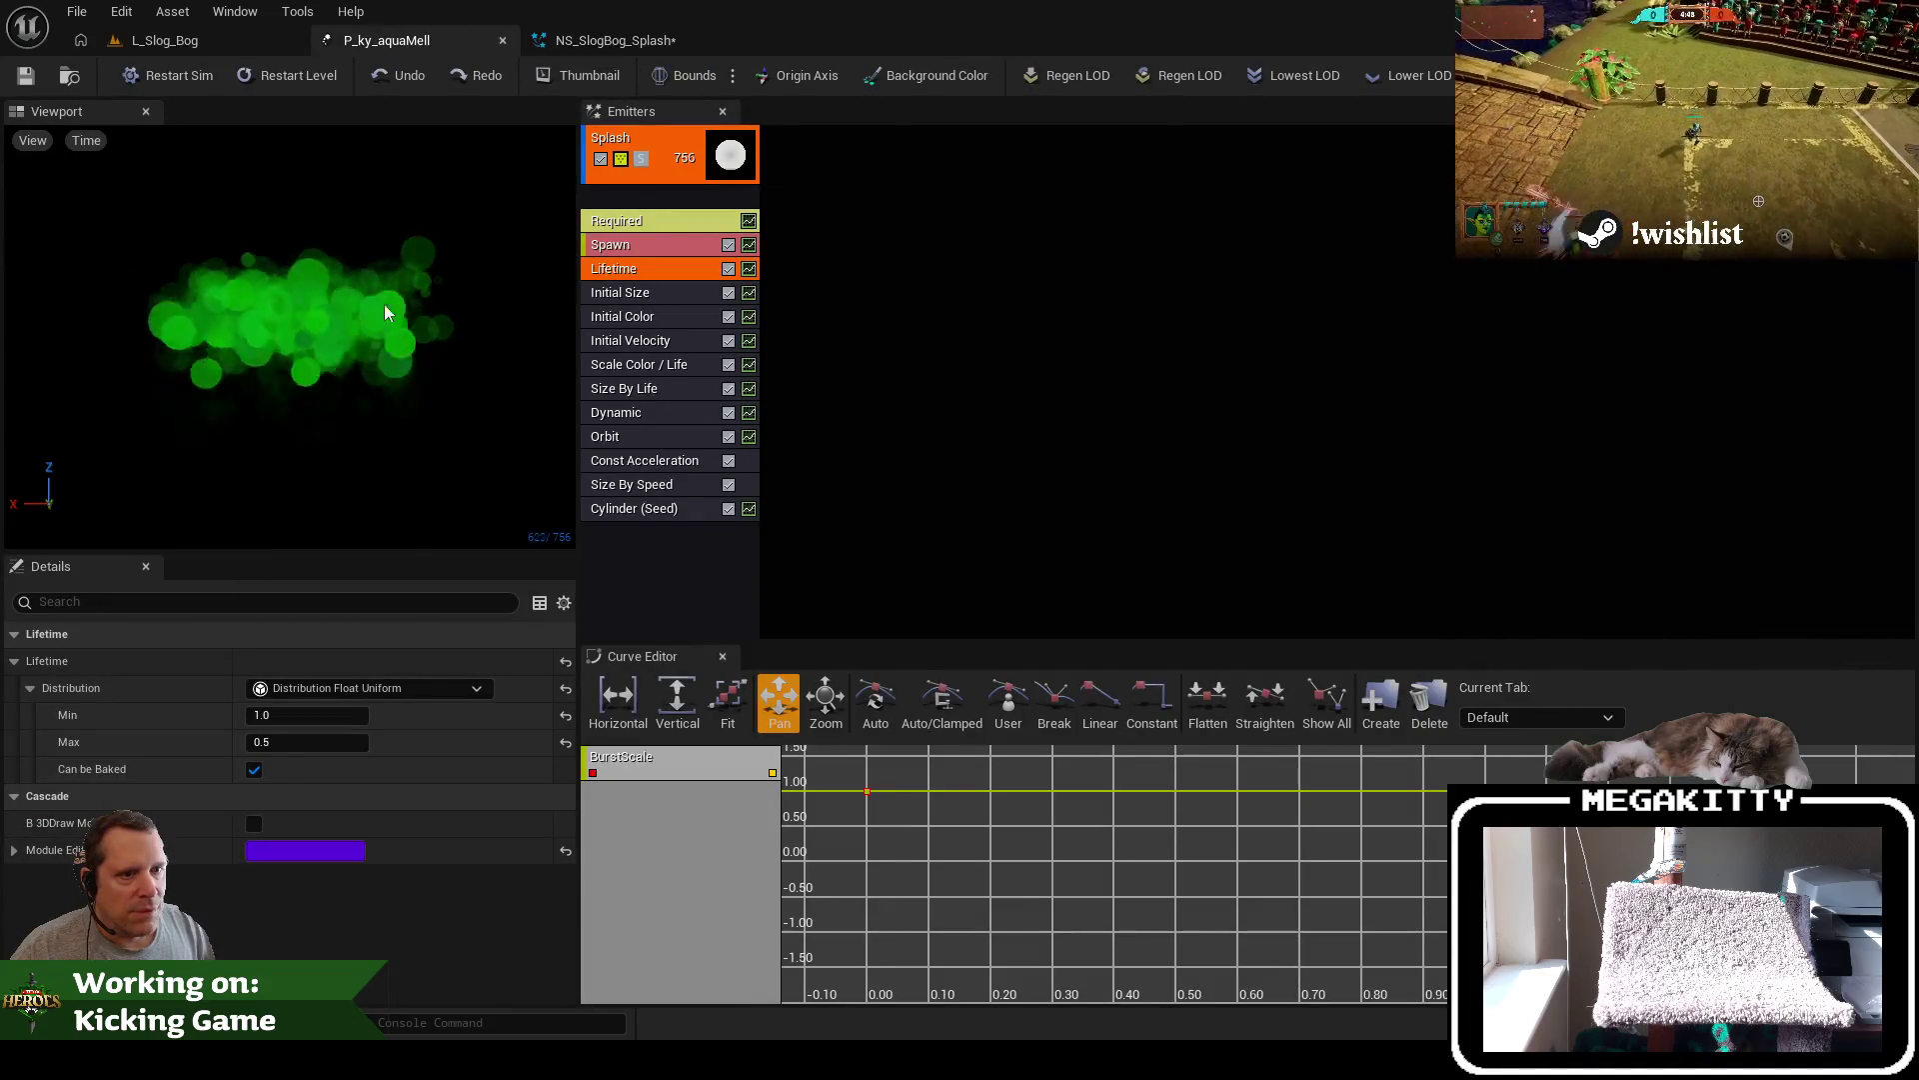
click(640, 41)
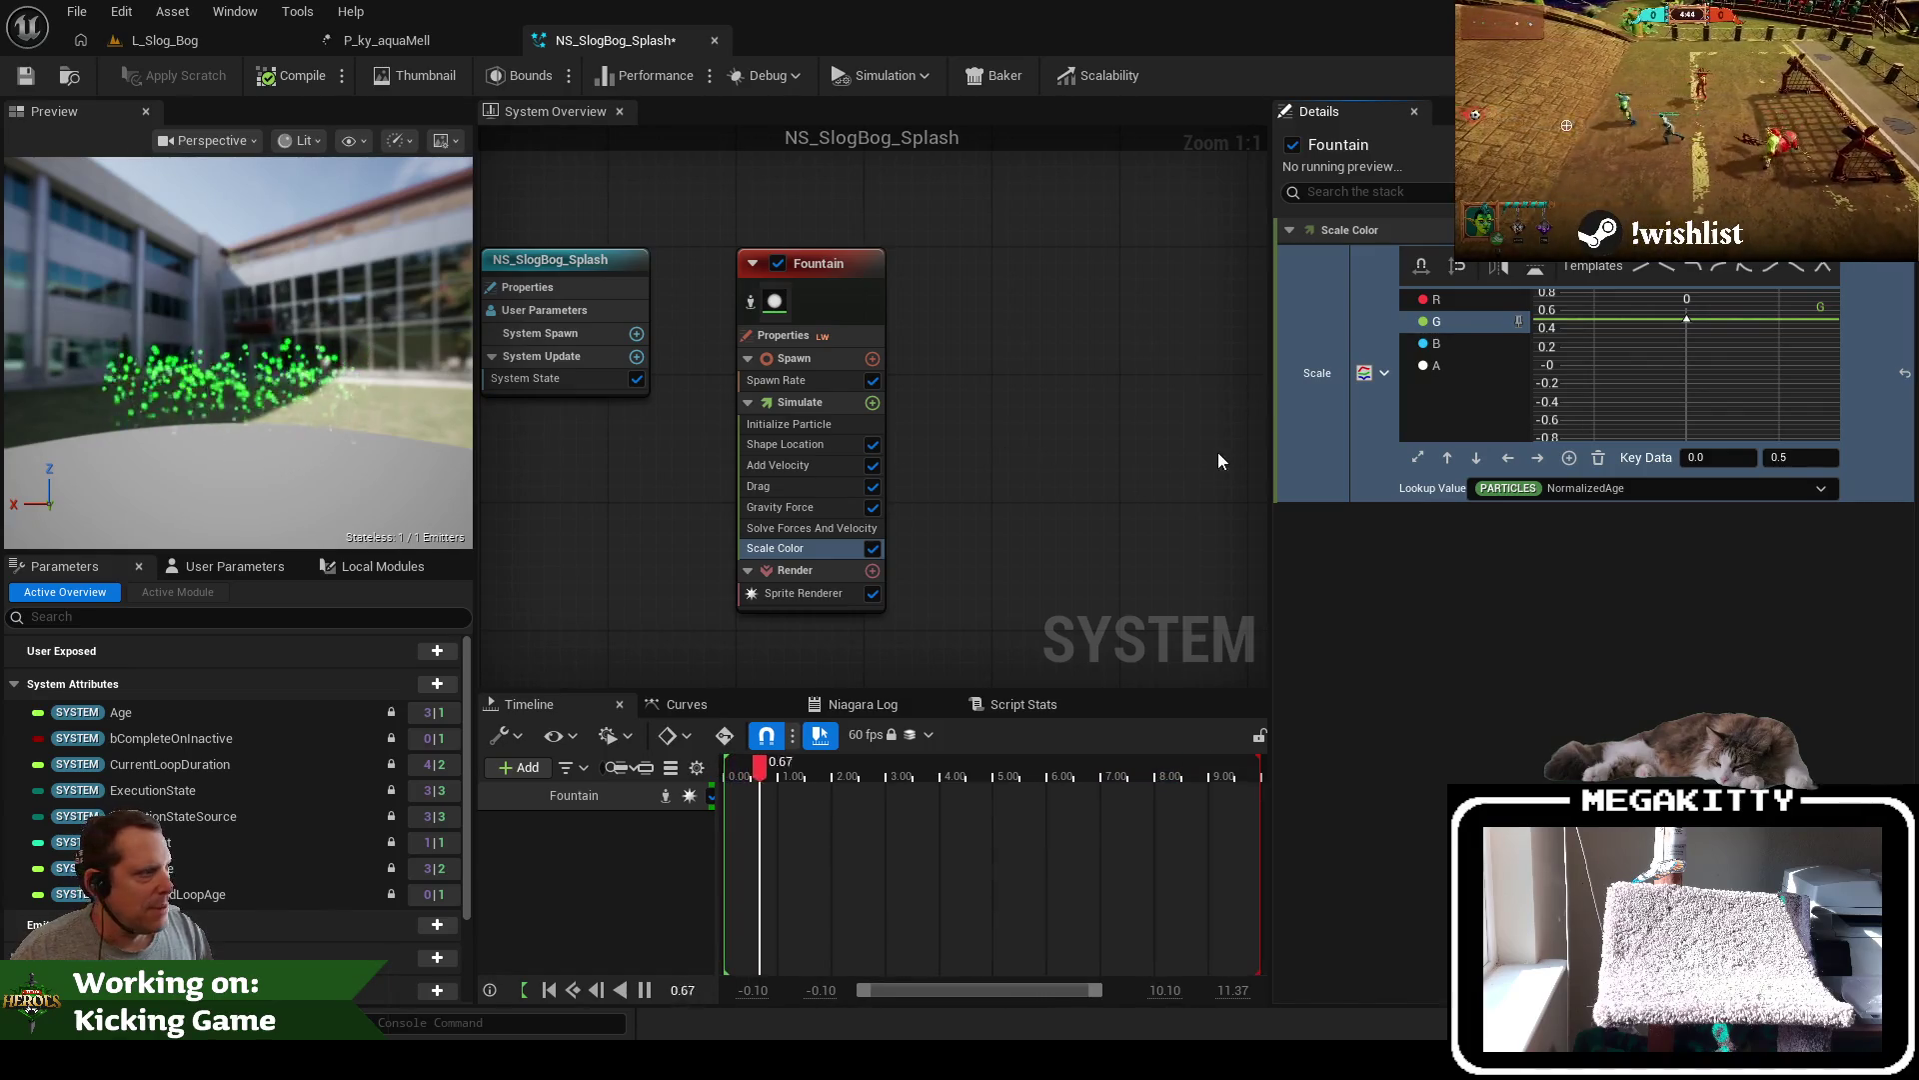
click(812, 381)
click(812, 430)
click(808, 440)
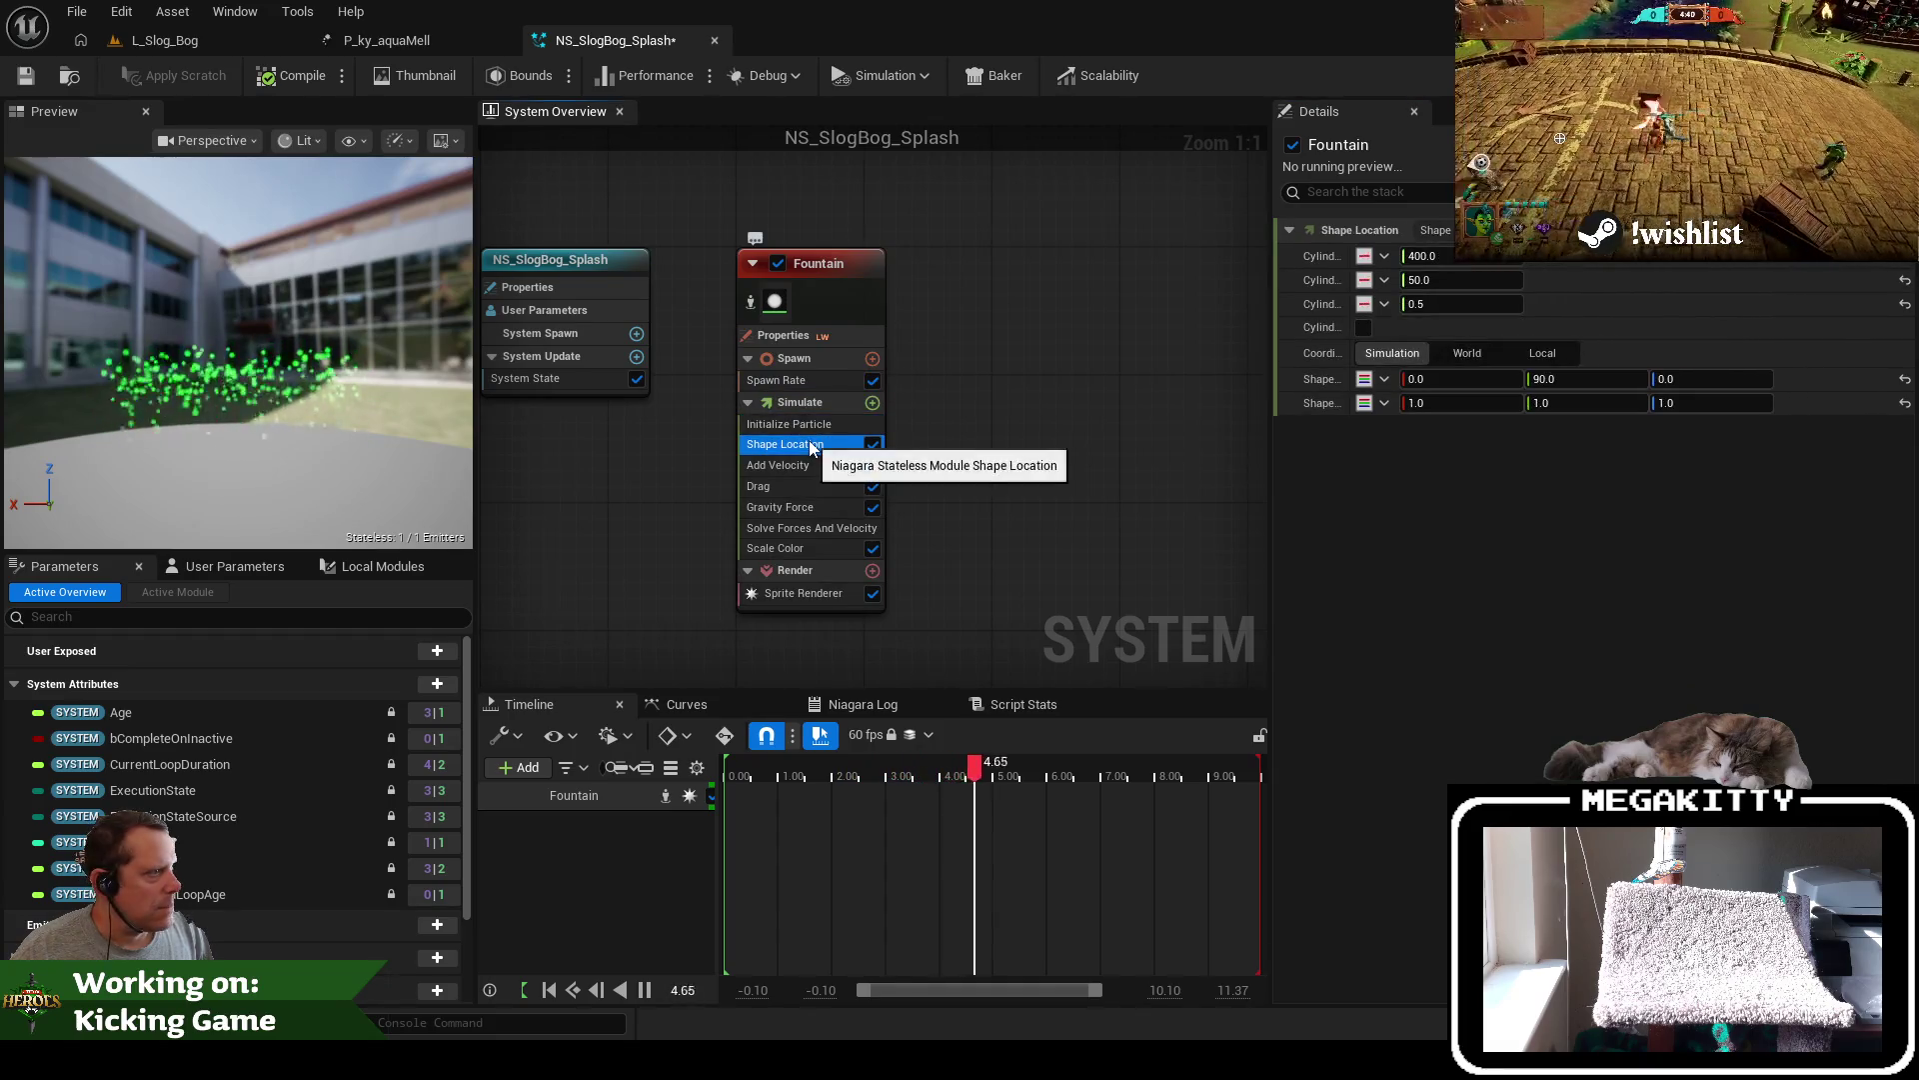
click(802, 425)
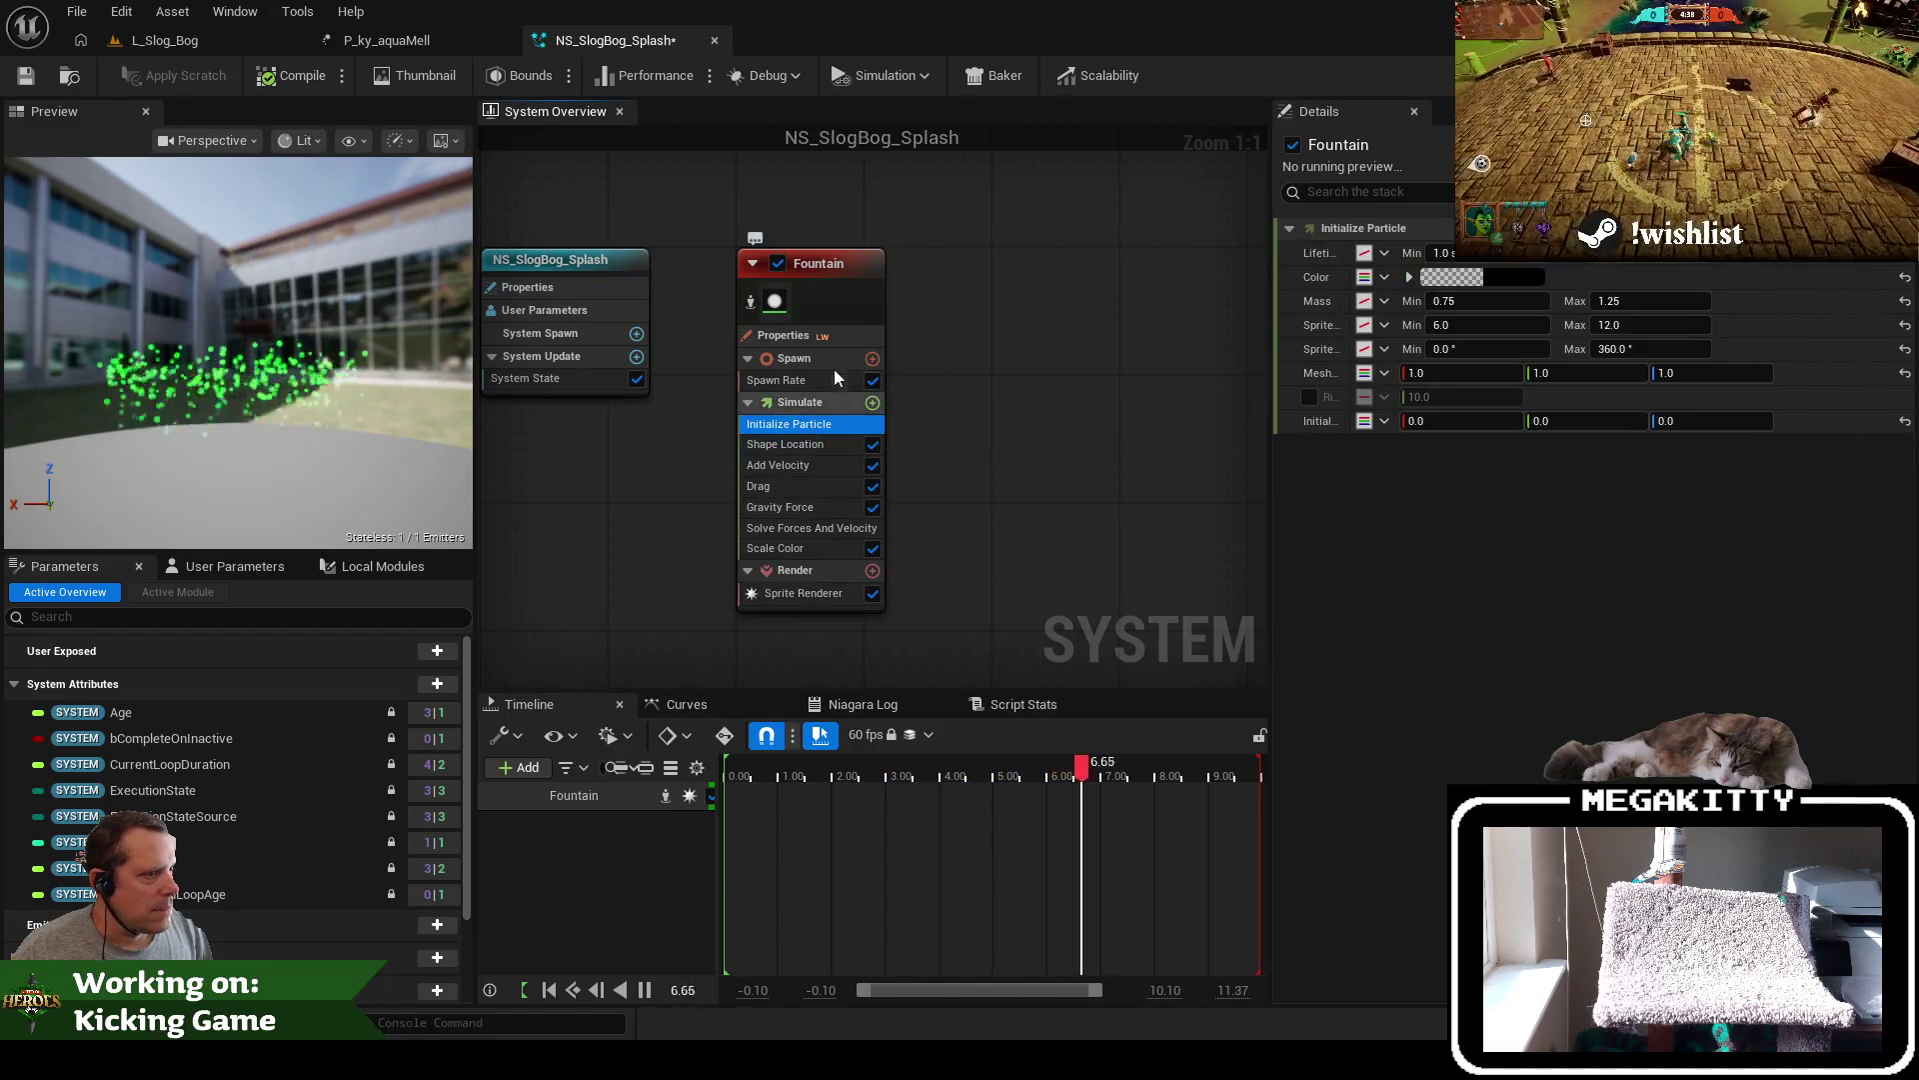
drag(1271, 291, 1126, 295)
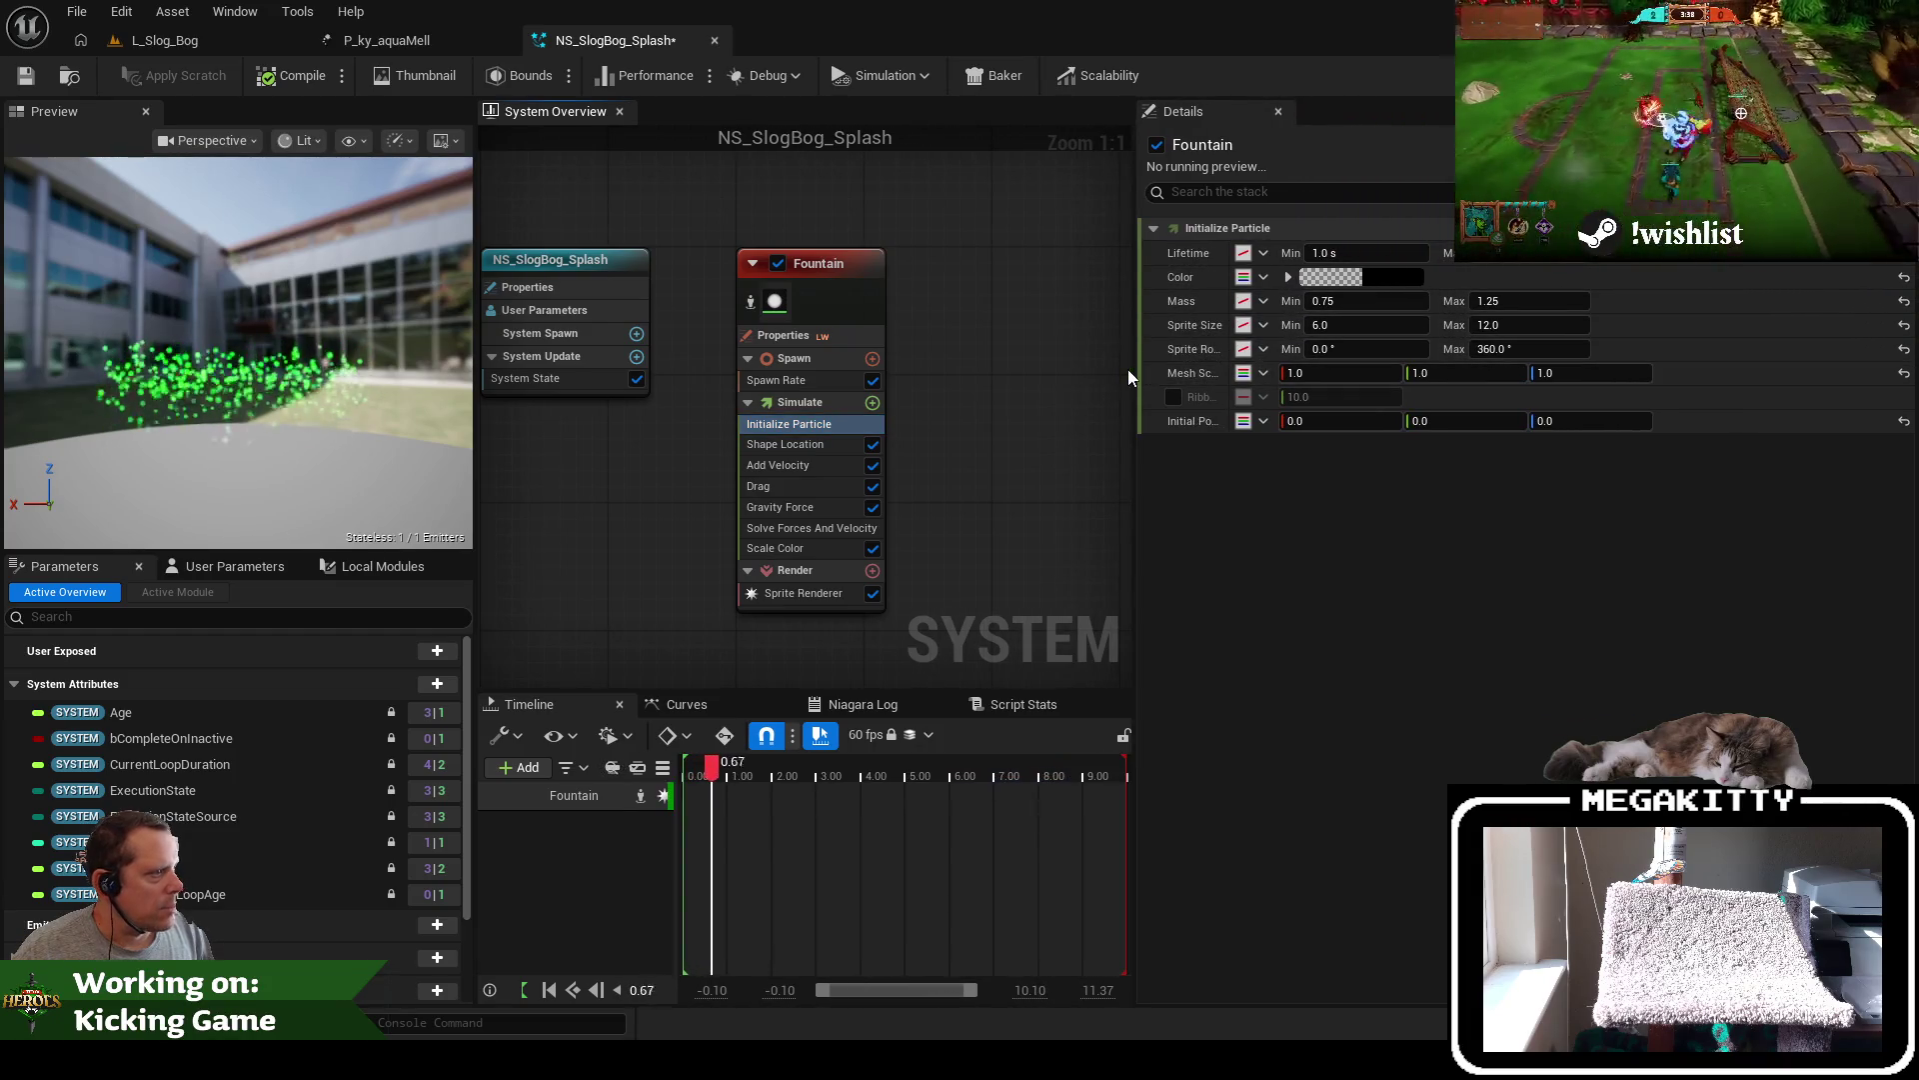
Check P_ky_aquaMell's Initial Size distribution values, then return to NS_SlogBog_Splash
click(384, 41)
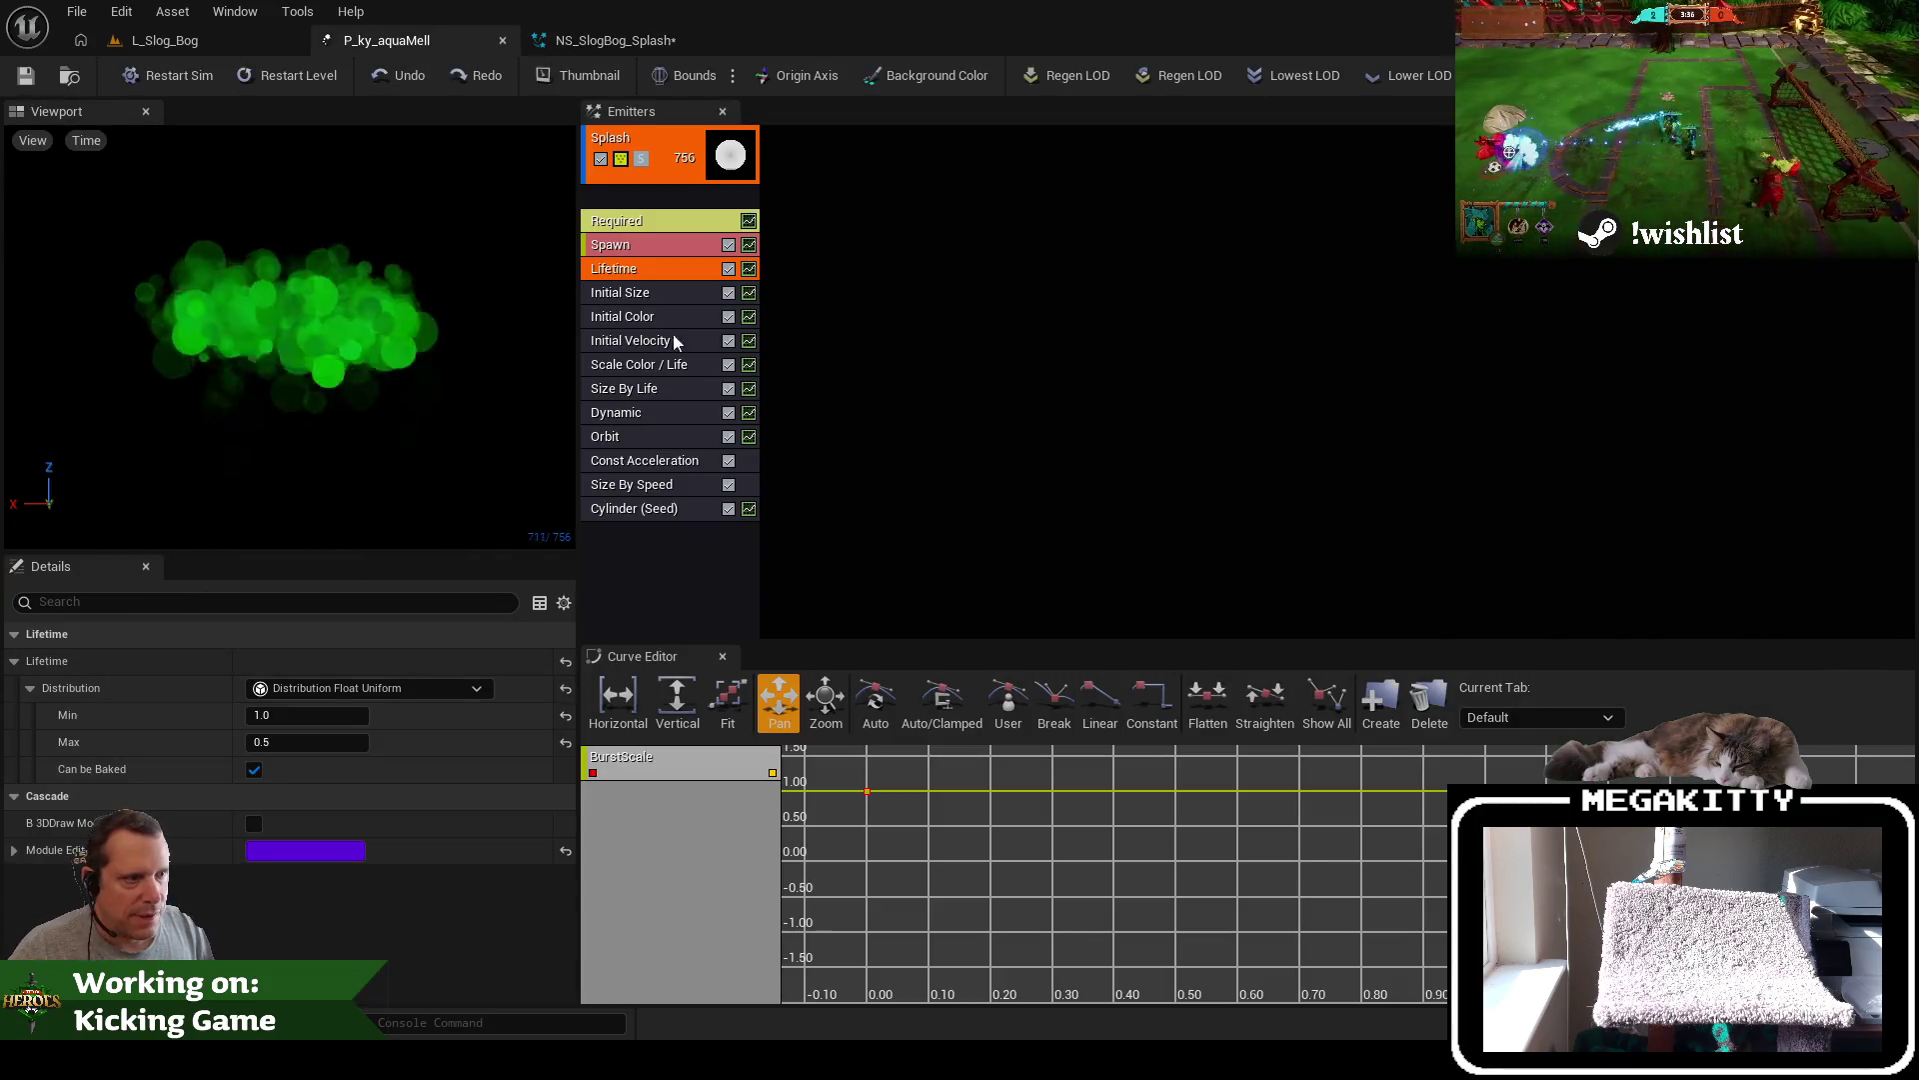
click(644, 298)
click(31, 688)
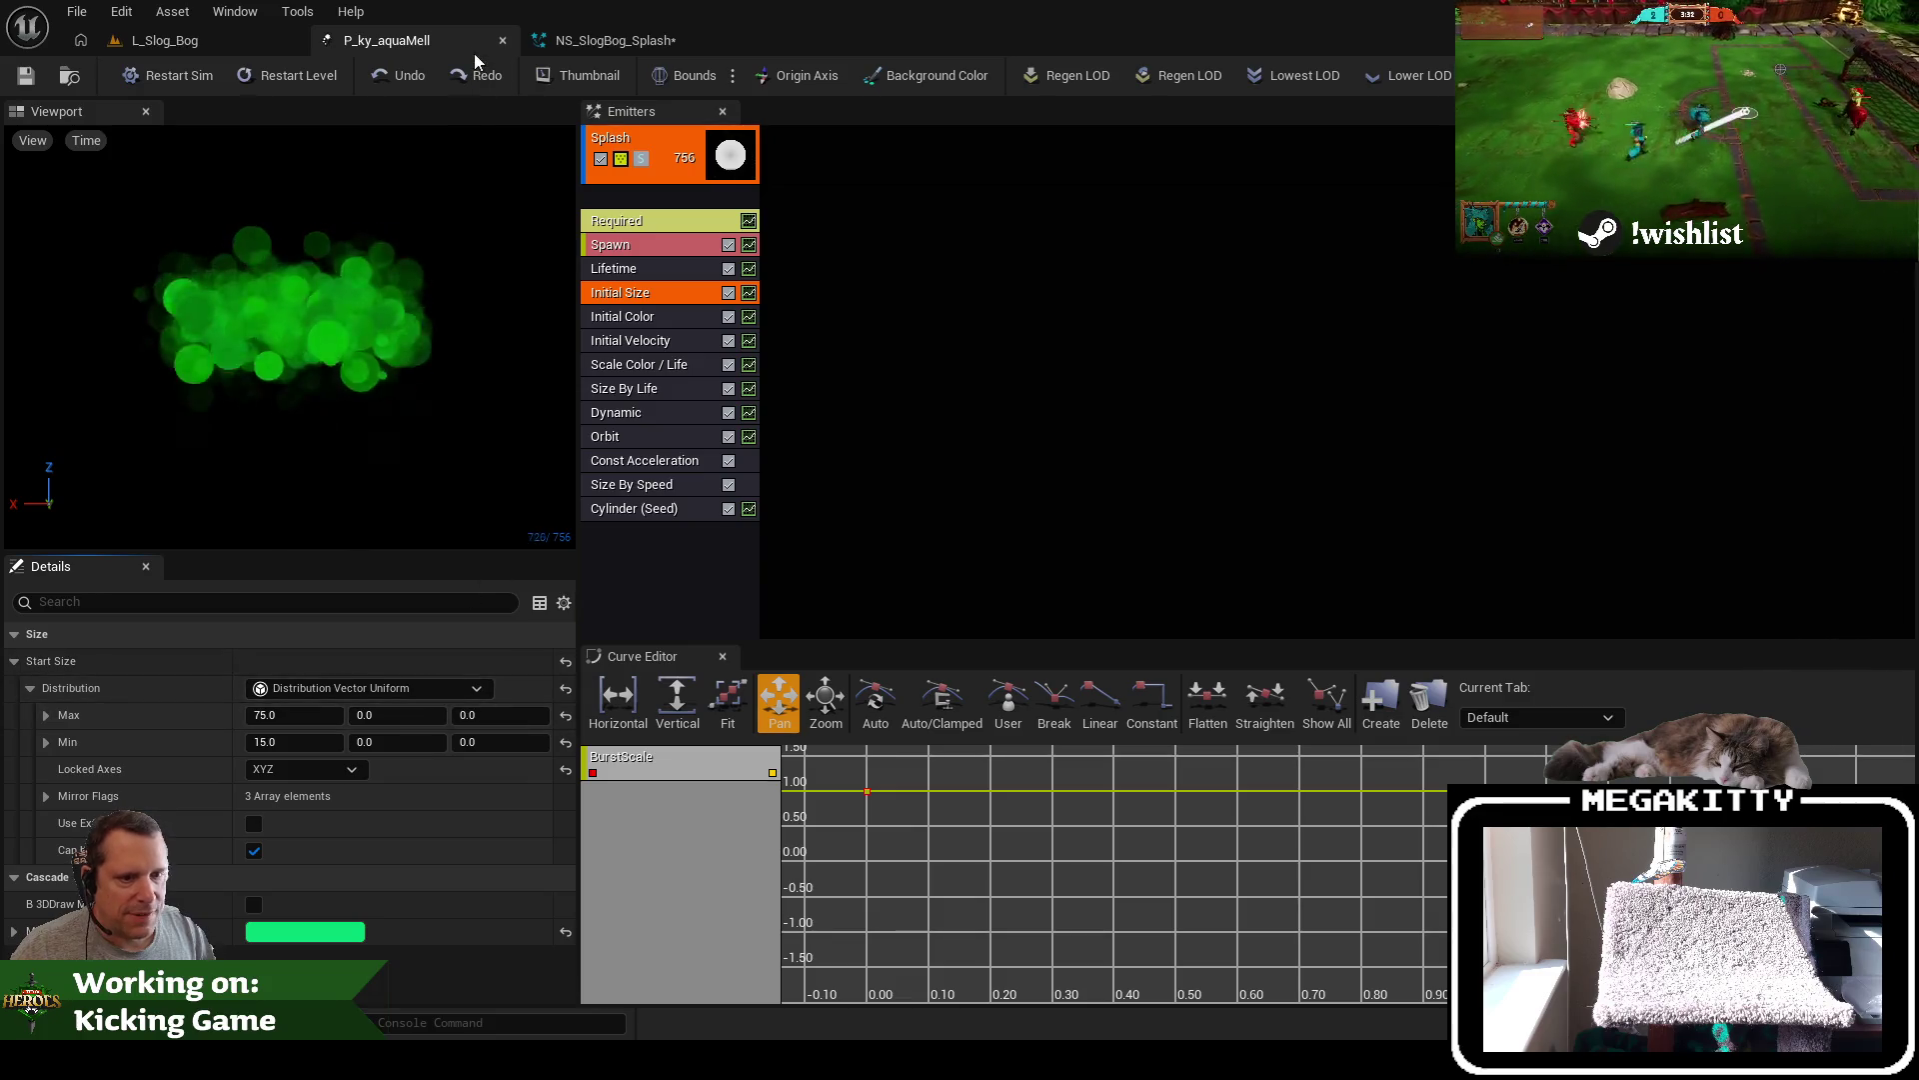
click(574, 45)
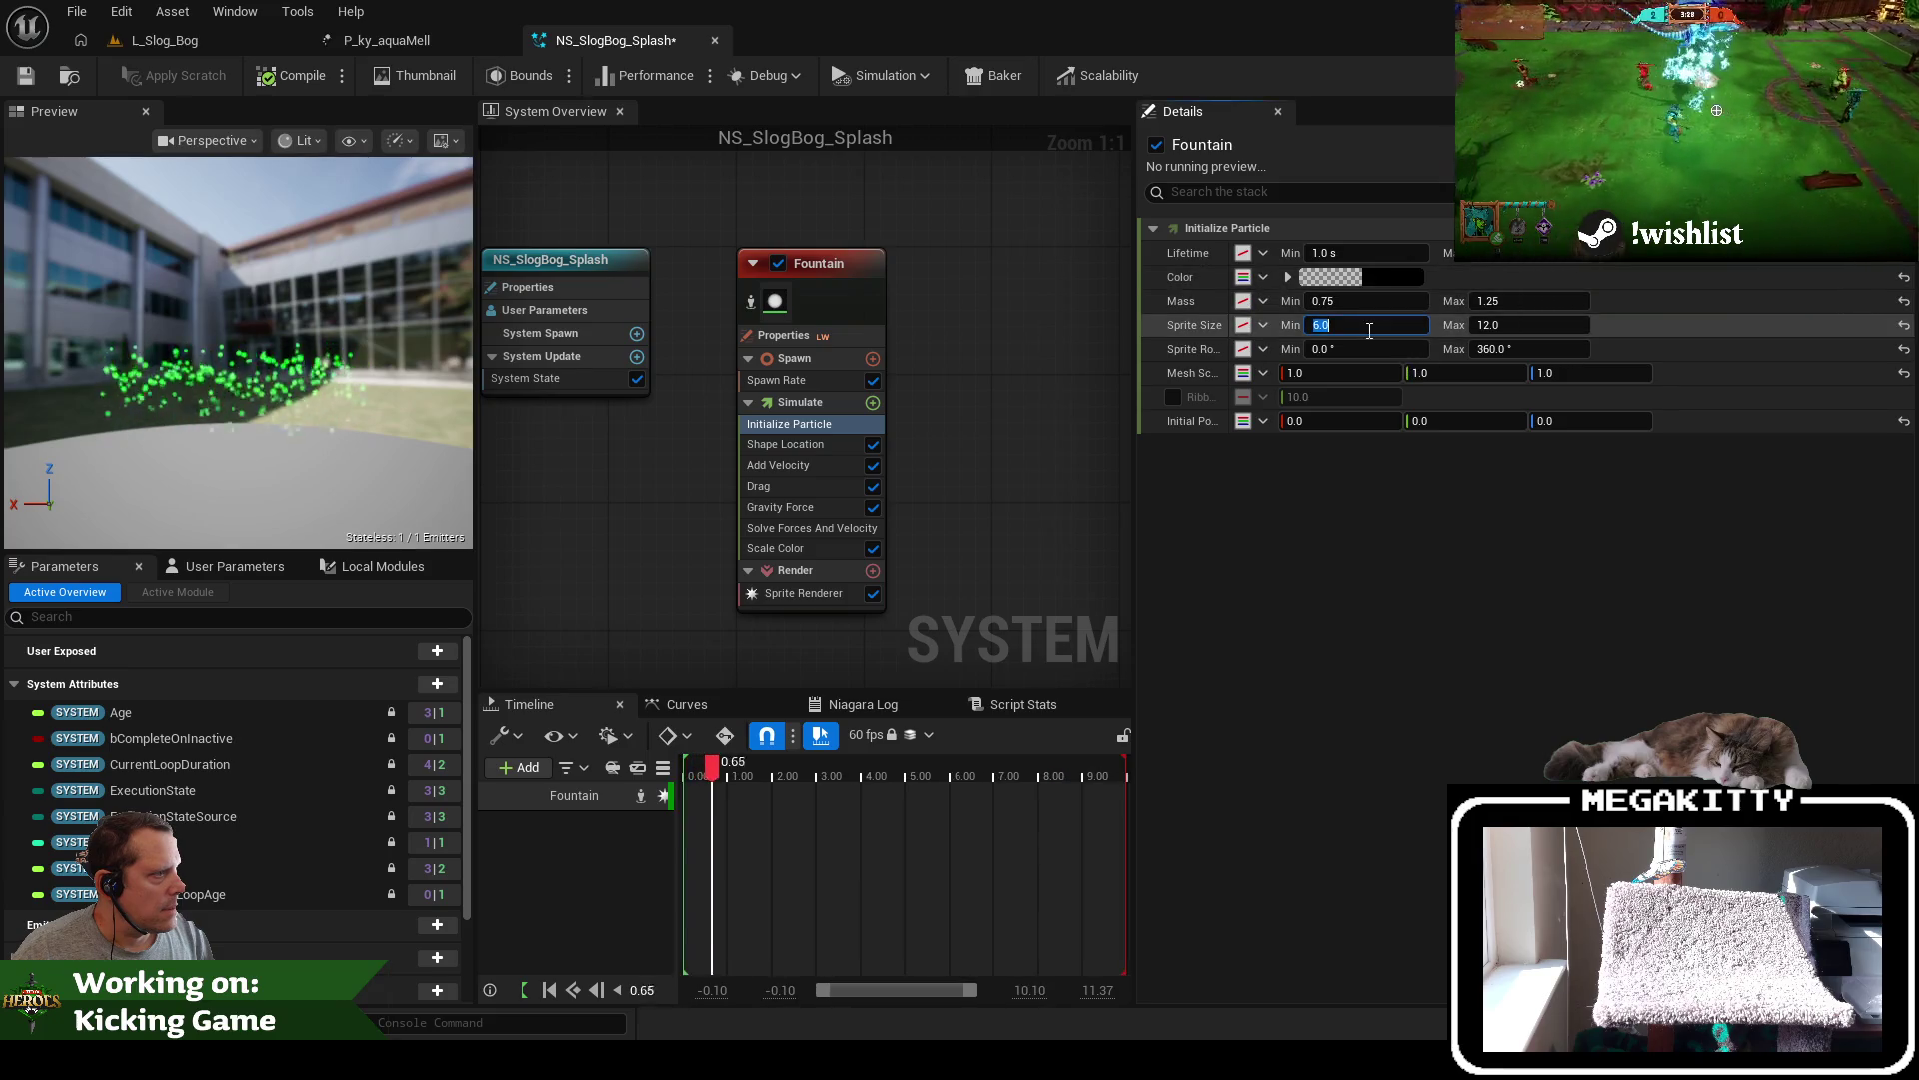
Set the Fountain's Sprite Size to minimum 75 and maximum 15
text(75)
key(Tab)
text(15)
key(Return)
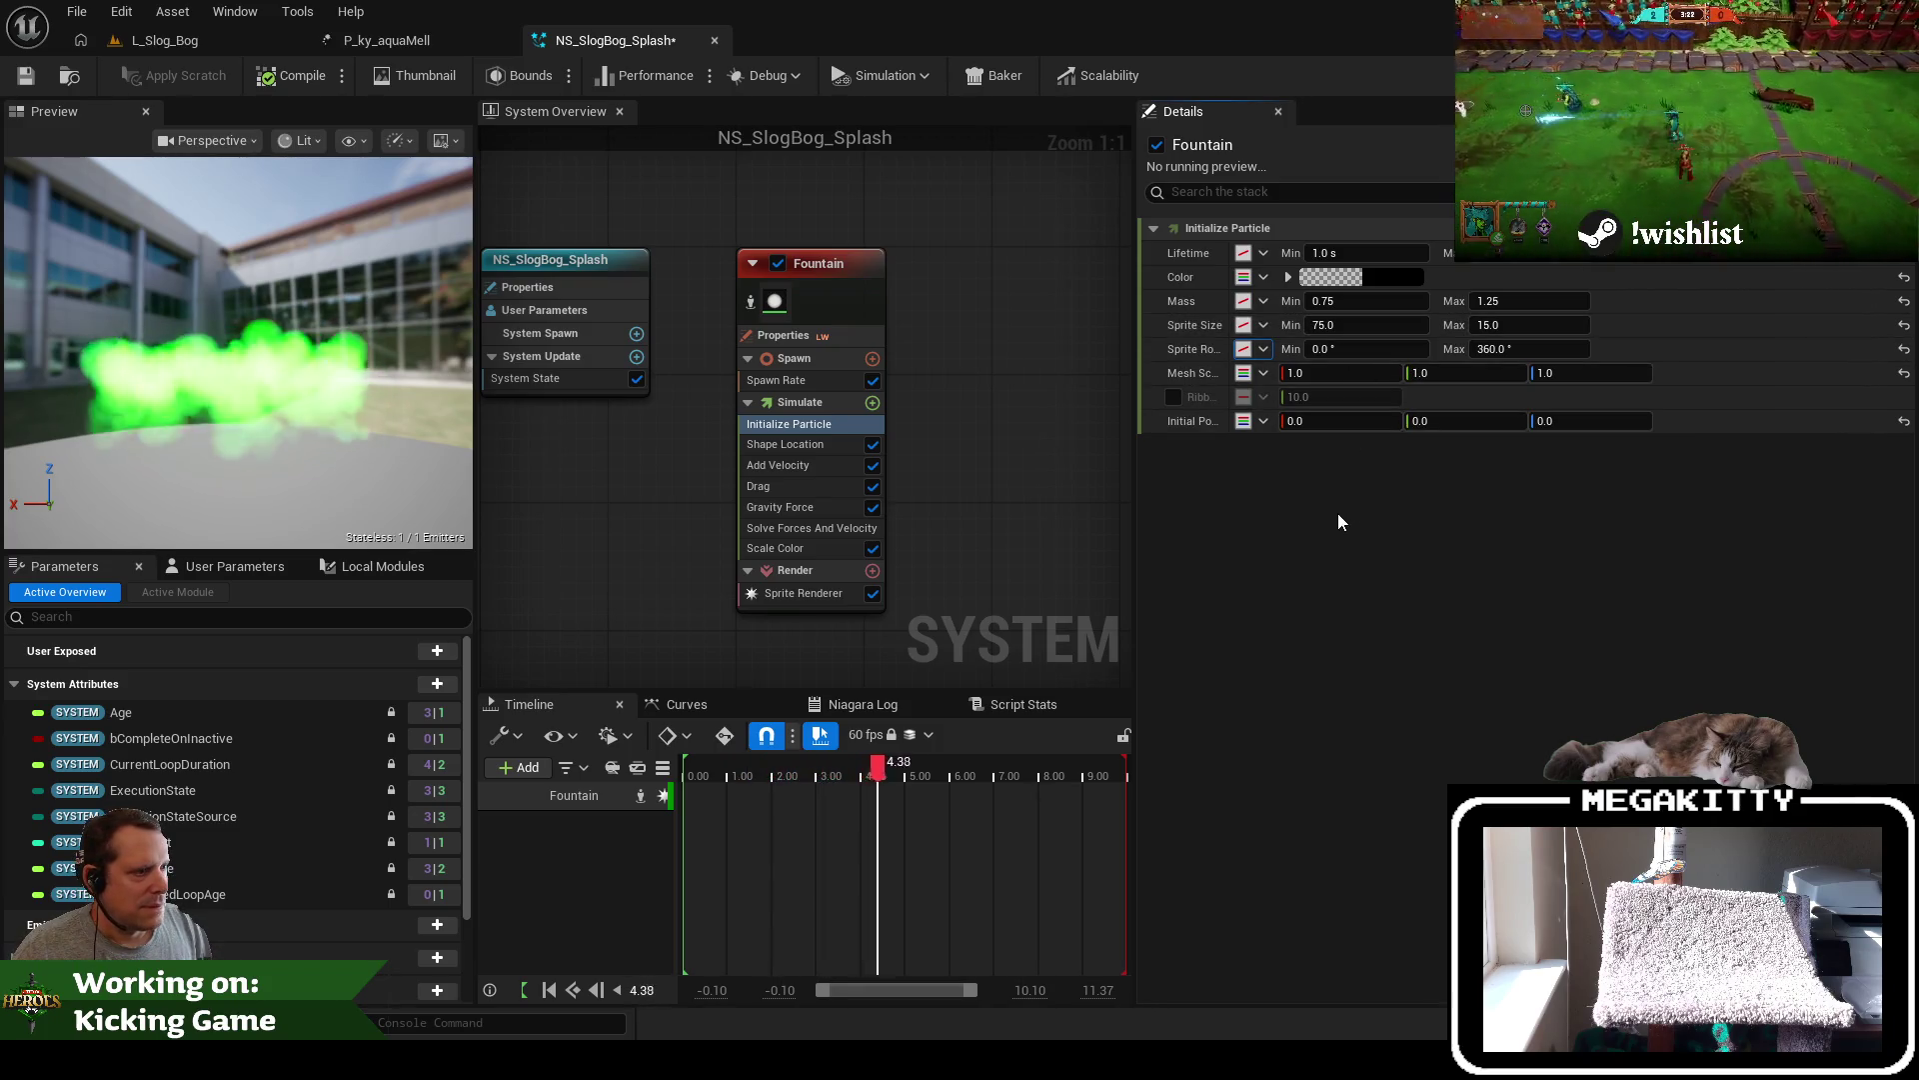
Review Spawn Rate and Shape Location, save NS_SlogBog_Splash, and go back to L_Slog_Bog
click(818, 381)
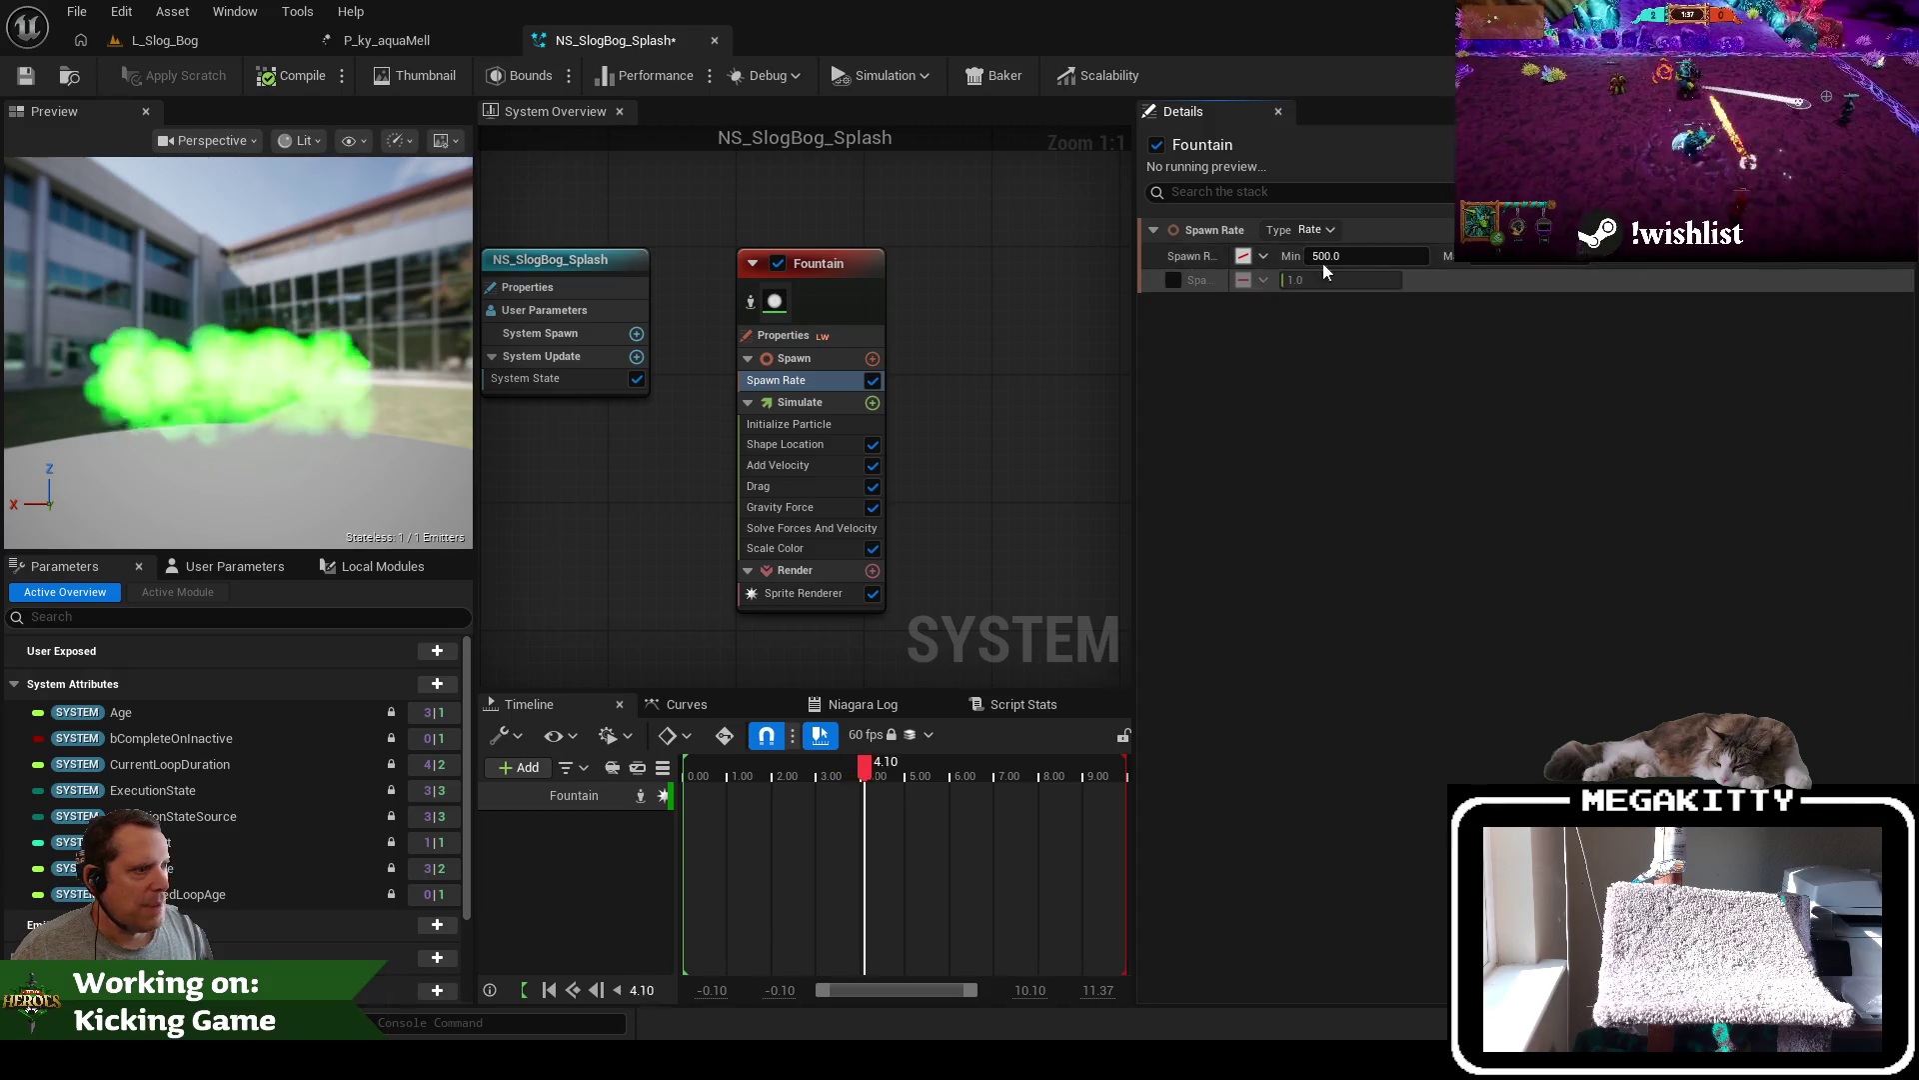
click(811, 446)
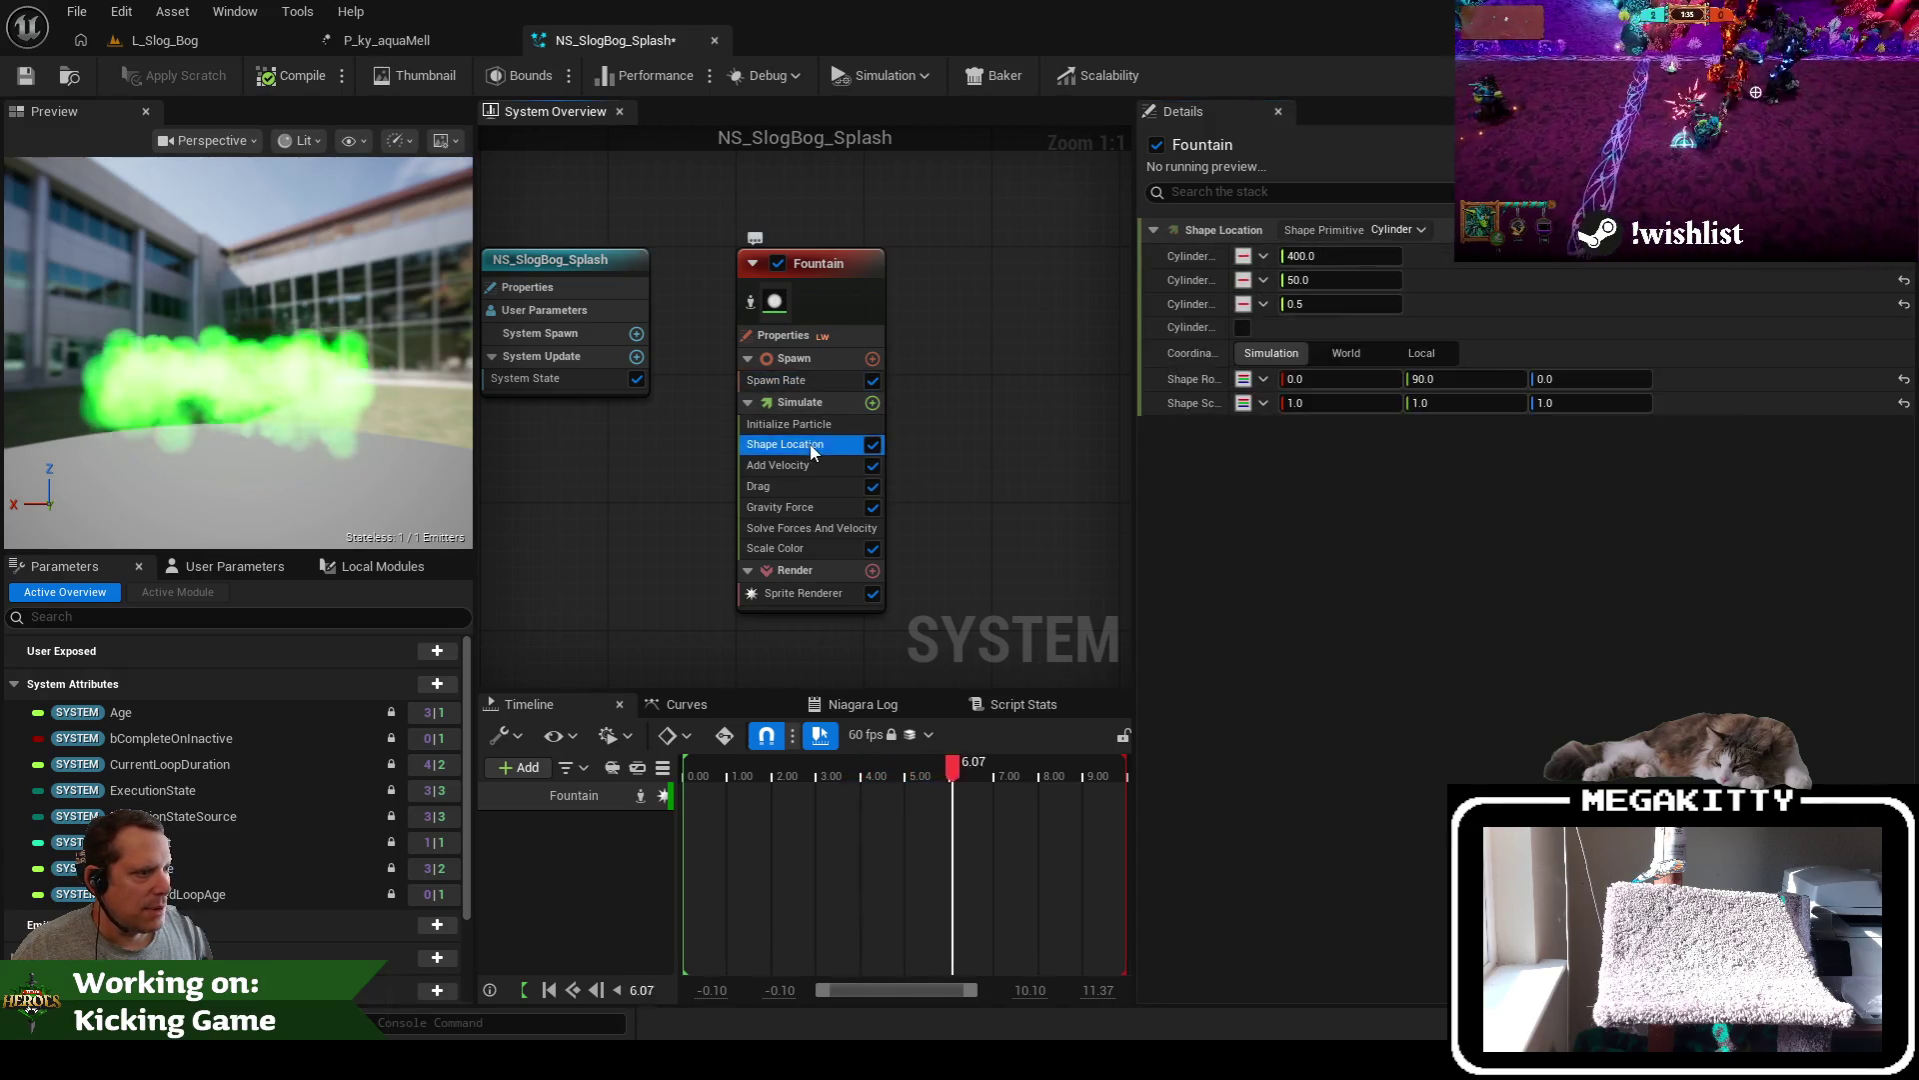
click(818, 421)
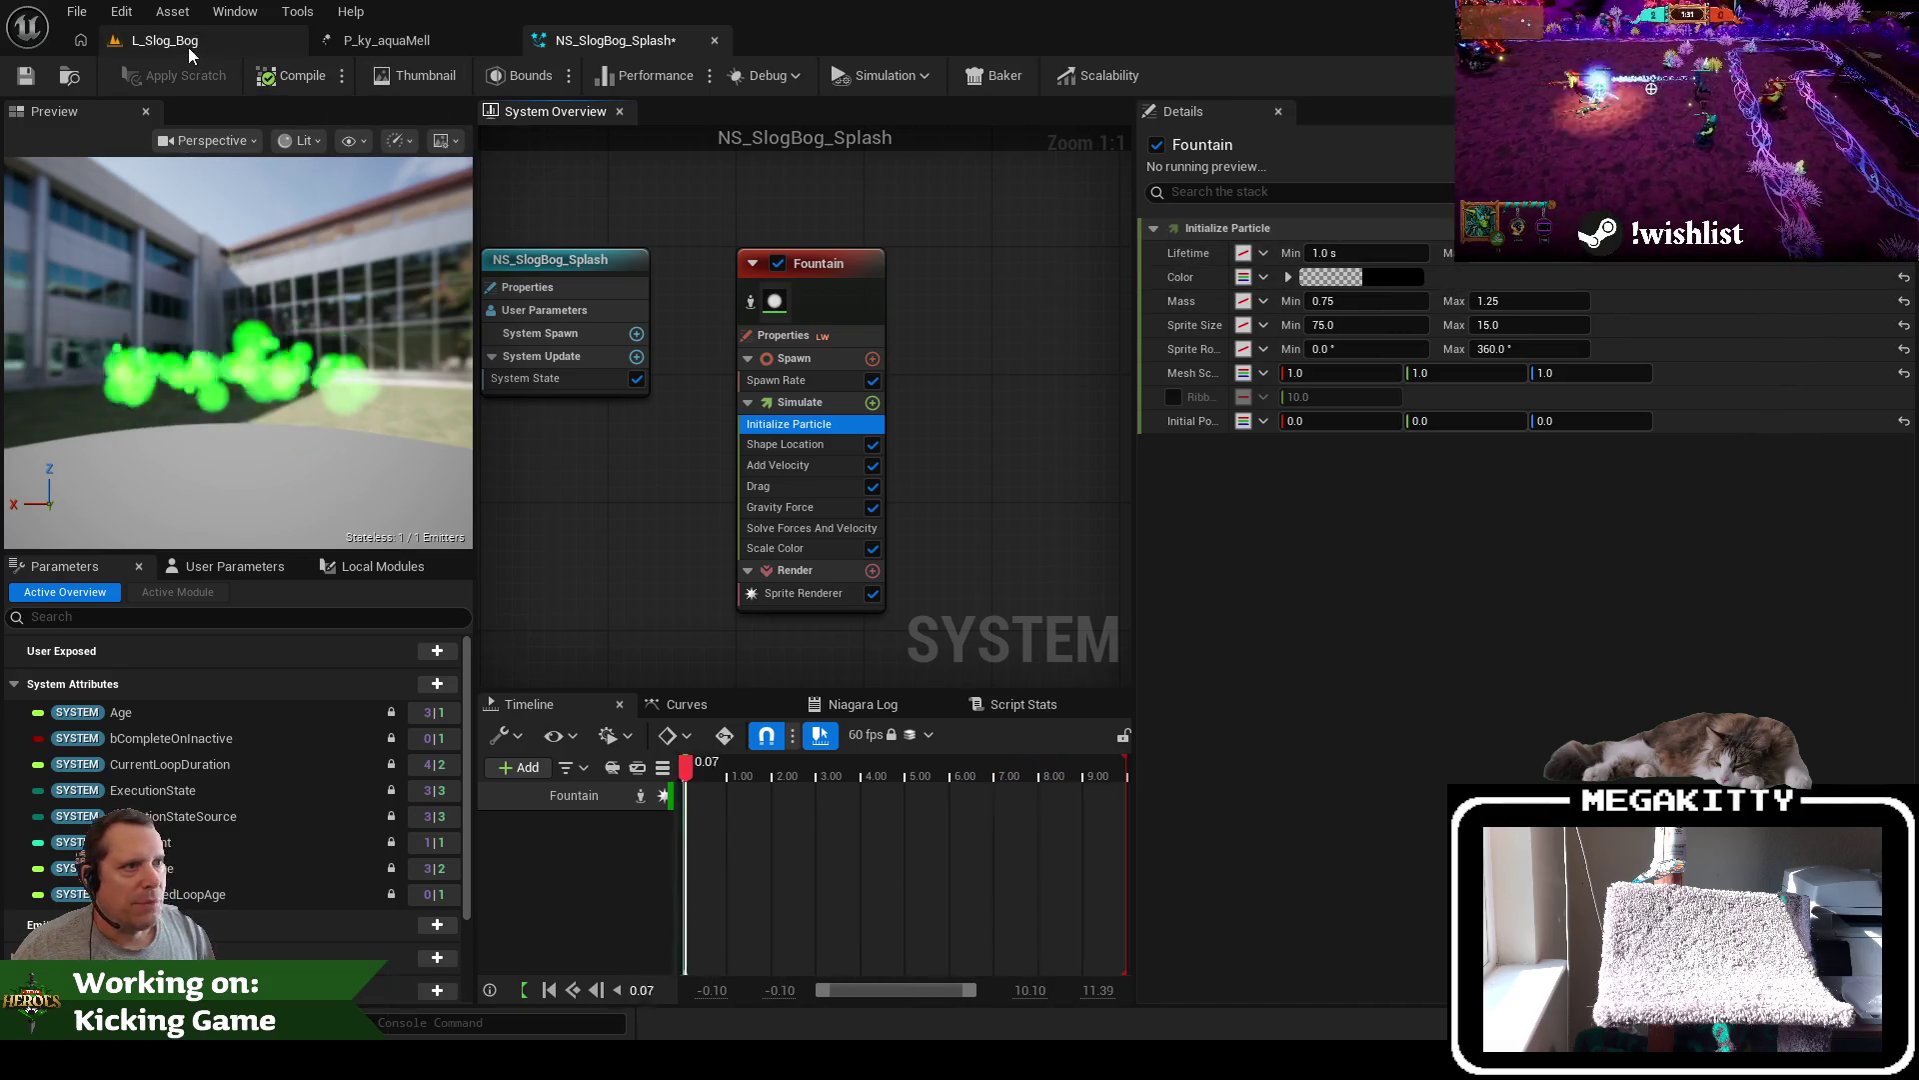
click(27, 76)
click(204, 30)
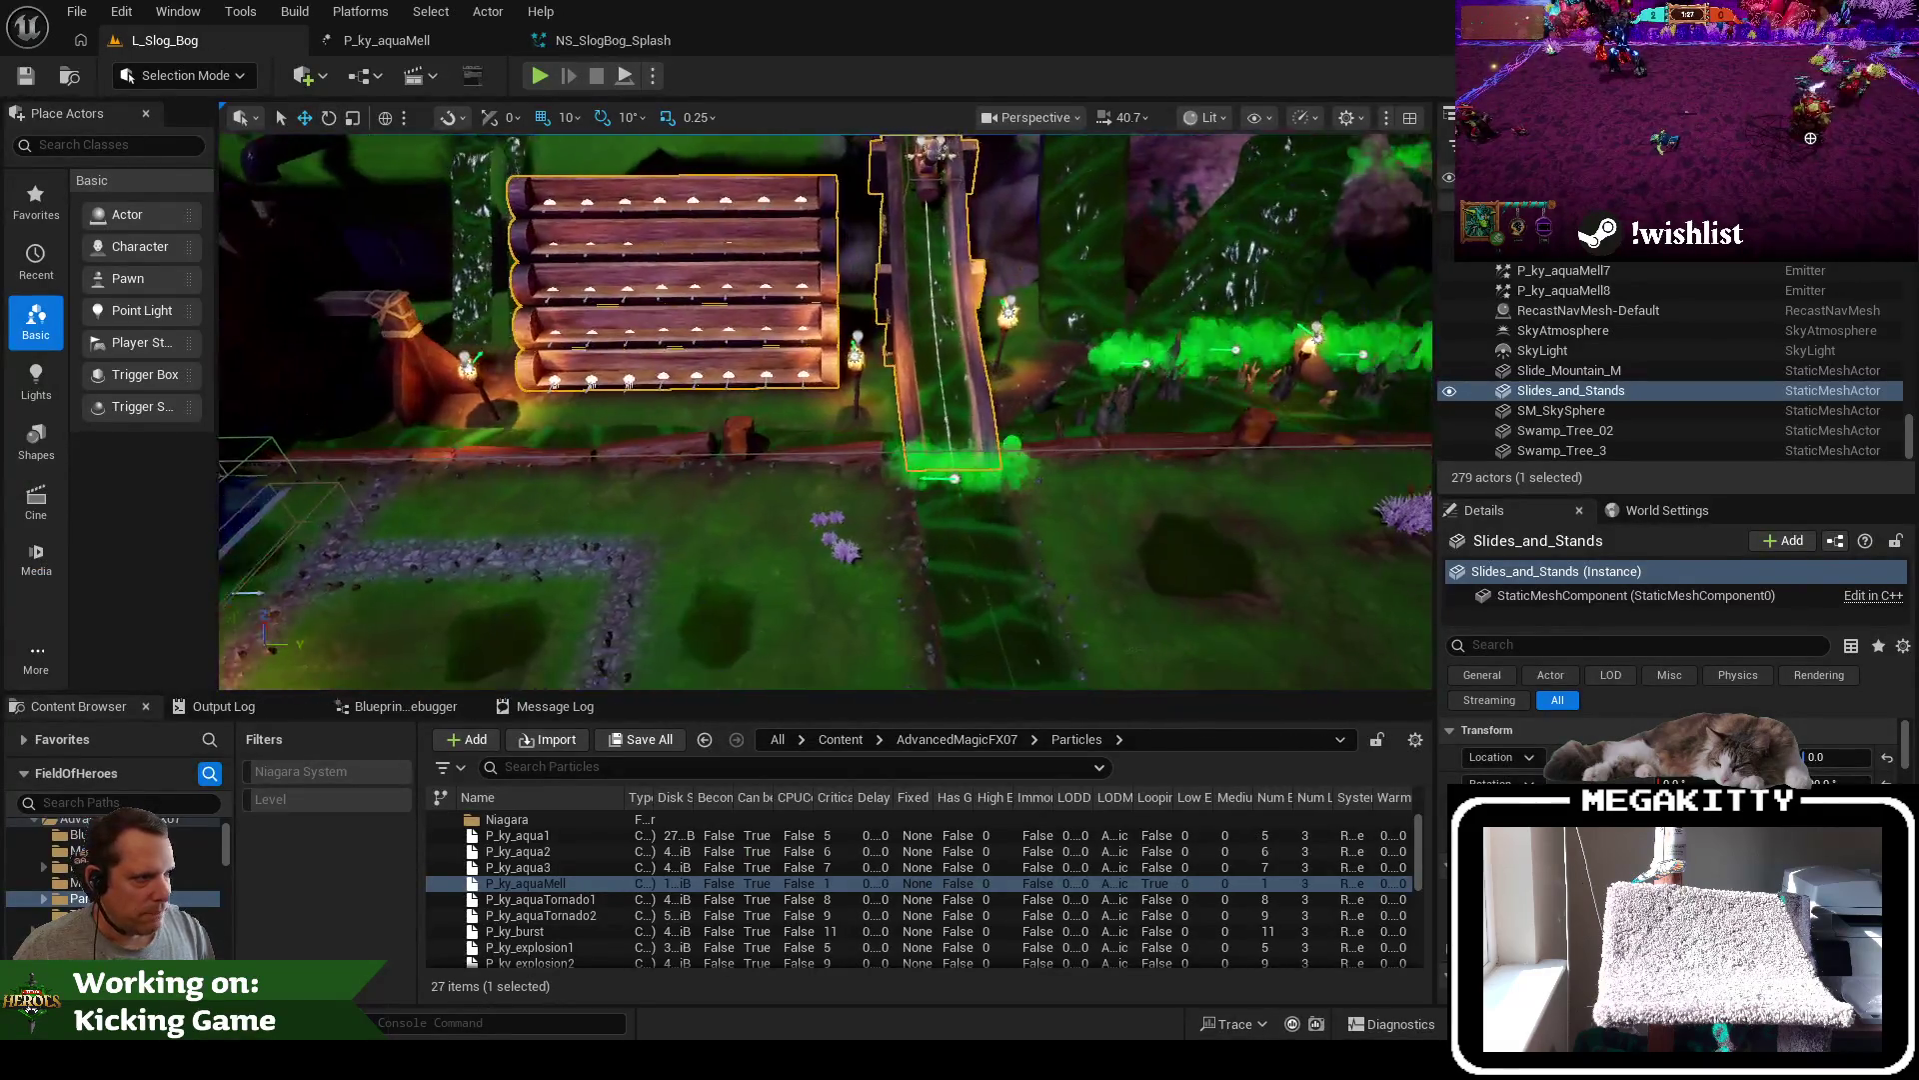
Frame the slide and select the P_ky_aquaMell emitter at its base
key(f)
scroll(447, 420, down, 5)
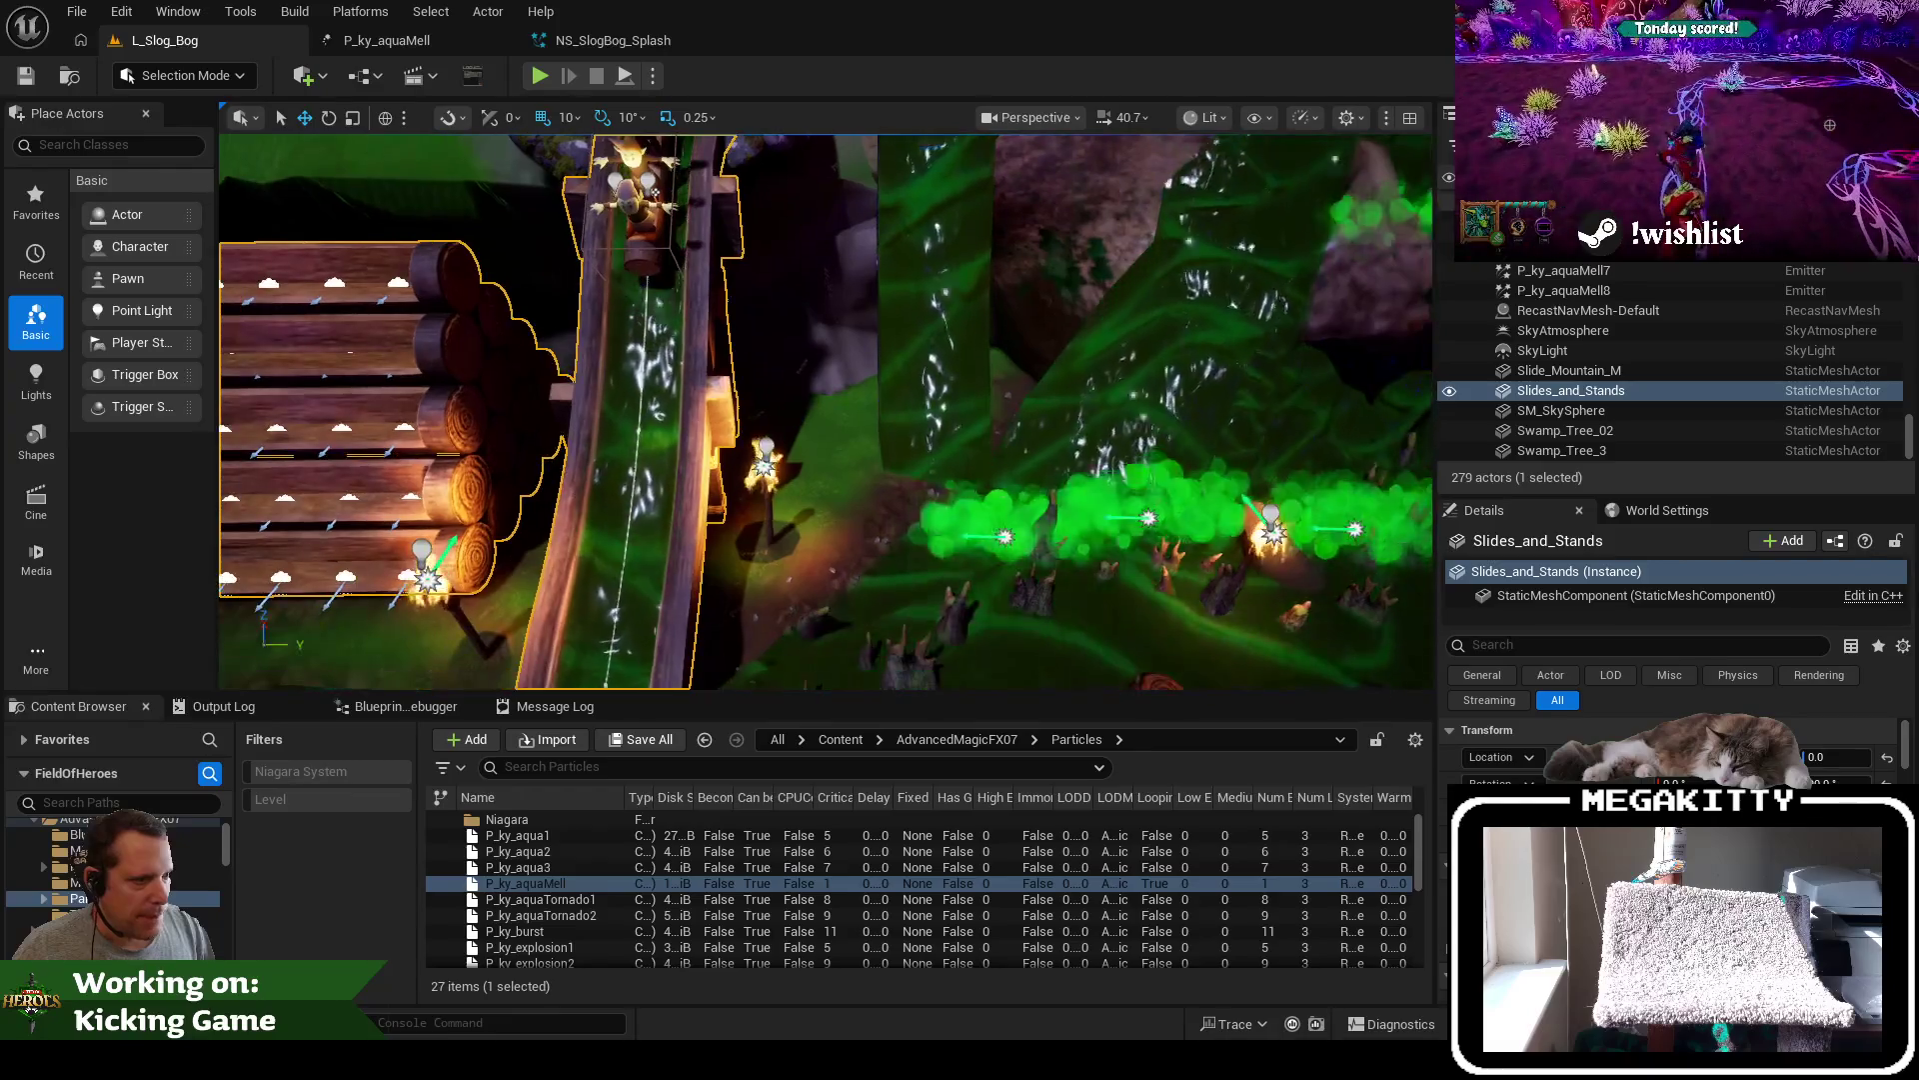
scroll(1014, 535, down, 3)
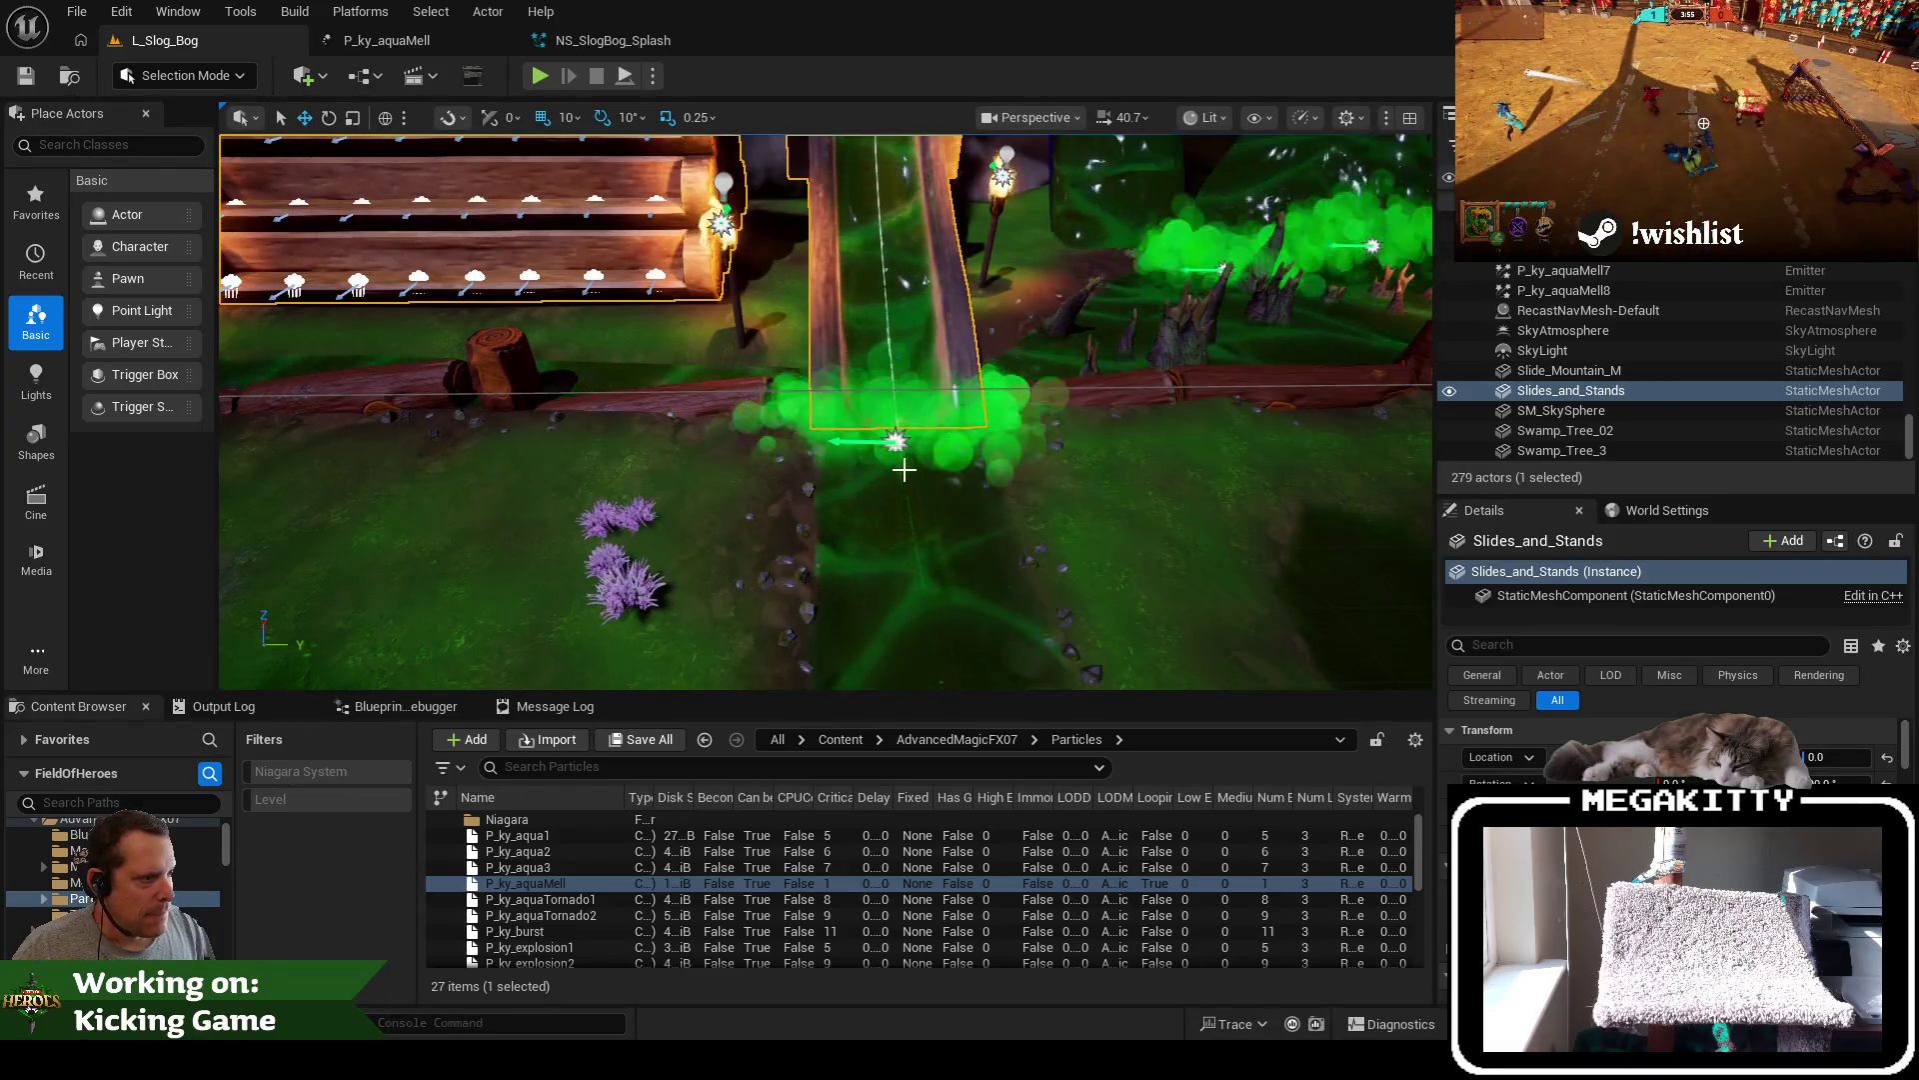
click(1014, 535)
drag(1015, 535, 1014, 475)
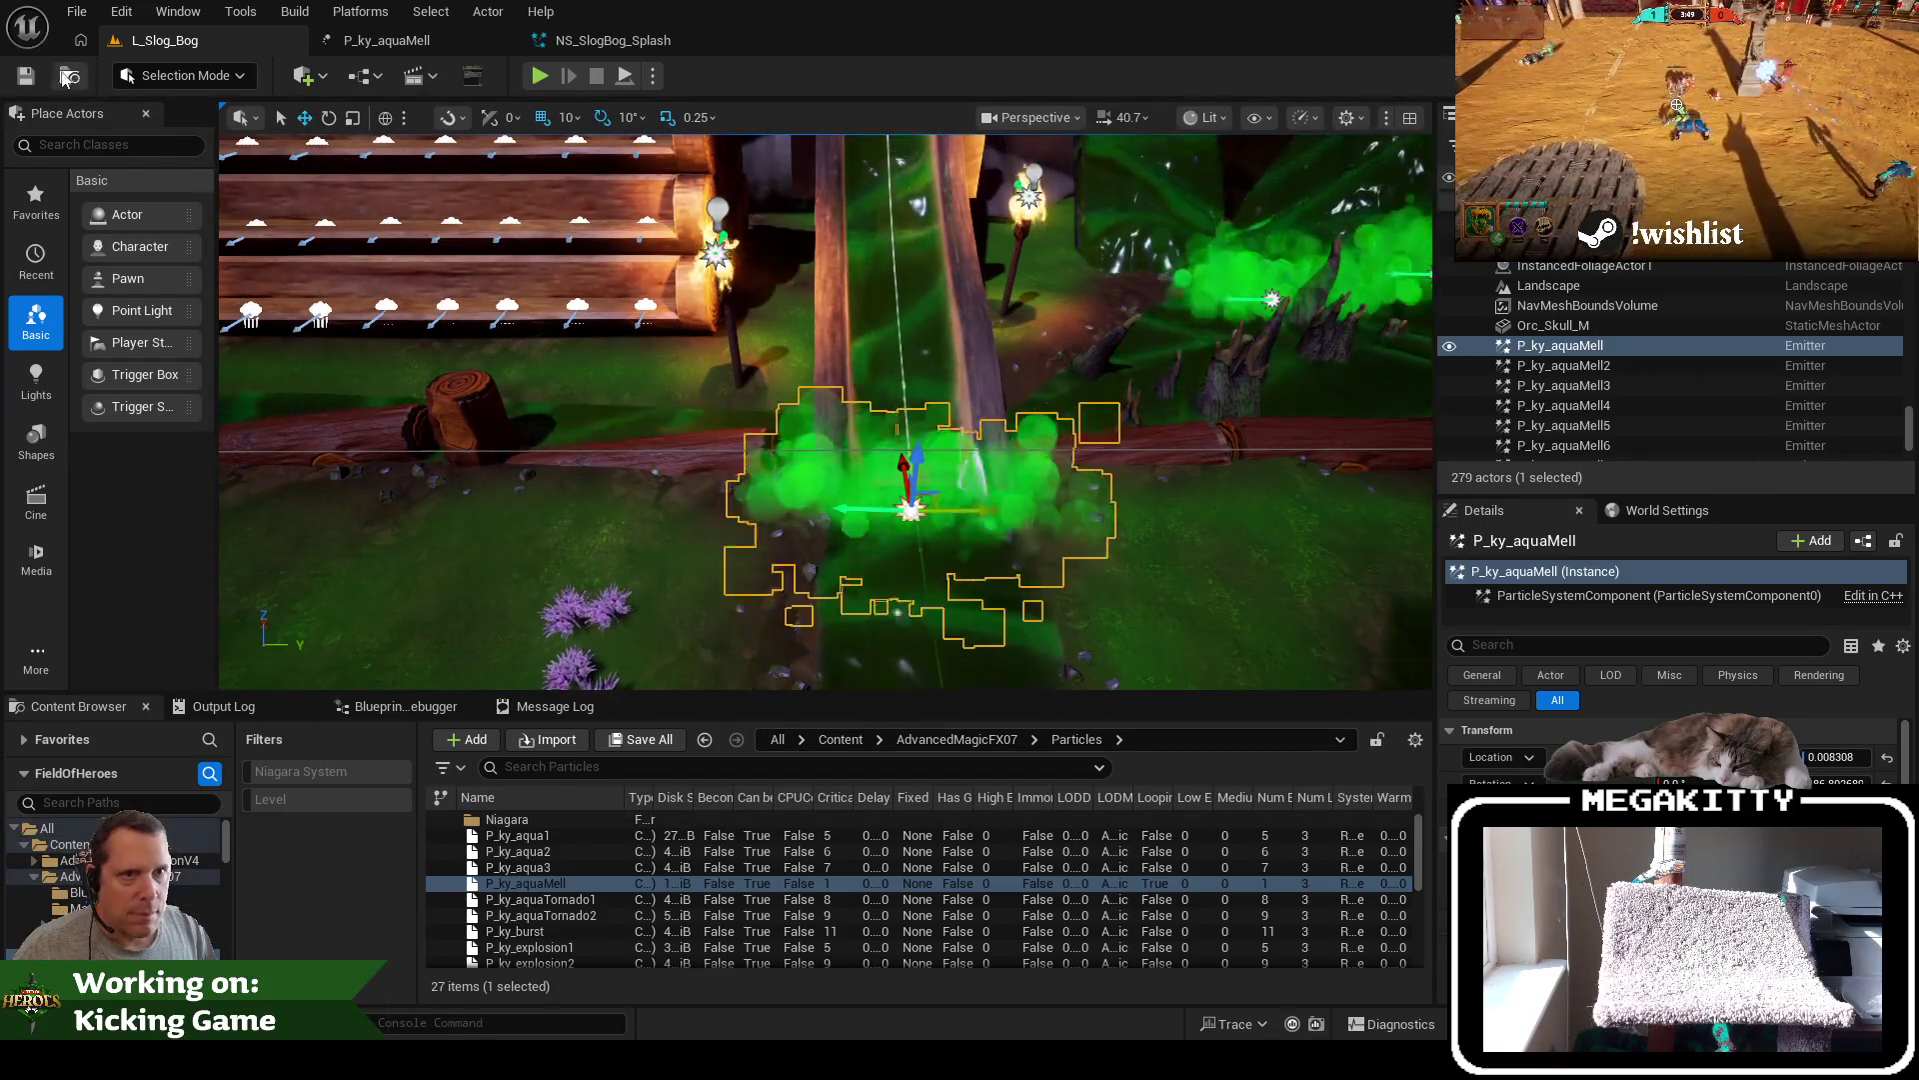
Drag NS_SlogBog_Splash from Maps/Slog_Bog/Particles into the level beside P_ky_aquaMell
click(165, 40)
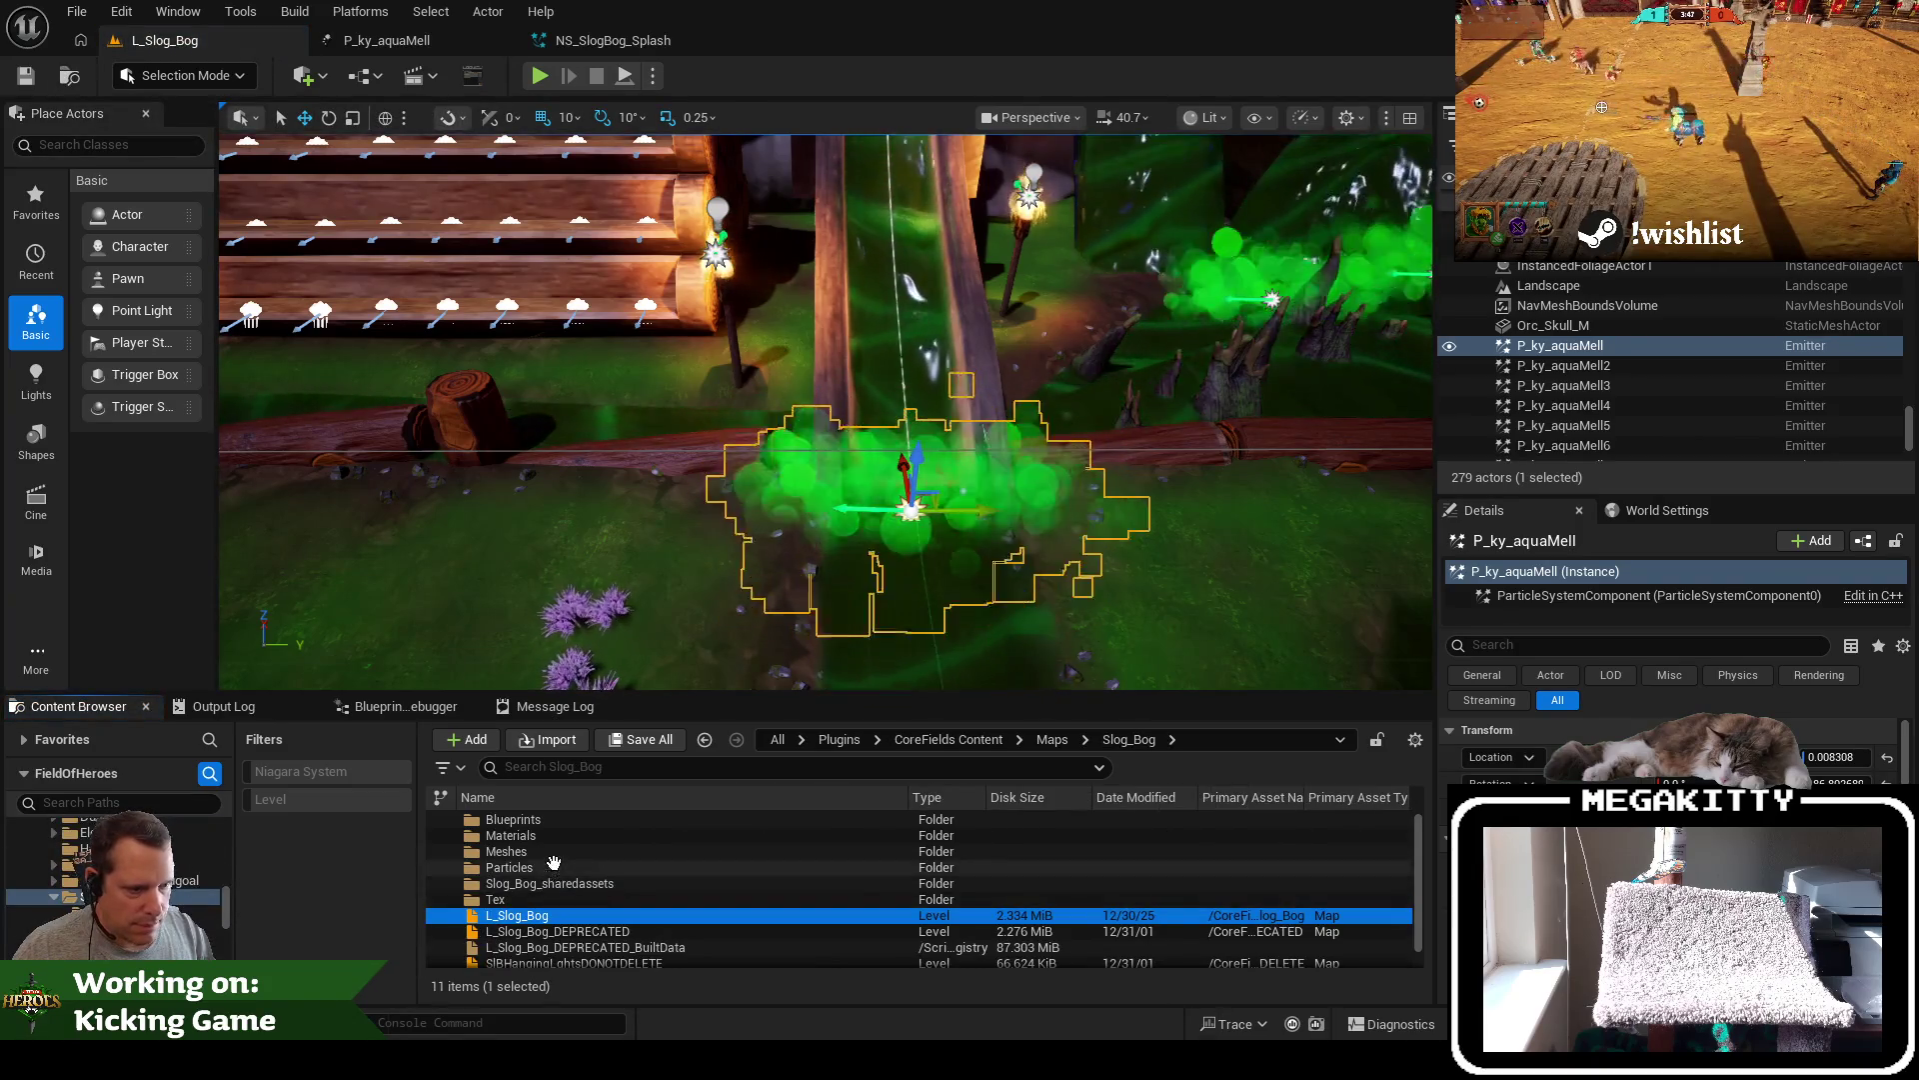
double_click(510, 867)
click(600, 817)
drag(599, 818, 953, 576)
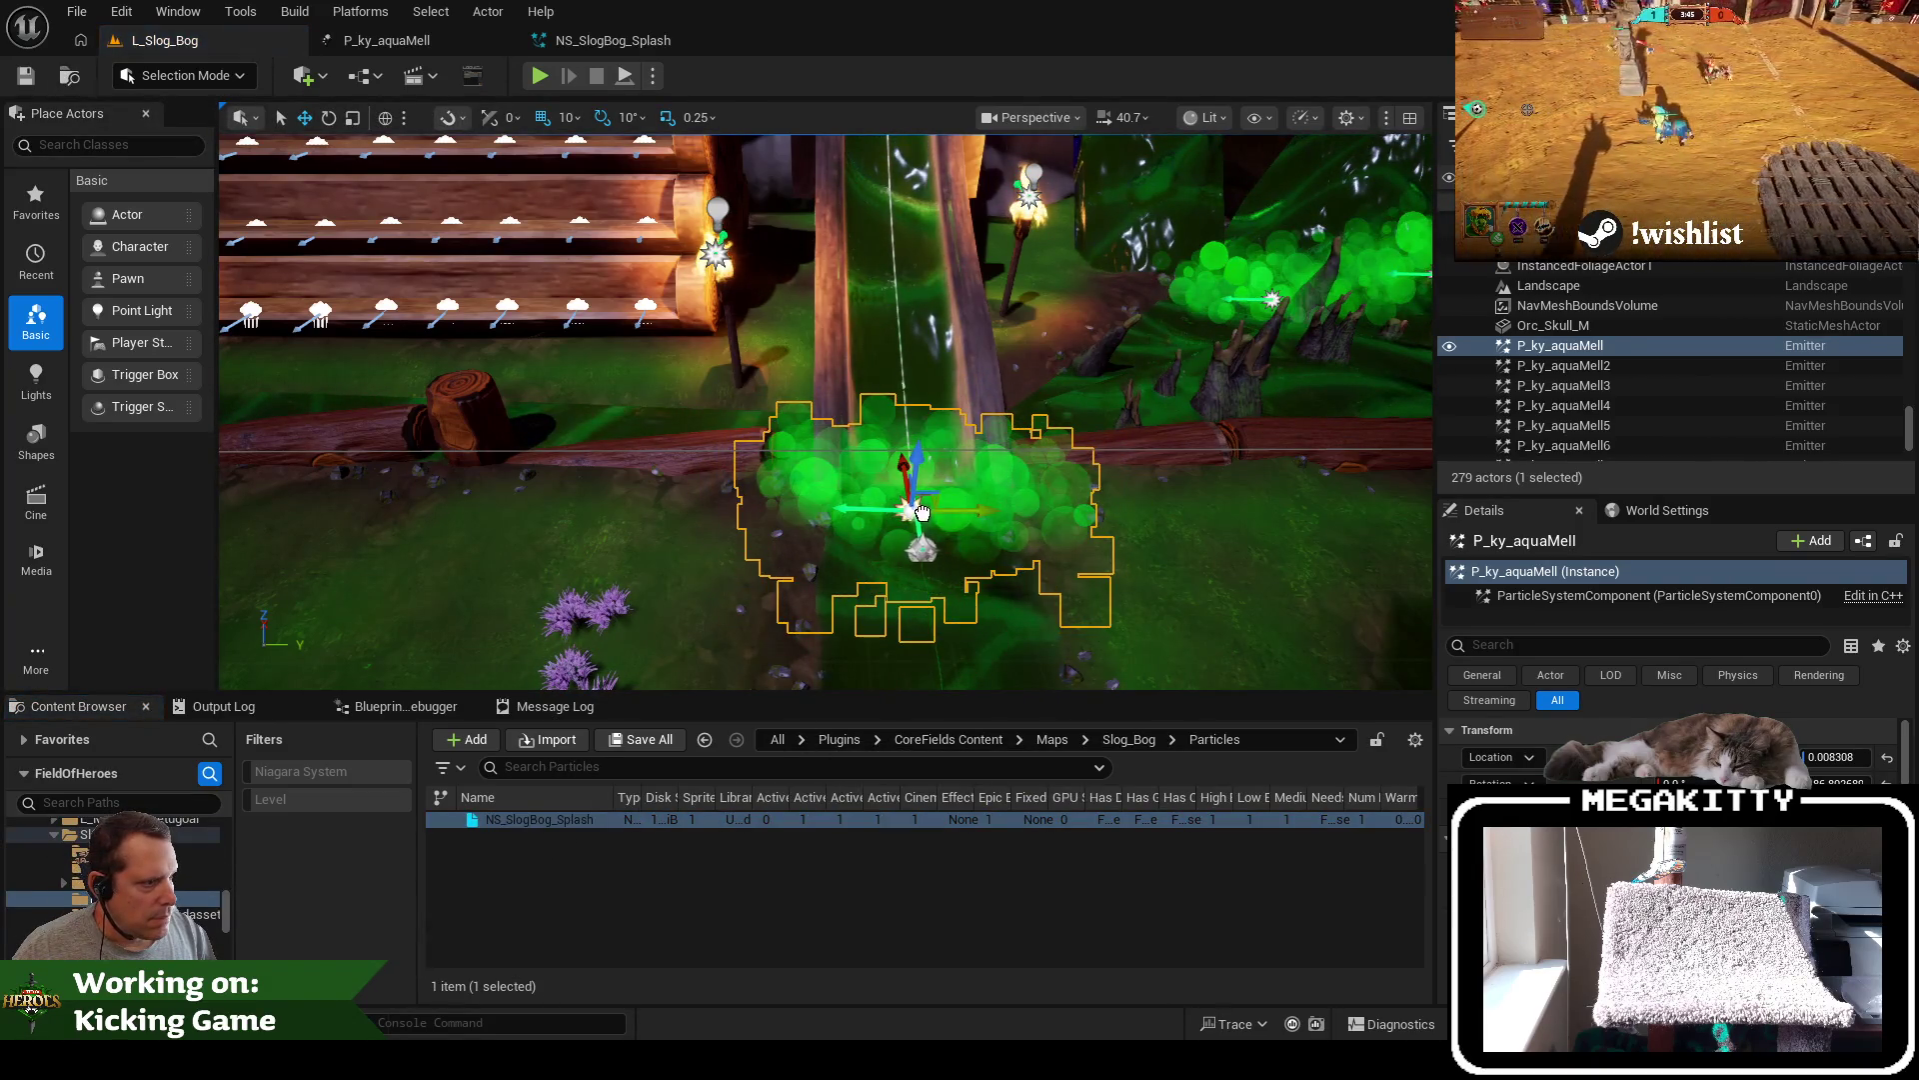
drag(914, 487, 915, 505)
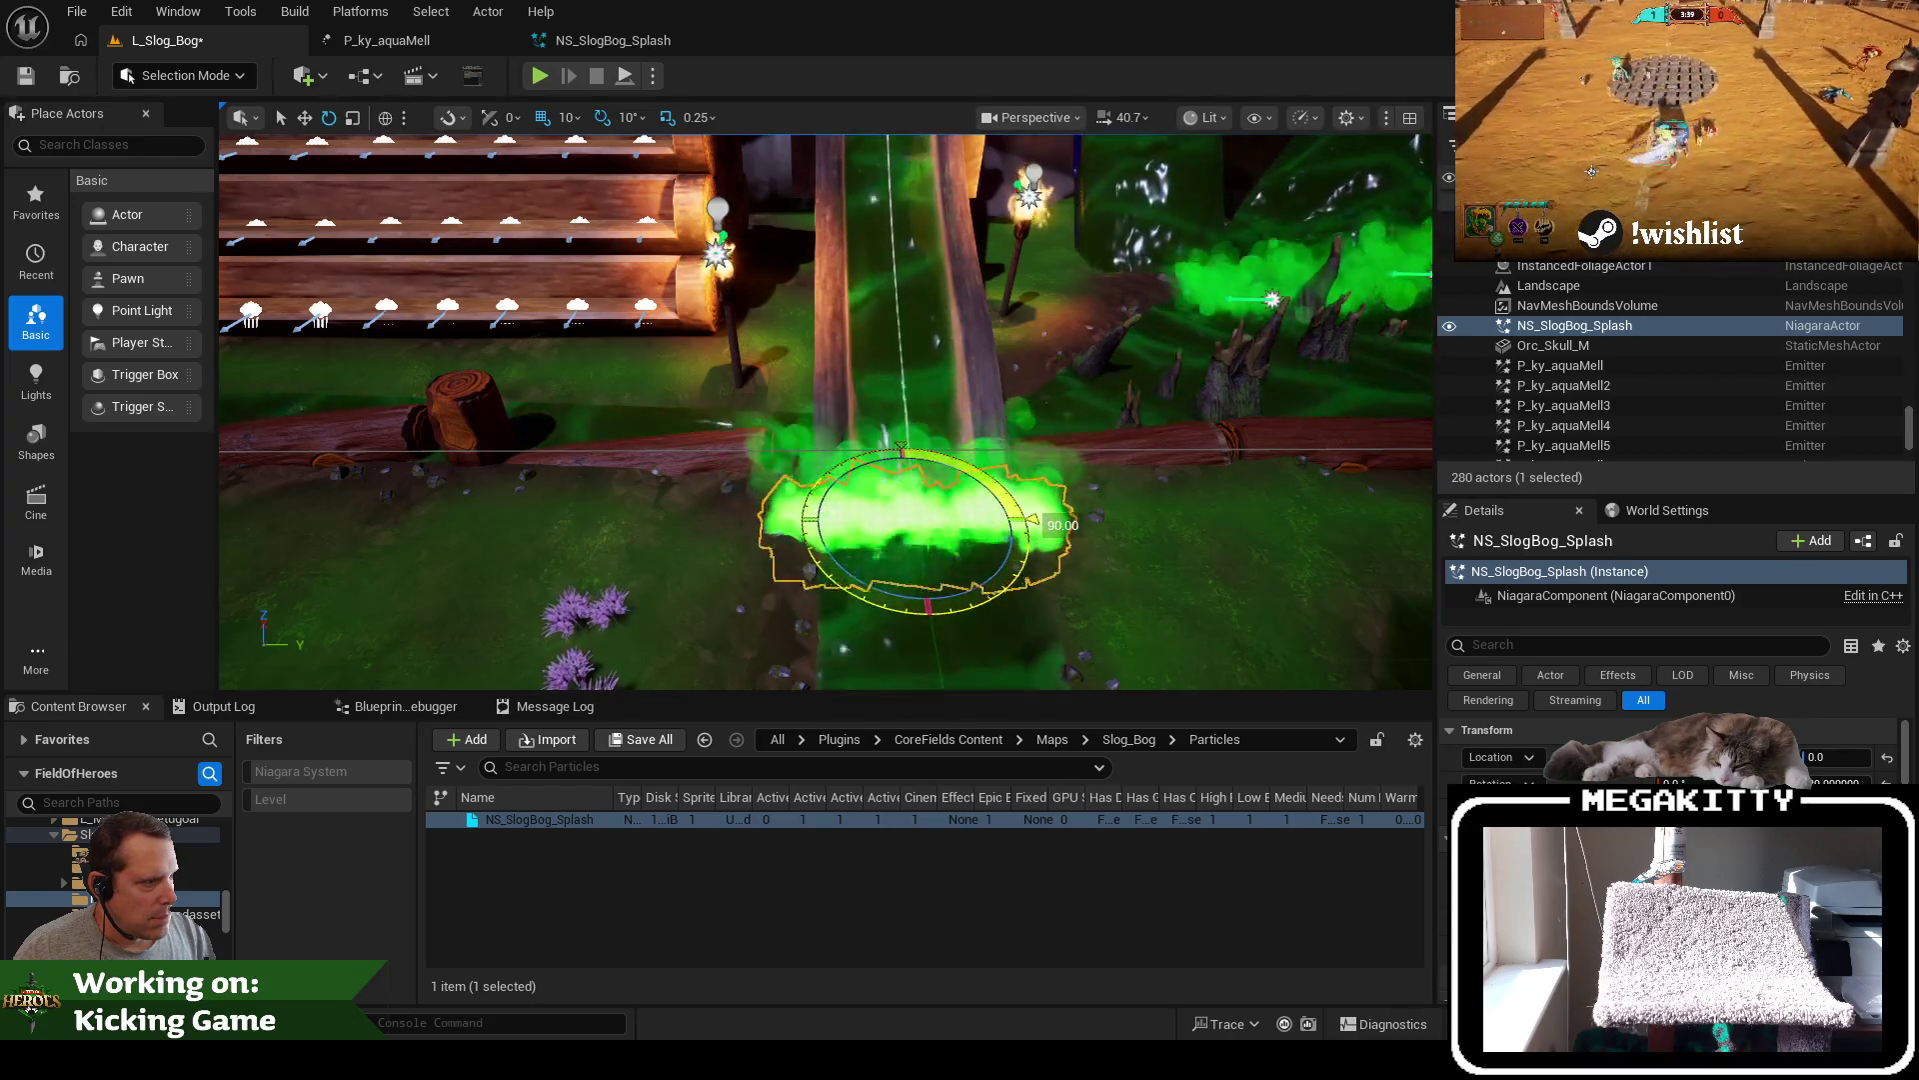
click(1481, 366)
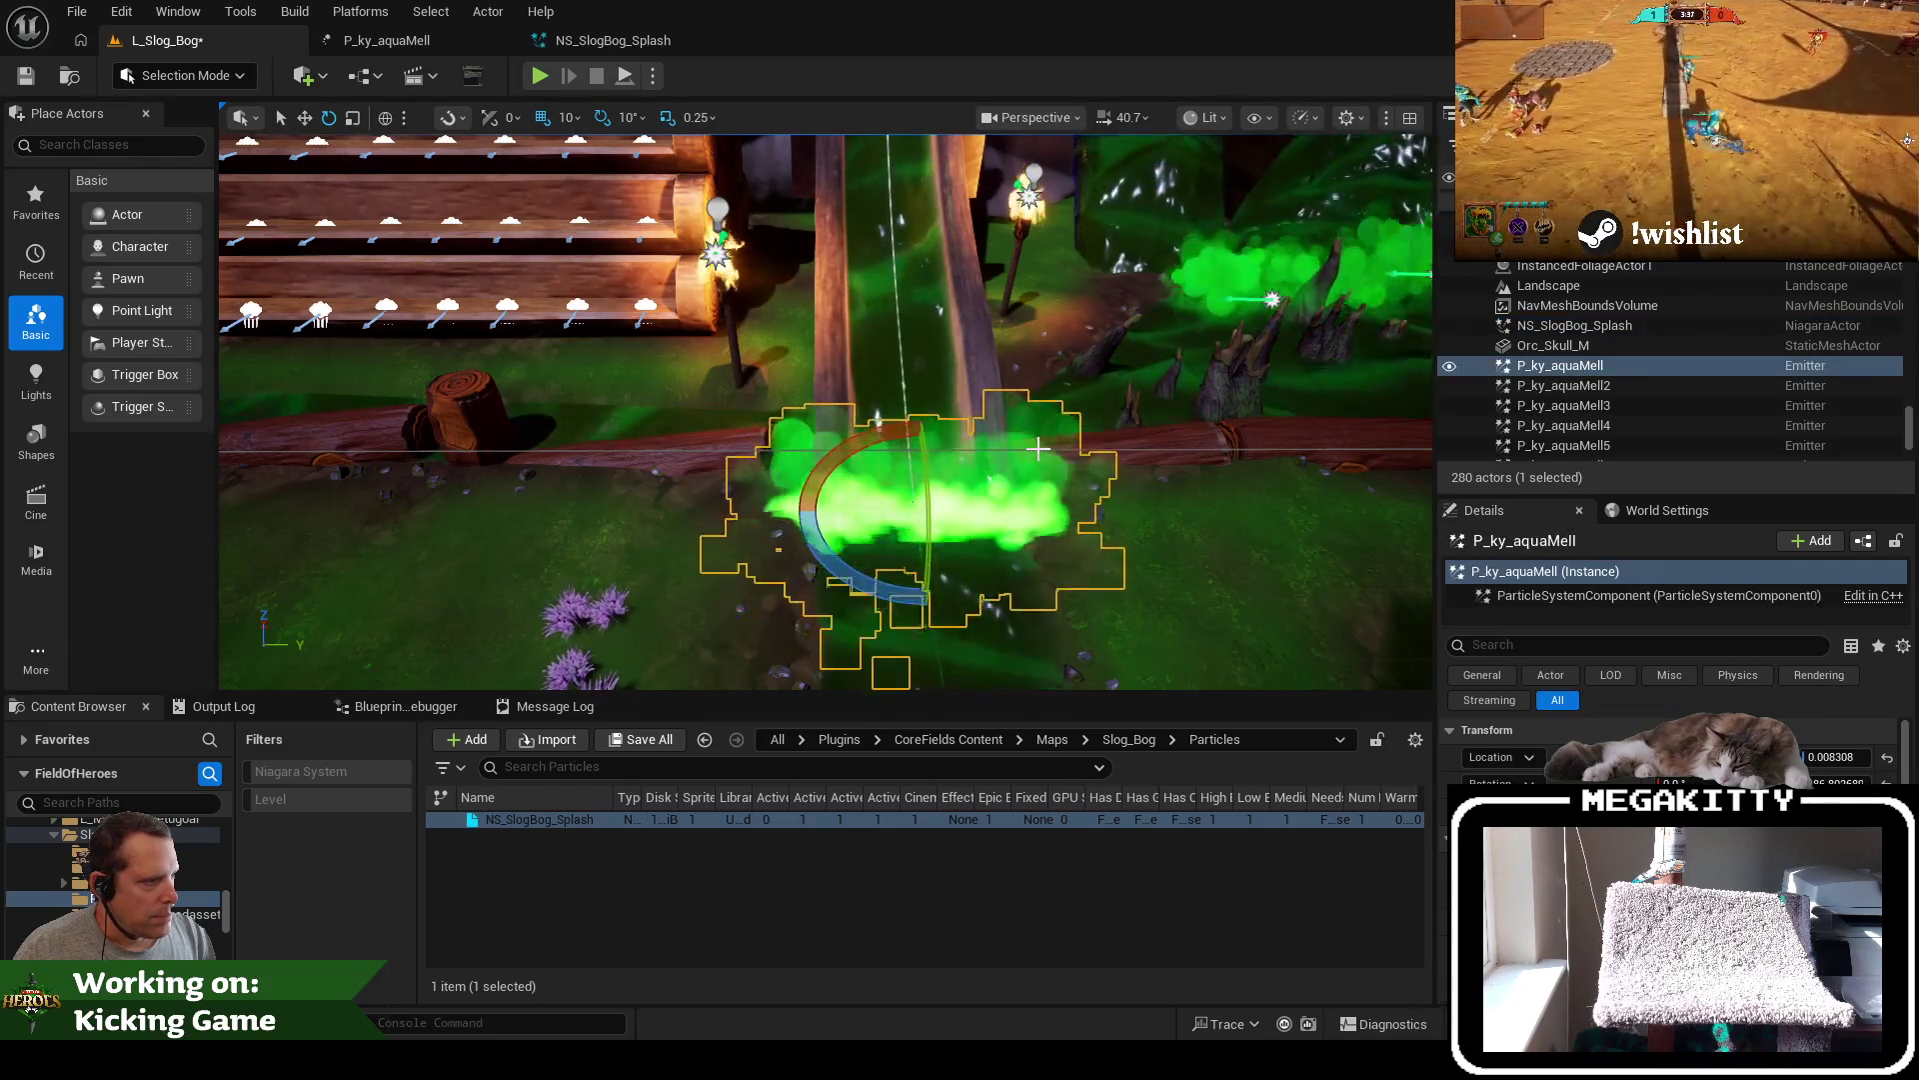
Filter P_ky_aquaMell's Details for its Auto Activate setting
right_click(1600, 367)
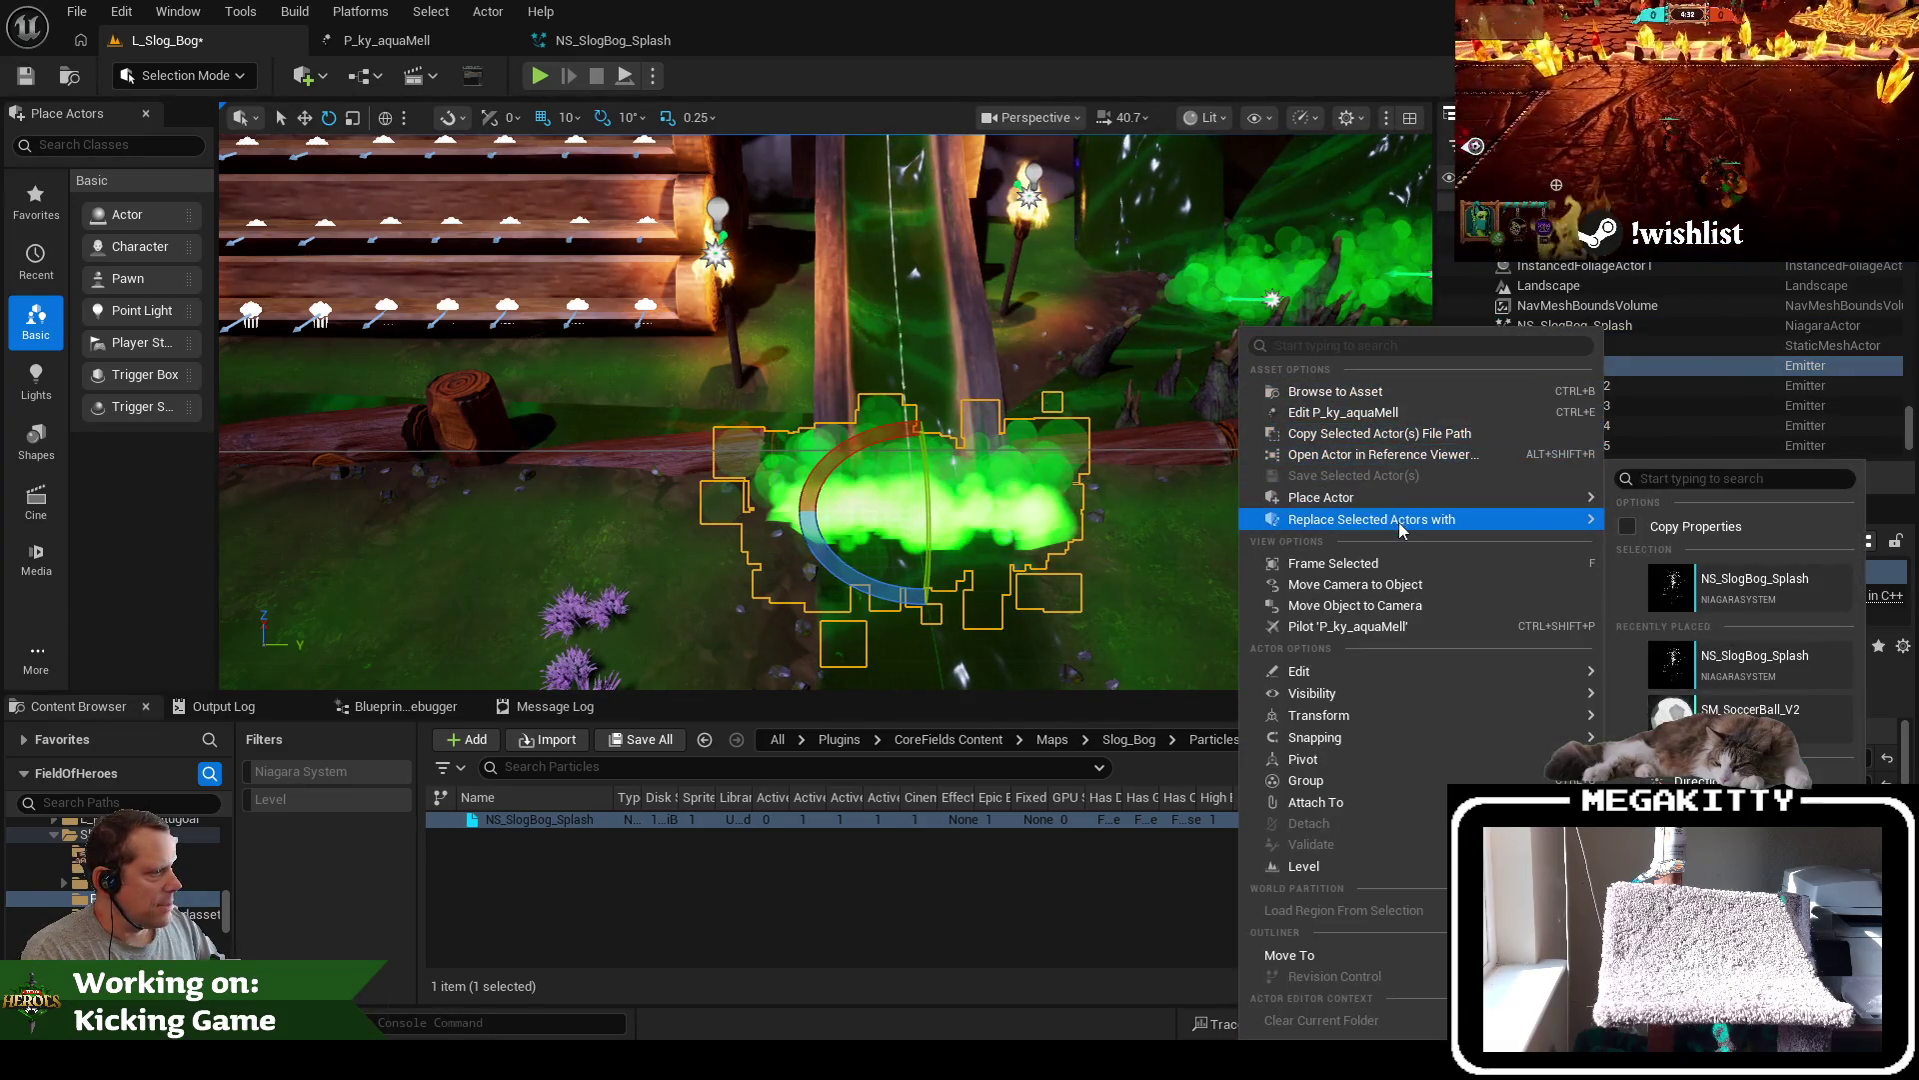
click(1800, 521)
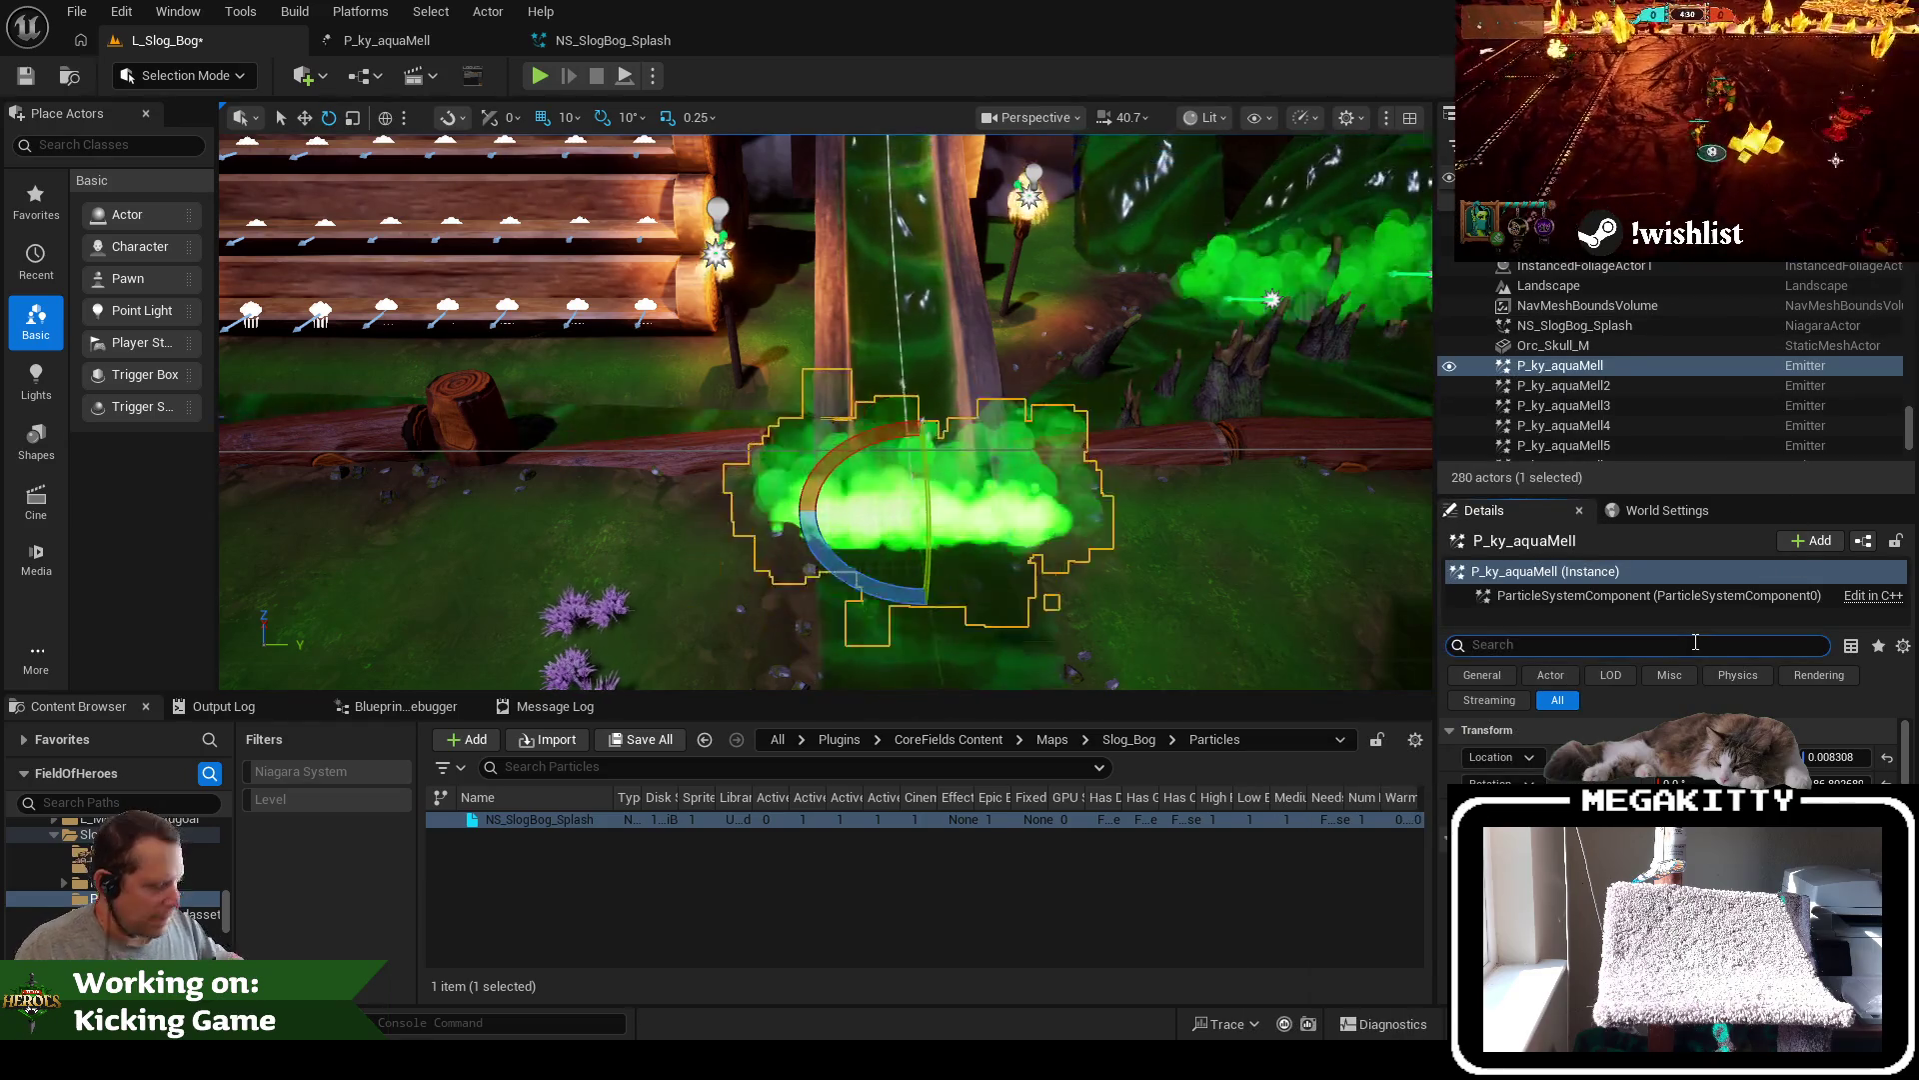
text(autko)
key(BackSpace)
key(BackSpace)
text(ow)
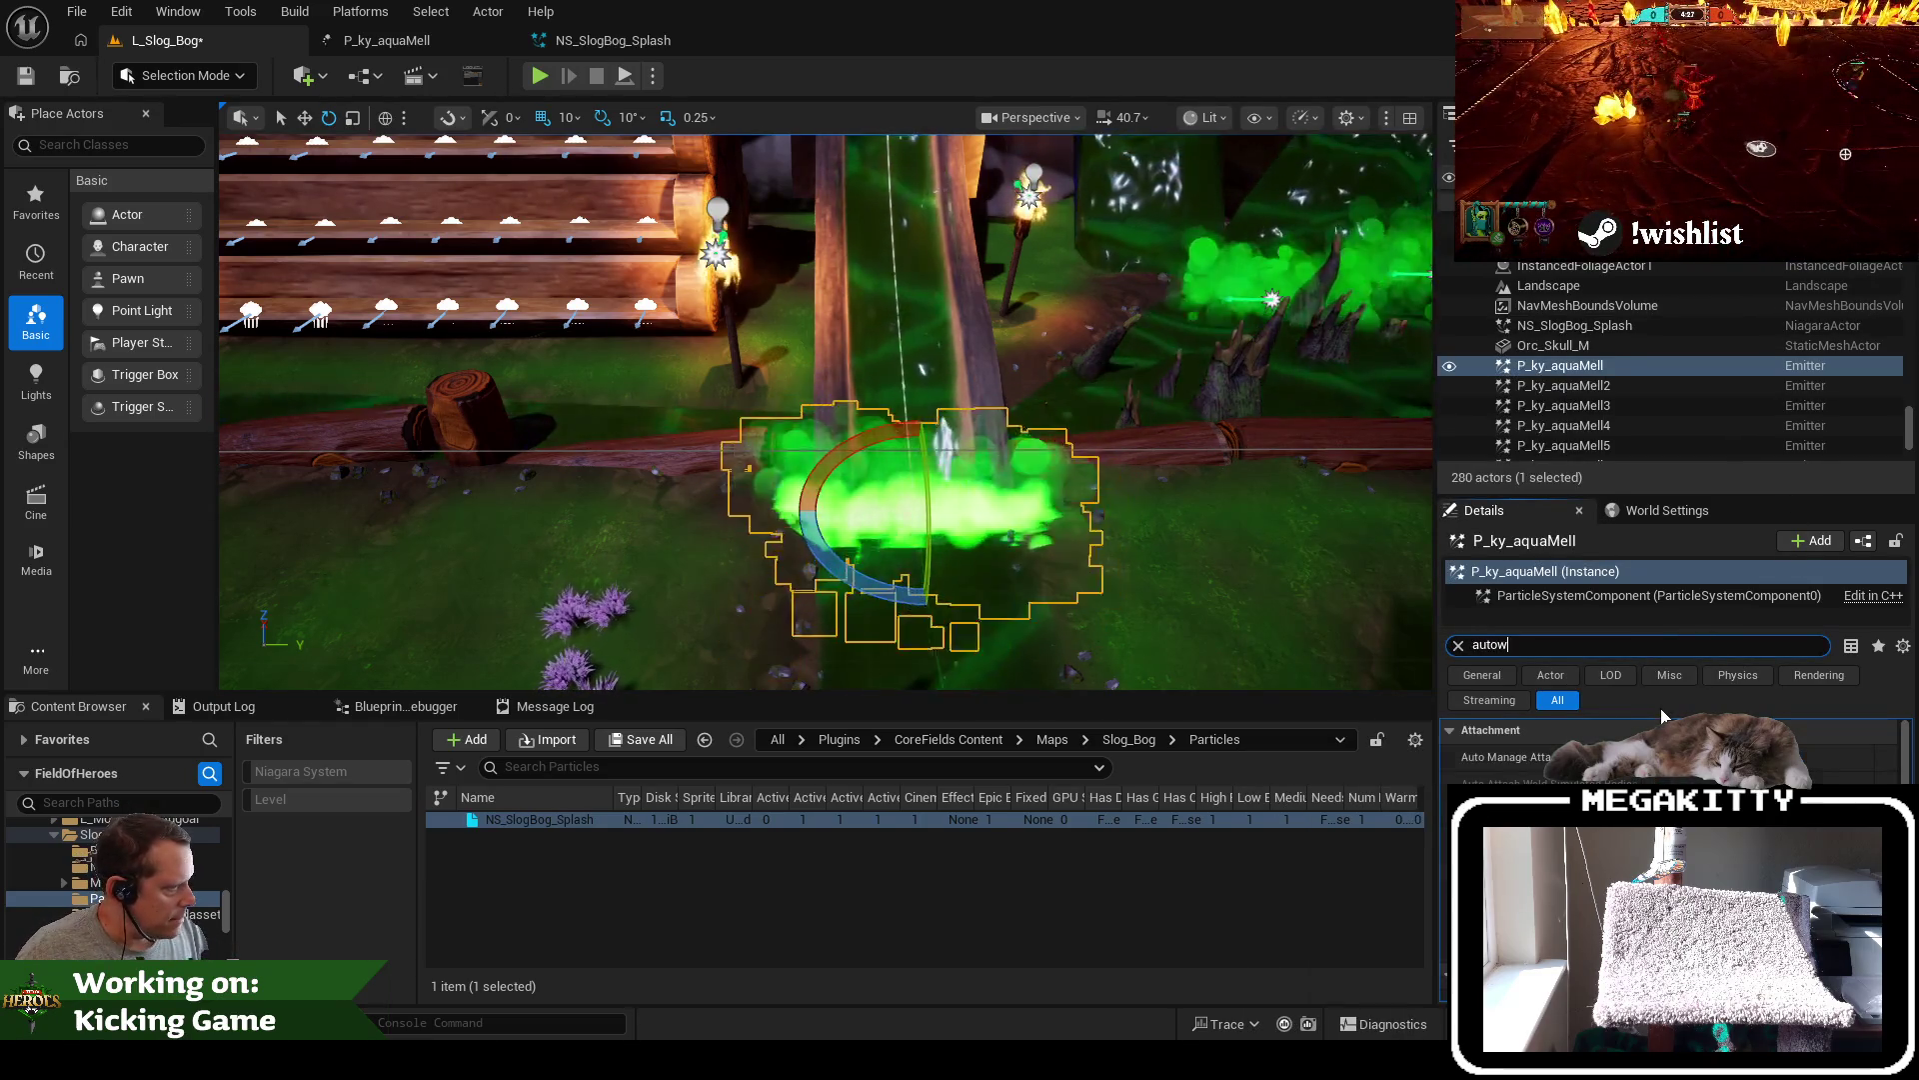
key(BackSpace)
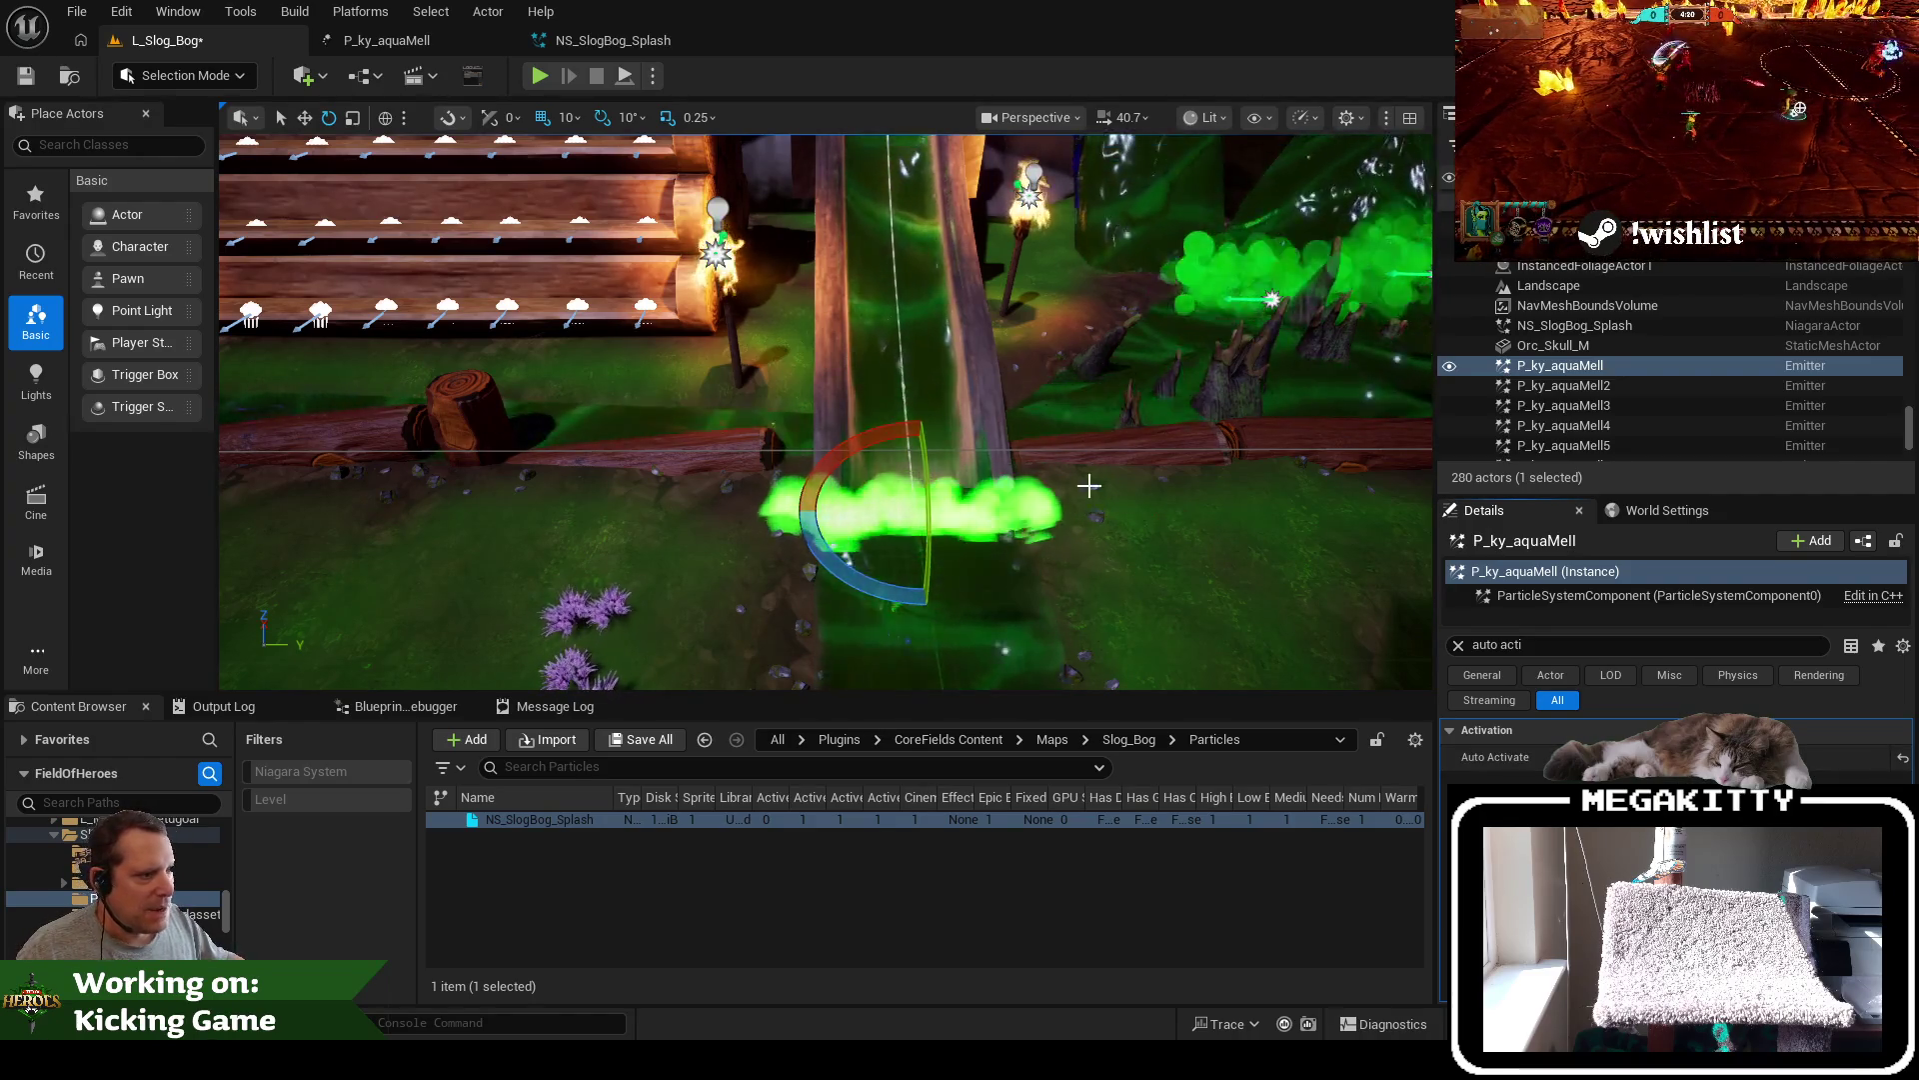
Select NS_SlogBog_Splash and fly the camera in to view the green splash
key(d)
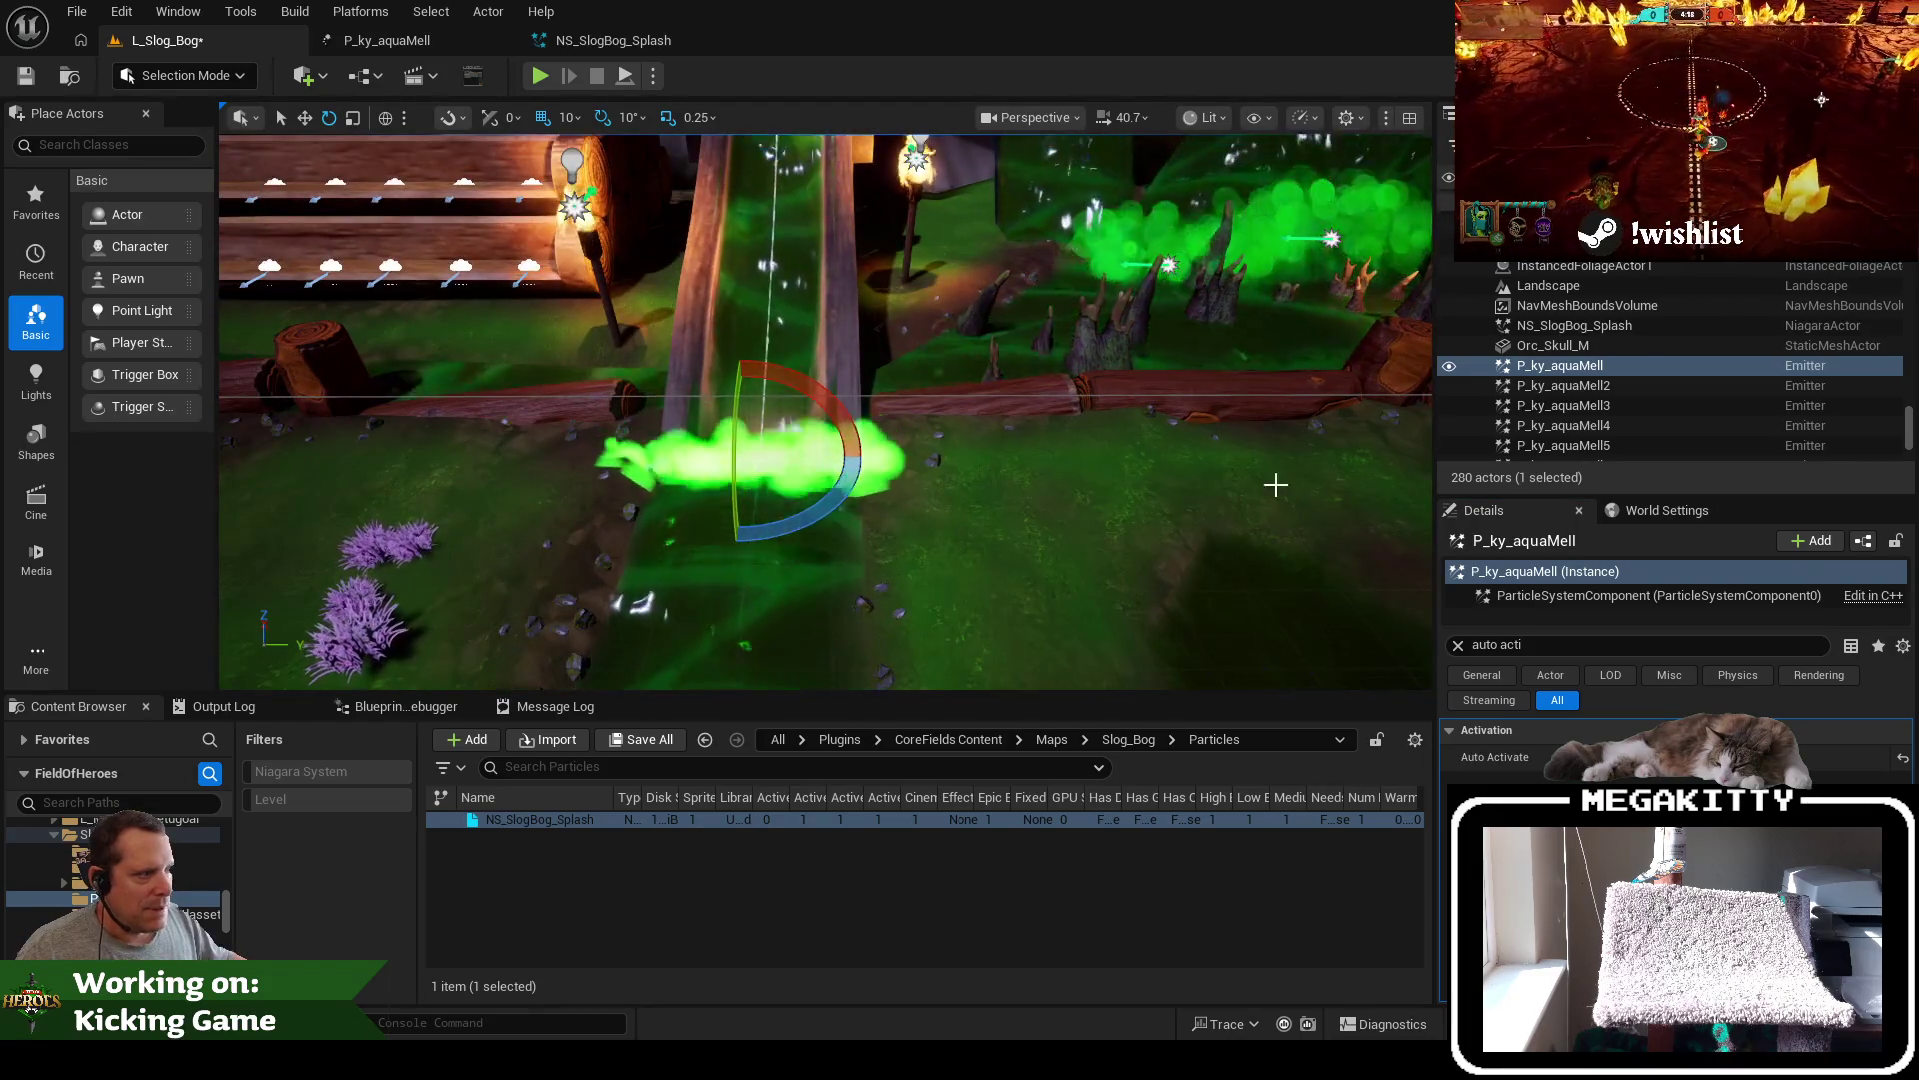
click(787, 465)
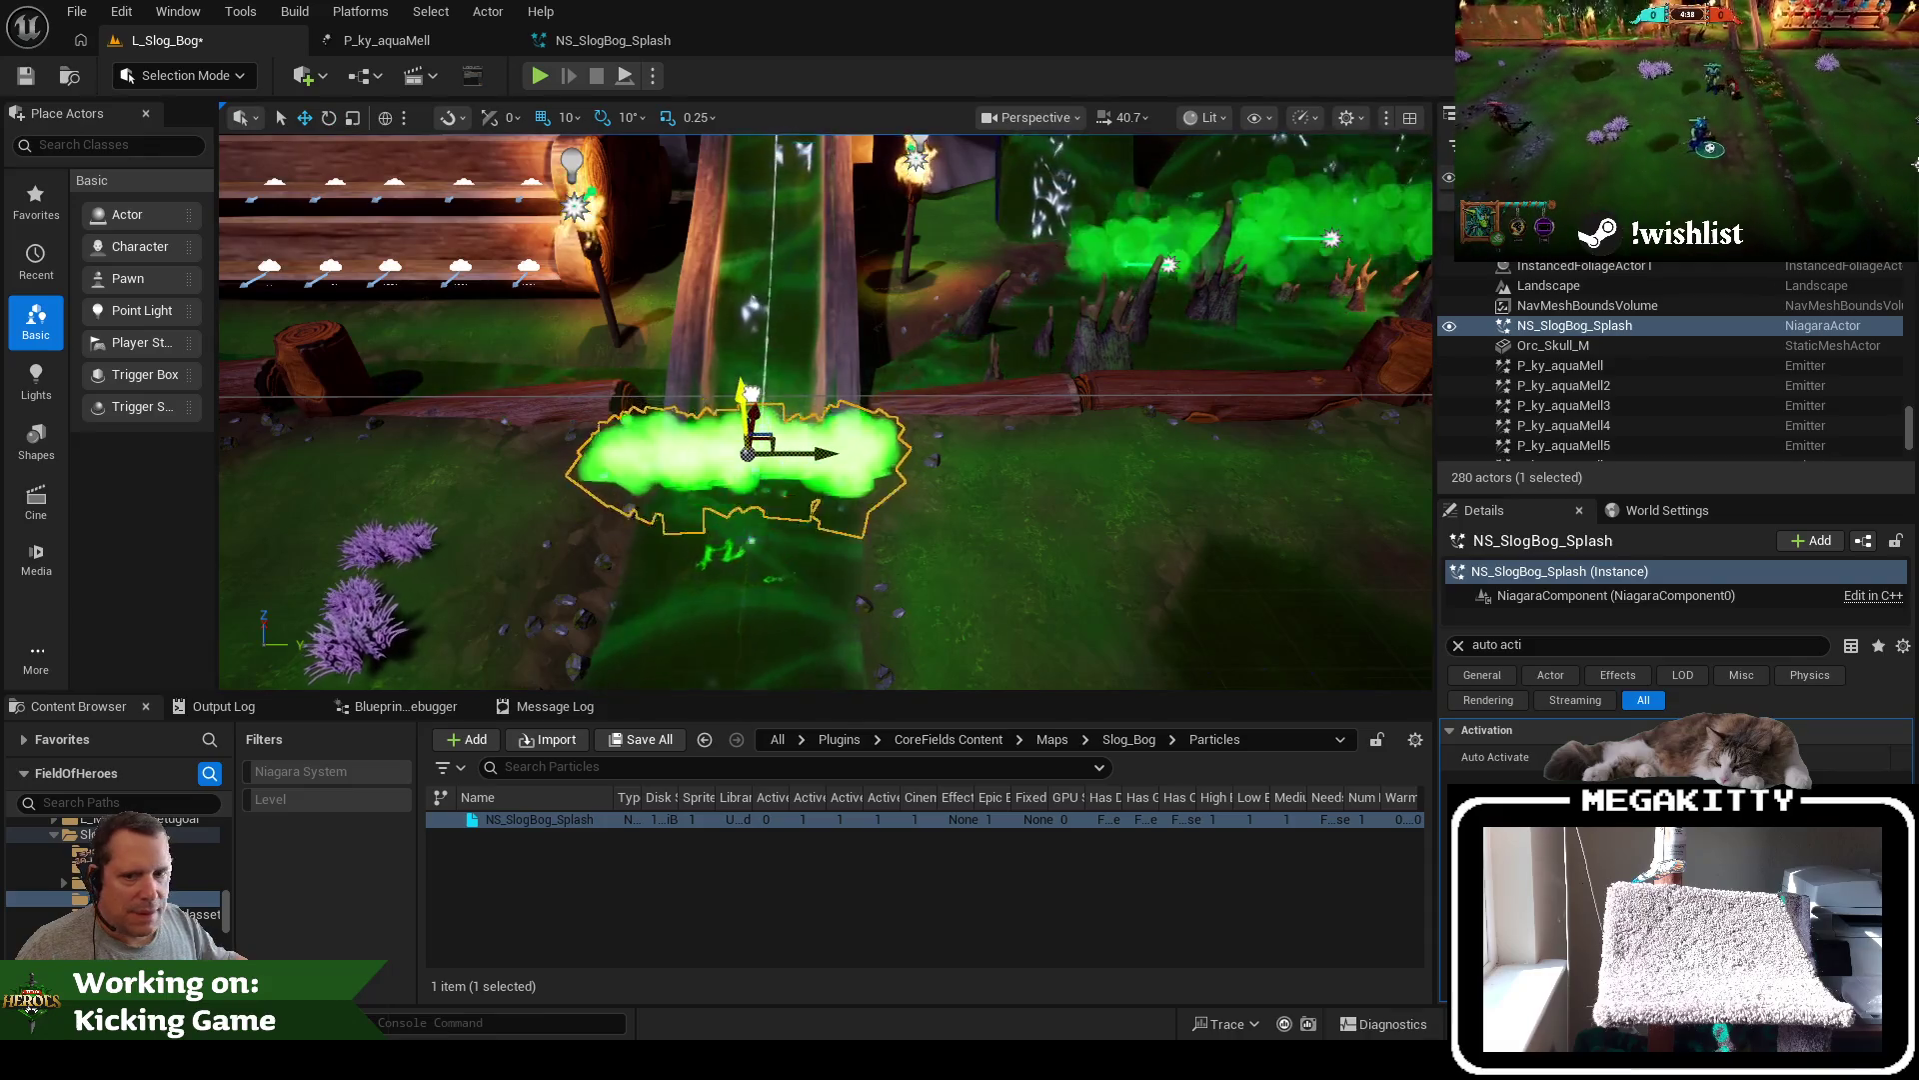
key(e)
key(q)
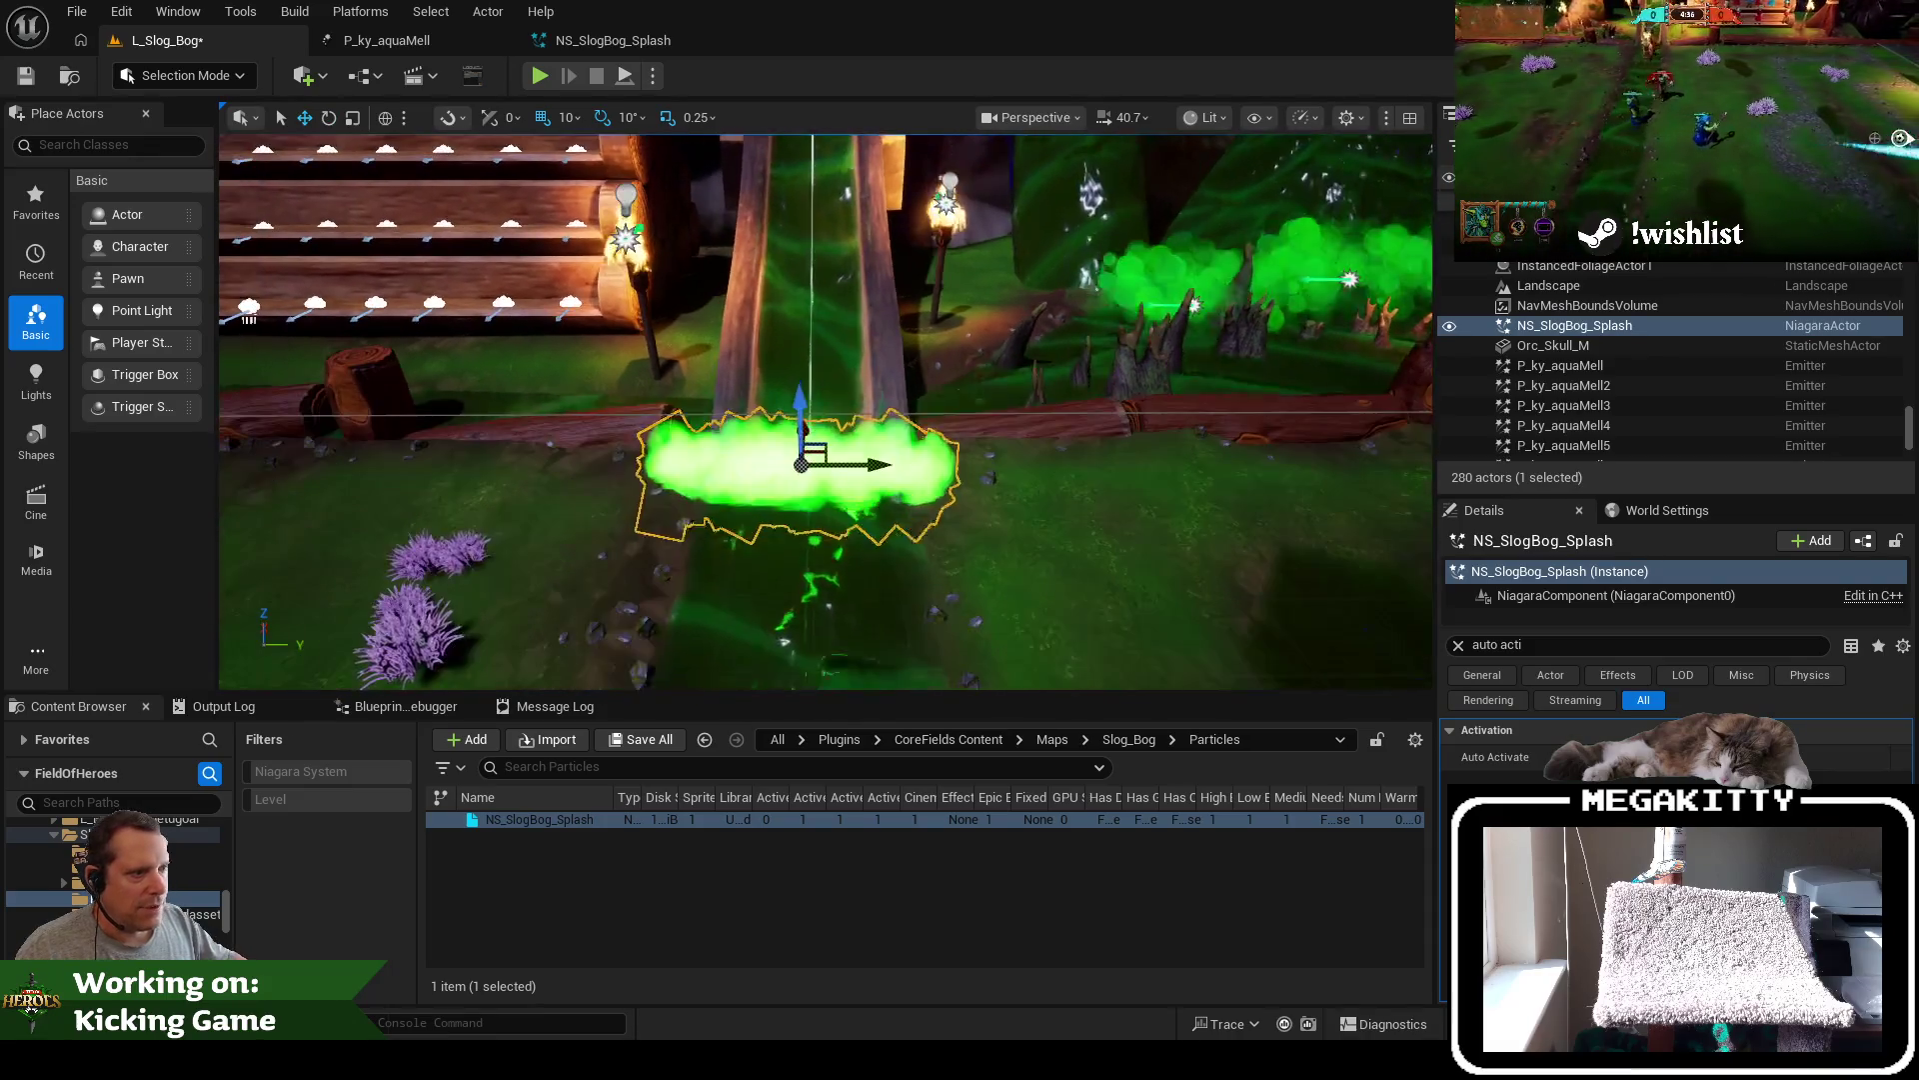
mouse_move(815, 427)
mouse_down()
mouse_move(619, 440)
mouse_move(750, 460)
mouse_move(600, 455)
mouse_move(585, 398)
mouse_up()
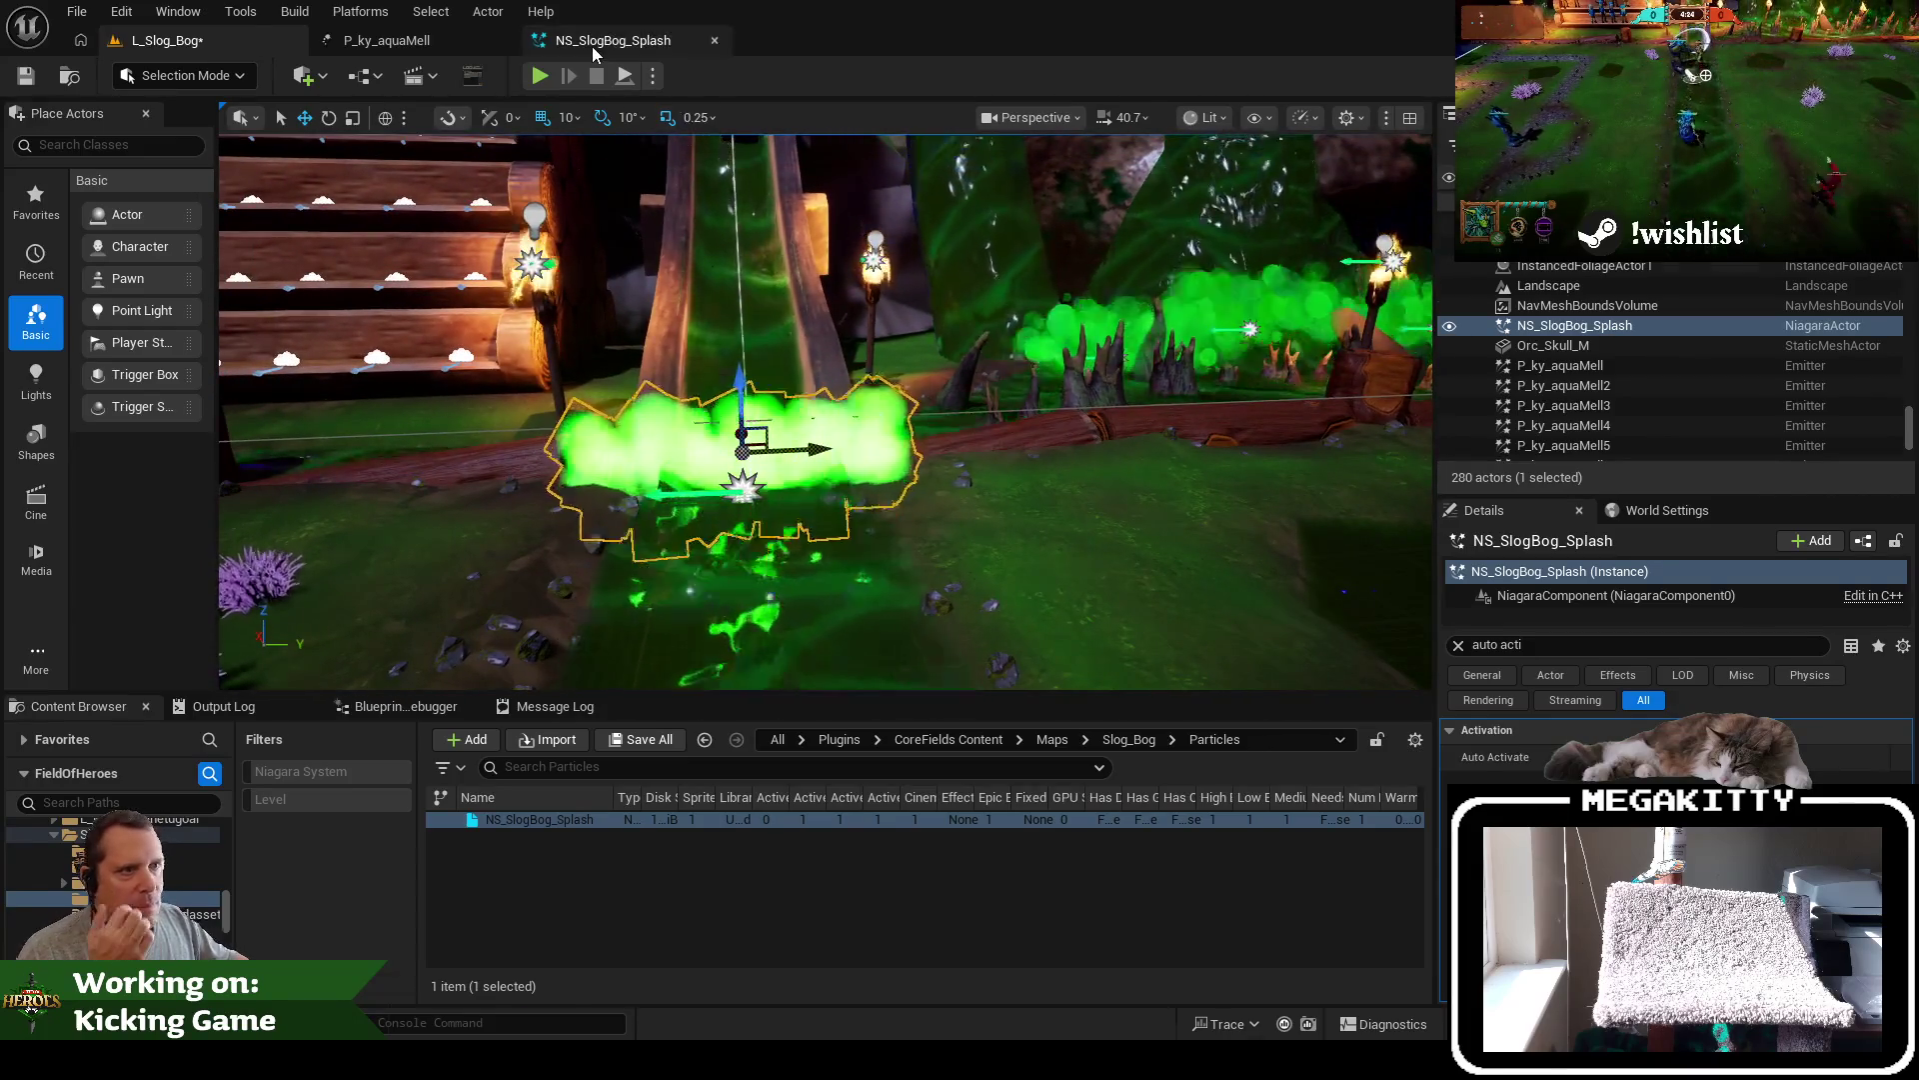
Set the Fountain's Sprite Size to minimum 45 and maximum 7
click(592, 46)
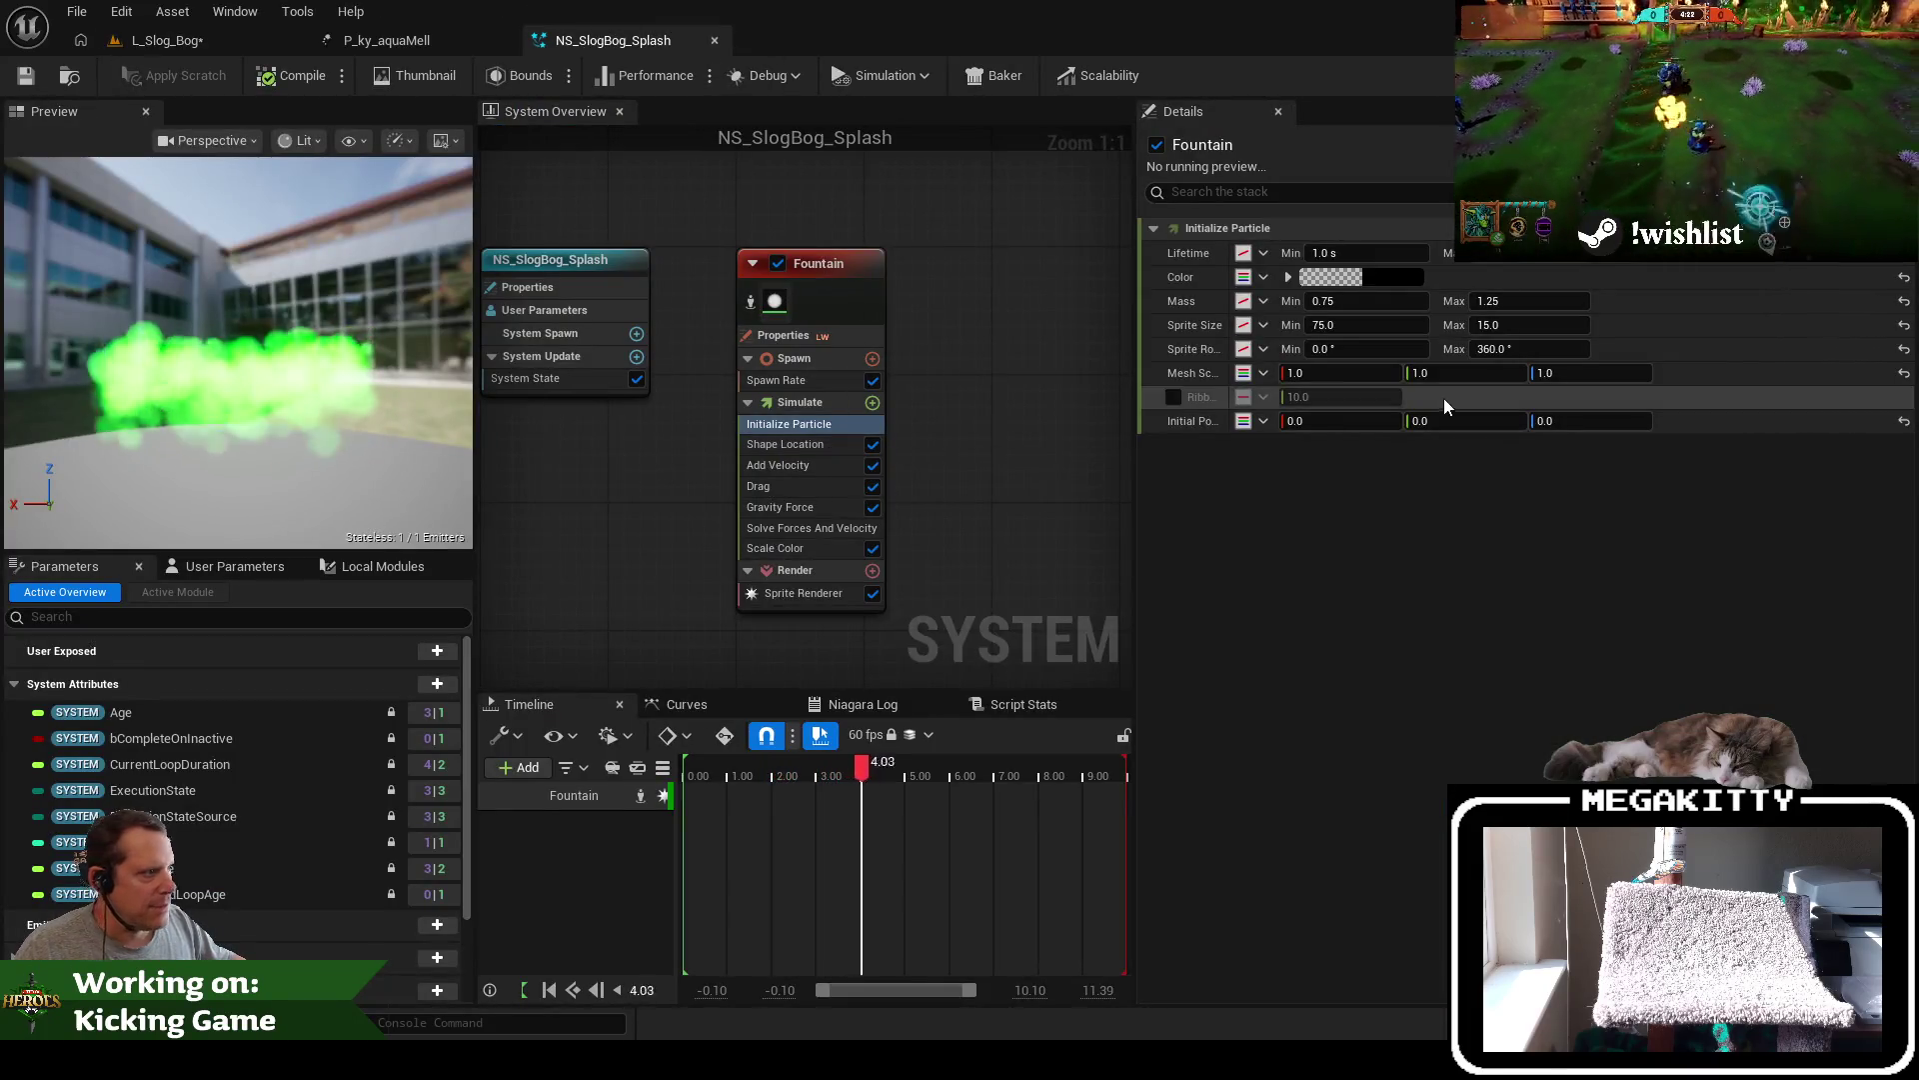
click(1390, 318)
text(45)
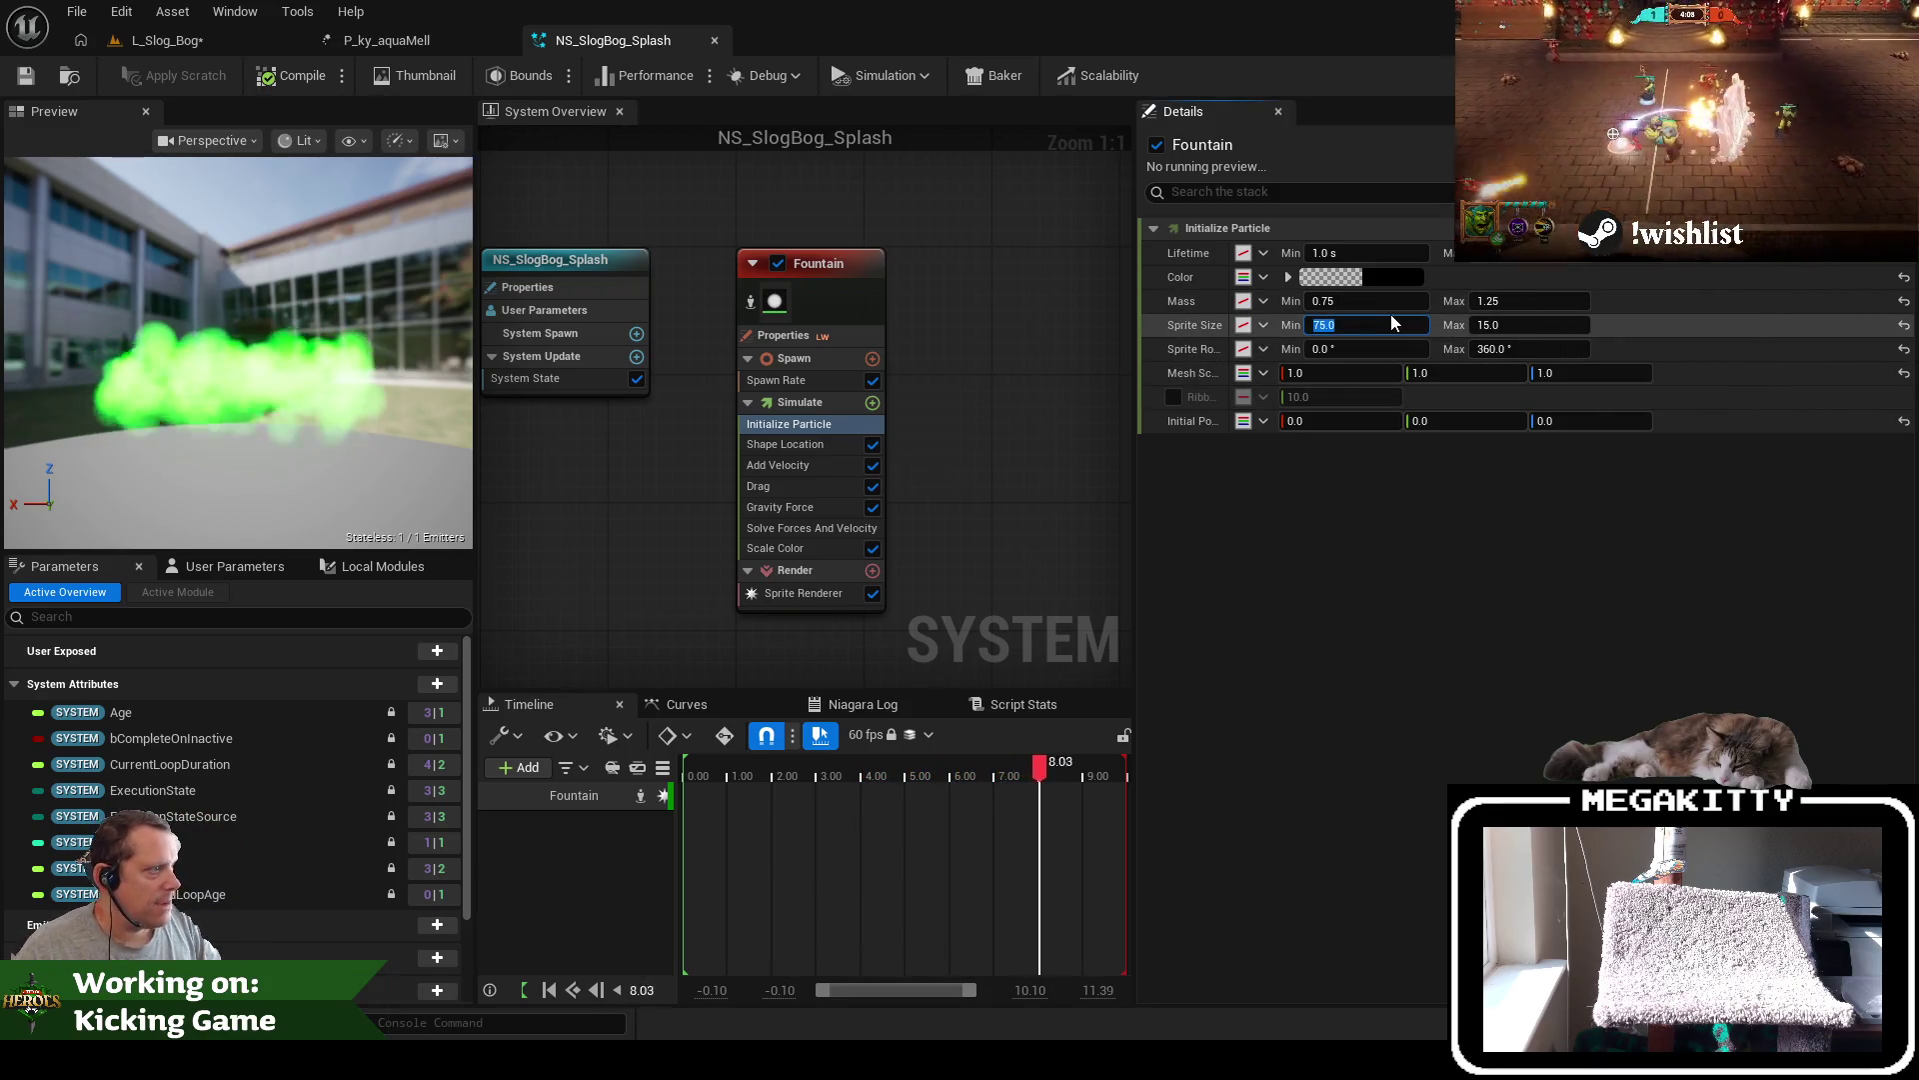
key(Tab)
text(7)
key(Tab)
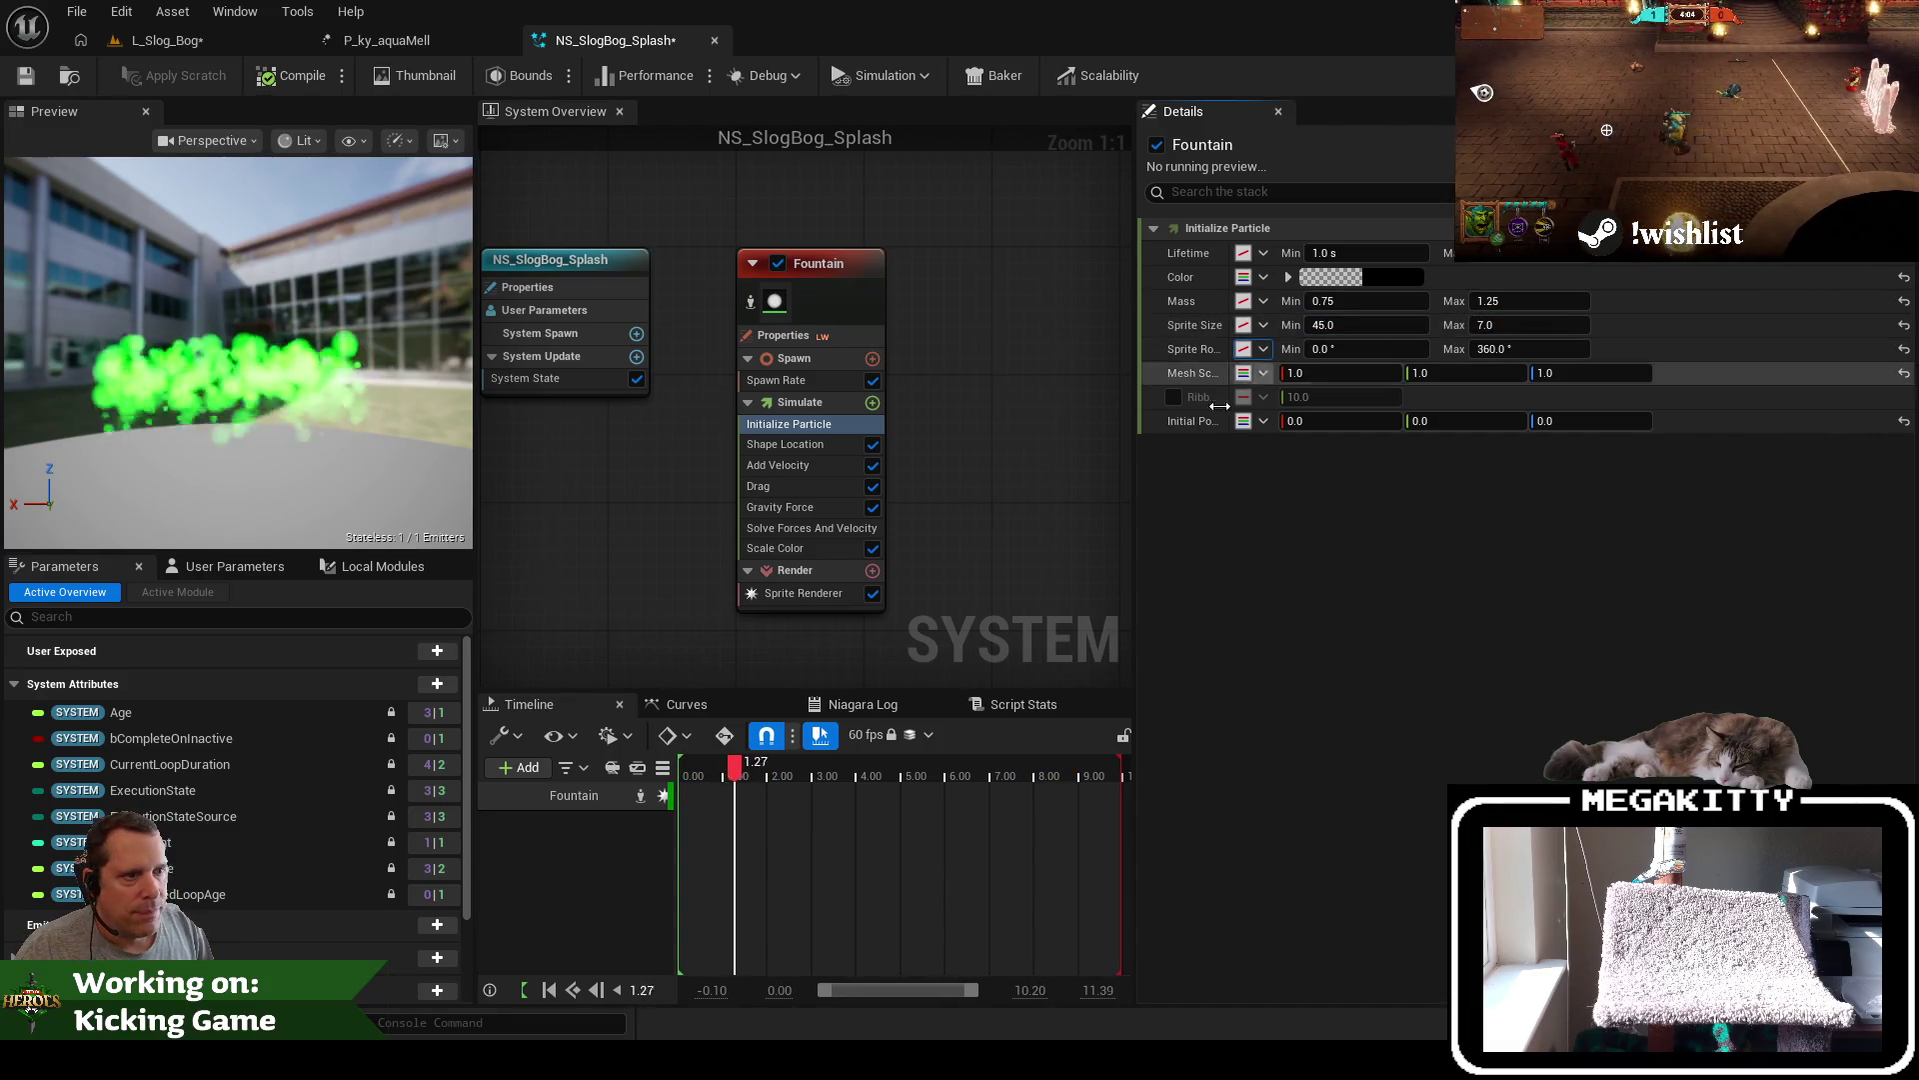
Set the Spawn Rate minimum to 200 and save the system
click(820, 380)
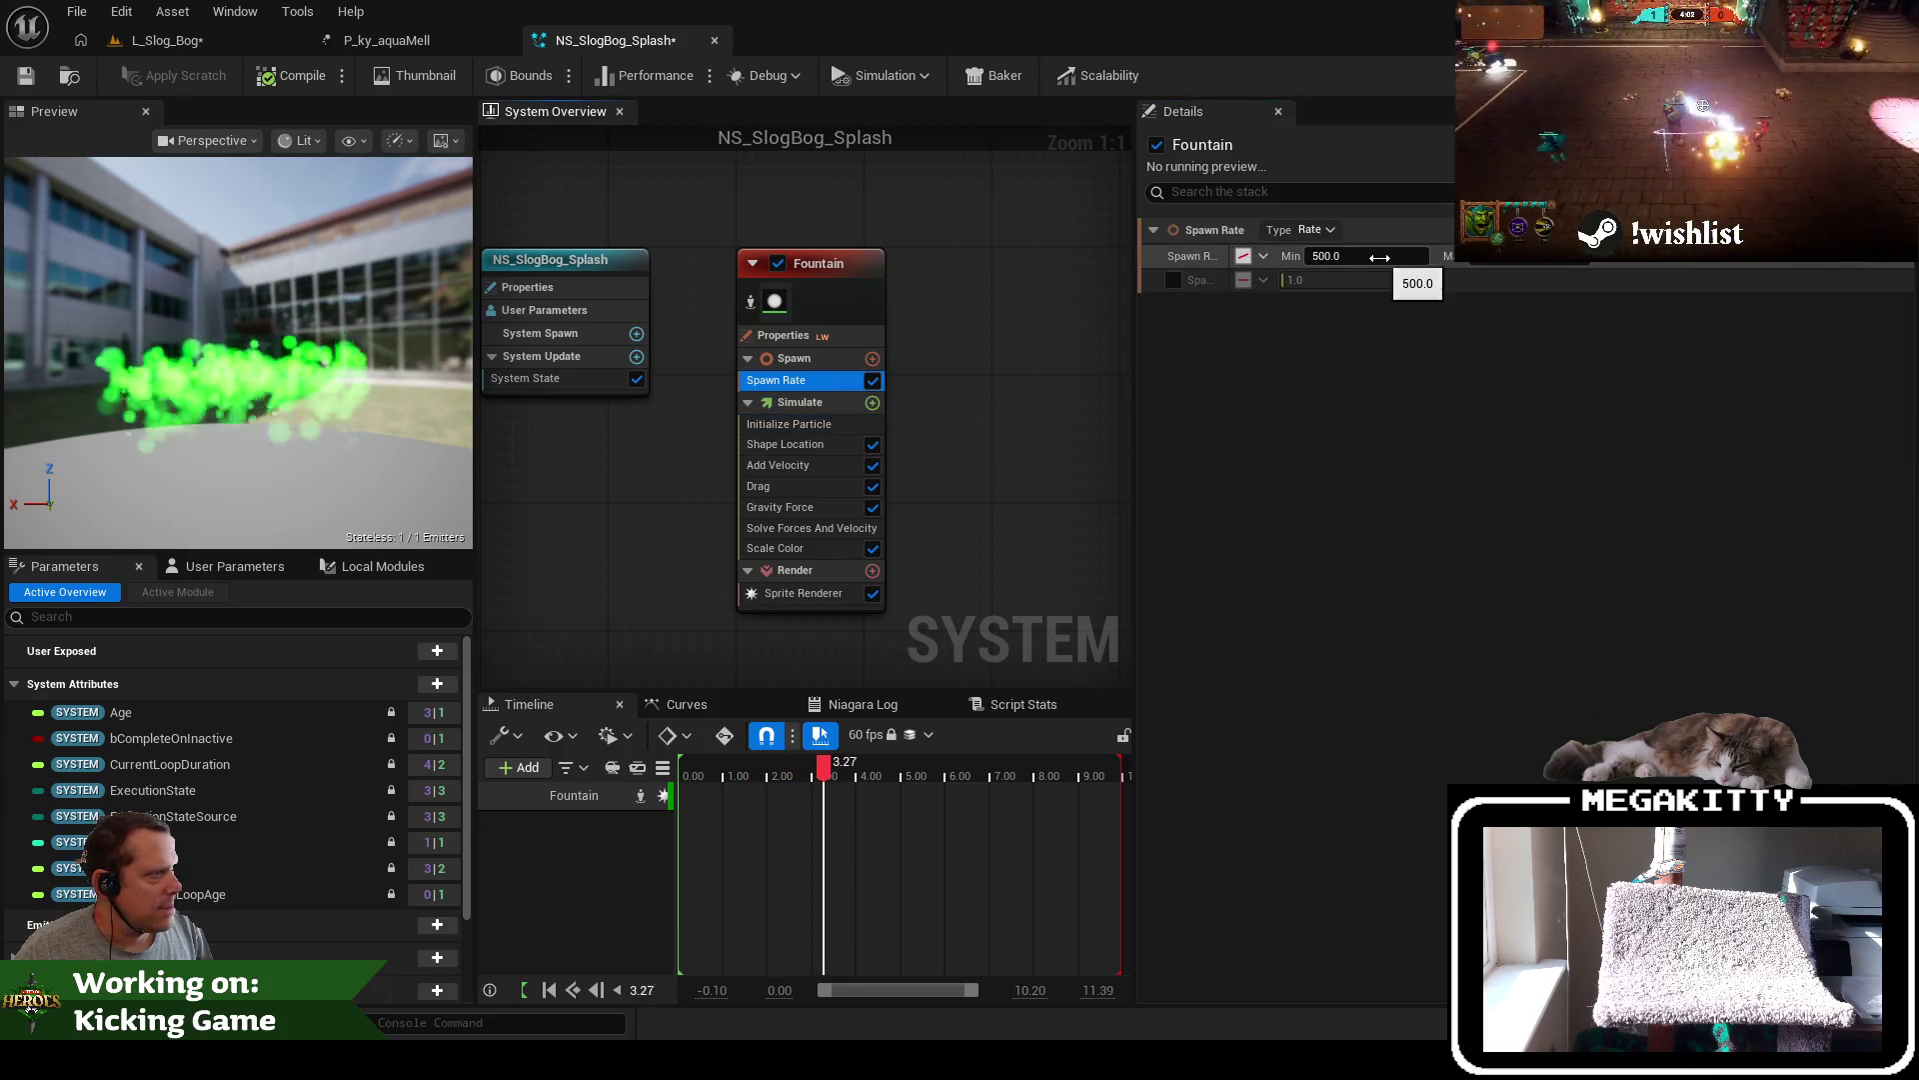
text(200)
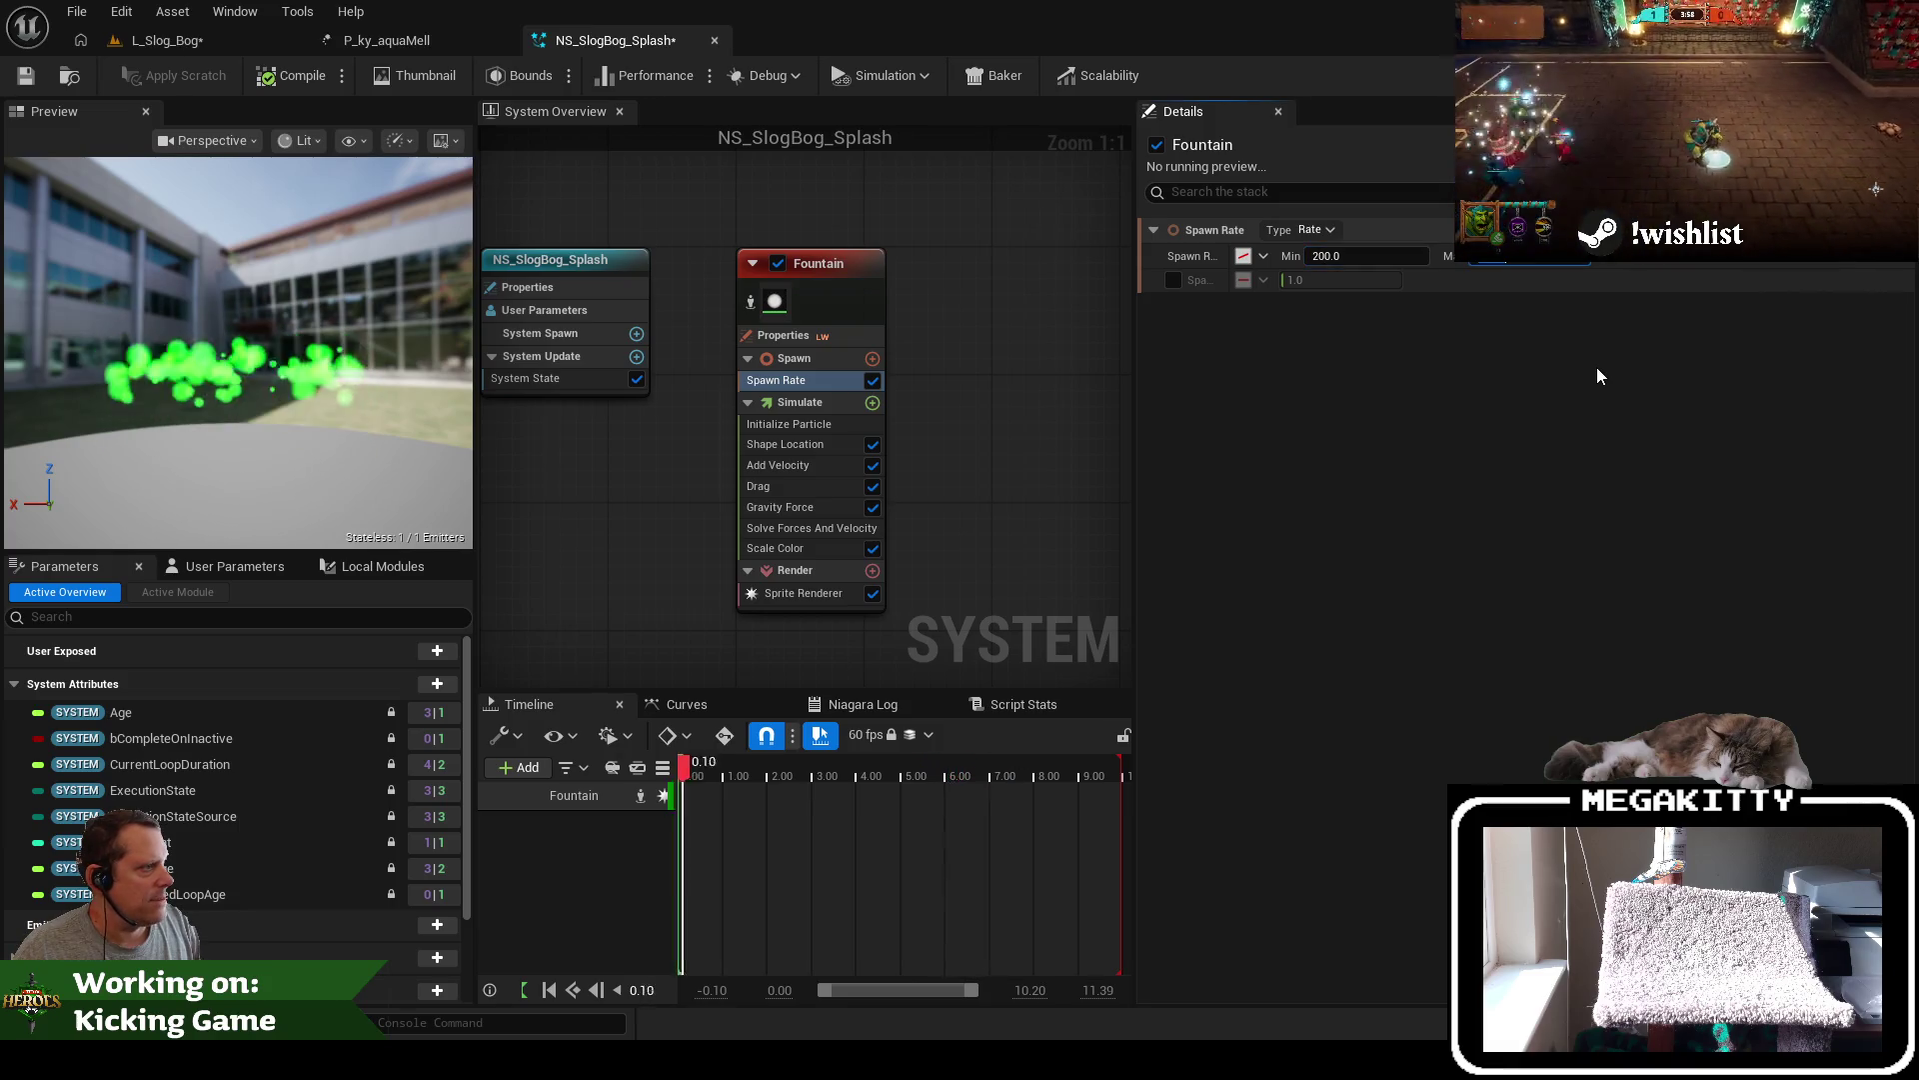
key(Tab)
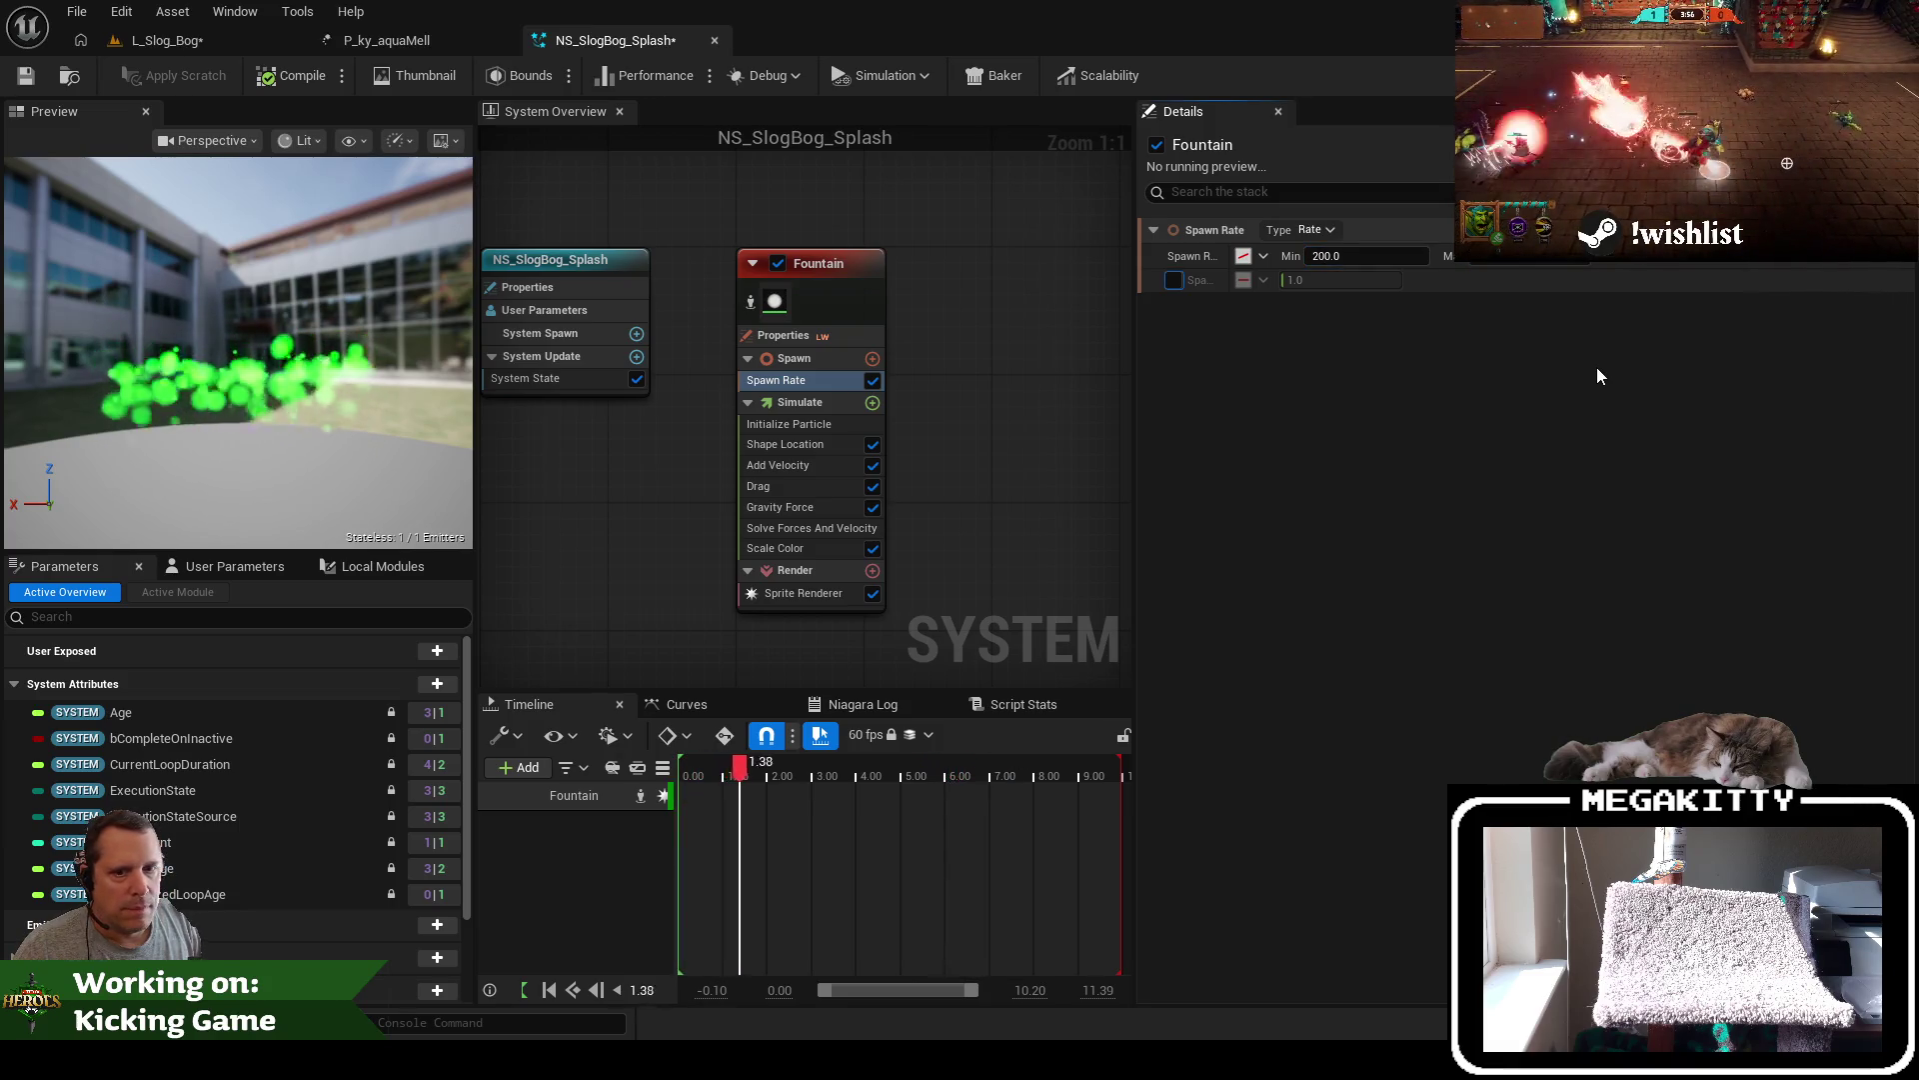
click(25, 75)
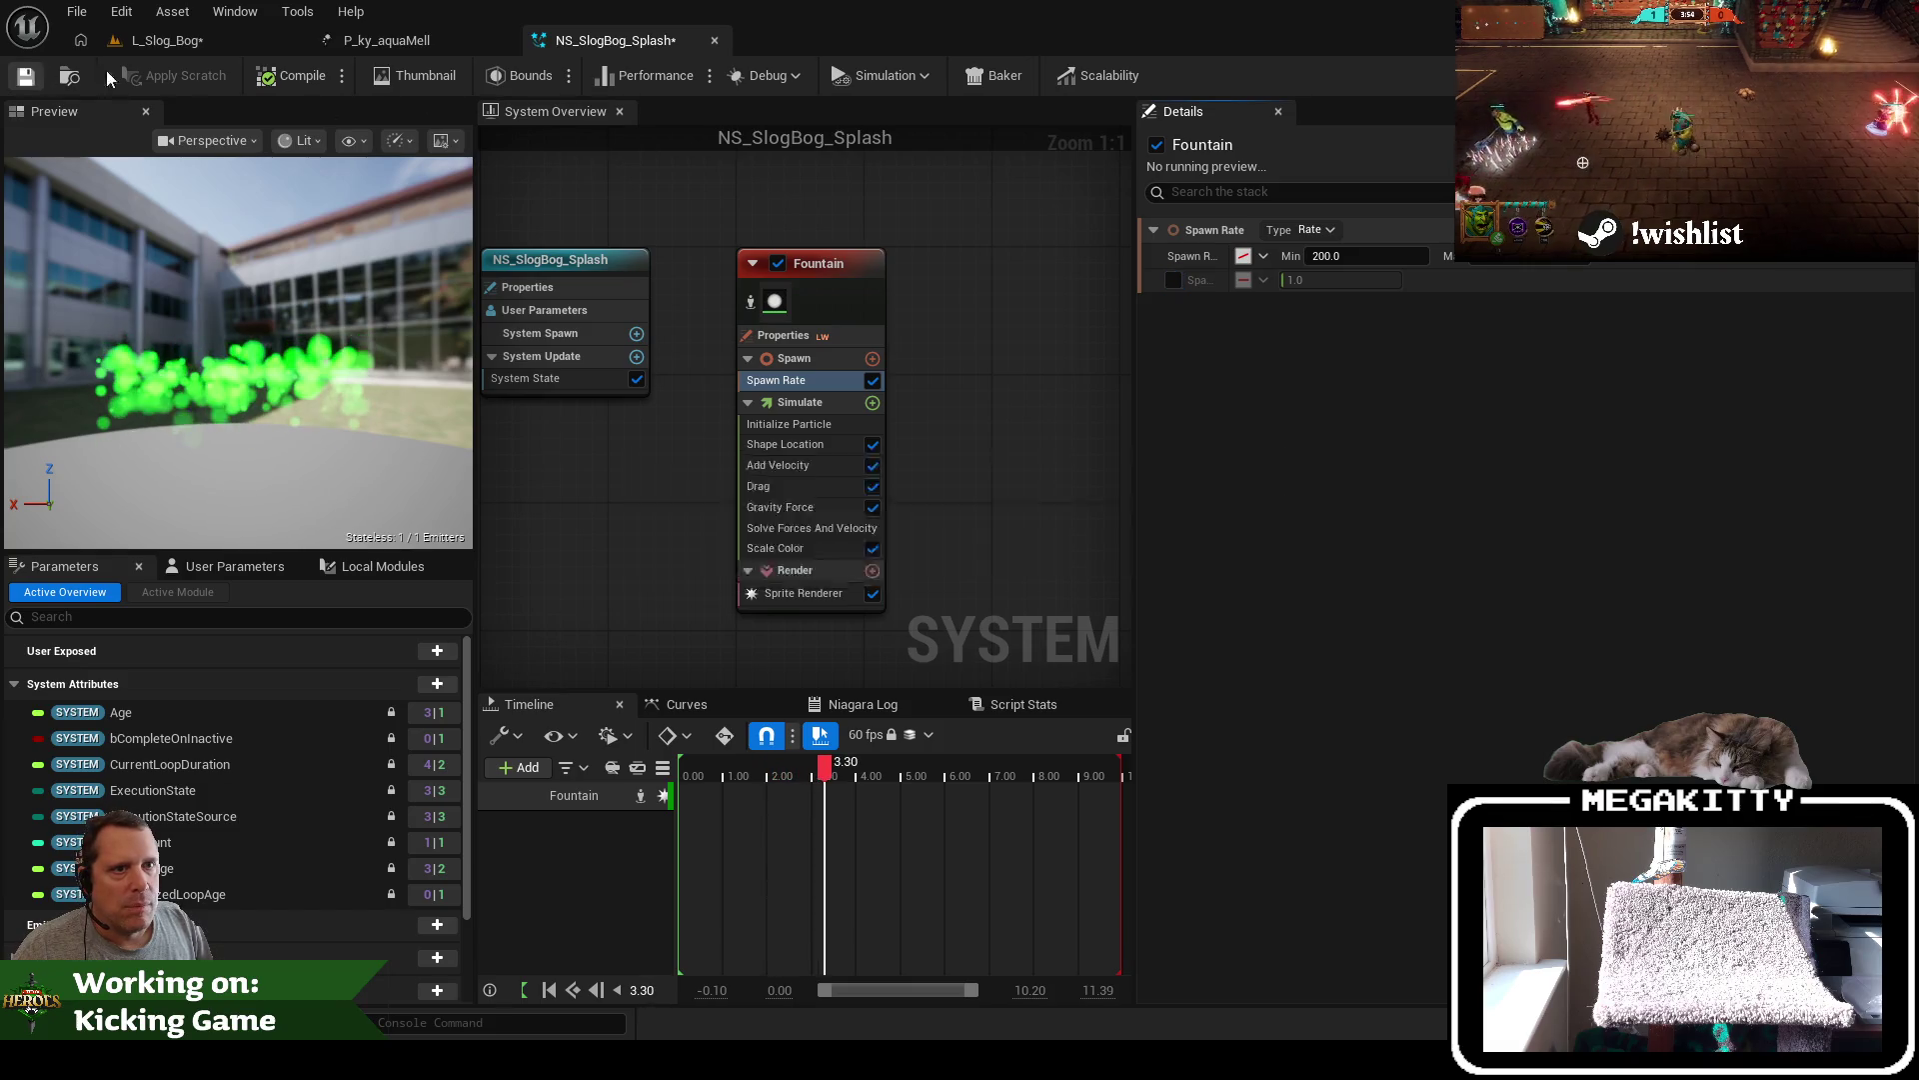
Check the level, then undo the Spawn Rate minimum back to 300
click(218, 40)
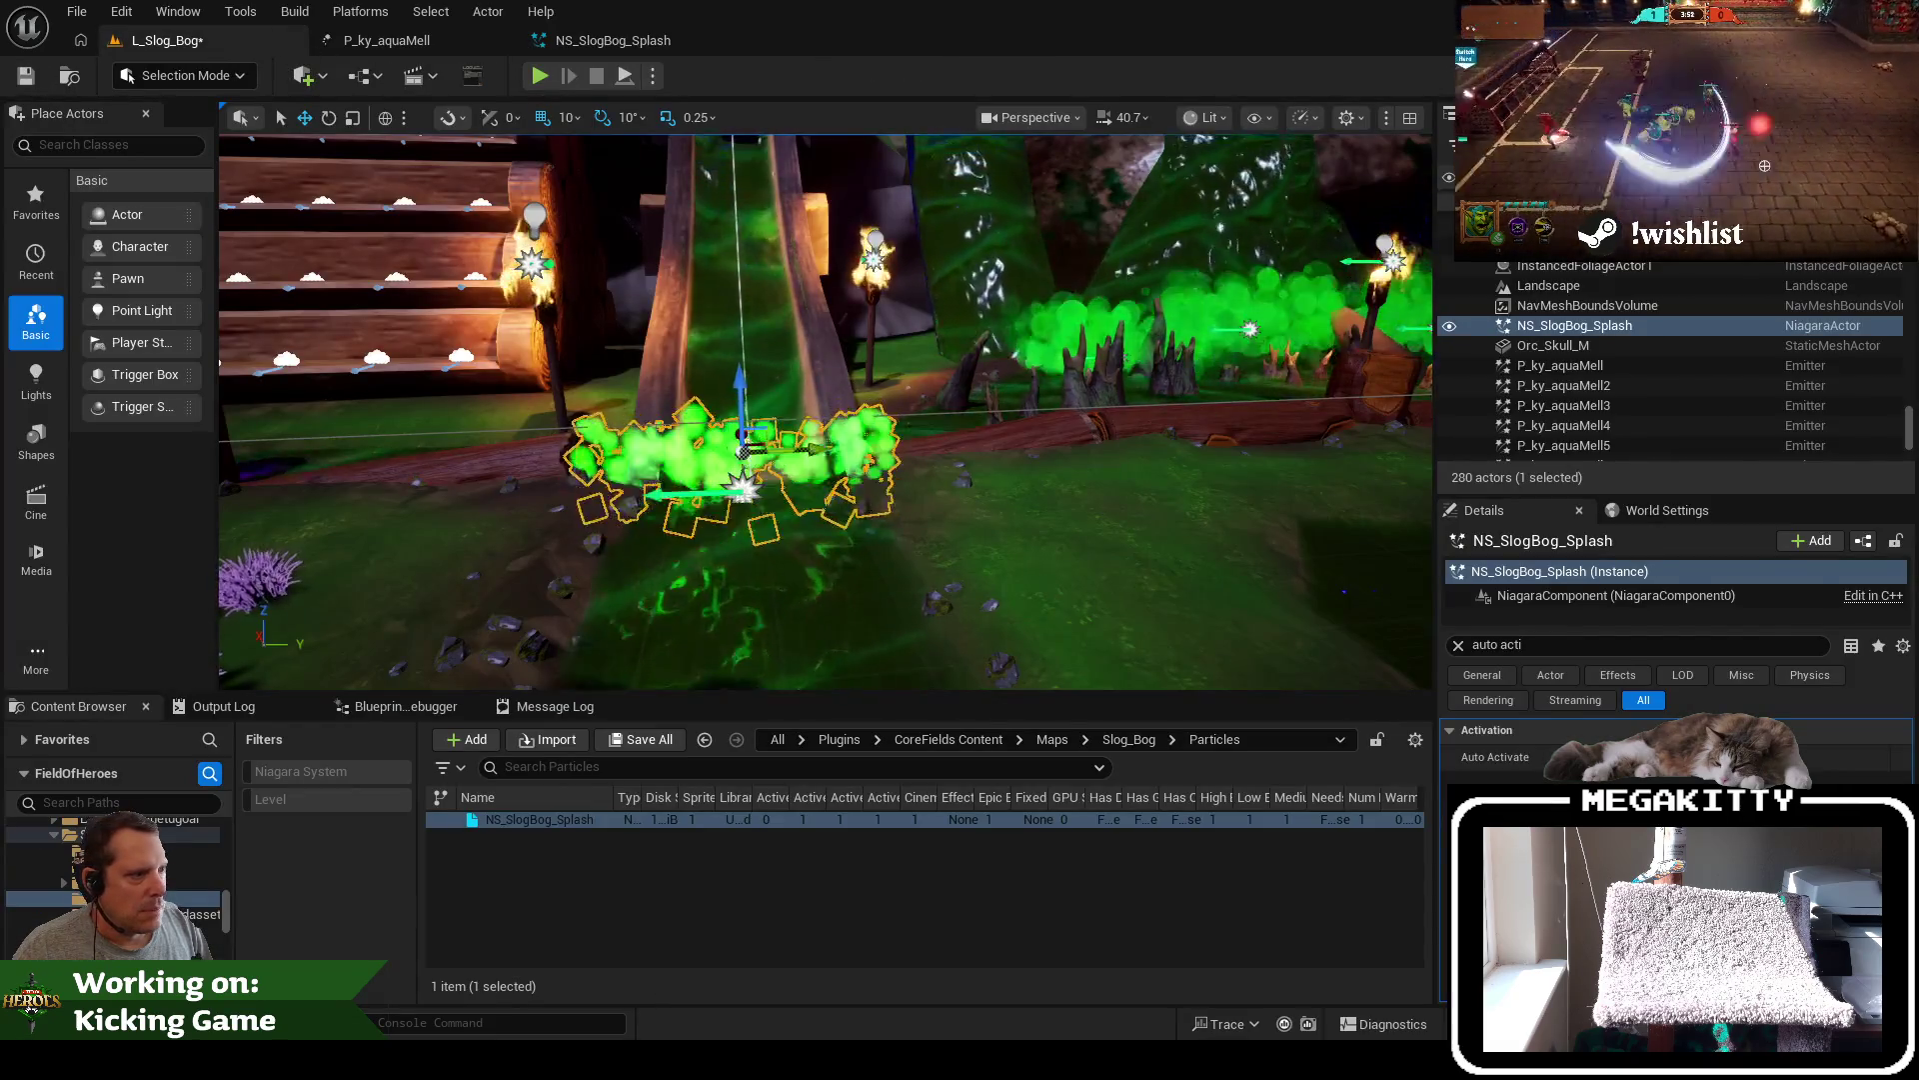
click(1329, 525)
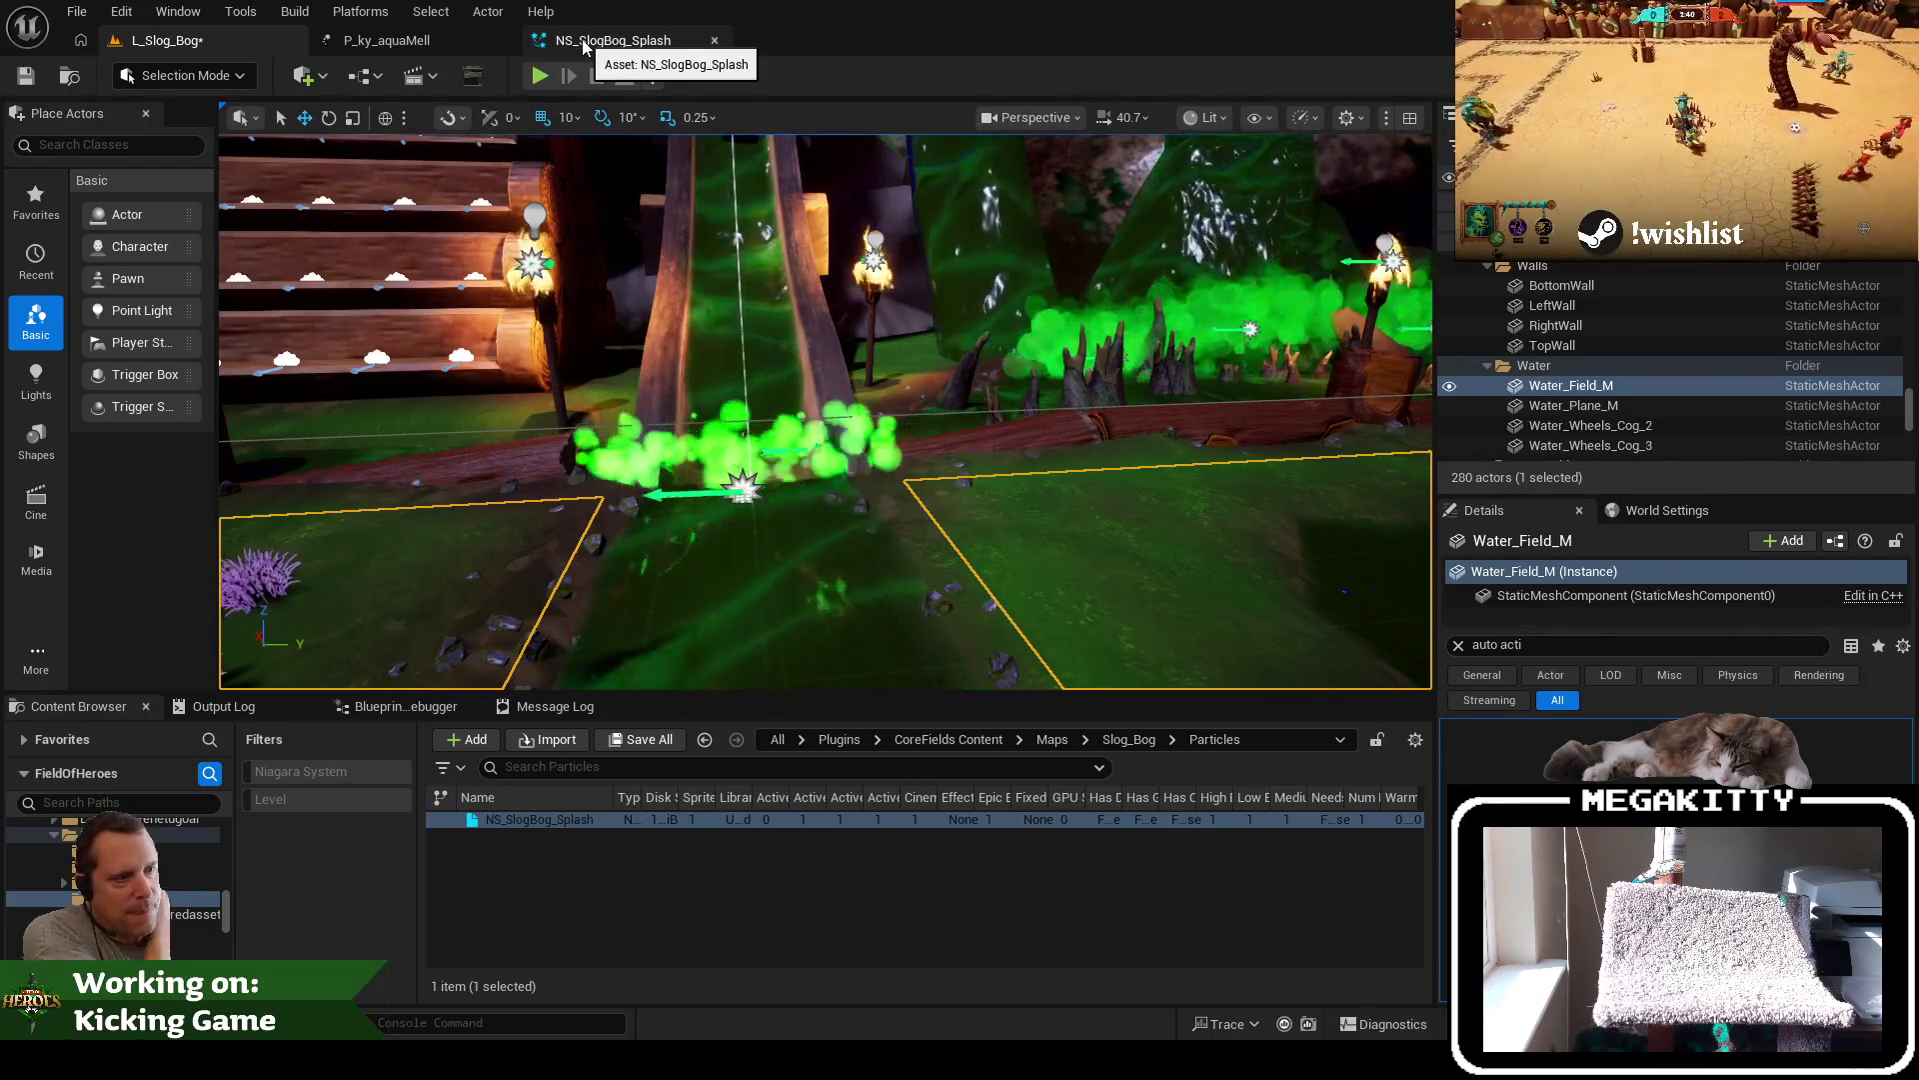
click(582, 45)
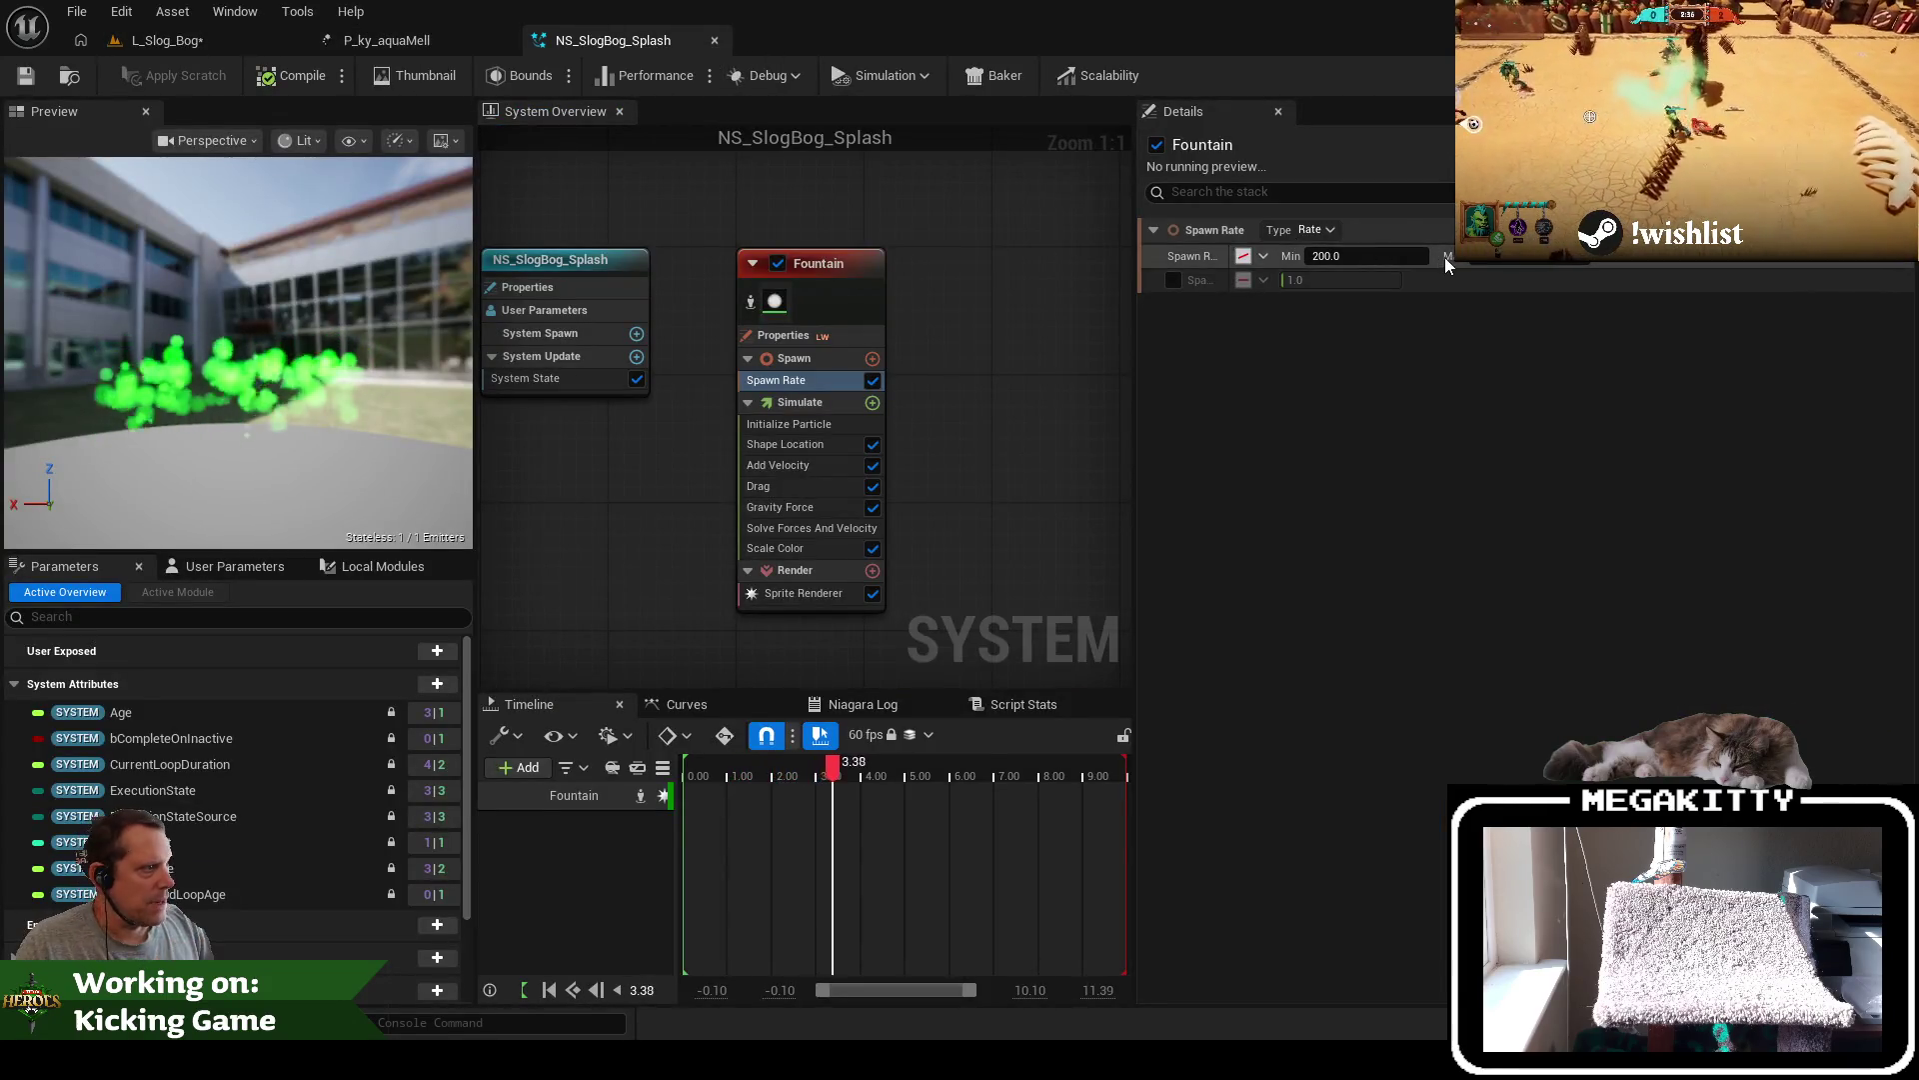
key(ctrl+z)
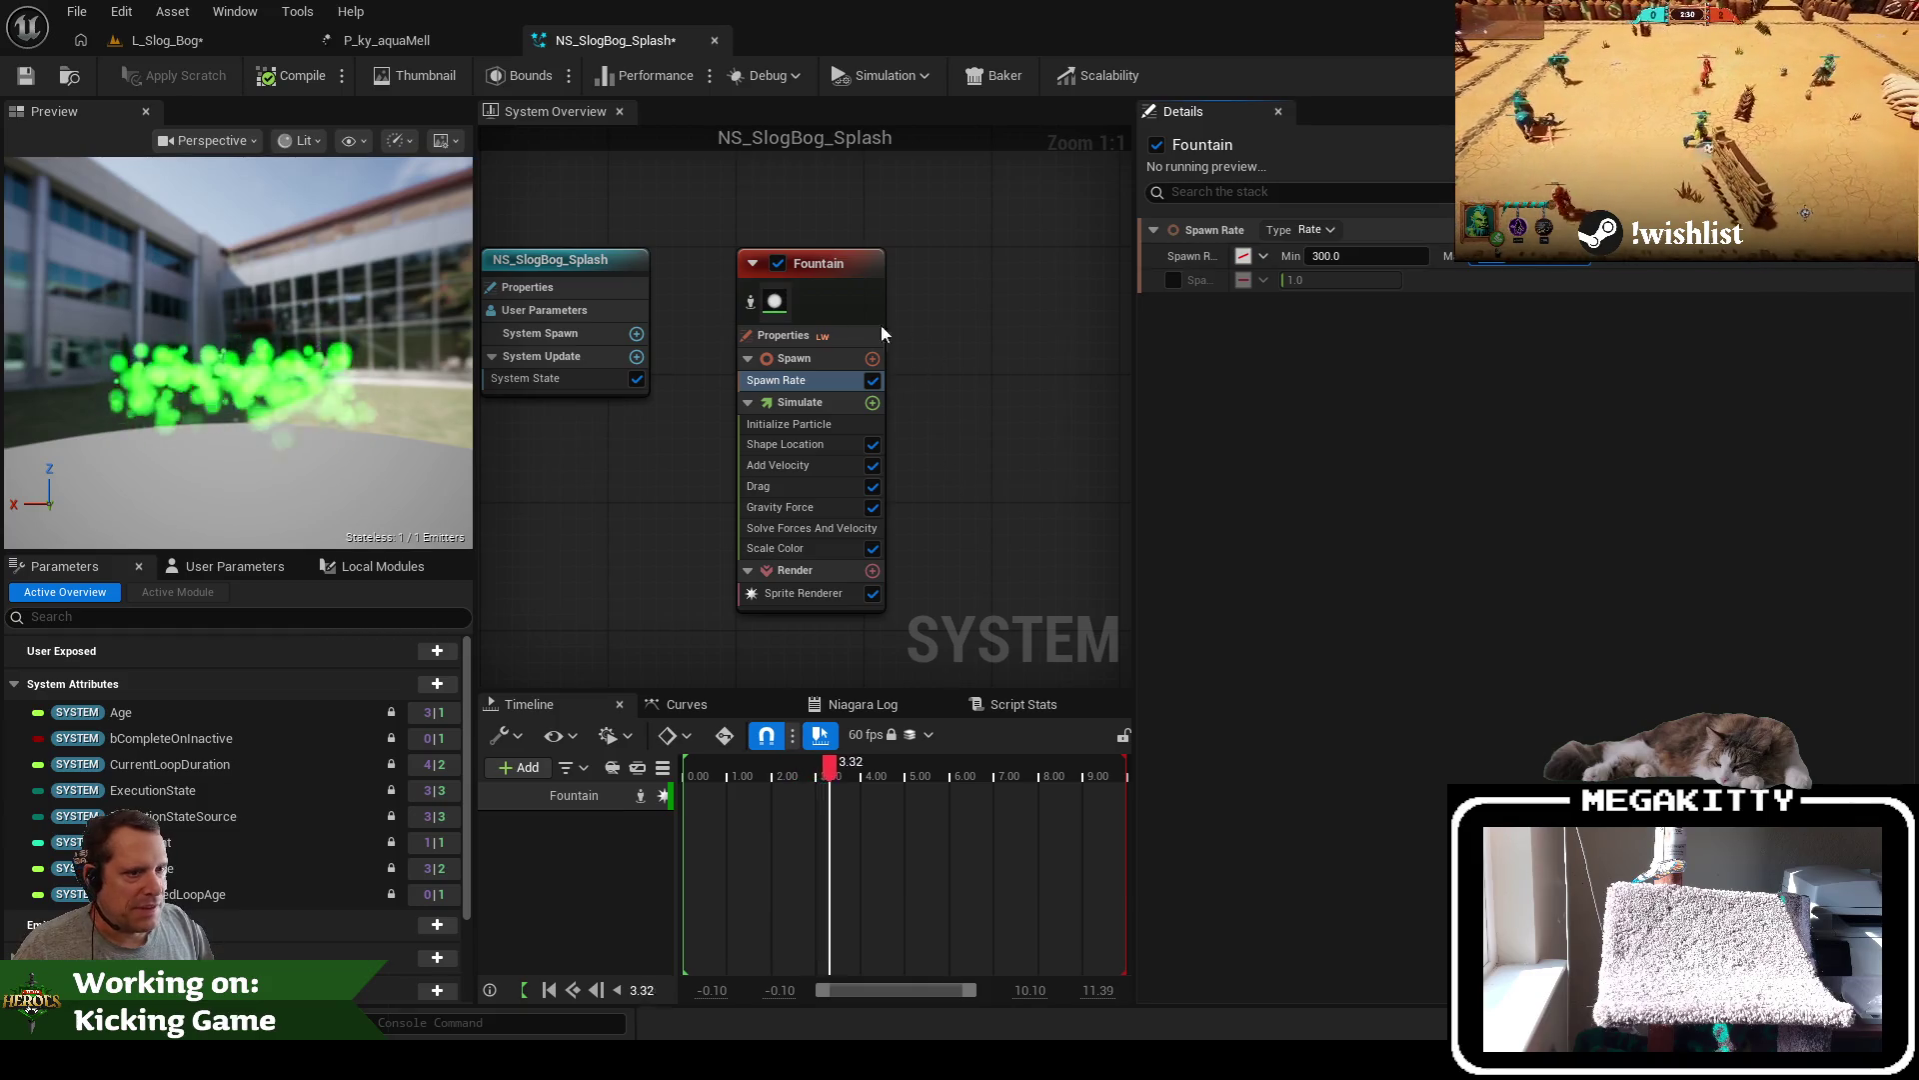
Duplicate the Fountain emitter as Fountain001 and disable the original Fountain
right_click(838, 272)
click(1022, 255)
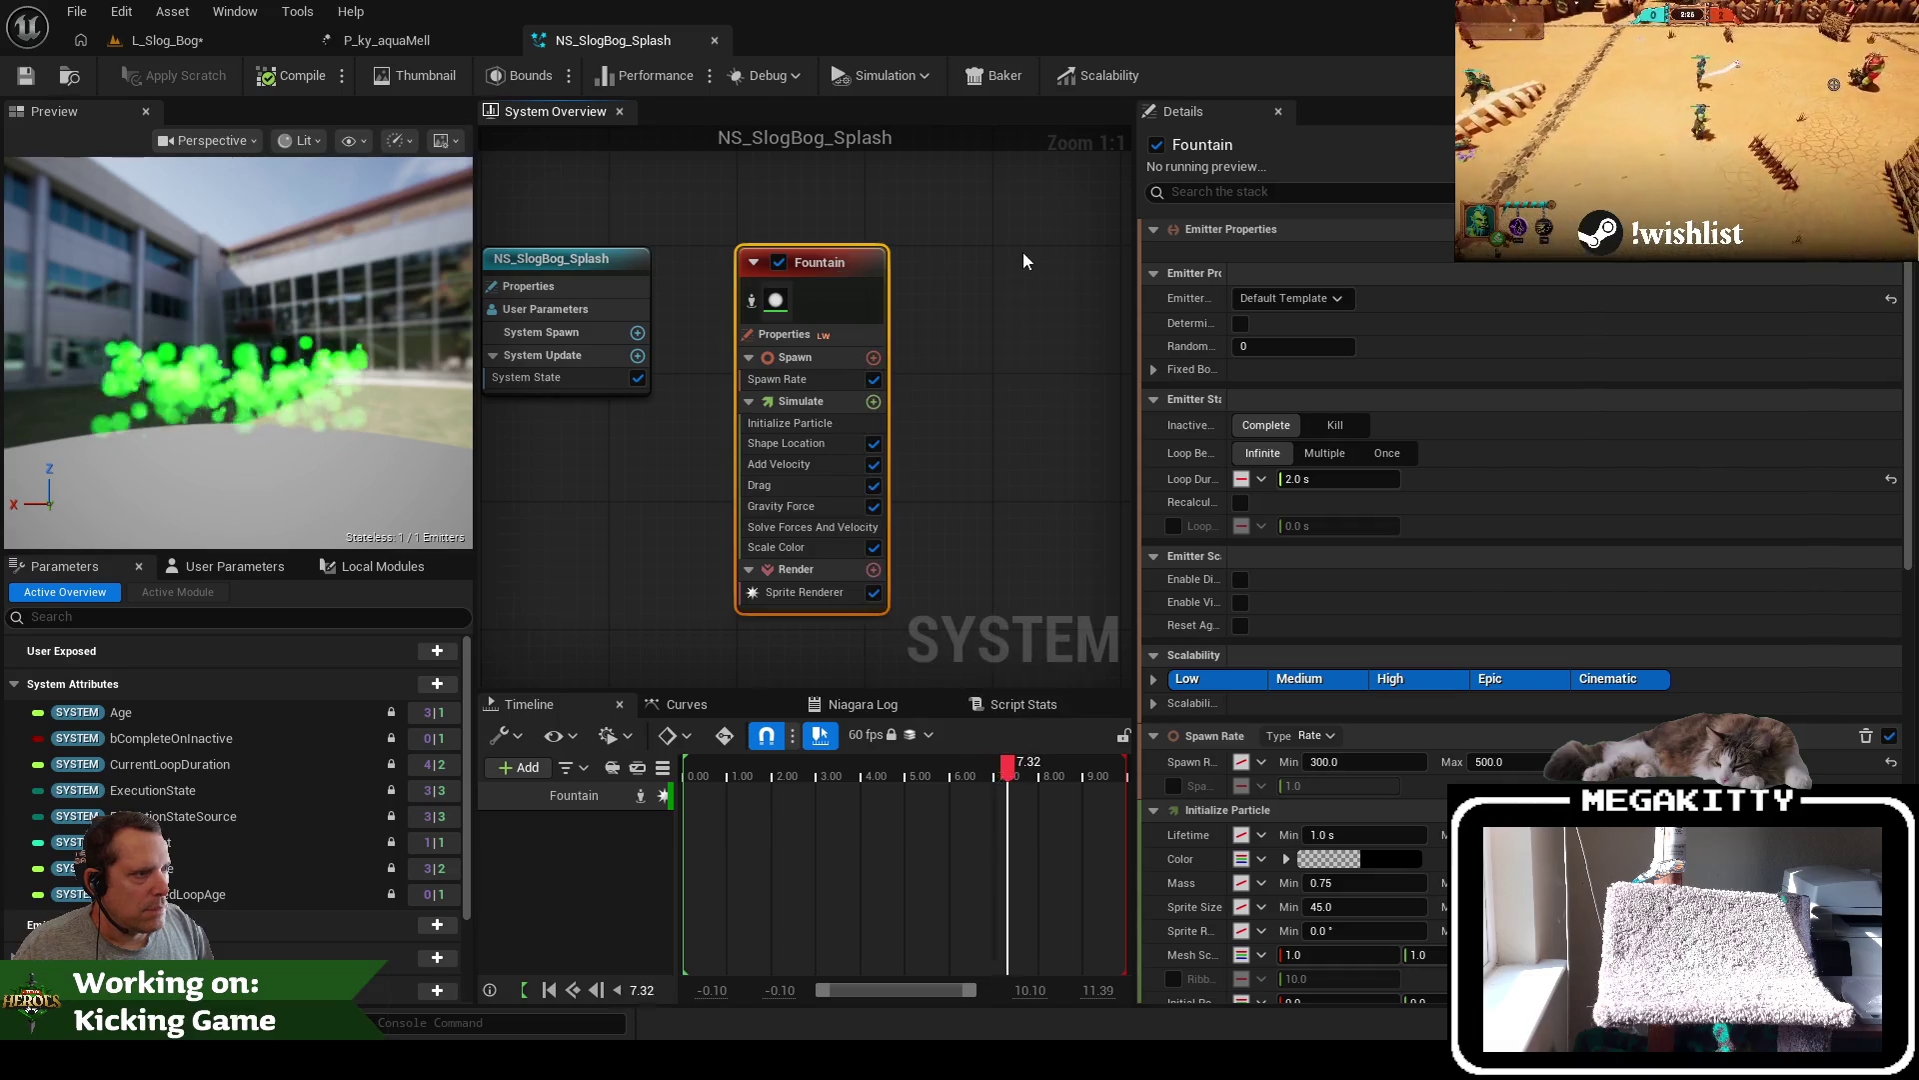
key(ctrl+v)
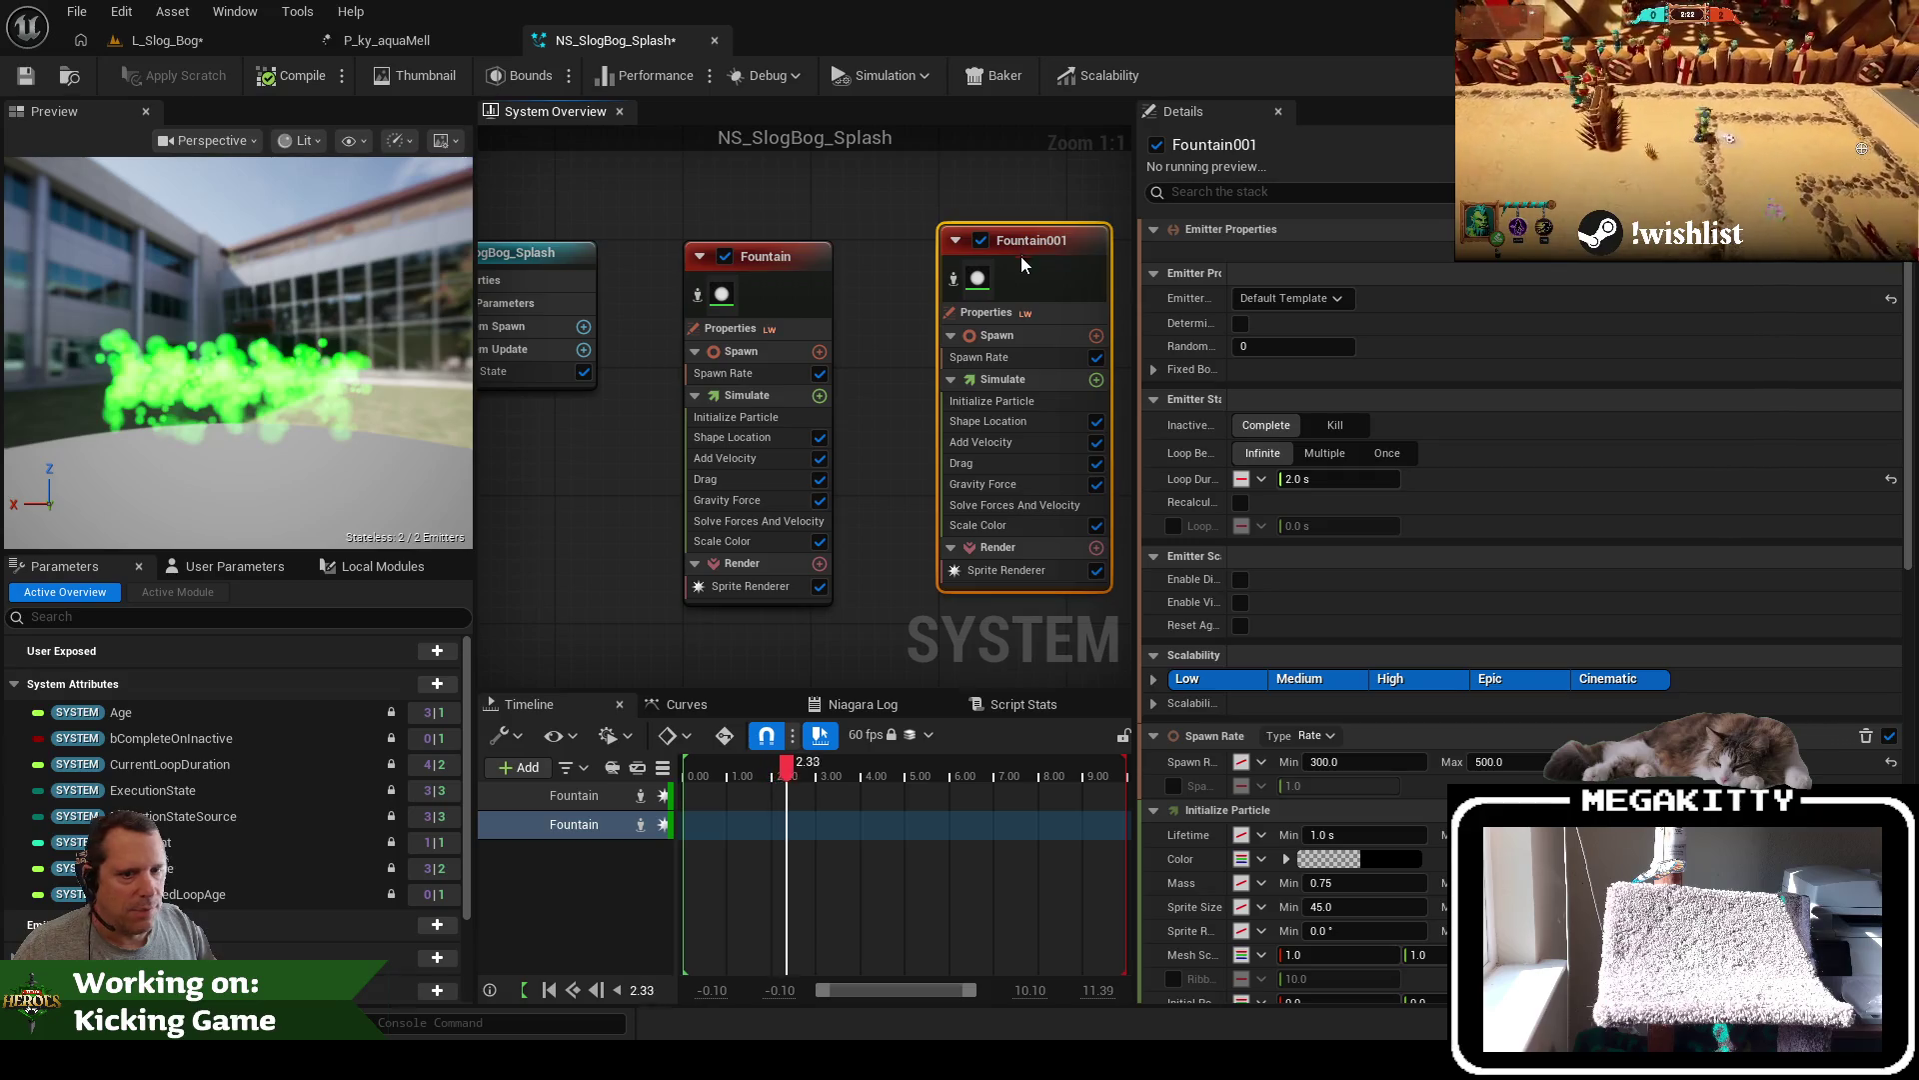
click(980, 256)
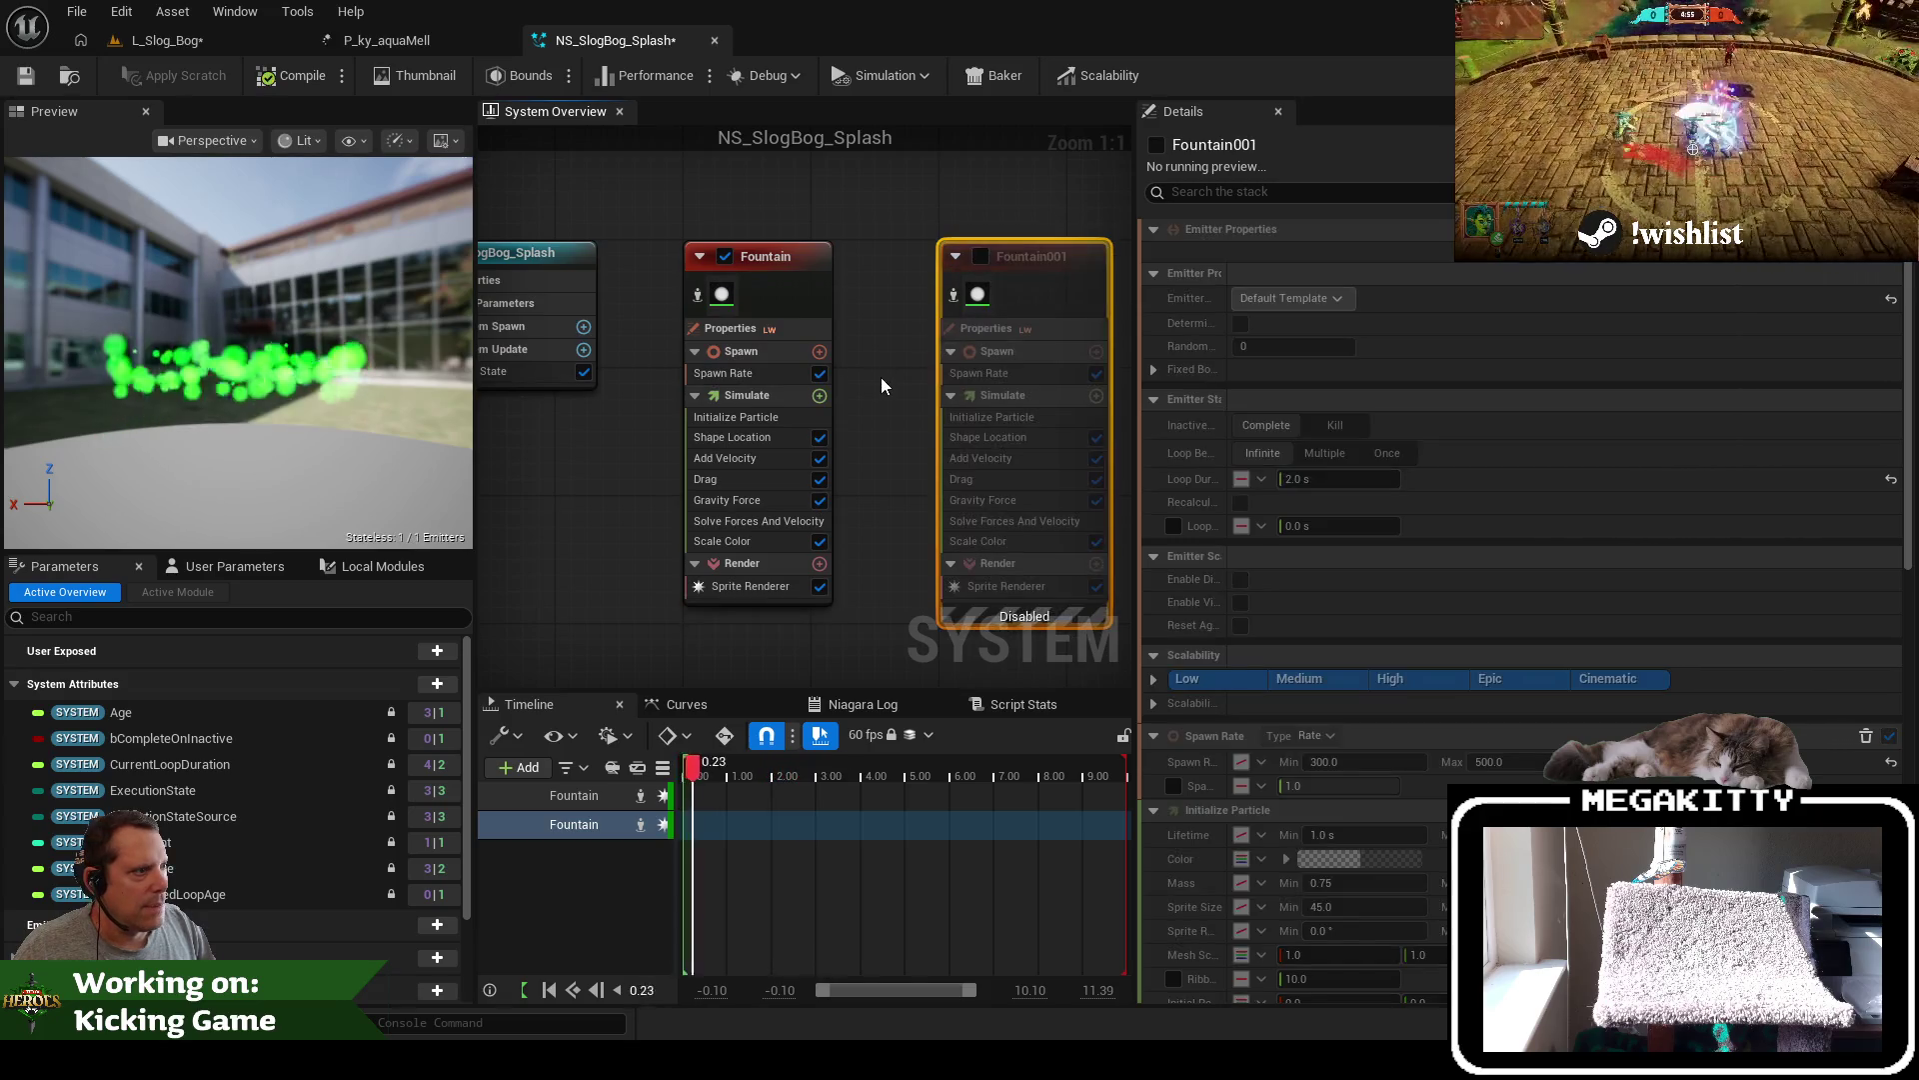
click(724, 256)
click(981, 256)
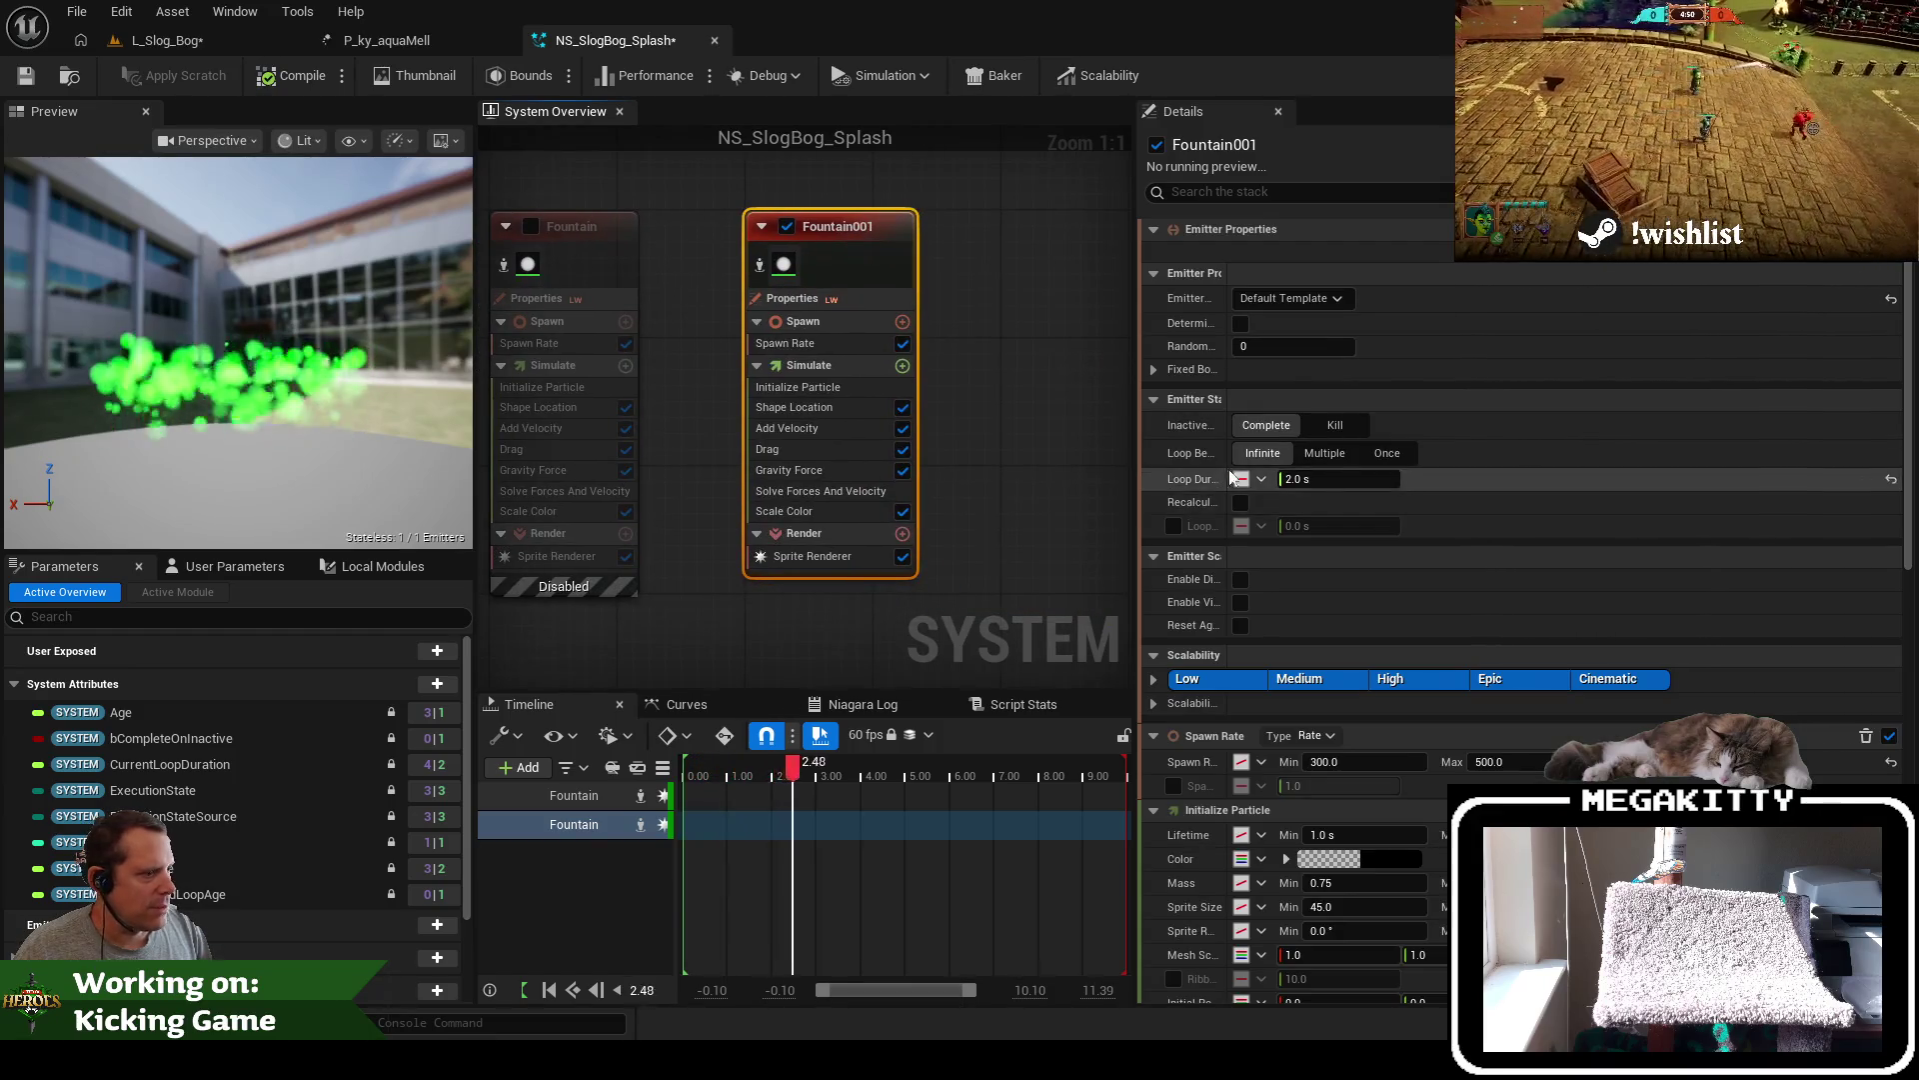
Give Fountain001's sprite renderer the M_Stylized_SplashHit material and save
click(818, 554)
click(1349, 283)
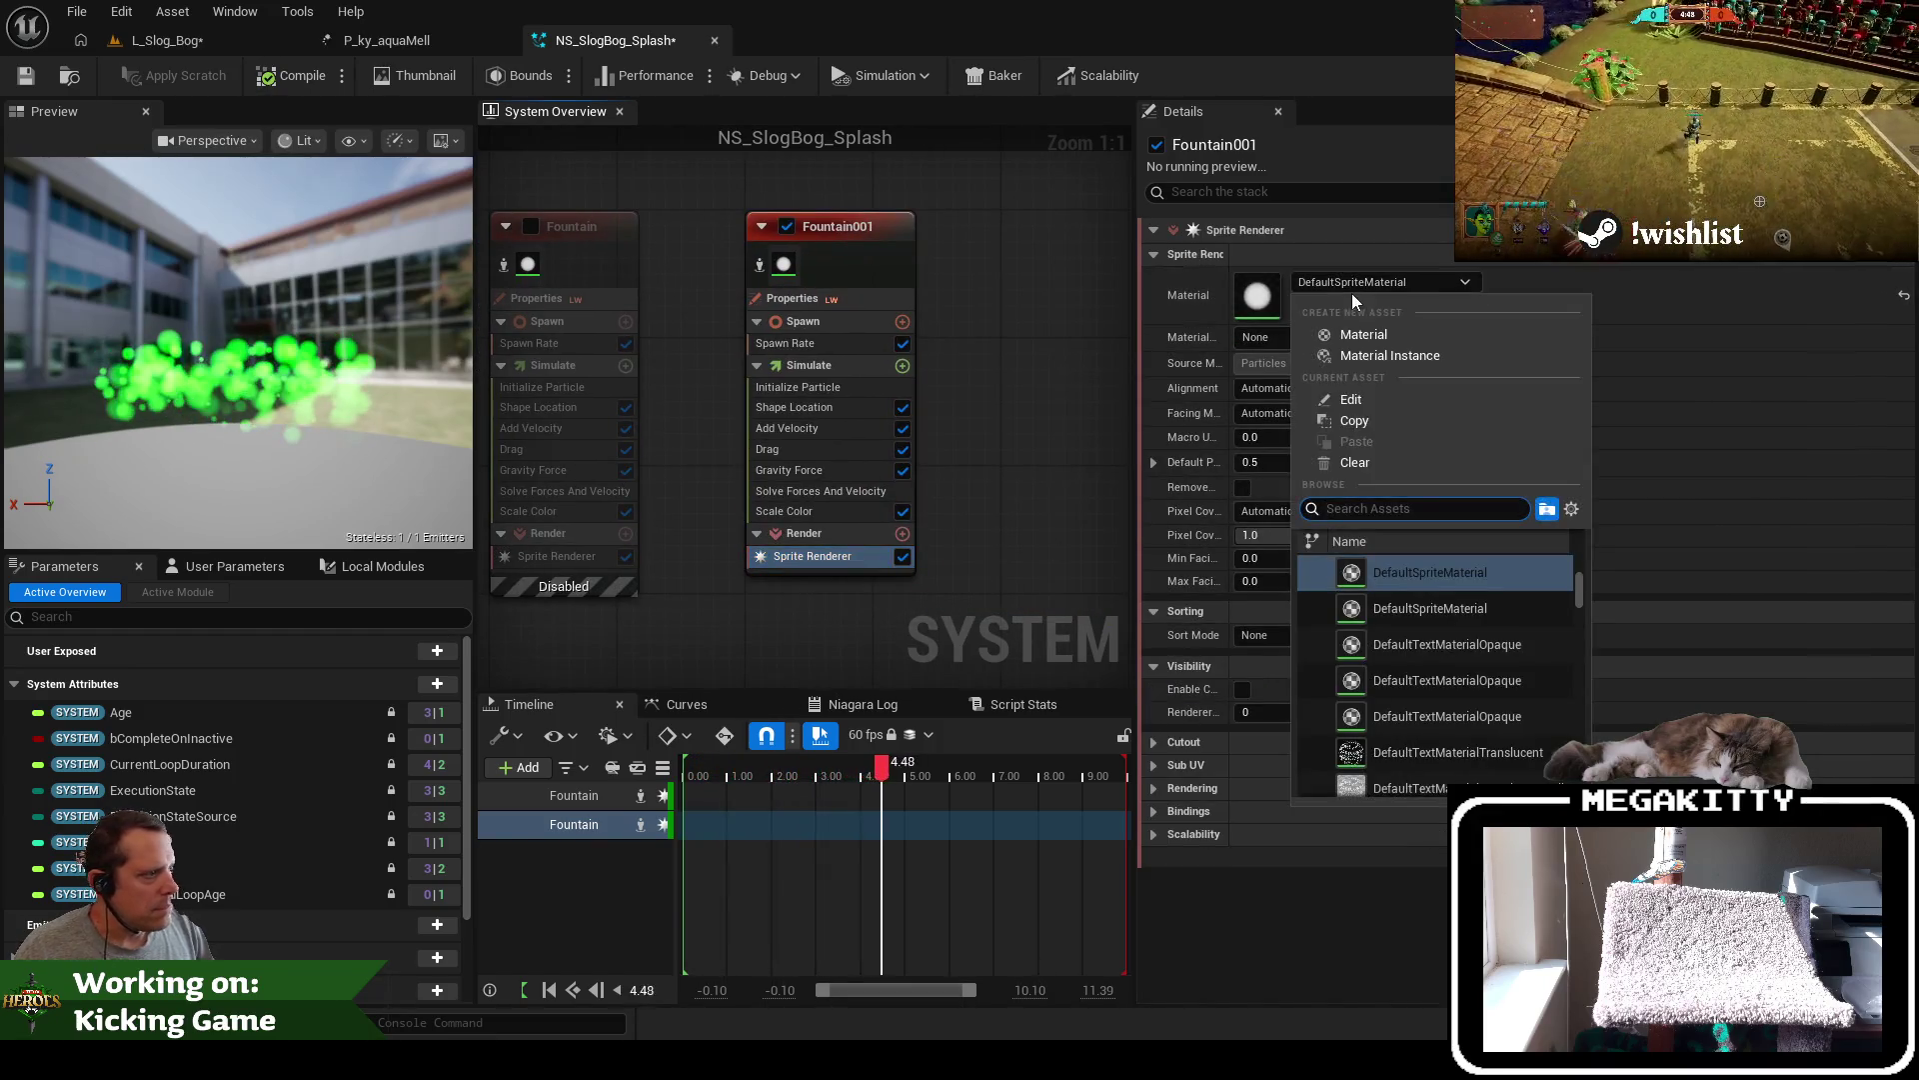
text(splash)
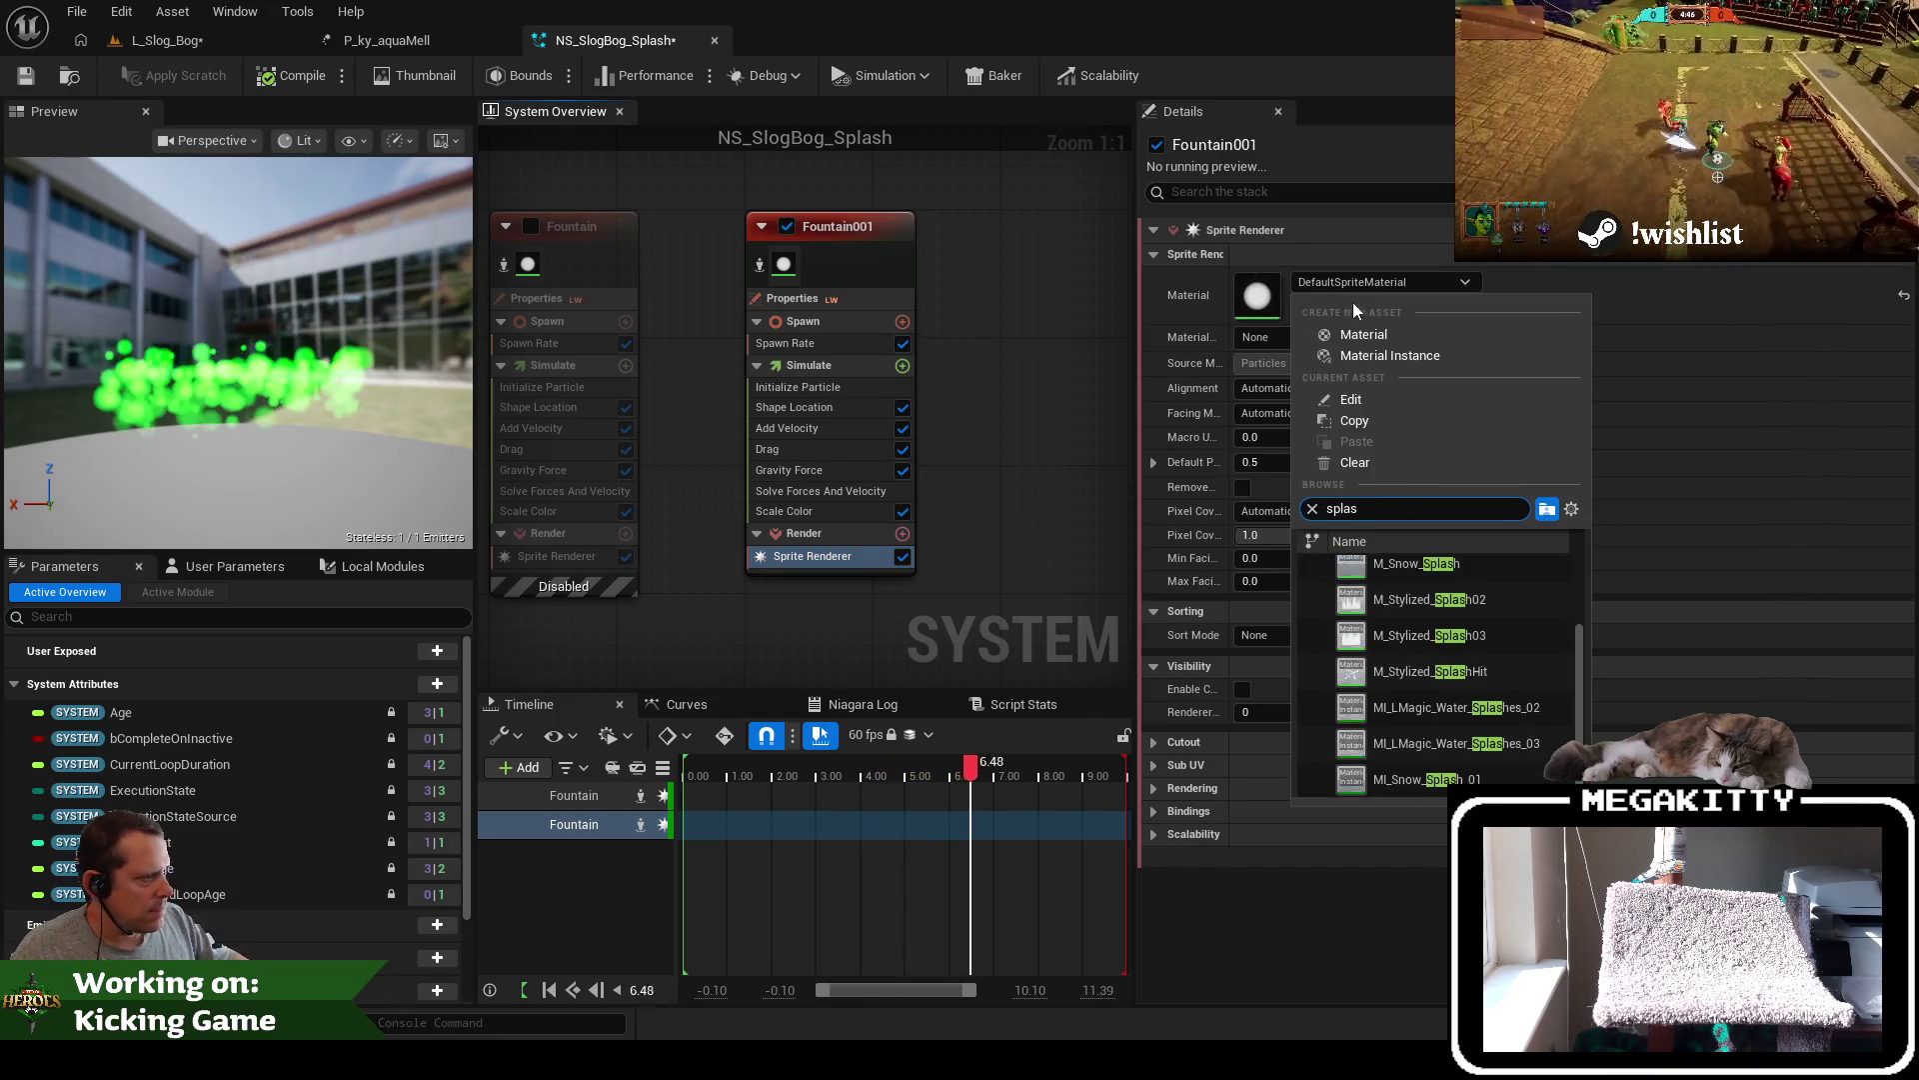
click(1503, 606)
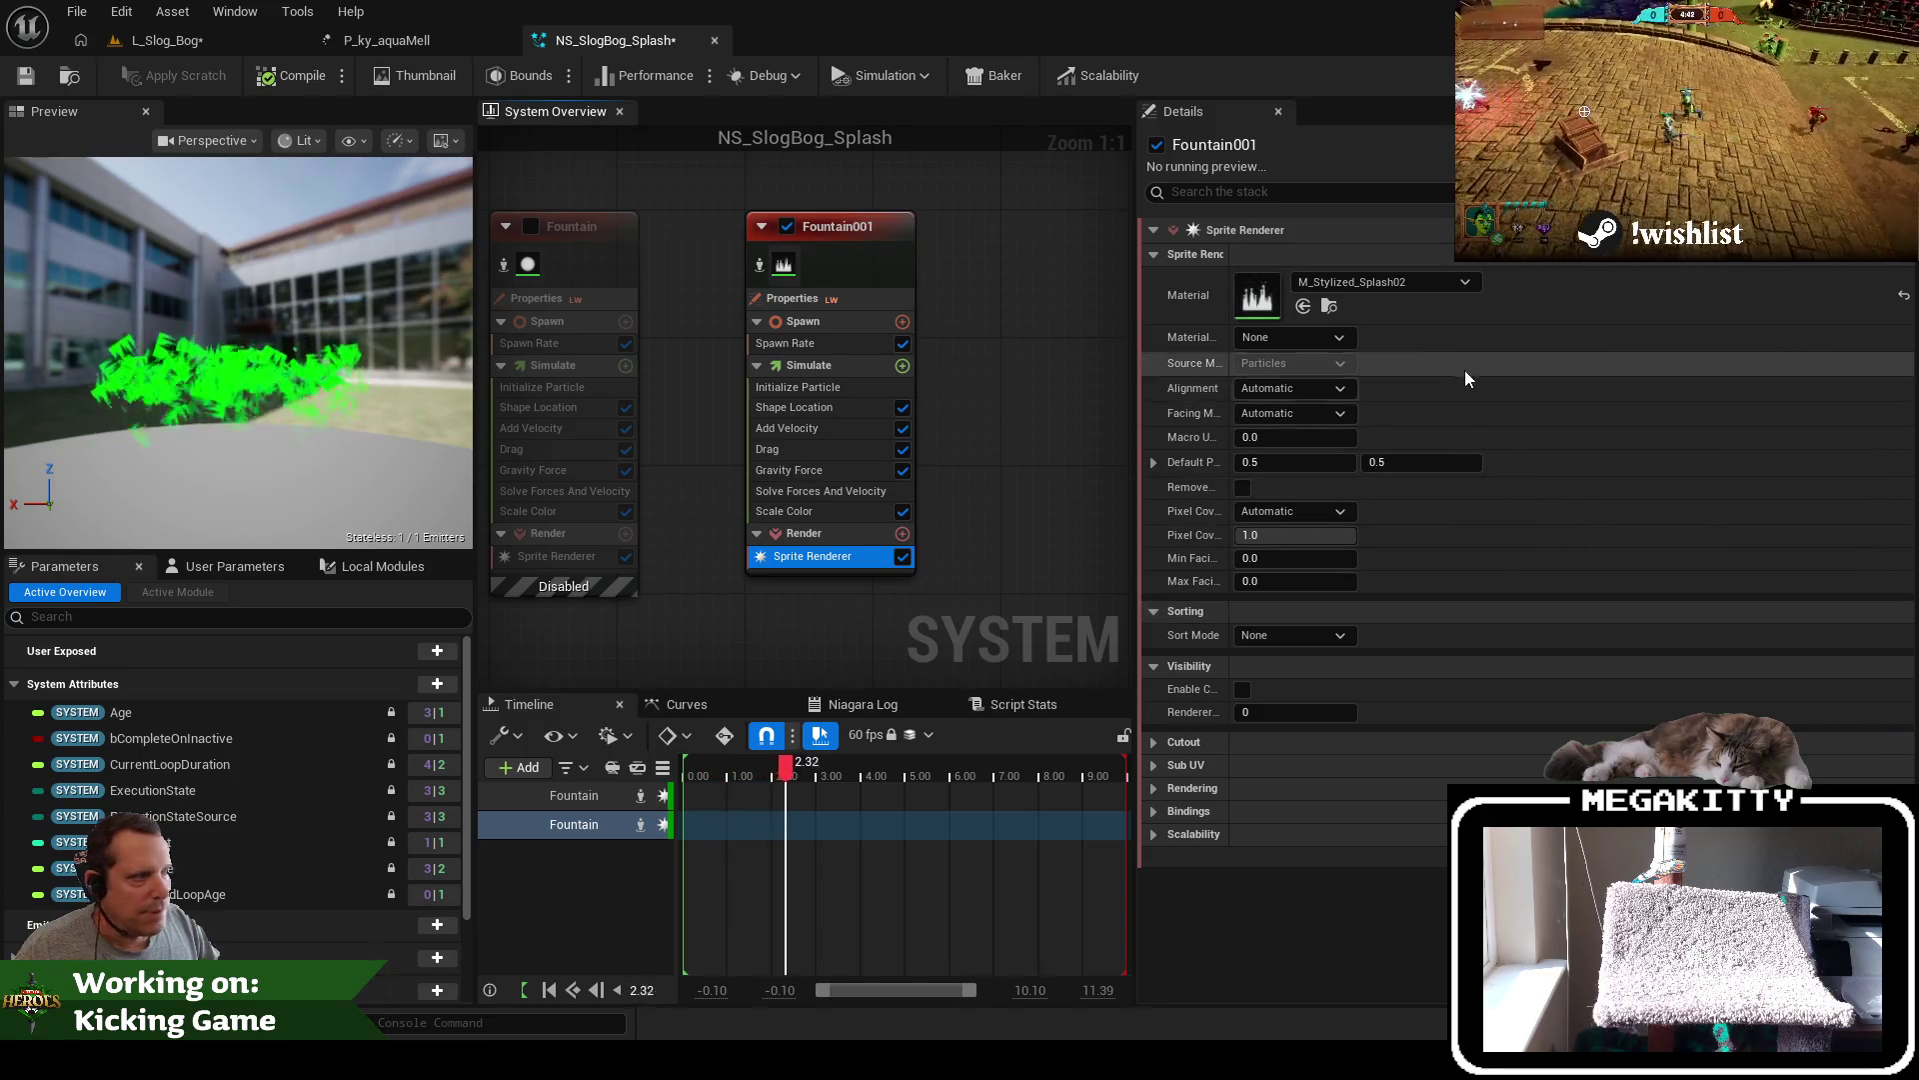
click(1400, 282)
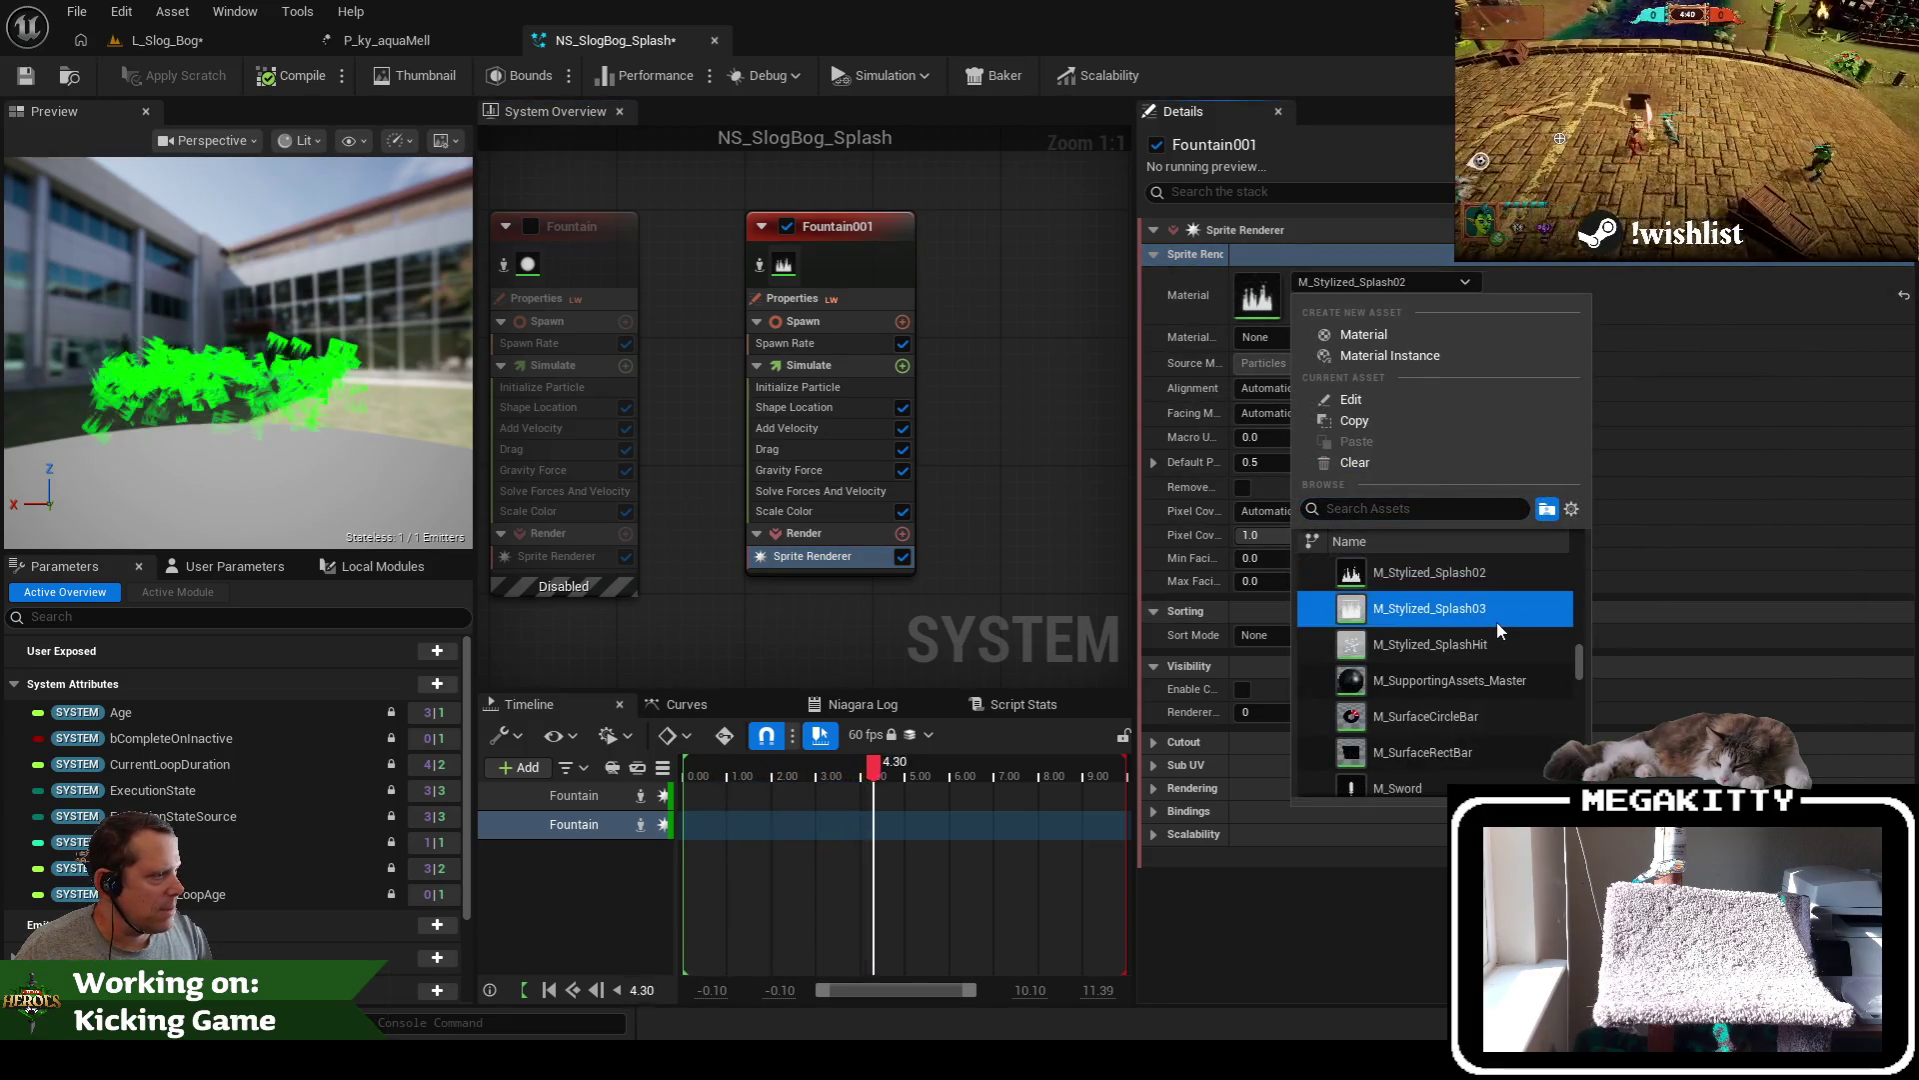
click(1497, 622)
click(1430, 284)
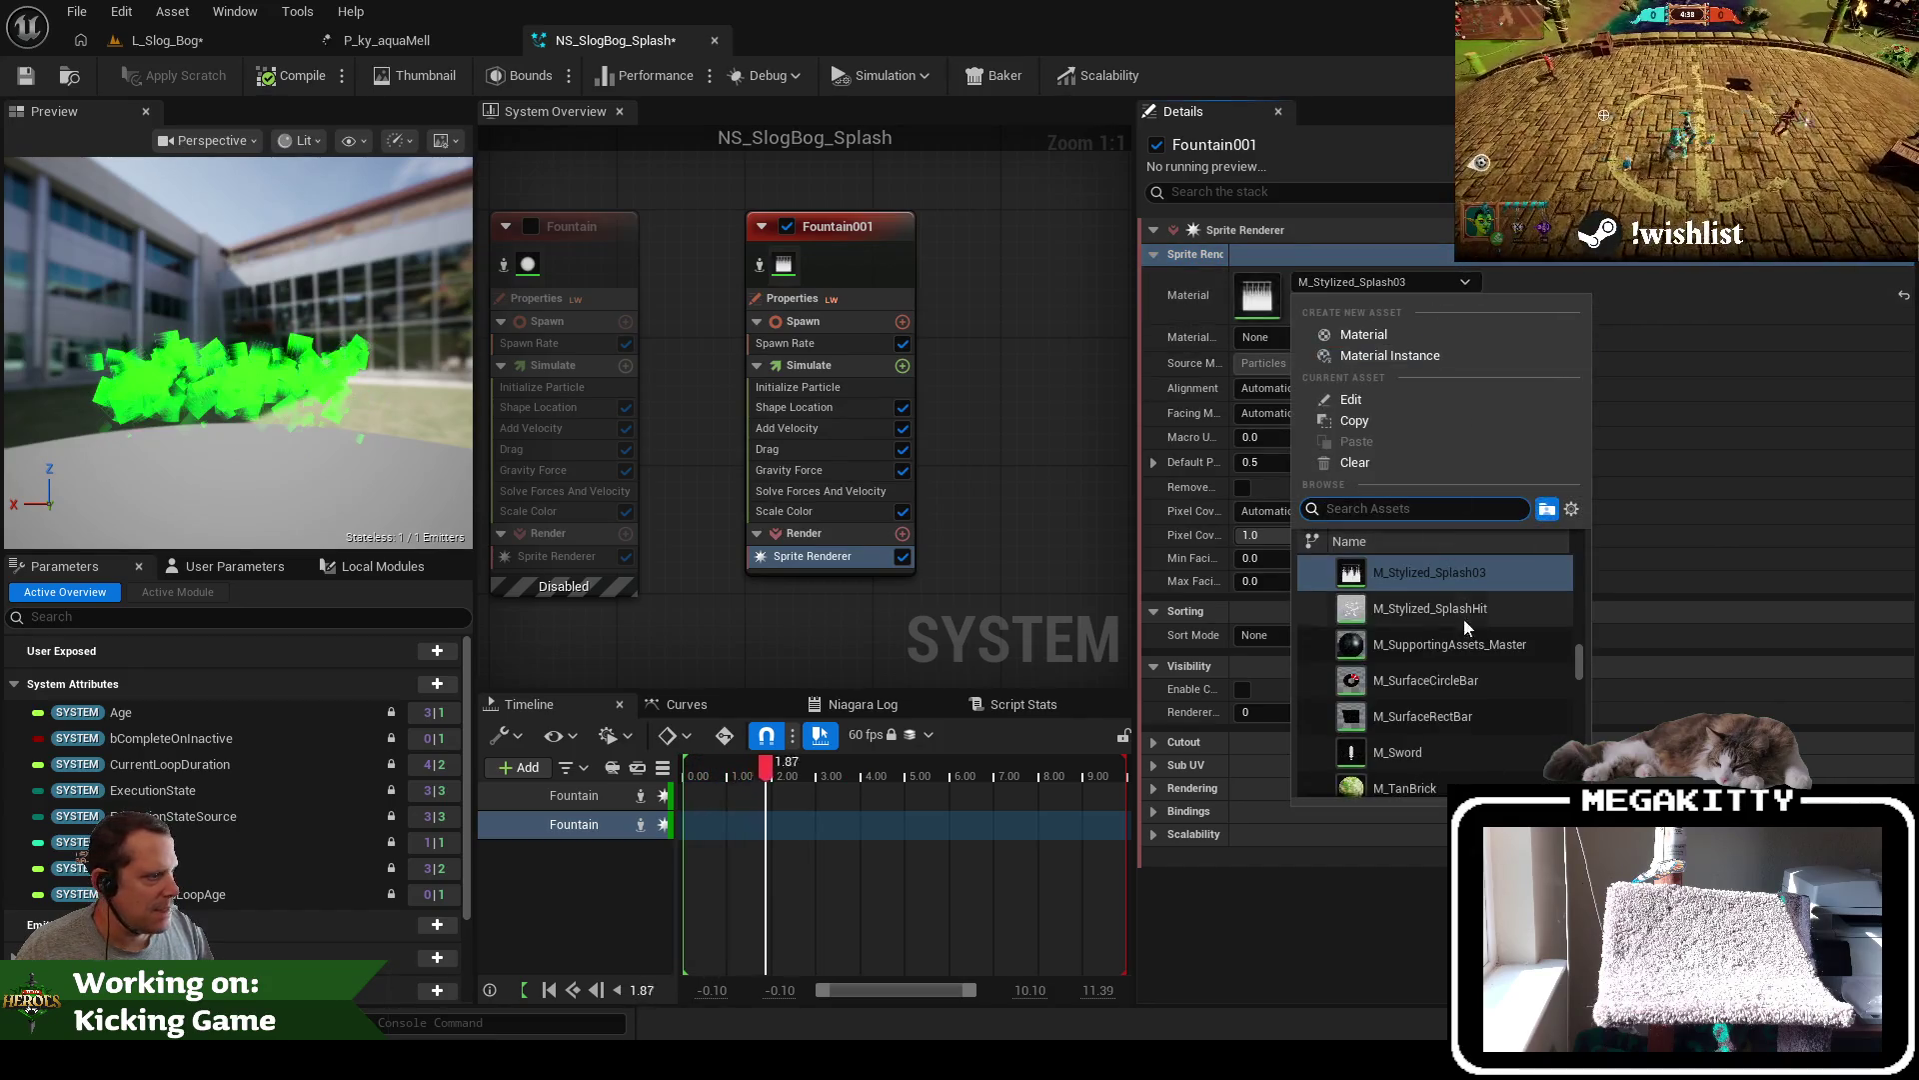
click(1470, 612)
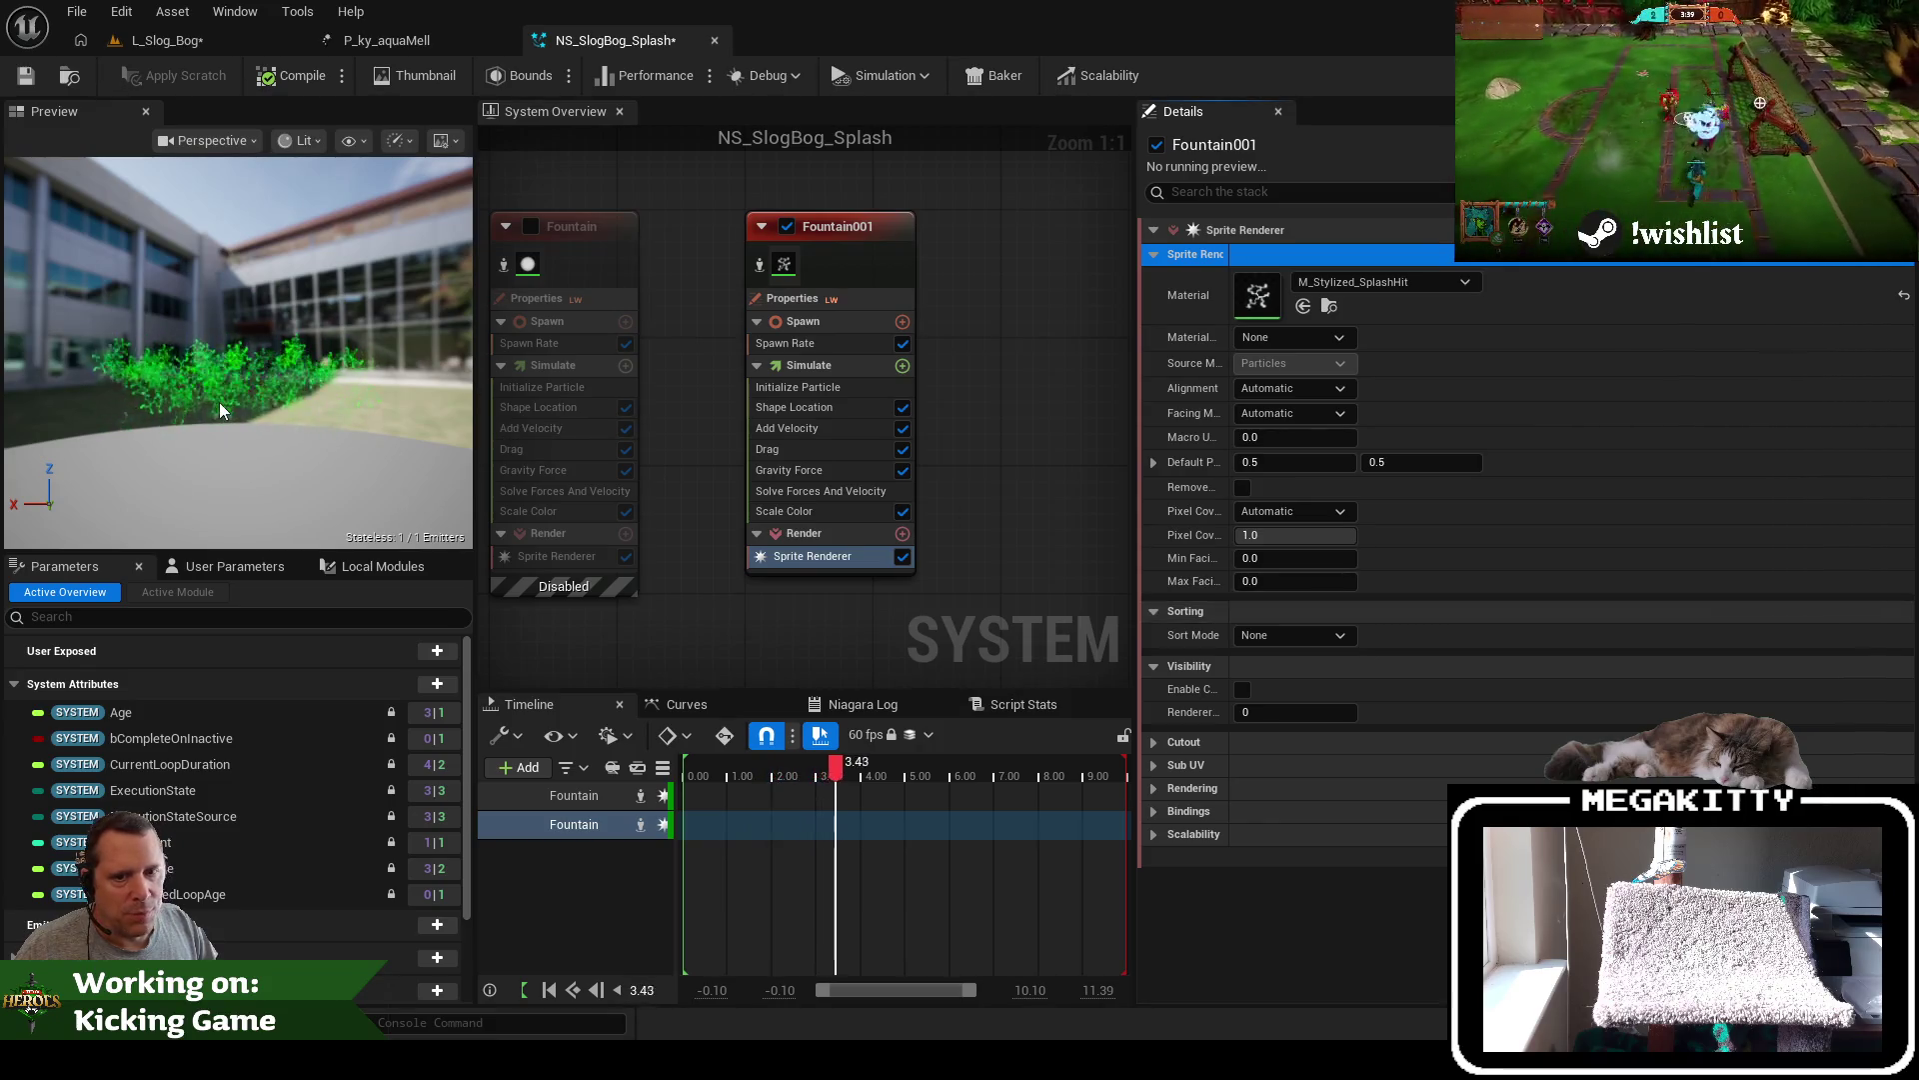
click(28, 82)
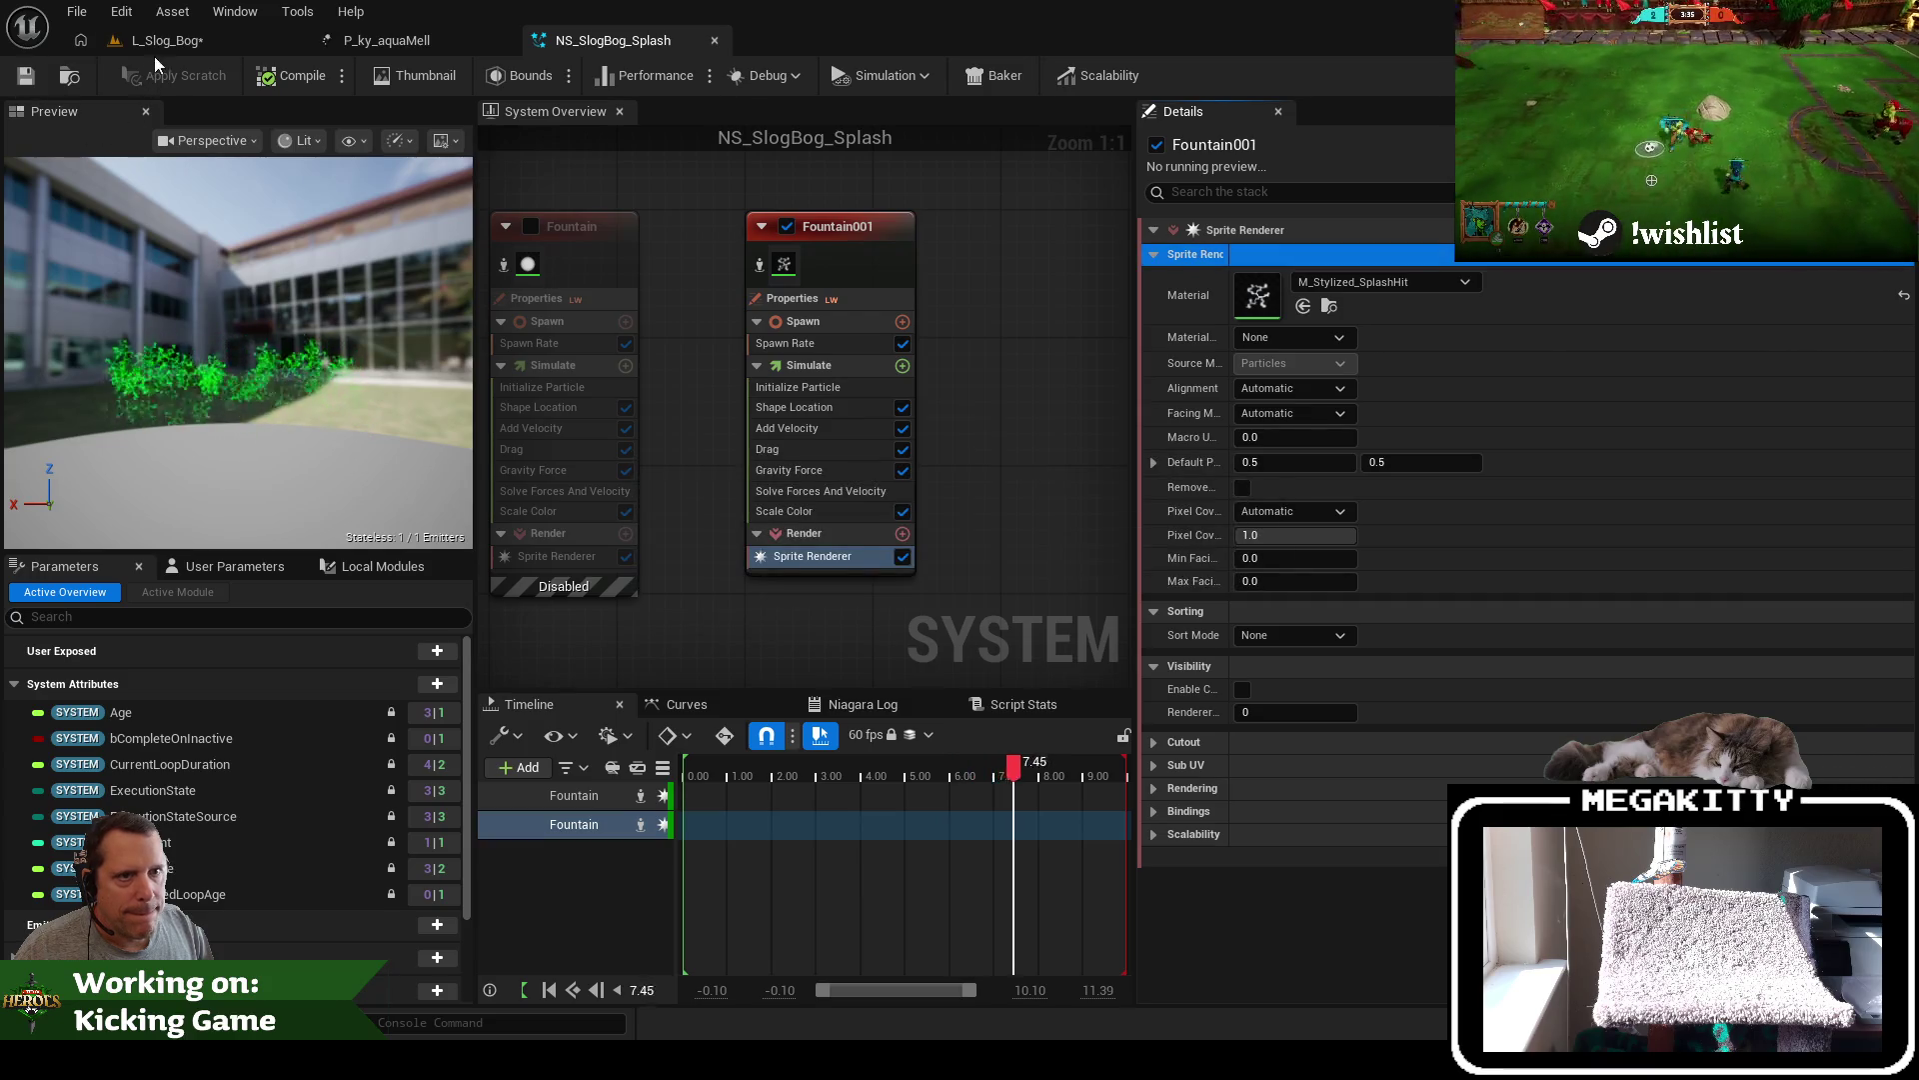
click(195, 42)
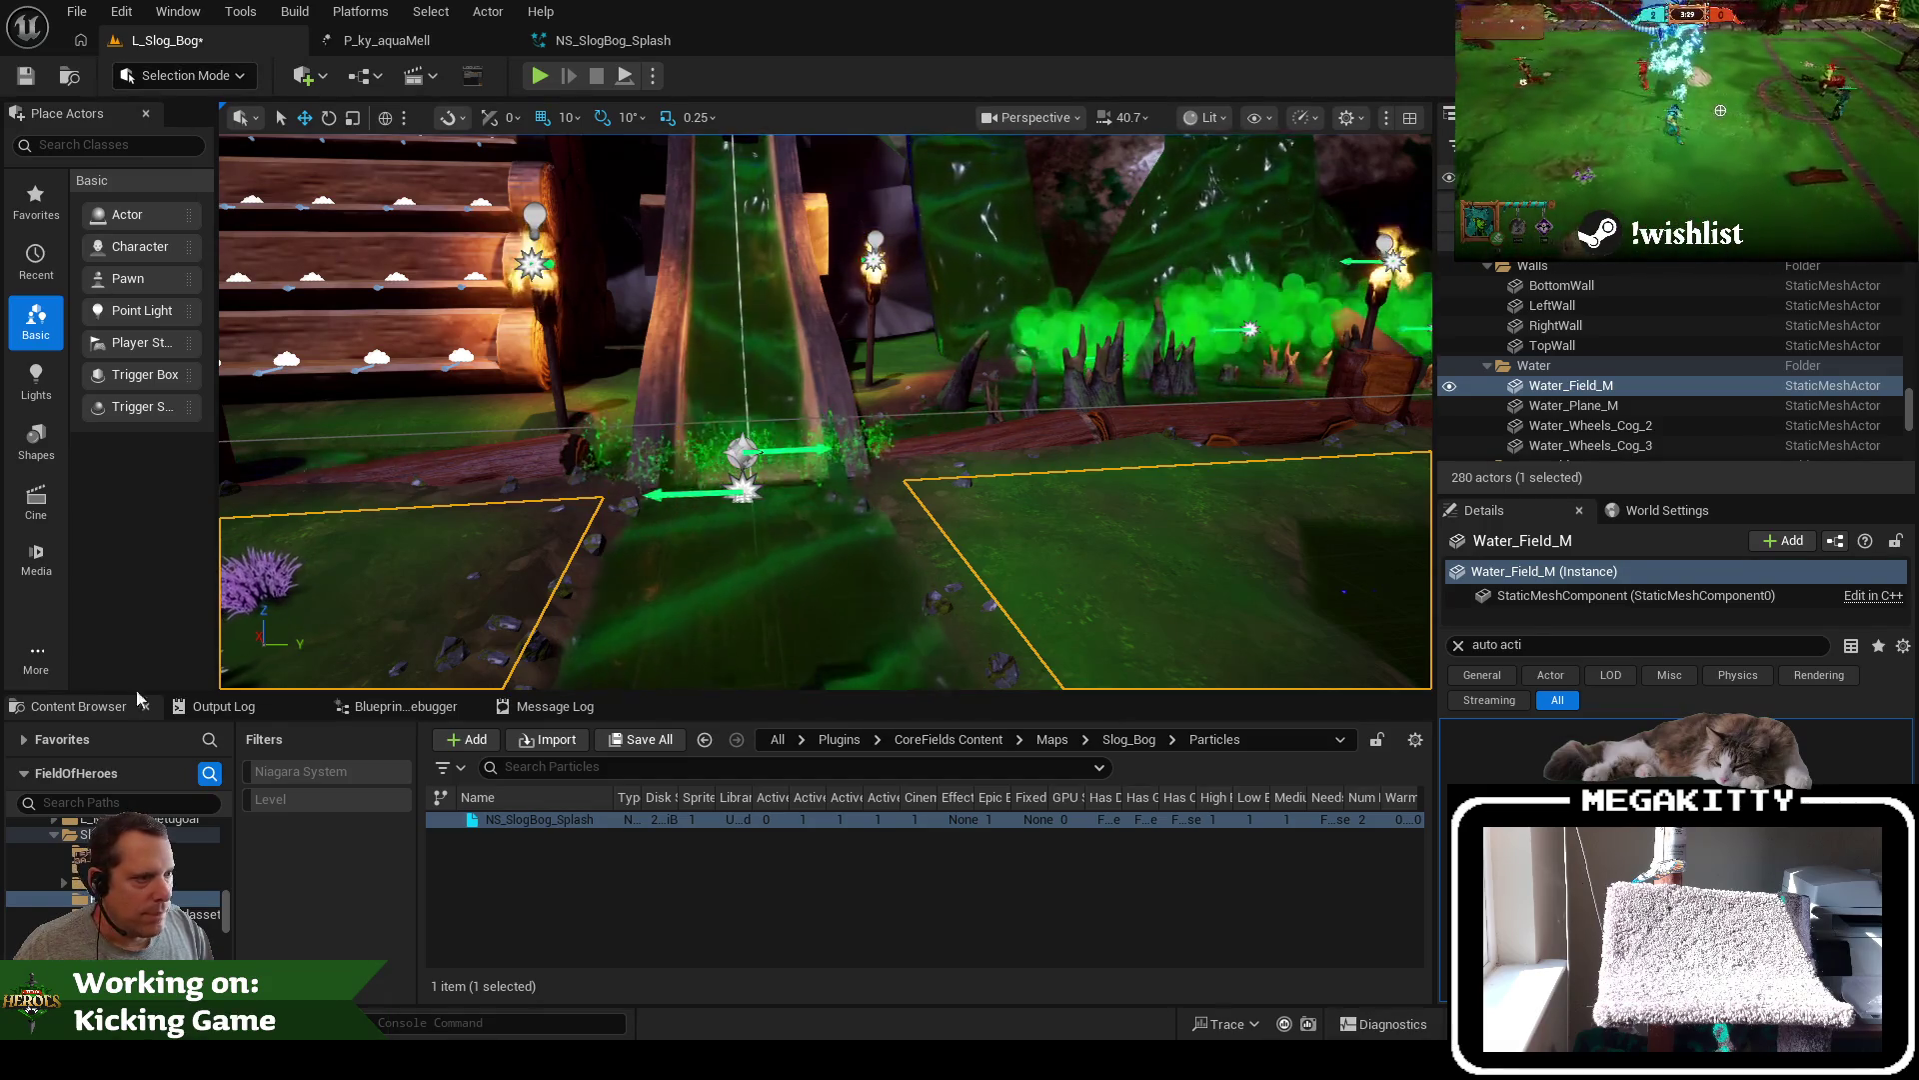
Raise Fountain001's Spawn Rate minimum to 400
scroll(825, 411, up, 5)
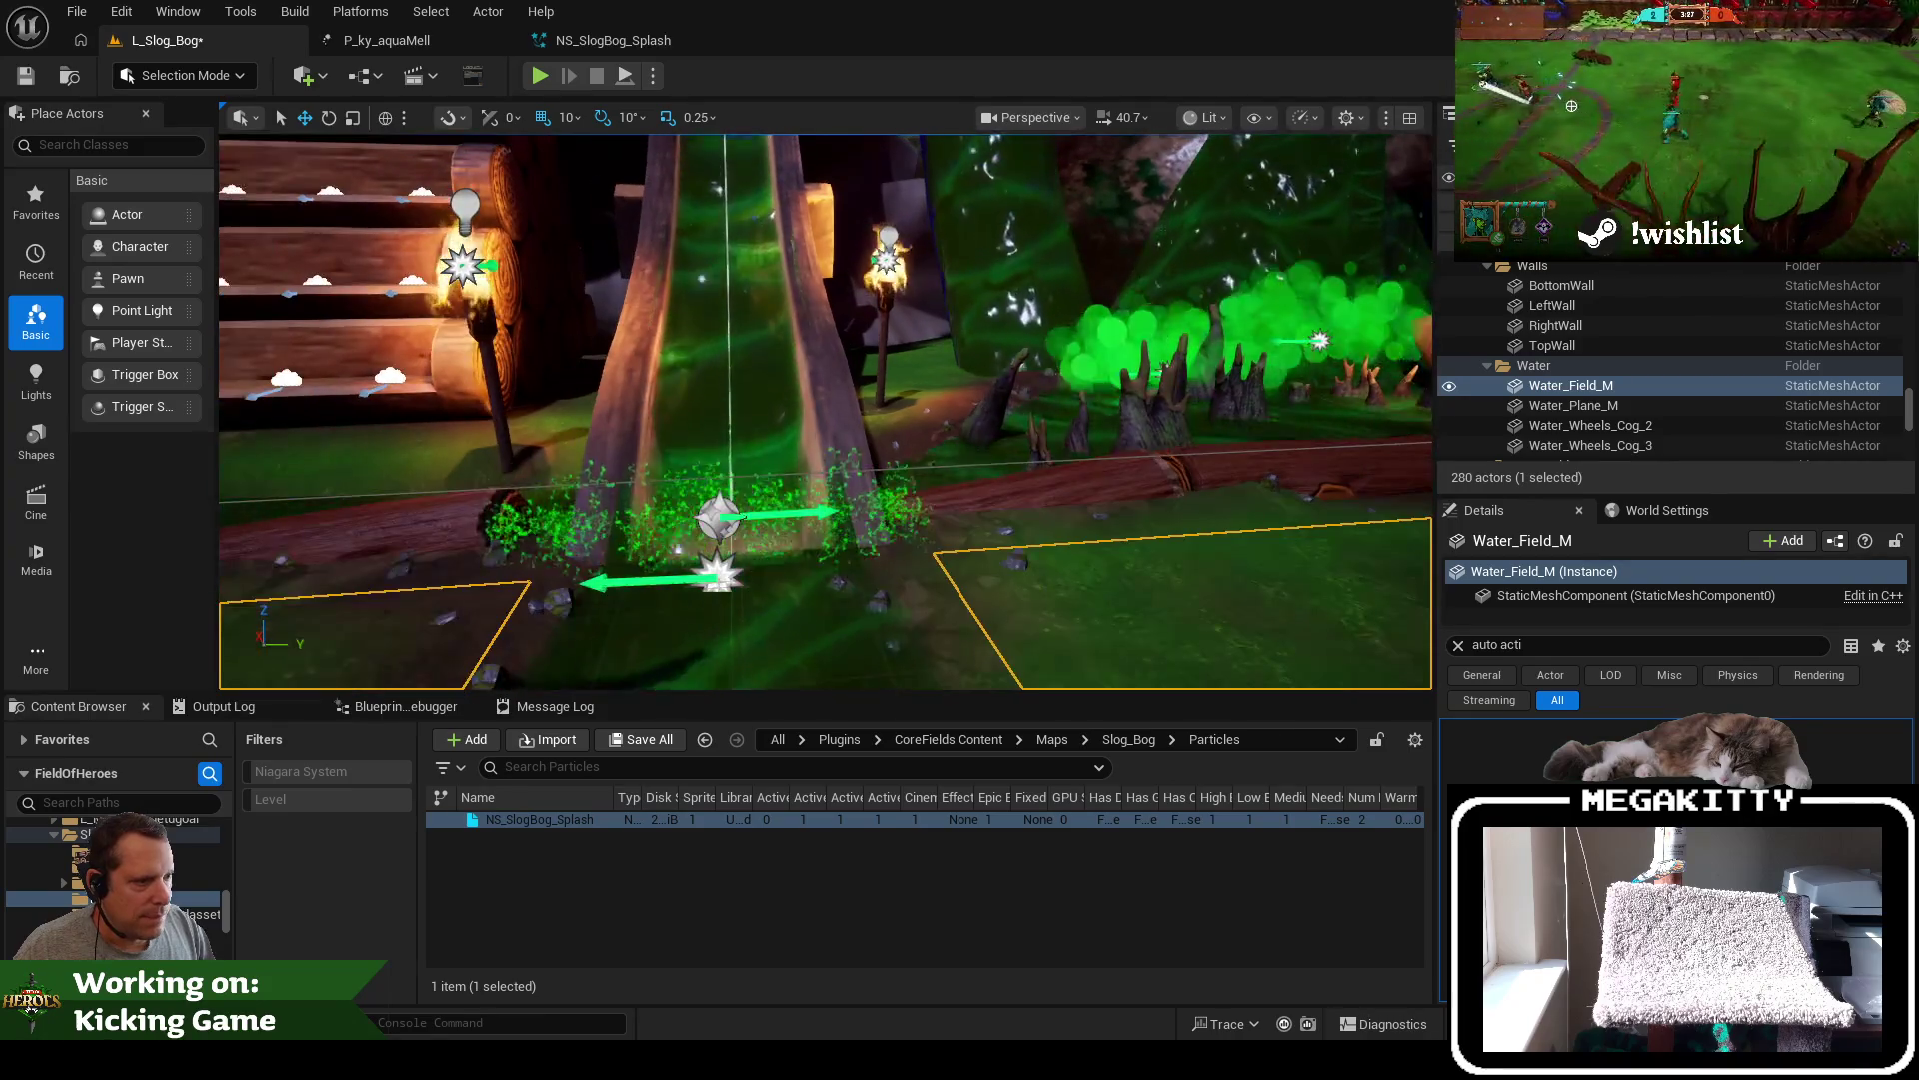
click(1690, 427)
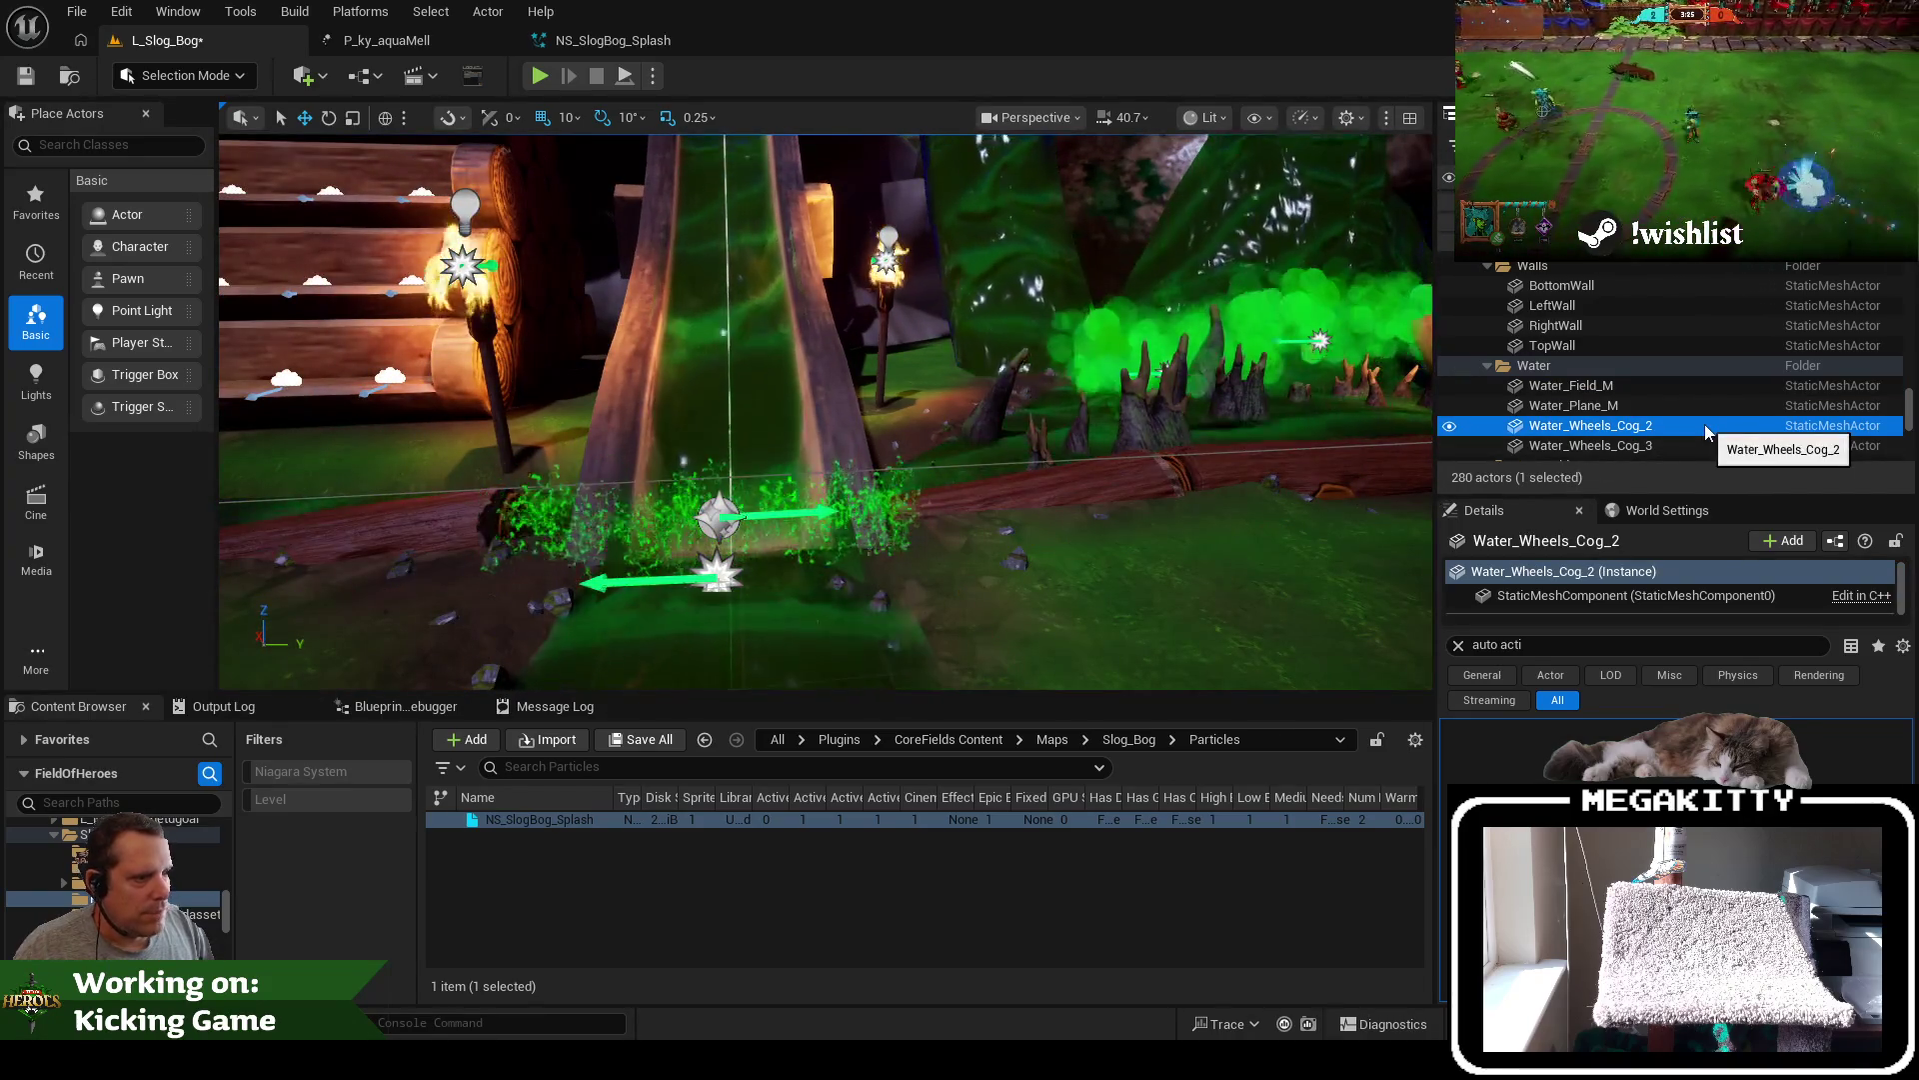
click(580, 40)
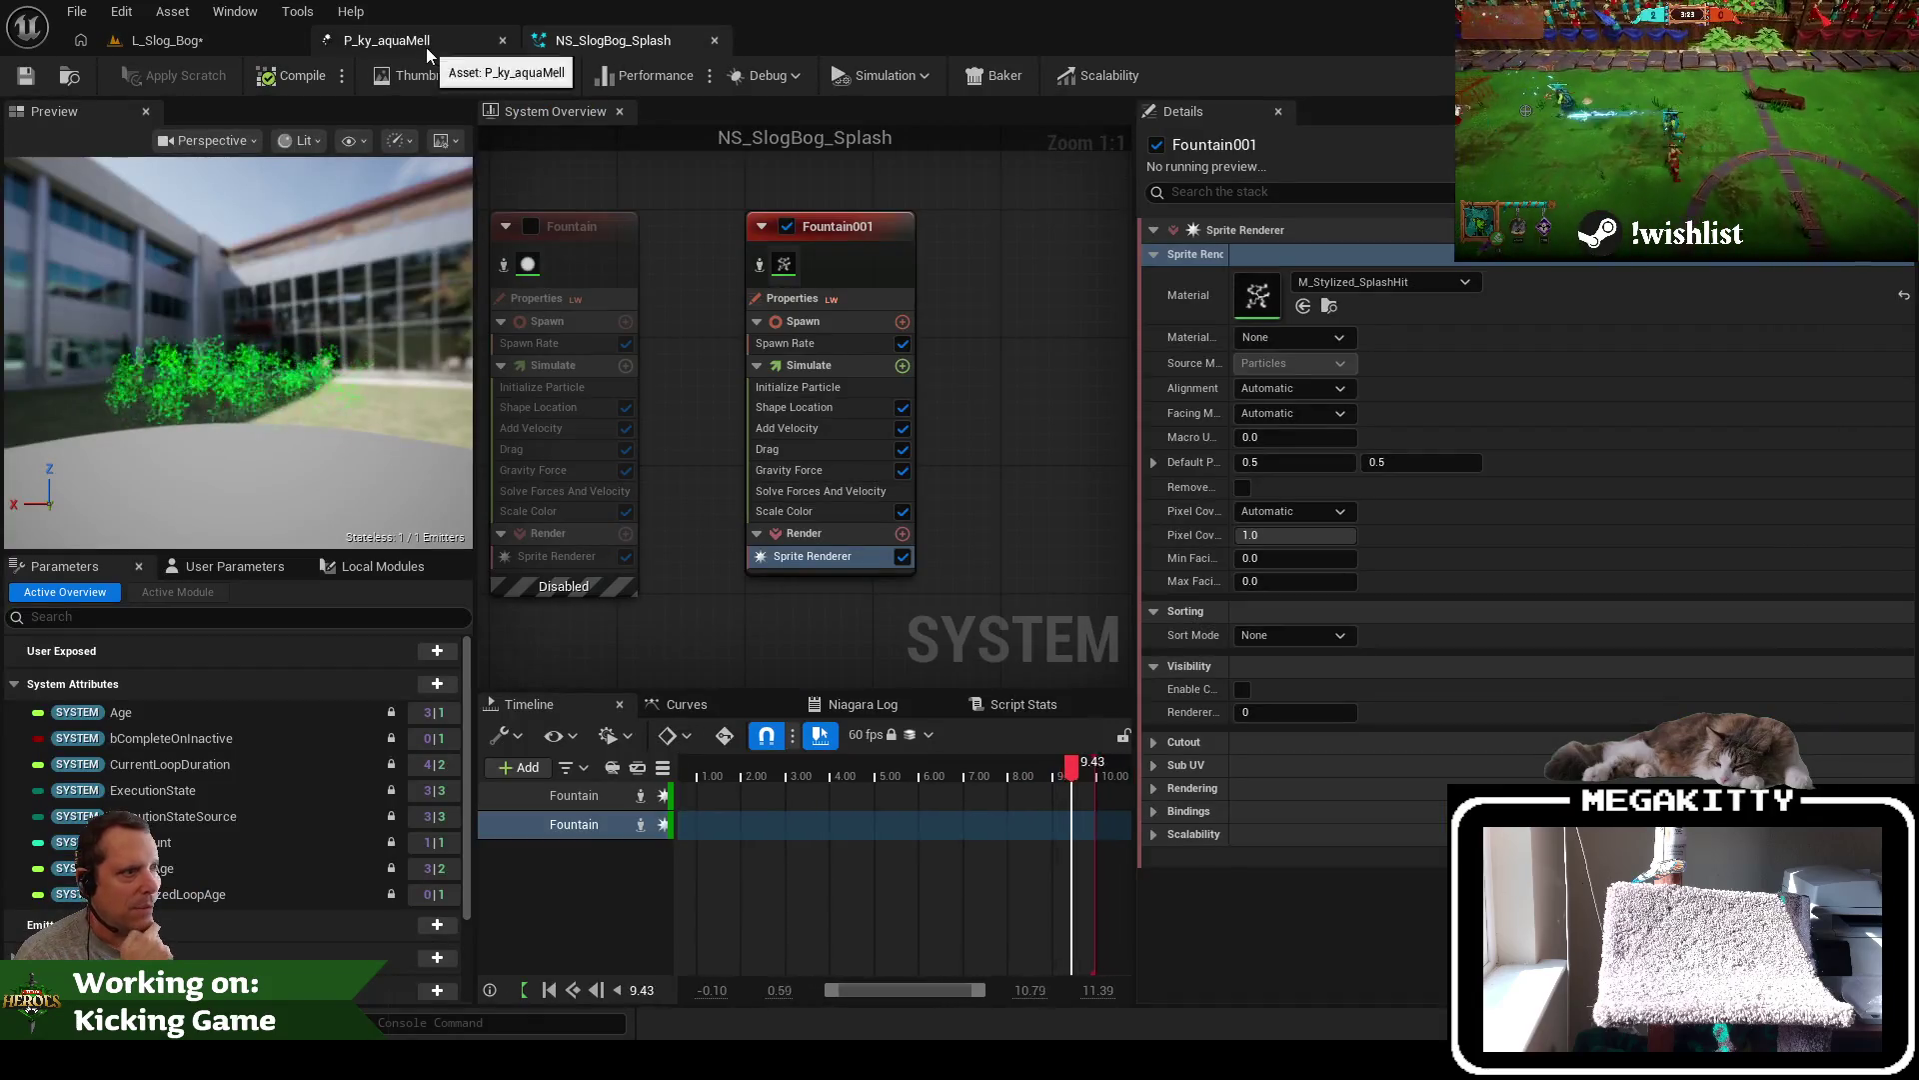
click(865, 242)
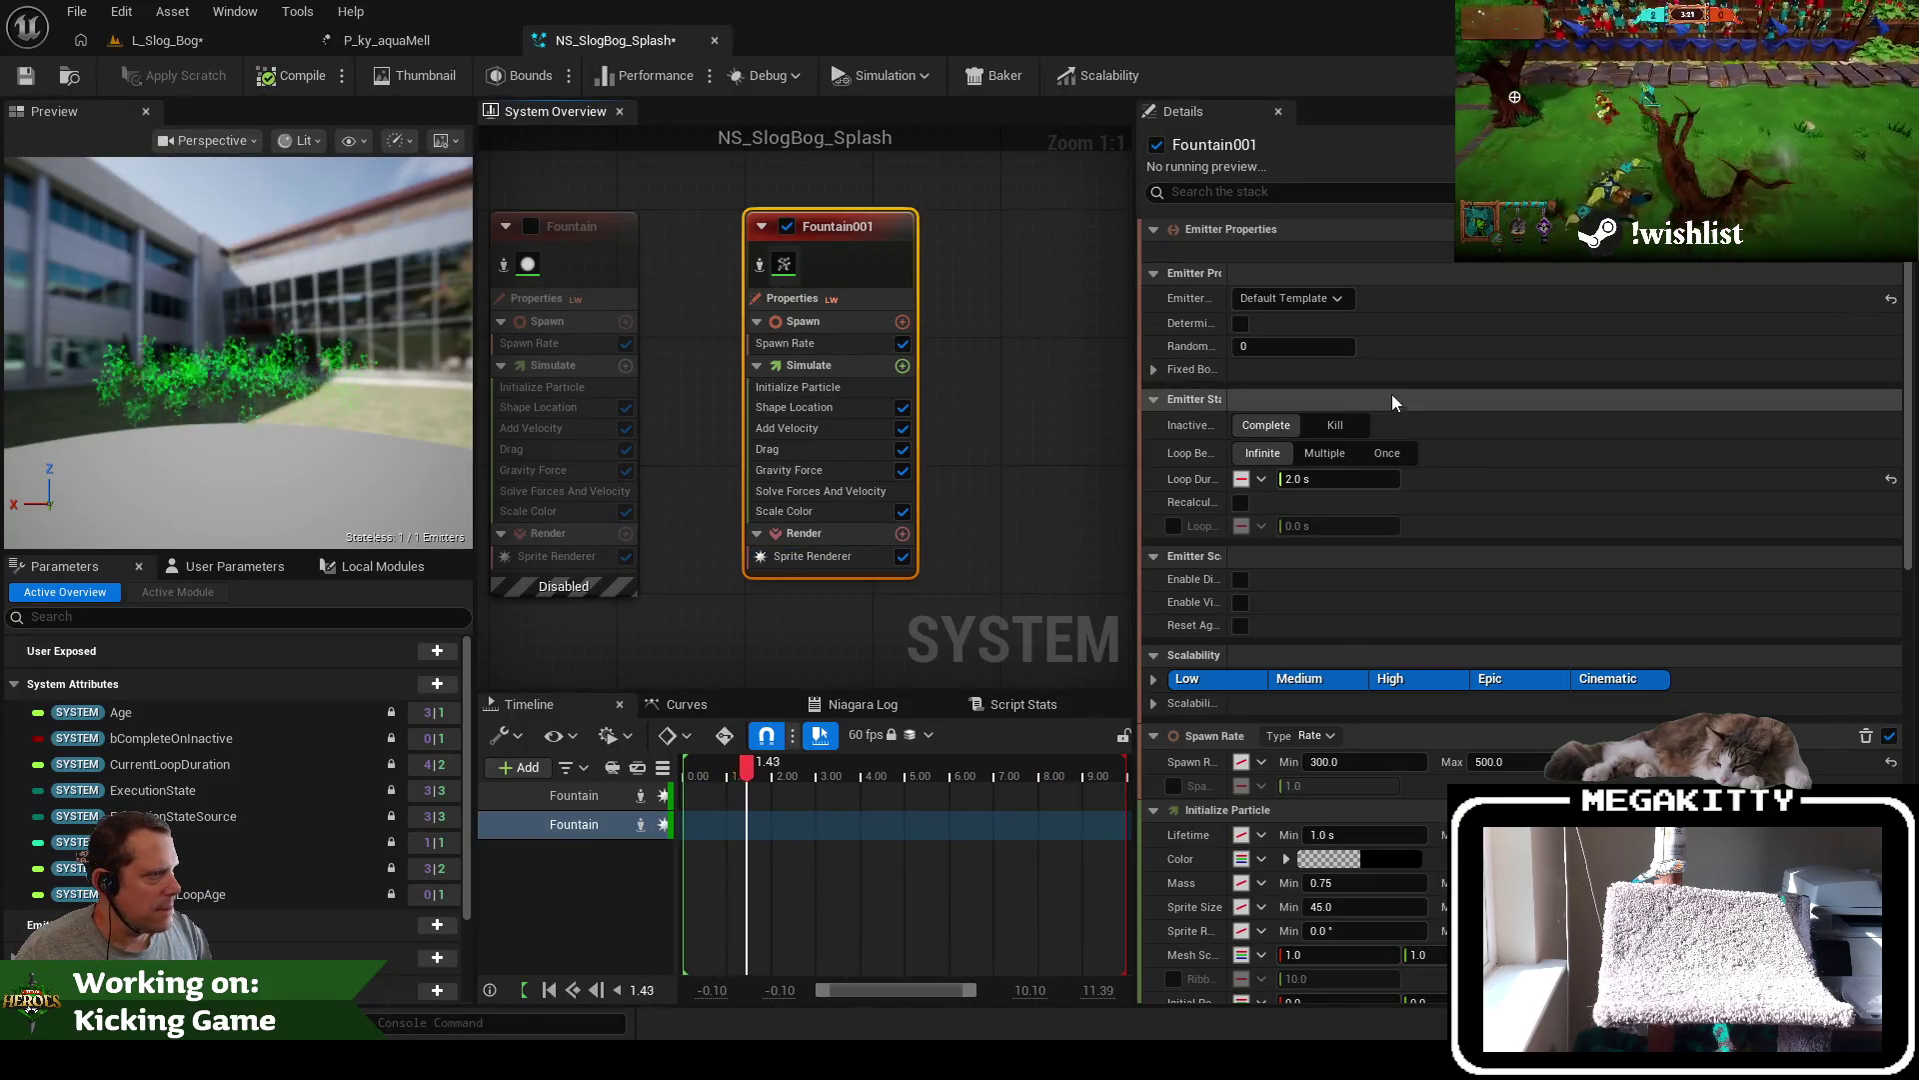
click(856, 322)
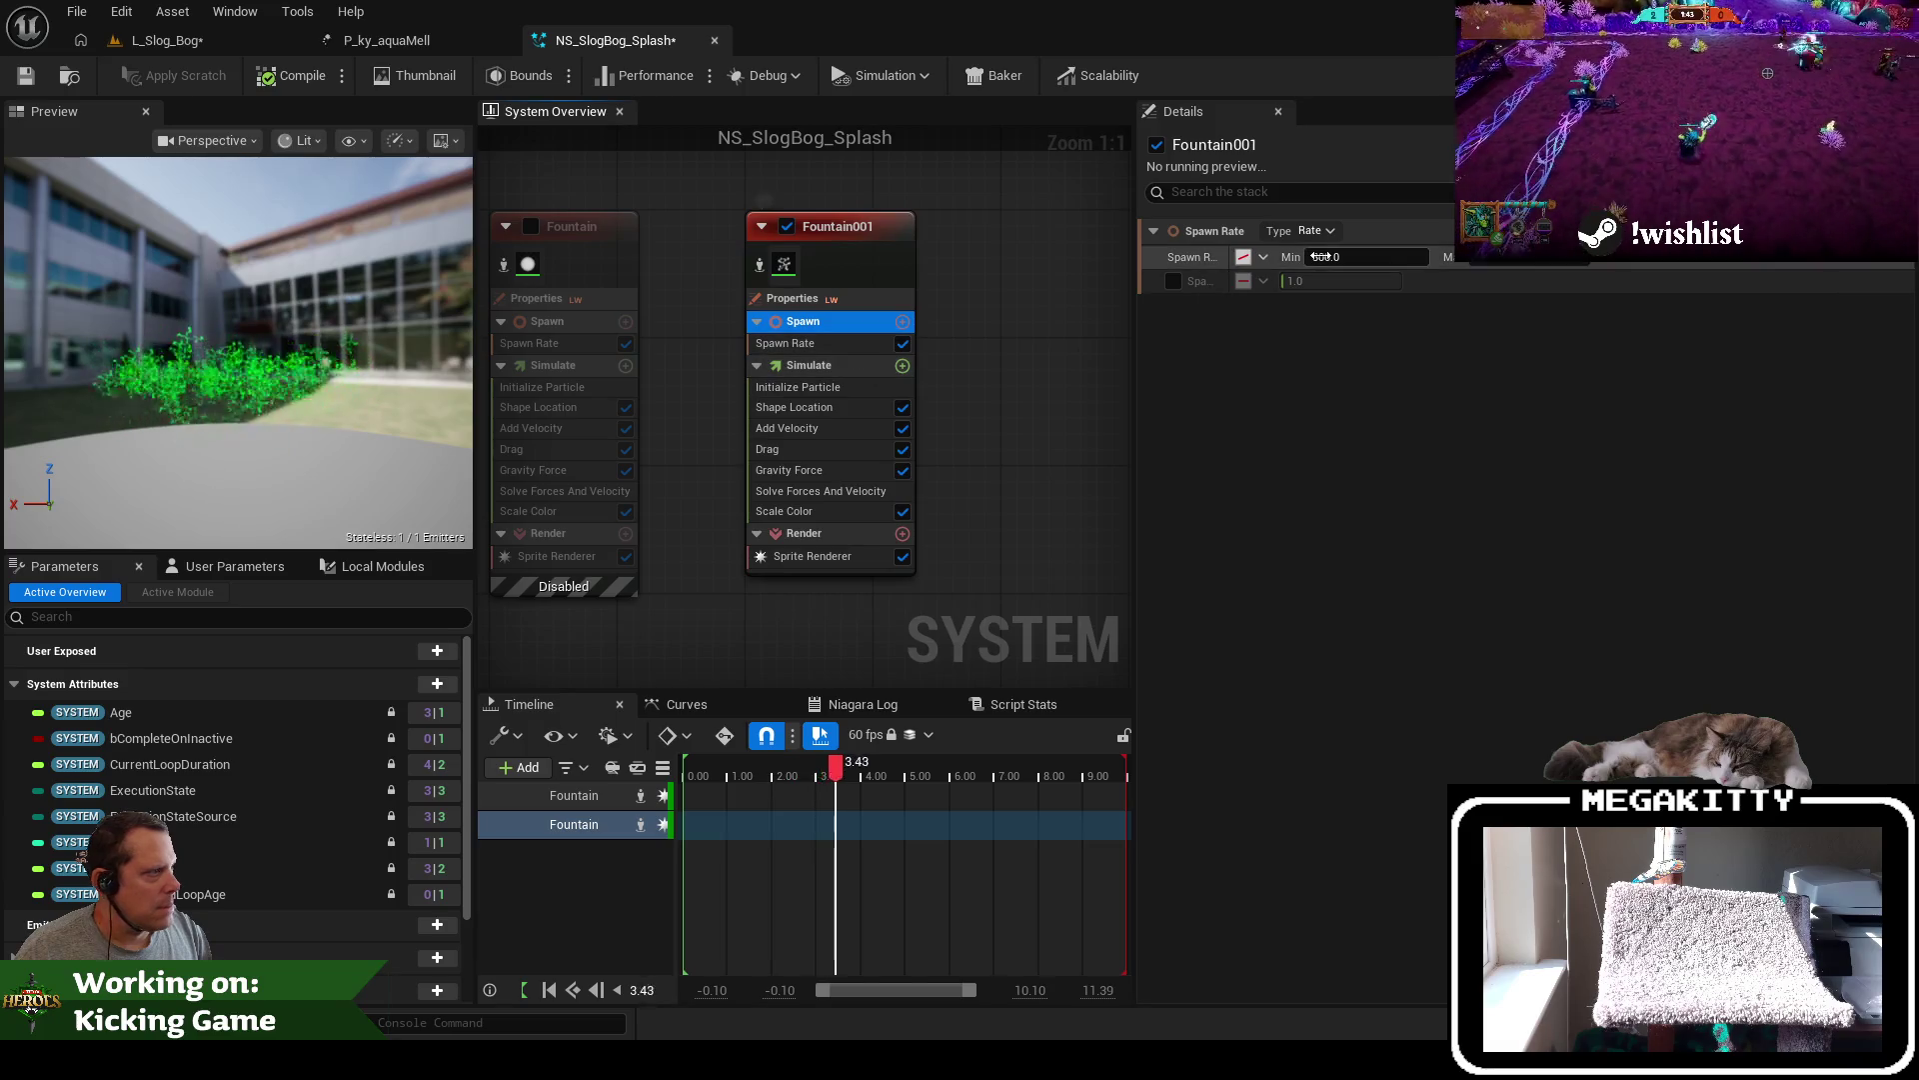
drag(1358, 254, 1474, 293)
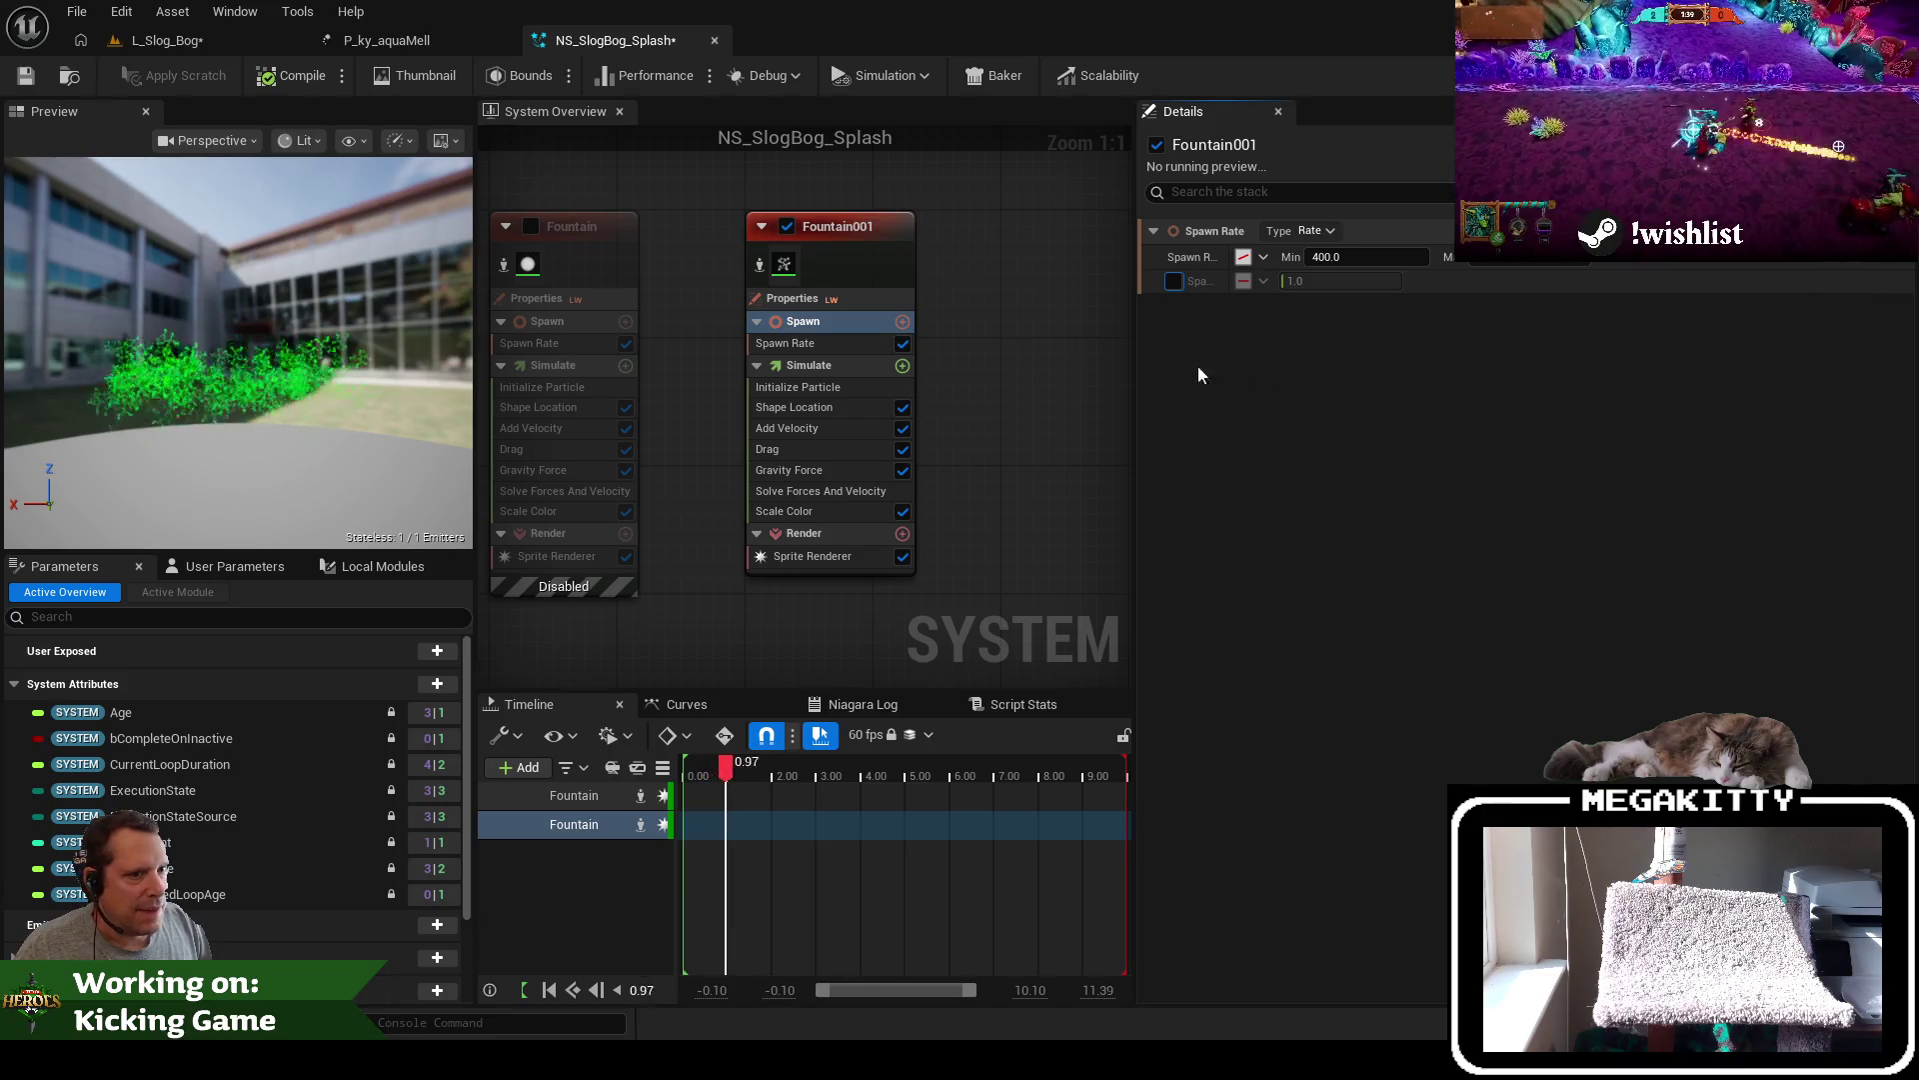
Set Fountain001's Sprite Size minimum and maximum both to 45
click(825, 387)
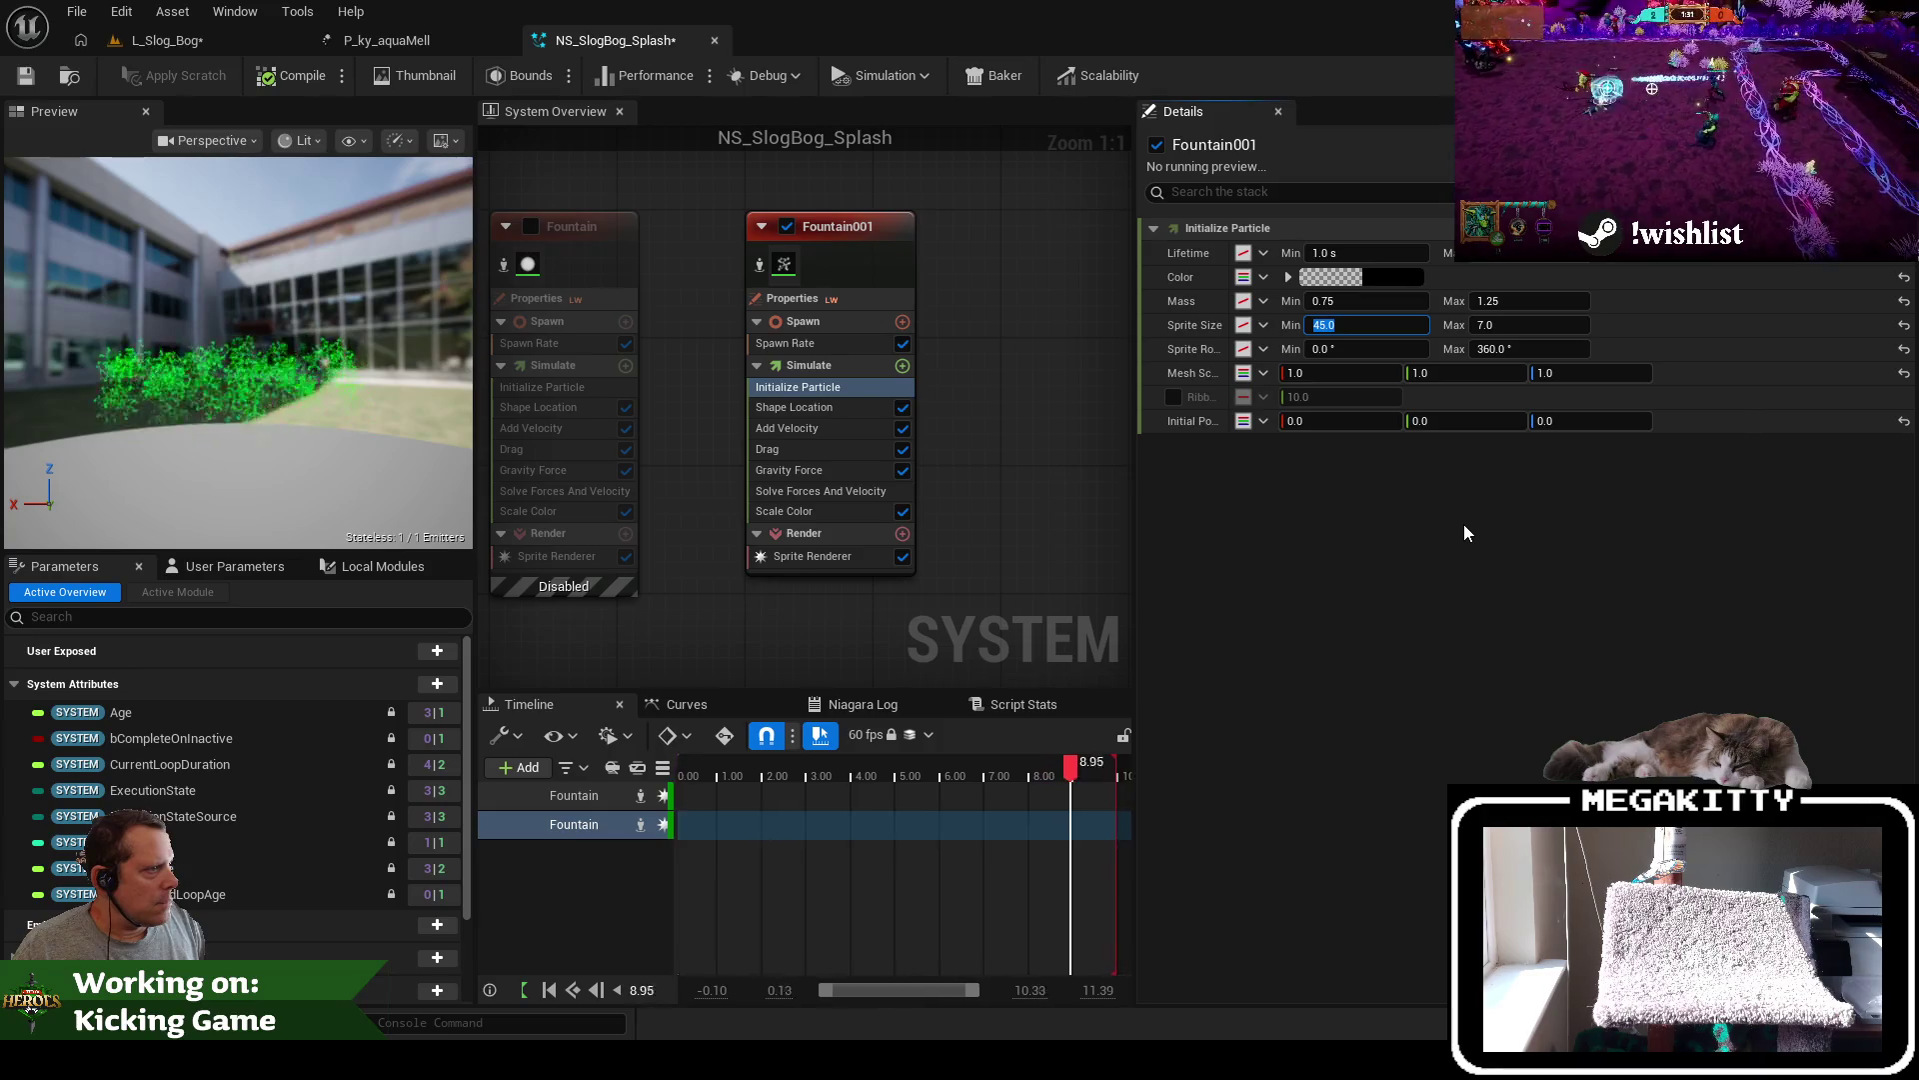
text(7)
key(Tab)
key(shift+Tab)
text(45)
key(Tab)
text(45)
key(Tab)
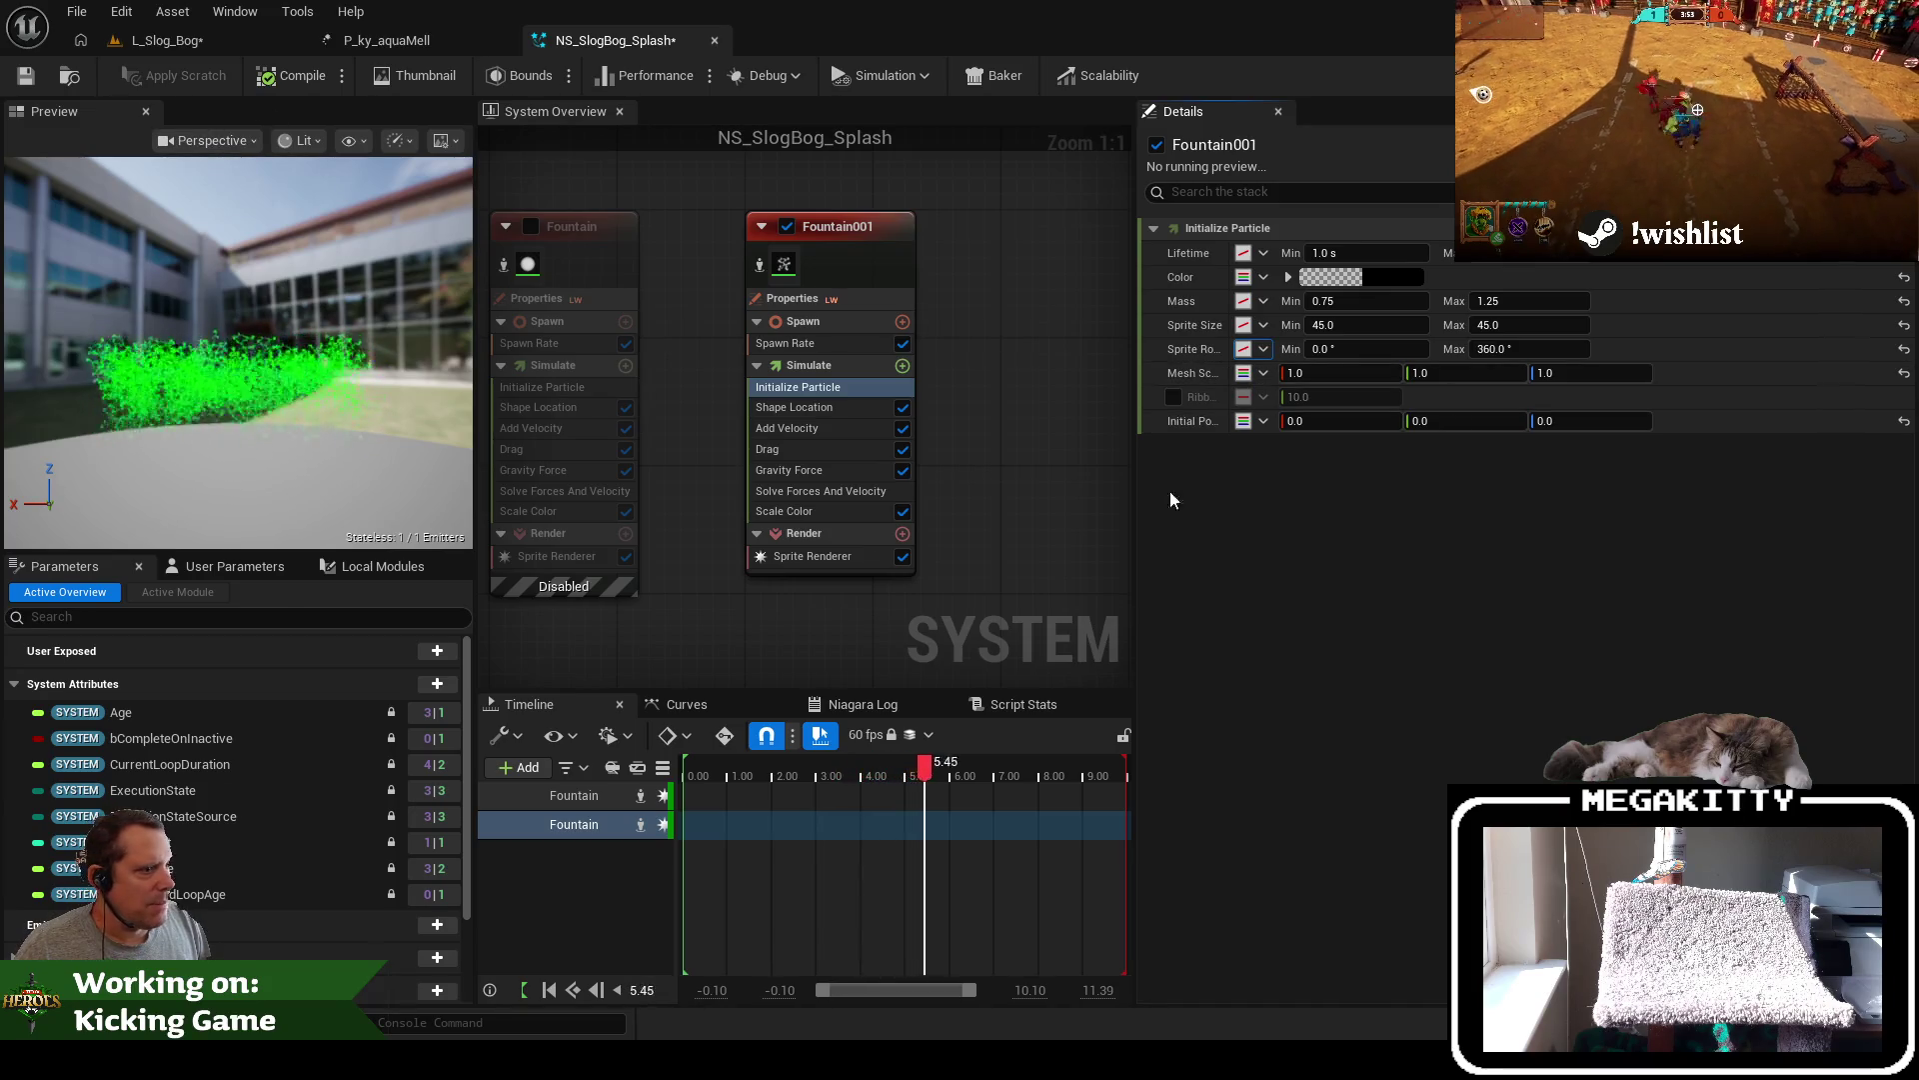
right_click(848, 387)
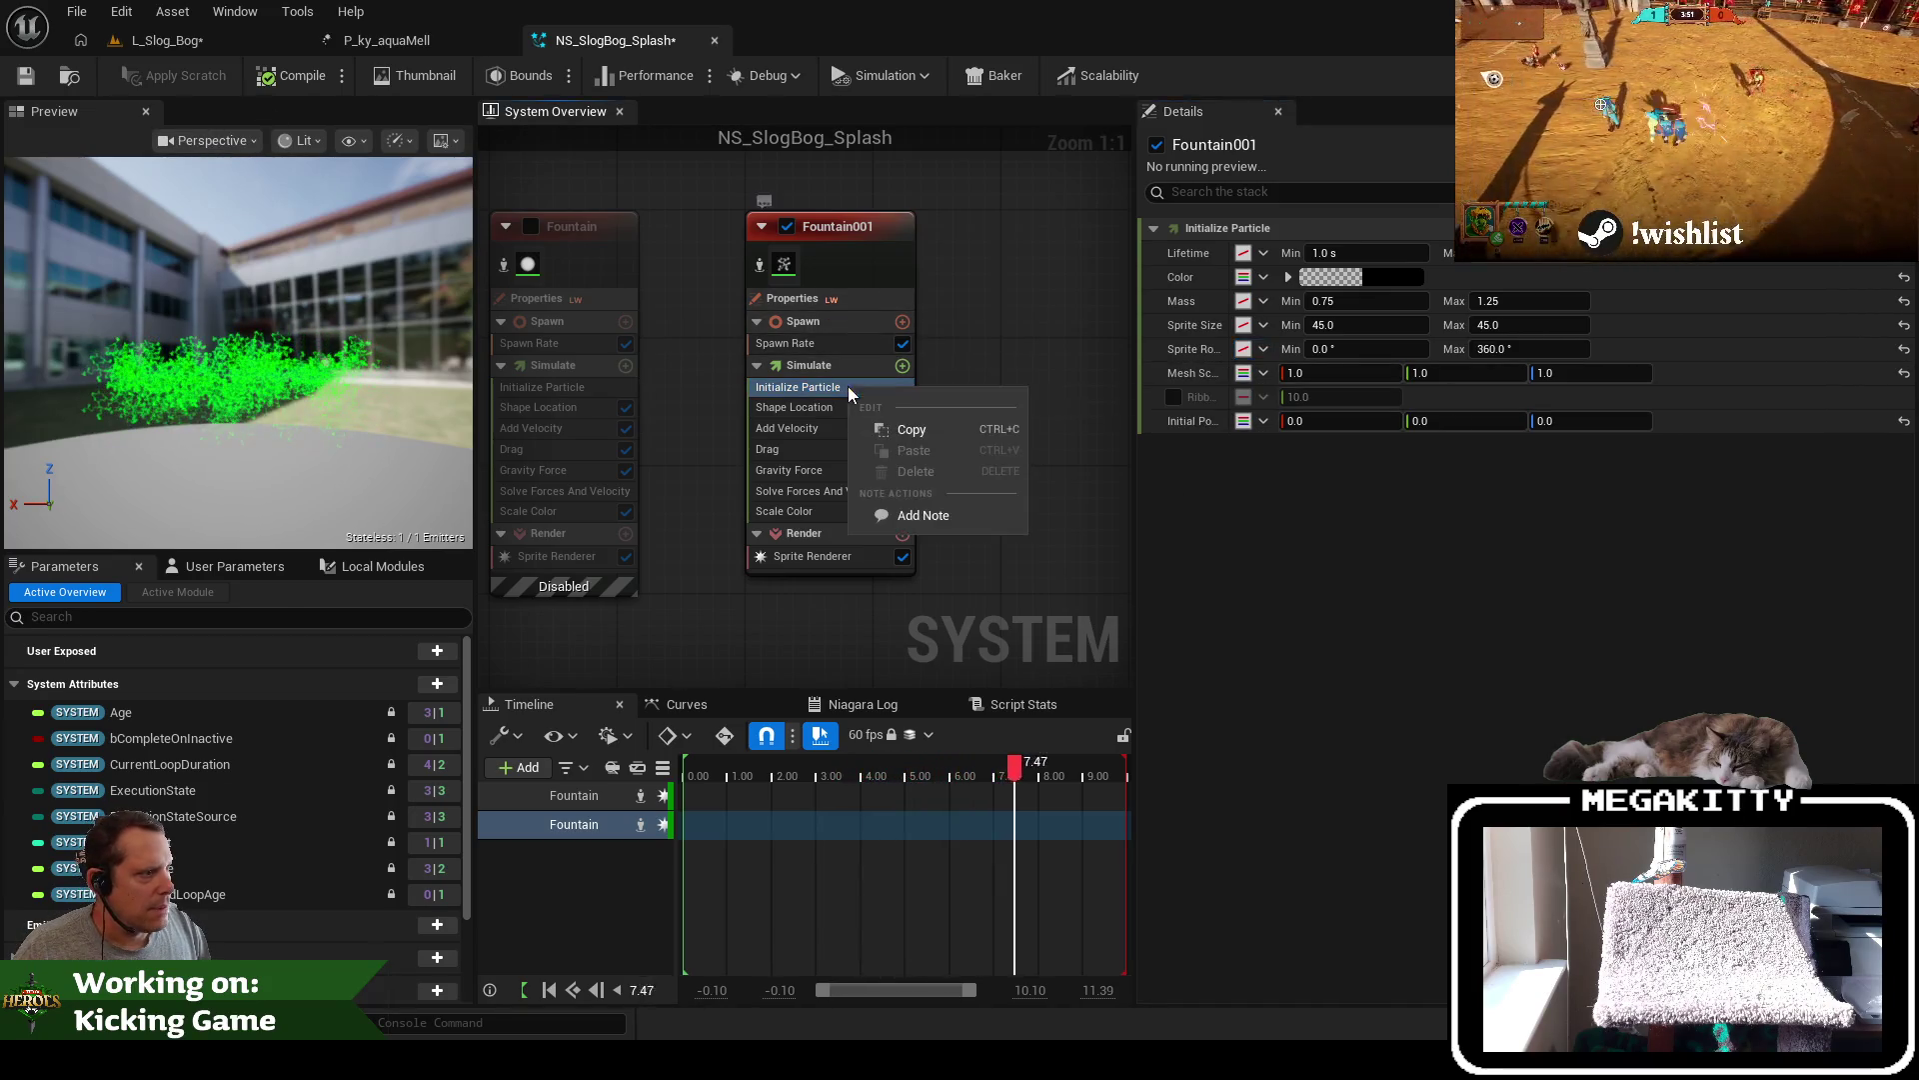
click(810, 387)
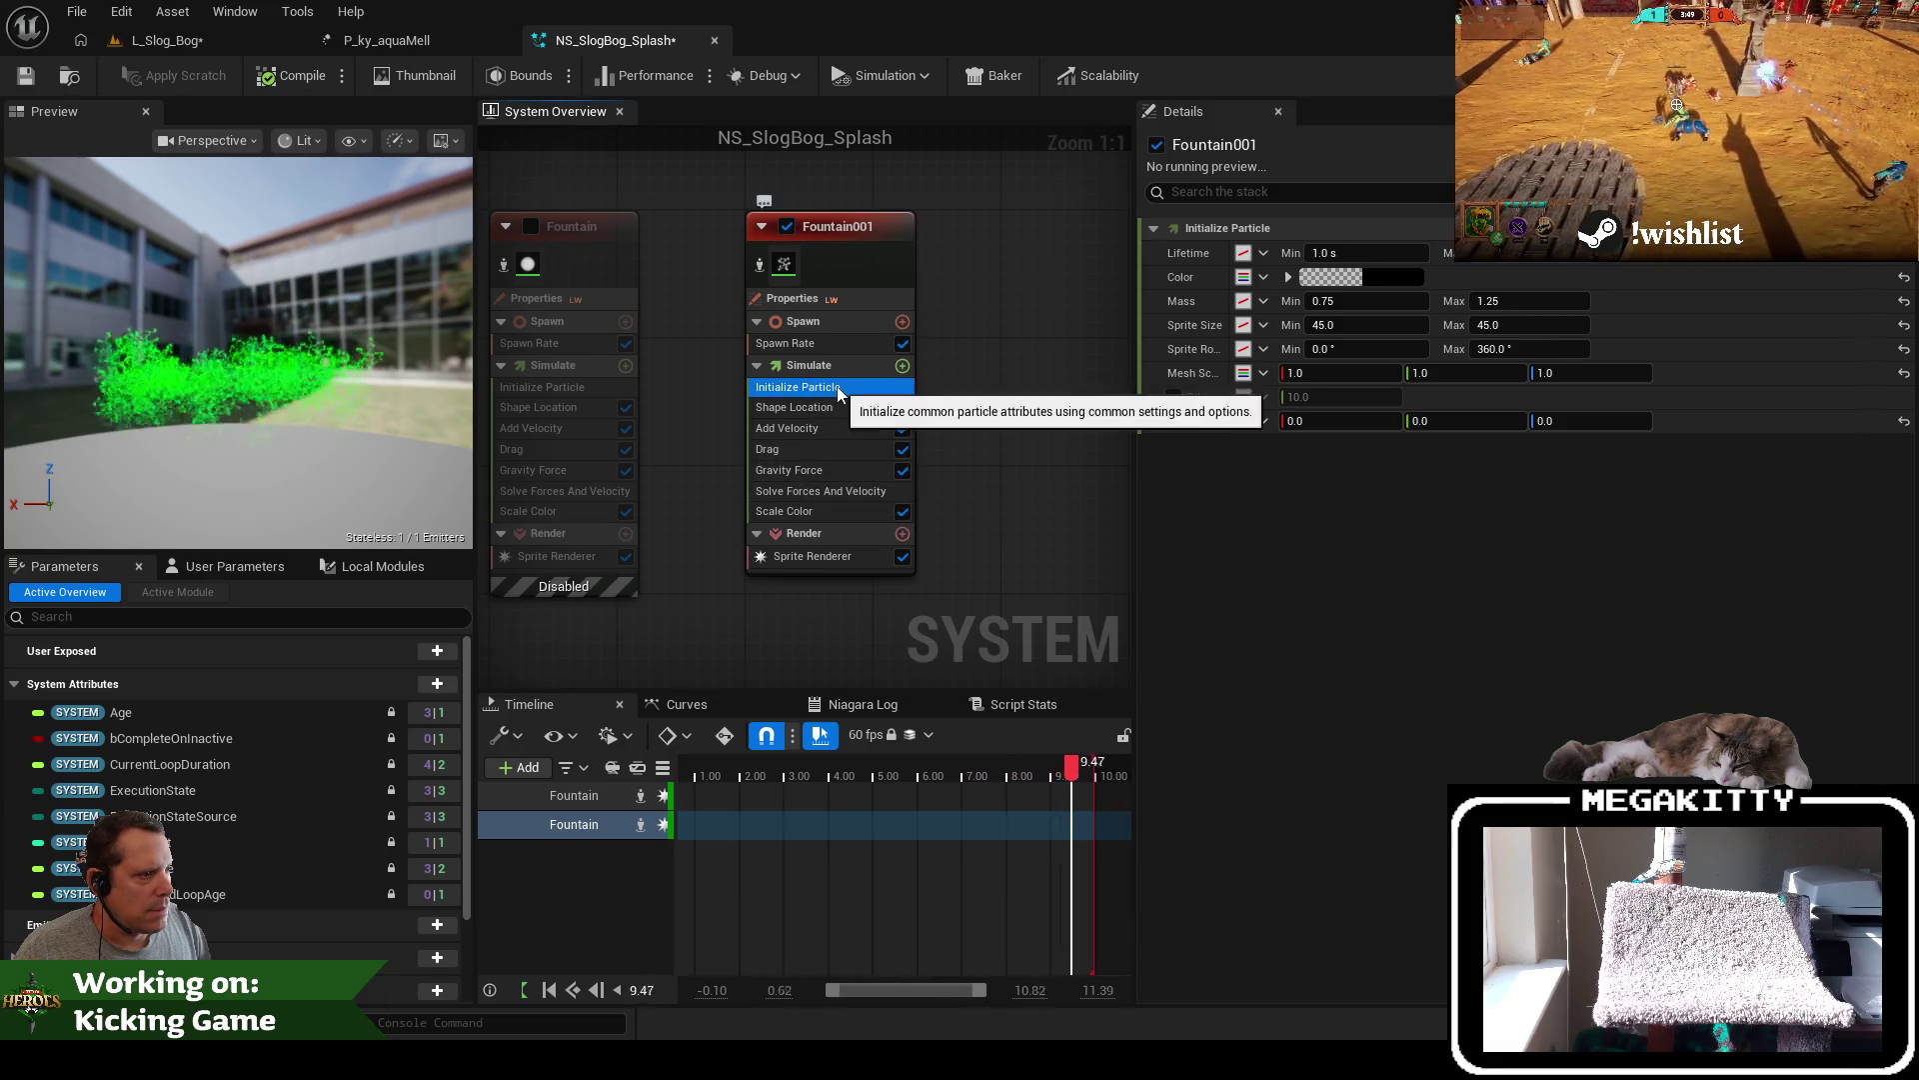
click(902, 366)
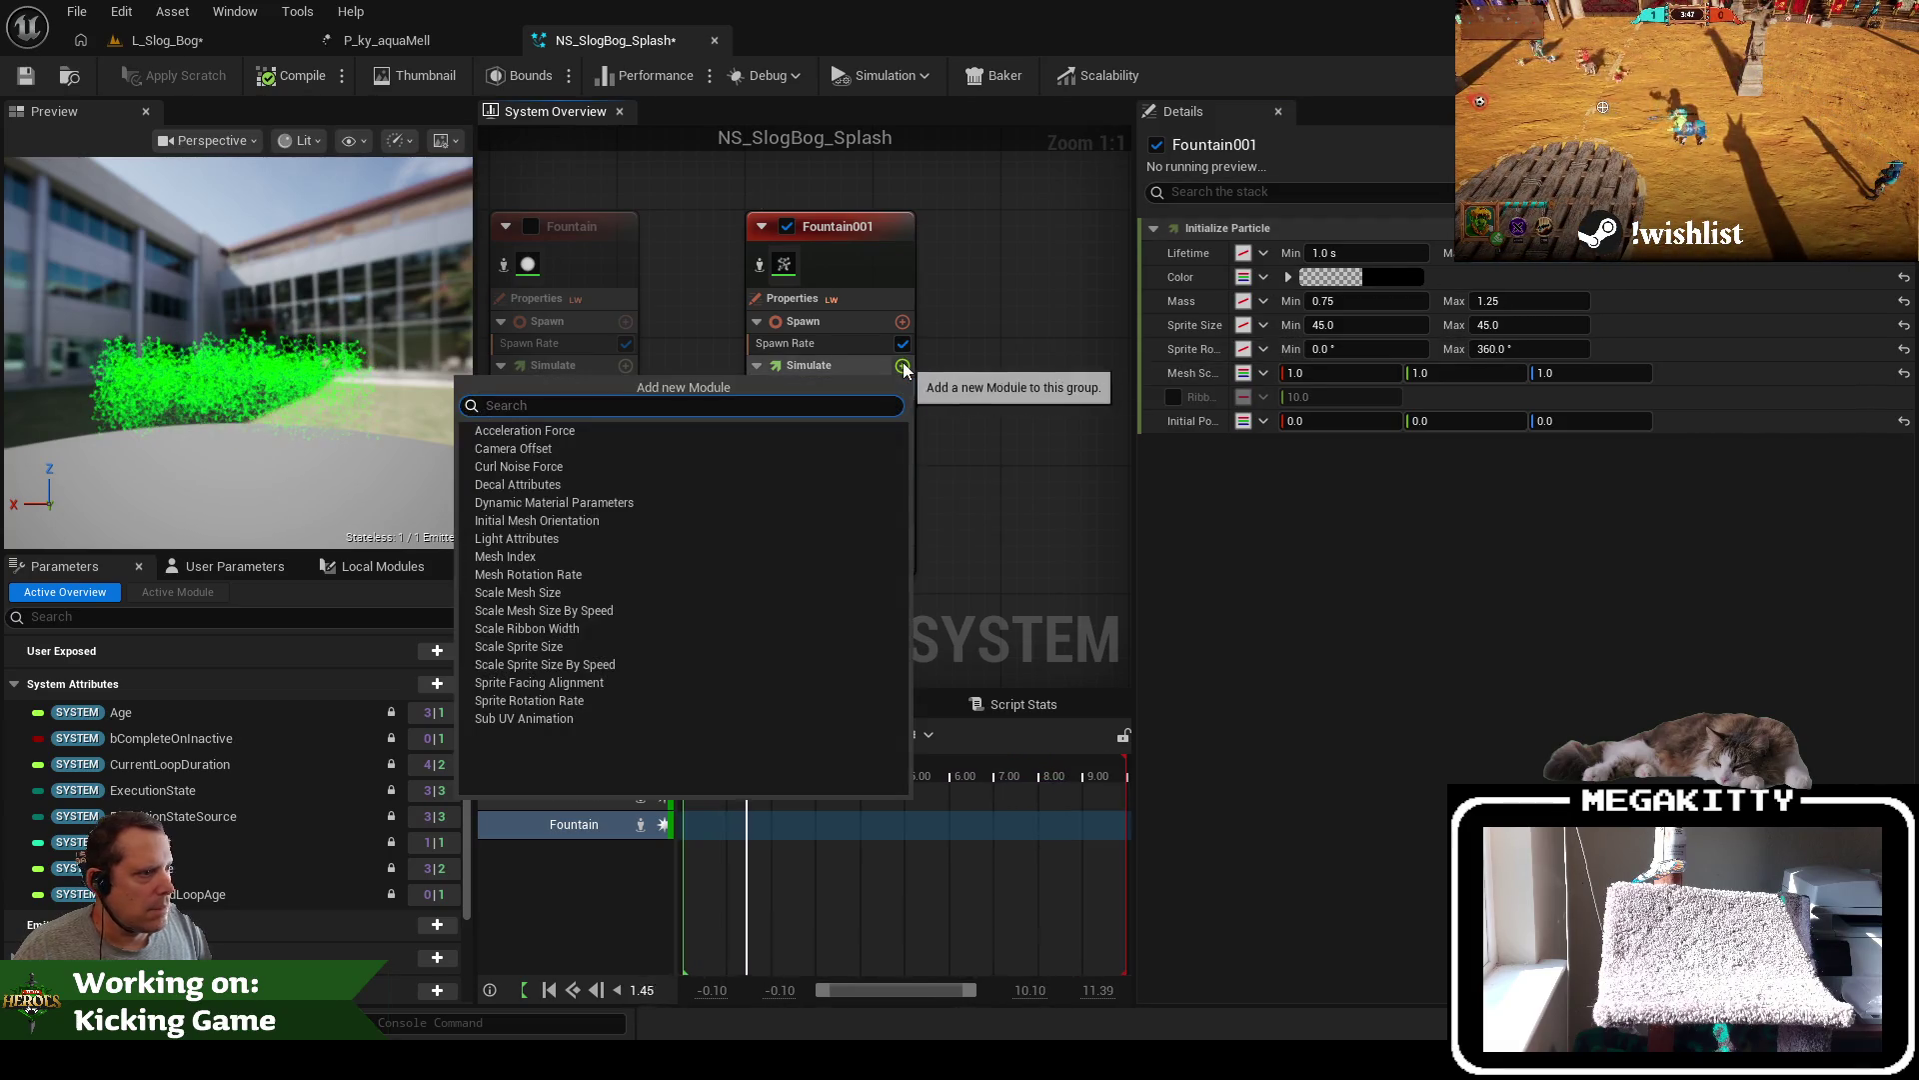
click(899, 325)
click(998, 348)
click(843, 344)
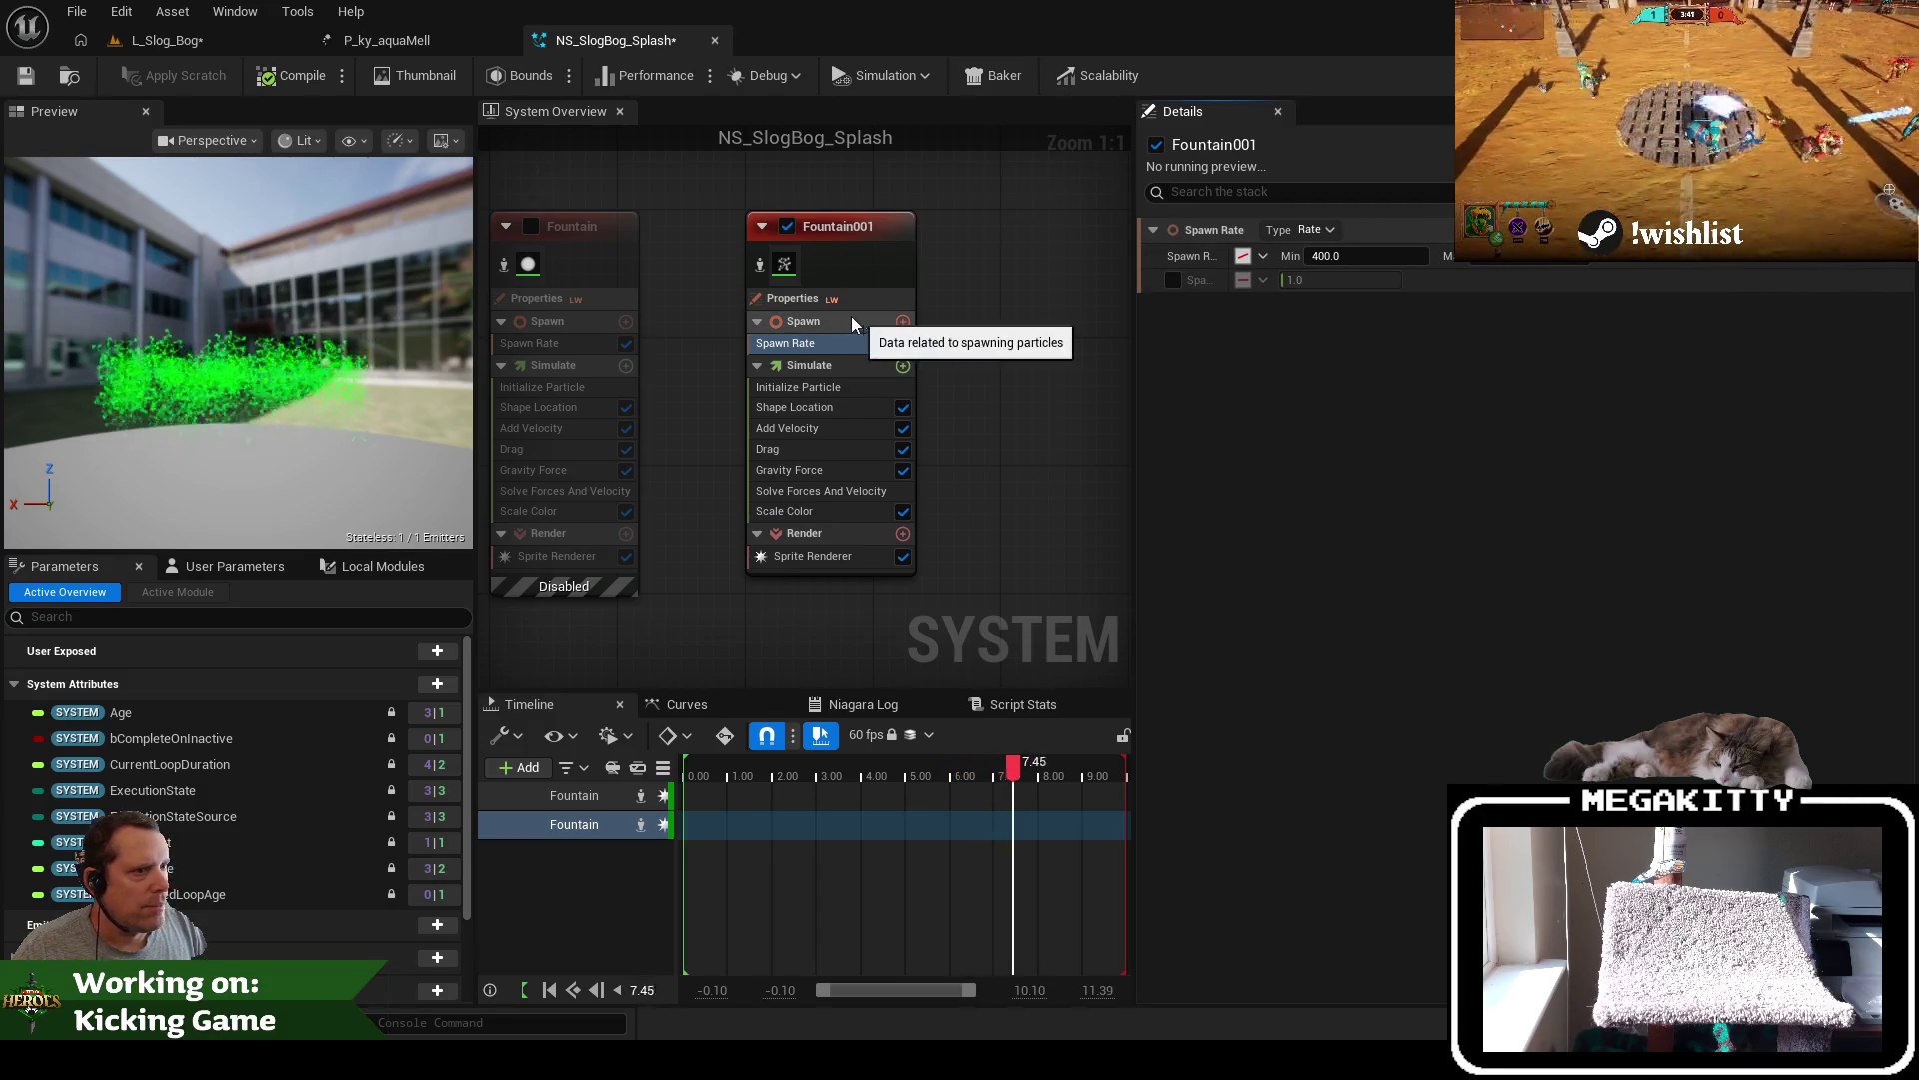
scroll(855, 316, down, 1)
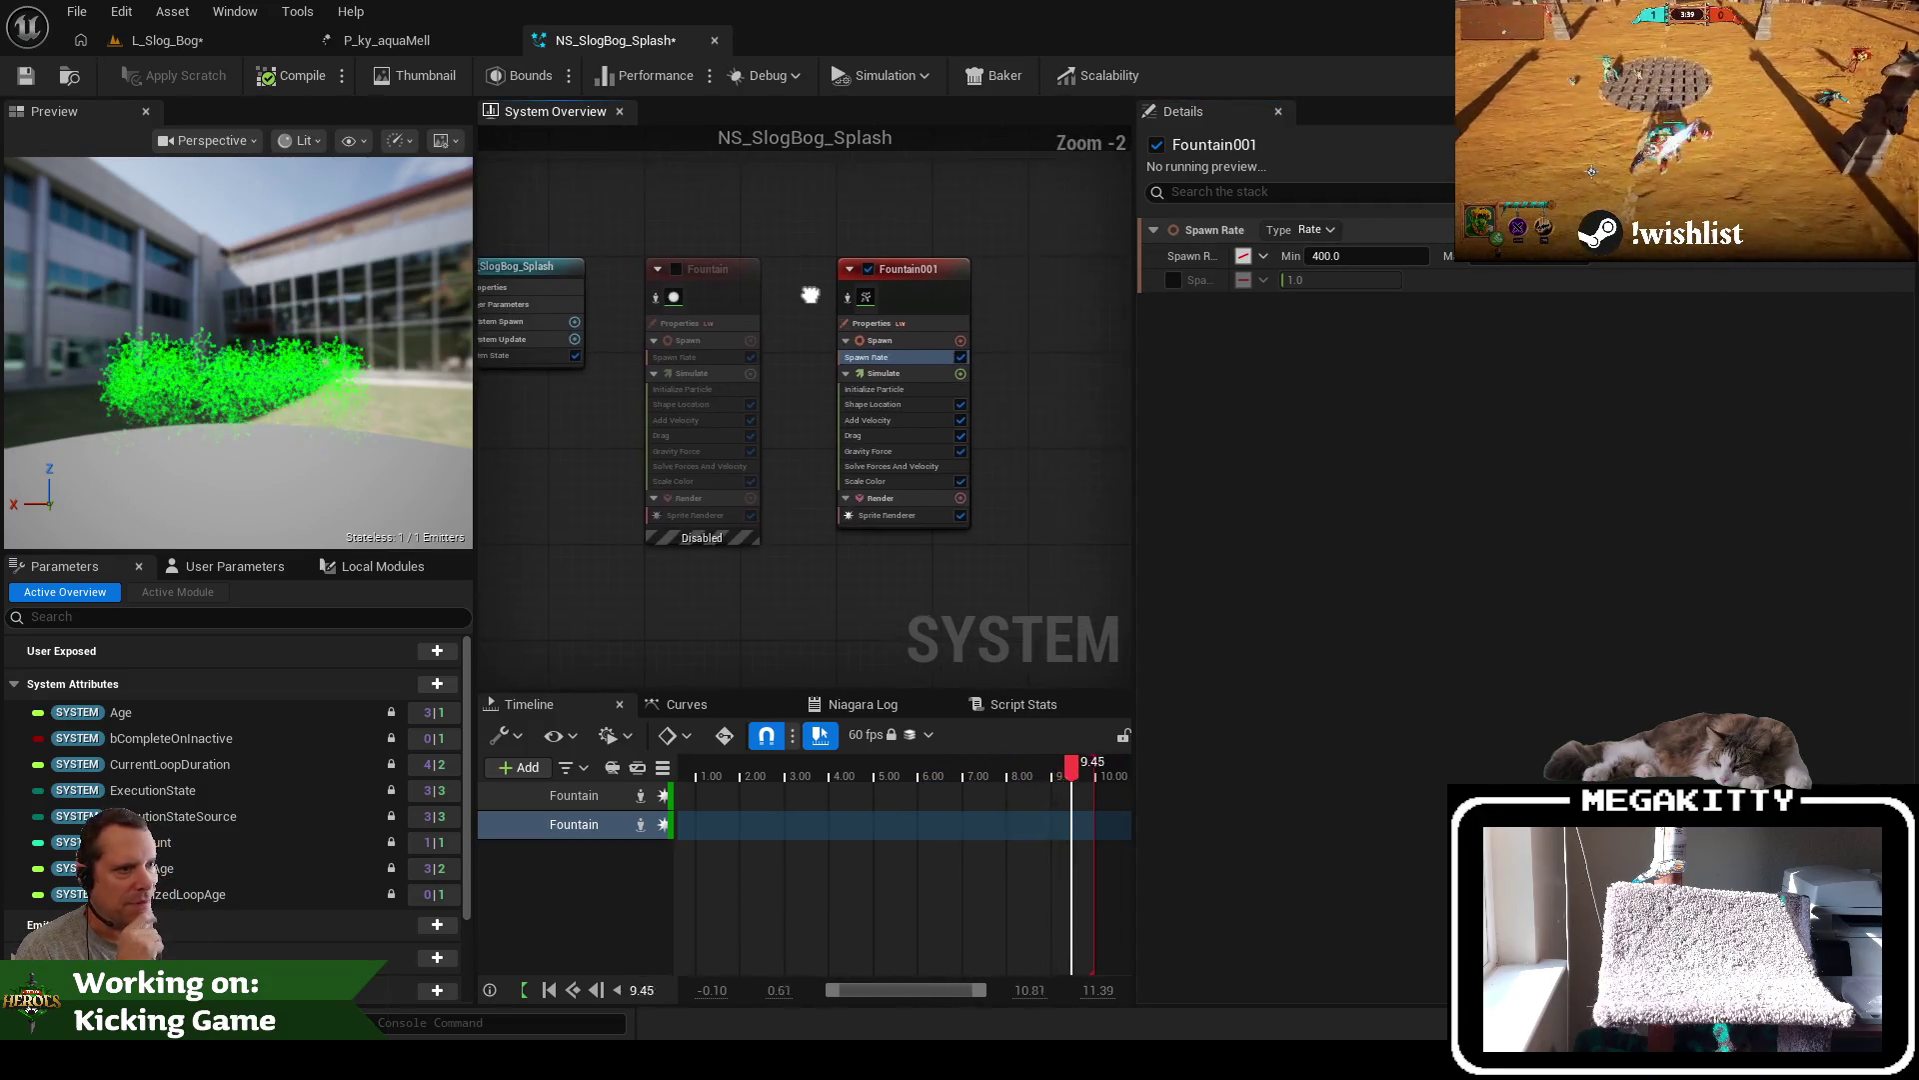
scroll(710, 316, down, 1)
scroll(862, 351, up, 1)
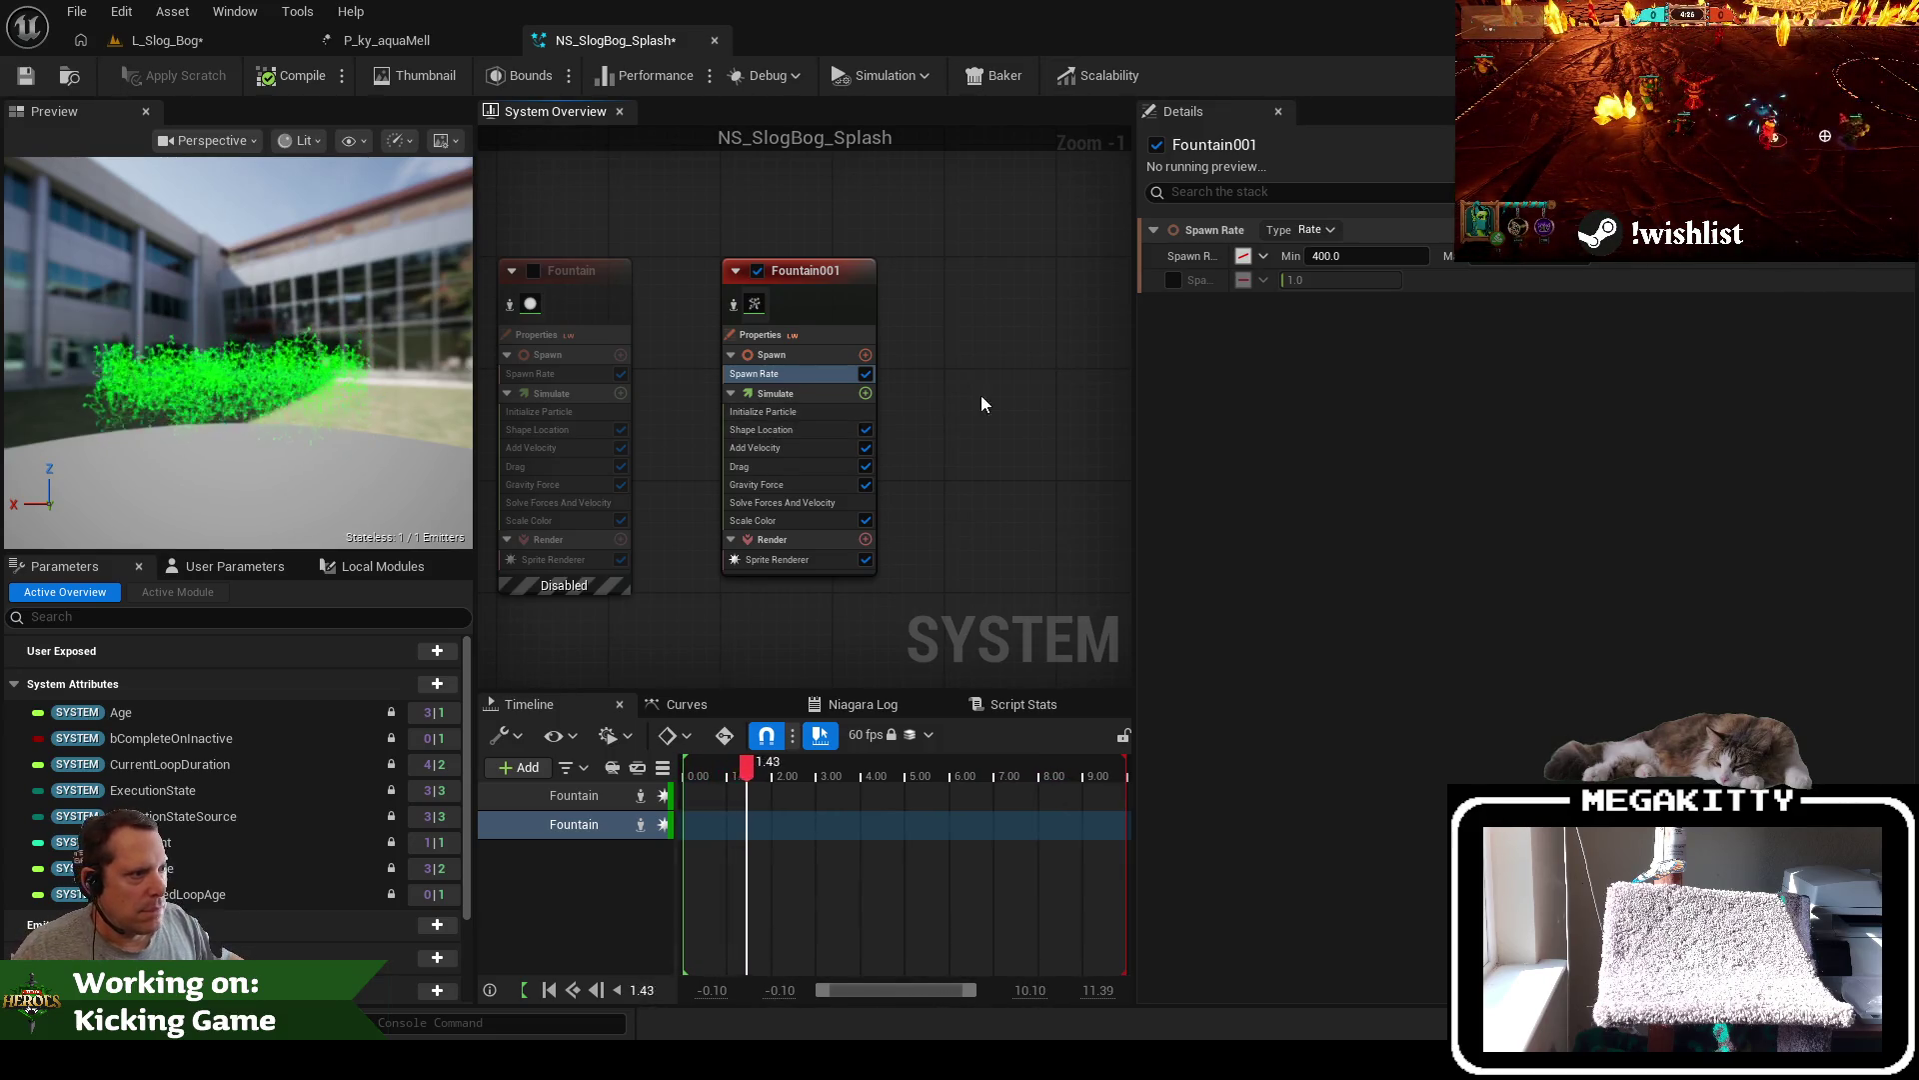
right_click(920, 320)
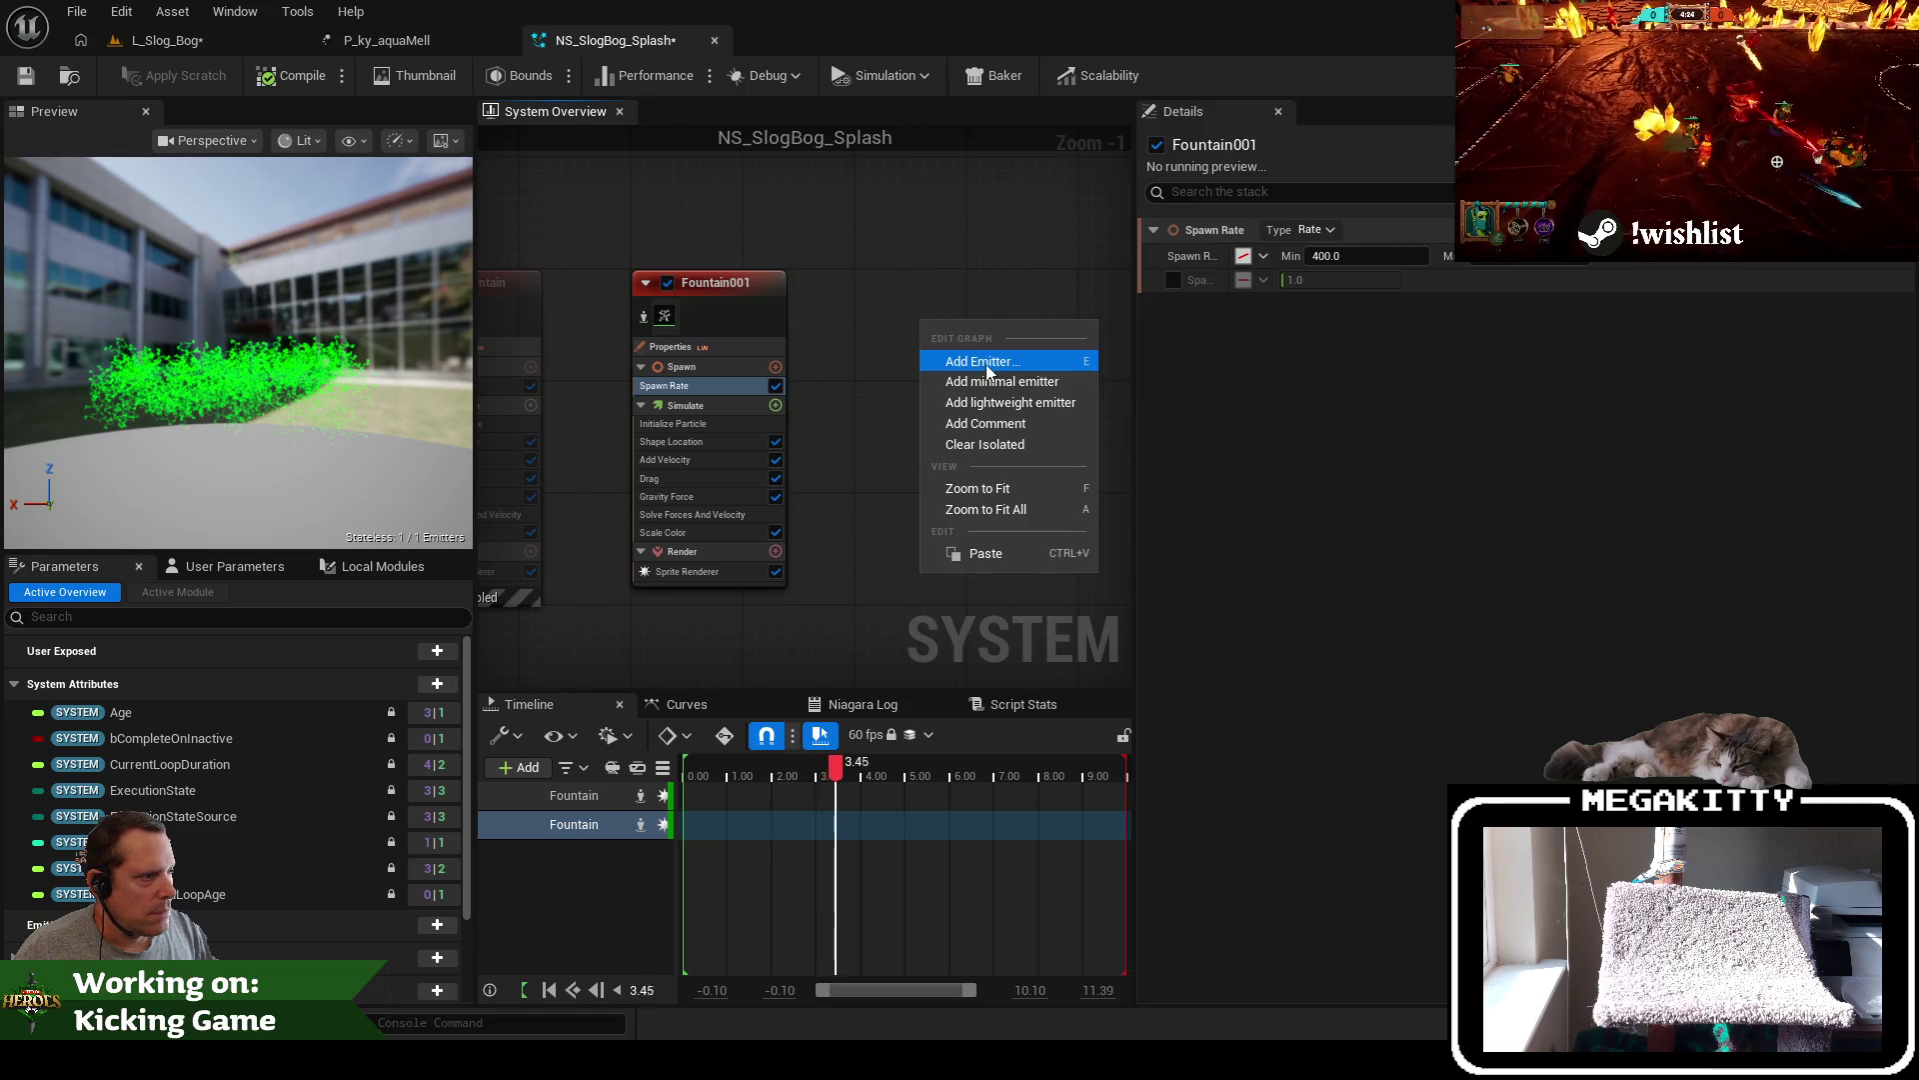
Add an emitter, then delete the stray Empty emitter that appeared
click(982, 362)
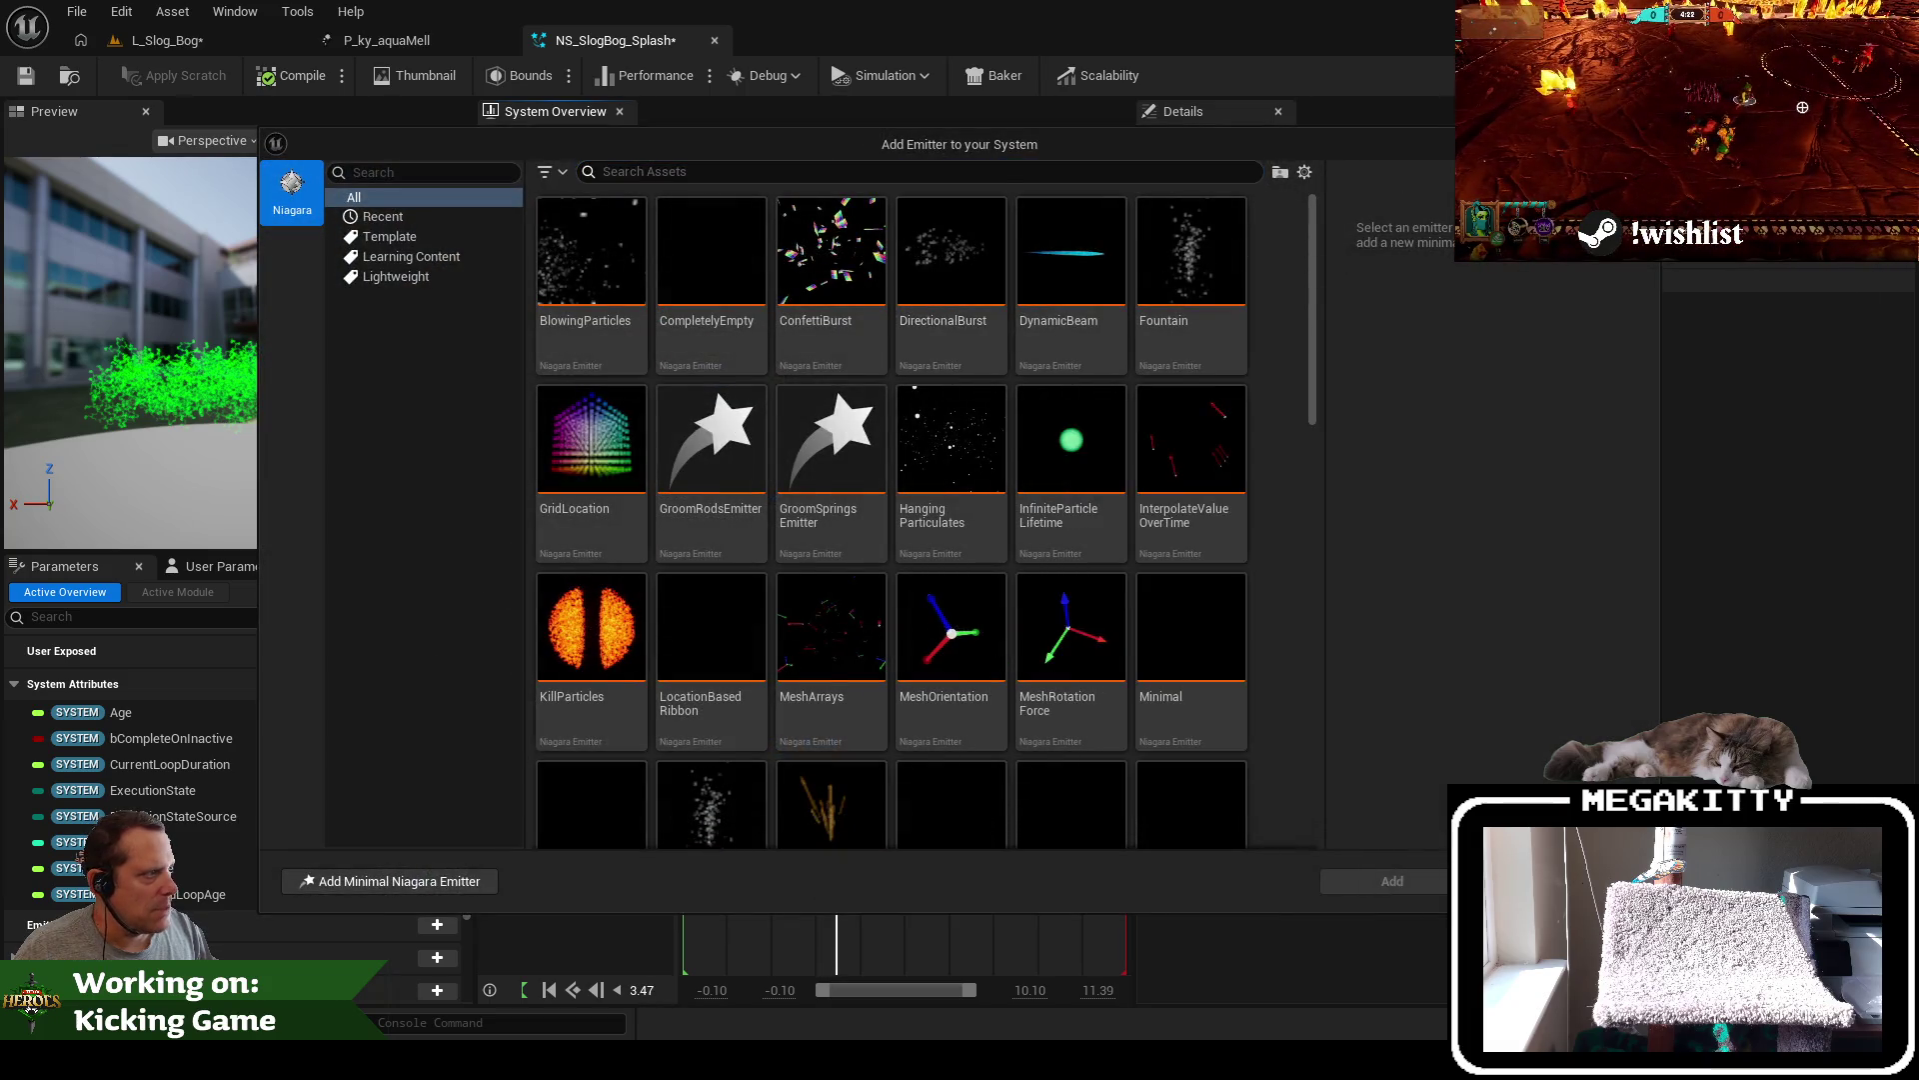
double_click(1152, 290)
right_click(945, 300)
click(994, 382)
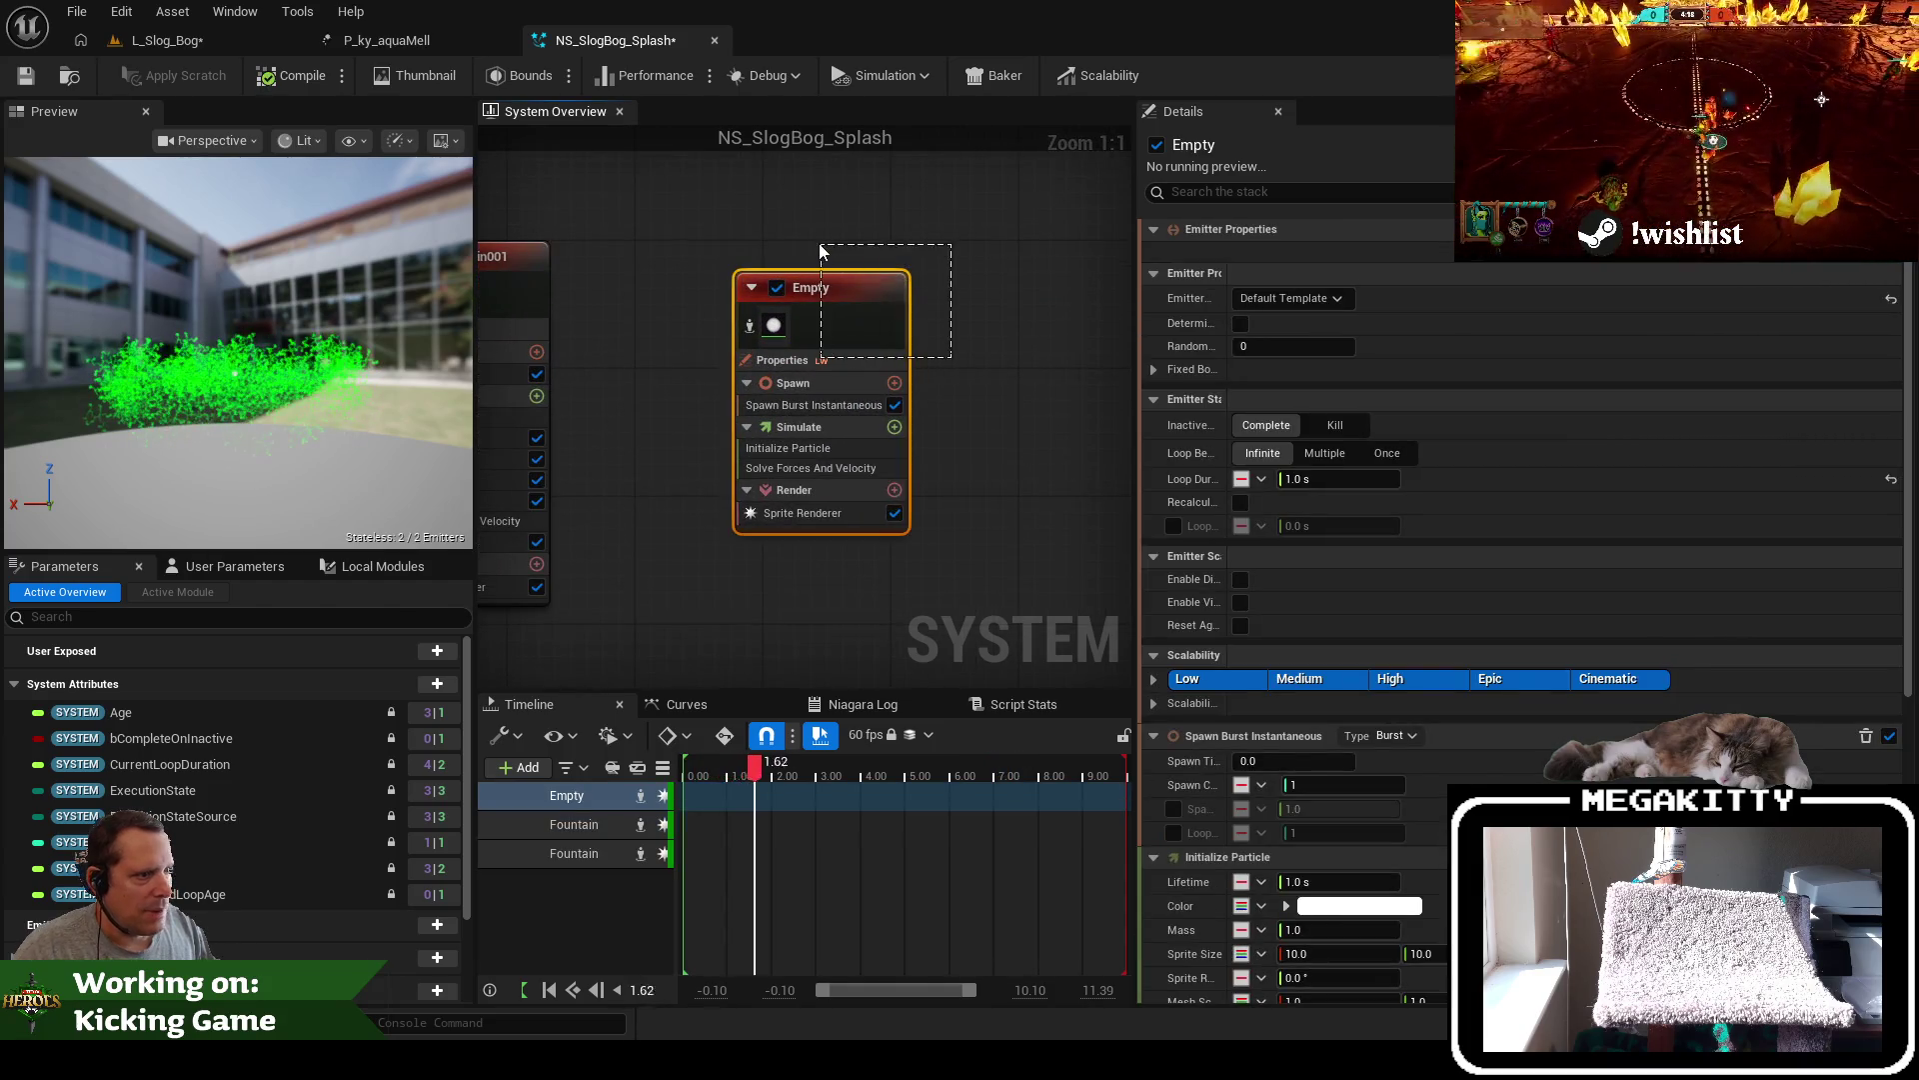
key(Delete)
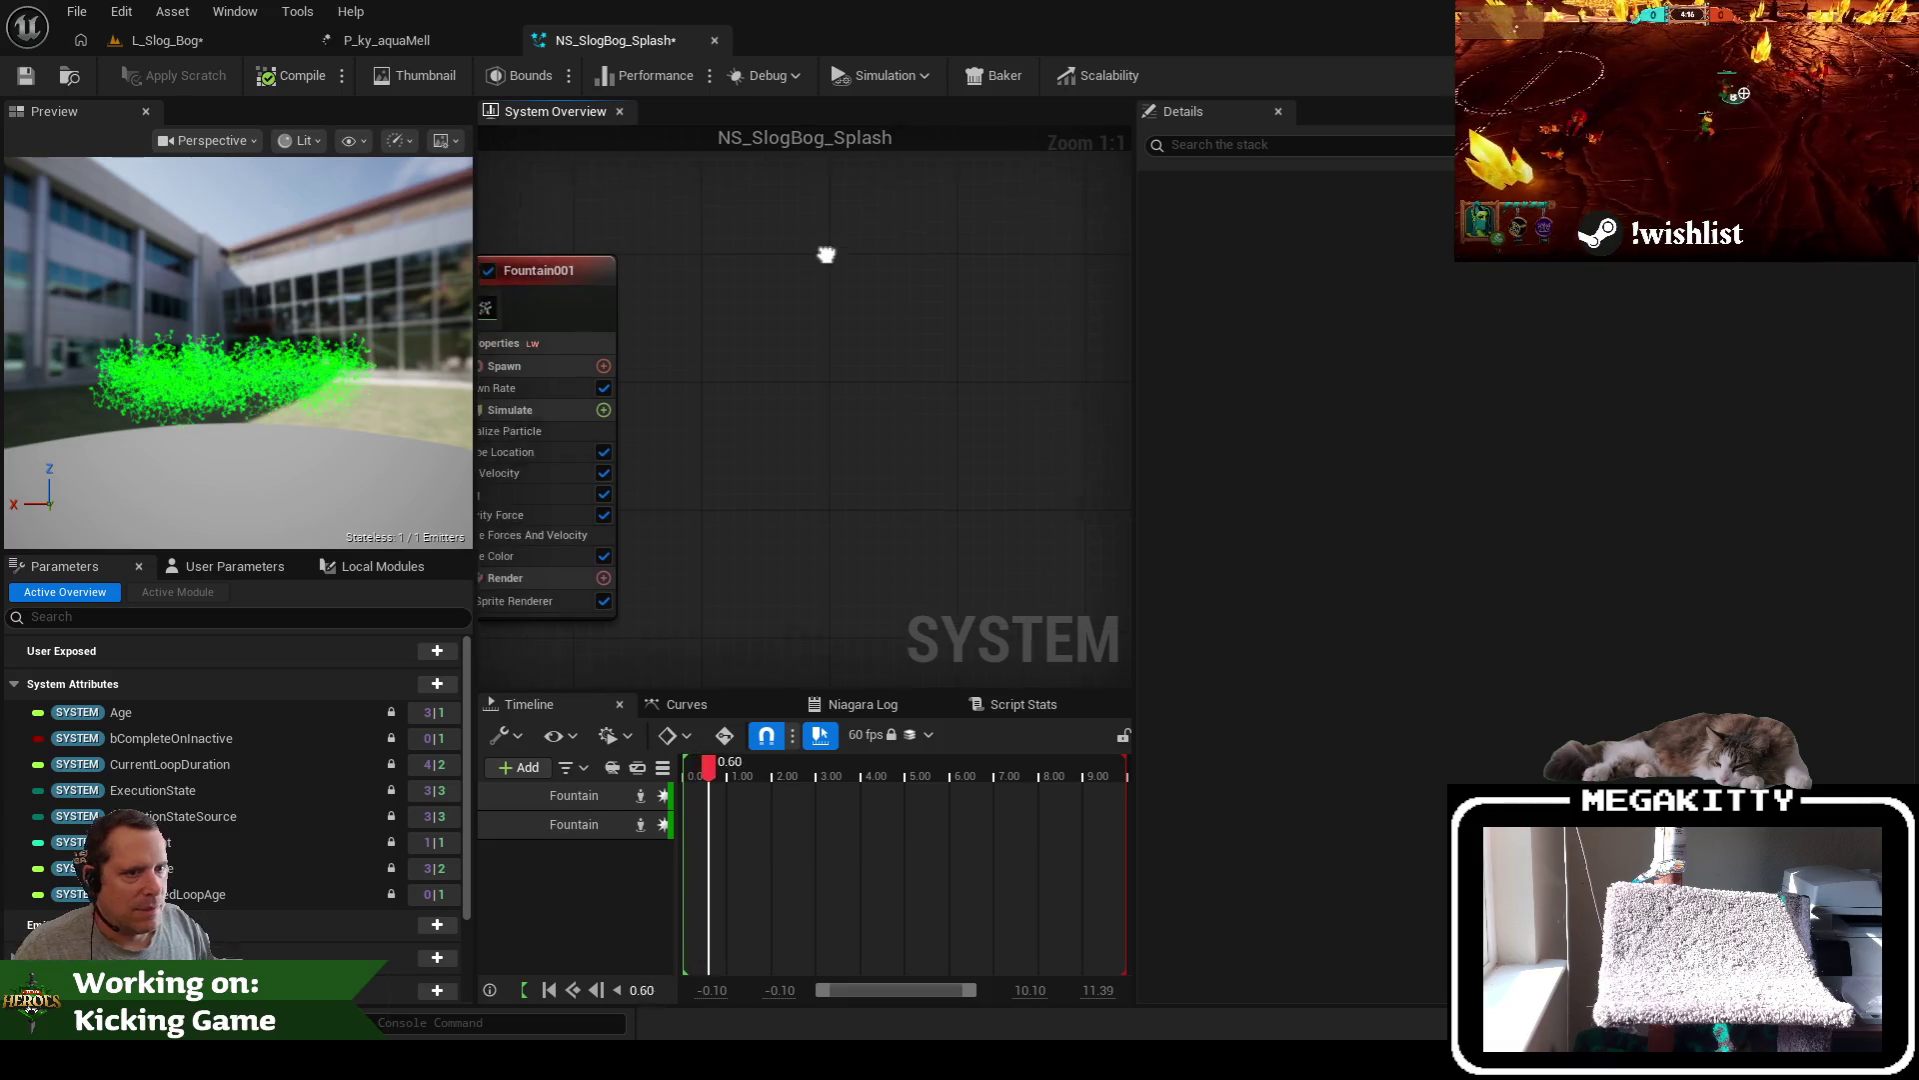
Search emitters for 'fountain' and add the Fountain template as Fountain002
right_click(888, 321)
click(950, 370)
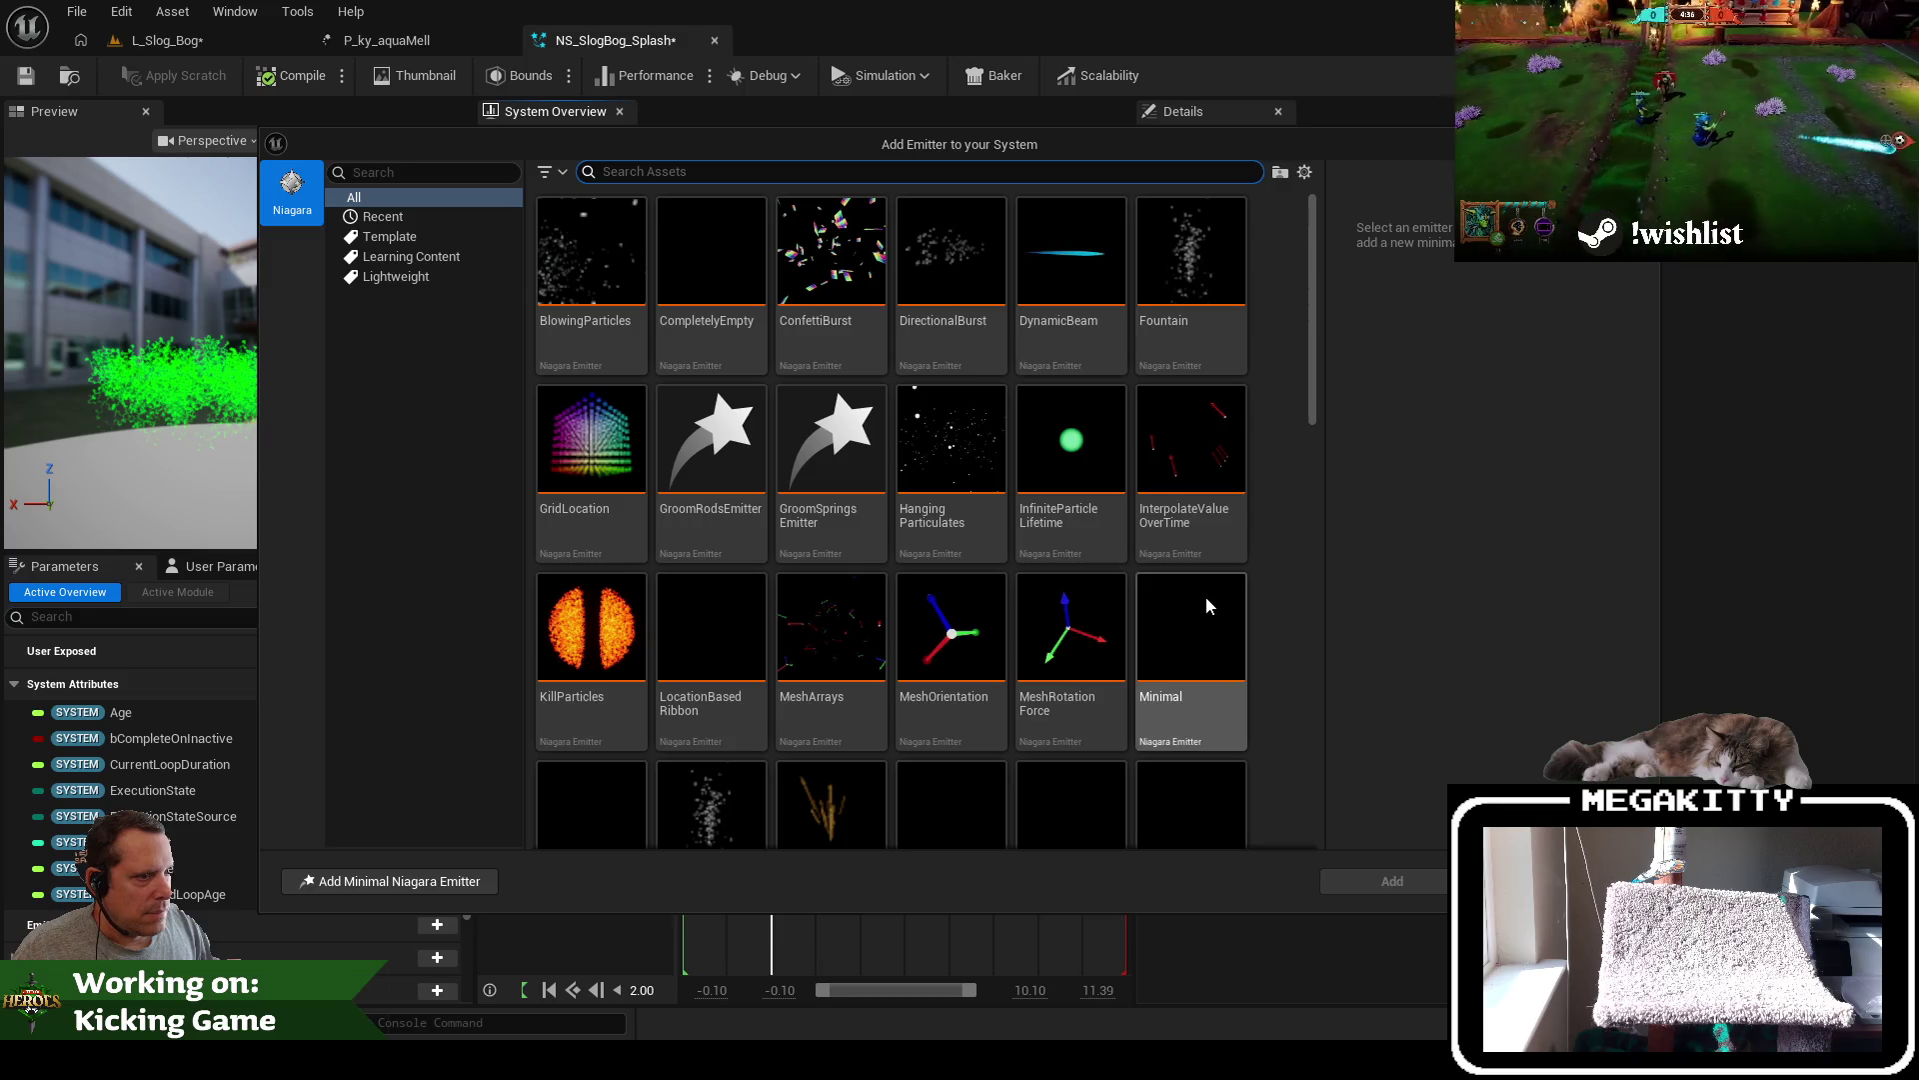
scroll(1202, 596, down, 3)
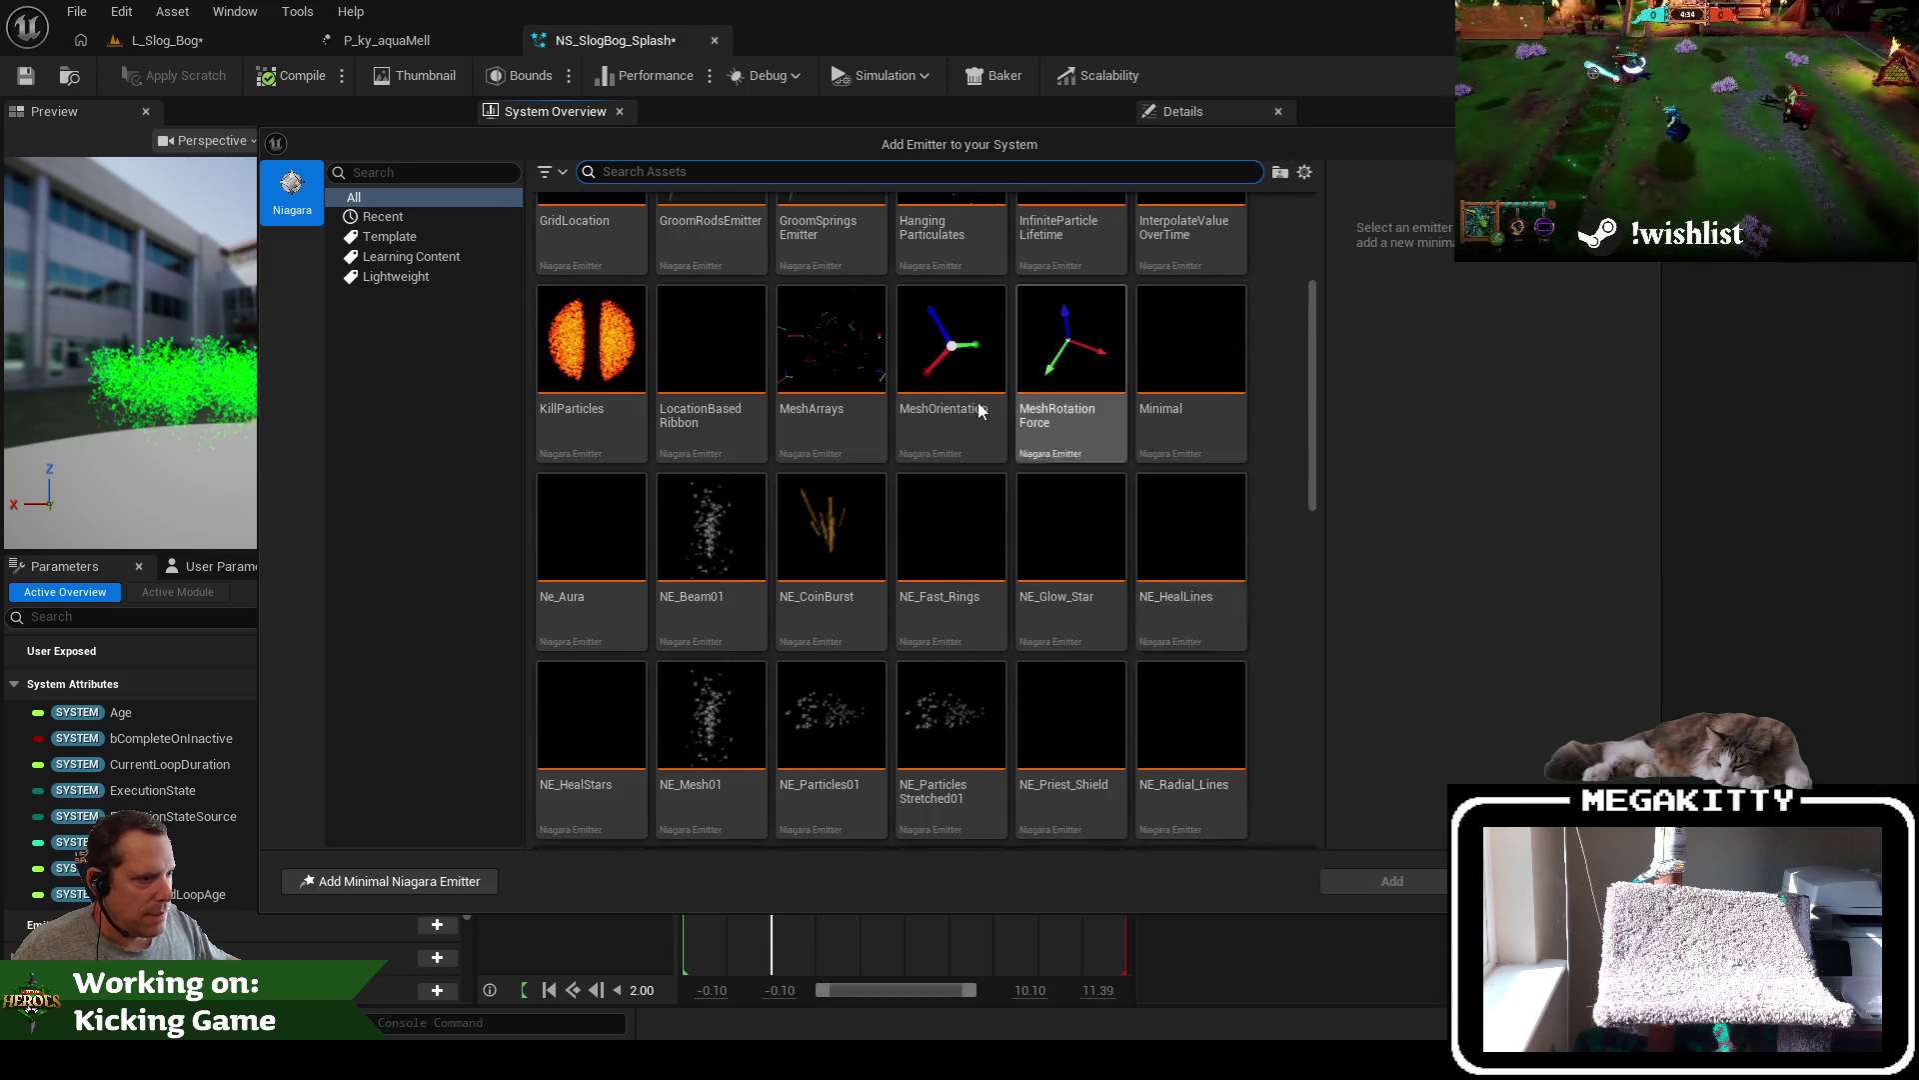
scroll(997, 424, up, 2)
text(foun)
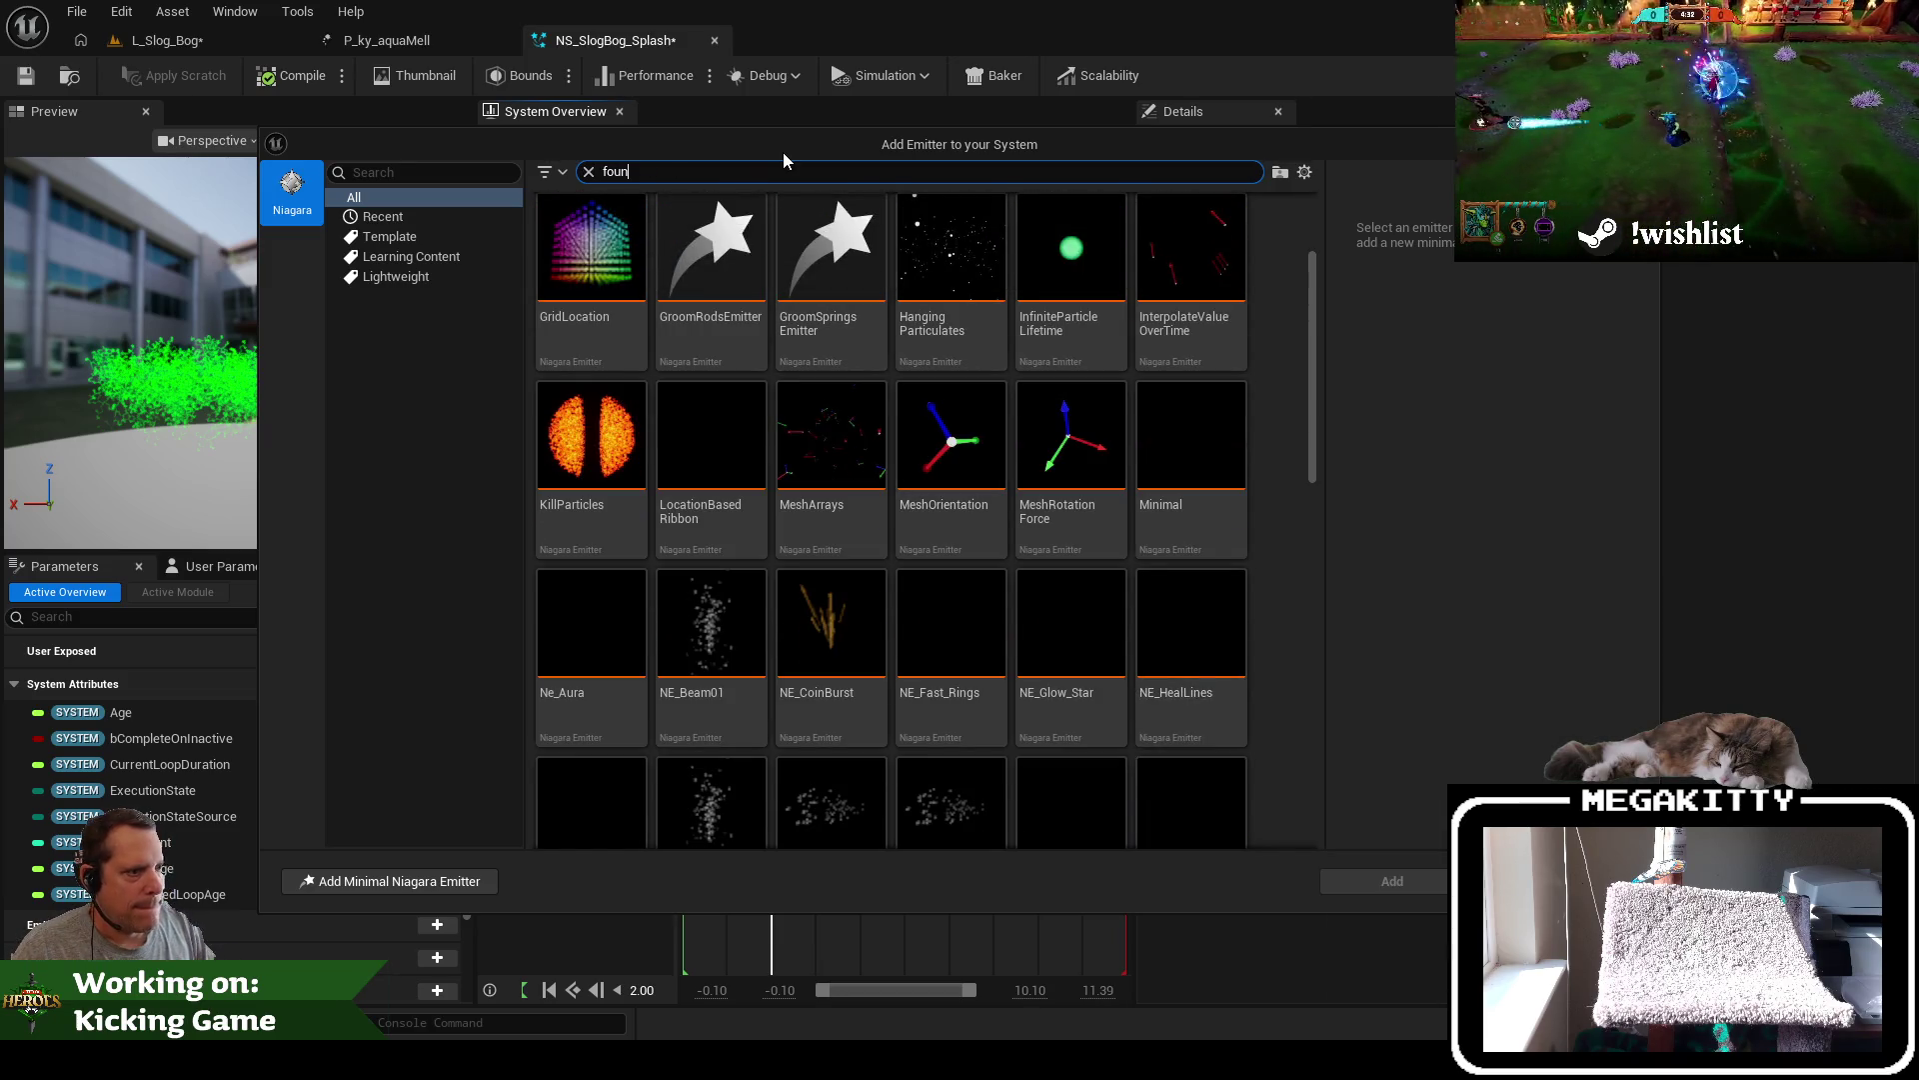
key(BackSpace)
key(BackSpace)
key(BackSpace)
key(BackSpace)
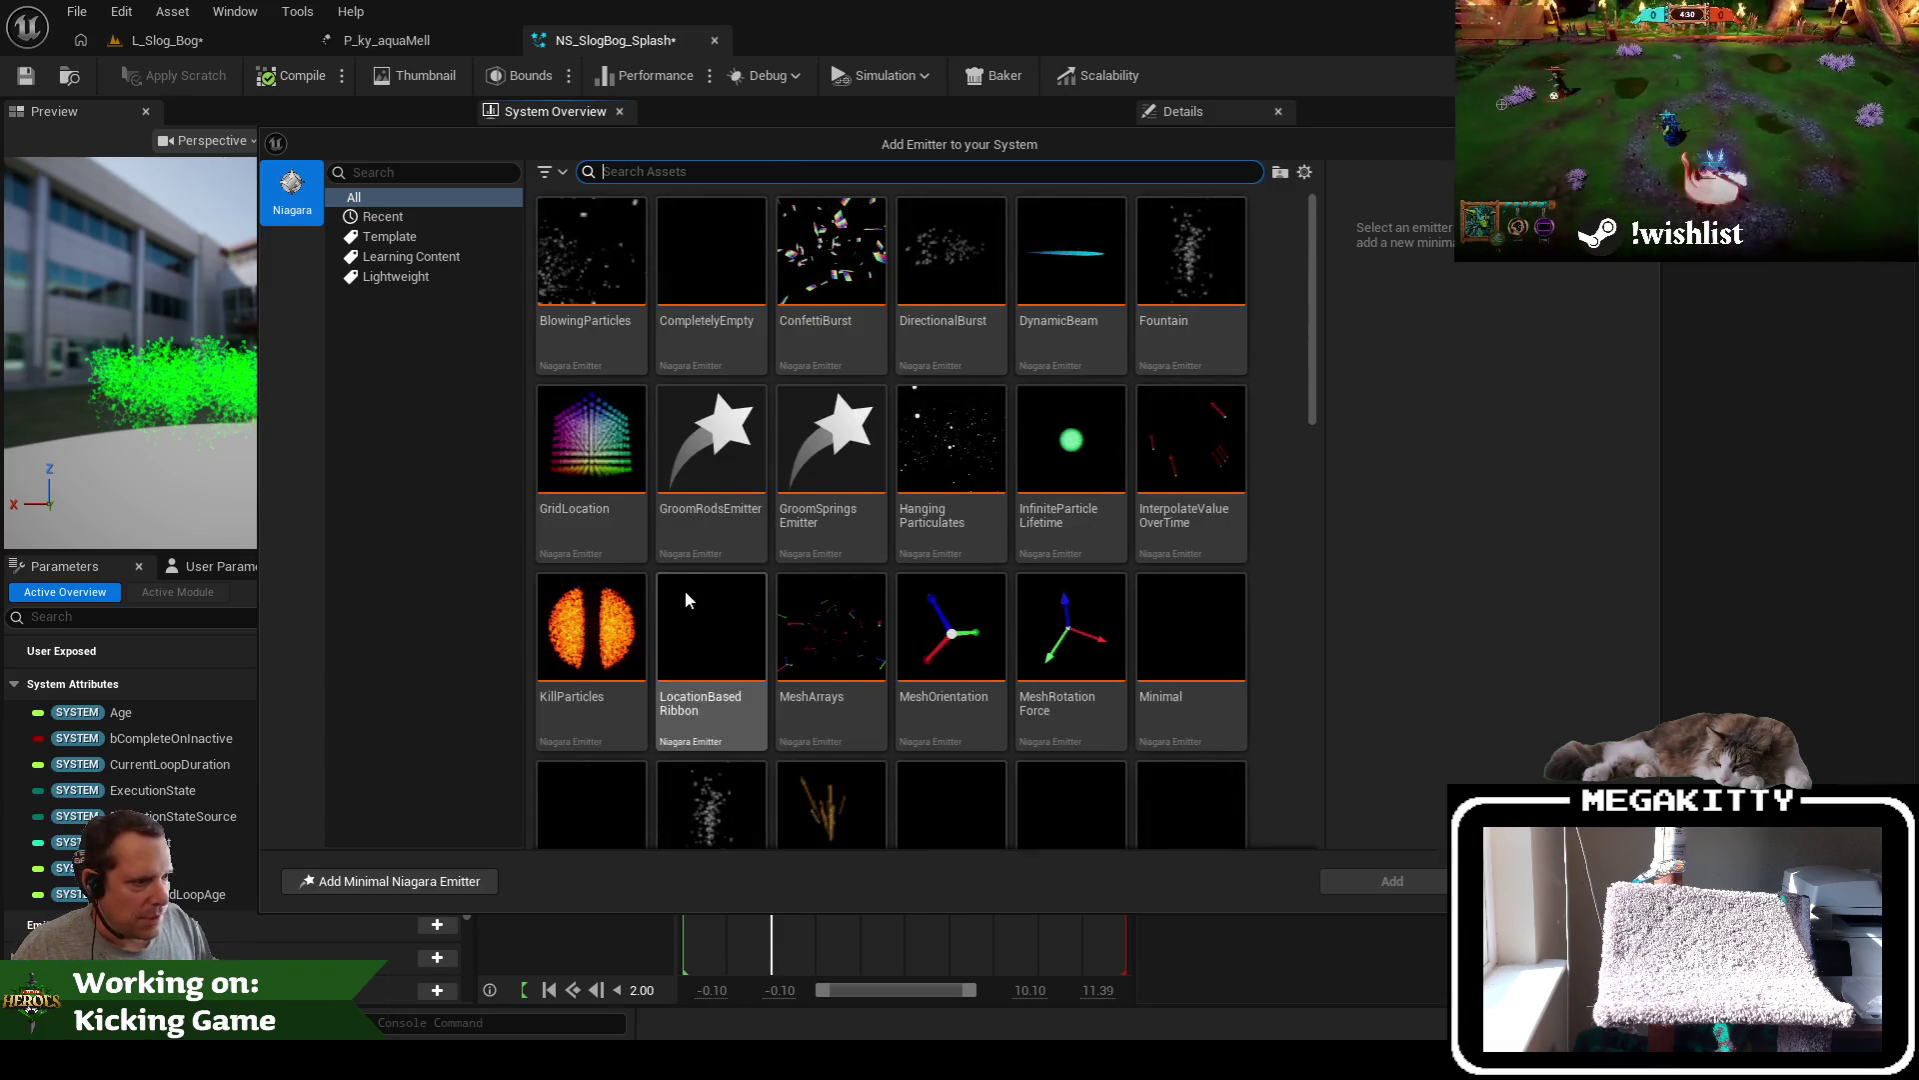
scroll(690, 600, down, 2)
click(702, 690)
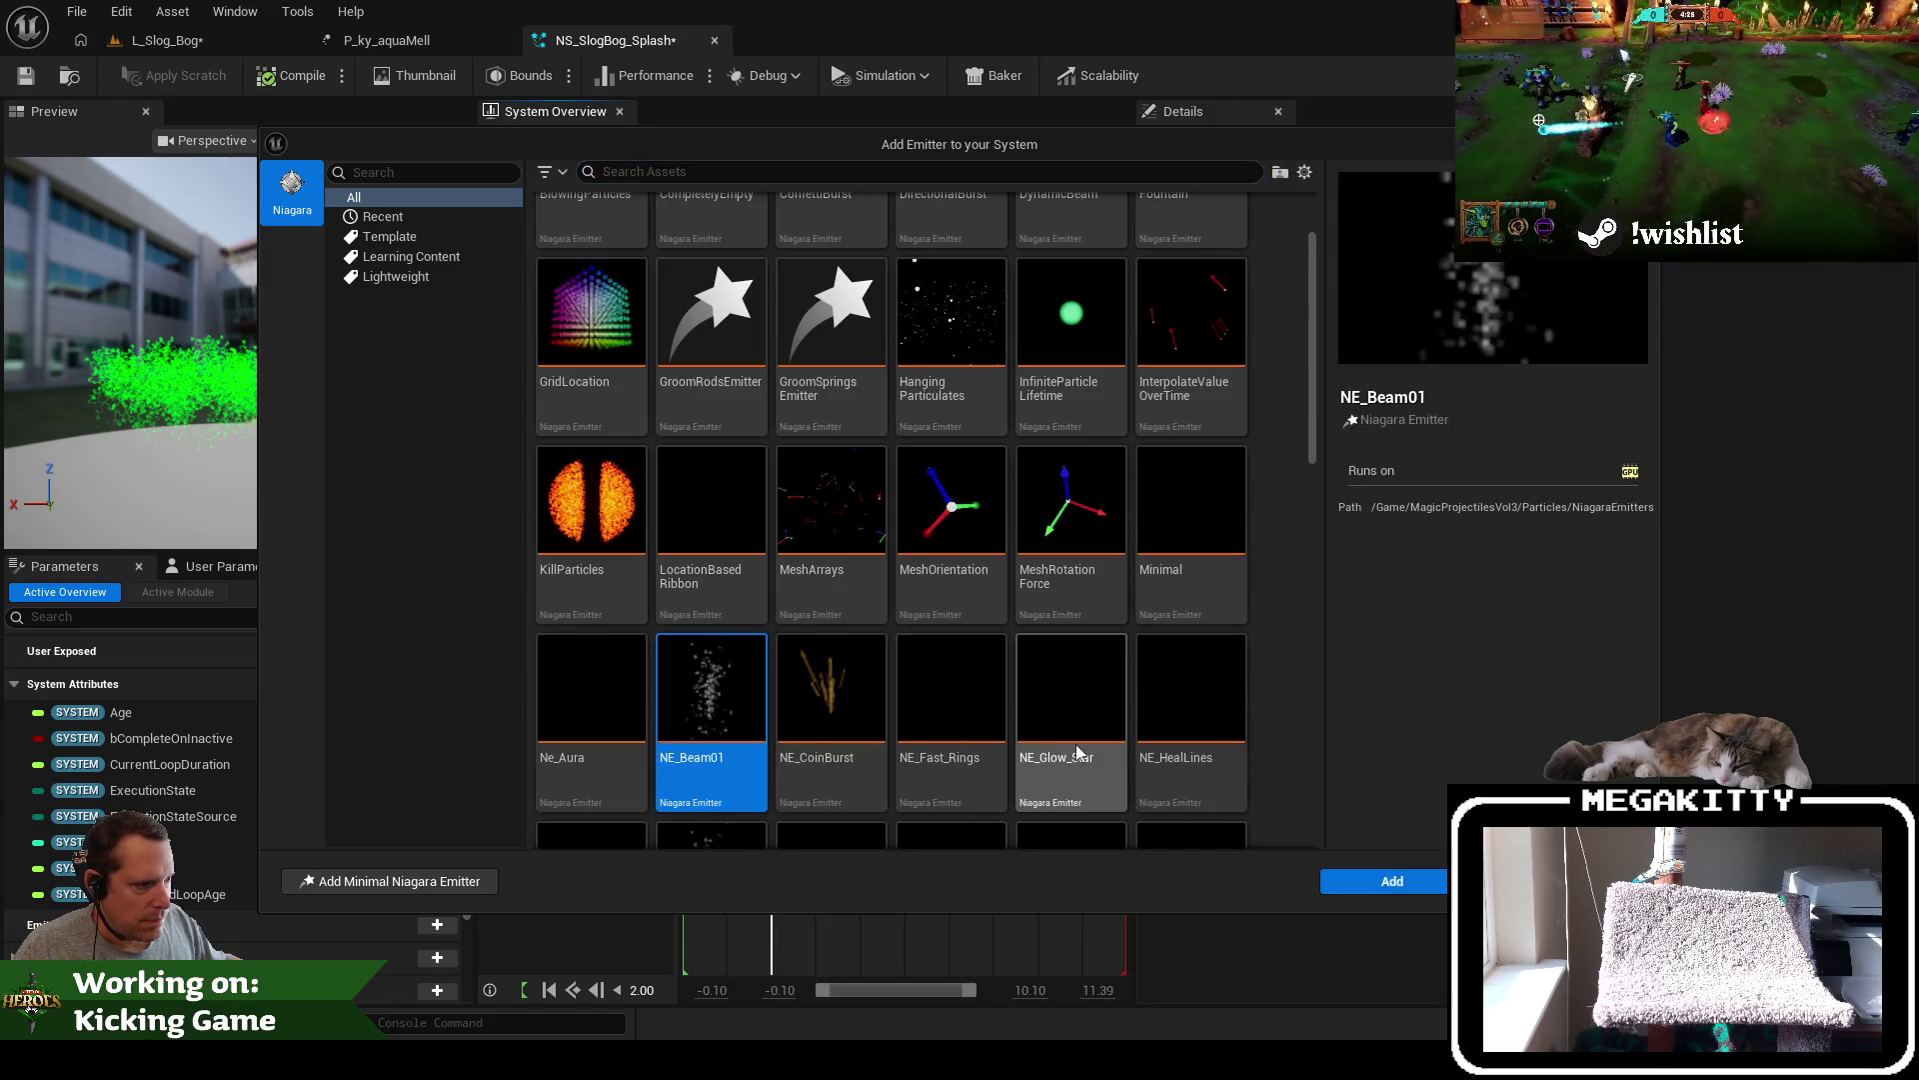
scroll(793, 318, up, 1)
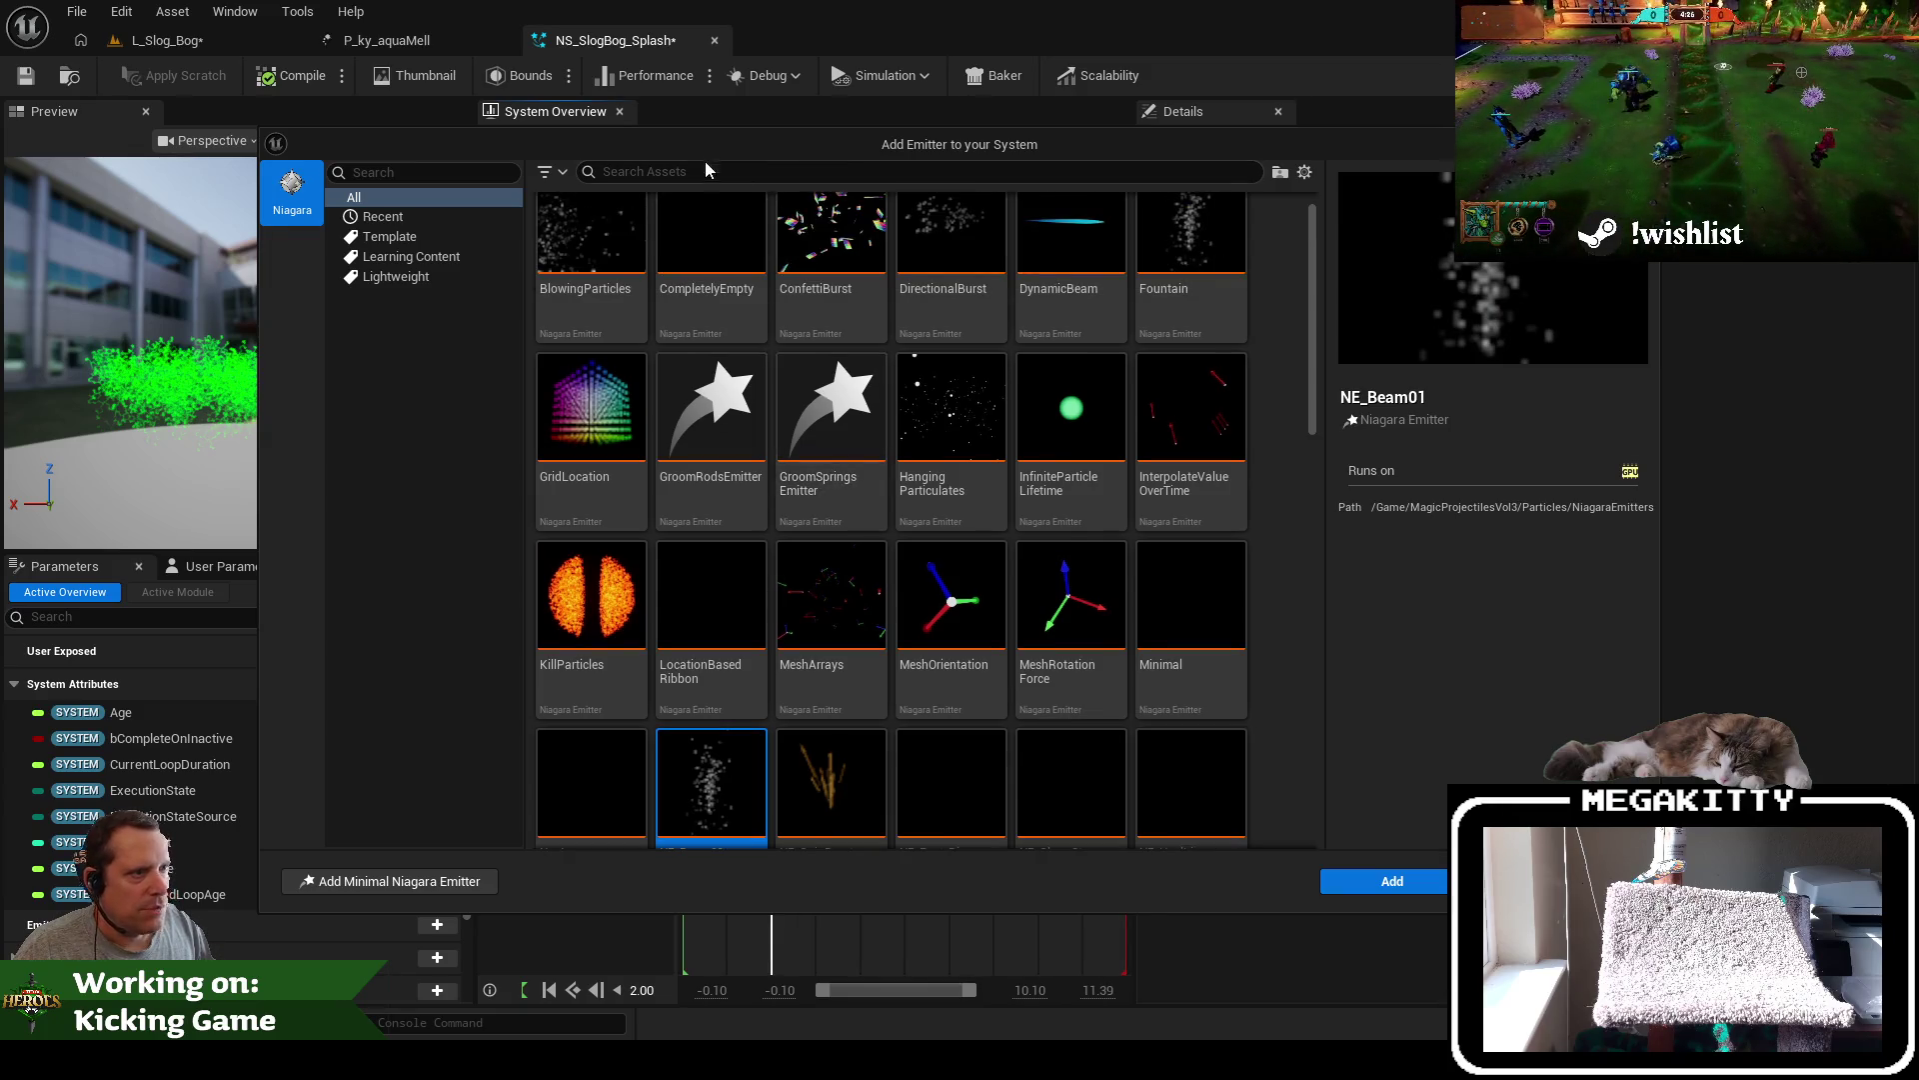
text(fountain)
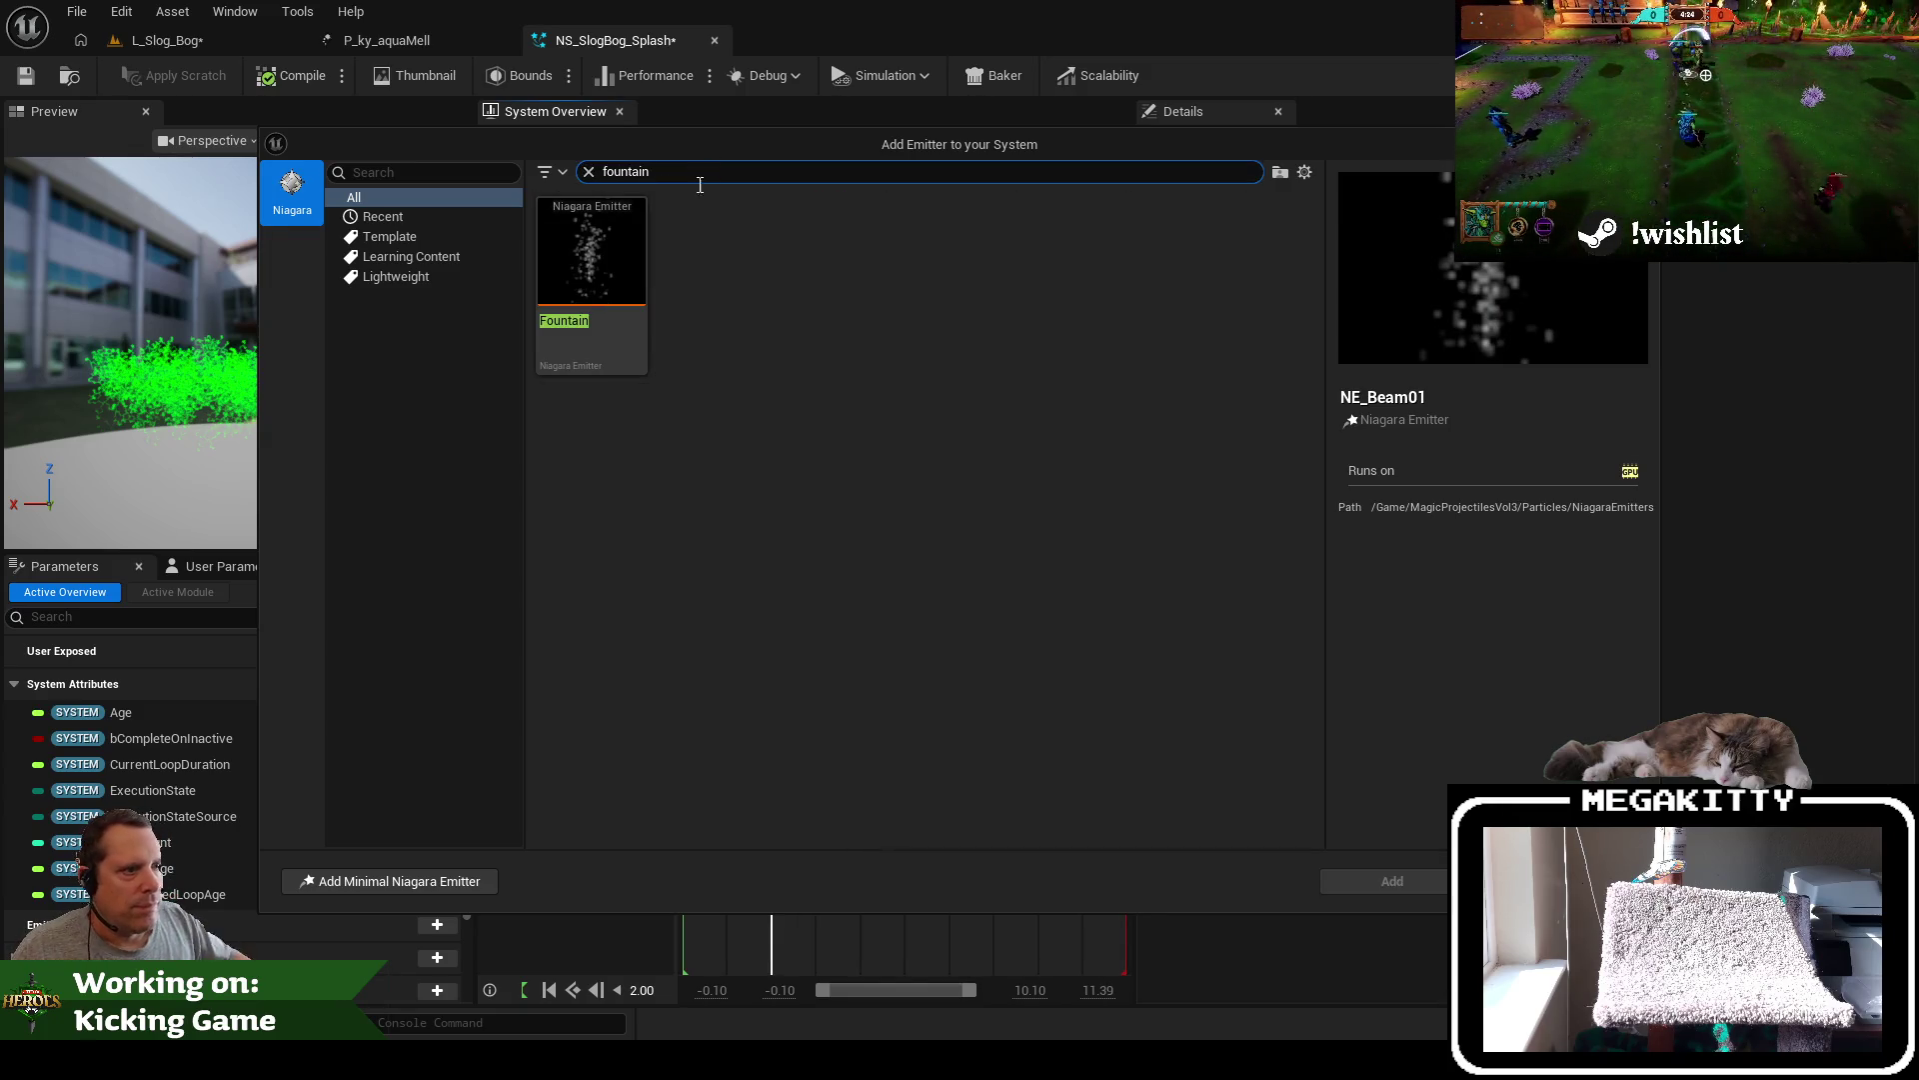
click(626, 286)
click(1385, 881)
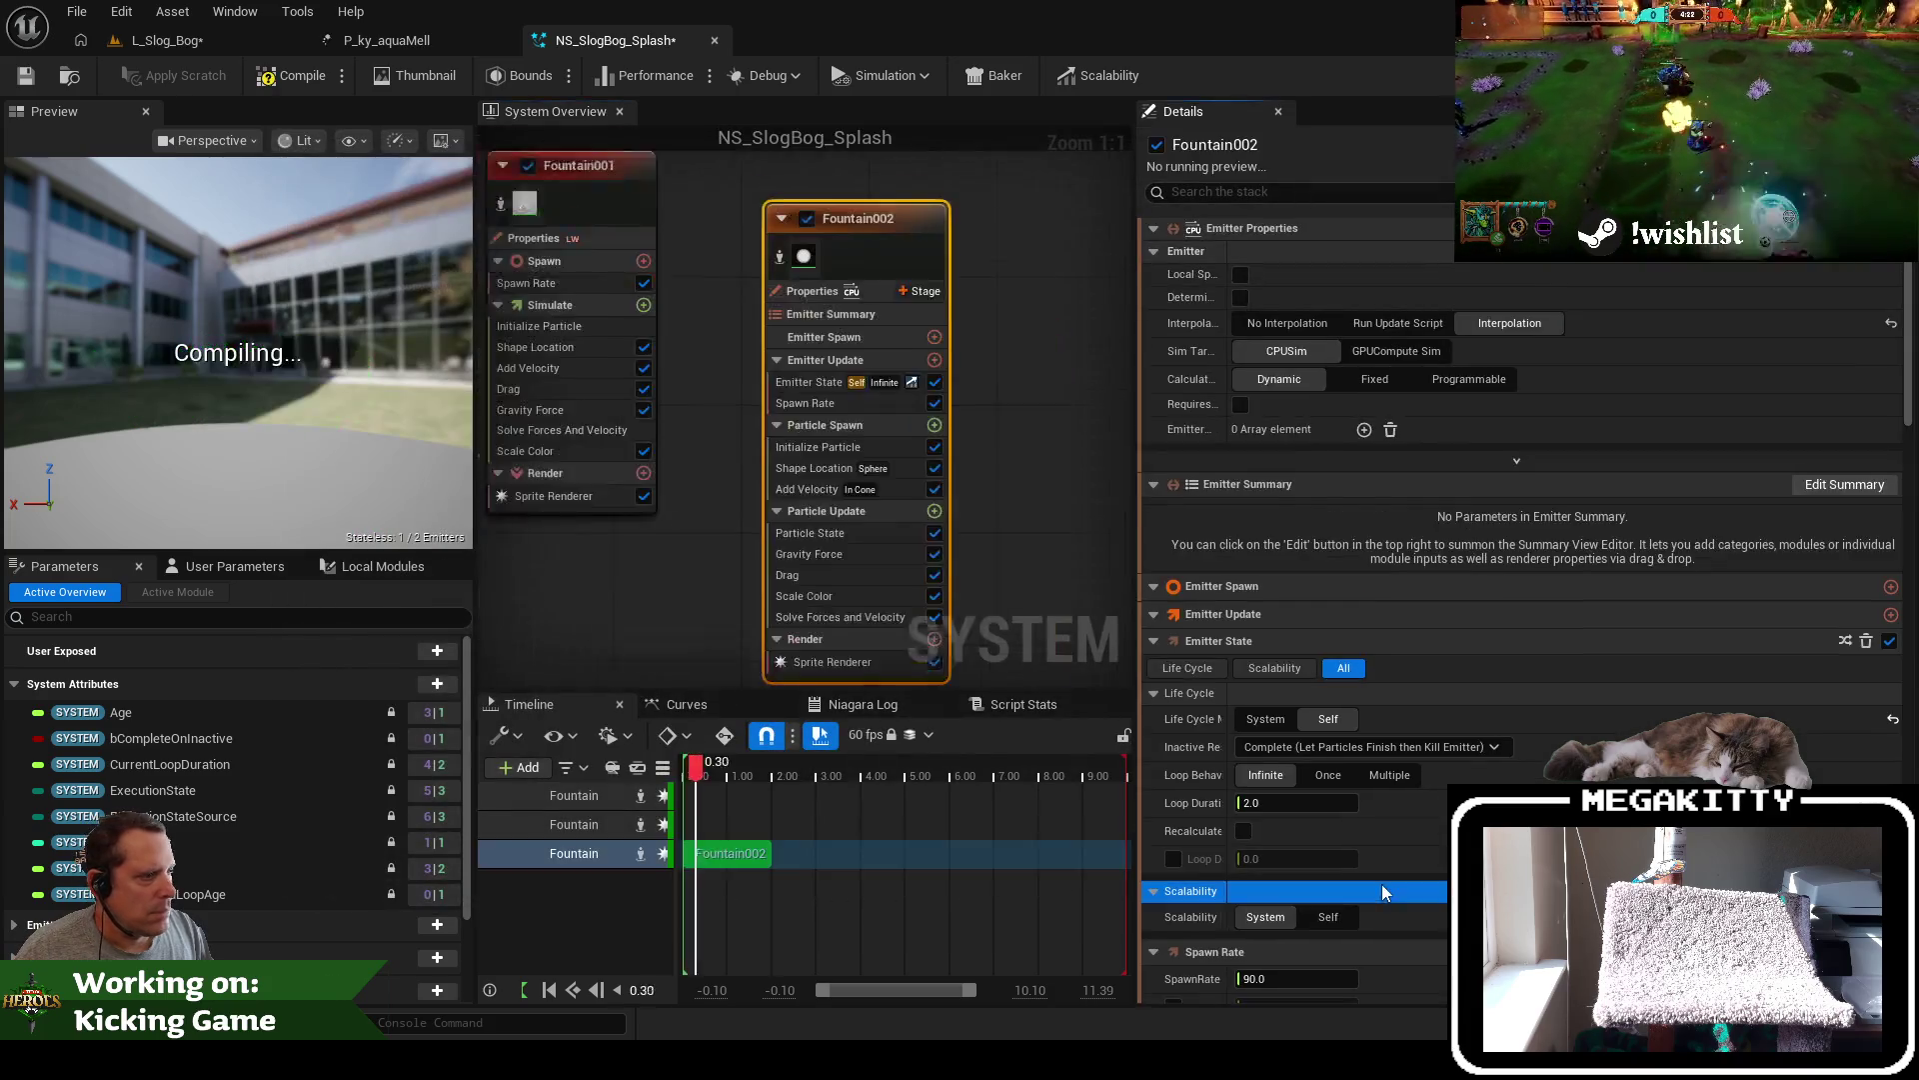
Delete the Fountain001 emitter and move Fountain002 left into its spot
scroll(967, 488, down, 2)
right_click(770, 444)
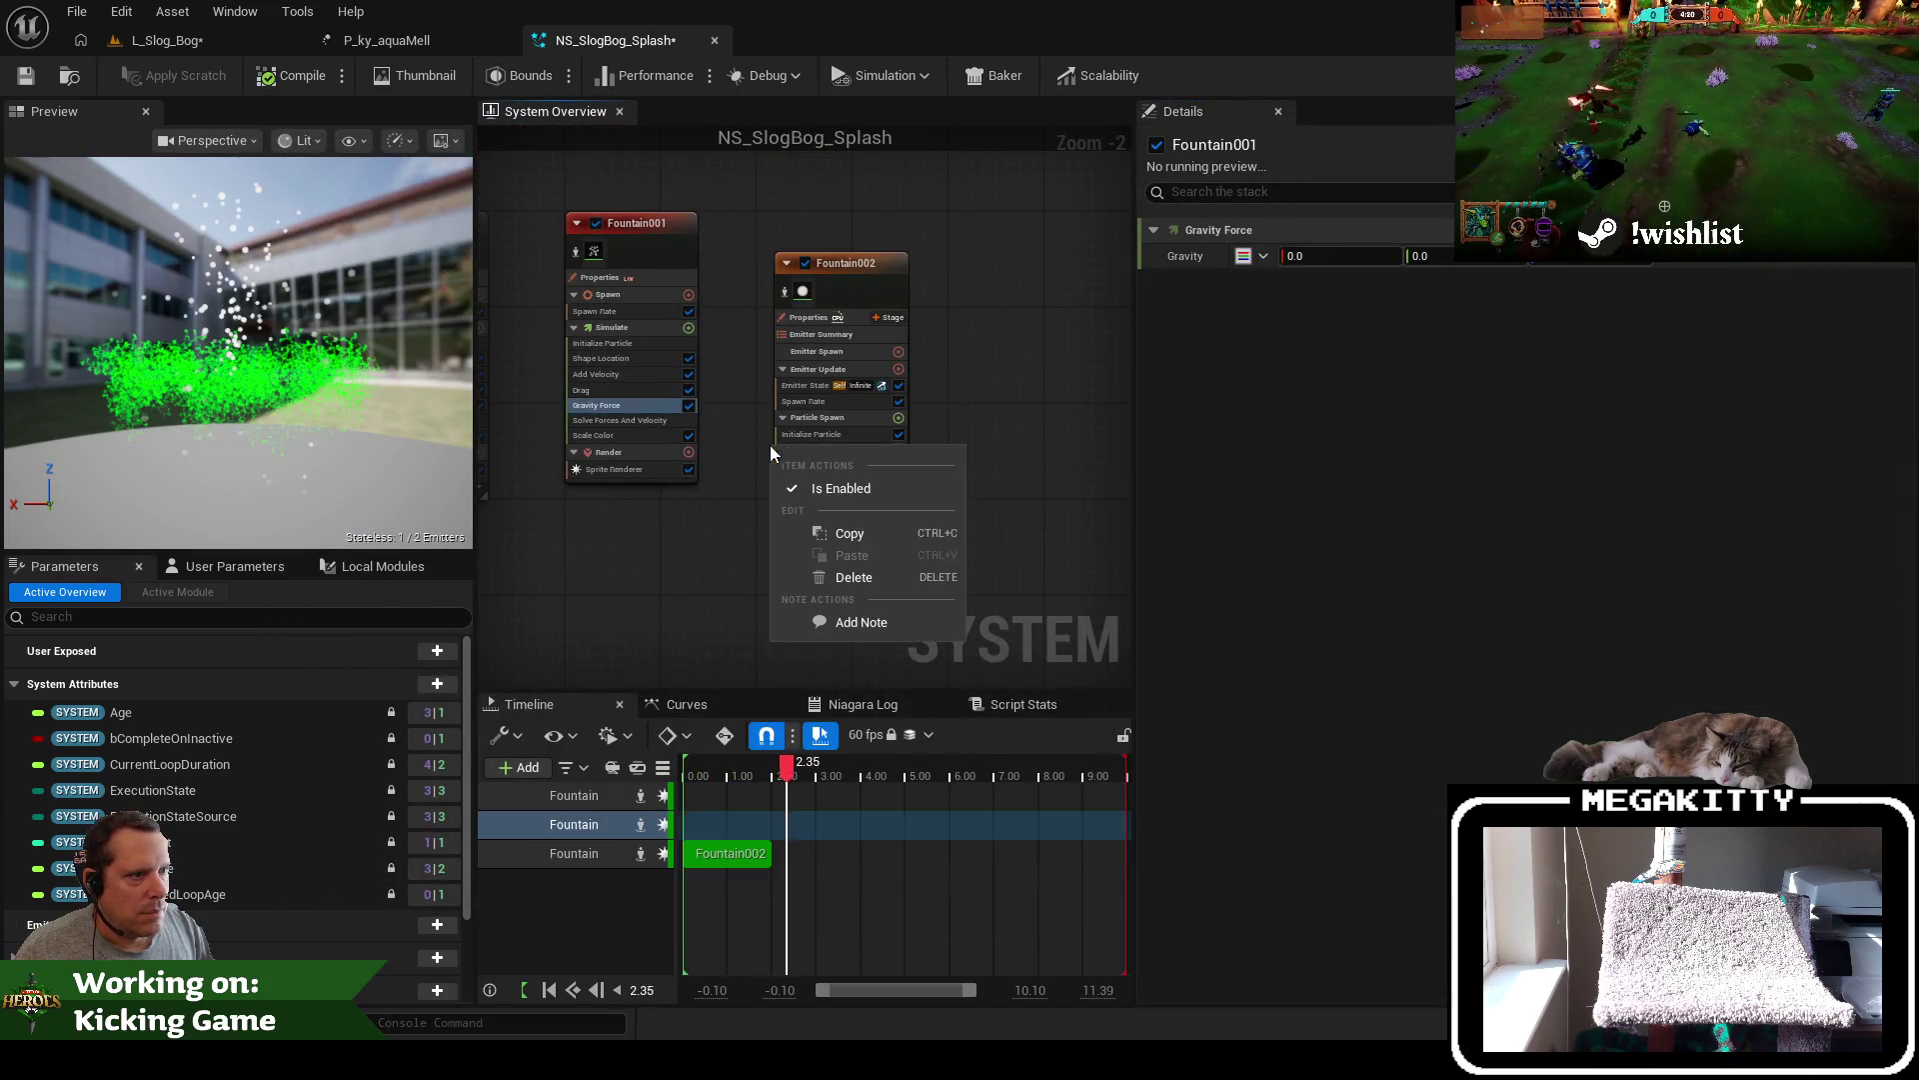
right_click(855, 273)
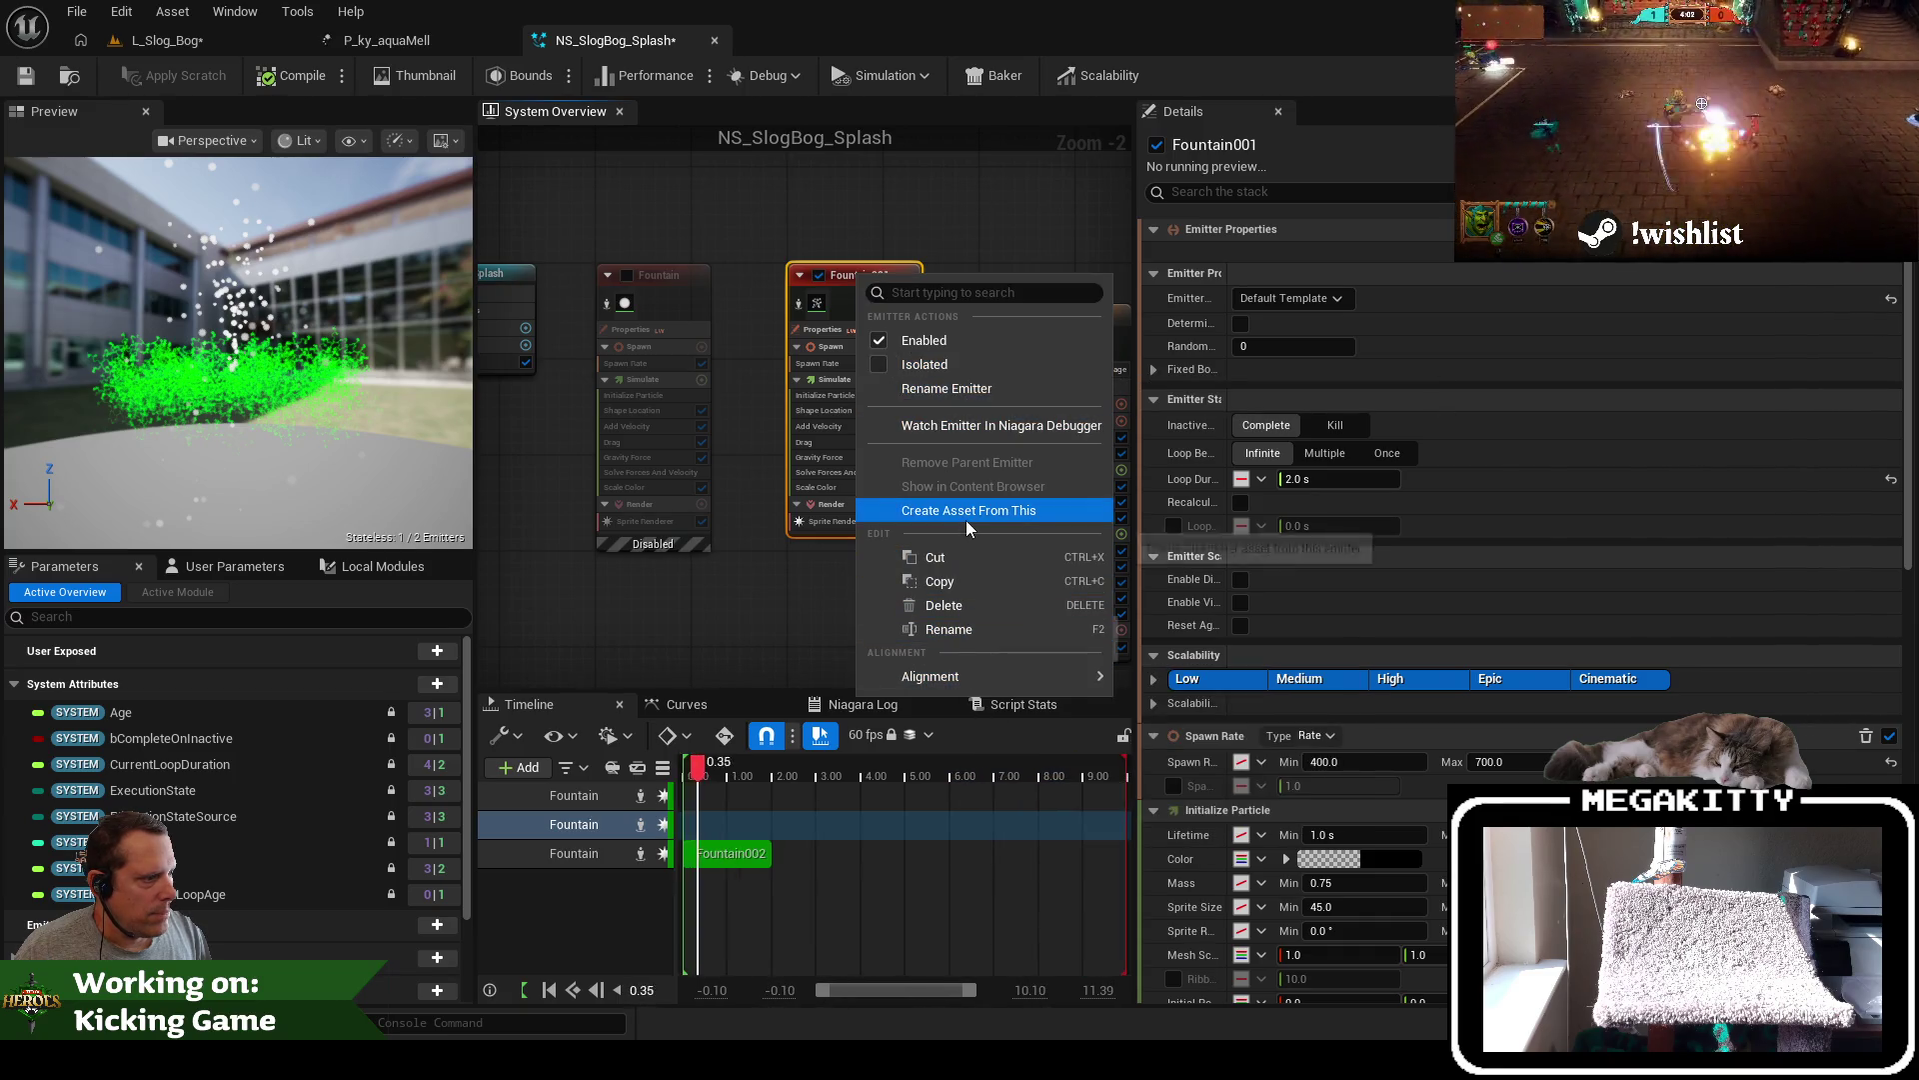
click(1024, 229)
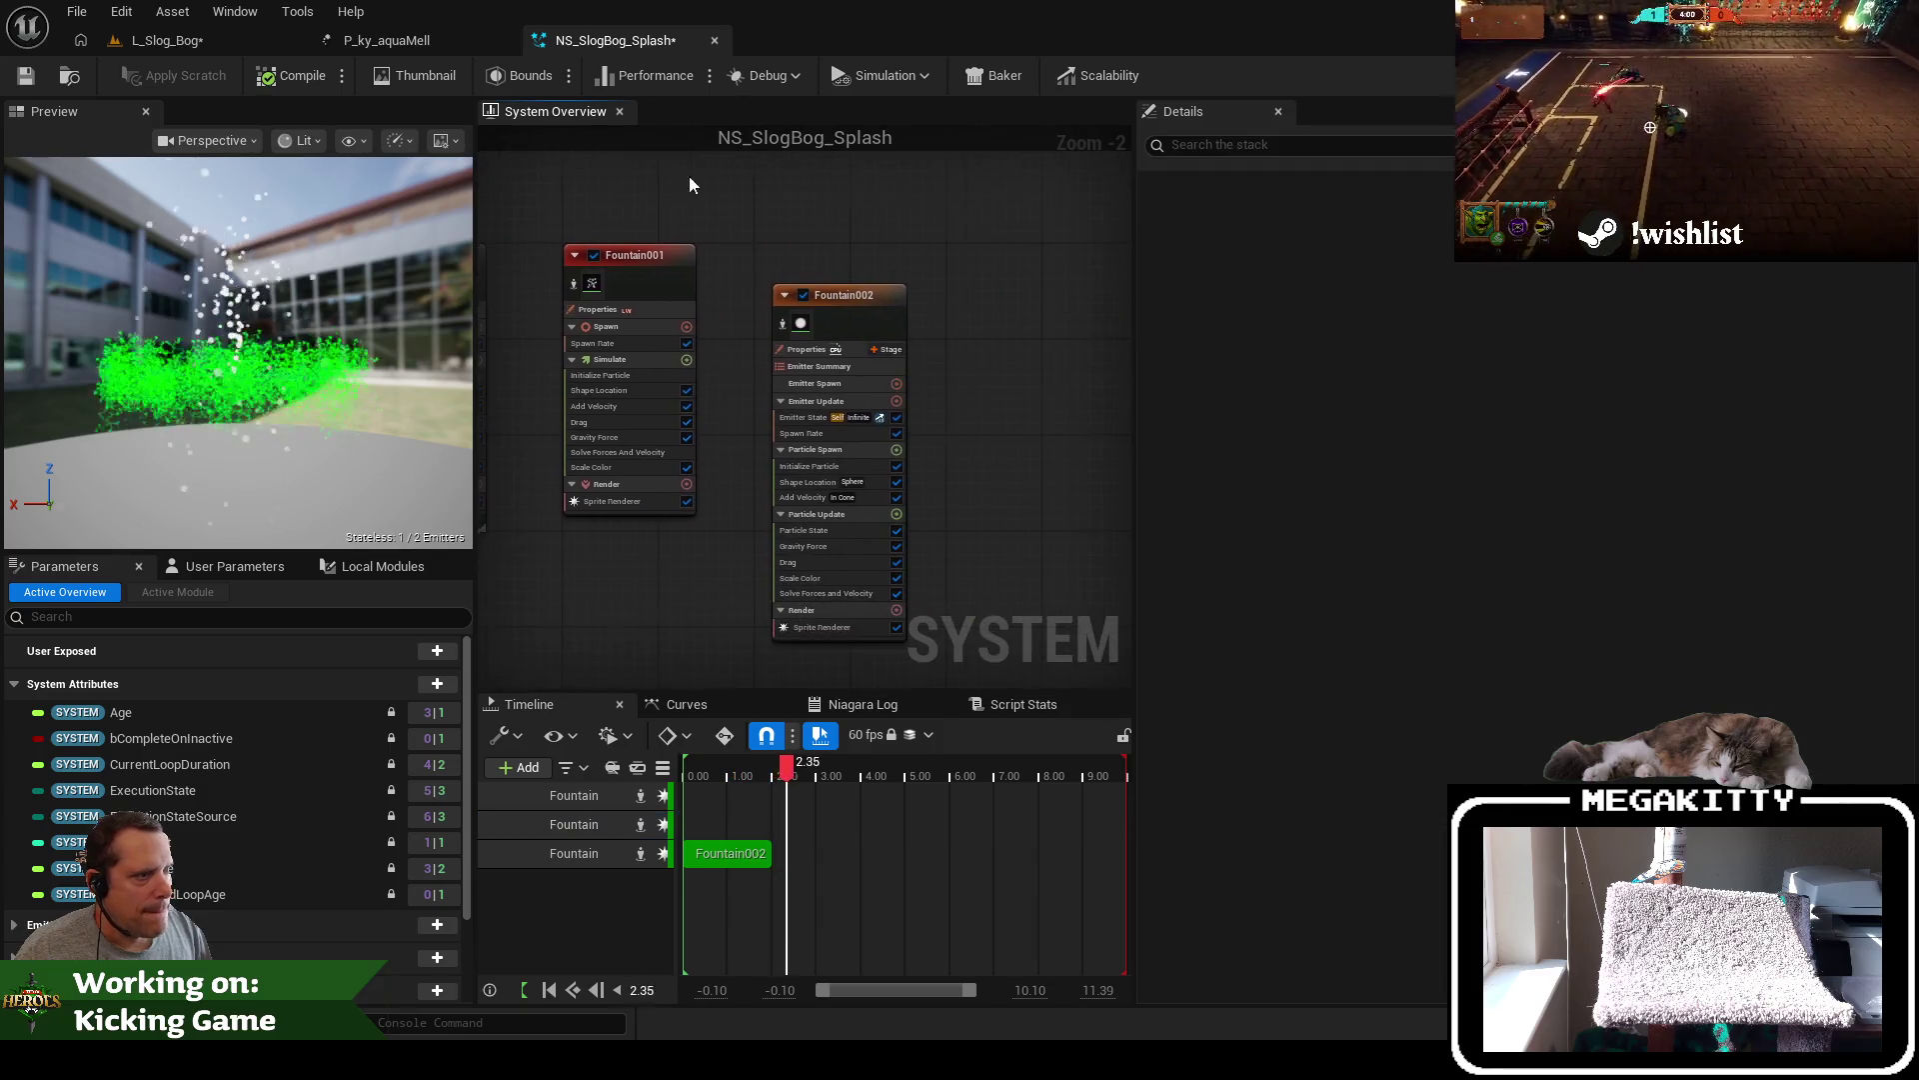
click(828, 310)
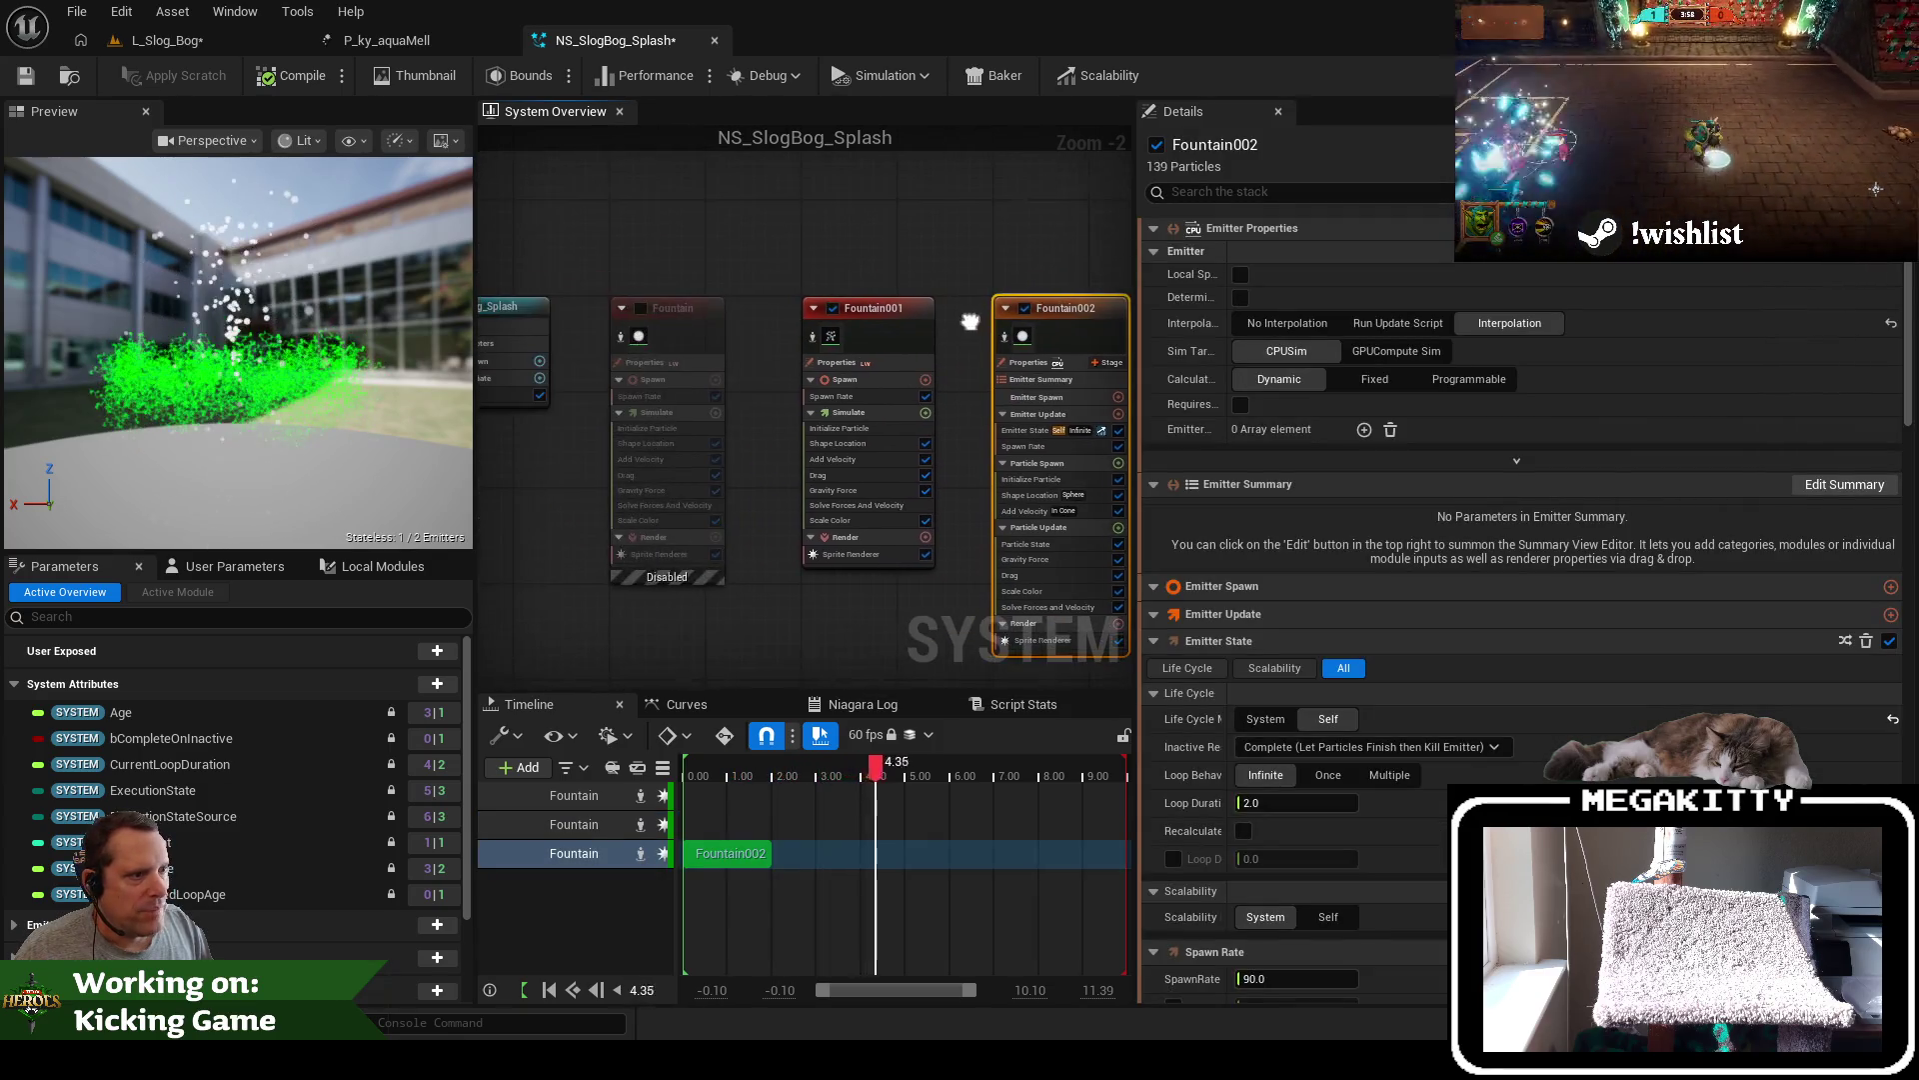
click(844, 354)
key(Delete)
drag(1088, 309, 896, 316)
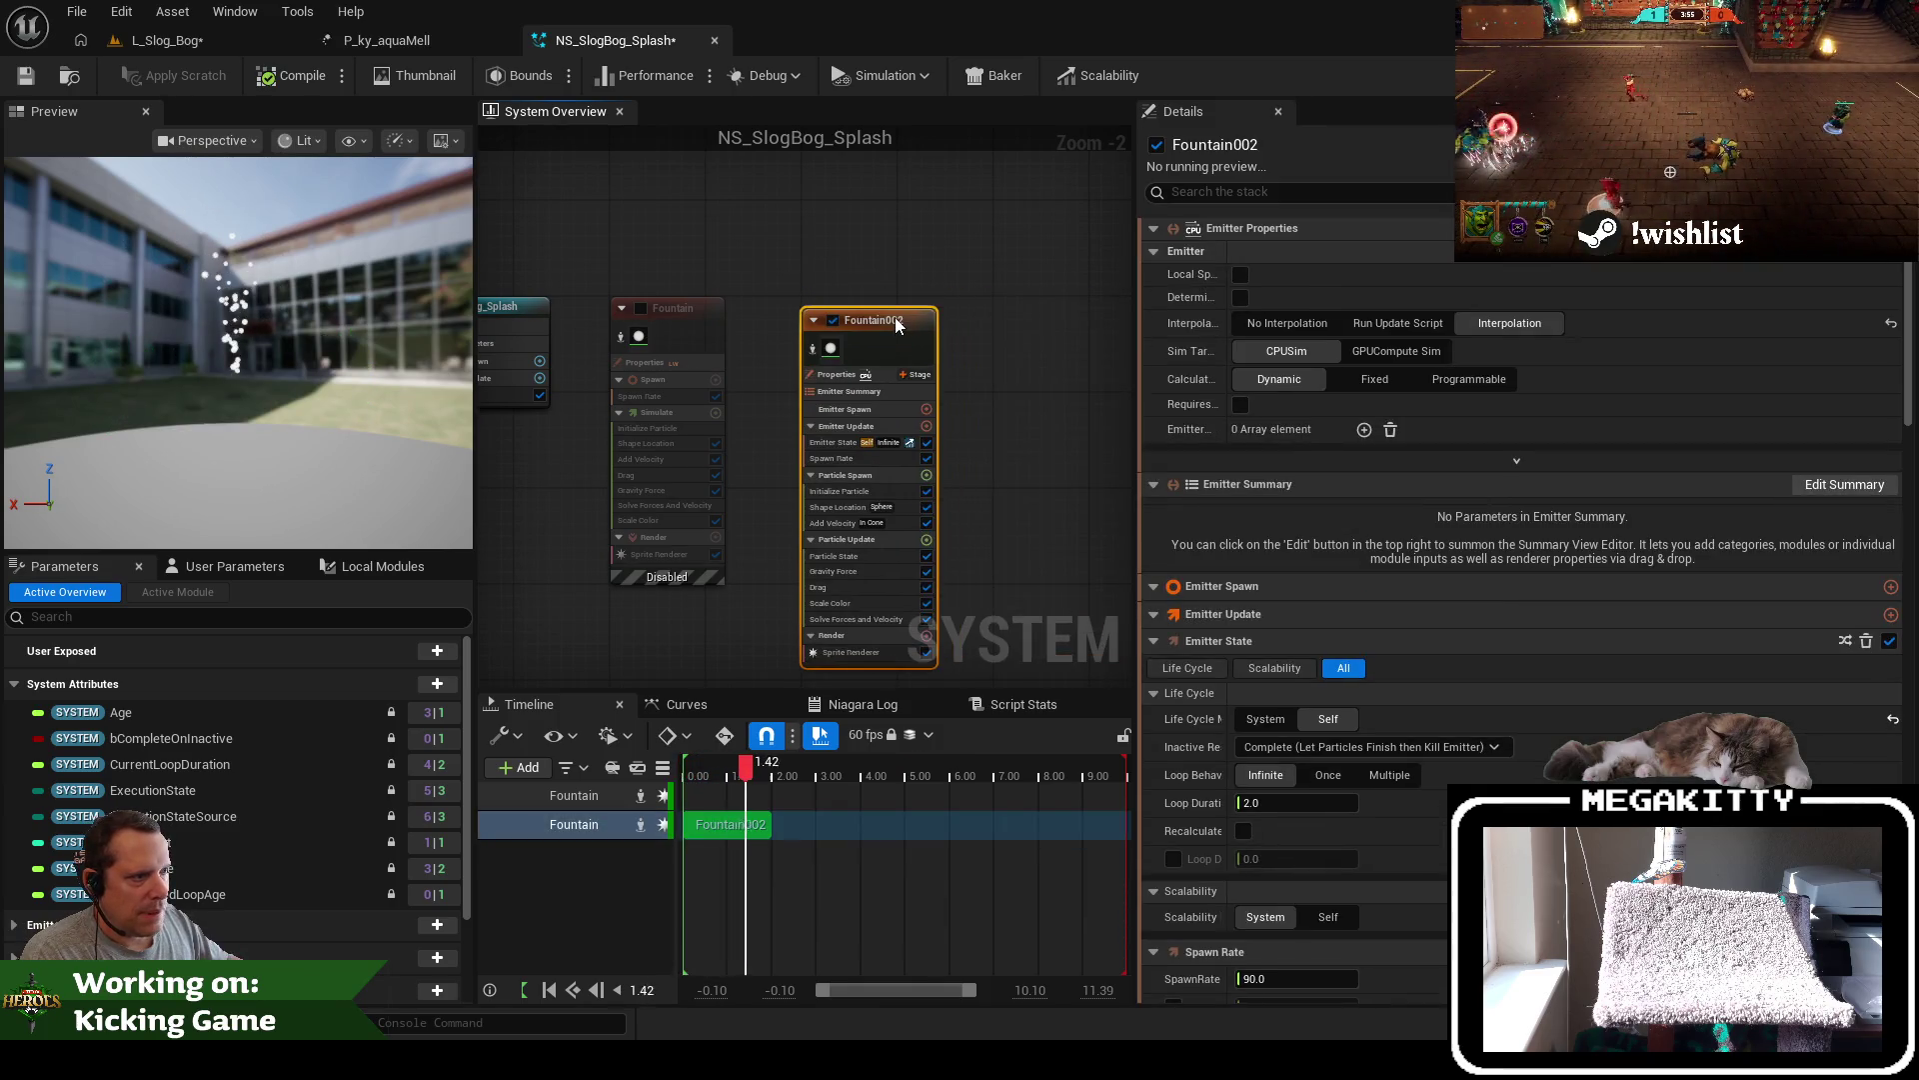
Re-enable the original Fountain emitter and save NS_SlogBog_Splash, glancing at L_Slog_Bog
click(640, 308)
click(712, 310)
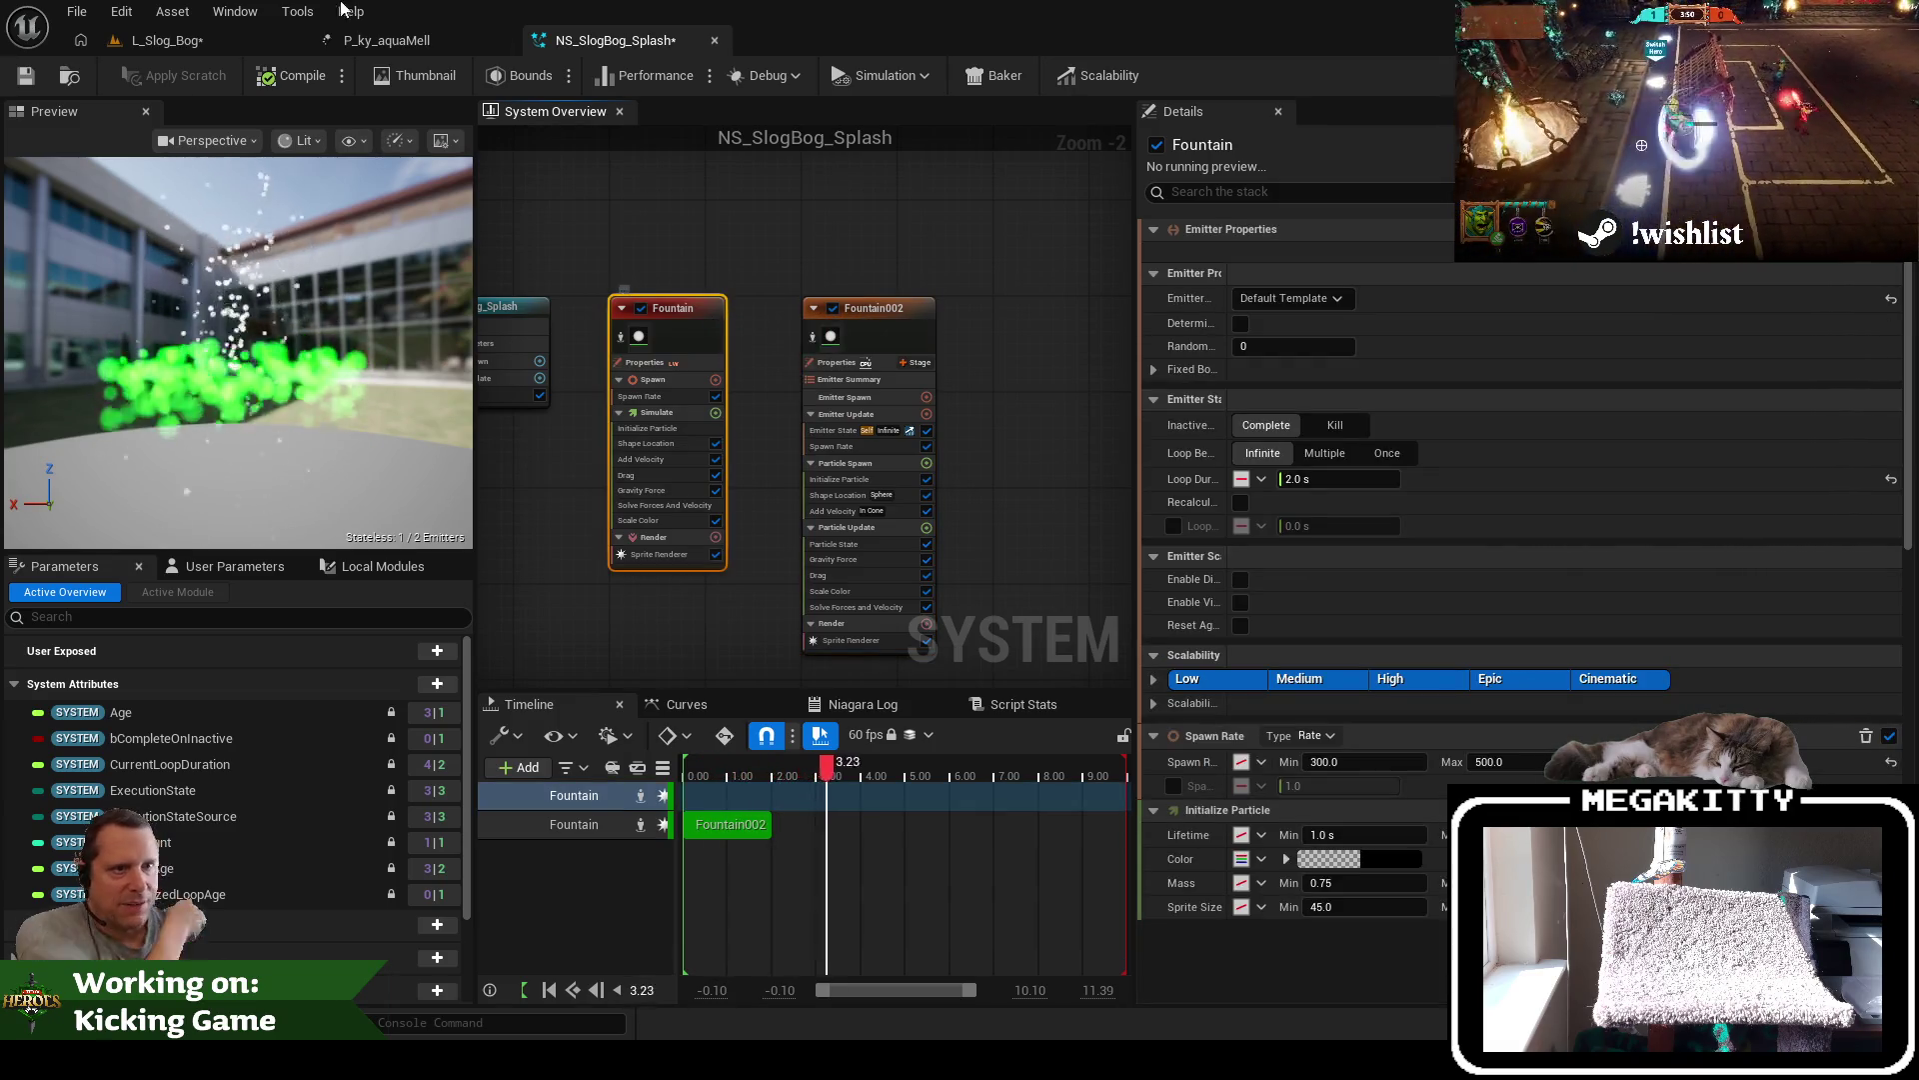
click(25, 77)
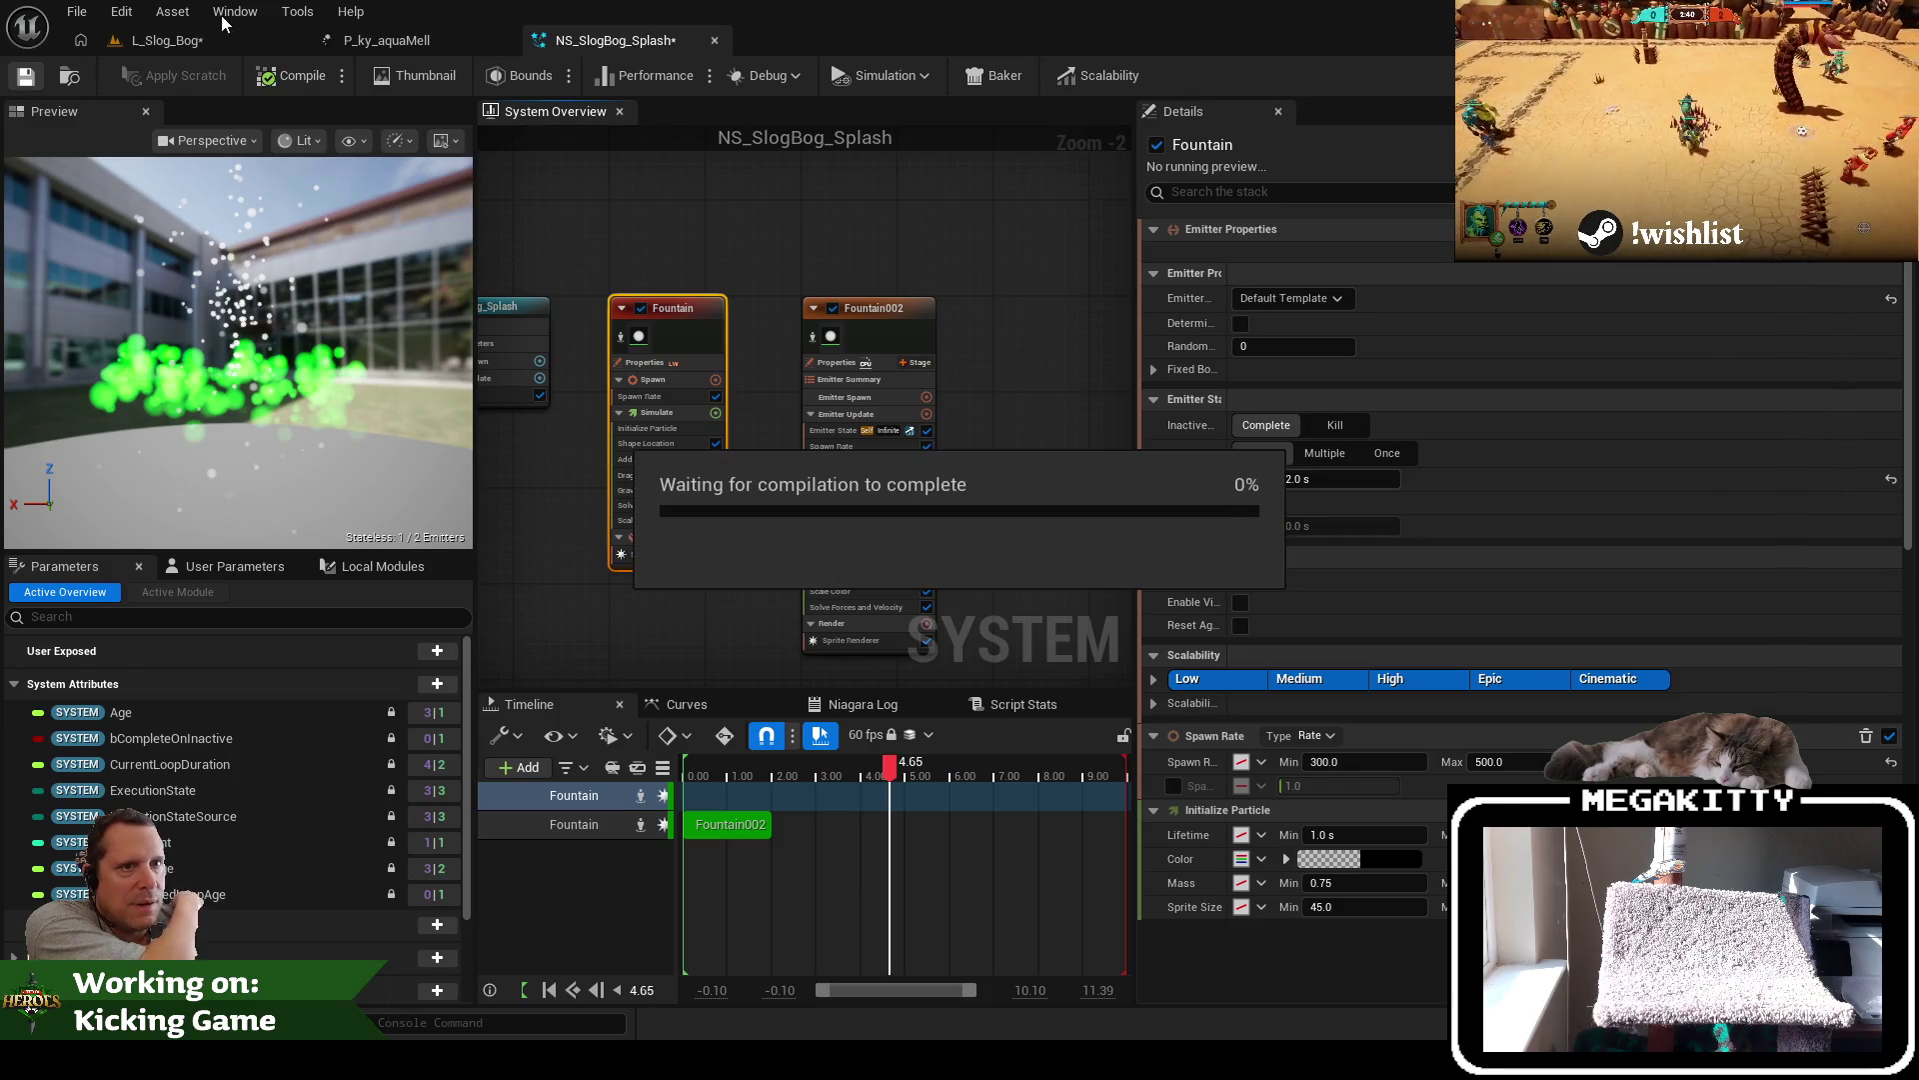
click(200, 40)
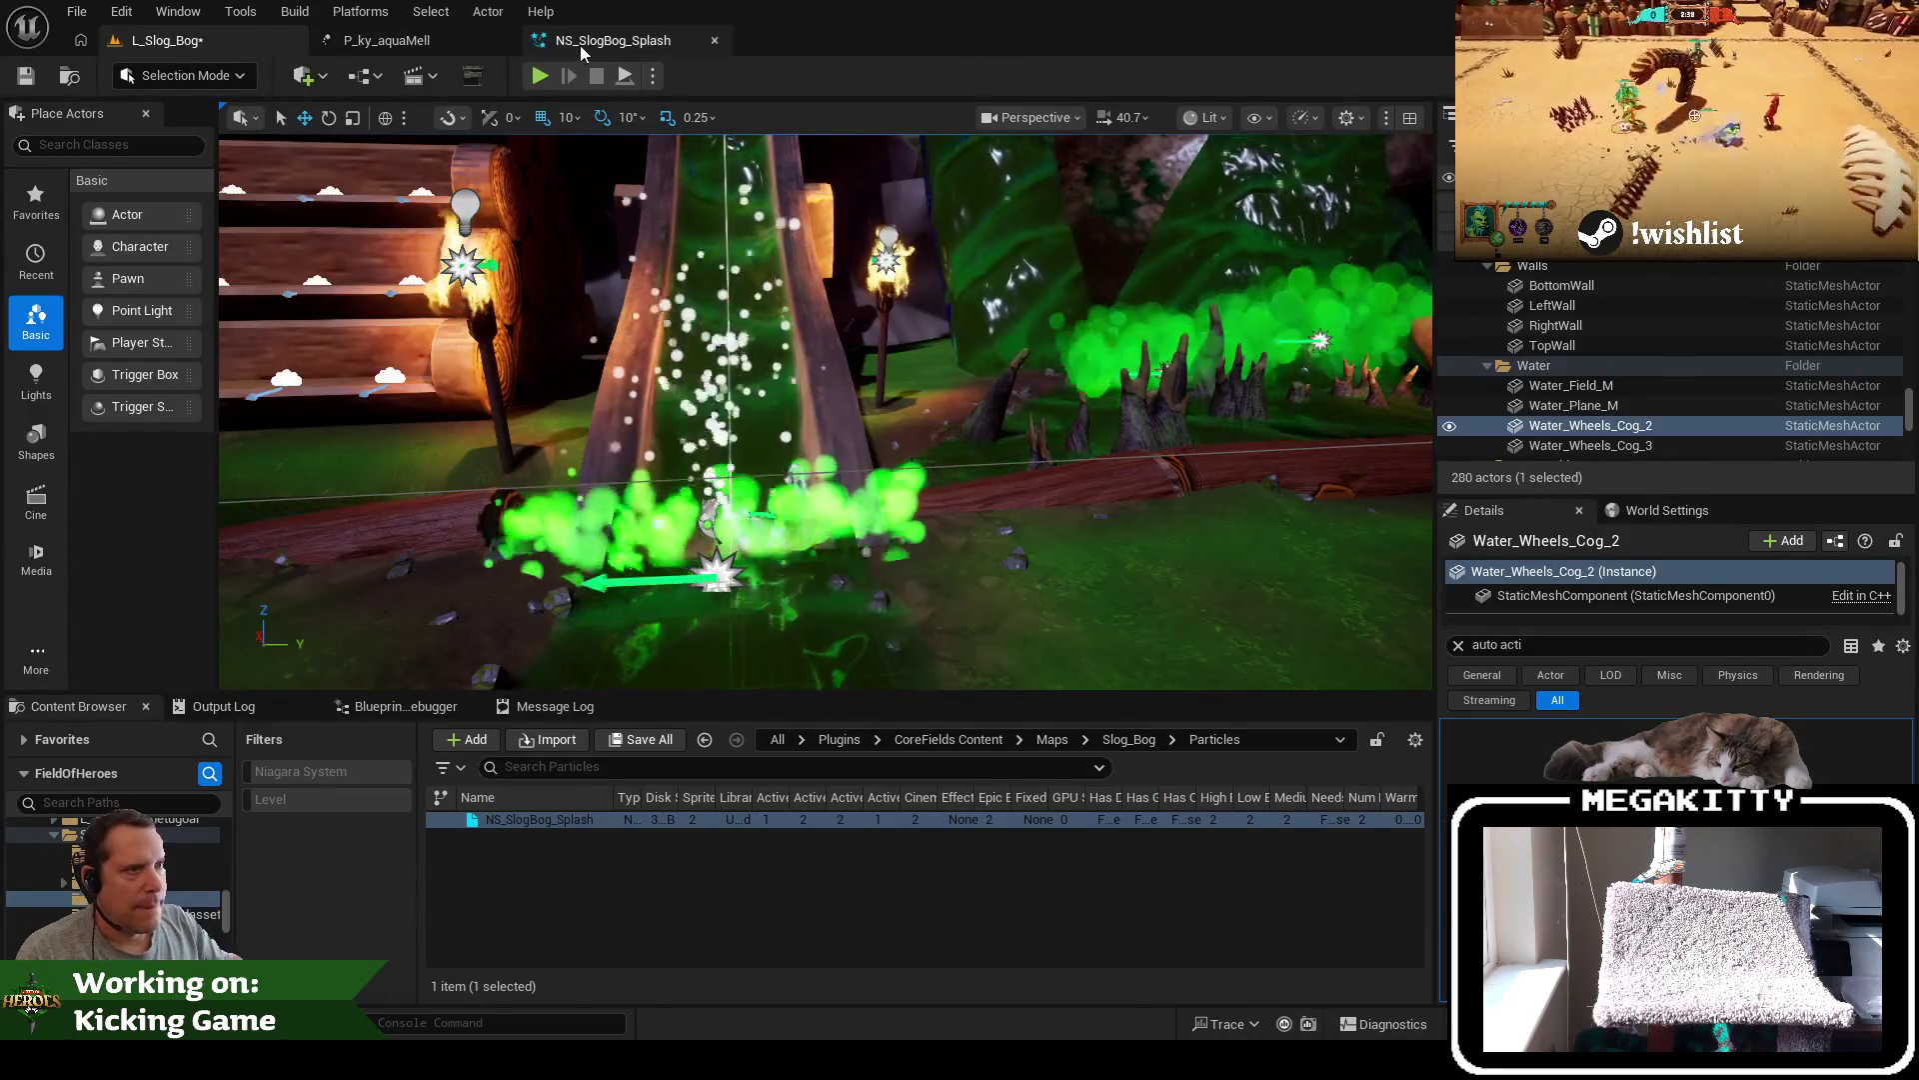
click(581, 47)
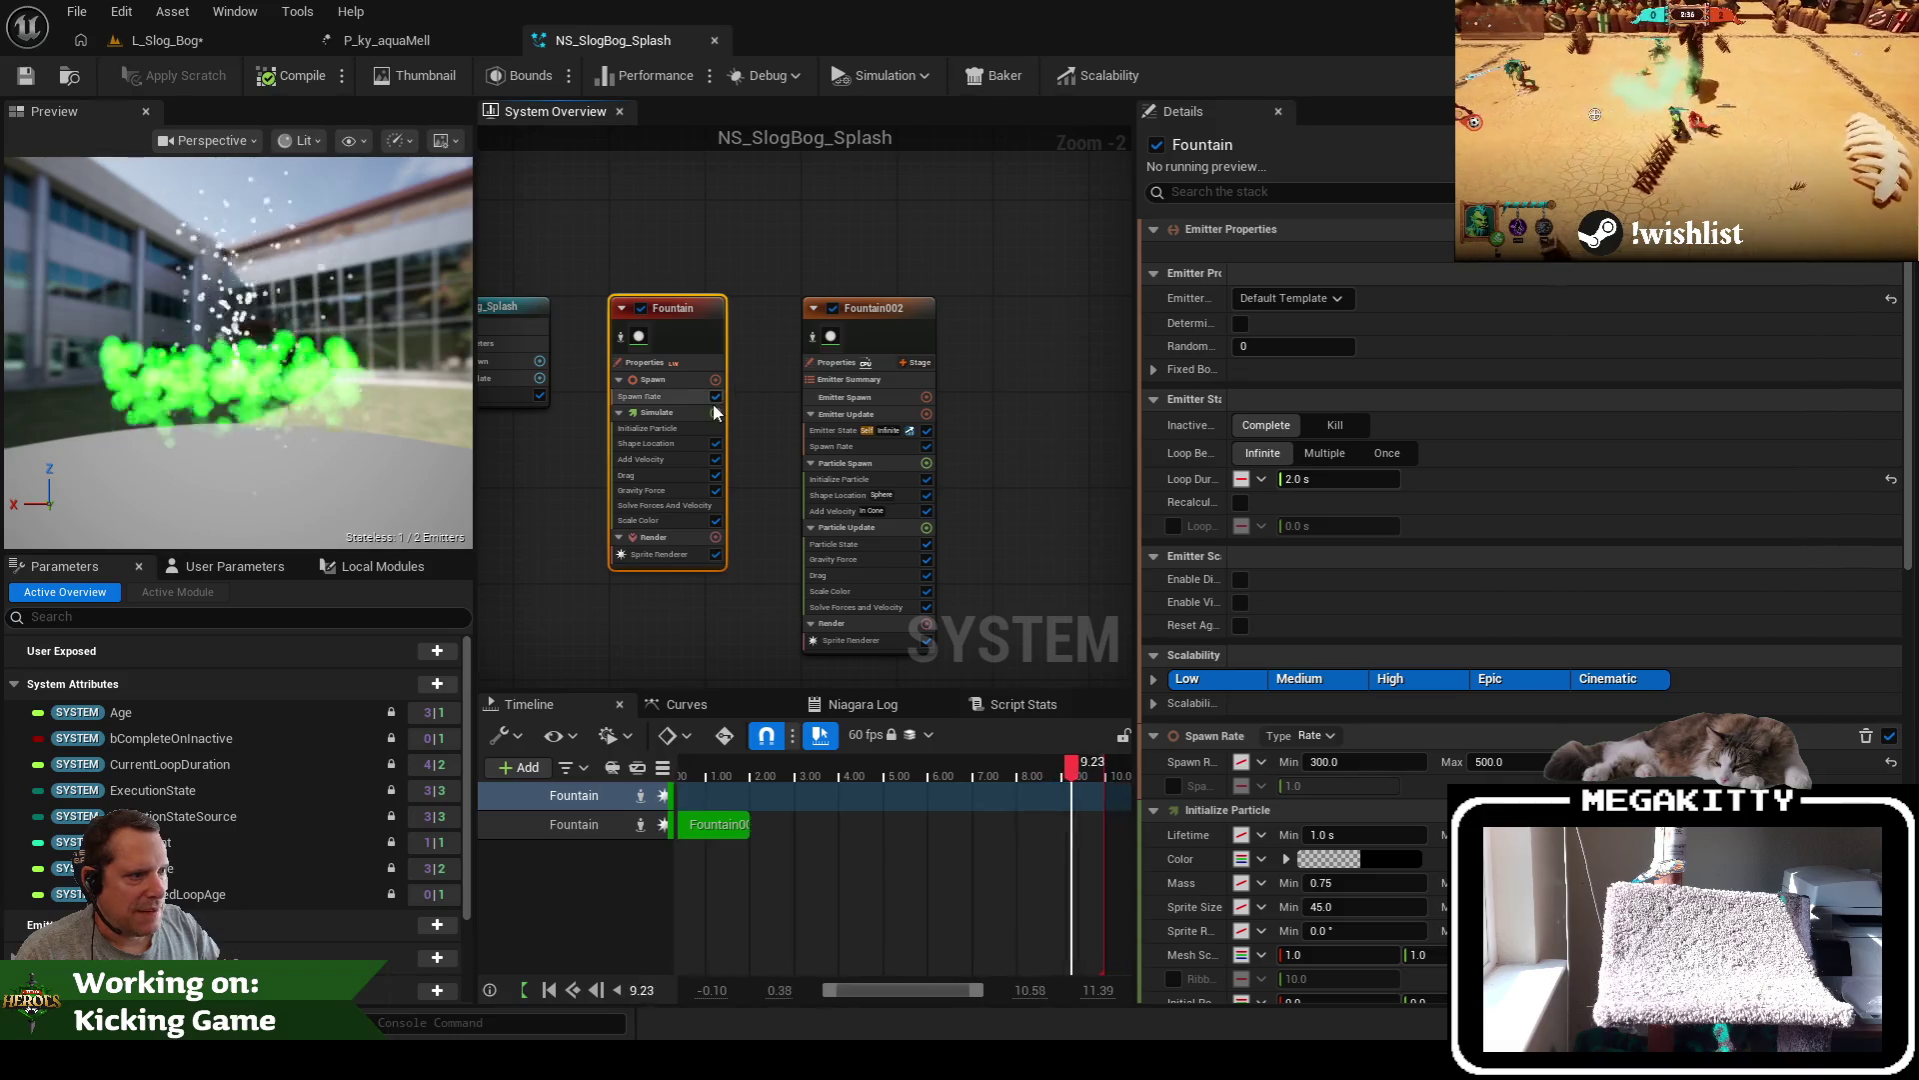
Change Fountain002's SpawnRate to a Random Range Float dynamic input
click(676, 396)
click(1368, 258)
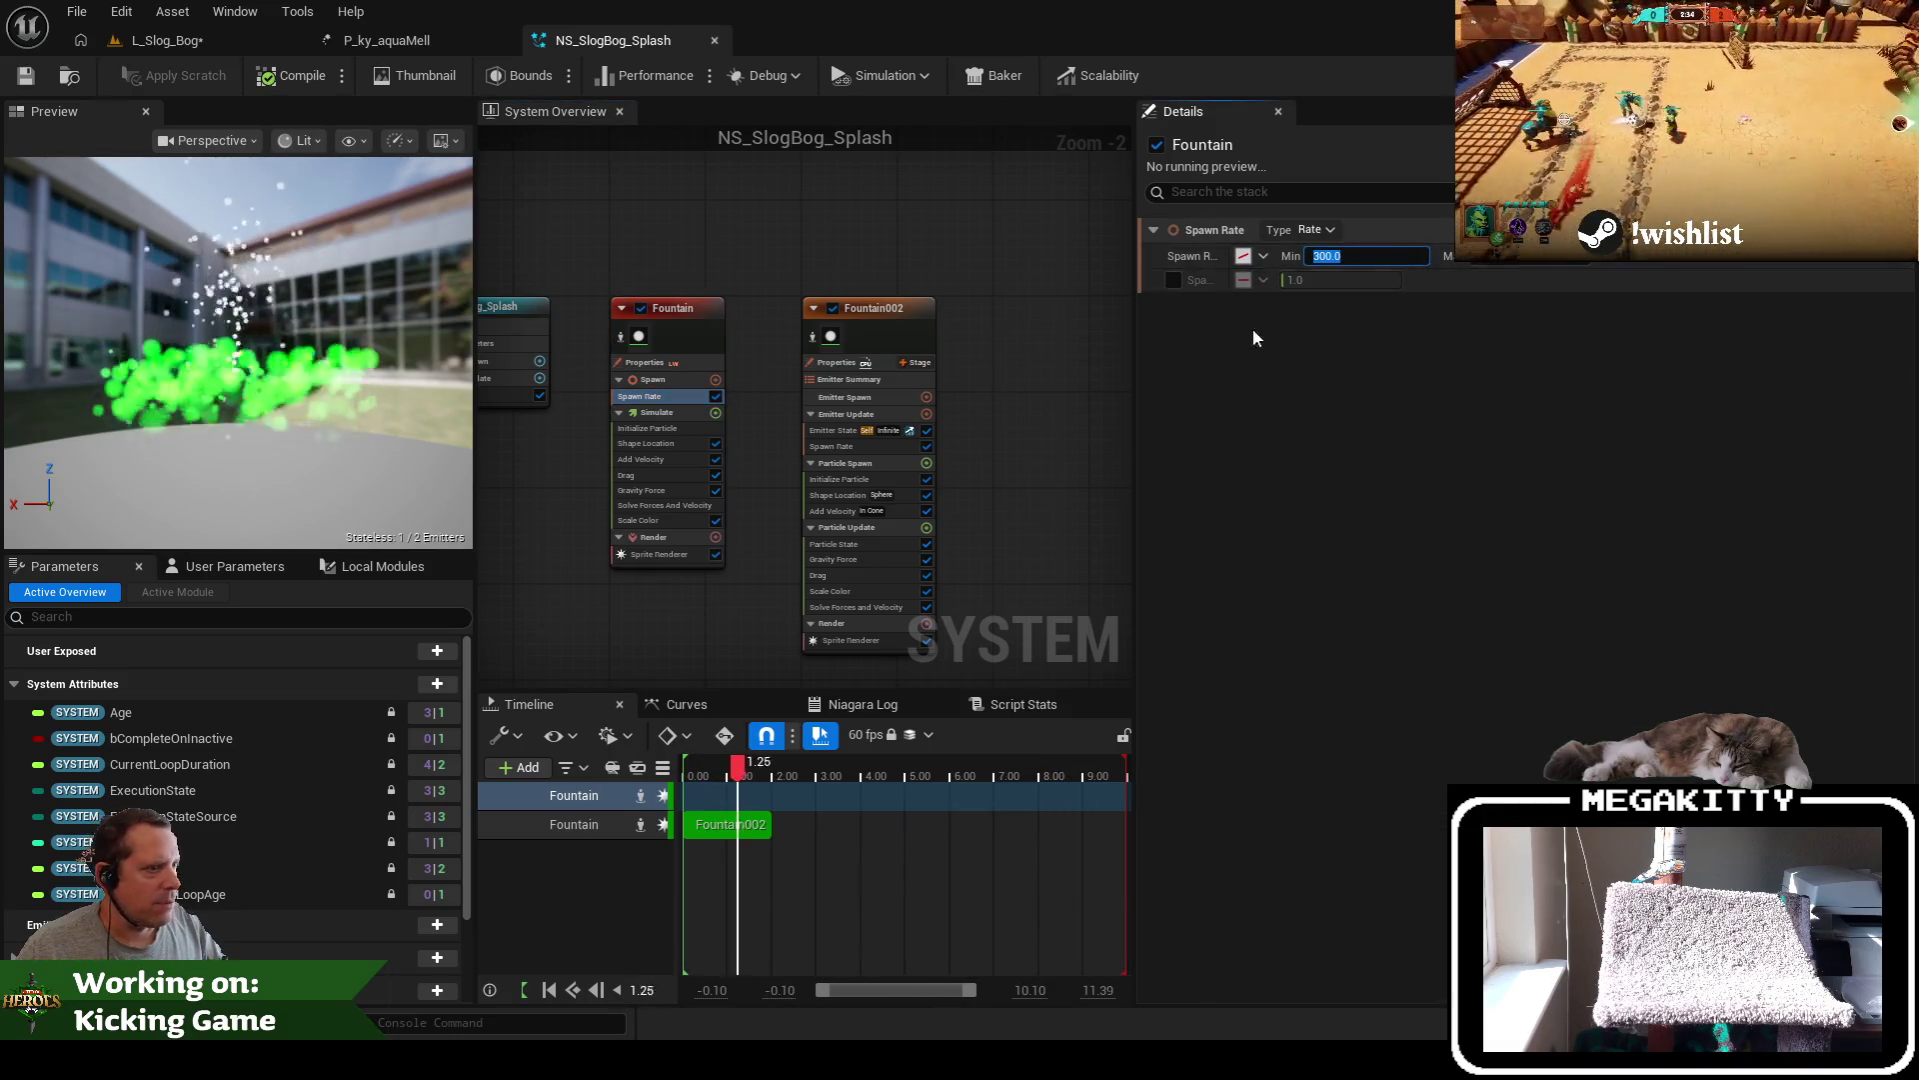
click(879, 449)
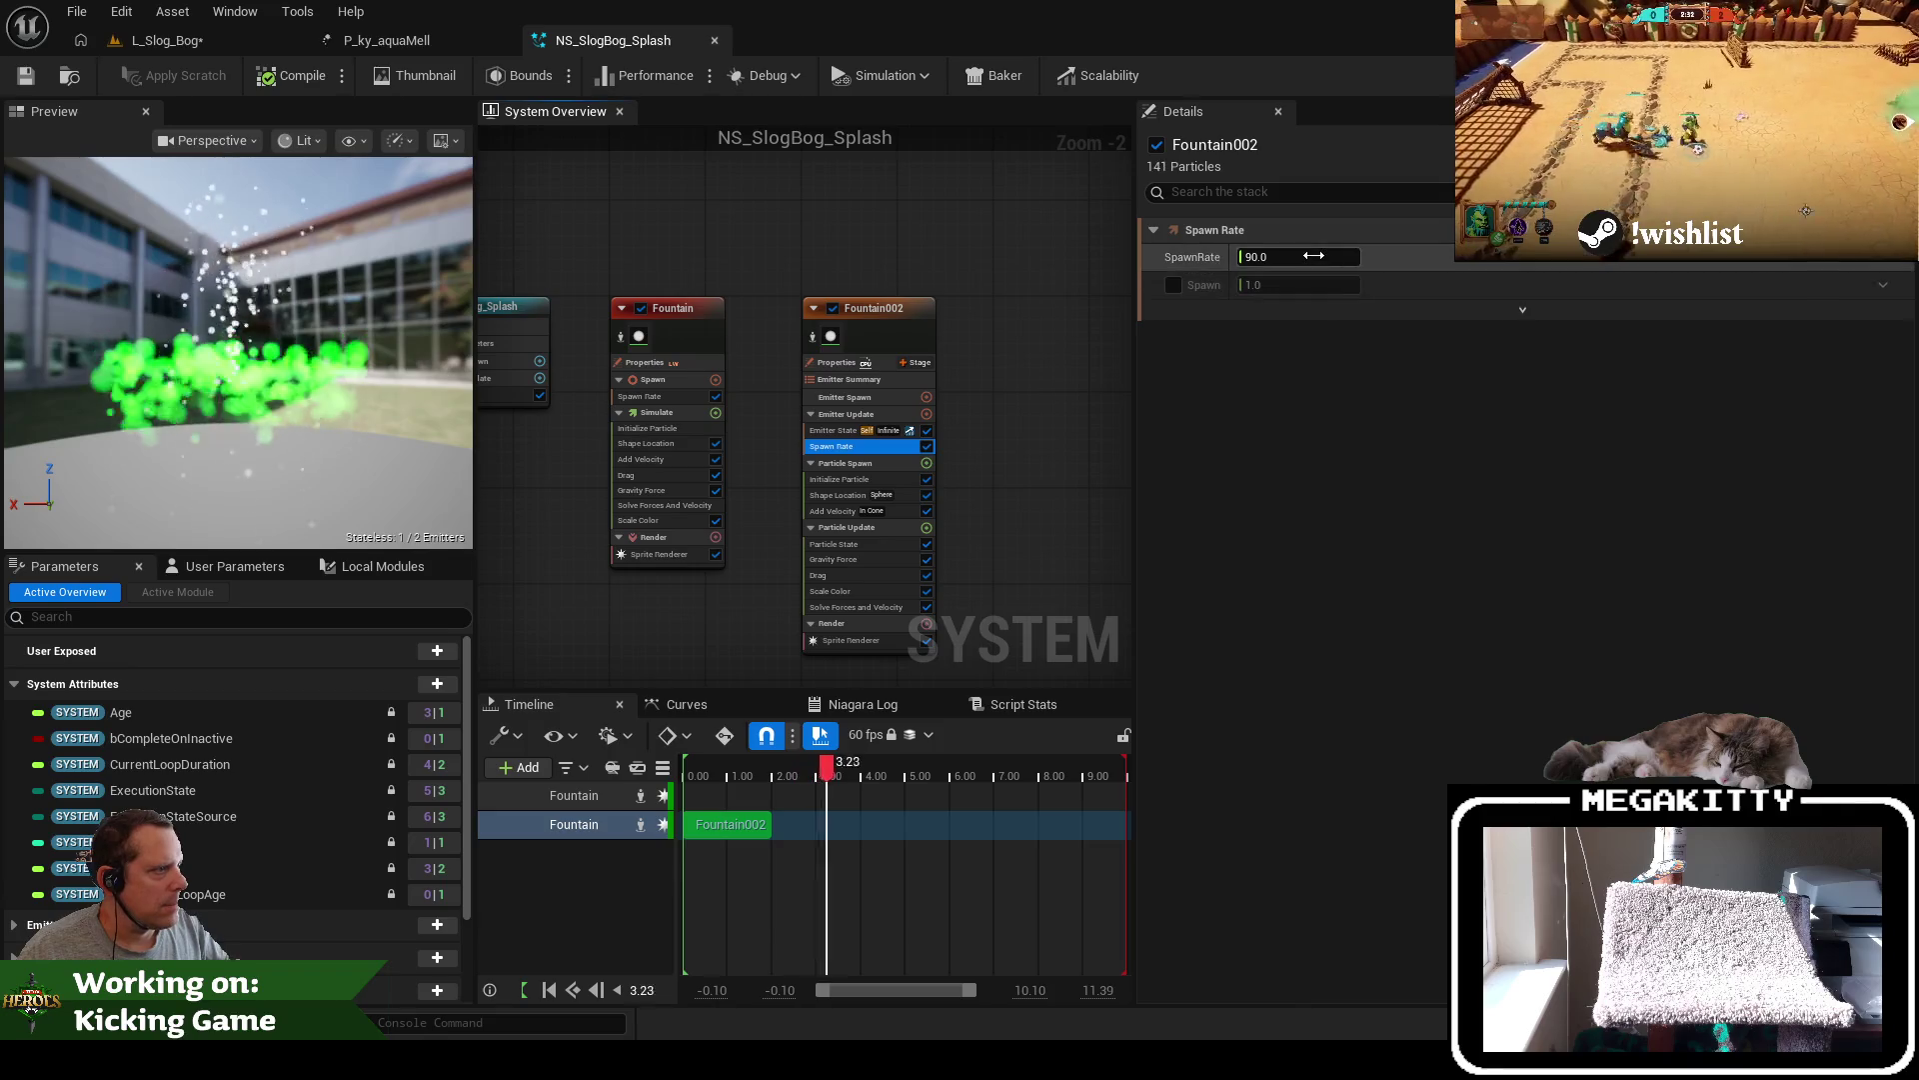
click(1213, 255)
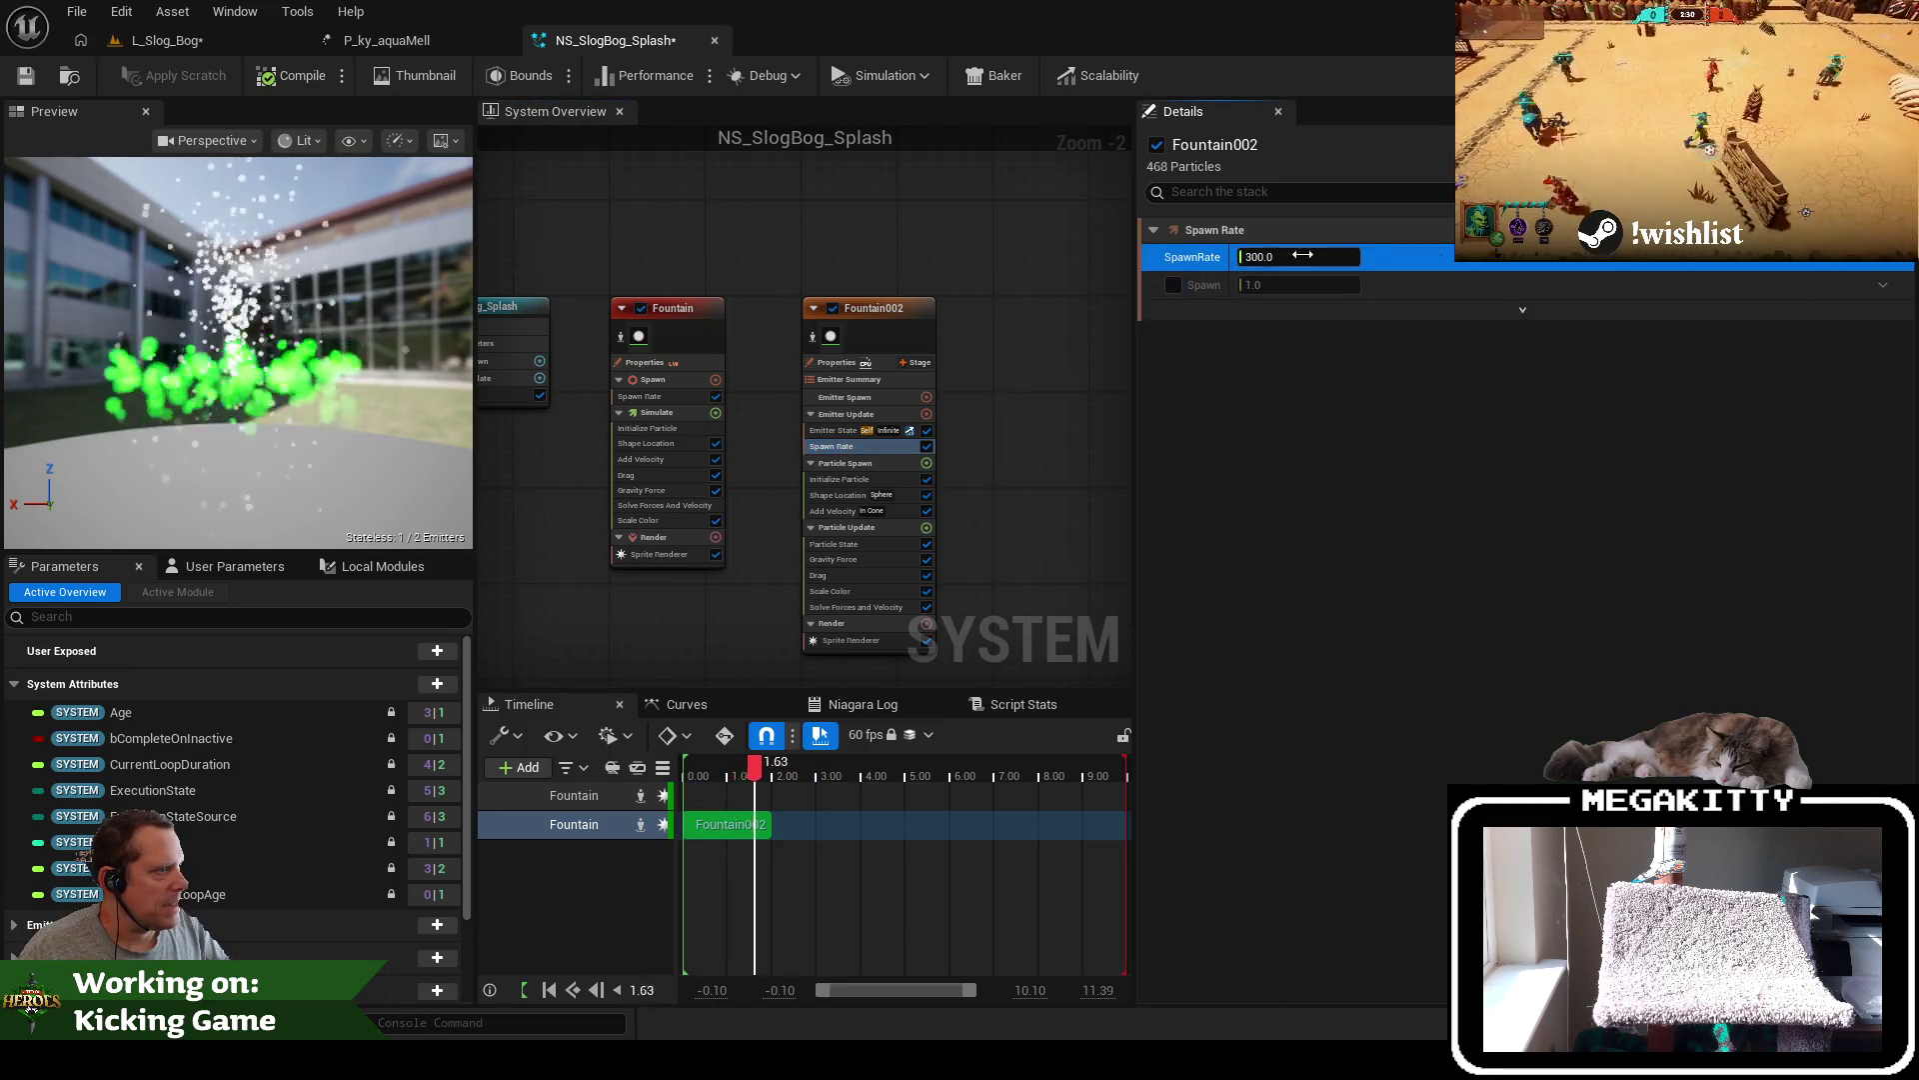
click(1886, 258)
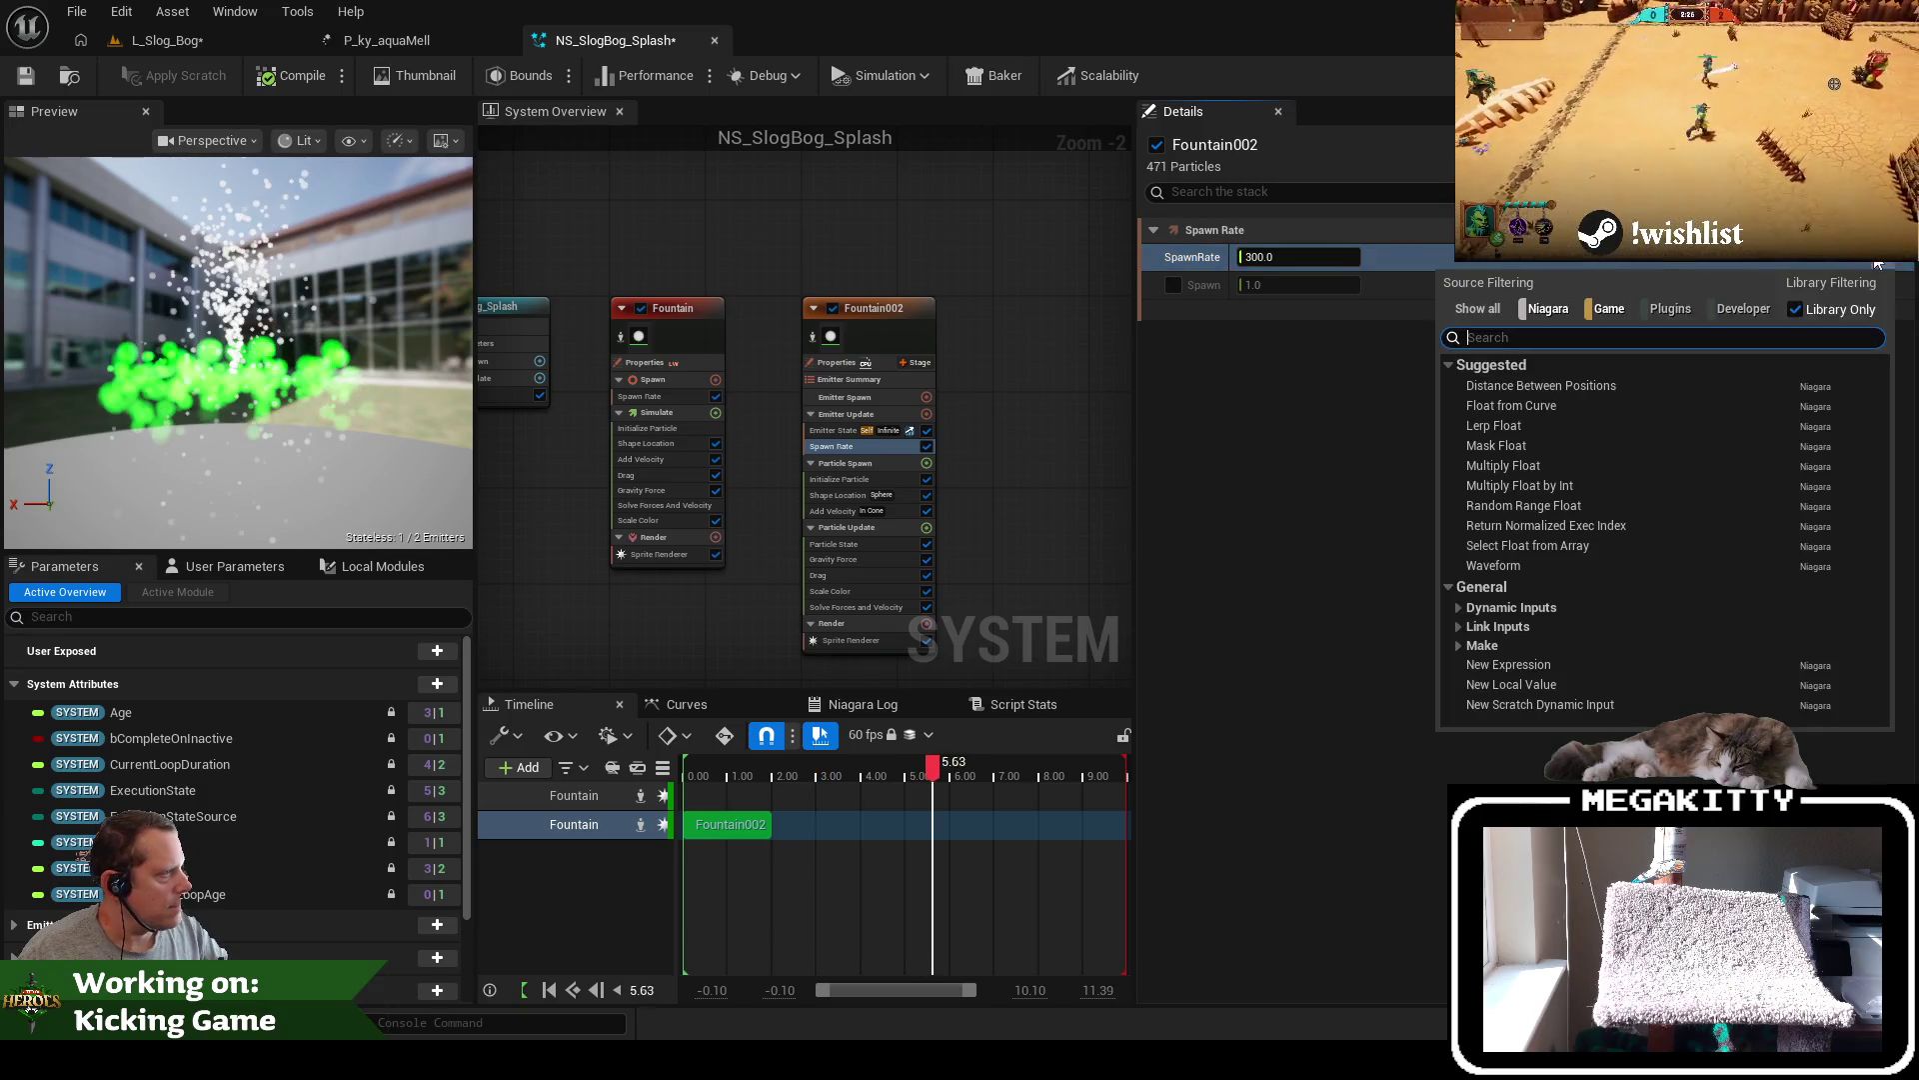
text(range)
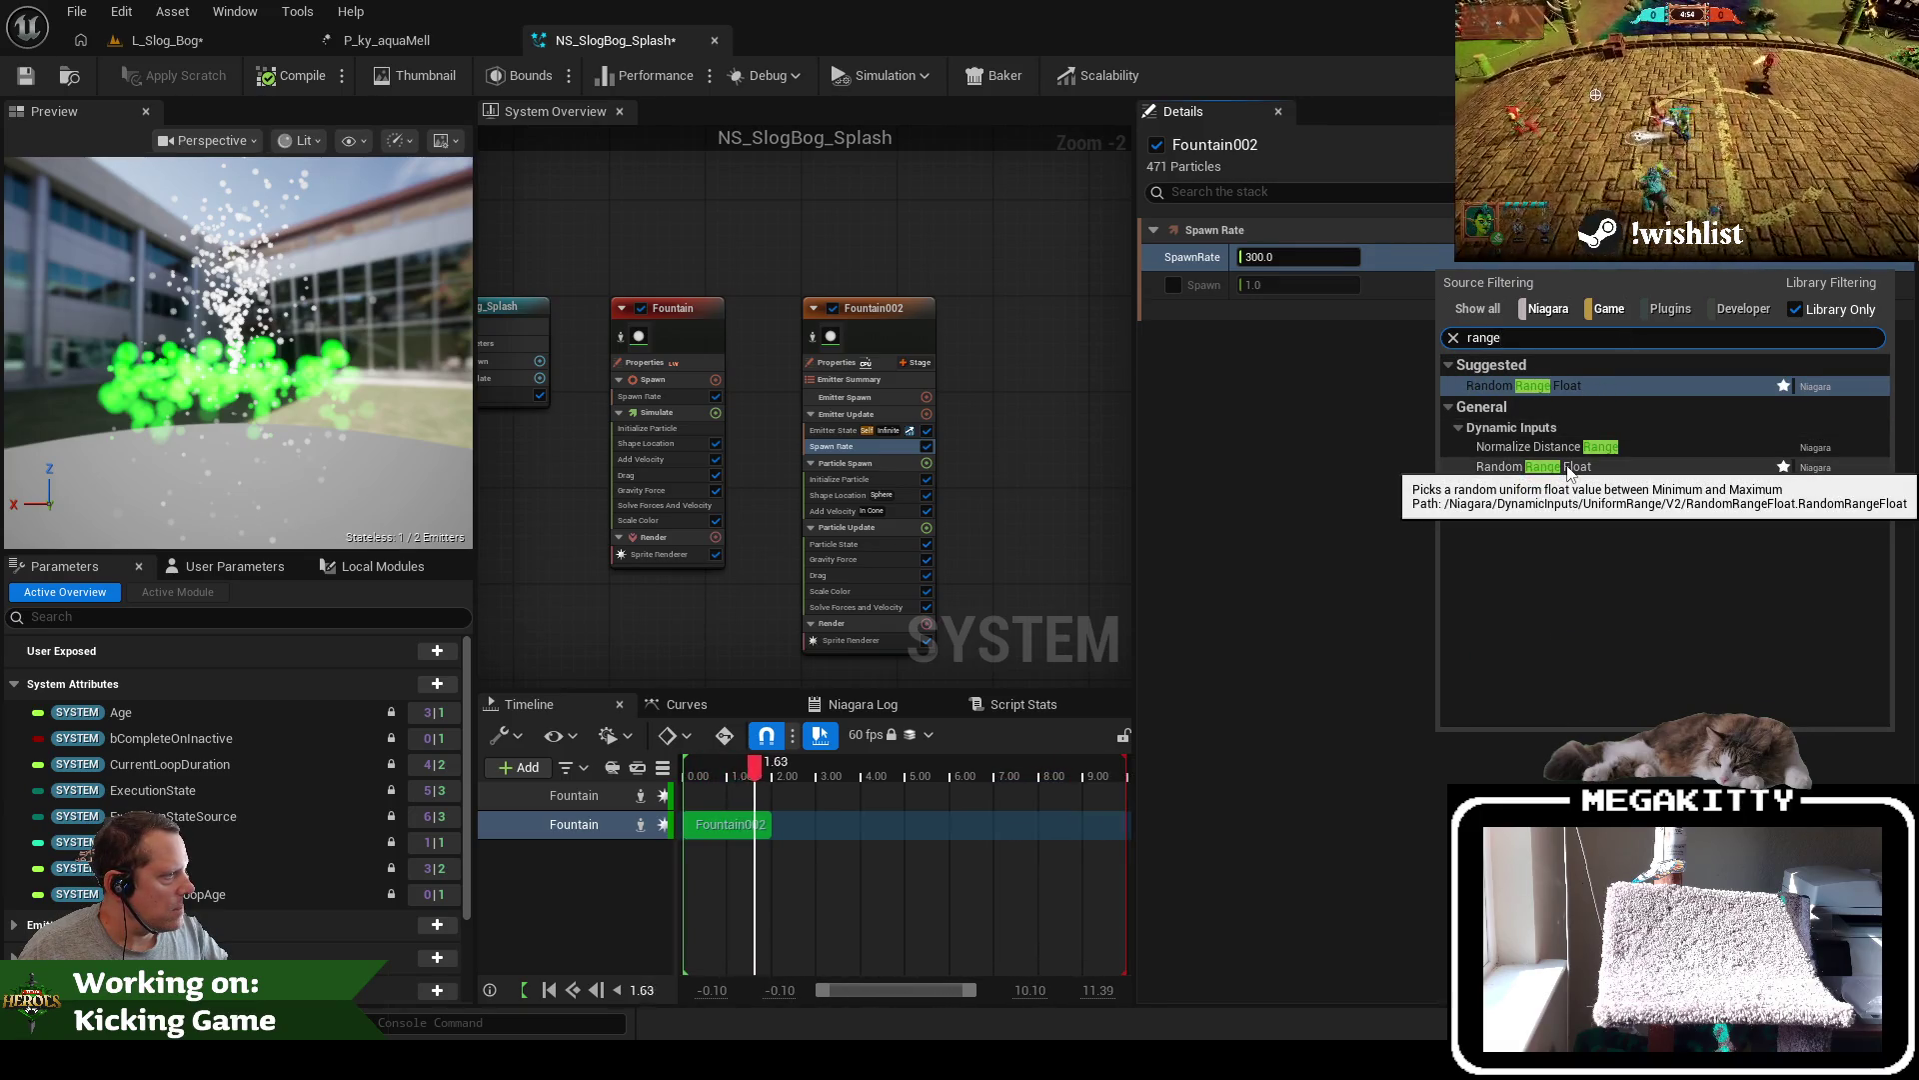
click(1568, 468)
Set the spawn rate range to 300–500 and disable the original Fountain emitter
click(690, 317)
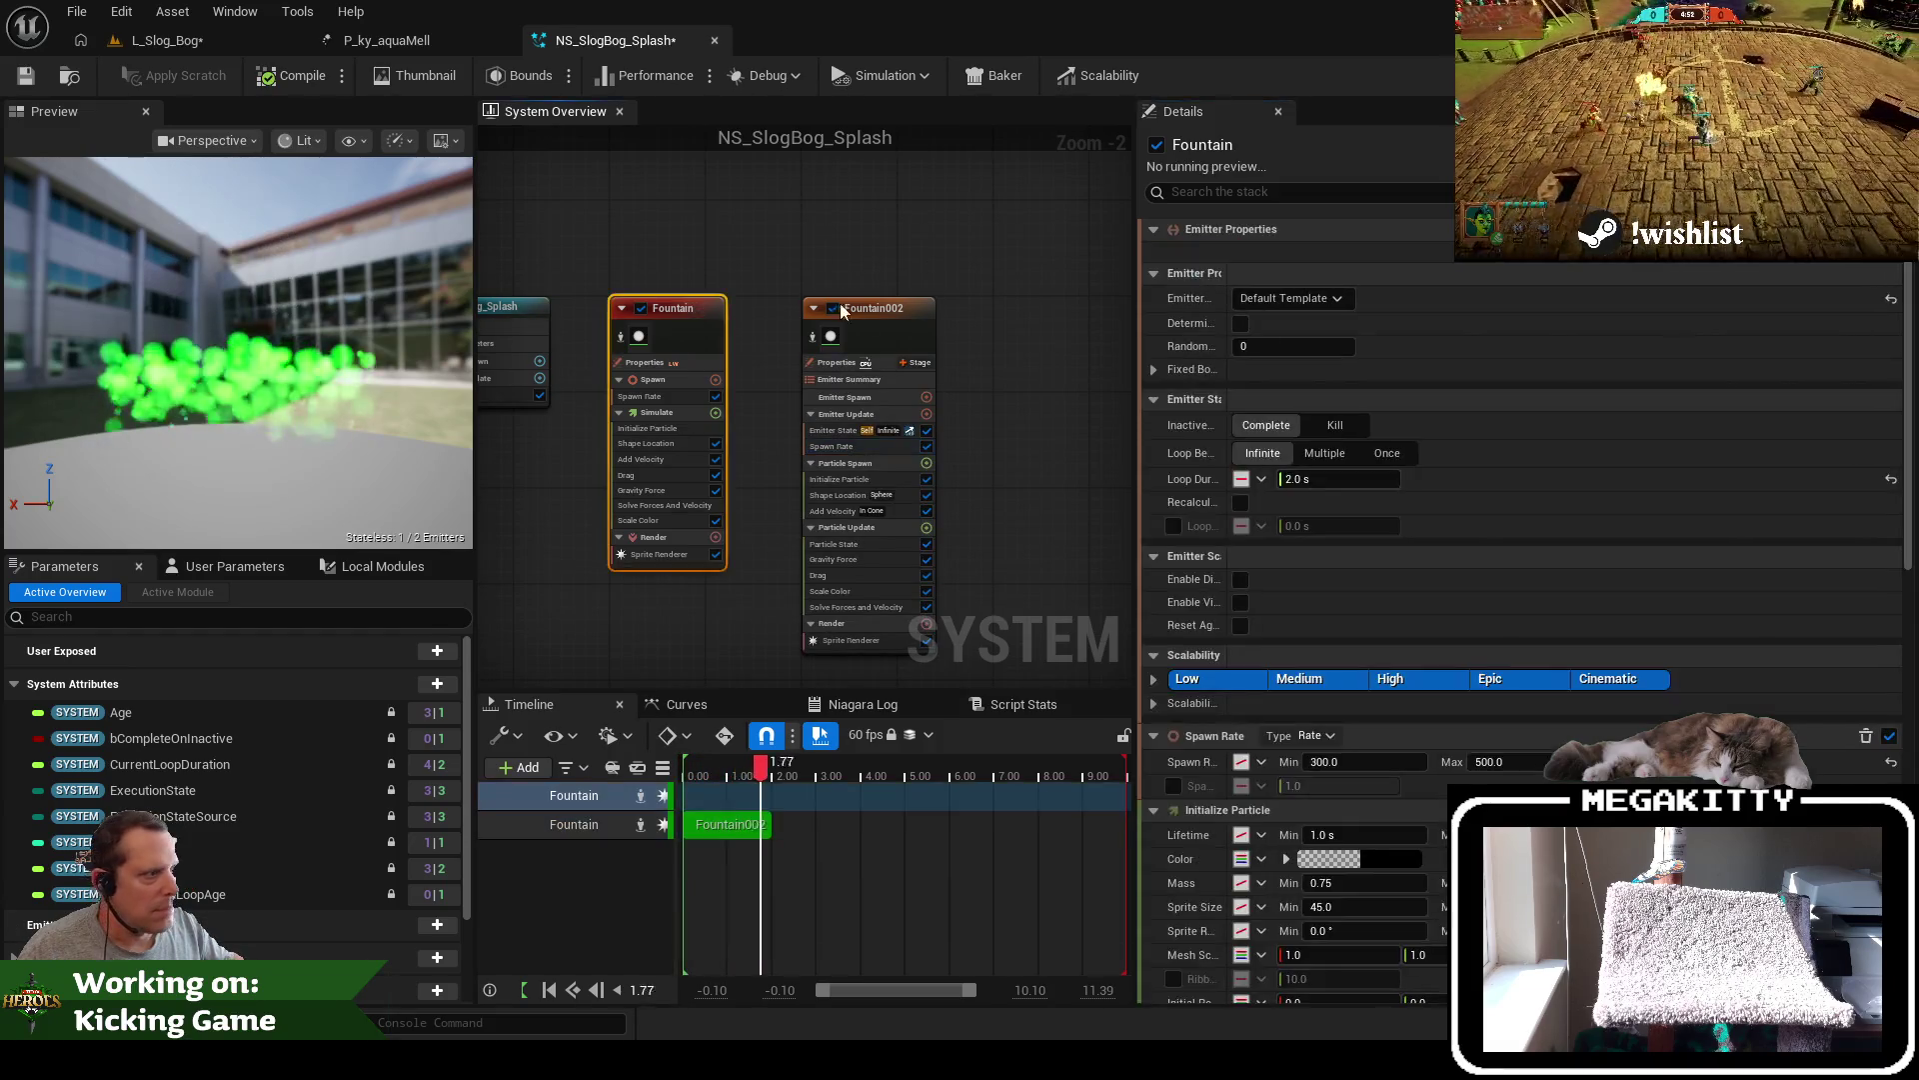
click(664, 380)
click(900, 312)
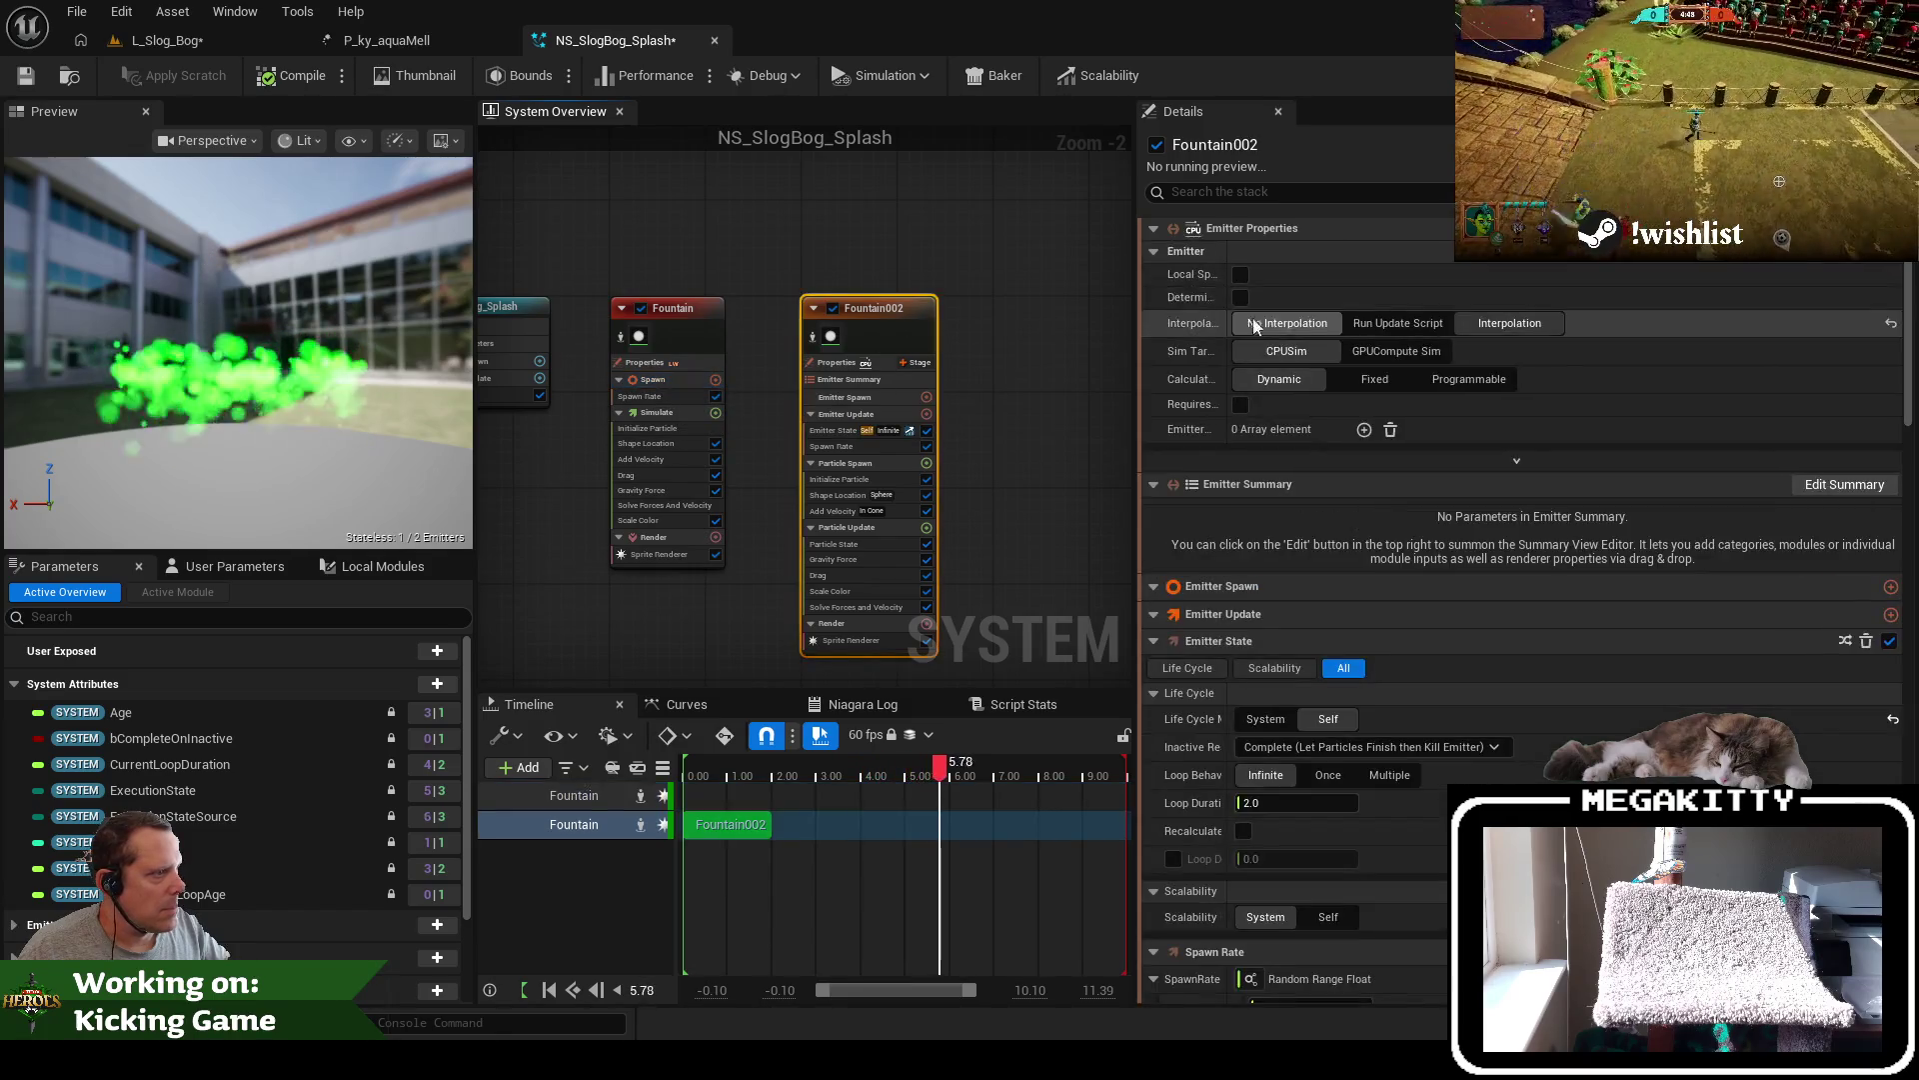
click(864, 446)
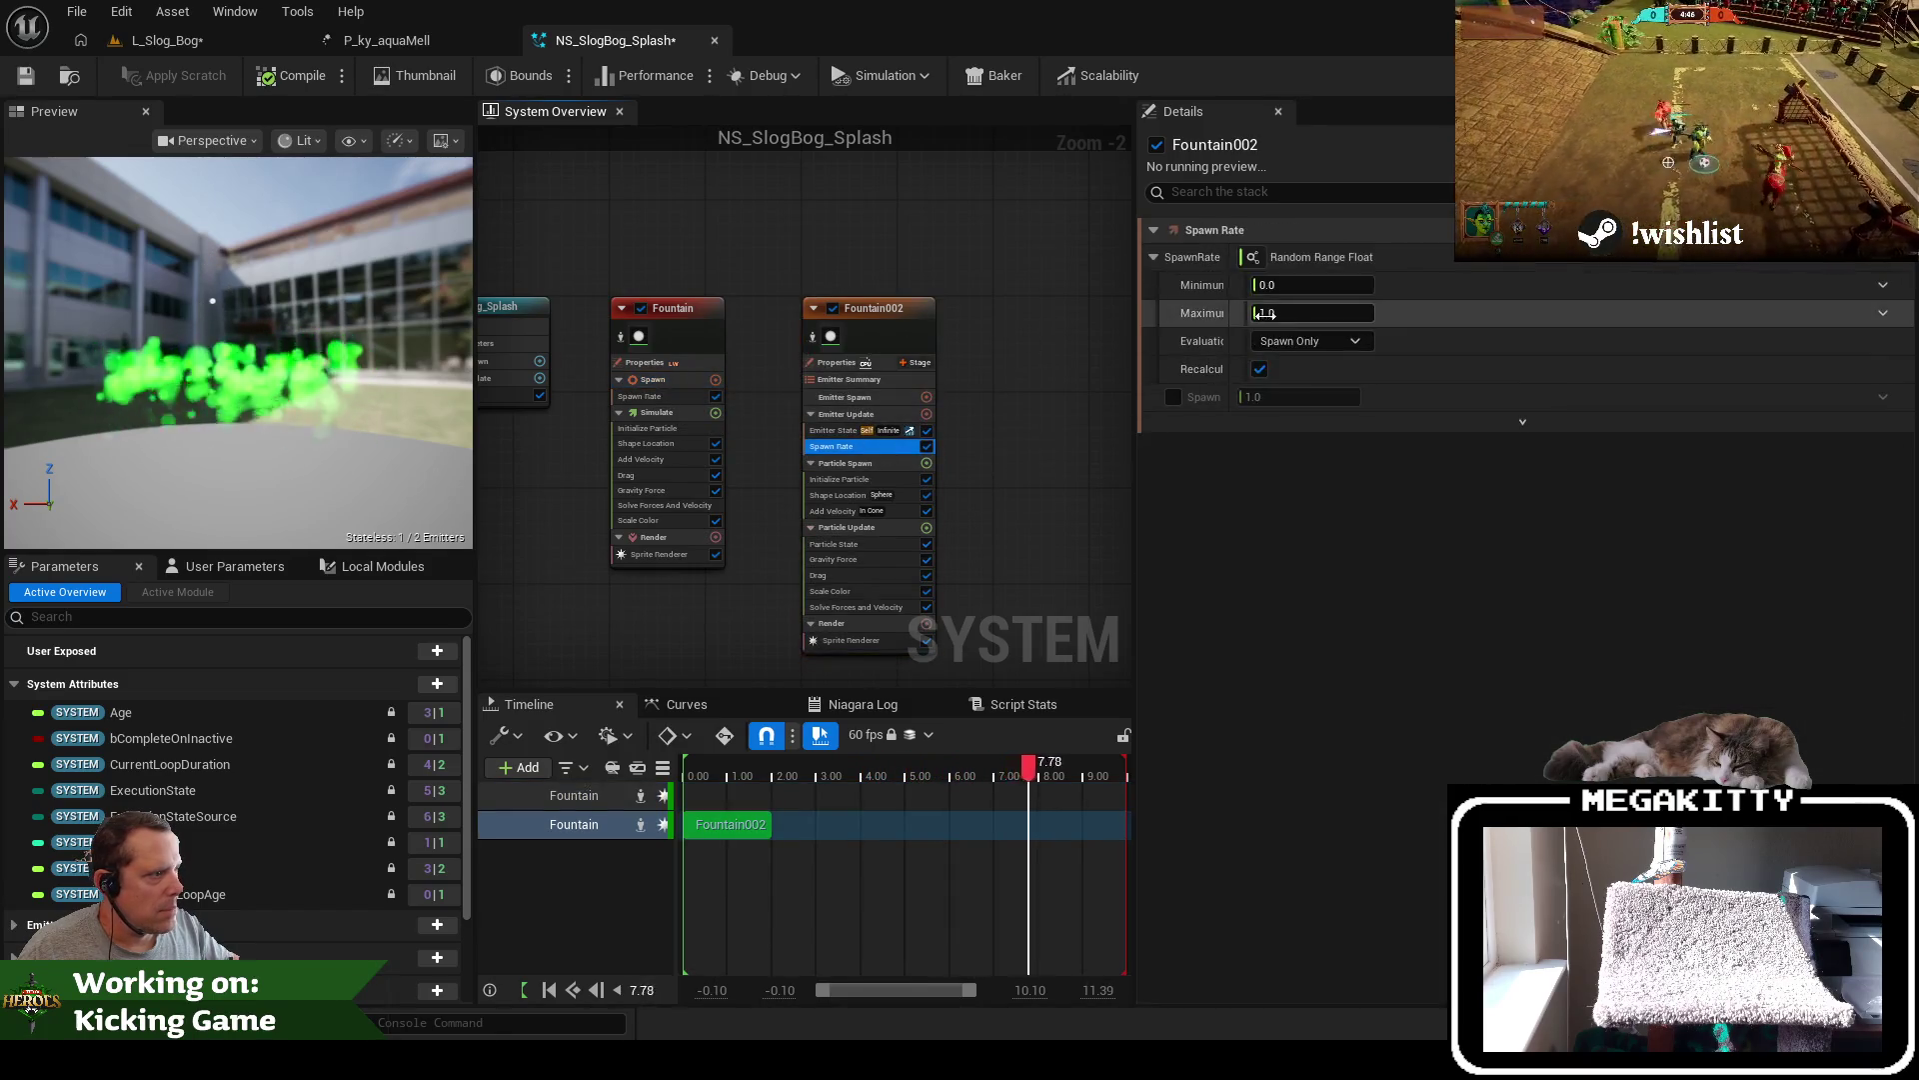
double_click(1310, 285)
text(300)
key(Tab)
text(500)
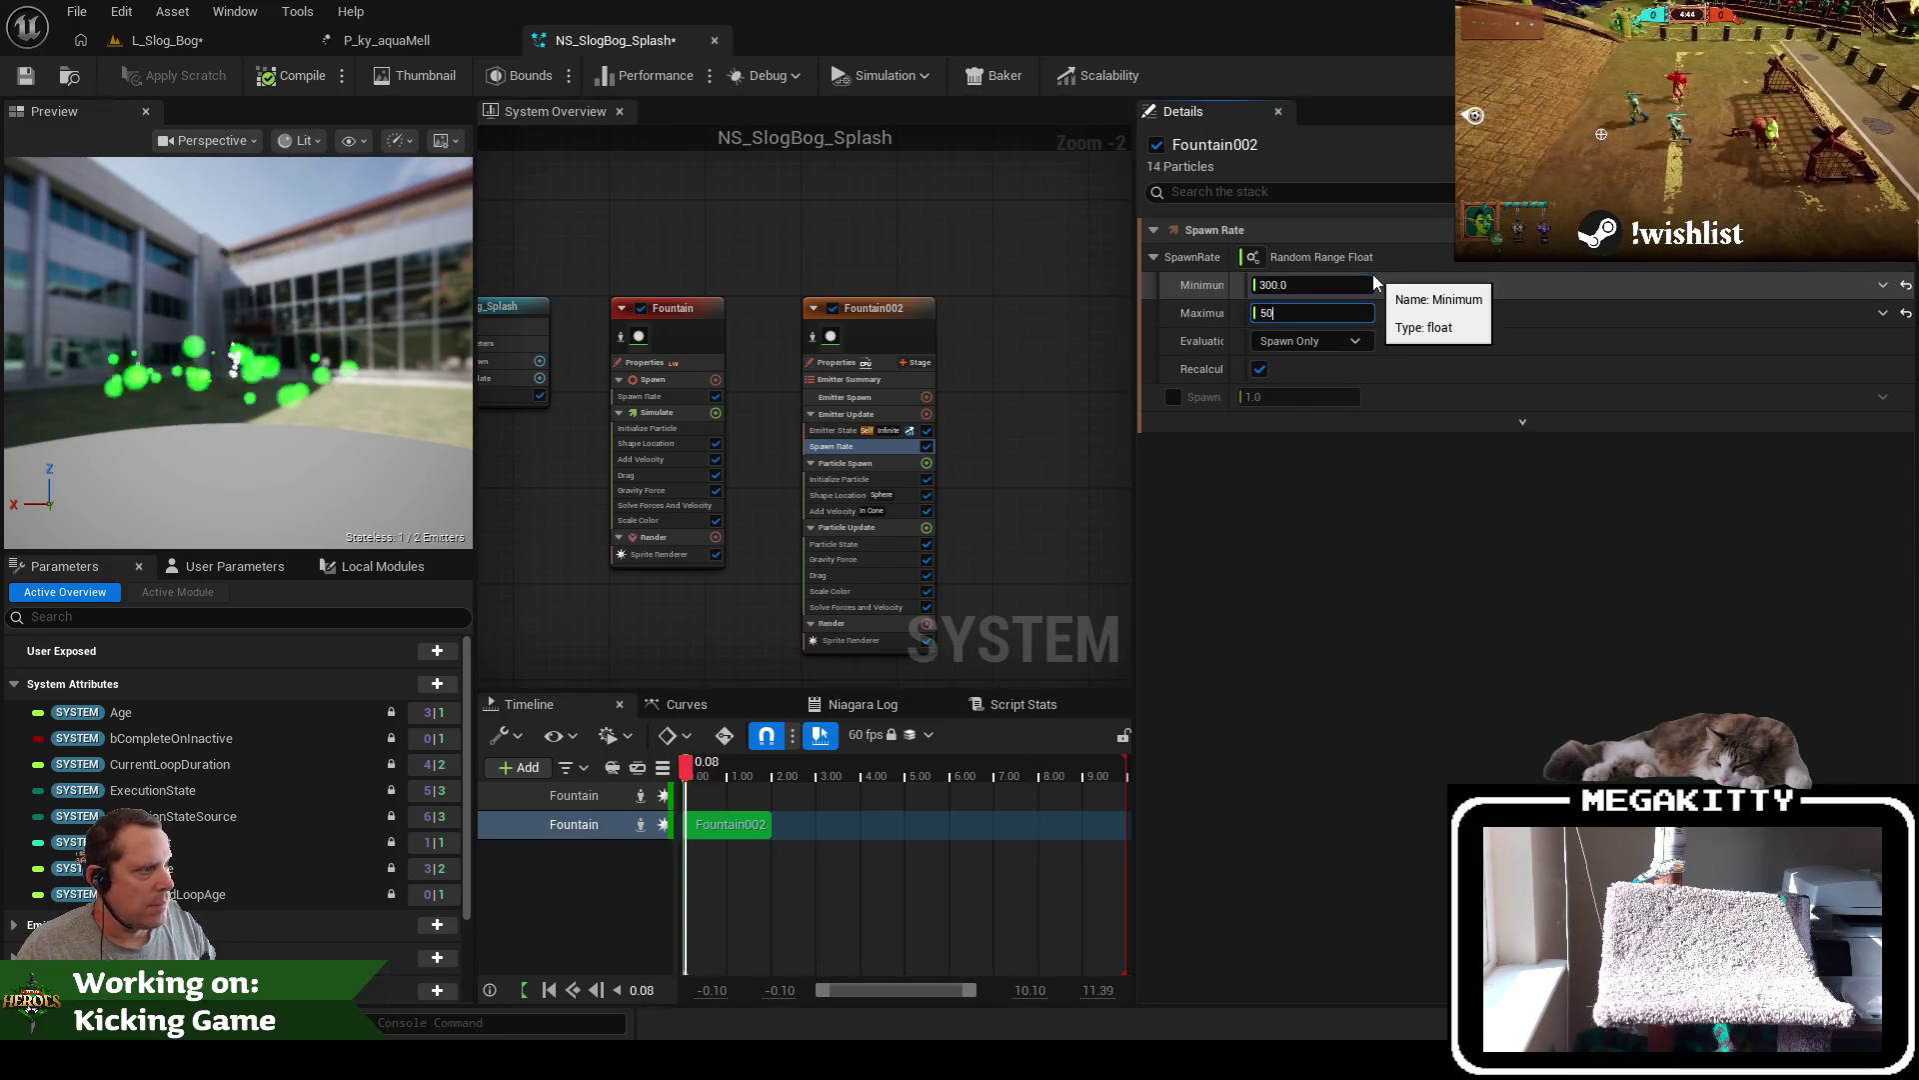
key(Tab)
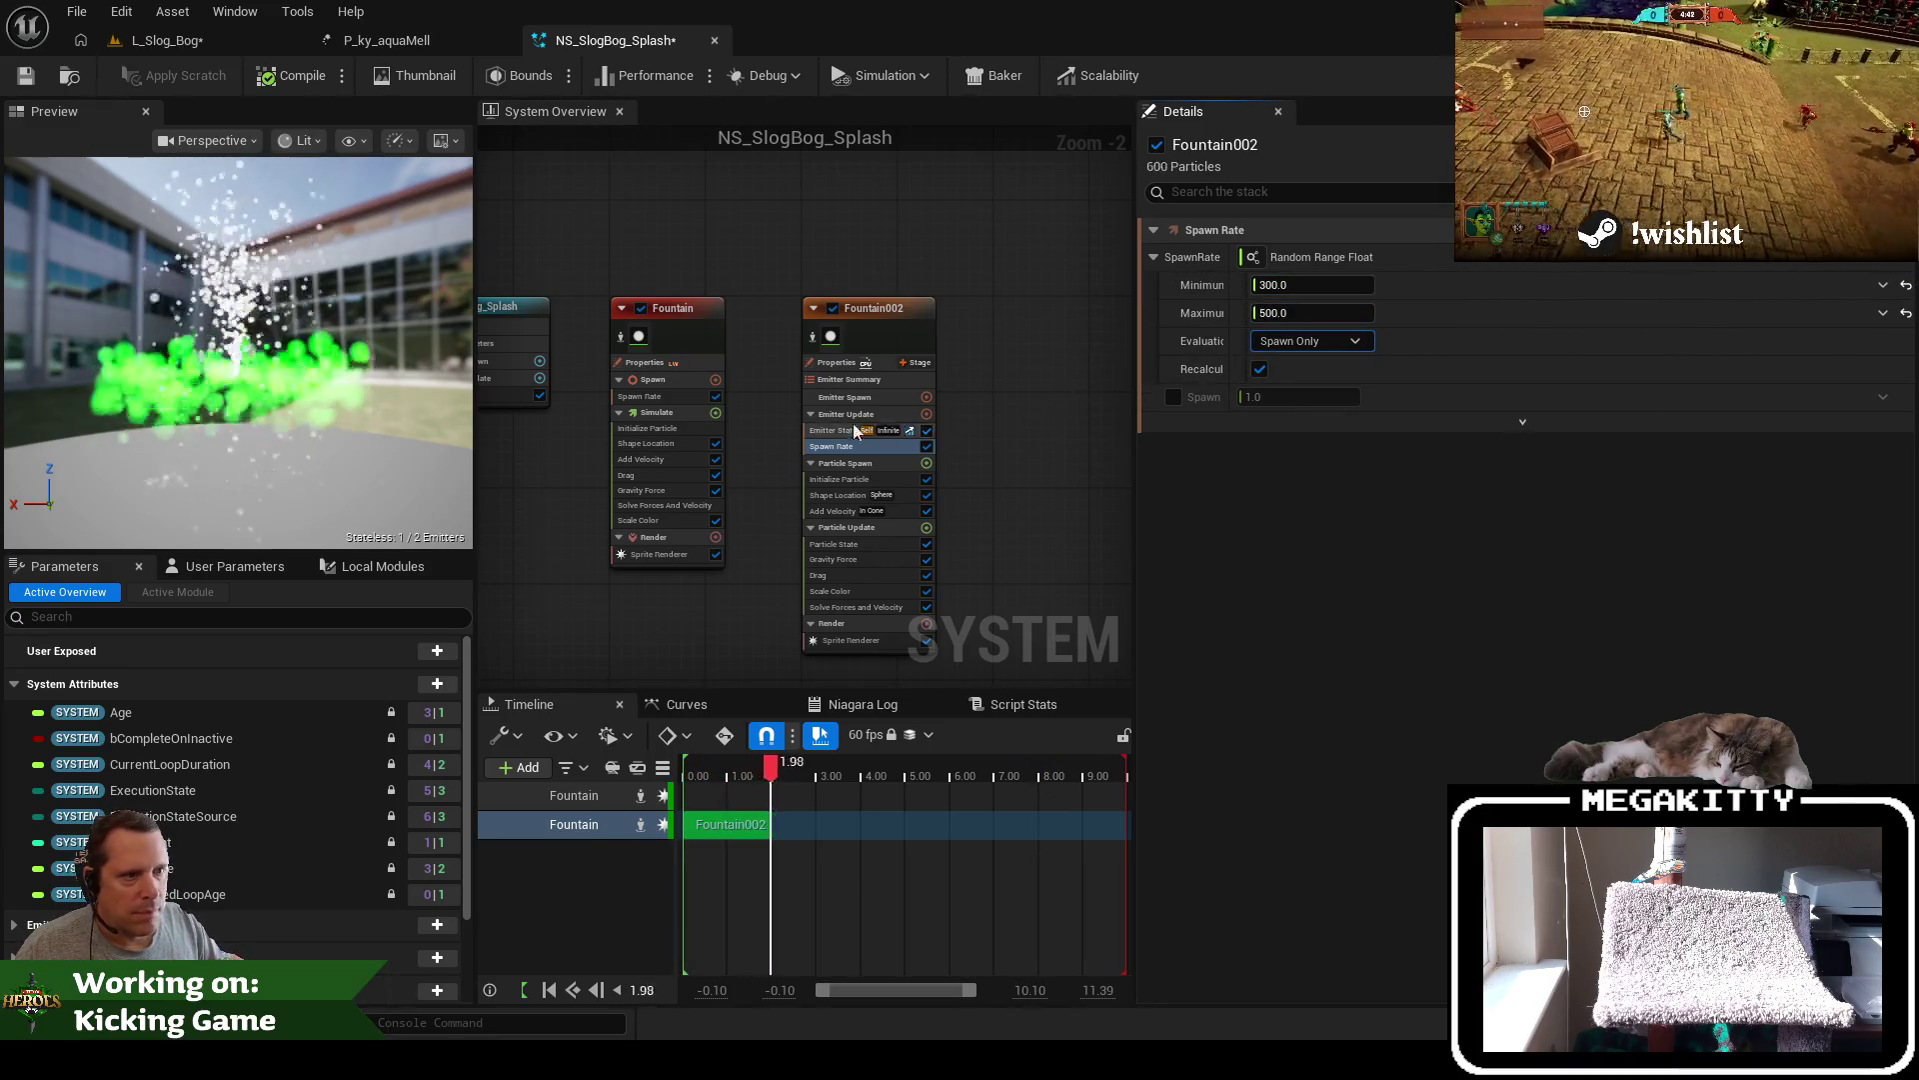
click(639, 309)
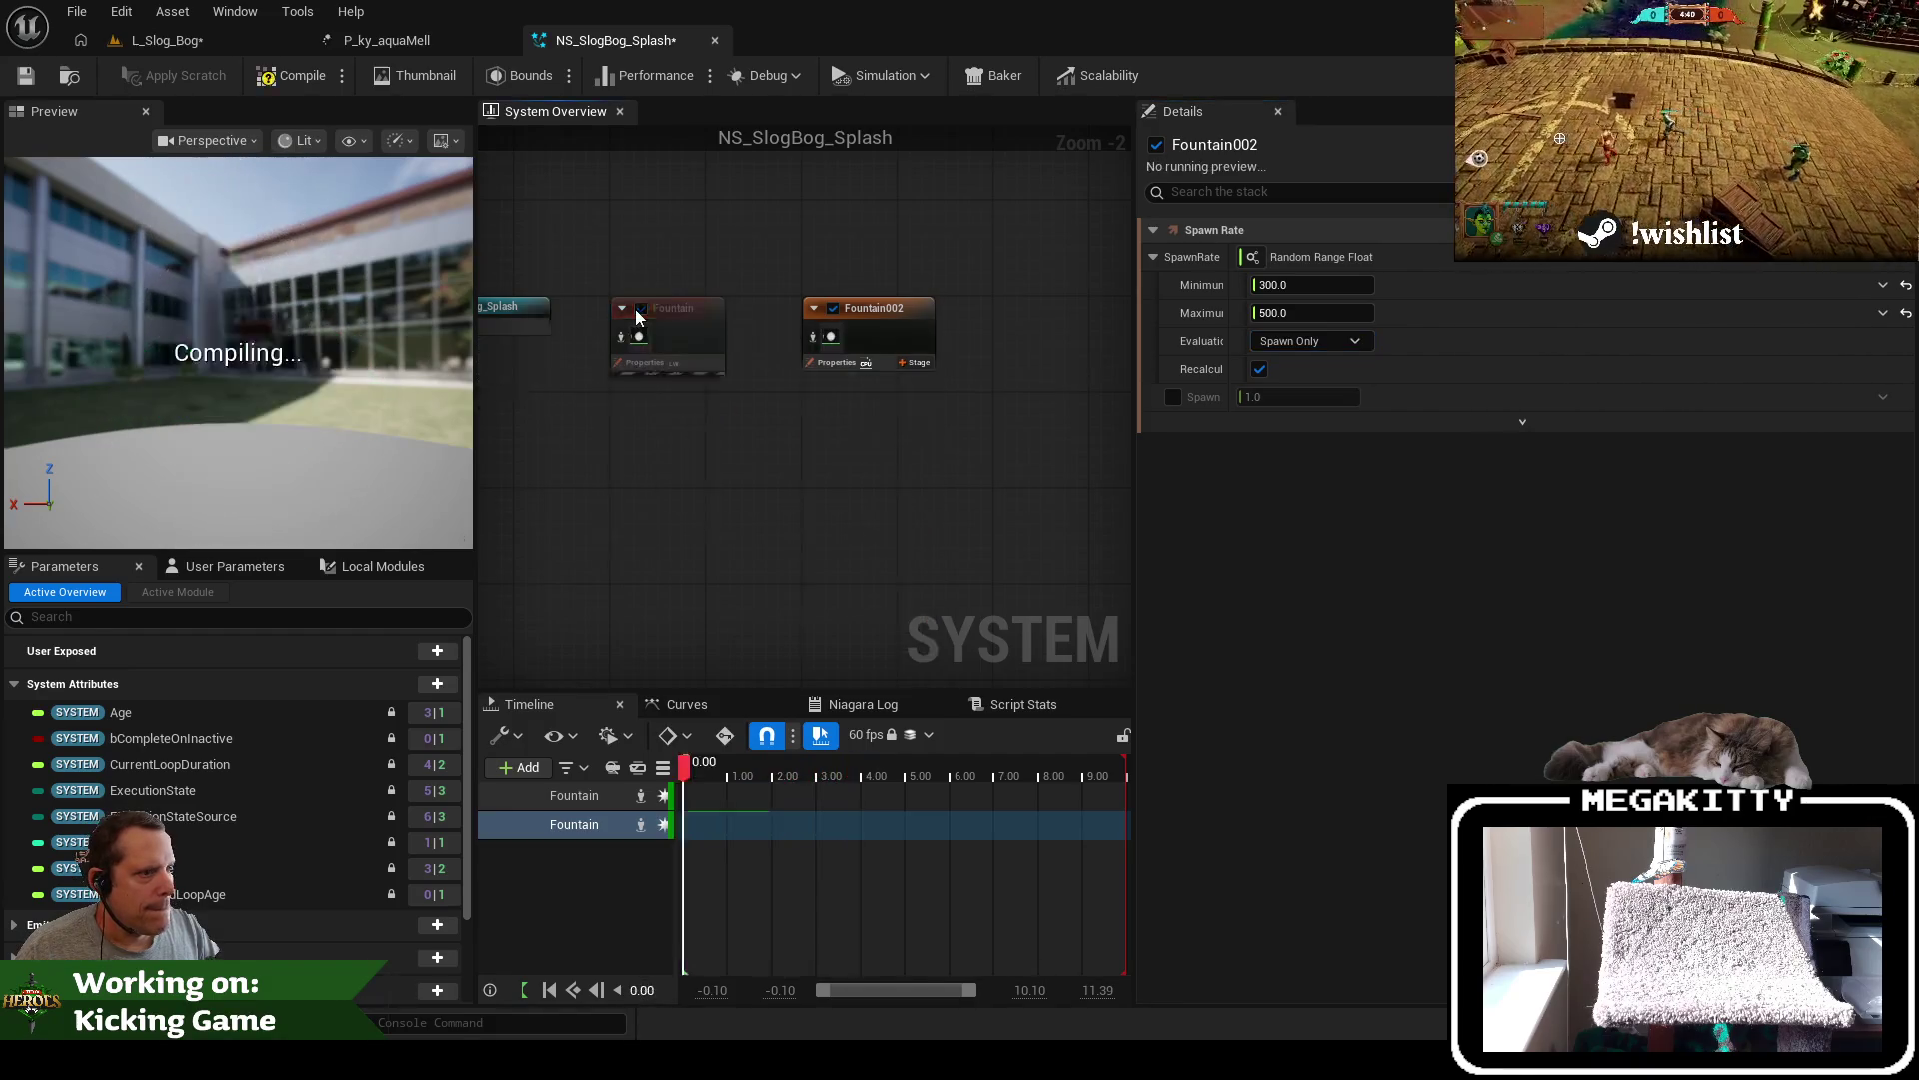
Raise Fountain002's uniform sprite size to 45 in Initialize Particle, checking the old Fountain's values first
click(669, 314)
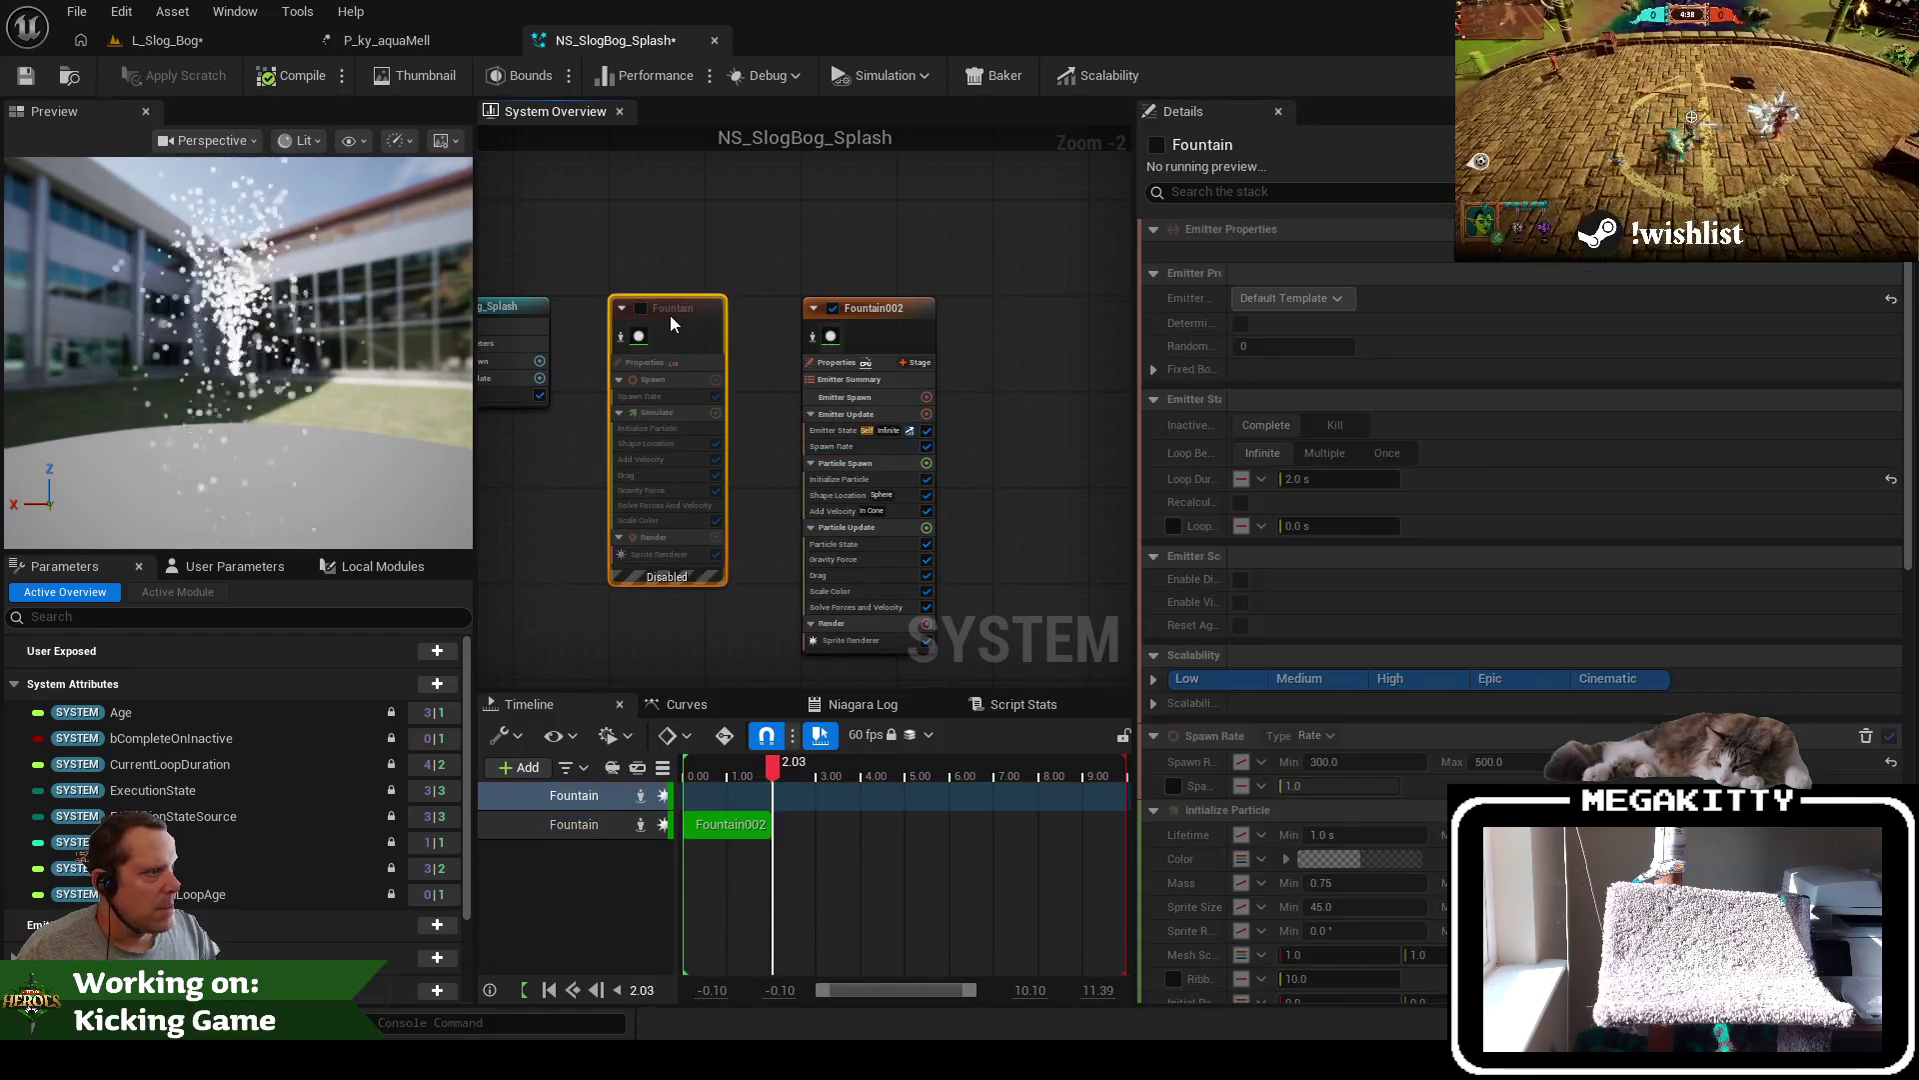
click(656, 396)
scroll(657, 460, up, 2)
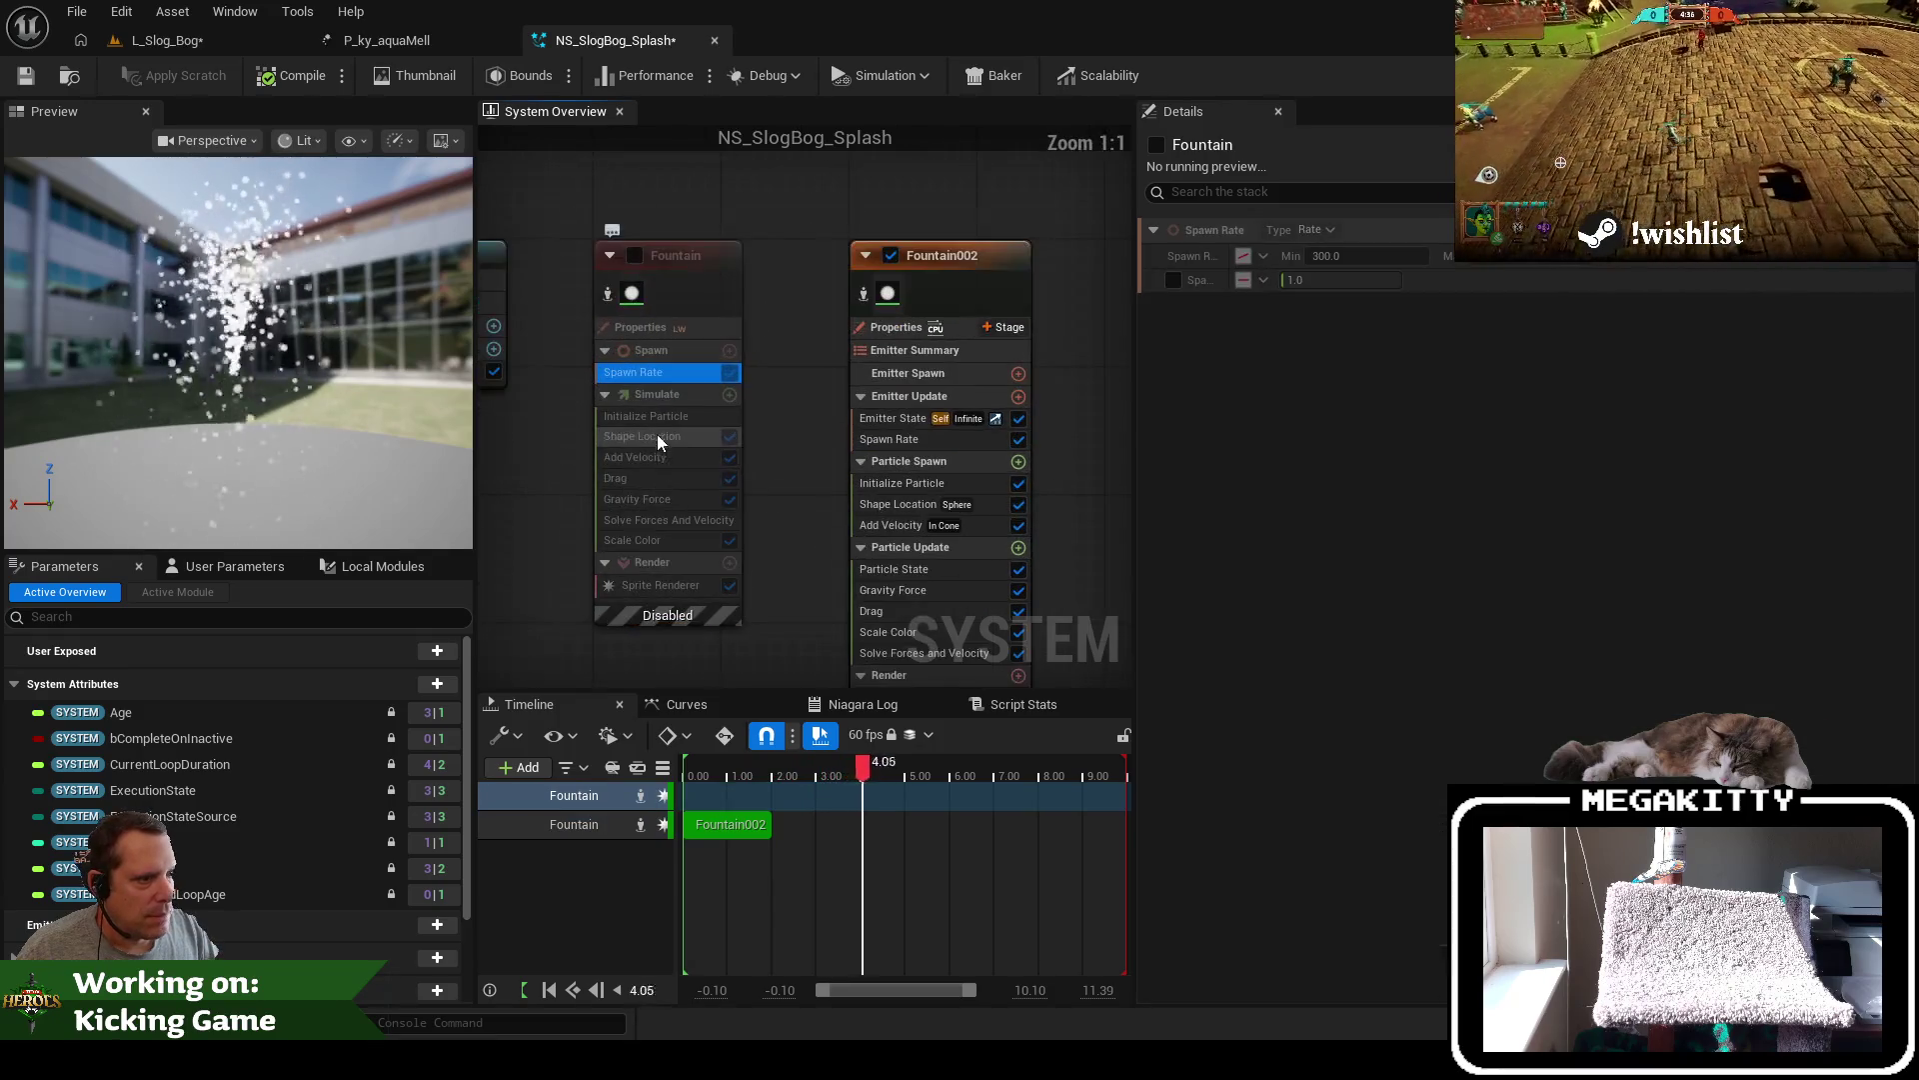
click(662, 418)
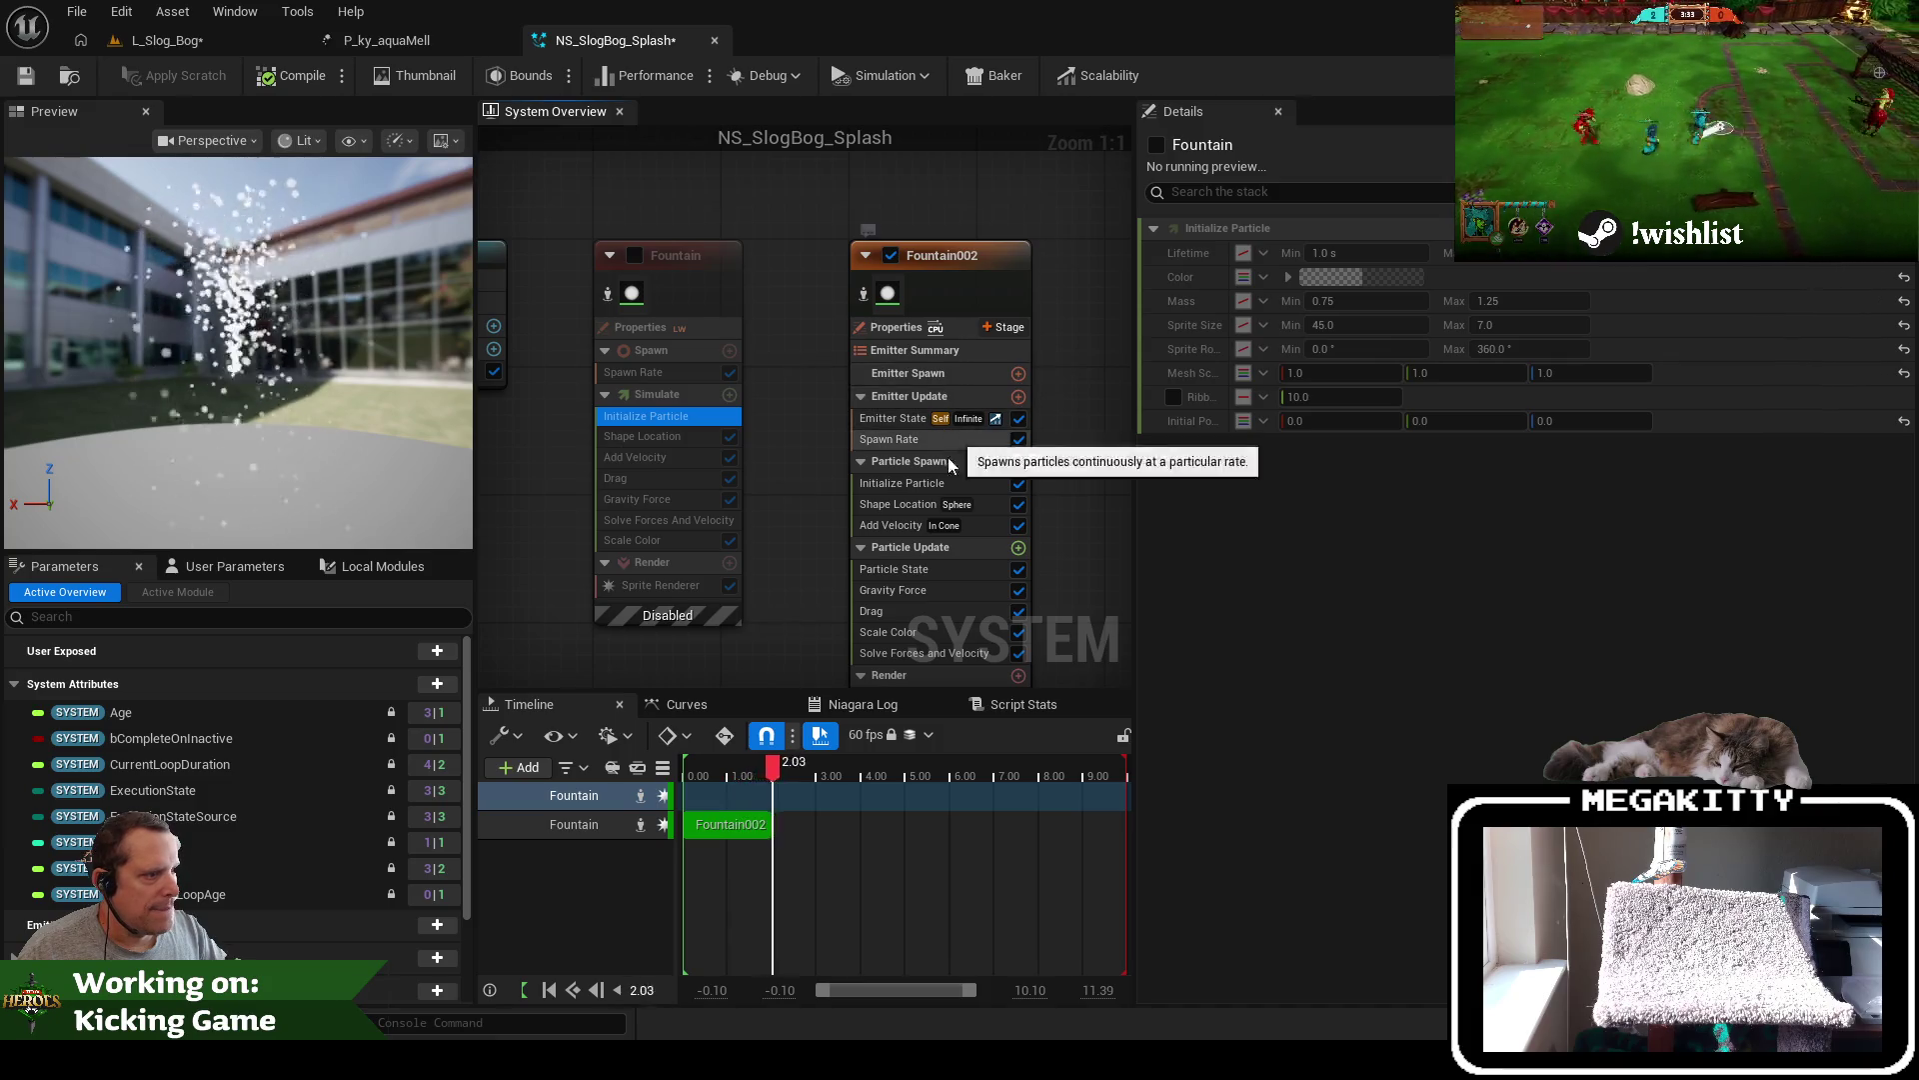
click(933, 485)
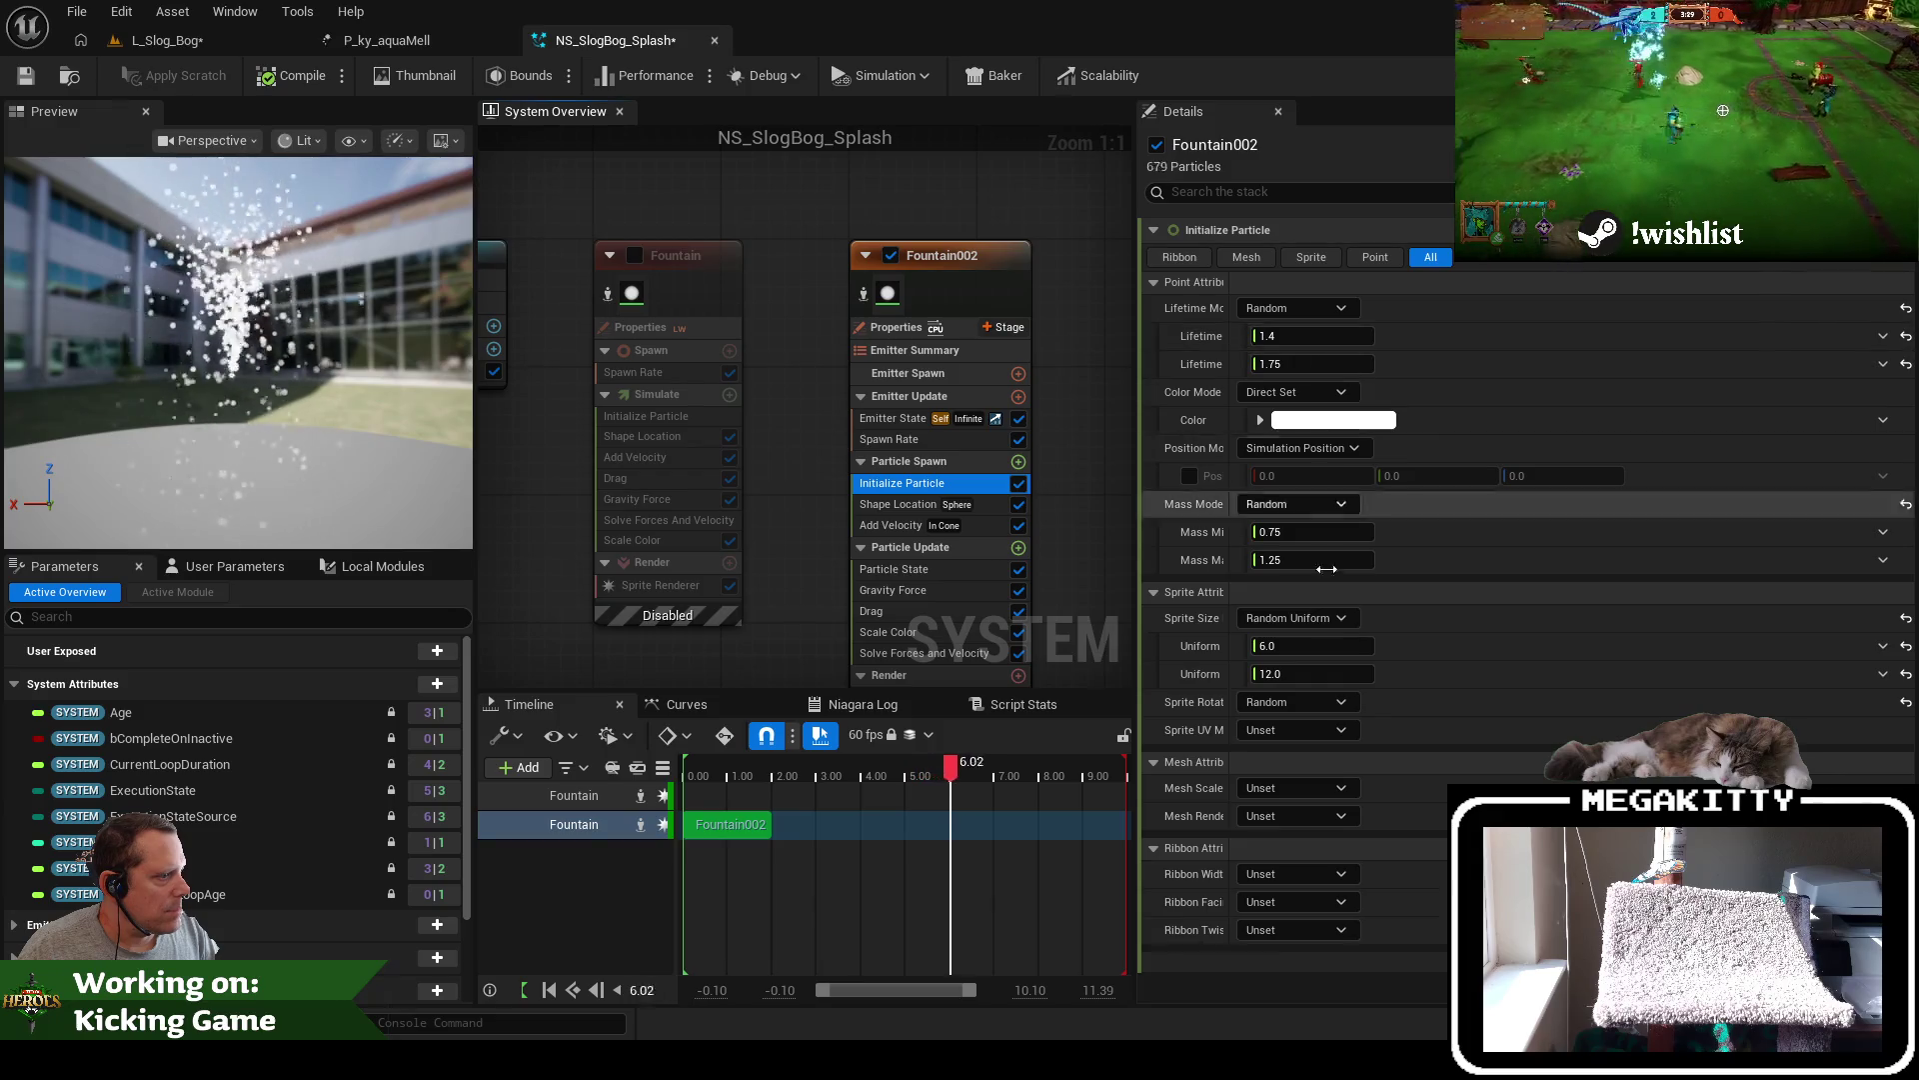
click(1300, 646)
text(45)
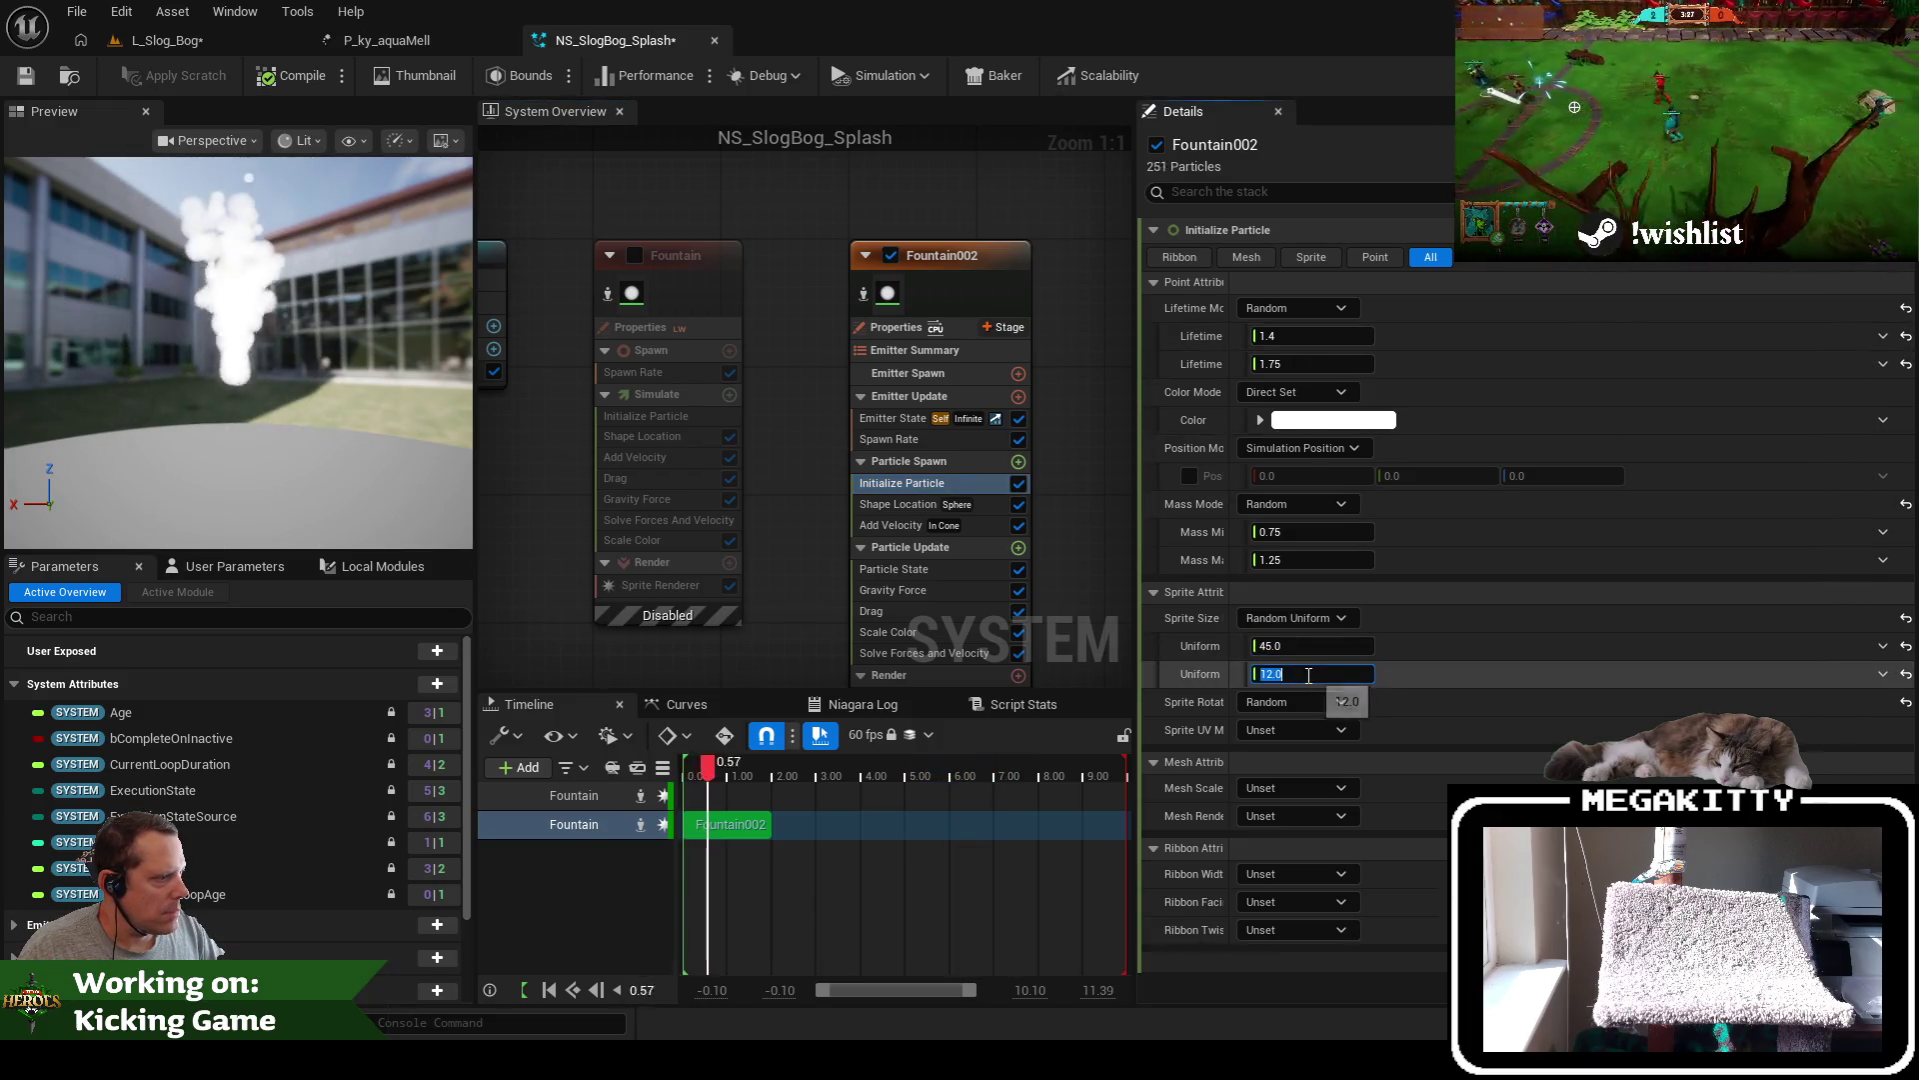
text(45)
key(Return)
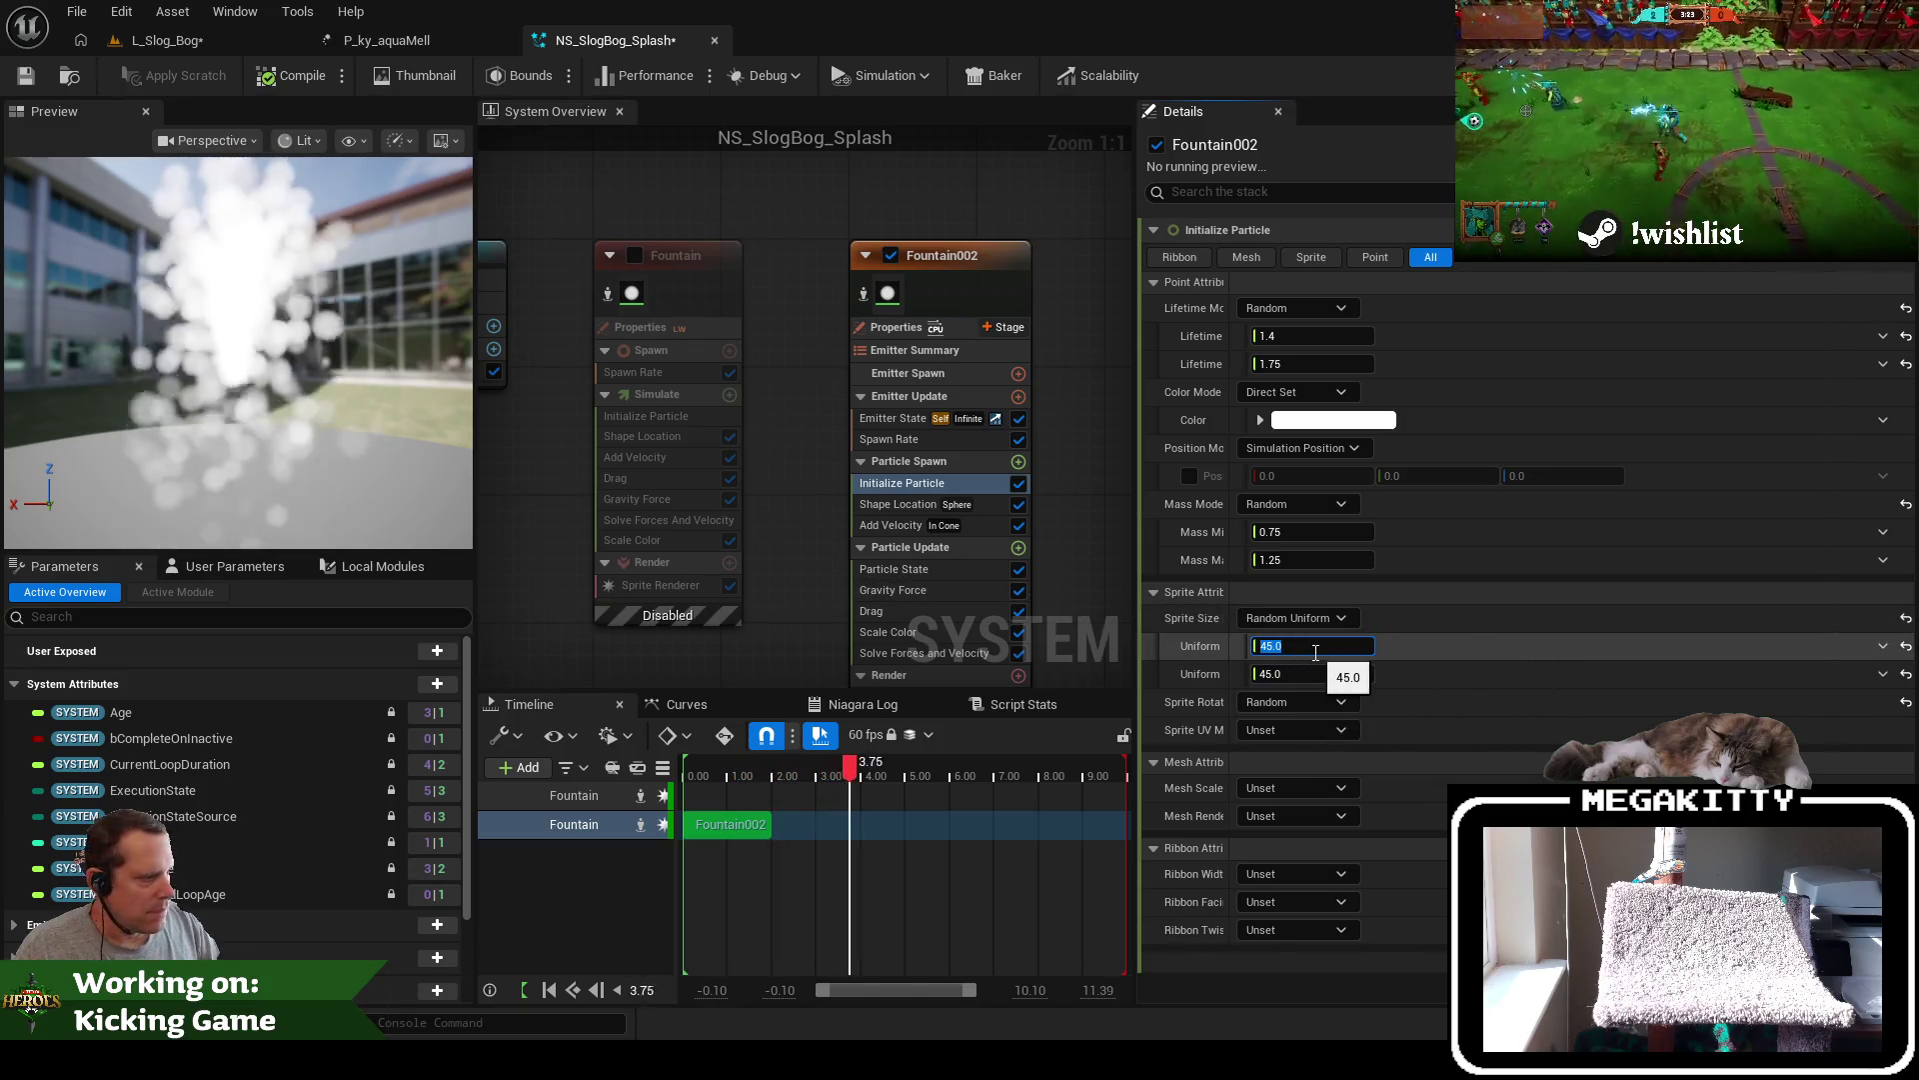
text(25)
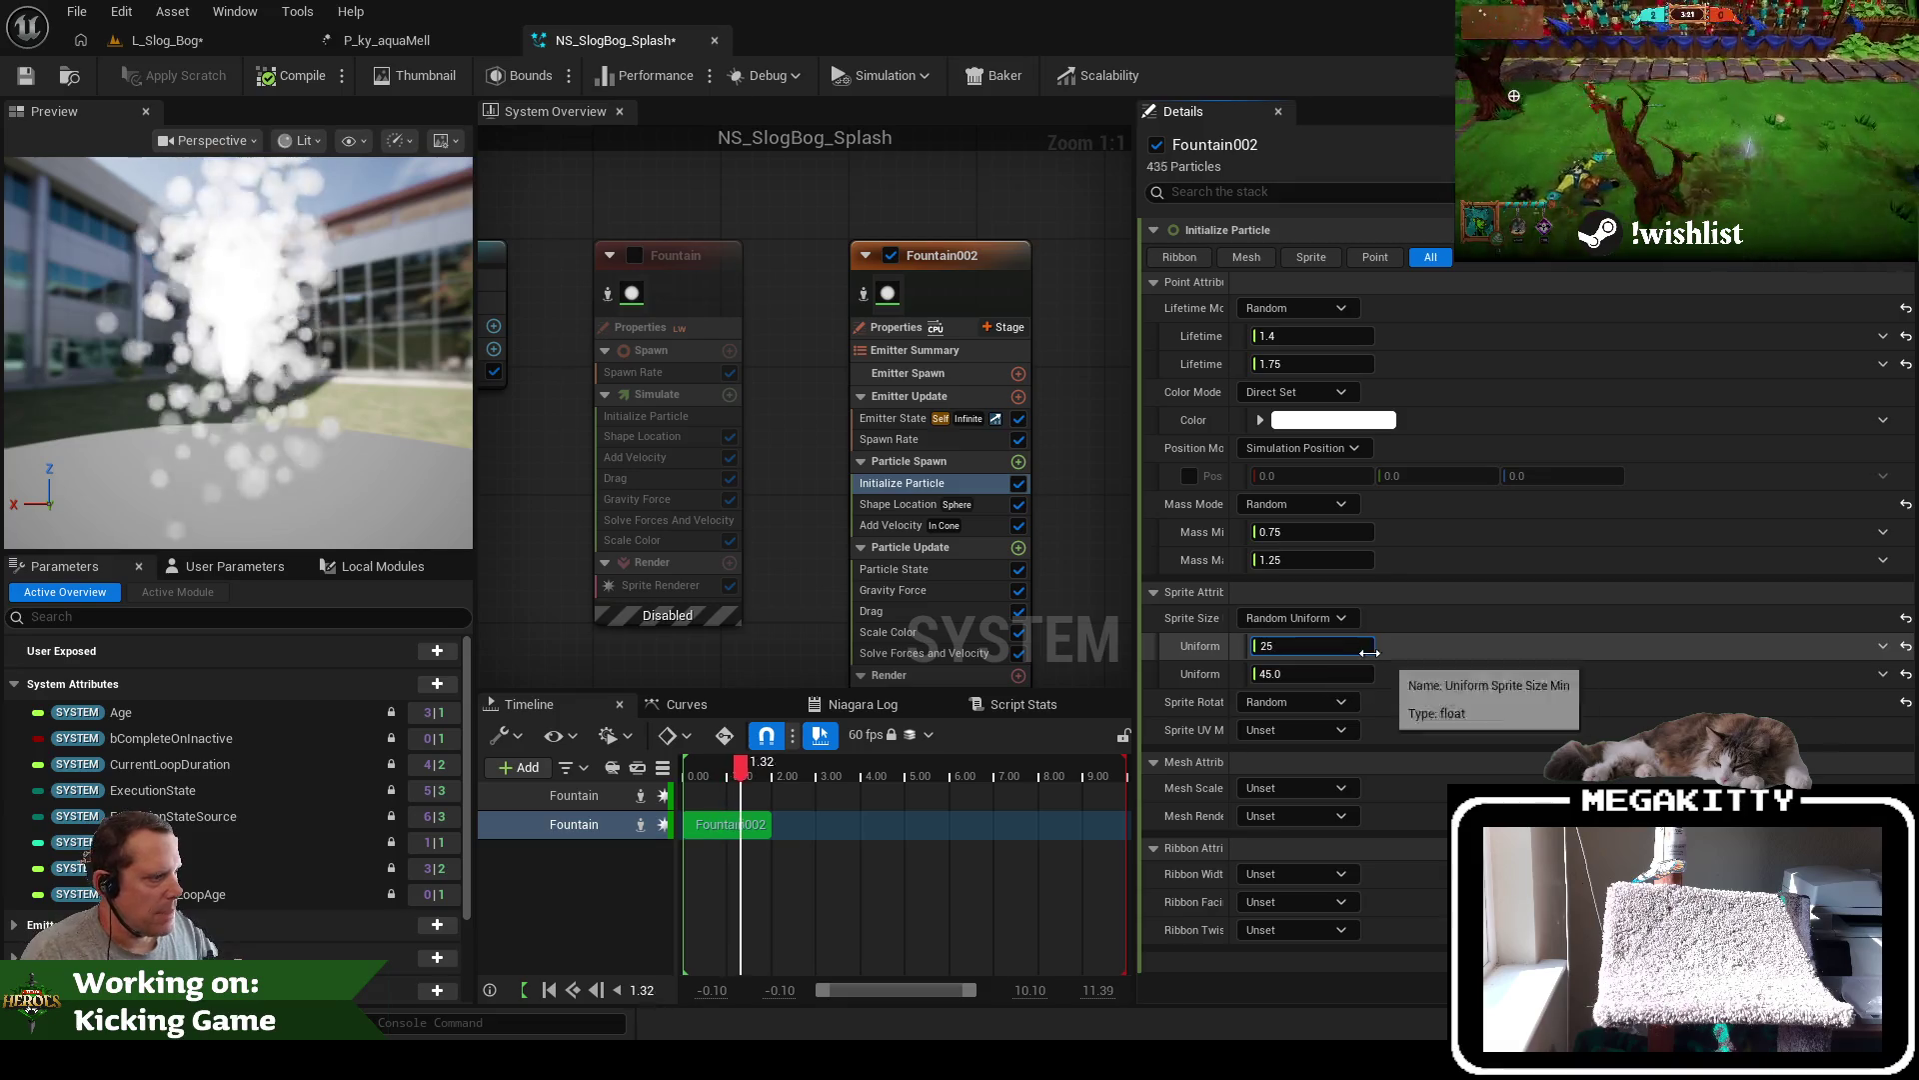
Switch Fountain002's Shape Location primitive to Cylinder, matching the old Fountain emitter
click(919, 506)
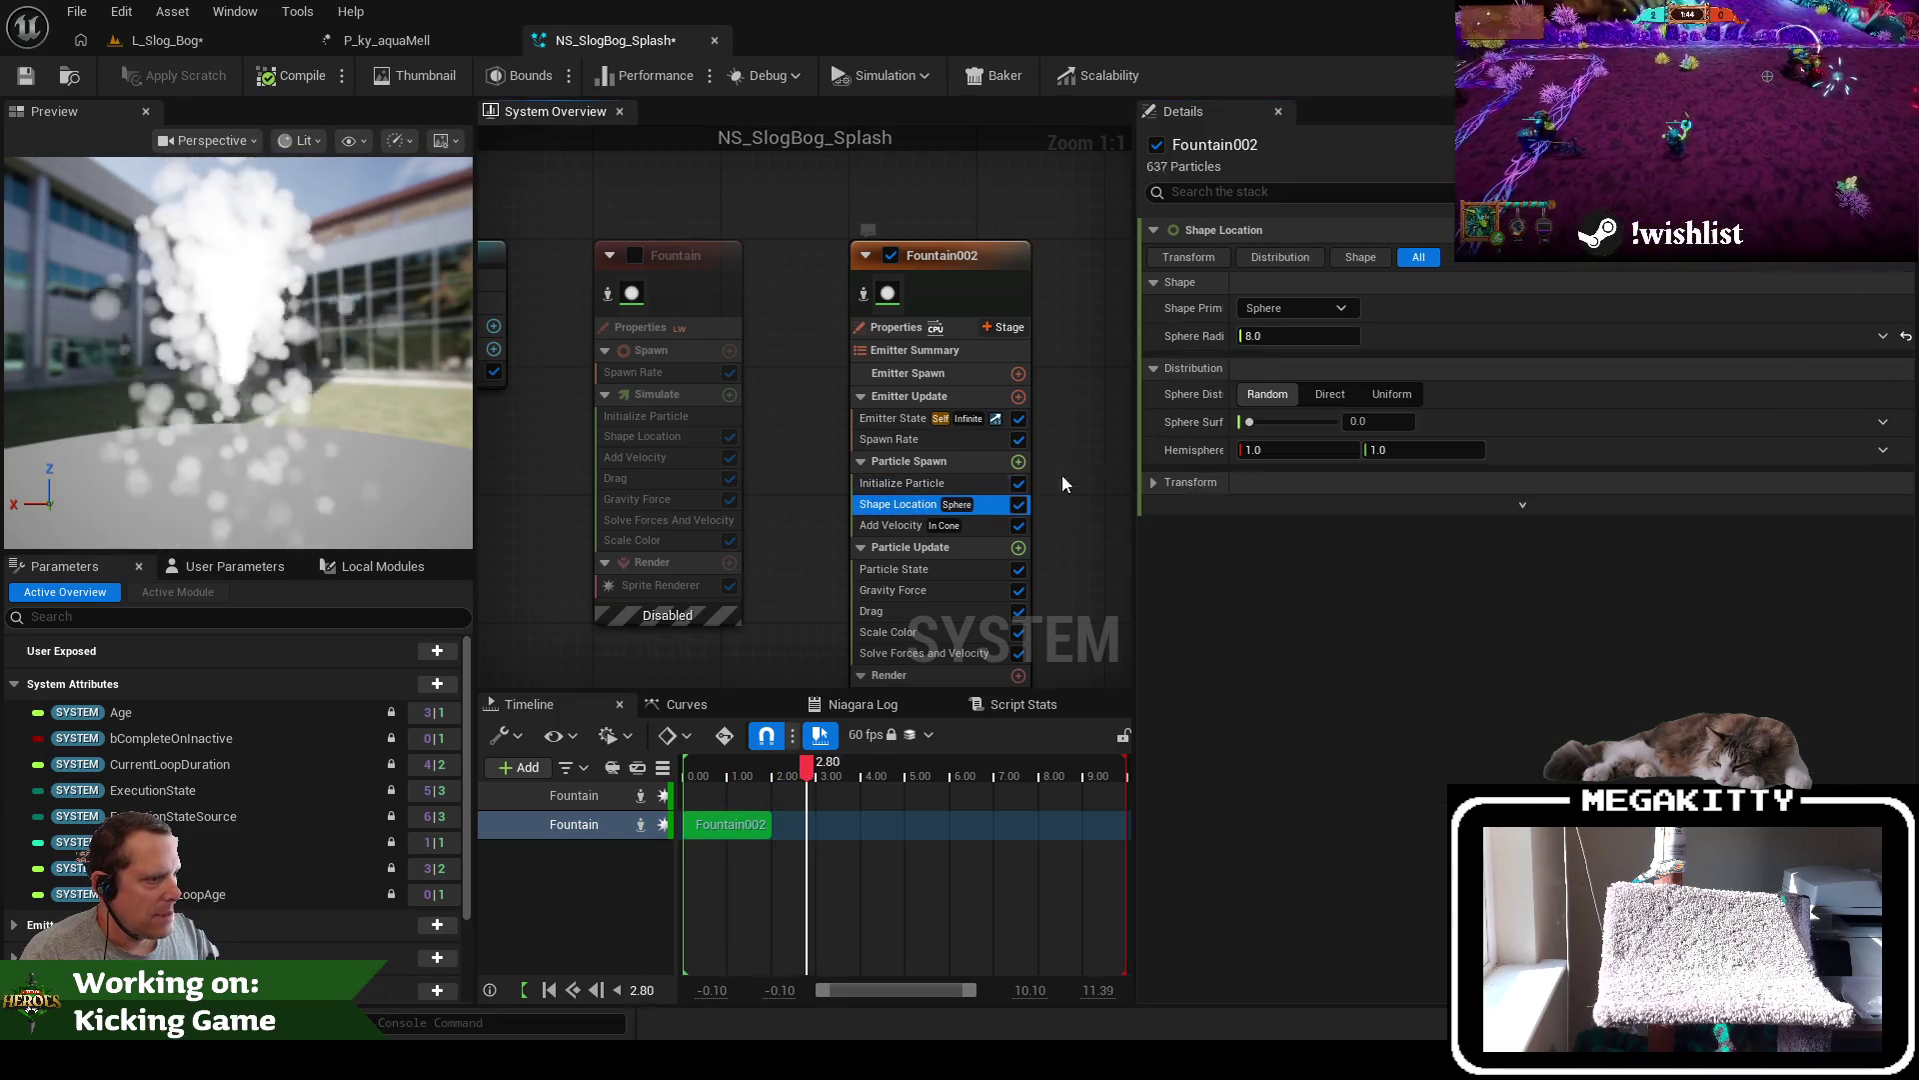
click(1304, 309)
click(1285, 361)
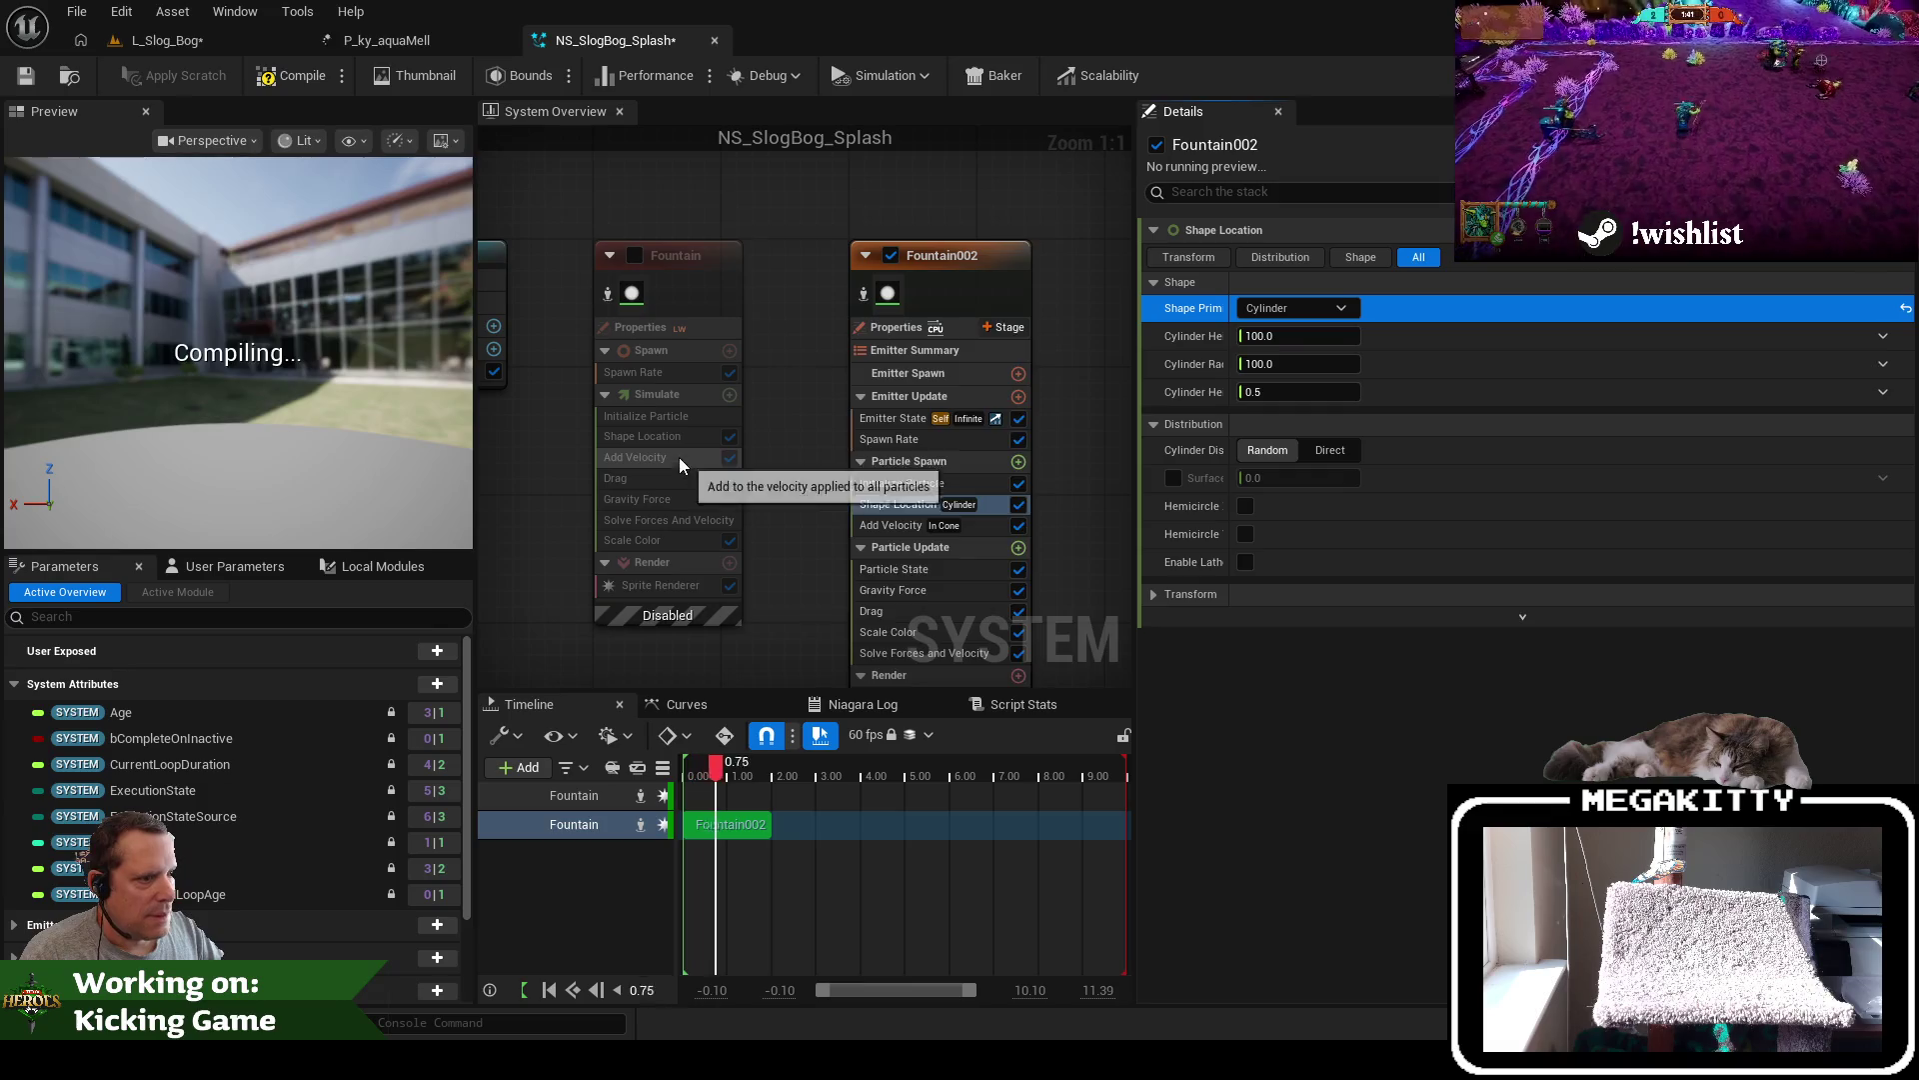
click(651, 418)
click(662, 438)
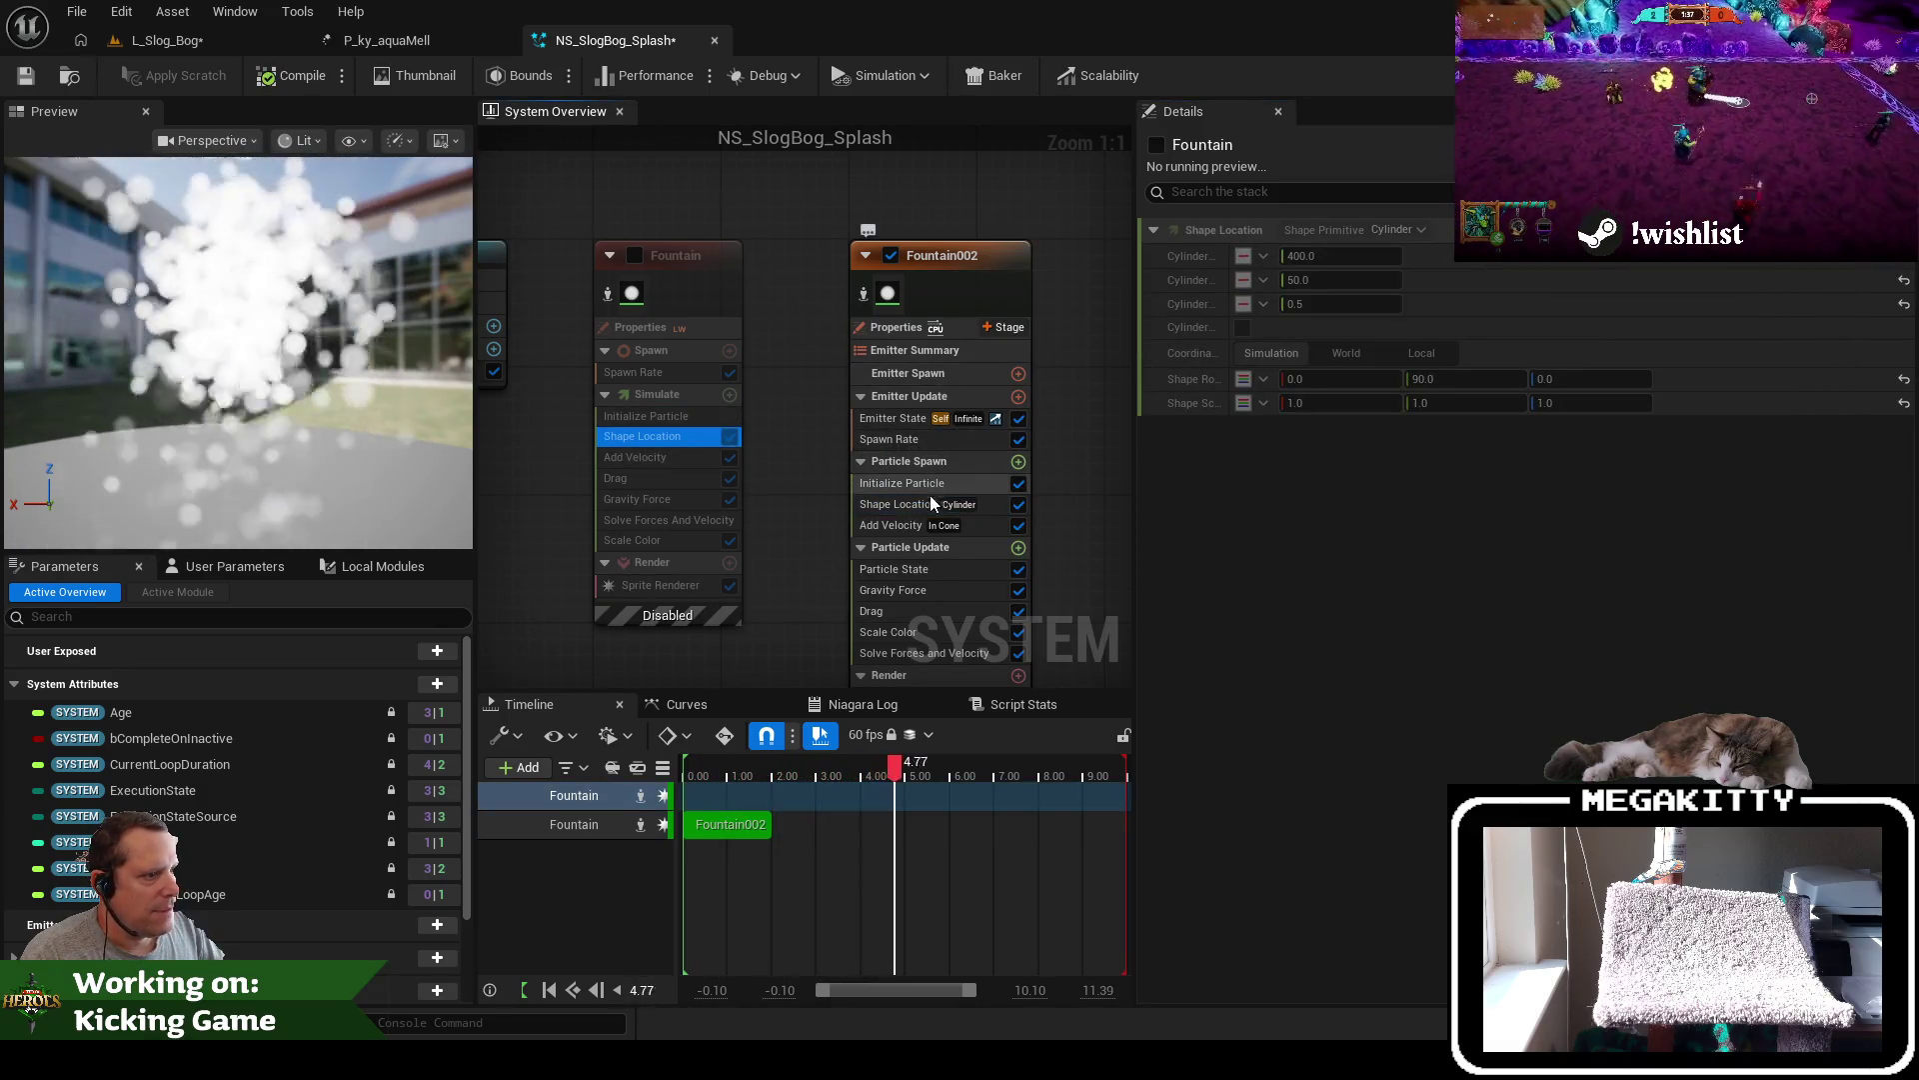
click(980, 505)
Set the cylinder height to 400 with radius 50 and expand the Transform section
click(1320, 335)
text(400)
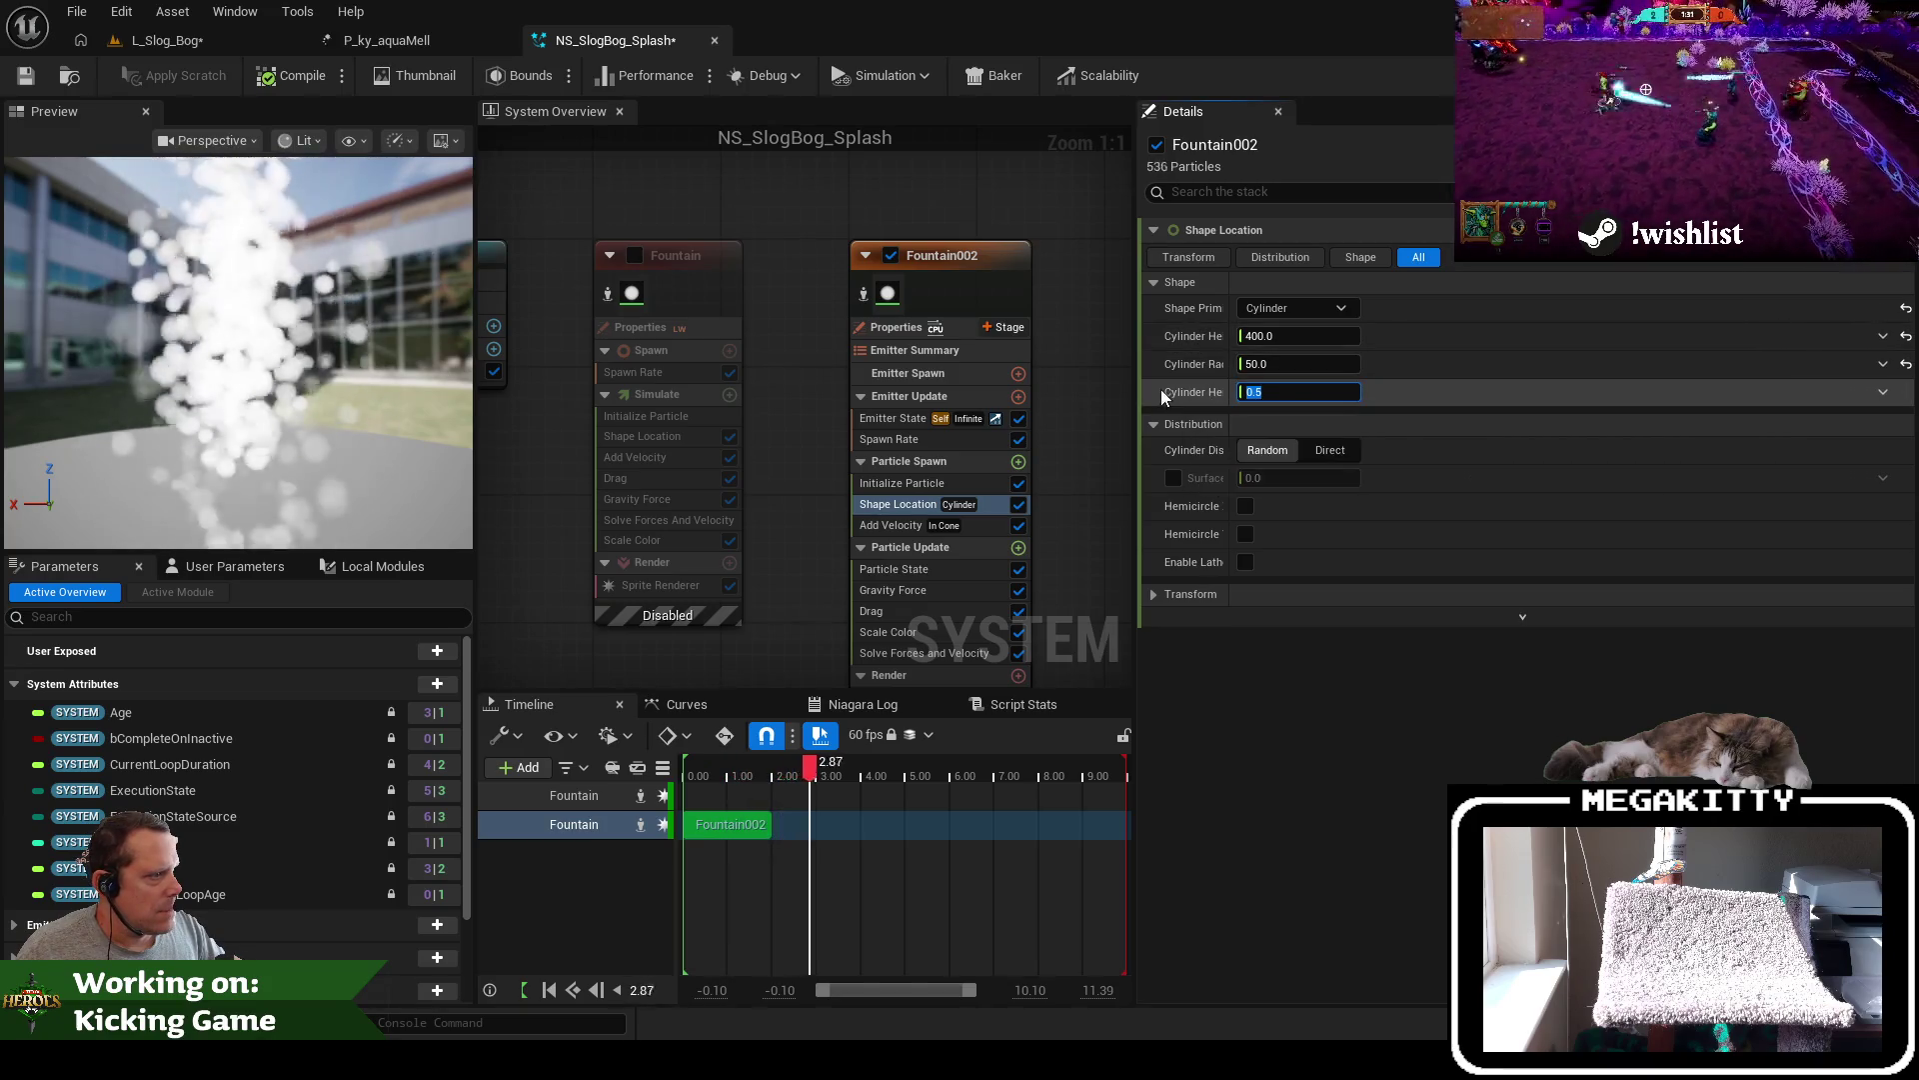
mouse_move(1138, 384)
mouse_down()
mouse_move(920, 385)
mouse_move(1164, 385)
mouse_up()
mouse_move(1285, 300)
mouse_down()
mouse_move(1417, 293)
mouse_move(1360, 295)
mouse_up()
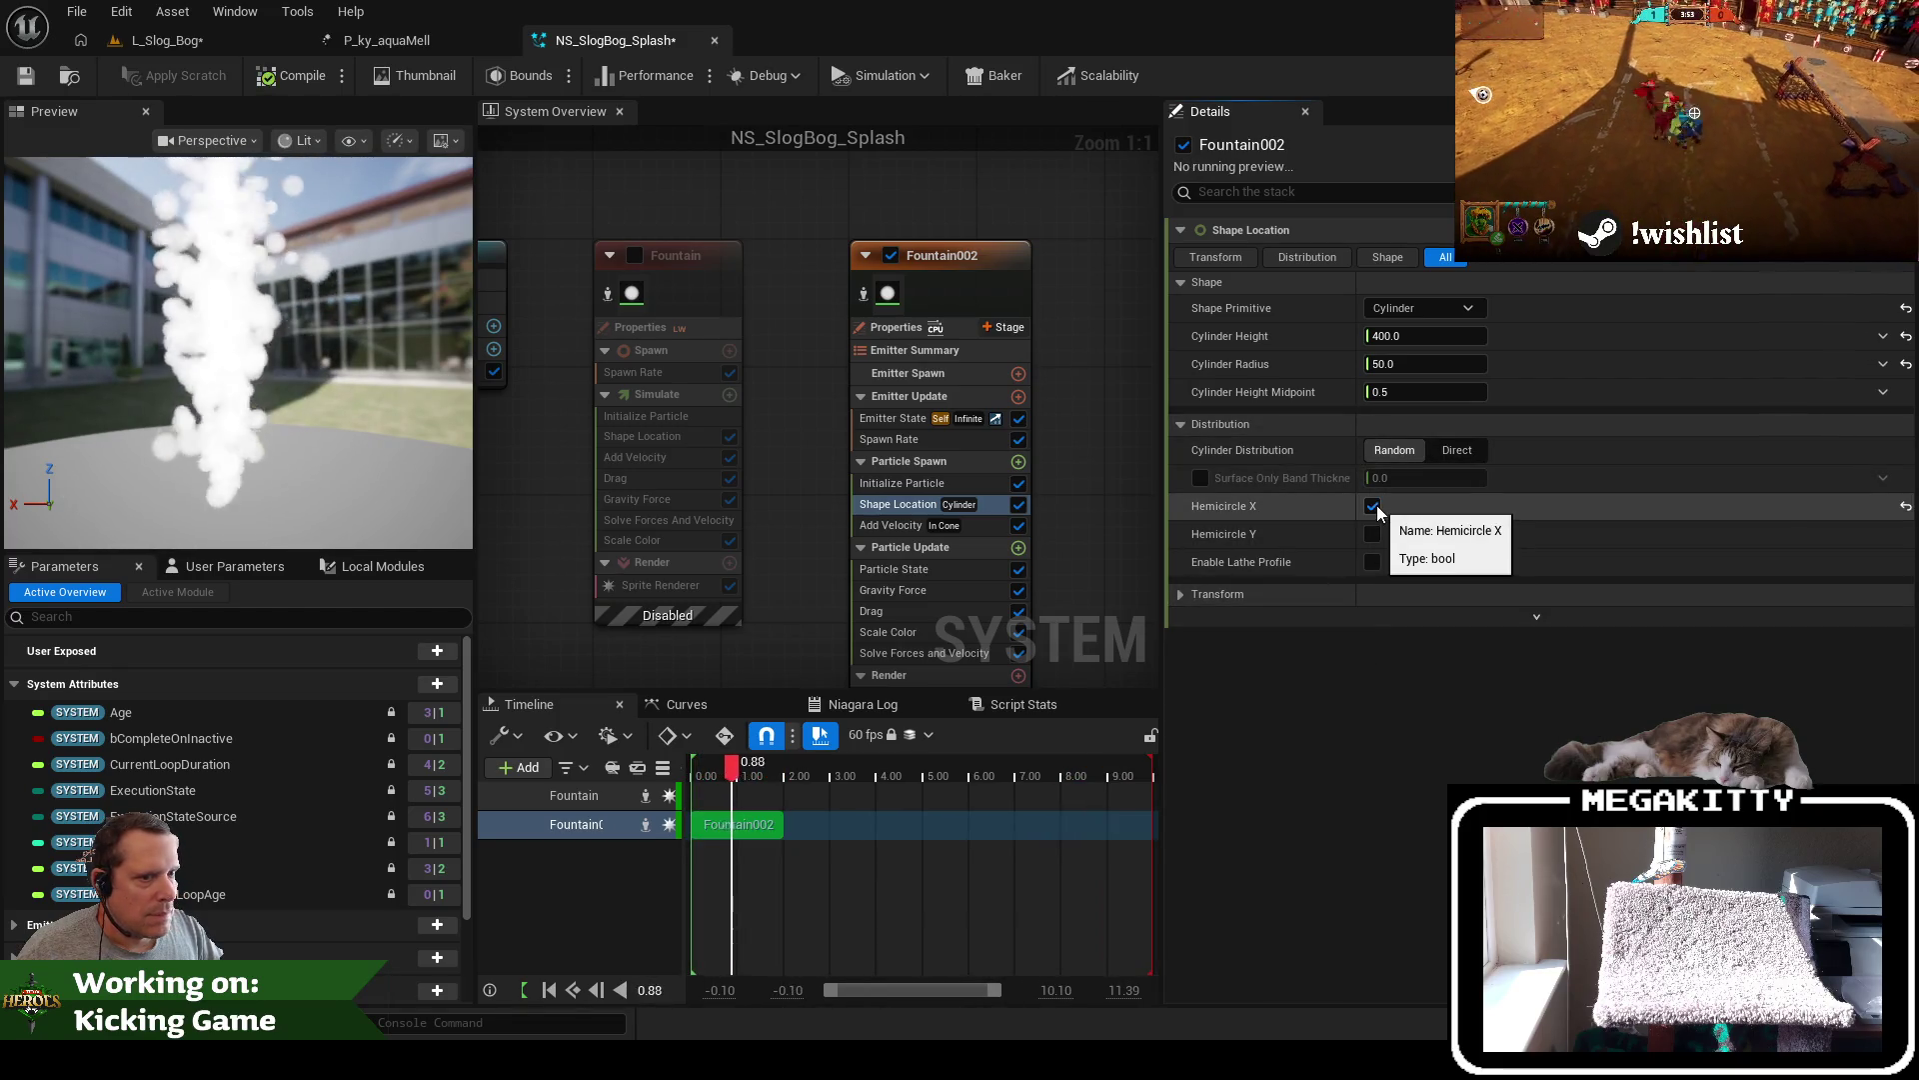
click(1183, 595)
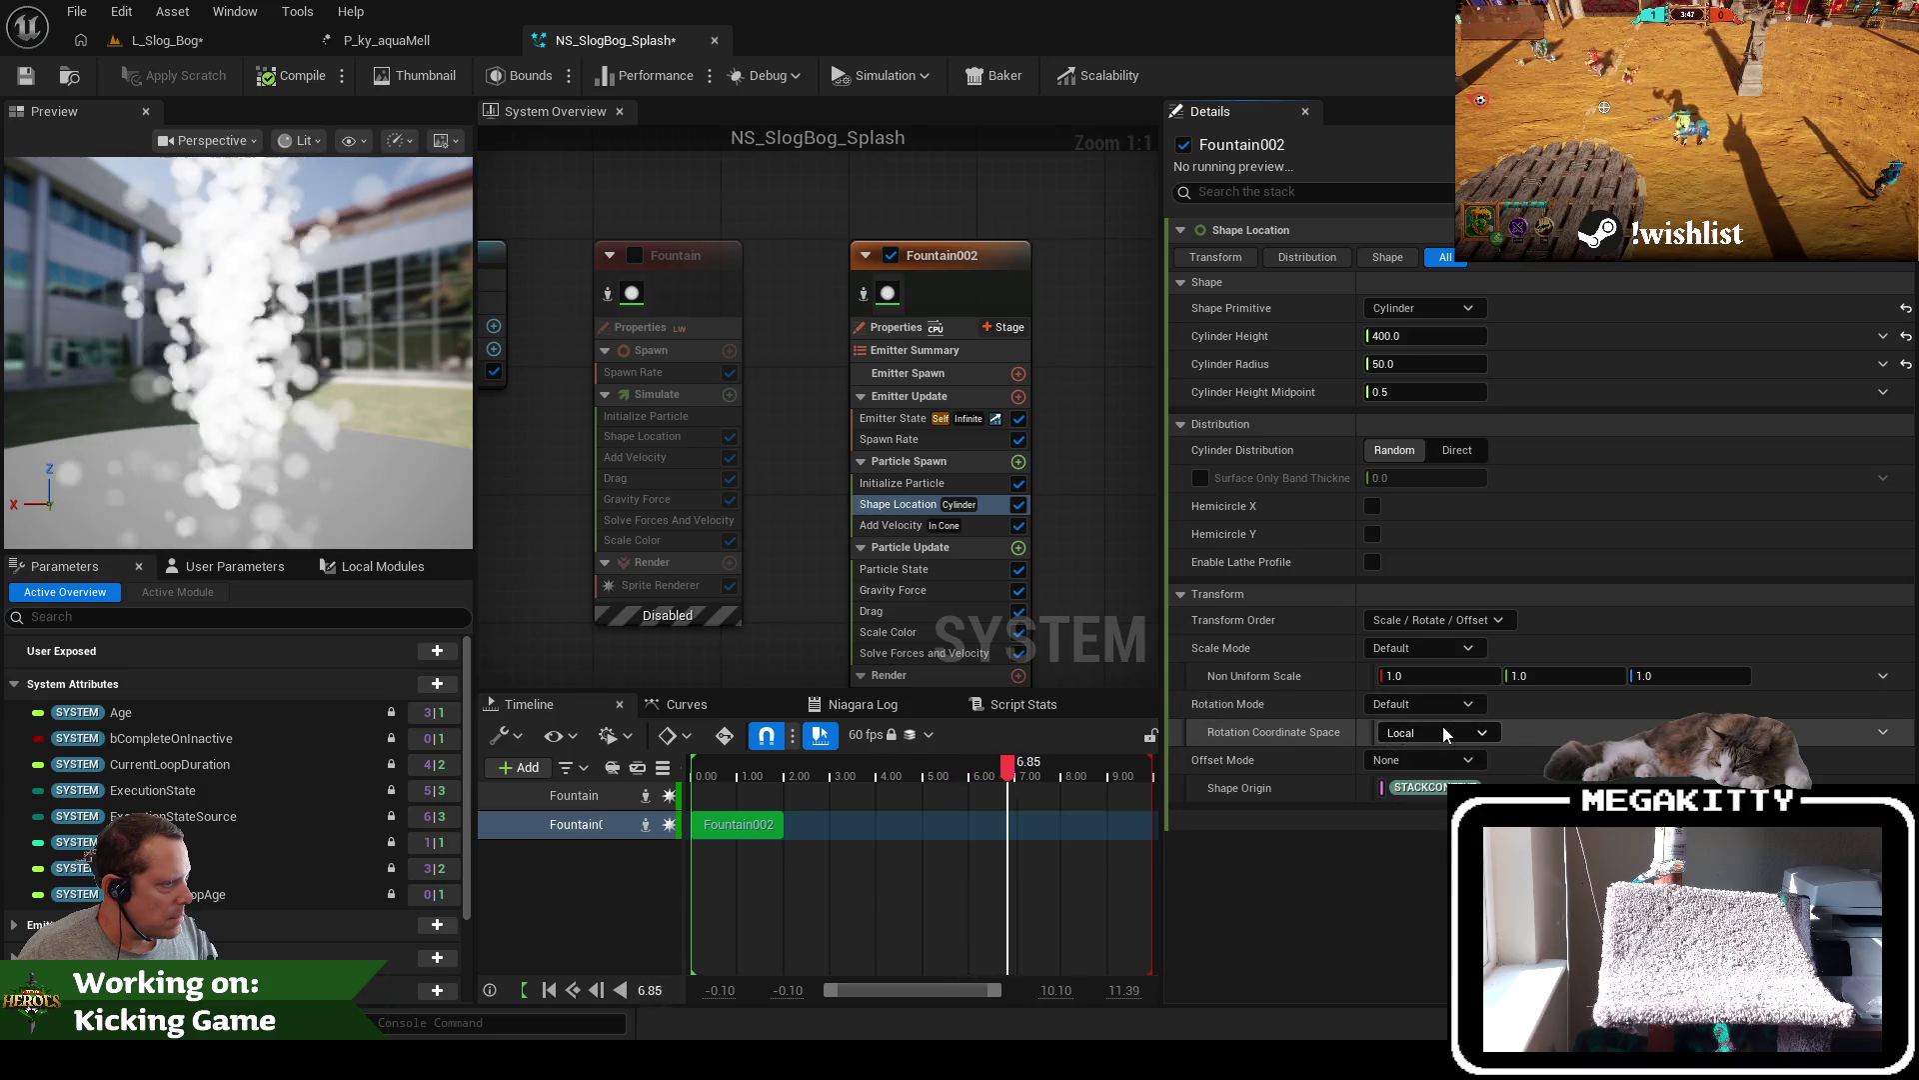
Set the spawn shape's Rotation Mode to Yaw / Pitch / Roll, checking the old emitter's rotation
click(1450, 706)
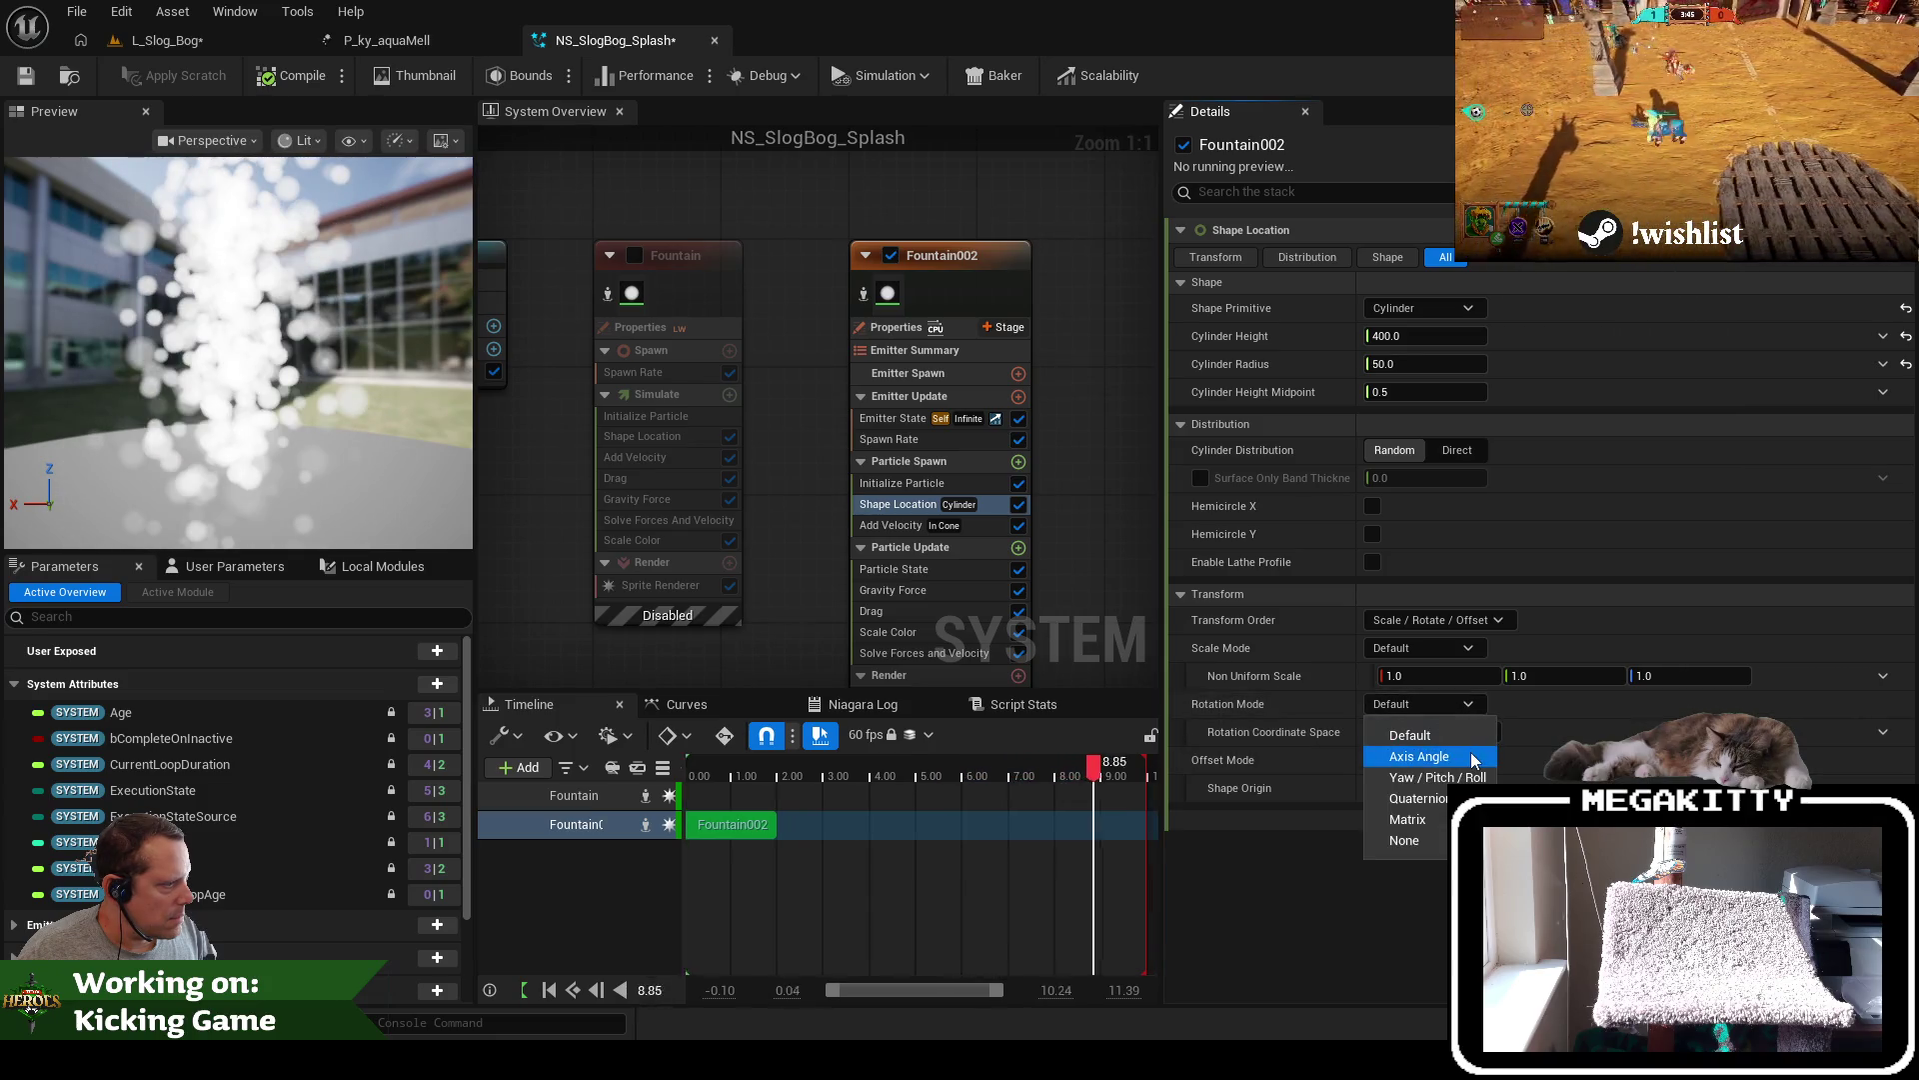
click(1160, 551)
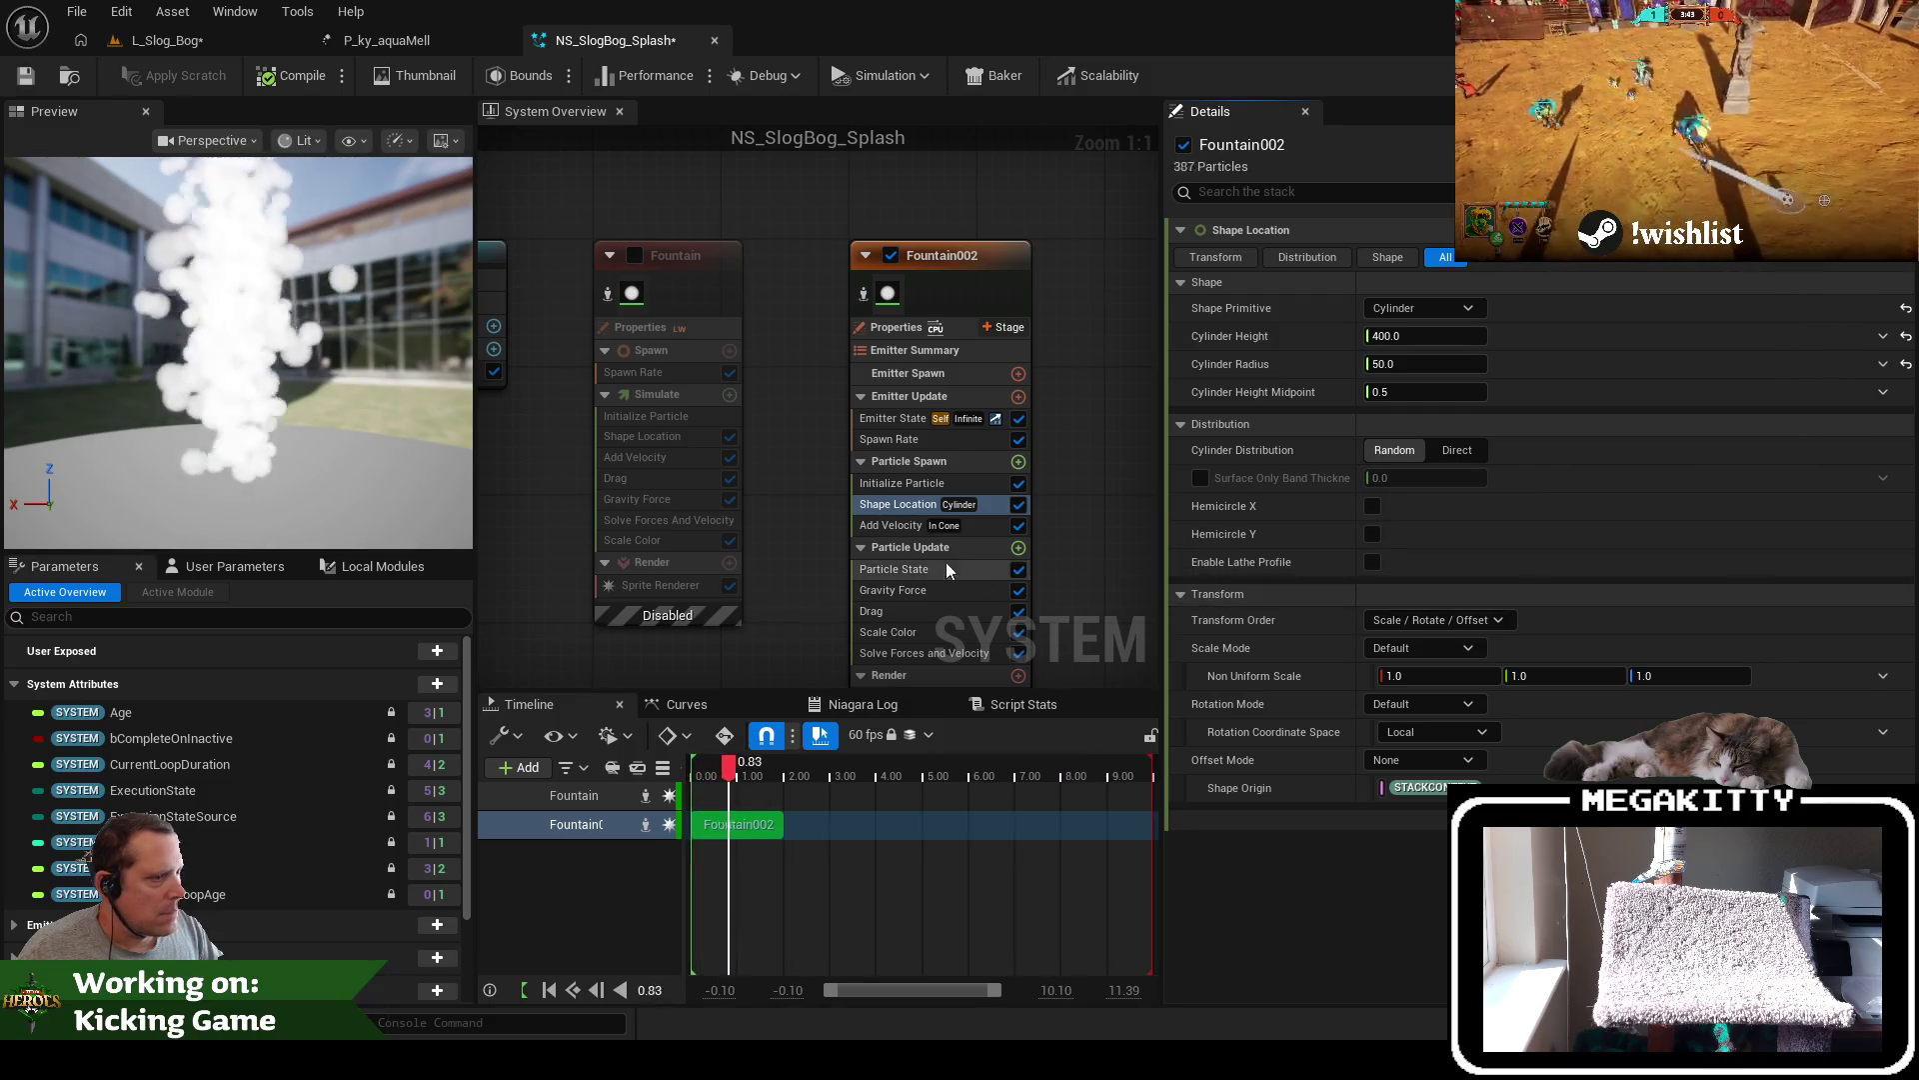
click(640, 432)
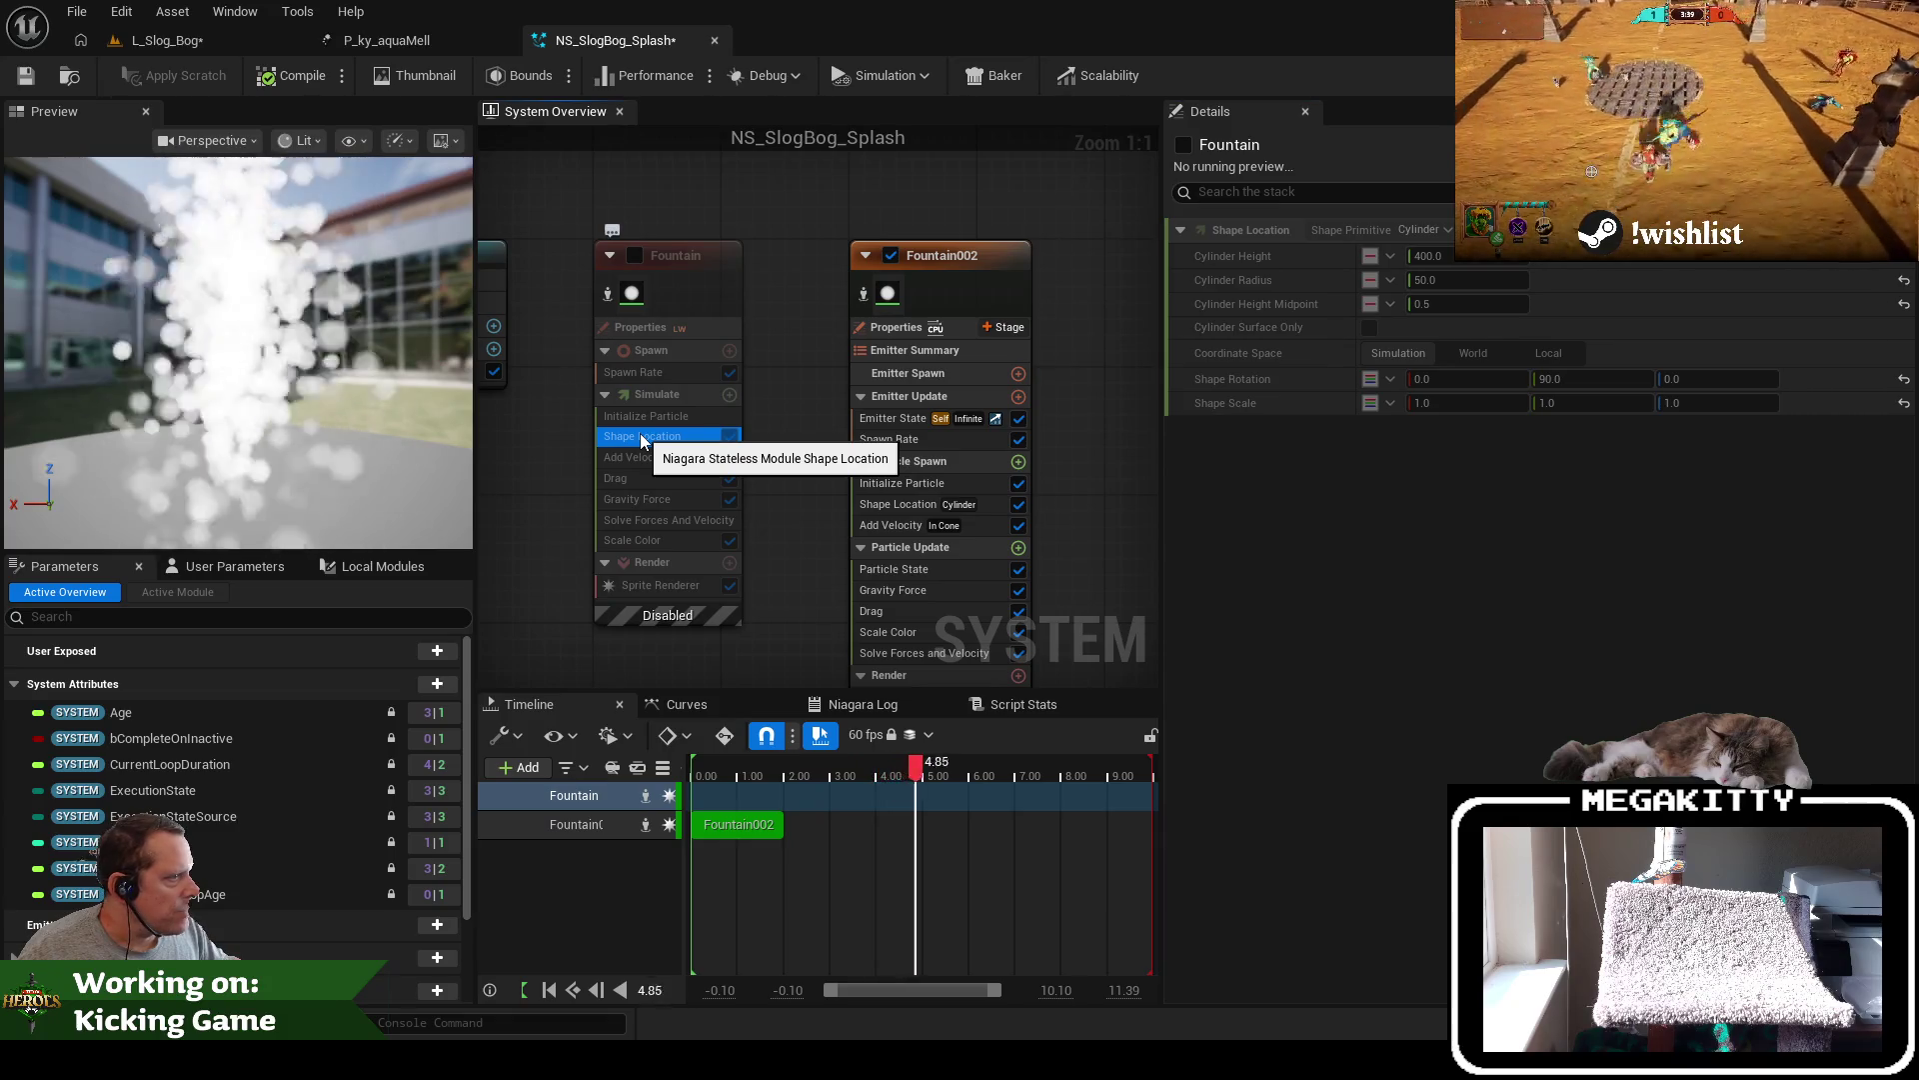
click(898, 505)
click(1466, 706)
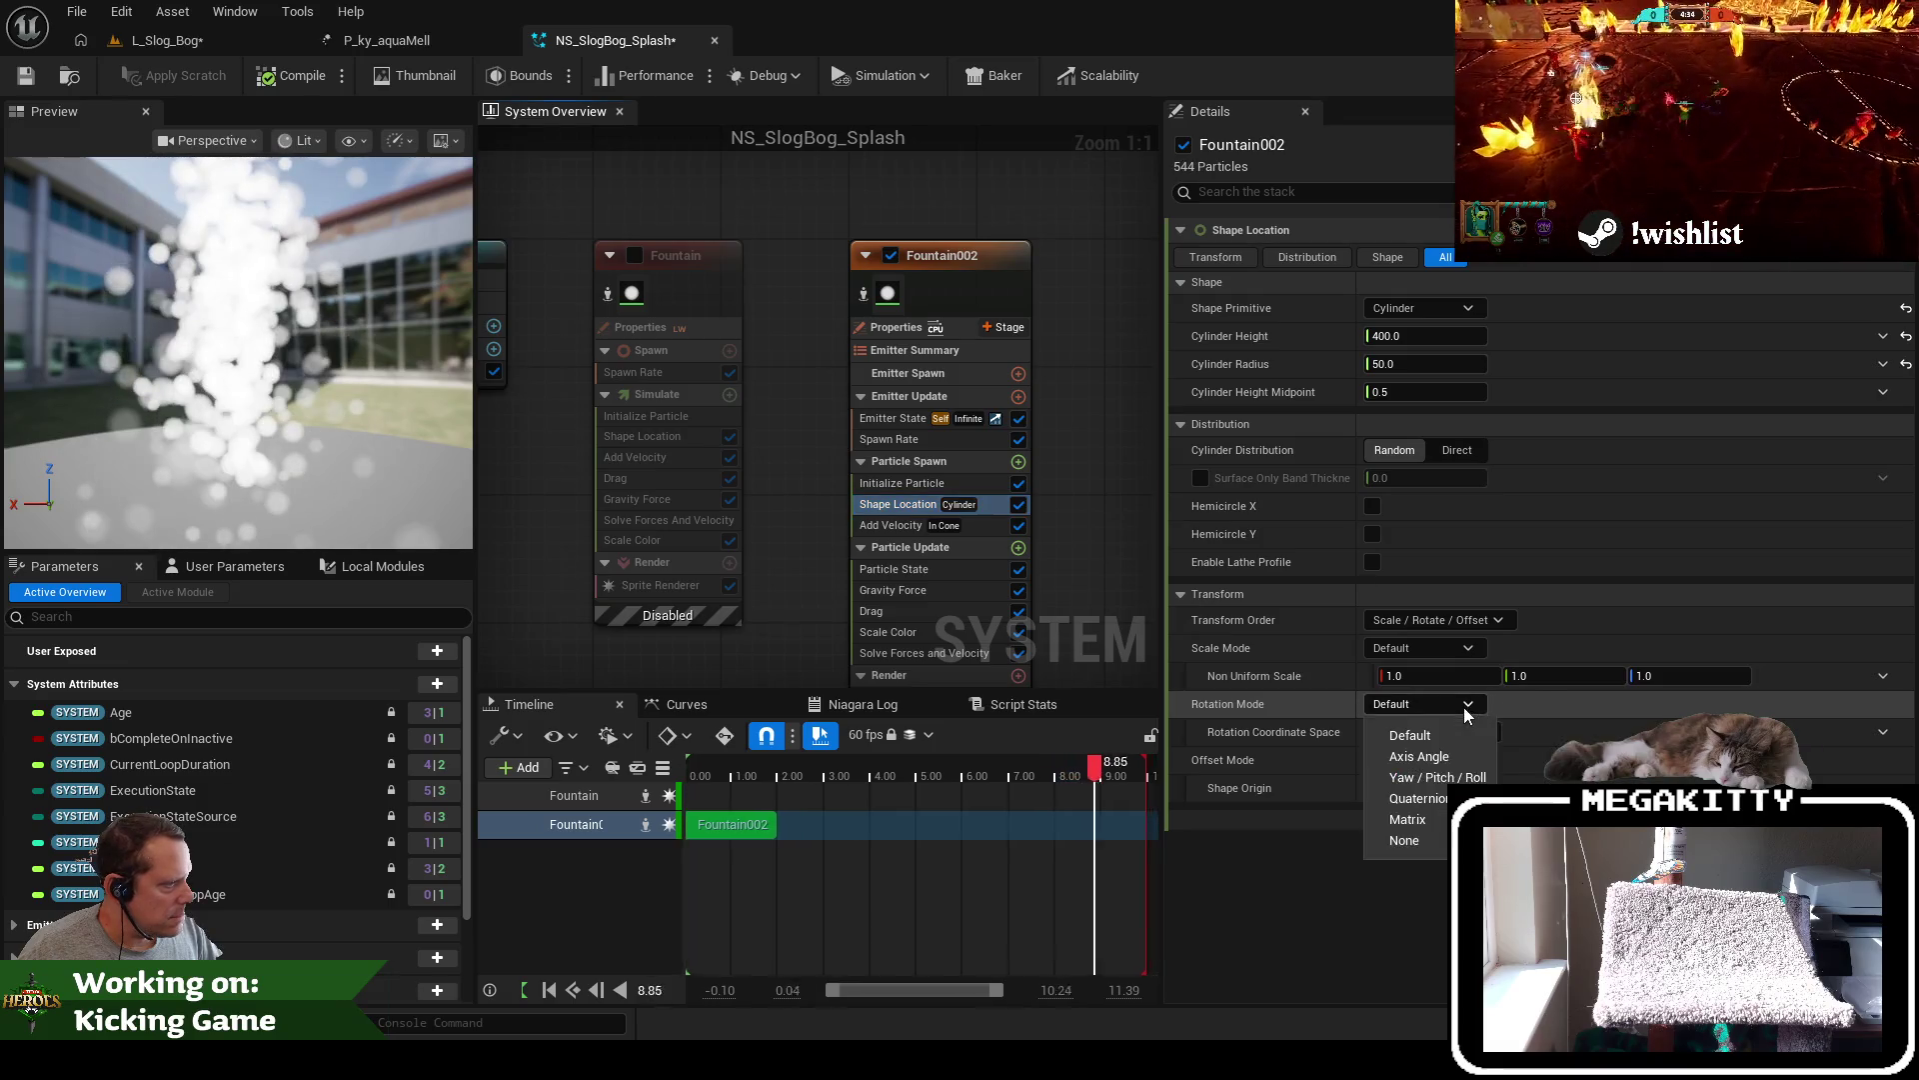
click(1472, 758)
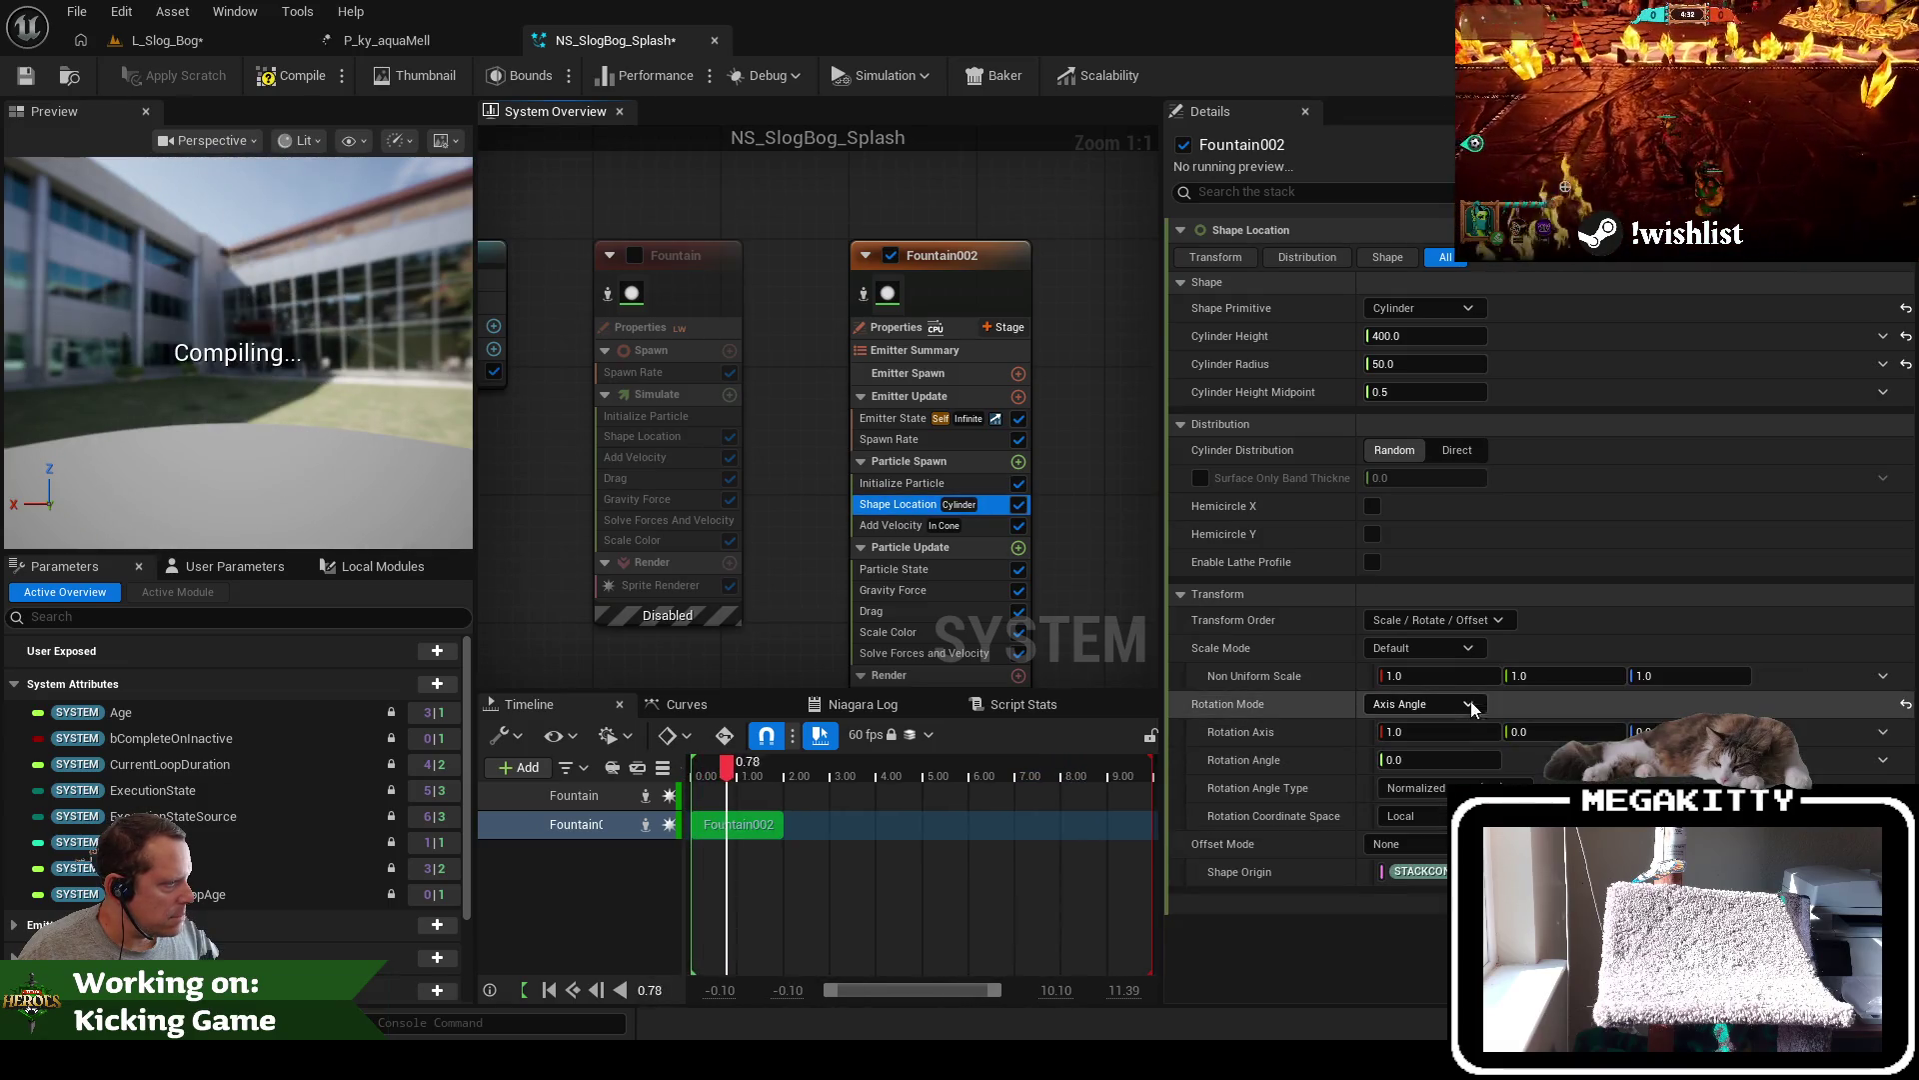
click(1466, 705)
click(1440, 783)
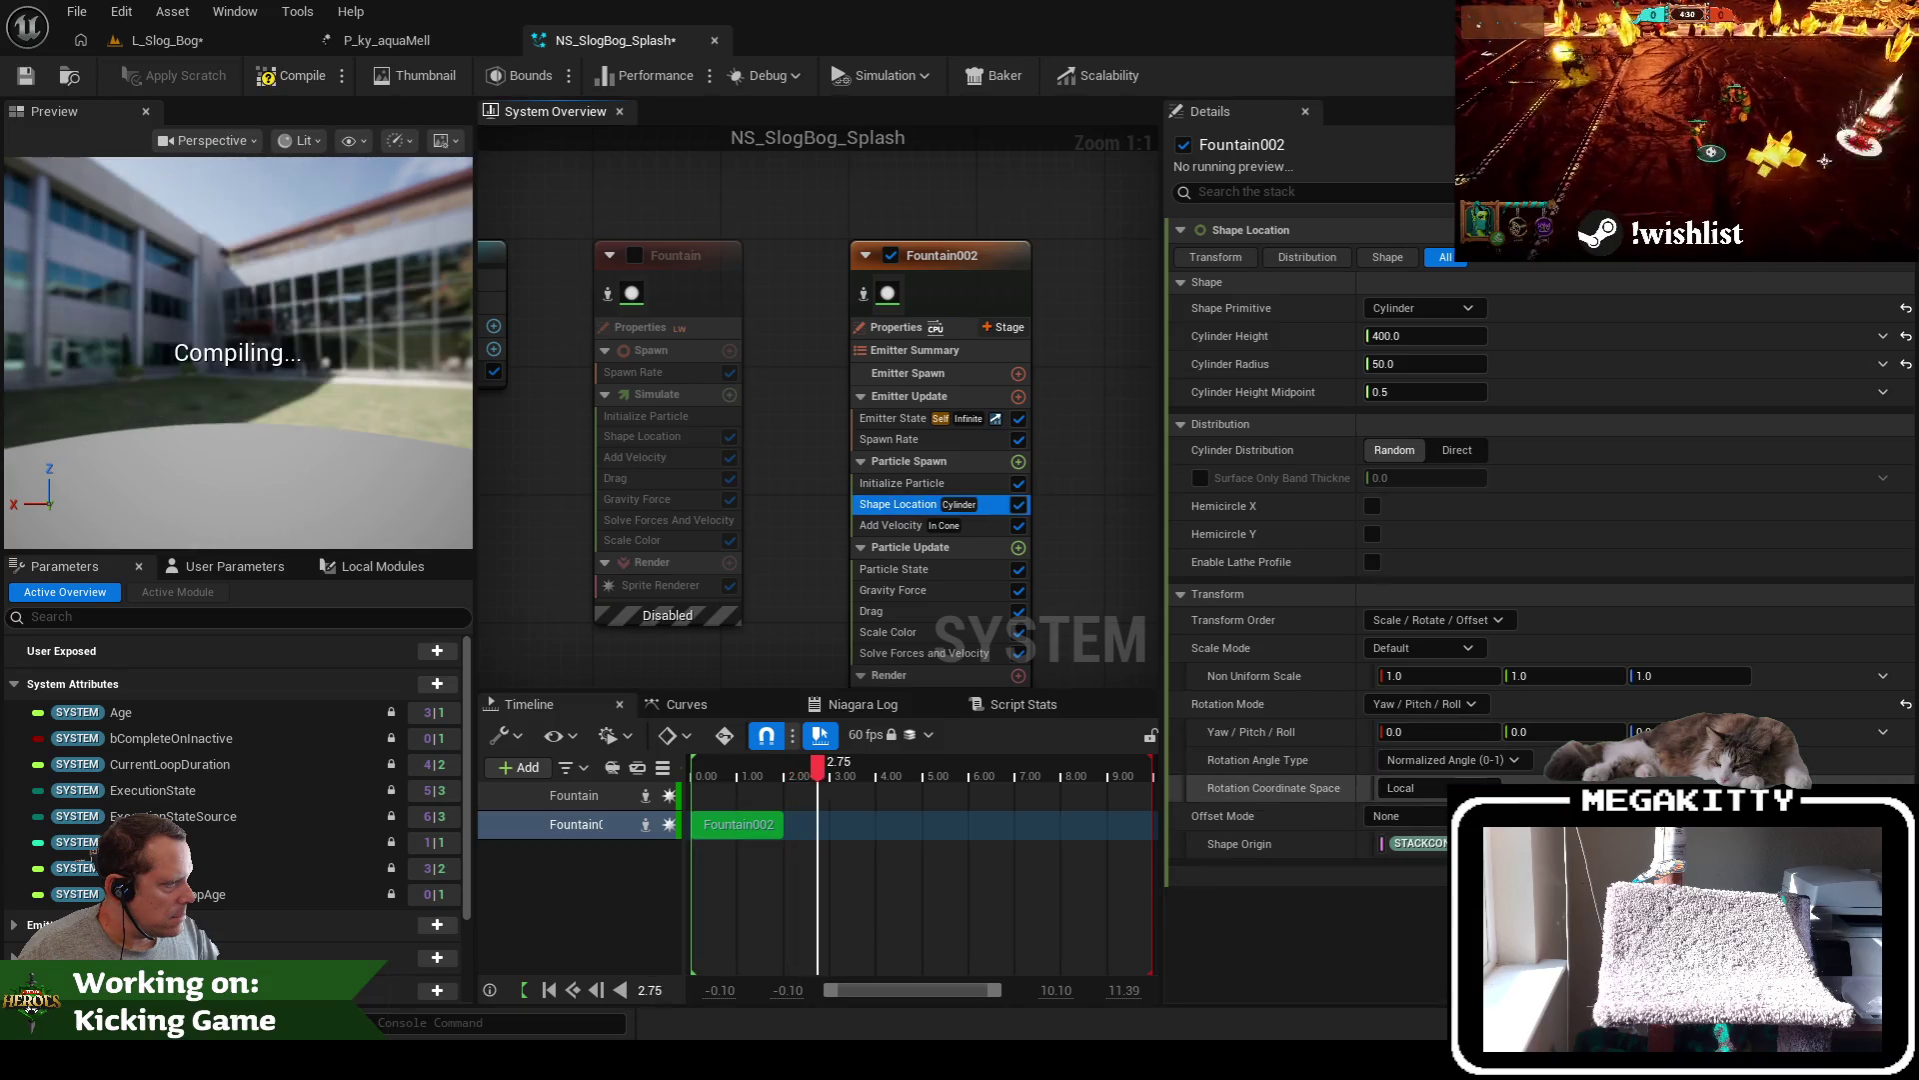
Enter a pitch of 90 for Fountain002's spawn cylinder
click(1560, 731)
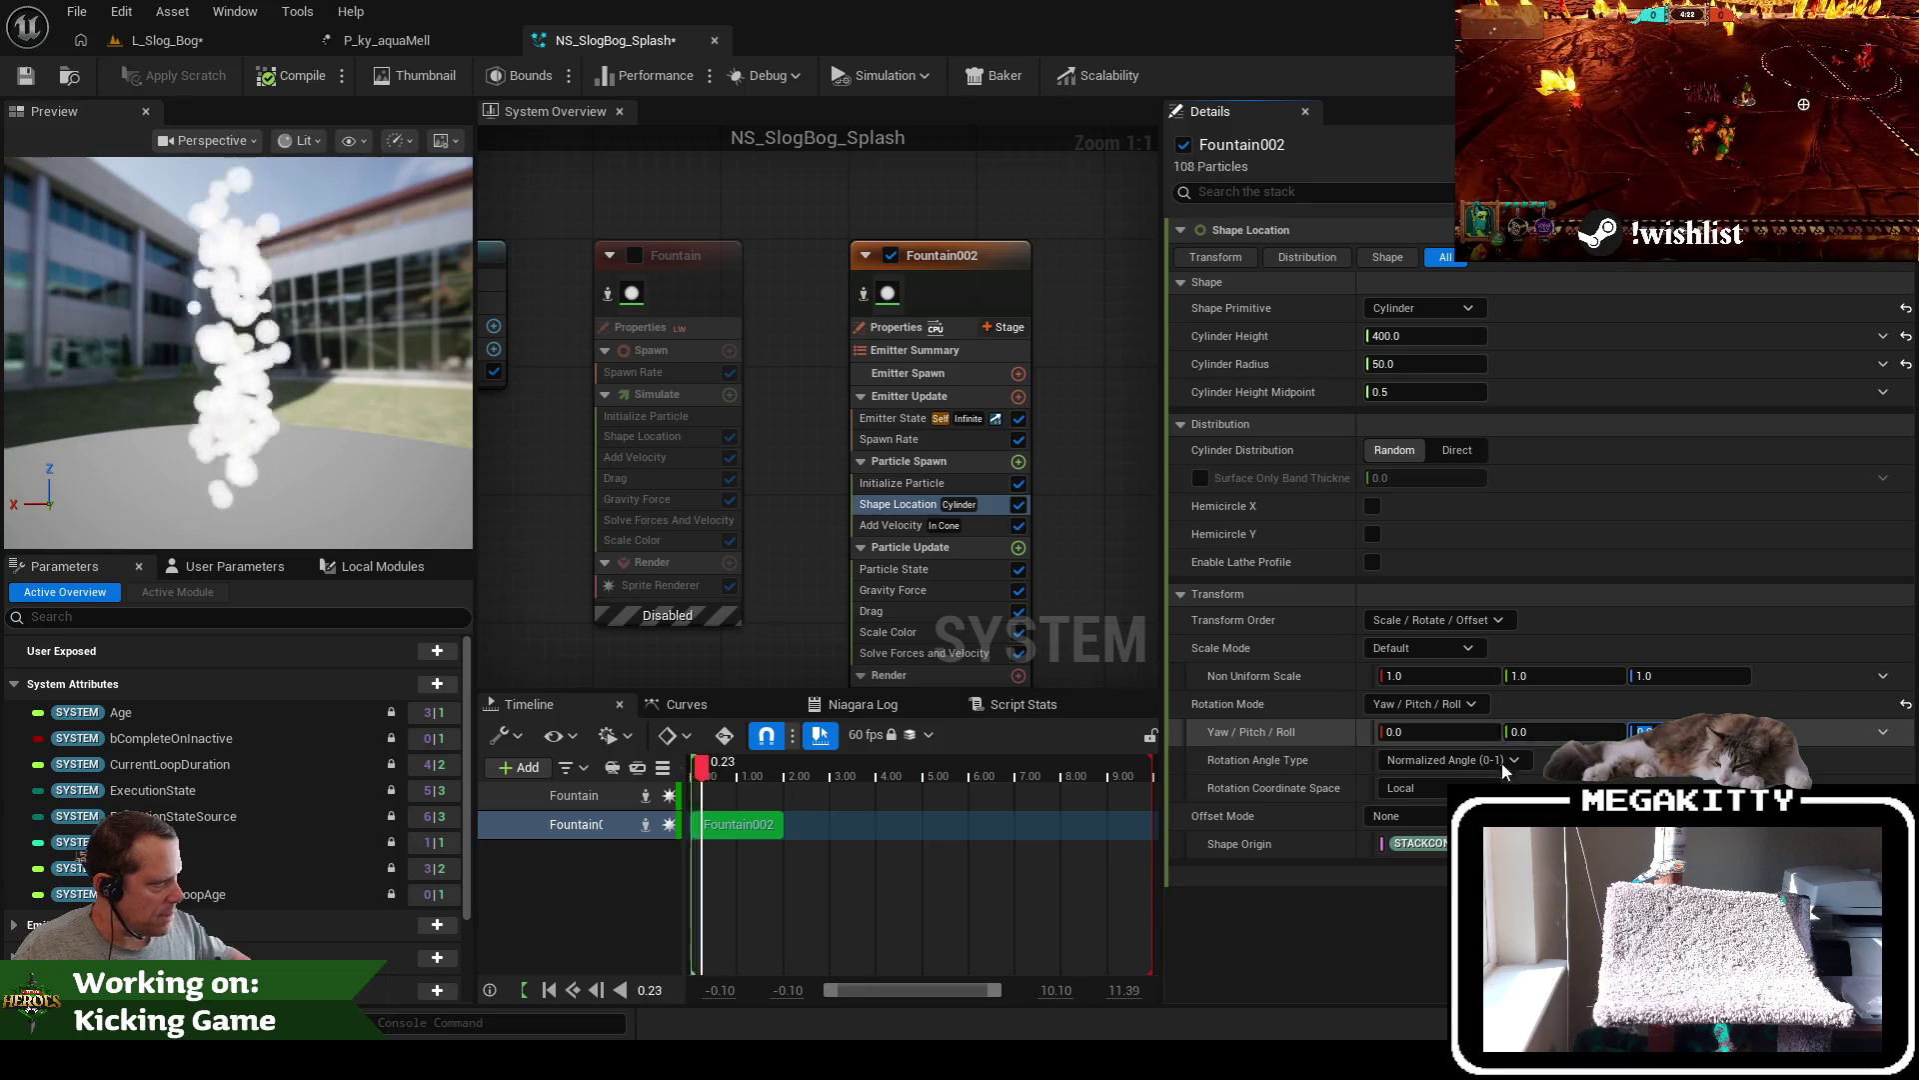
click(1479, 705)
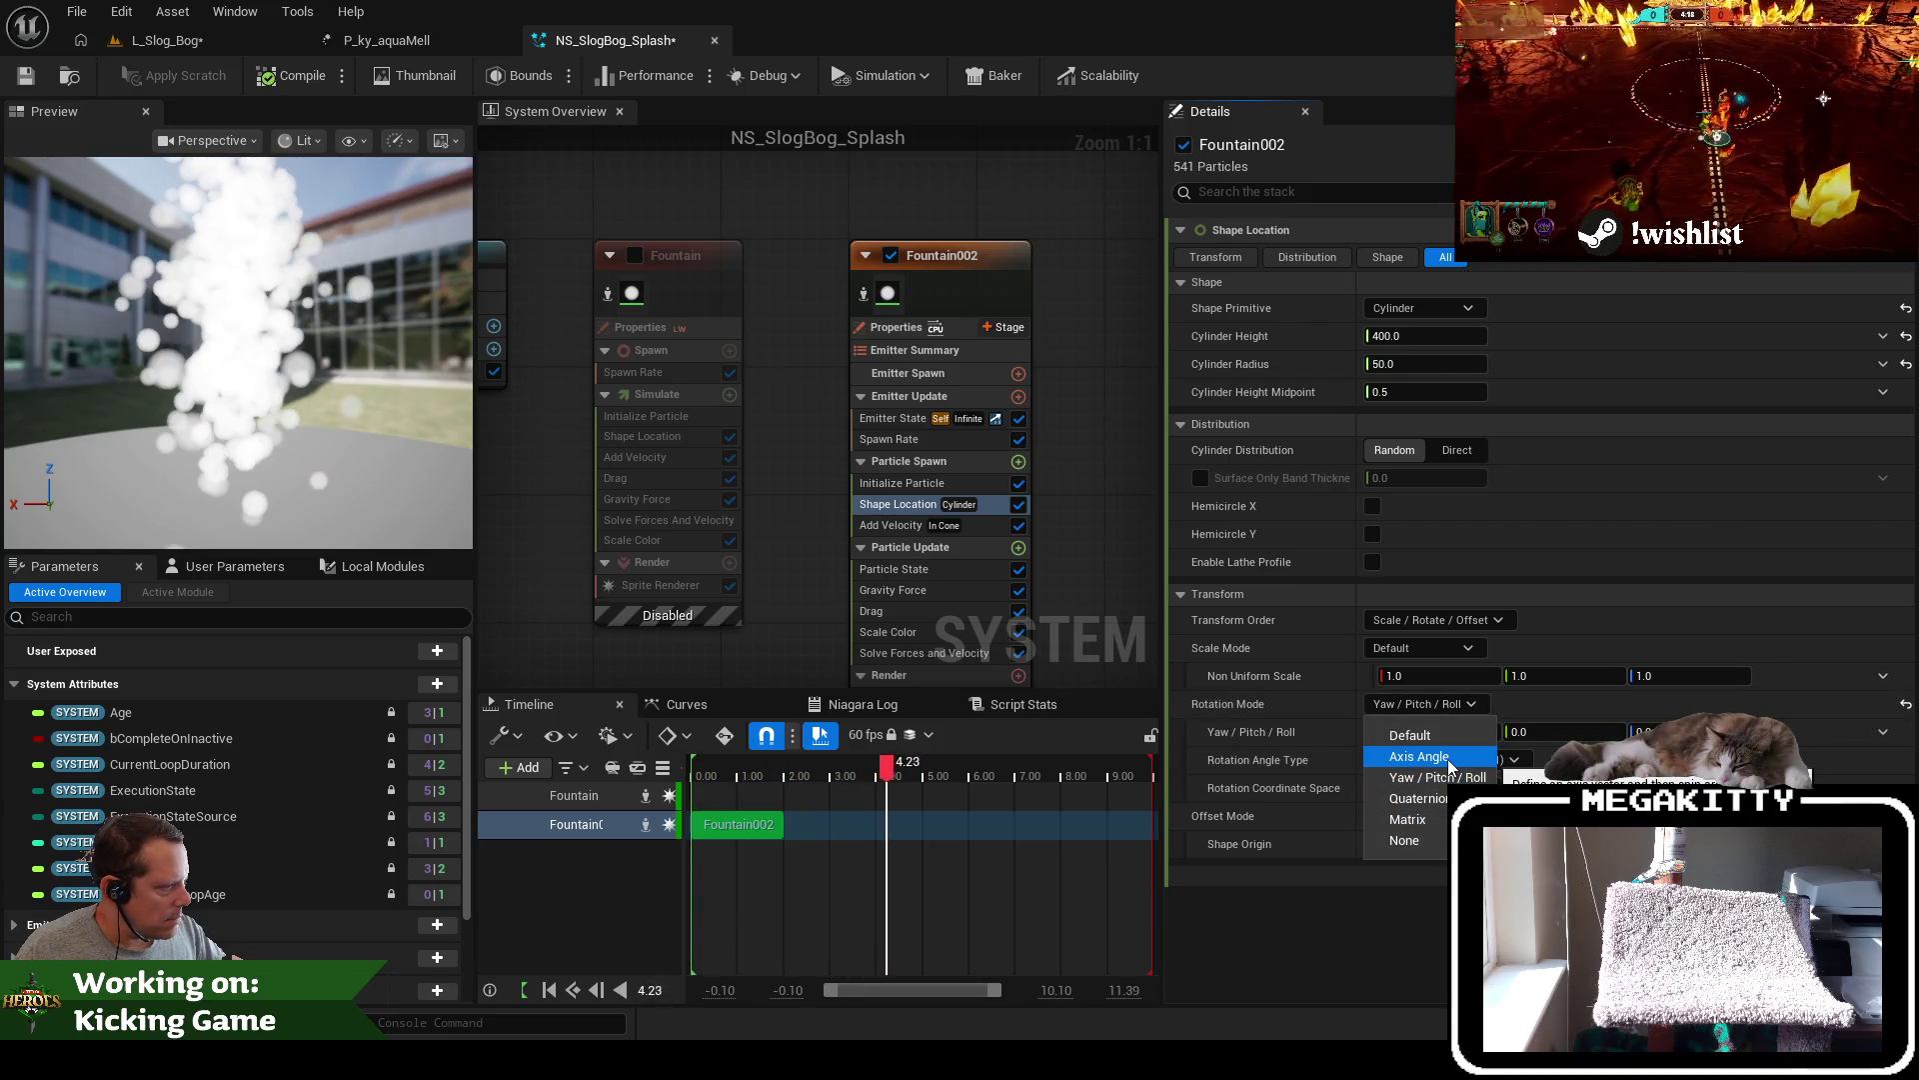
click(1558, 734)
click(1558, 734)
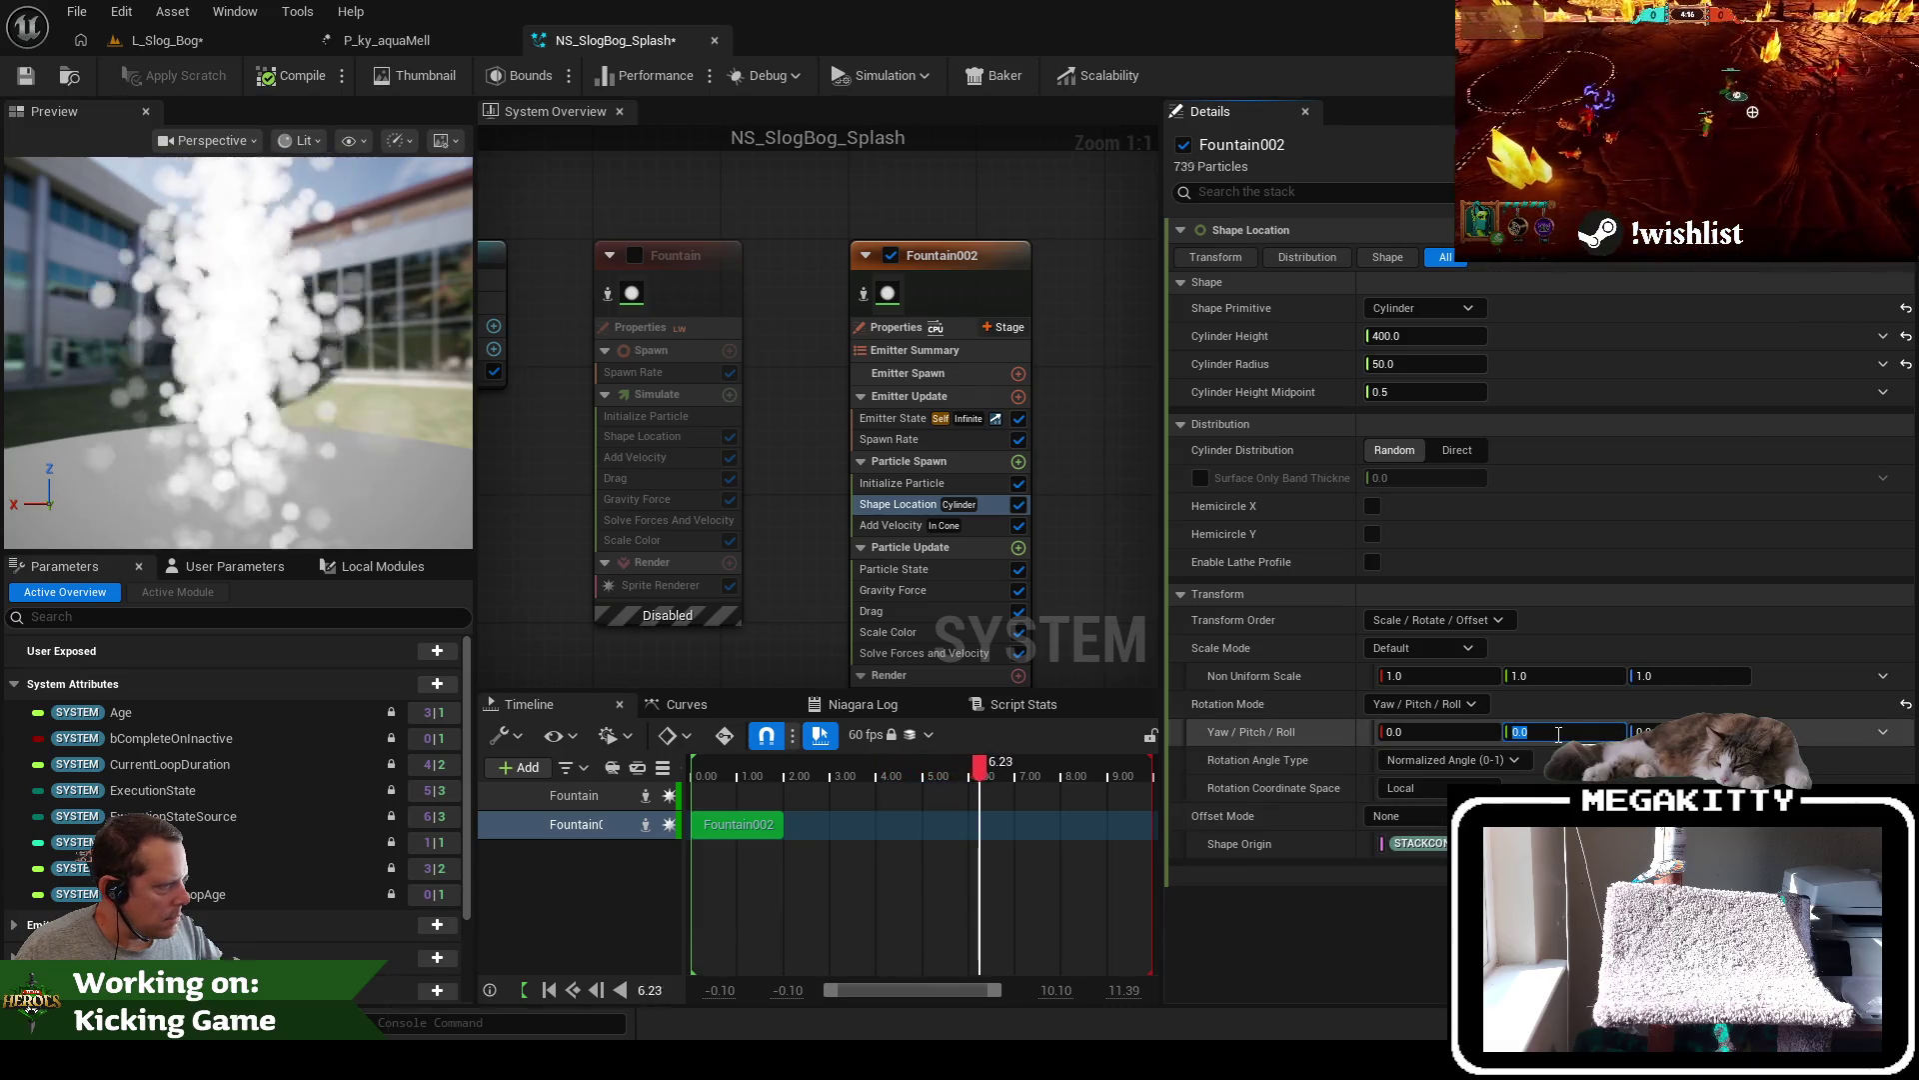
text(90)
key(Tab)
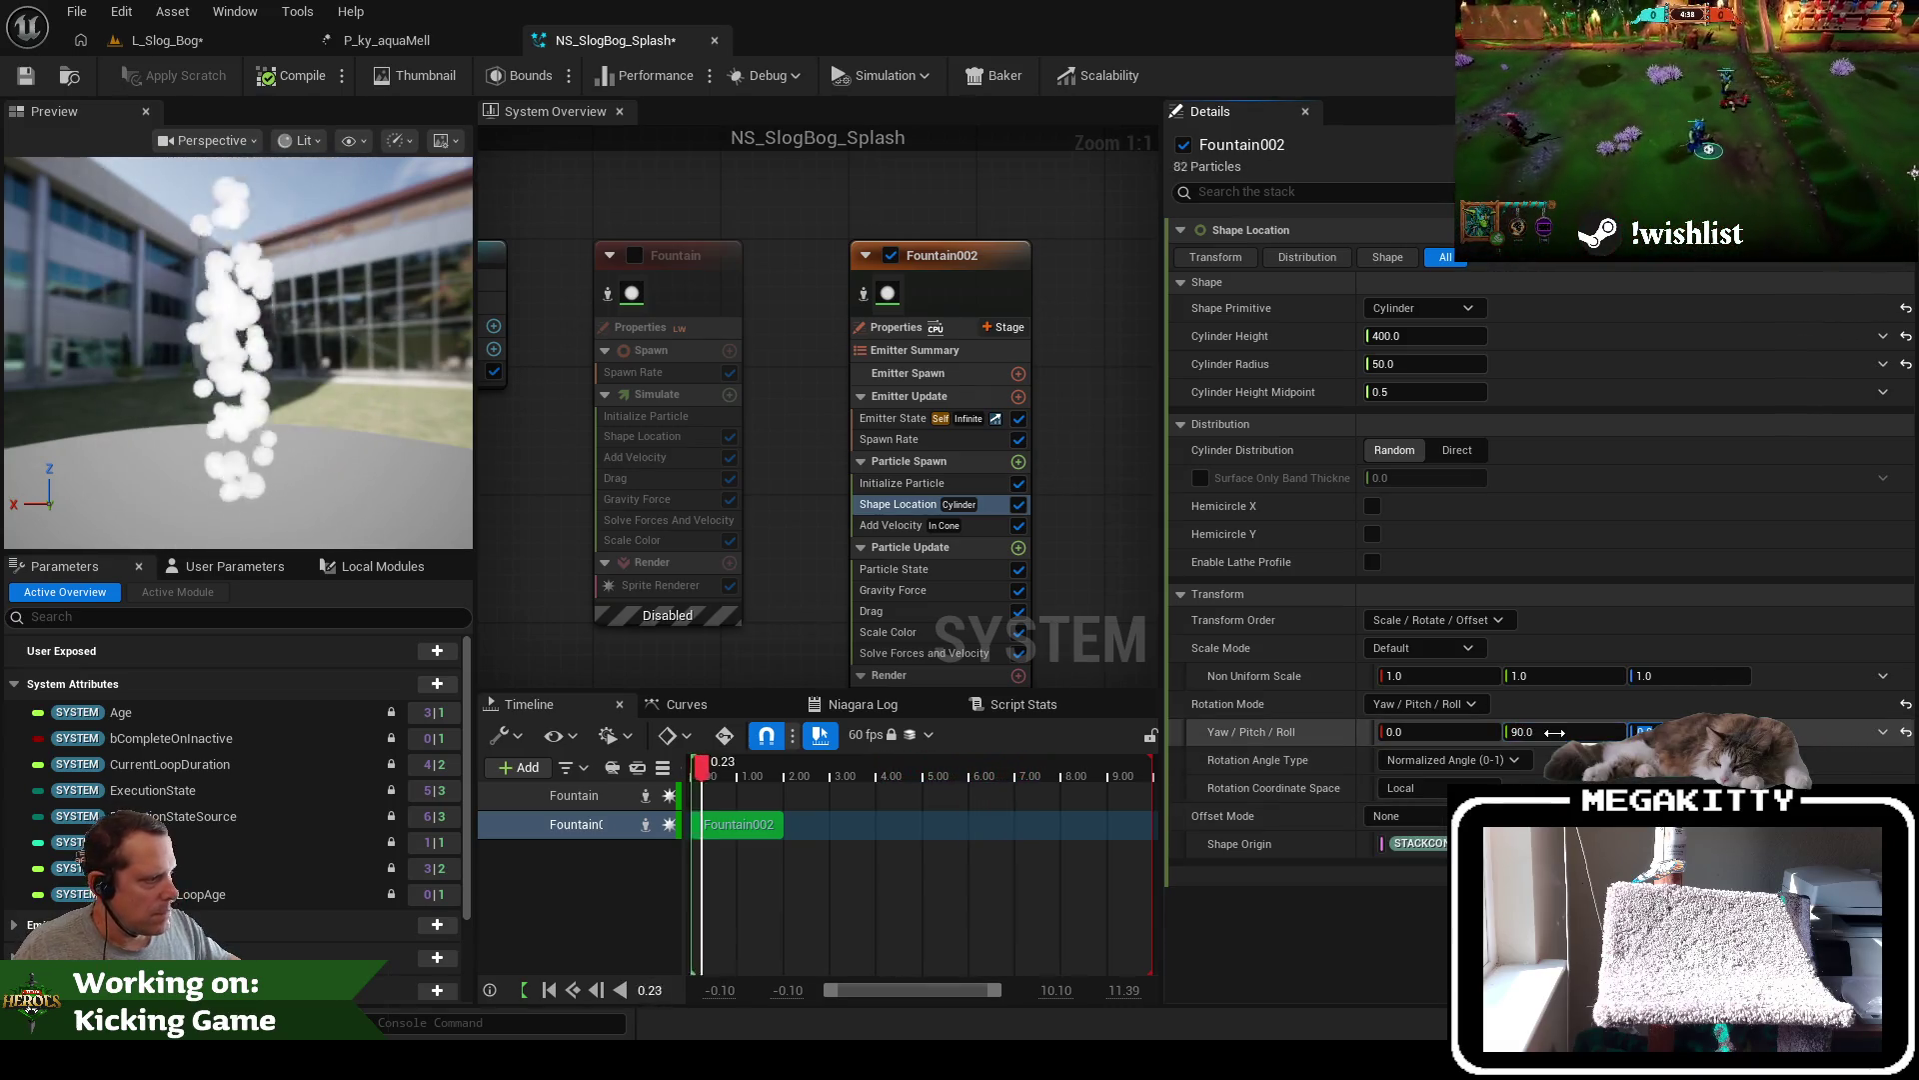
click(698, 266)
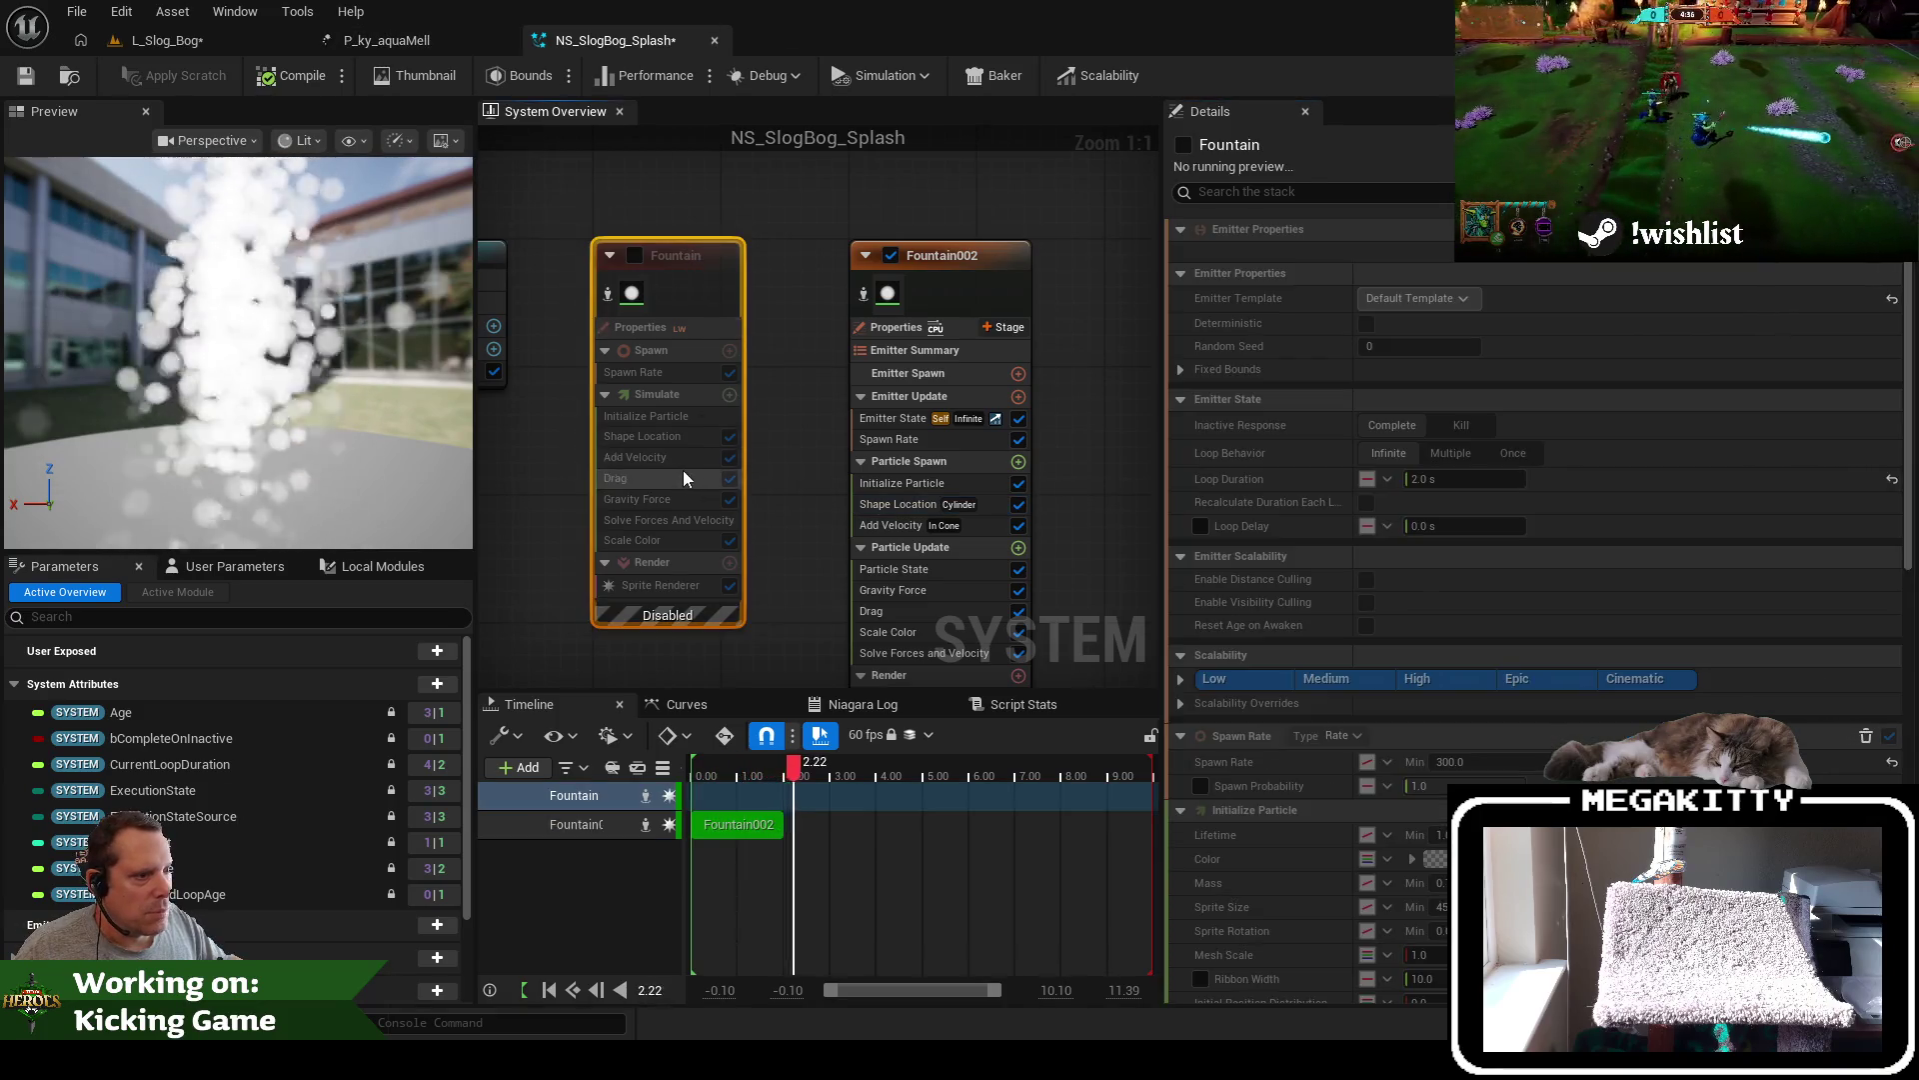
Set Fountain002's Add Velocity speed minimum and maximum both to 100
click(656, 434)
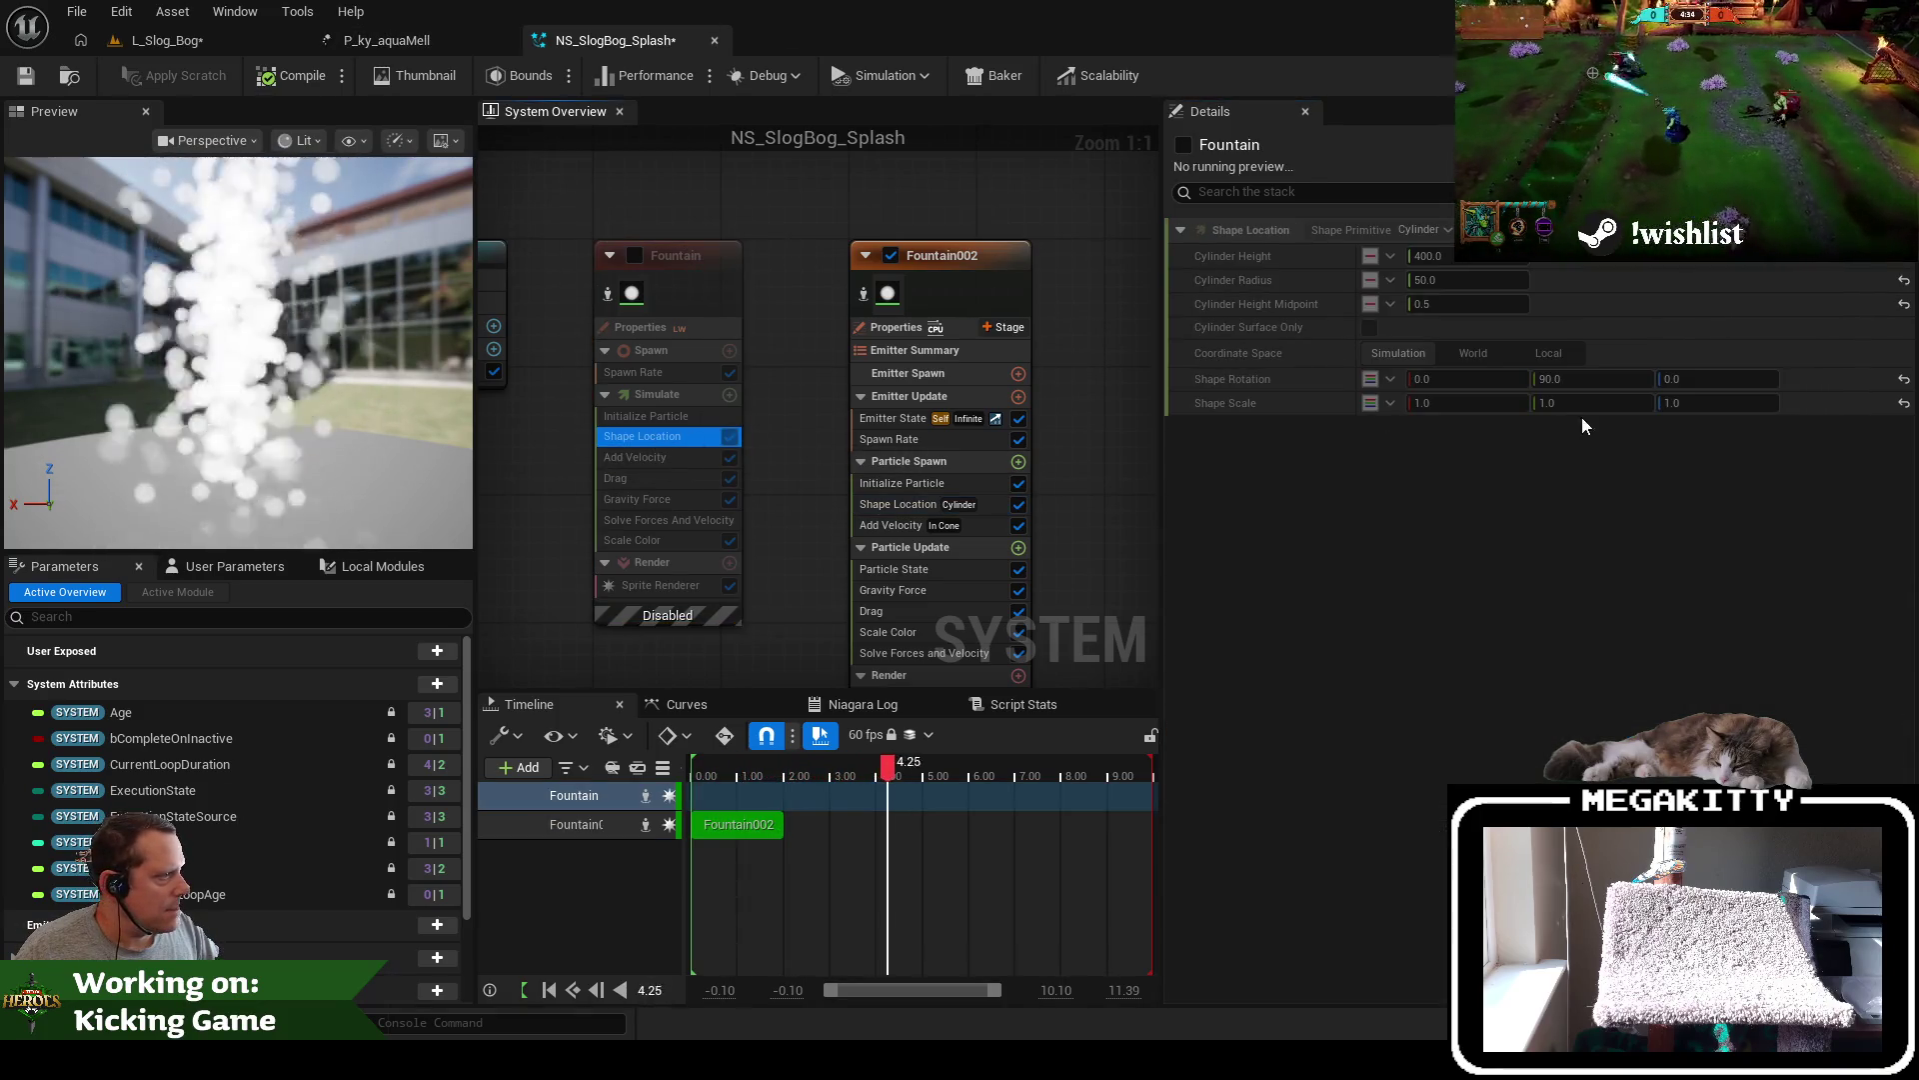
click(677, 460)
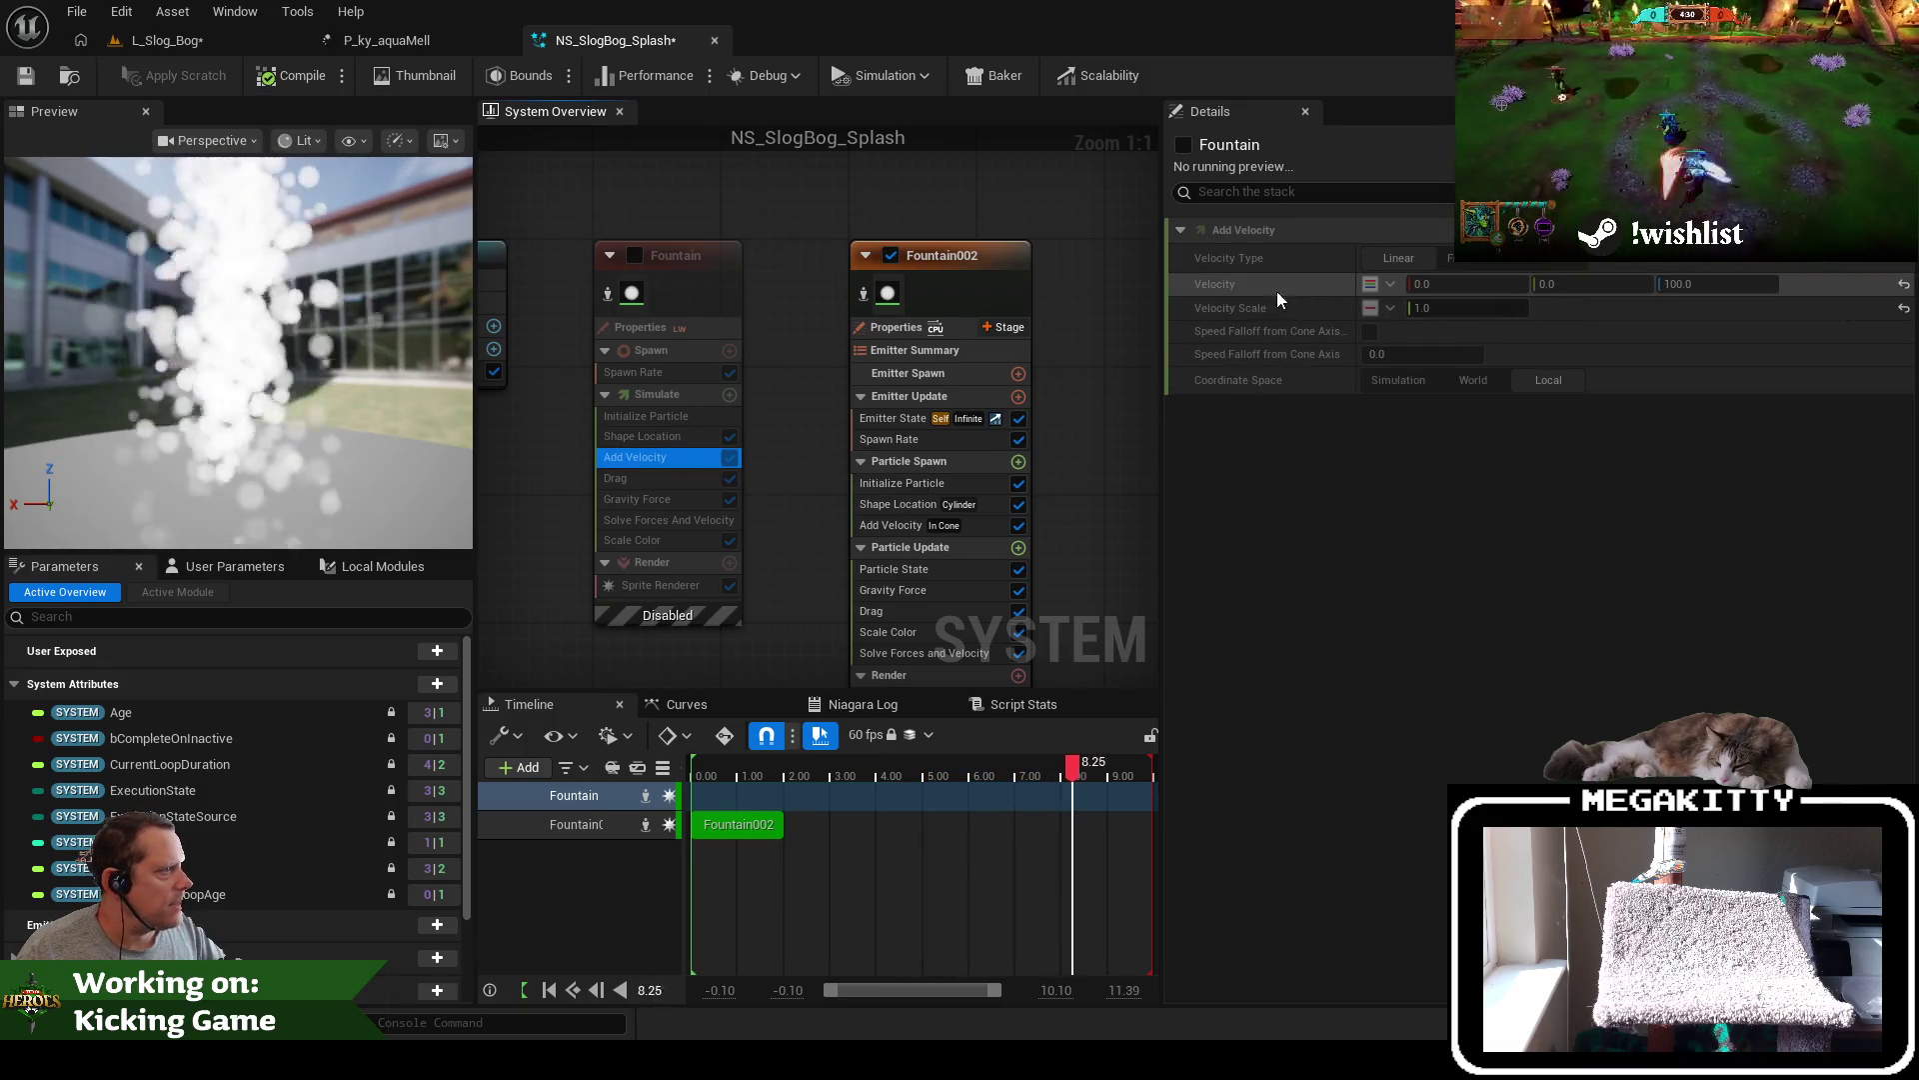
click(975, 256)
click(989, 526)
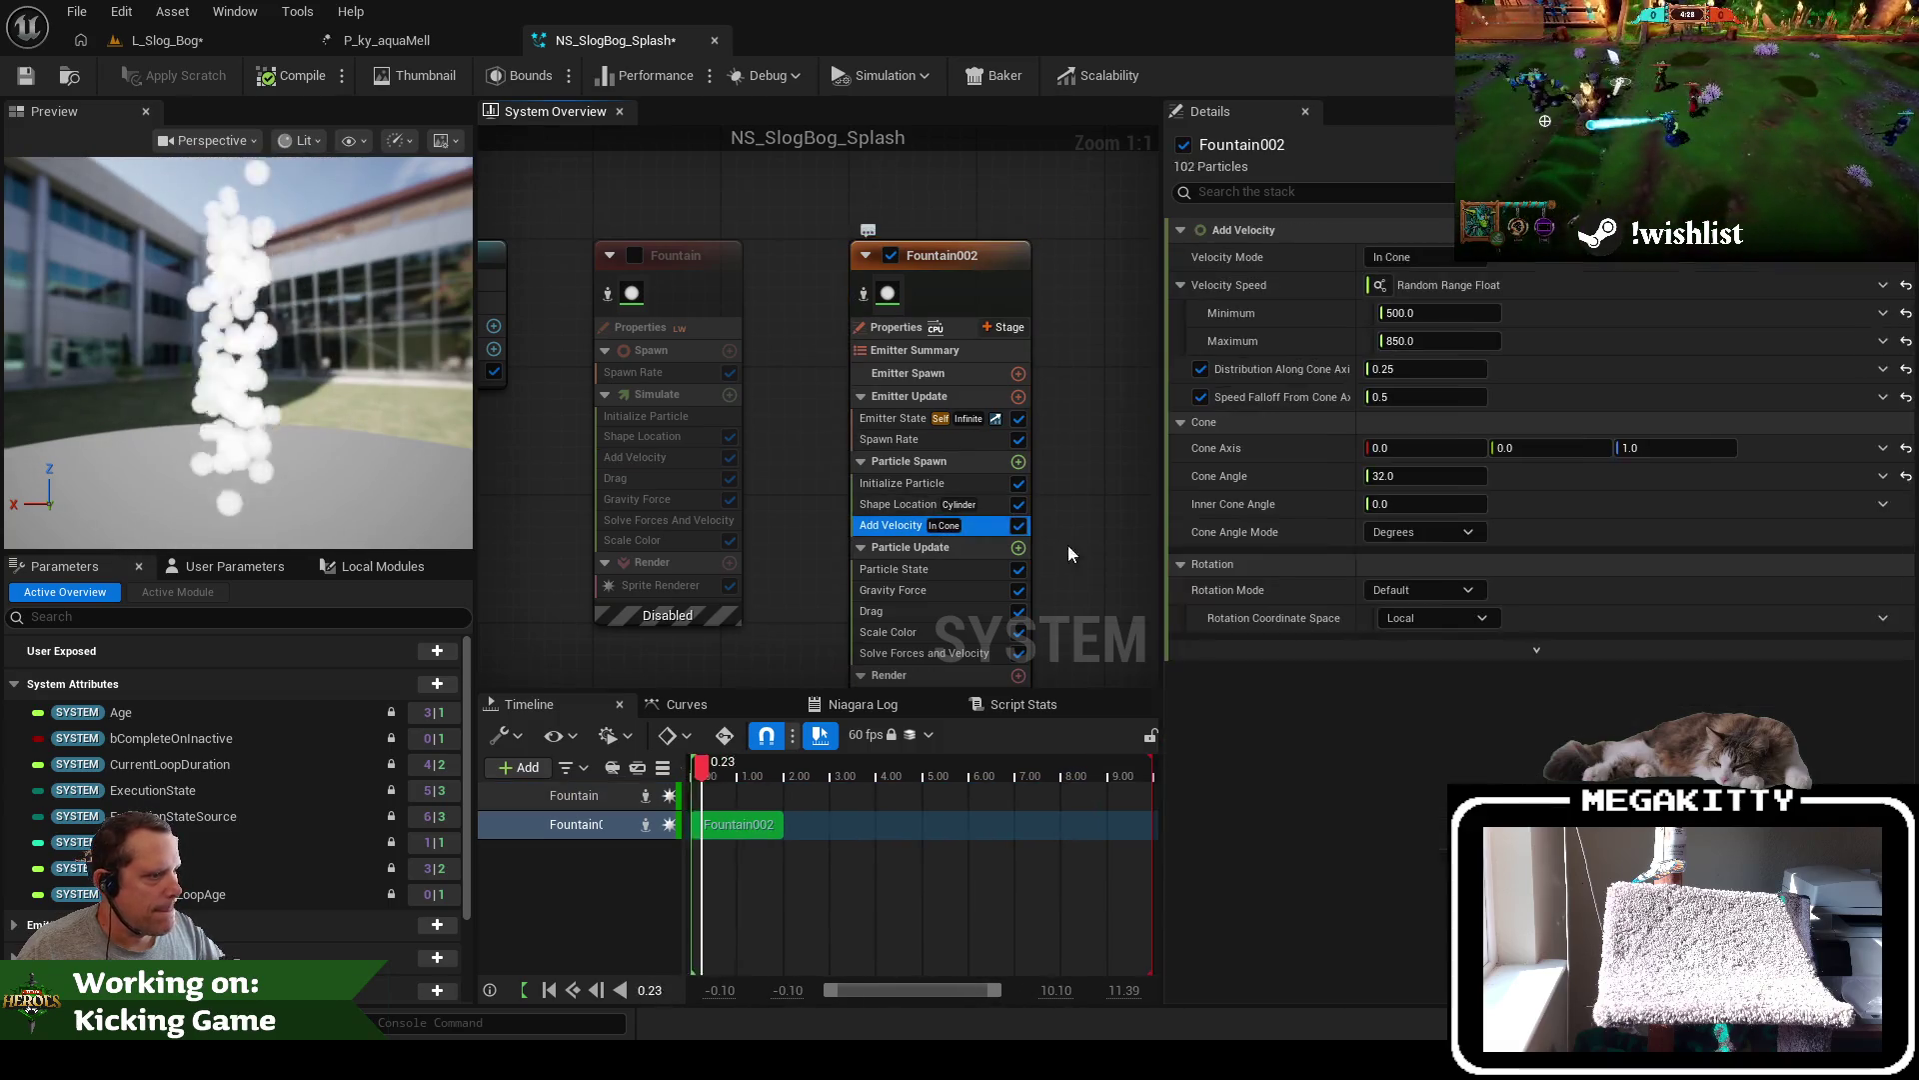
click(1457, 313)
text(100)
key(Tab)
text(100)
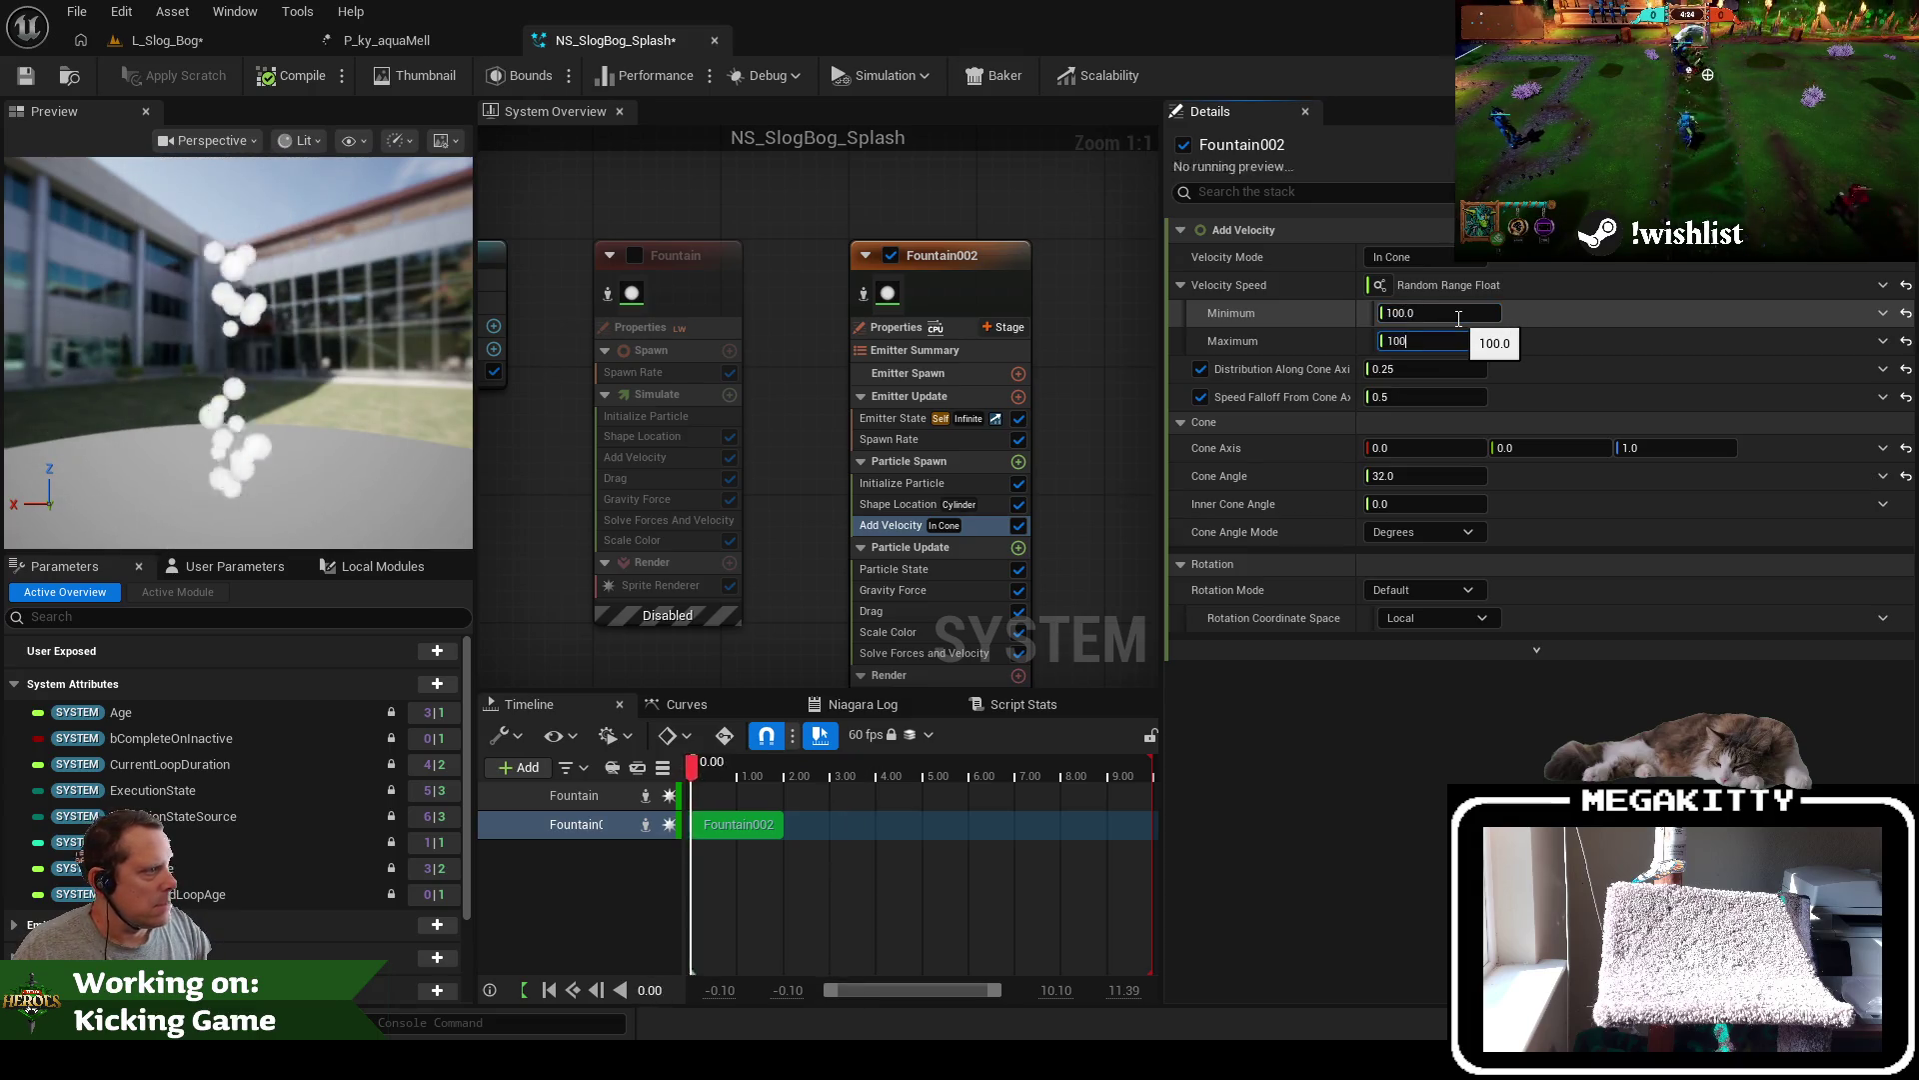
key(Return)
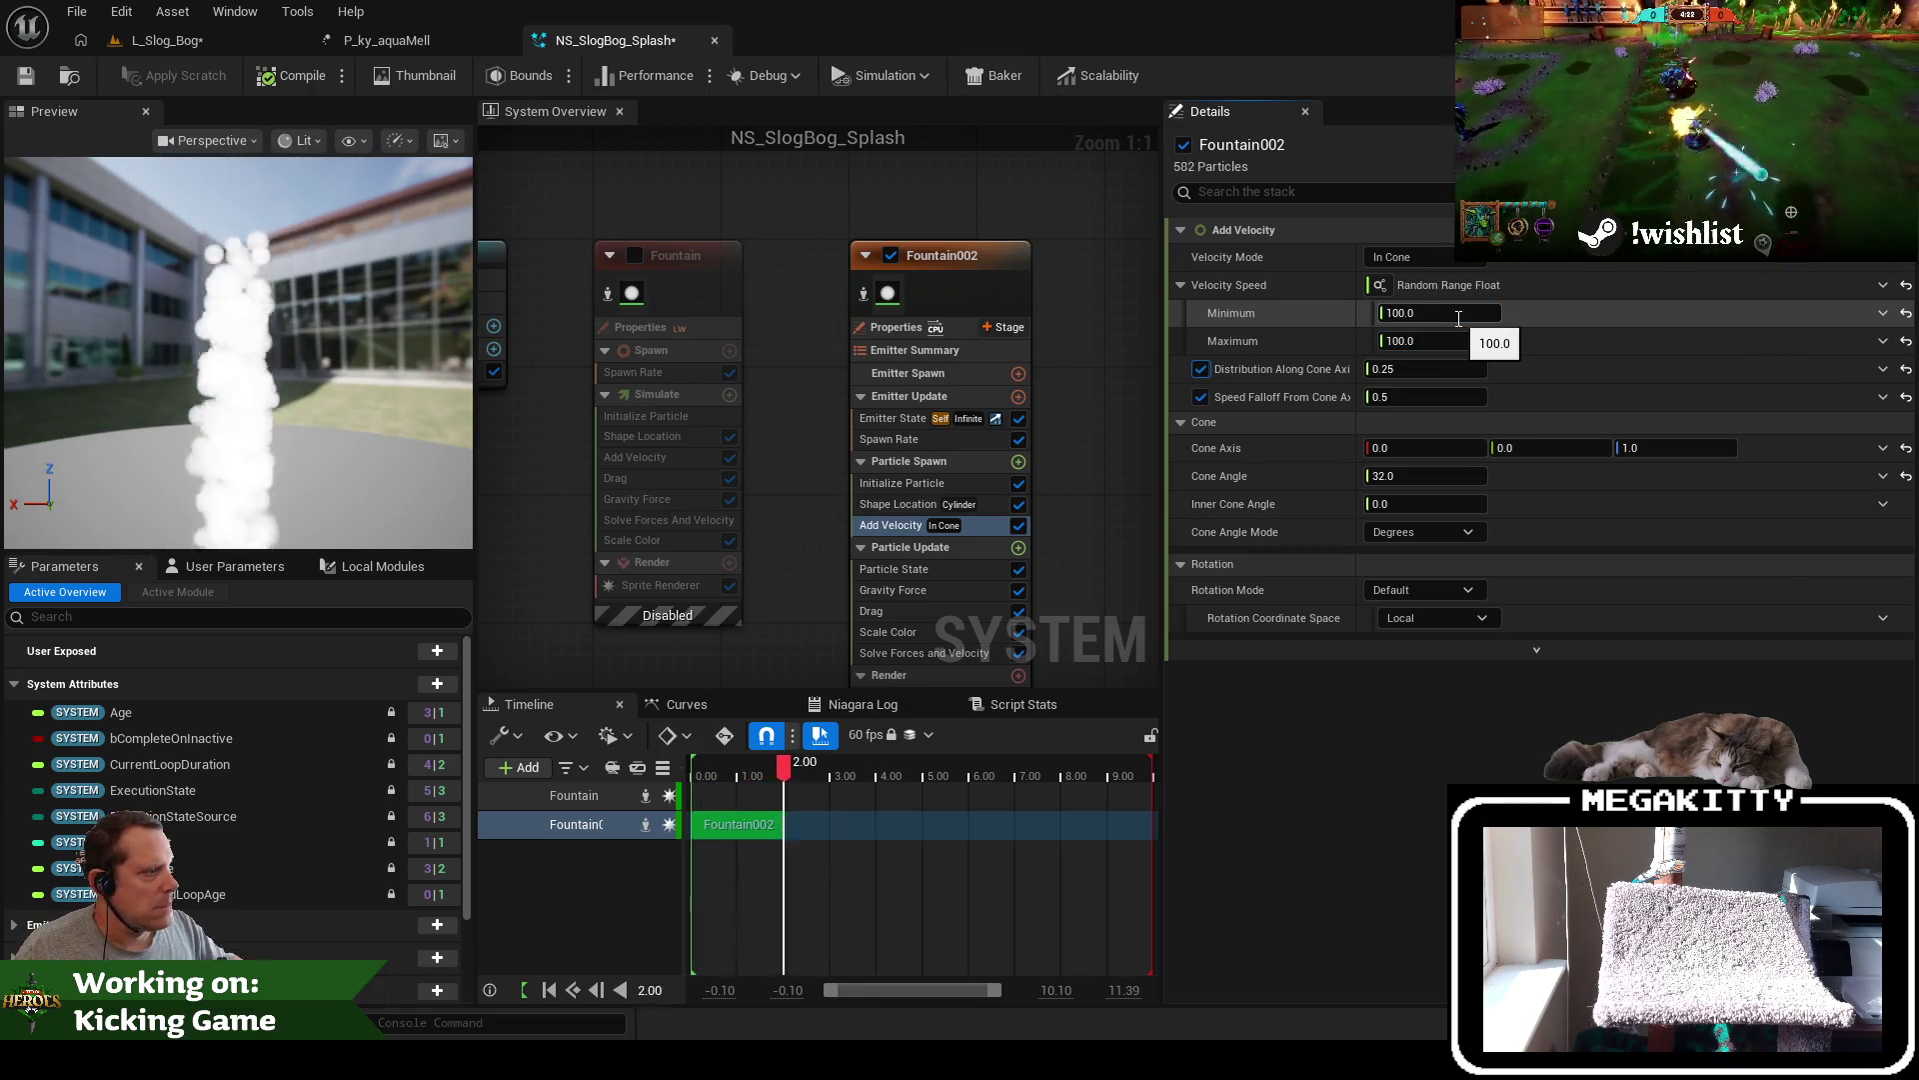
click(920, 507)
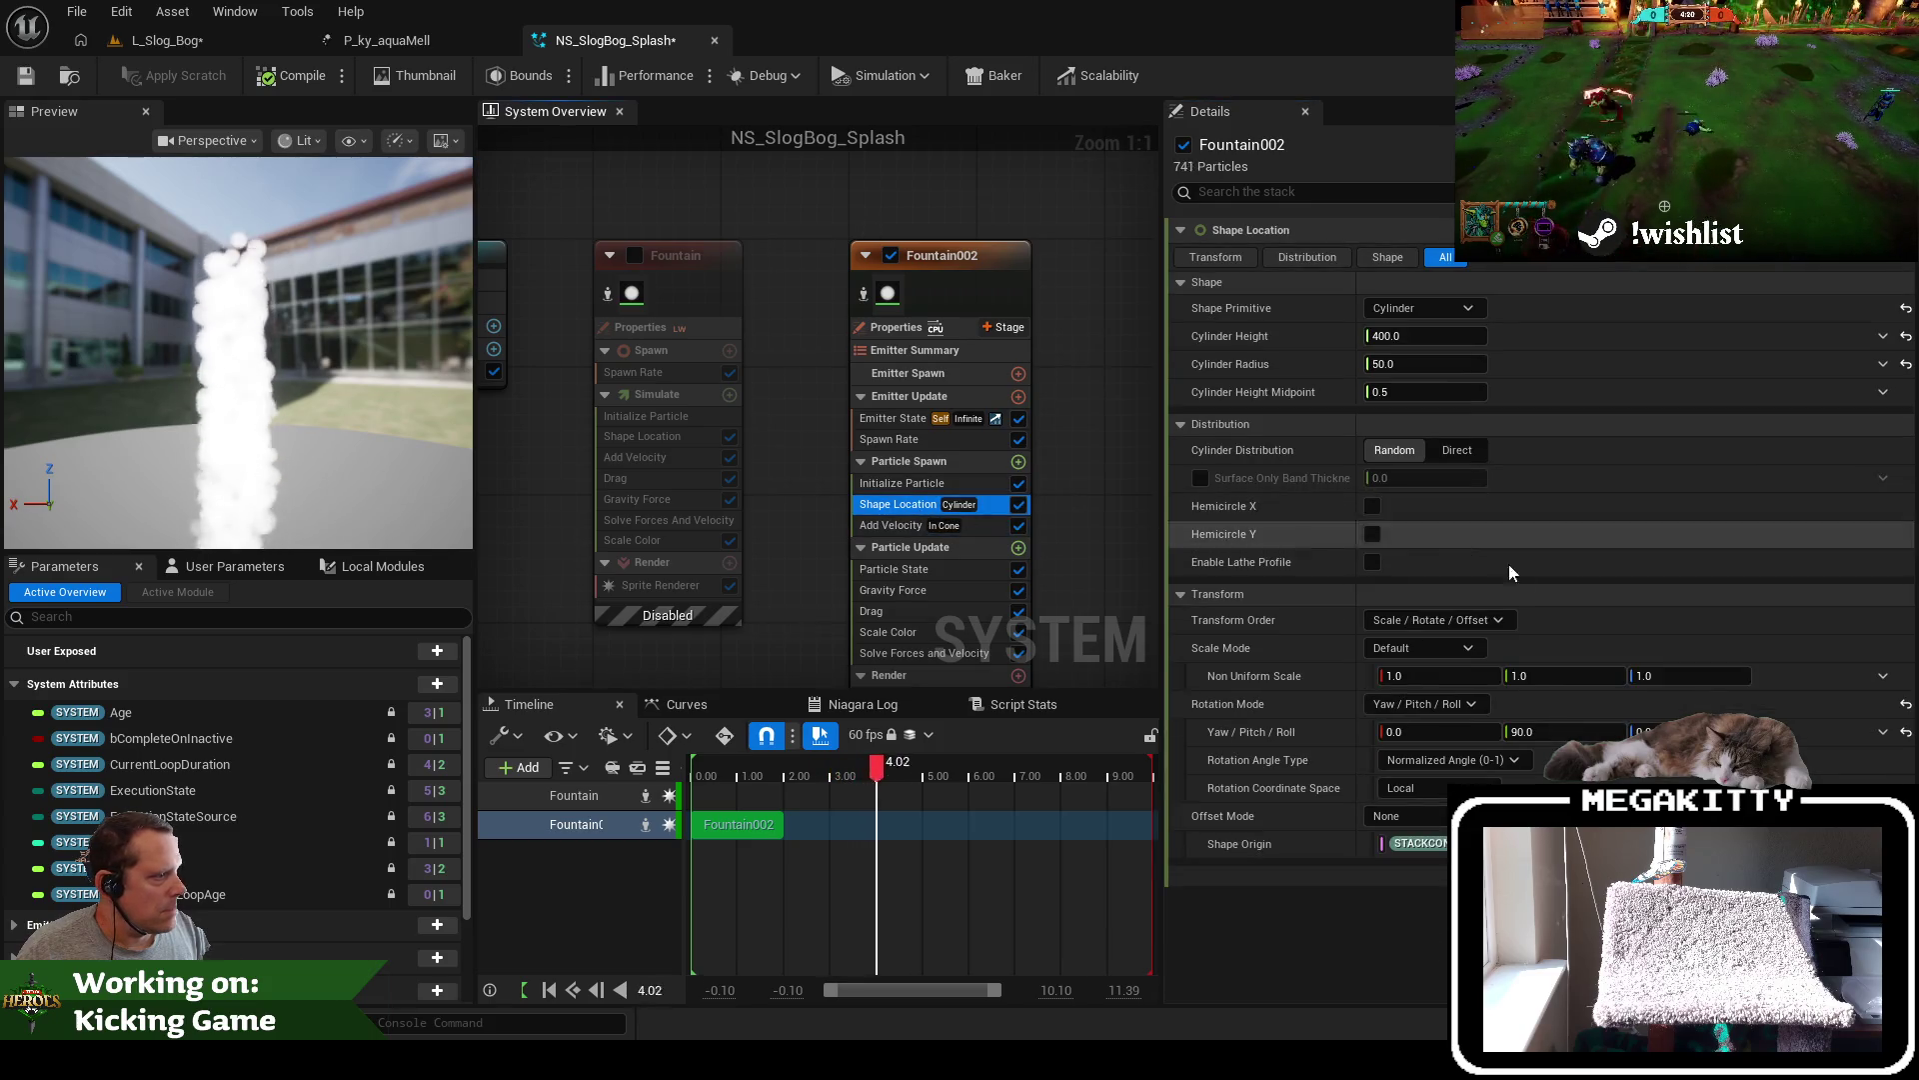
Keep Cylinder as Fountain002's spawn shape and review its radius and rotation mode
click(1408, 312)
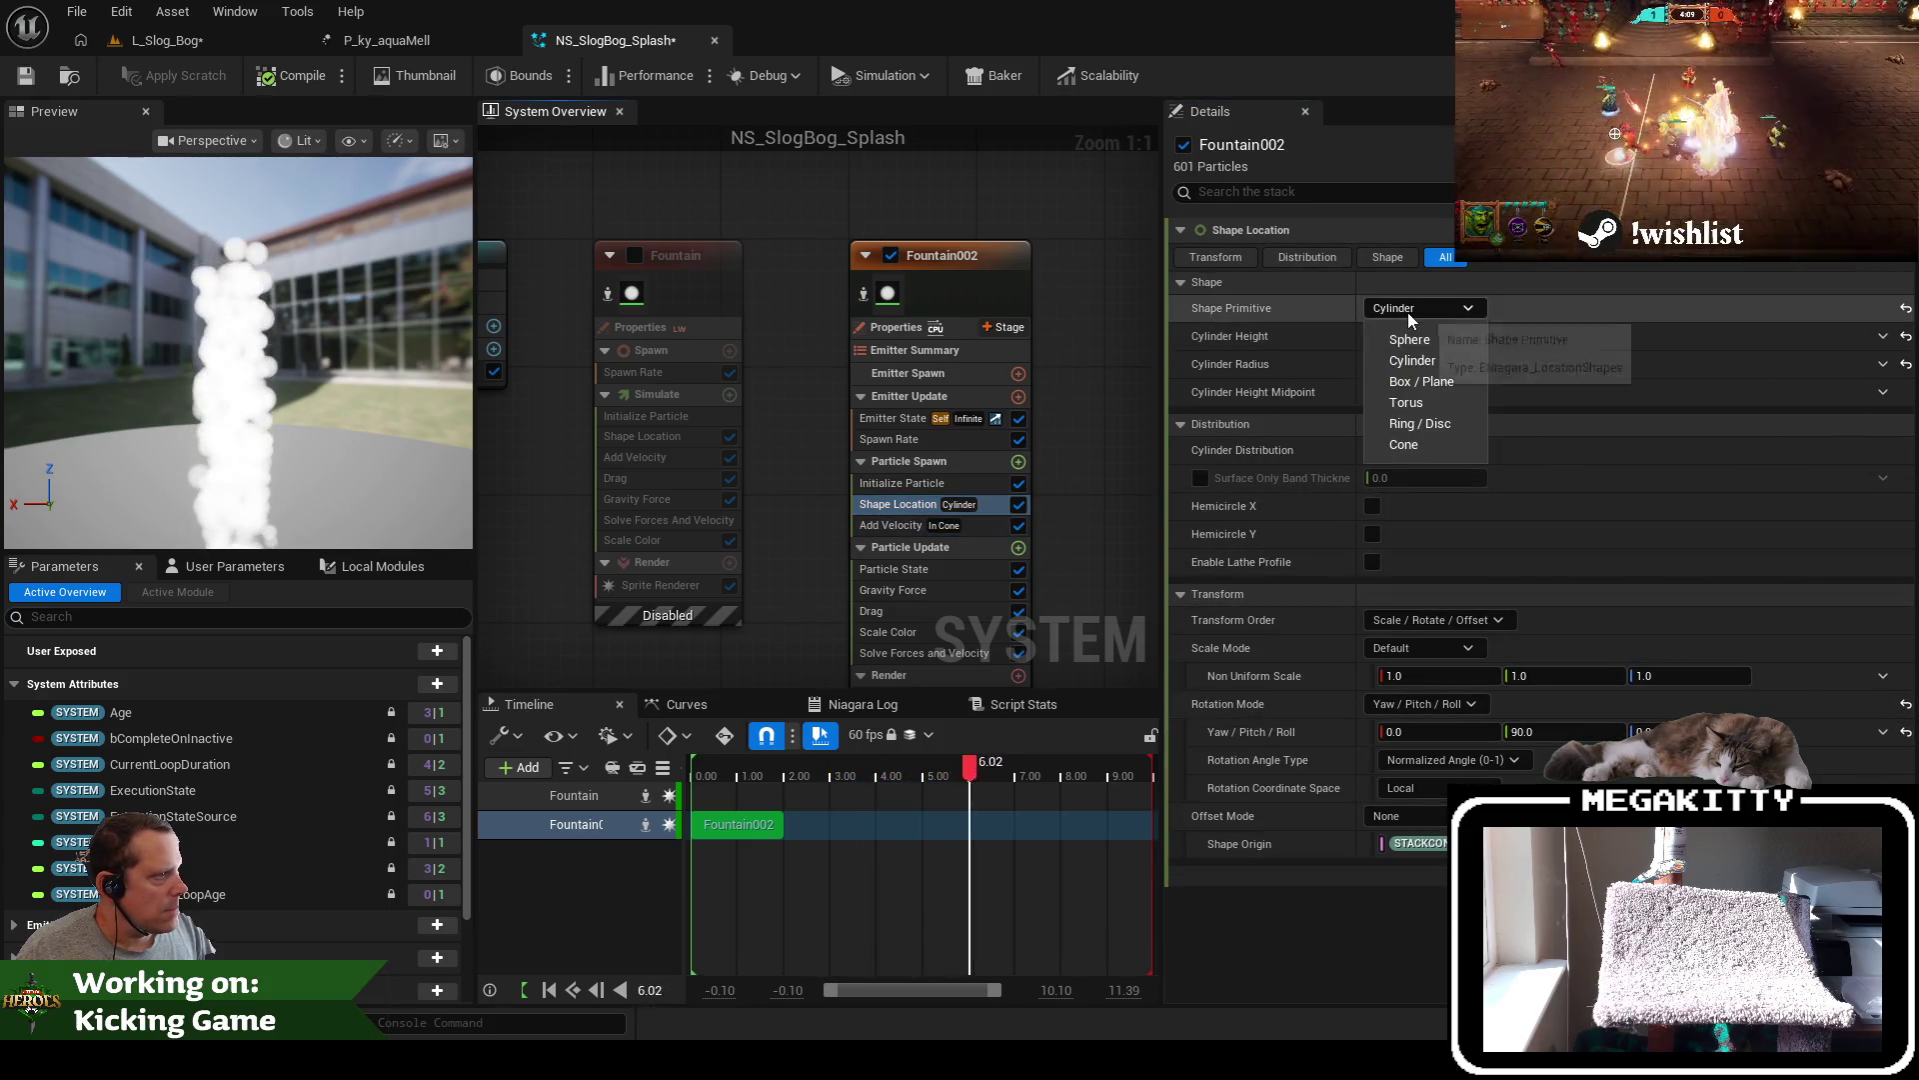
click(1412, 360)
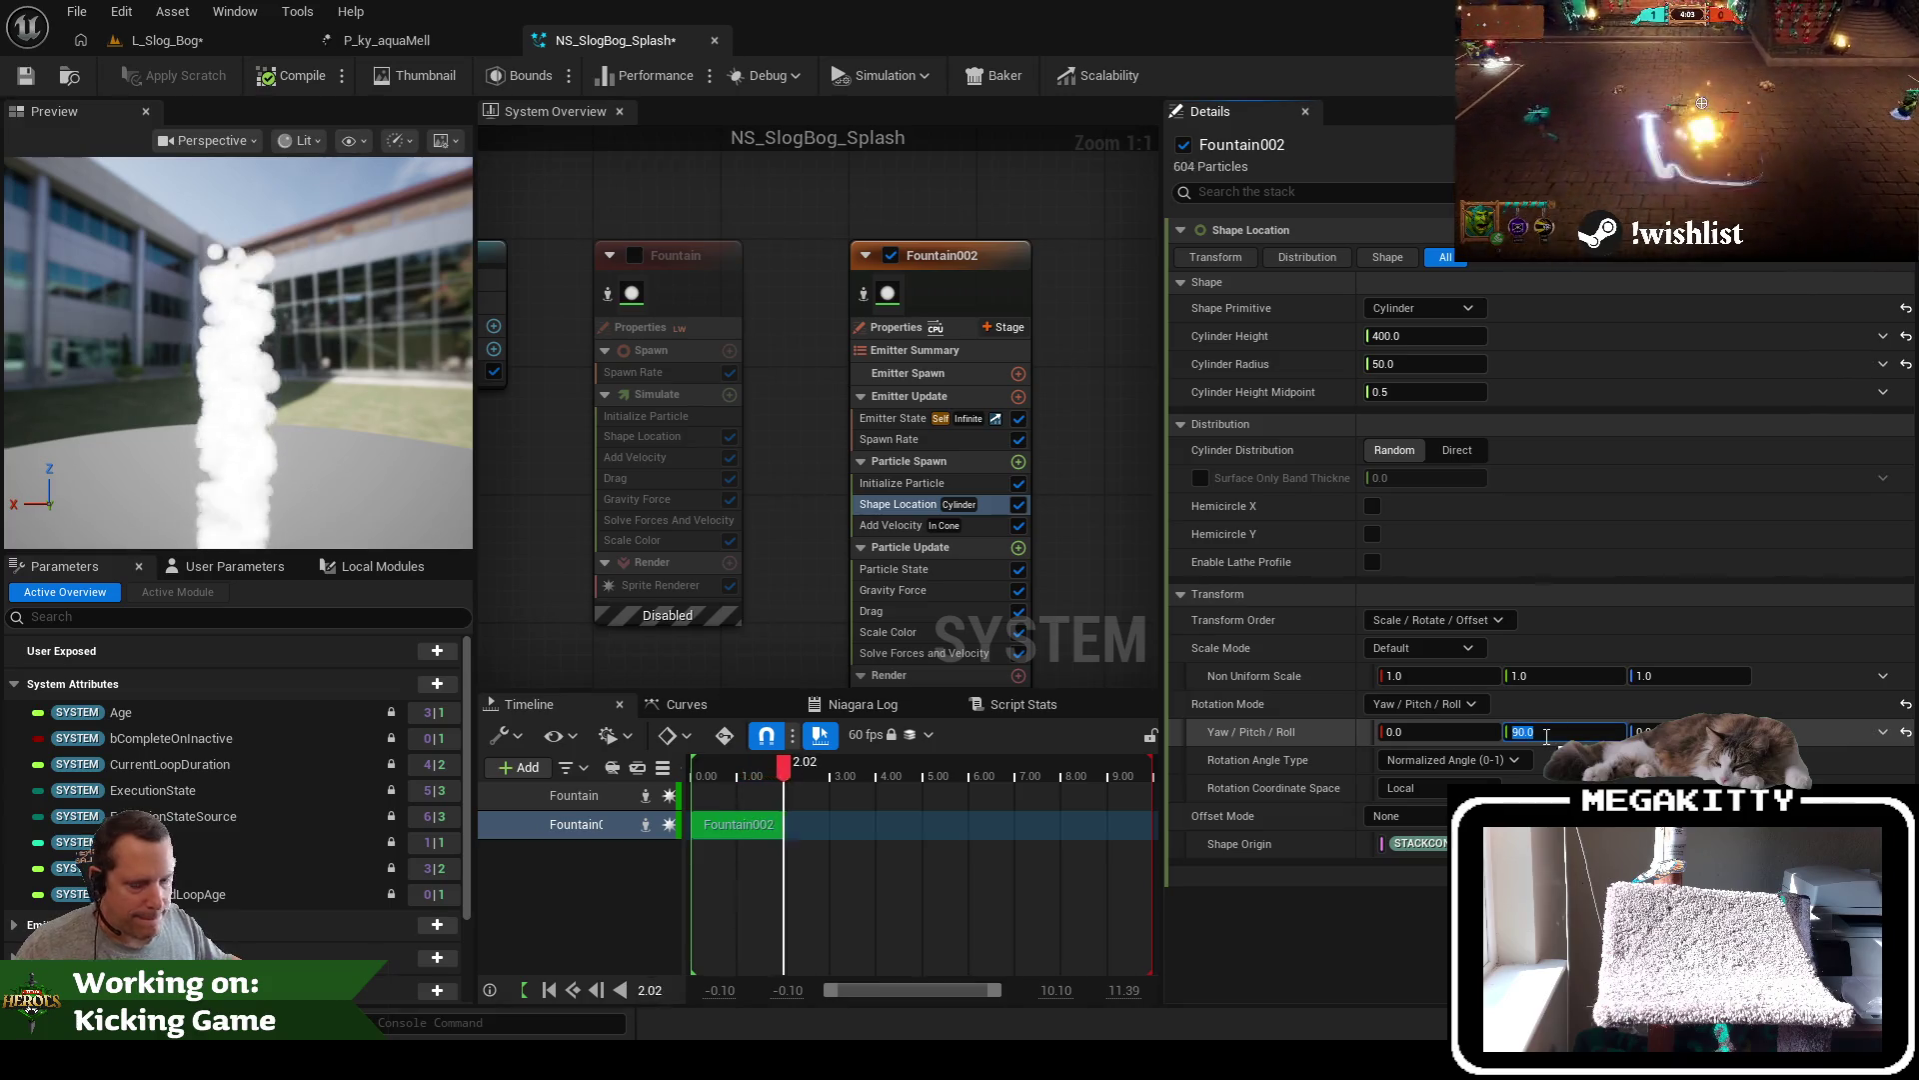
text(0)
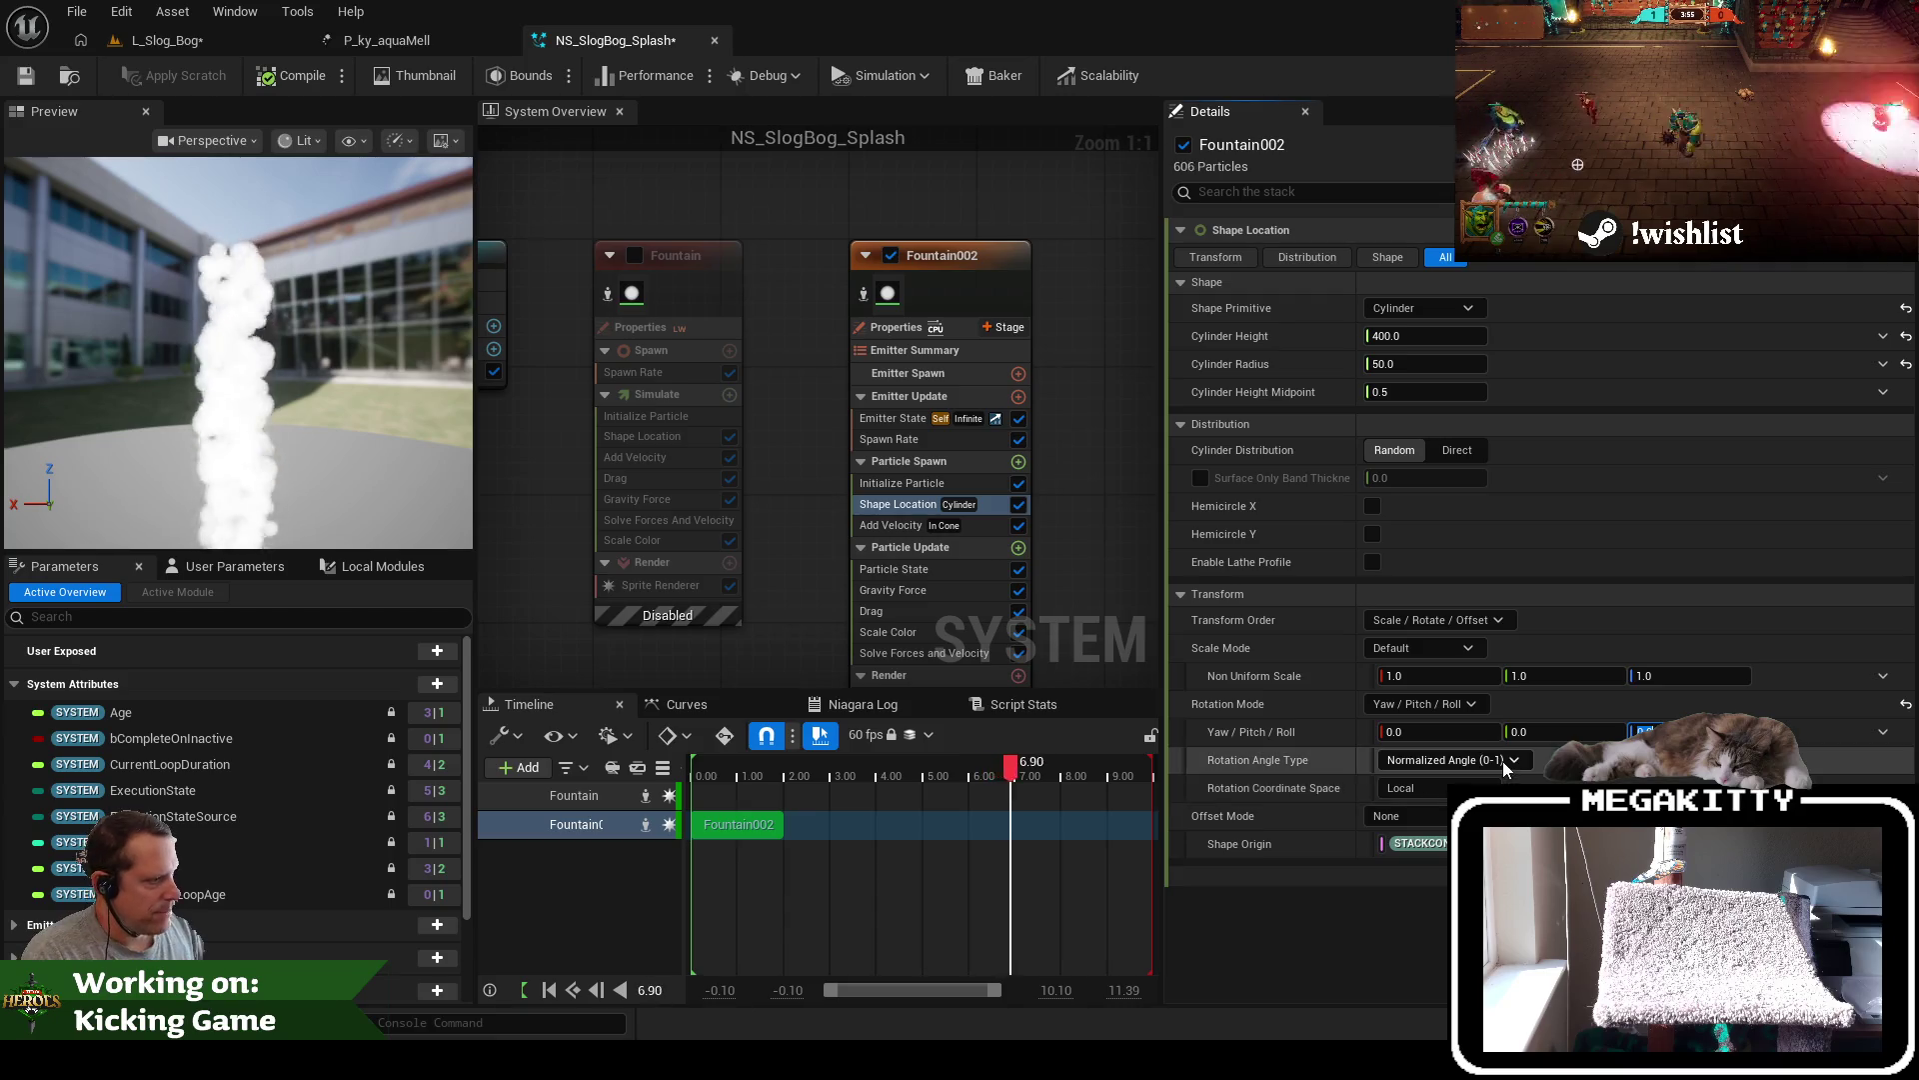
click(1432, 703)
click(1524, 730)
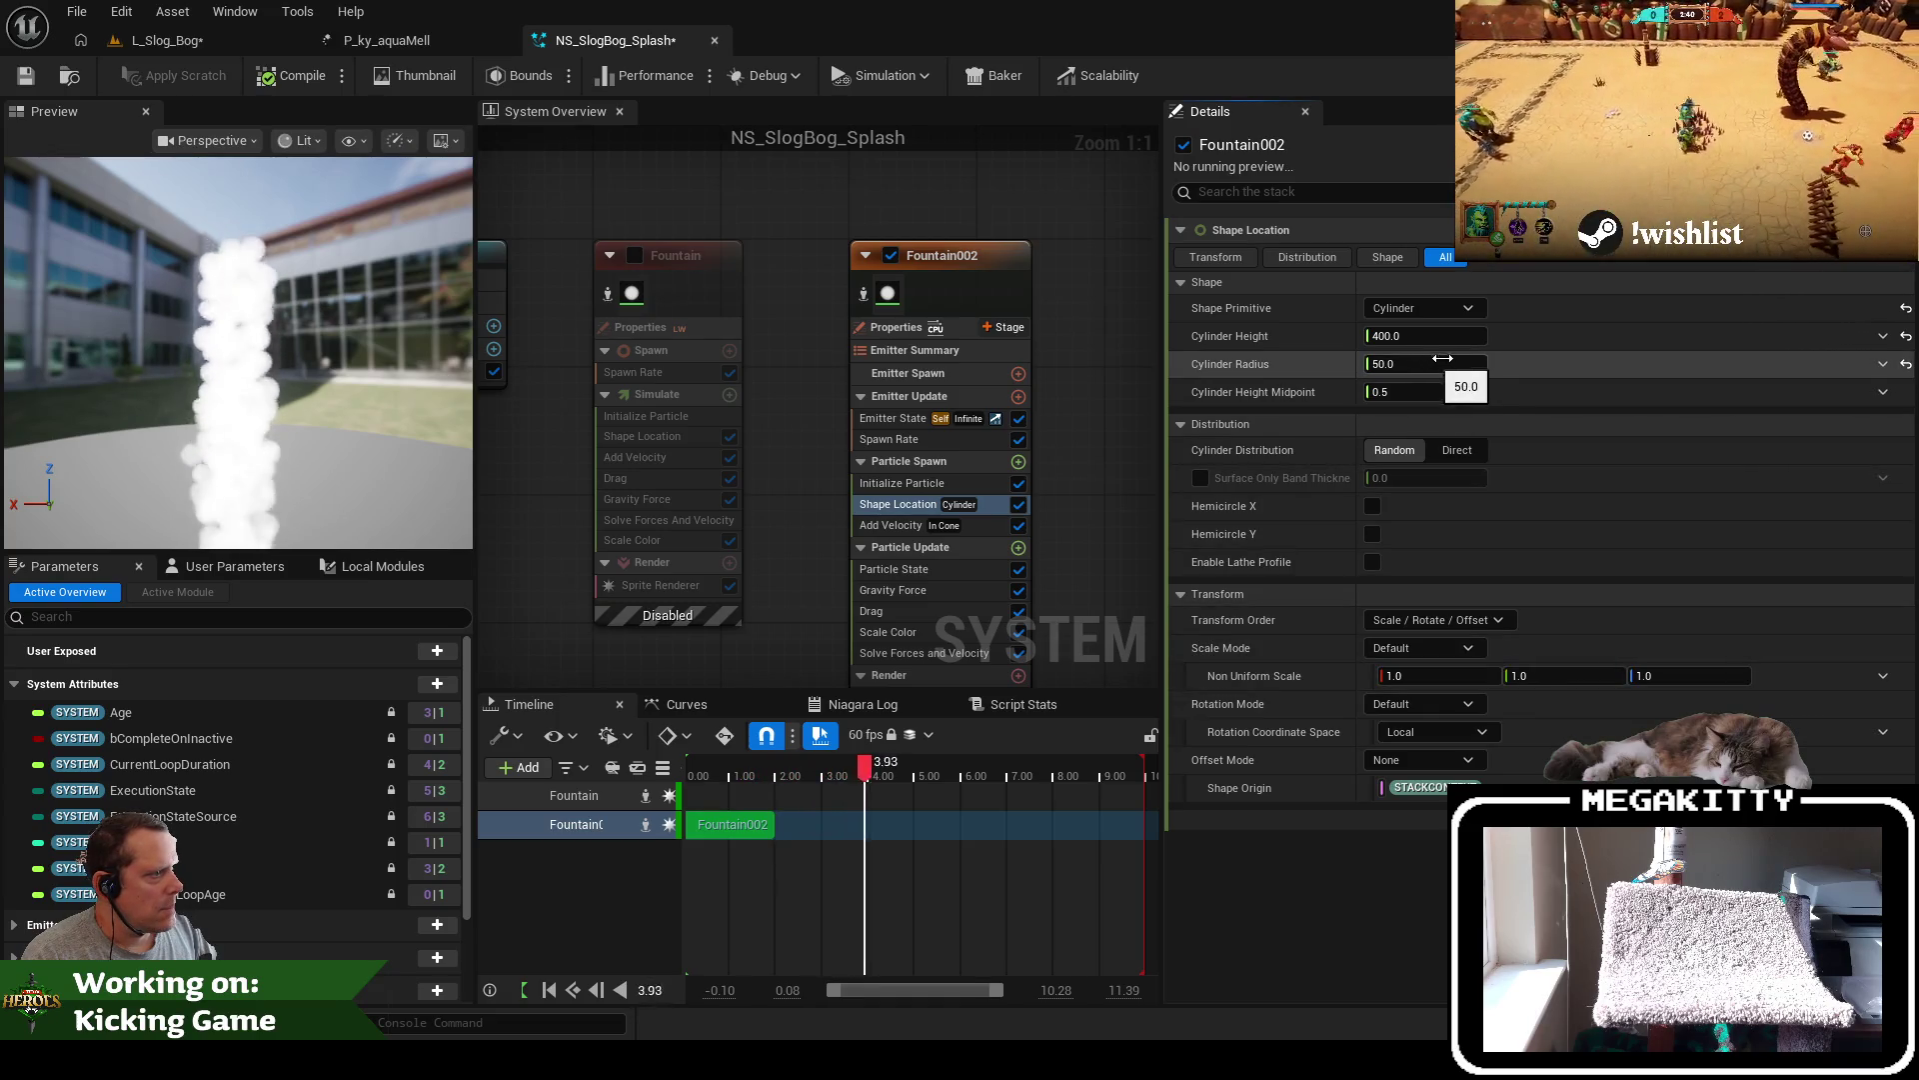
click(1439, 358)
click(1426, 320)
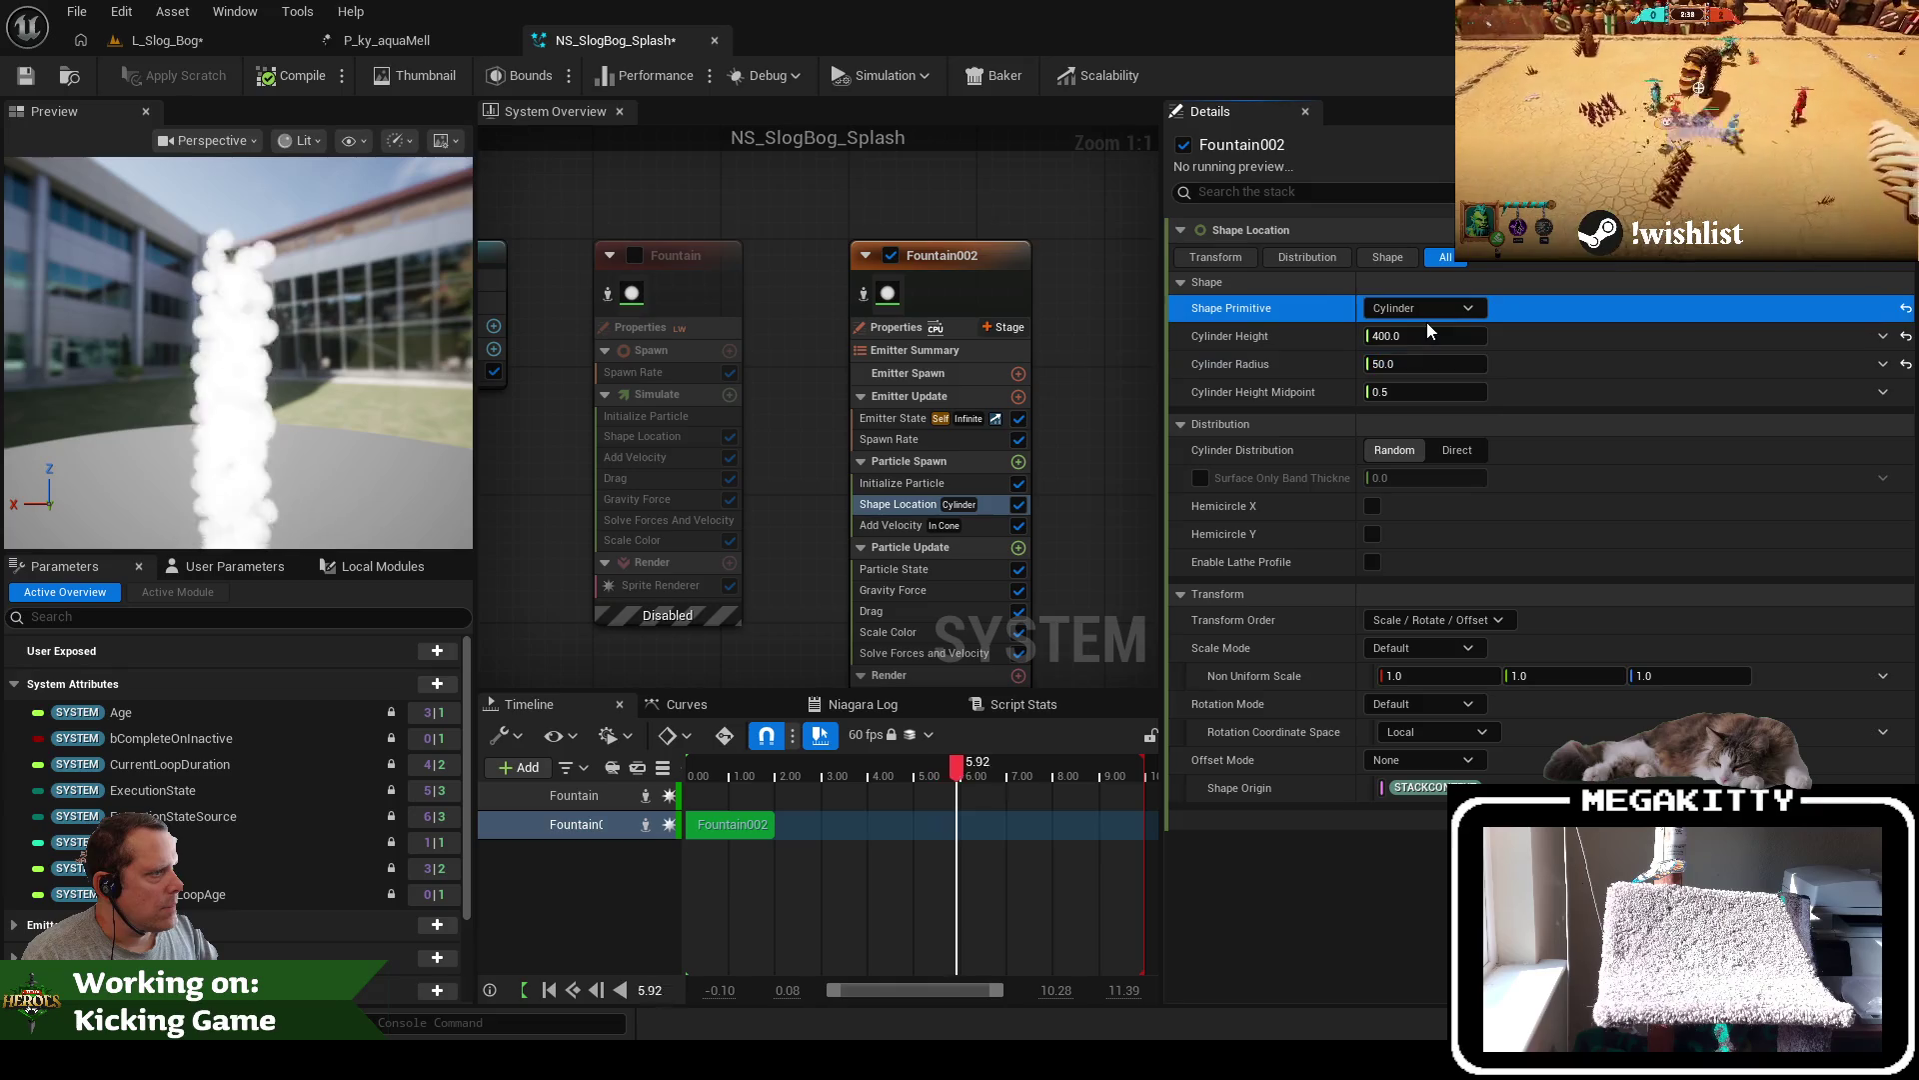
click(1425, 309)
click(1433, 346)
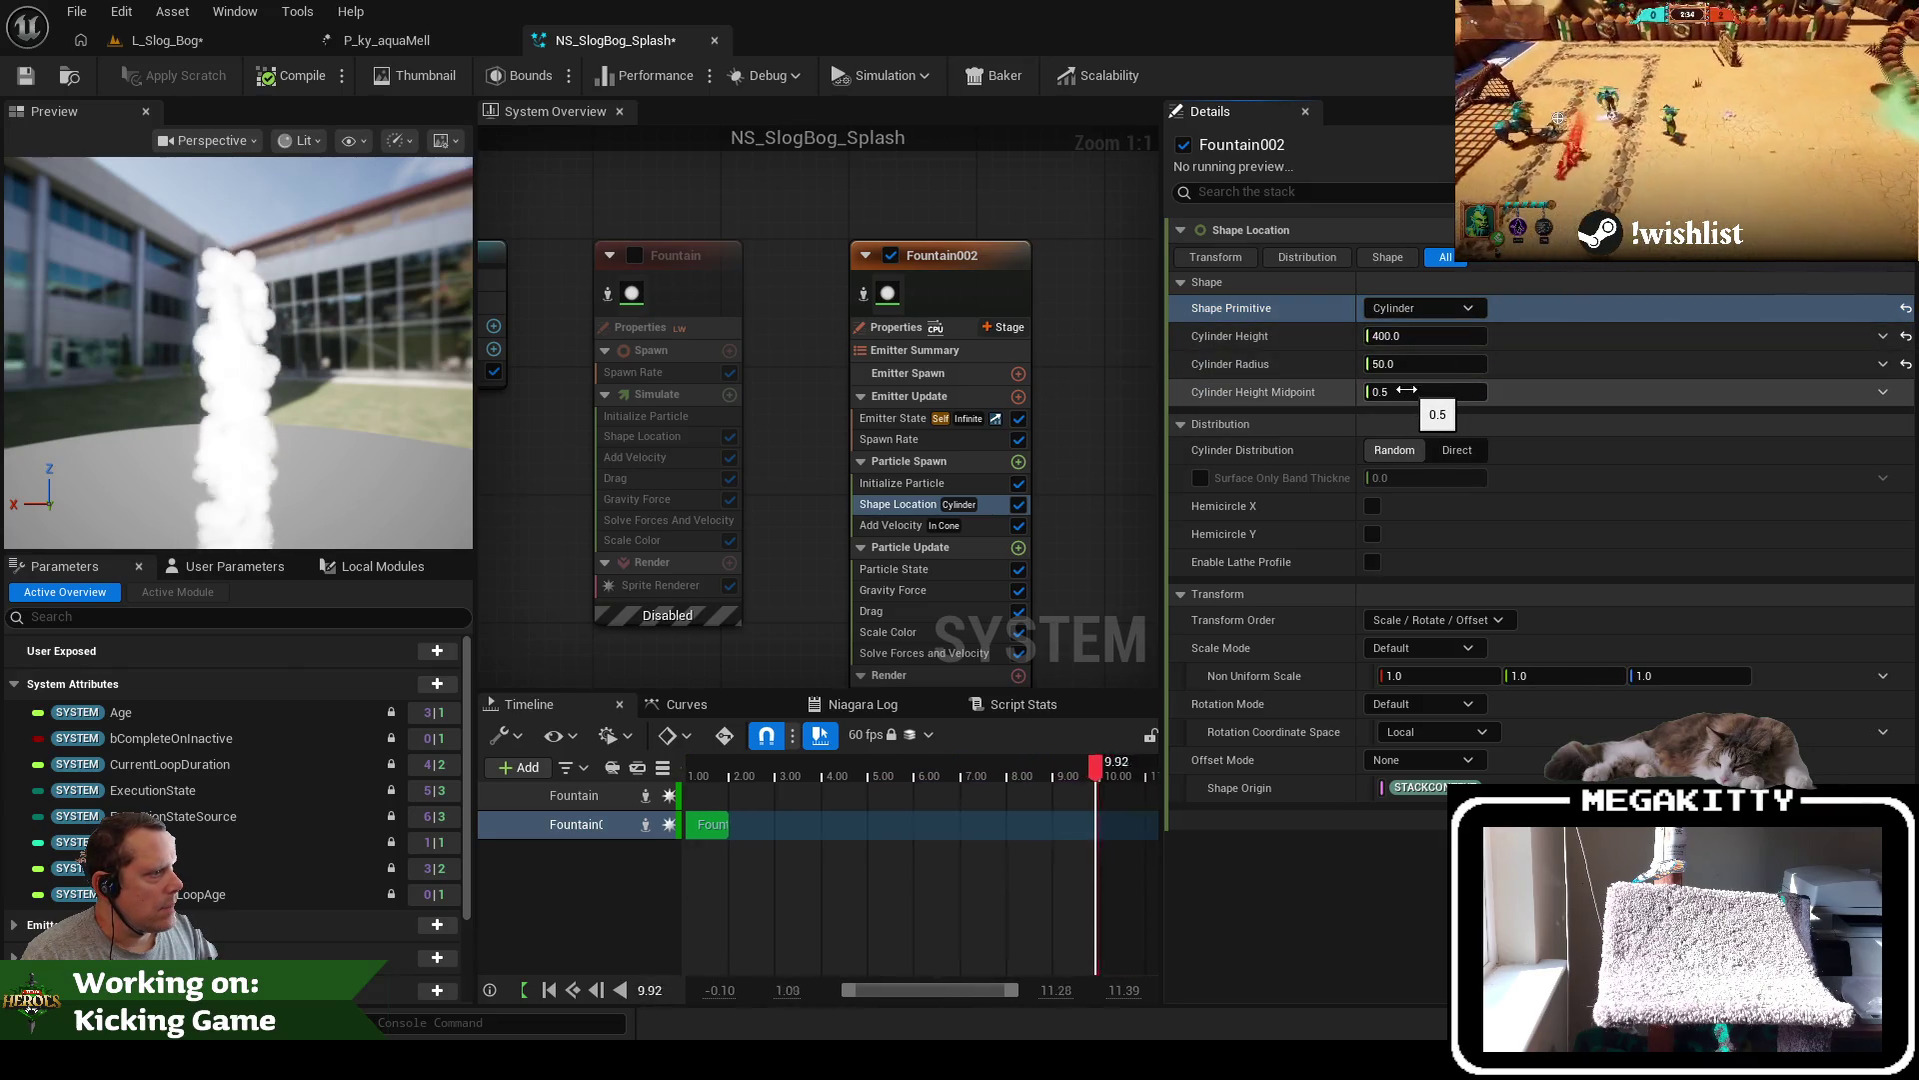
click(1410, 368)
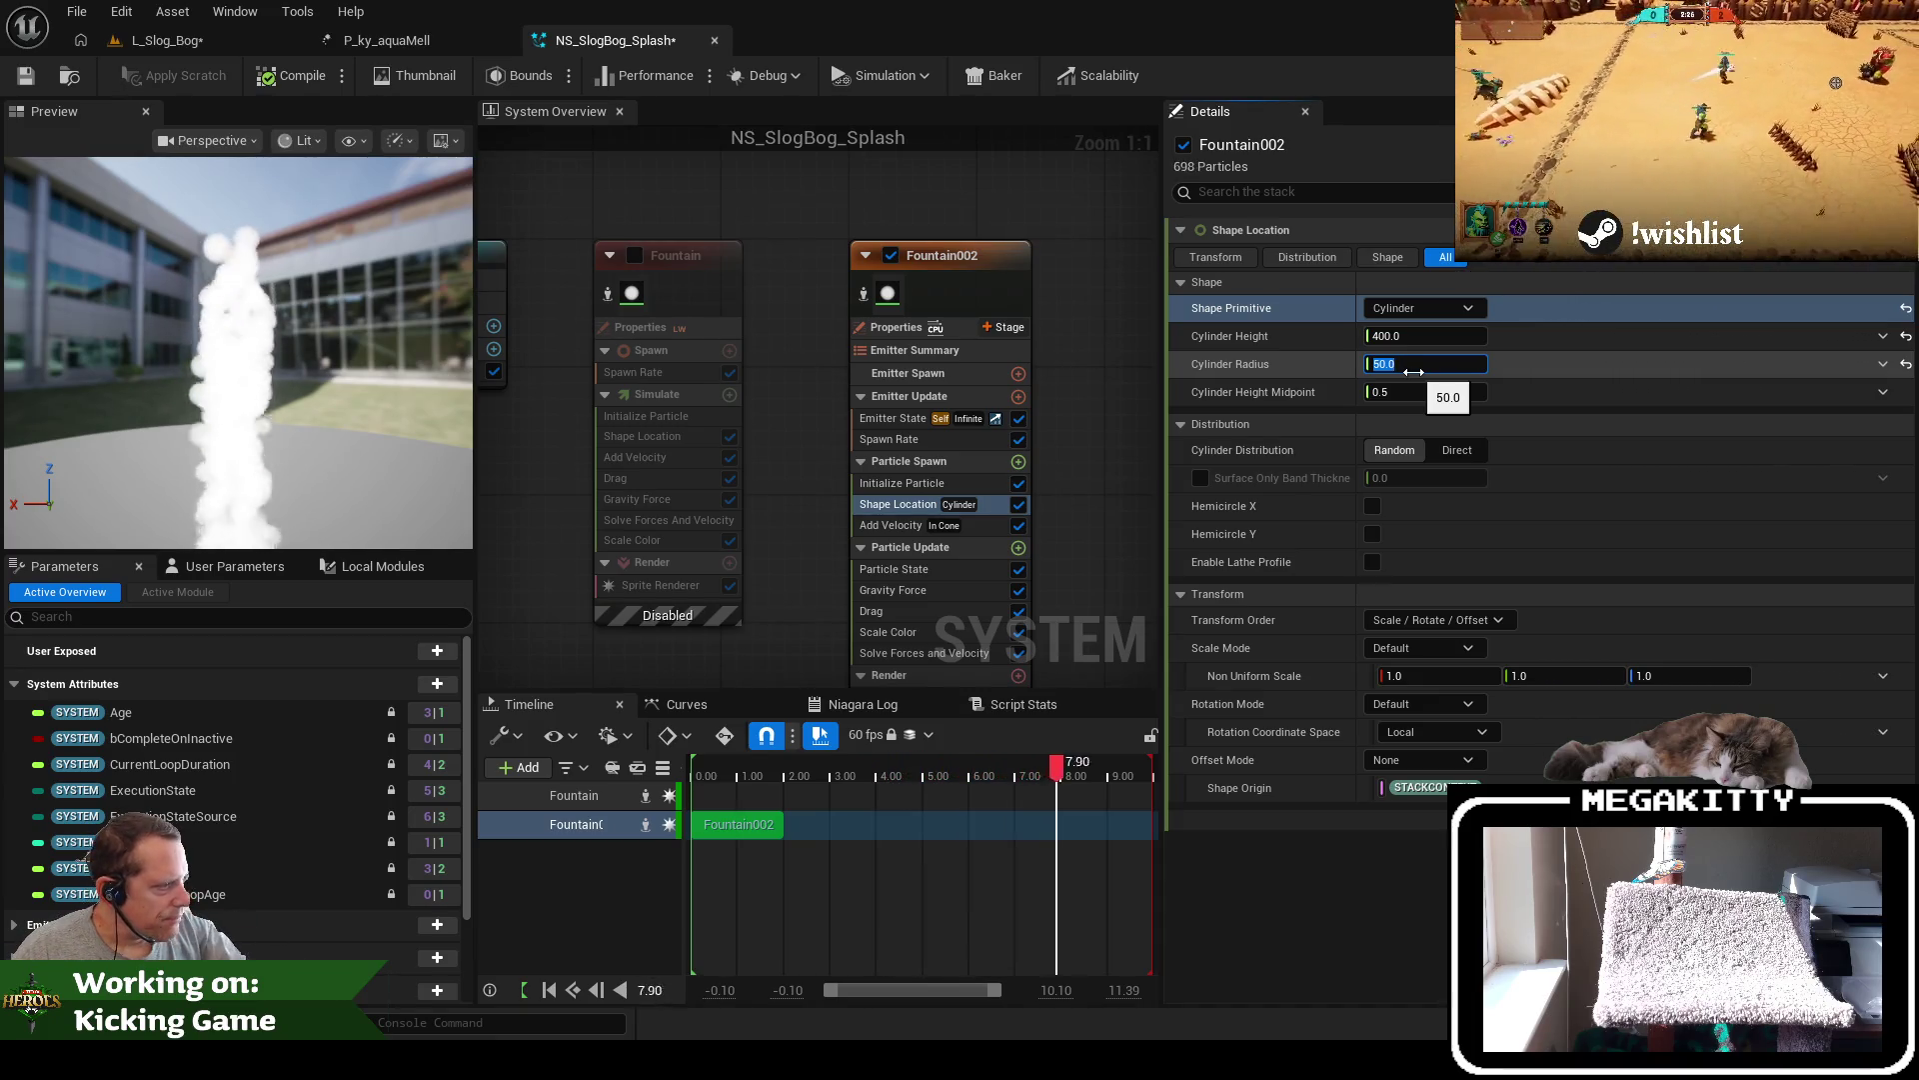
Set the shape rotation mode to Yaw / Pitch / Roll with a pitch of 0
click(1438, 706)
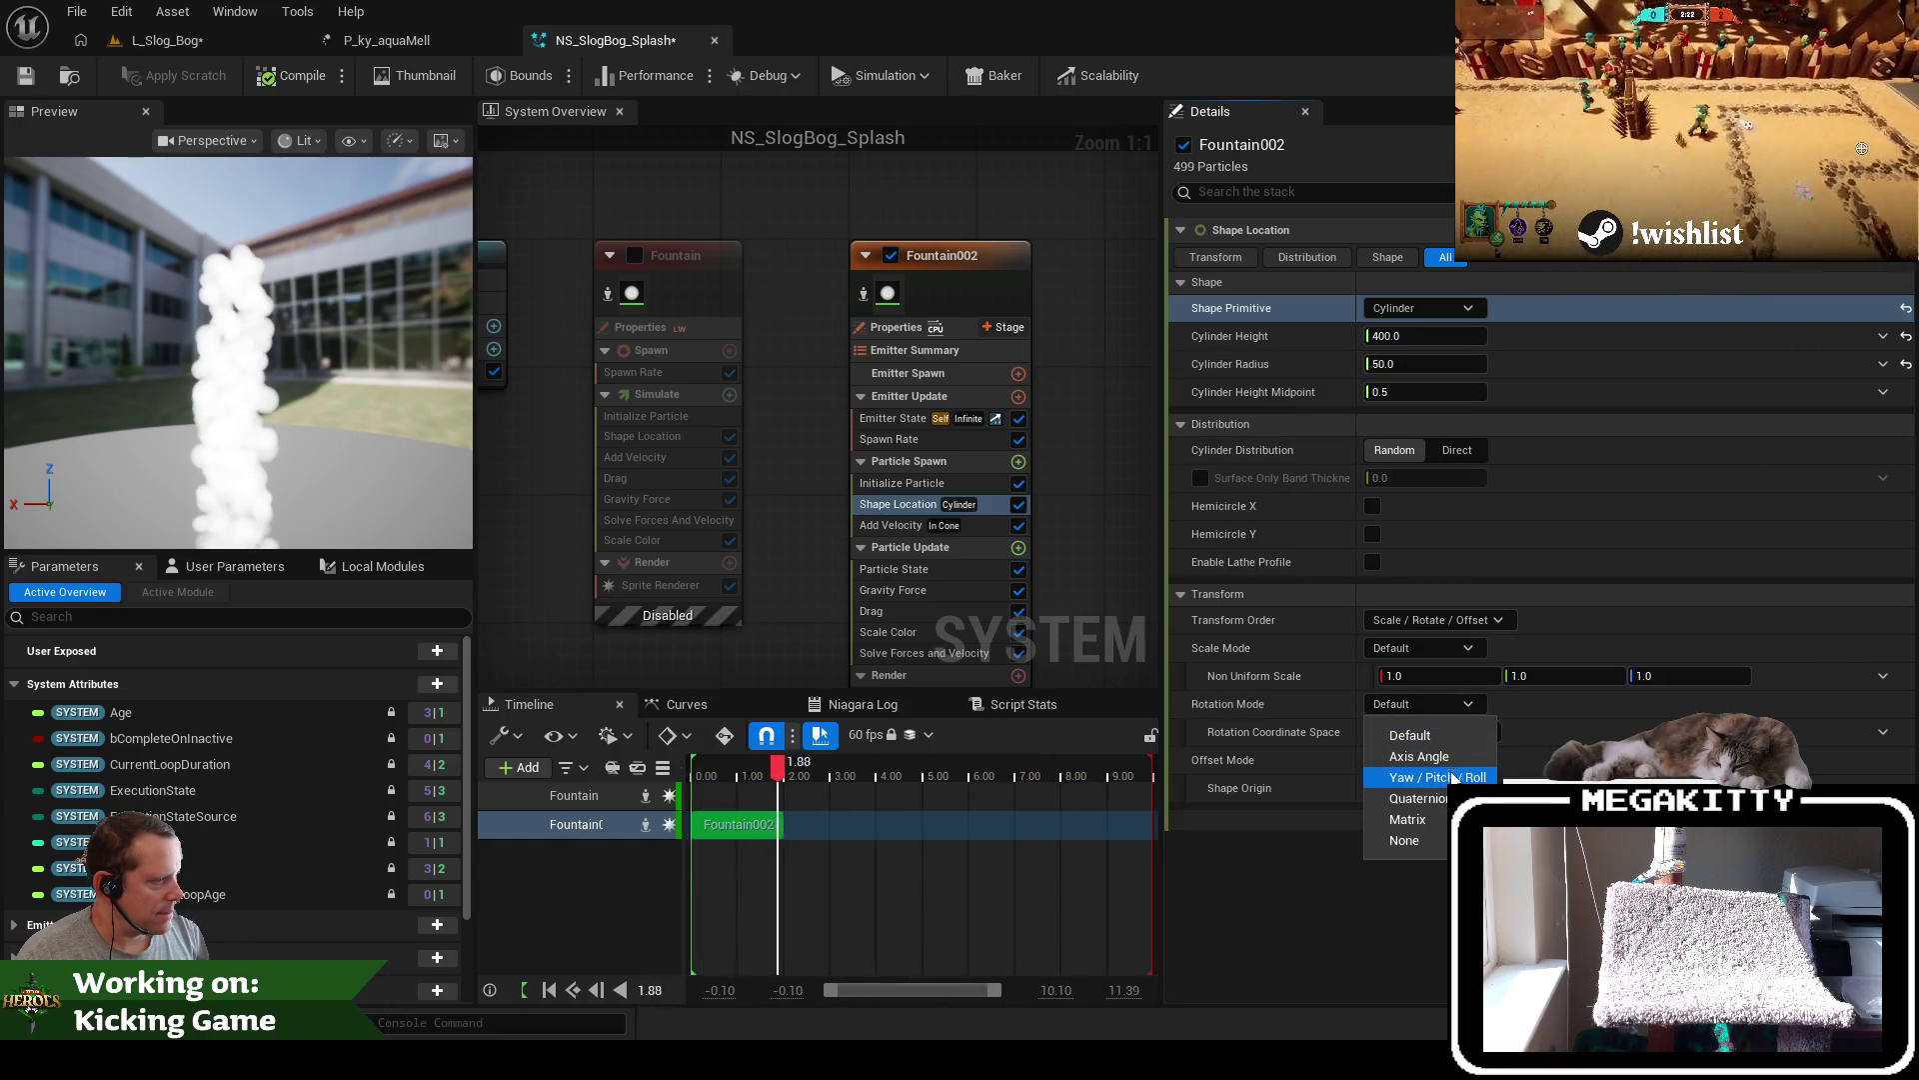
click(1455, 778)
click(1639, 732)
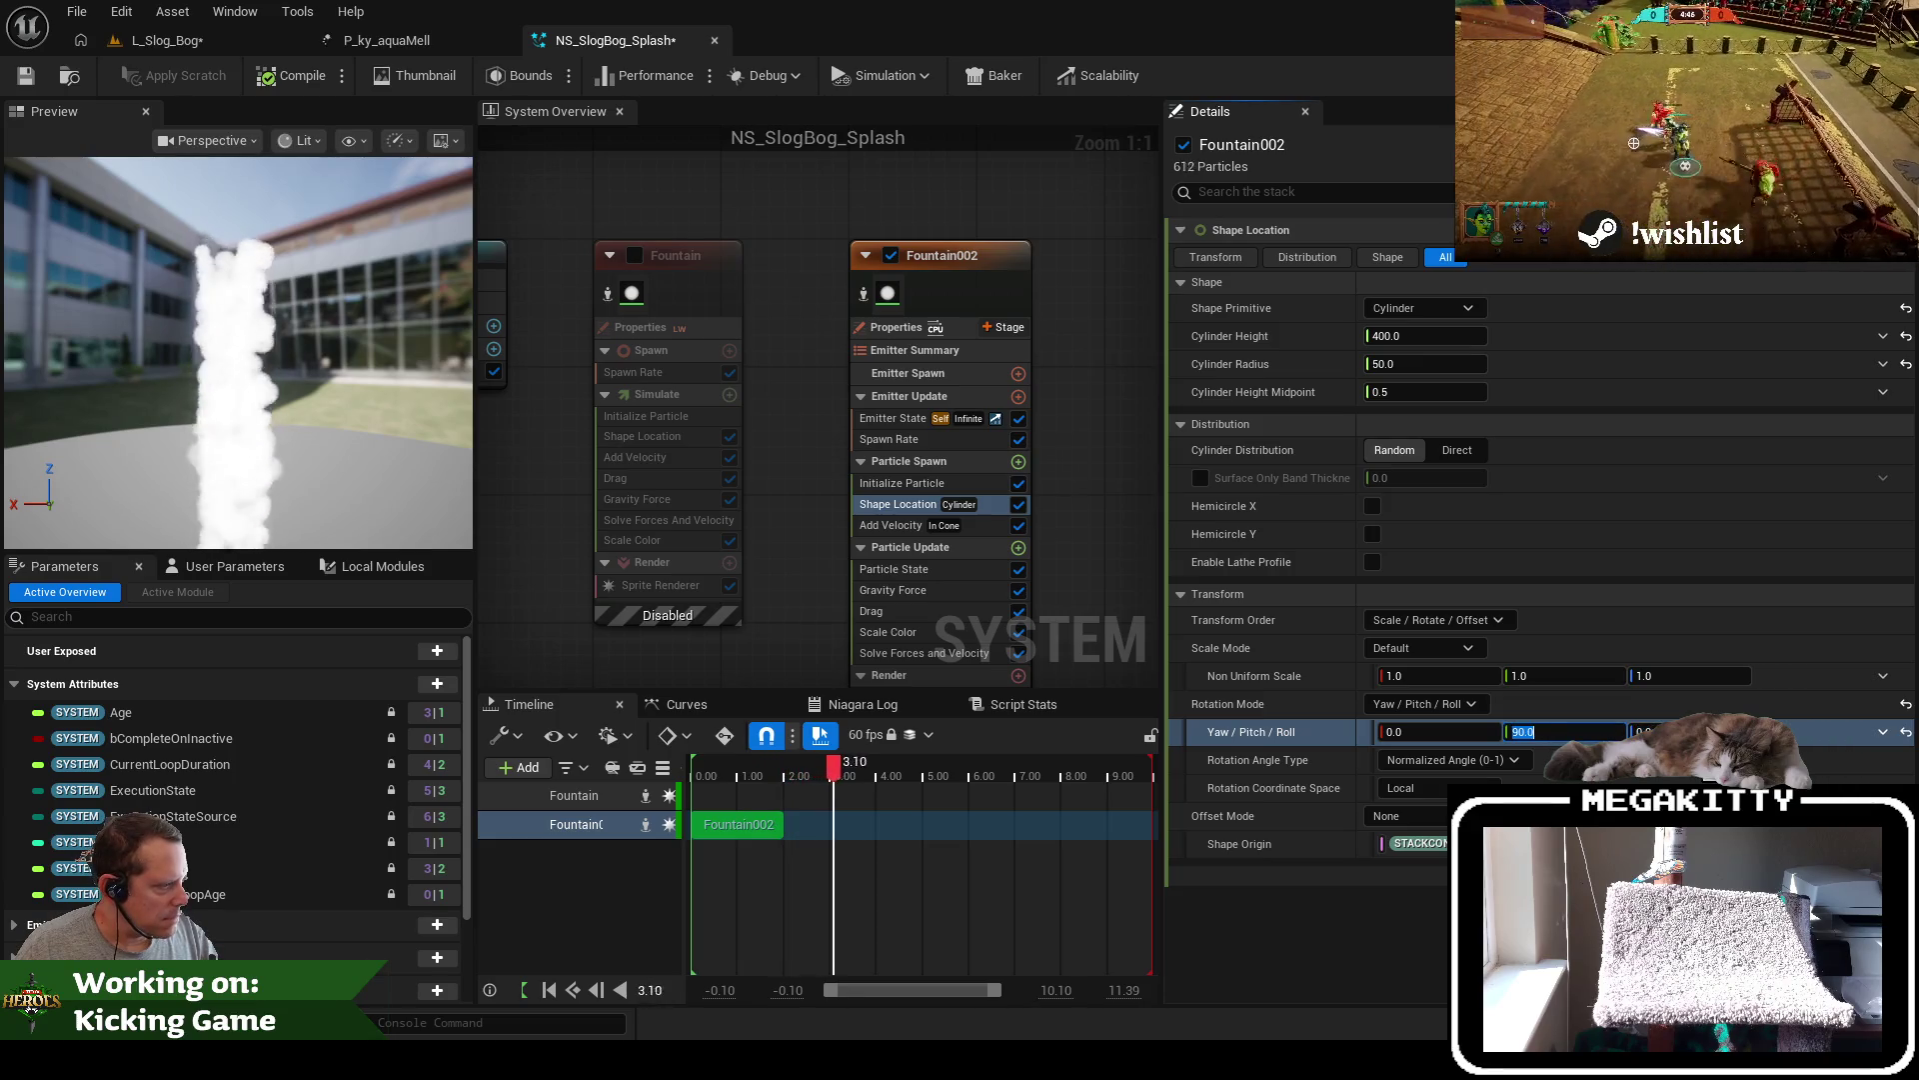
text(0)
key(Return)
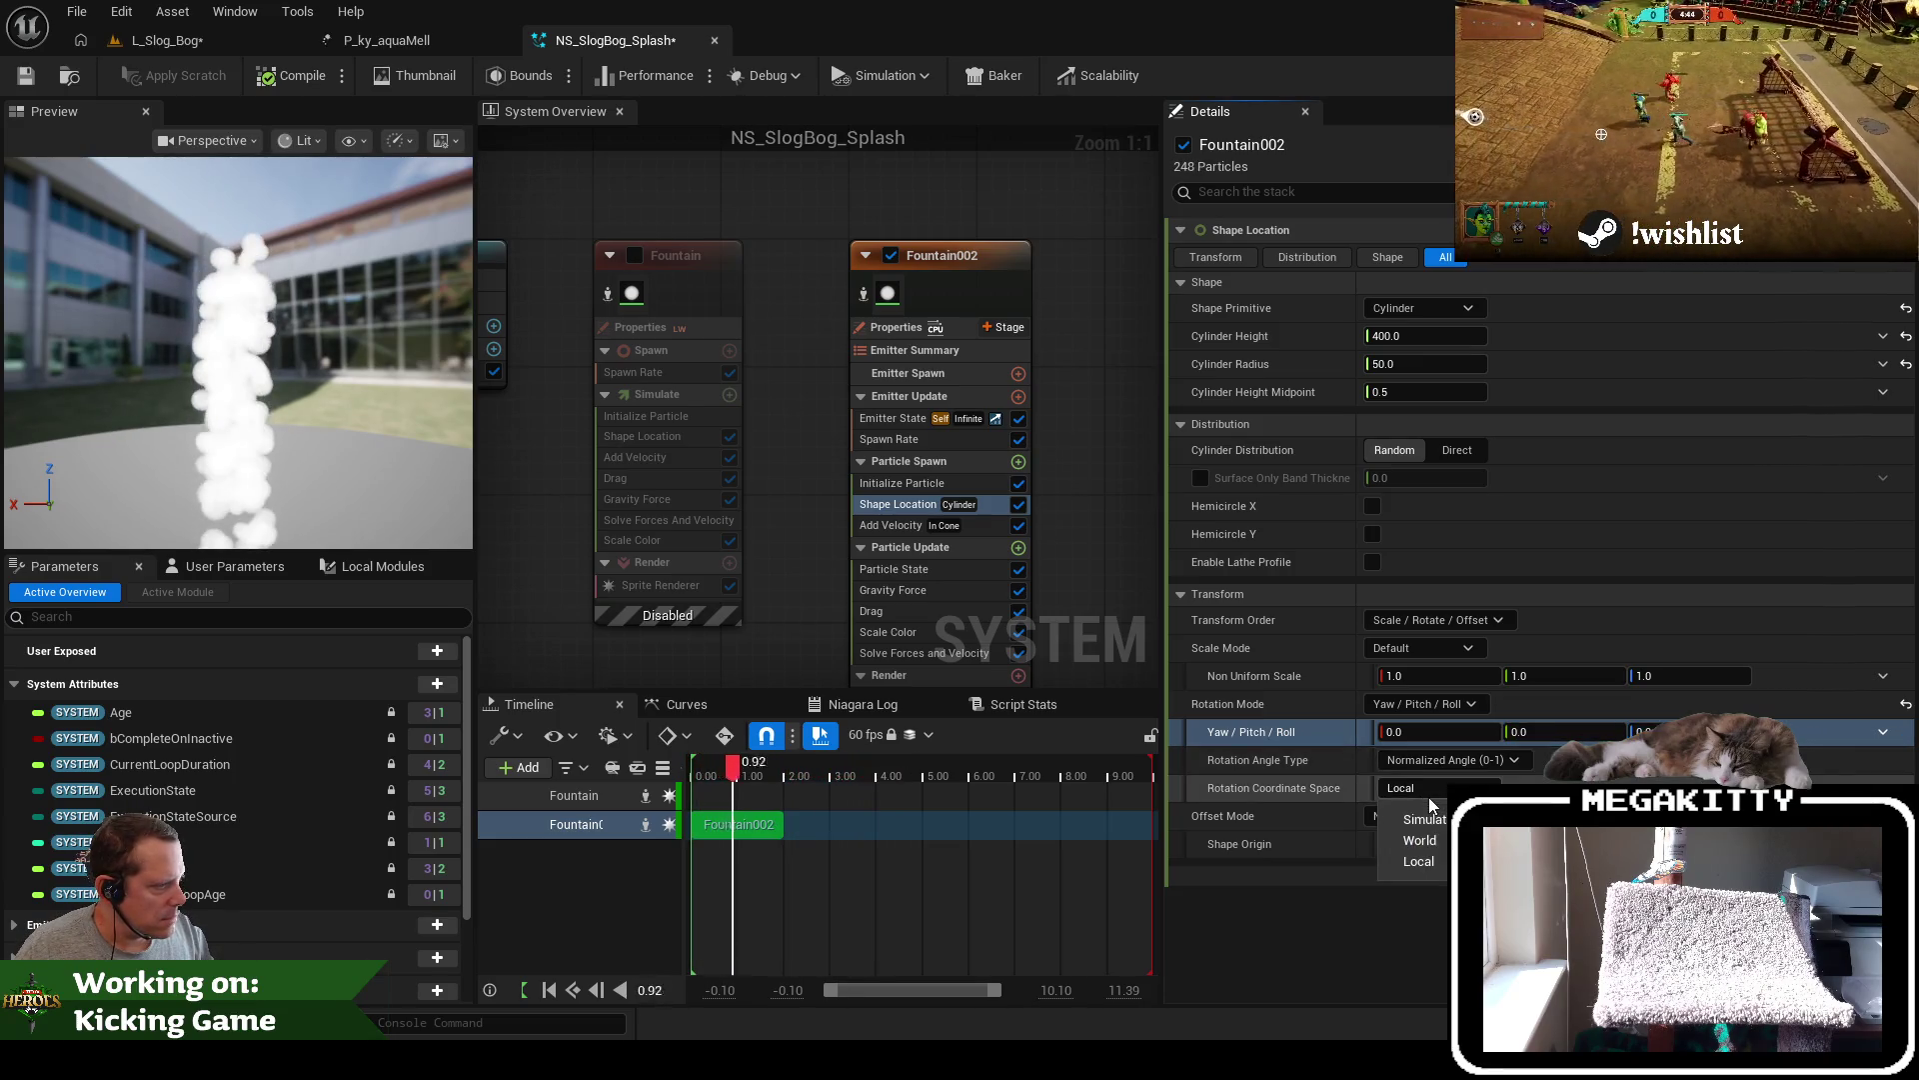
Set the shape's Rotation Coordinate Space to Simulation
click(1430, 790)
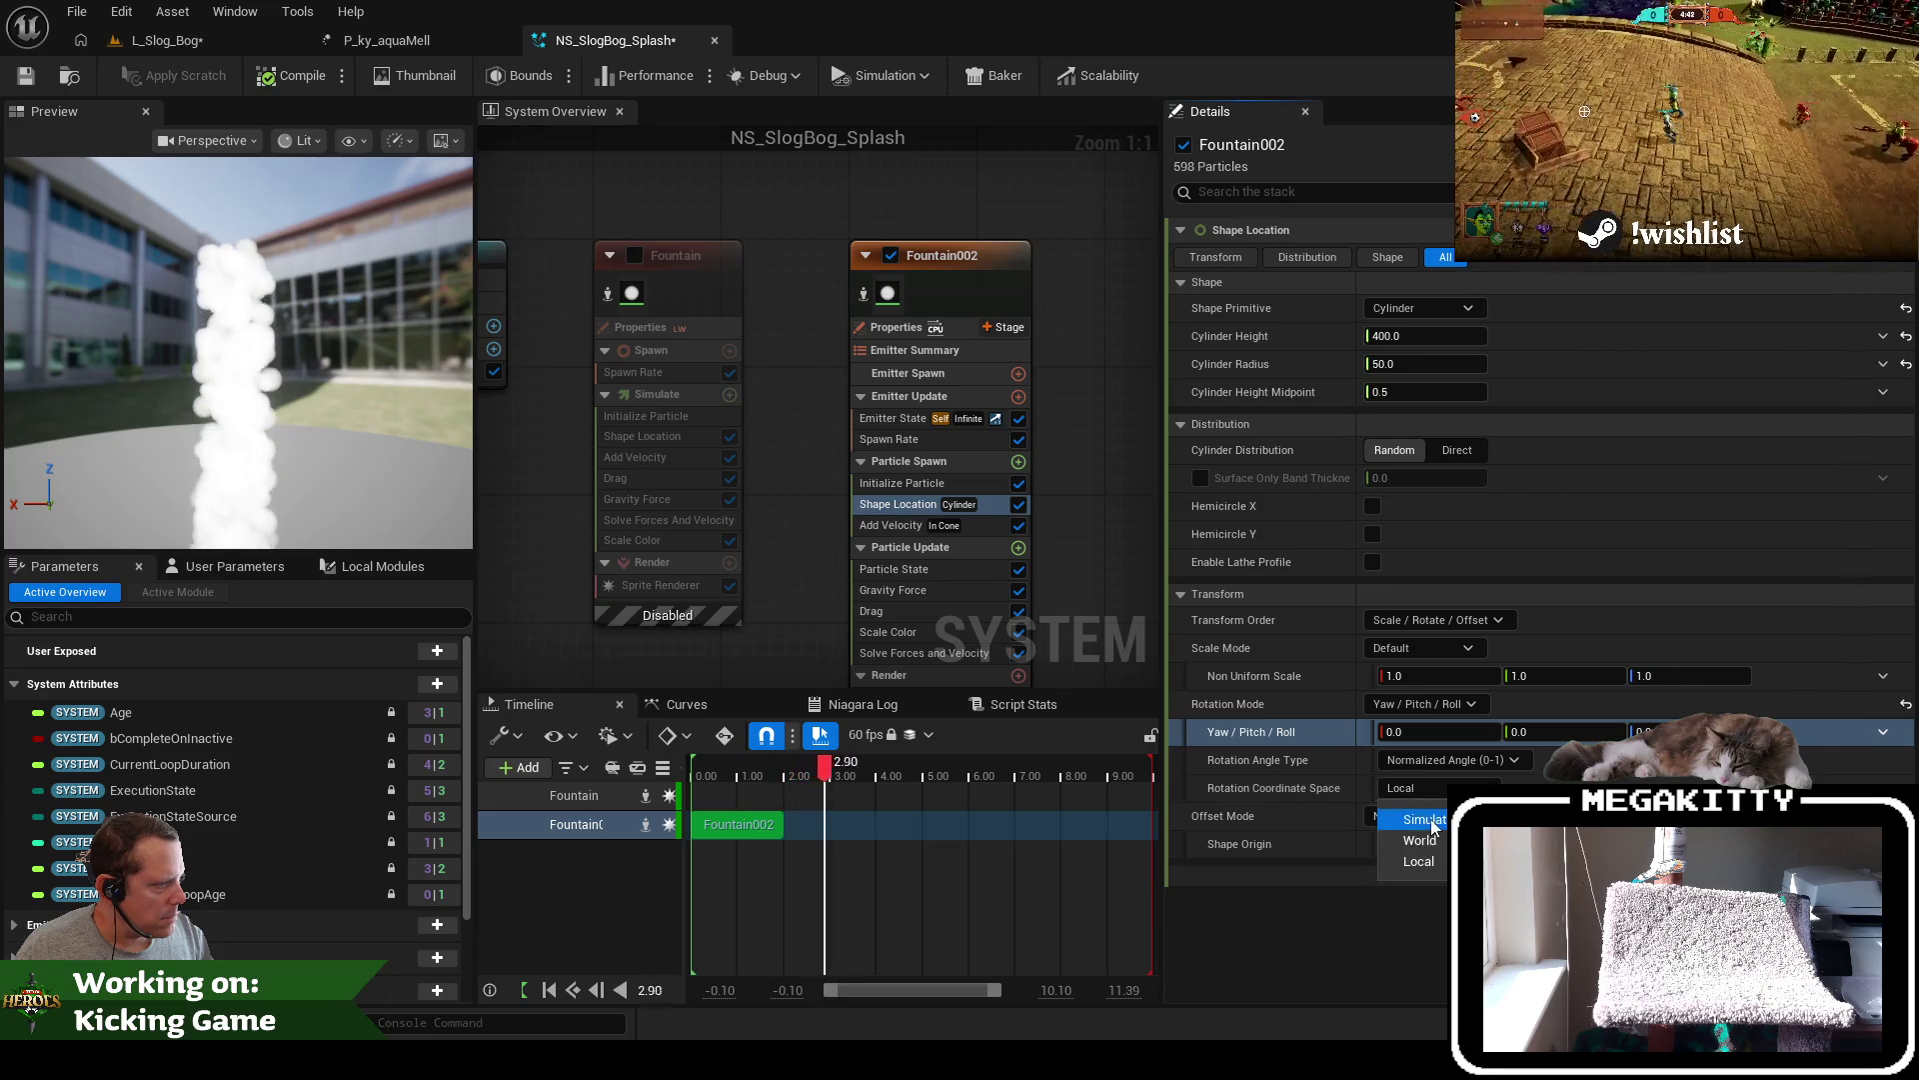
click(1409, 840)
click(1552, 730)
text(90)
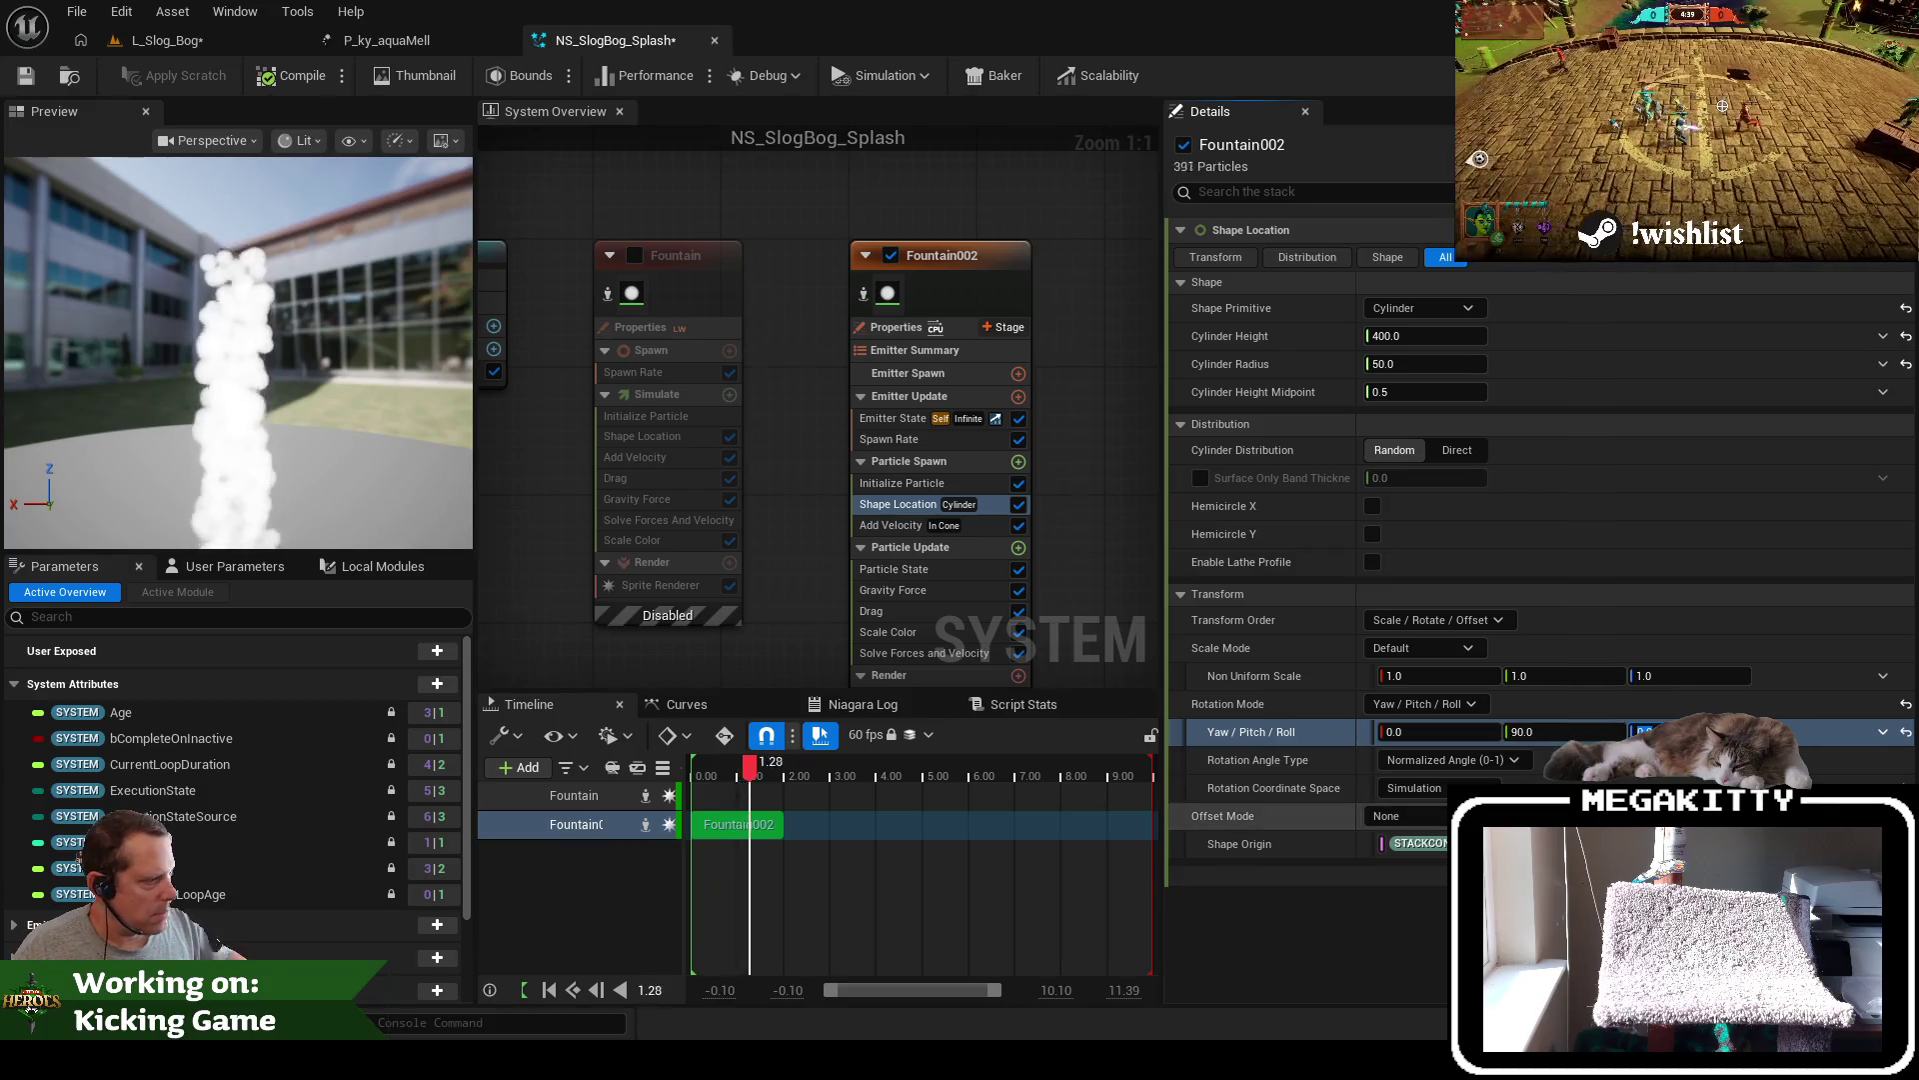
click(1430, 788)
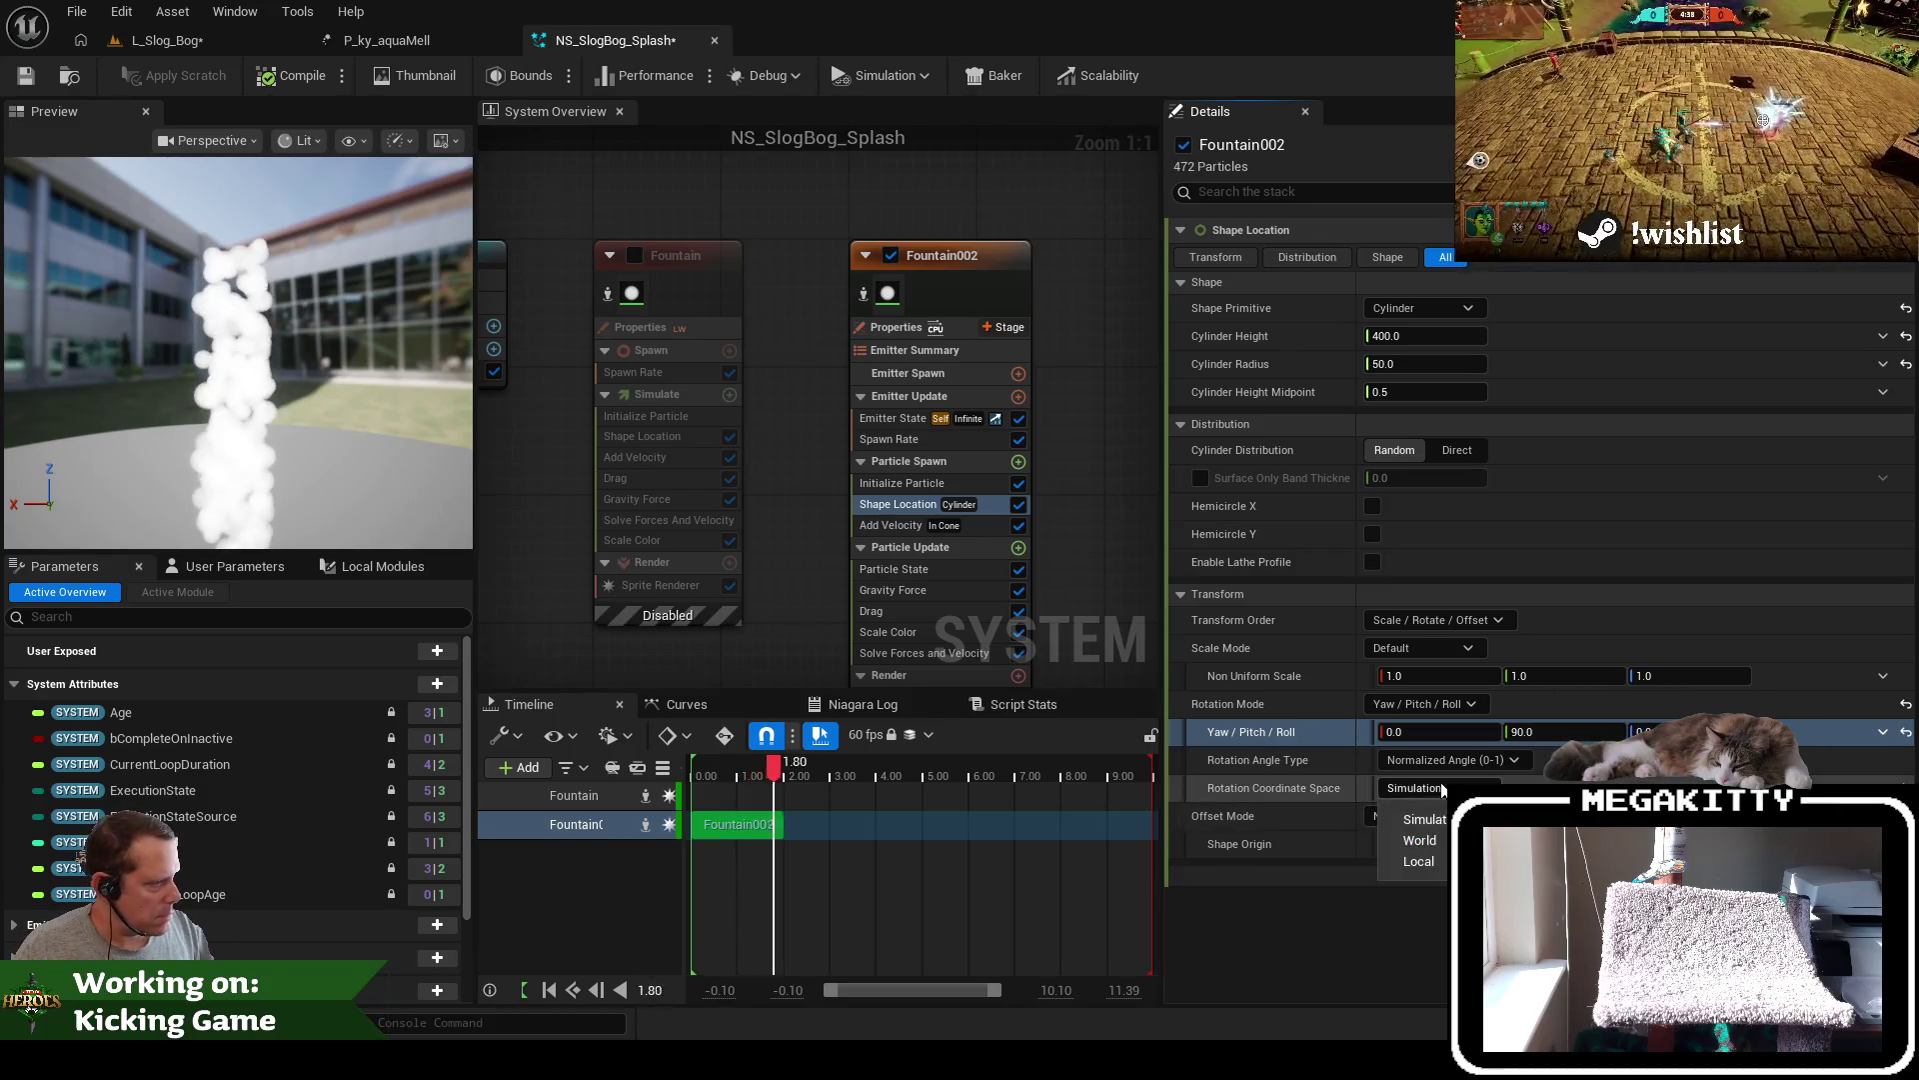
click(1410, 814)
click(1430, 790)
click(1419, 839)
click(1425, 789)
click(1425, 817)
click(1536, 732)
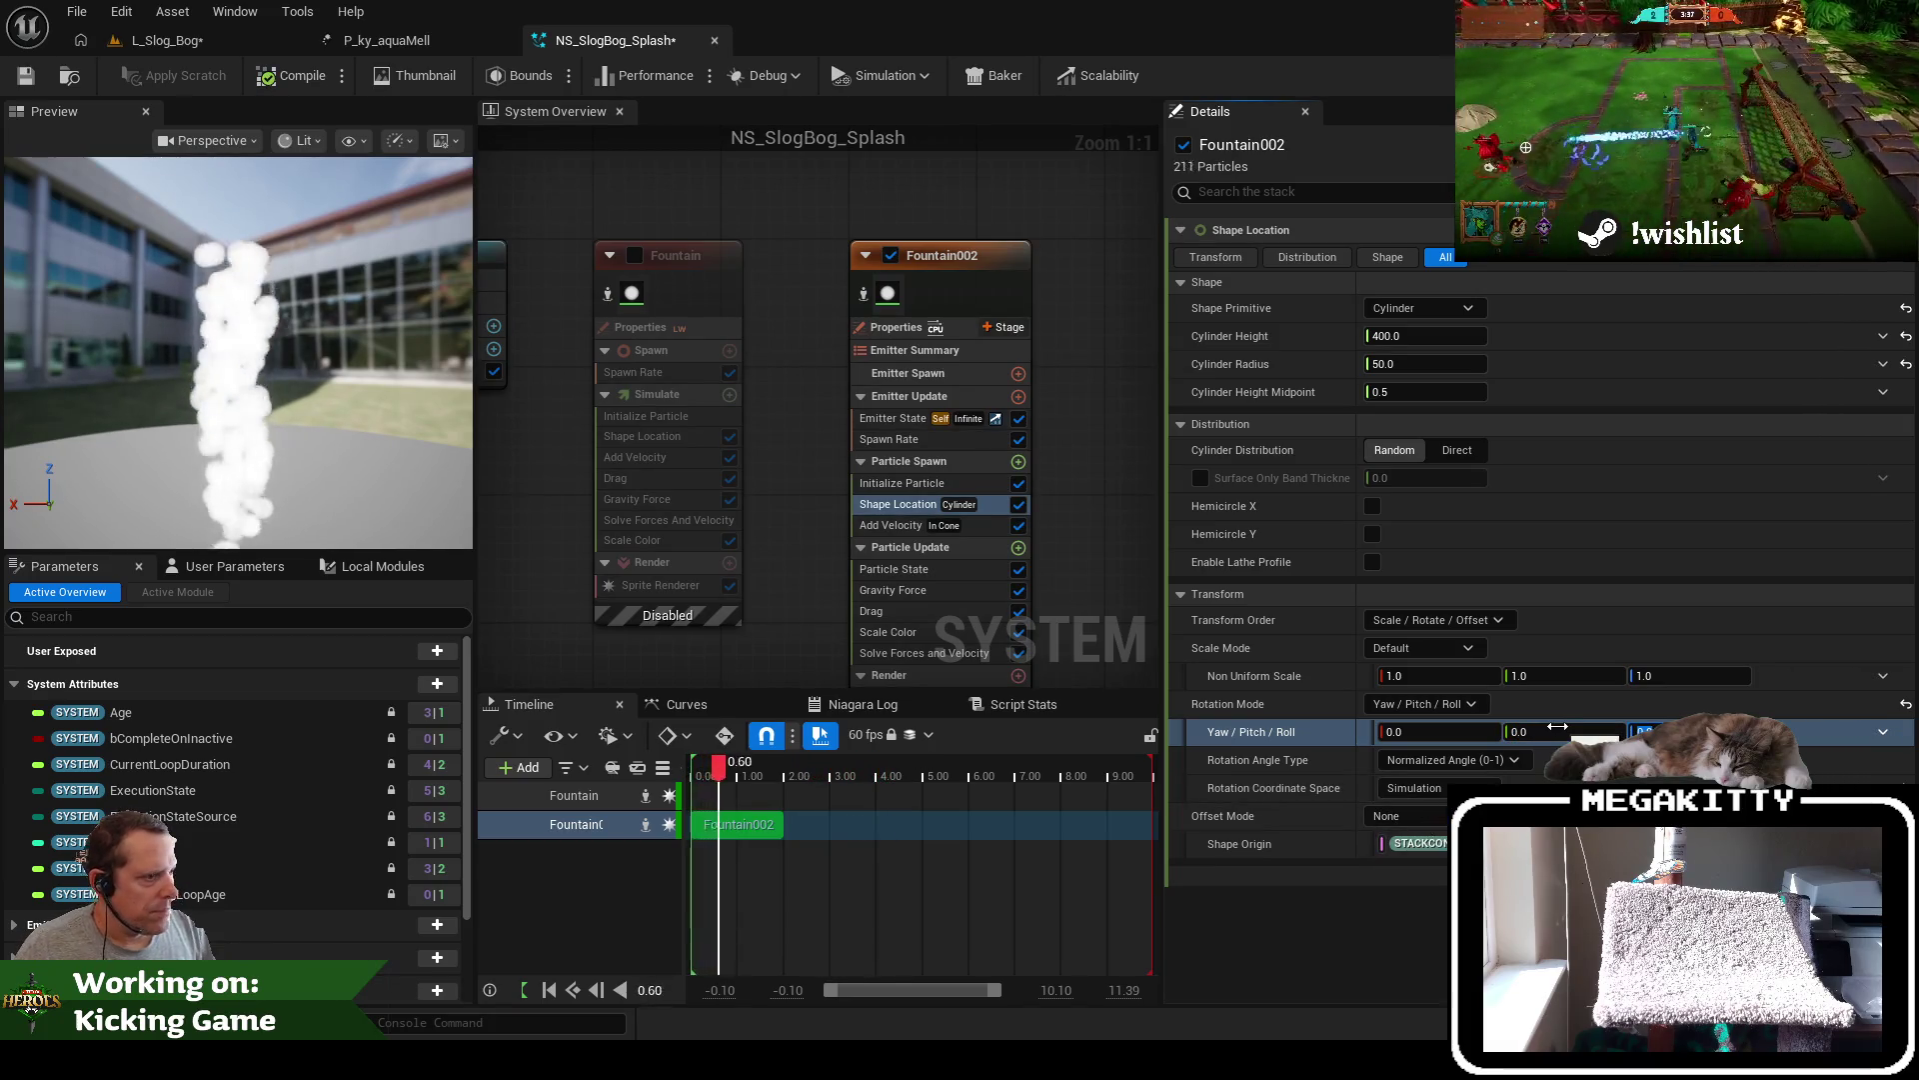
click(933, 477)
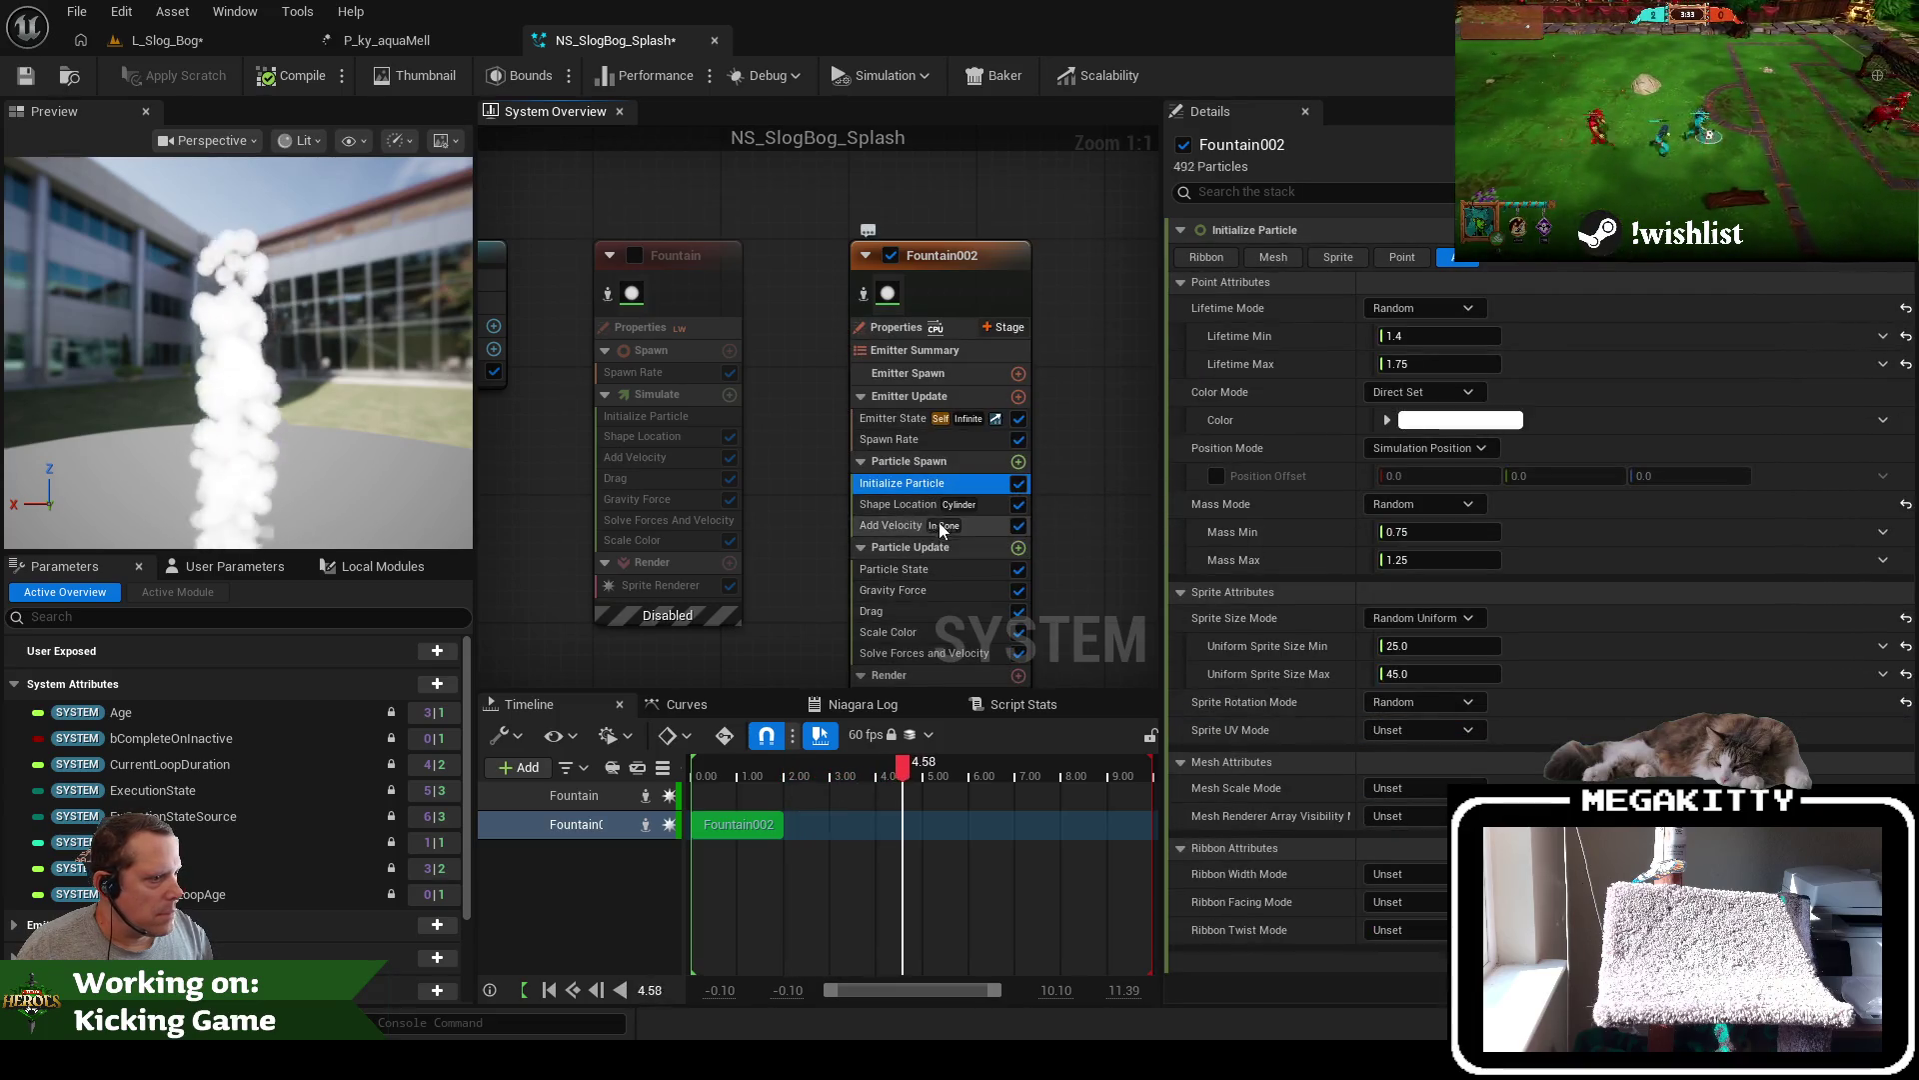
Keep Offset Mode at None and set the spawn cylinder's pitch to 90
click(917, 526)
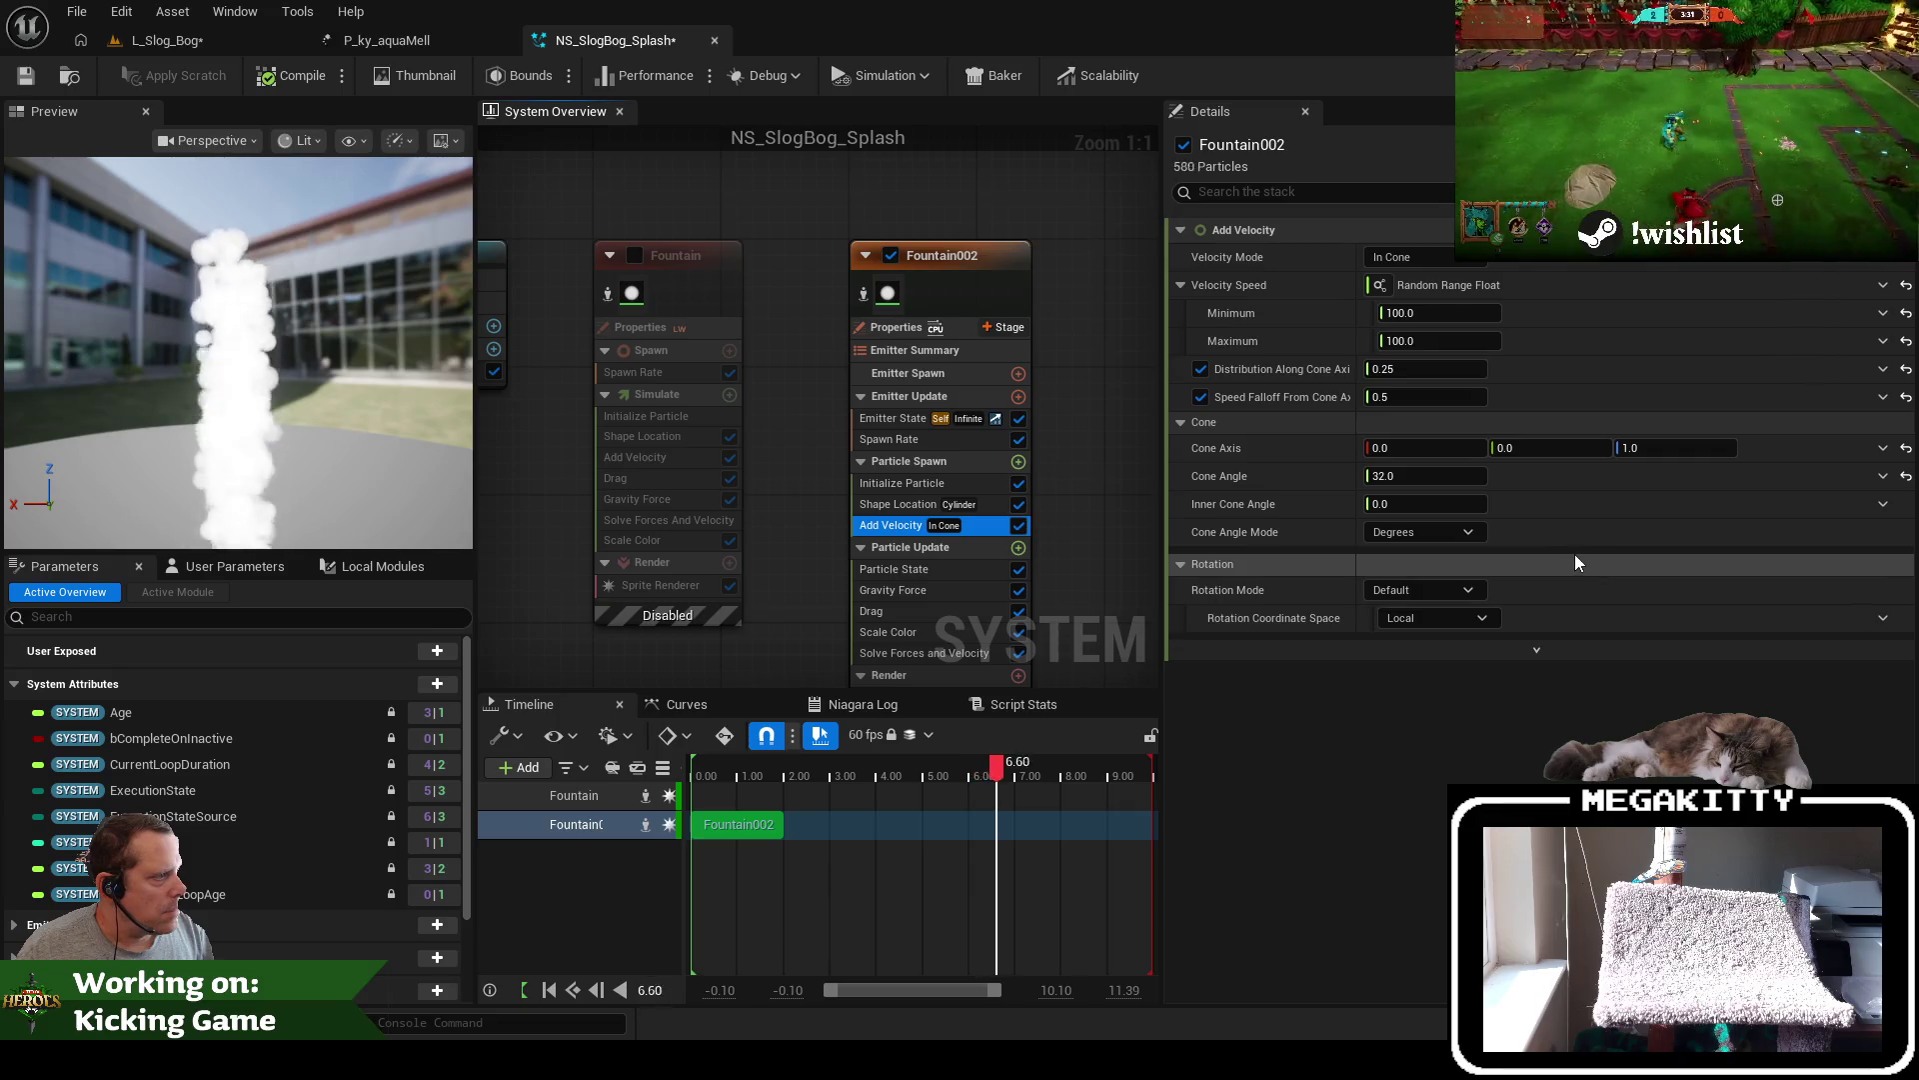
click(900, 505)
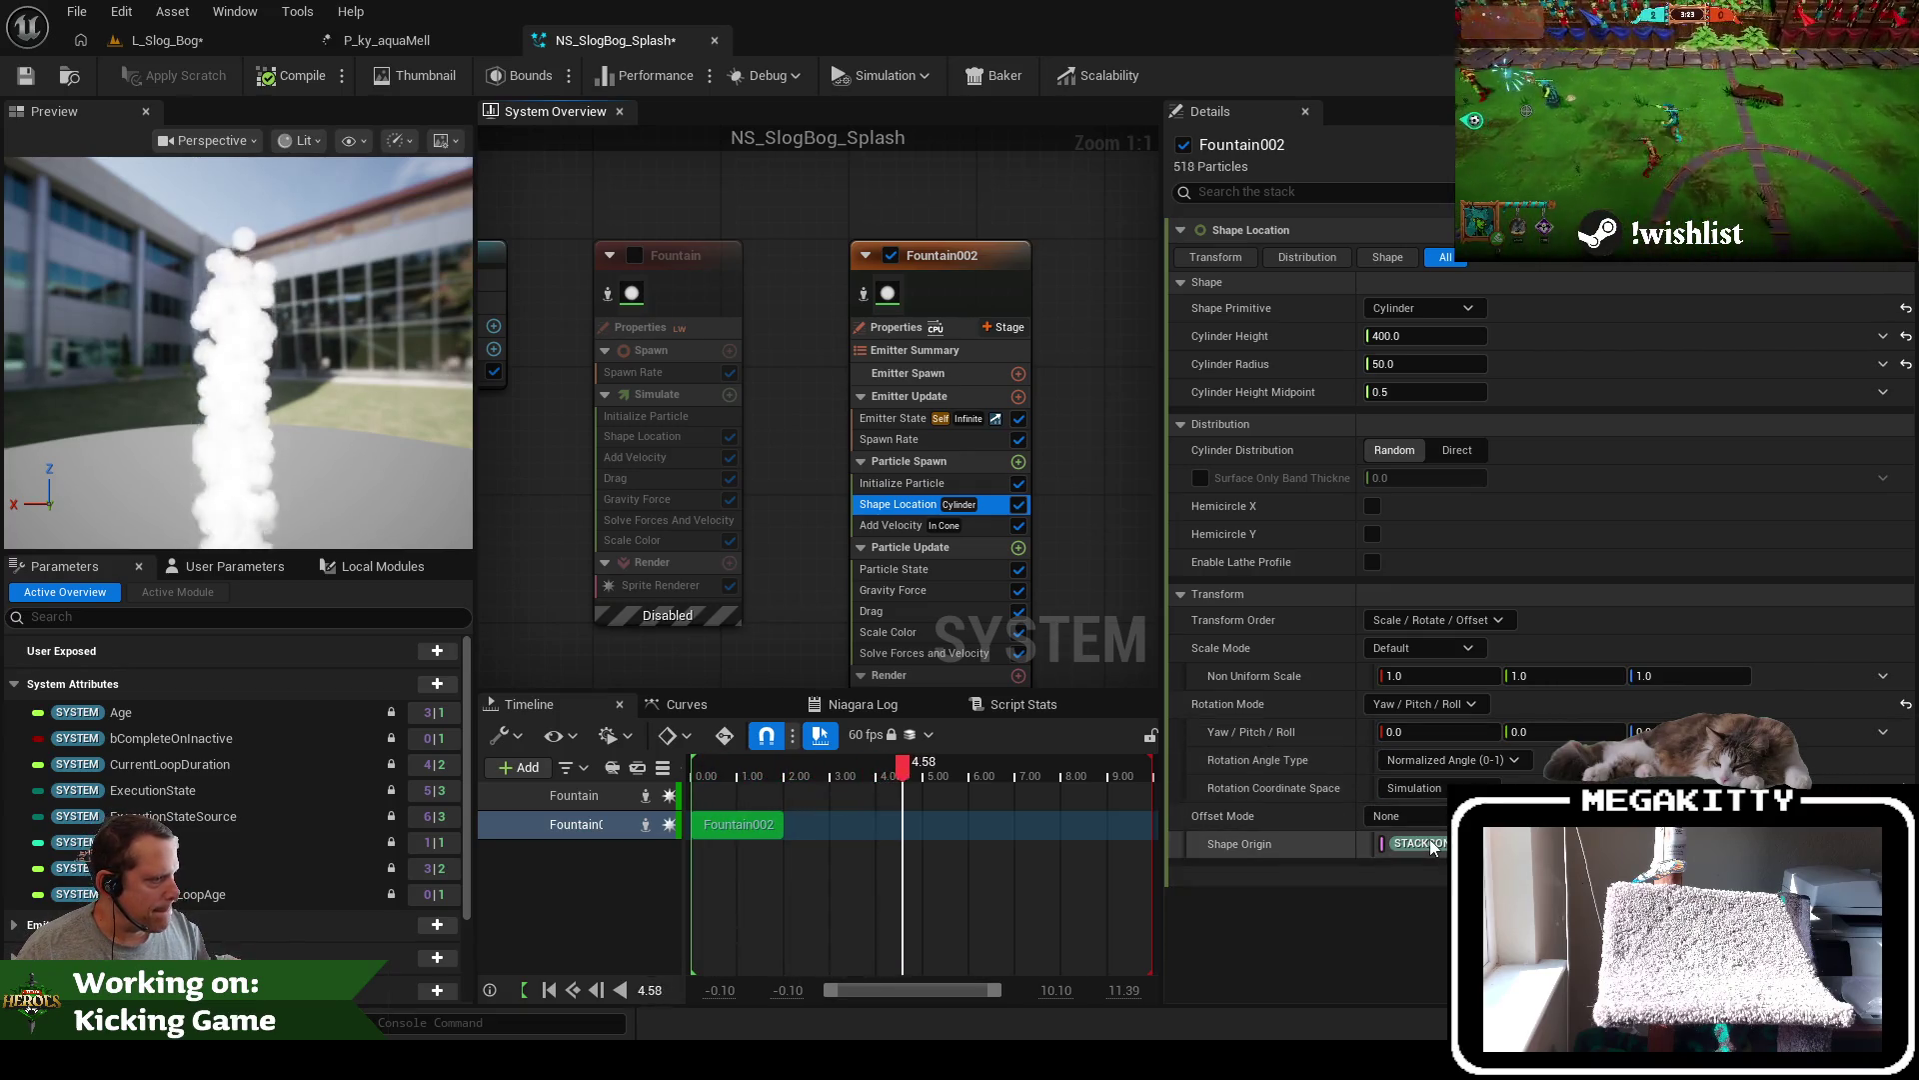
click(1400, 815)
click(1404, 867)
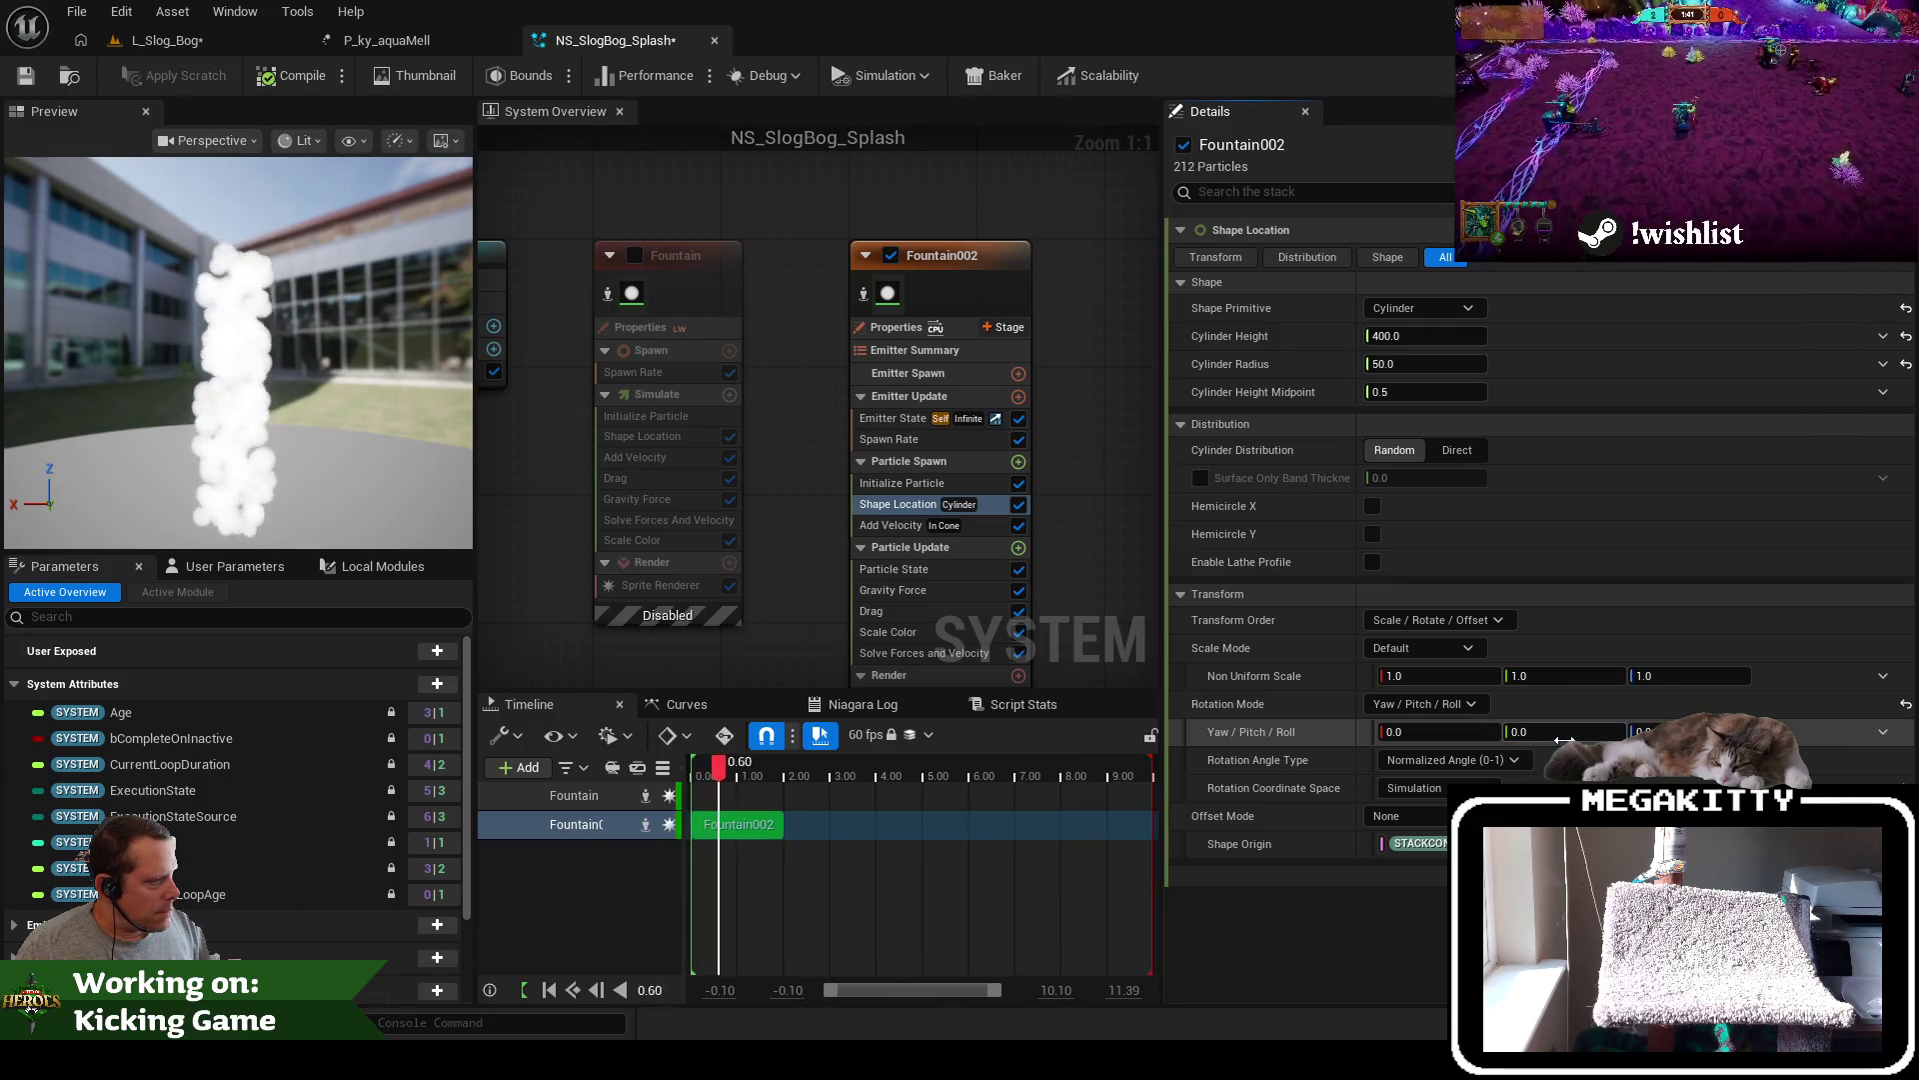
text(90)
key(Tab)
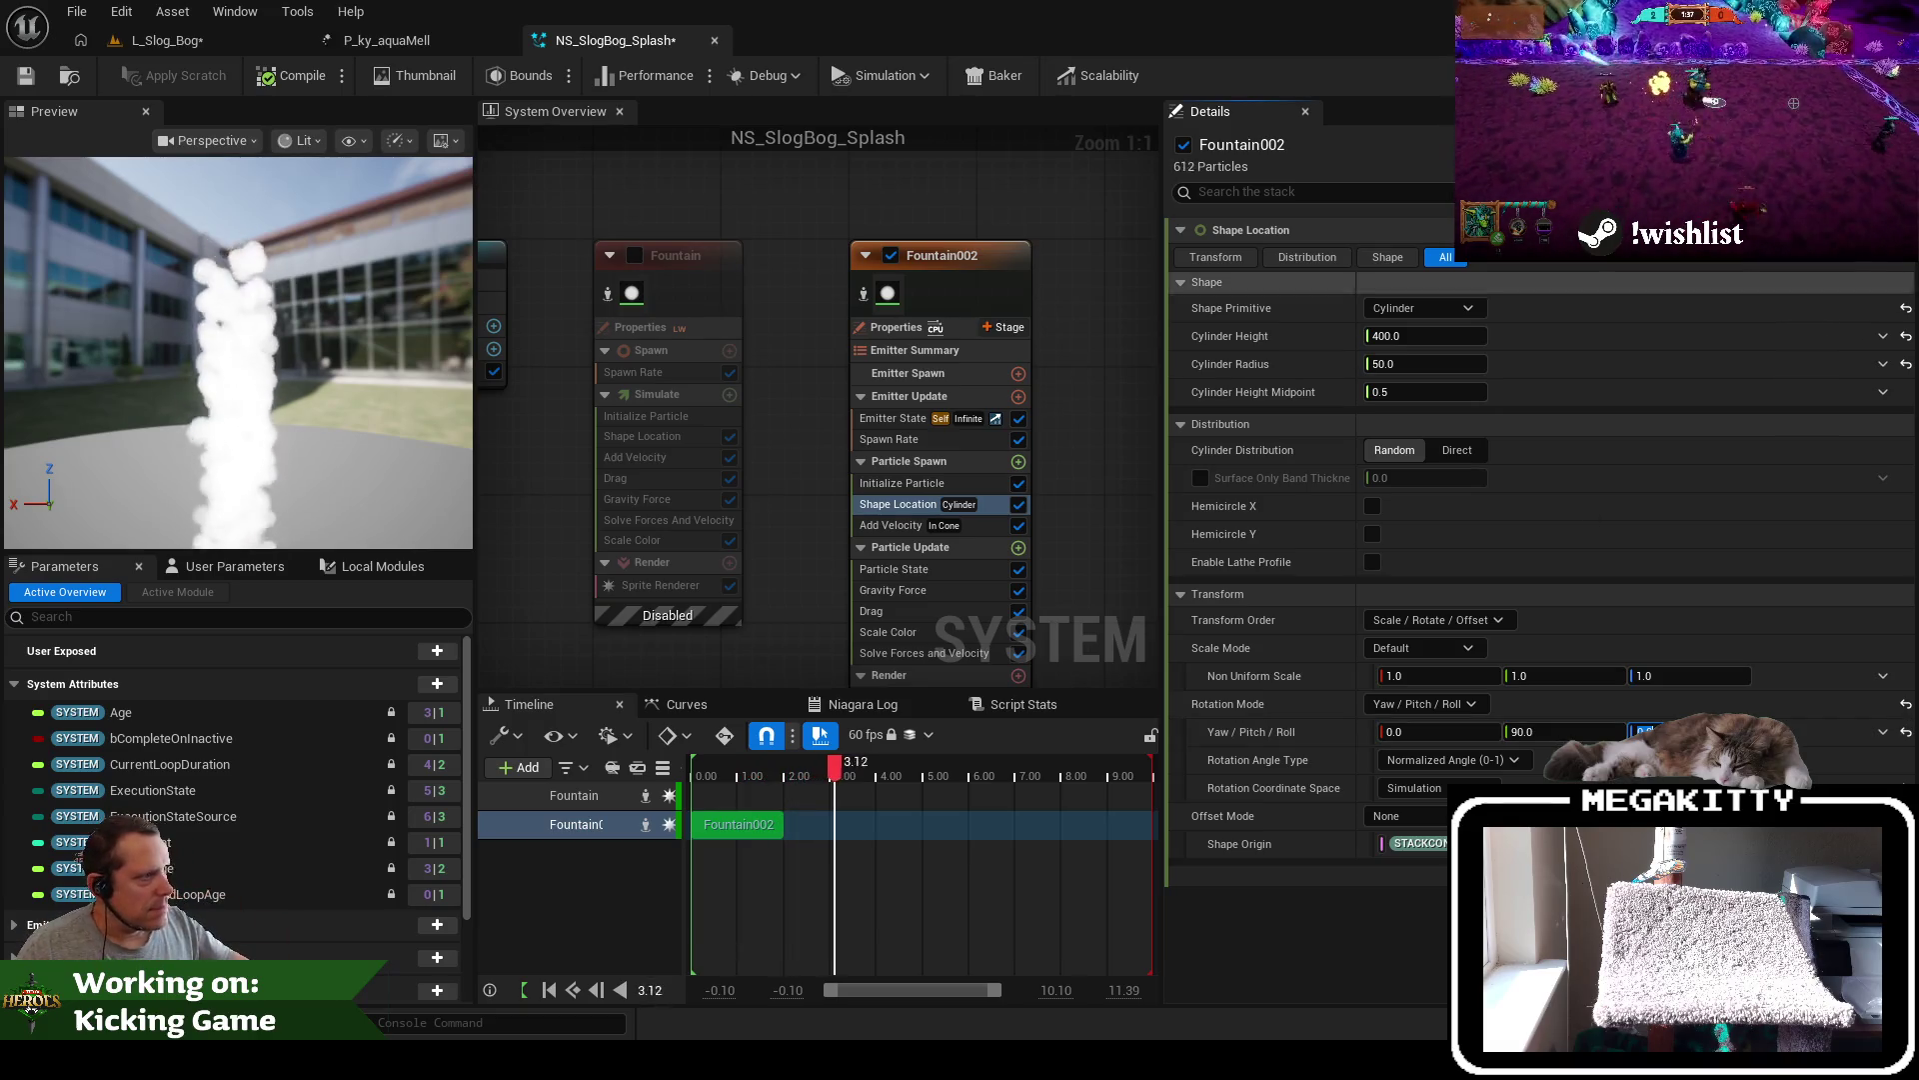
Recheck the Cylinder primitive, radius and yaw, then review Add Velocity and Particle State
click(1430, 312)
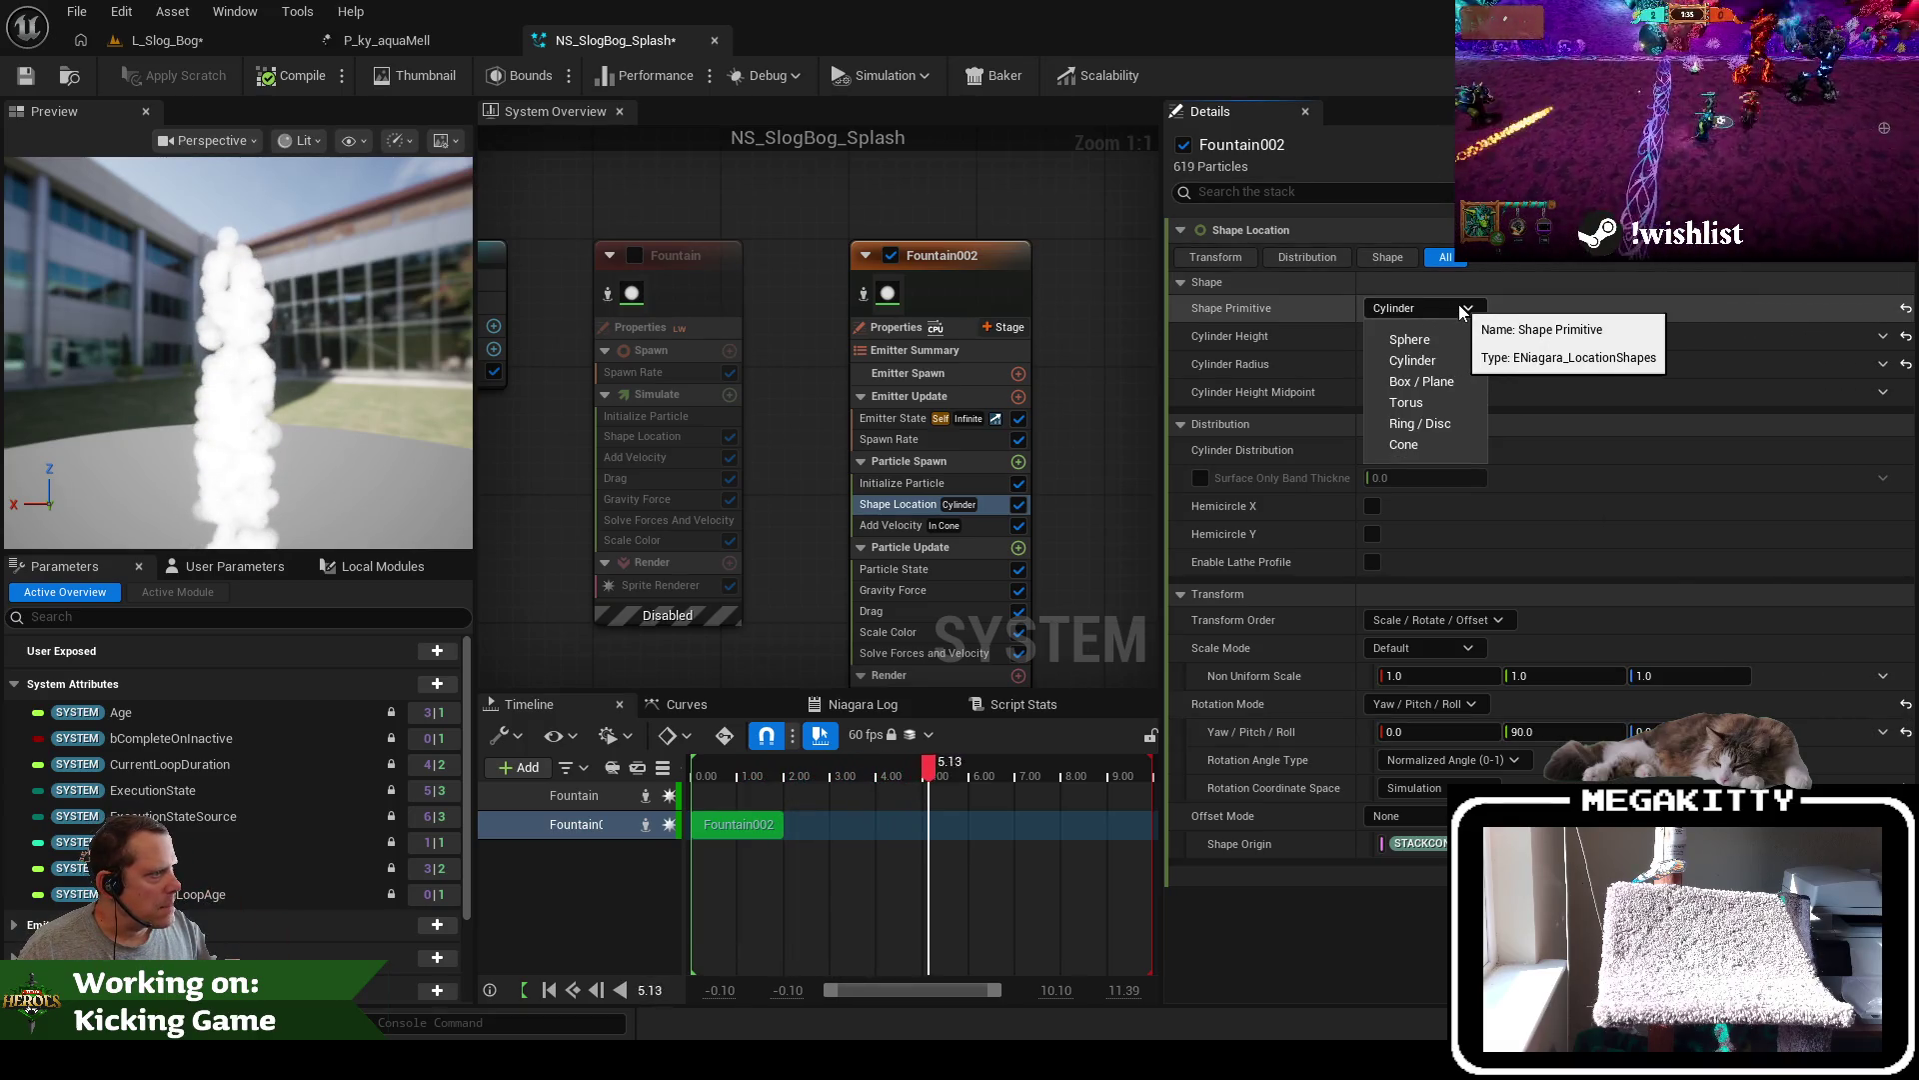
click(1459, 304)
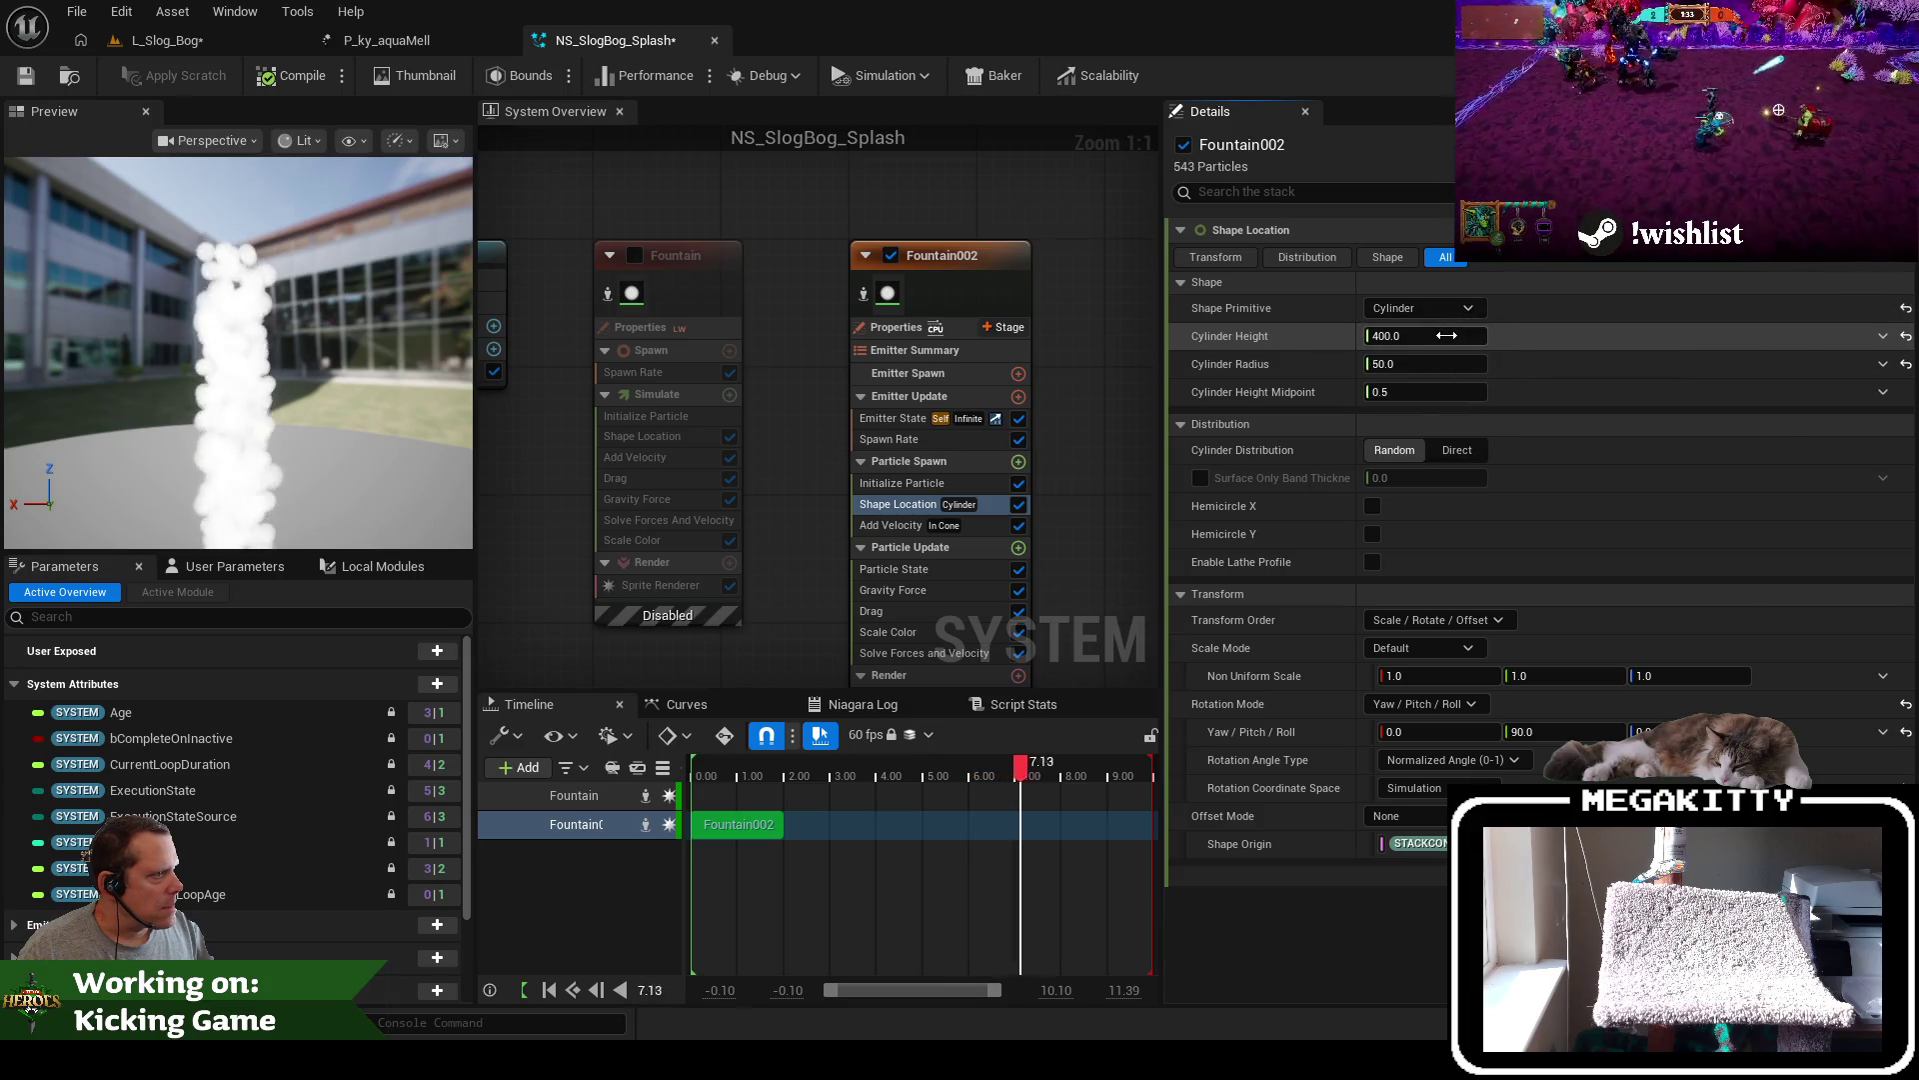
click(1438, 366)
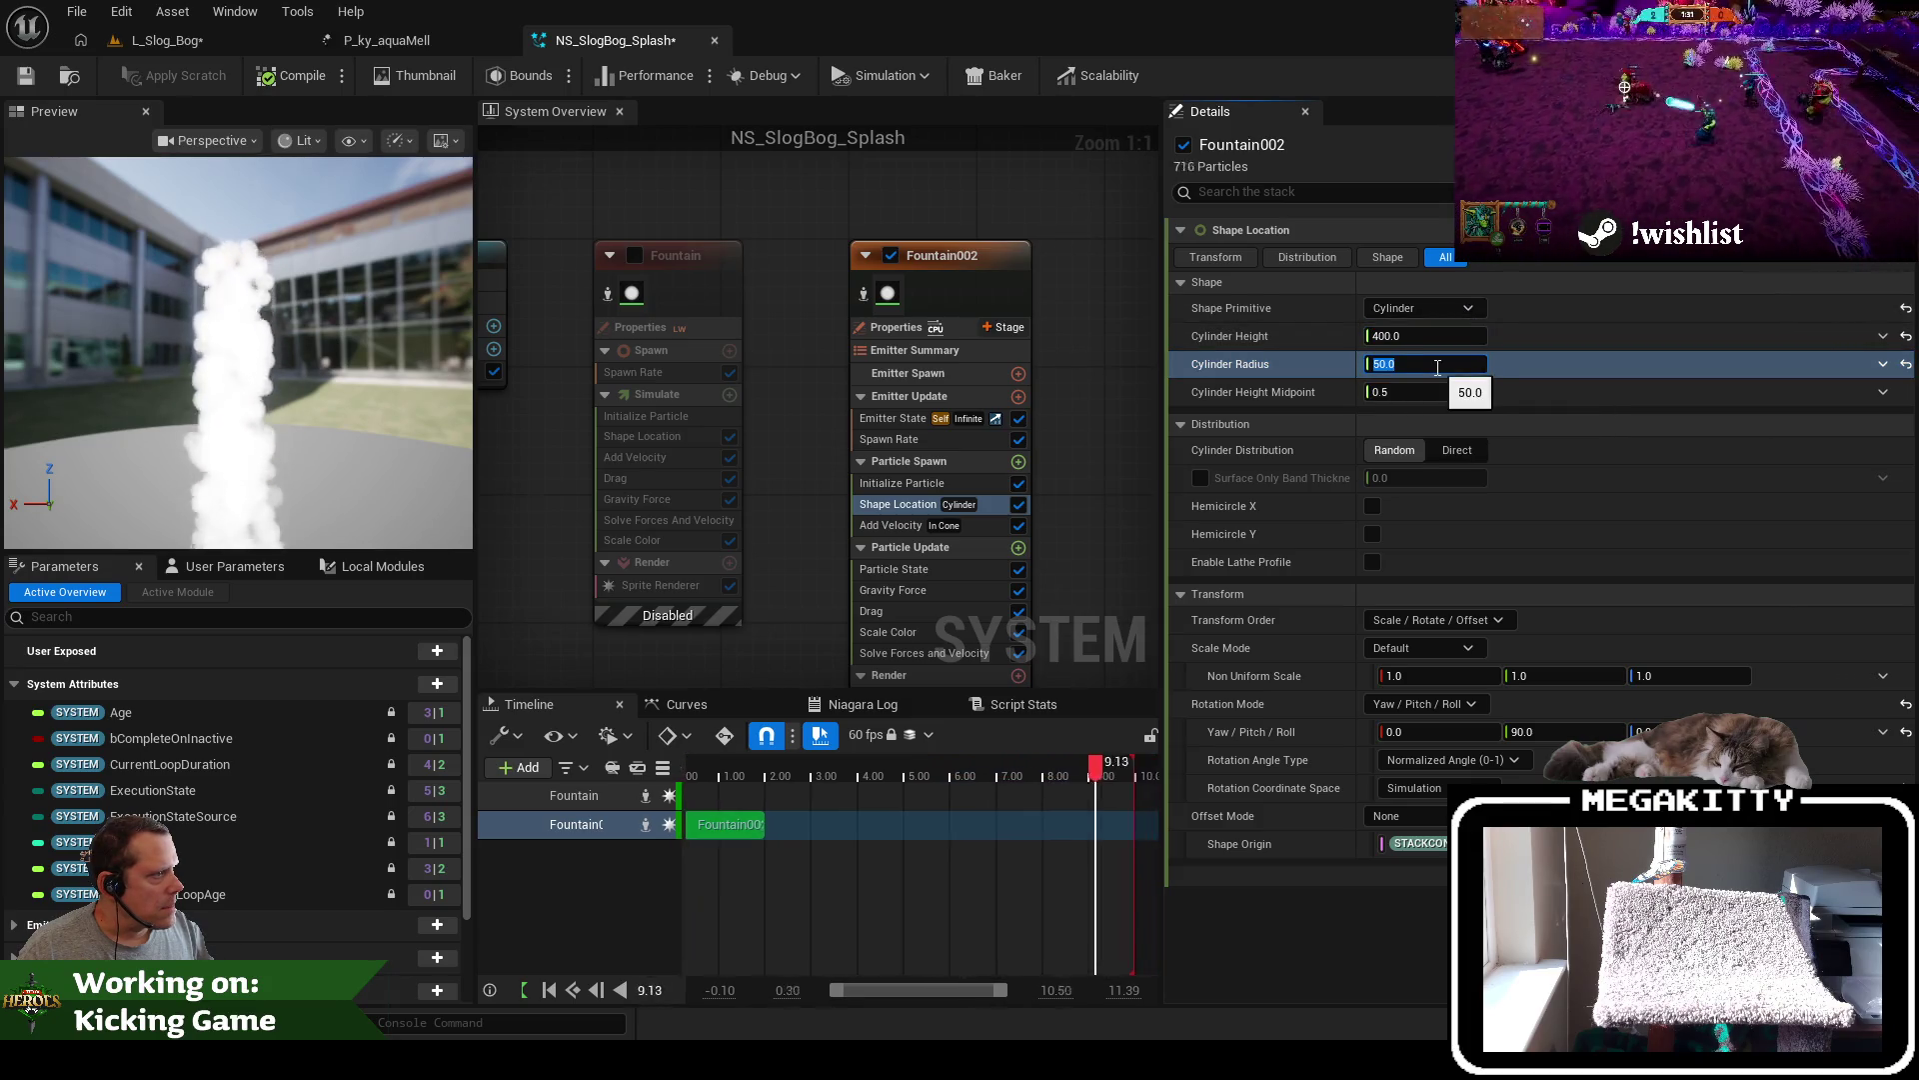
click(1230, 257)
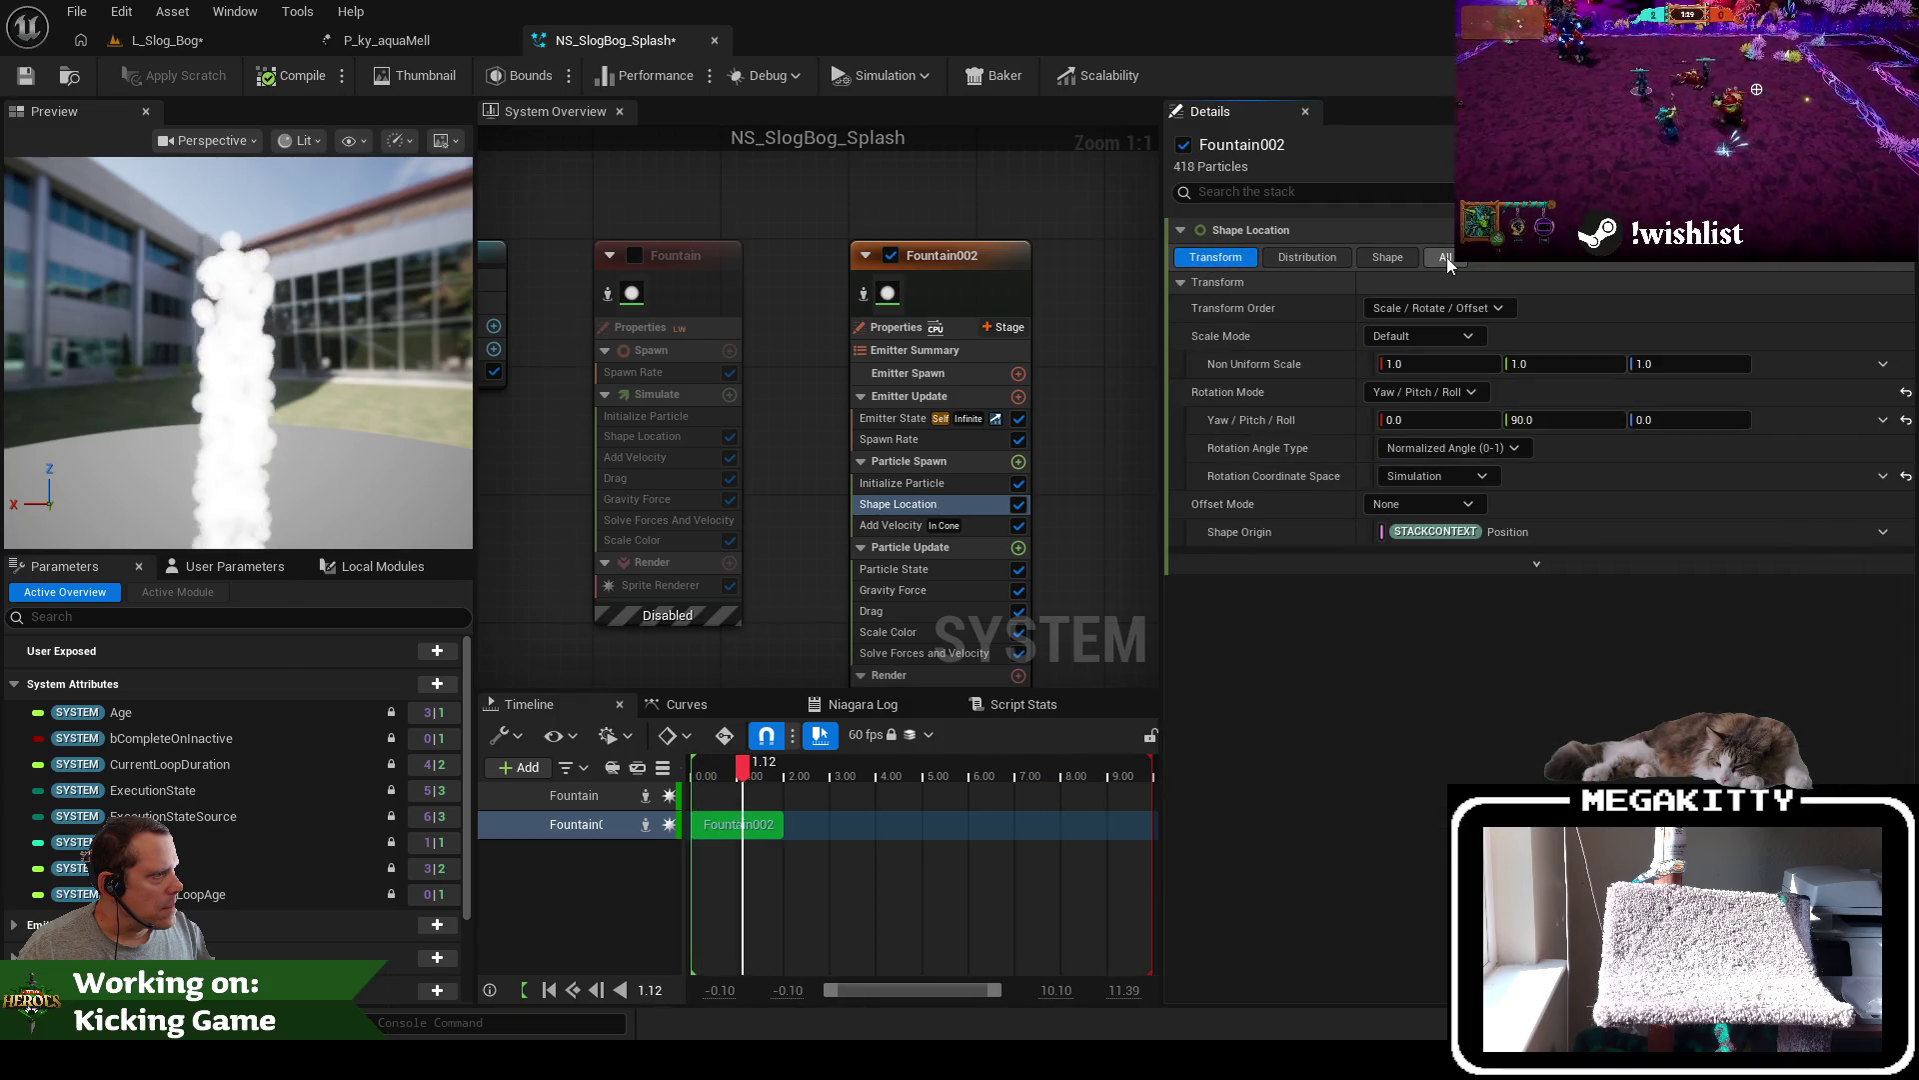
click(1446, 257)
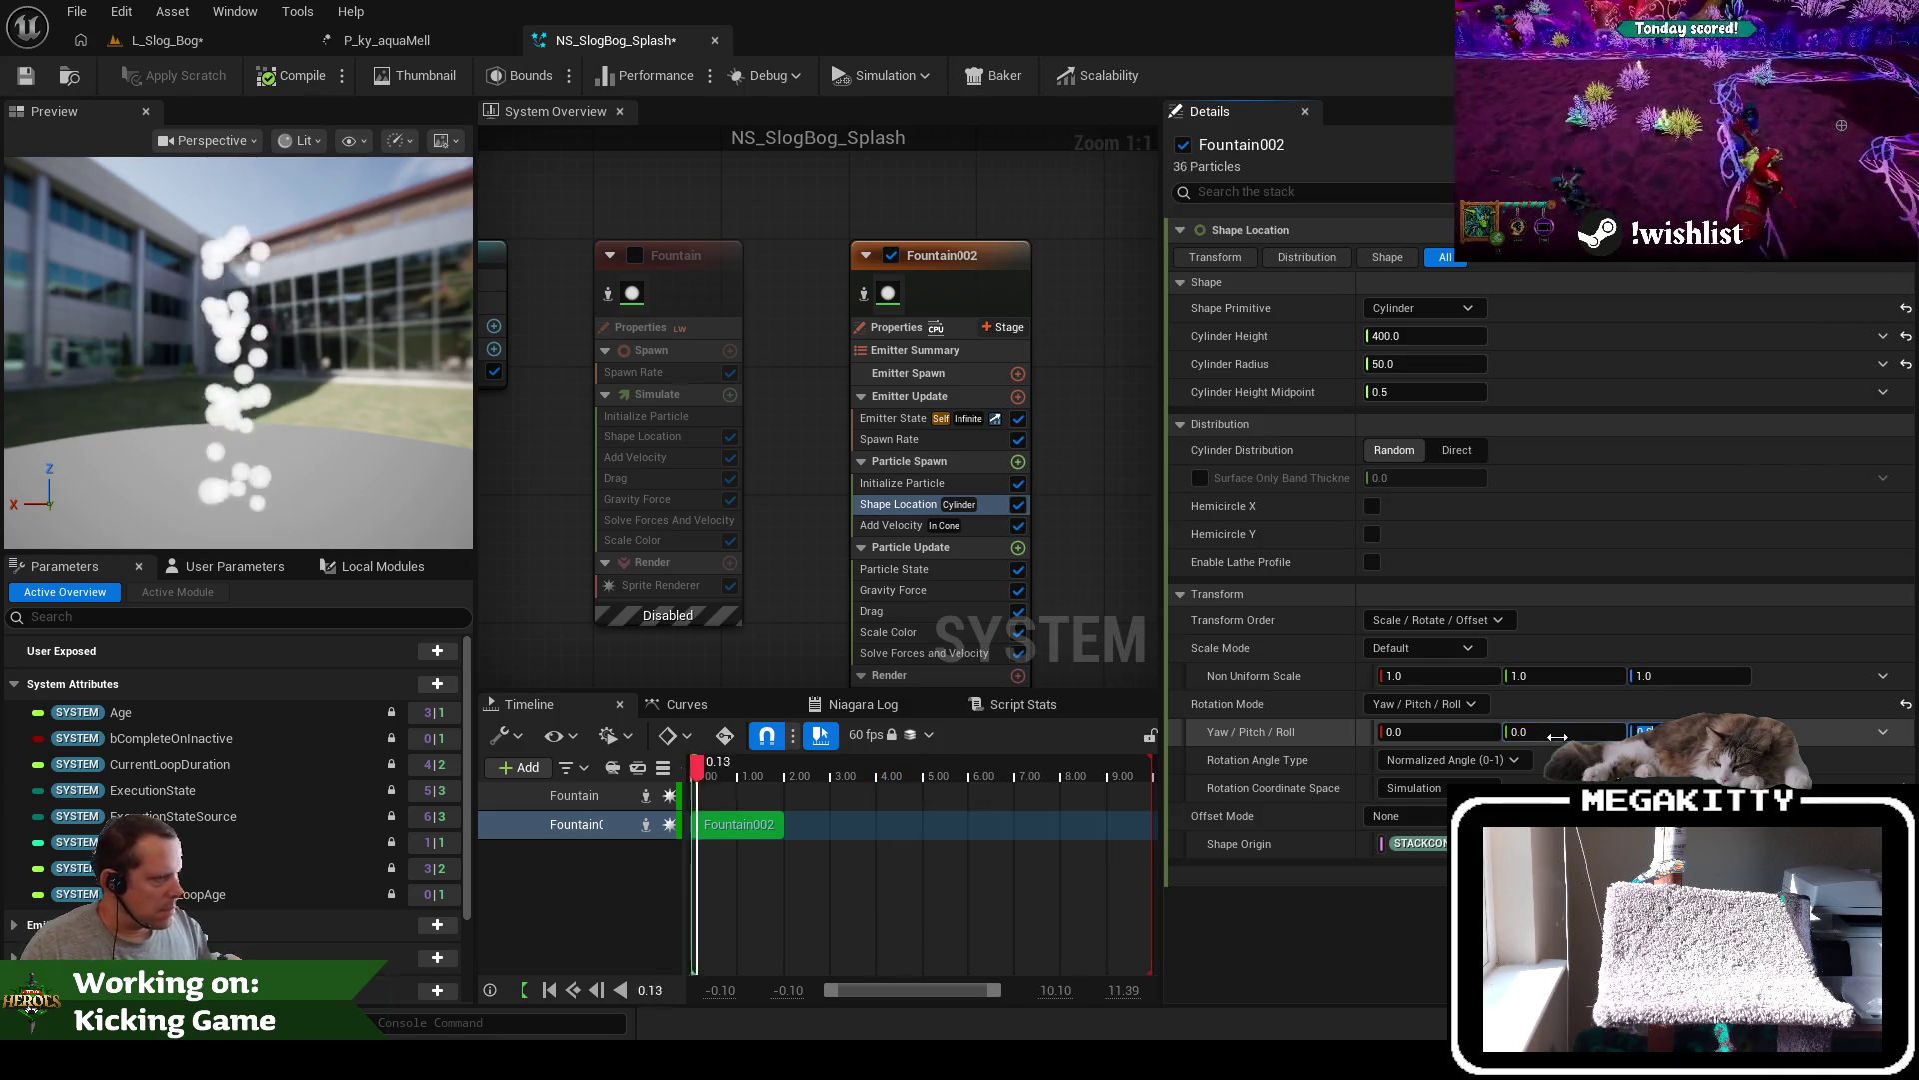
click(1451, 733)
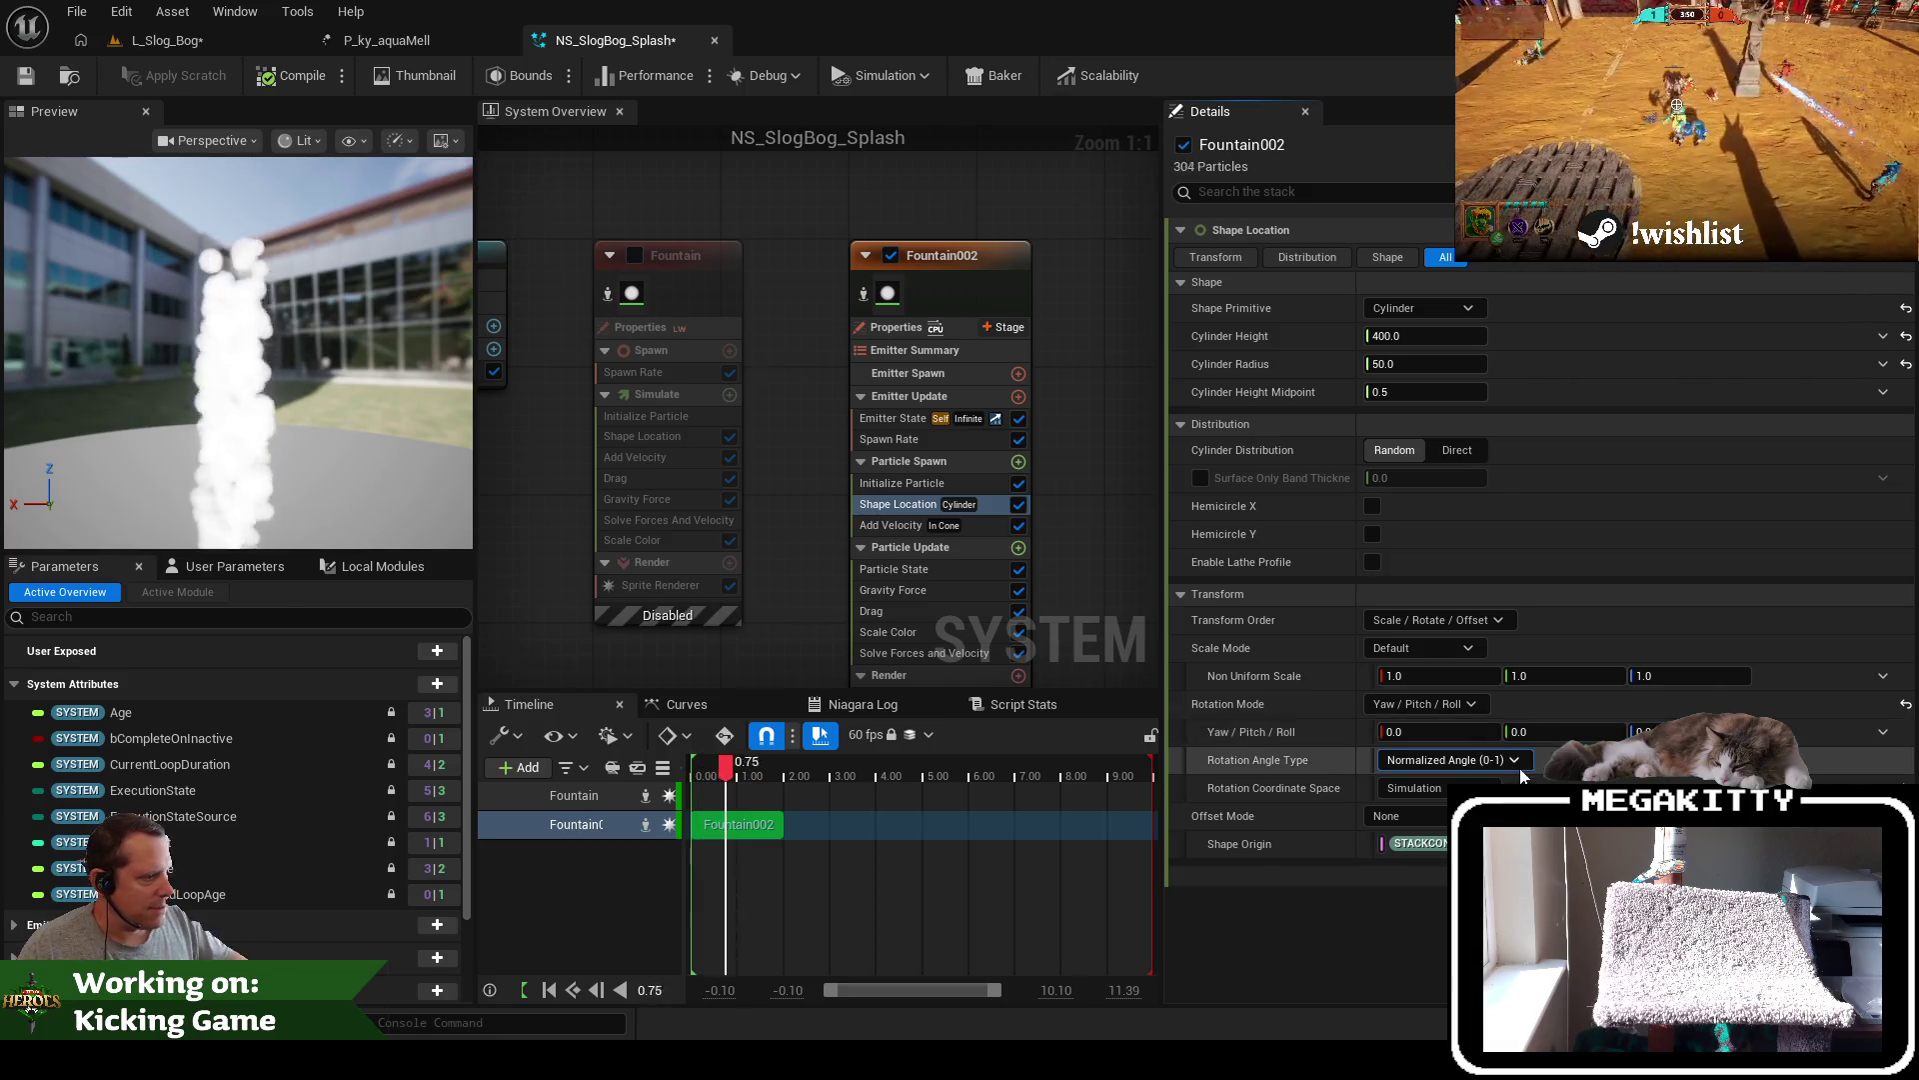
click(910, 525)
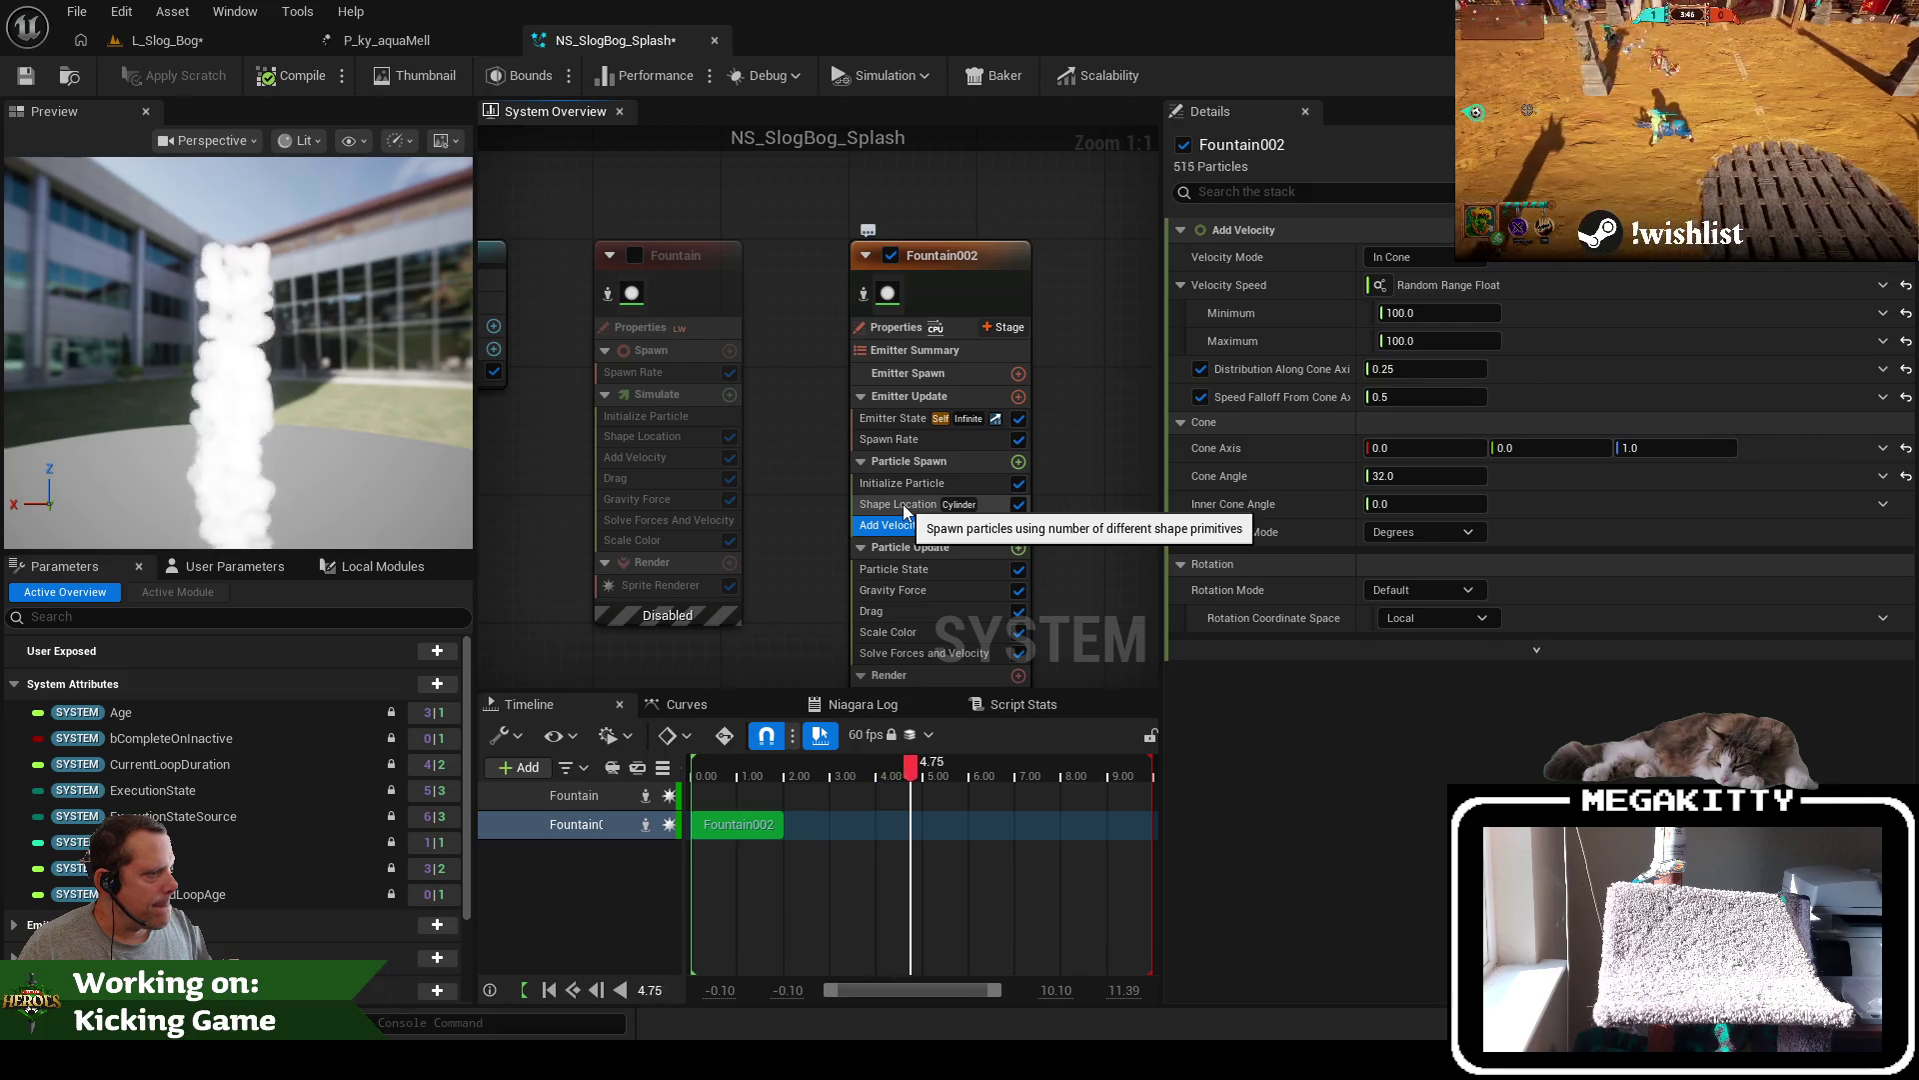
click(892, 573)
Inspect Fountain002's Drag, Solve Forces and Velocity, Spawn Rate and Initialize Particle modules
click(900, 612)
scroll(902, 590, down, 2)
scroll(939, 644, up, 1)
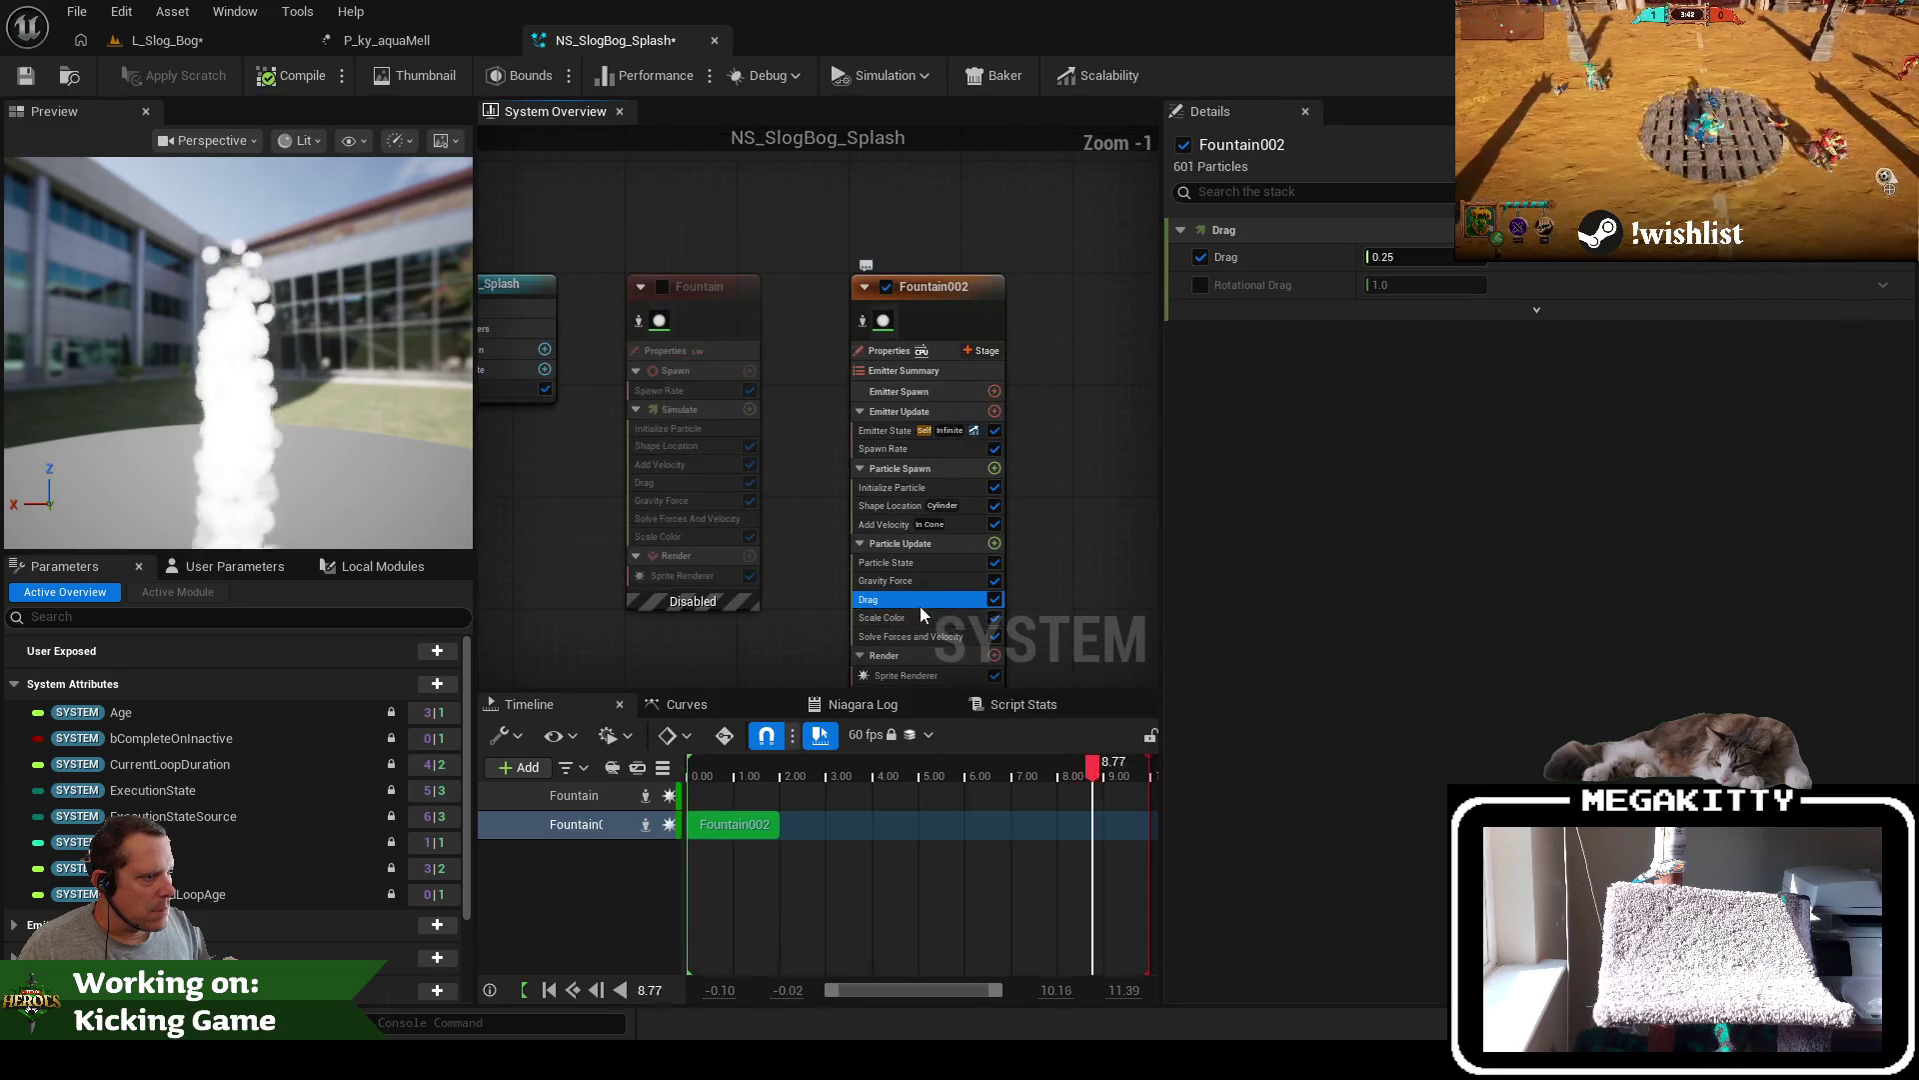
click(915, 640)
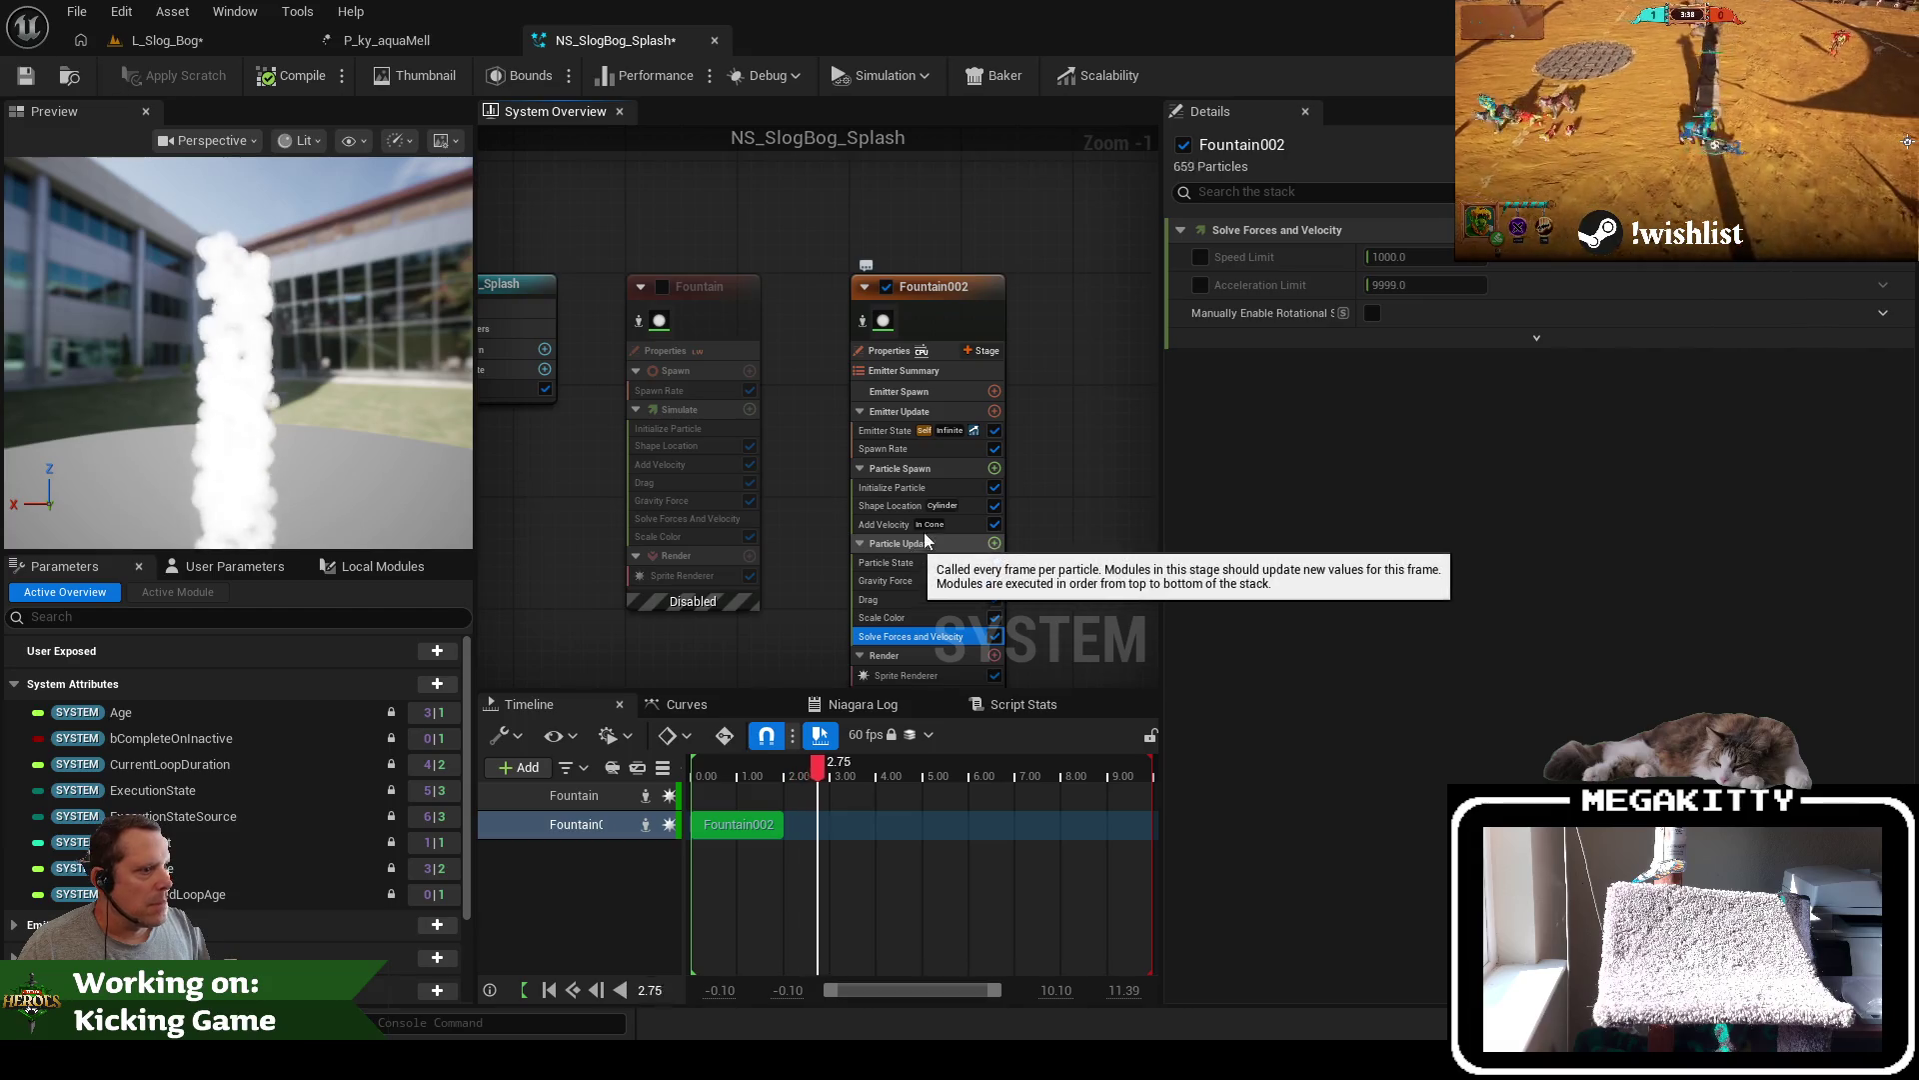
click(884, 448)
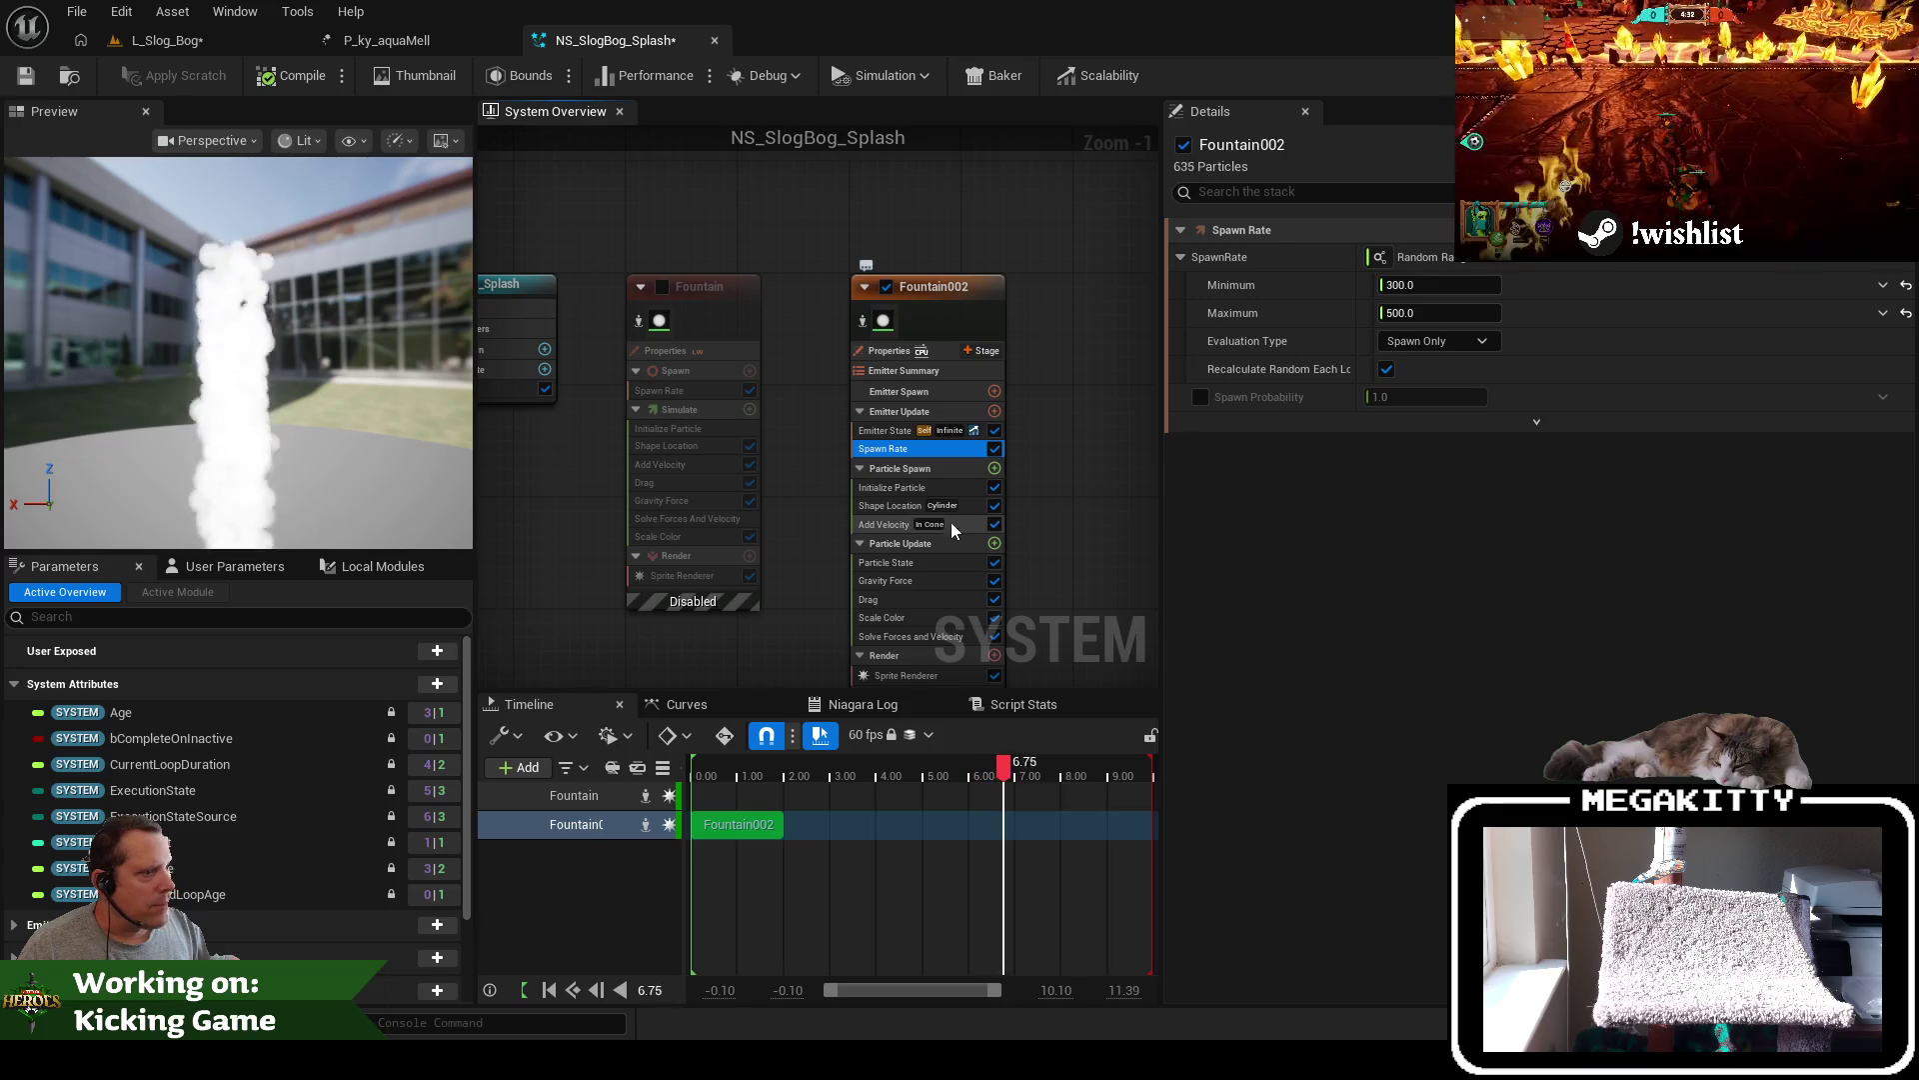
click(929, 489)
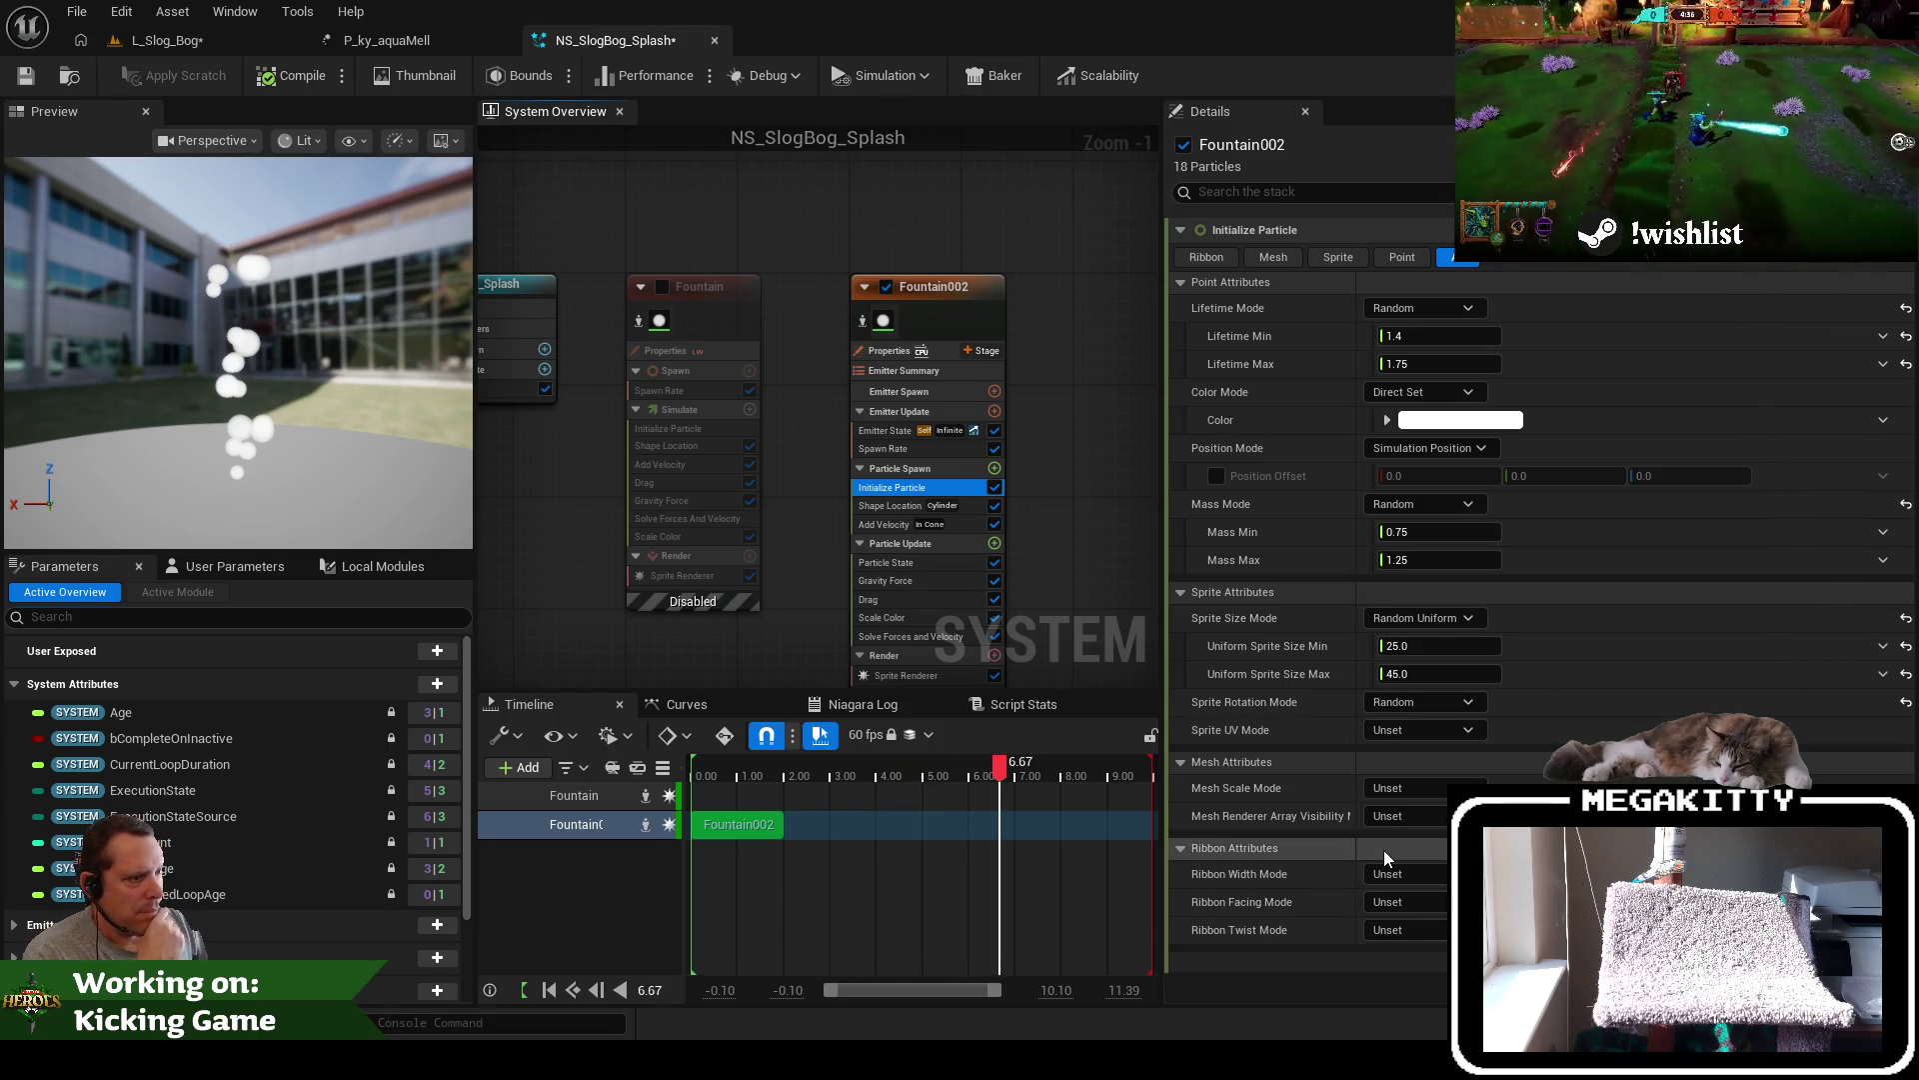
mouse_move(1059, 520)
mouse_down()
mouse_move(1017, 527)
mouse_move(1039, 481)
mouse_up()
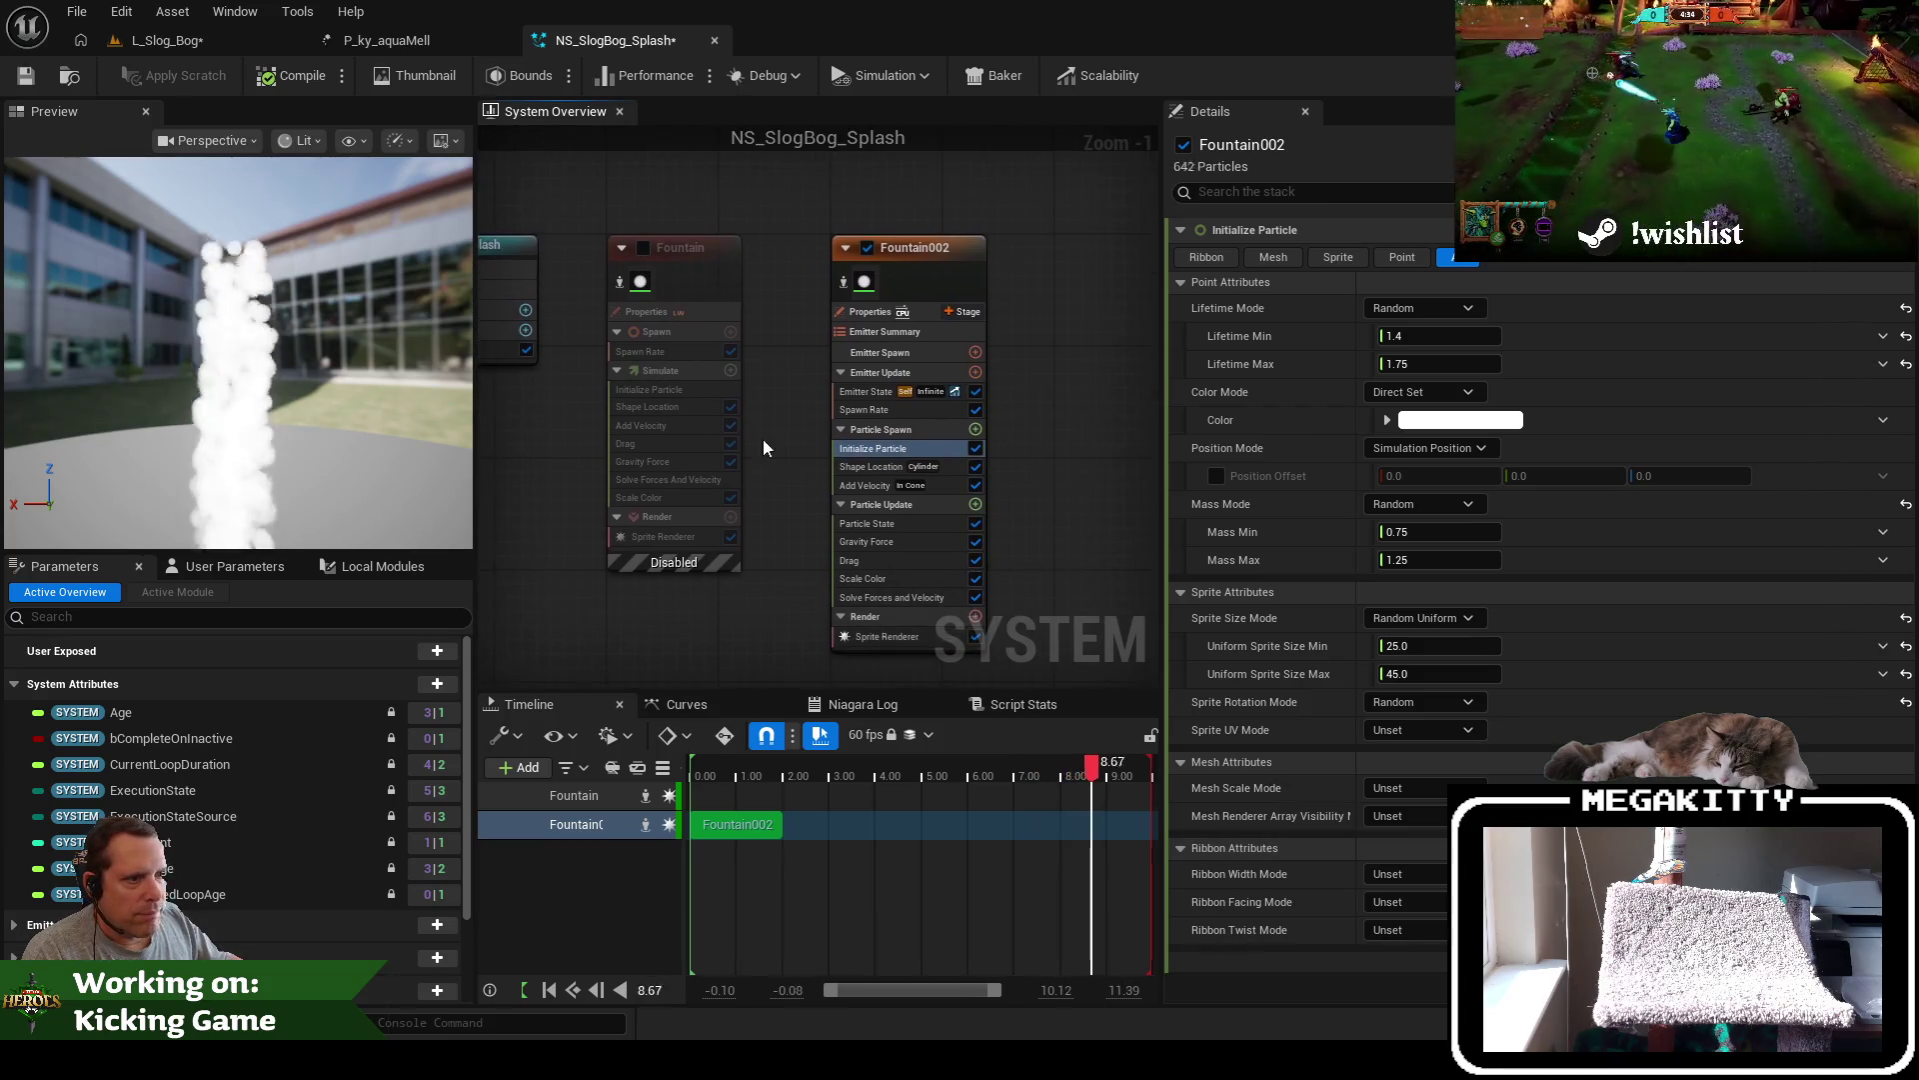
Compare Drag and Gravity Force on both emitters, ending on Fountain002's 400×50 cylinder shape
click(669, 443)
click(664, 462)
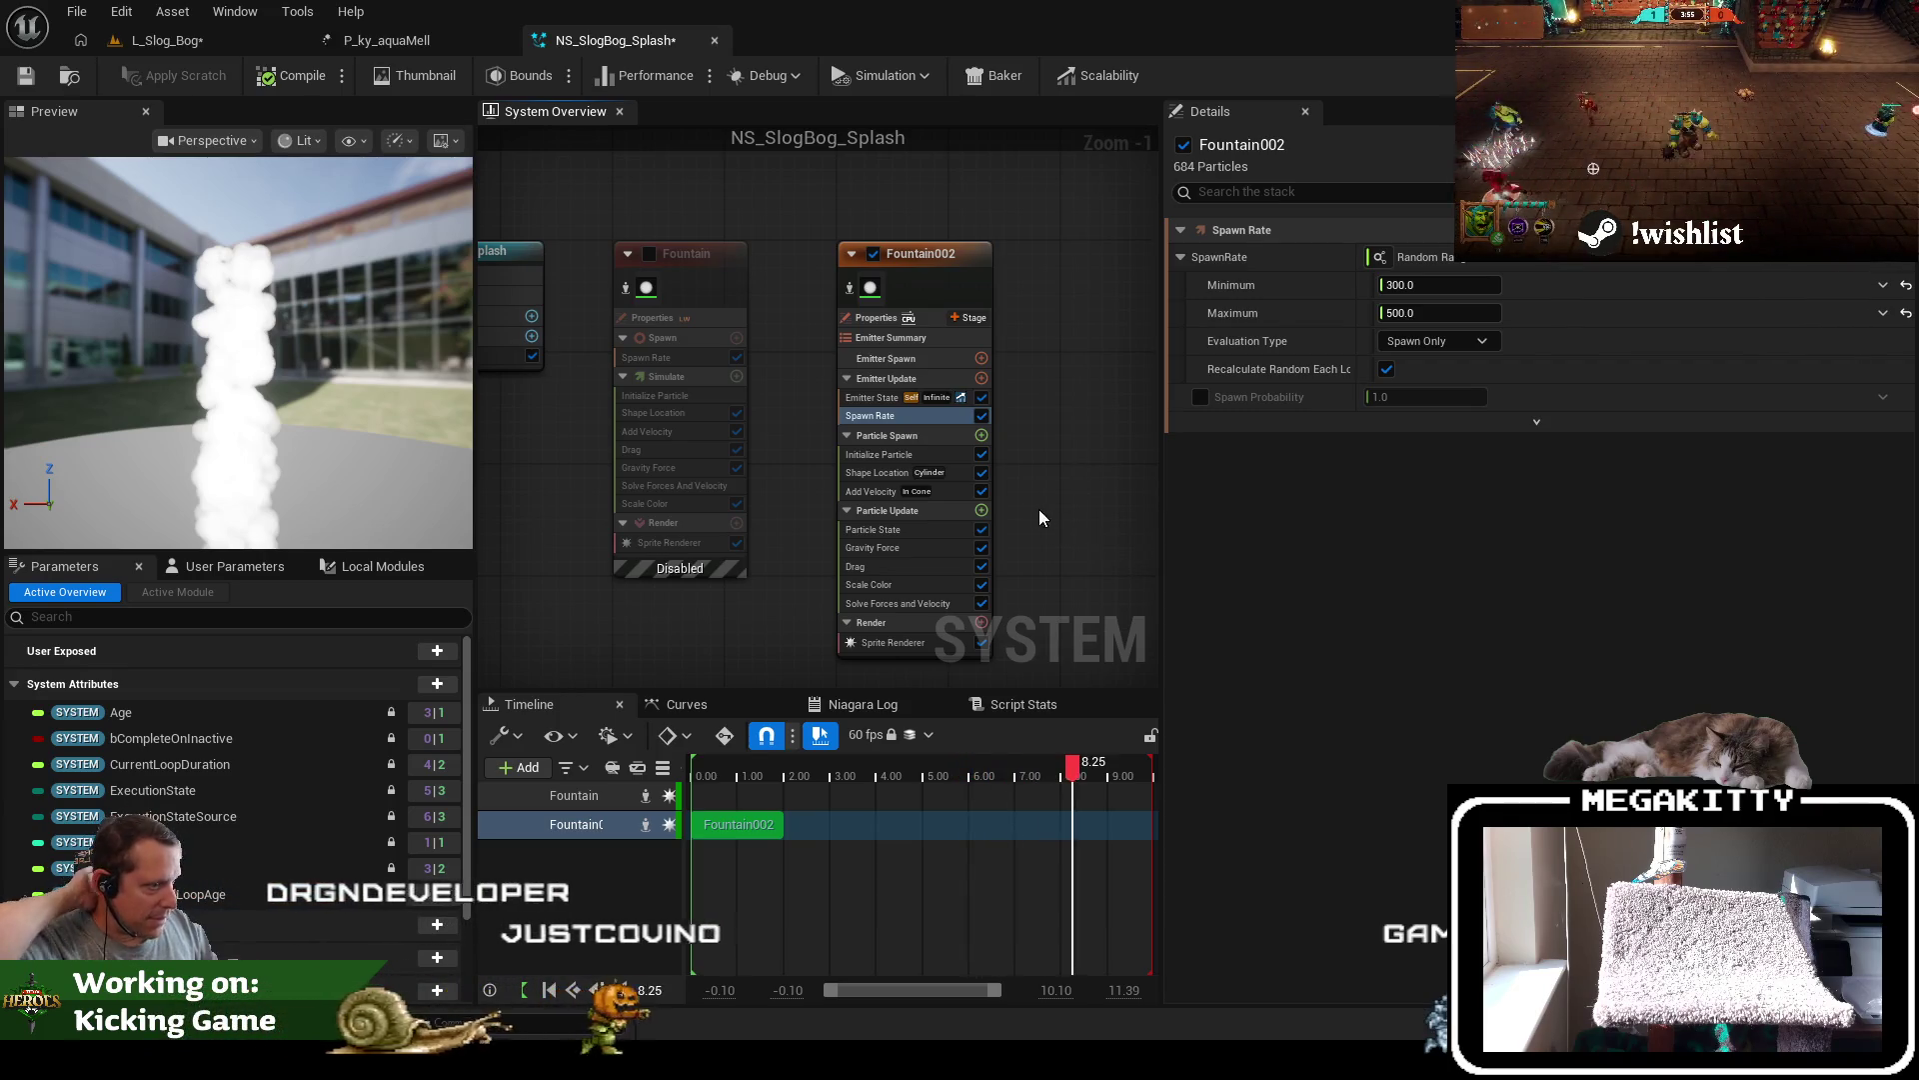
click(947, 543)
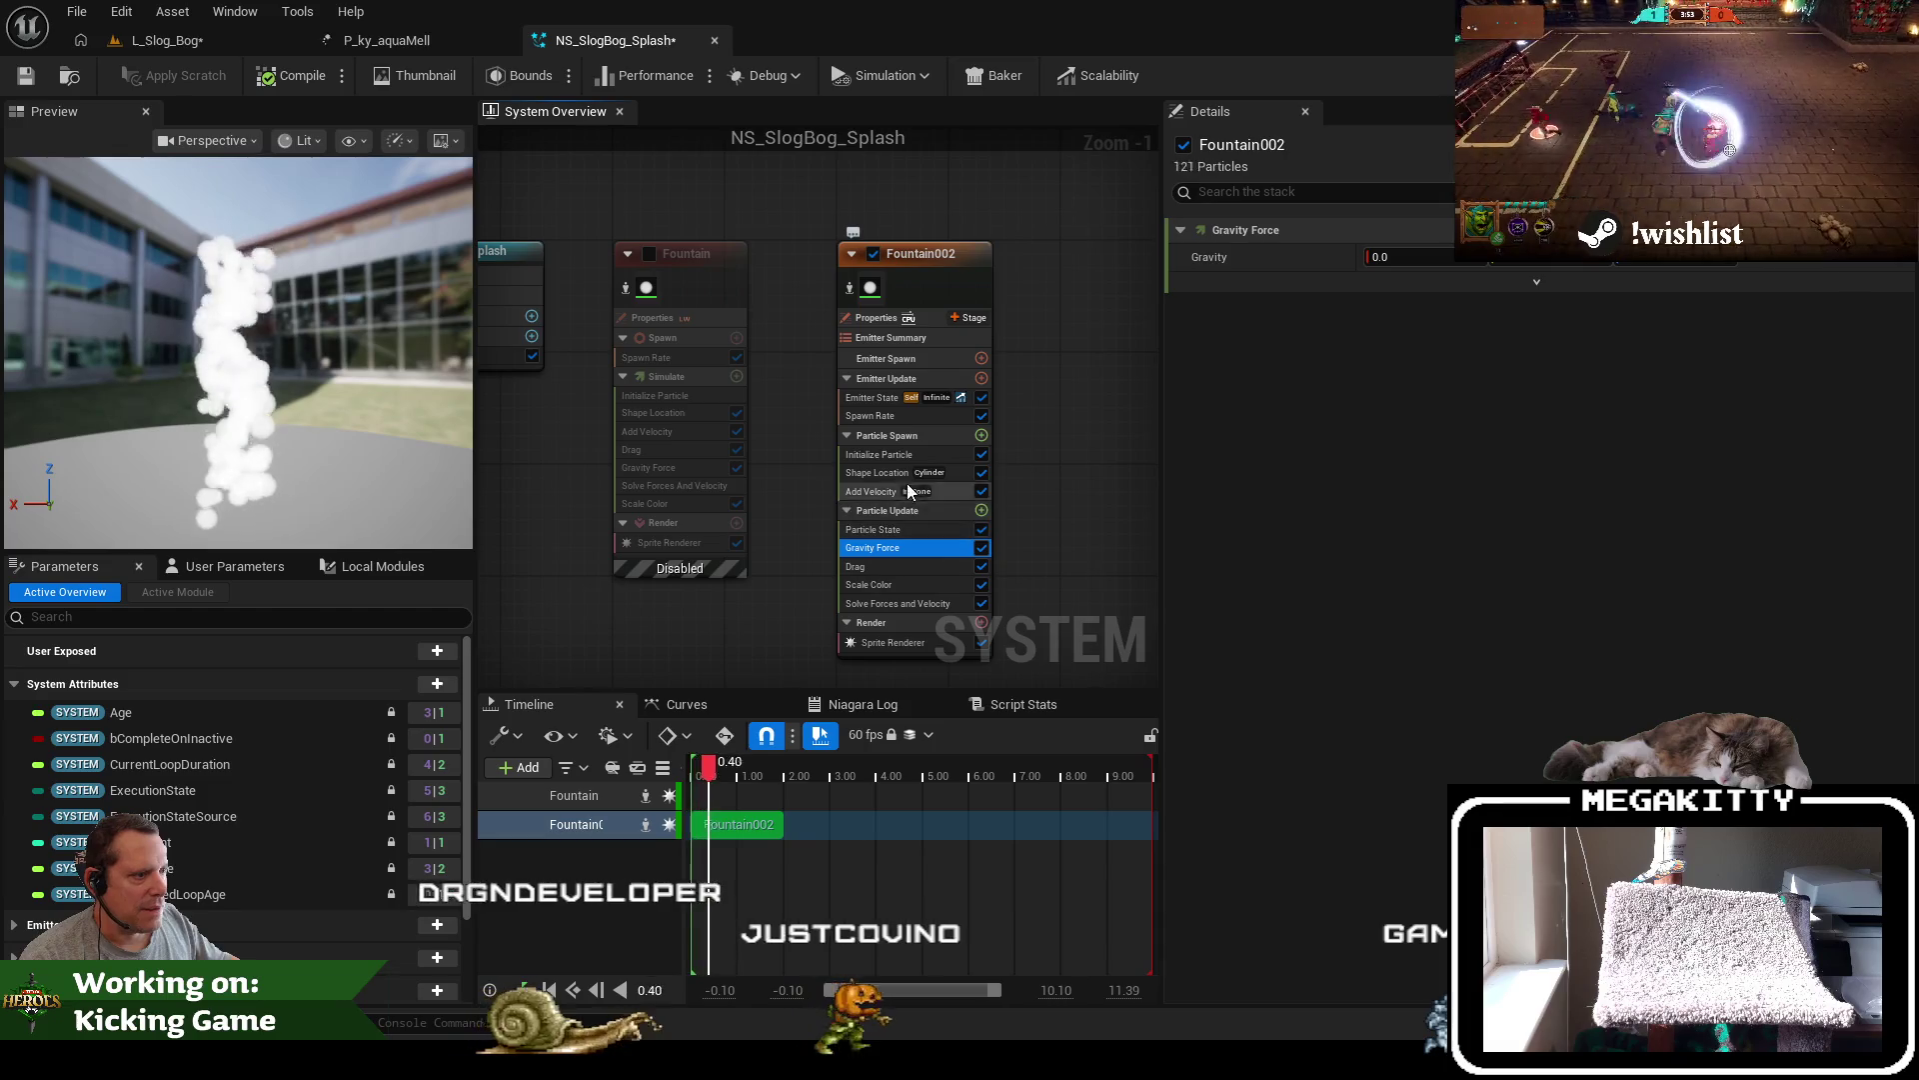
click(860, 474)
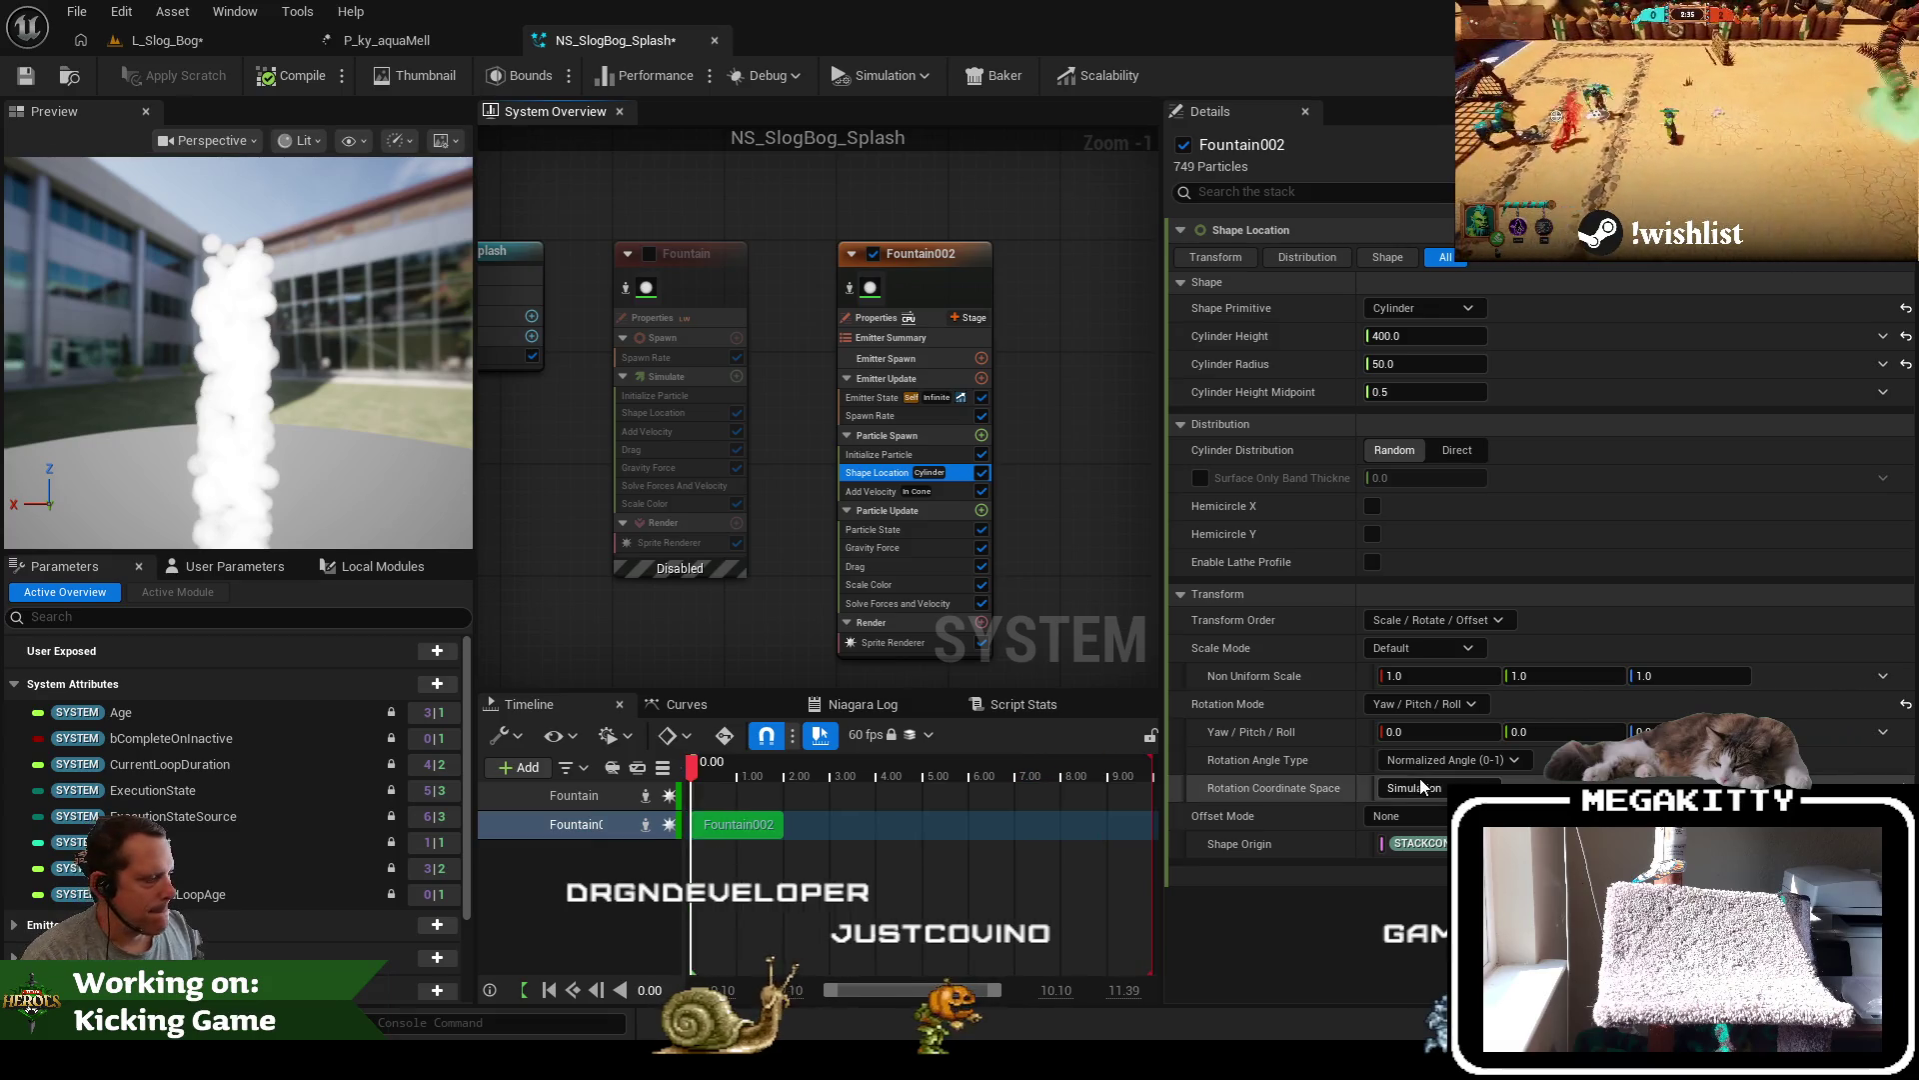
Set Fountain002's spawn cylinder Non Uniform Scale X to 5.0
click(1568, 674)
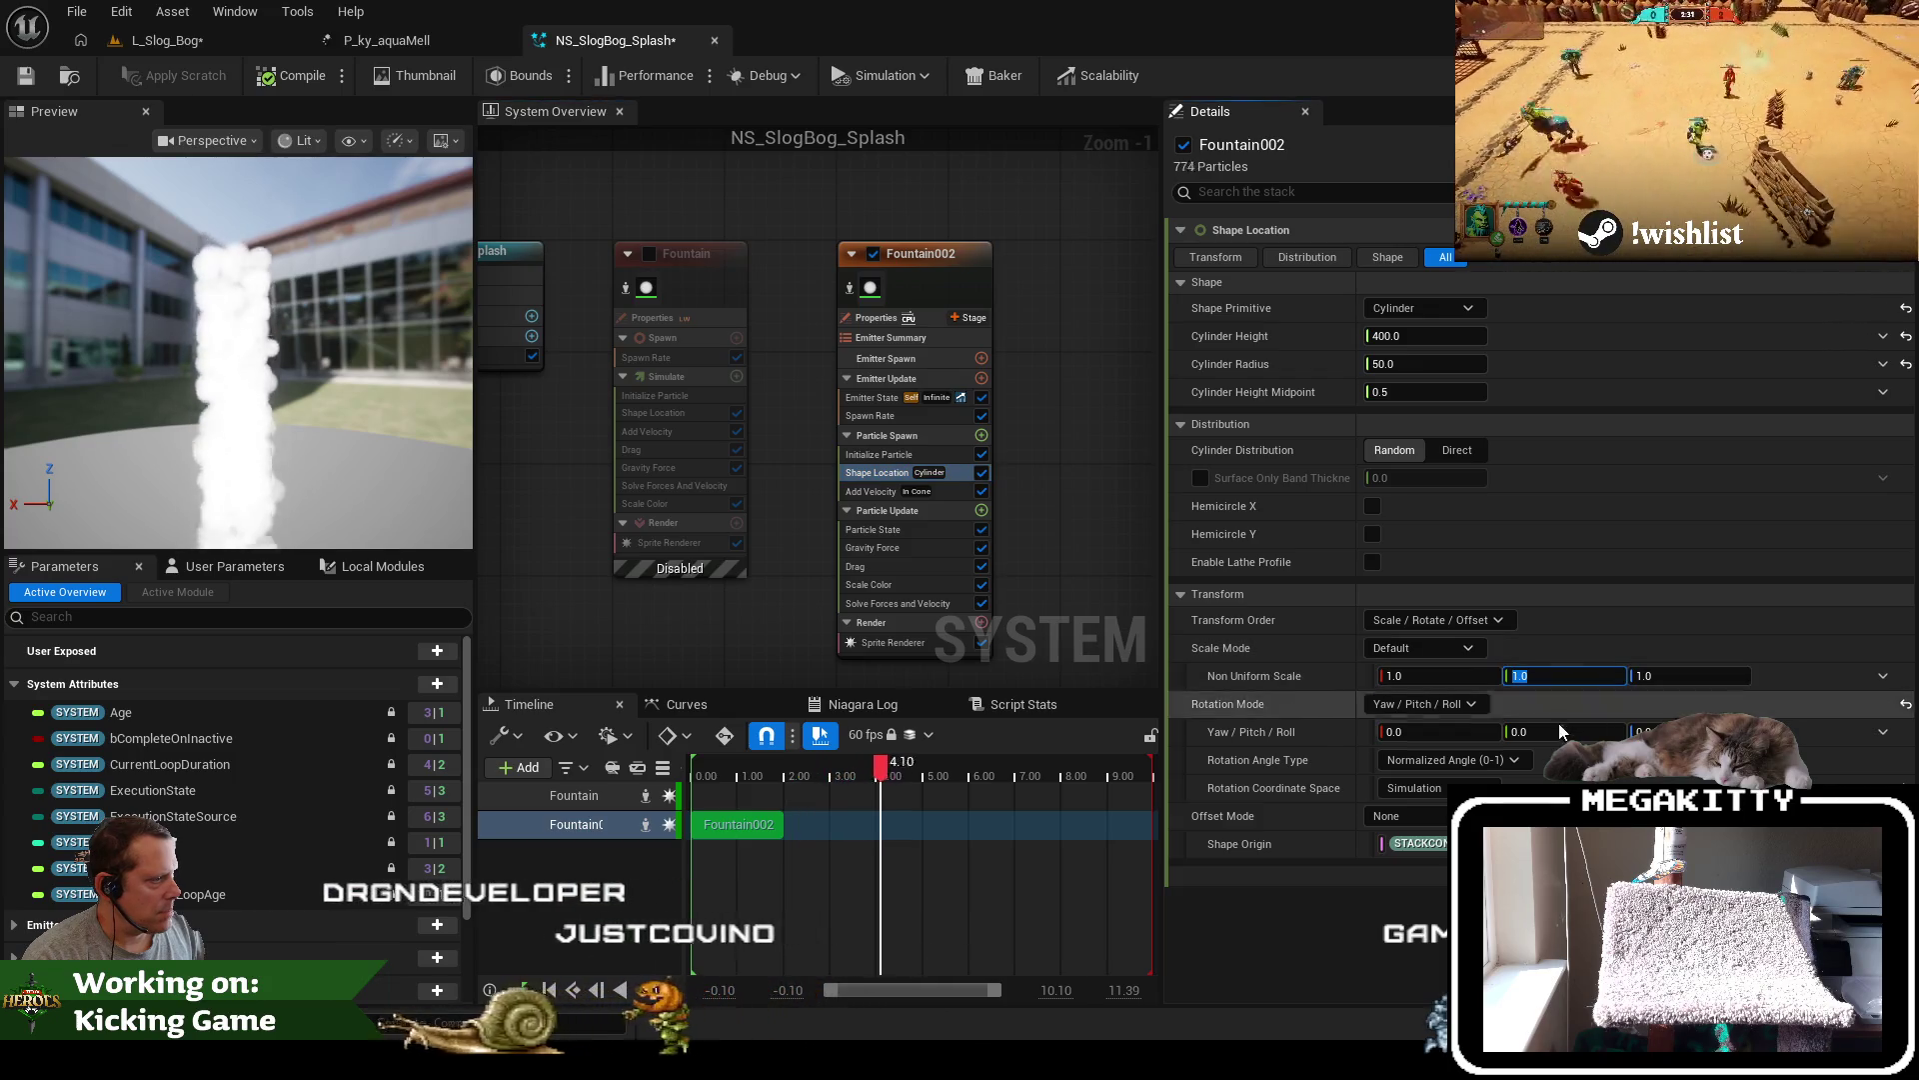
click(1440, 676)
text(5)
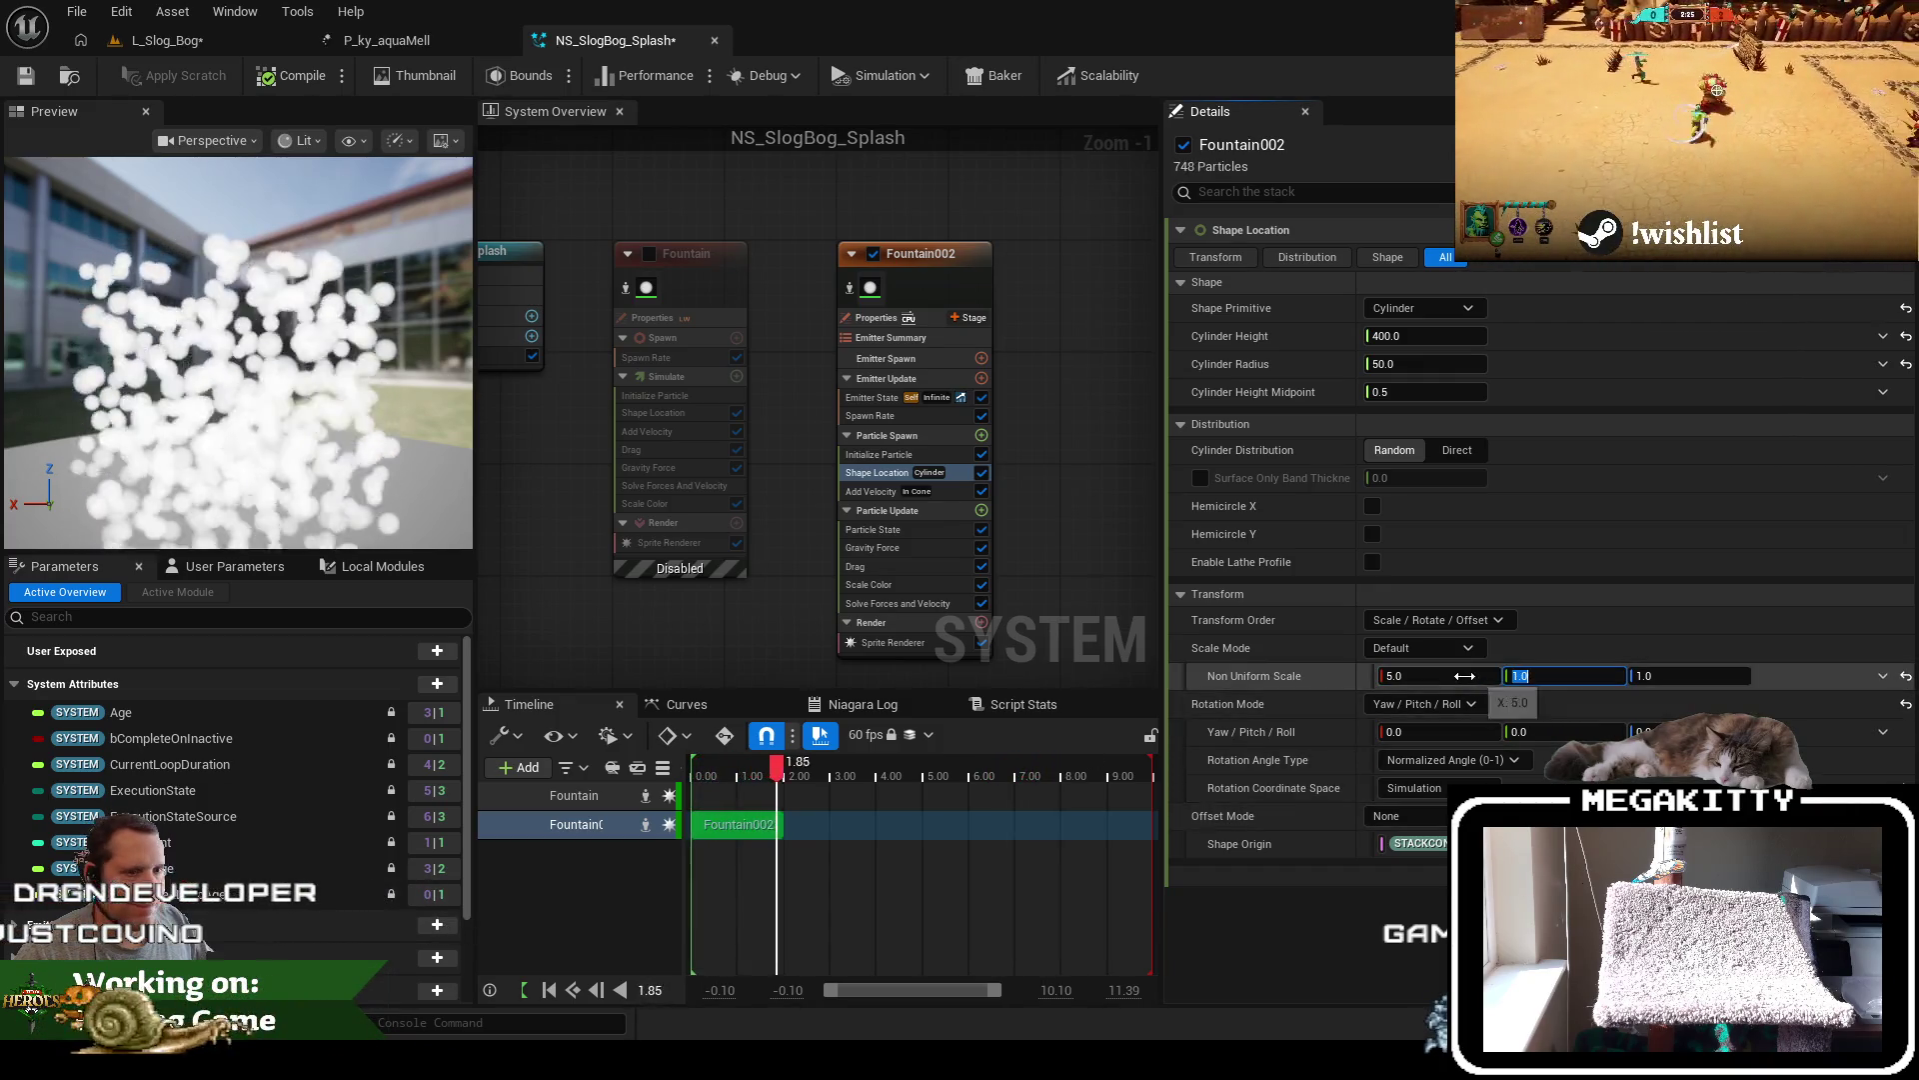
click(1465, 676)
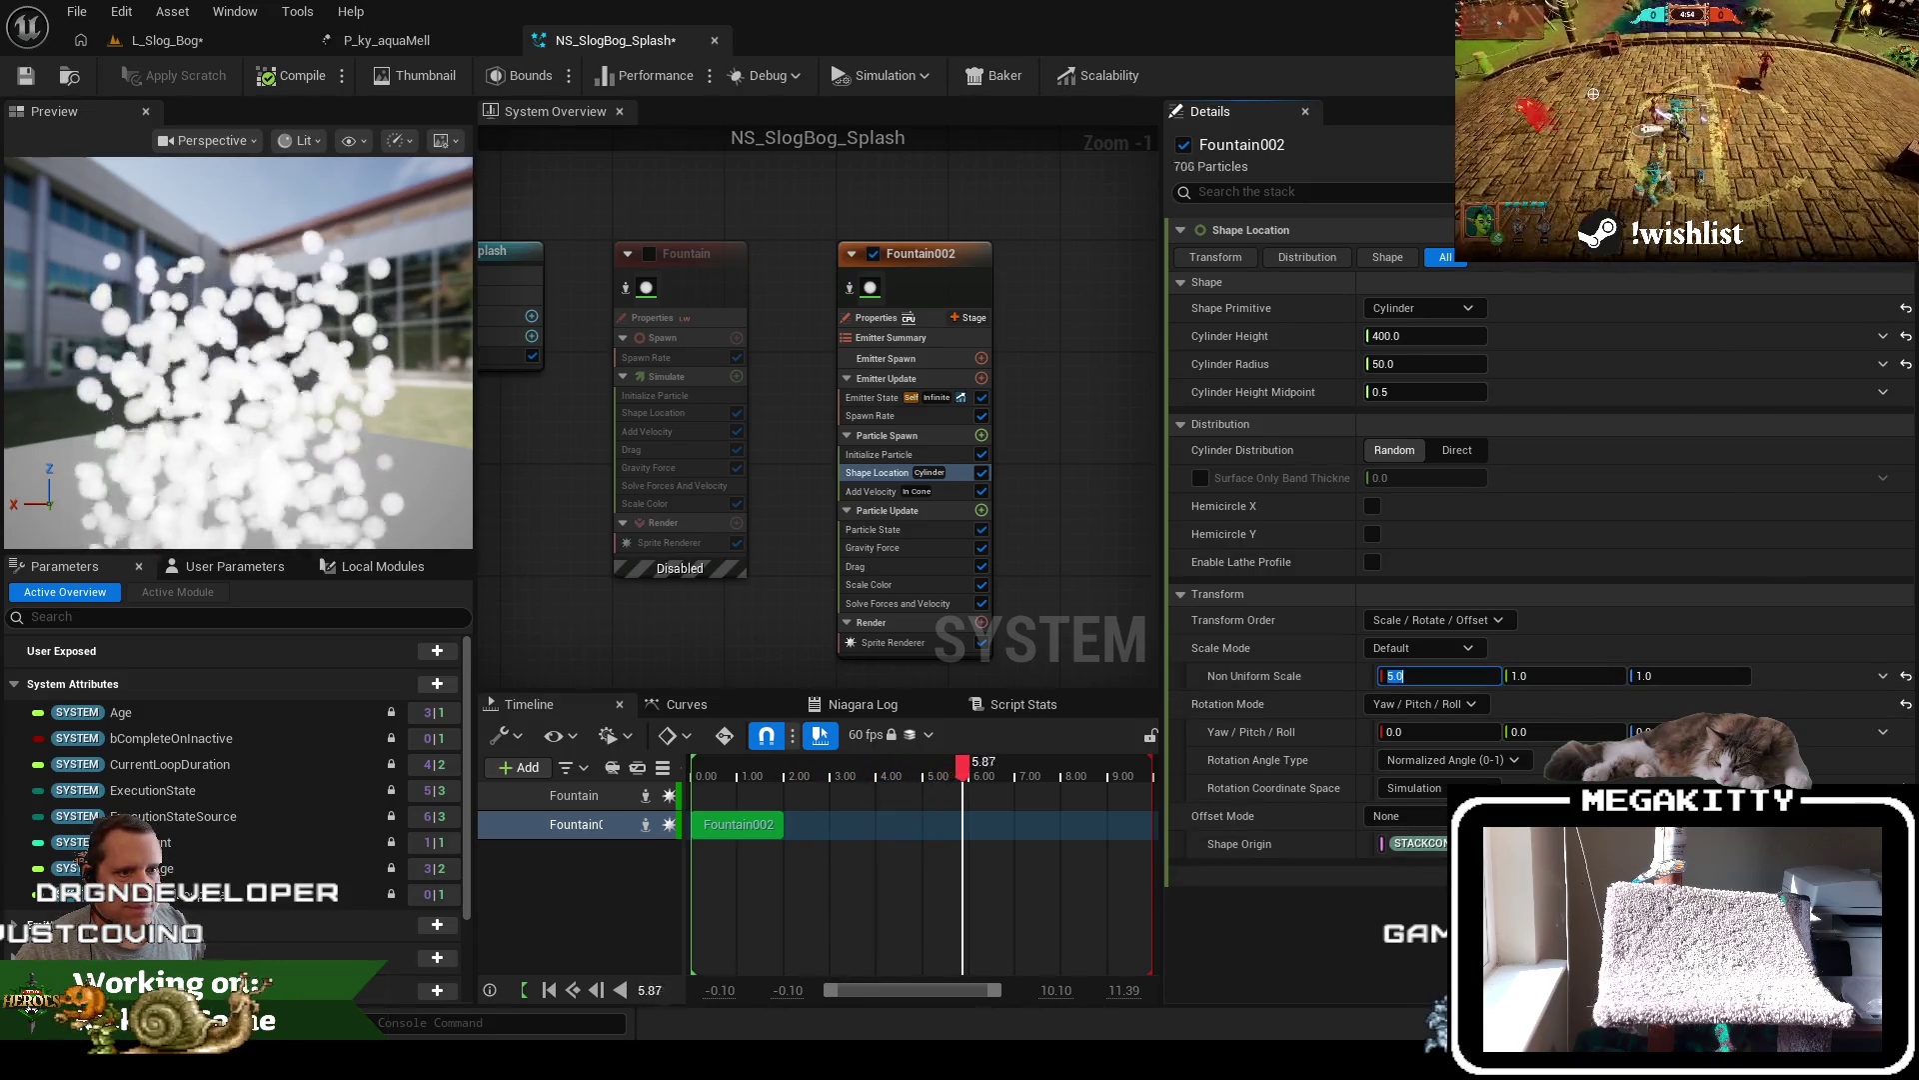
Compare against the original P_ky_aquaMell particle, flipping between it and the splash system
drag(627, 257, 795, 279)
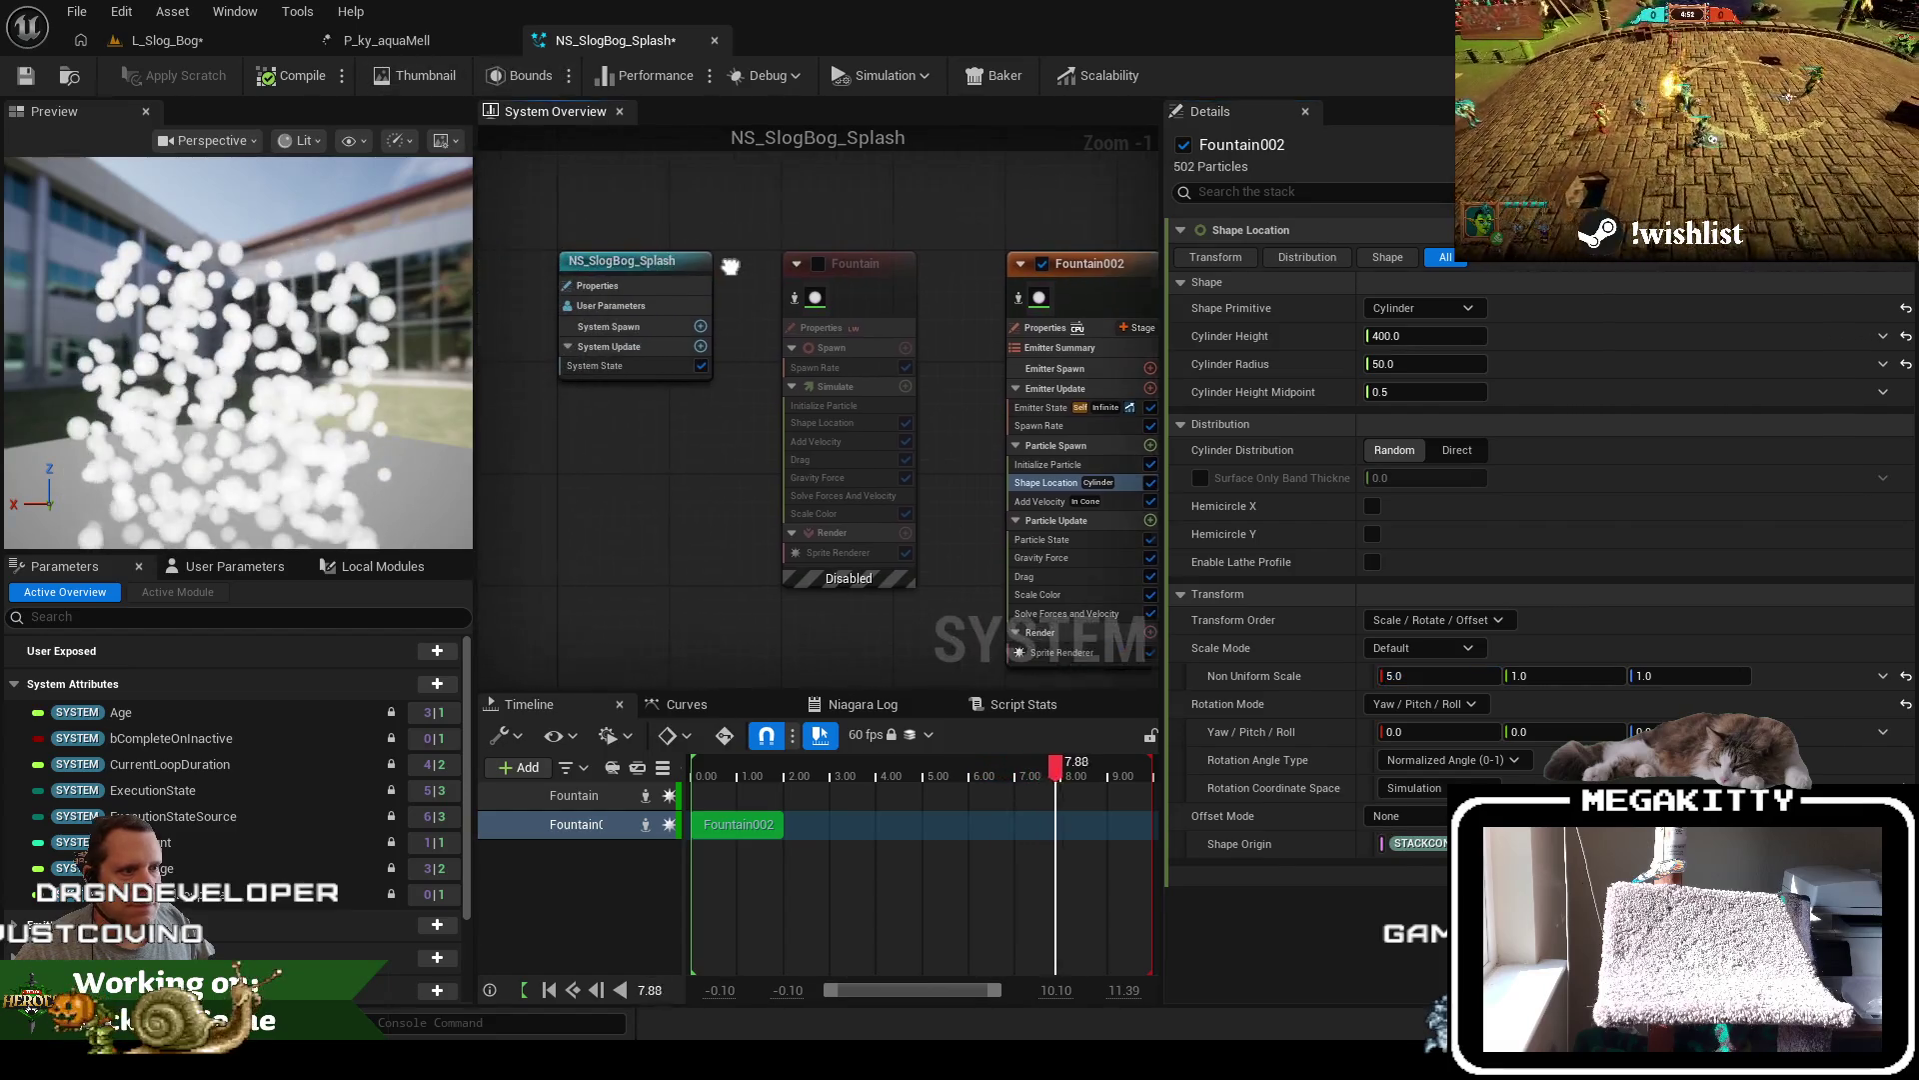
click(412, 50)
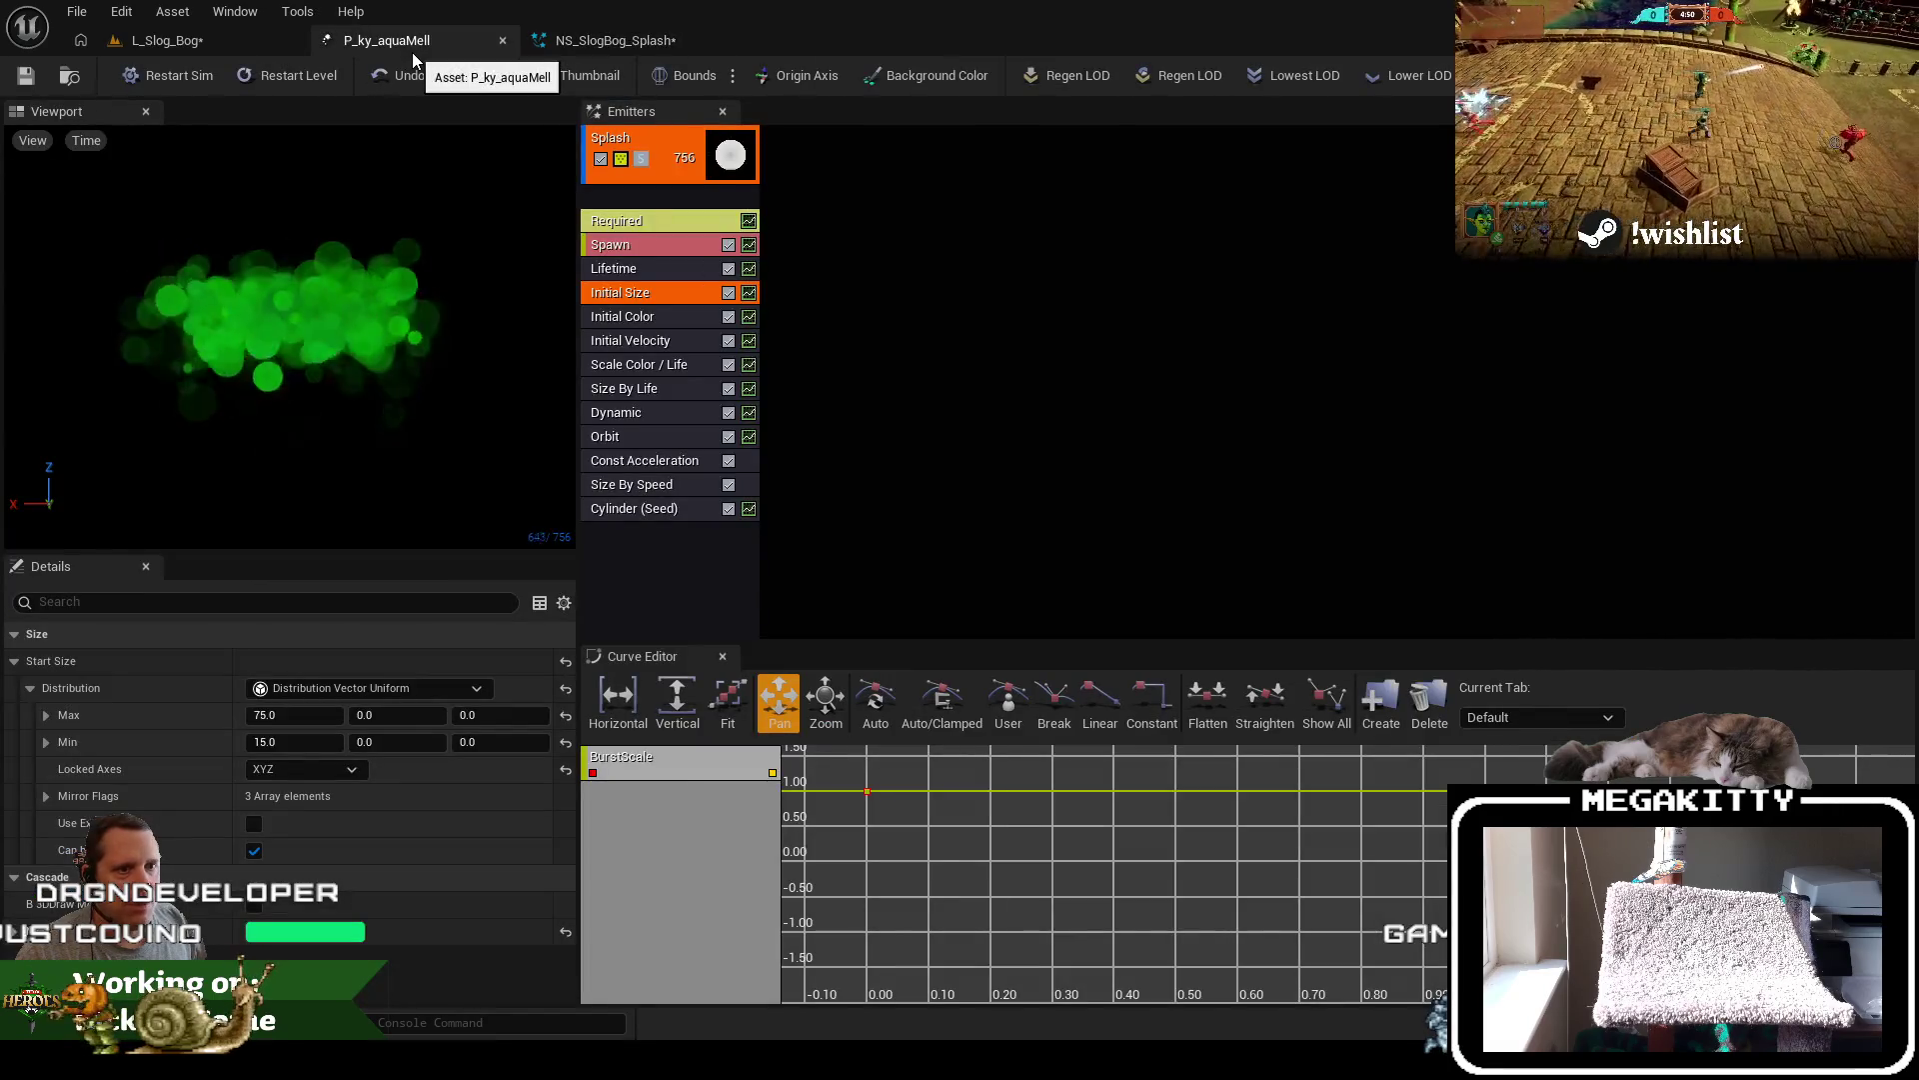
click(597, 44)
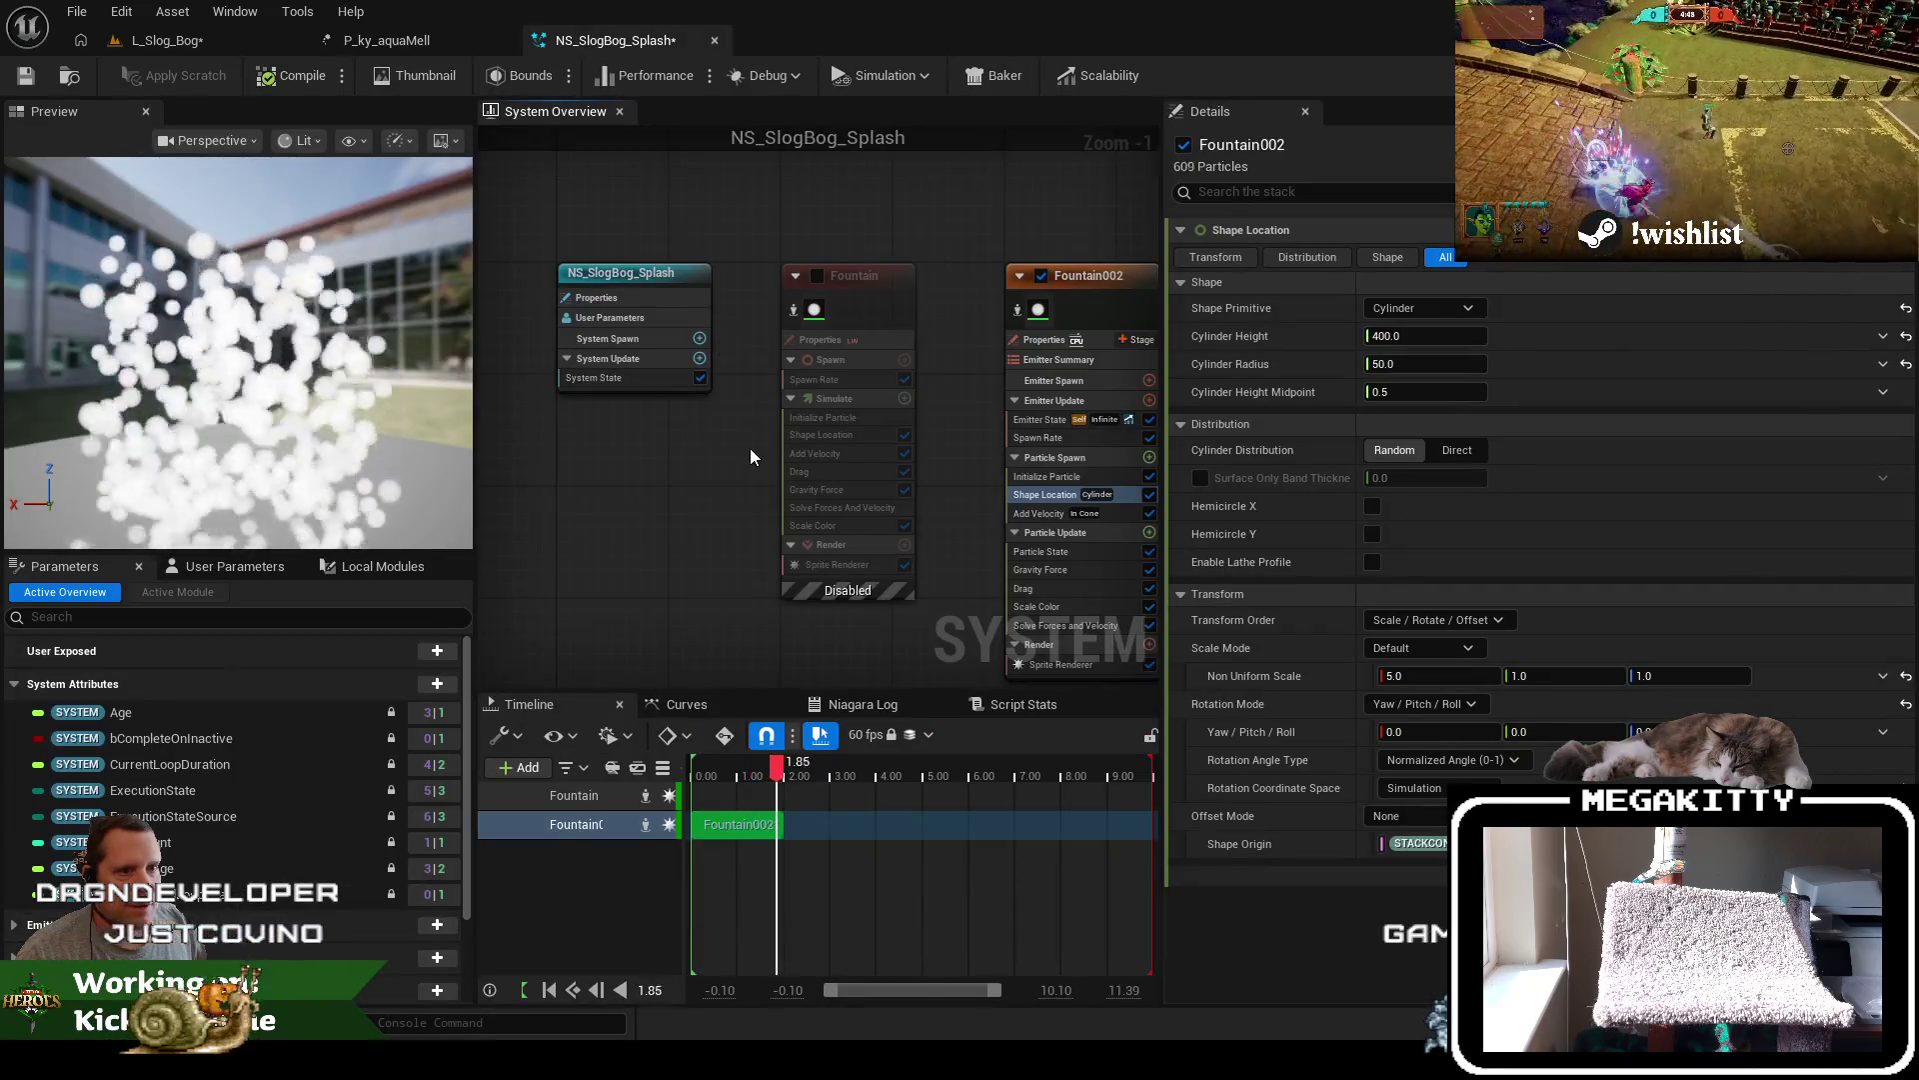
click(352, 44)
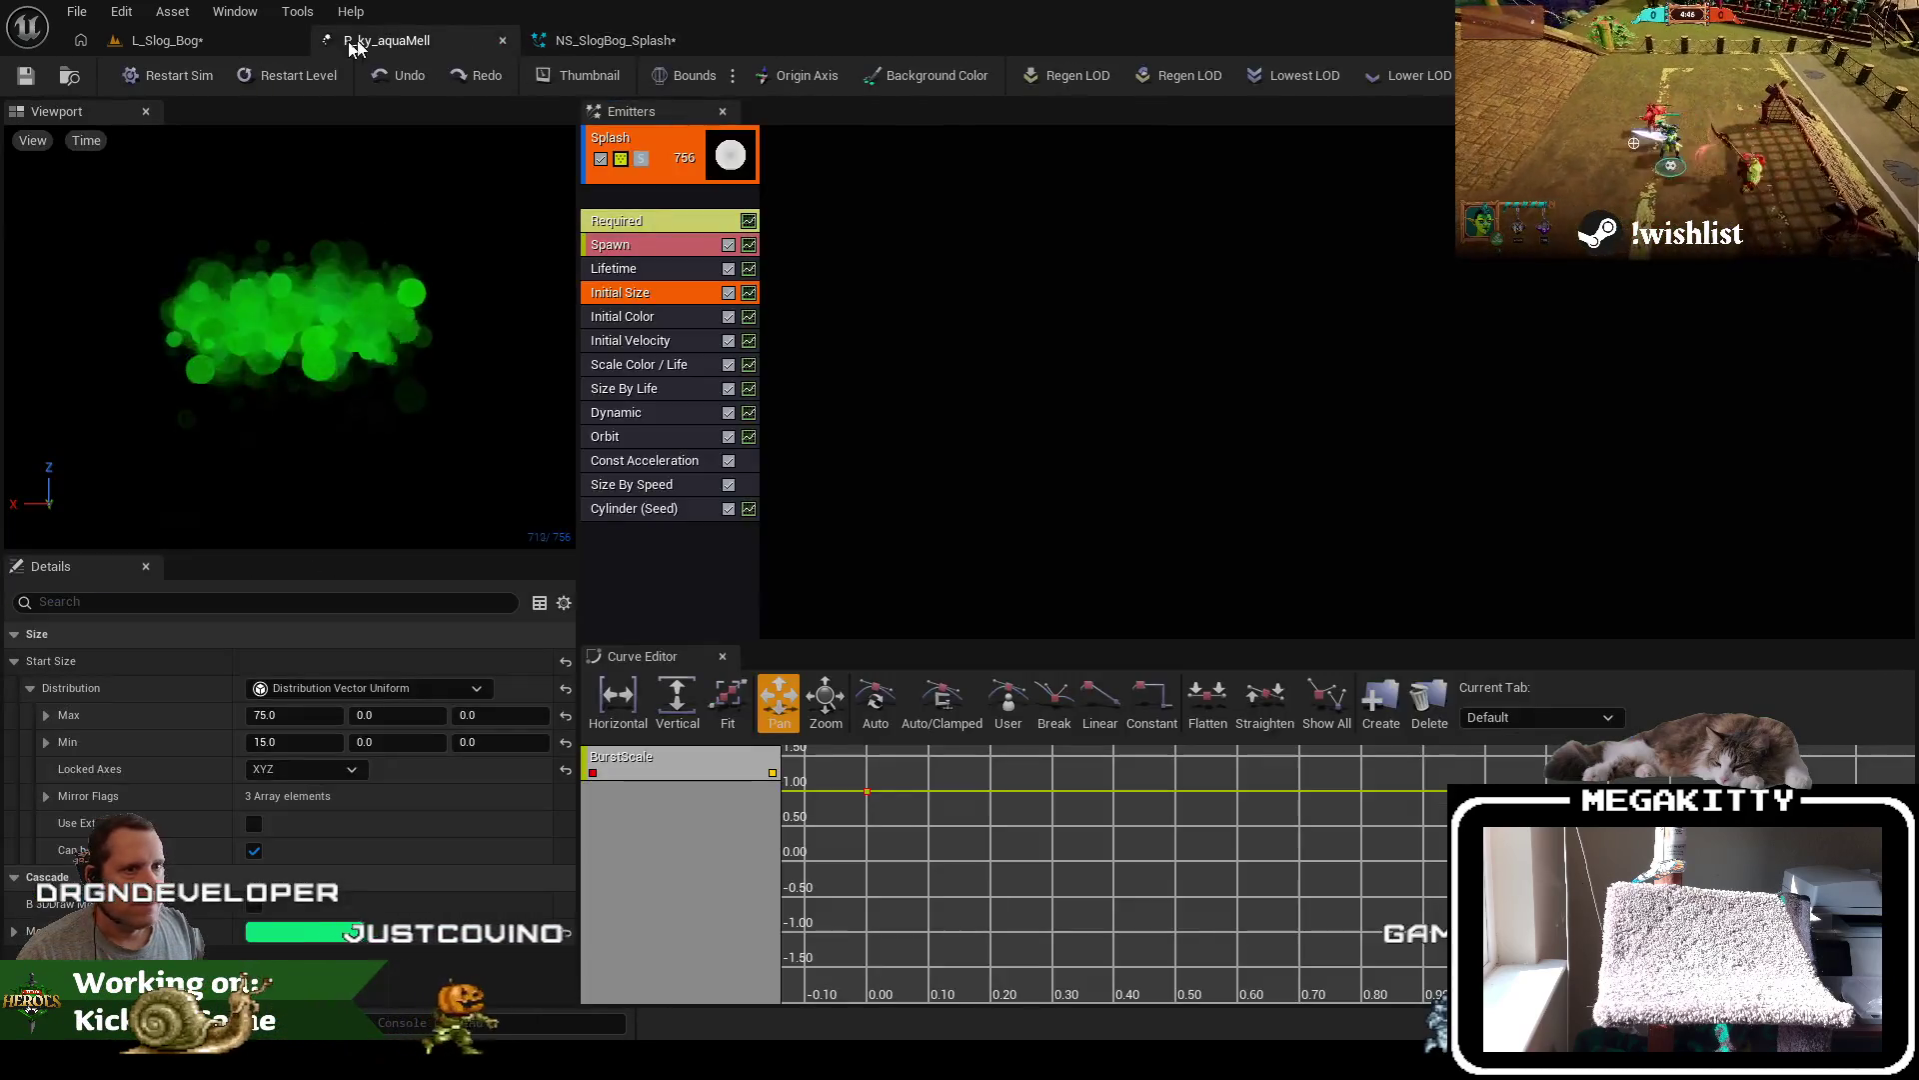
Set Fountain002's Add Velocity maximum speed to 200, after briefly trying 500
click(606, 44)
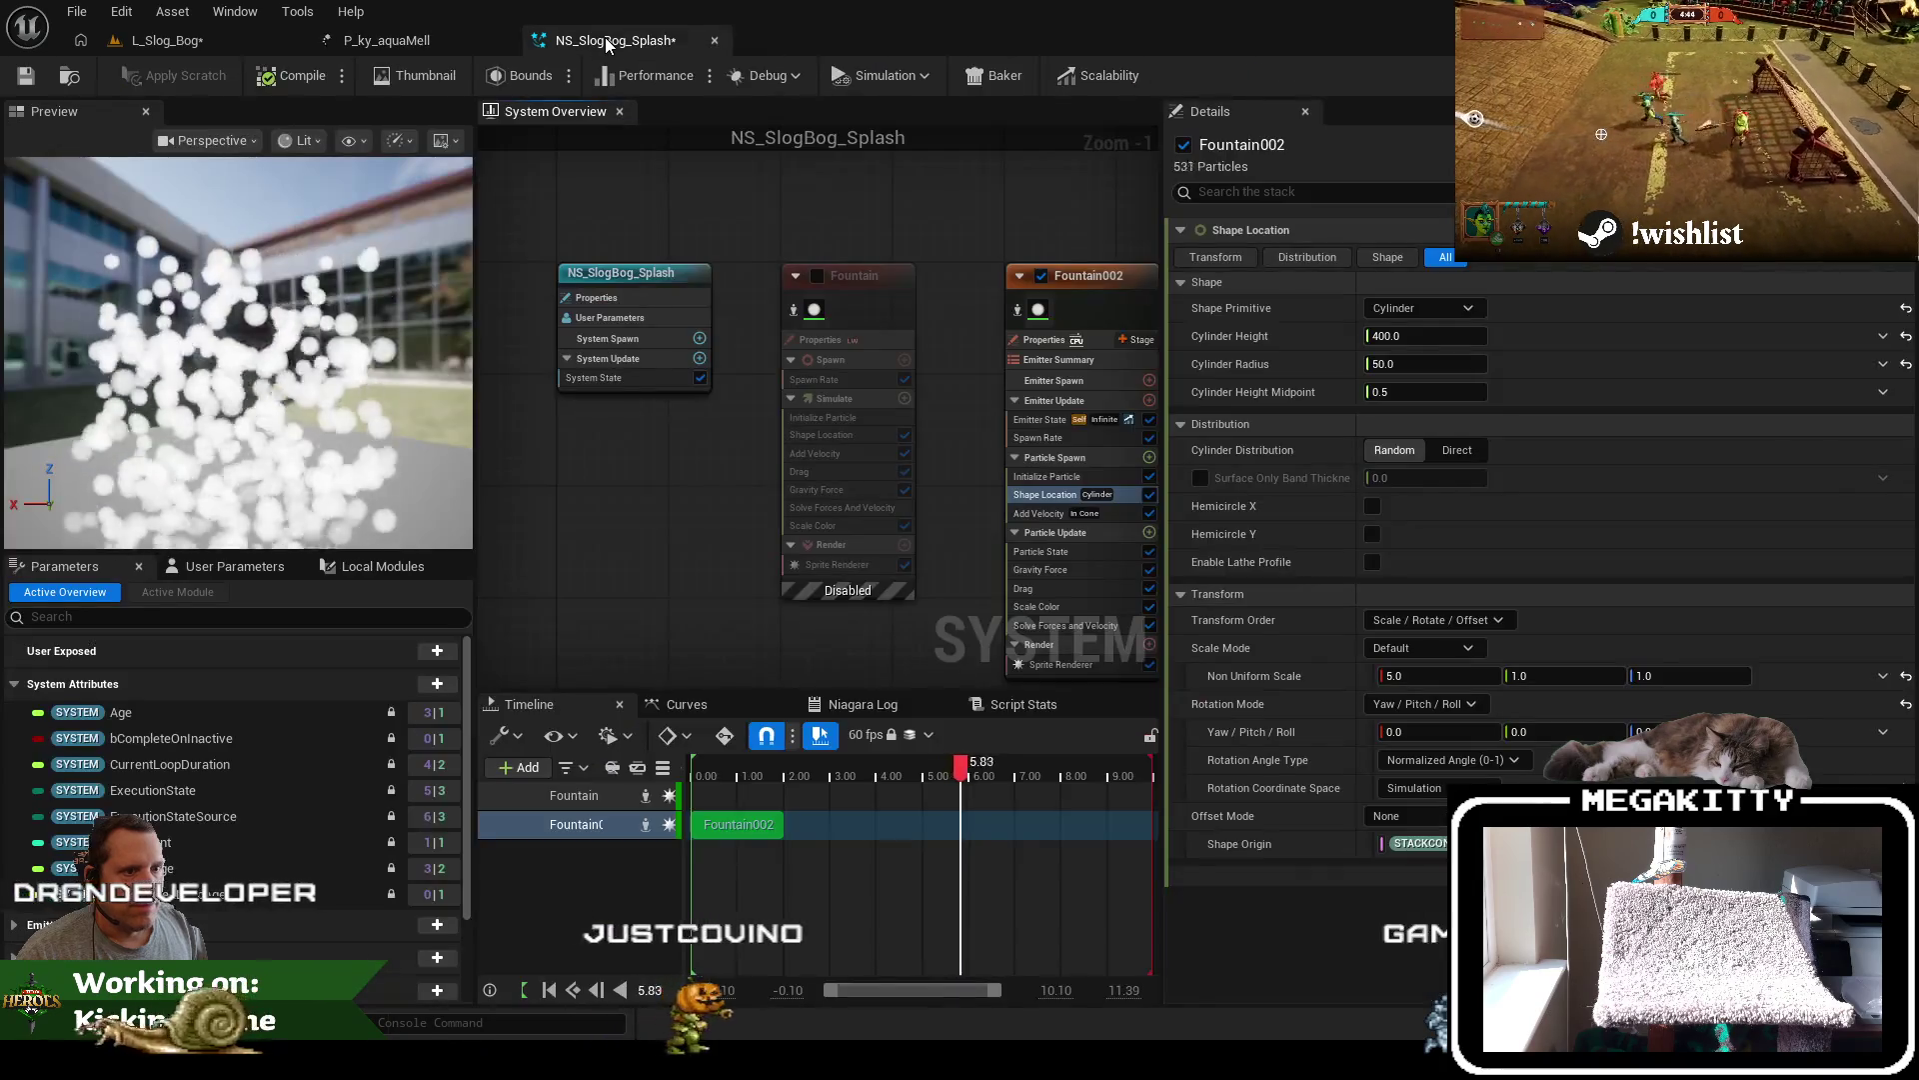
drag(1043, 531, 819, 533)
click(815, 515)
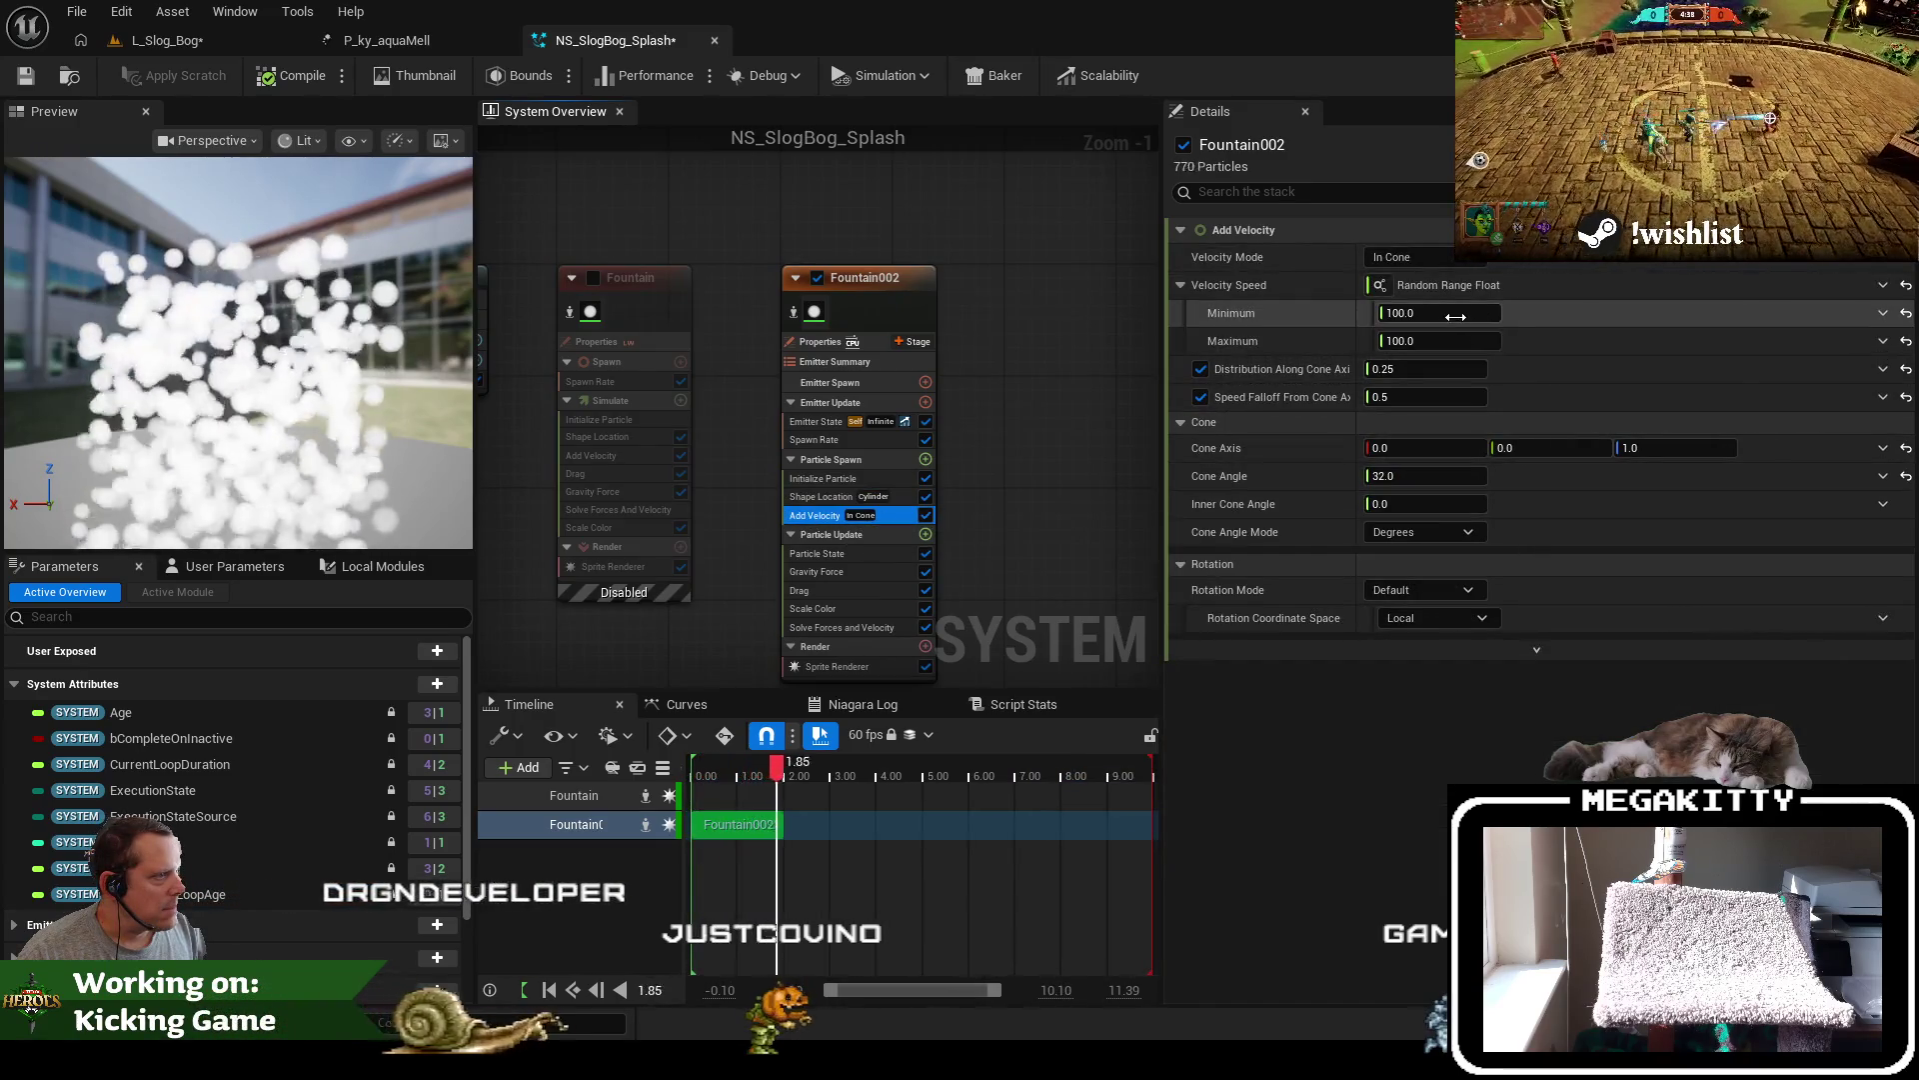
click(1444, 341)
text(200)
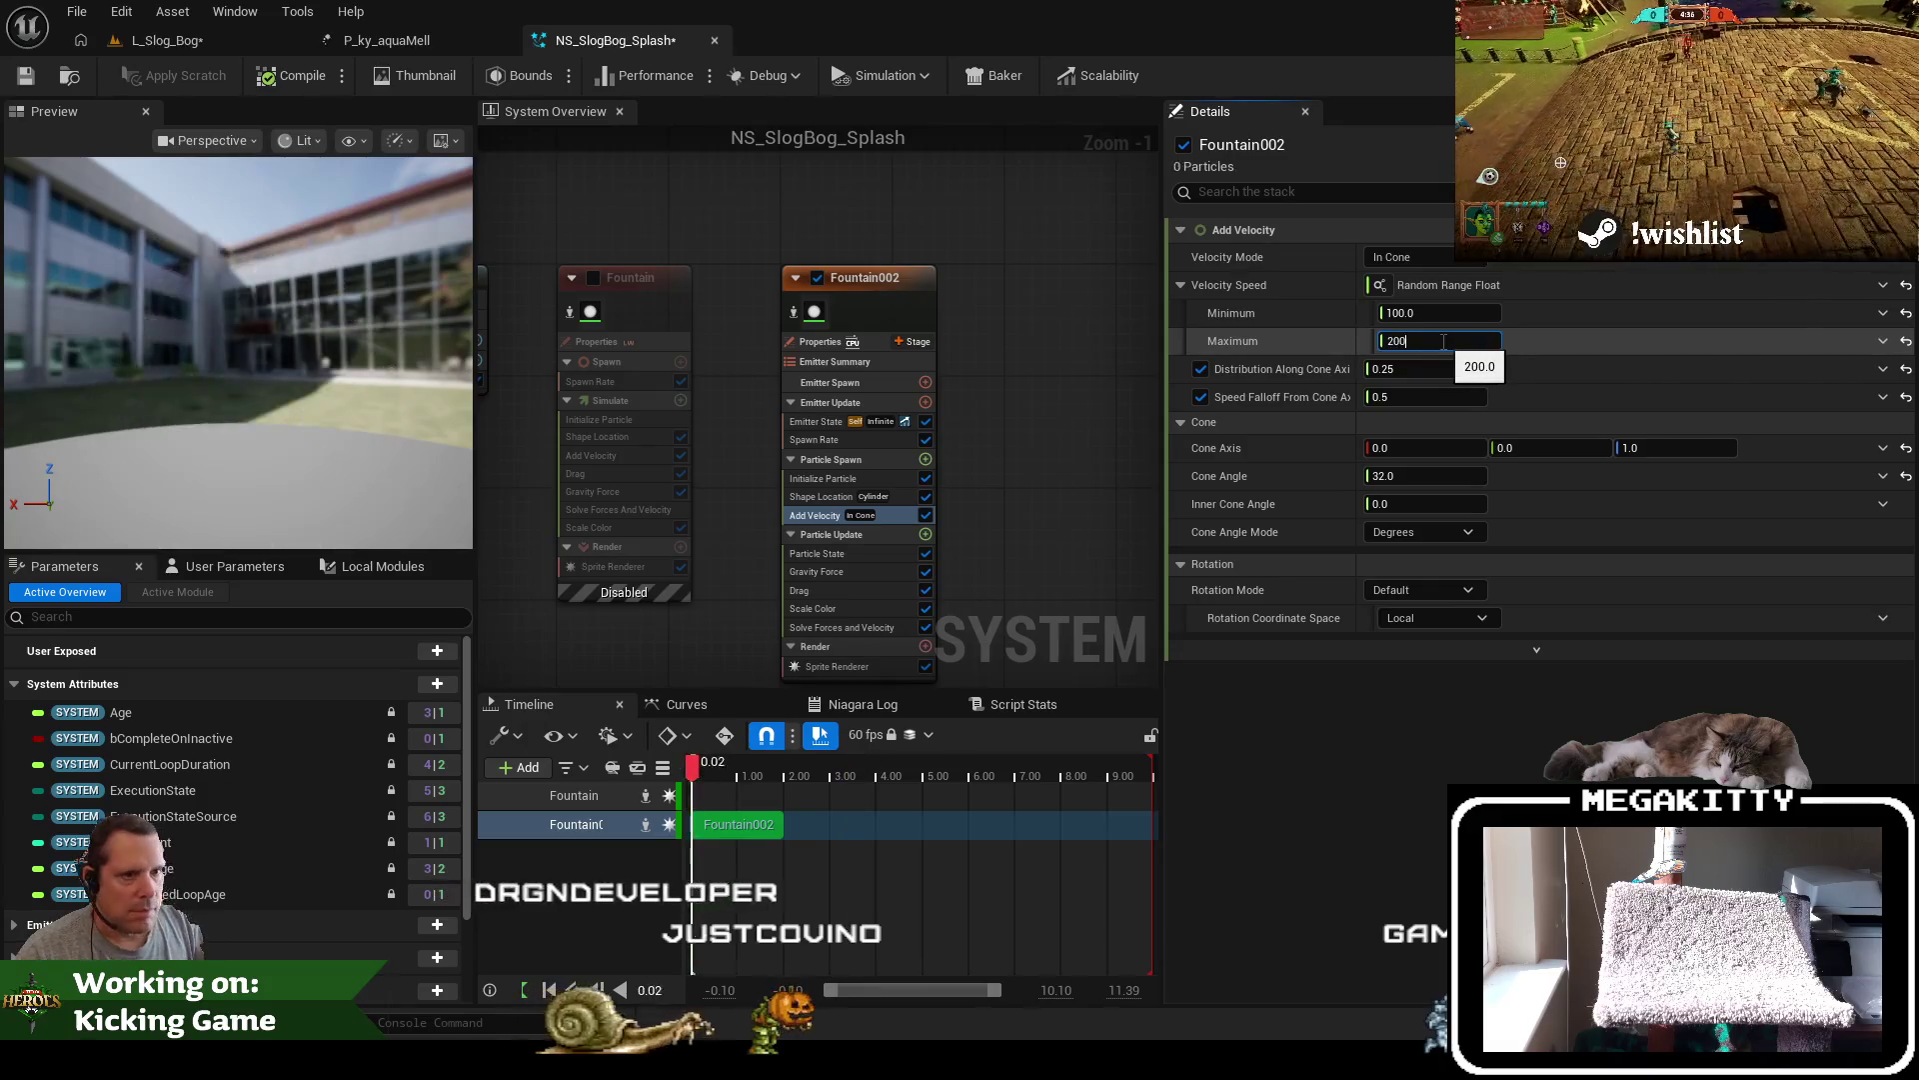
key(BackSpace)
key(BackSpace)
key(BackSpace)
text(50)
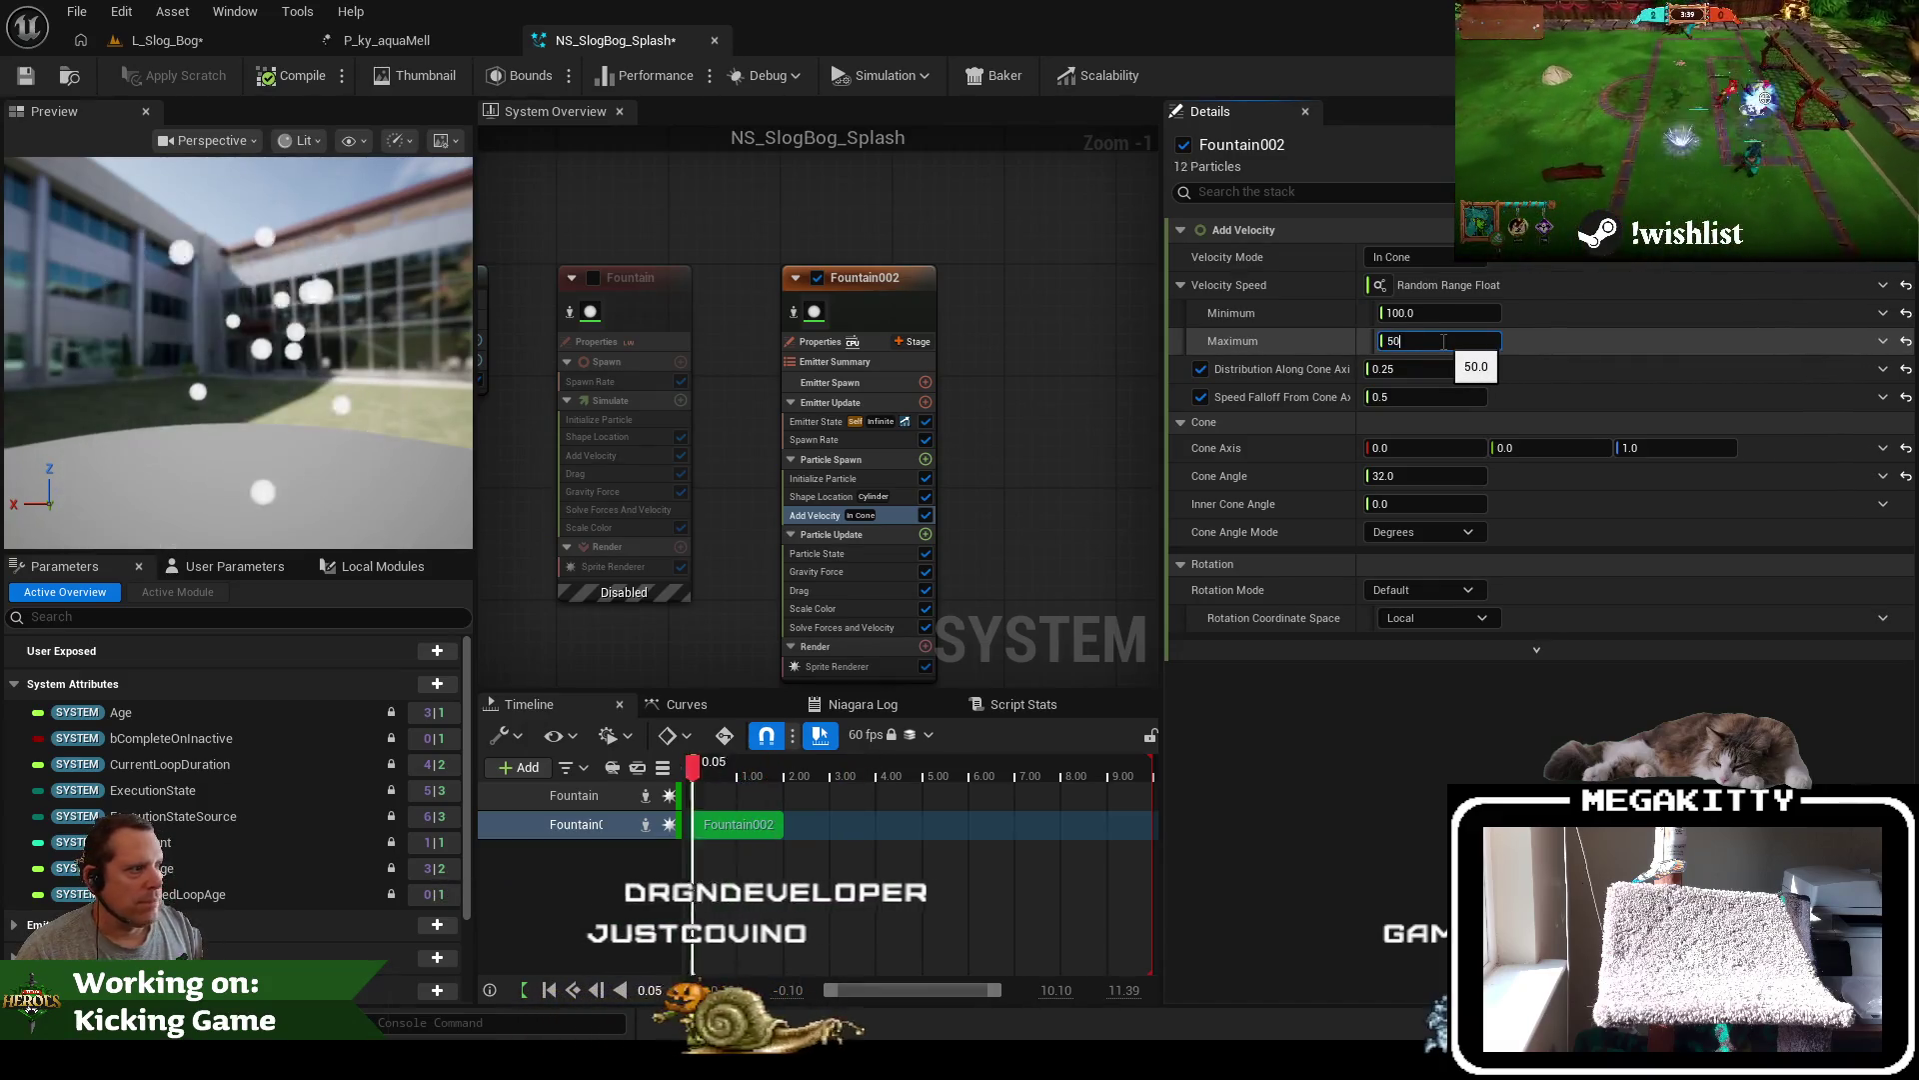
text(0)
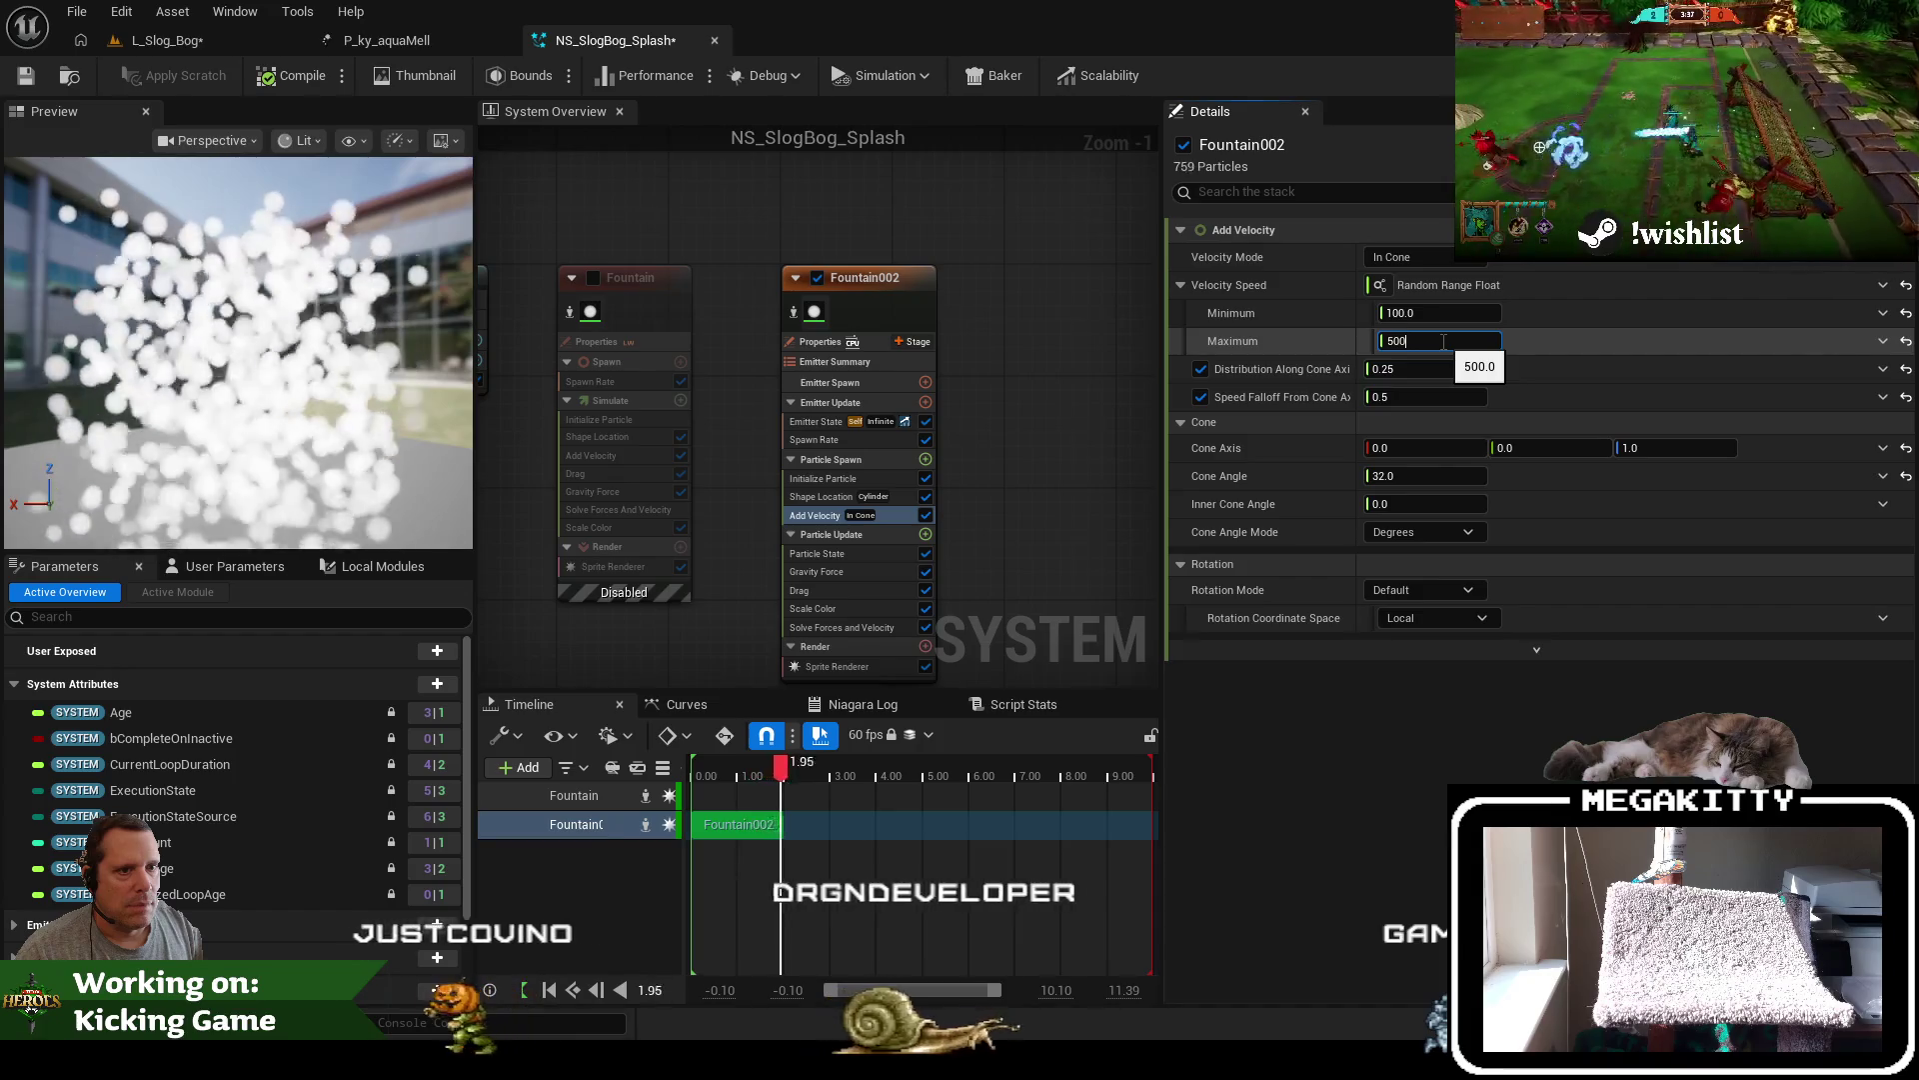
key(BackSpace)
key(BackSpace)
key(BackSpace)
text(200)
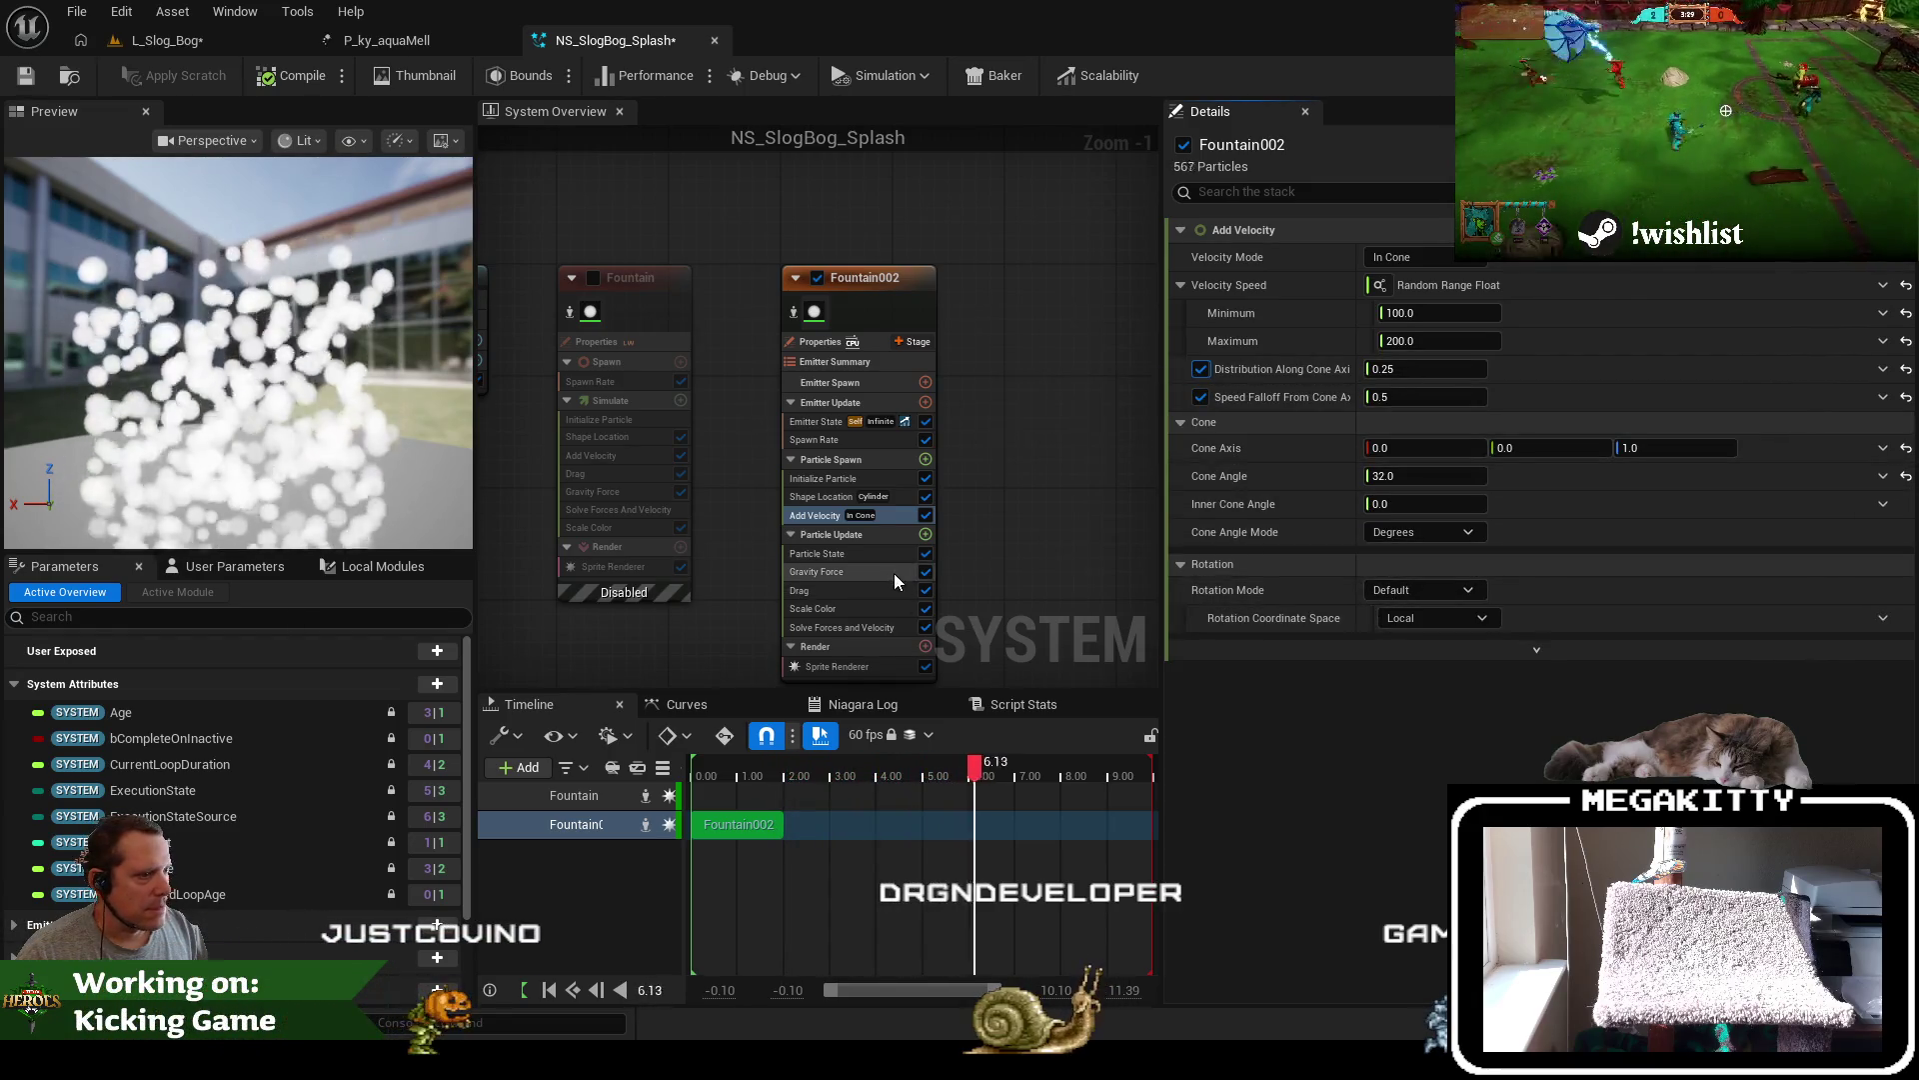
Review Fountain002's modules from Scale Color to Emitter State, then start adding an Emitter Spawn module
click(879, 574)
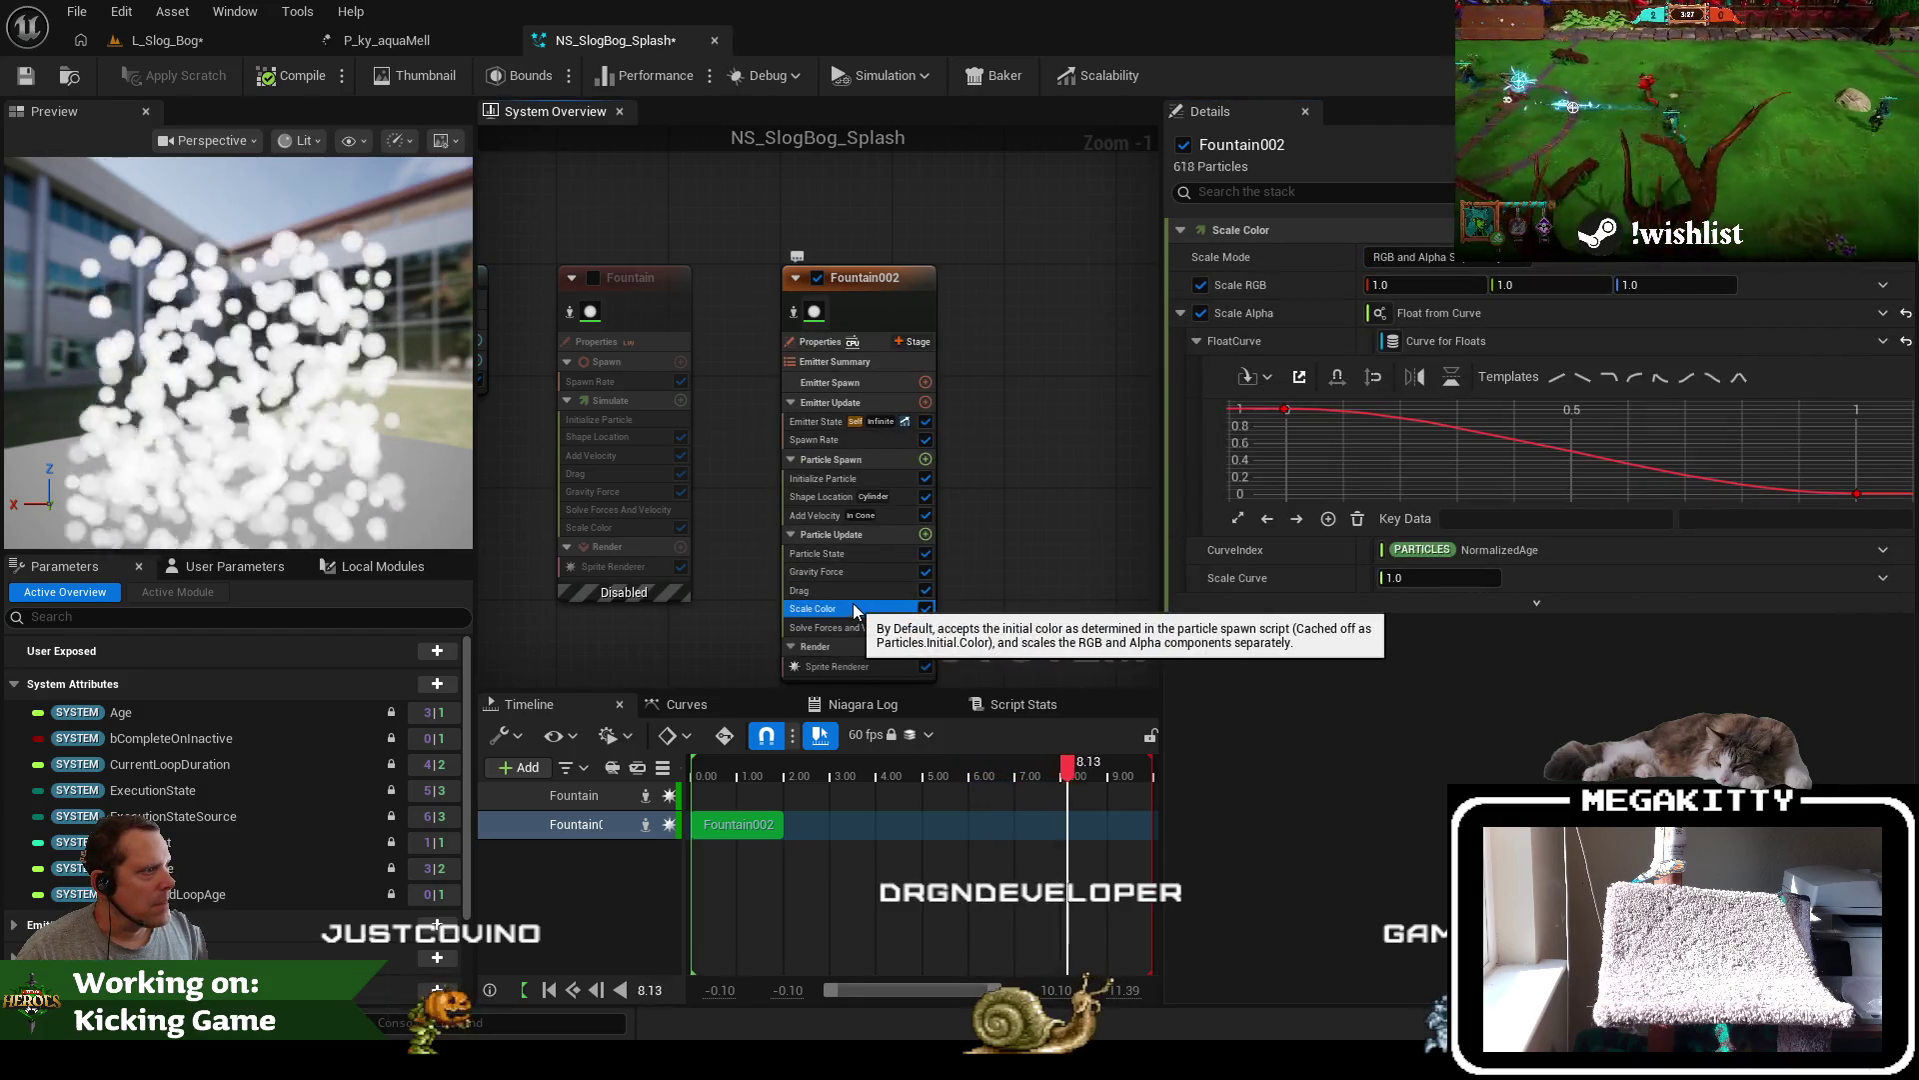
click(848, 627)
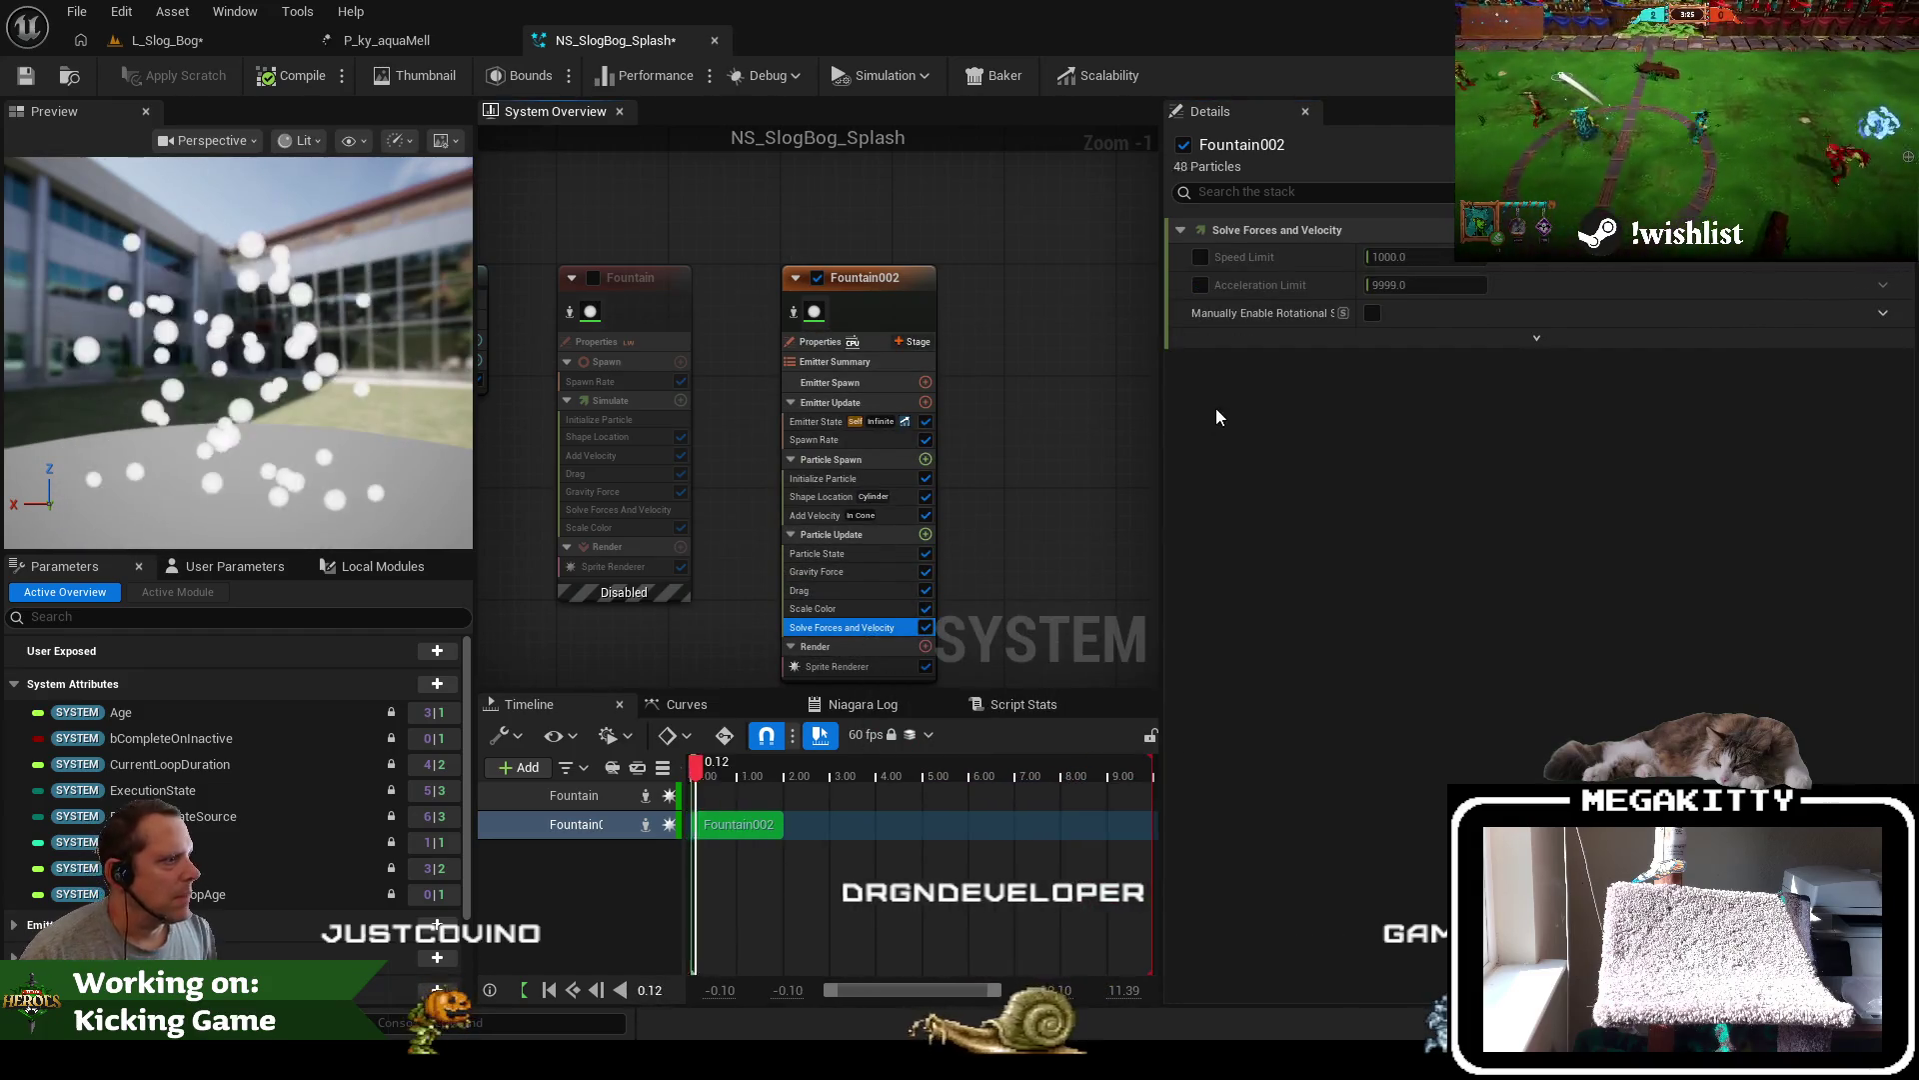
click(859, 573)
click(852, 553)
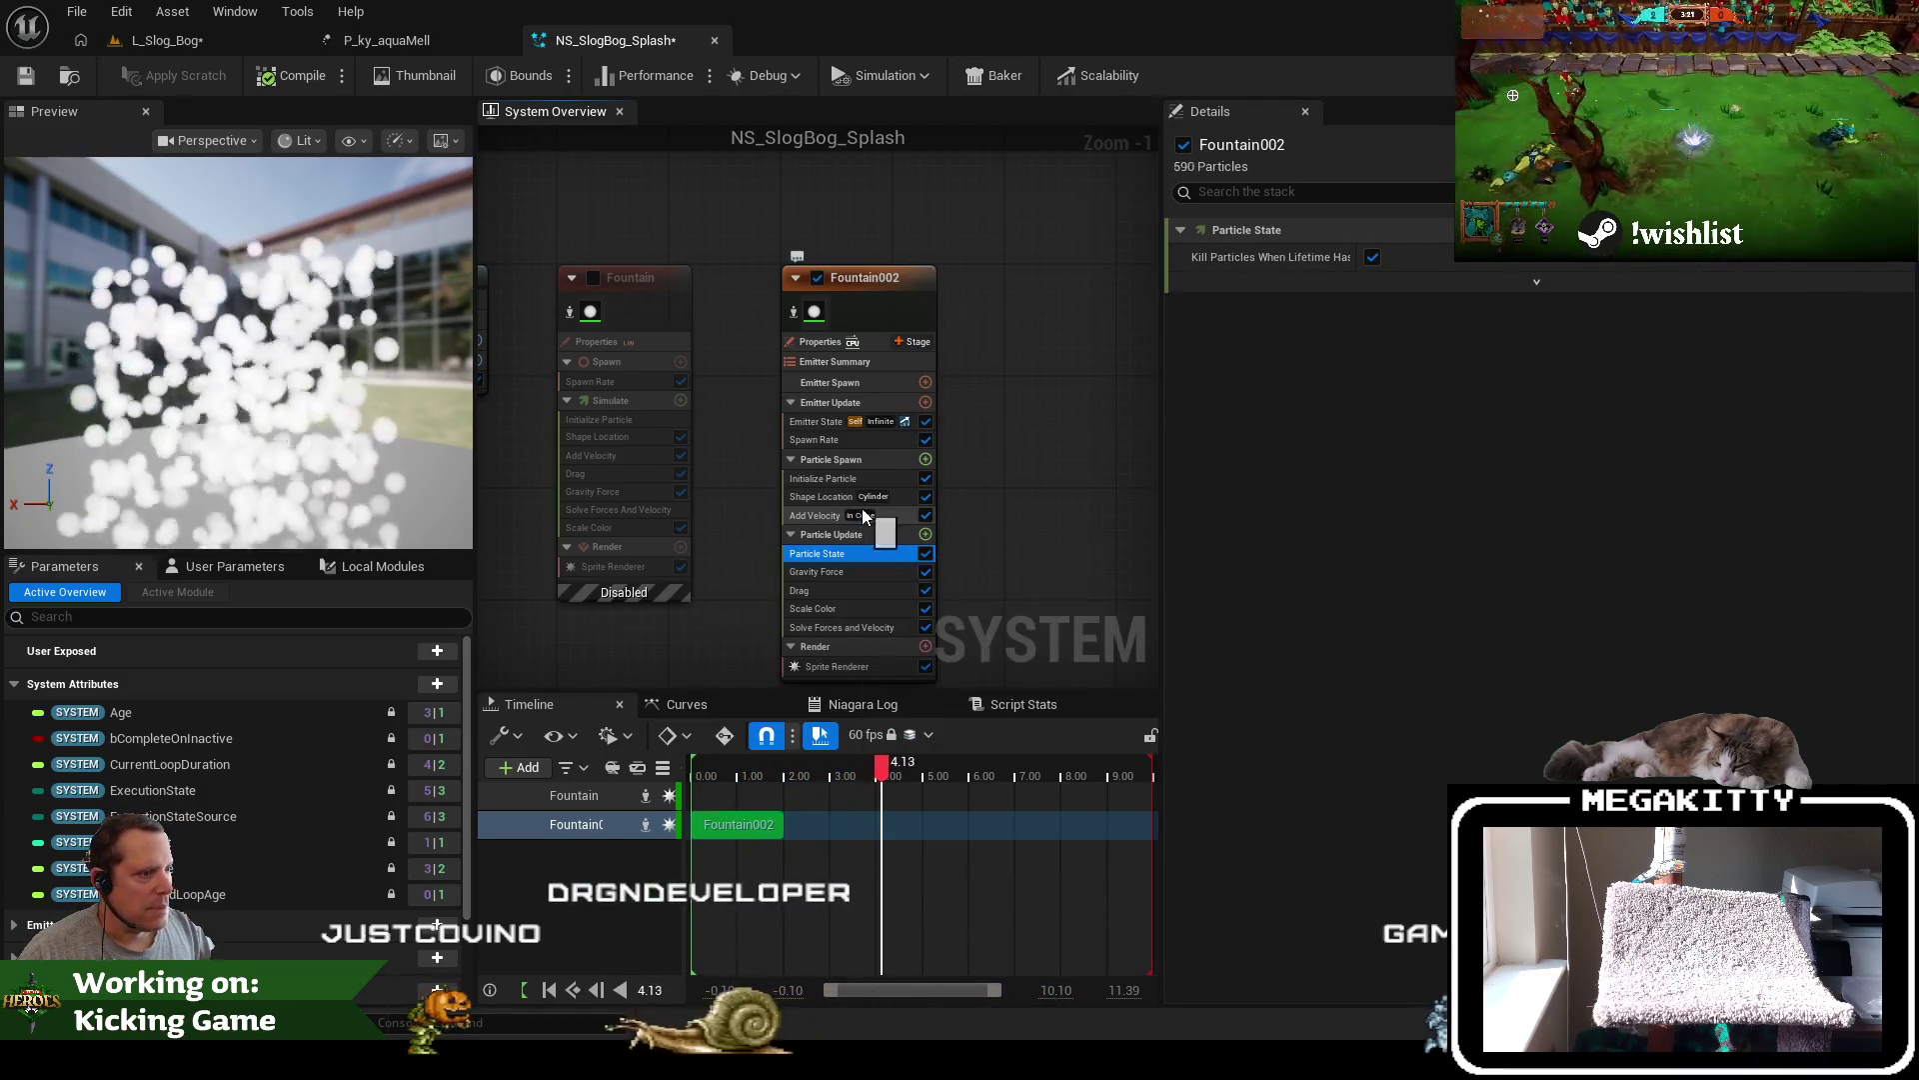
click(838, 479)
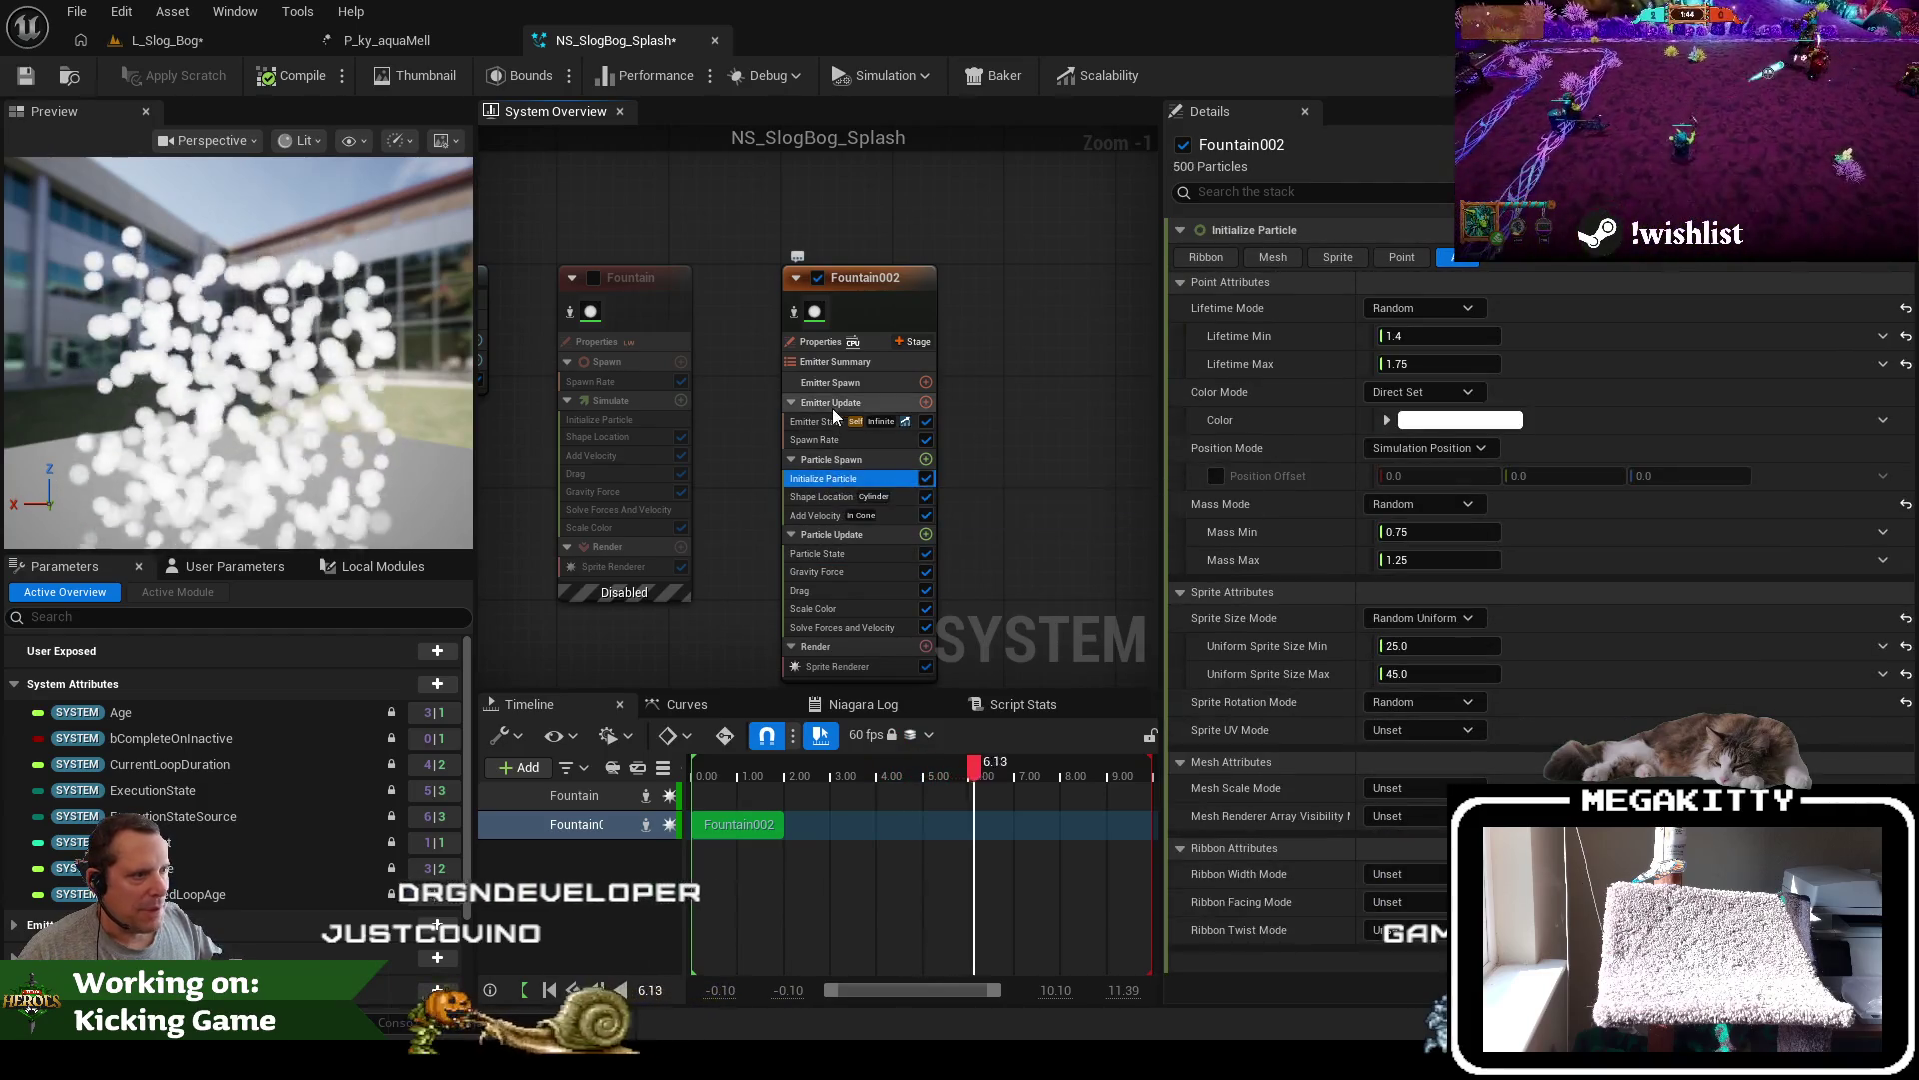
click(908, 441)
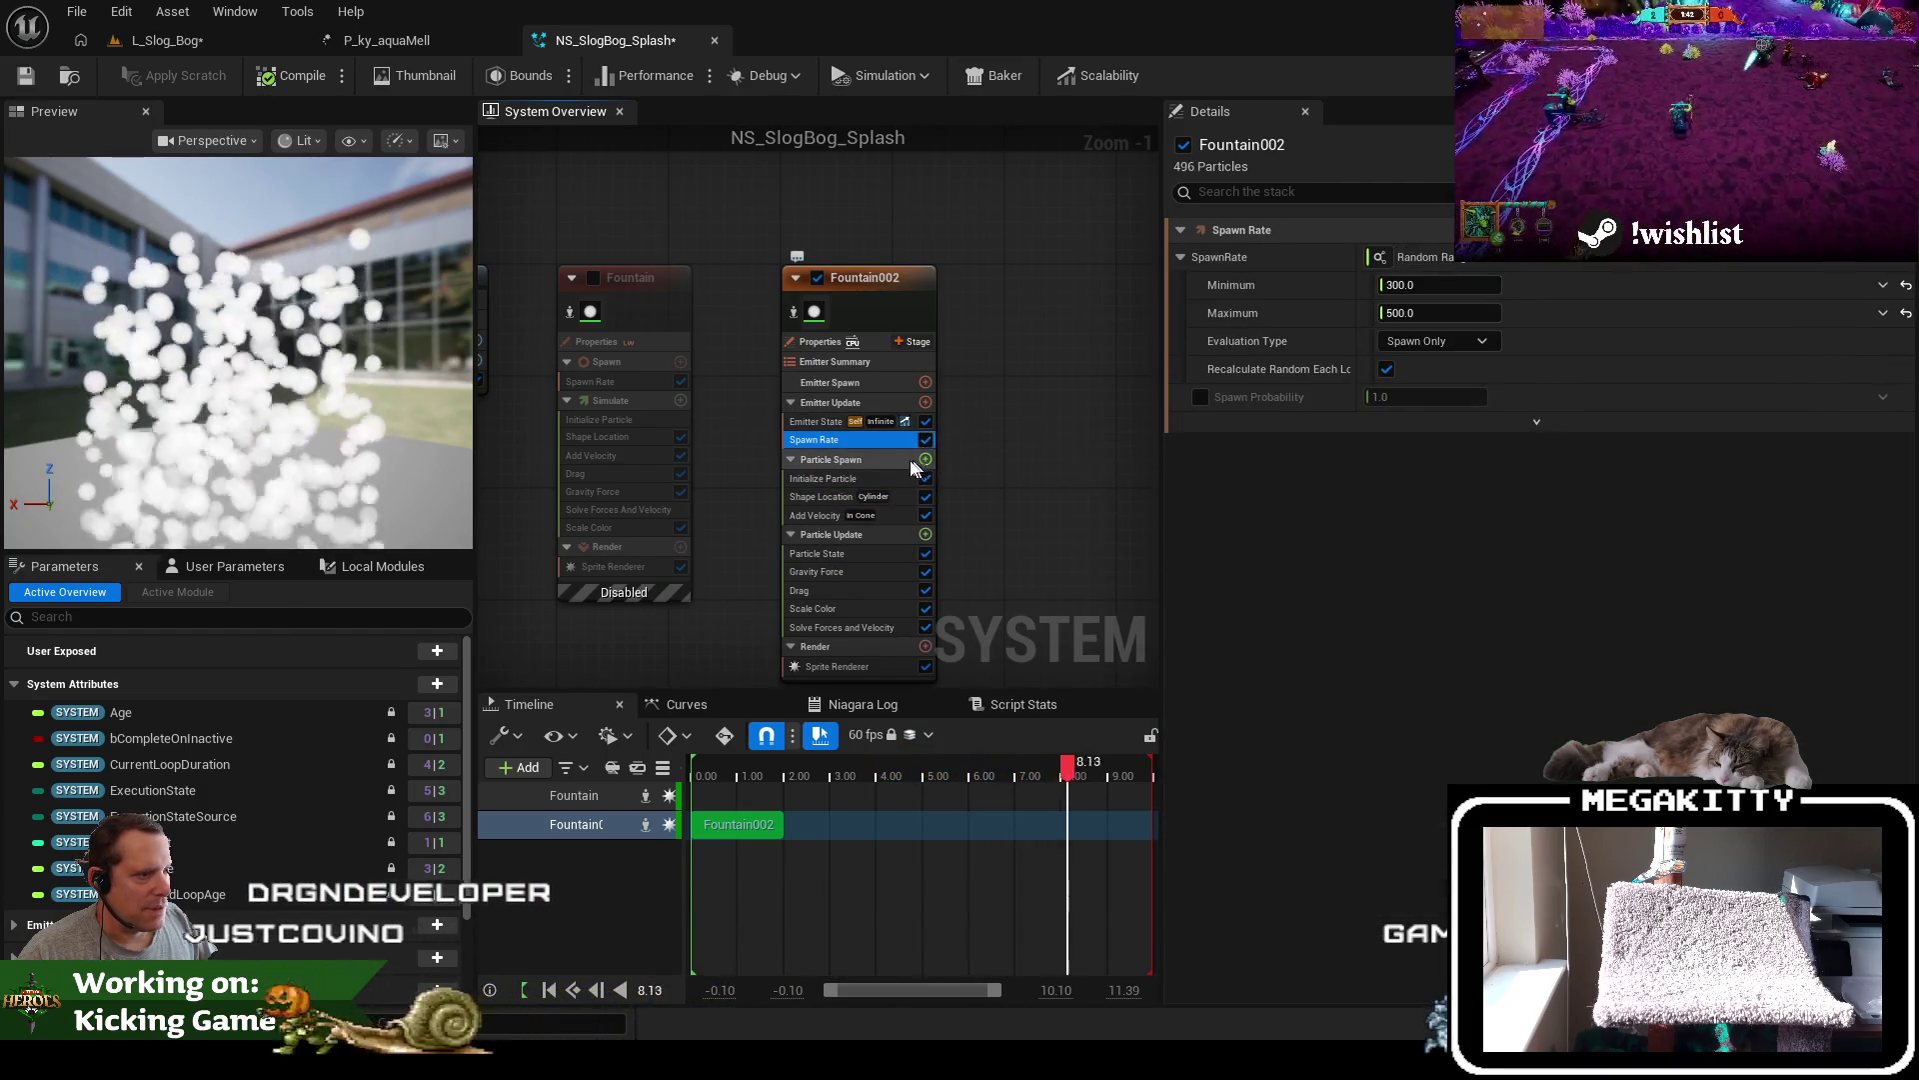
click(855, 423)
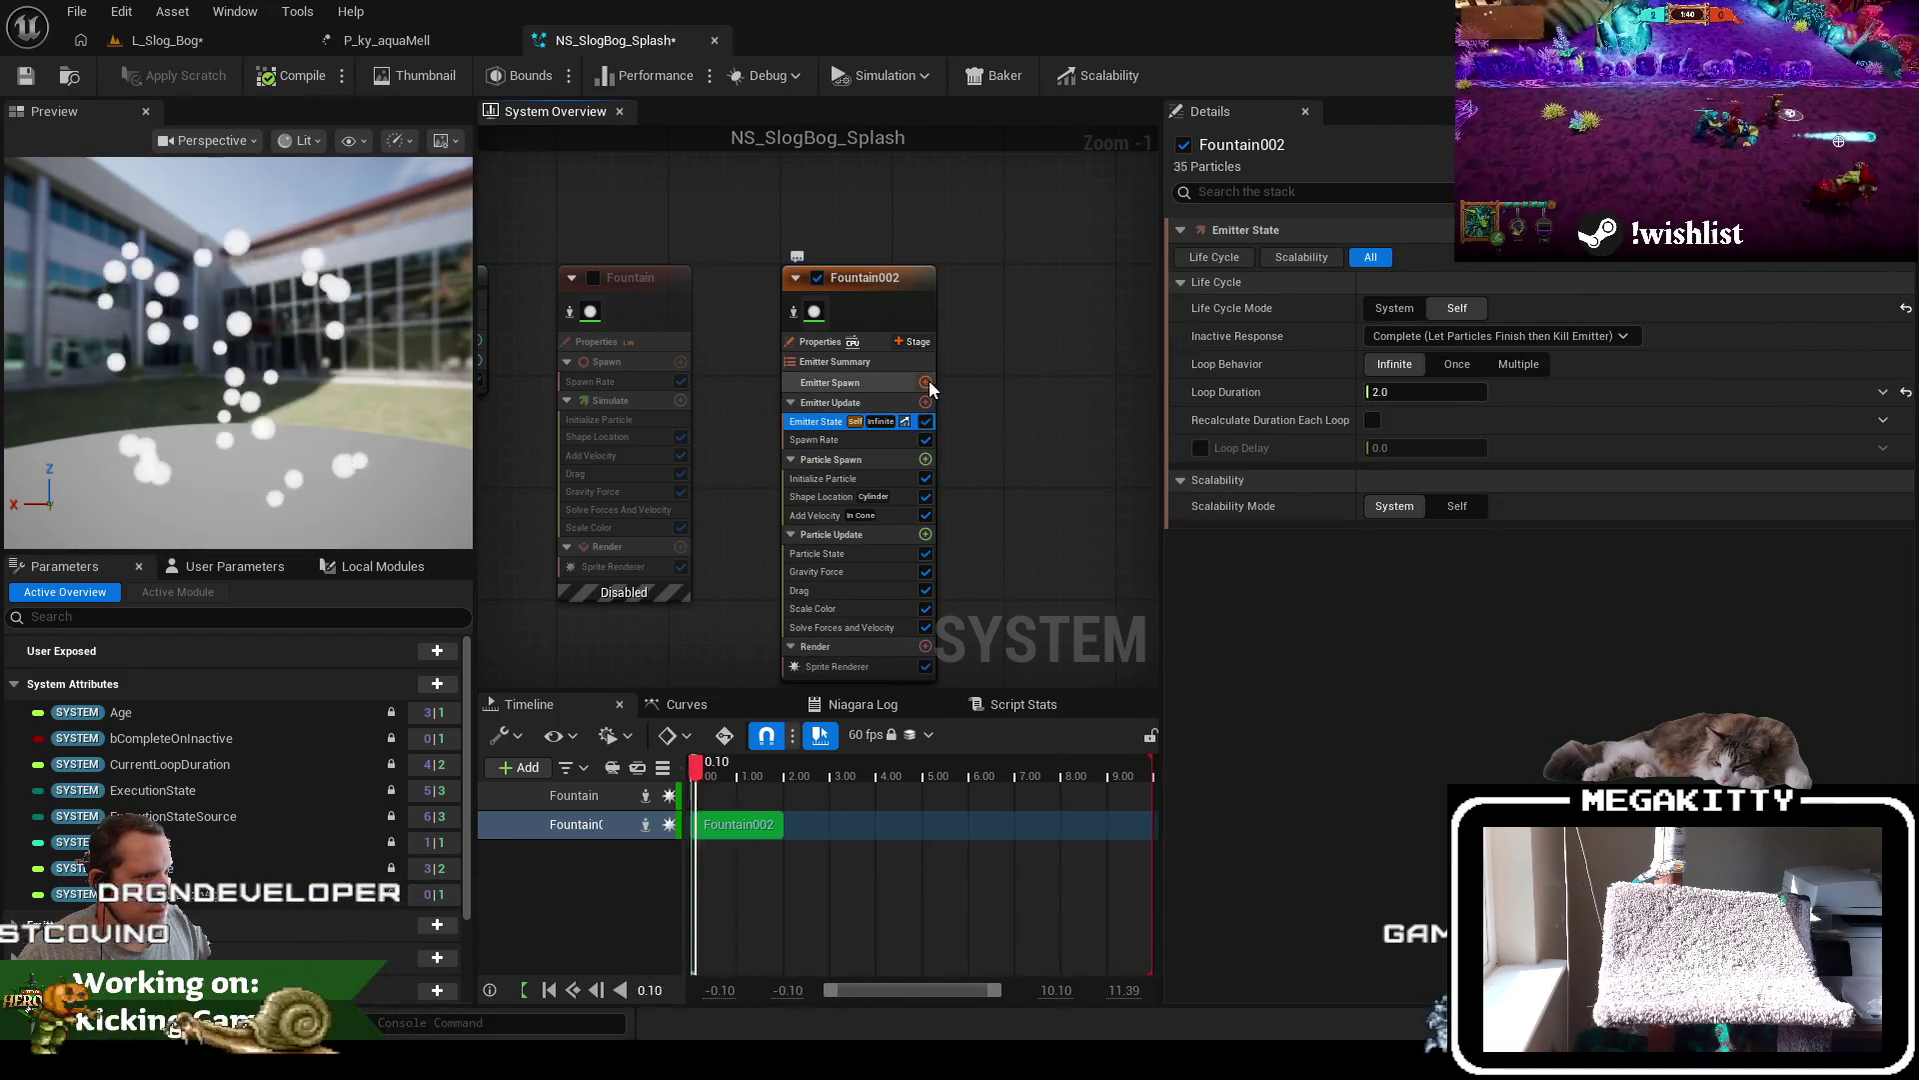
click(926, 383)
Add a Color module to Fountain002's Particle Spawn stage
text(color)
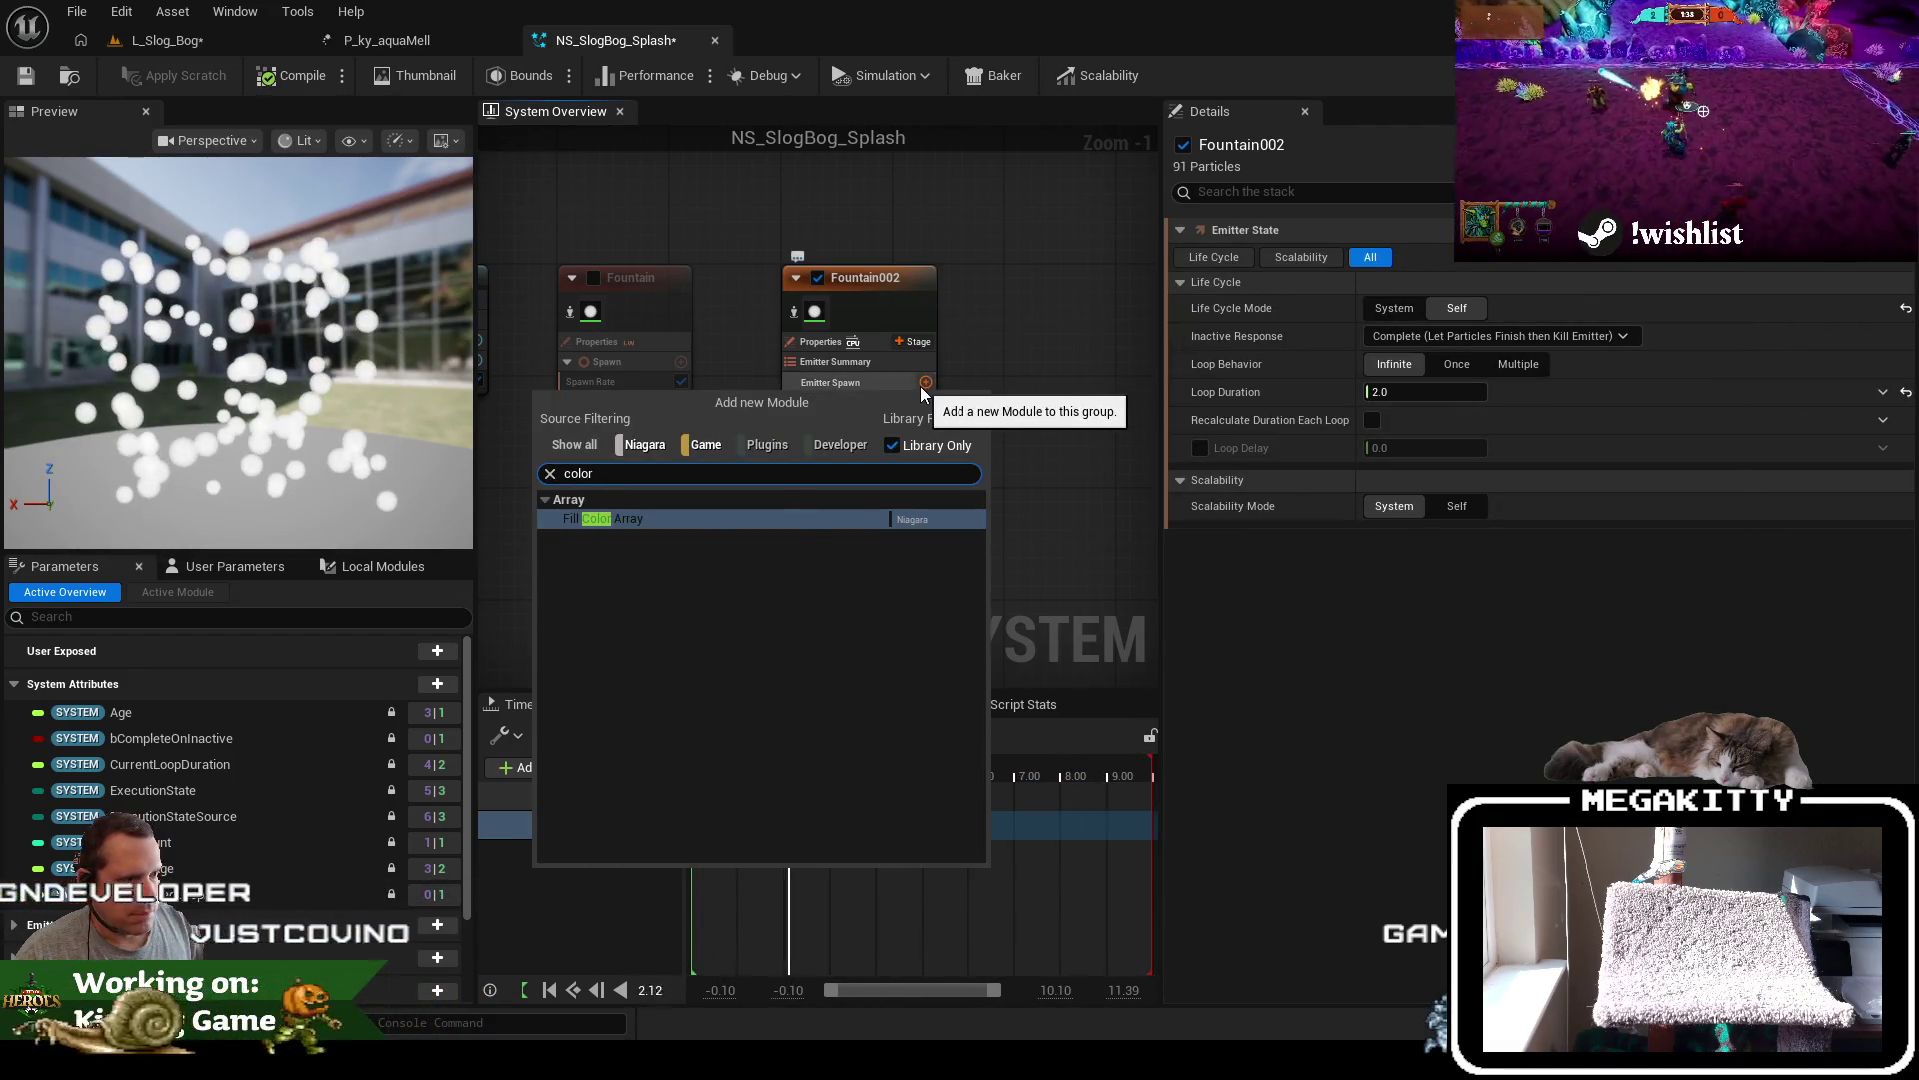
key(Escape)
click(925, 460)
text(co)
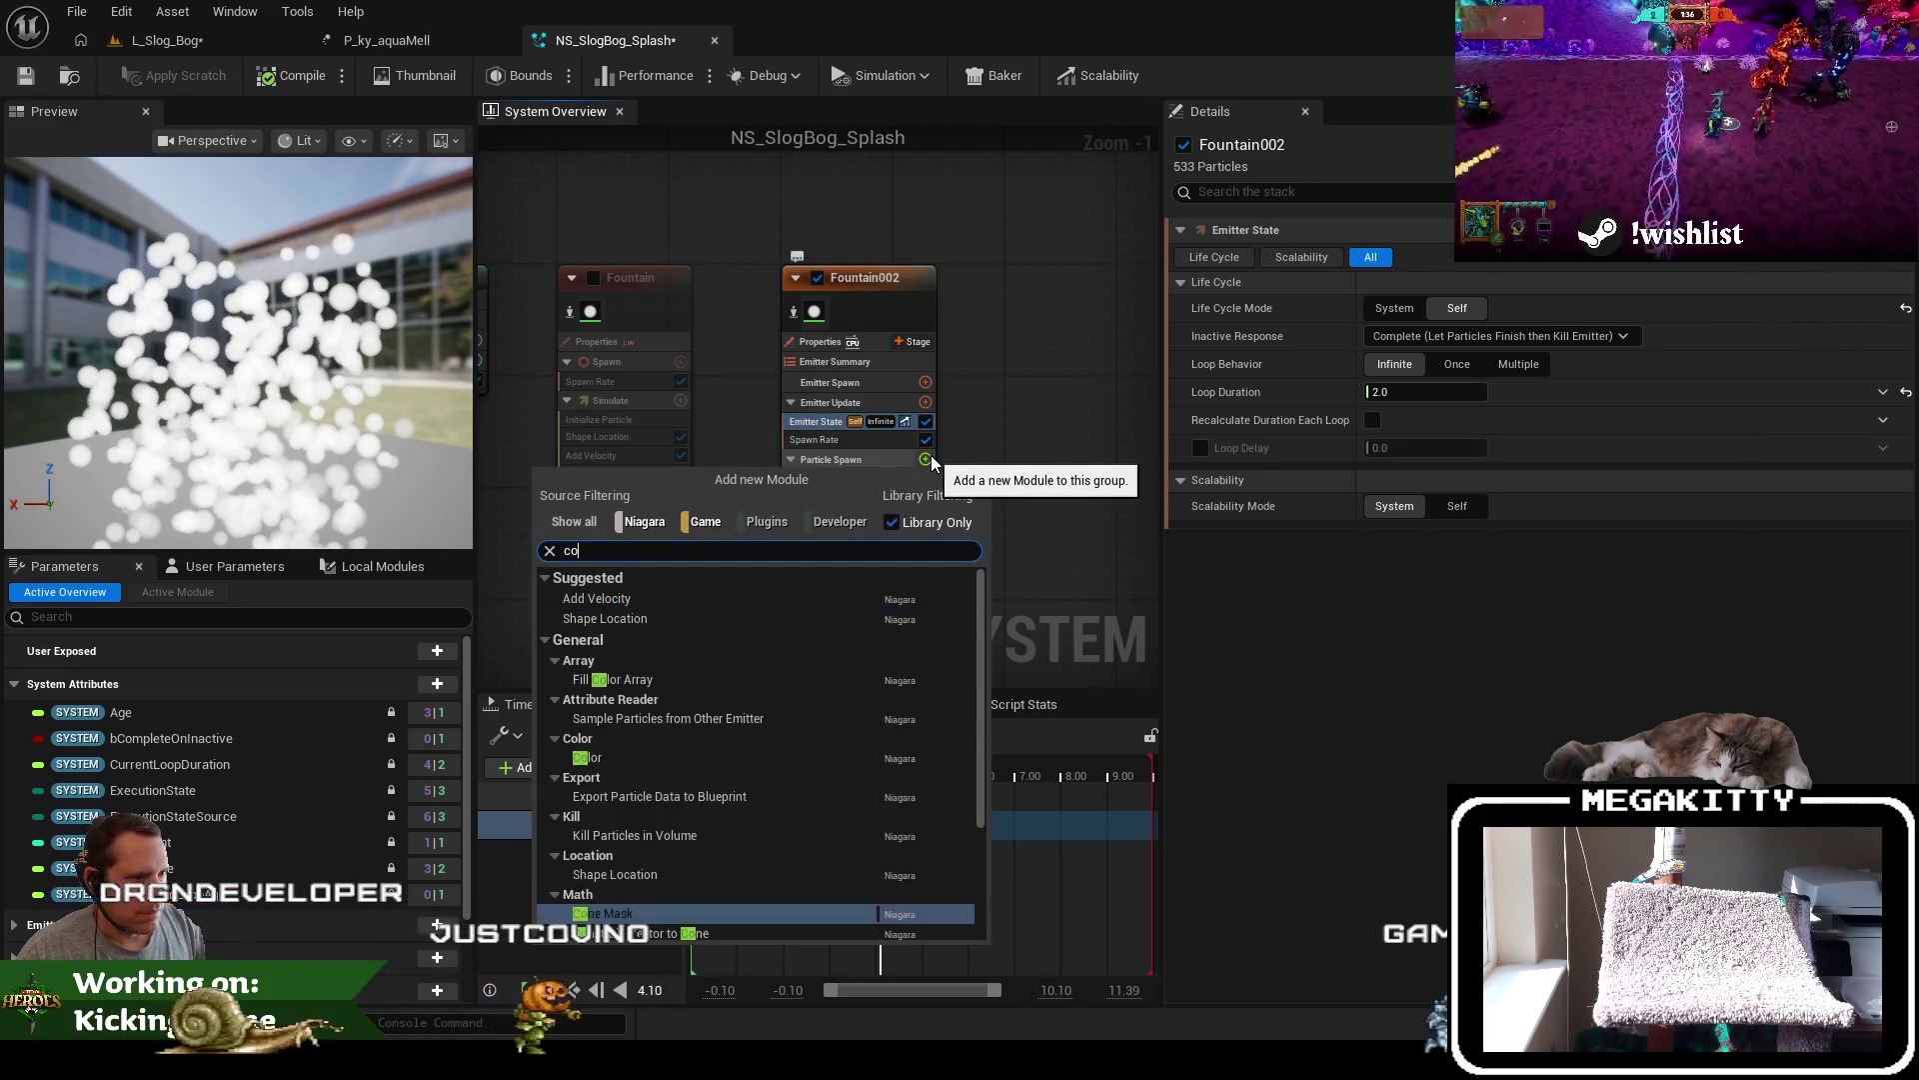
text(lor)
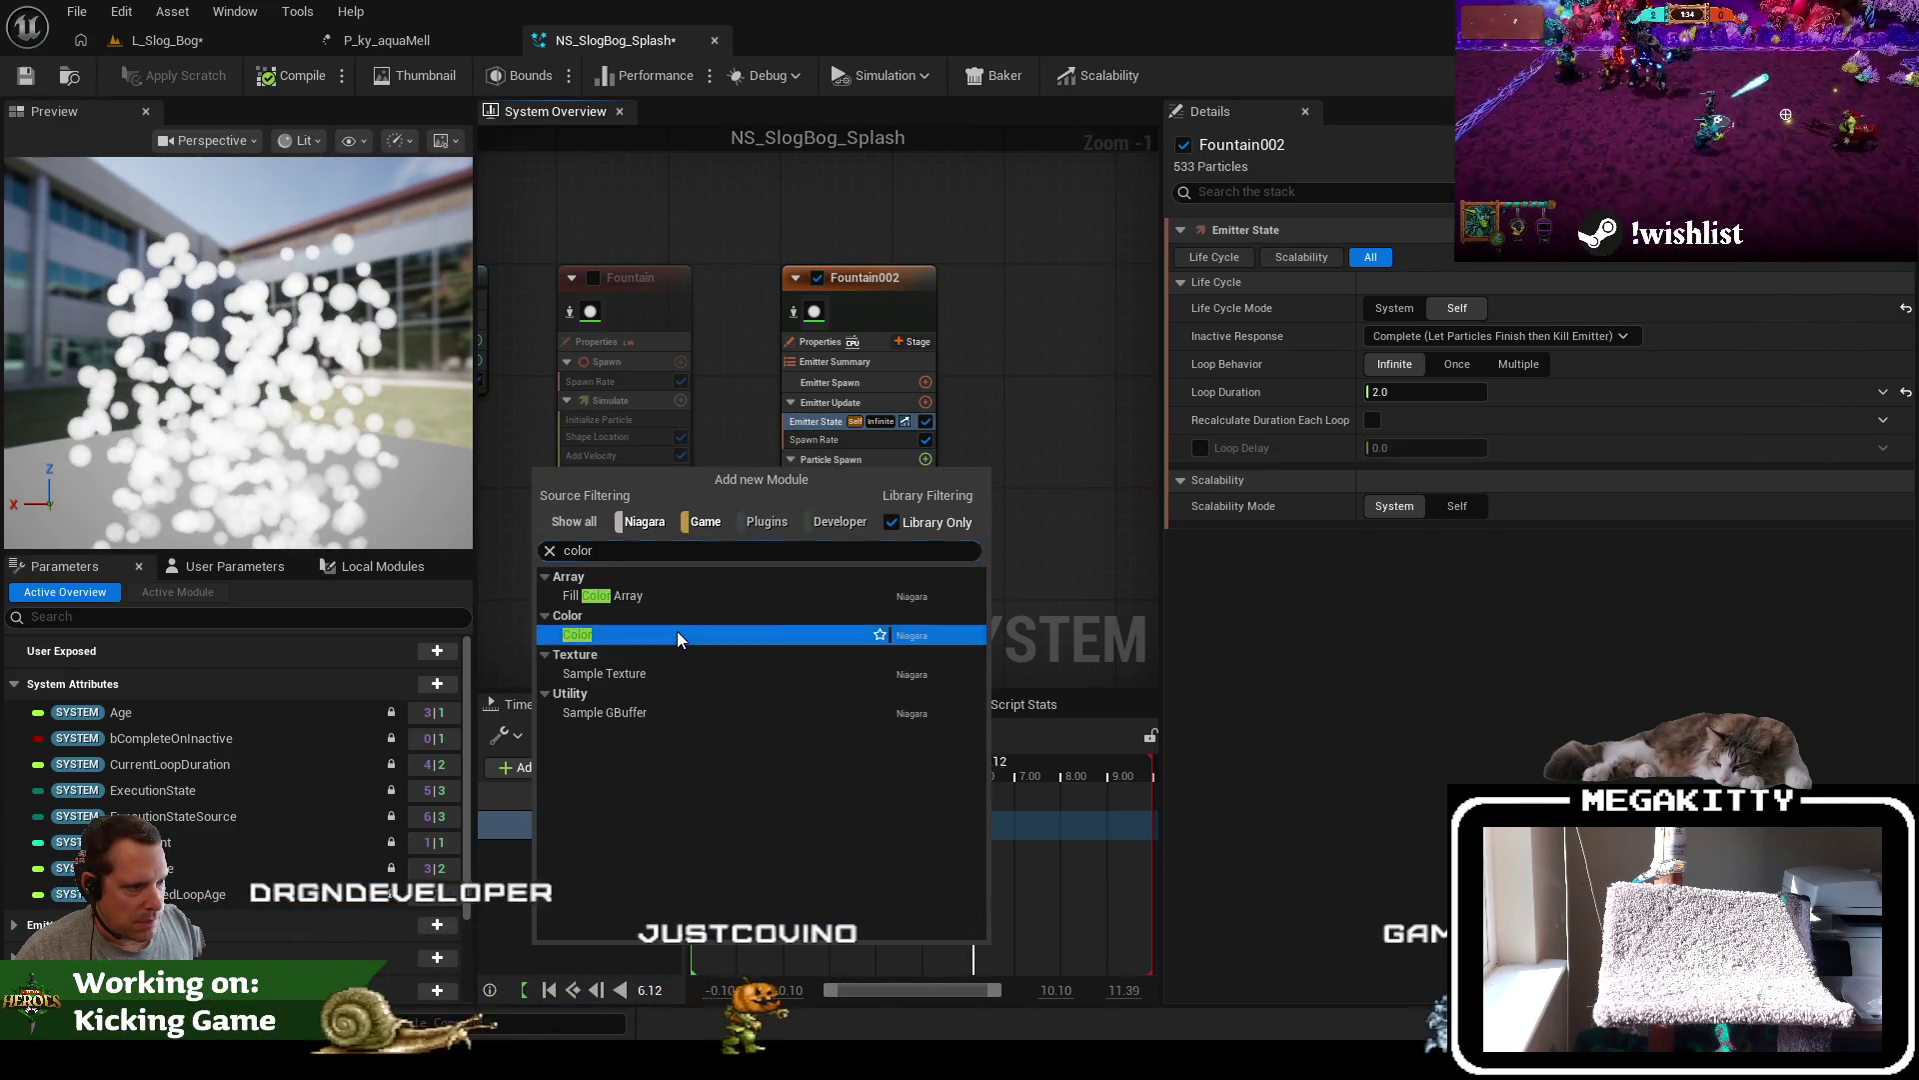
click(675, 635)
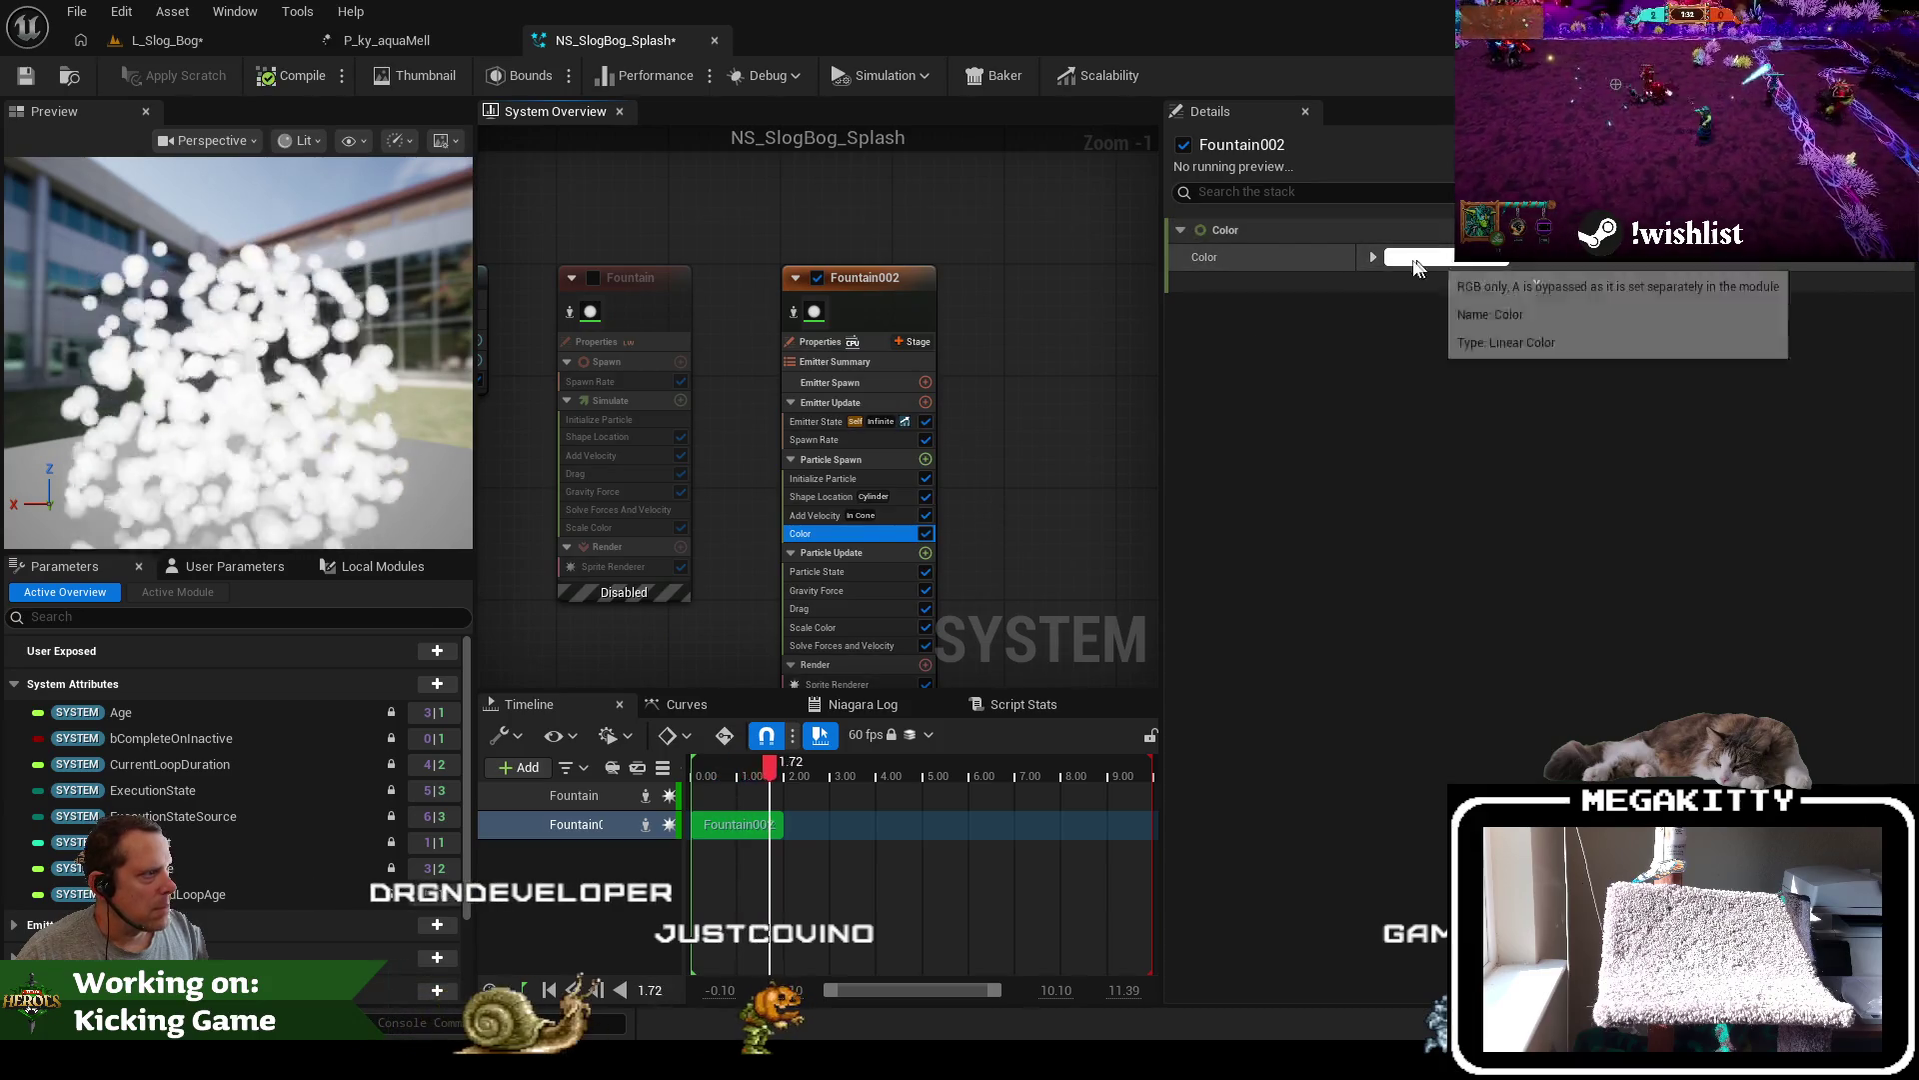
Make the colour a Random Range Linear Color with a near-black dark green minimum
click(1537, 265)
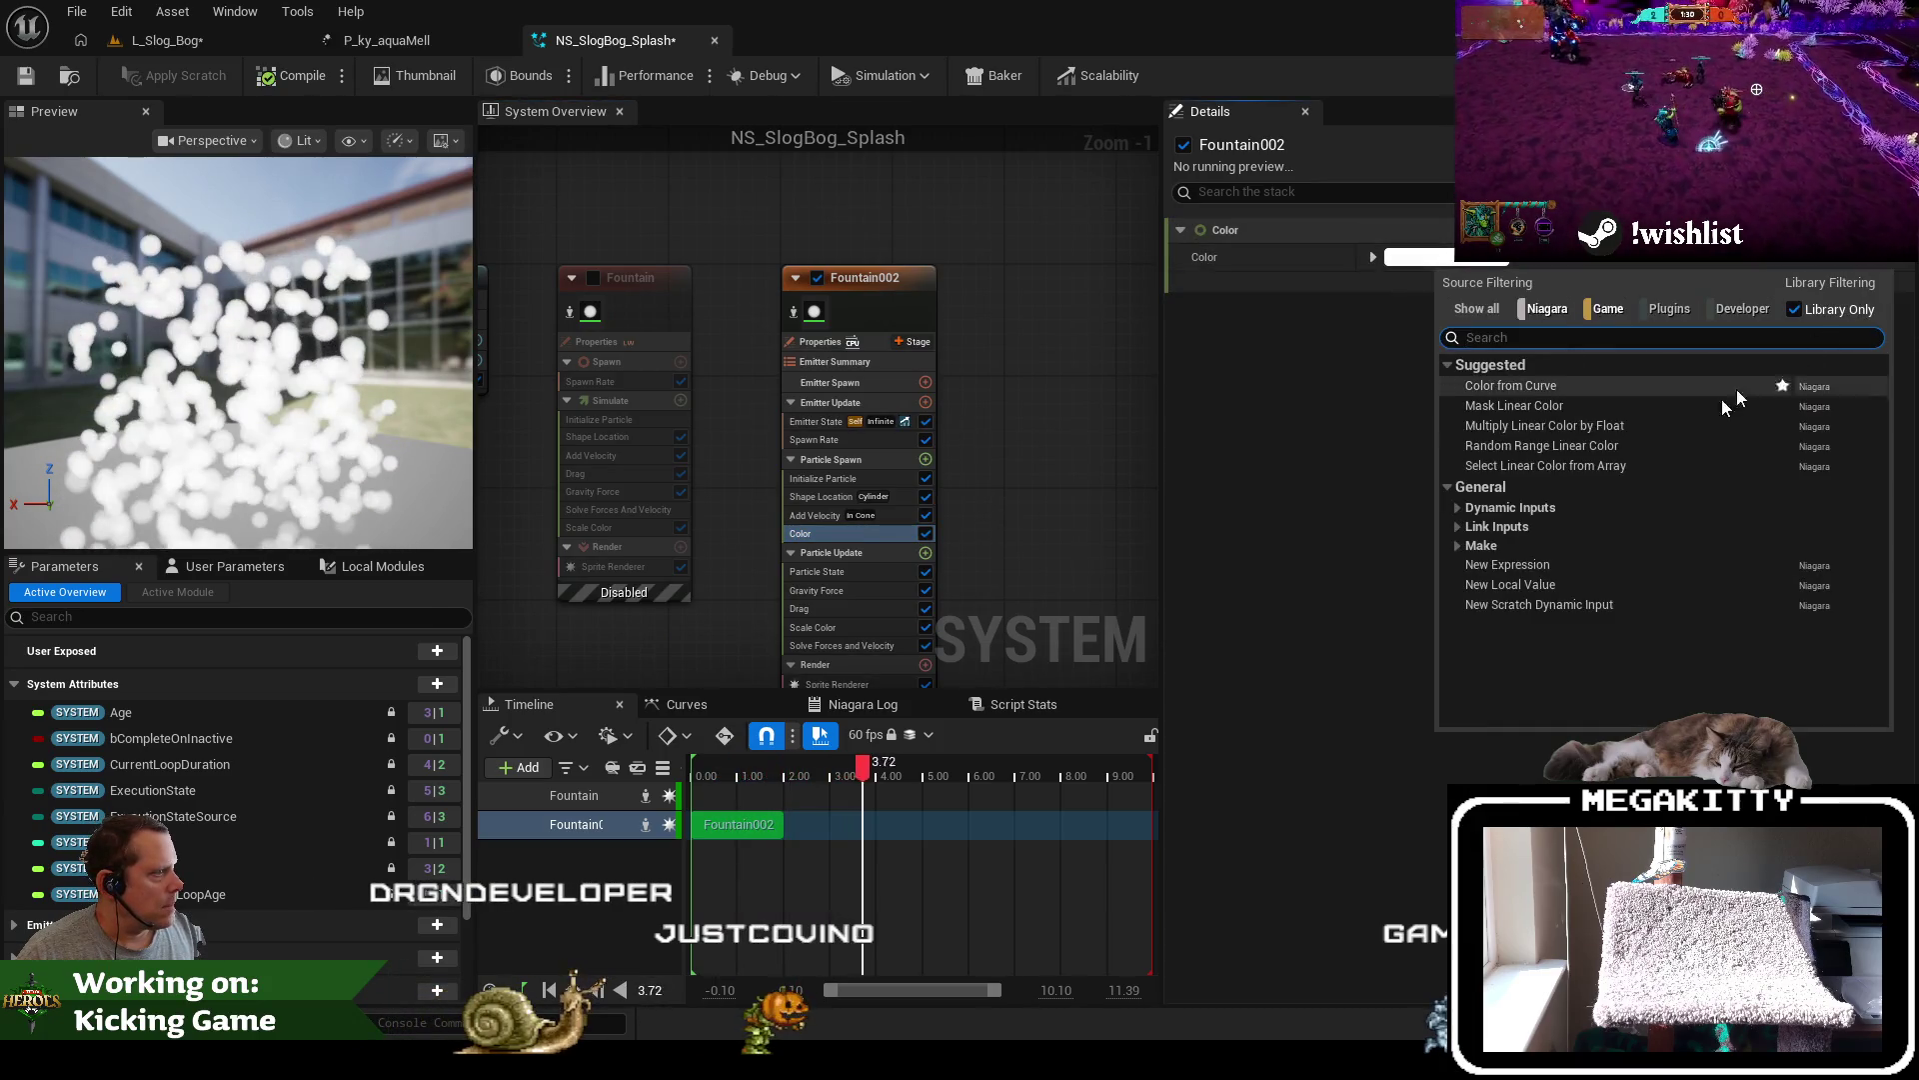
click(1520, 445)
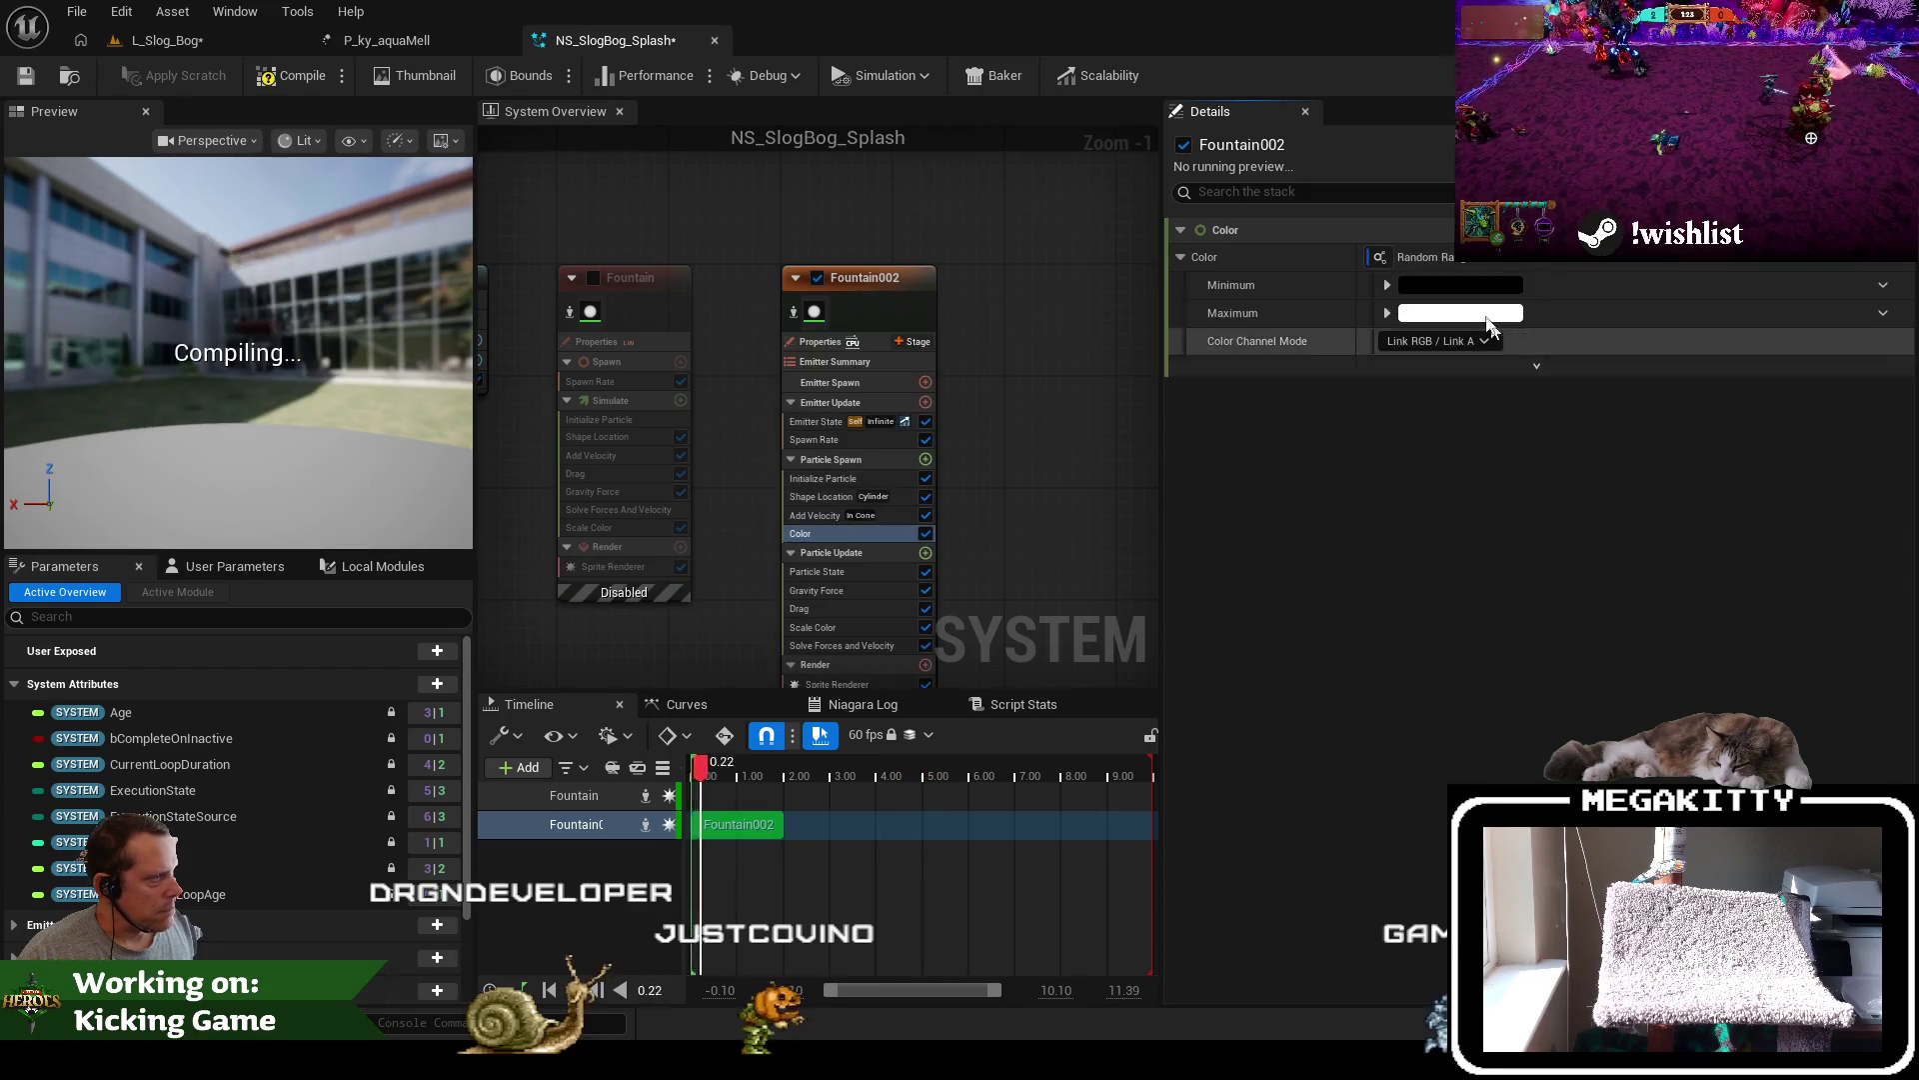
click(1457, 283)
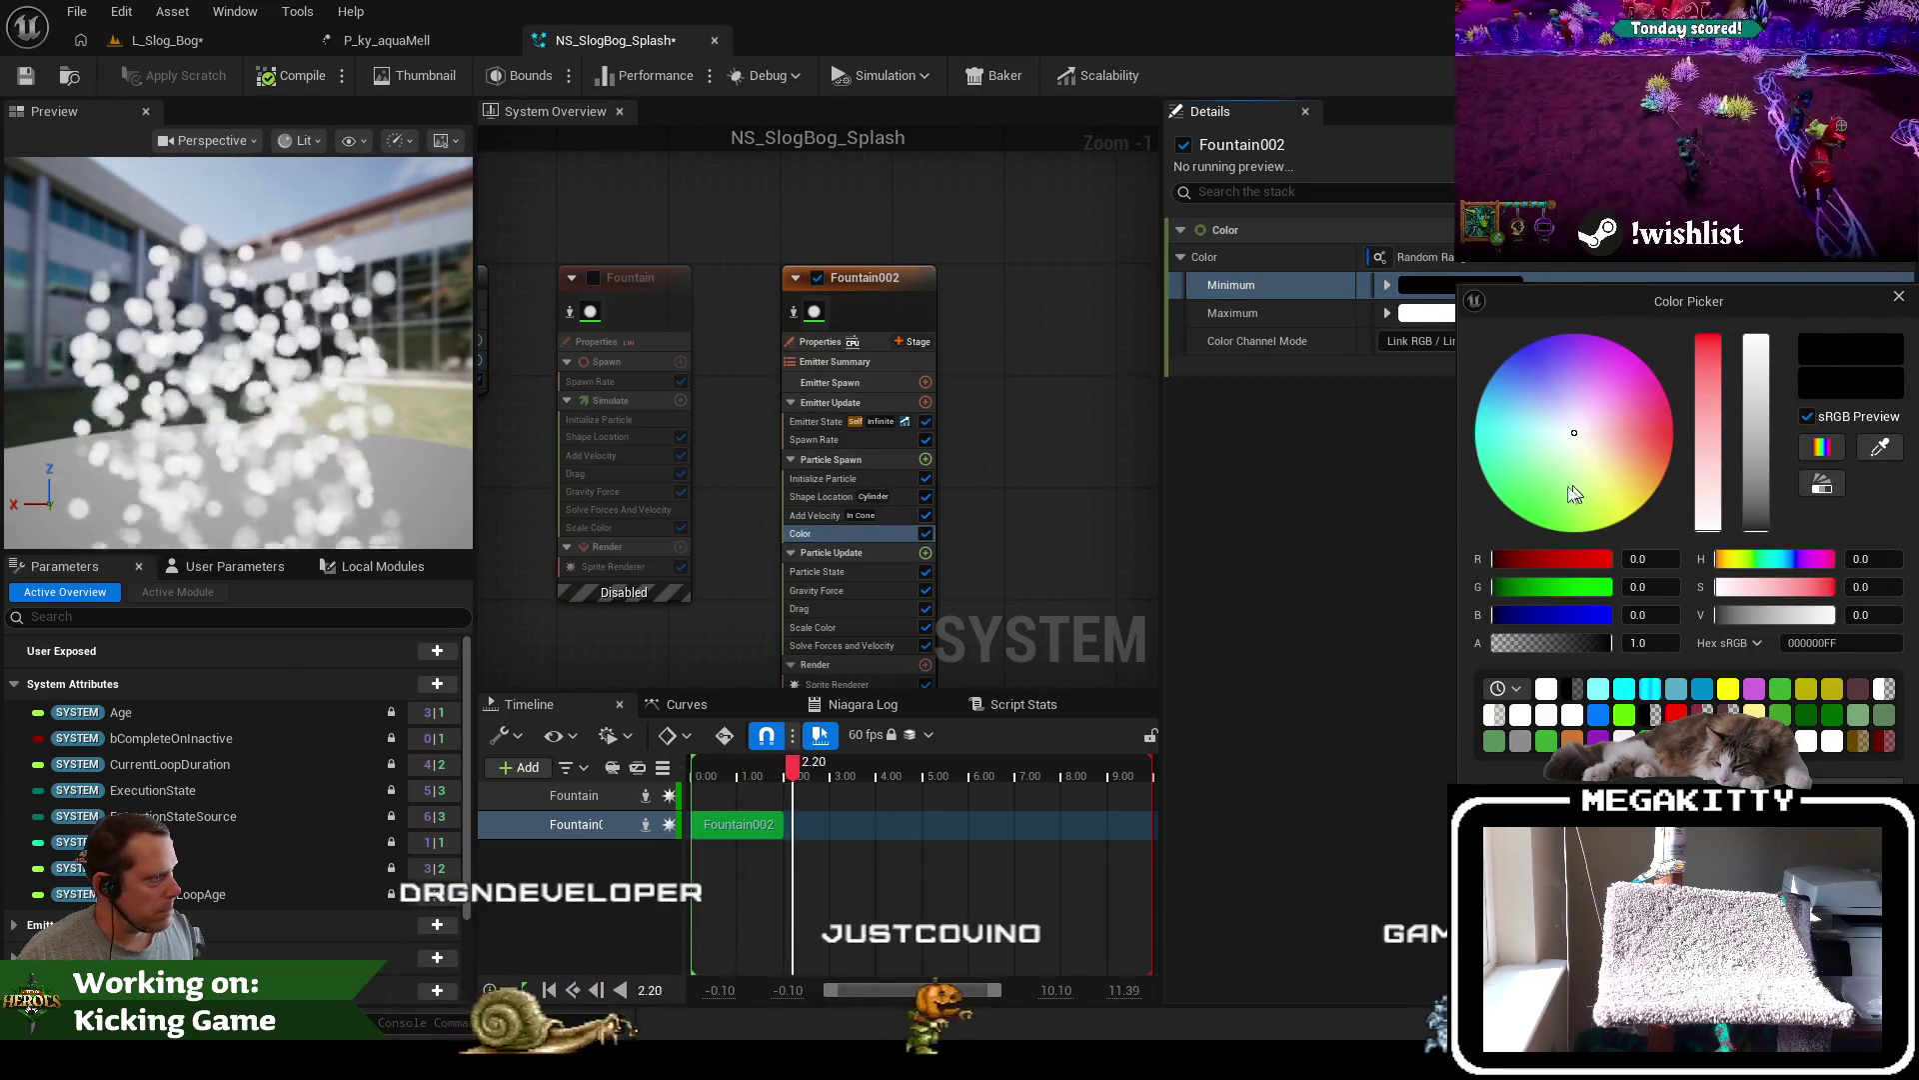
drag(1577, 492, 1534, 520)
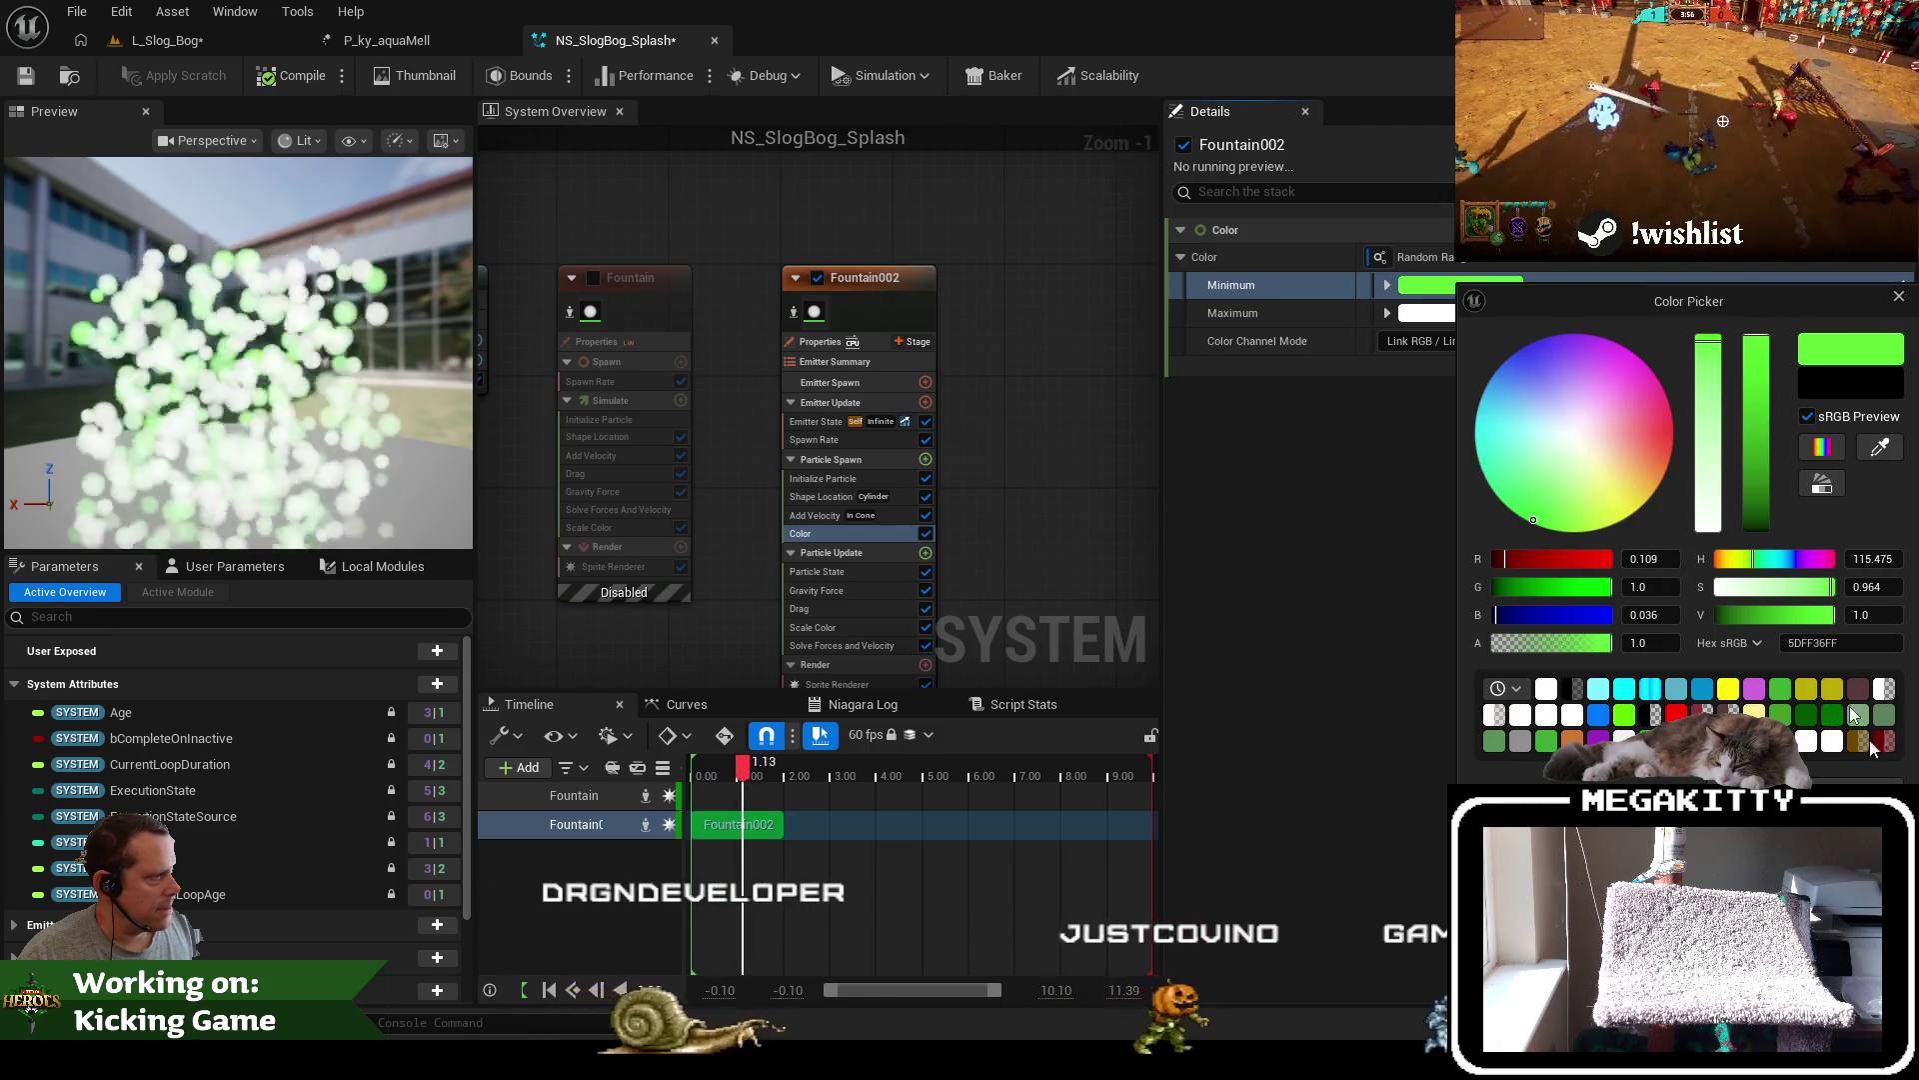
drag(1756, 345, 1760, 537)
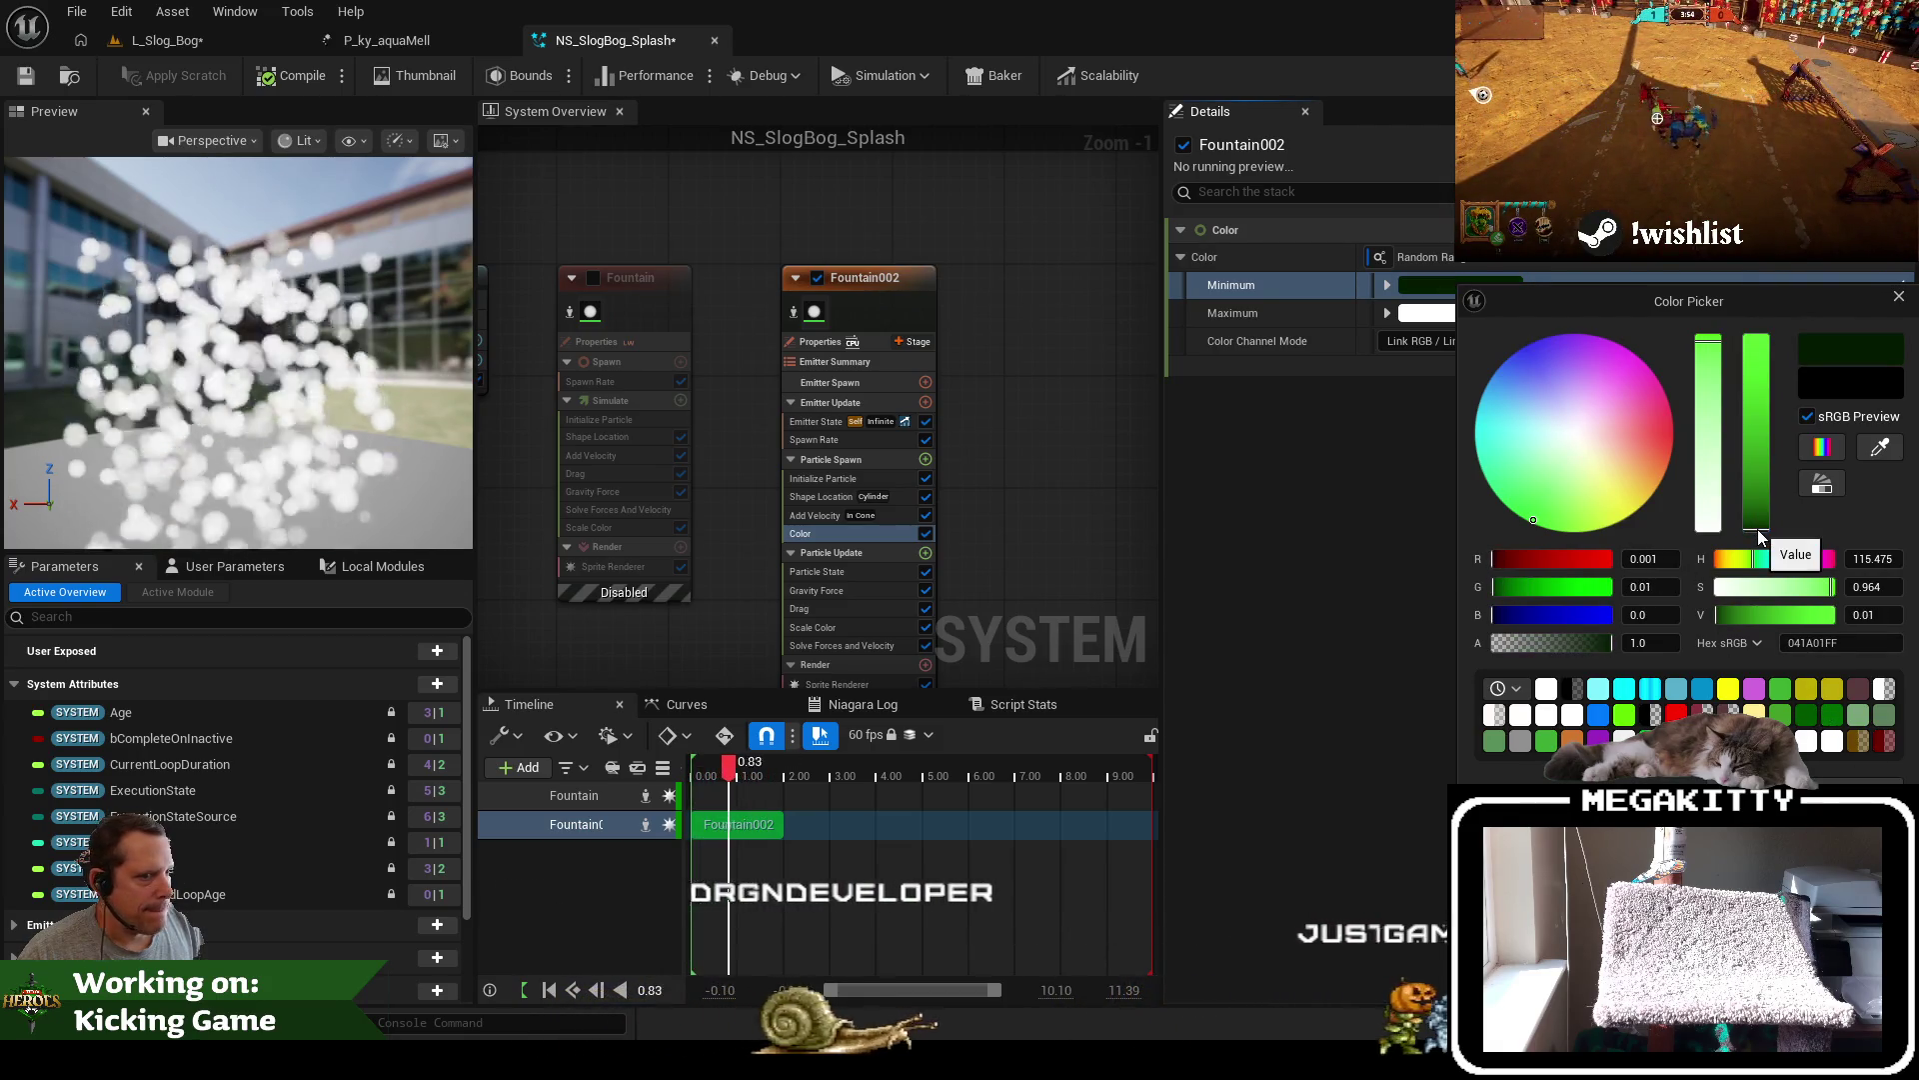
click(1539, 283)
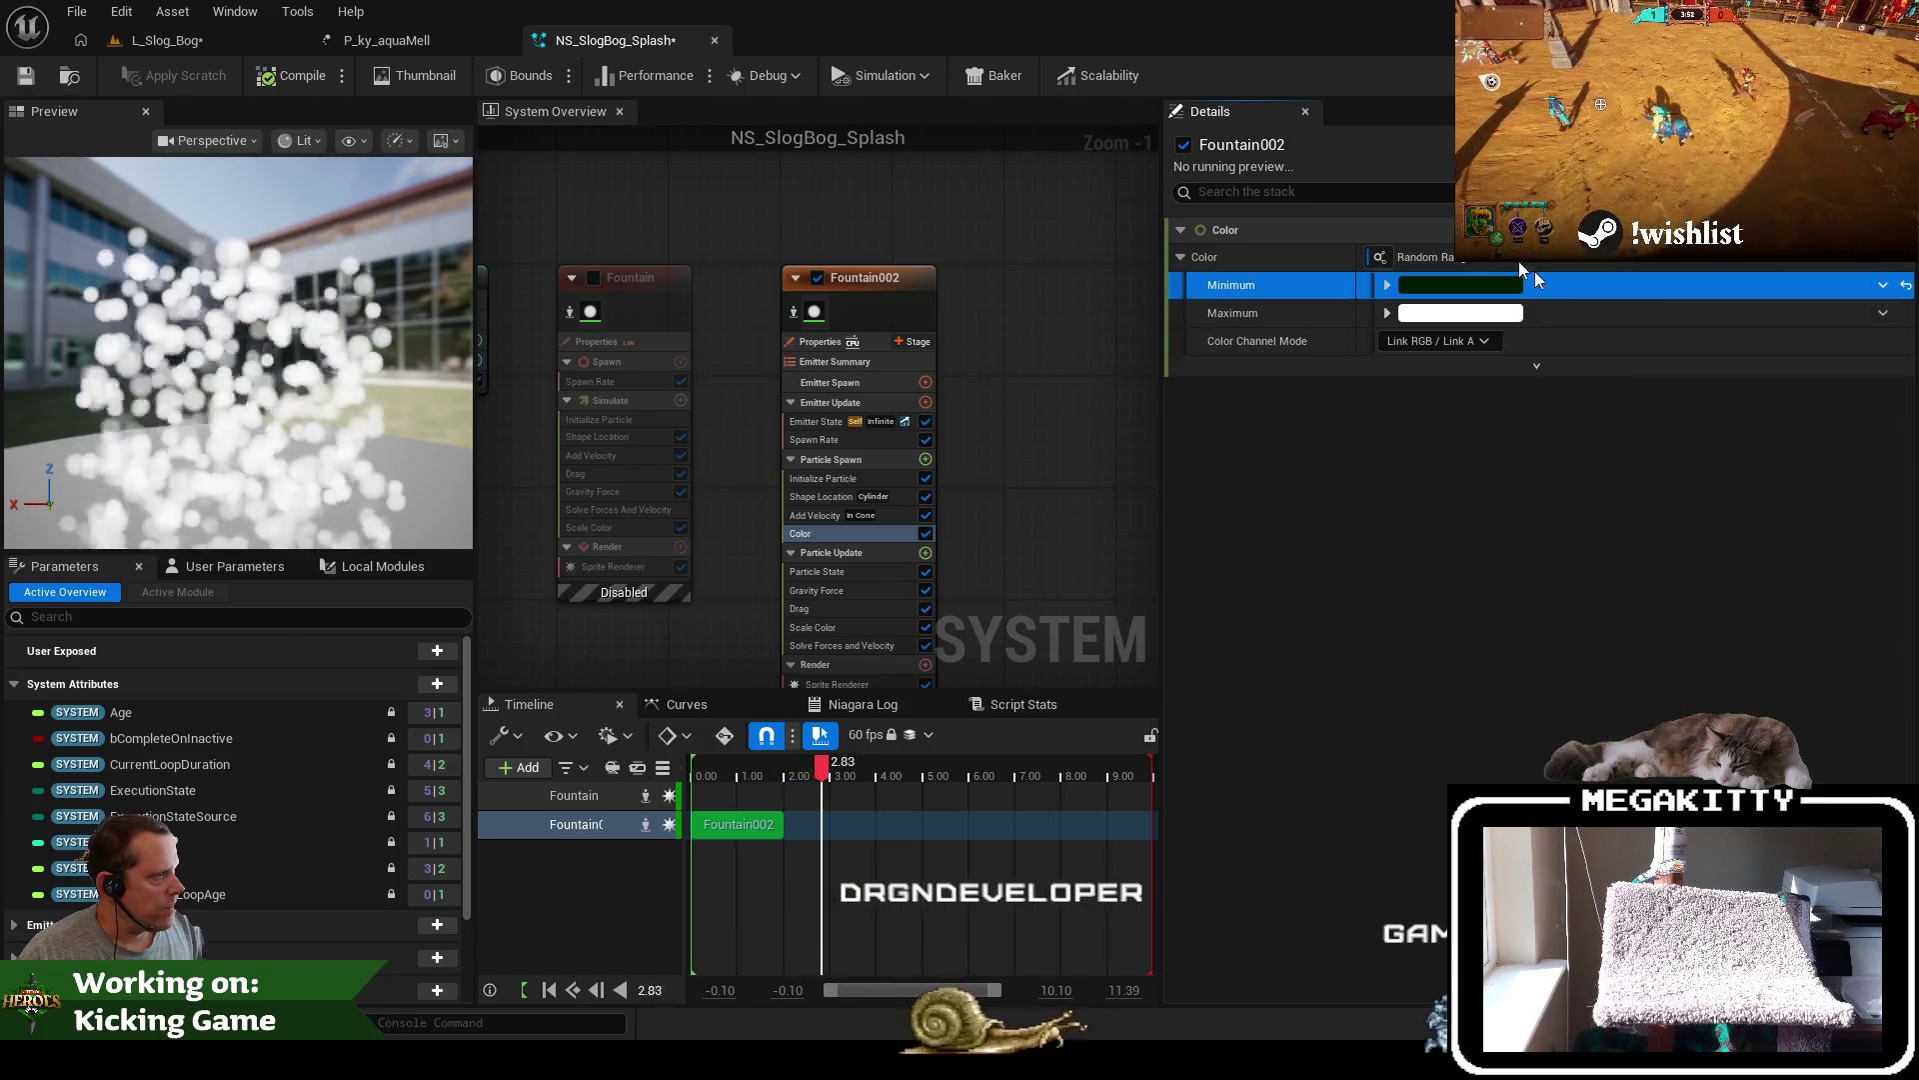
Set the maximum colour to a mid green
click(1460, 313)
click(1532, 539)
click(1530, 544)
click(1751, 425)
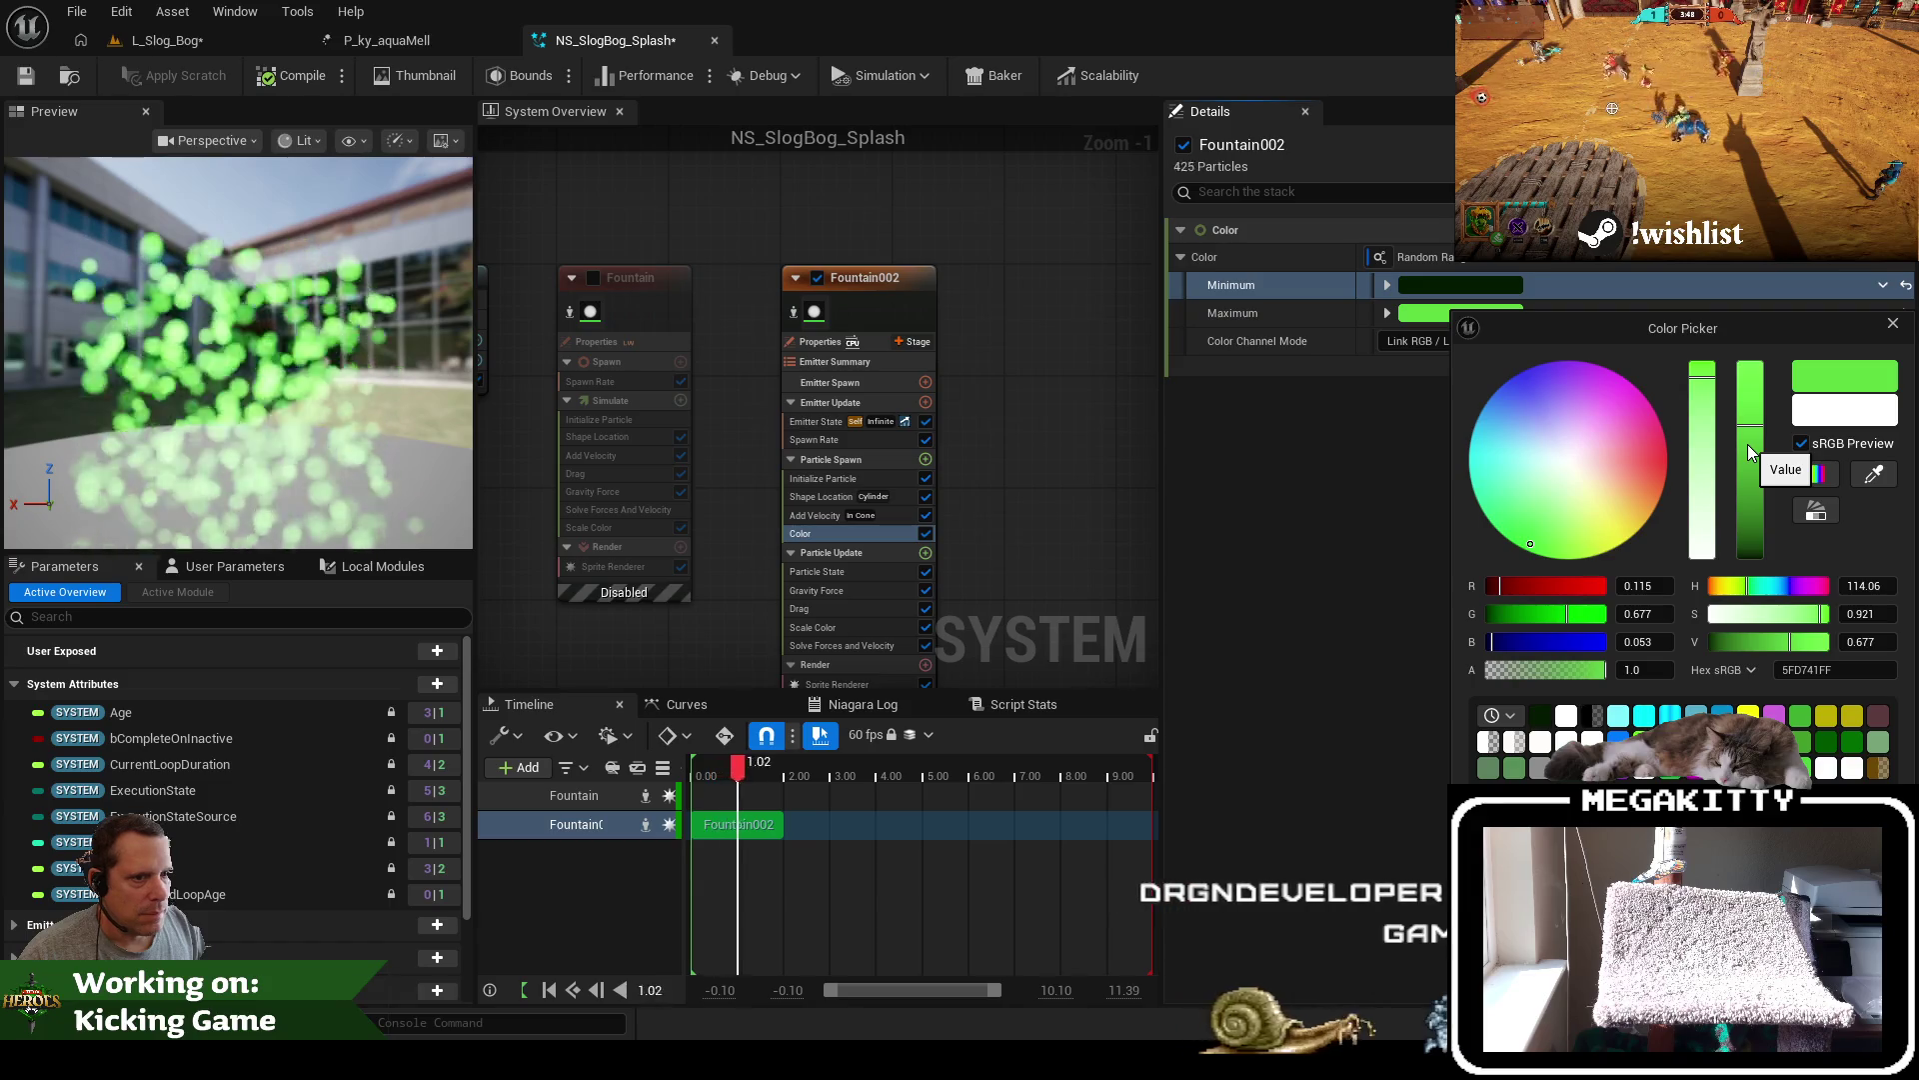
click(1750, 465)
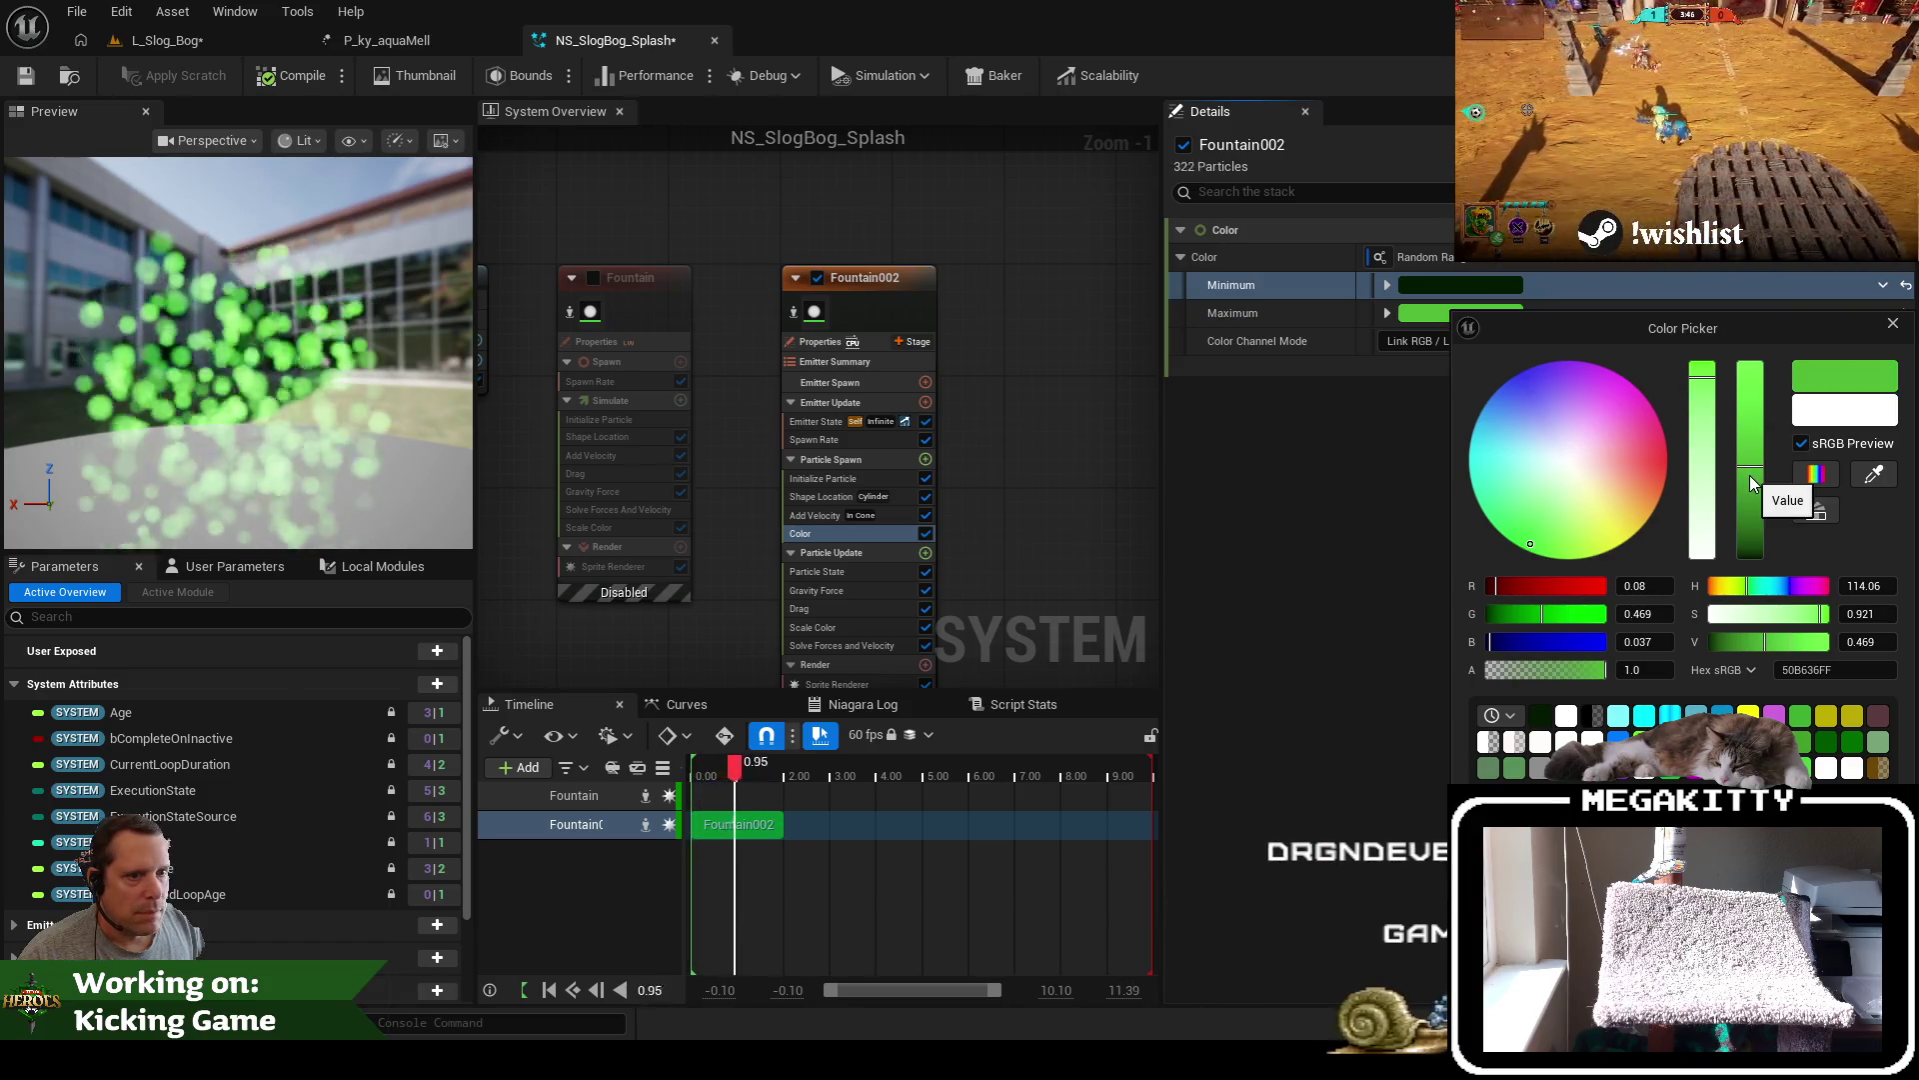
click(1750, 482)
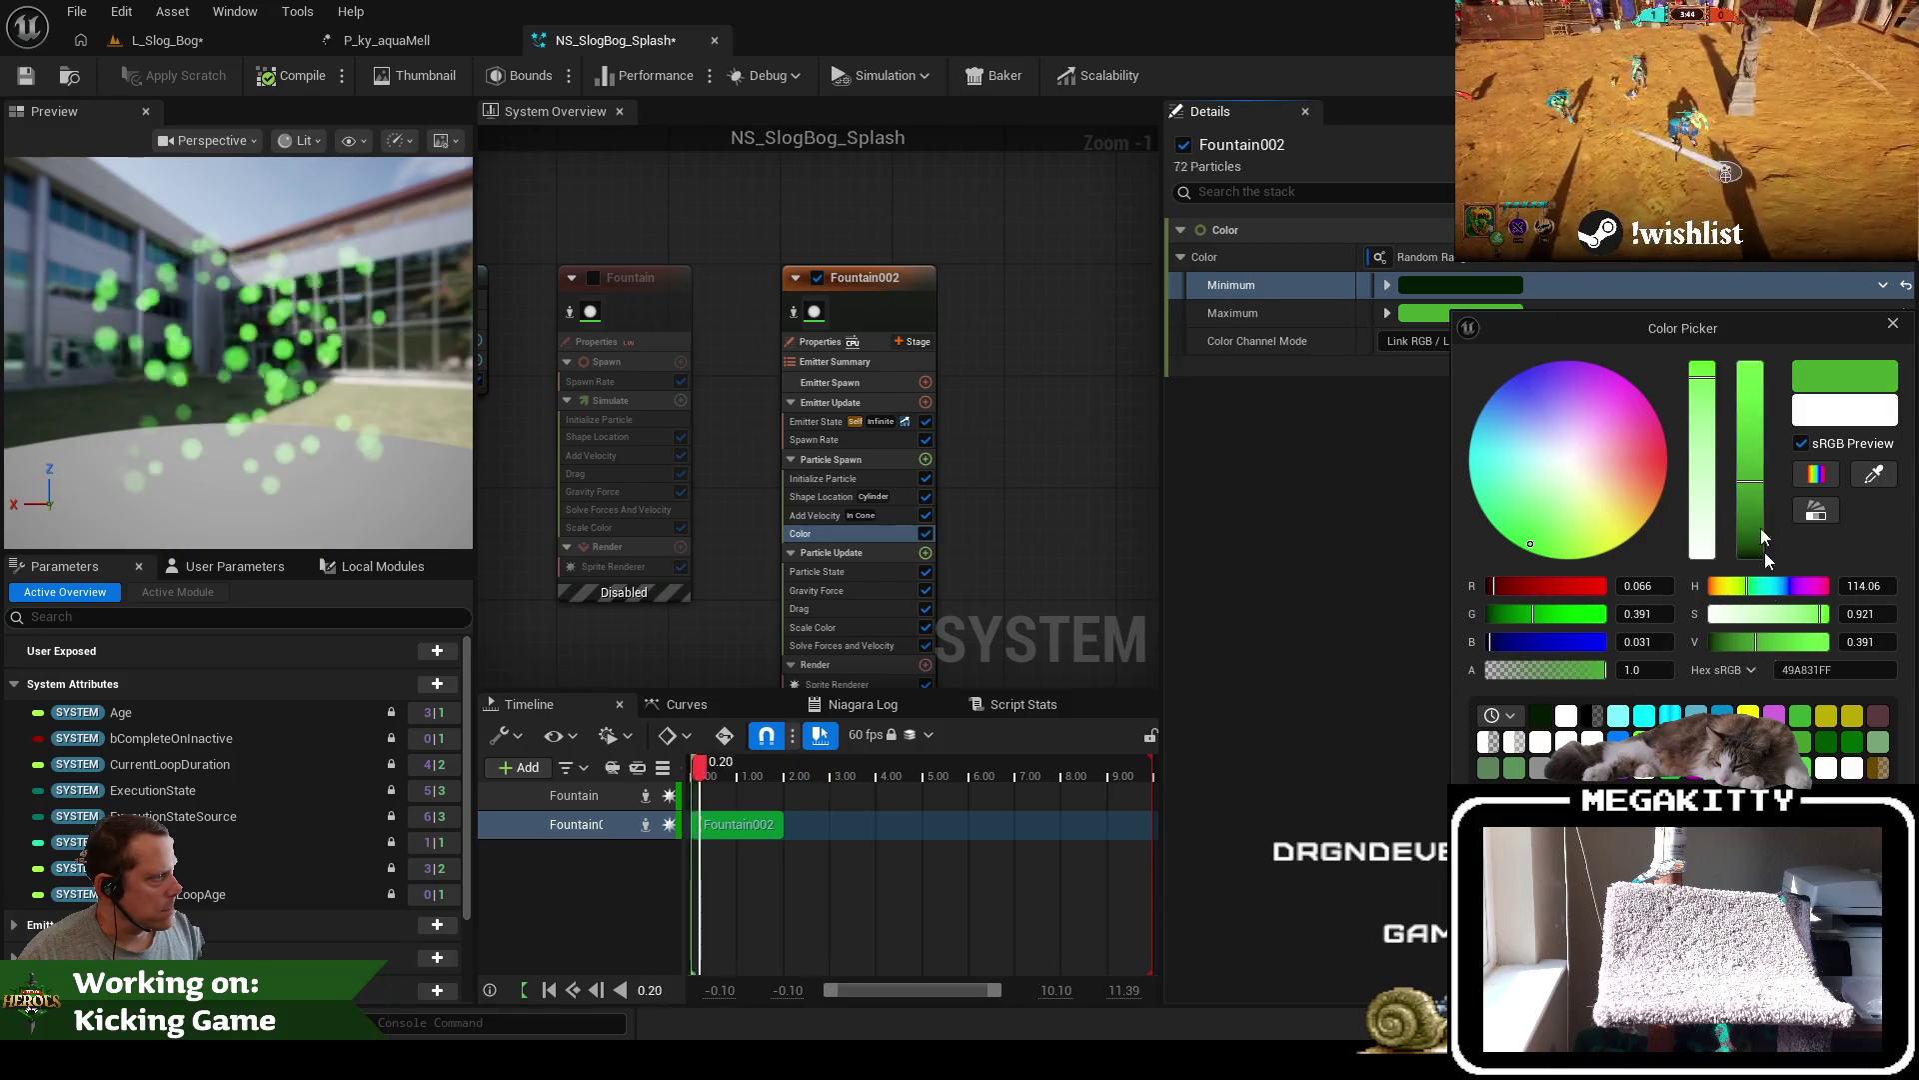
key(Return)
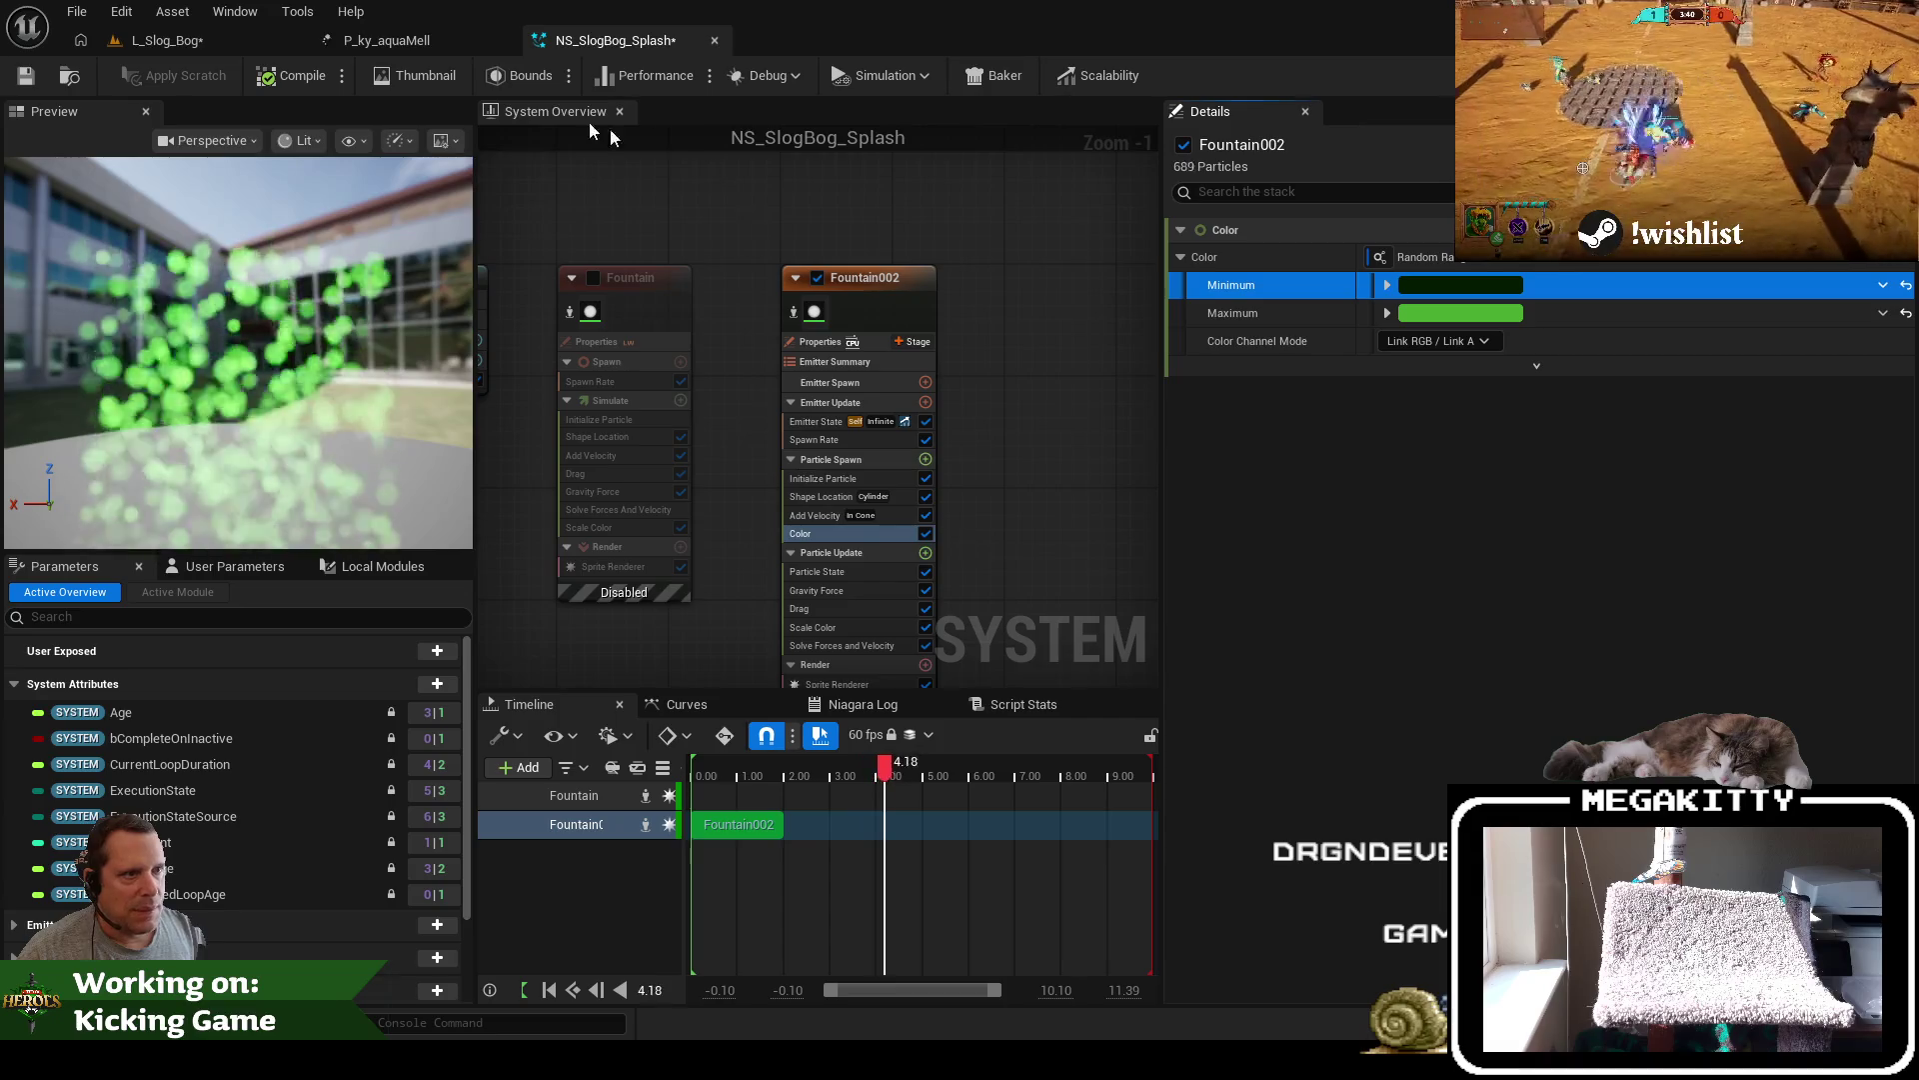
Glance at P_ky_aquaMell, then view the greener splash in the Slog Bog level
click(410, 48)
click(566, 44)
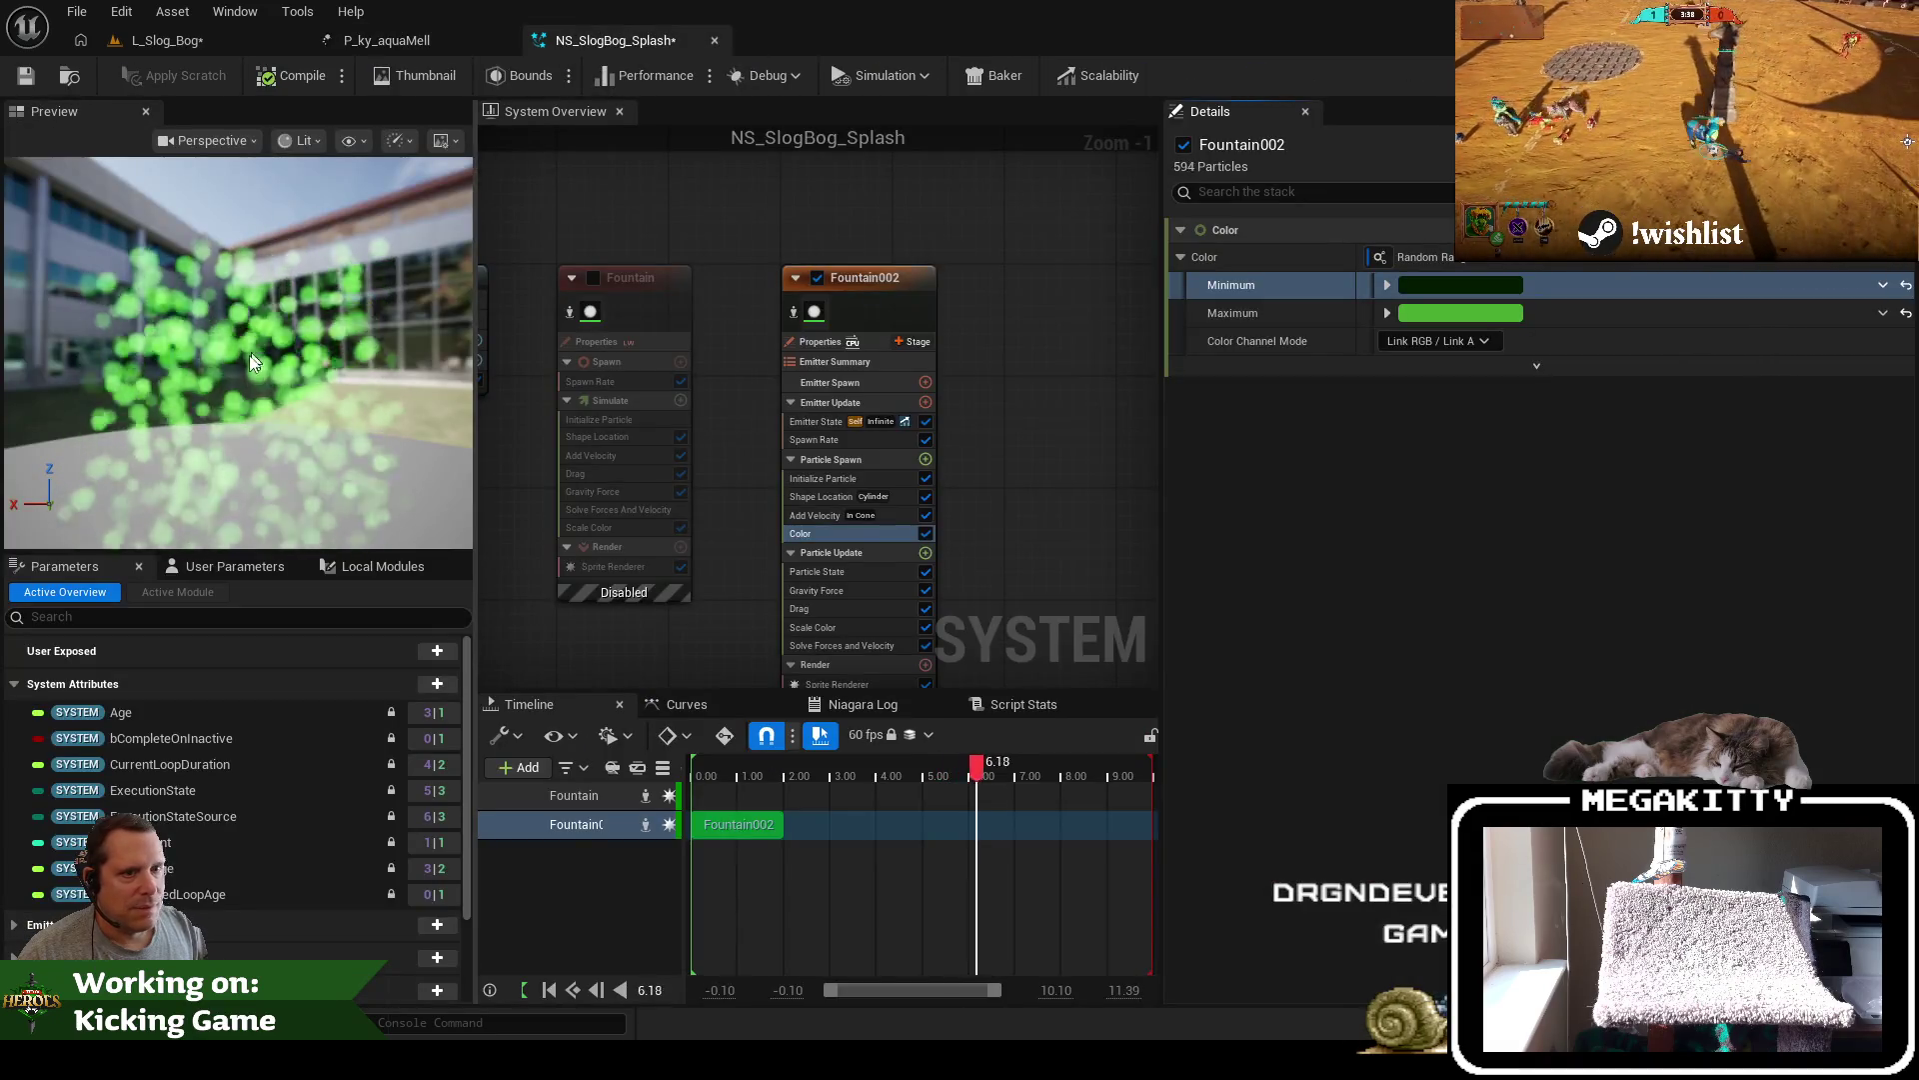
click(199, 51)
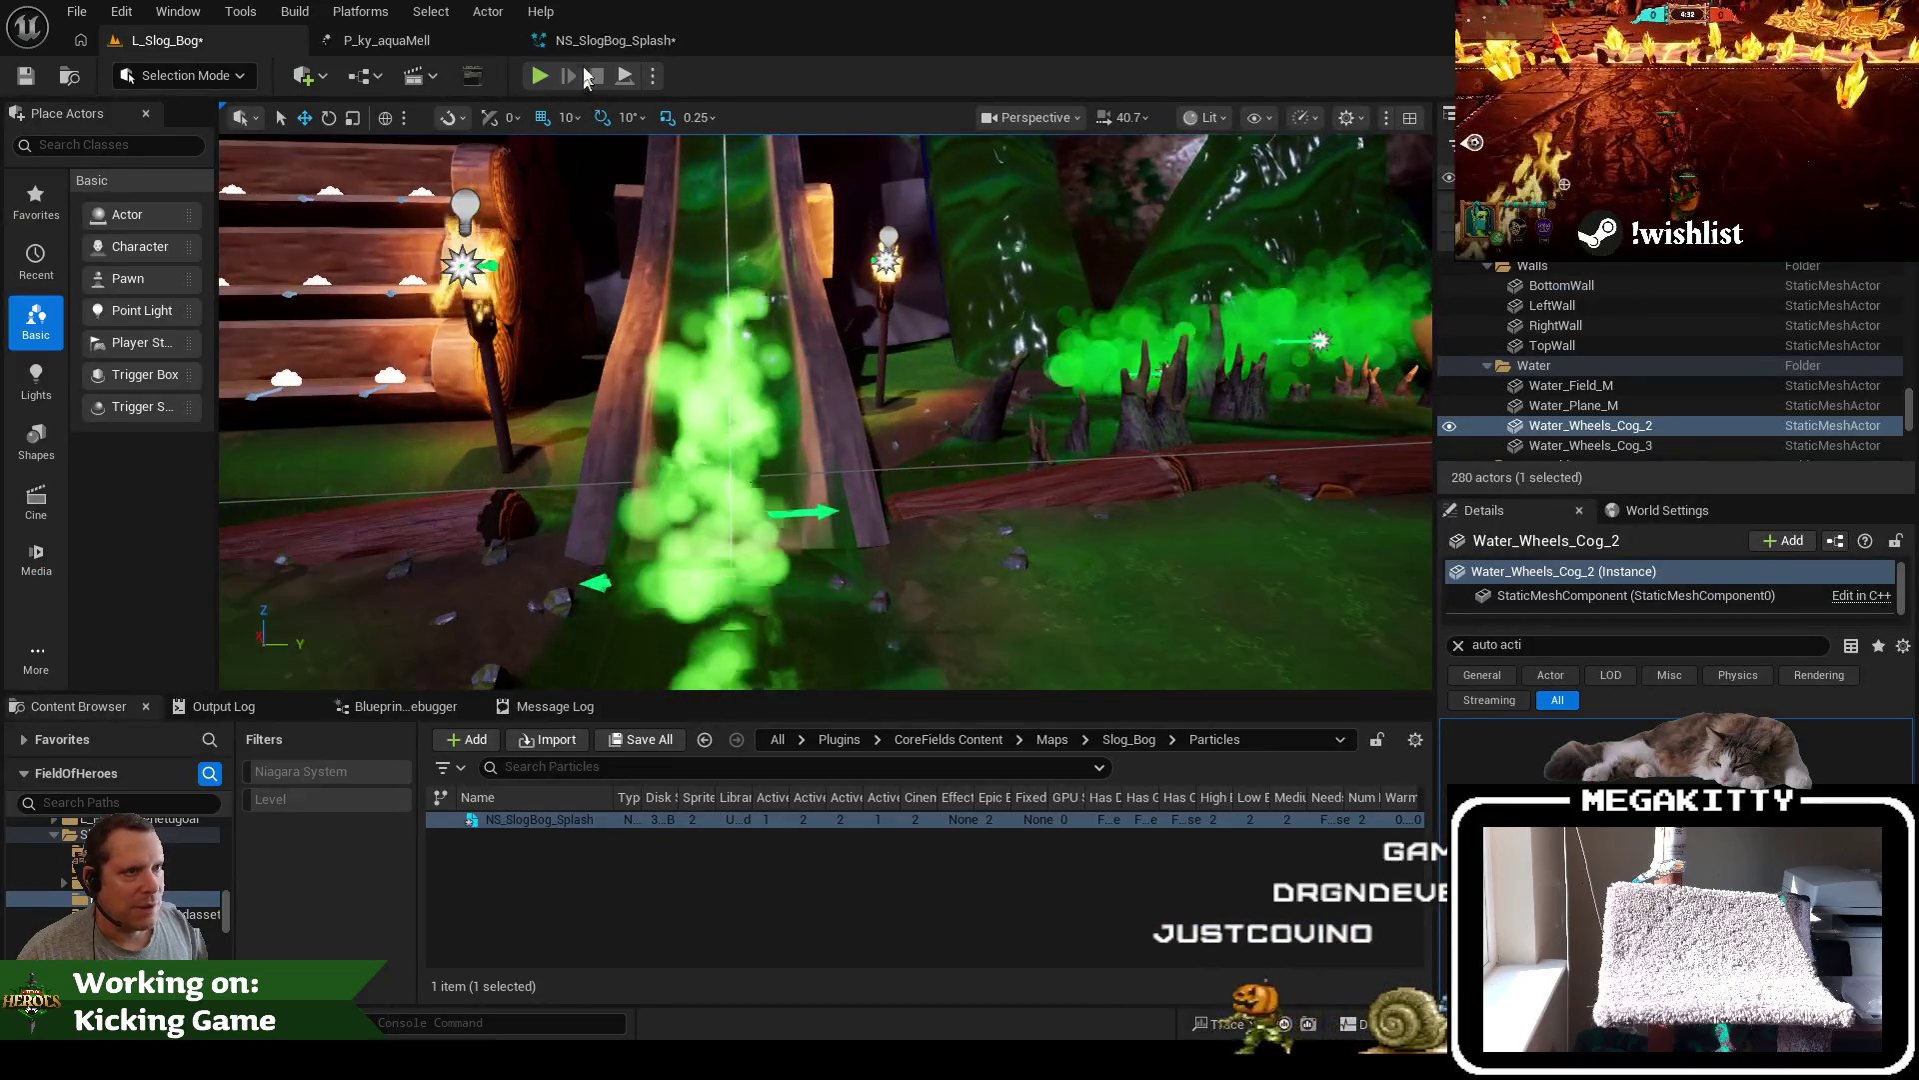
Rotate the placed splash actor in L_Slog_Bog to about 110 degrees with the rotate gizmo
click(599, 40)
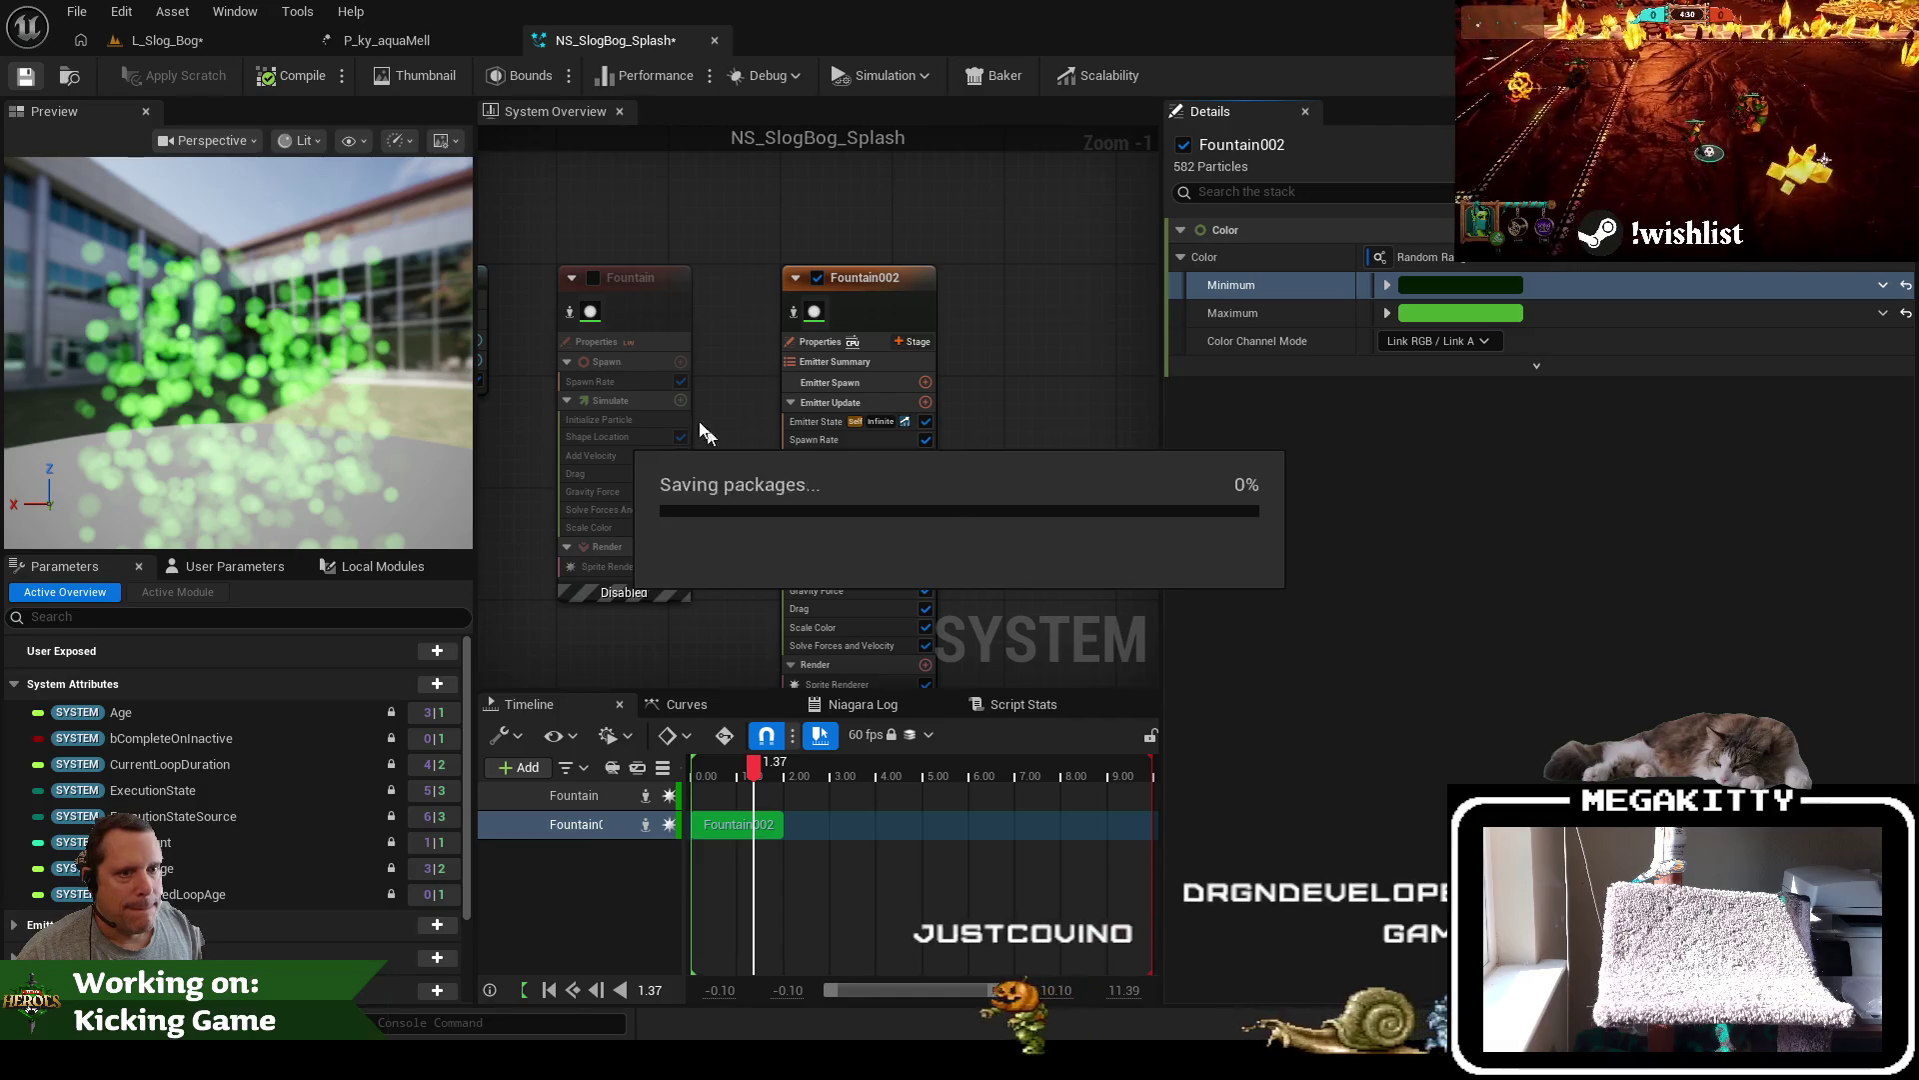
click(160, 41)
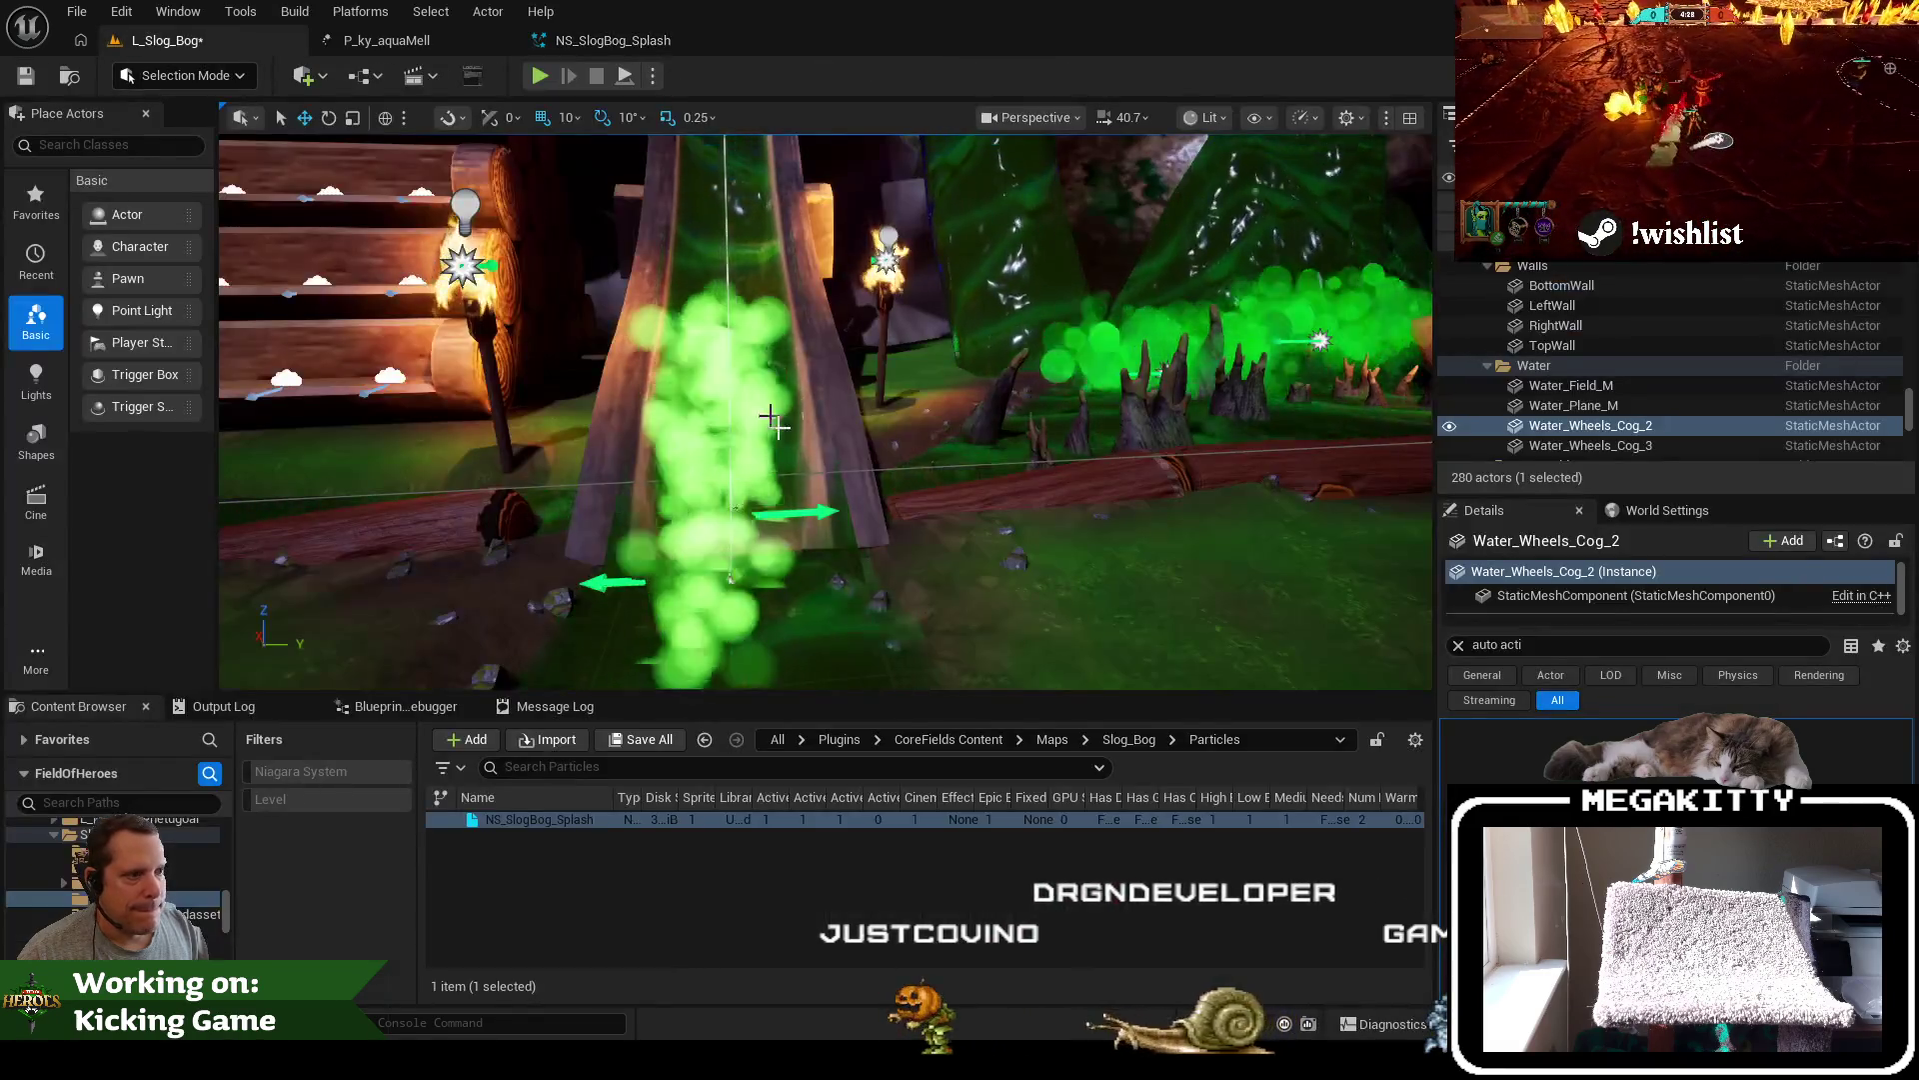
click(792, 510)
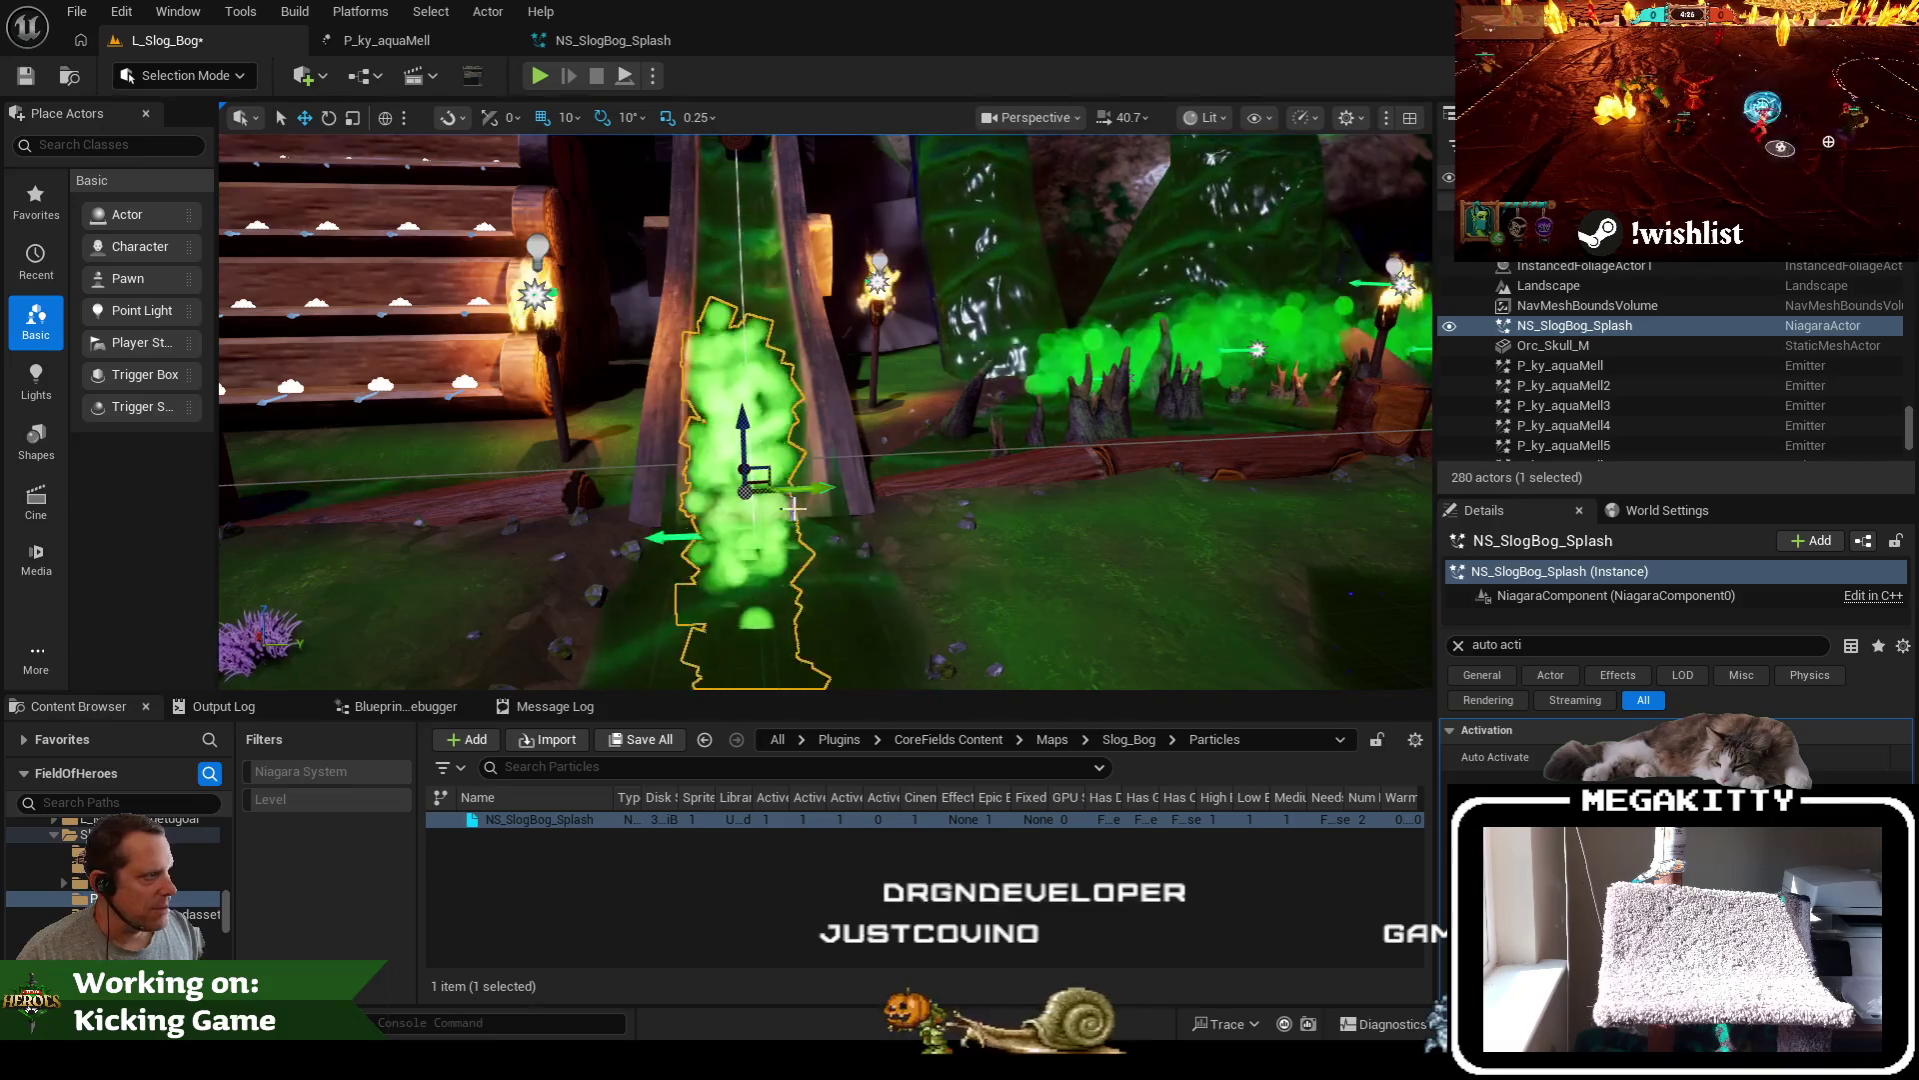
key(e)
drag(792, 510, 735, 540)
mouse_move(857, 468)
mouse_down()
mouse_move(893, 510)
mouse_move(790, 465)
mouse_up()
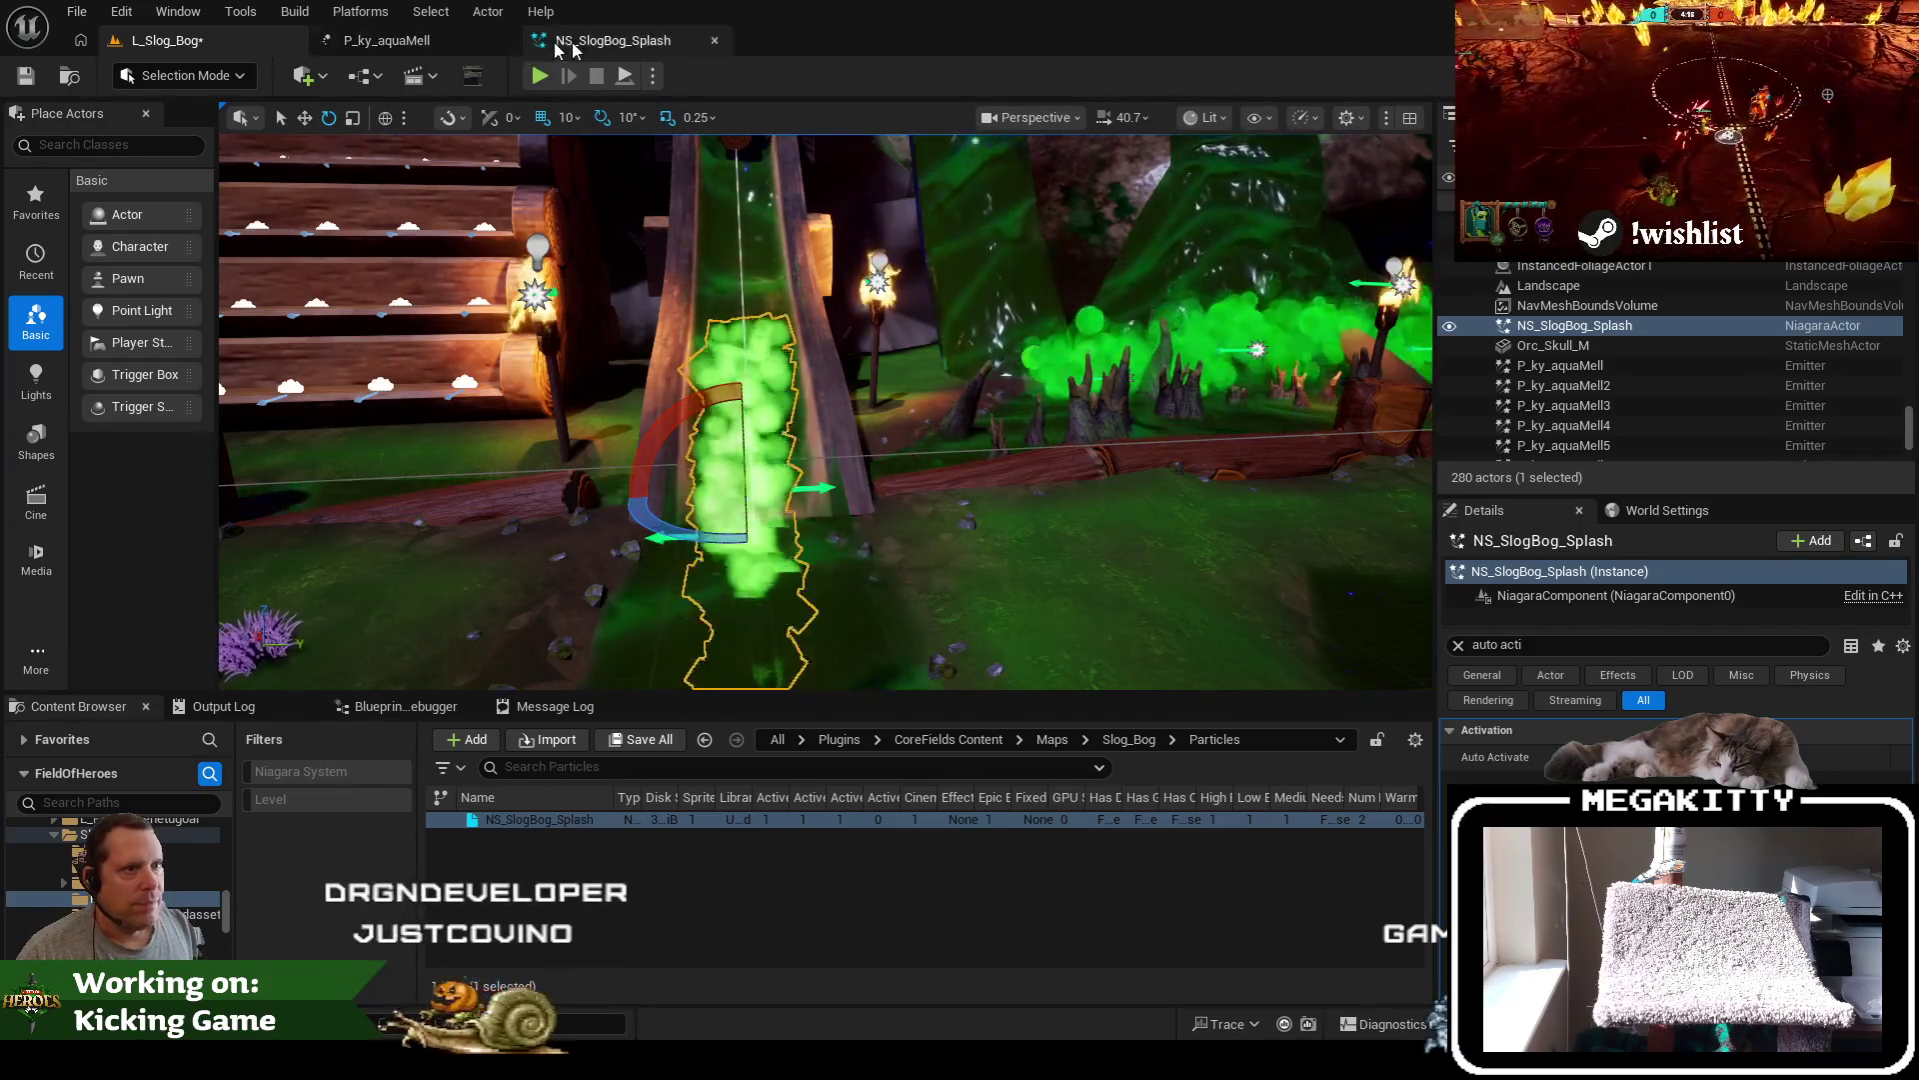
click(548, 44)
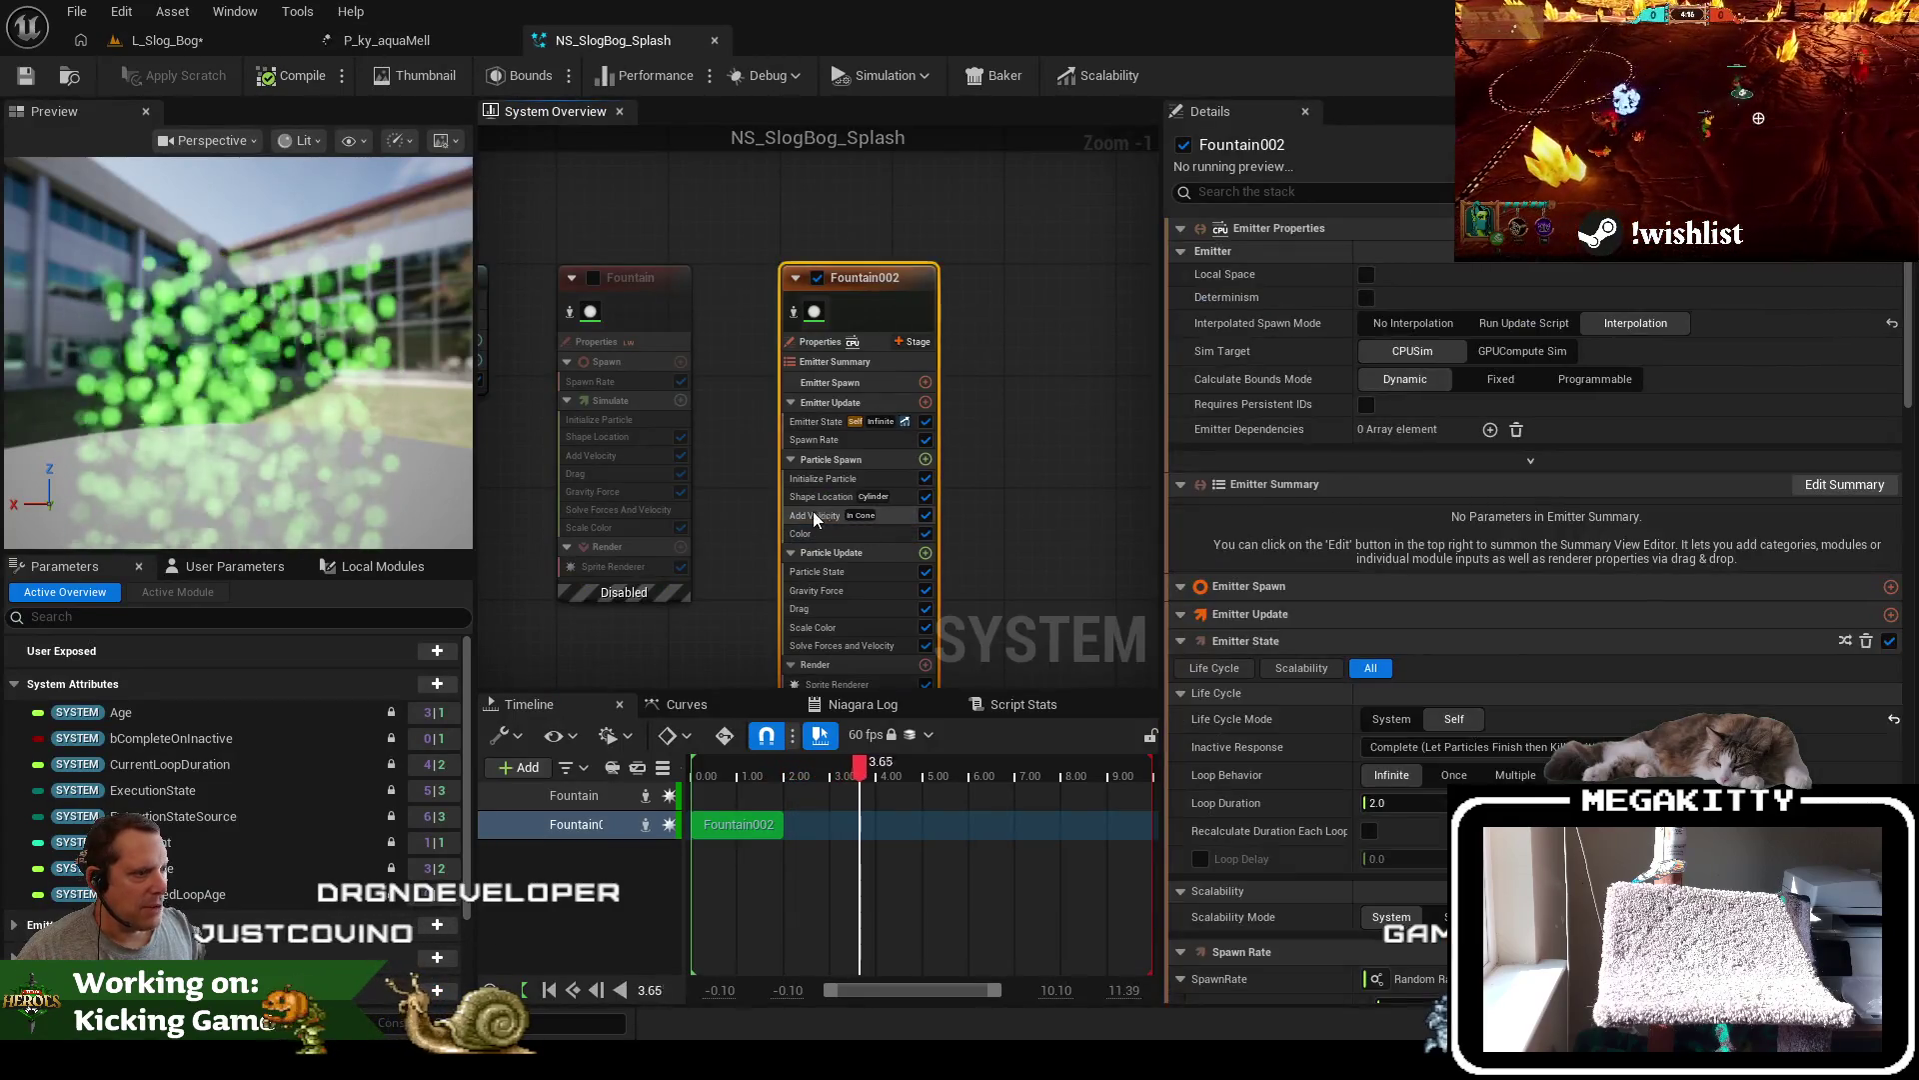
Pitch Fountain002's Shape Location spawn cylinder by 90 degrees
click(818, 497)
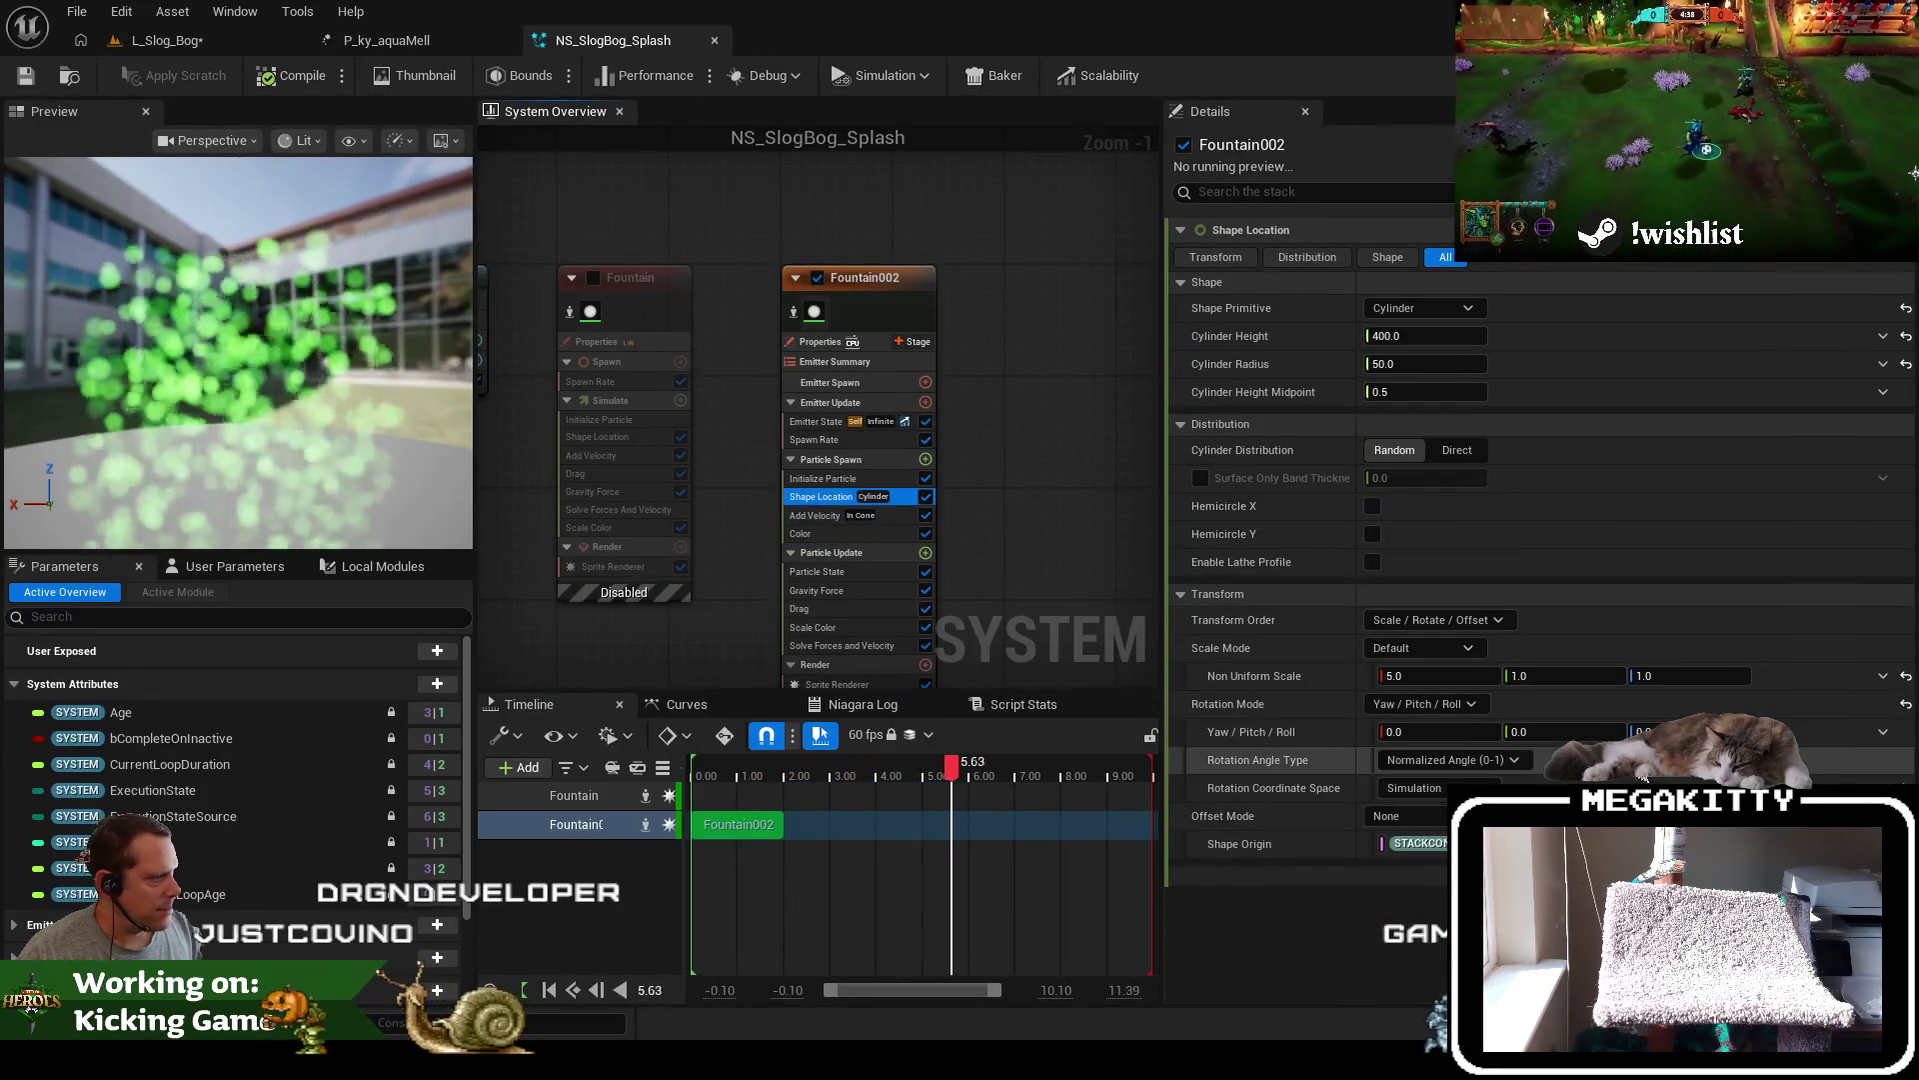
click(1586, 732)
text(90)
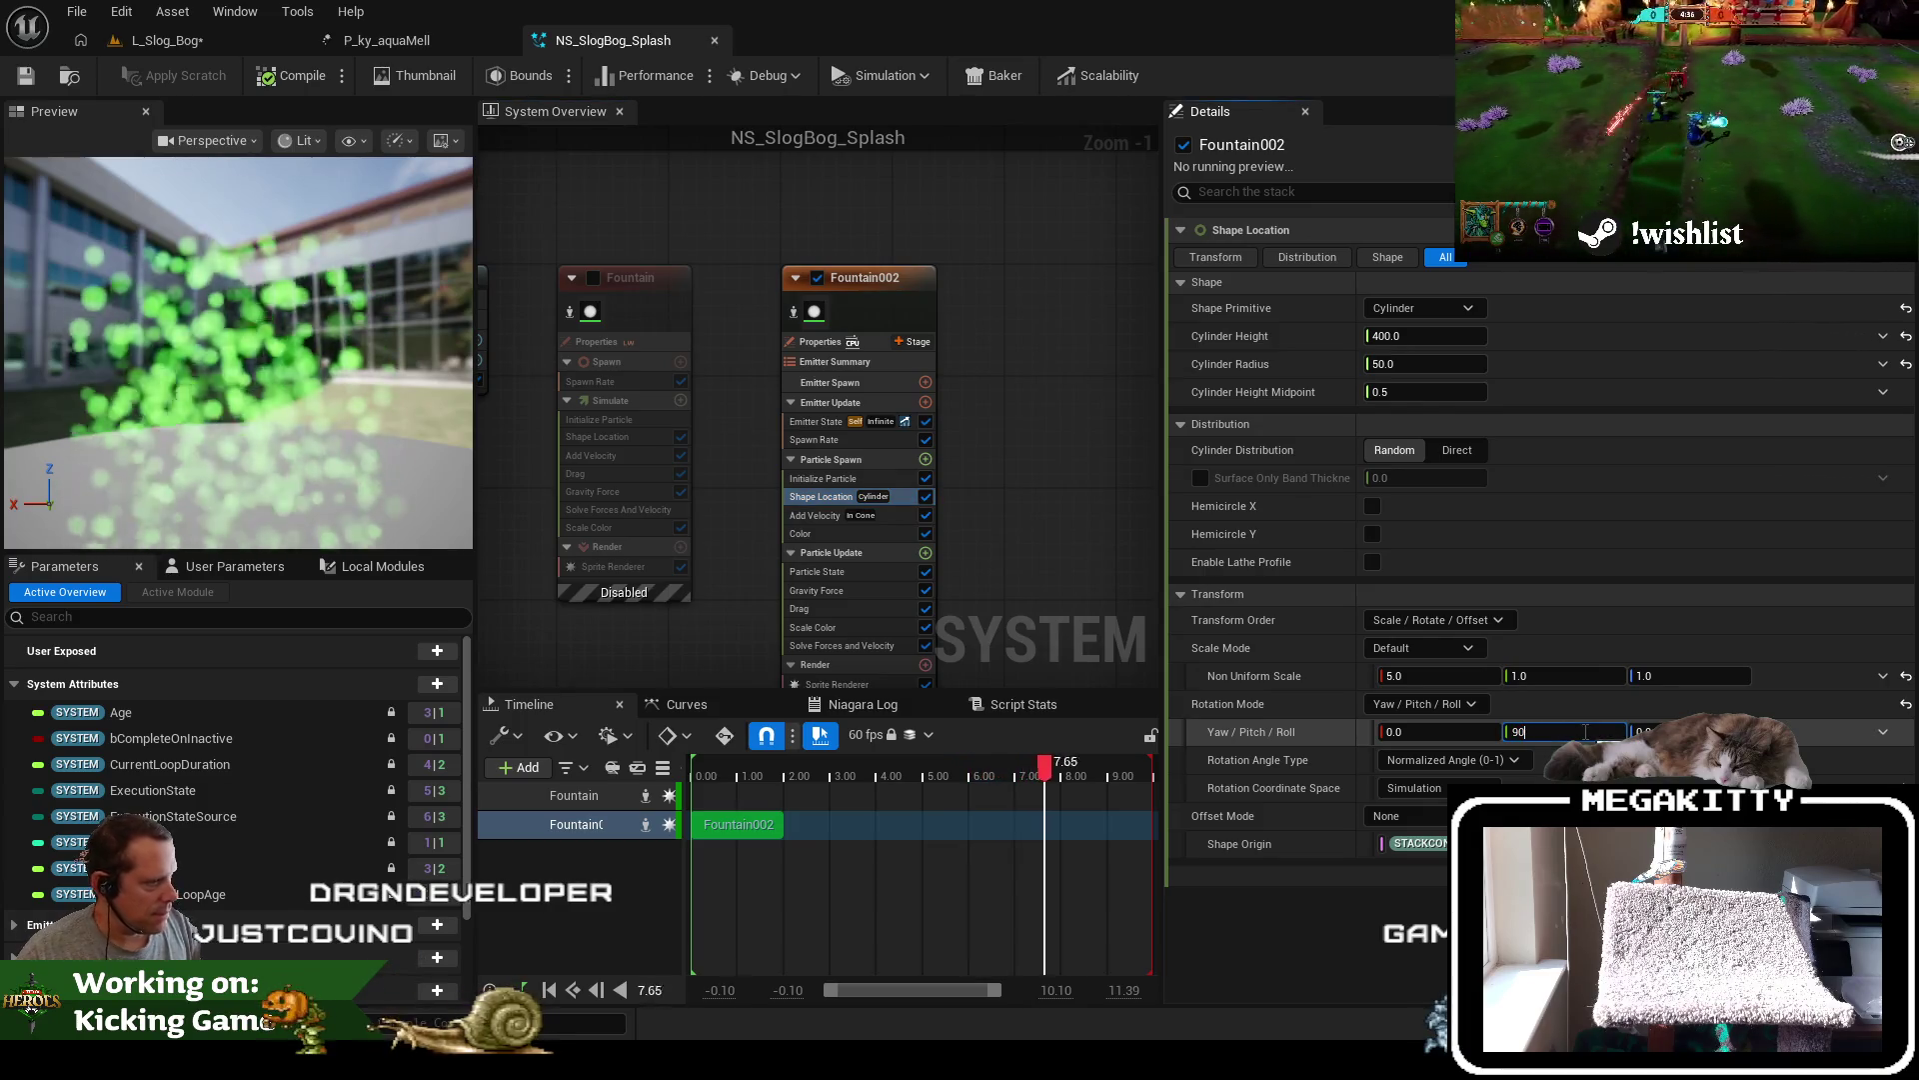
key(Tab)
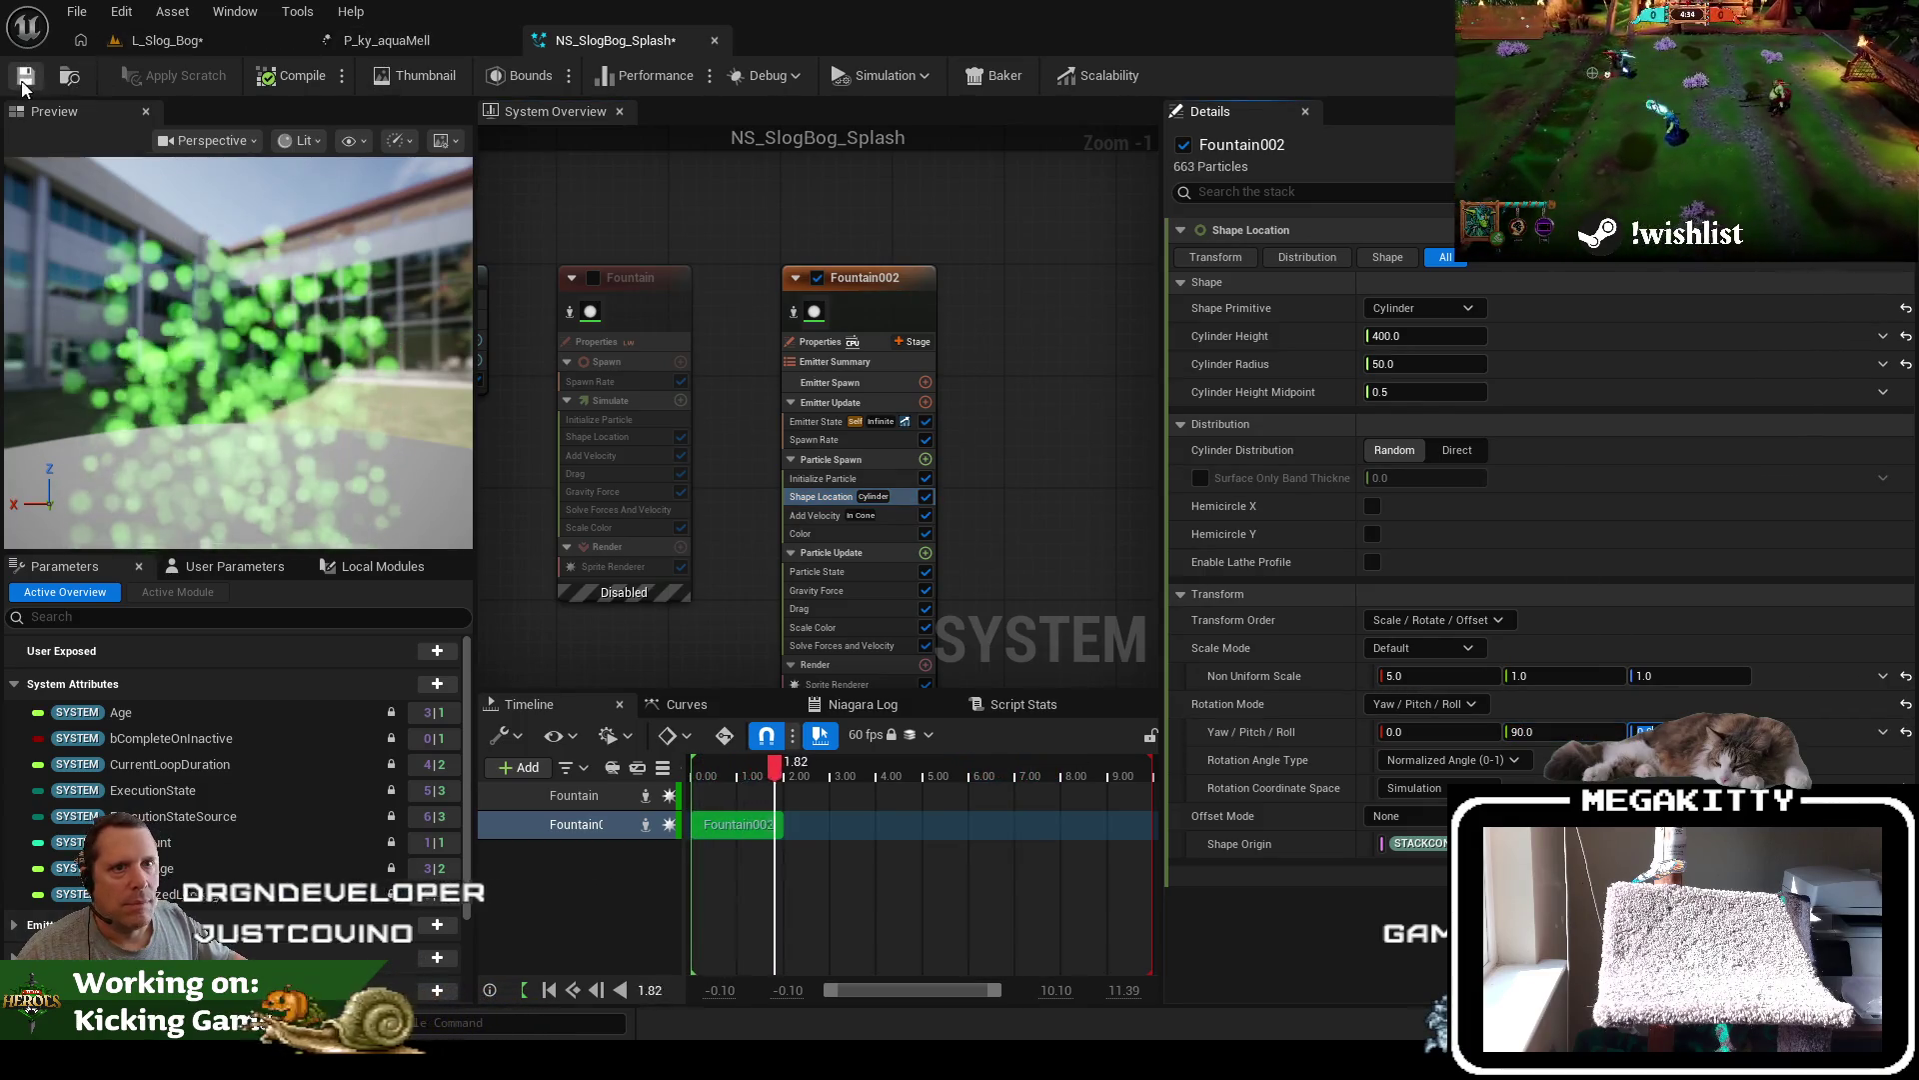
In the Slog Bog level, orbit to a side view and rotate the splash actor back about 80 degrees
click(198, 39)
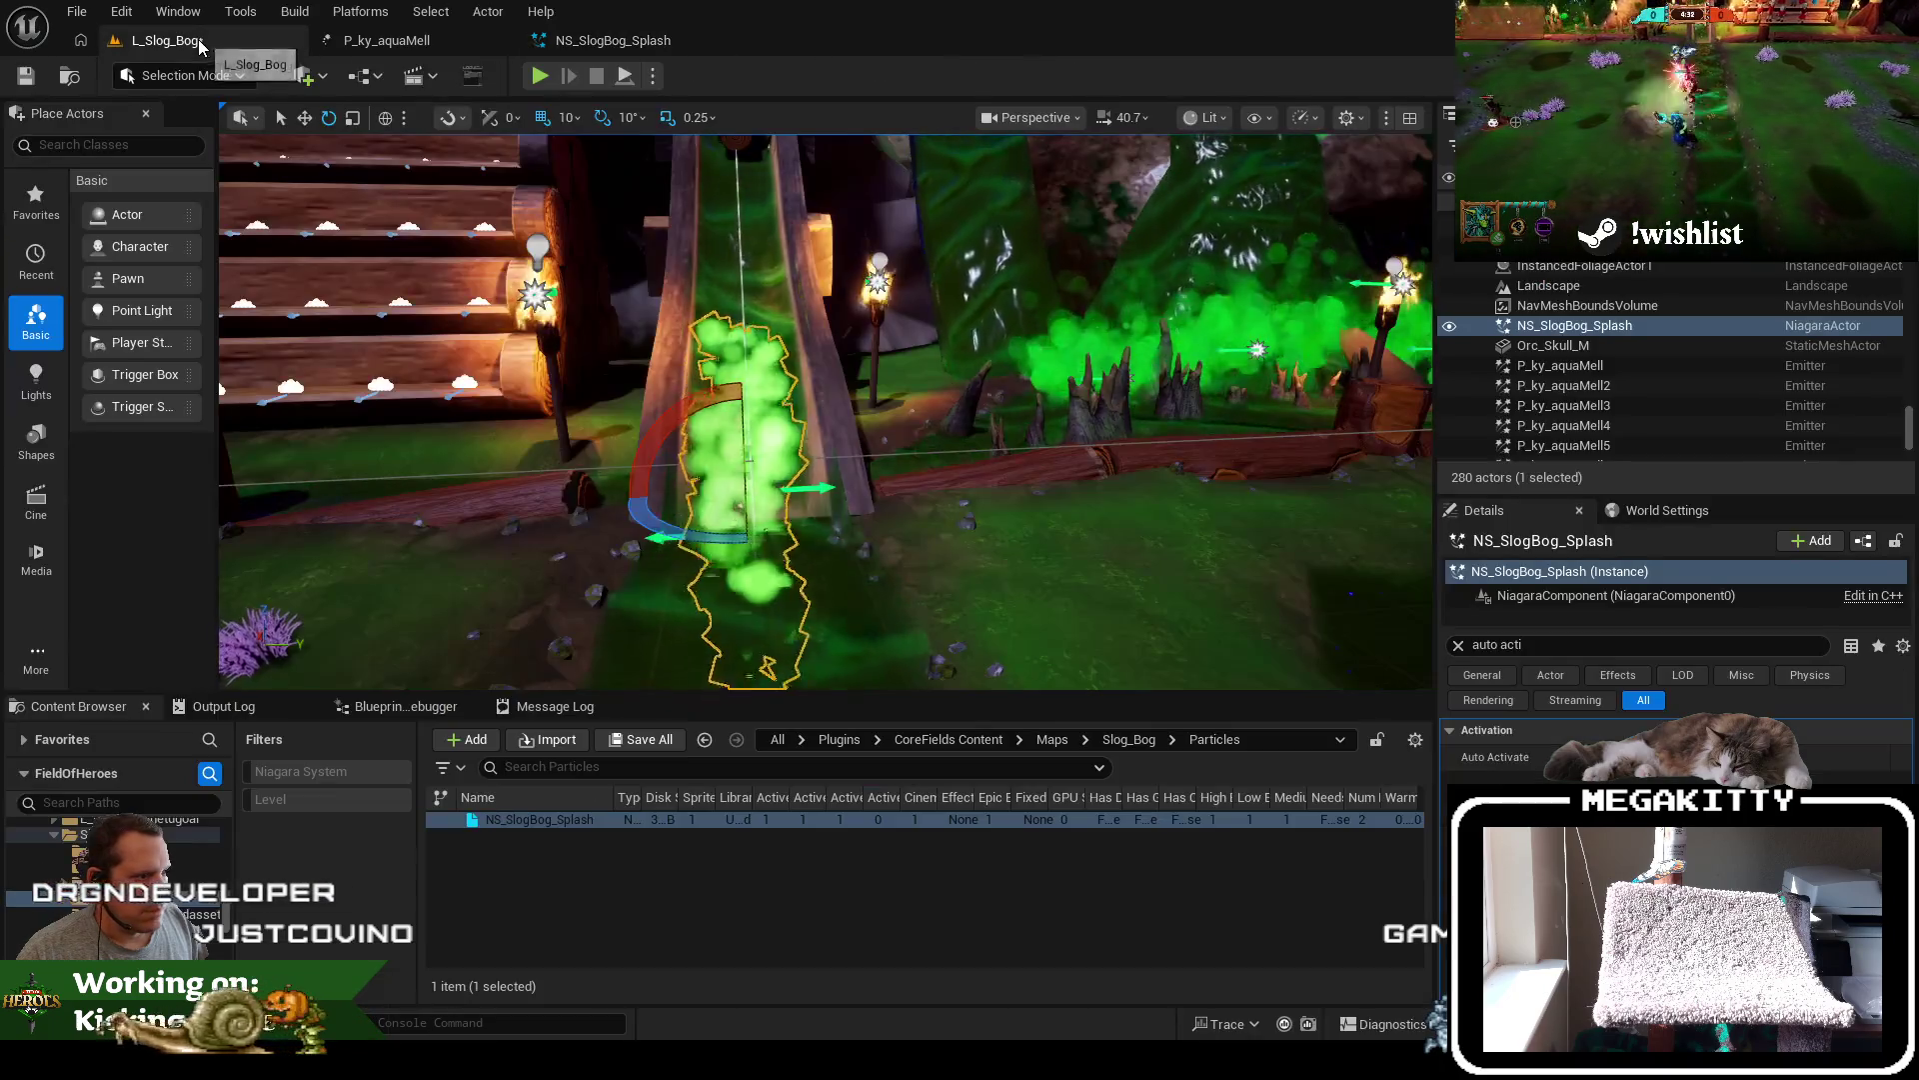
click(575, 40)
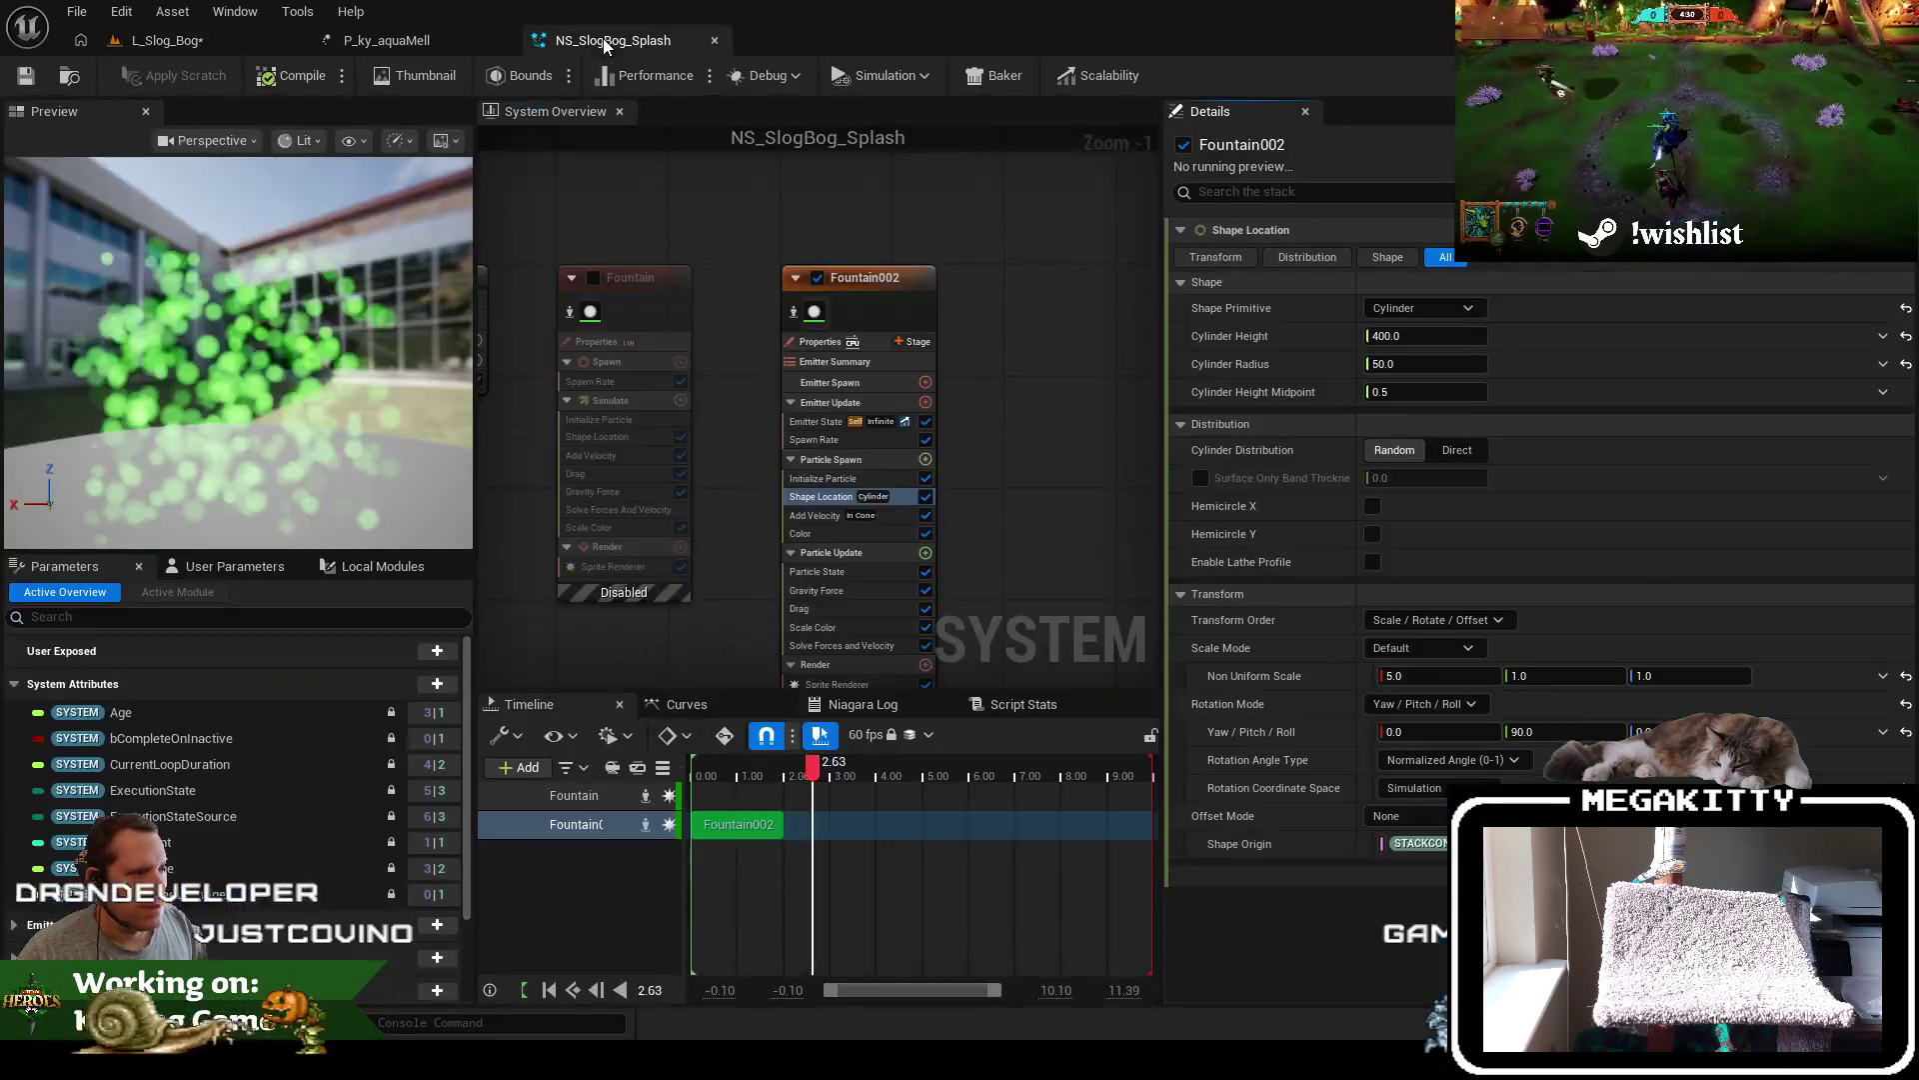
click(198, 40)
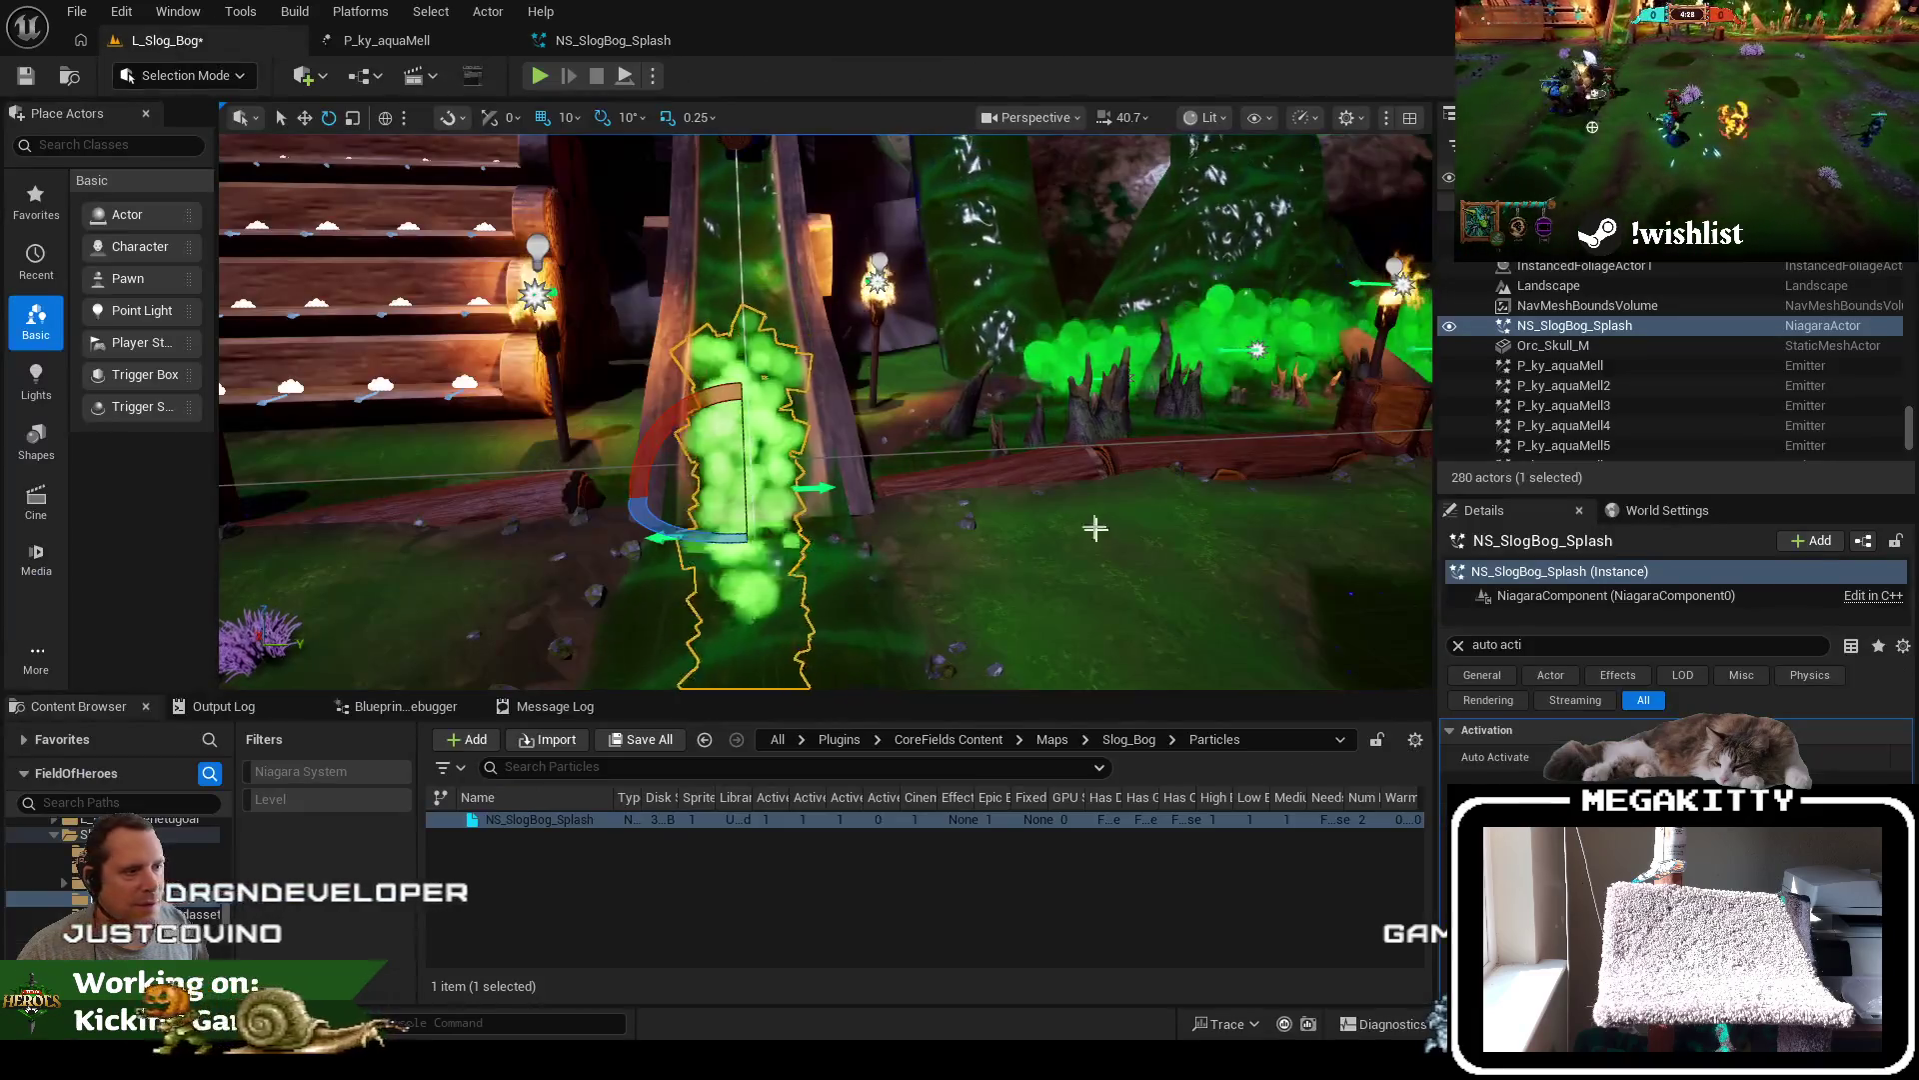
drag(830, 420, 1400, 420)
mouse_move(744, 487)
mouse_down()
mouse_move(800, 515)
mouse_move(794, 481)
mouse_move(958, 461)
mouse_up()
click(560, 40)
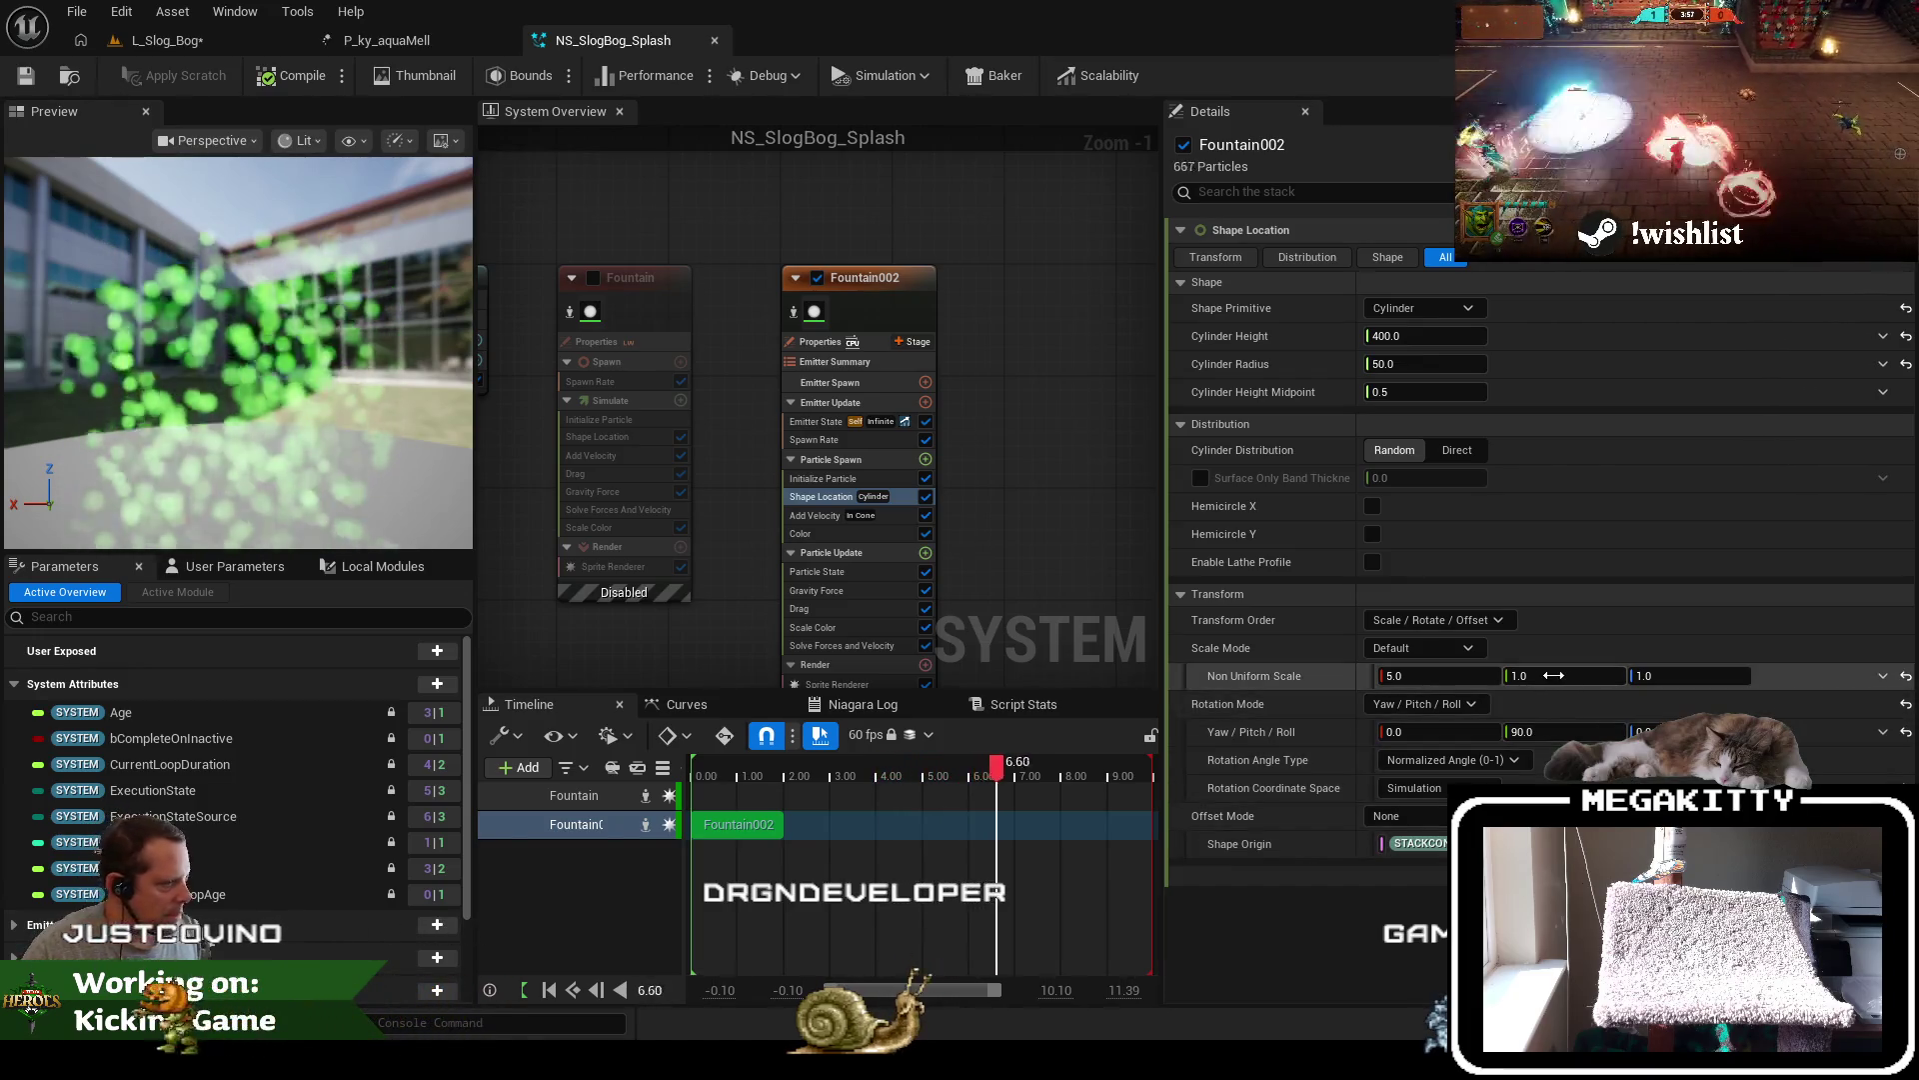
Reset the X scale to 1.0 and change the spawn shape from Cylinder to an 8.0-radius Sphere
click(1425, 677)
text(1)
key(Tab)
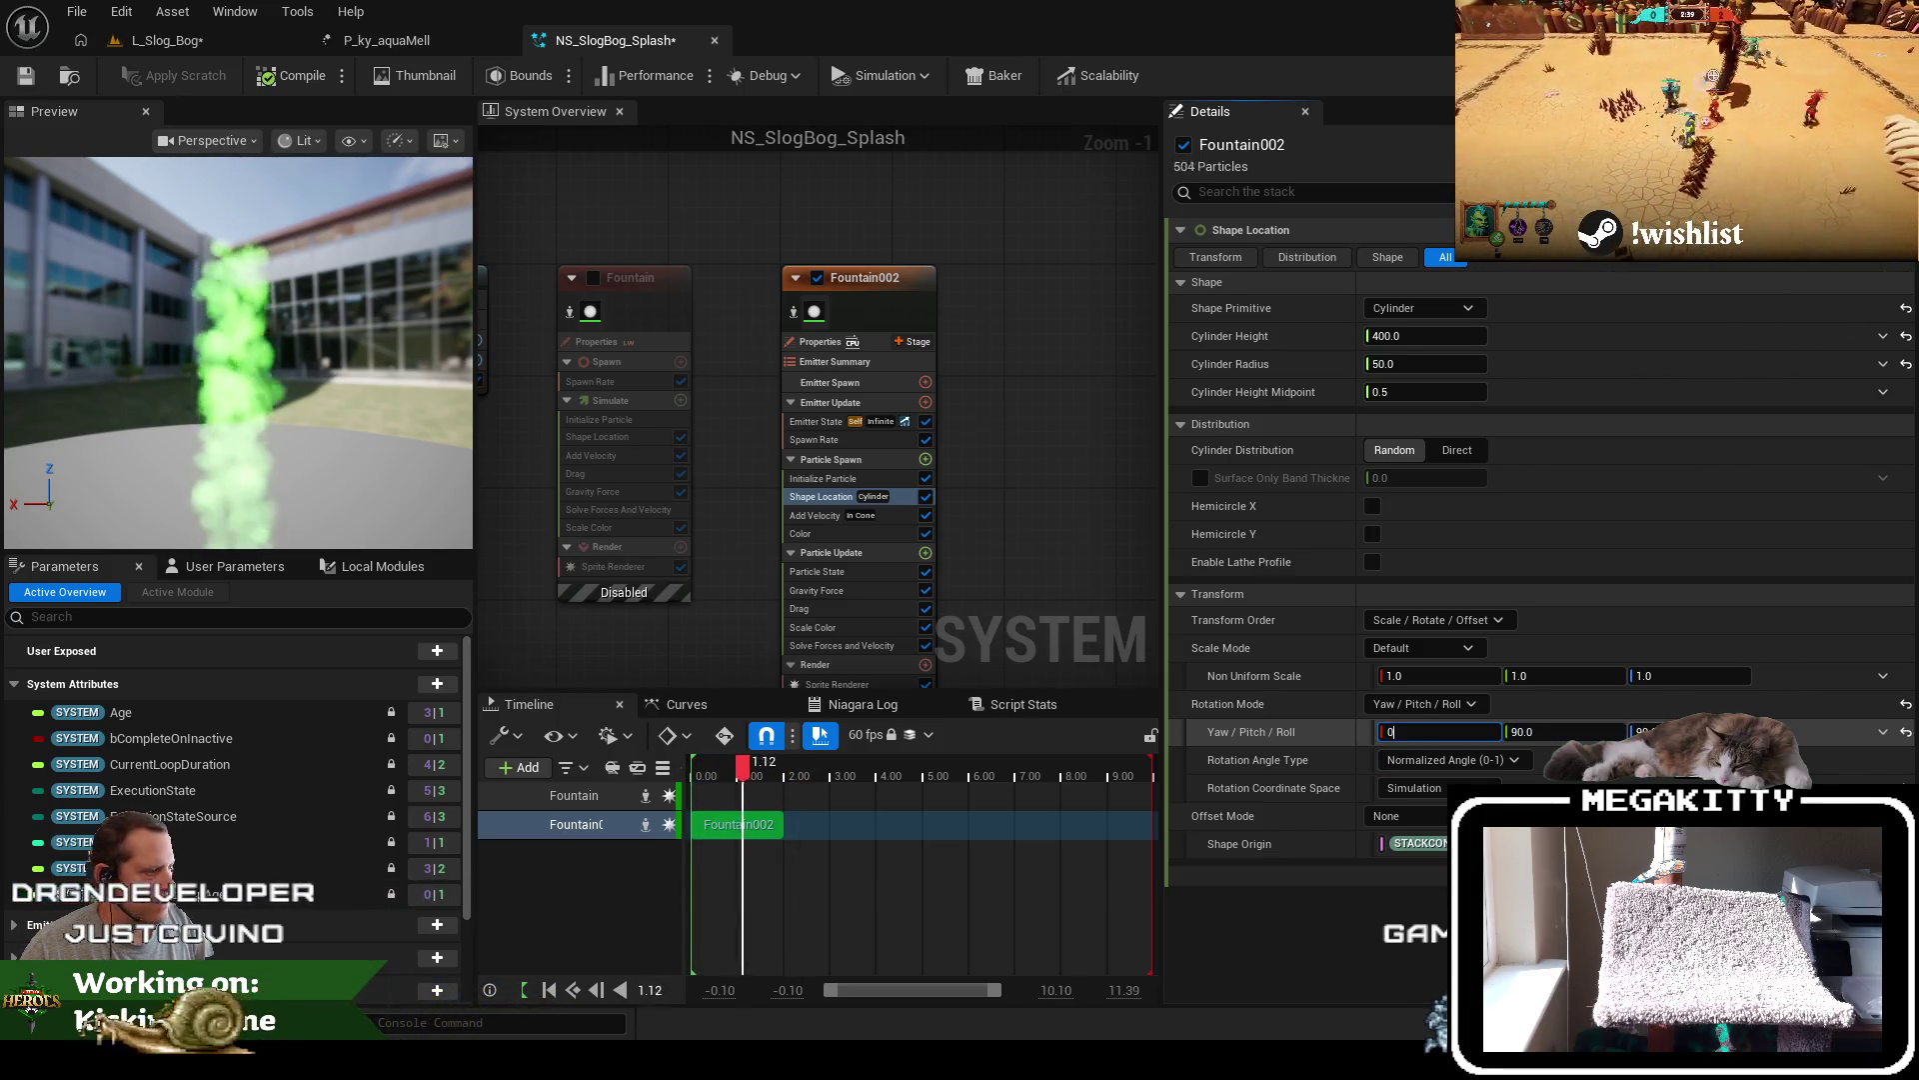
text(0)
click(1449, 306)
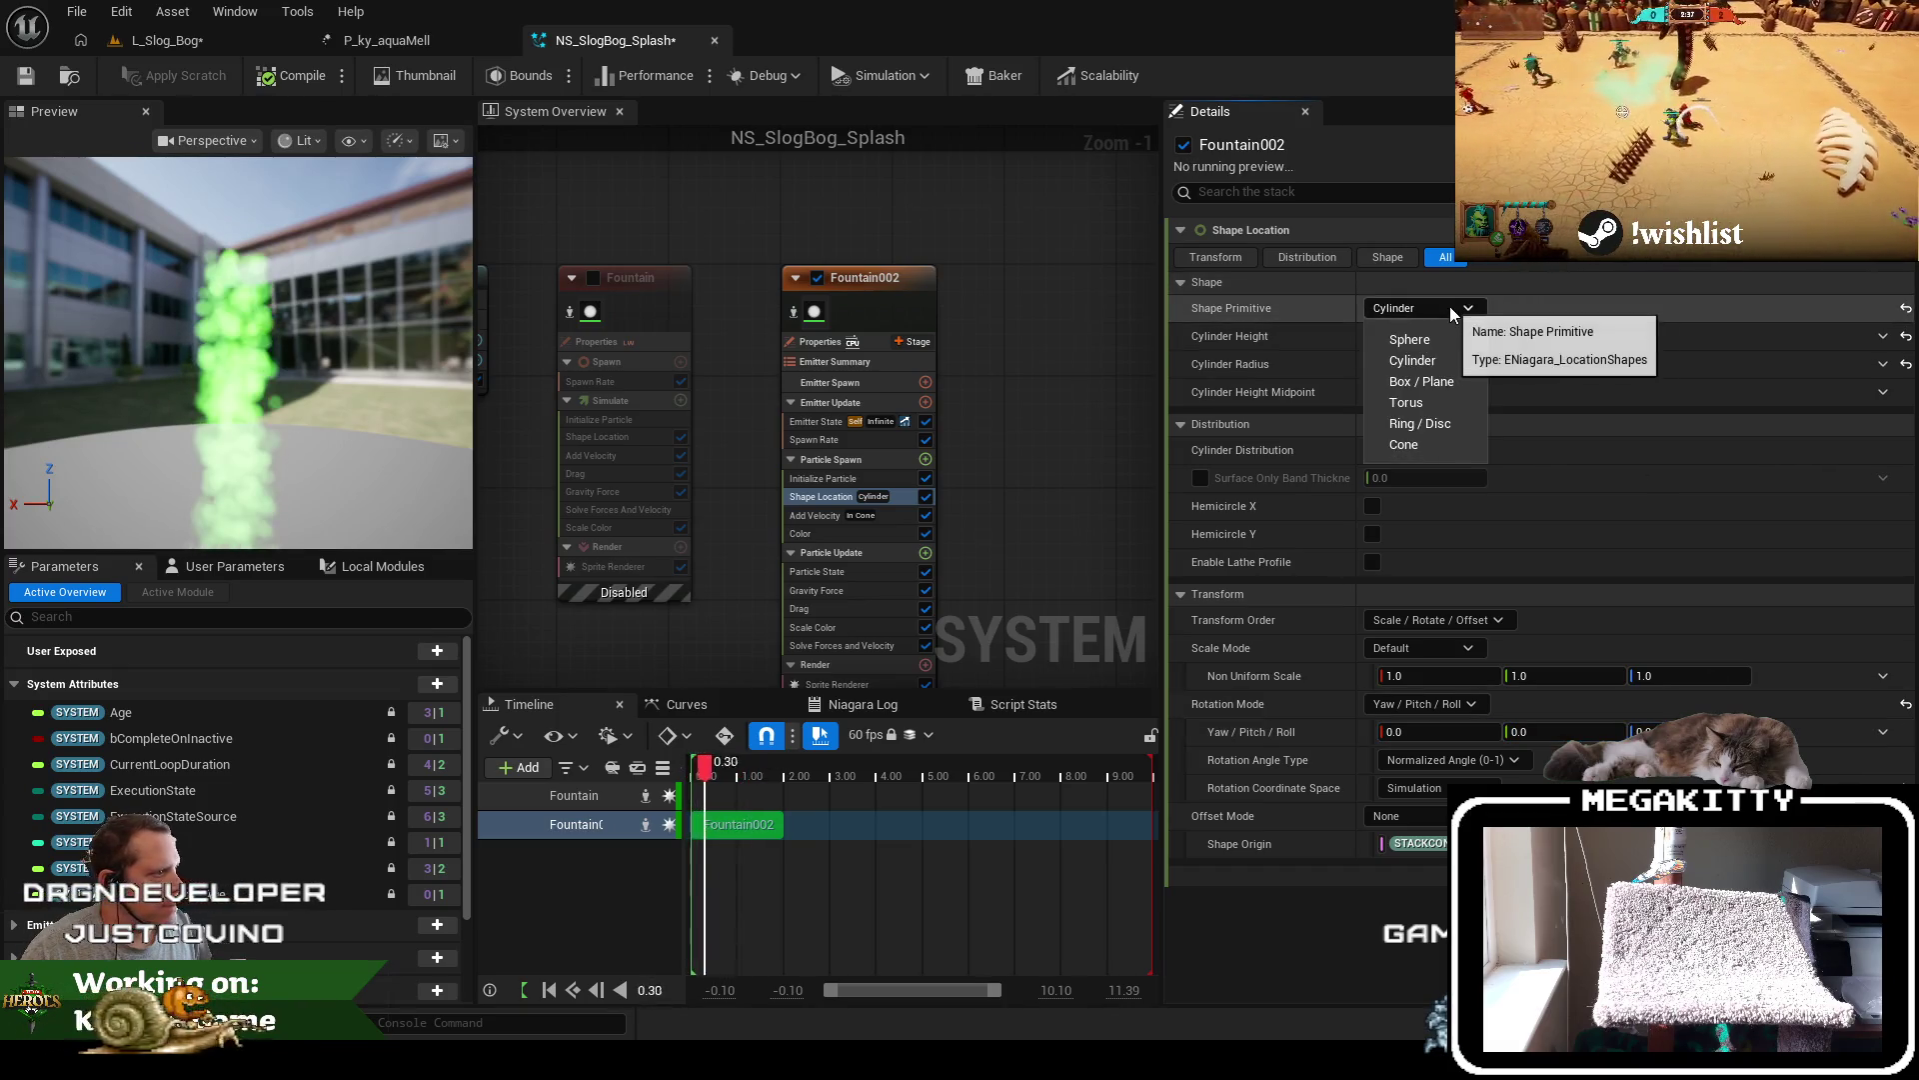
click(1461, 338)
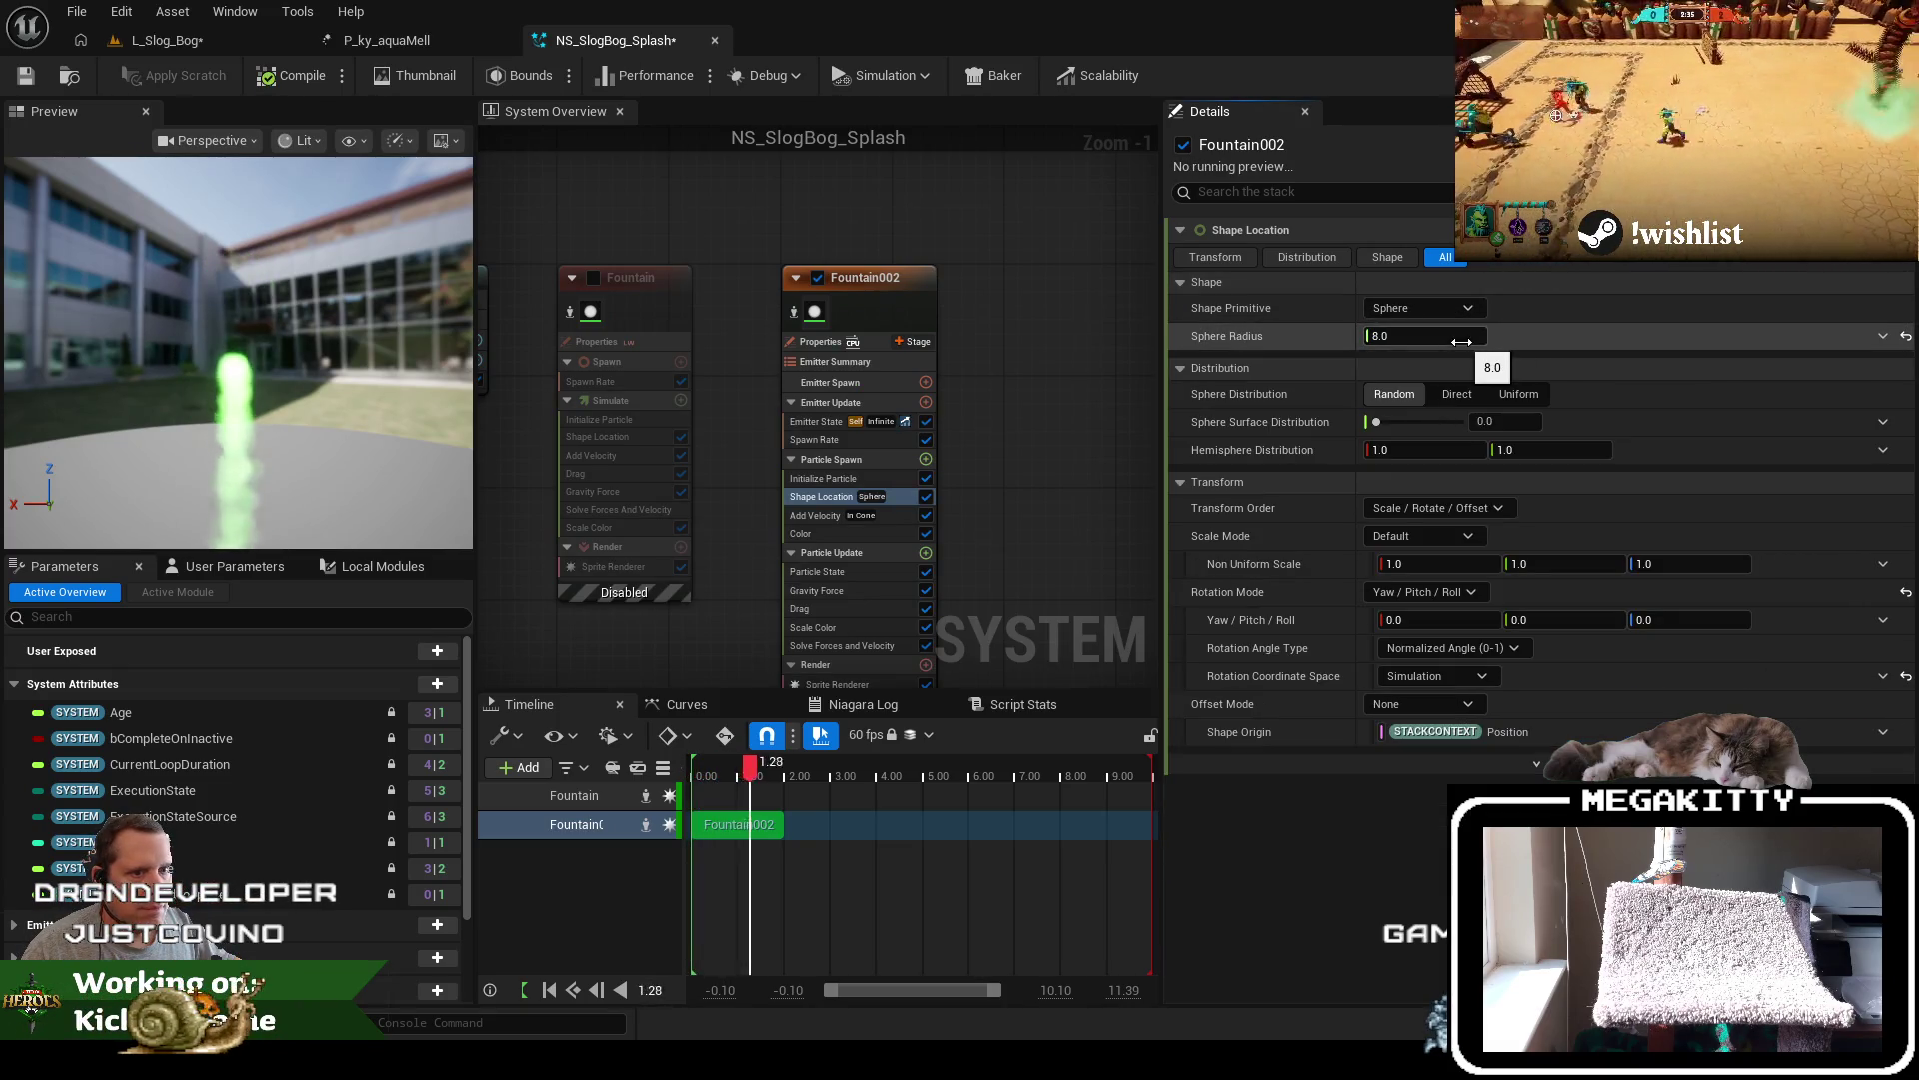
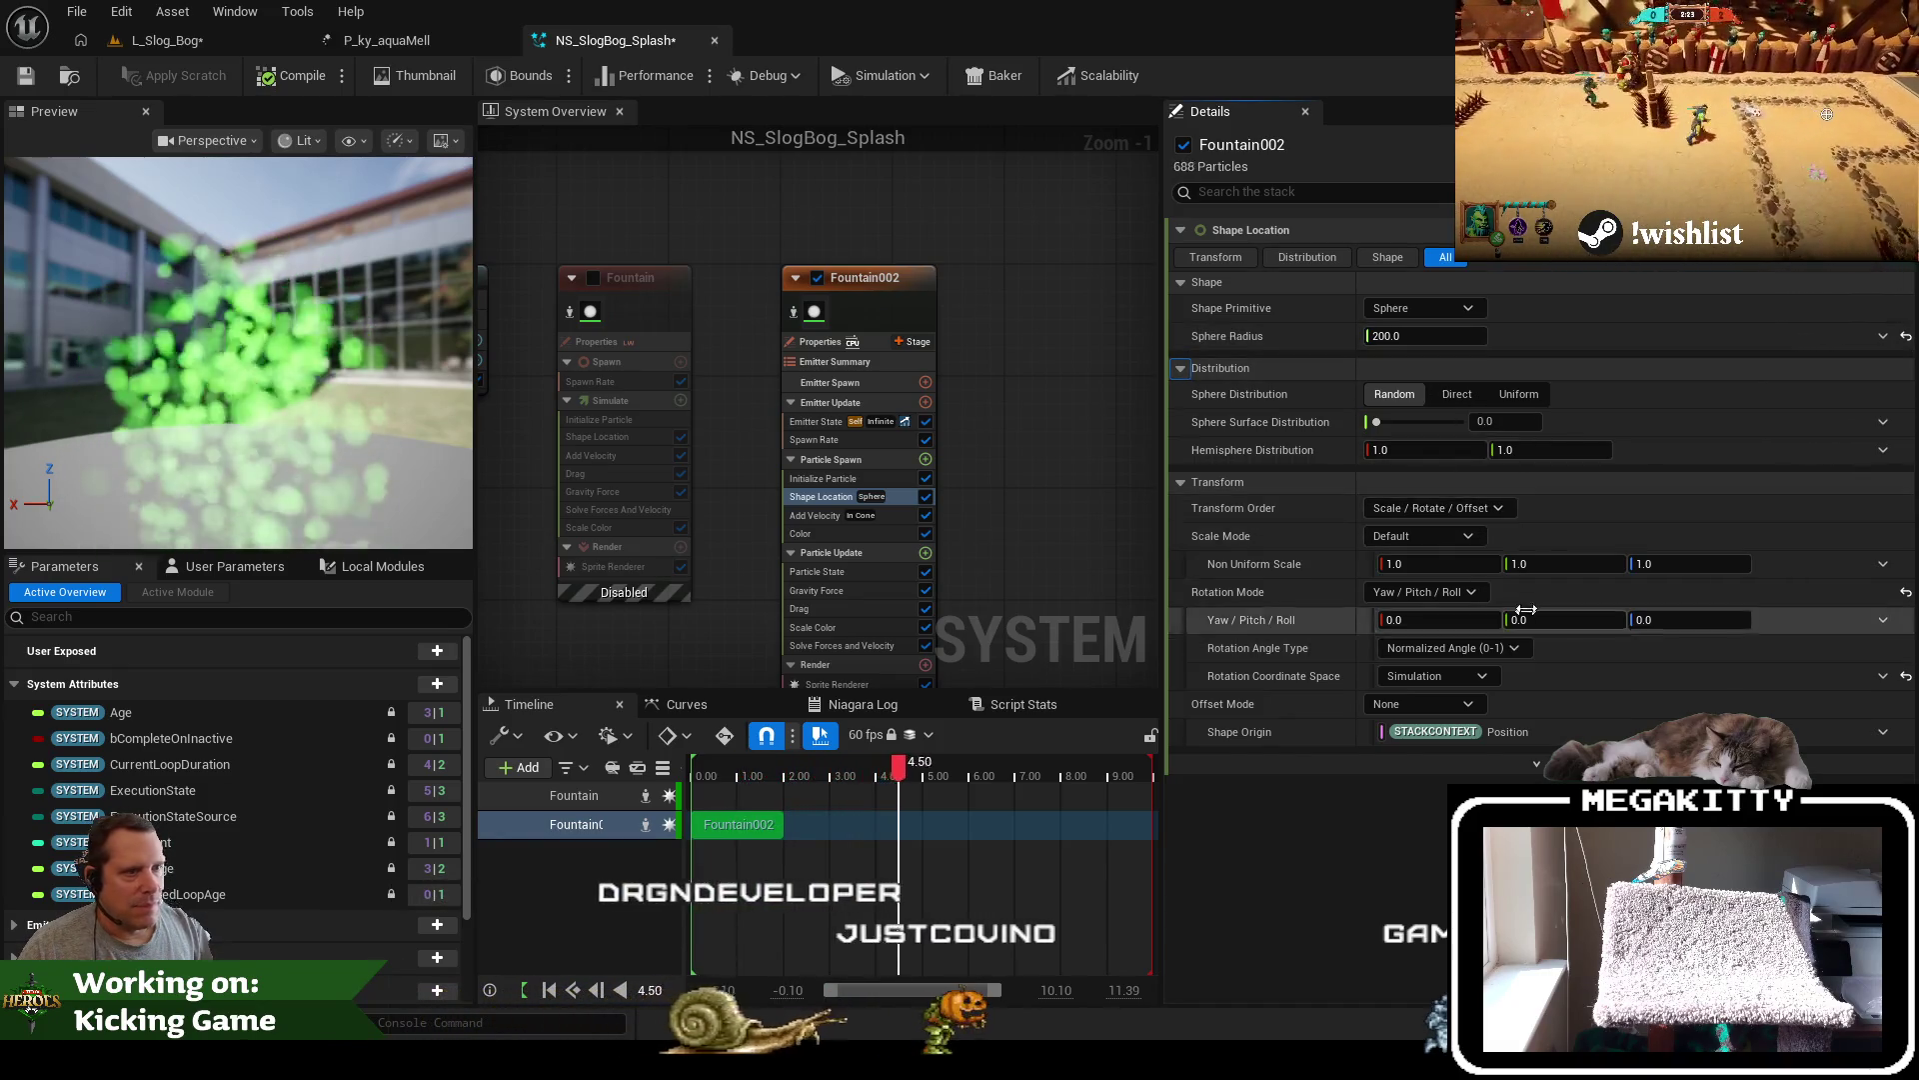
Make the splash spawn from a Box/Plane shape with Default rotation mode
click(1429, 306)
click(1426, 388)
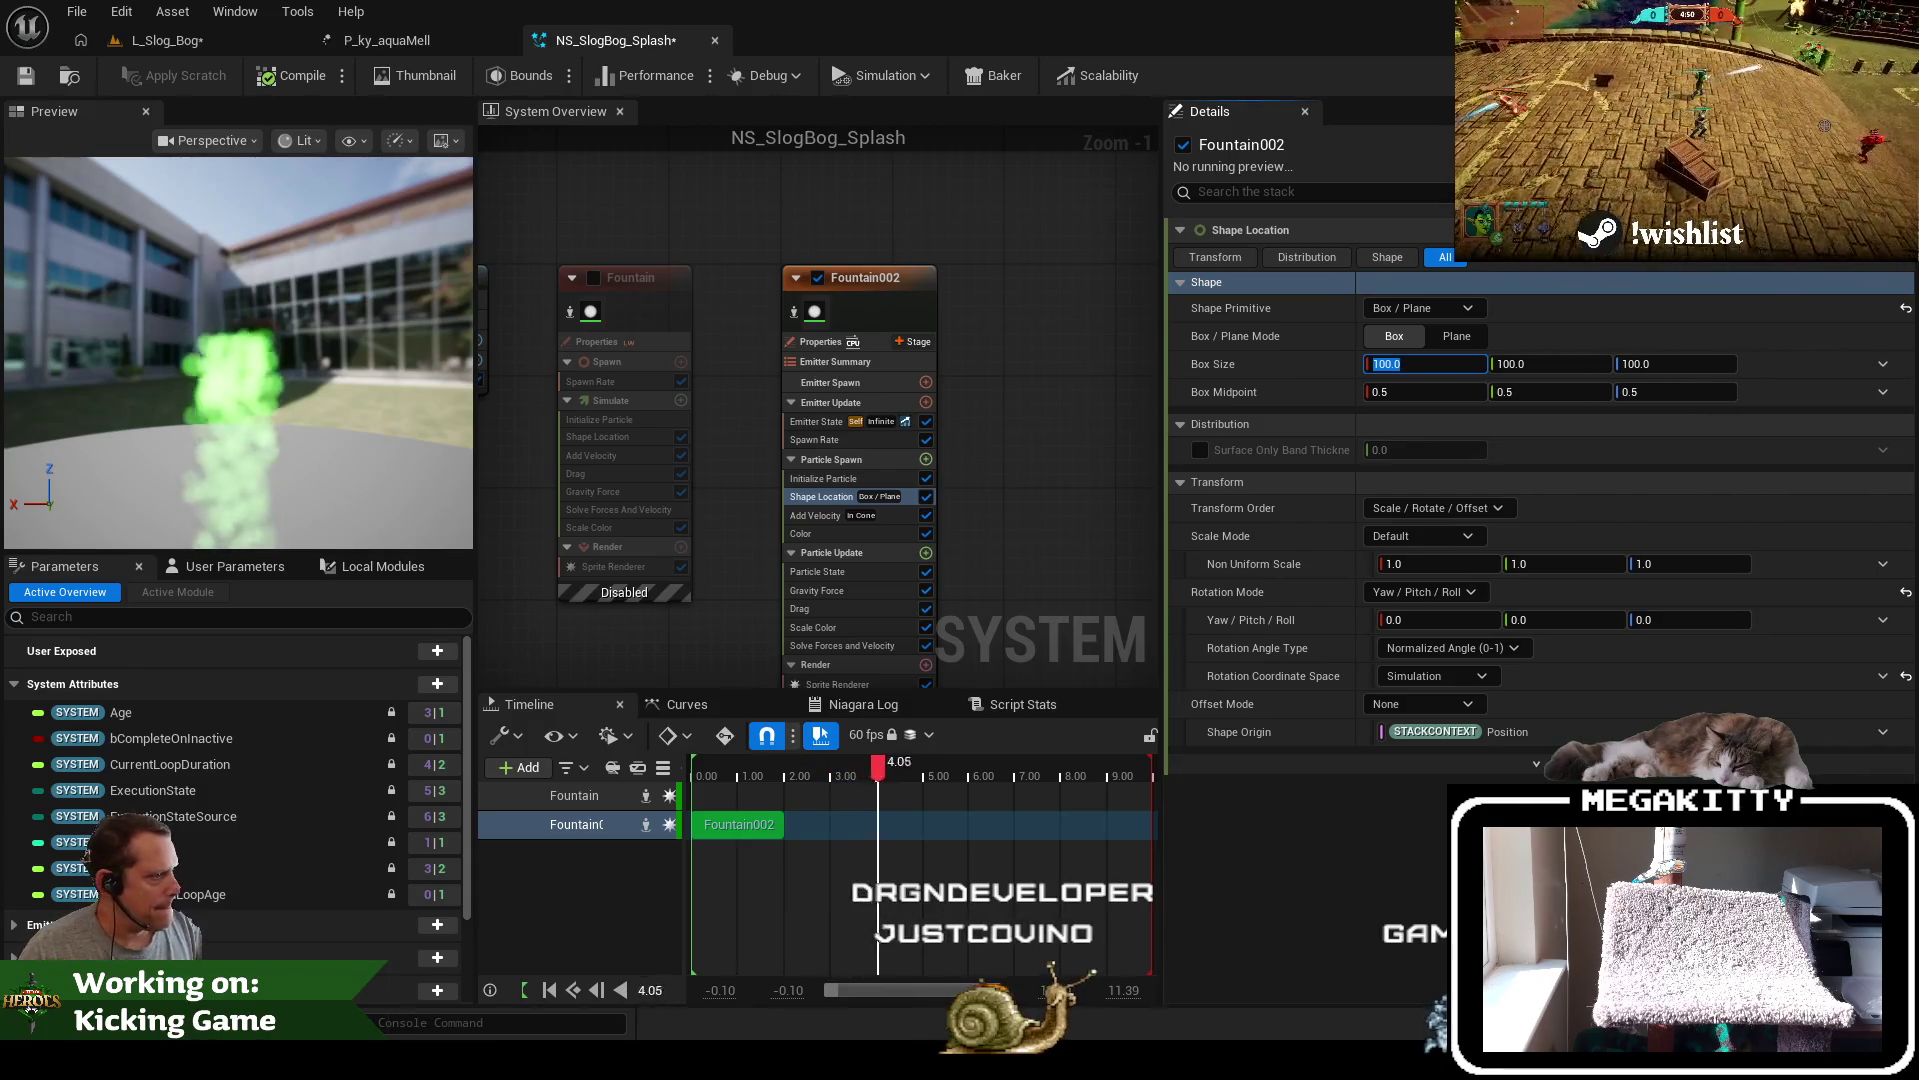
click(1426, 591)
click(1409, 616)
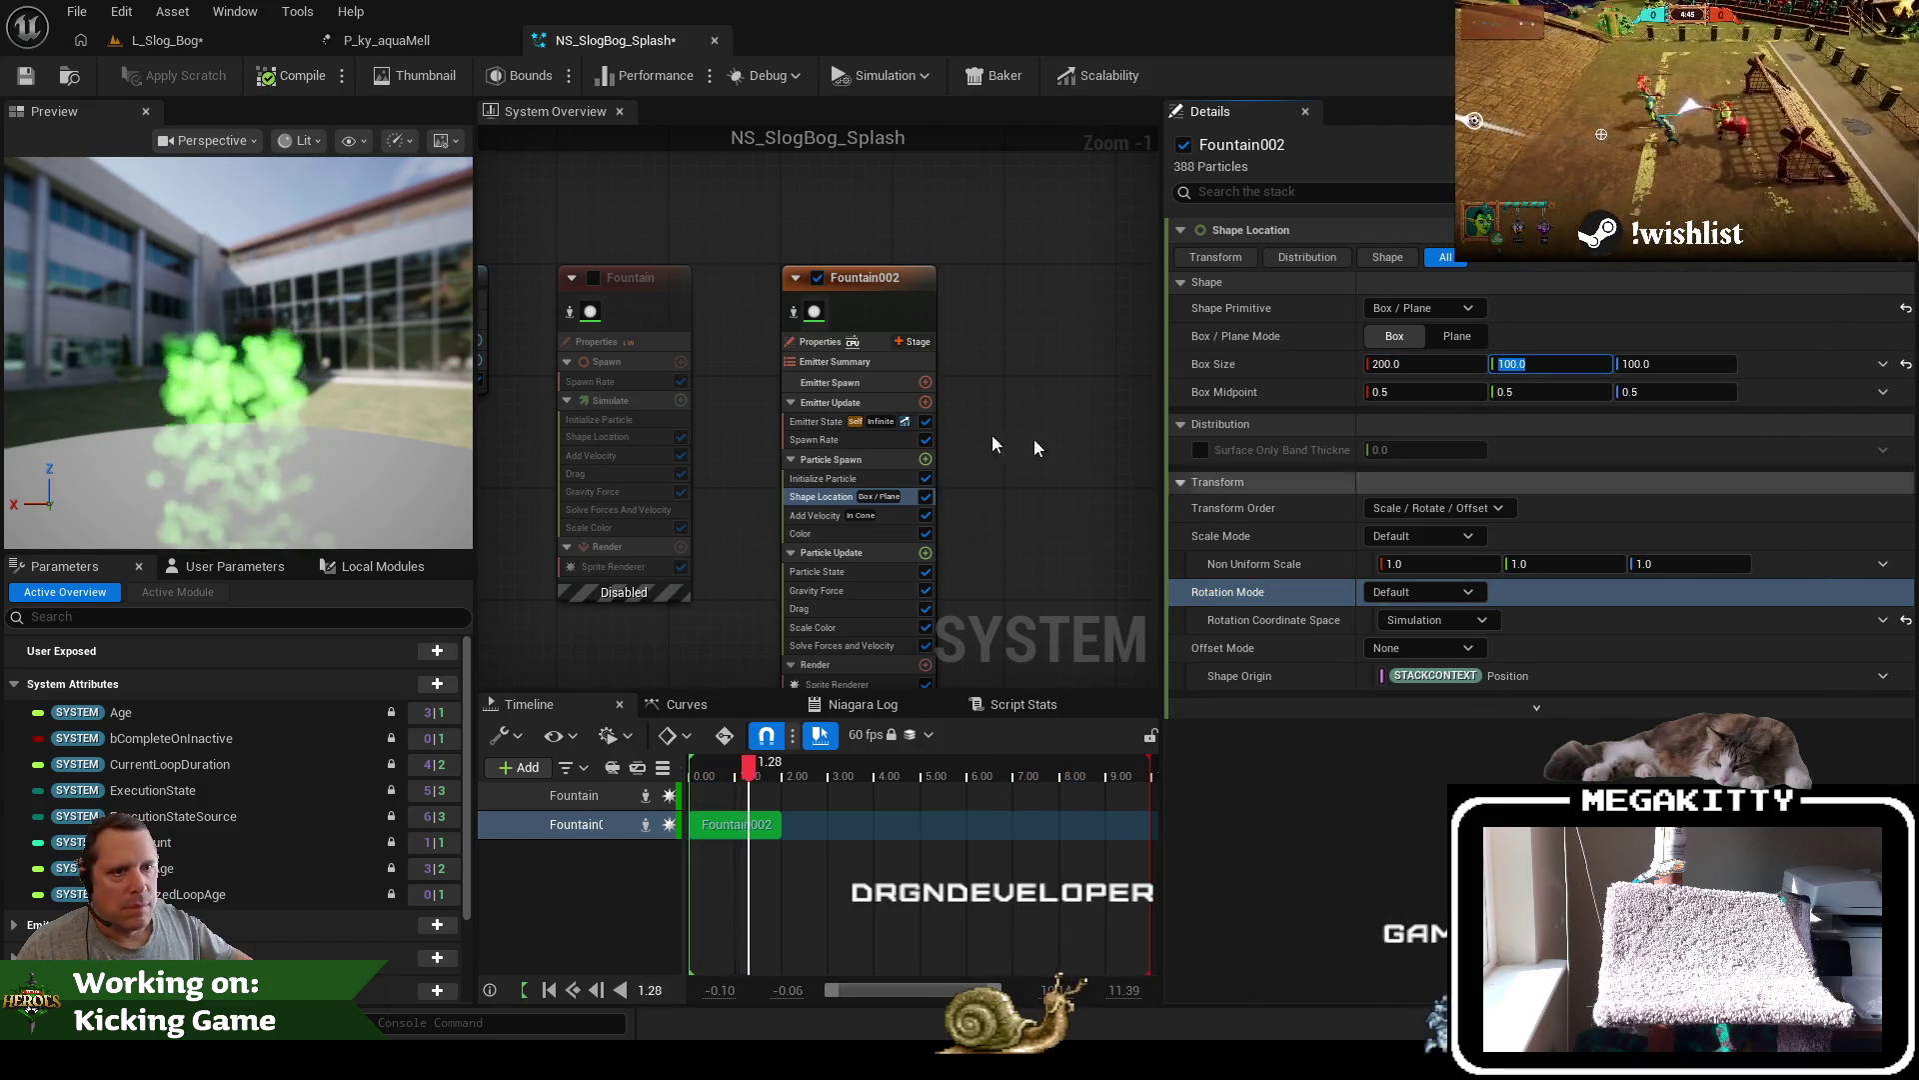
key(Return)
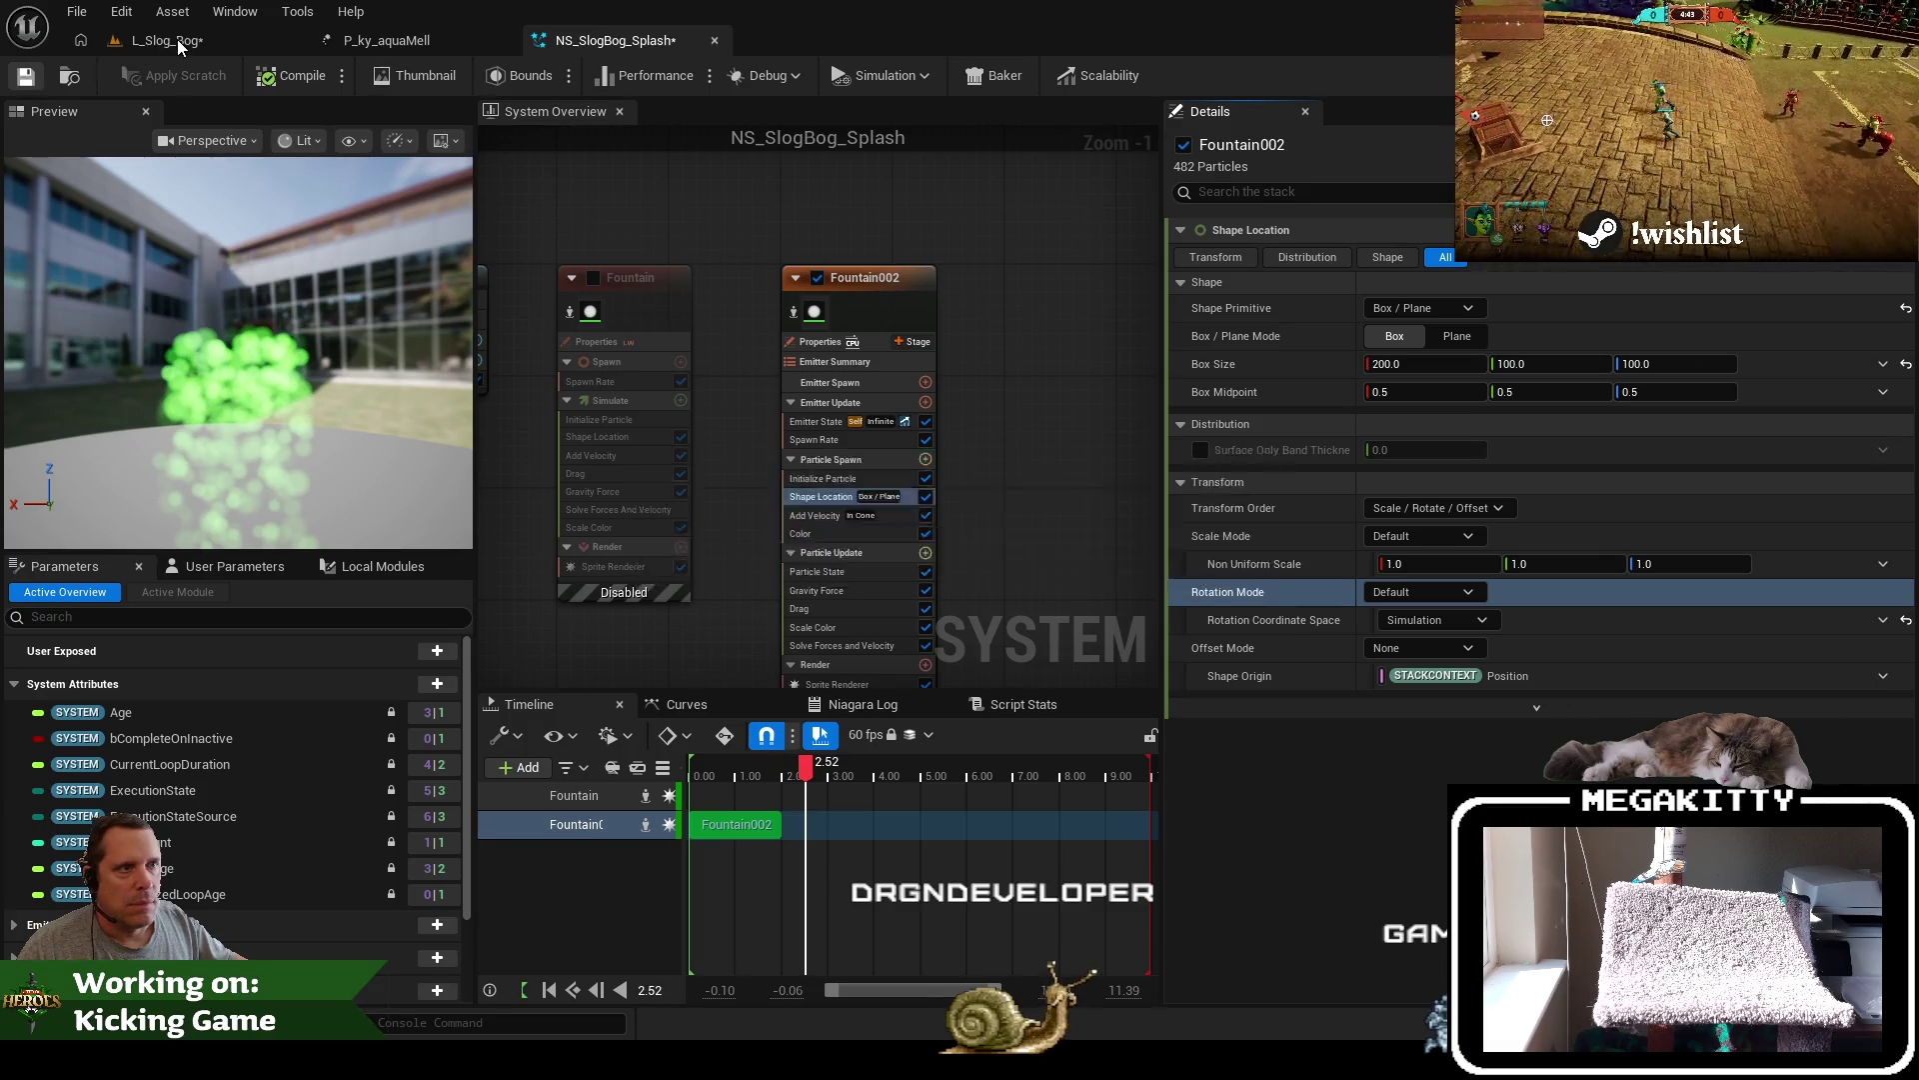
In the Slog Bog level, rotate the placed splash 80 degrees and save the level
click(180, 45)
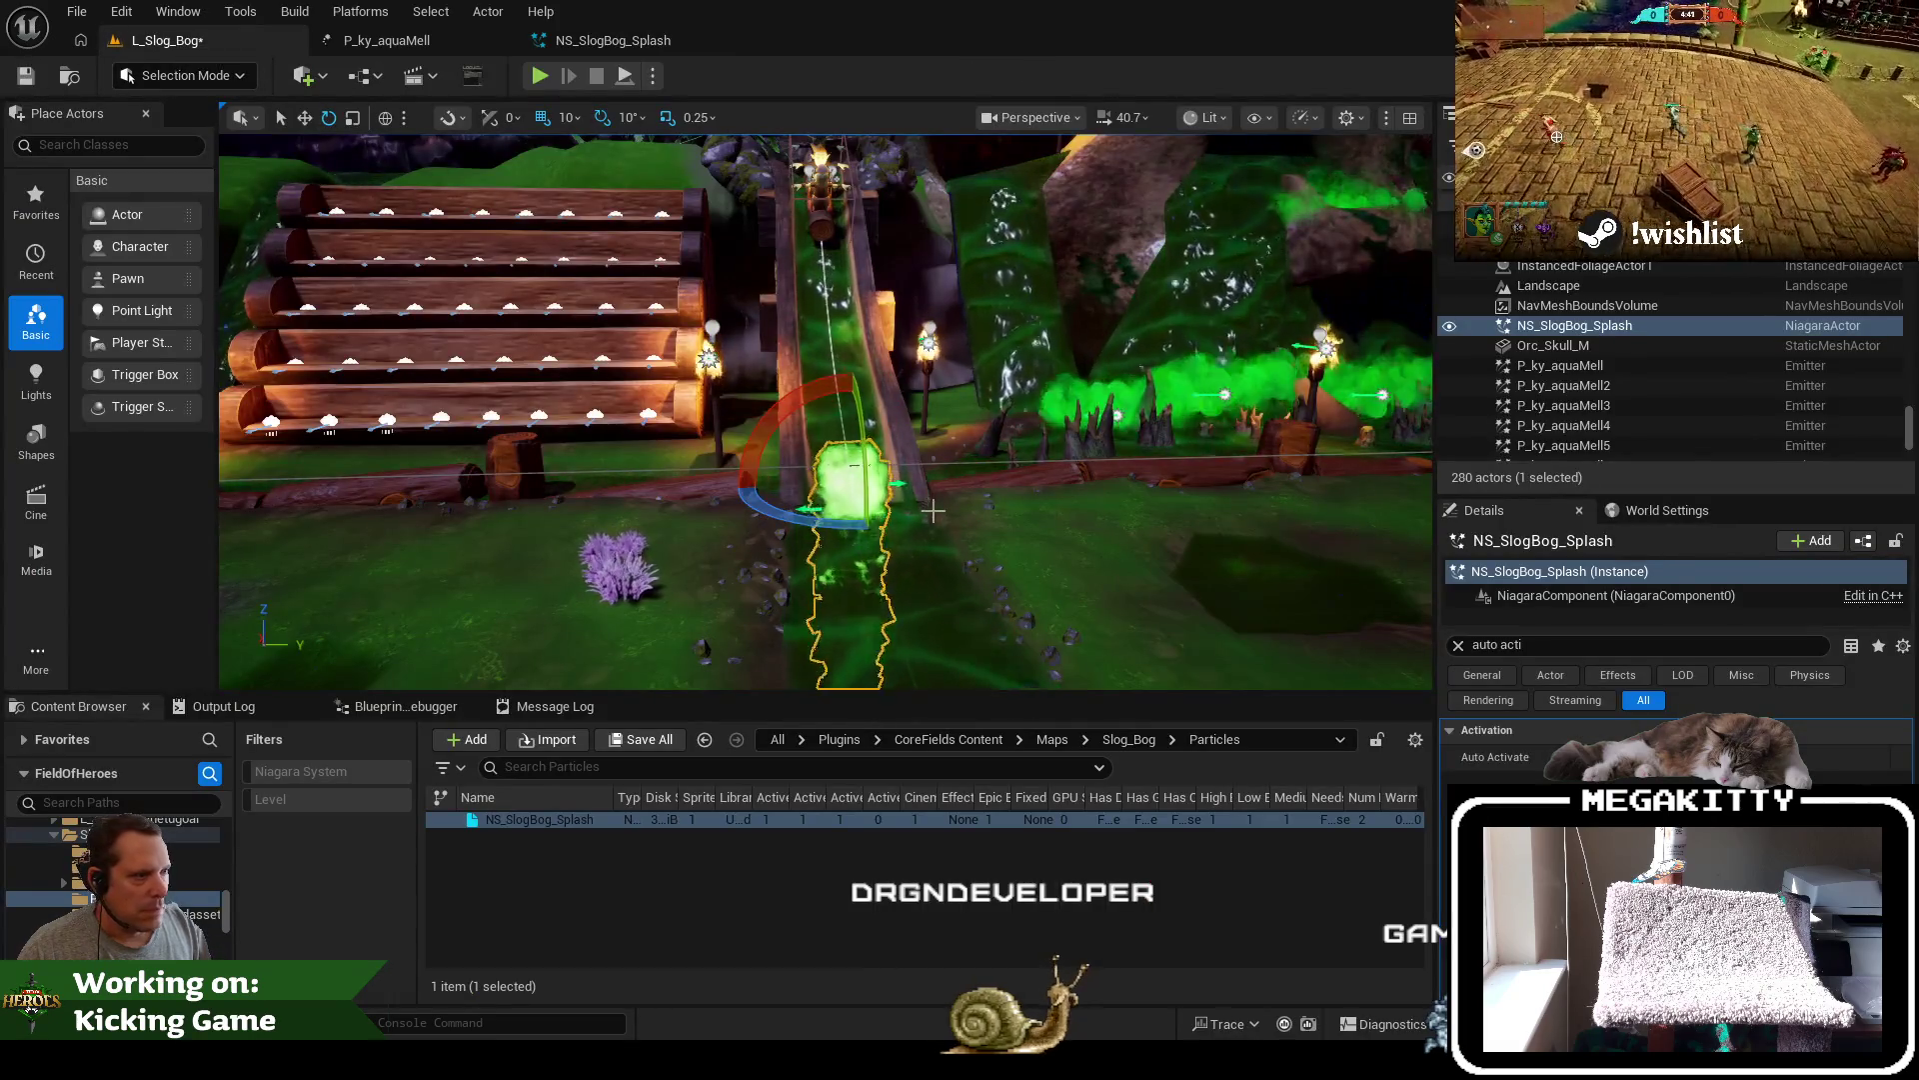
key(f)
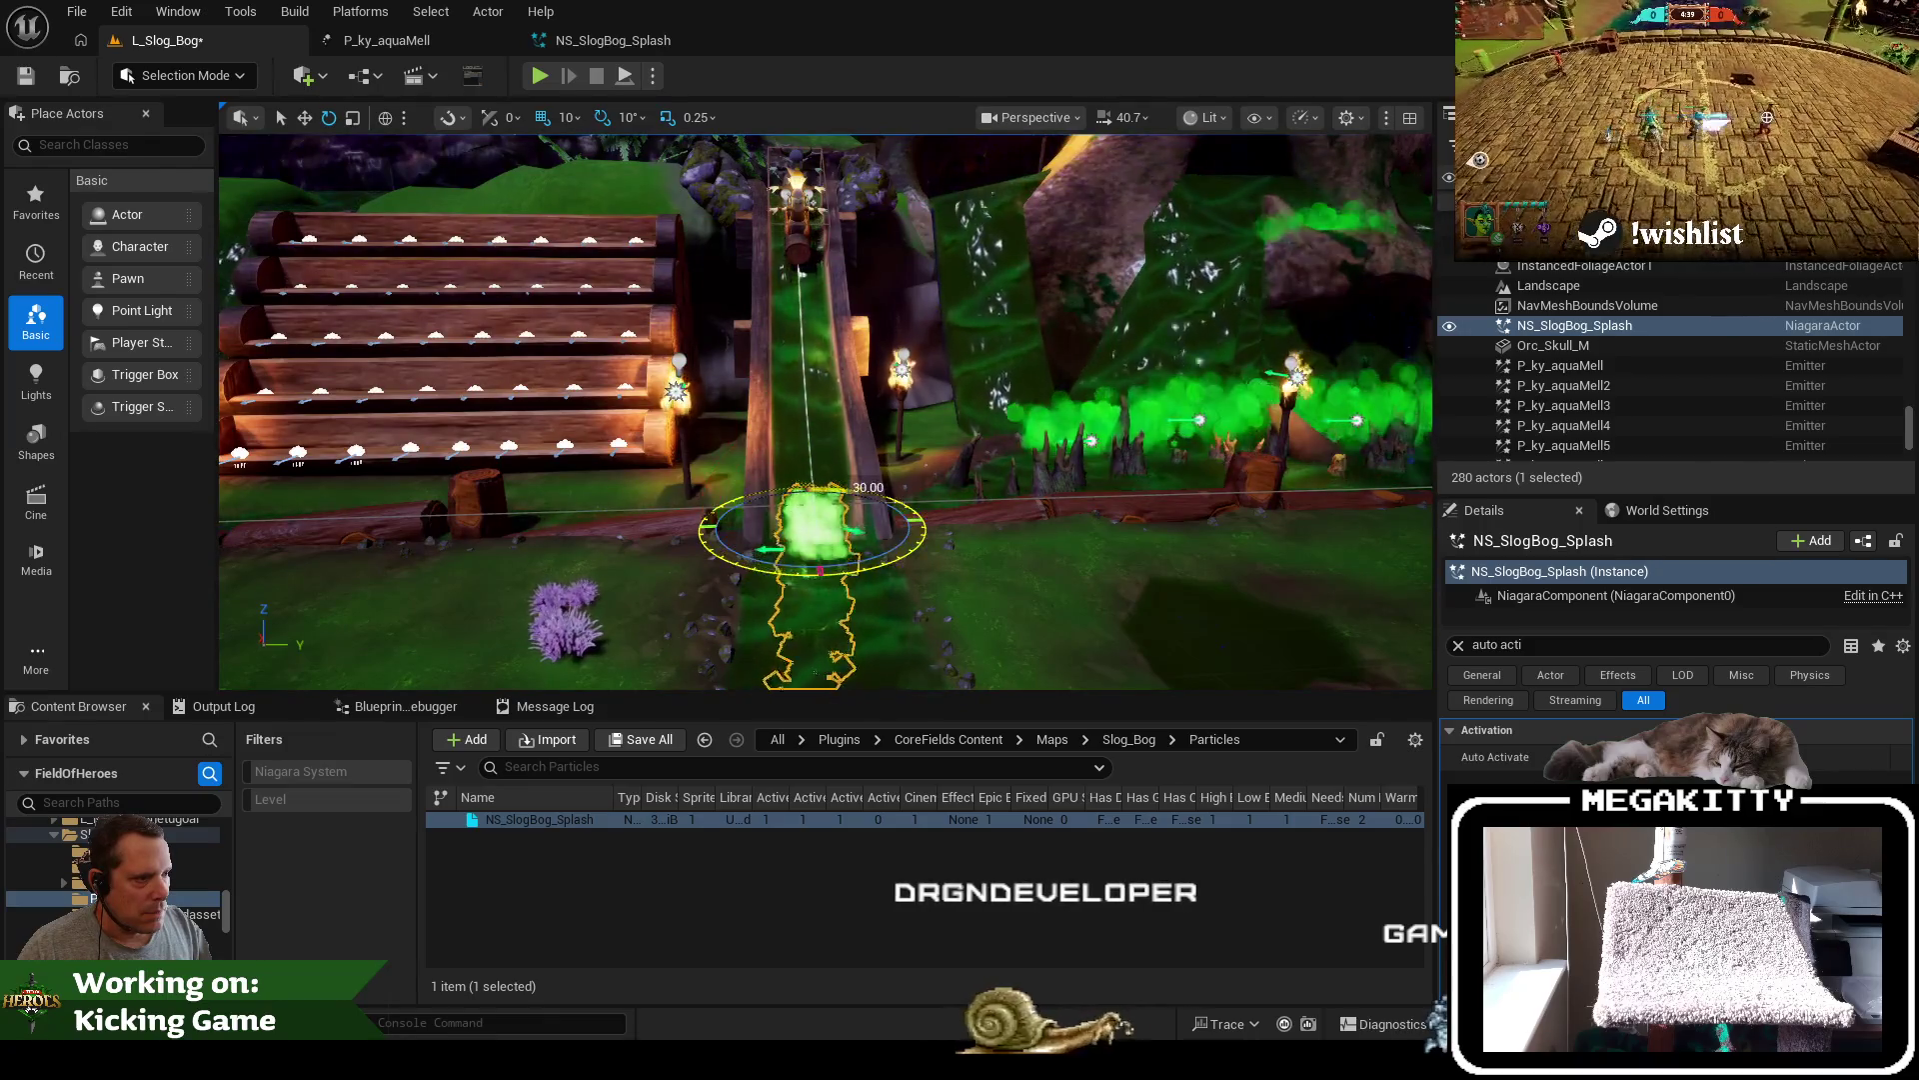
drag(1097, 547, 1096, 547)
scroll(896, 464, up, 2)
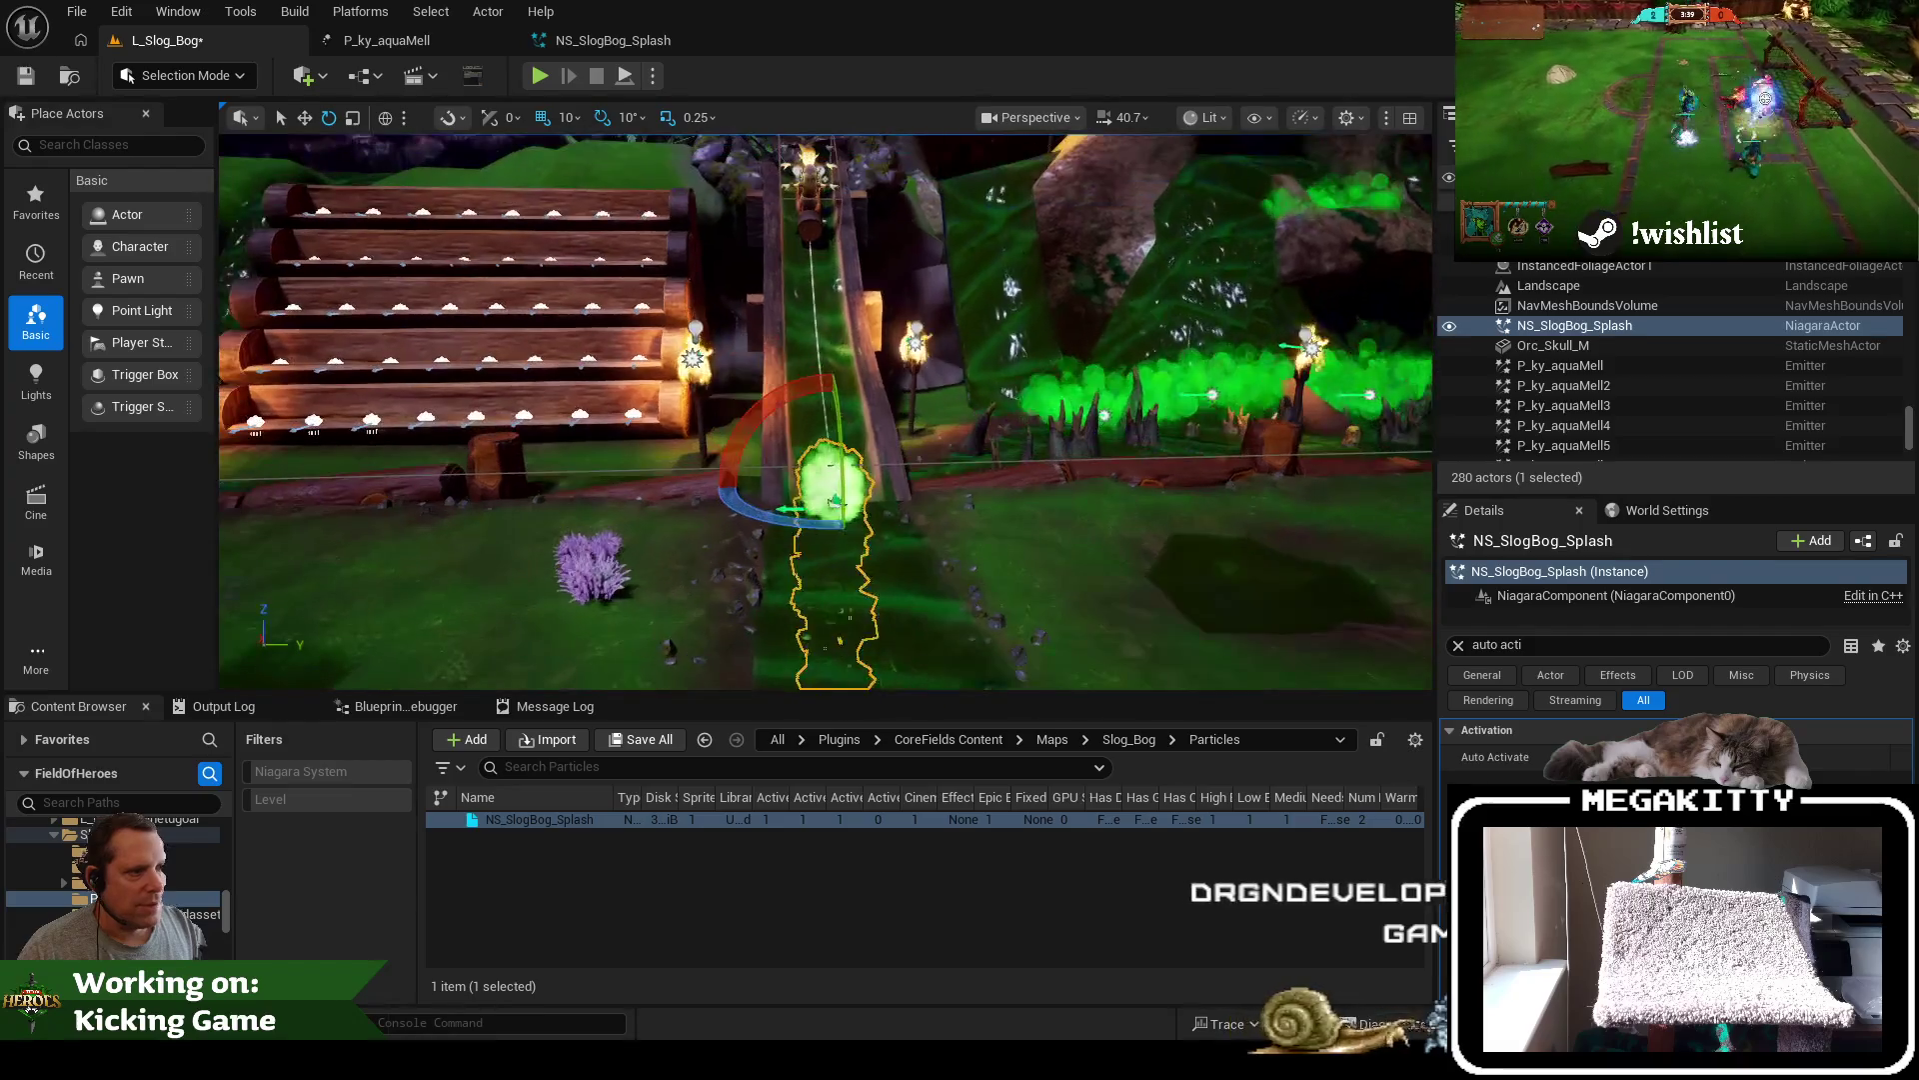
key(ctrl+s)
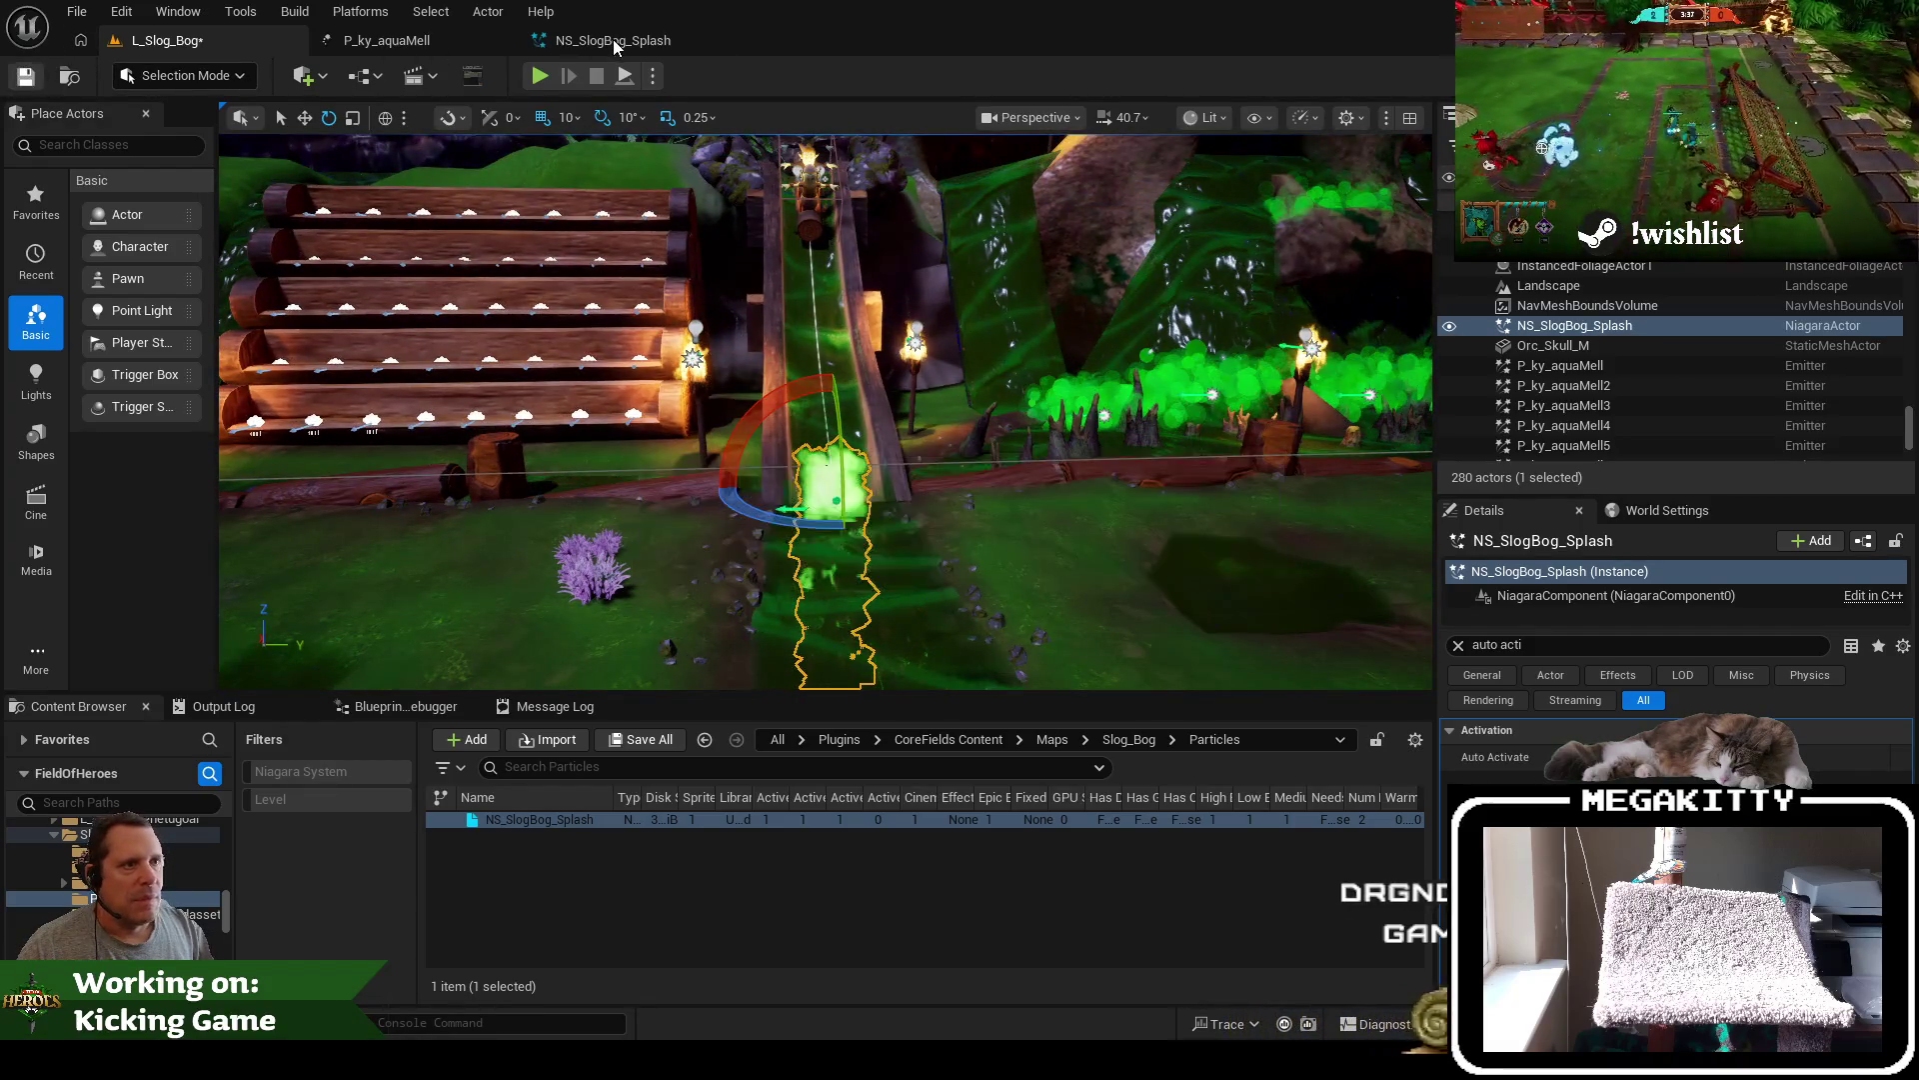
Set the spawn box size to 1000 × 100 × 100 and compile the splash system
click(614, 39)
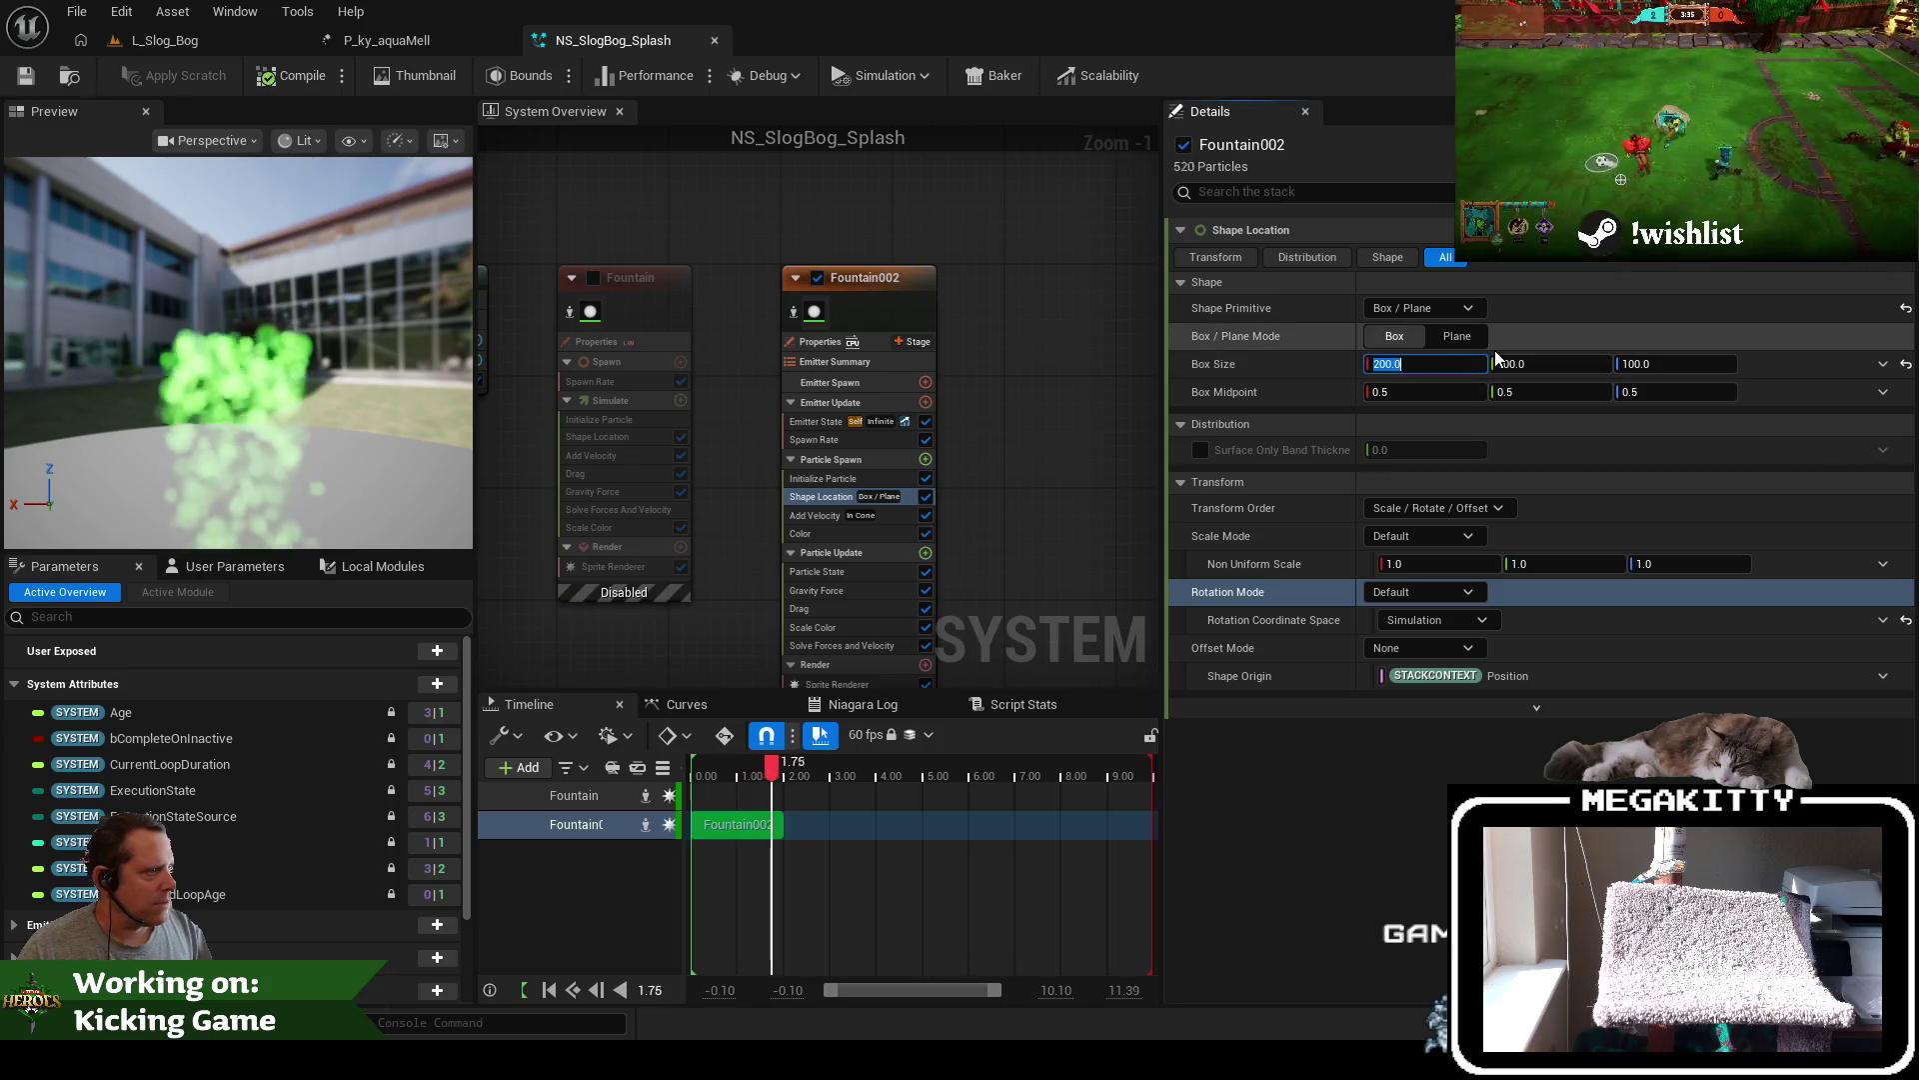
text(100)
key(Tab)
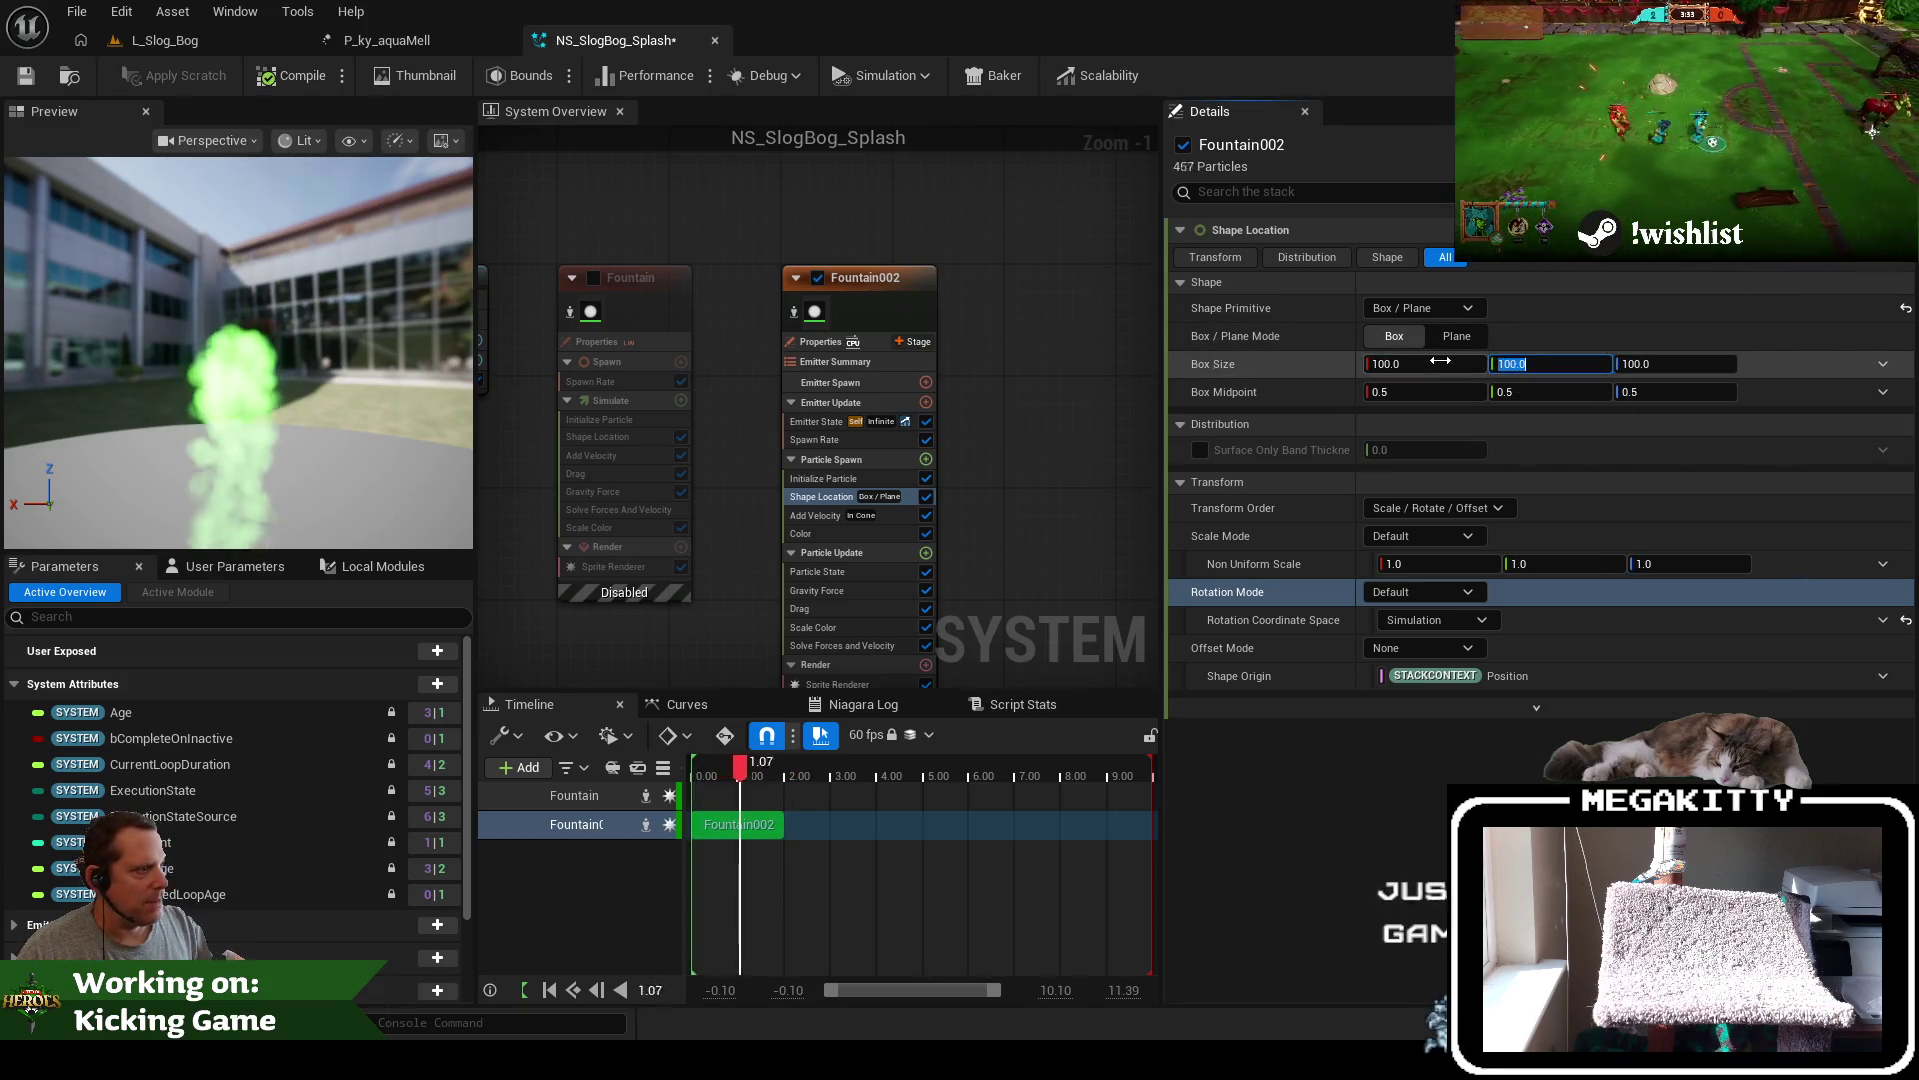
click(1440, 362)
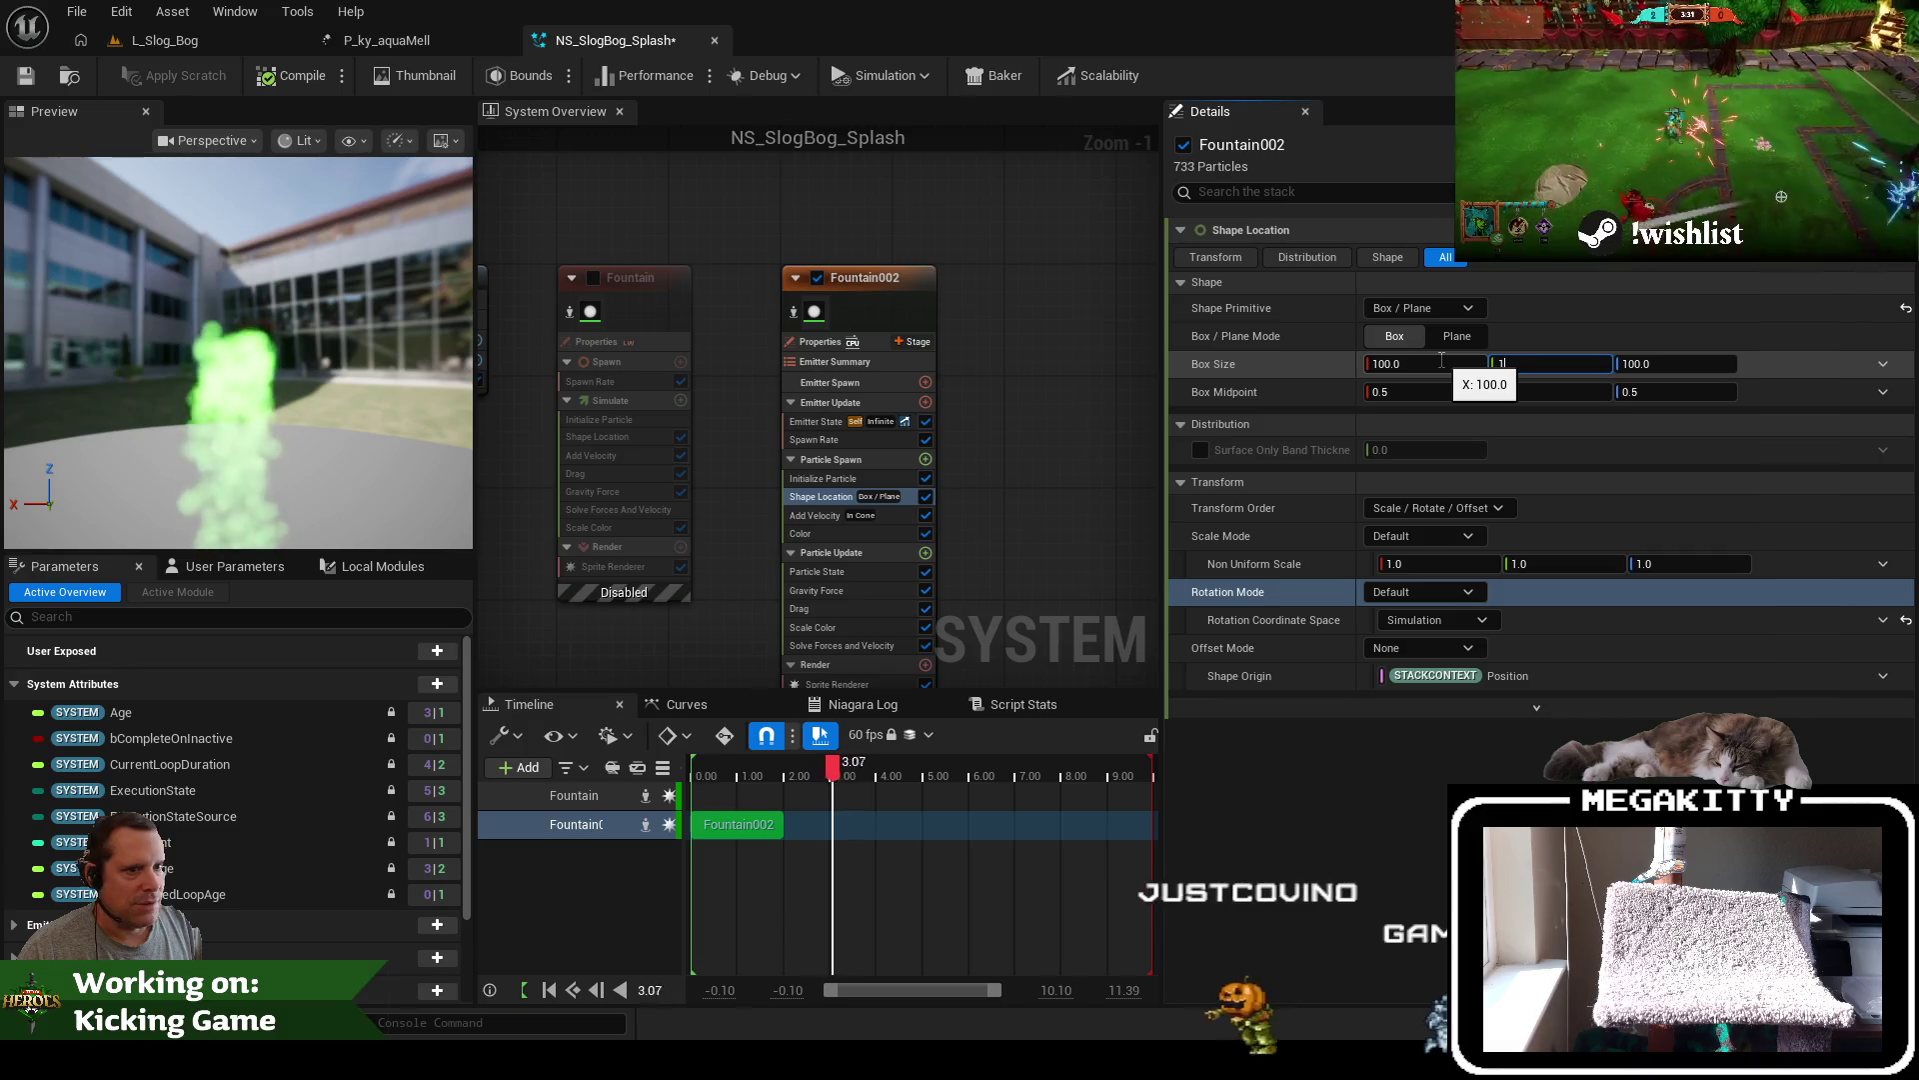
text(000)
key(Return)
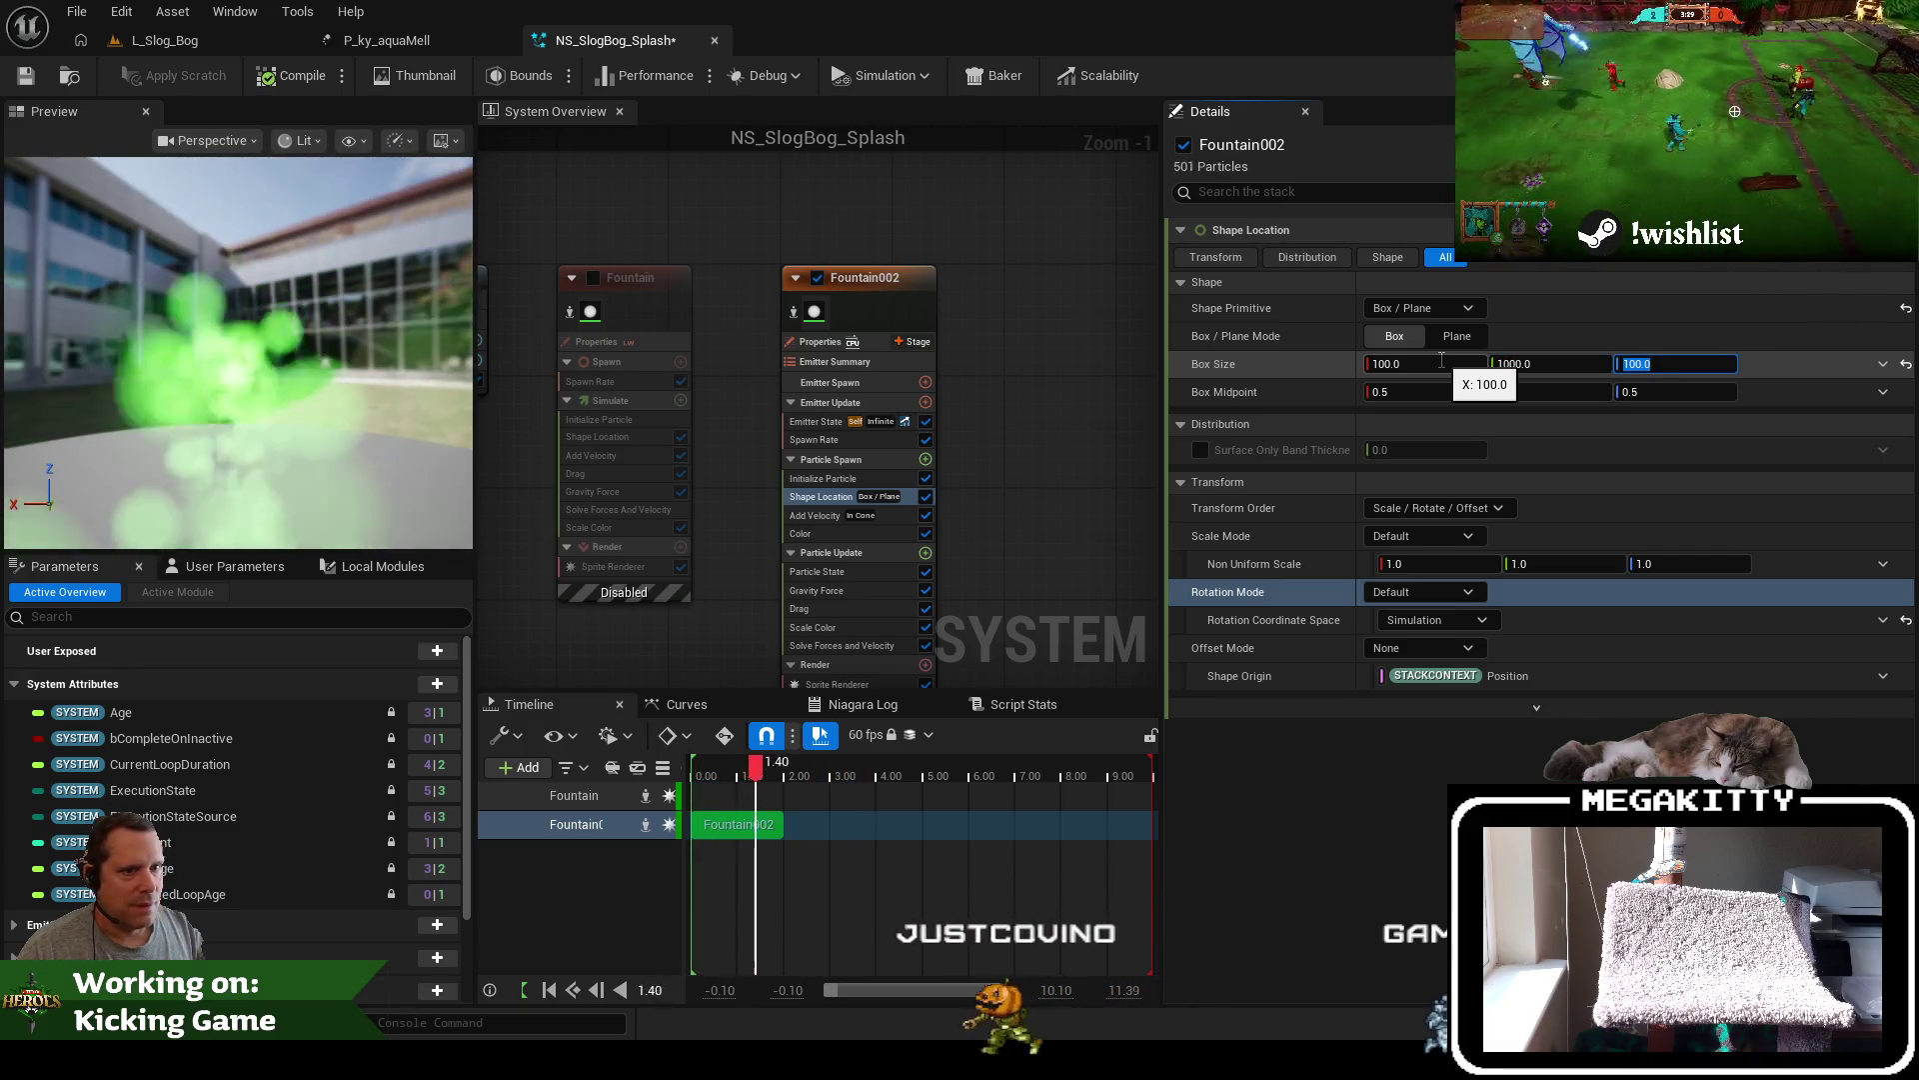
text(100)
key(Tab)
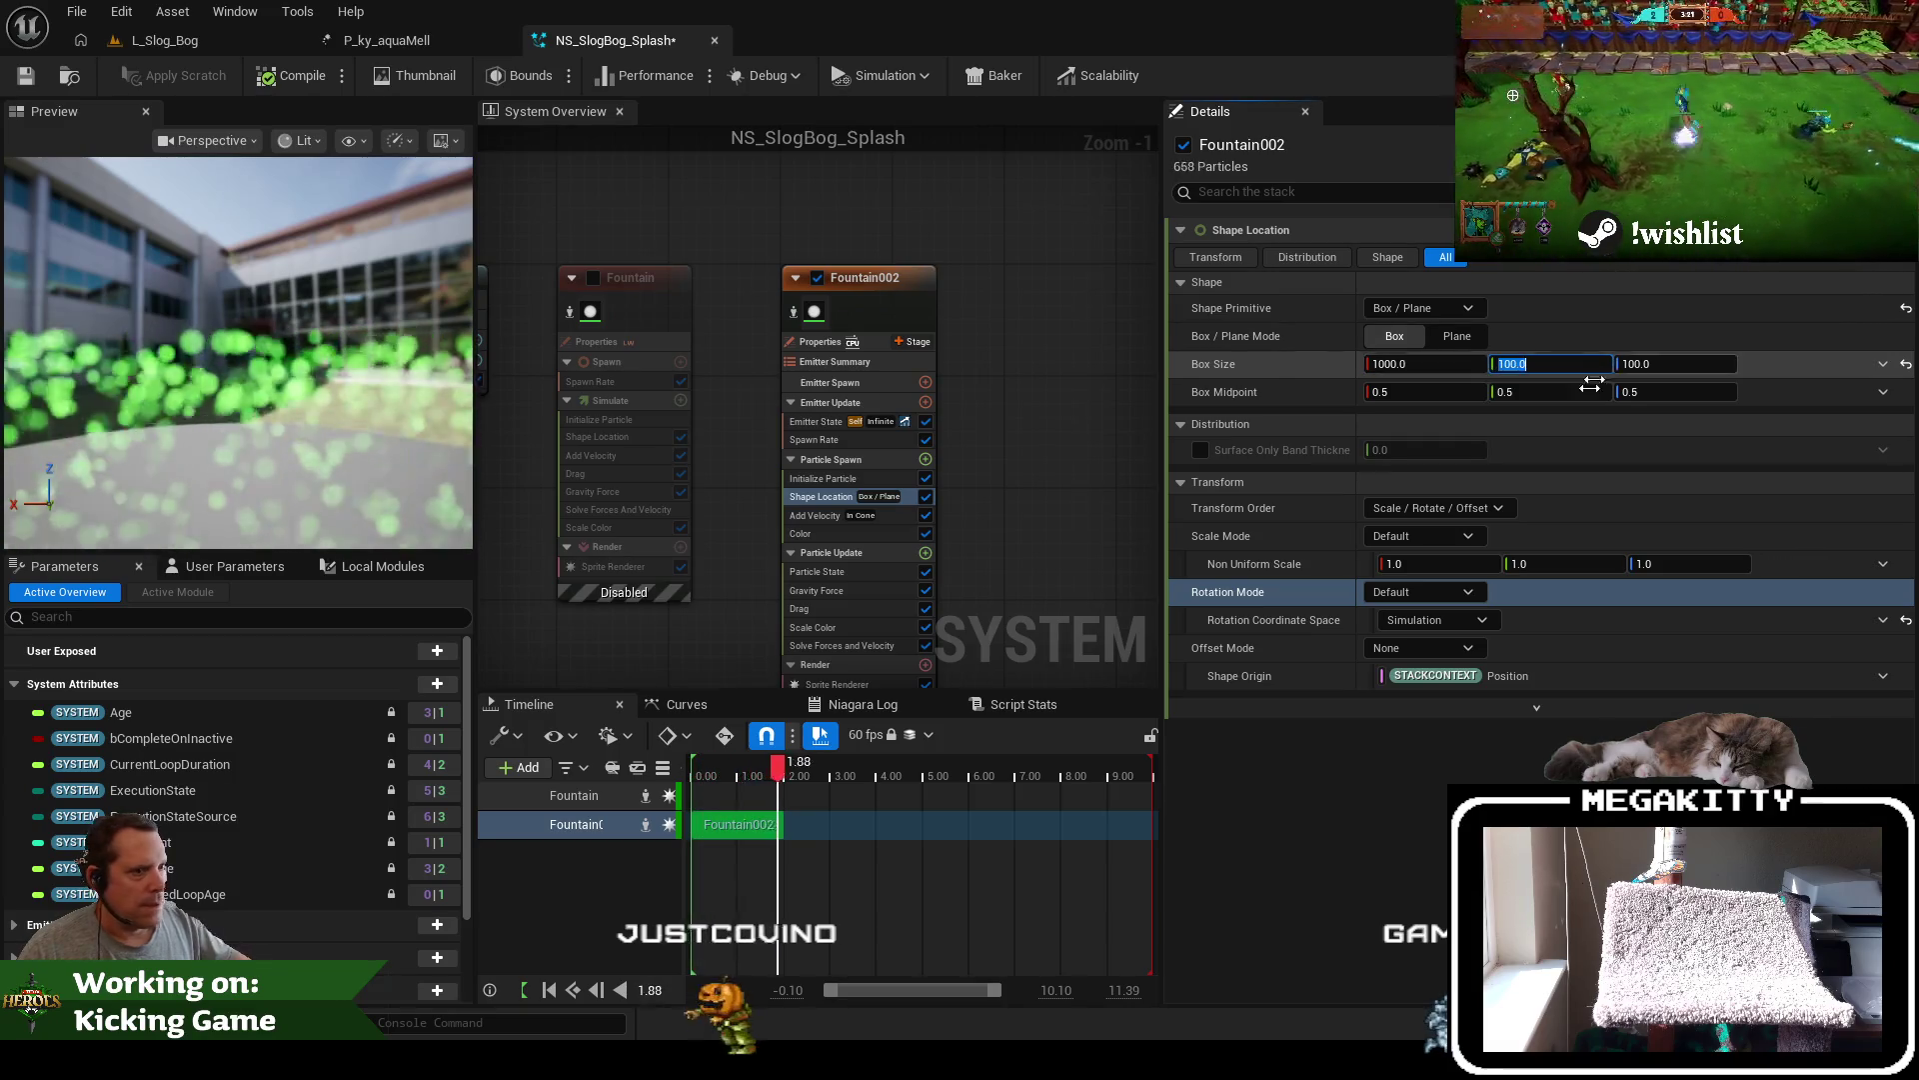
click(257, 75)
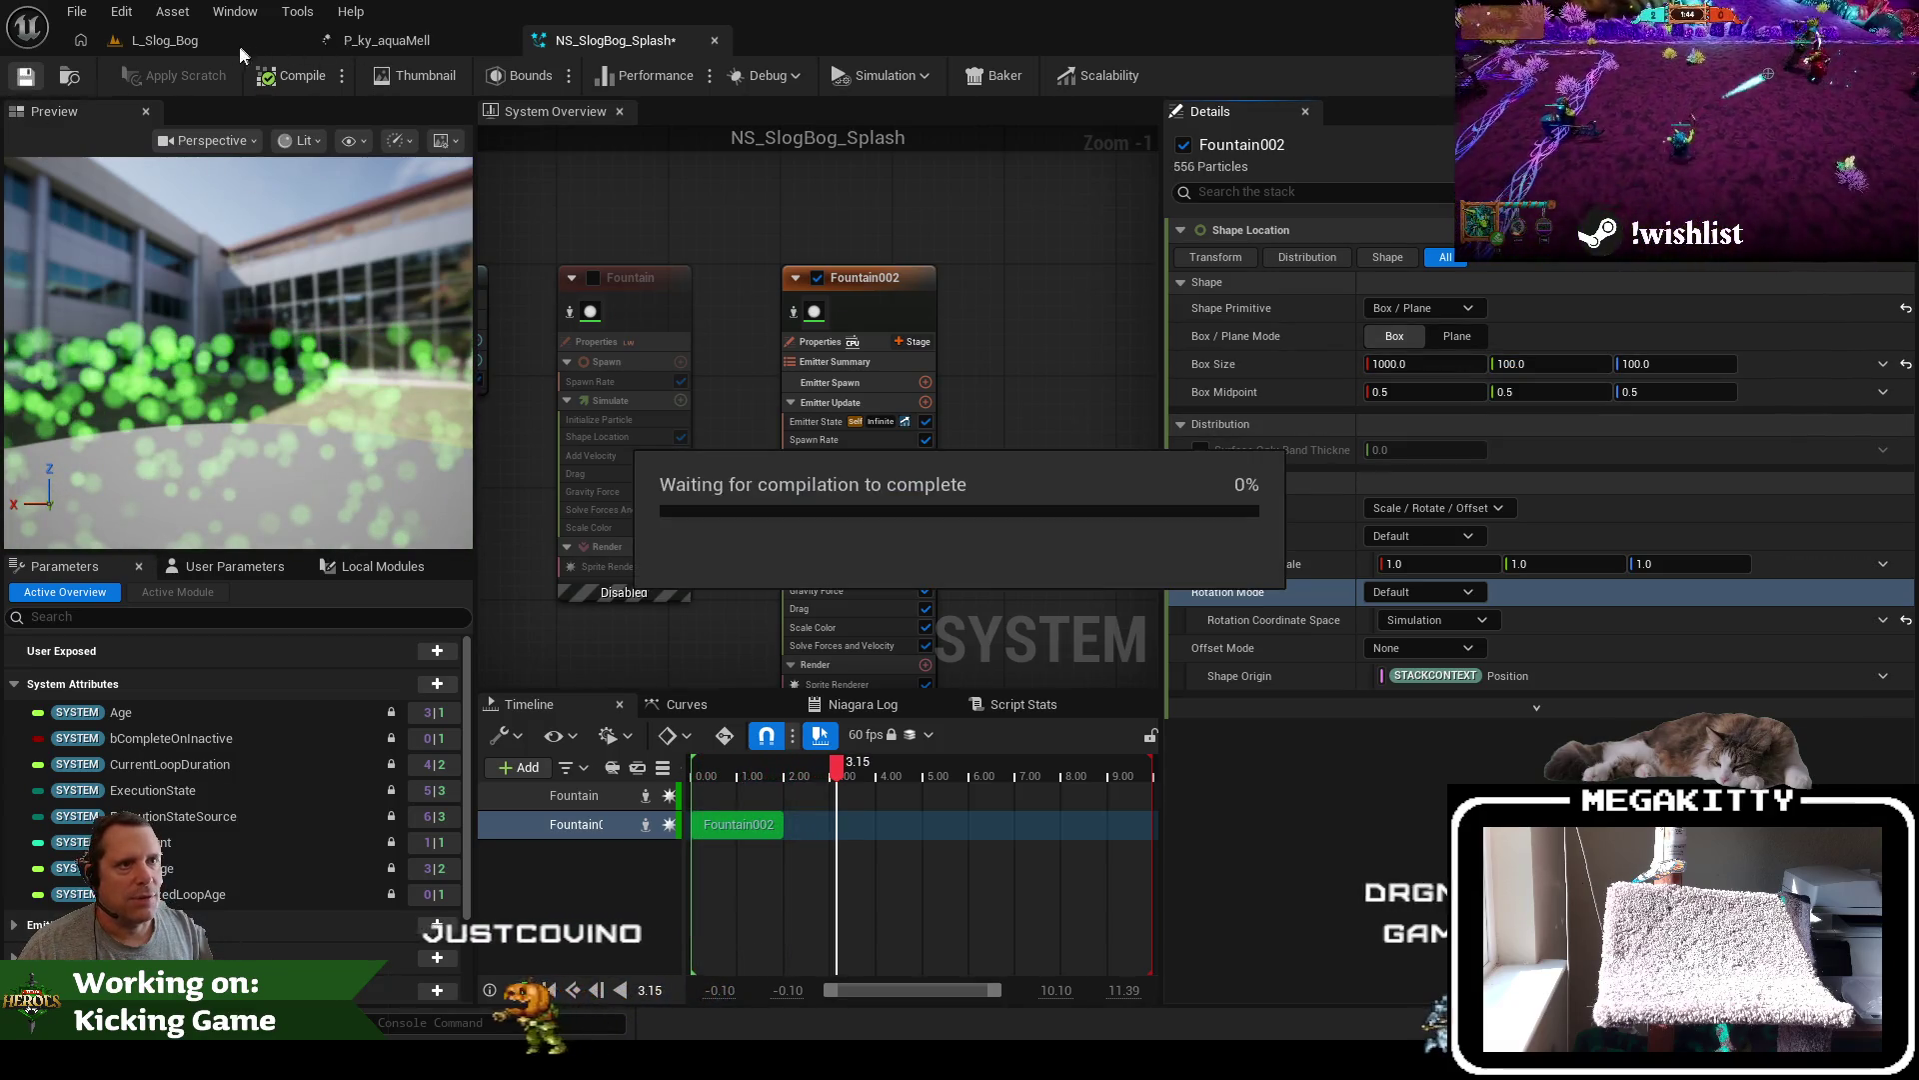
Turn the placed splash to -80 degrees, then set the box's rotation space to Local and save
click(189, 44)
mouse_move(745, 504)
mouse_down()
mouse_move(640, 505)
mouse_move(830, 458)
mouse_move(932, 475)
mouse_up()
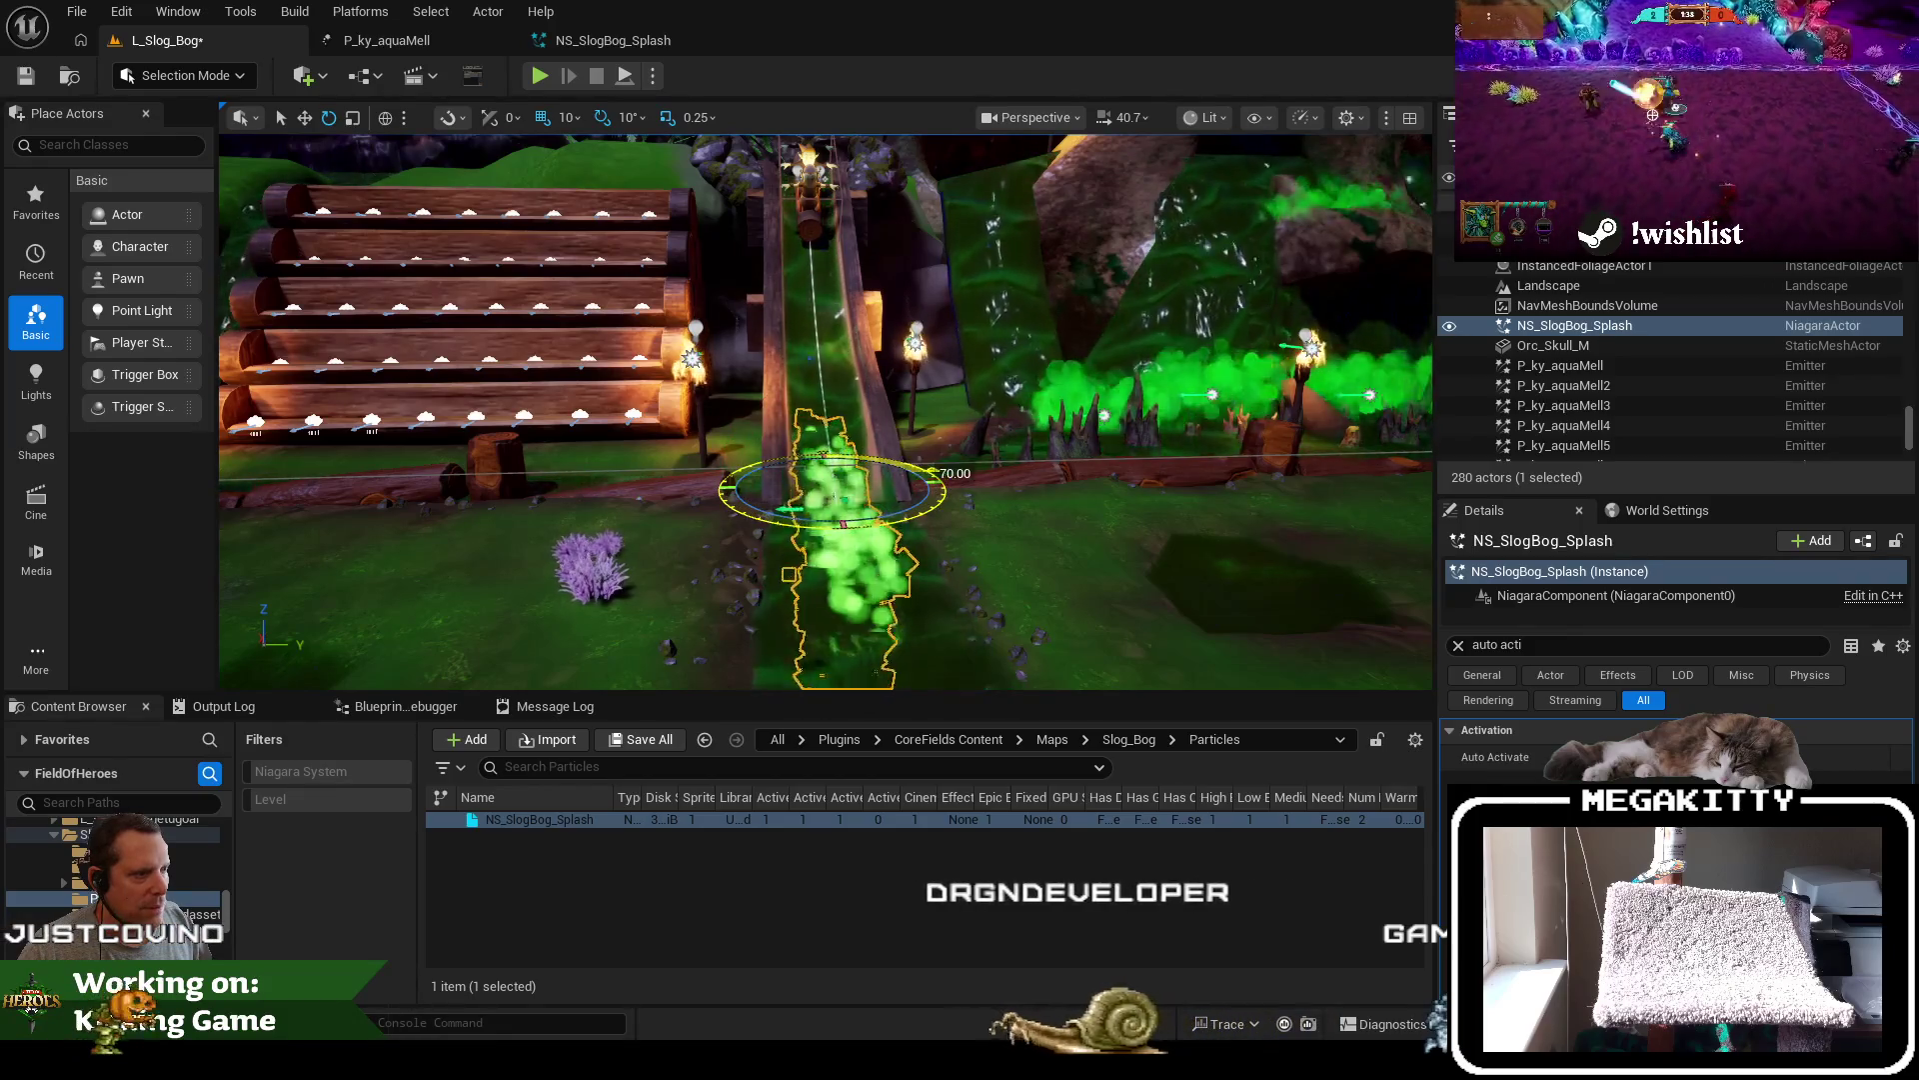
click(628, 36)
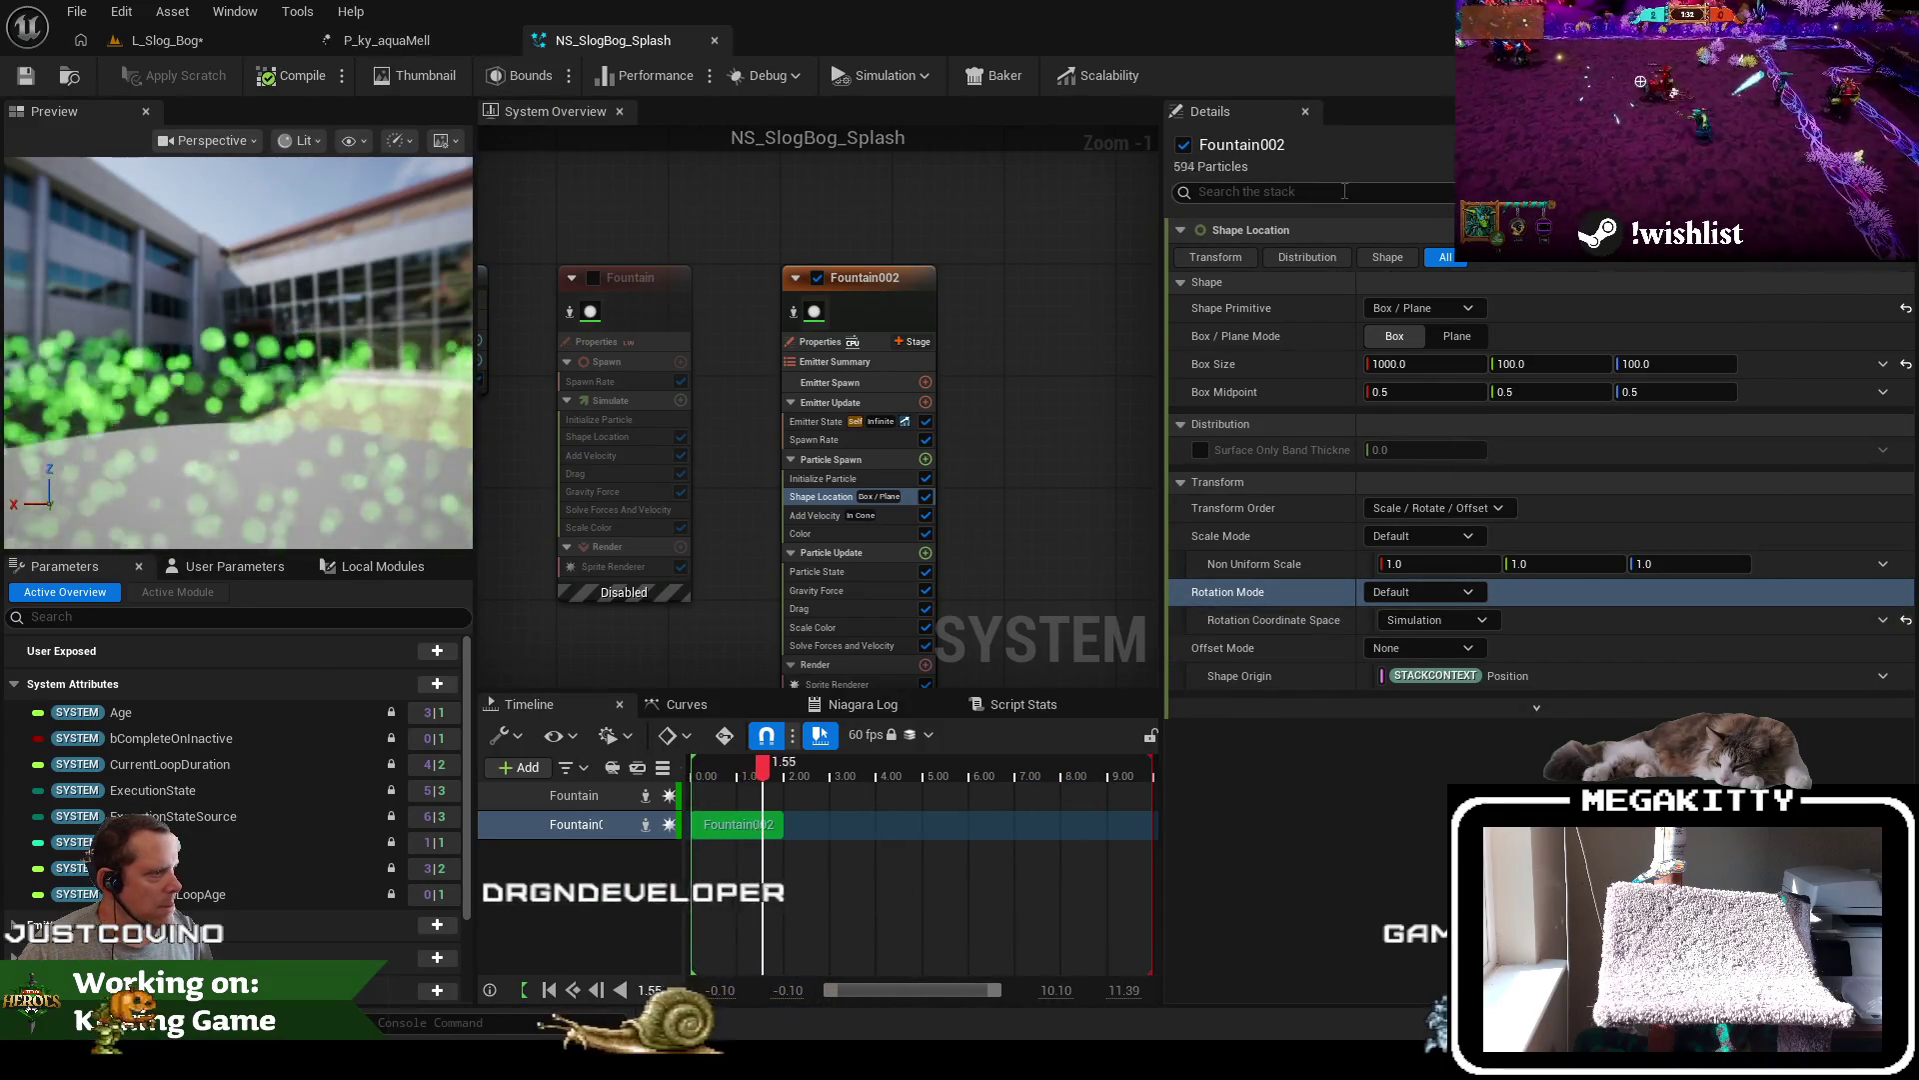
click(1436, 620)
click(1884, 620)
click(1906, 620)
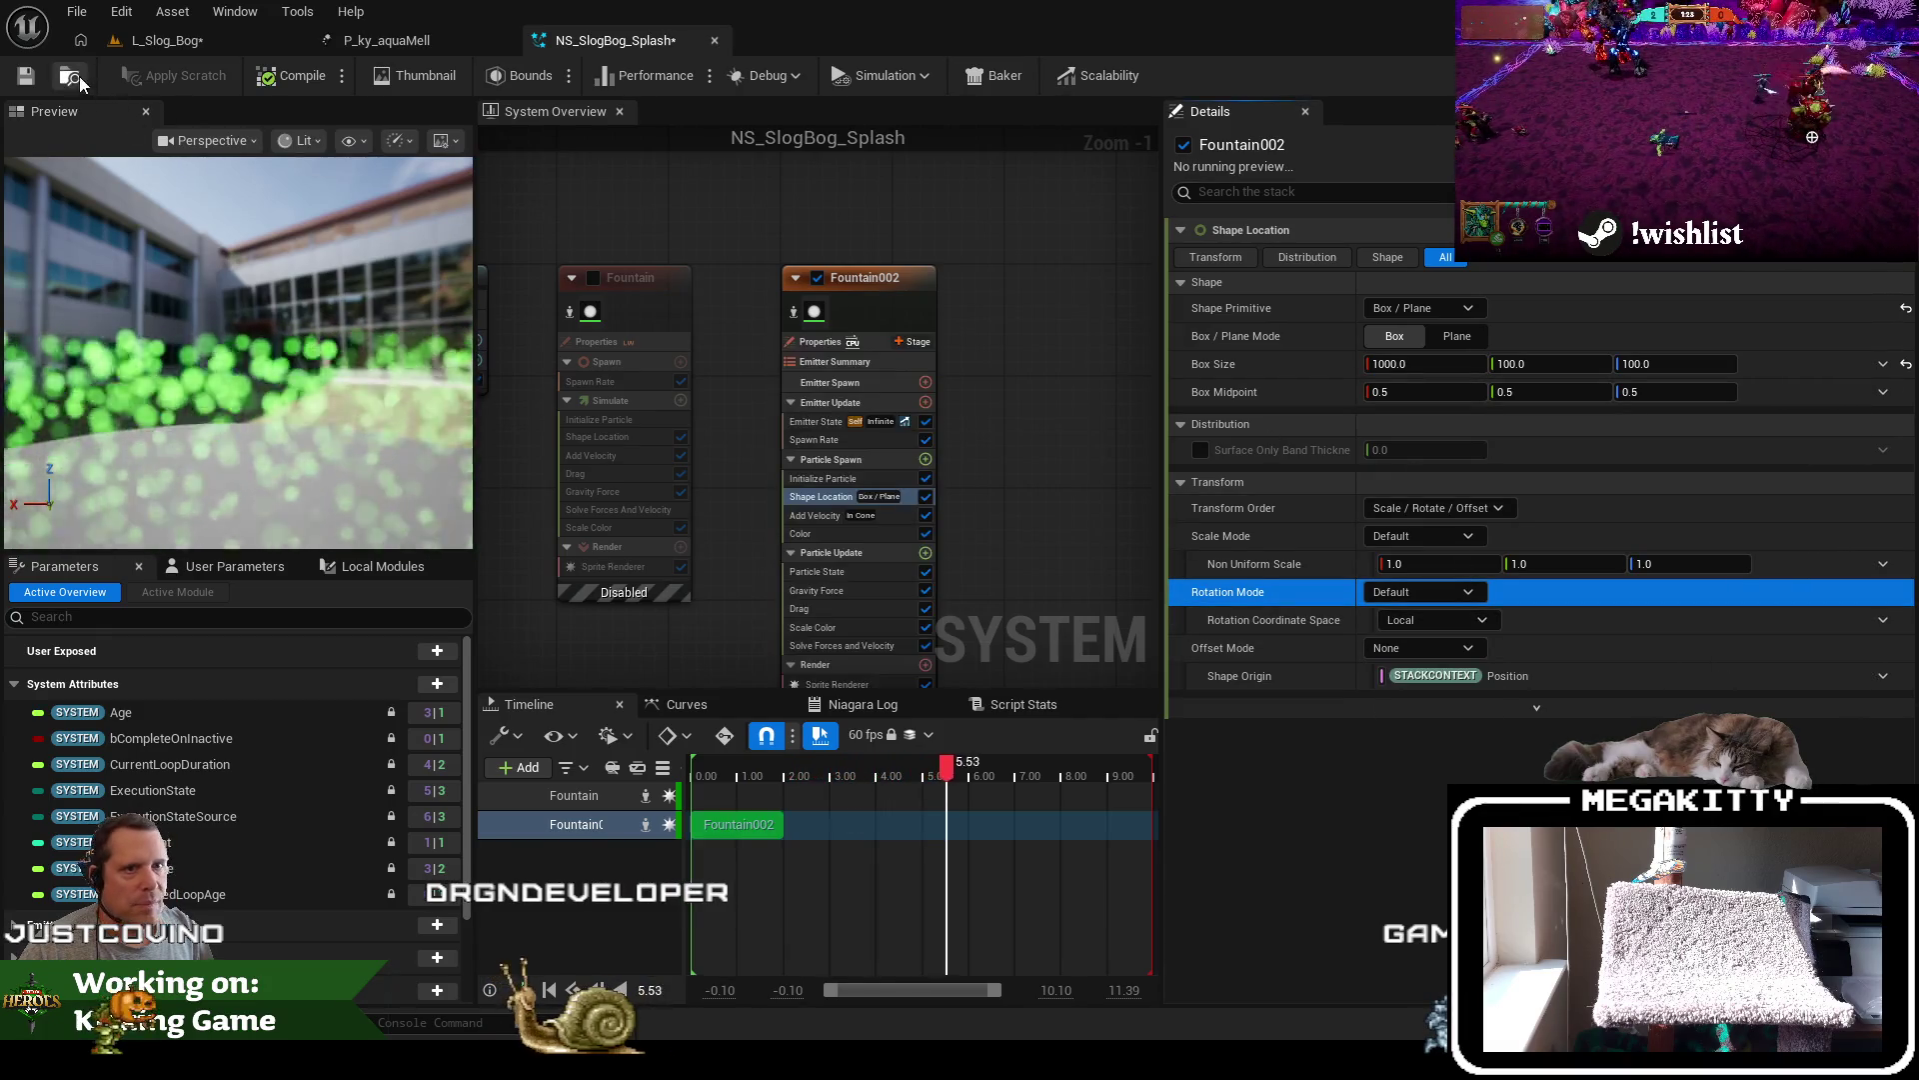
click(33, 75)
Turn the splash 90 degrees along the stream and set the box width to 500, then save
click(202, 44)
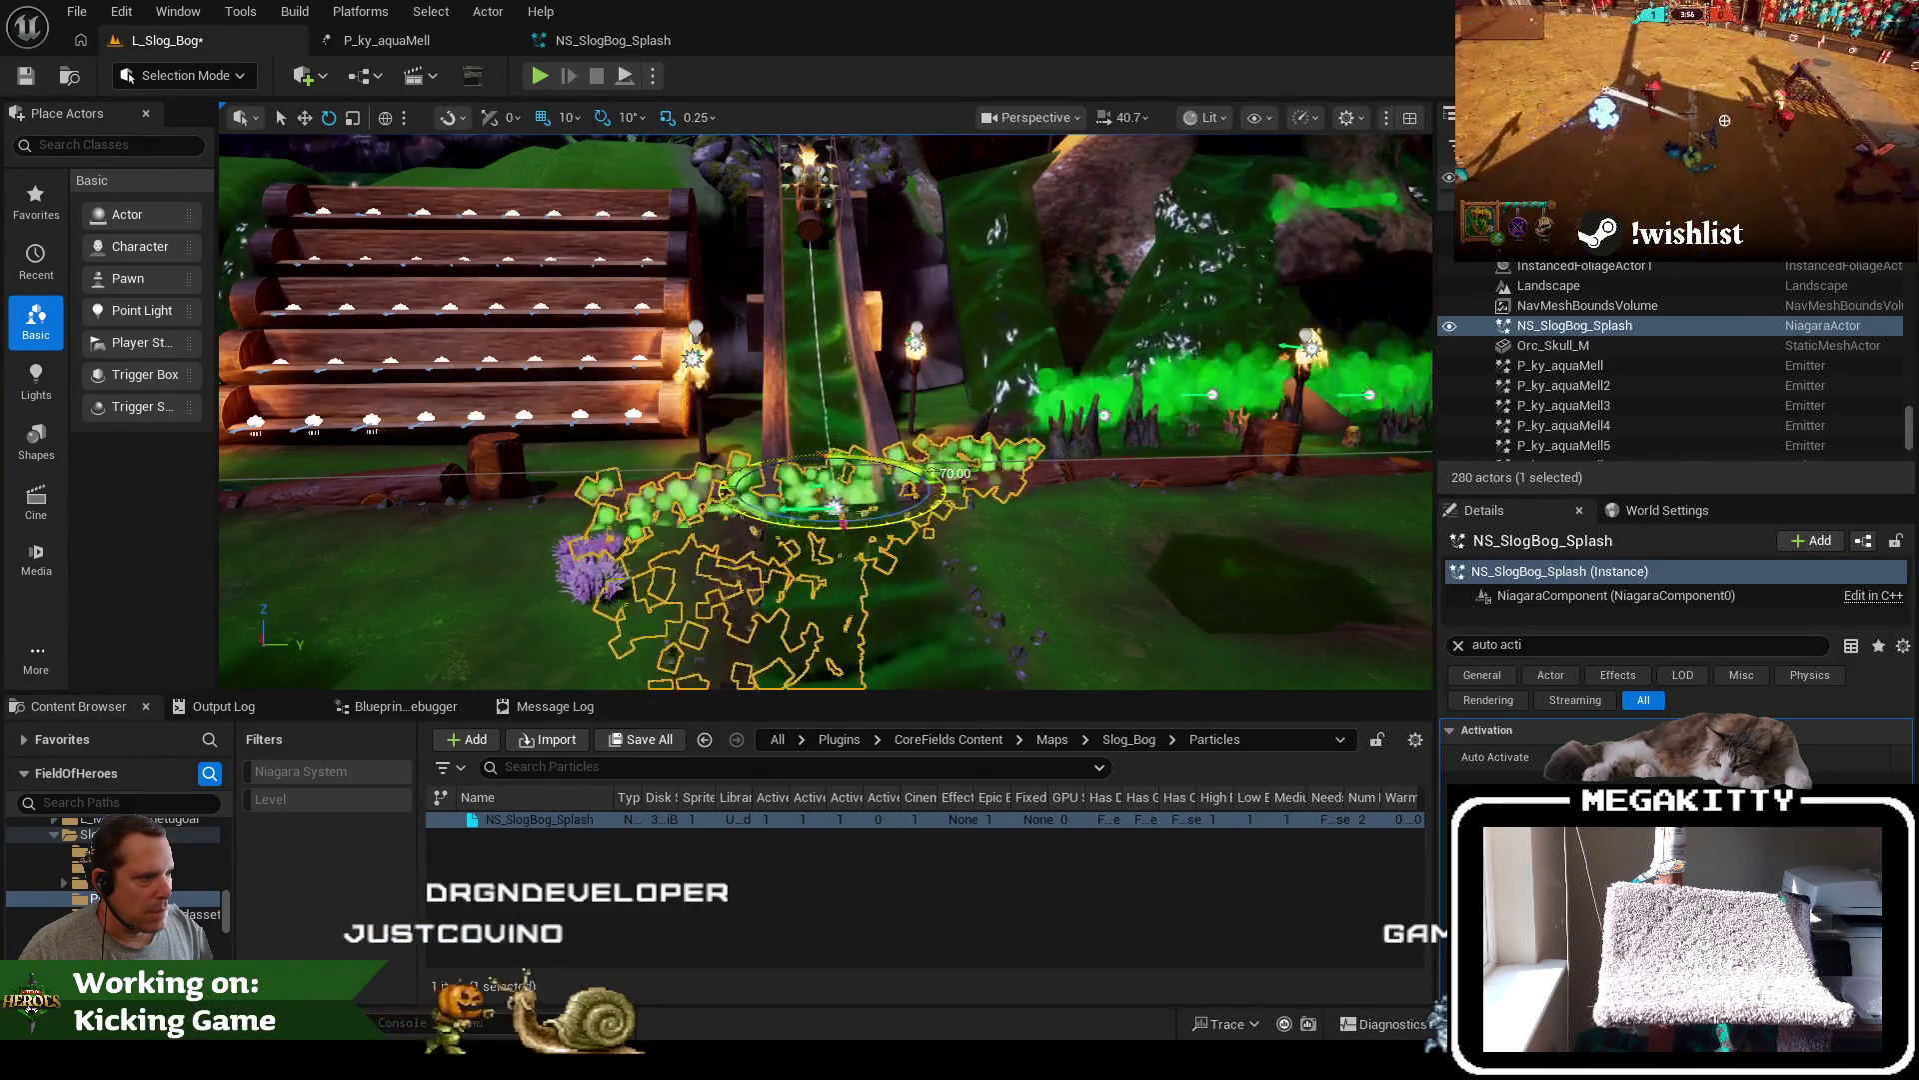
drag(1003, 510, 1003, 509)
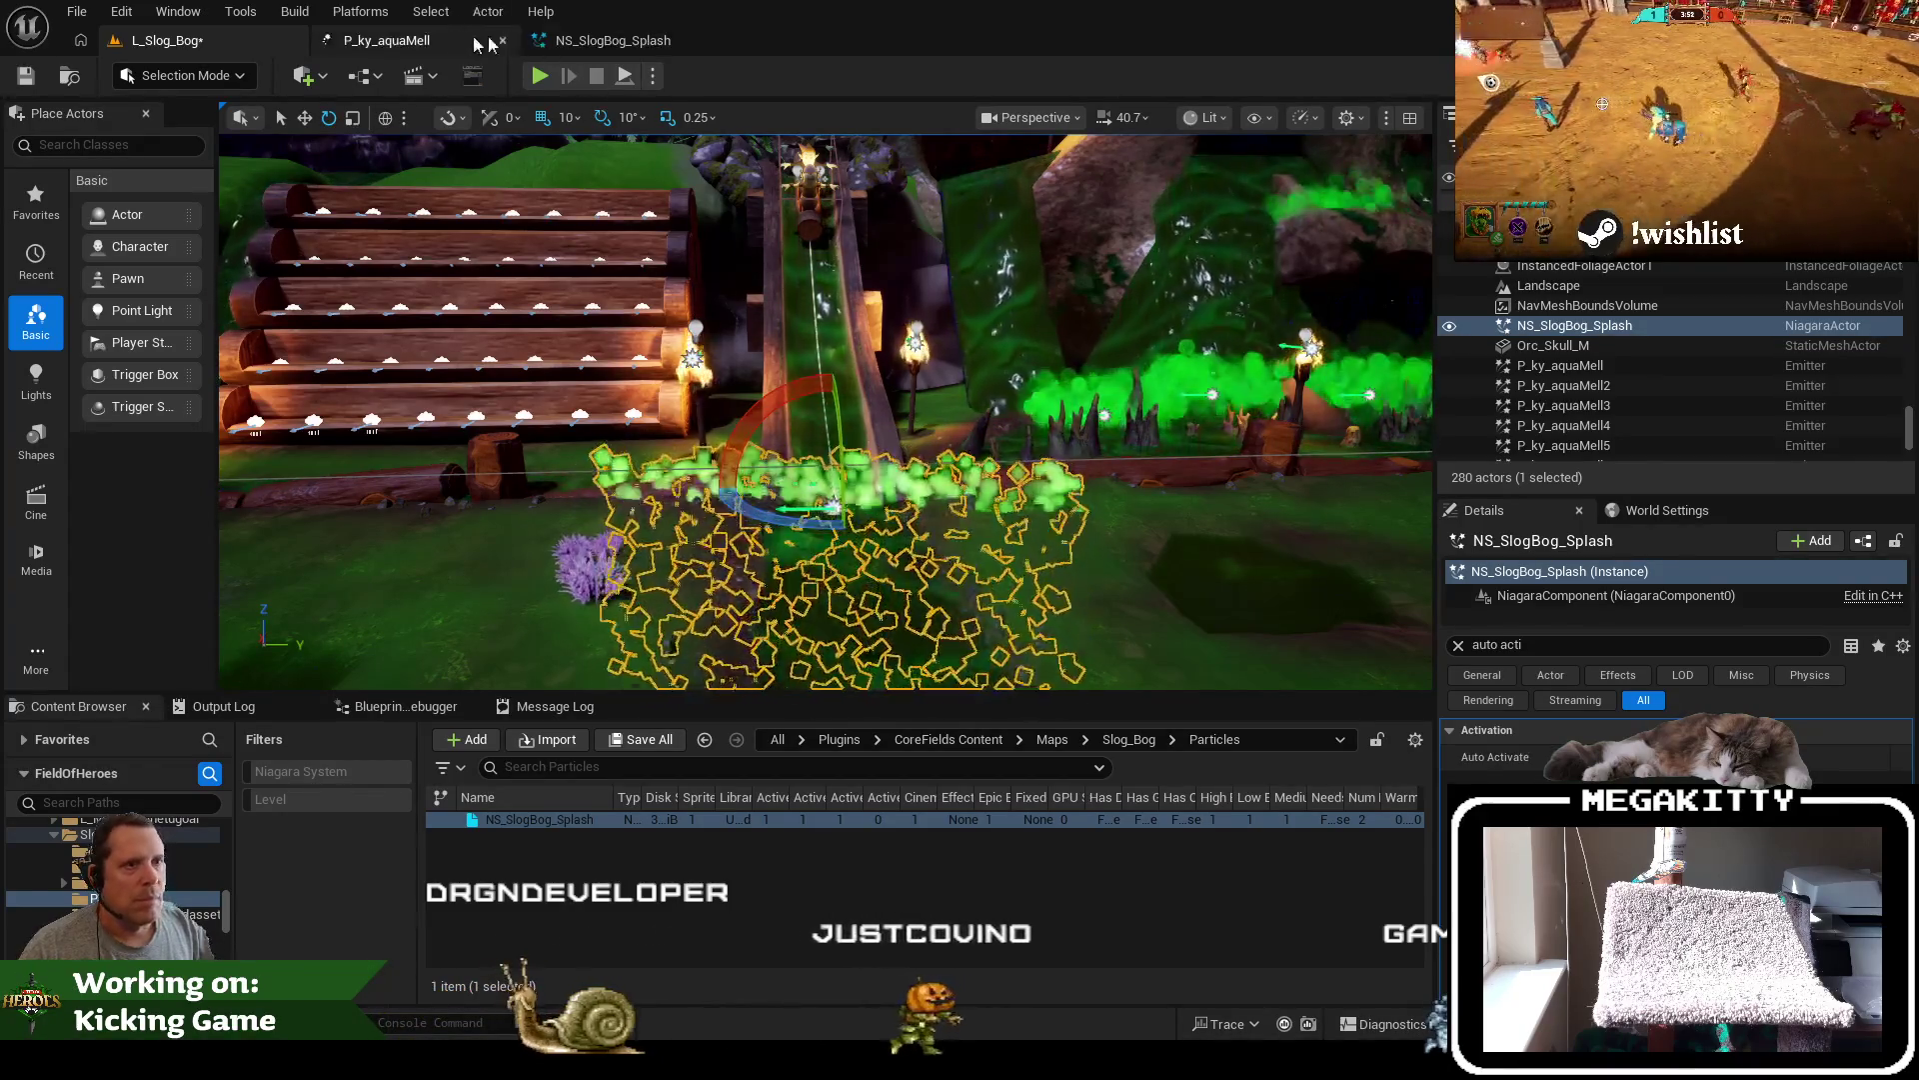
click(614, 40)
click(1424, 364)
text(500)
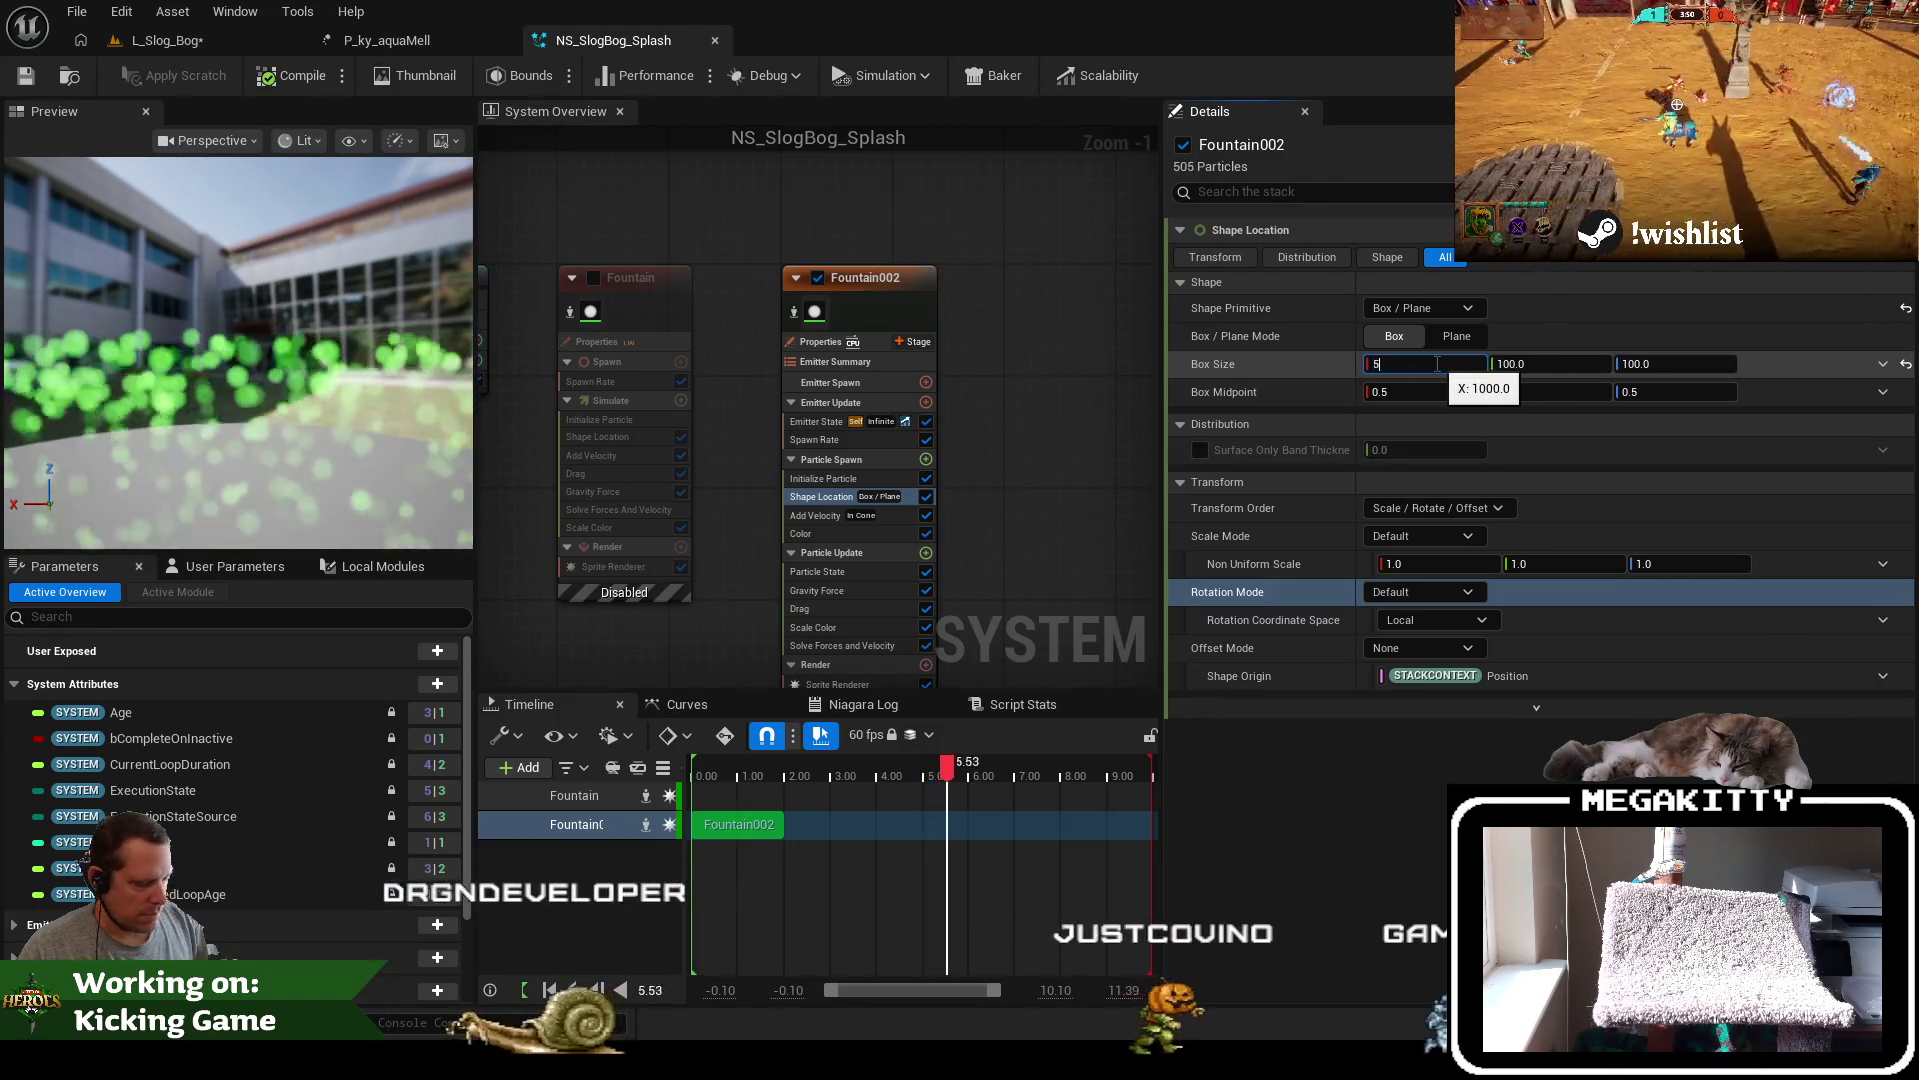
key(Tab)
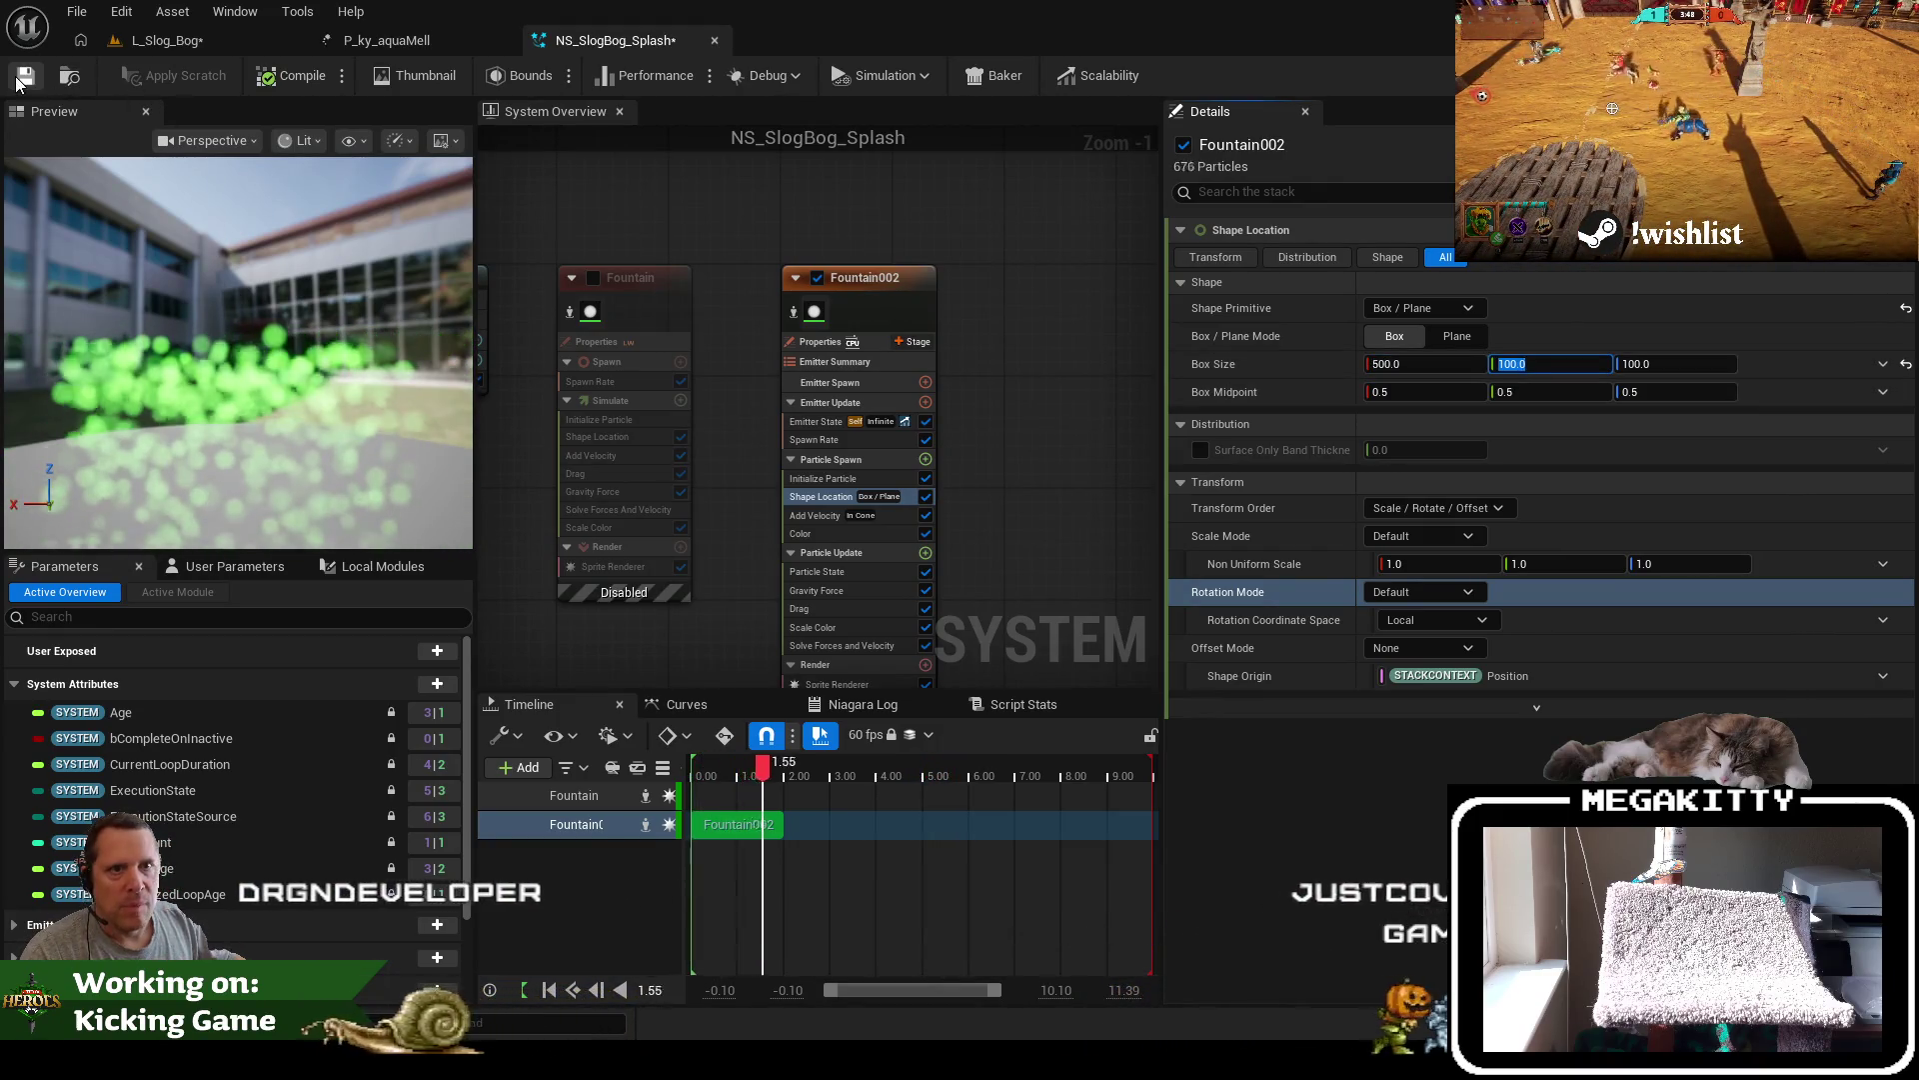
key(ctrl+s)
Orbit around the splash in the level and open the old P_ky_aquaMell Cascade effect
click(196, 40)
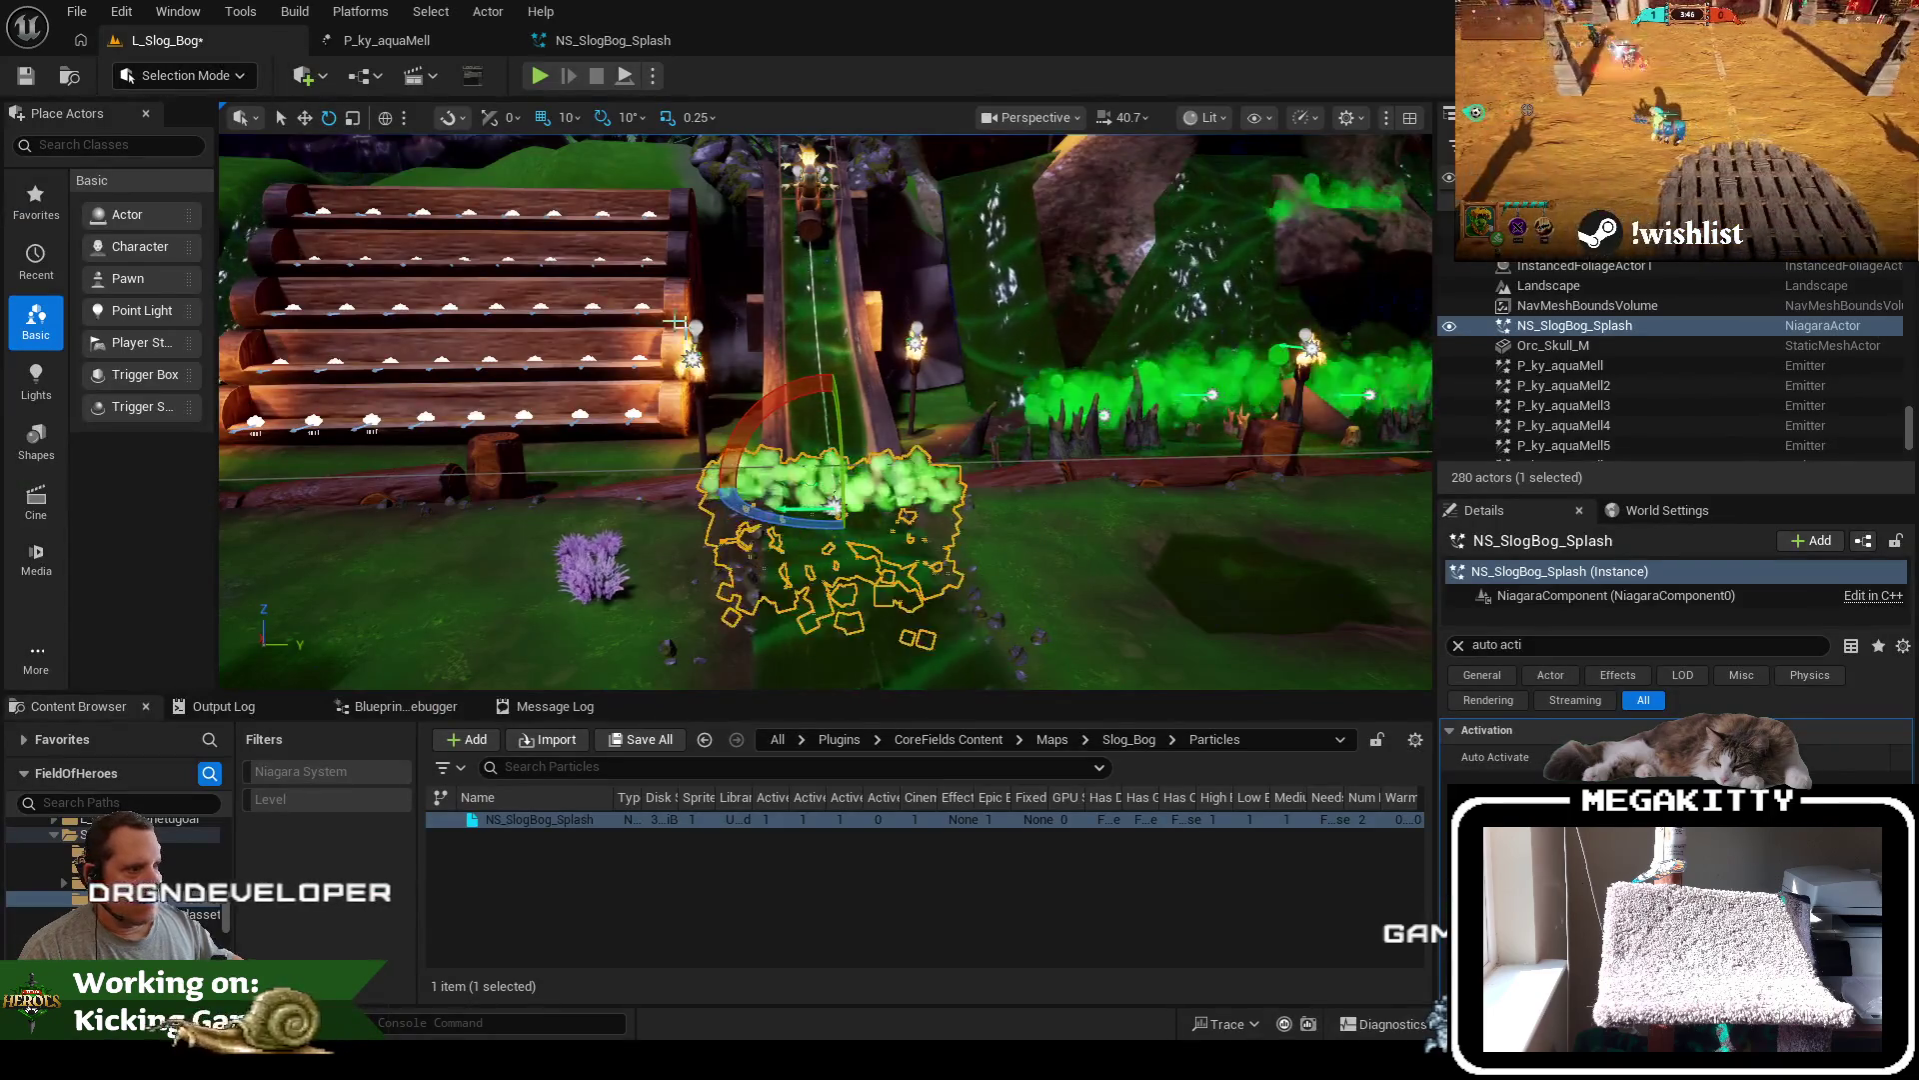
mouse_move(780, 301)
mouse_down()
mouse_move(780, 360)
mouse_move(781, 301)
mouse_up()
click(387, 40)
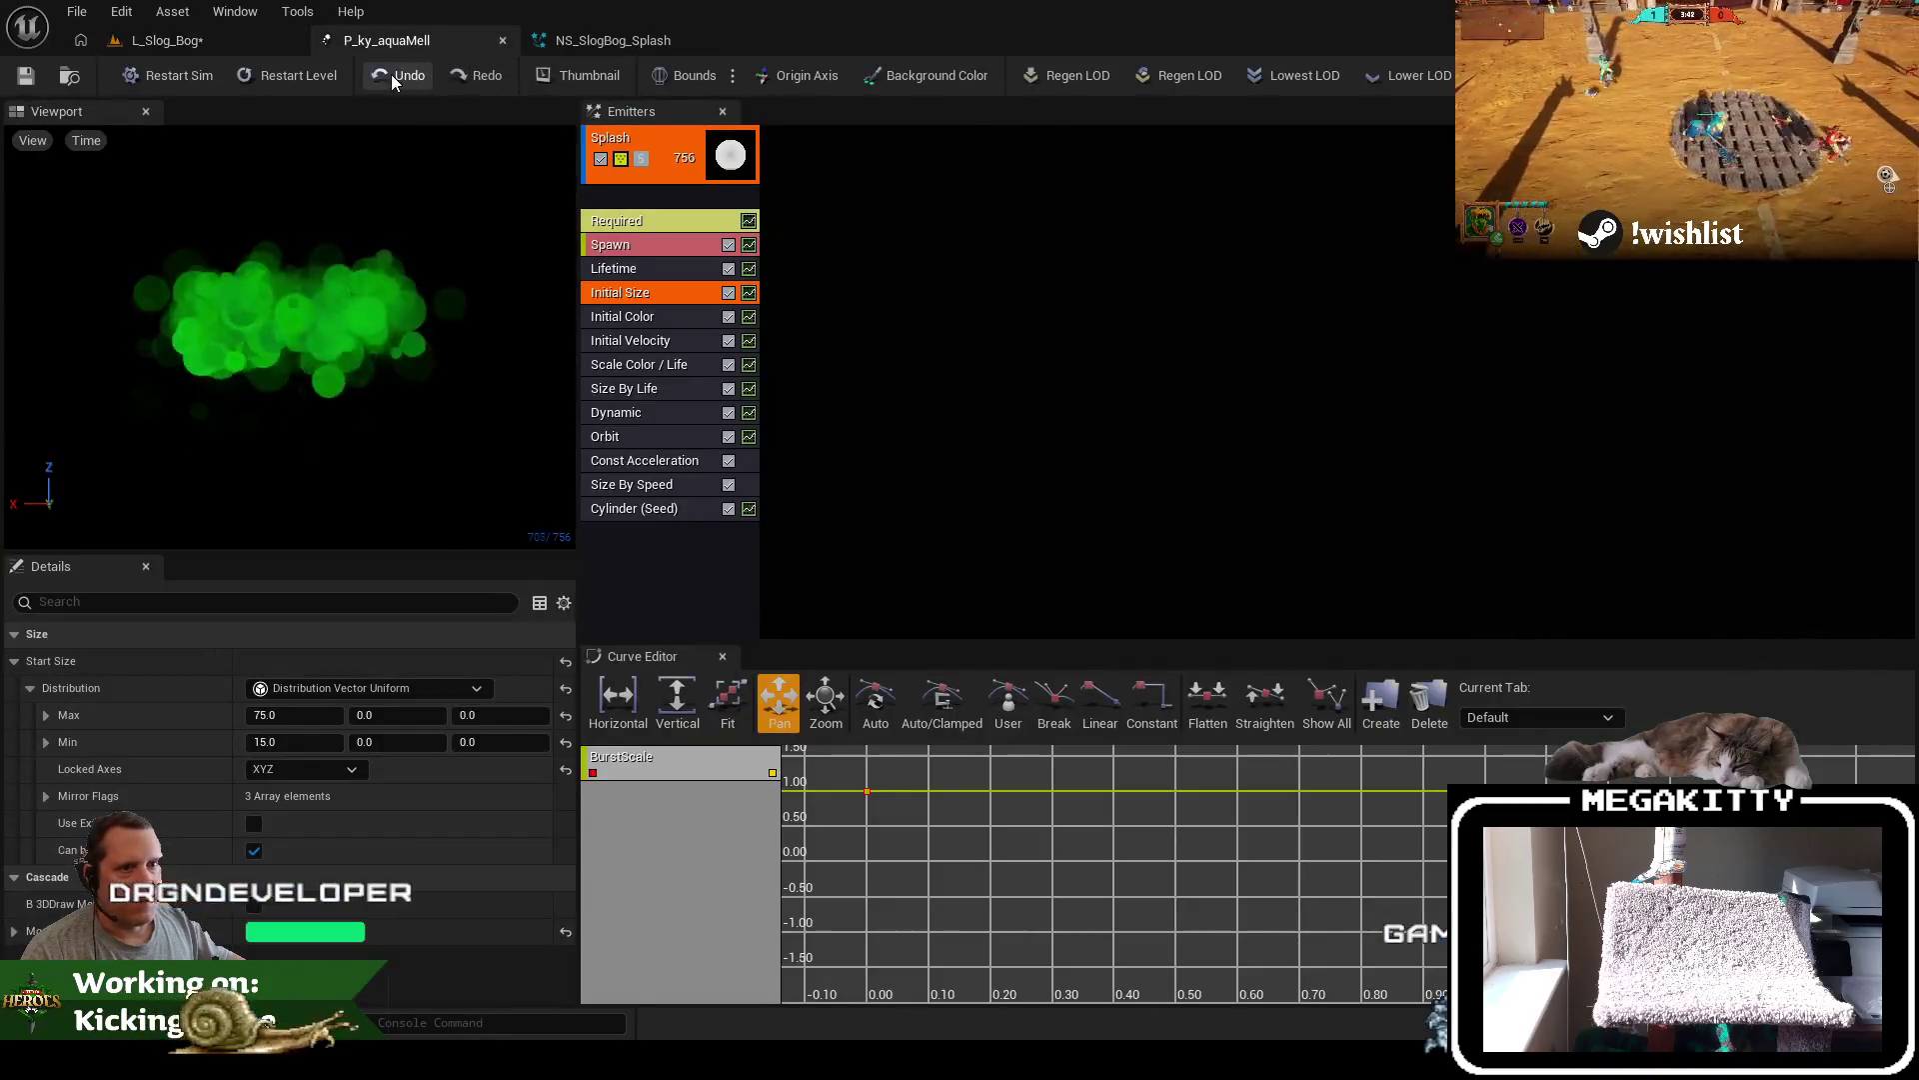
Match the old effect's lifetime by setting particle lifetime to 0.5–1.0, and save
click(650, 270)
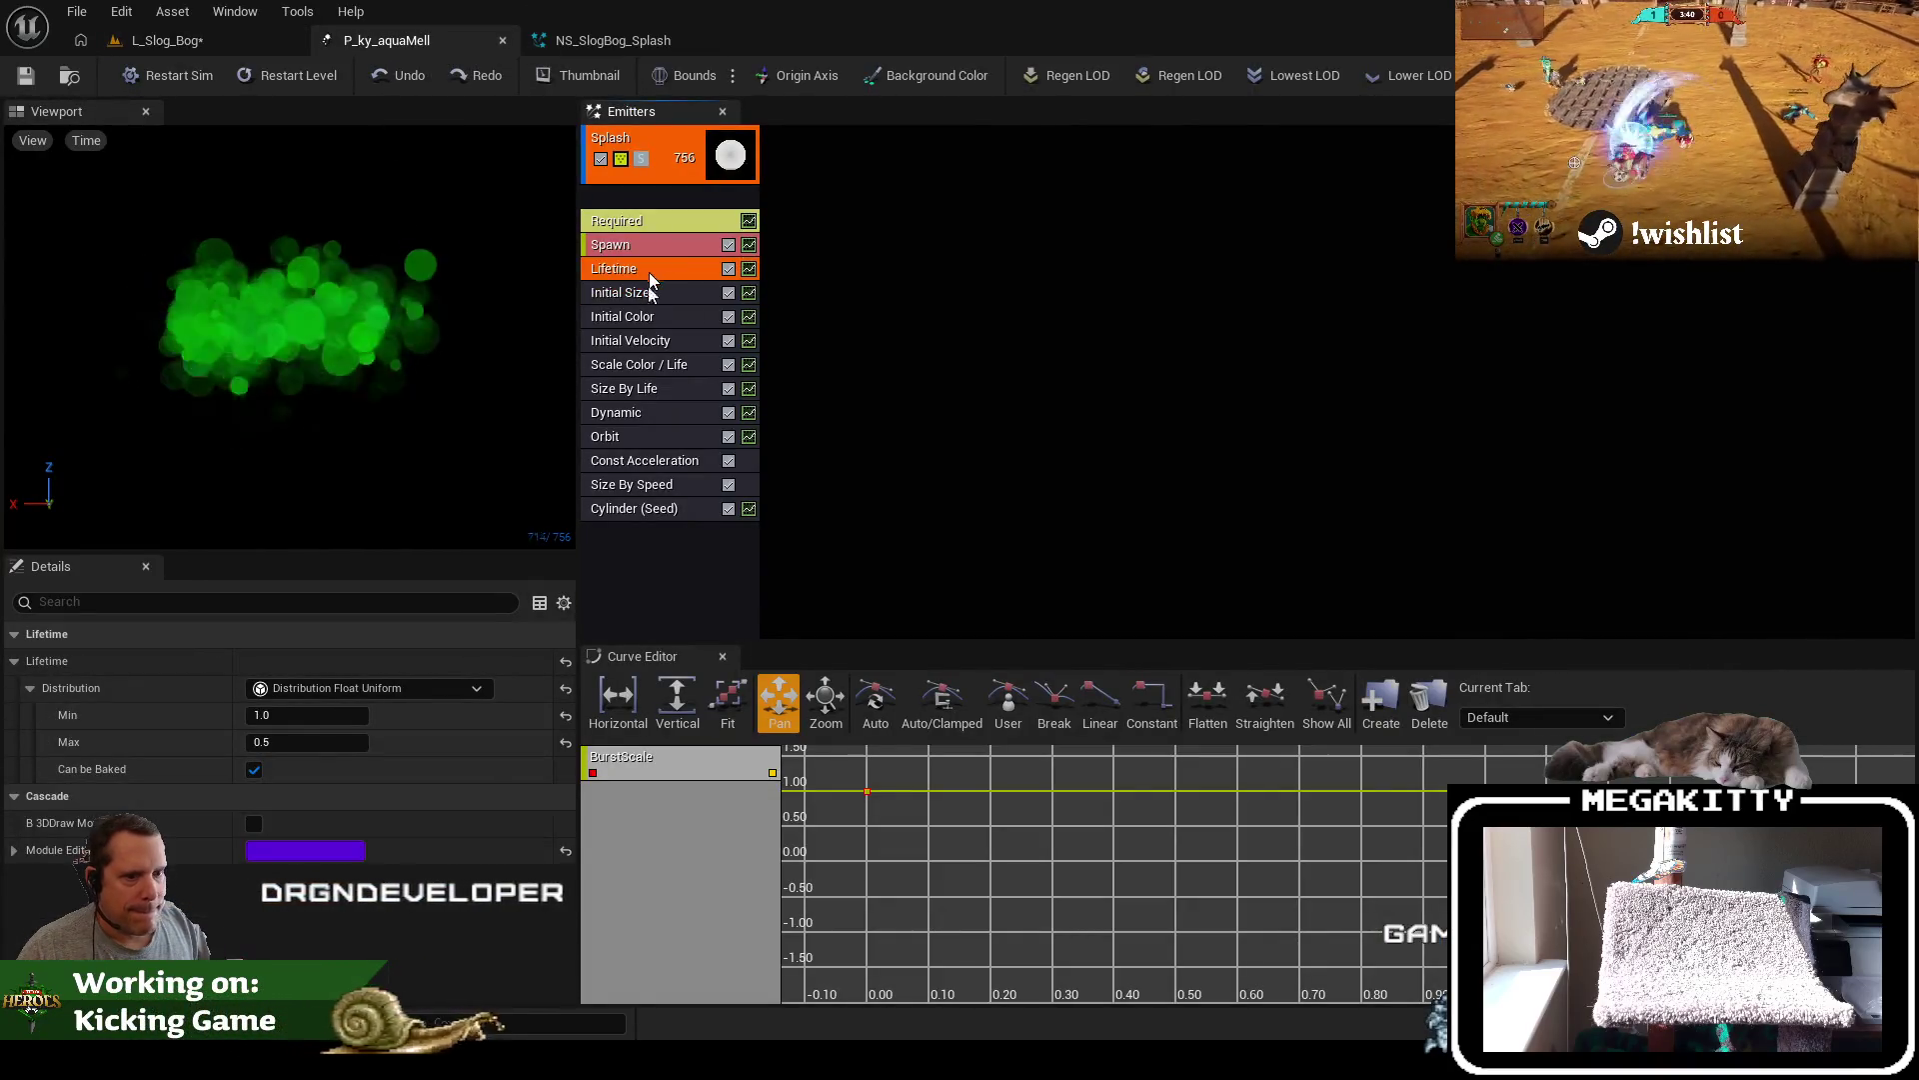
click(576, 46)
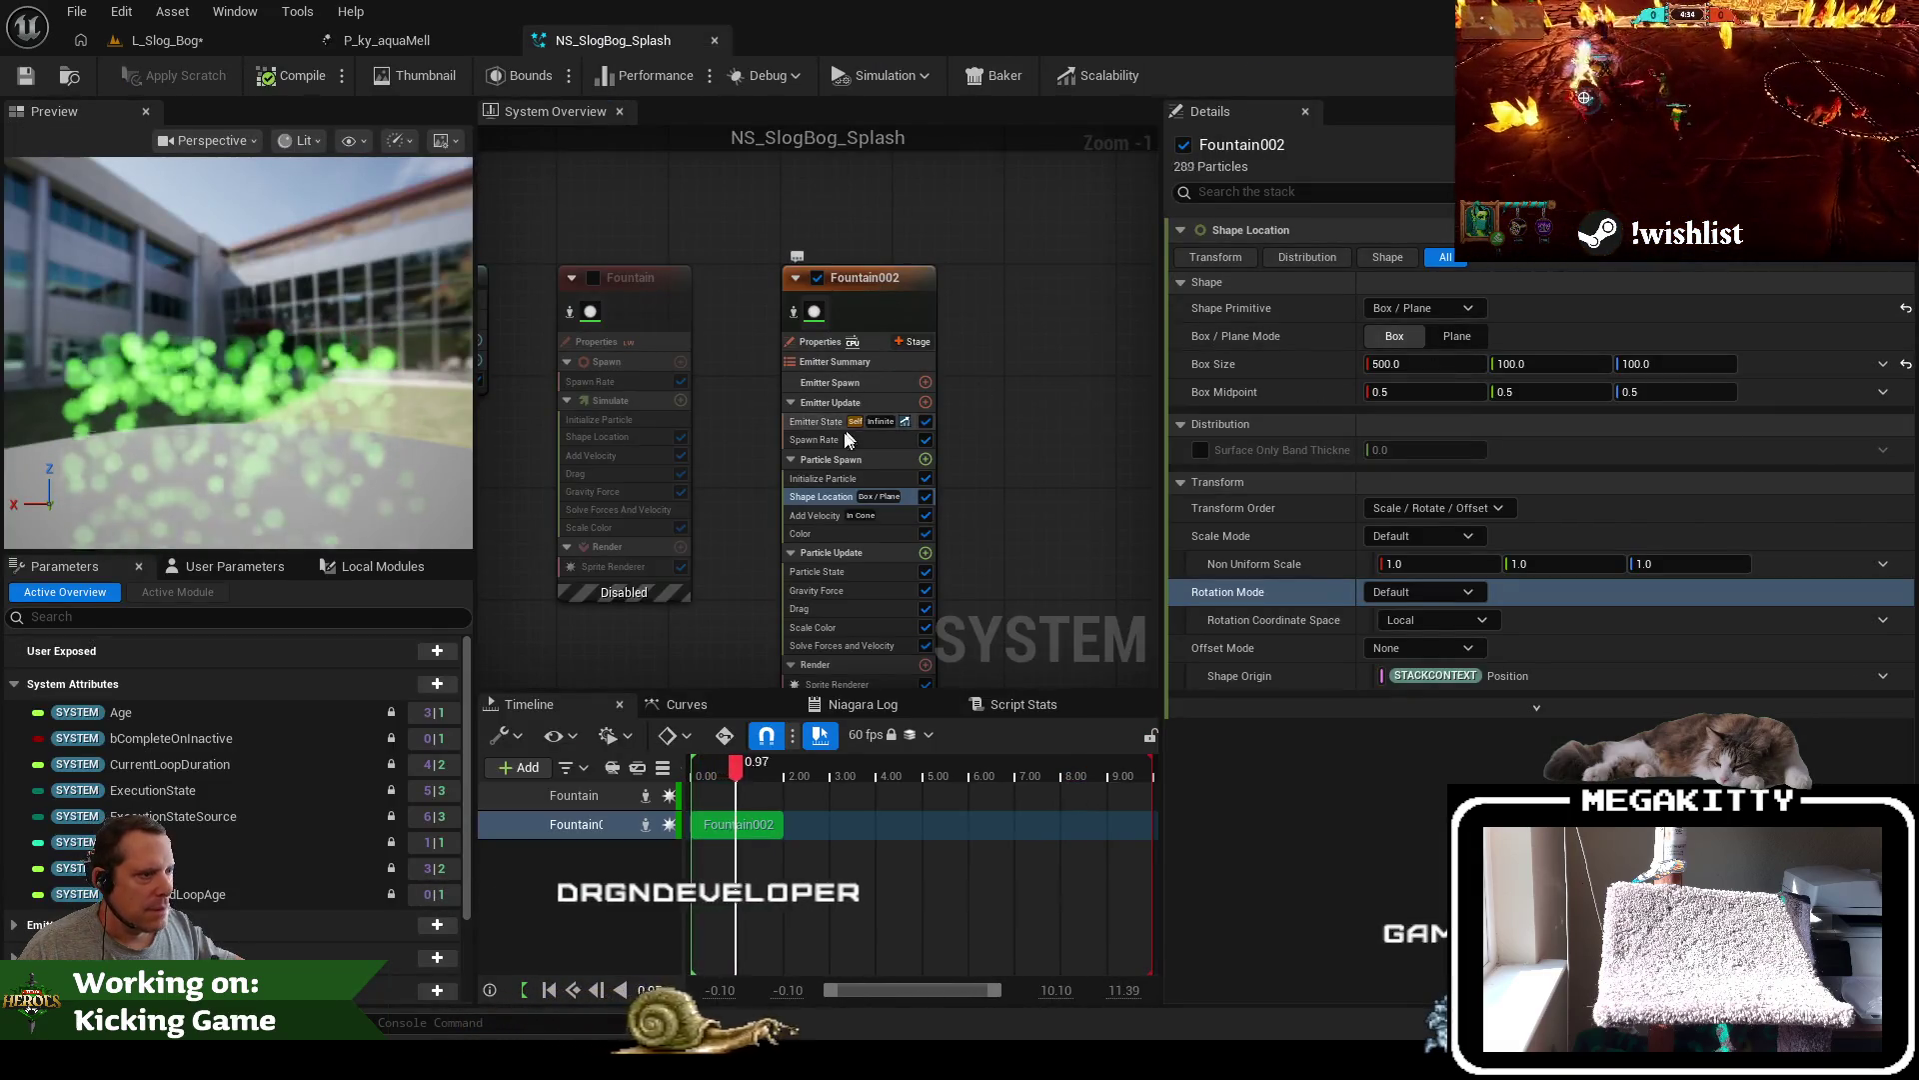
click(853, 477)
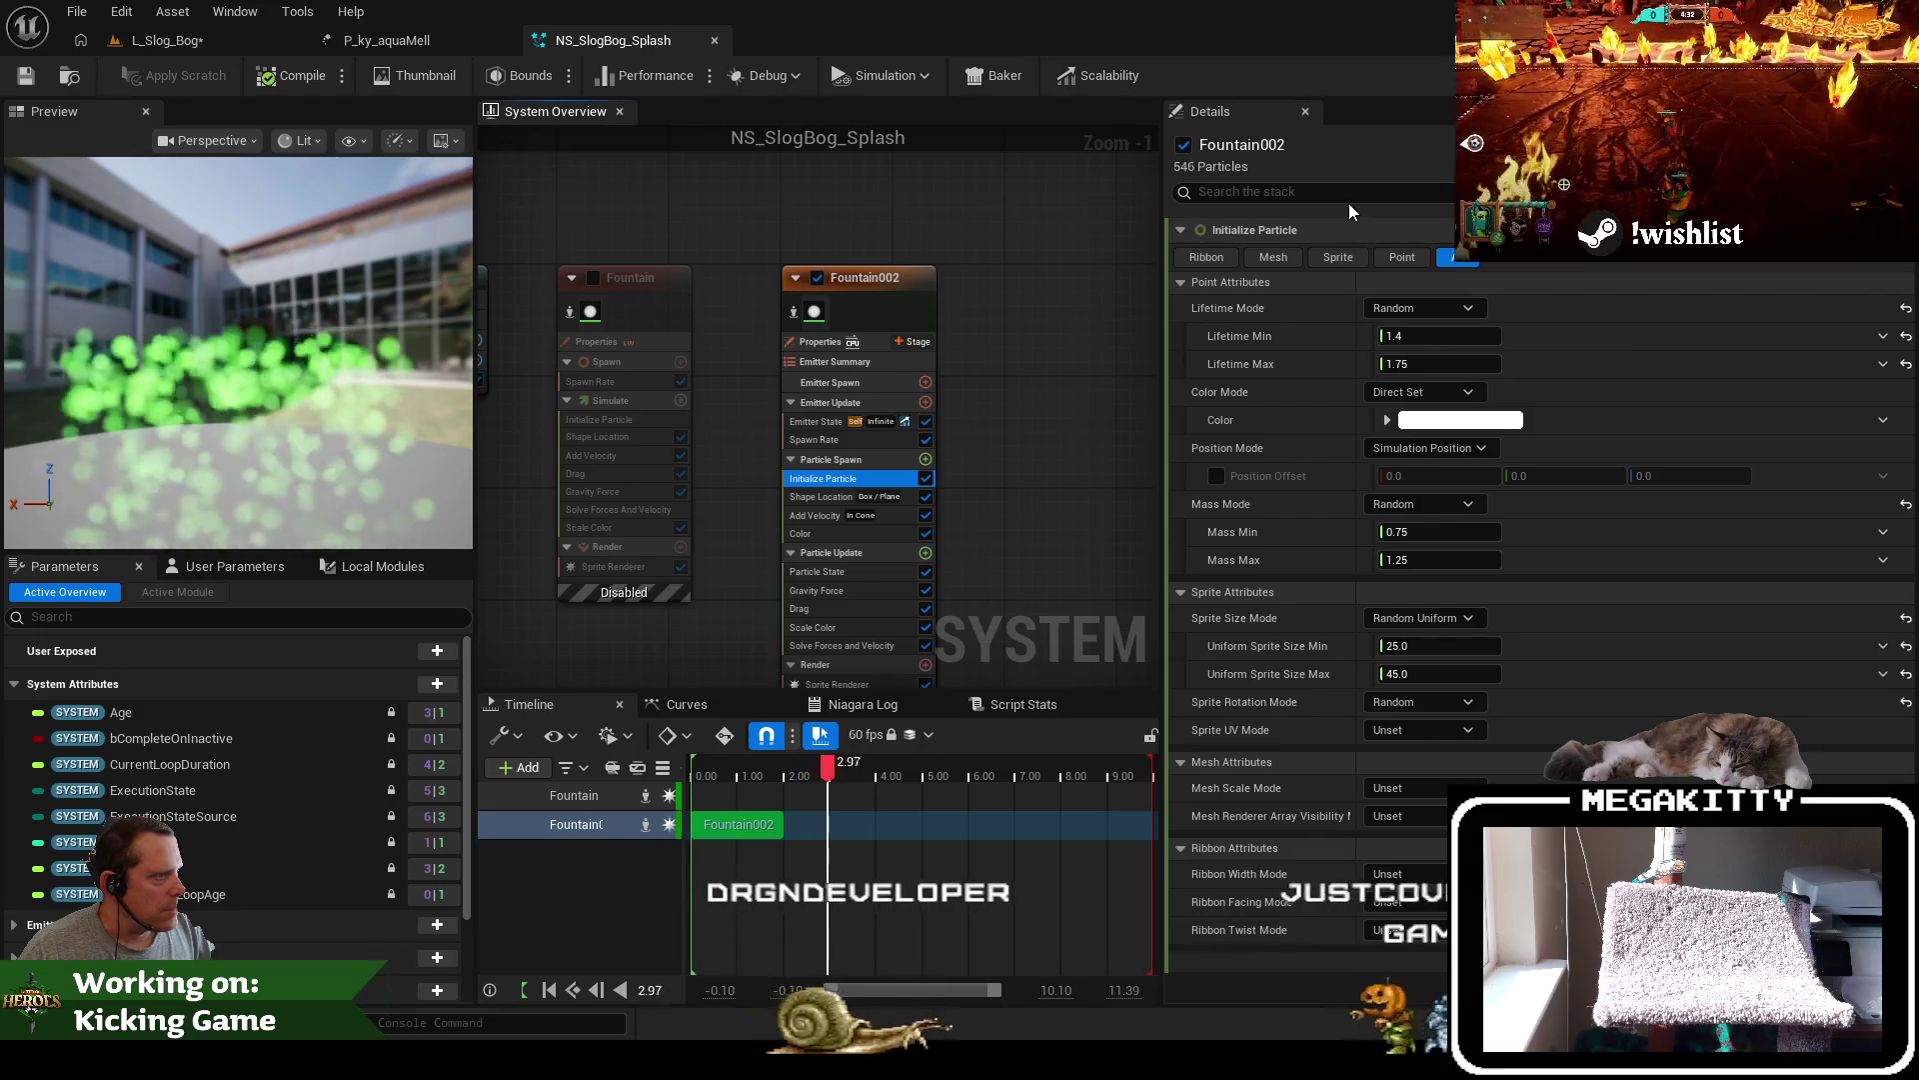
click(1458, 335)
text(0.5)
key(Tab)
text(1)
key(Tab)
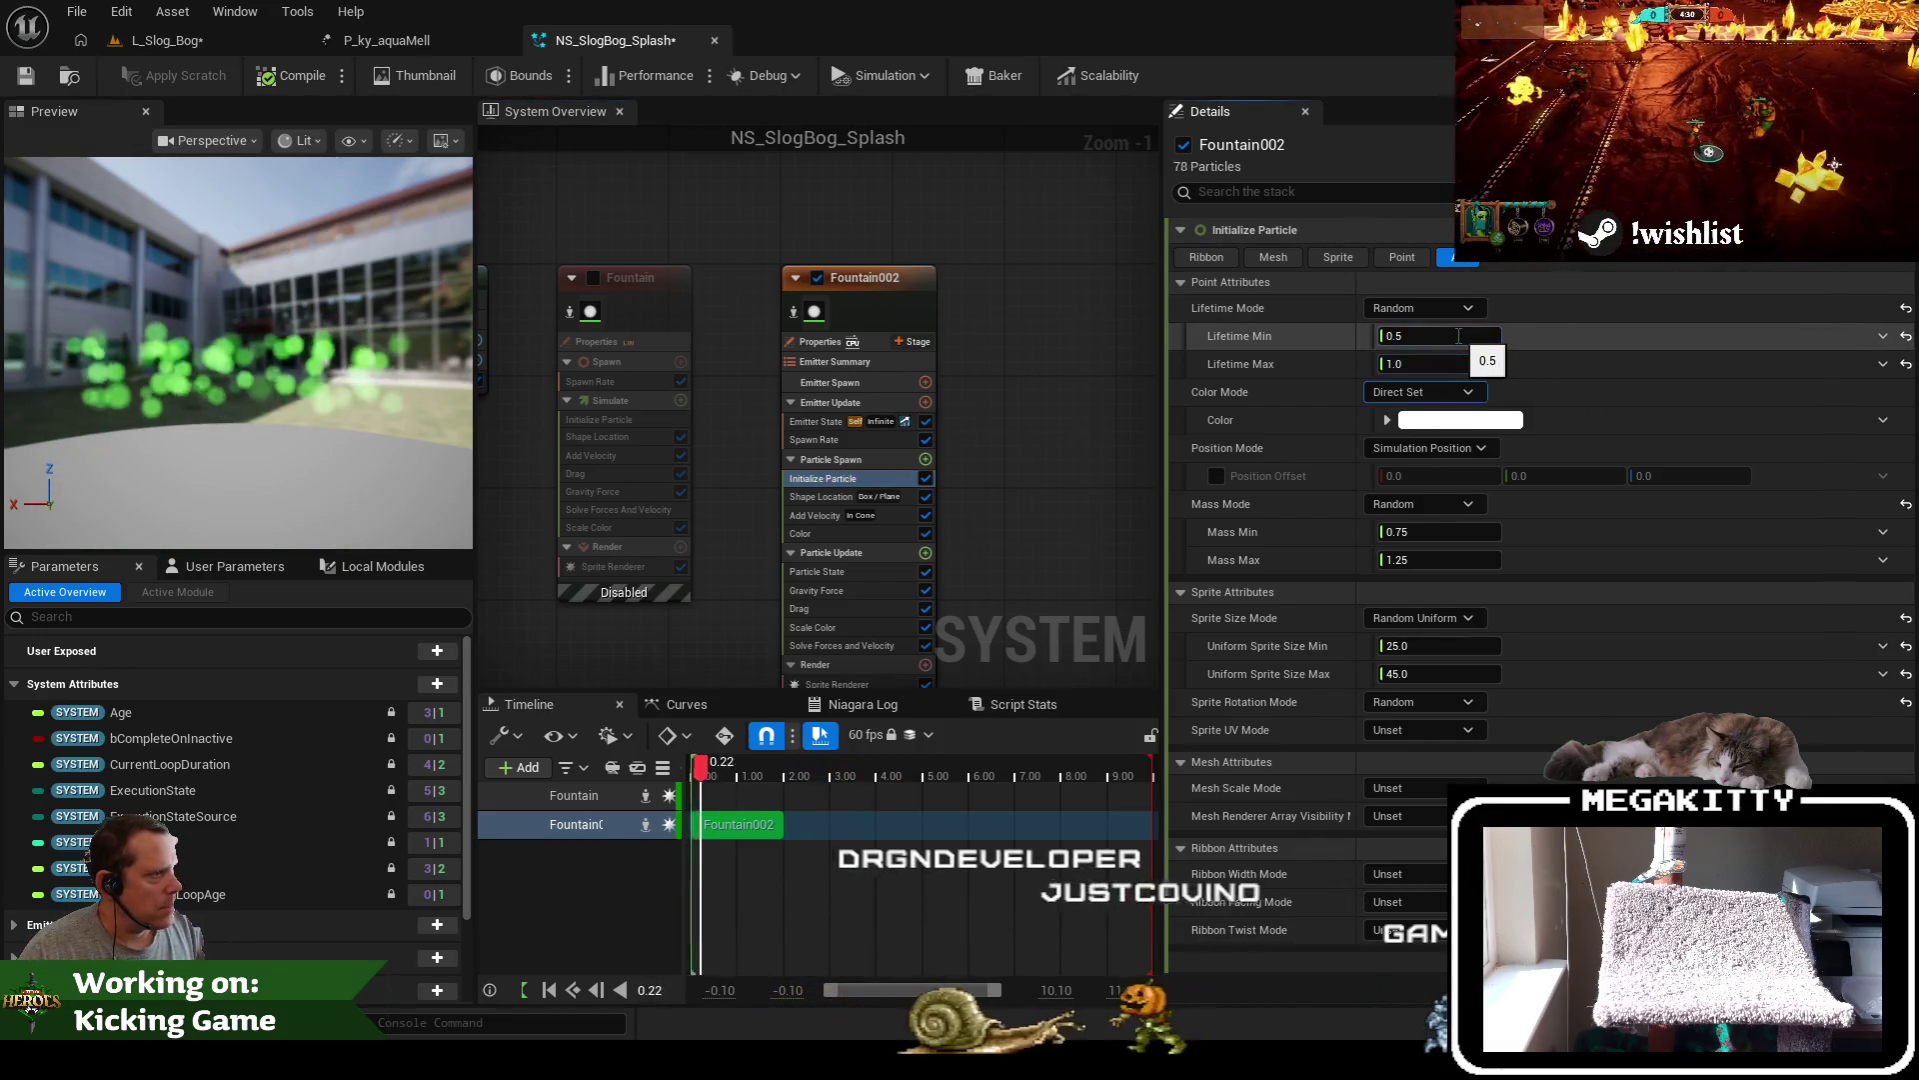
click(22, 82)
Select the old P_ky_aquaMell5 emitter in the level, then show Fountain002's emitter properties
click(165, 40)
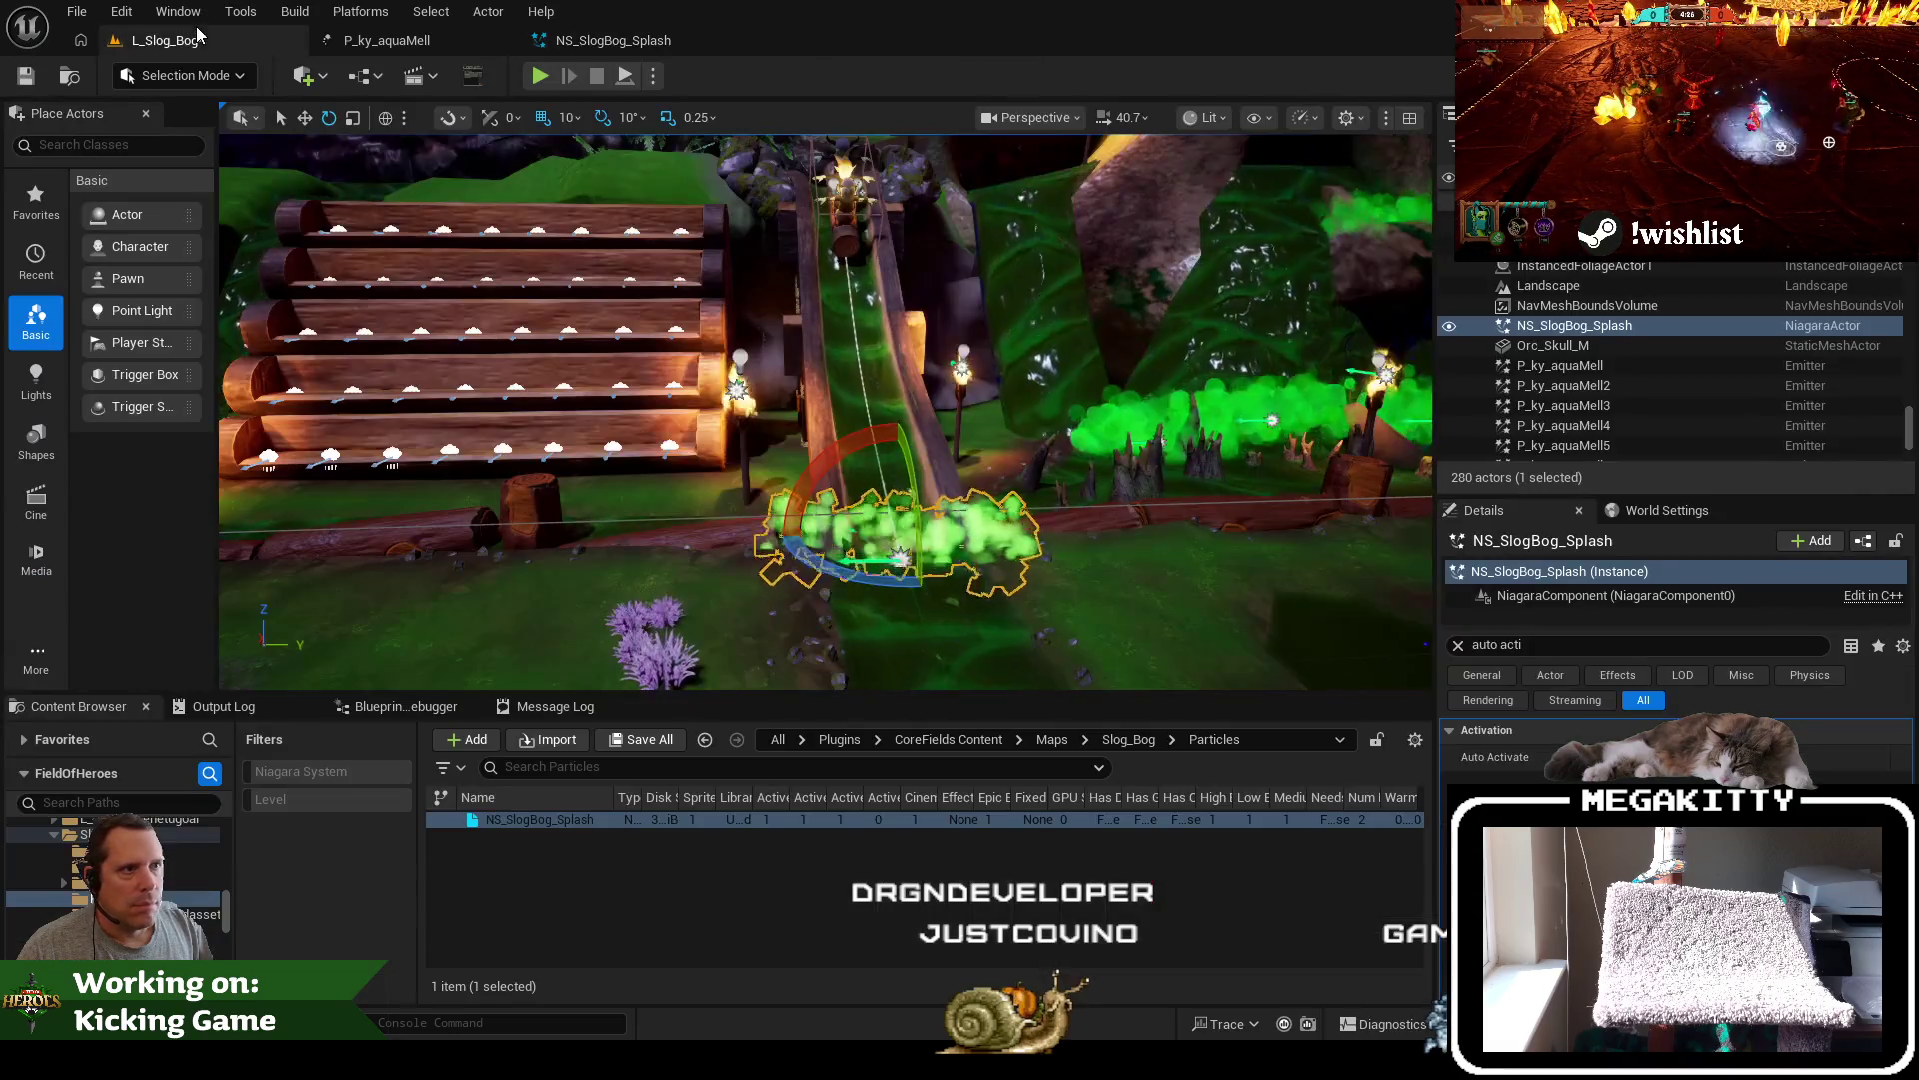
click(1664, 447)
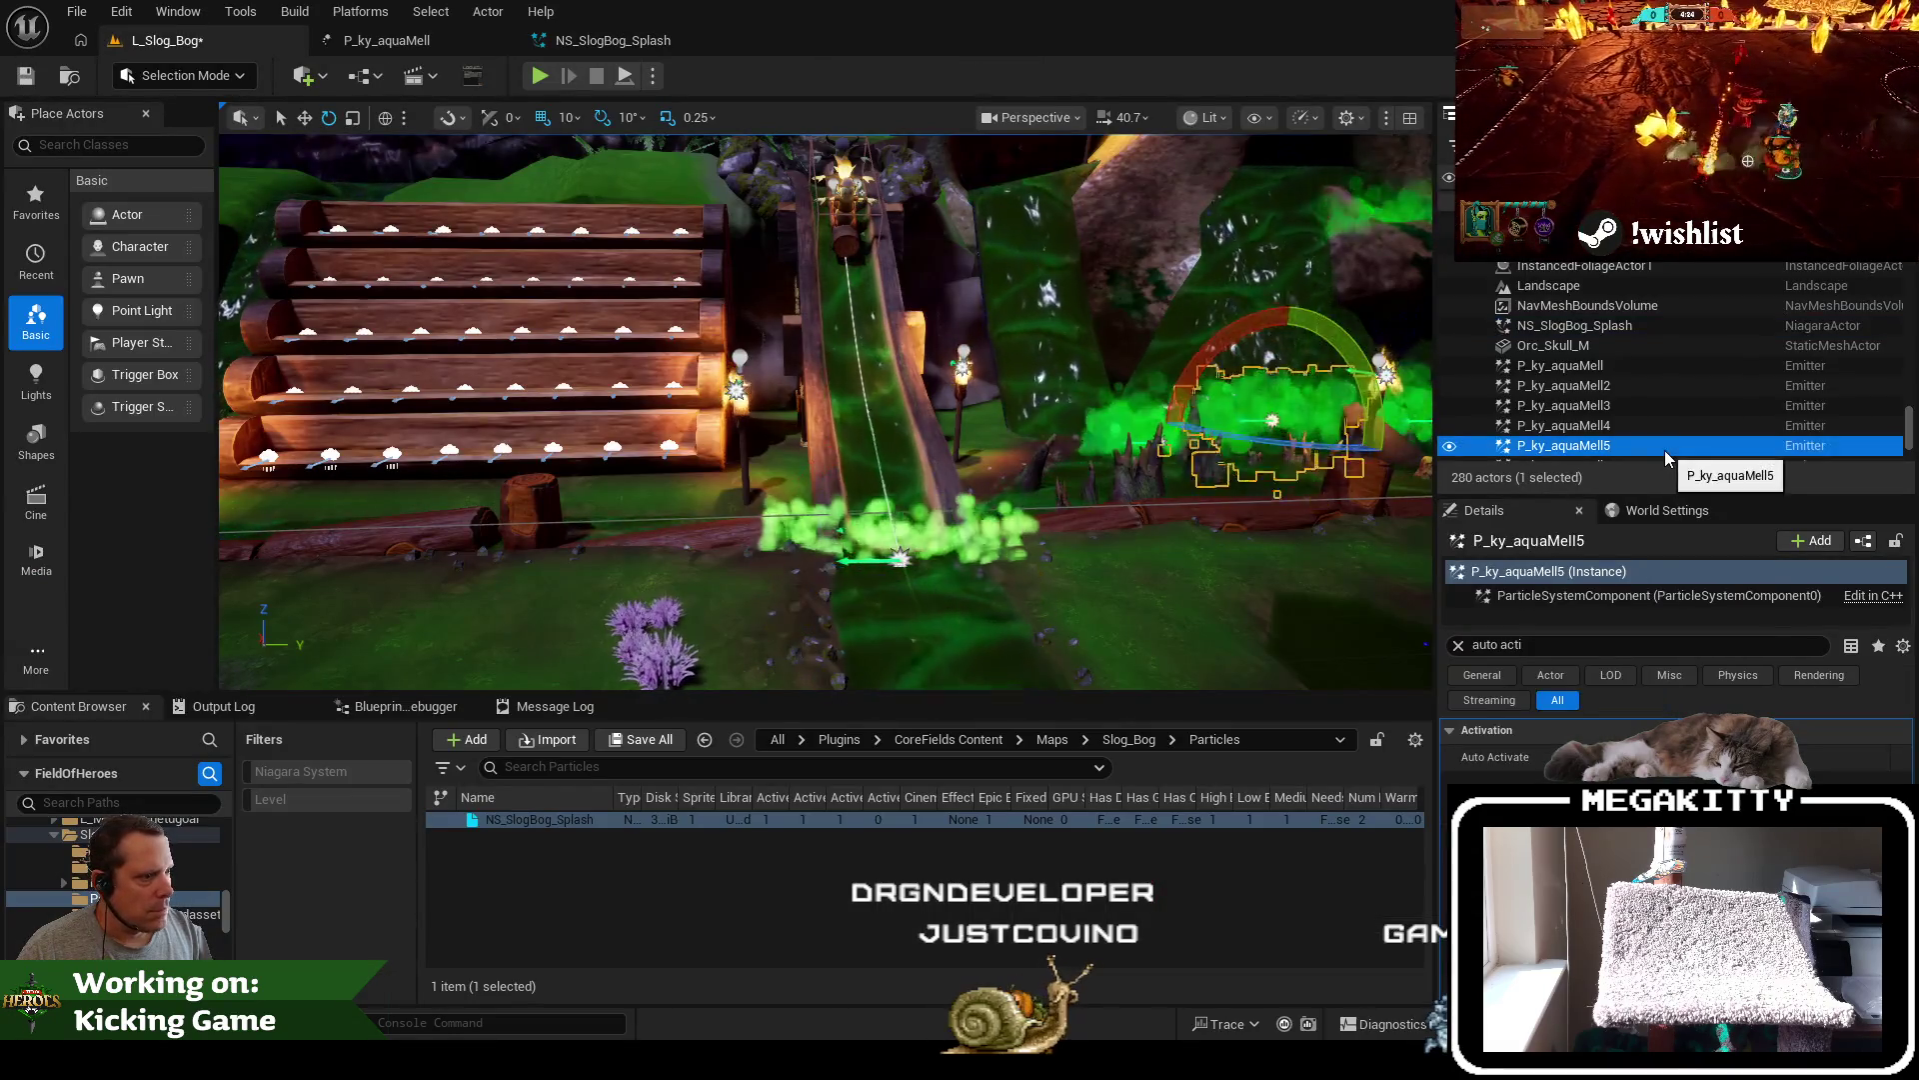
scroll(1324, 508, up, 4)
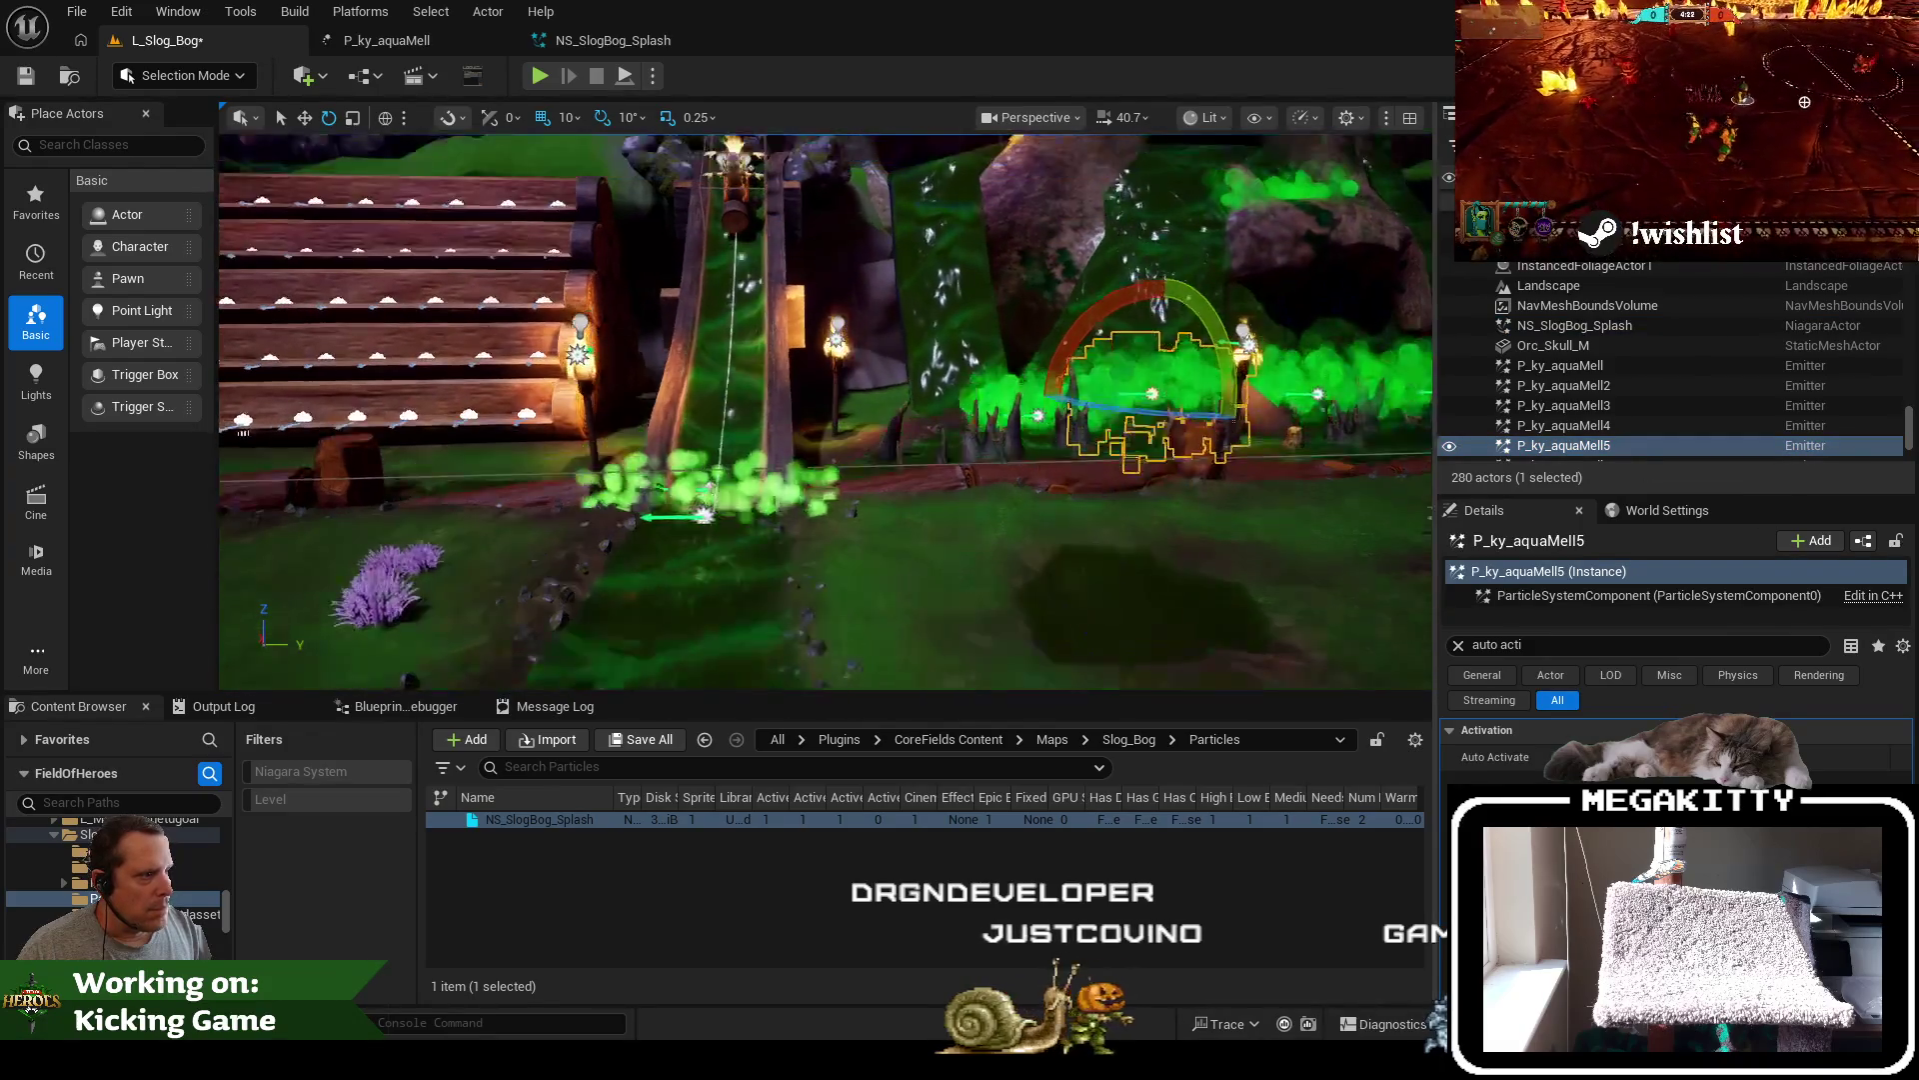
scroll(1322, 509, up, 3)
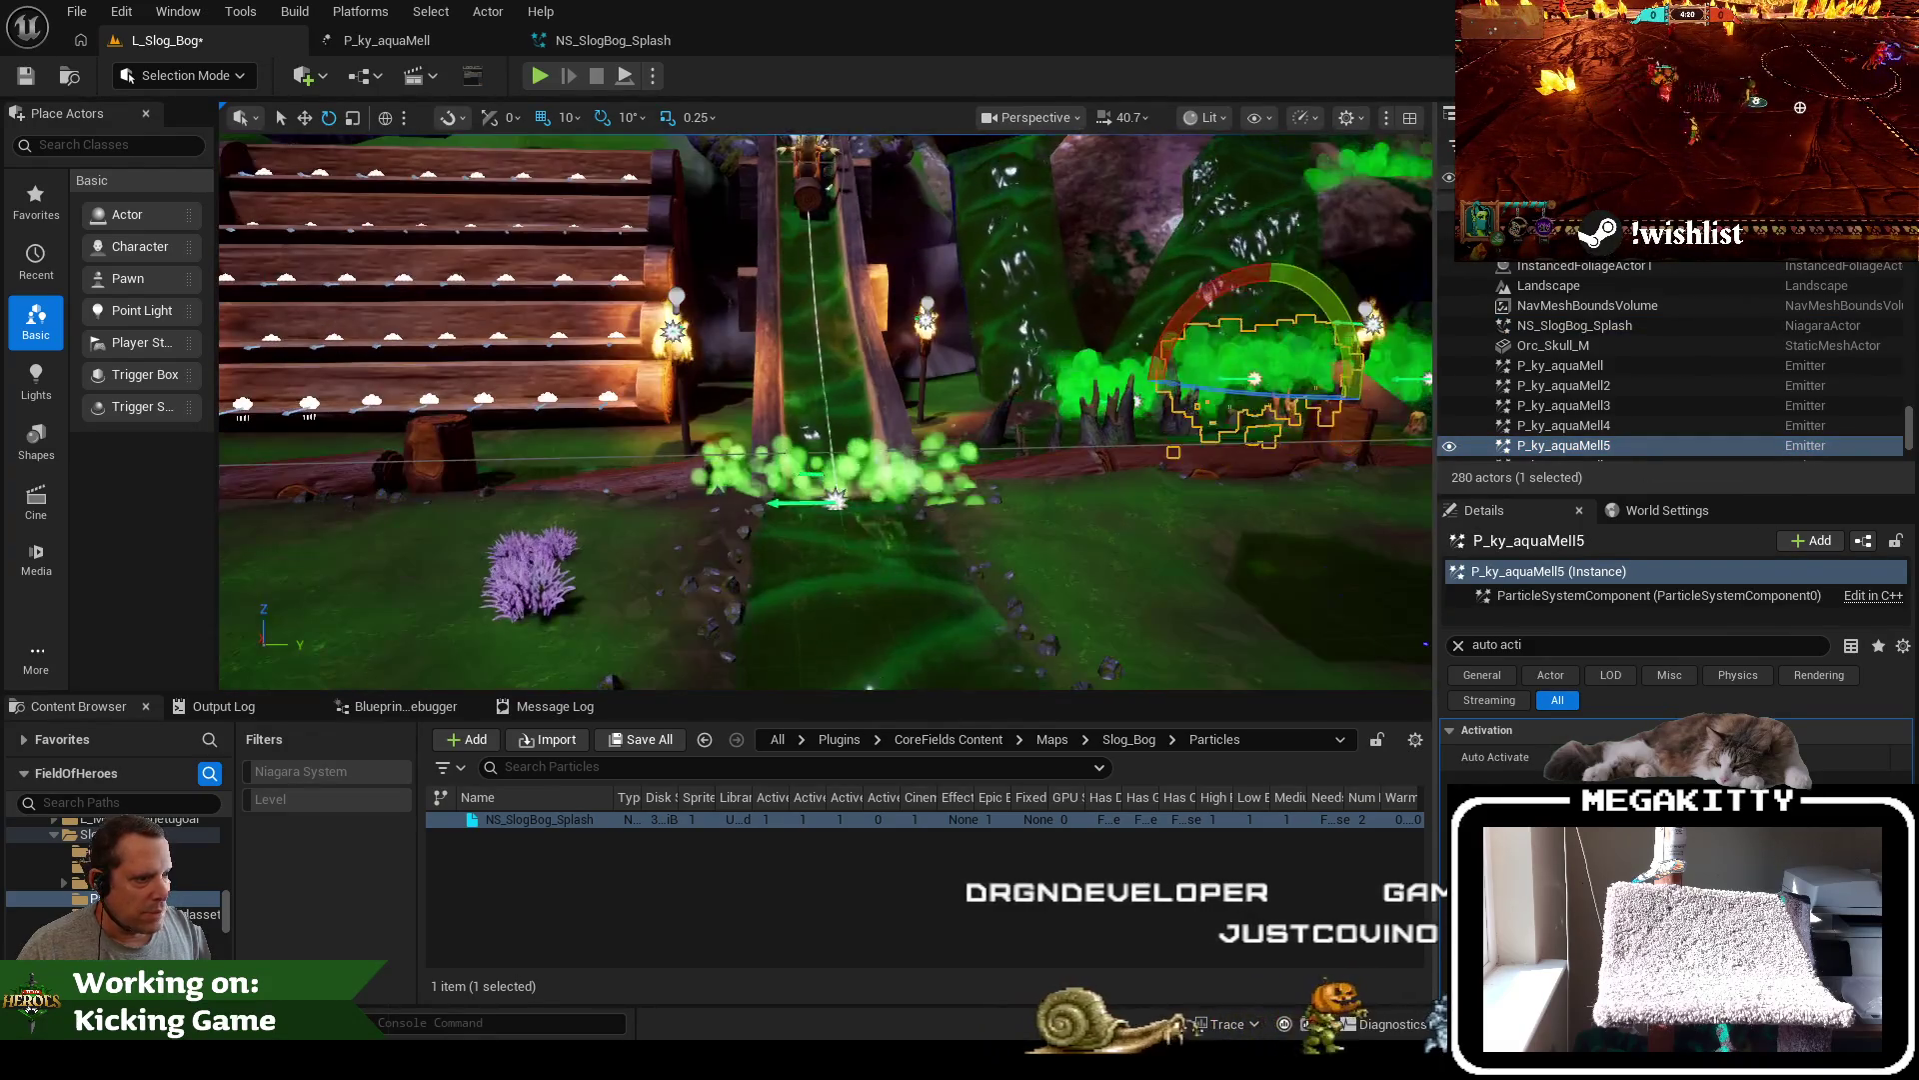
scroll(1323, 509, up, 4)
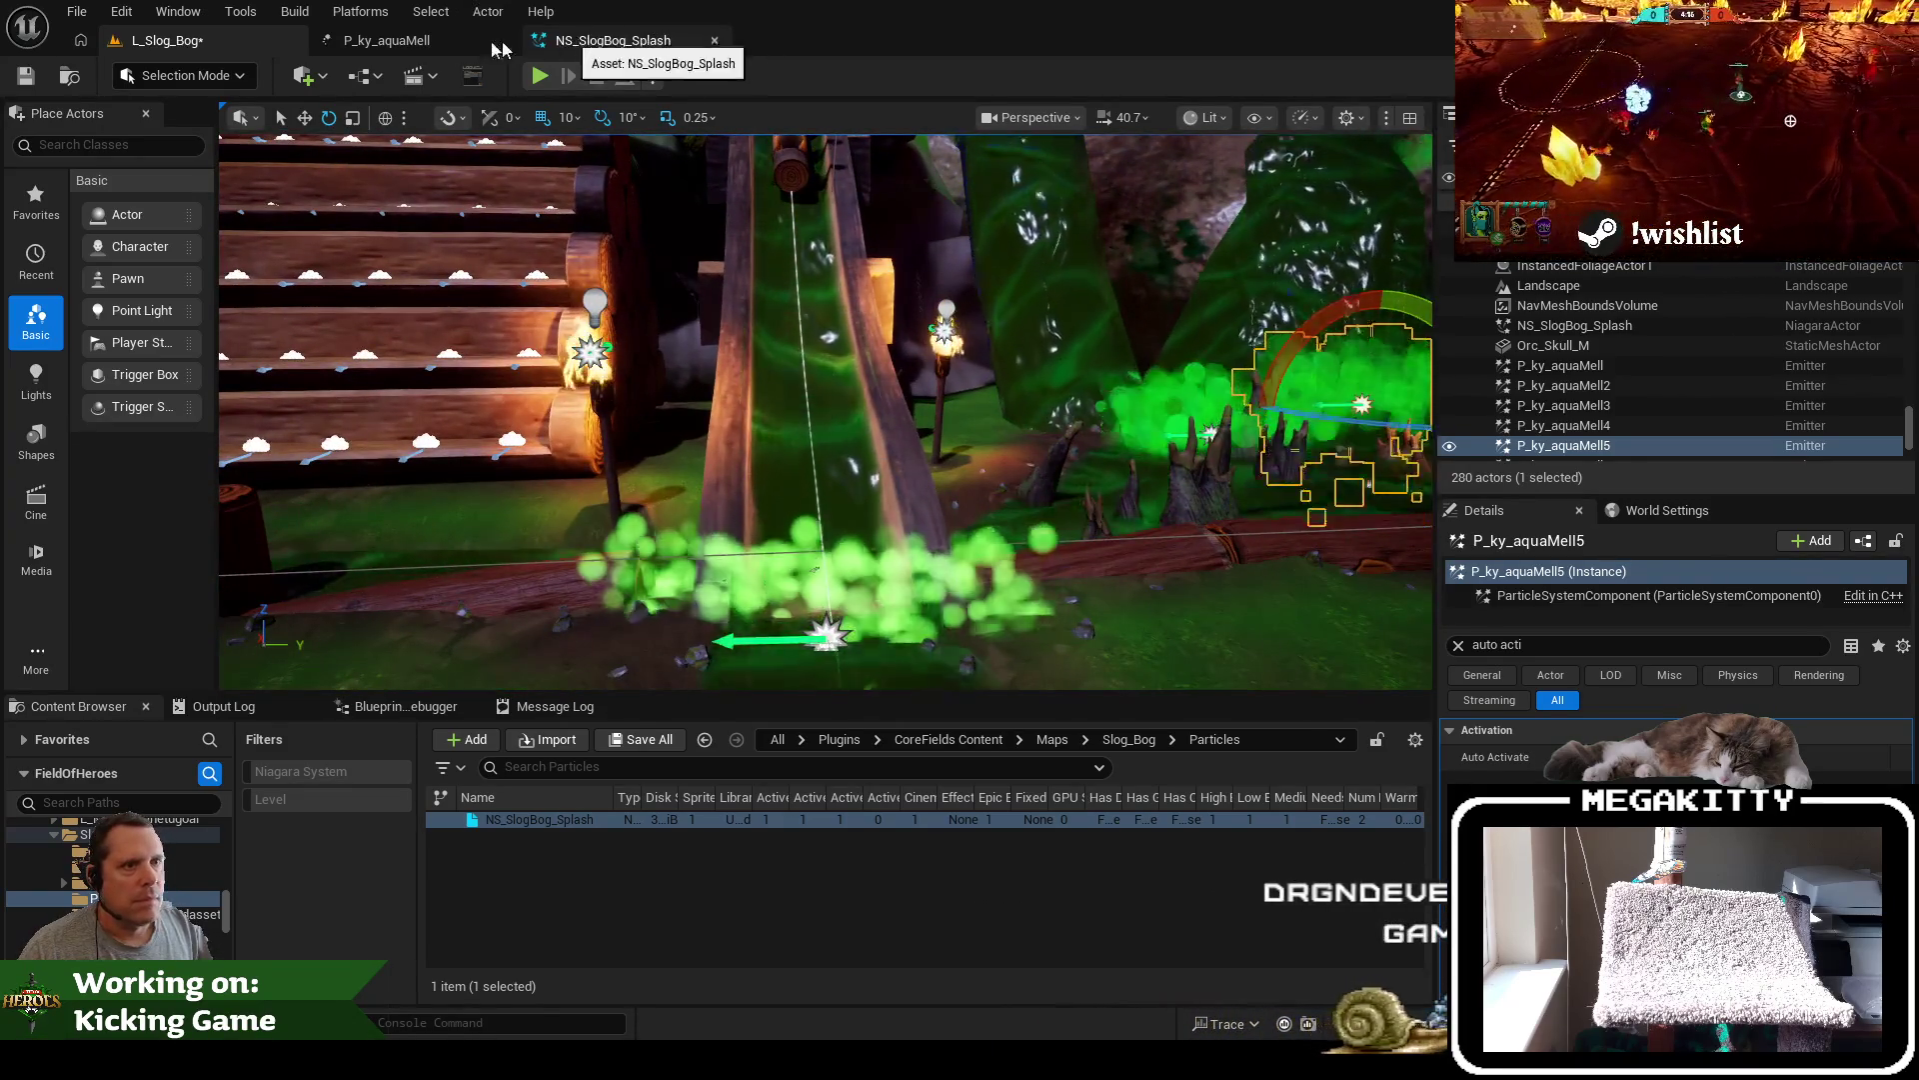
click(600, 42)
click(866, 278)
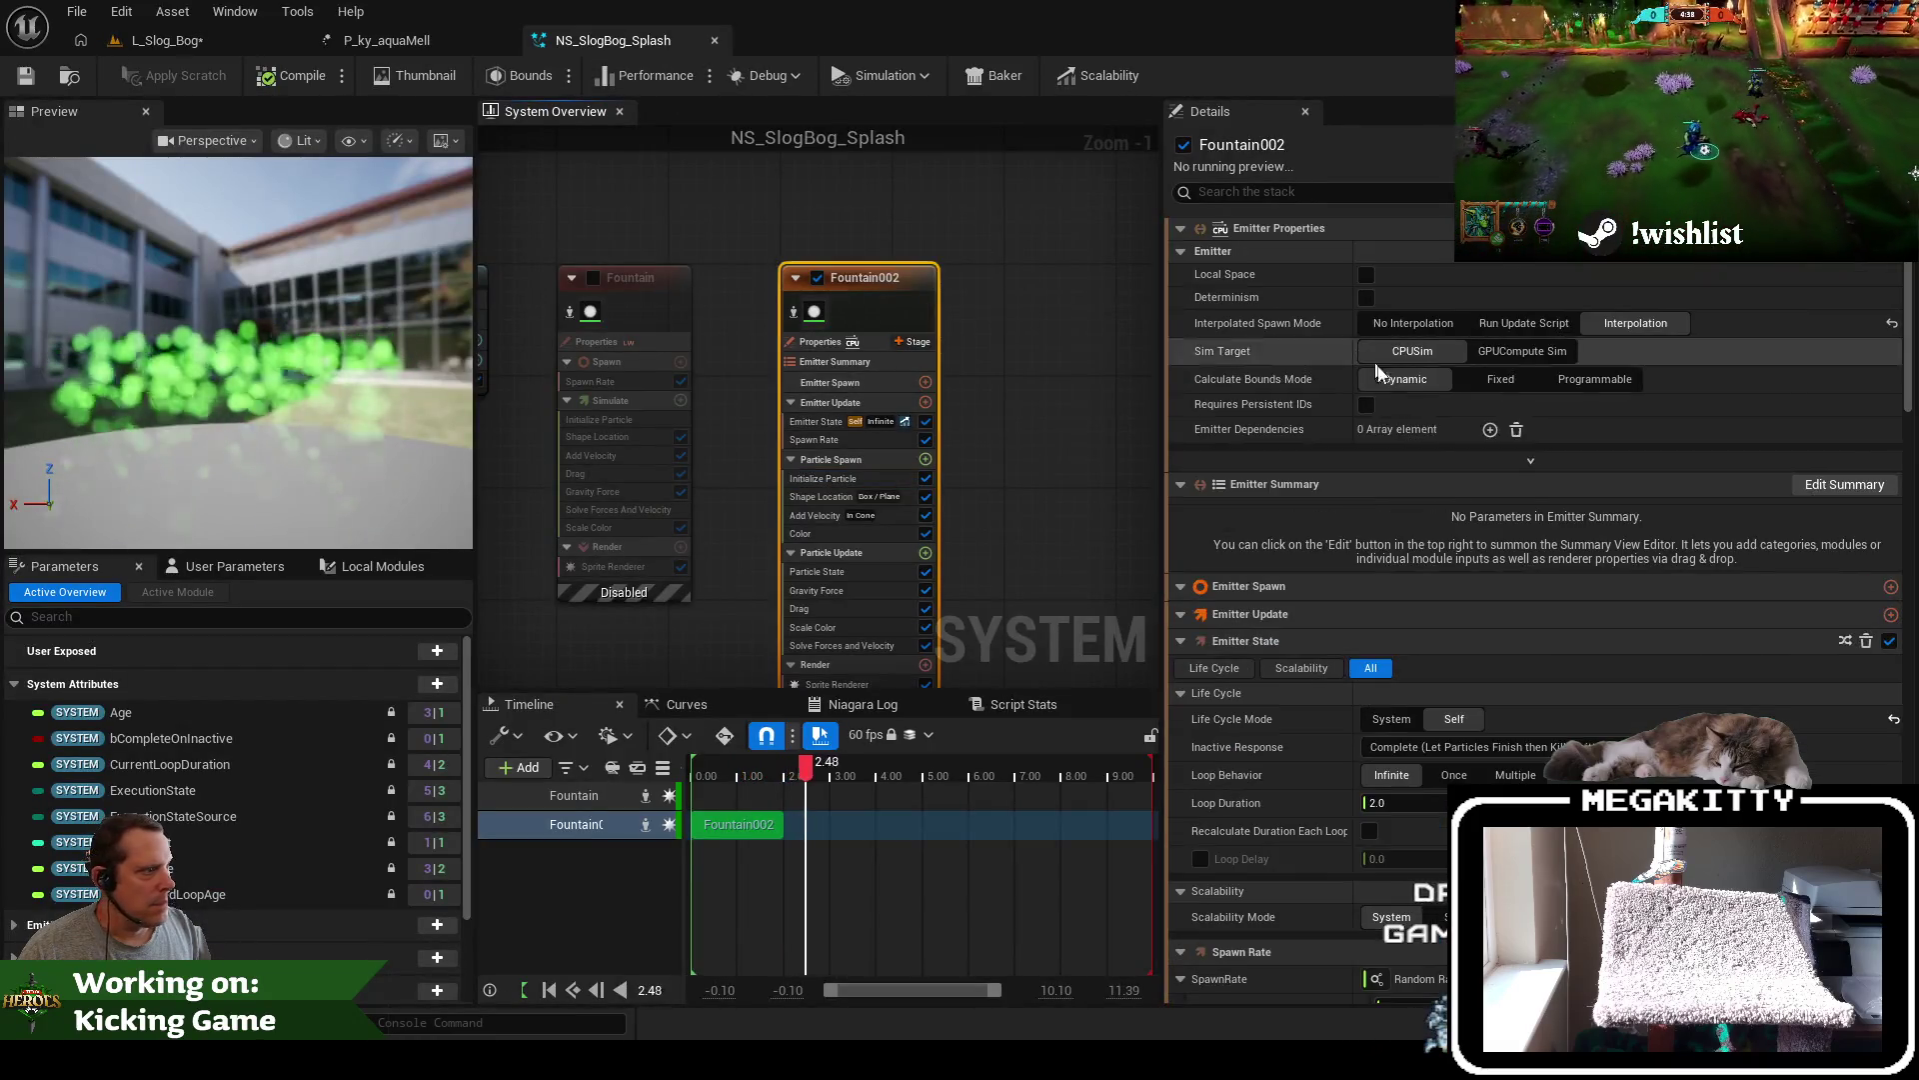
Review Fountain002's Initialize Particle and Shape Location box settings
scroll(1437, 440, down, 2)
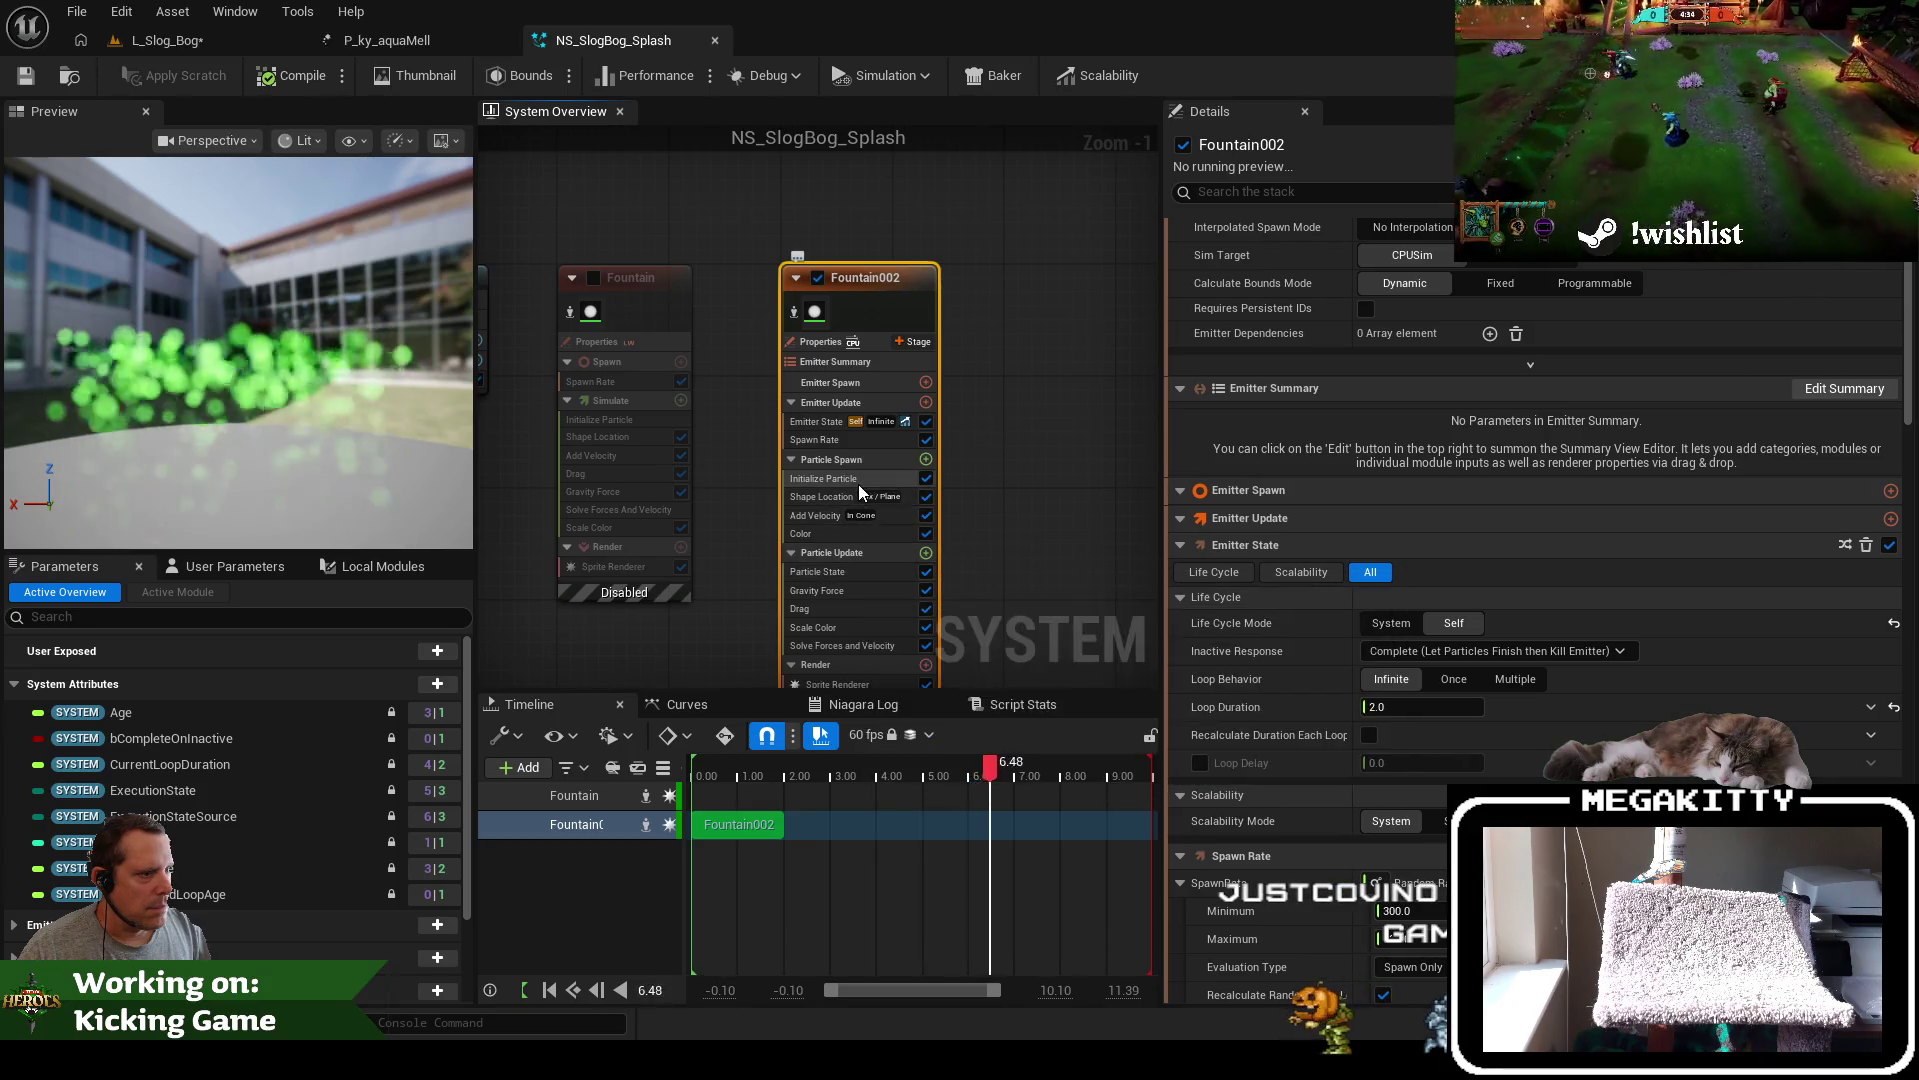
click(853, 480)
click(821, 497)
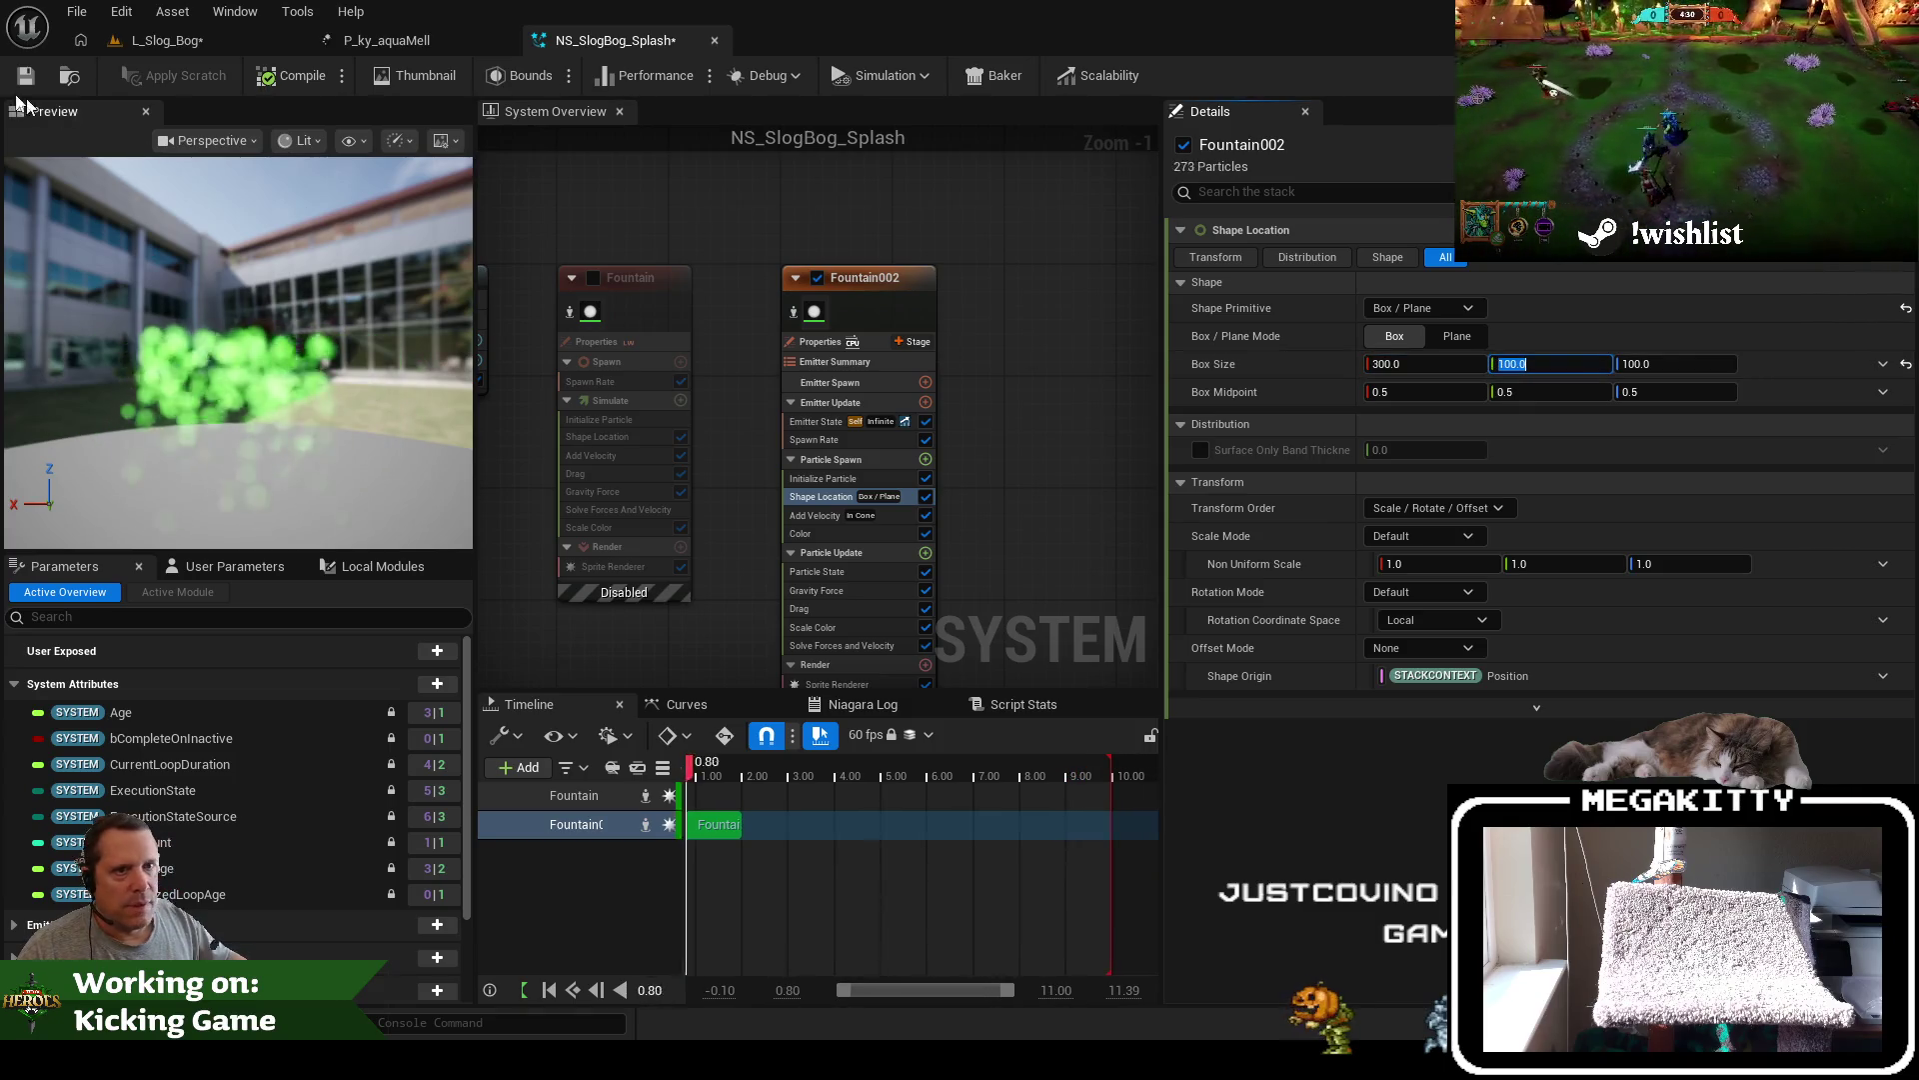
In L_Slog_Bog, fly the camera through the bog to the slide ramp, then open P_ky_aquaMell
click(184, 44)
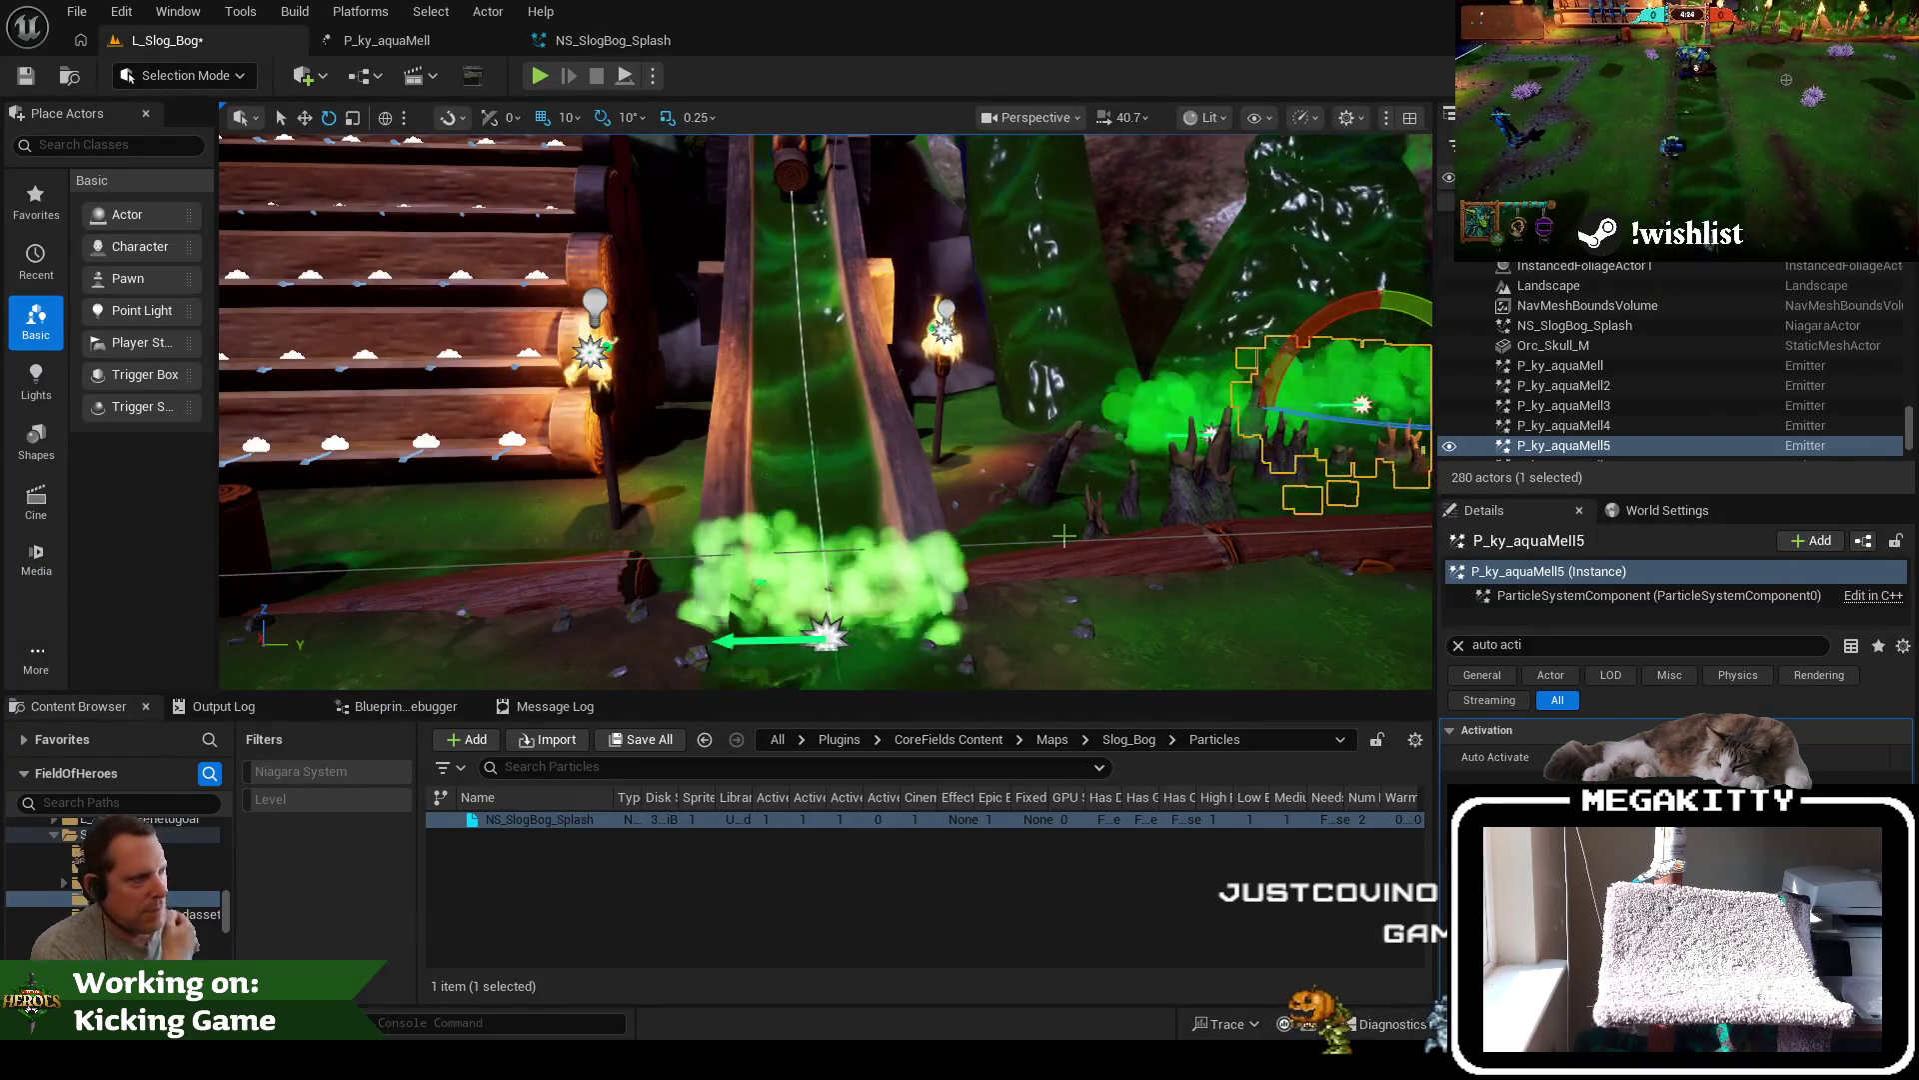
click(1193, 250)
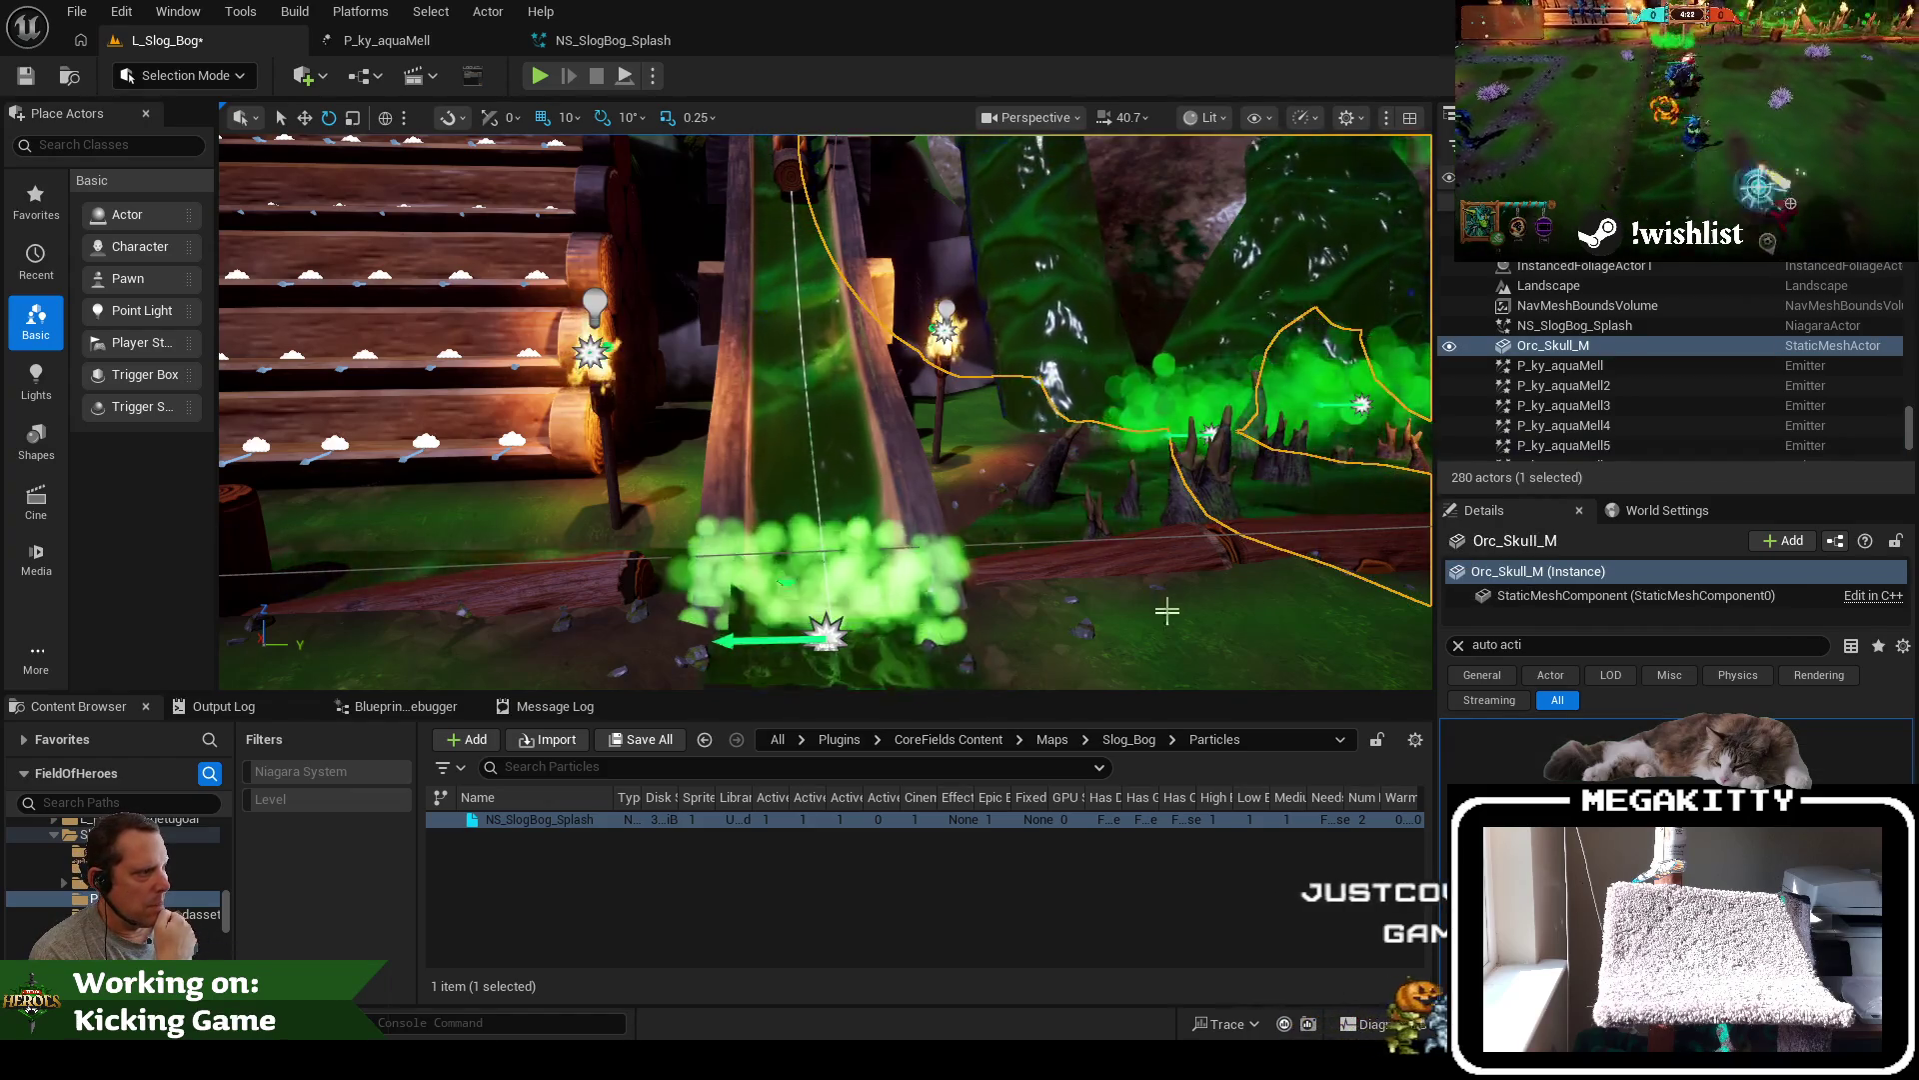
click(1166, 620)
mouse_move(987, 536)
mouse_down()
mouse_move(1184, 411)
mouse_move(1119, 414)
mouse_move(1136, 411)
mouse_up()
drag(971, 497, 971, 497)
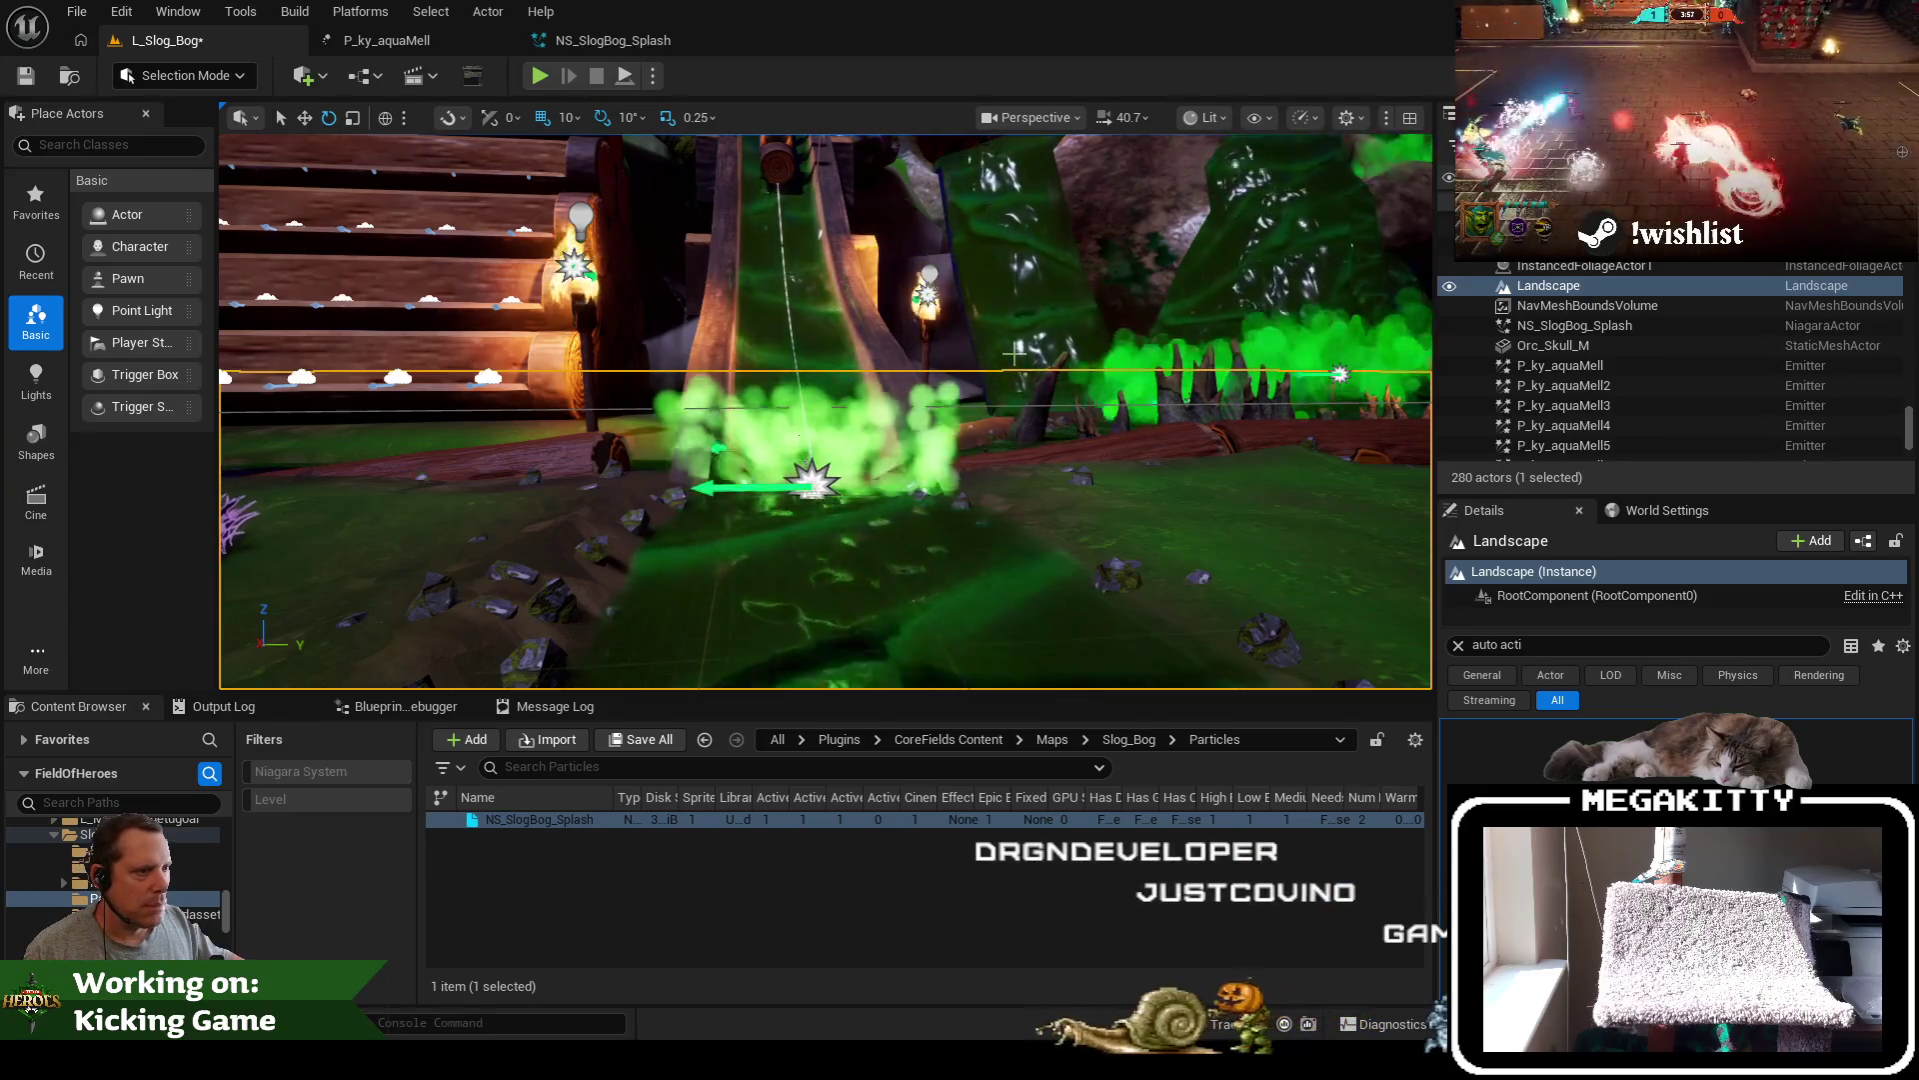
click(417, 45)
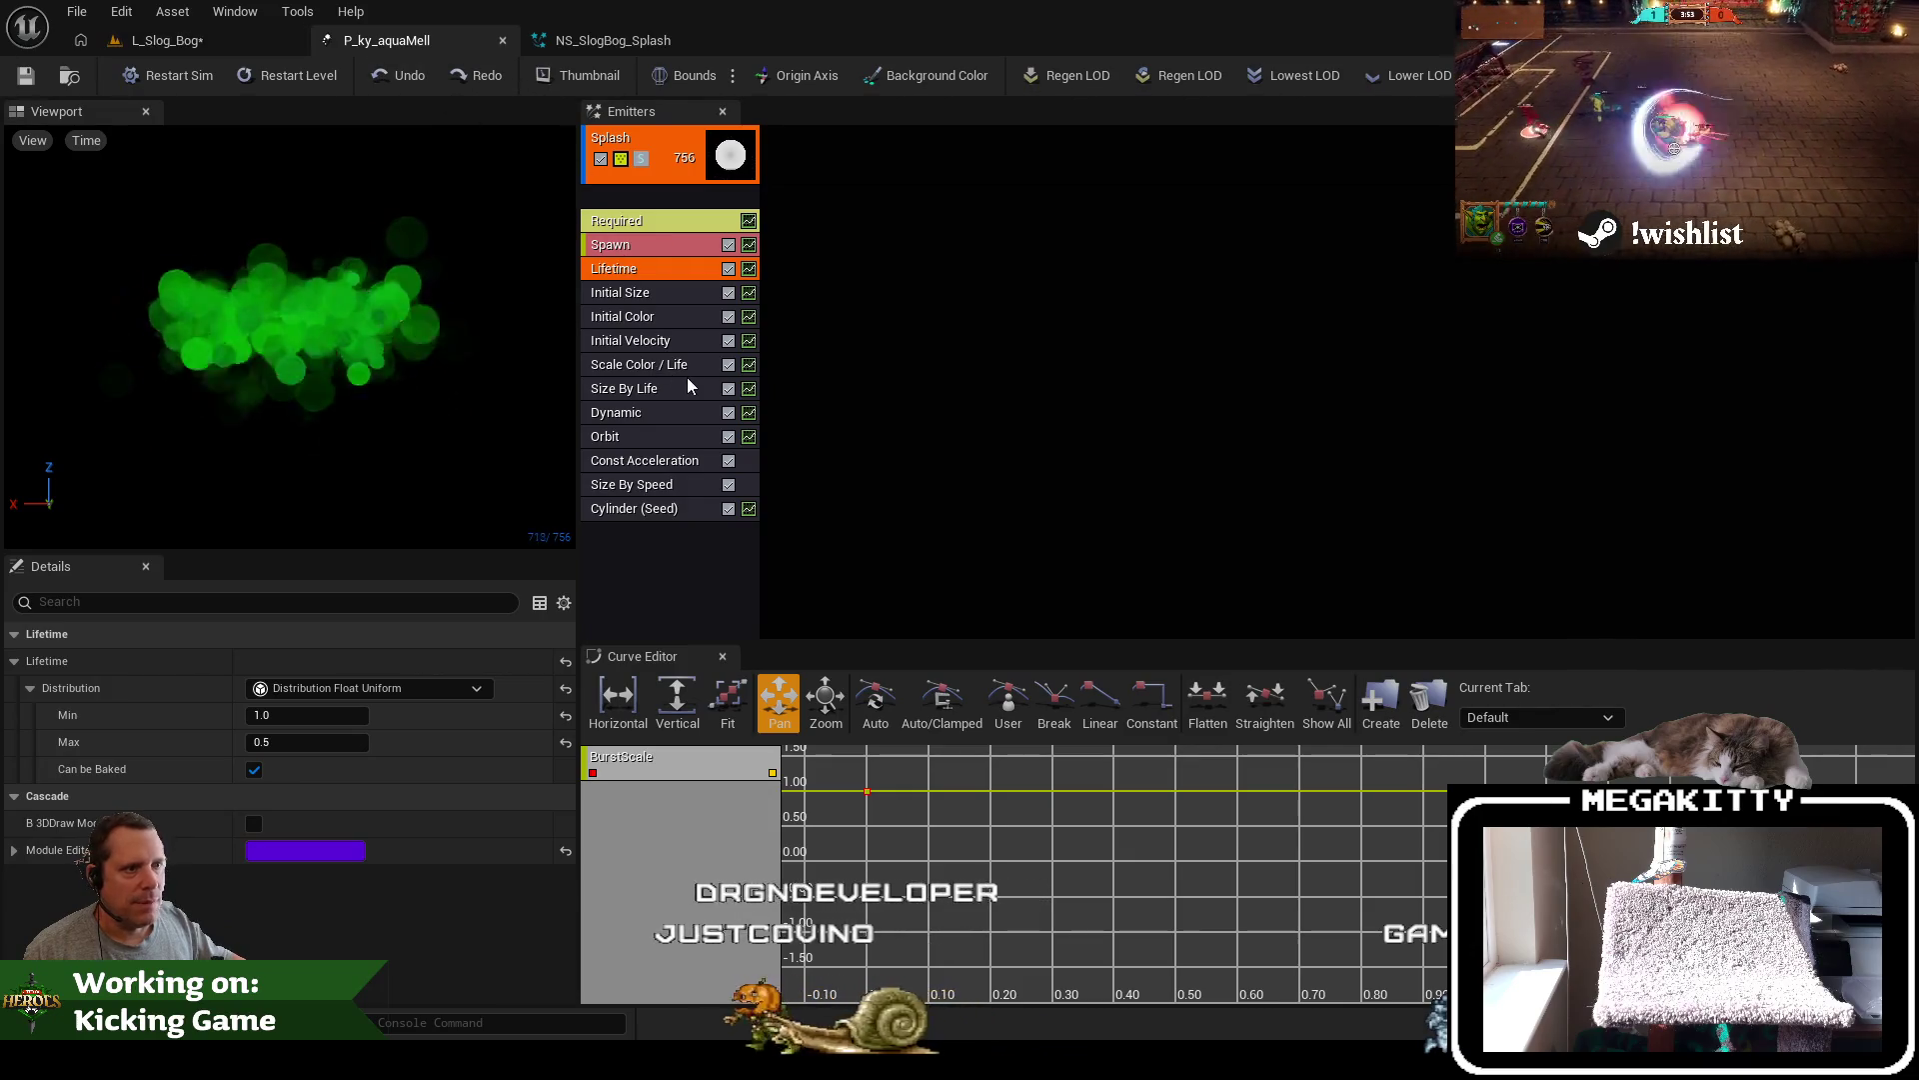
Compare the Cascade Start Velocity range with the splash's Add Velocity module
click(655, 321)
click(650, 340)
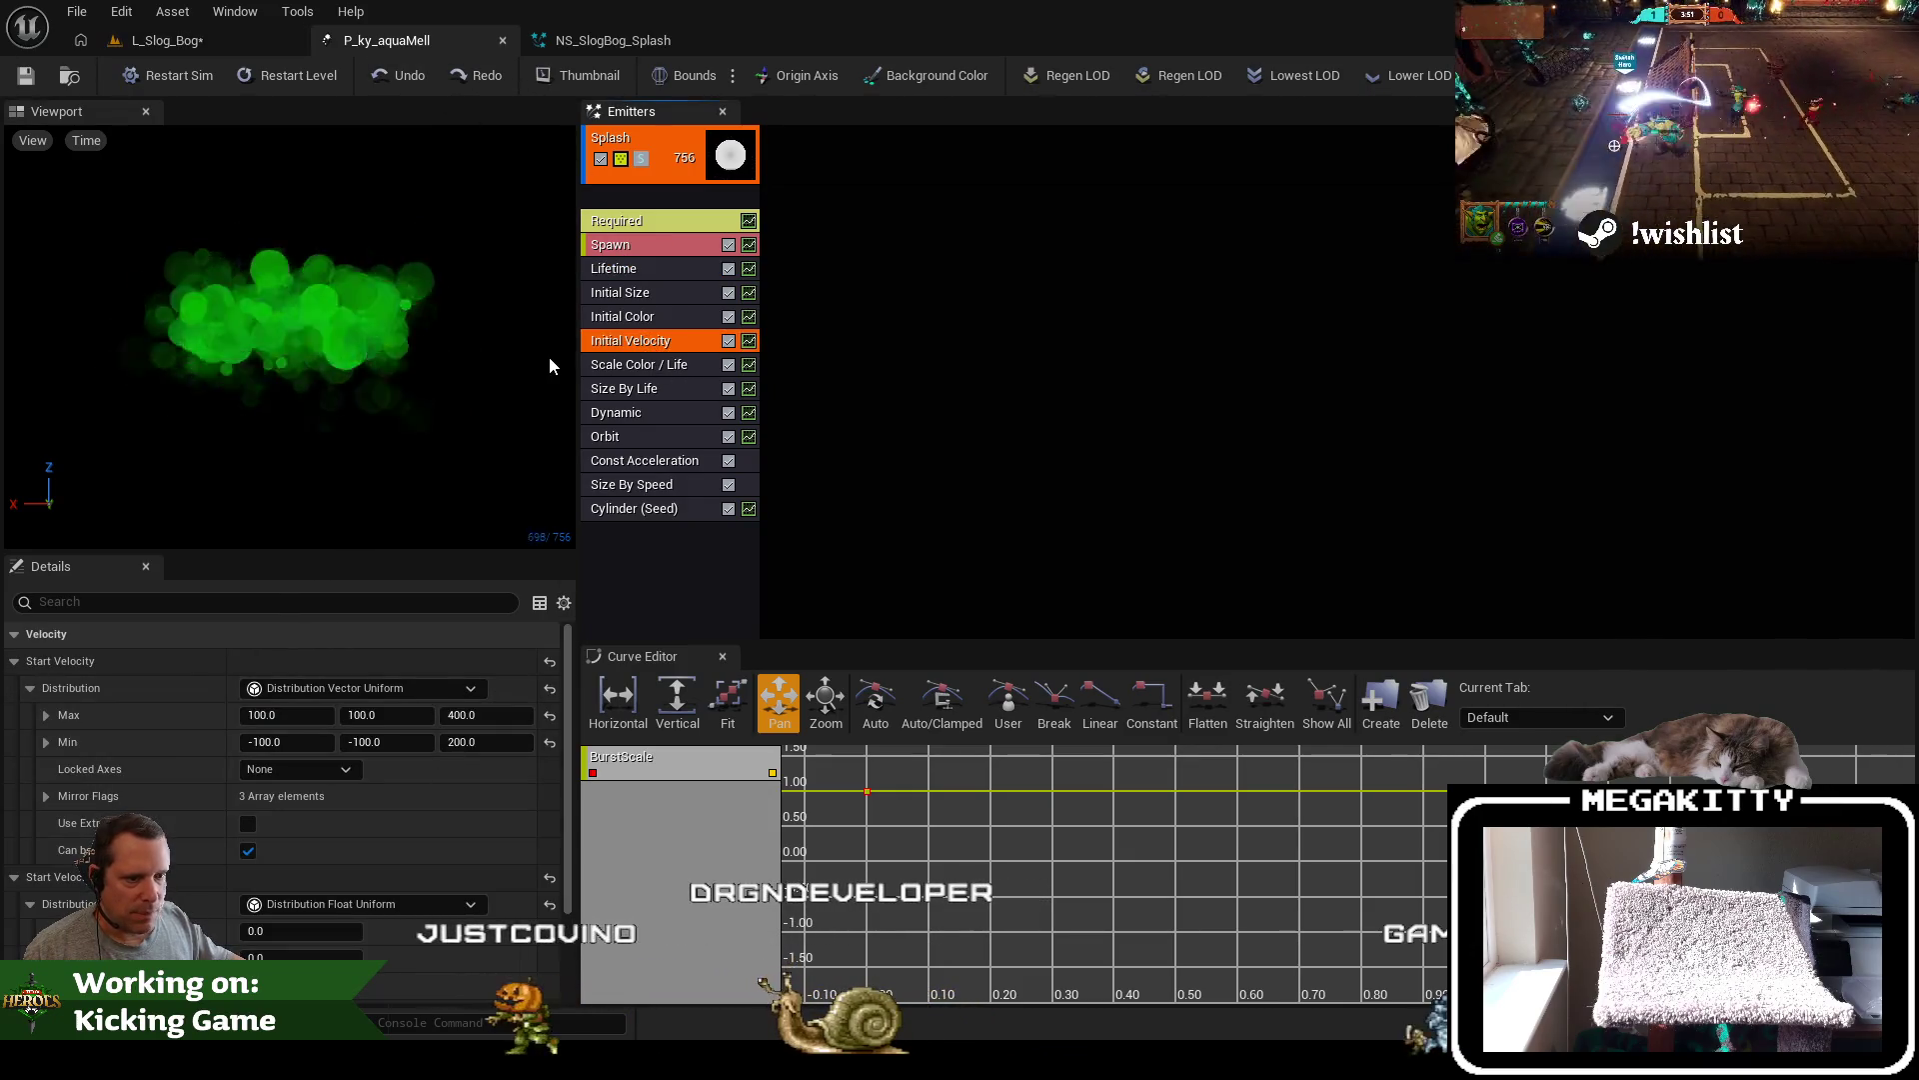
click(594, 44)
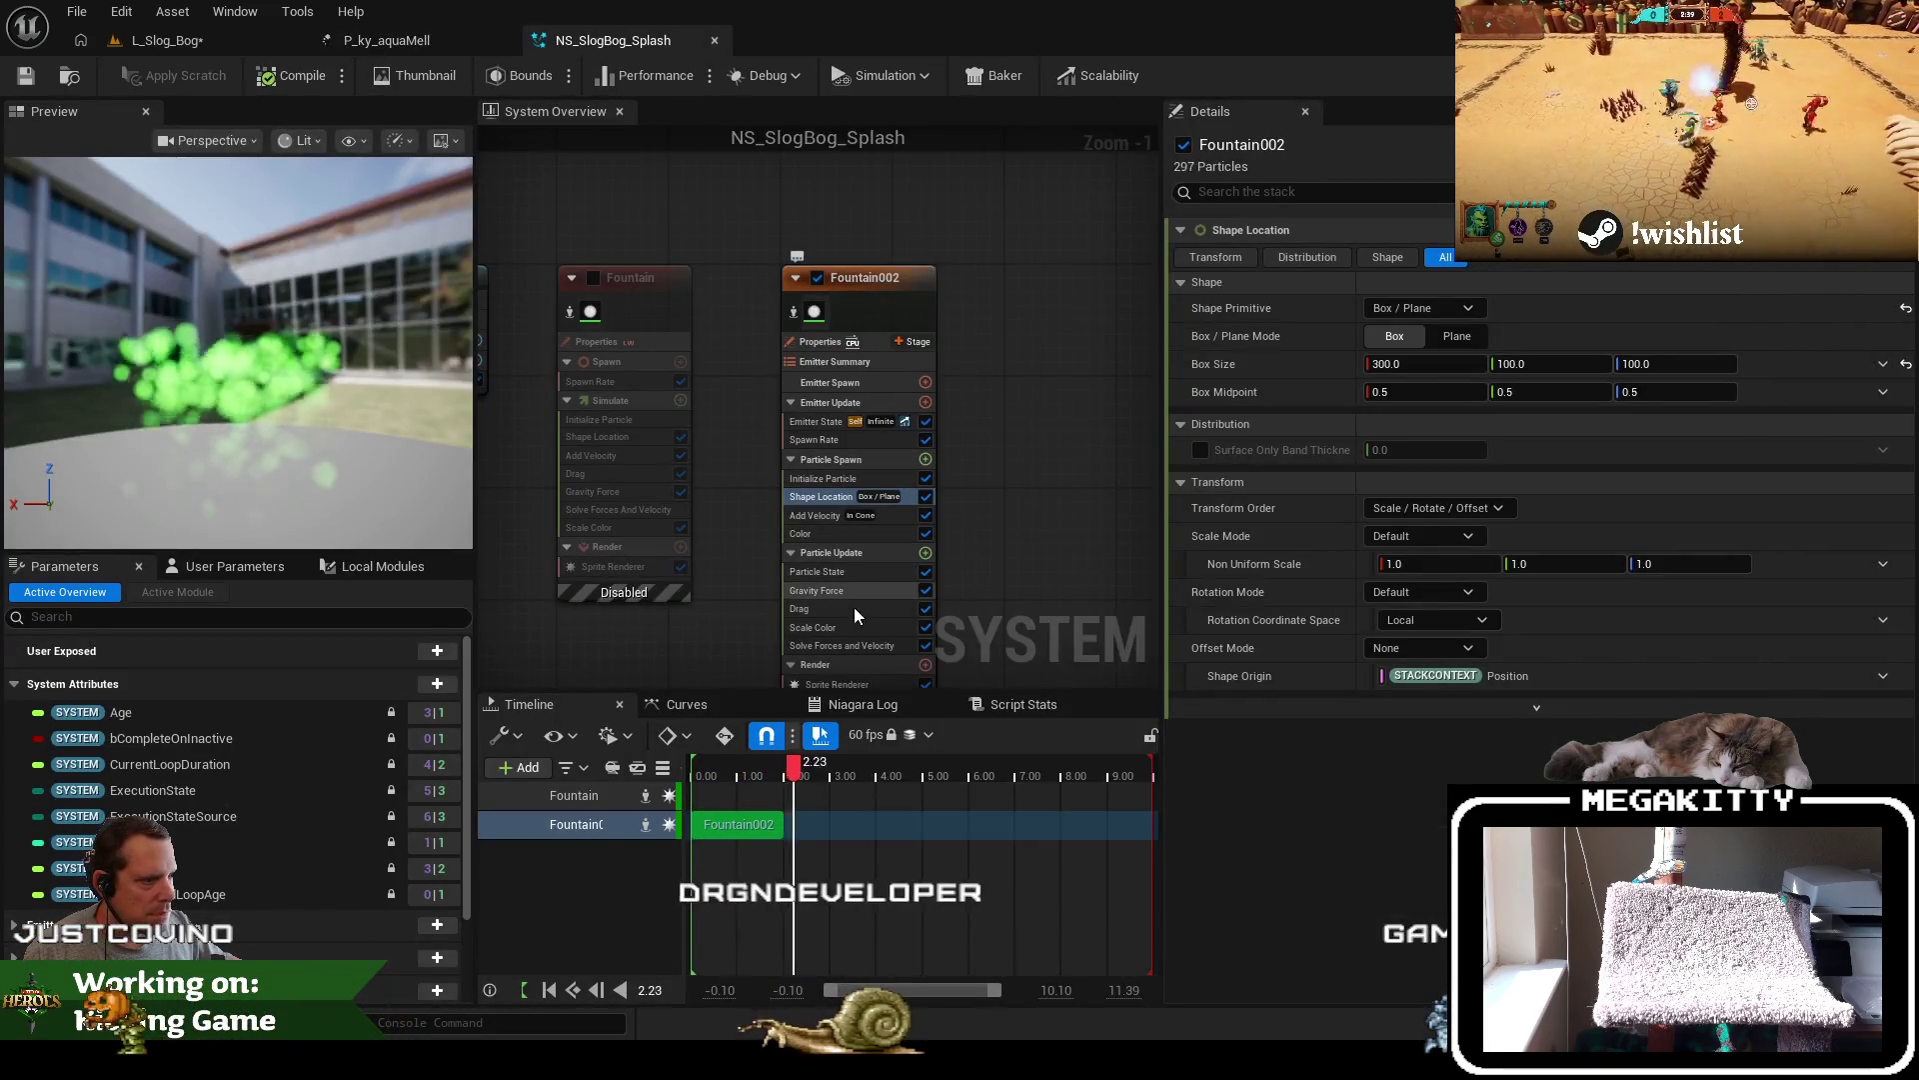
click(862, 644)
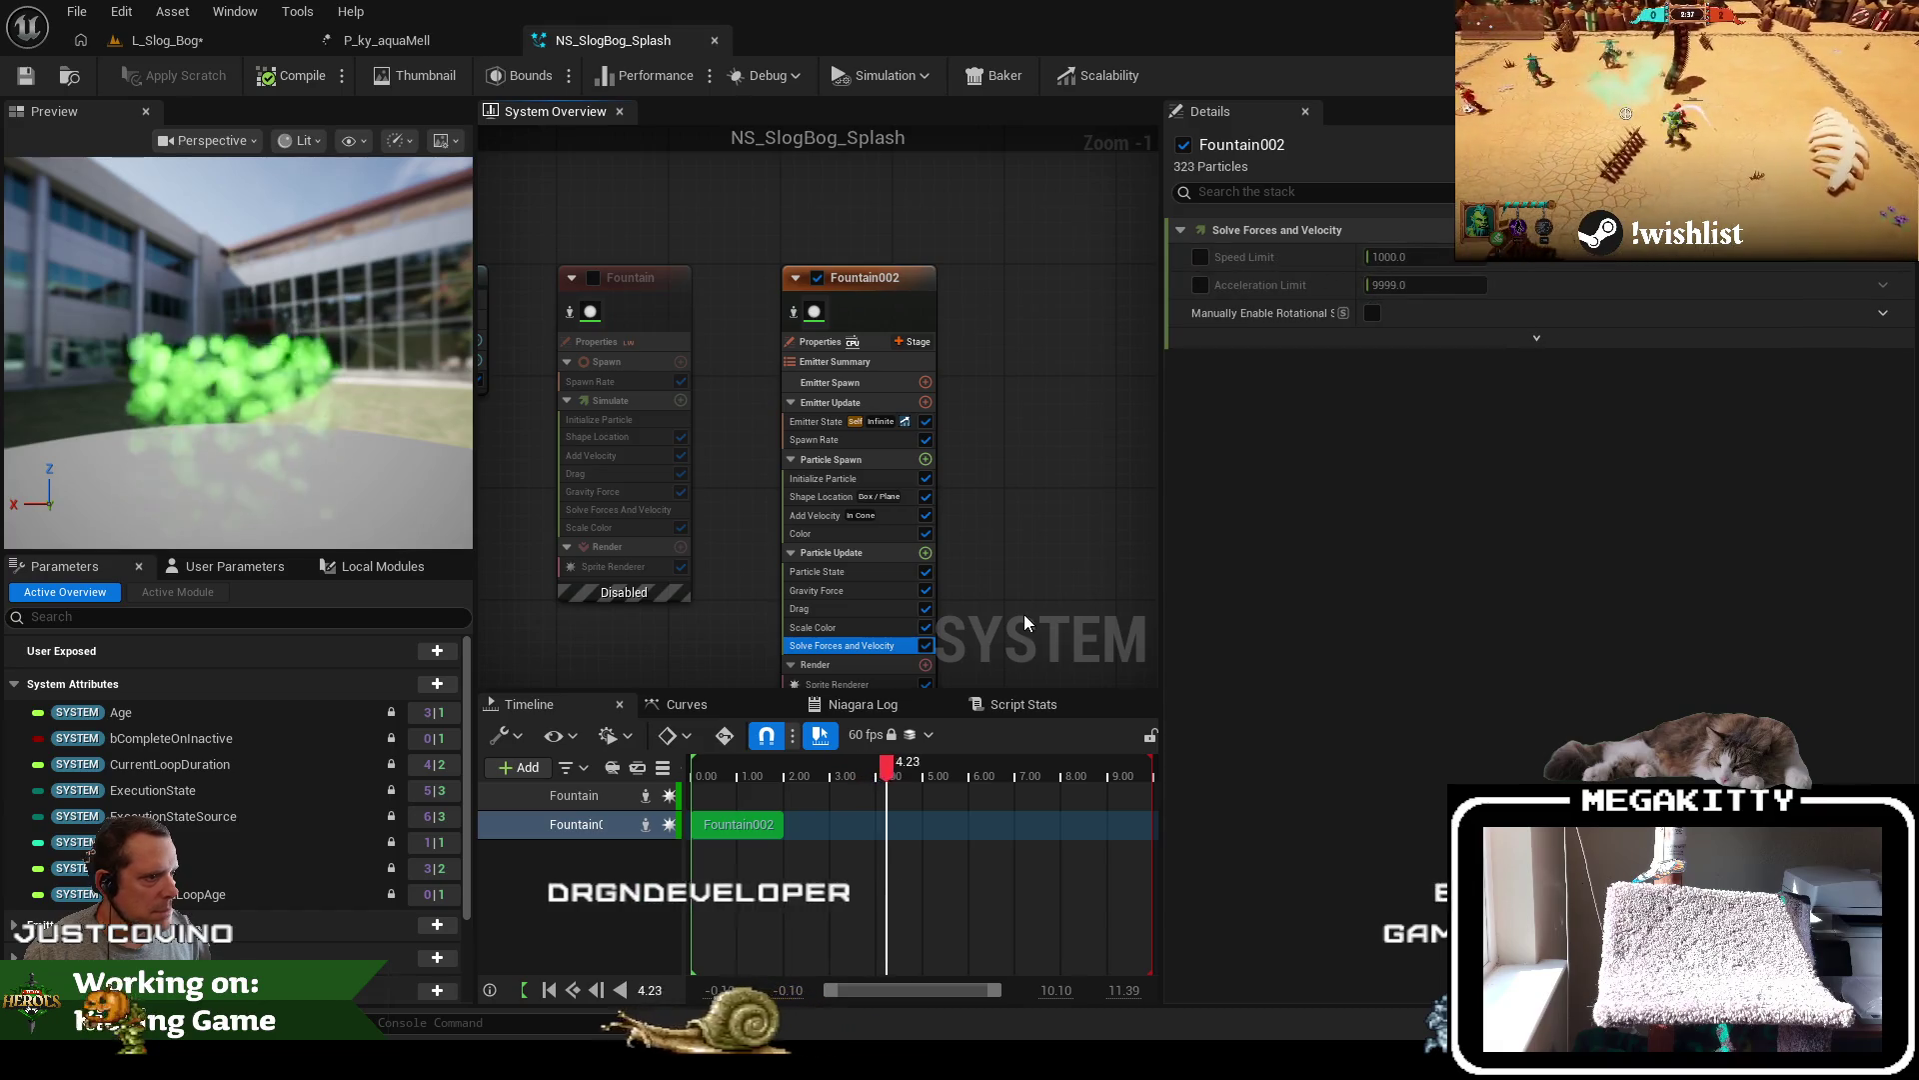
click(820, 517)
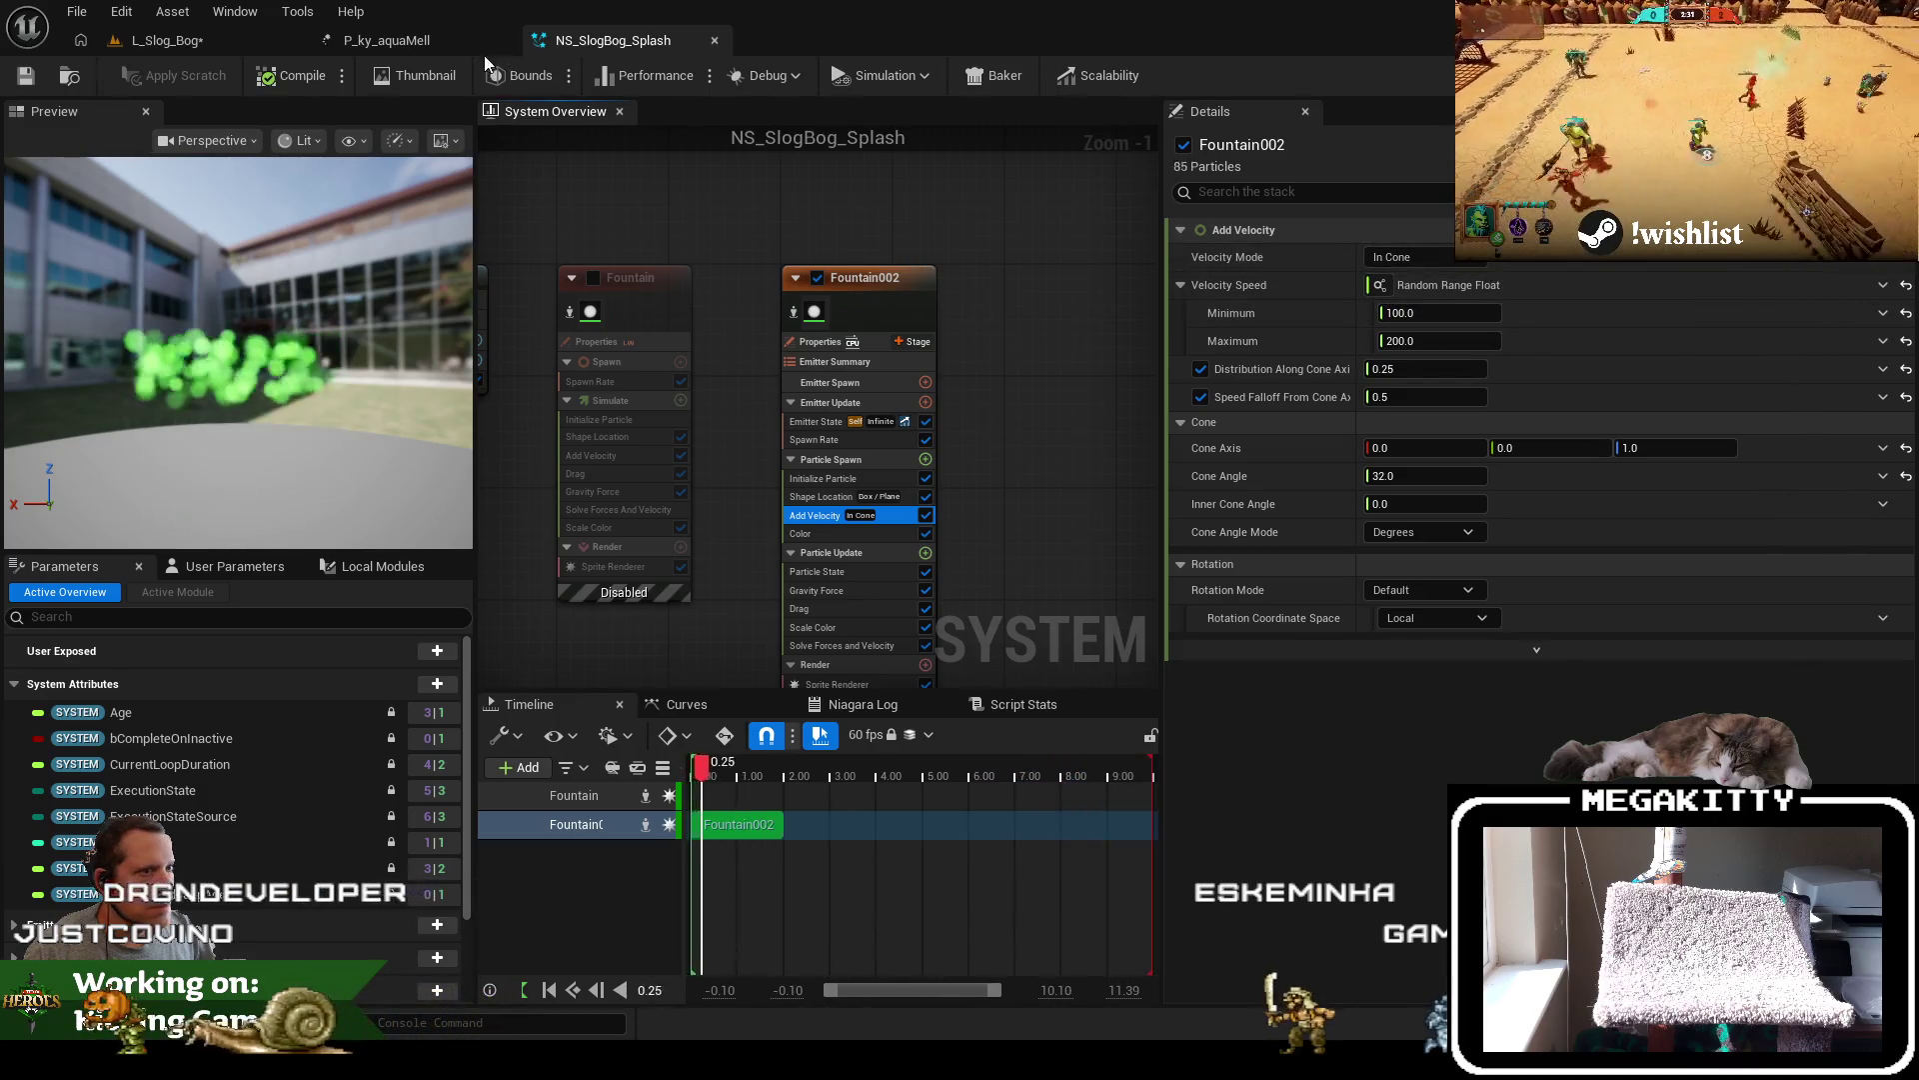
Set Add Velocity's mode to Linear and make Velocity a Random Range Vector
click(436, 40)
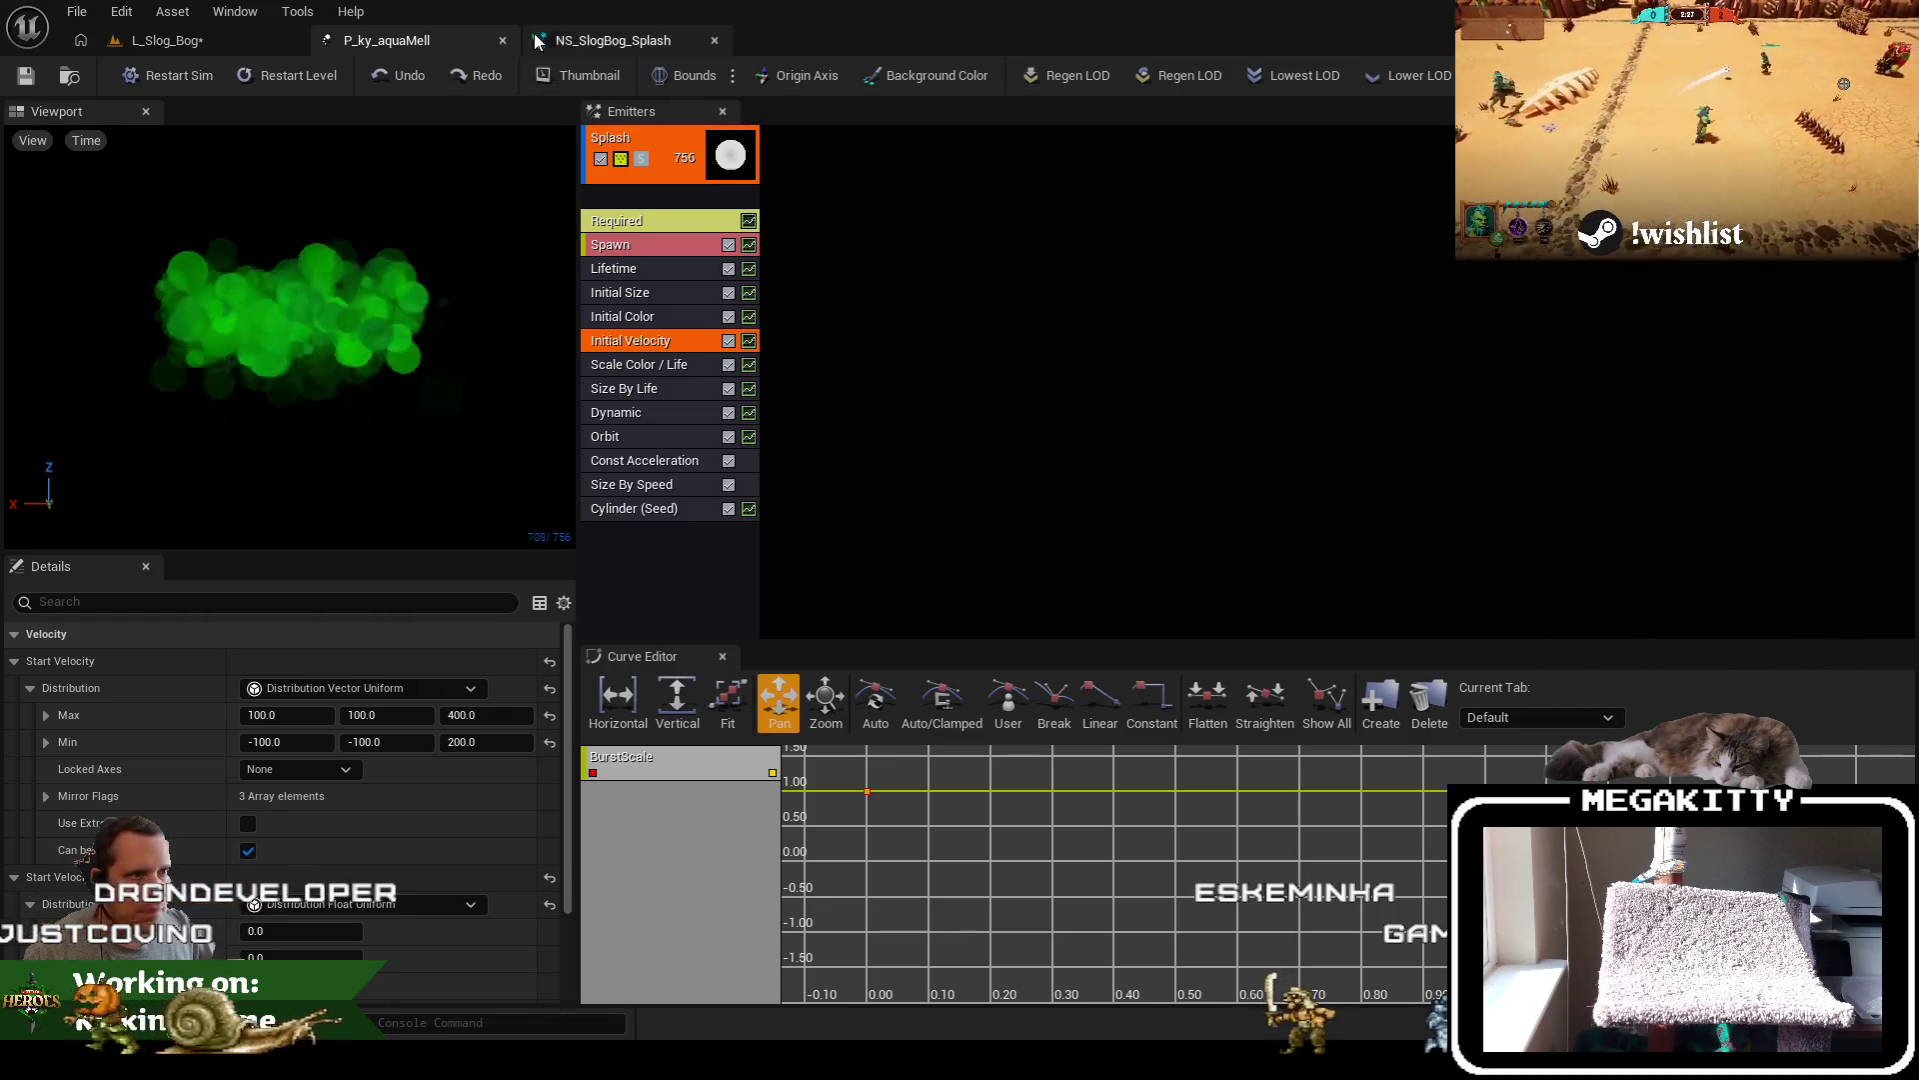
click(612, 40)
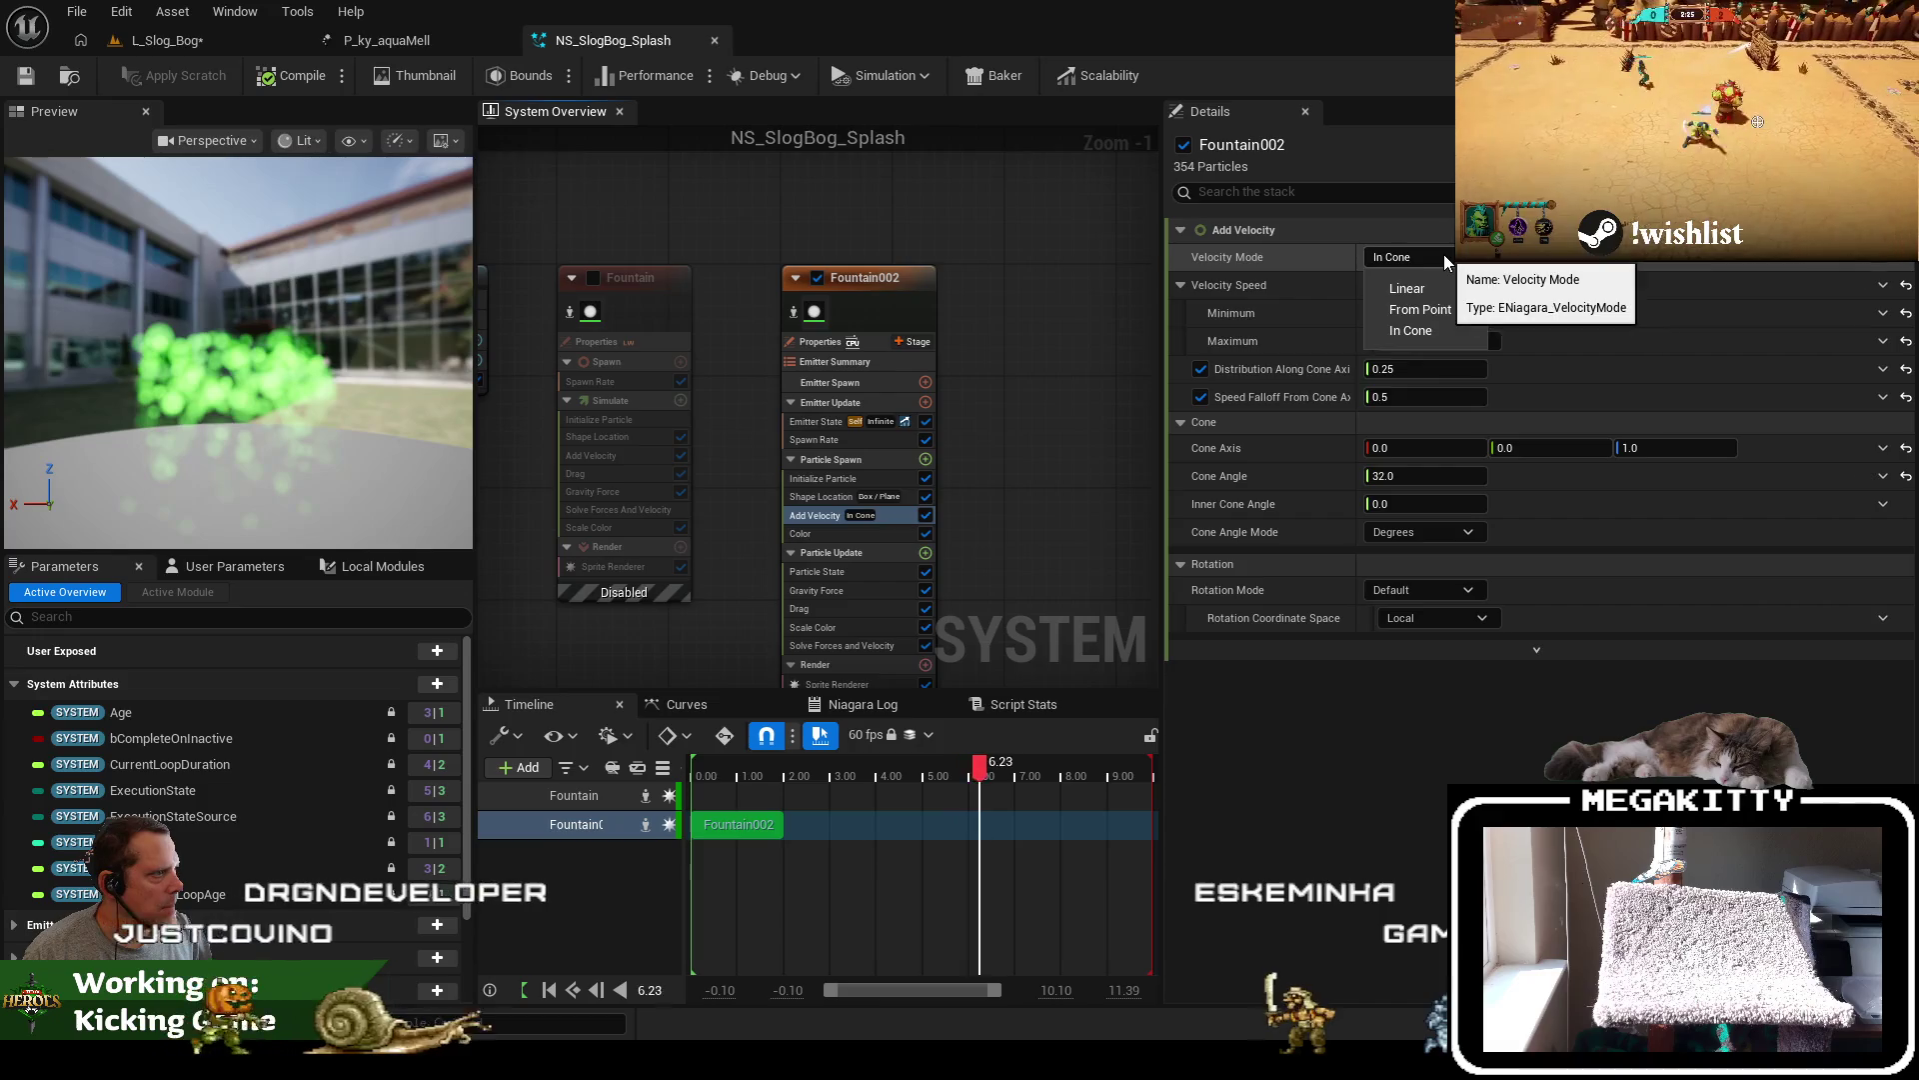
click(1454, 284)
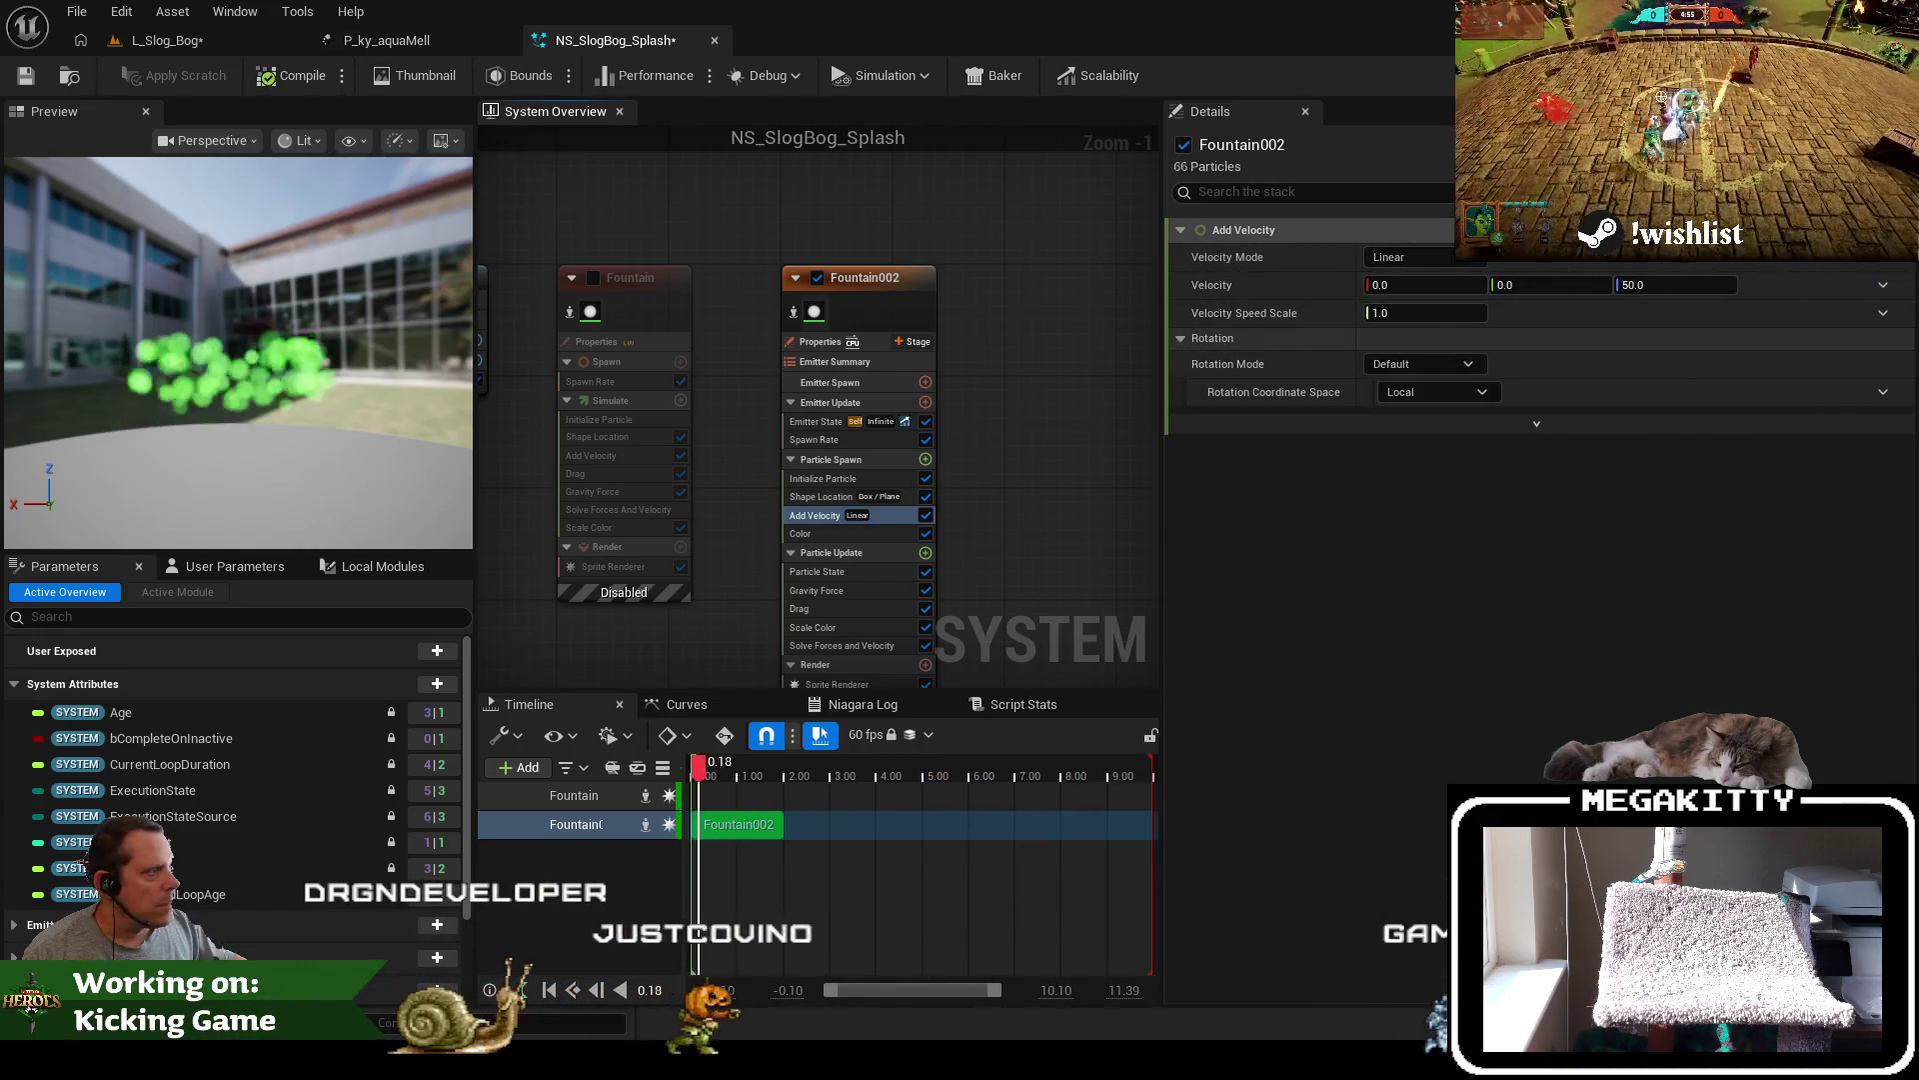
click(1882, 284)
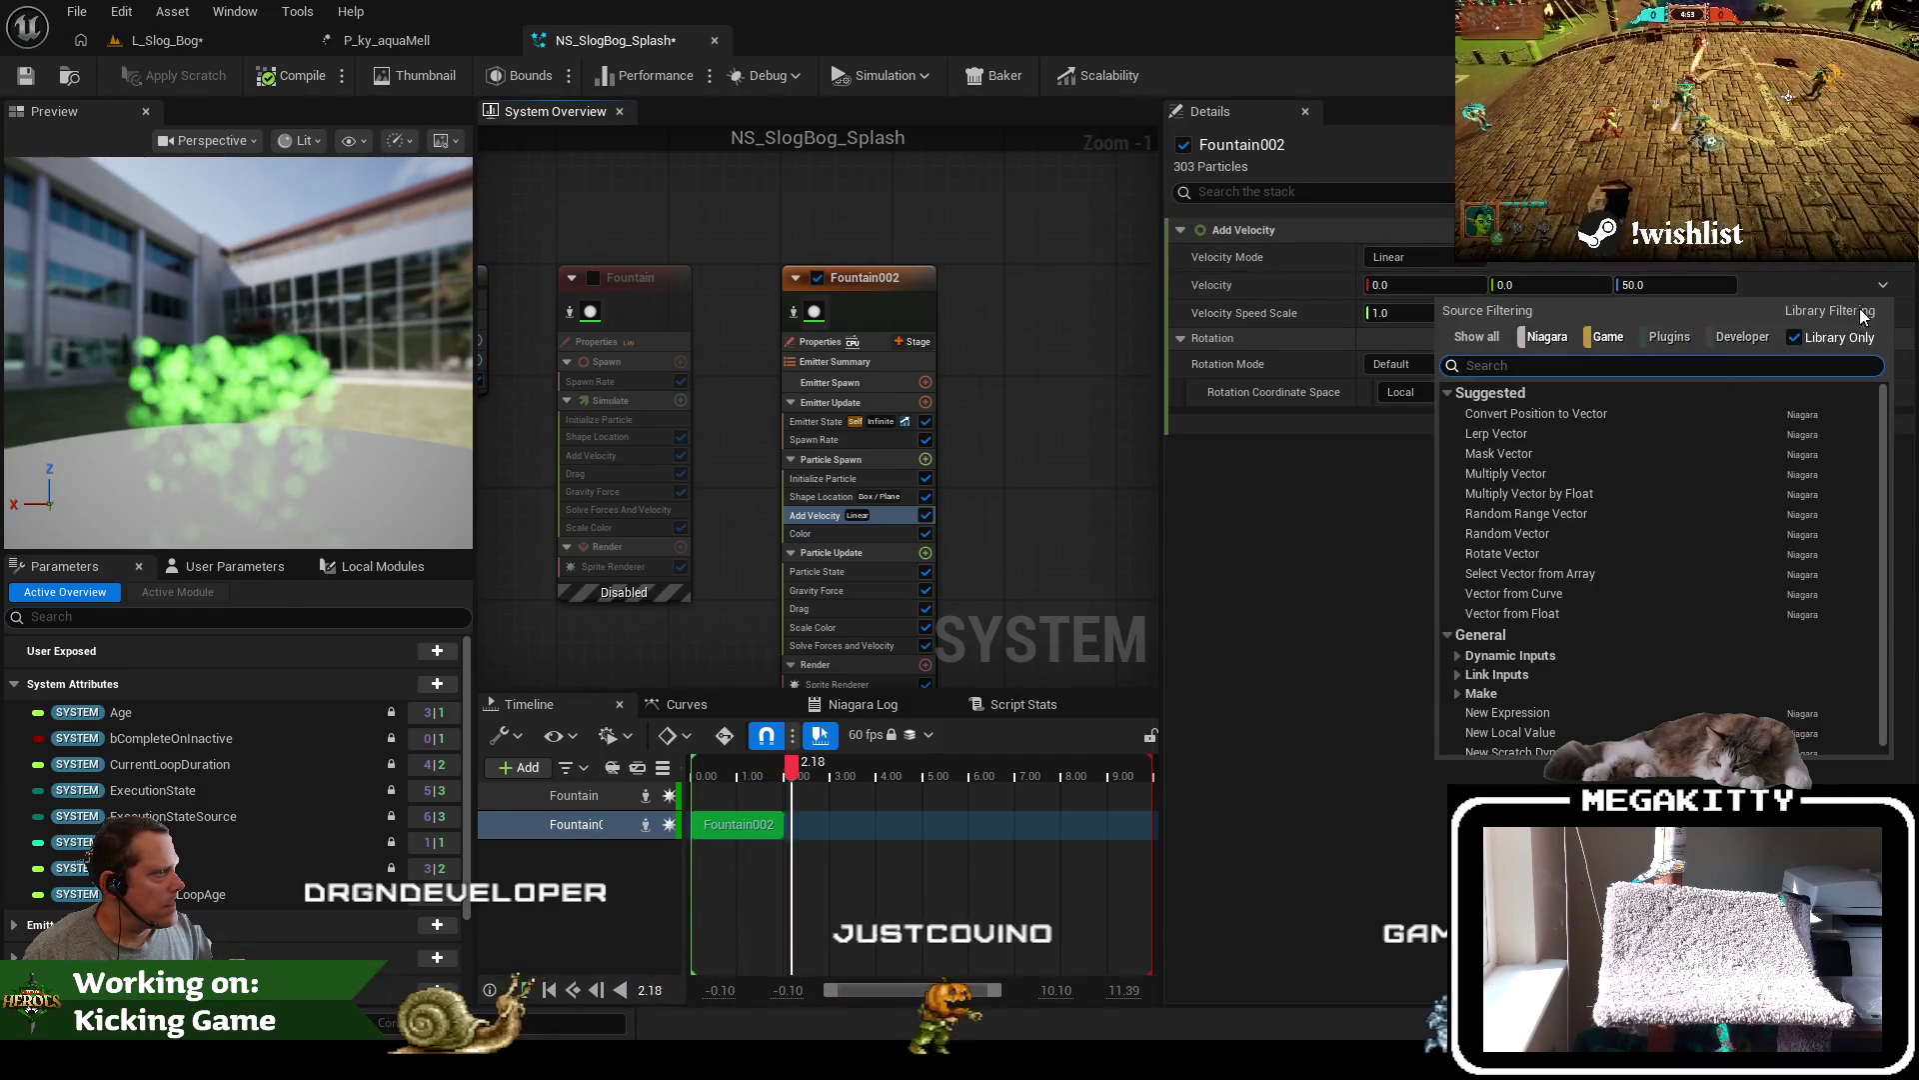
click(1606, 513)
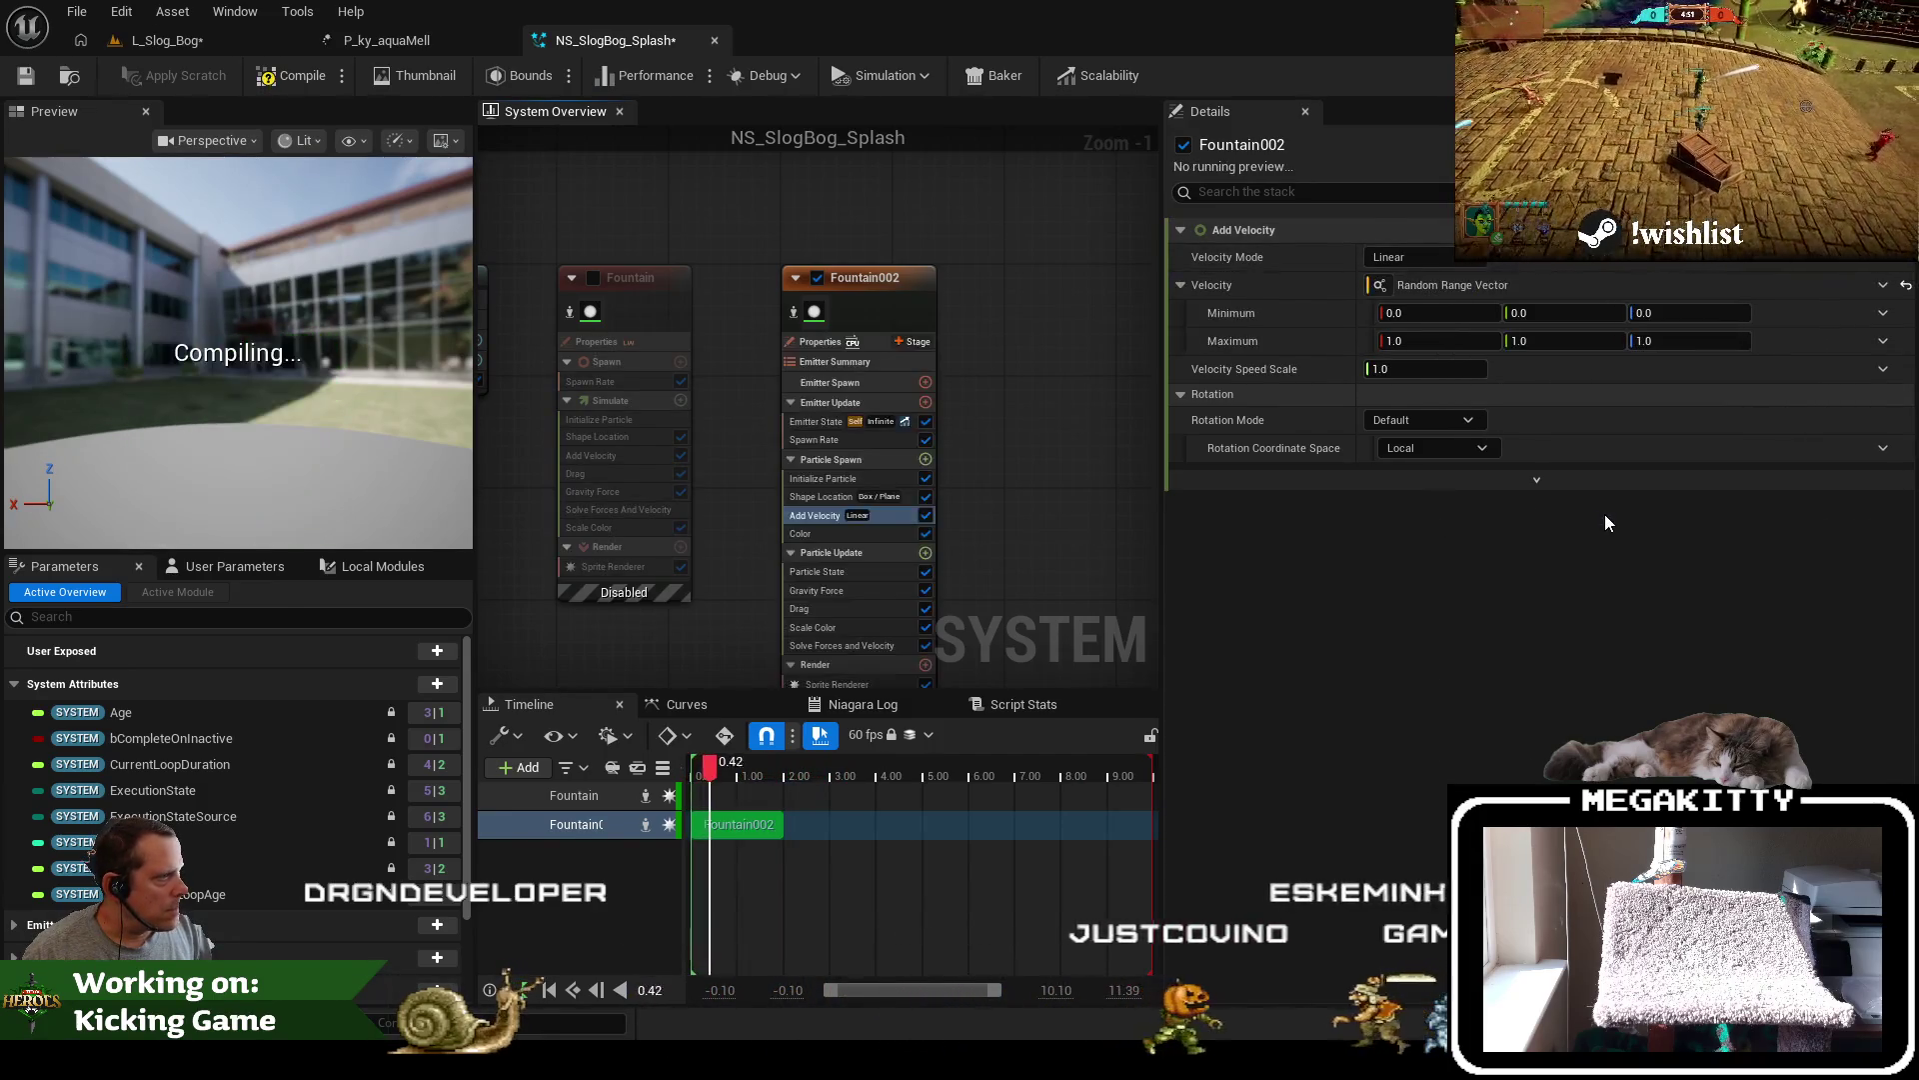
Edit the velocity range fields while cross-checking the Cascade Start Velocity values
click(418, 40)
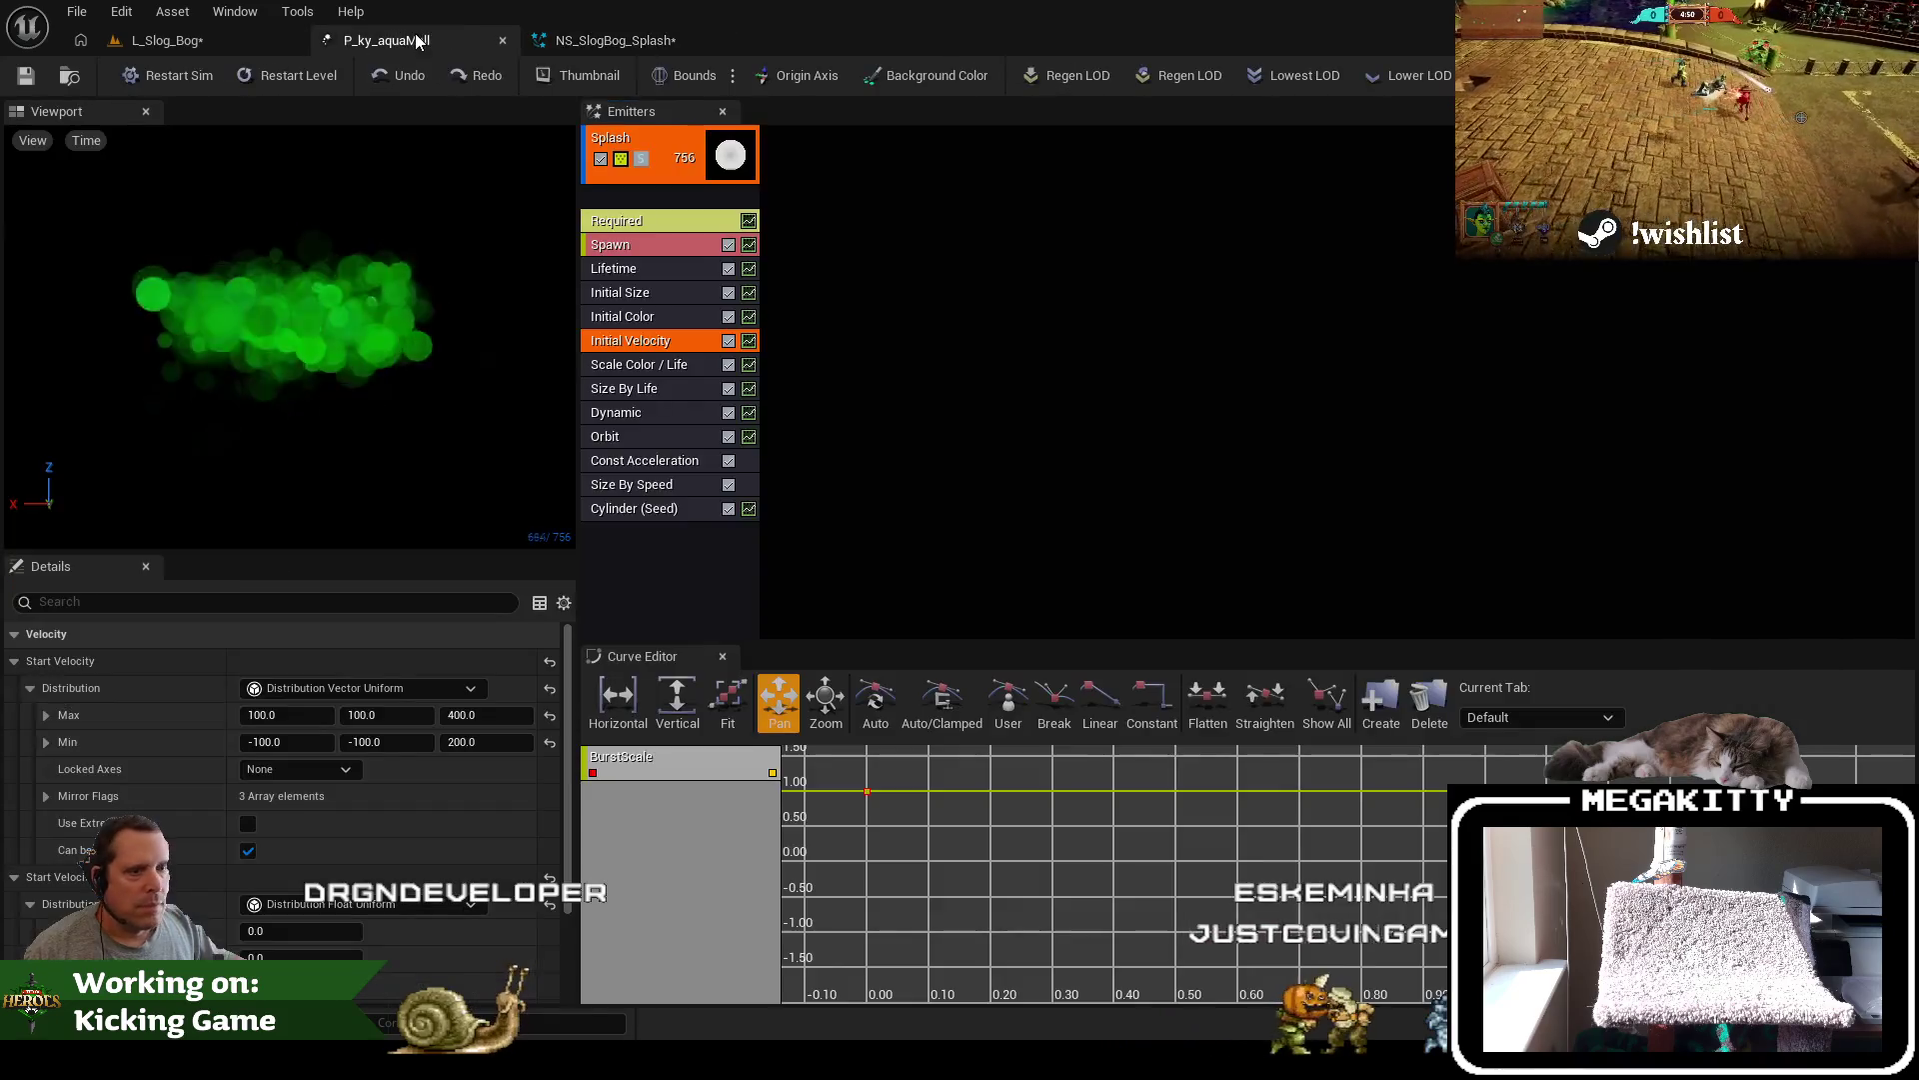
click(601, 42)
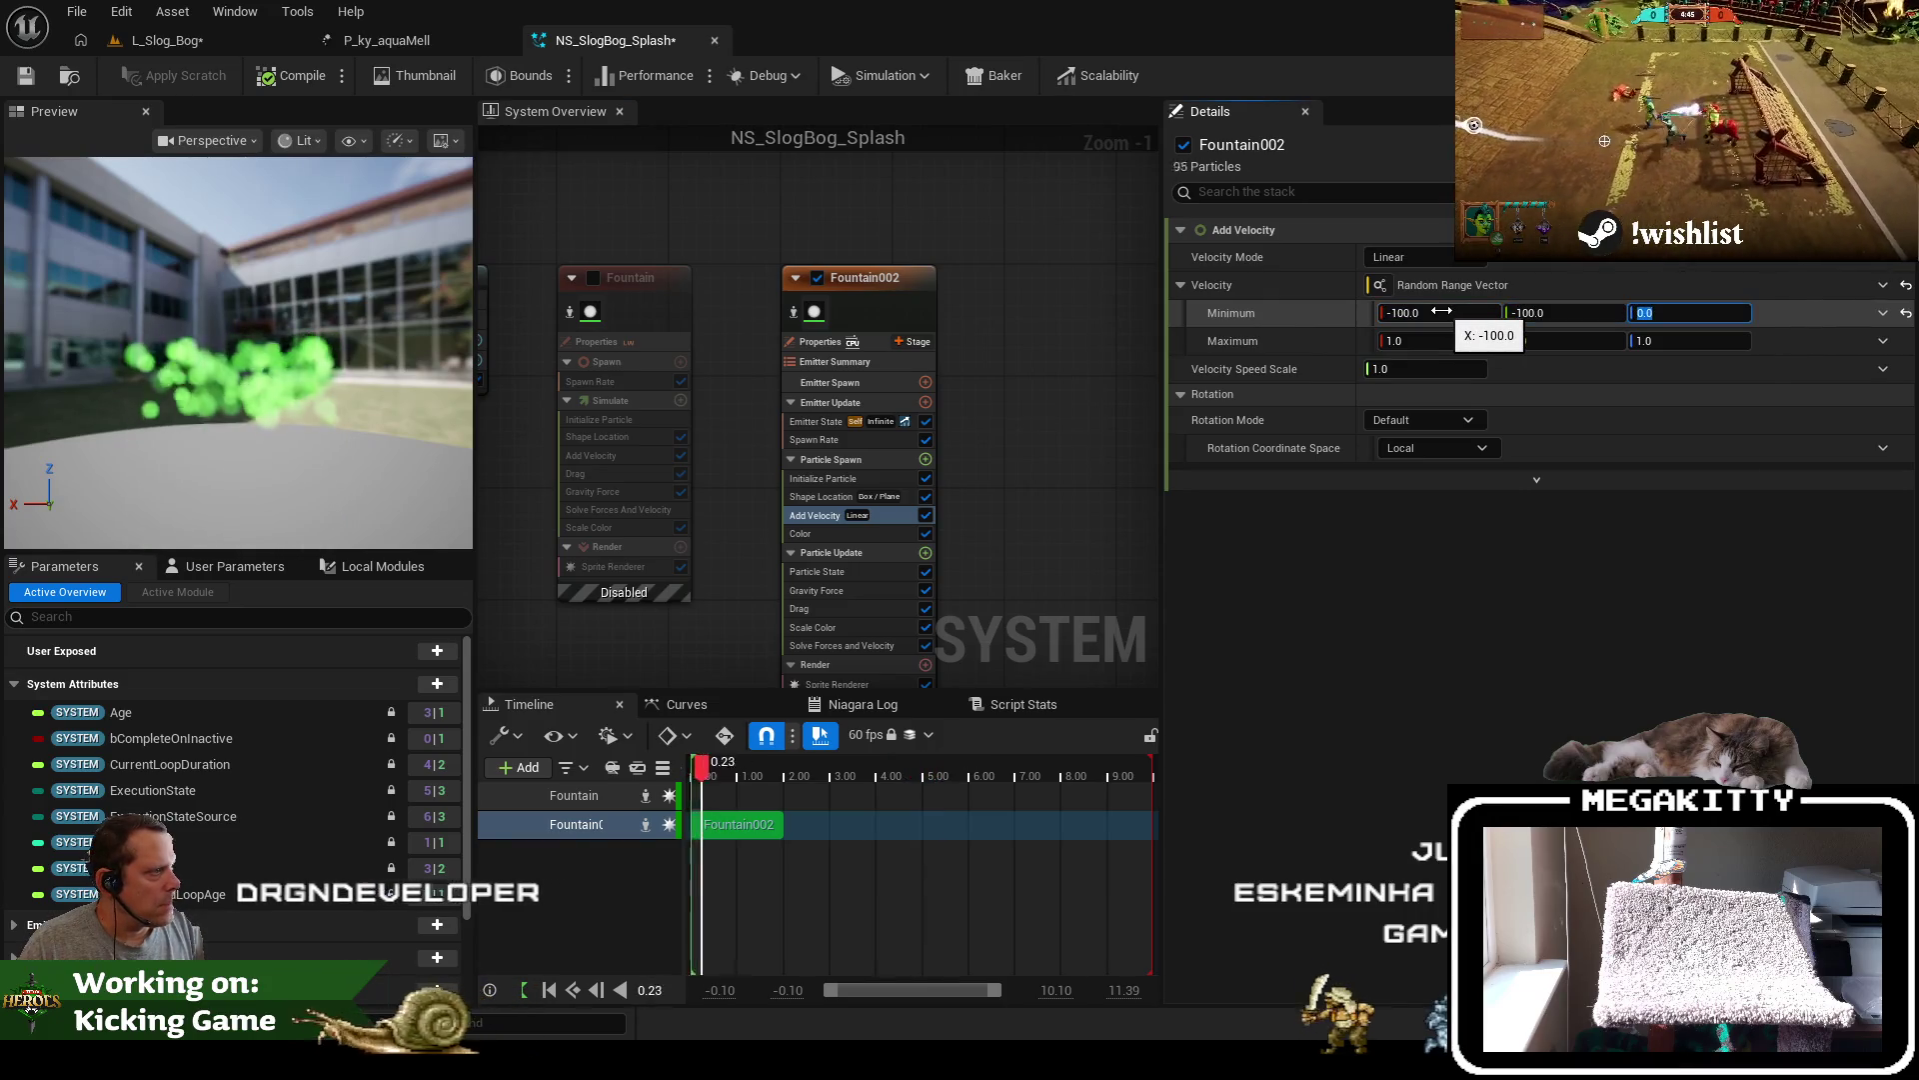
click(417, 44)
click(601, 40)
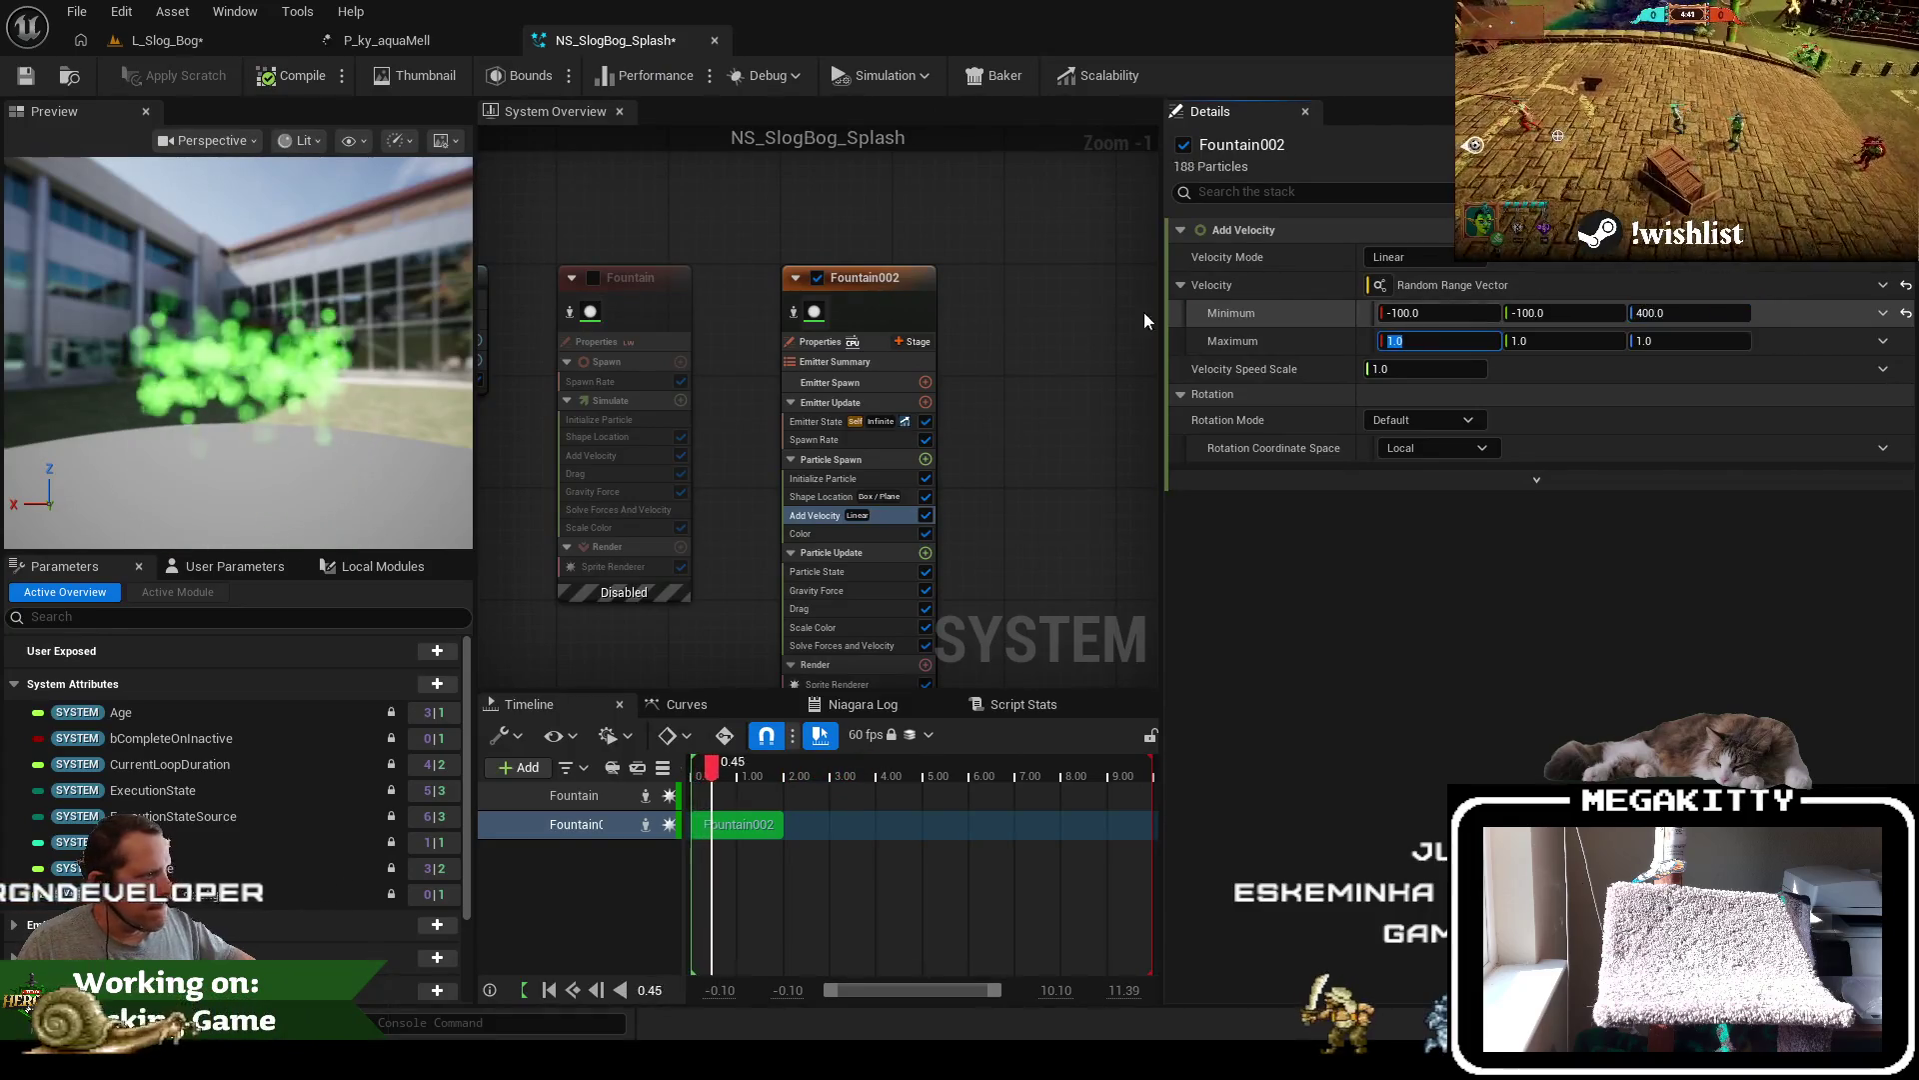
click(424, 50)
click(672, 48)
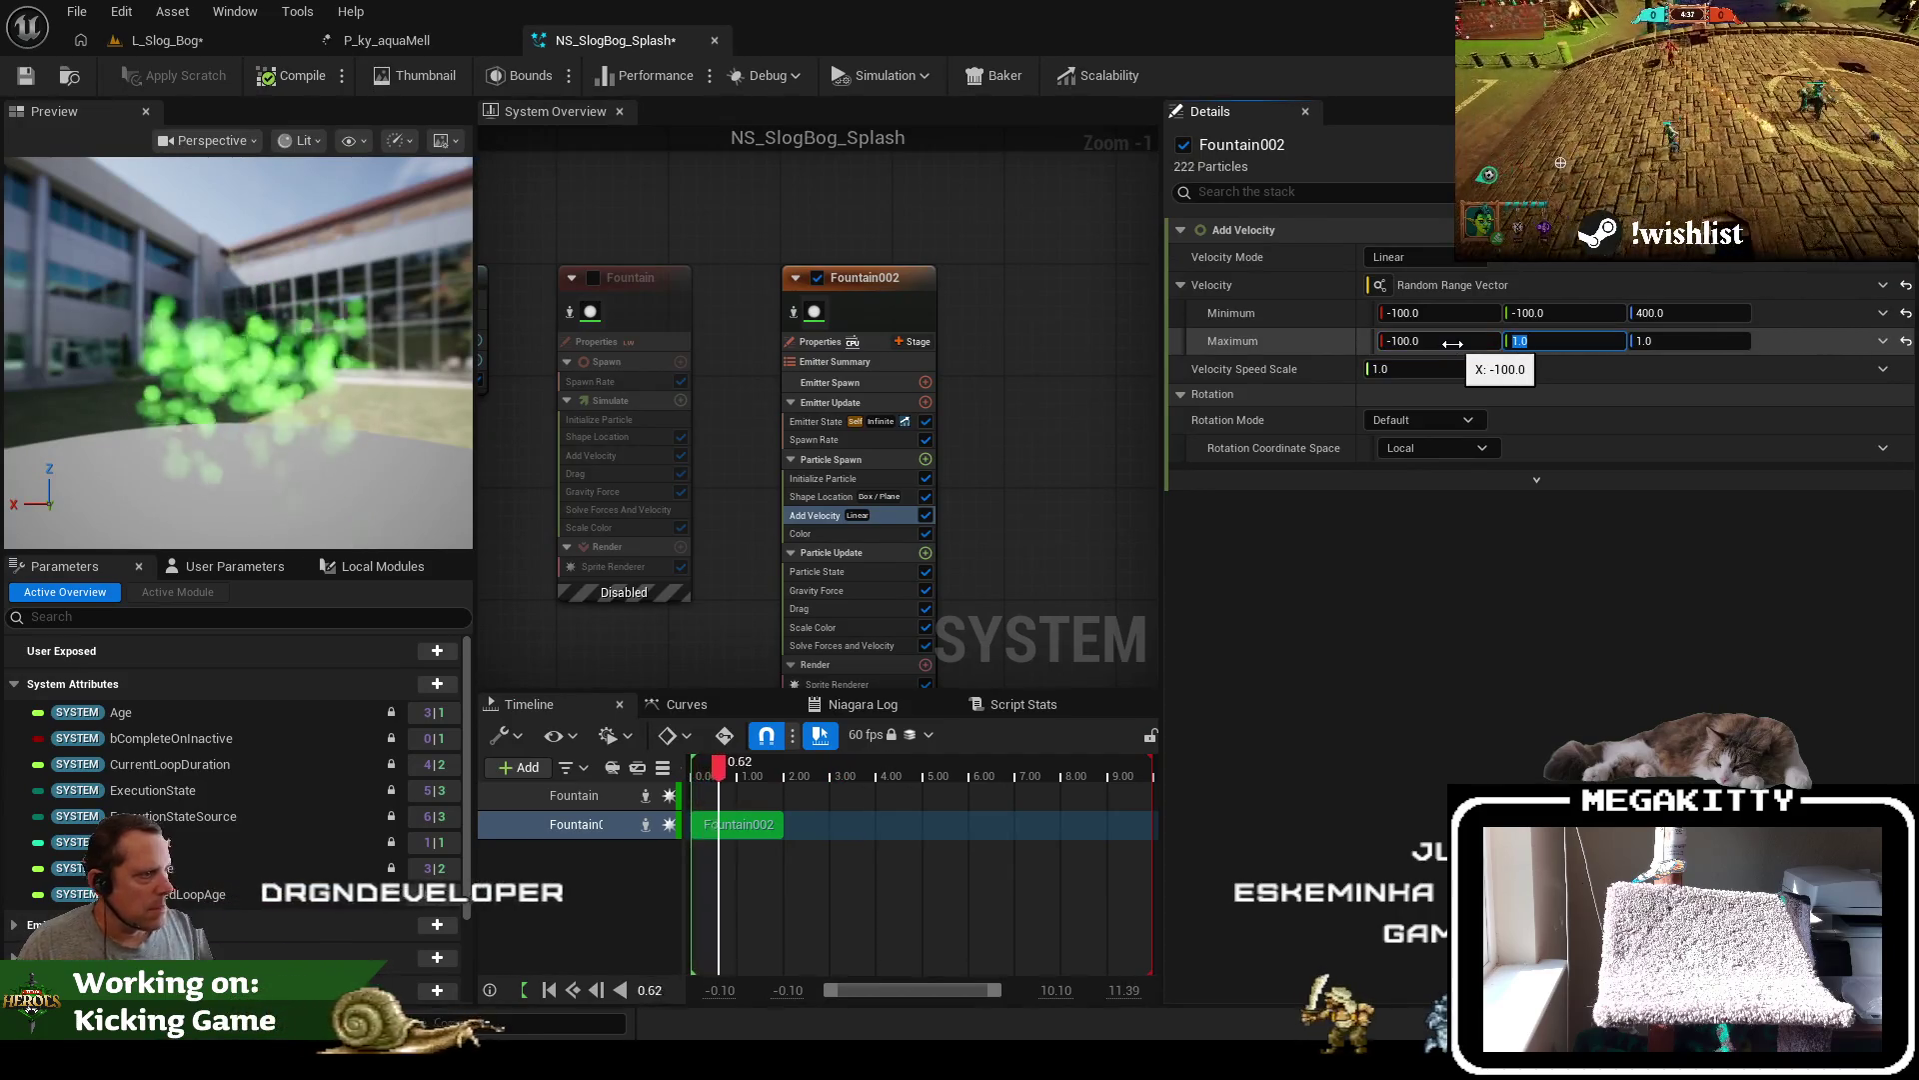
click(430, 50)
click(607, 47)
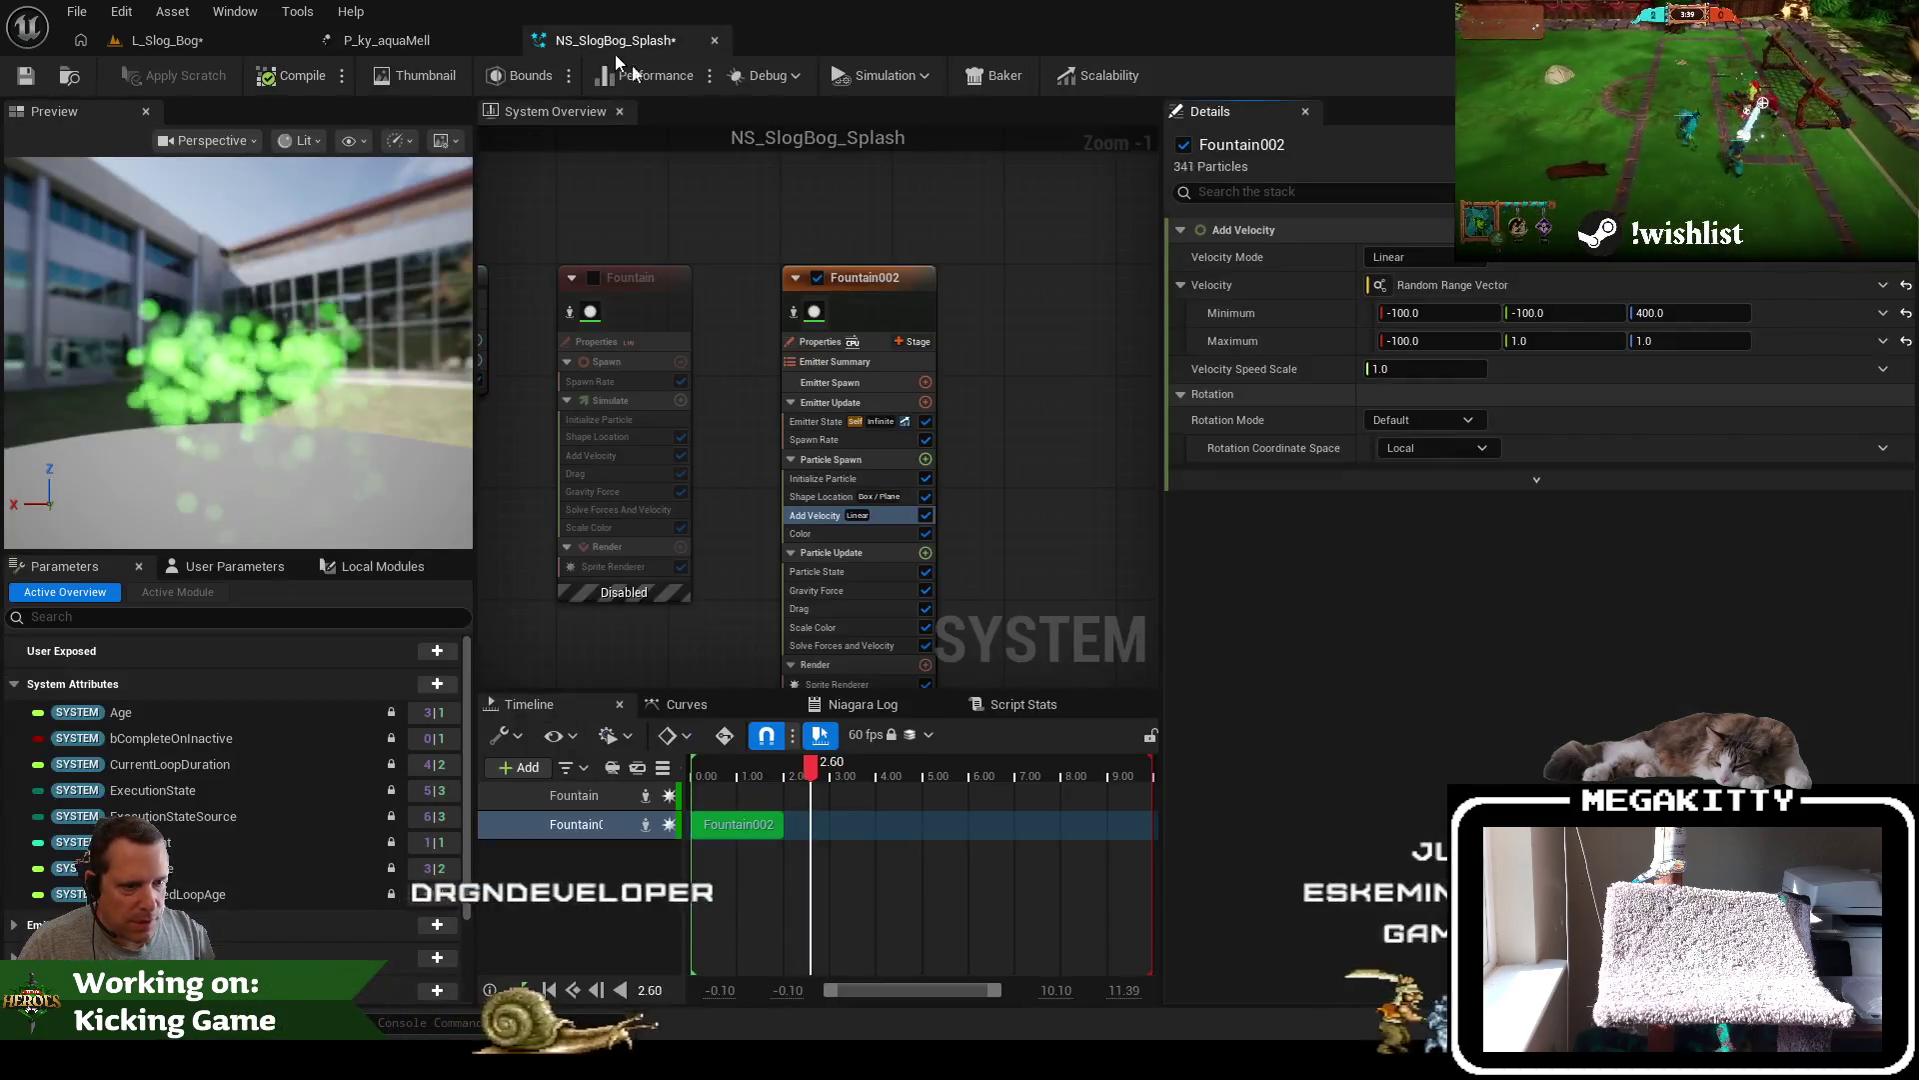
Set the maximum velocity to 100, 100, 400
click(1435, 340)
text(100)
key(Tab)
text(100)
key(Tab)
text(400)
key(Tab)
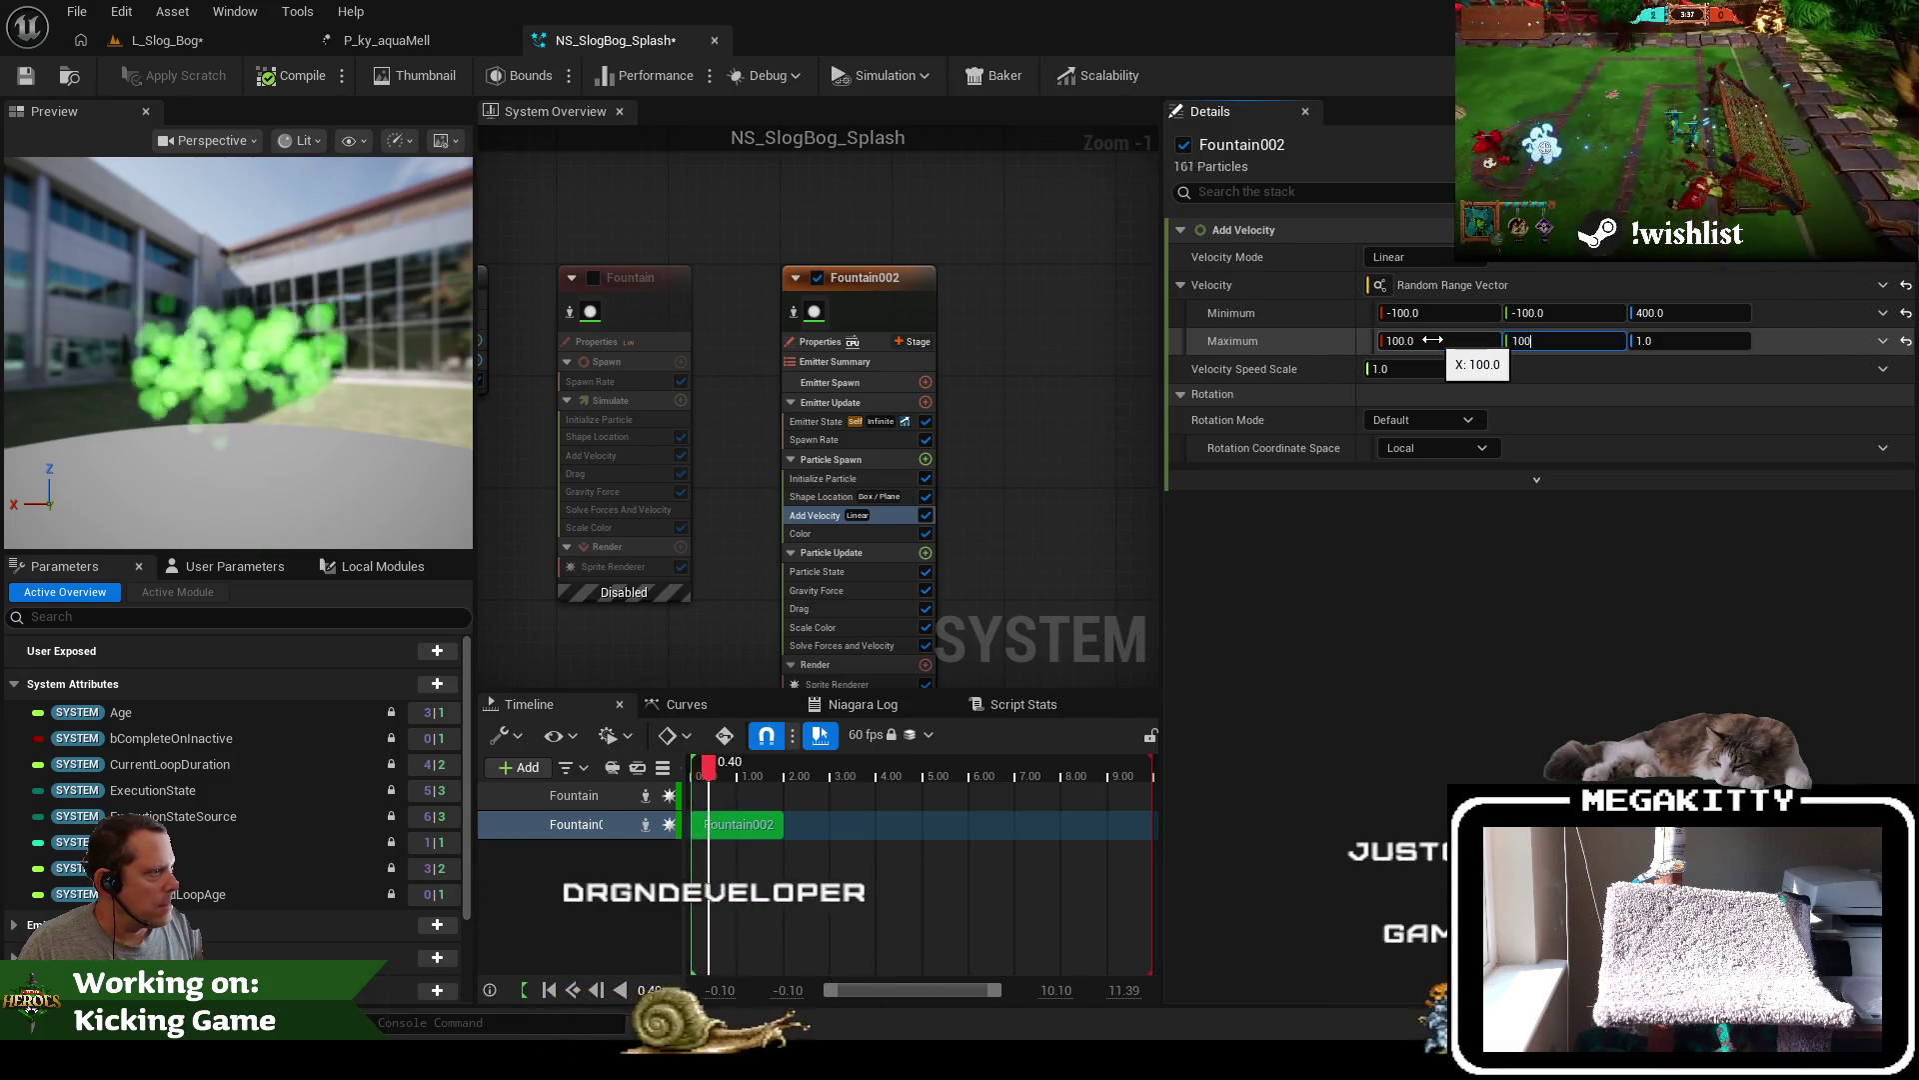
Set the minimum Z velocity to 200 and save the splash system
click(508, 50)
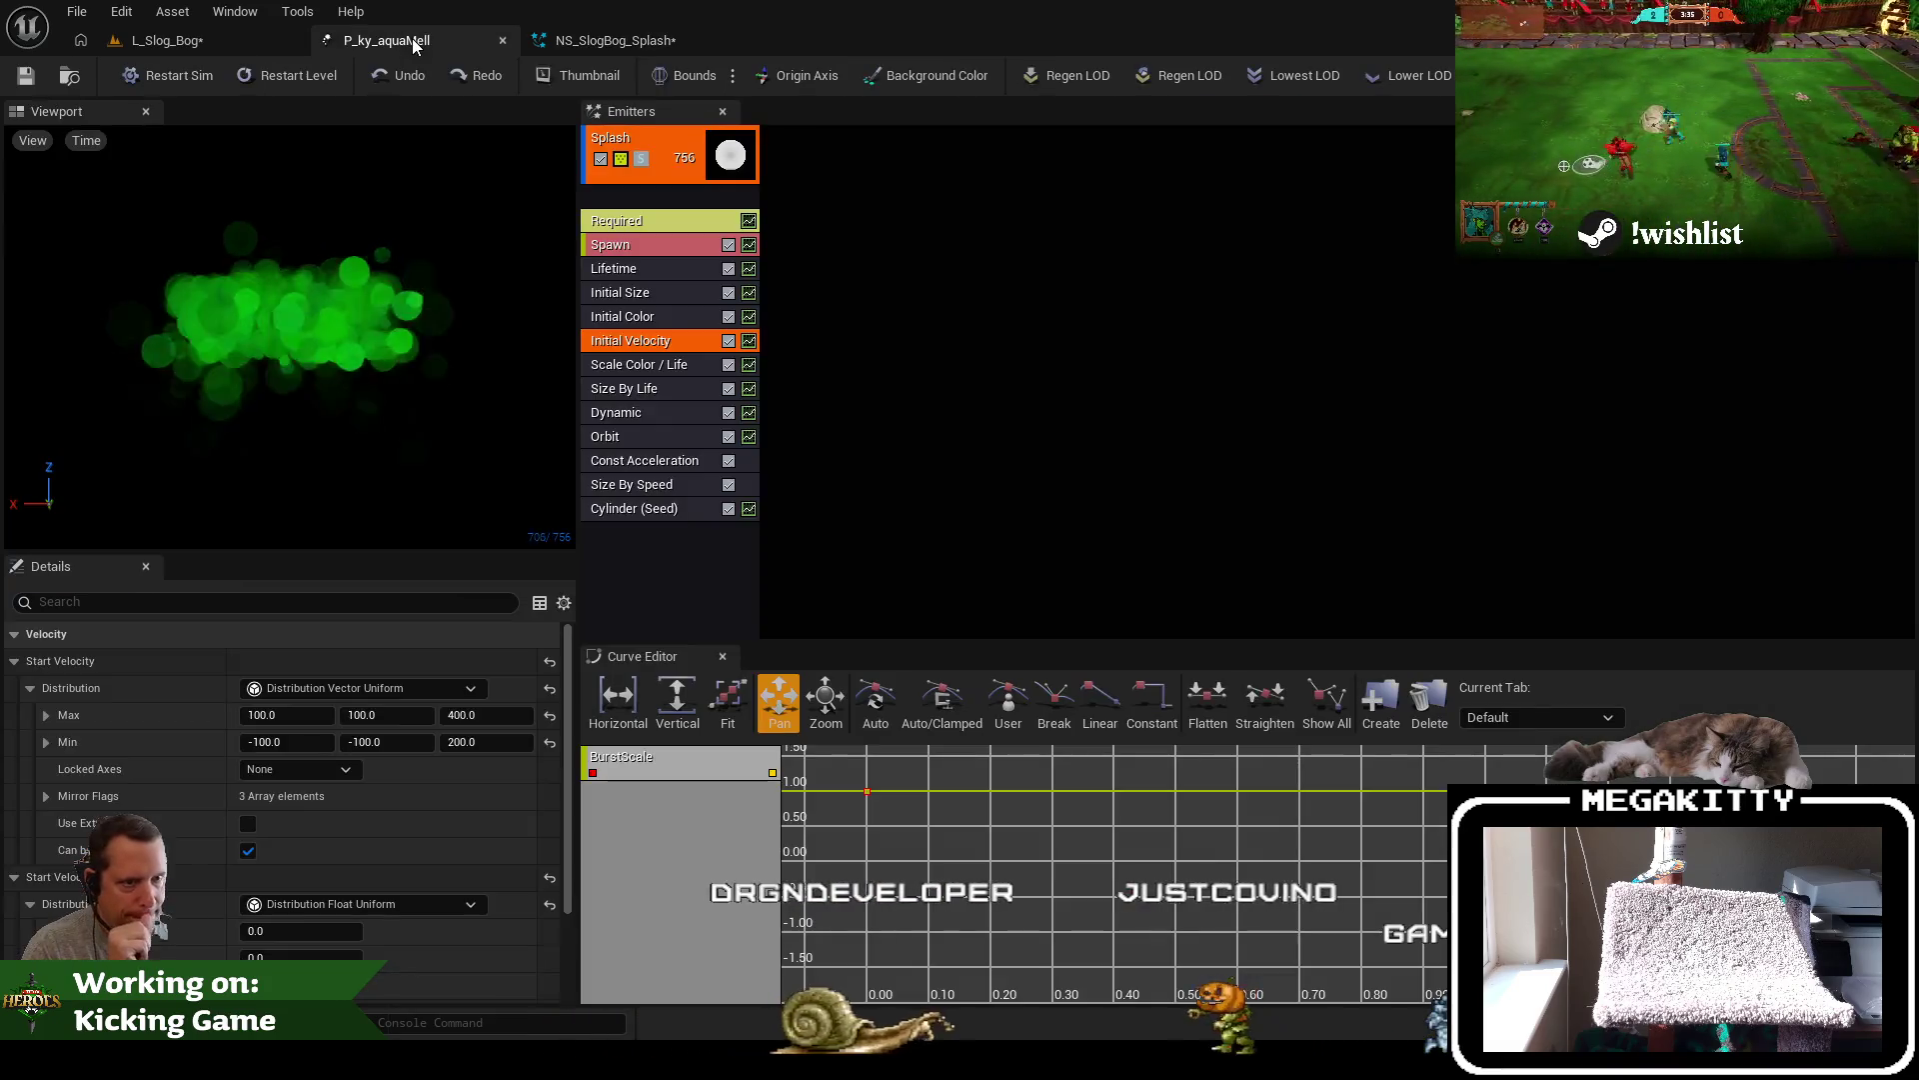
click(618, 48)
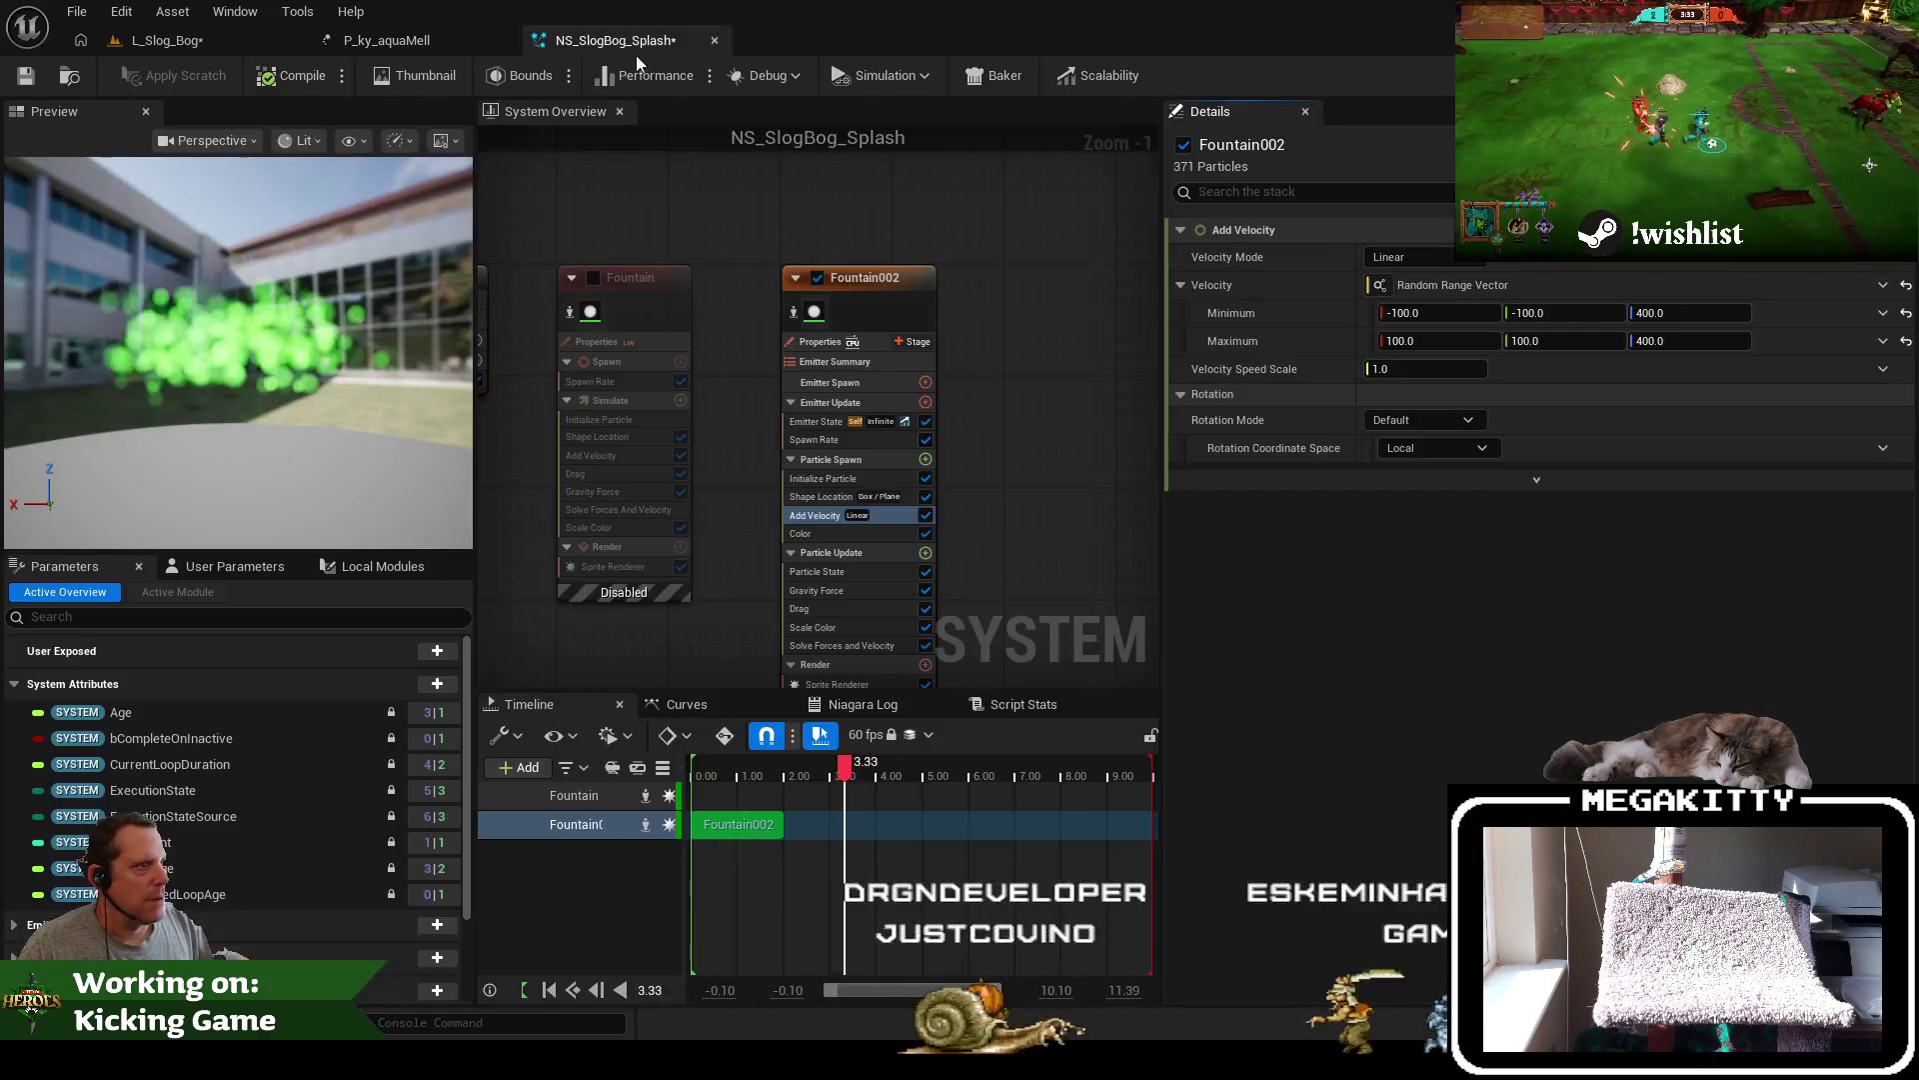
click(1699, 313)
text(200)
key(Return)
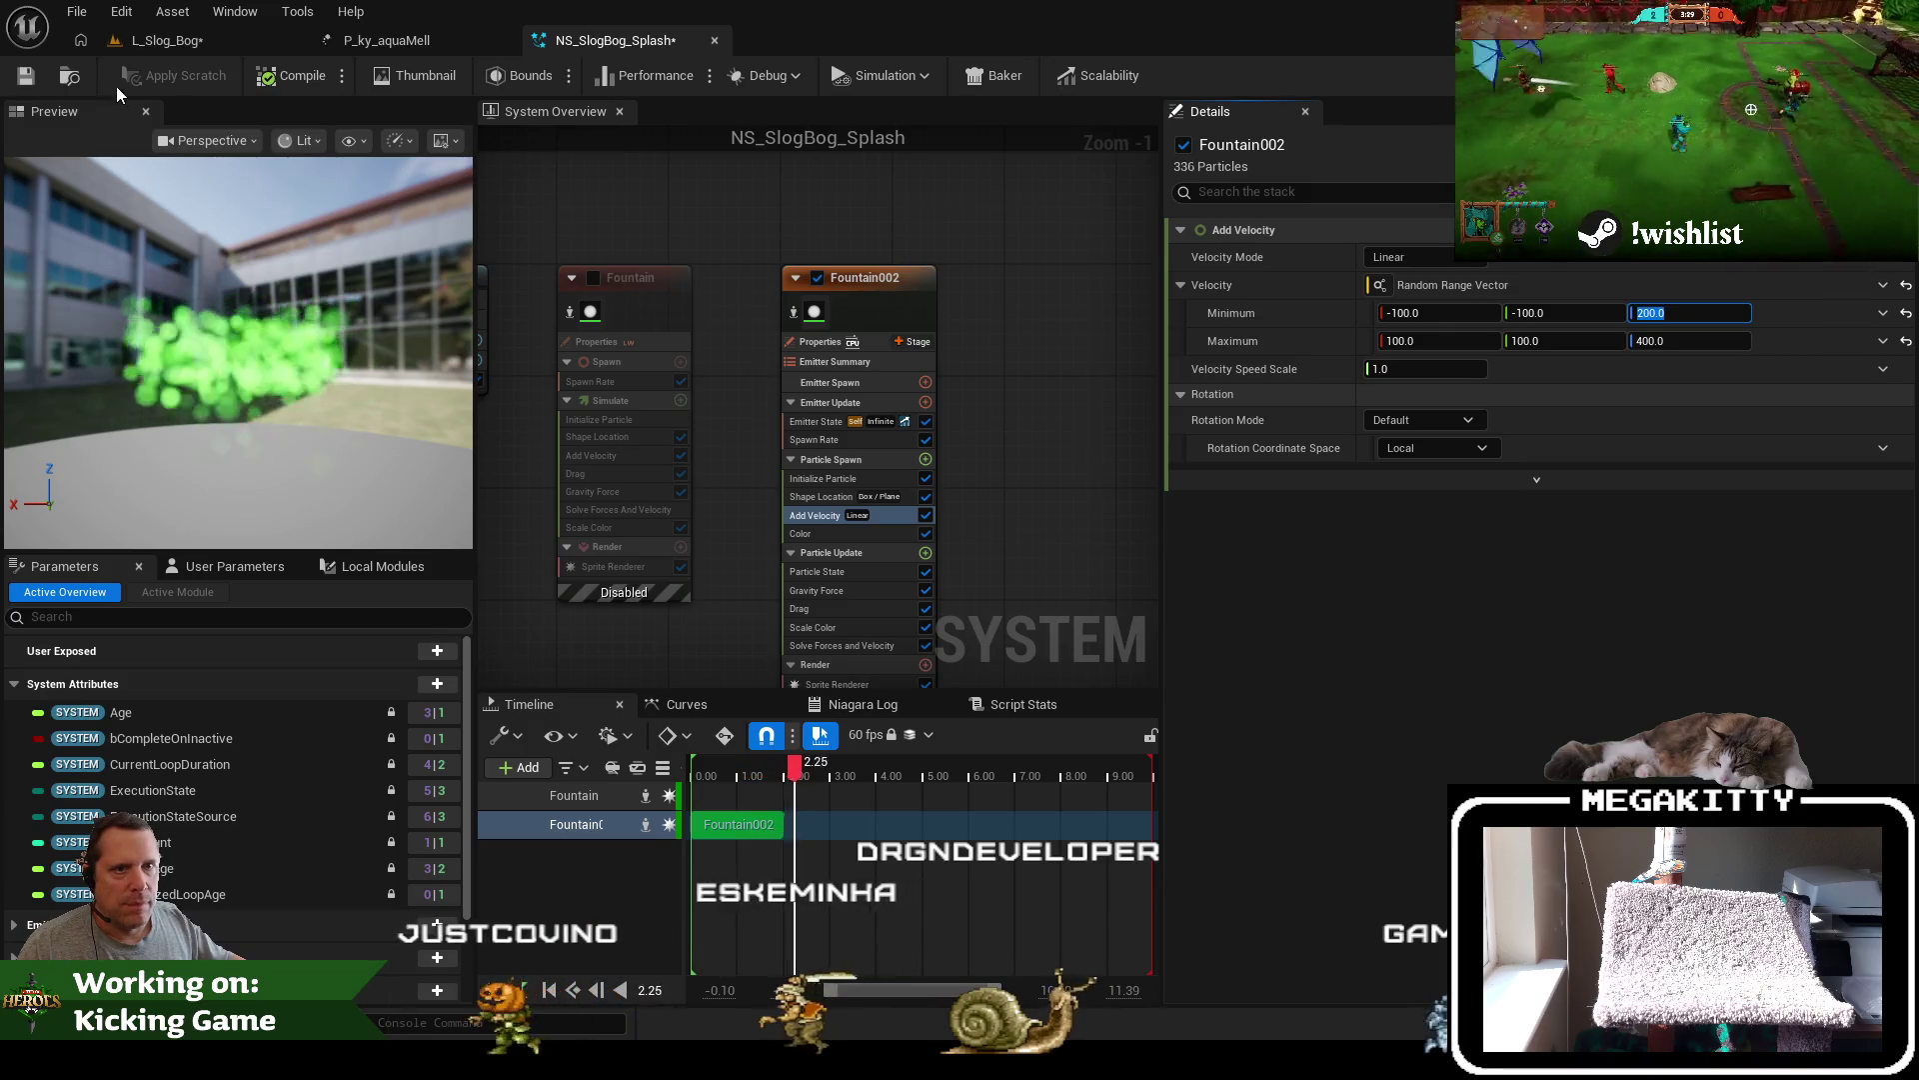
key(ctrl+s)
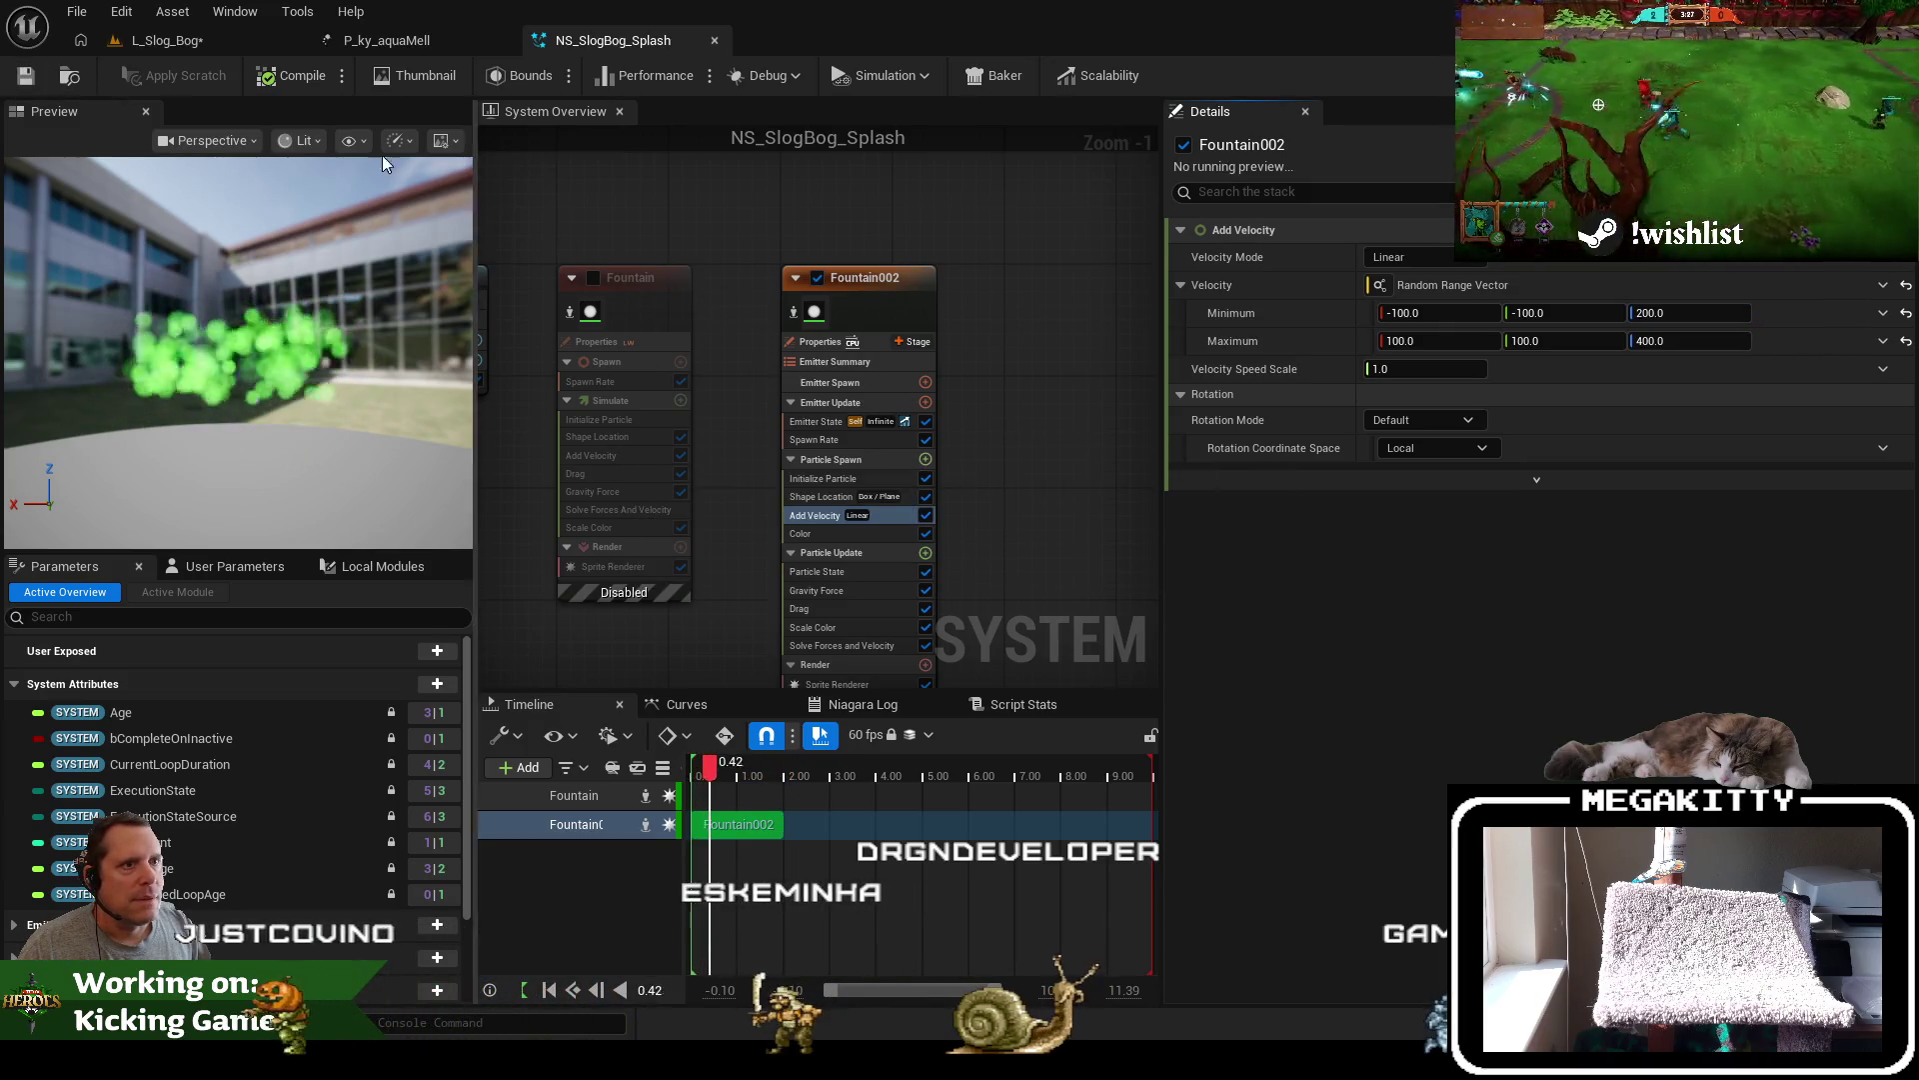
click(170, 42)
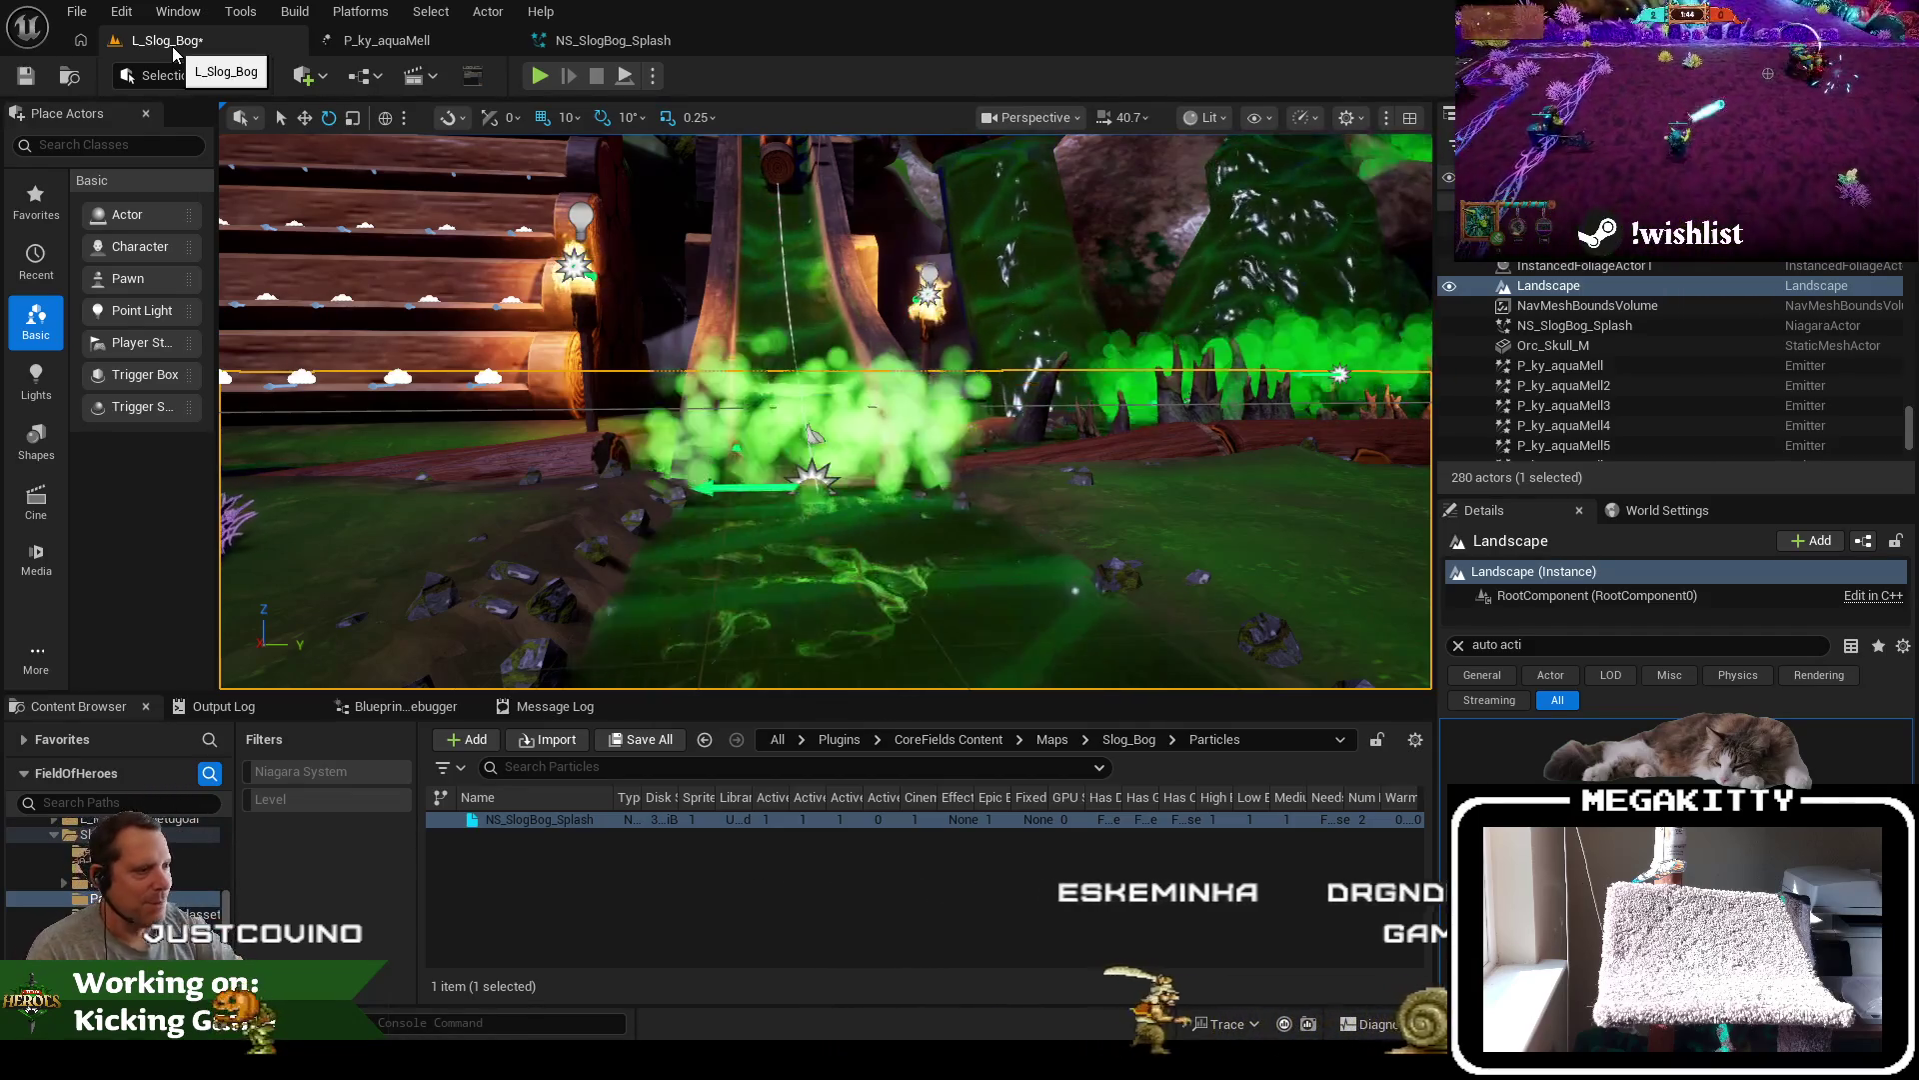
click(632, 44)
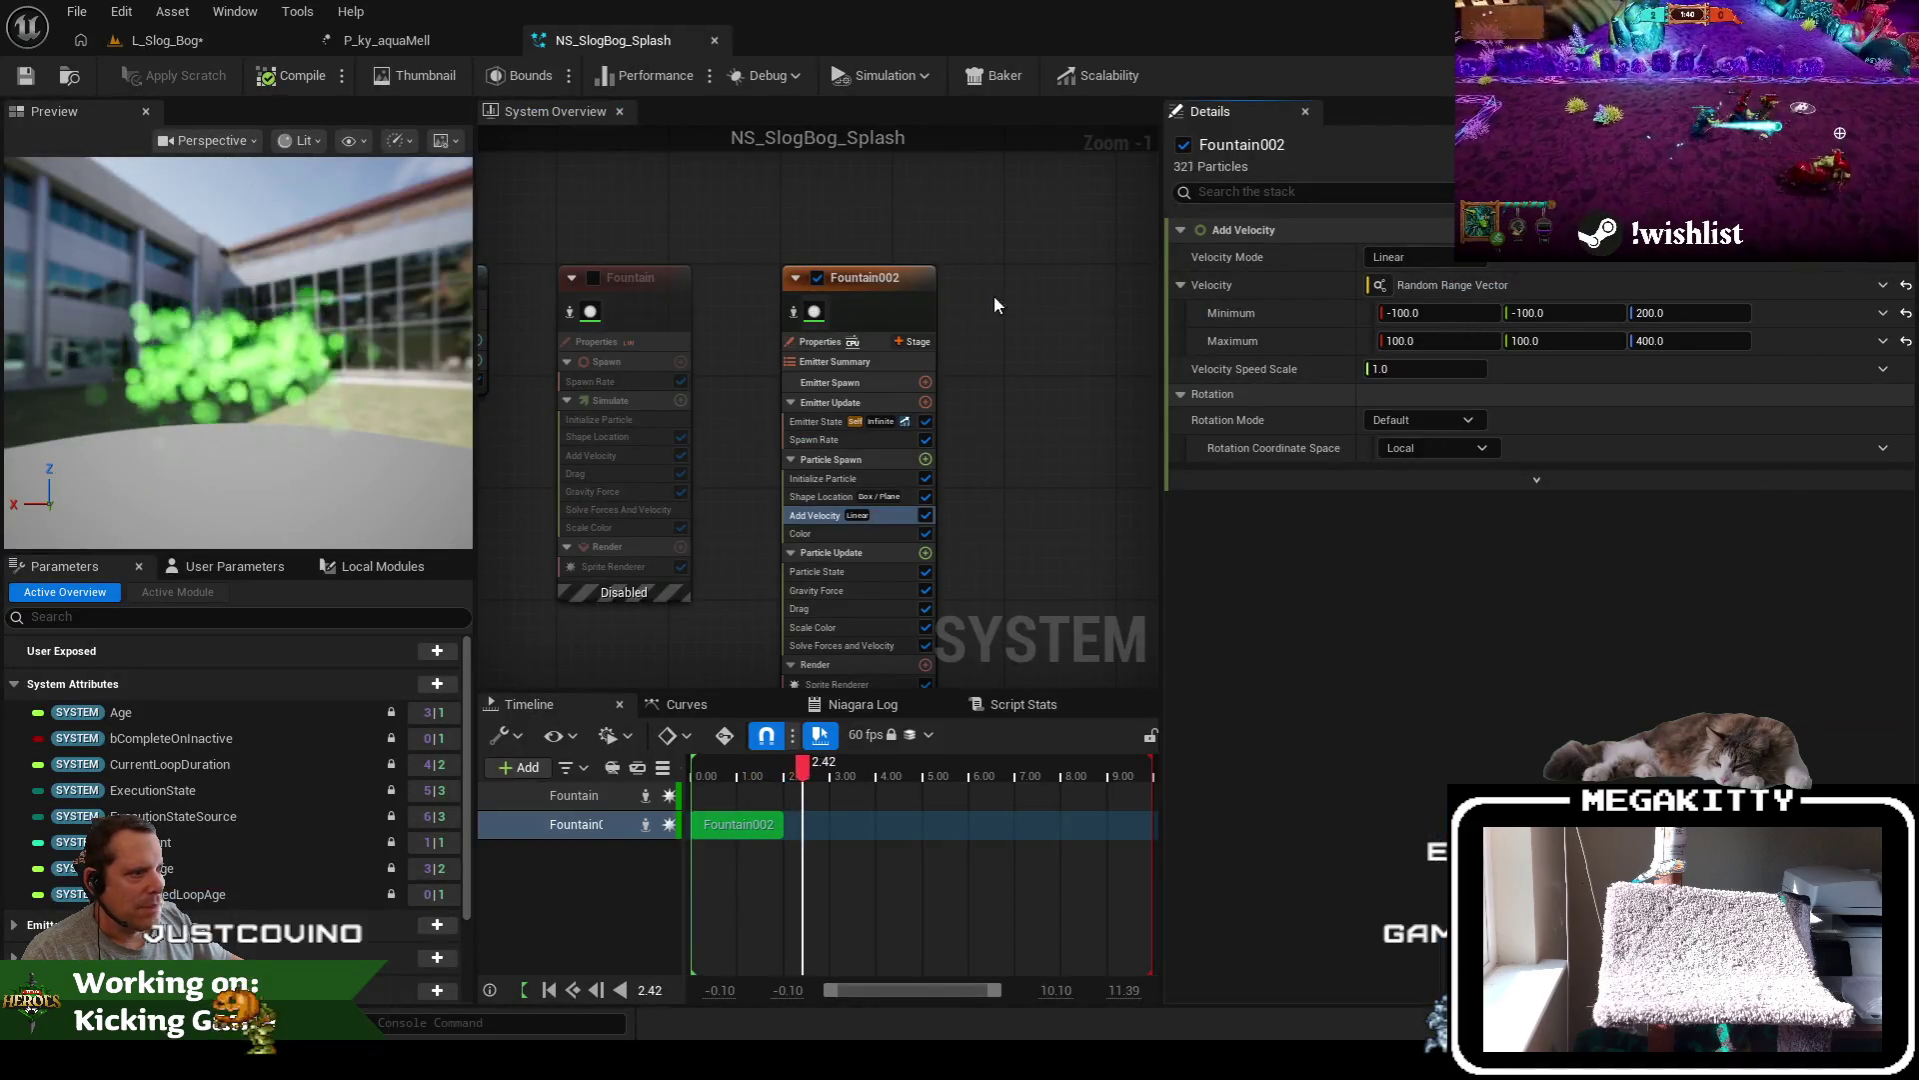
scroll(1013, 348, down, 3)
drag(1014, 355, 963, 337)
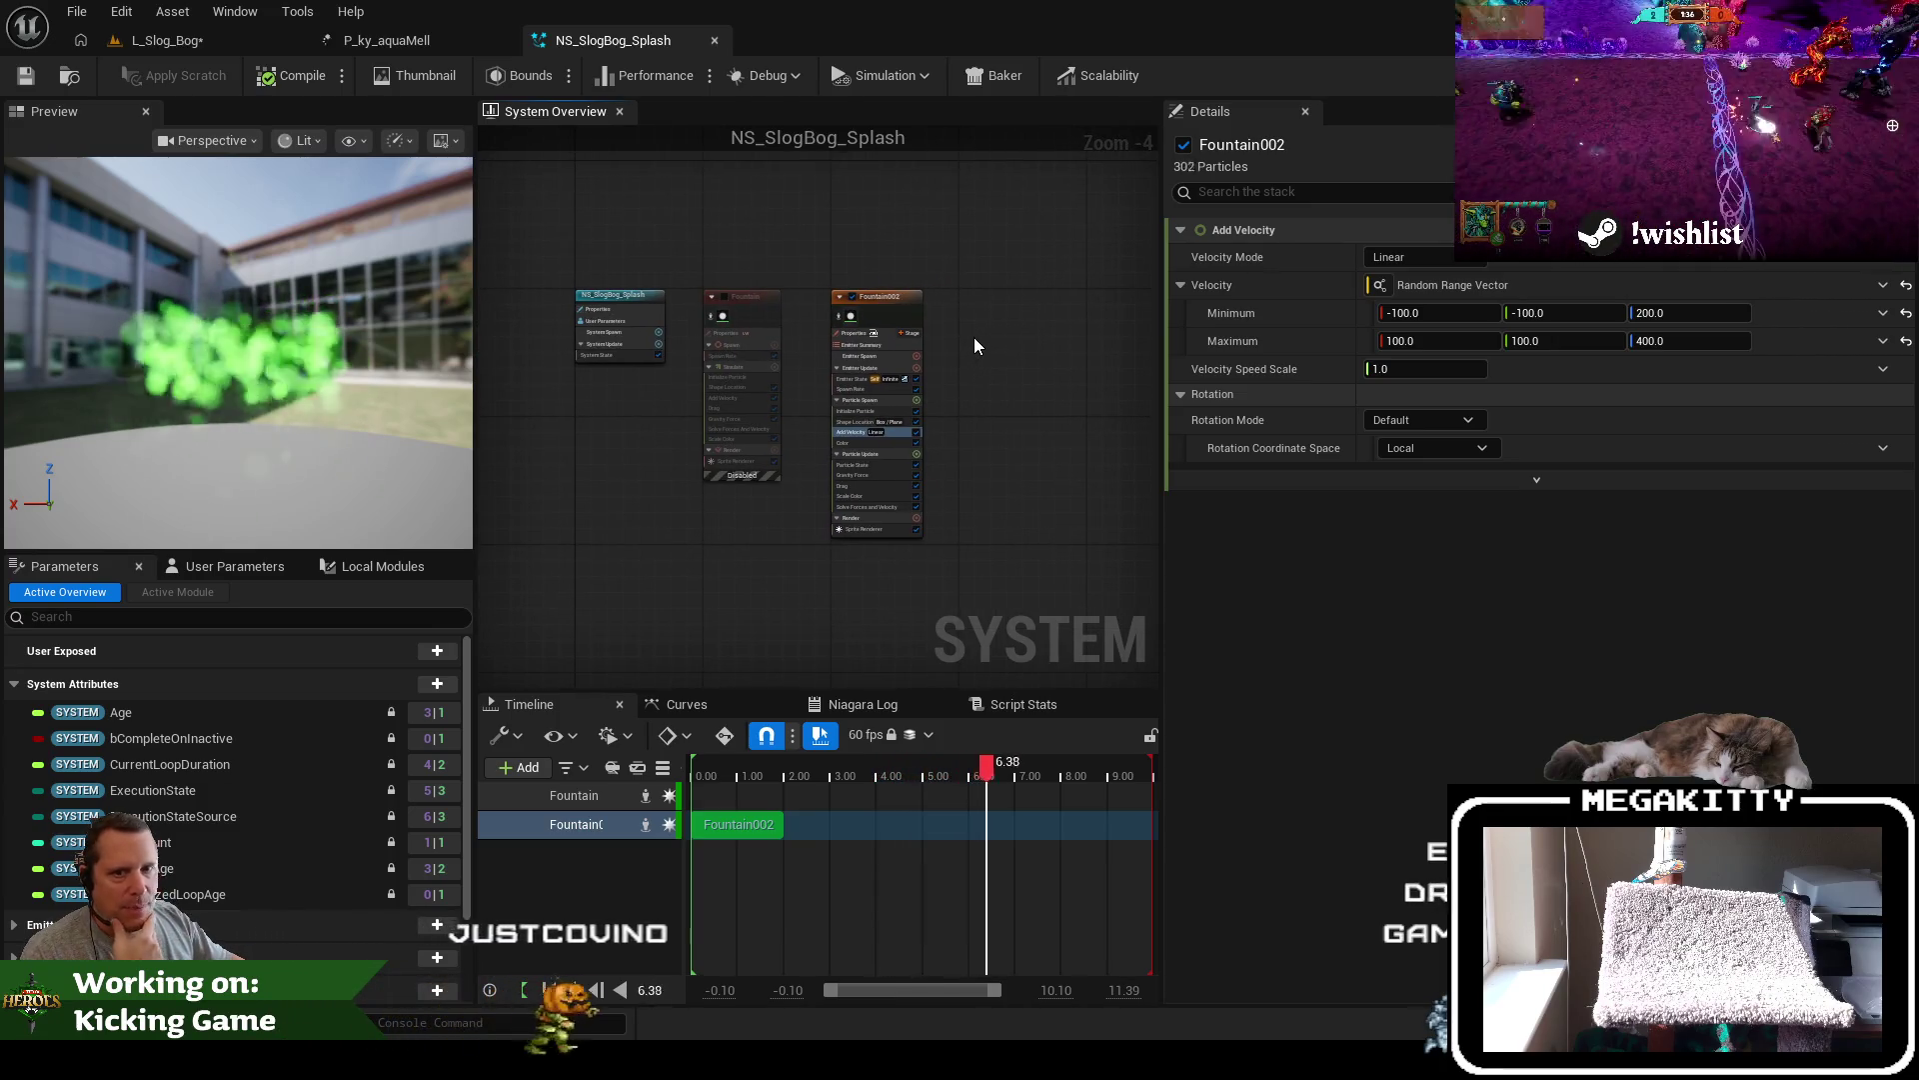
scroll(976, 345, up, 2)
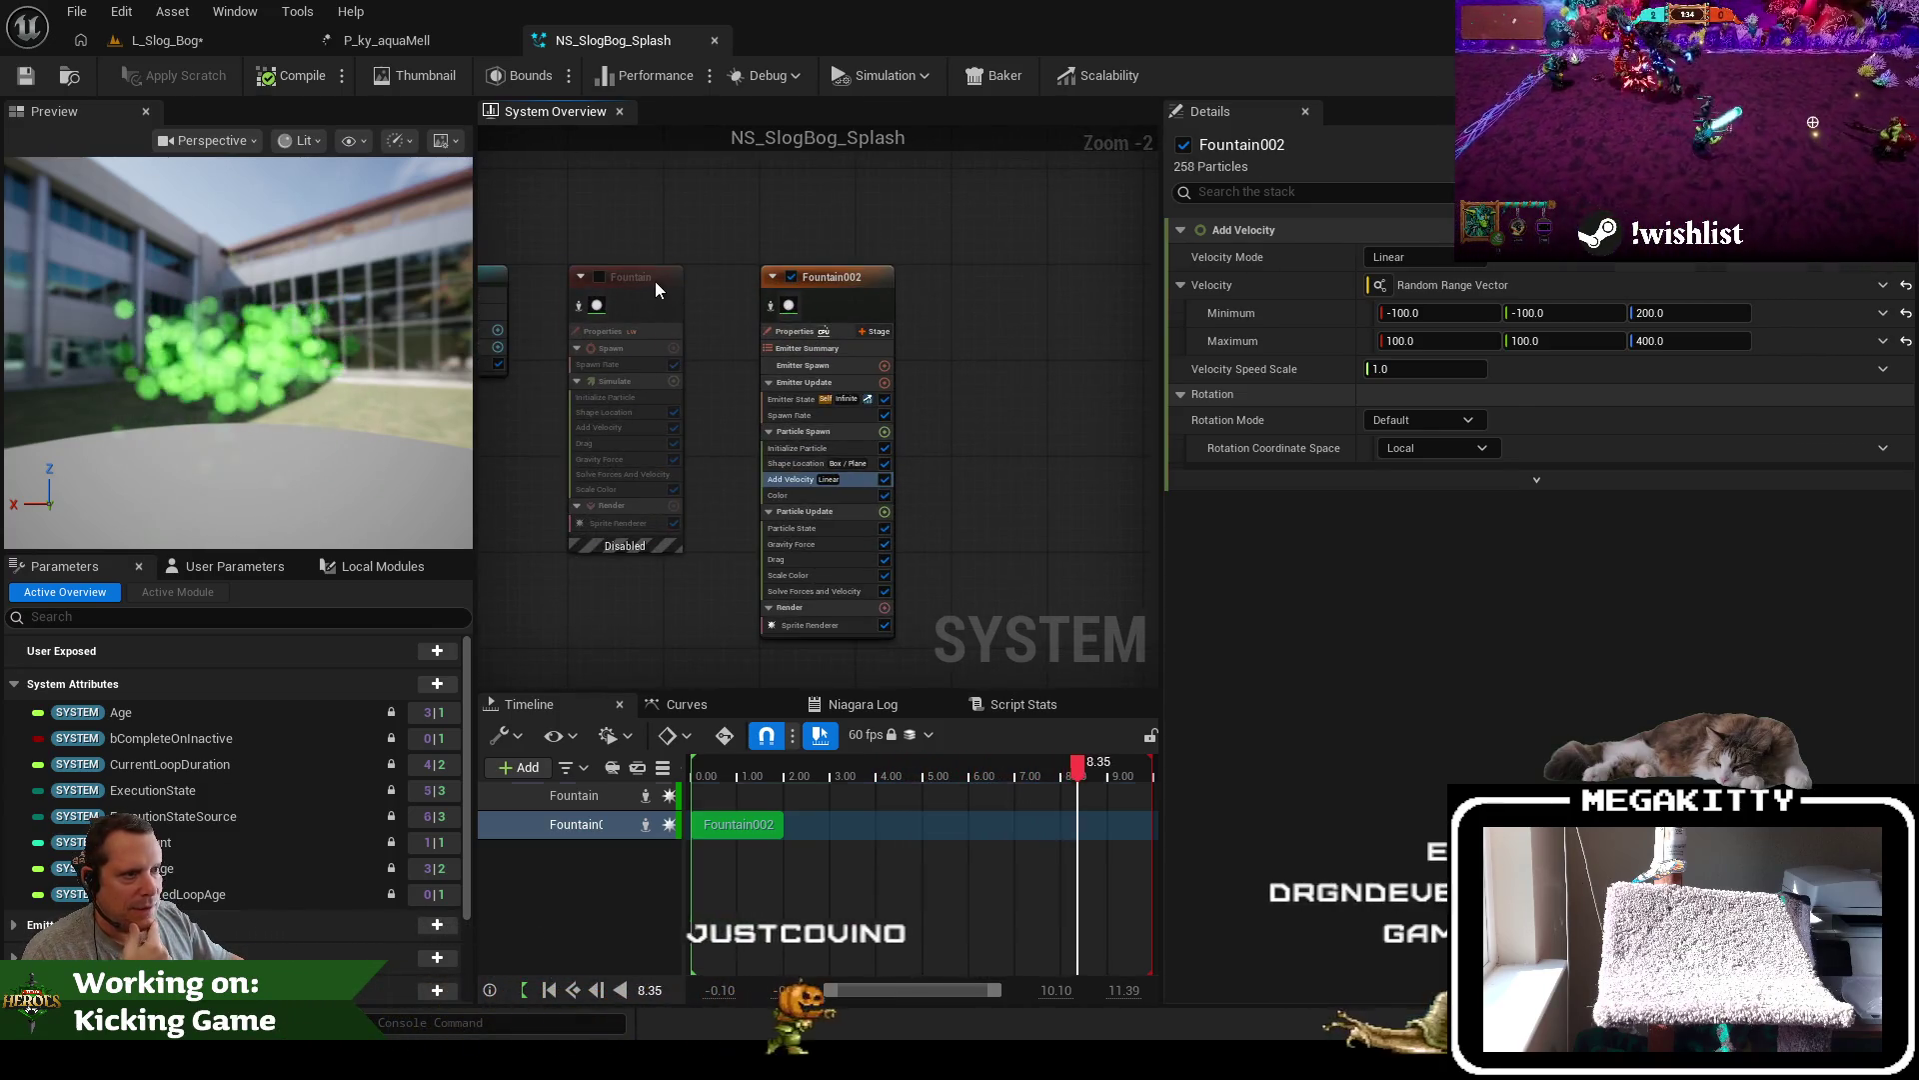
Delete the old disabled Fountain emitter from the splash system
click(655, 287)
click(832, 288)
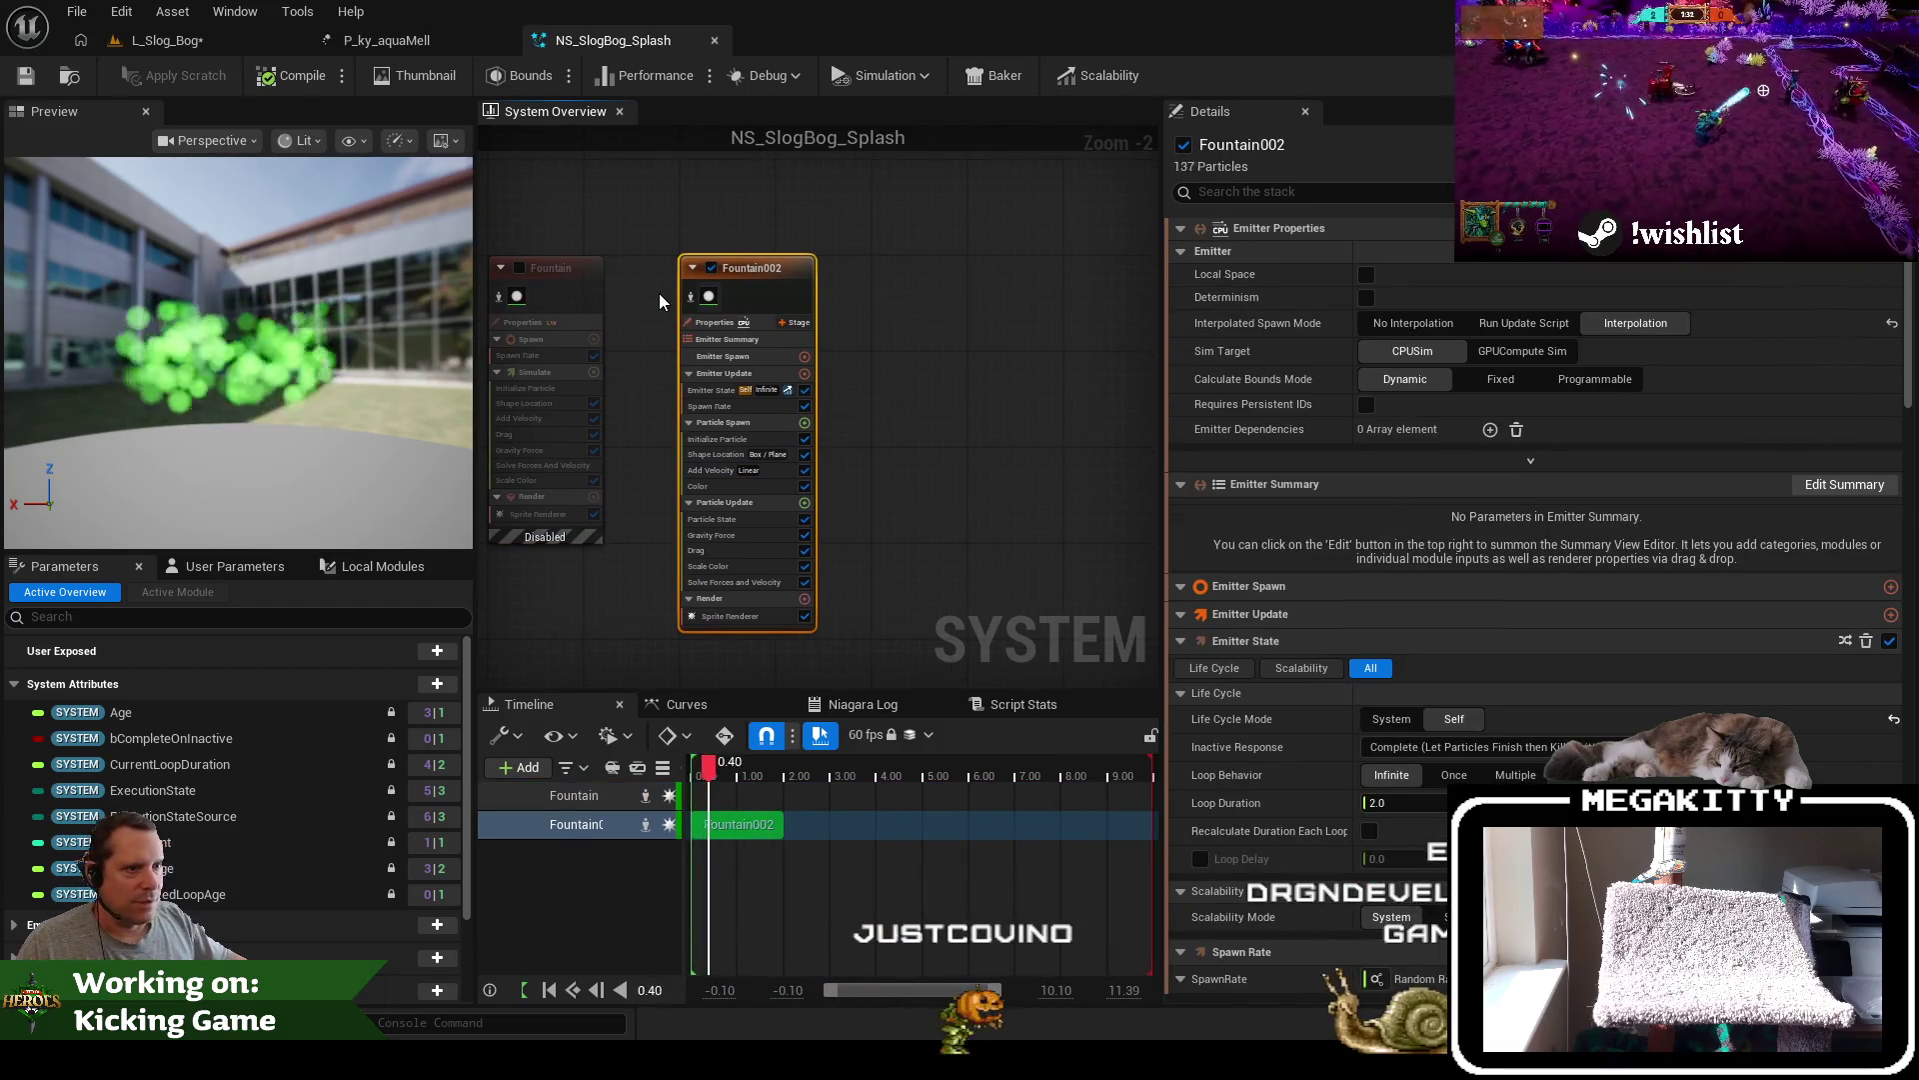
click(669, 276)
key(Delete)
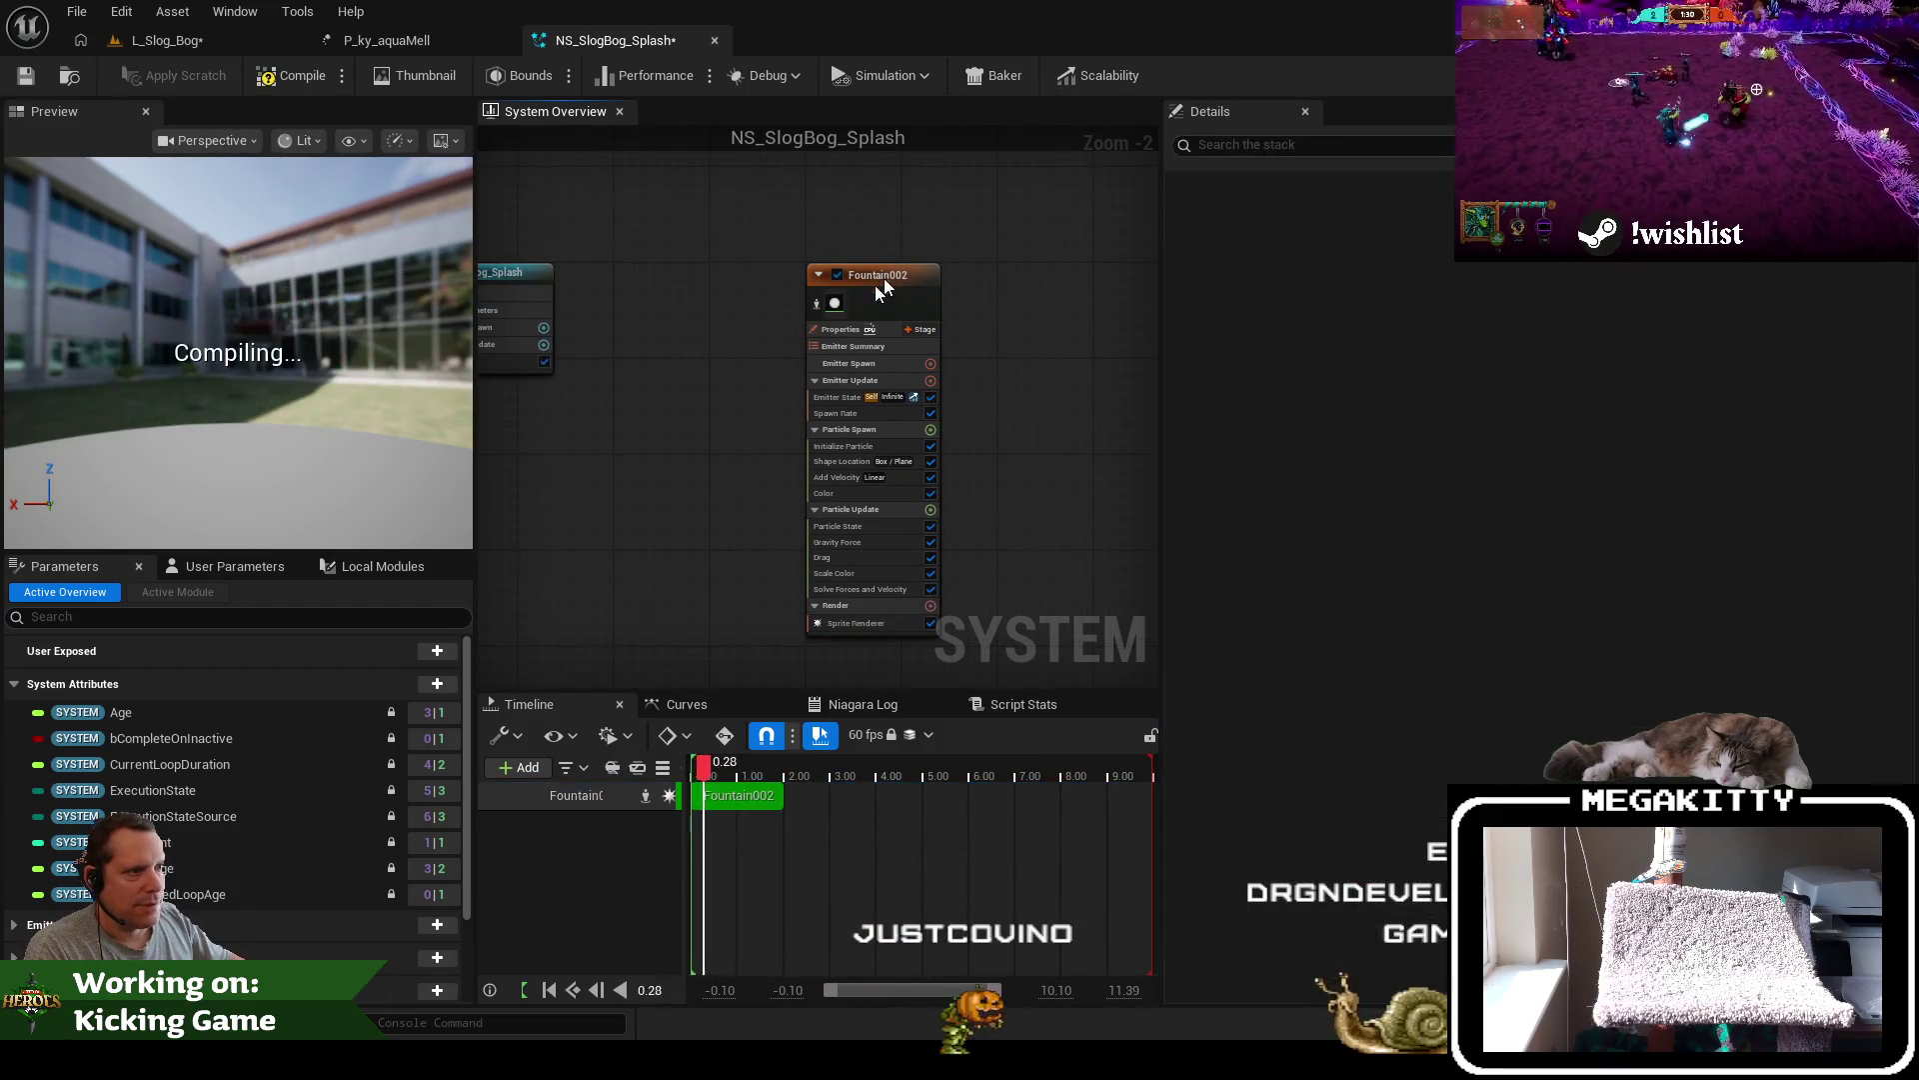
Rename Fountain002 to Fountain, duplicate it as Fountain001, and disable the original Fountain
drag(880, 290, 733, 277)
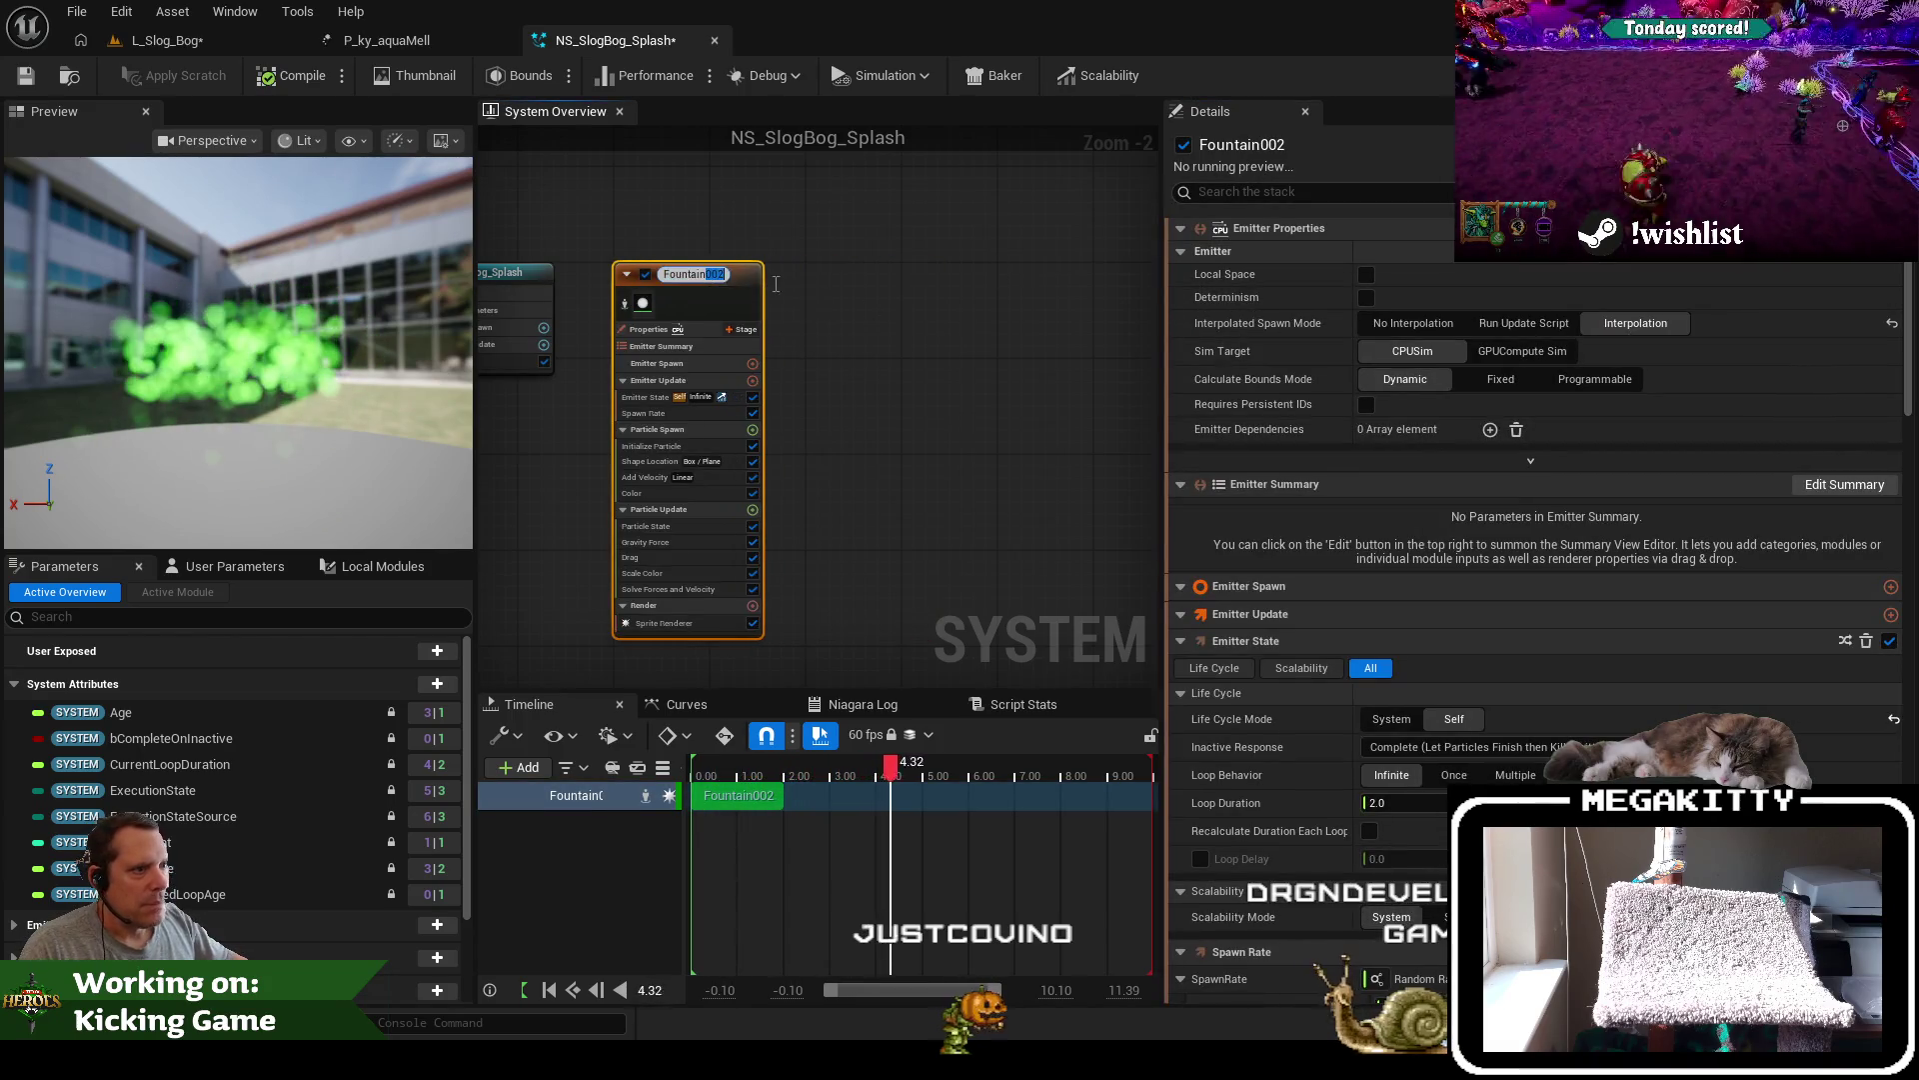
click(770, 308)
click(716, 291)
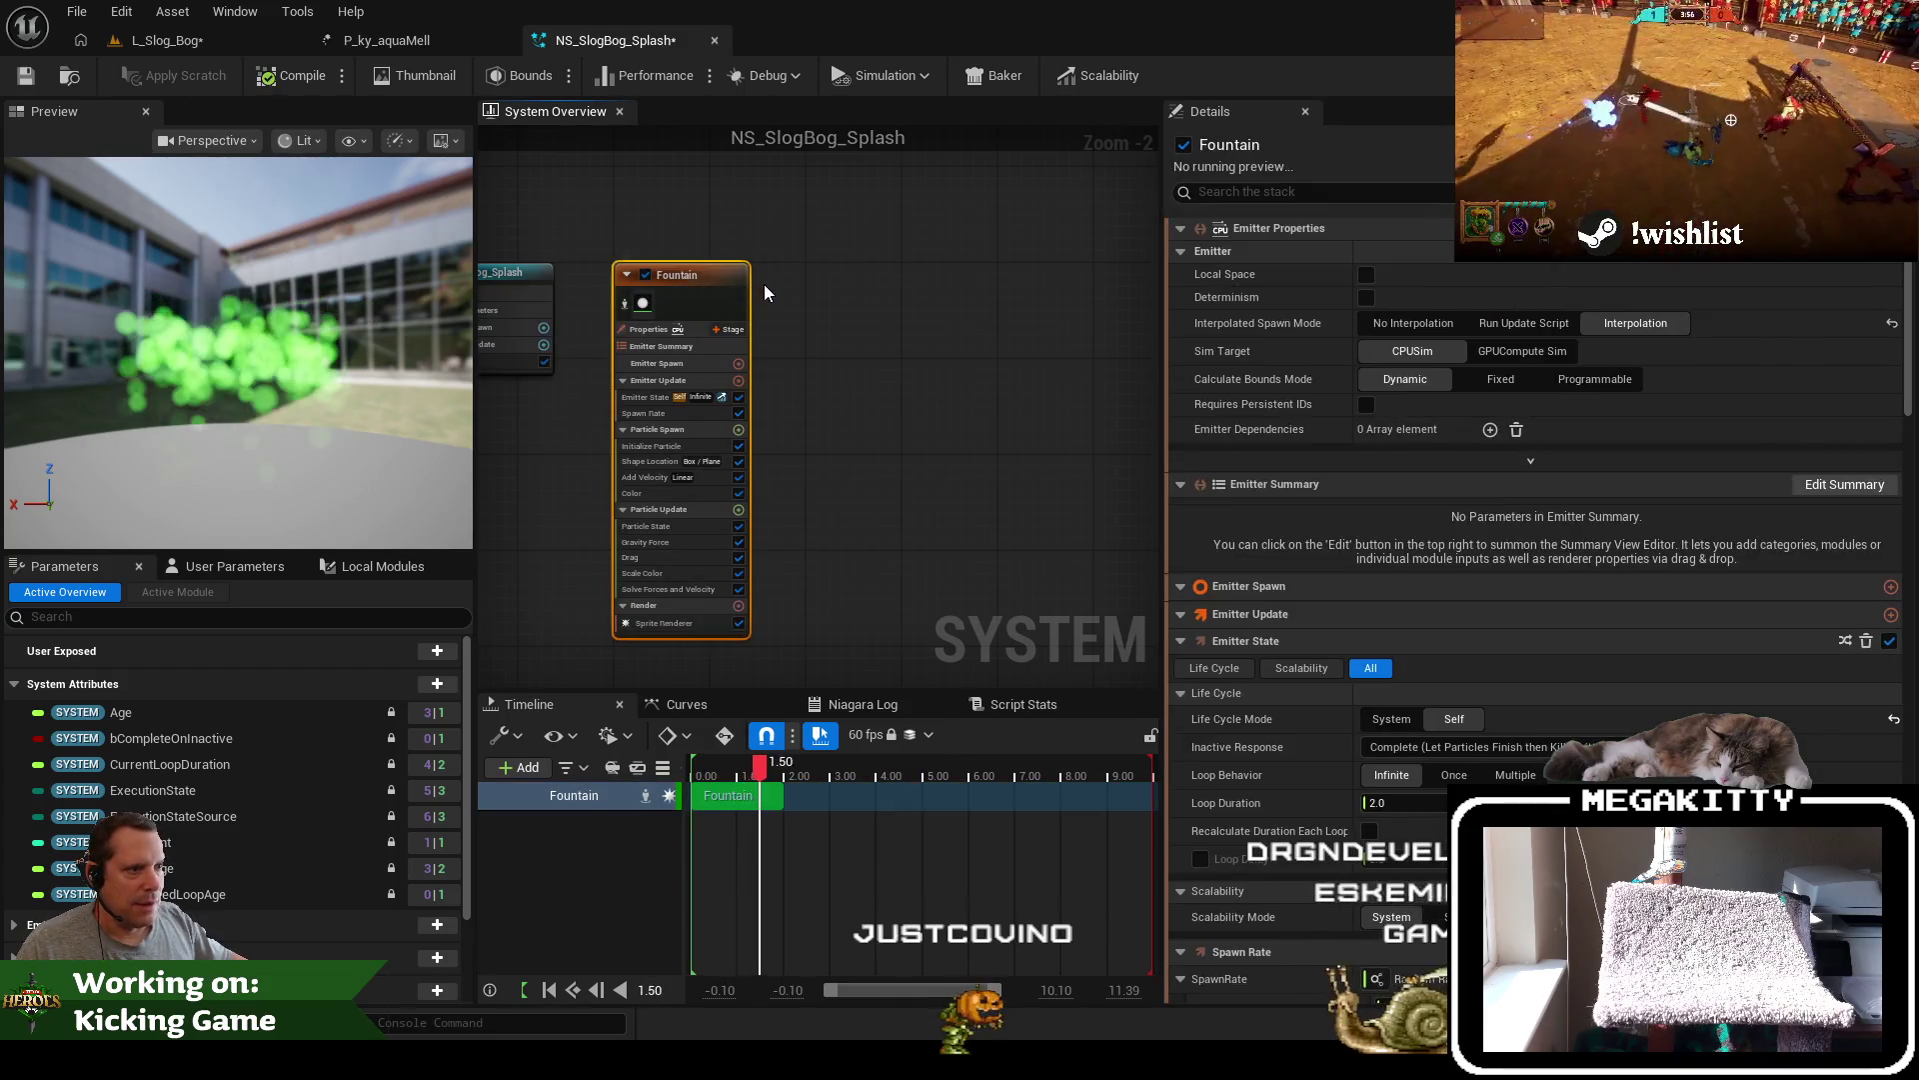
key(ctrl+d)
drag(893, 285, 920, 284)
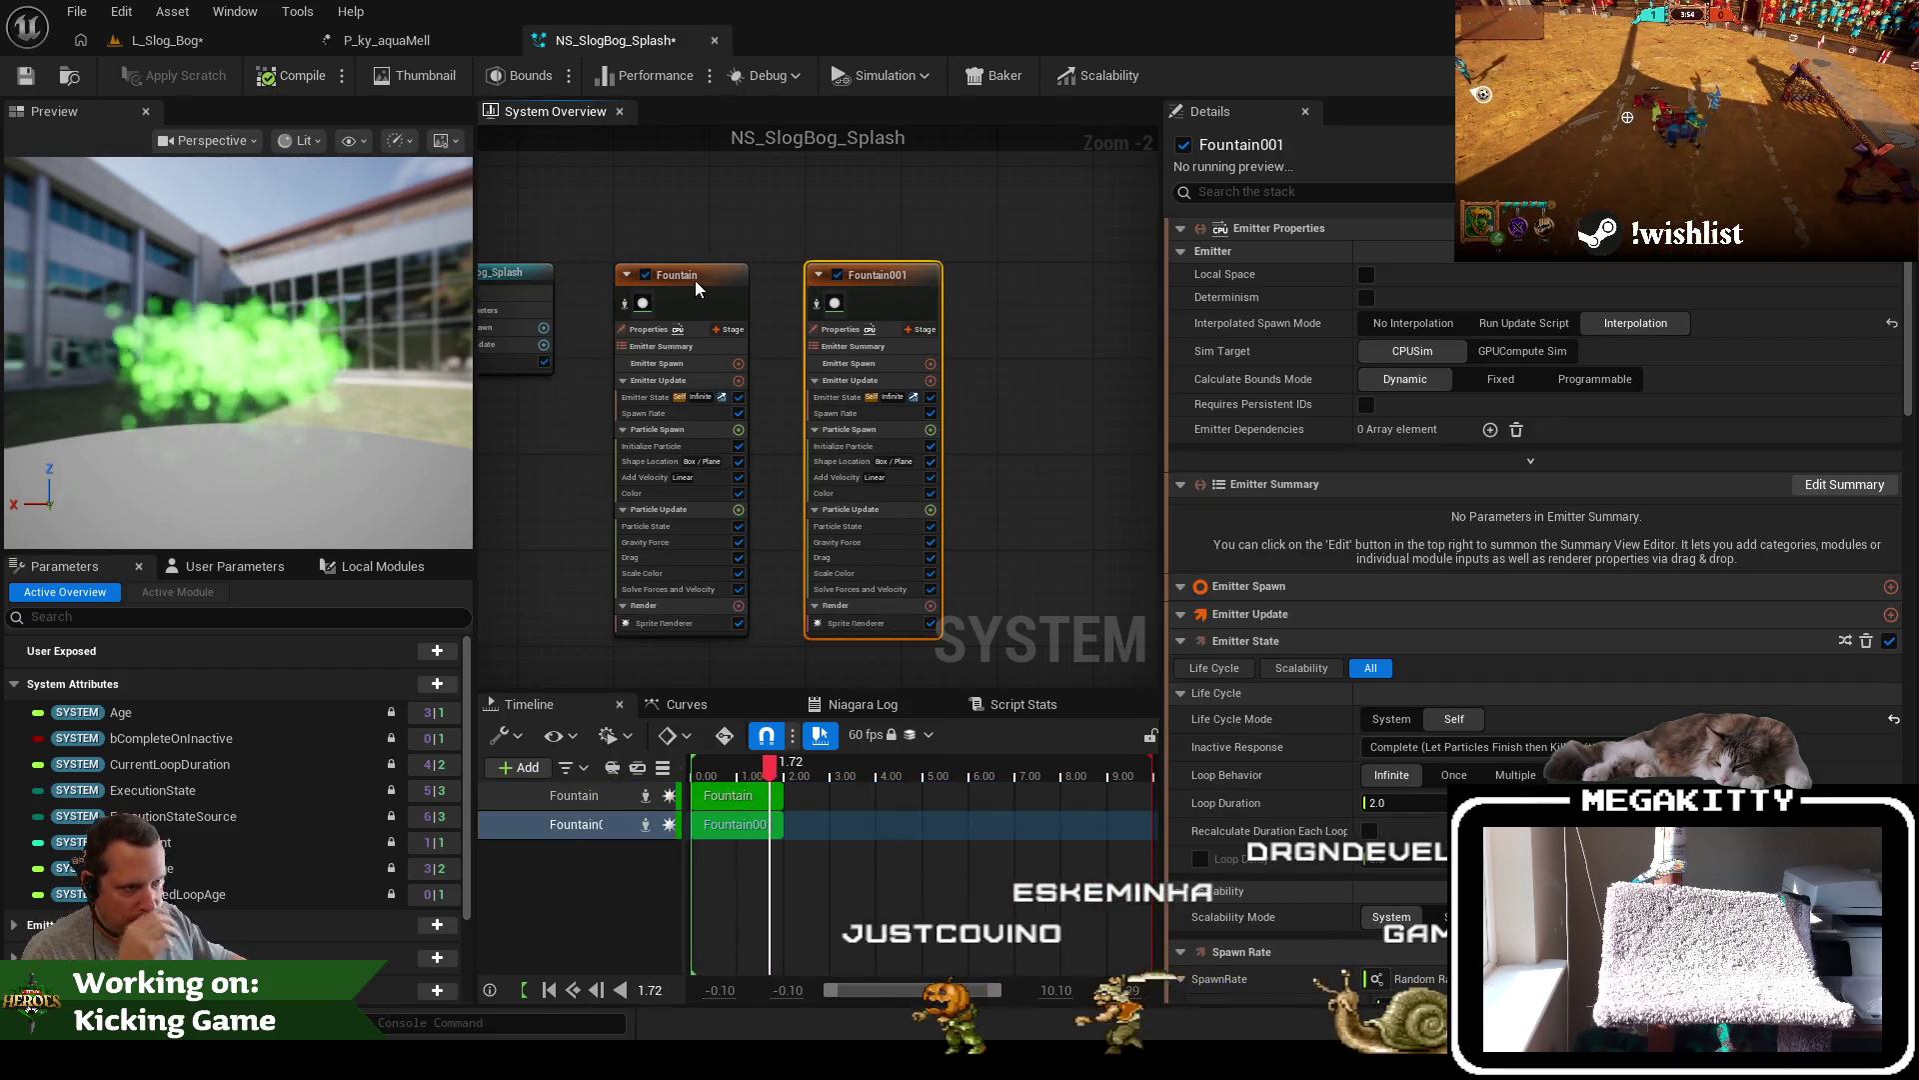
click(645, 274)
click(872, 625)
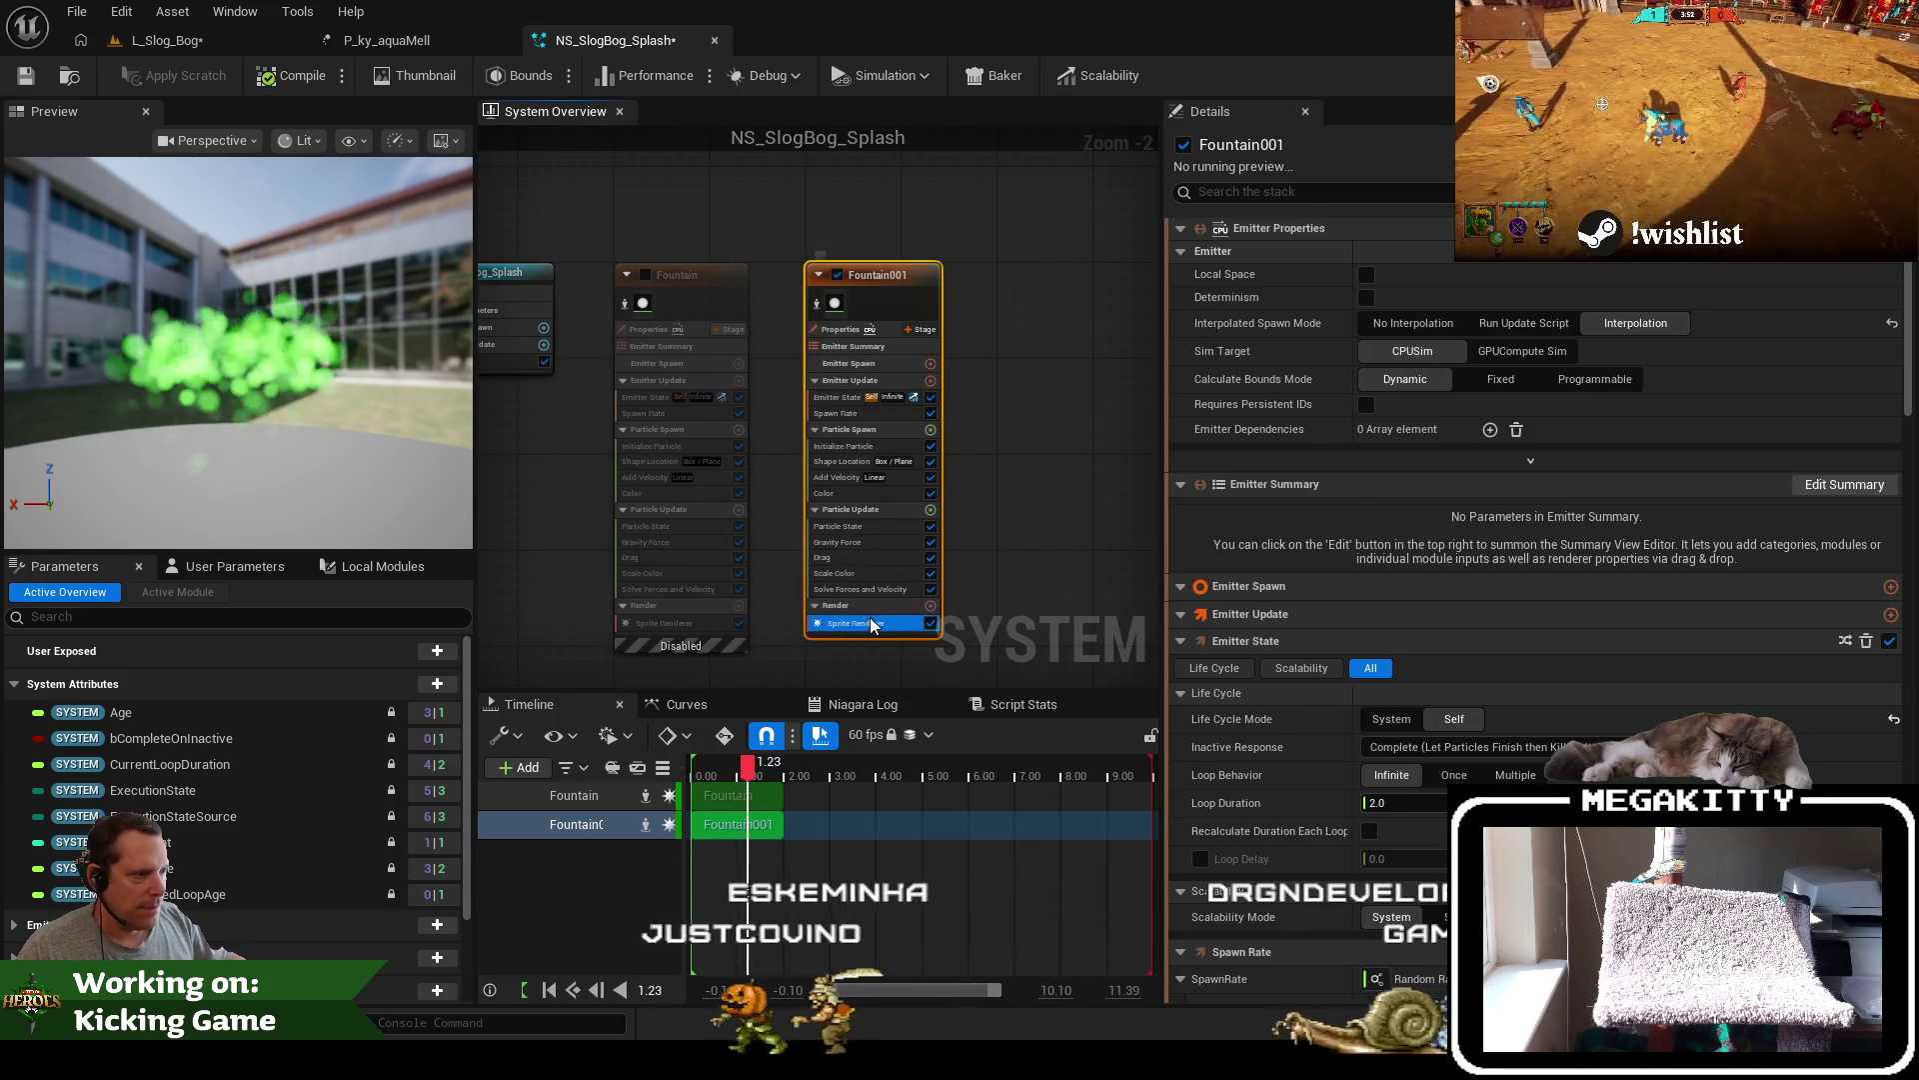
click(1522, 285)
Assign MI_LMagic_Water_Splashes_02 to Fountain001's sprites via a 'splash' search, save, and return to L_Slog_Bog
text(splash)
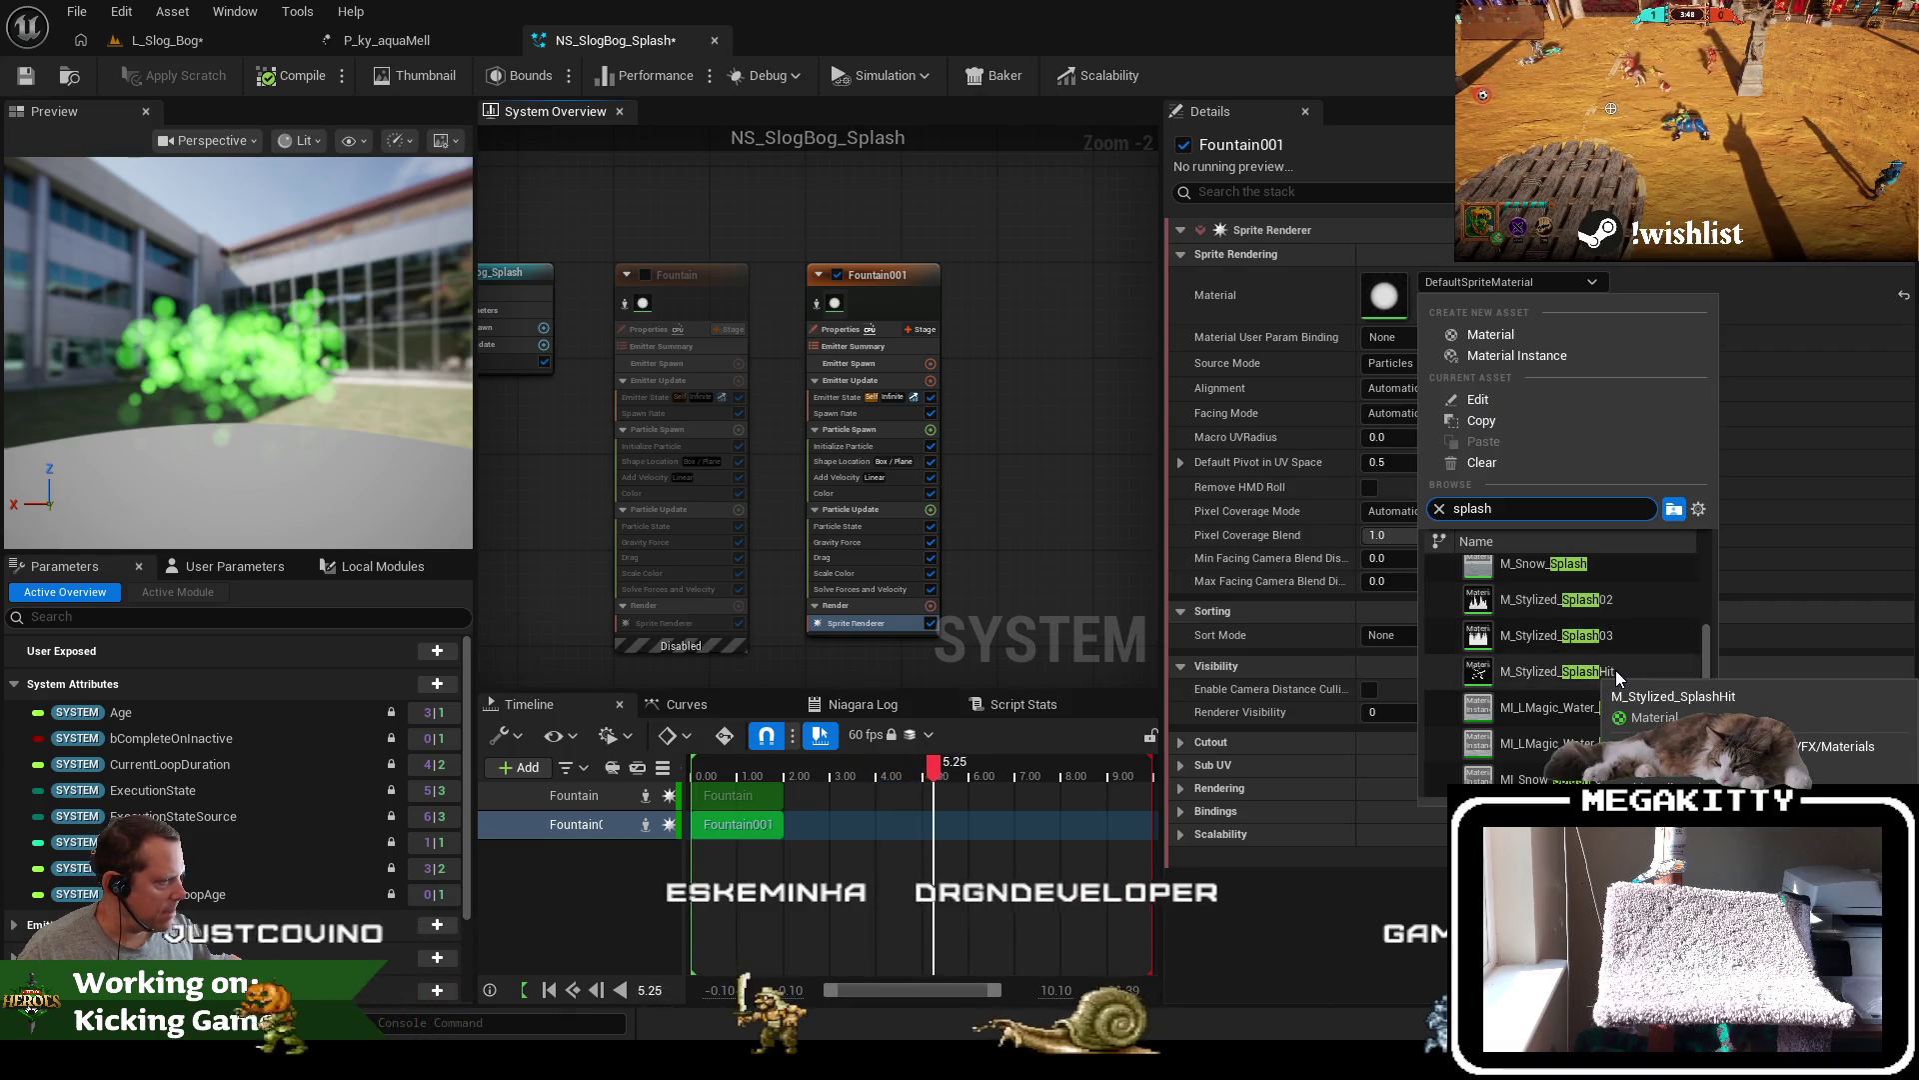
click(1622, 706)
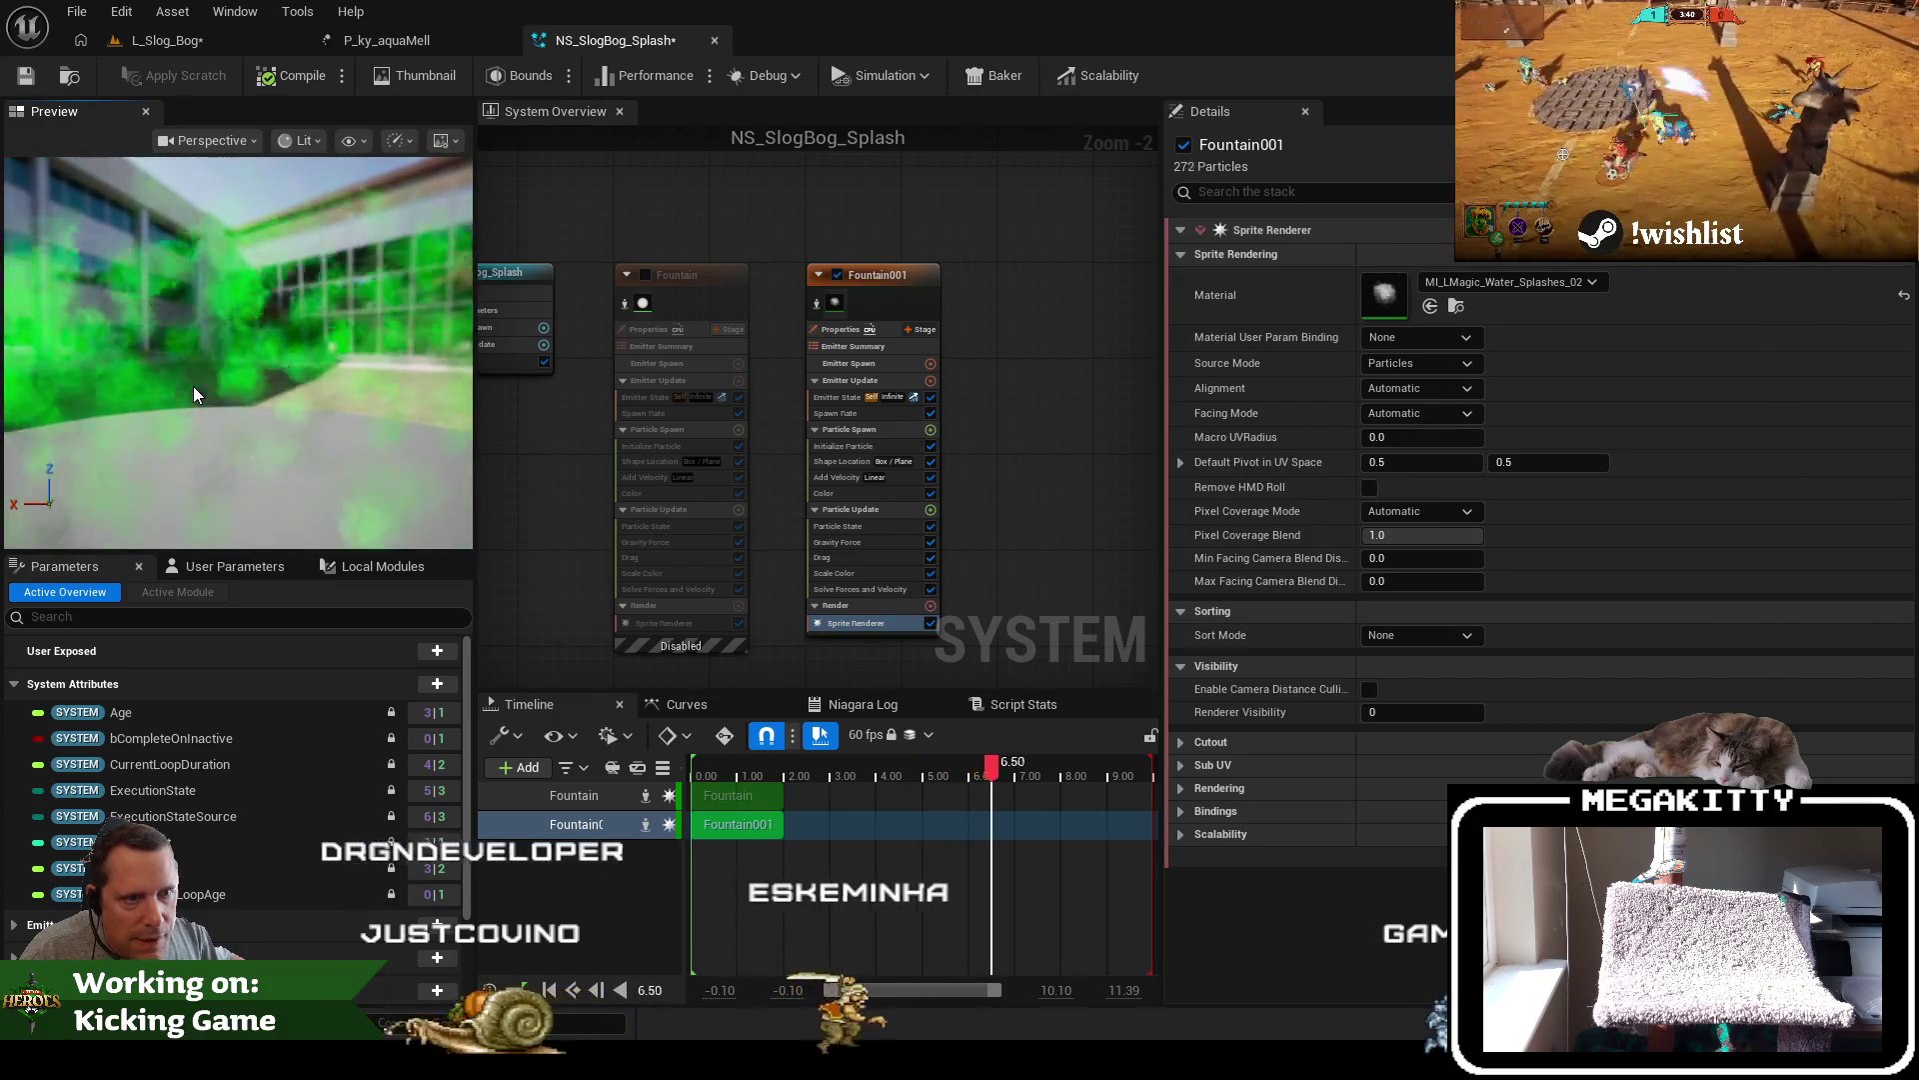
click(24, 76)
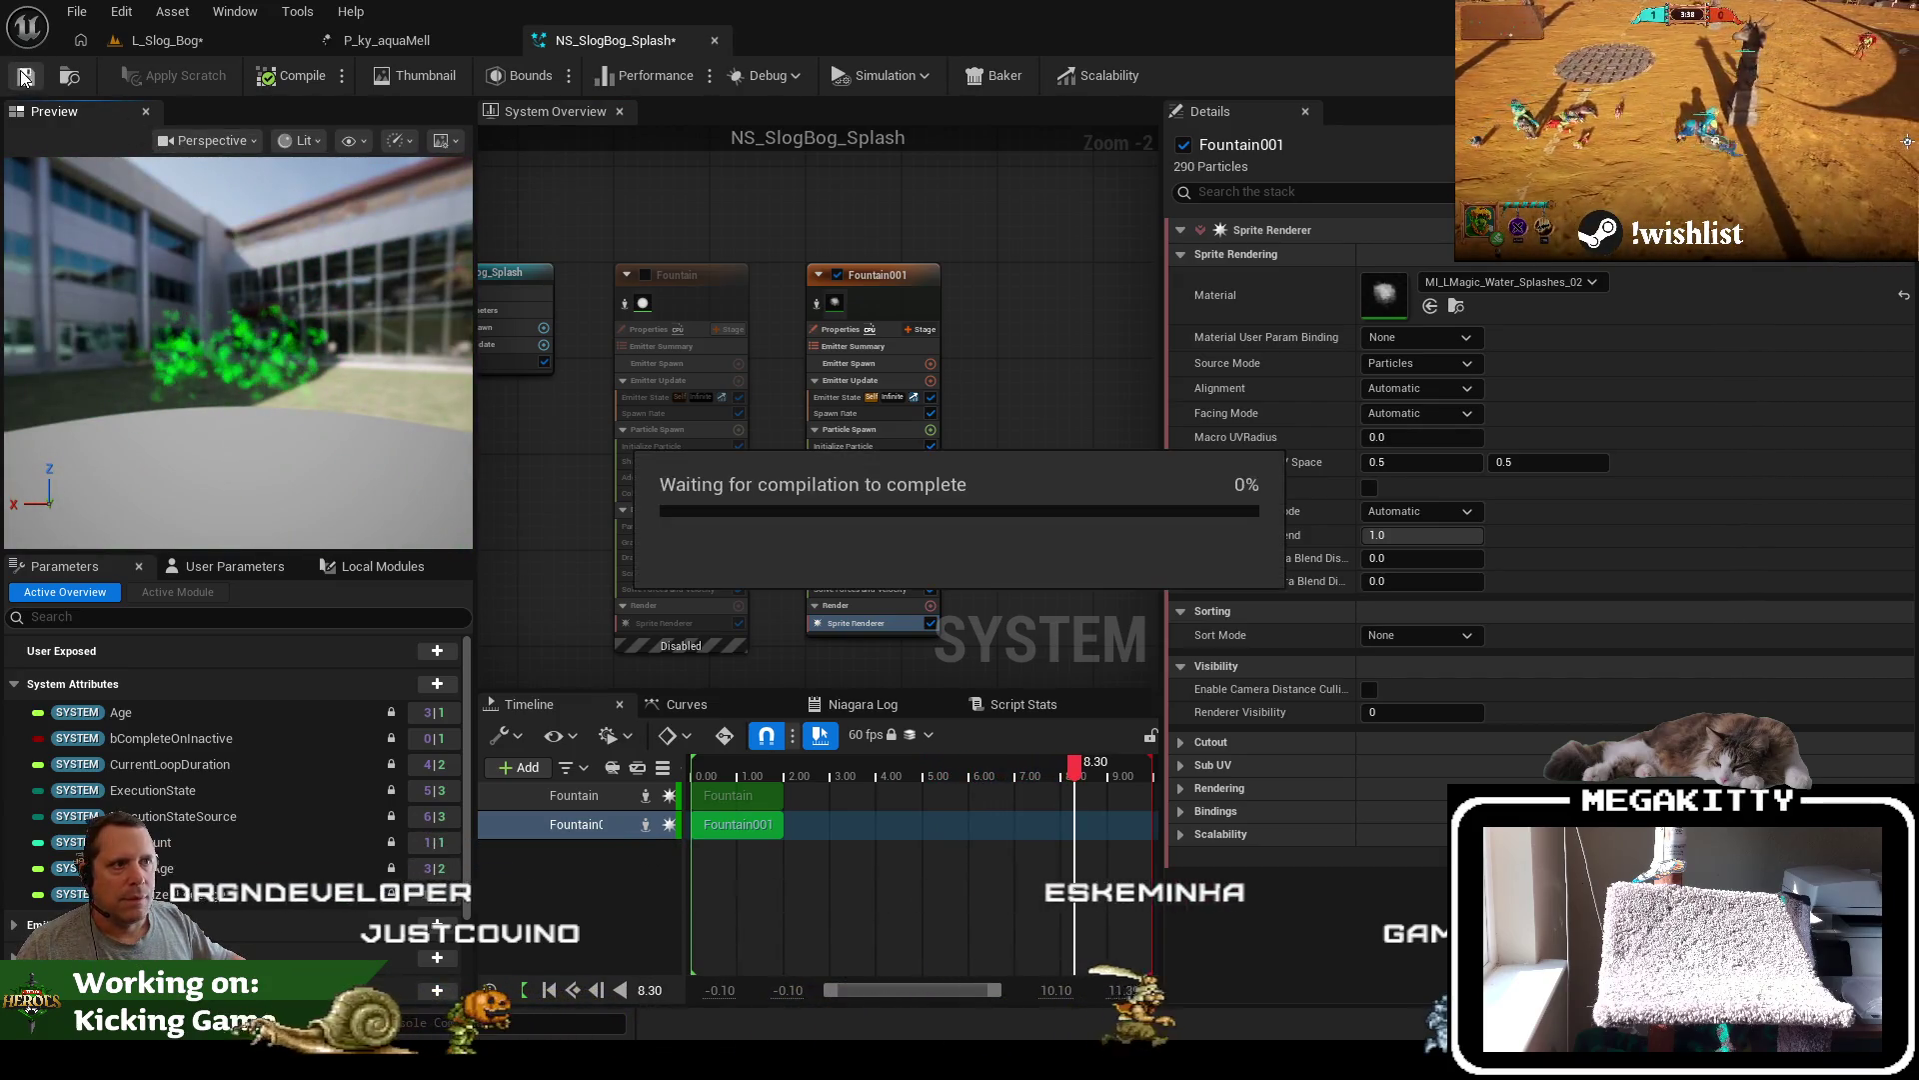
click(207, 39)
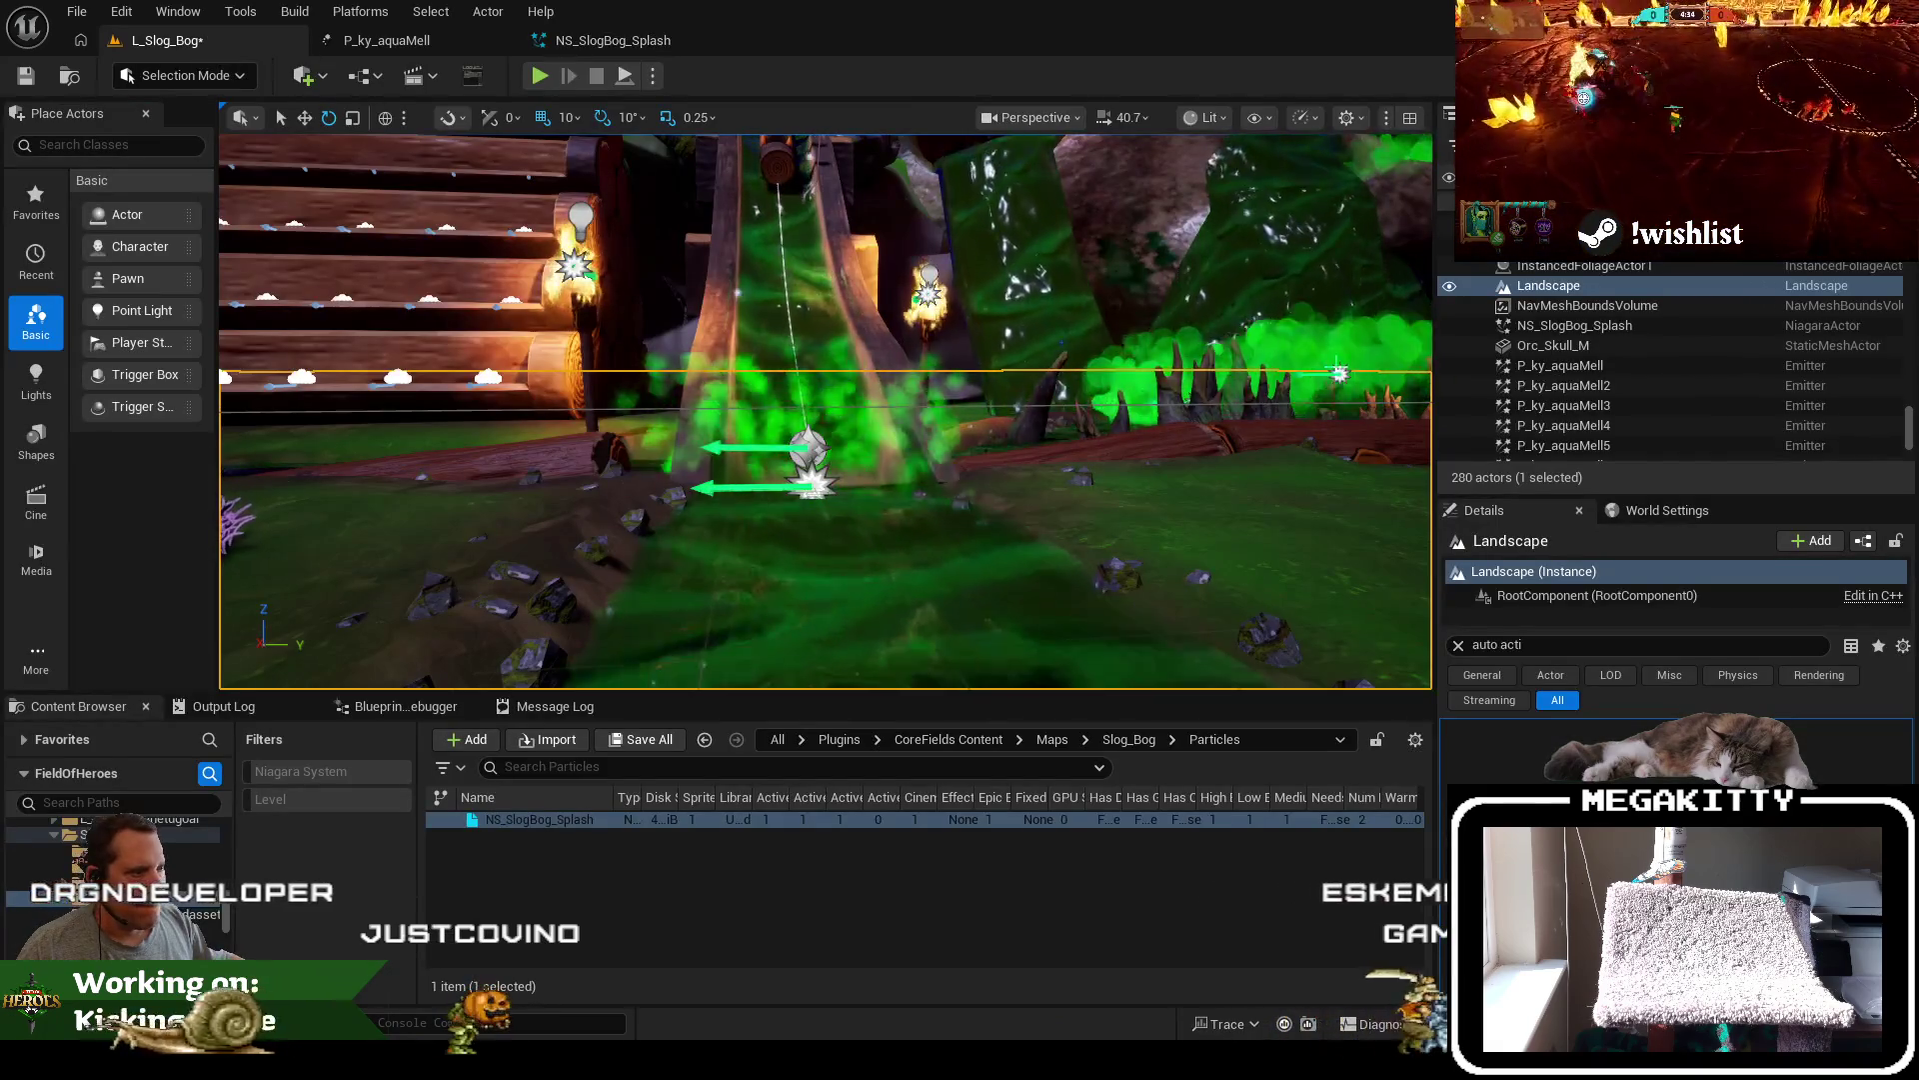
Select P_ky_aquaMell5 and the Water_Plane_M surface by the ramp, then return to NS_SlogBog_Splash
click(1339, 372)
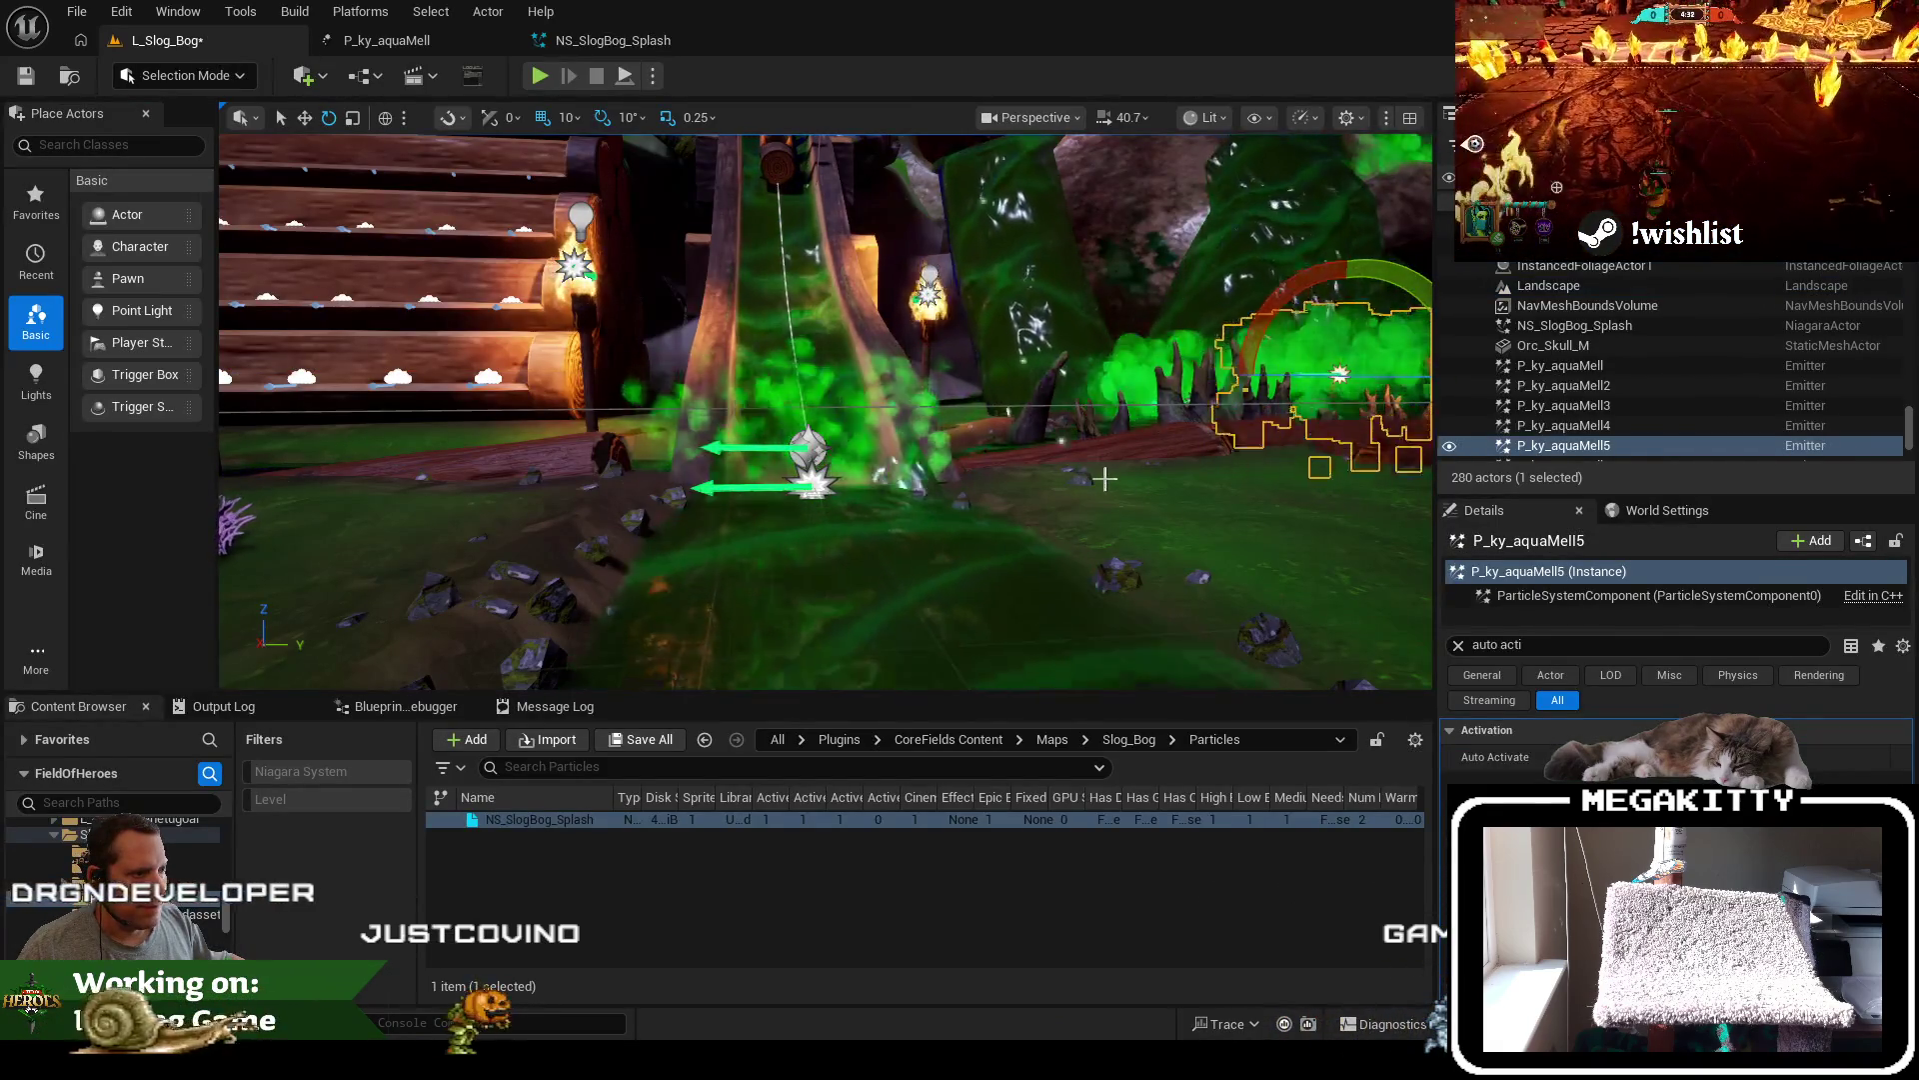
drag(1104, 479, 1104, 439)
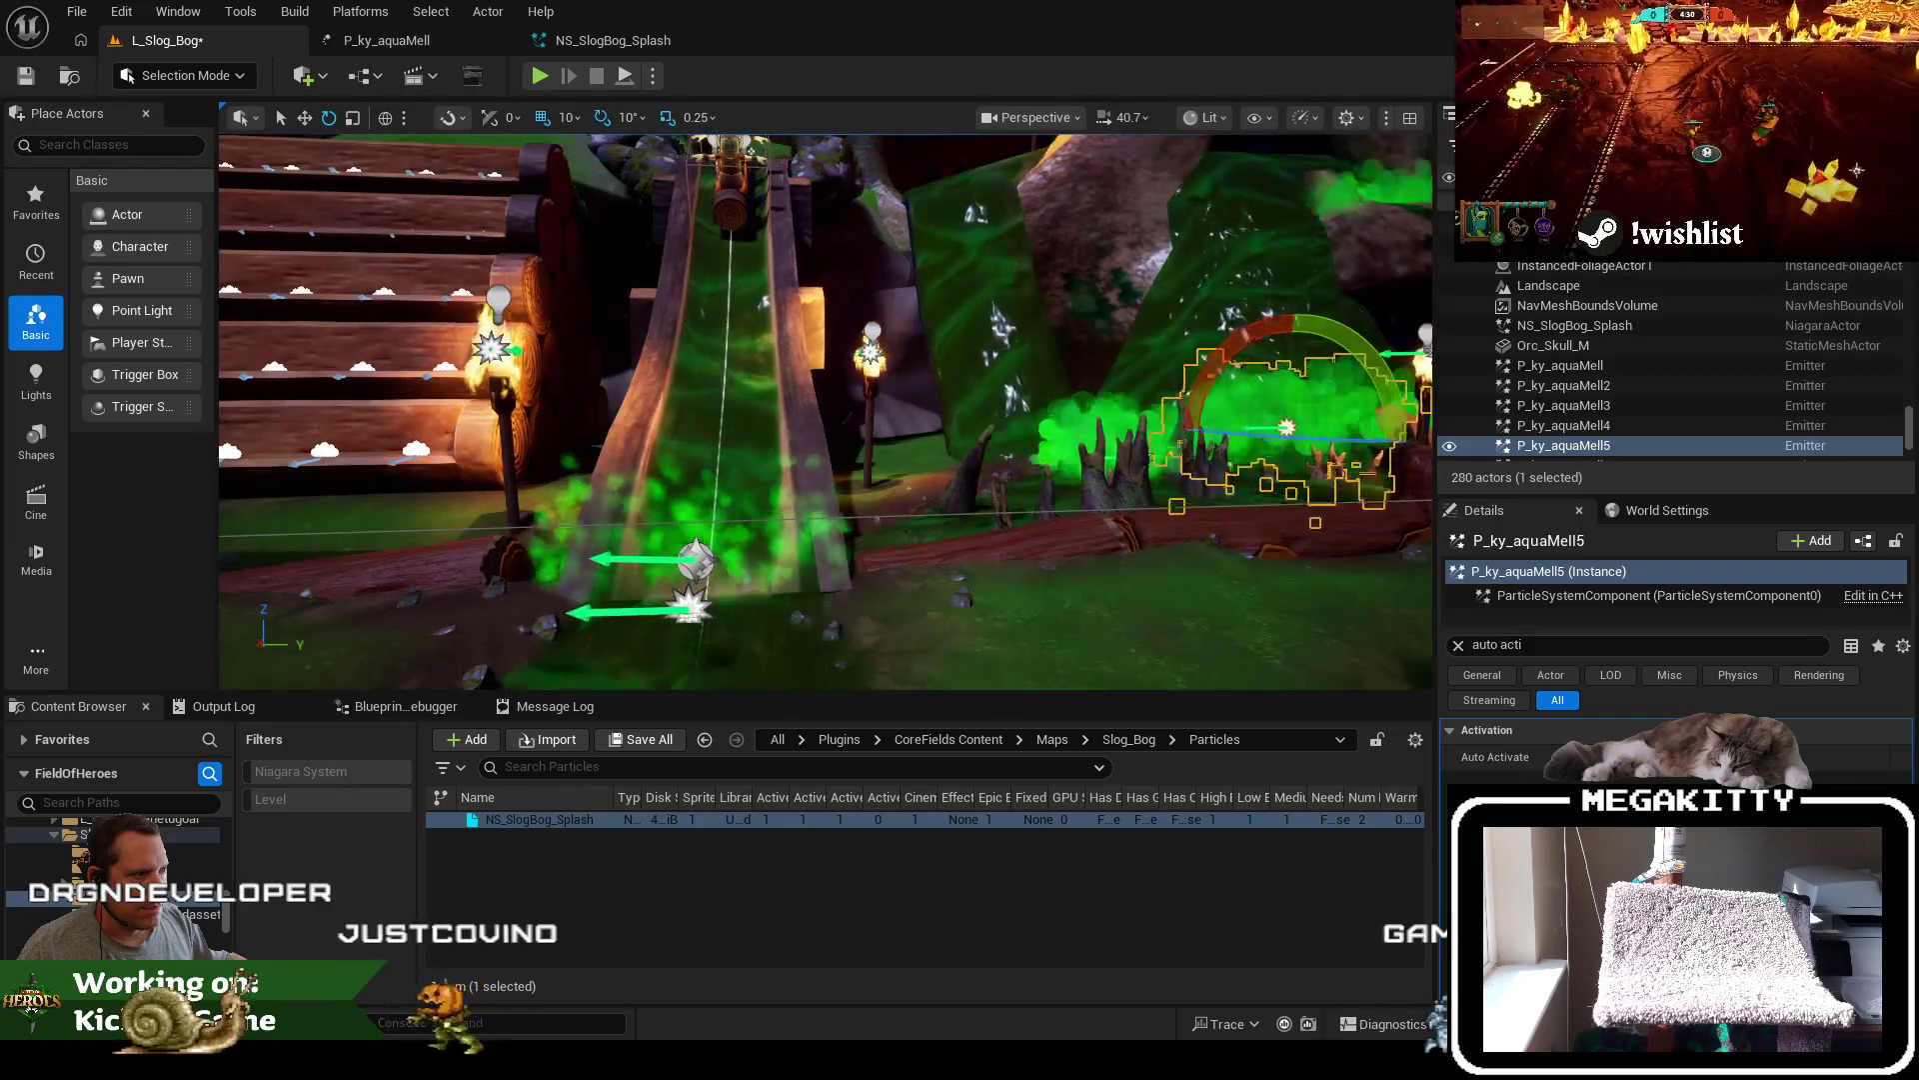
click(965, 431)
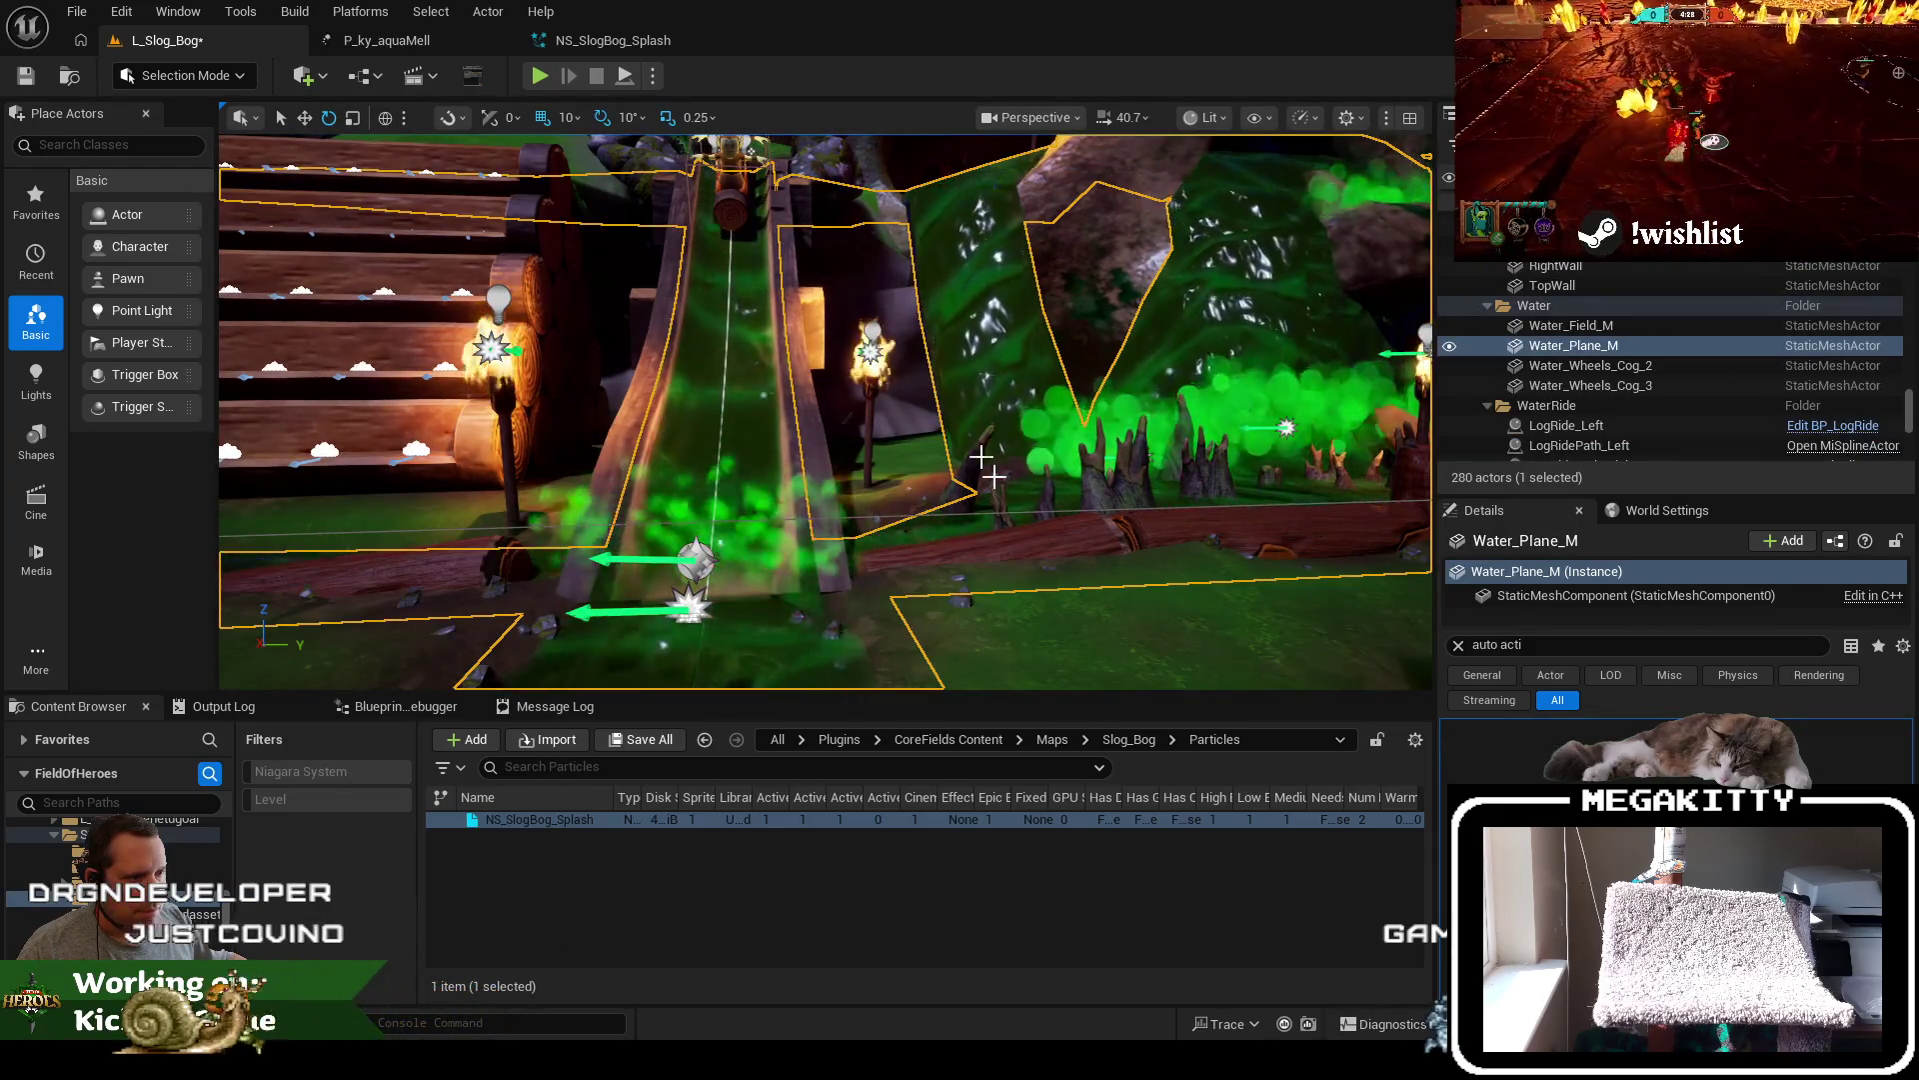
click(573, 42)
click(160, 40)
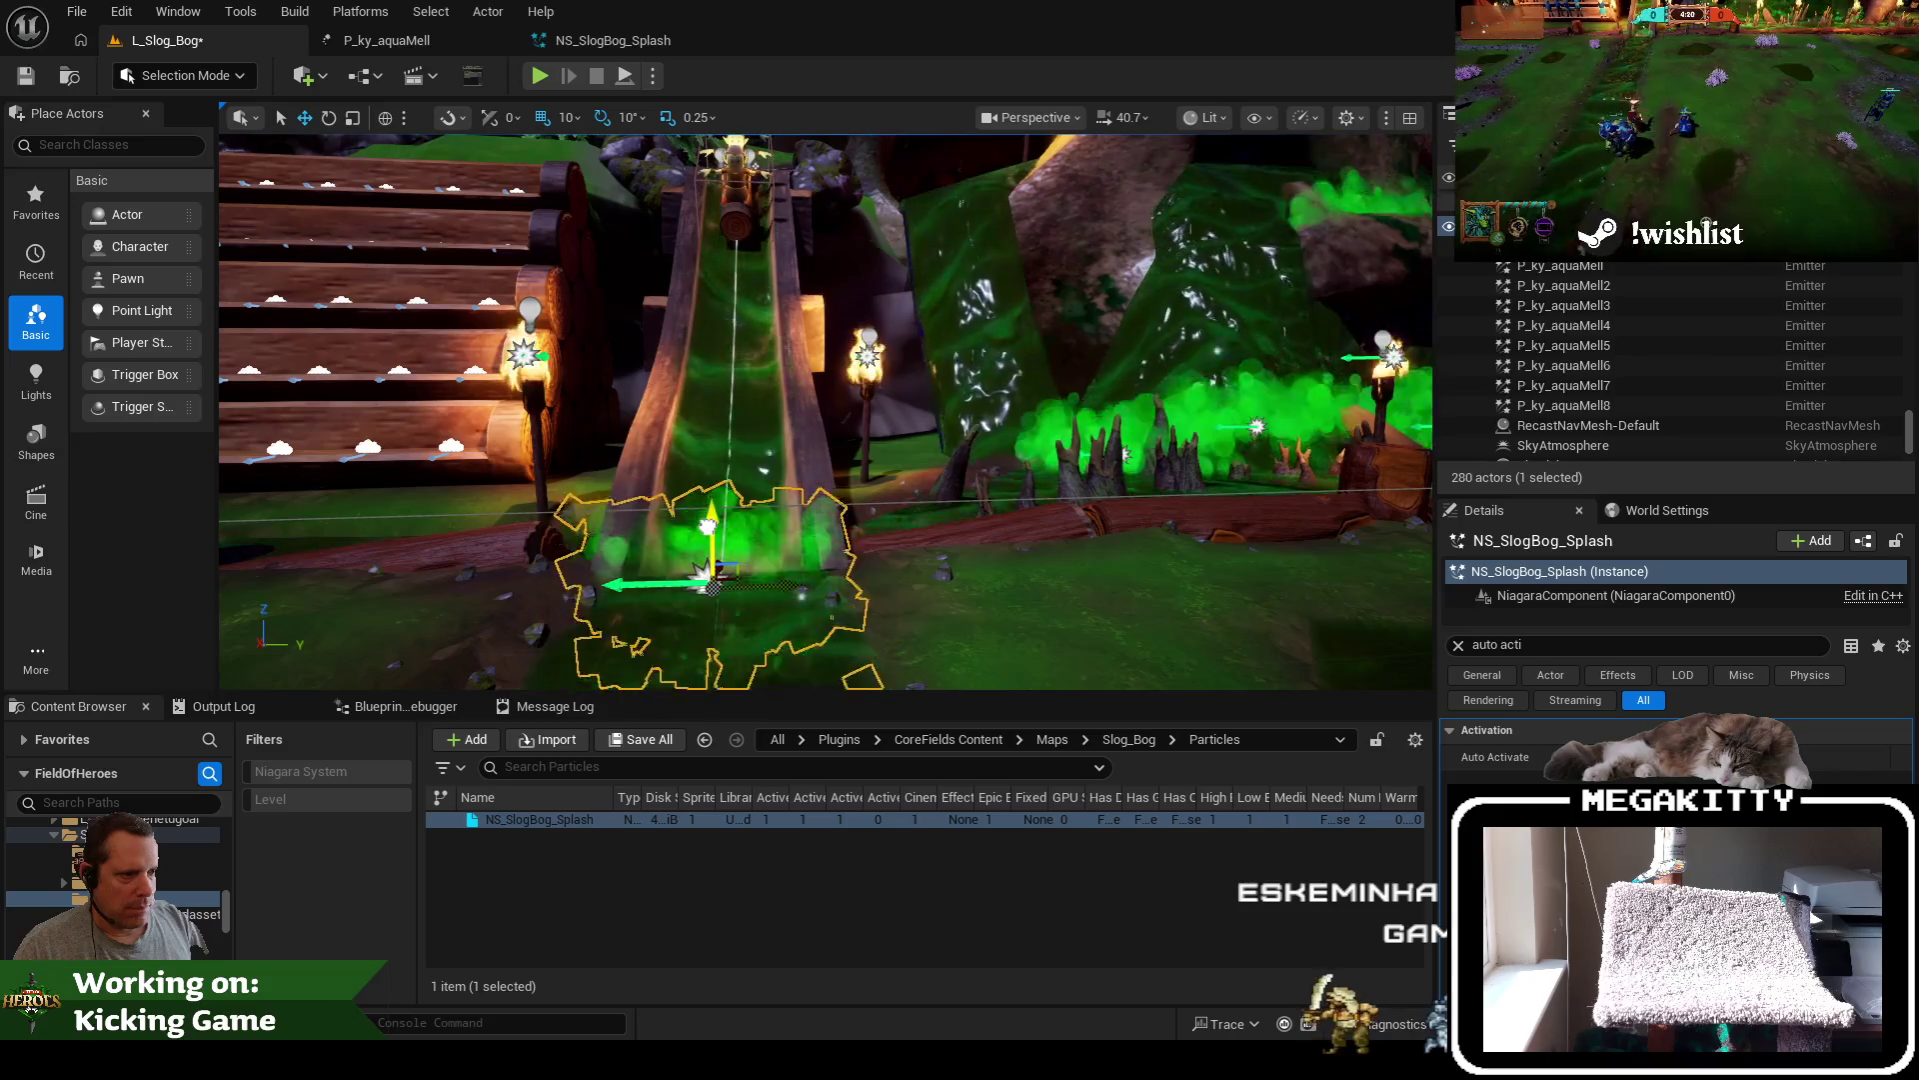
click(612, 40)
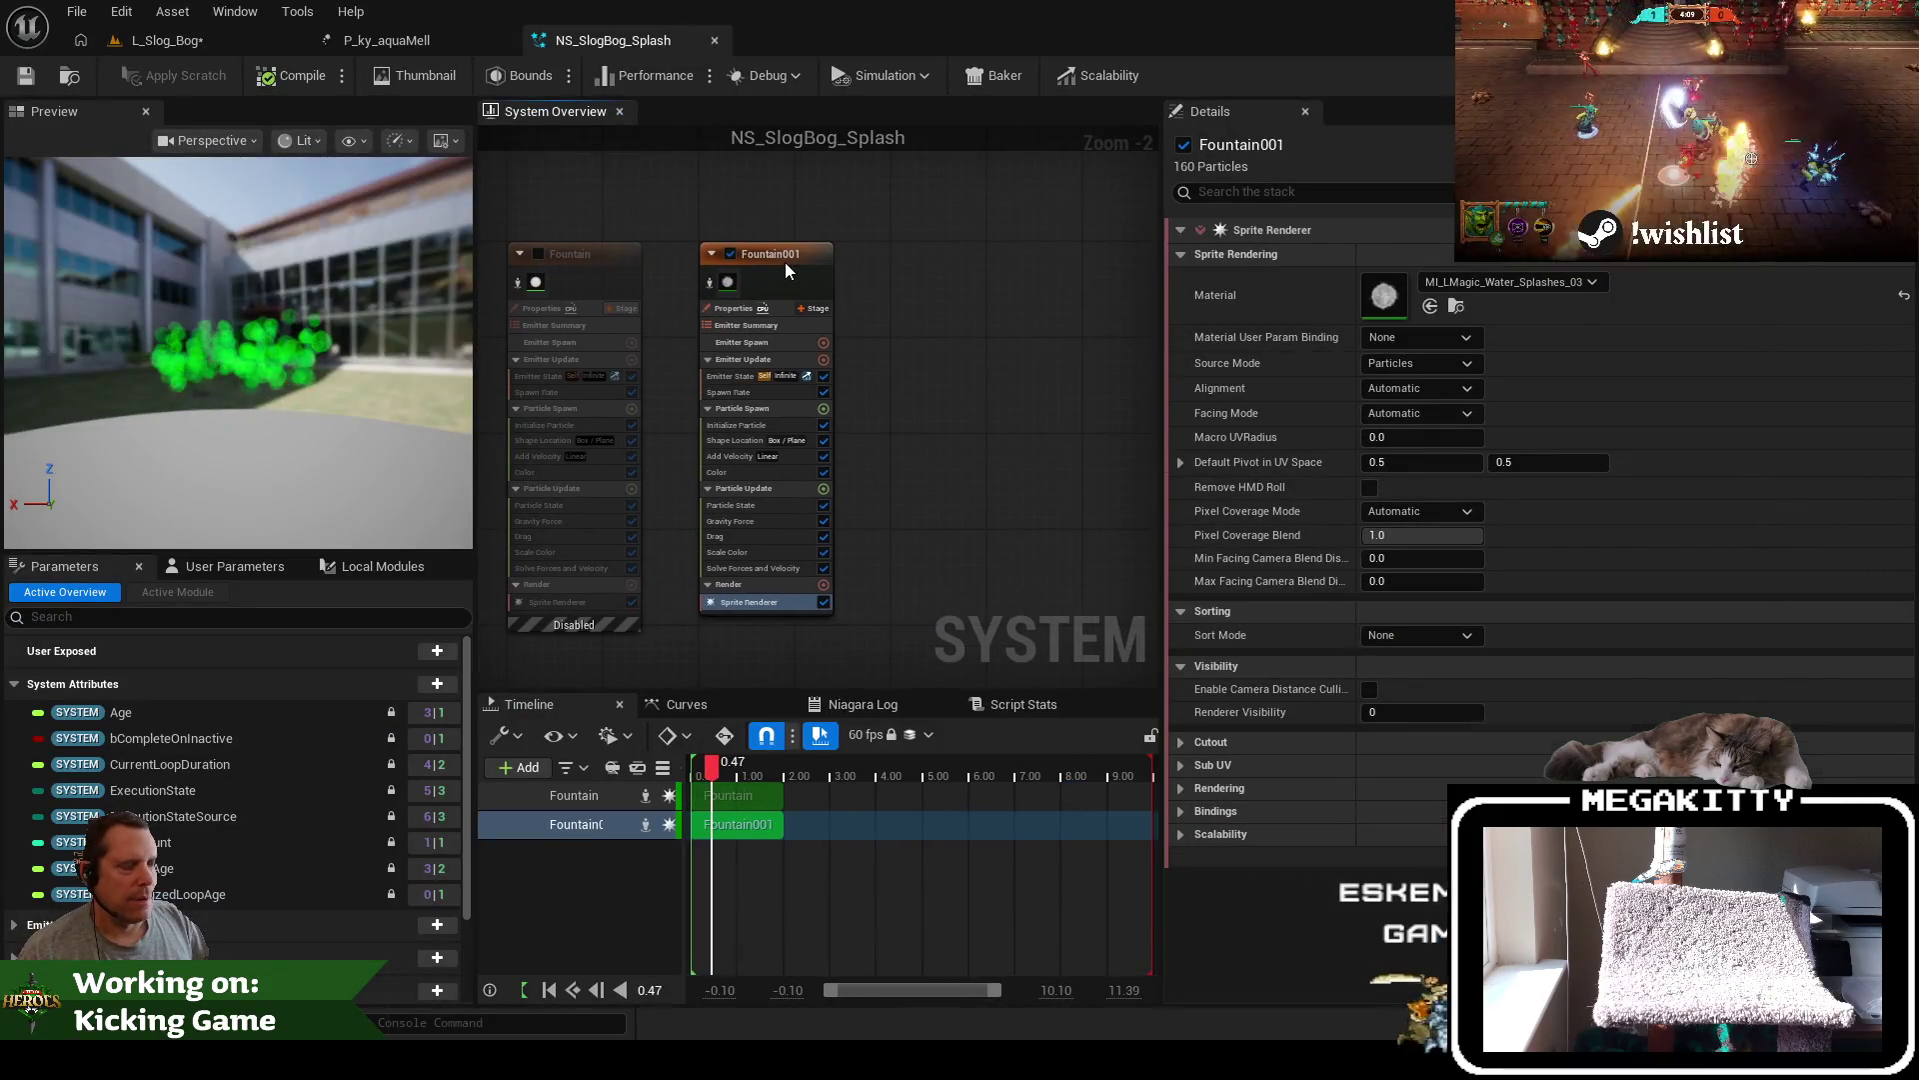
Duplicate Fountain001 into a new Fountain002 emitter placed beside it
click(783, 262)
key(ctrl+d)
drag(896, 295, 943, 258)
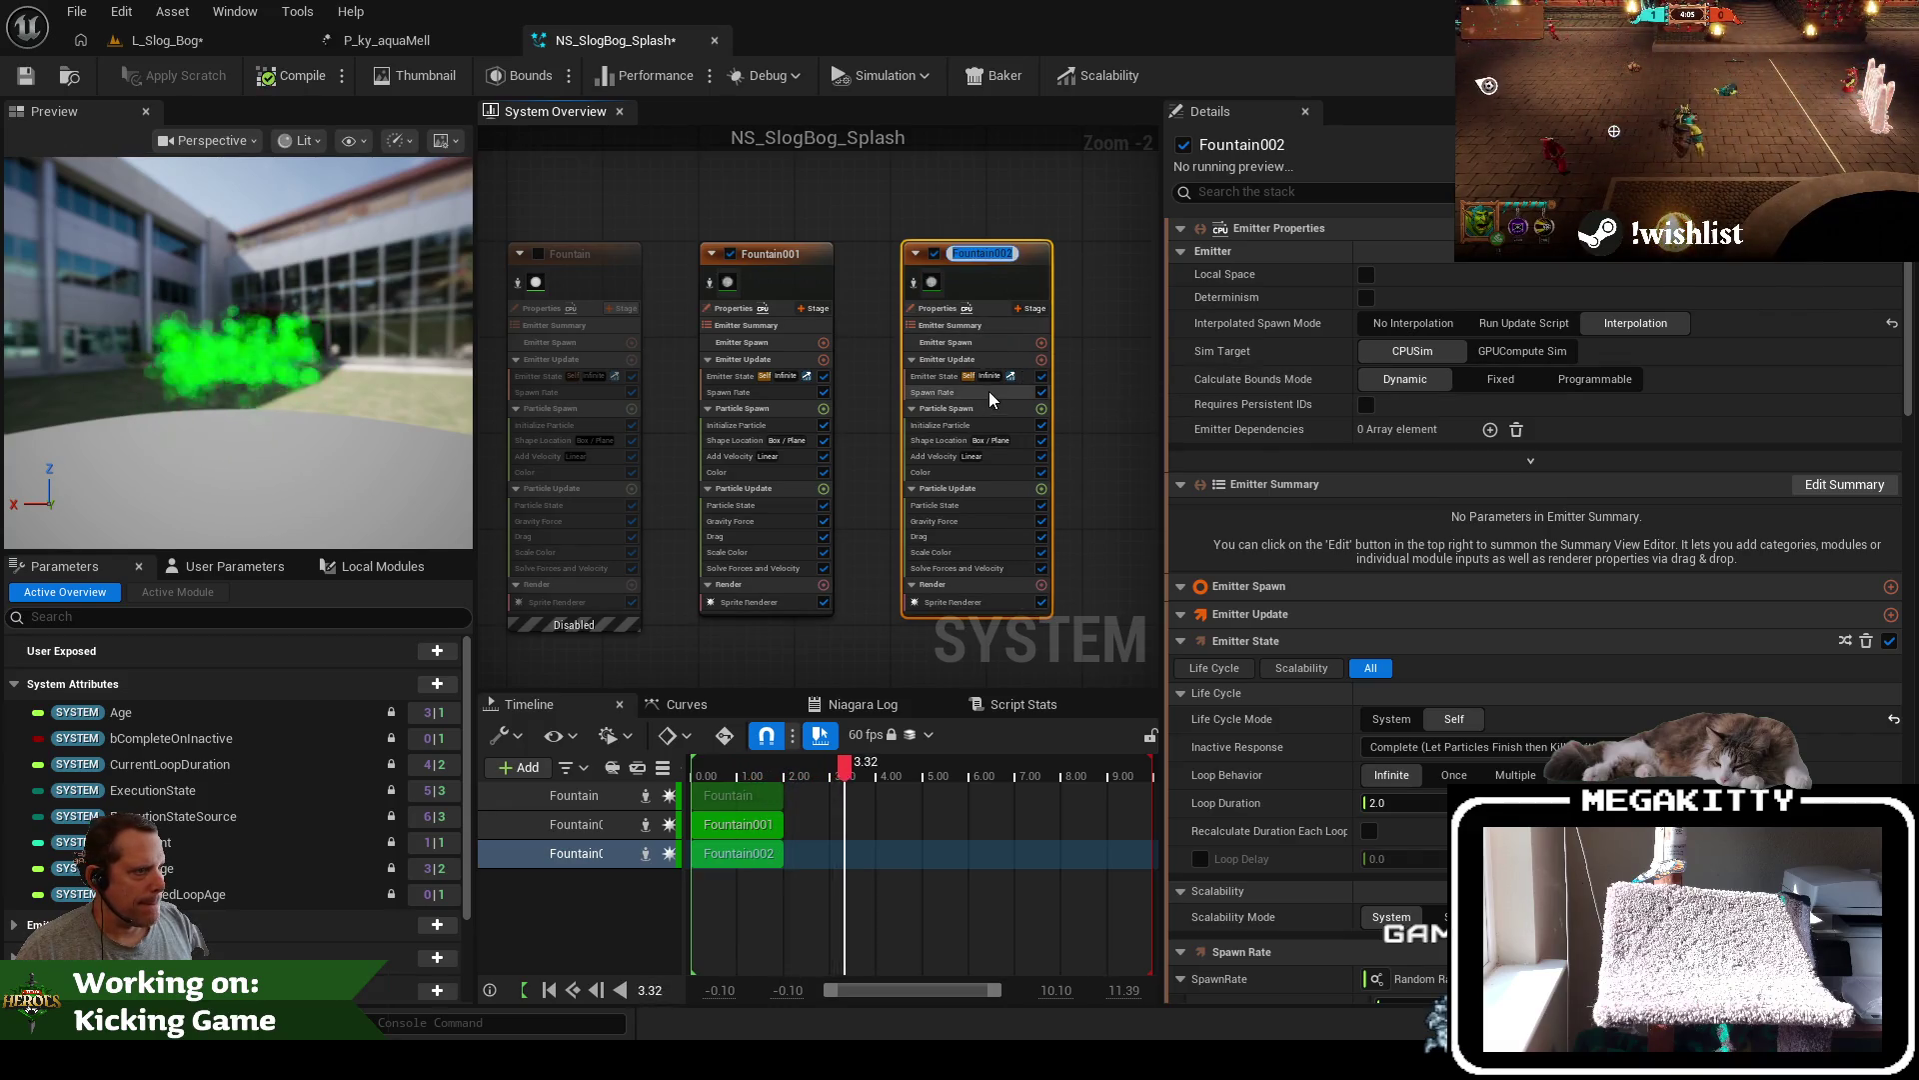
scroll(977, 547, down, 10)
scroll(968, 583, up, 4)
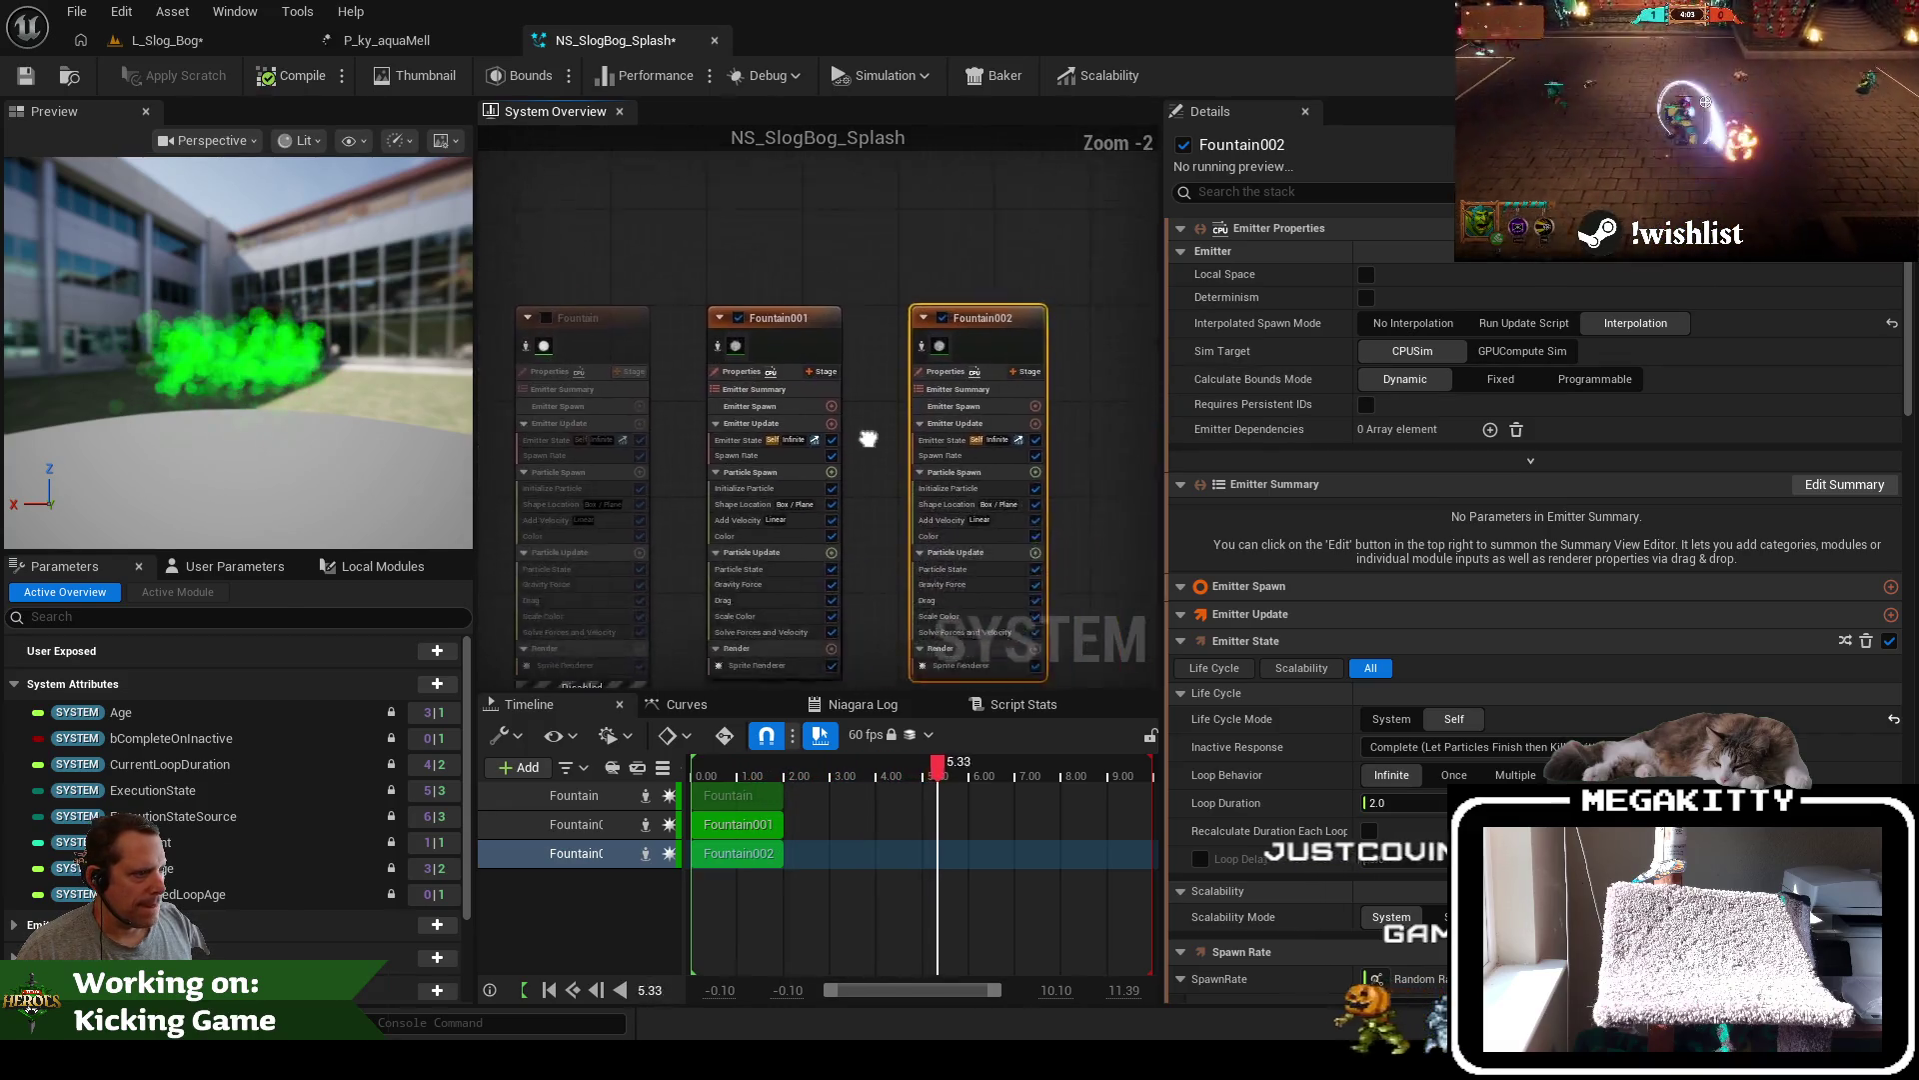
Assign the M_Stylized_SplashHit material to Fountain002's sprite renderer
click(841, 547)
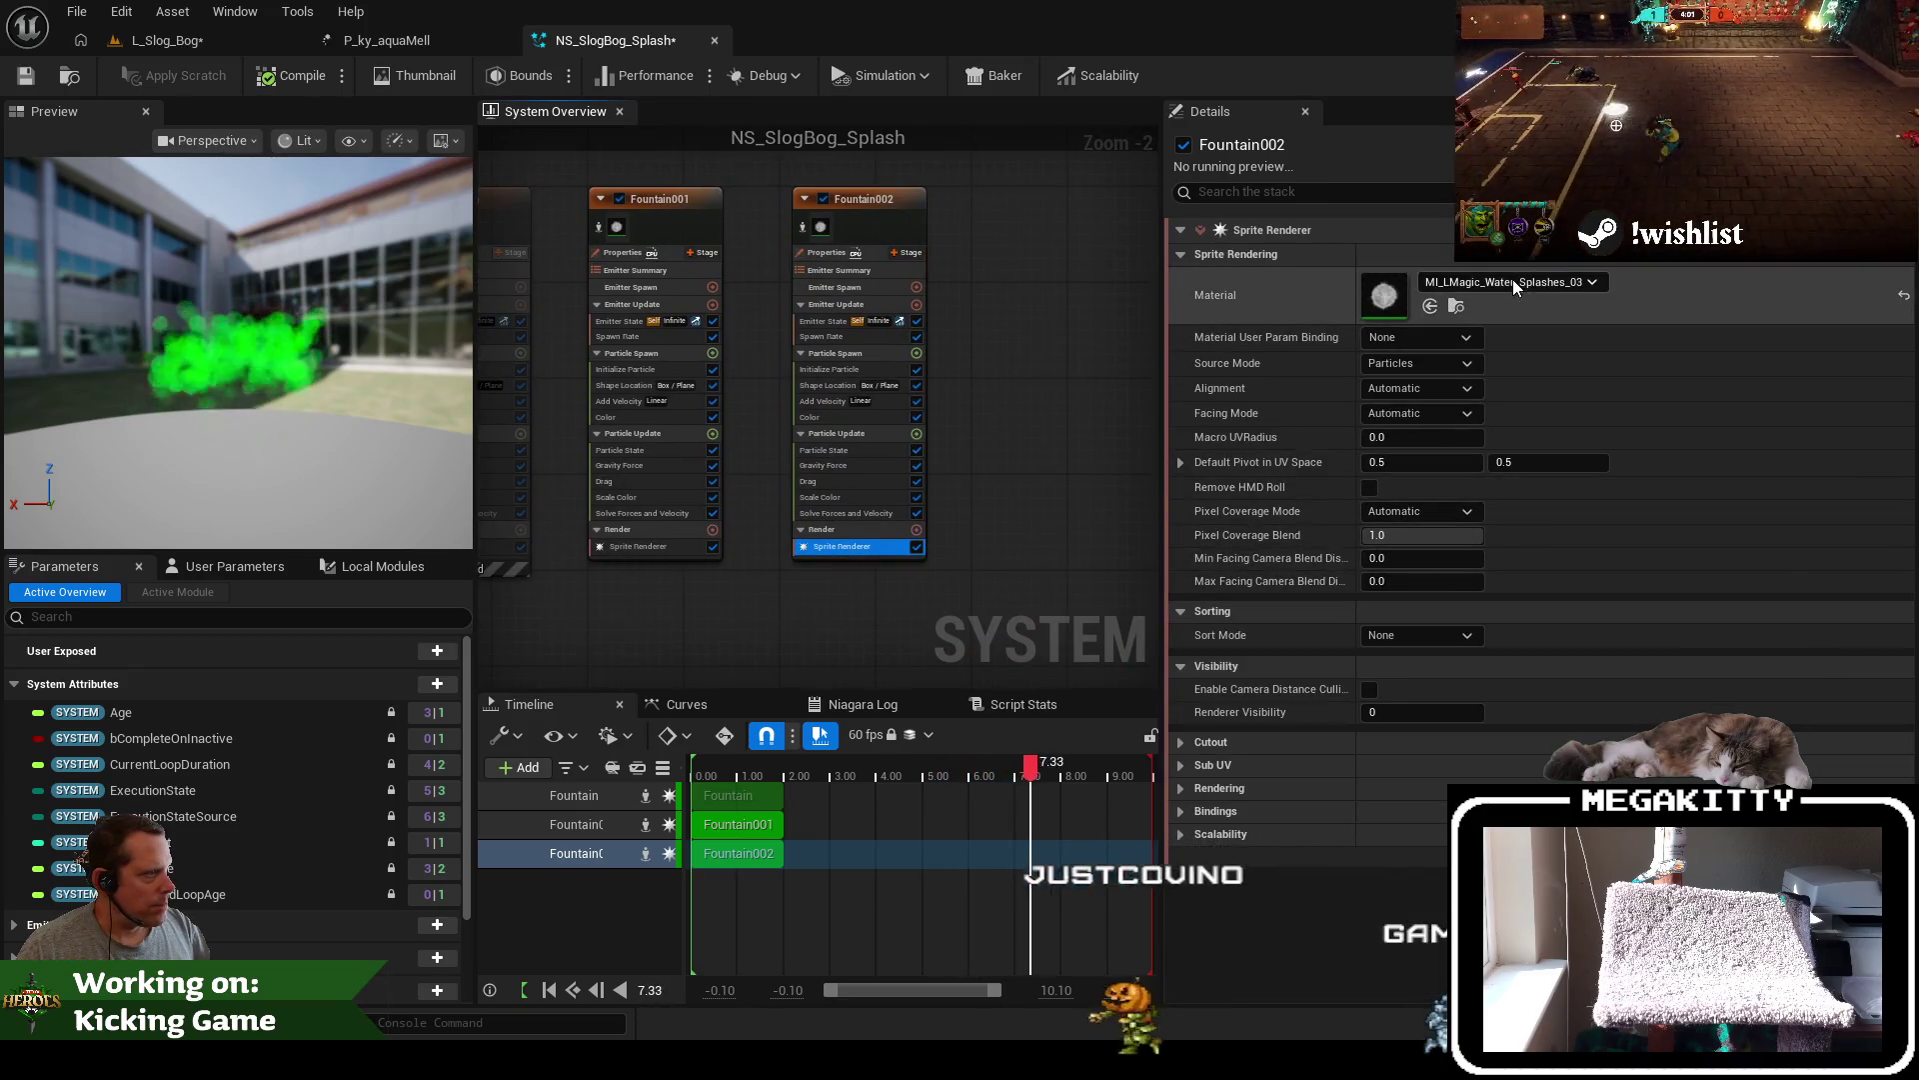
click(1513, 281)
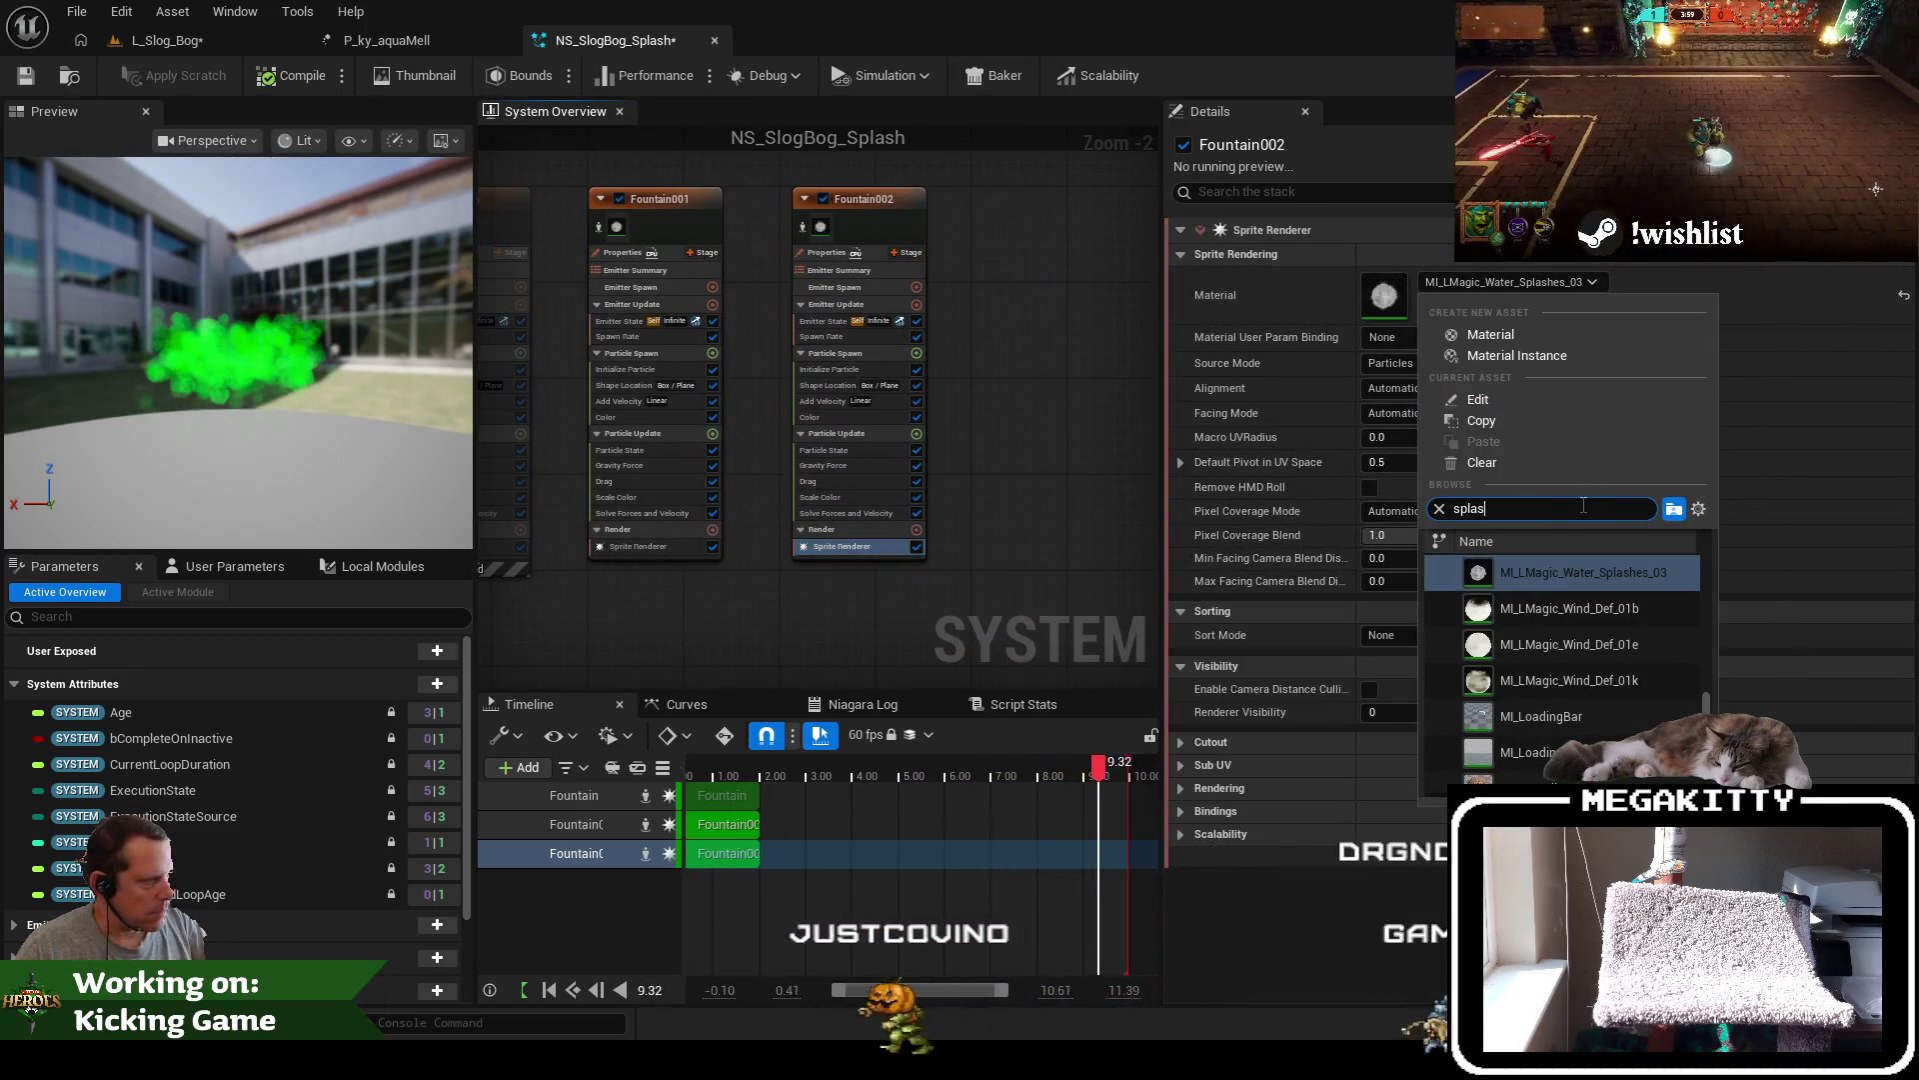
text(h)
click(1568, 671)
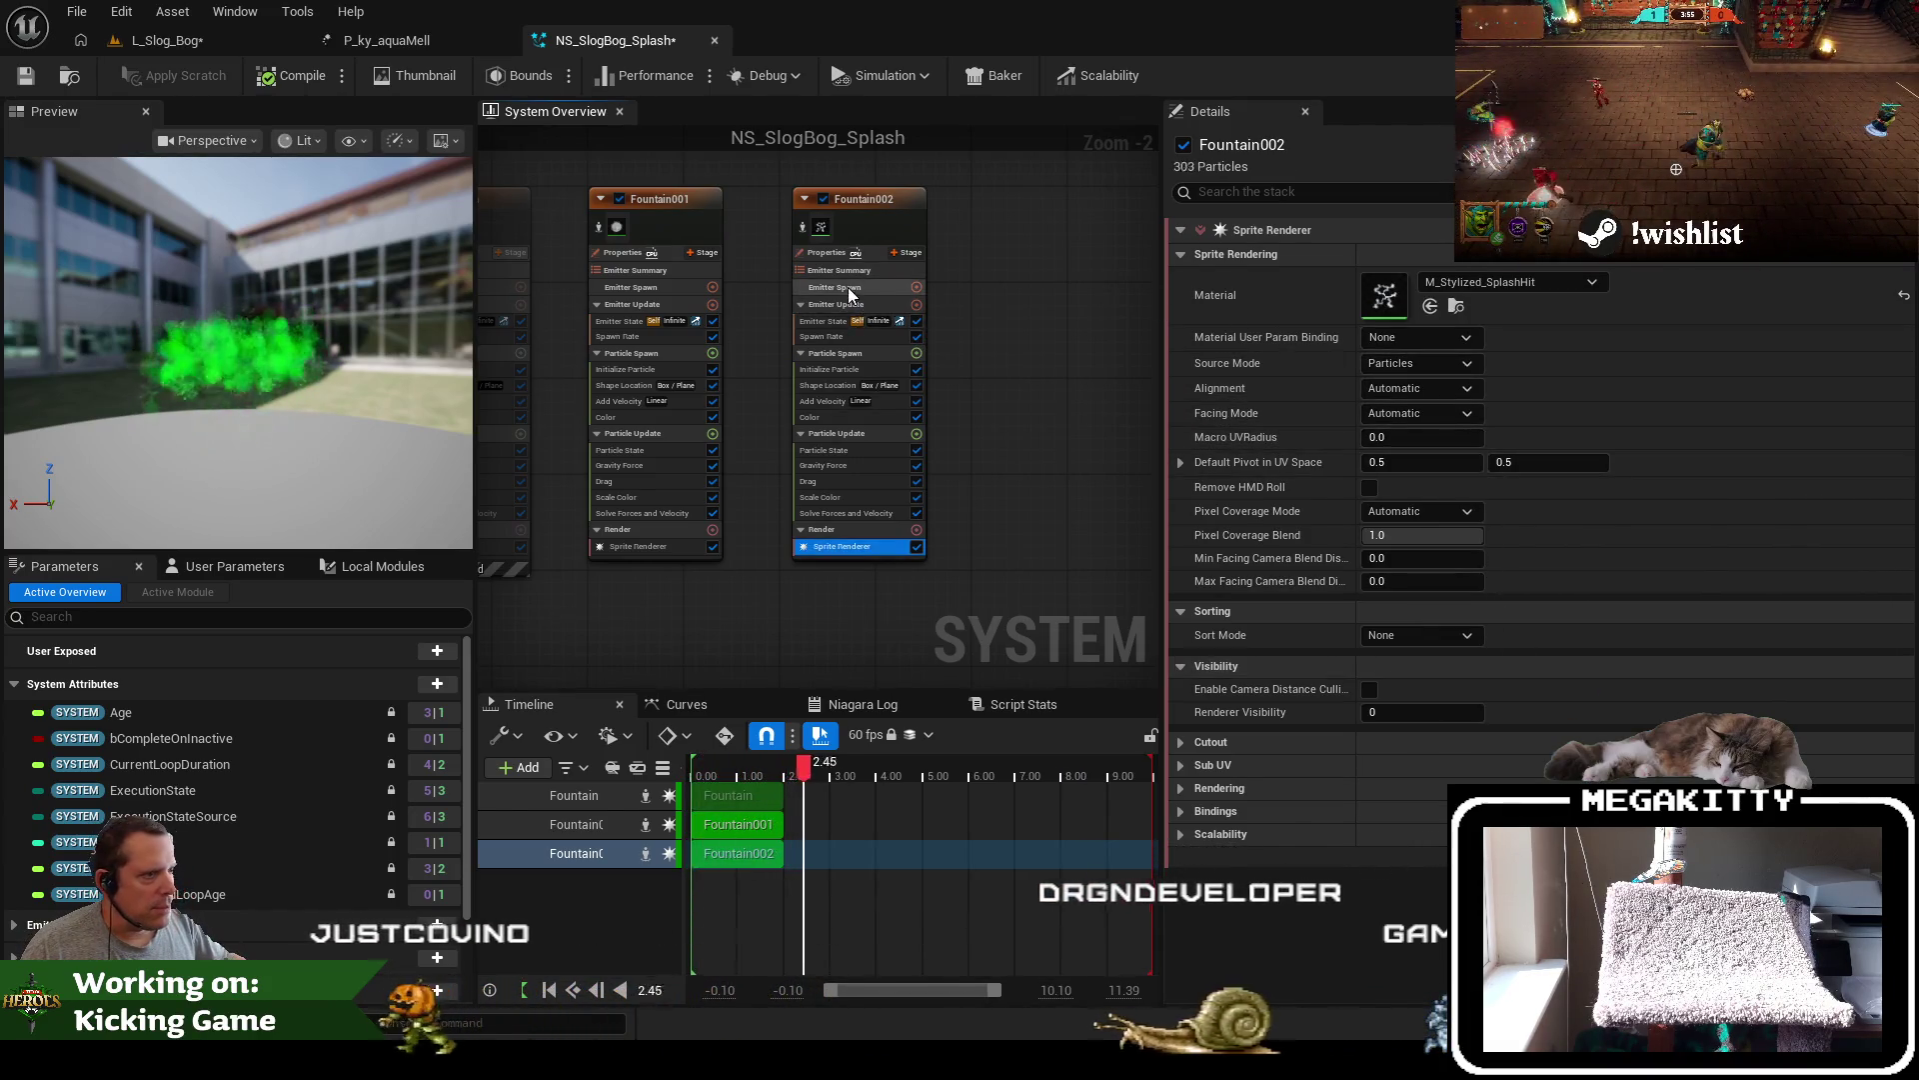
scroll(848, 286, up, 2)
click(815, 427)
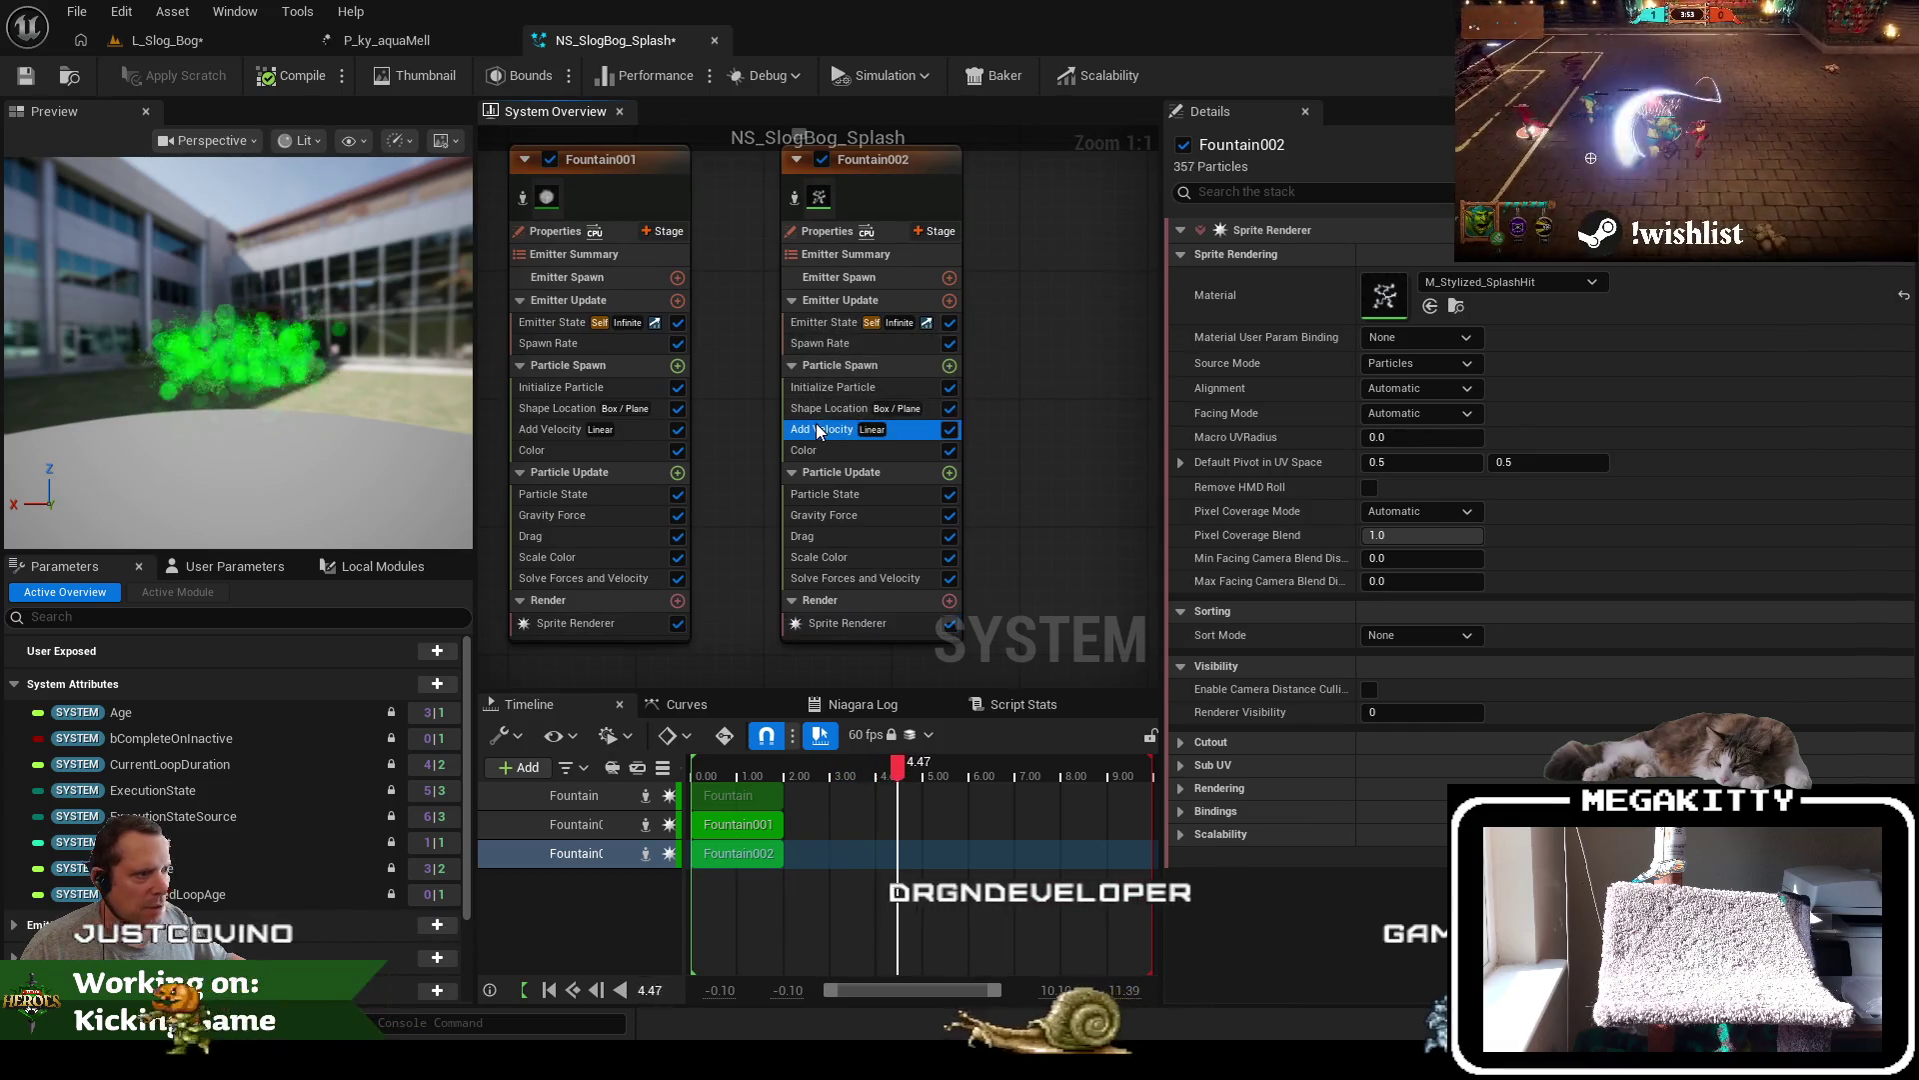
Set Fountain002's Add Velocity Z range to 400 minimum and 800 maximum
click(1429, 313)
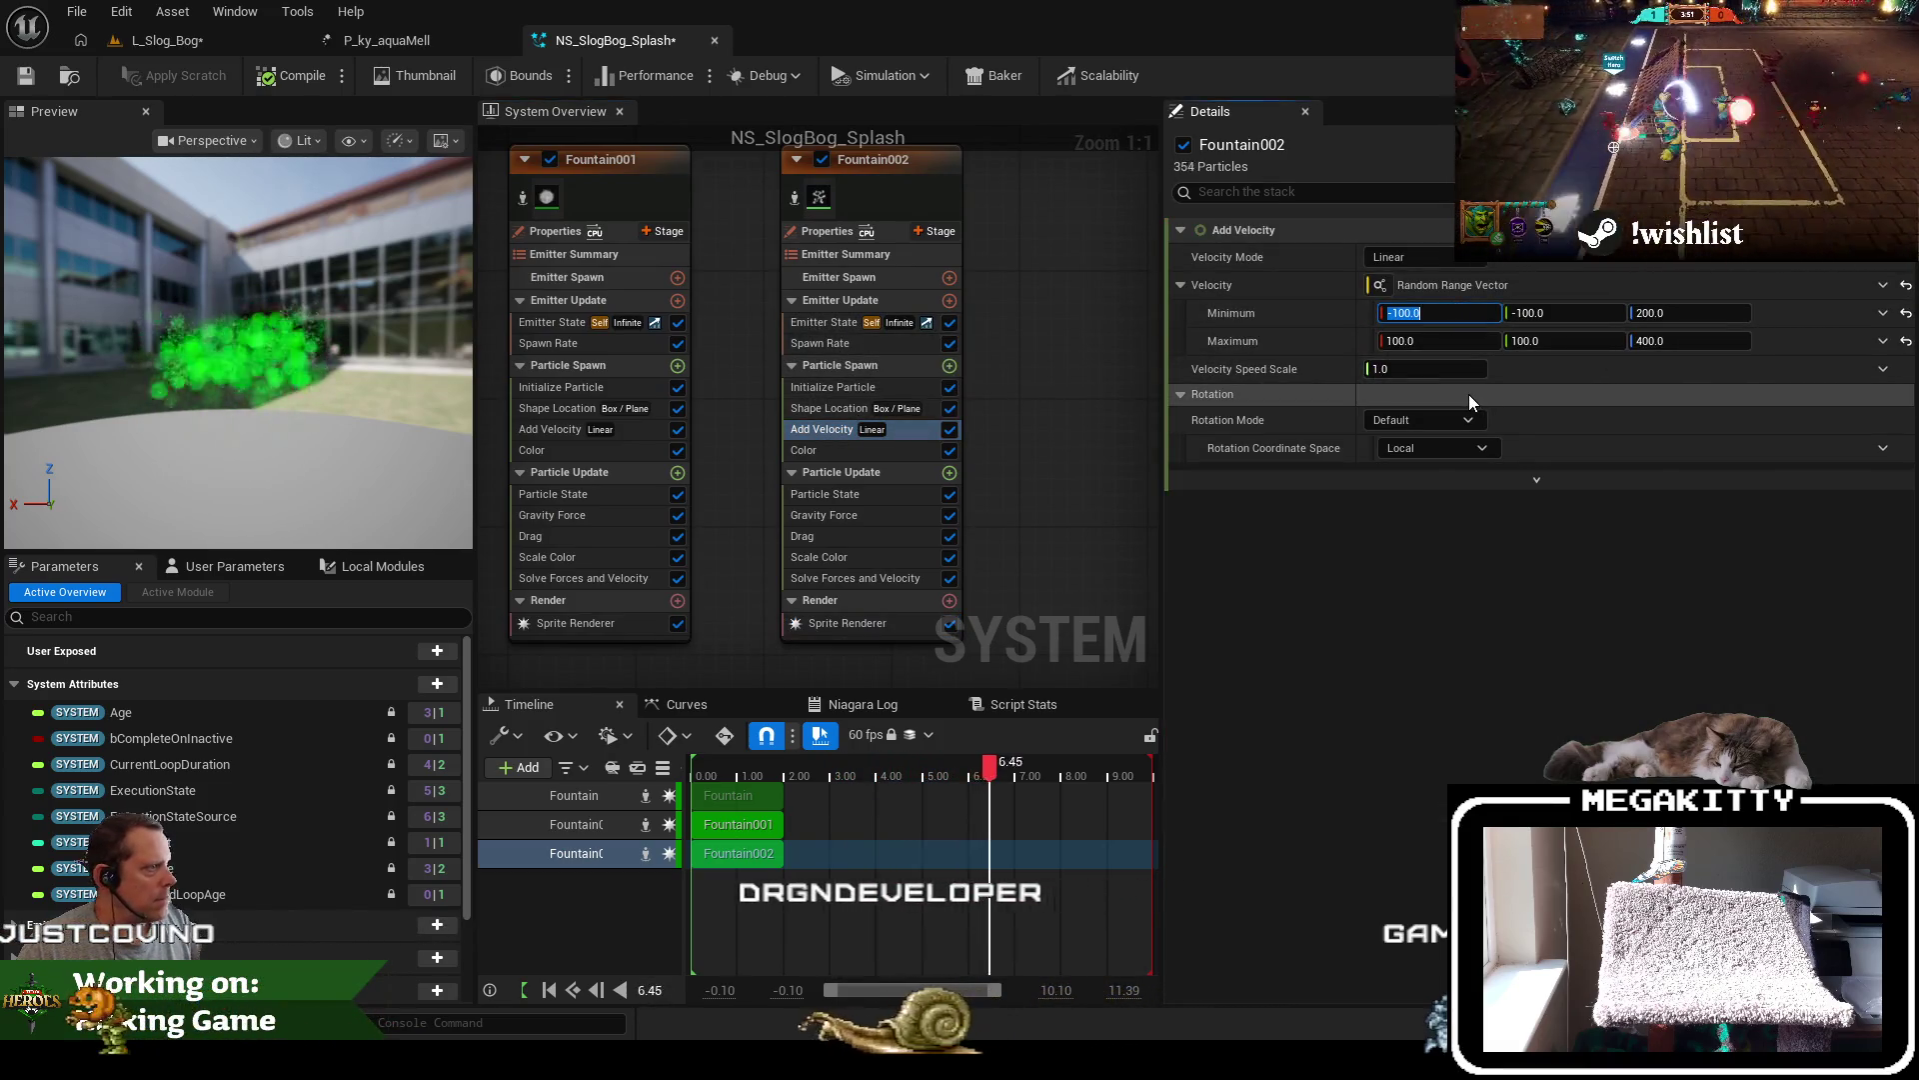
key(Tab)
key(Tab)
text(400)
key(Tab)
key(Tab)
key(Tab)
text(800)
key(Tab)
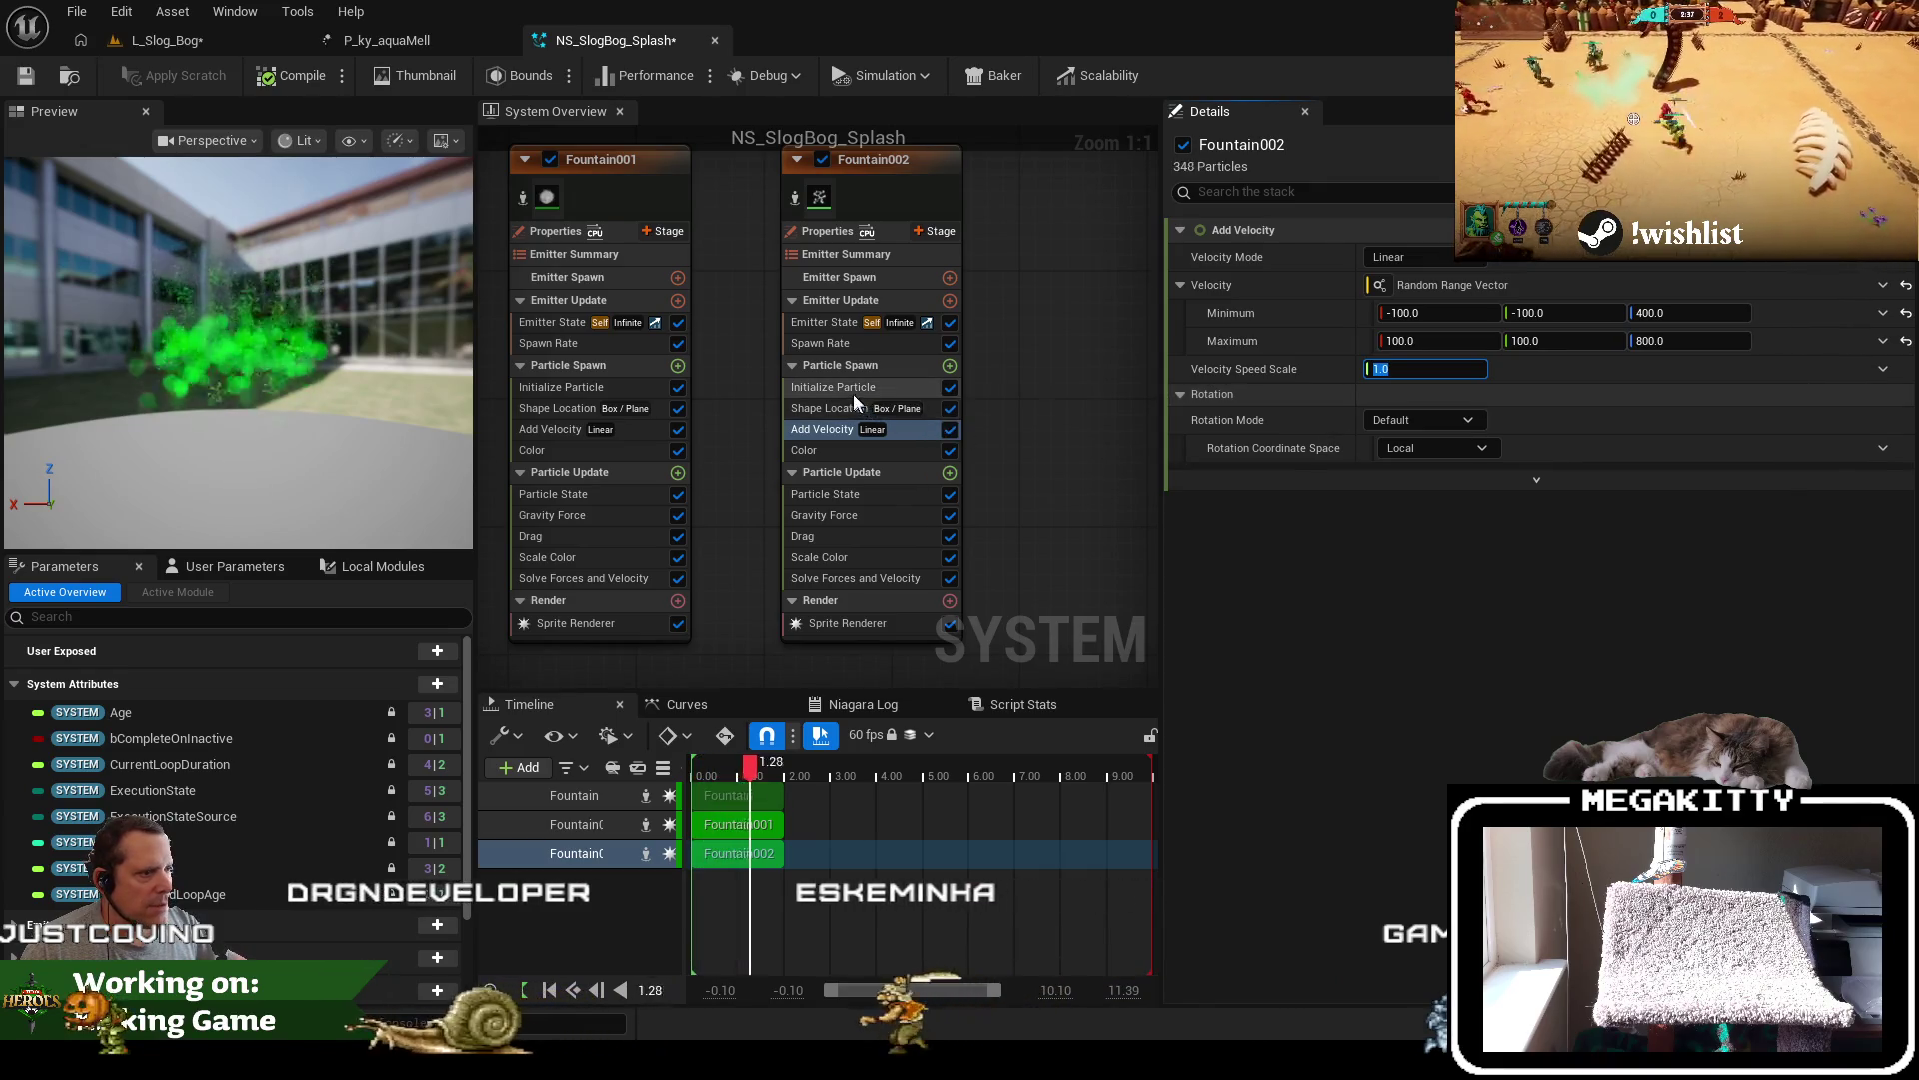
Set Fountain002's uniform sprite size range to 10 minimum and 20 maximum
click(822, 388)
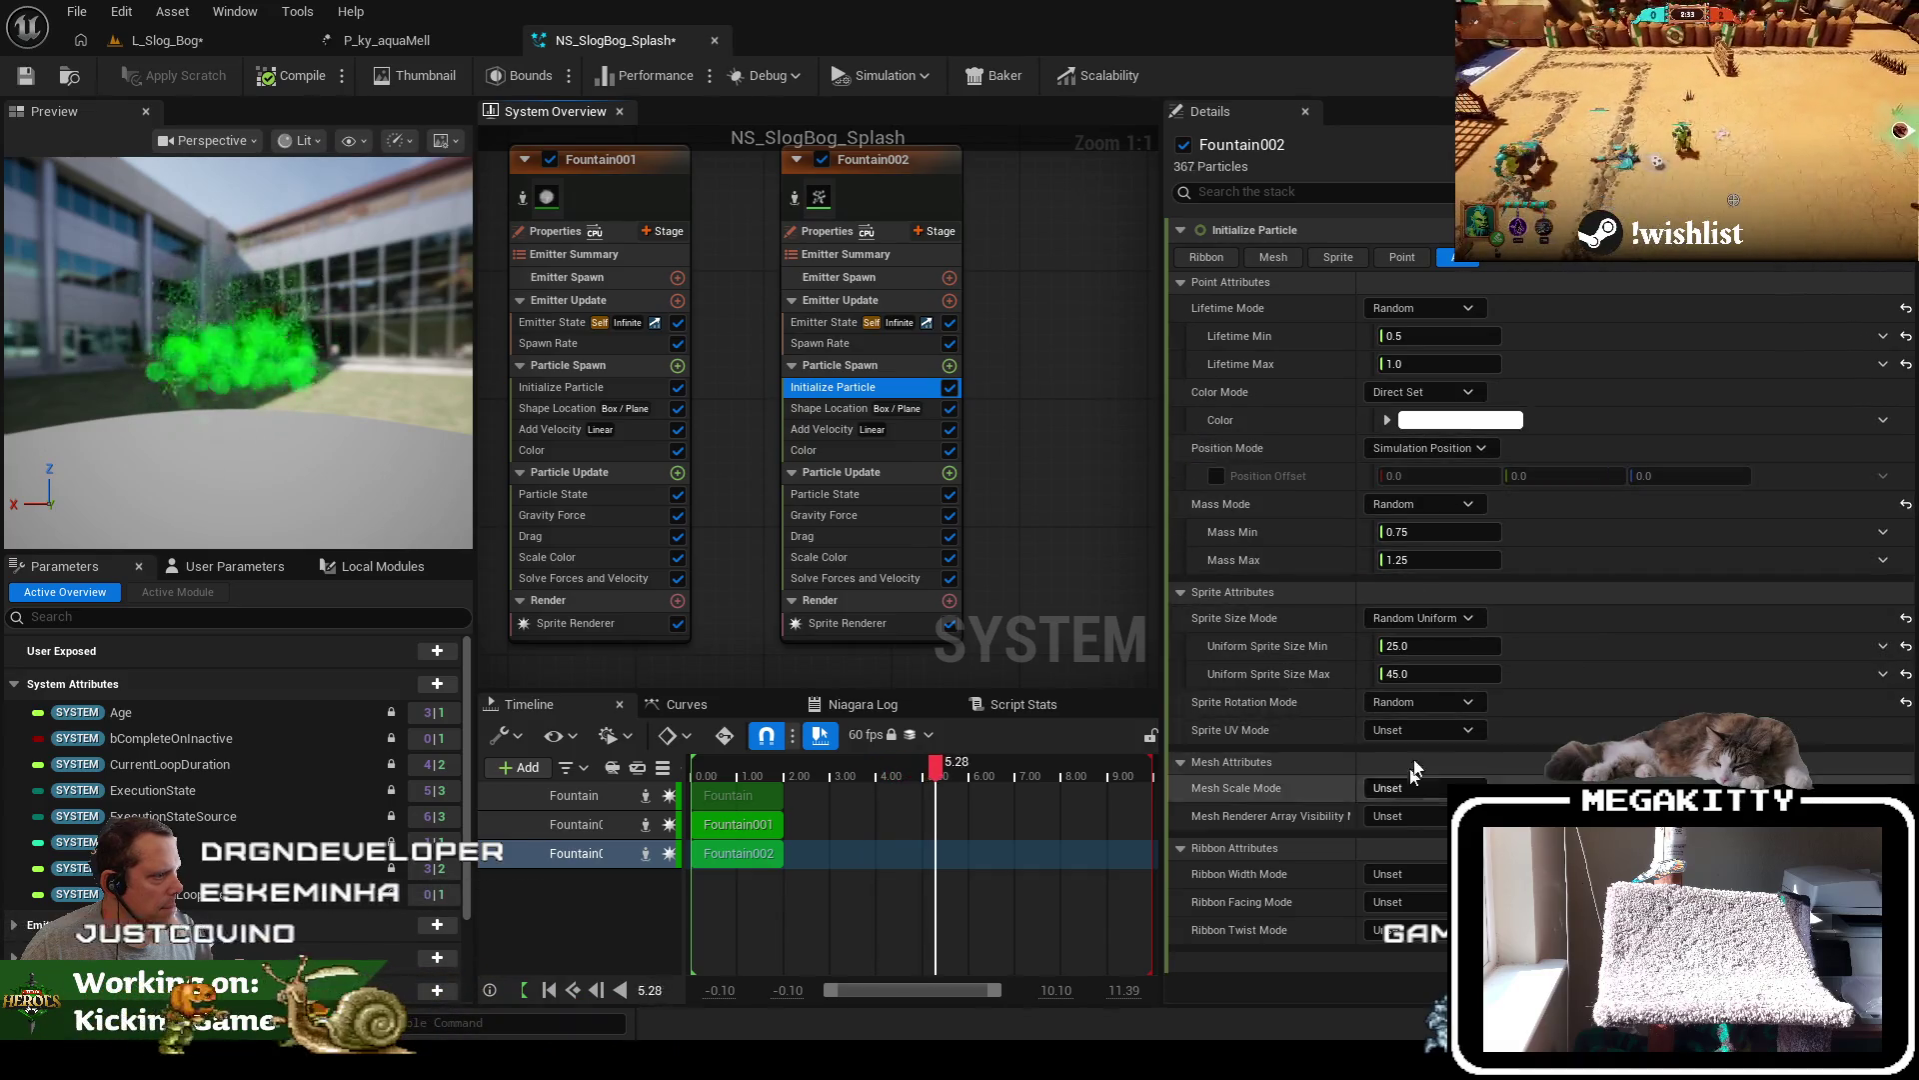
click(1441, 645)
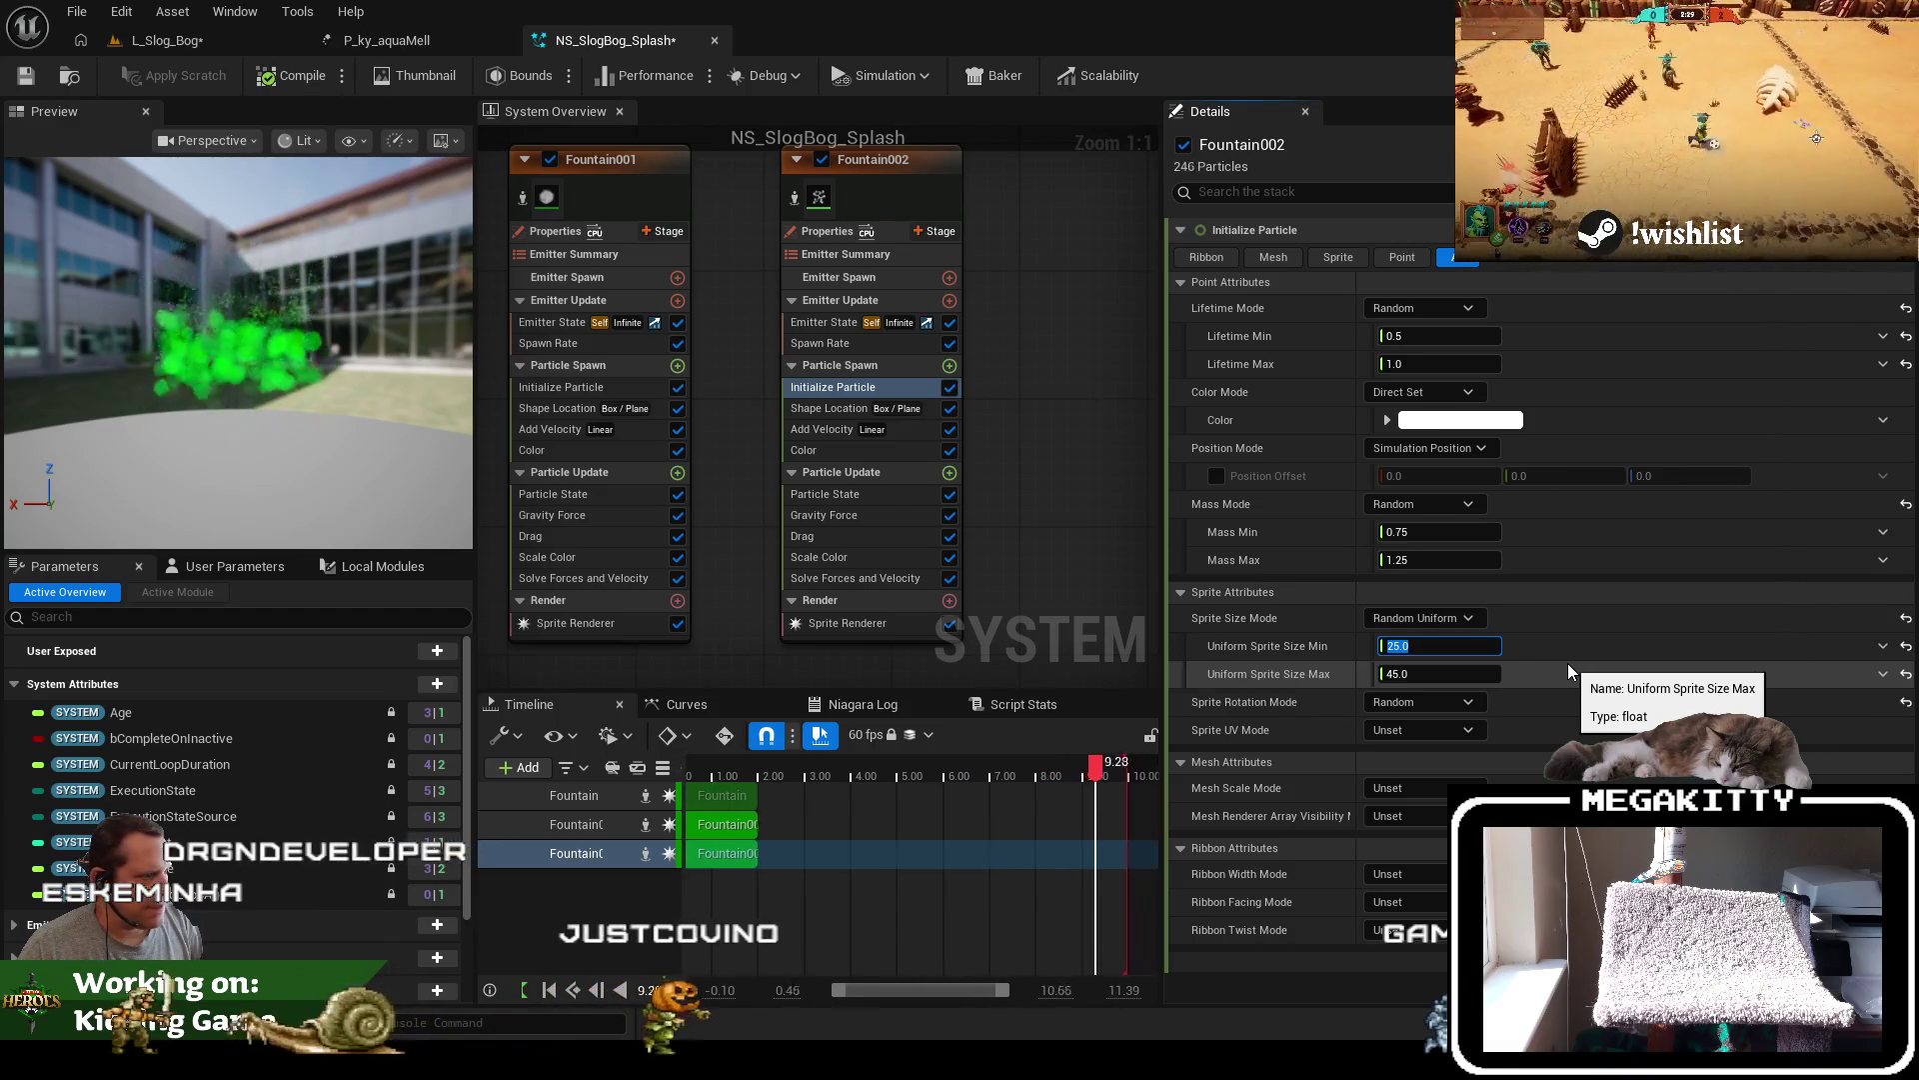
text(5)
key(Tab)
text(20)
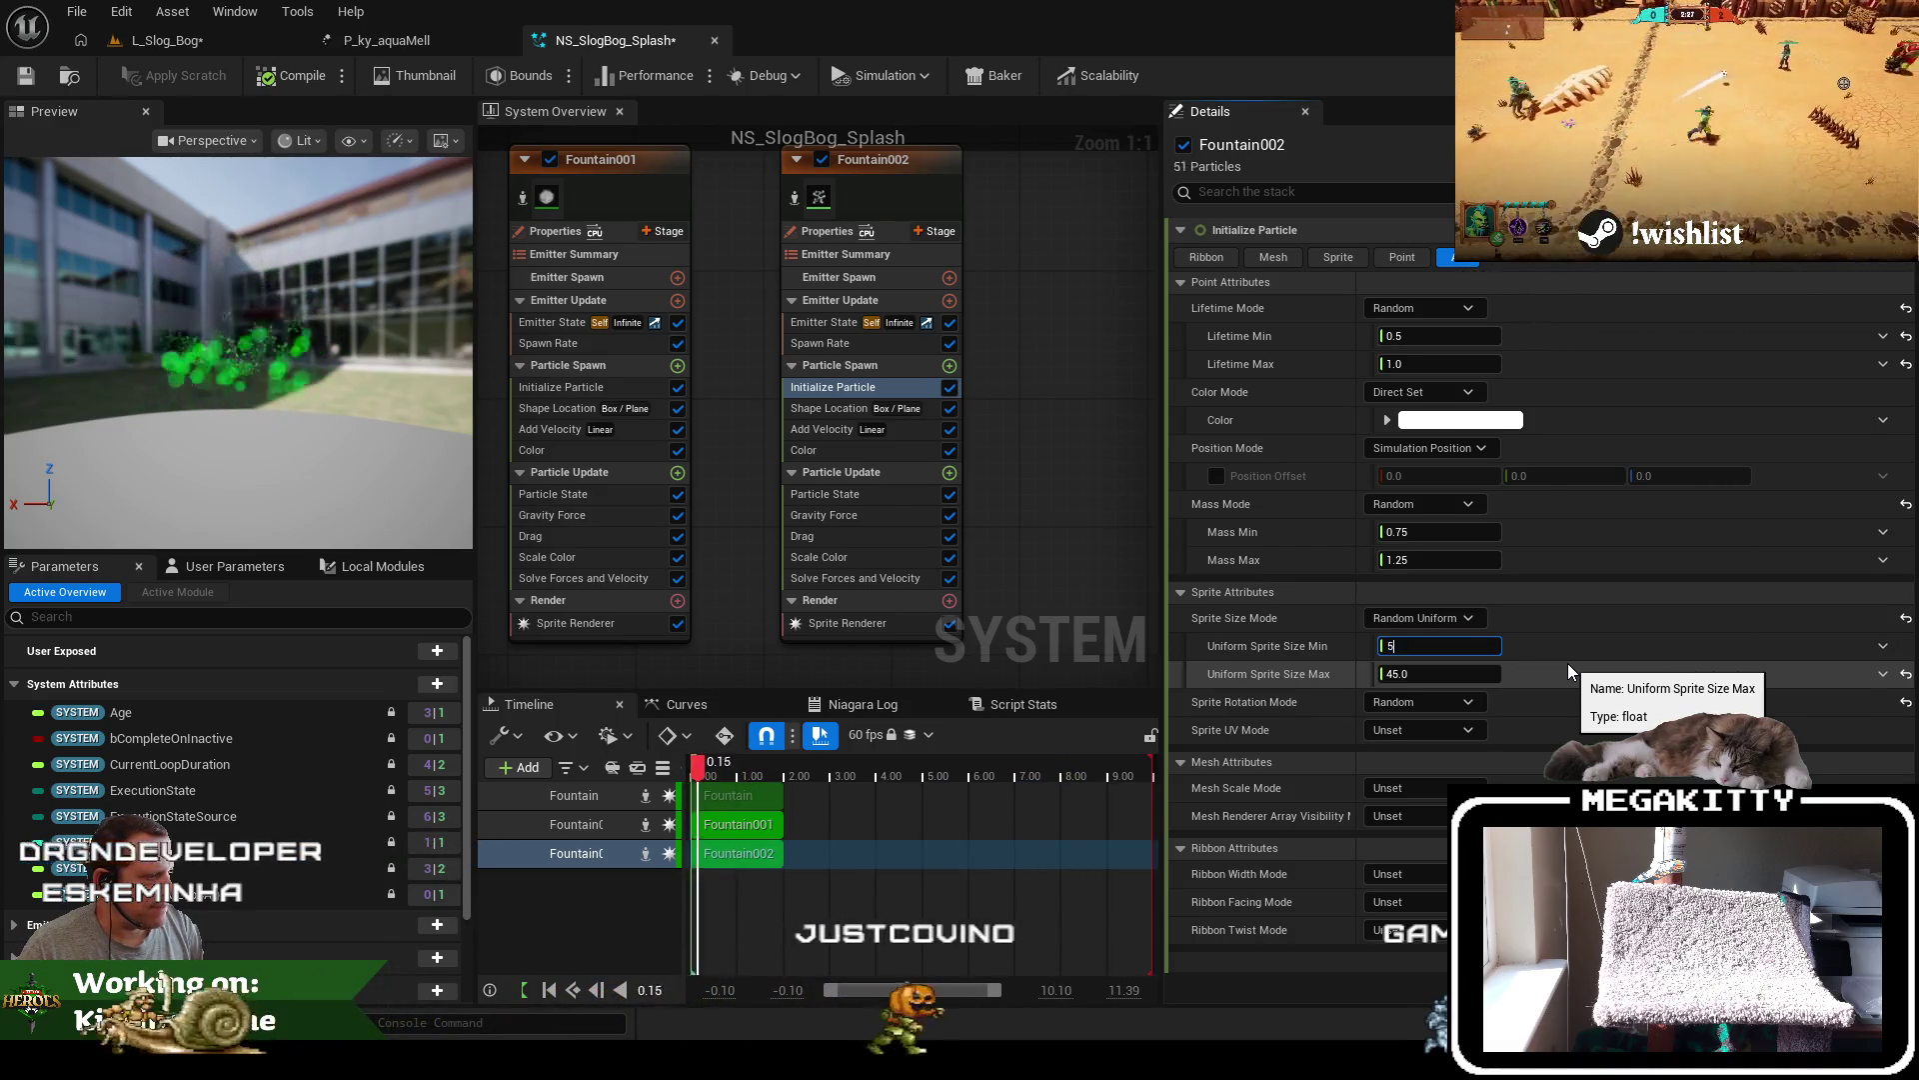
key(shift+Tab)
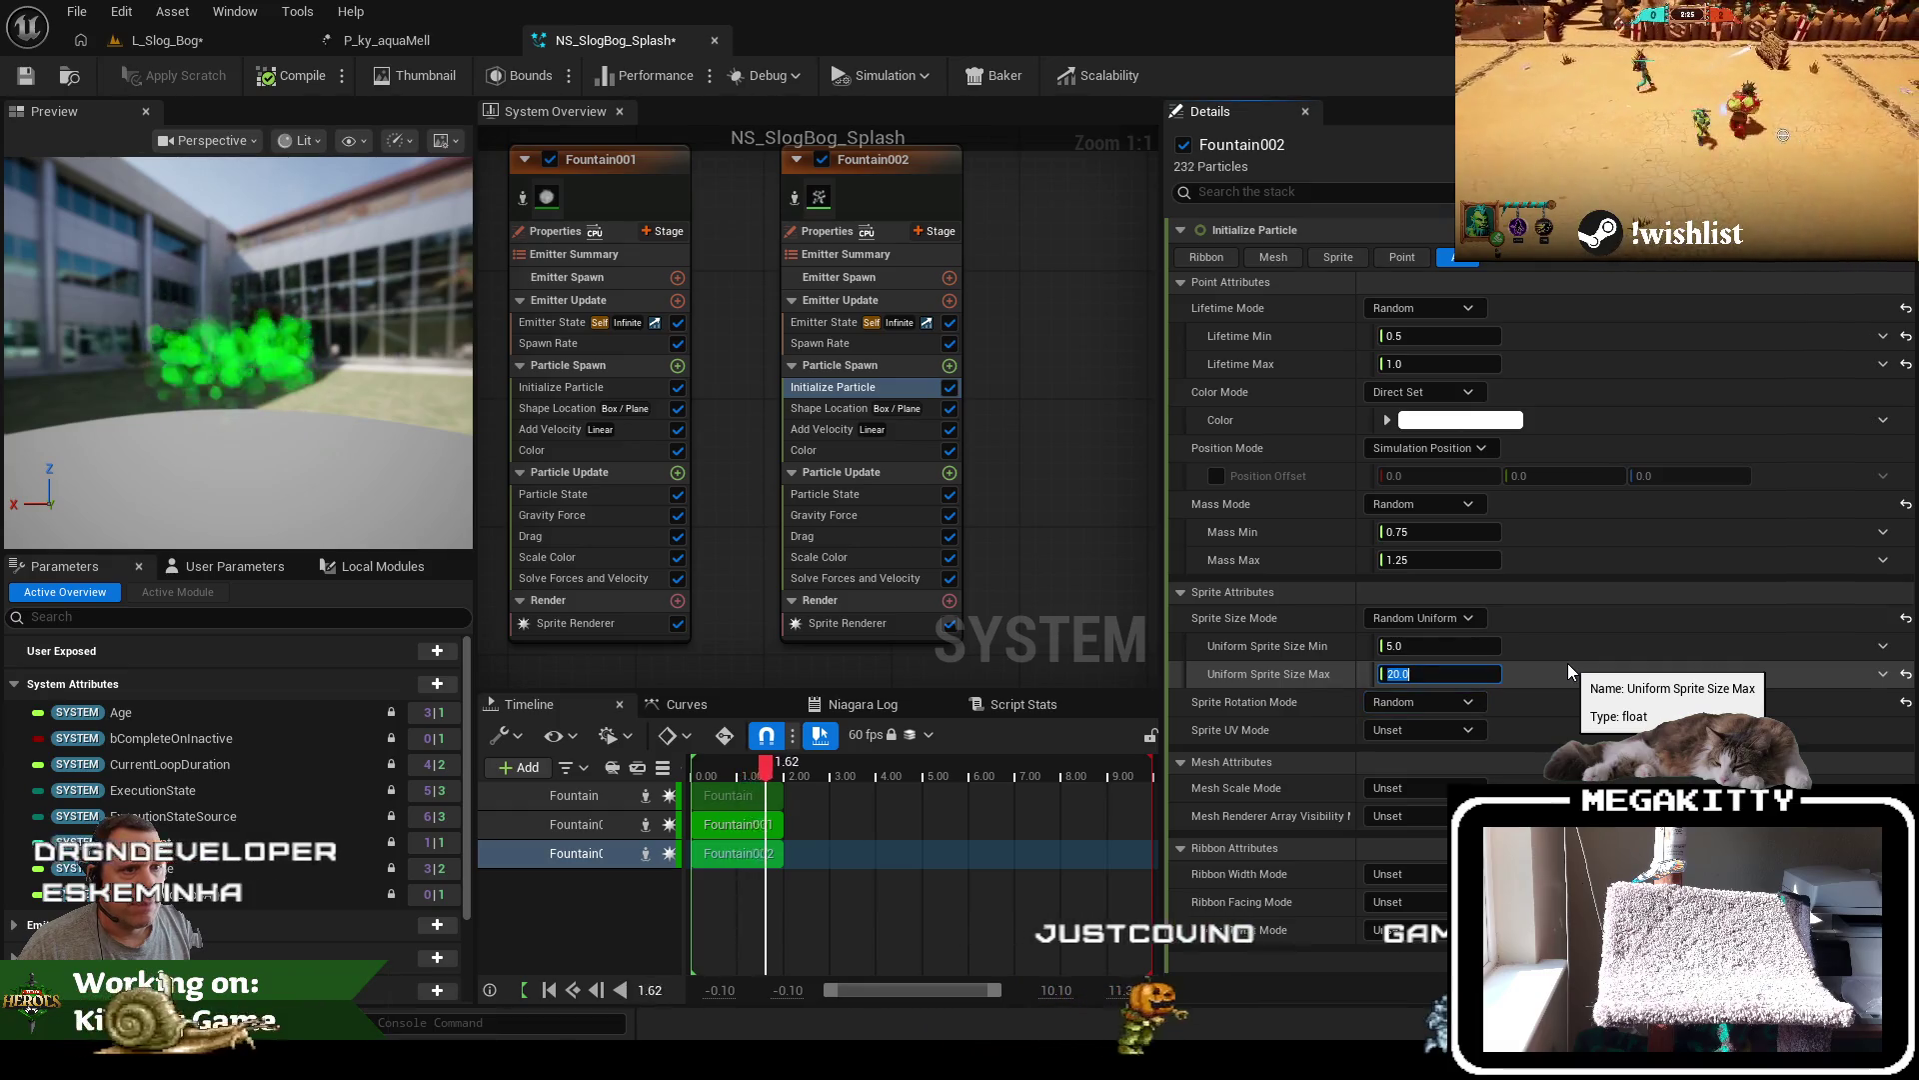
text(10)
key(Tab)
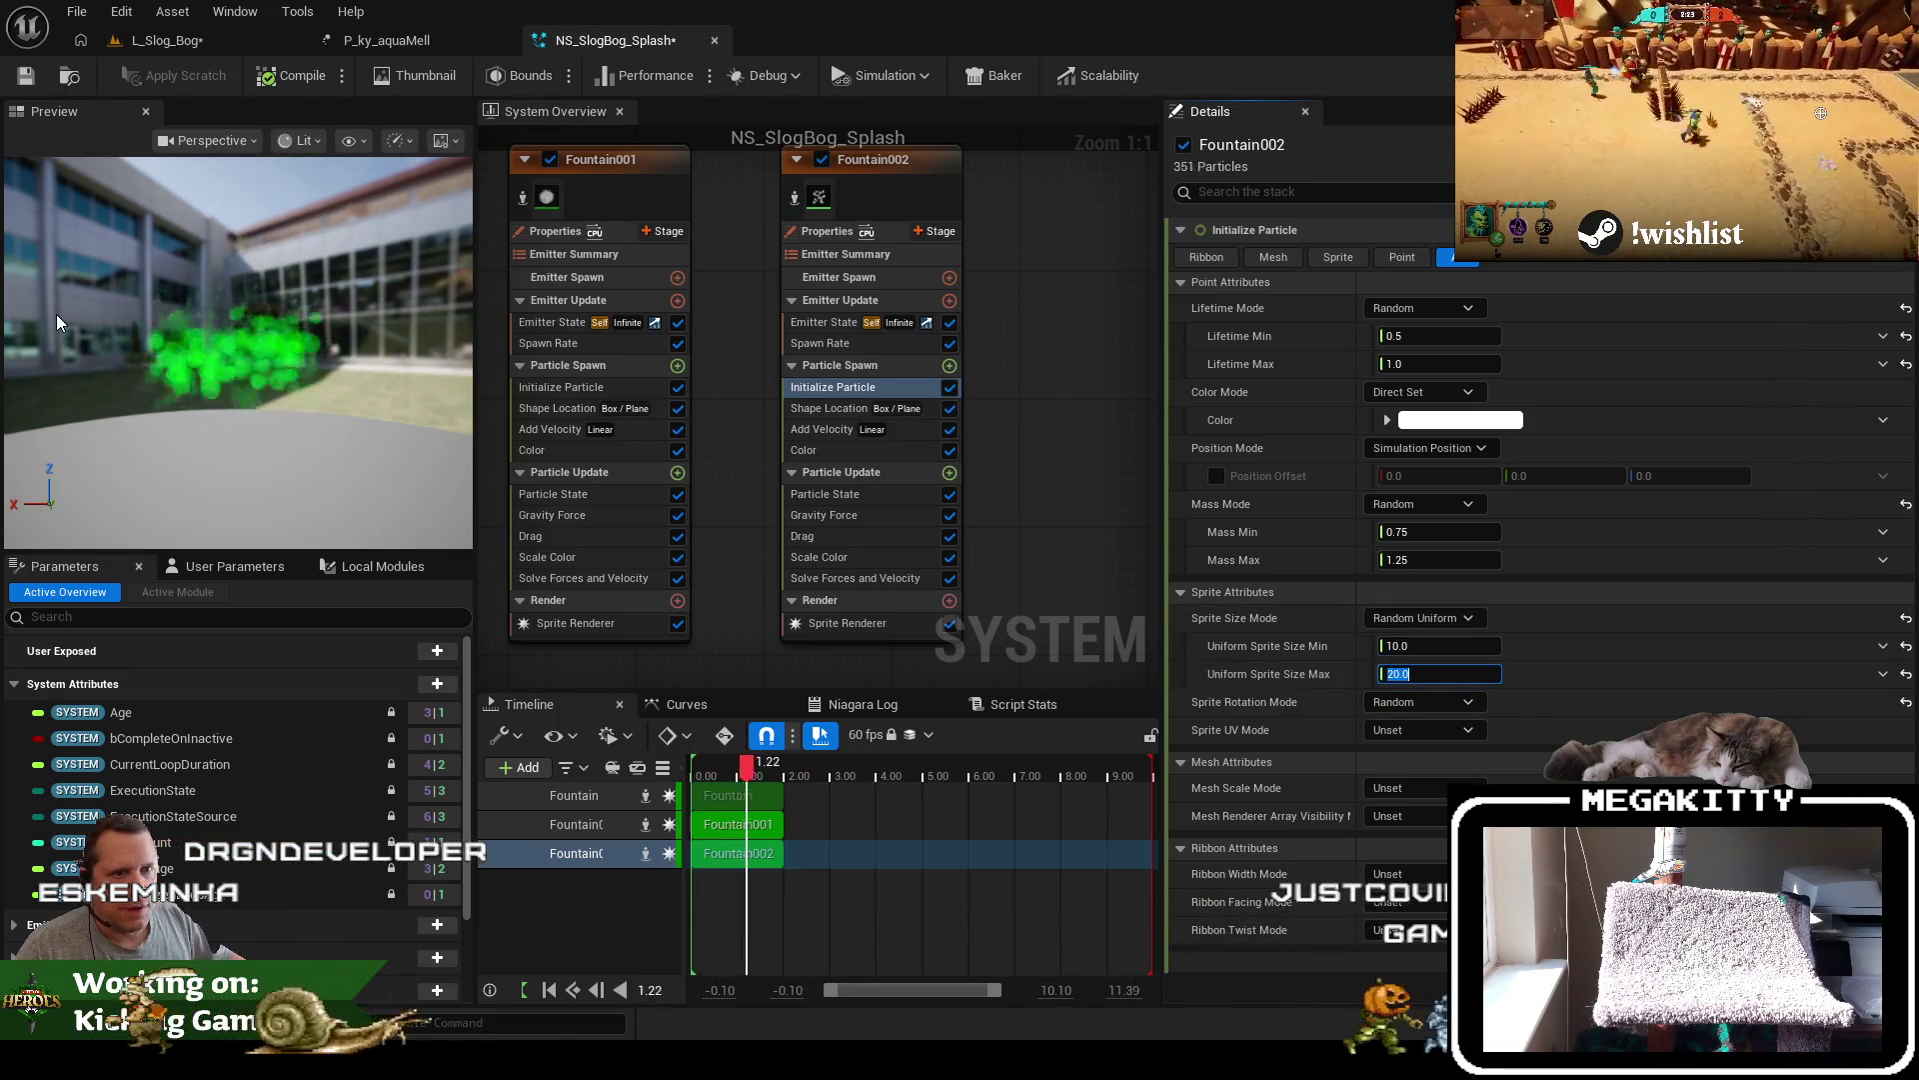
click(249, 356)
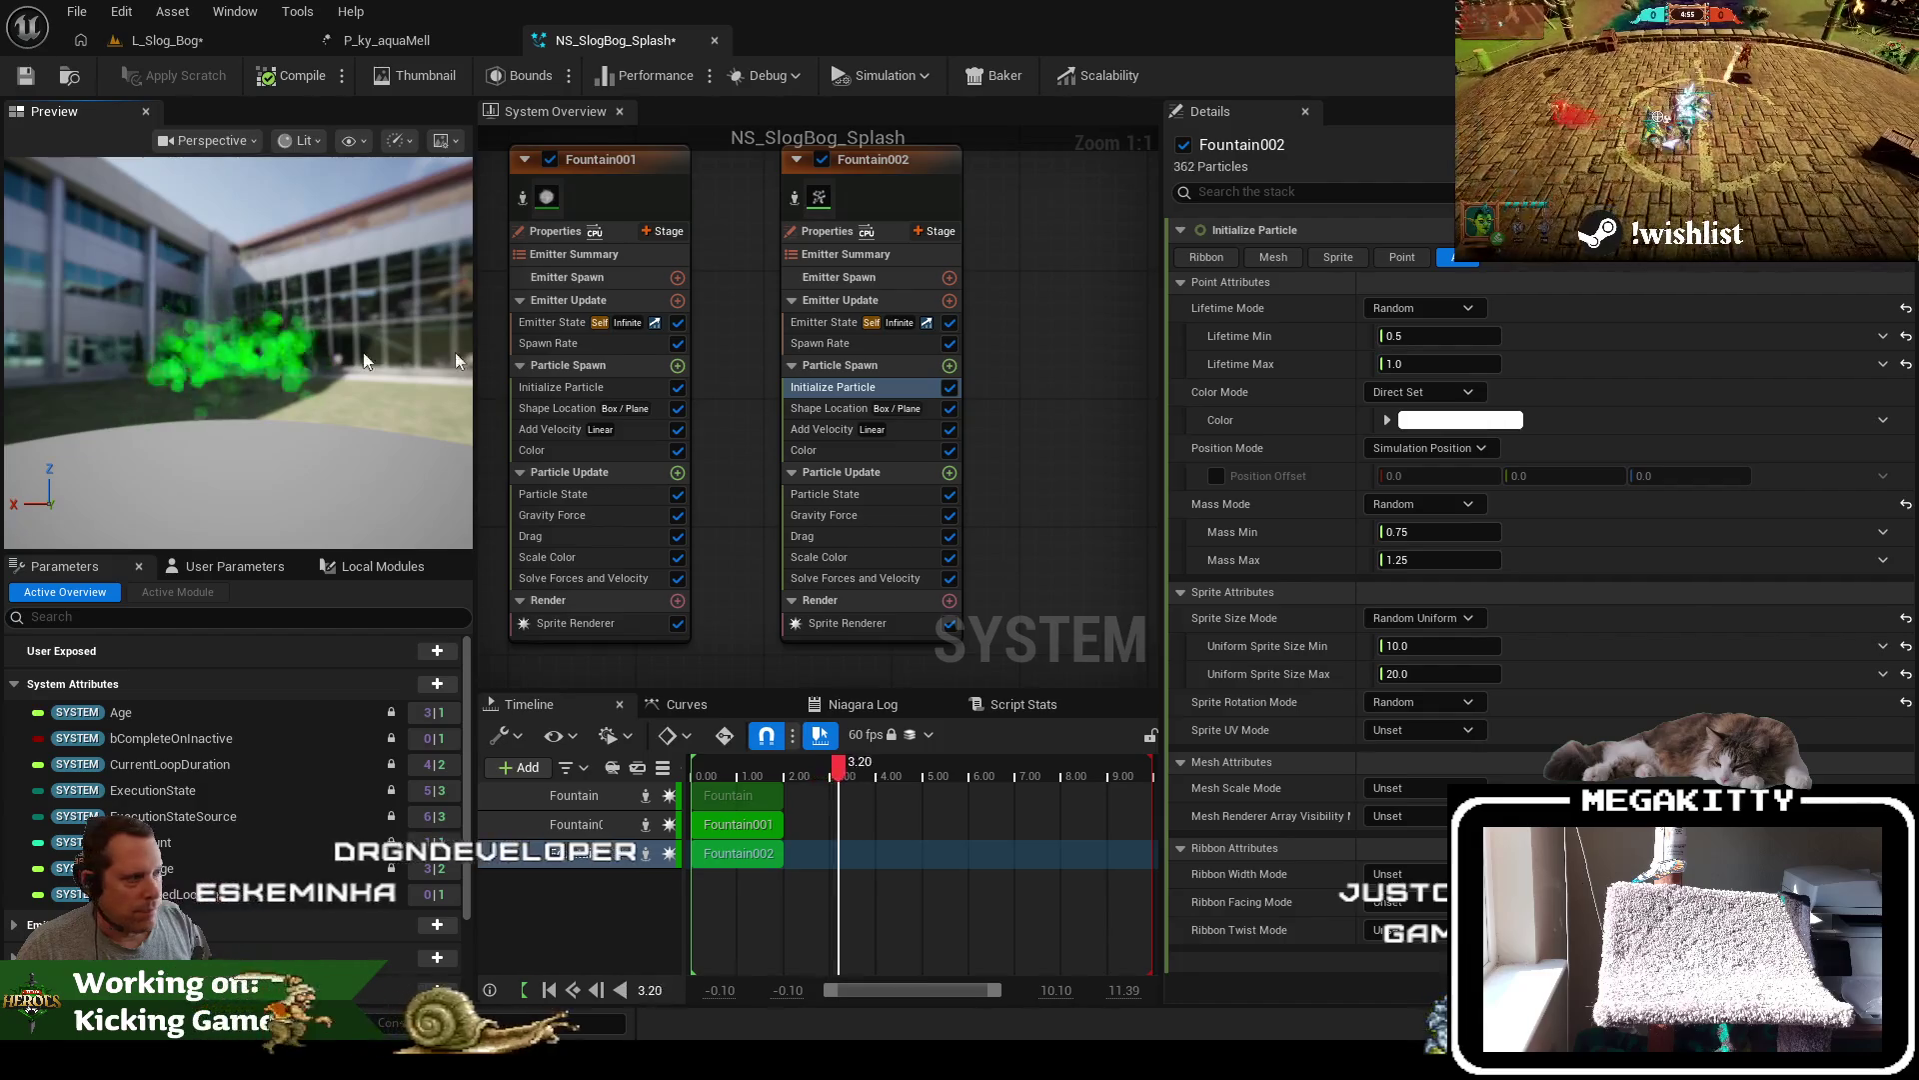
Brighten Fountain002's minimum particle colour by raising its V value to 0.157
click(829, 448)
click(1433, 288)
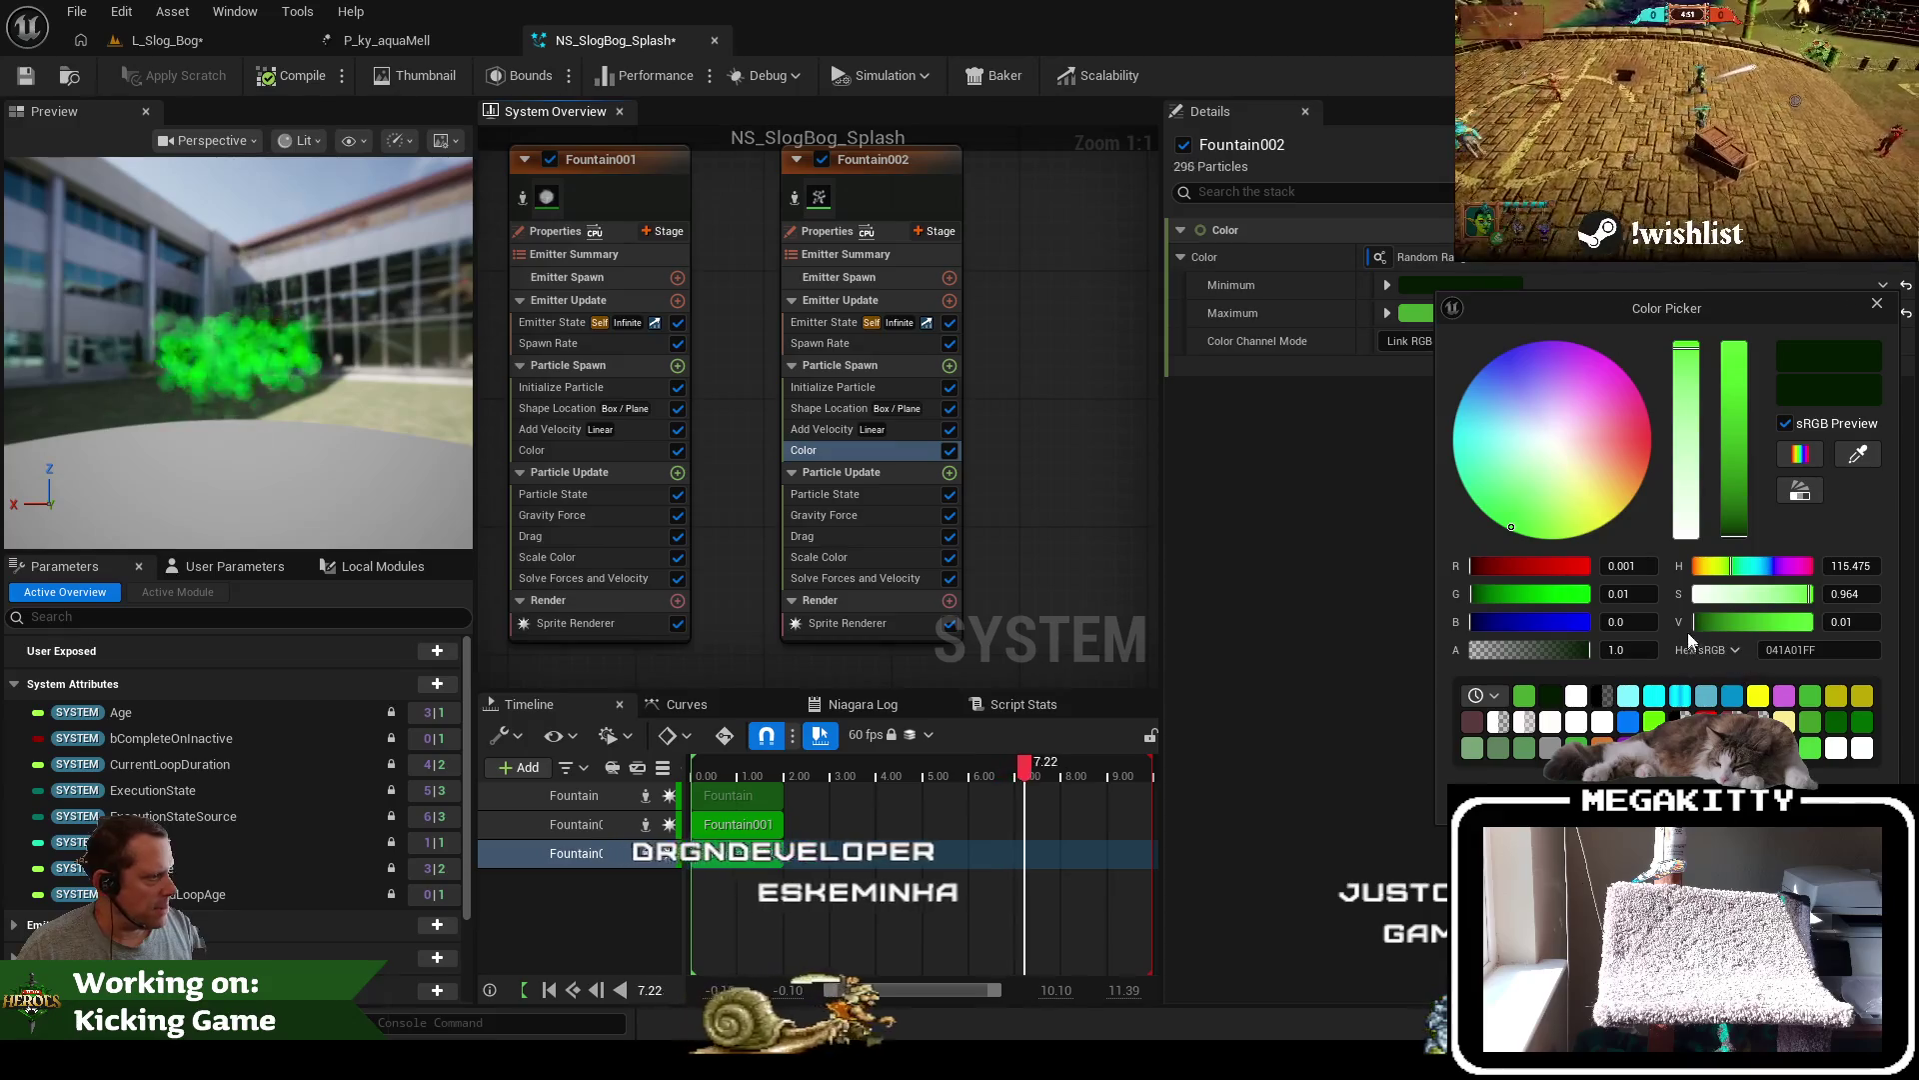
click(1714, 626)
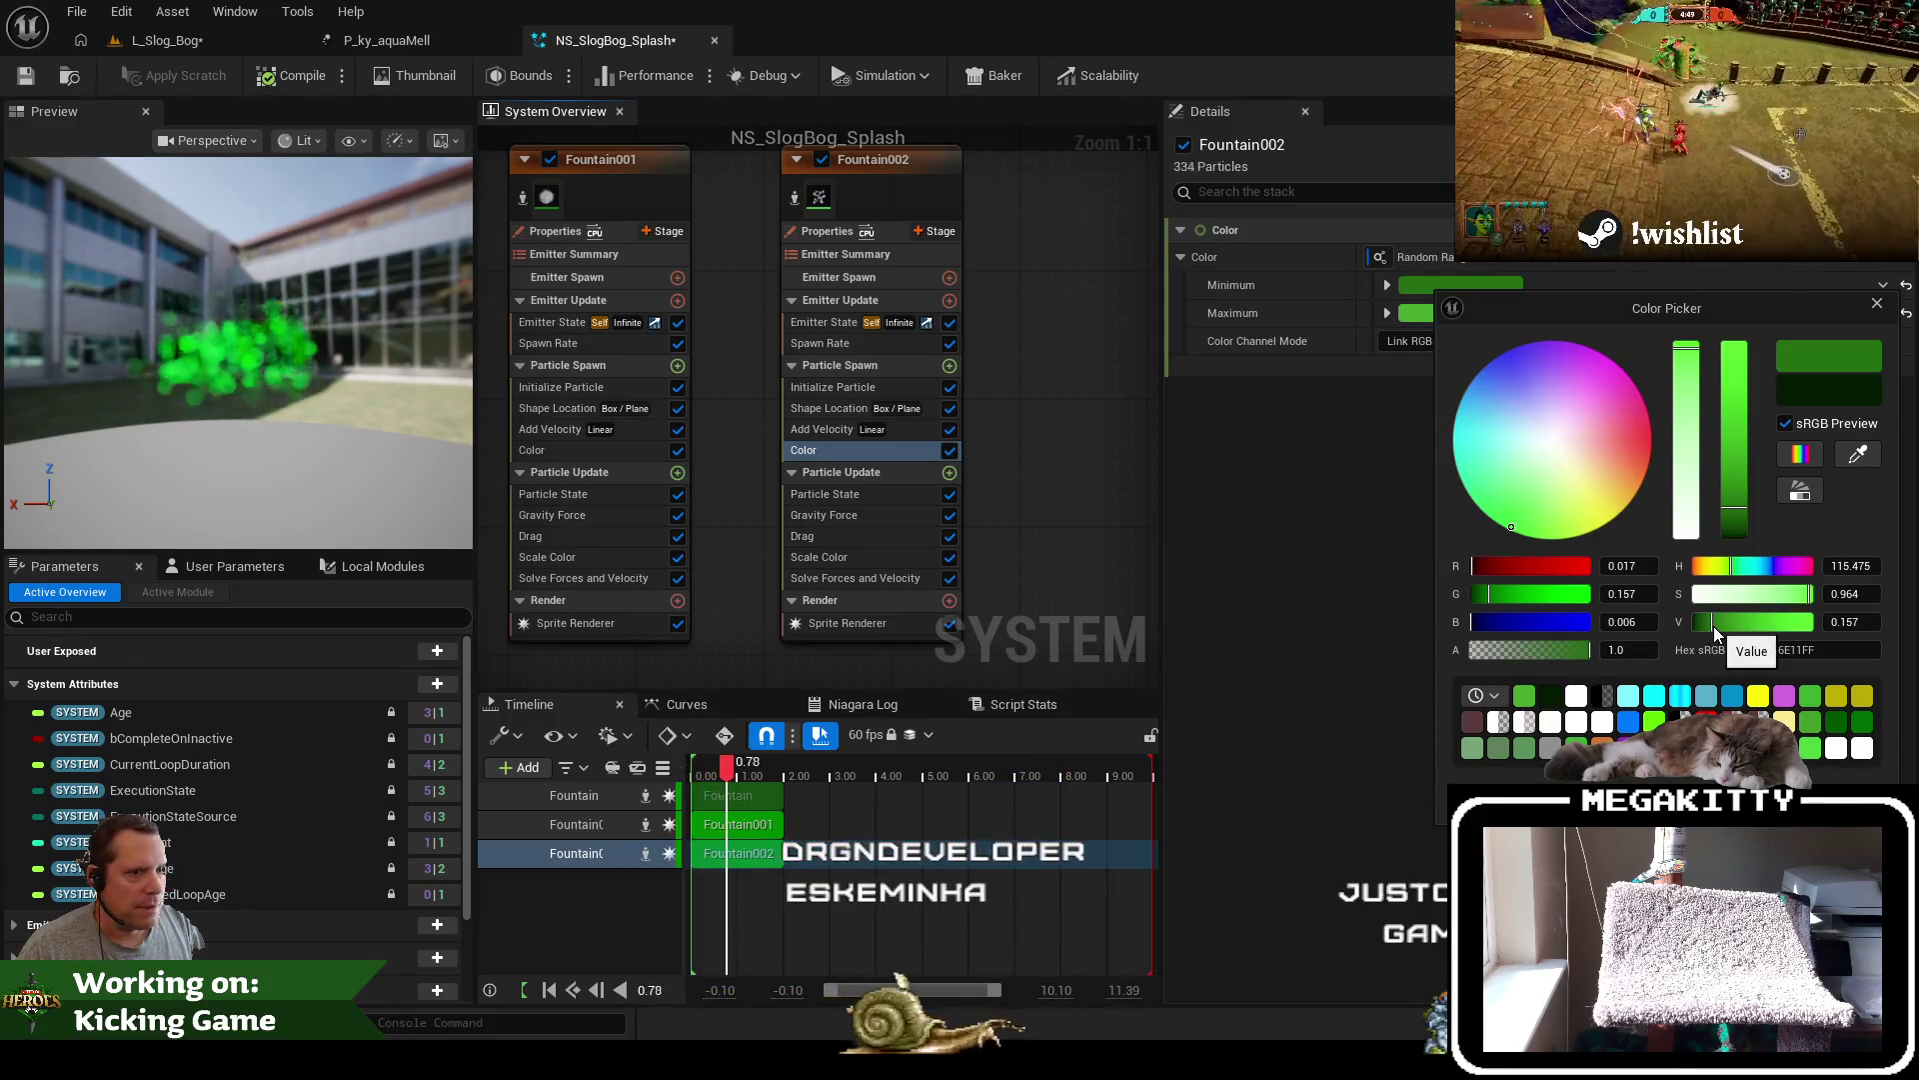
click(456, 530)
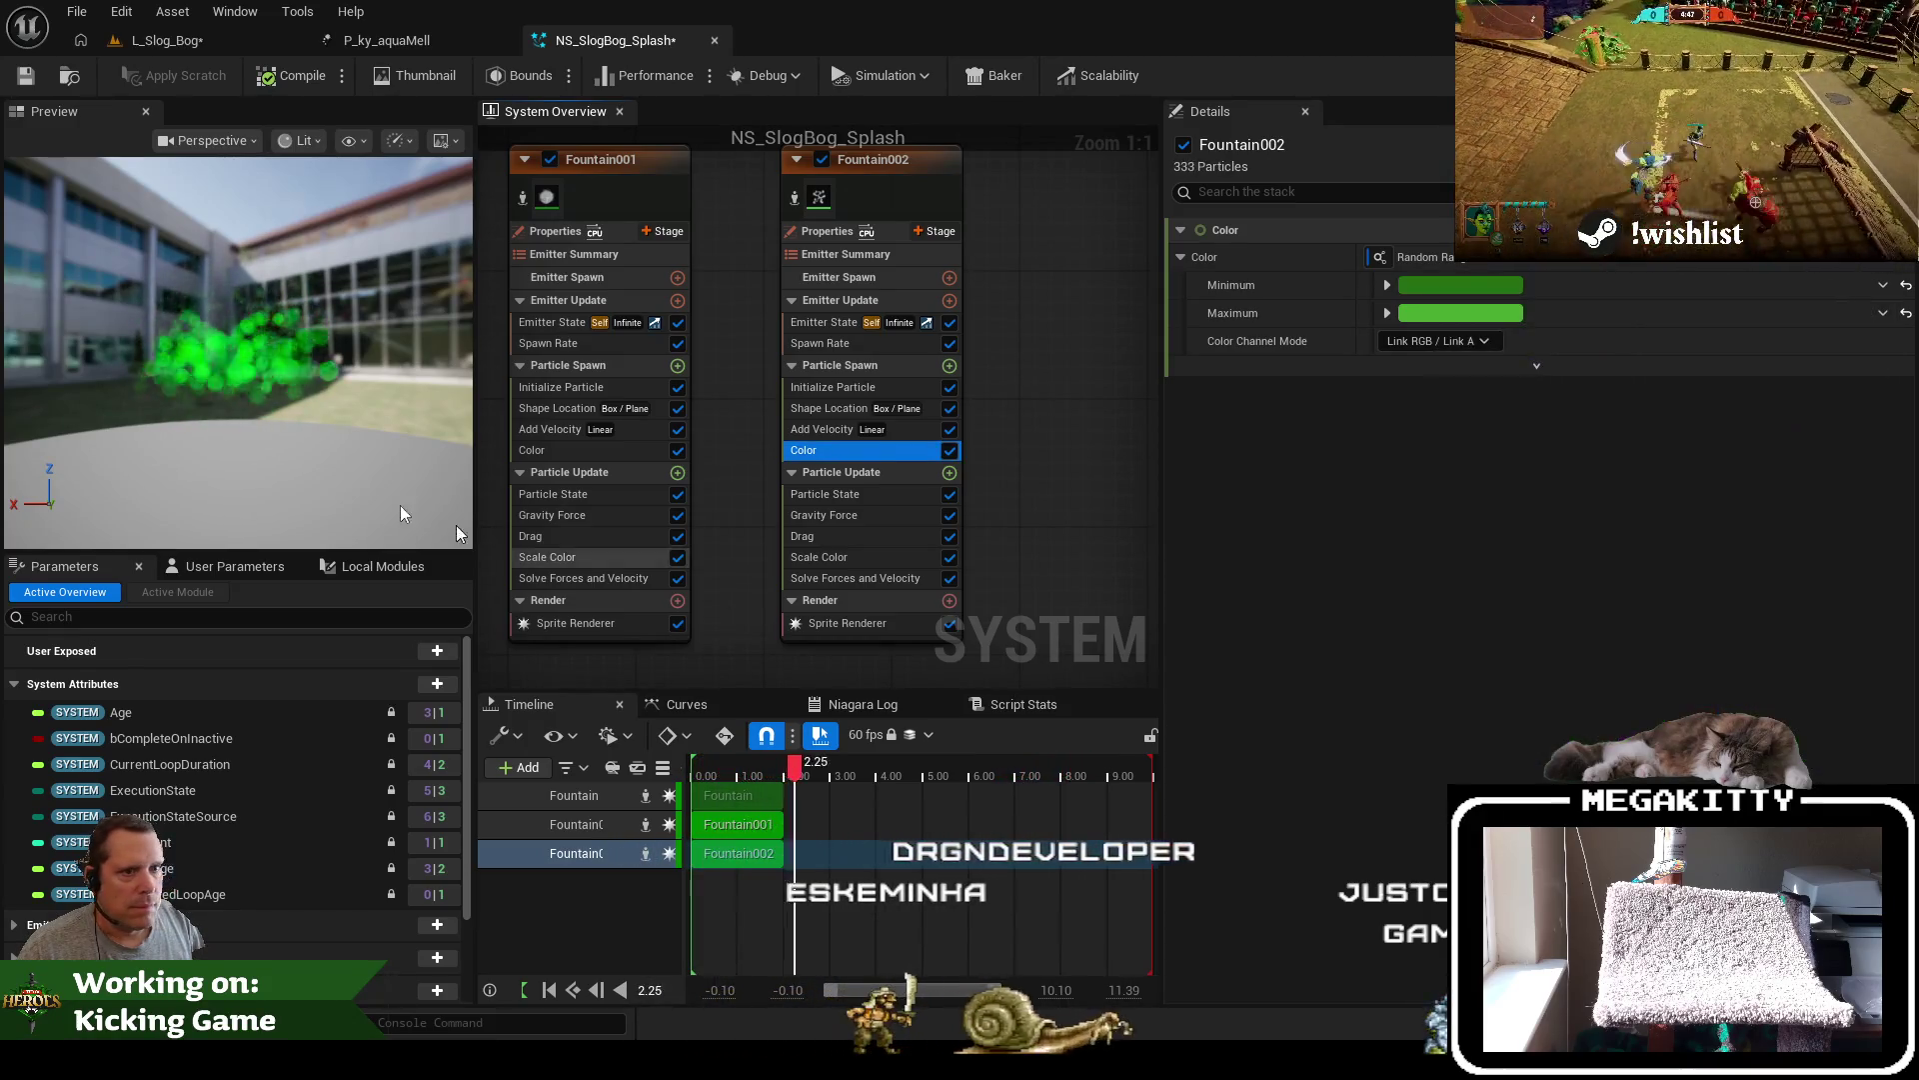
Preview the brighter green, save NS_SlogBog_Splash and return to the L_Slog_Bog level
click(197, 342)
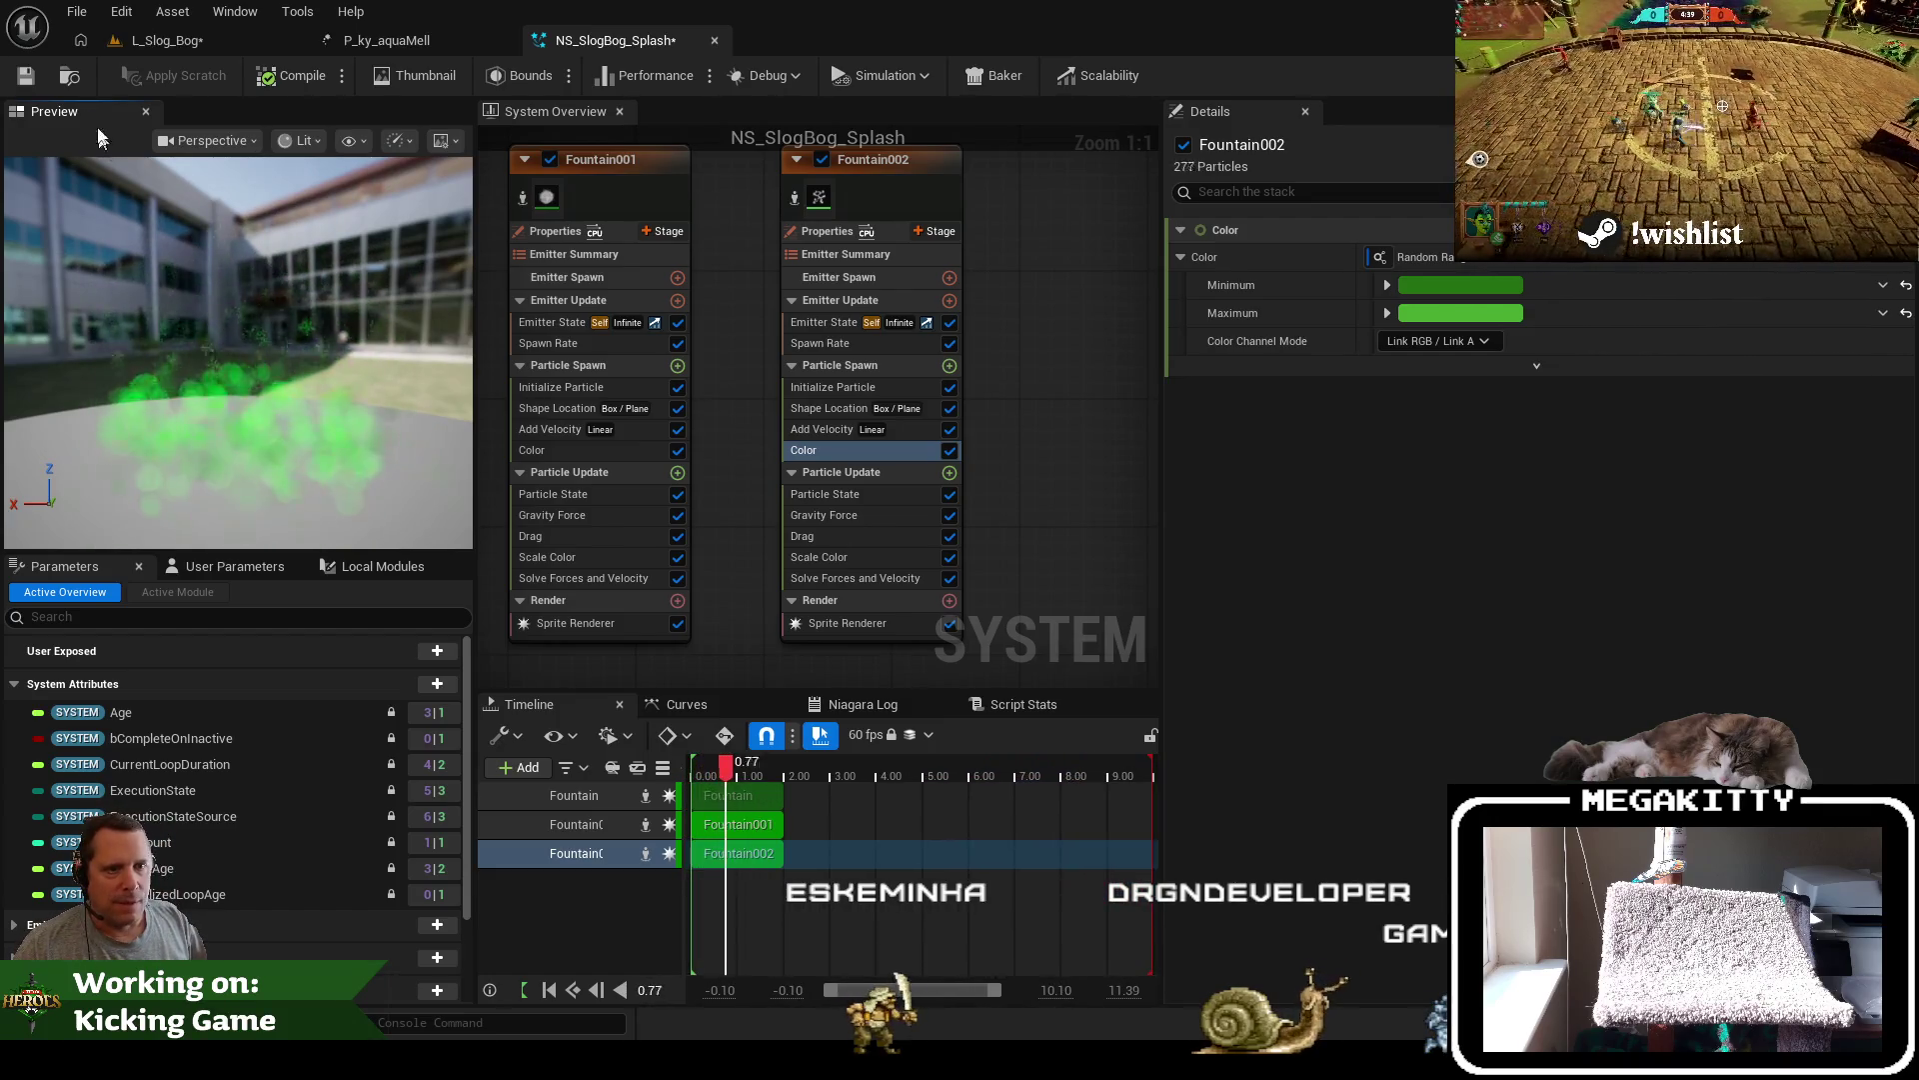
click(22, 78)
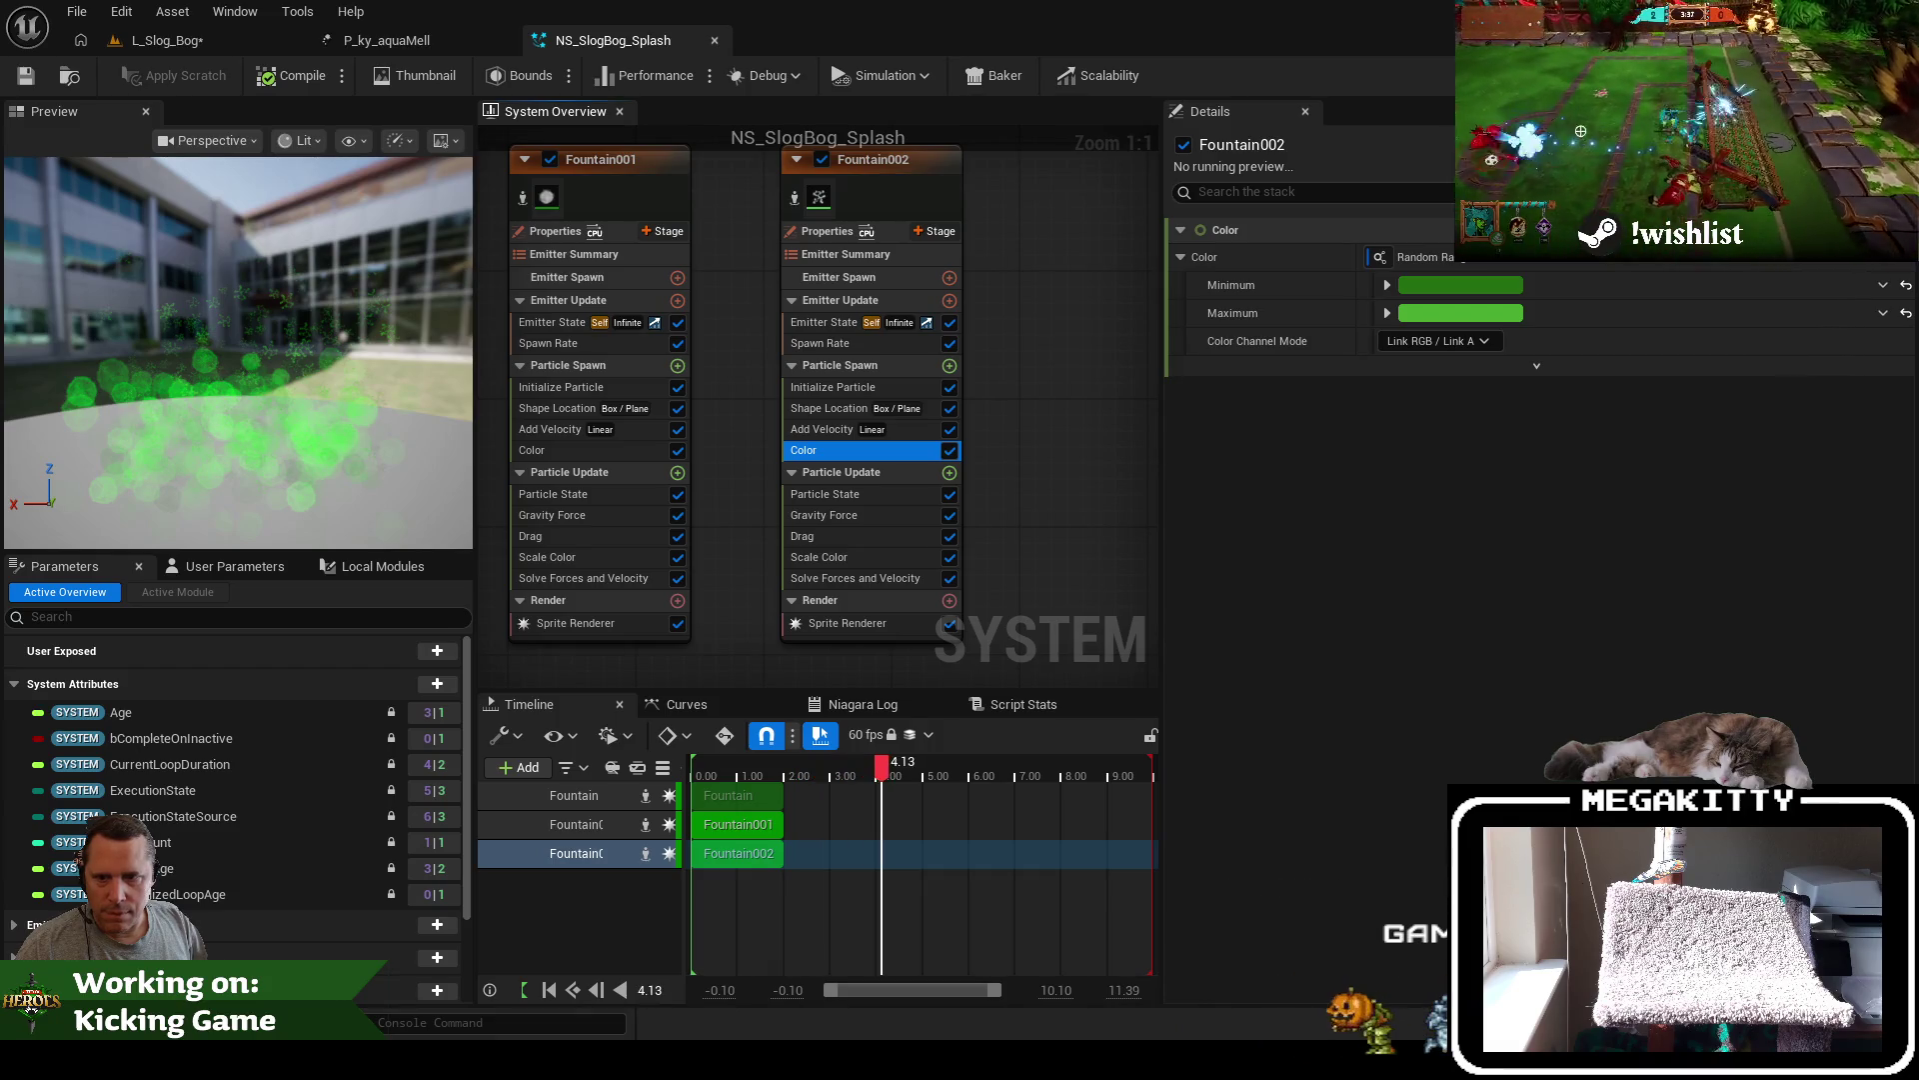
click(194, 46)
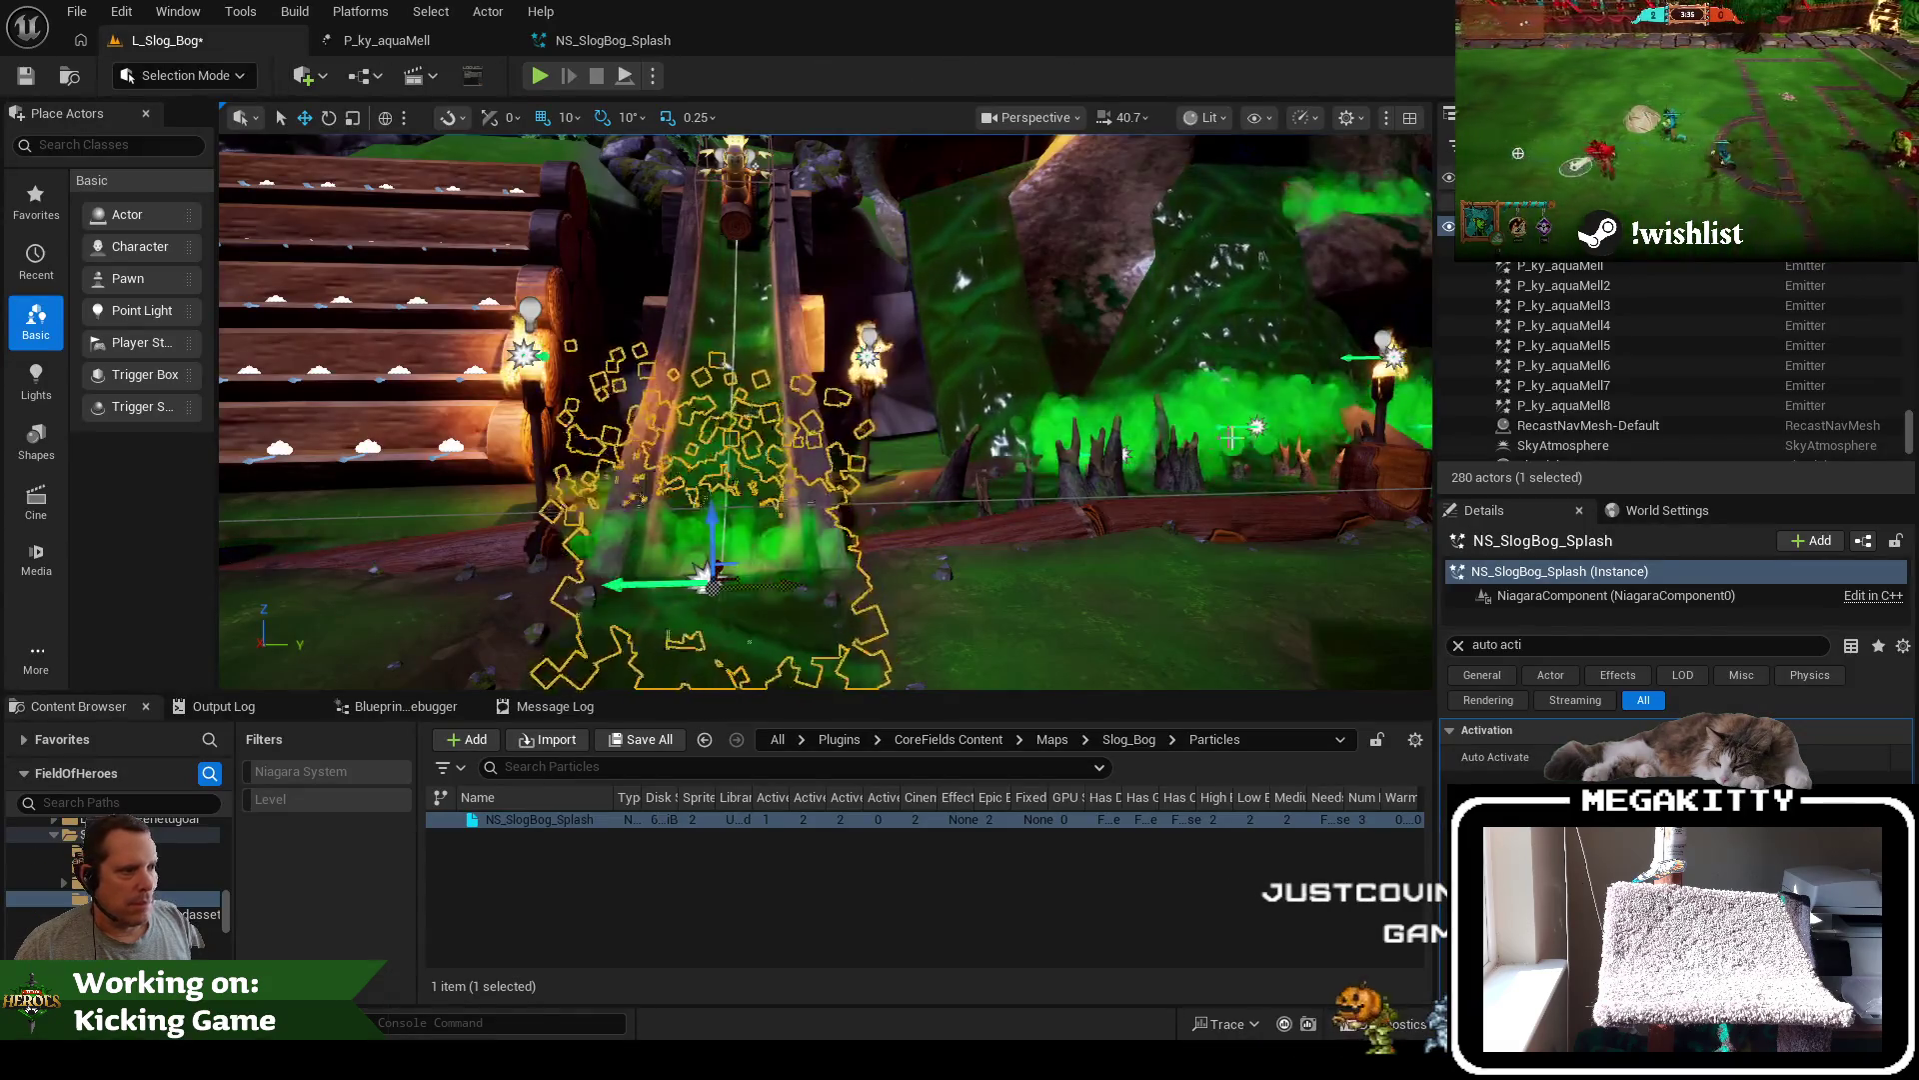
Scroll the viewport to inspect the green splash on the slide, then return to NS_SlogBog_Splash
scroll(1255, 432, up, 10)
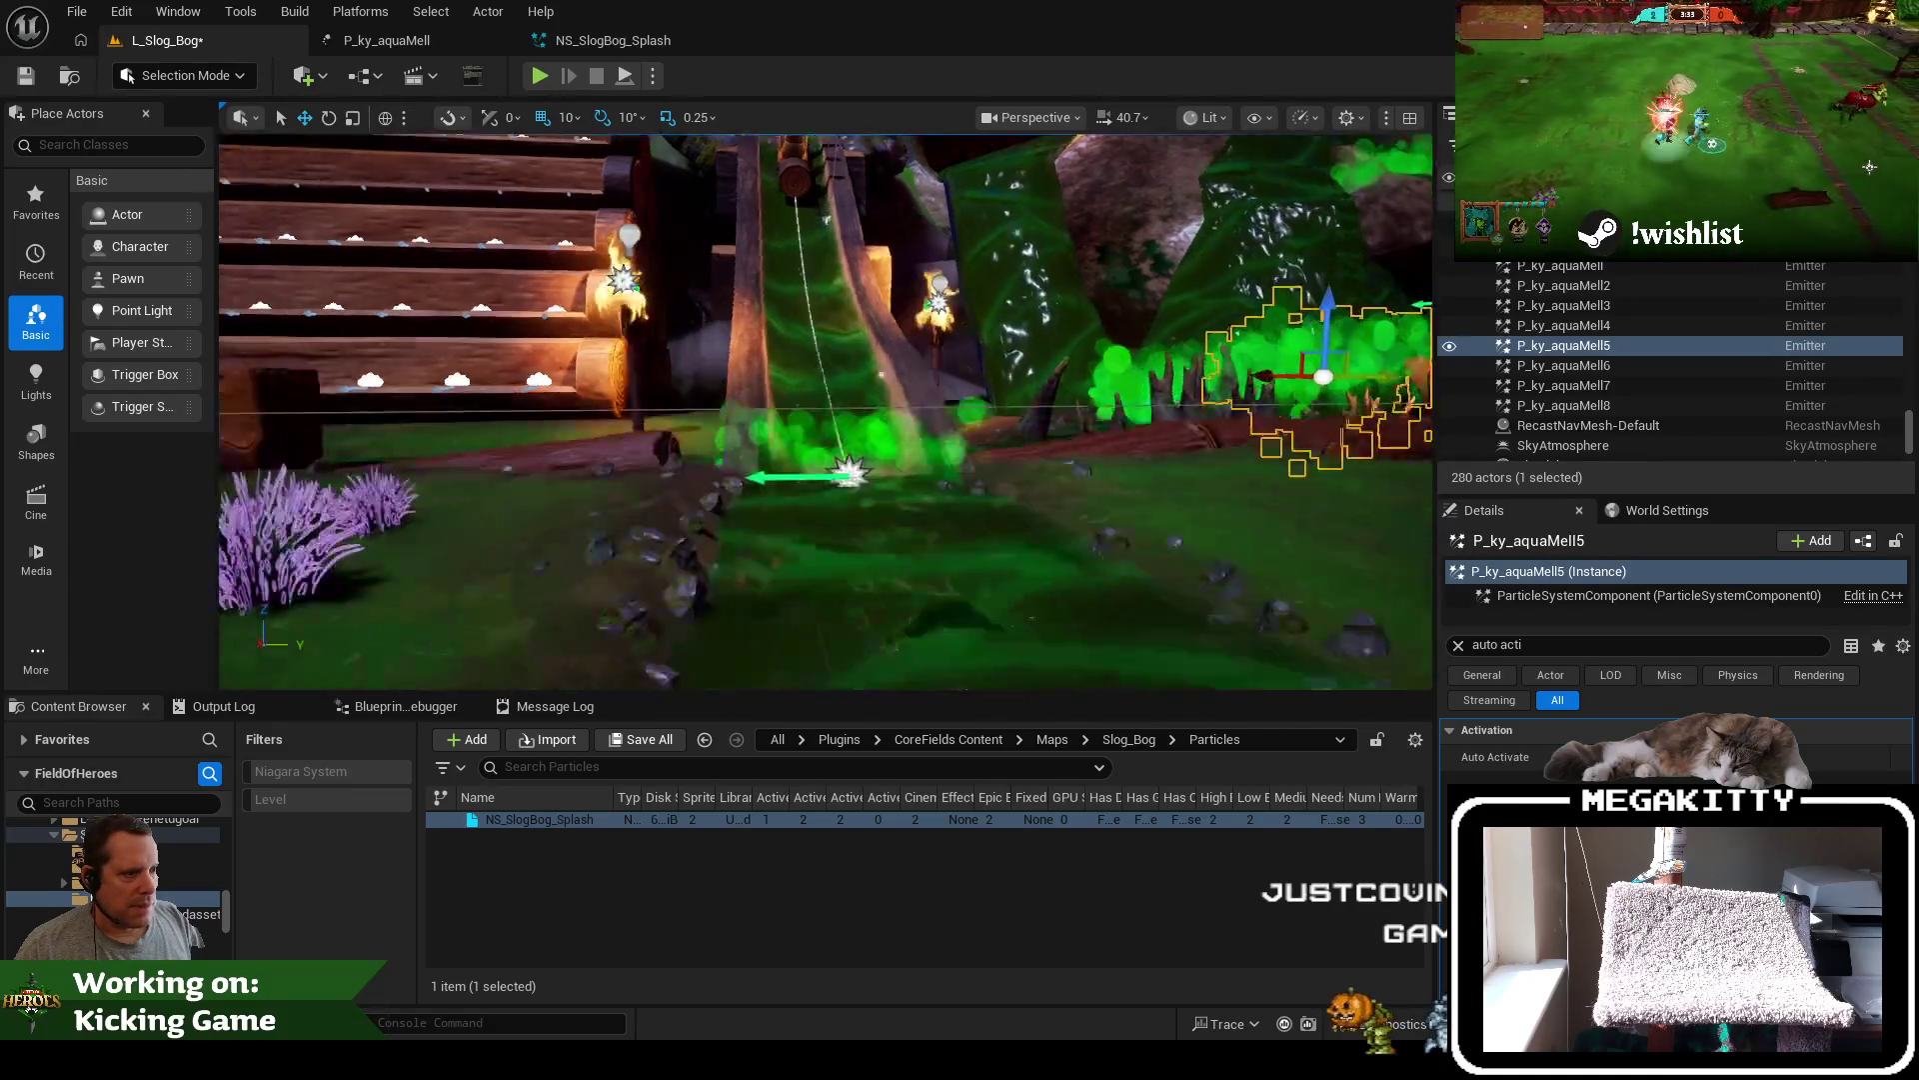
scroll(826, 412, down, 10)
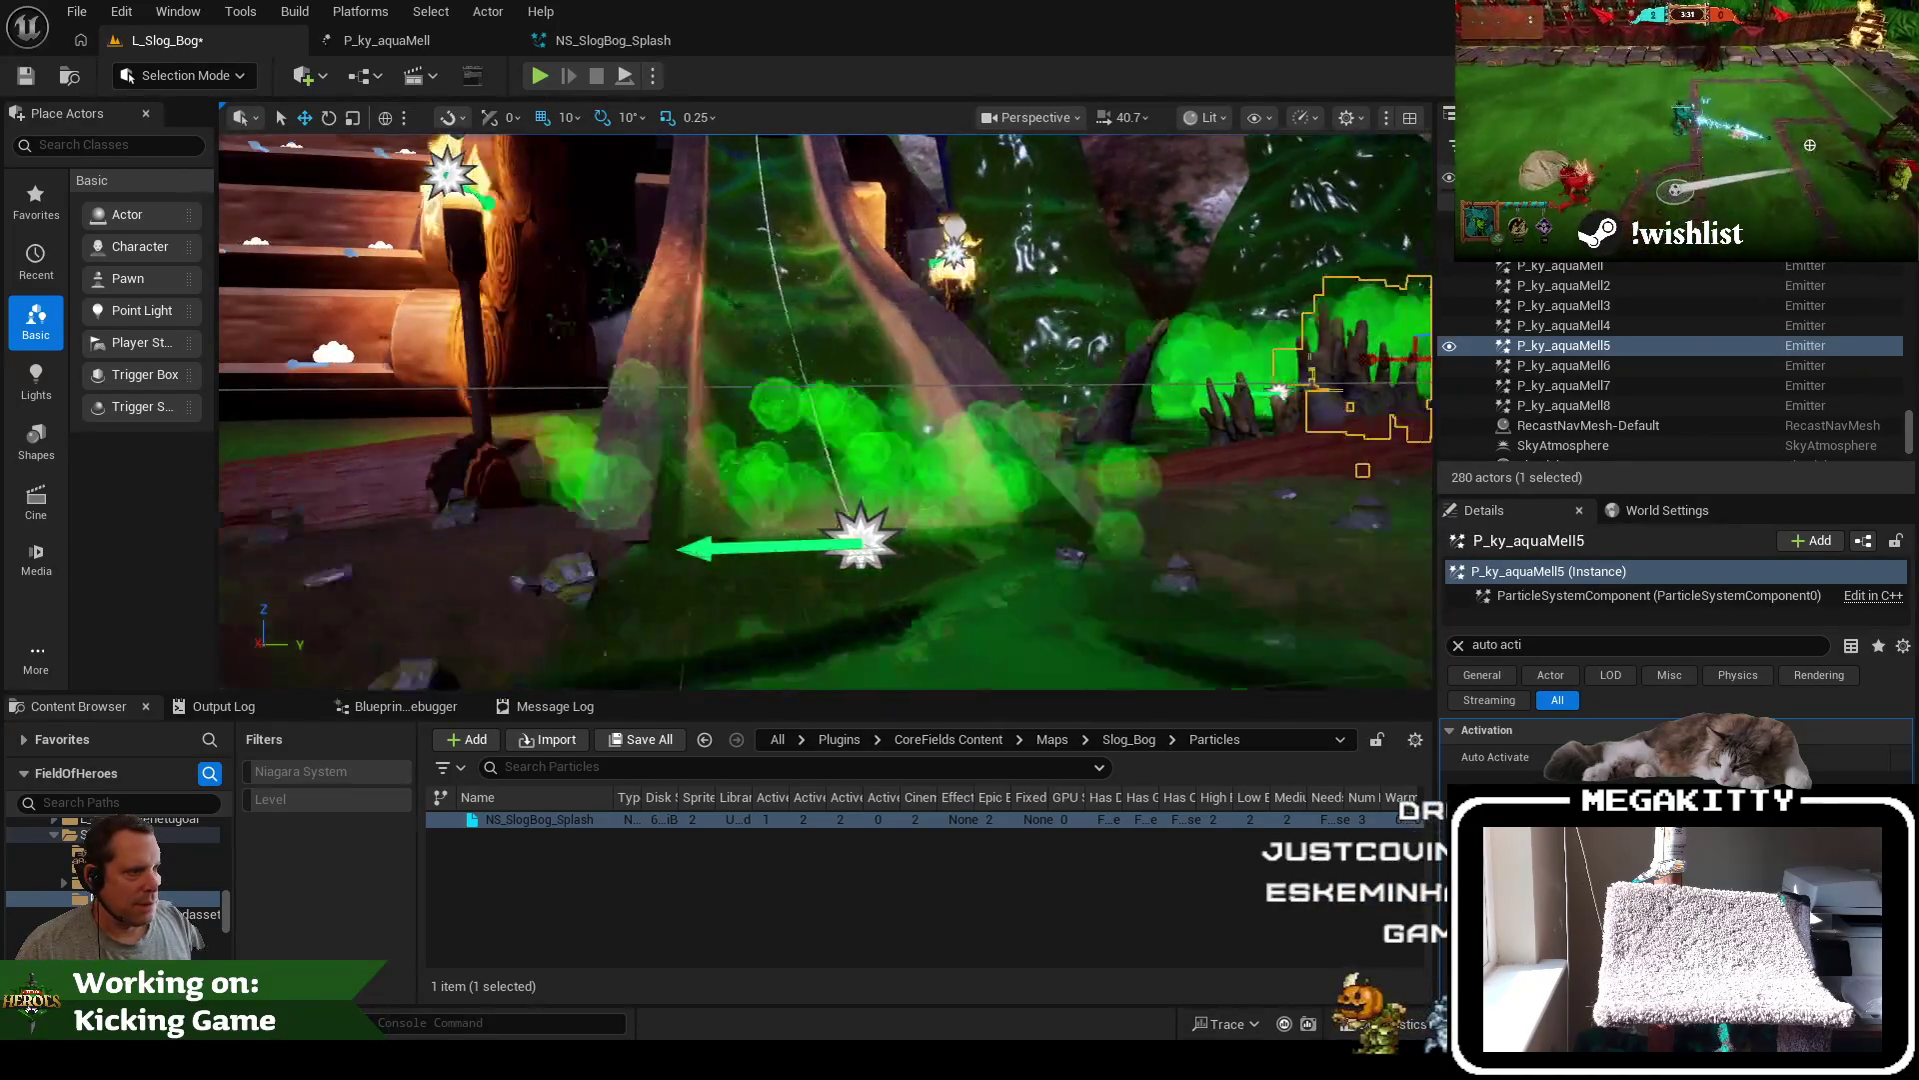
scroll(826, 412, down, 10)
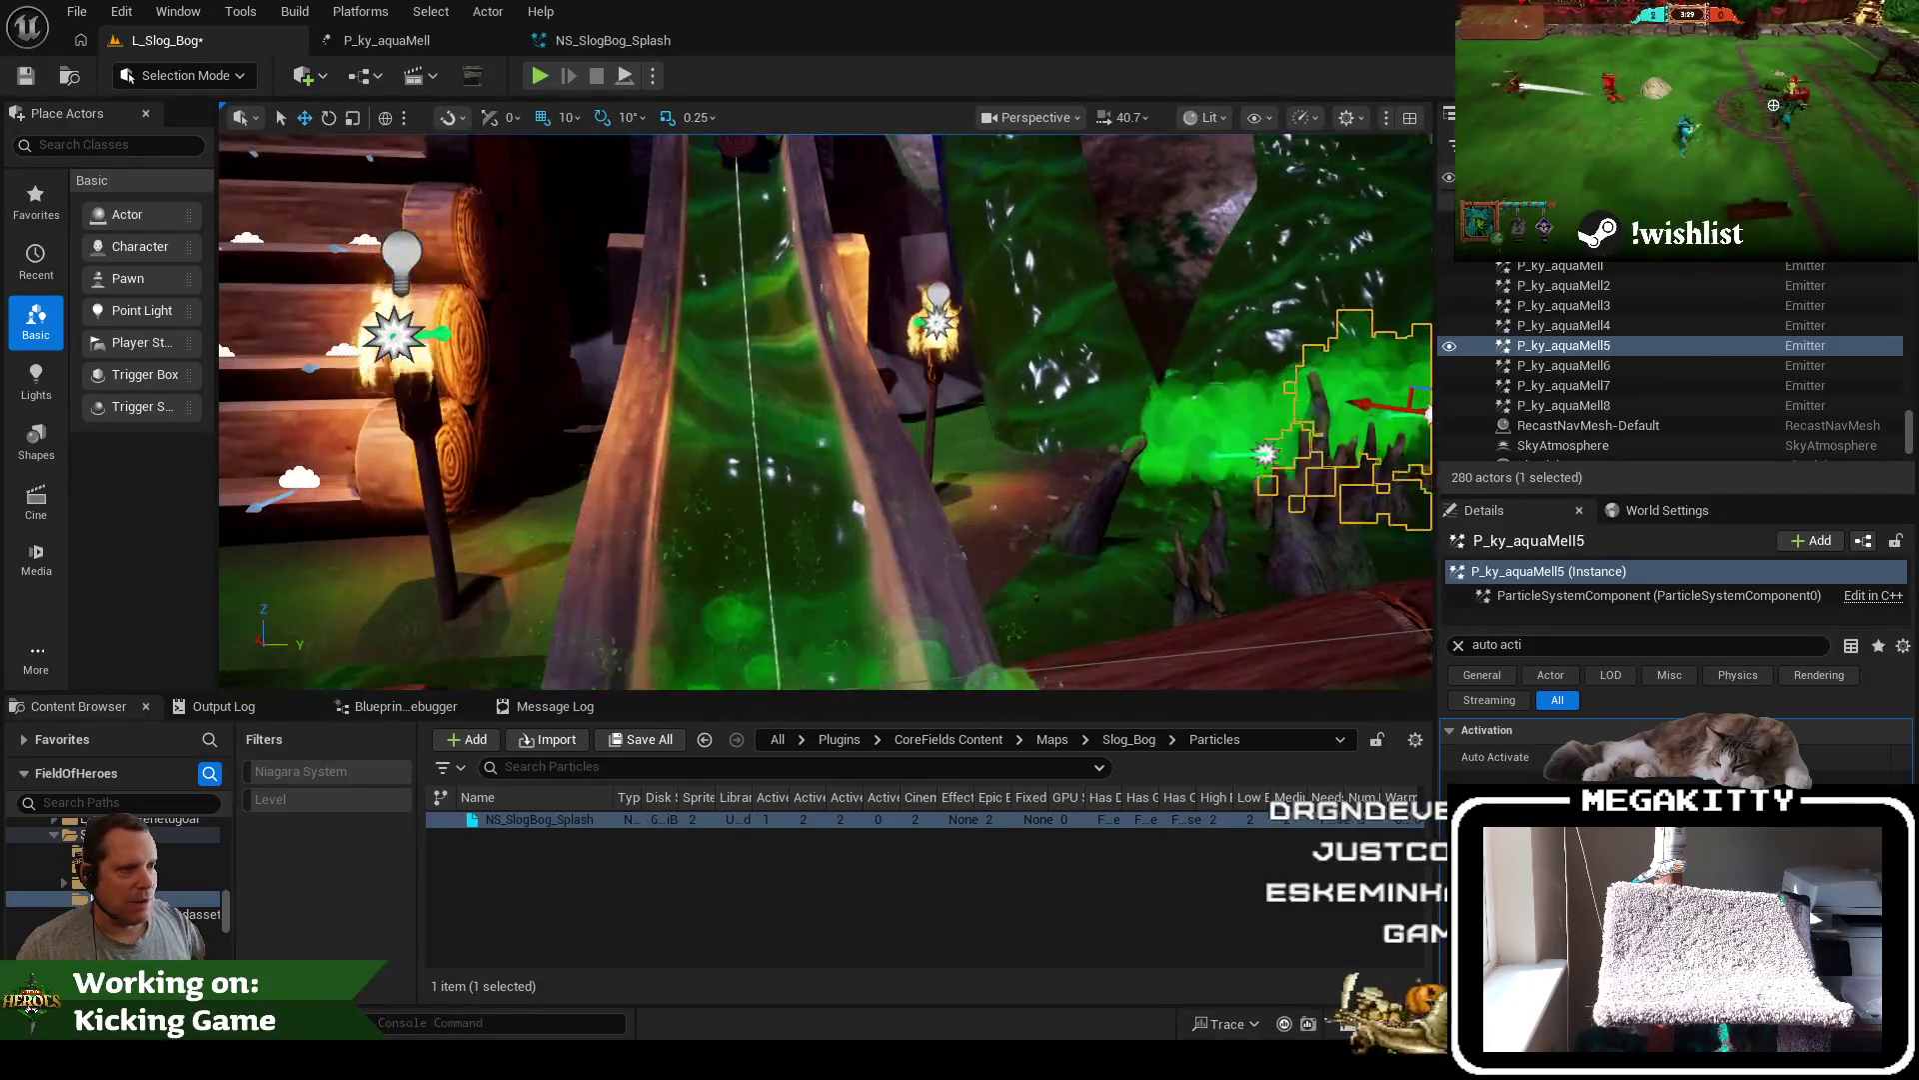
scroll(826, 412, up, 5)
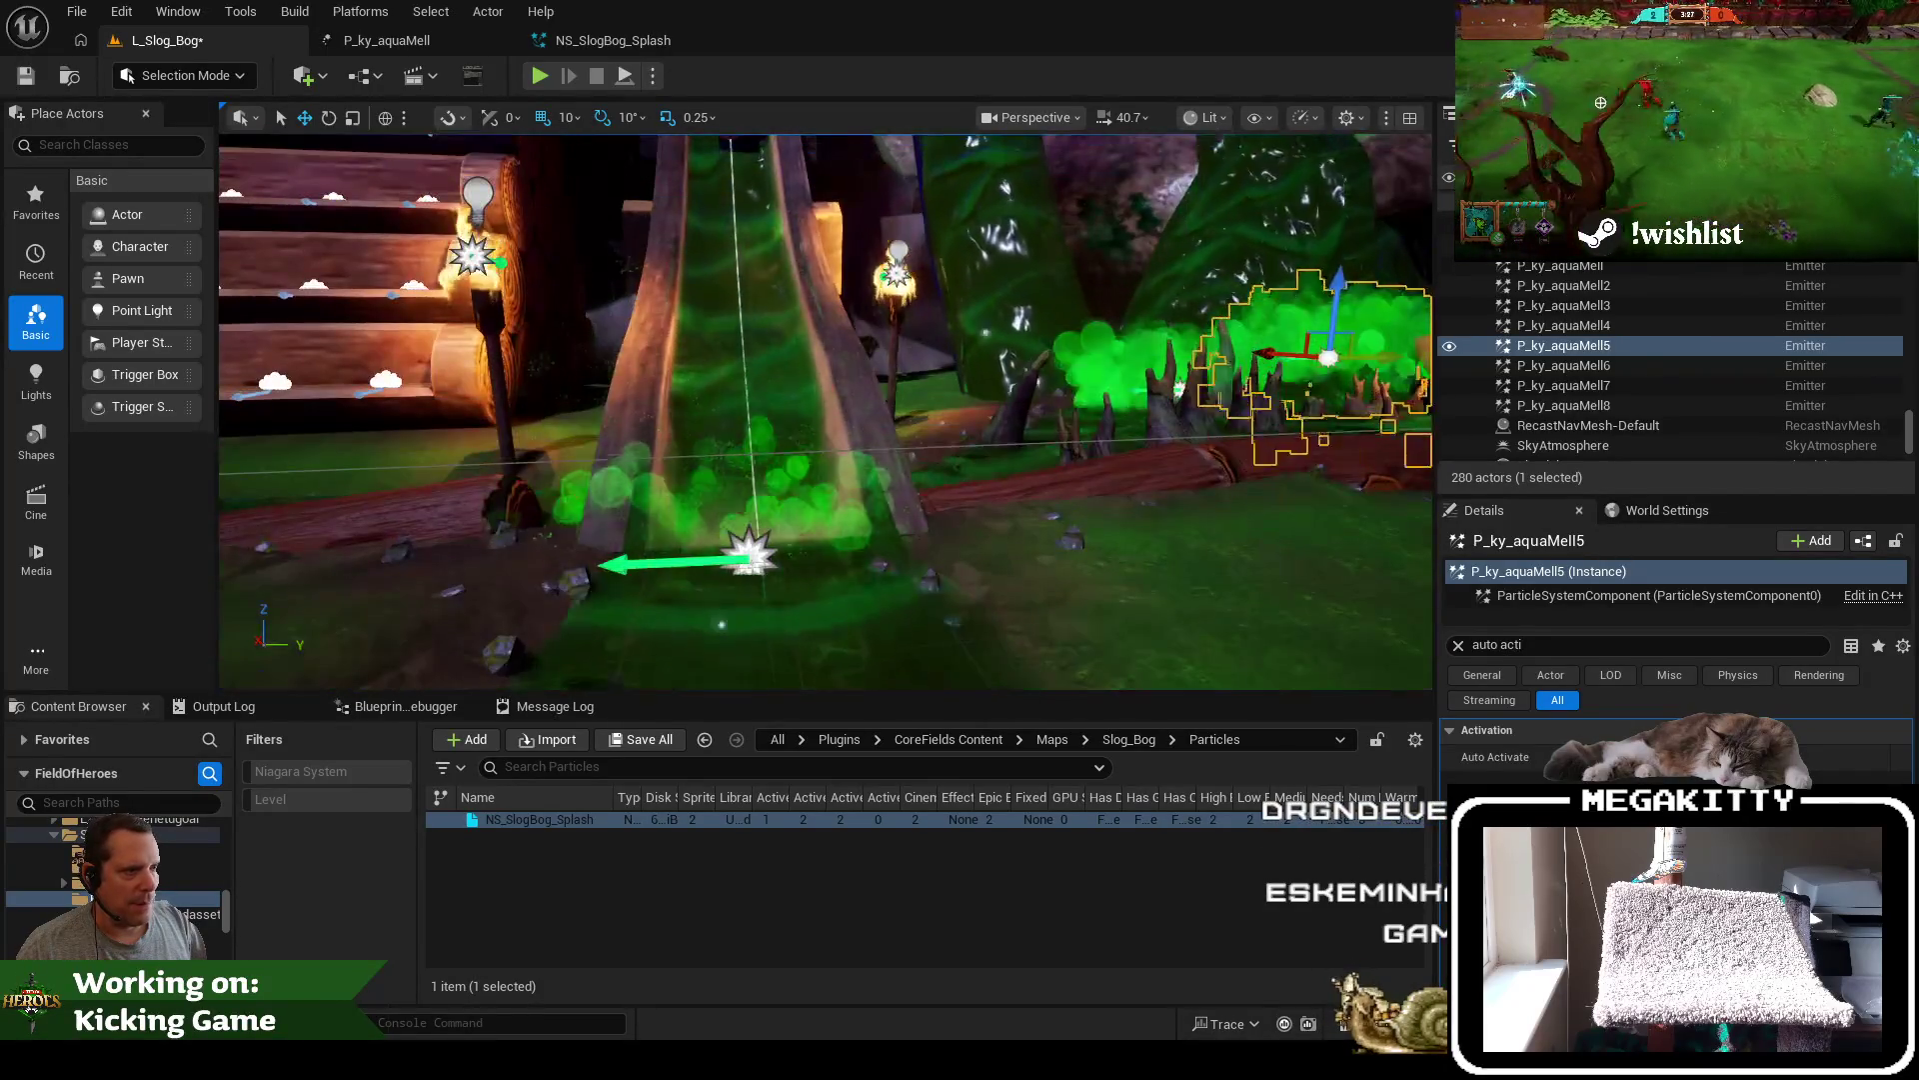
click(566, 45)
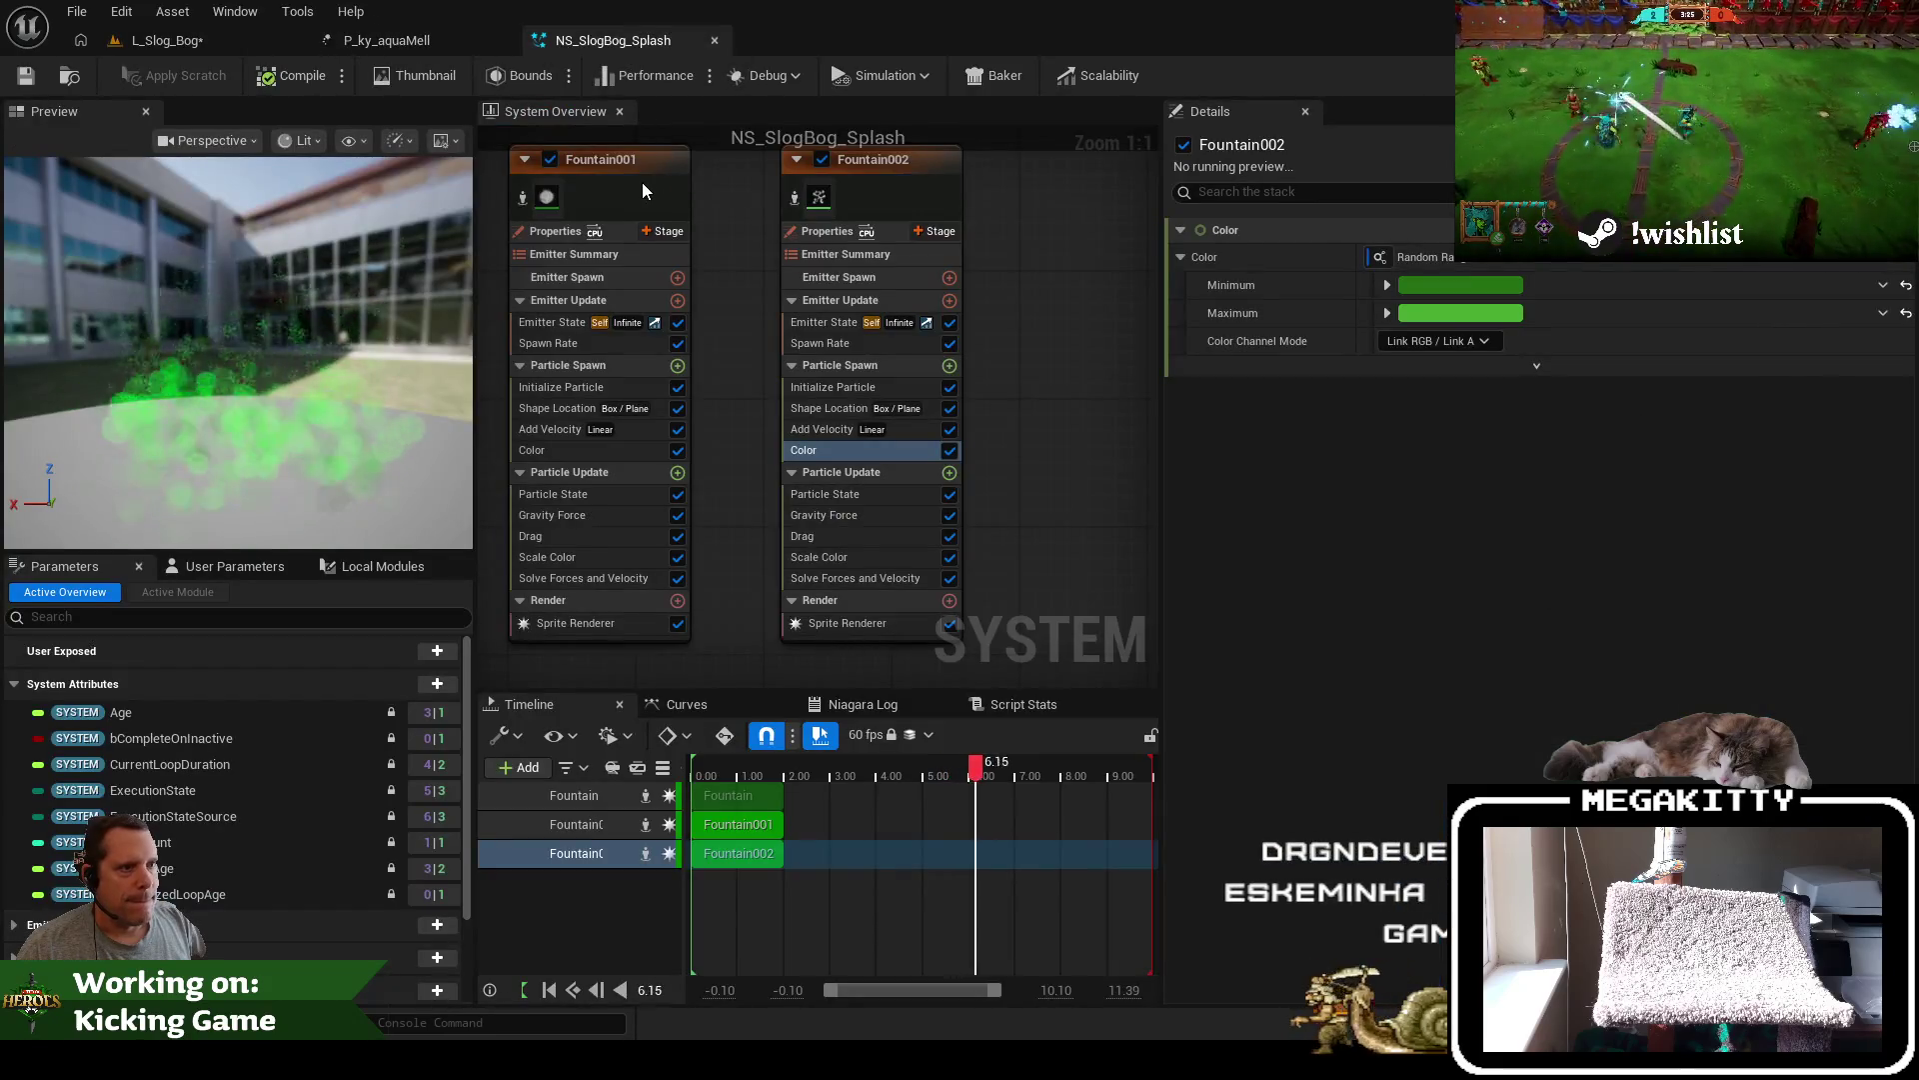
Select Fountain001 and bring up its Initialize Particle sprite size settings
click(642, 182)
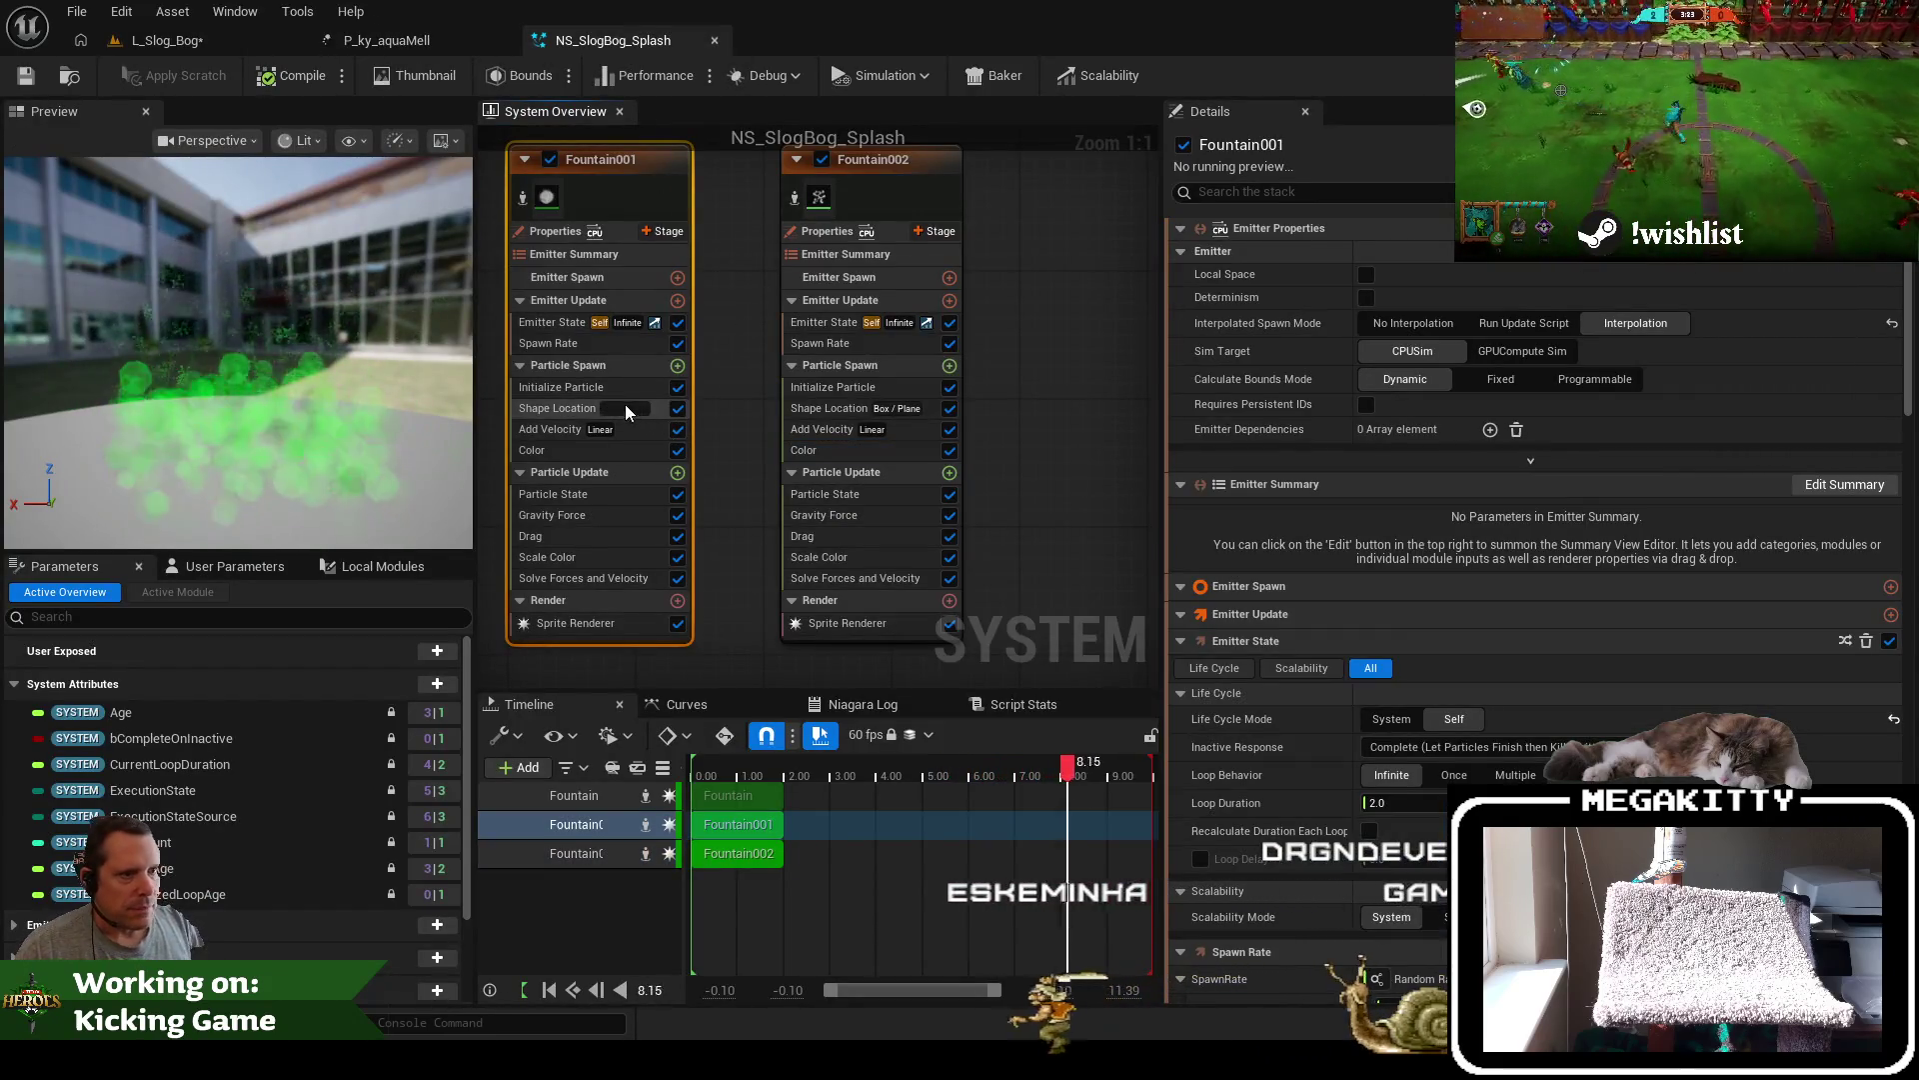
click(607, 397)
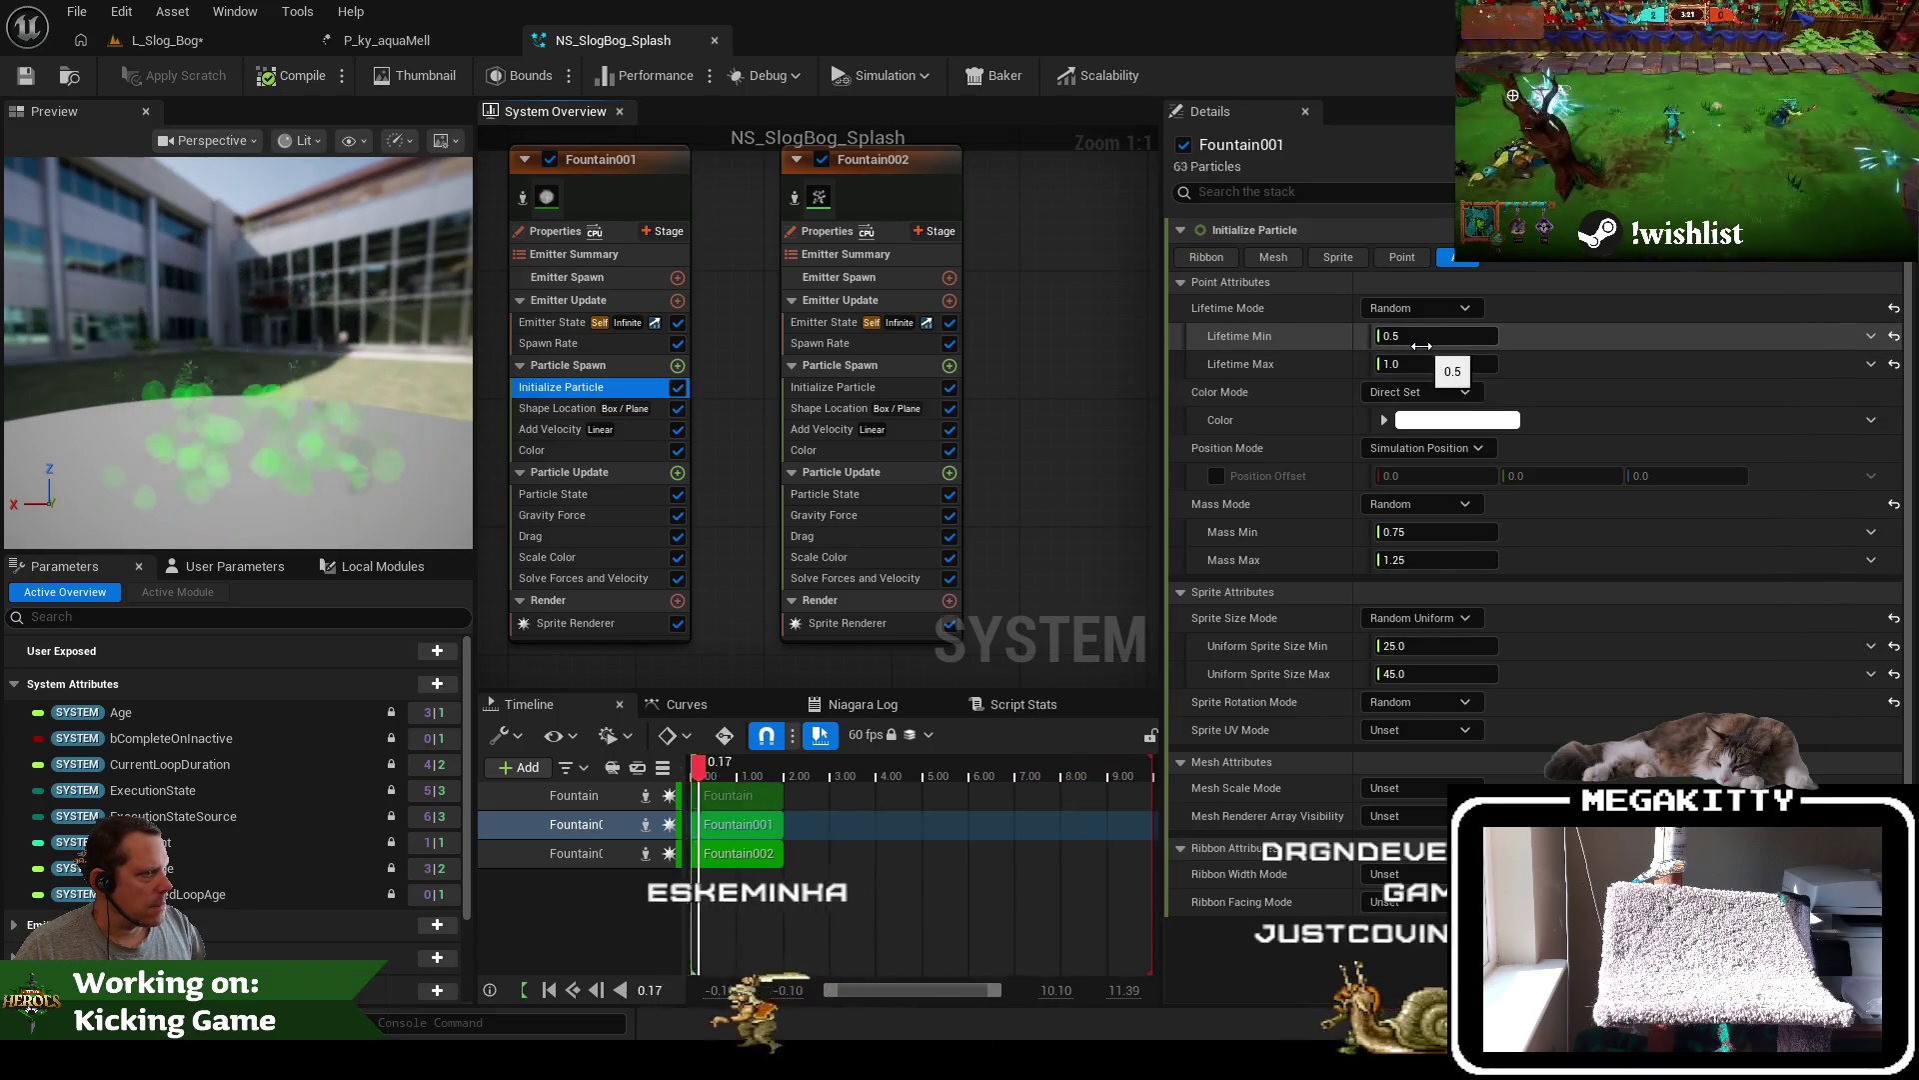
mouse_move(1101, 334)
mouse_down()
mouse_move(1261, 441)
mouse_move(1170, 357)
mouse_up()
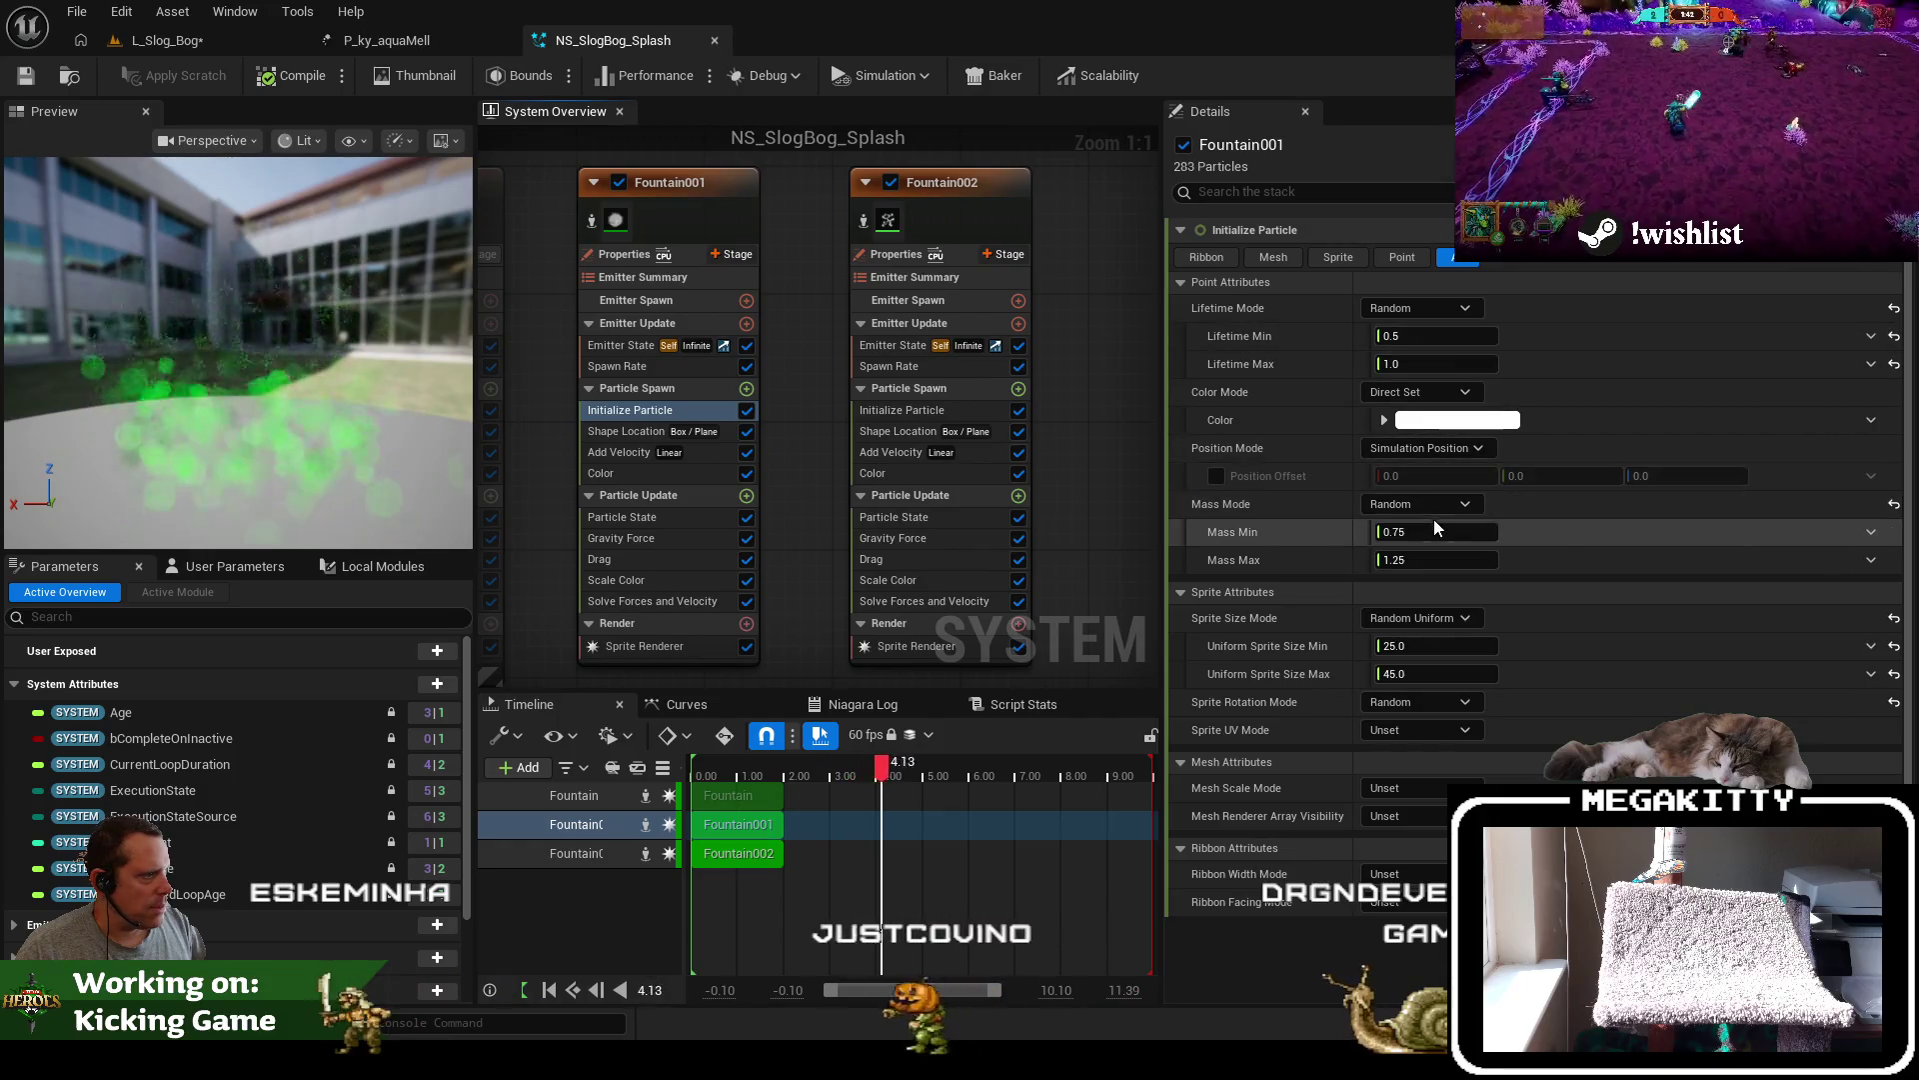
drag(1091, 419, 1149, 433)
drag(1156, 501, 933, 448)
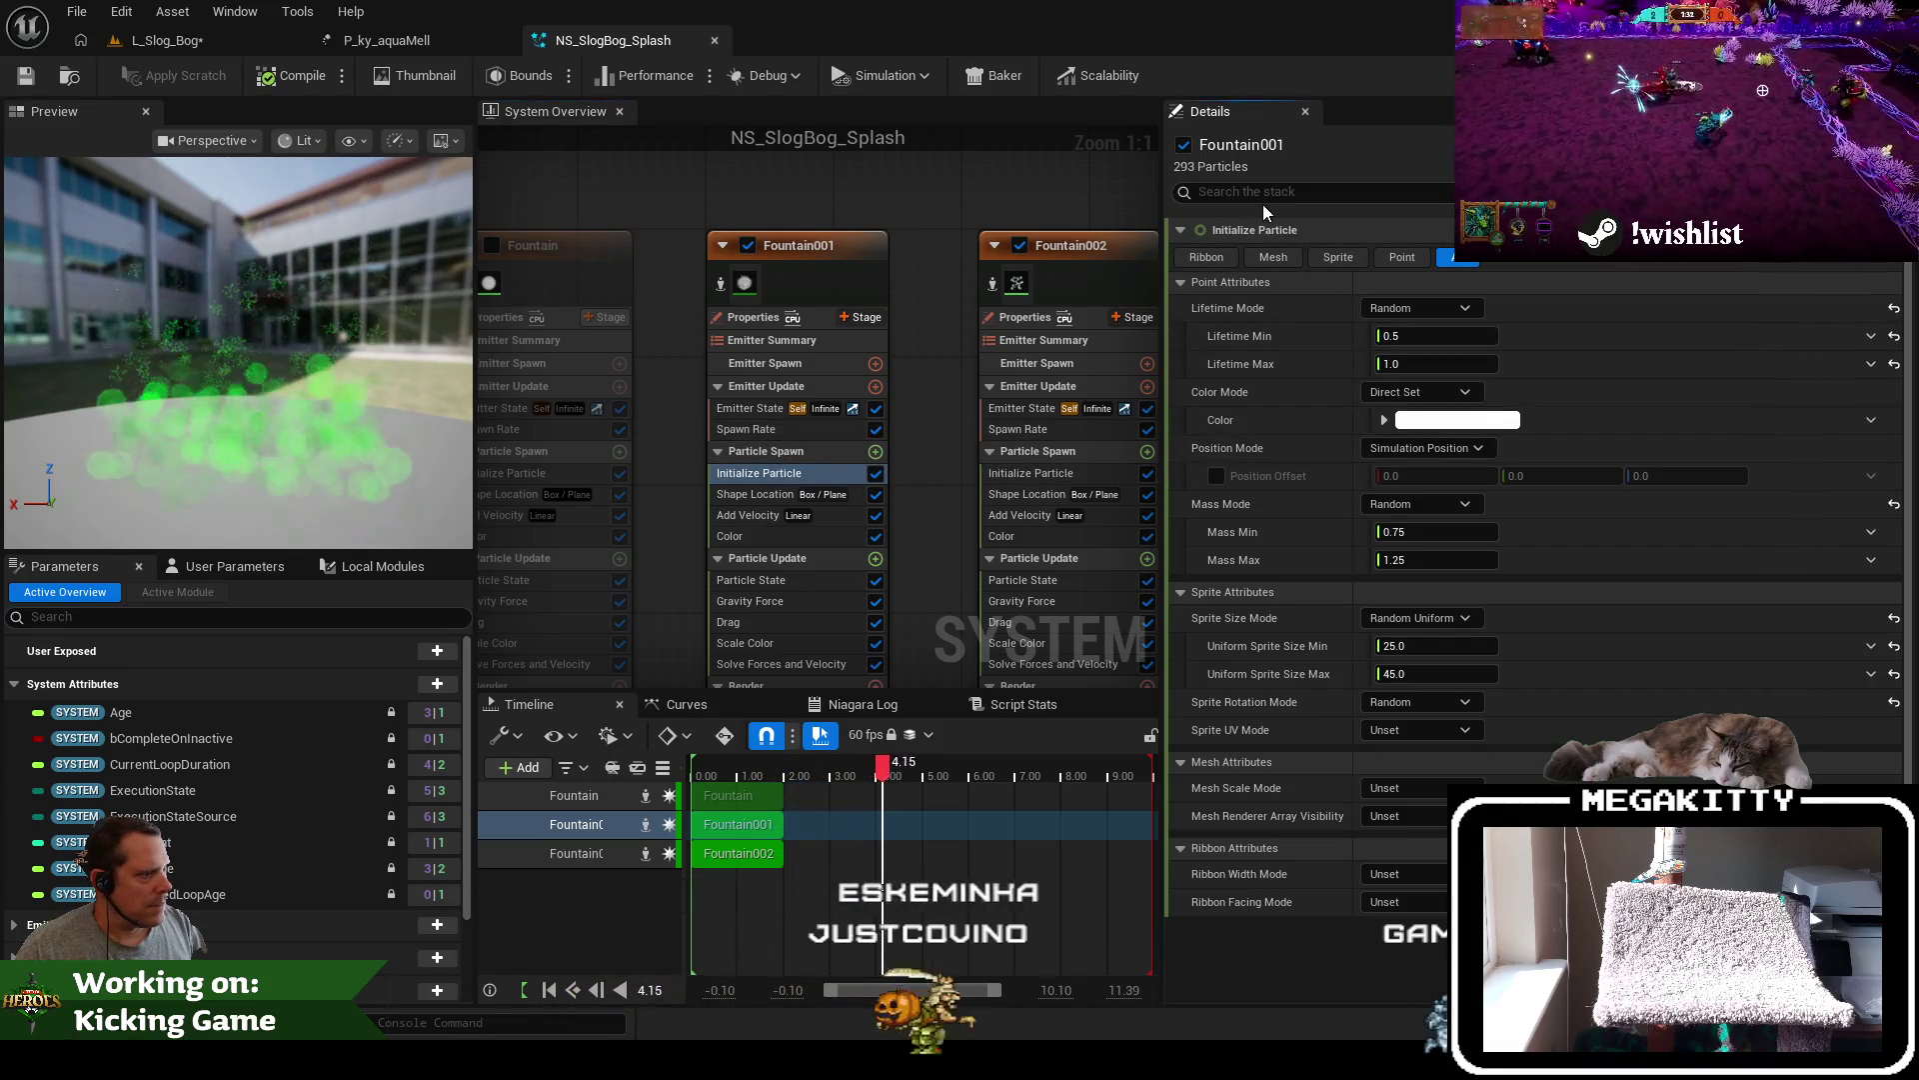
click(1435, 651)
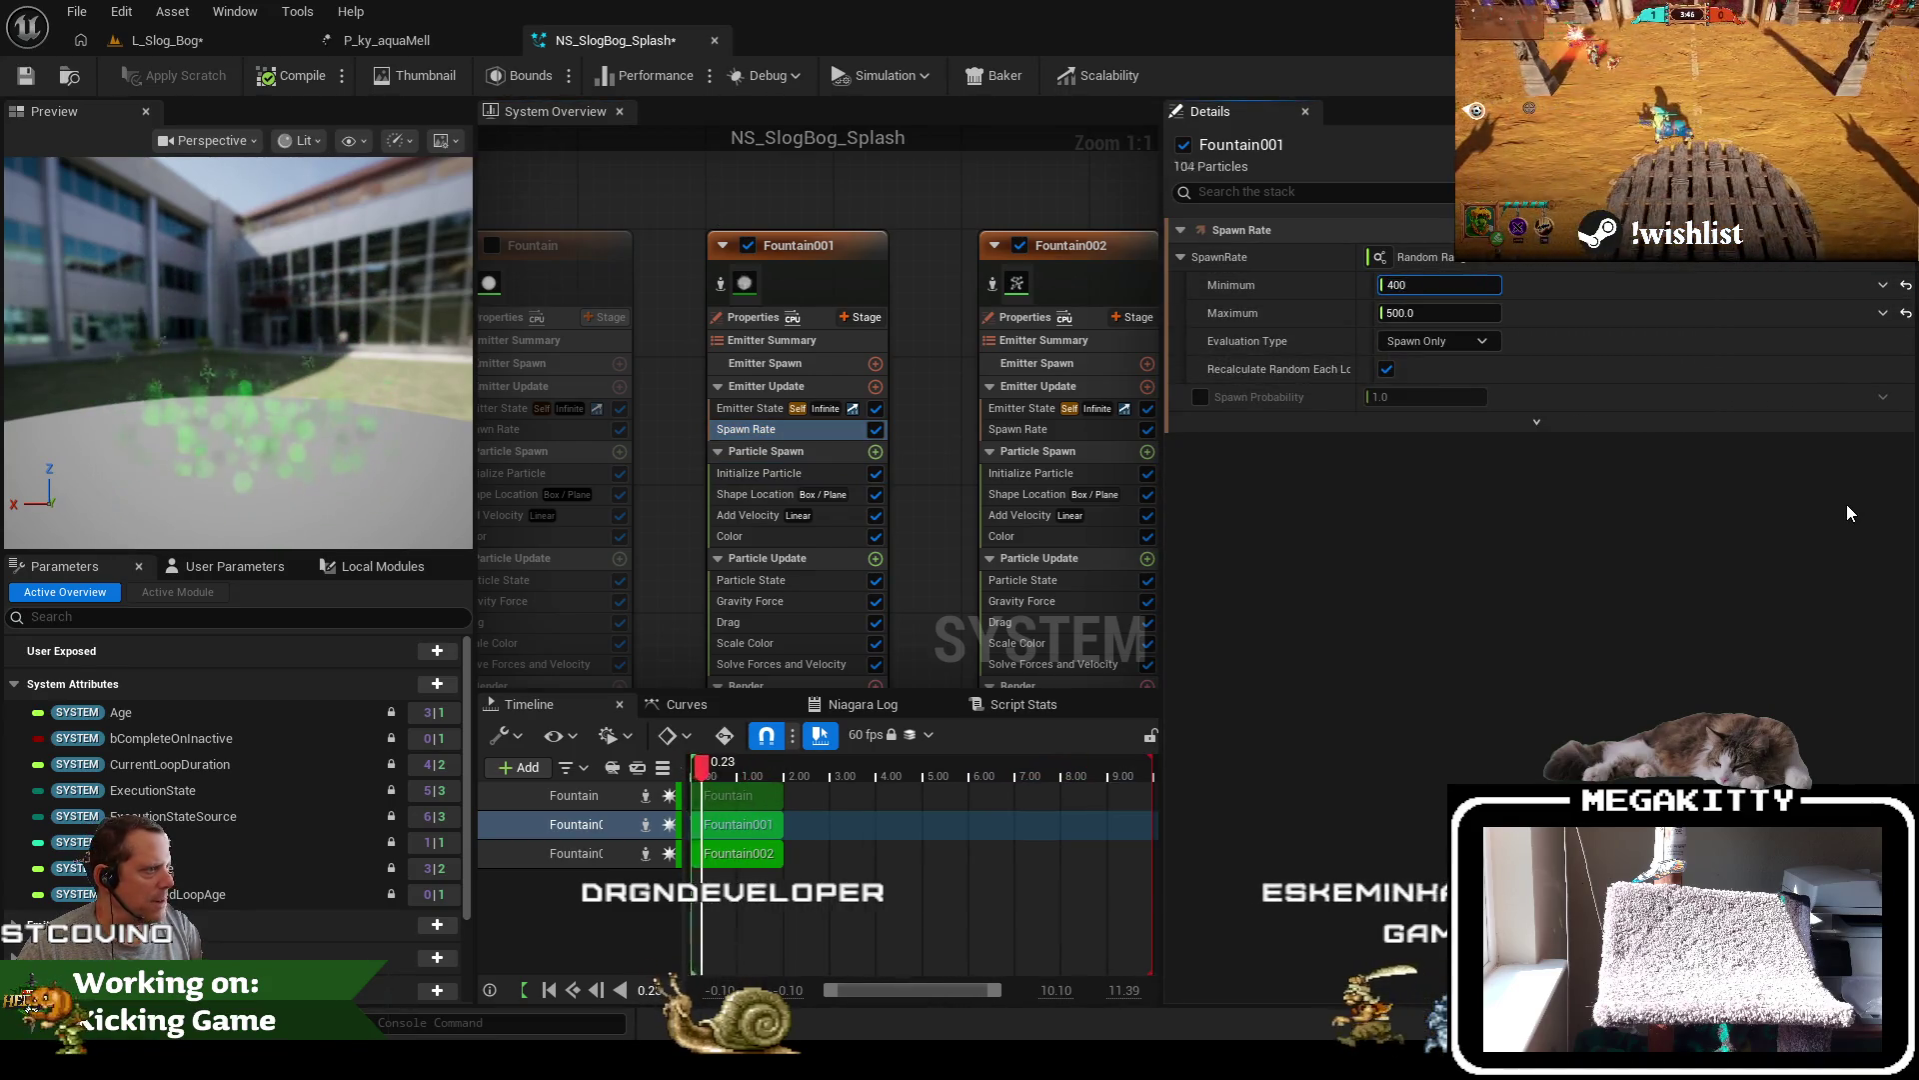
Set Fountain001's spawn rate maximum to 800 and save NS_SlogBog_Splash
key(Tab)
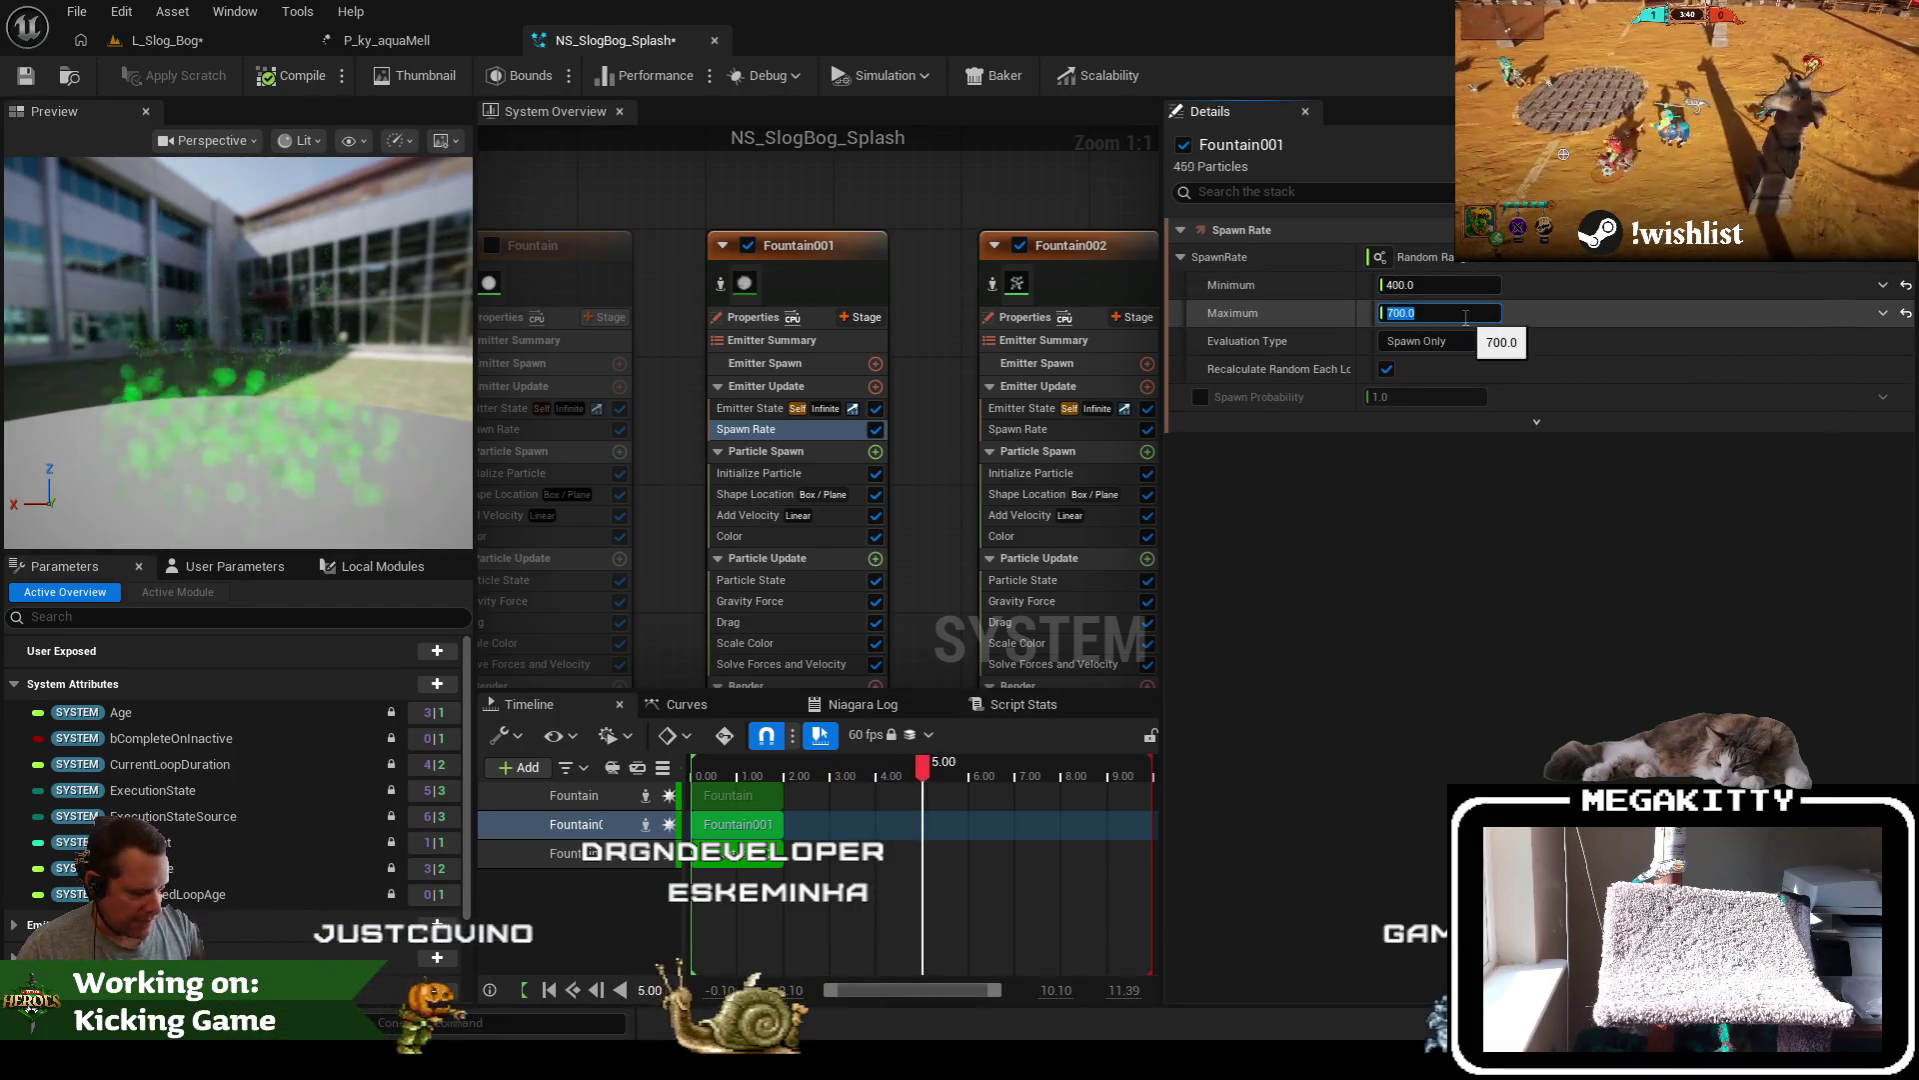
text(0)
key(Return)
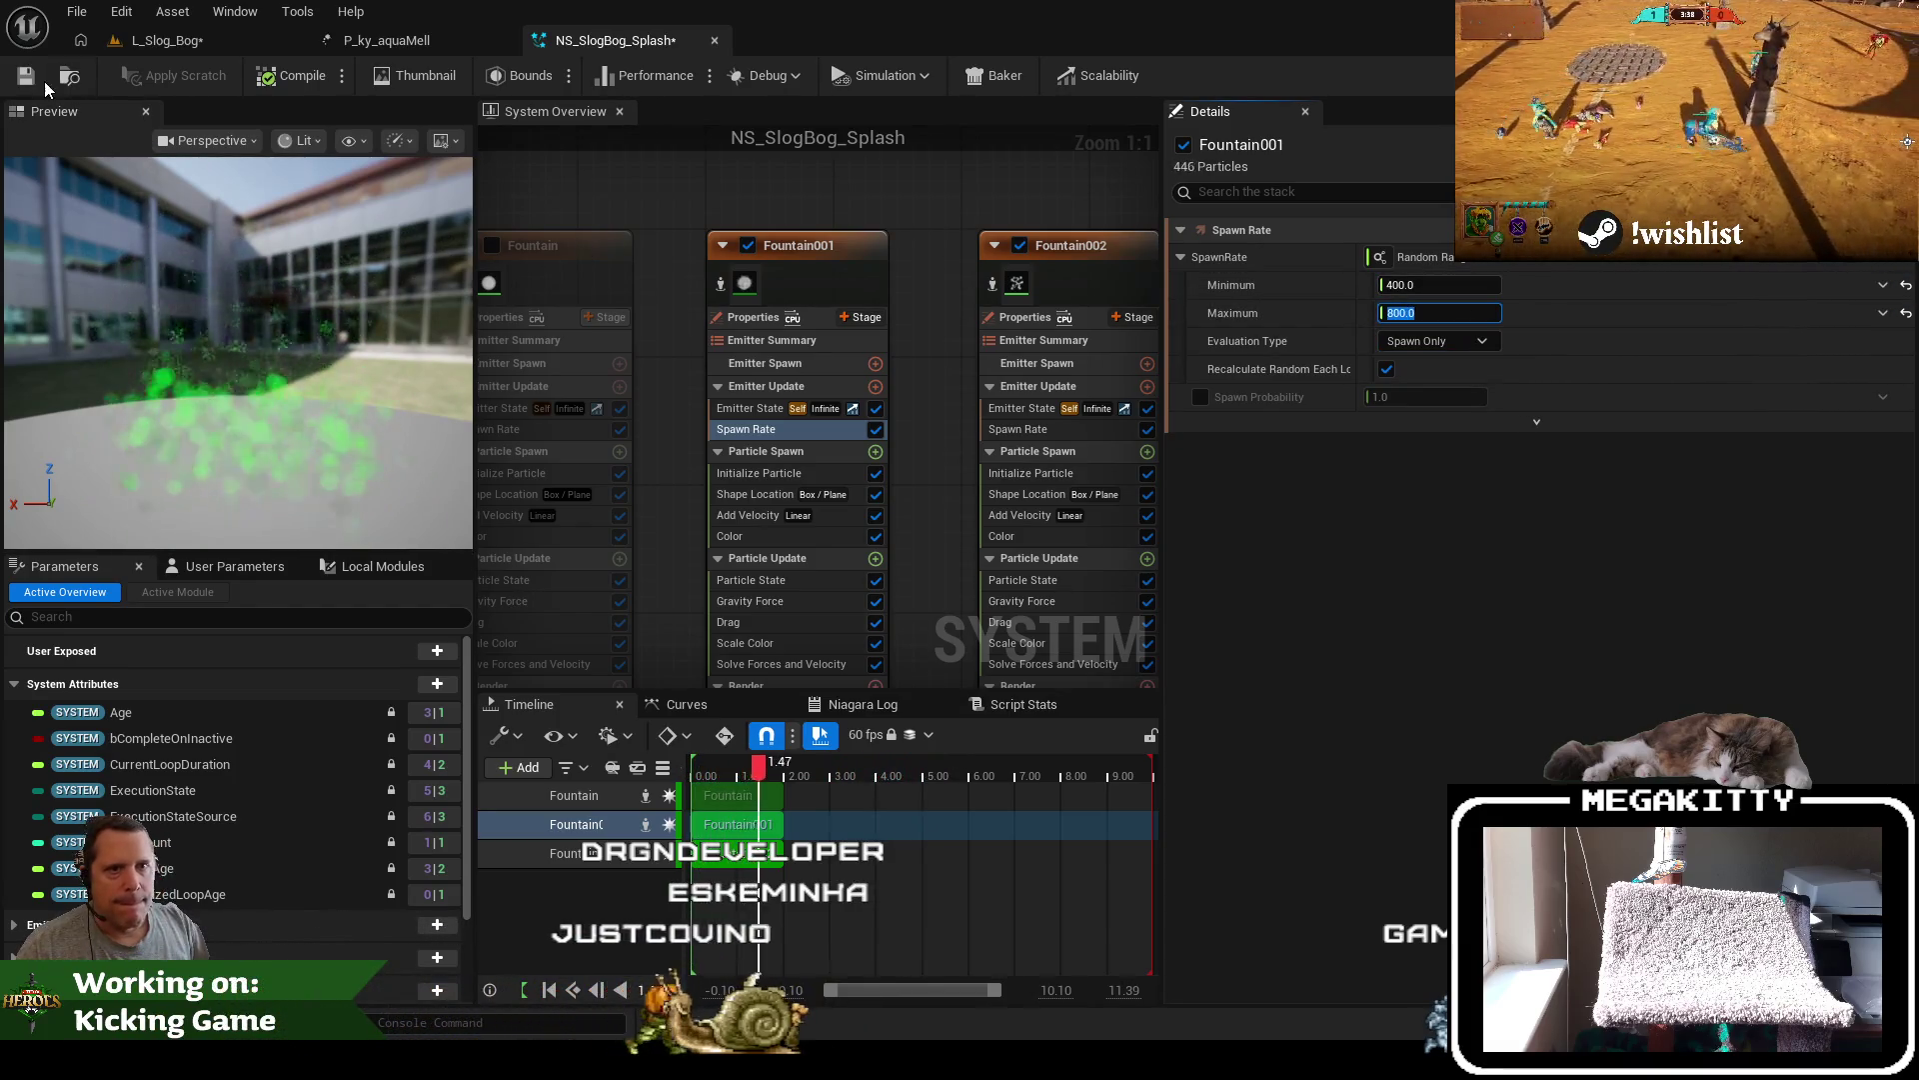
click(34, 80)
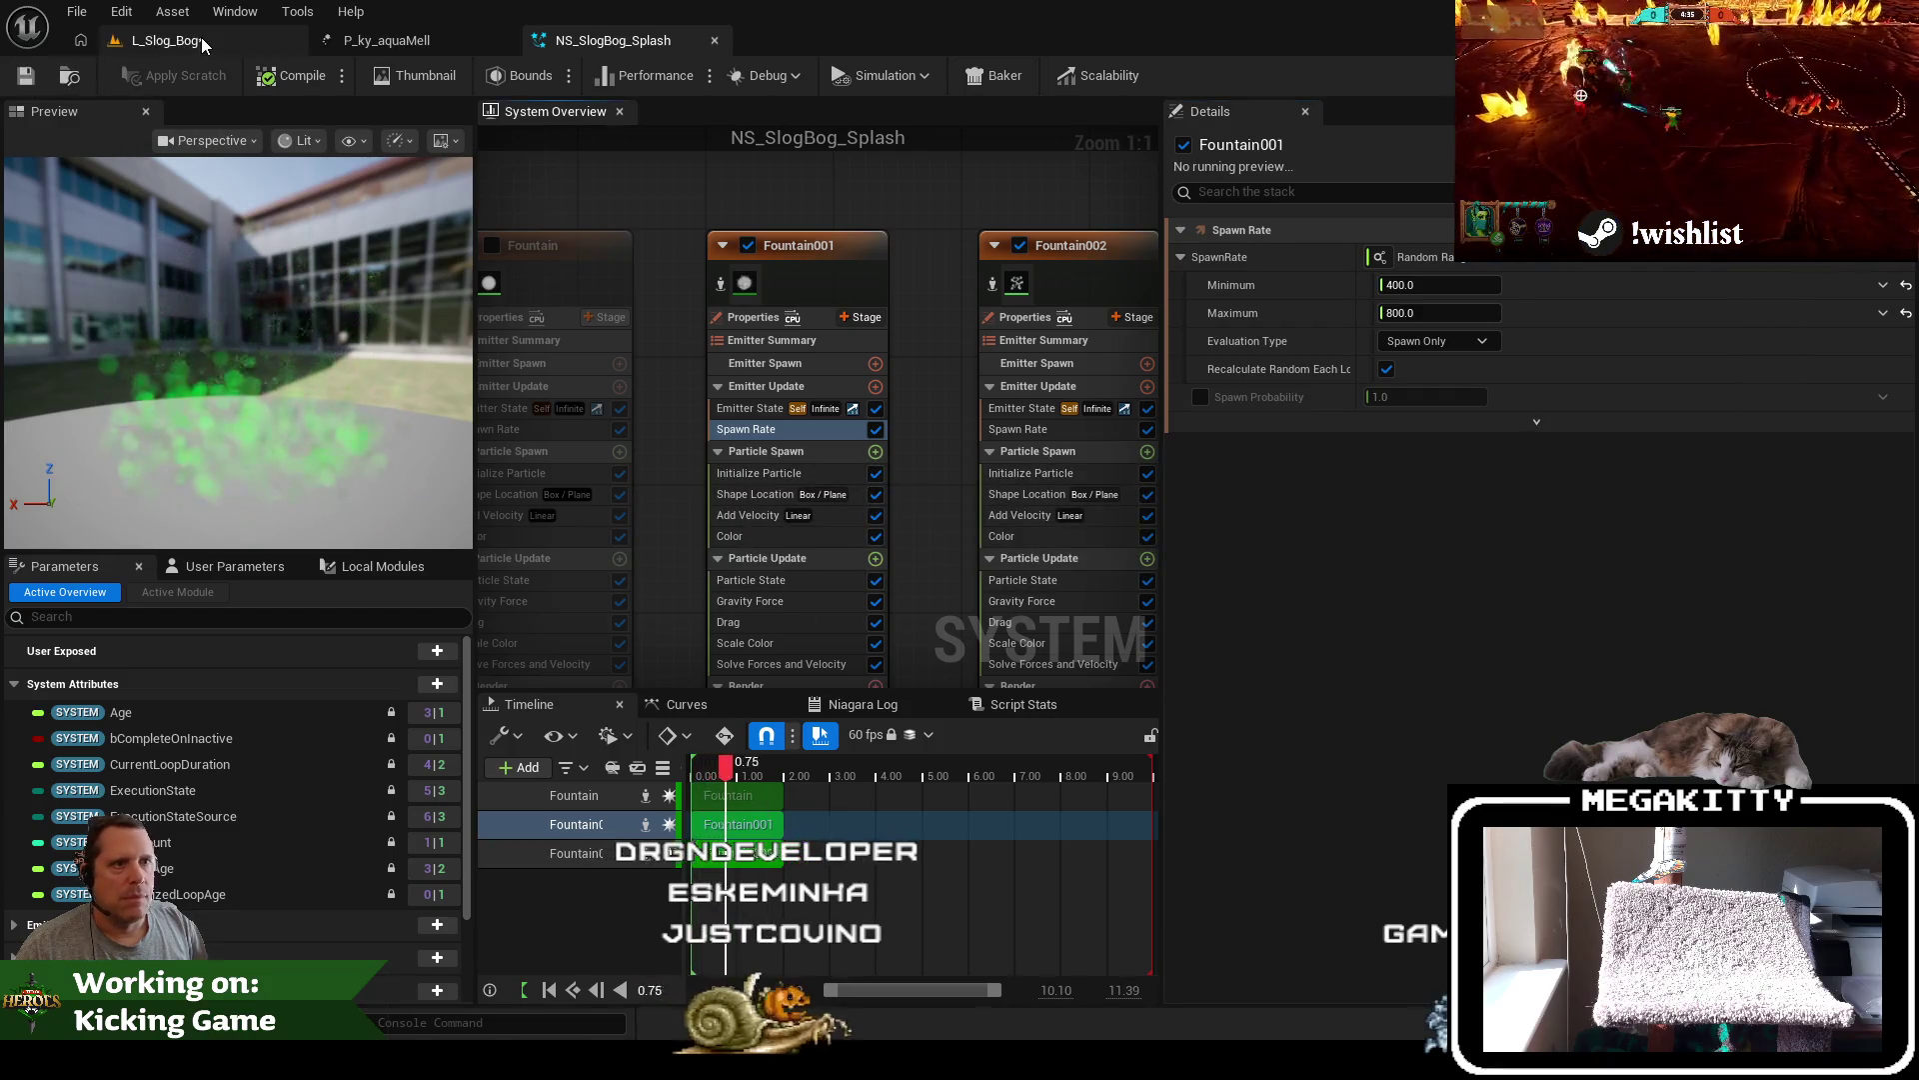
click(201, 38)
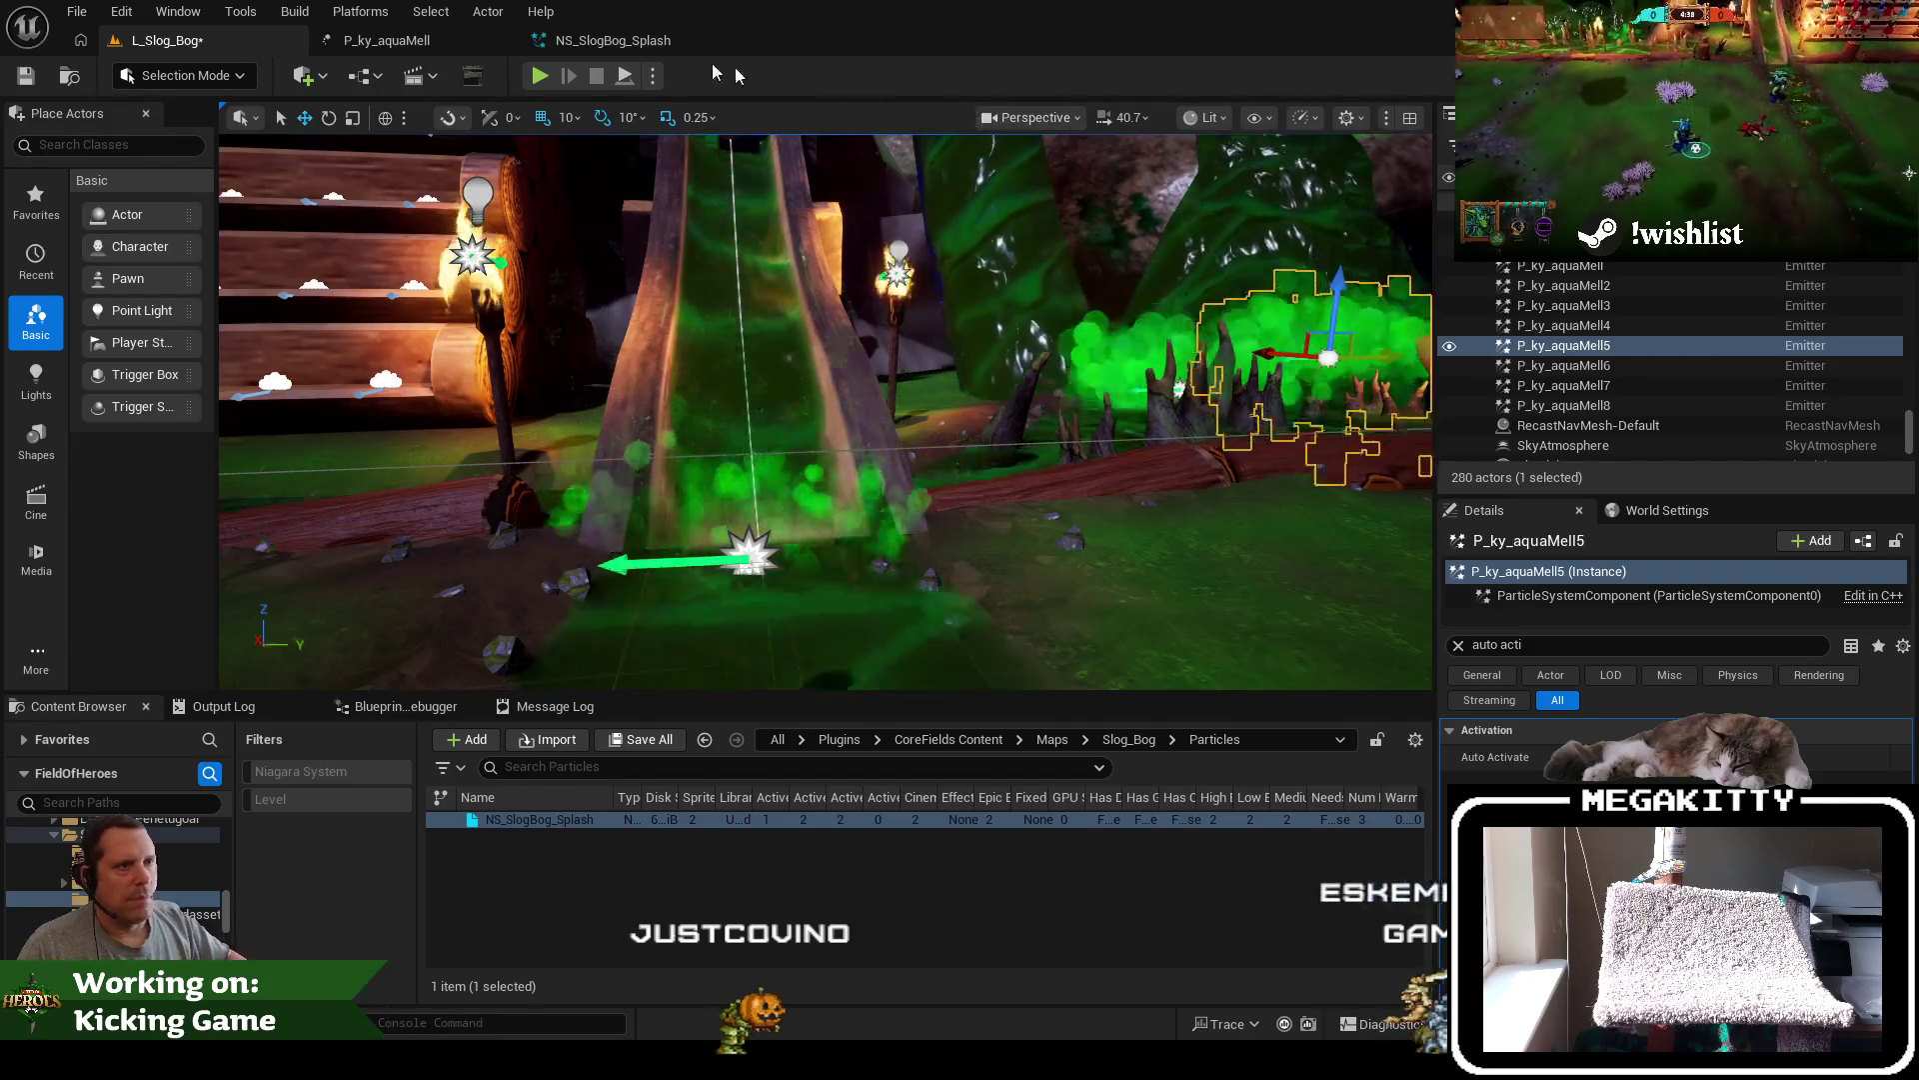
drag(612, 40, 382, 40)
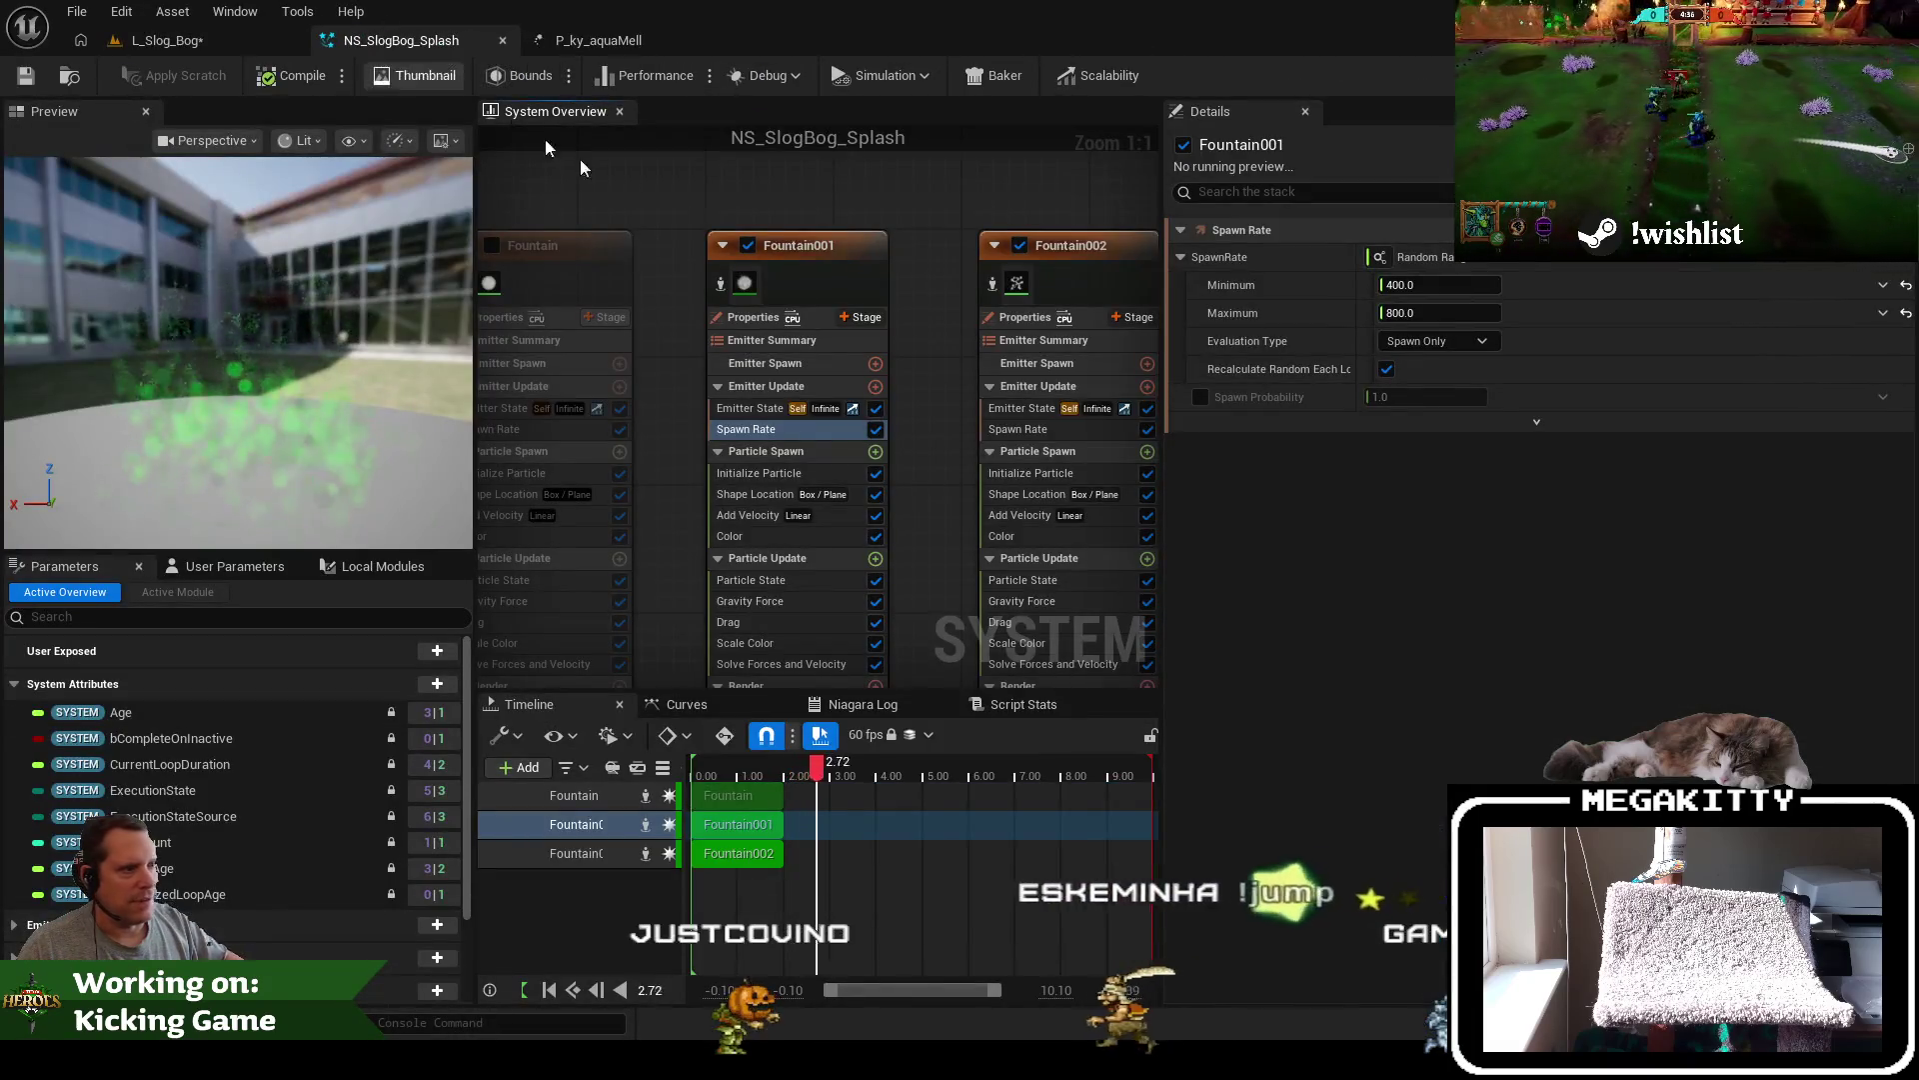
Set Fountain001's Uniform Sprite Size to minimum 10 and maximum 20
click(770, 474)
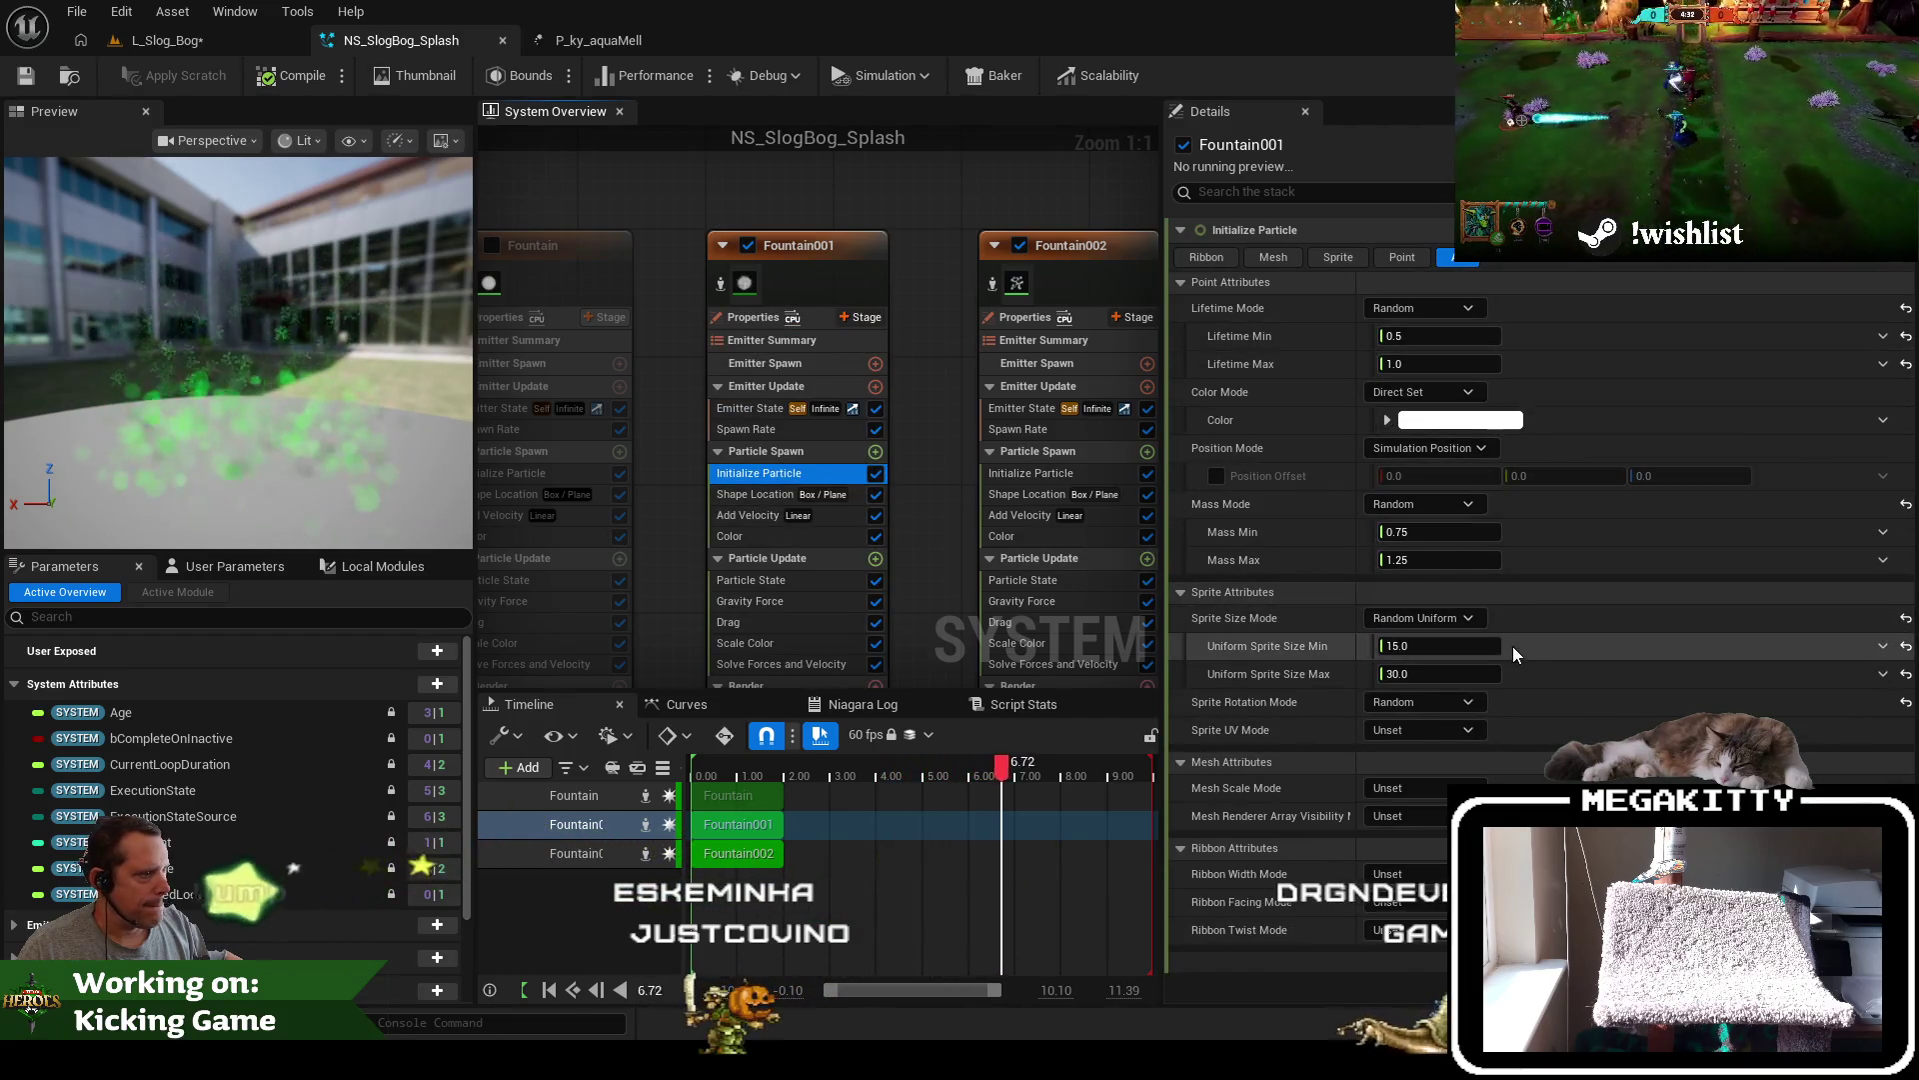
text(10)
key(Tab)
text(2)
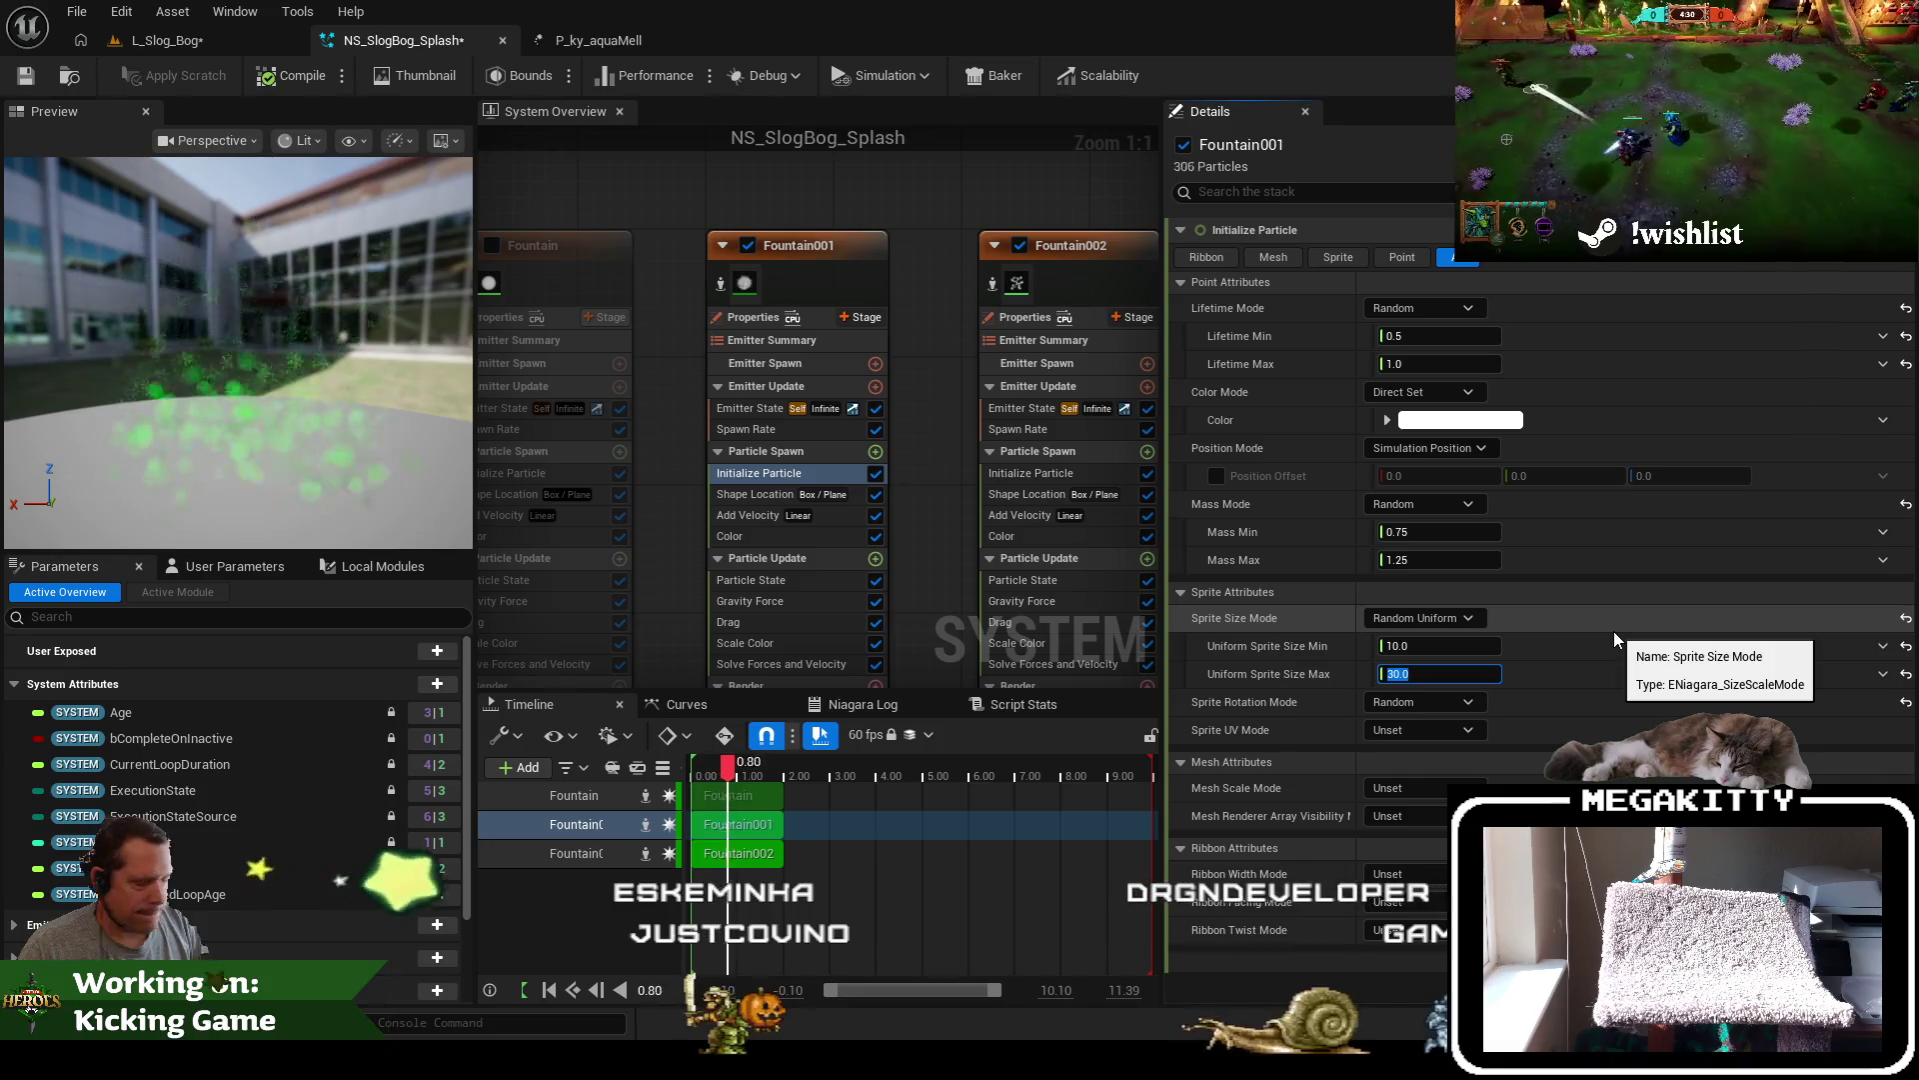
text(5)
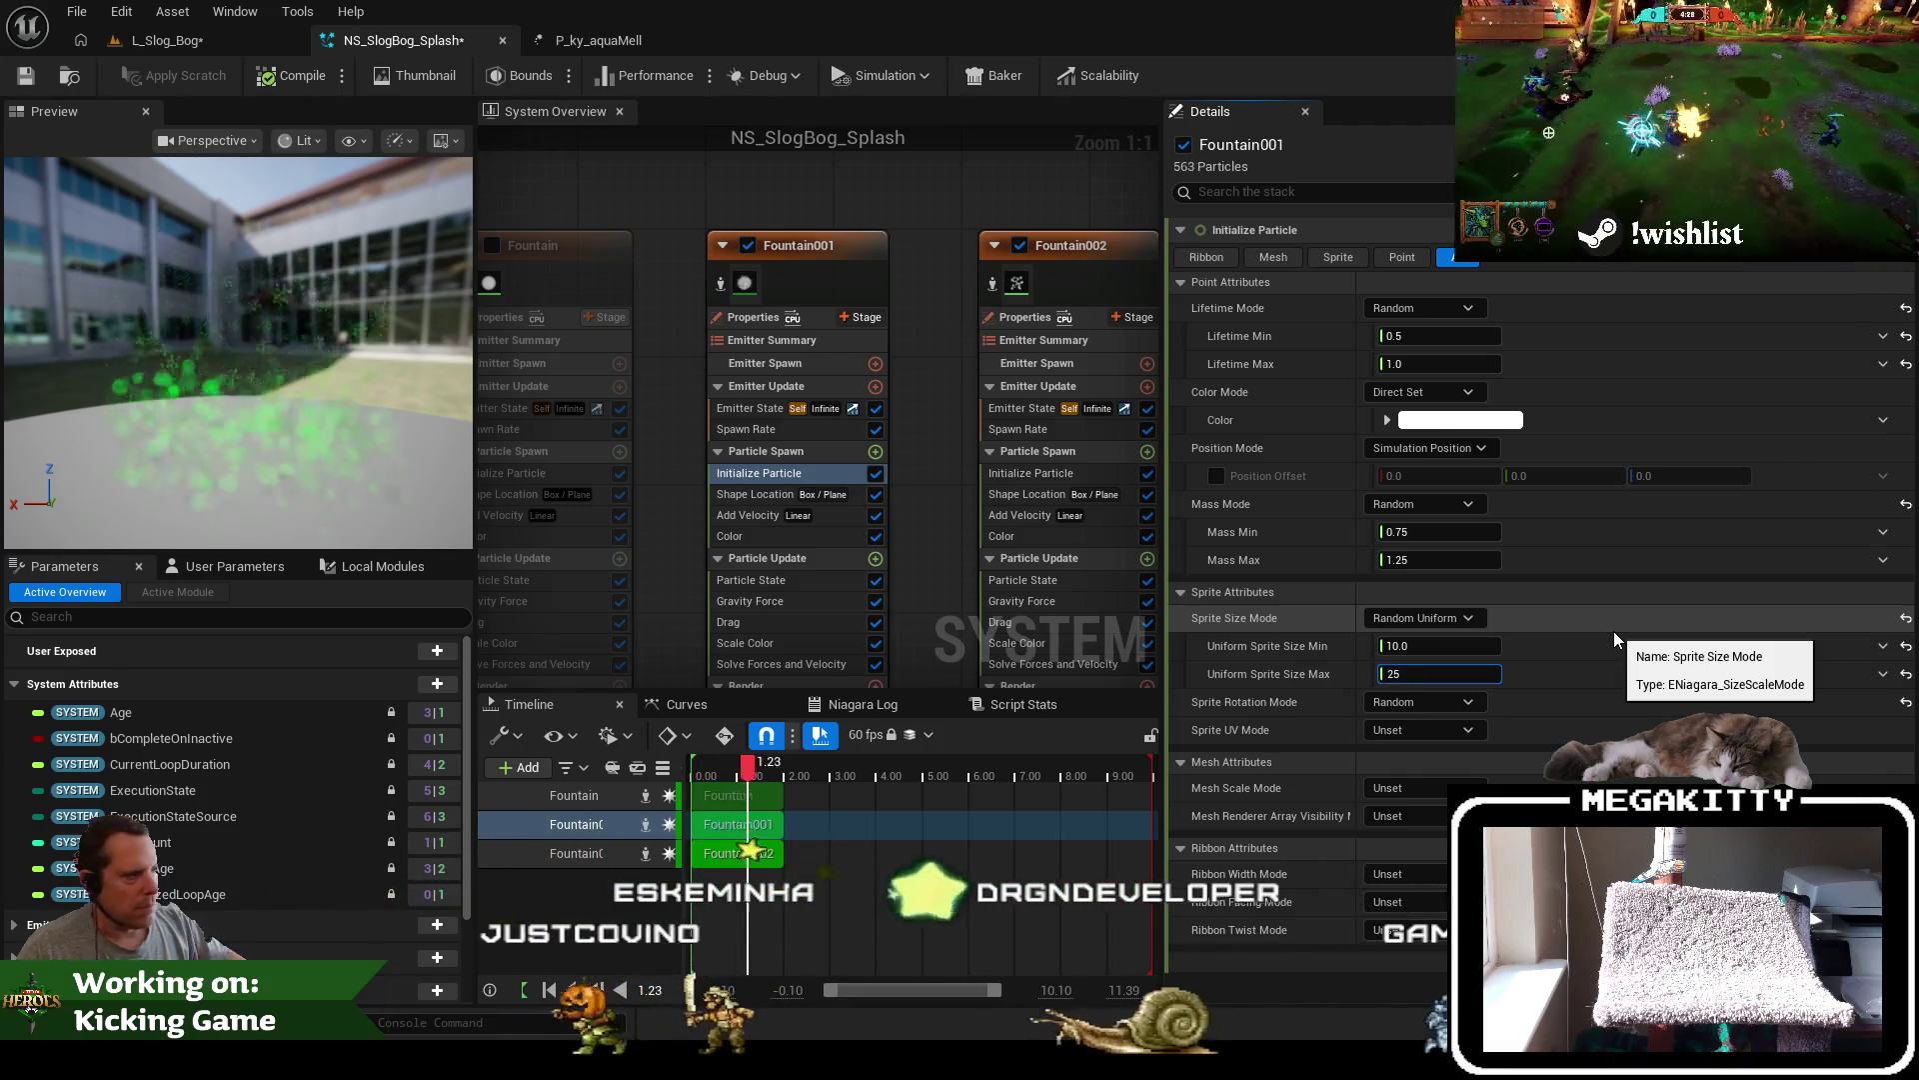
key(BackSpace)
text(0)
key(Tab)
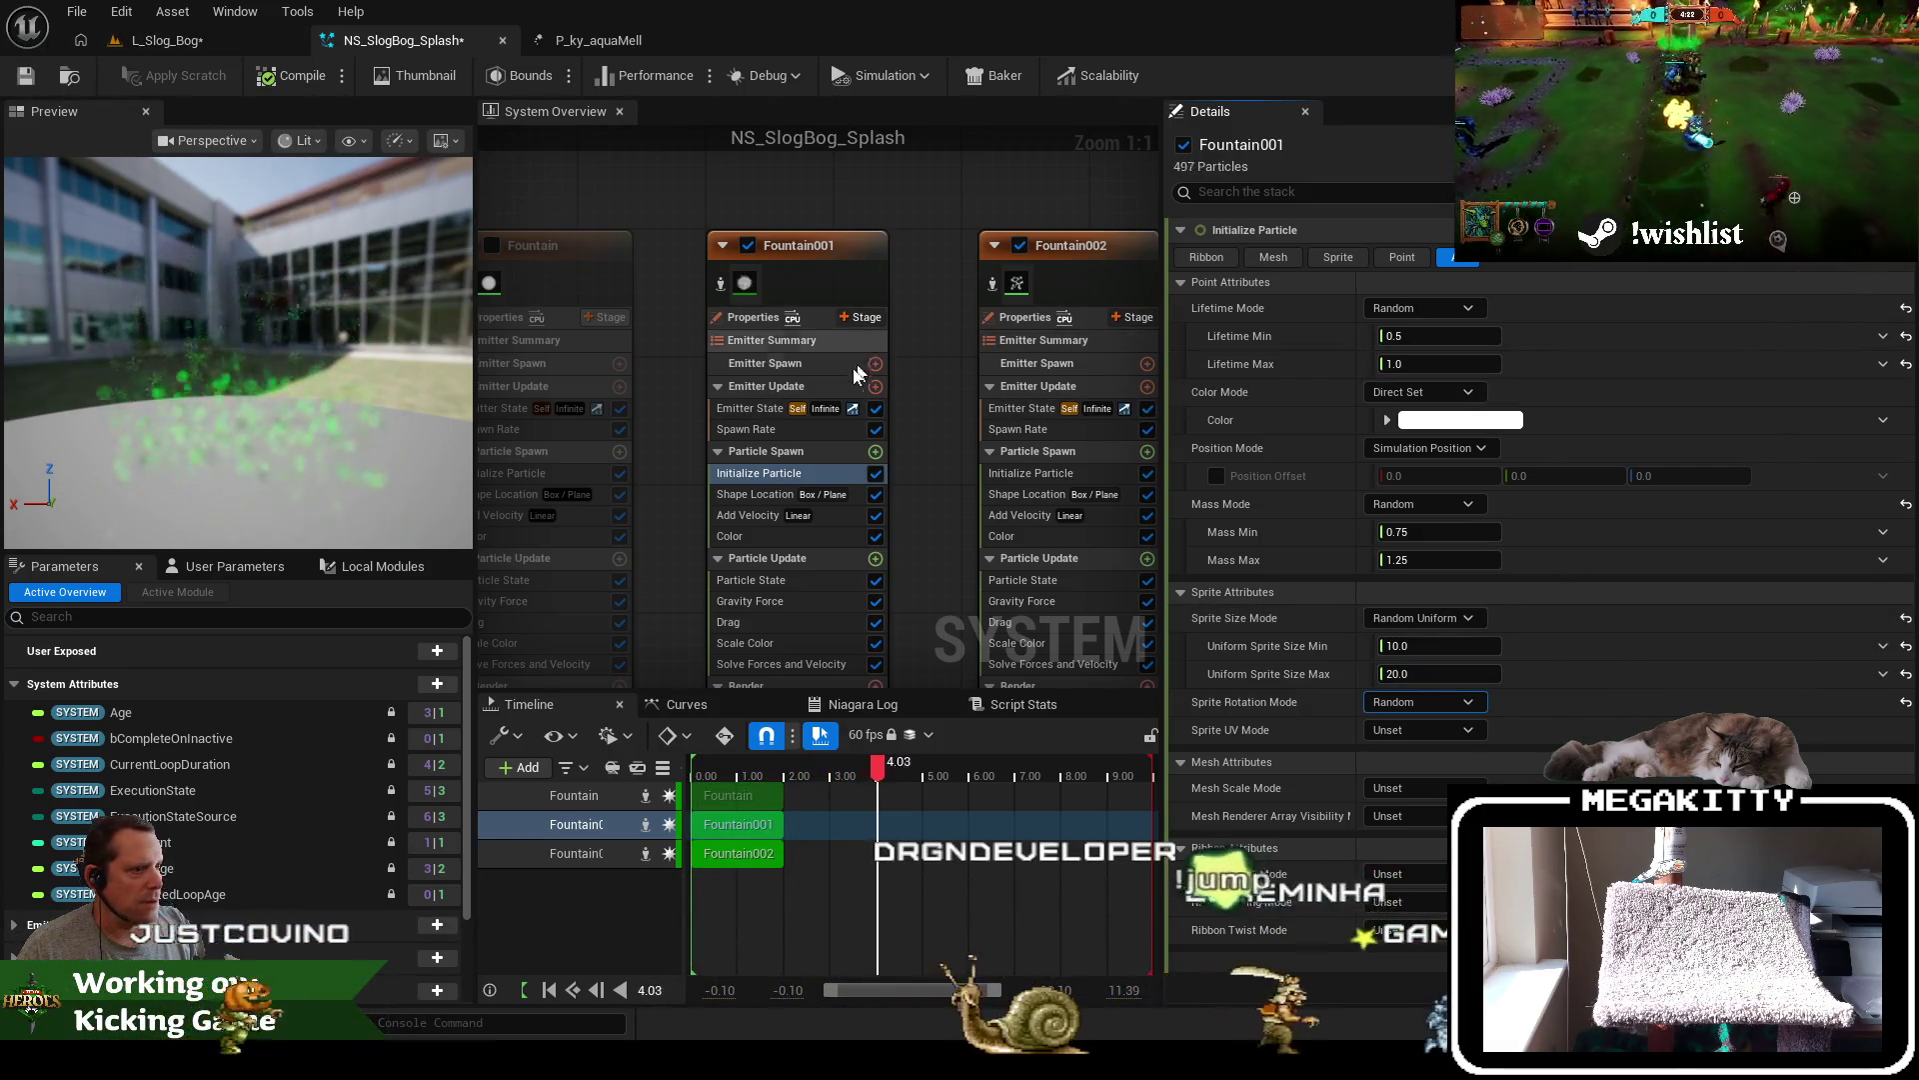
Set the Shape Location Box Size X to 250, save, and return to L_Slog_Bog
click(764, 498)
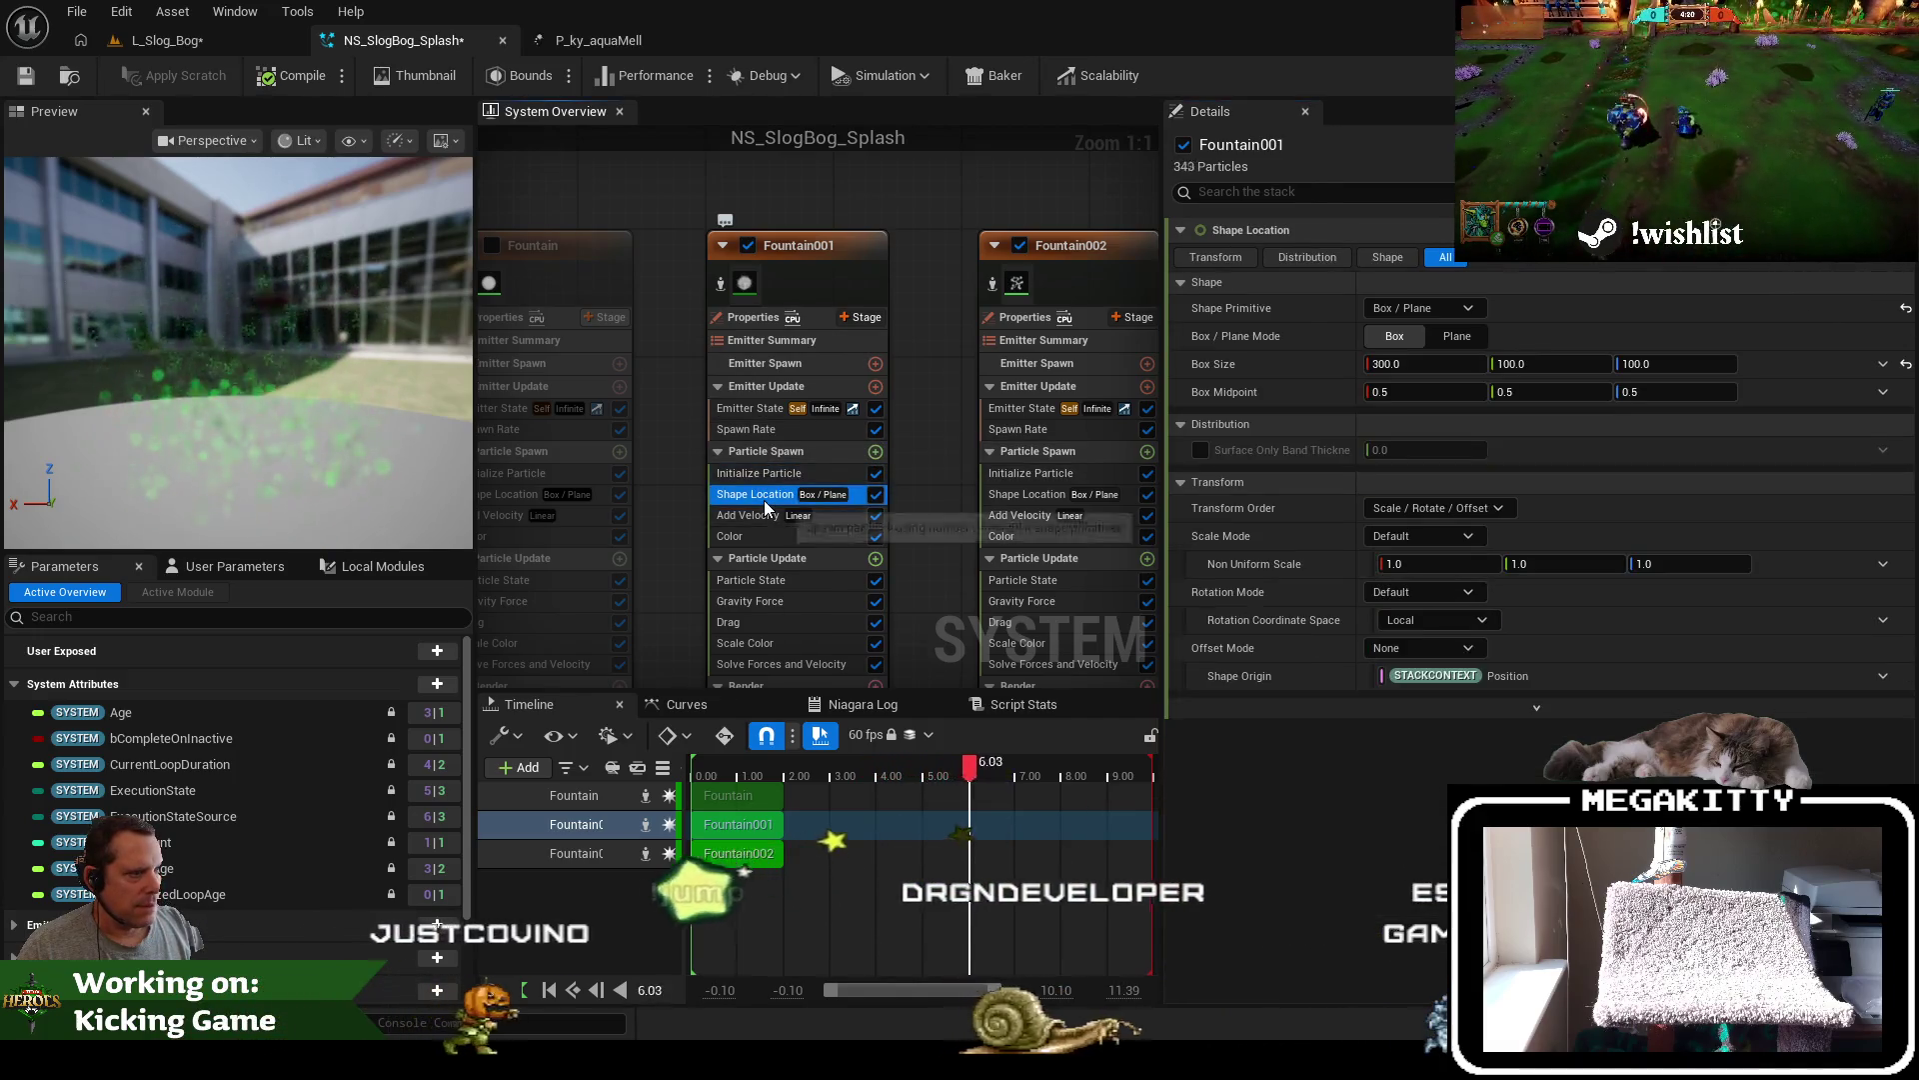
click(1411, 369)
text(2)
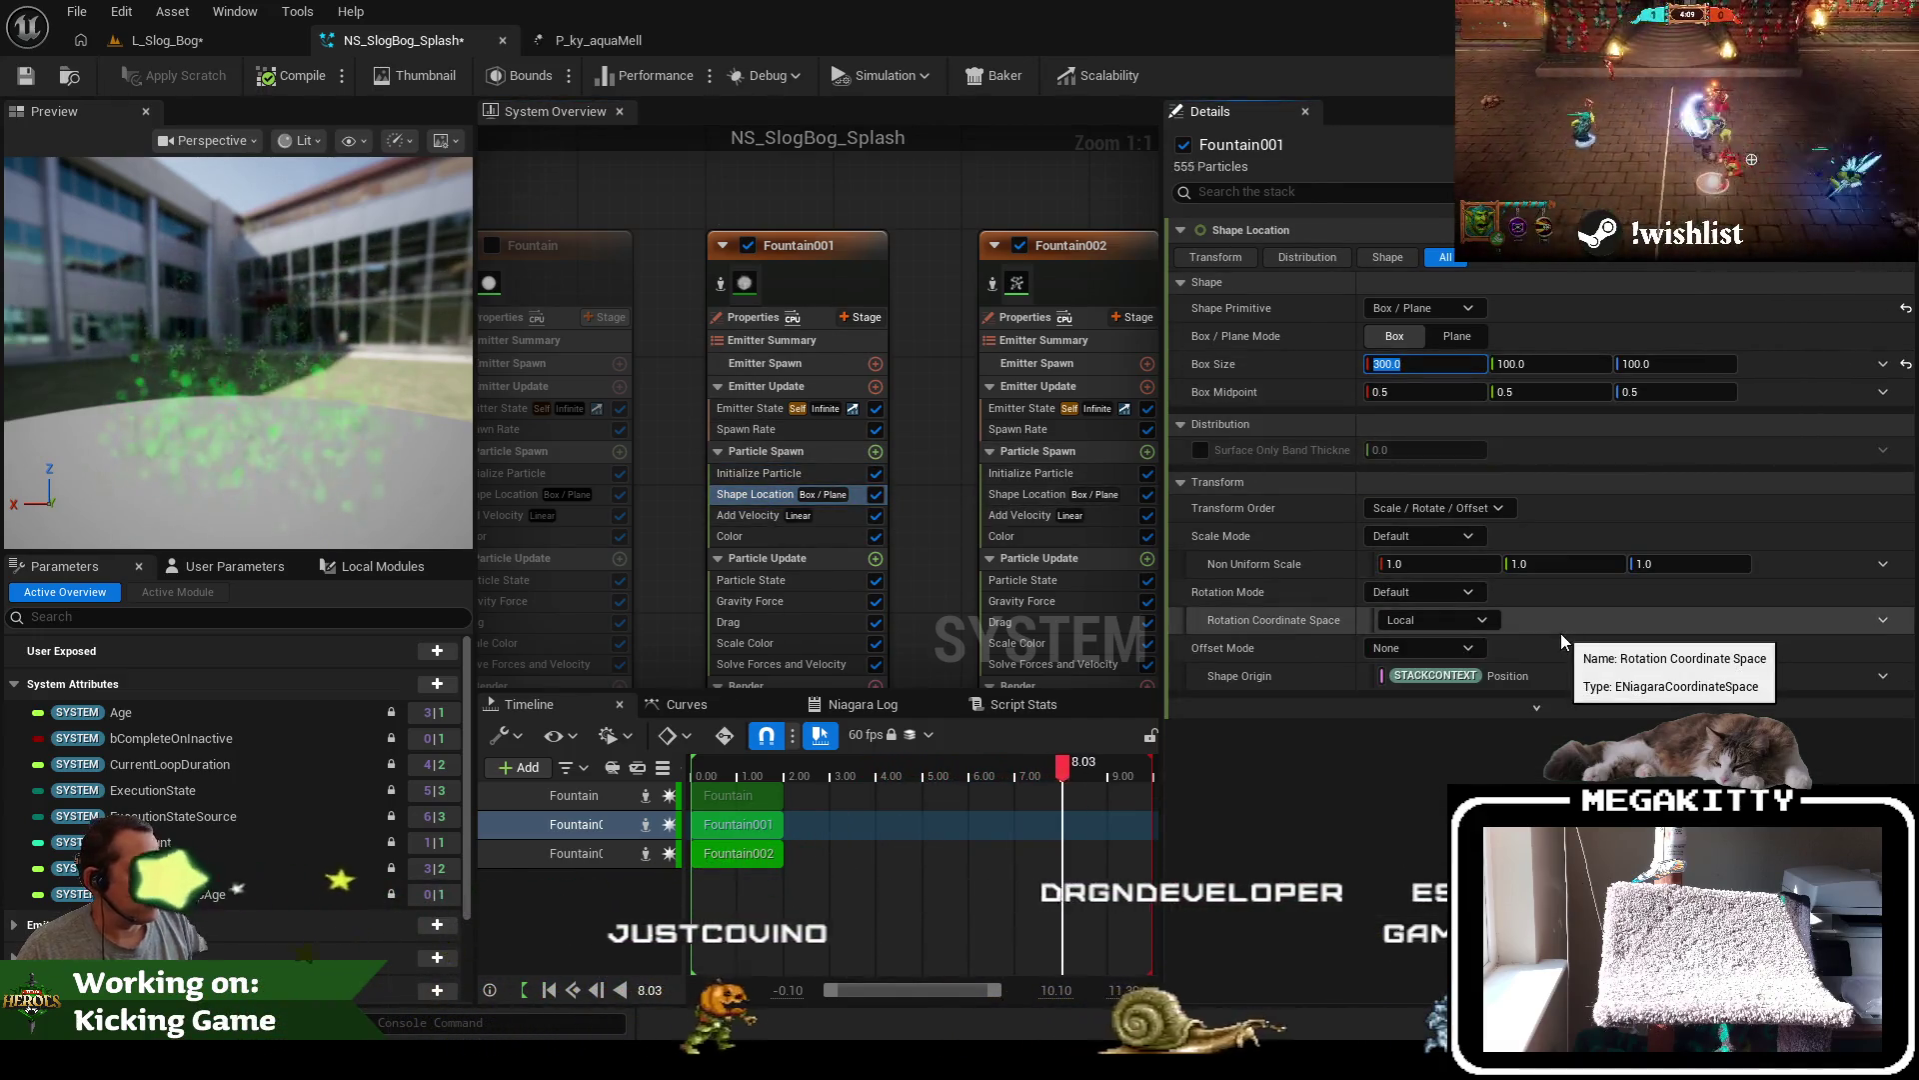
text(50)
key(Return)
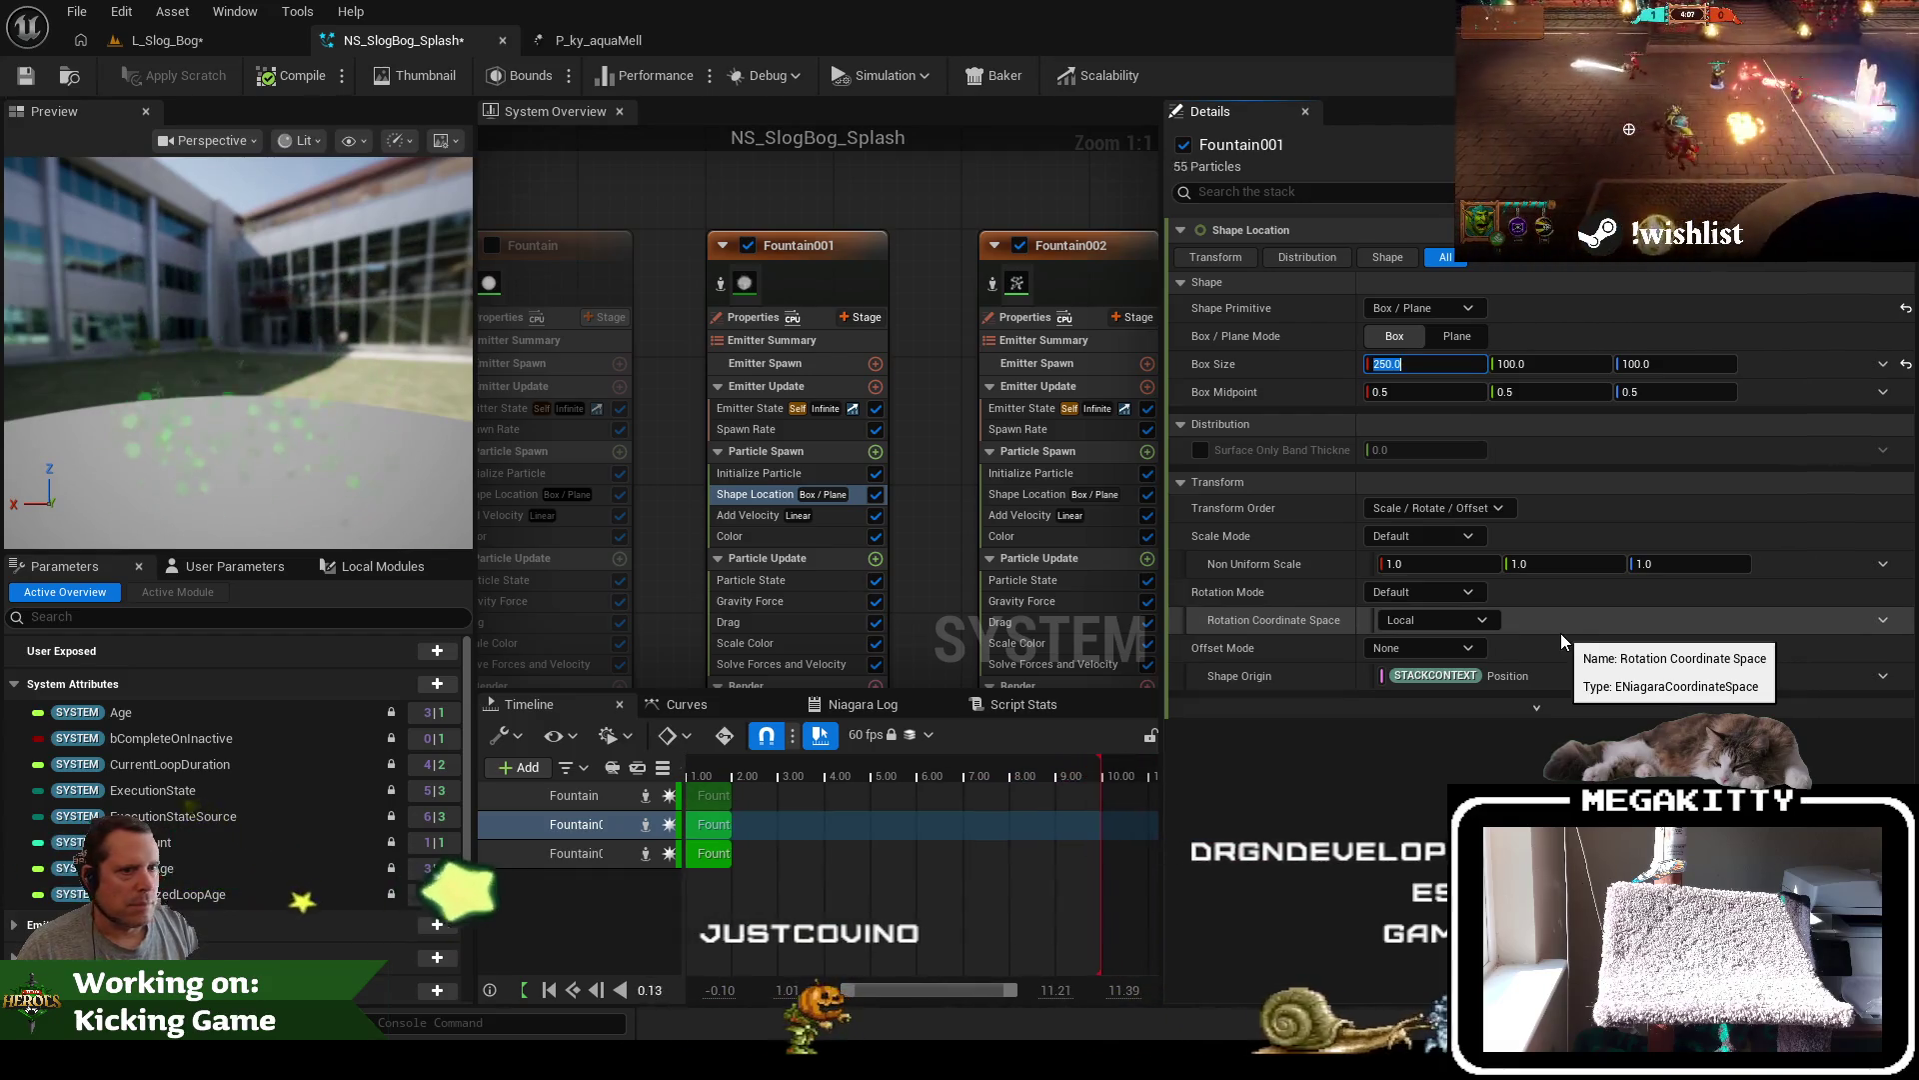
key(ctrl+s)
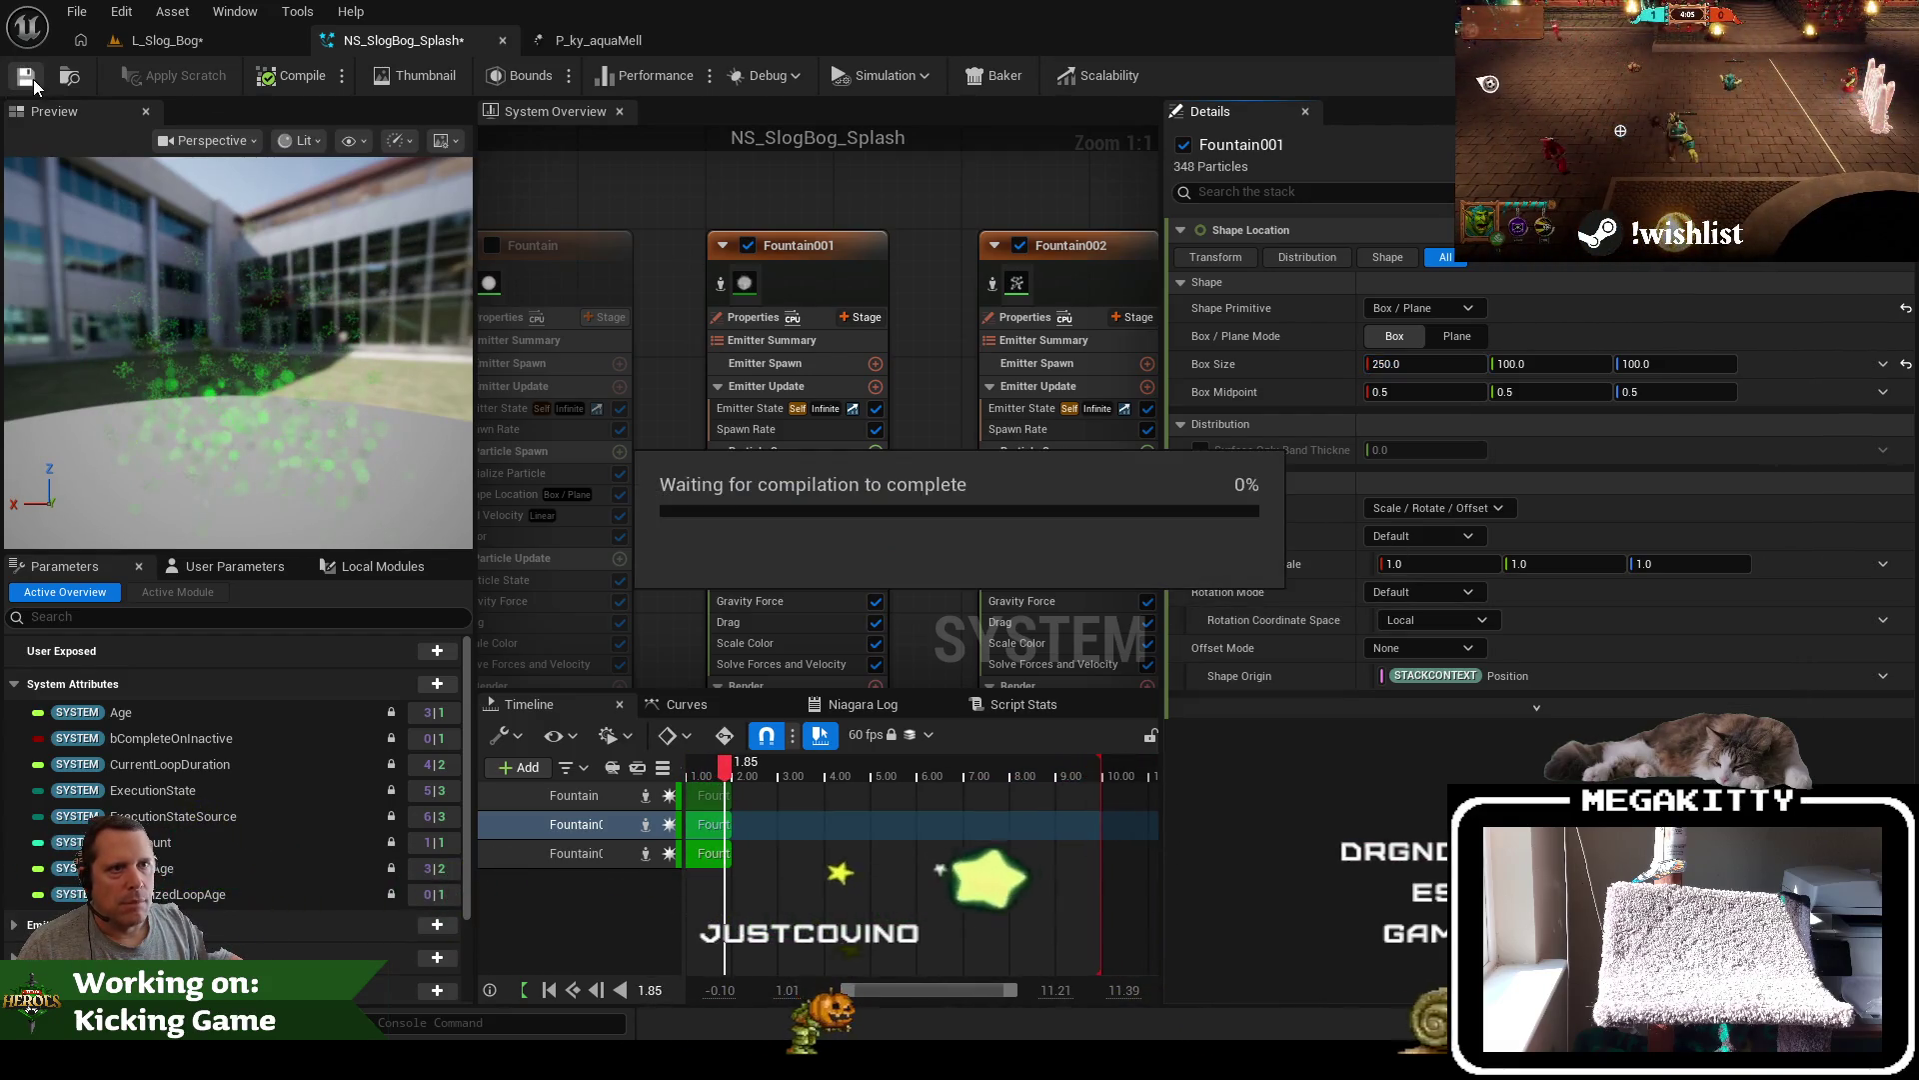
click(190, 45)
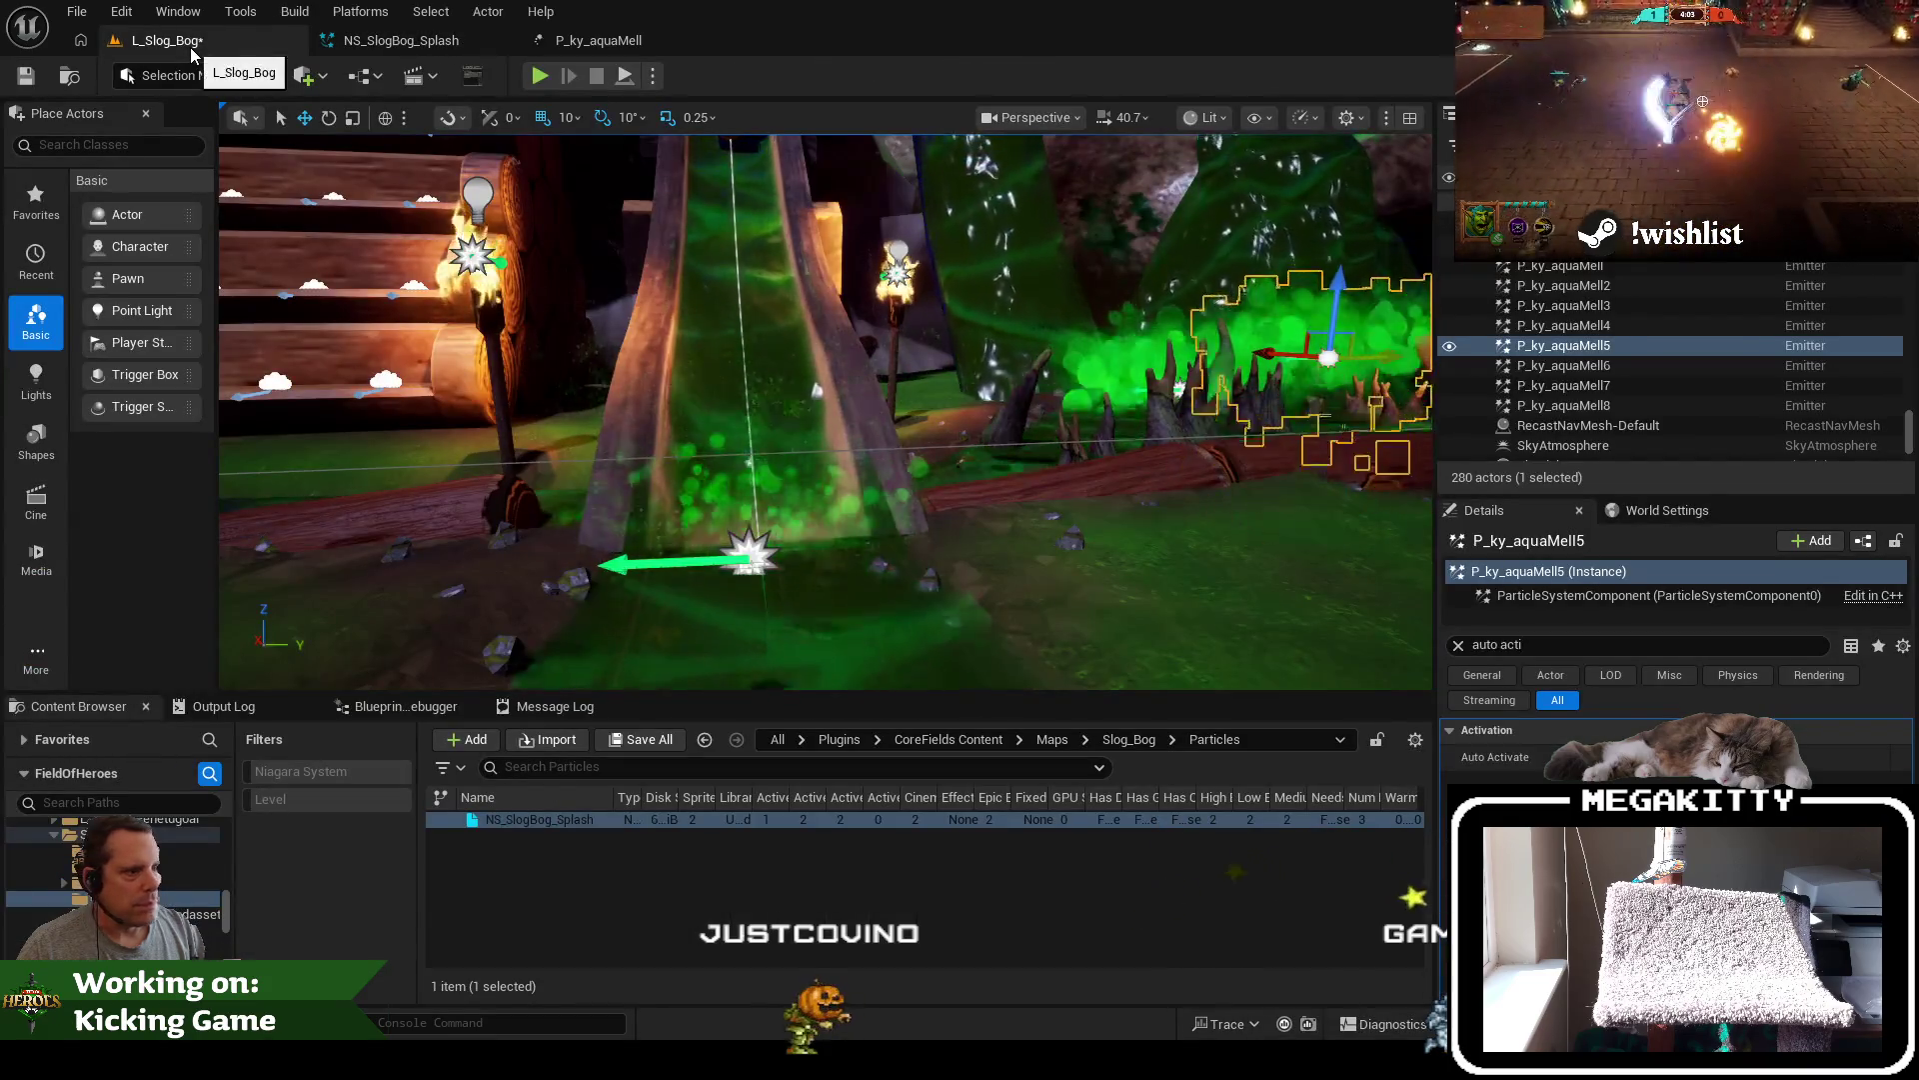
Select Water_Field_M, then select and frame the LogRidePath_Left spline
scroll(979, 343, down, 3)
click(1287, 541)
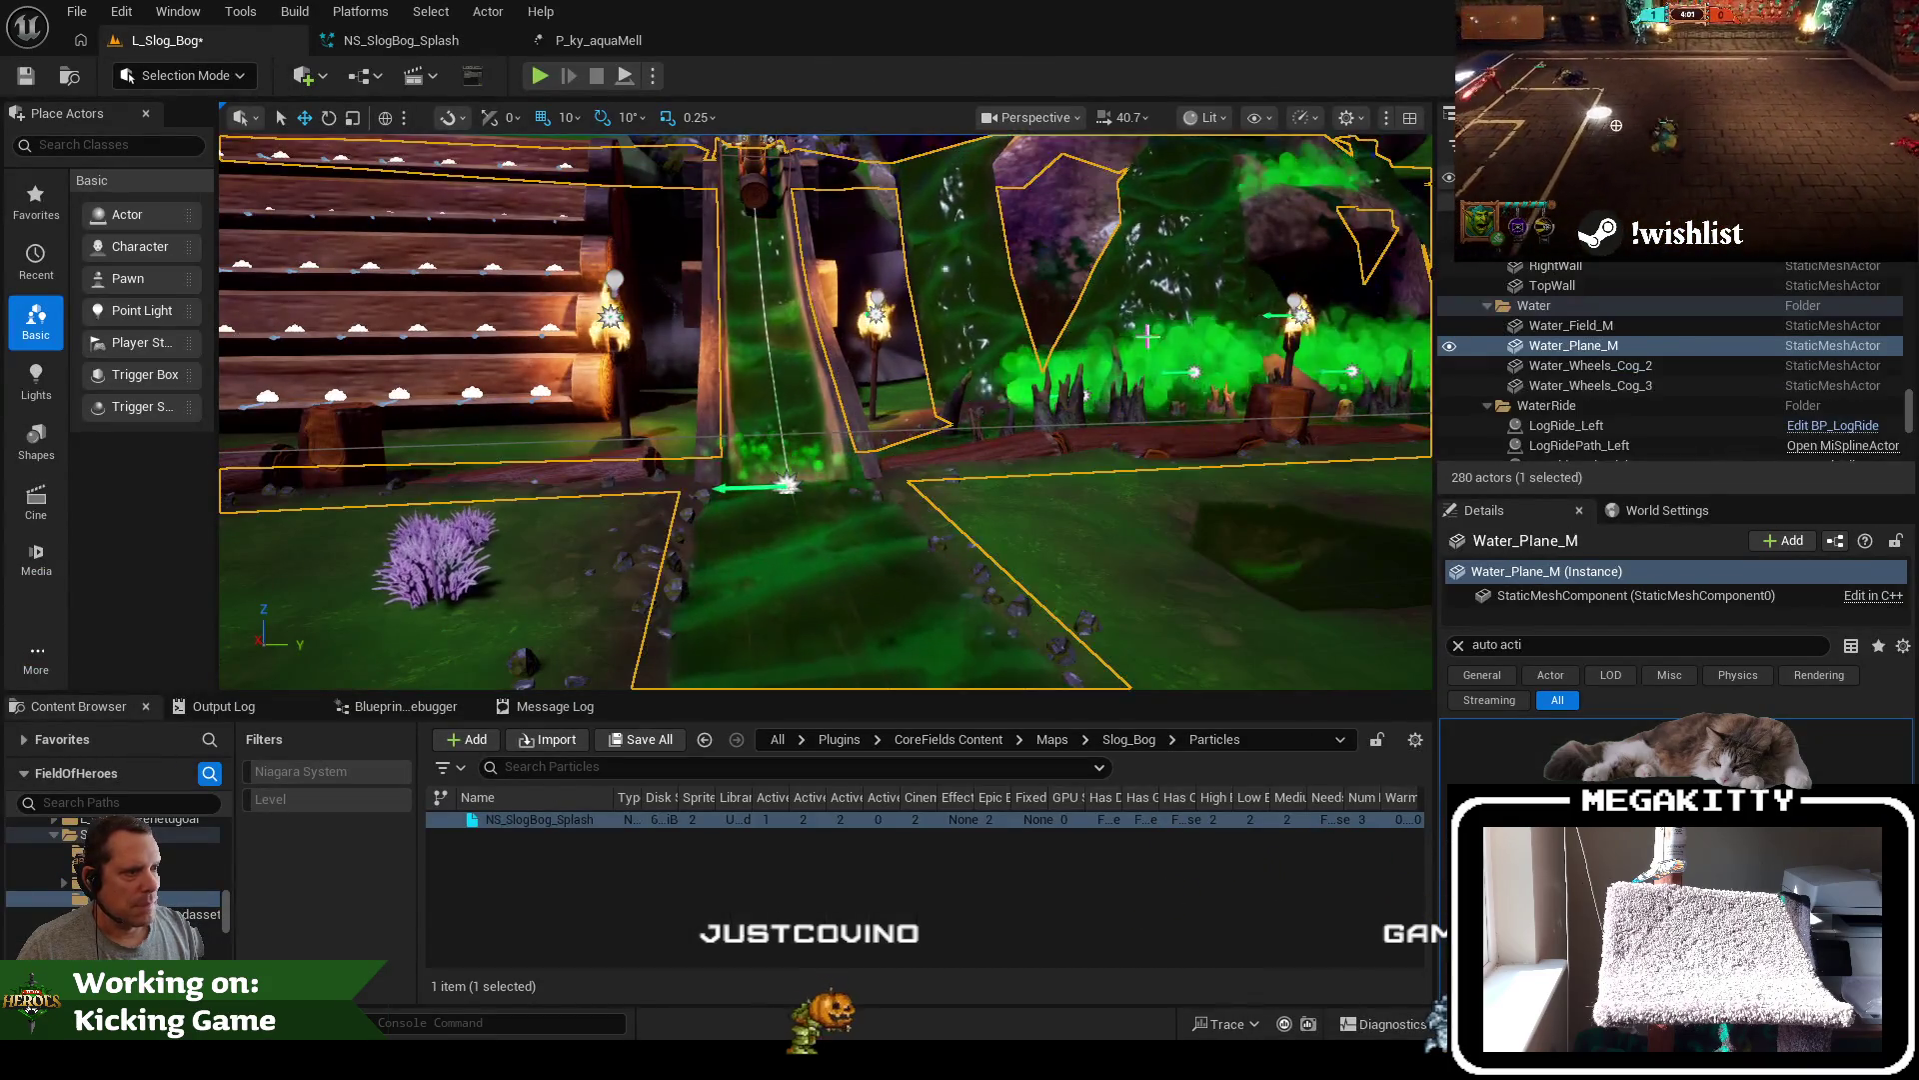
scroll(1287, 541, up, 3)
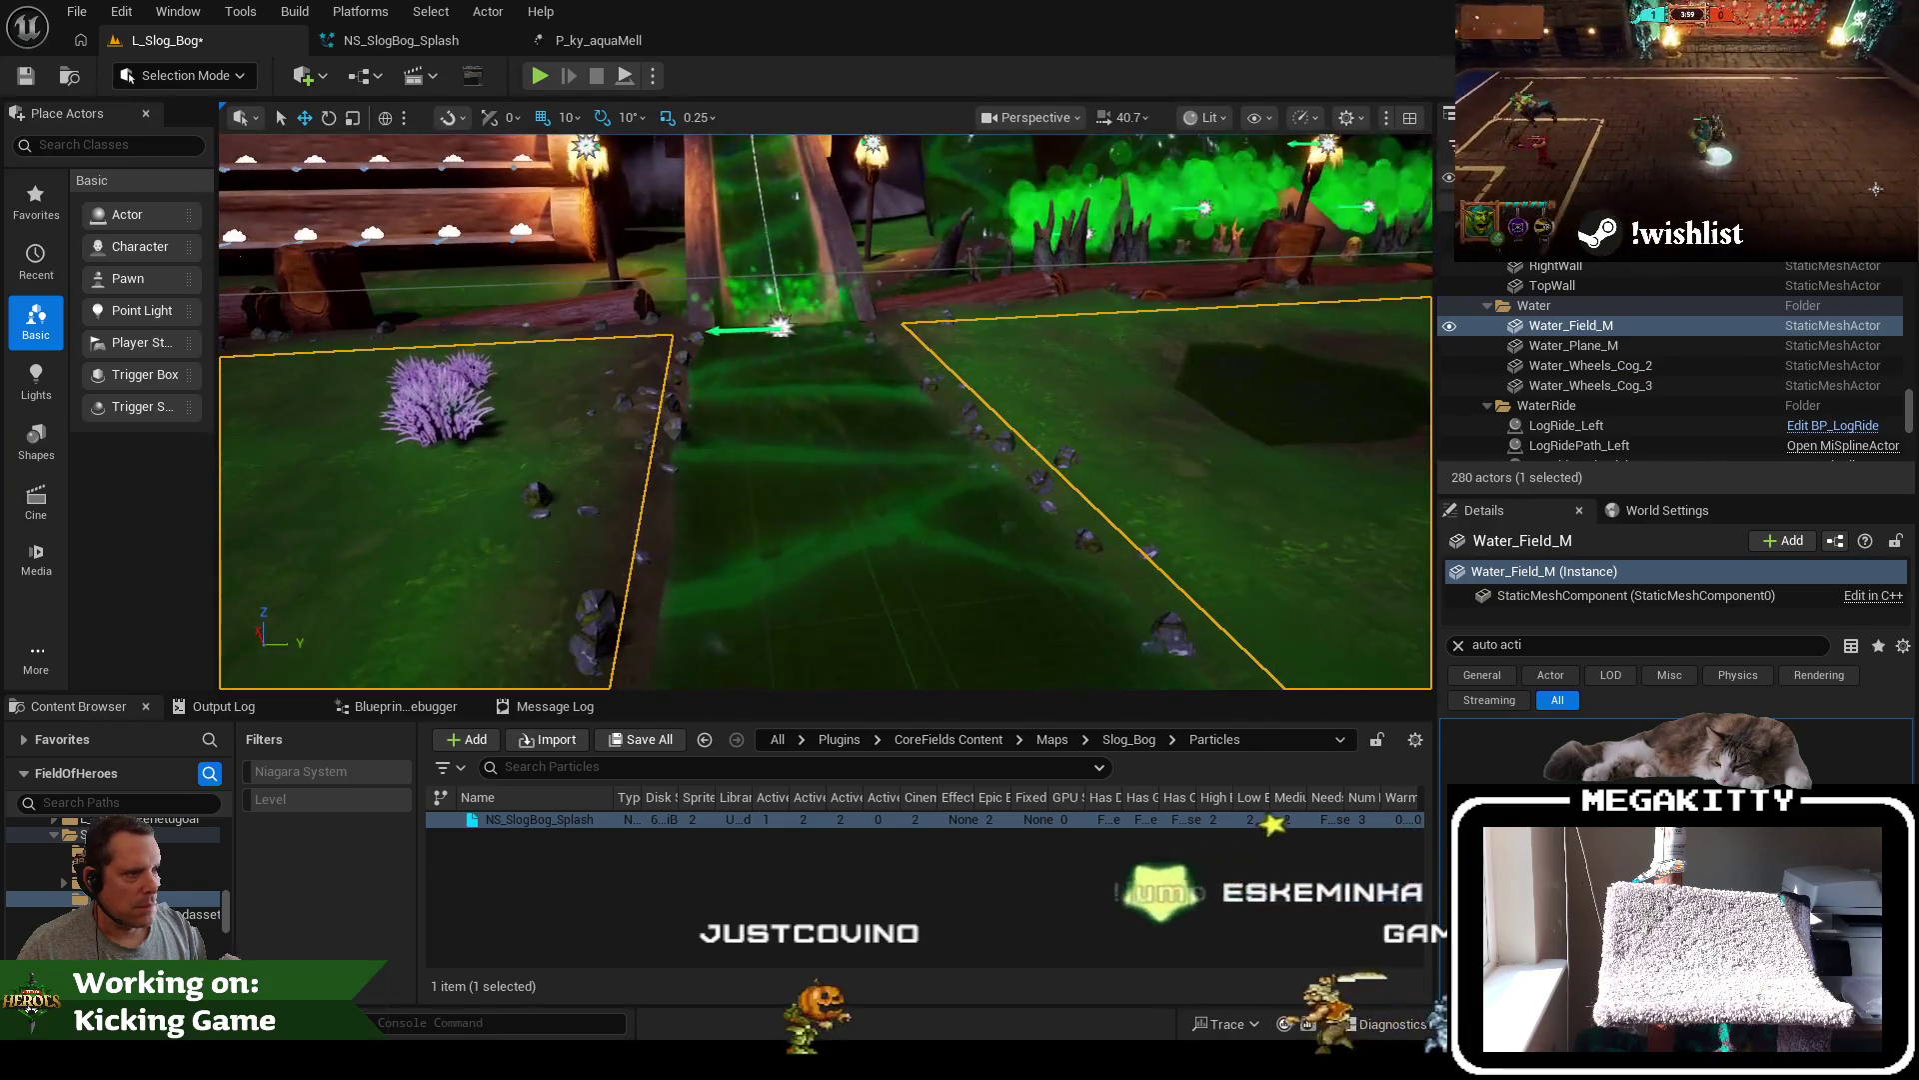
click(1753, 448)
key(f)
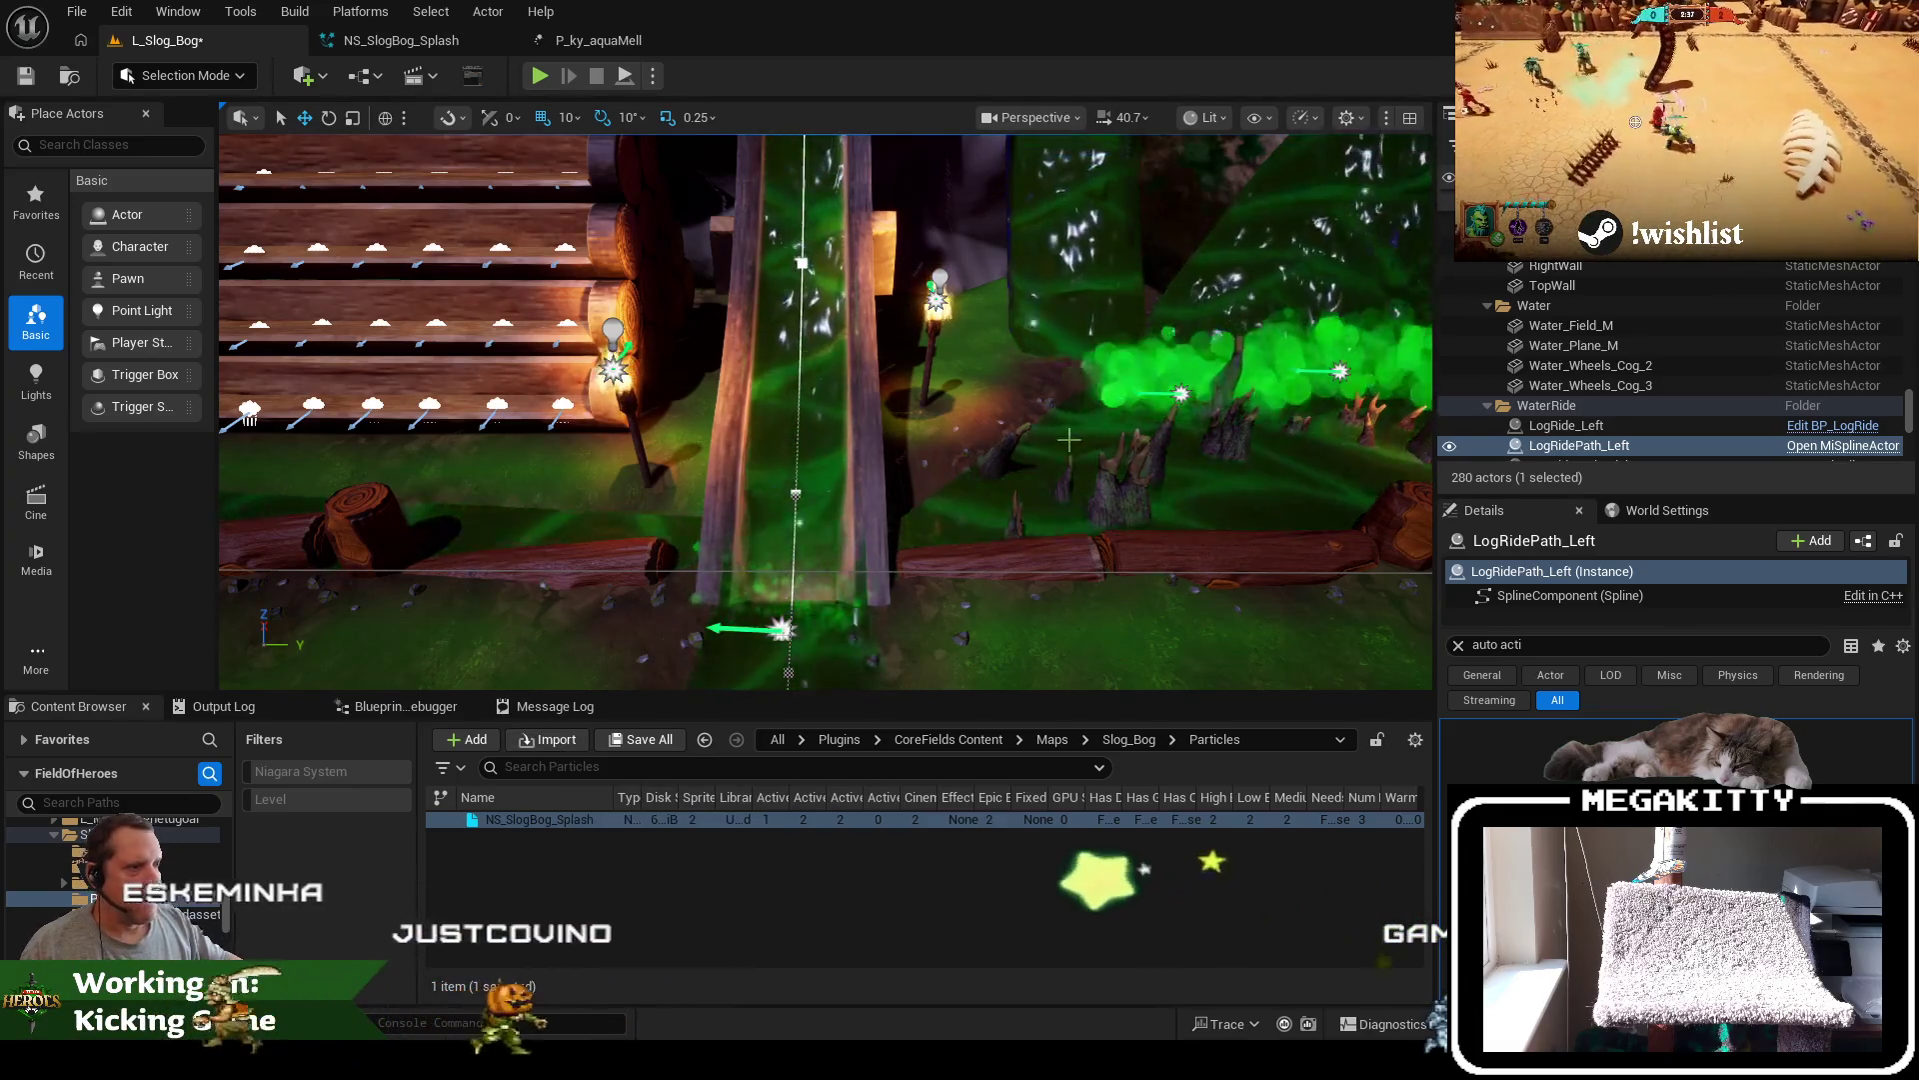
Select the landscape, Slides_and_Stands and Water_Plane_M, then return to NS_SlogBog_Splash
click(546, 421)
click(800, 330)
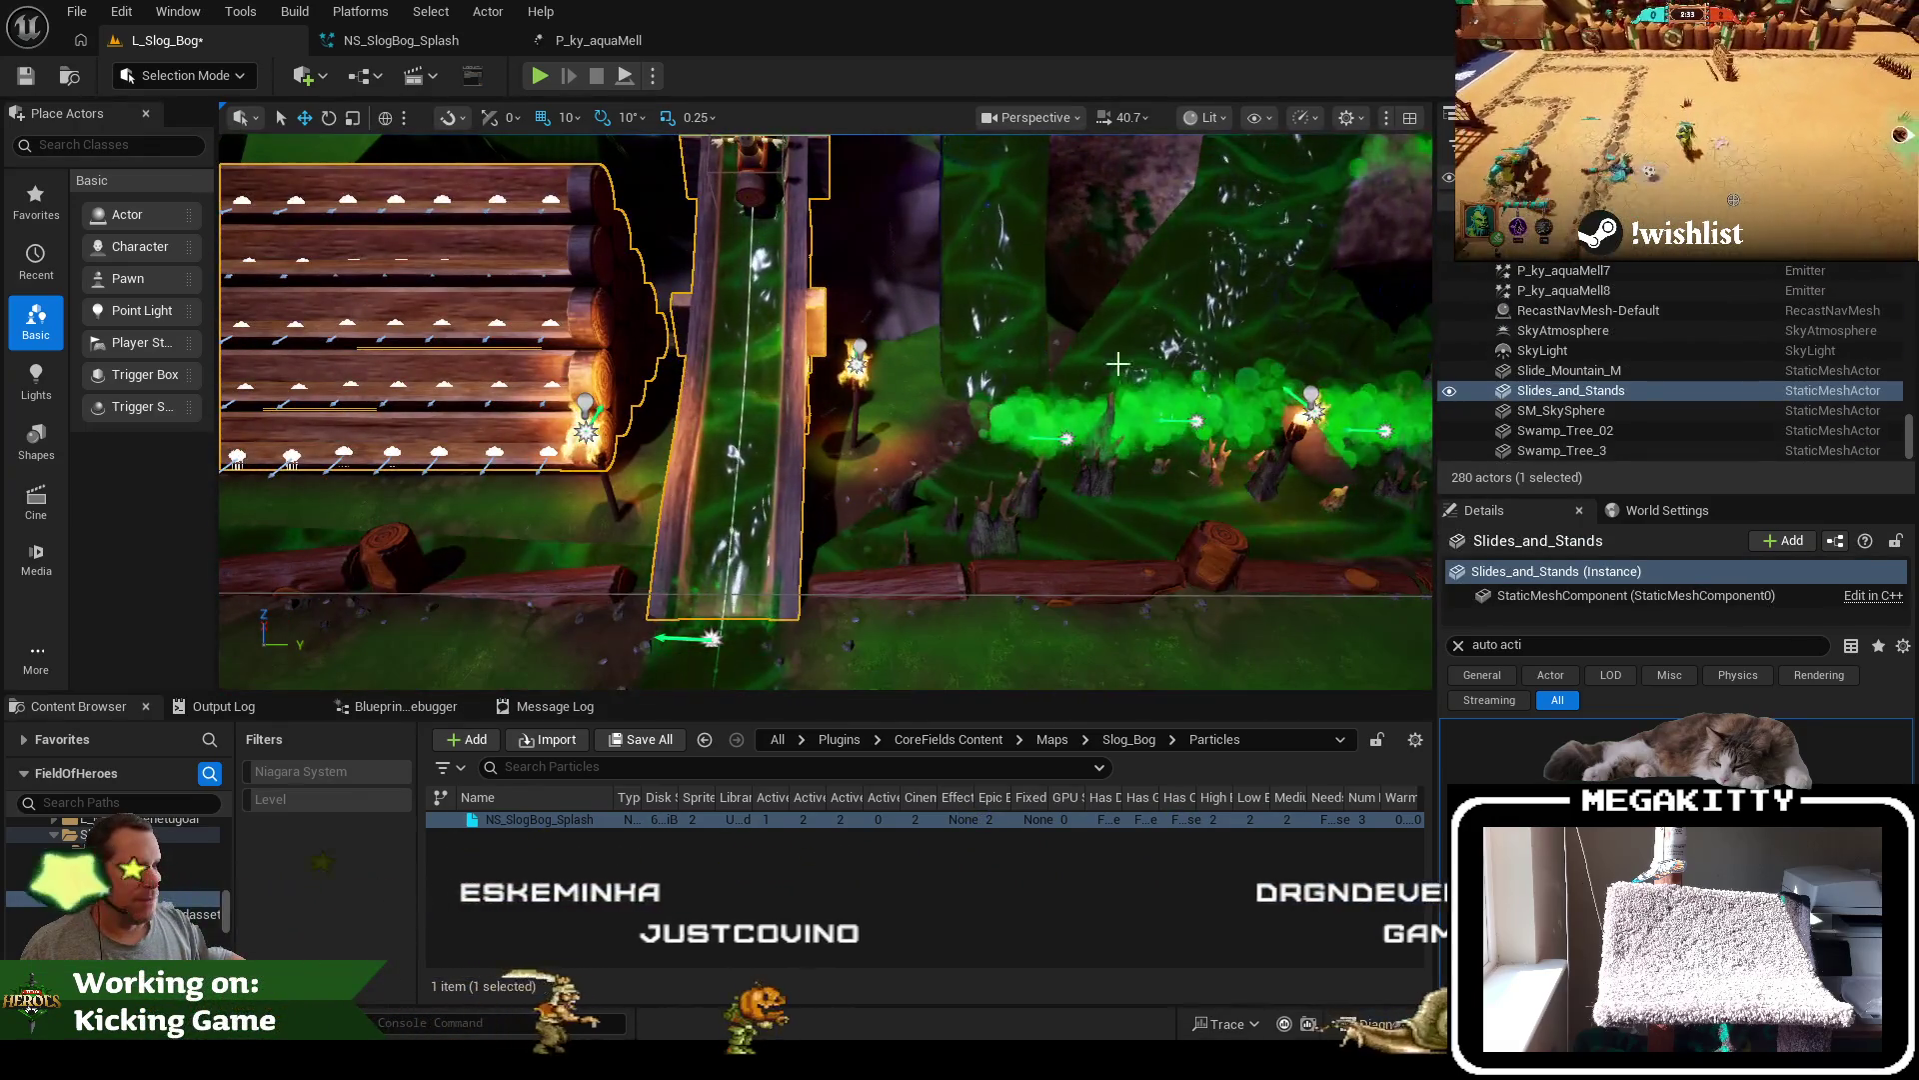
click(945, 384)
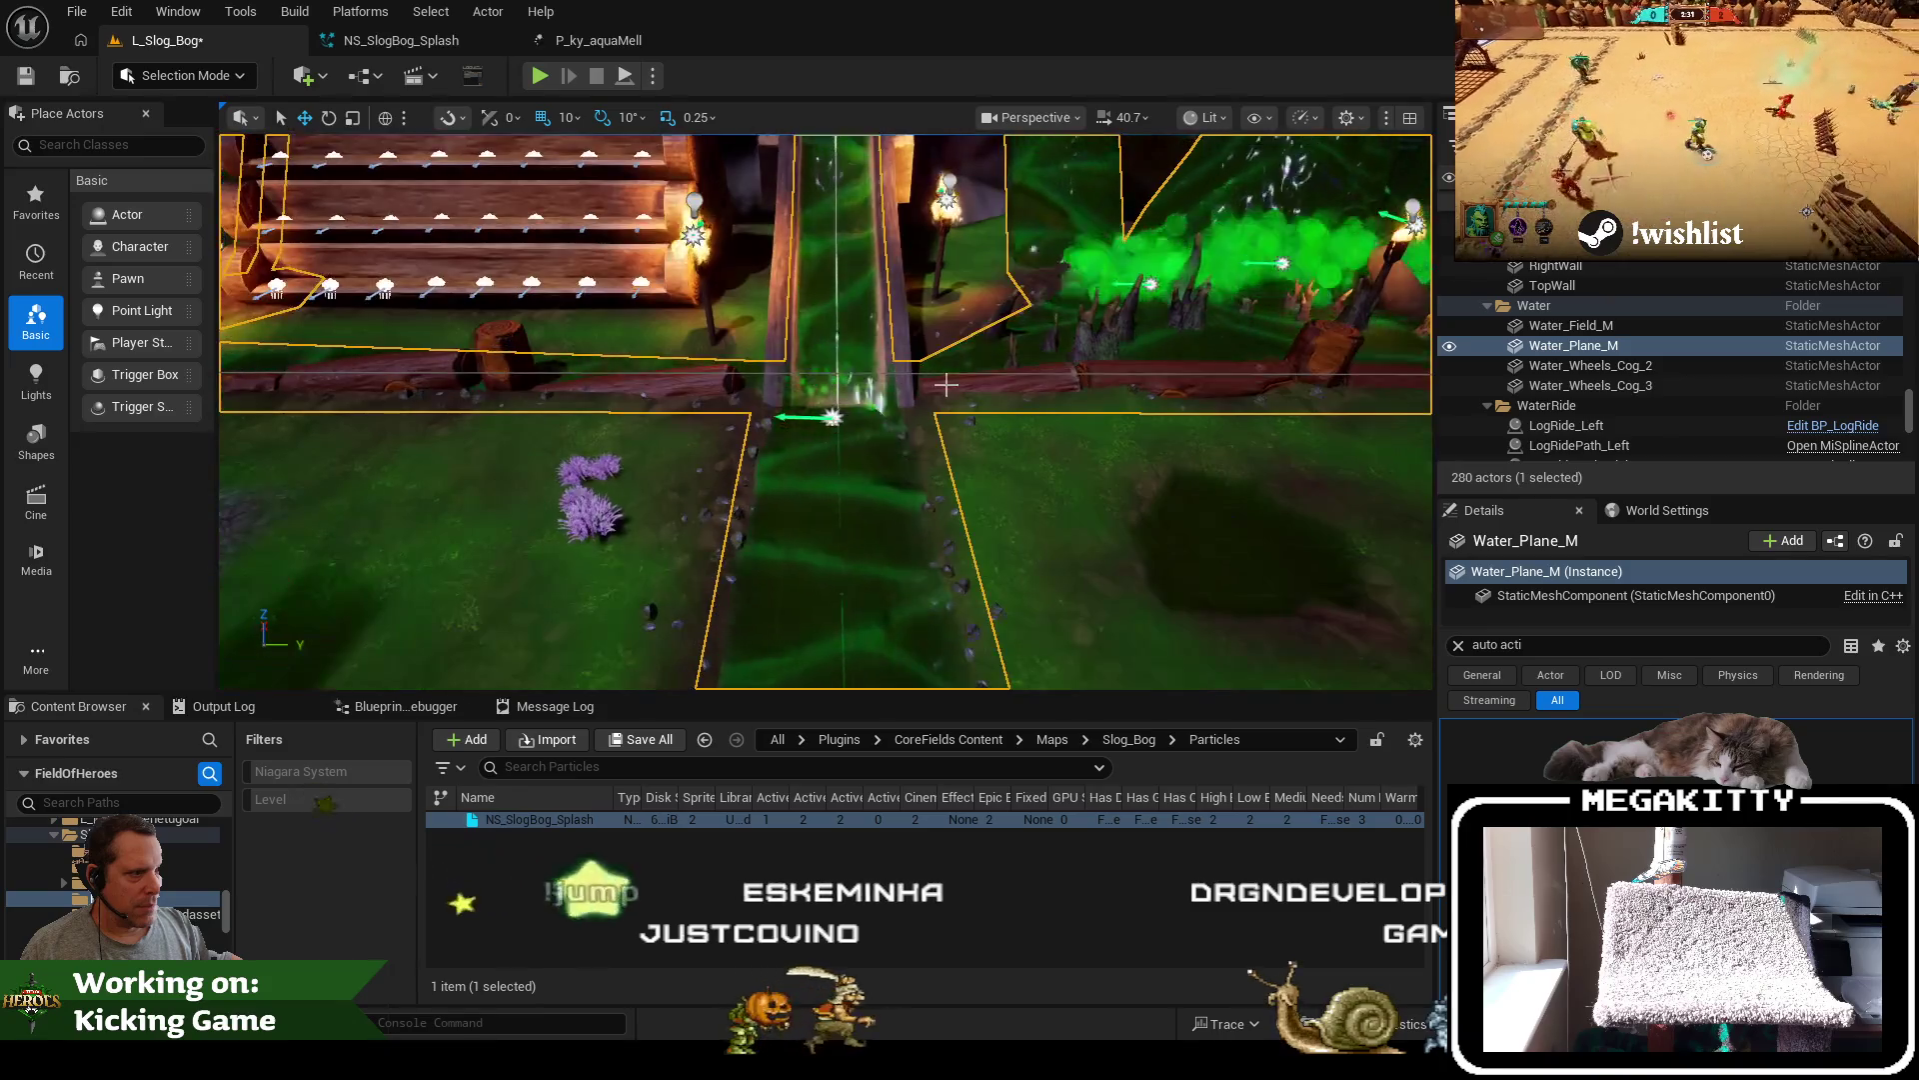
scroll(945, 383, up, 5)
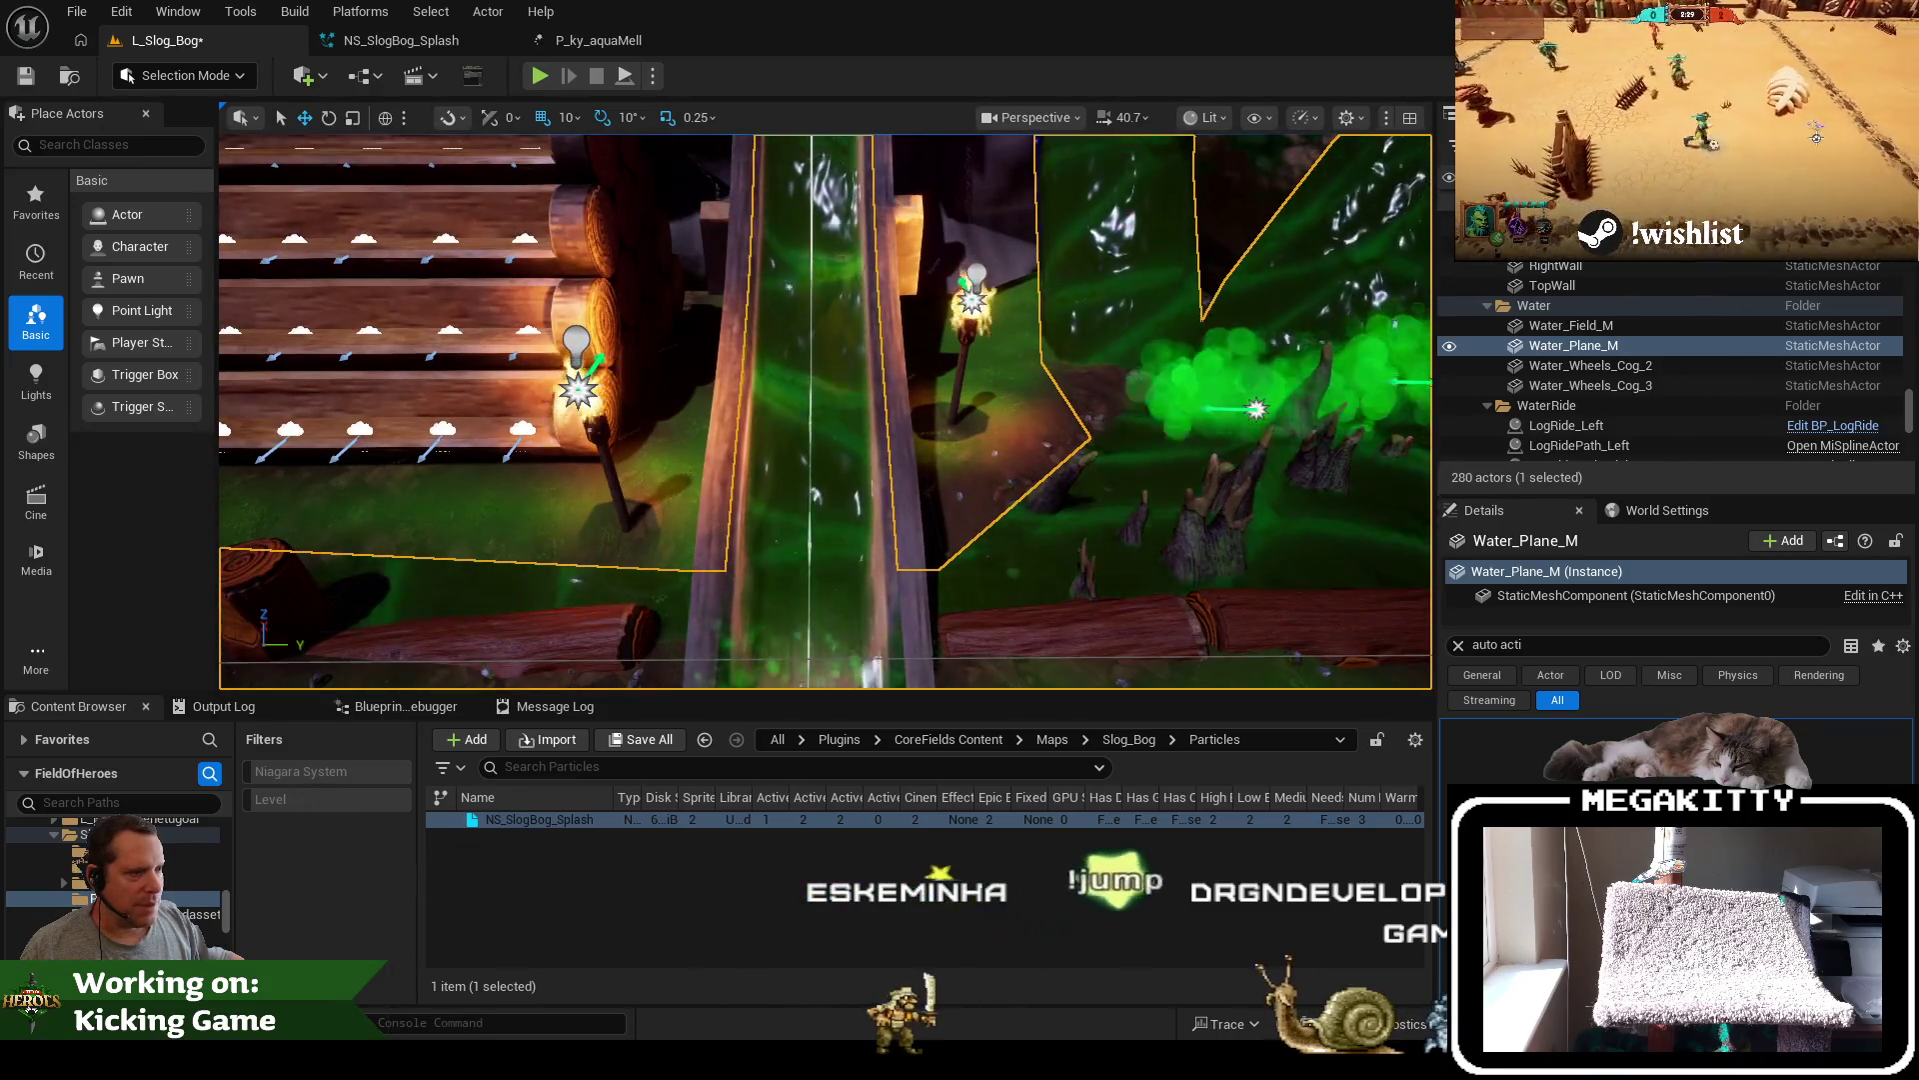
scroll(825, 410, down, 3)
scroll(981, 407, up, 3)
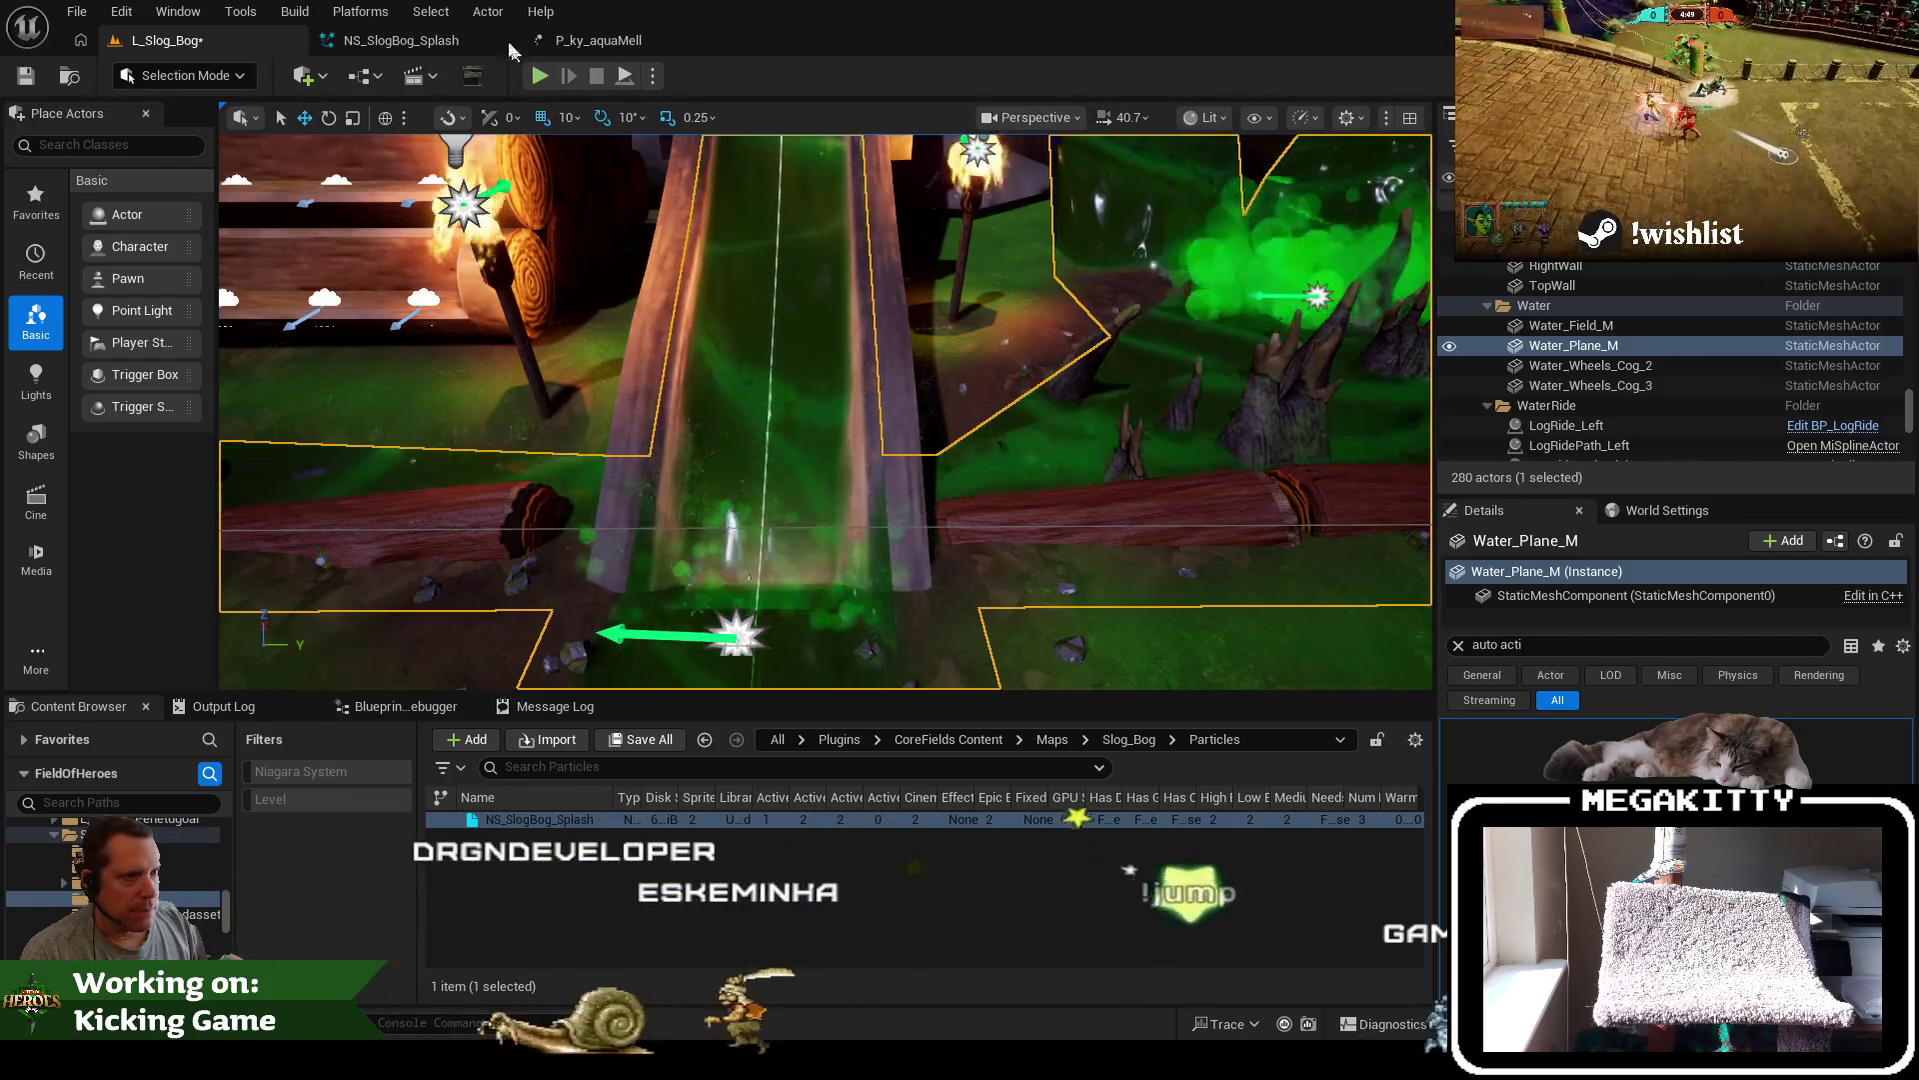
click(403, 41)
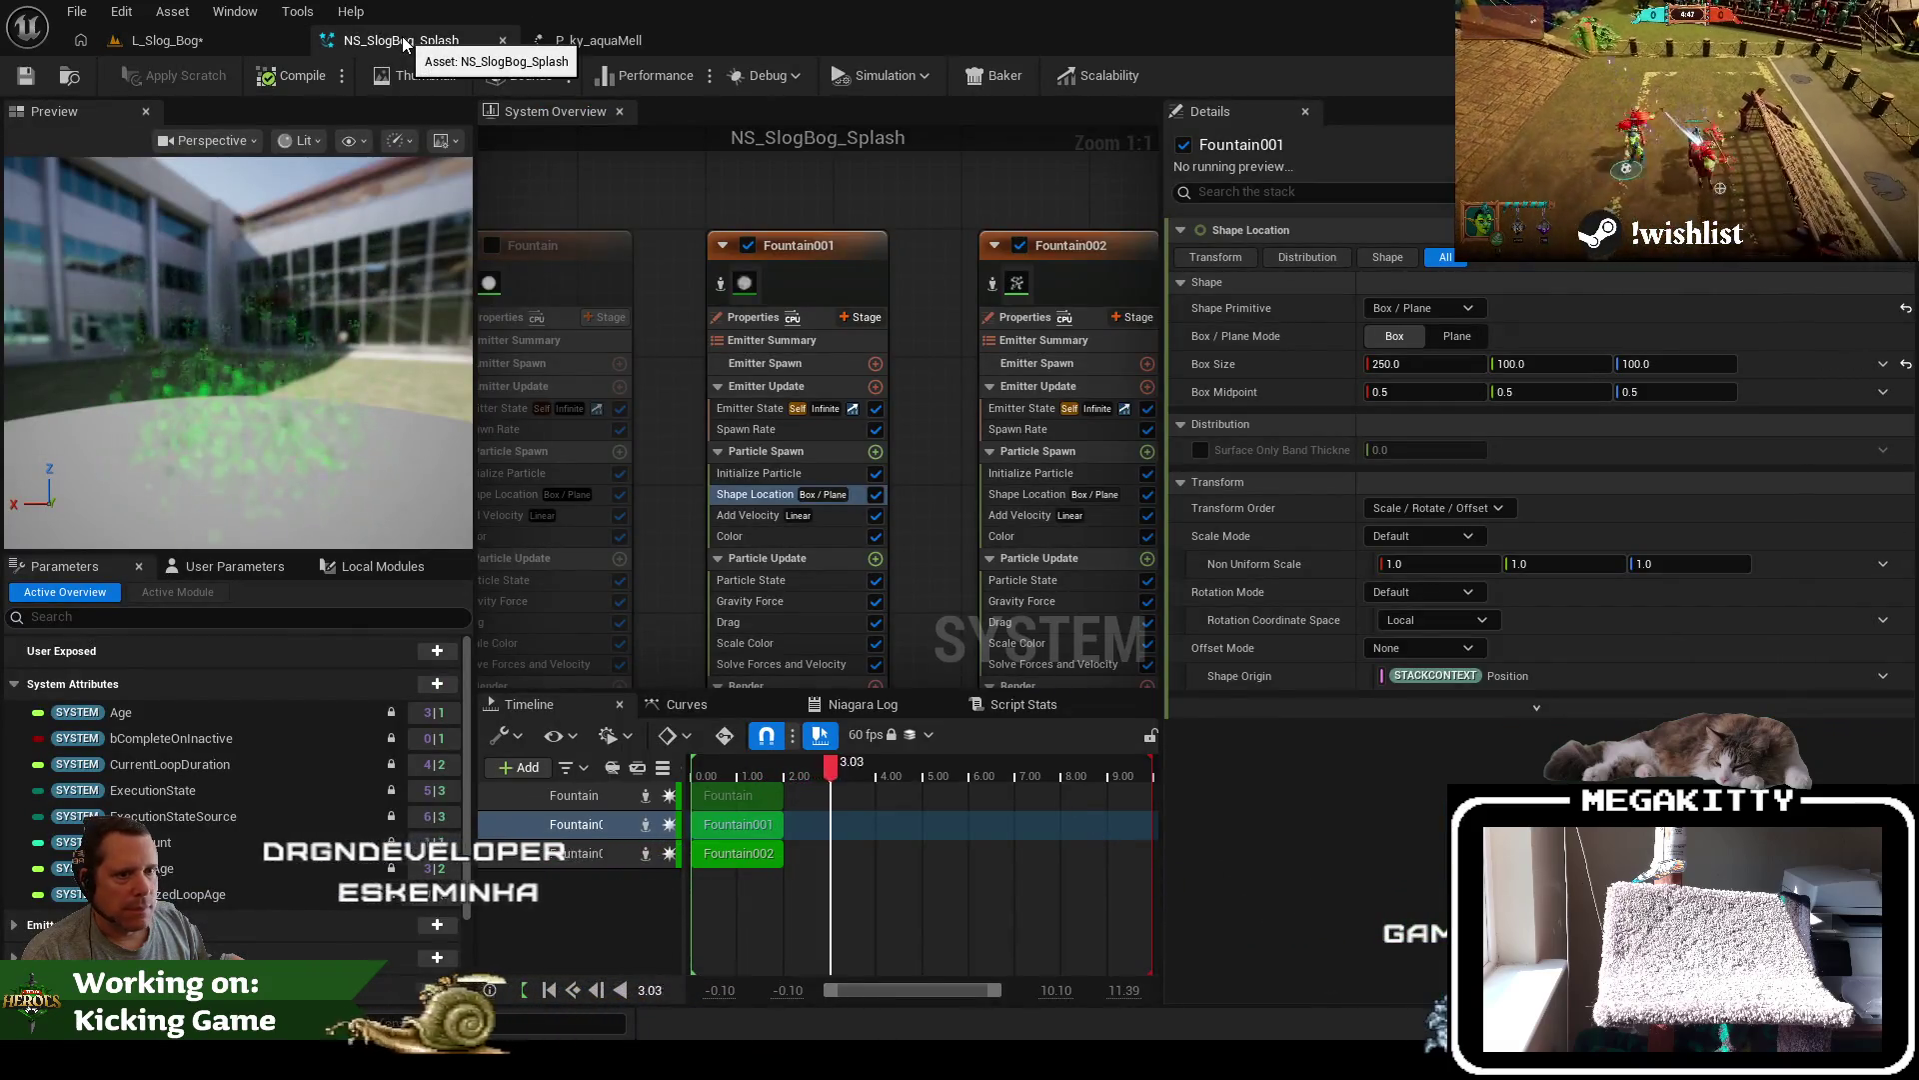
Set Fountain001's spawn rate to 600–1000 and save
click(808, 262)
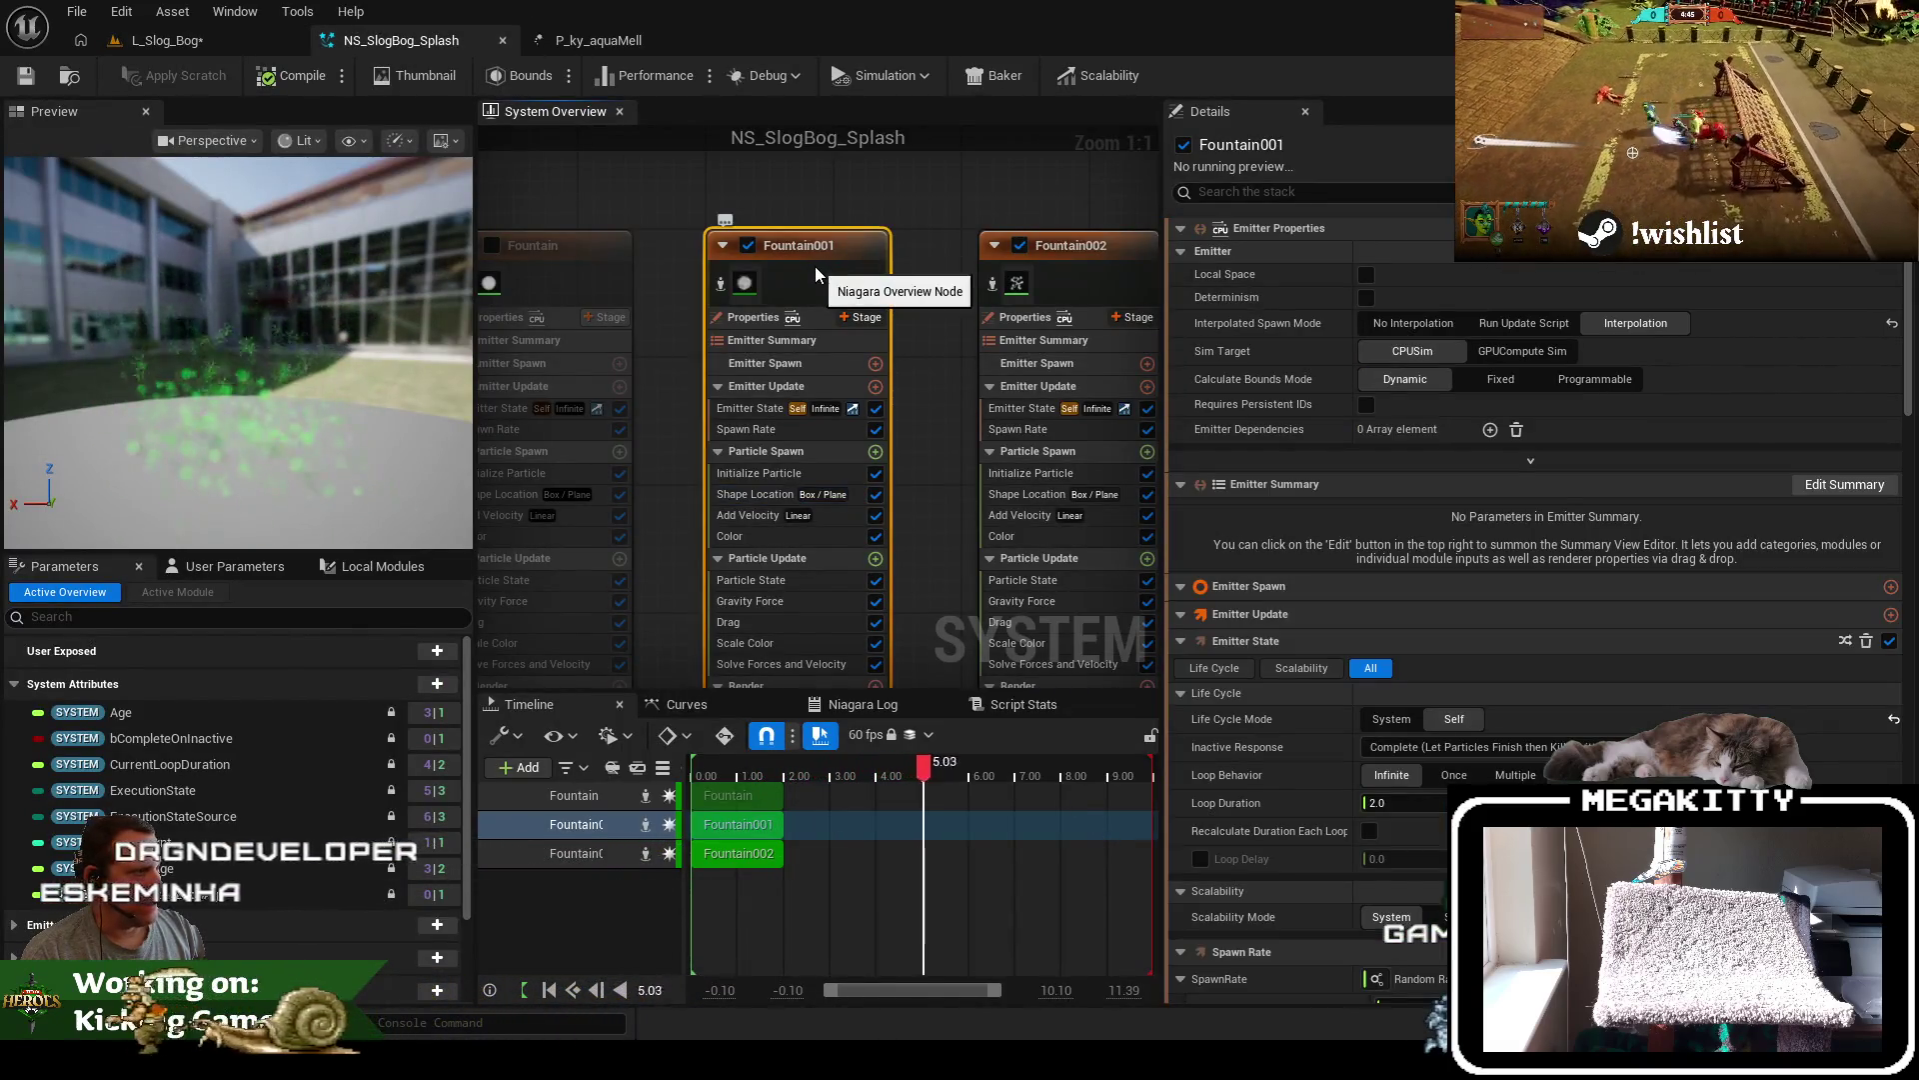
click(804, 430)
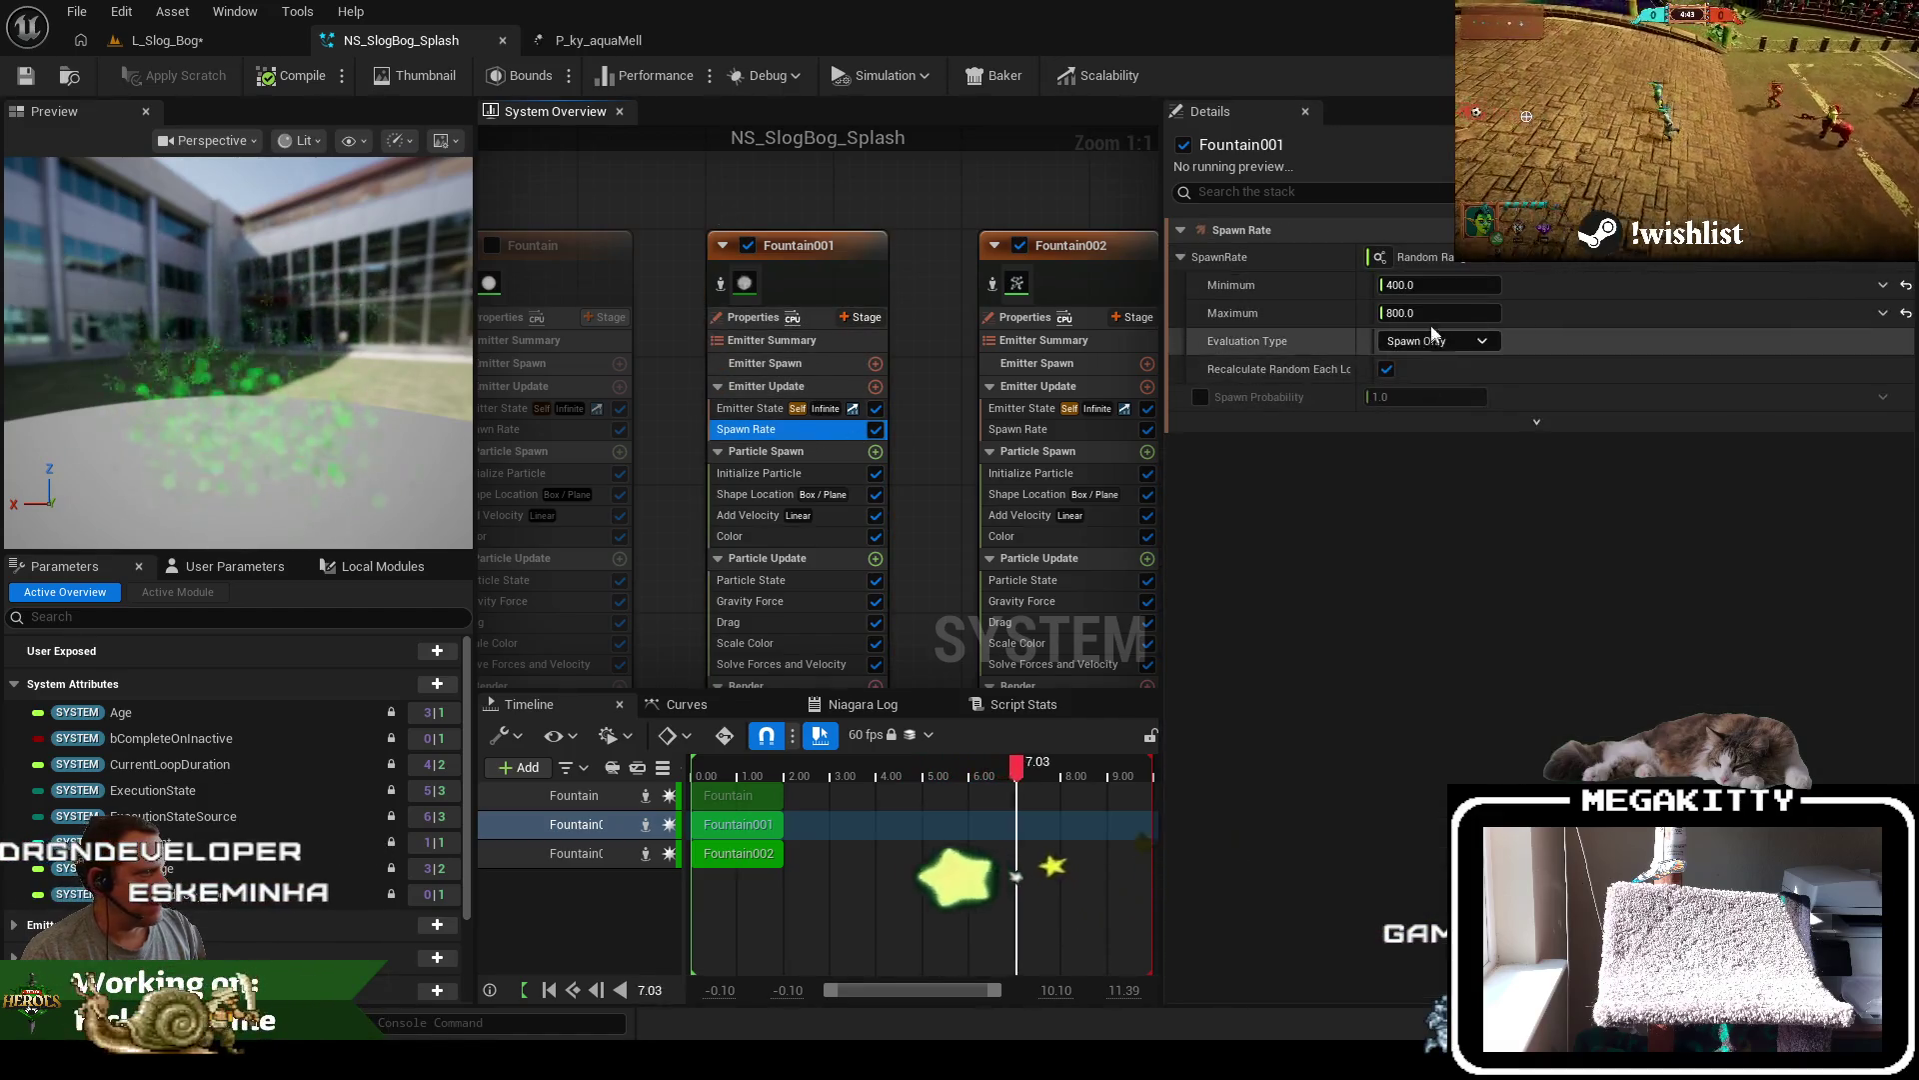
click(1428, 285)
text(600)
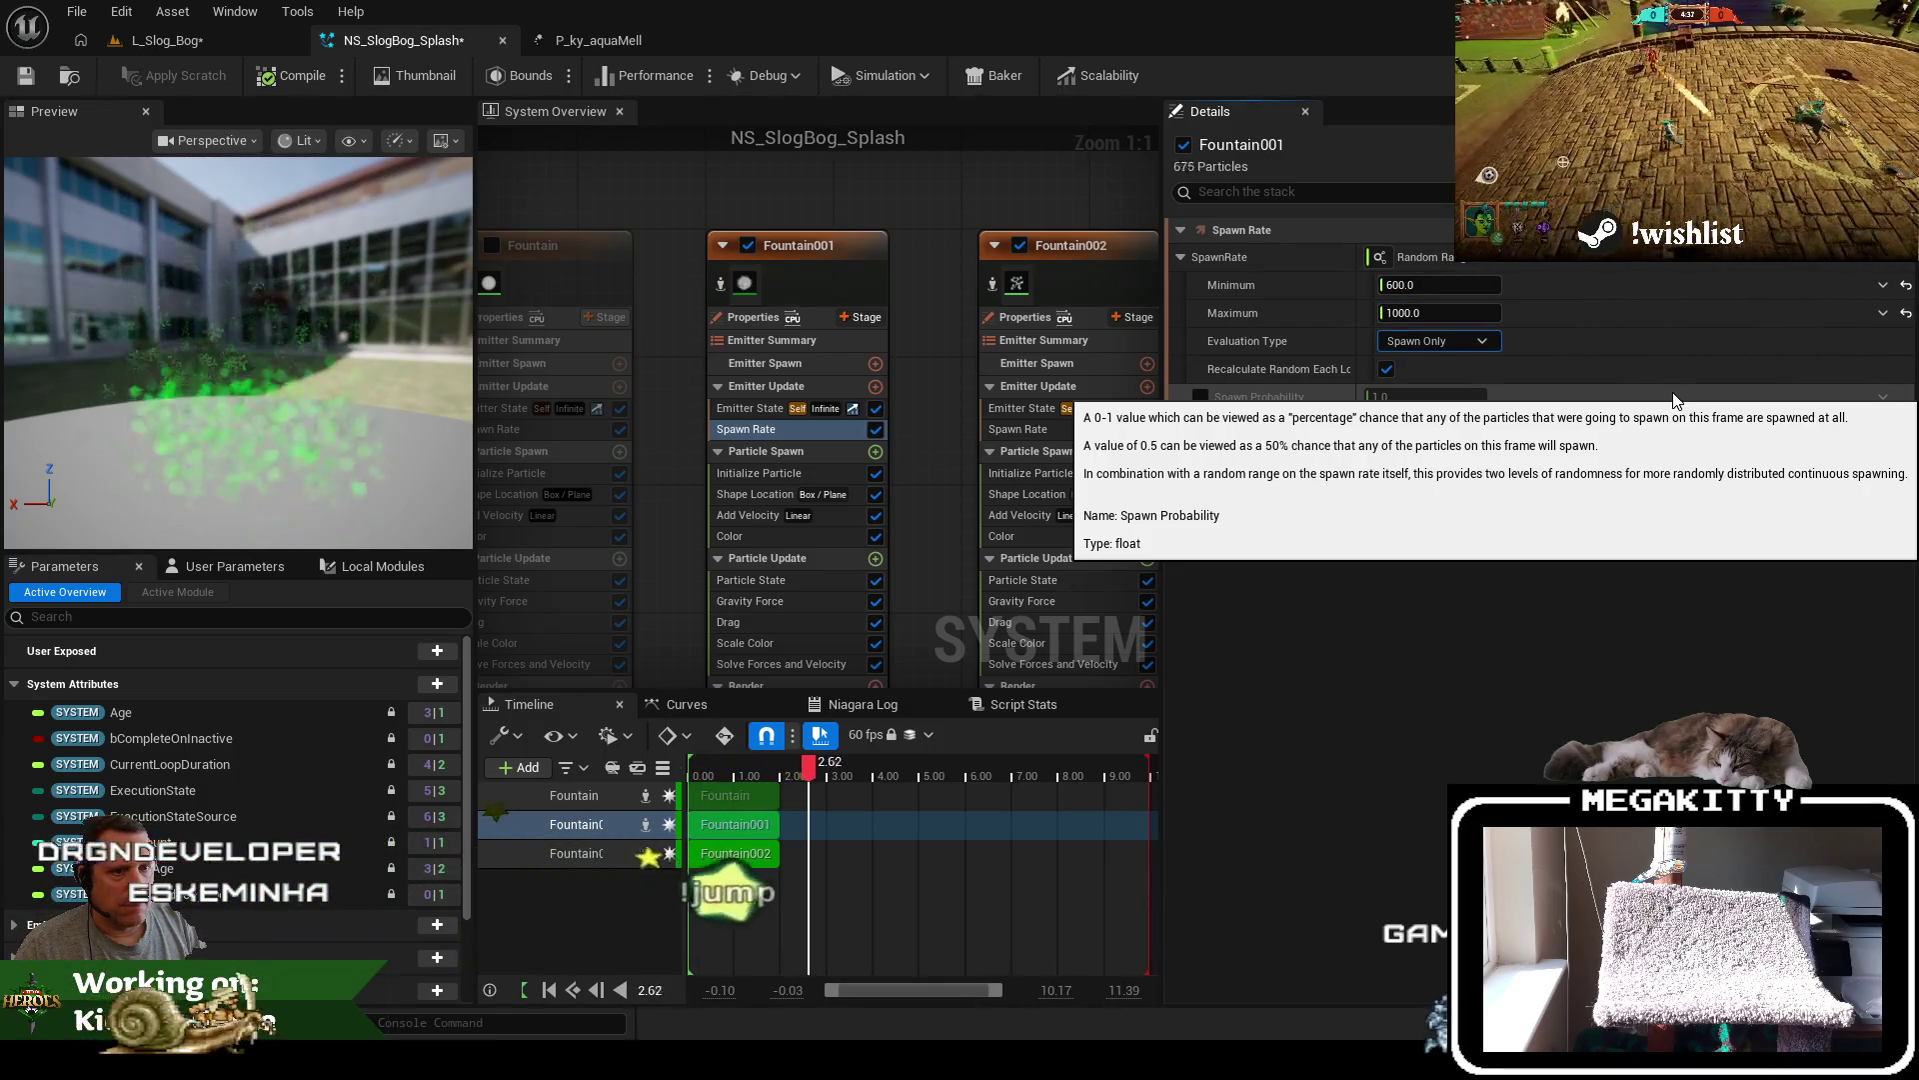
click(24, 77)
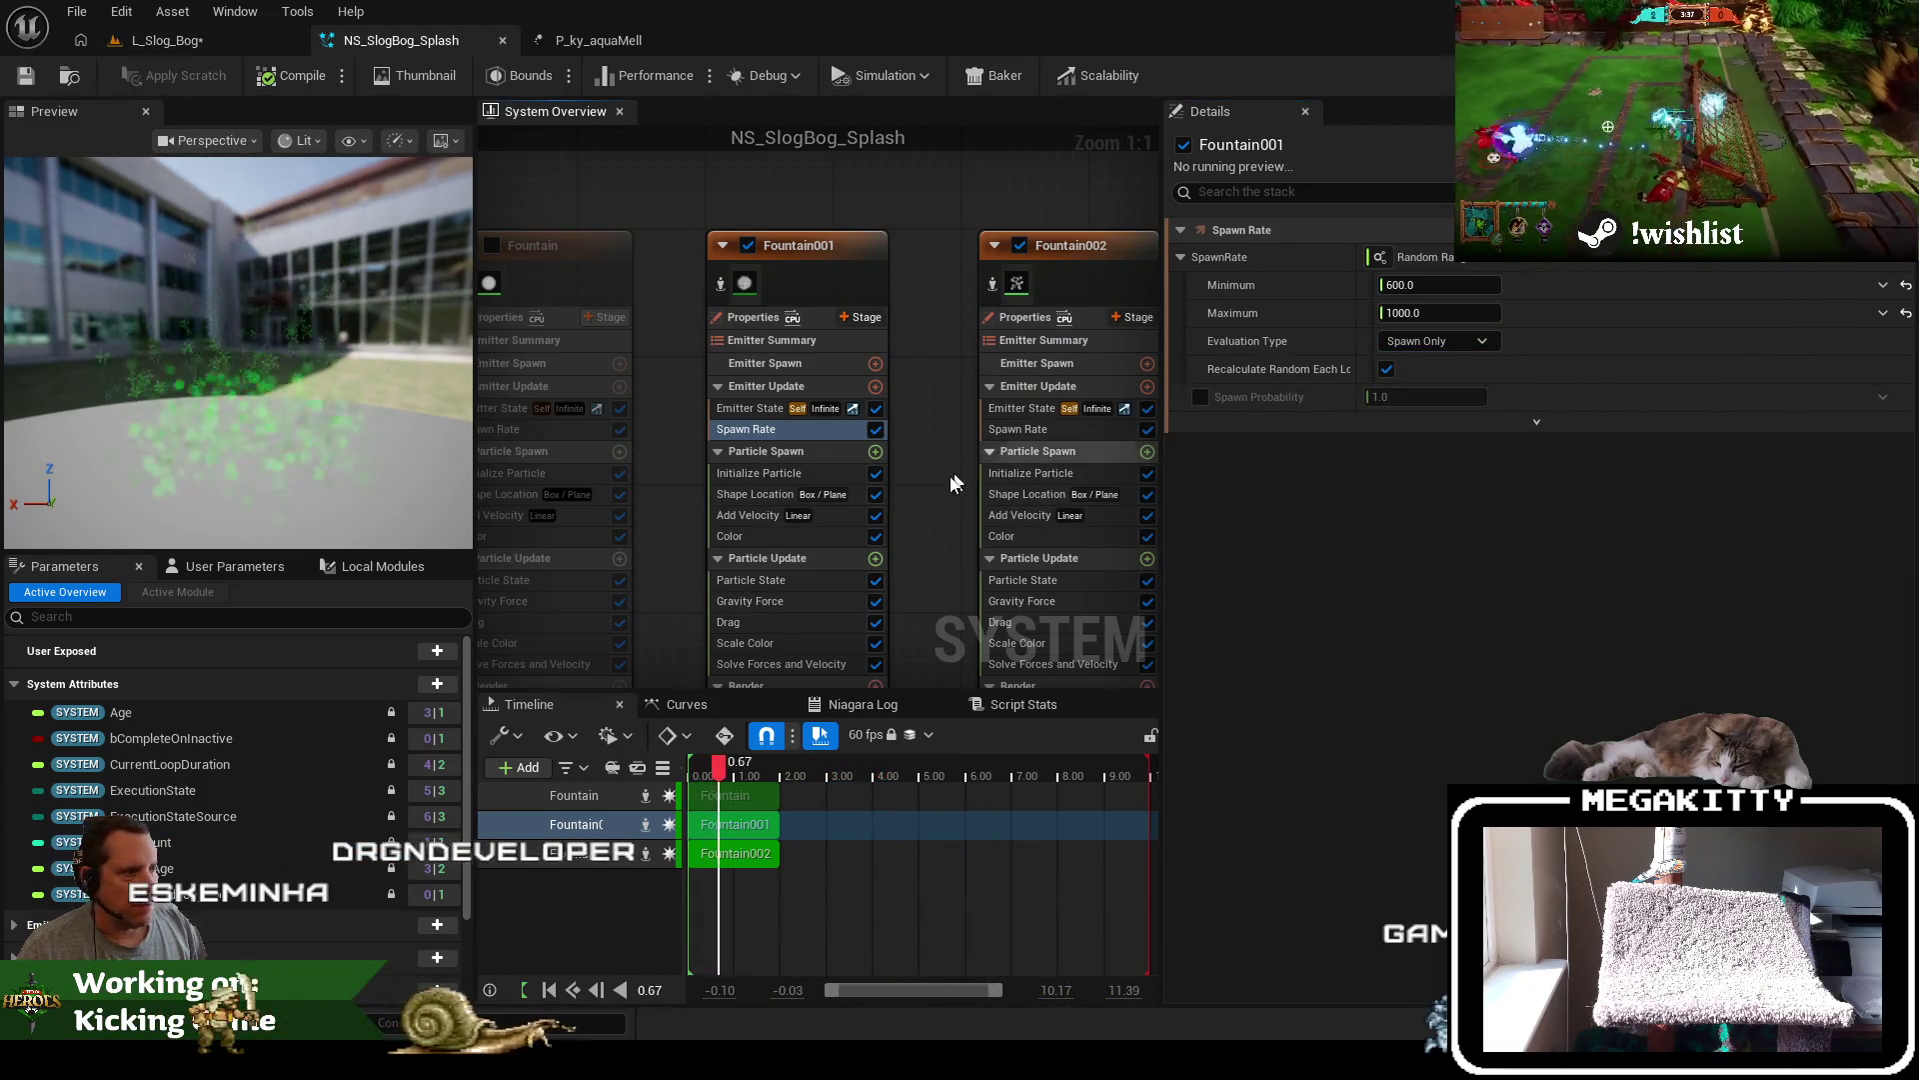
Raise Fountain001's maximum Uniform Sprite Size to 25
click(770, 477)
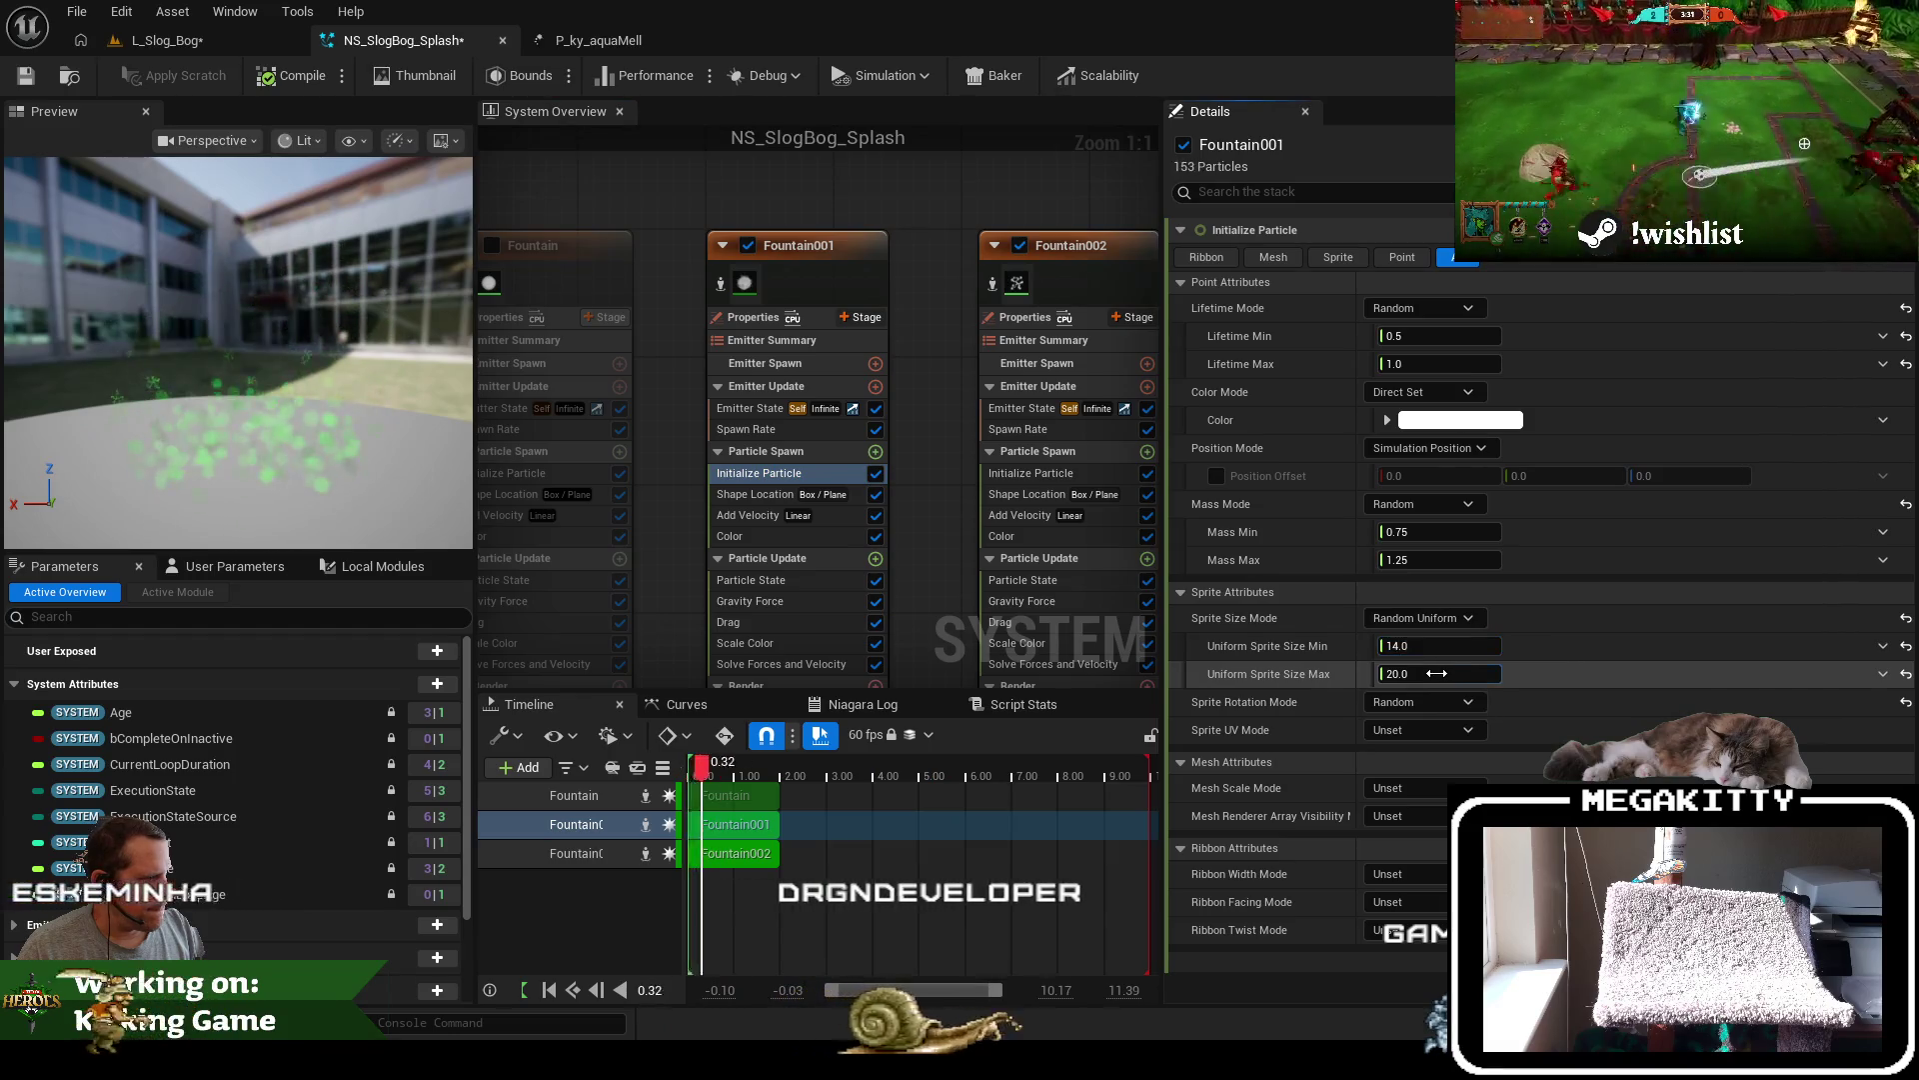
text(5)
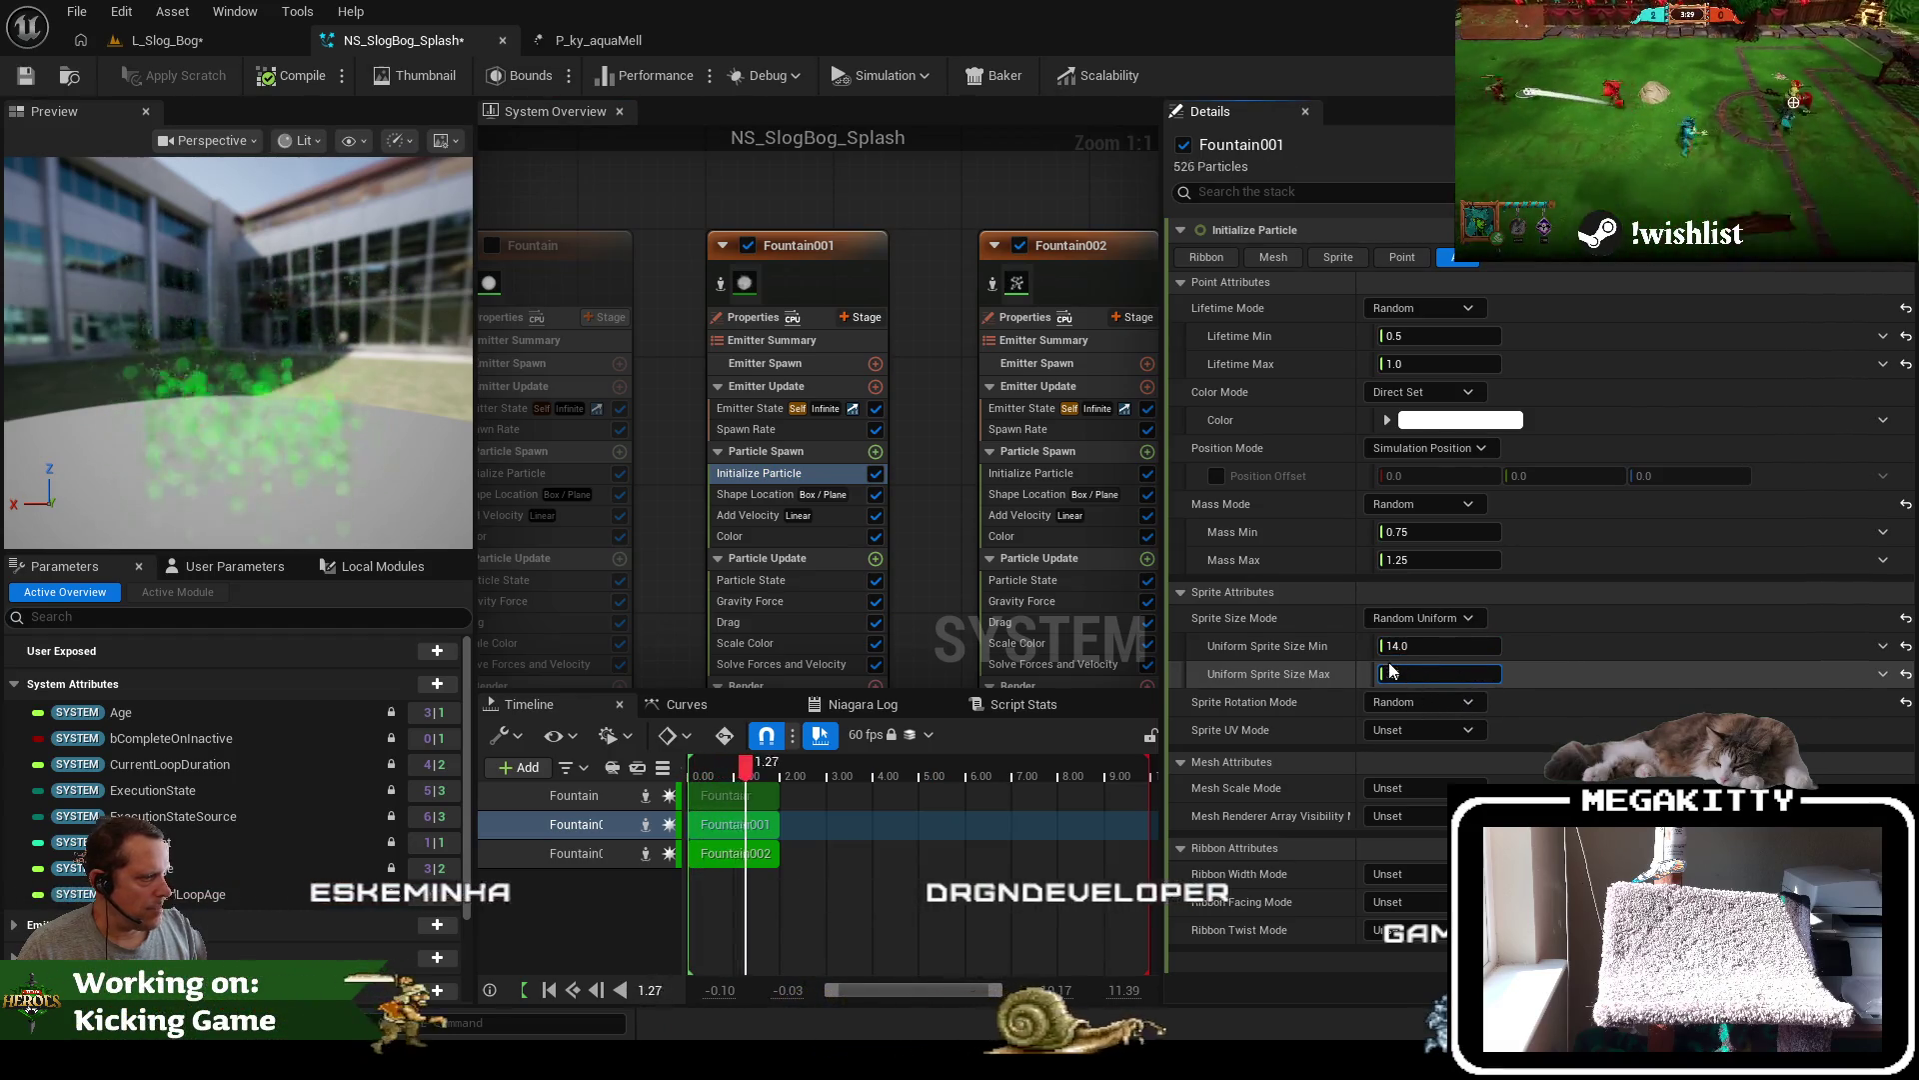
key(Return)
text(25)
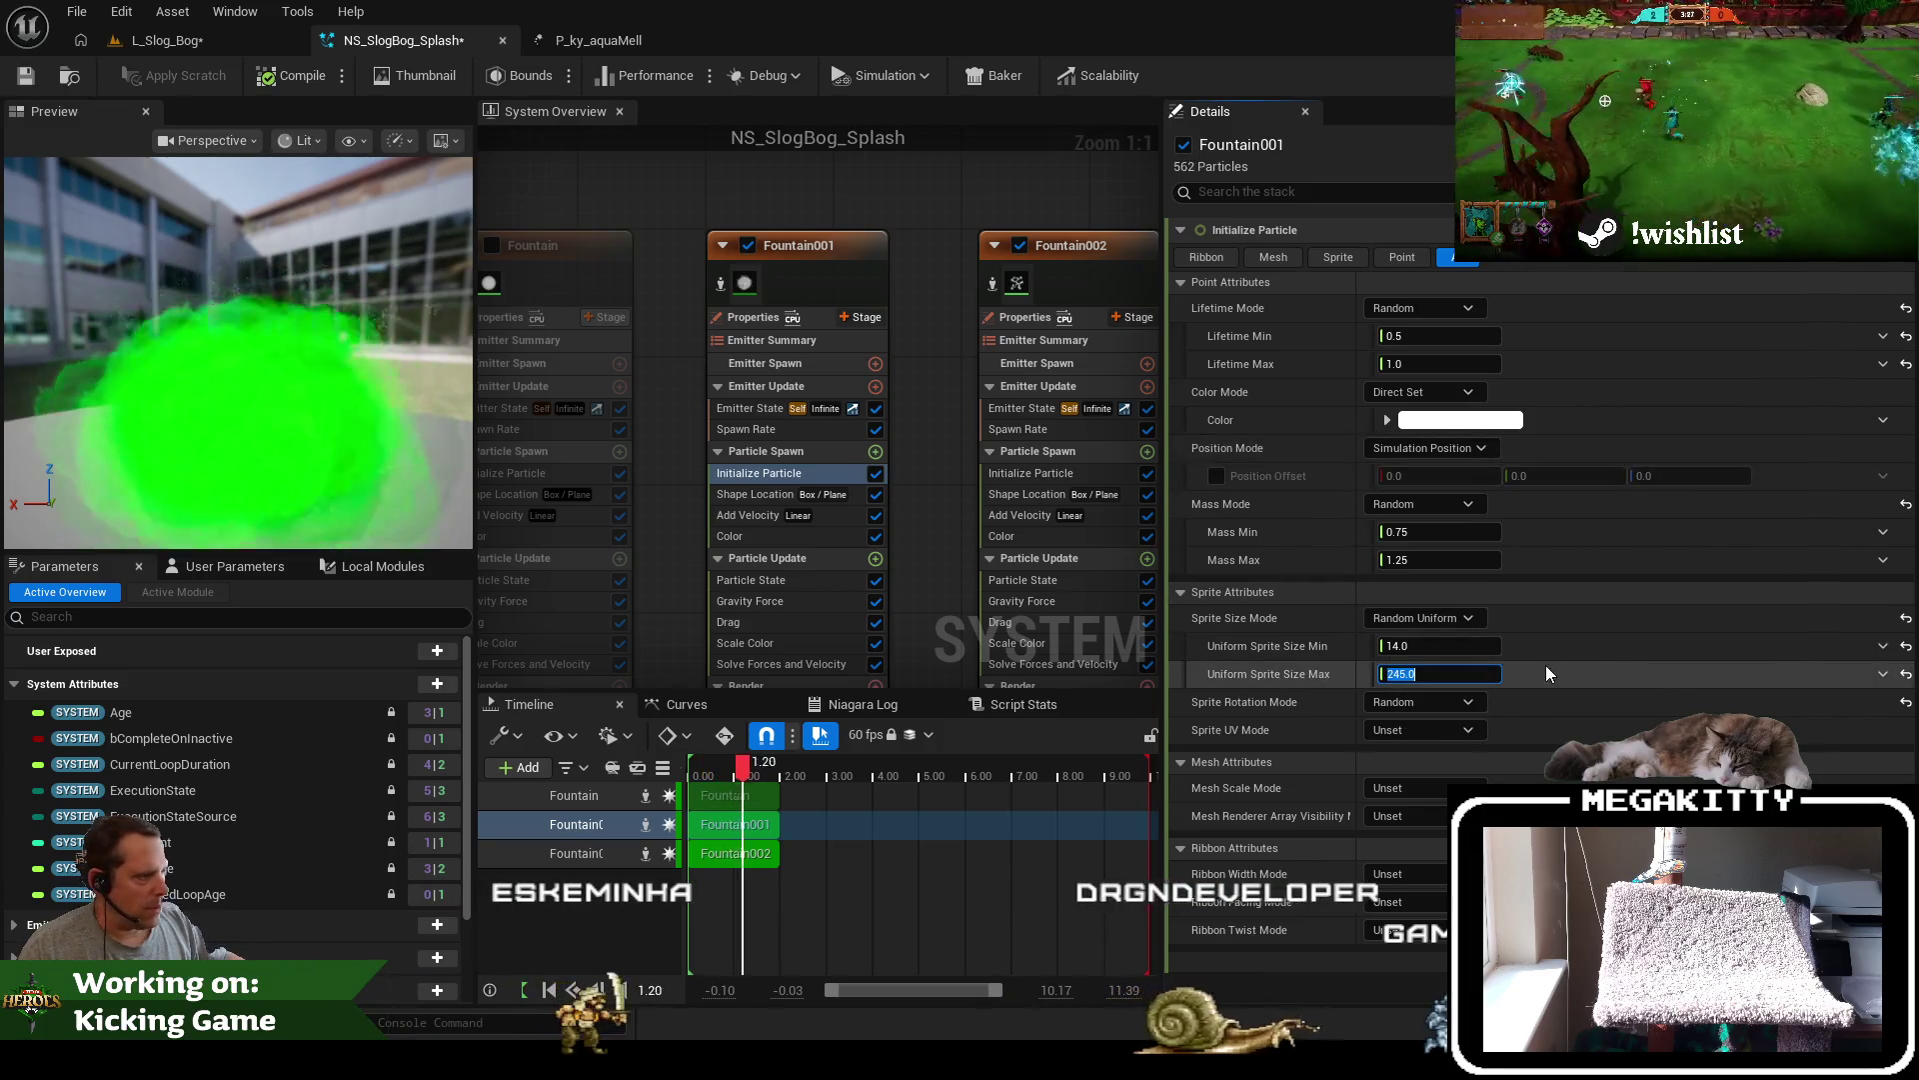
key(Tab)
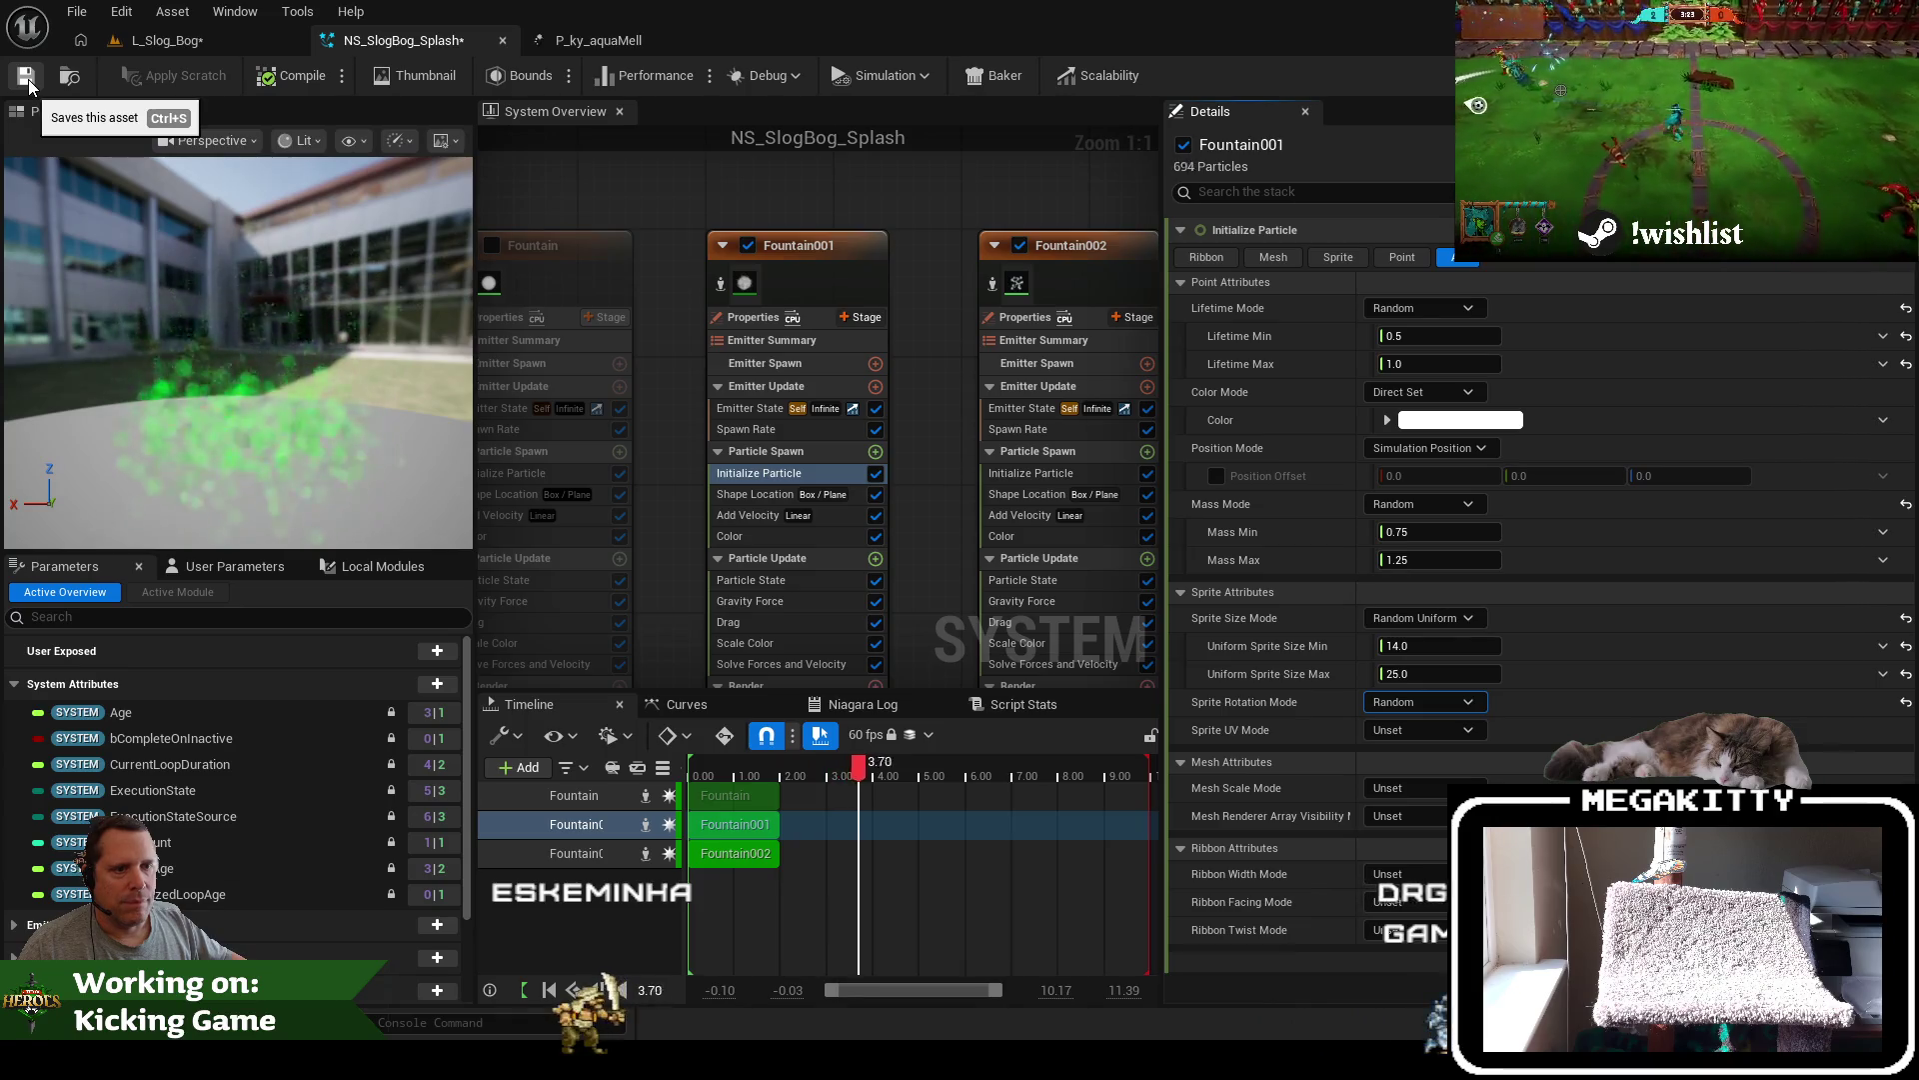
click(1302, 193)
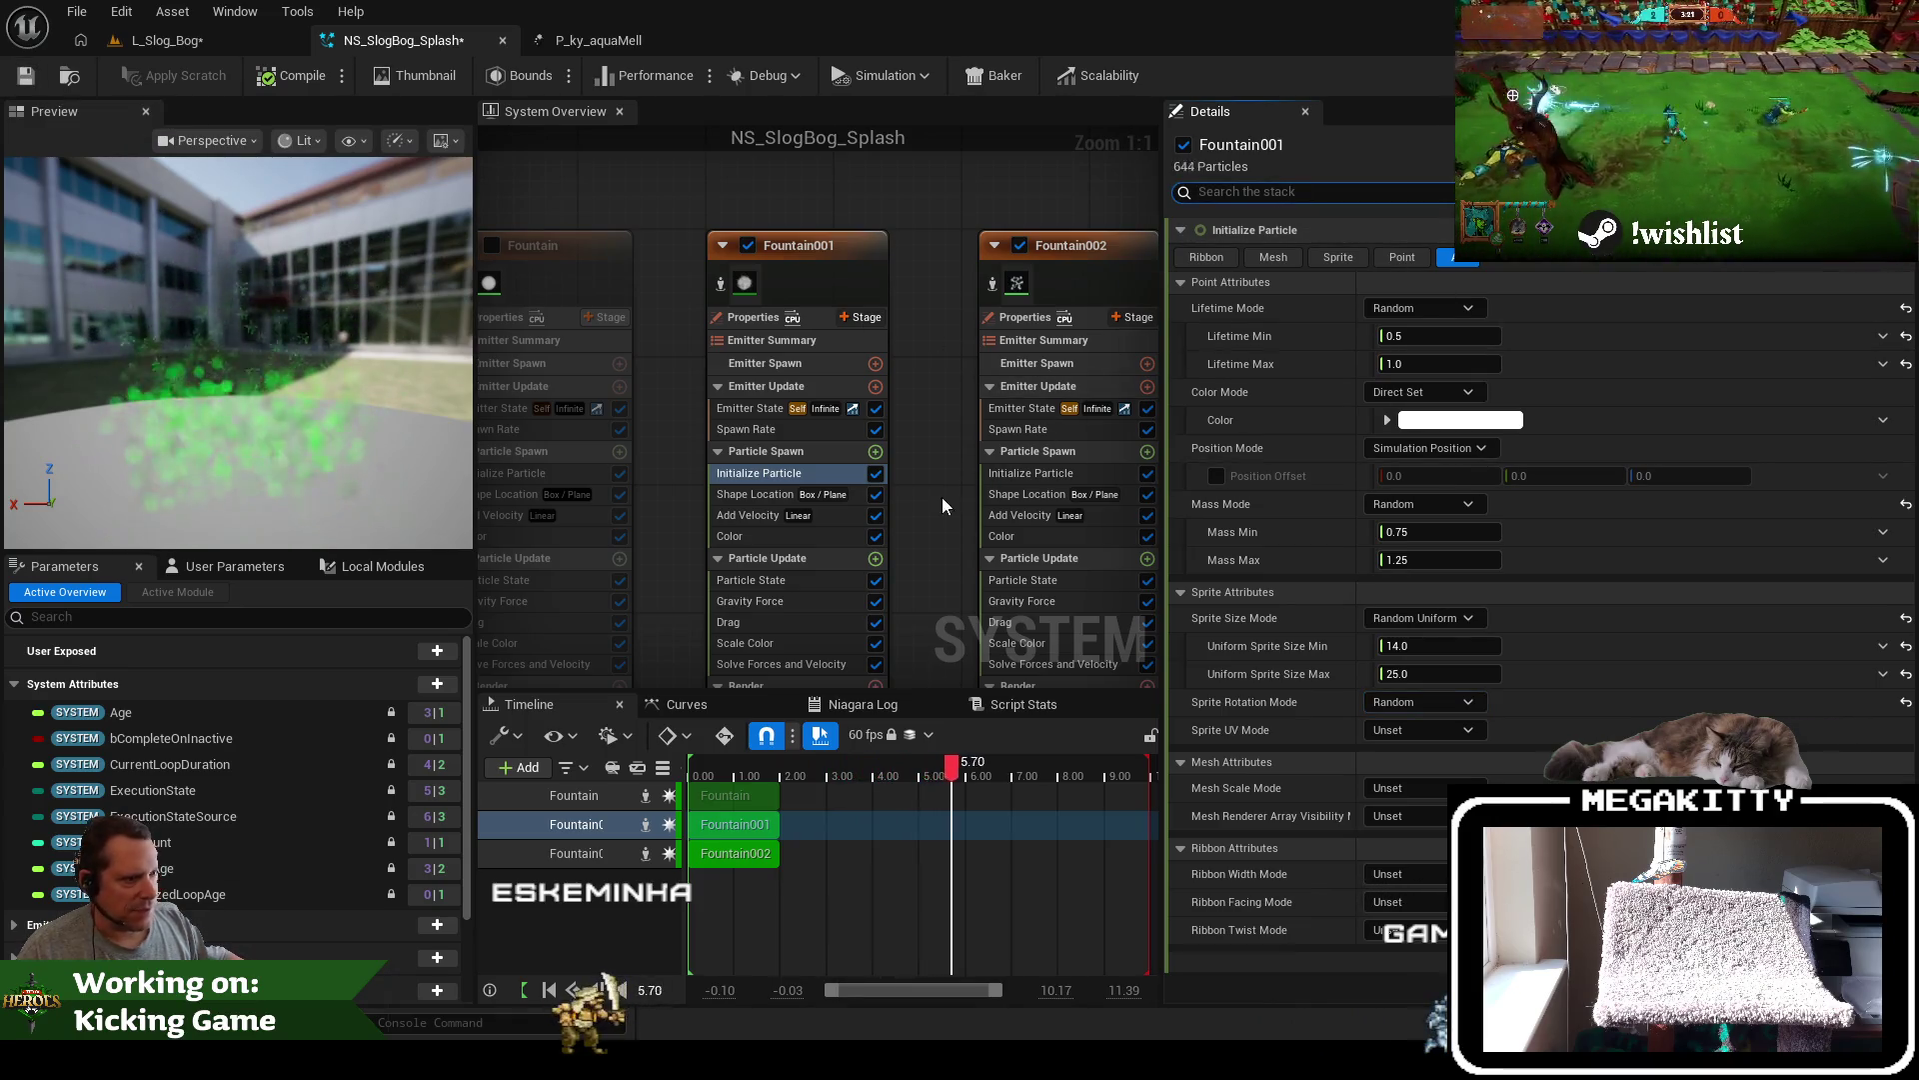
Review Fountain001's Add Velocity and Gravity Force settings and save the system
click(824, 517)
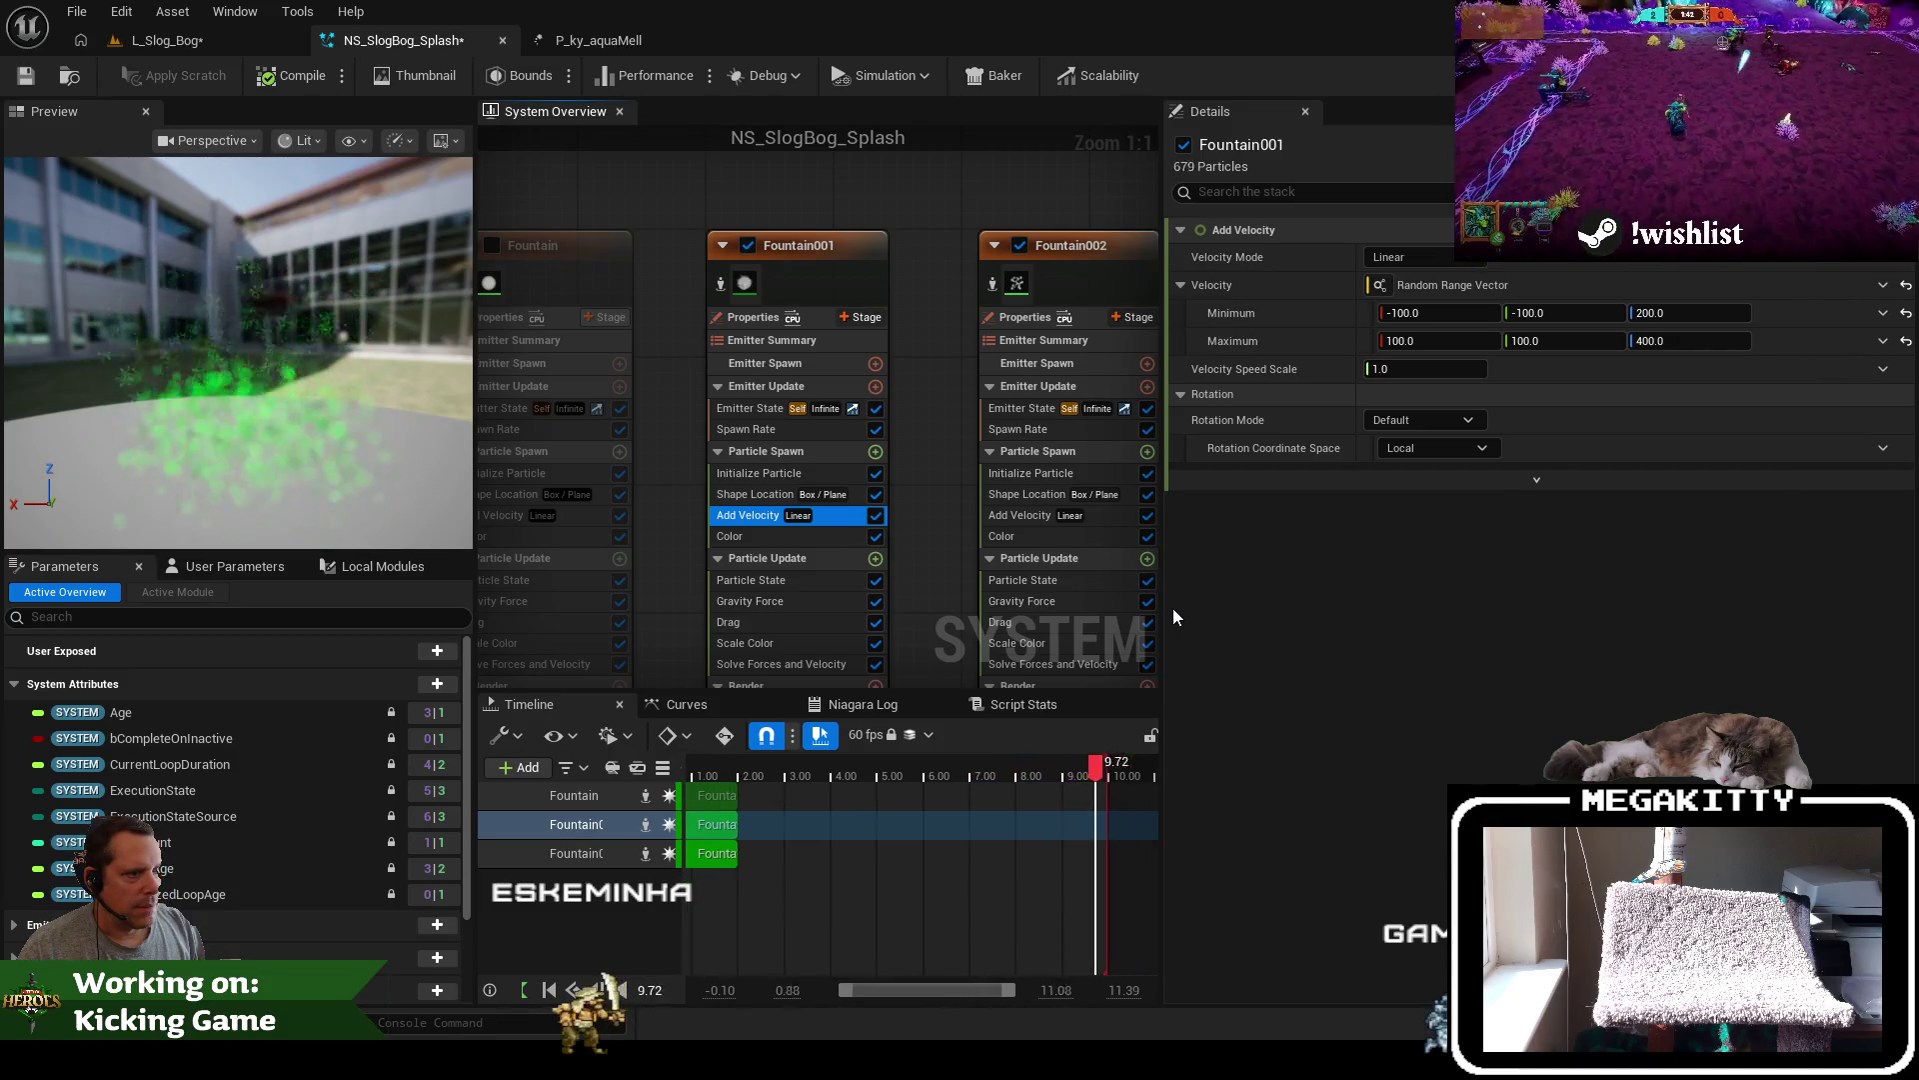
click(796, 599)
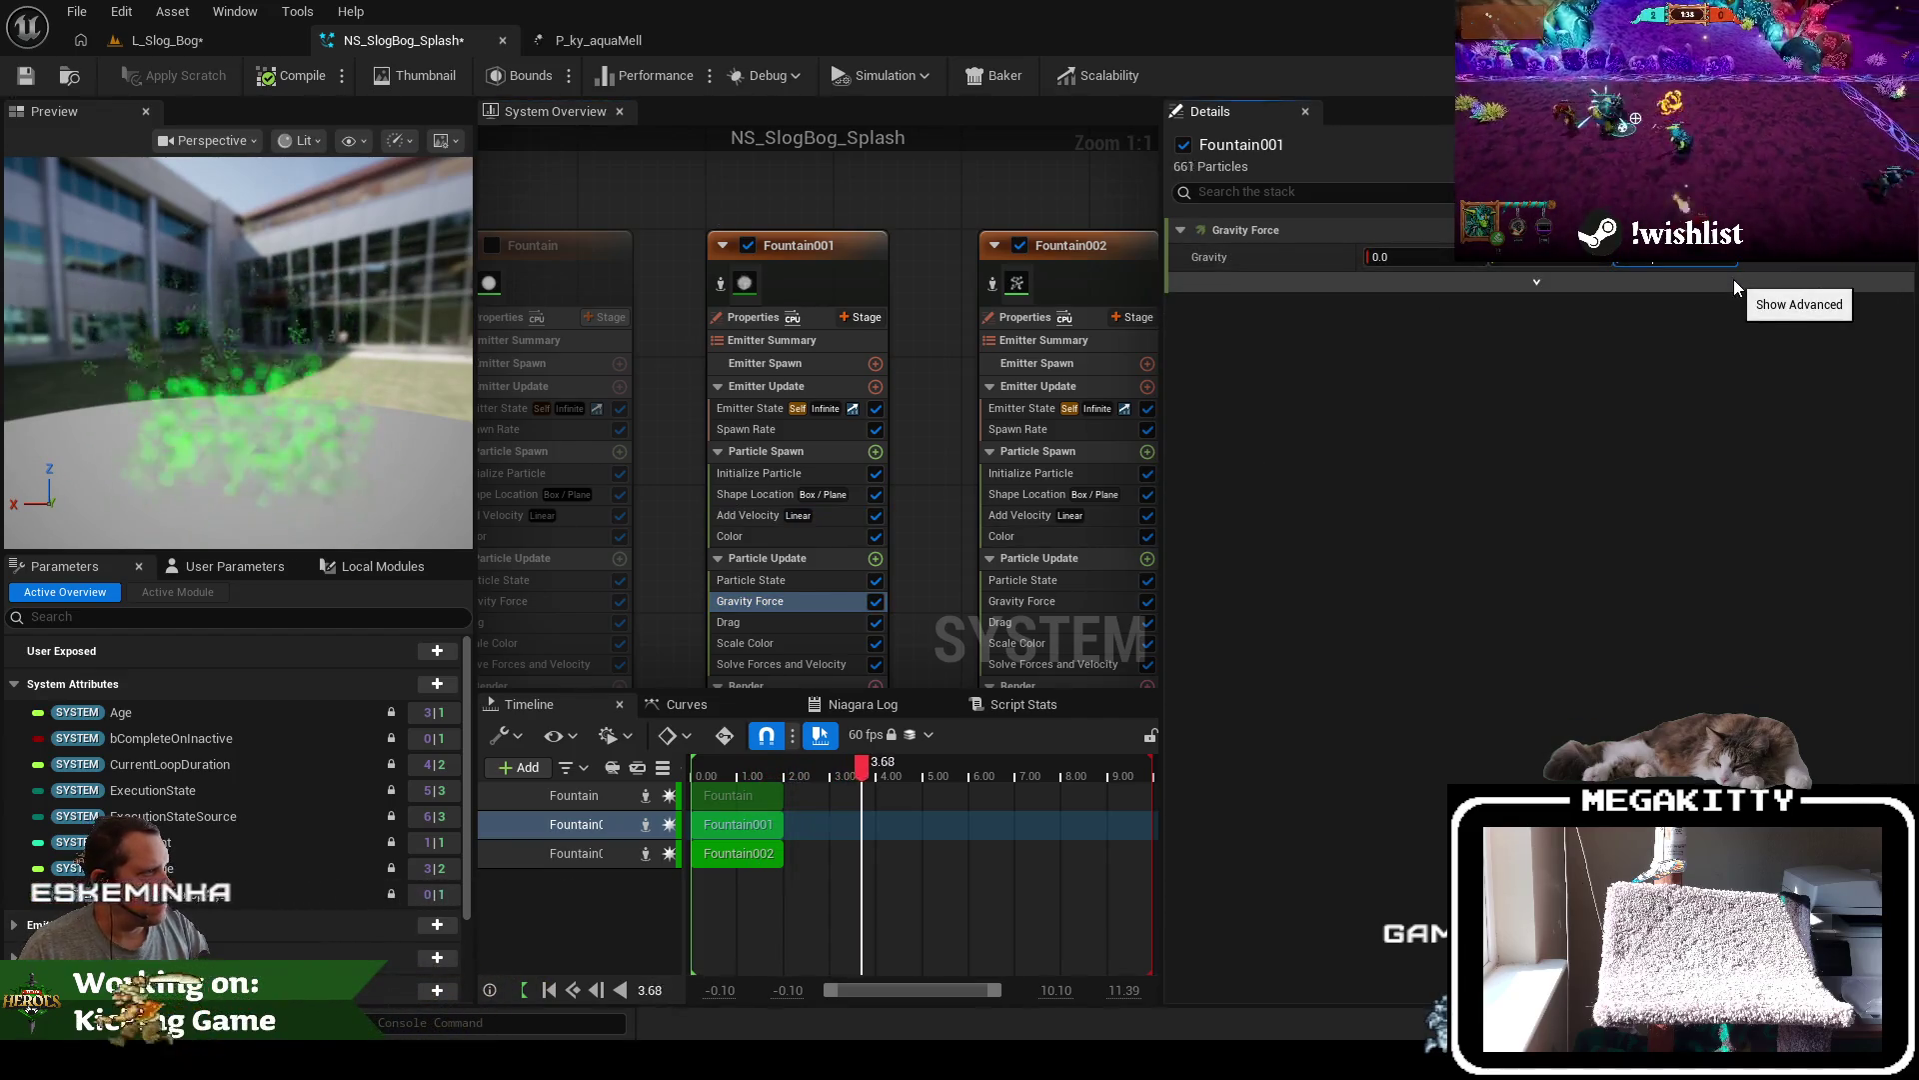
click(25, 76)
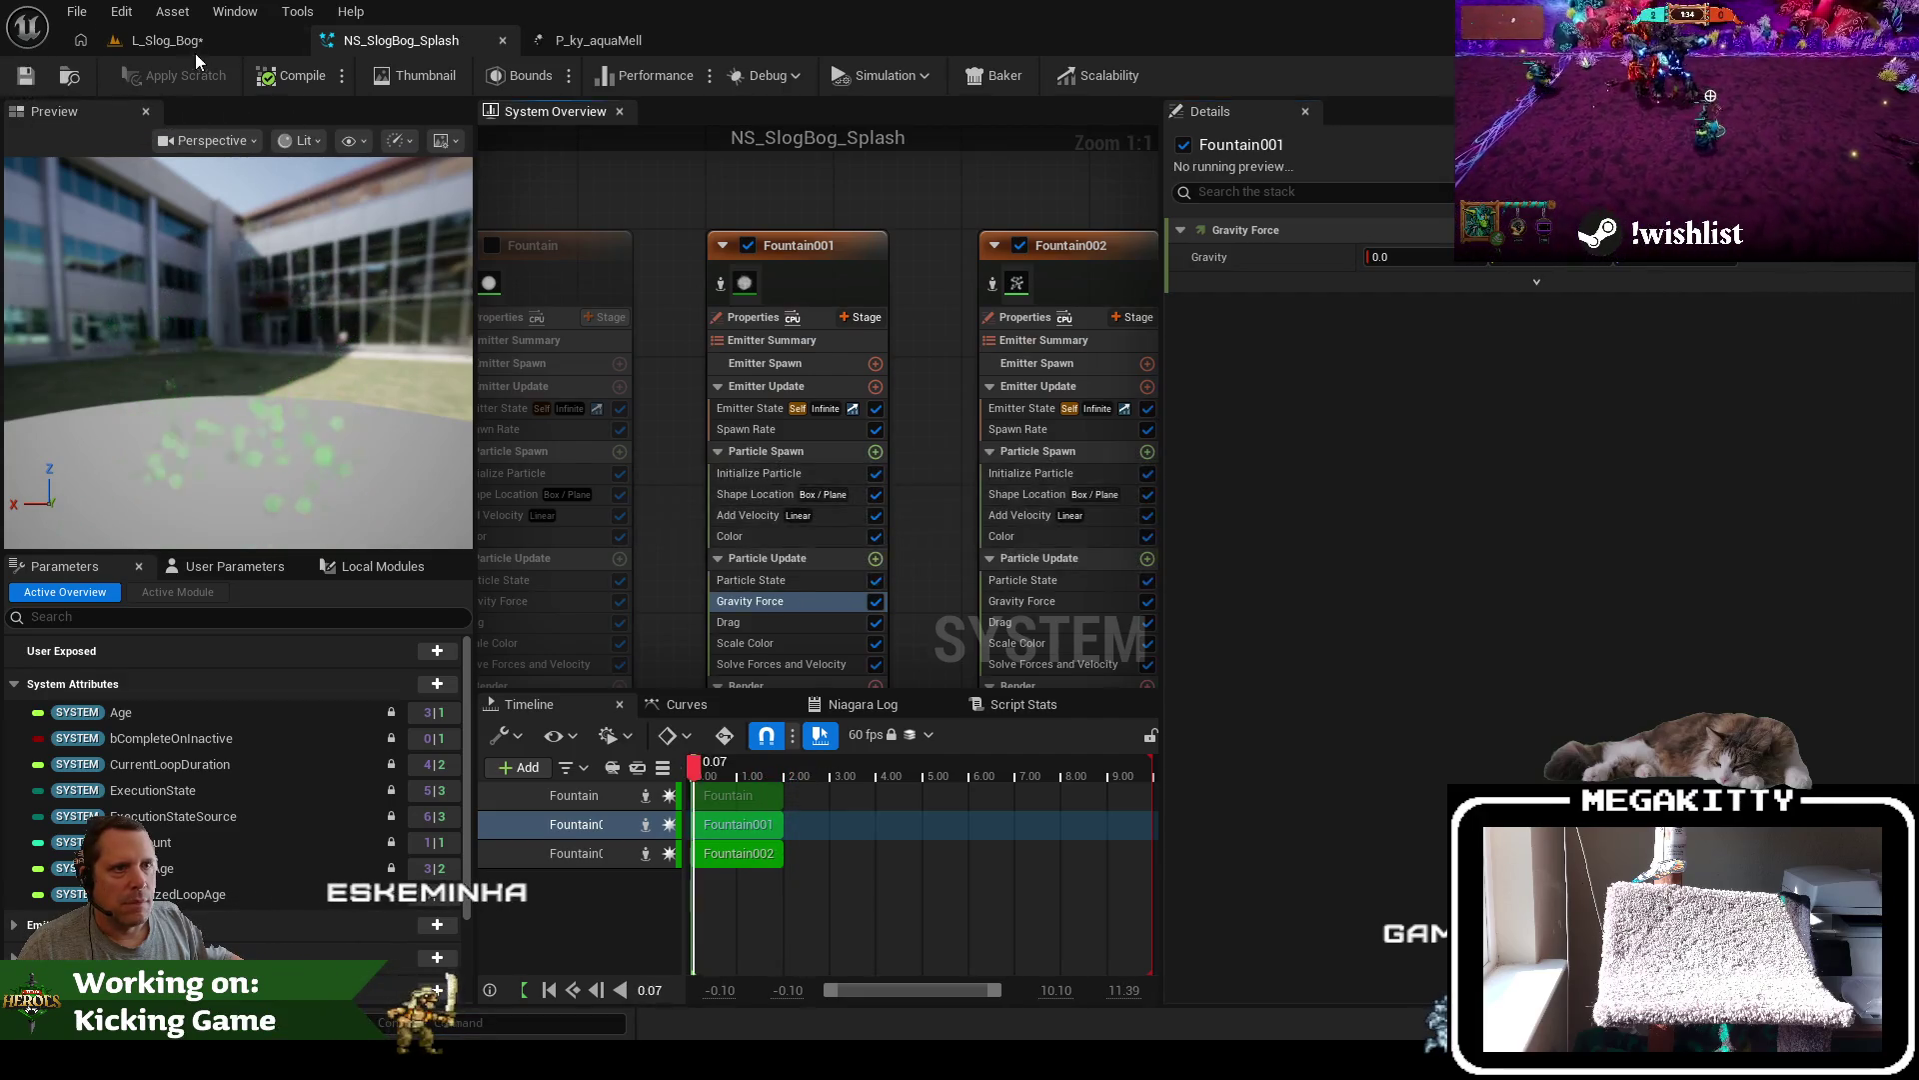
In L_Slog_Bog, reframe on the chute and select P_ky_aquaMell and NS_SlogBog_Splash
click(200, 42)
drag(983, 467, 848, 475)
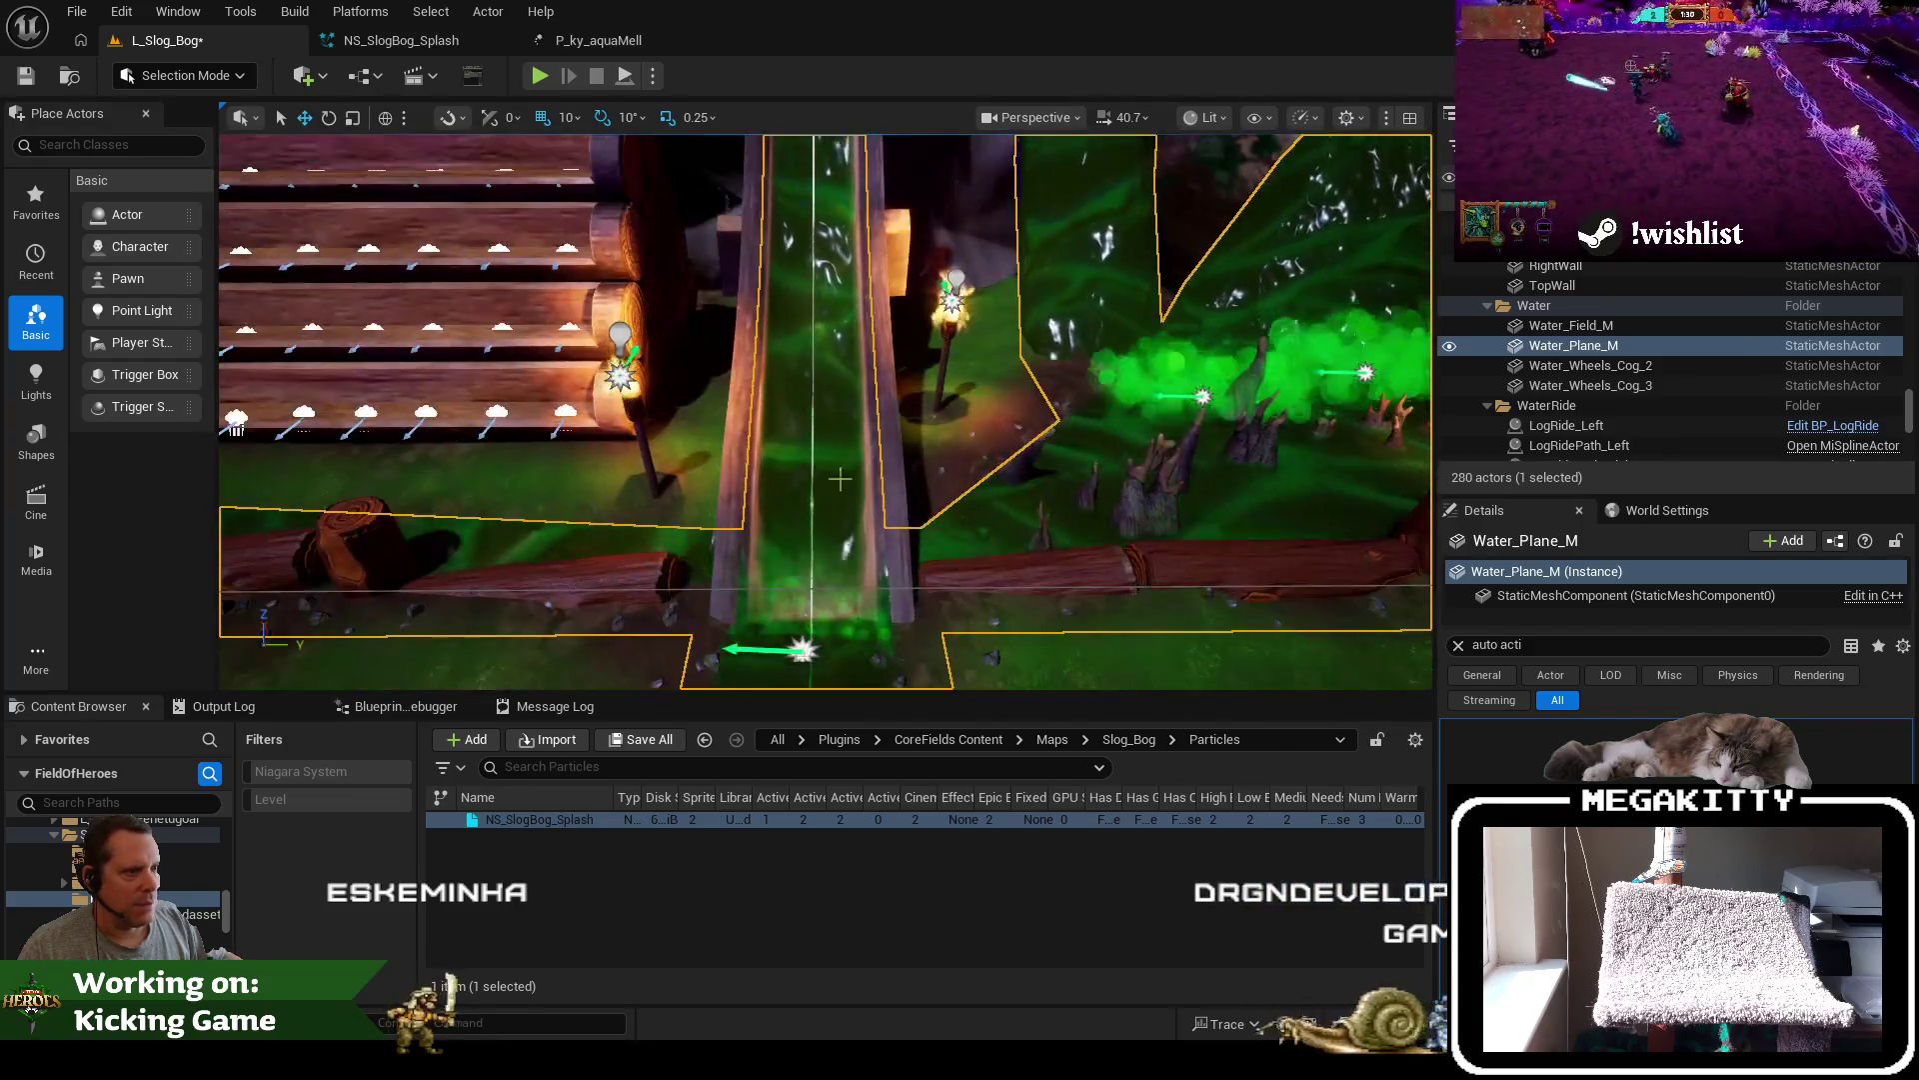
click(803, 649)
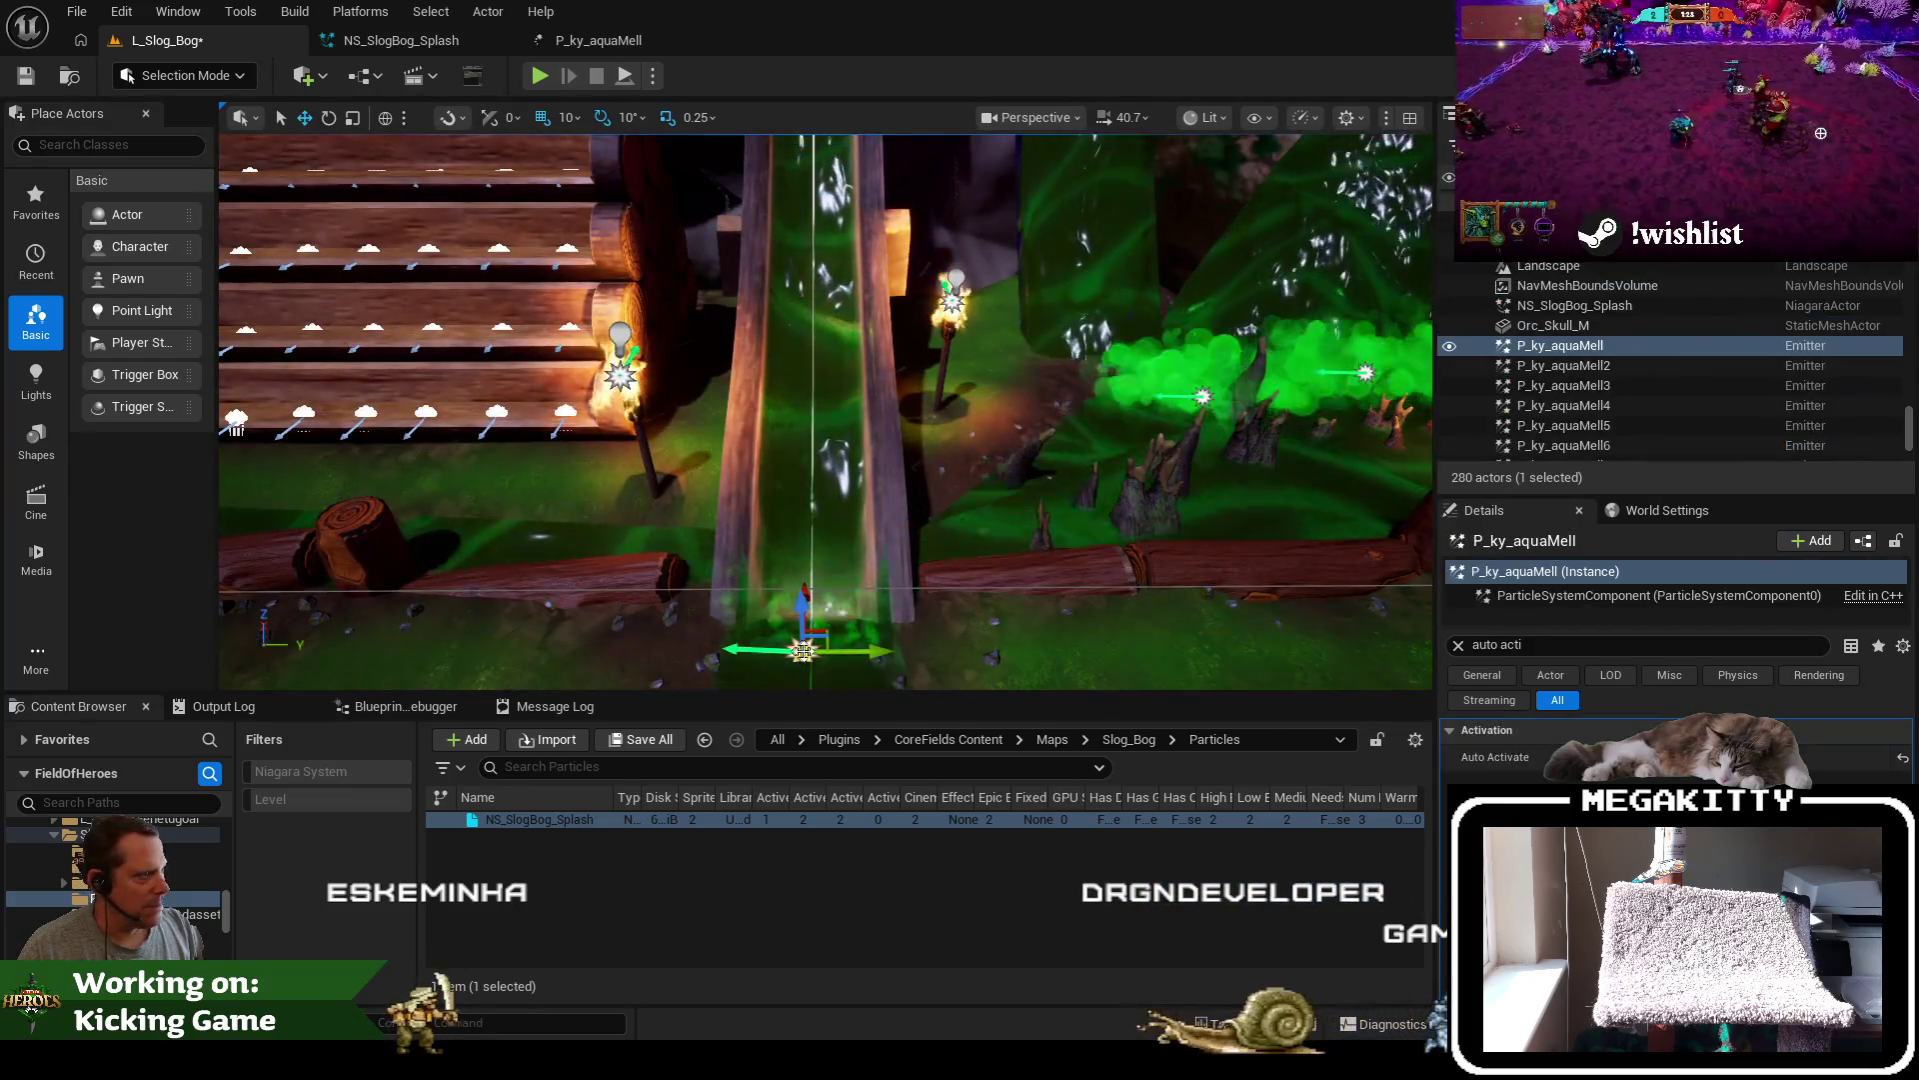
click(1545, 306)
Select P_ky_aquaMell2 and P_ky_aquaMell to compare, then return to NS_SlogBog_Splash
click(803, 582)
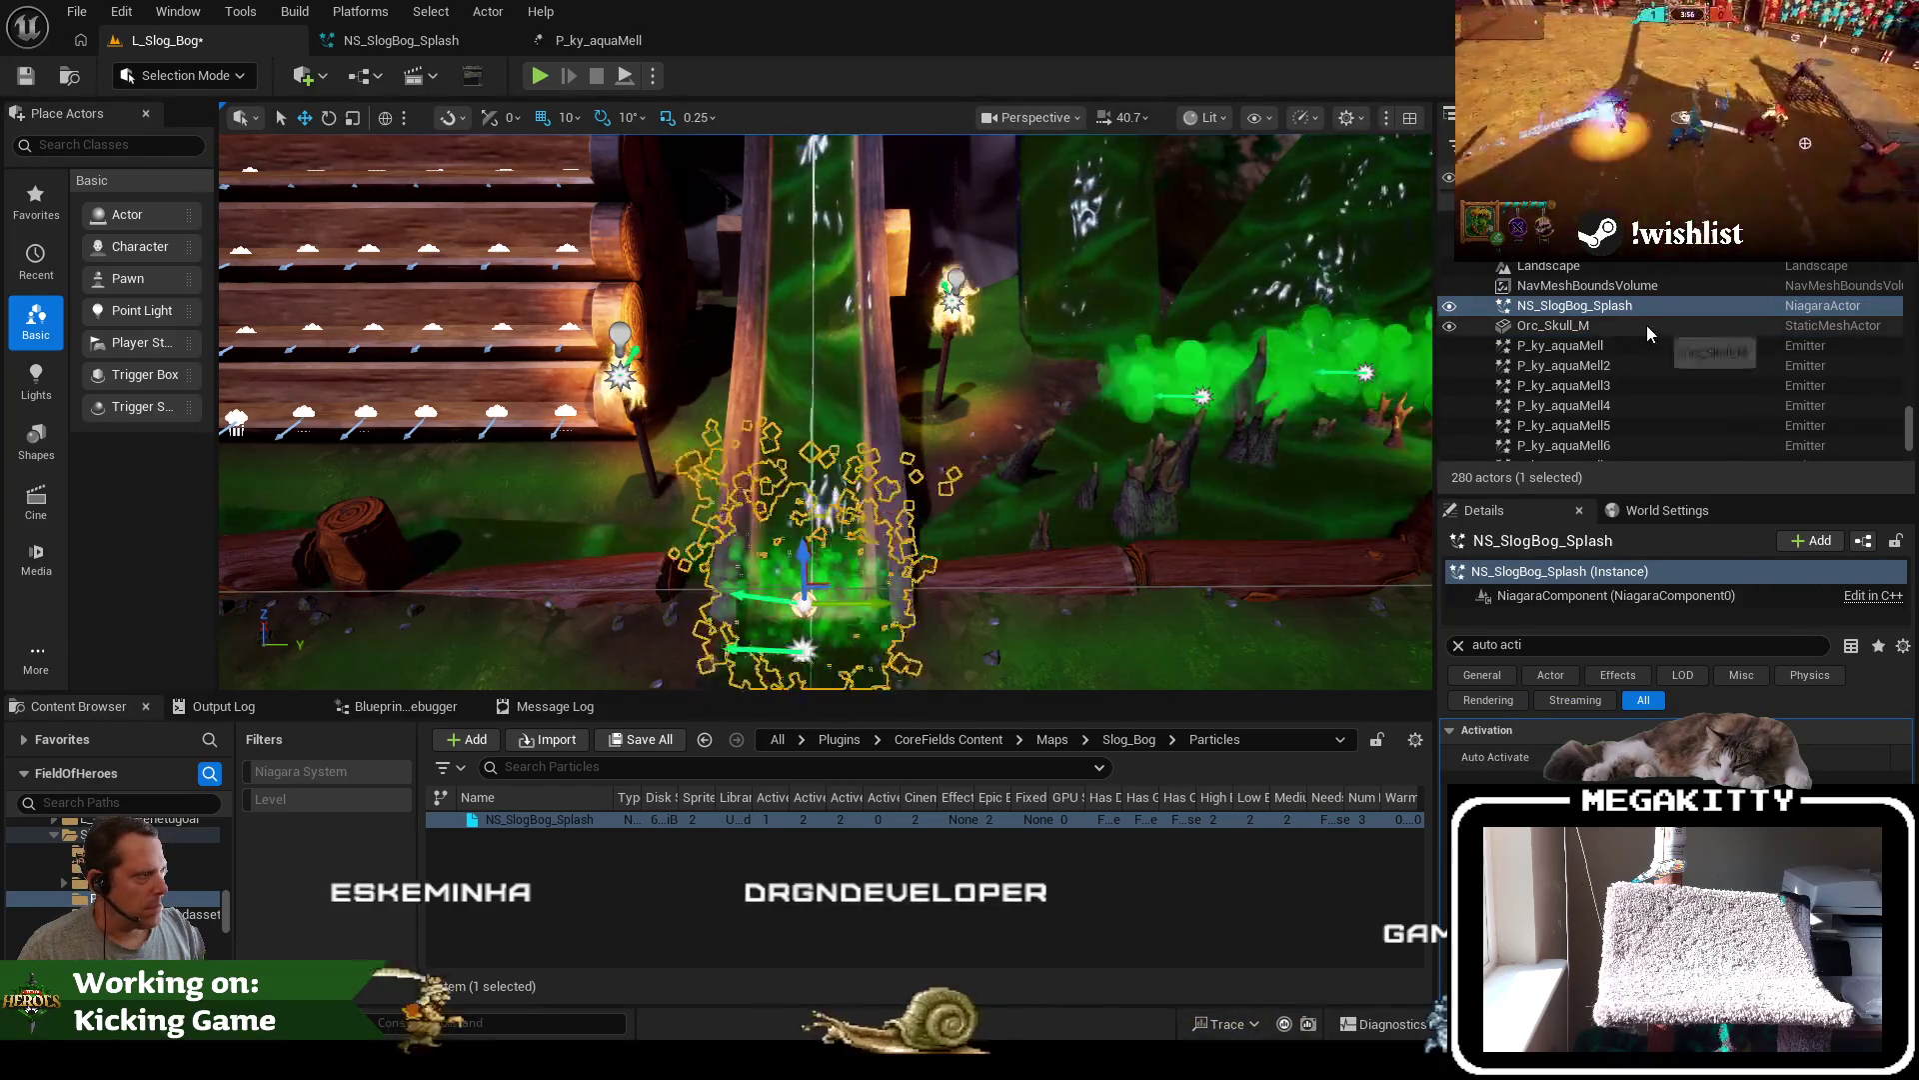
click(1600, 366)
drag(1211, 477, 1211, 477)
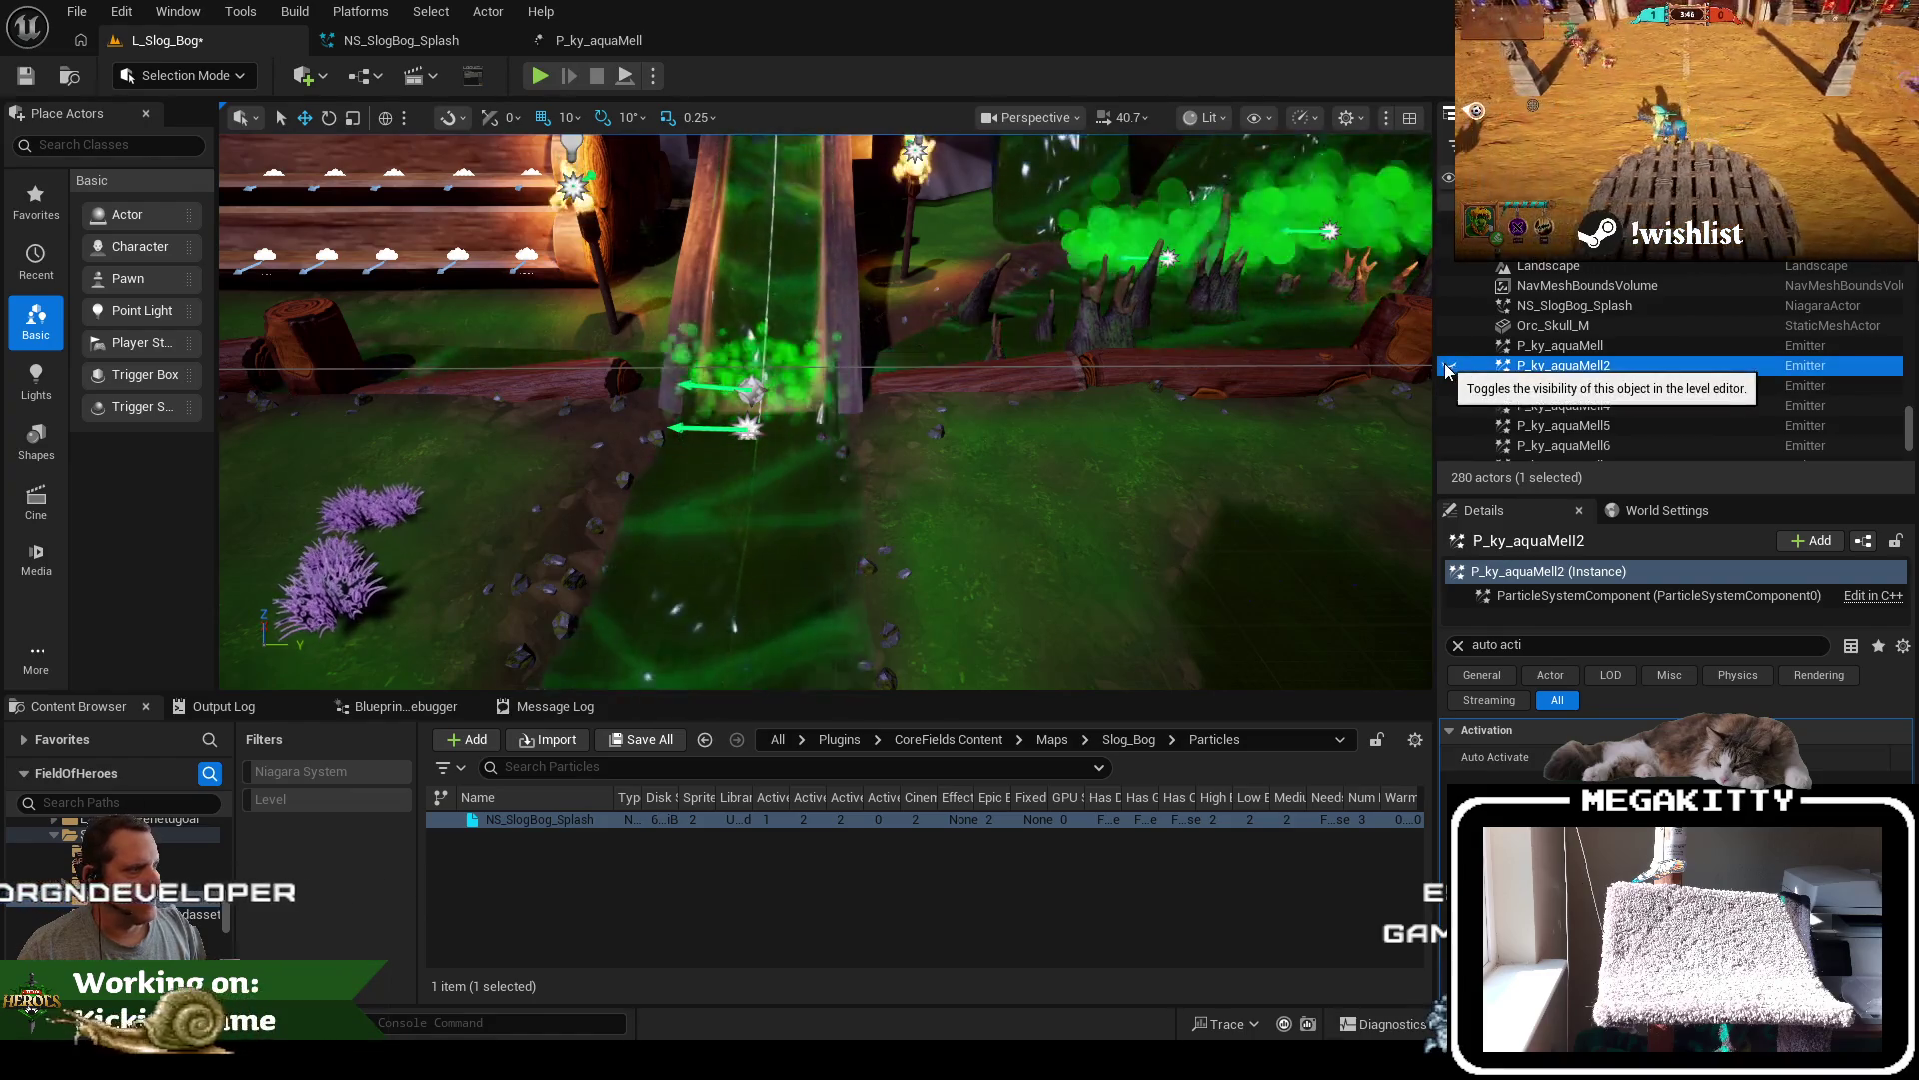
click(1607, 346)
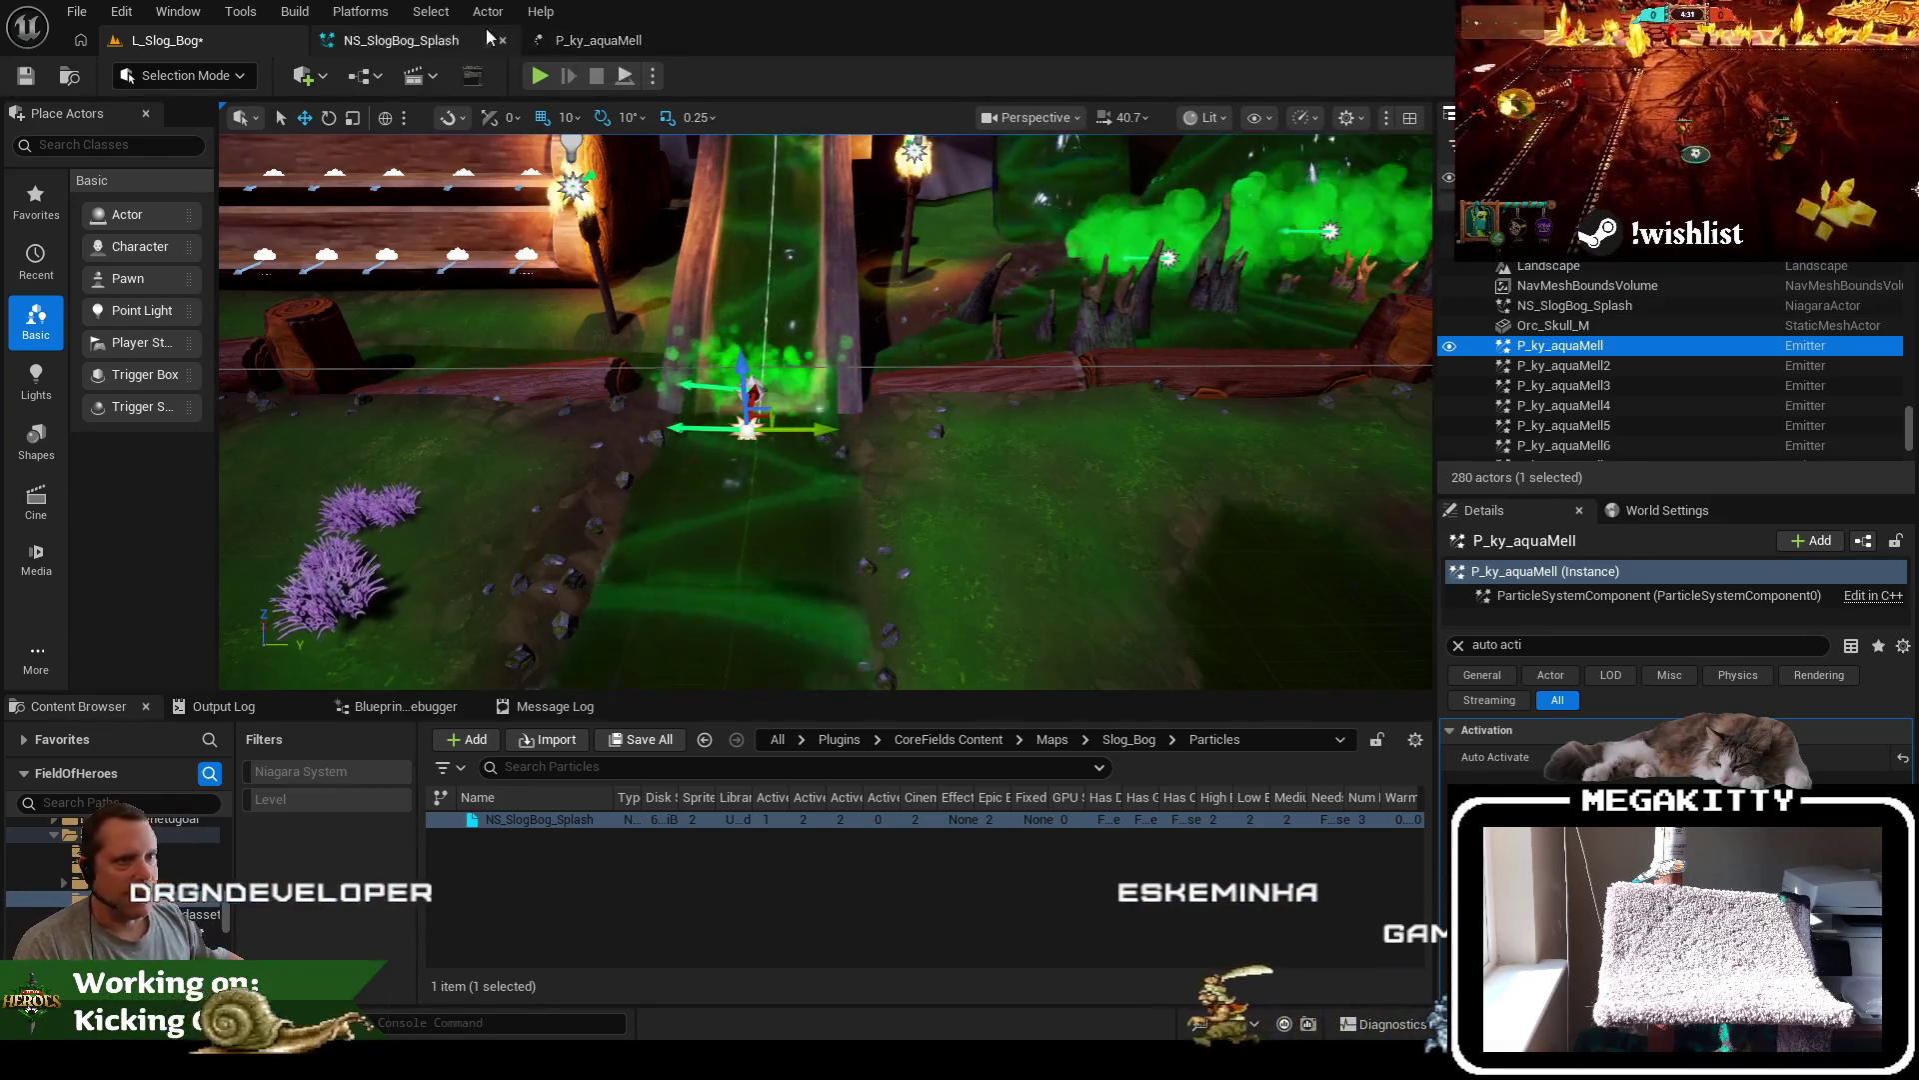
click(400, 40)
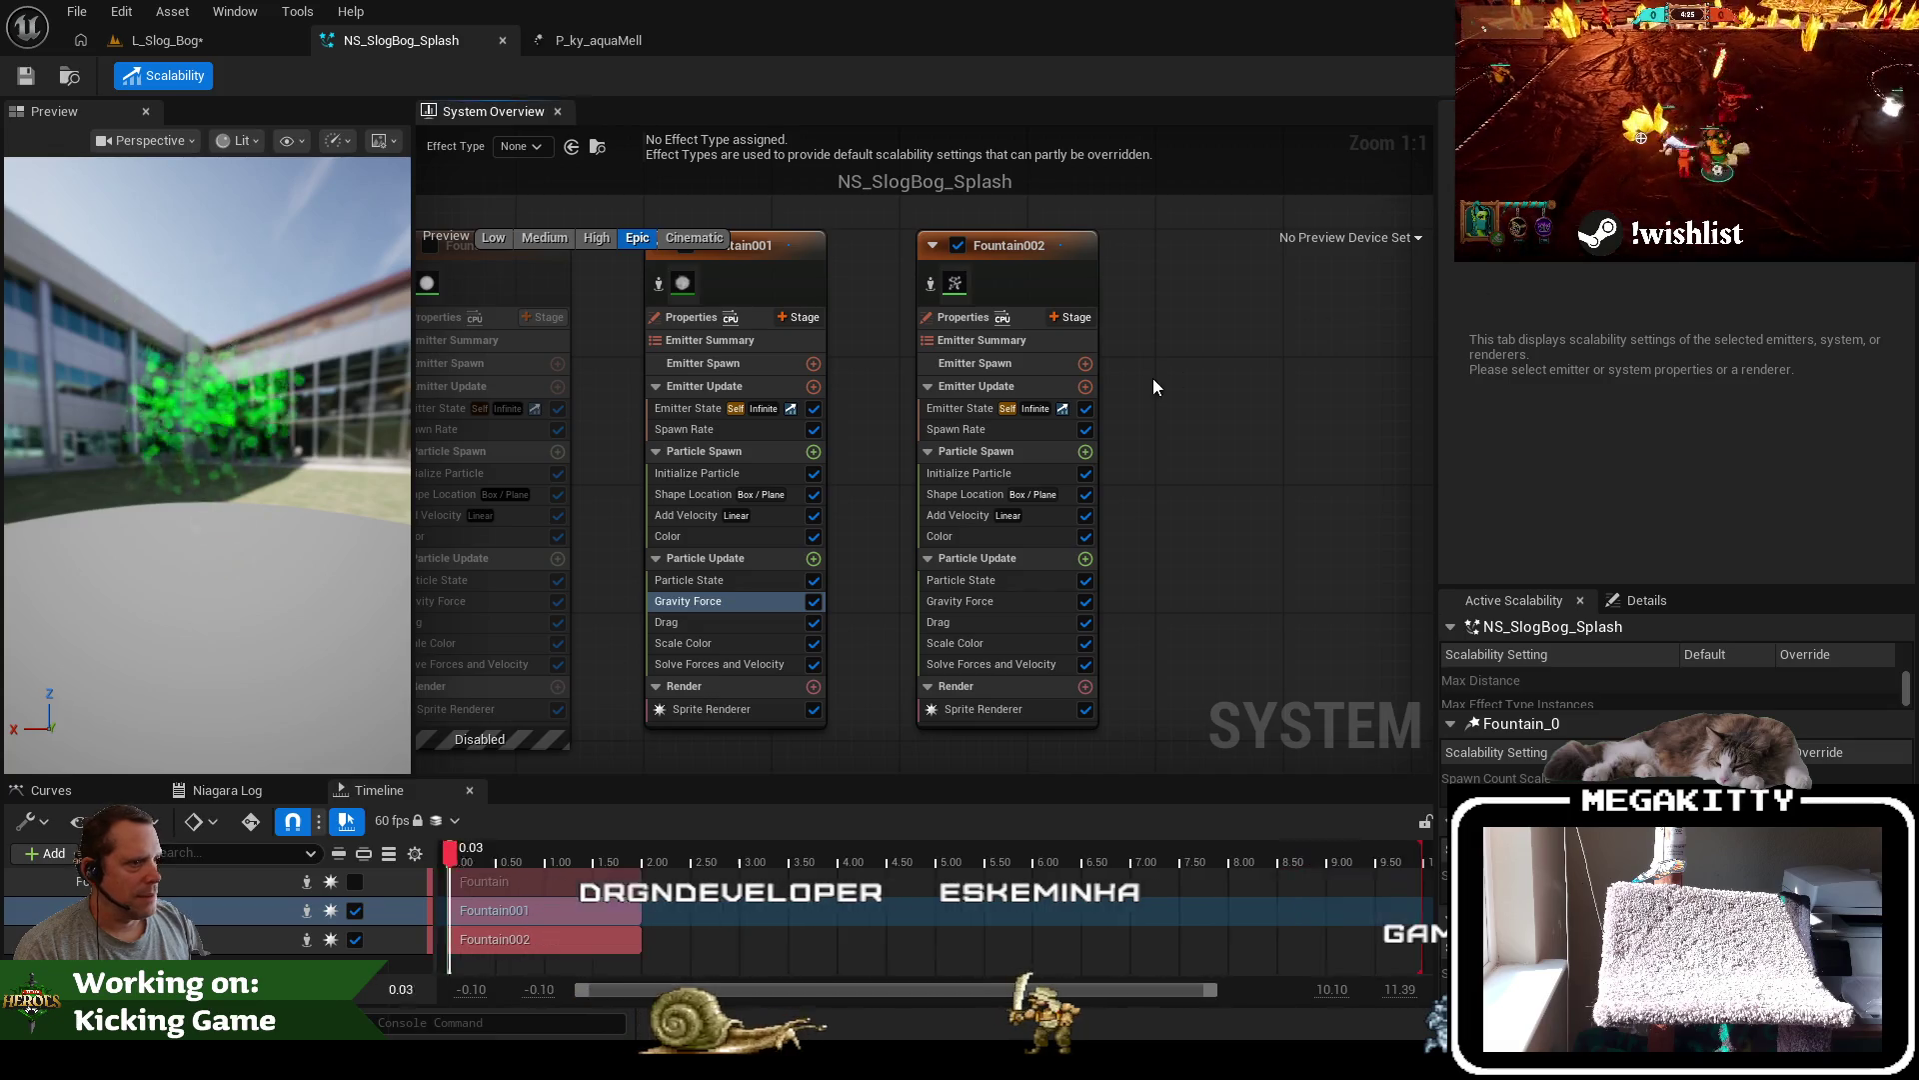
Review Fountain001's and the whole system's scalability settings and the Niagara log
click(780, 291)
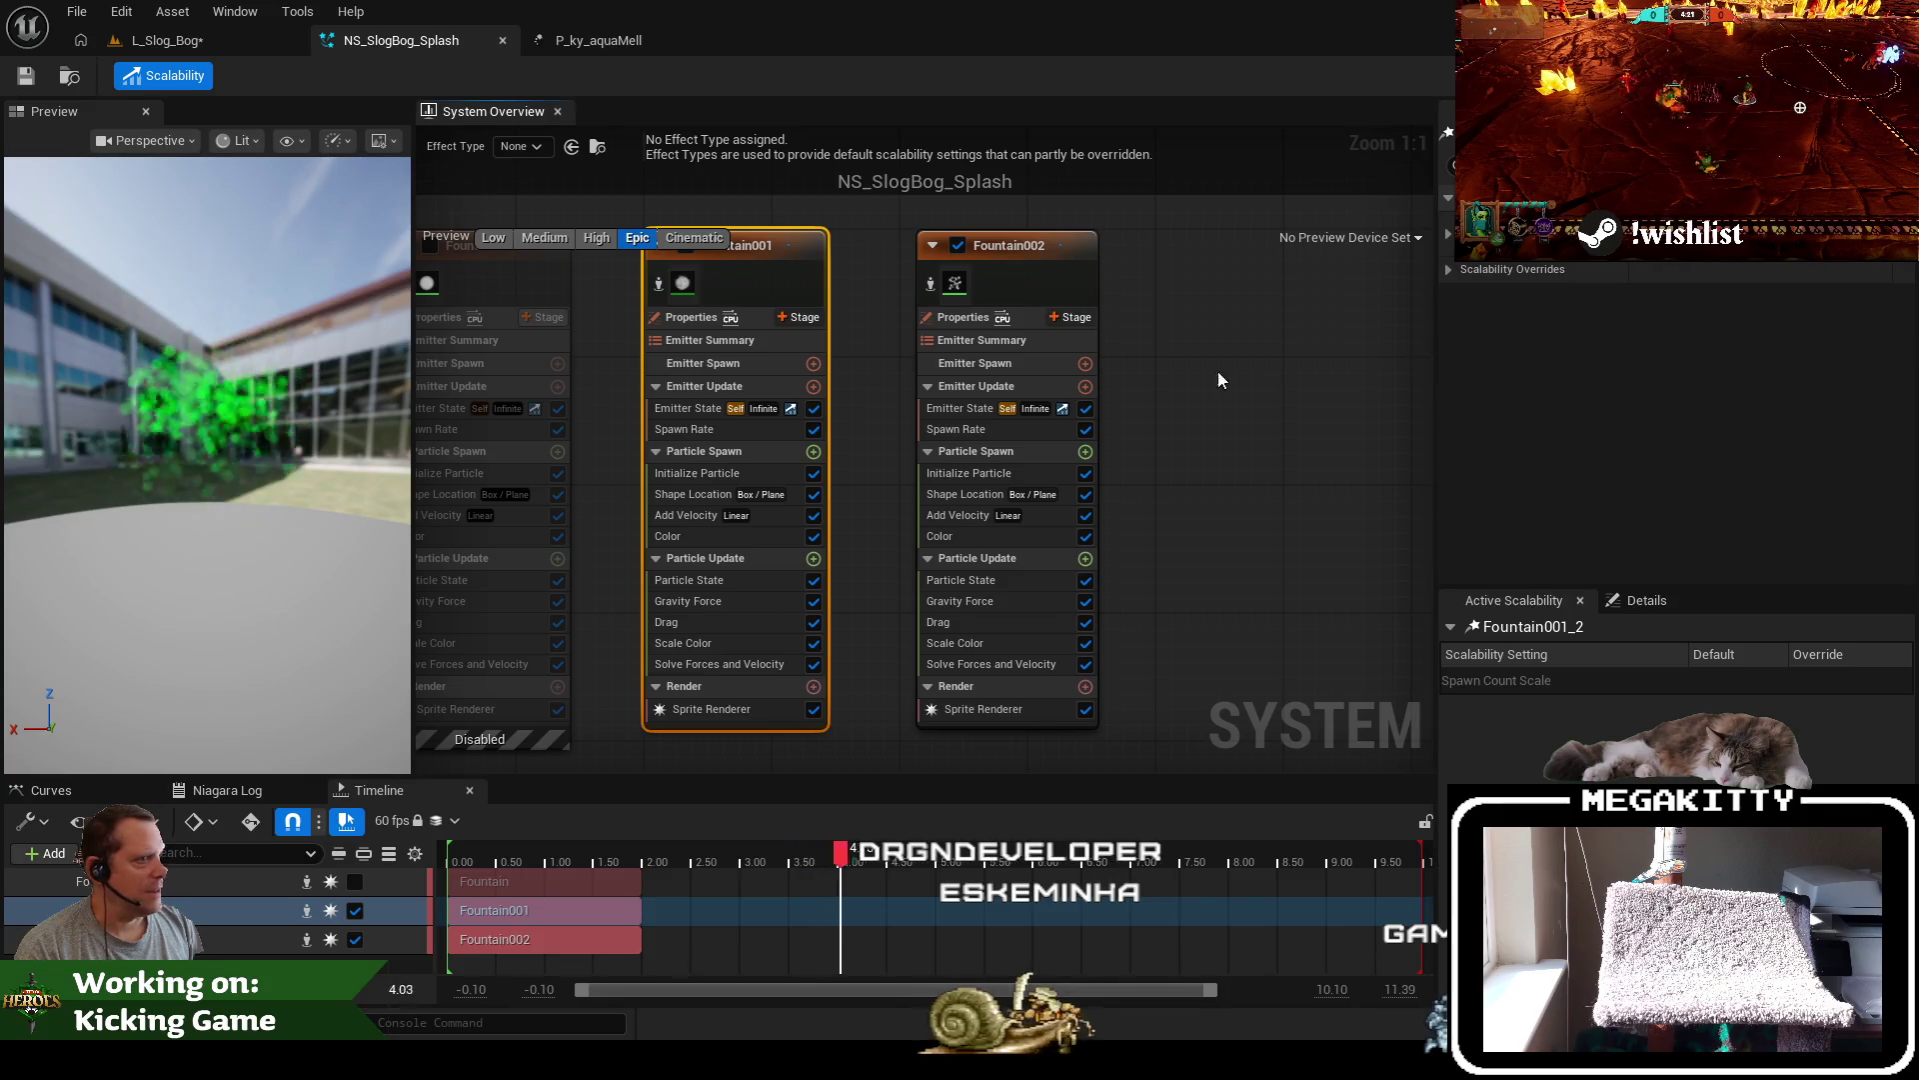
key(f)
click(485, 540)
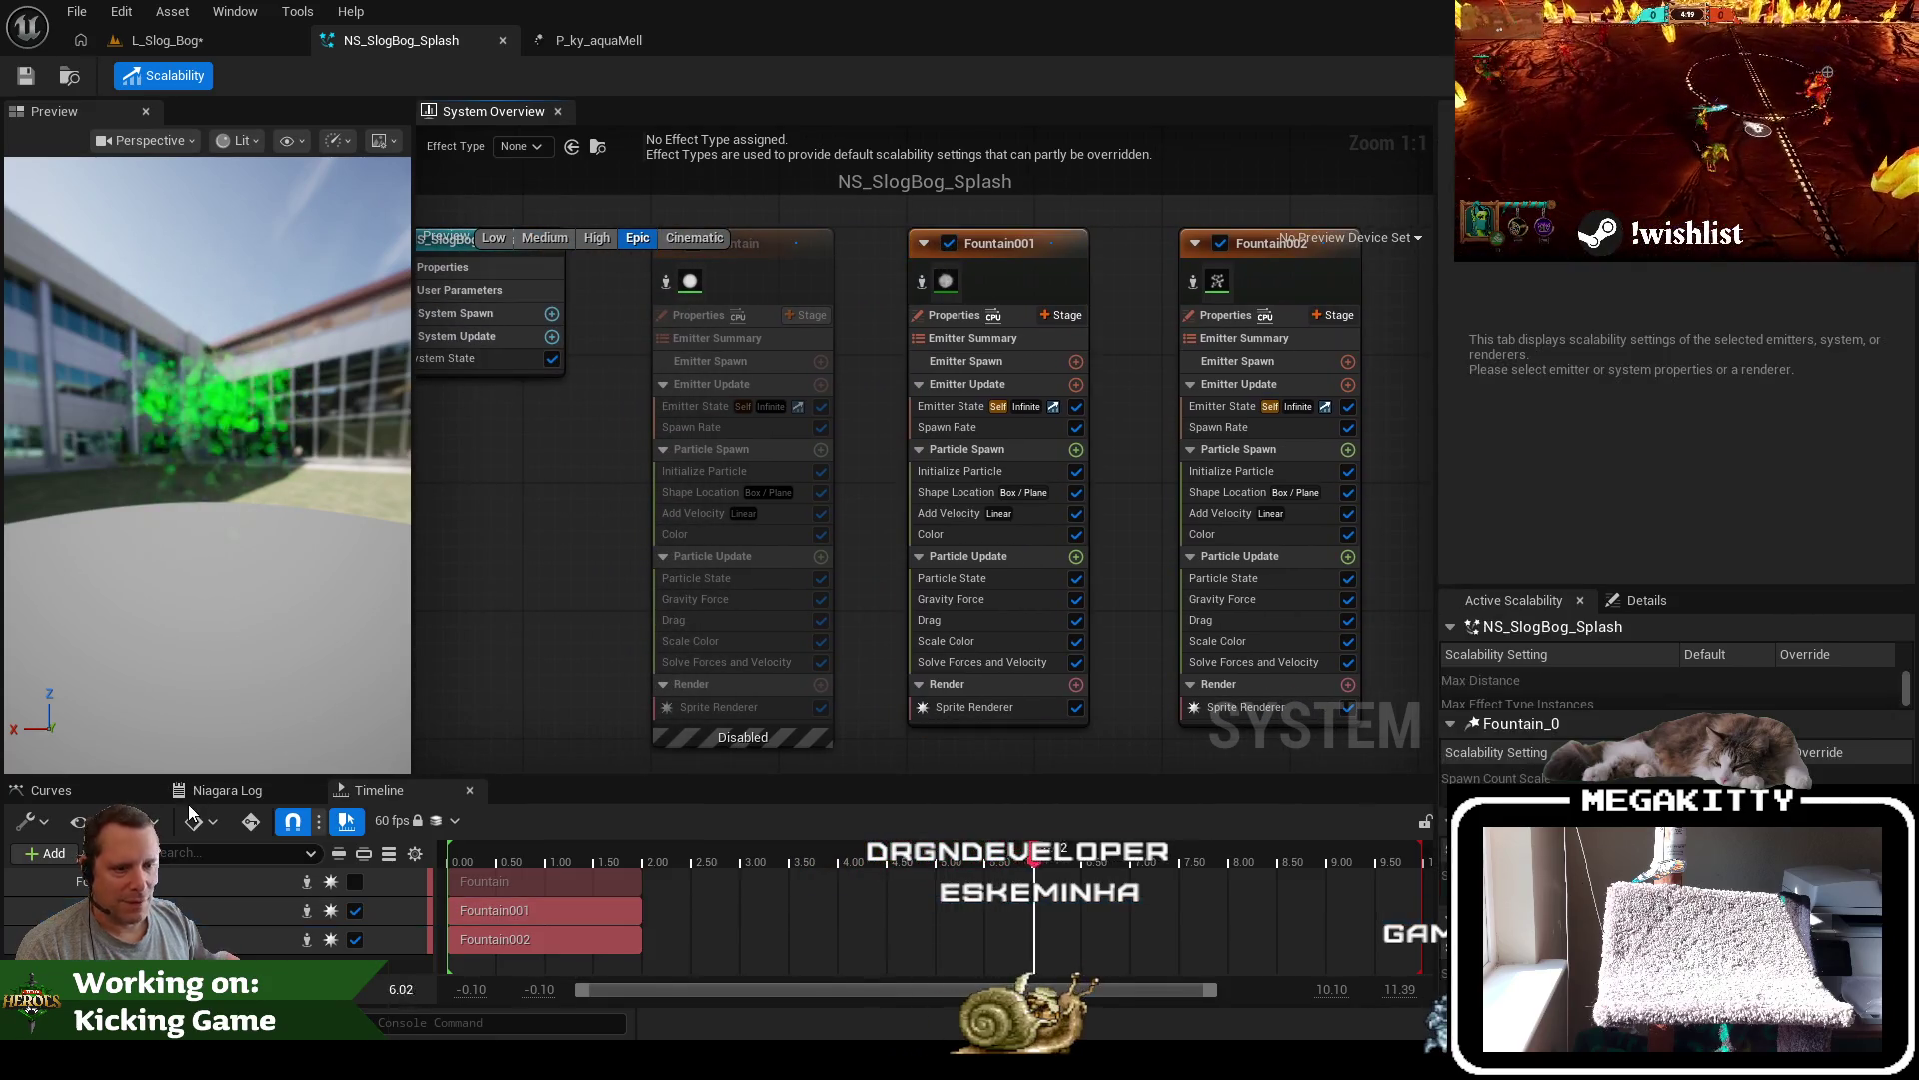
click(466, 792)
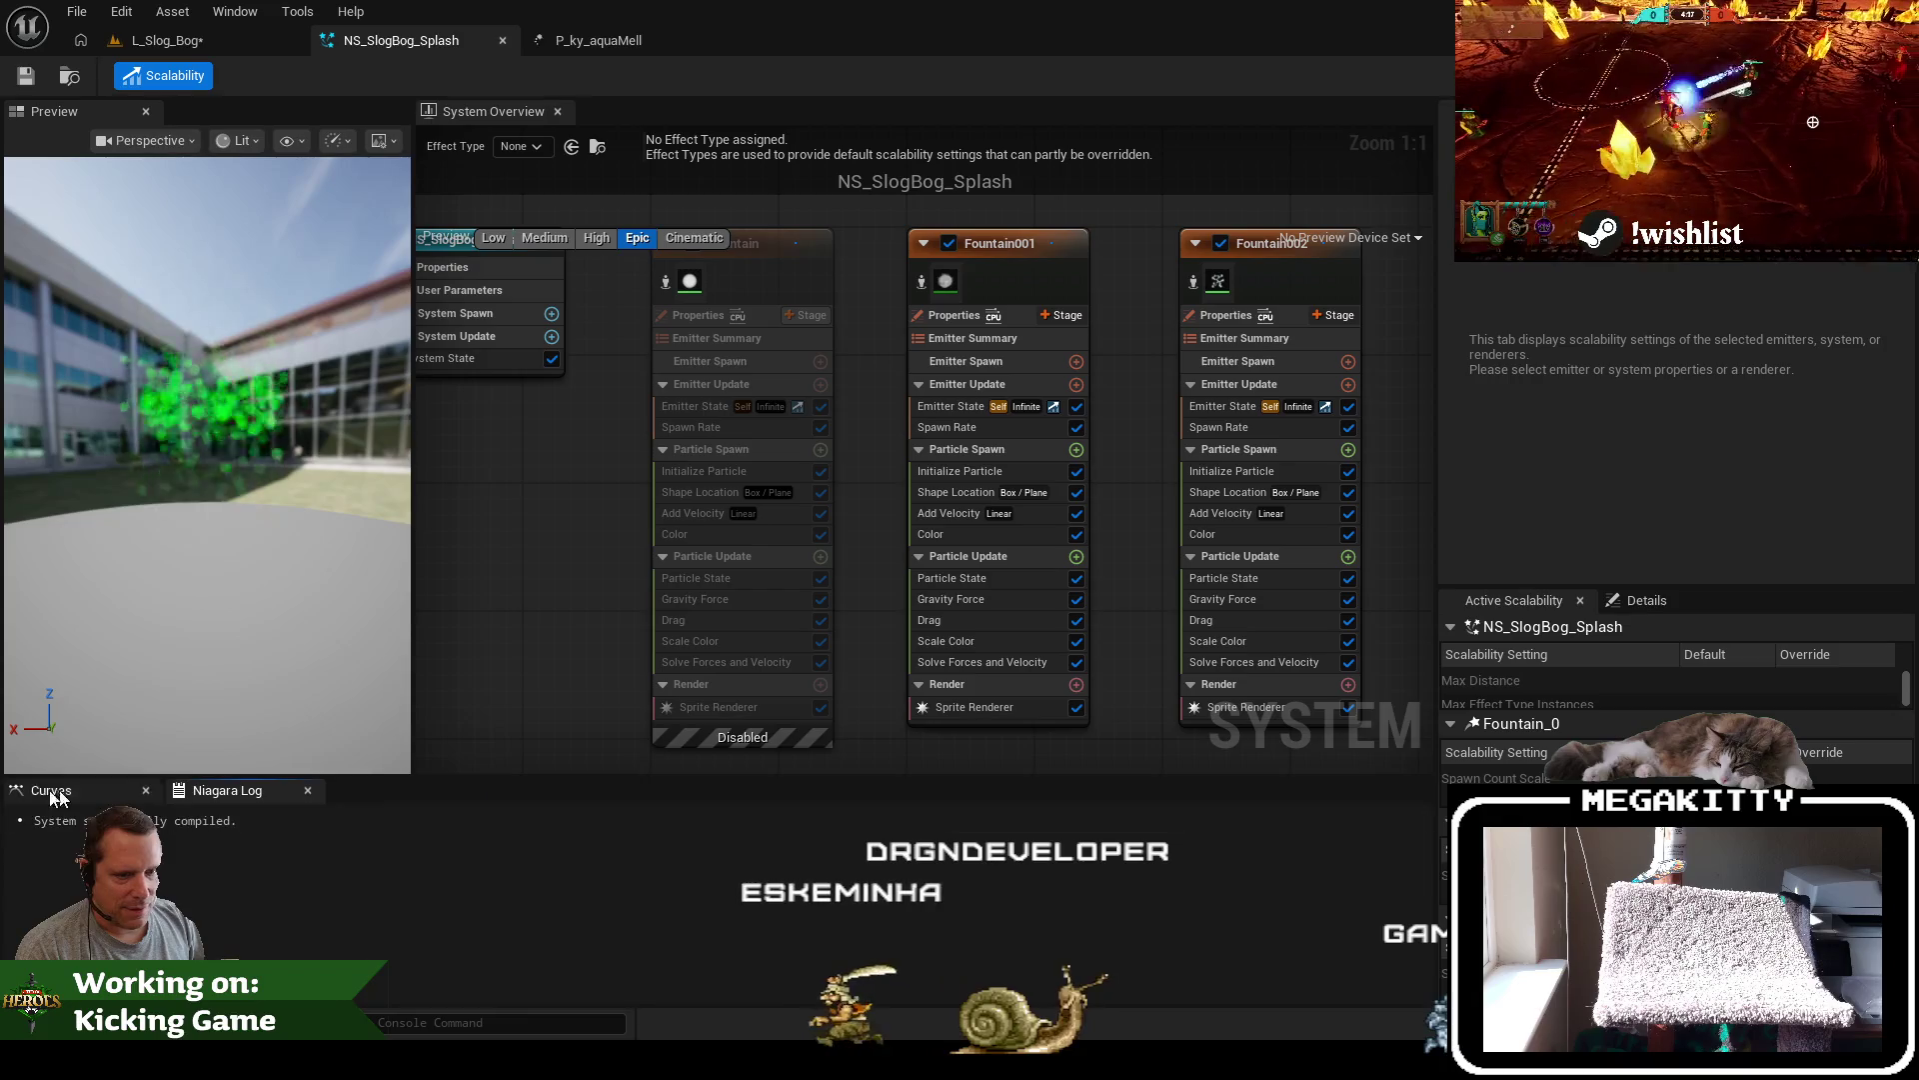
Add the Timeline panel from the Window menu, then close NS_SlogBog_Splash back to L_Slog_Bog
right_click(357, 790)
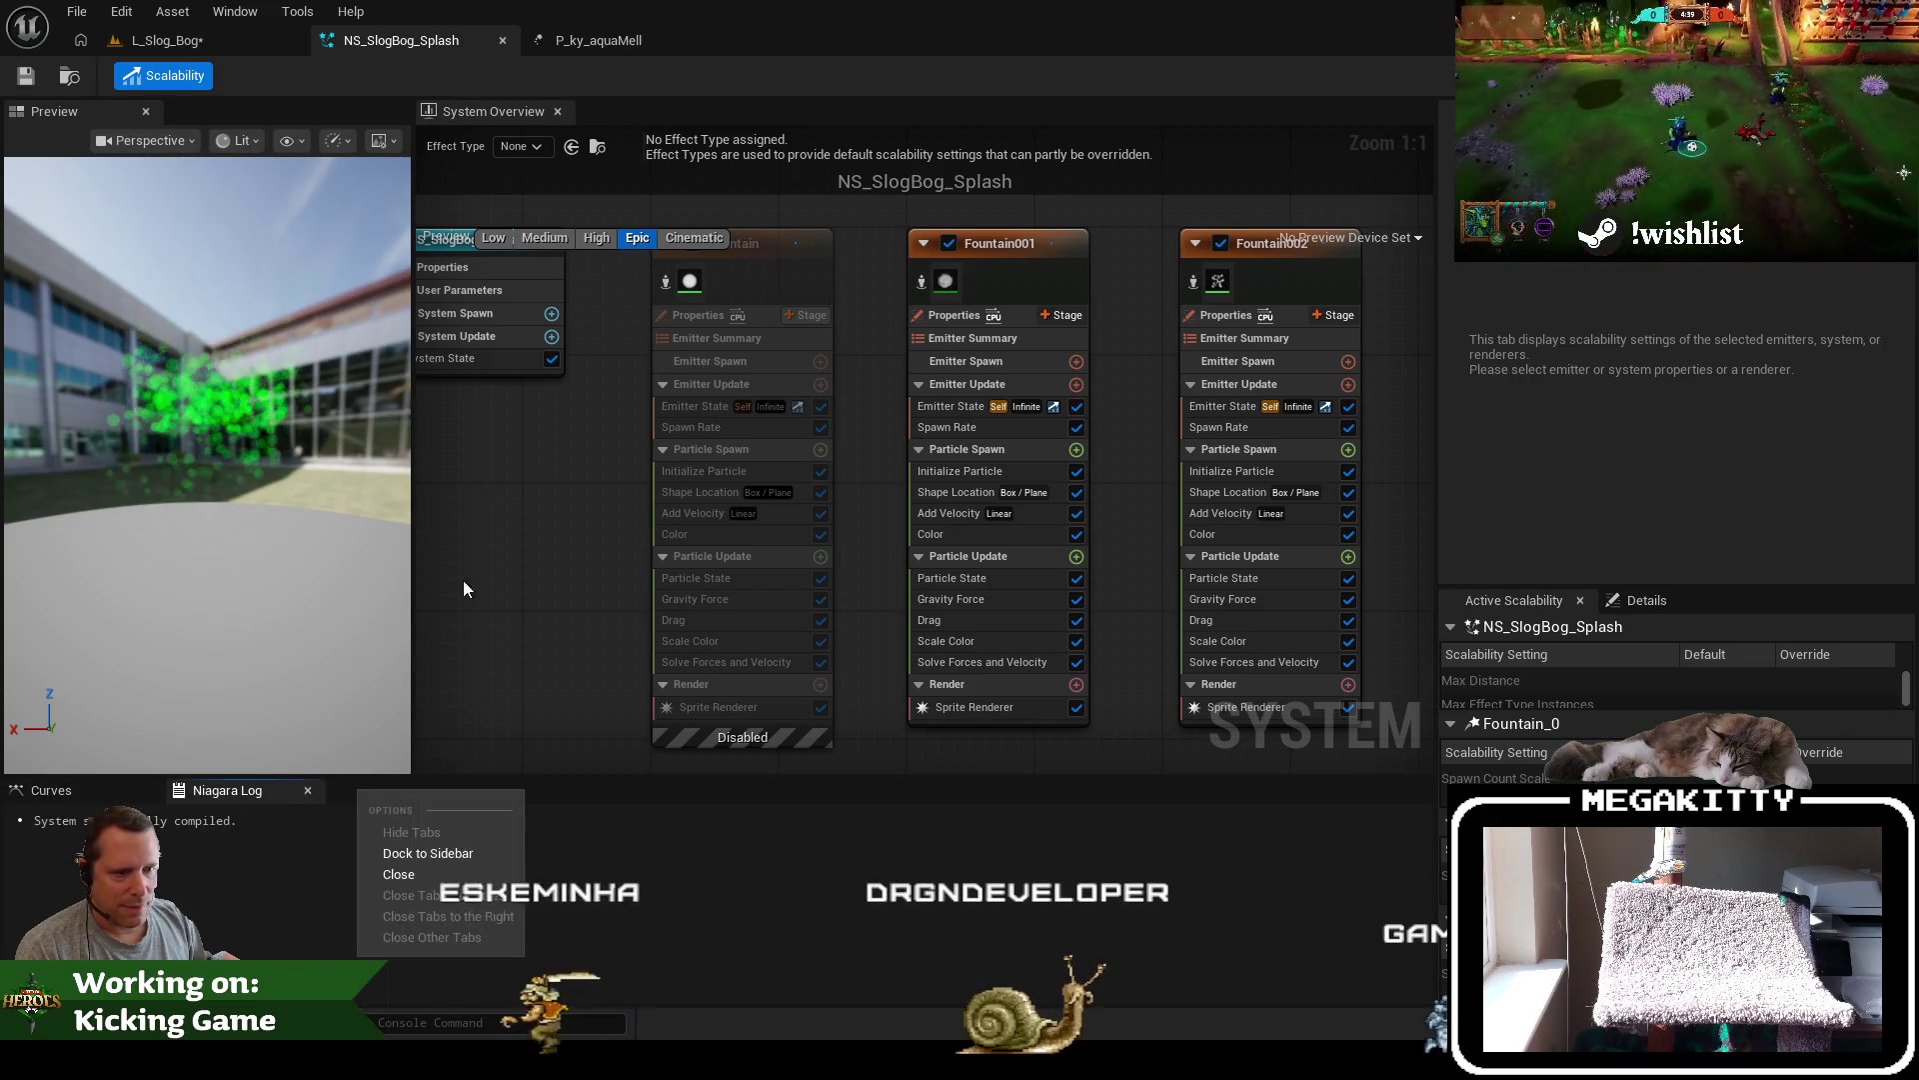
click(230, 12)
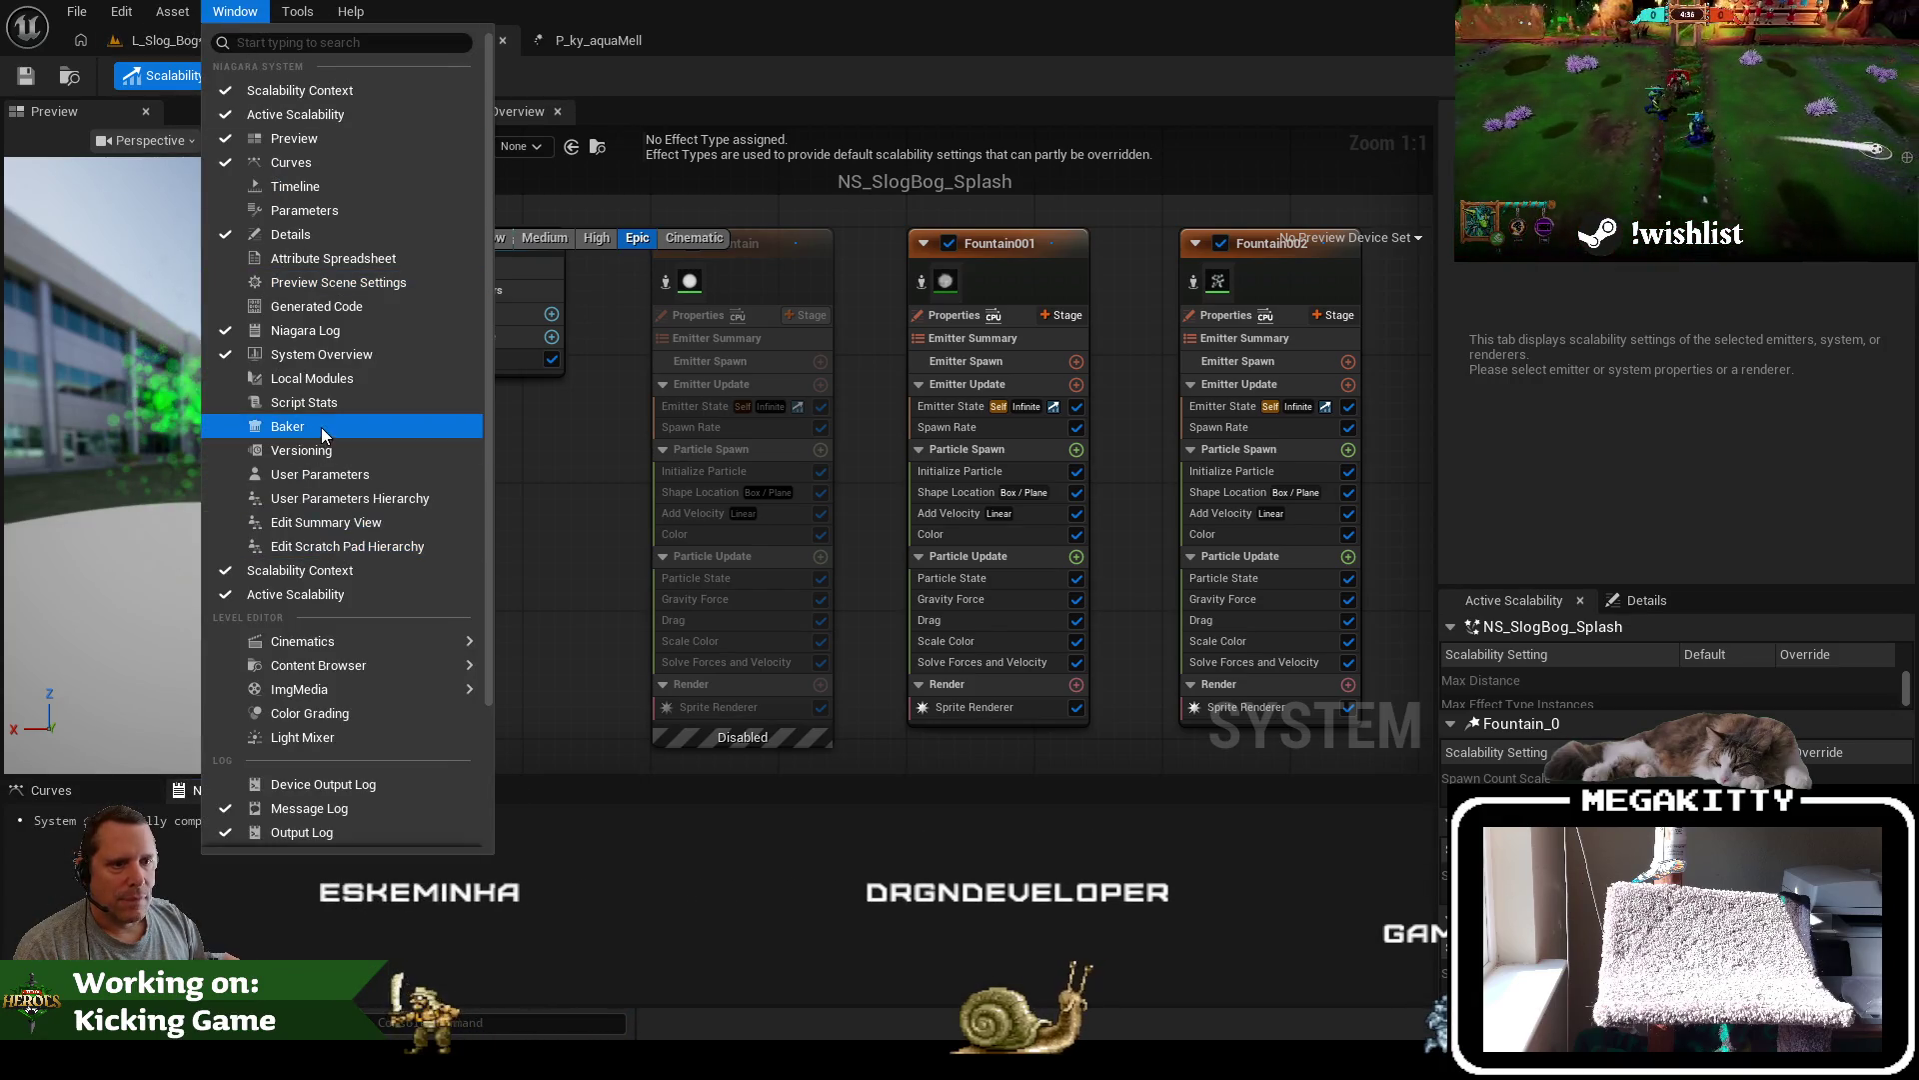
click(320, 186)
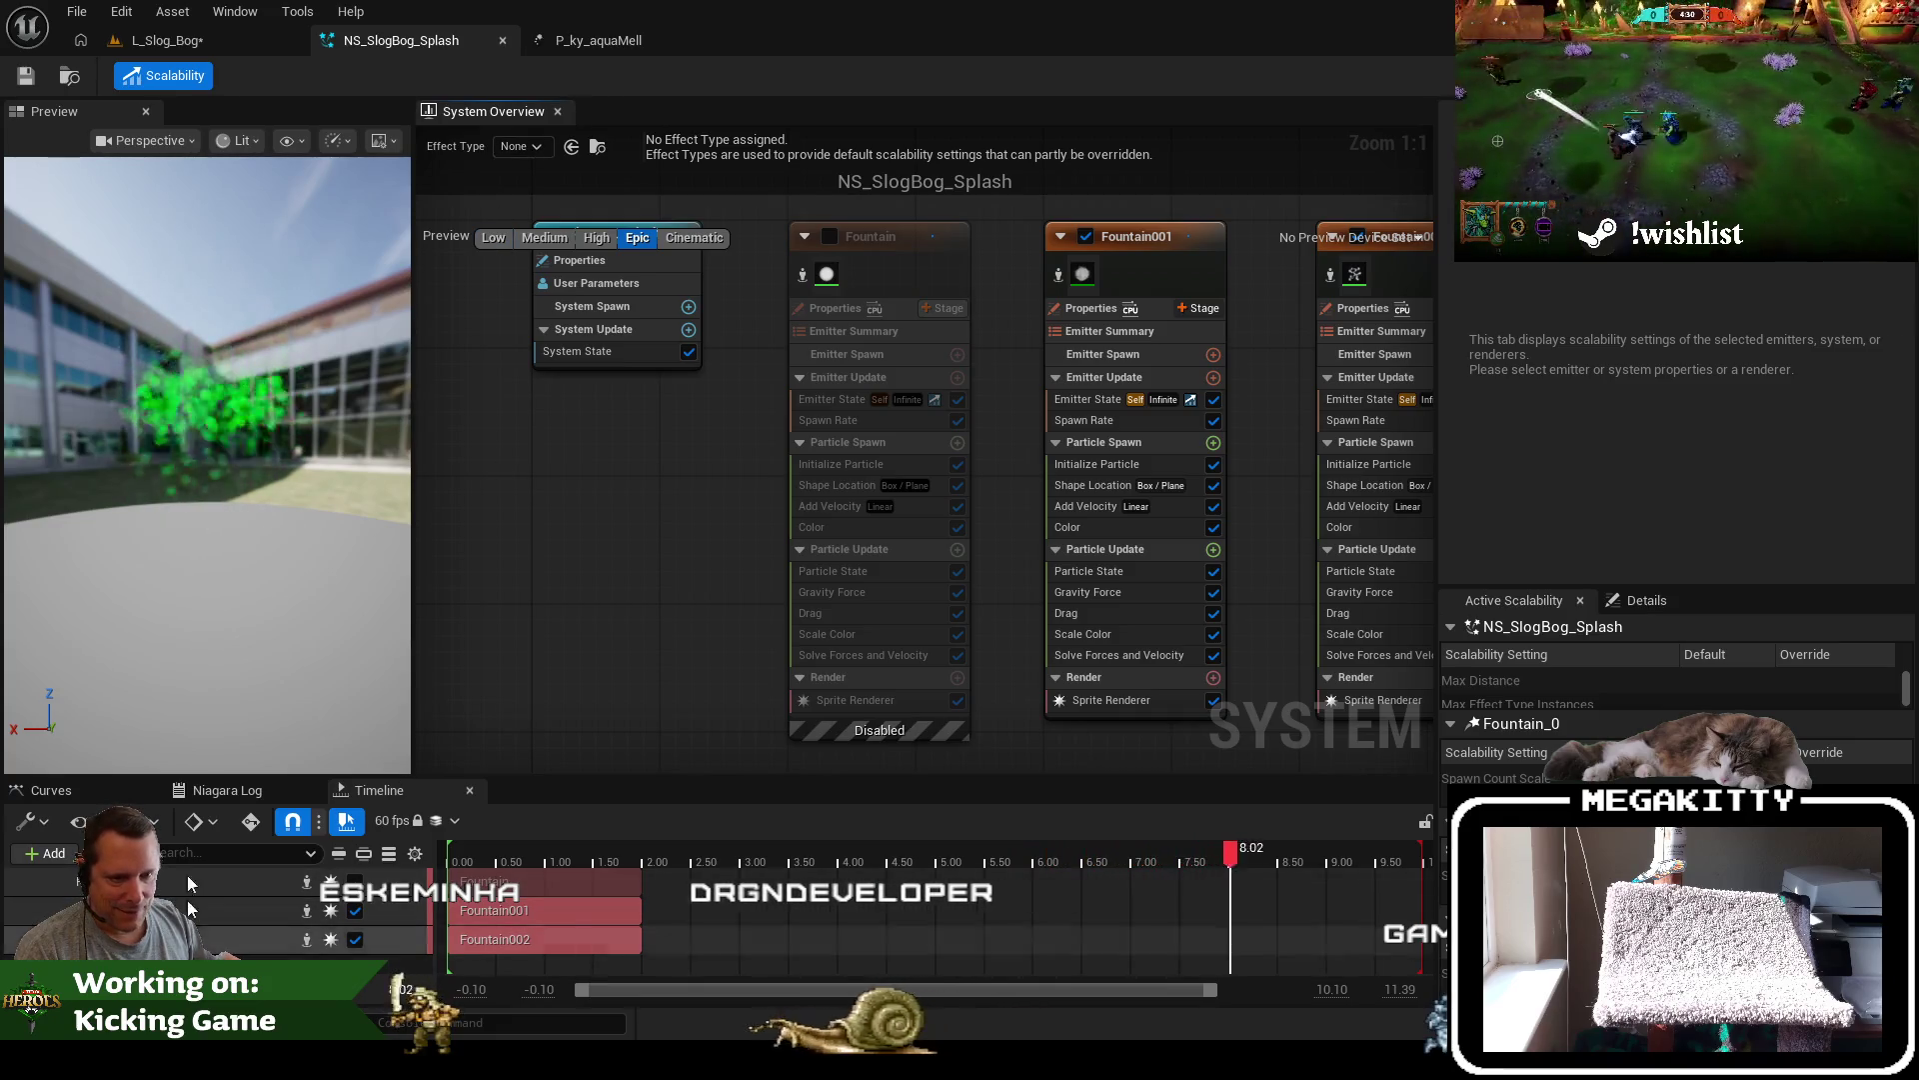
click(503, 40)
click(250, 40)
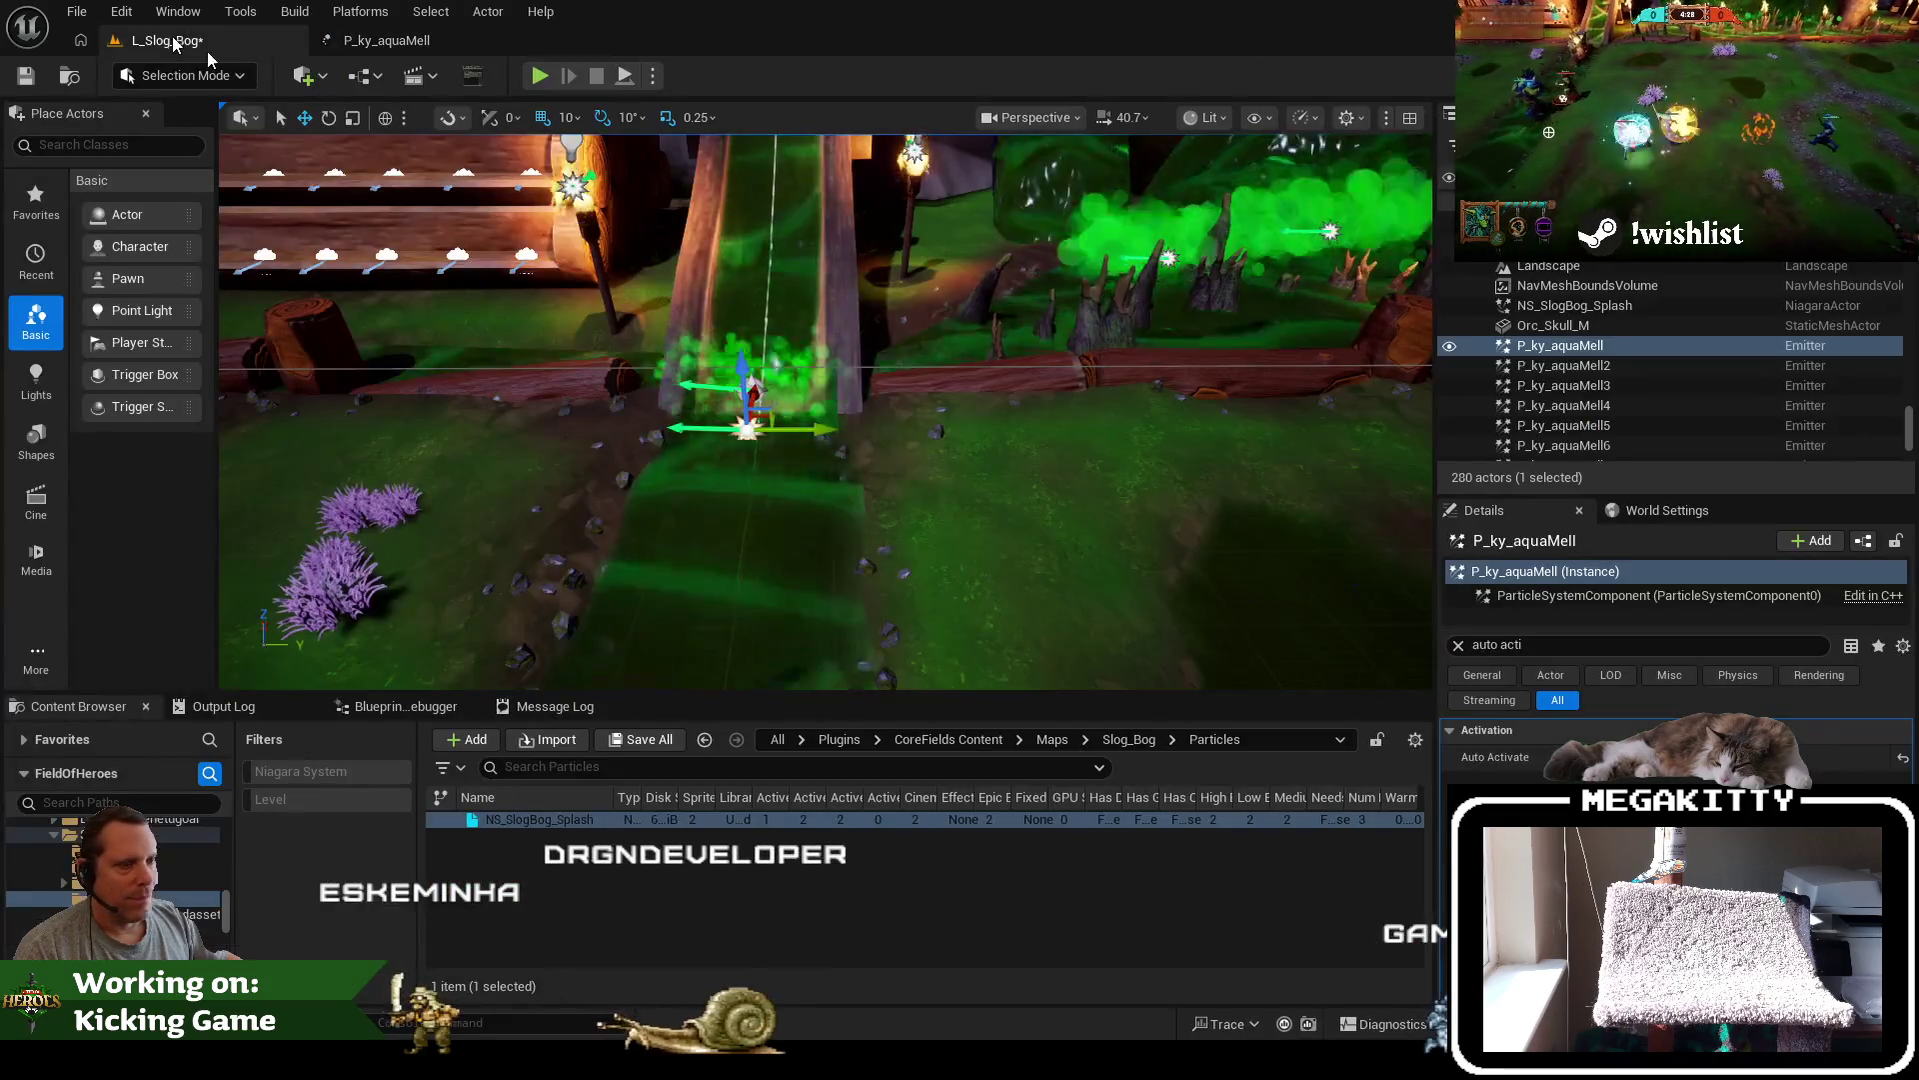
Reopen NS_SlogBog_Splash from the Content Browser, widen the graph, and select the Fountain001 node
click(1575, 305)
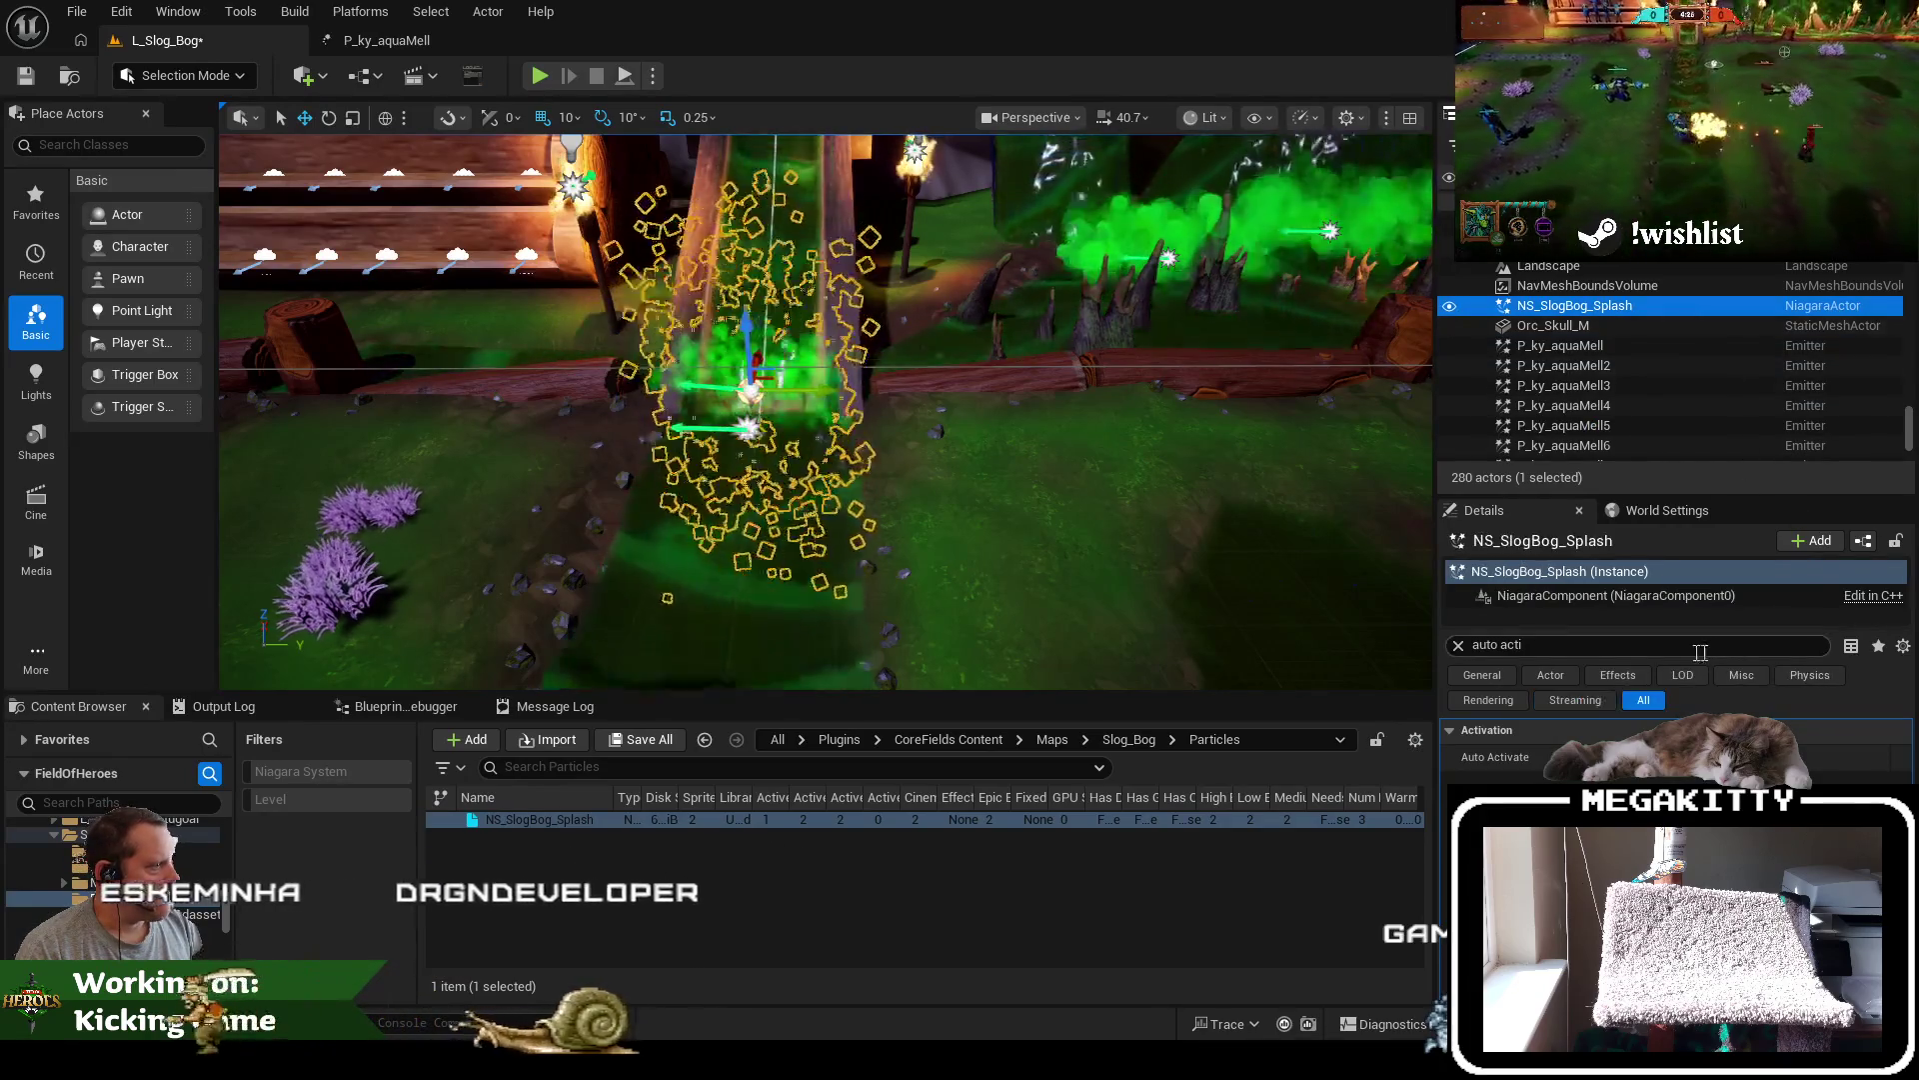
click(1457, 645)
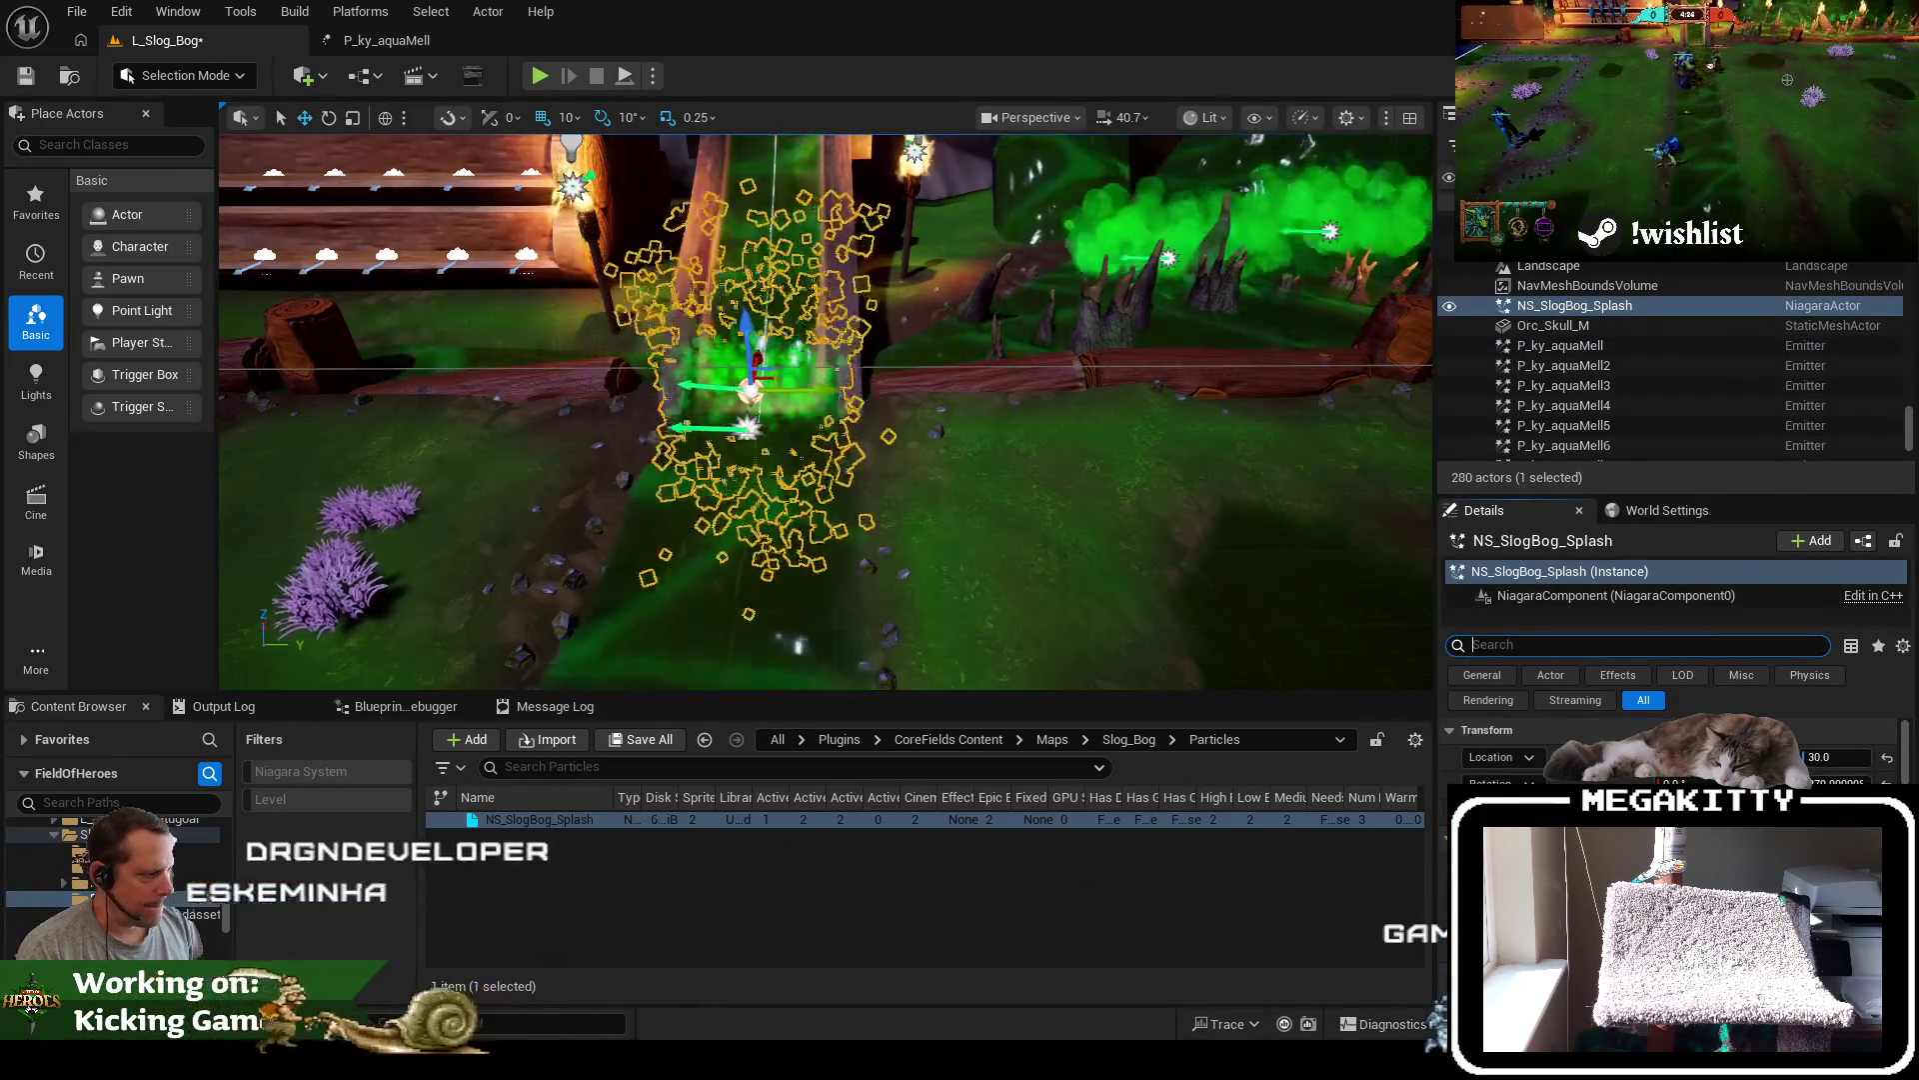
double_click(514, 820)
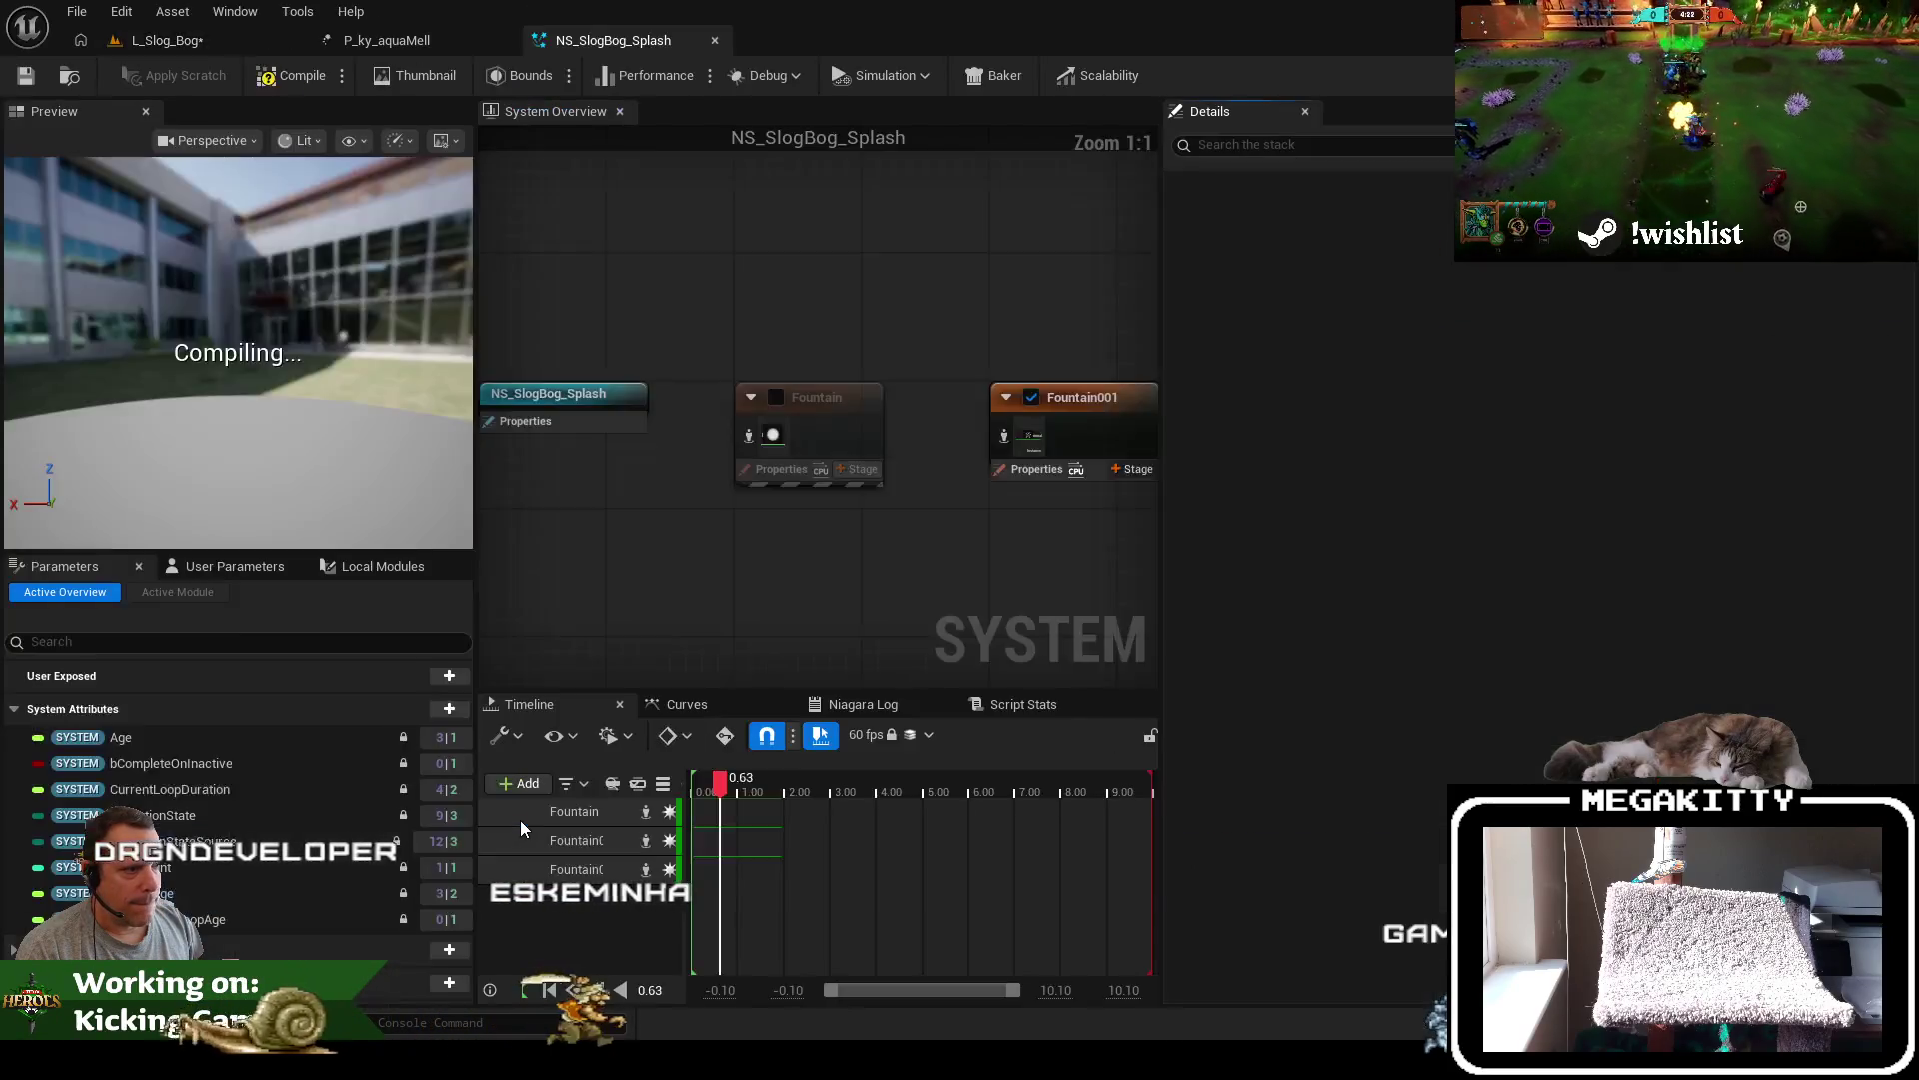
drag(1160, 570, 1555, 580)
drag(923, 592, 981, 601)
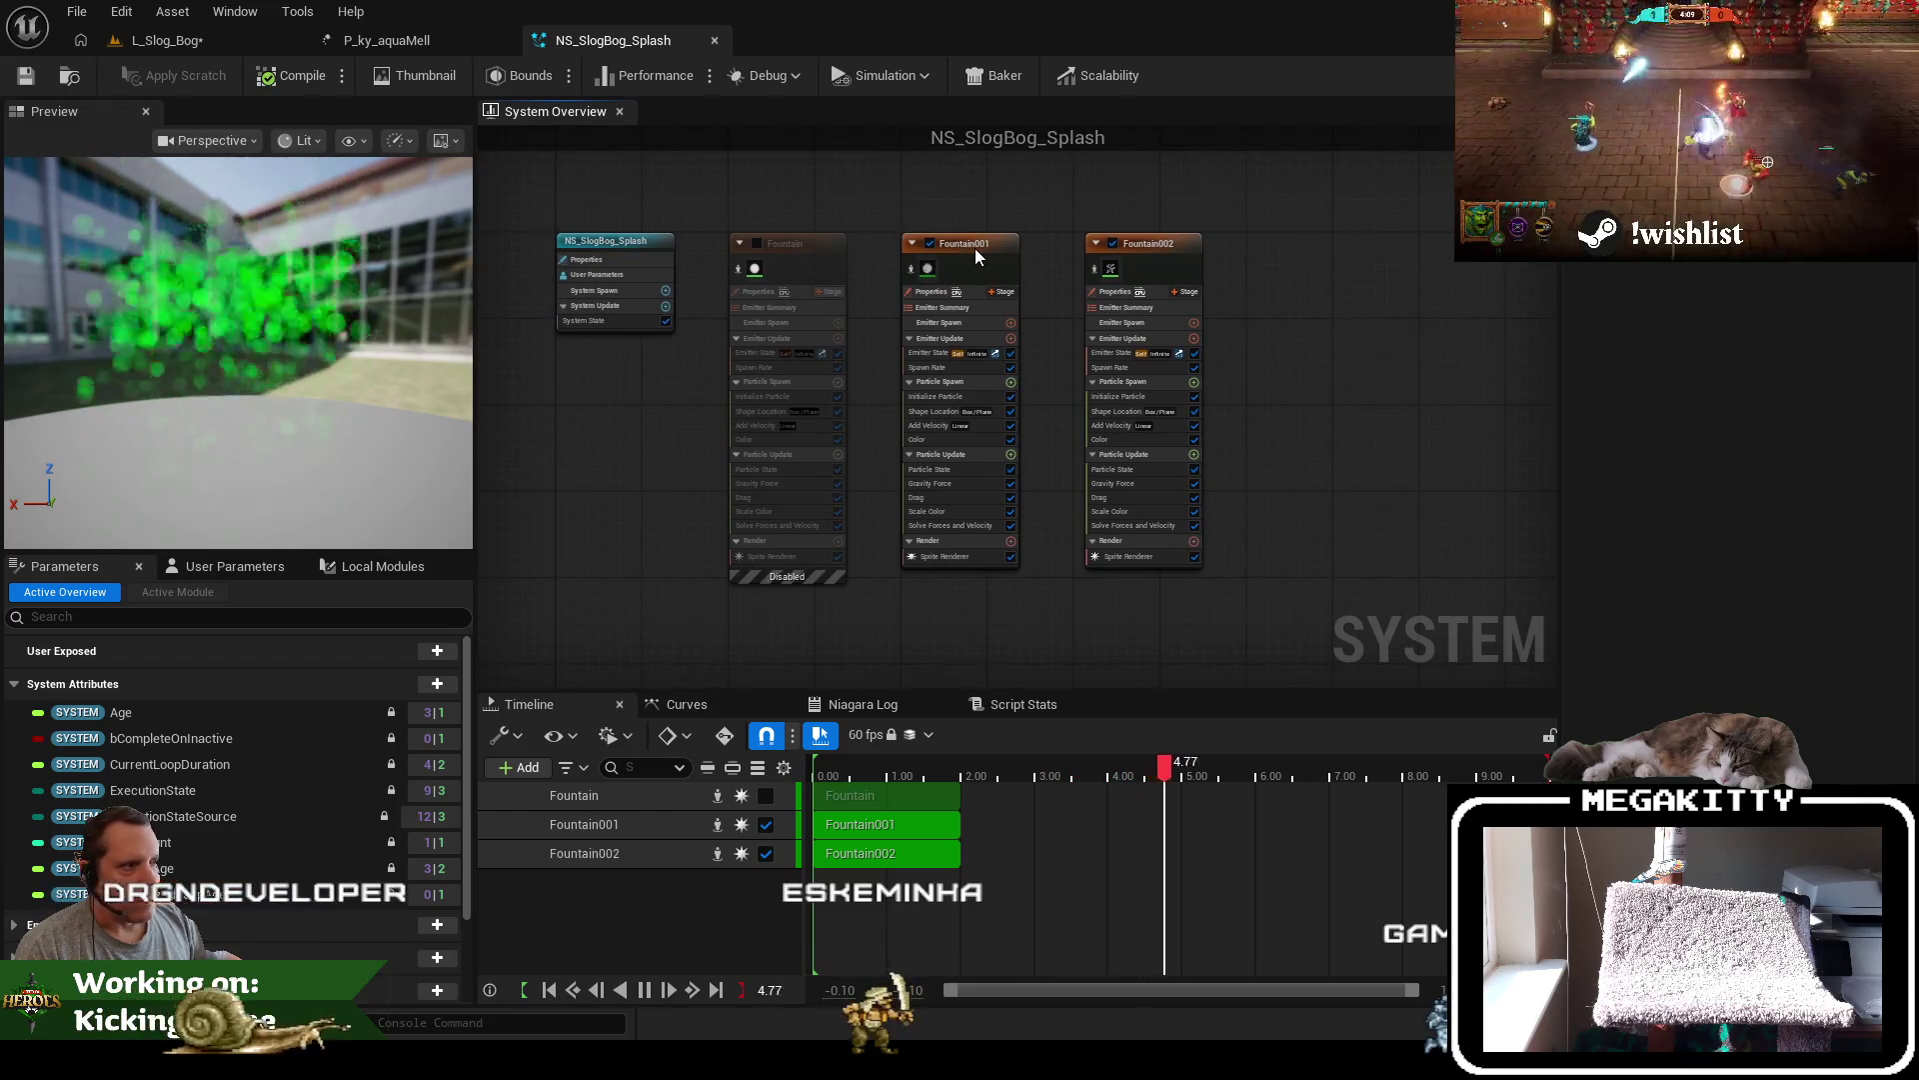
click(975, 248)
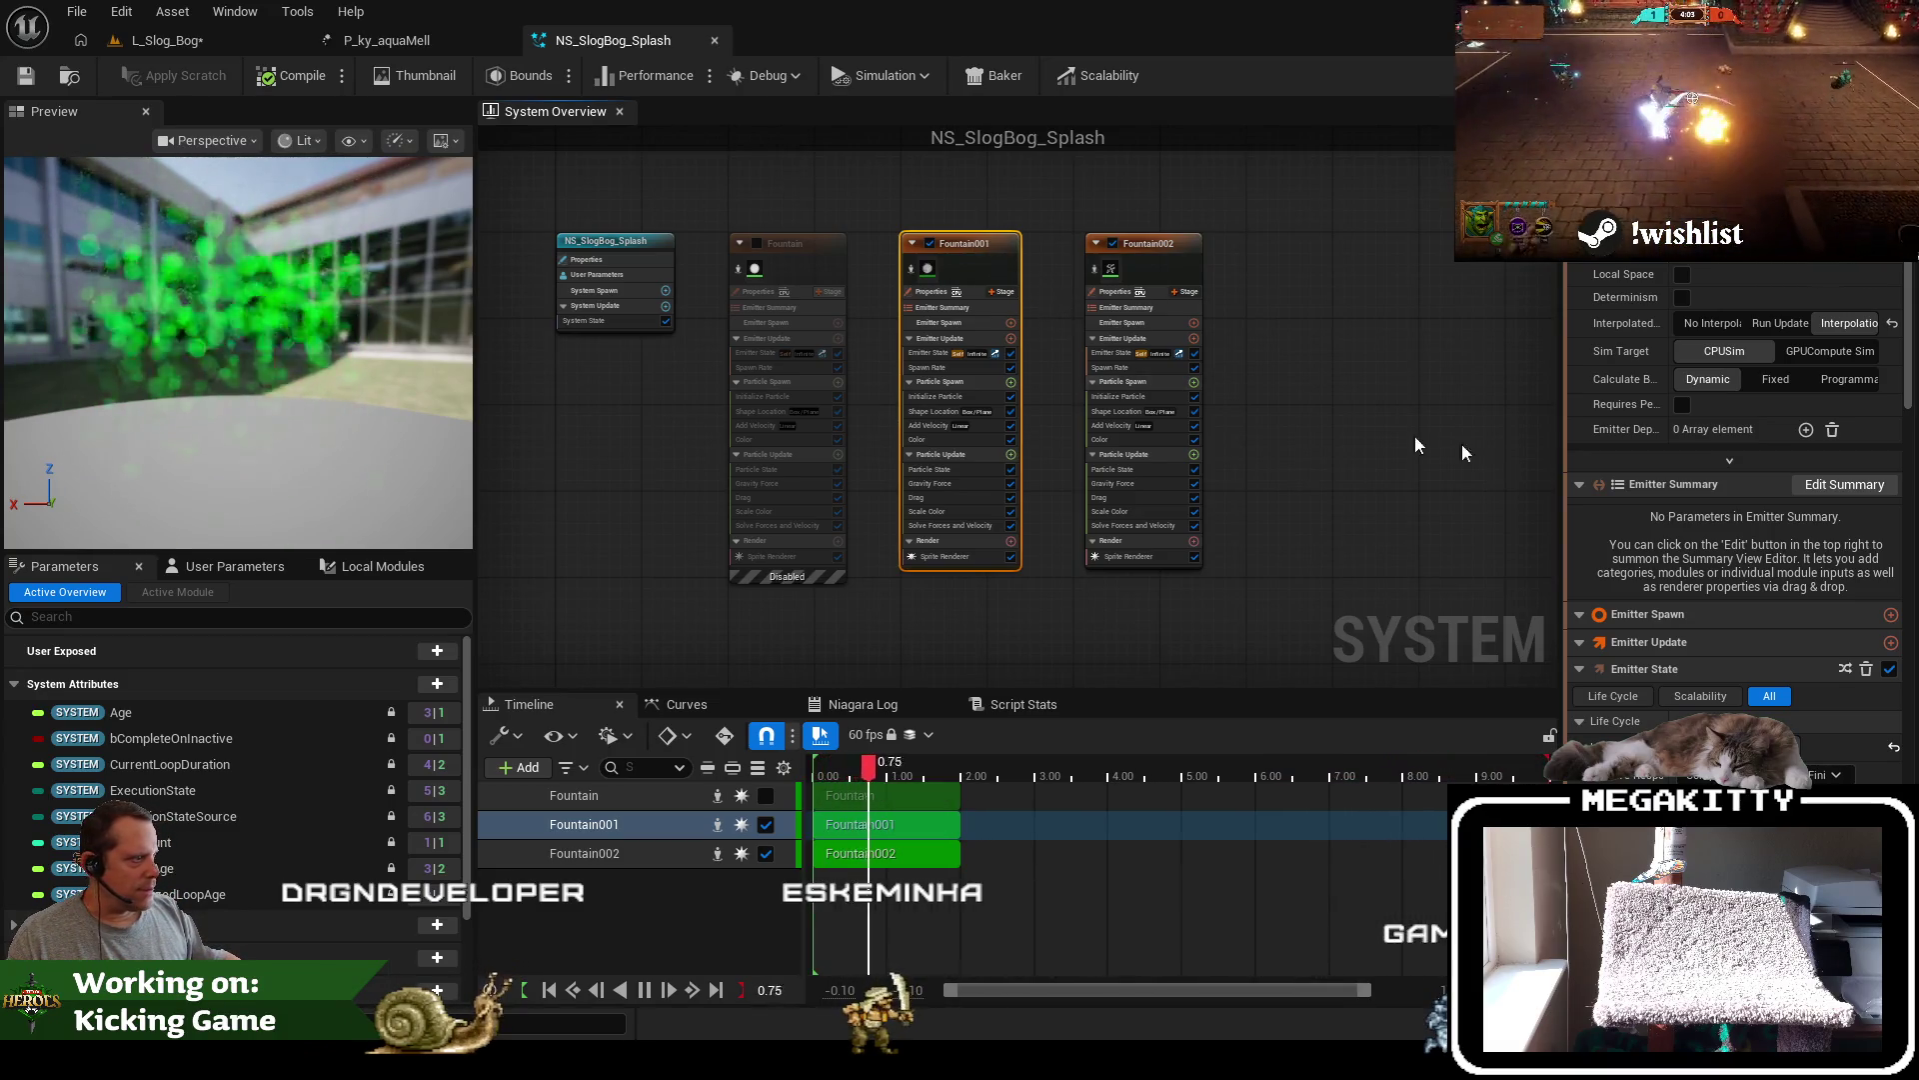
Set Fountain001's Add Velocity minimum to -50, -50, 100
scroll(958, 401, up, 1)
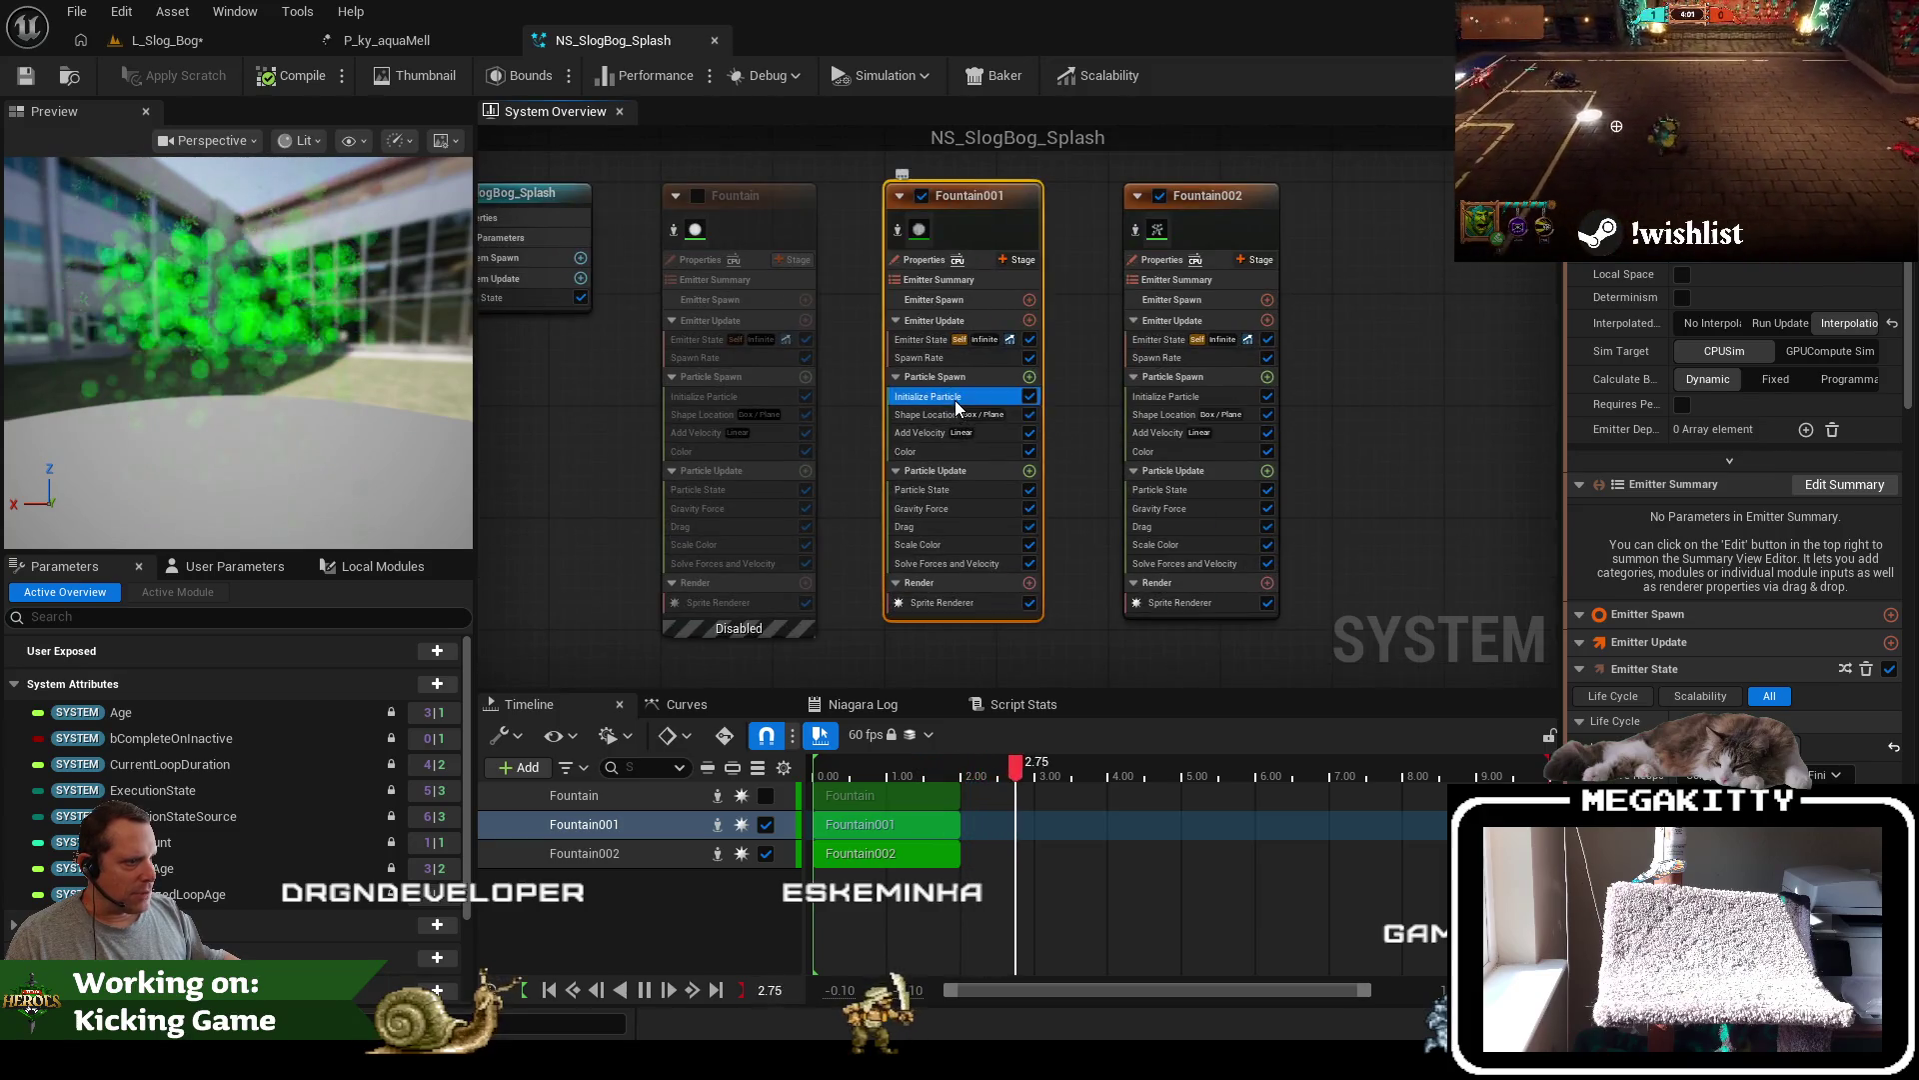
click(958, 399)
click(935, 430)
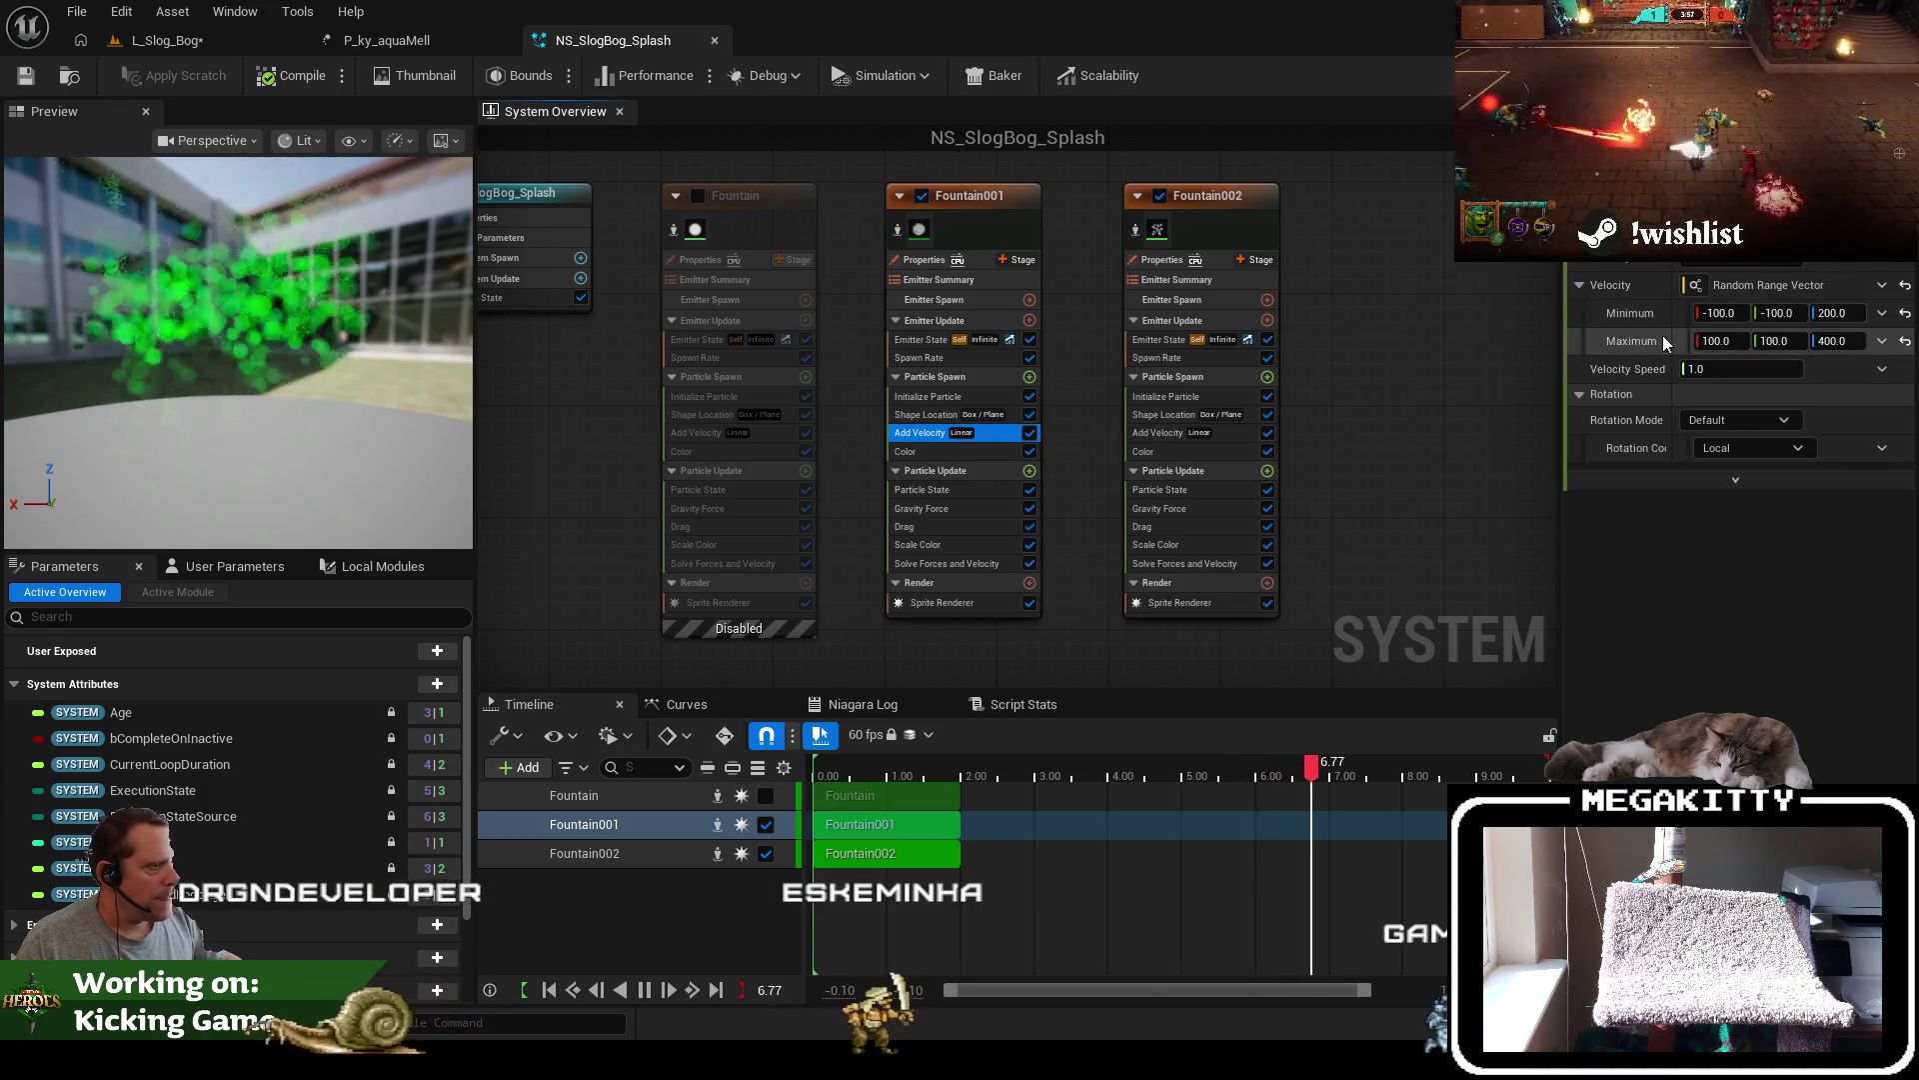
click(1720, 313)
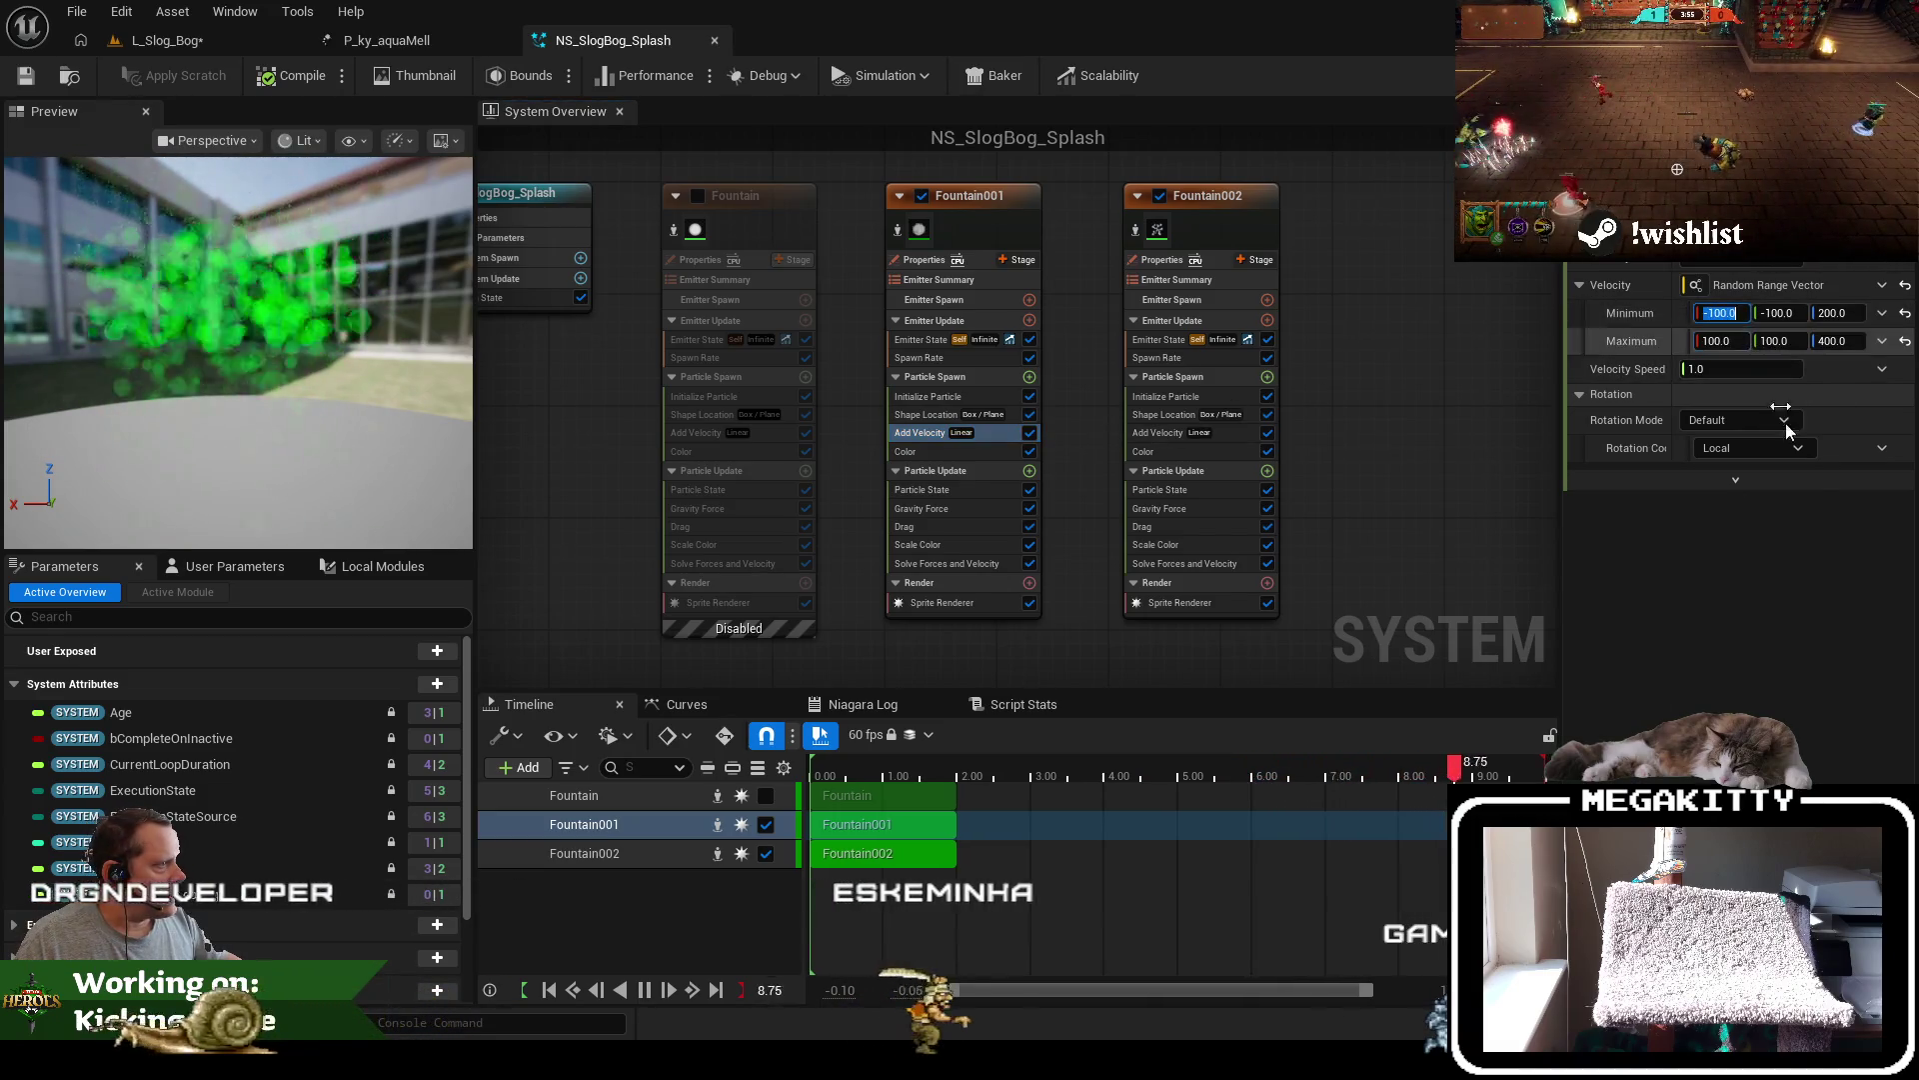
text(-50)
key(Tab)
text(-5)
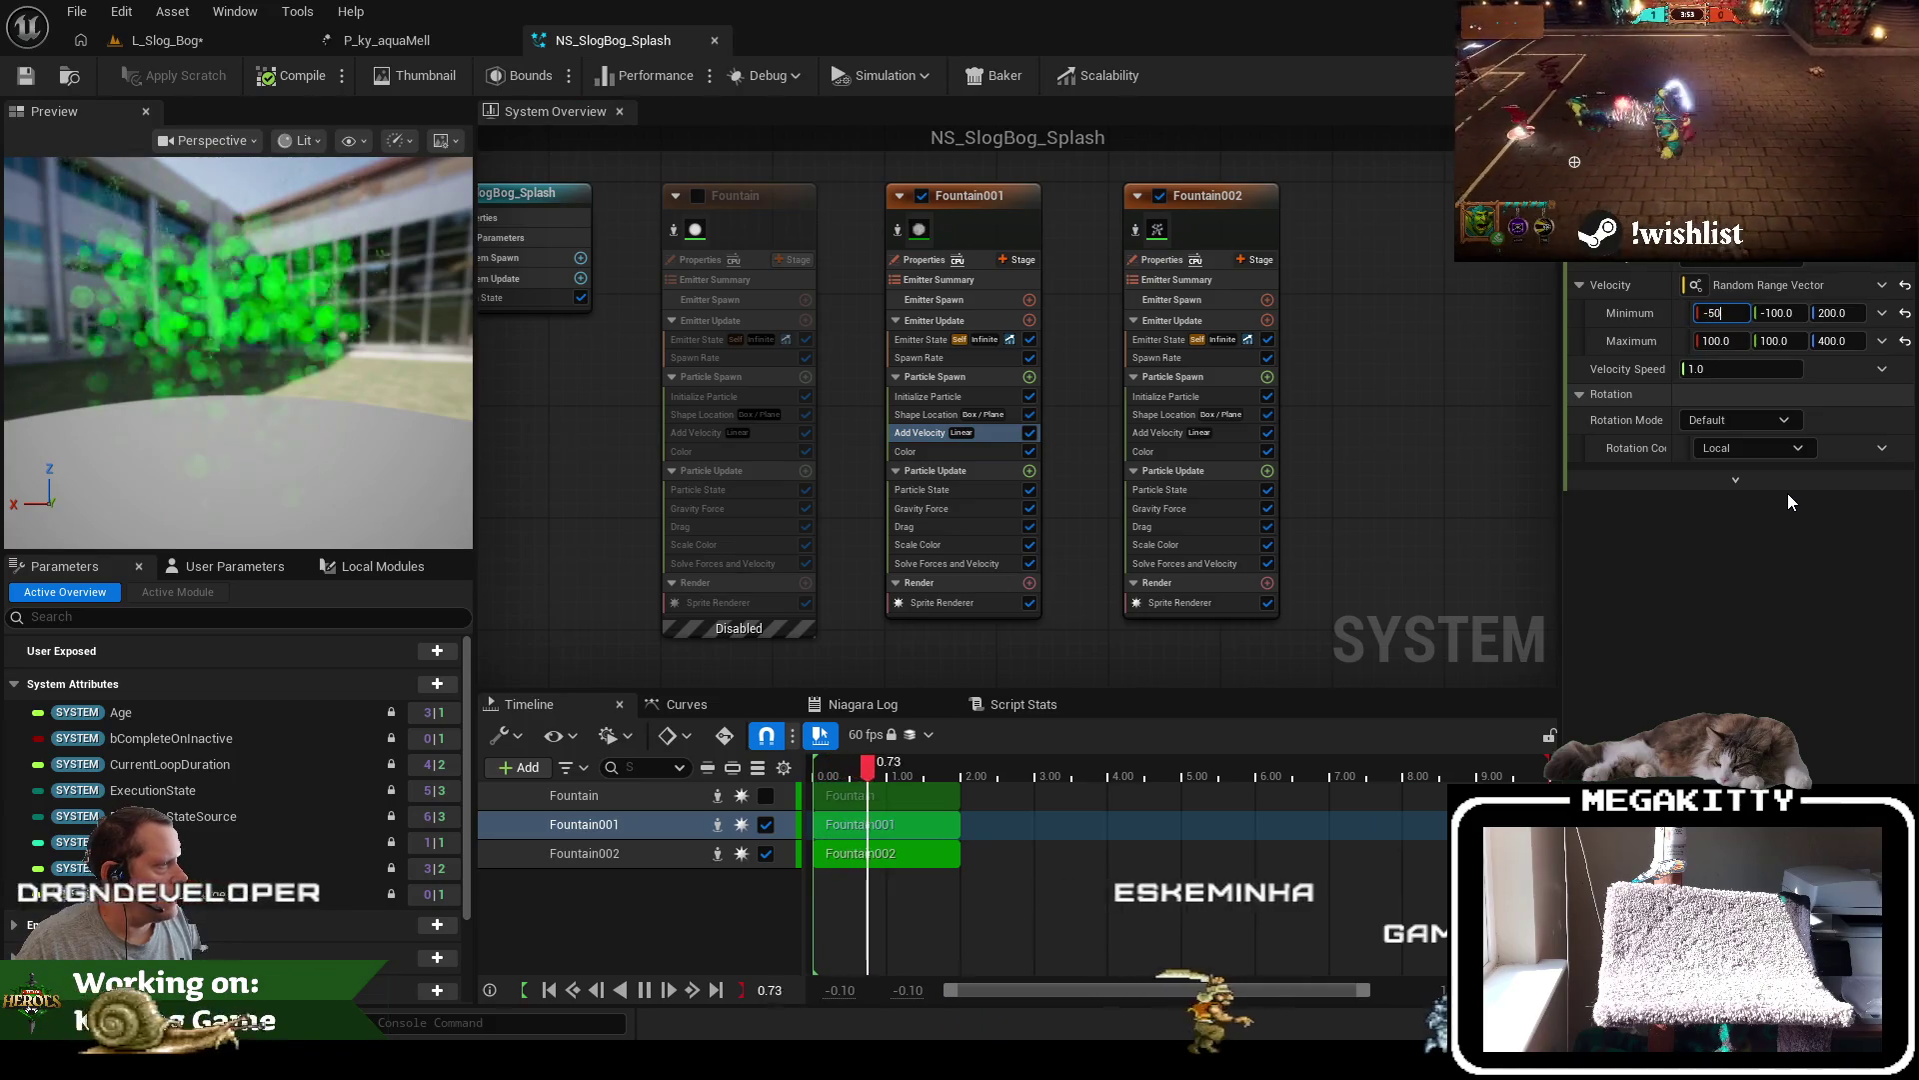
text(0)
key(Tab)
text(100)
key(Tab)
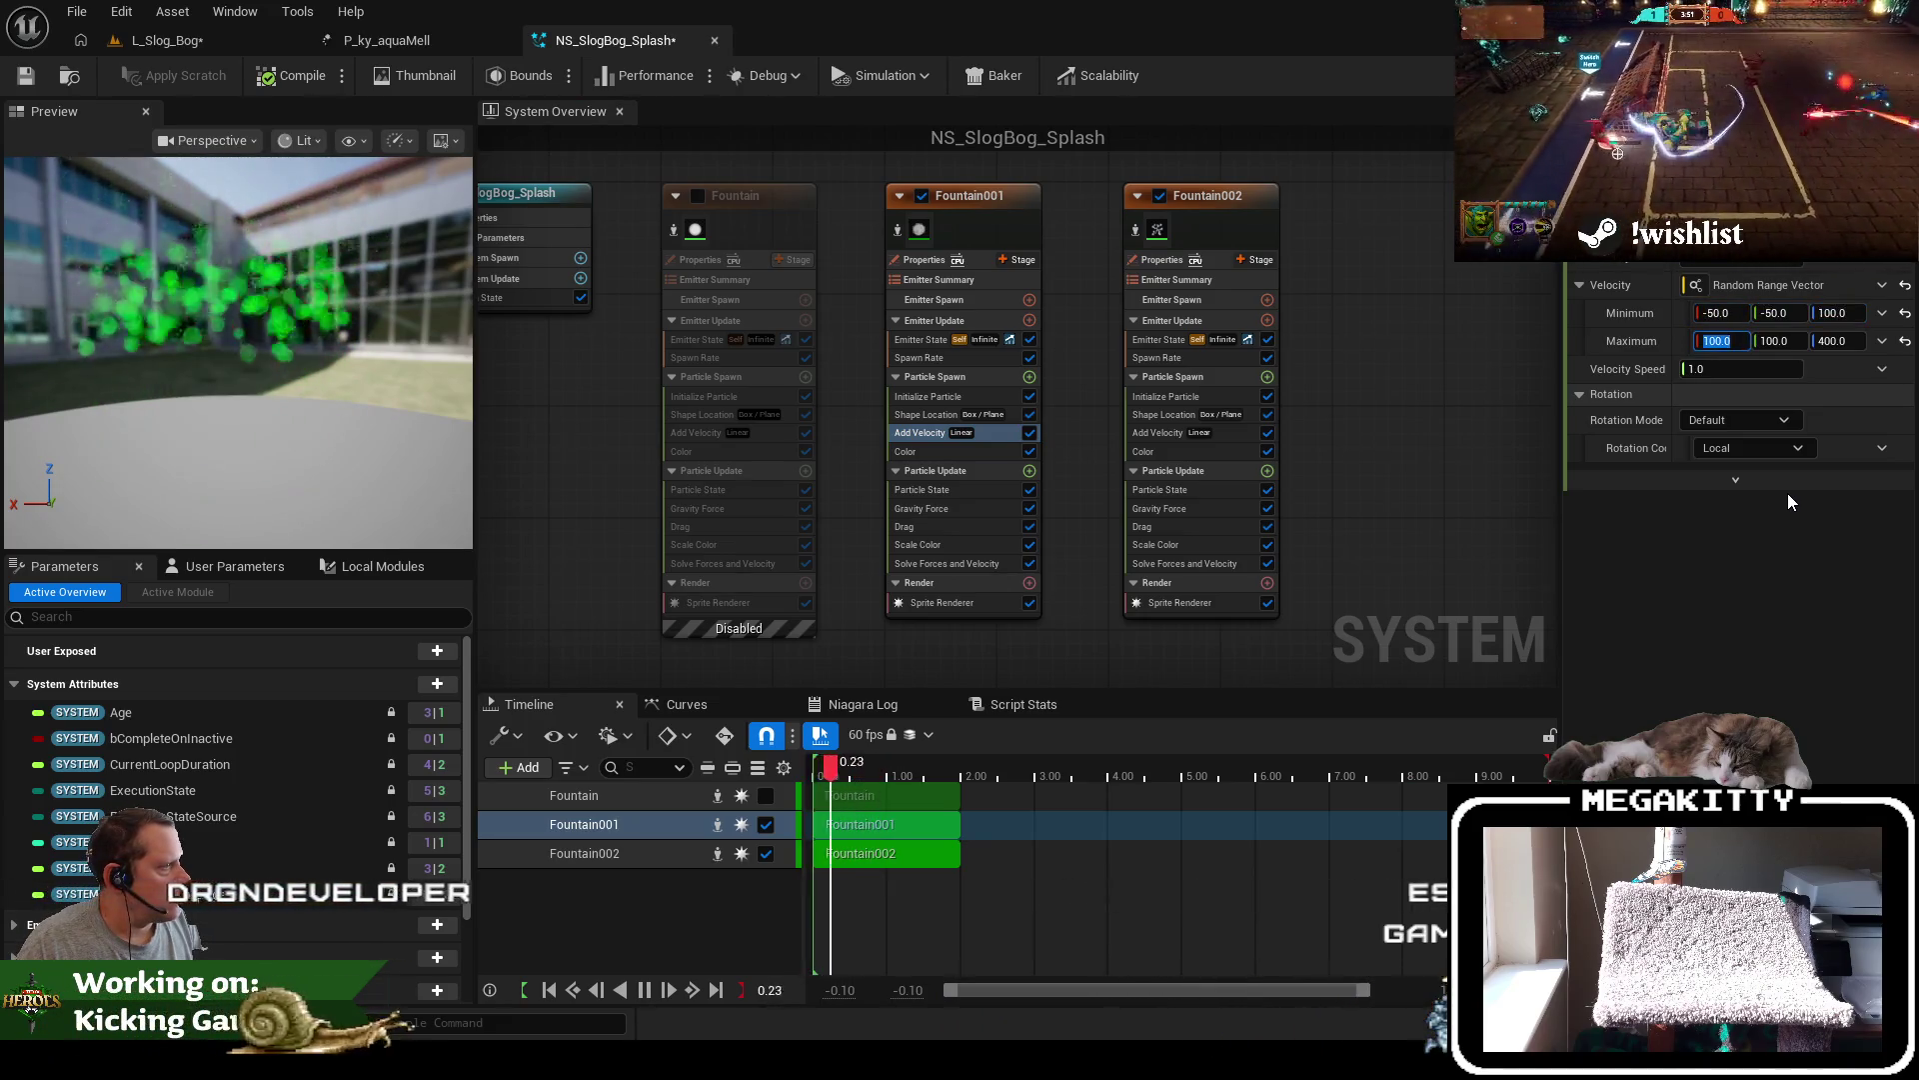
Set Fountain001's Add Velocity maximum to 50, 50, 200
text(50)
key(Tab)
text(50)
key(Tab)
text(200)
key(Tab)
Reduce Fountain001's Shape Location Box Size Z to 40
click(914, 413)
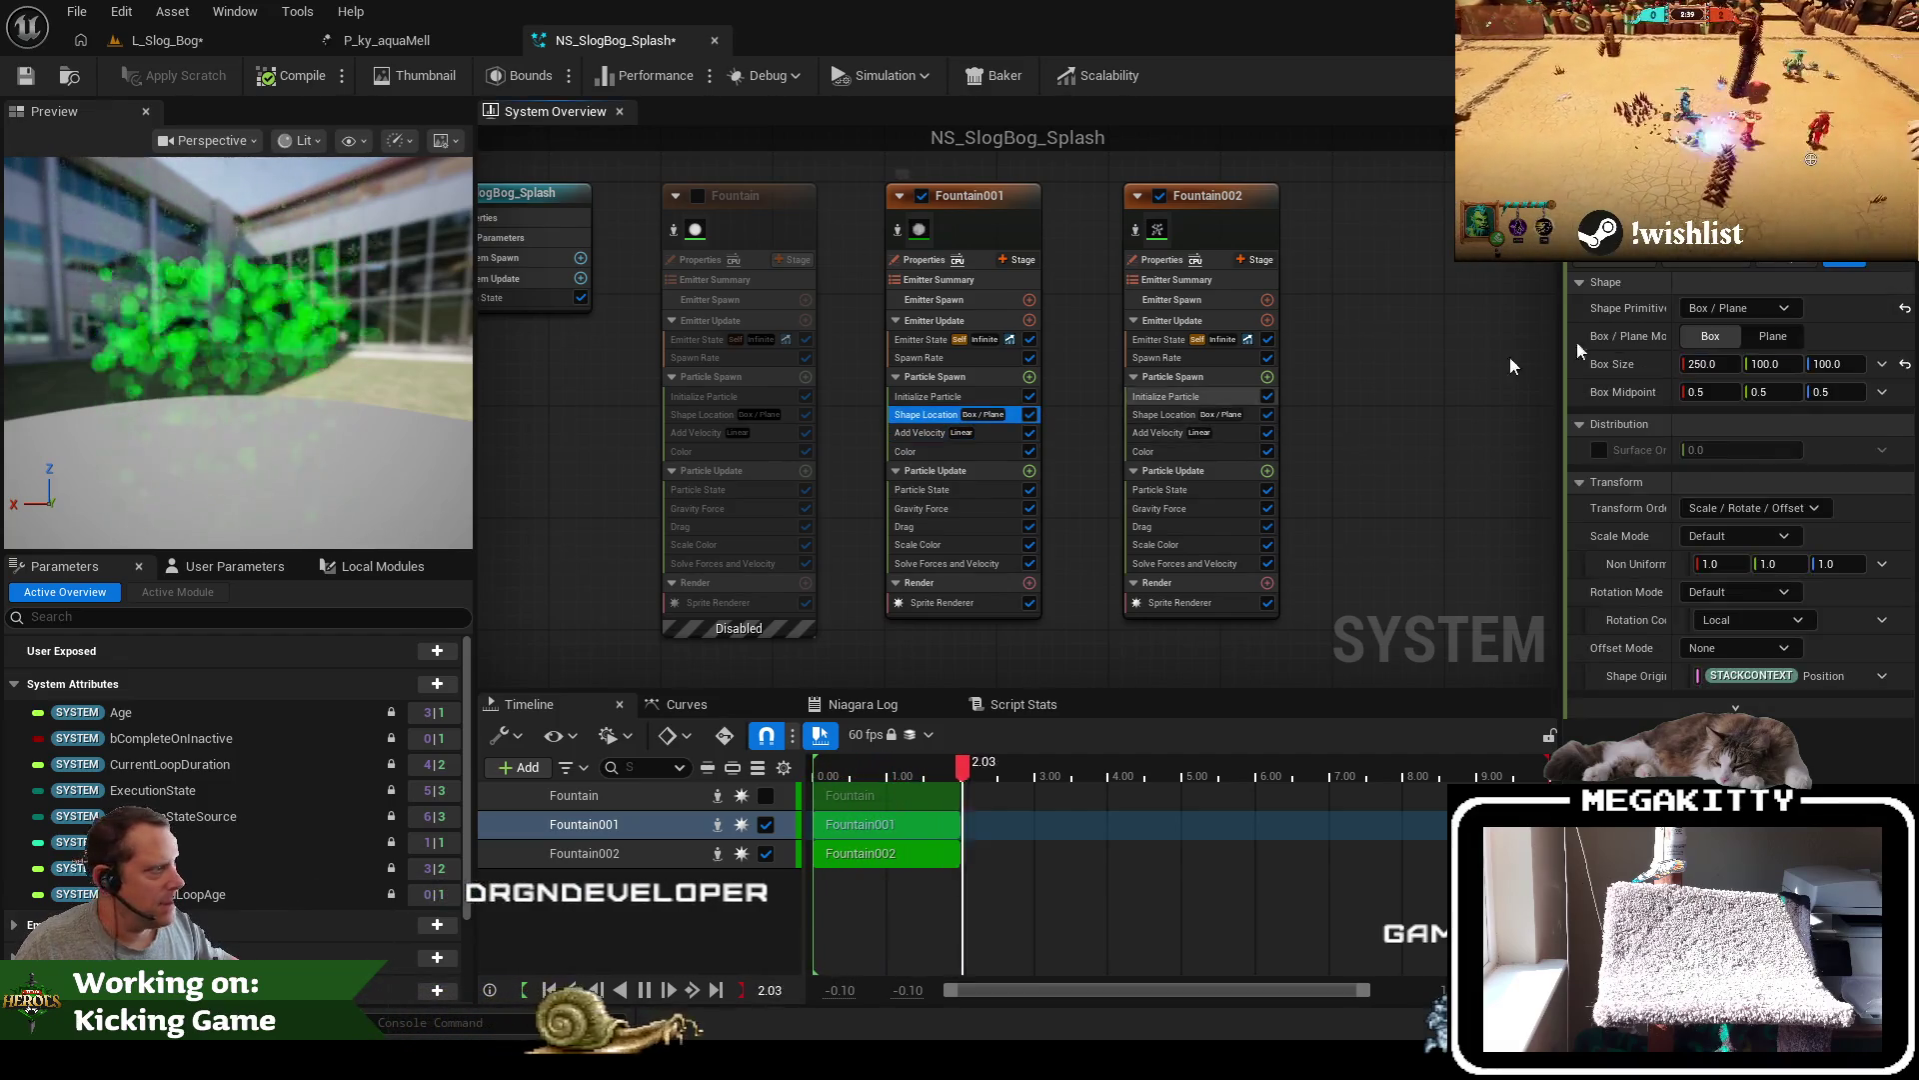
click(1831, 366)
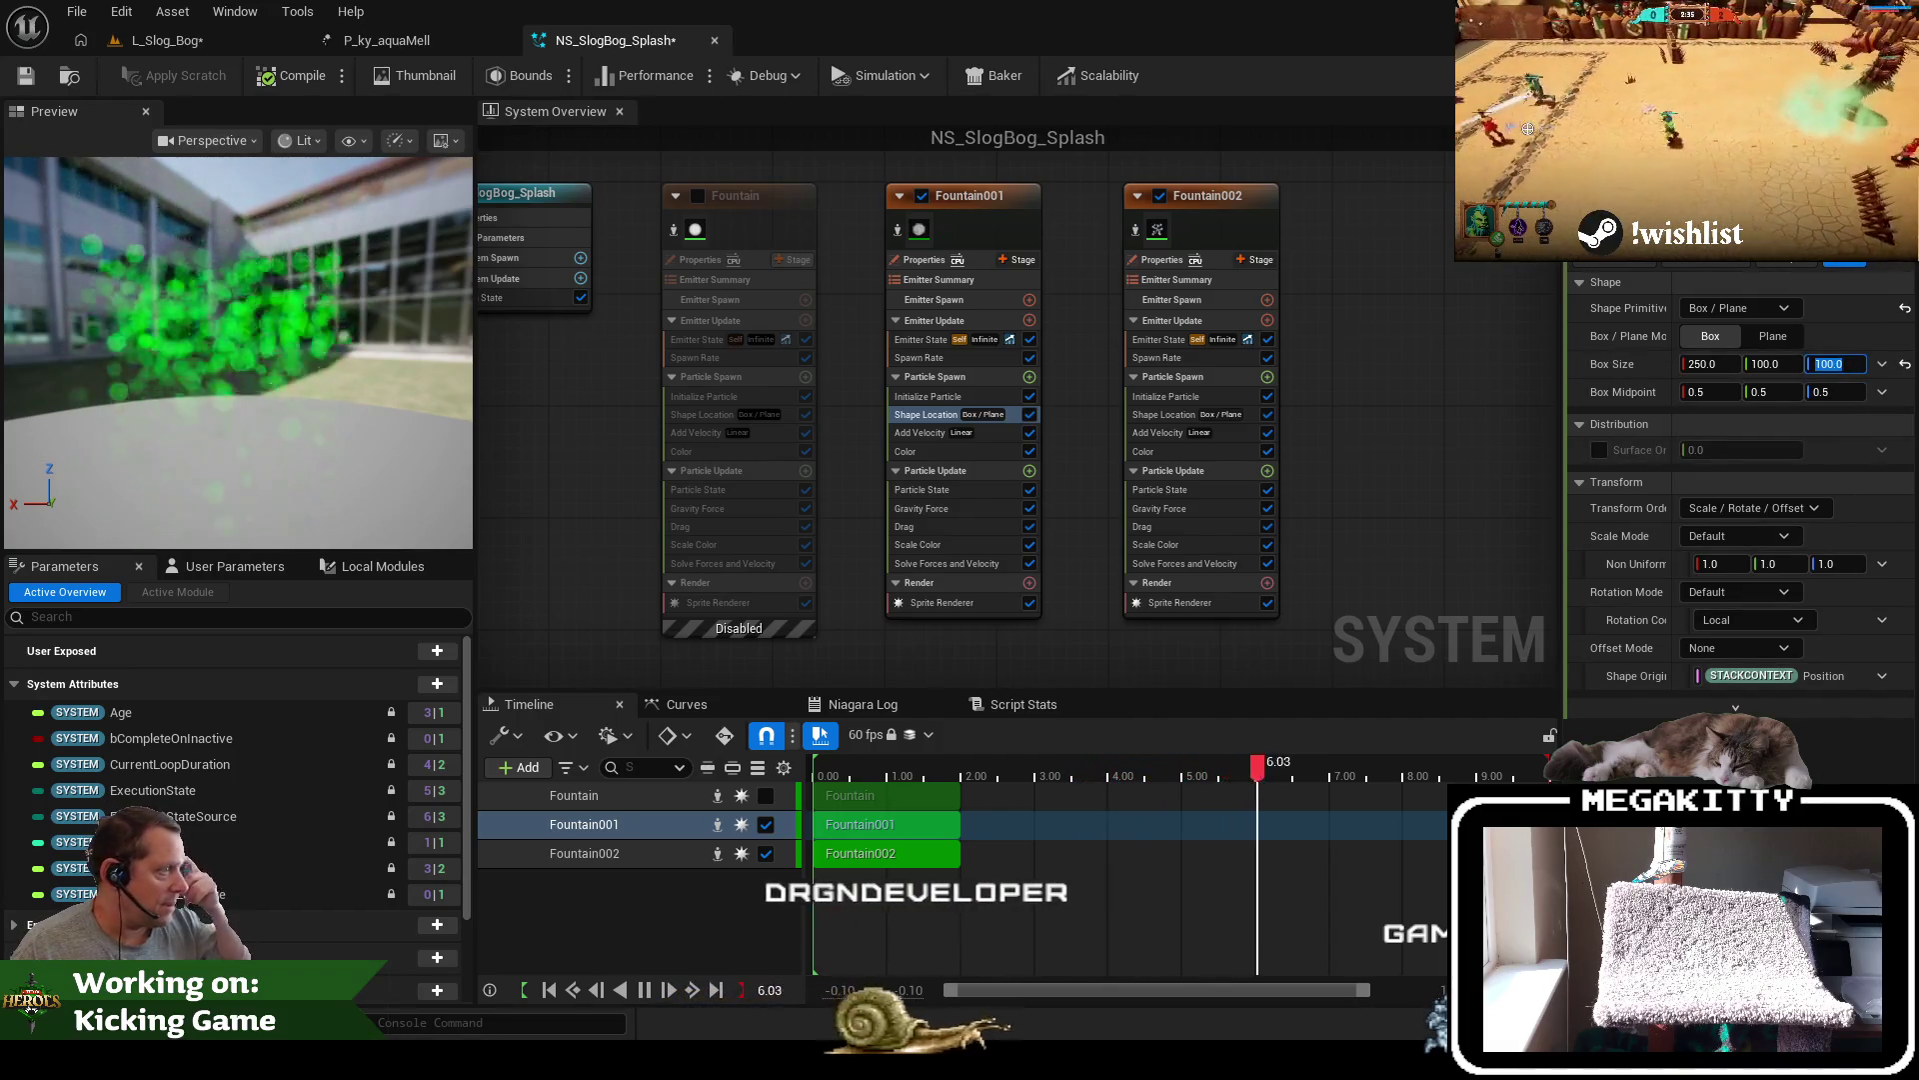
text(50)
key(Tab)
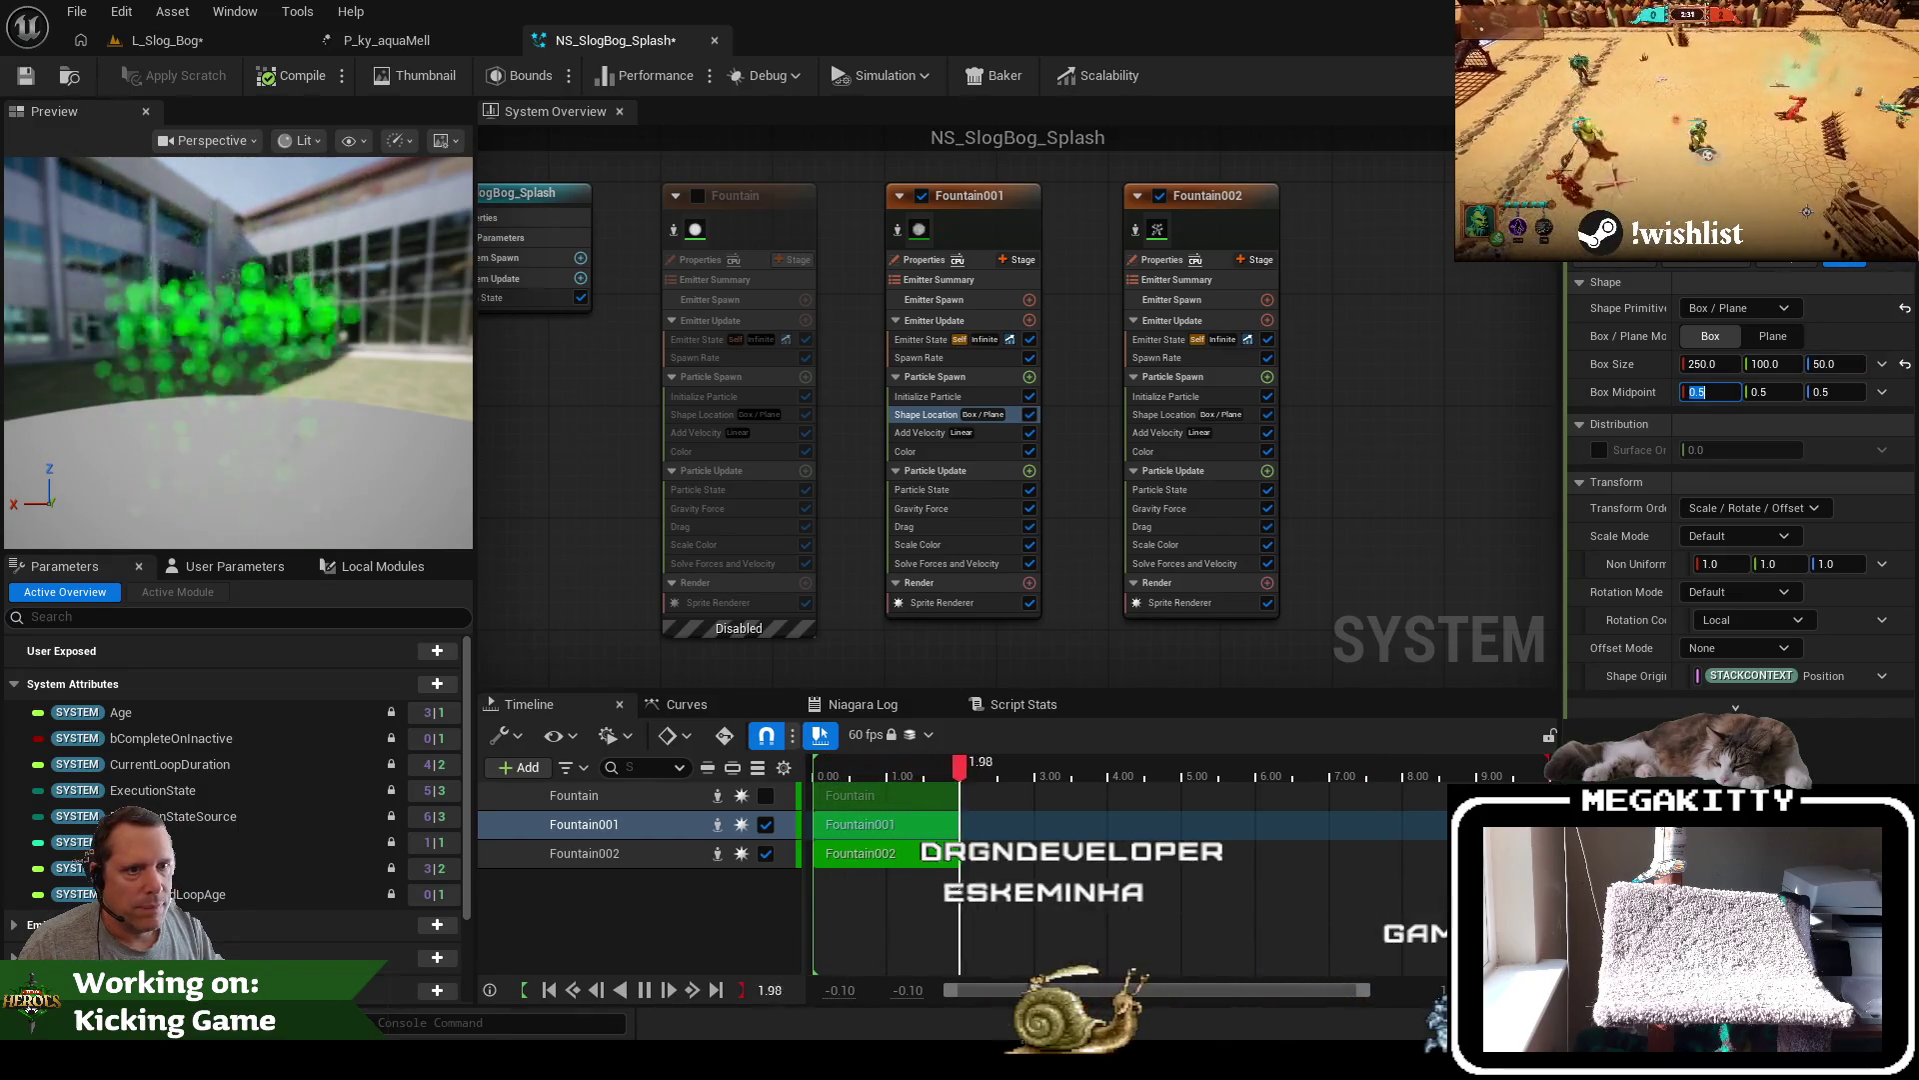
drag(1837, 364, 1817, 364)
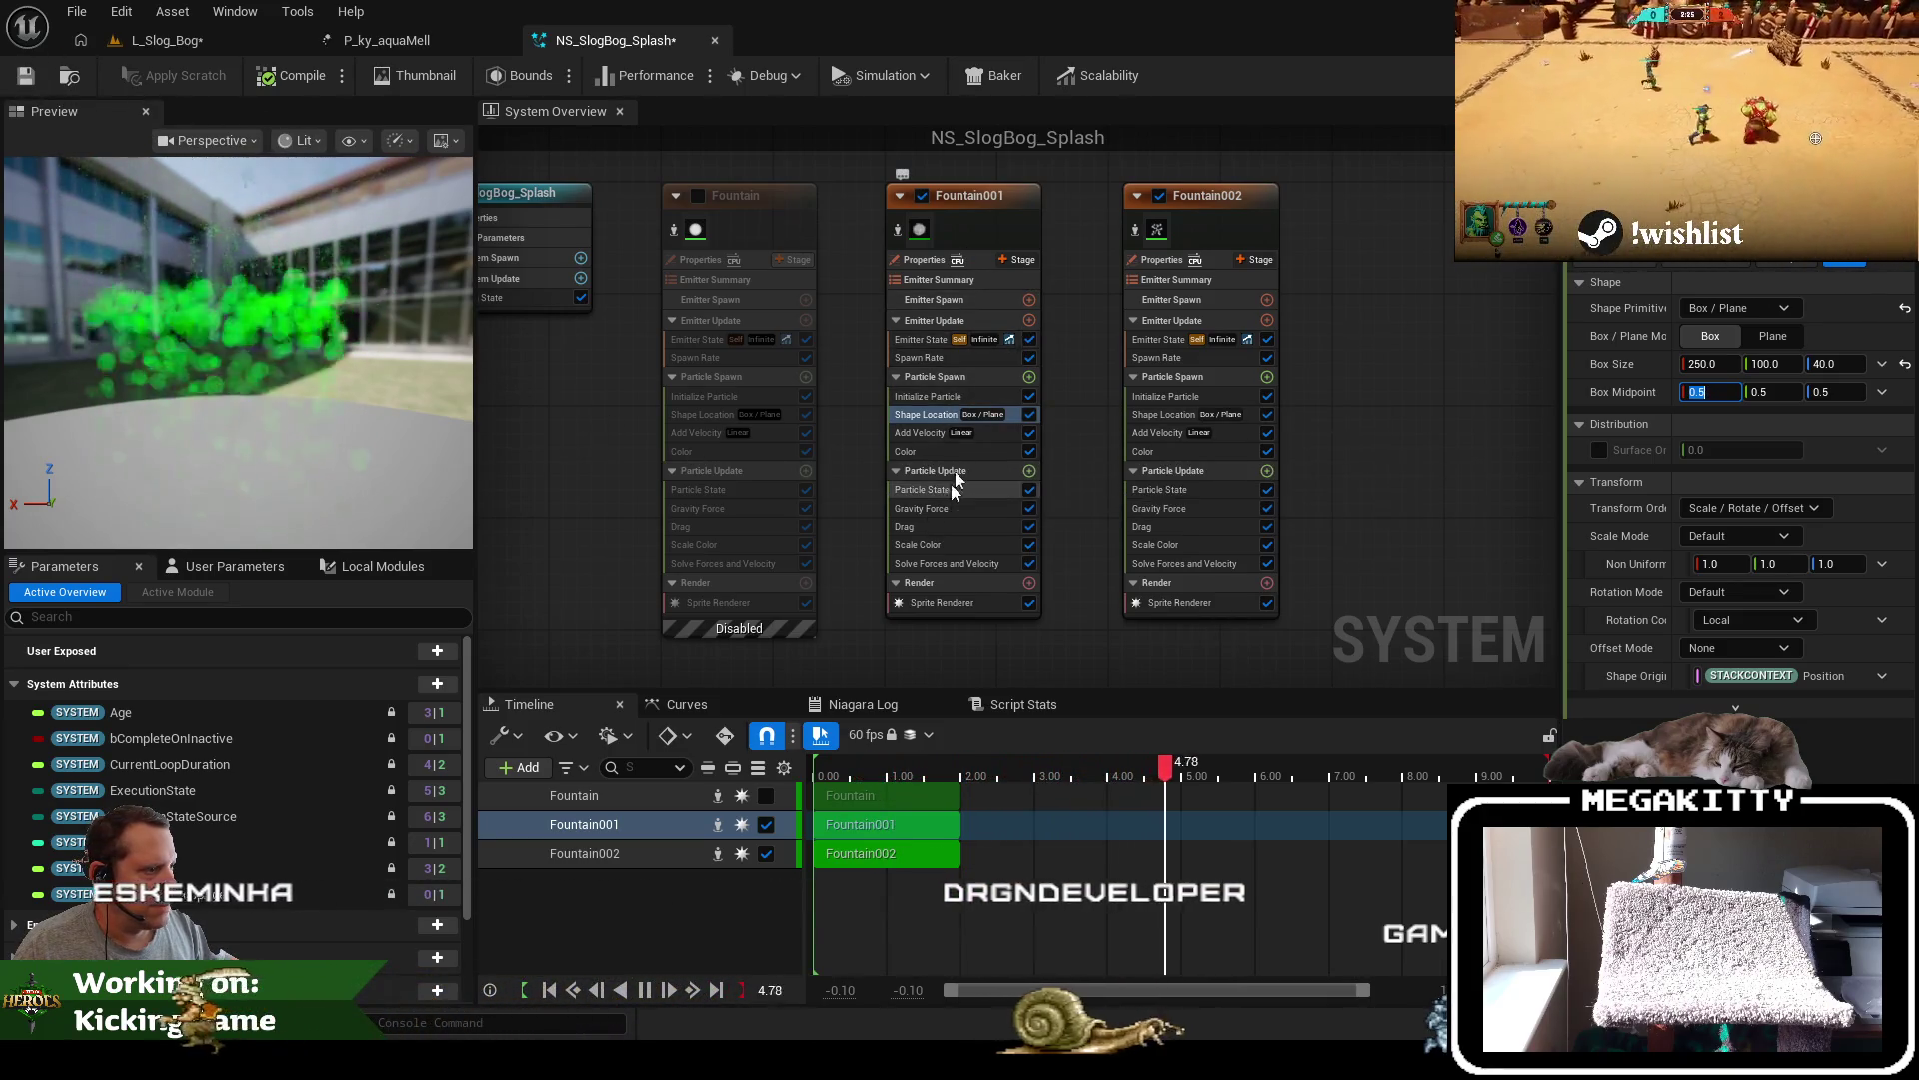
click(960, 230)
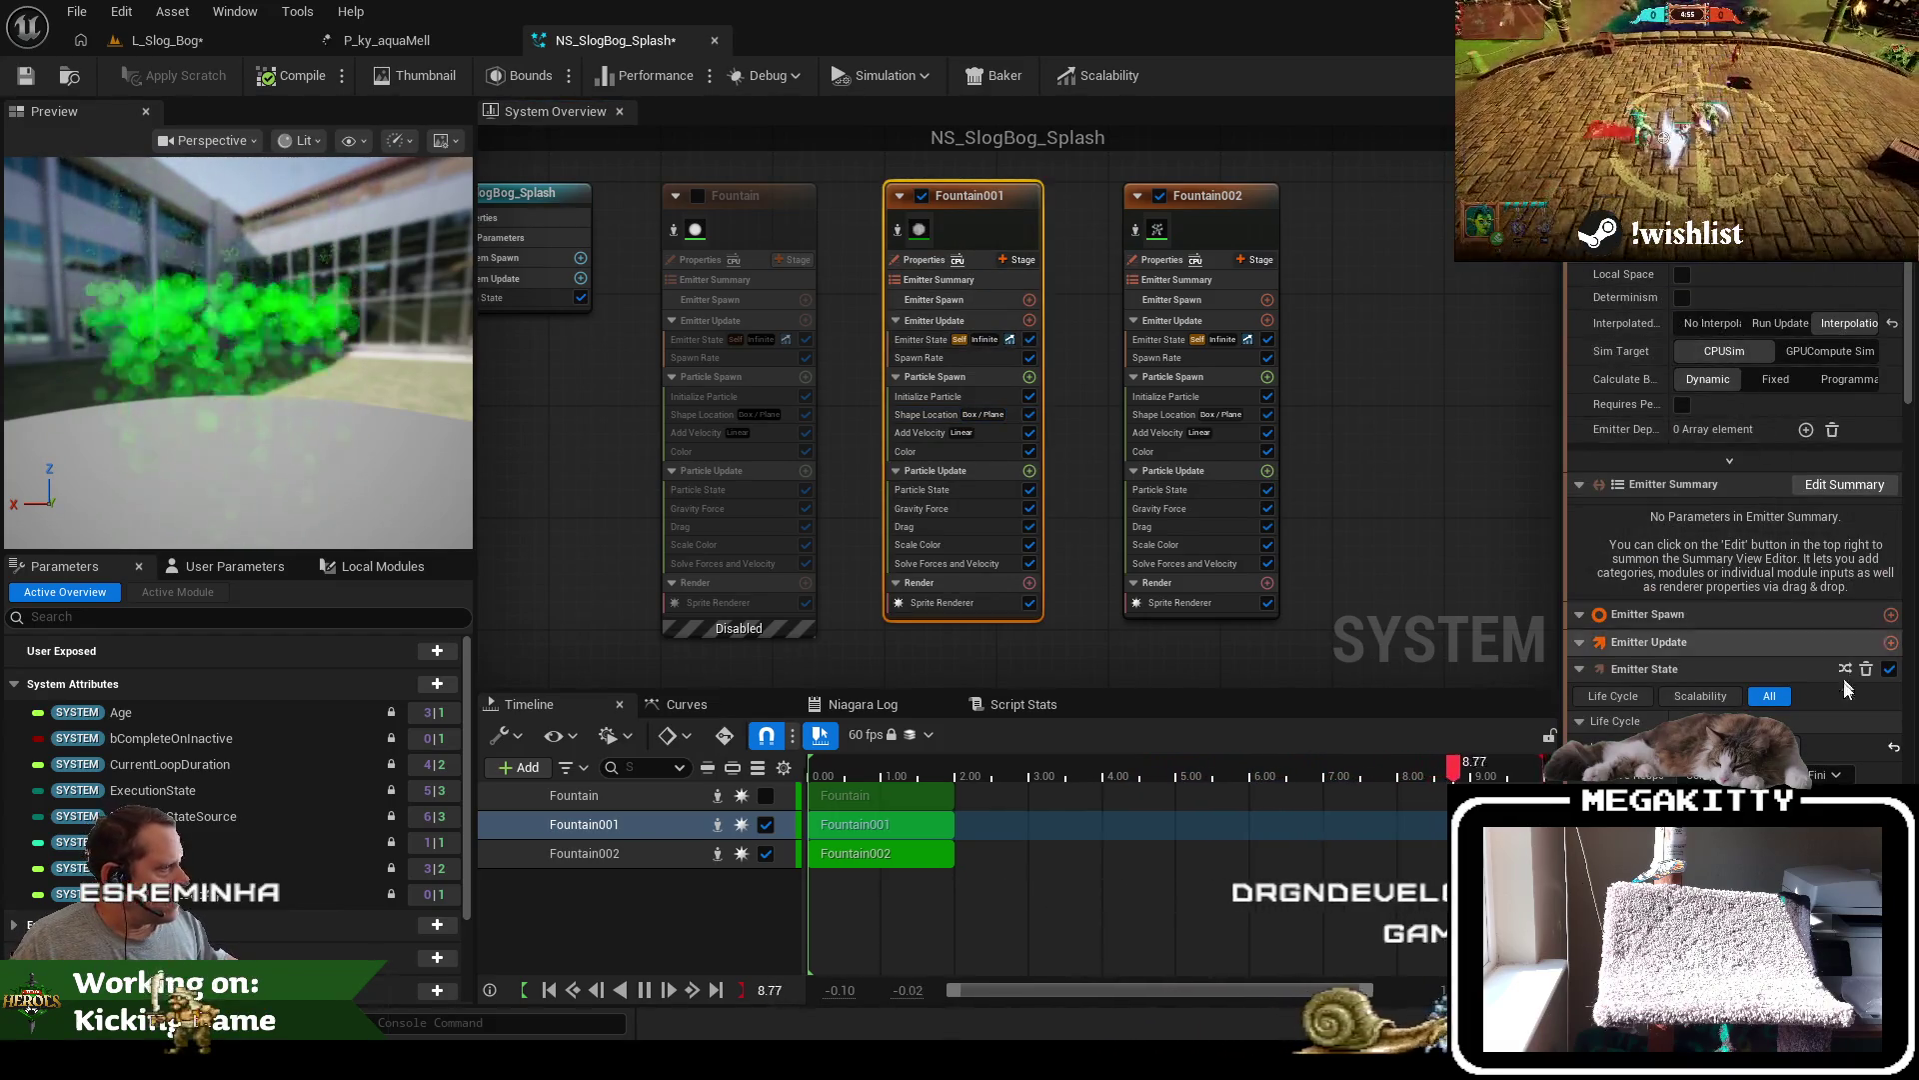
Review Fountain001's Life Cycle and its 600–1000 Spawn Rate in the Details panel
scroll(1786, 548, down, 3)
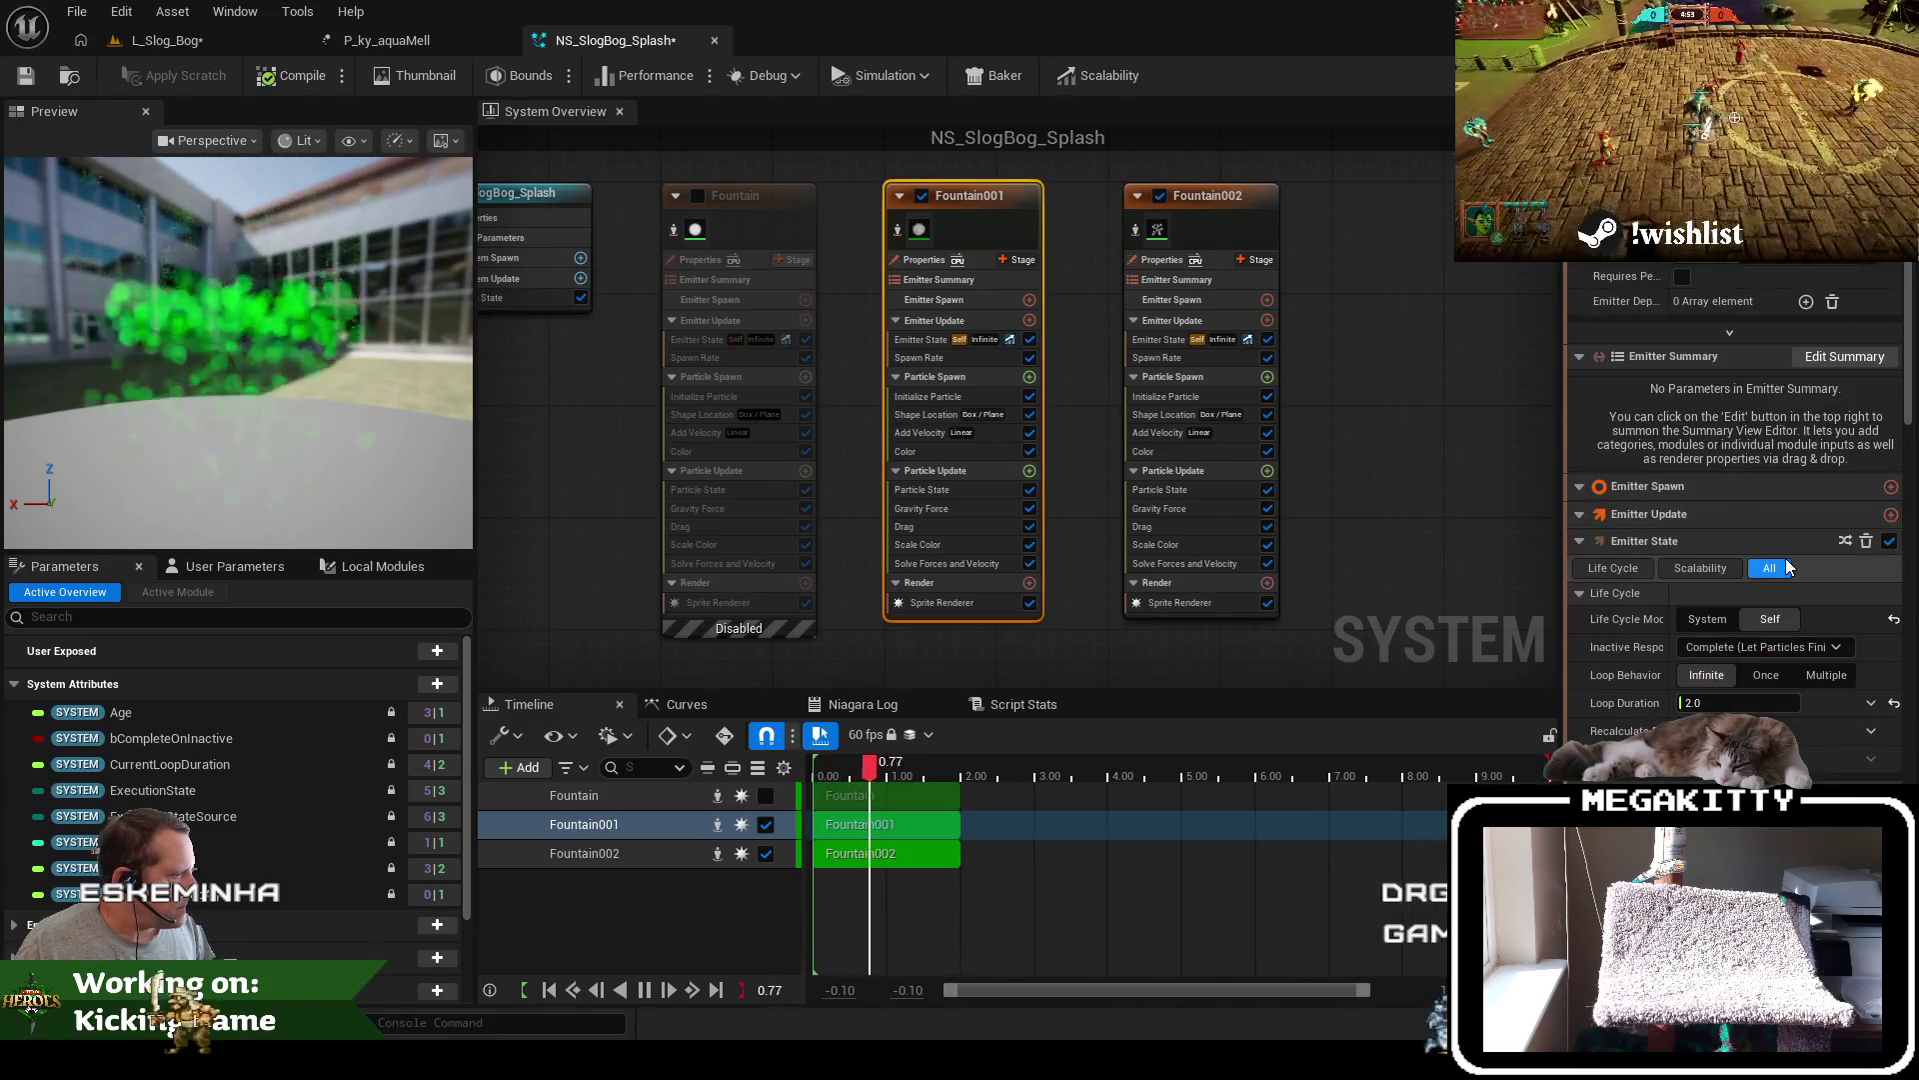
scroll(1784, 546, up, 3)
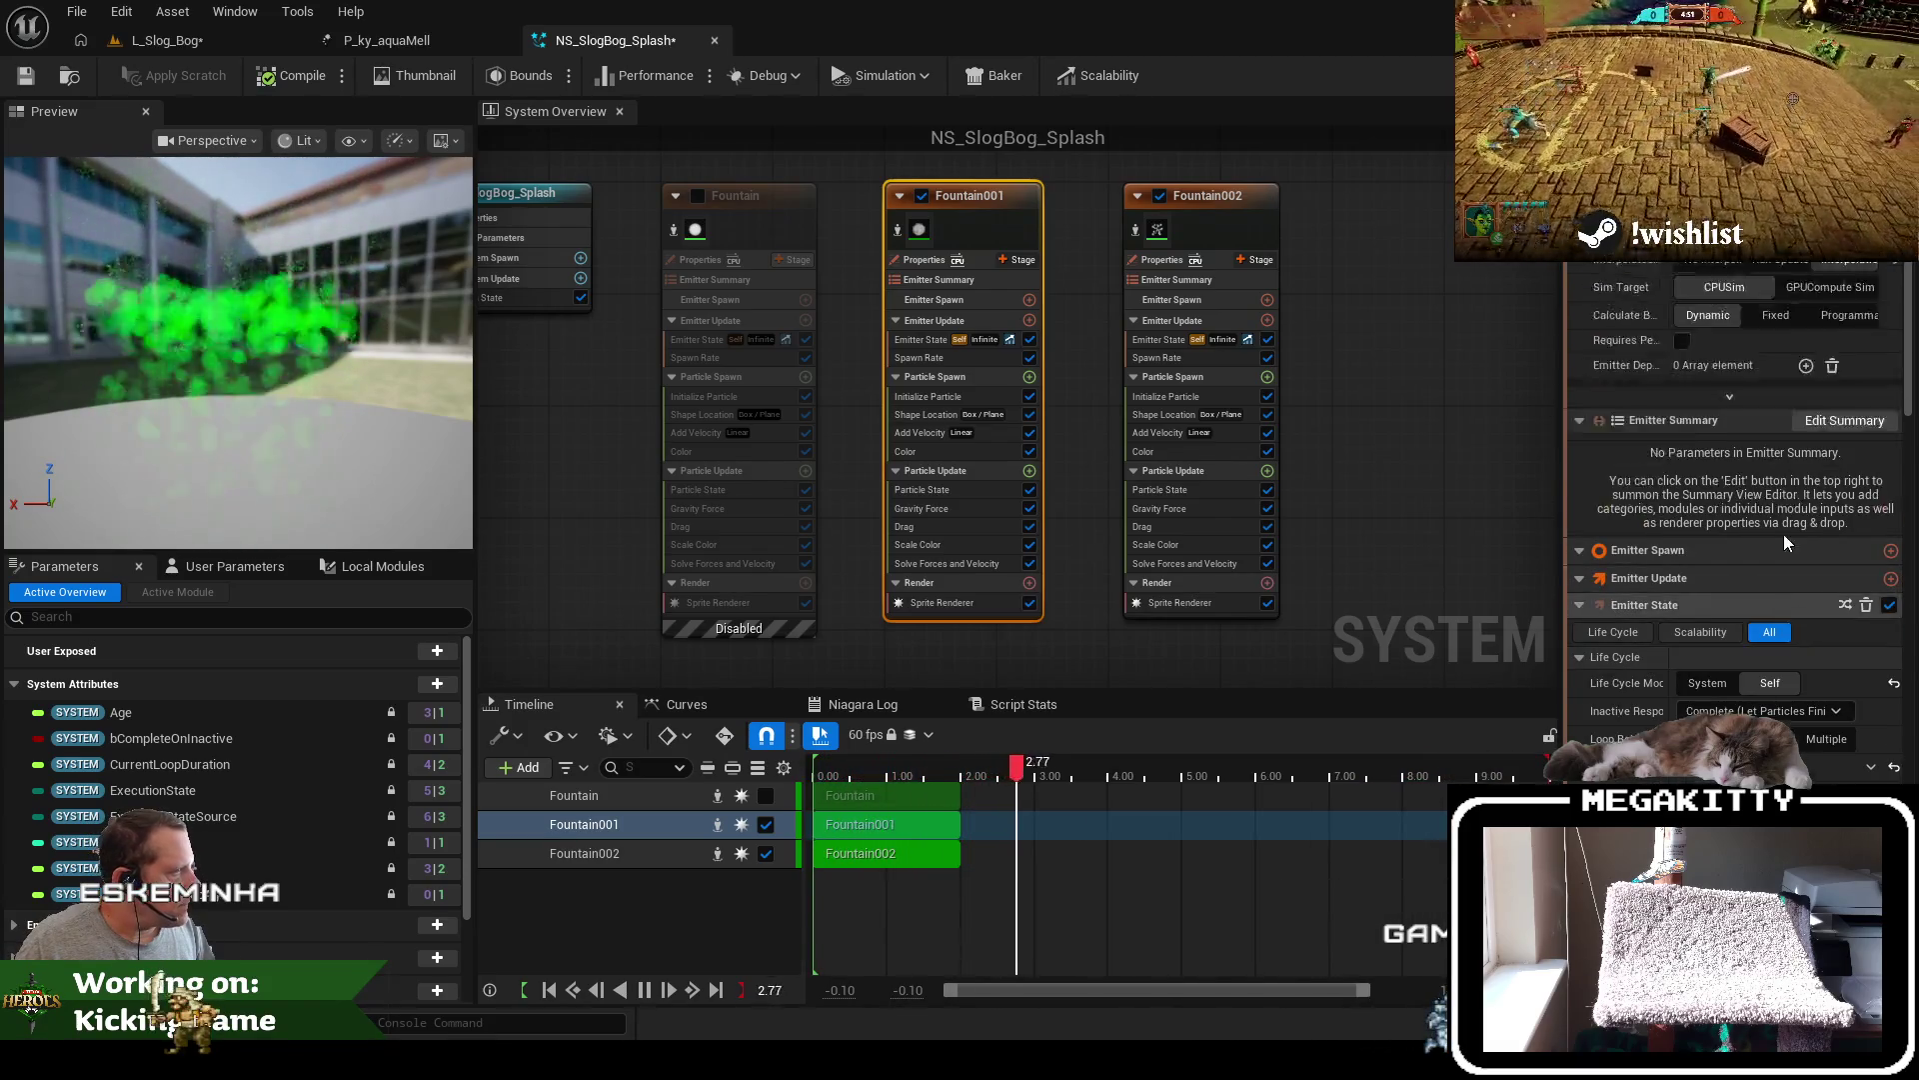
scroll(1783, 533, down, 6)
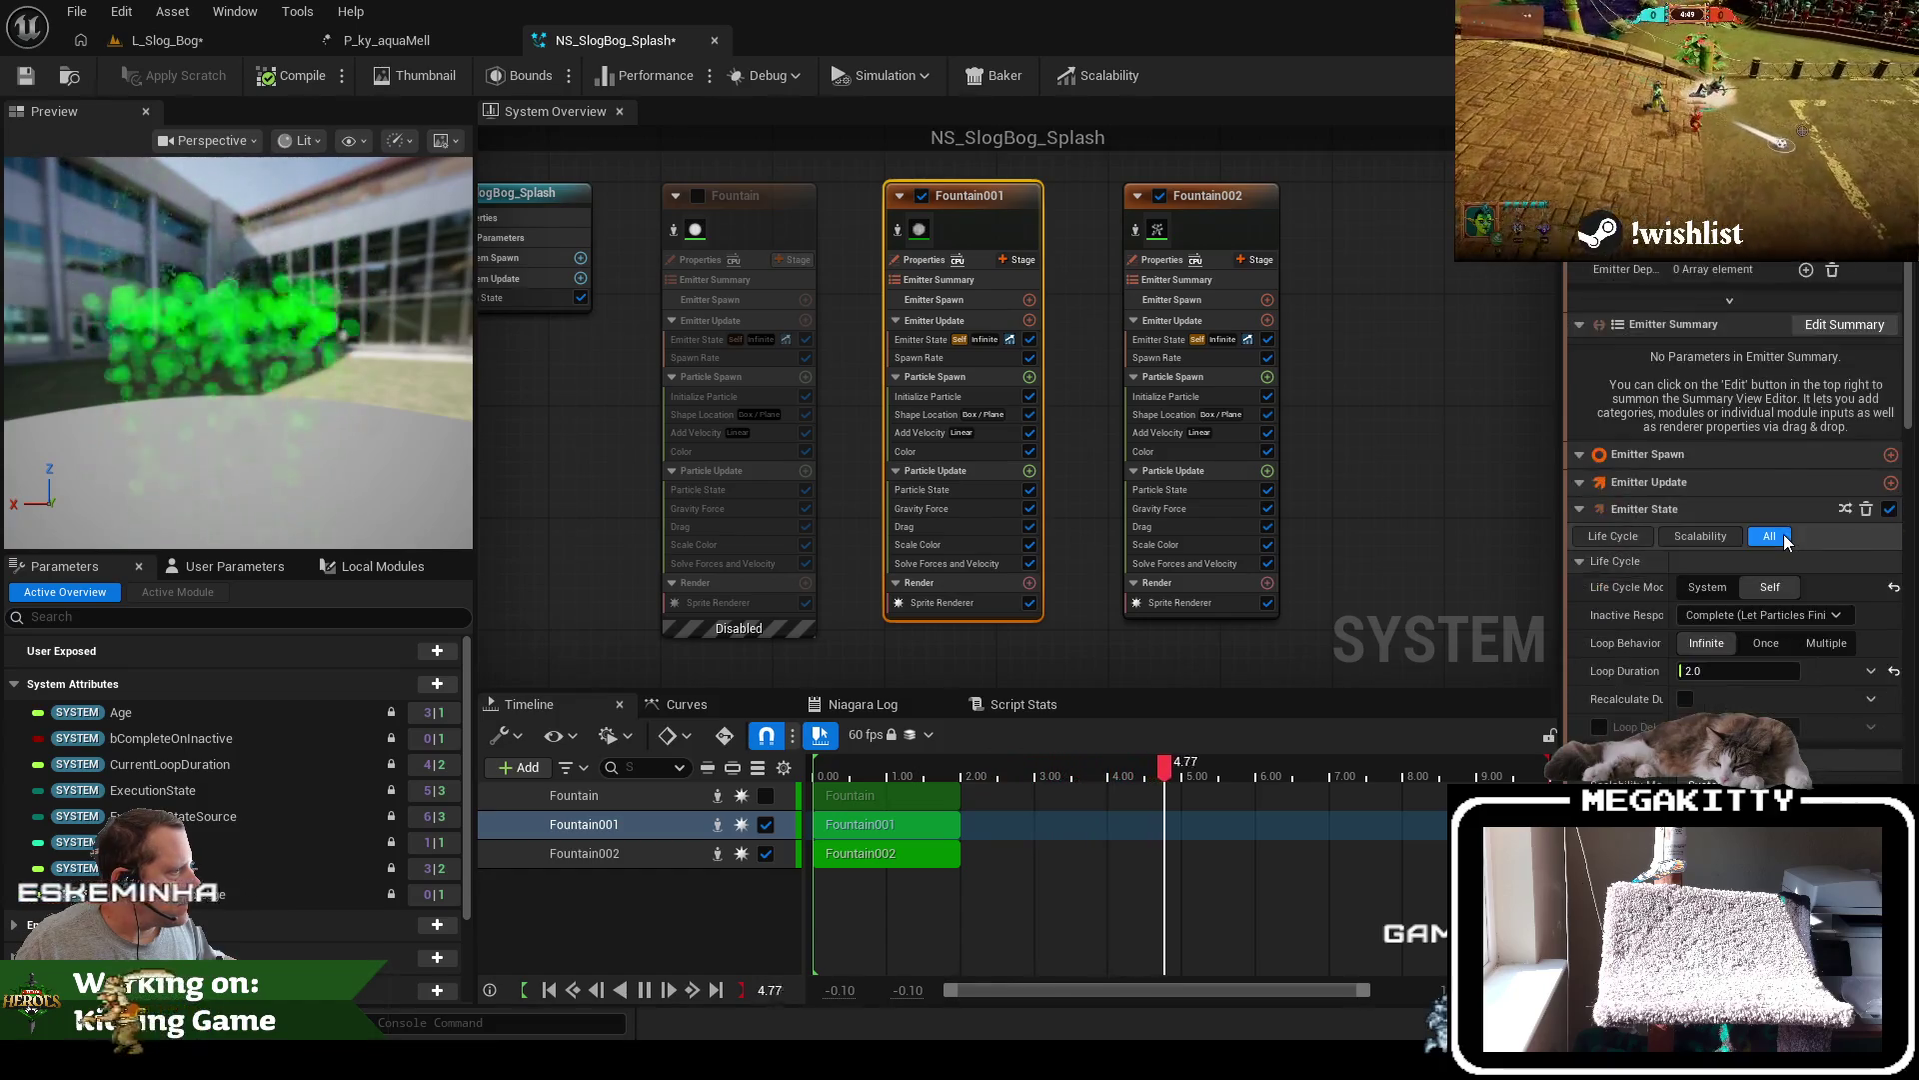
scroll(1784, 634, down, 7)
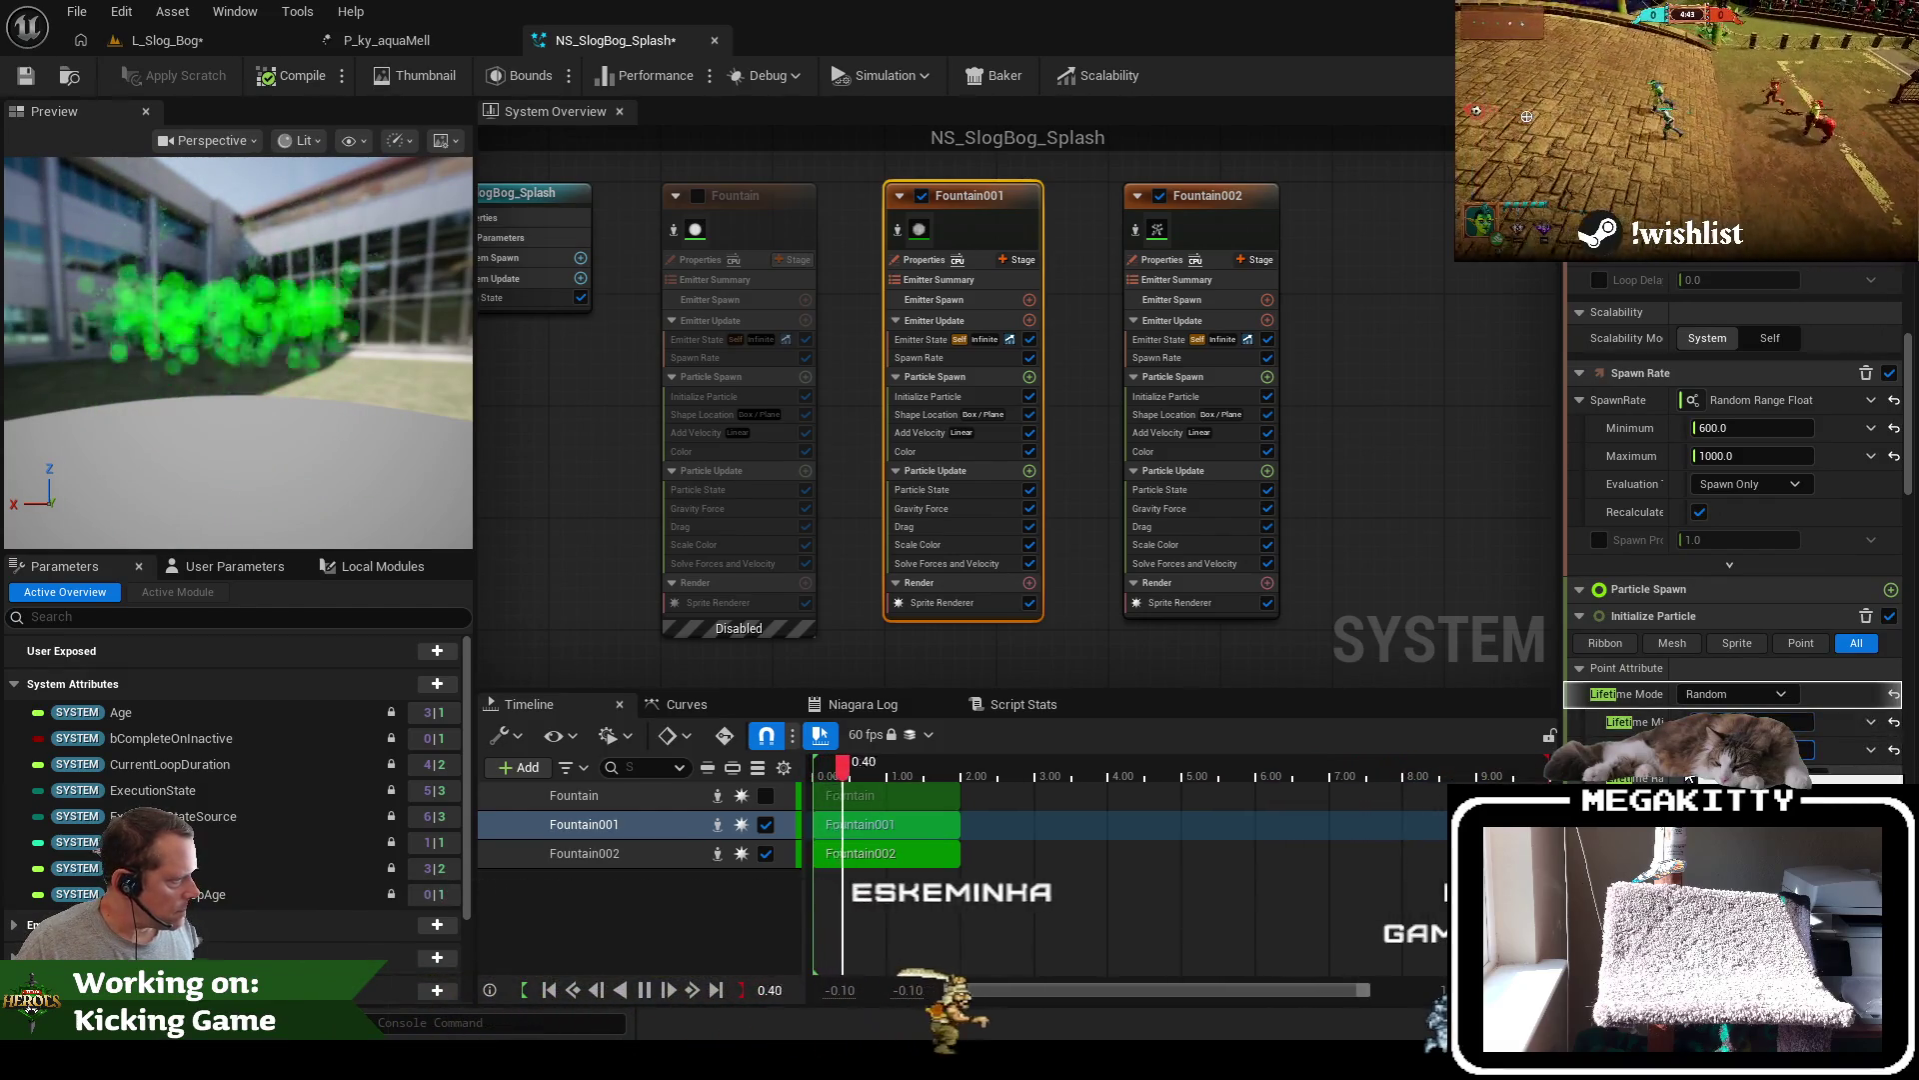
Orbit the preview around the splash and save NS_SlogBog_Splash
mouse_move(258, 252)
mouse_down()
mouse_move(240, 260)
mouse_move(258, 252)
mouse_up()
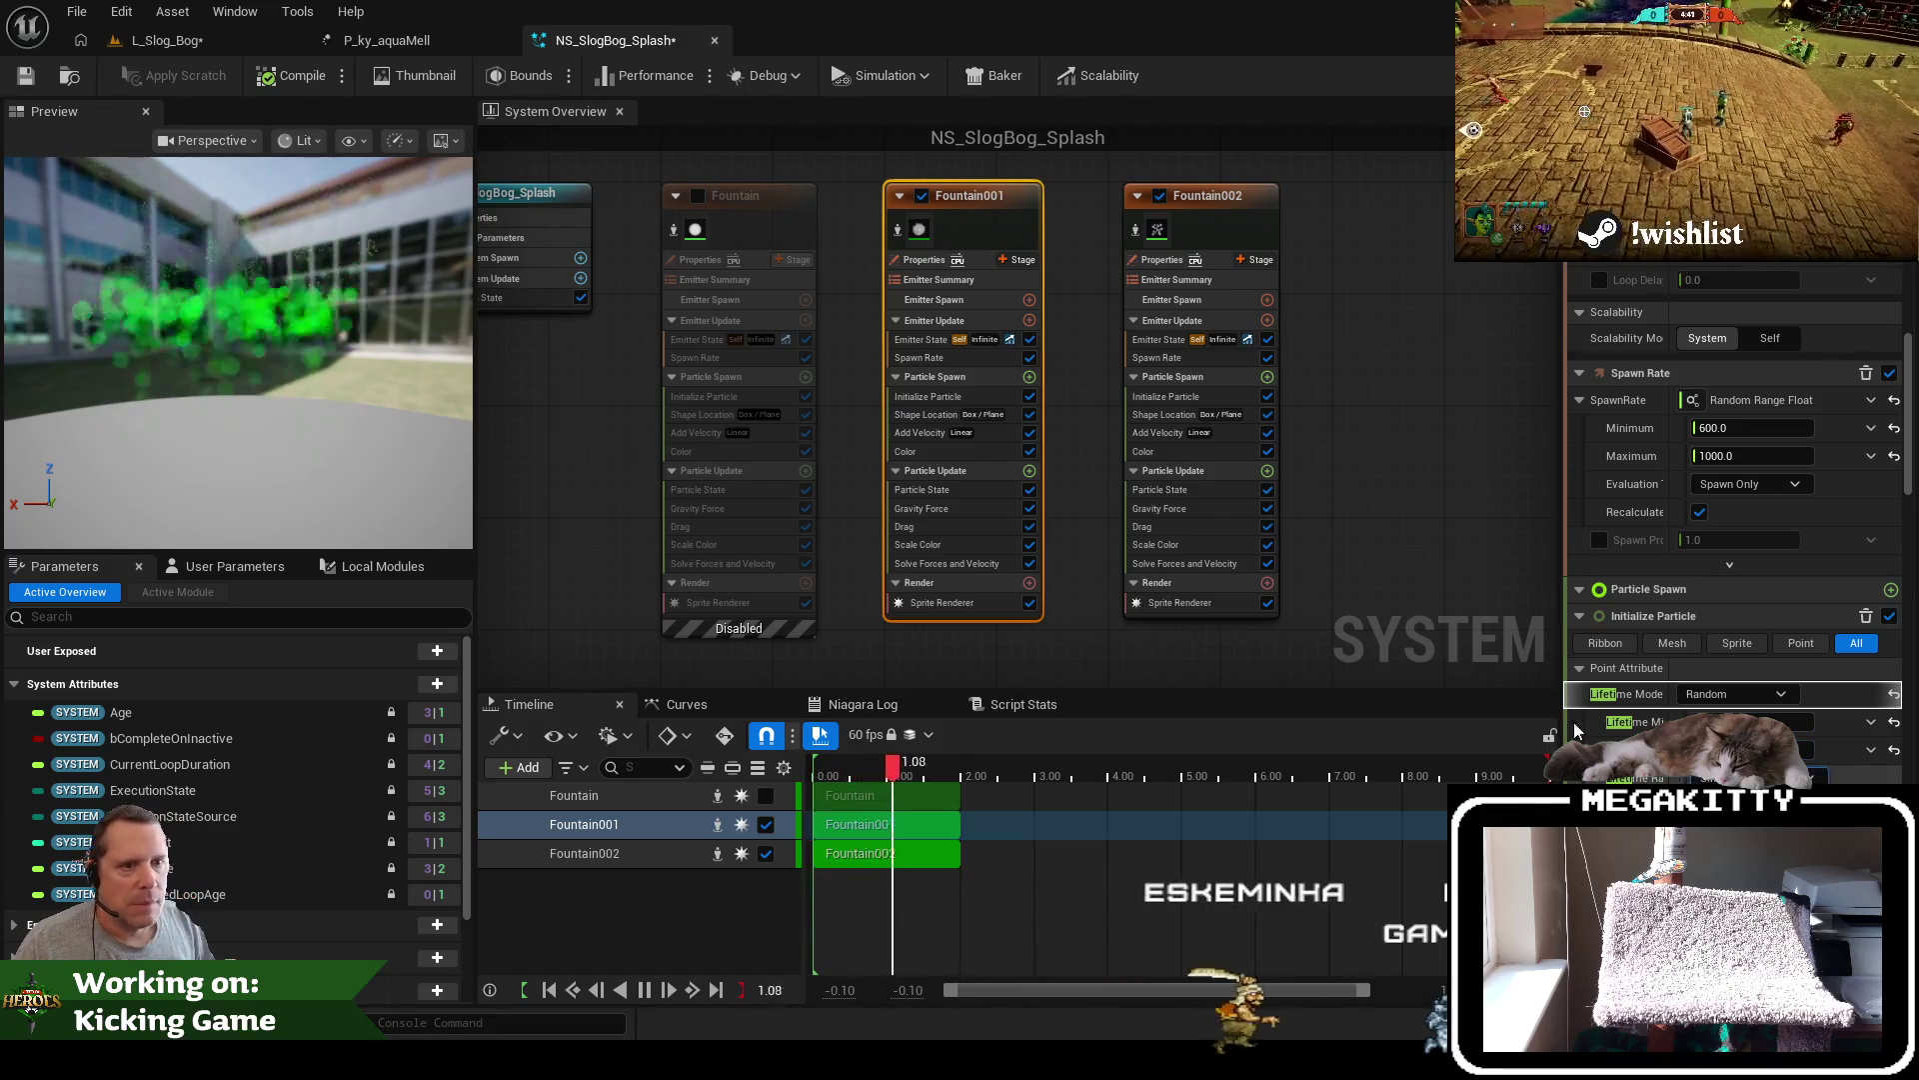
drag(154, 394, 143, 144)
click(23, 80)
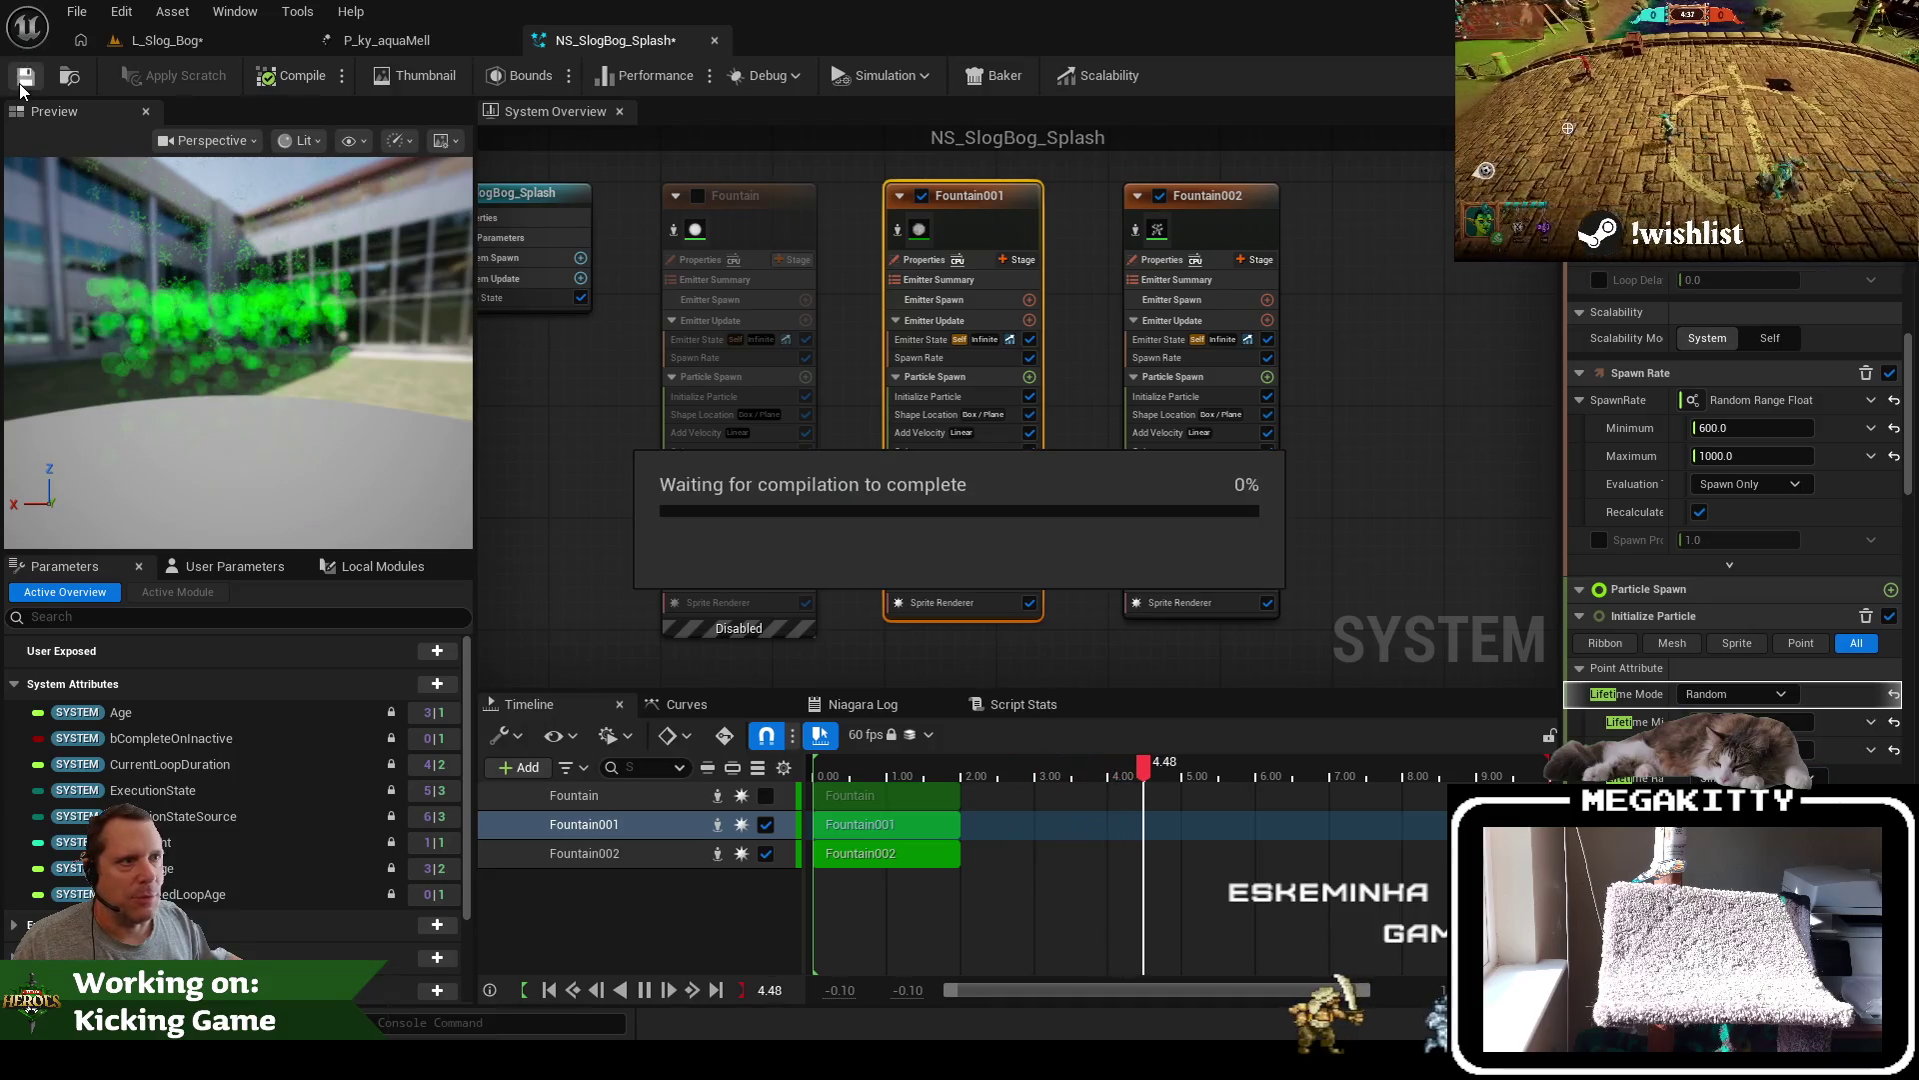
Check the water channel in L_Slog_Bog, then save Fountain001's 300 × 100 × 40 spawn box
click(182, 44)
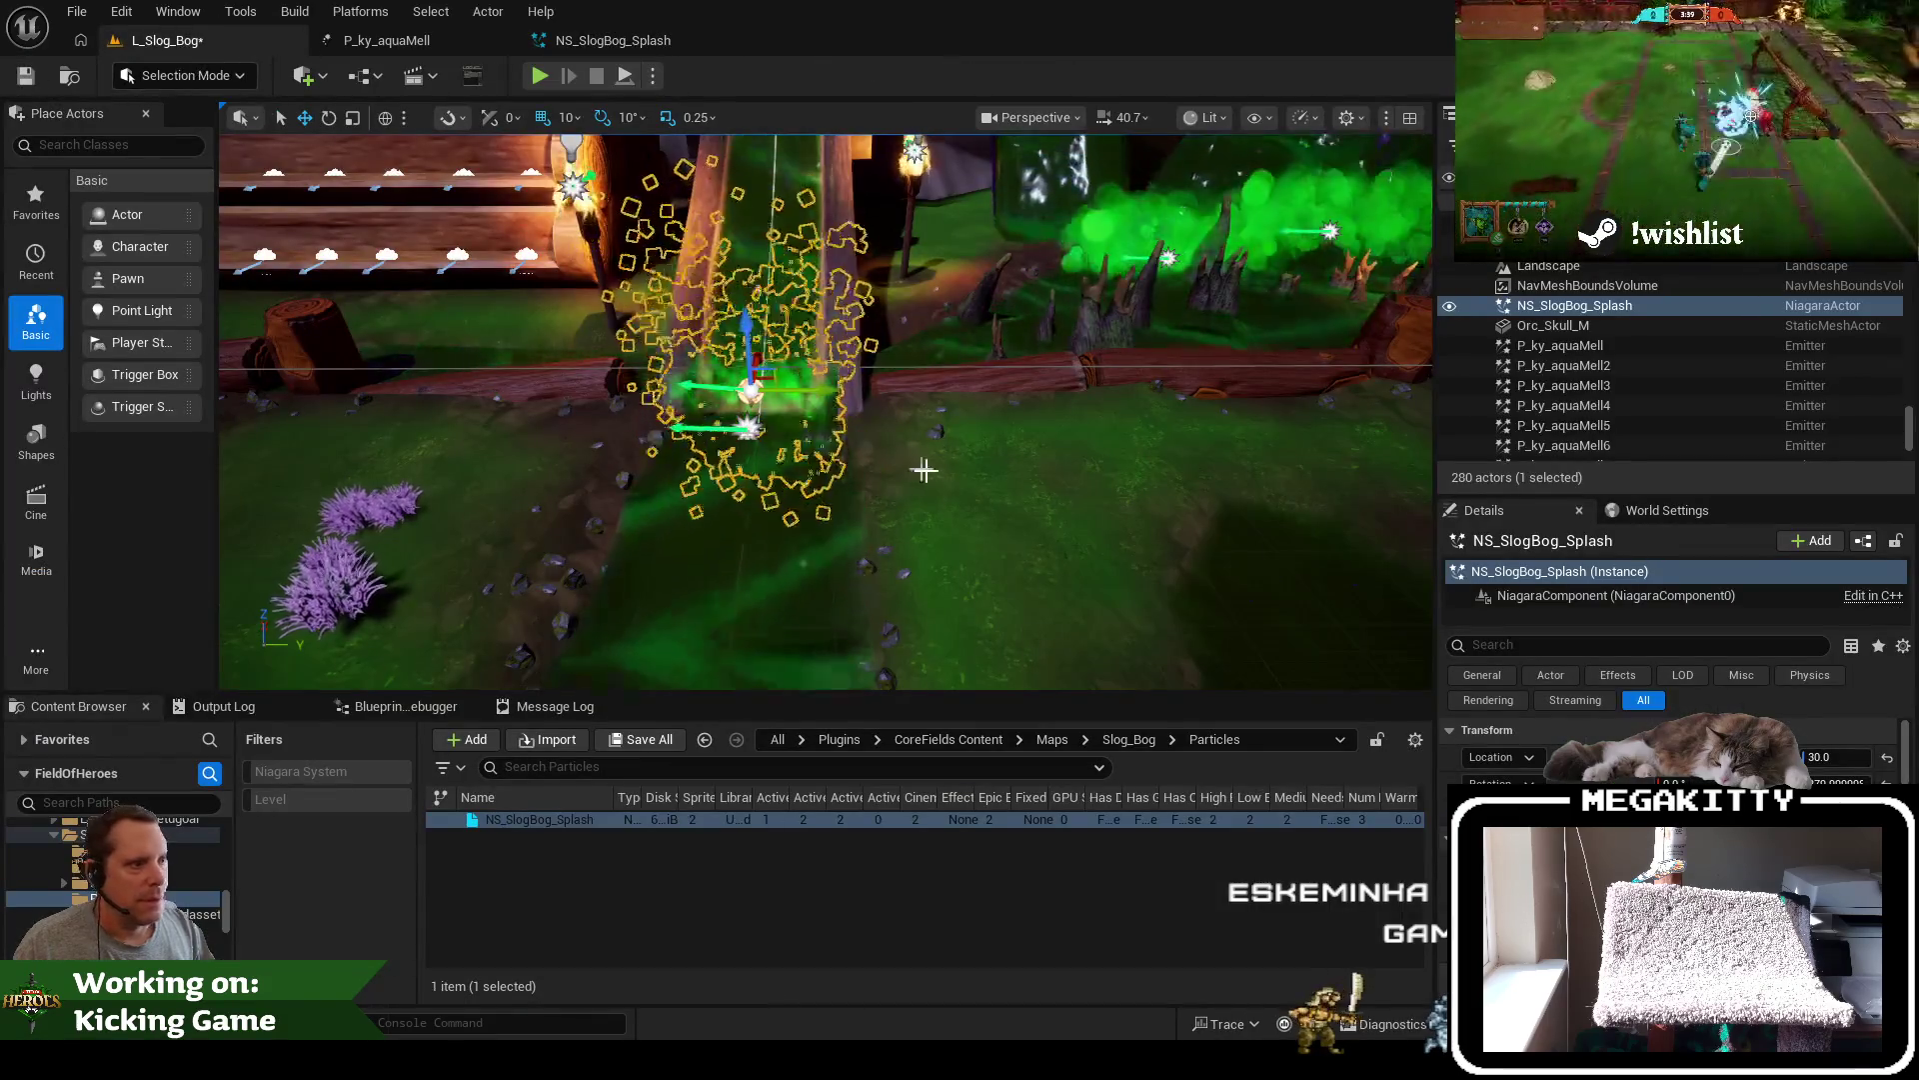
click(1206, 321)
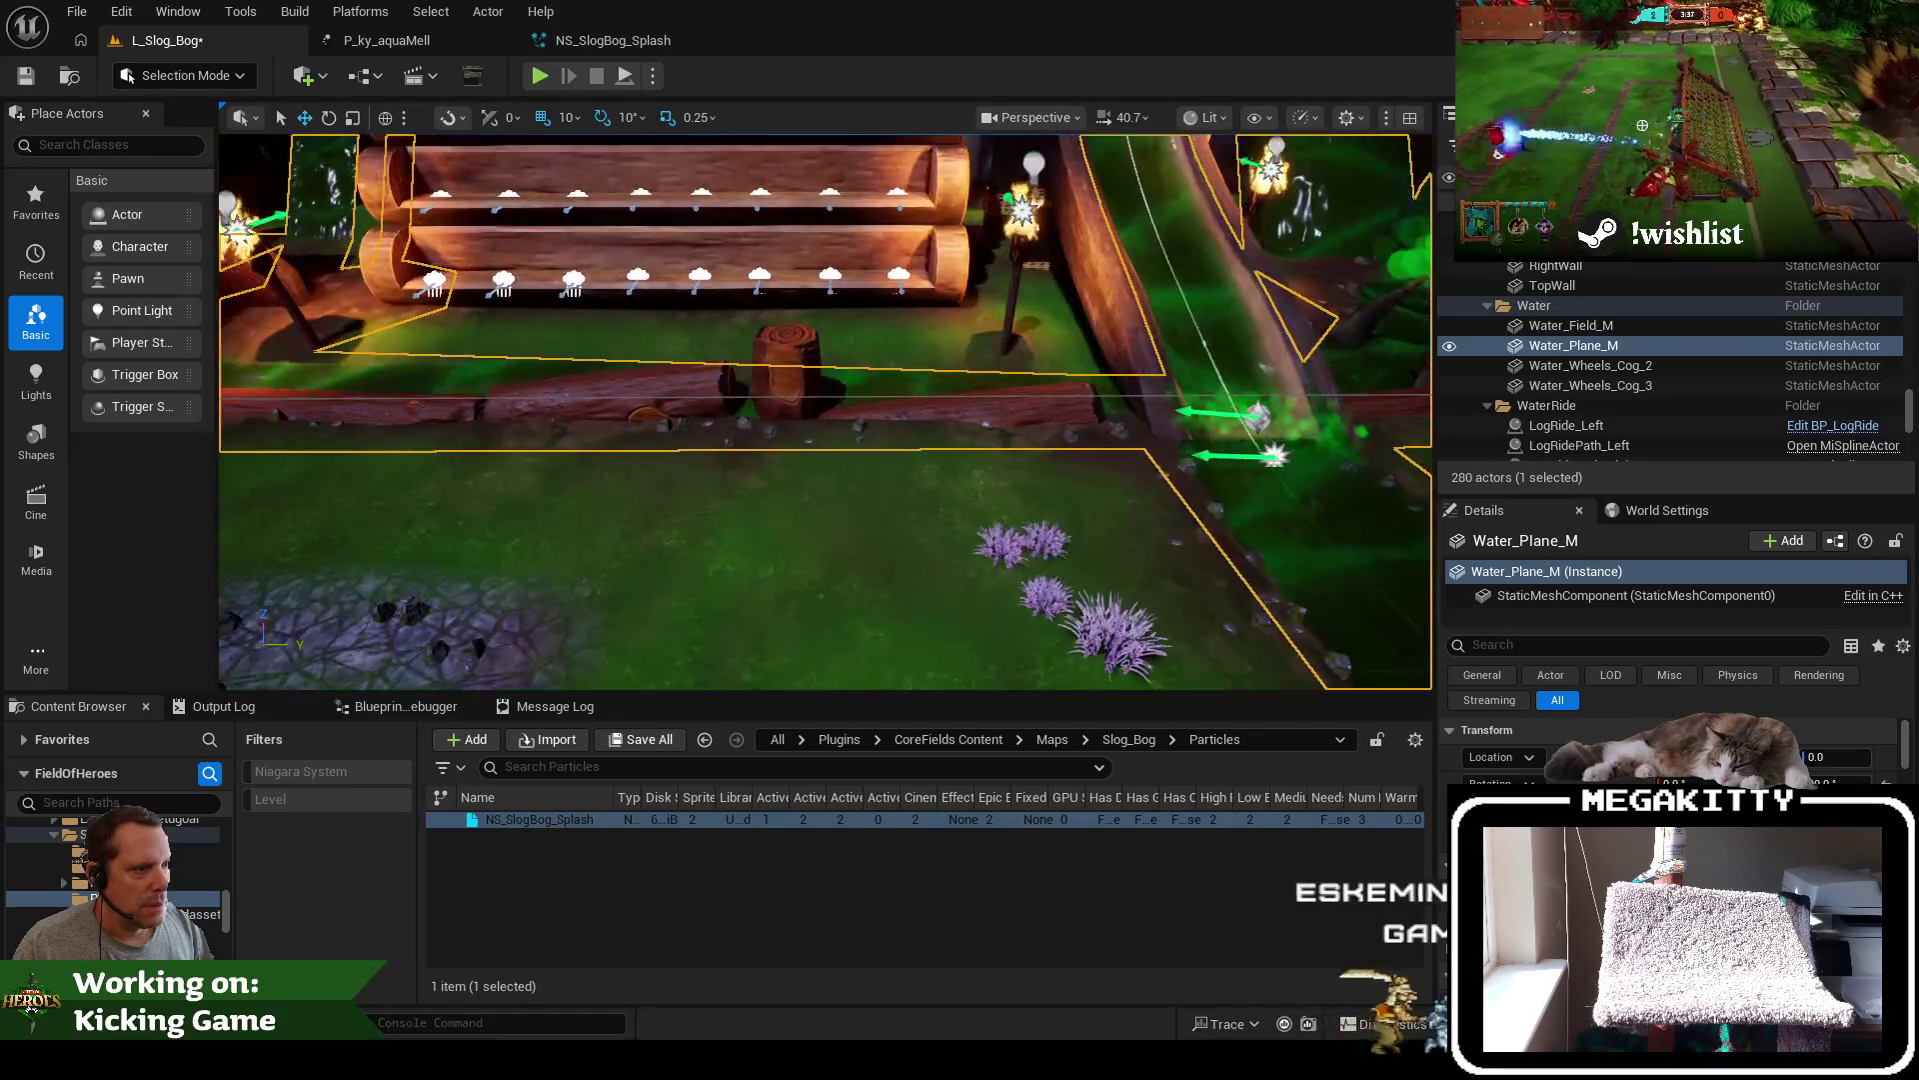
key(w)
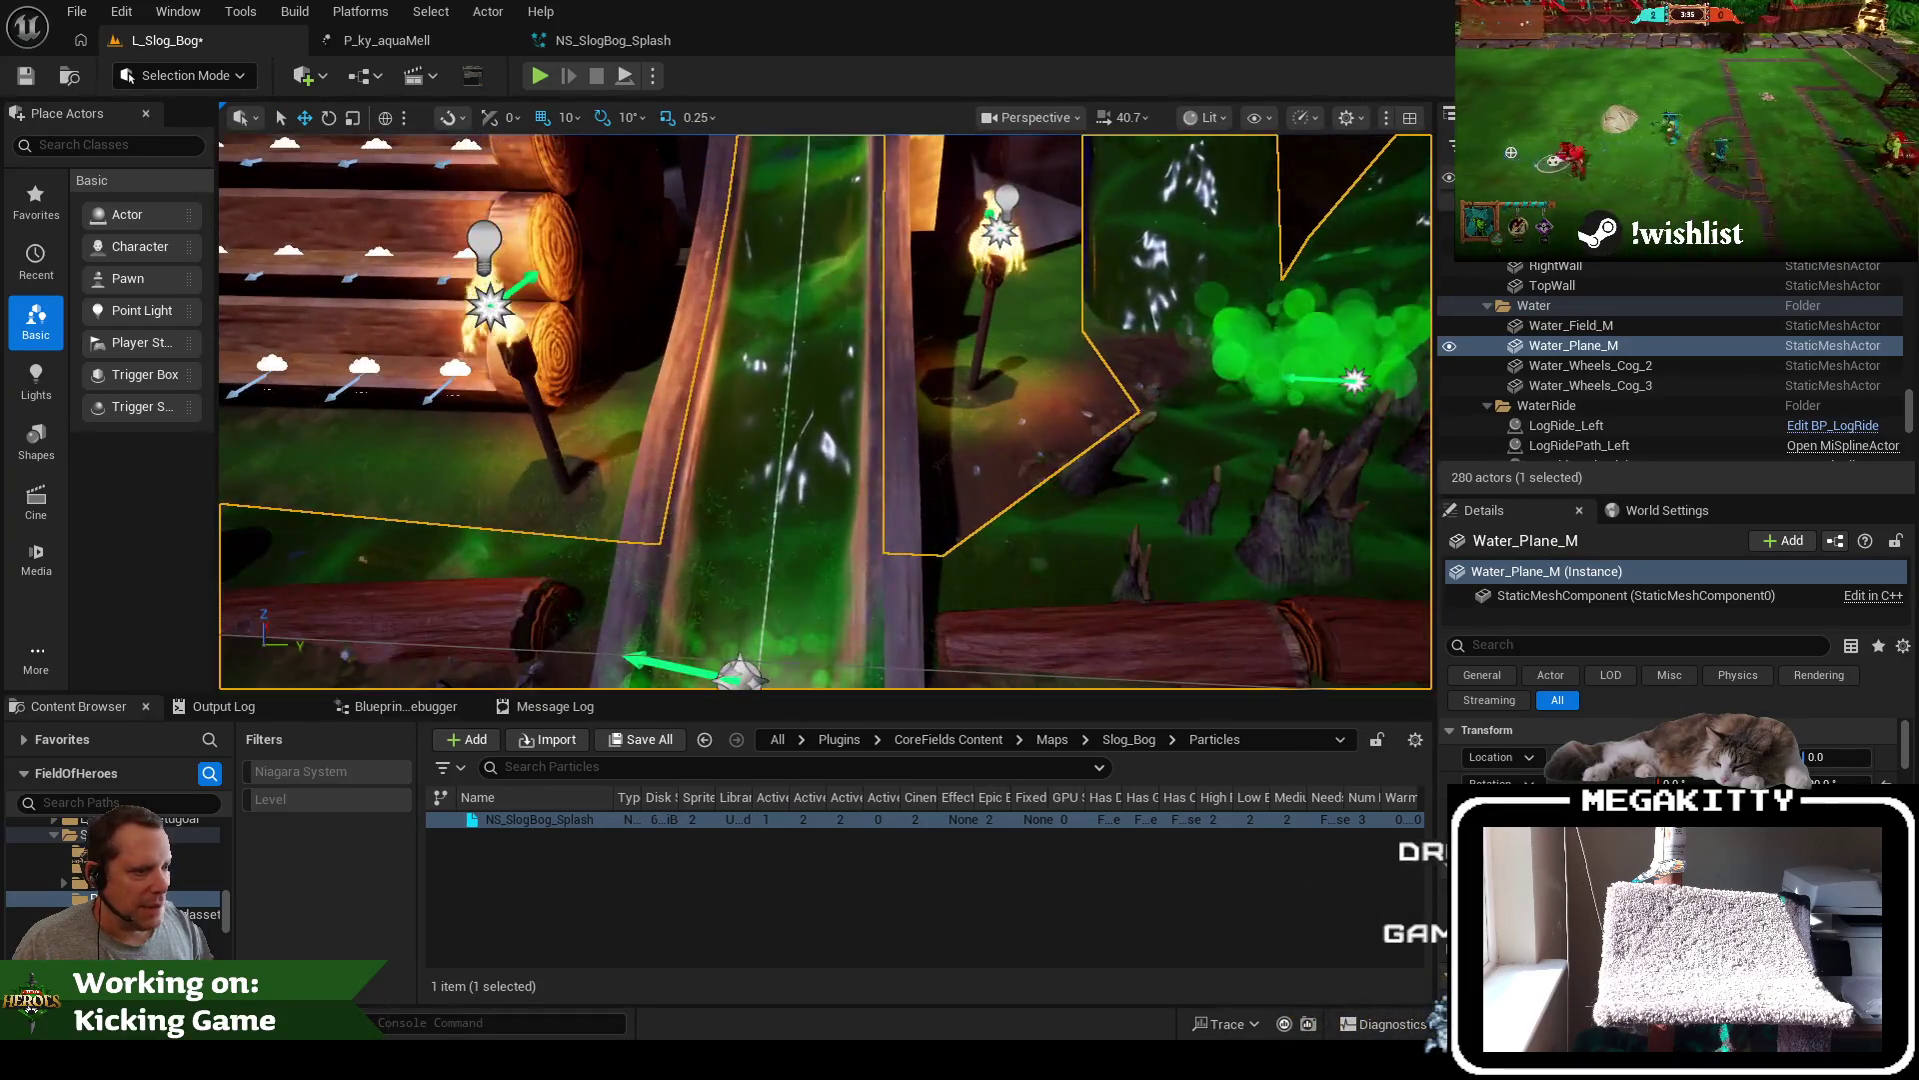
click(383, 45)
mouse_move(560, 45)
mouse_down()
mouse_move(614, 50)
mouse_move(394, 42)
mouse_up()
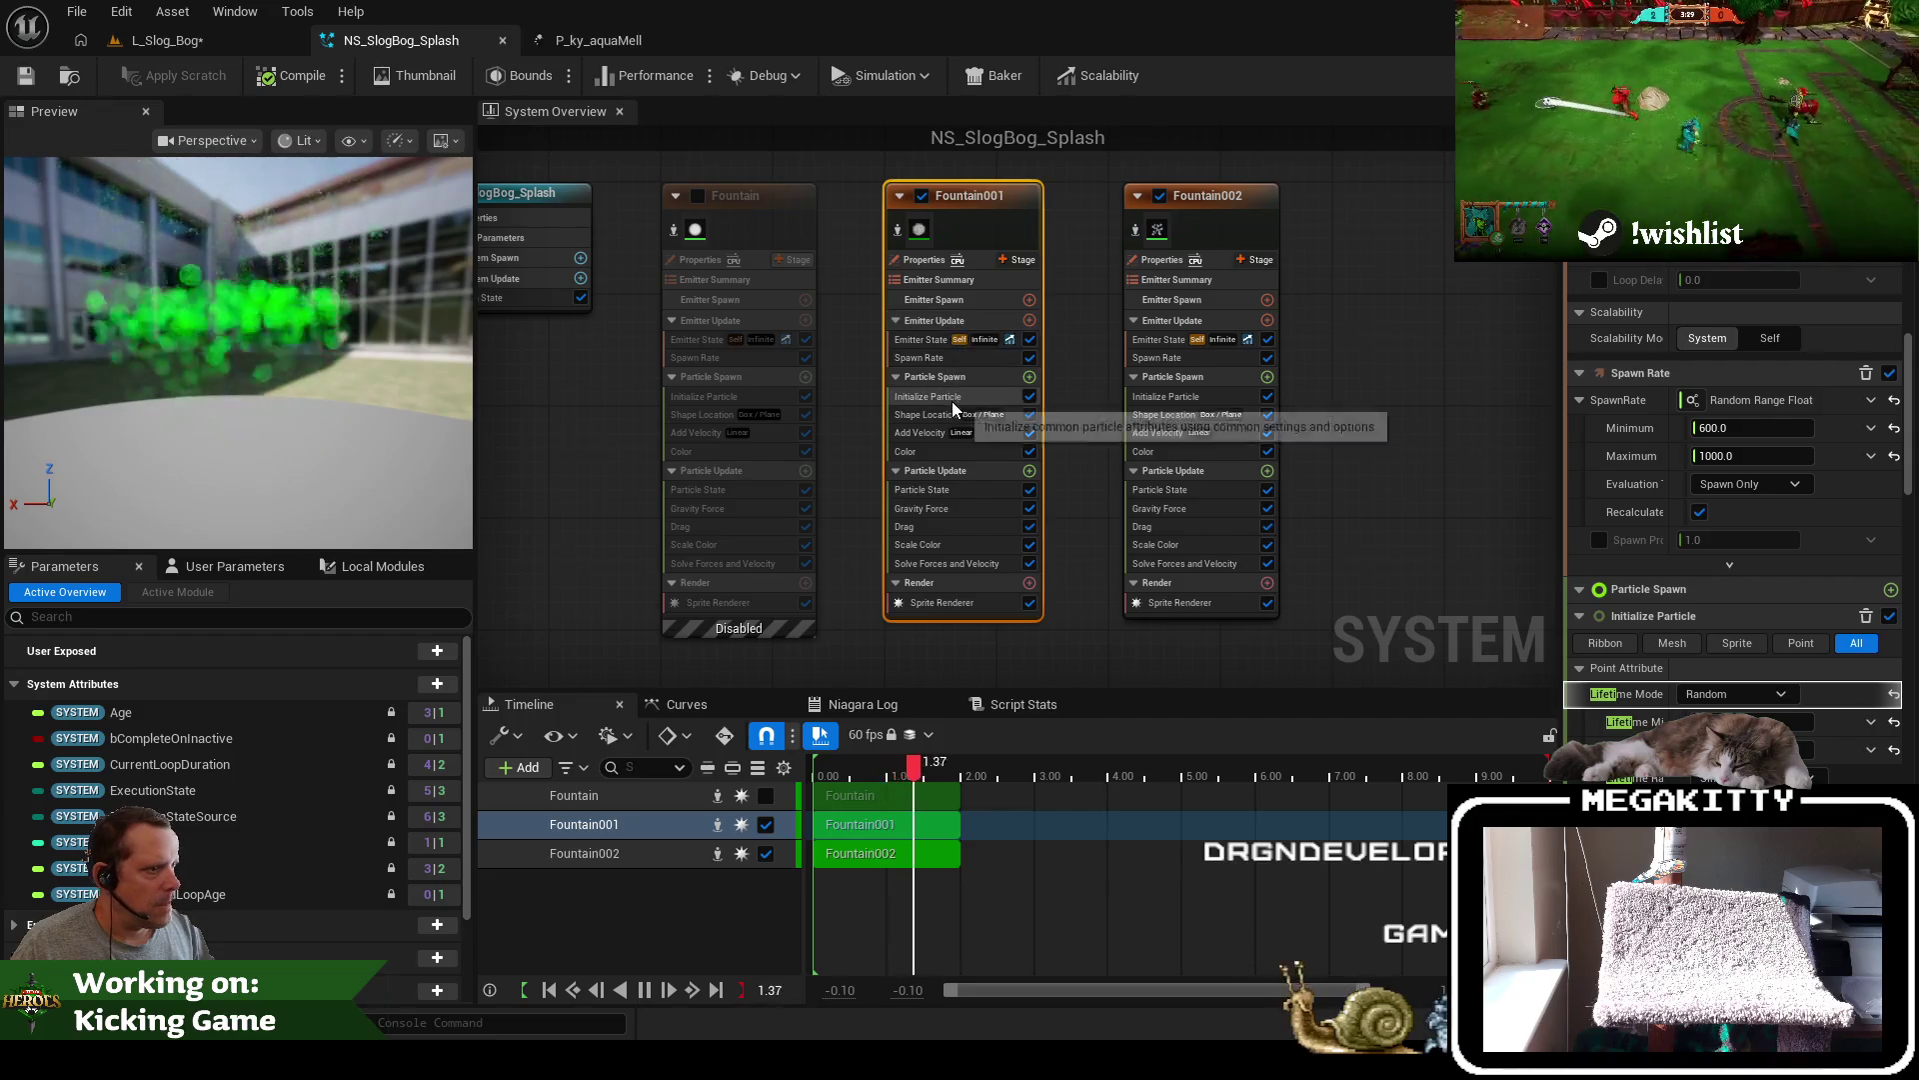
click(928, 414)
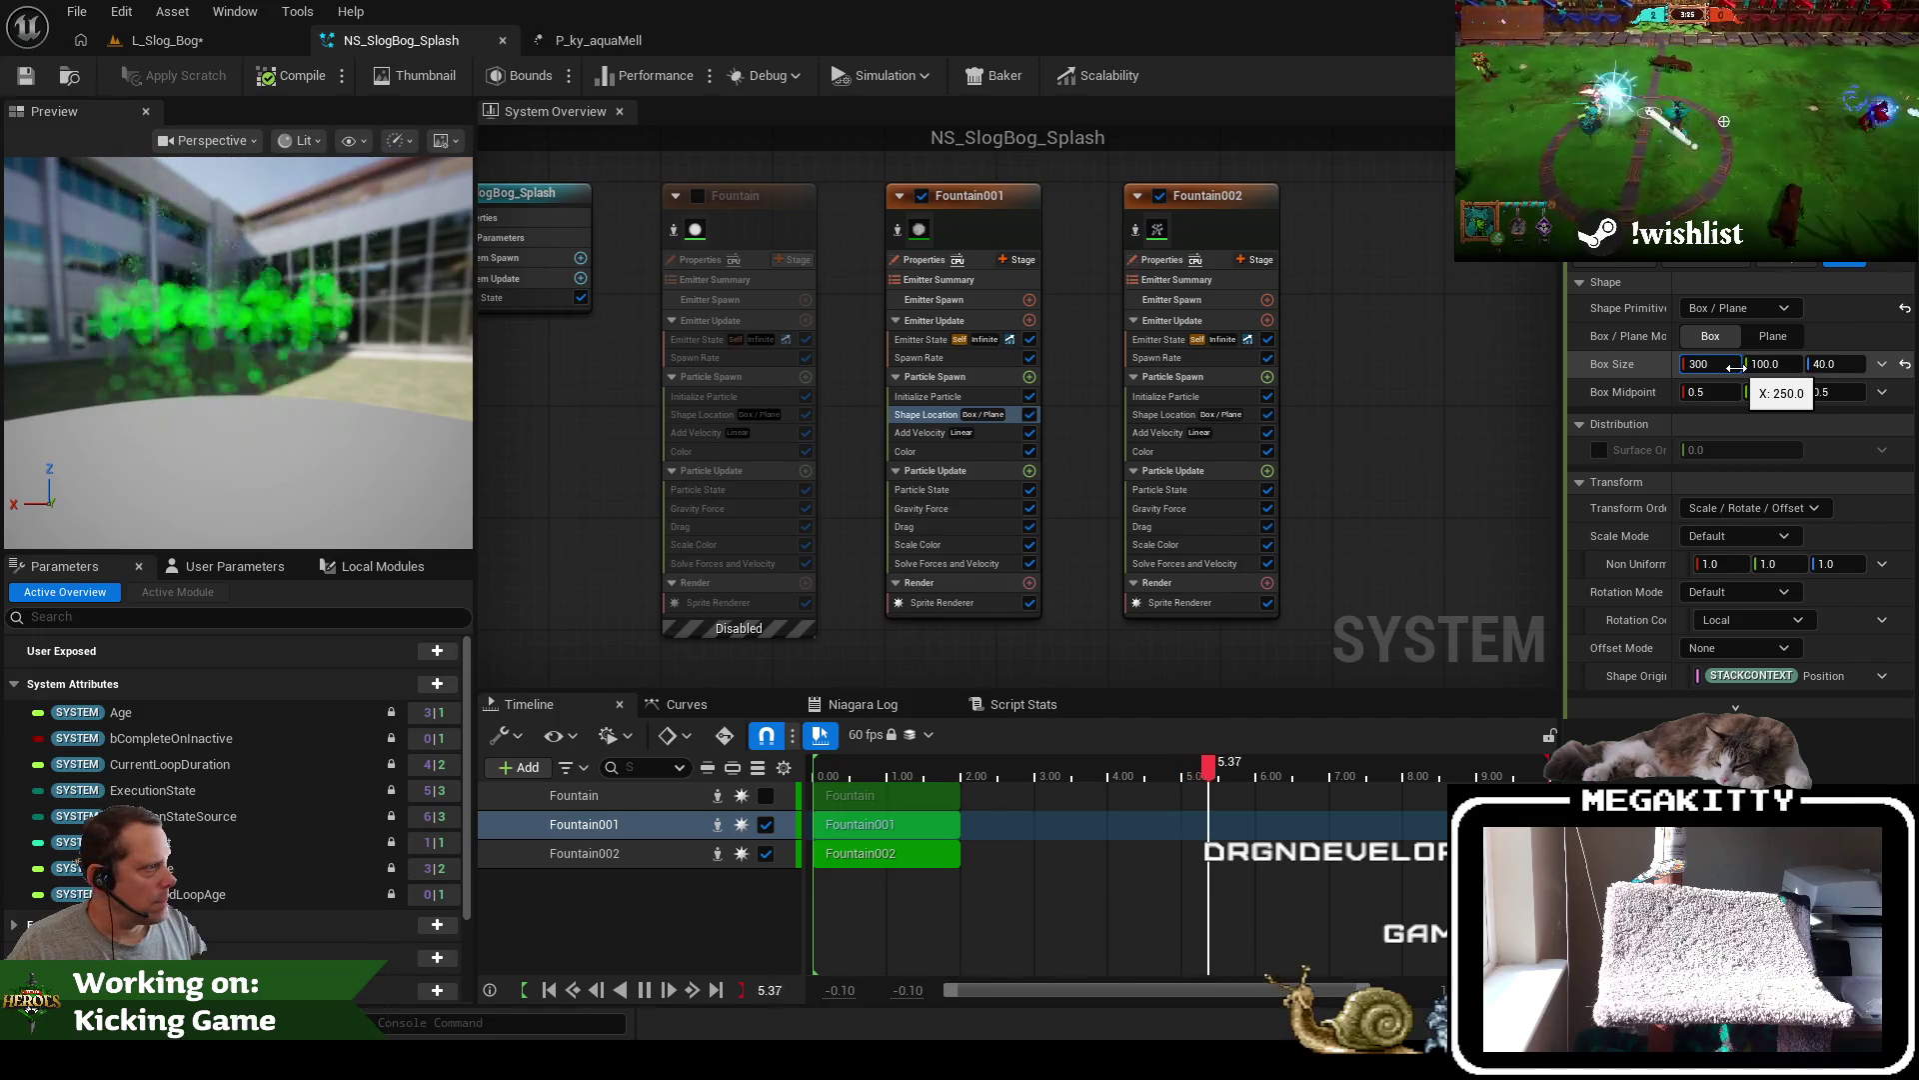
click(25, 76)
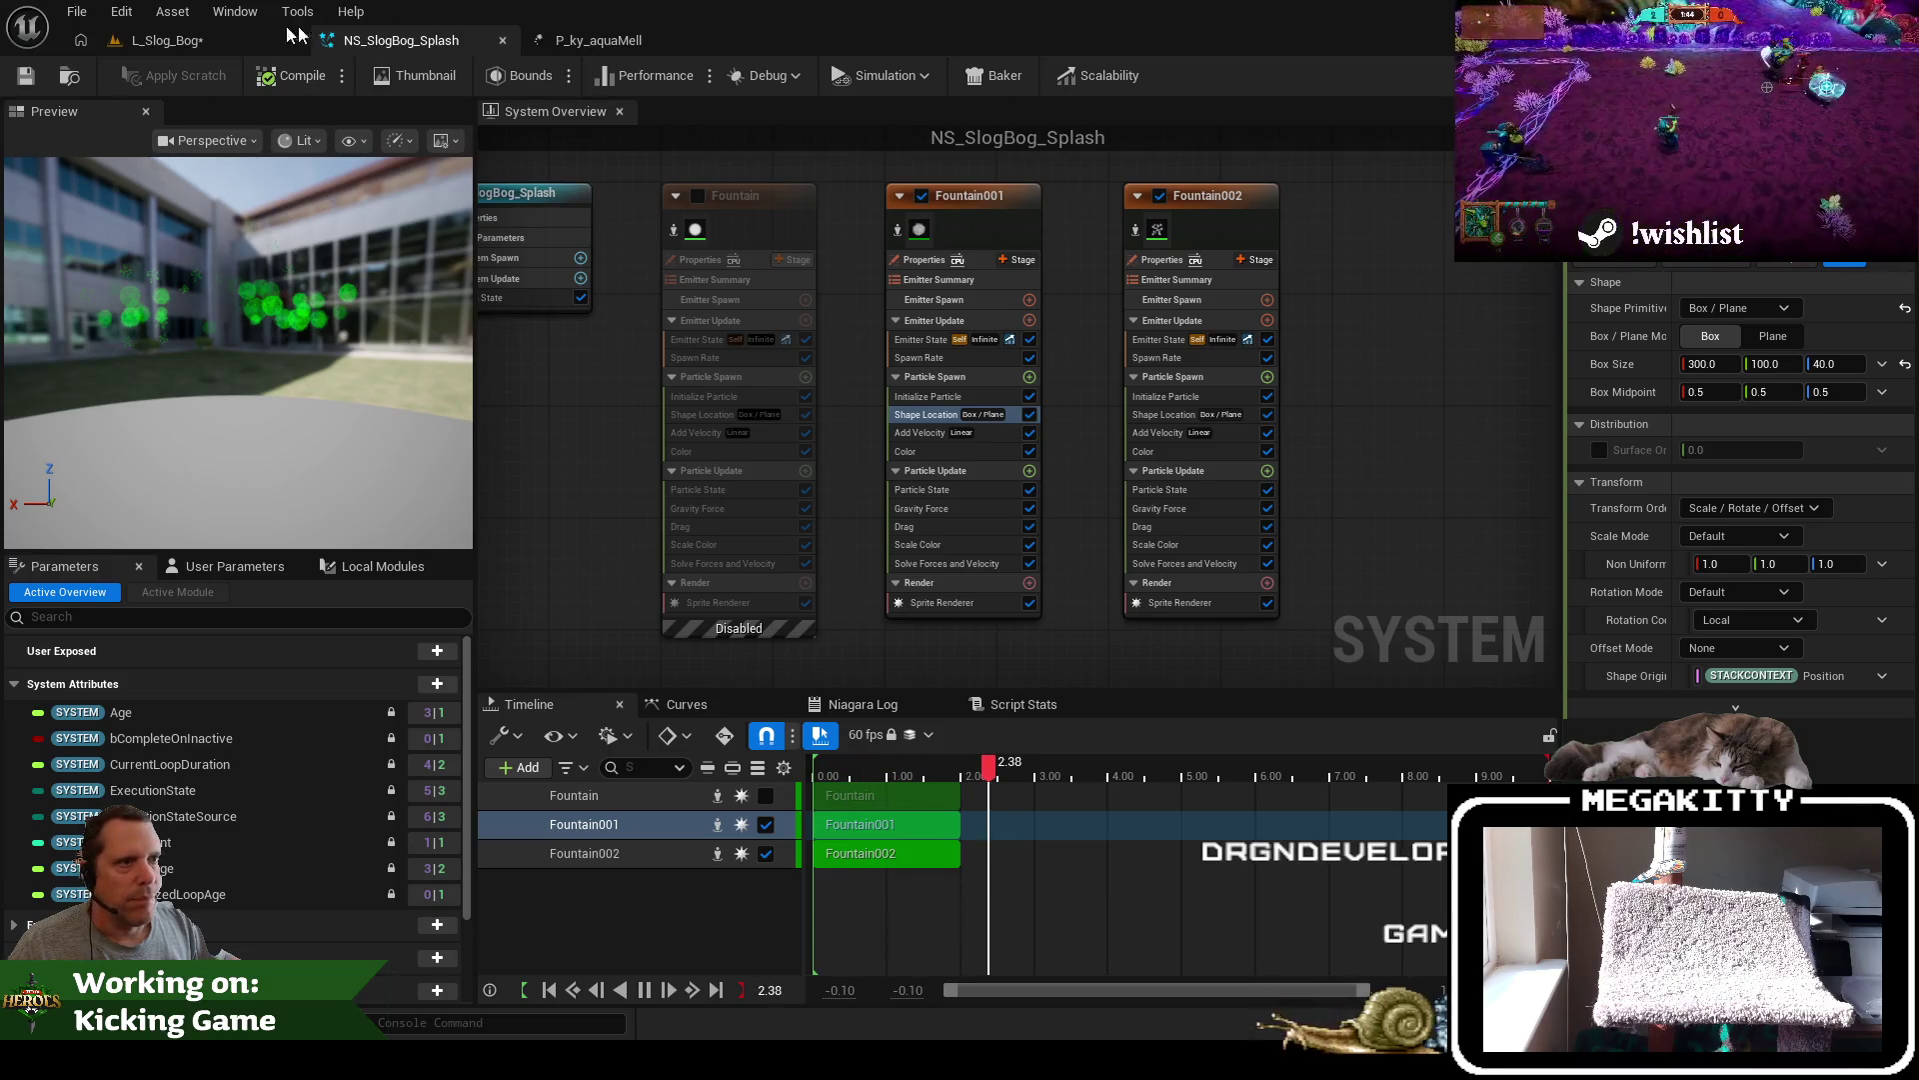
Look at the splash in the level, then bring up the Fountain002 emitter's settings
click(166, 38)
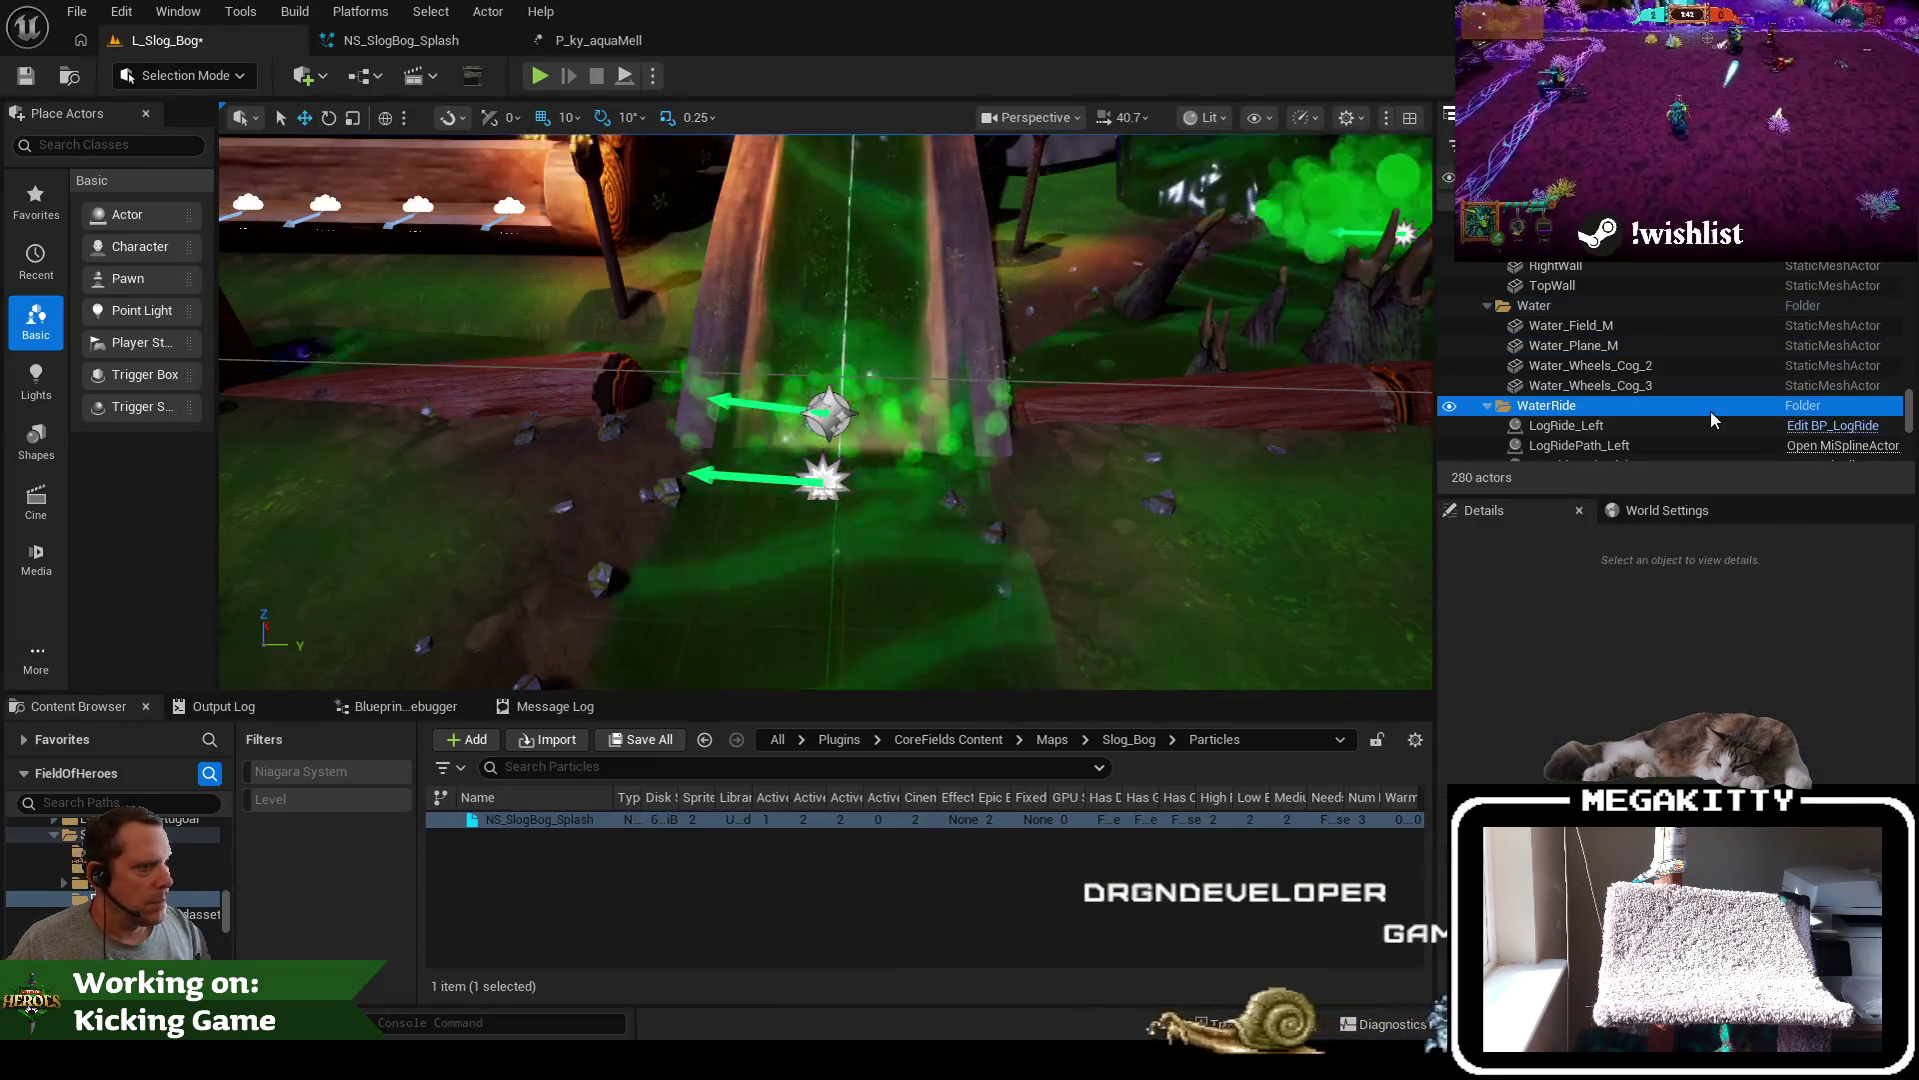
scroll(826, 411, down, 3)
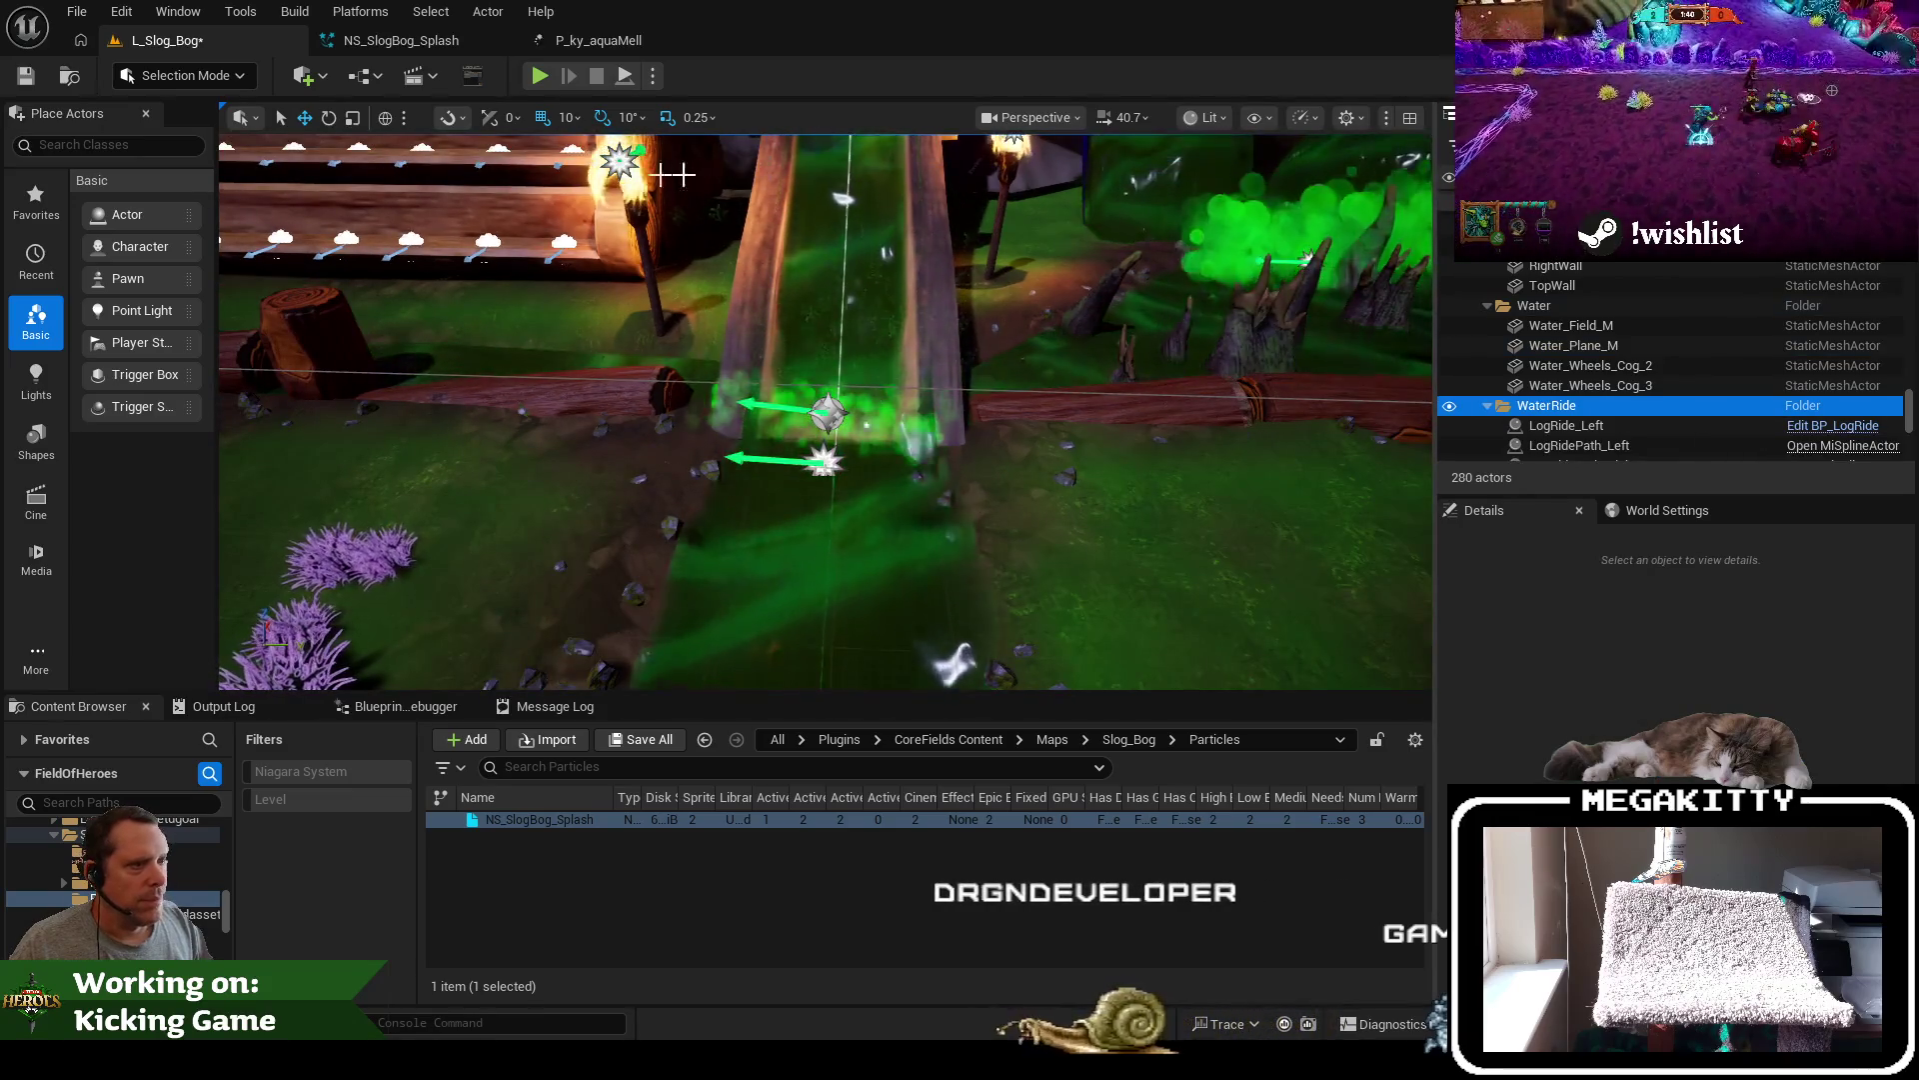
click(424, 40)
click(1200, 198)
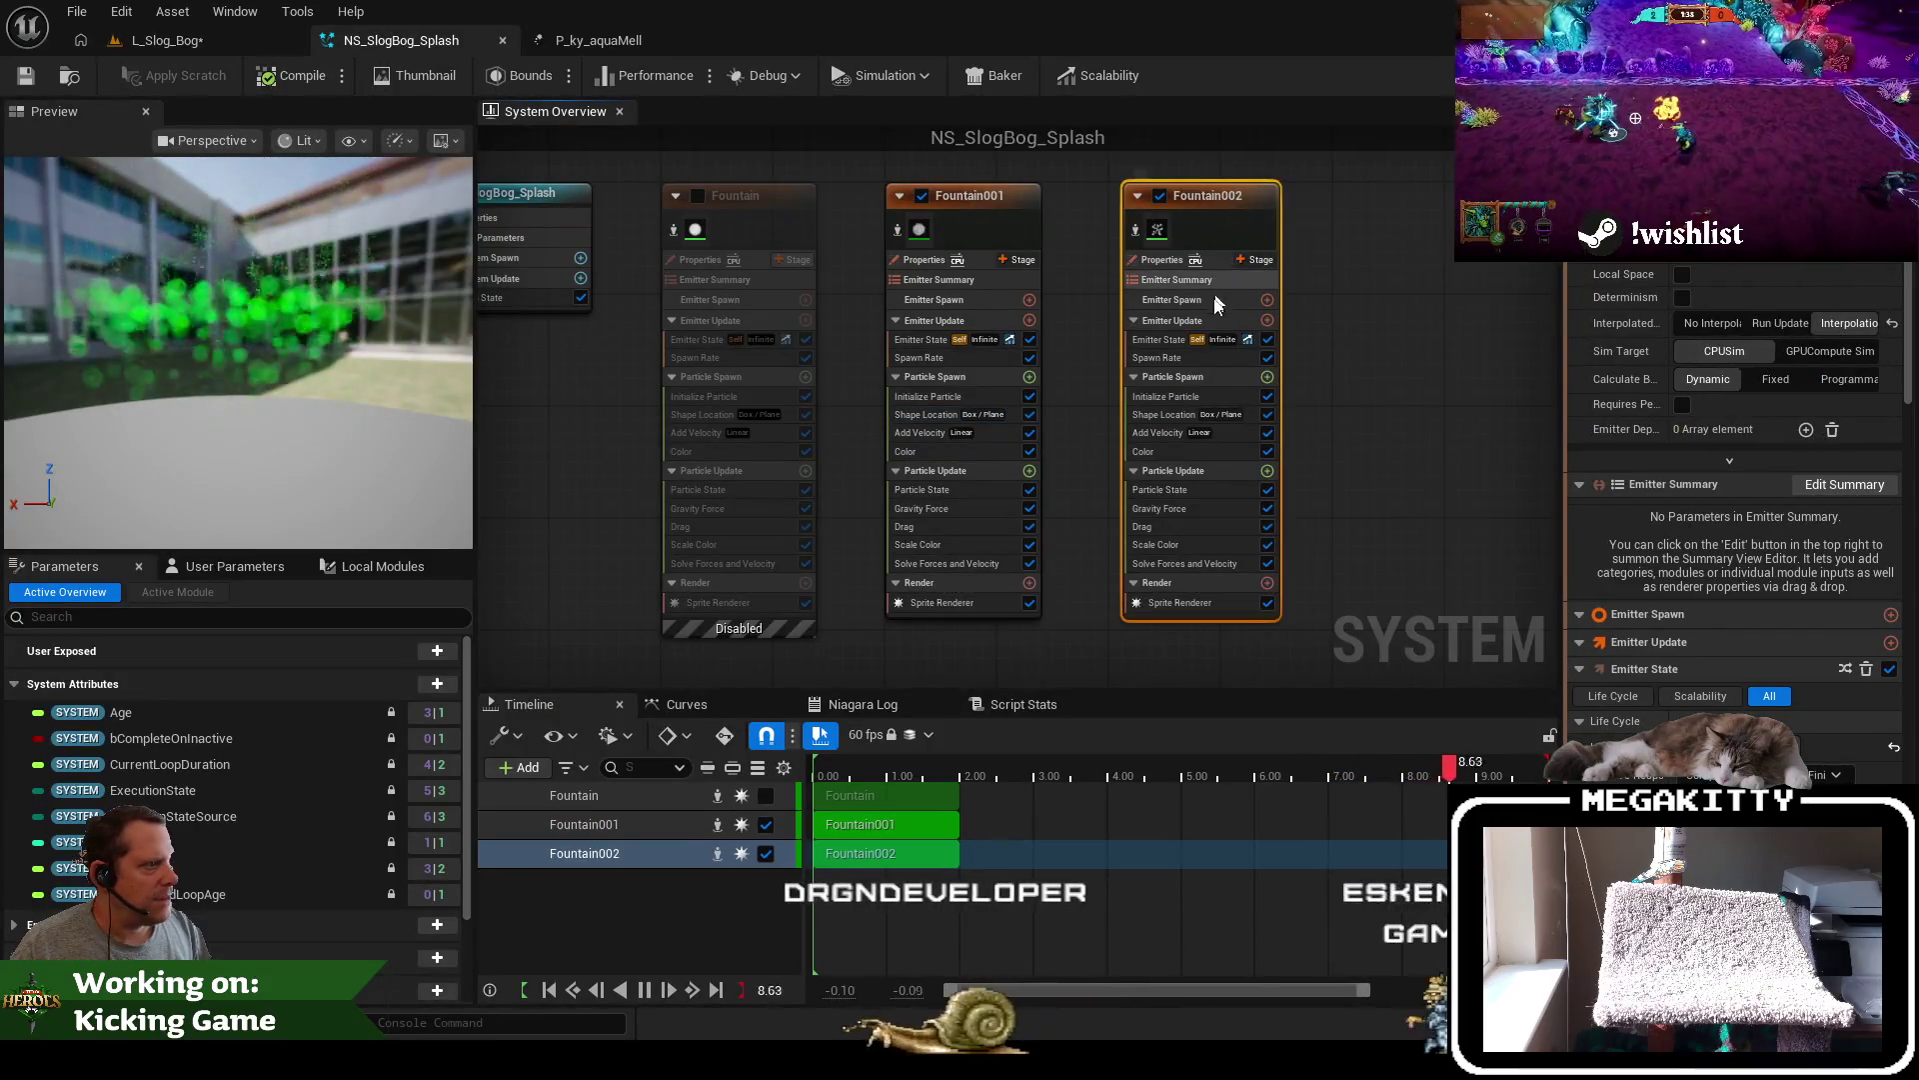
Set Fountain002's sprite size to 20–40 and its Add Velocity minimum to -50, -50, 200
click(1188, 398)
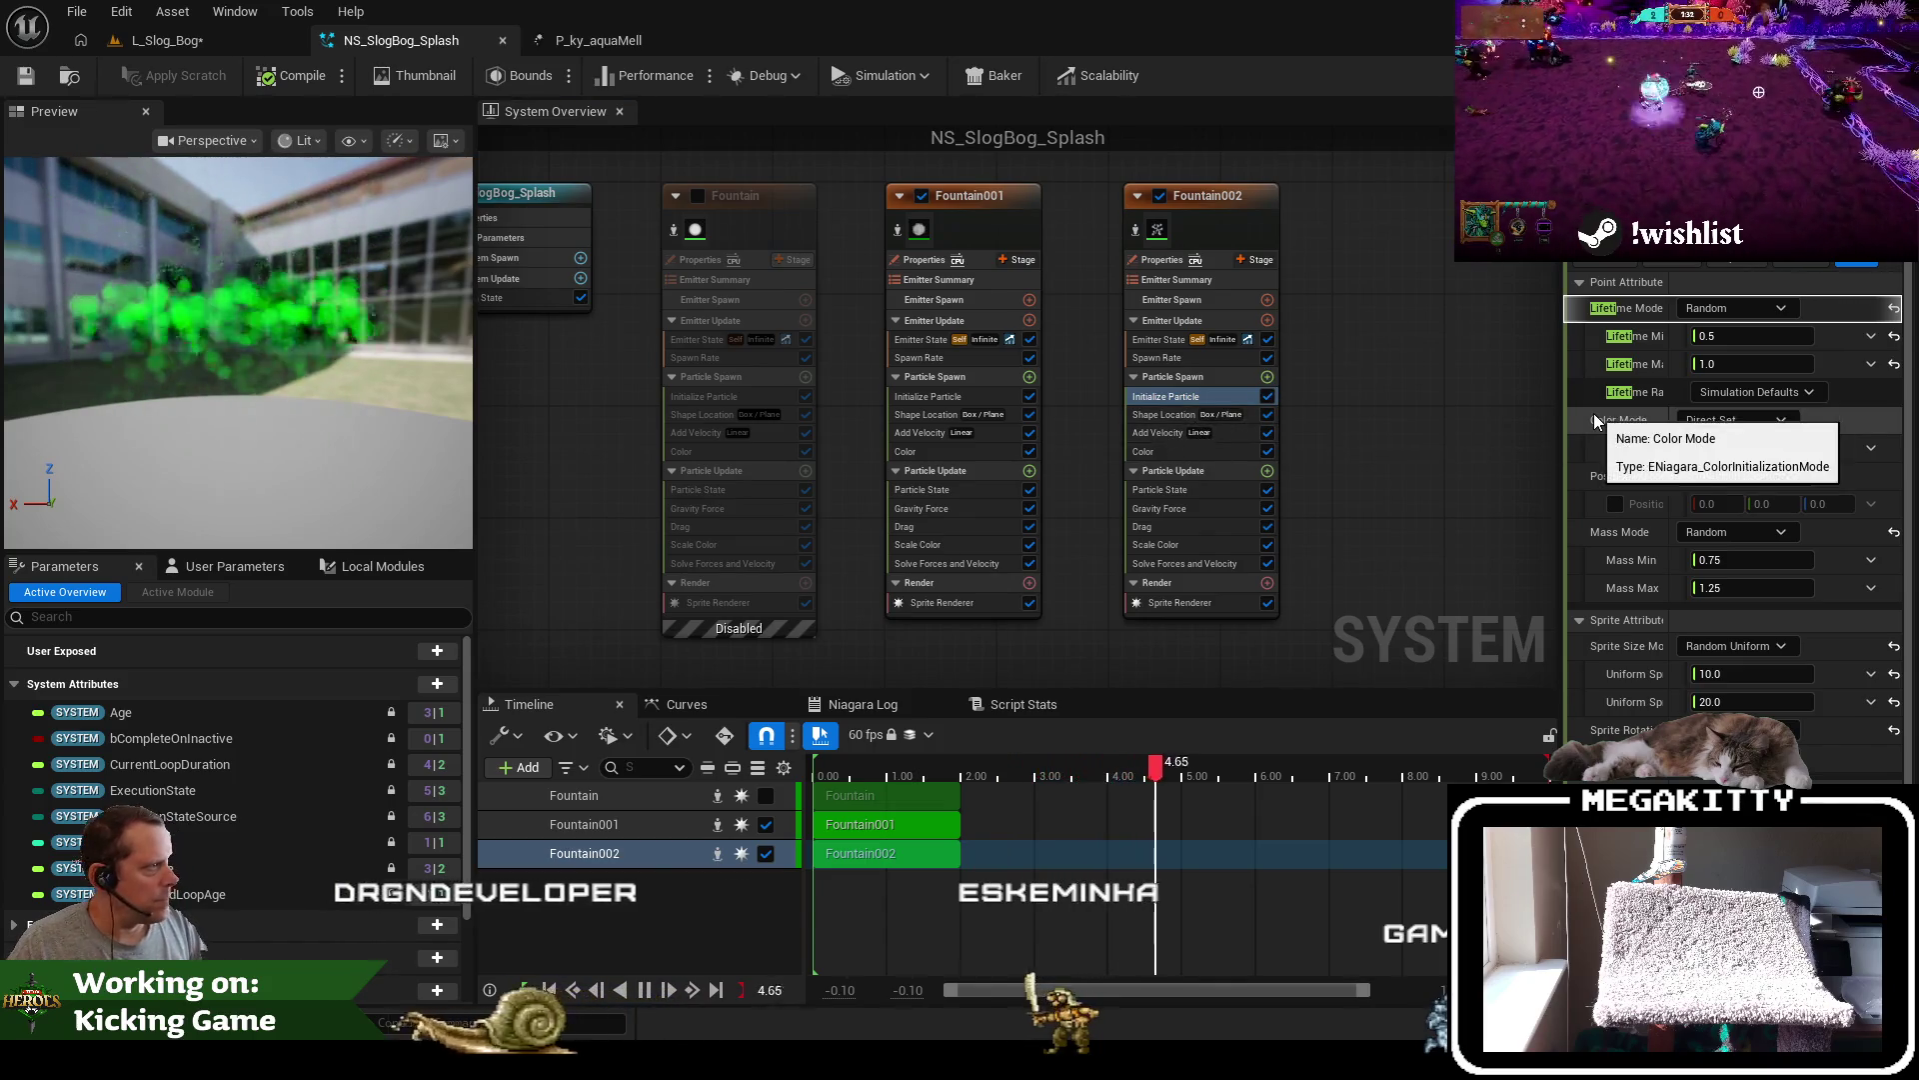
click(1624, 618)
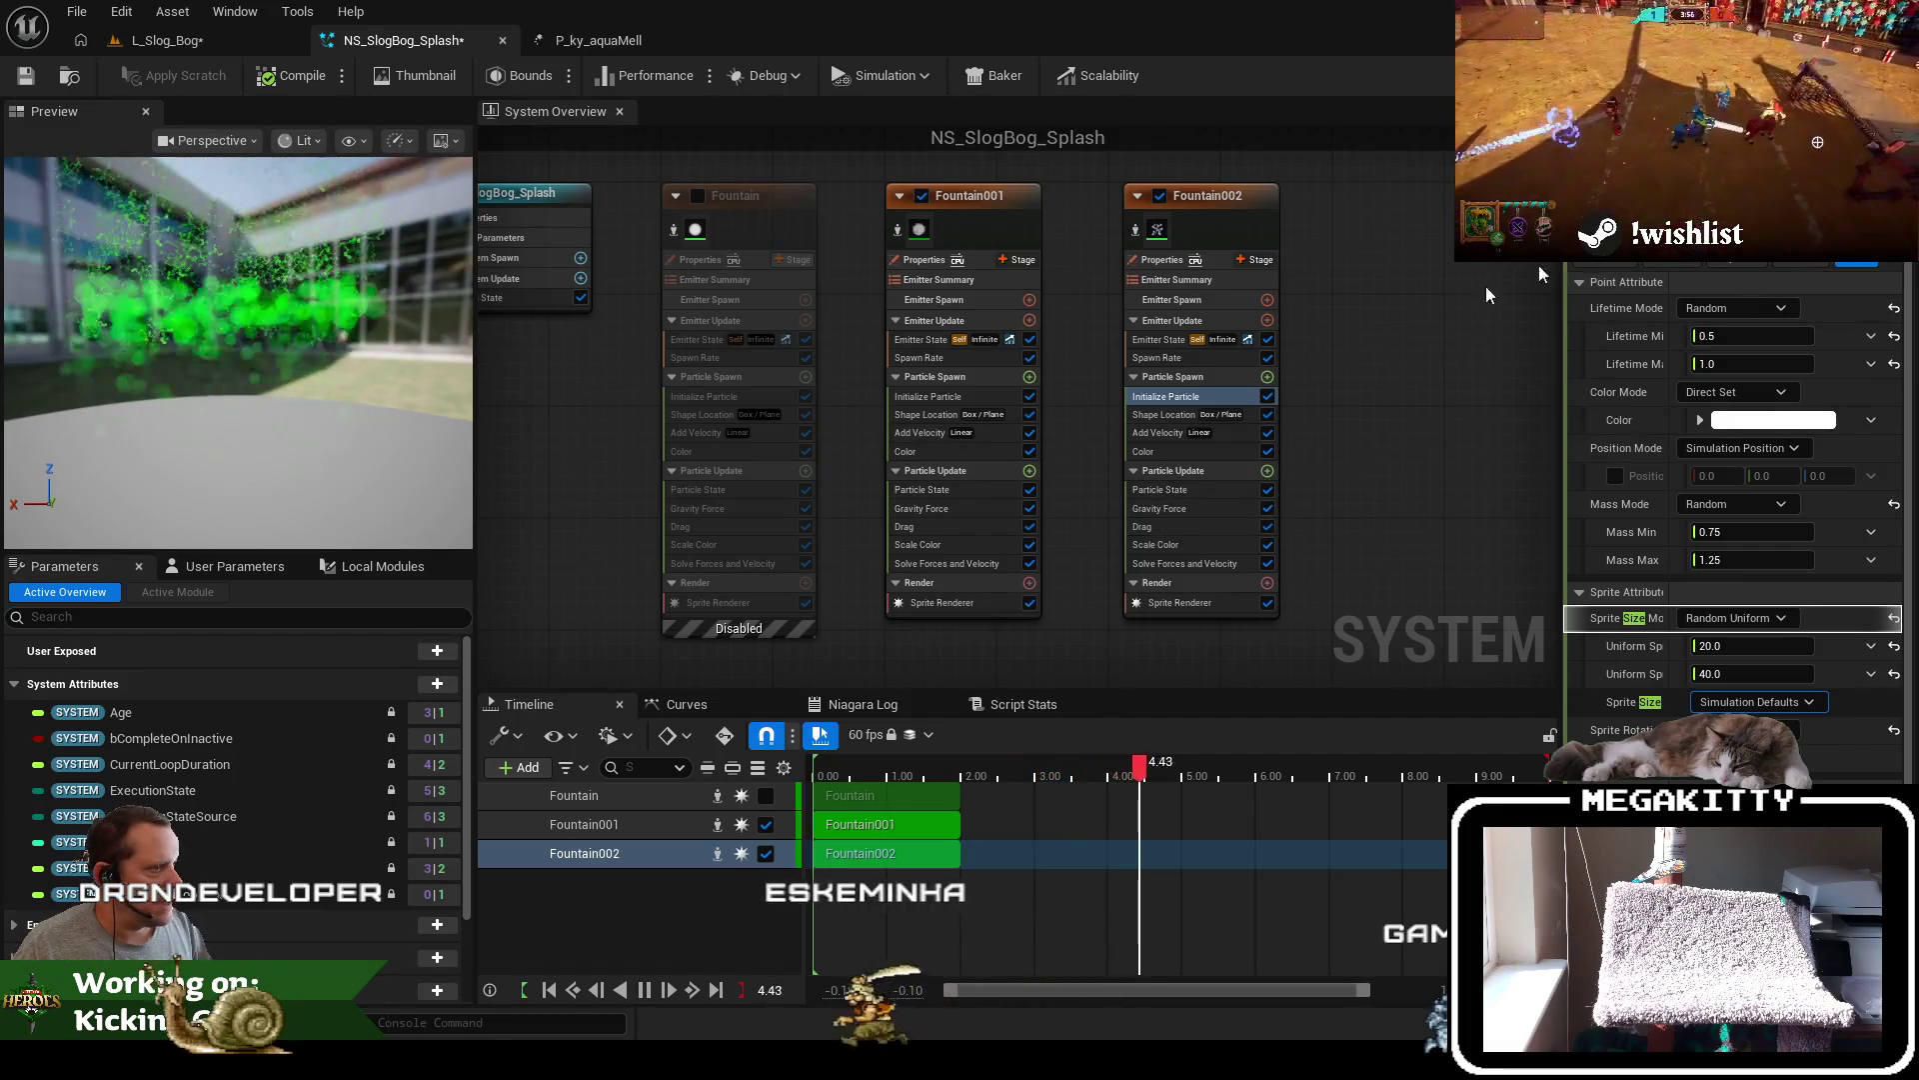
click(1158, 432)
click(1719, 312)
text(-50)
key(Tab)
text(-05)
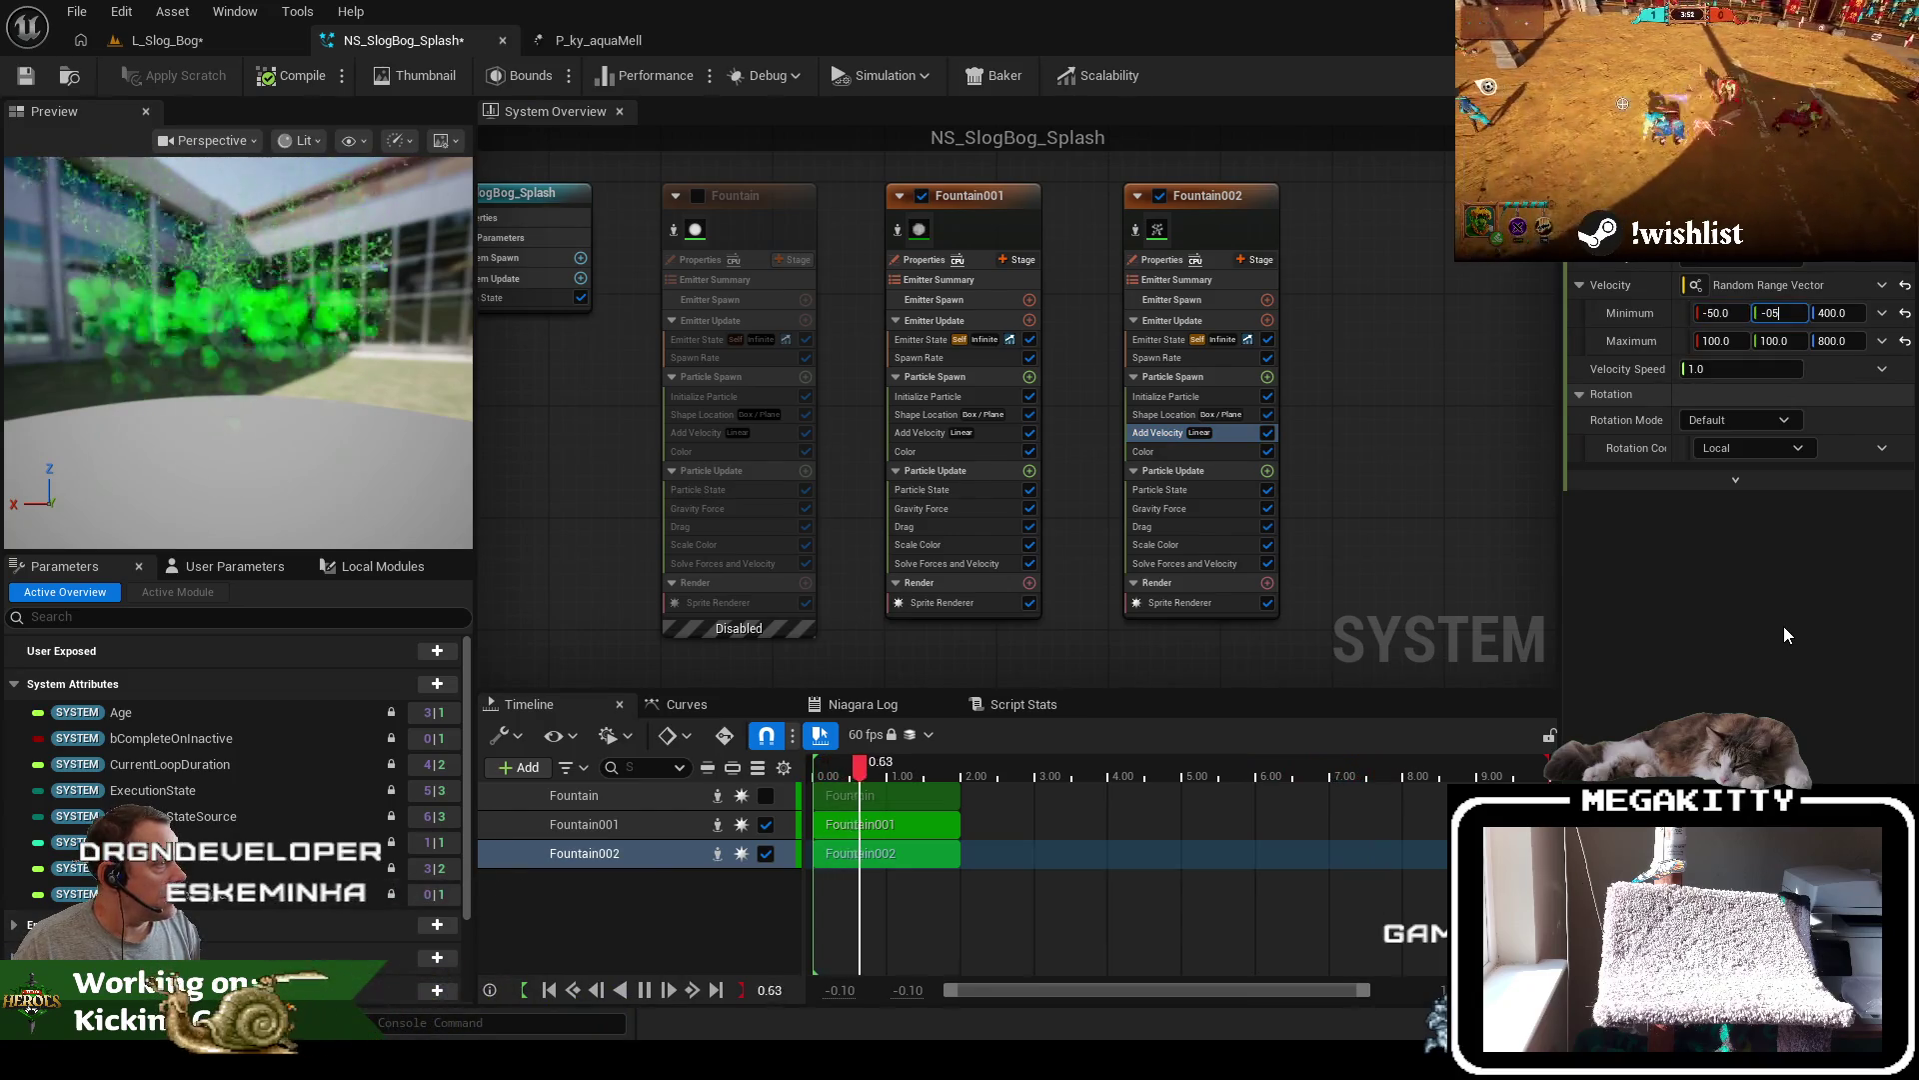
key(Tab)
text(200)
key(Tab)
Set the Add Velocity maximum to 50, 50, 400, save, and return to L_Slog_Bog
text(50)
key(Tab)
text(50)
key(Tab)
text(400)
key(Tab)
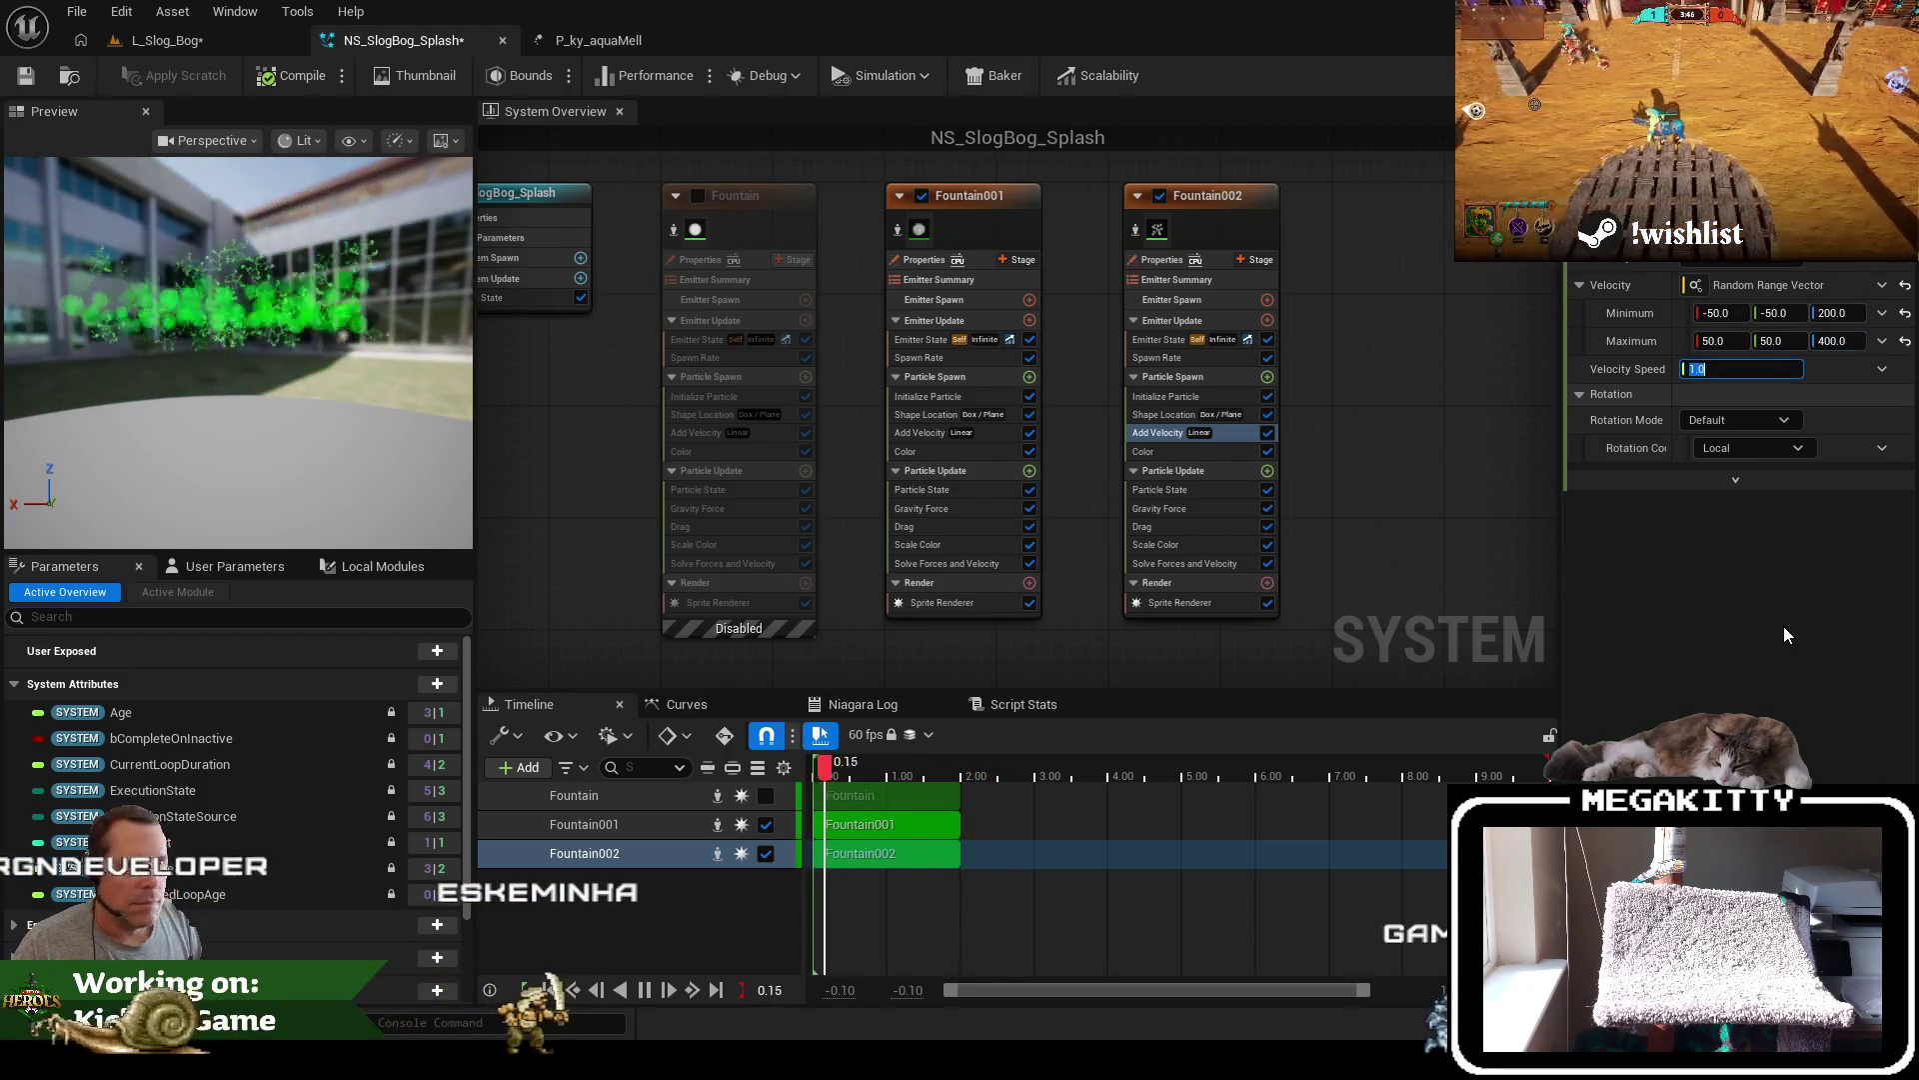
click(25, 76)
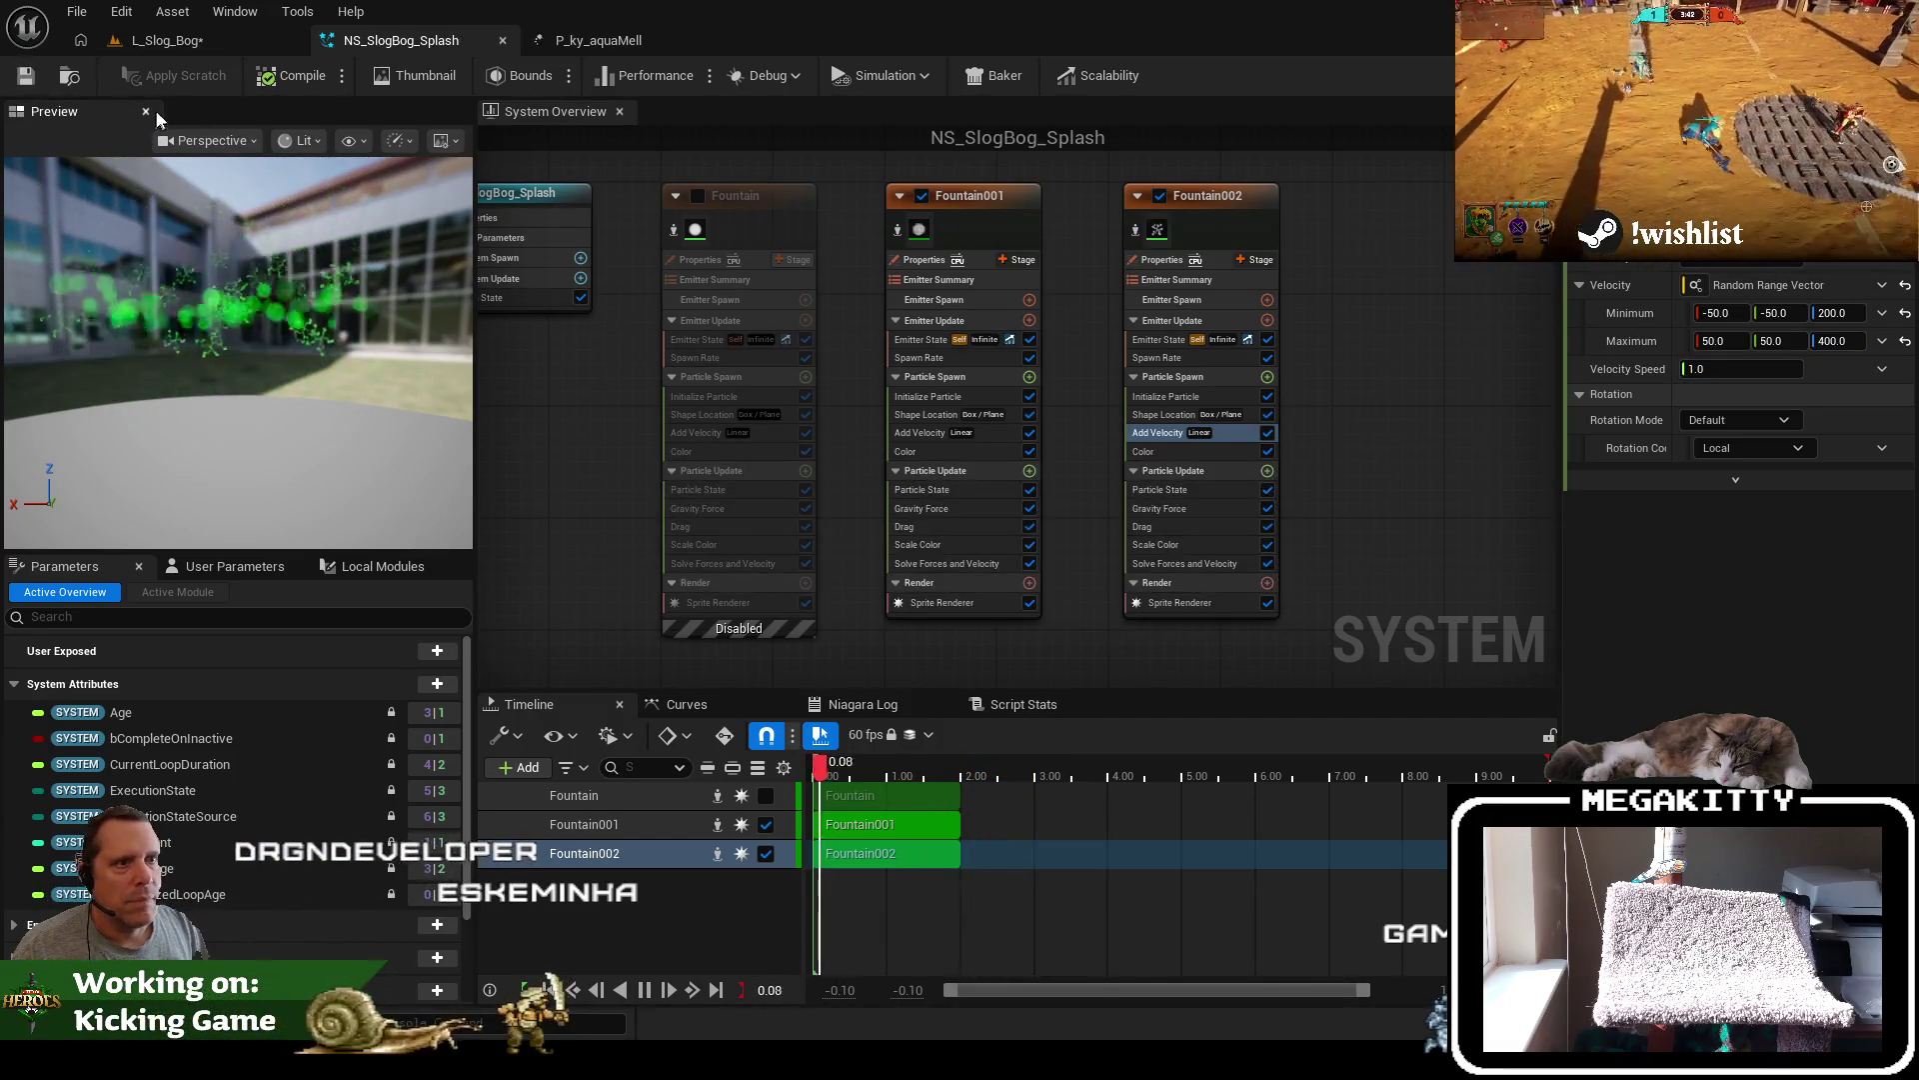
click(206, 36)
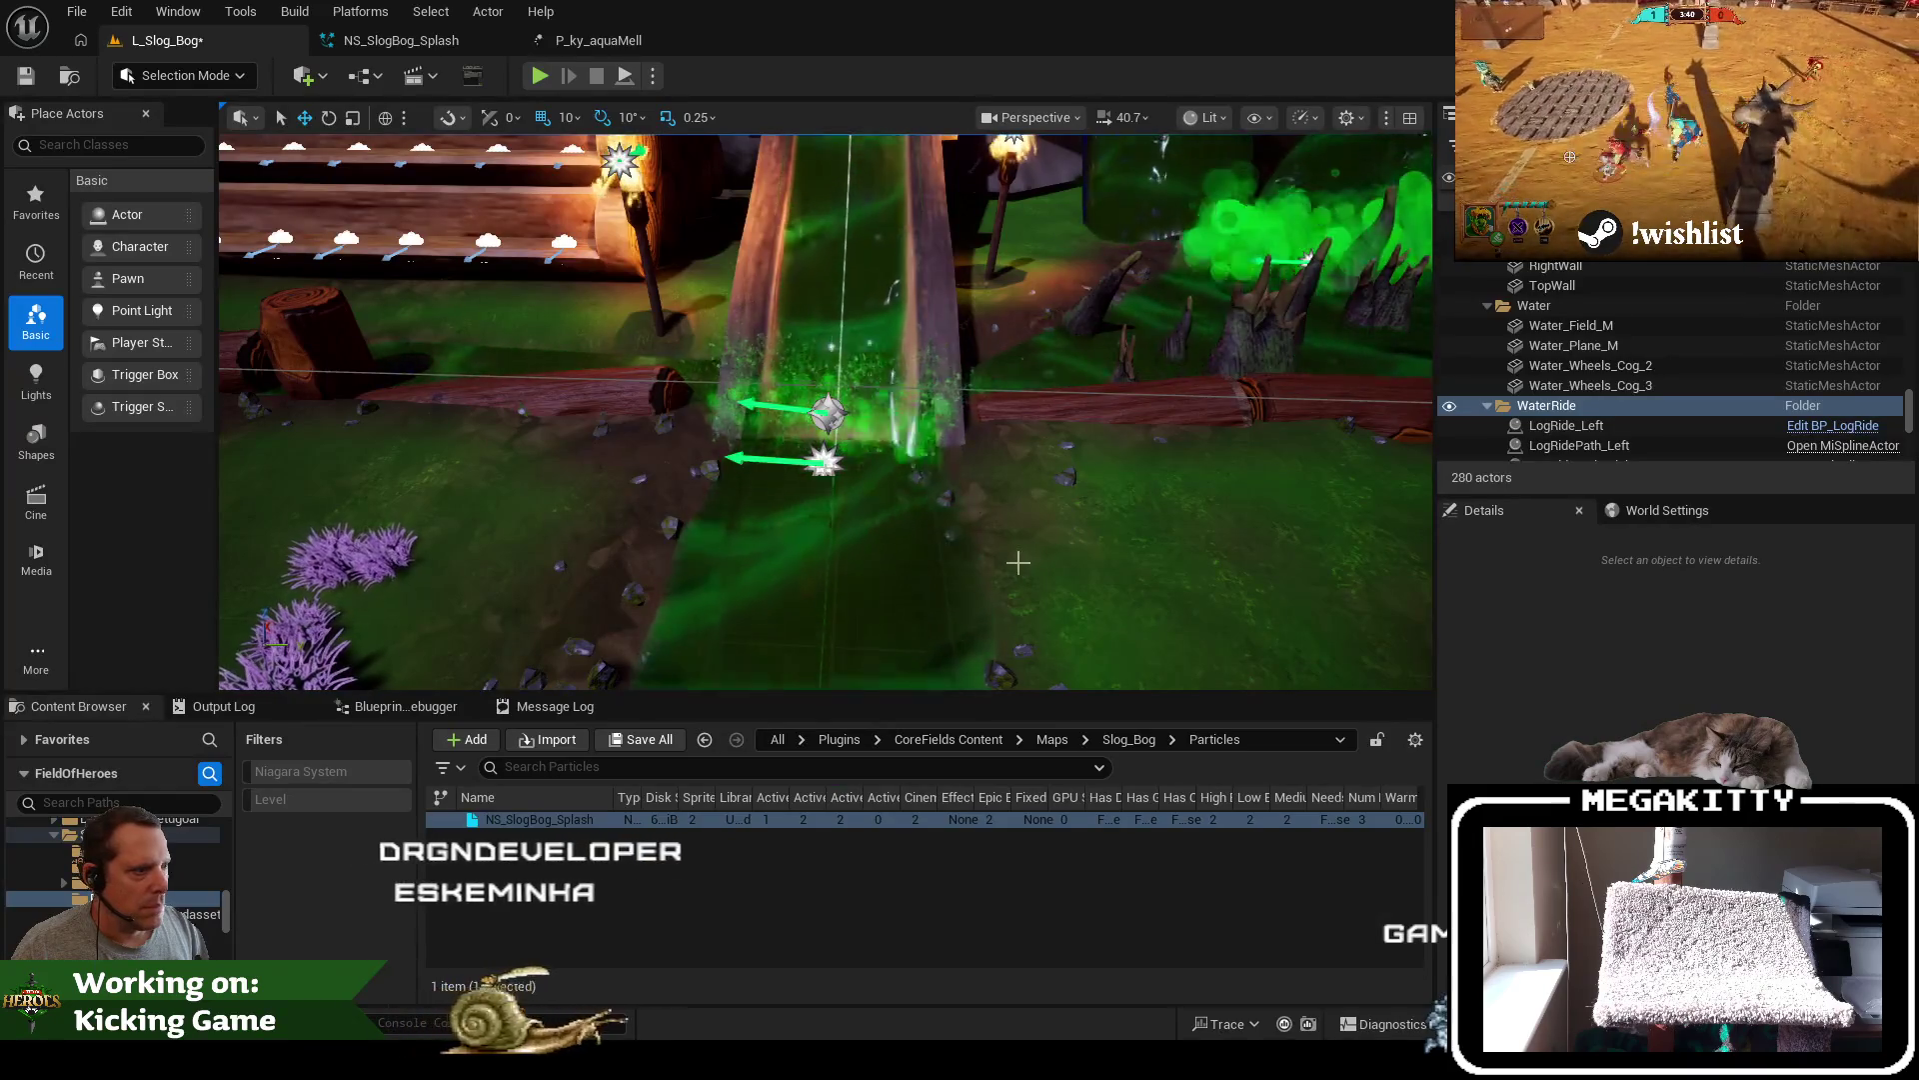
click(1598, 446)
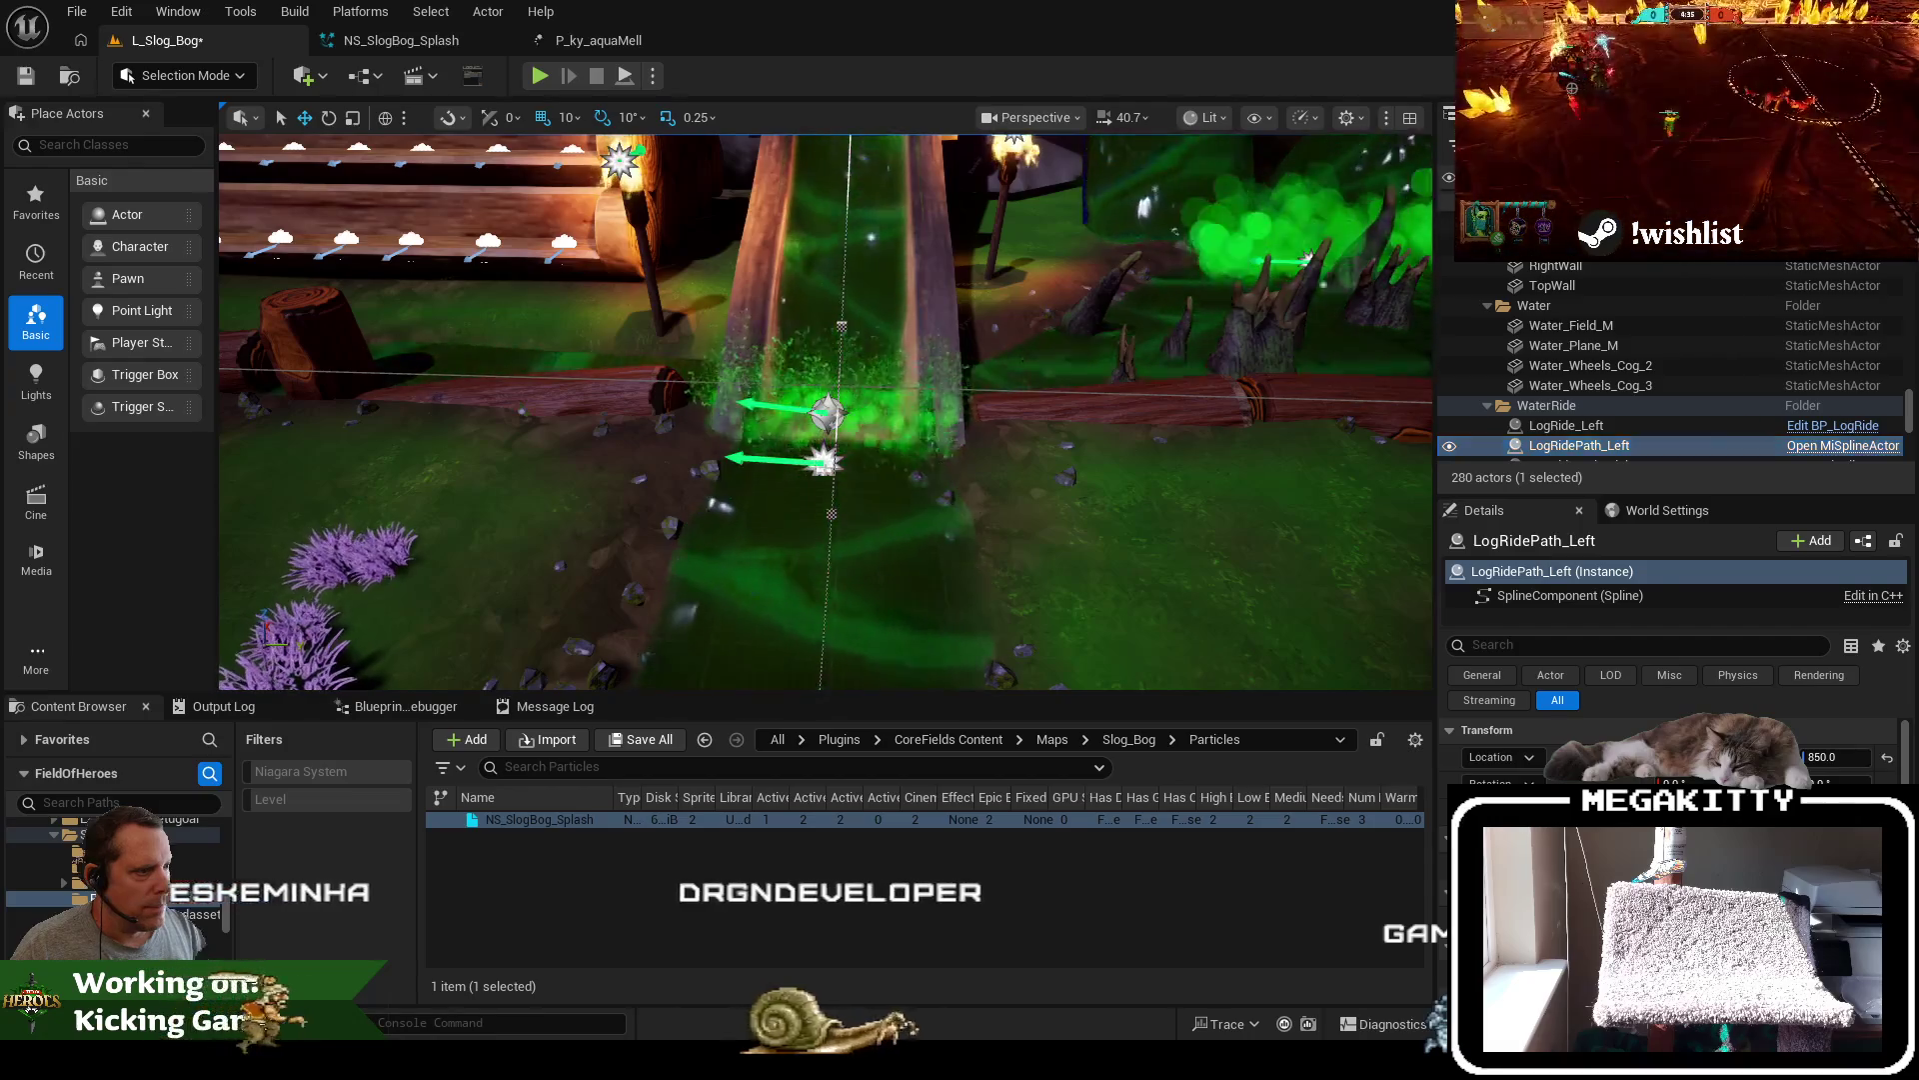
scroll(1700, 400, down, 5)
click(1674, 346)
click(1656, 366)
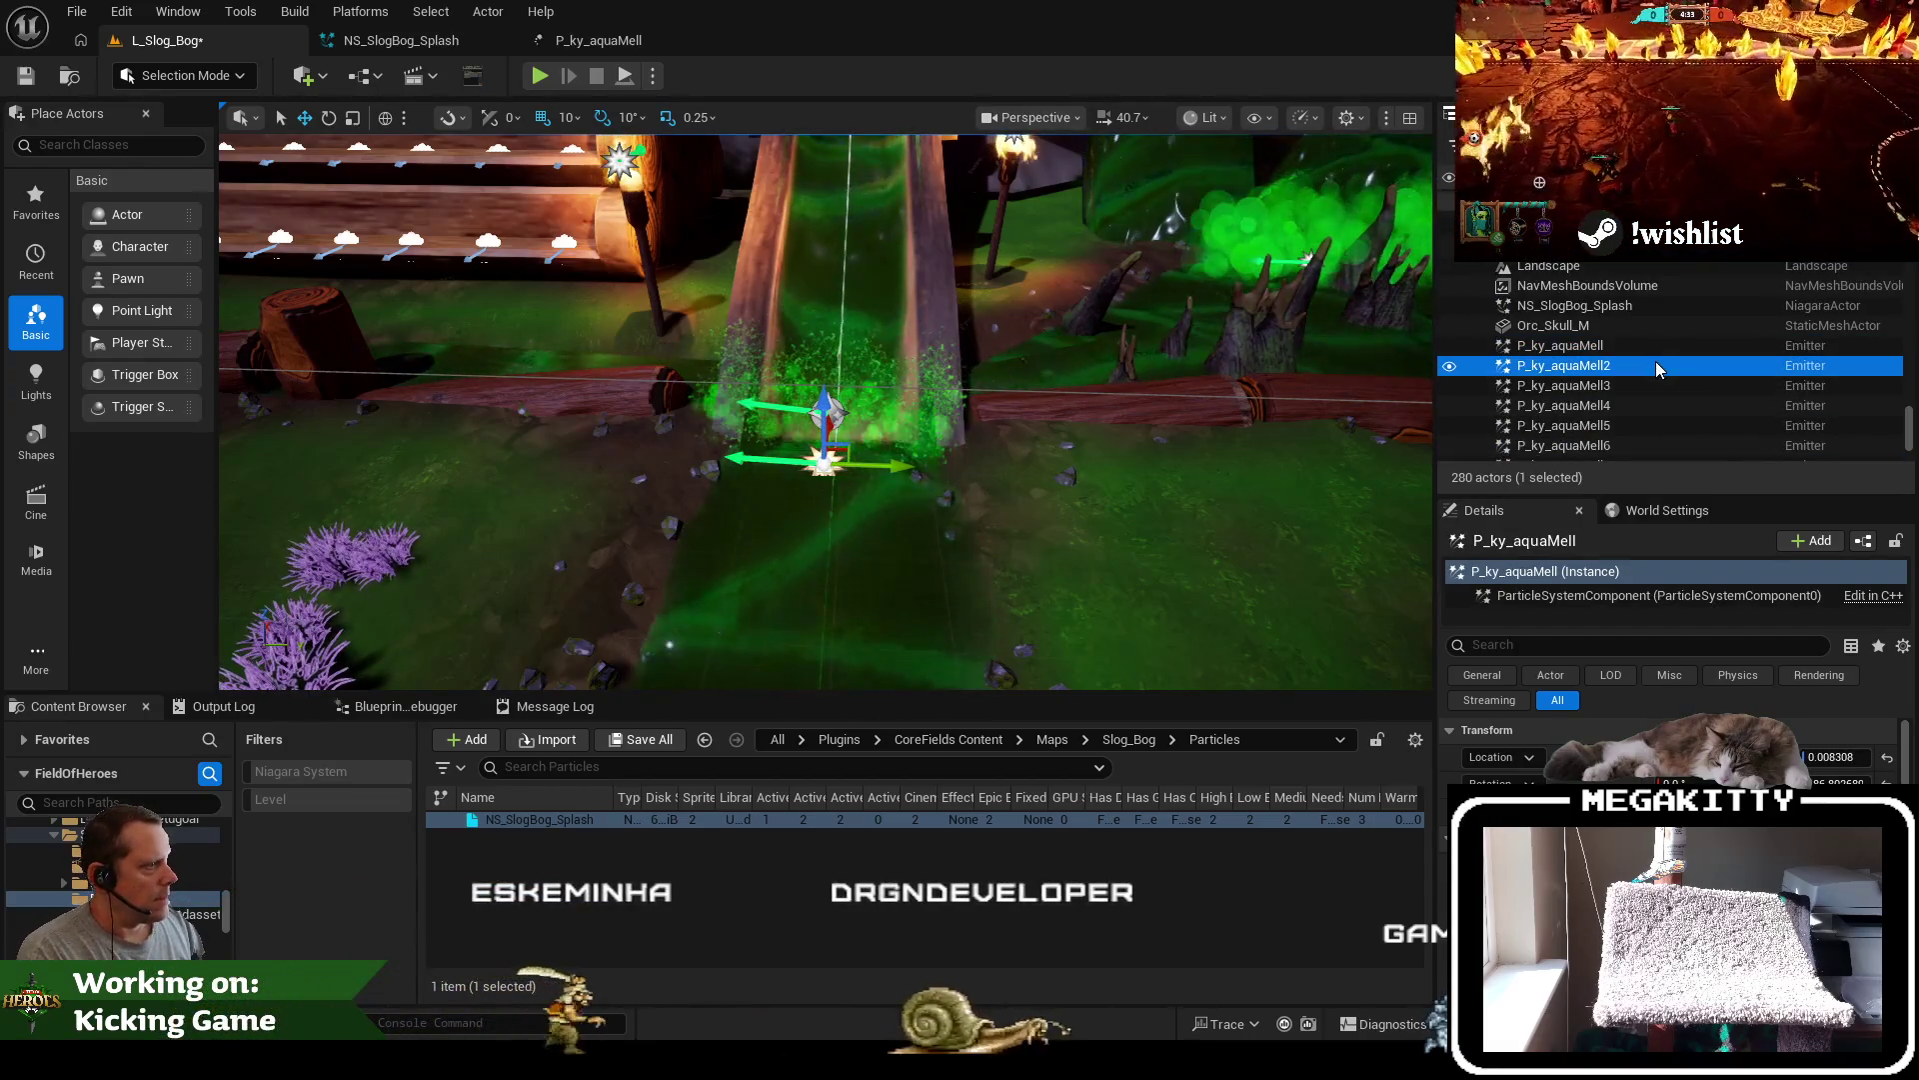
click(1639, 346)
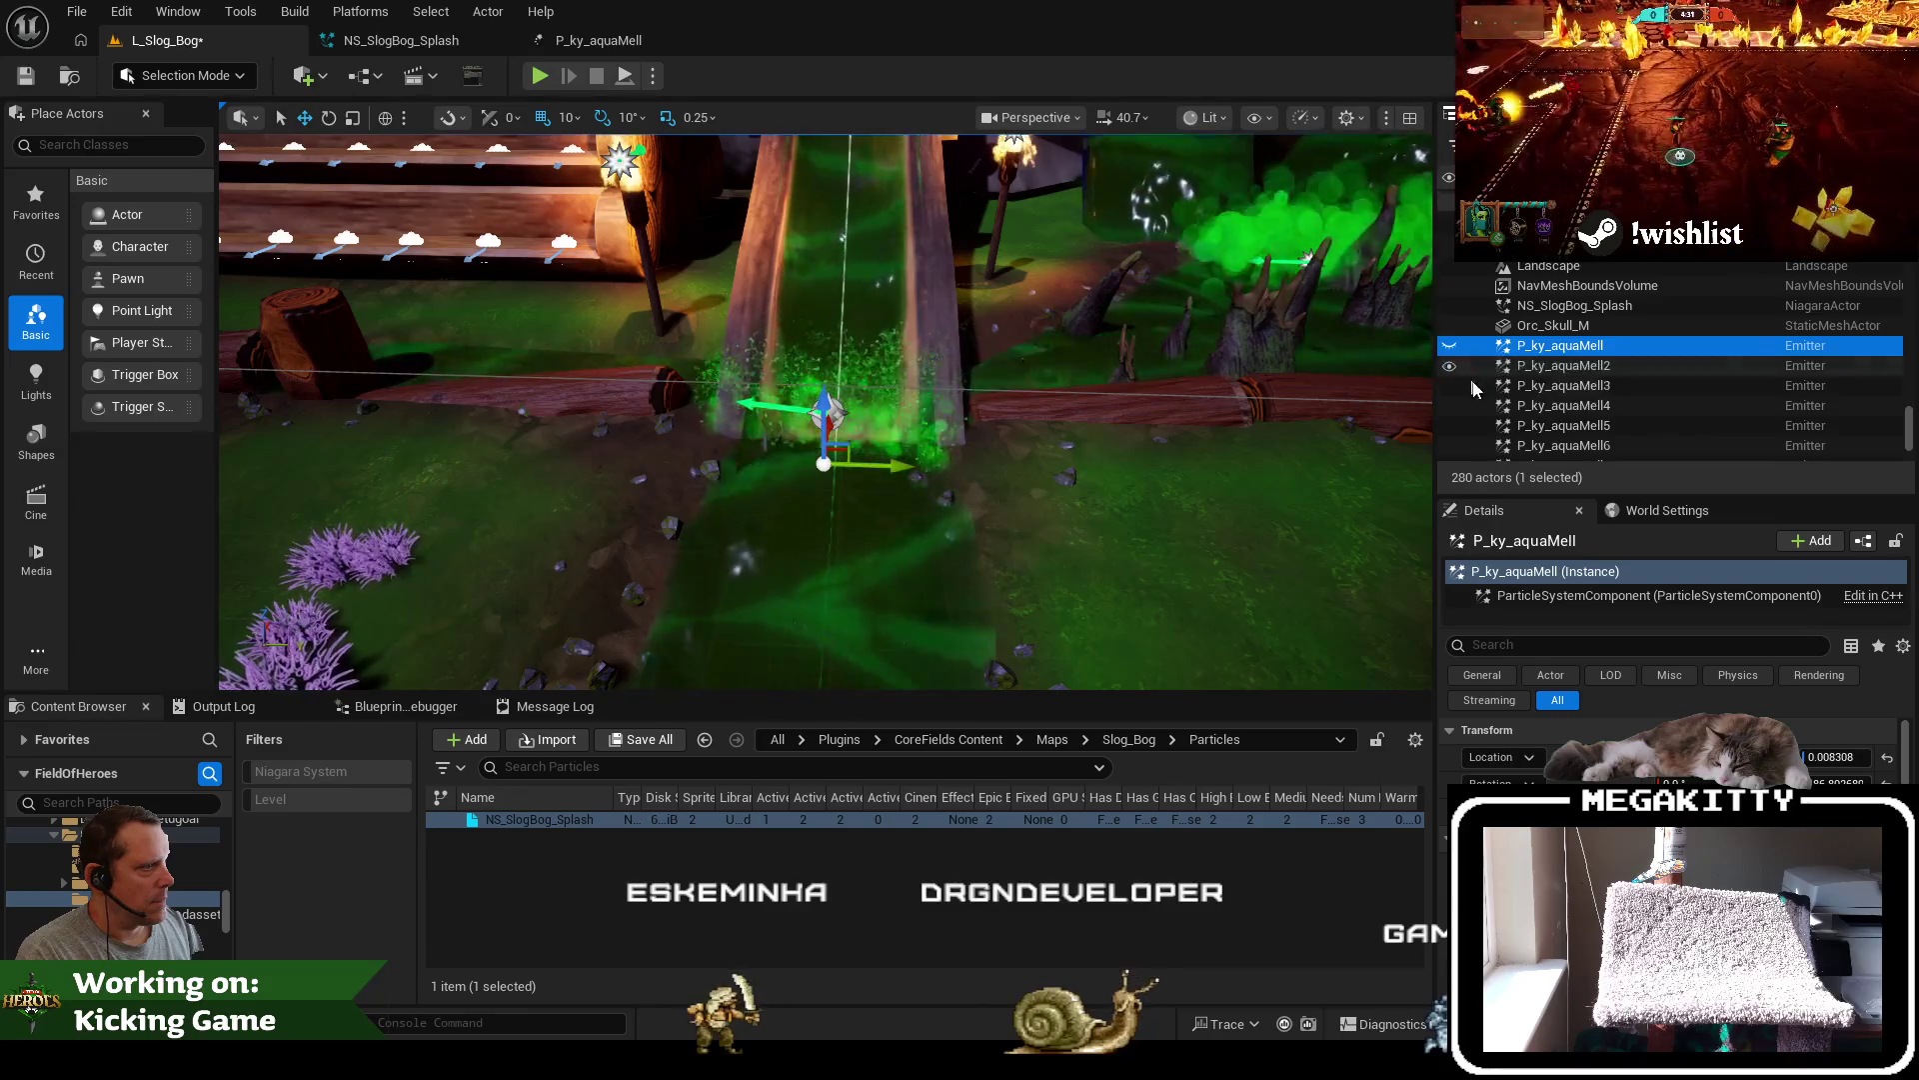
click(1565, 326)
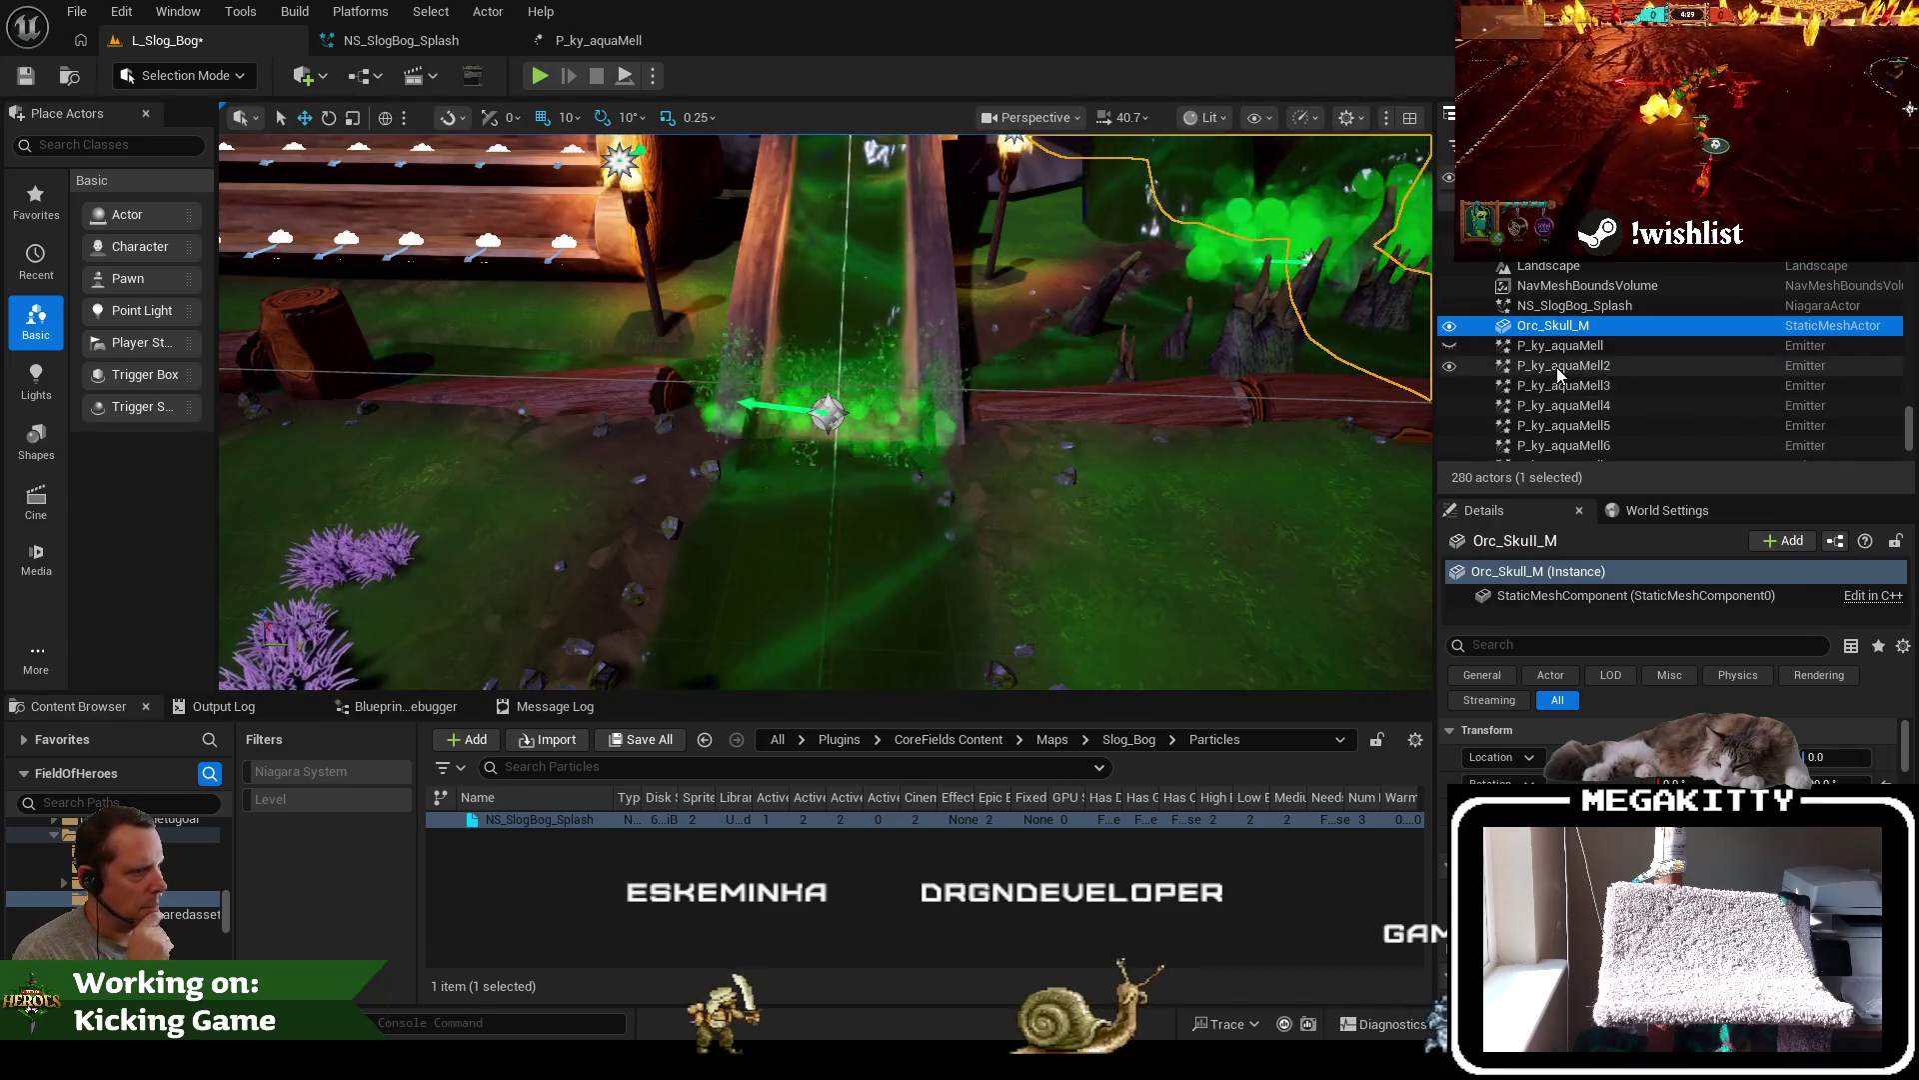
click(1560, 367)
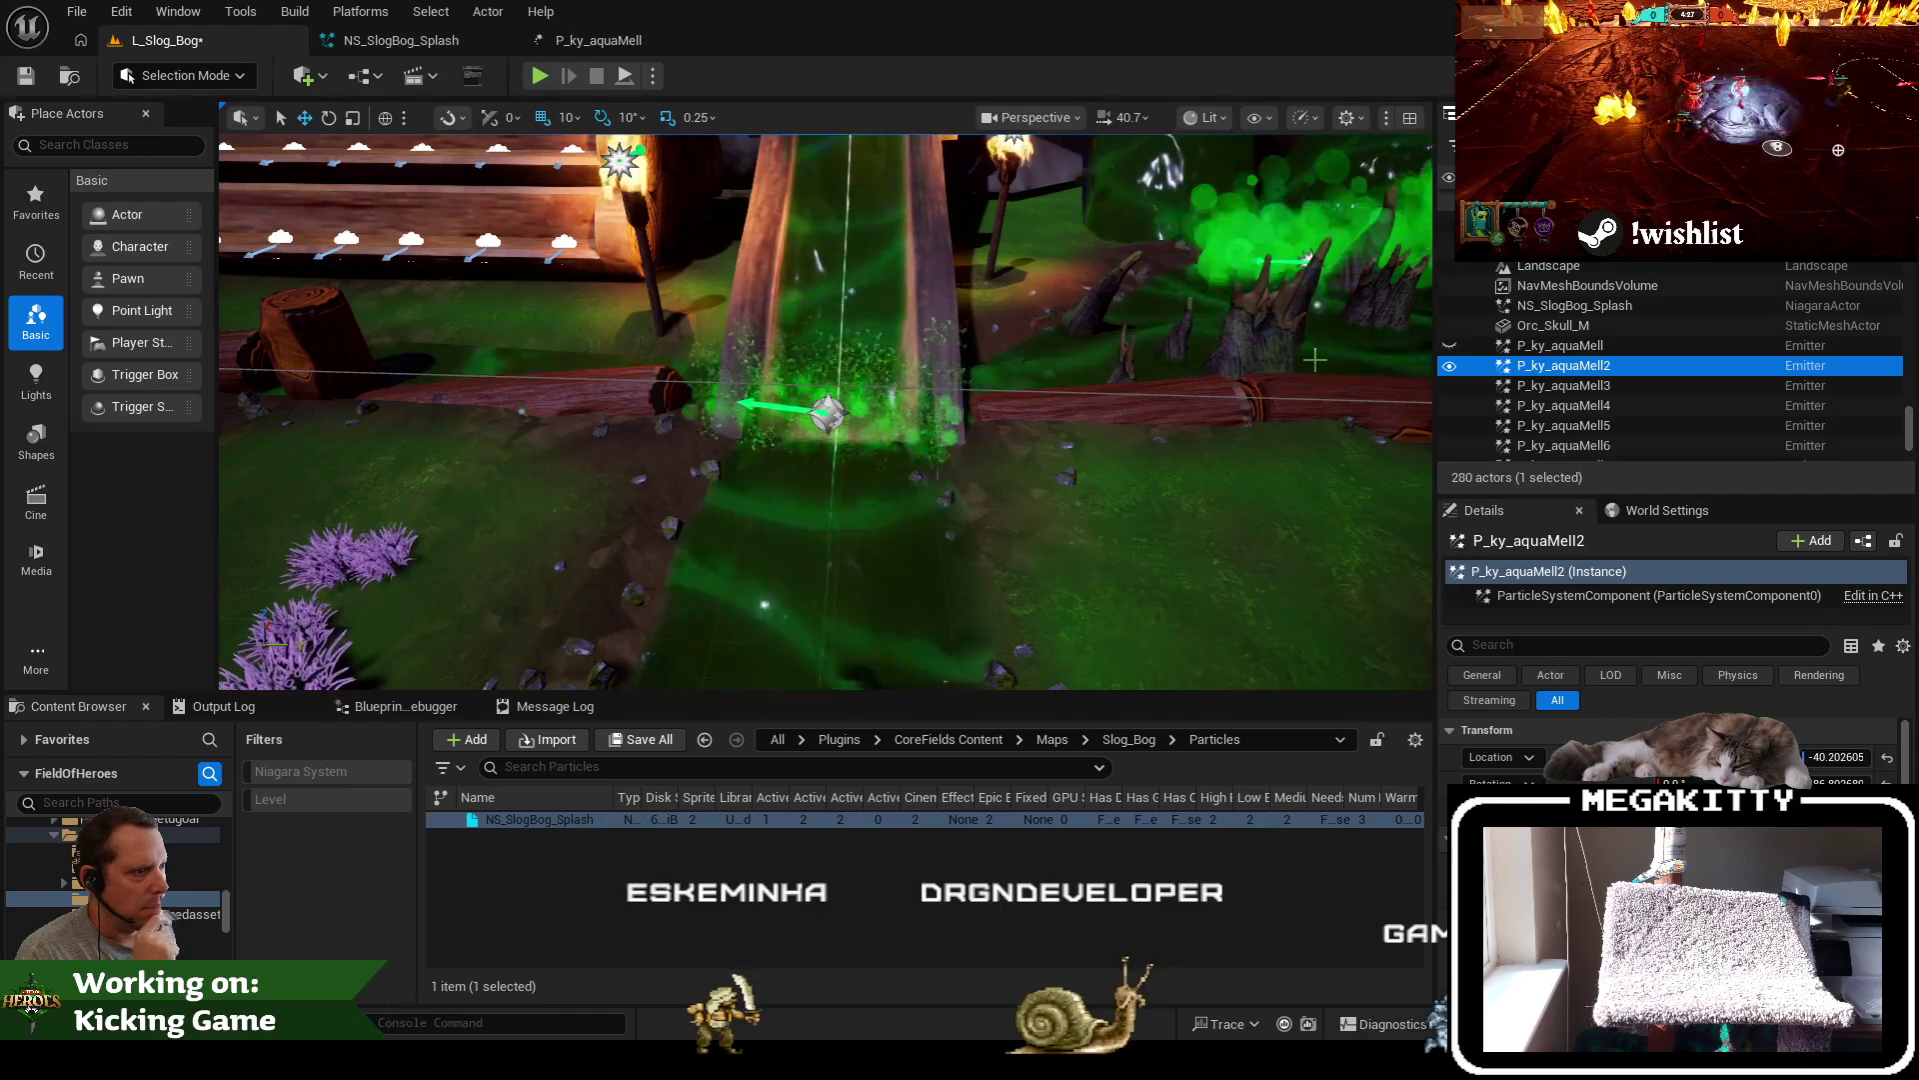
click(1191, 412)
scroll(881, 457, up, 5)
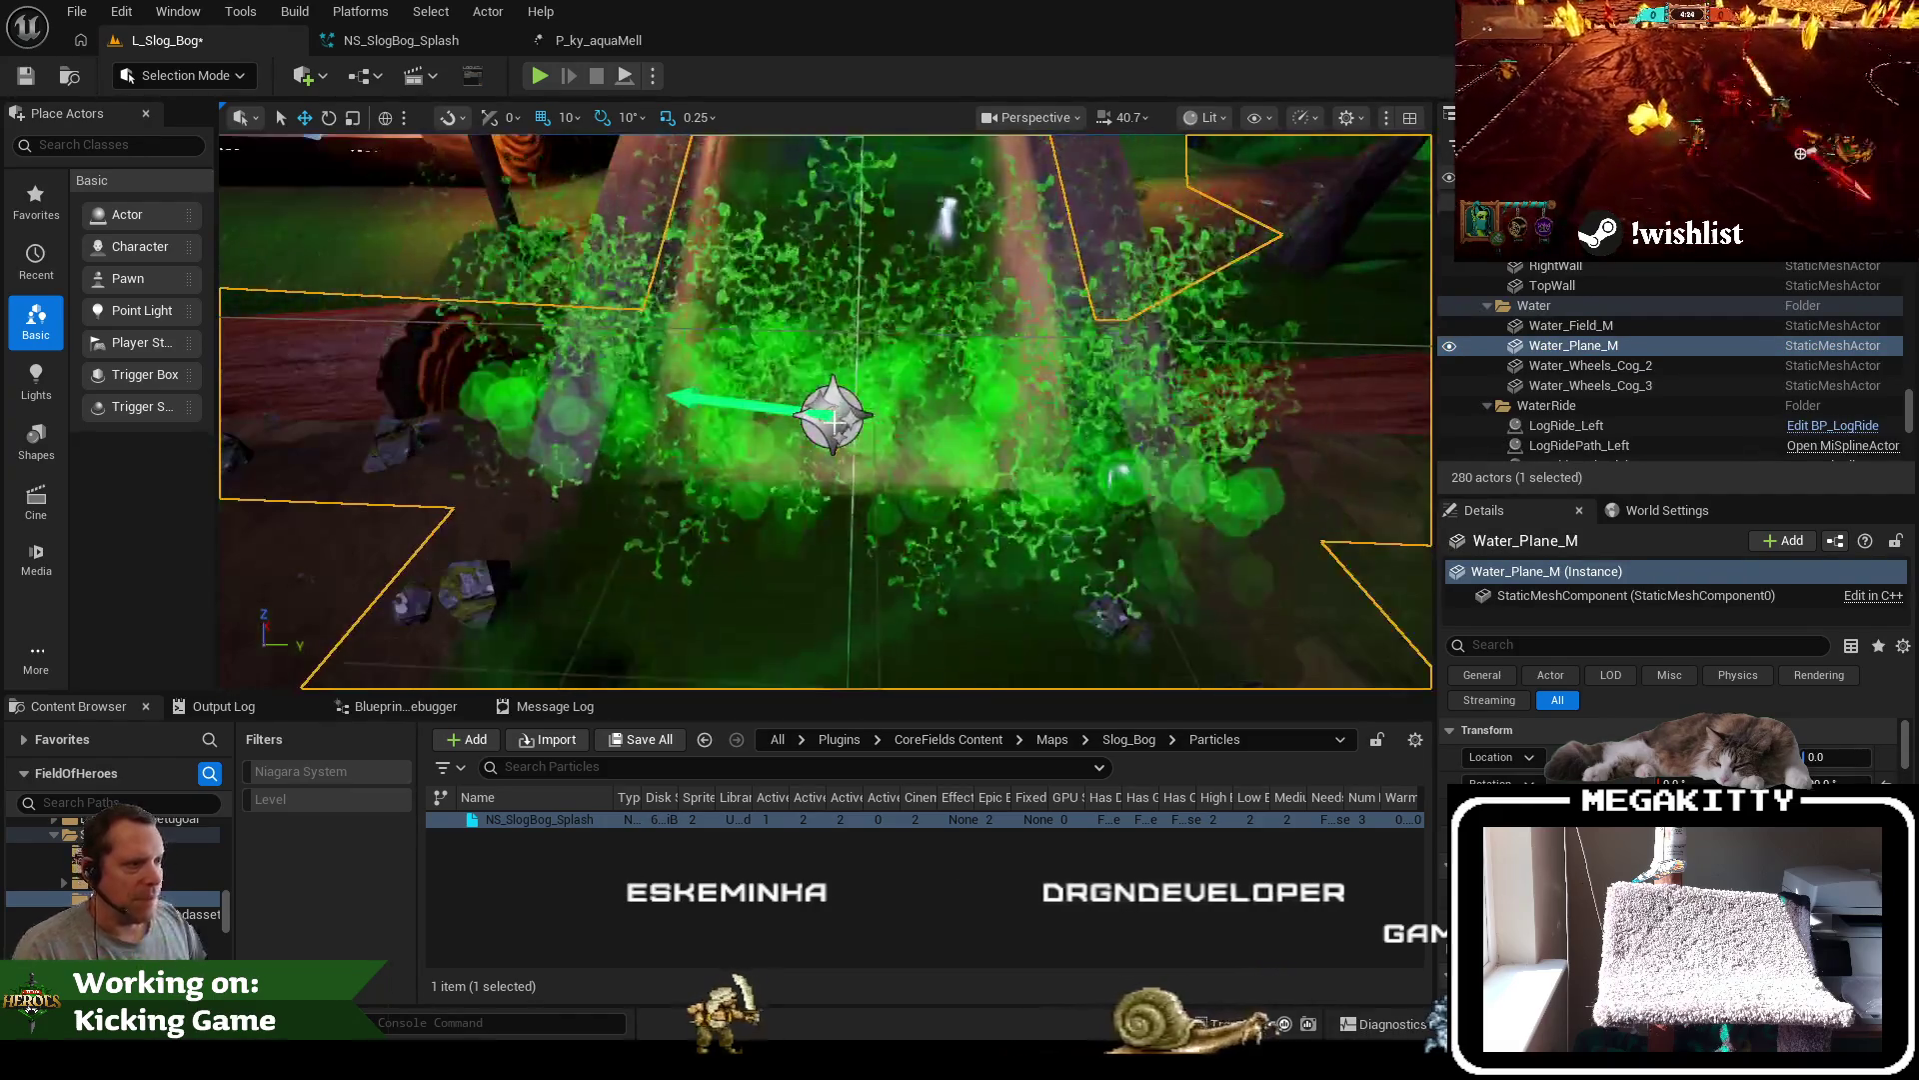
scroll(826, 411, down, 3)
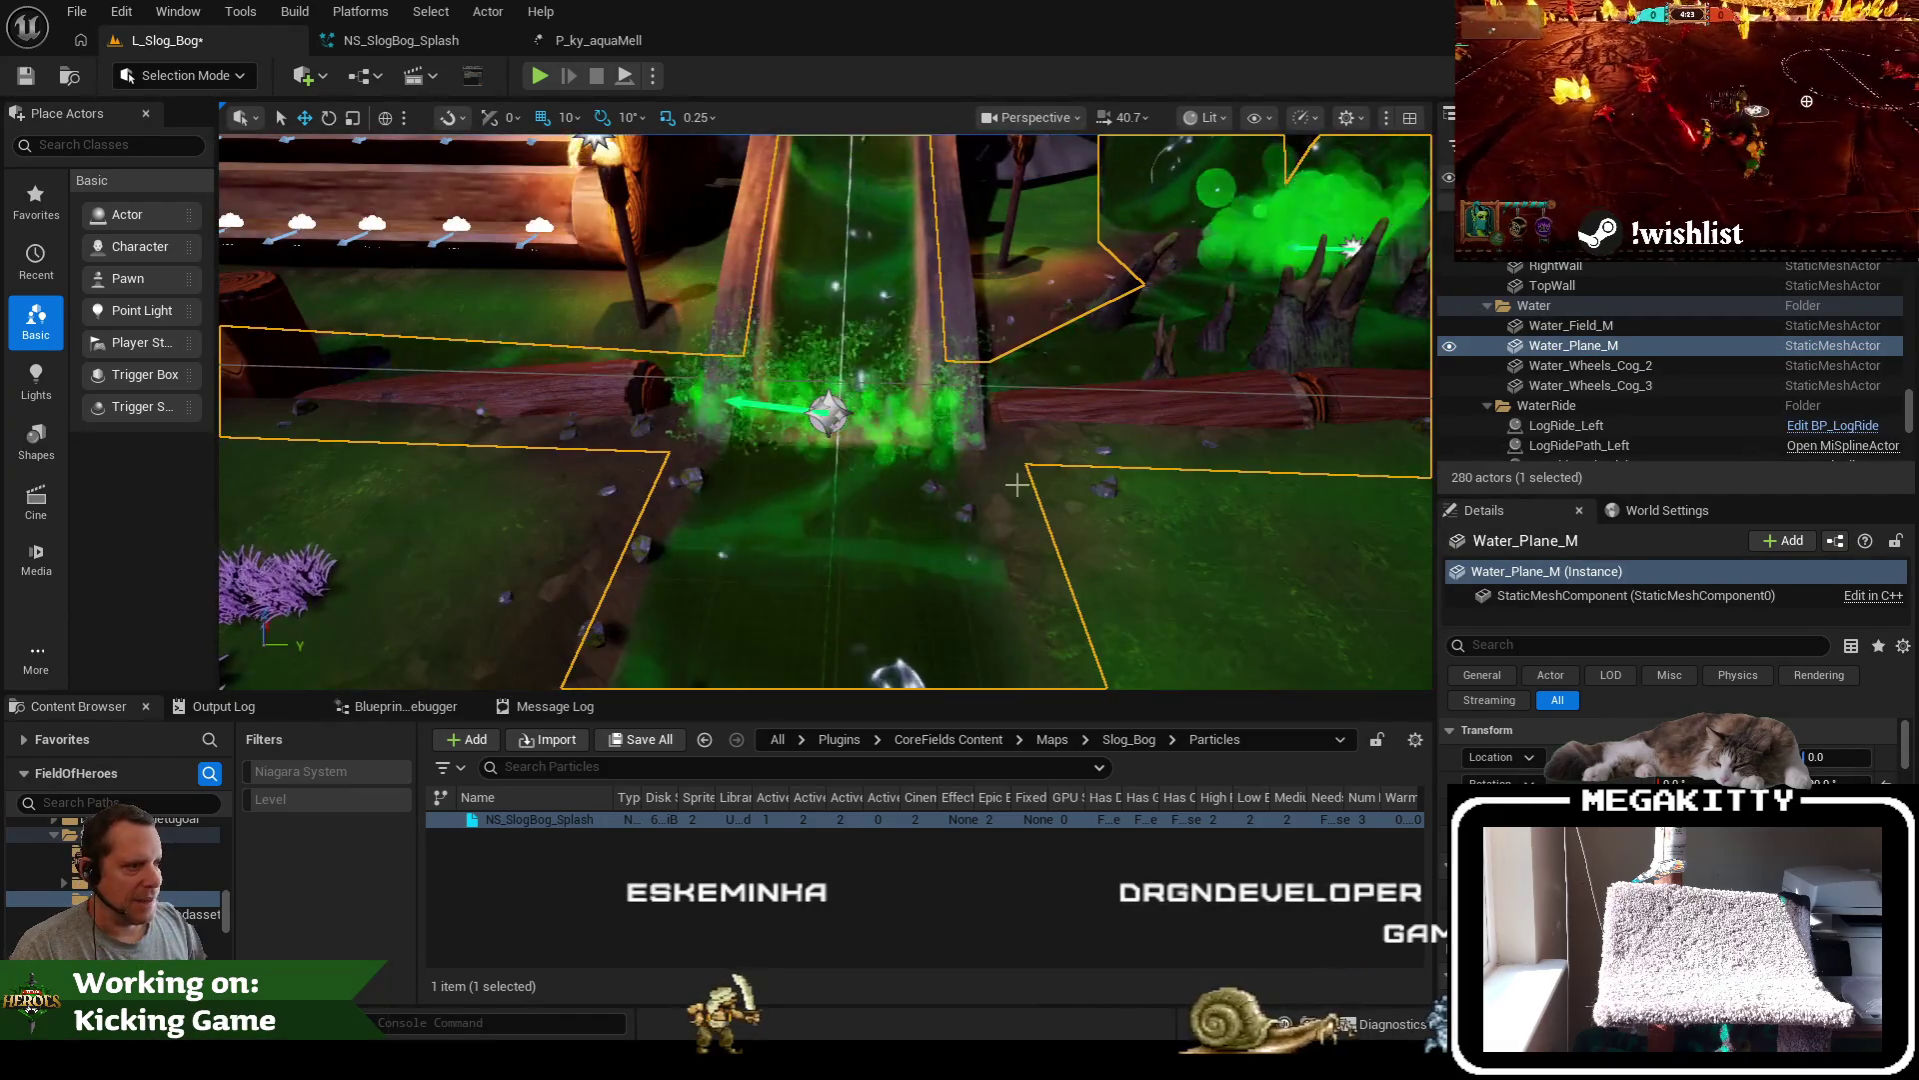
scroll(1018, 485, down, 2)
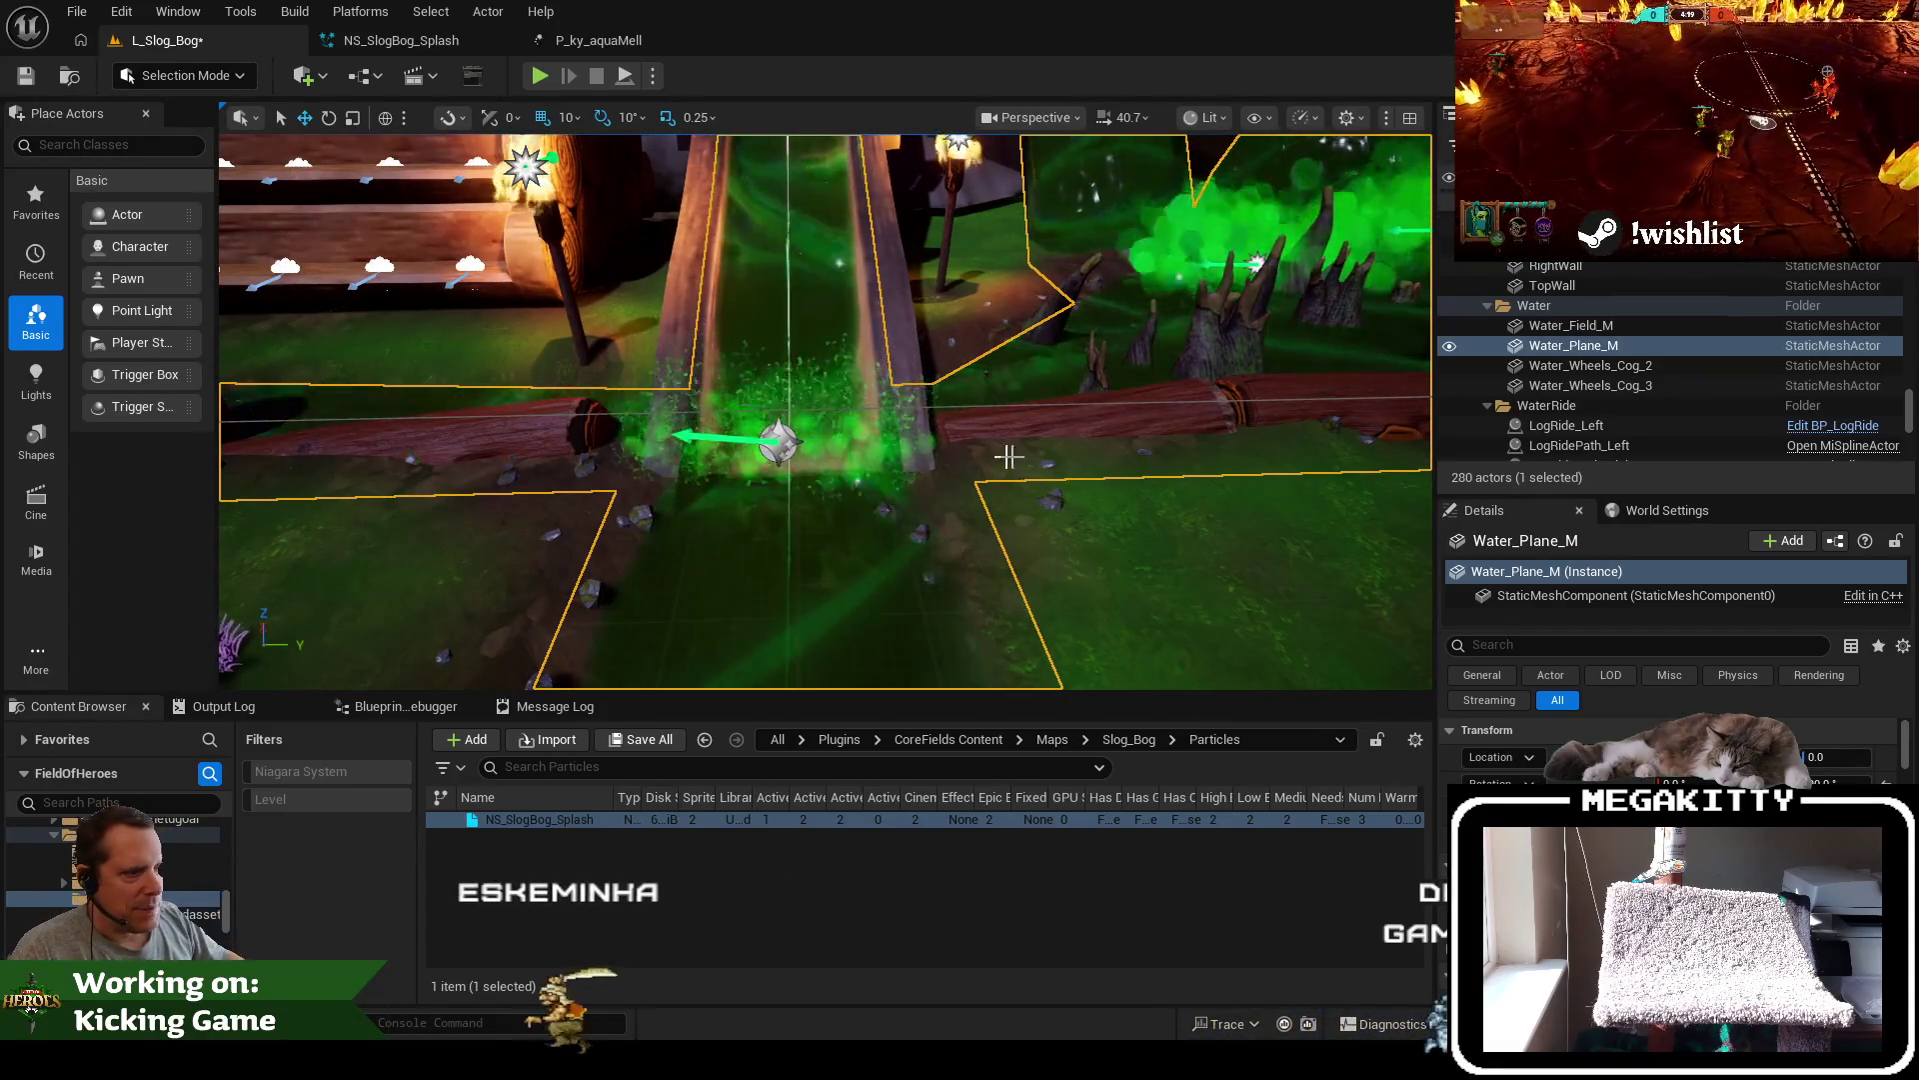
click(779, 443)
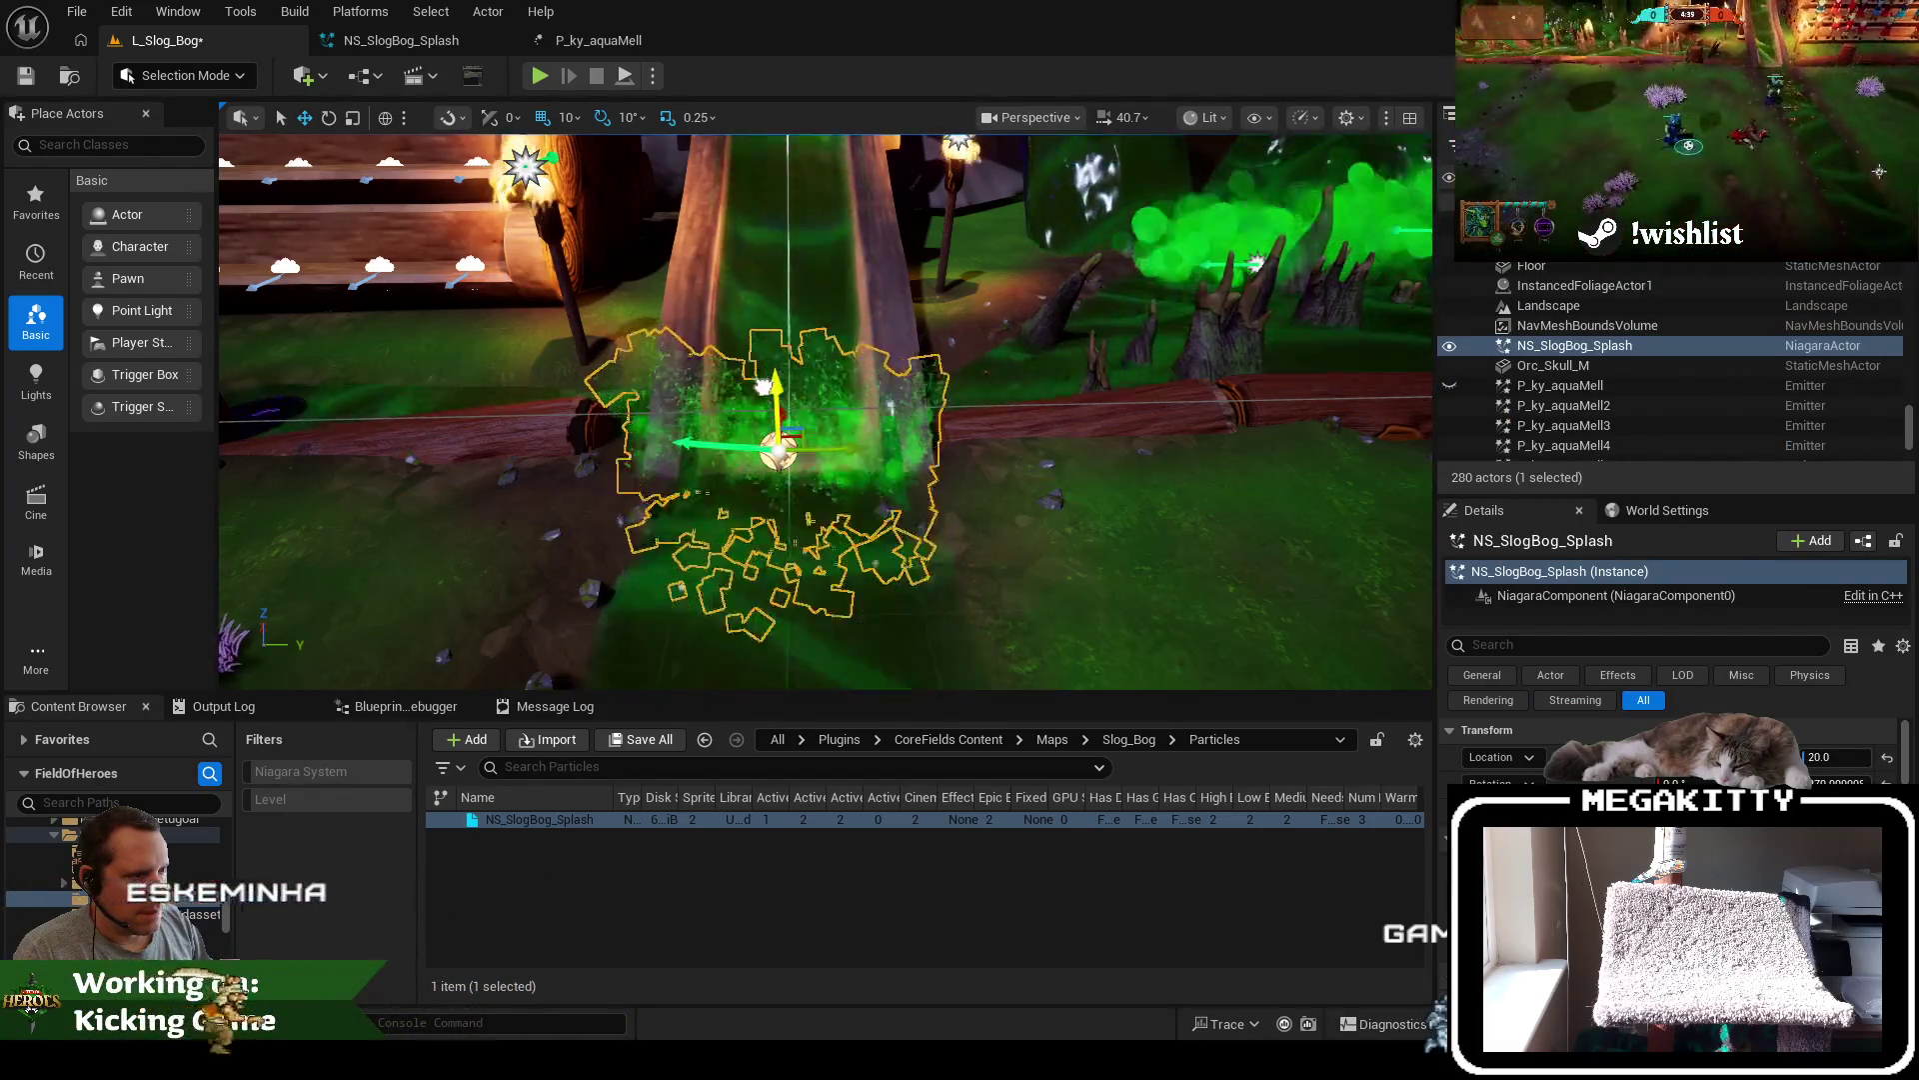
click(1244, 469)
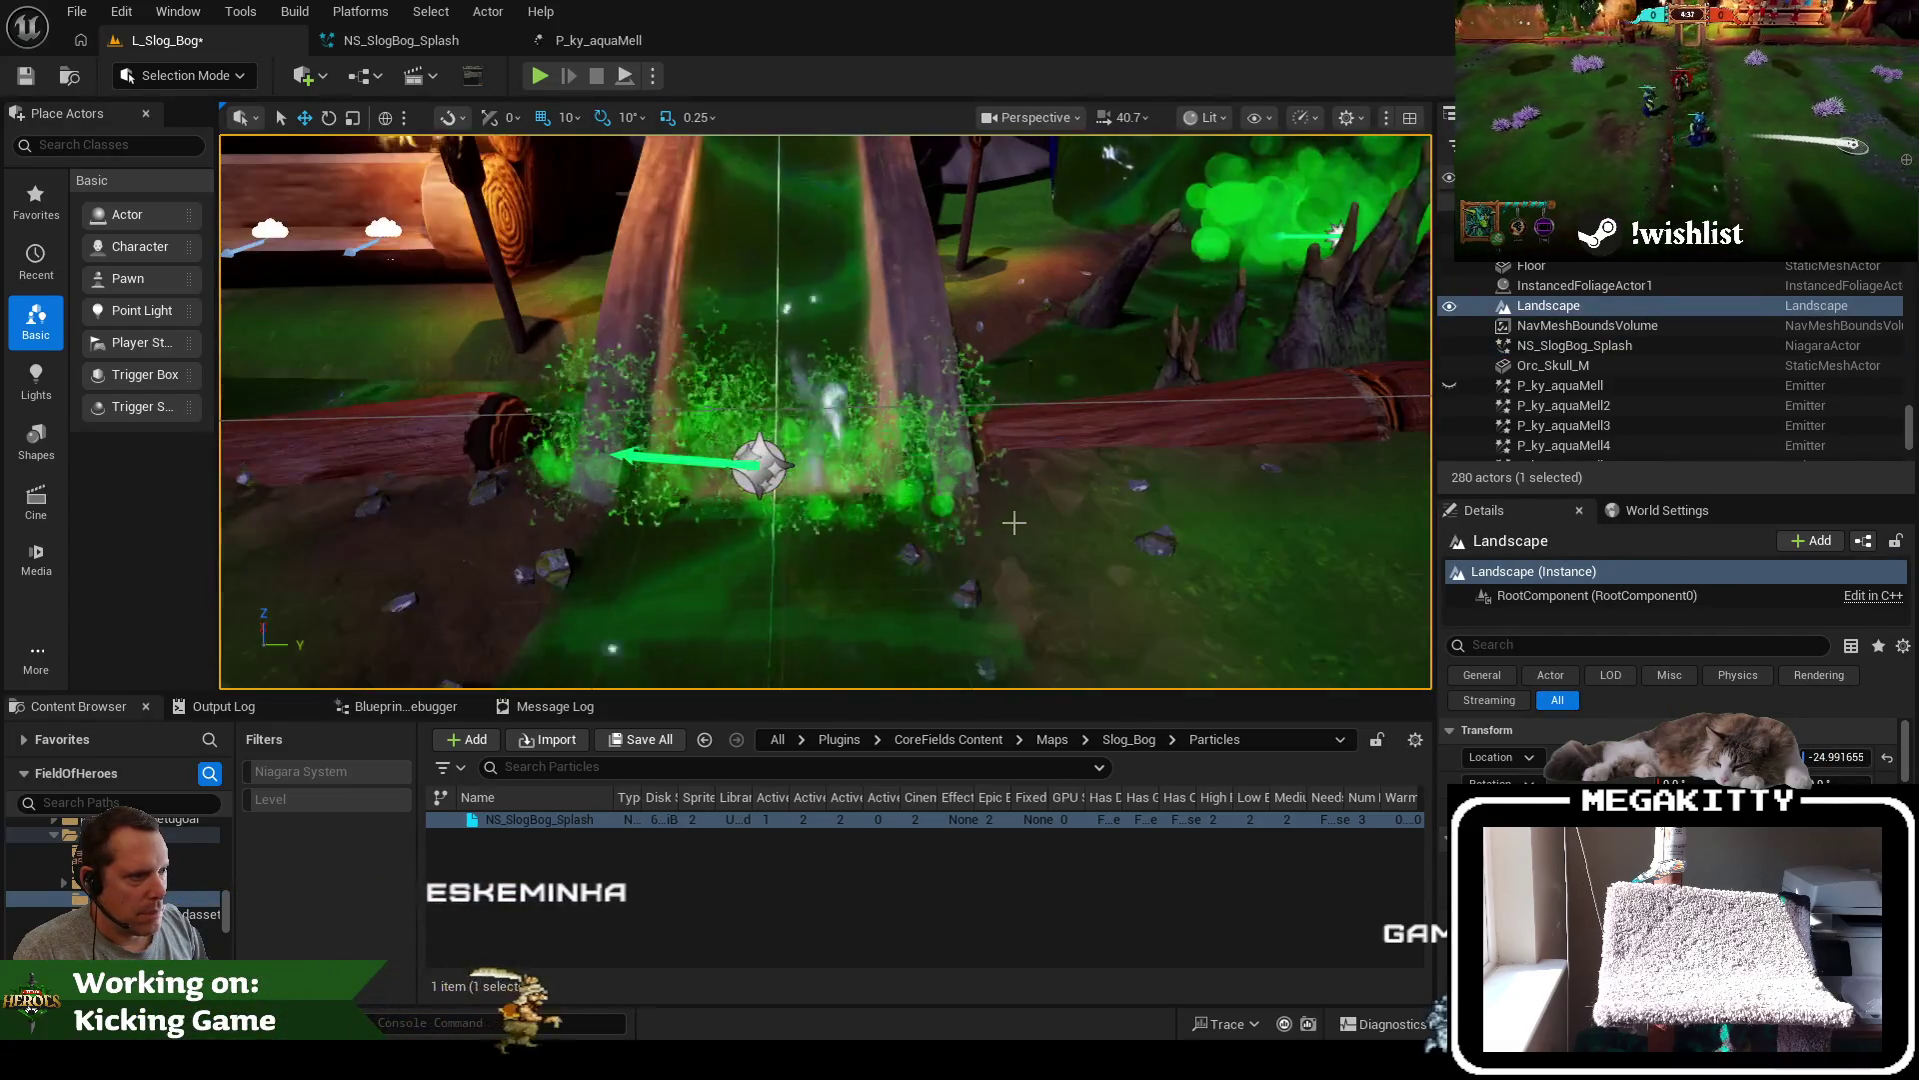
scroll(1049, 525, down, 4)
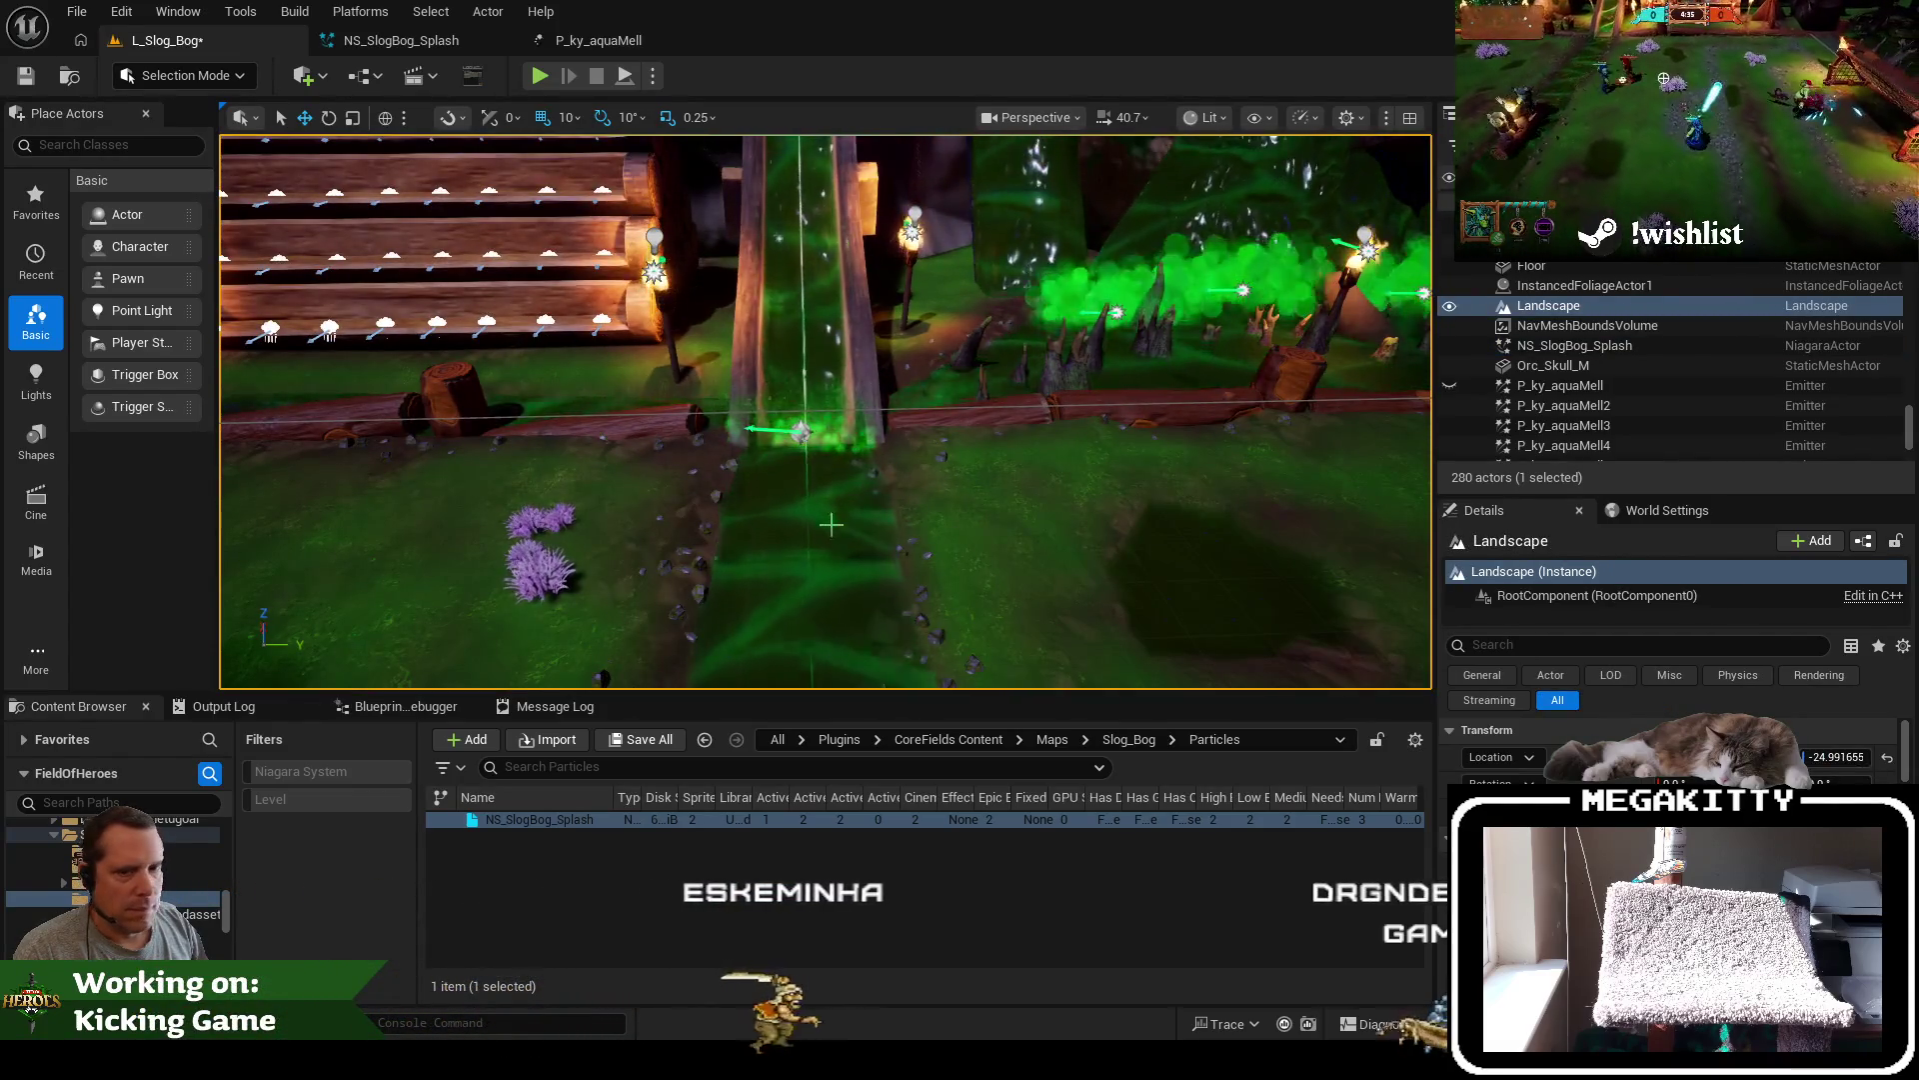
scroll(833, 525, down, 2)
key(F11)
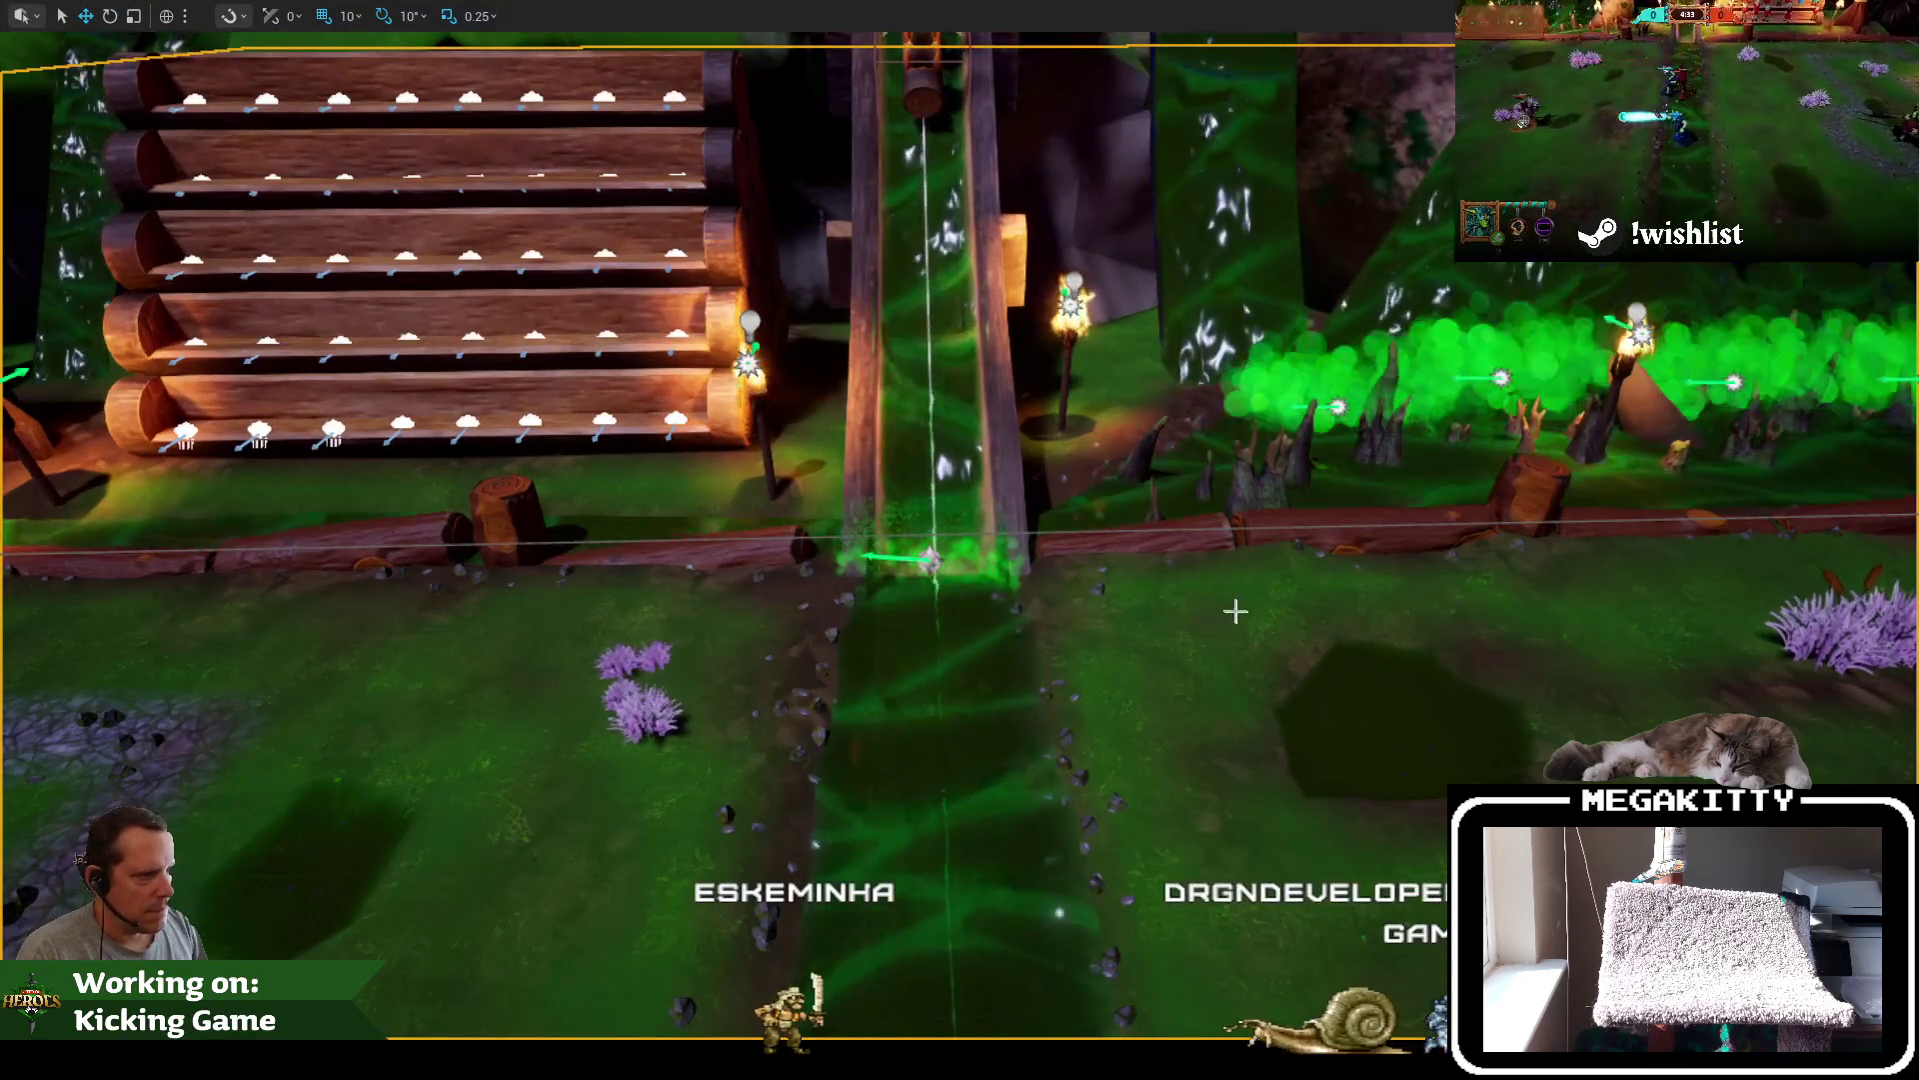
scroll(1234, 611, up, 1)
drag(1238, 624, 1239, 670)
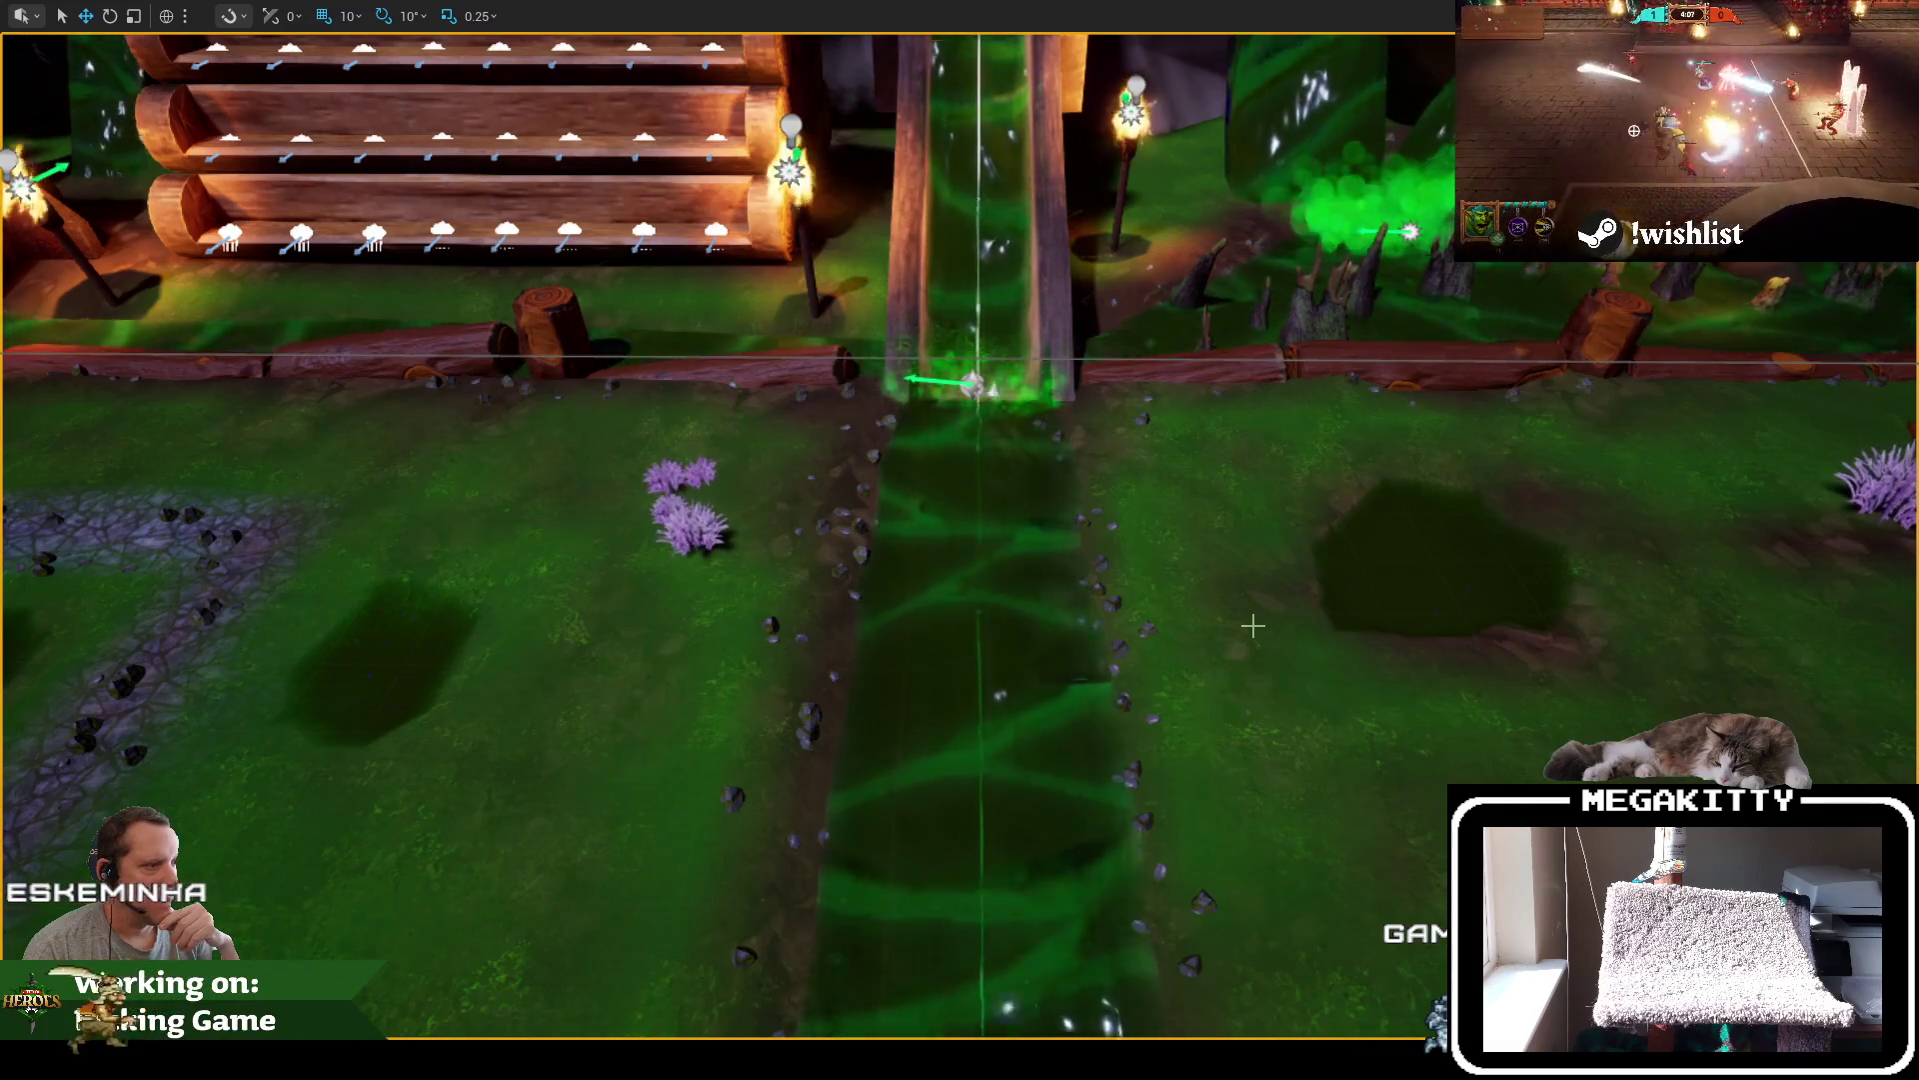
scroll(1200, 600, down, 5)
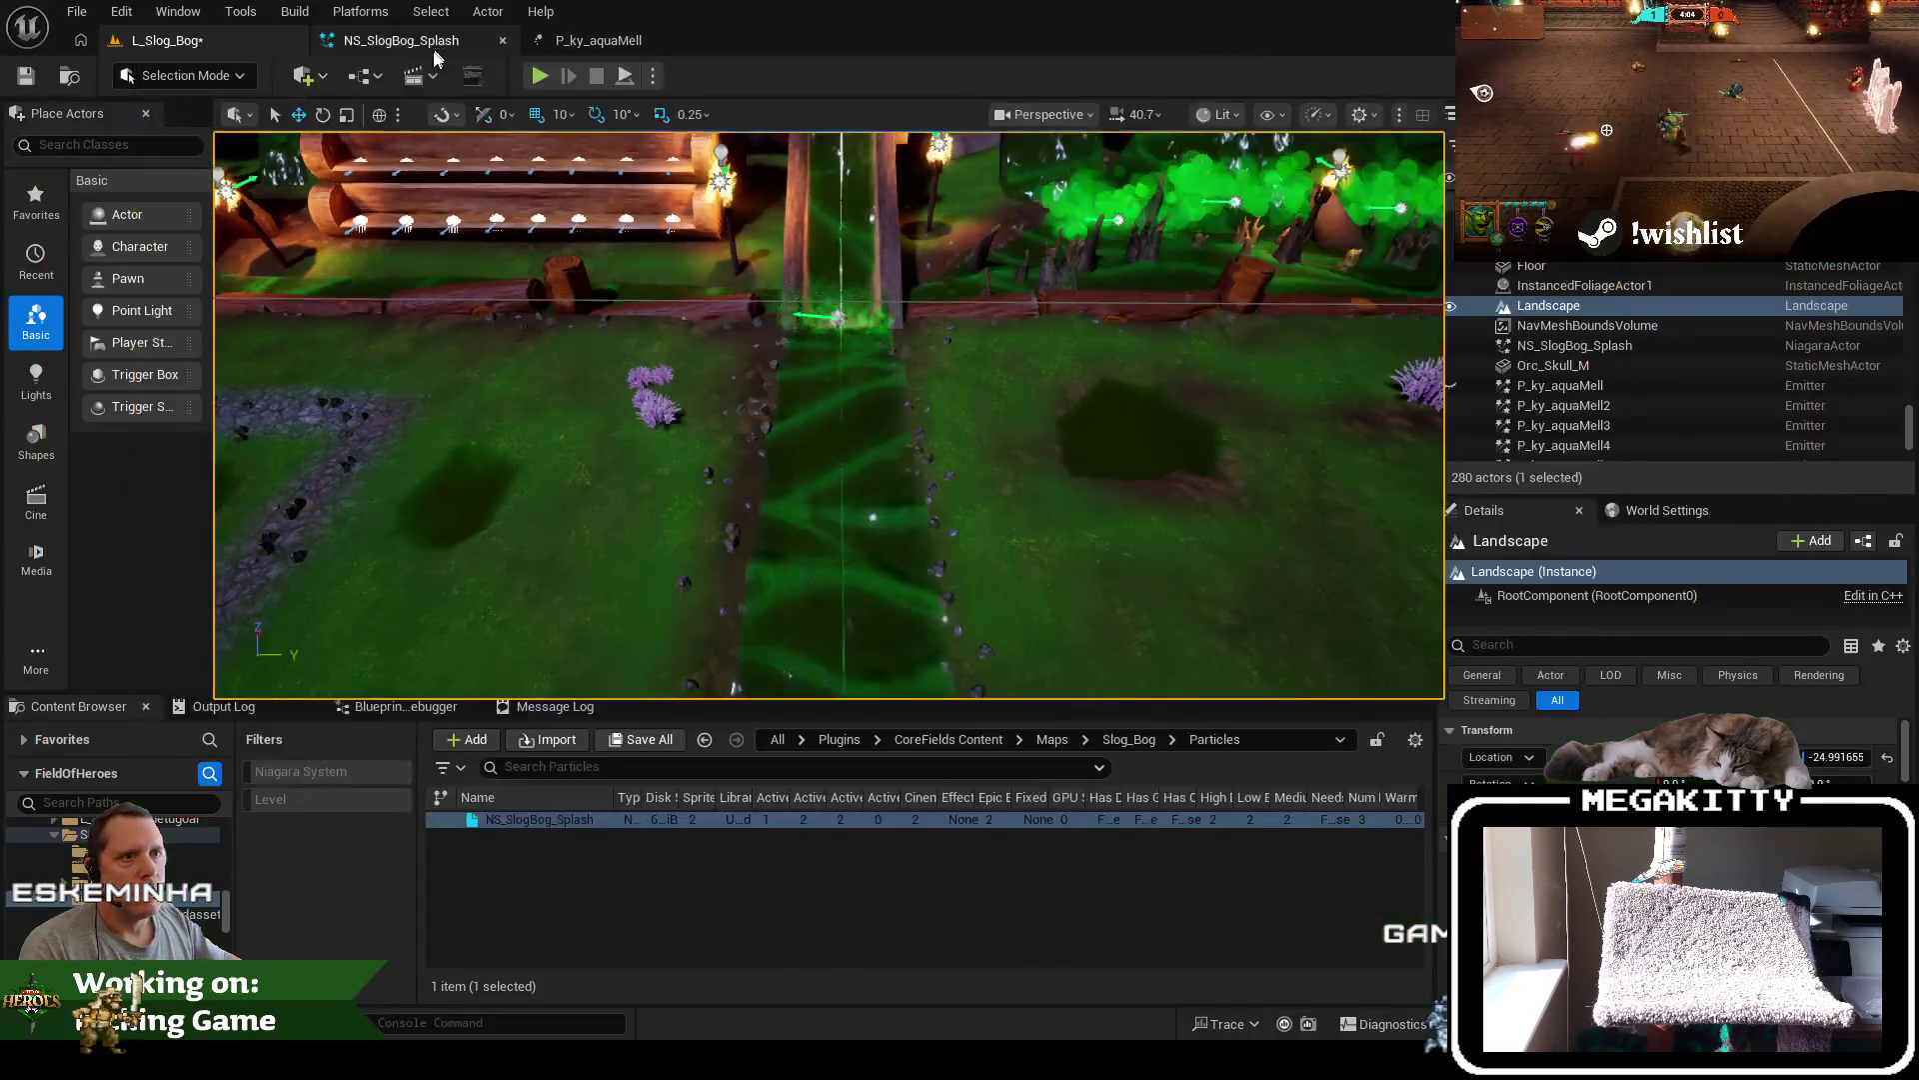
click(443, 45)
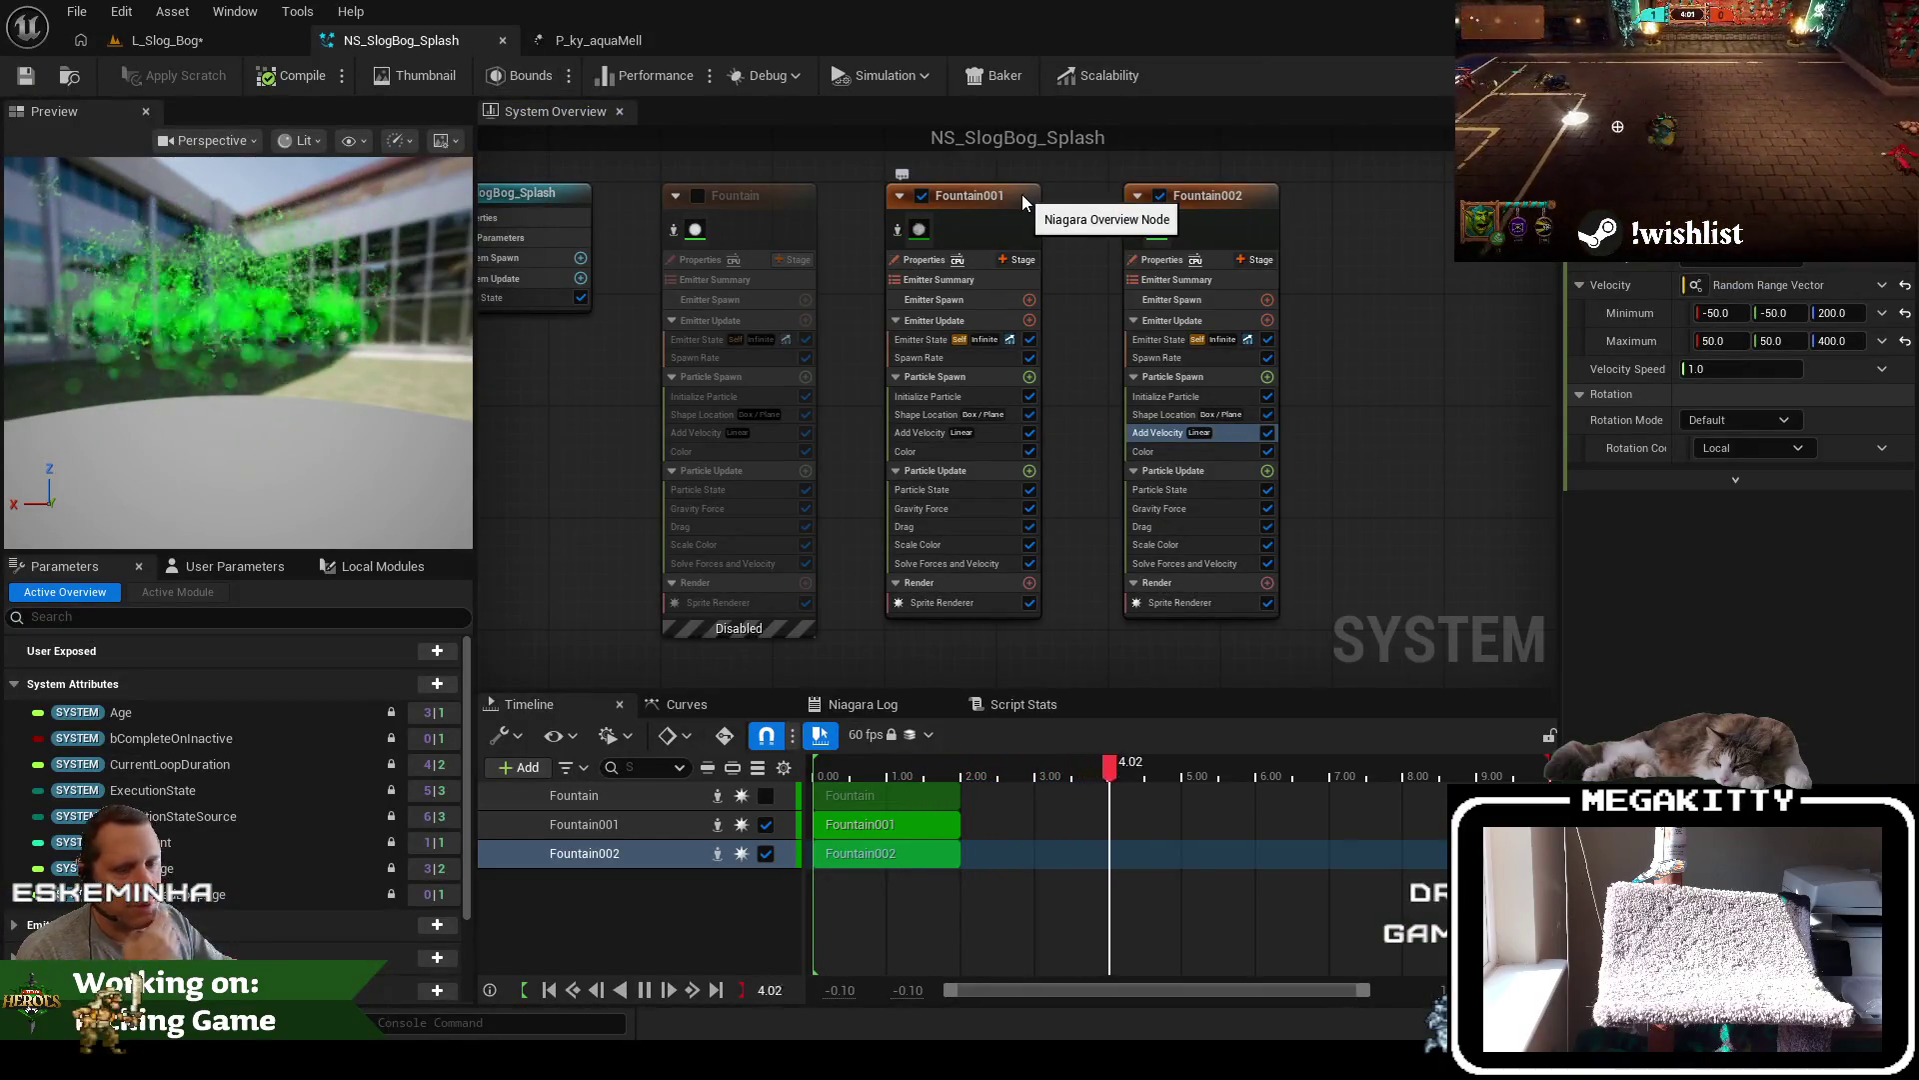
Set Fountain001's sprite size range to 20–30, save the splash, and return to L_Slog_Bog
click(183, 42)
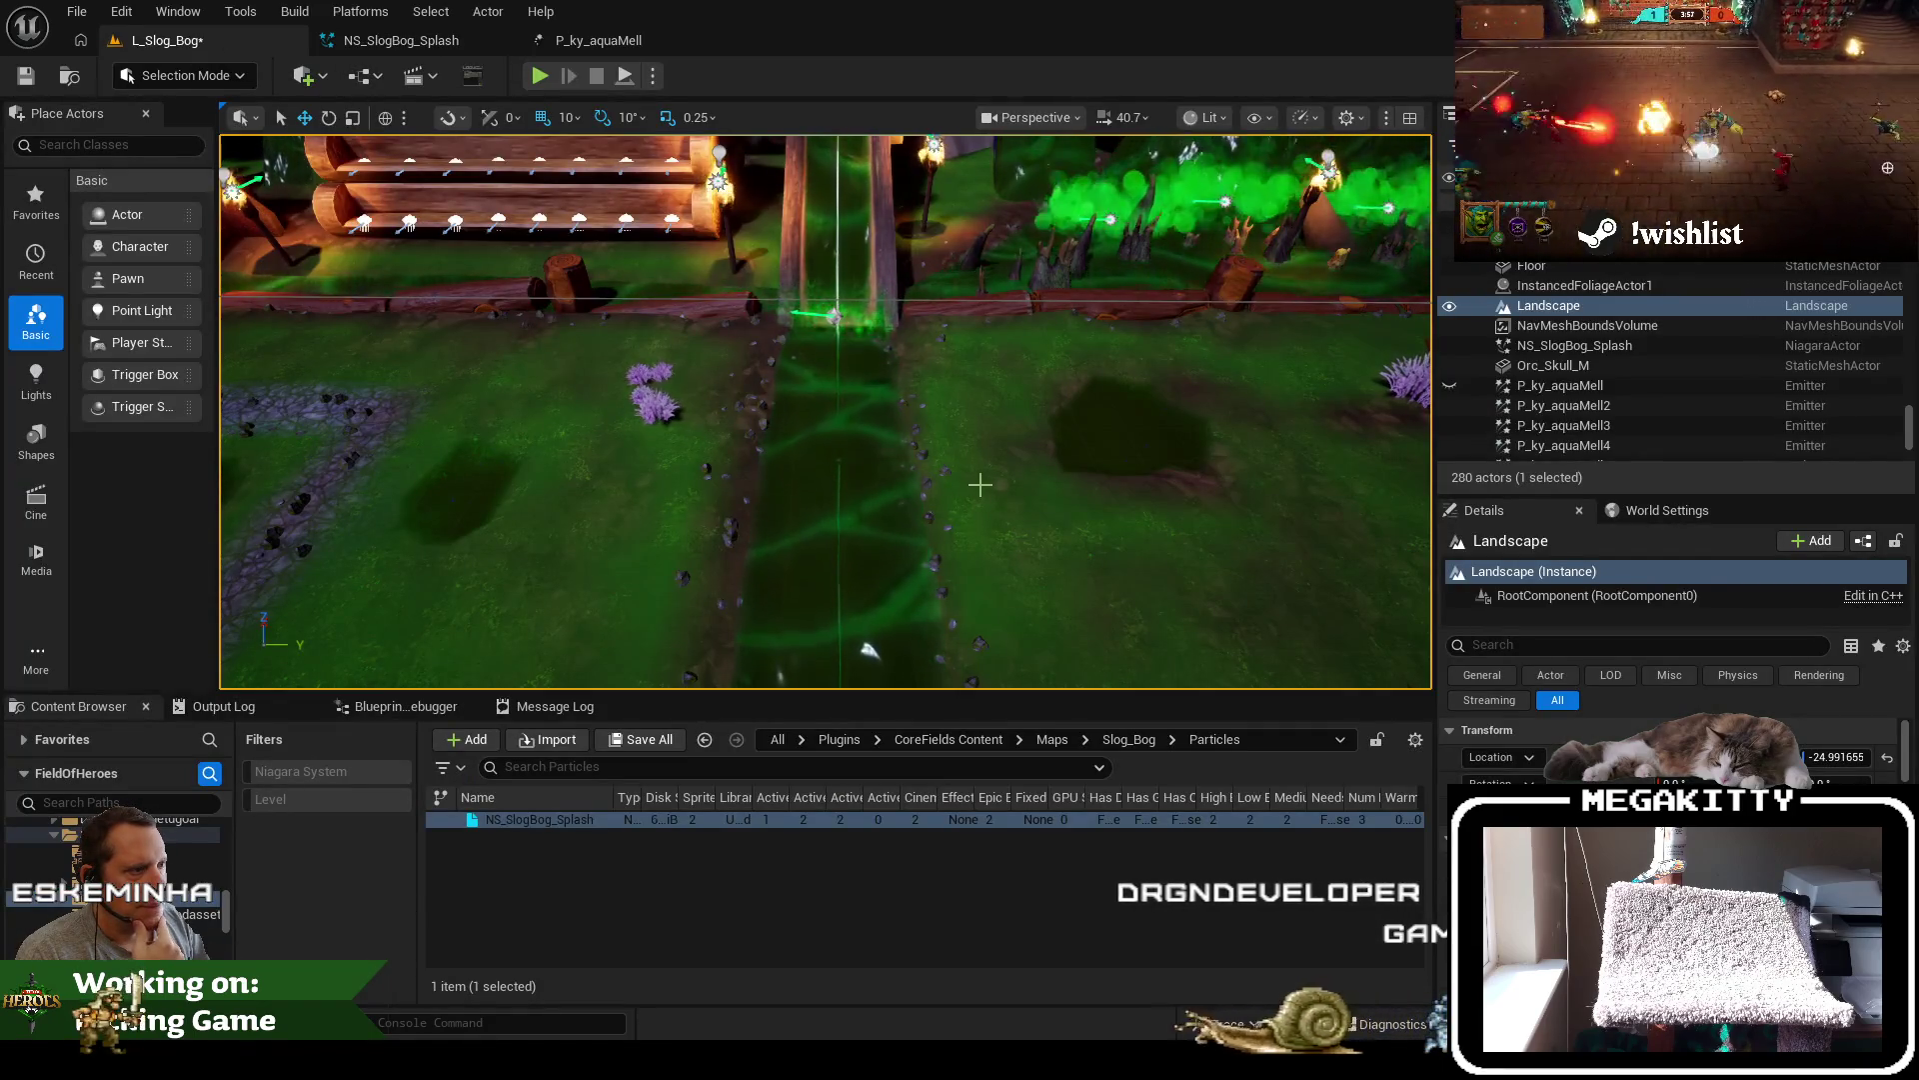
click(419, 40)
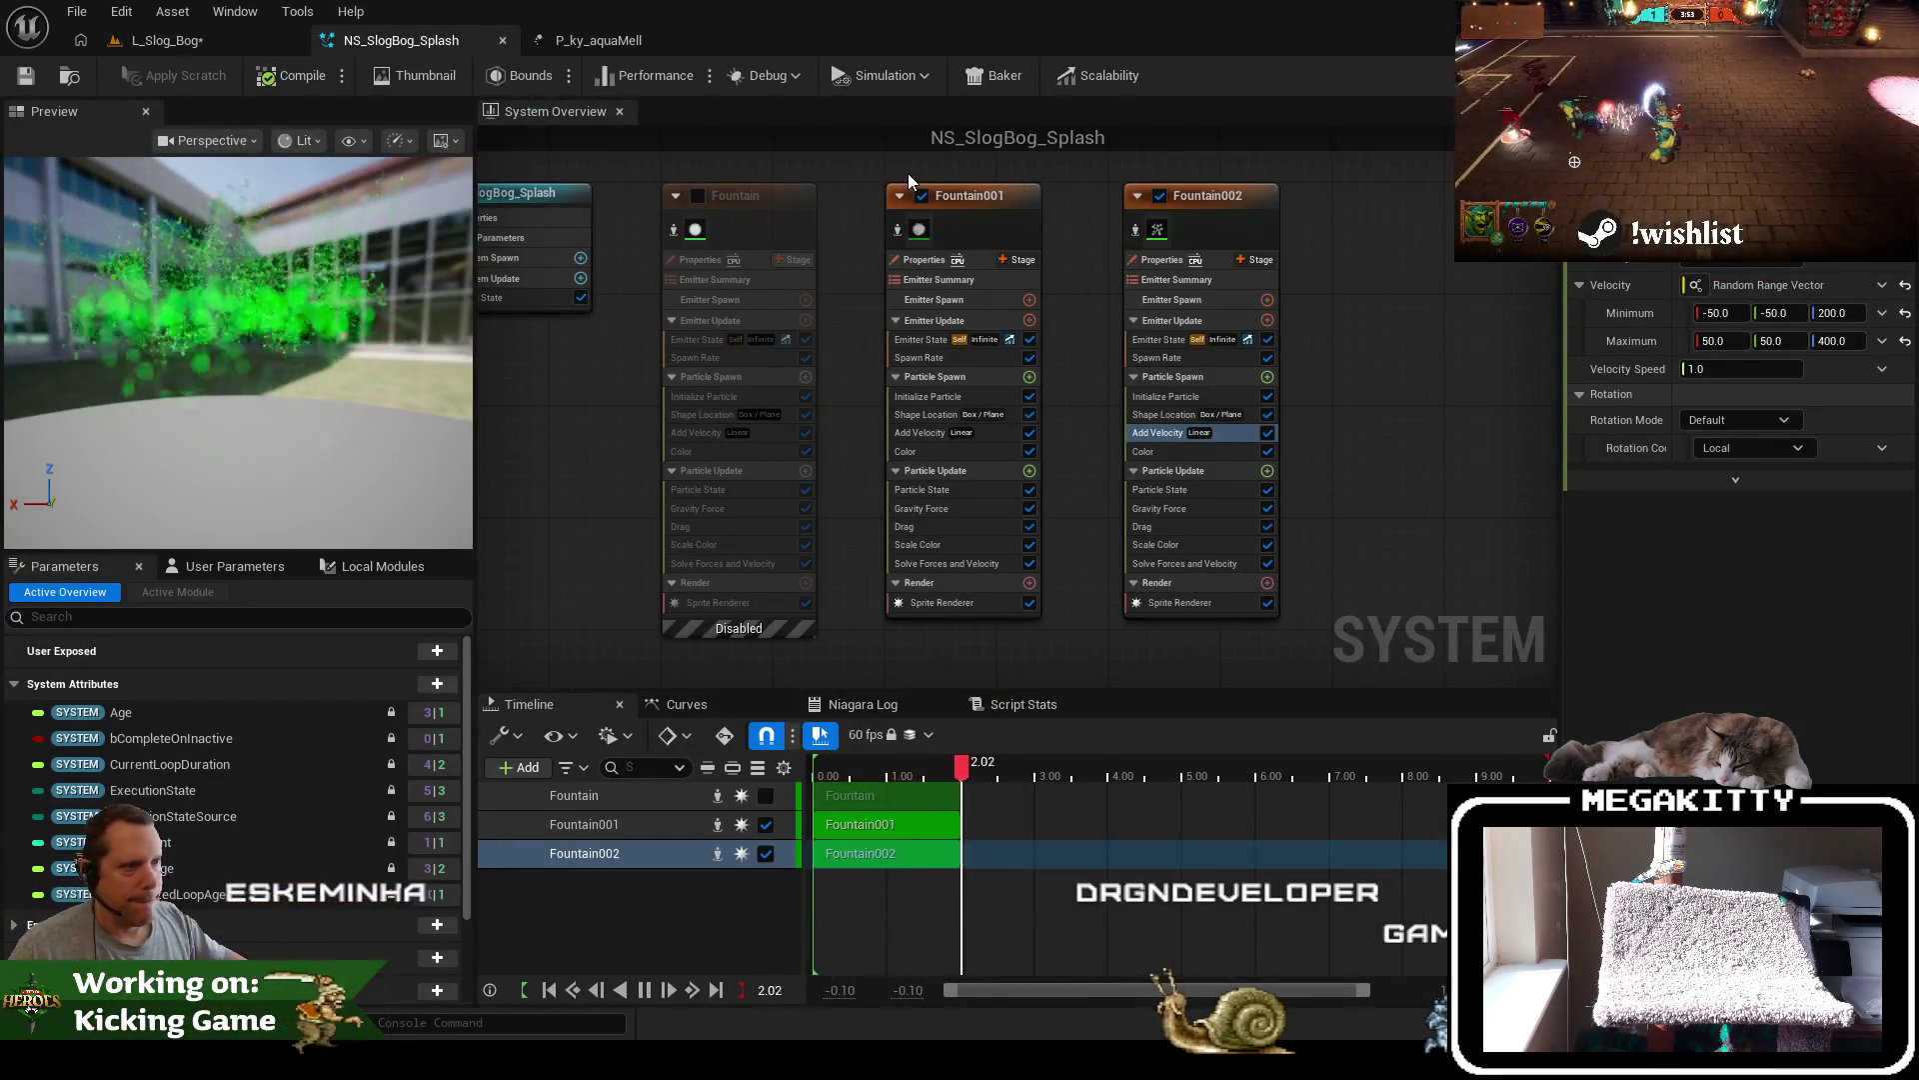
click(1011, 230)
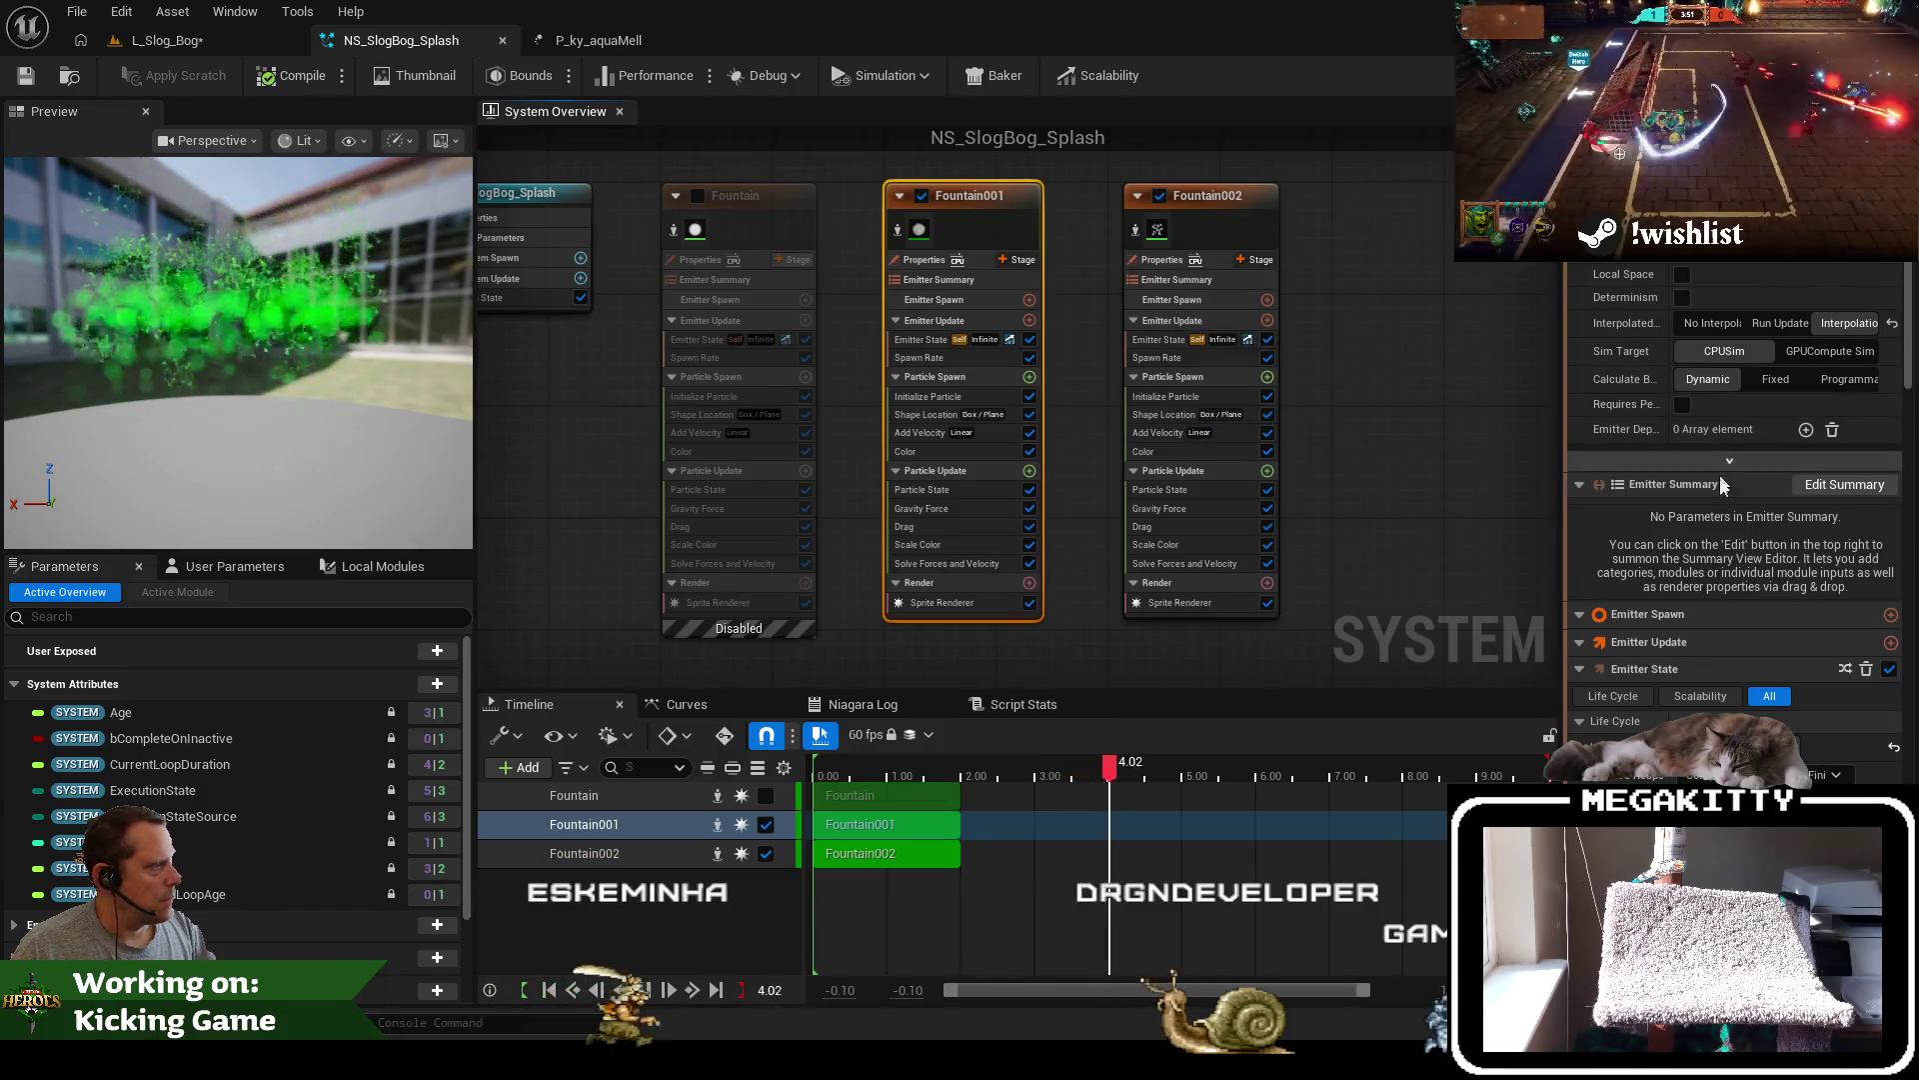
click(921, 357)
click(929, 397)
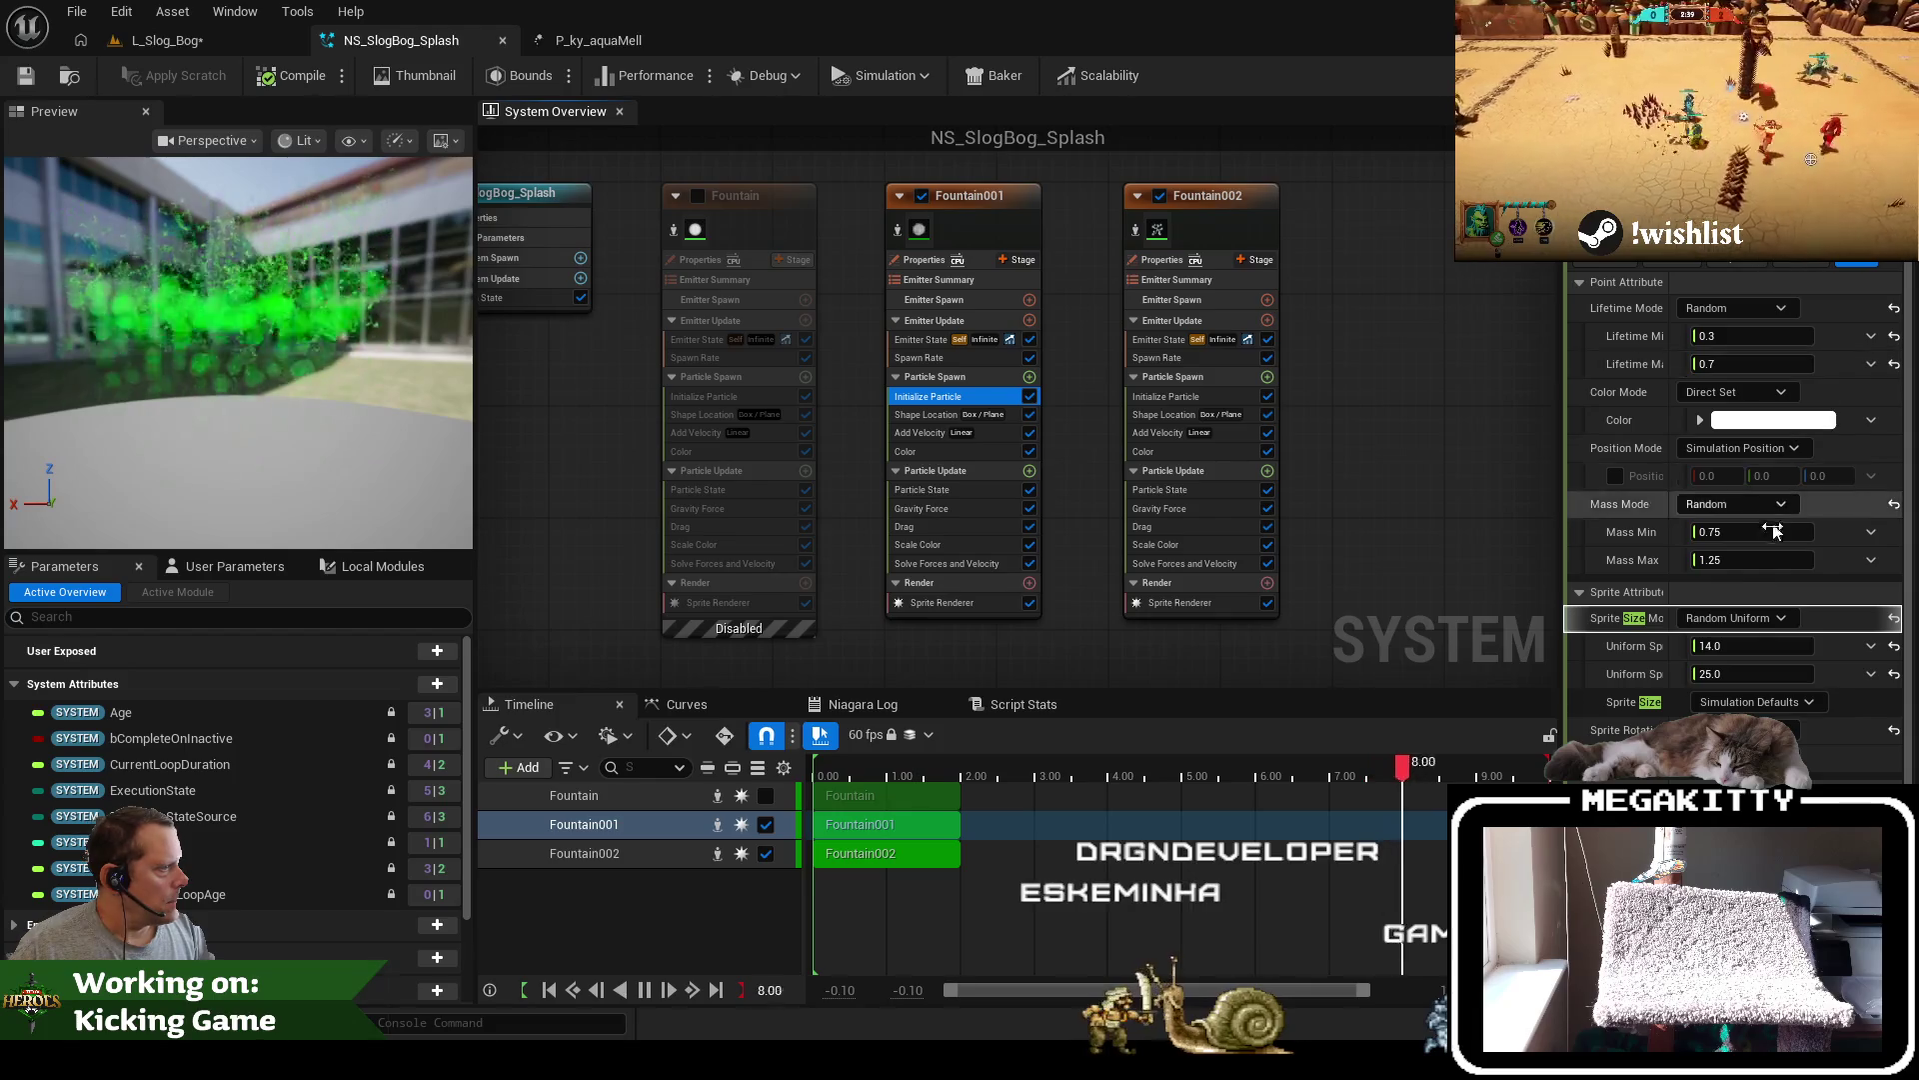
click(1745, 645)
text(20)
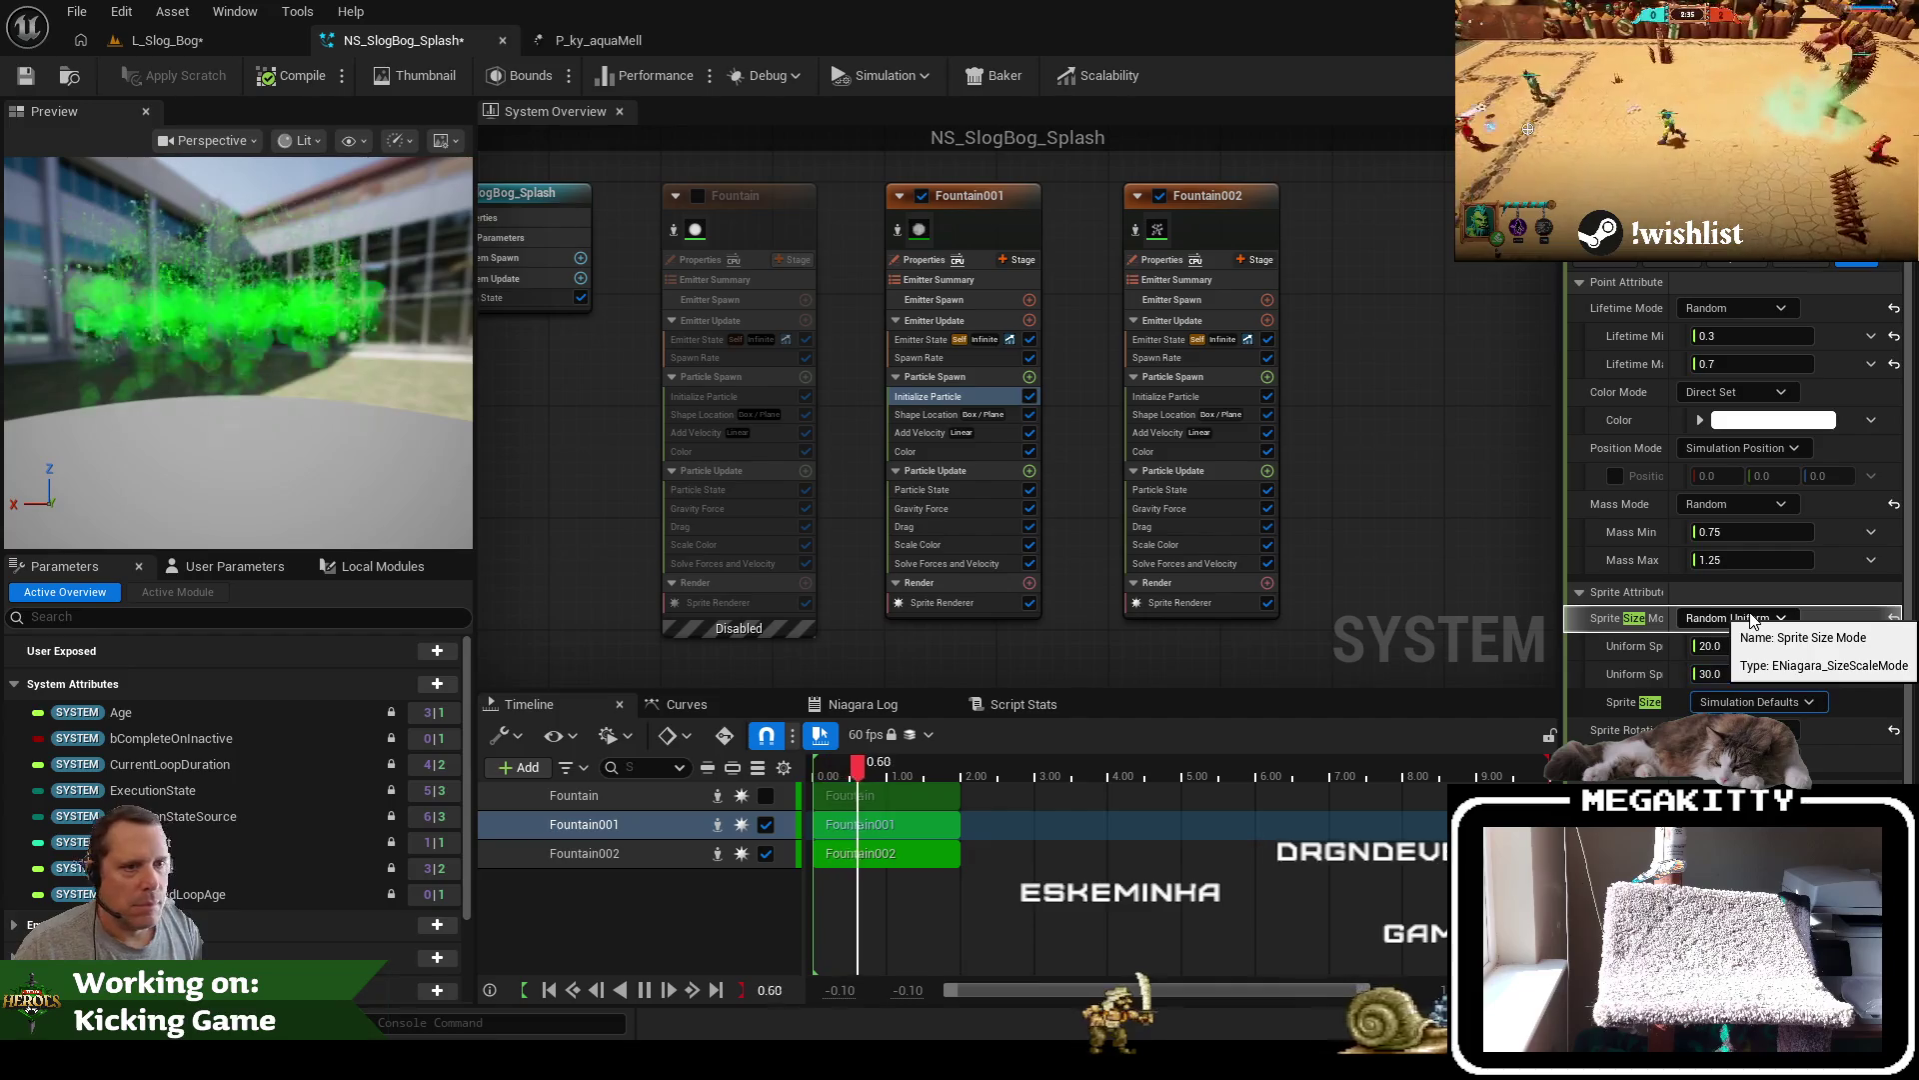
click(26, 77)
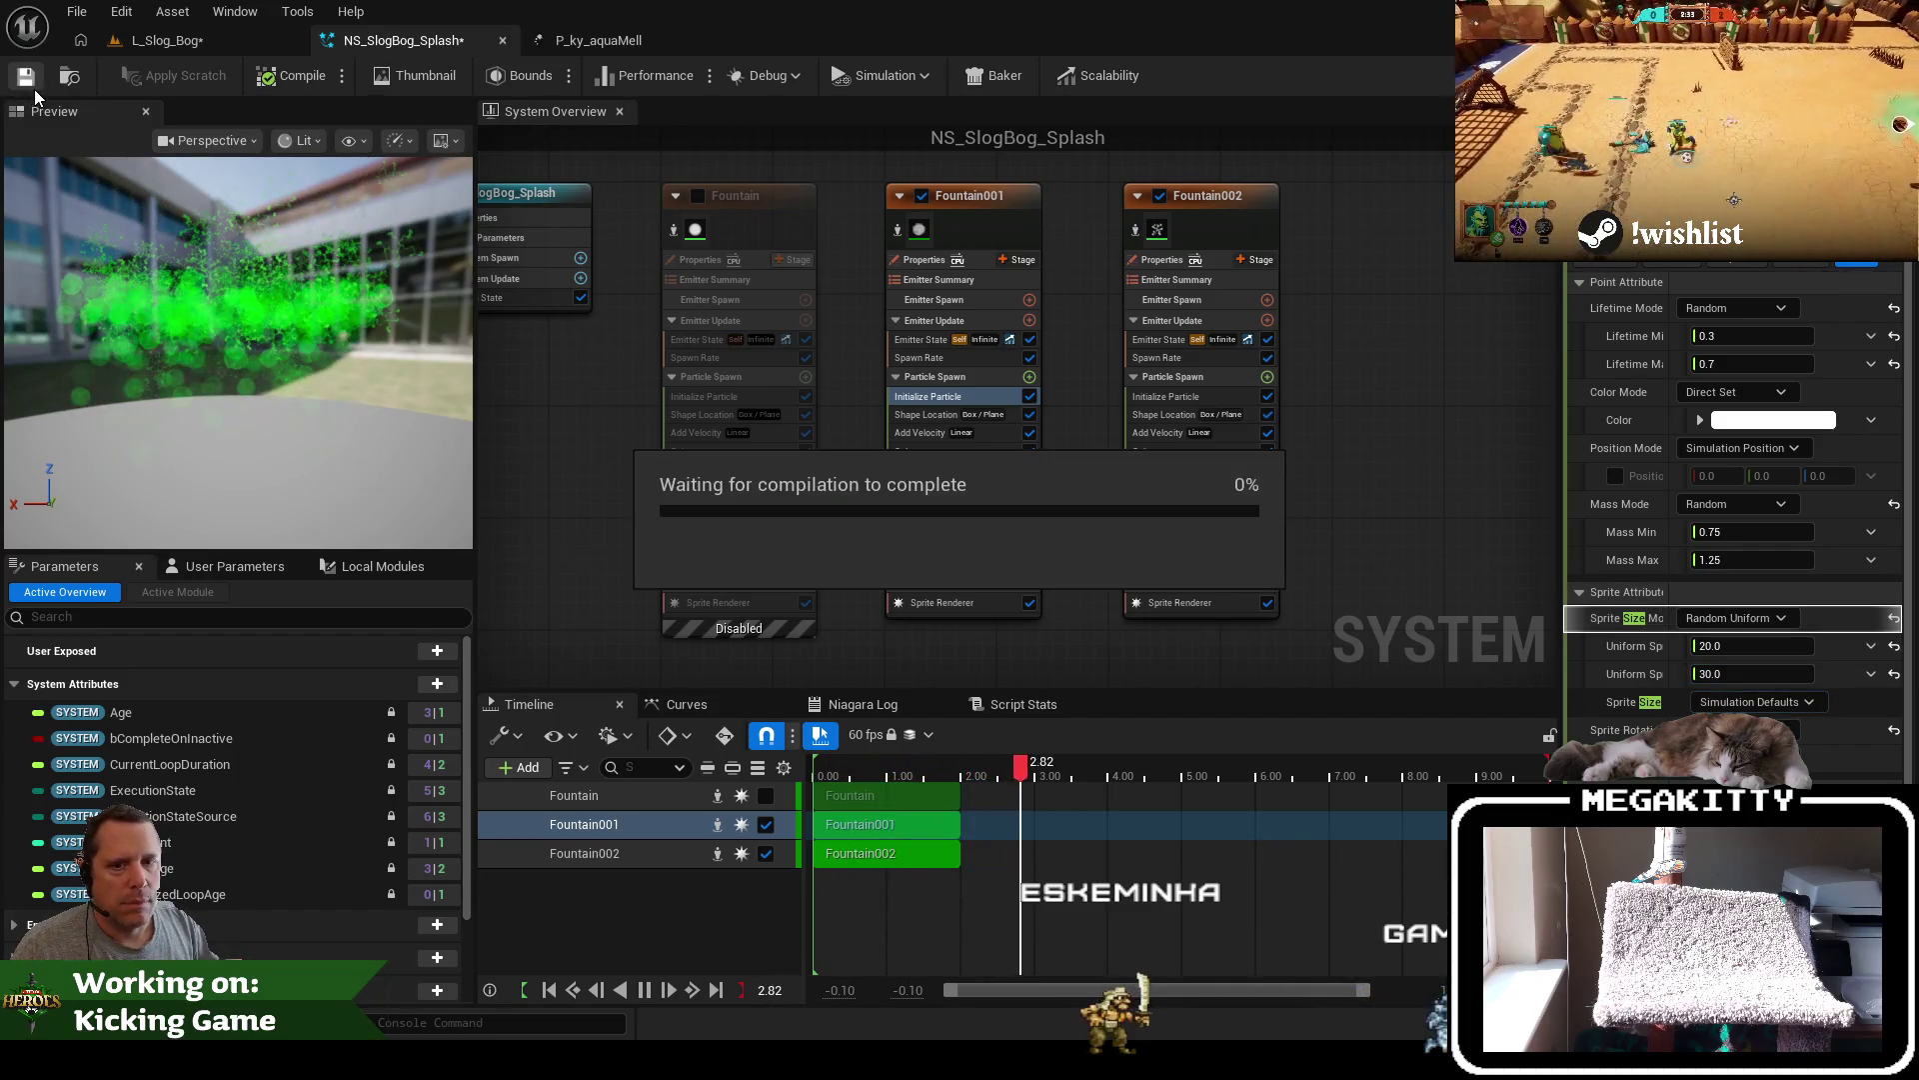
click(206, 42)
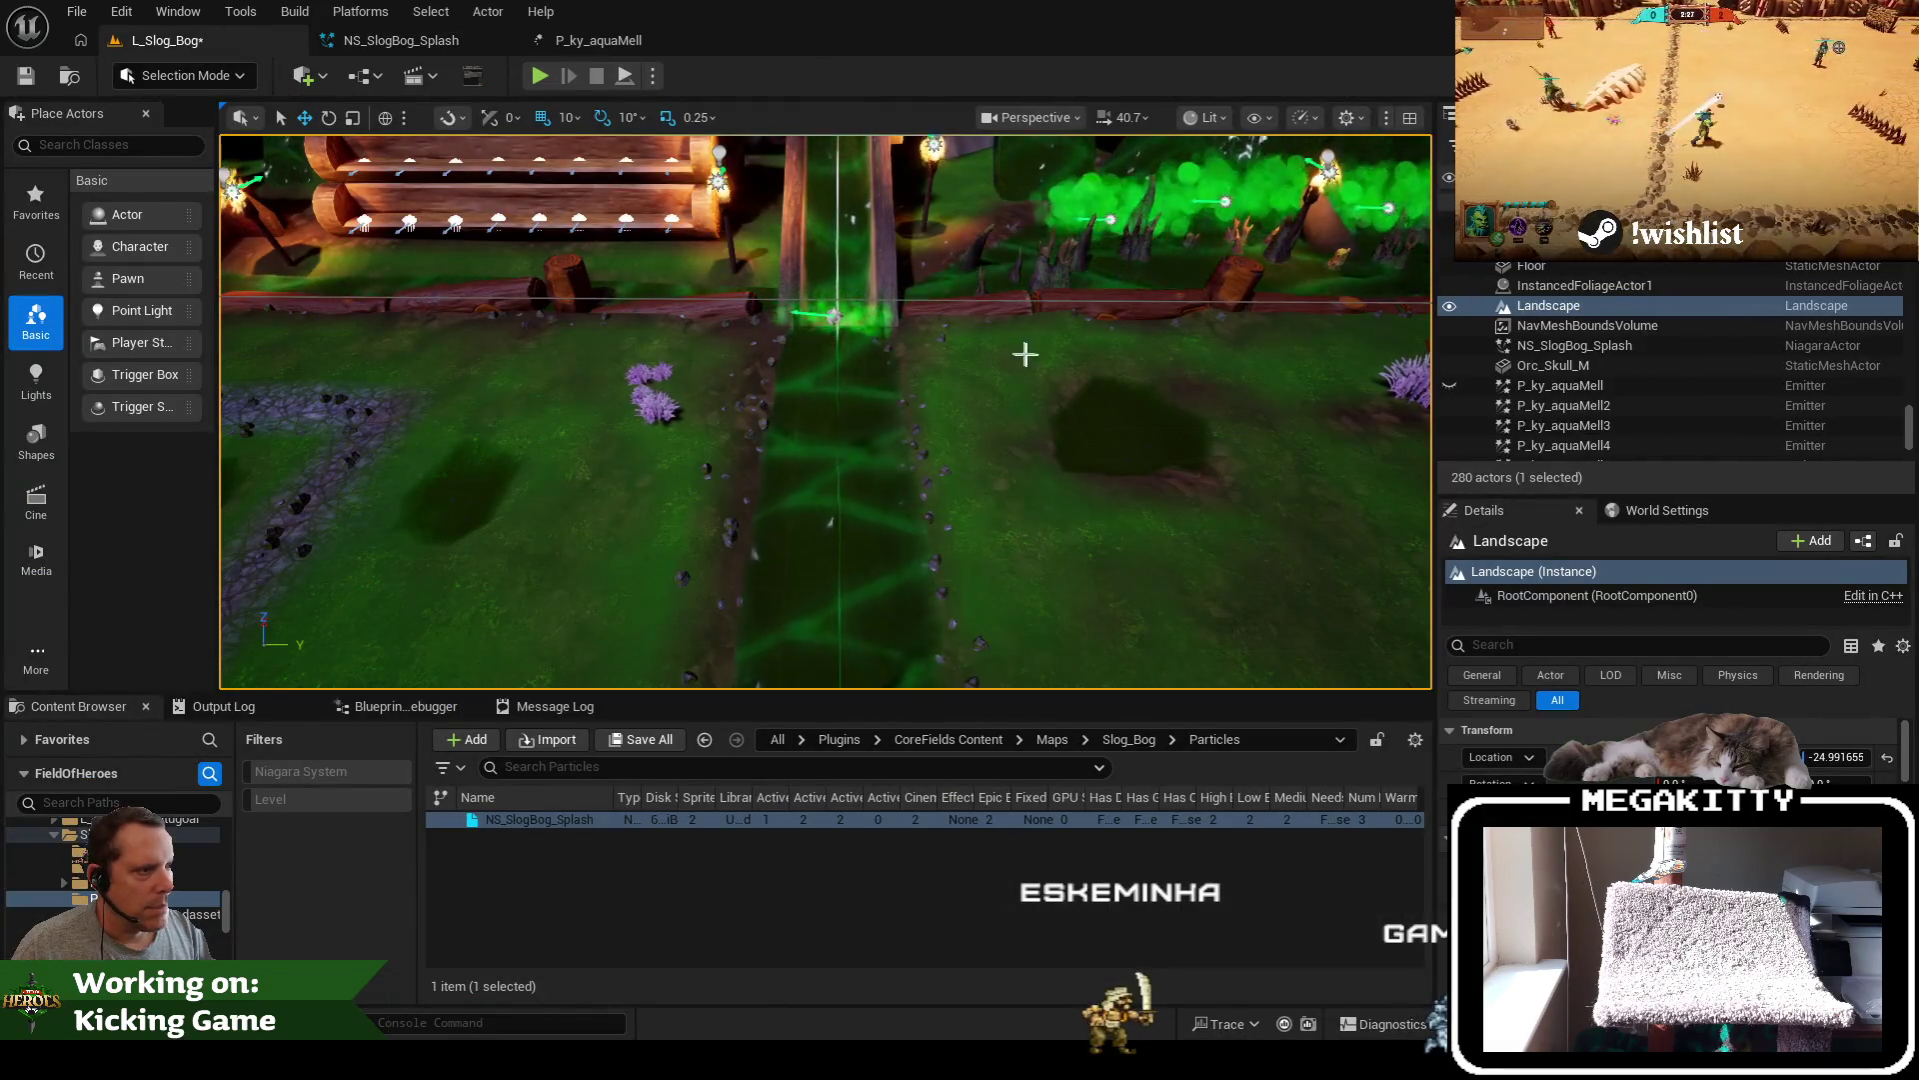
View the green splash along the stream full-screen with F11, then reopen NS_SlogBog_Splash
key(F11)
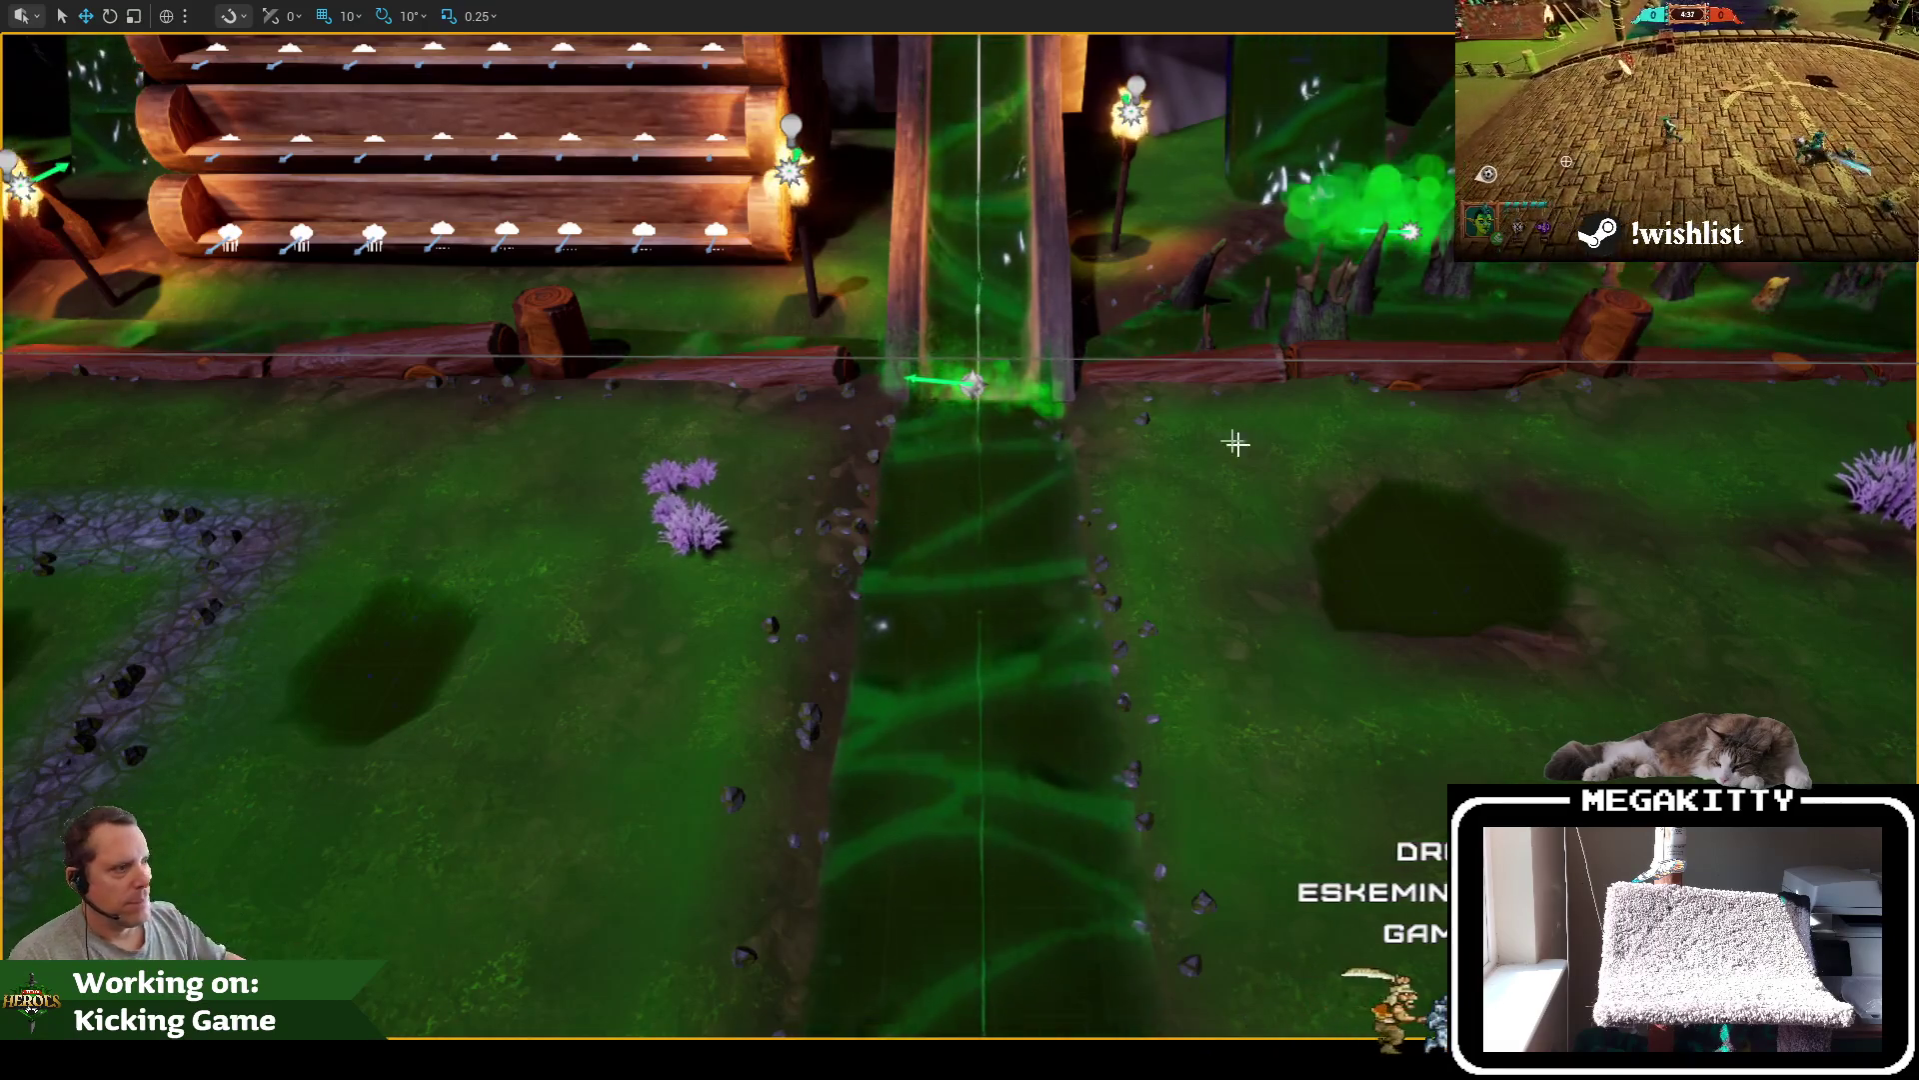
scroll(1242, 478, down, 3)
scroll(1242, 478, down, 2)
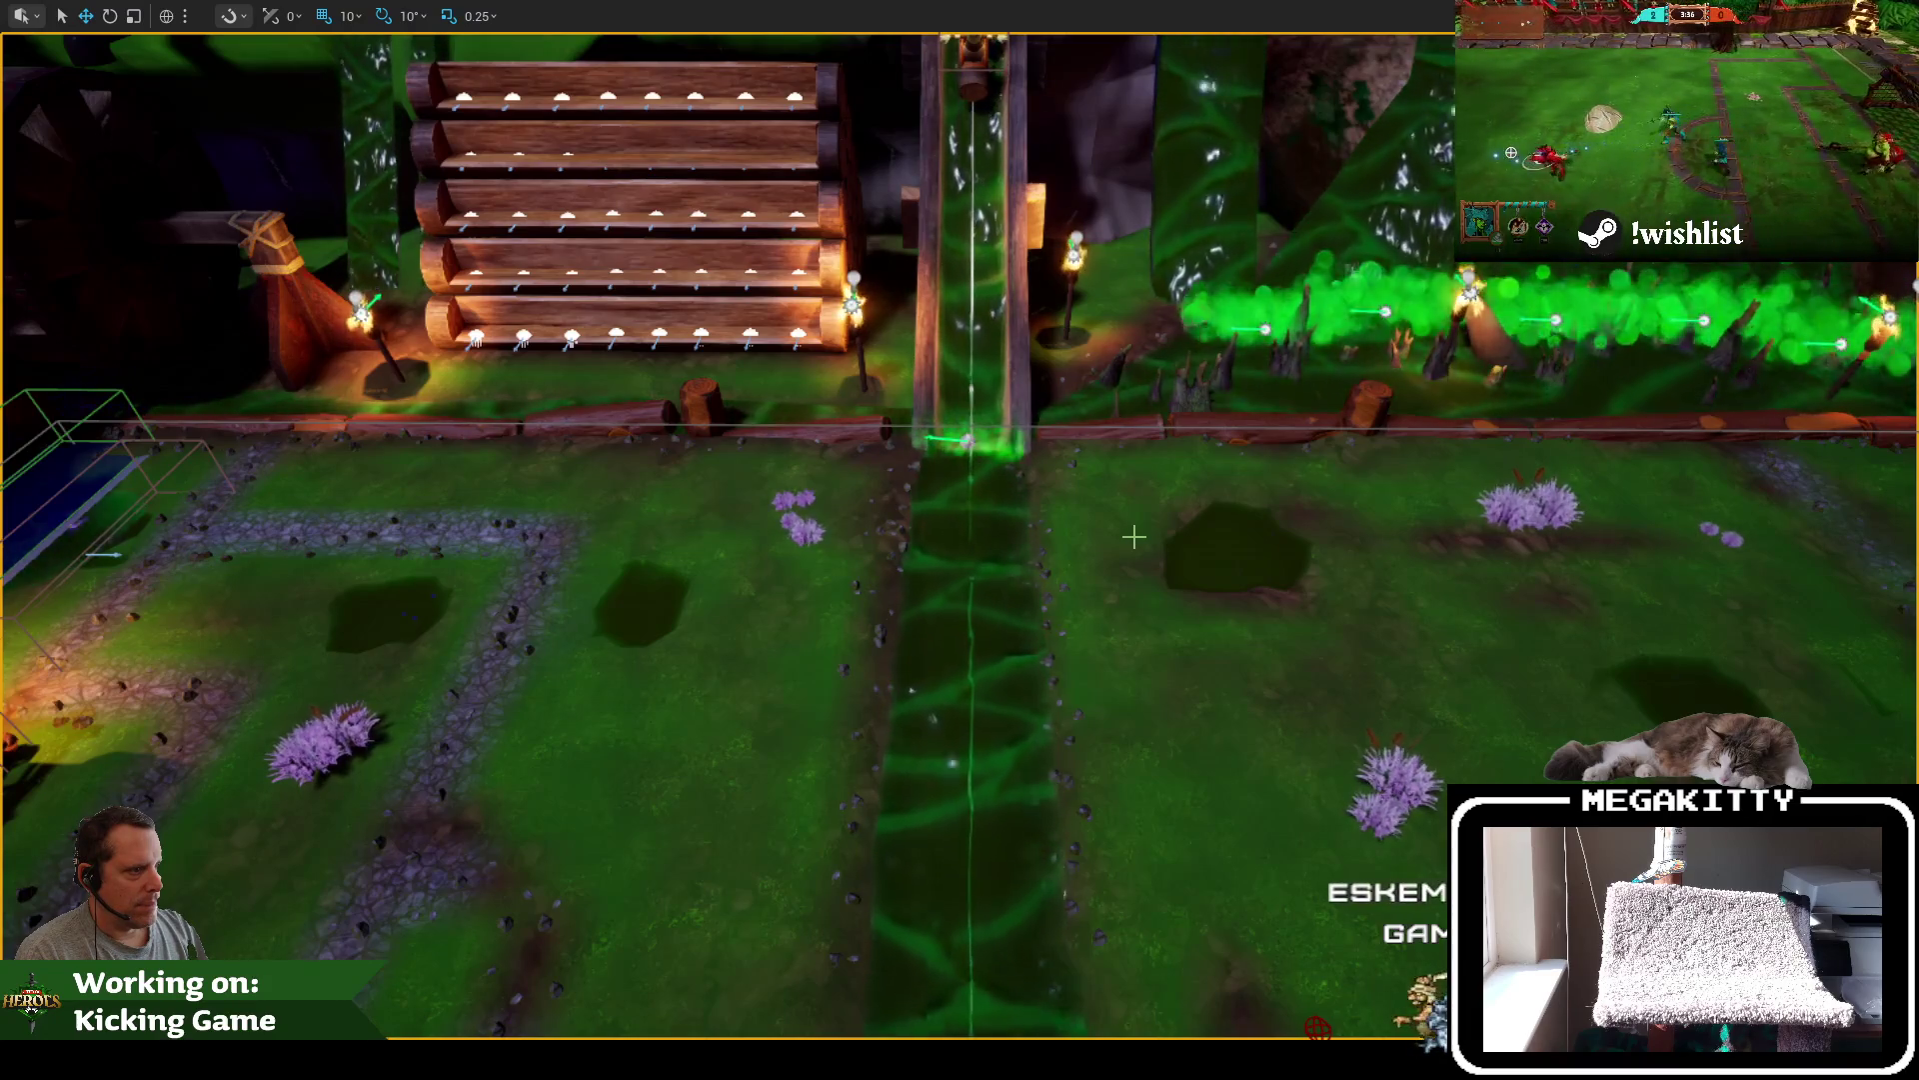
key(F11)
click(411, 42)
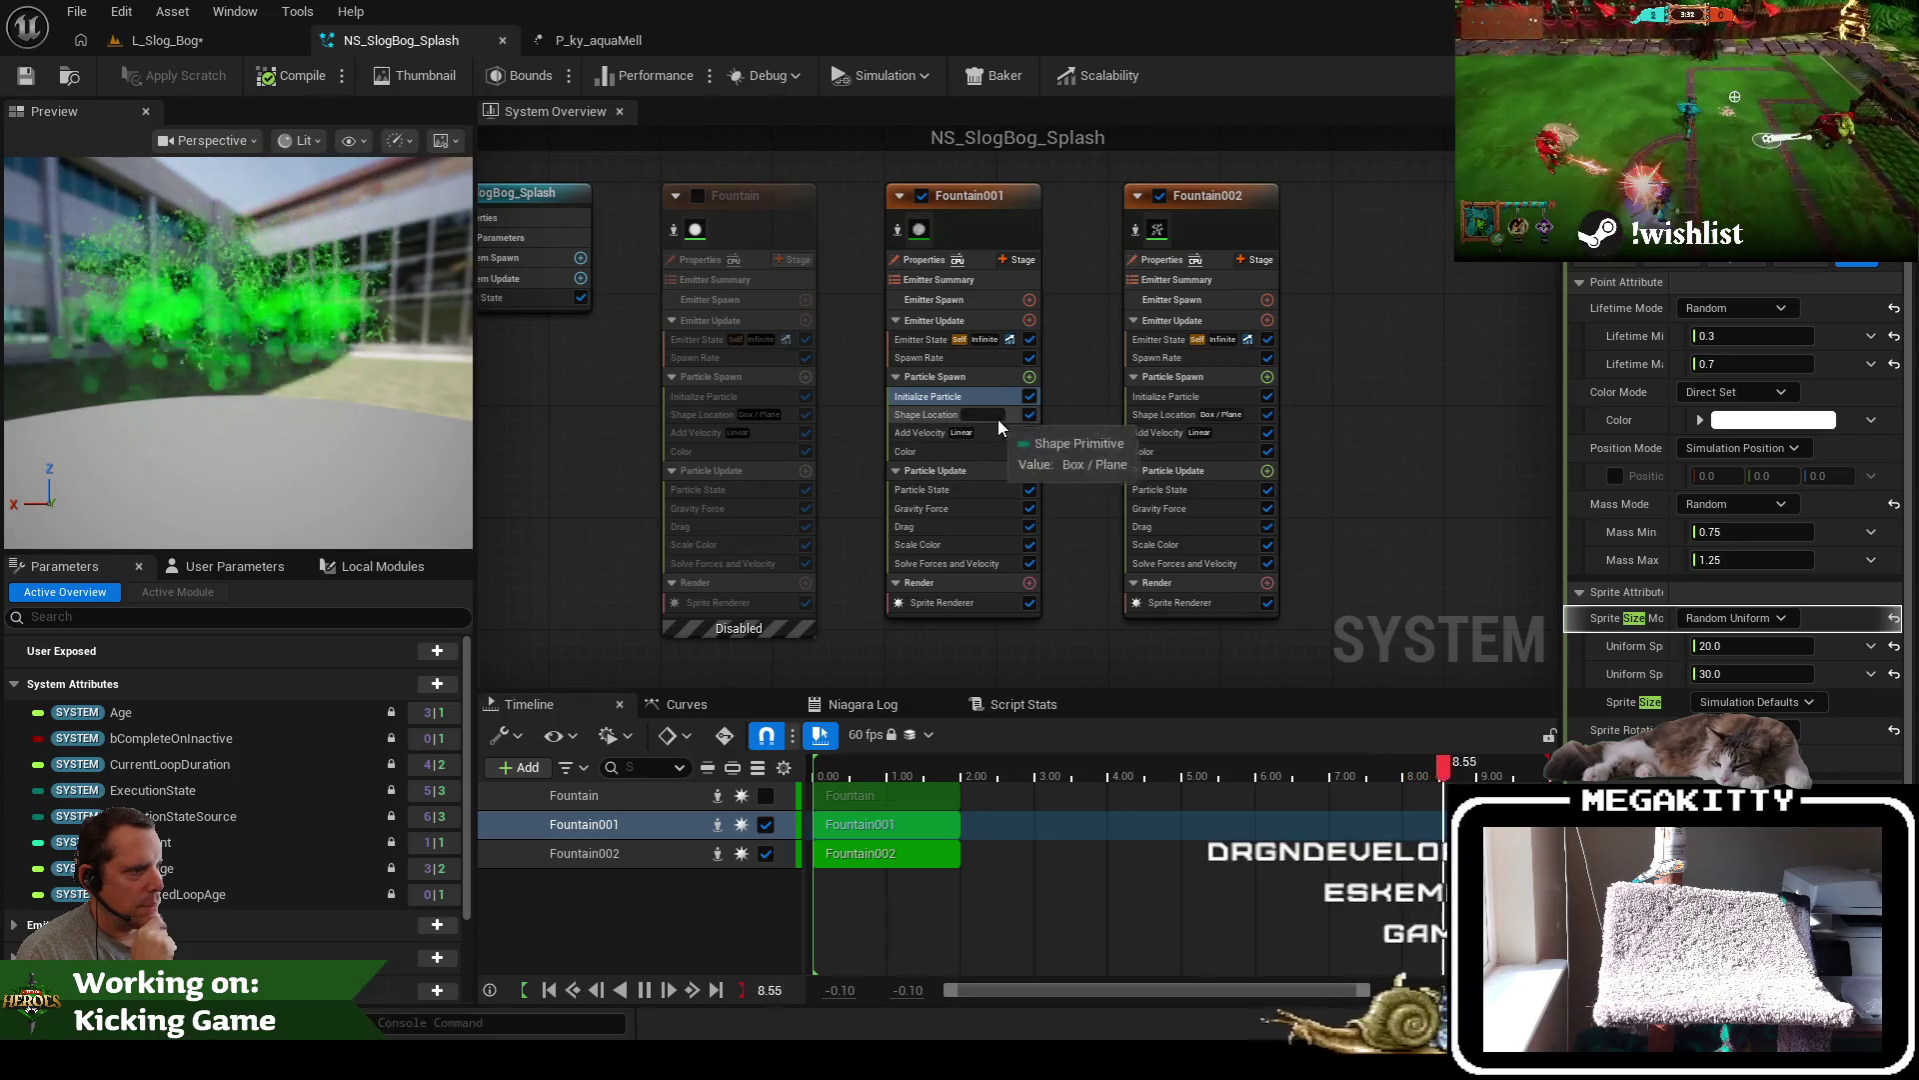
Set Fountain001's spawn box width to 275 and save the splash system
click(931, 416)
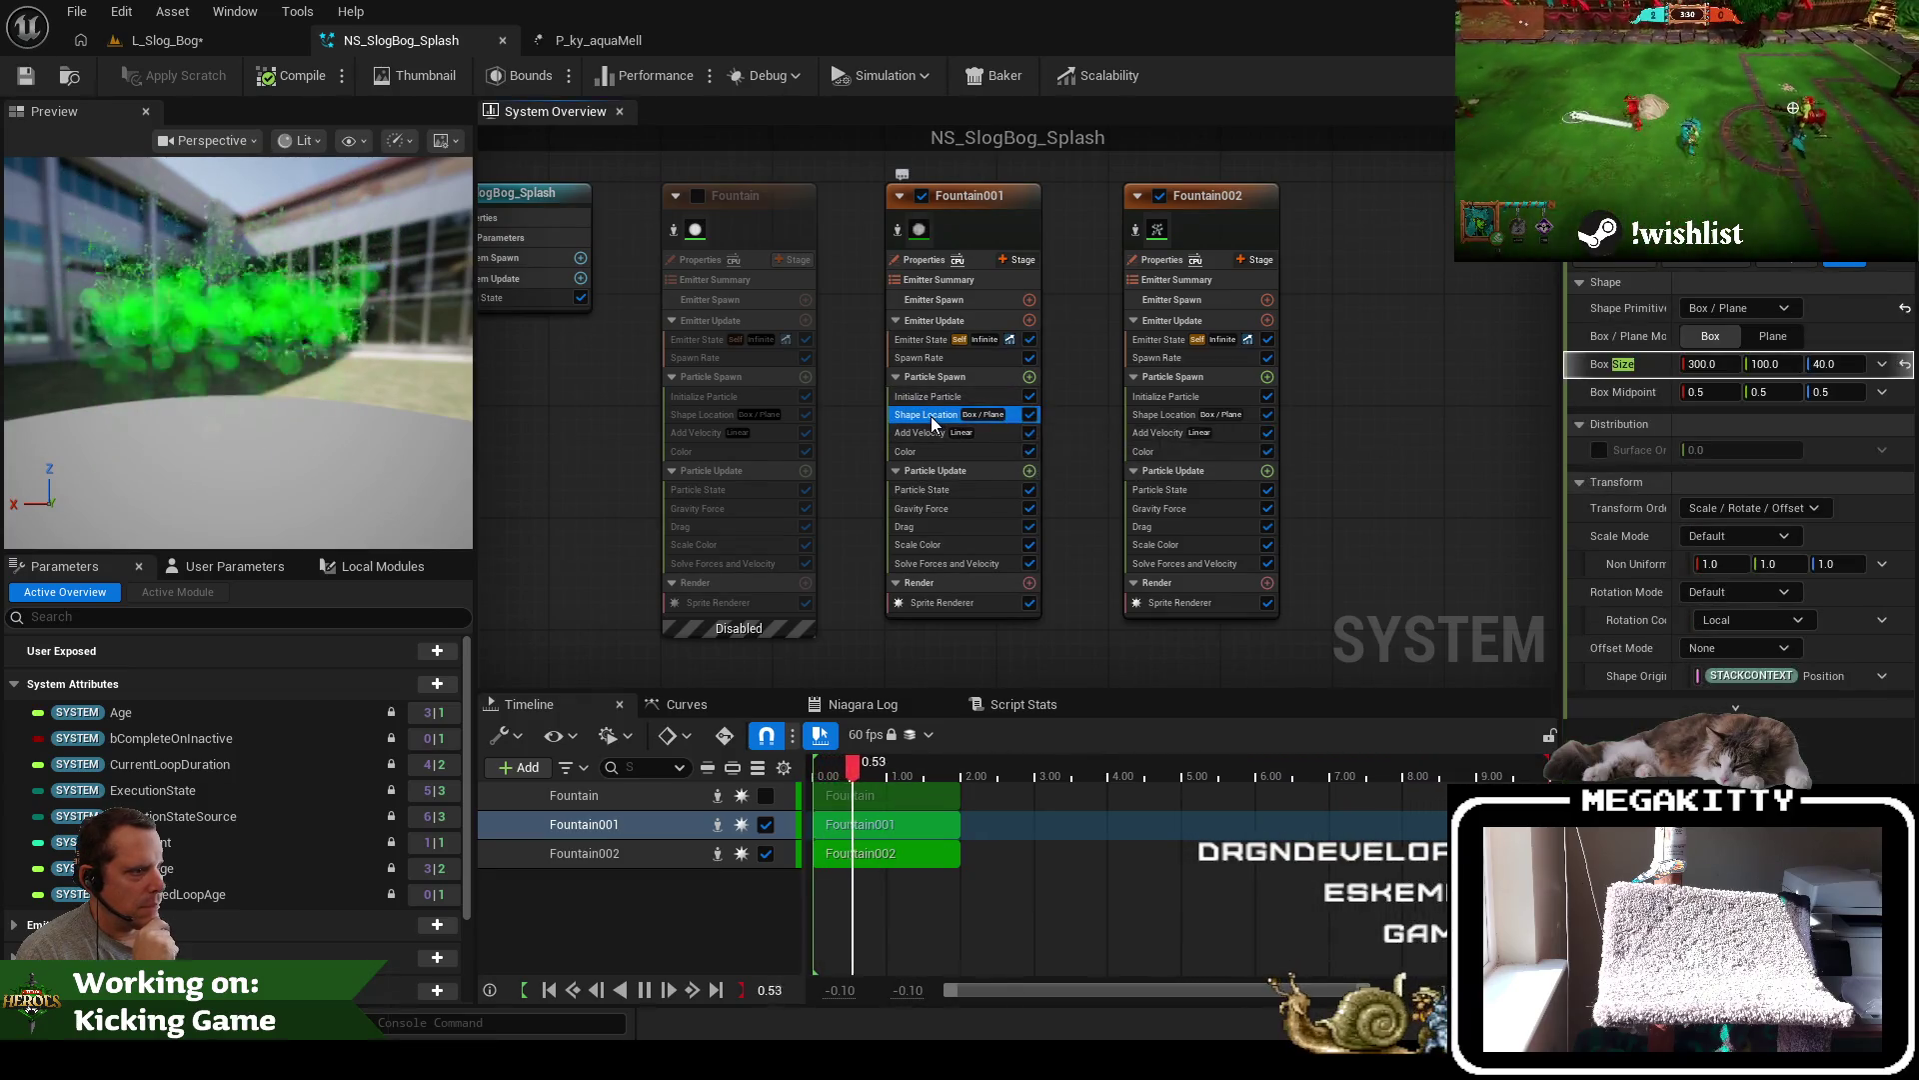
text(275)
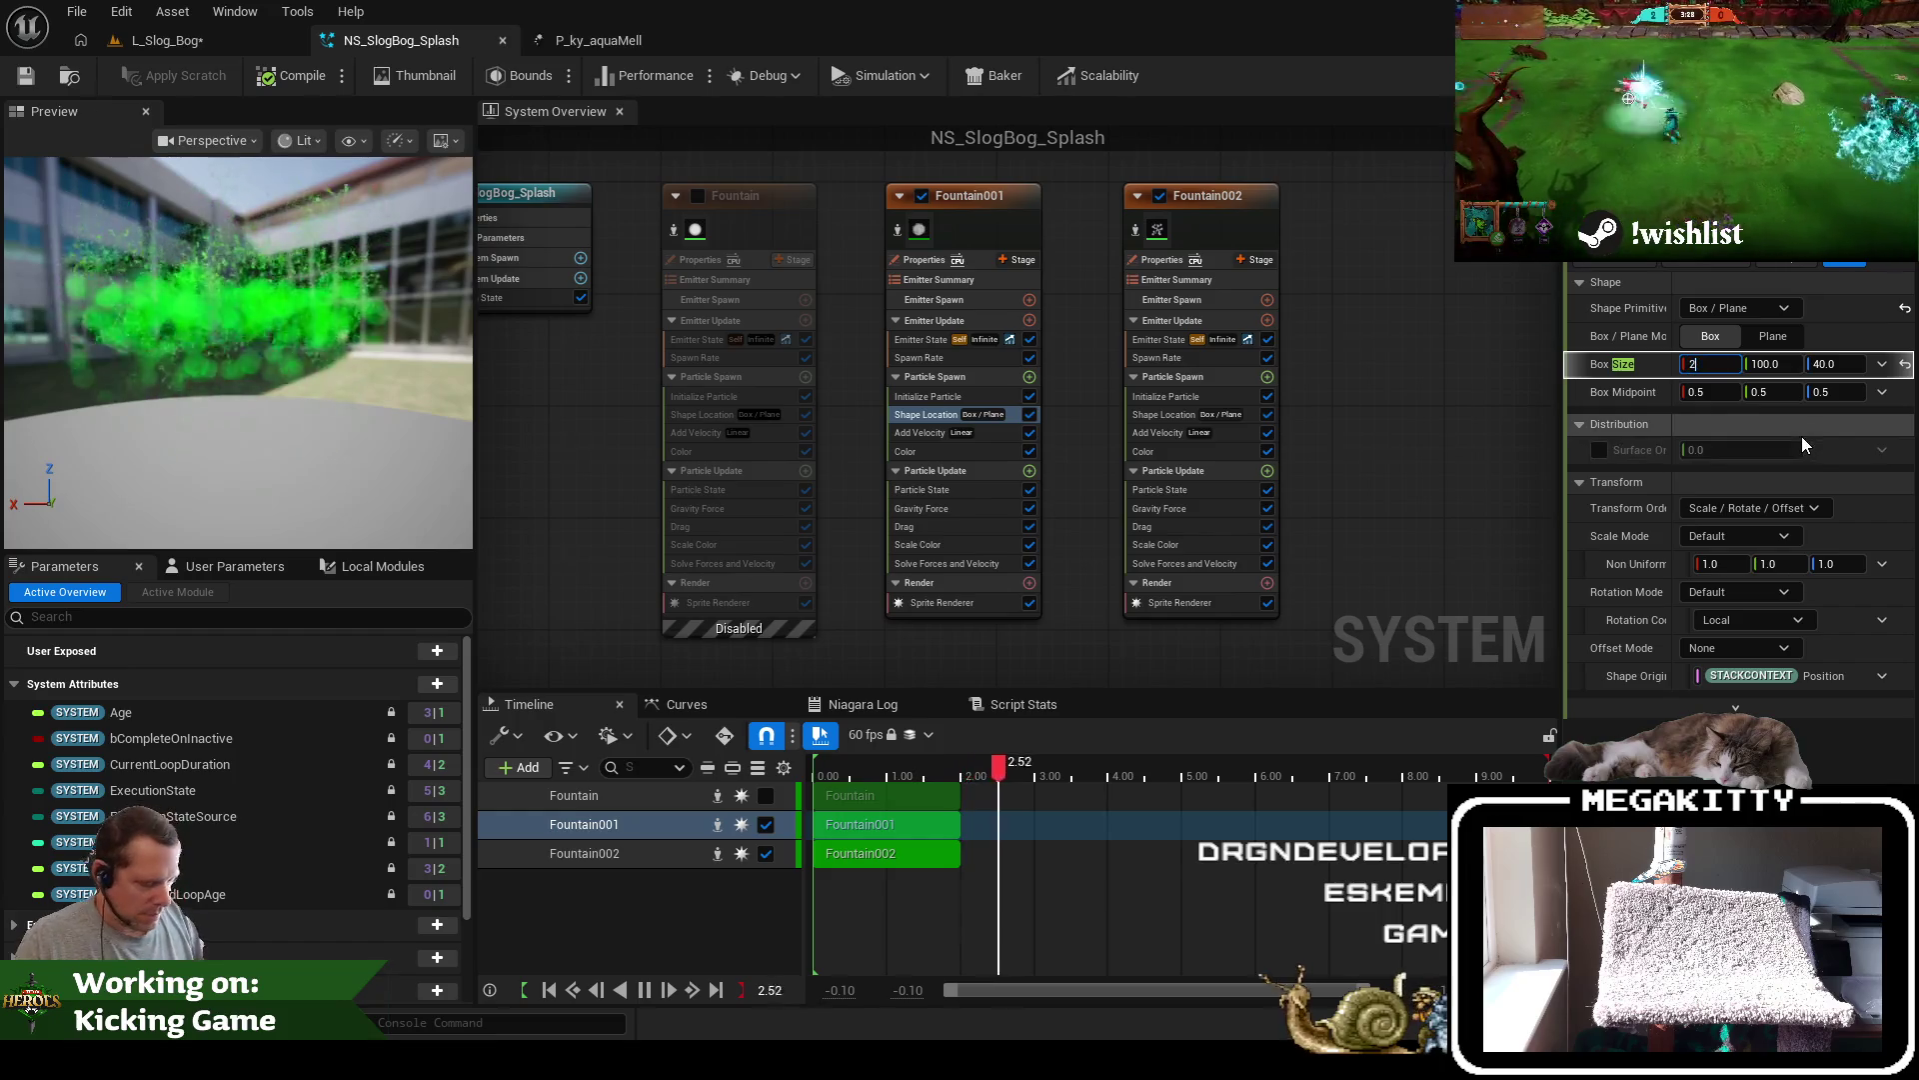
key(Return)
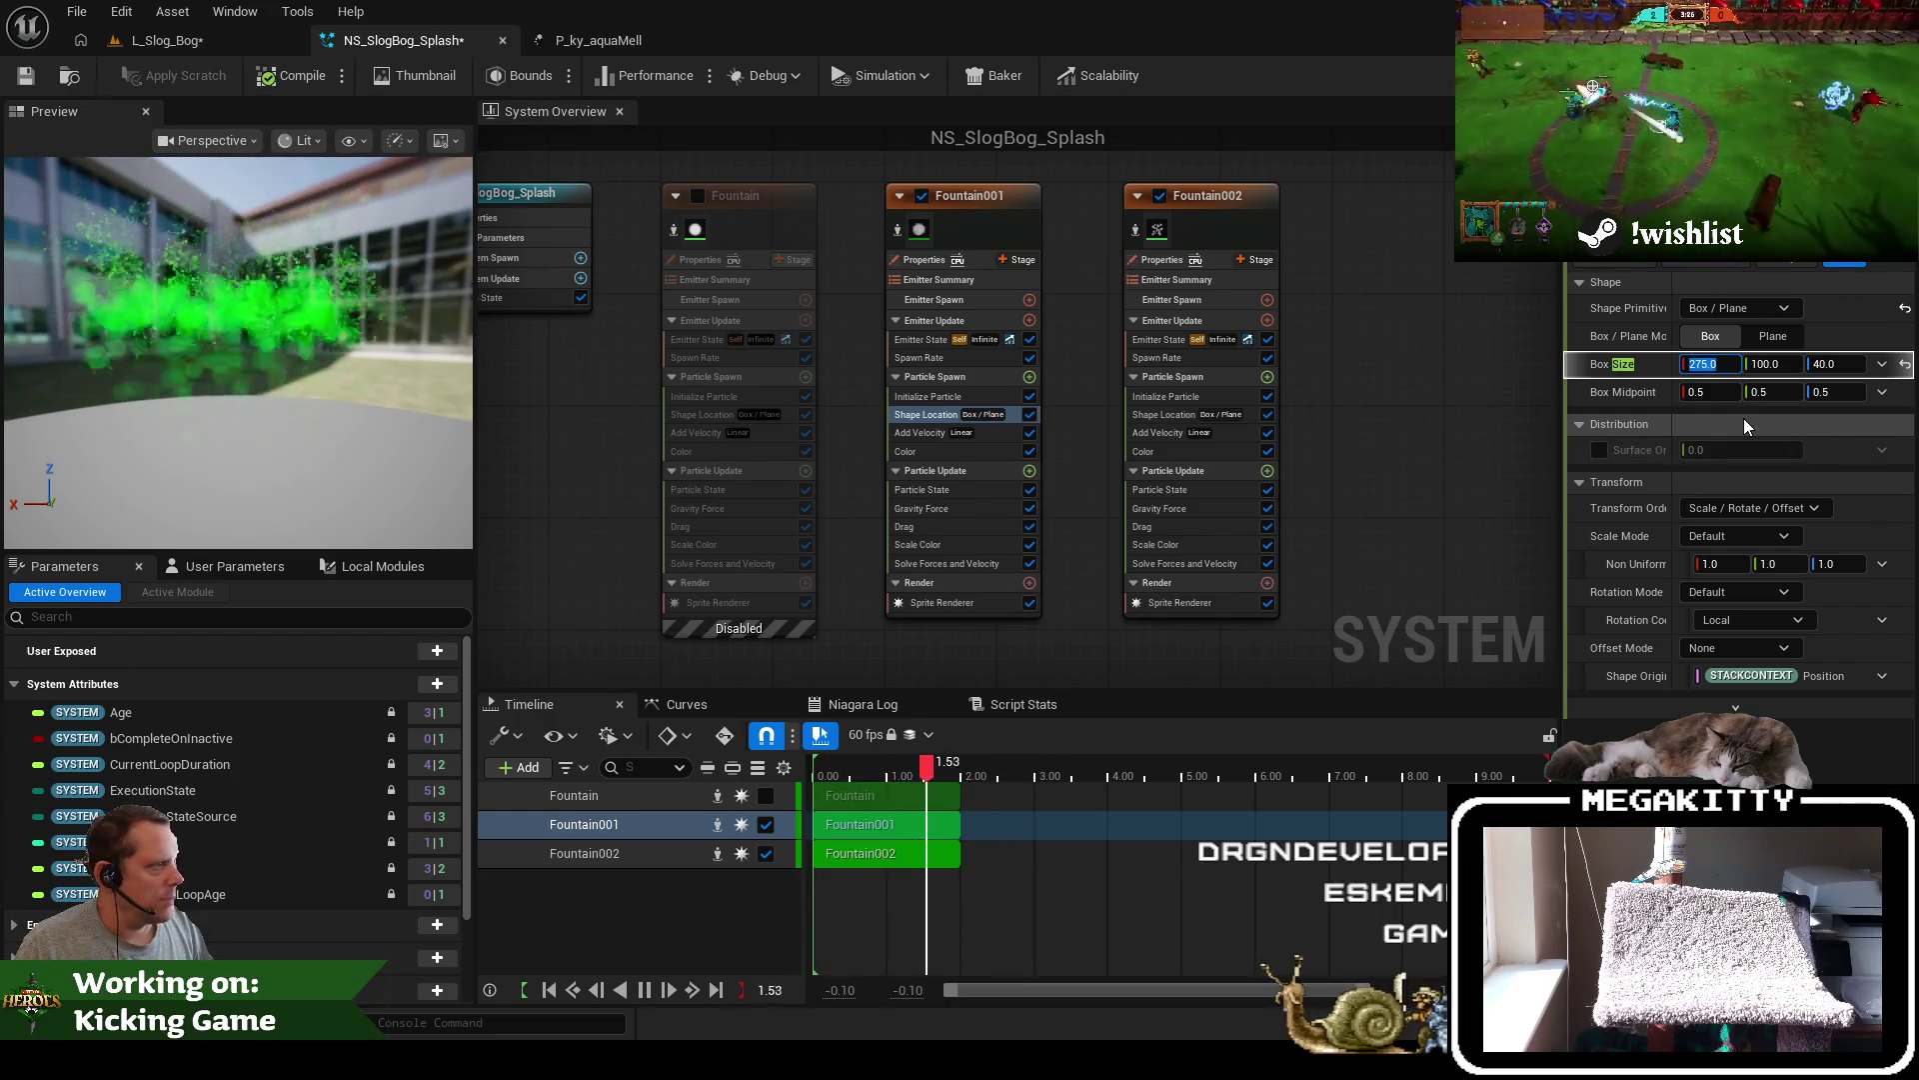
click(25, 75)
click(192, 44)
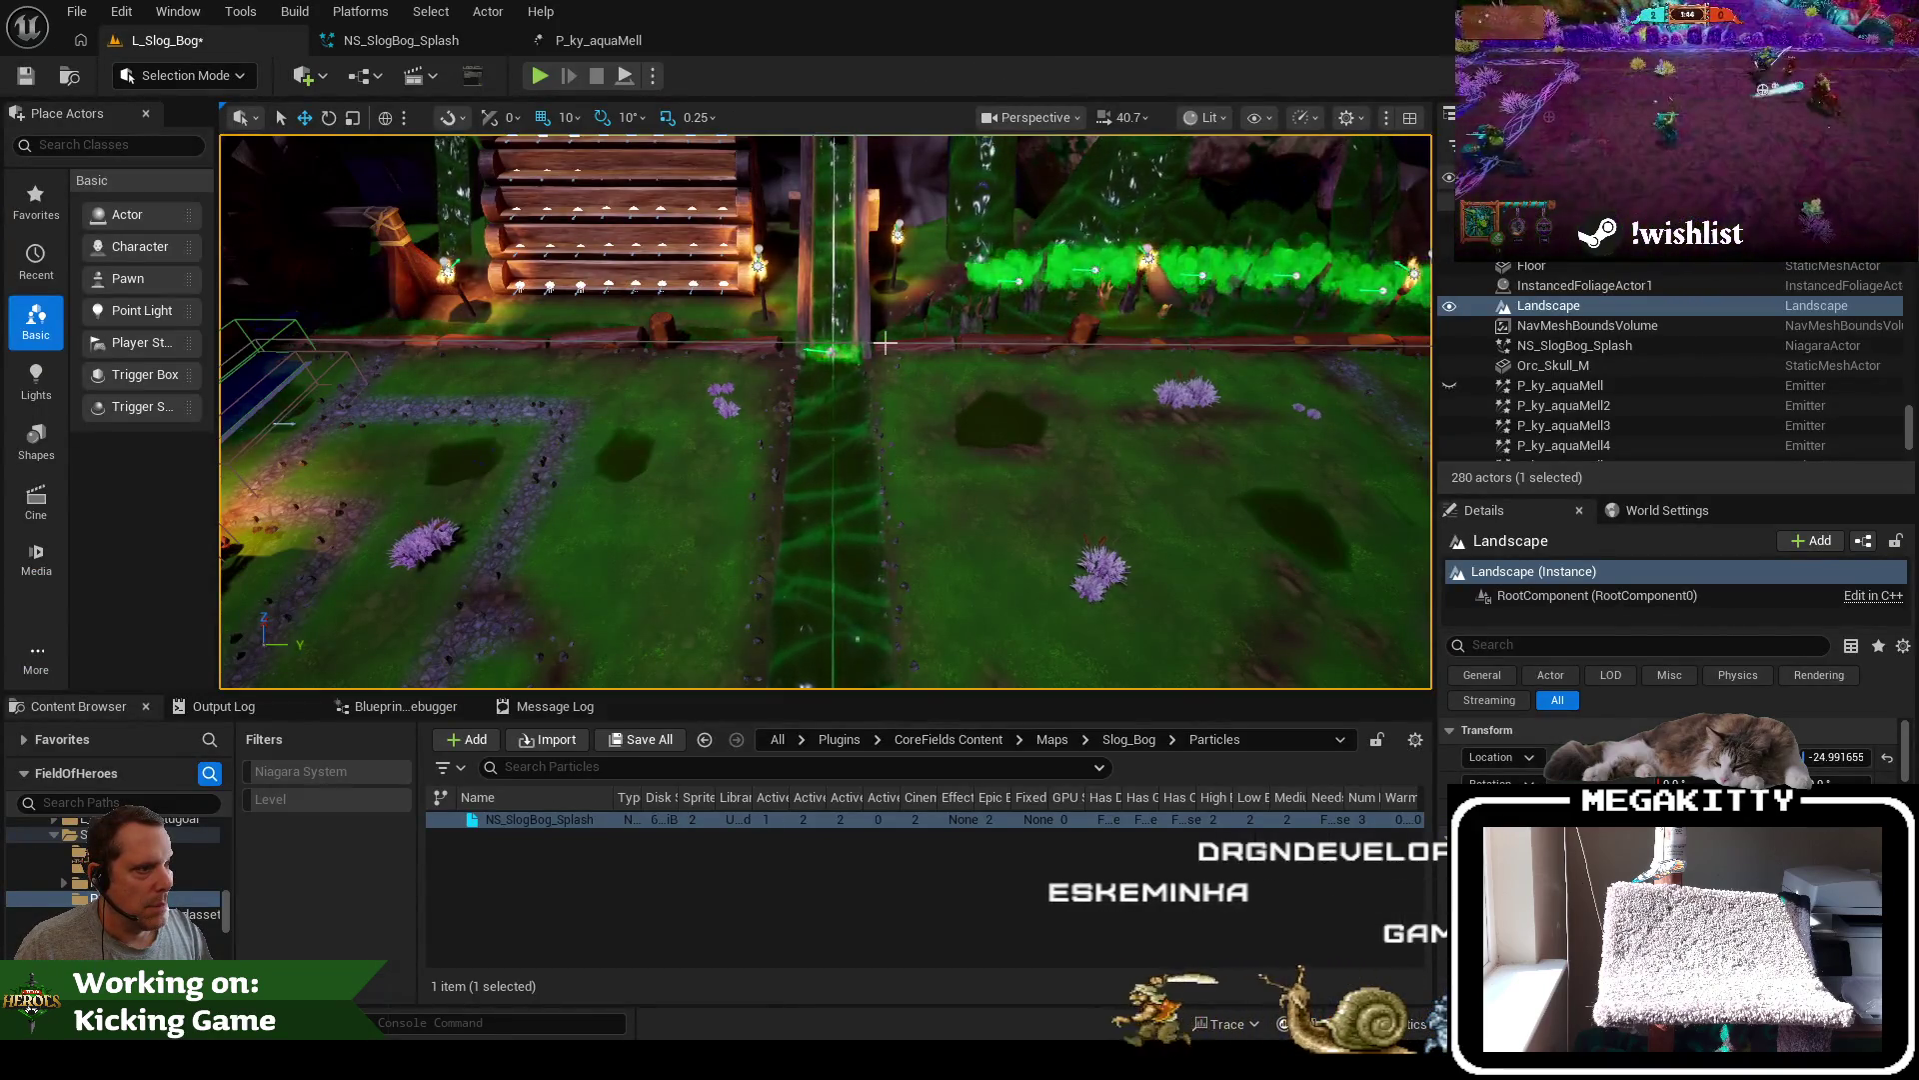
click(421, 44)
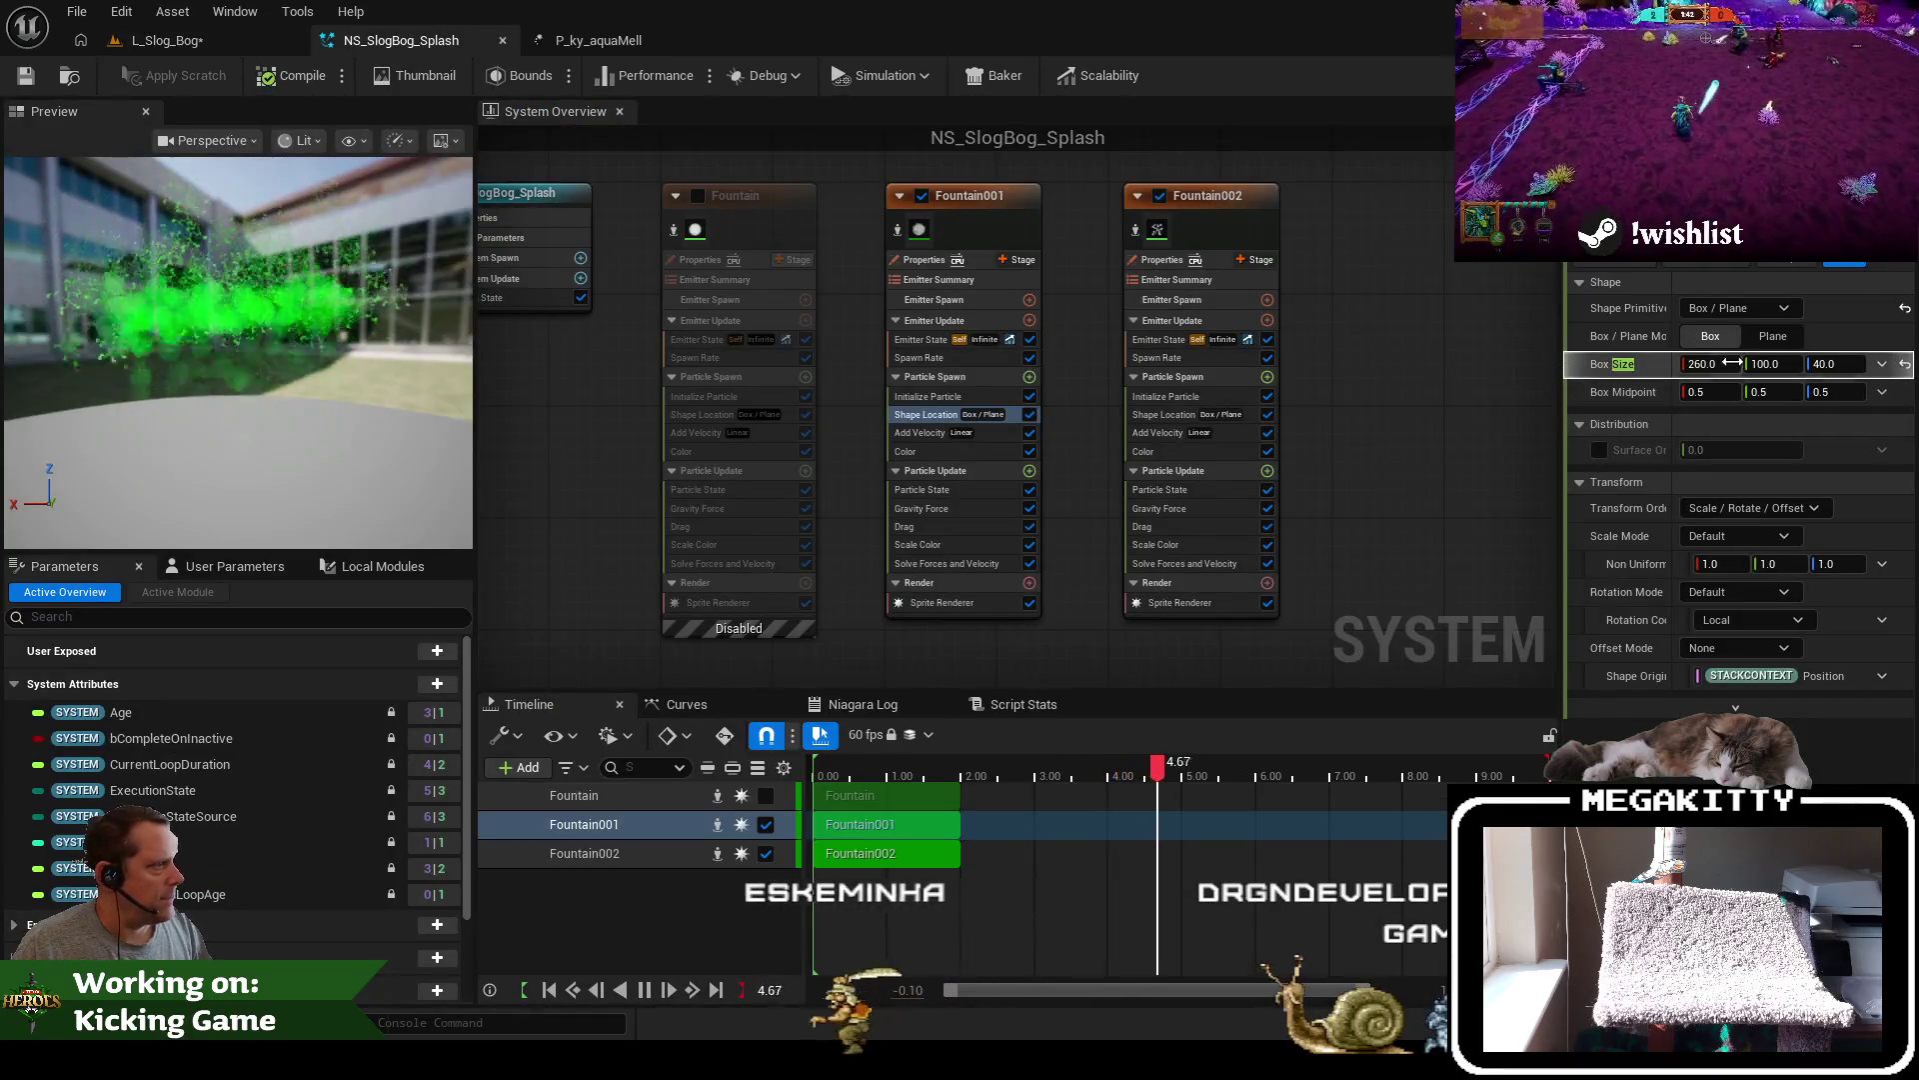
text(275)
key(Return)
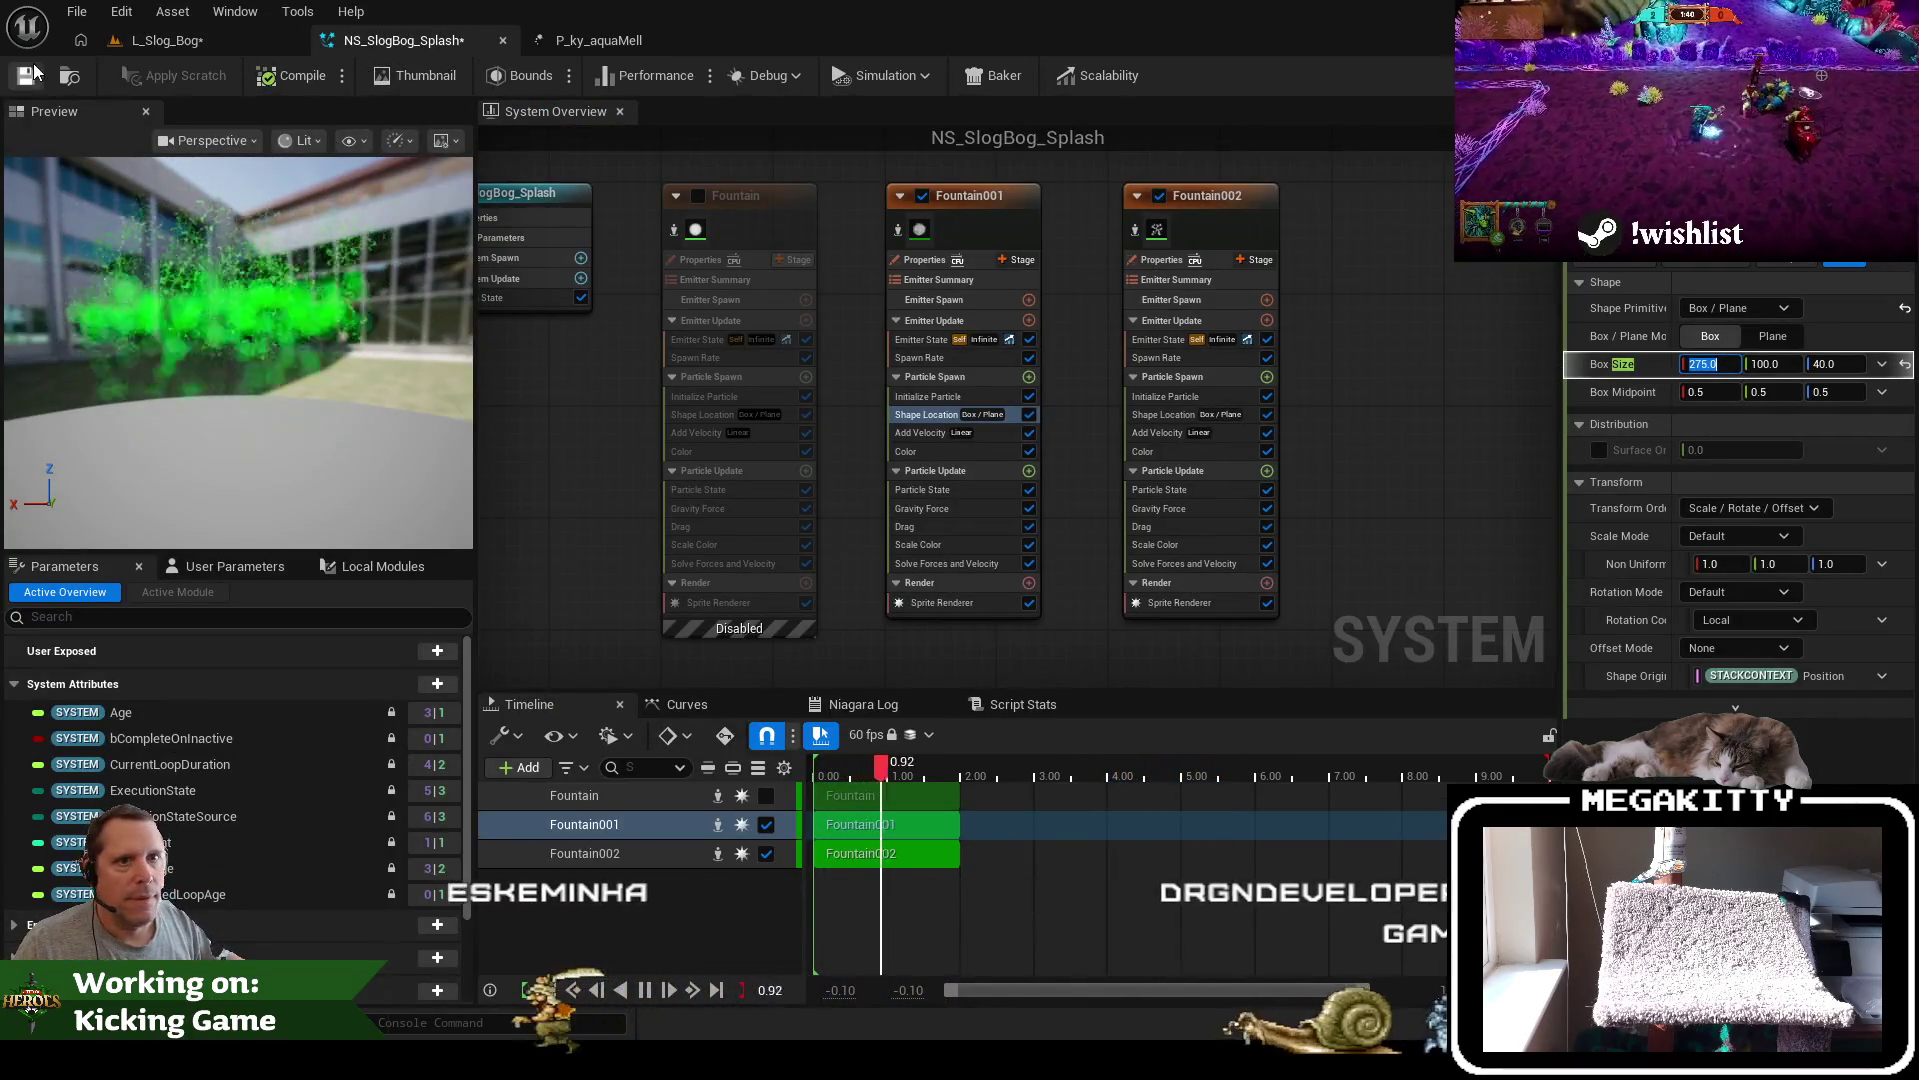
click(27, 77)
Fly along the green stream to the bridge in full-screen view, then return to NS_SlogBog_Splash
click(150, 40)
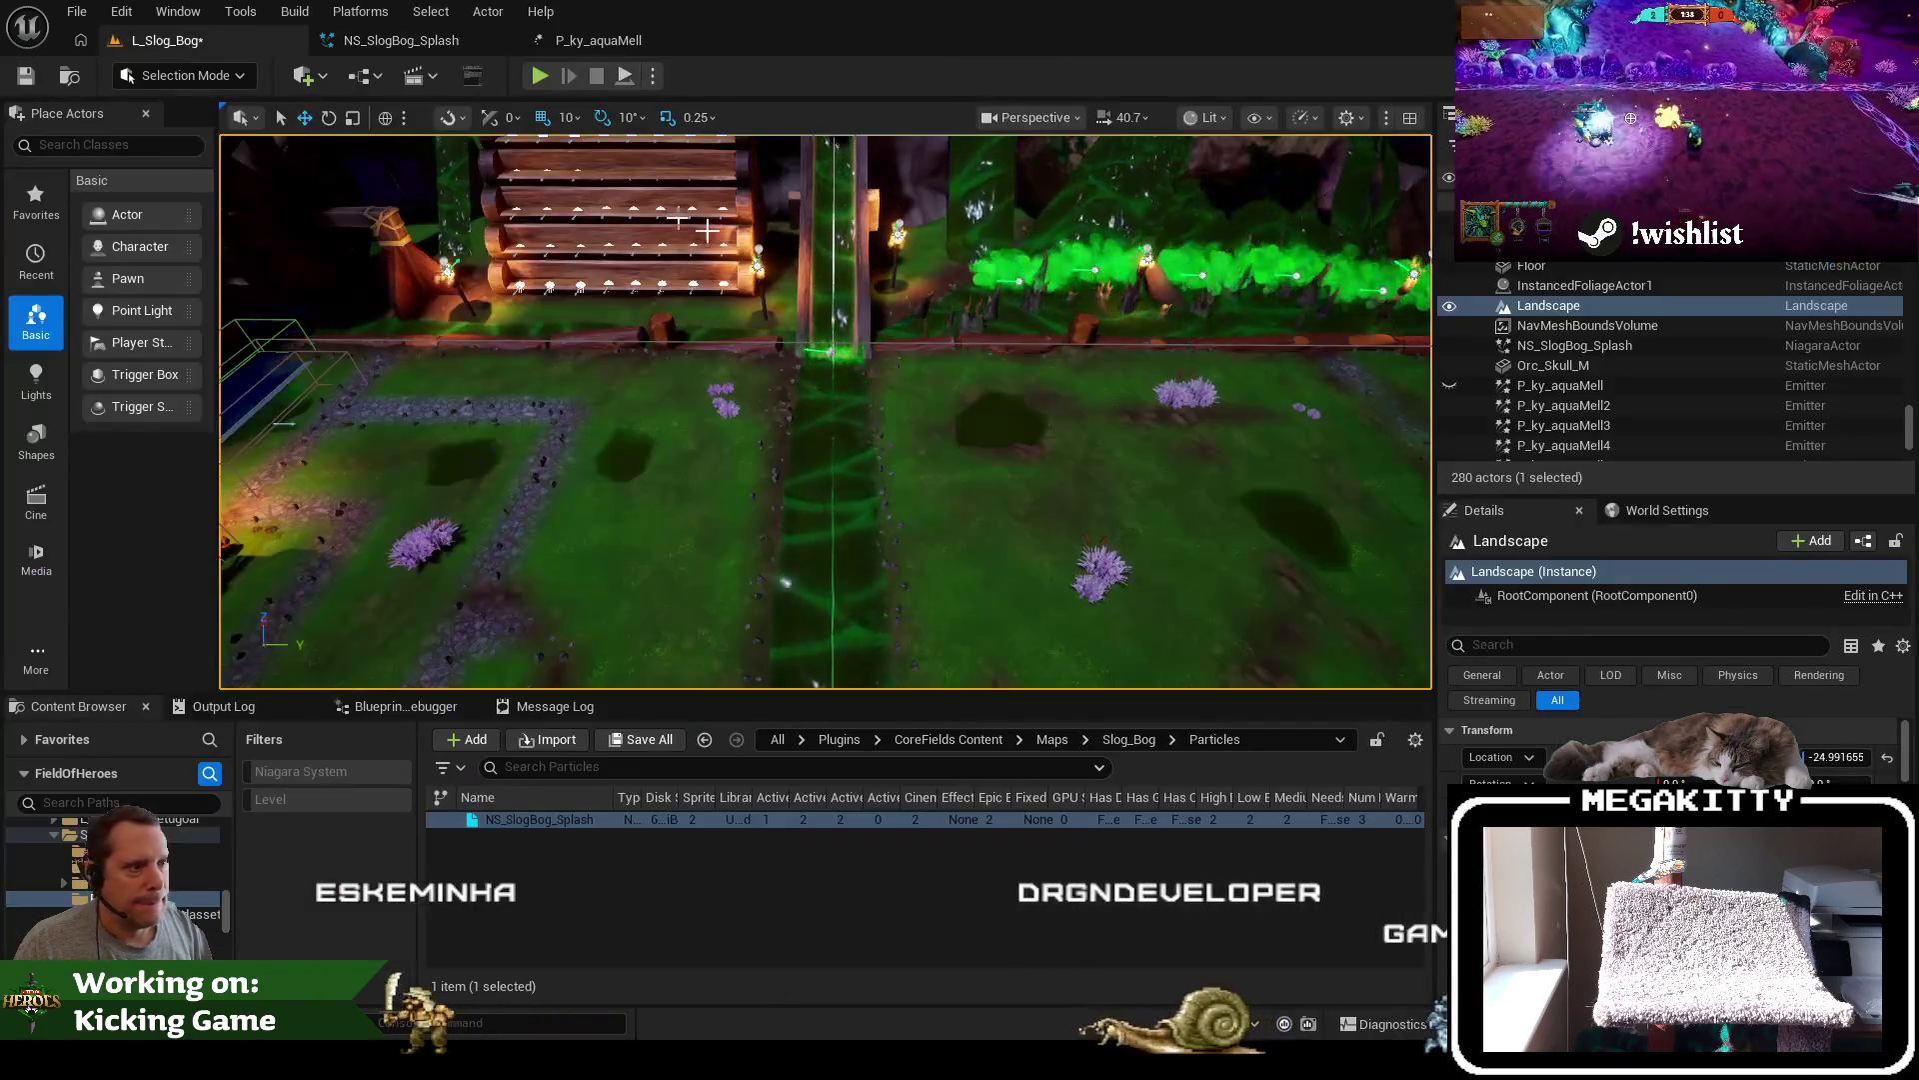
mouse_move(833, 328)
mouse_down()
mouse_move(834, 290)
mouse_move(833, 340)
mouse_move(834, 310)
mouse_up()
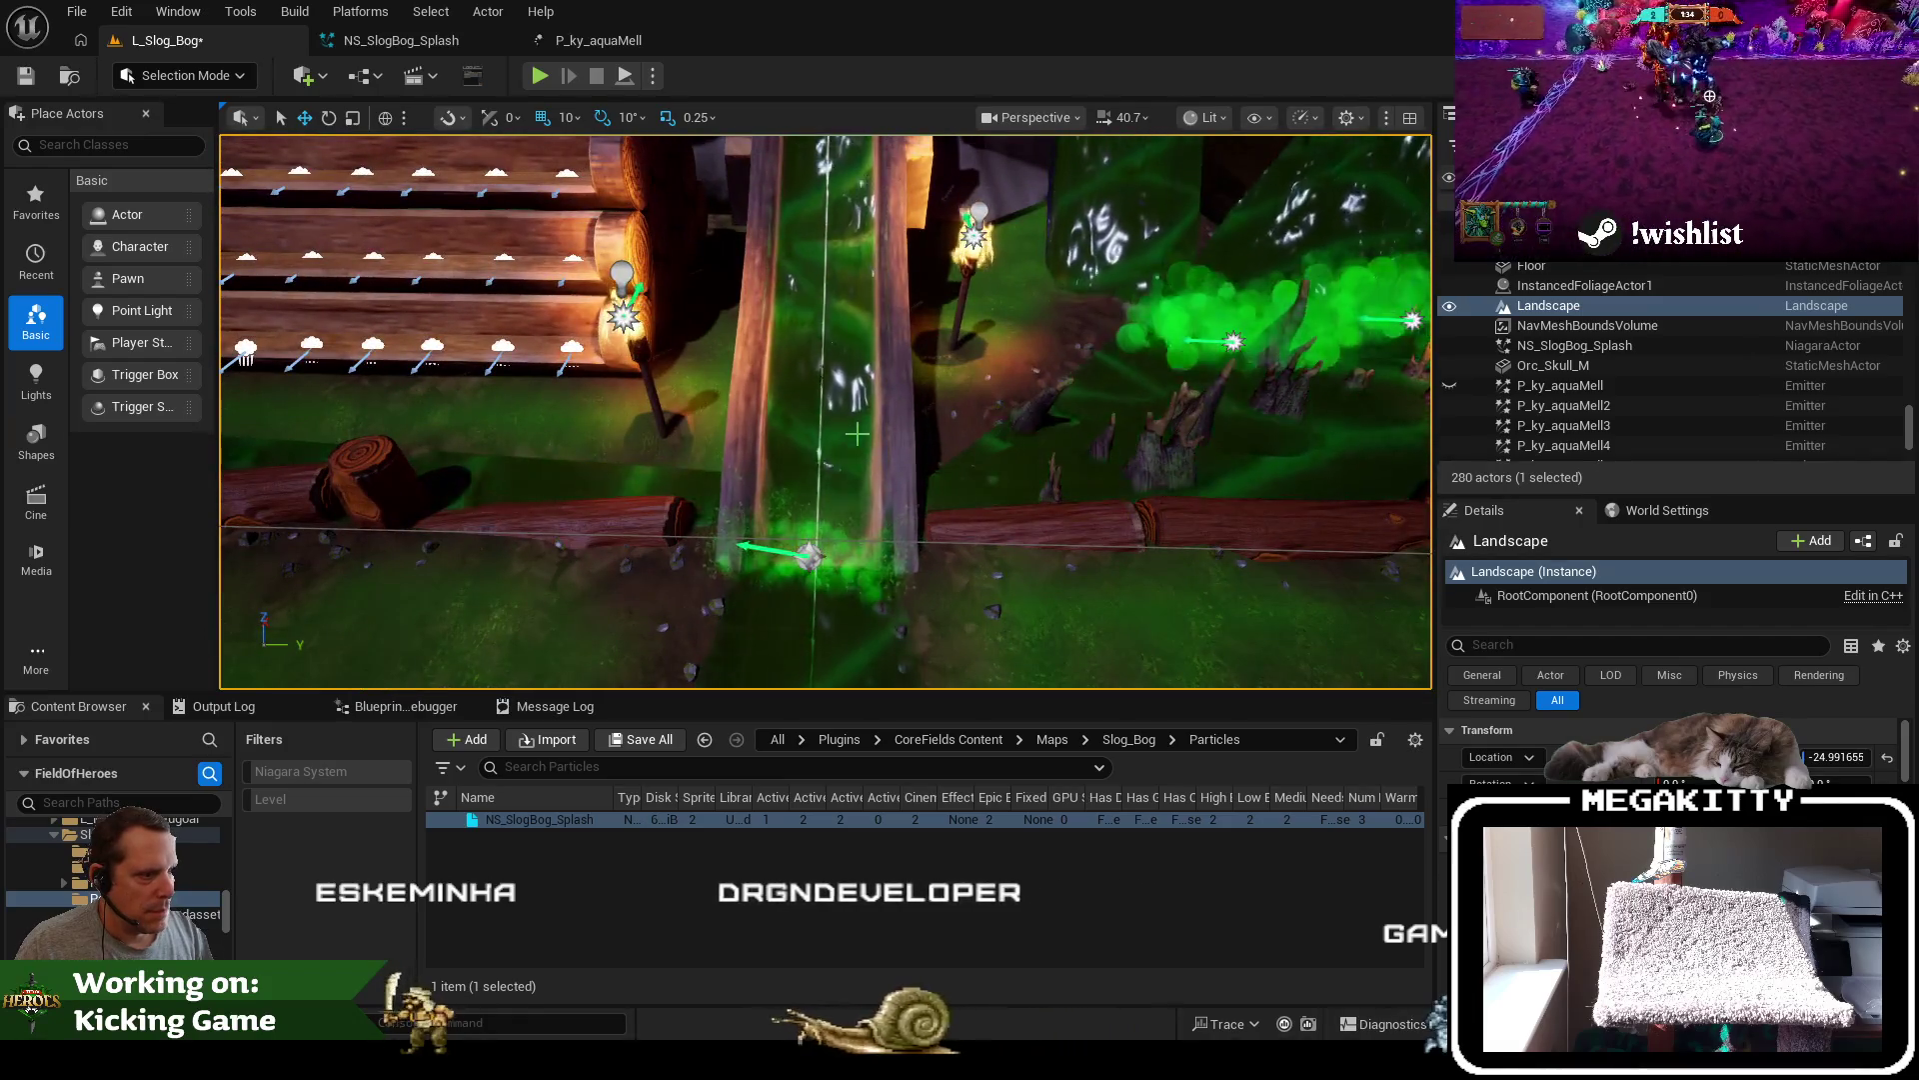
drag(857, 435, 857, 405)
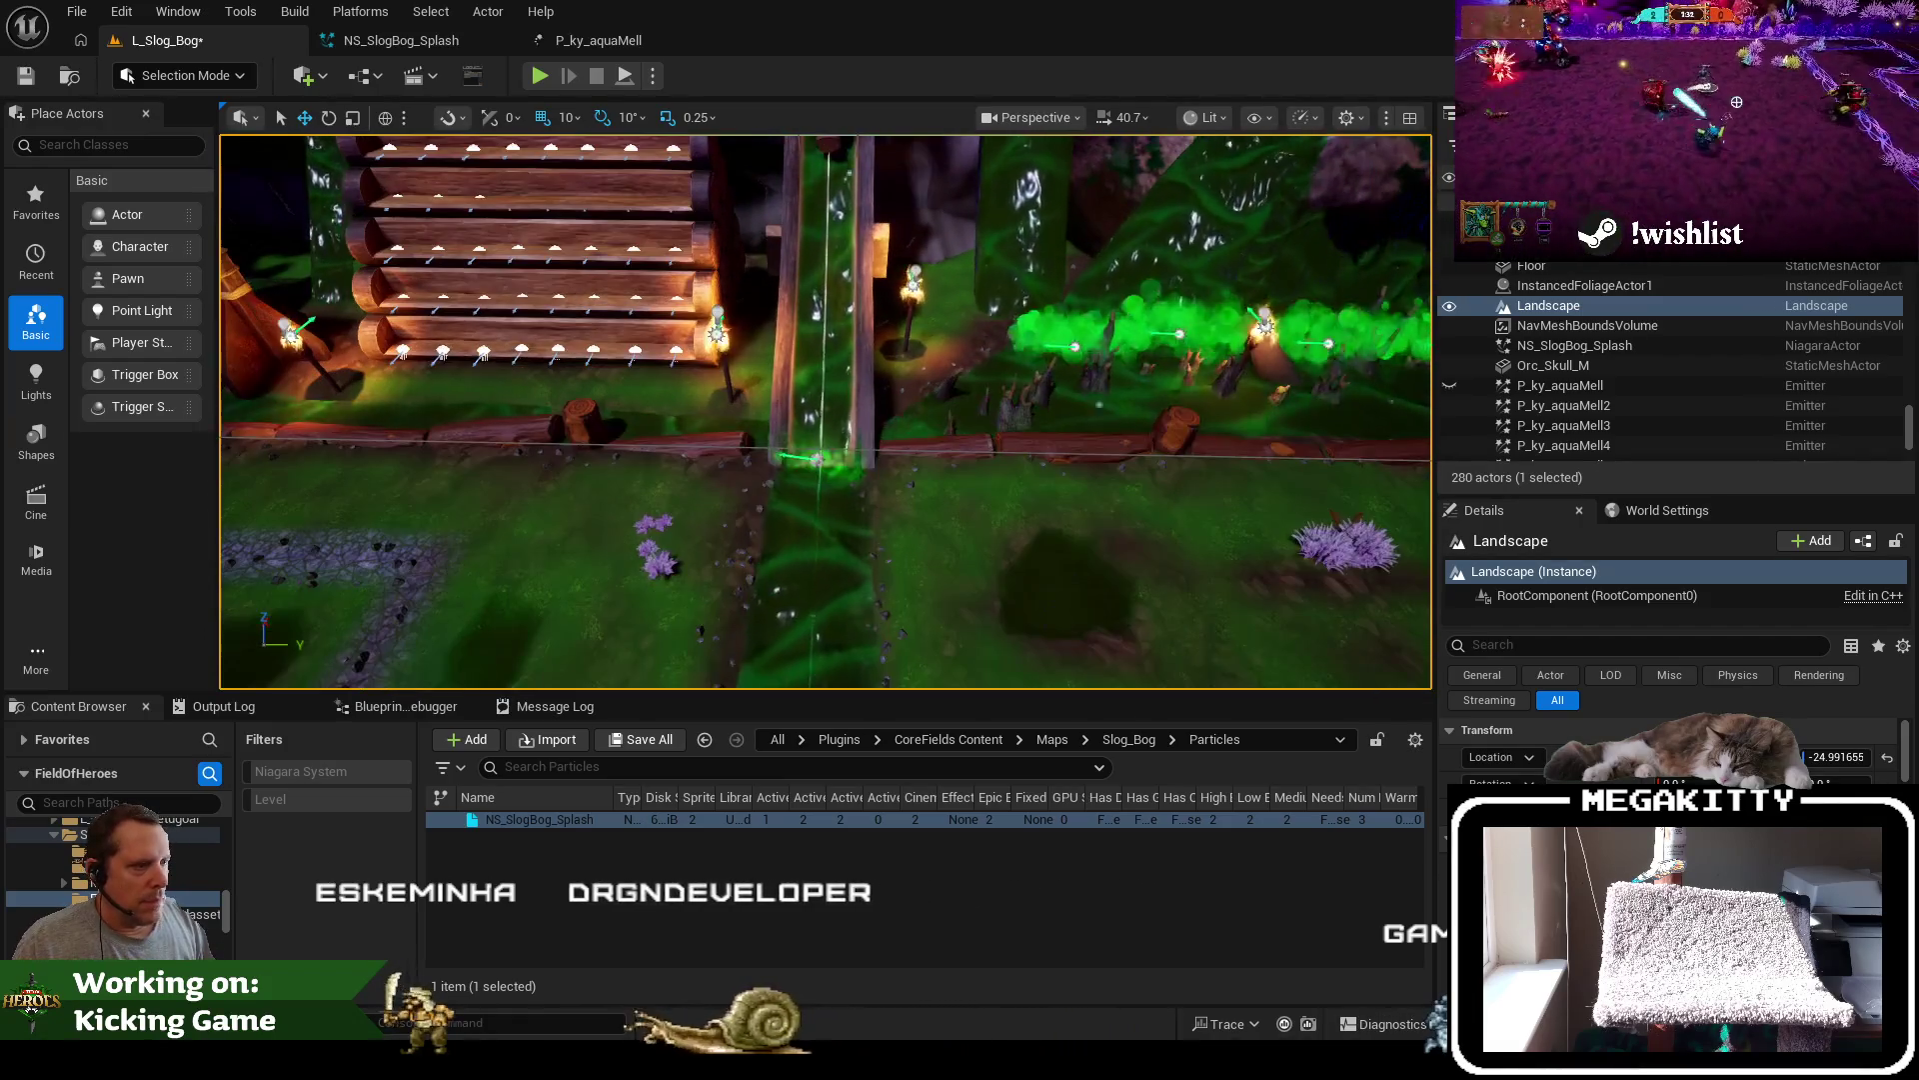
key(F11)
drag(987, 543, 987, 480)
drag(1087, 575, 1087, 560)
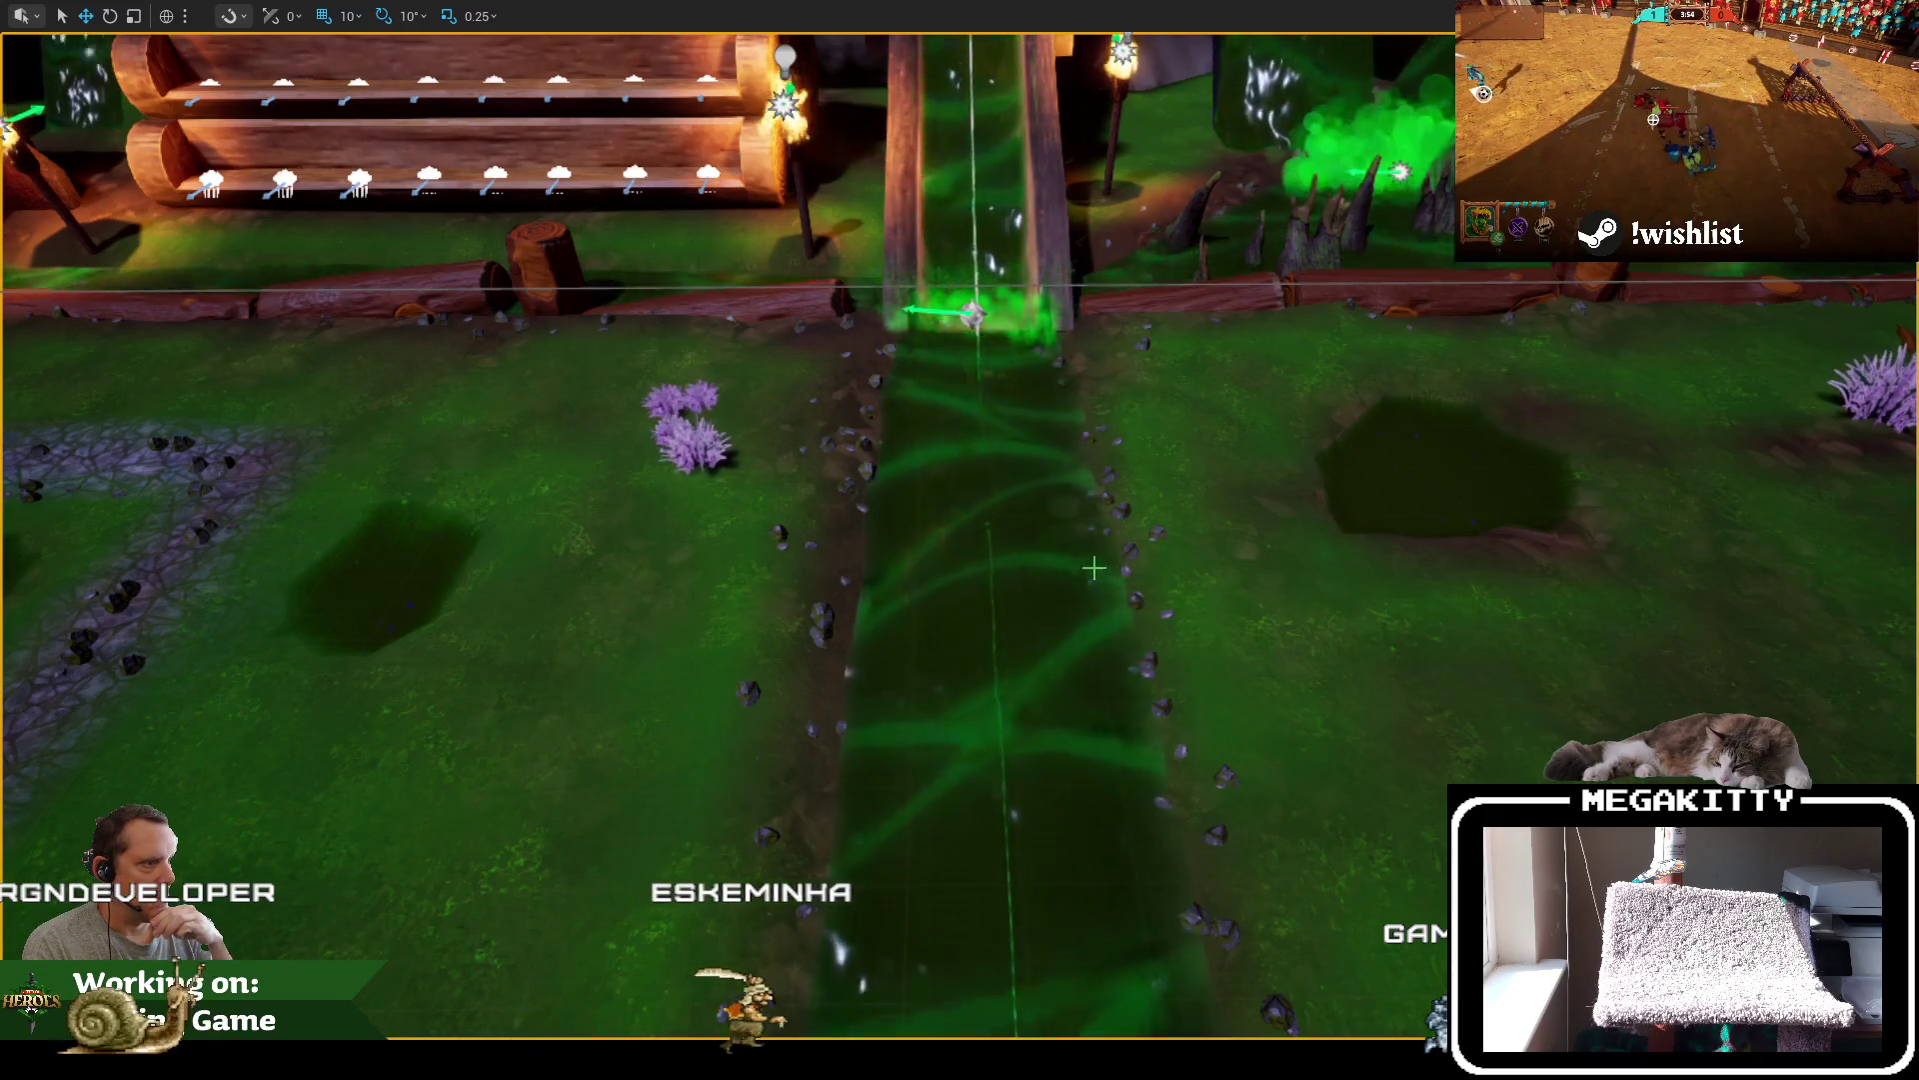
key(F11)
click(440, 40)
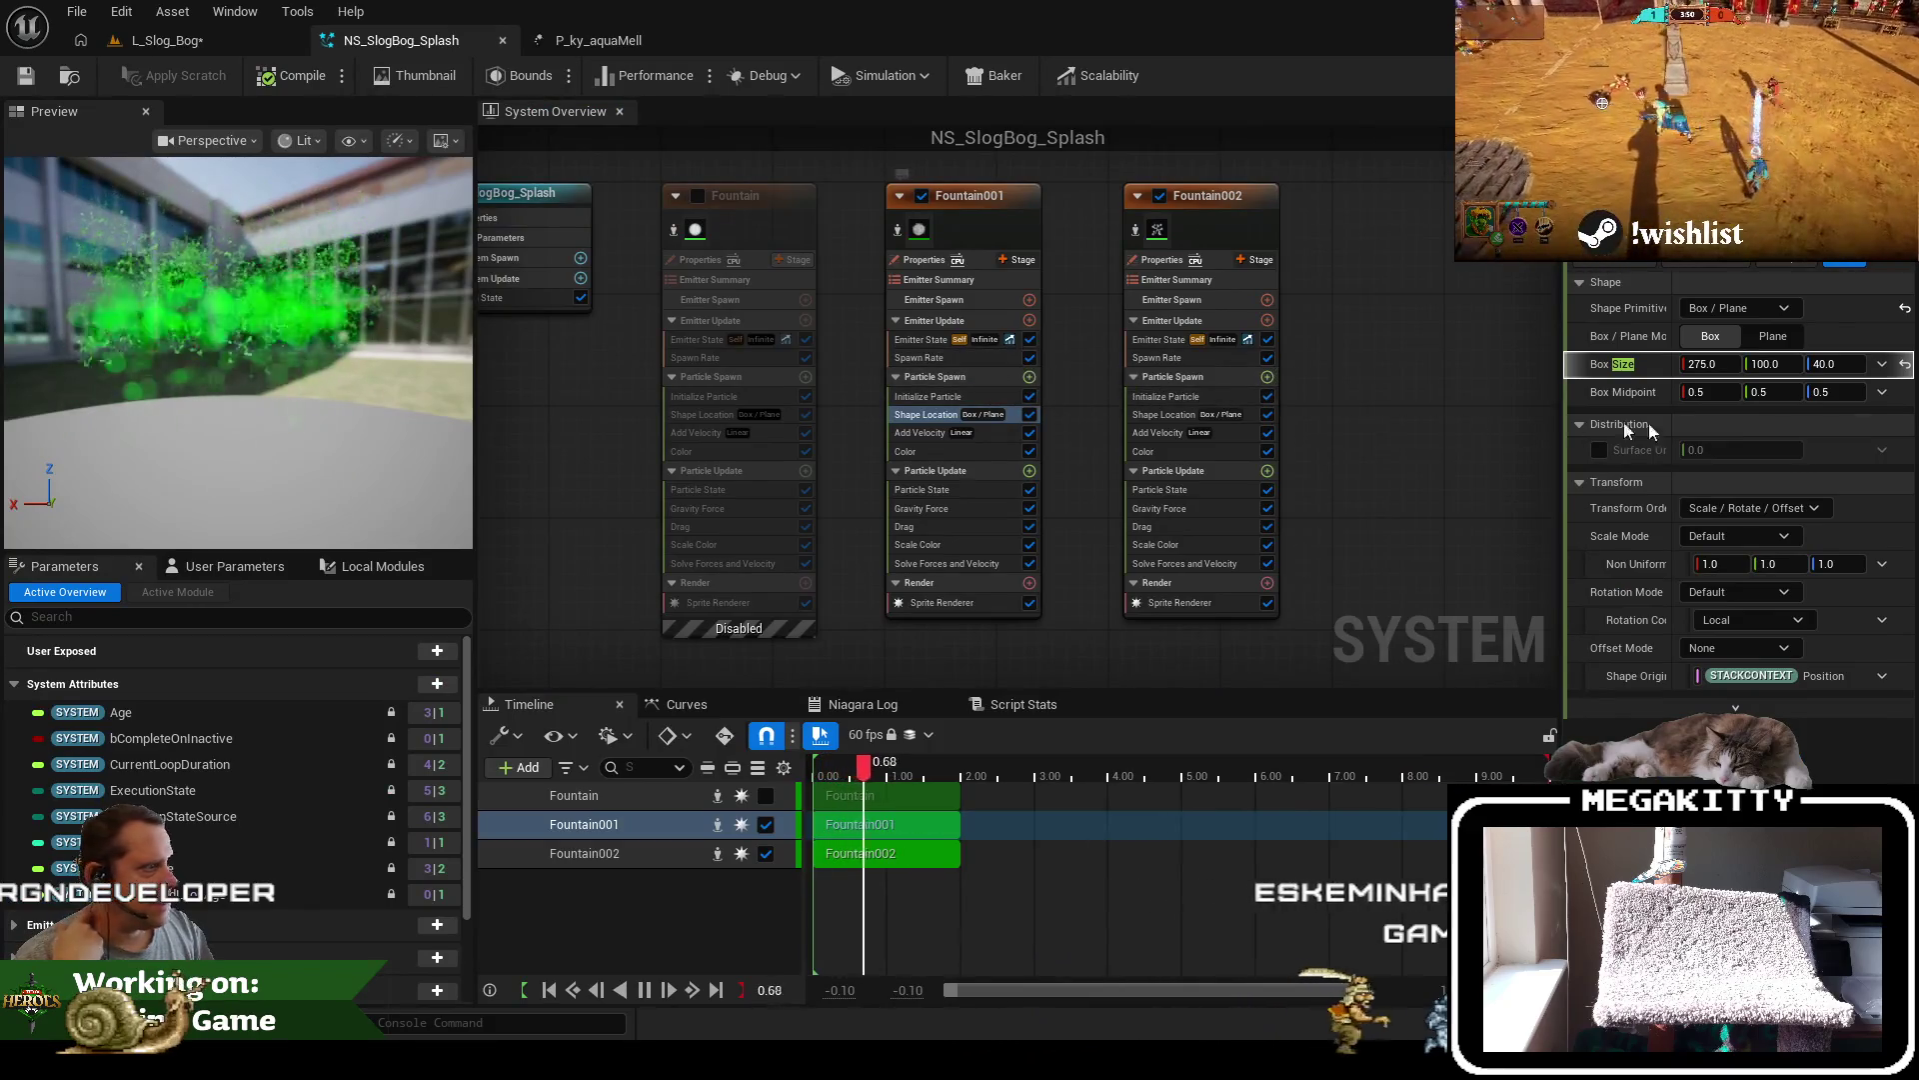
Set Fountain001's spawn box depth (Z) to 30
click(1842, 364)
text(30)
key(Return)
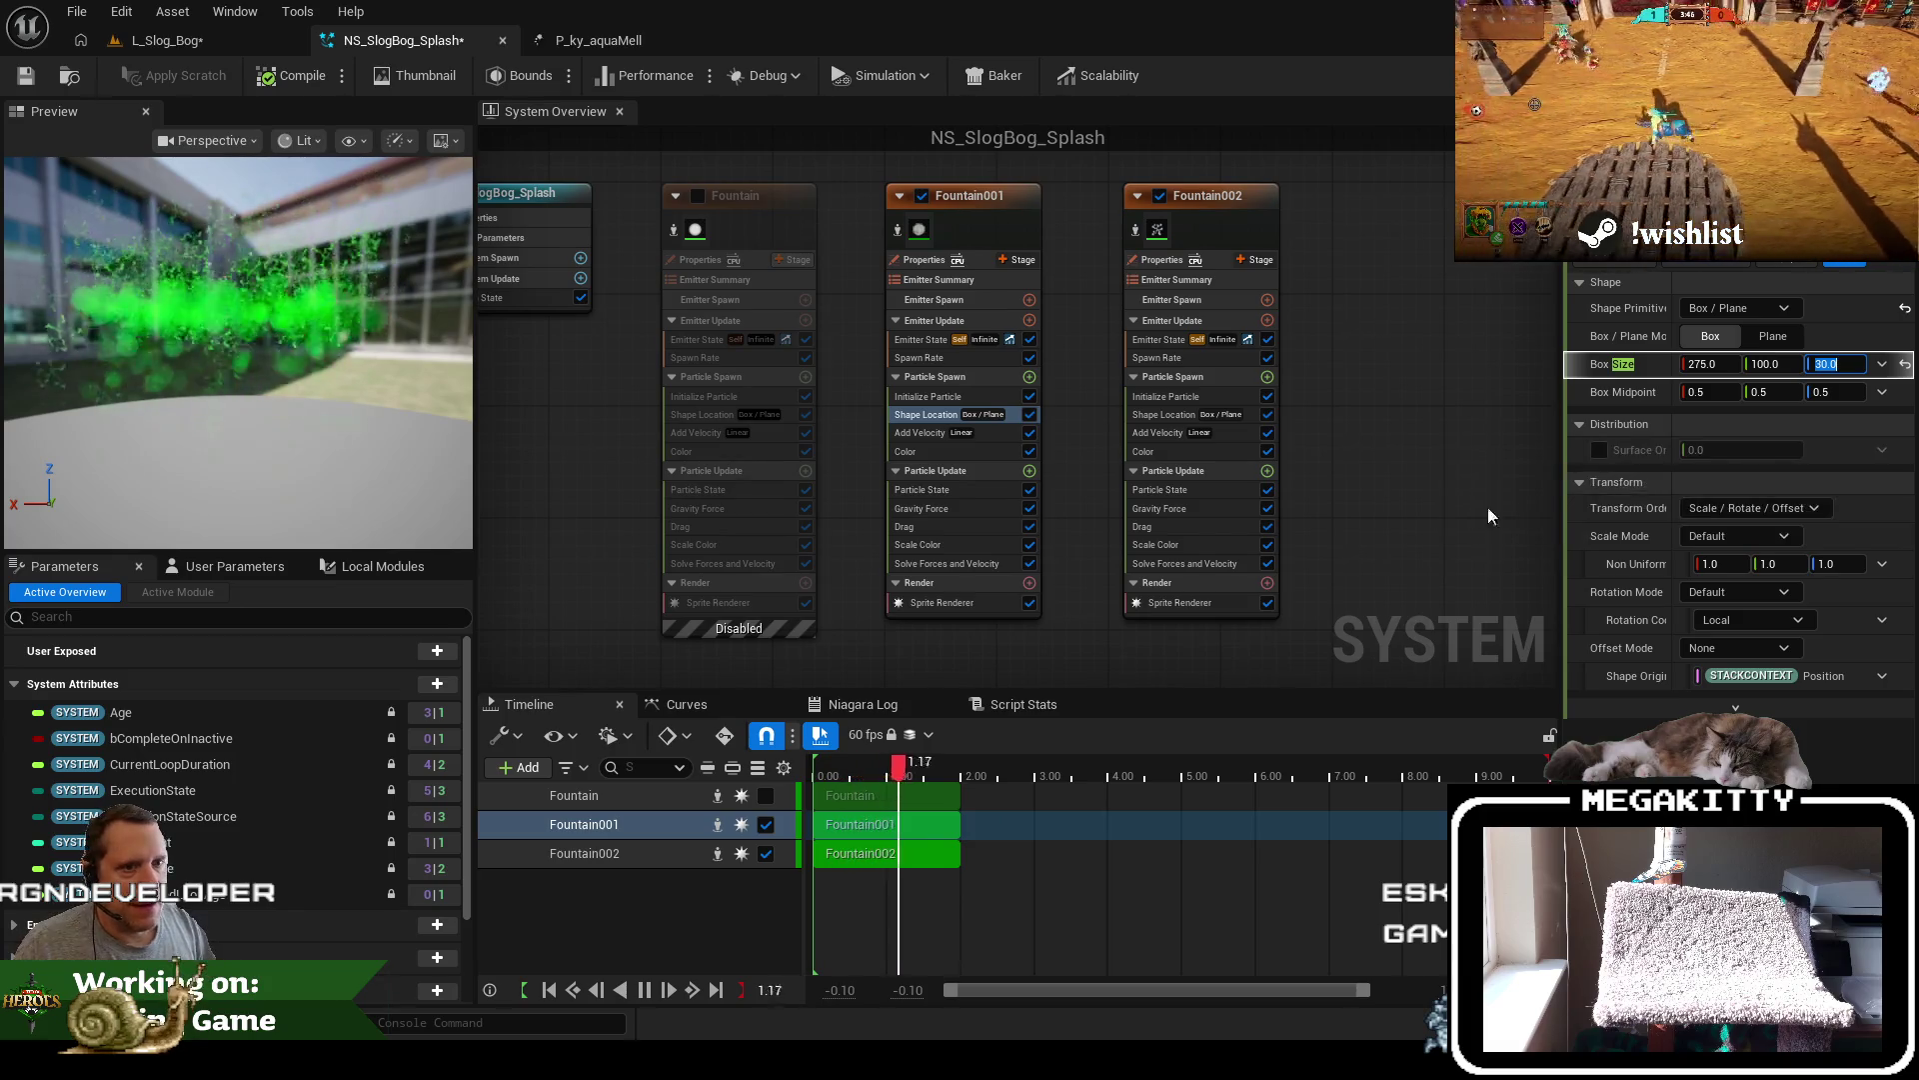
Change Add Velocity to -50, -50, 50 through 50, 50, 100, save, and return to the level
click(940, 433)
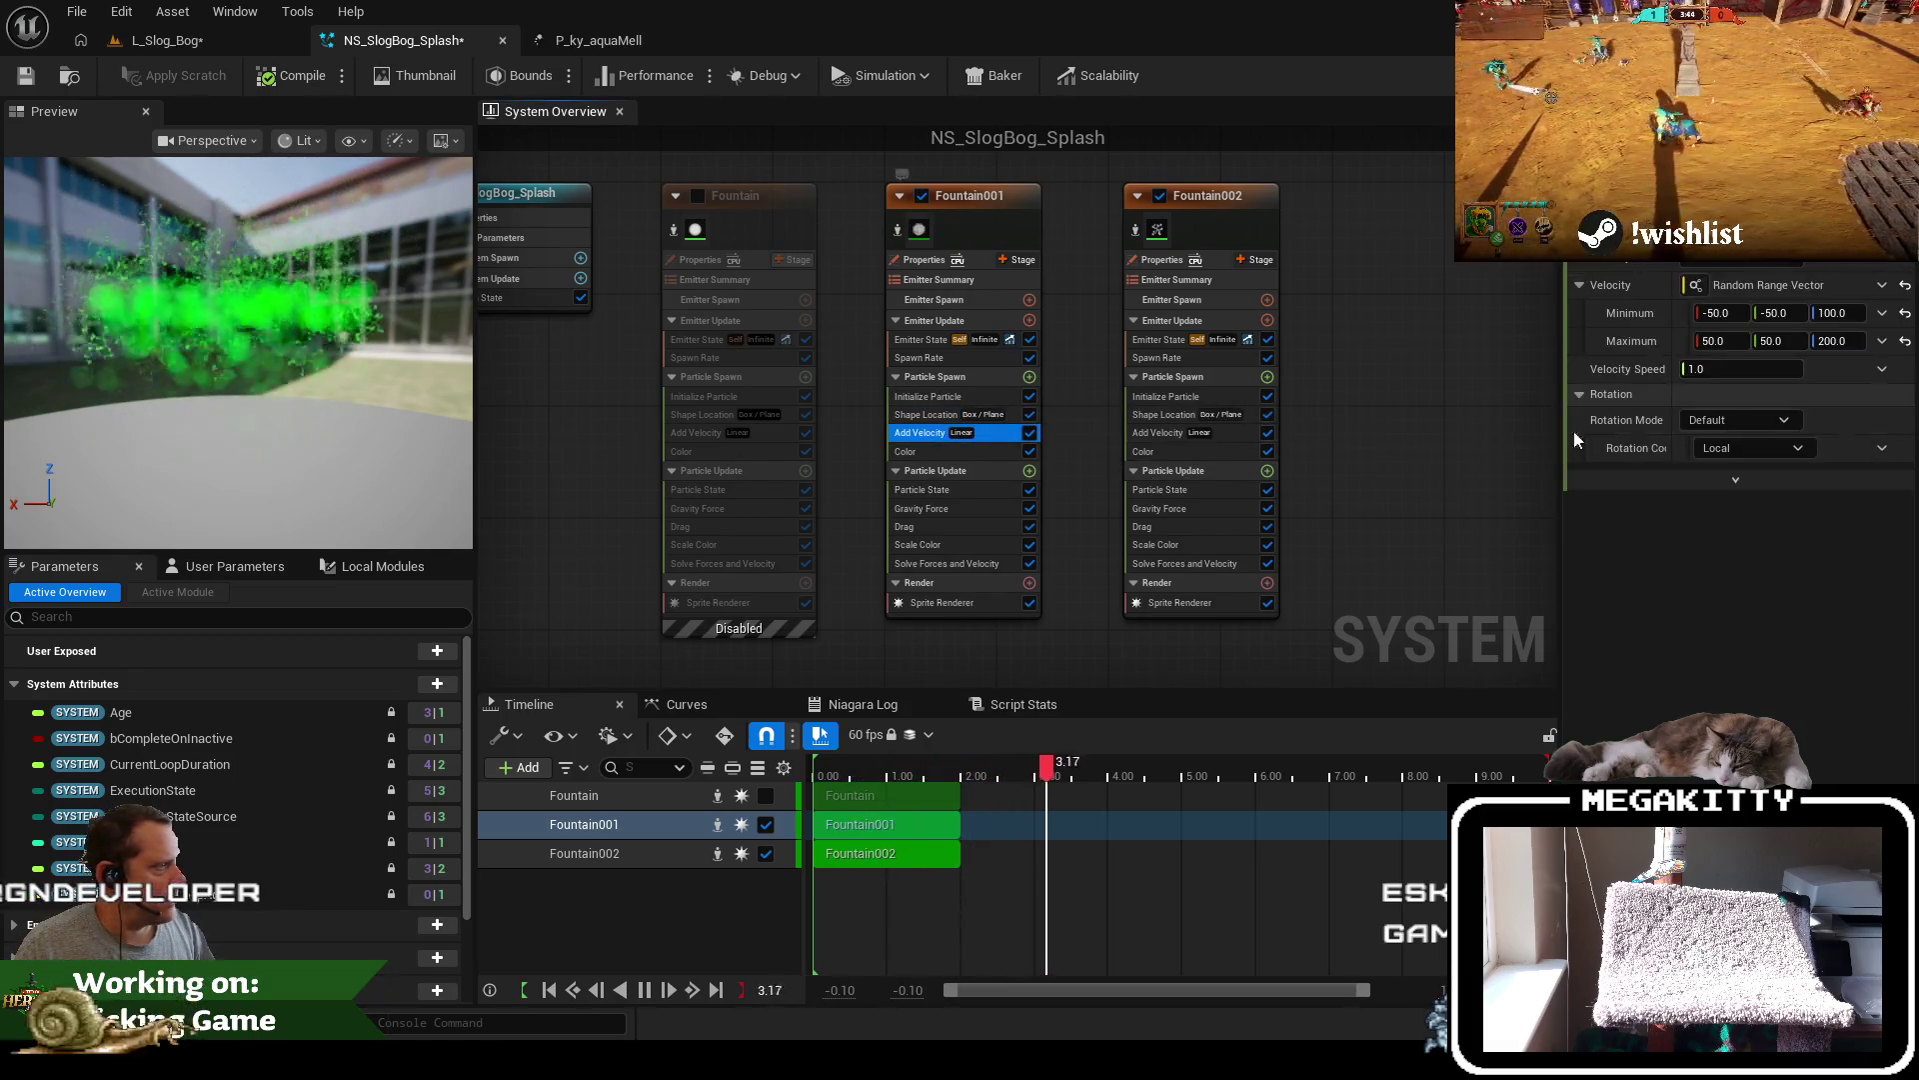
text(50)
key(Tab)
key(BackSpace)
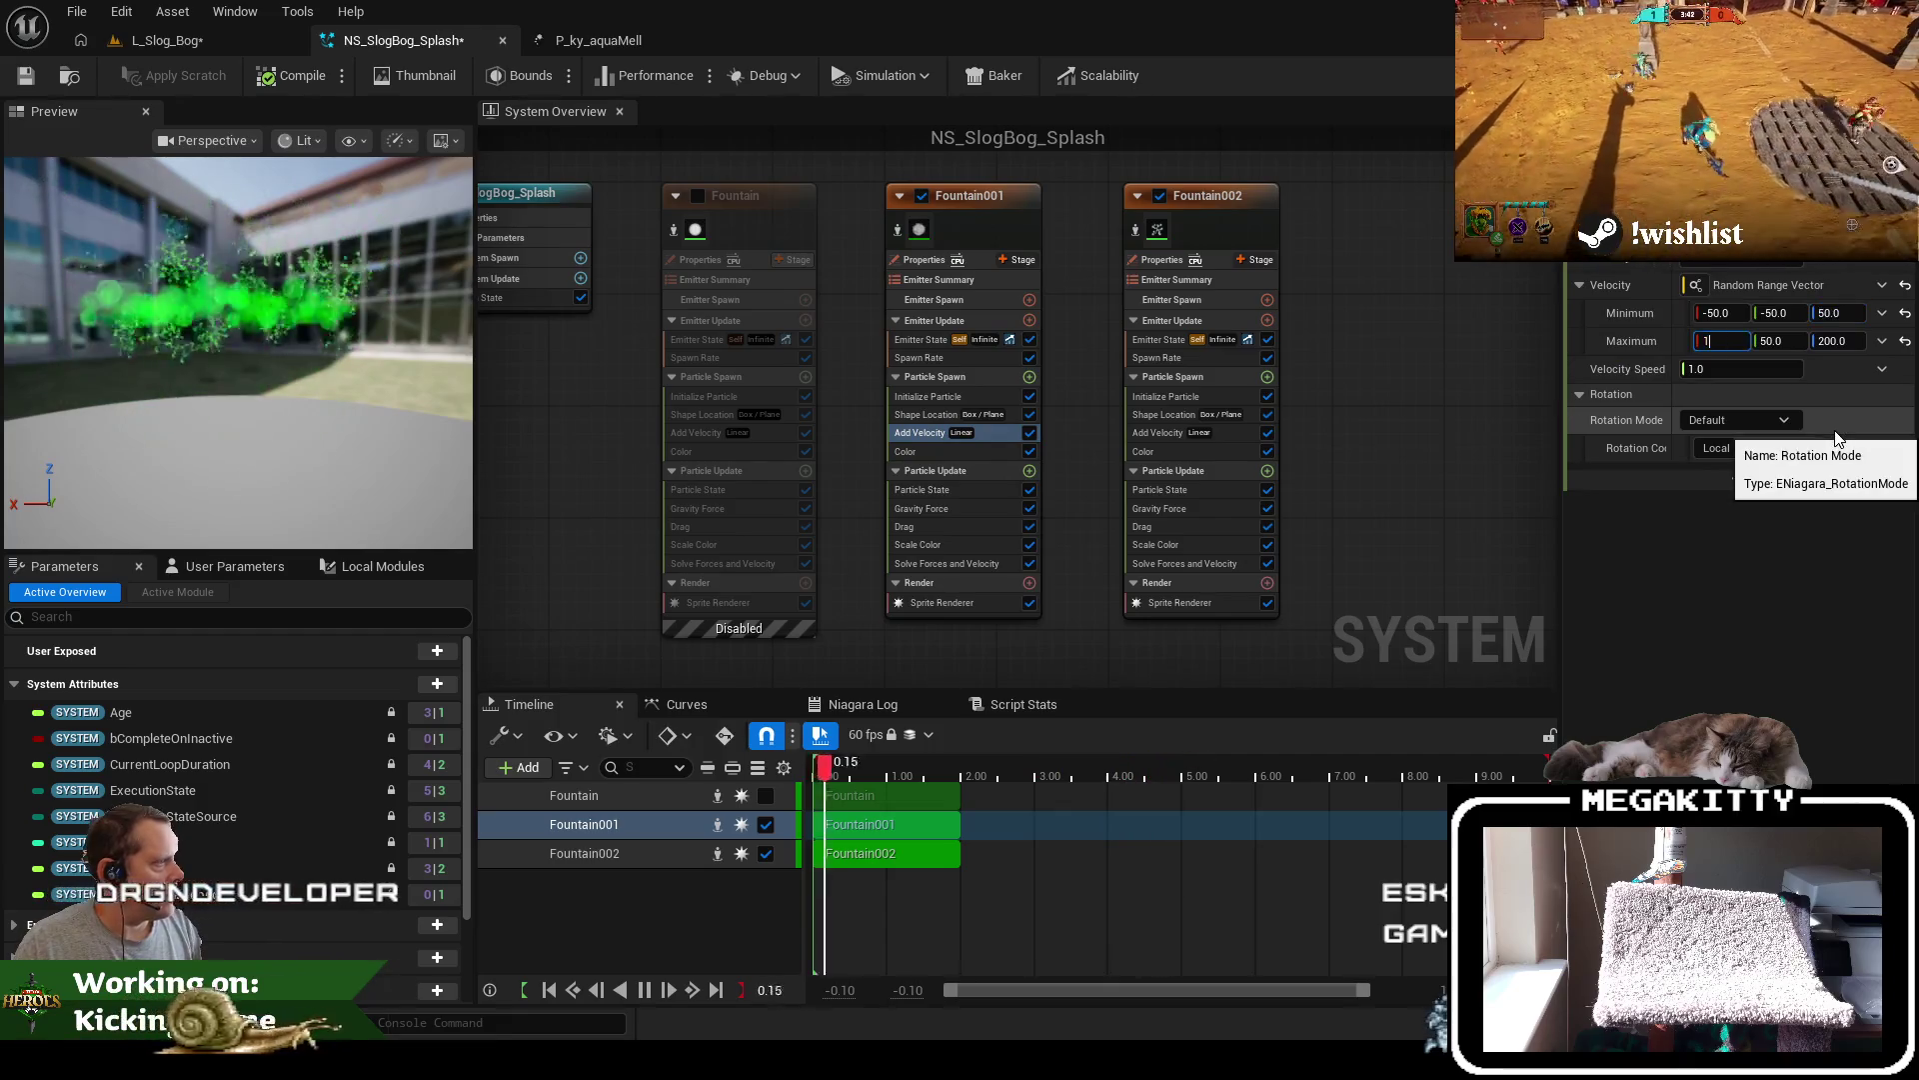
text(50)
key(Tab)
key(Tab)
text(100)
key(Tab)
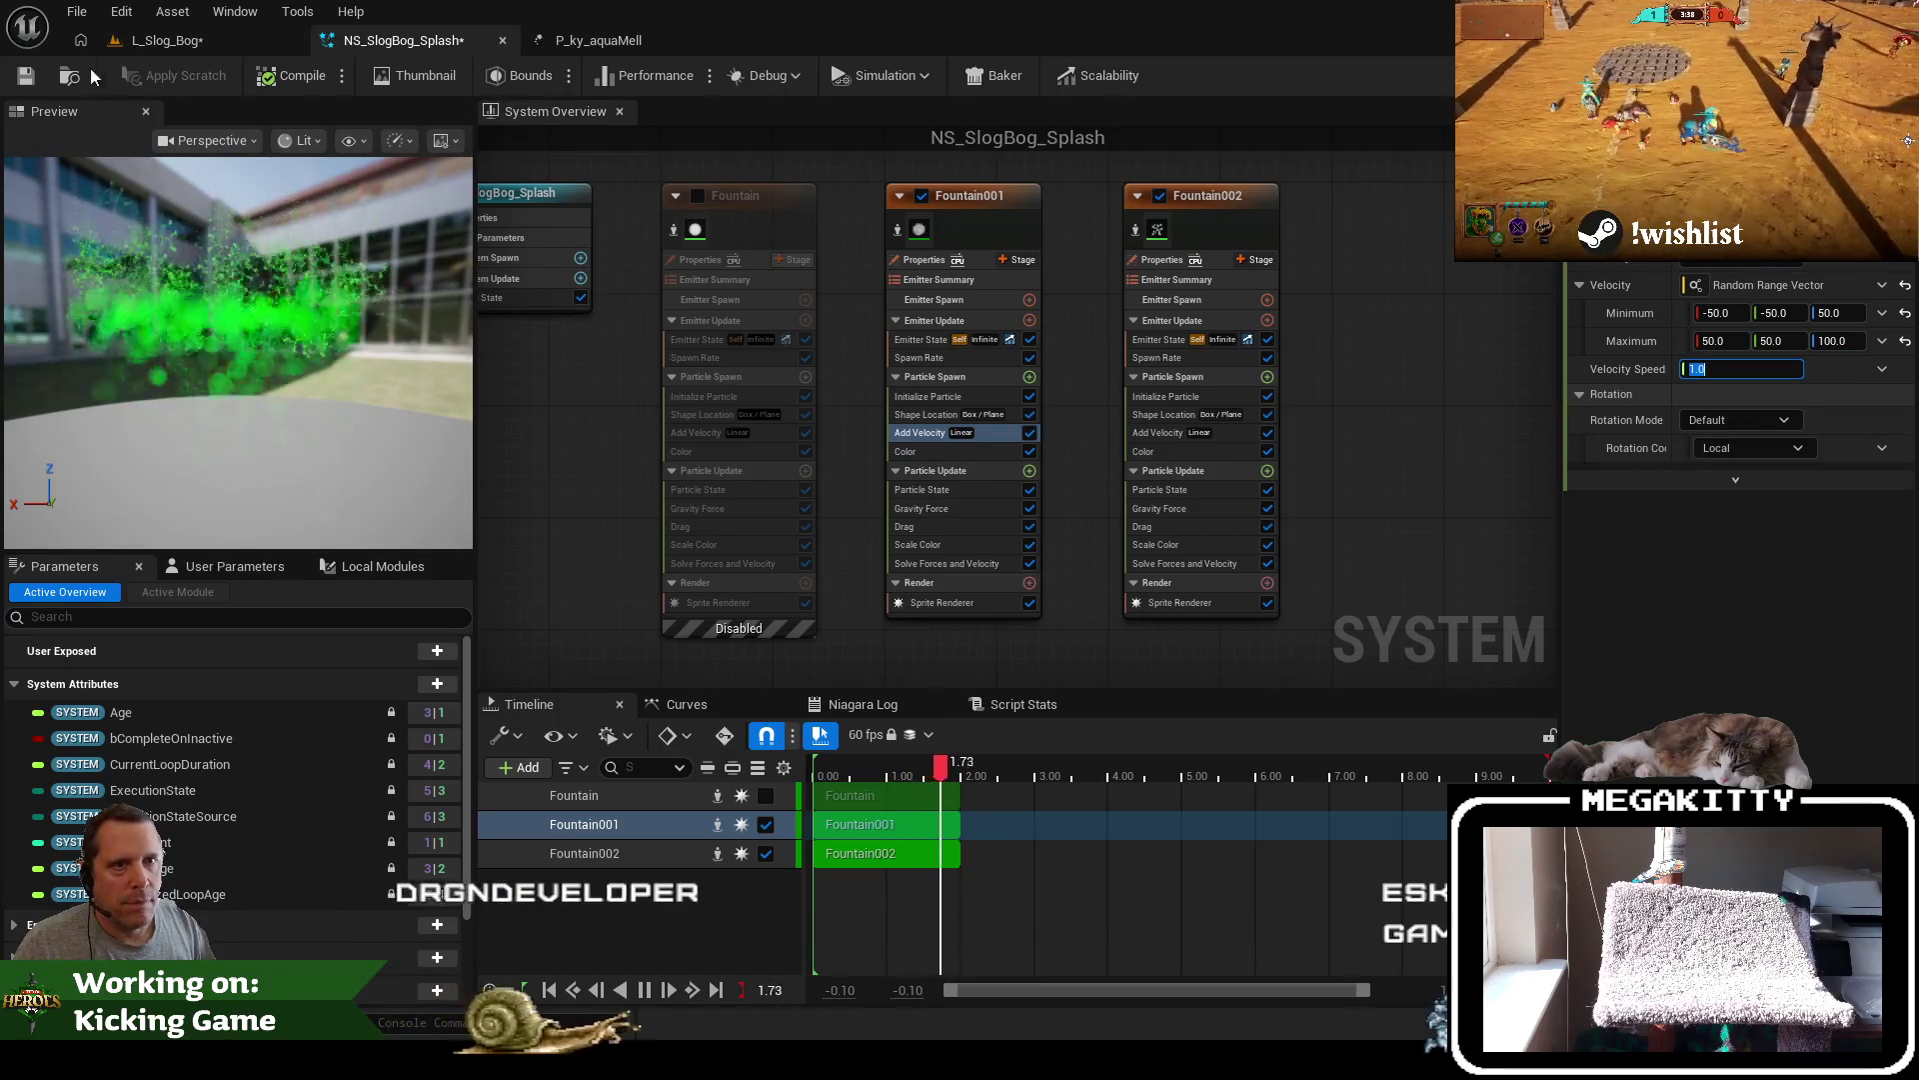
click(16, 80)
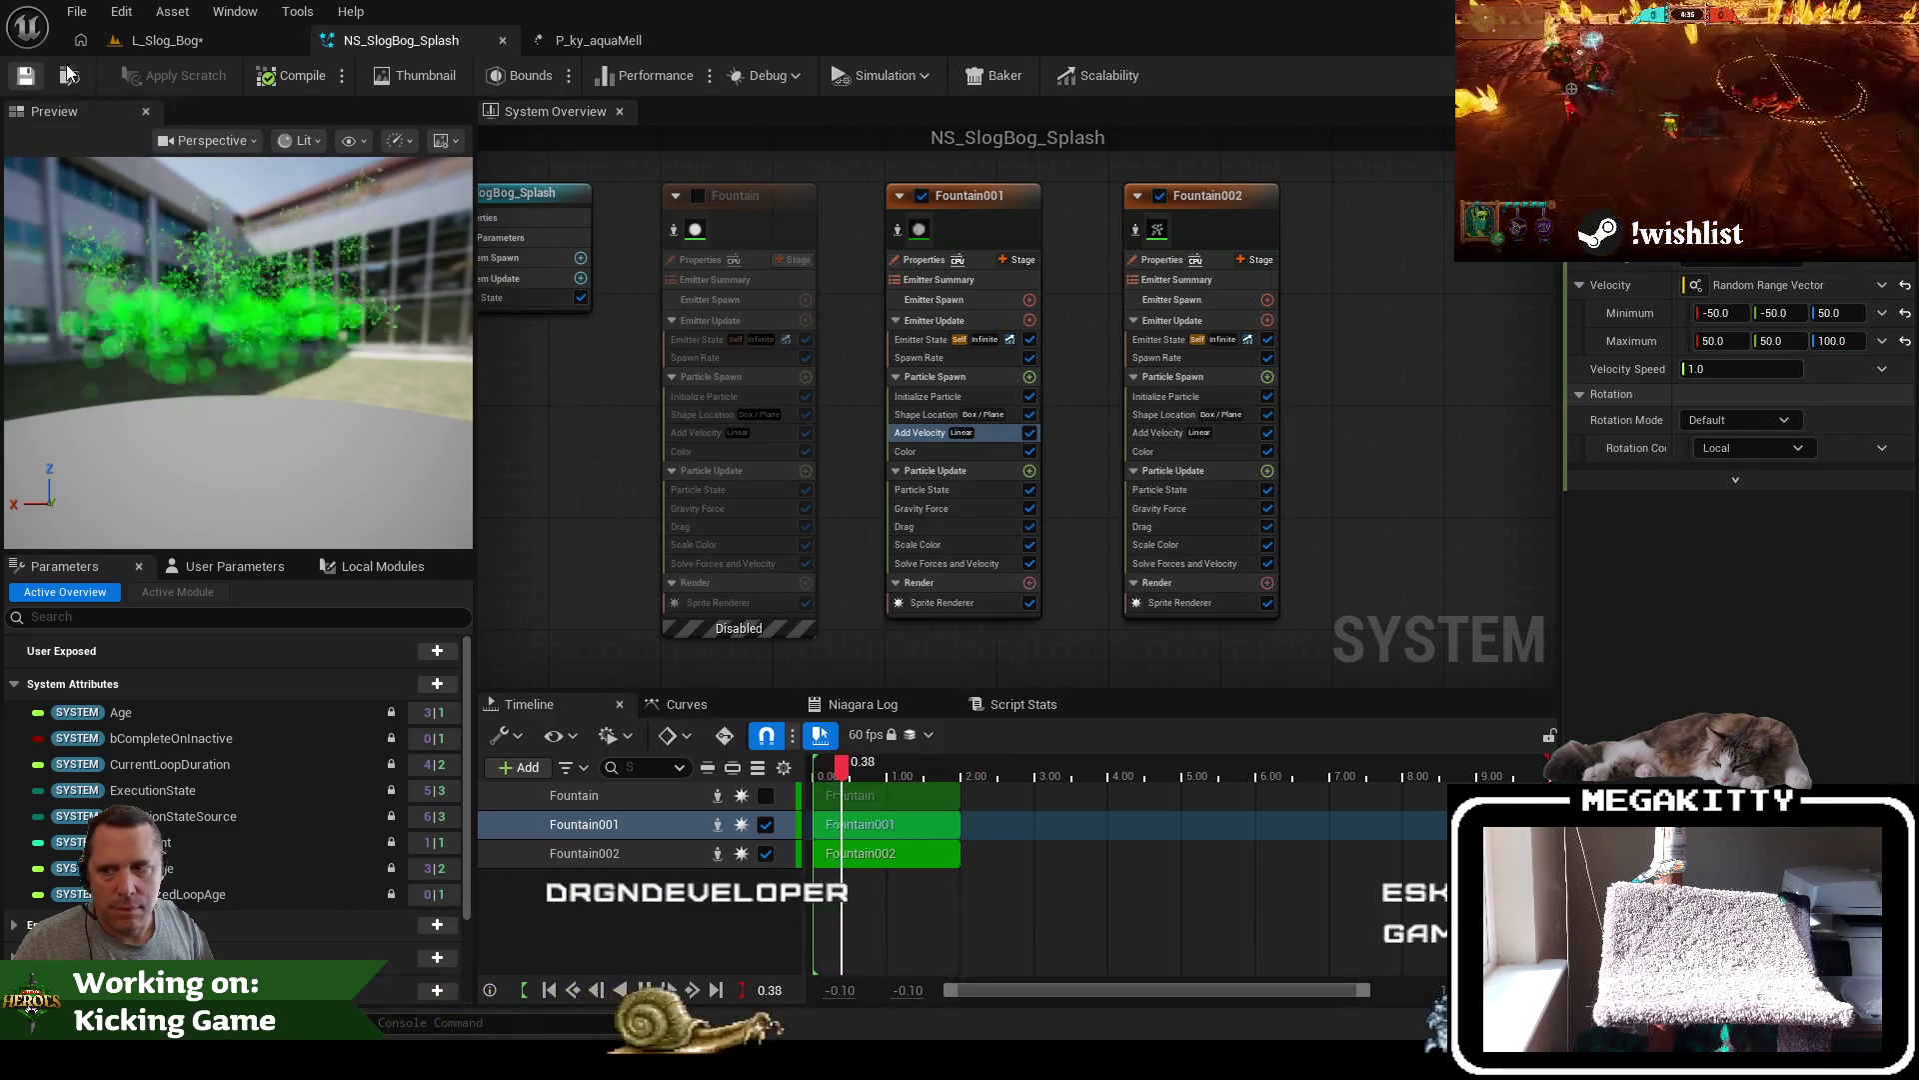
click(158, 40)
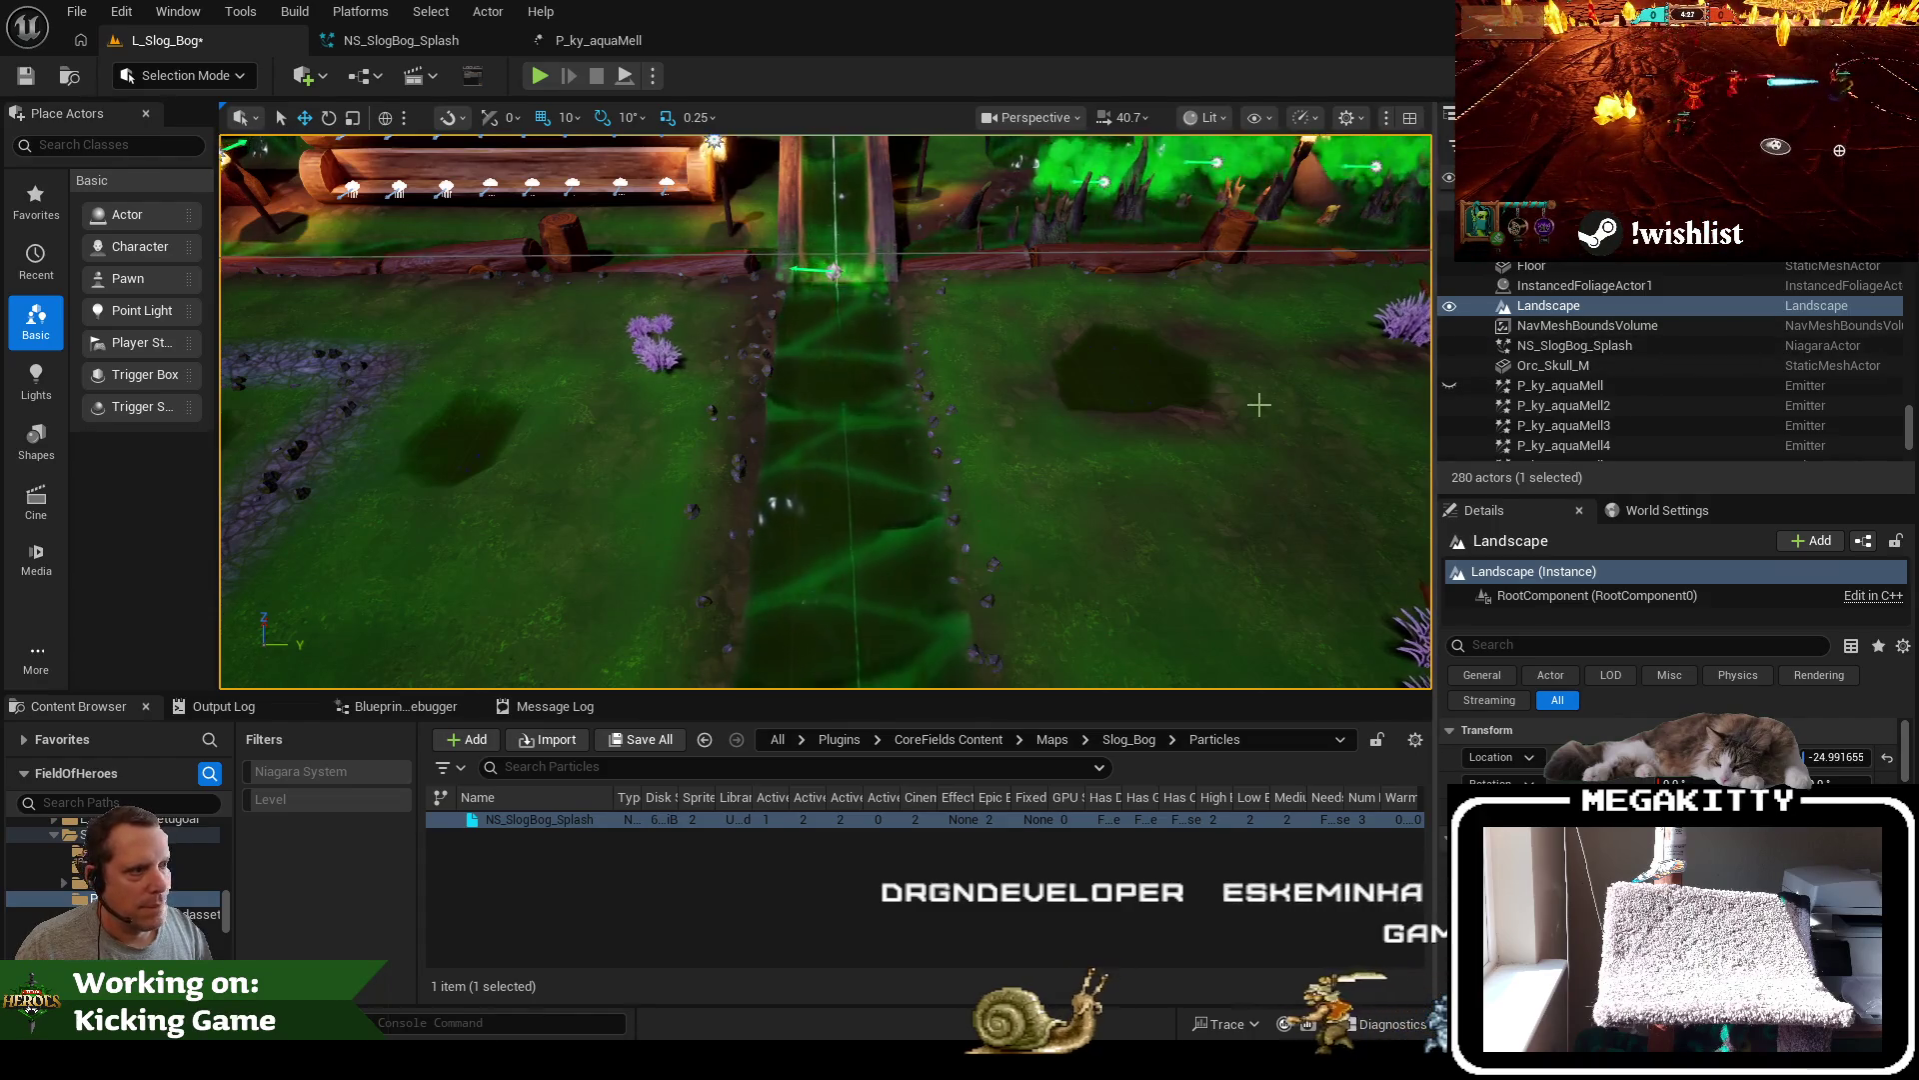
Lower the camera along the stream, then reopen NS_SlogBog_Splash with Fountain001 selected
drag(1258, 404, 1259, 340)
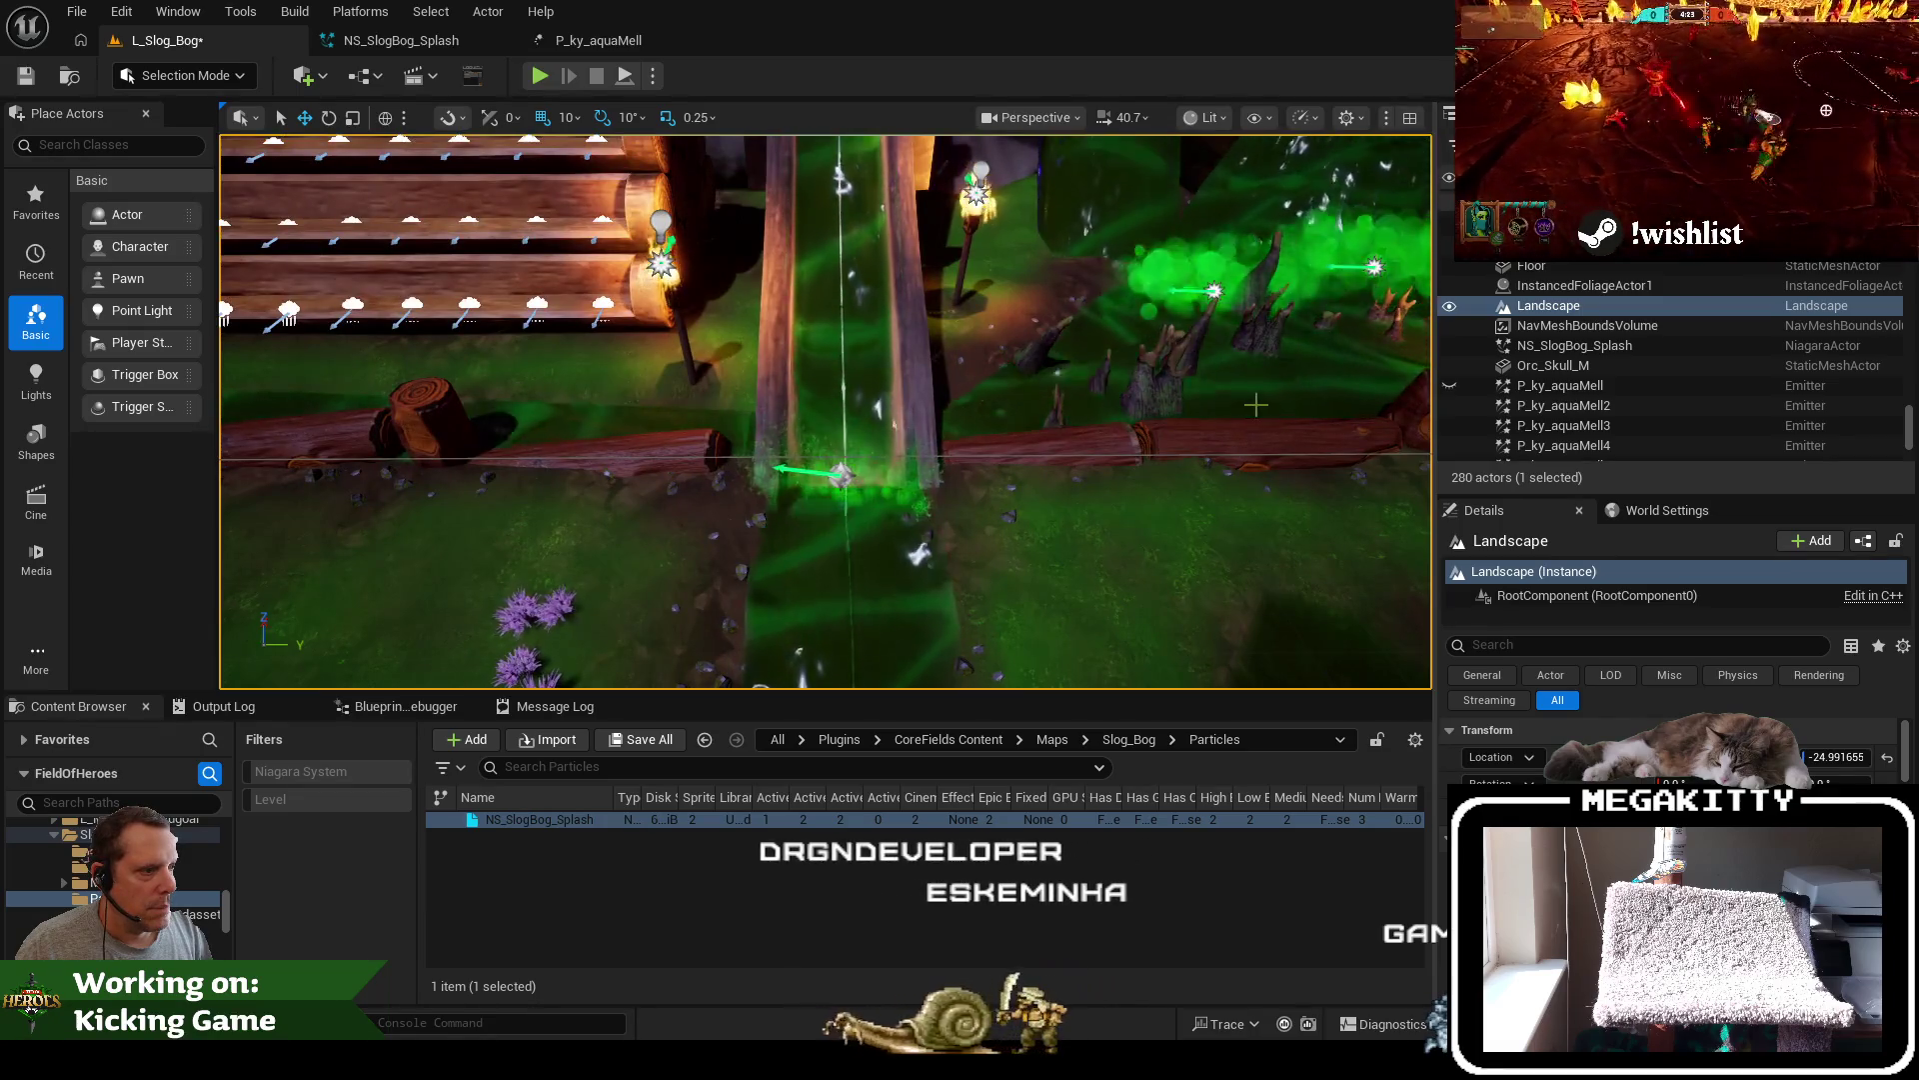
click(412, 48)
click(1037, 225)
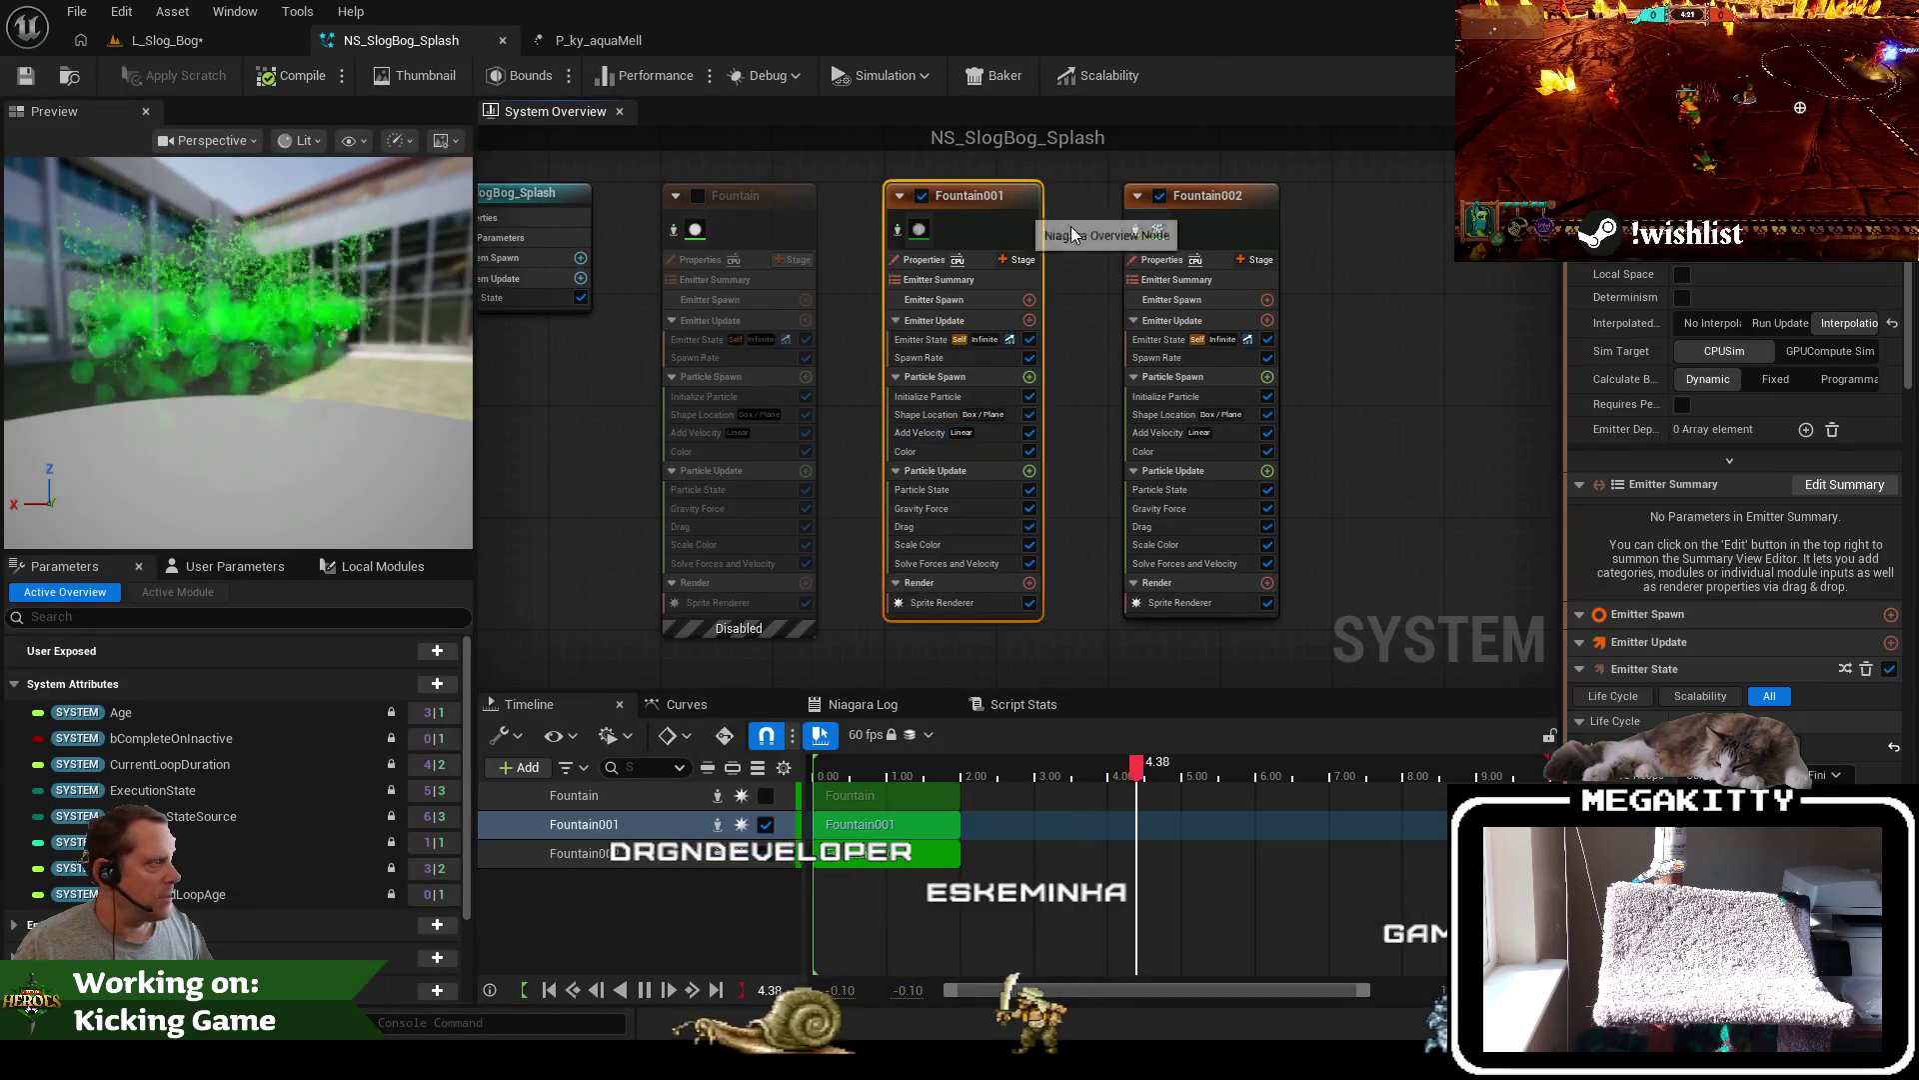
Raise Fountain001's sprite size range to 25–40, save, and switch to L_Slog_Bog
click(963, 358)
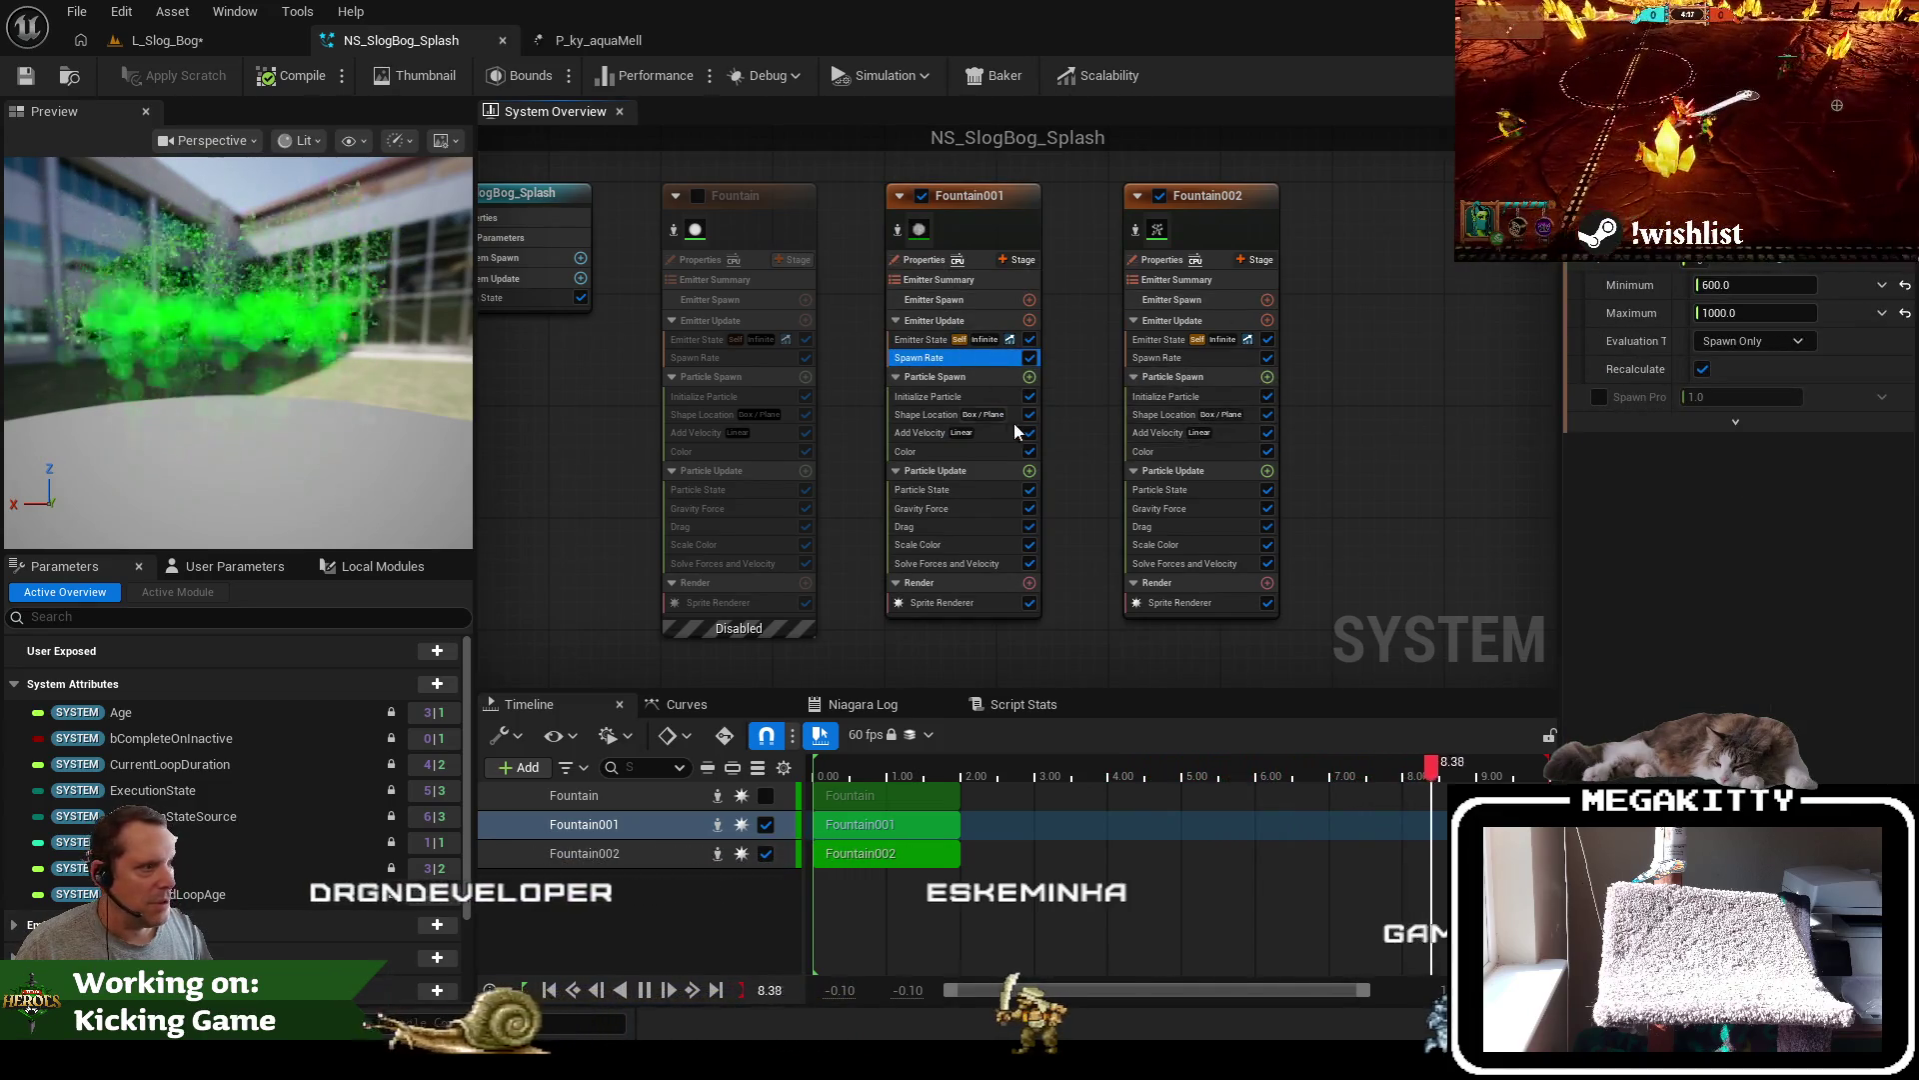
click(931, 417)
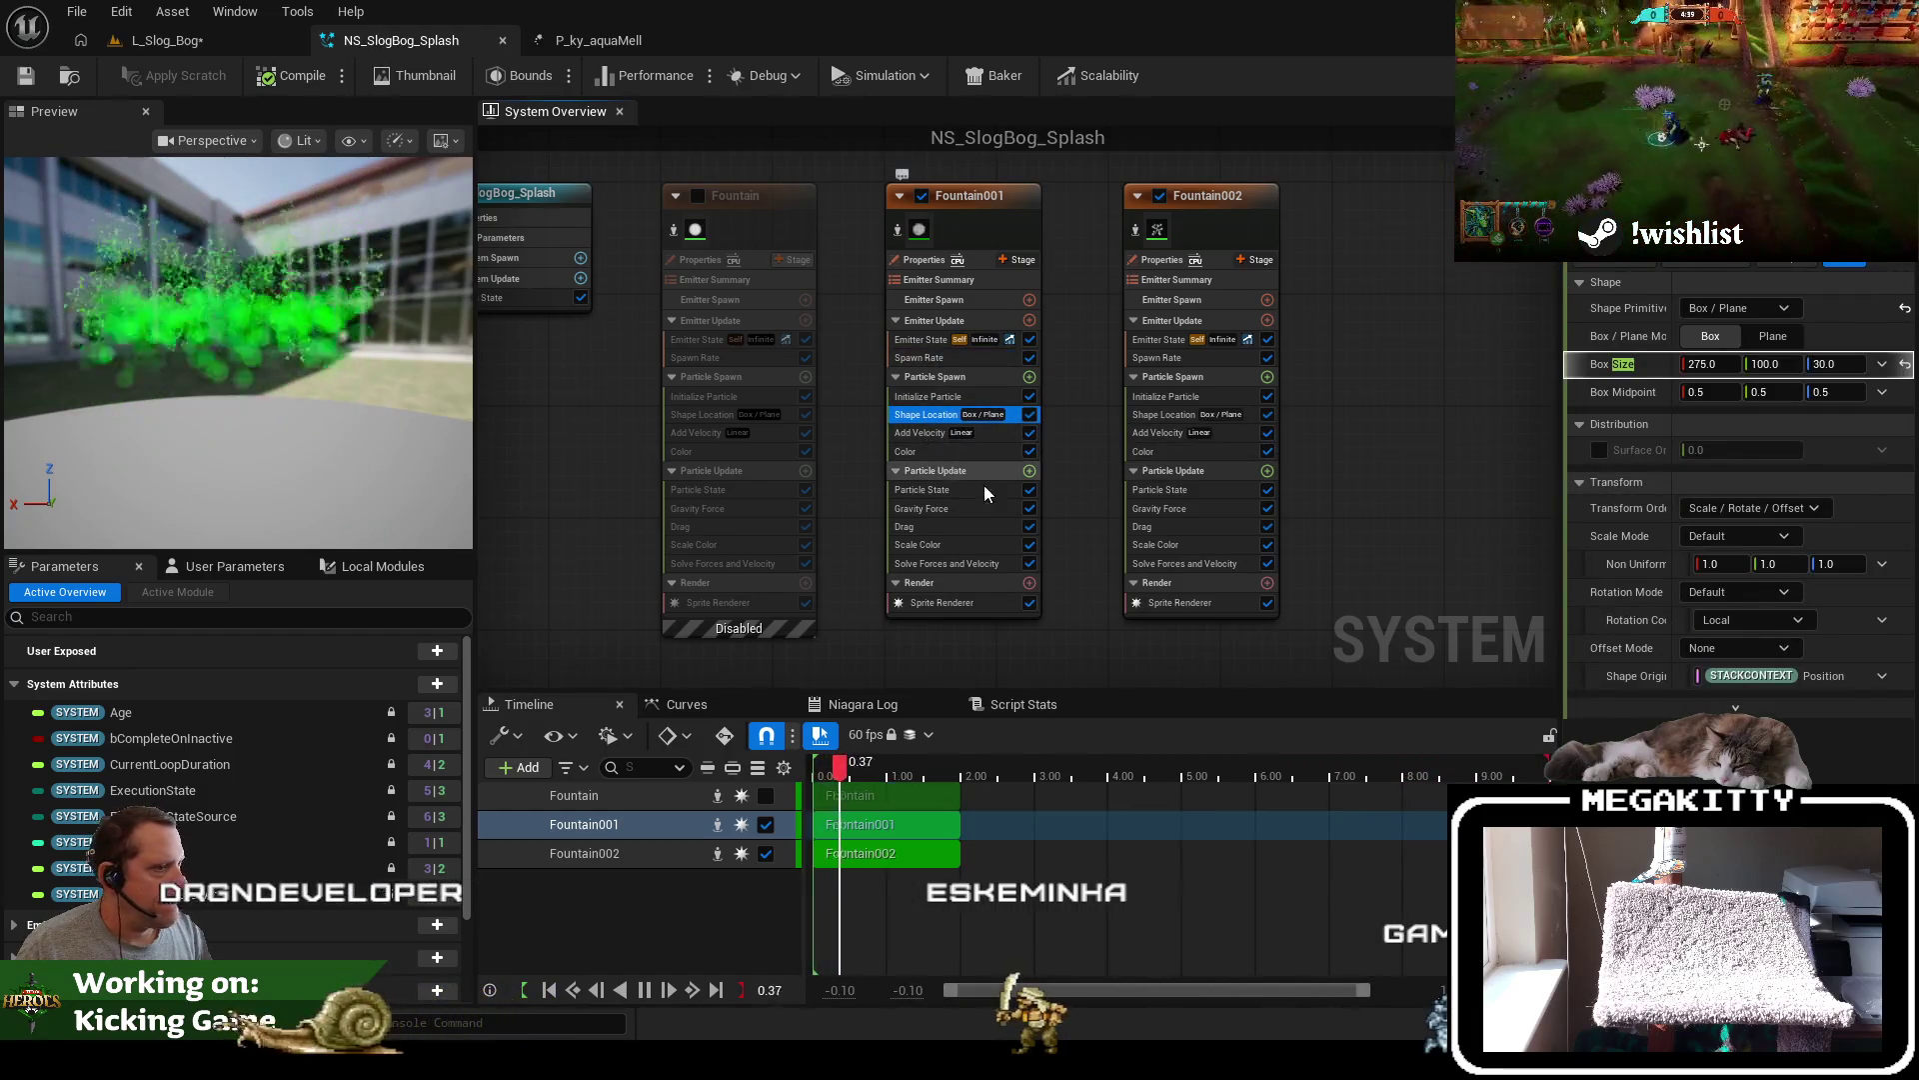
click(918, 404)
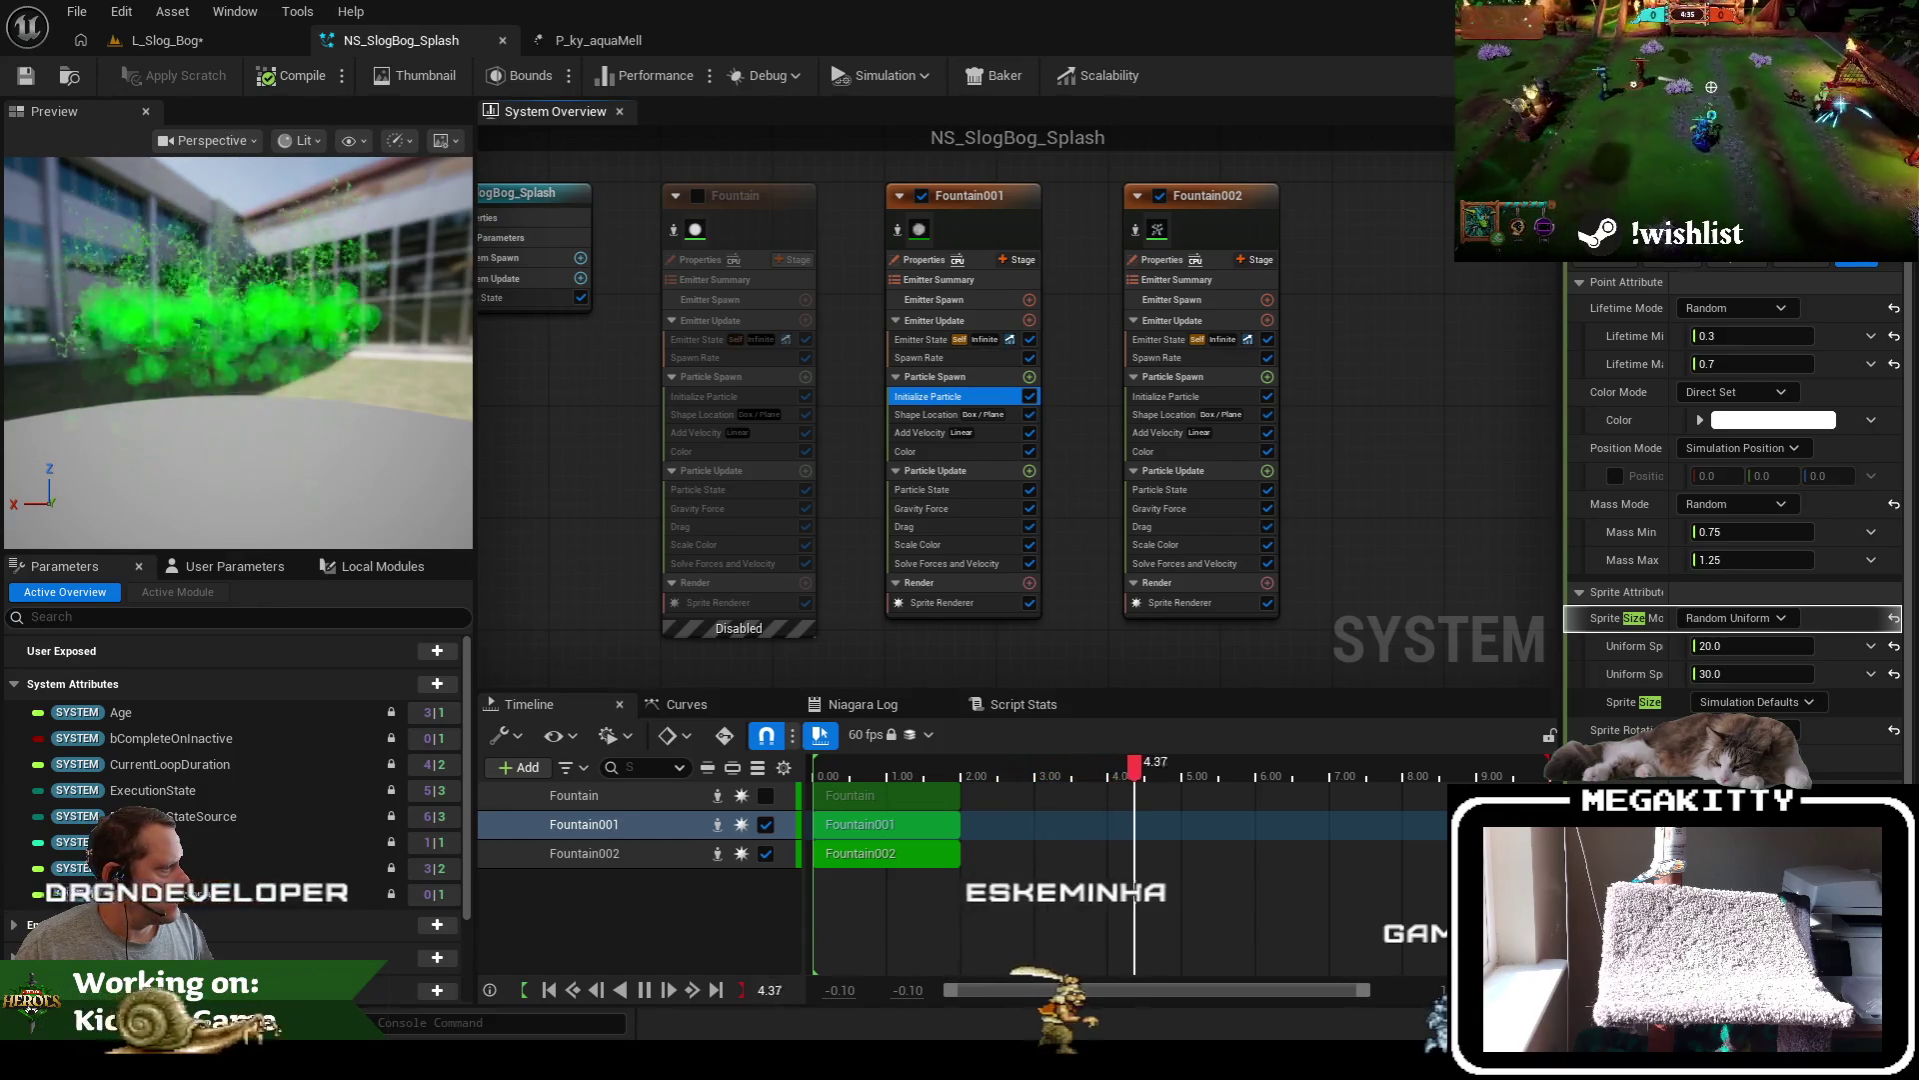
double_click(1752, 673)
text(4)
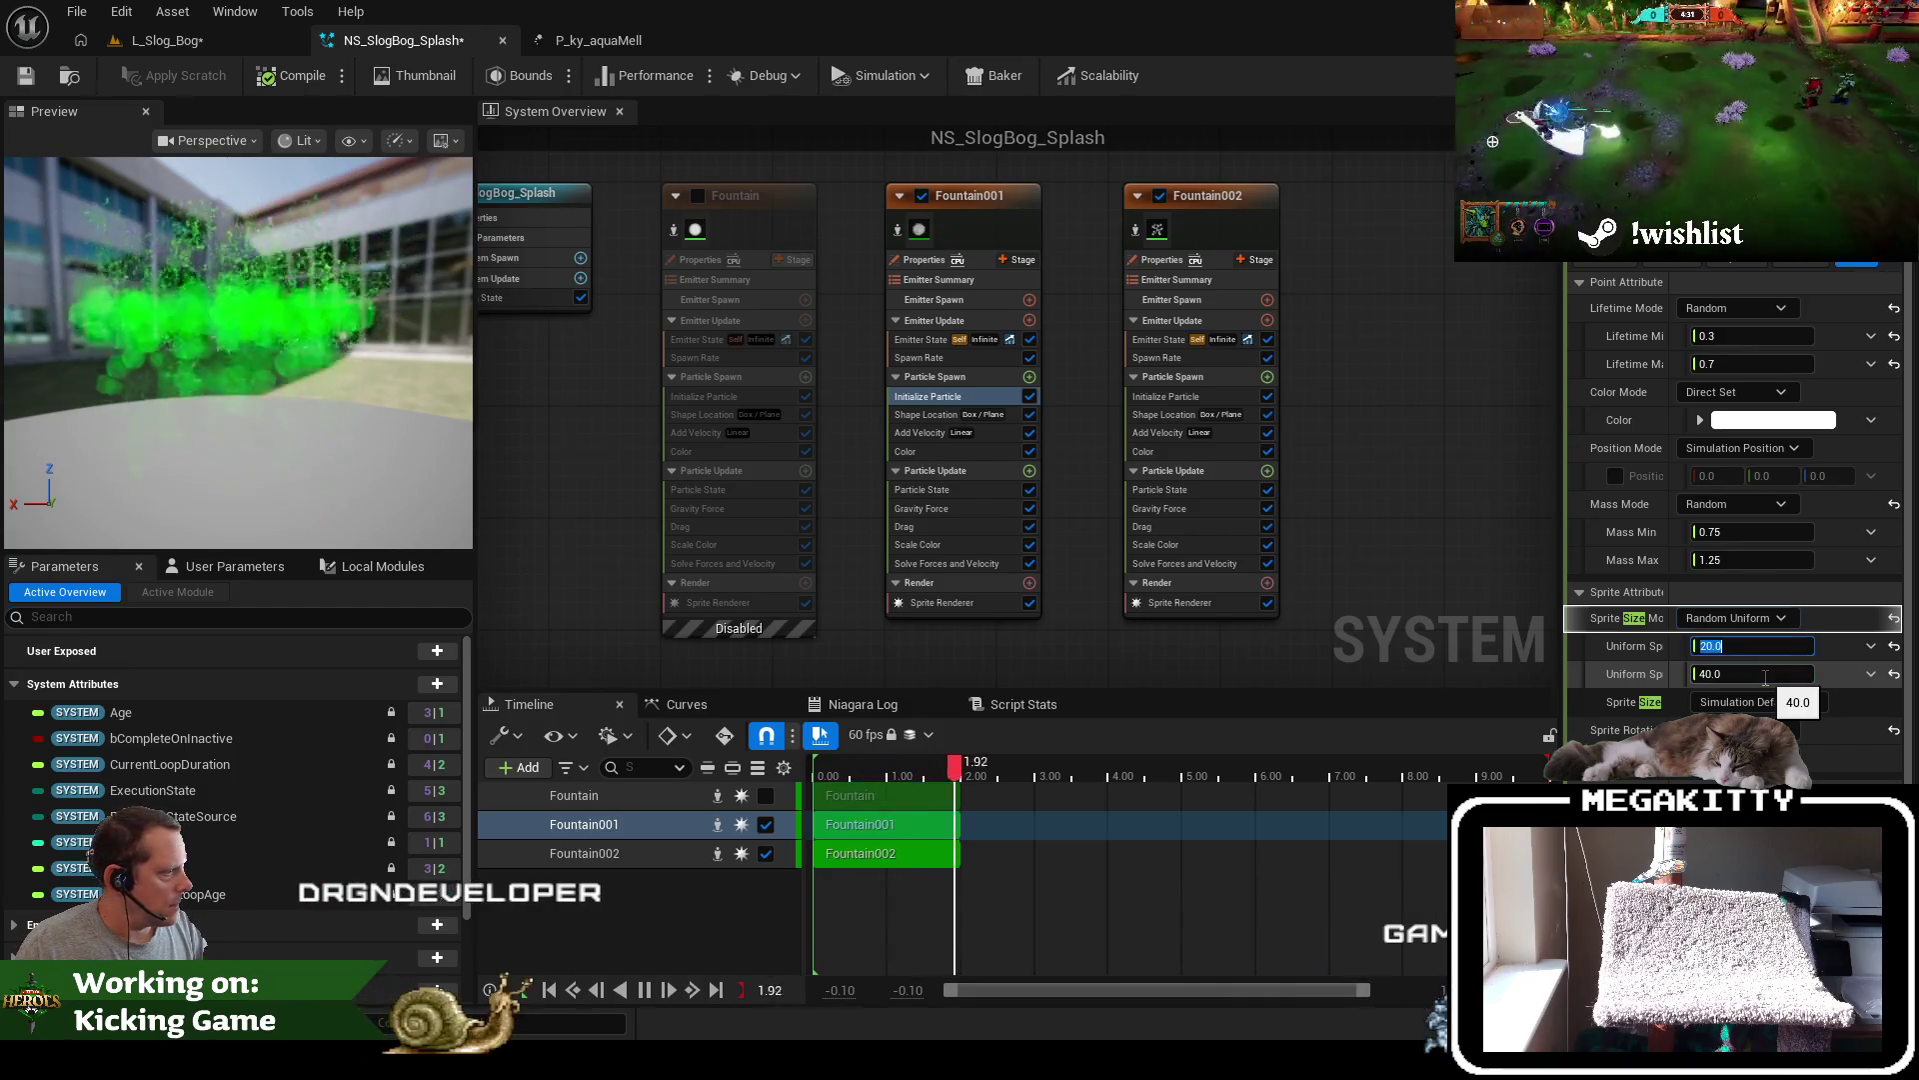
click(27, 76)
click(147, 44)
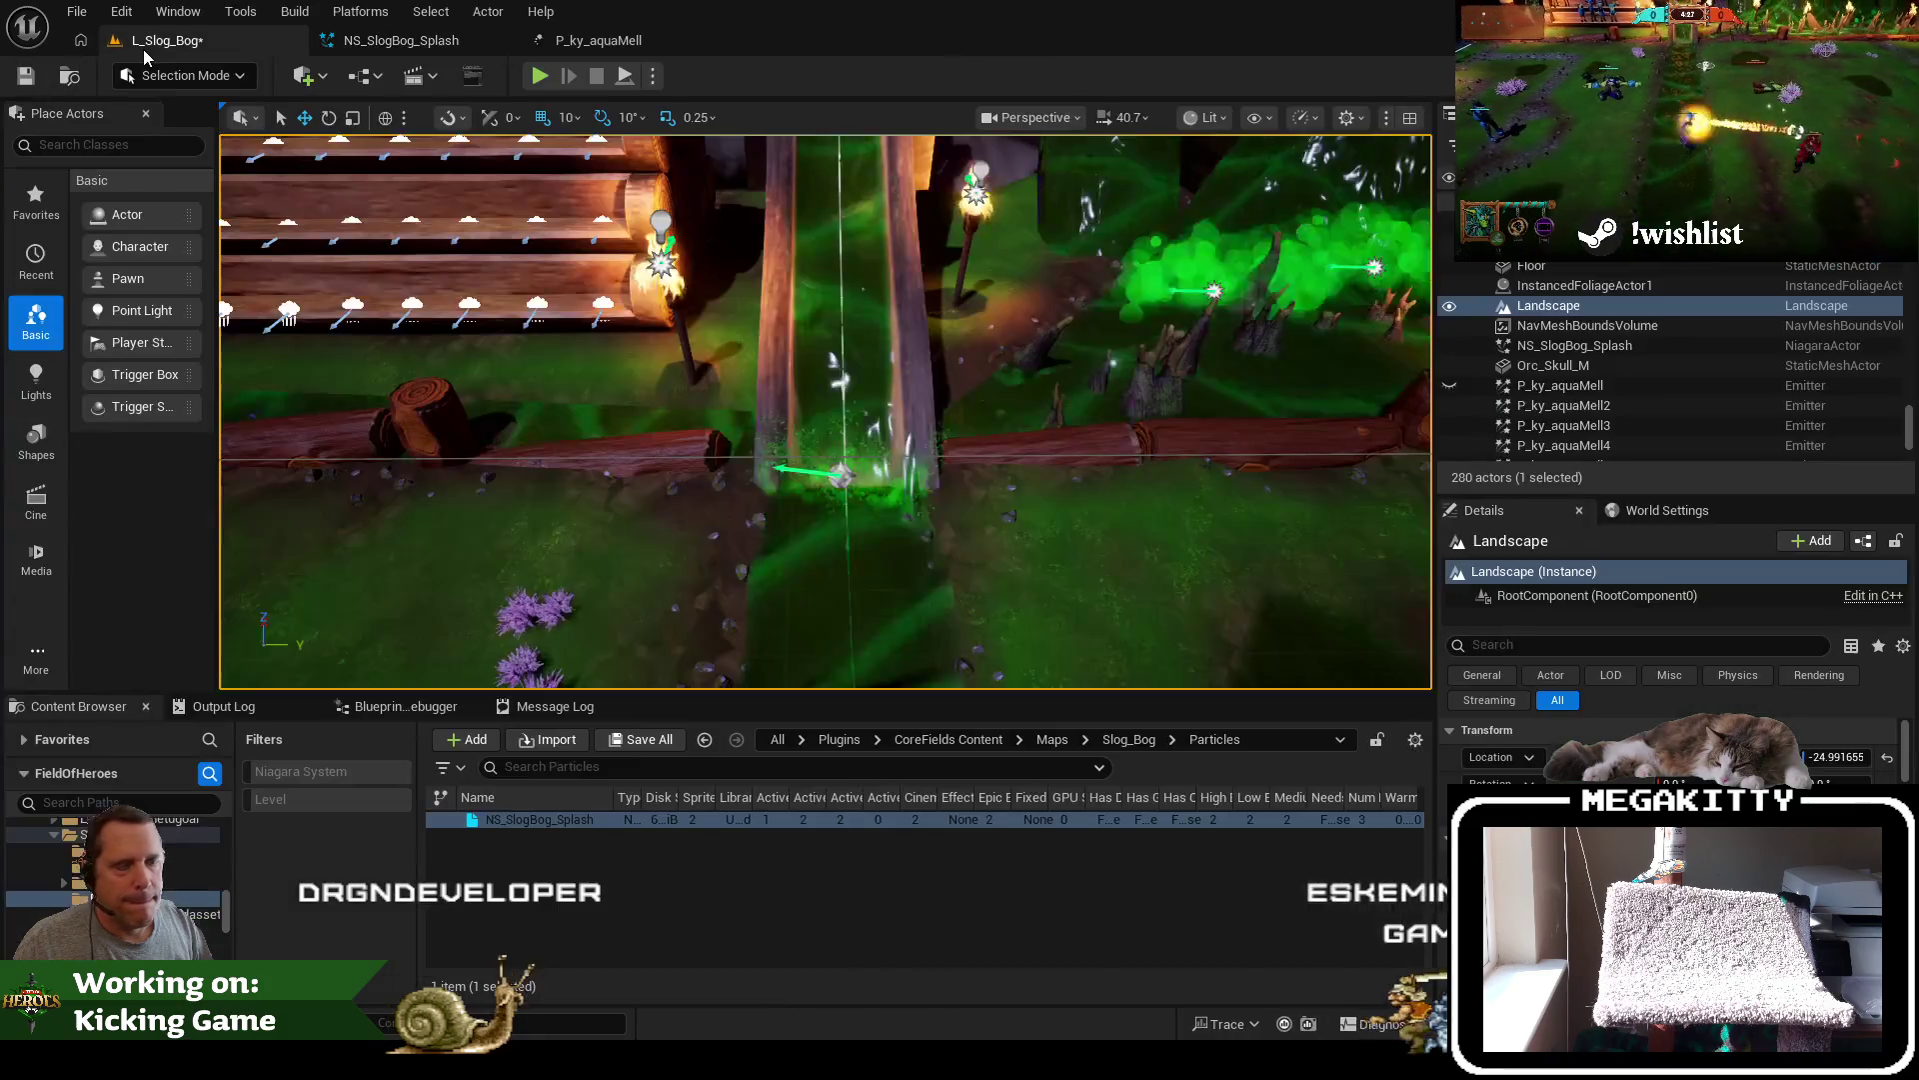
click(1638, 328)
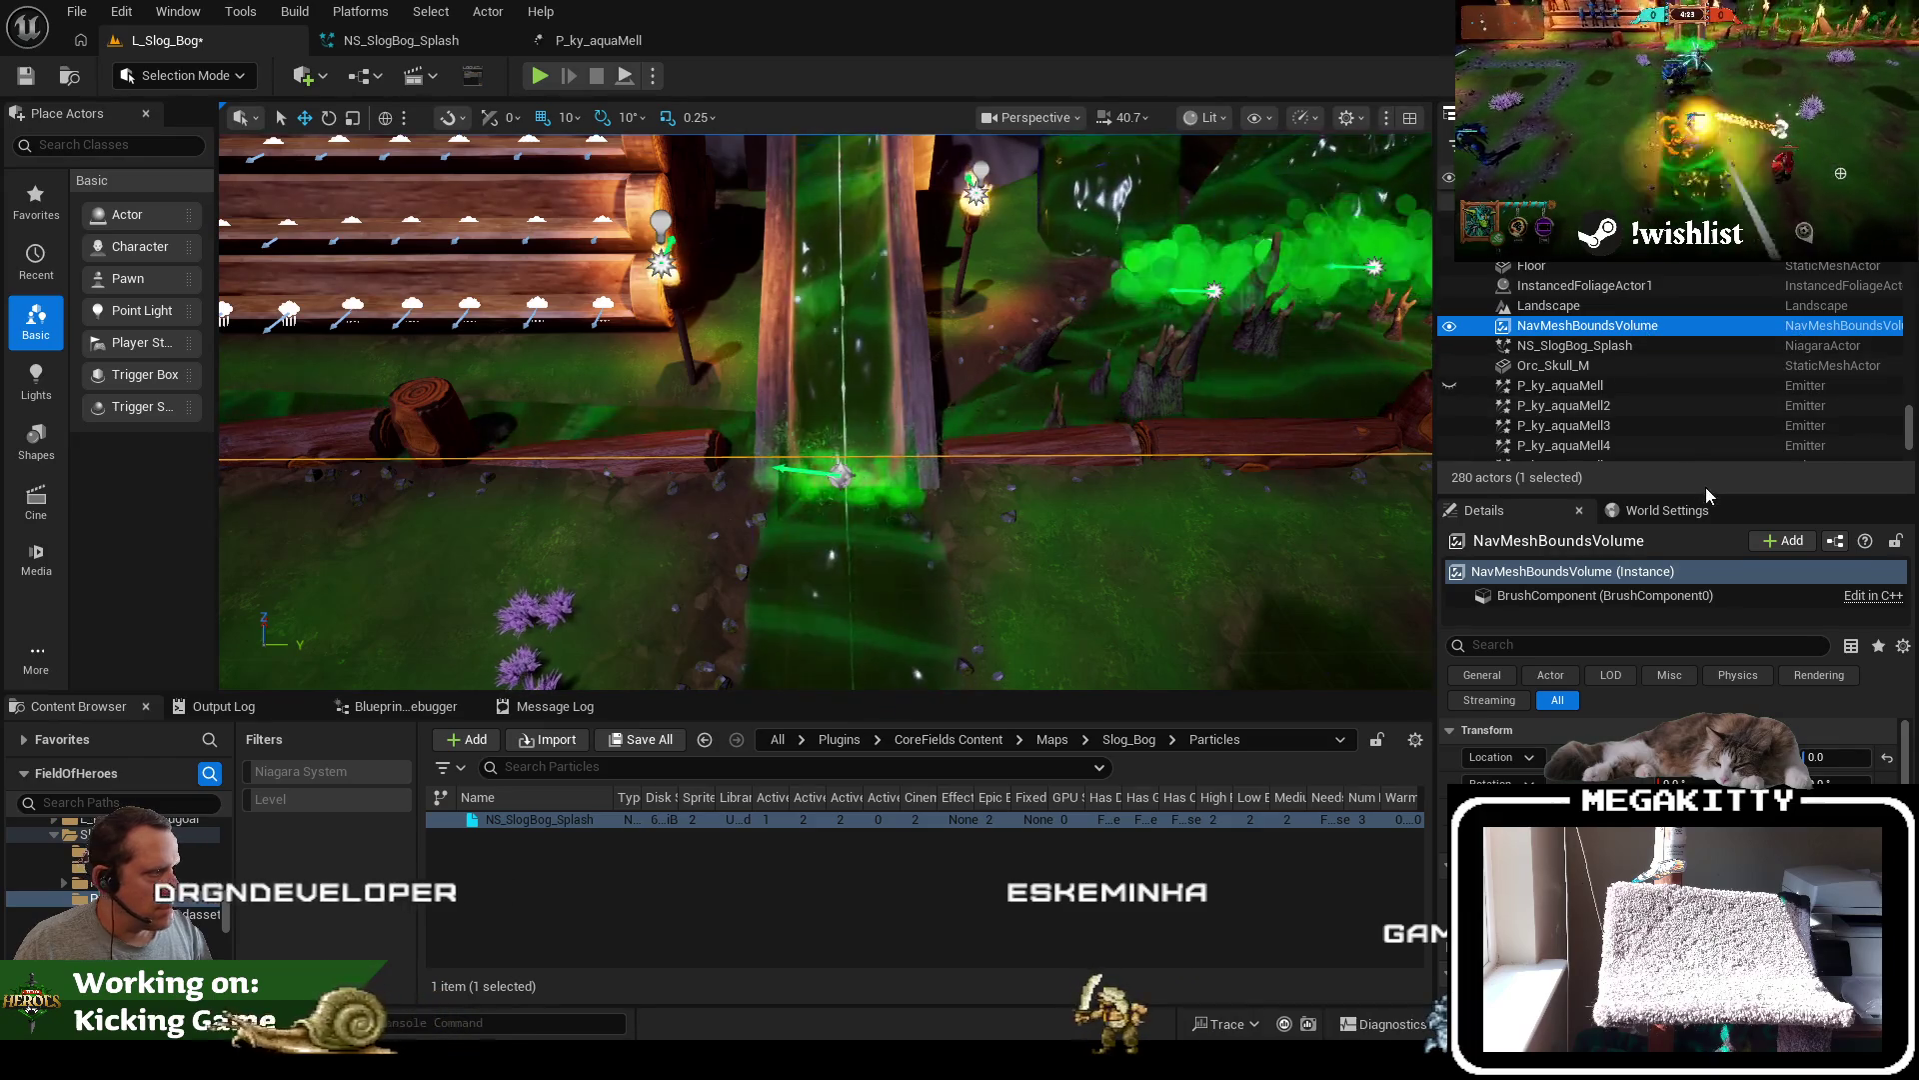
click(1672, 442)
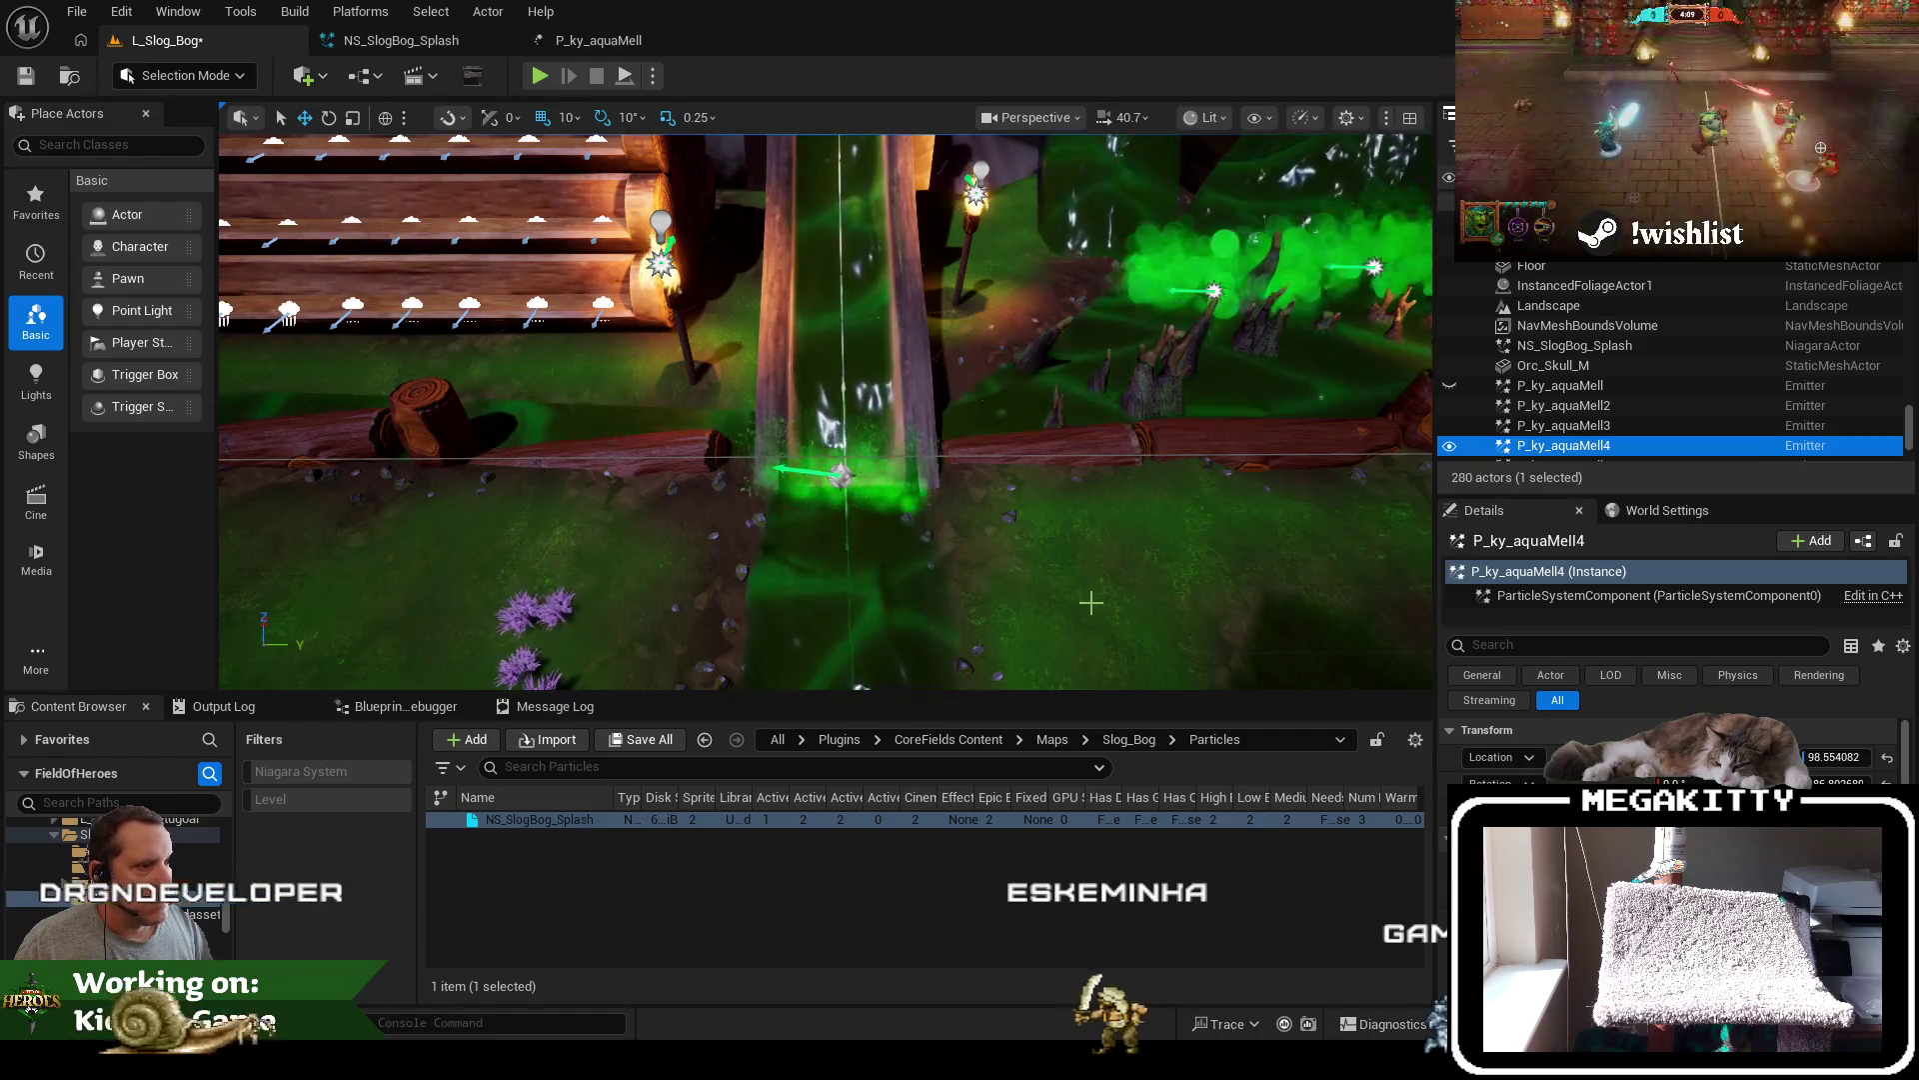
scroll(1110, 603, down, 10)
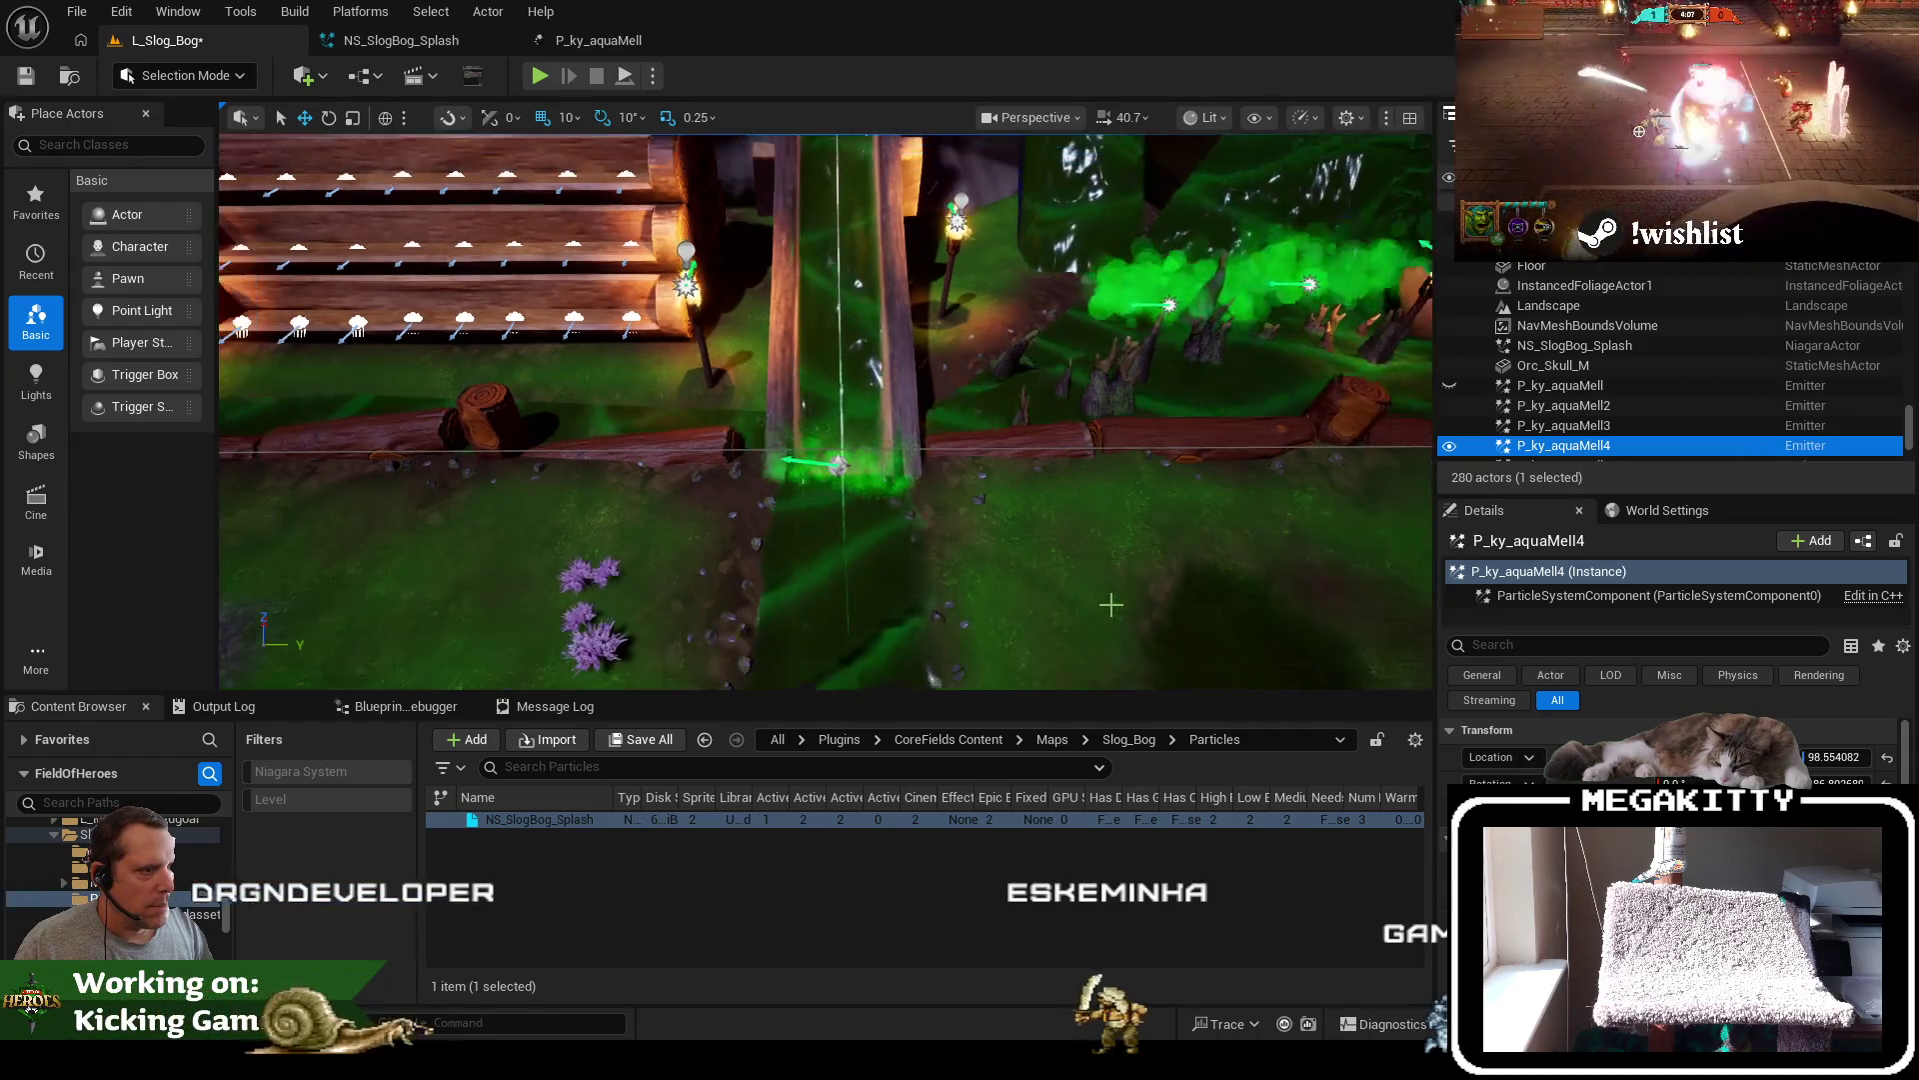
scroll(1110, 604, down, 5)
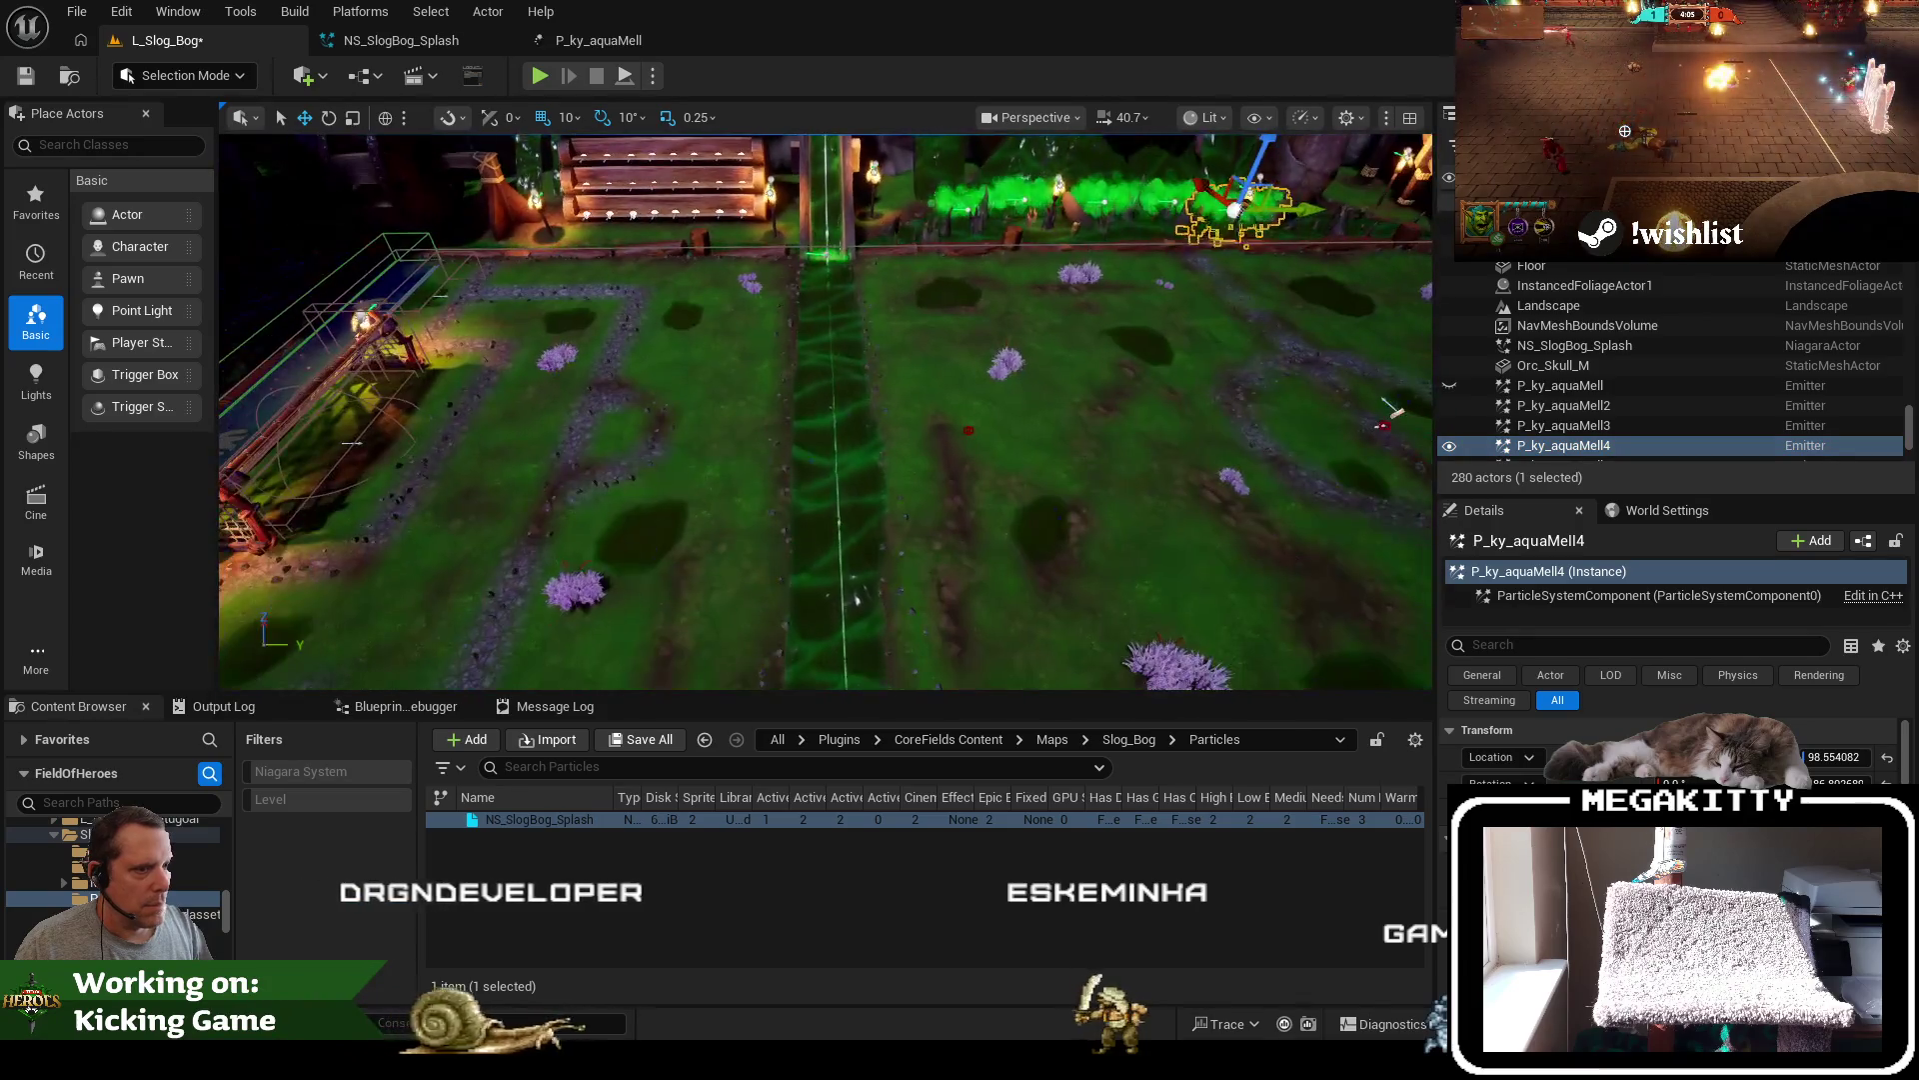
scroll(1110, 601, up, 10)
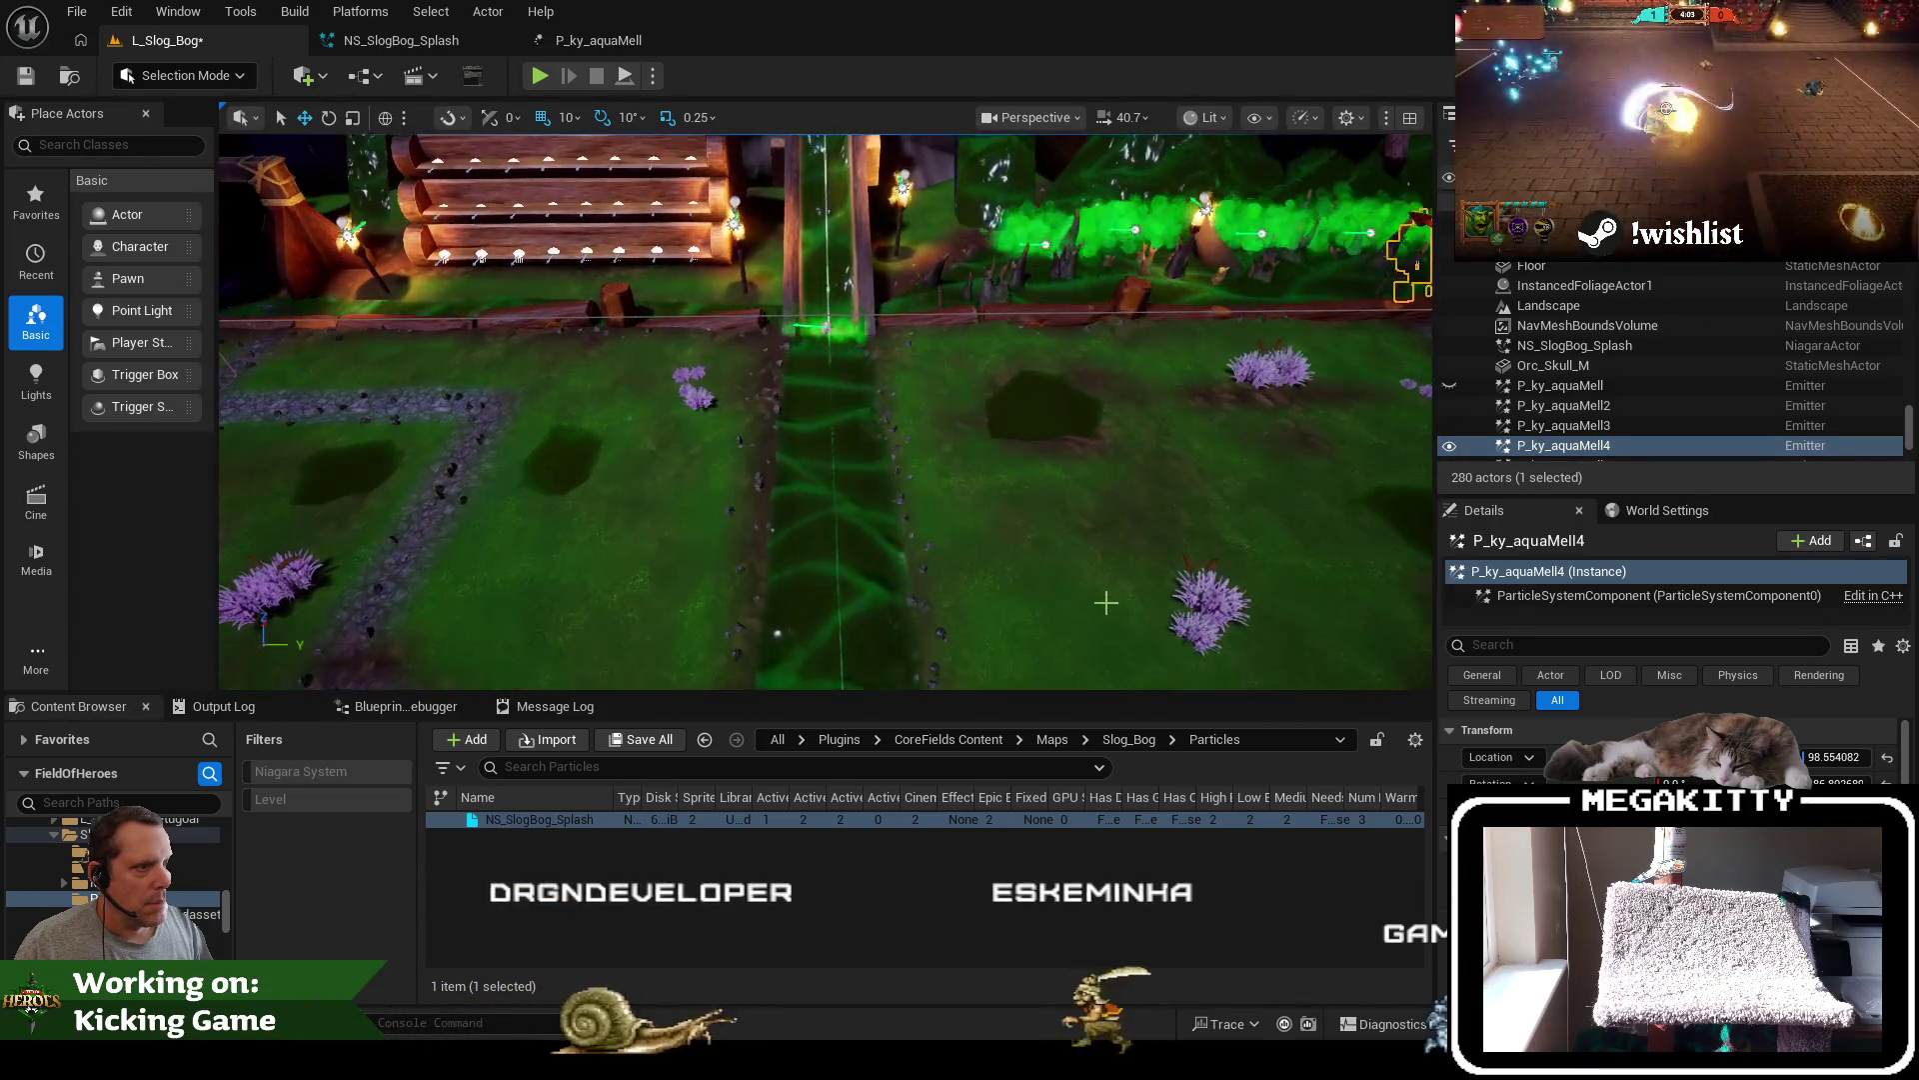
scroll(1106, 602, up, 10)
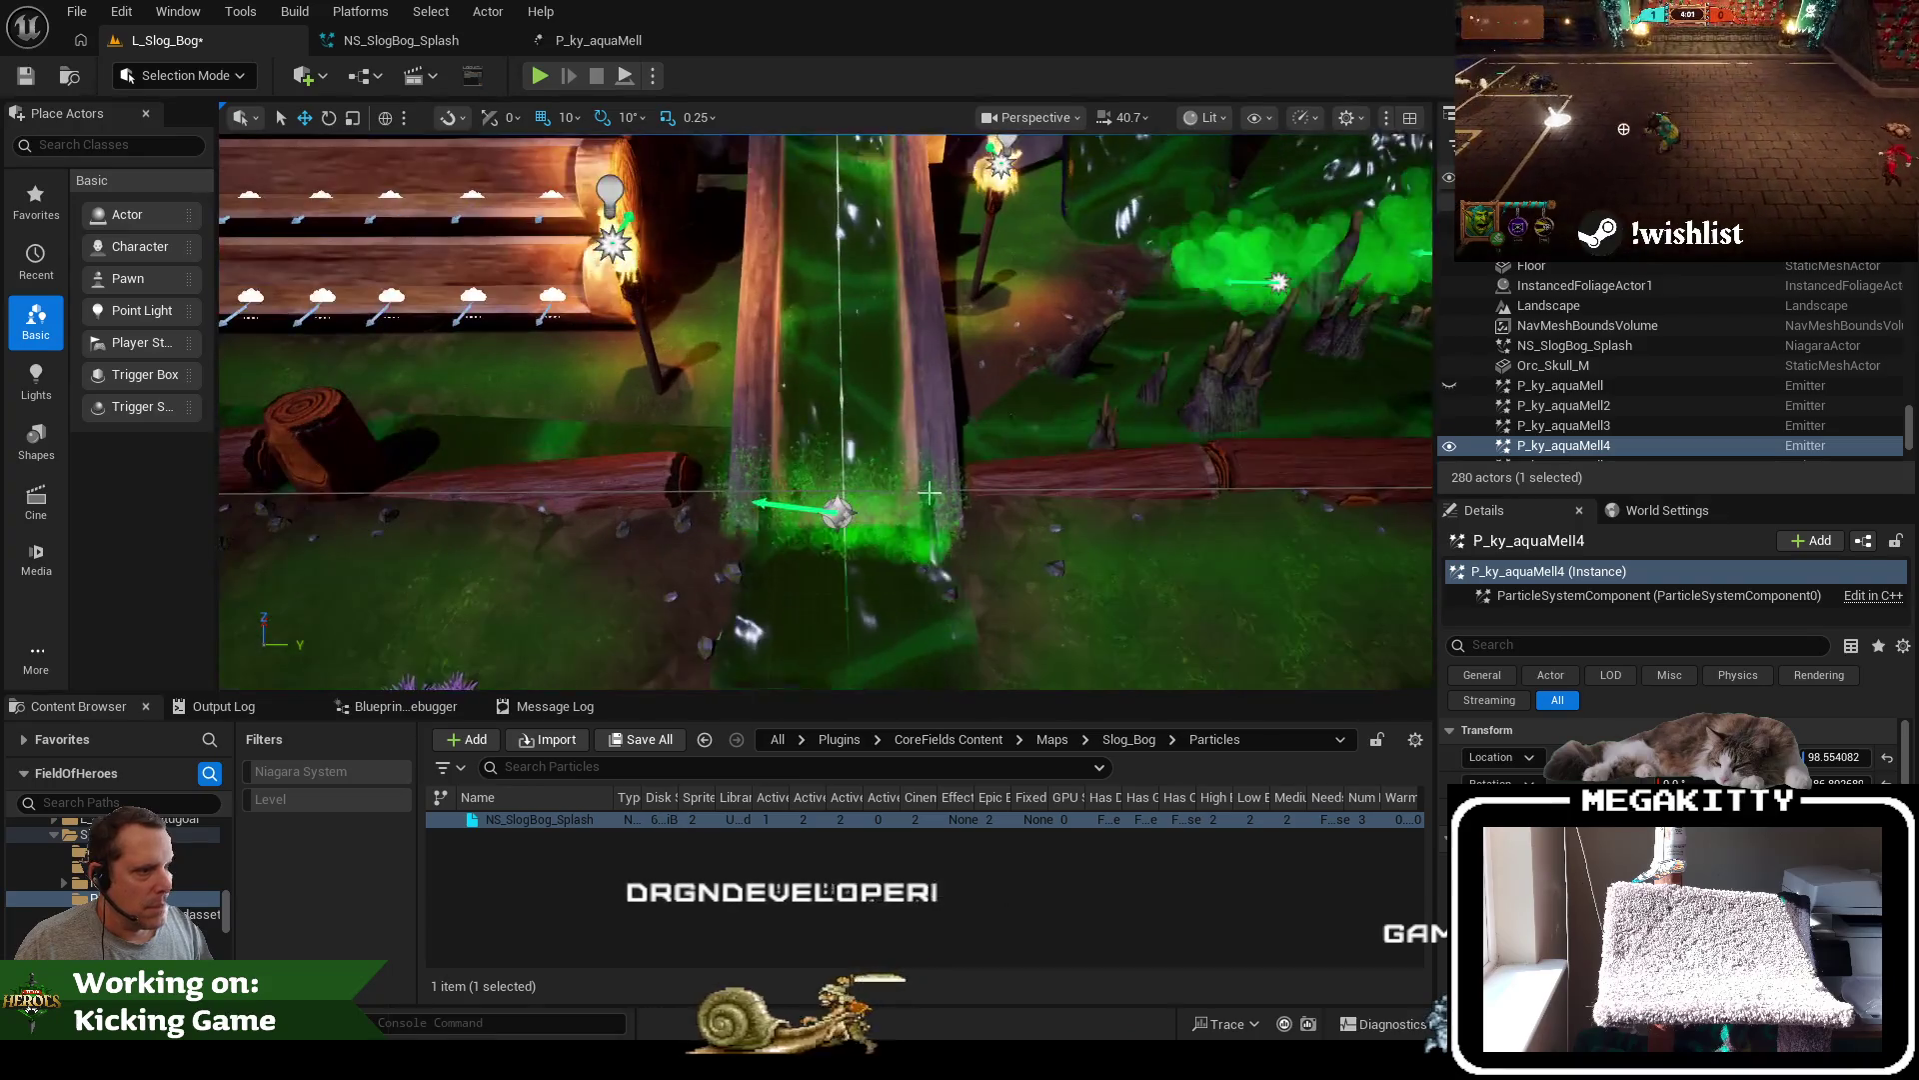
click(845, 530)
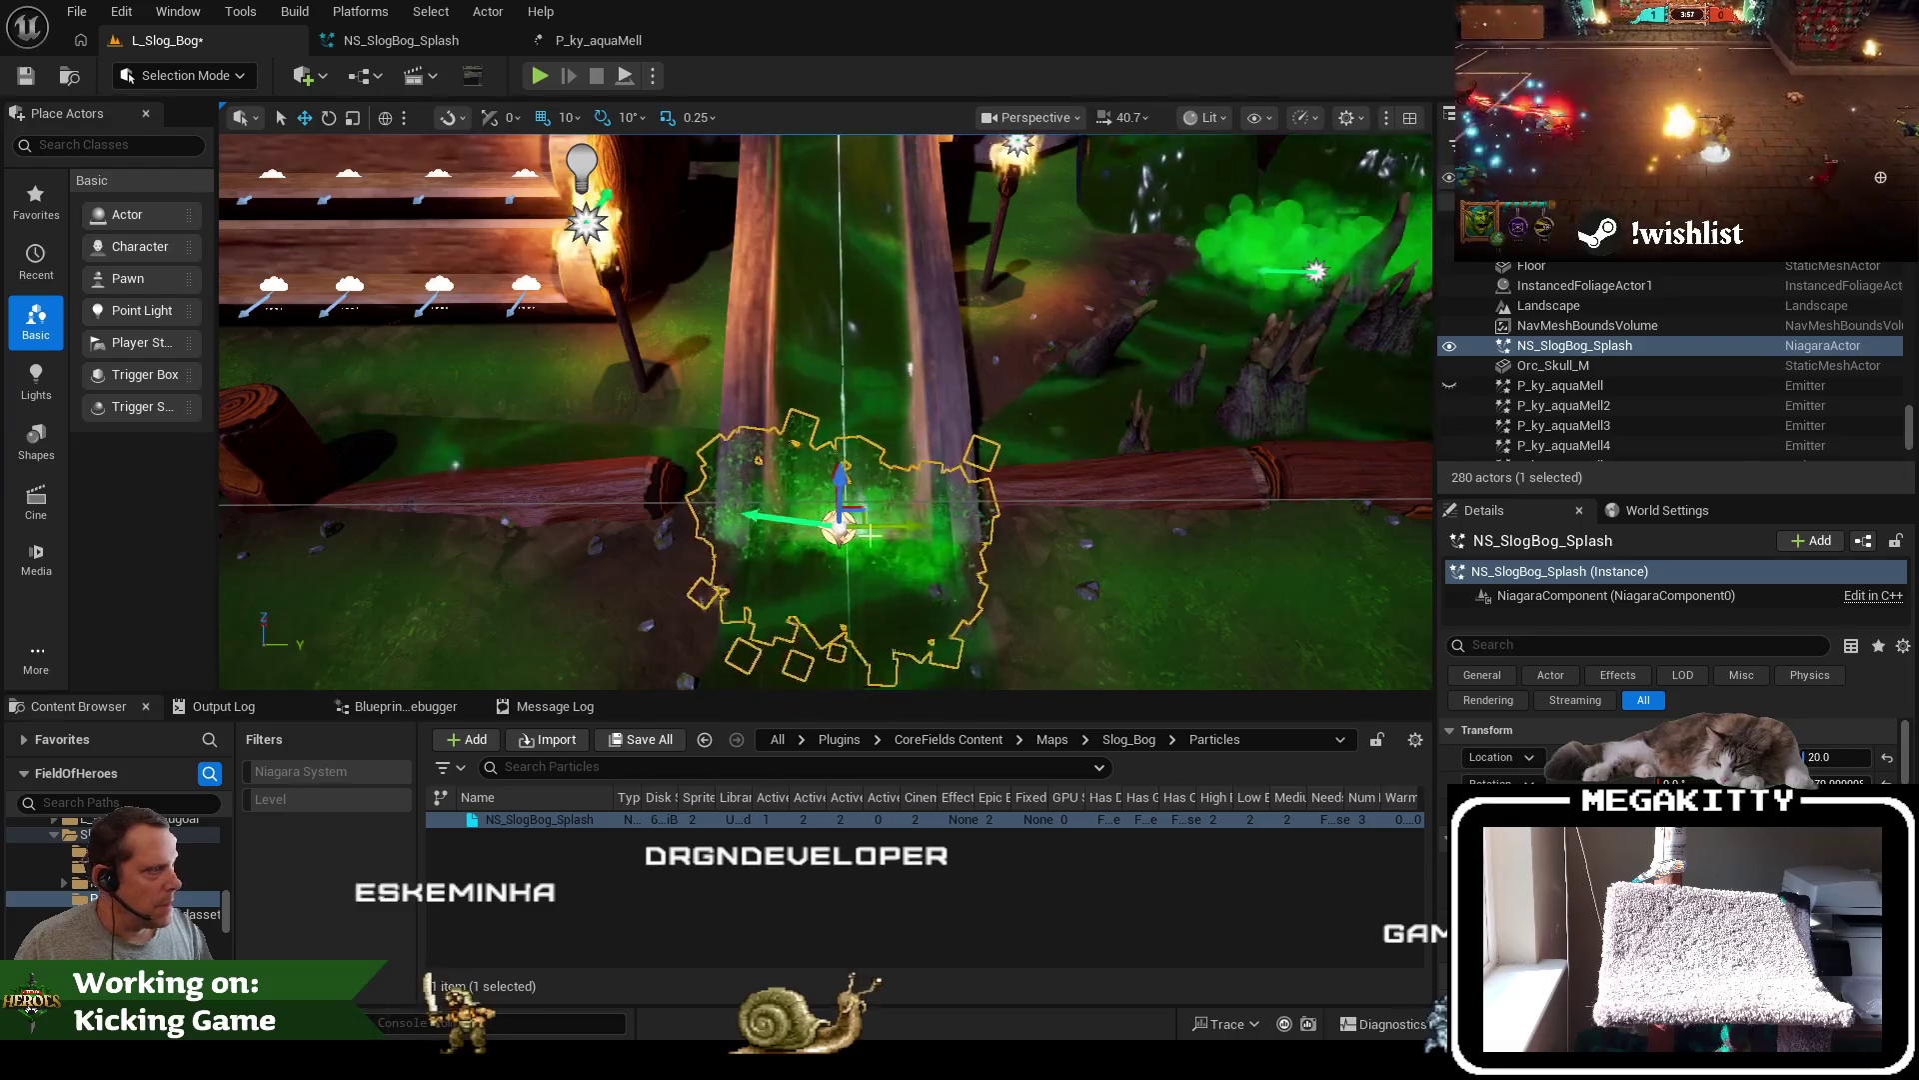
click(1058, 585)
scroll(1055, 585, down, 10)
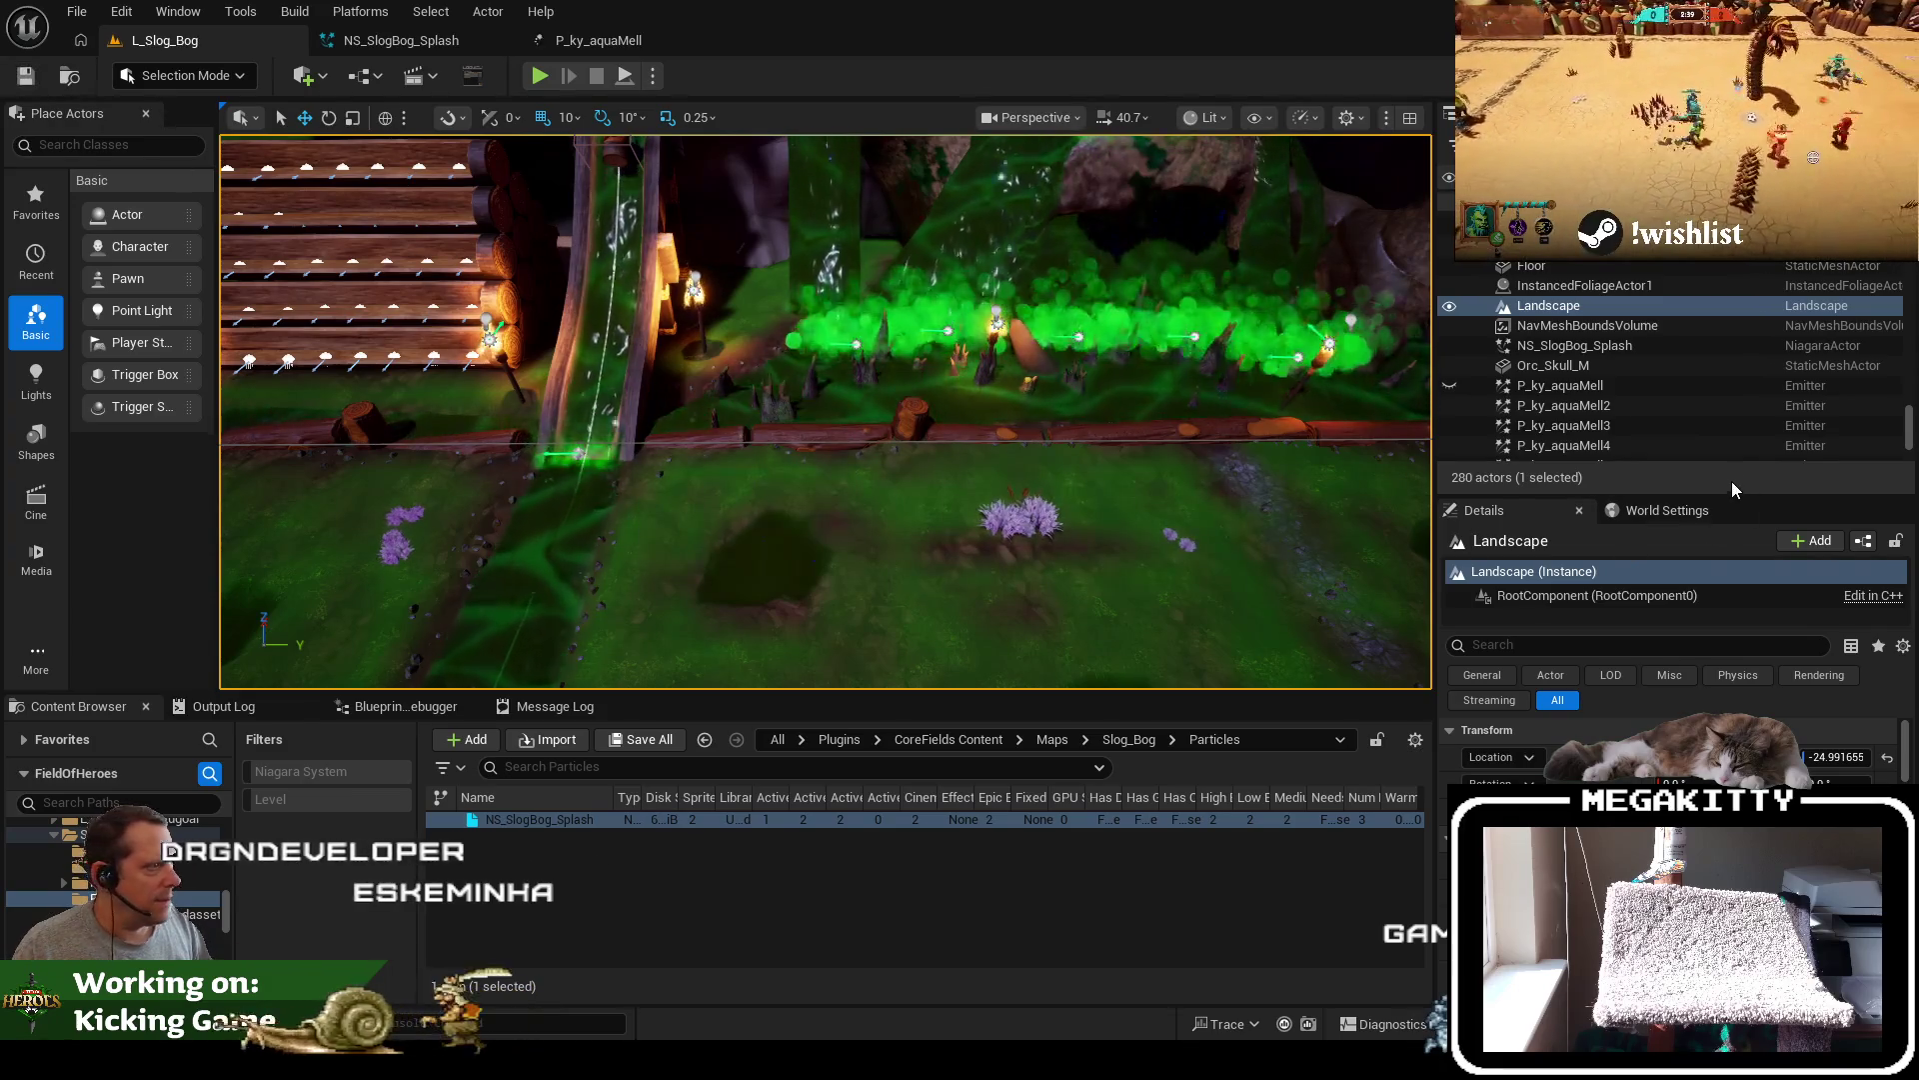
click(1607, 408)
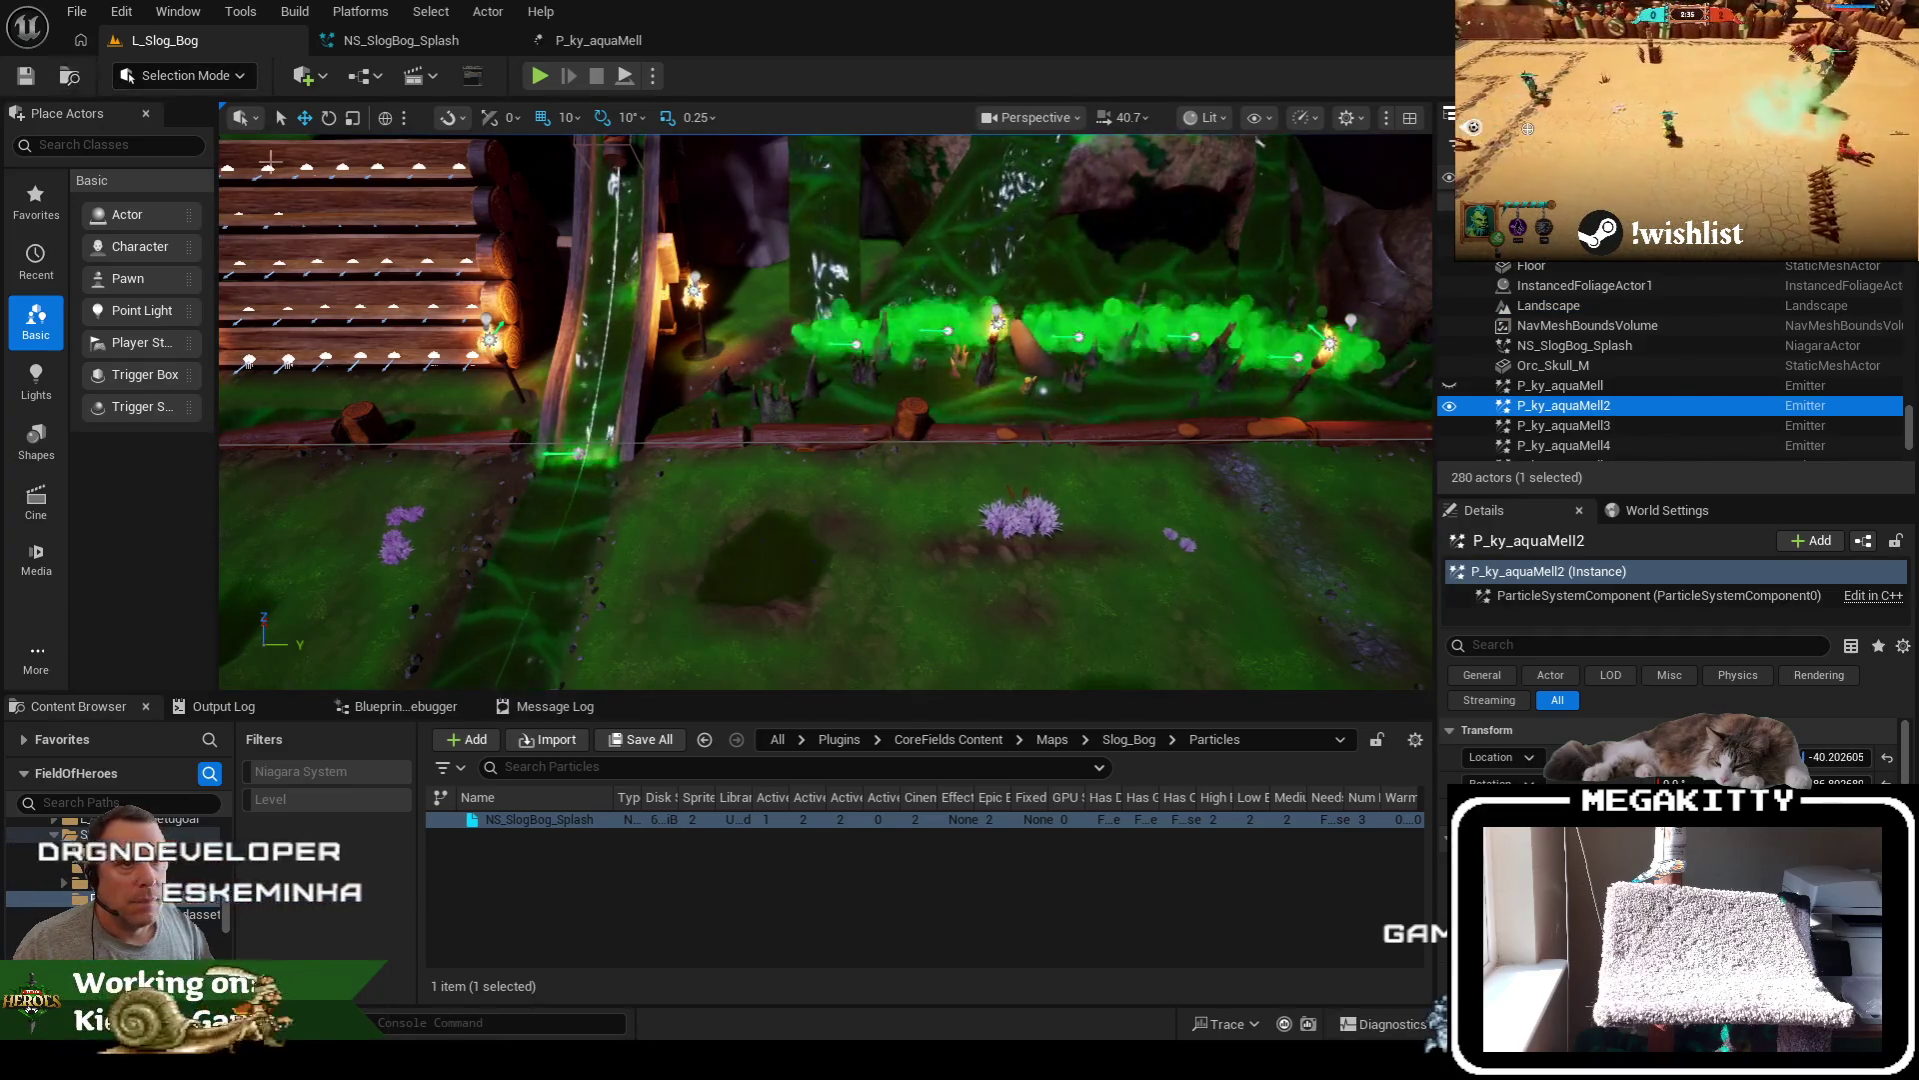
click(577, 452)
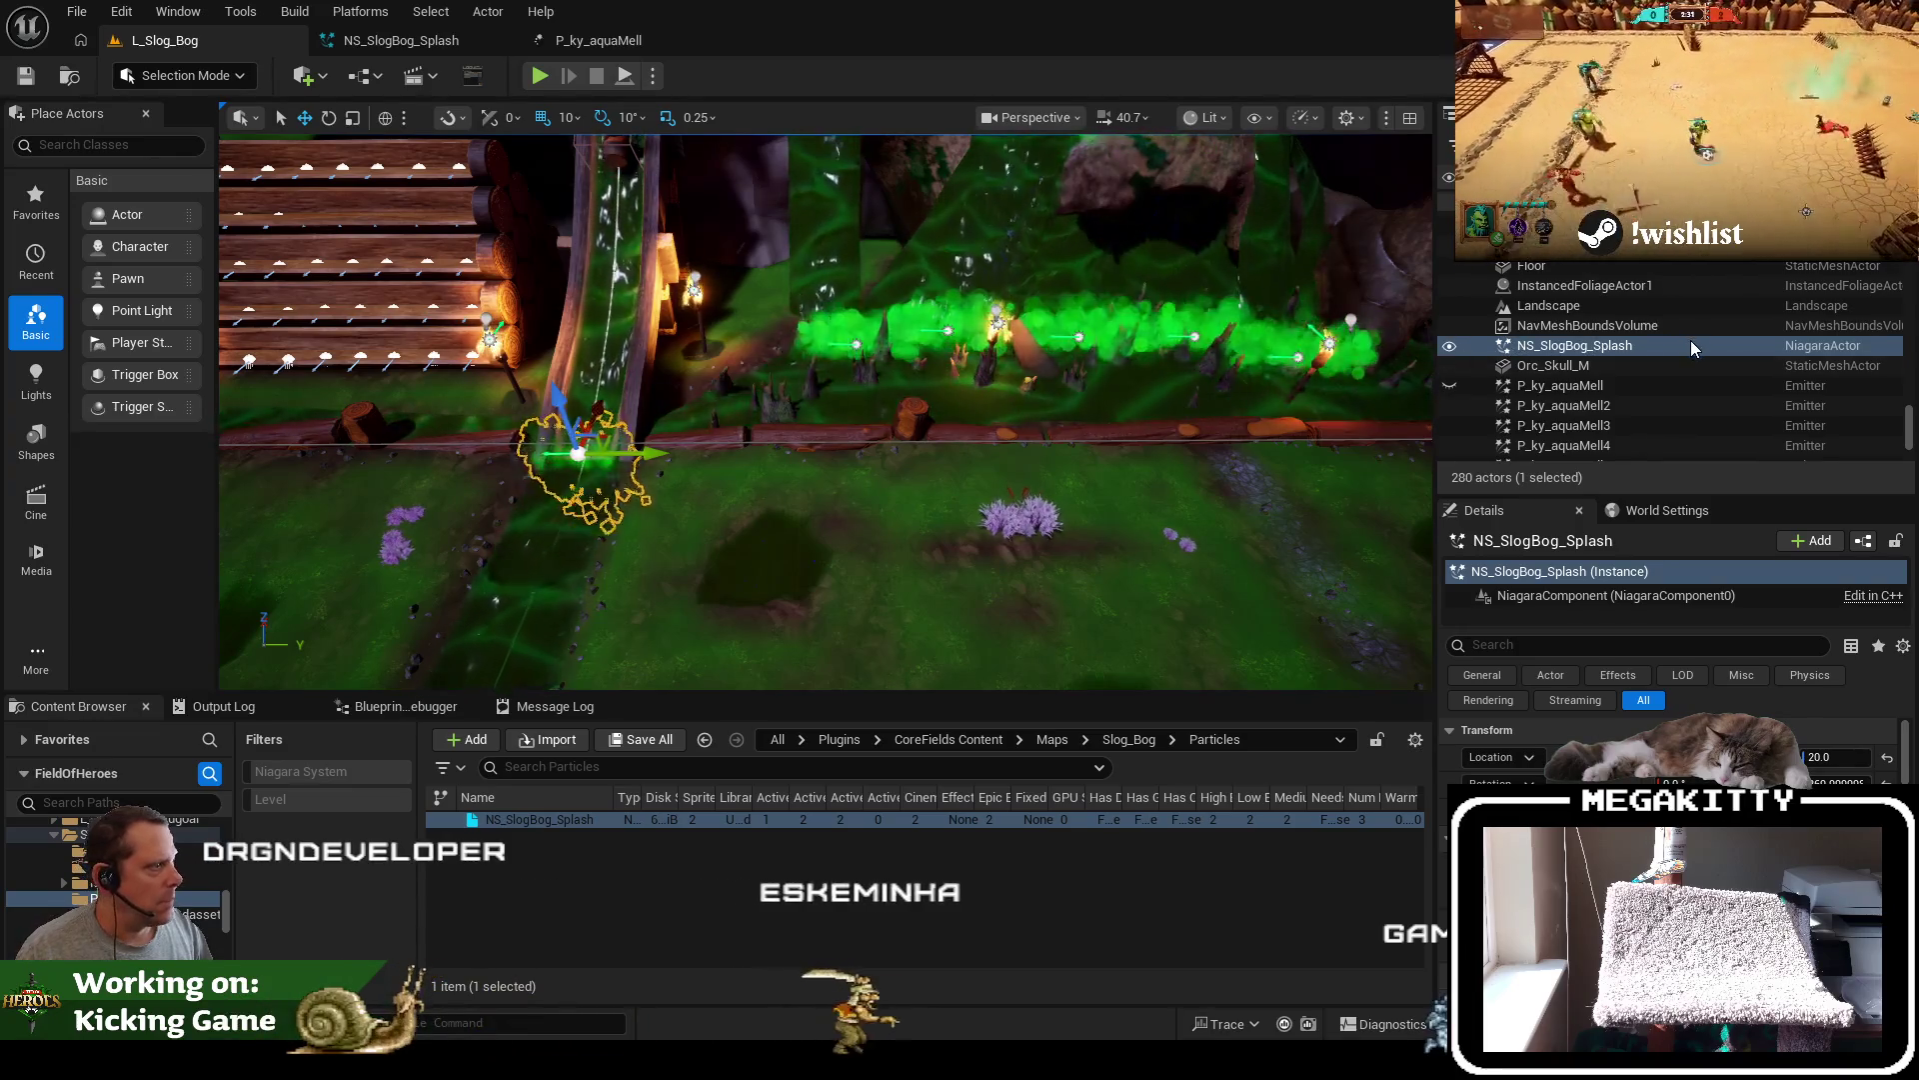
key(ctrl+d)
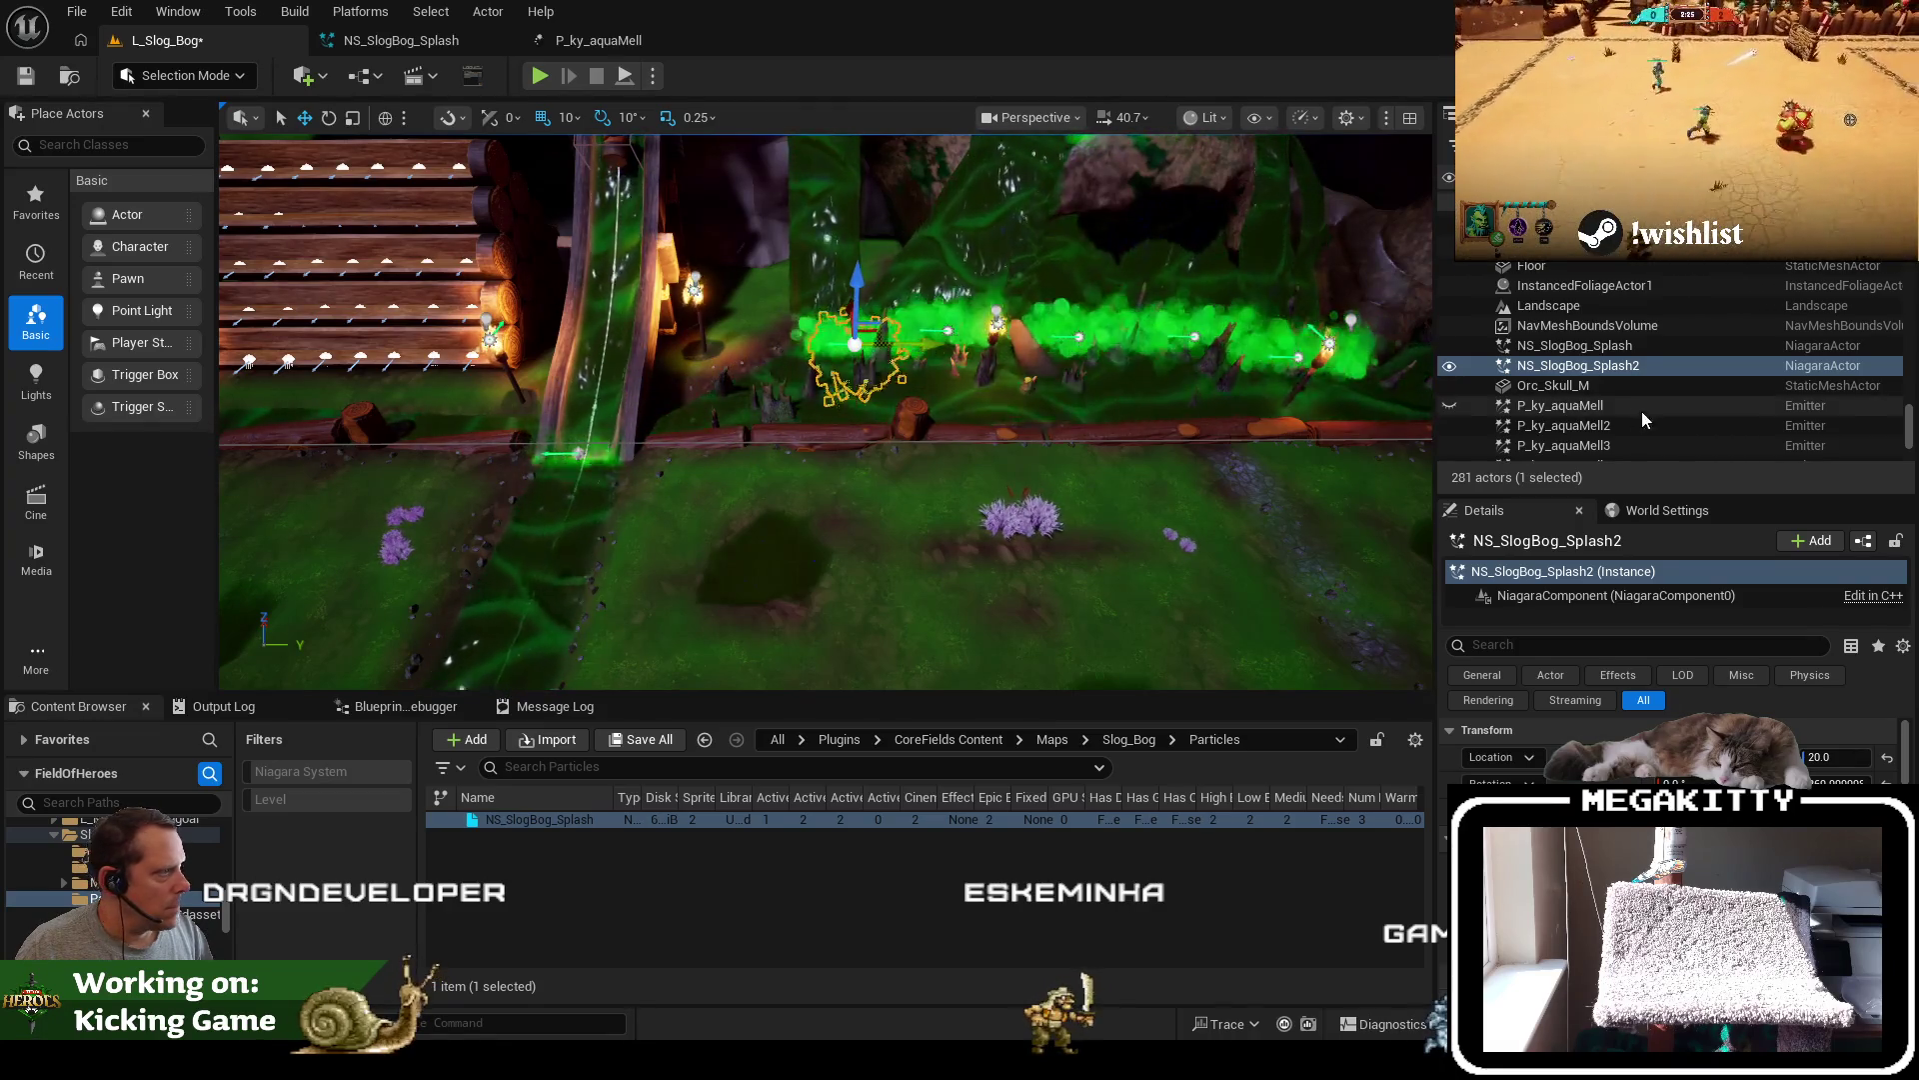
Rename the splash copy at the P_ky_aquaMell6 spot to NS_SlogBog_Splash6
click(1549, 427)
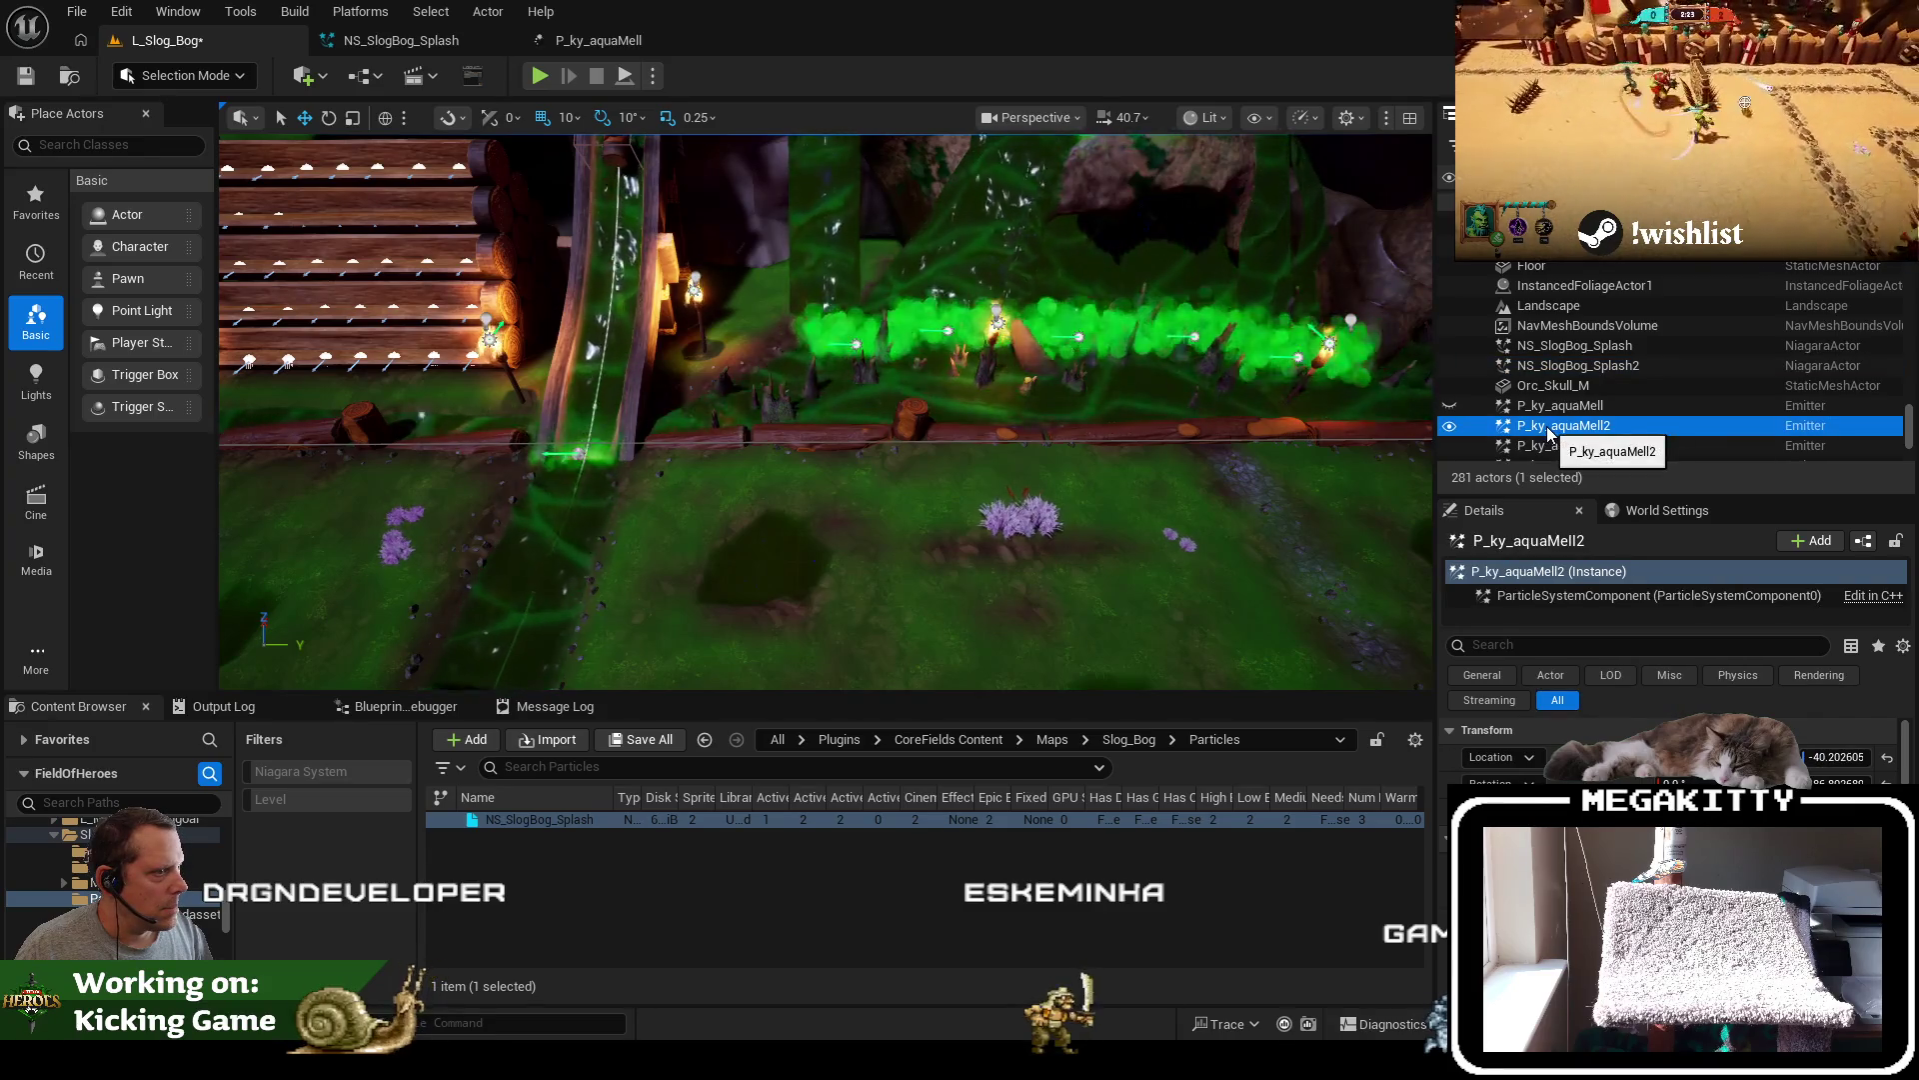
click(855, 345)
scroll(1506, 347, up, 2)
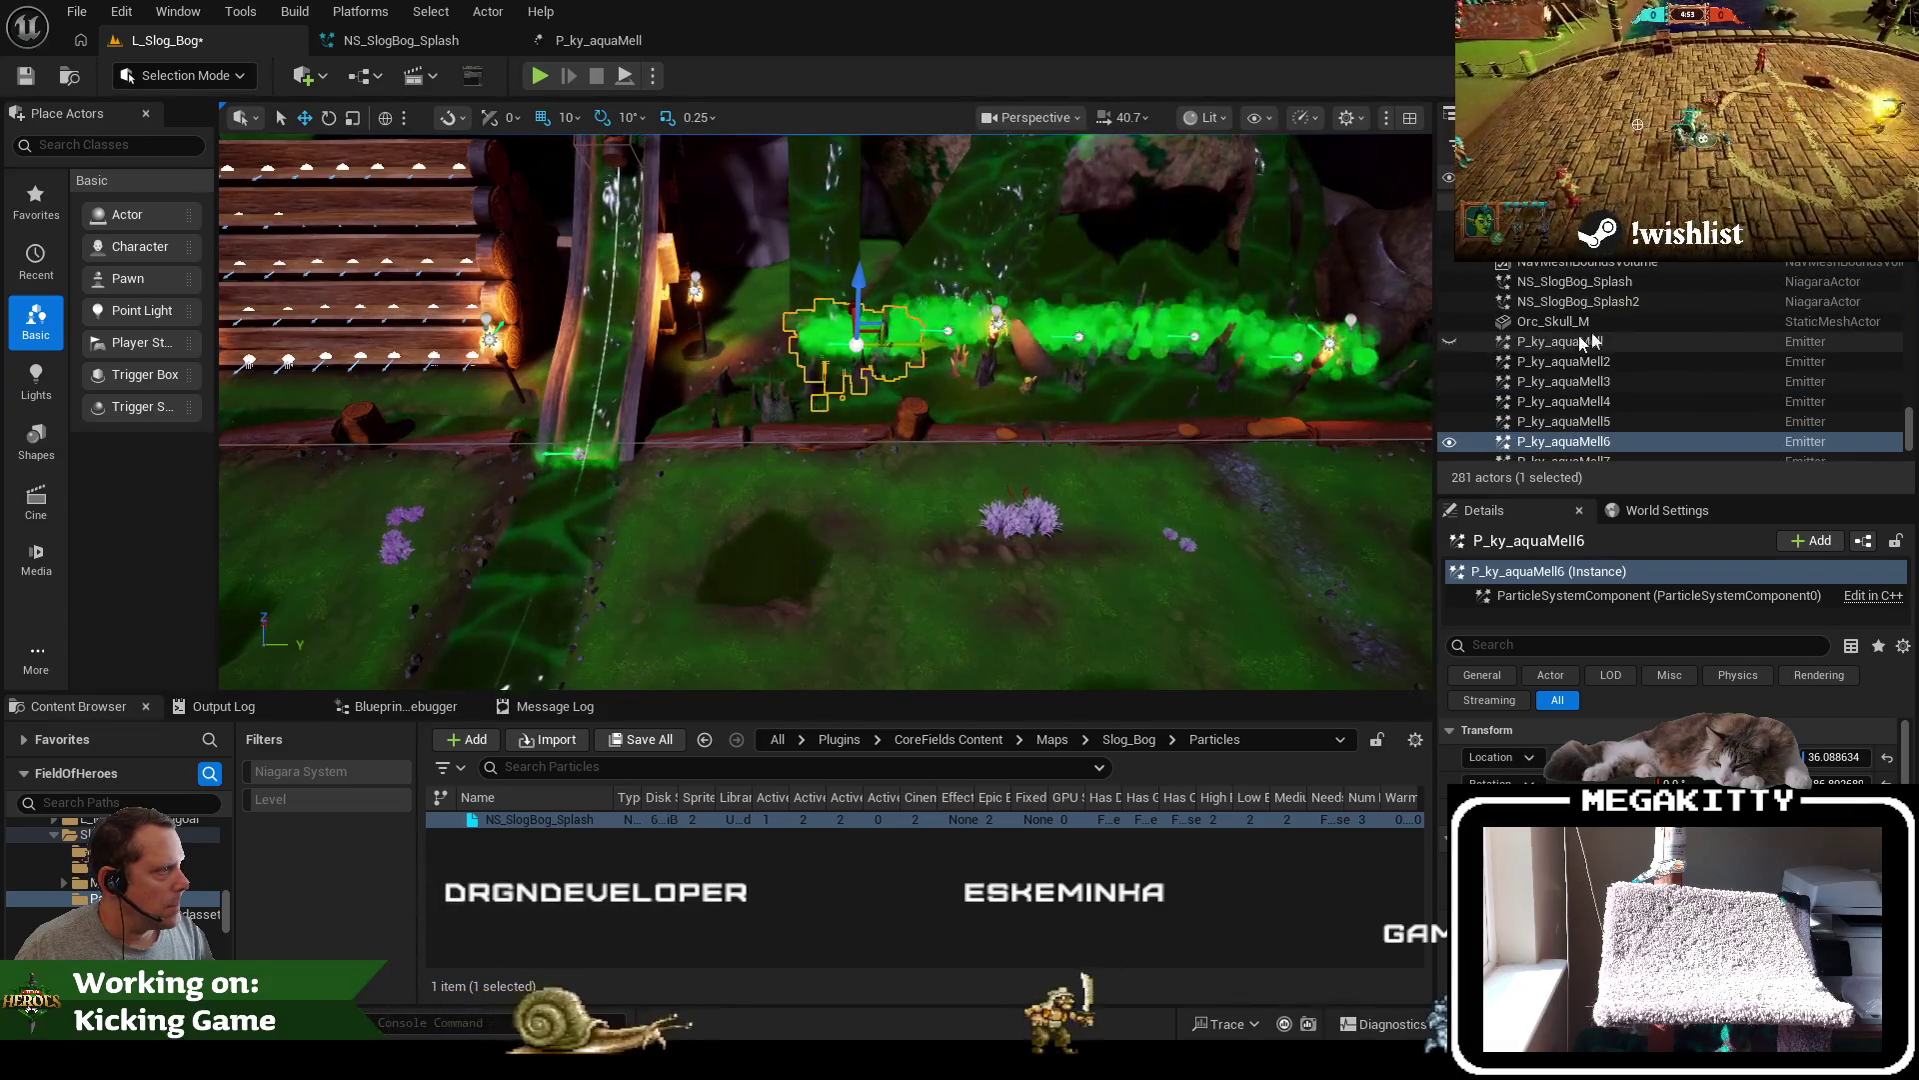
click(1599, 302)
key(F2)
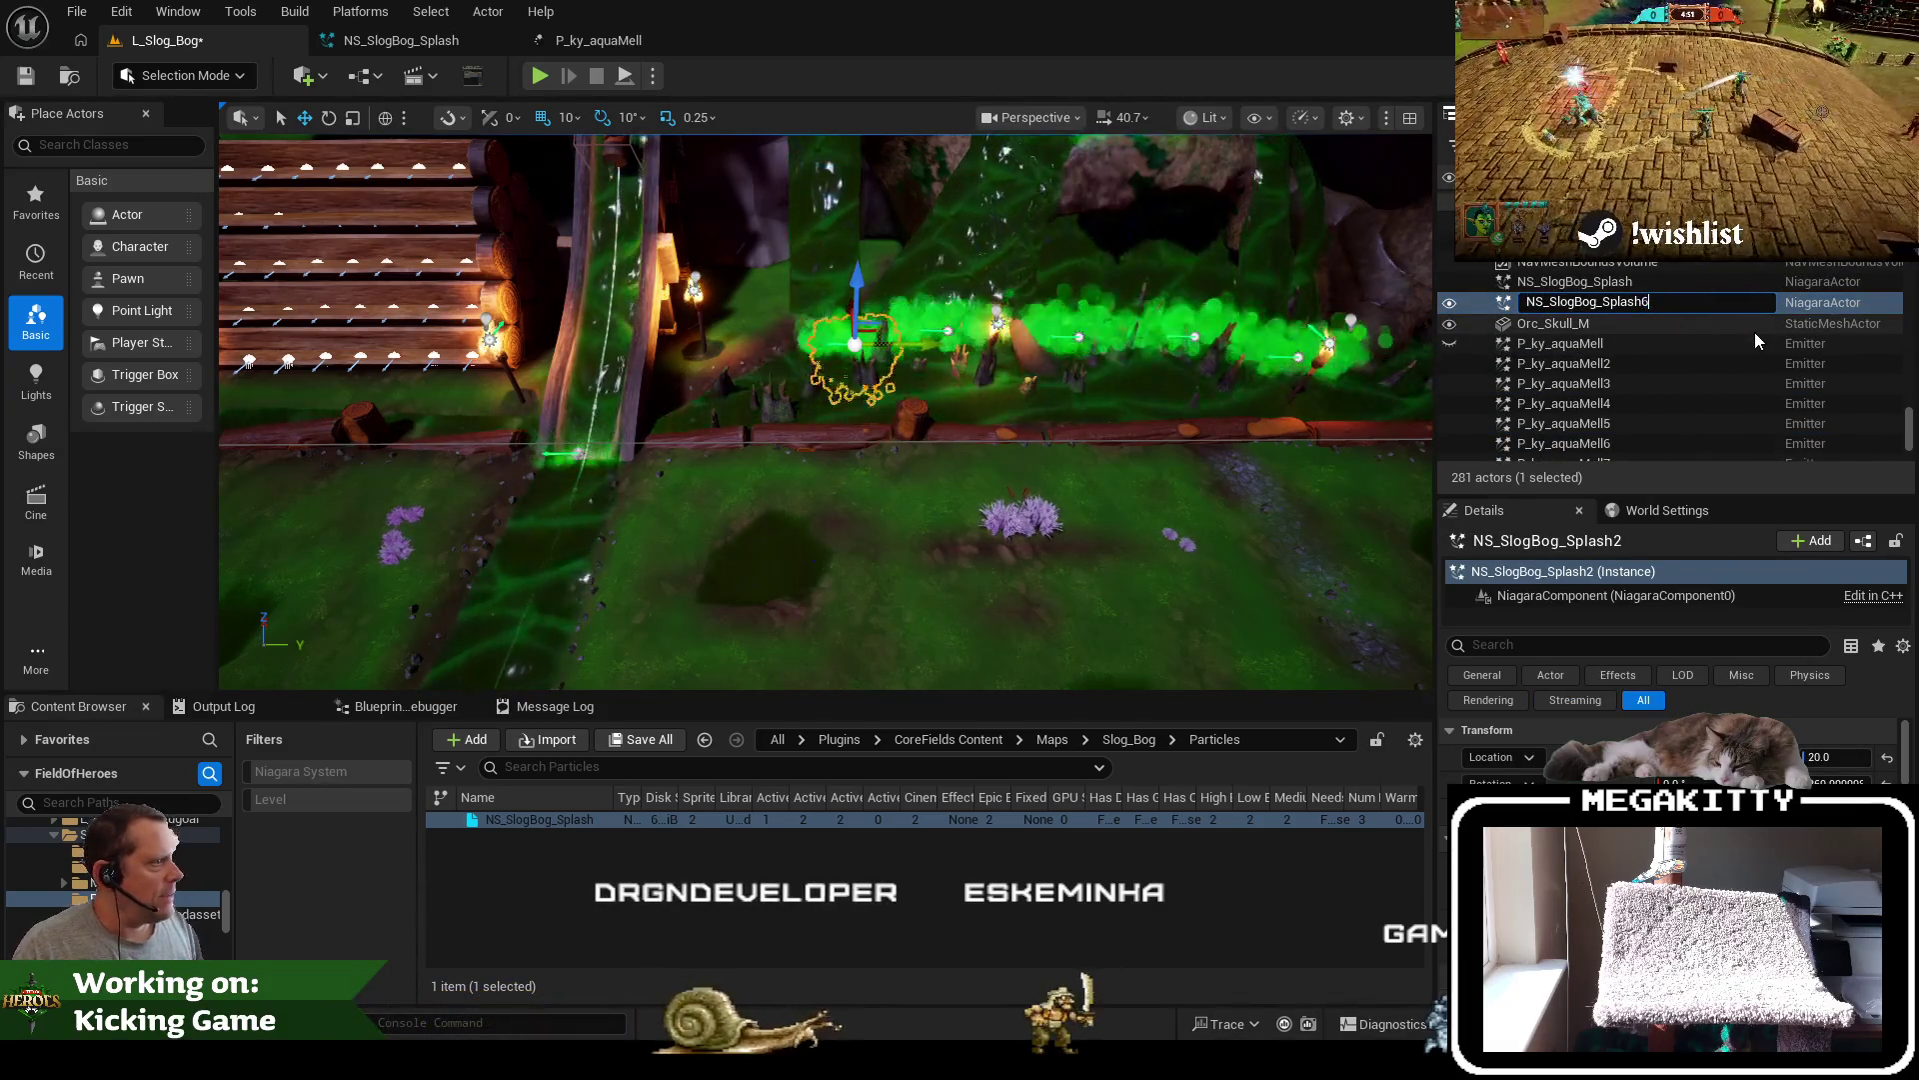
text(6)
key(Return)
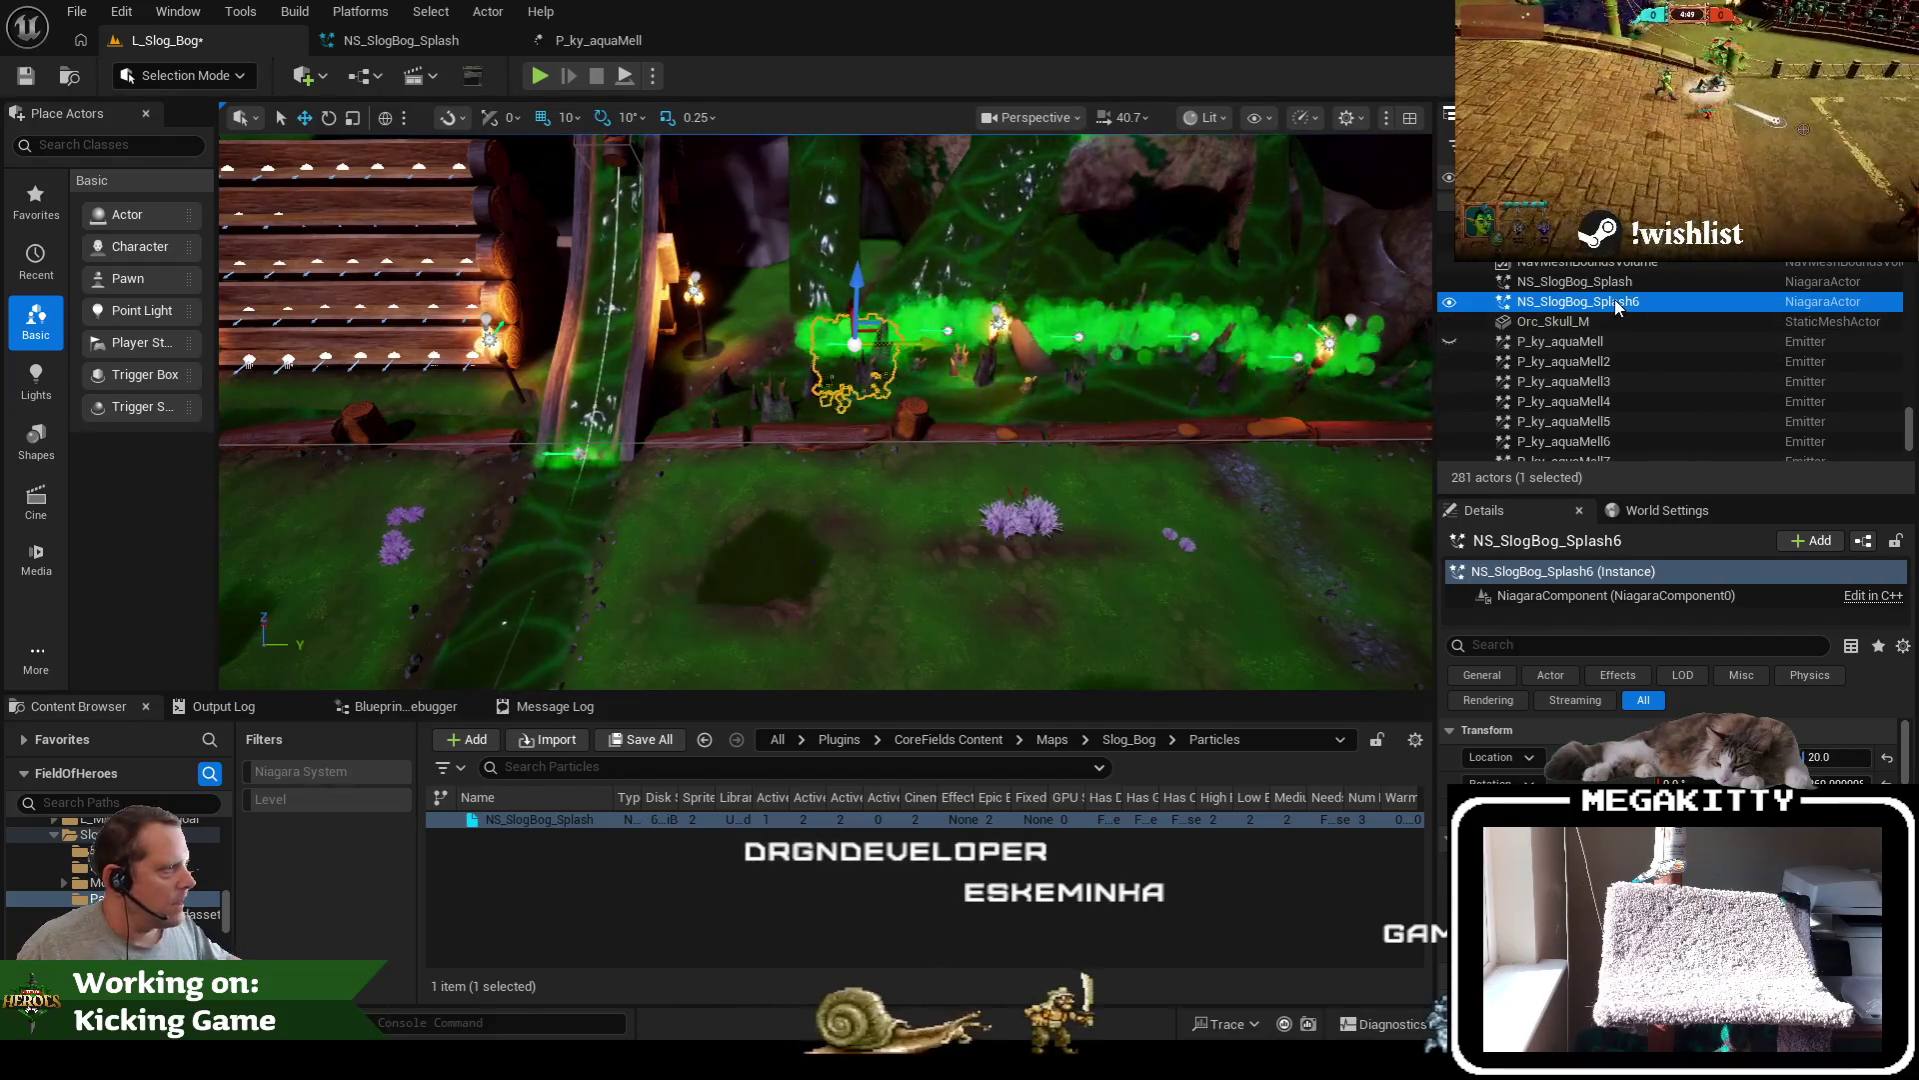
Delete the old P_ky_aquaMell Cascade emitter from the level
click(1593, 449)
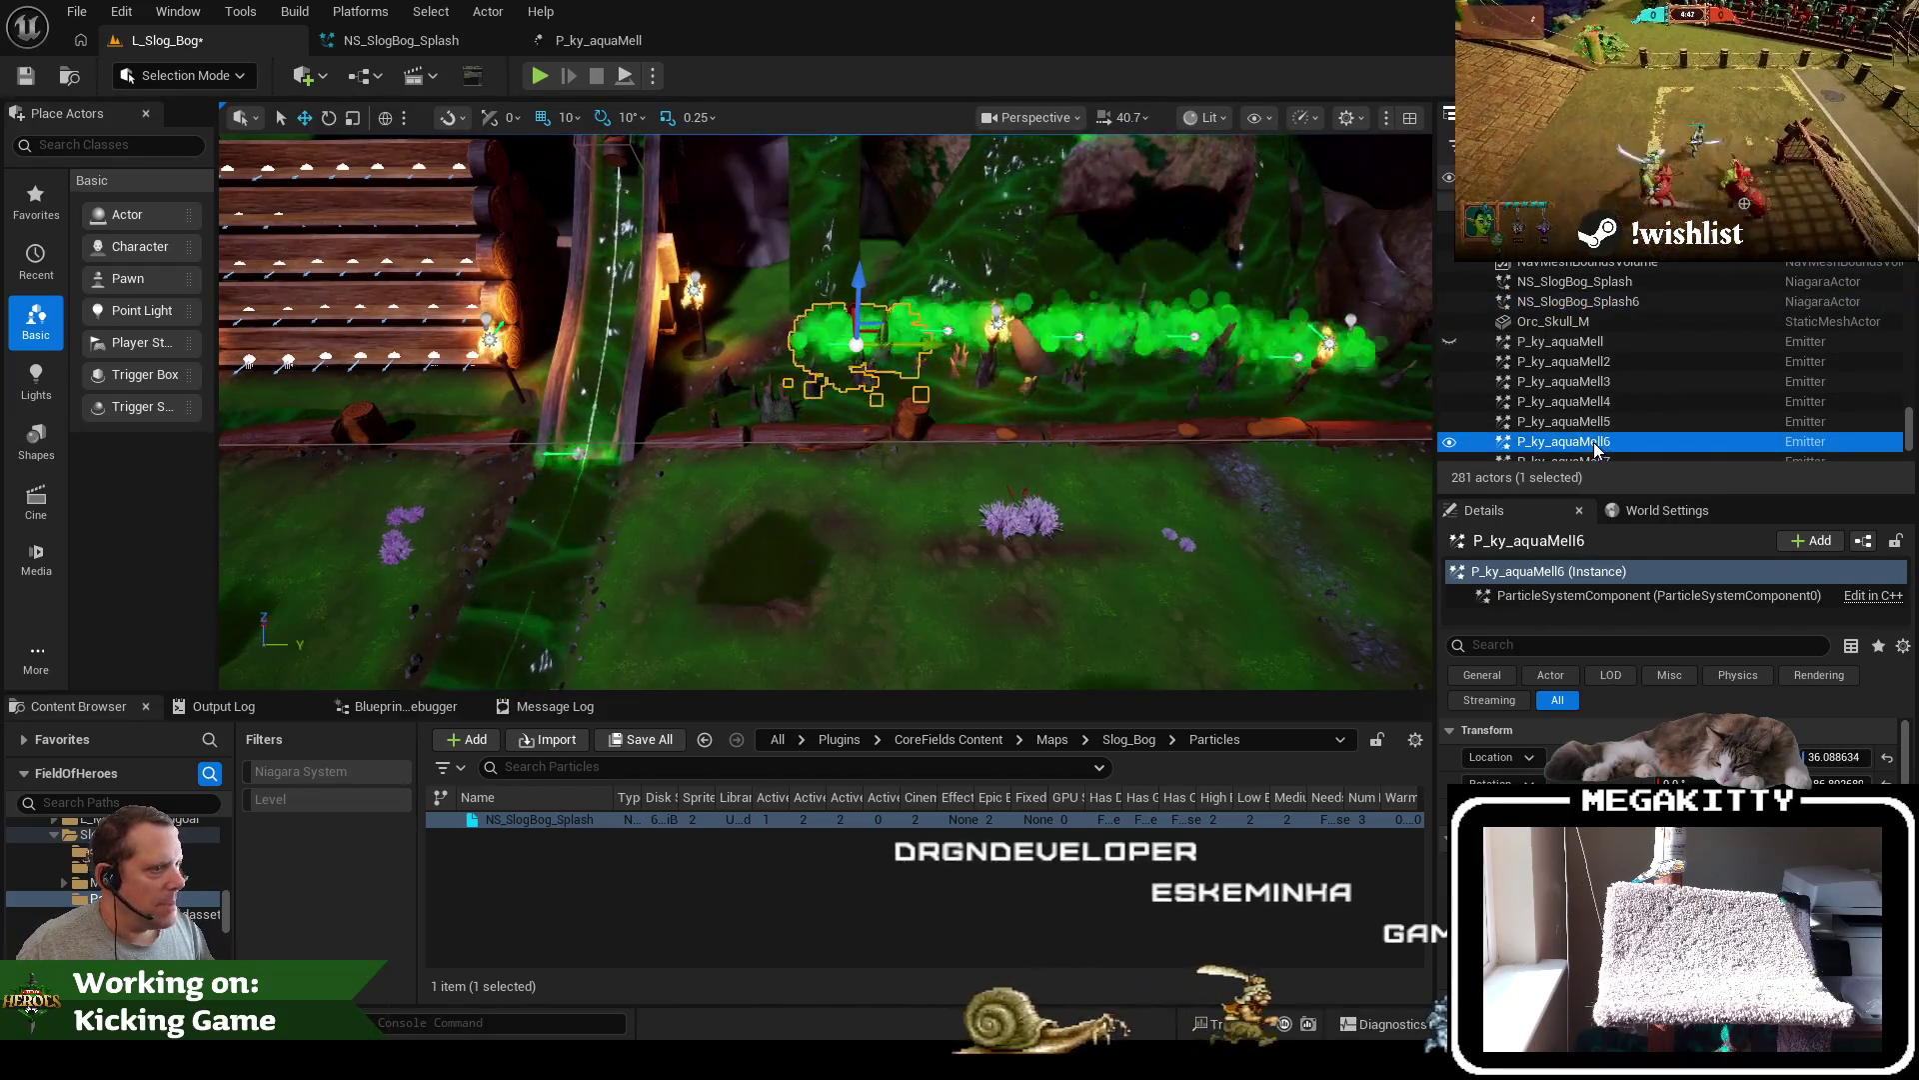
click(1581, 344)
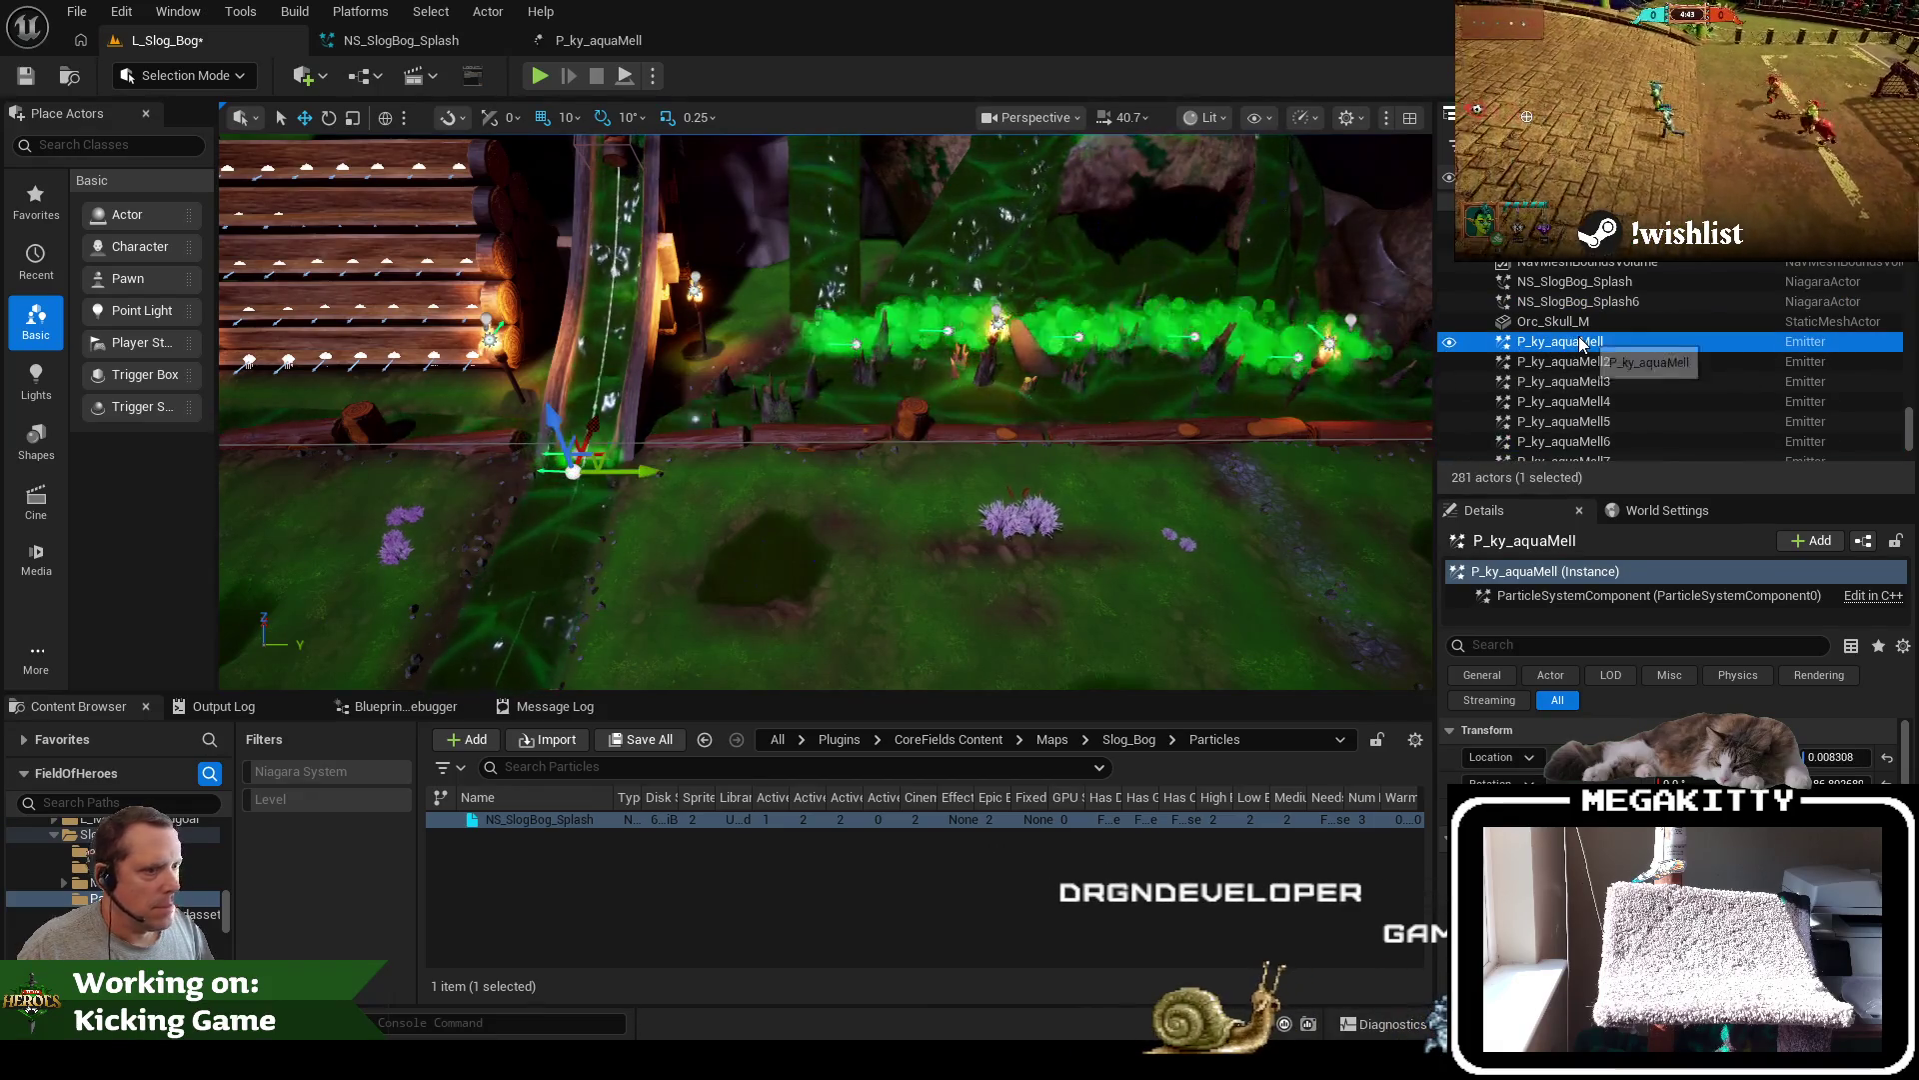
scroll(1024, 449, up, 5)
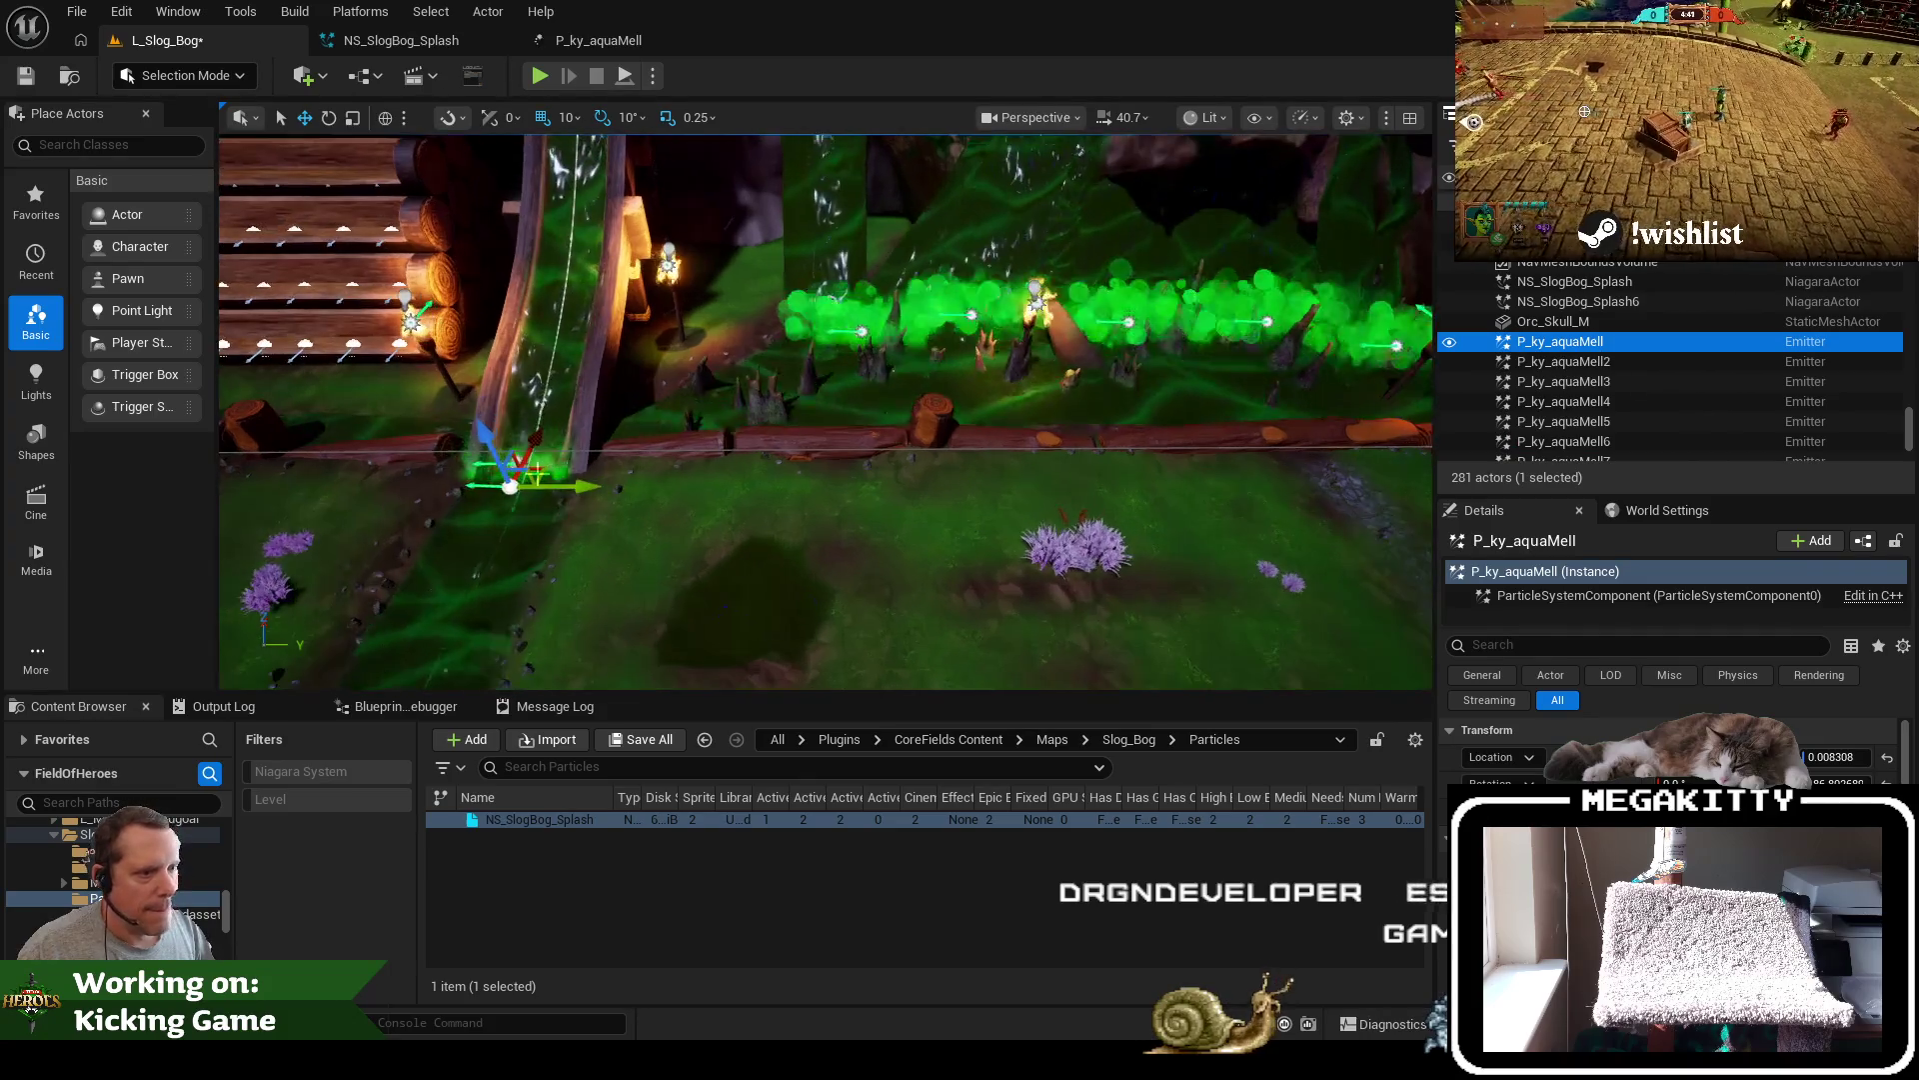
key(Delete)
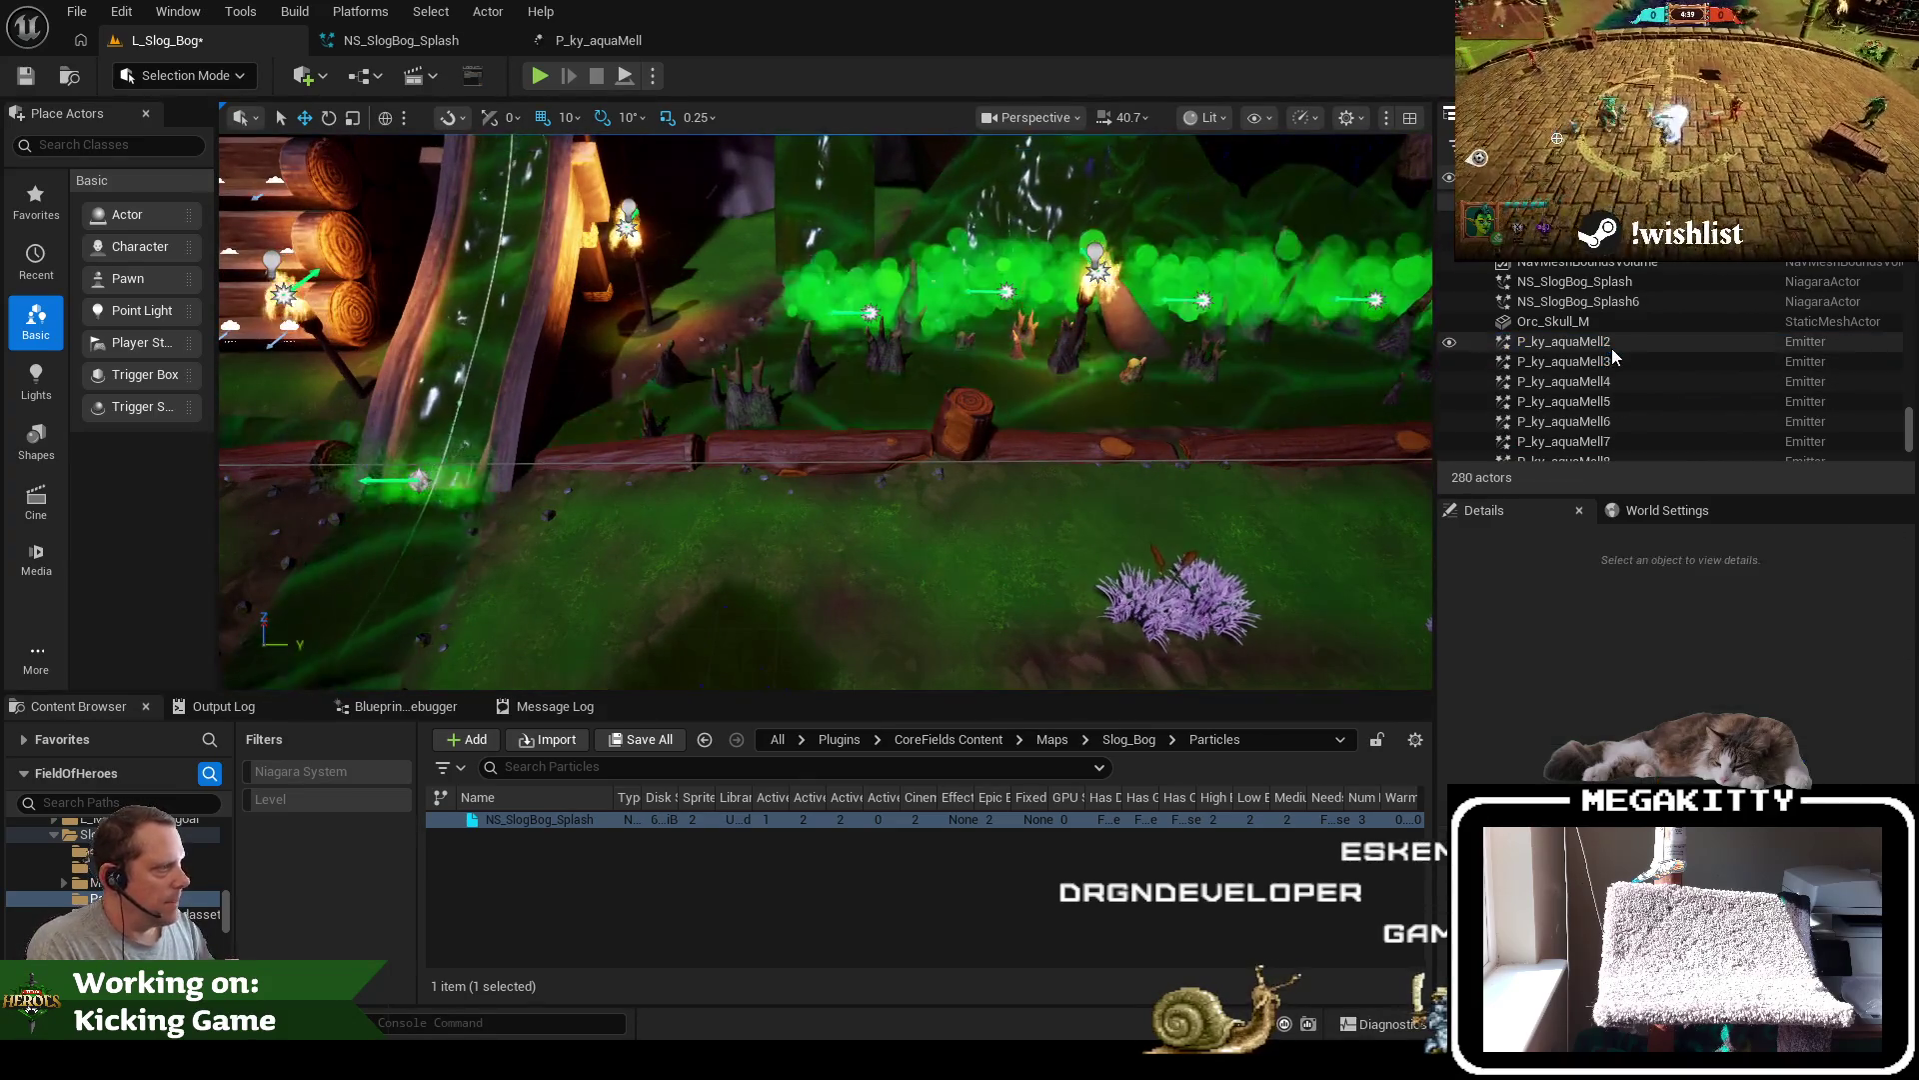
Delete the old P_ky_aquaMell6 emitter from the level
click(1616, 358)
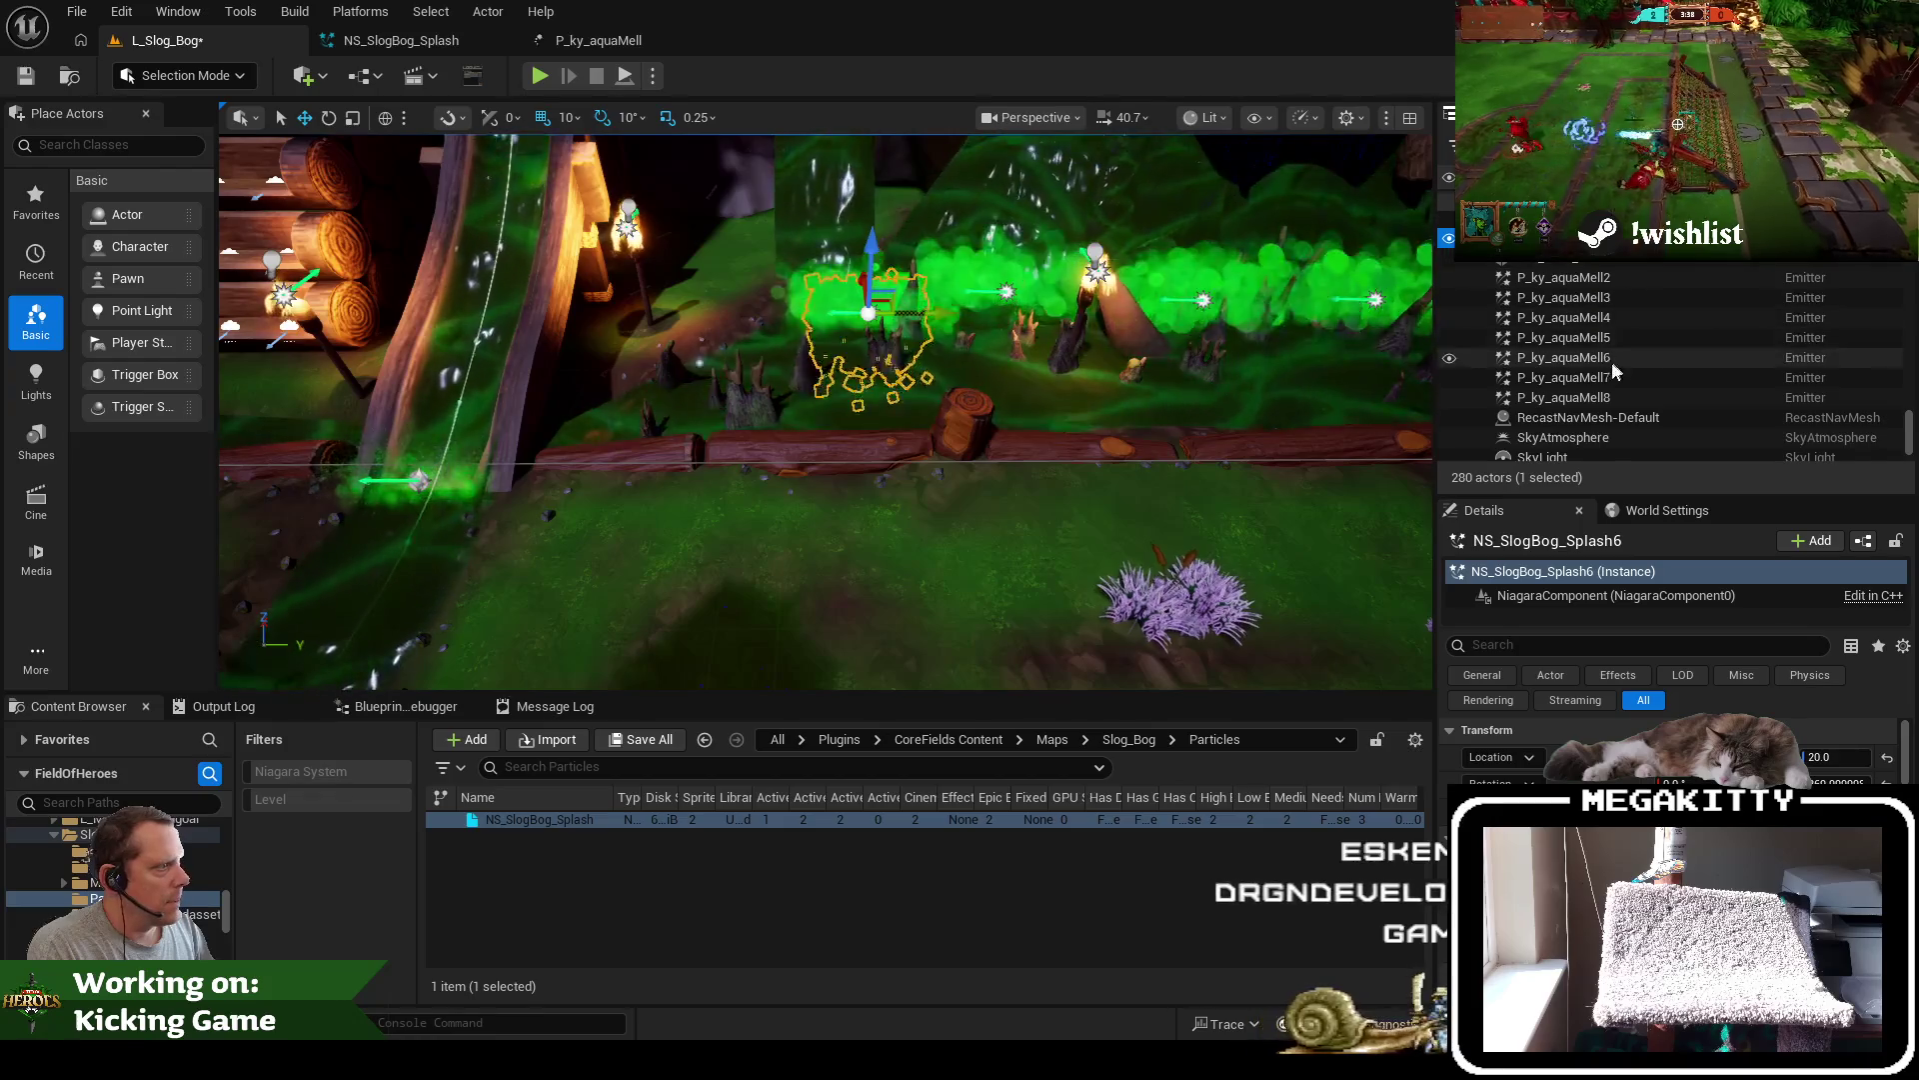
key(Delete)
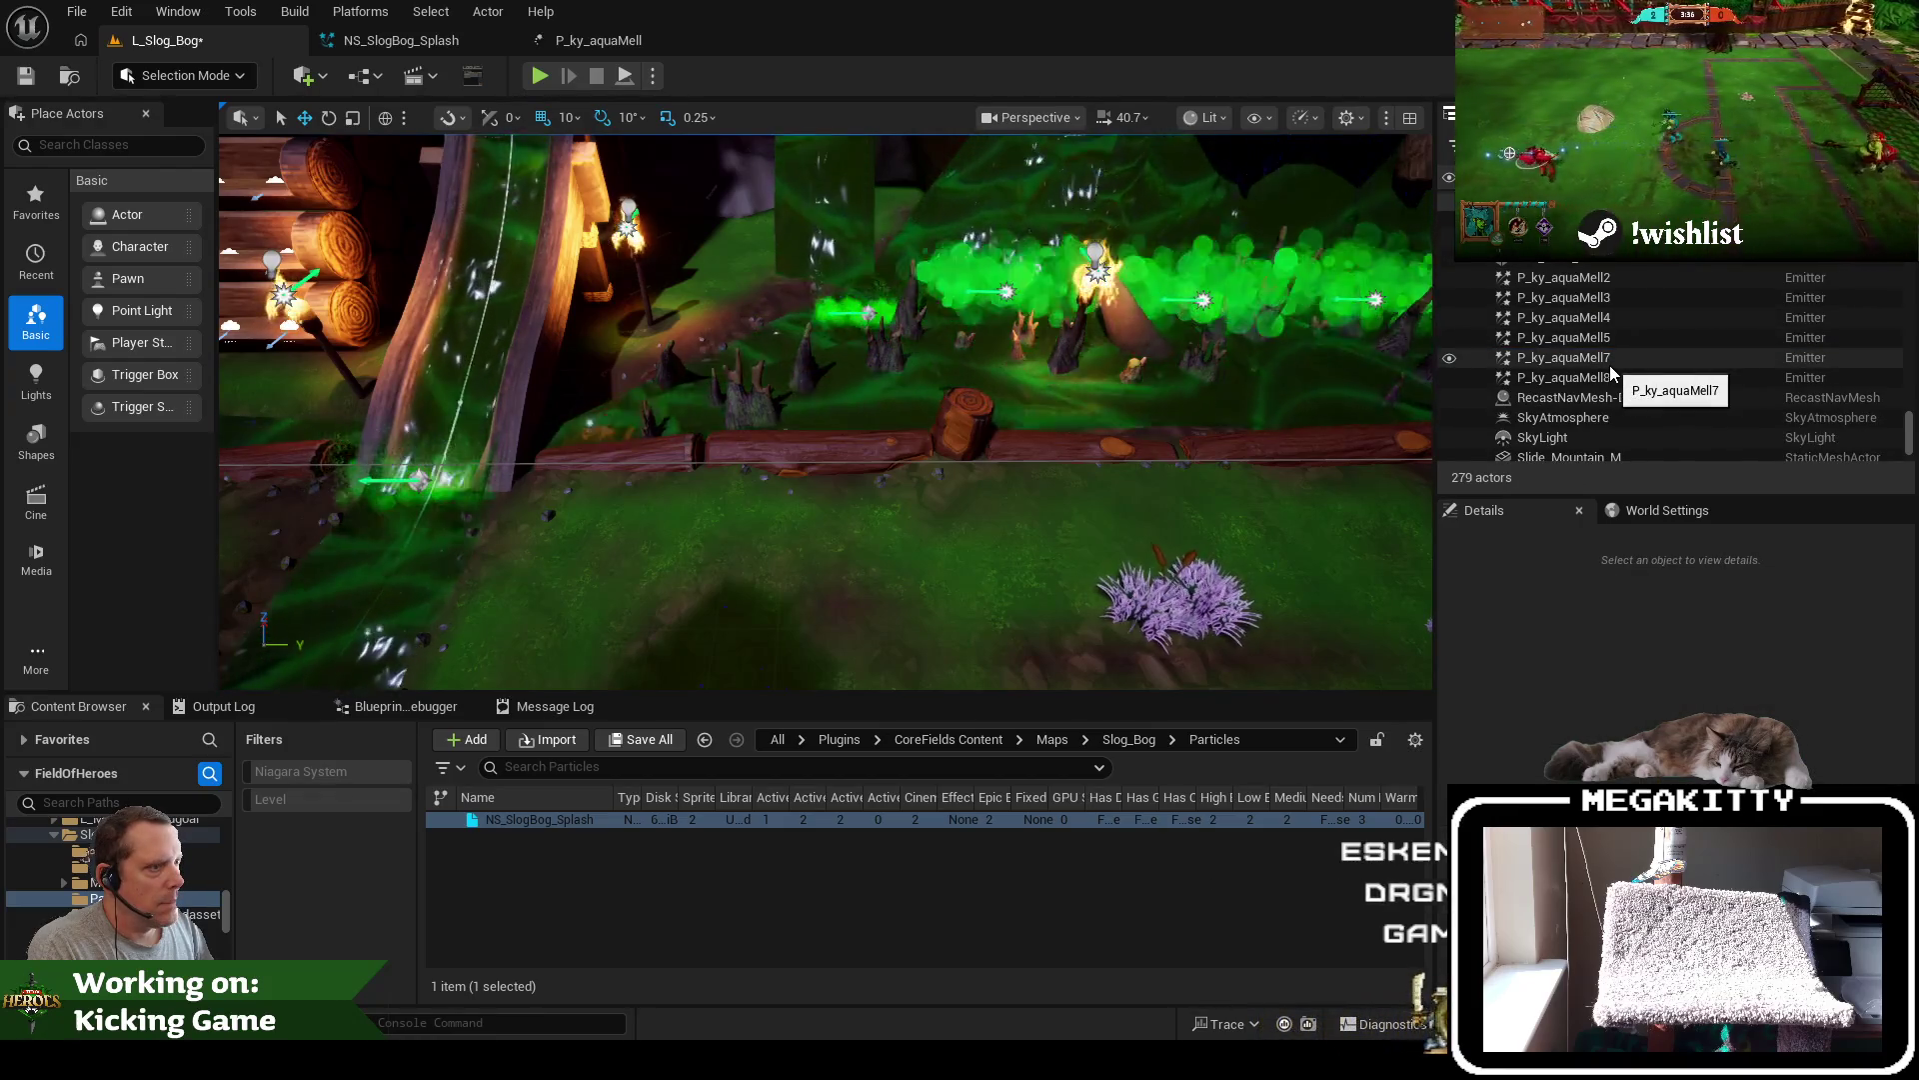
scroll(1008, 314, down, 5)
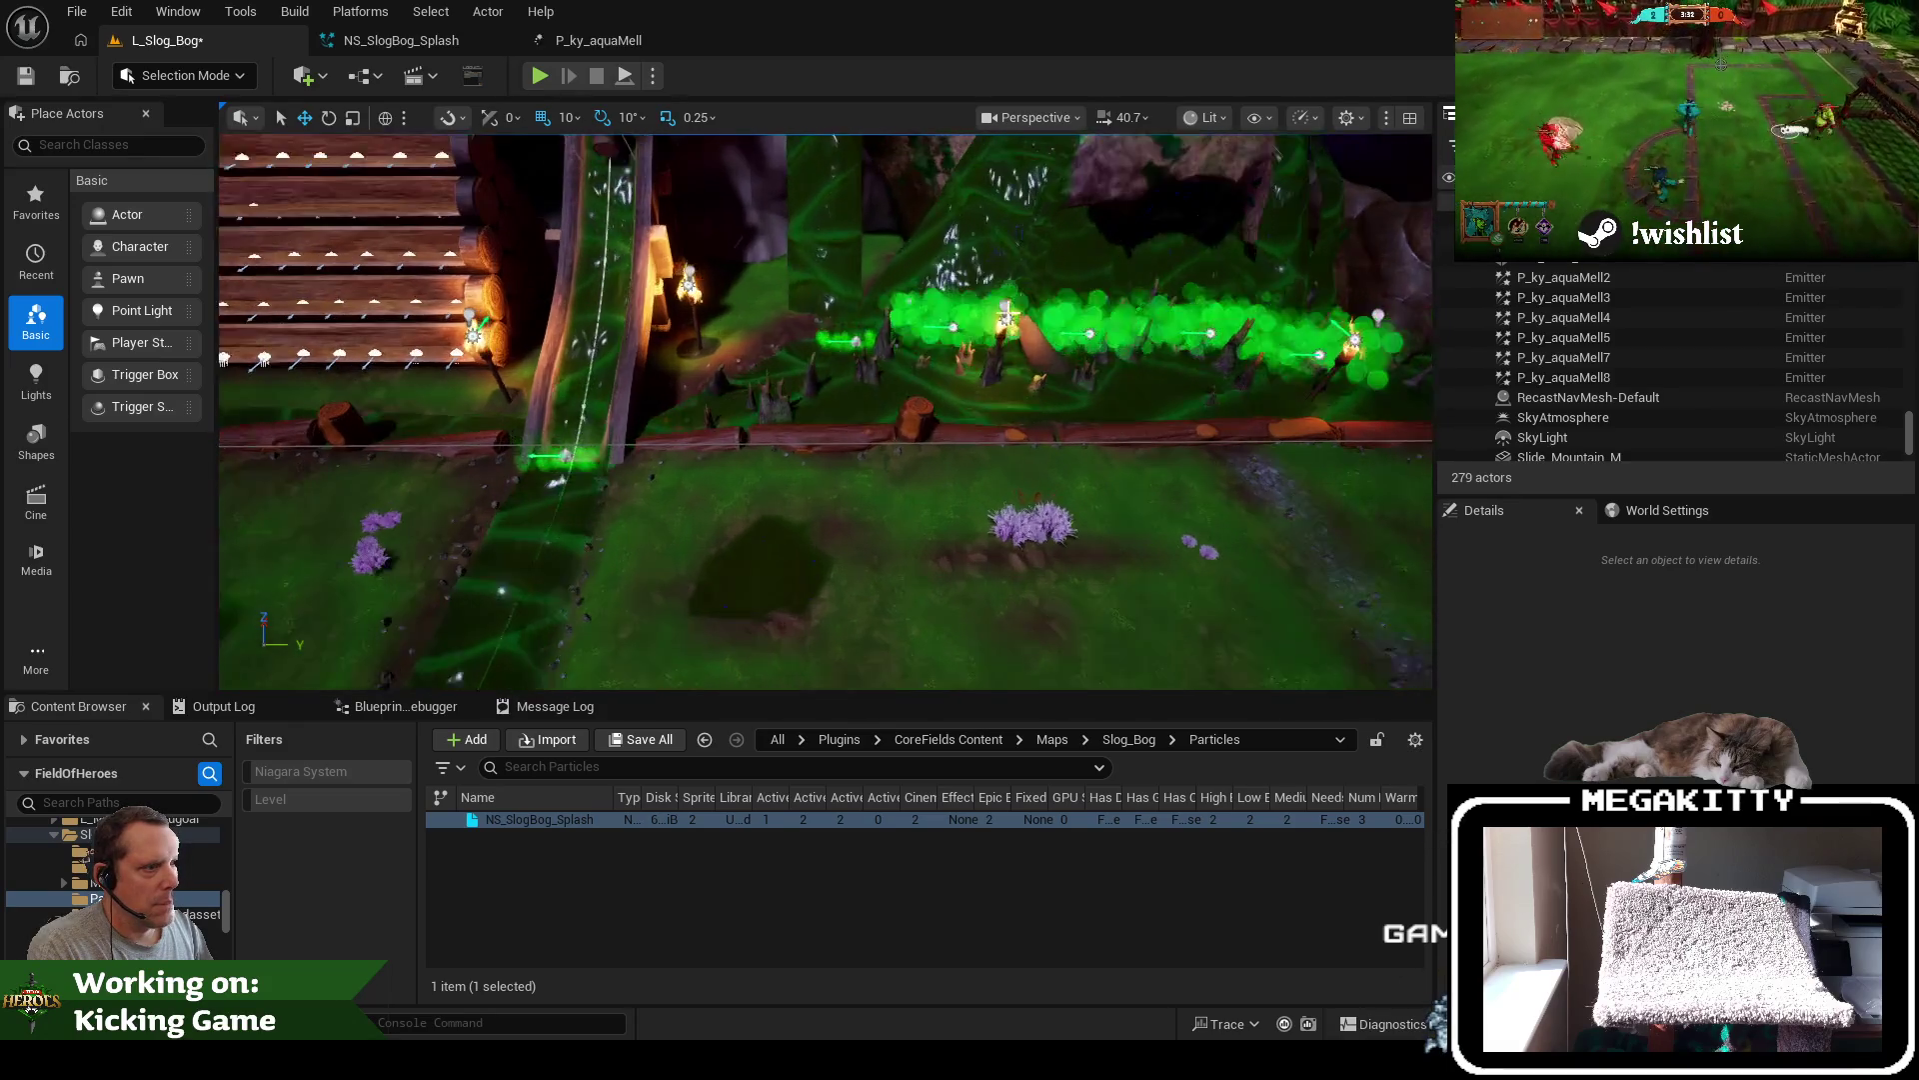
mouse_move(1008, 314)
mouse_down()
mouse_move(1008, 298)
mouse_move(996, 314)
mouse_up()
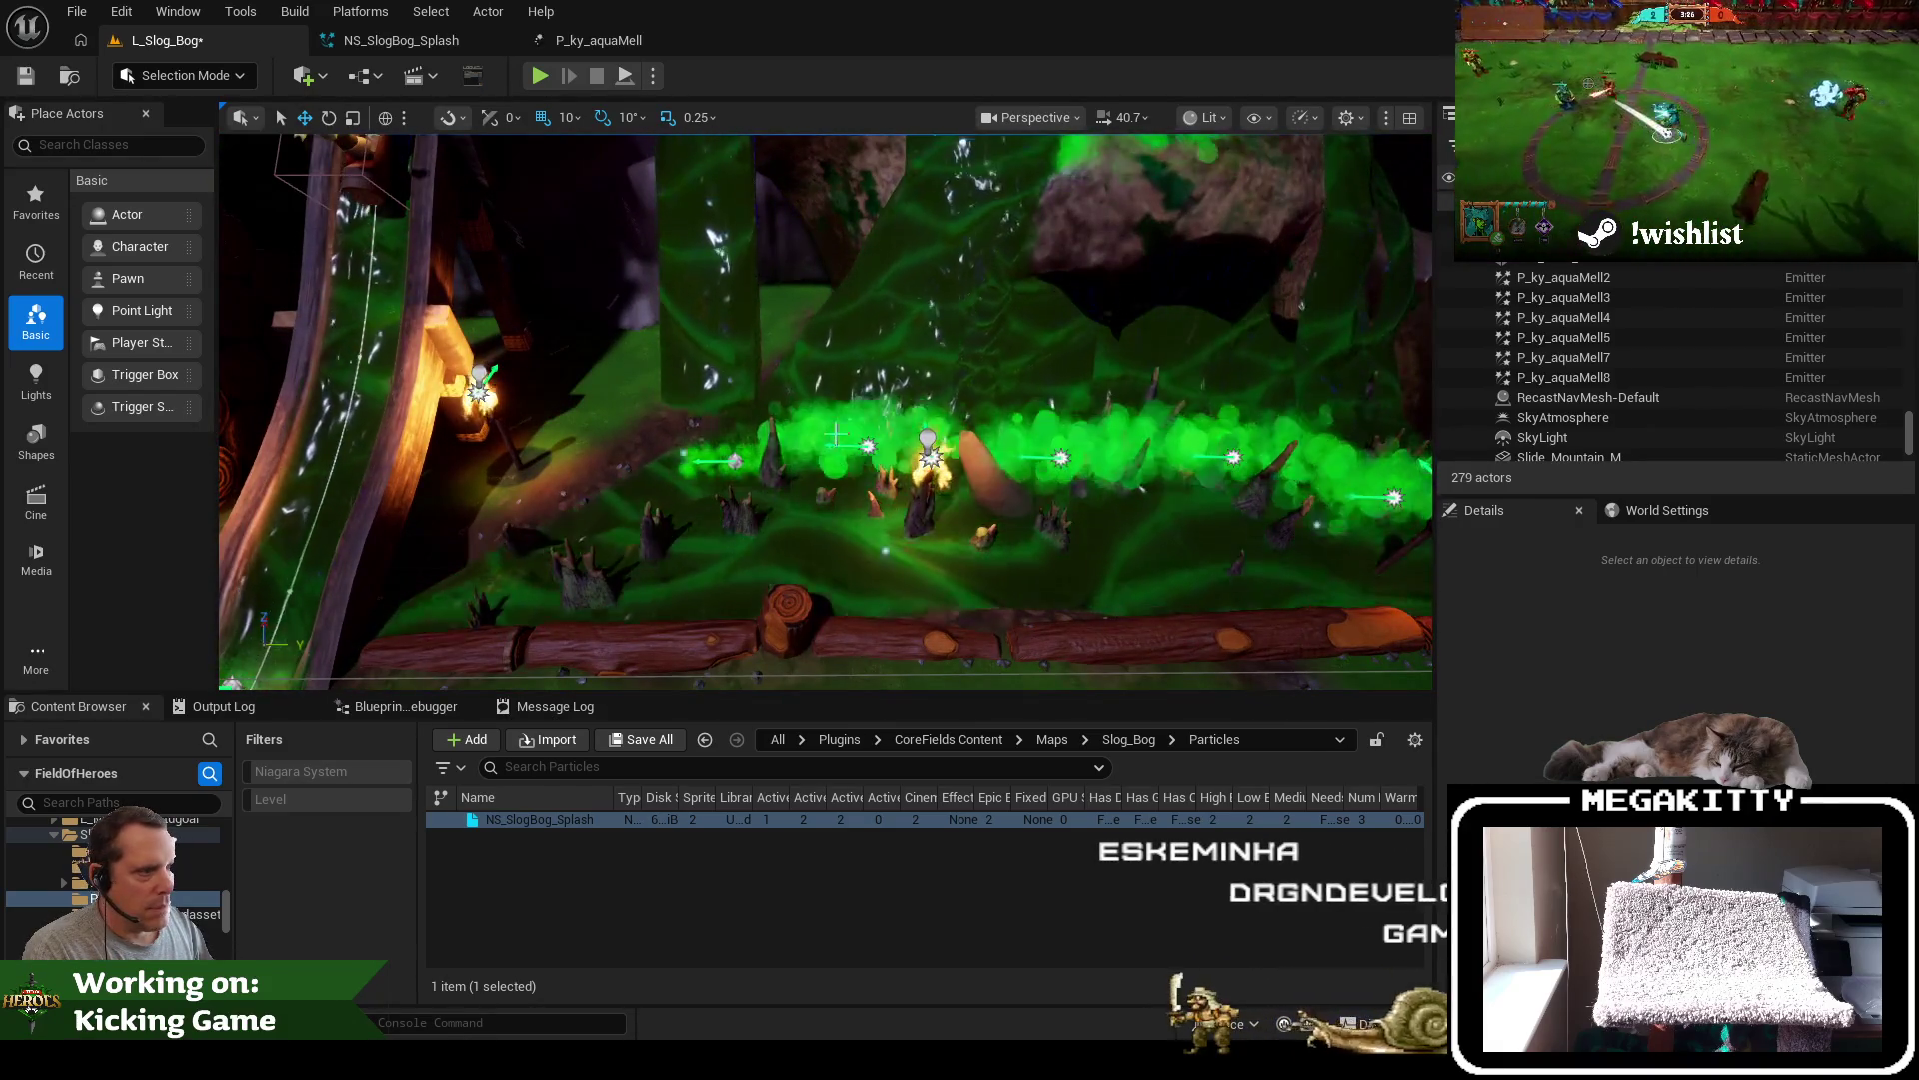
Delete the P_ky_aquaMell5 emitter and select the NS_SlogBog_Splash7 copy in the Outliner
click(867, 445)
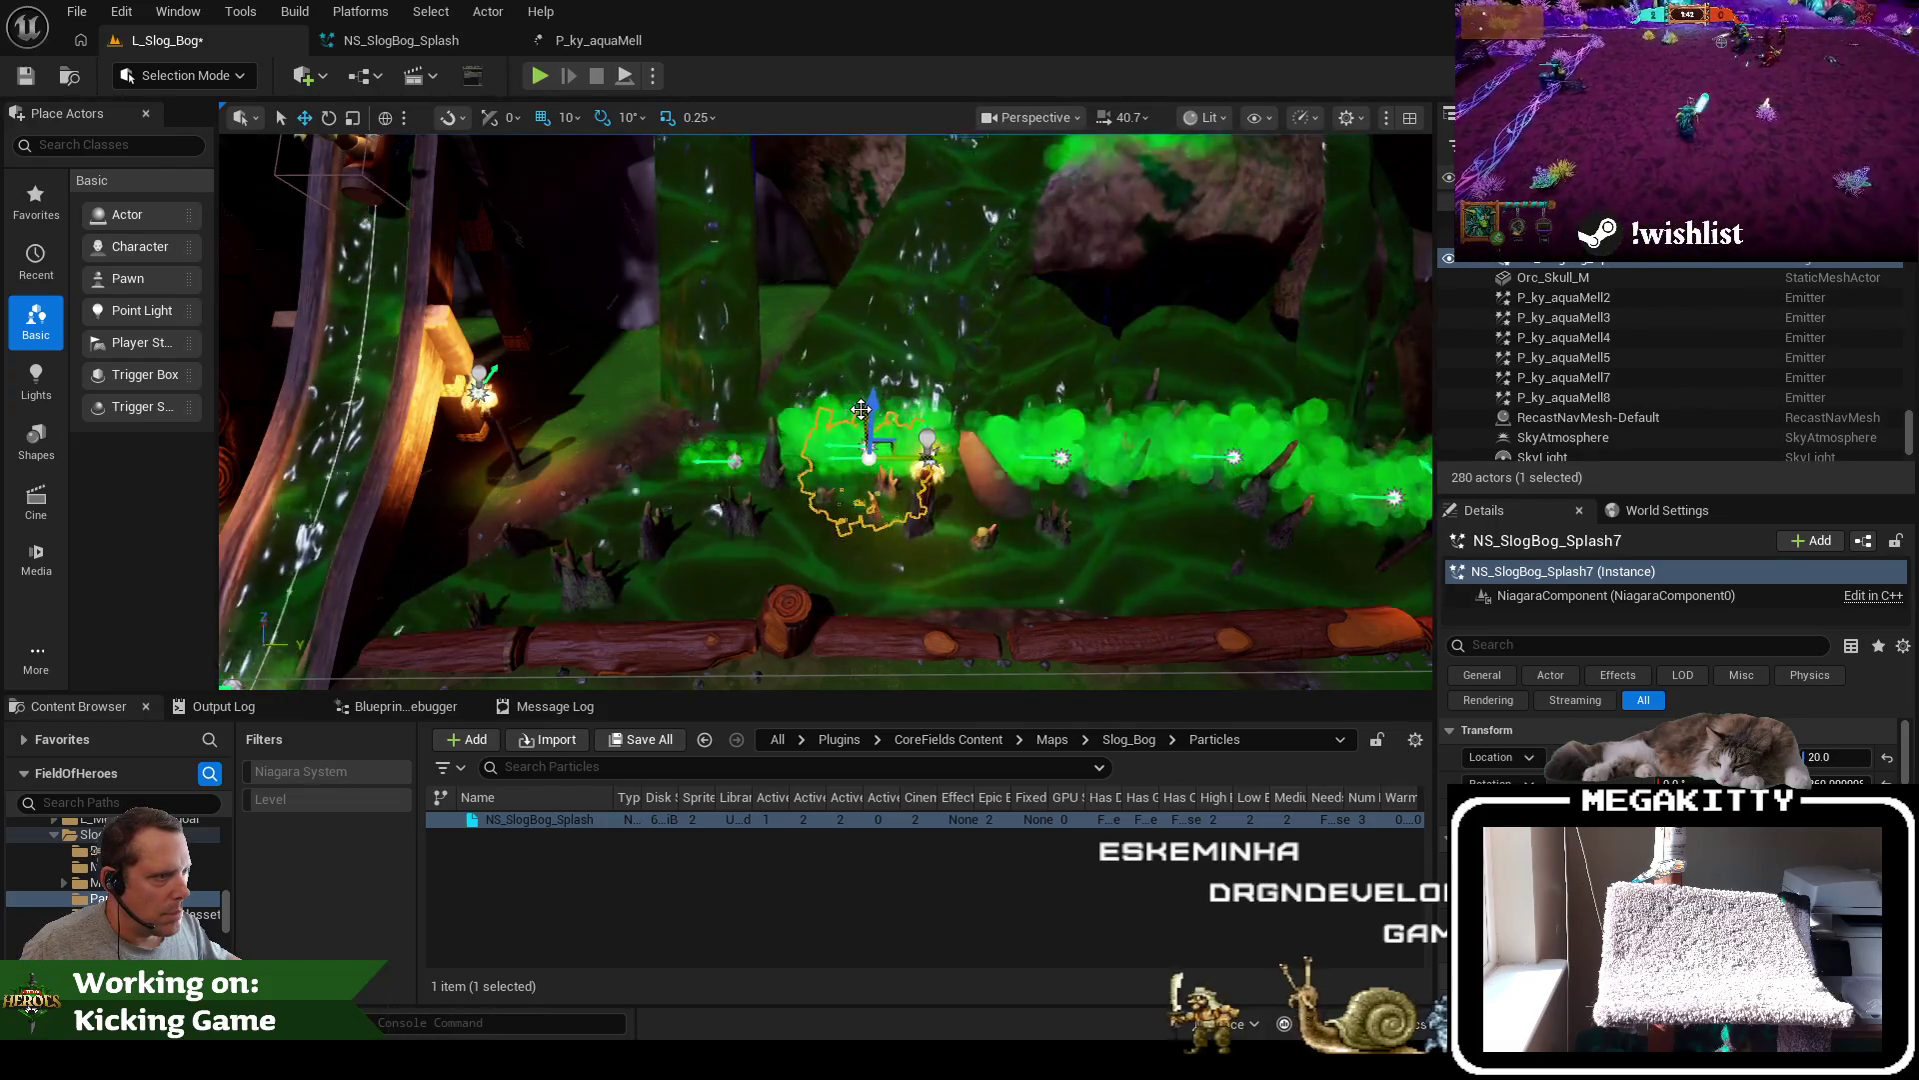
click(1591, 359)
key(Delete)
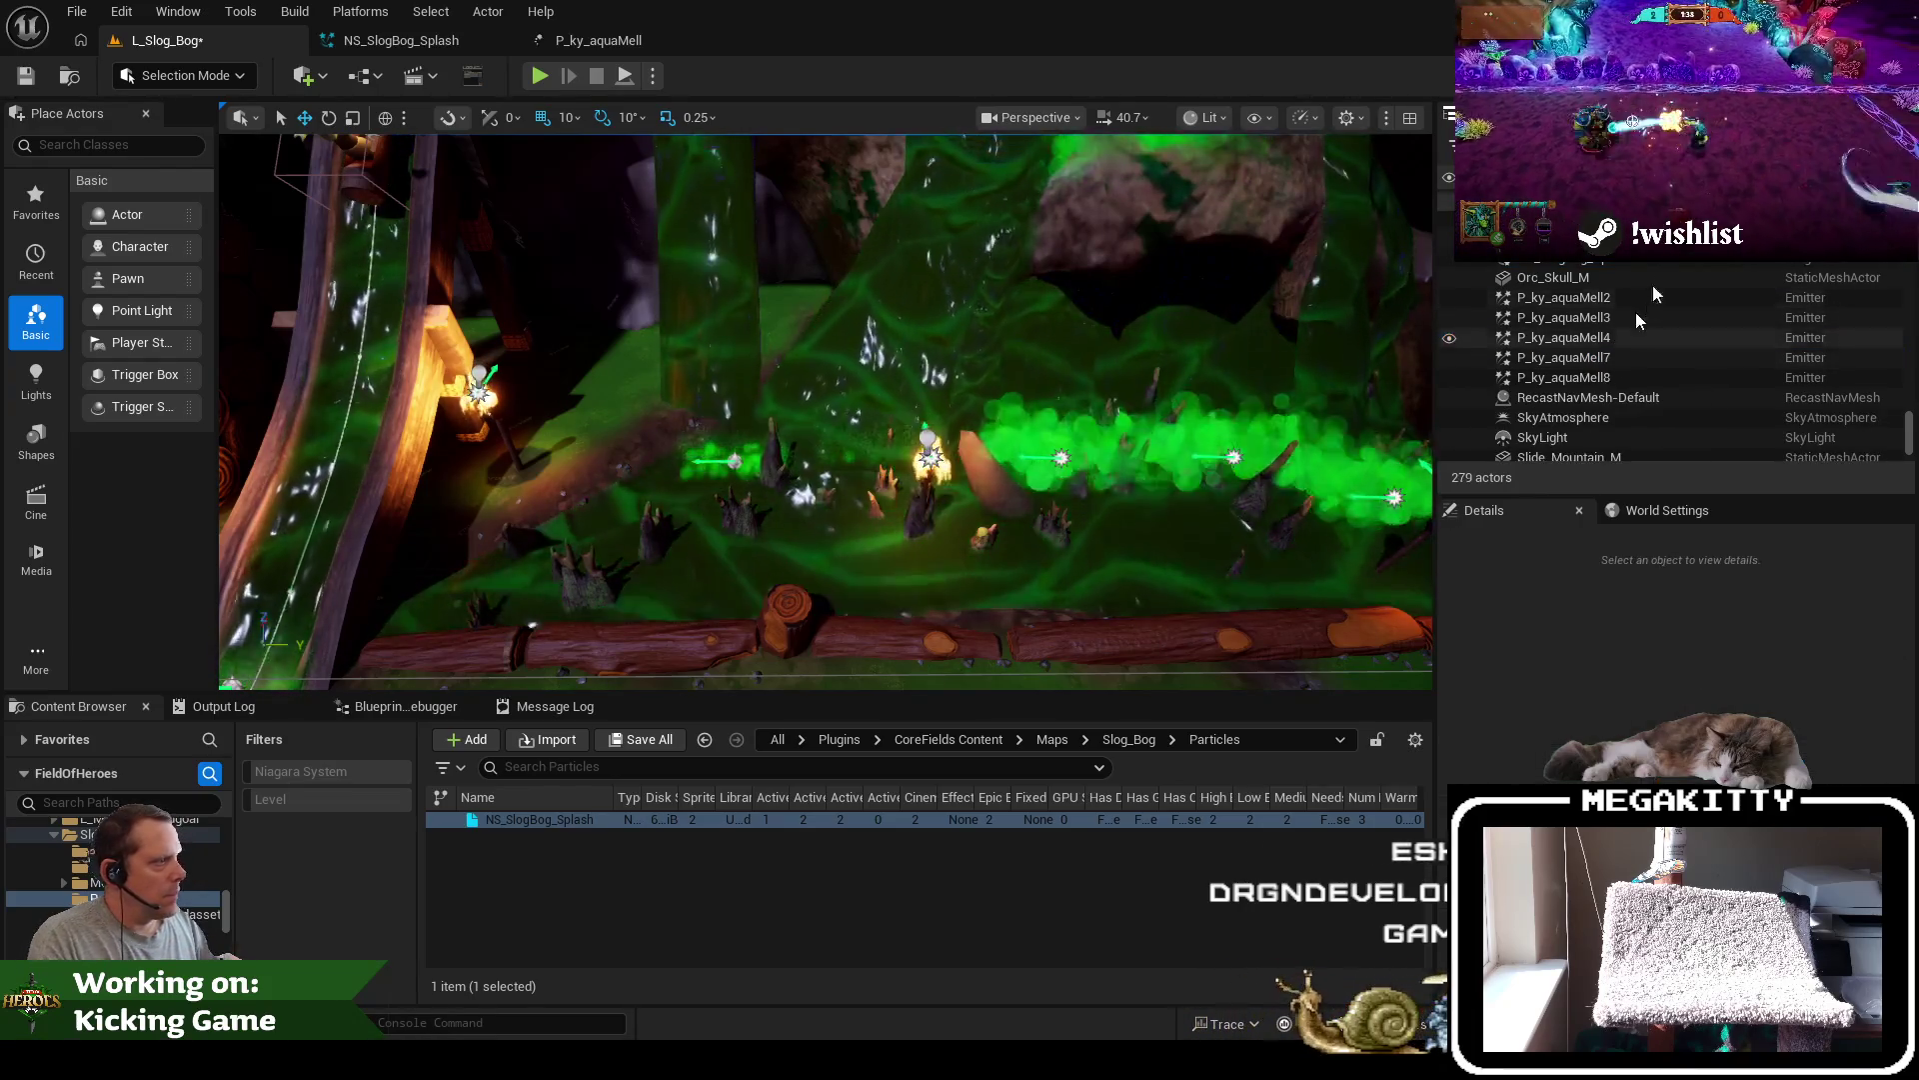
click(1640, 260)
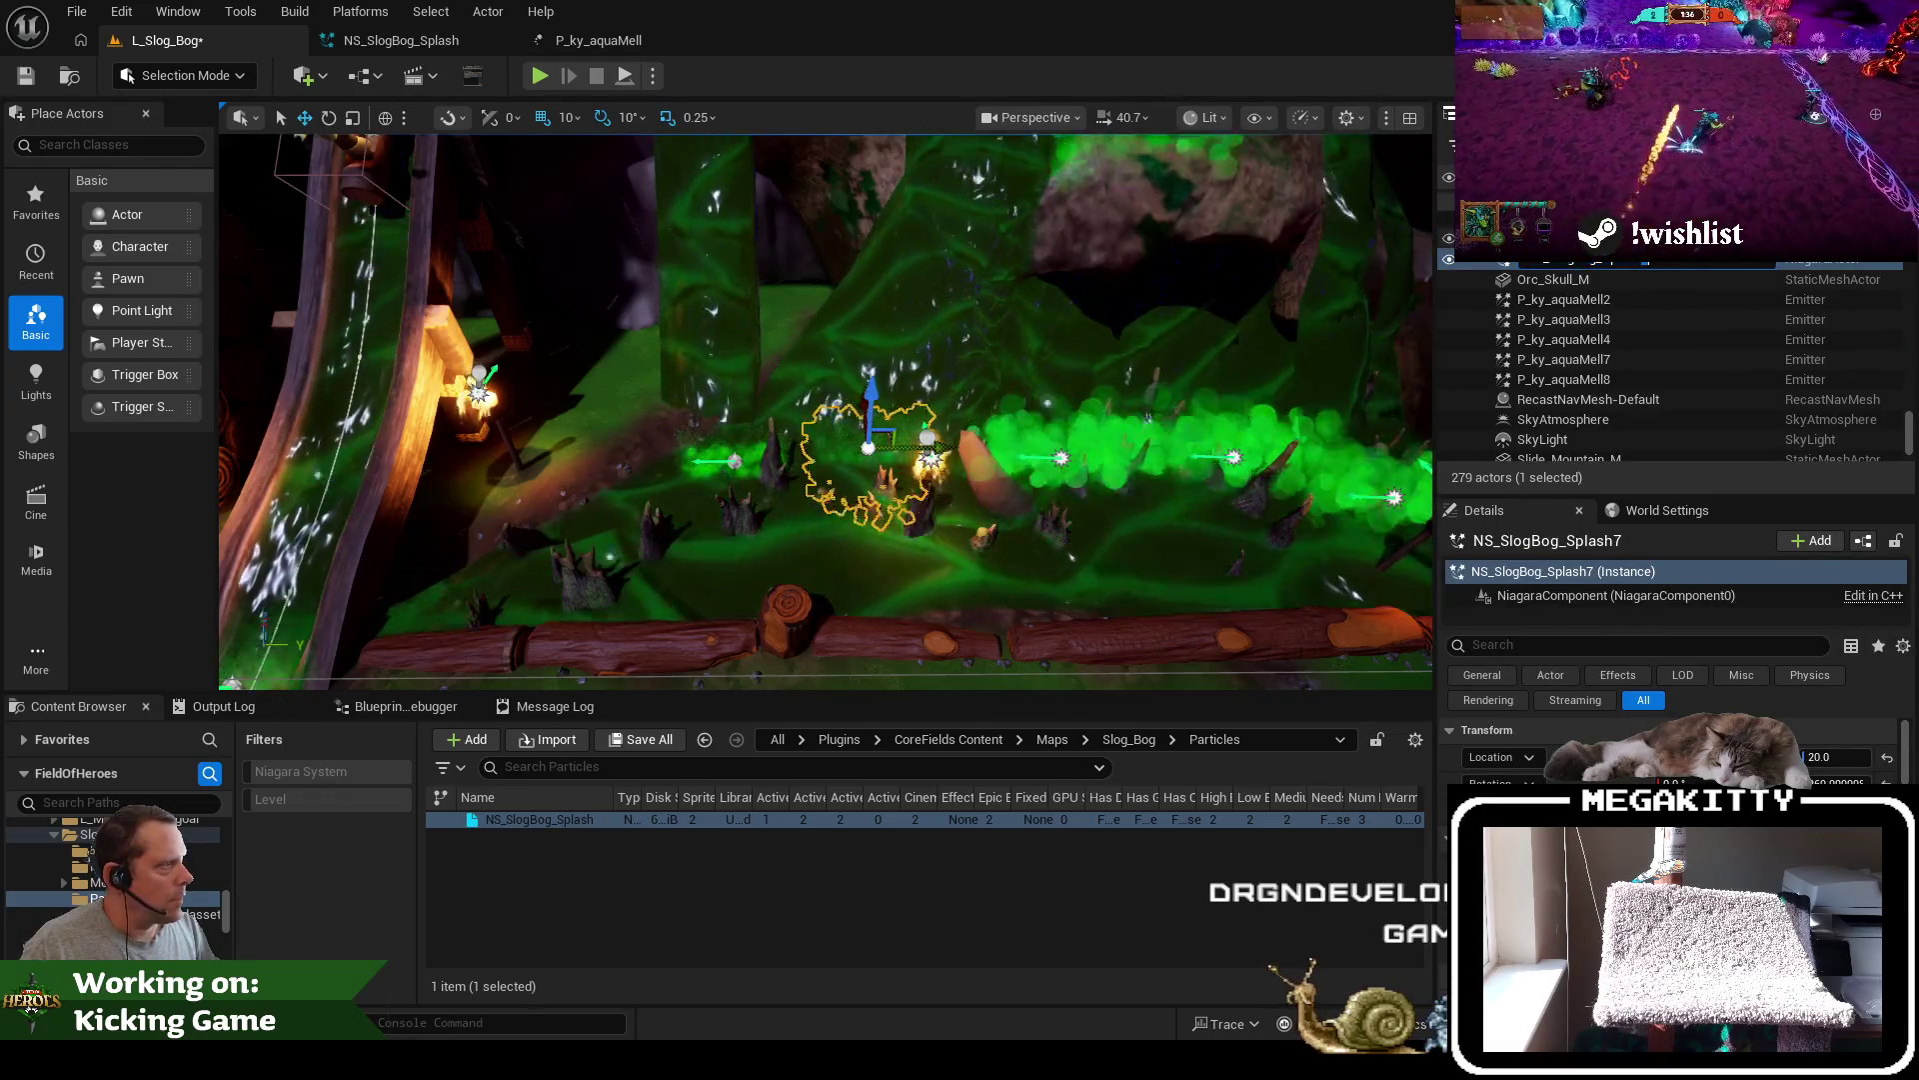
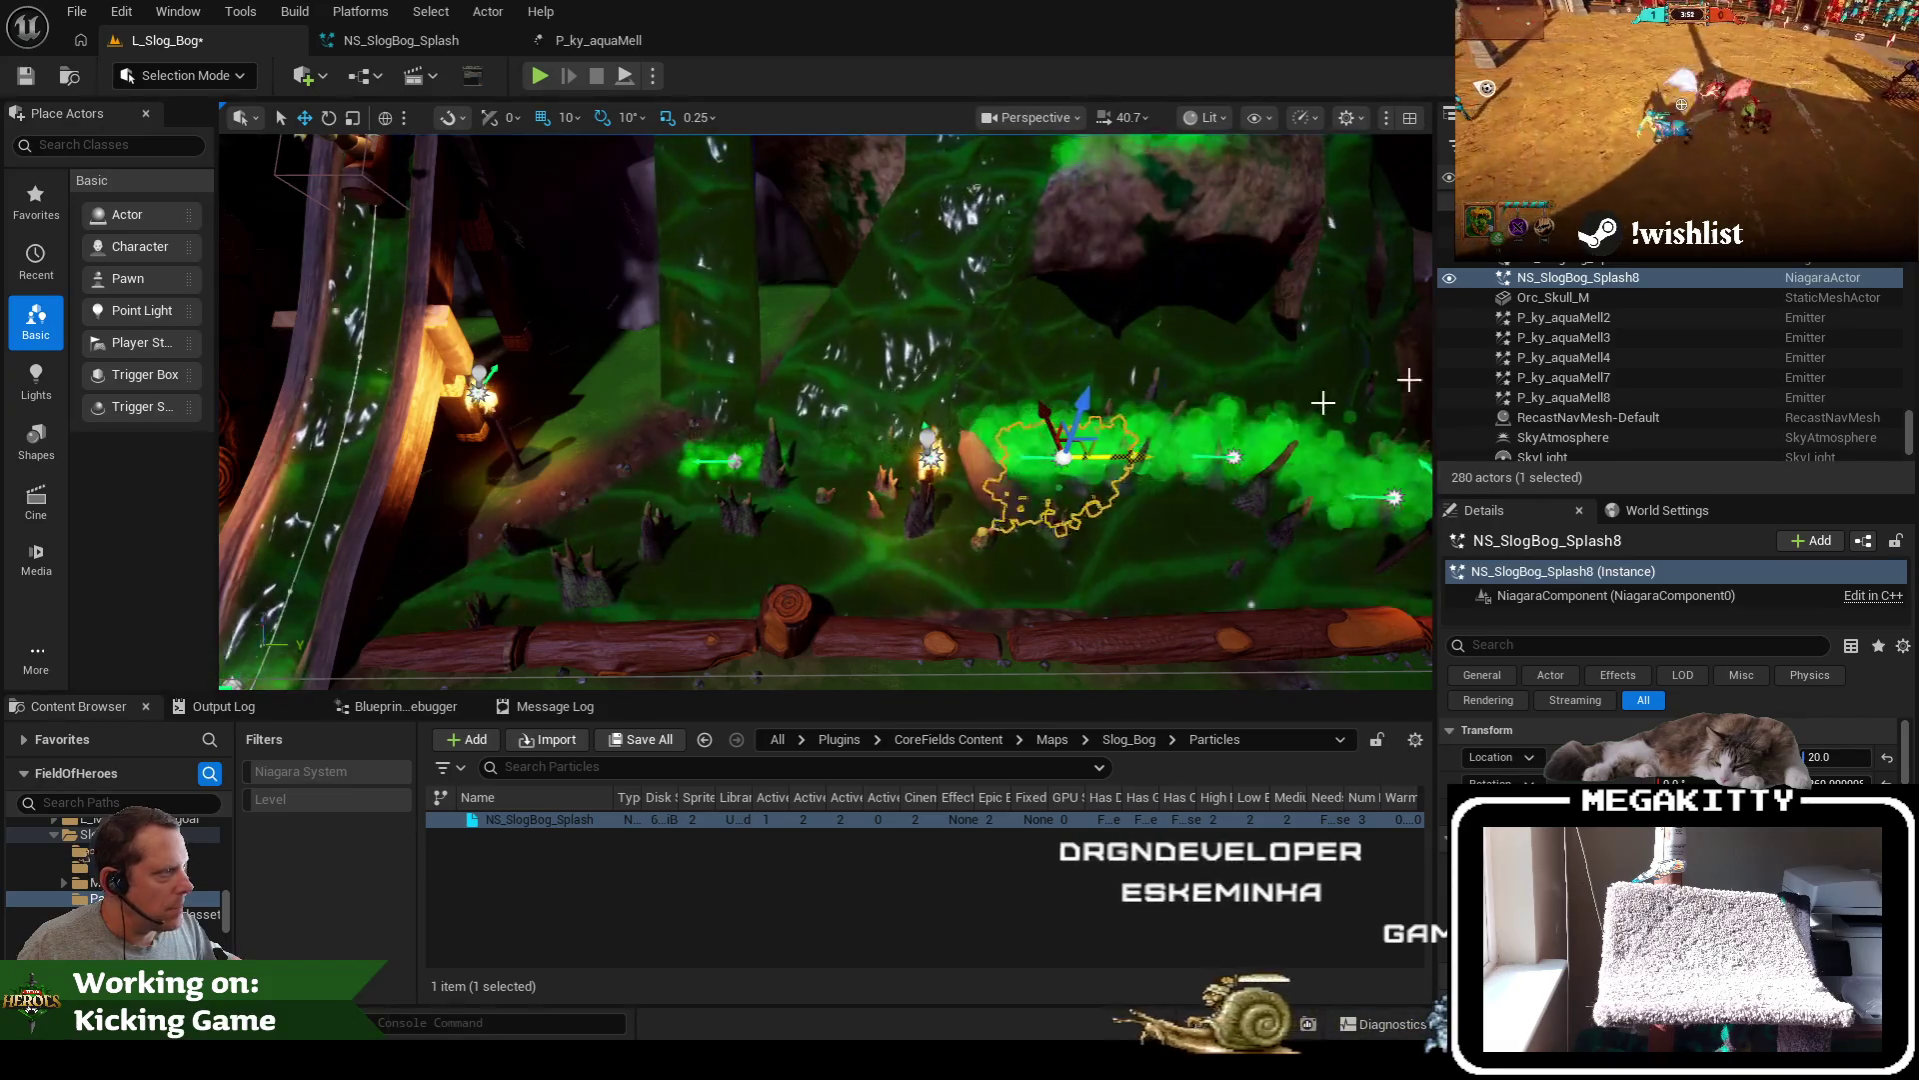
Delete the old P_ky_aquaMell8 emitter and frame the view on NS_SlogBog_Splash8
click(1599, 397)
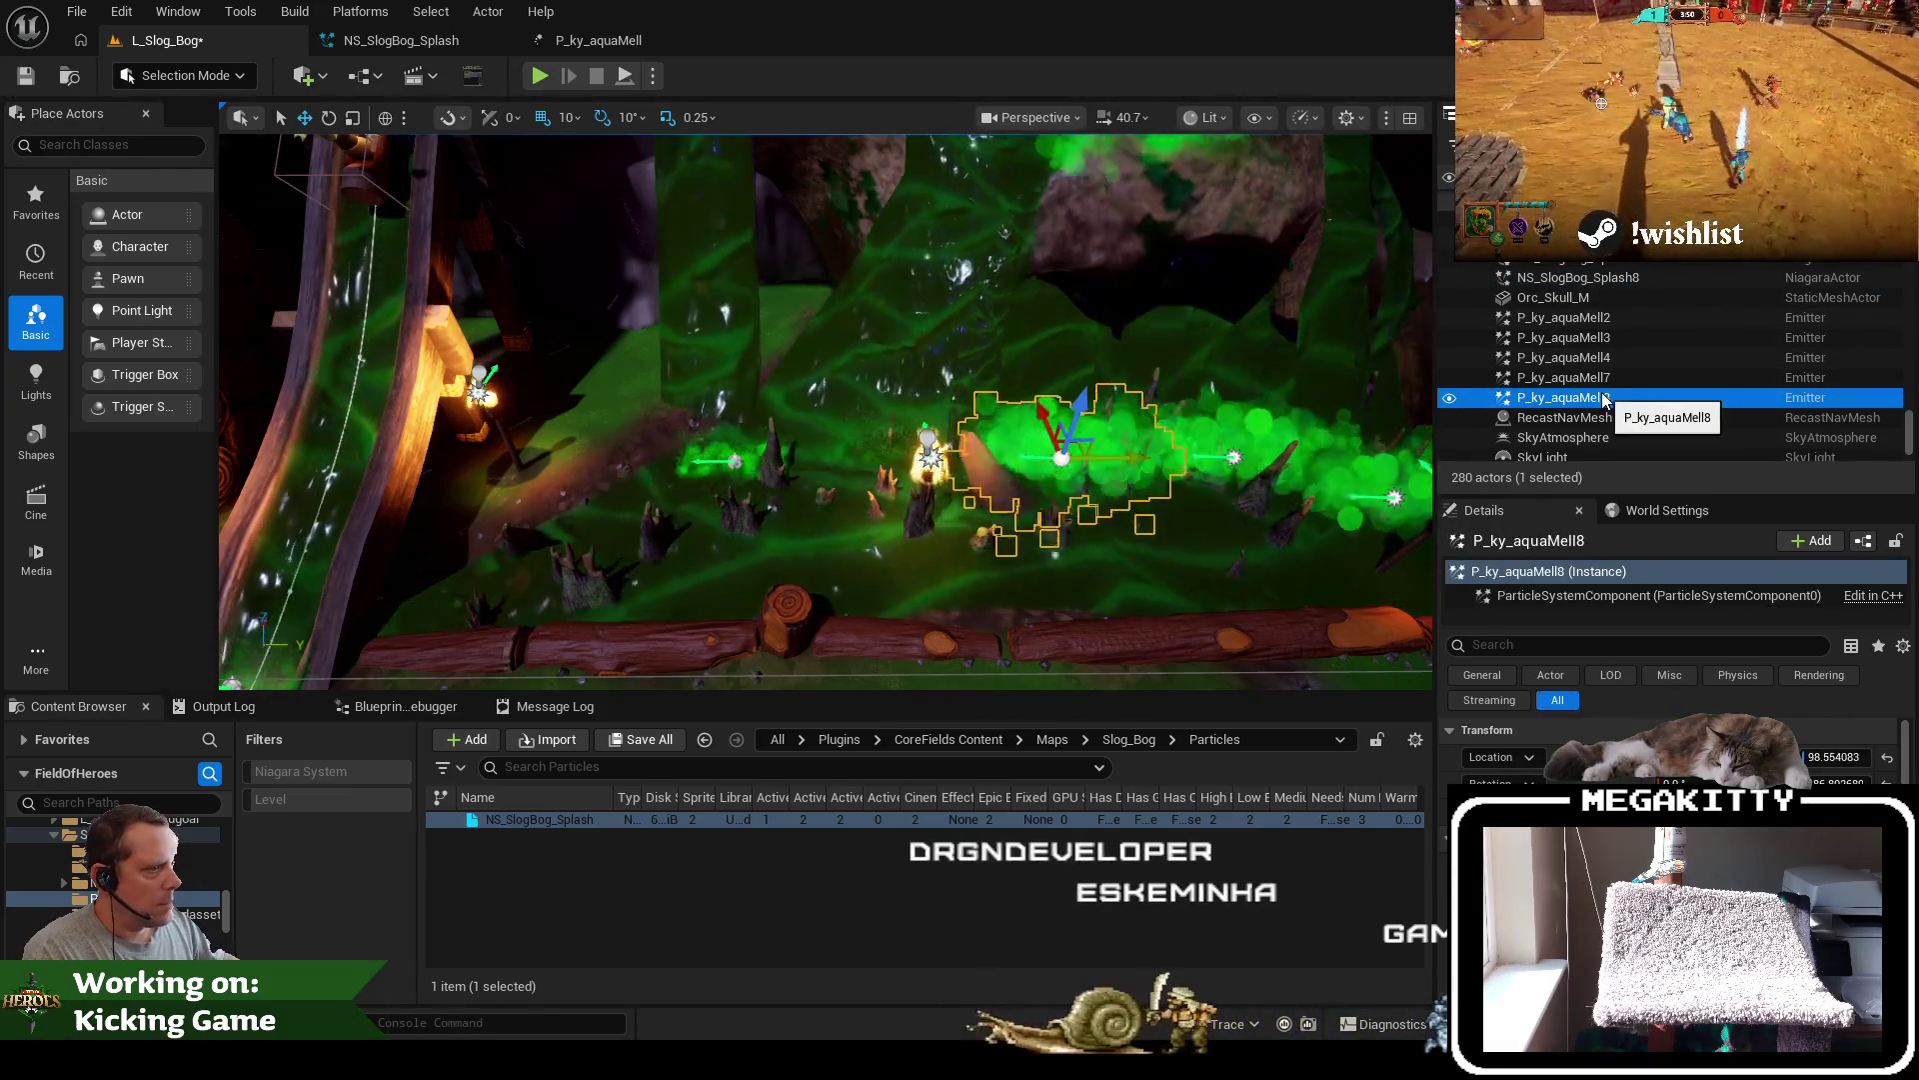
key(Delete)
click(1144, 450)
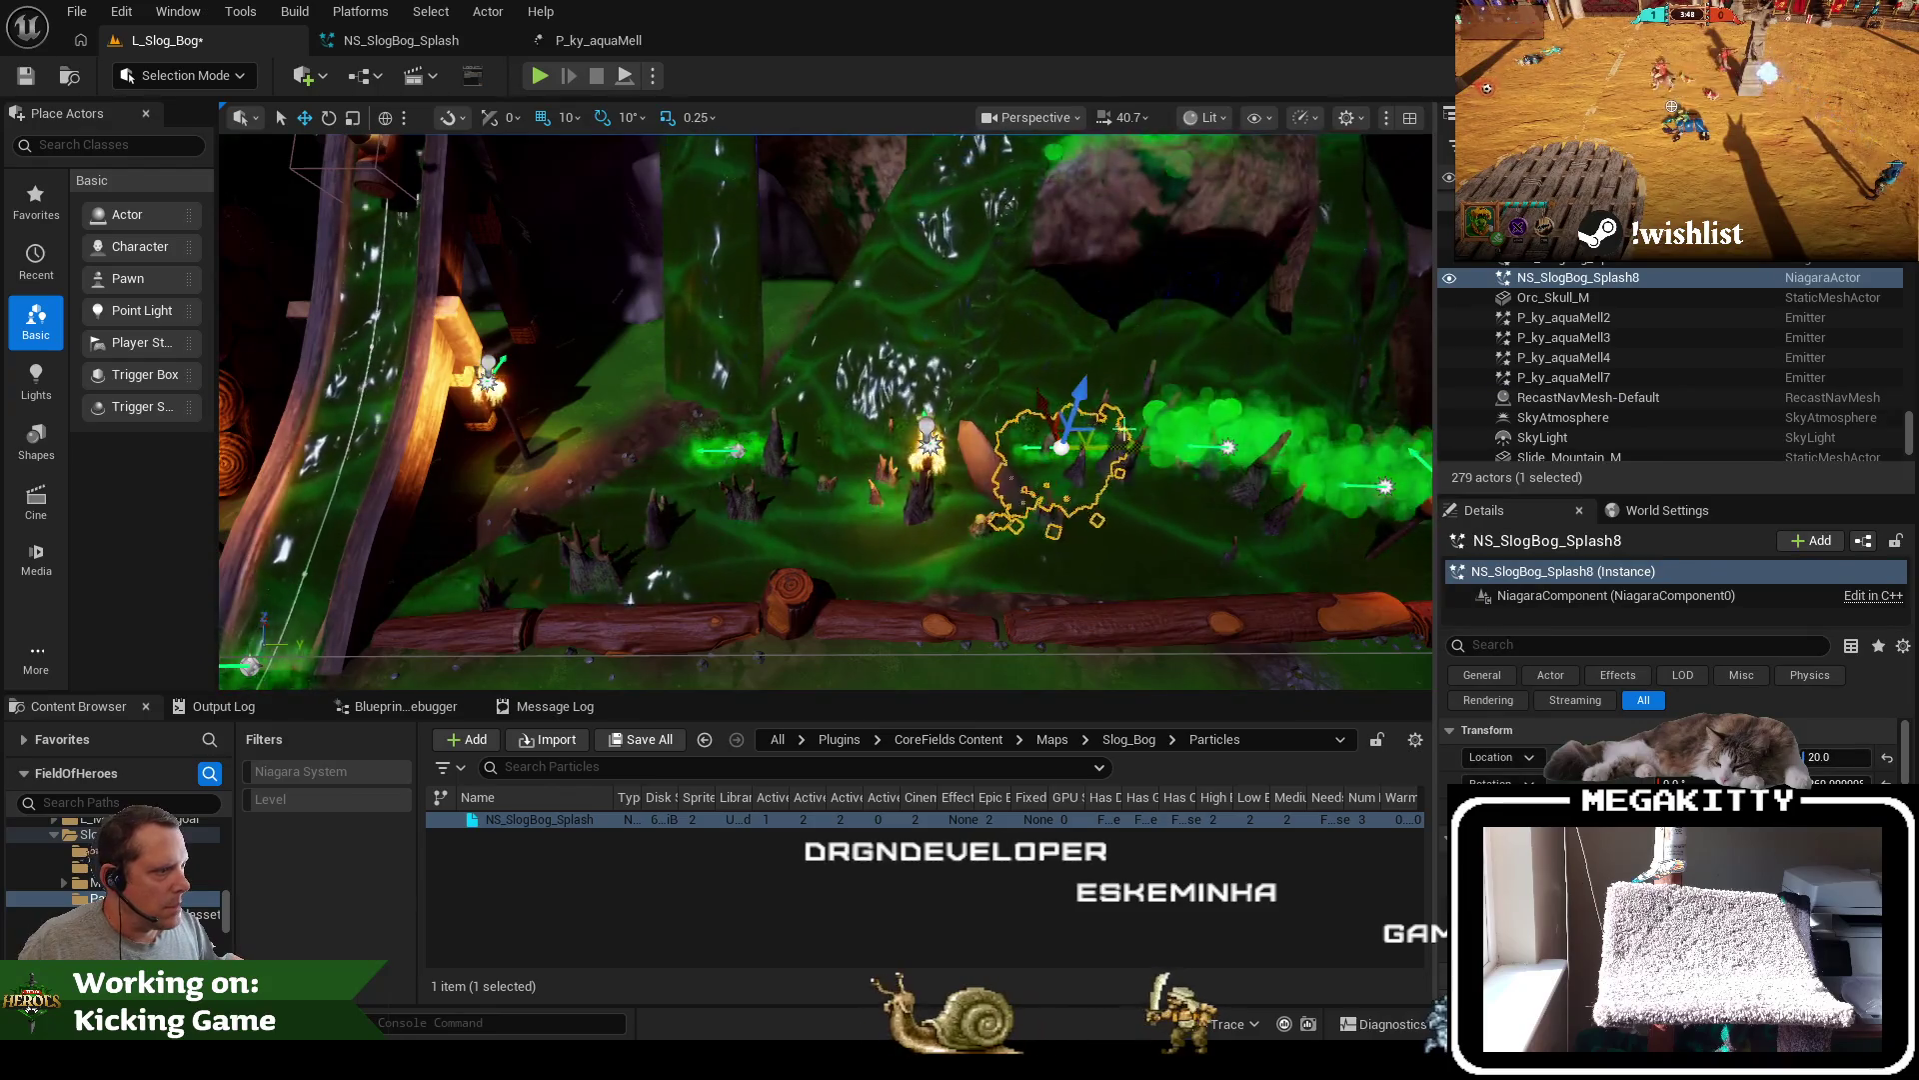
key(f)
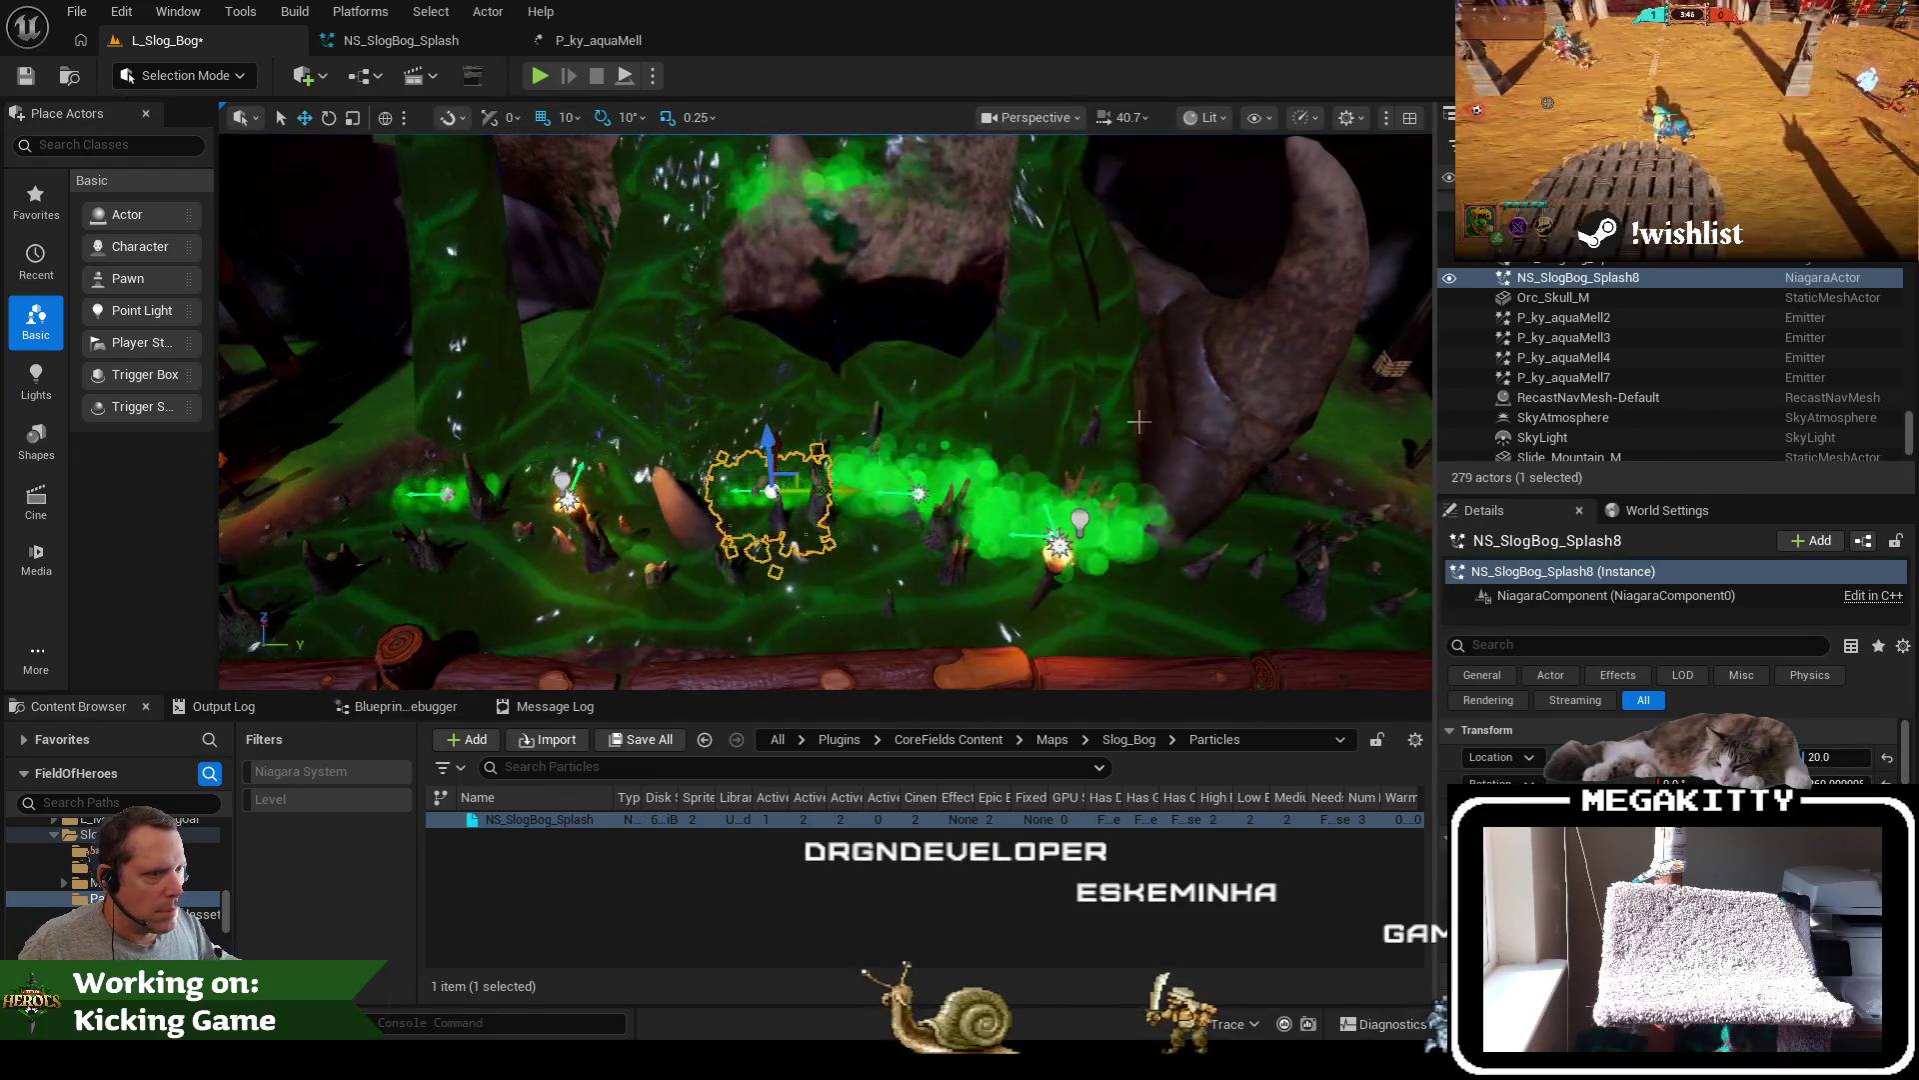
mouse_move(1138, 421)
mouse_down()
mouse_move(670, 463)
mouse_move(671, 405)
mouse_up()
Check Splash5 and Splash6, then raise NS_SlogBog_Splash8 from 20 to 30
click(1575, 238)
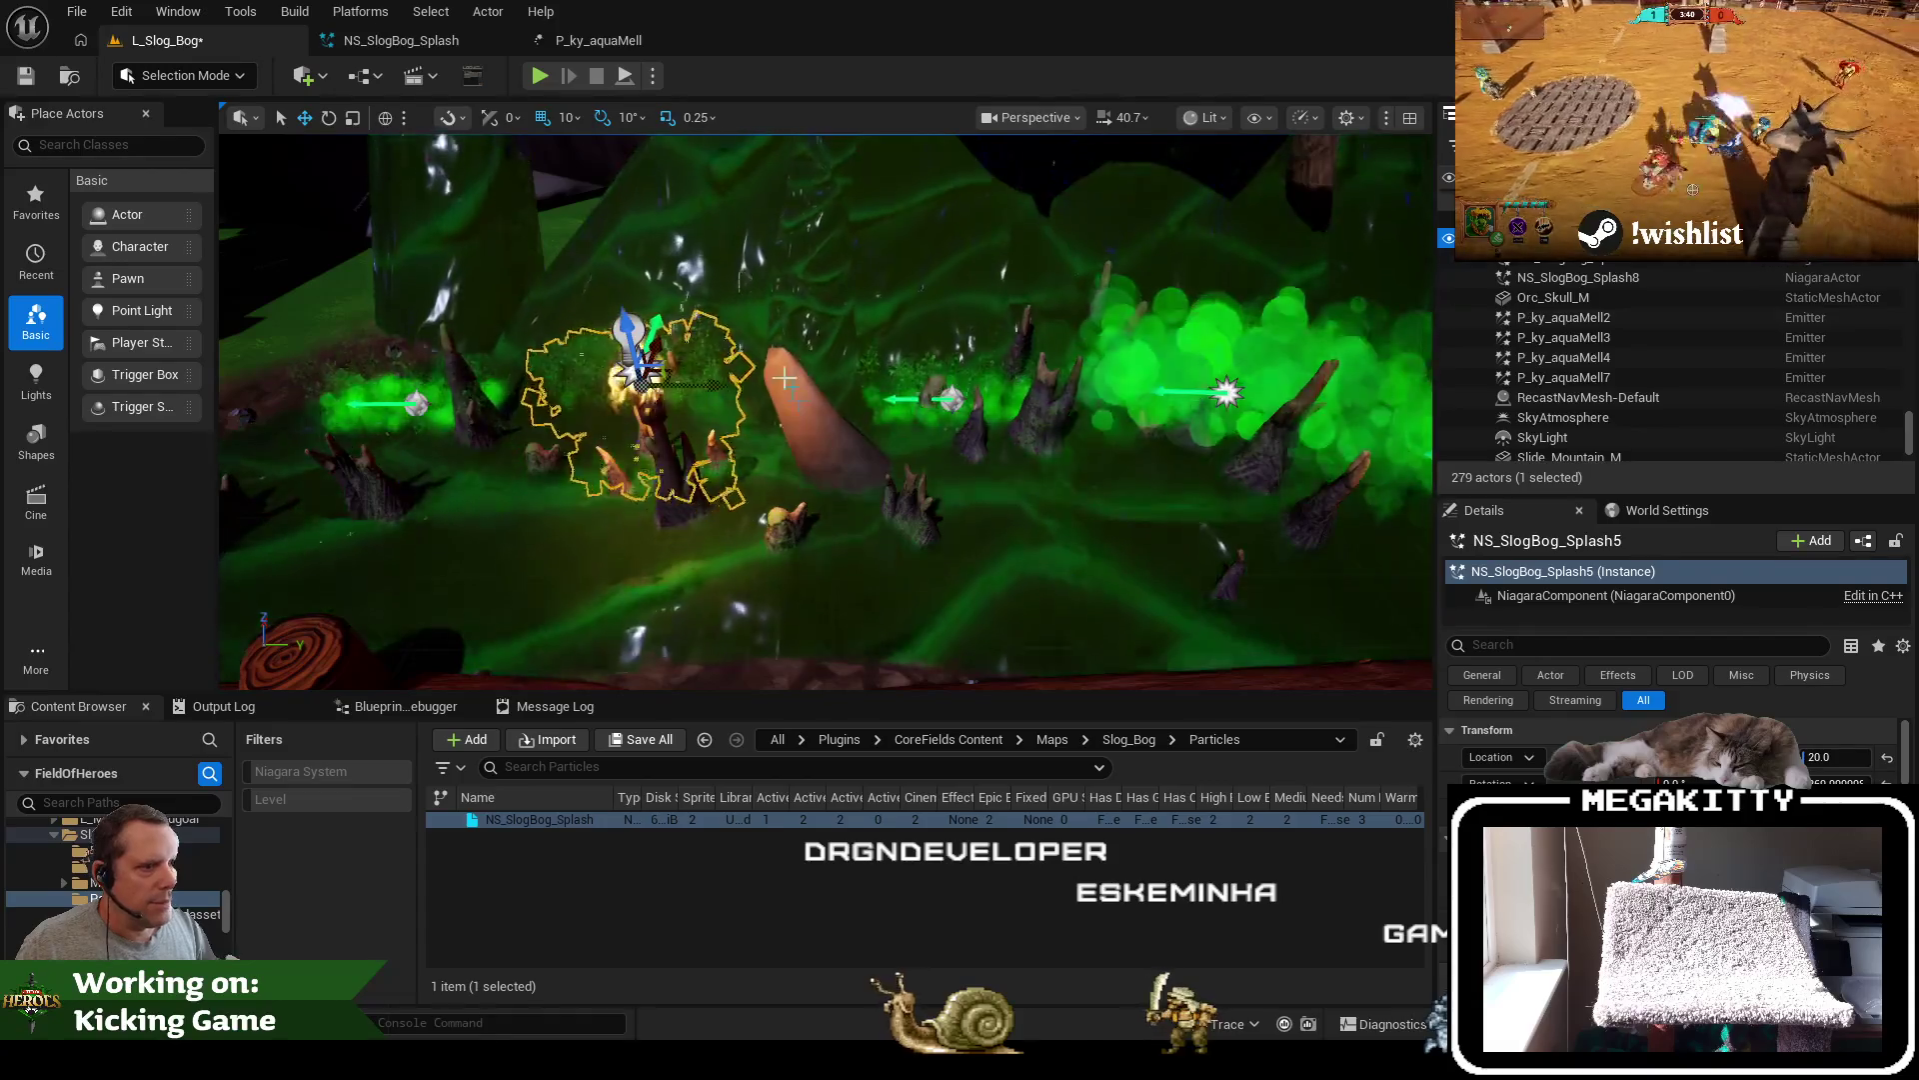
key(f)
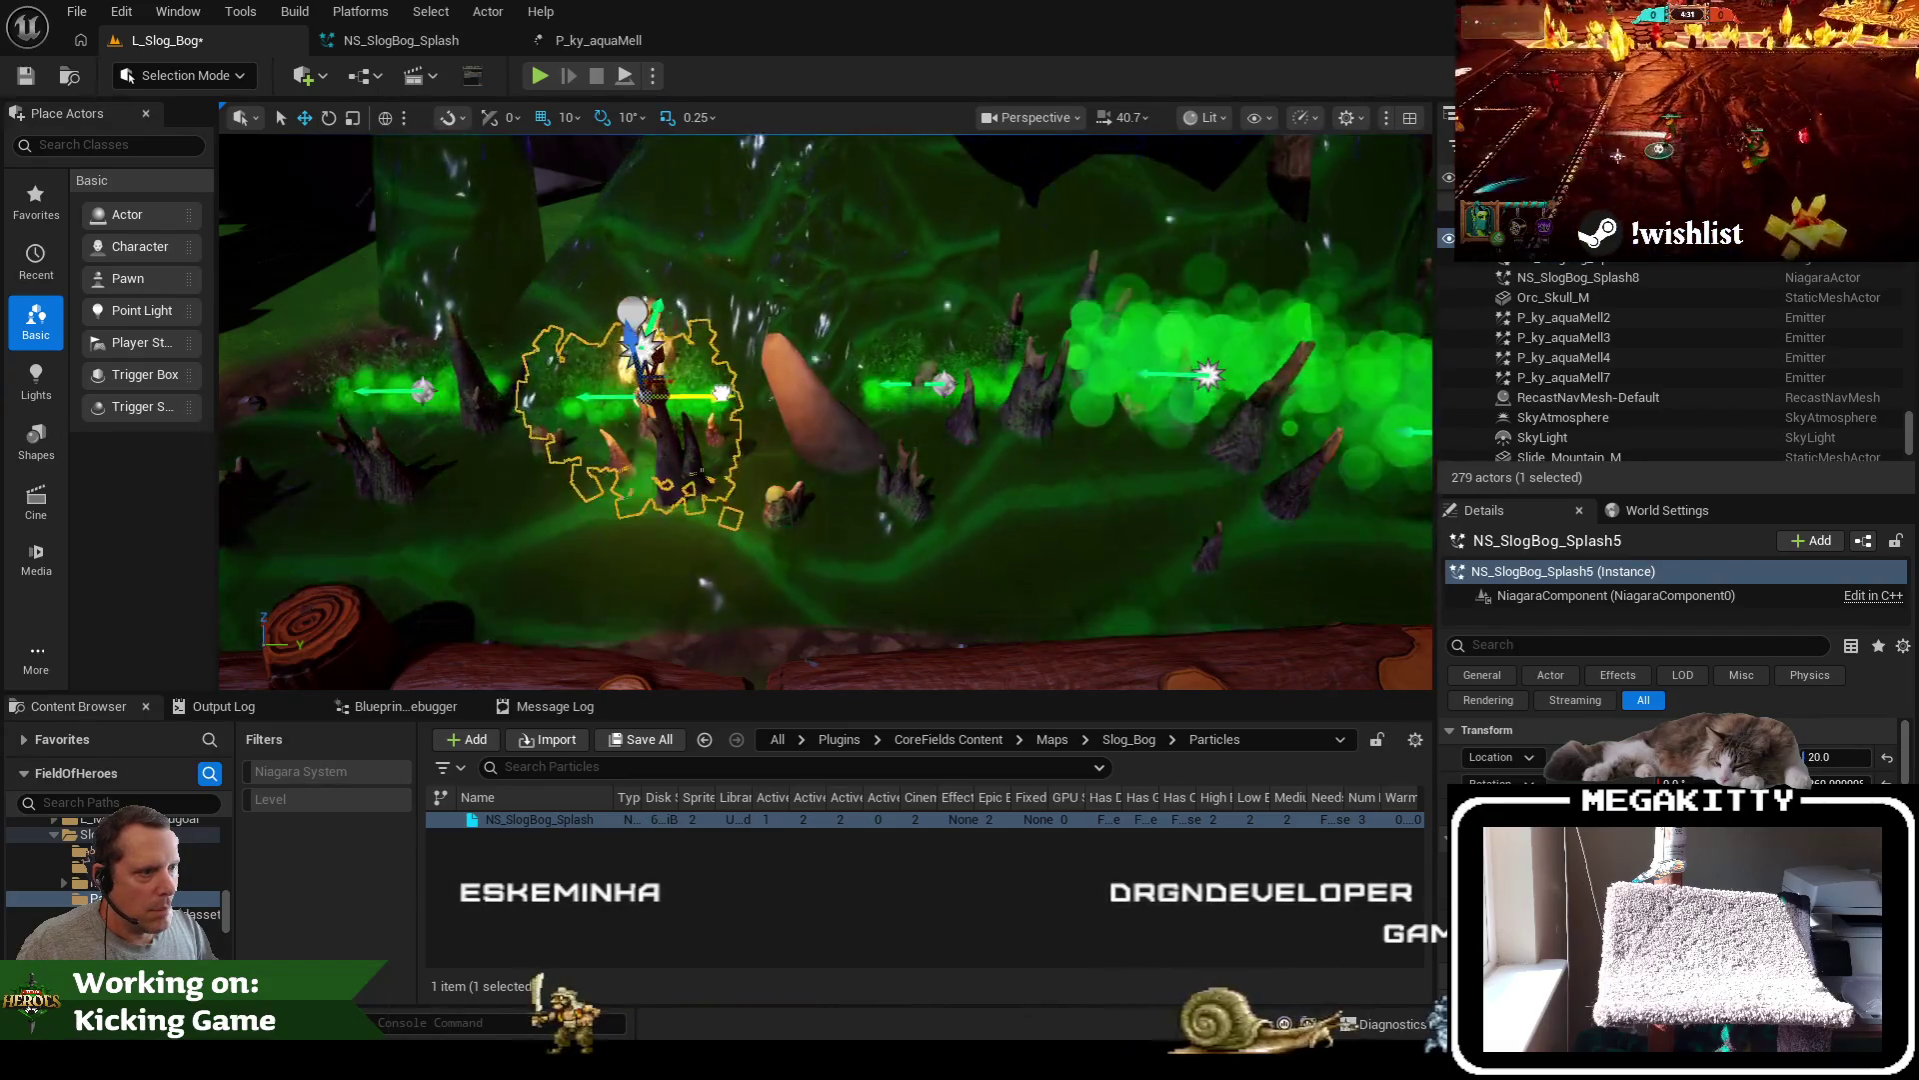
click(1642, 262)
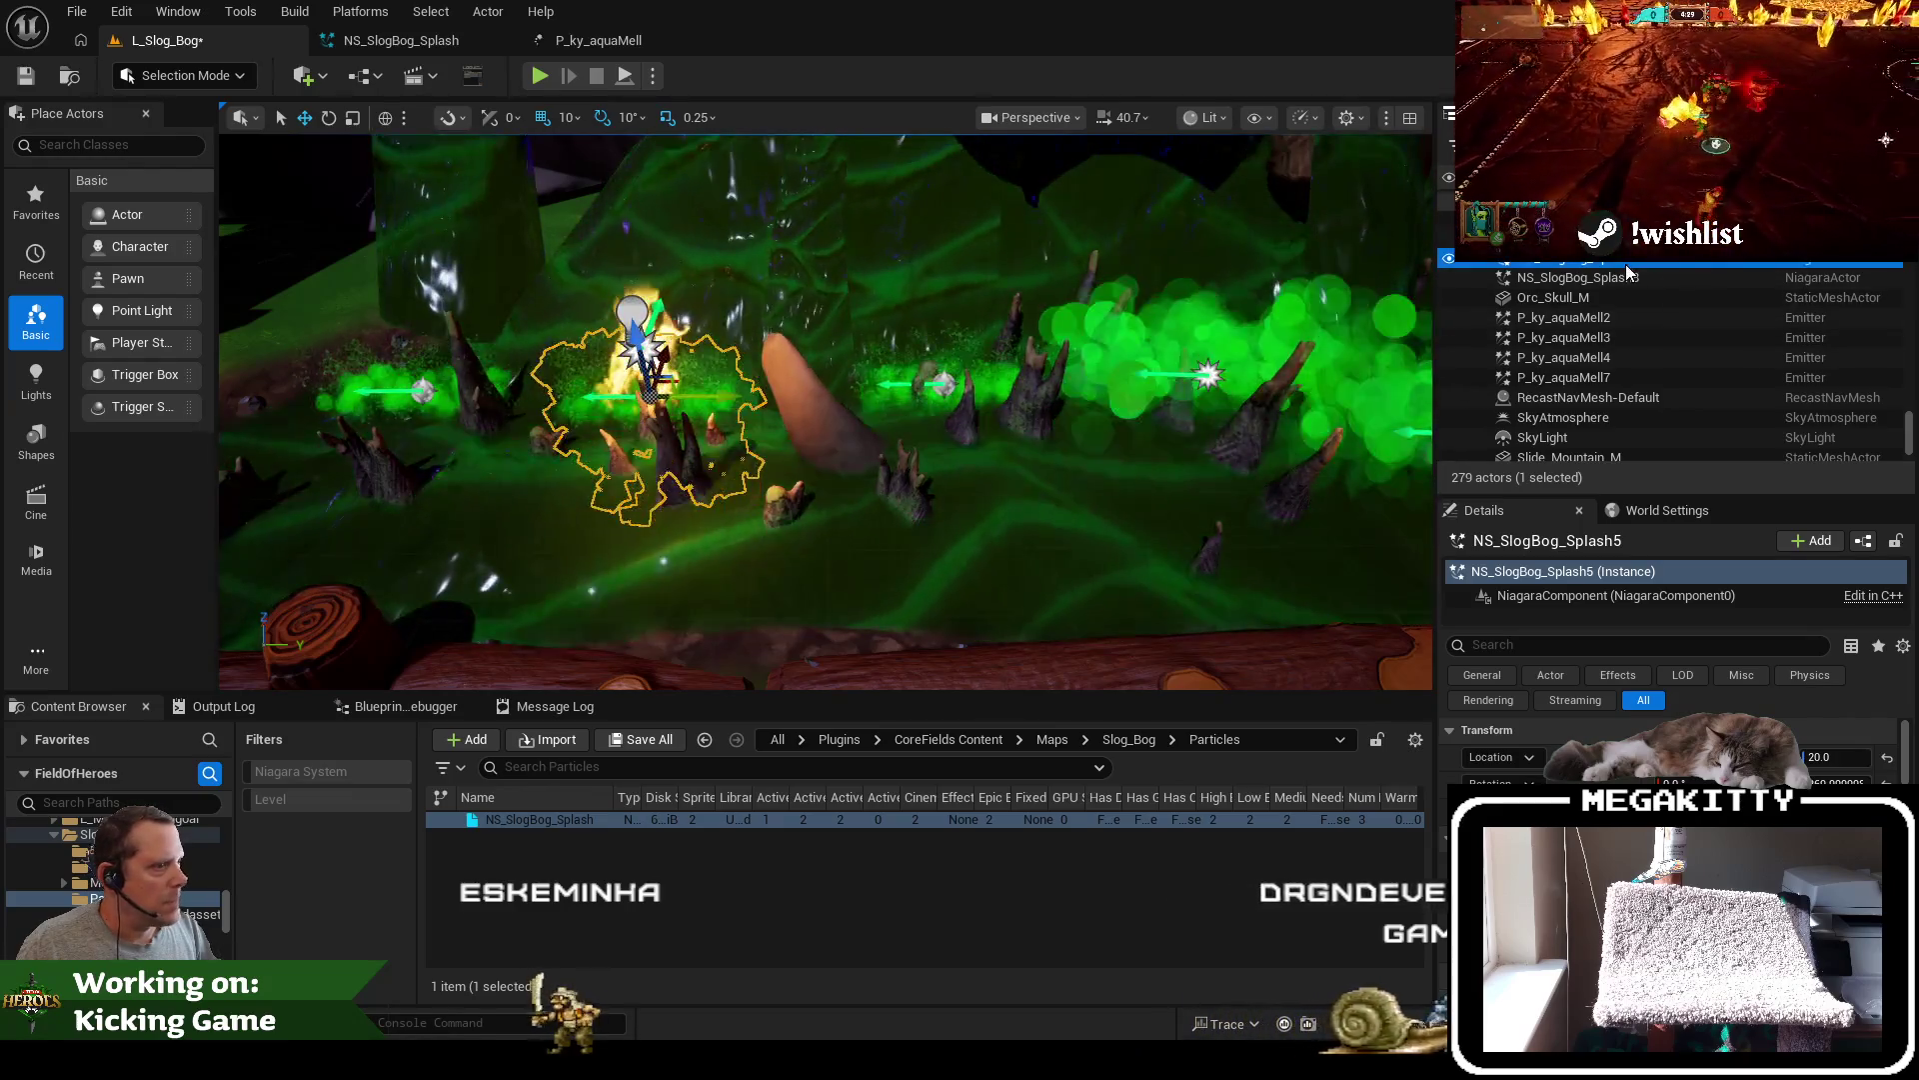
click(966, 321)
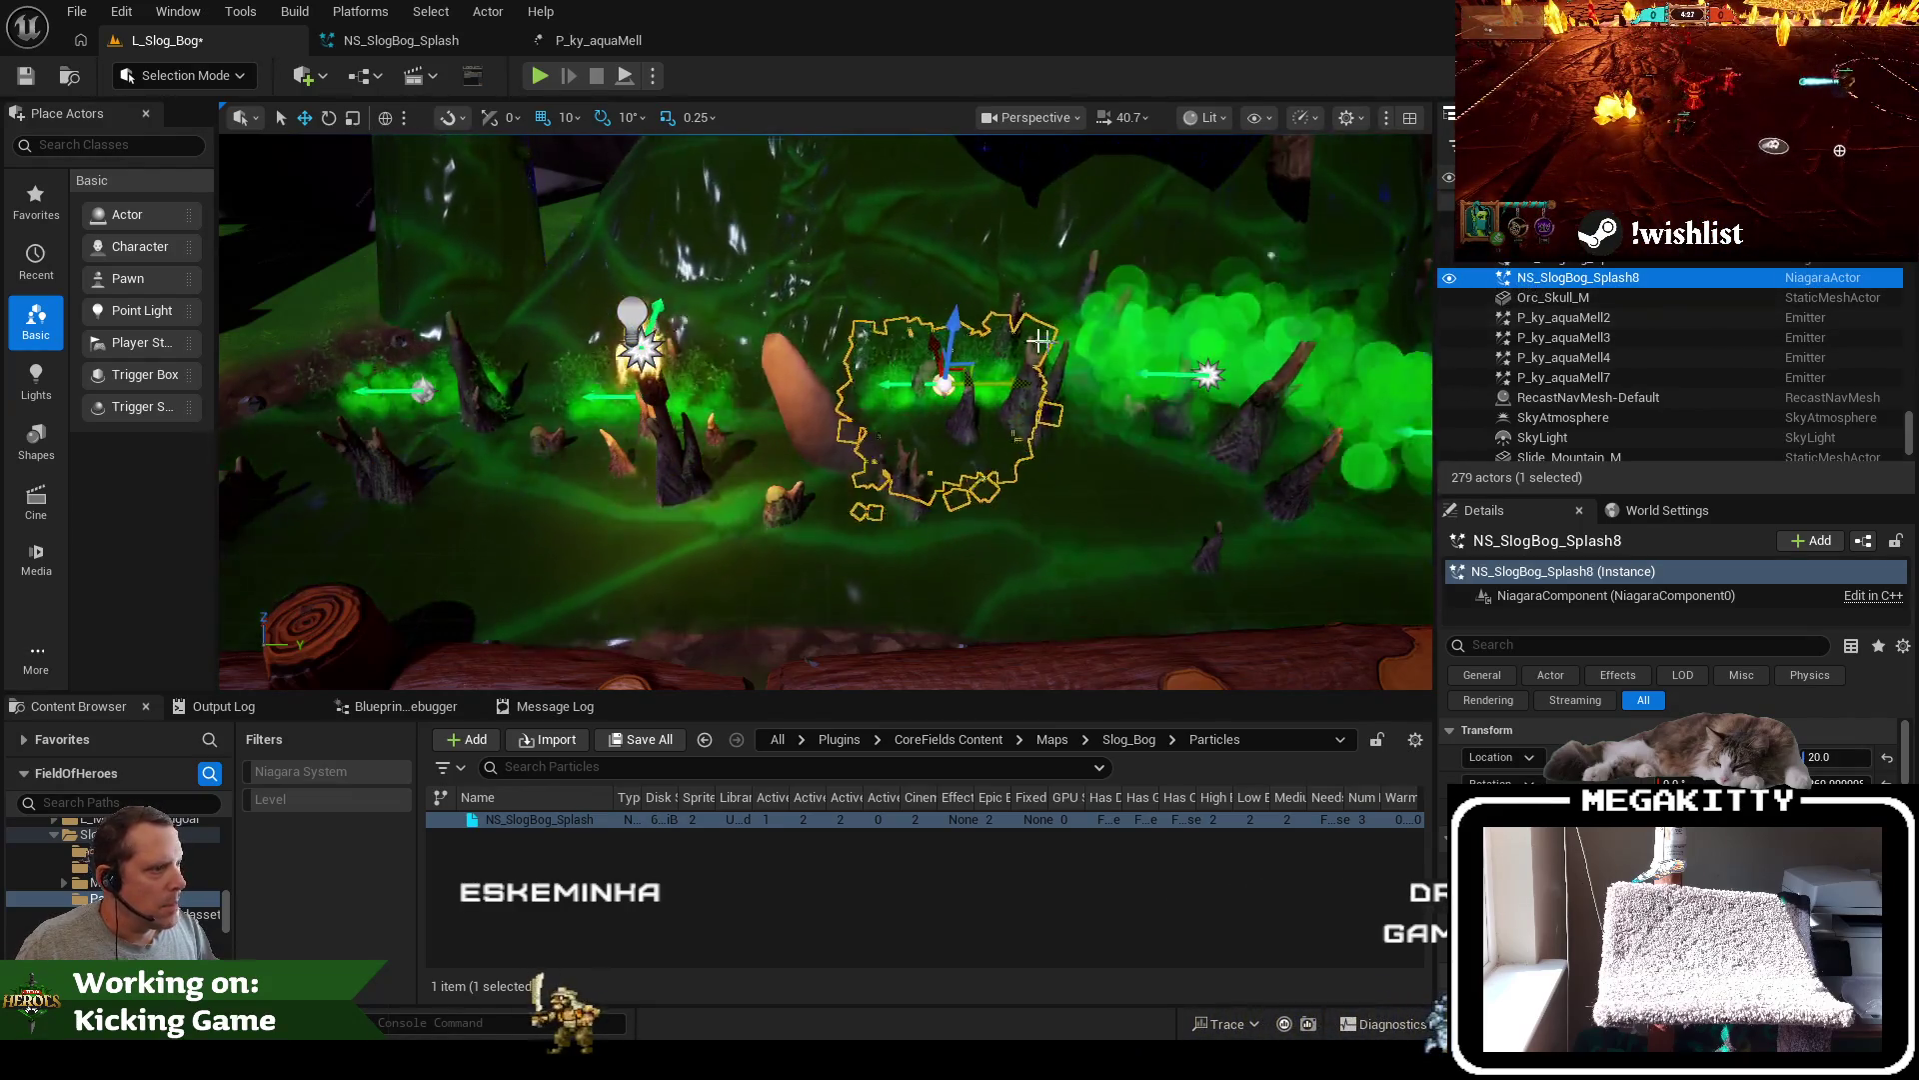
drag(966, 321, 933, 343)
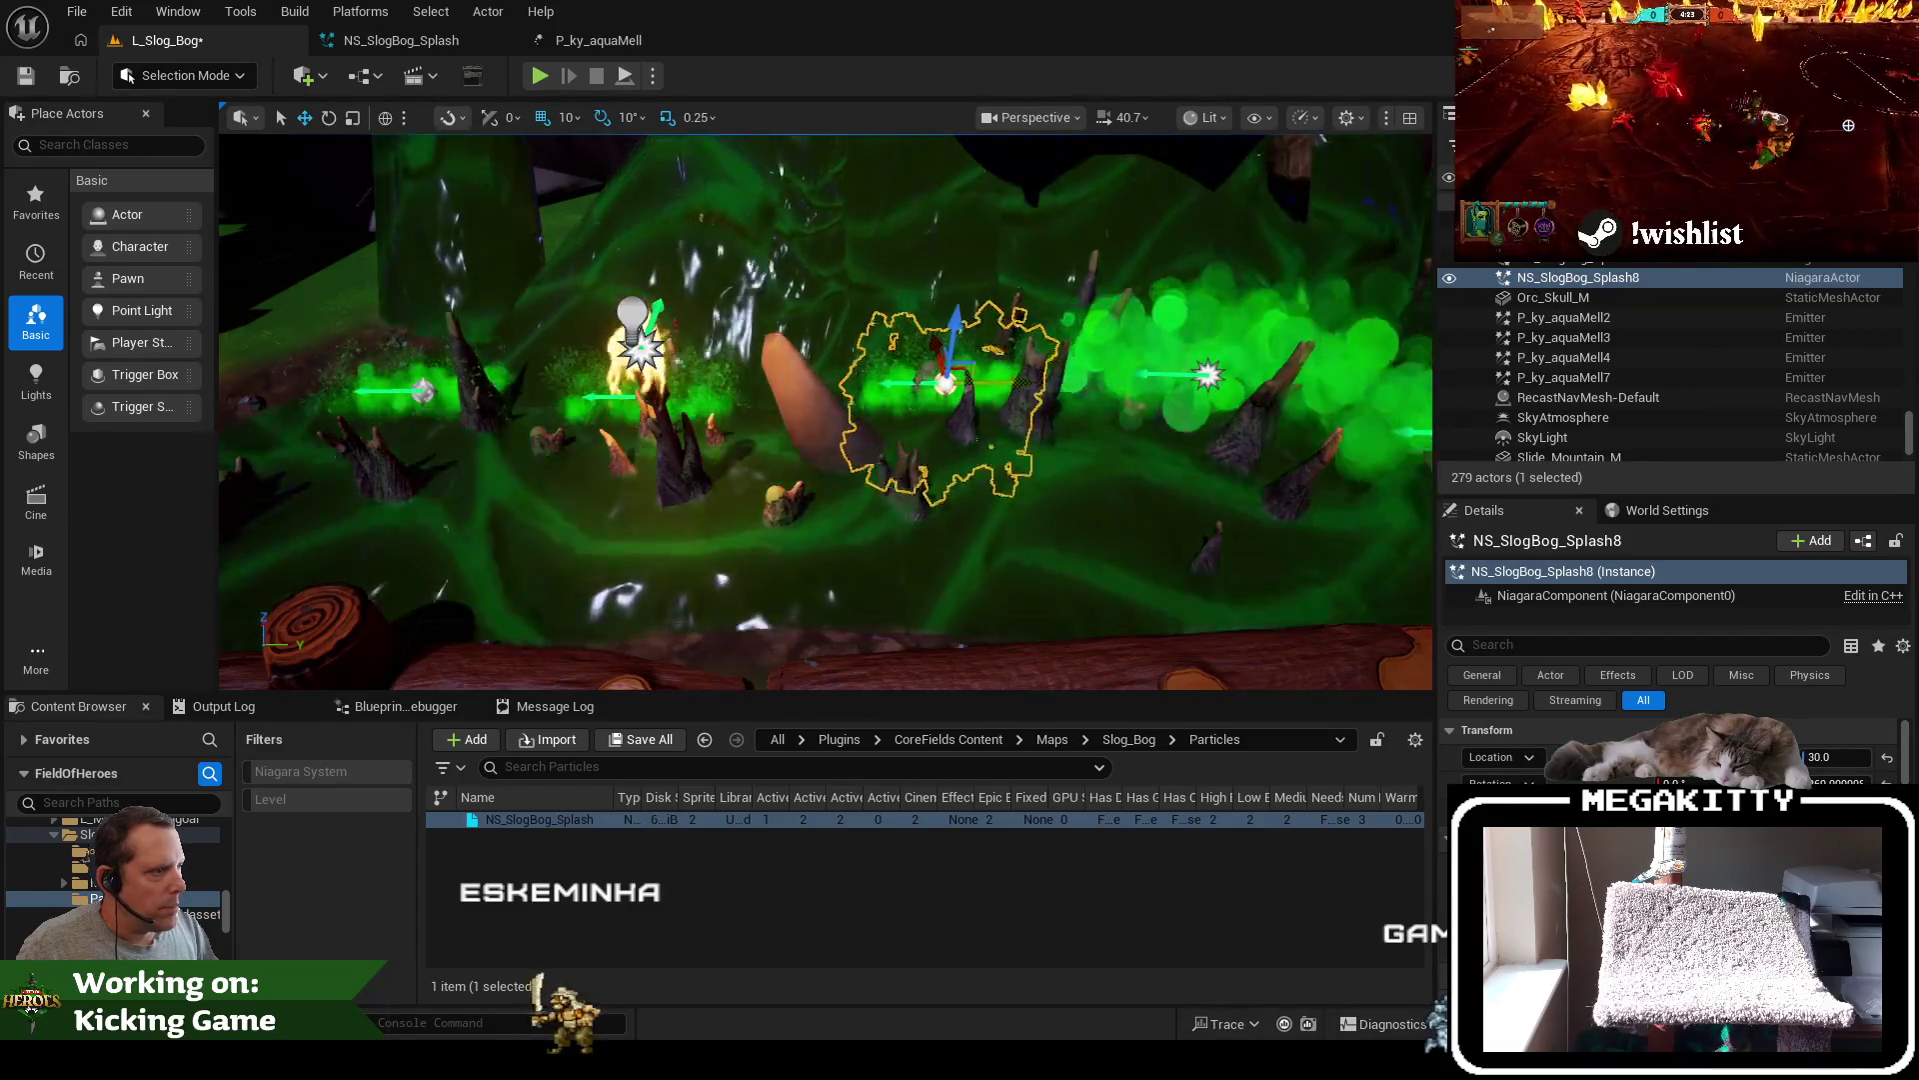
Turn the view across the cave and select the P_ky_aquaMell3 emitter
drag(934, 343, 1000, 300)
drag(1000, 499, 1009, 517)
click(886, 552)
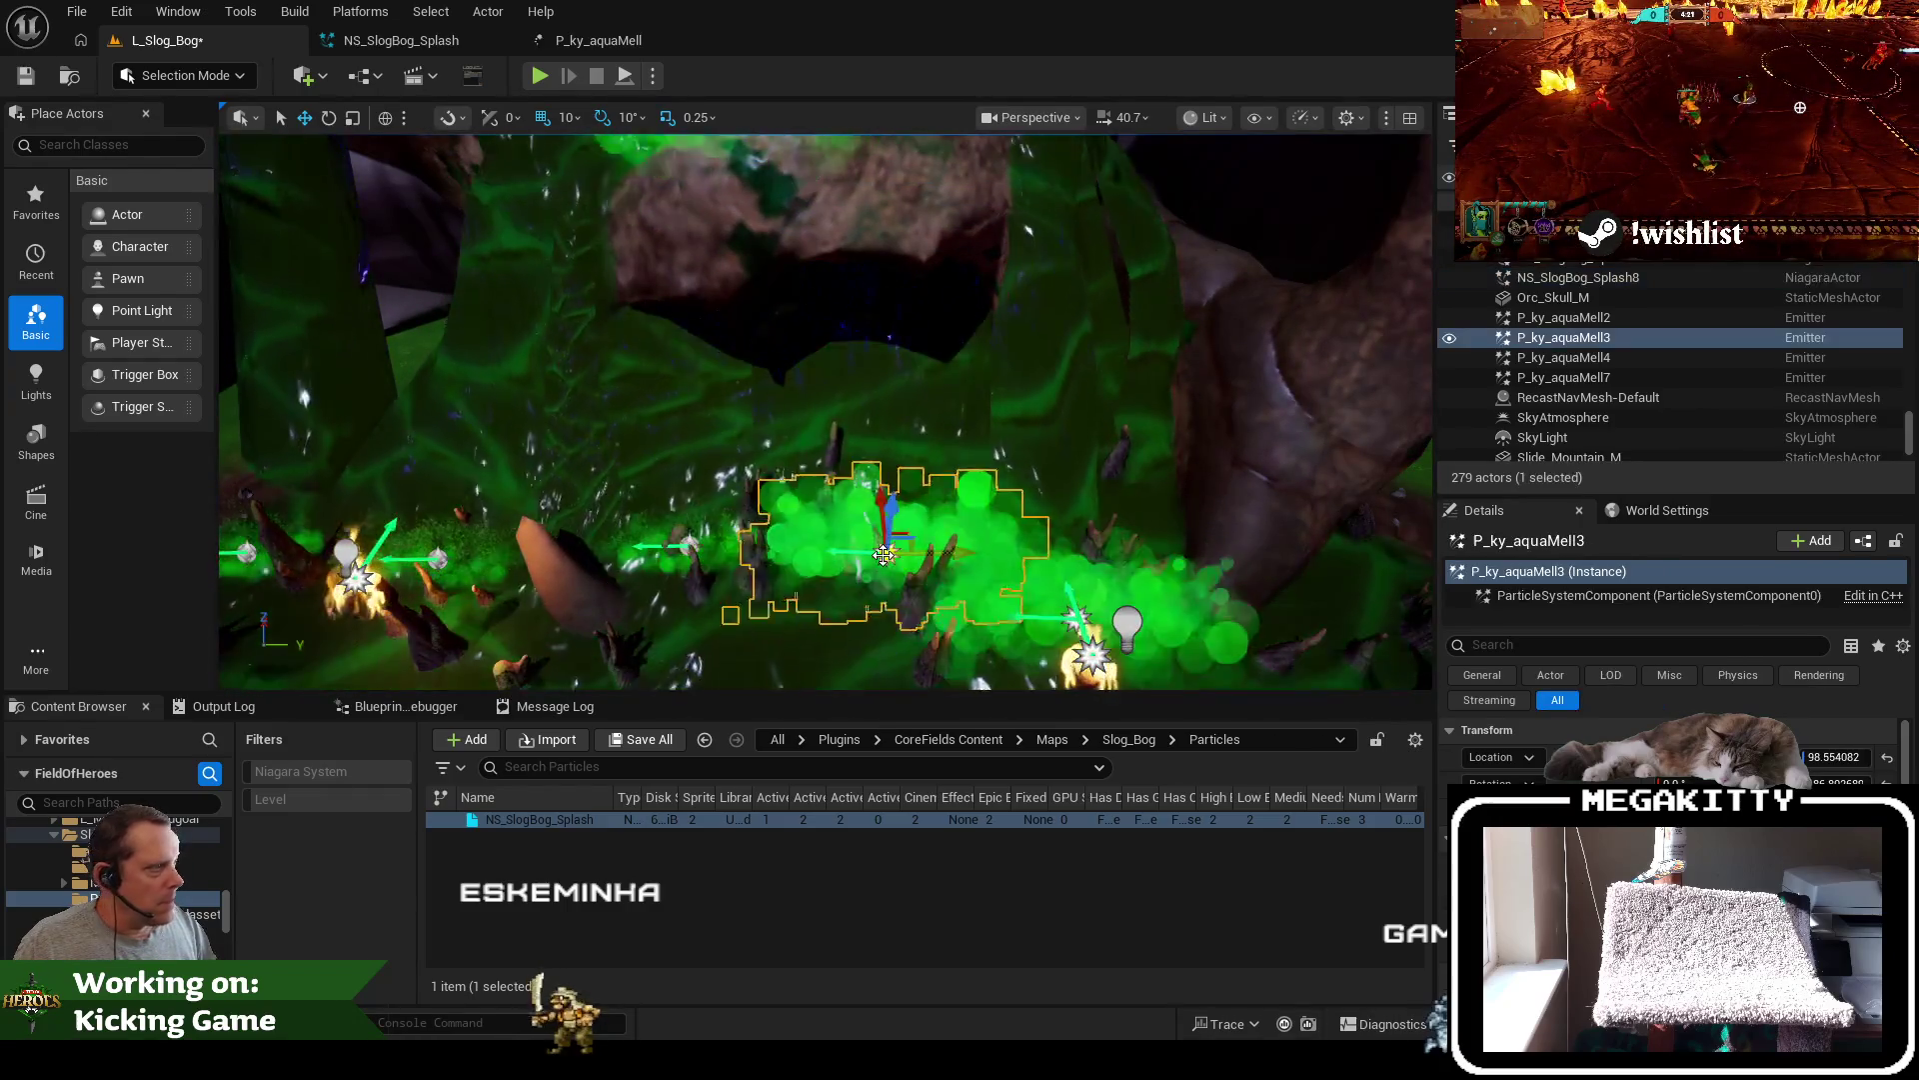
Drop in a new NS_SlogBog_Splash3, delete P_ky_aquaMell3, and nudge Splash3 into its spot
drag(680, 543, 694, 545)
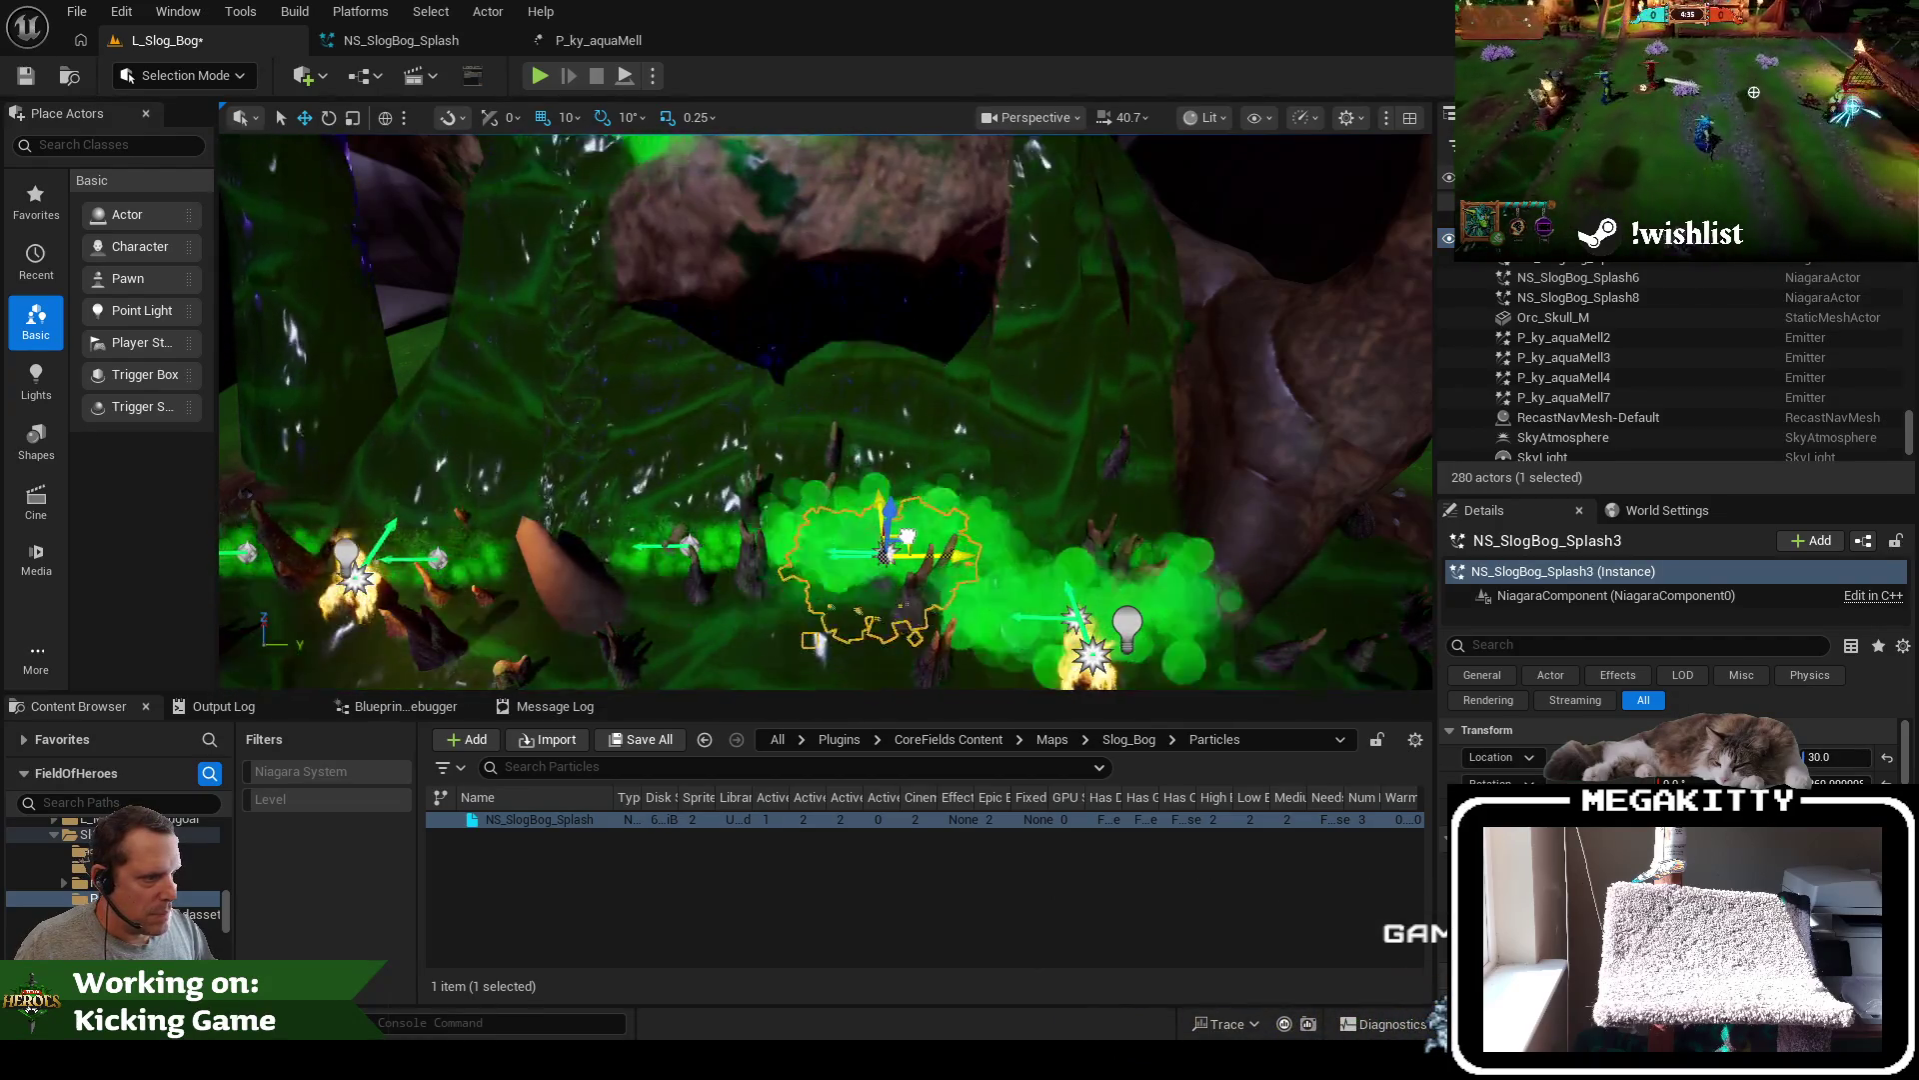
click(1645, 363)
key(Delete)
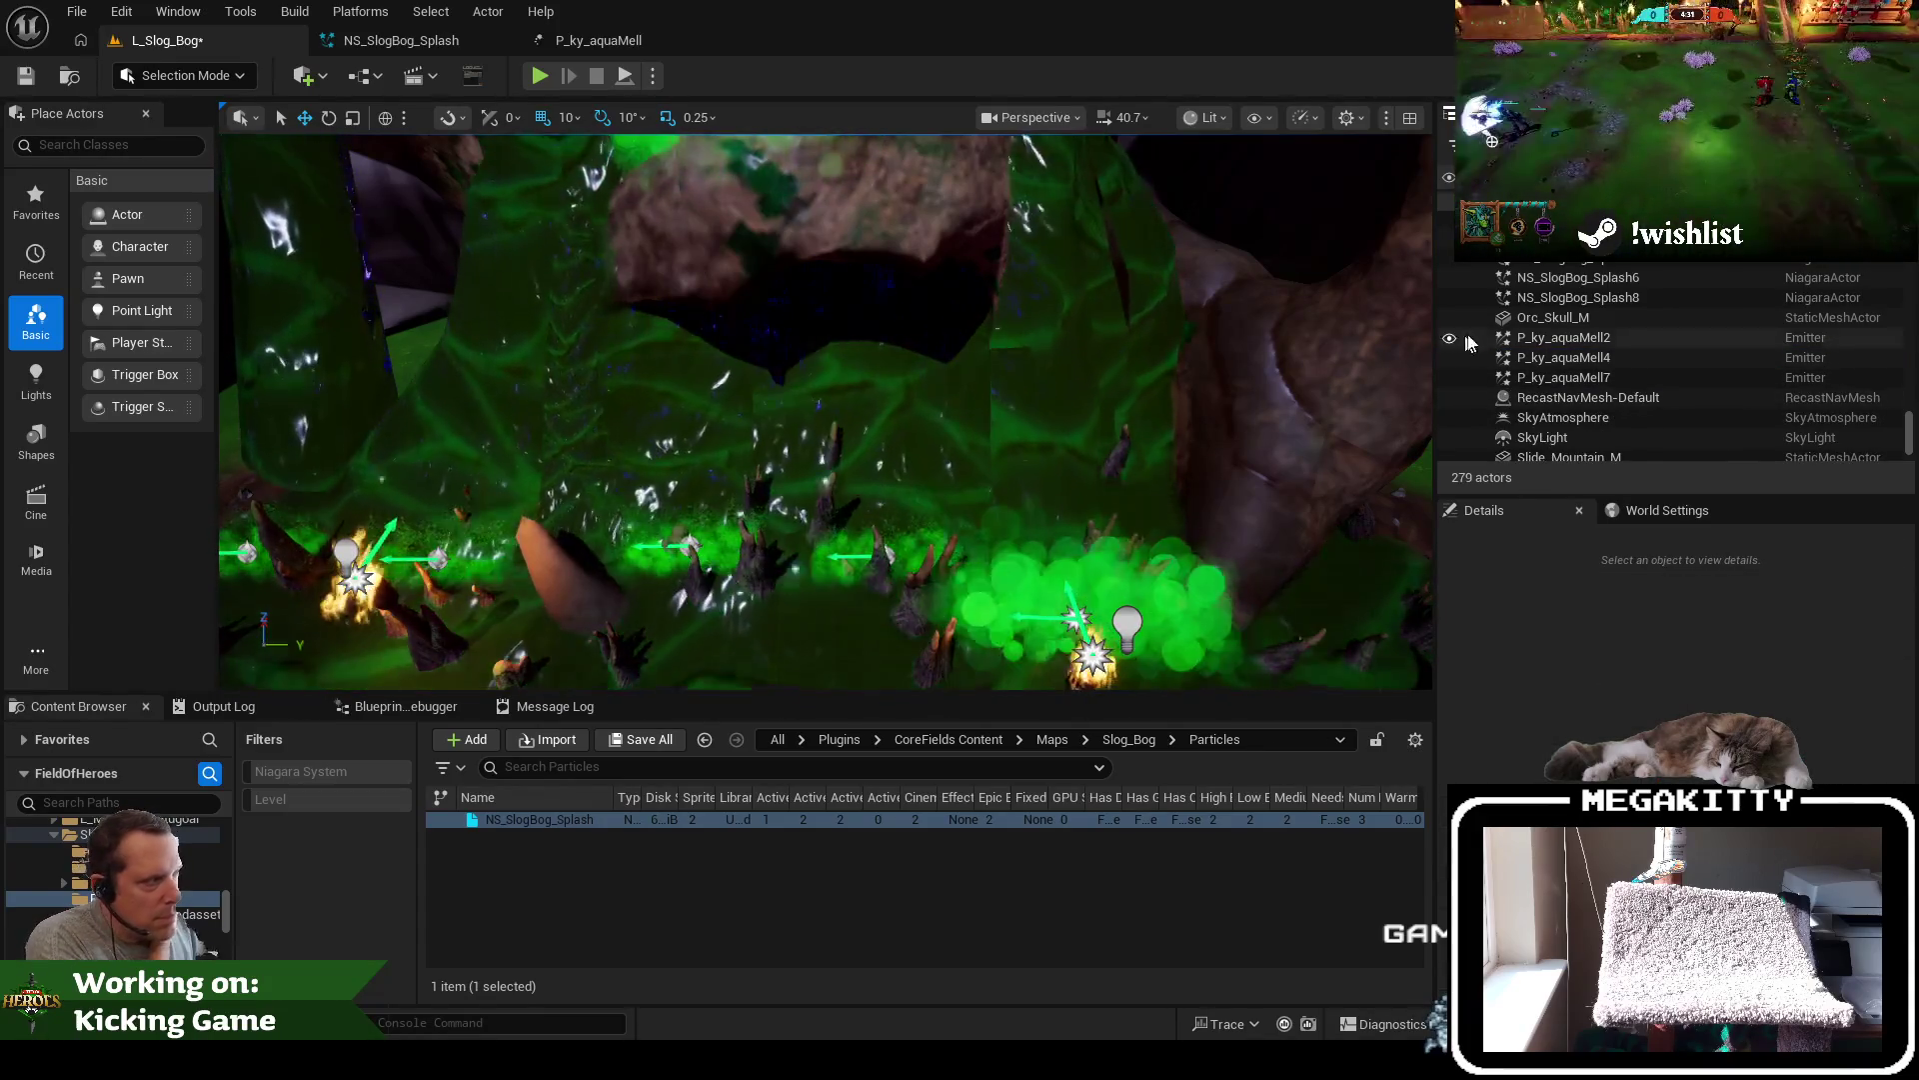
click(885, 574)
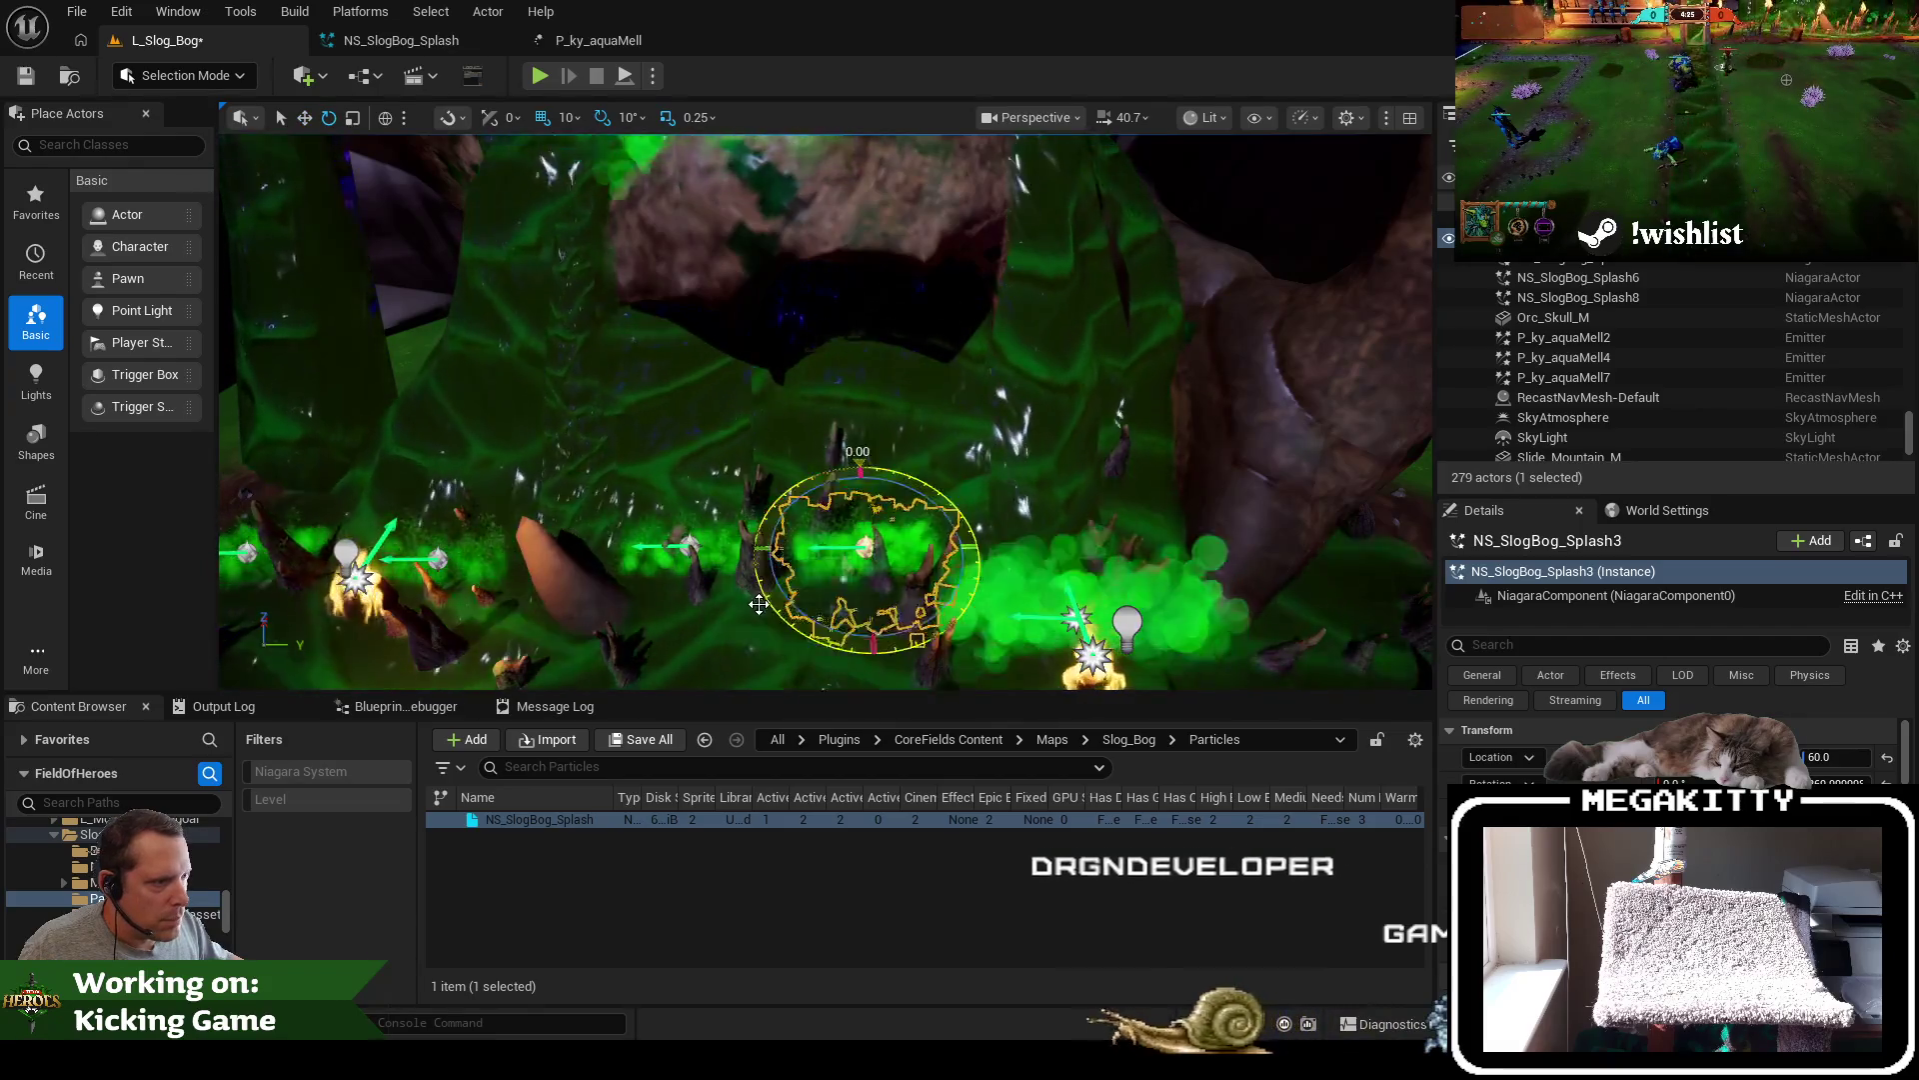
drag(905, 567, 892, 571)
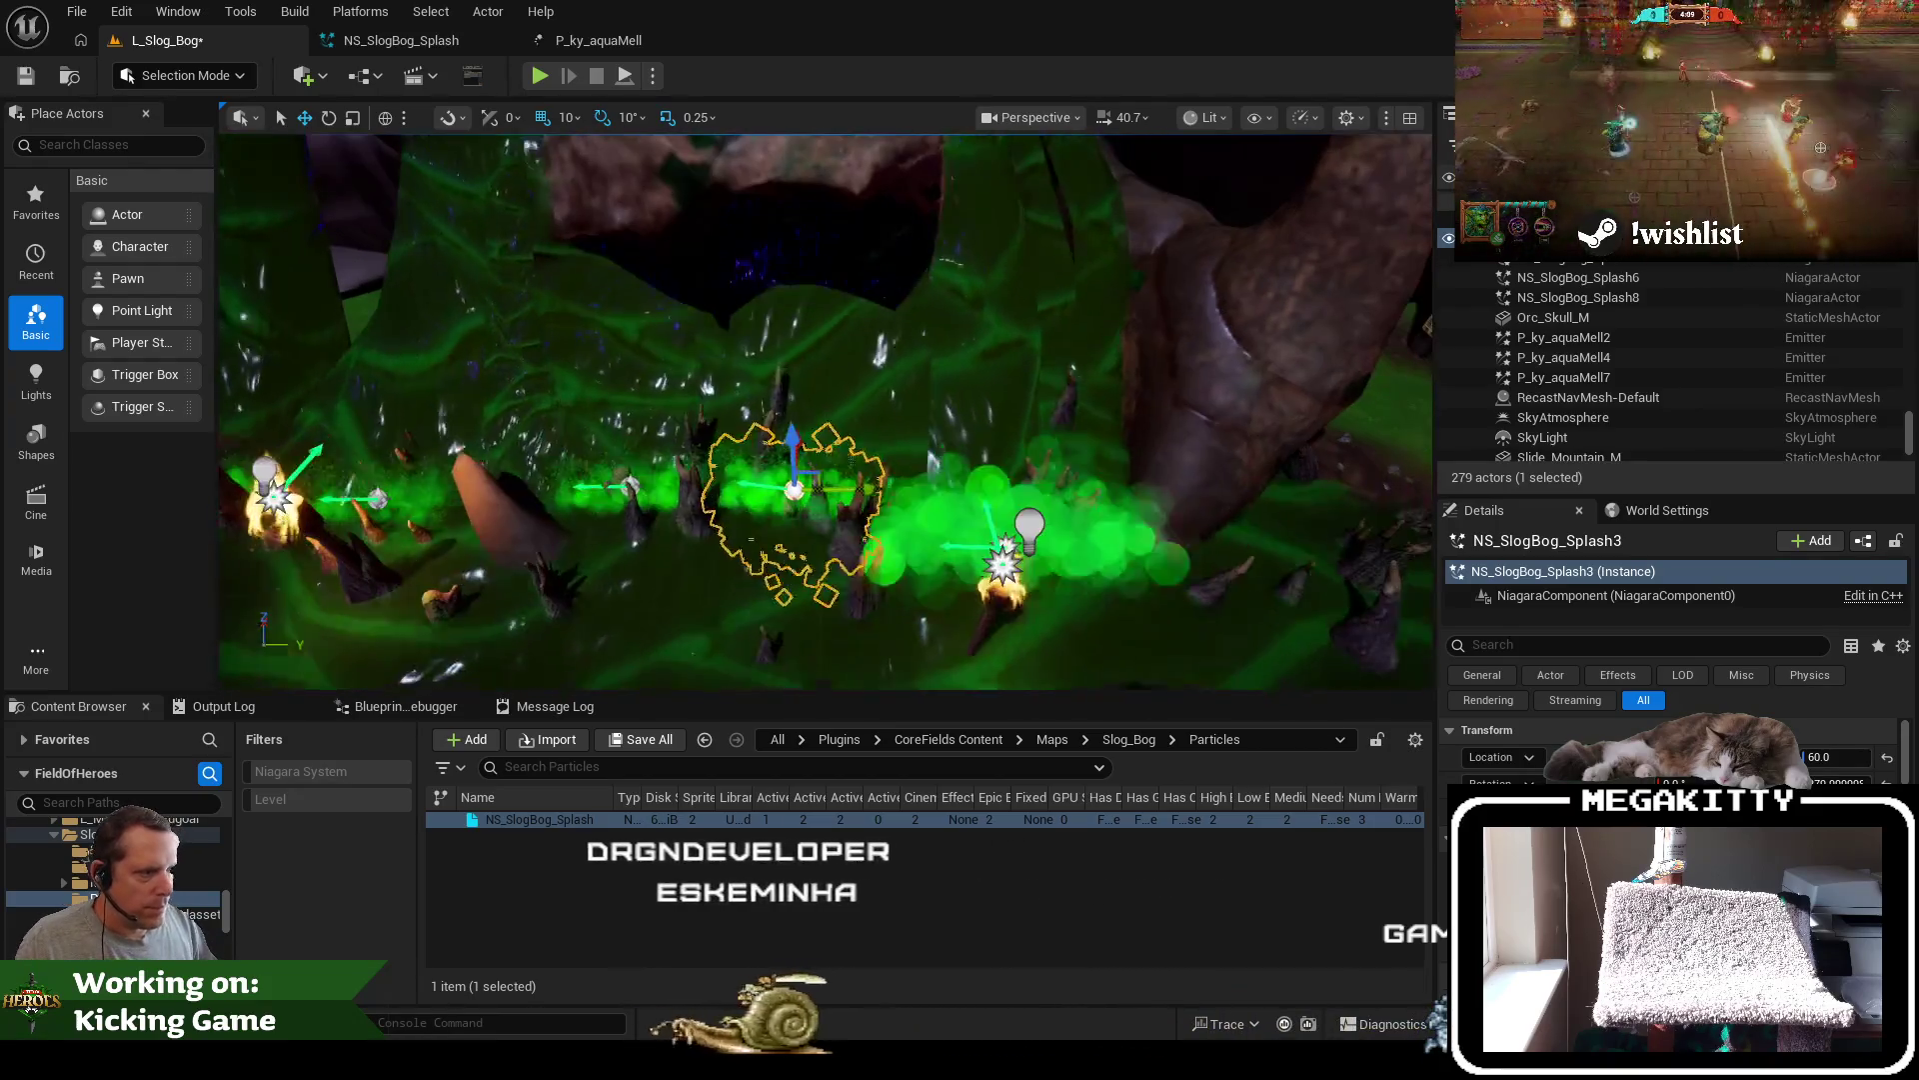
click(1007, 540)
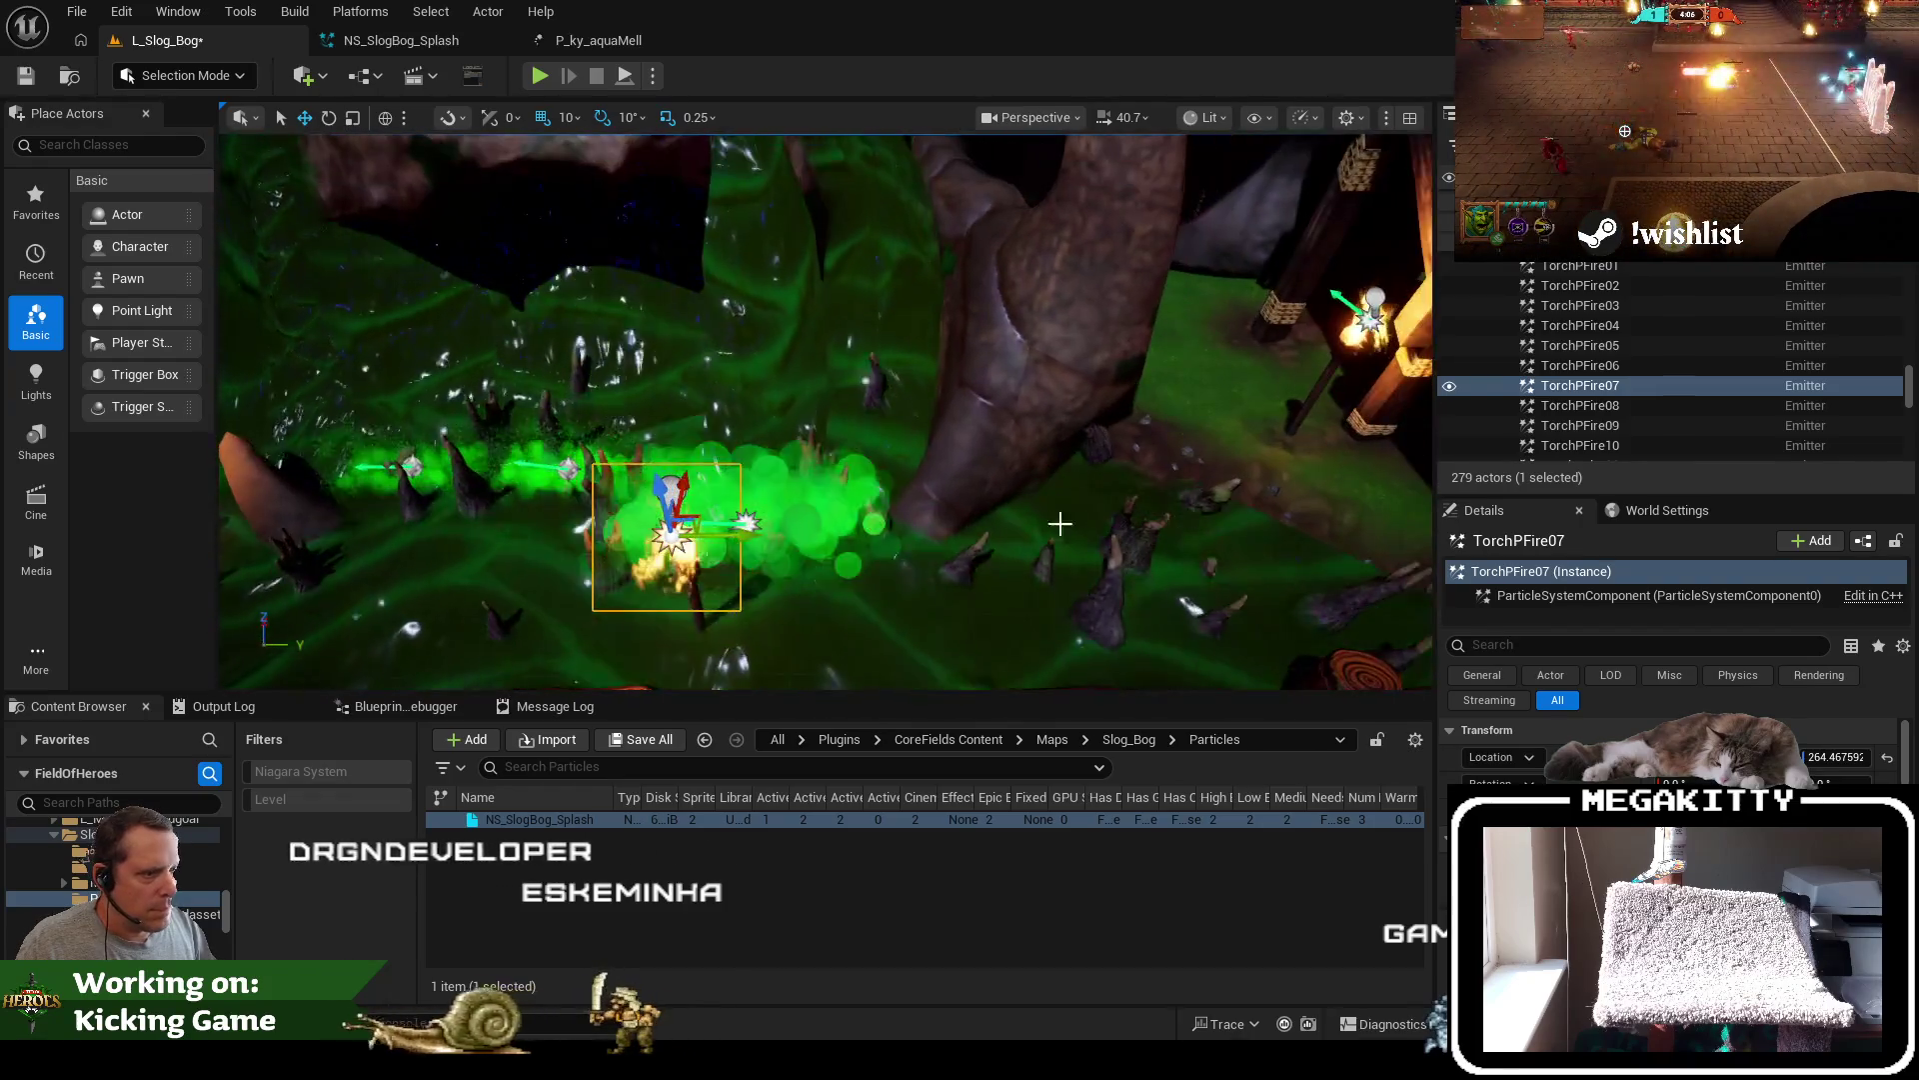
Duplicate NS_SlogBog_Splash8 and name the copy NS_SlogBog_Splash4
scroll(1623, 304, up, 5)
scroll(1413, 392, up, 3)
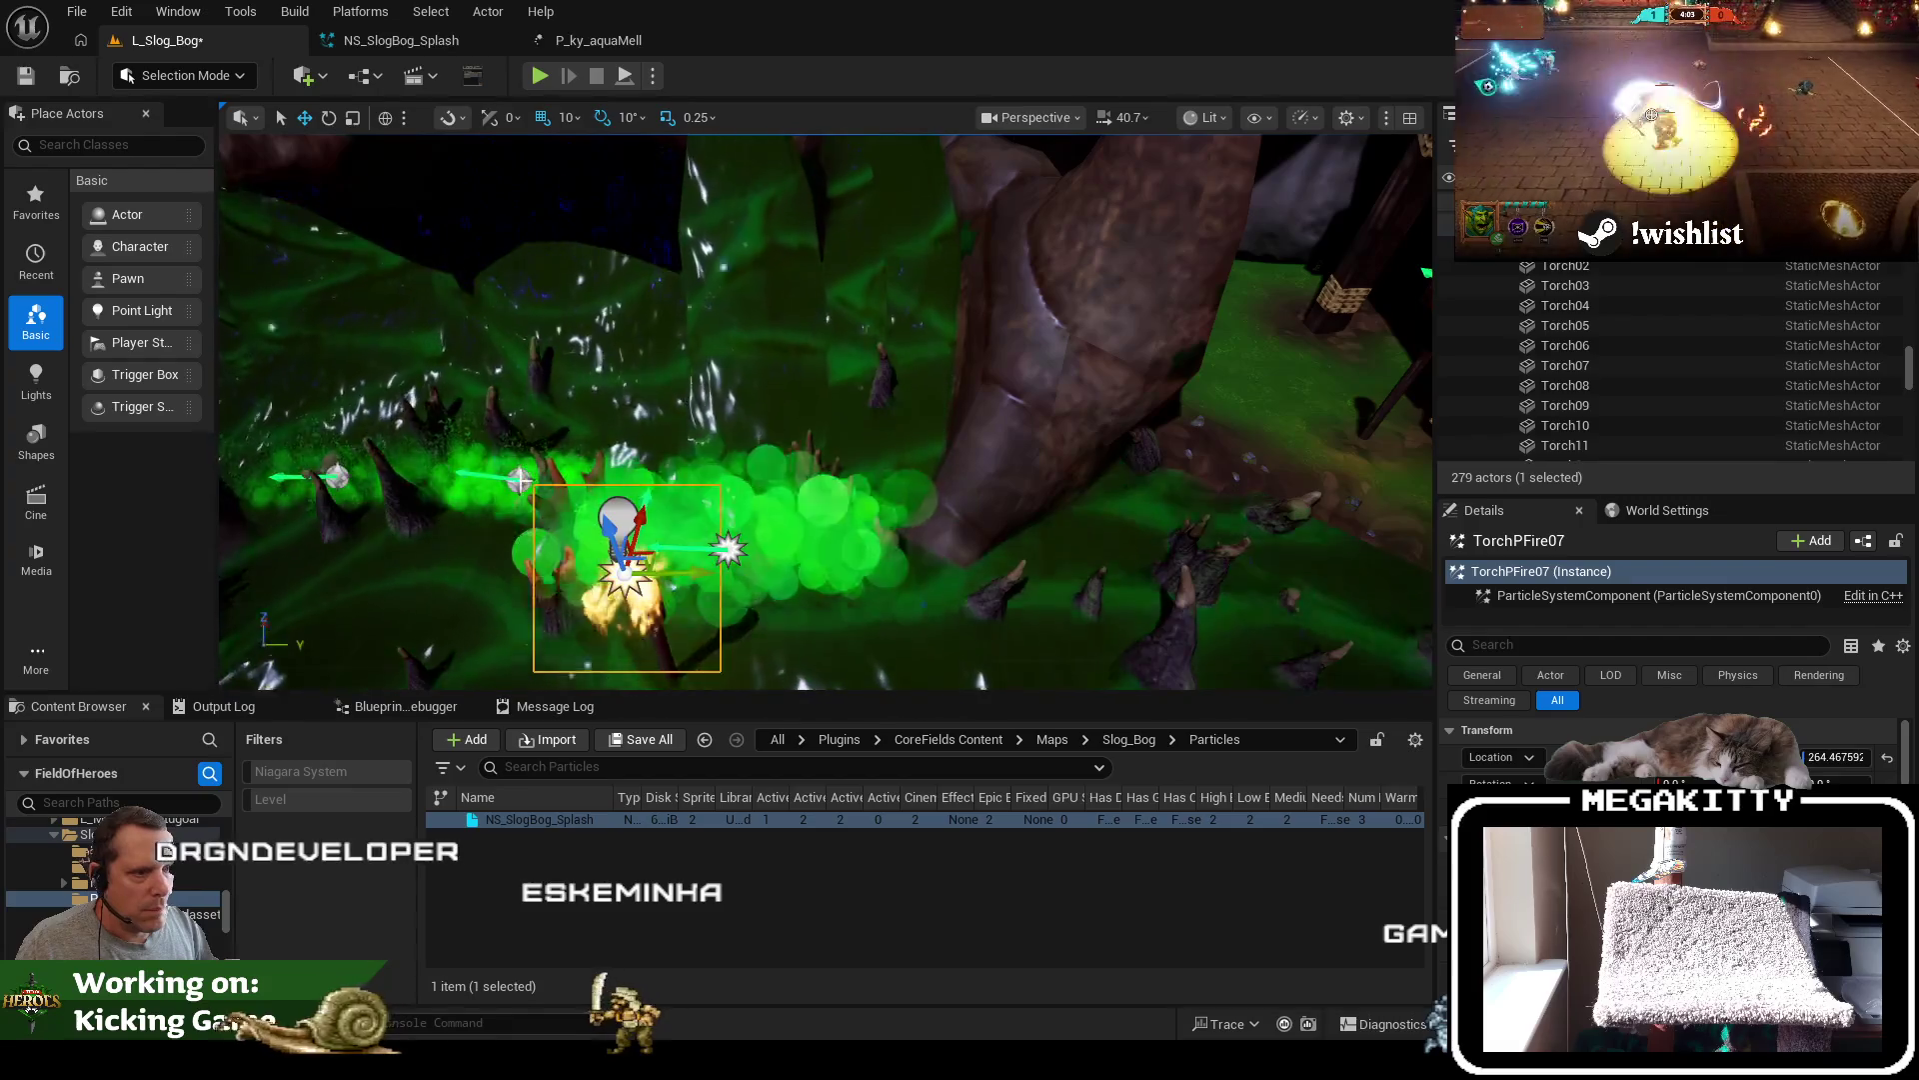
click(520, 480)
scroll(1654, 356, down, 2)
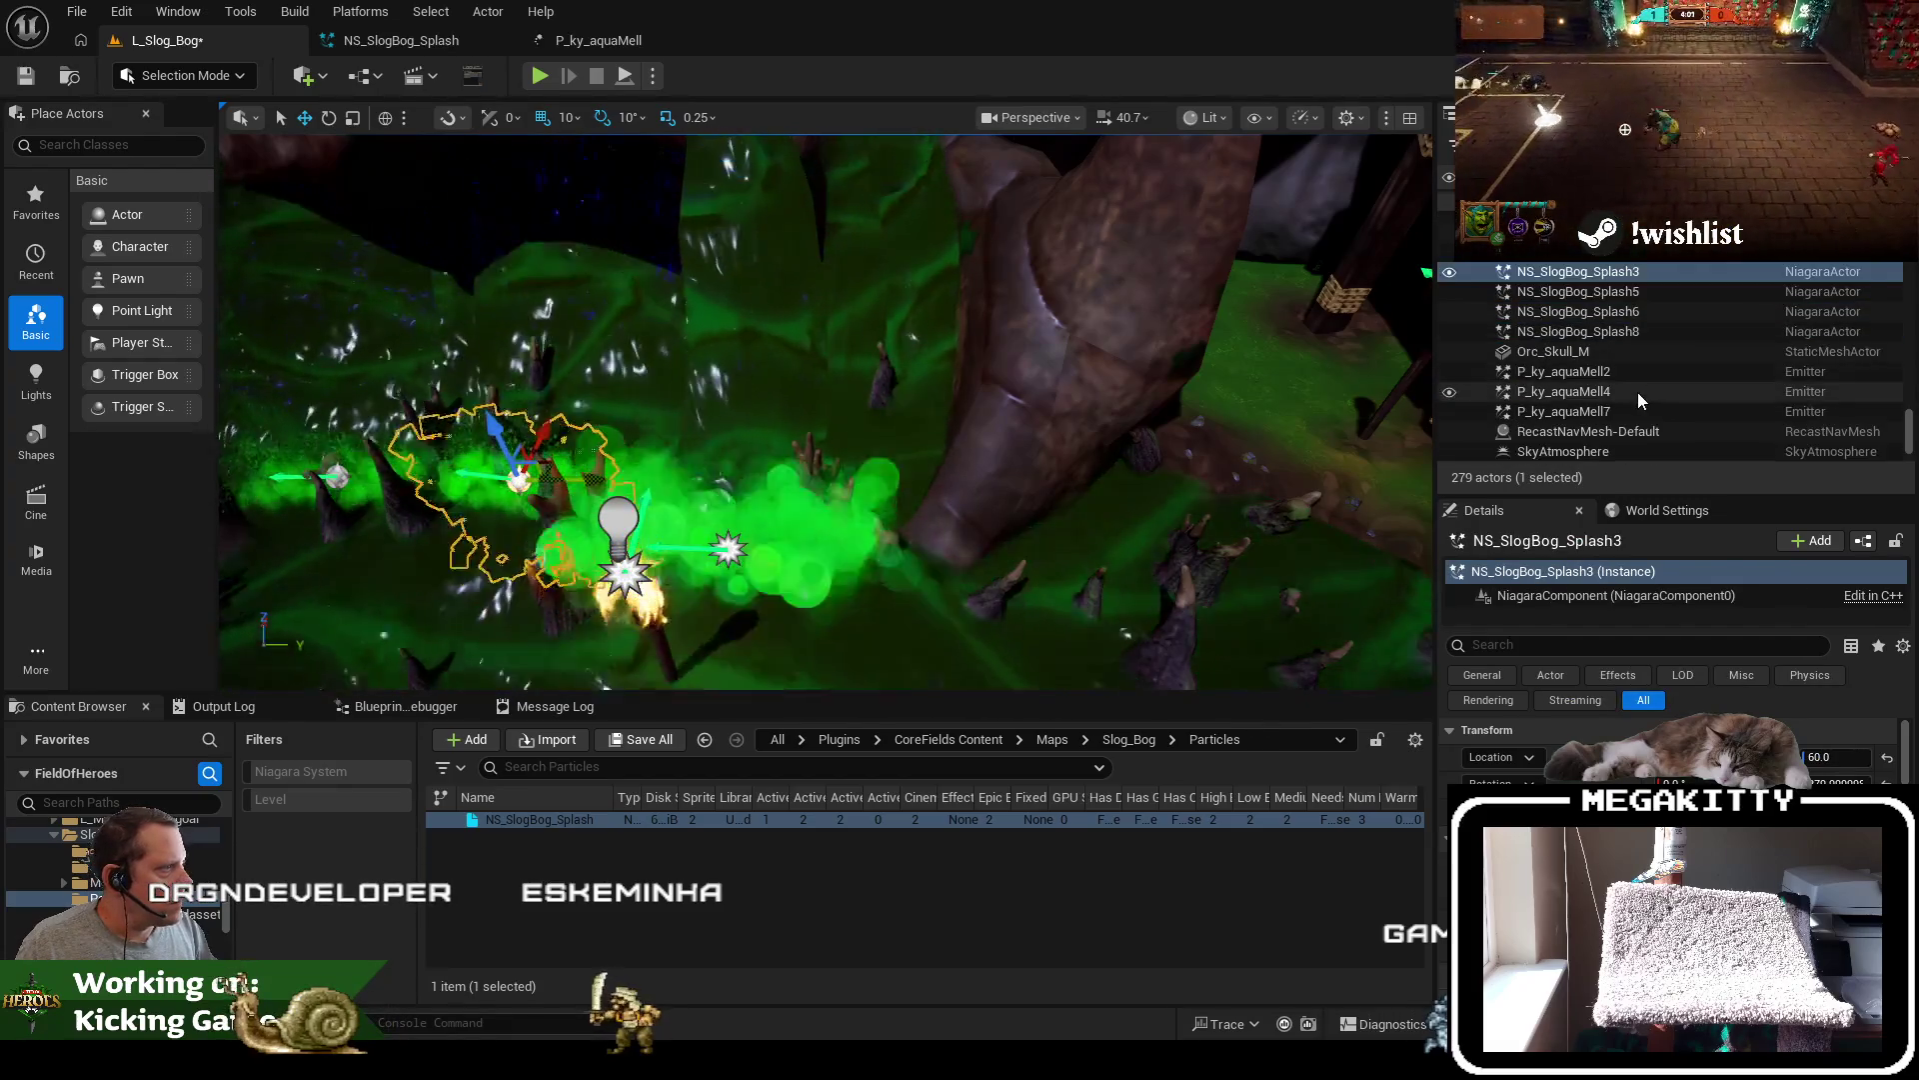
click(1638, 392)
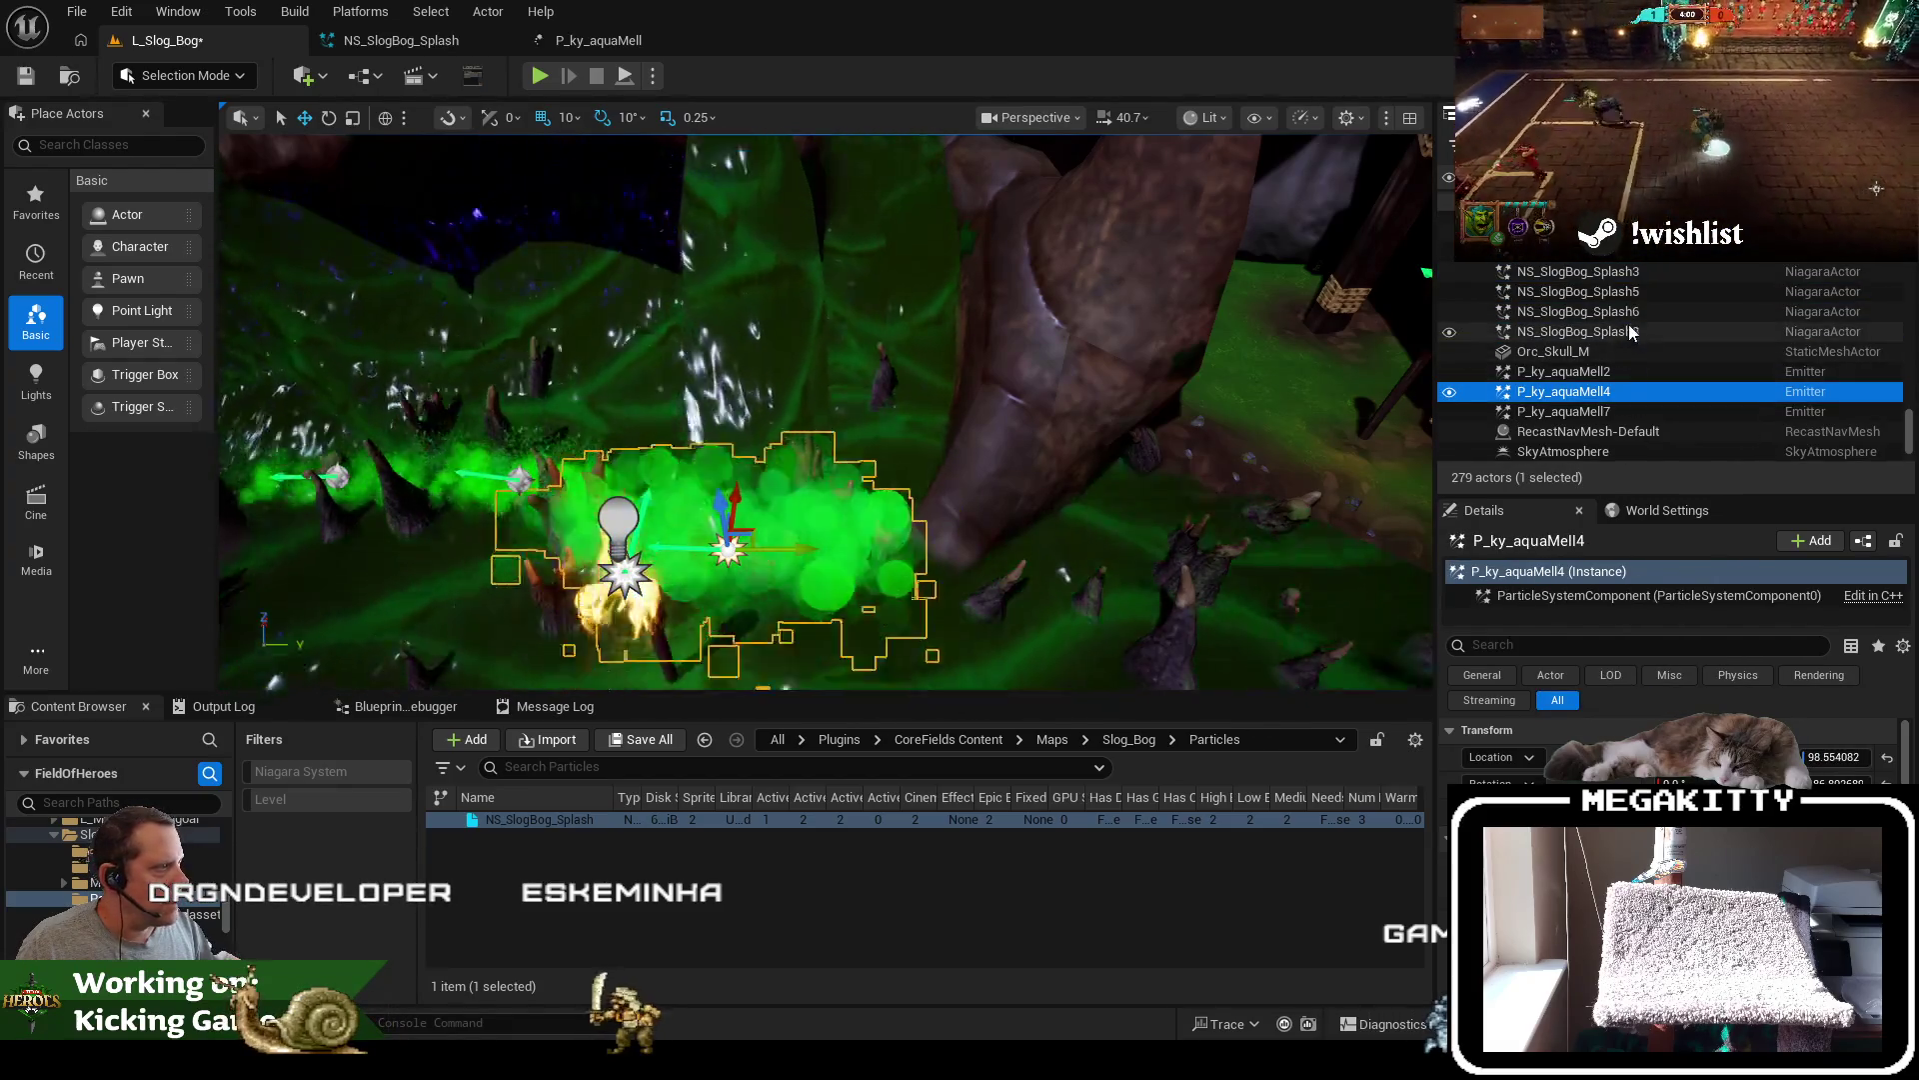
click(1629, 331)
key(ctrl+d)
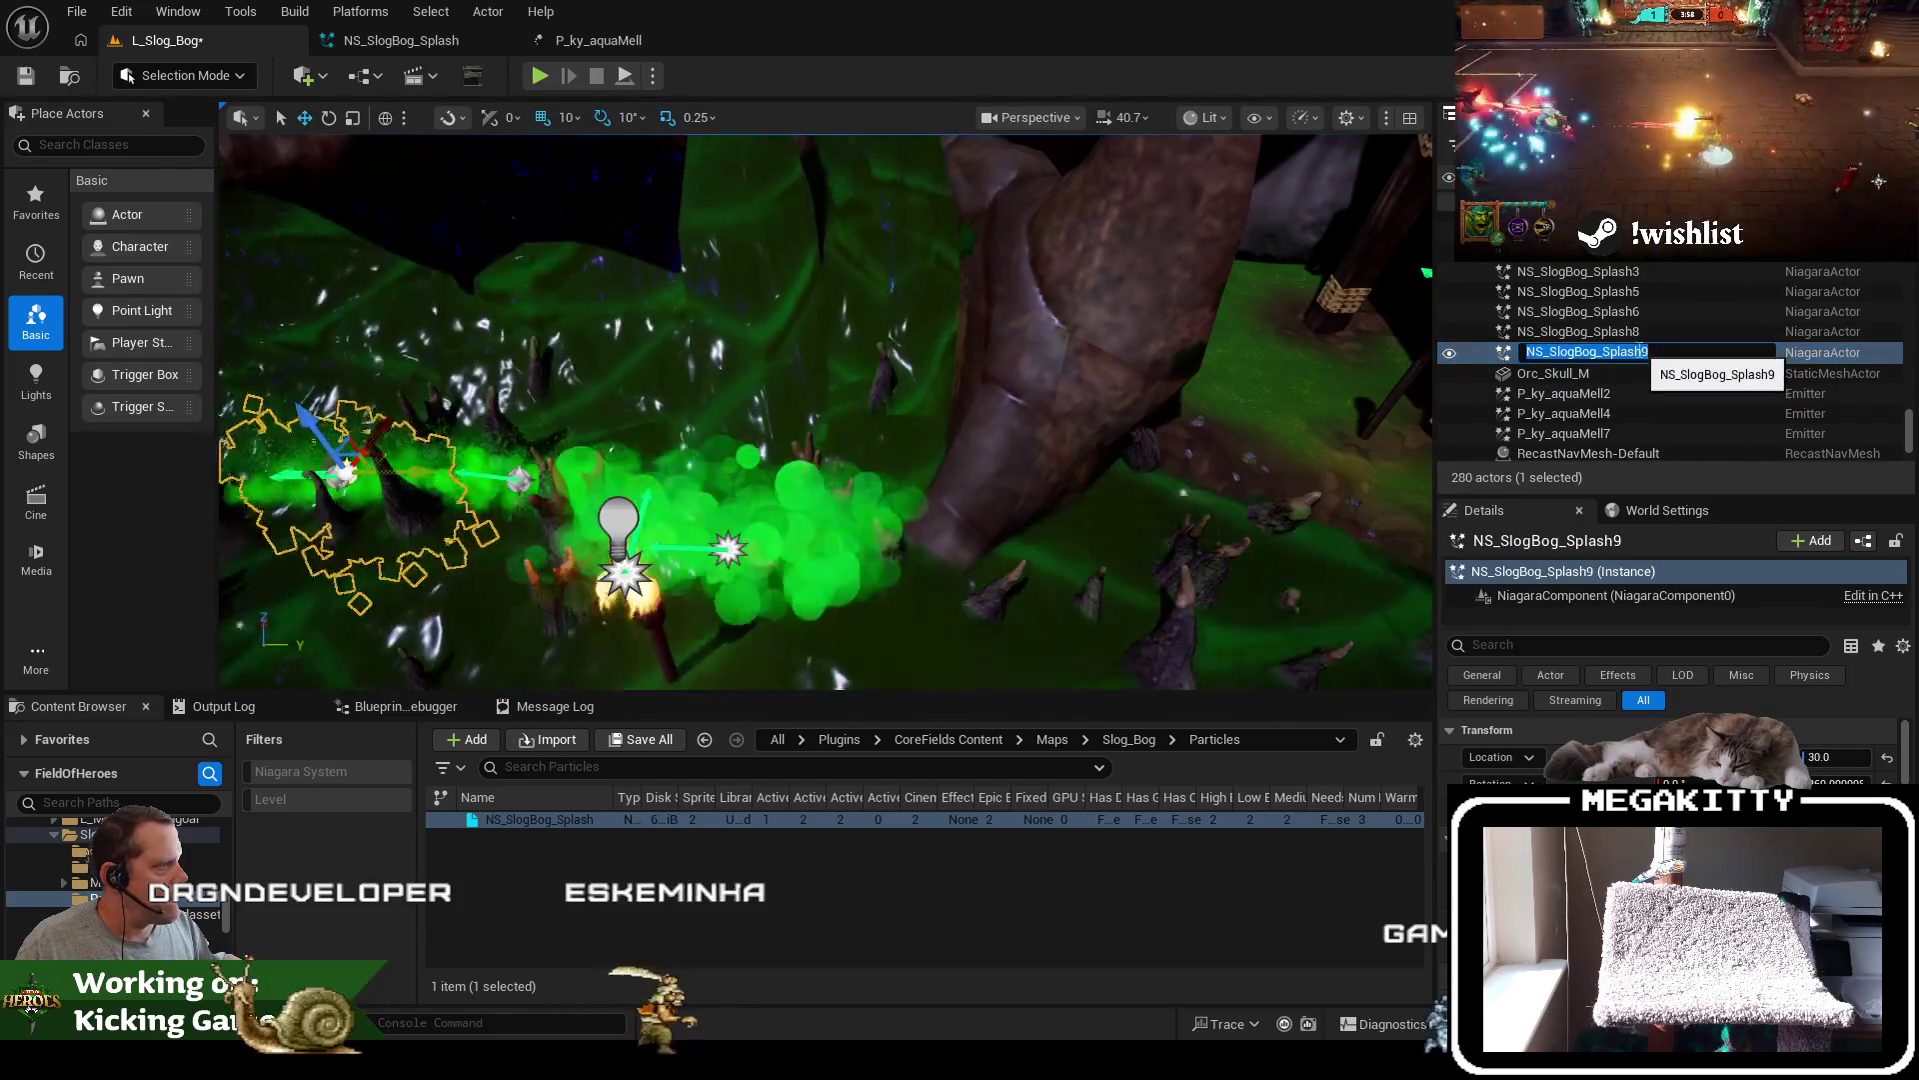
text(4)
key(Return)
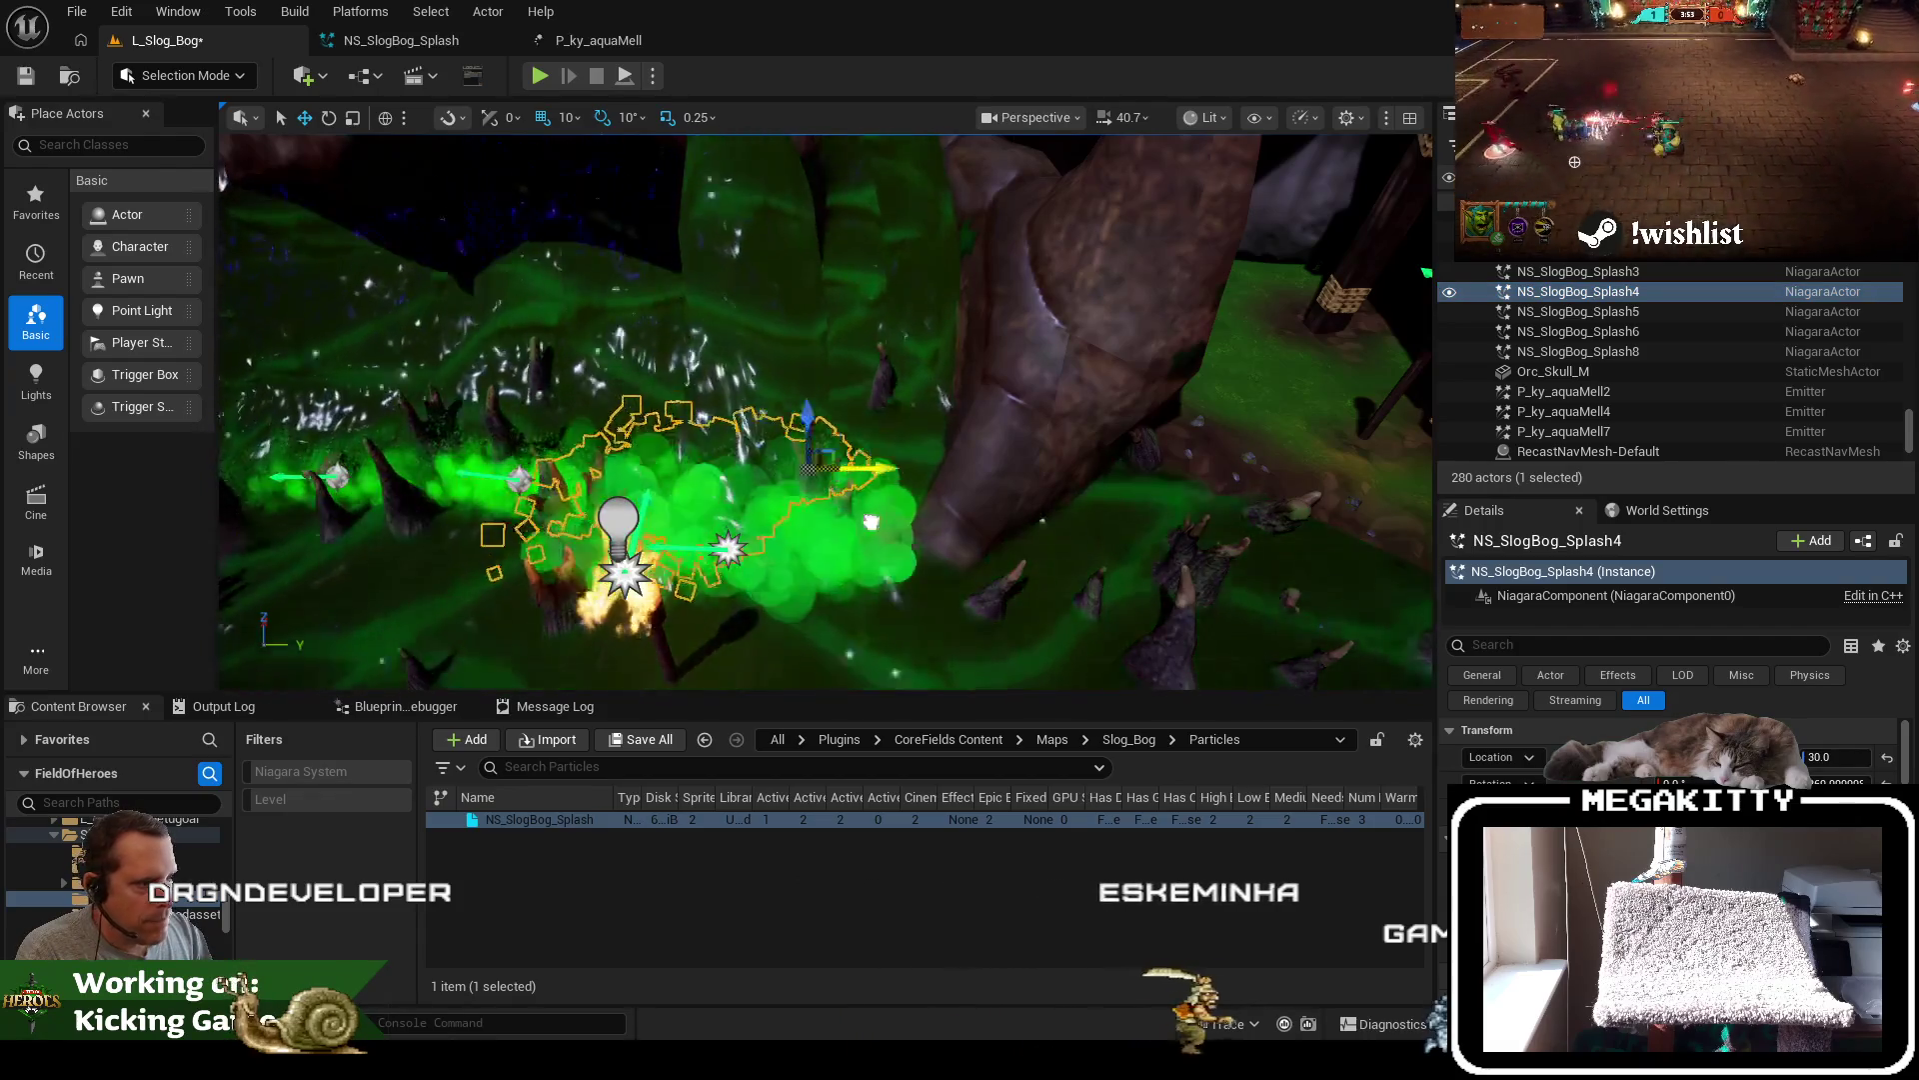
Delete the P_ky_aquaMell4 emitter and frame the view on P_ky_aquaMell7
click(1608, 411)
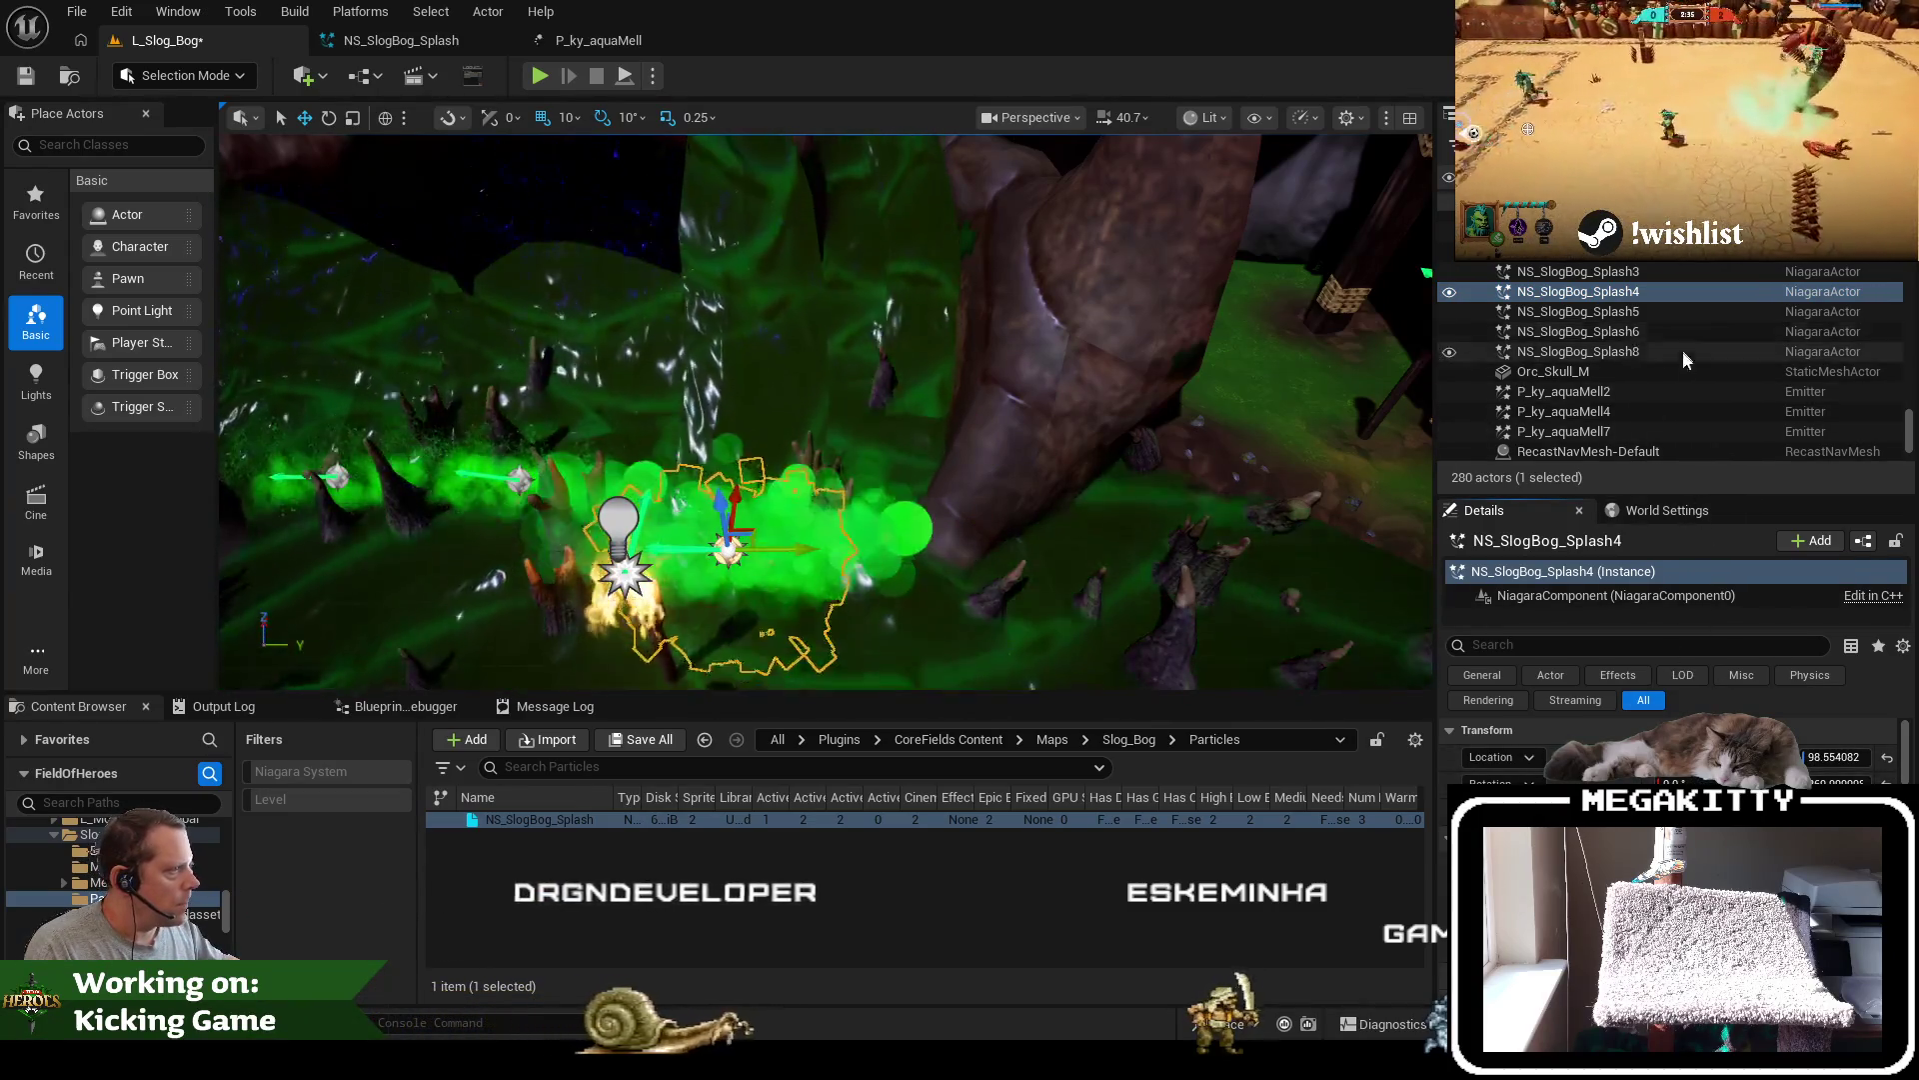
click(1615, 411)
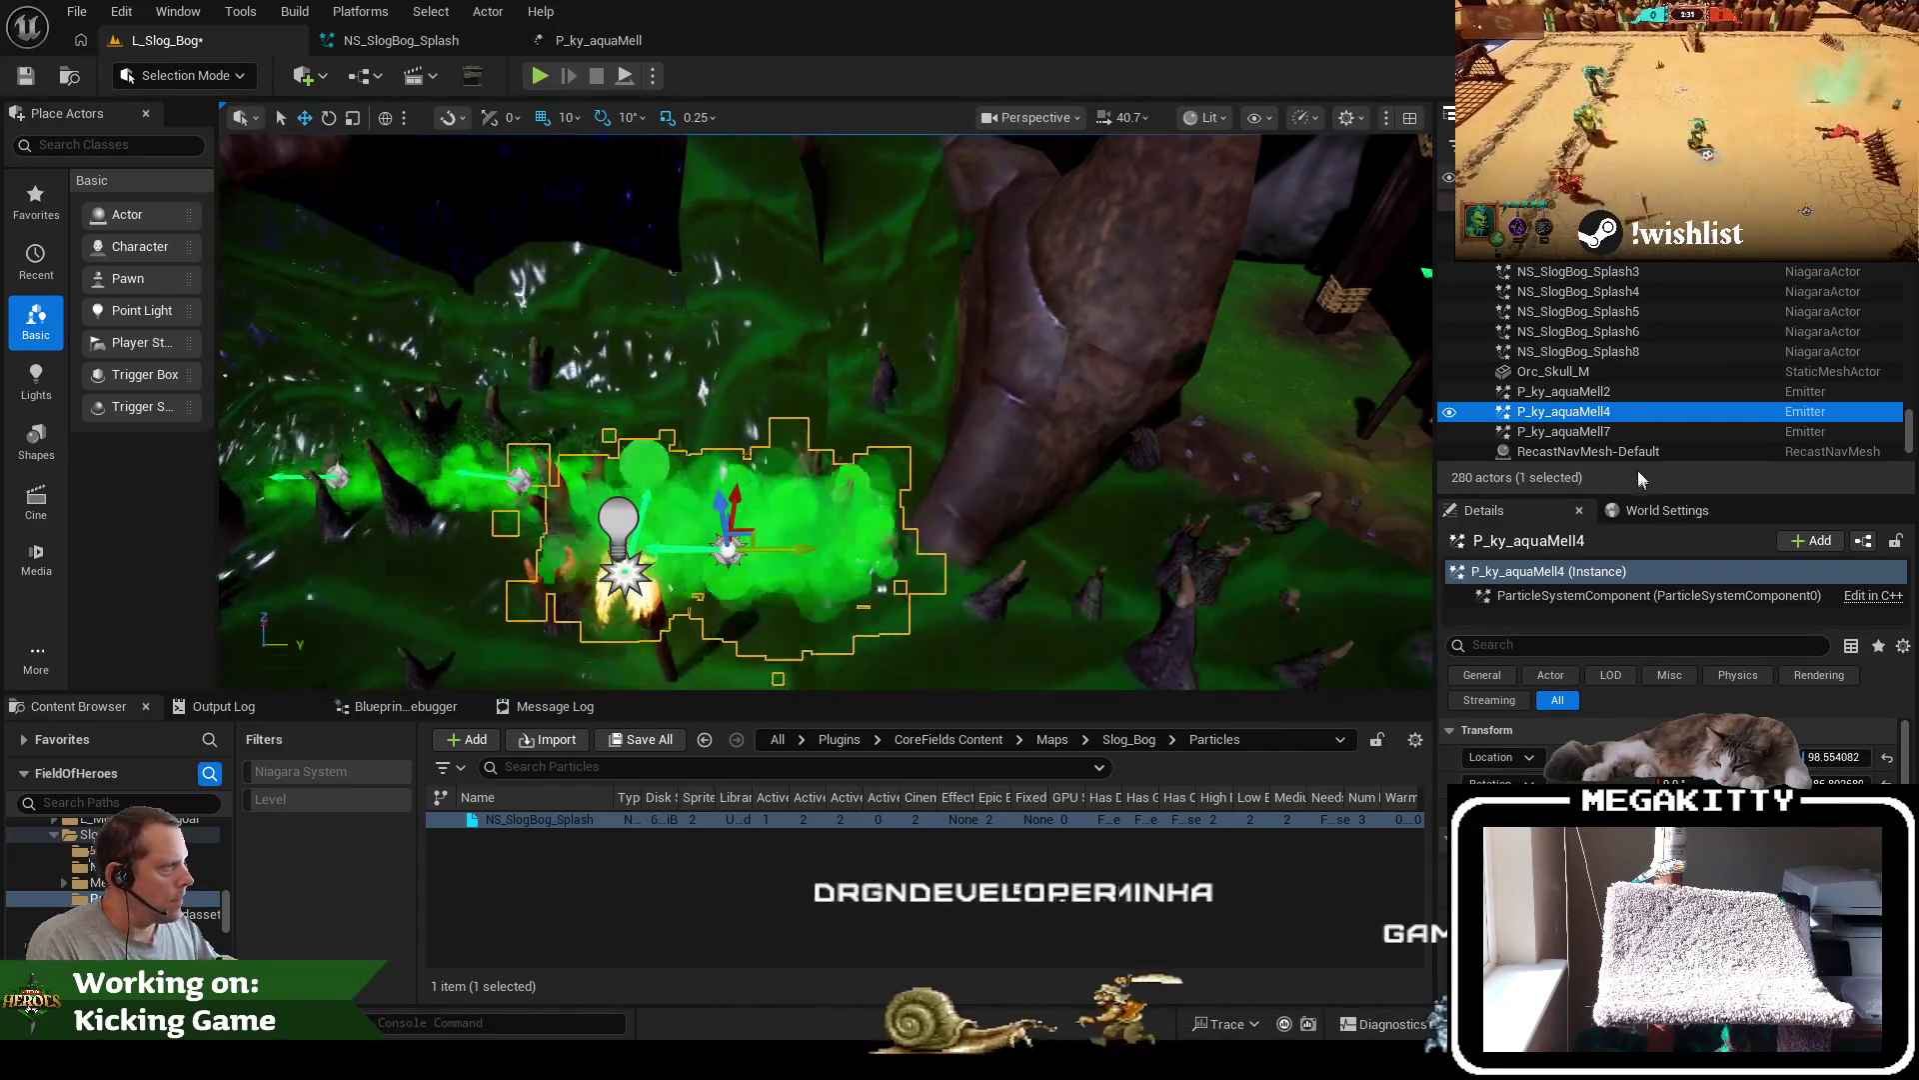
key(Delete)
click(1646, 290)
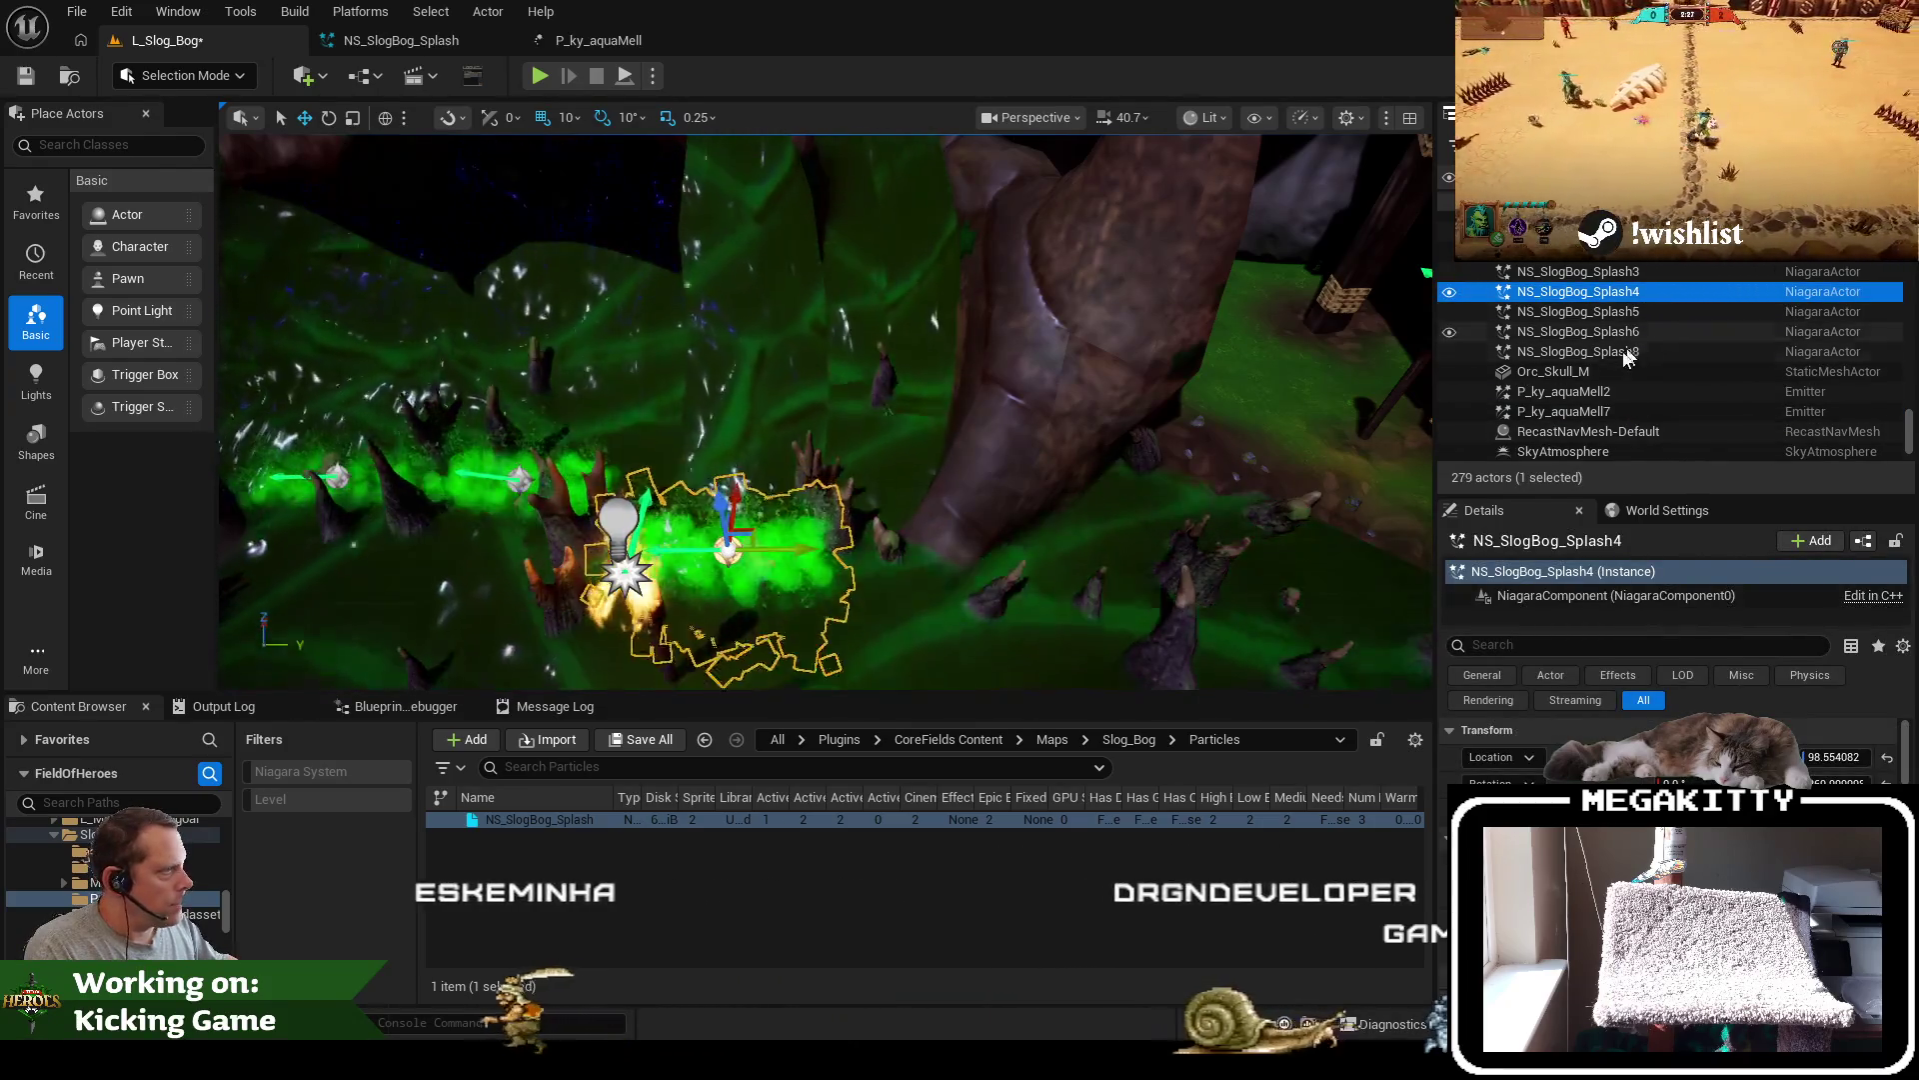
click(1604, 411)
double_click(1605, 412)
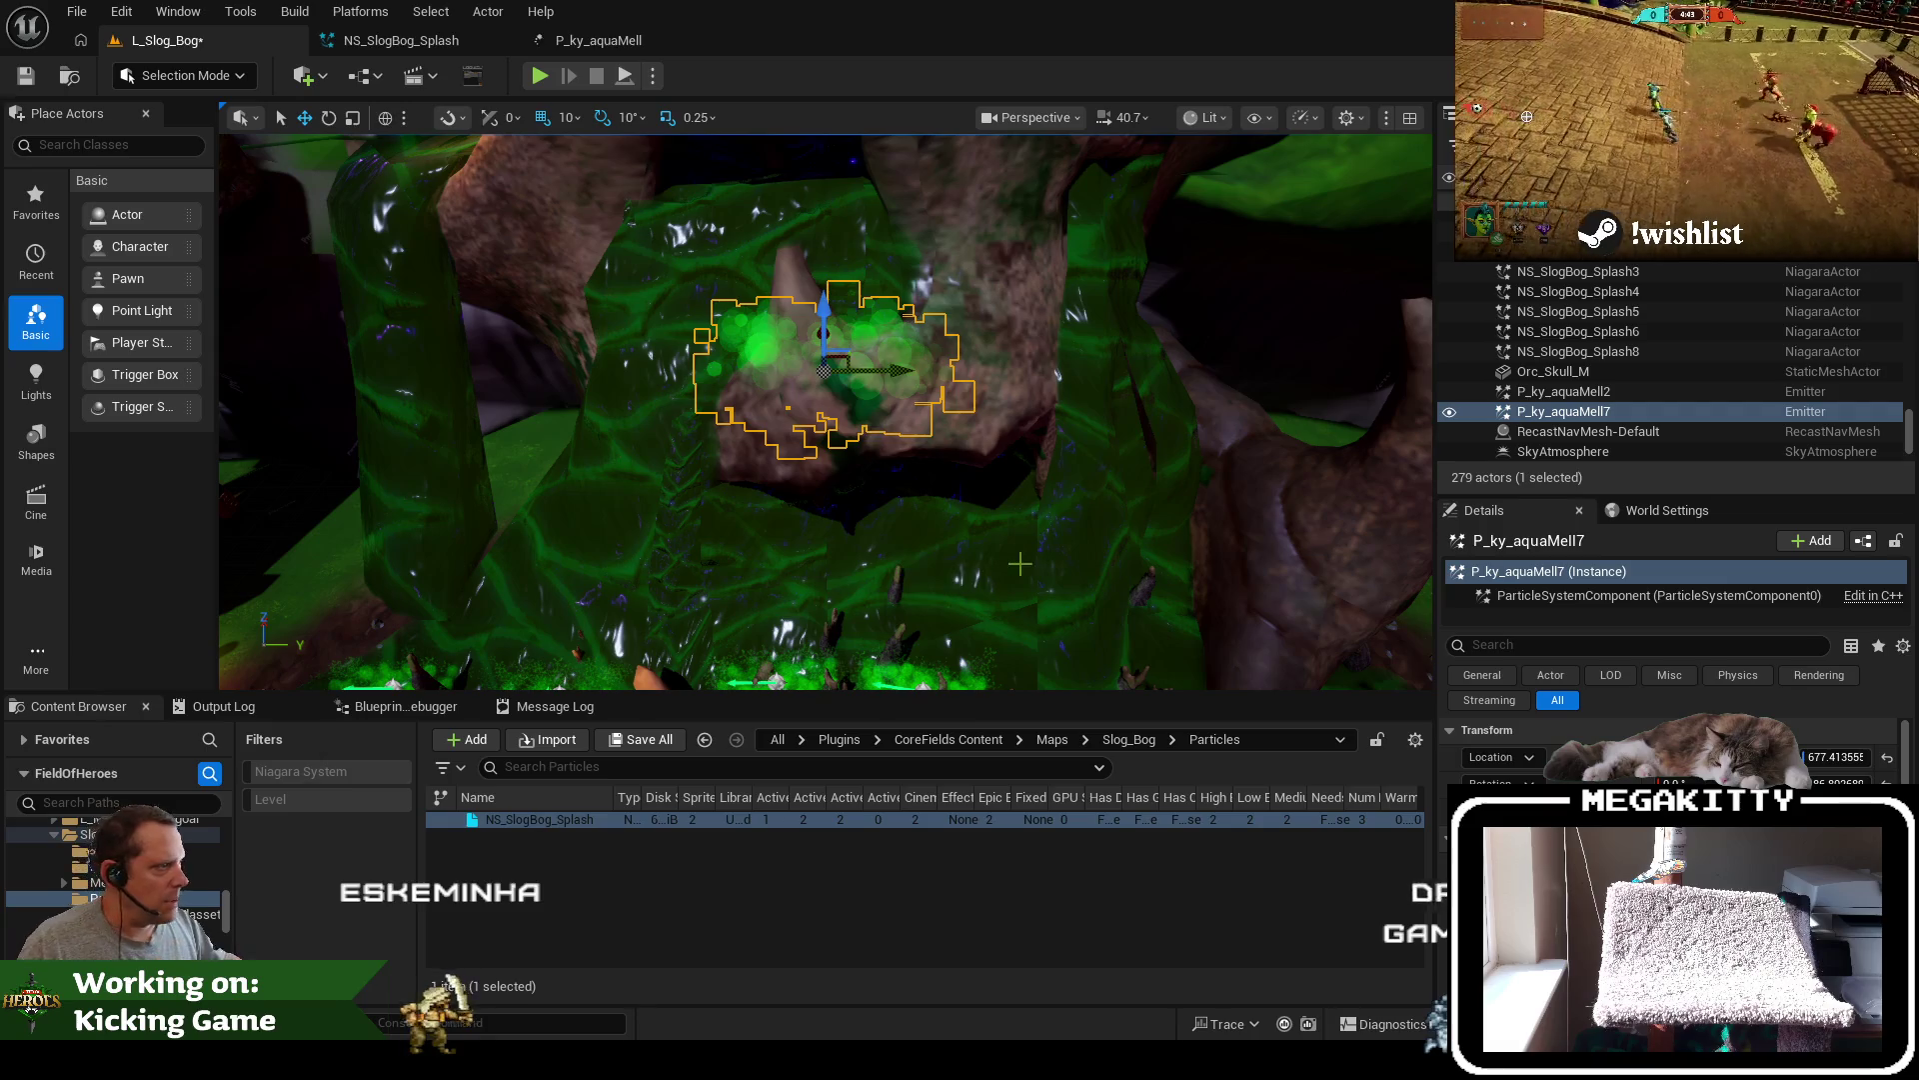
Frame P_ky_aquaMell7 and NS_SlogBog_Splash7, then delete the selected bog splash effect
click(1635, 373)
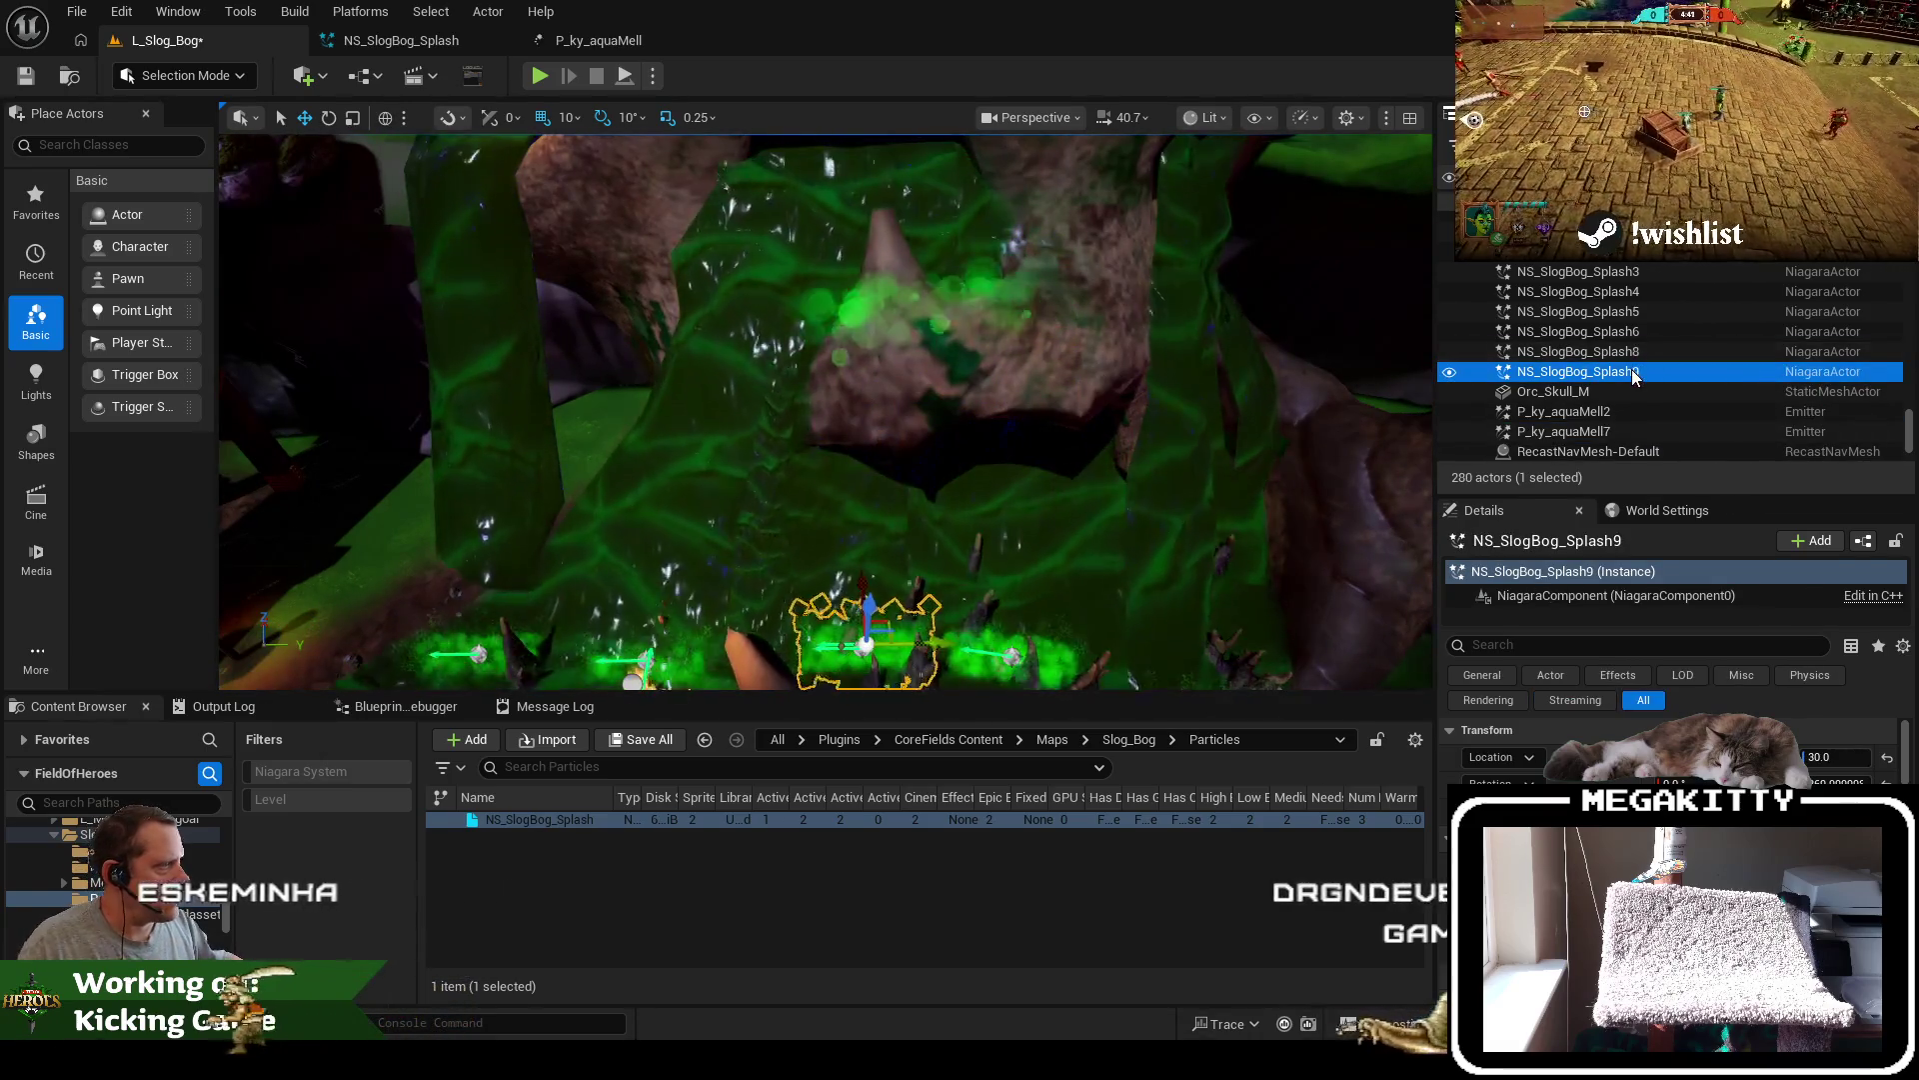
click(1645, 394)
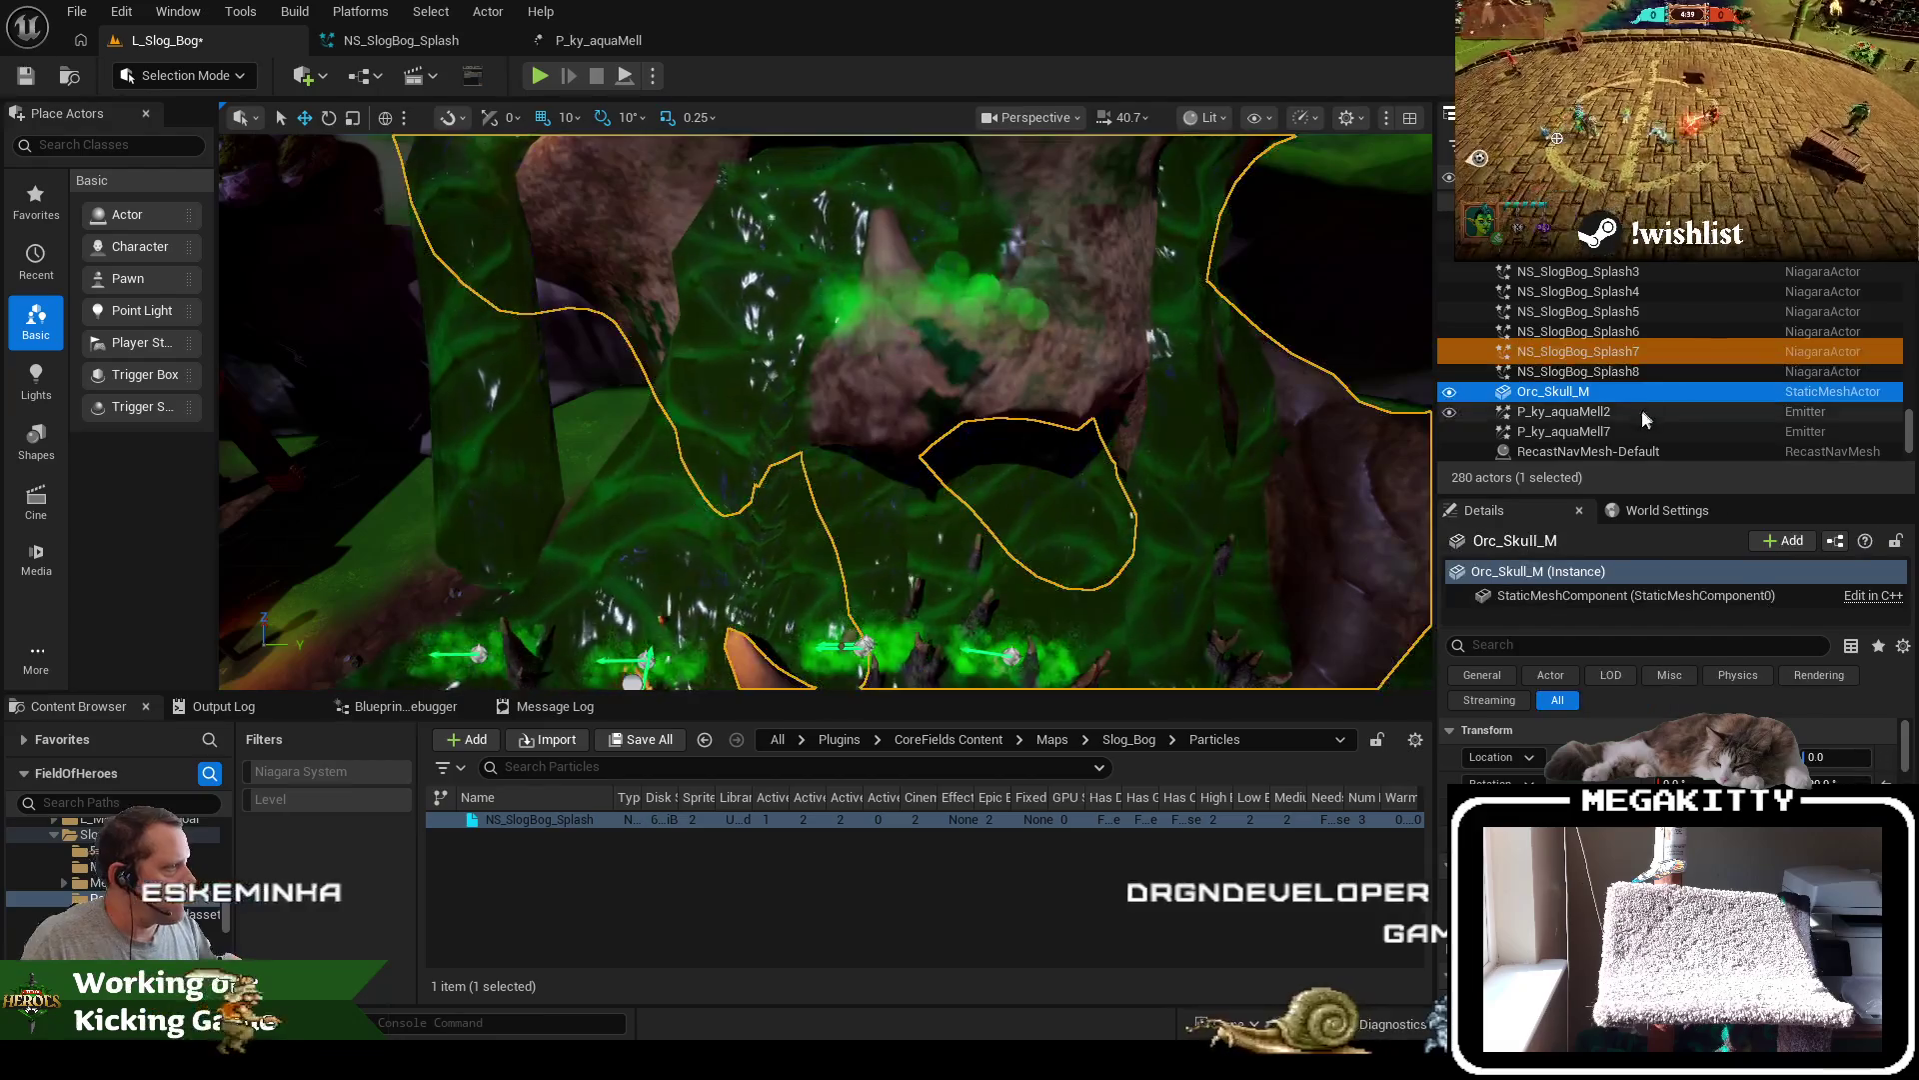
double_click(1623, 431)
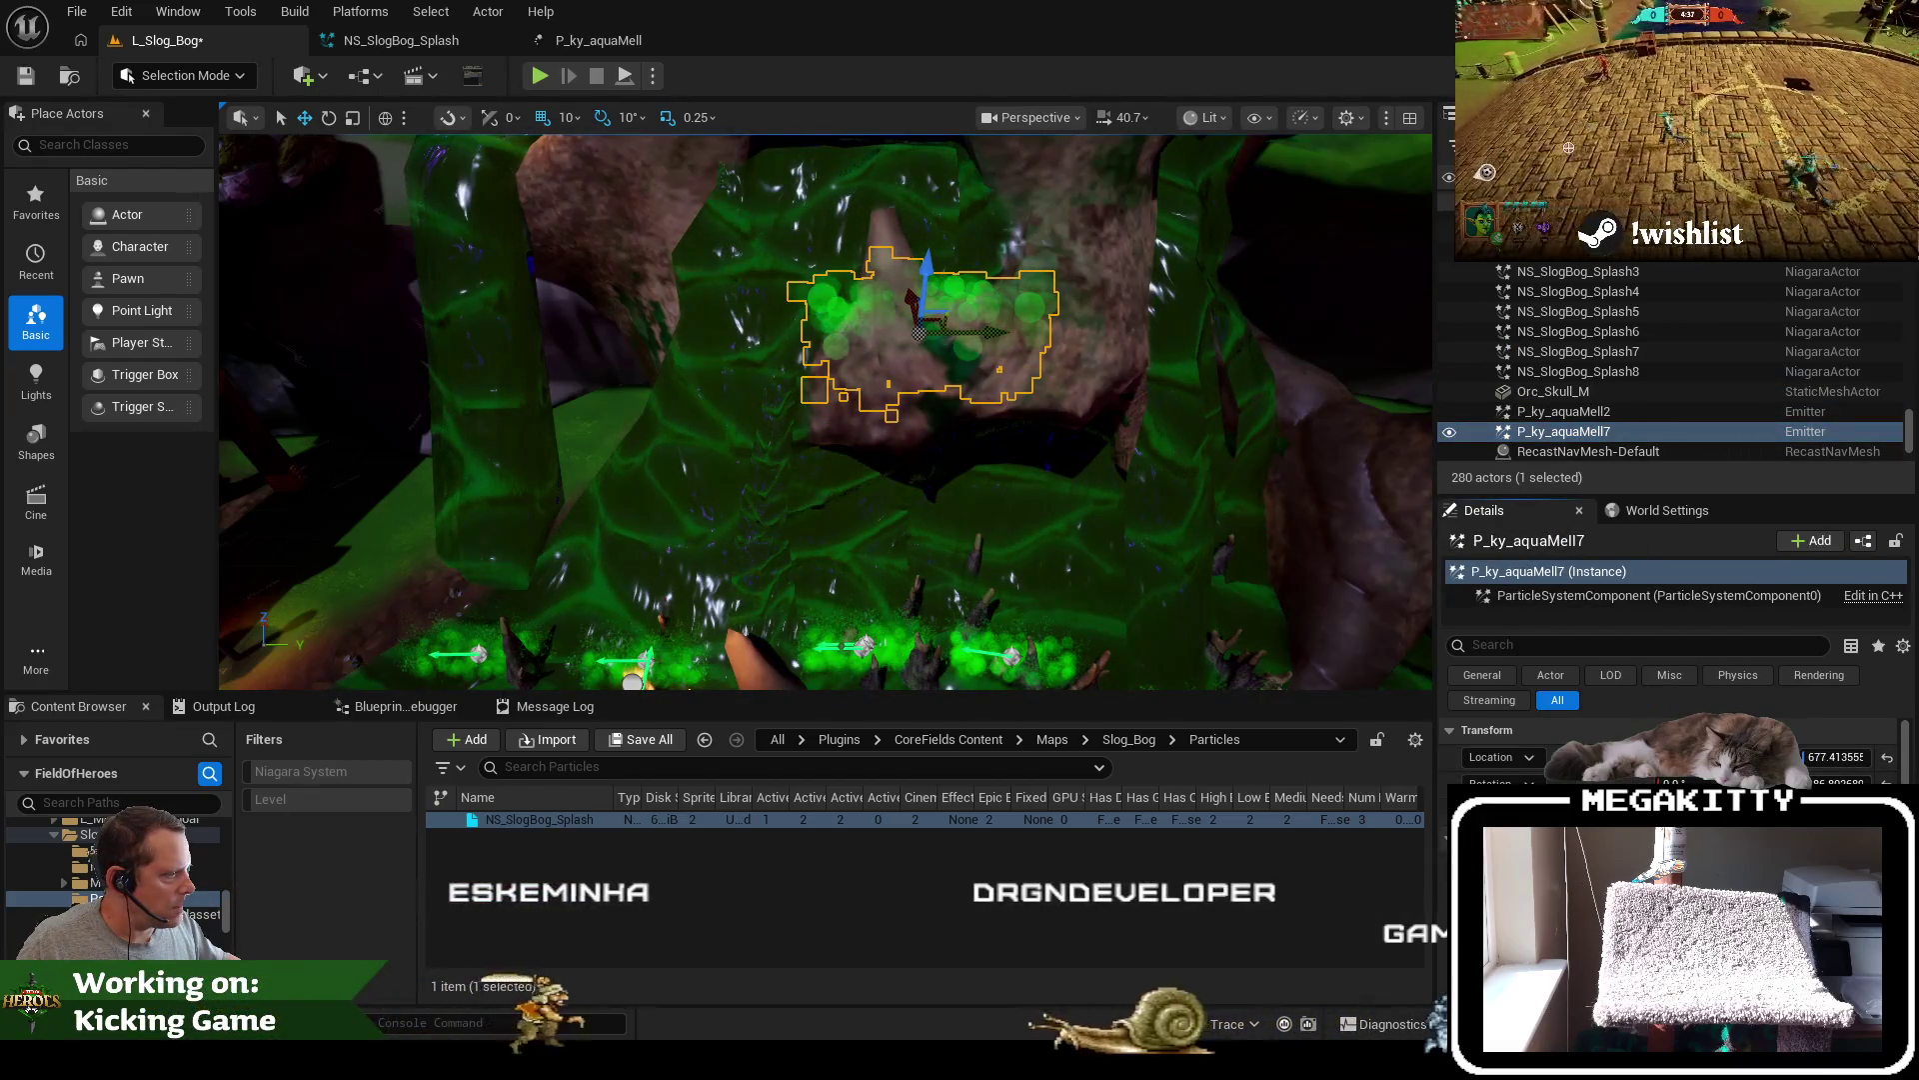
double_click(1599, 351)
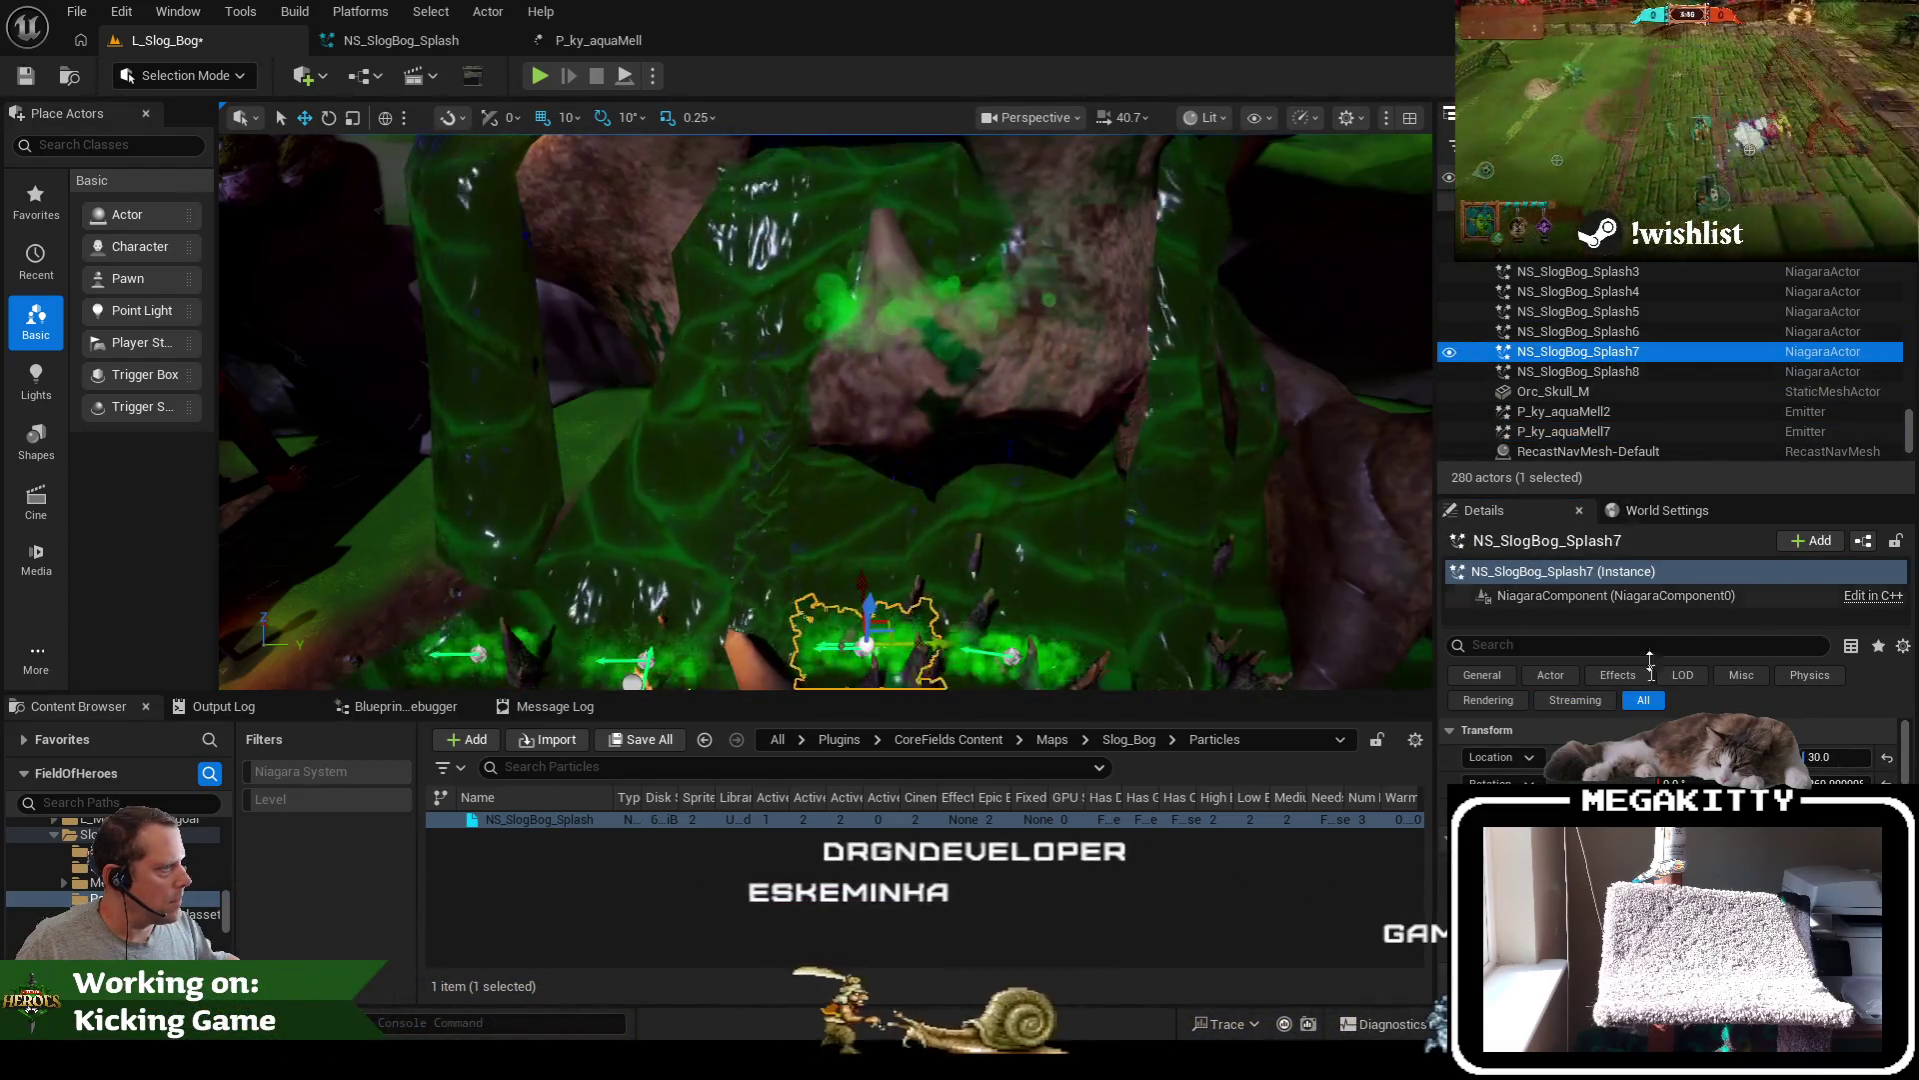
key(f)
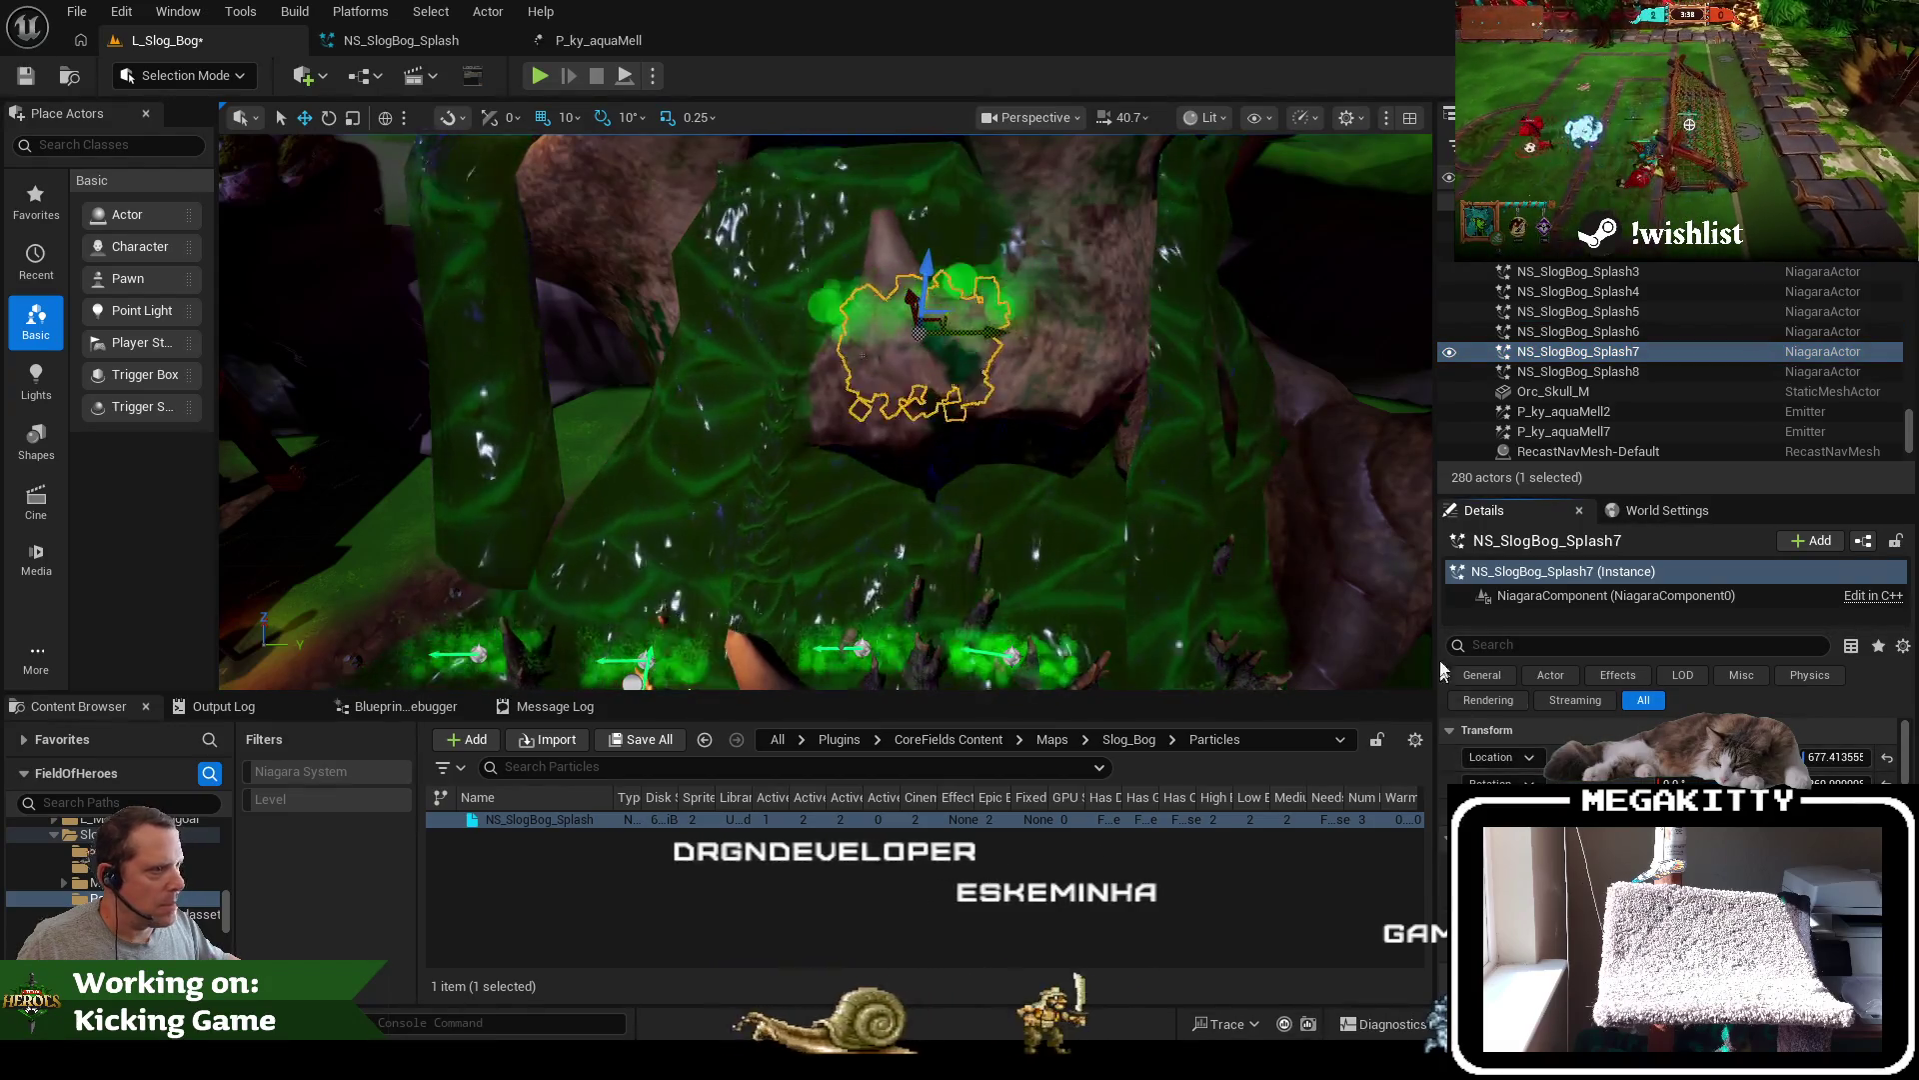
scroll(1634, 274, up, 5)
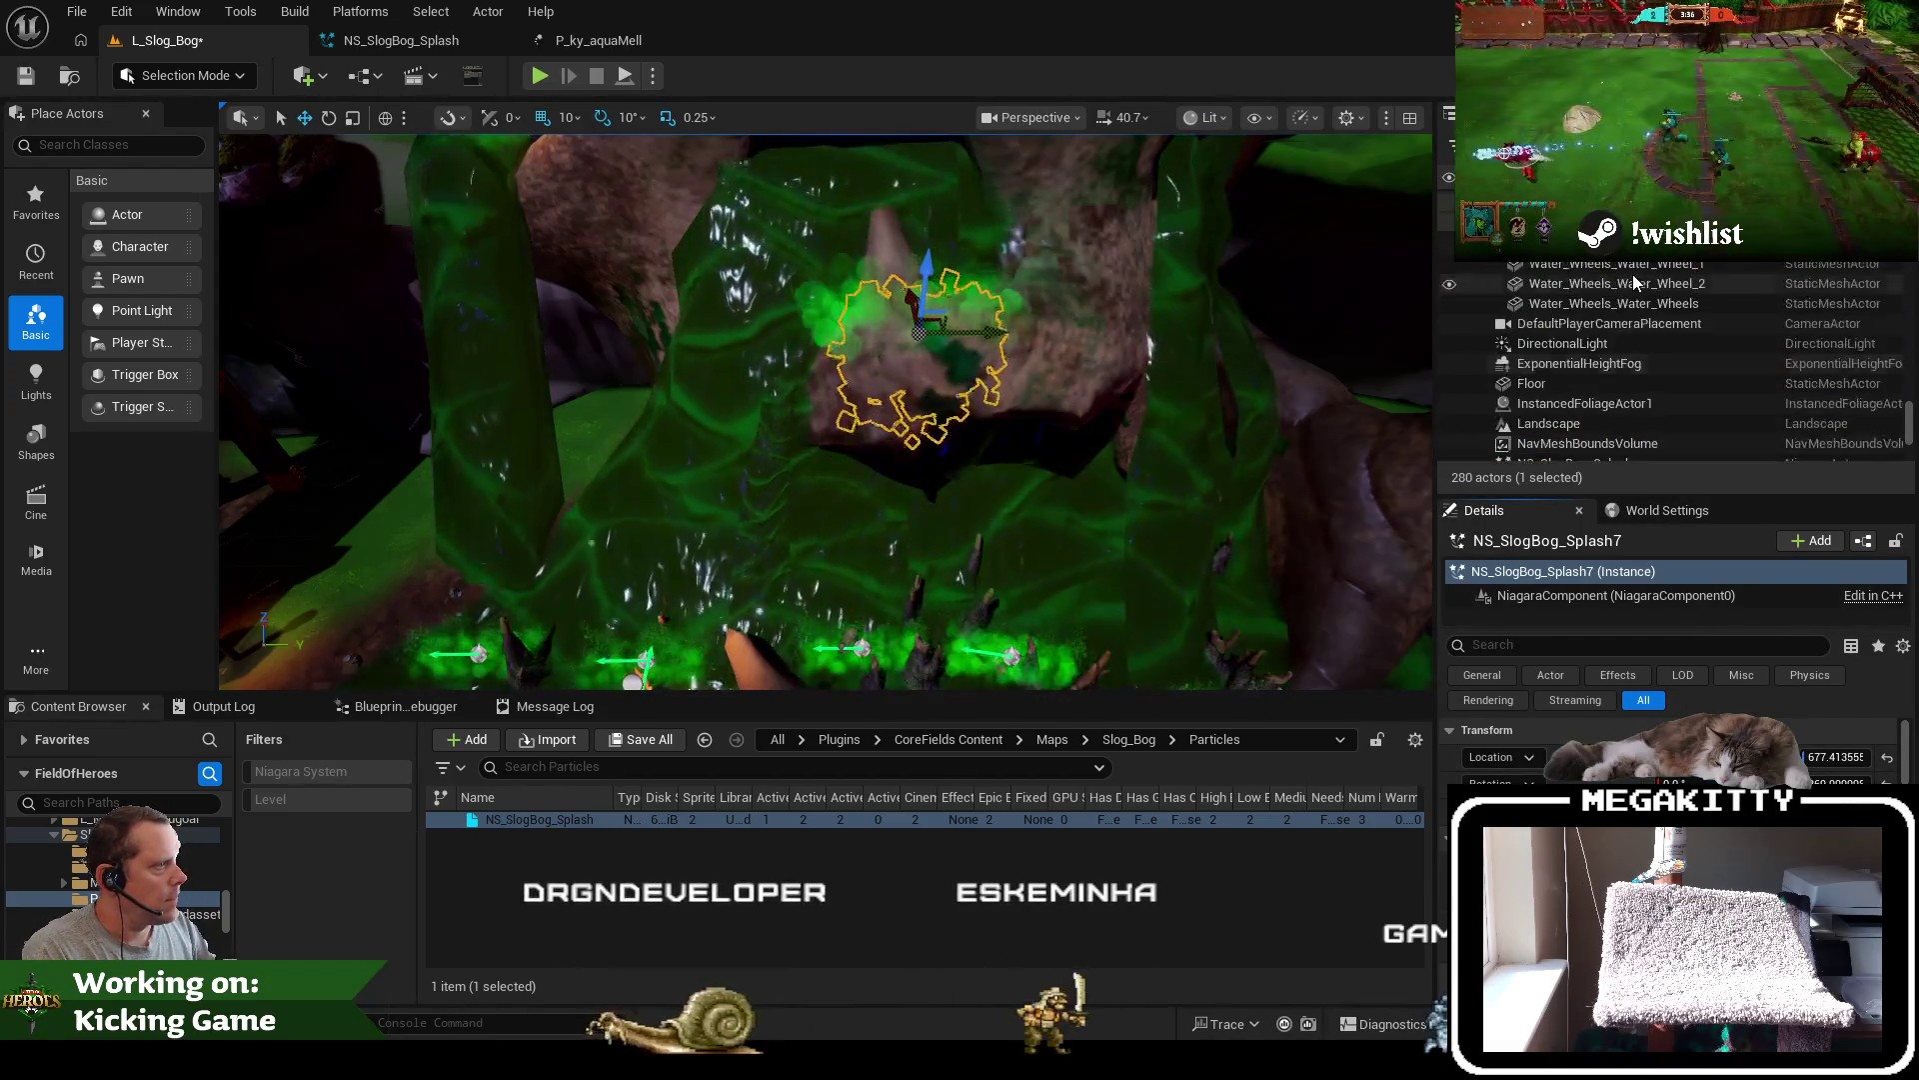
scroll(1632, 284, down, 5)
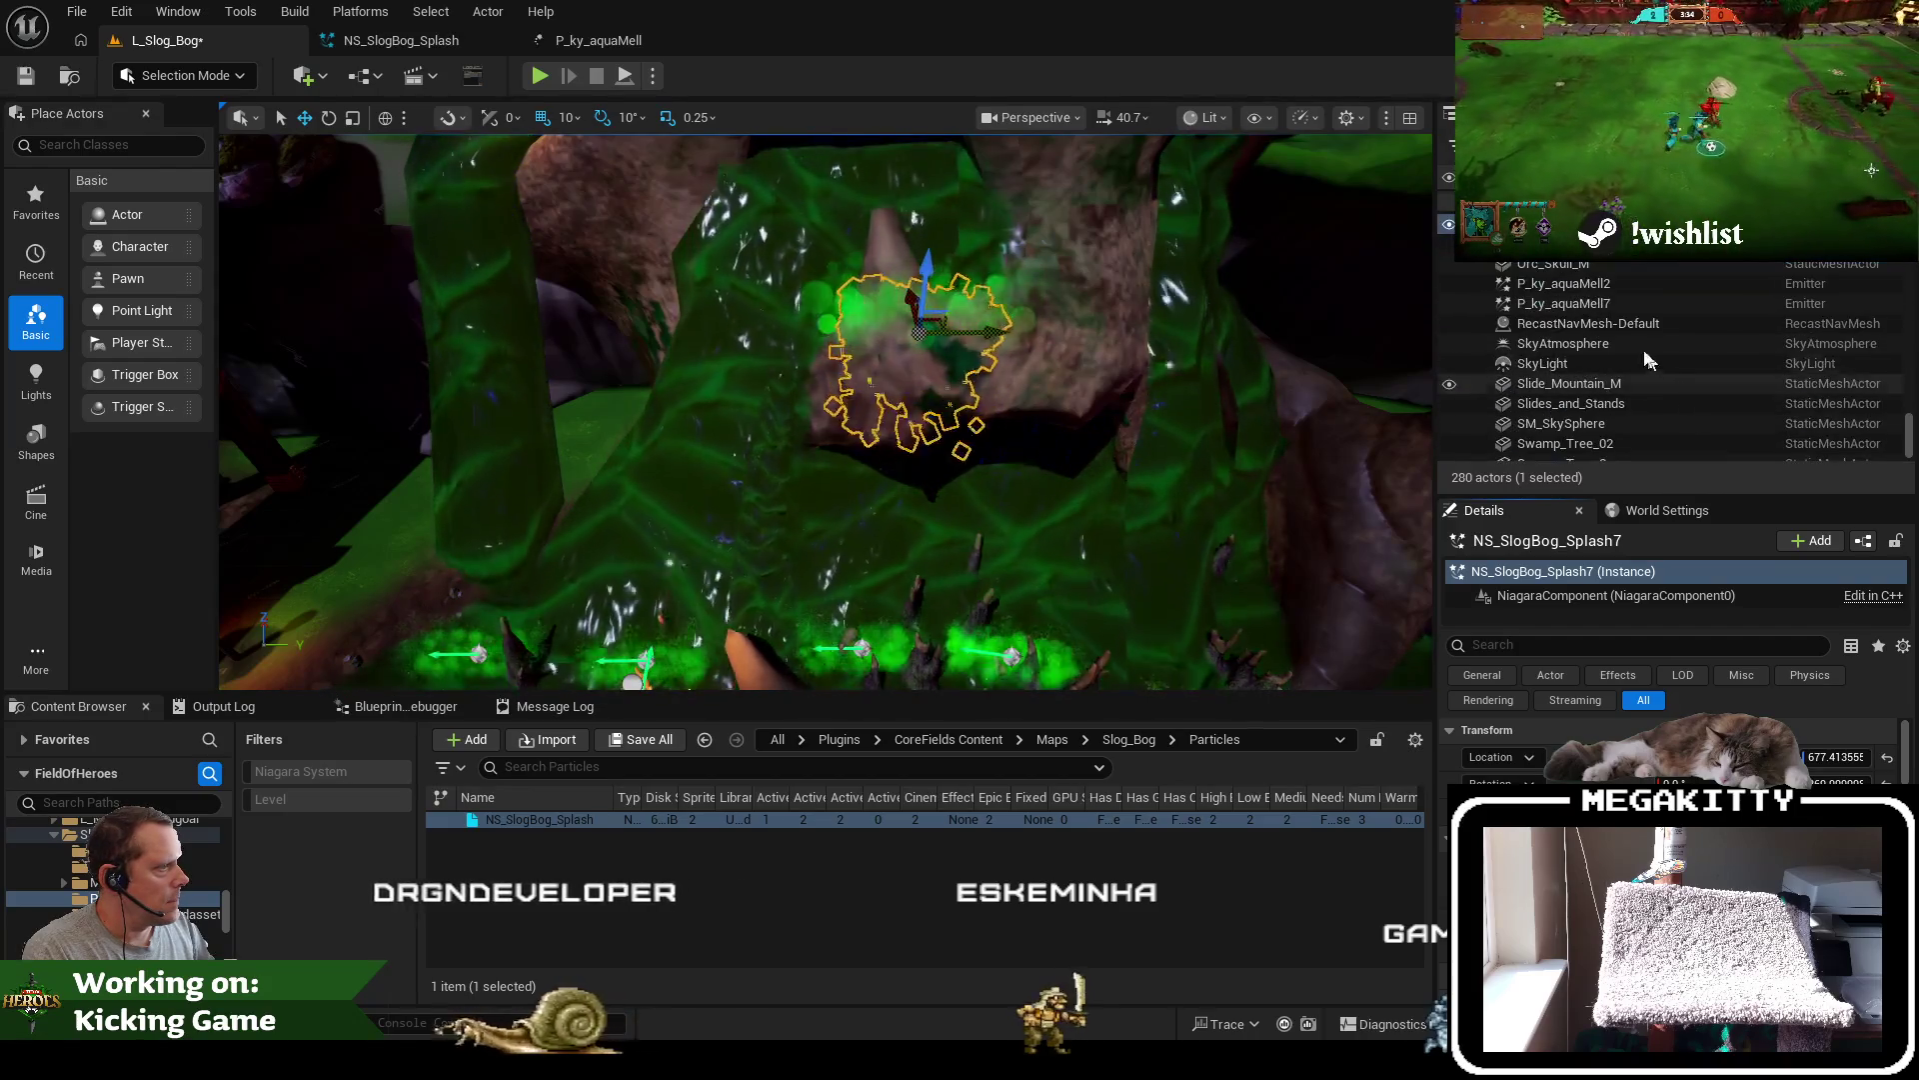
key(Delete)
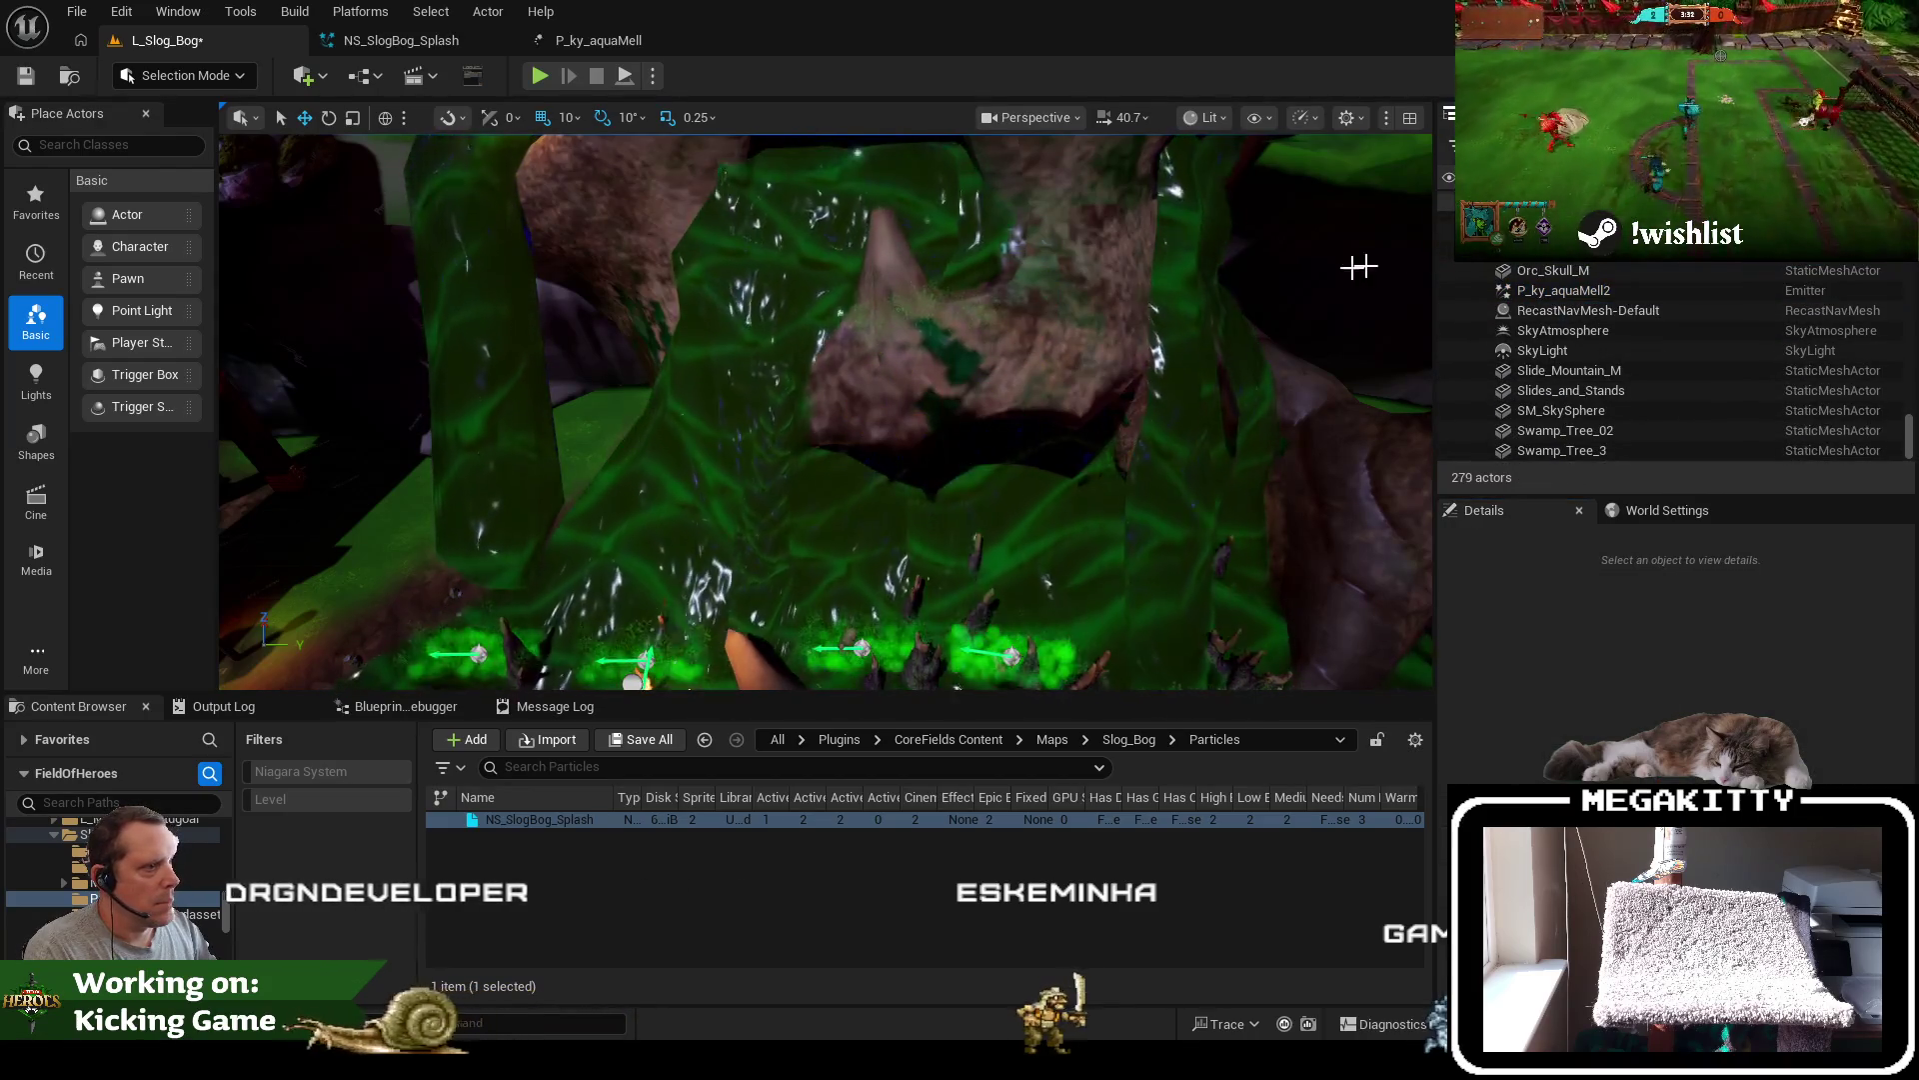
Move NS_SlogBog_Splash7 10 units along X
scroll(1658, 334, up, 6)
scroll(1660, 386, down, 2)
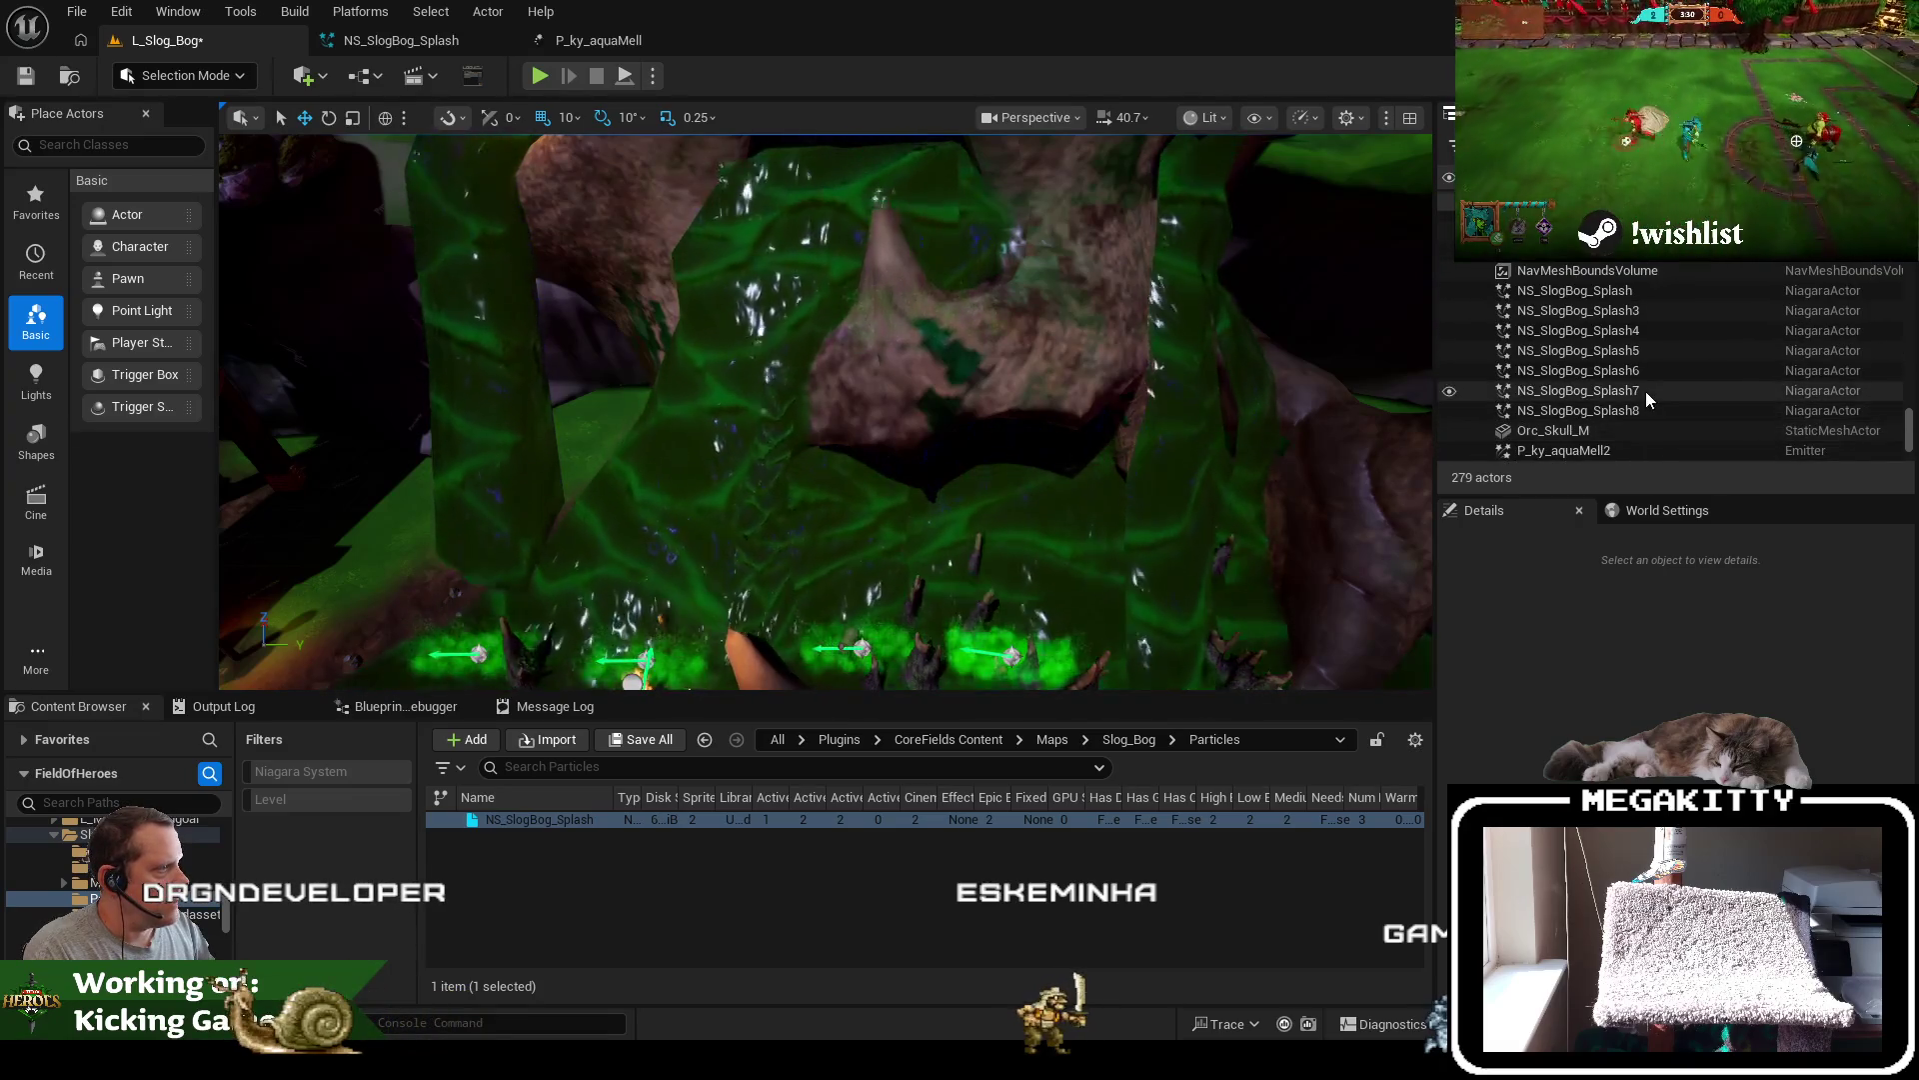
click(1645, 392)
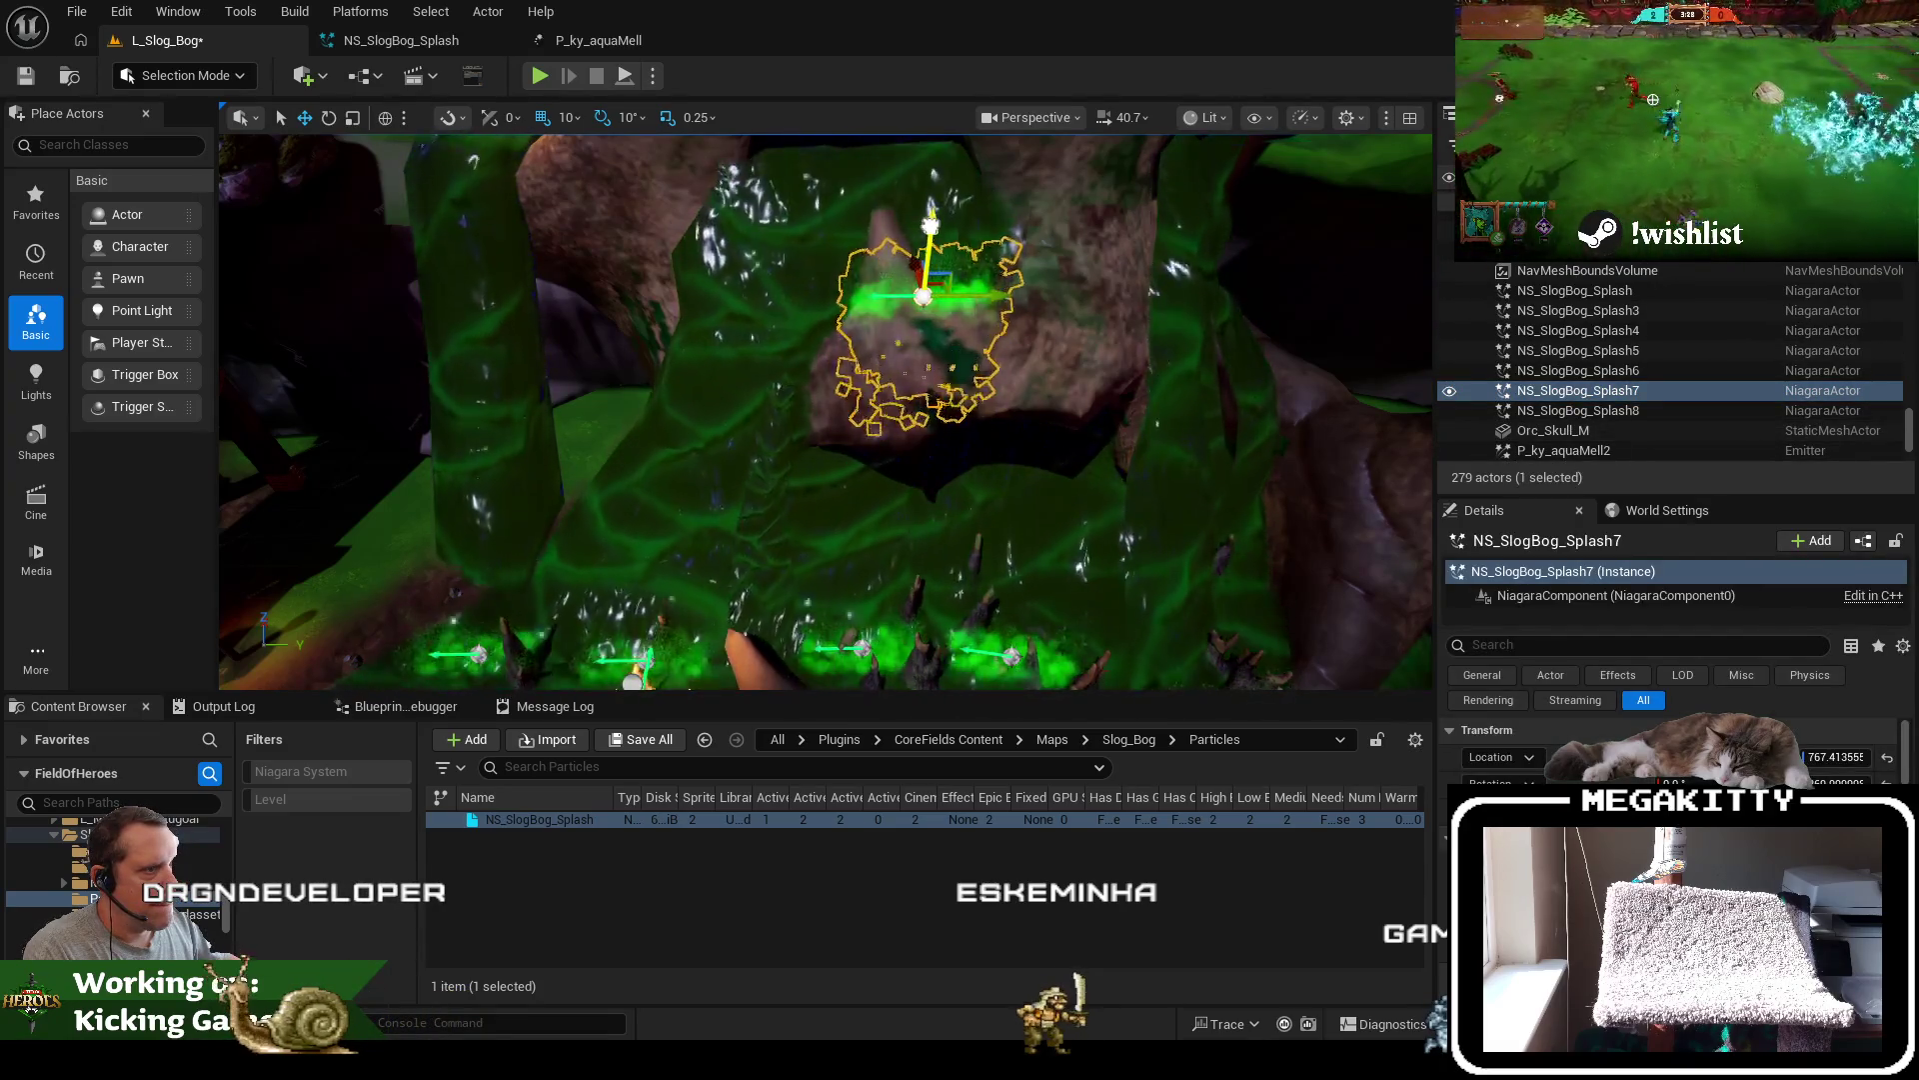
drag(930, 226, 1149, 470)
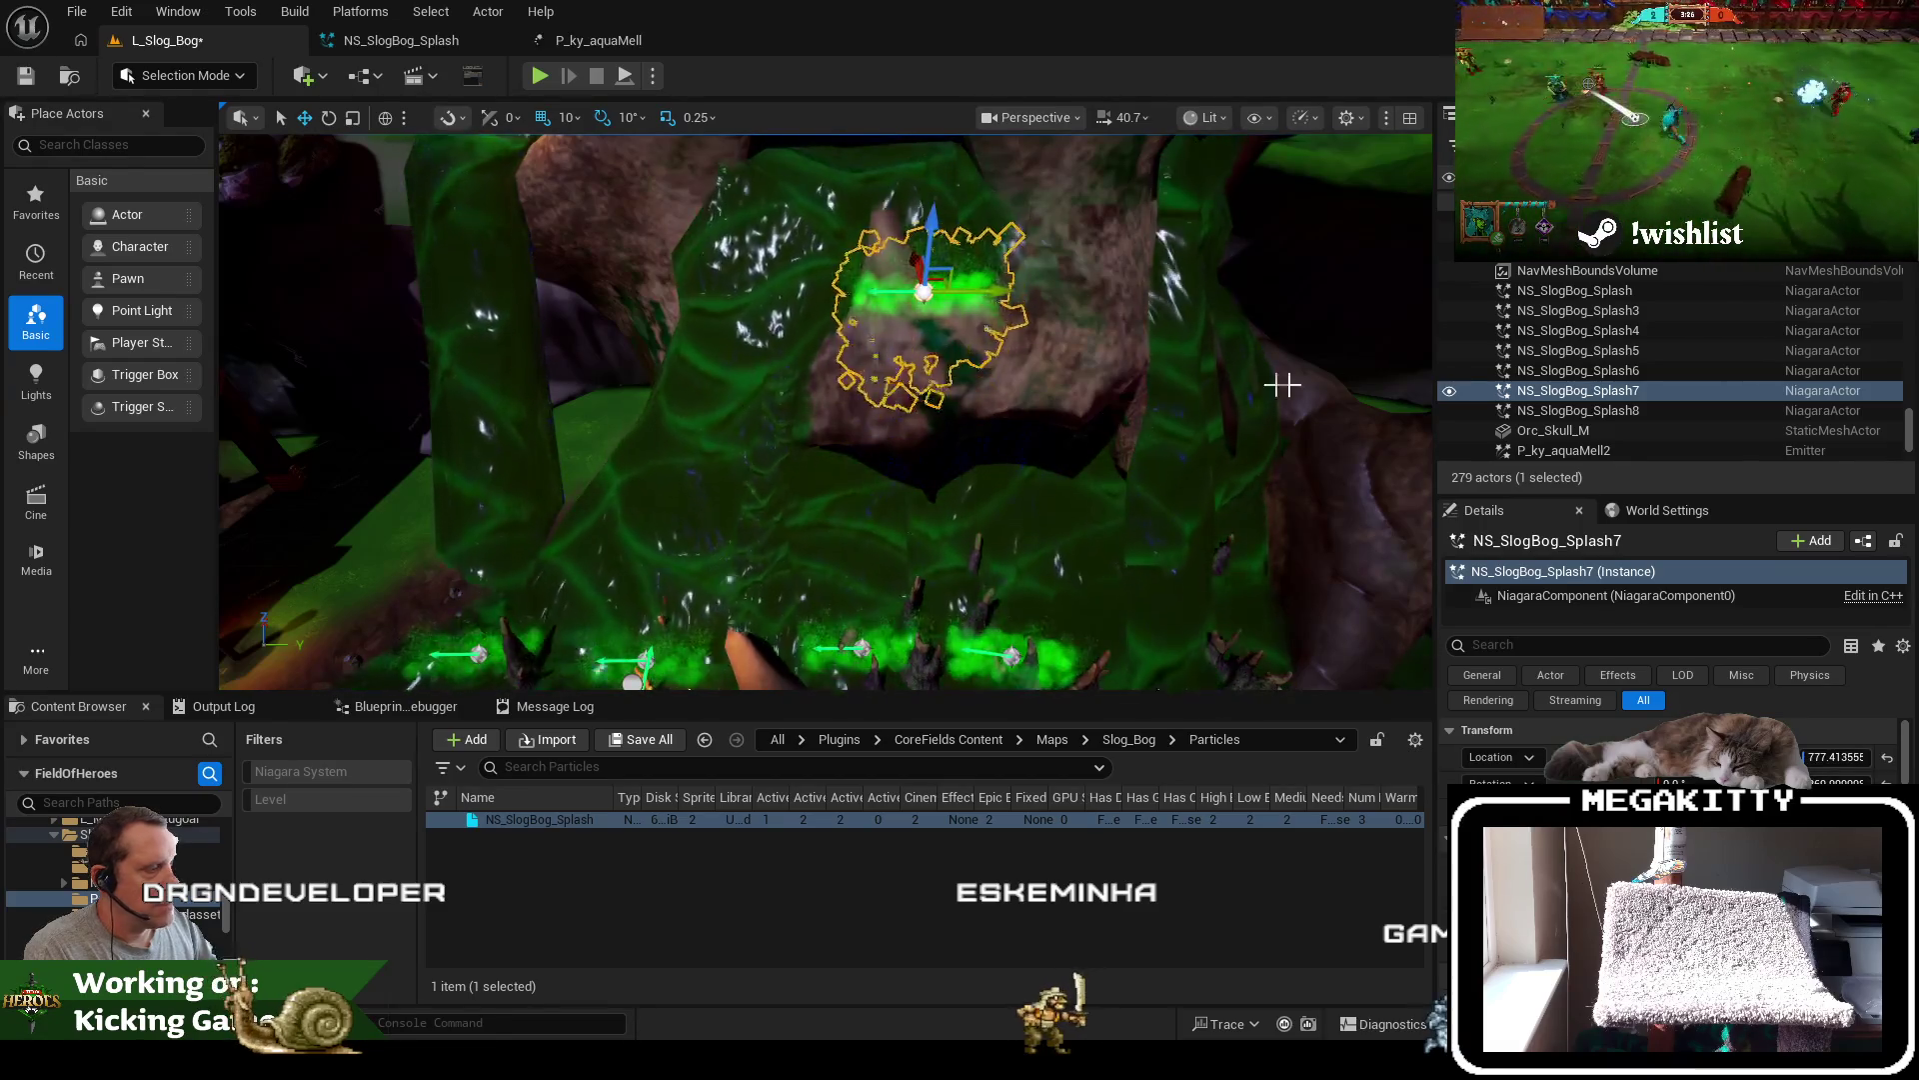
Focus the view on the P_ky_aquaMell2 emitter and fly down toward the ground
click(1600, 445)
scroll(1604, 362, down, 2)
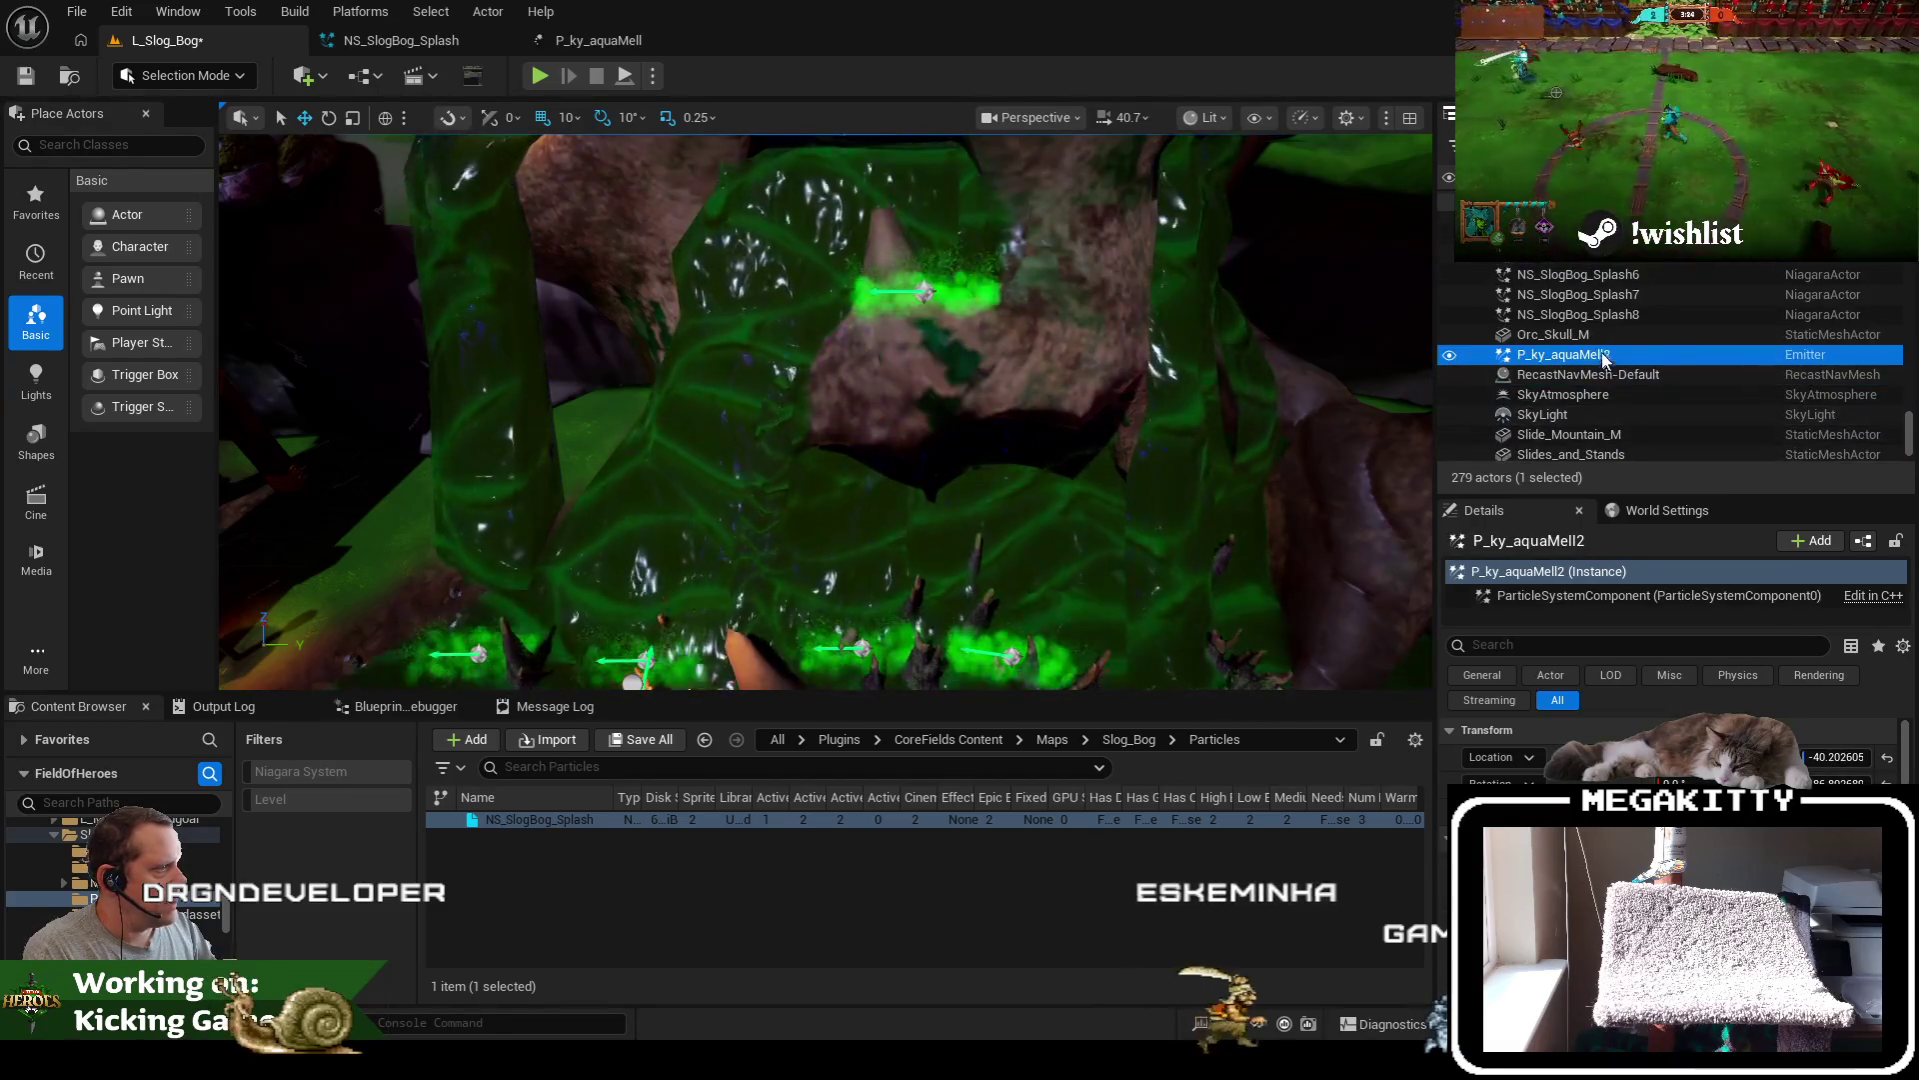
double_click(1605, 357)
drag(967, 349, 710, 361)
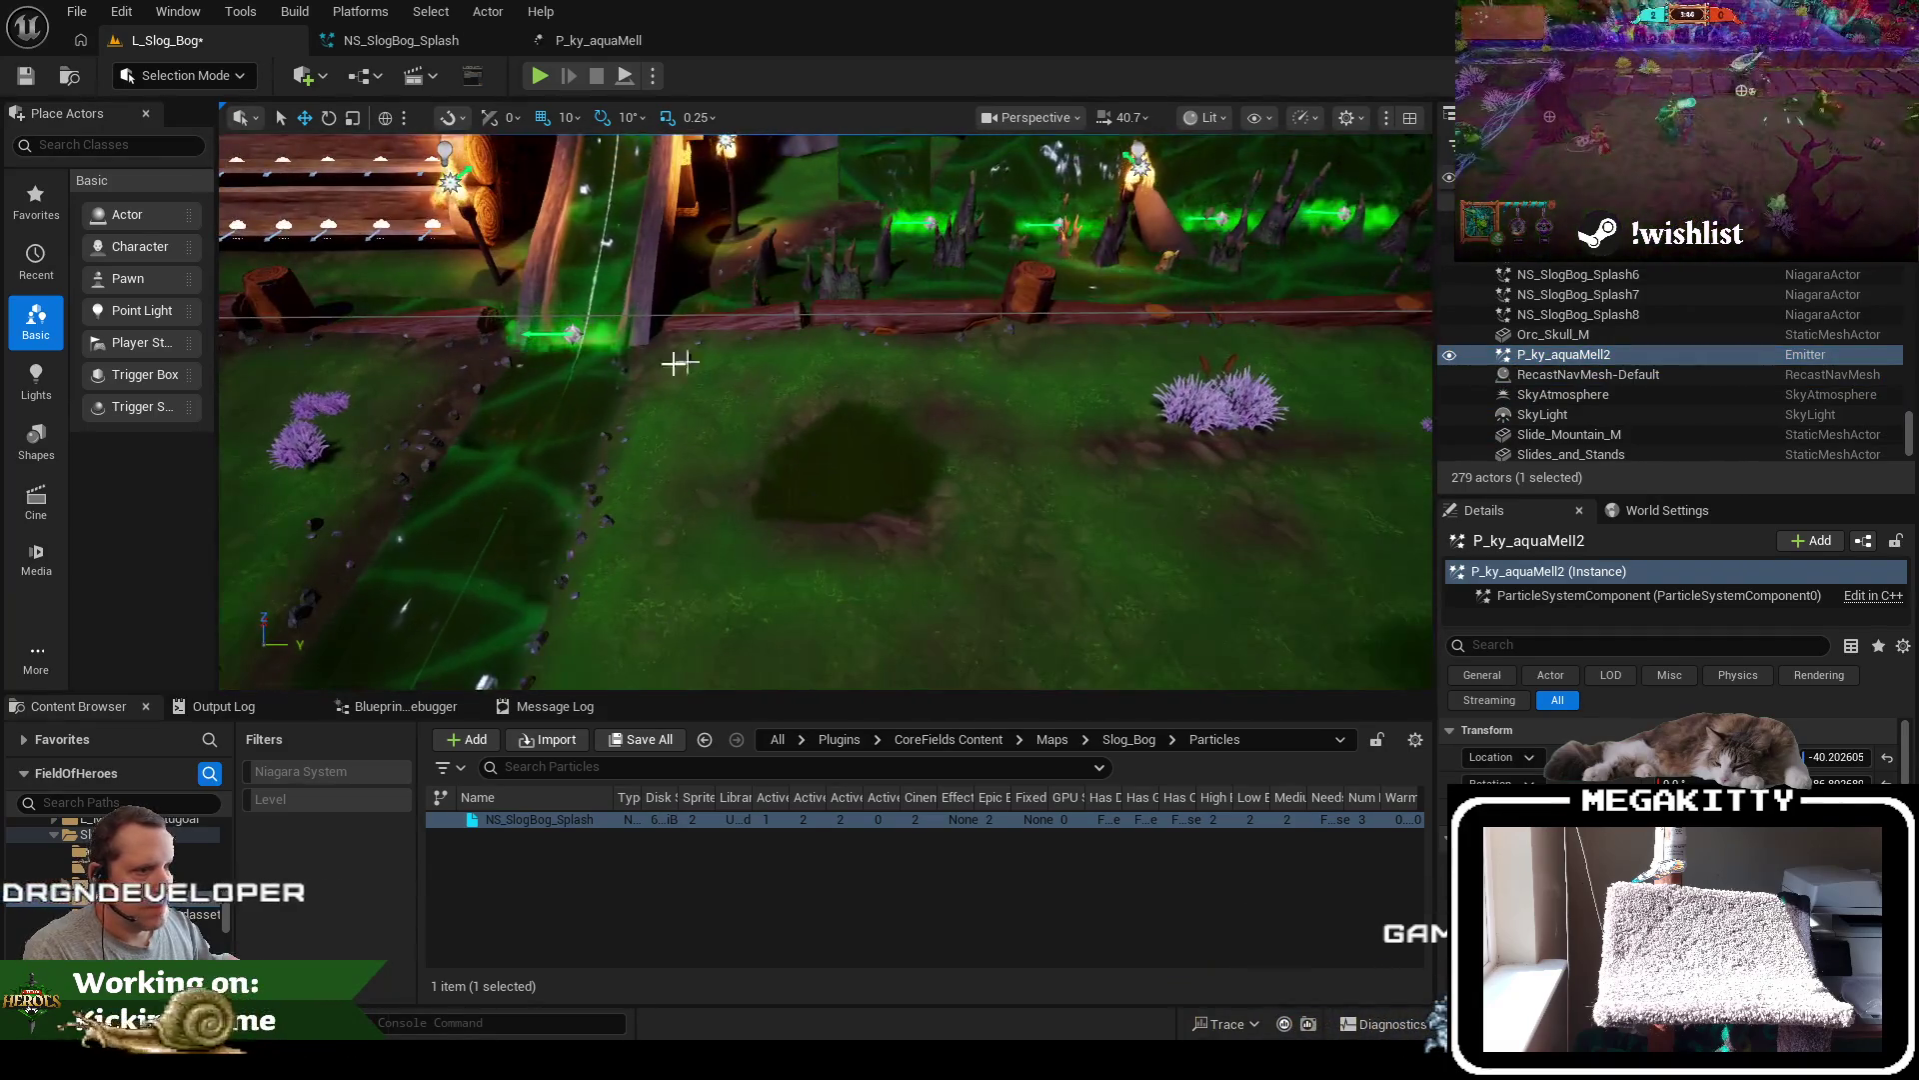
Duplicate the splash effect as NS_SlogBog_Splash2 and delete the P_ky_aquaMell2 emitter
click(730, 373)
key(ctrl+d)
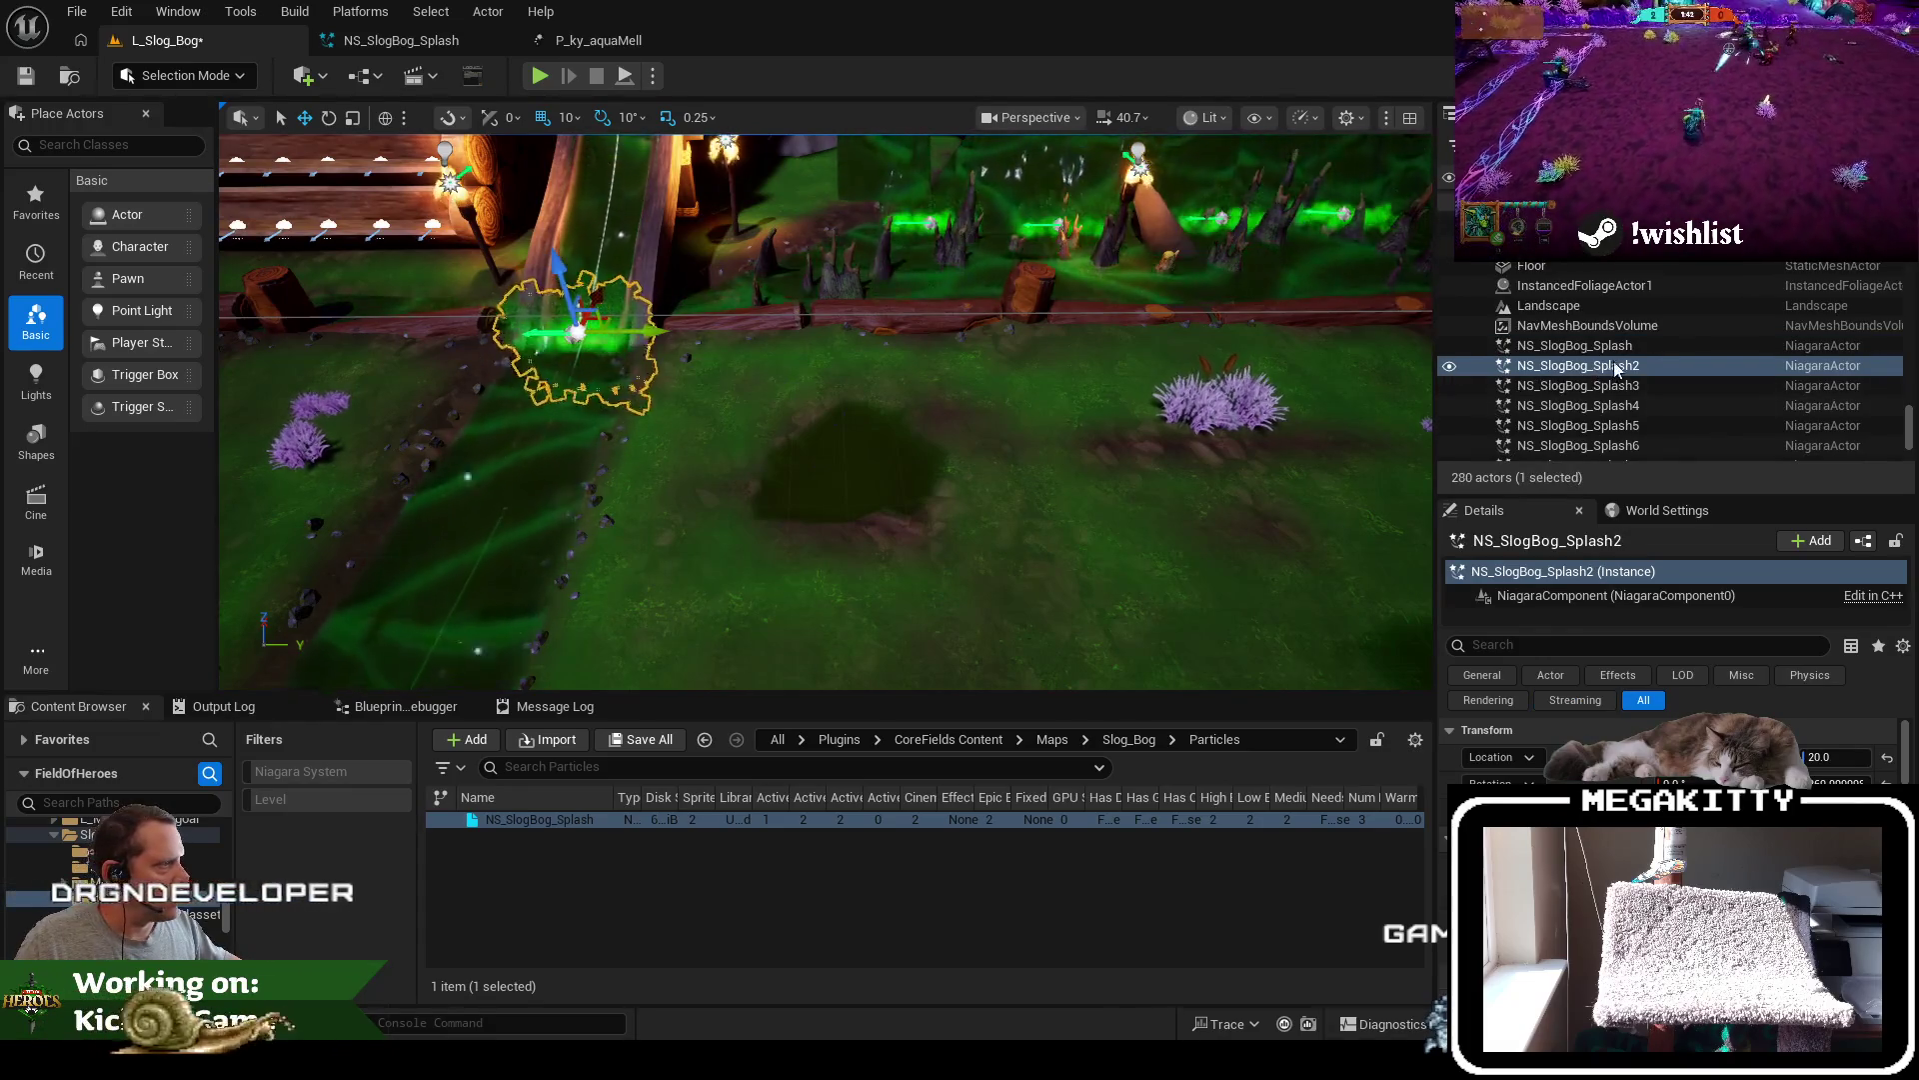
scroll(1628, 372, down, 3)
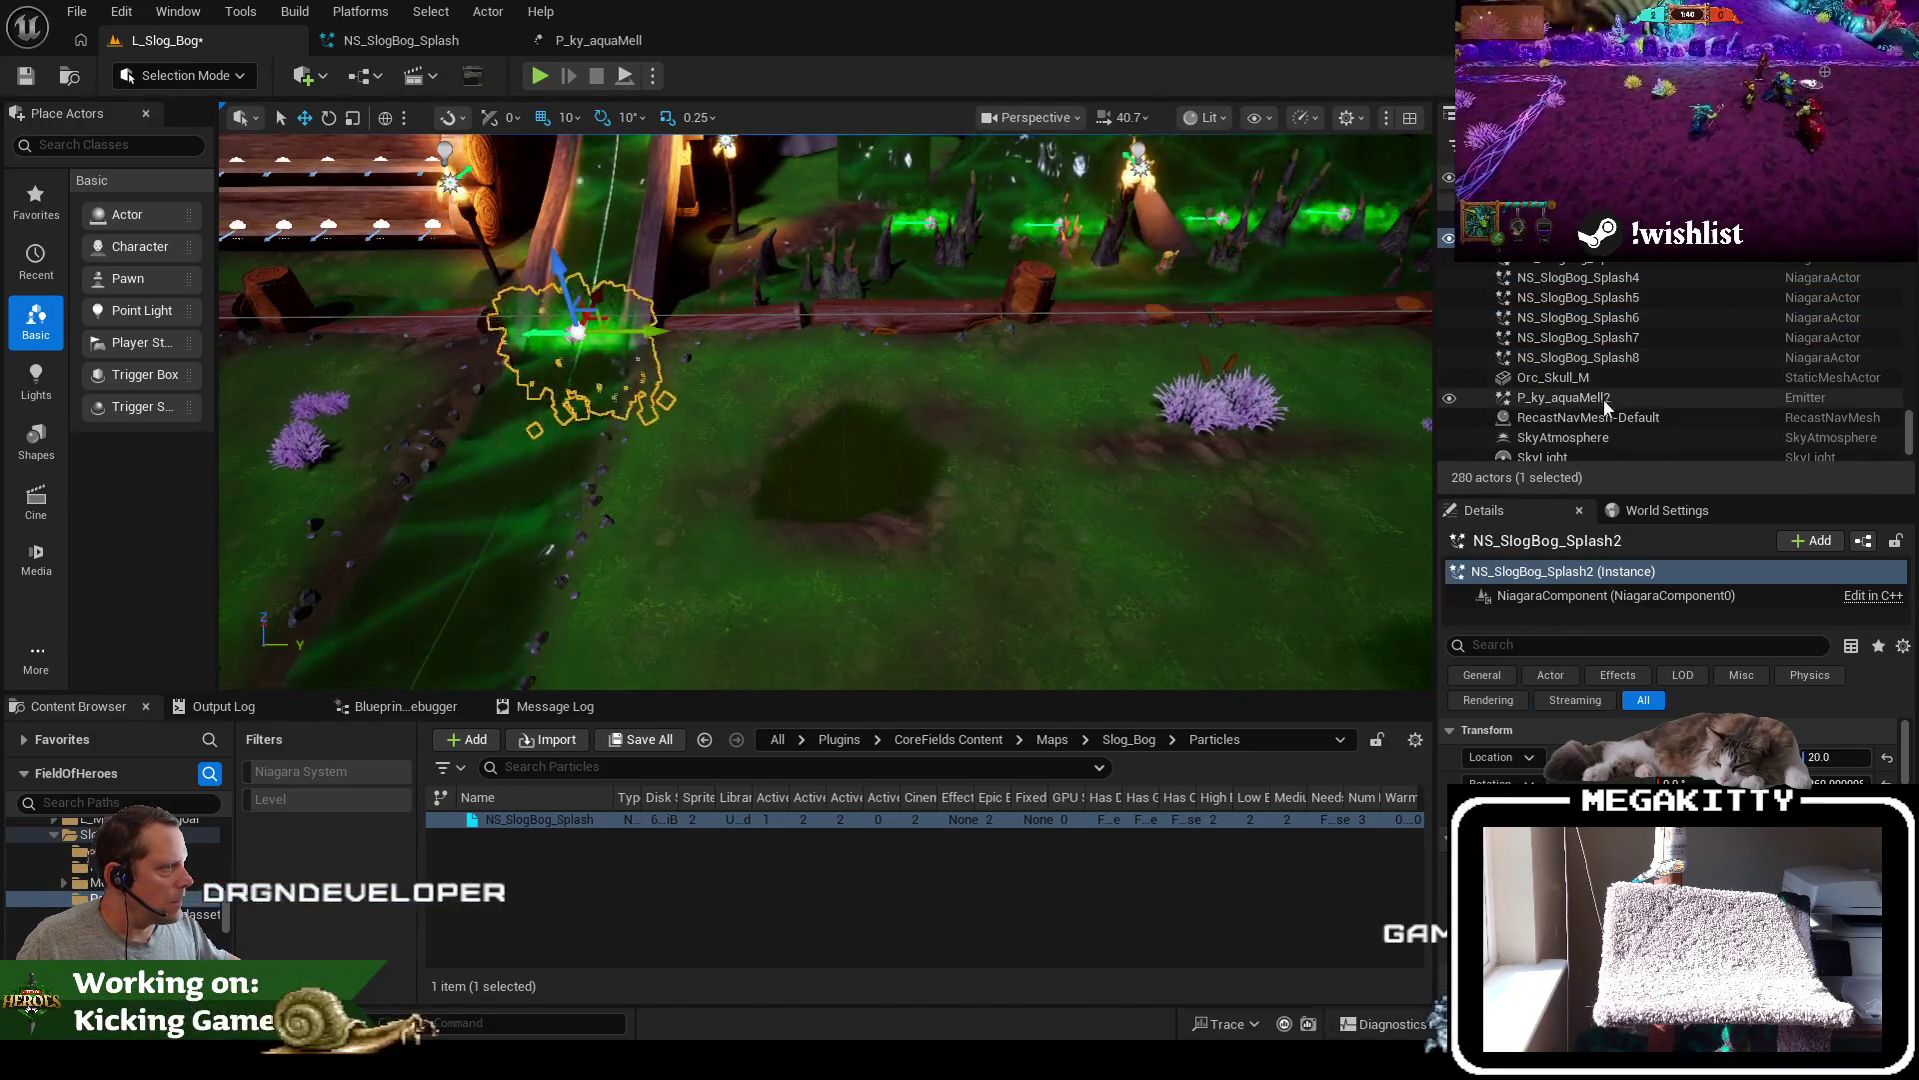
click(1590, 396)
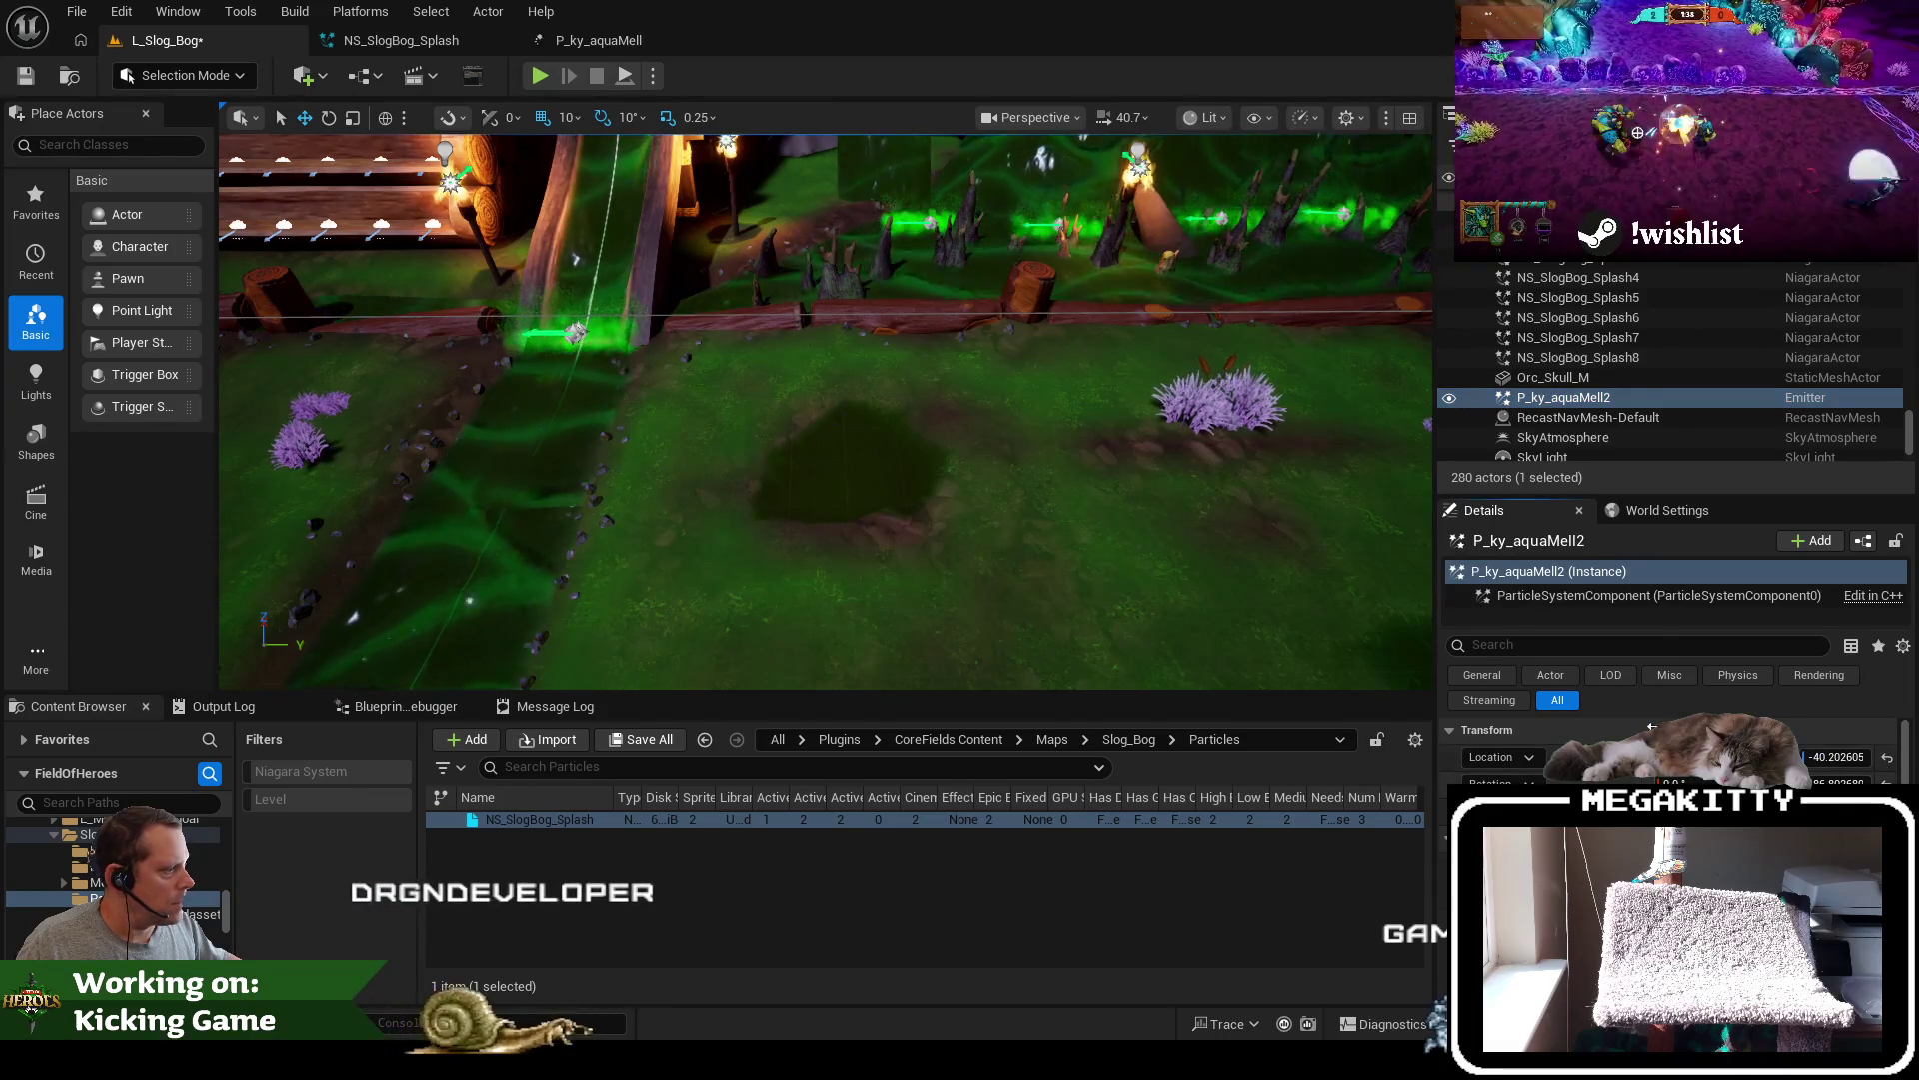
scroll(1599, 360, up, 2)
click(1578, 301)
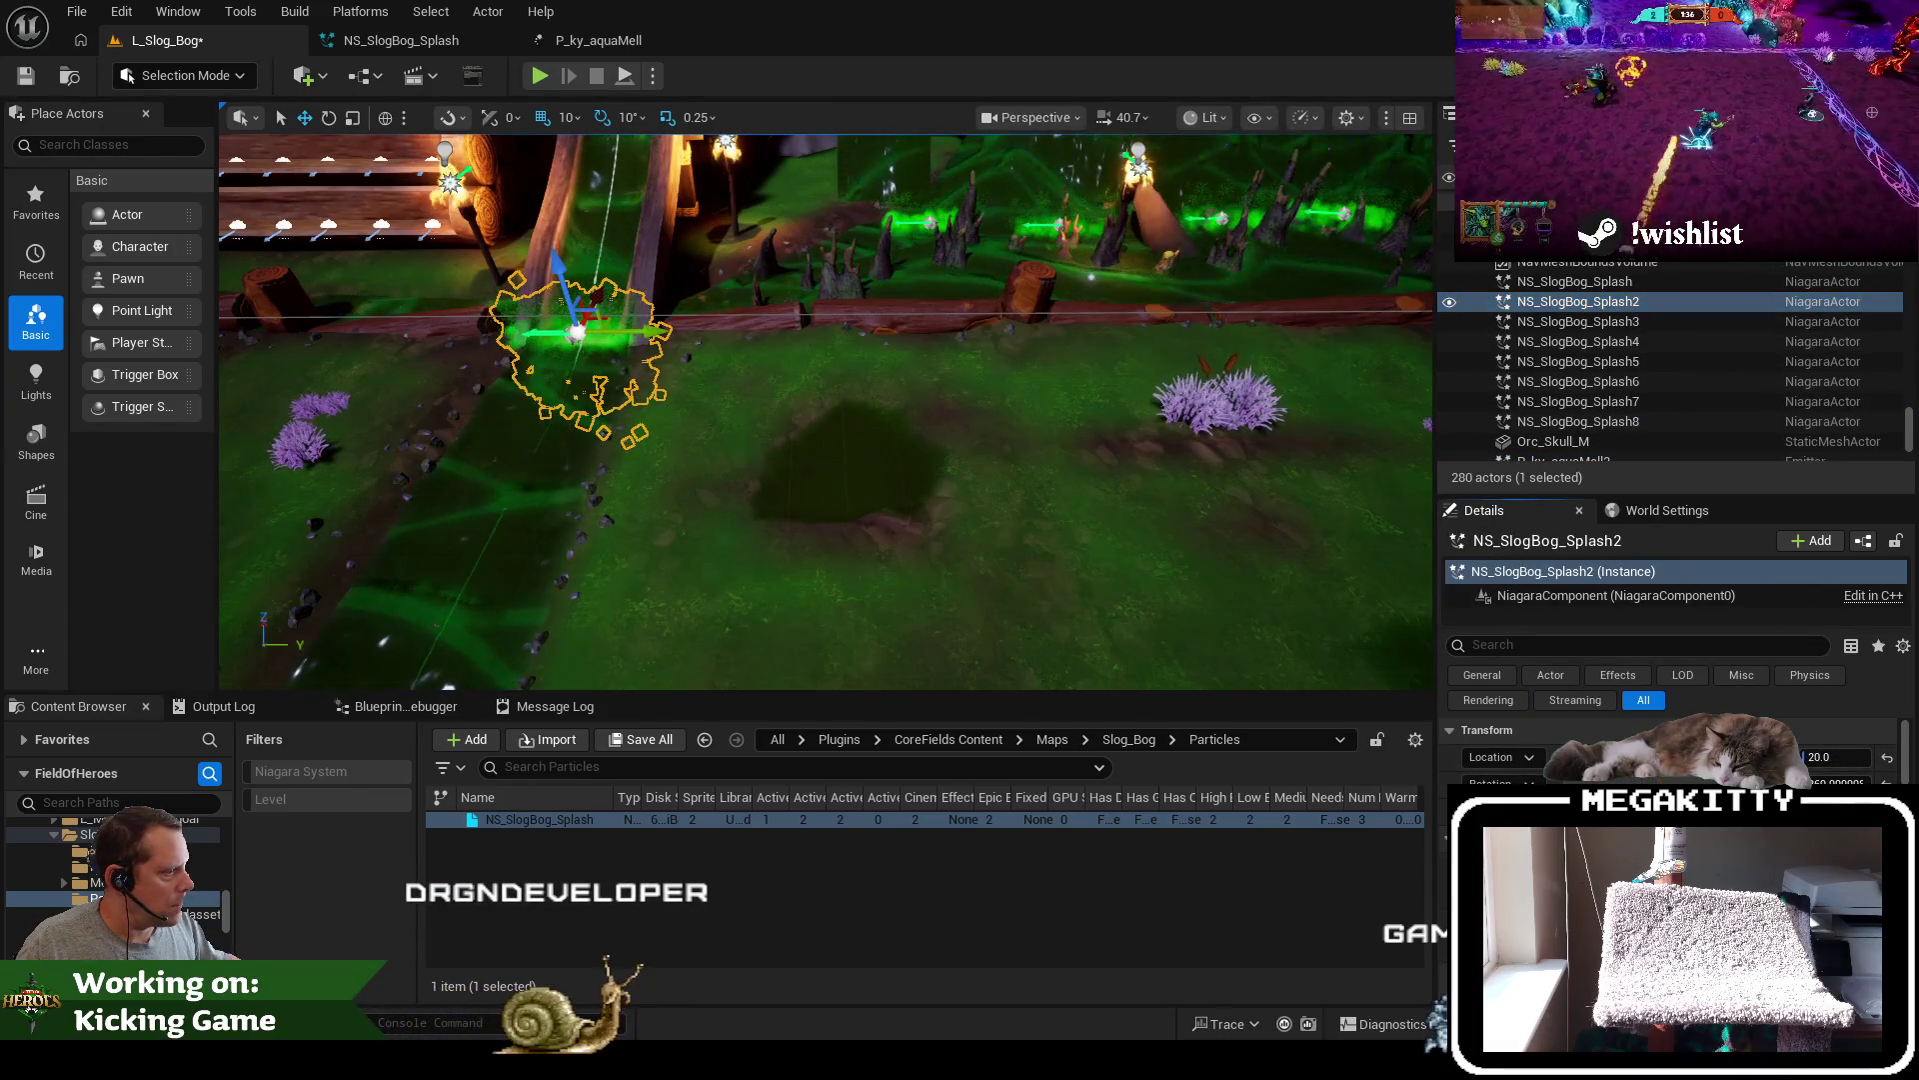
scroll(1625, 420, down, 5)
scroll(1625, 420, up, 3)
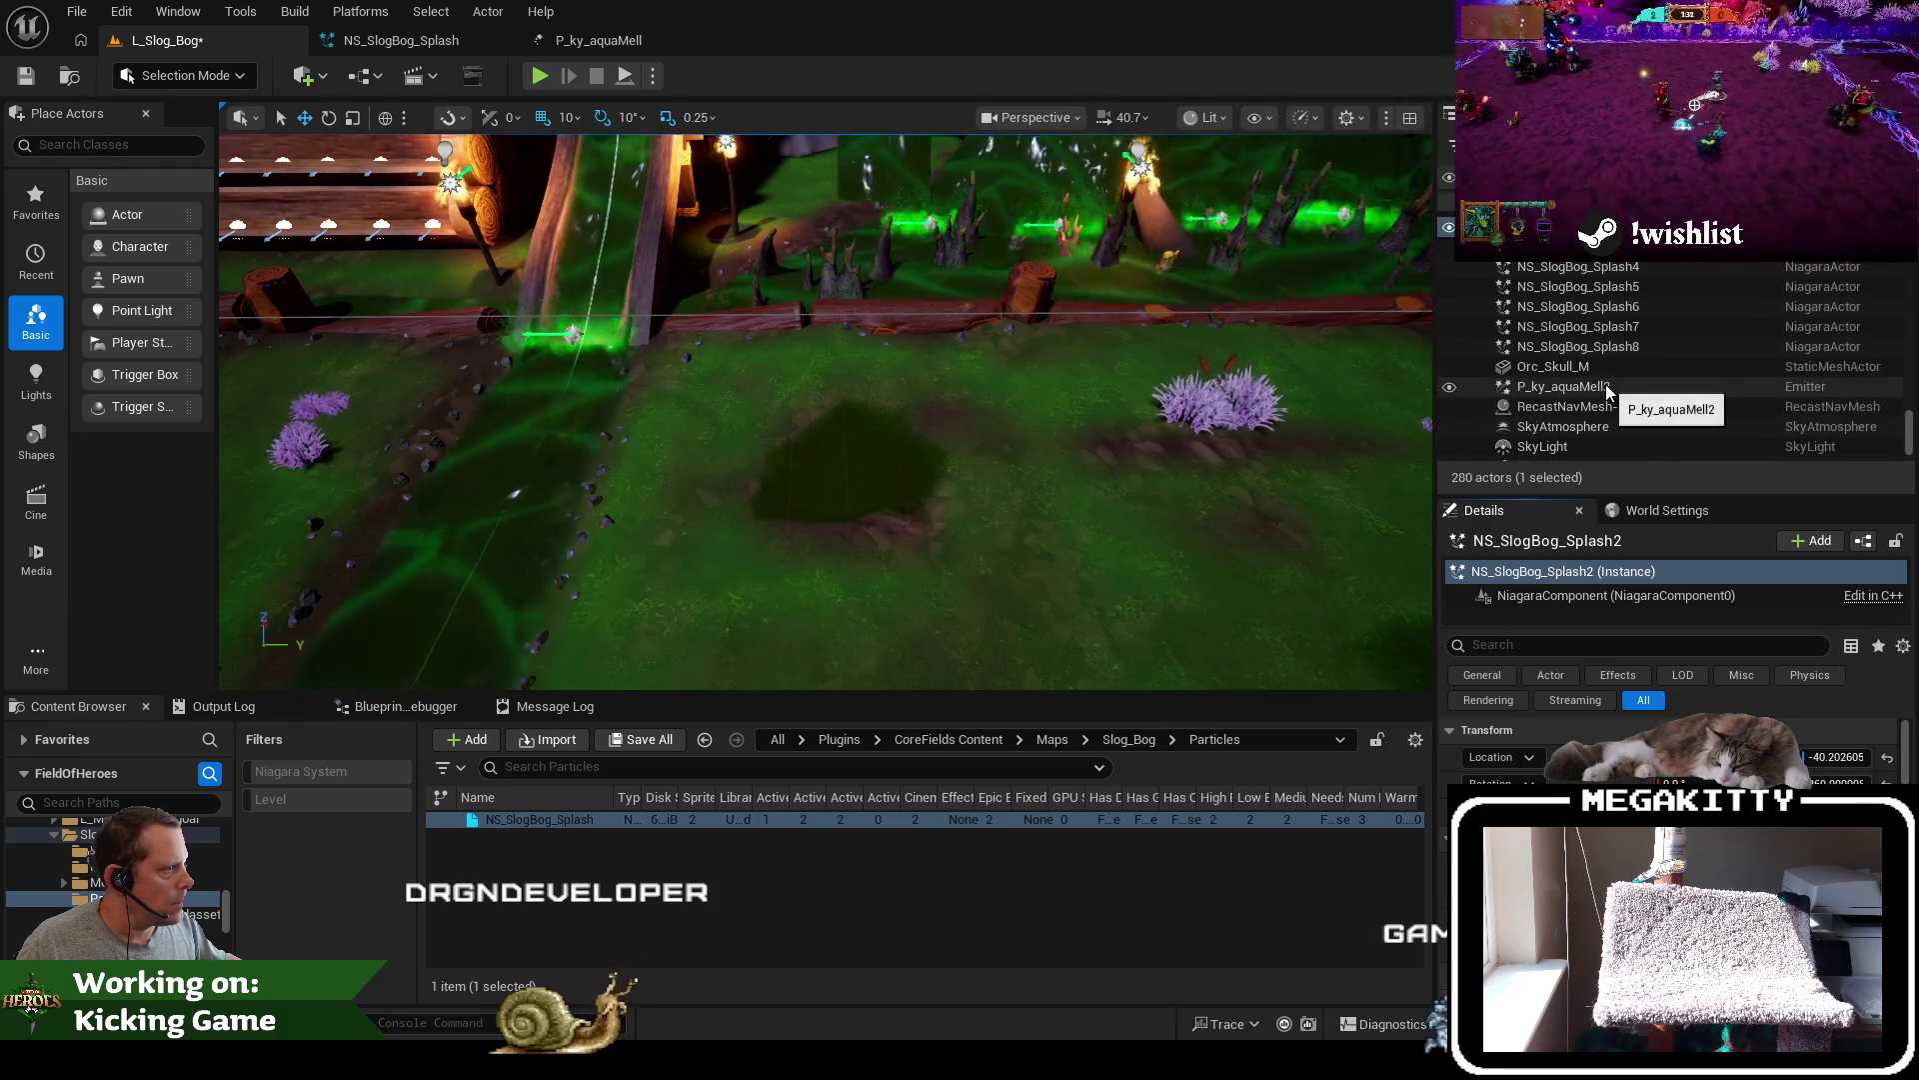
double_click(1590, 386)
key(Delete)
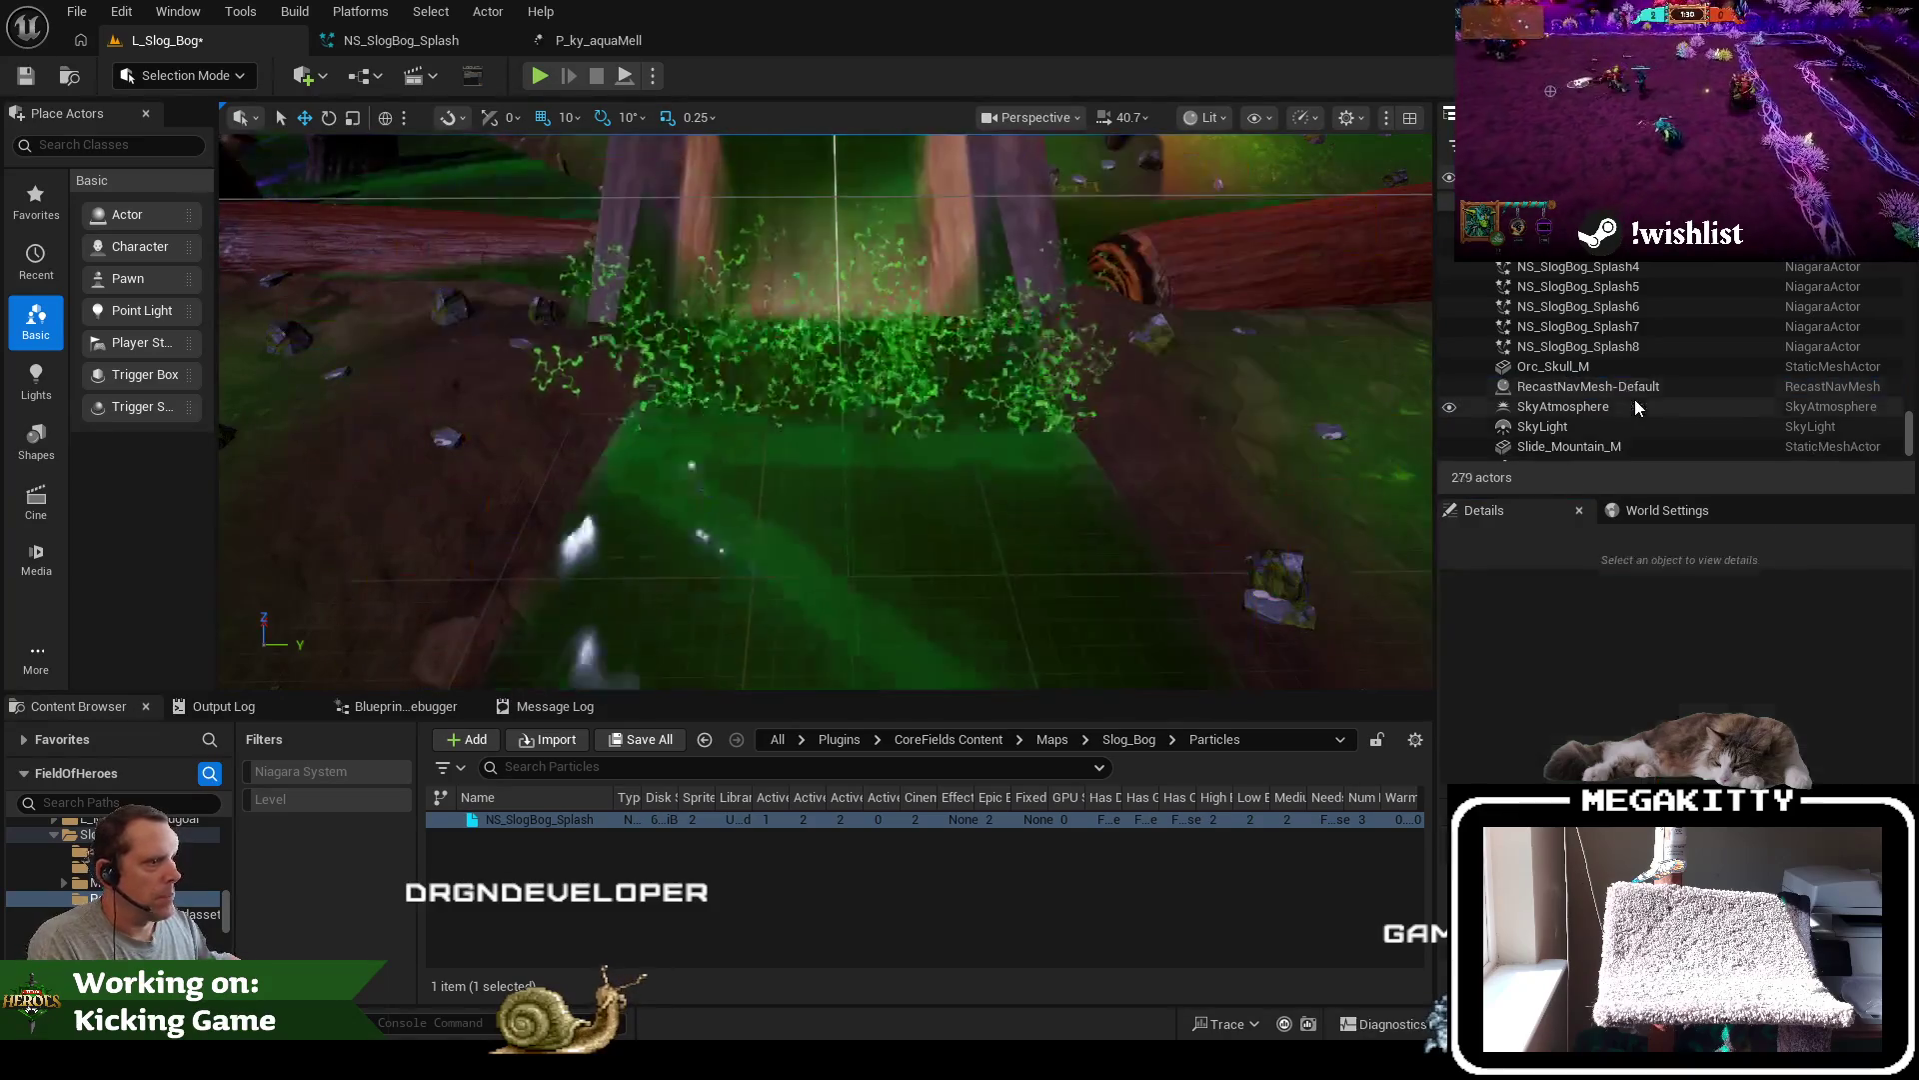
Move NS_SlogBog_Splash2 to X -30.2 and maximize the level viewport
scroll(1566, 374, up, 2)
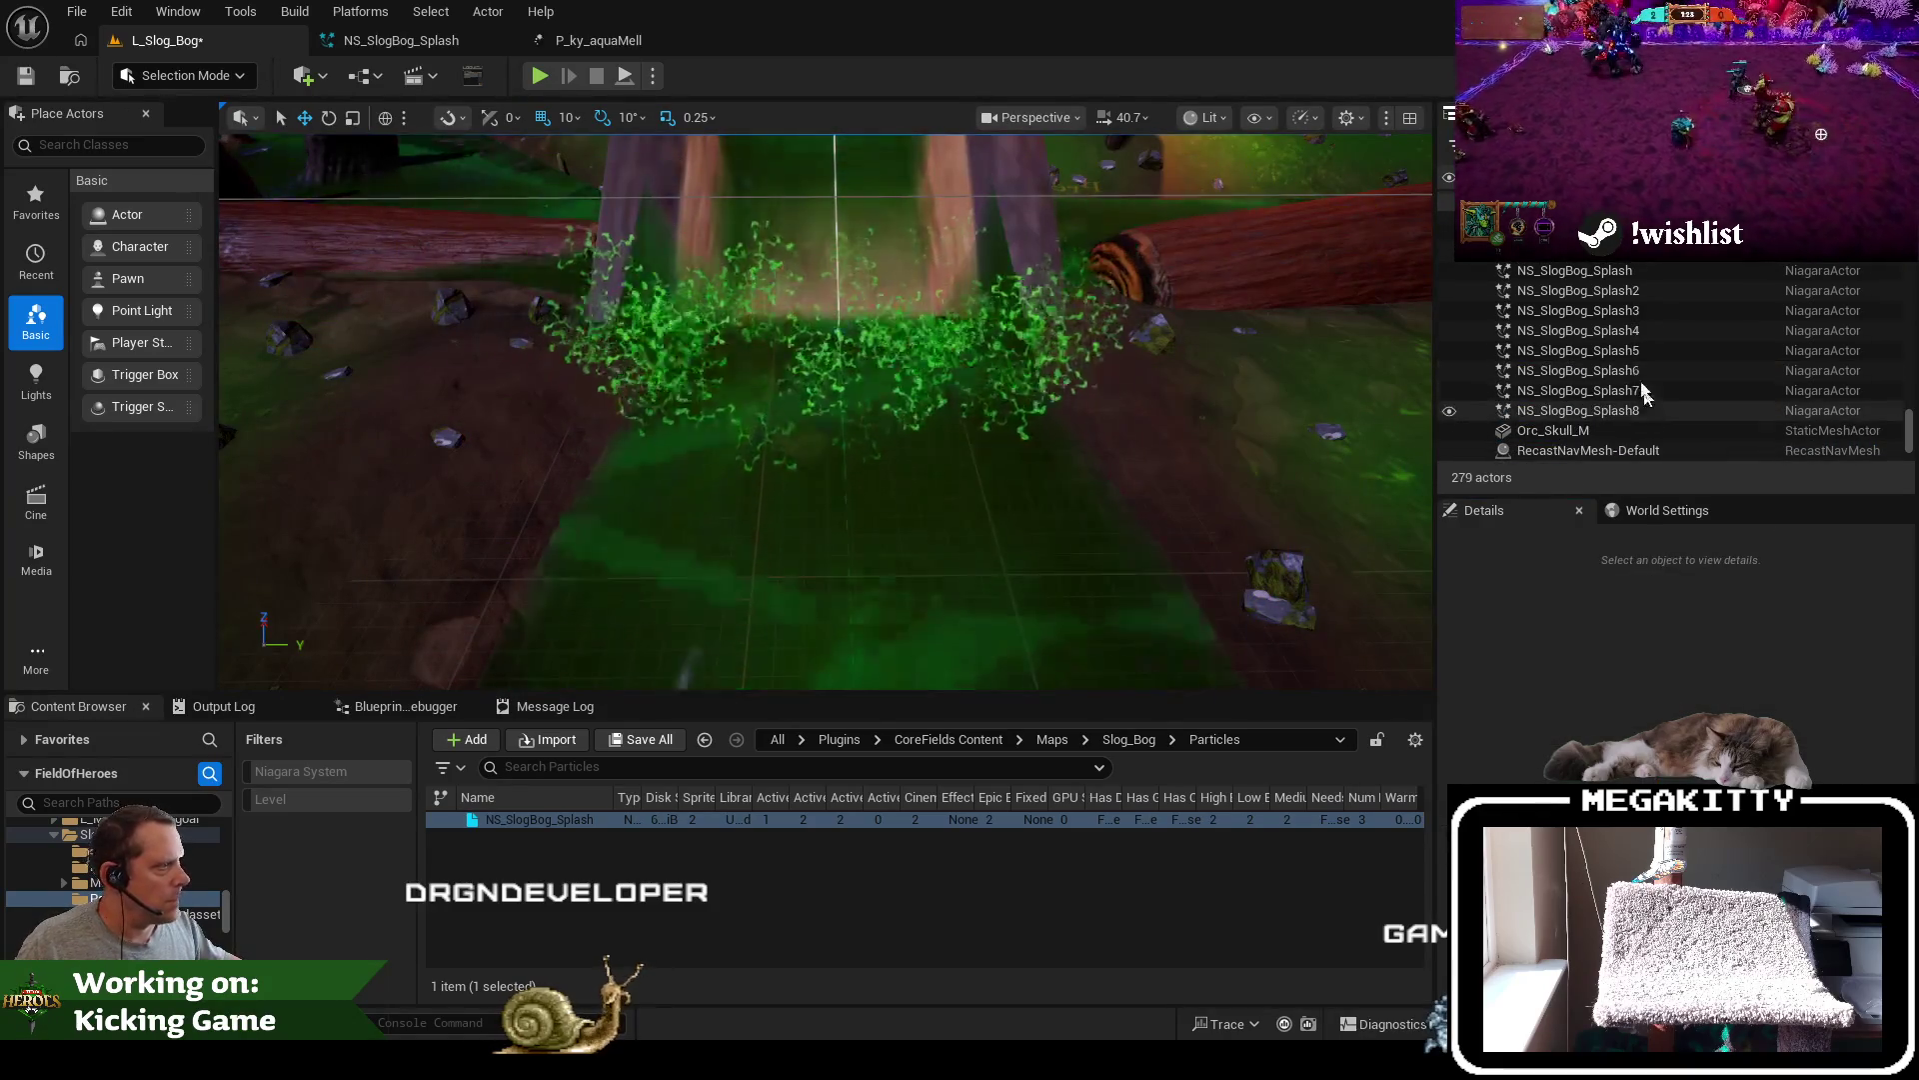
click(1625, 292)
drag(825, 351, 826, 333)
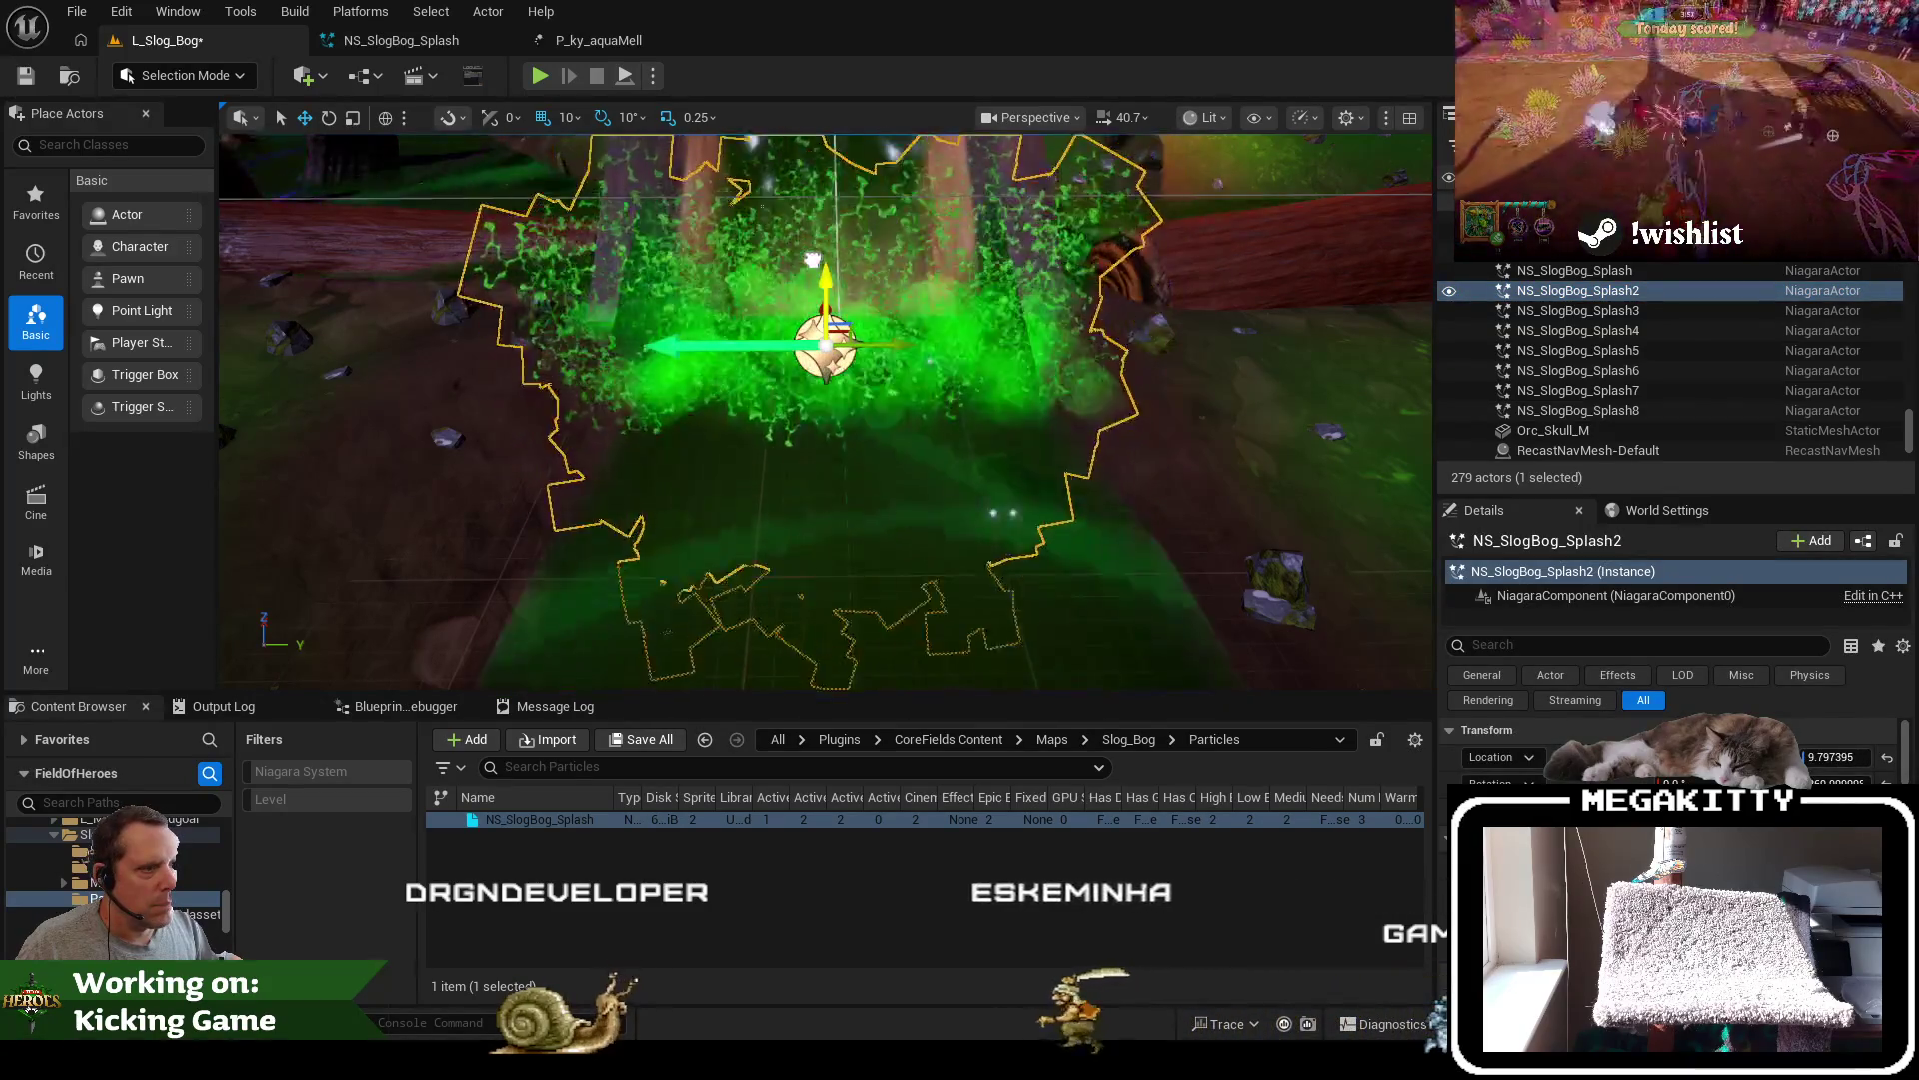
scroll(813, 260, down, 3)
scroll(826, 410, down, 5)
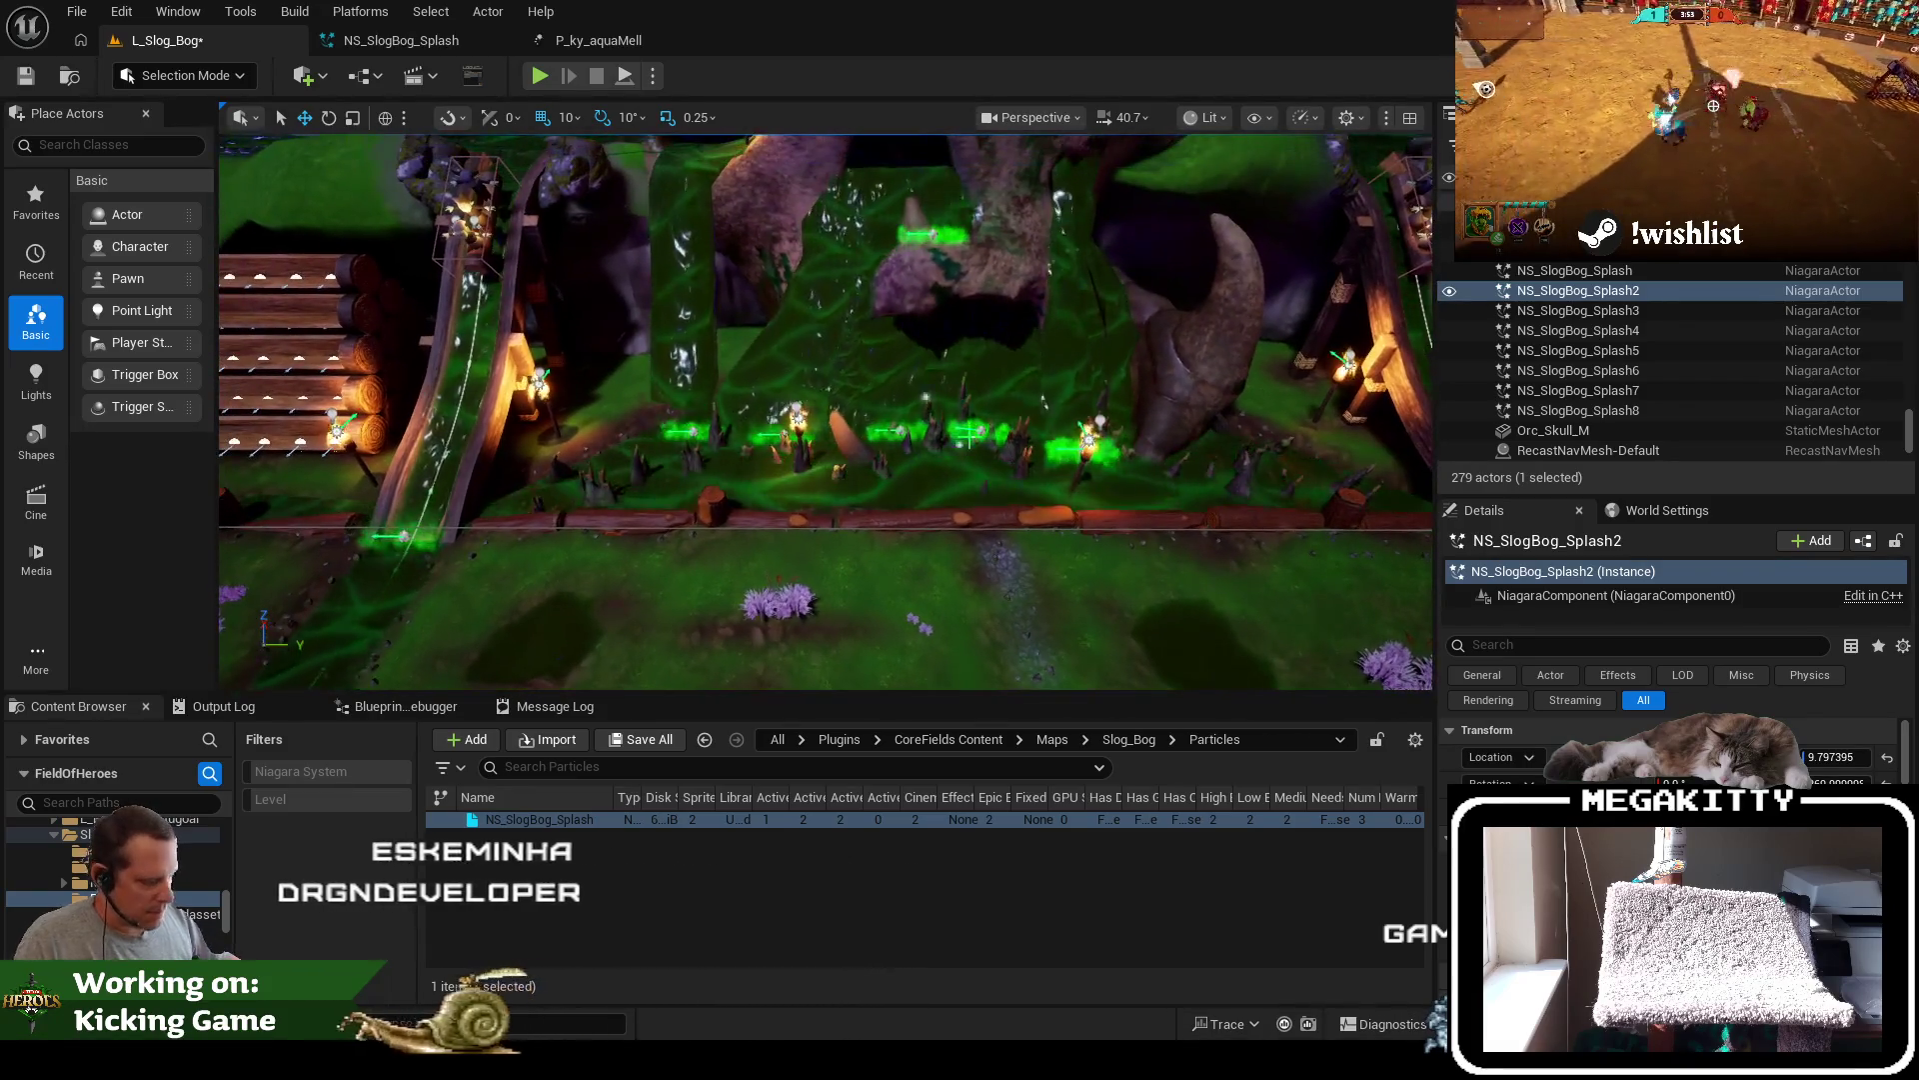
key(F11)
scroll(960, 540, up, 3)
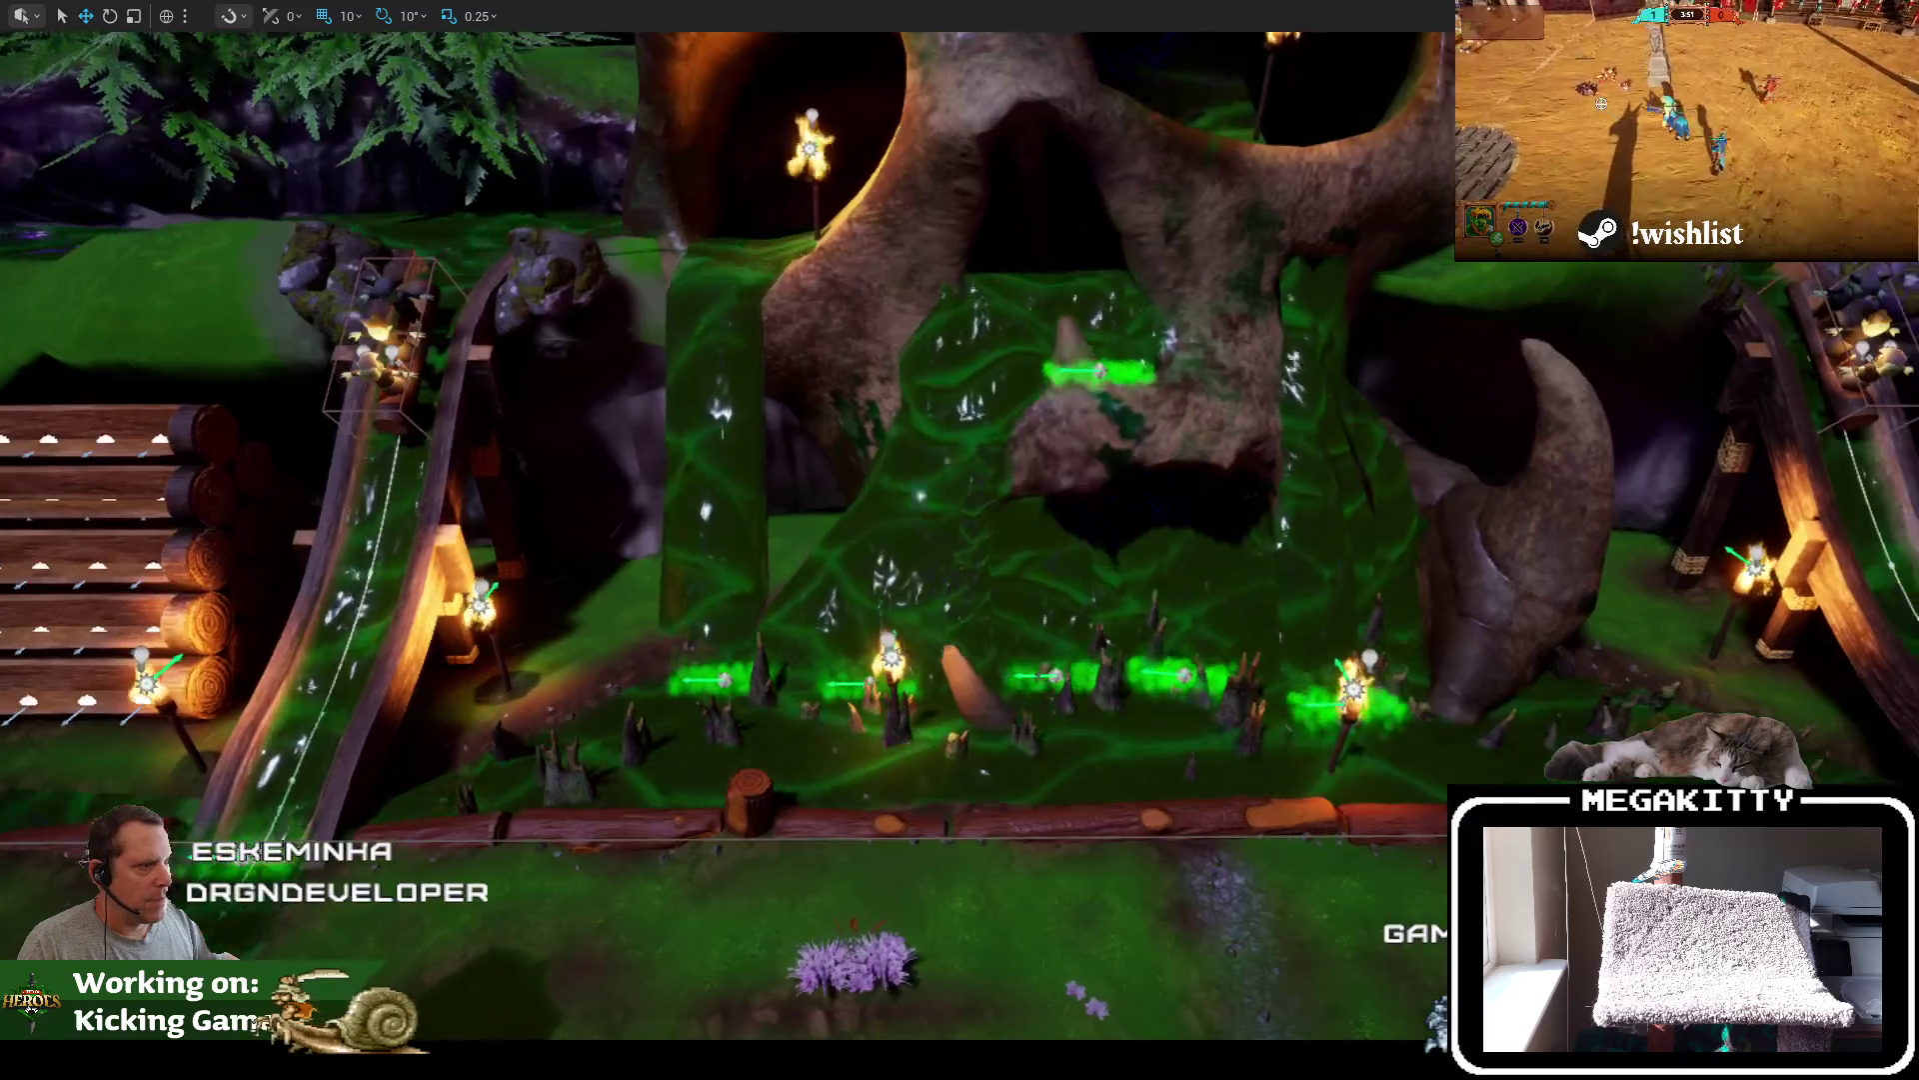
Fly to the tree, lift the grass-strip splash slightly, and exit the maximized viewport
scroll(960, 540, down, 3)
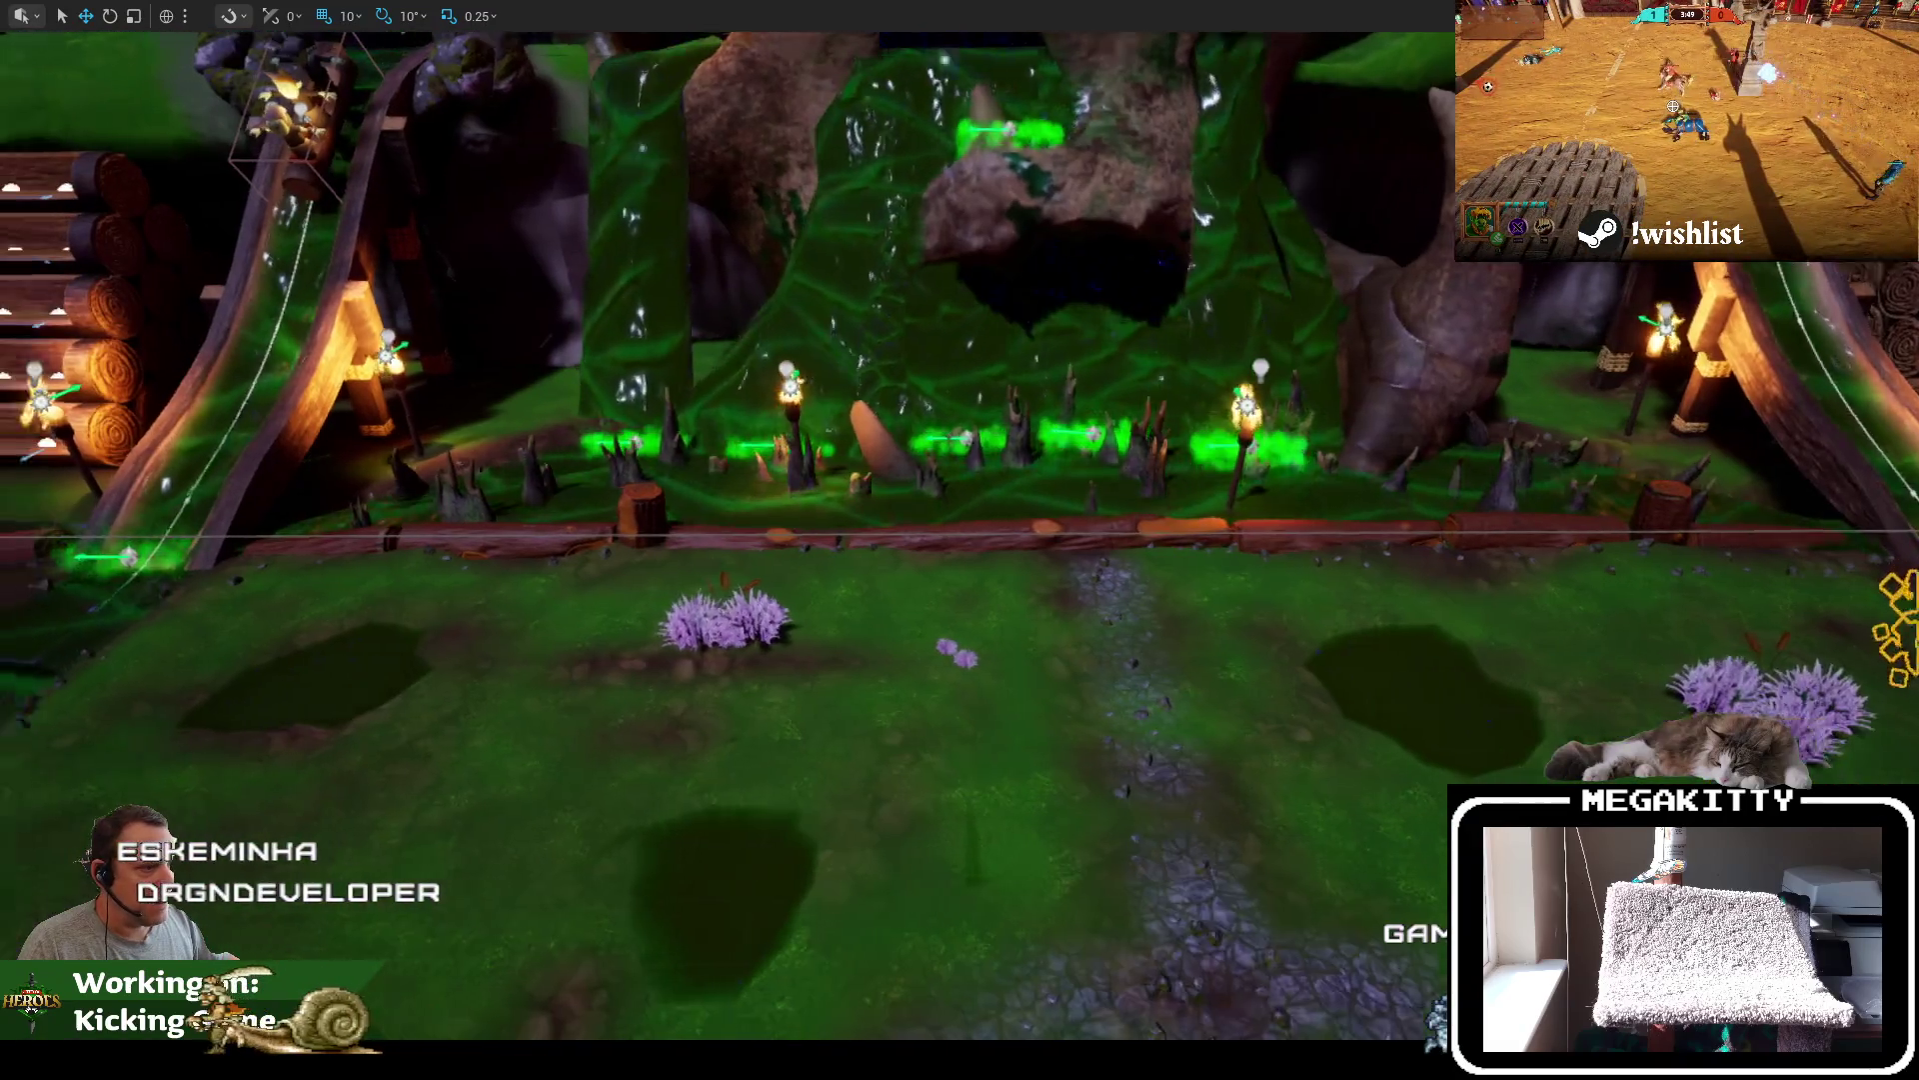
key(d)
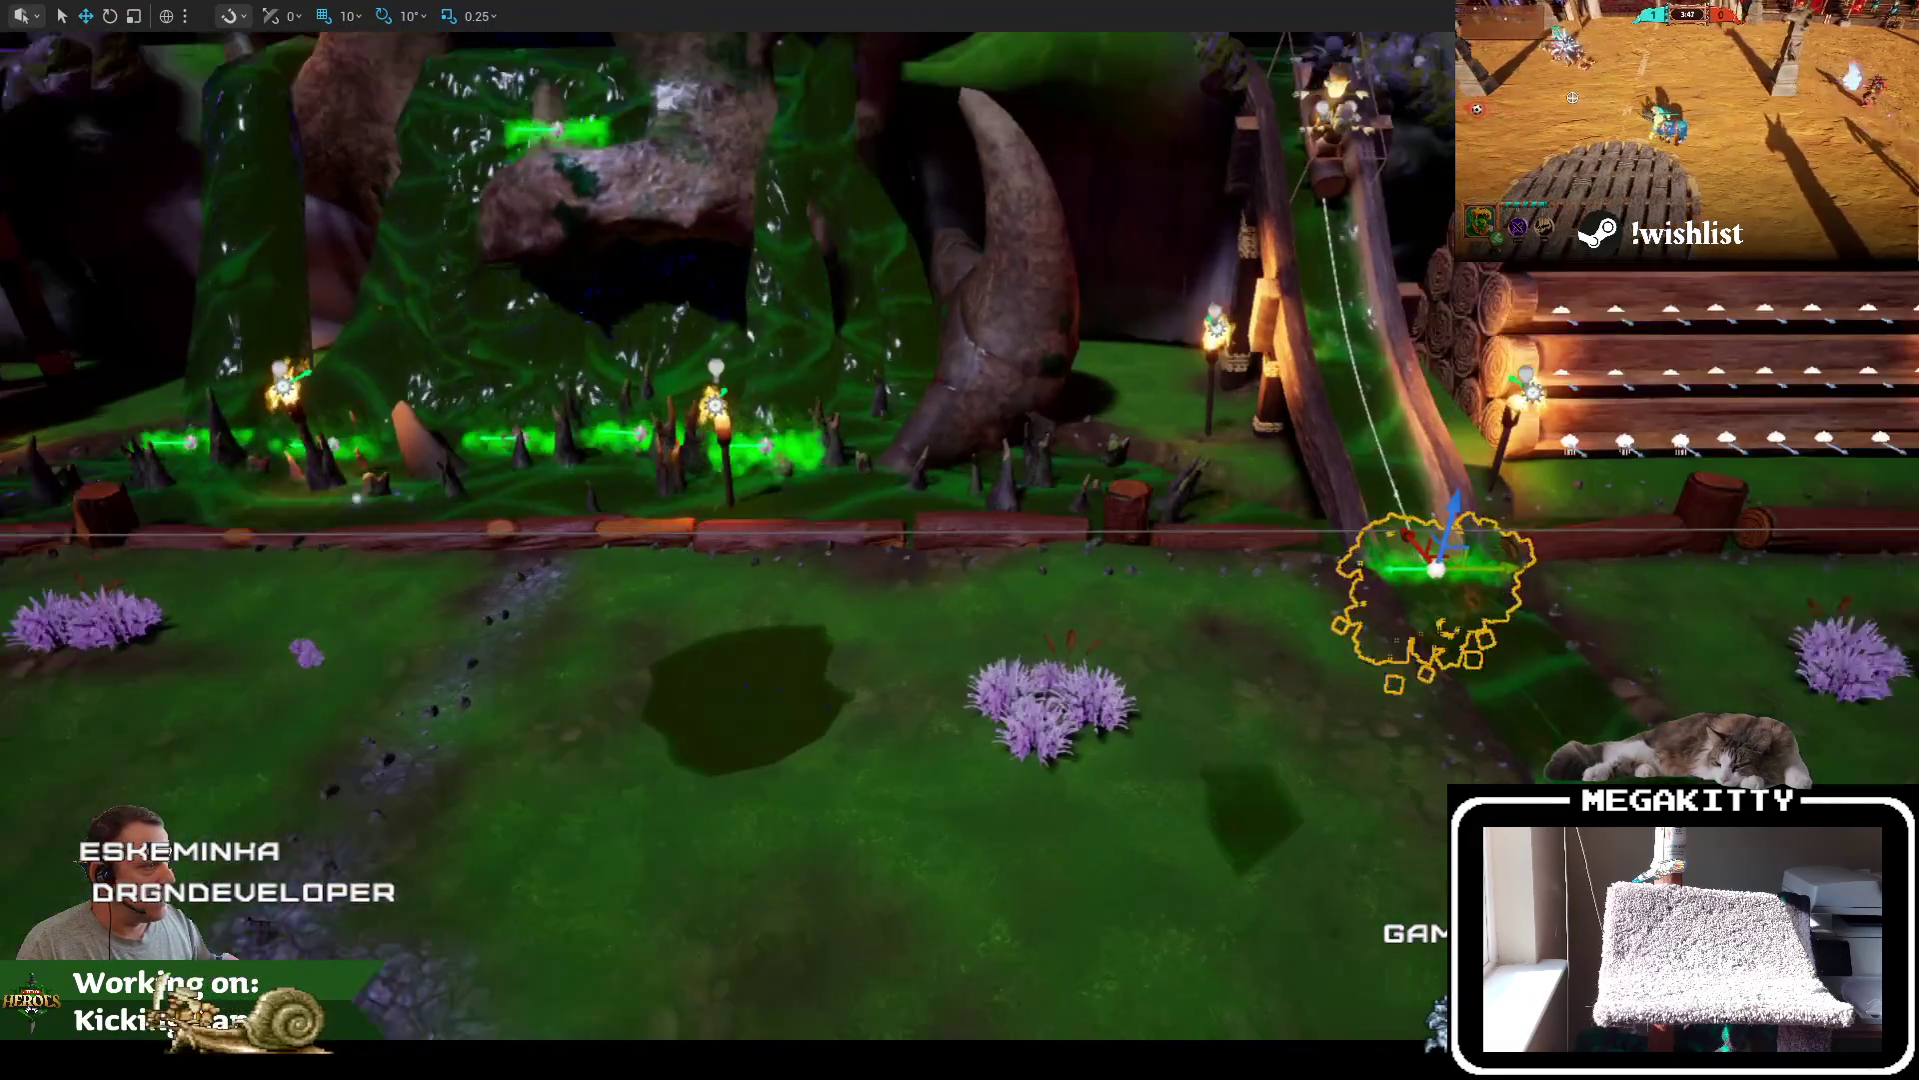
key(d)
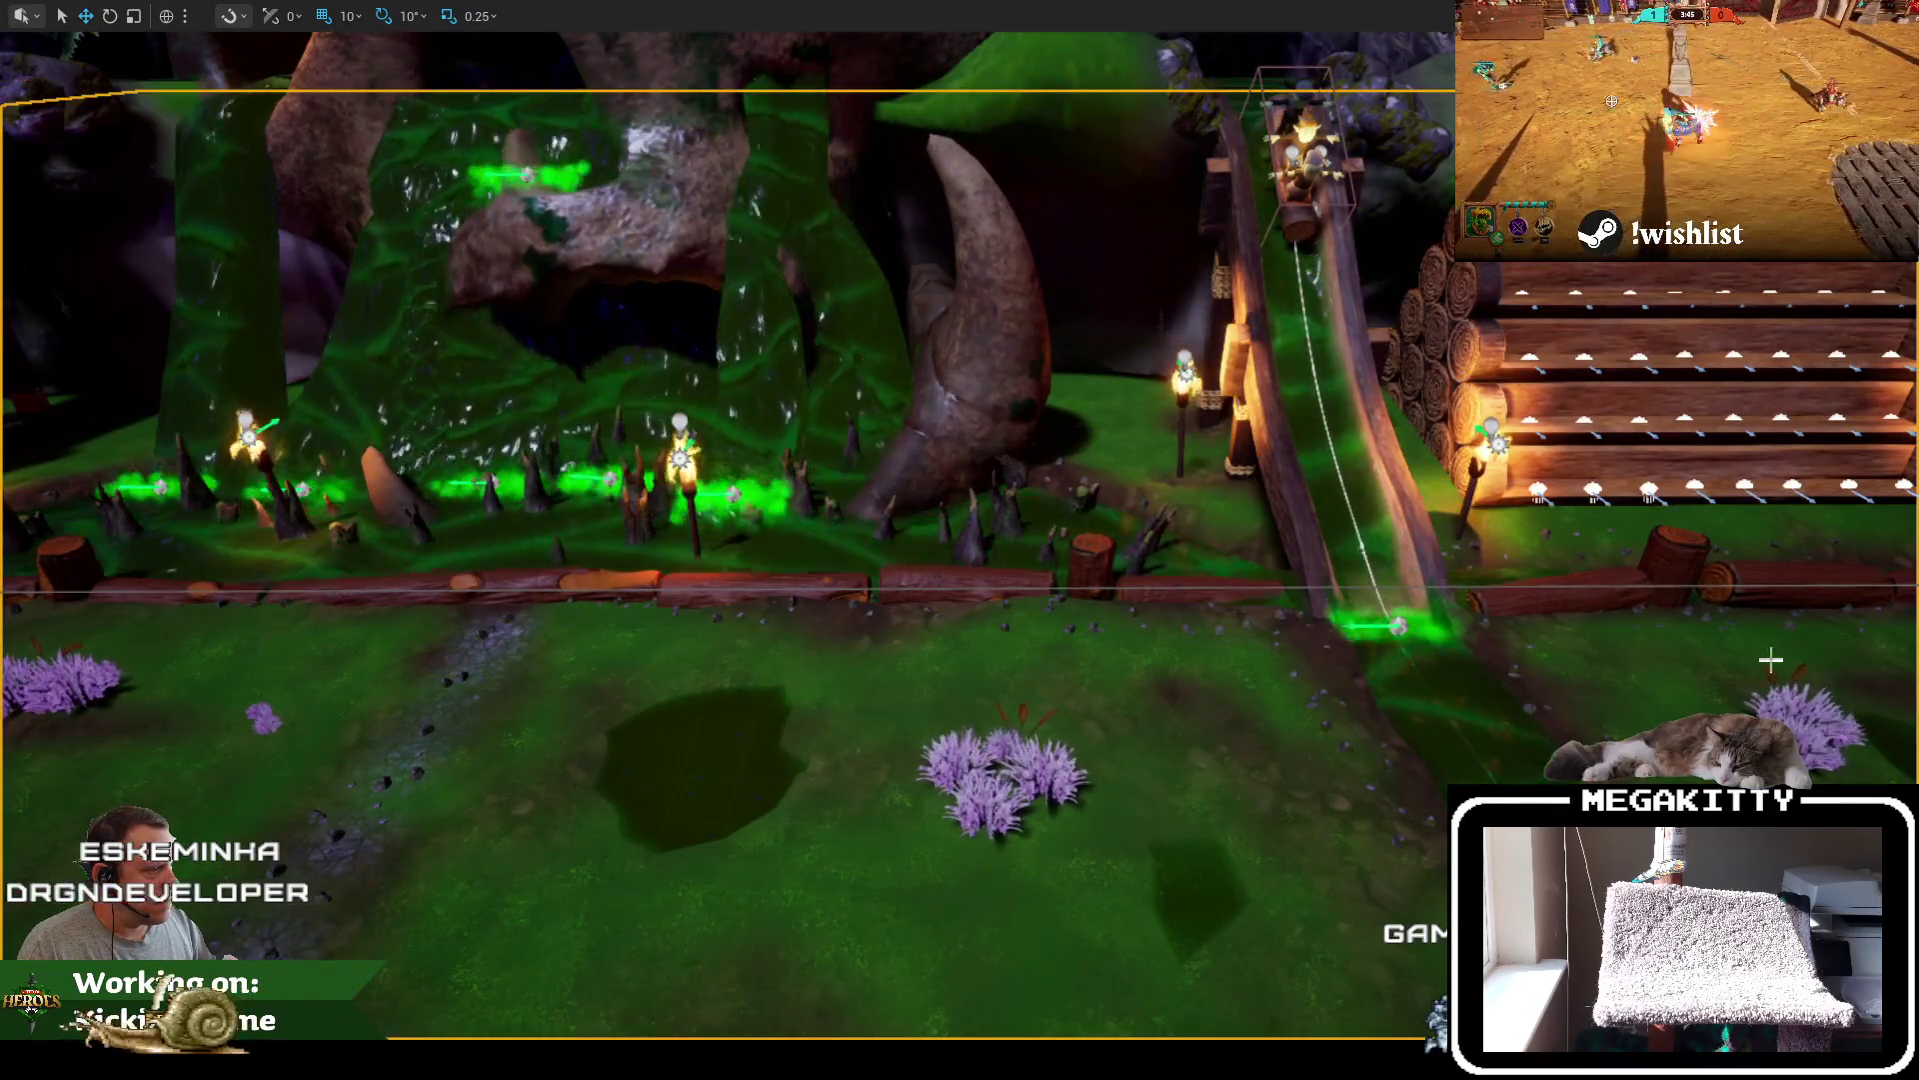
key(f)
key(s)
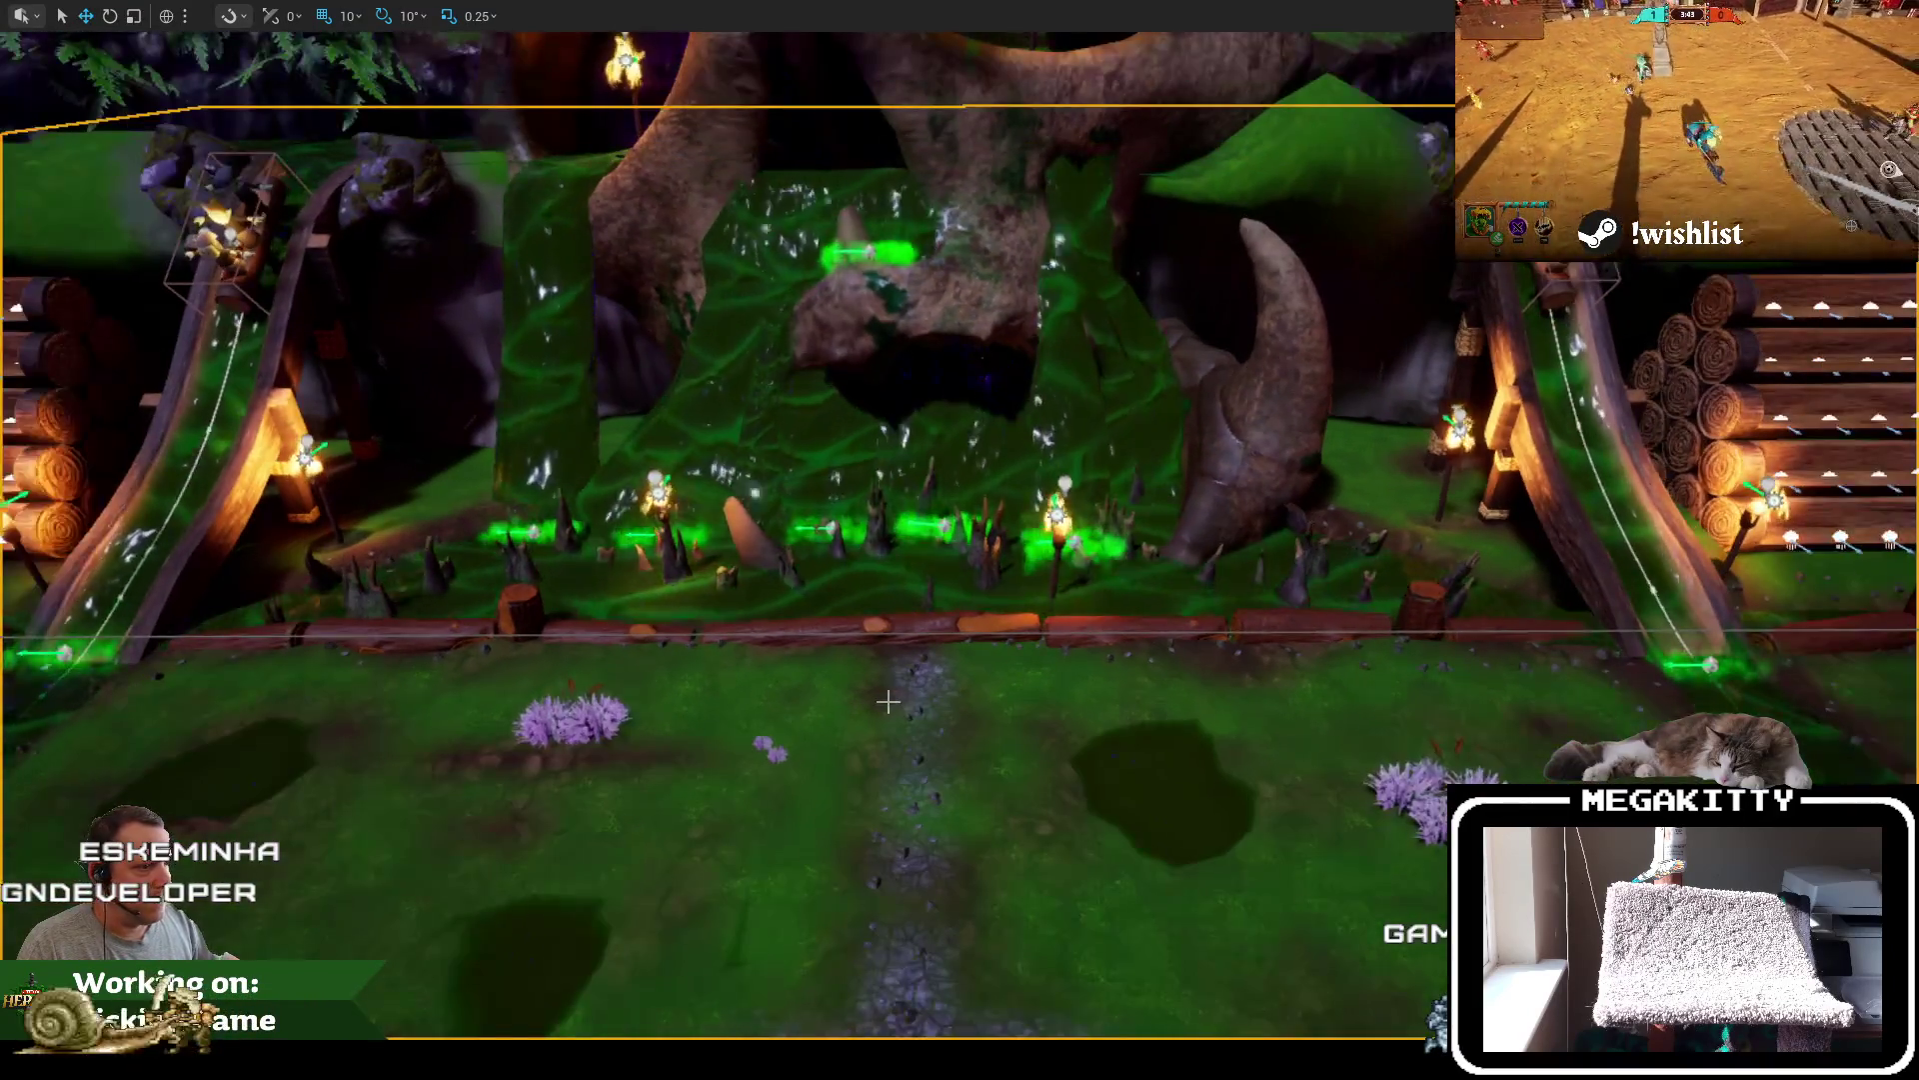
key(d)
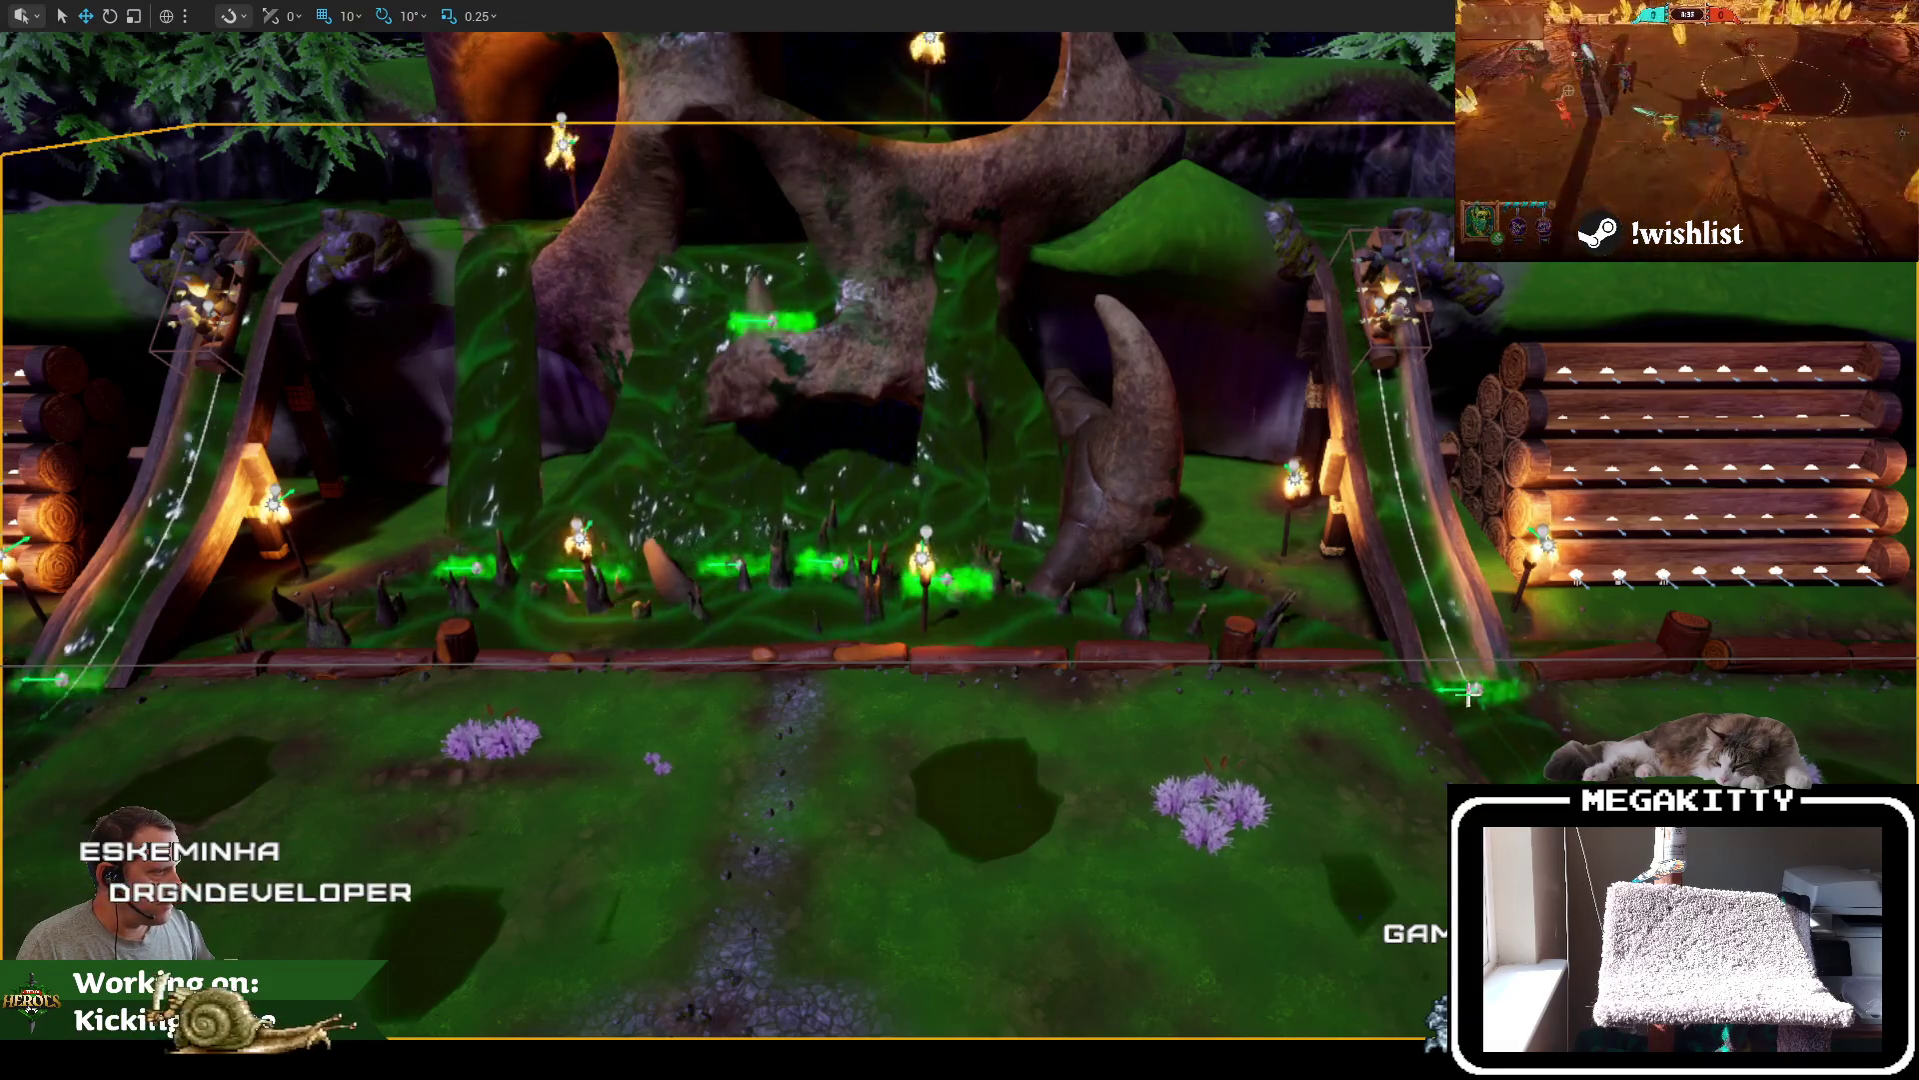
key(a)
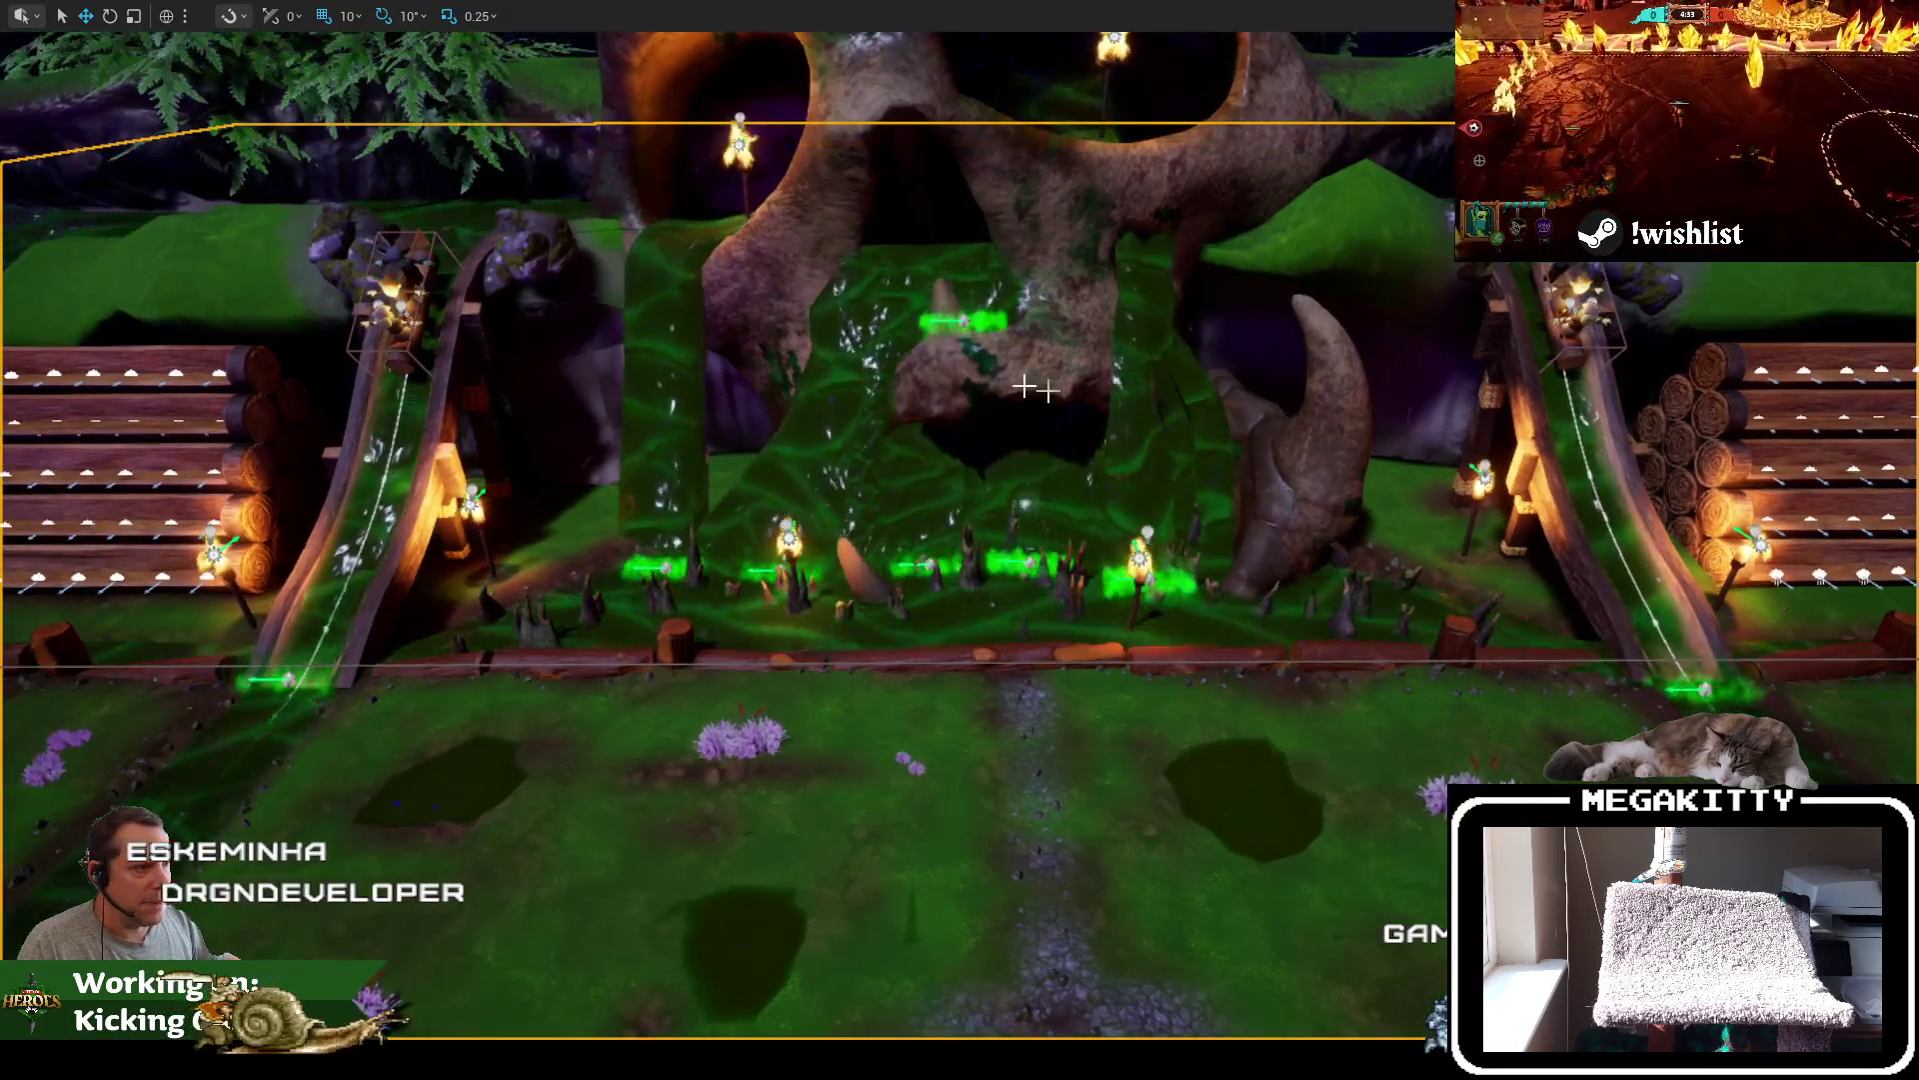
key(w)
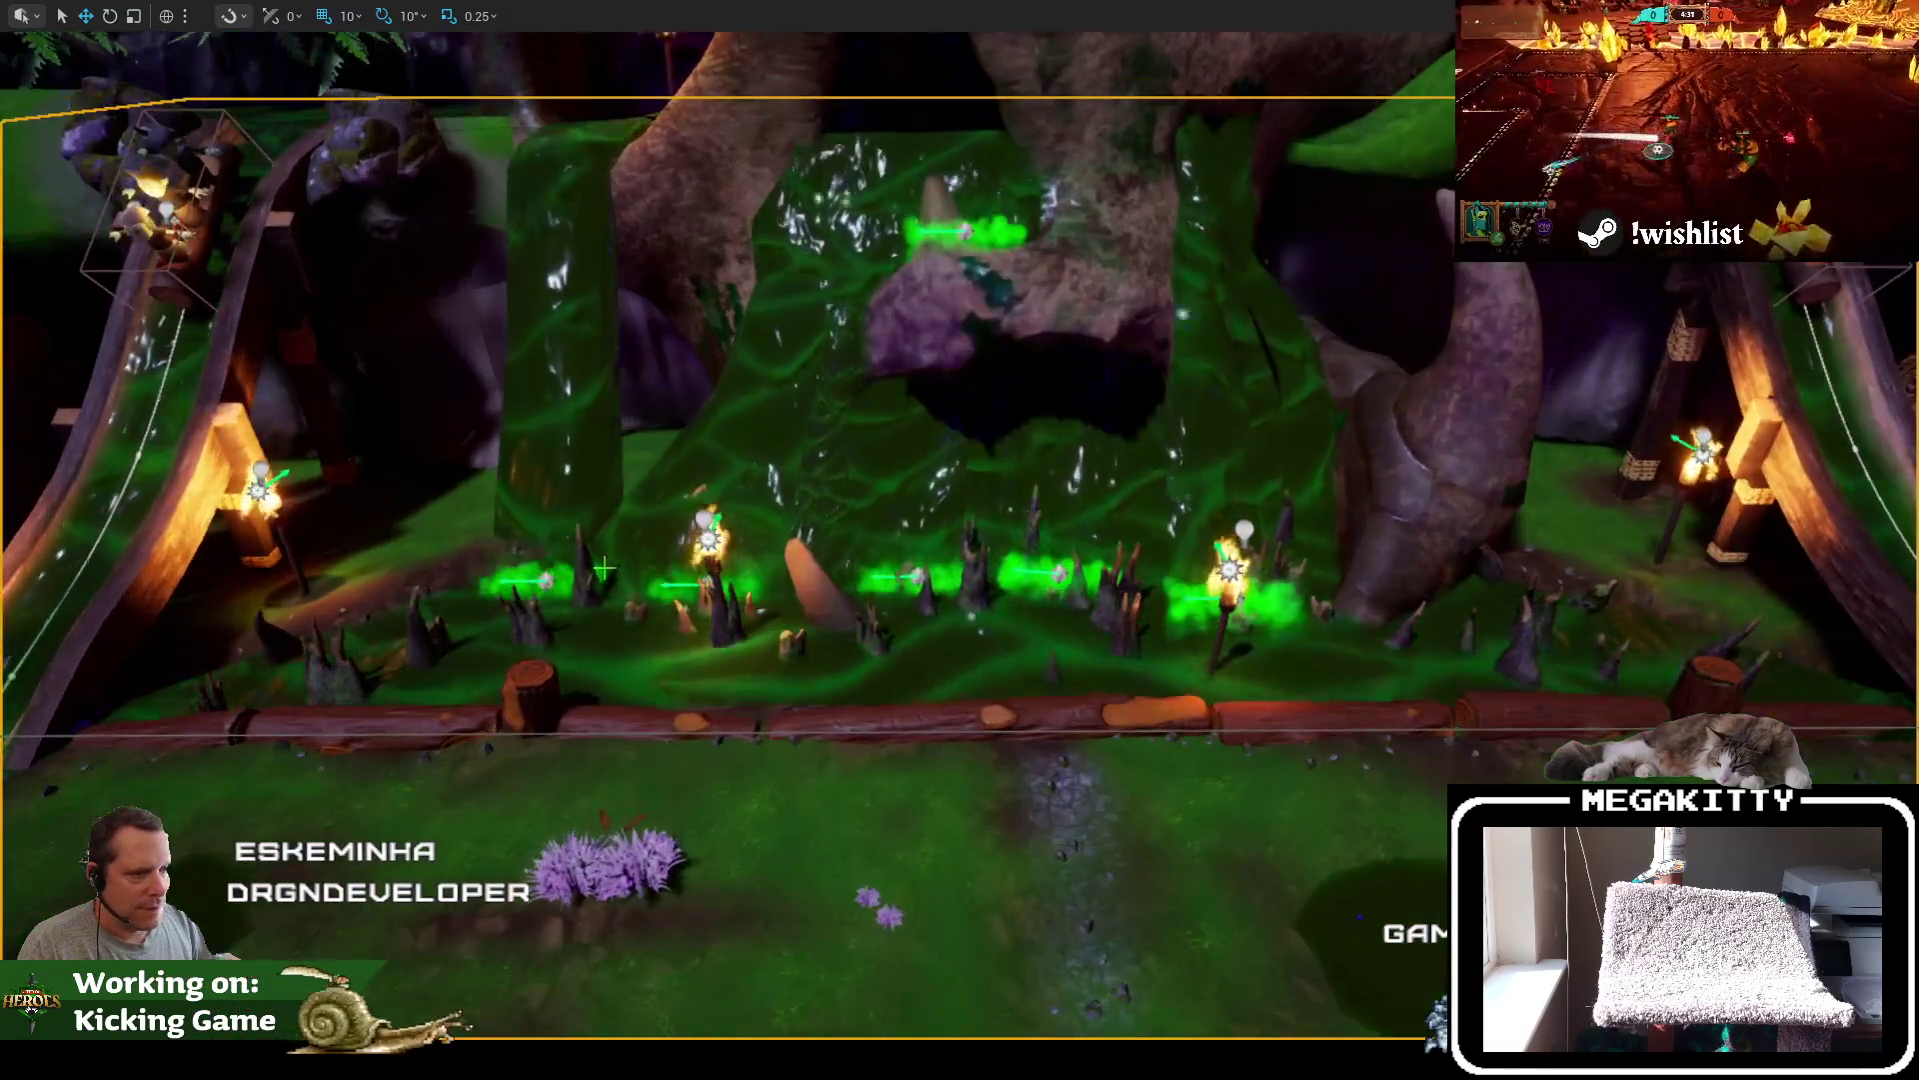
key(a)
click(724, 582)
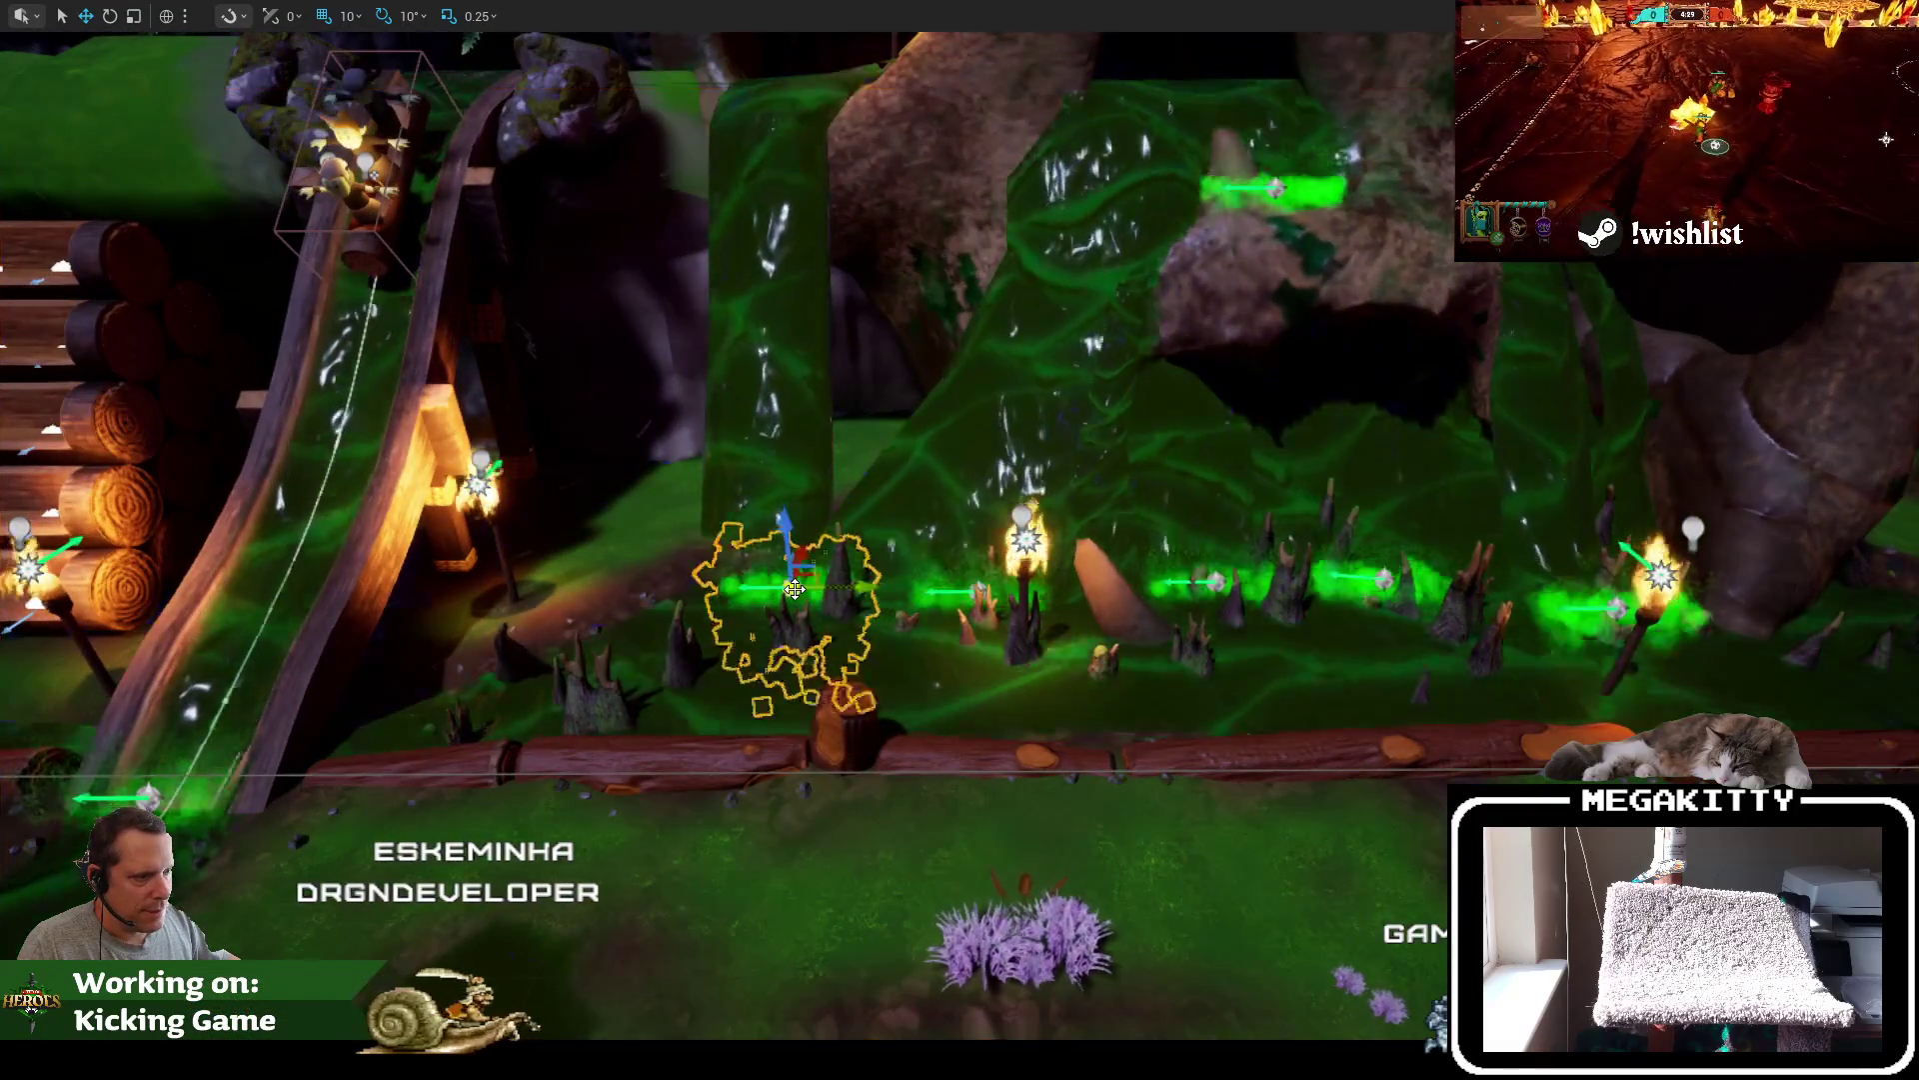
drag(790, 517, 790, 505)
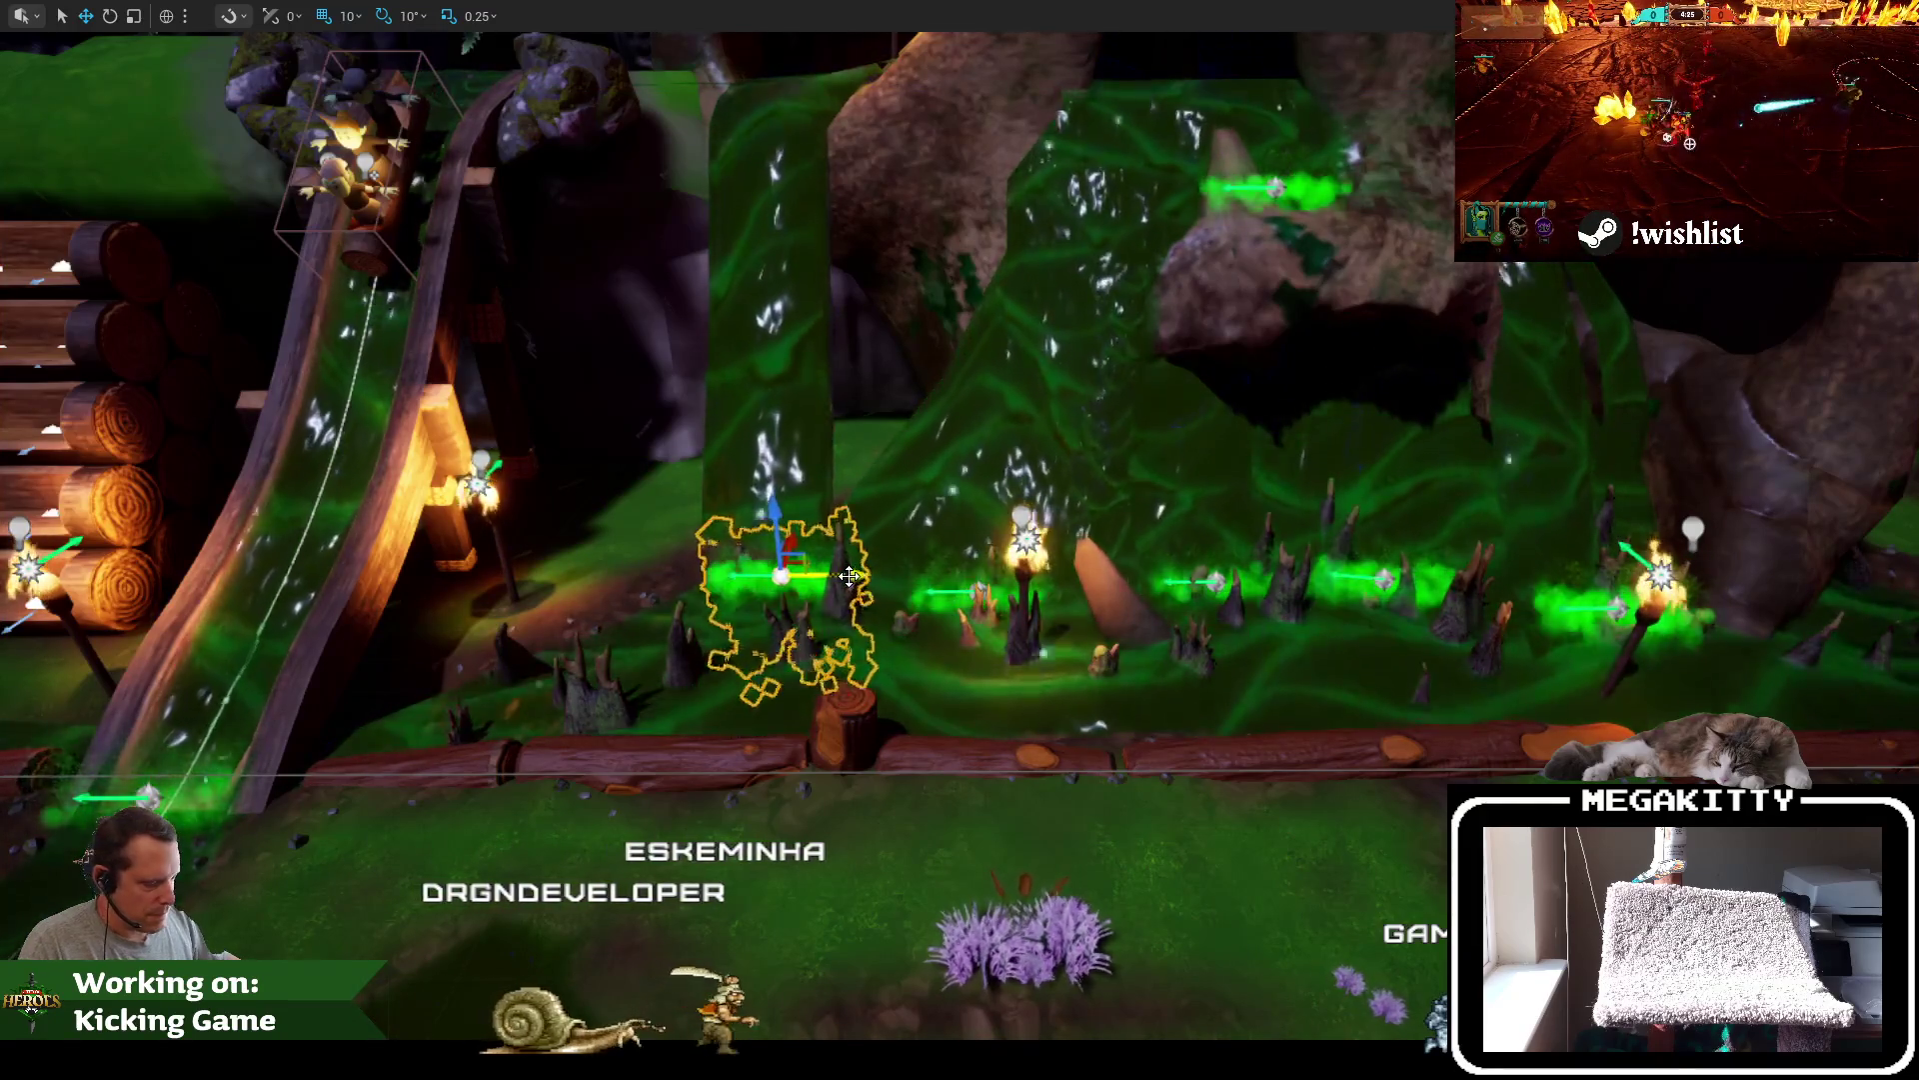
key(F11)
scroll(869, 446, up, 5)
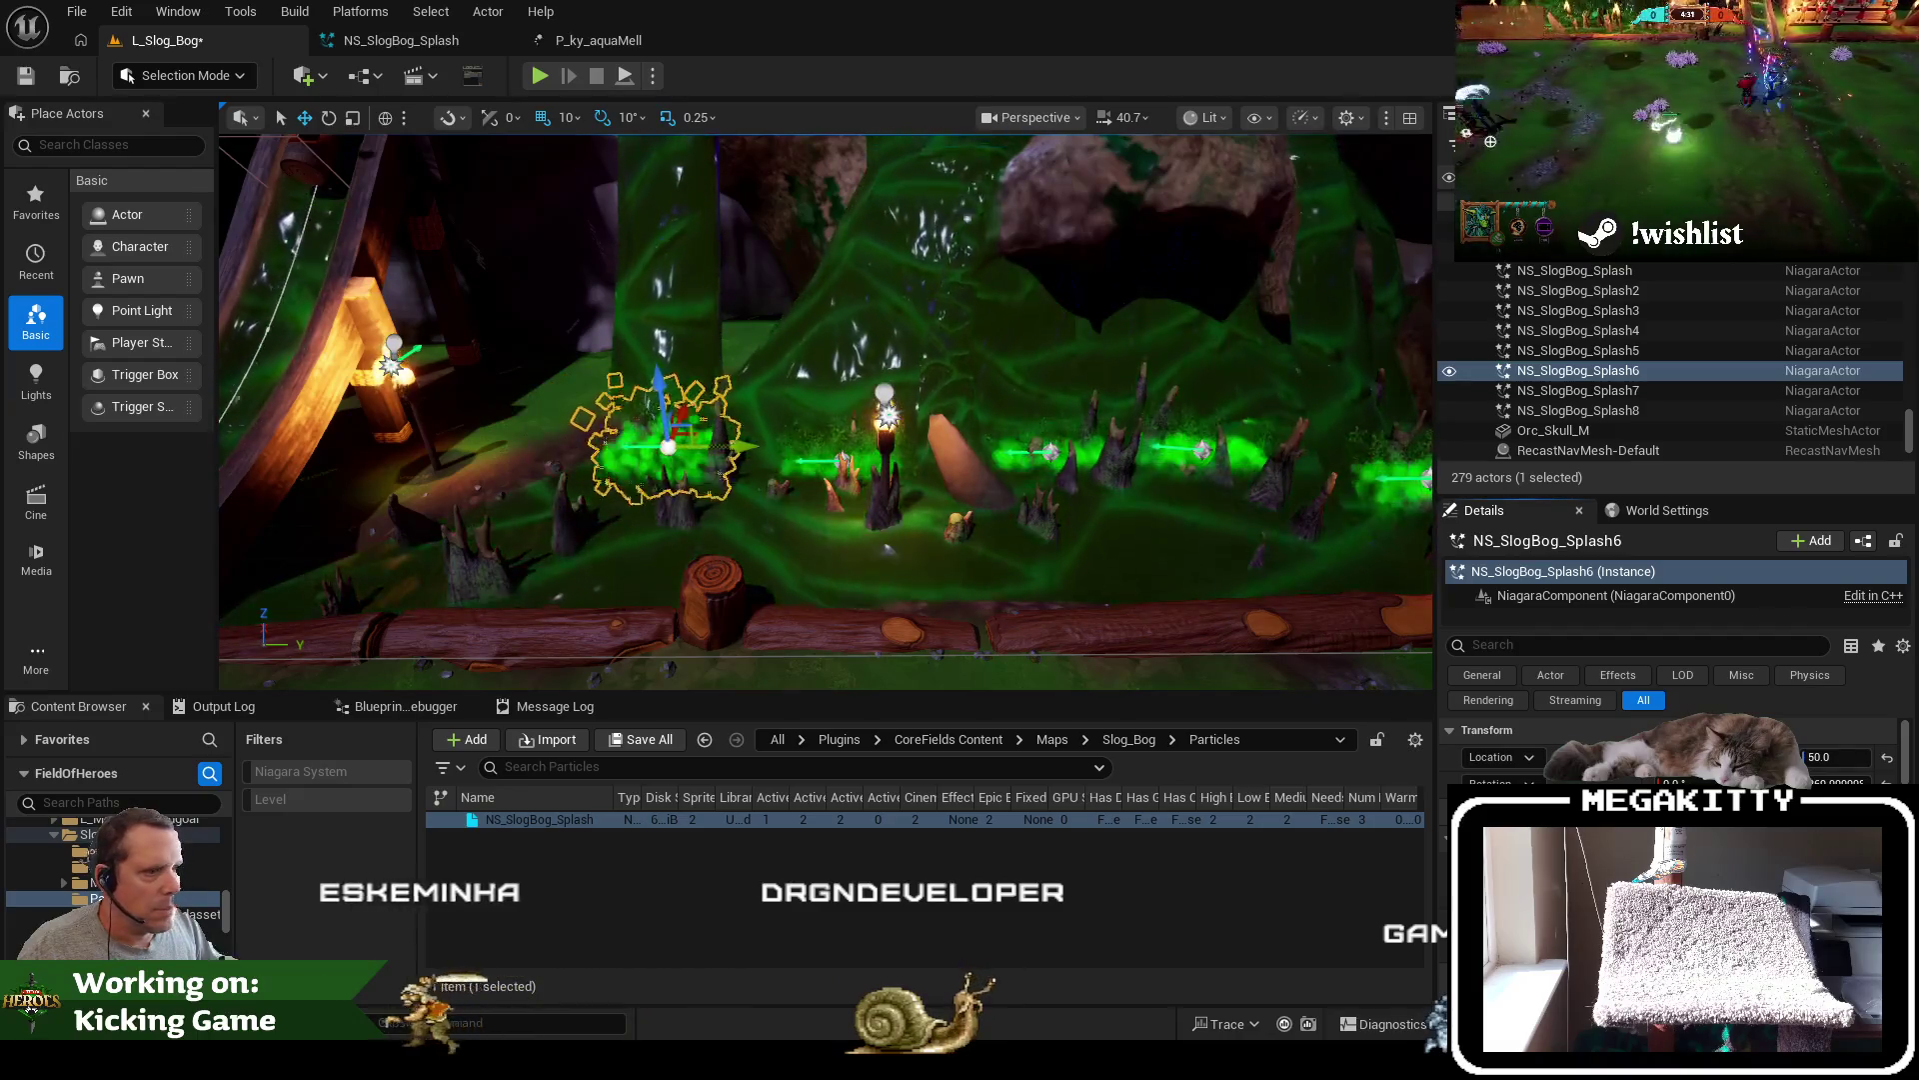
Inspect Splash8, Splash6, NS_SlogBog_Splash and Splash2 while flying into the slime area
click(1650, 414)
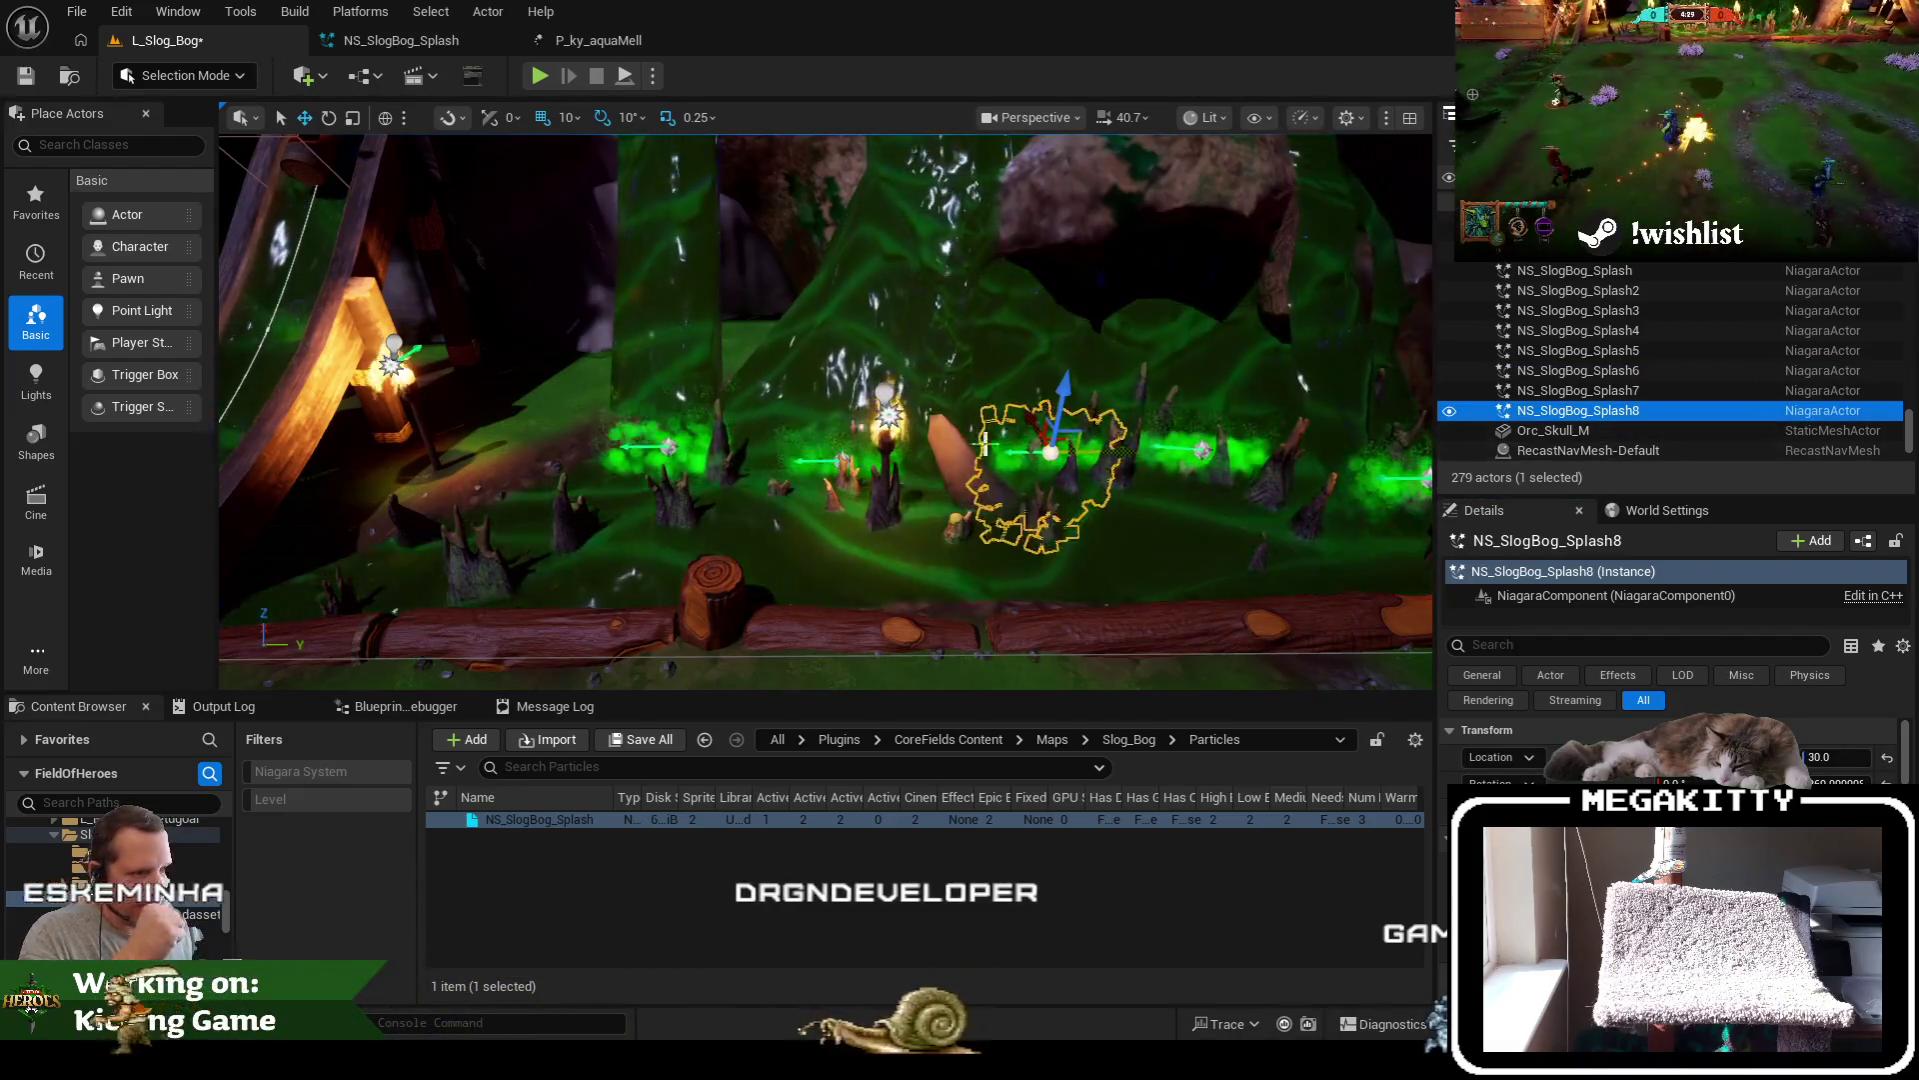
scroll(1051, 463, down, 8)
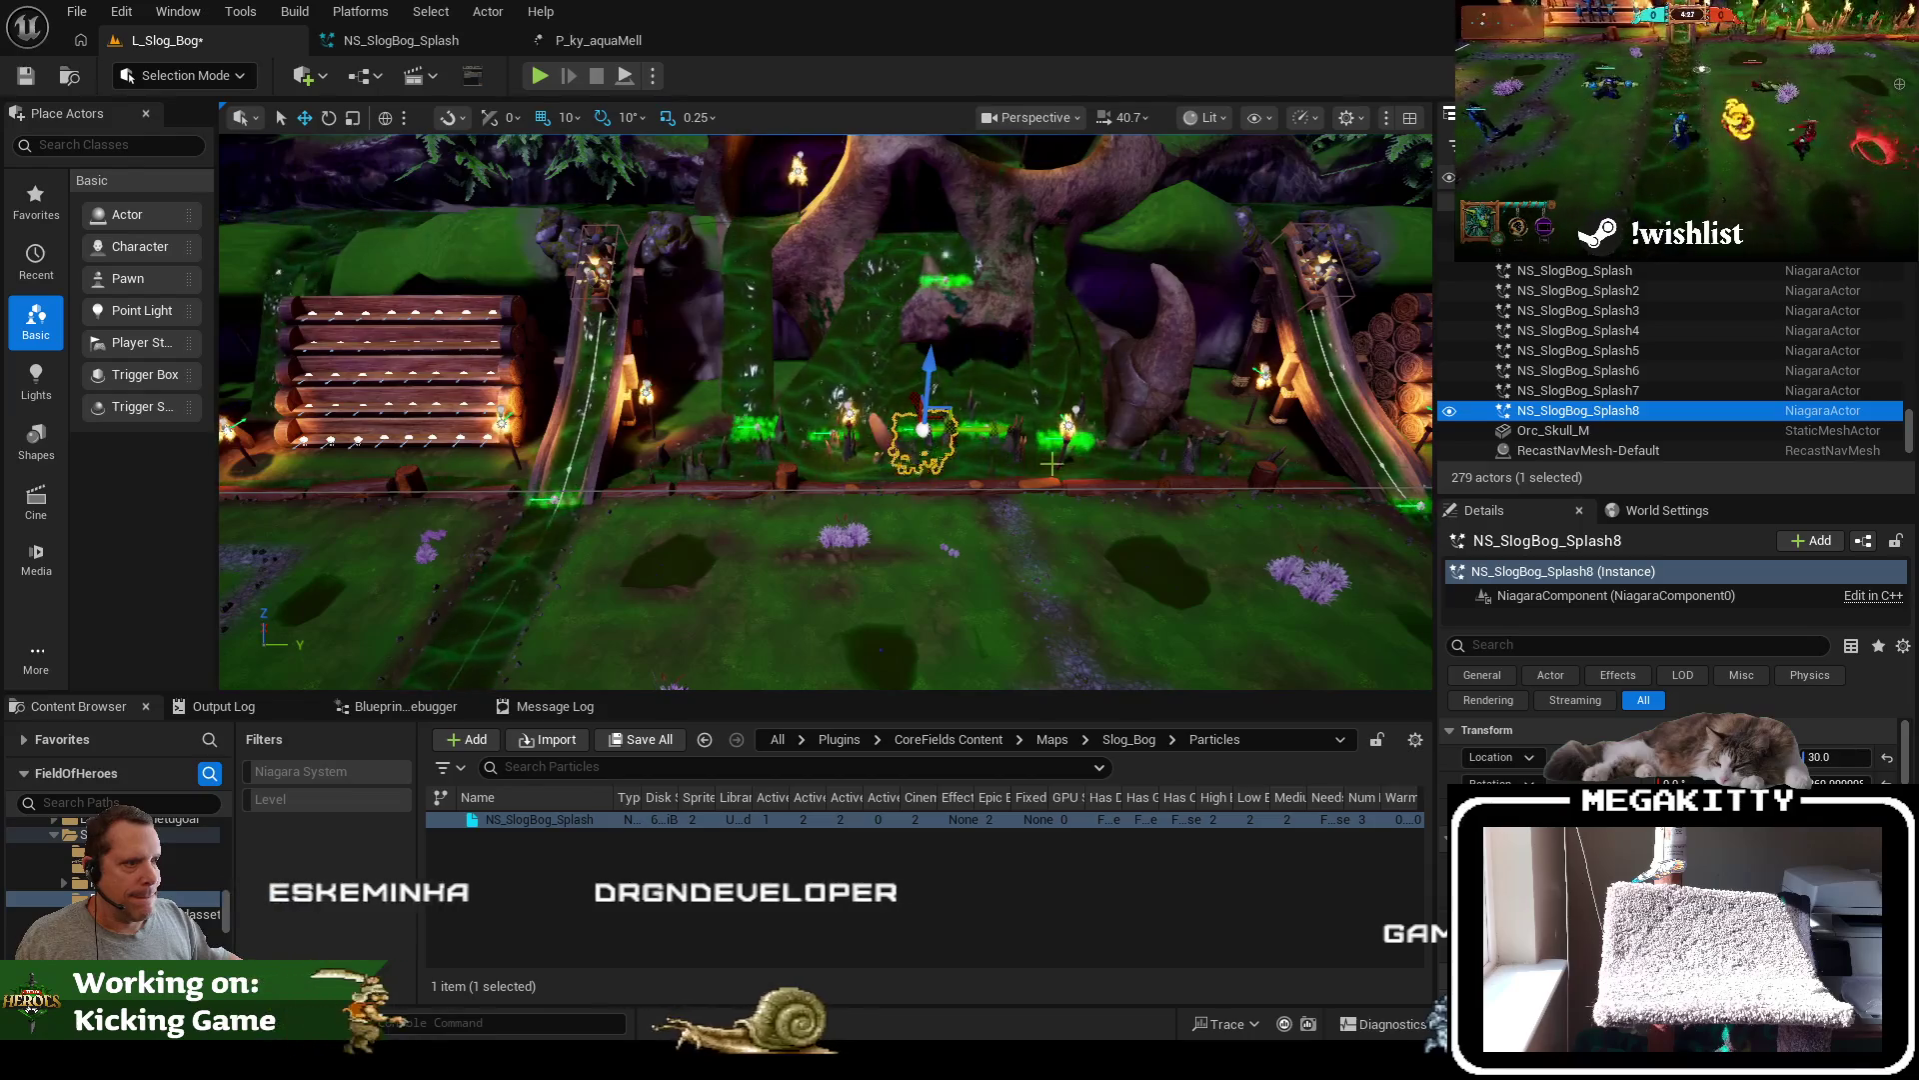
scroll(1052, 463, up, 5)
drag(1051, 463, 672, 466)
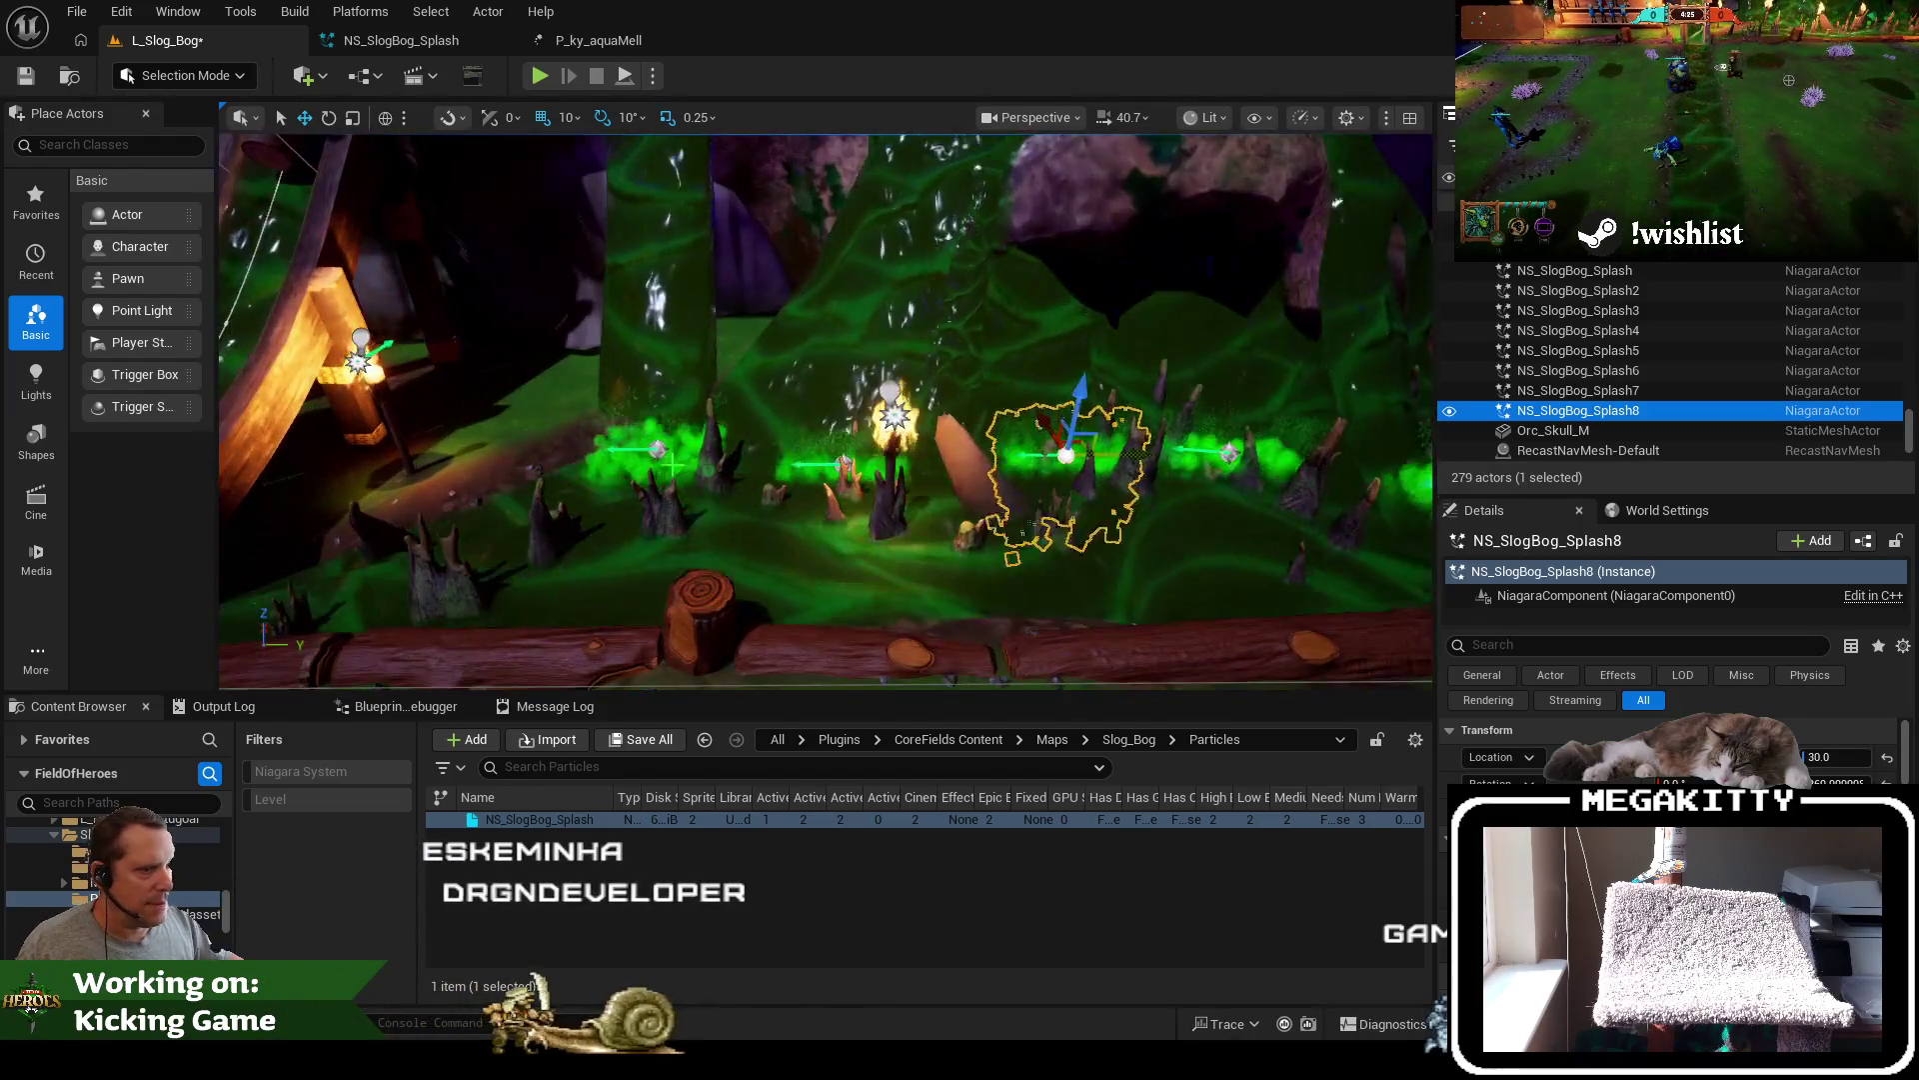
click(1636, 370)
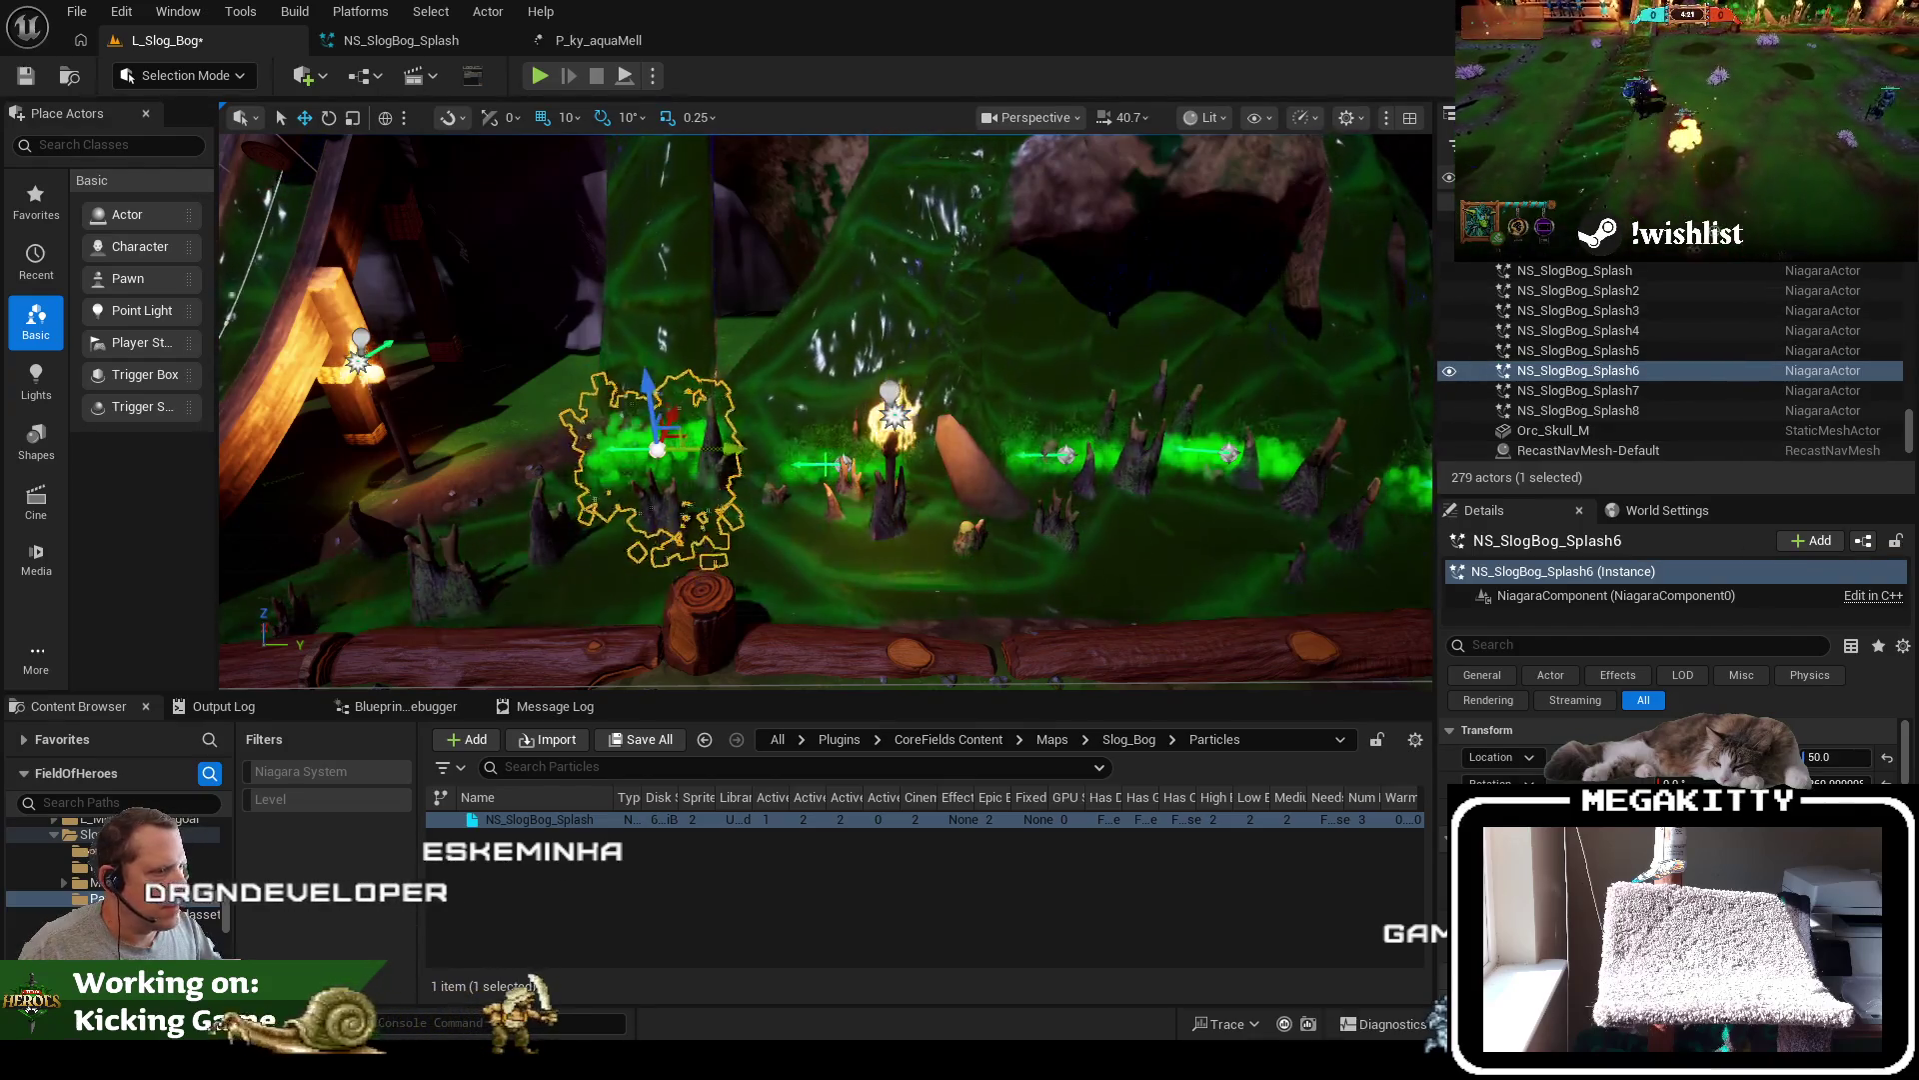
click(1544, 271)
click(1609, 291)
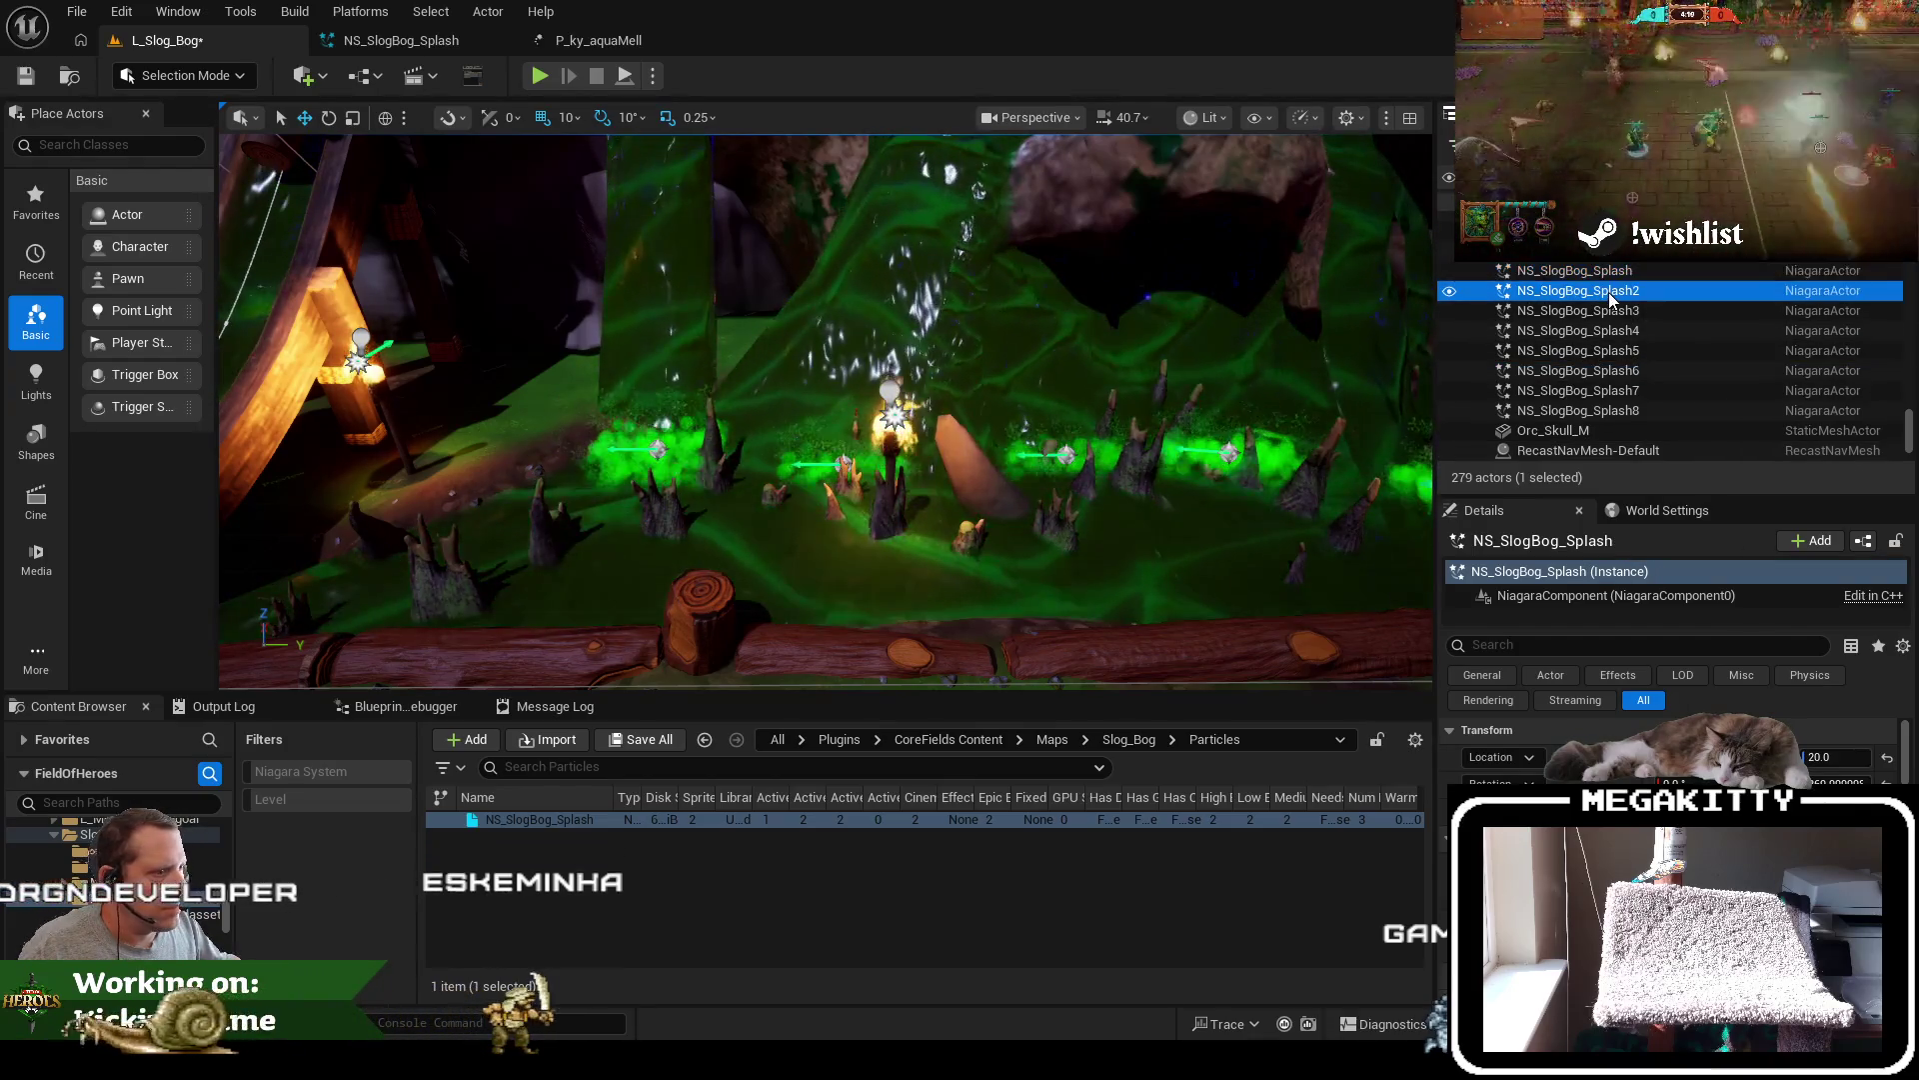
scroll(1147, 467, down, 10)
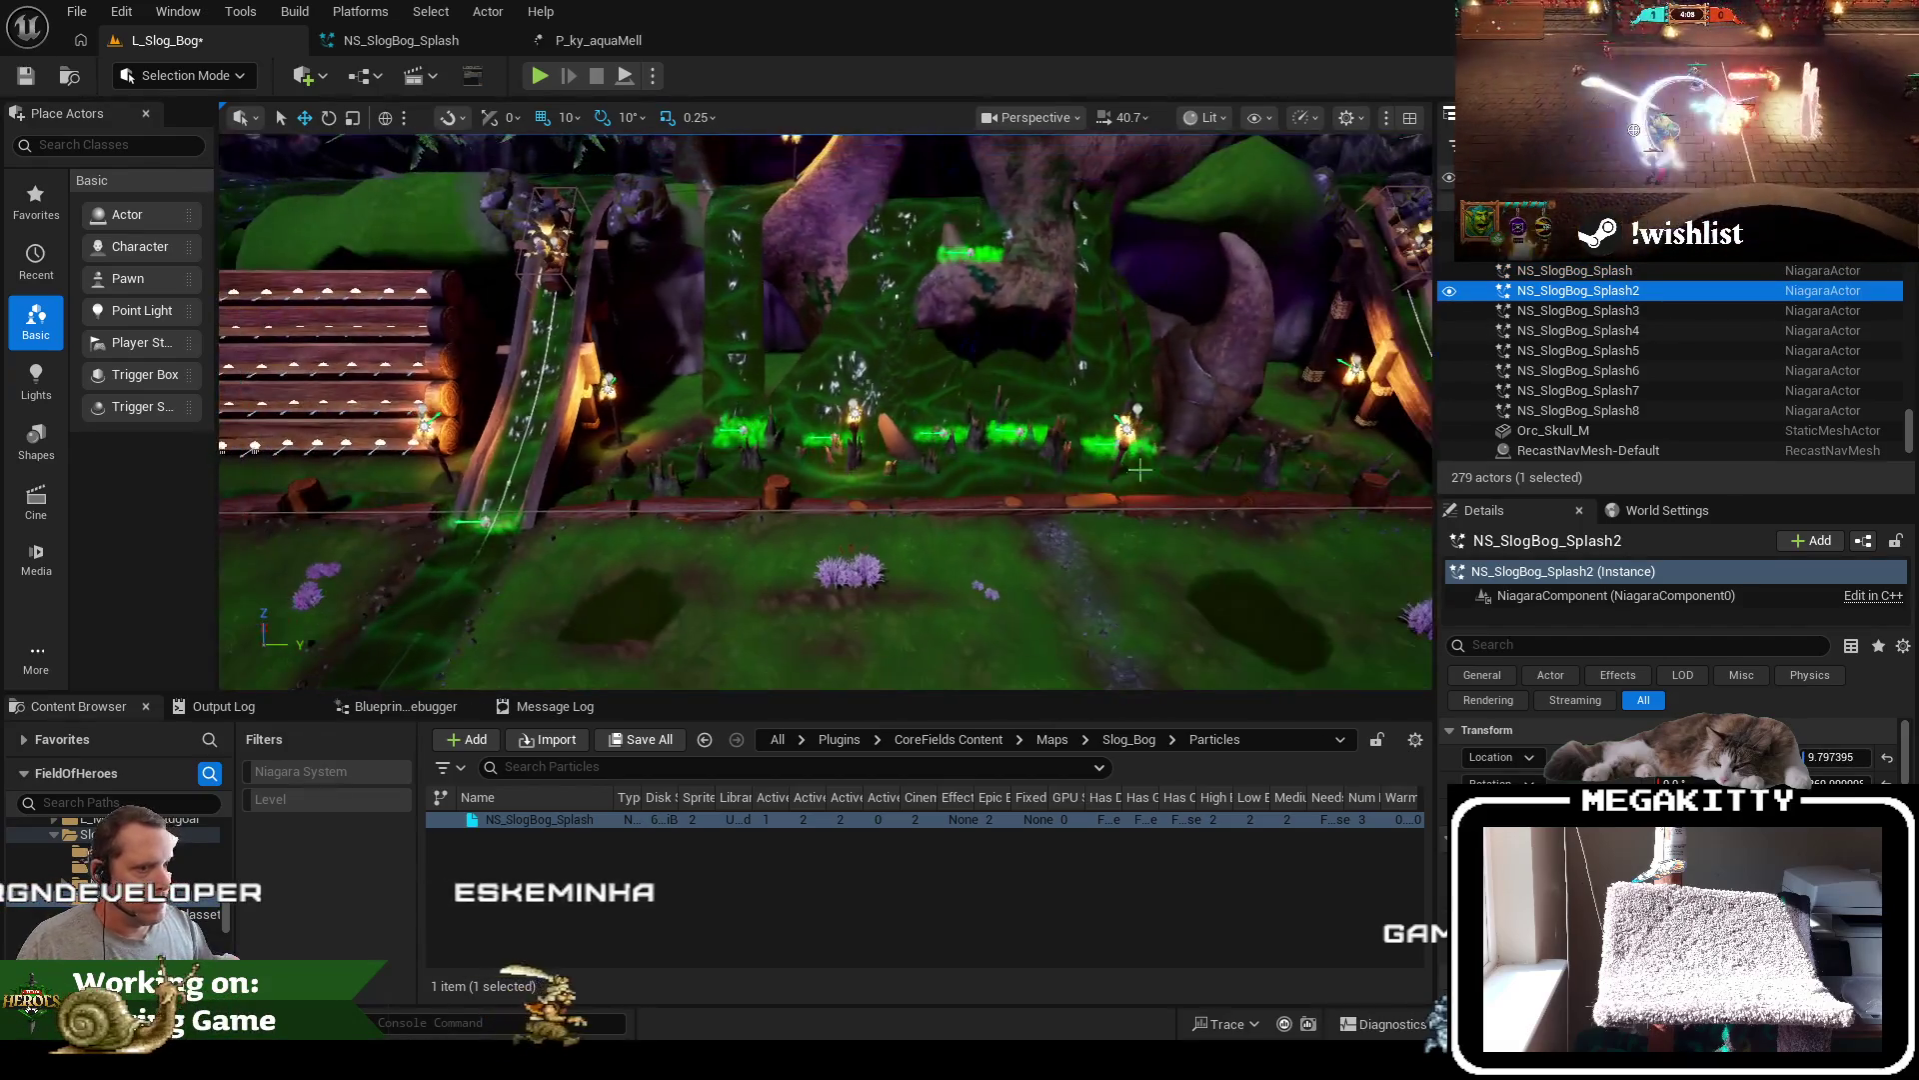
Select Splash3 through Splash5 together and edit their shared Scale Z, making it 2.0
click(1697, 268)
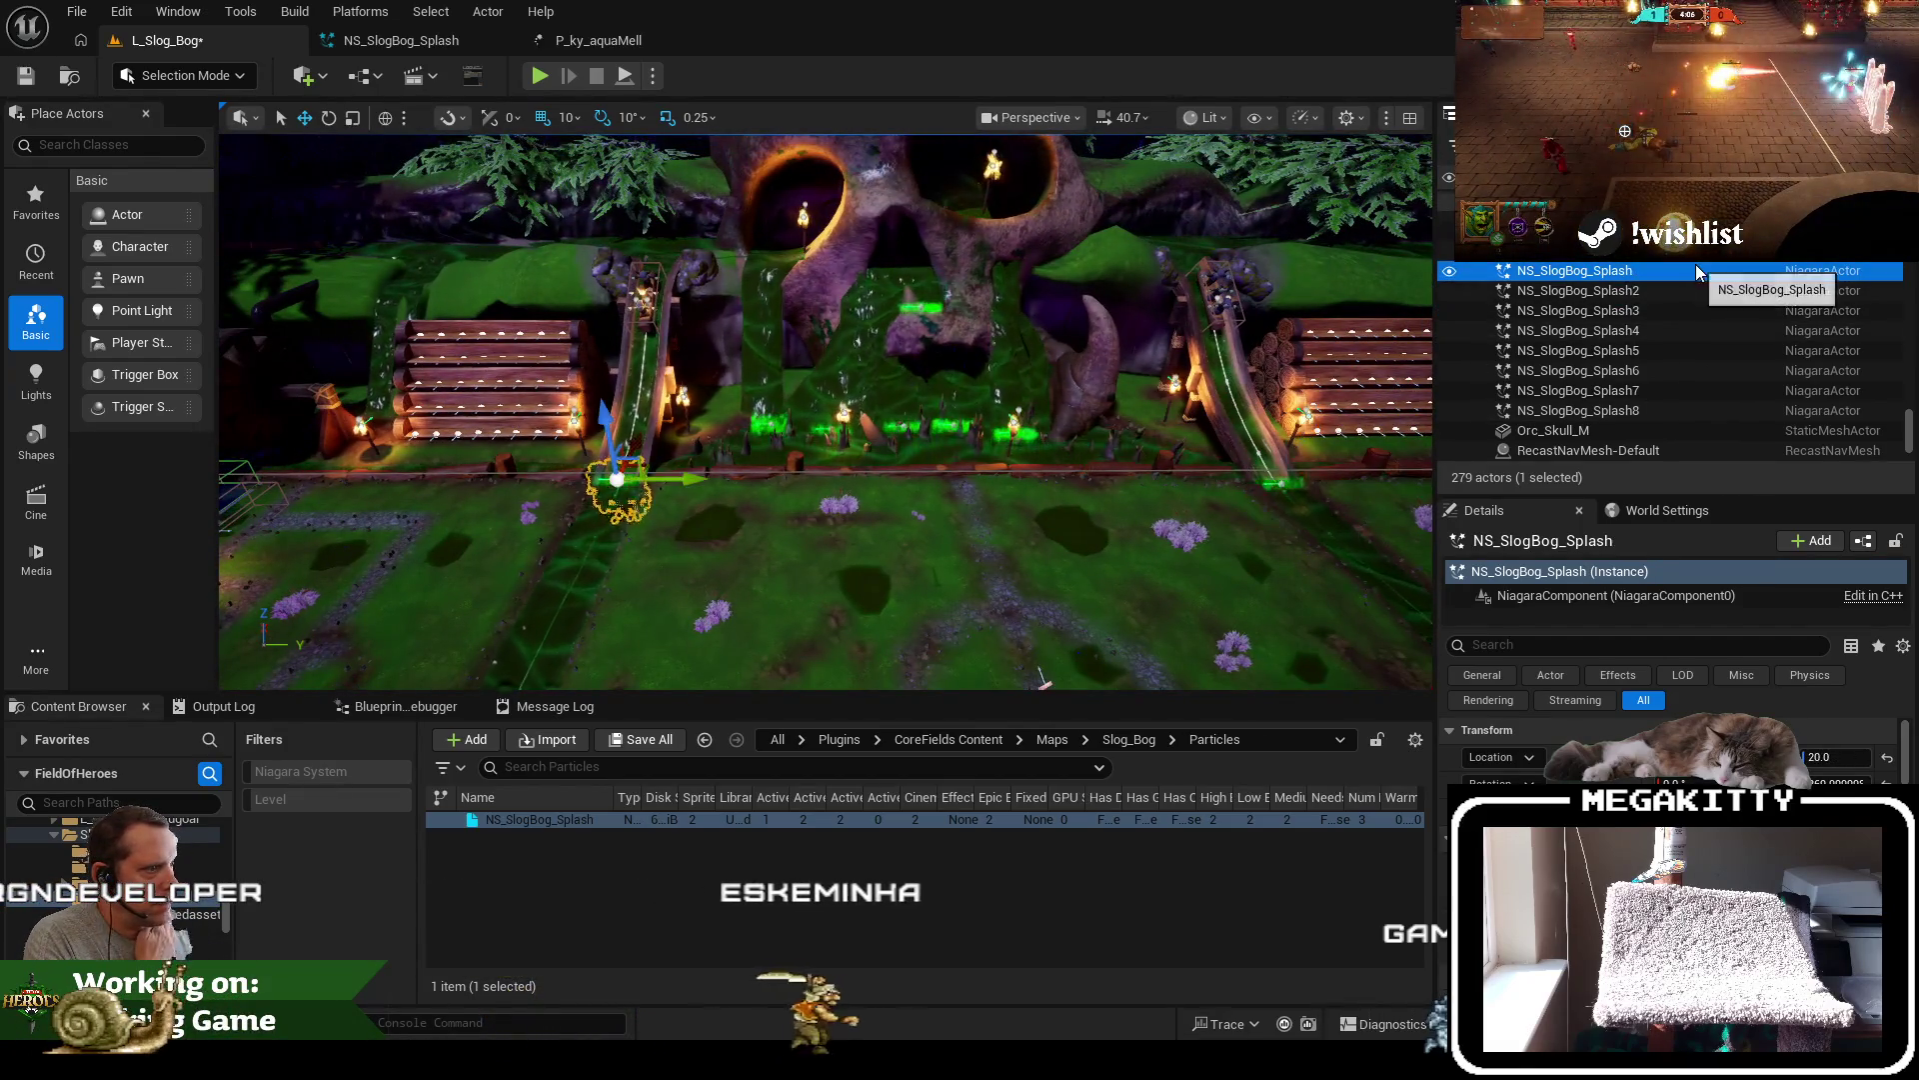
click(1648, 310)
click(1646, 331)
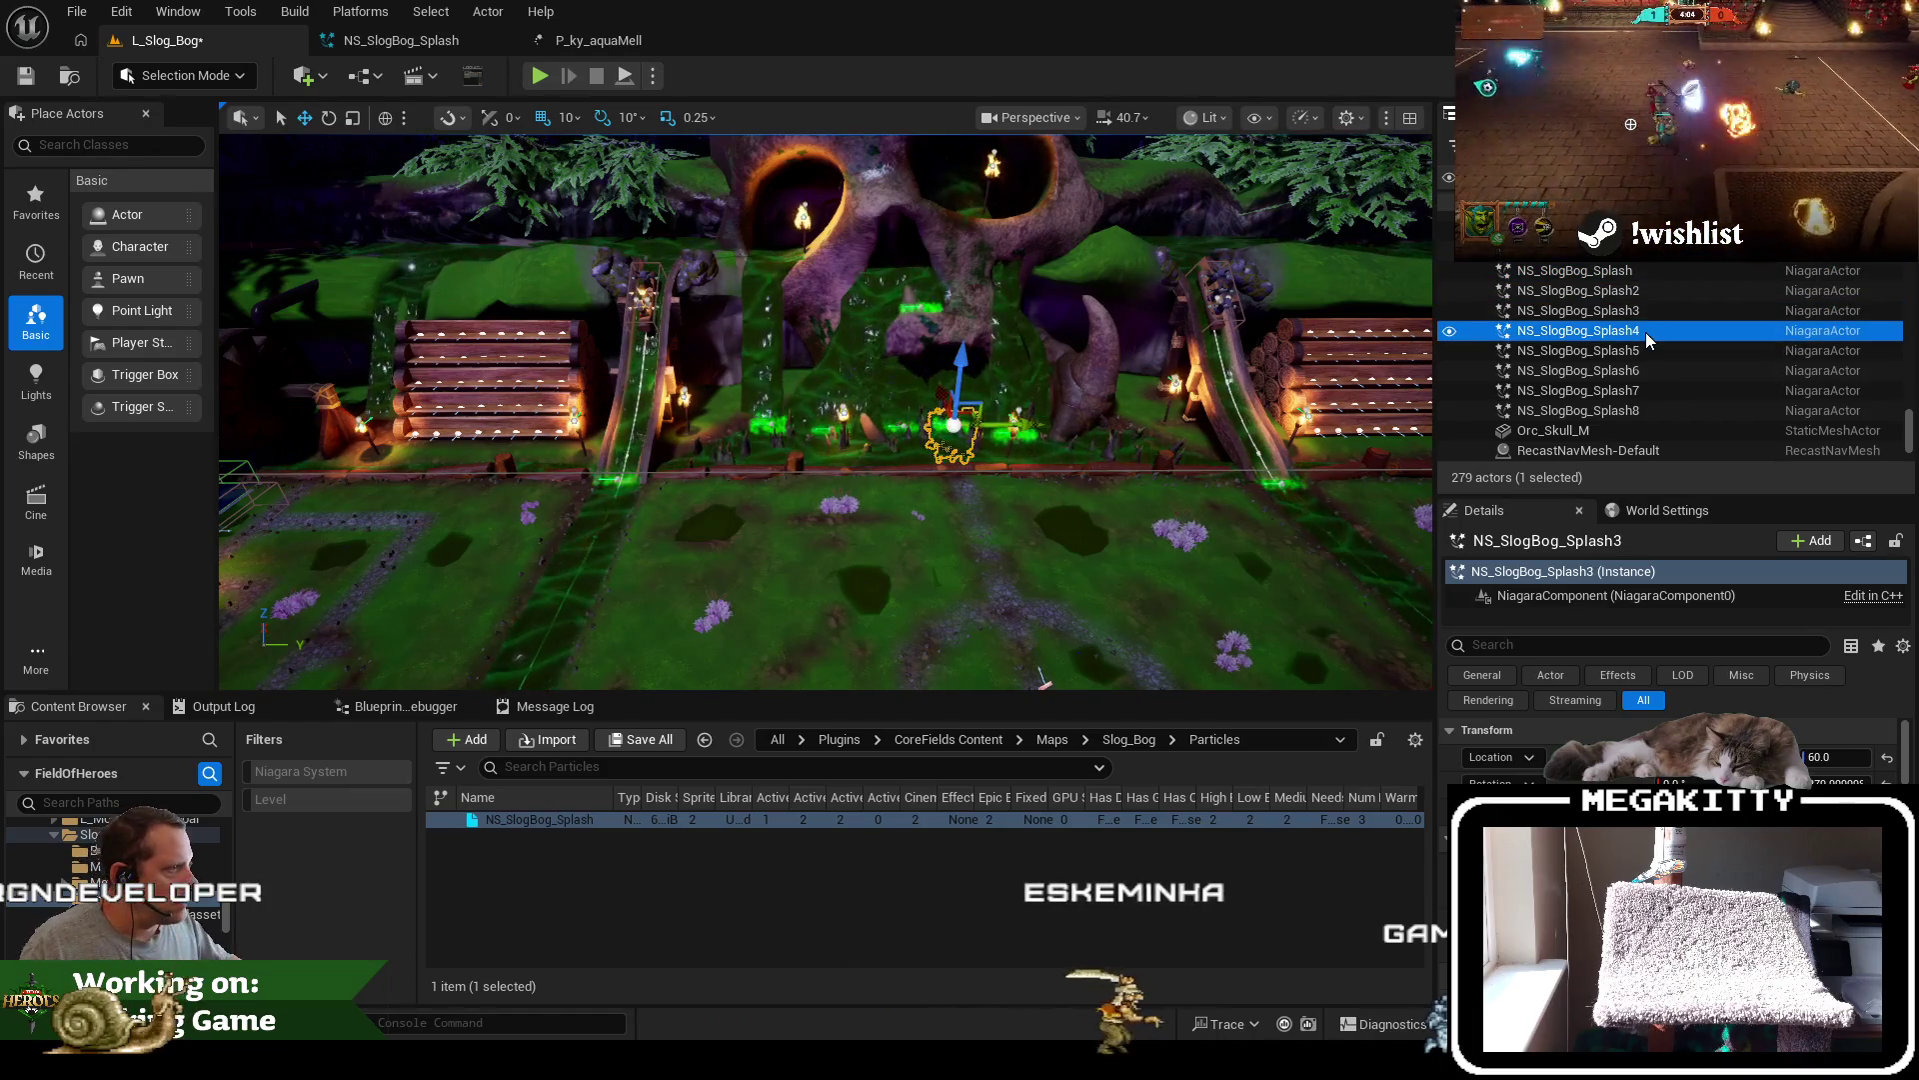
click(1639, 352)
click(1638, 371)
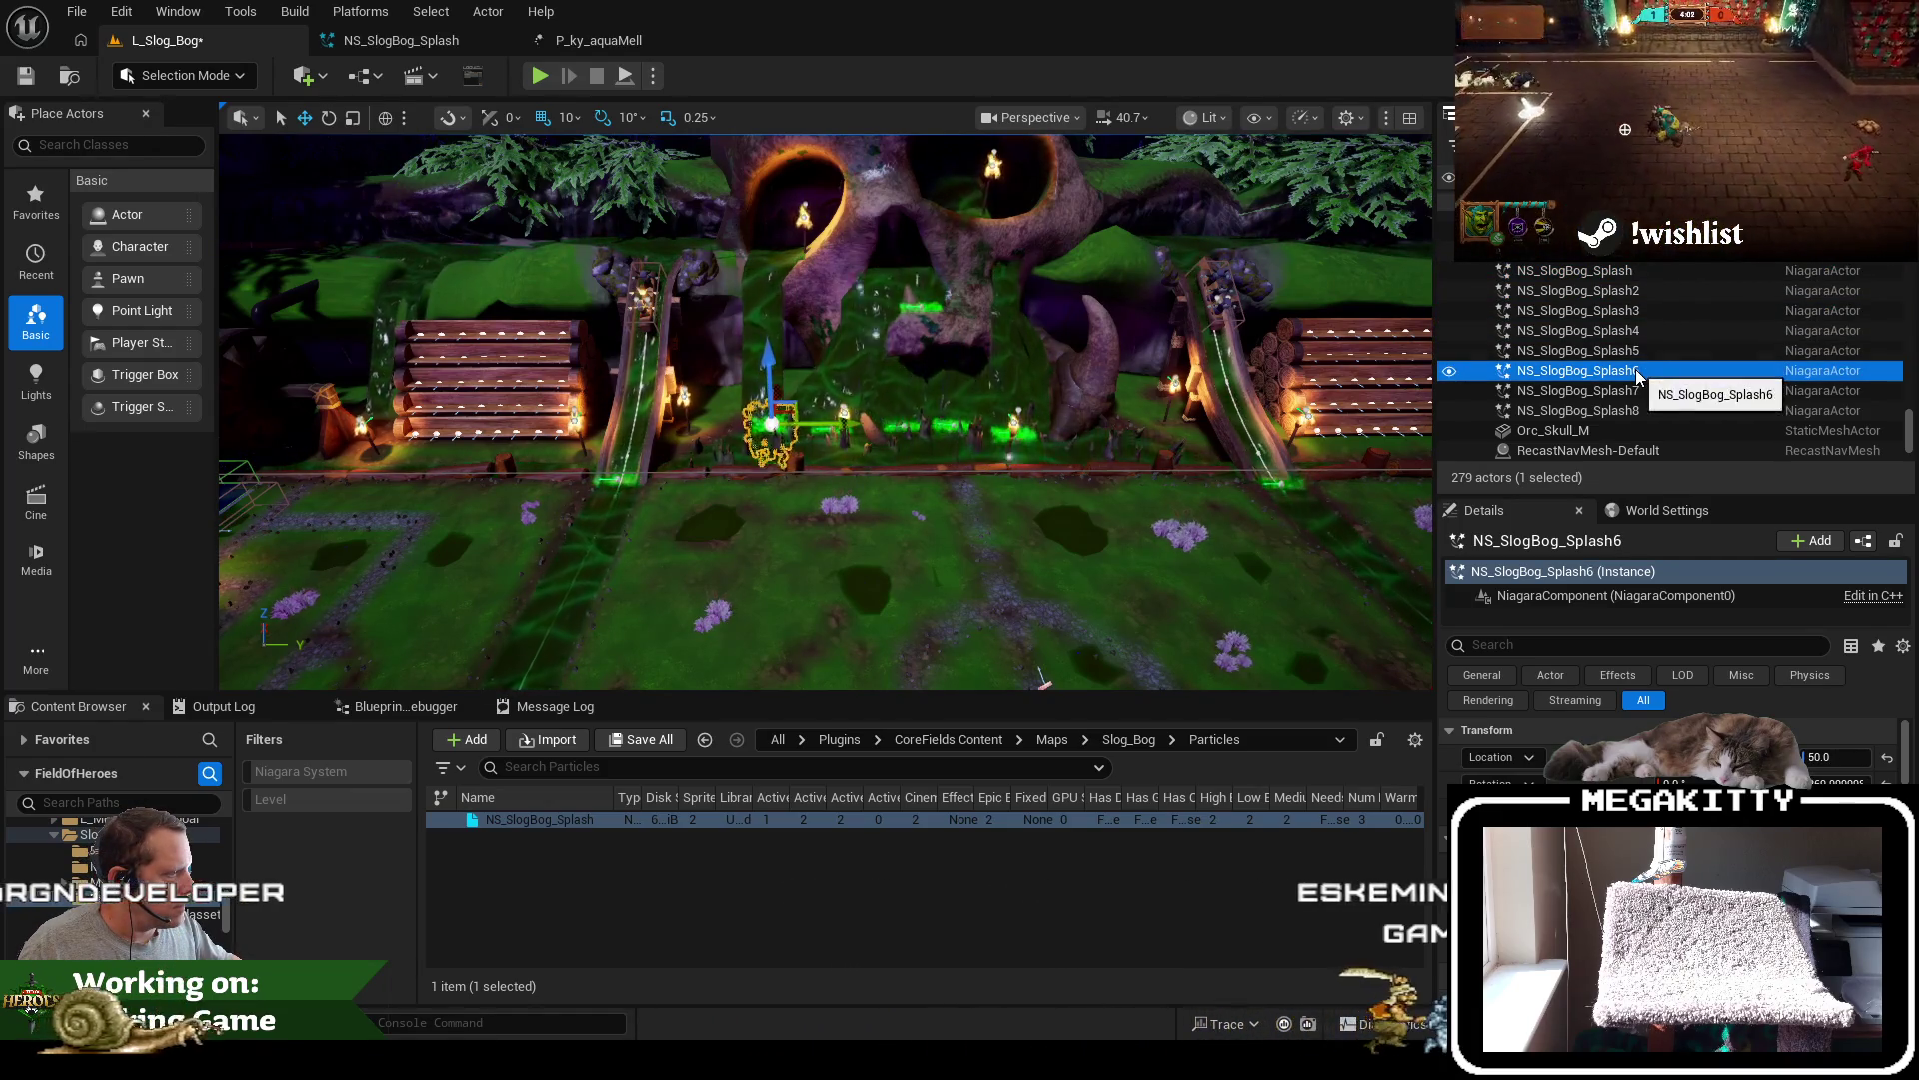
click(1649, 310)
shift+click(1635, 352)
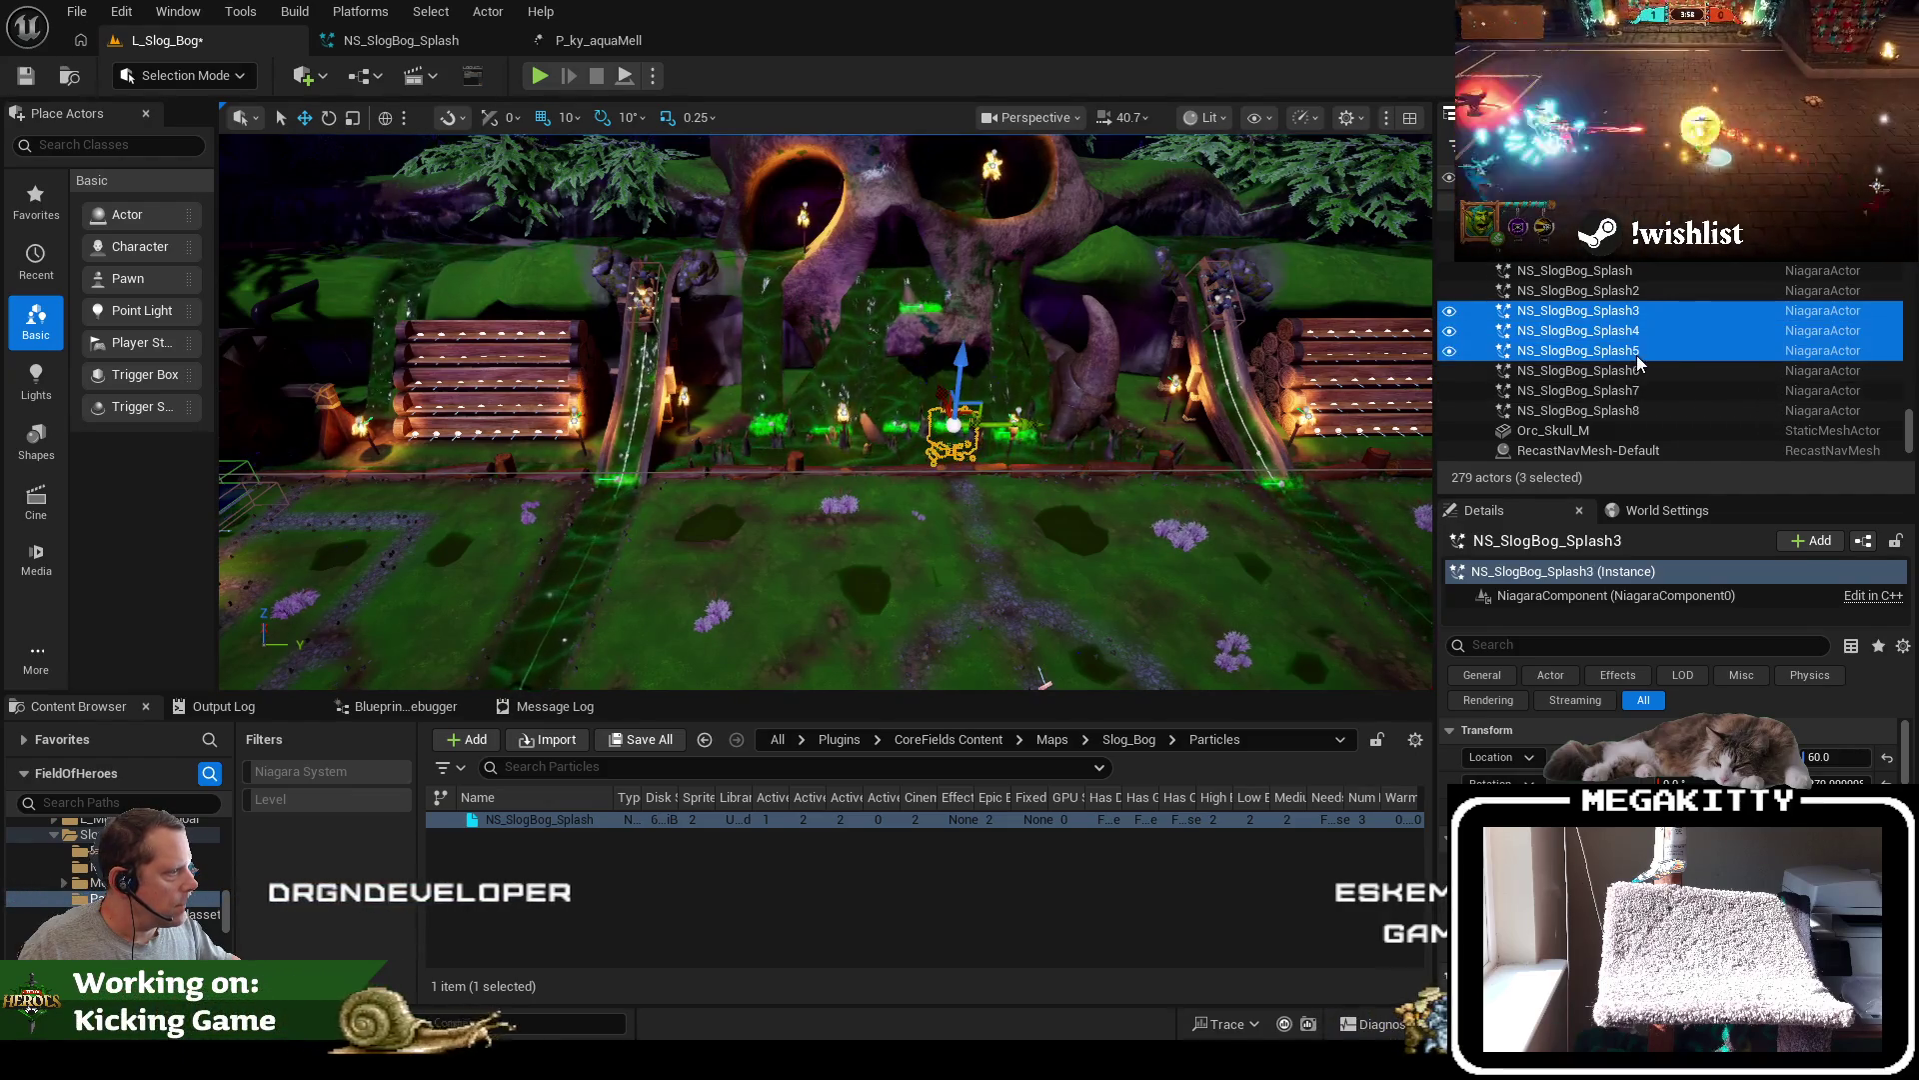
click(1827, 735)
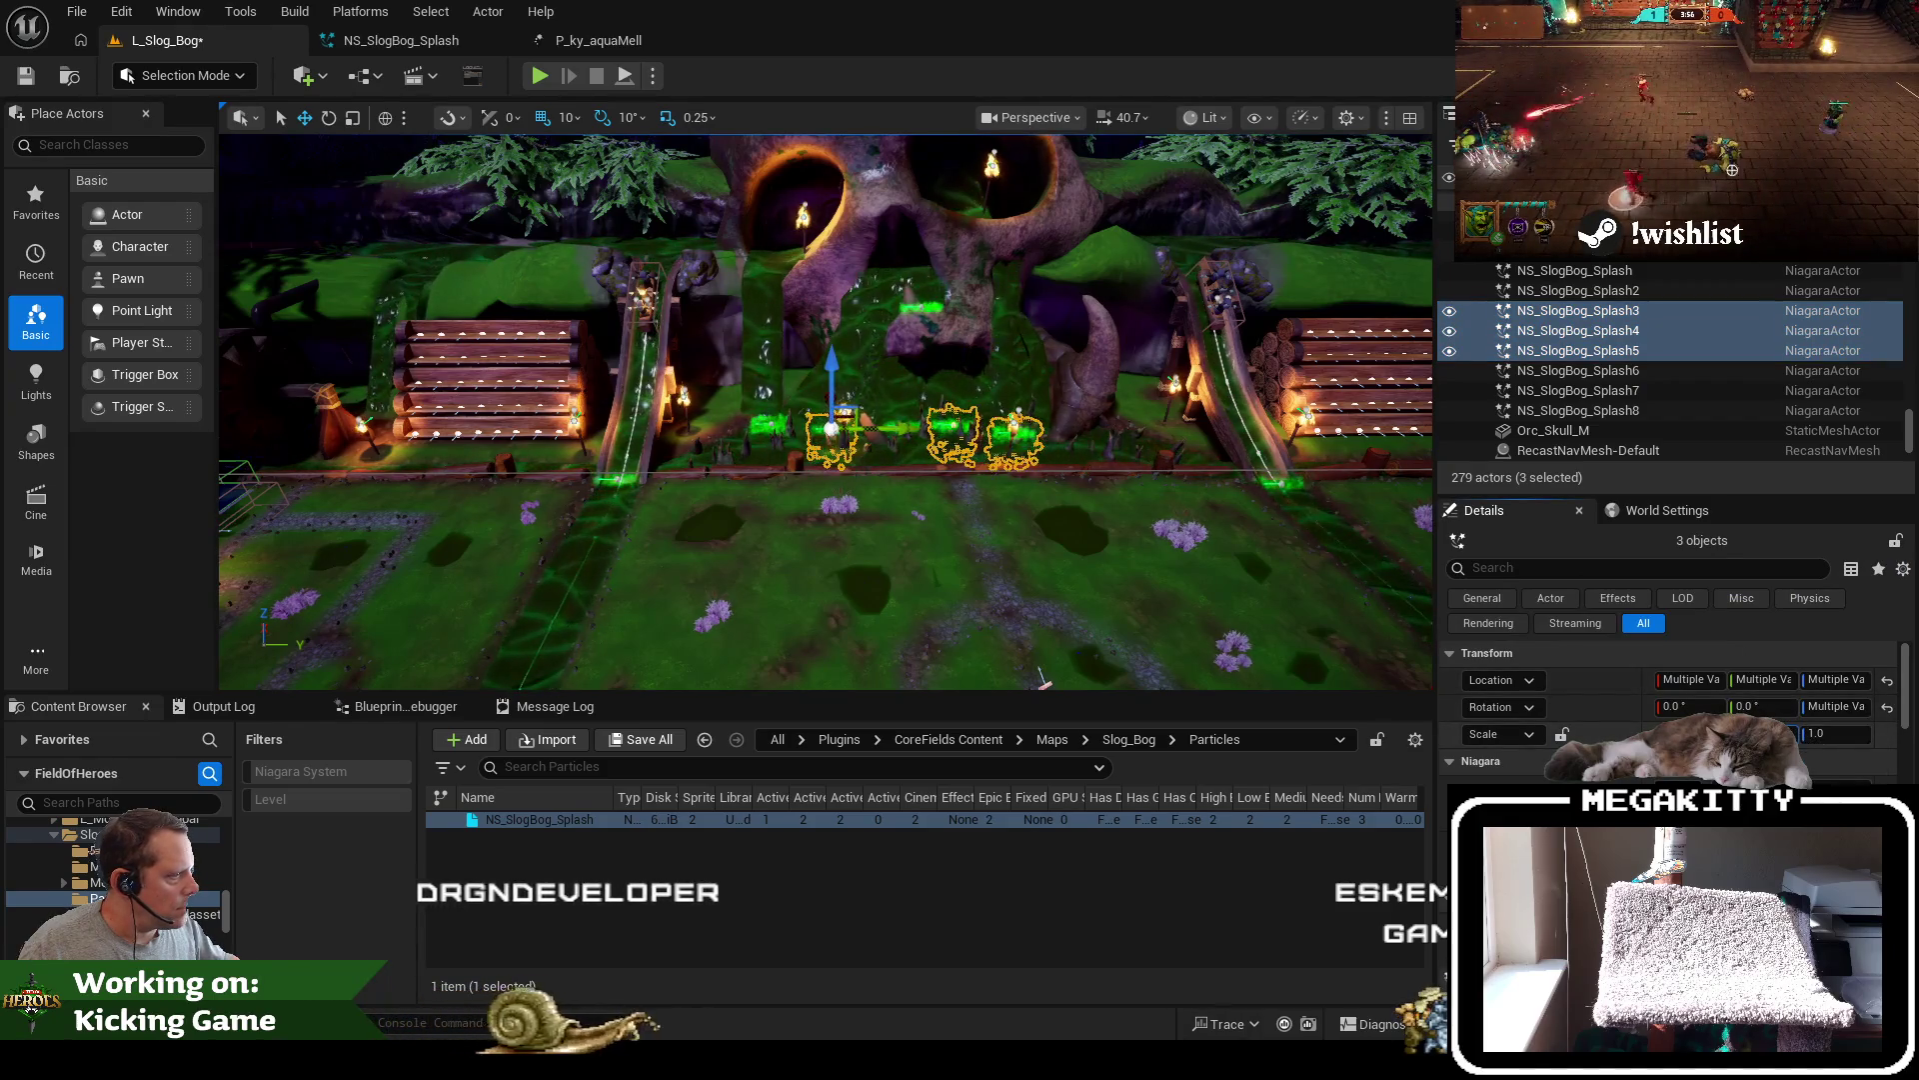
Select Splash8, then frame NS_SlogBog_Splash7 in the viewport
click(1644, 390)
click(1652, 411)
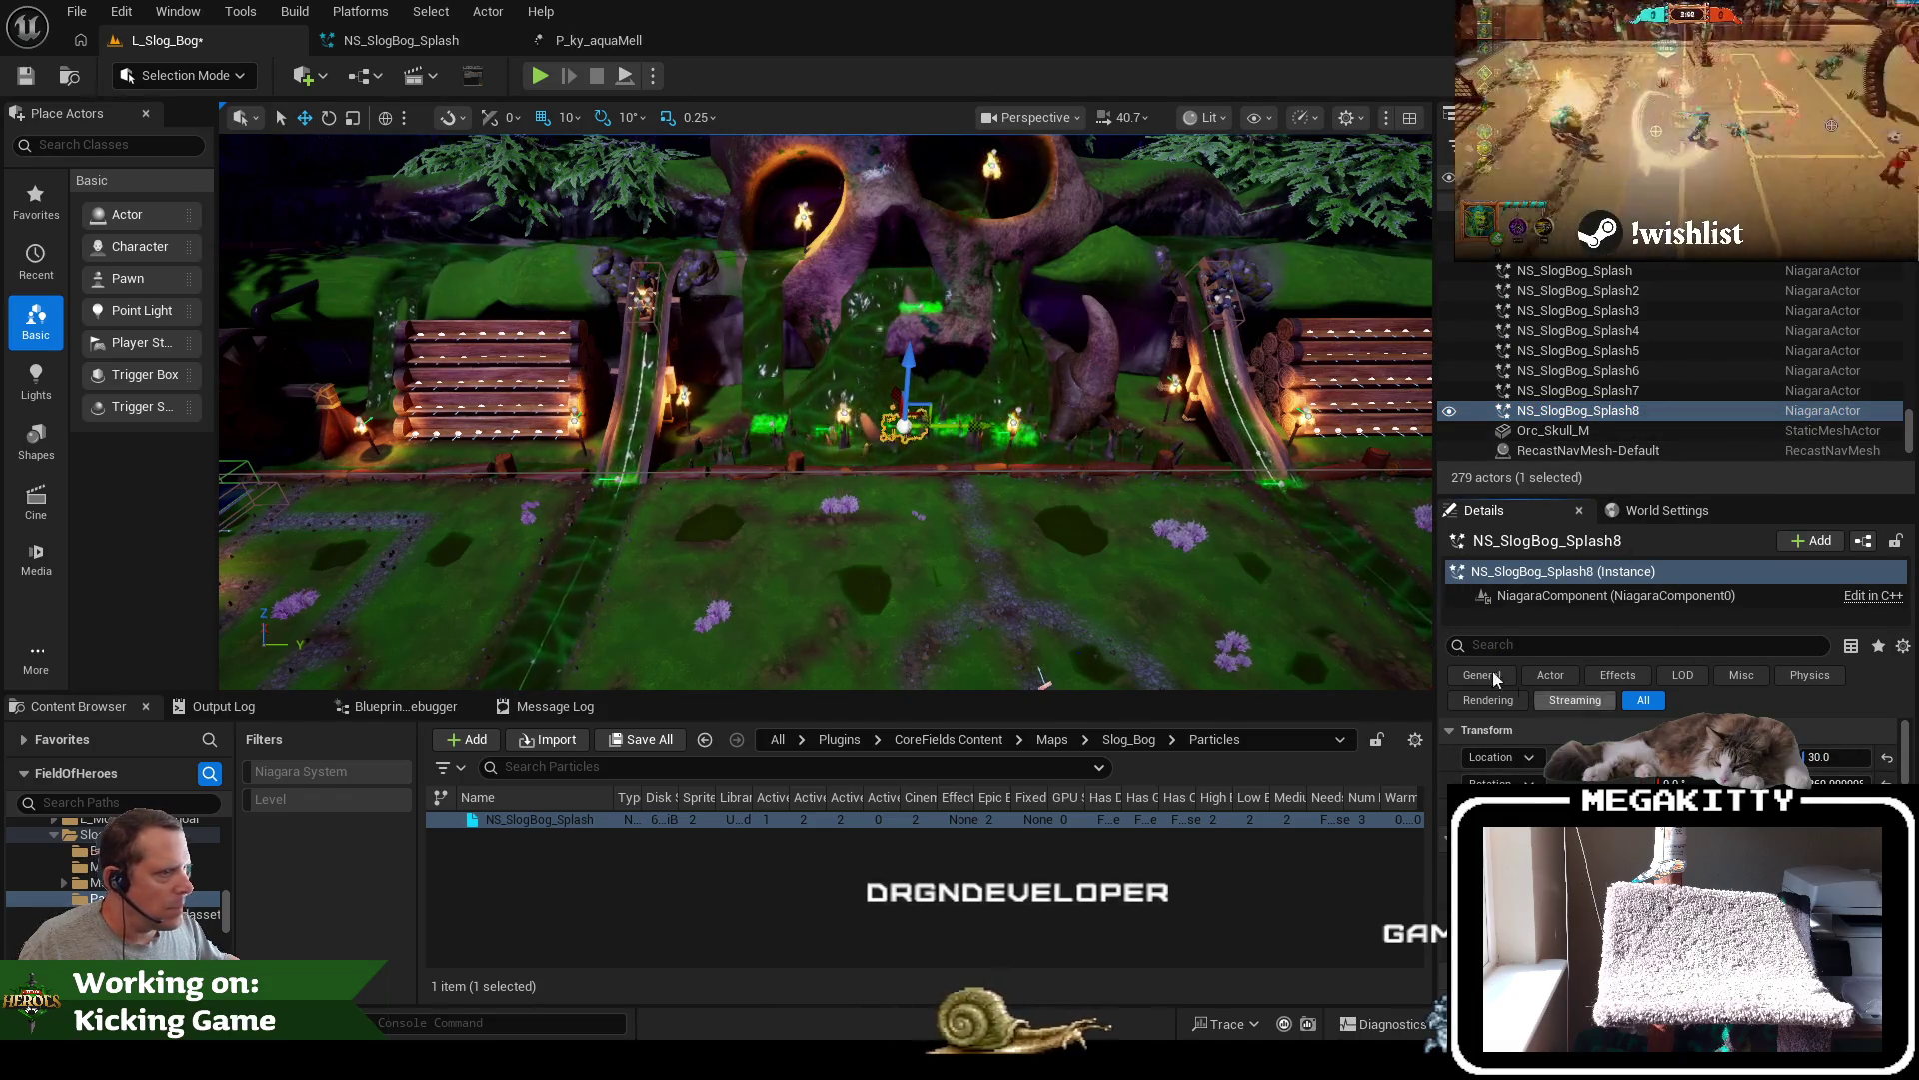
scroll(1184, 437, up, 5)
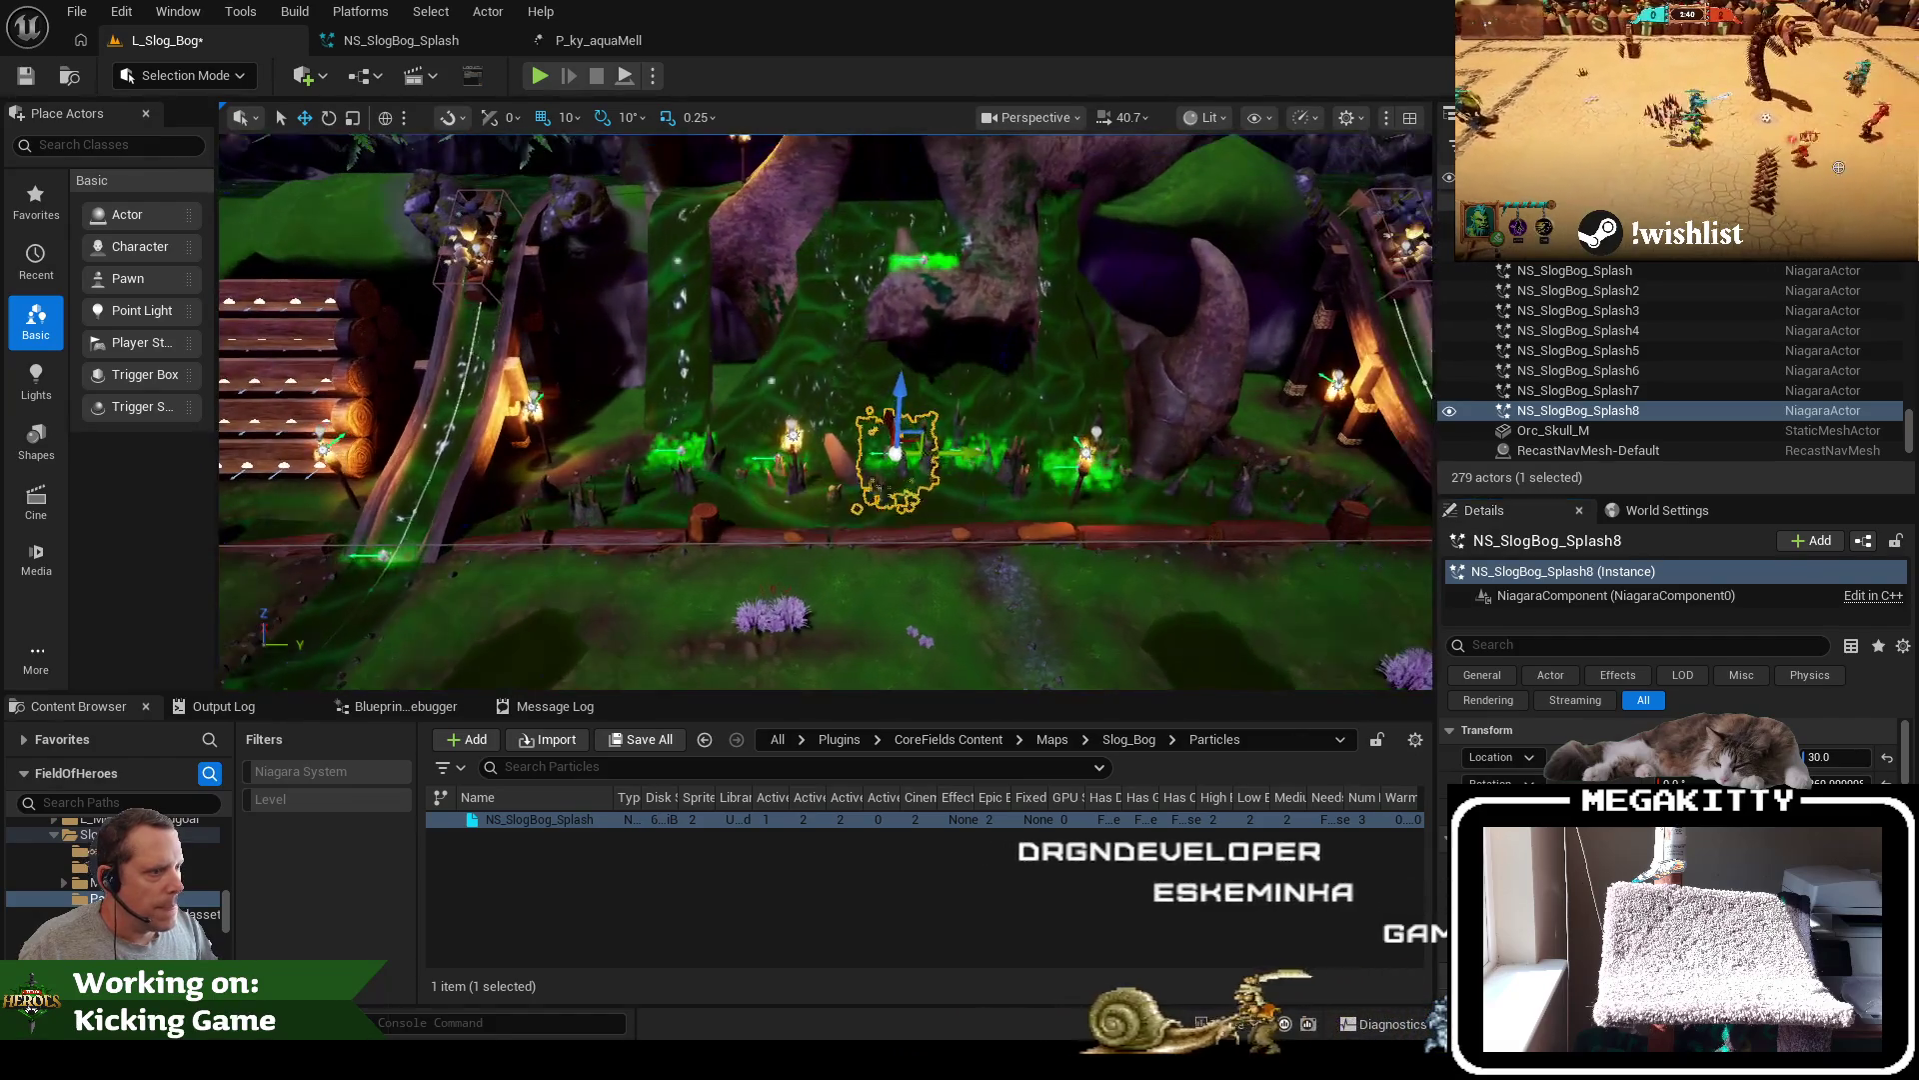
scroll(1048, 421, up, 5)
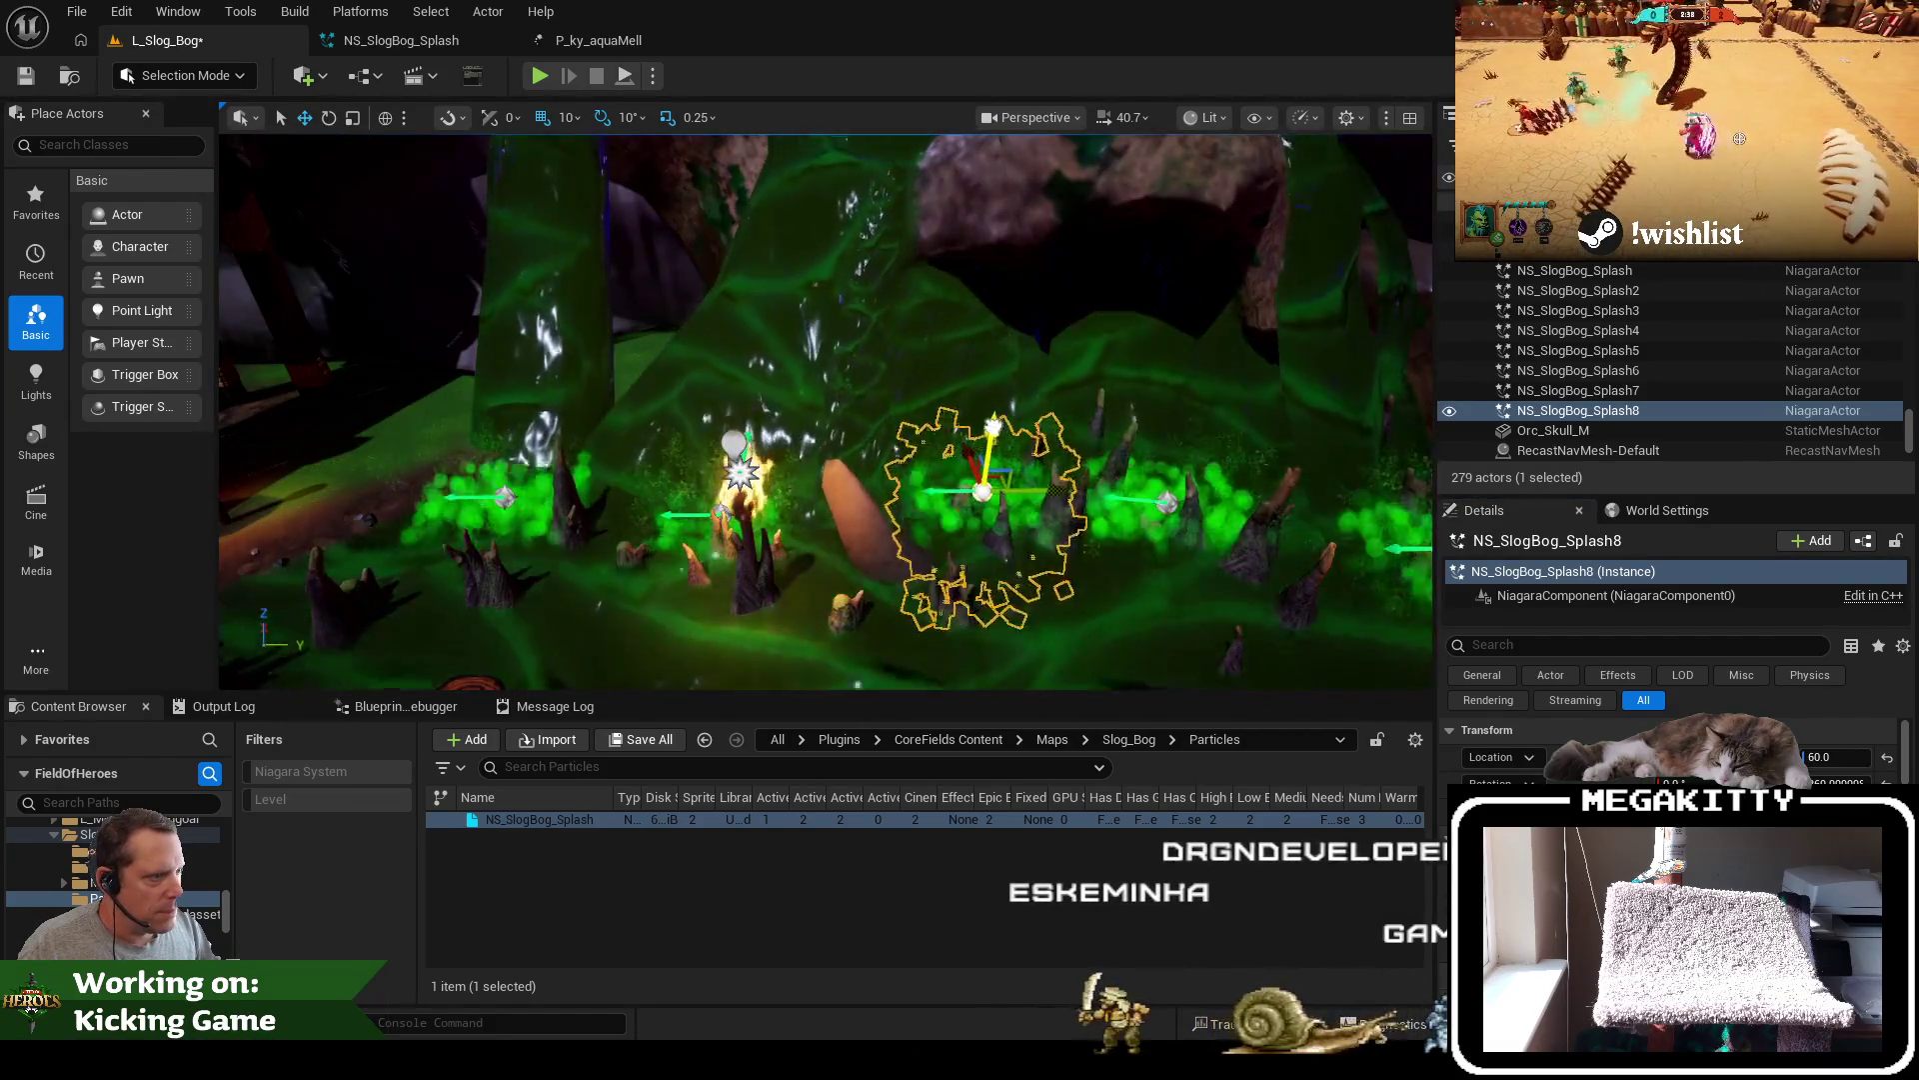
double_click(1580, 390)
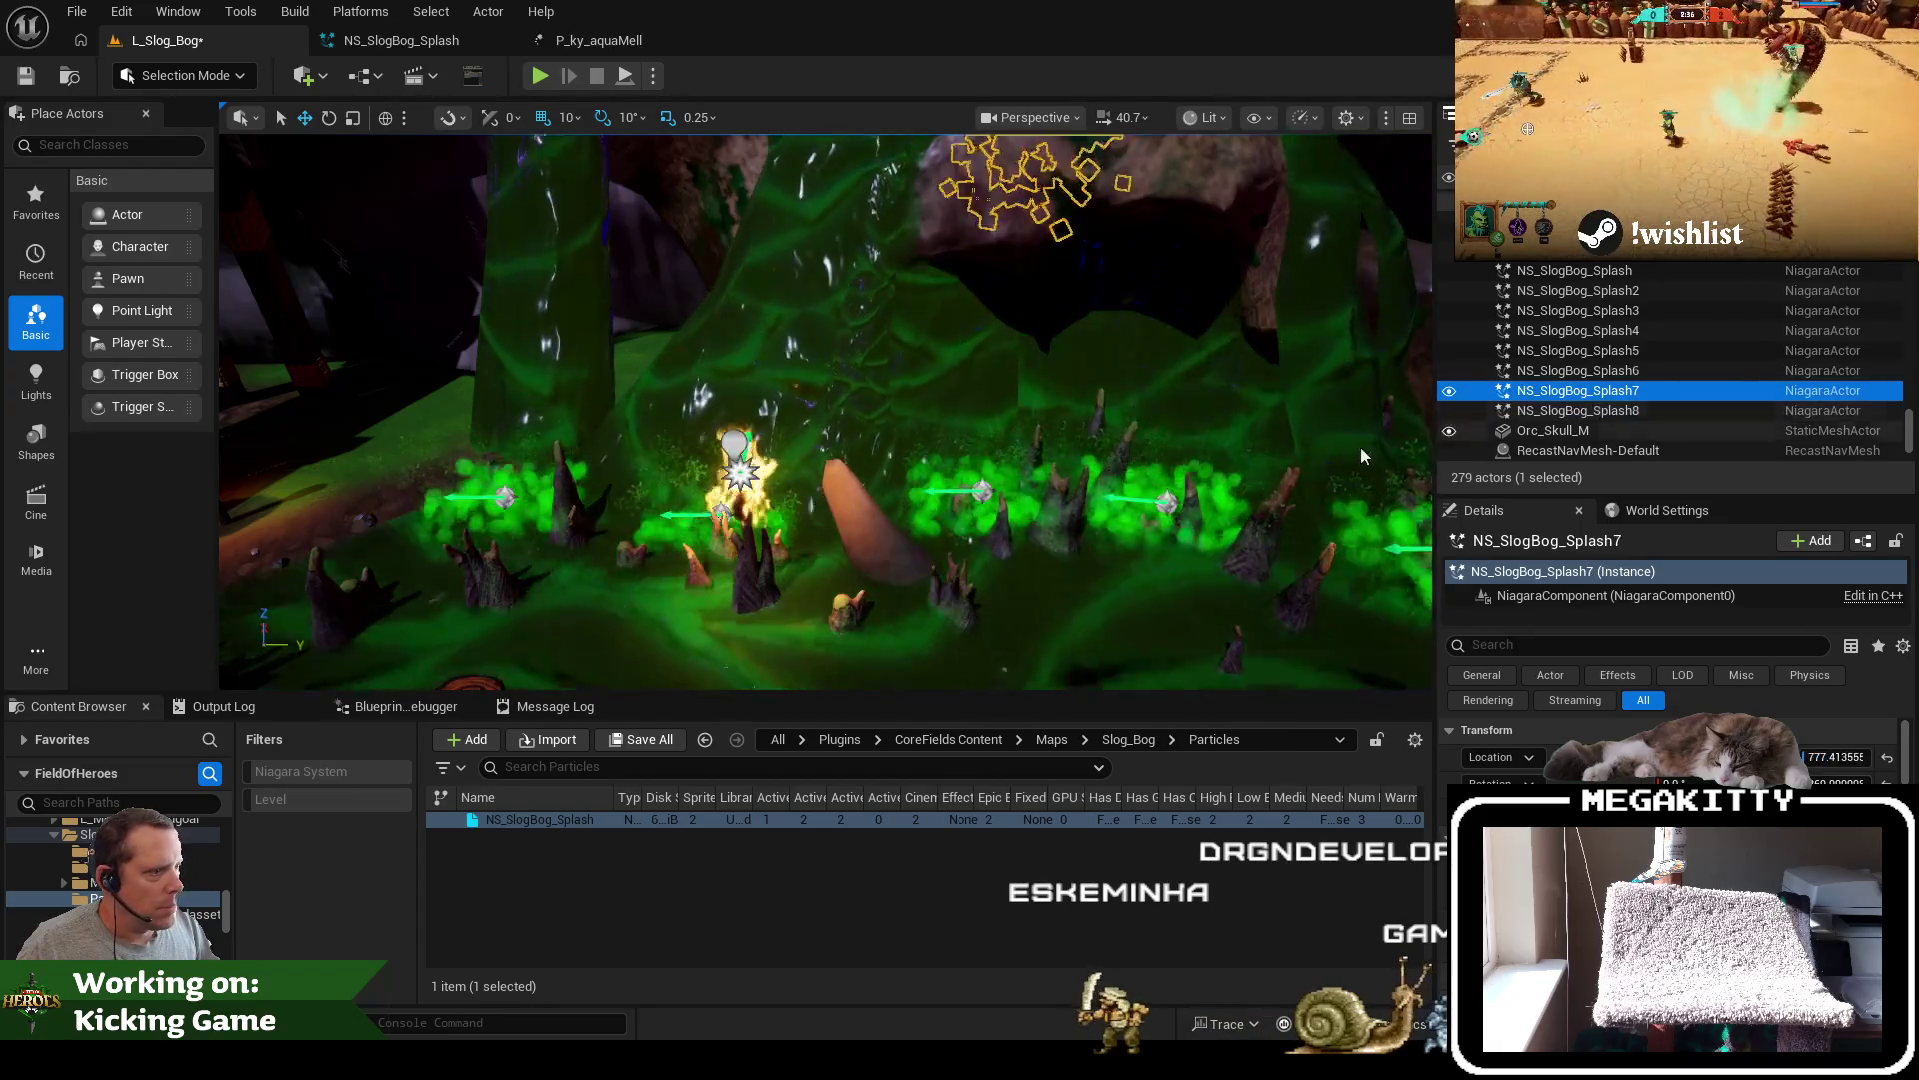
click(960, 151)
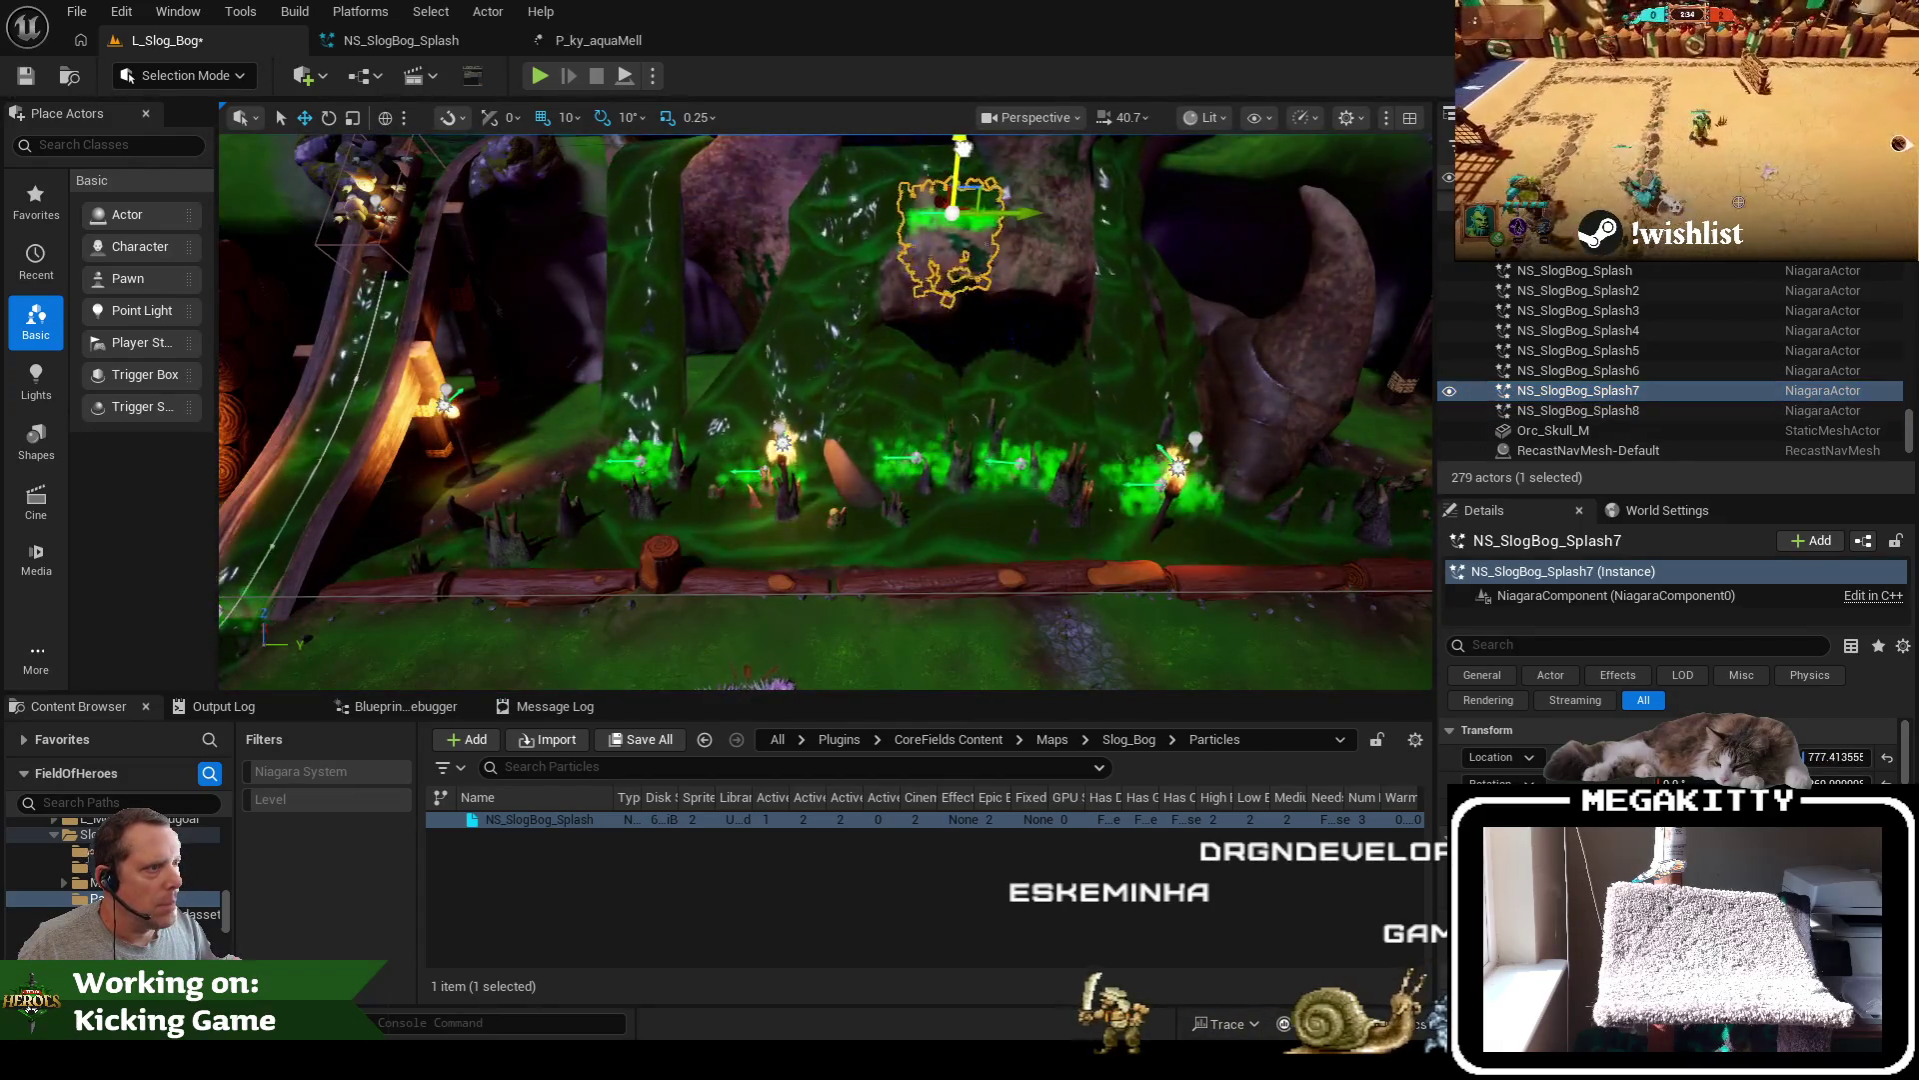
Pick NS_SlogBog_Splash5 and enter 60 for its Location Z
click(1641, 332)
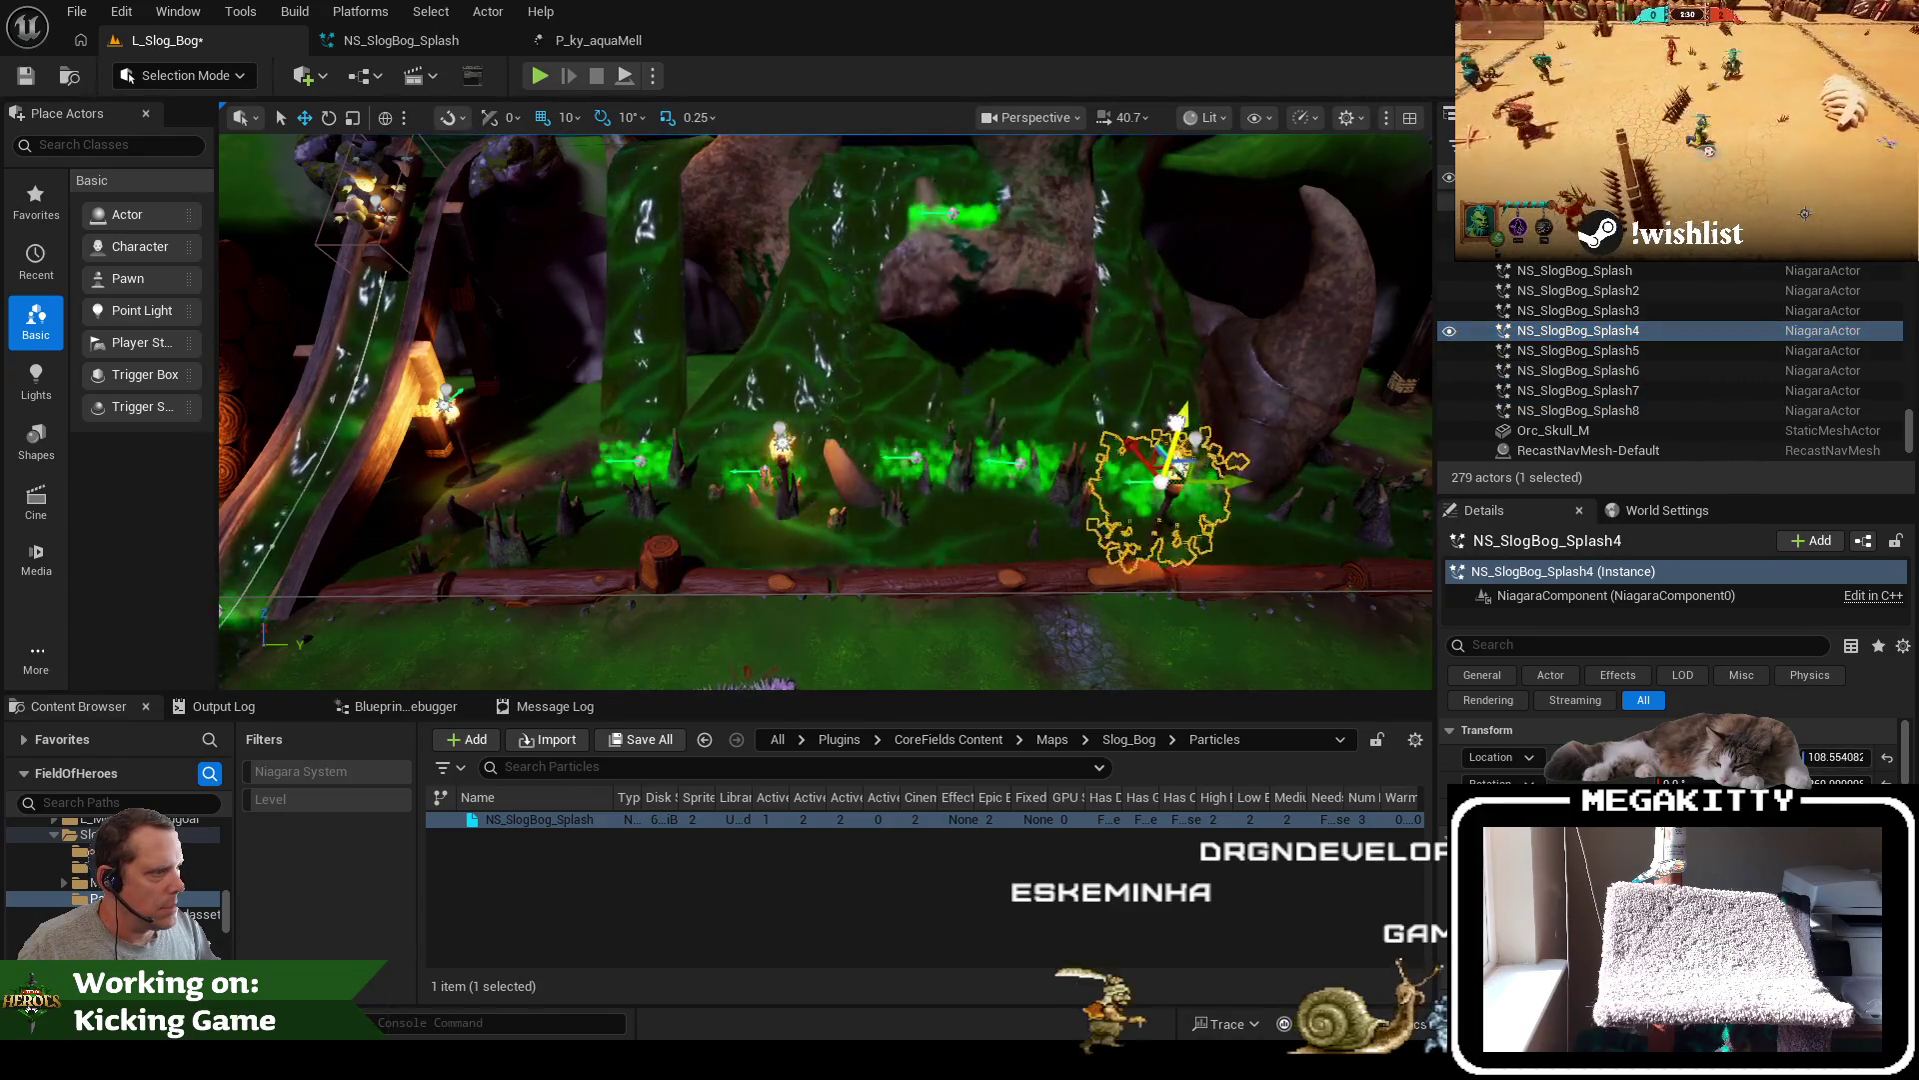
click(1585, 311)
click(1596, 350)
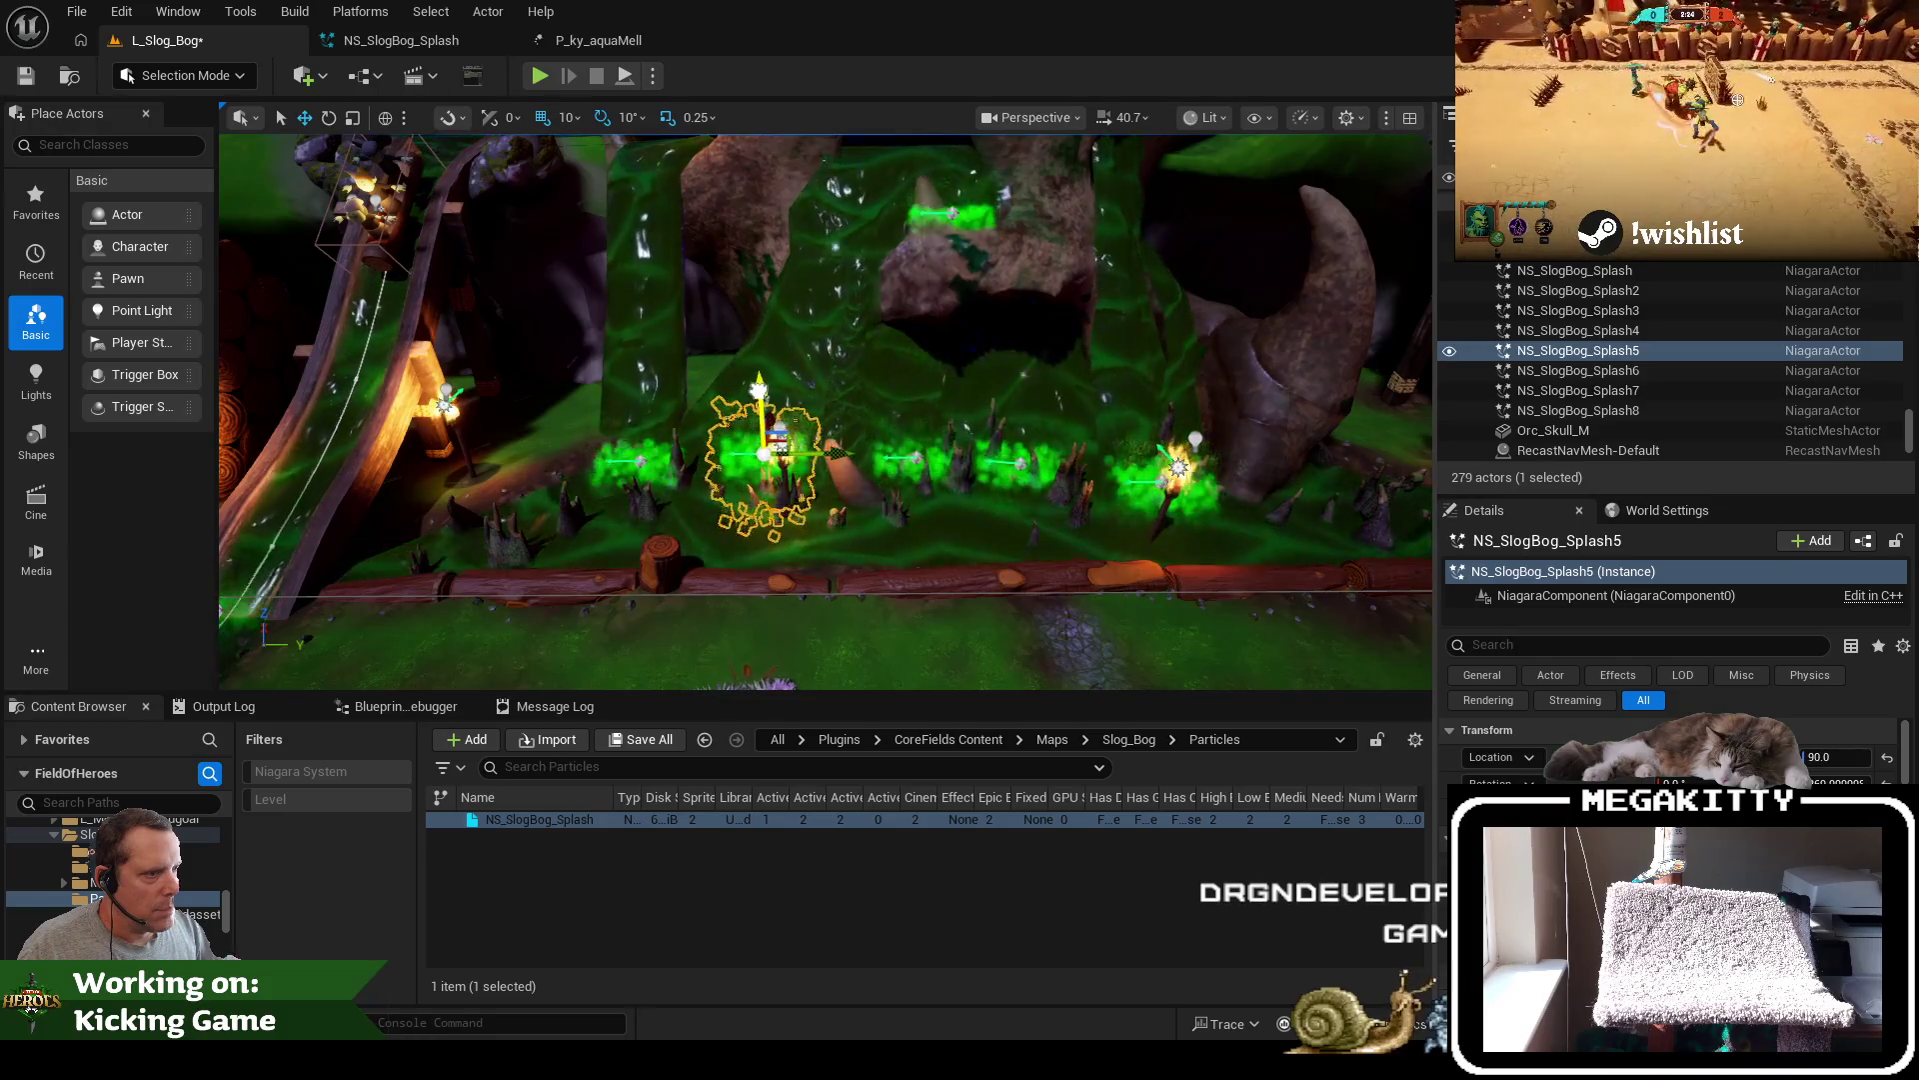
text(60)
key(Return)
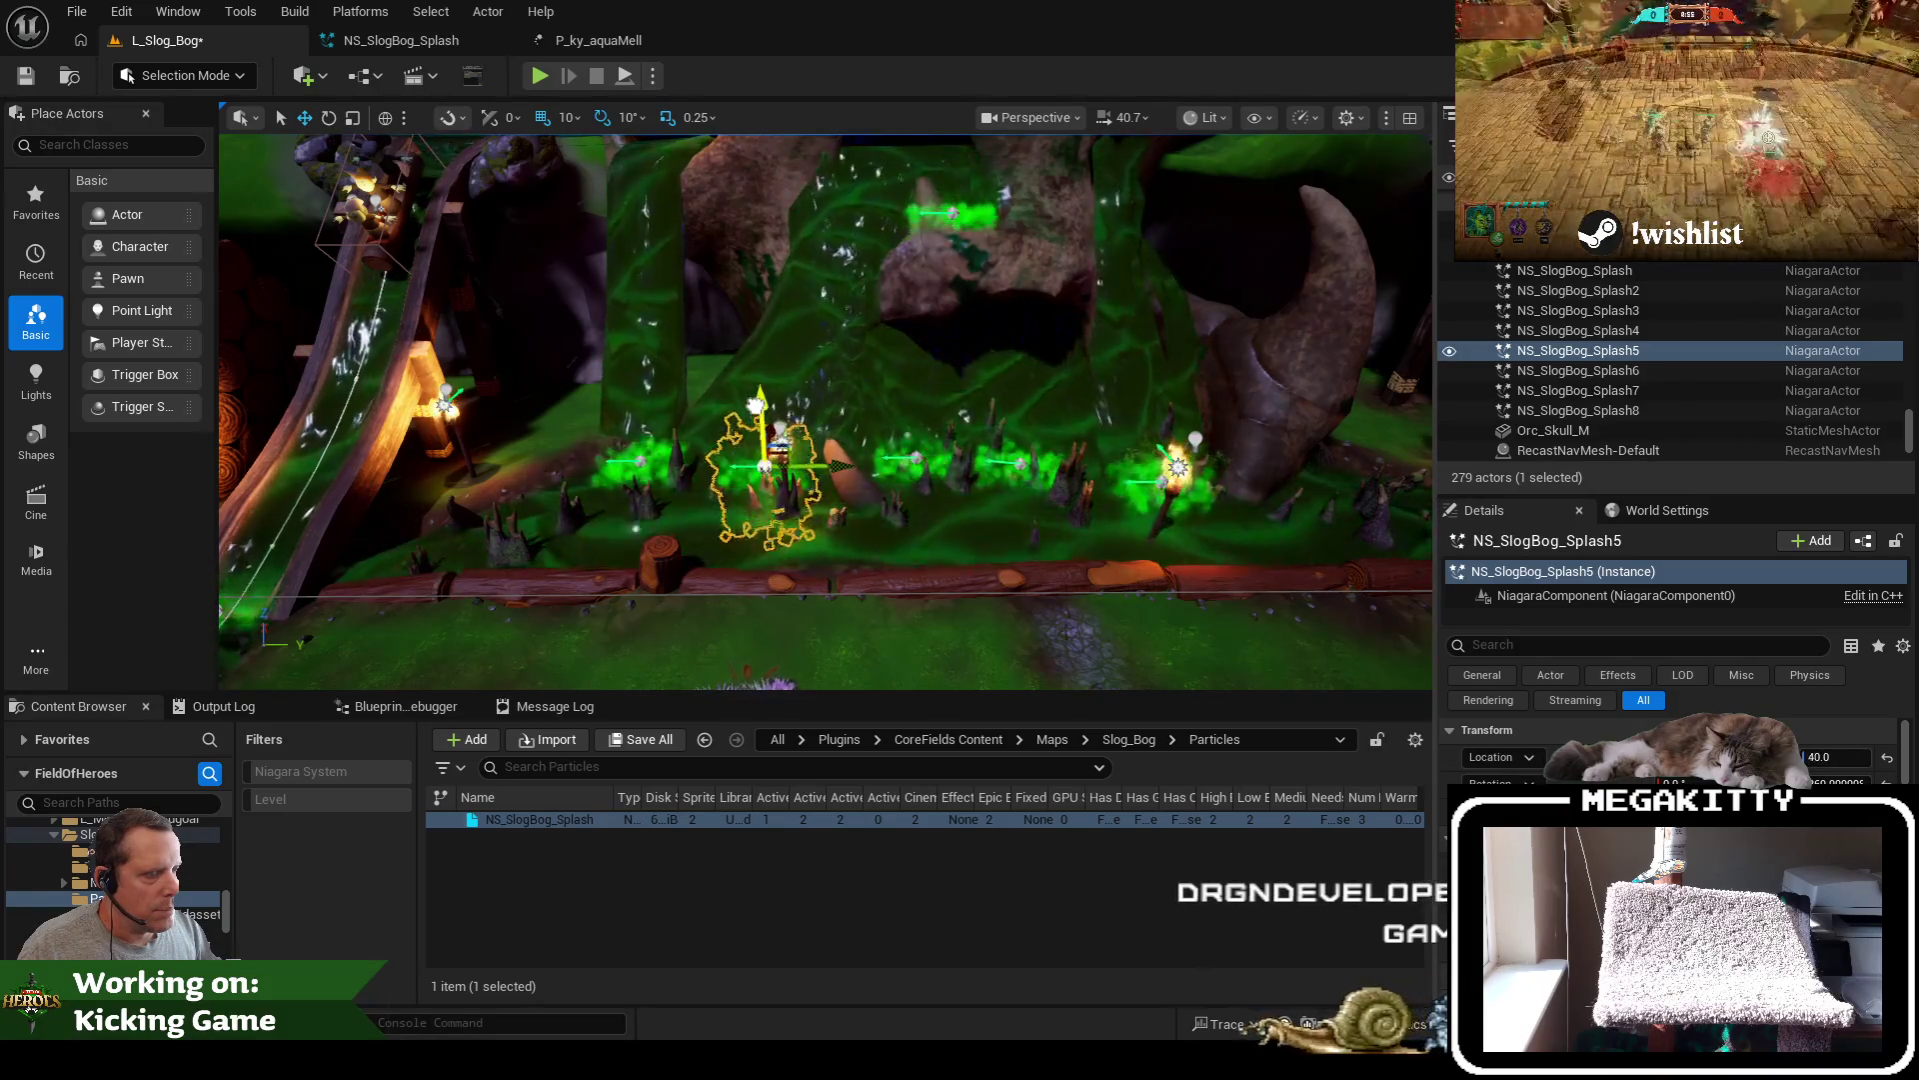
scroll(851, 503, up, 3)
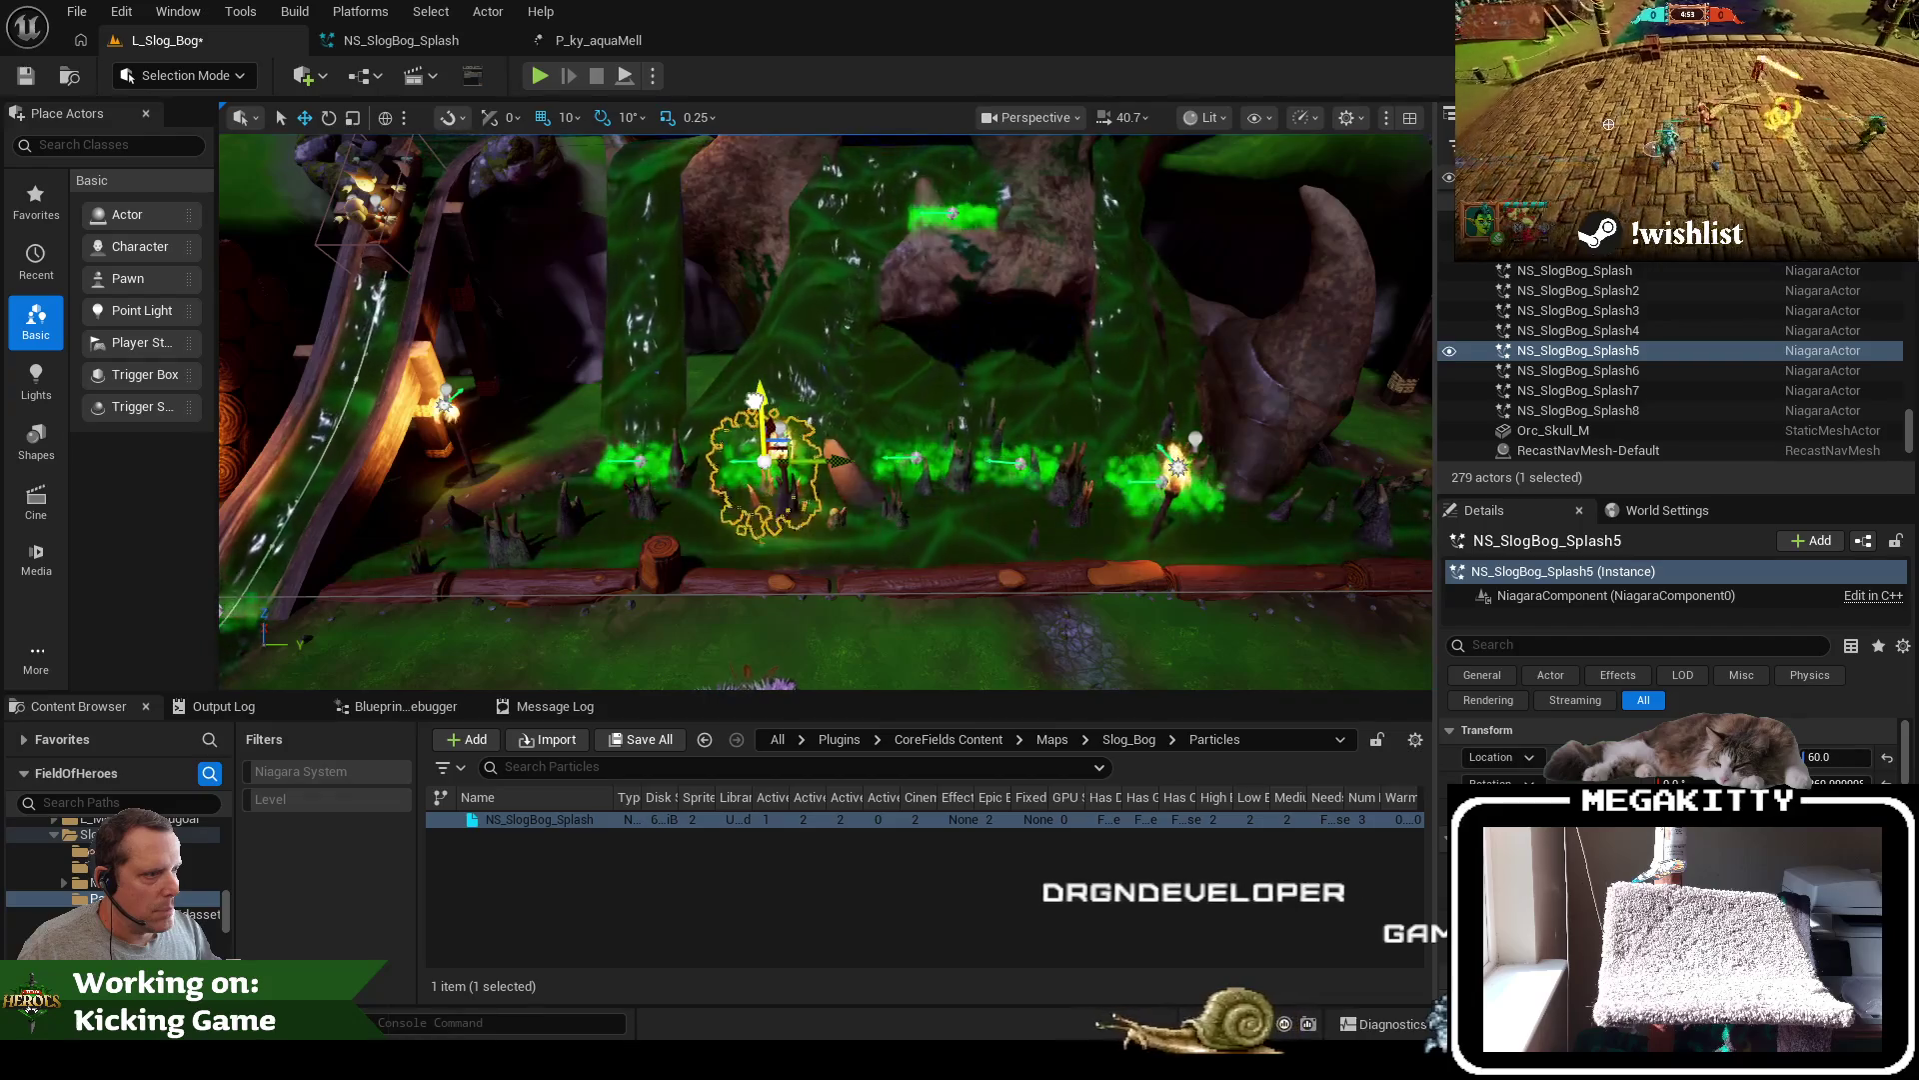
scroll(875, 515, up, 3)
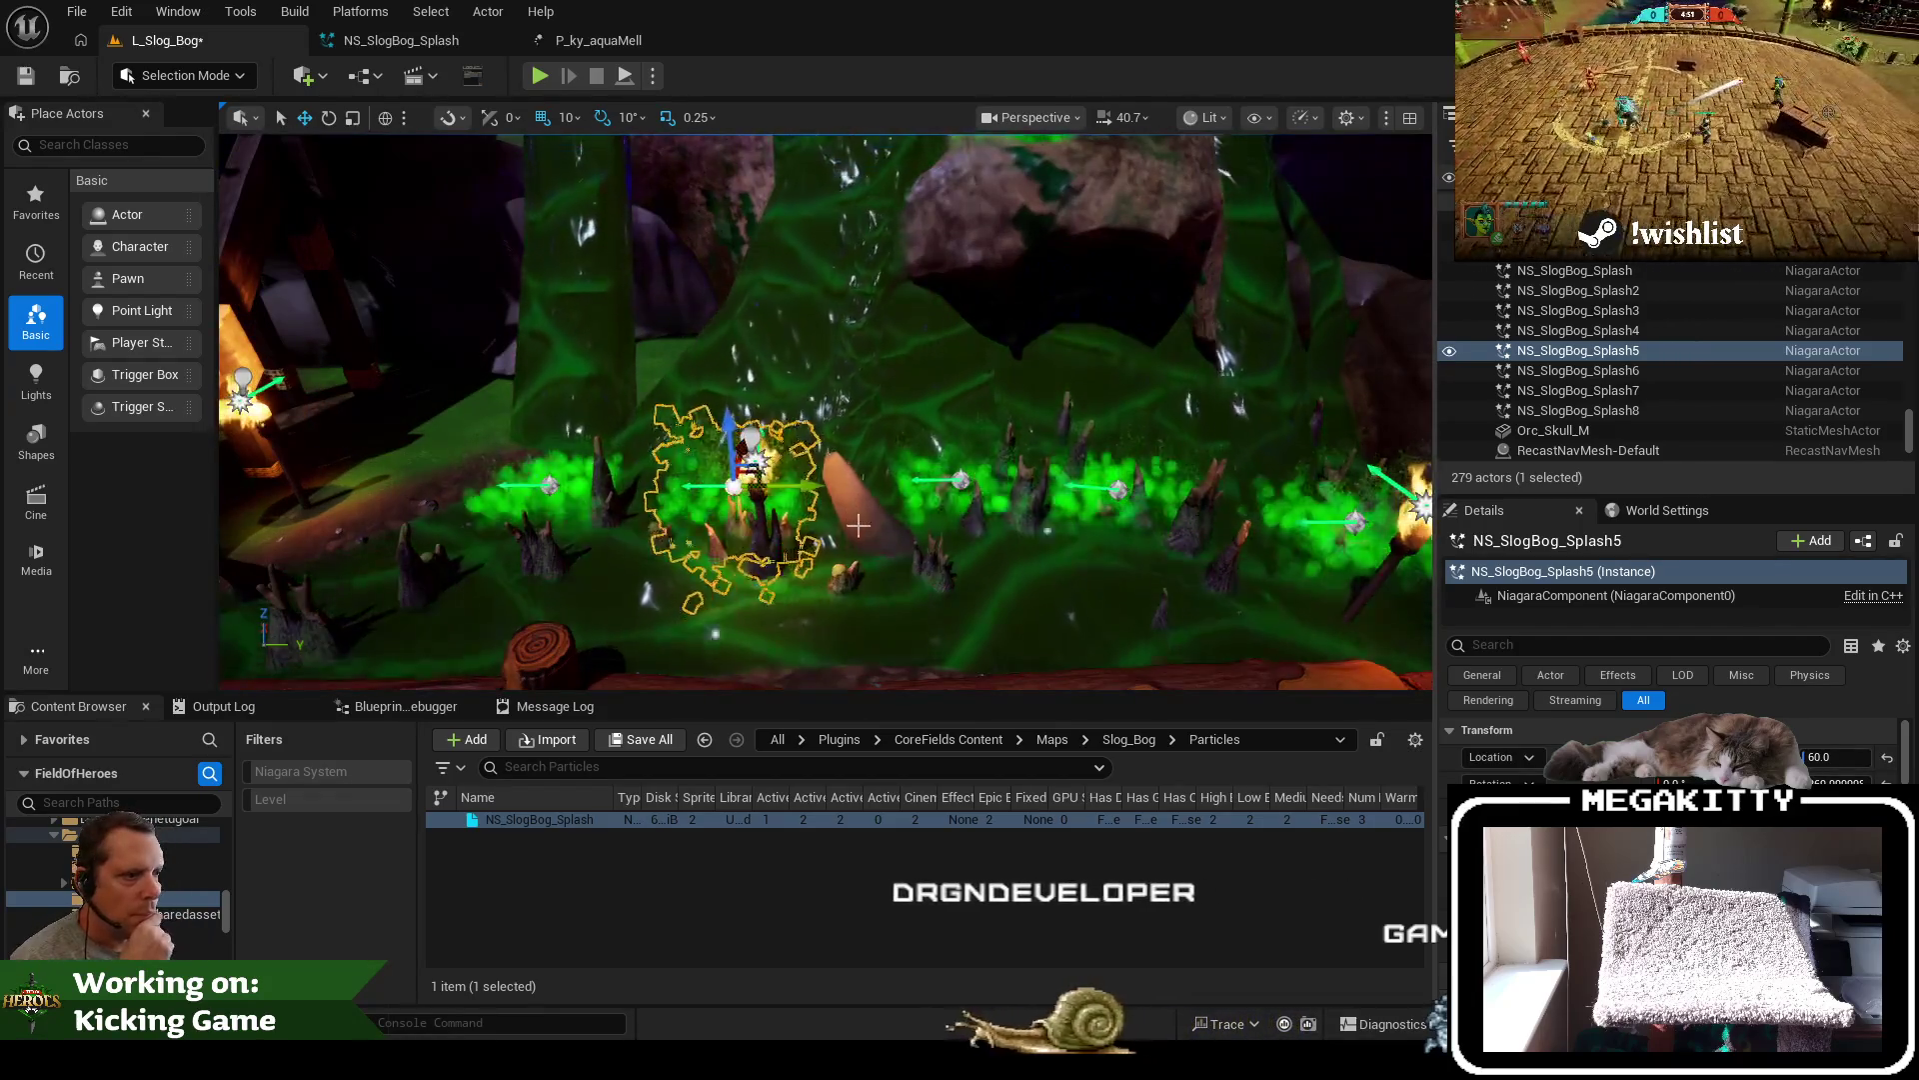
scroll(907, 529, down, 3)
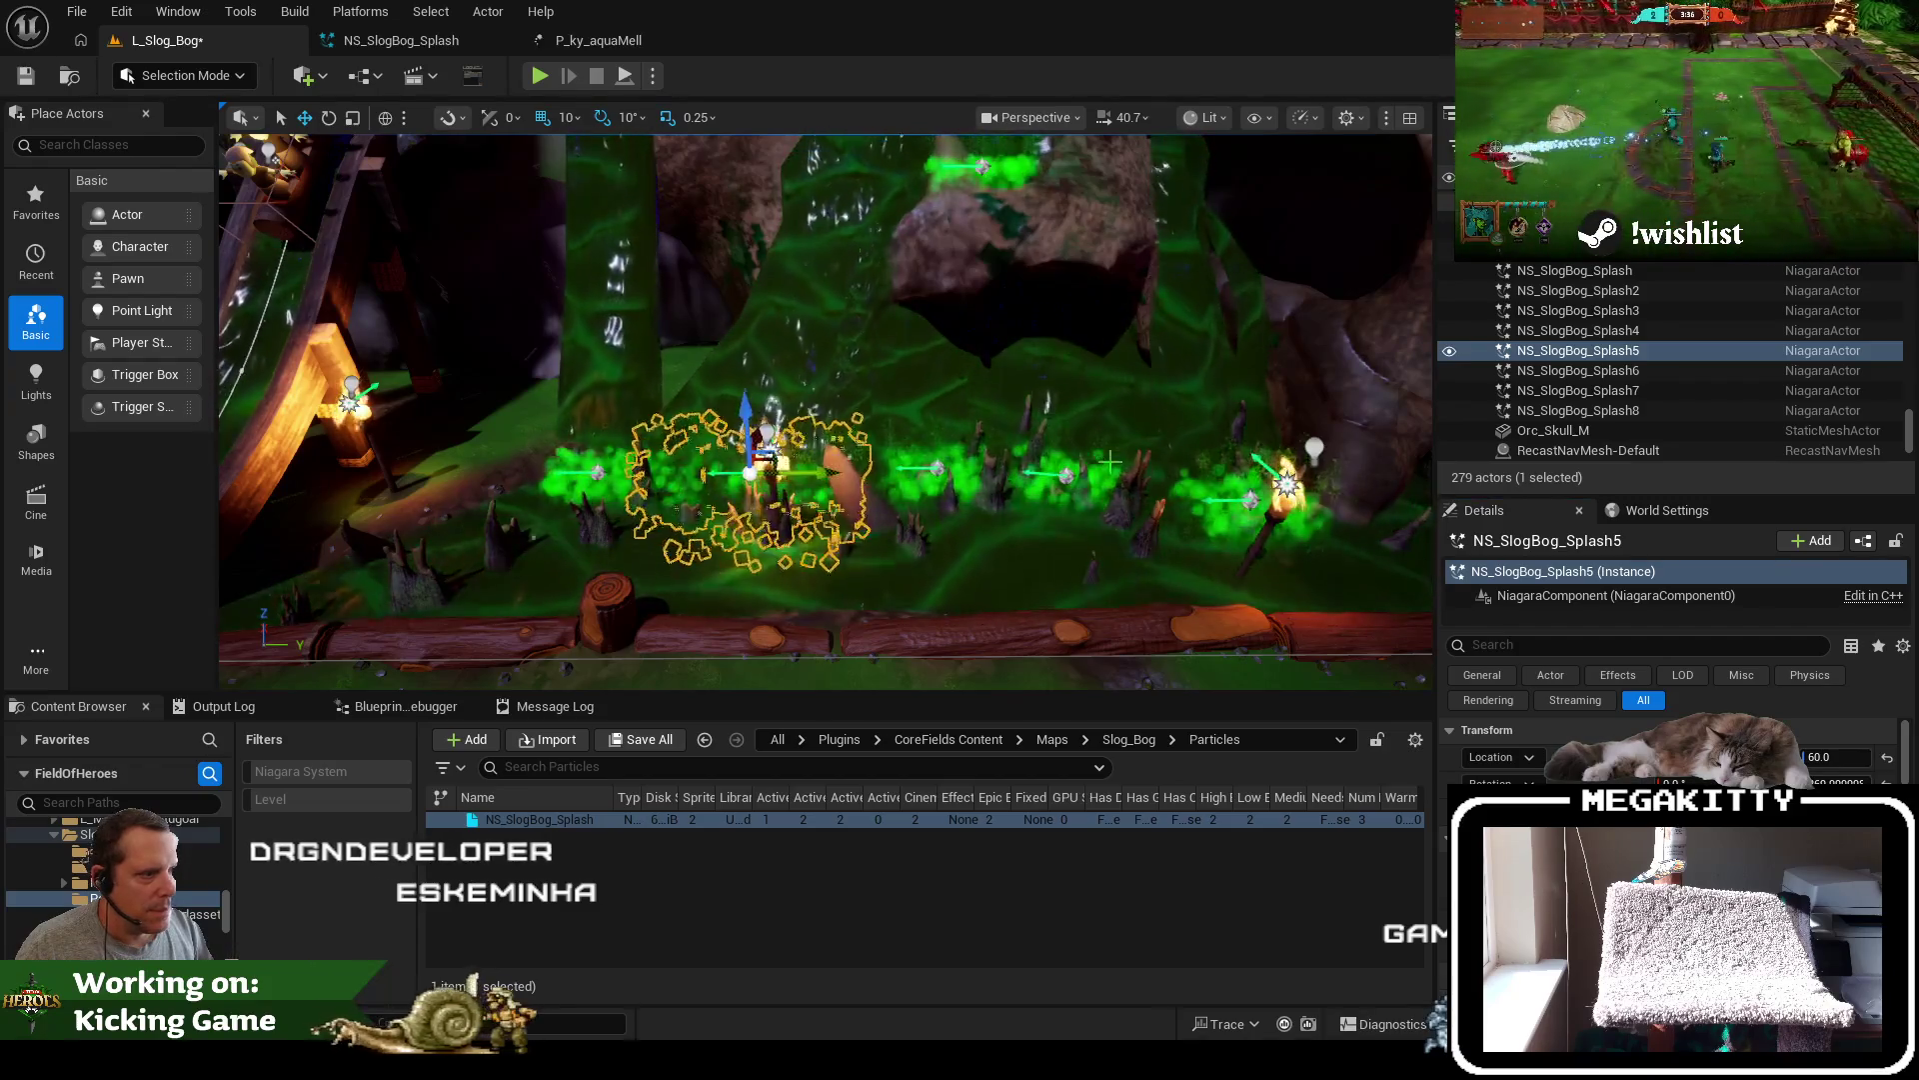
Check Splash3 and Splash5, then delete the left splash effect, Splash6
click(1068, 476)
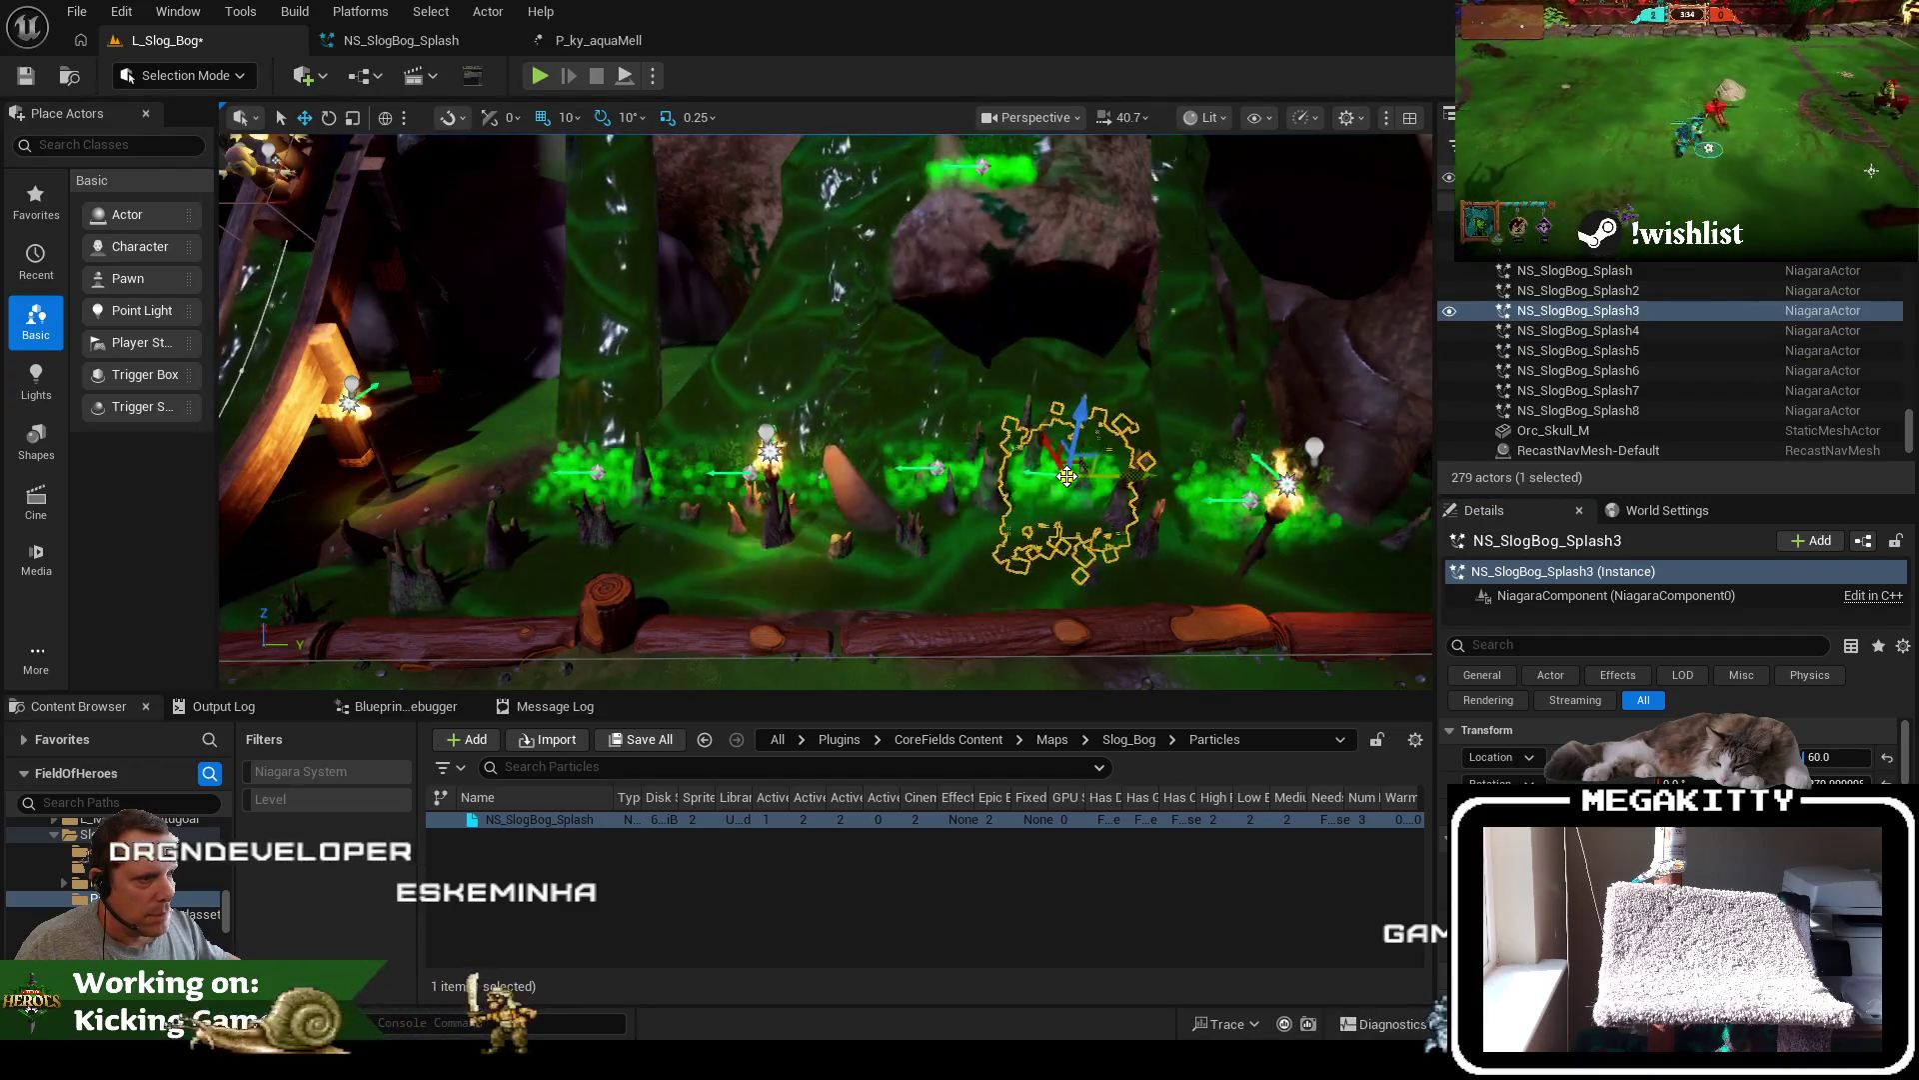
scroll(880, 500, down, 2)
scroll(733, 494, up, 2)
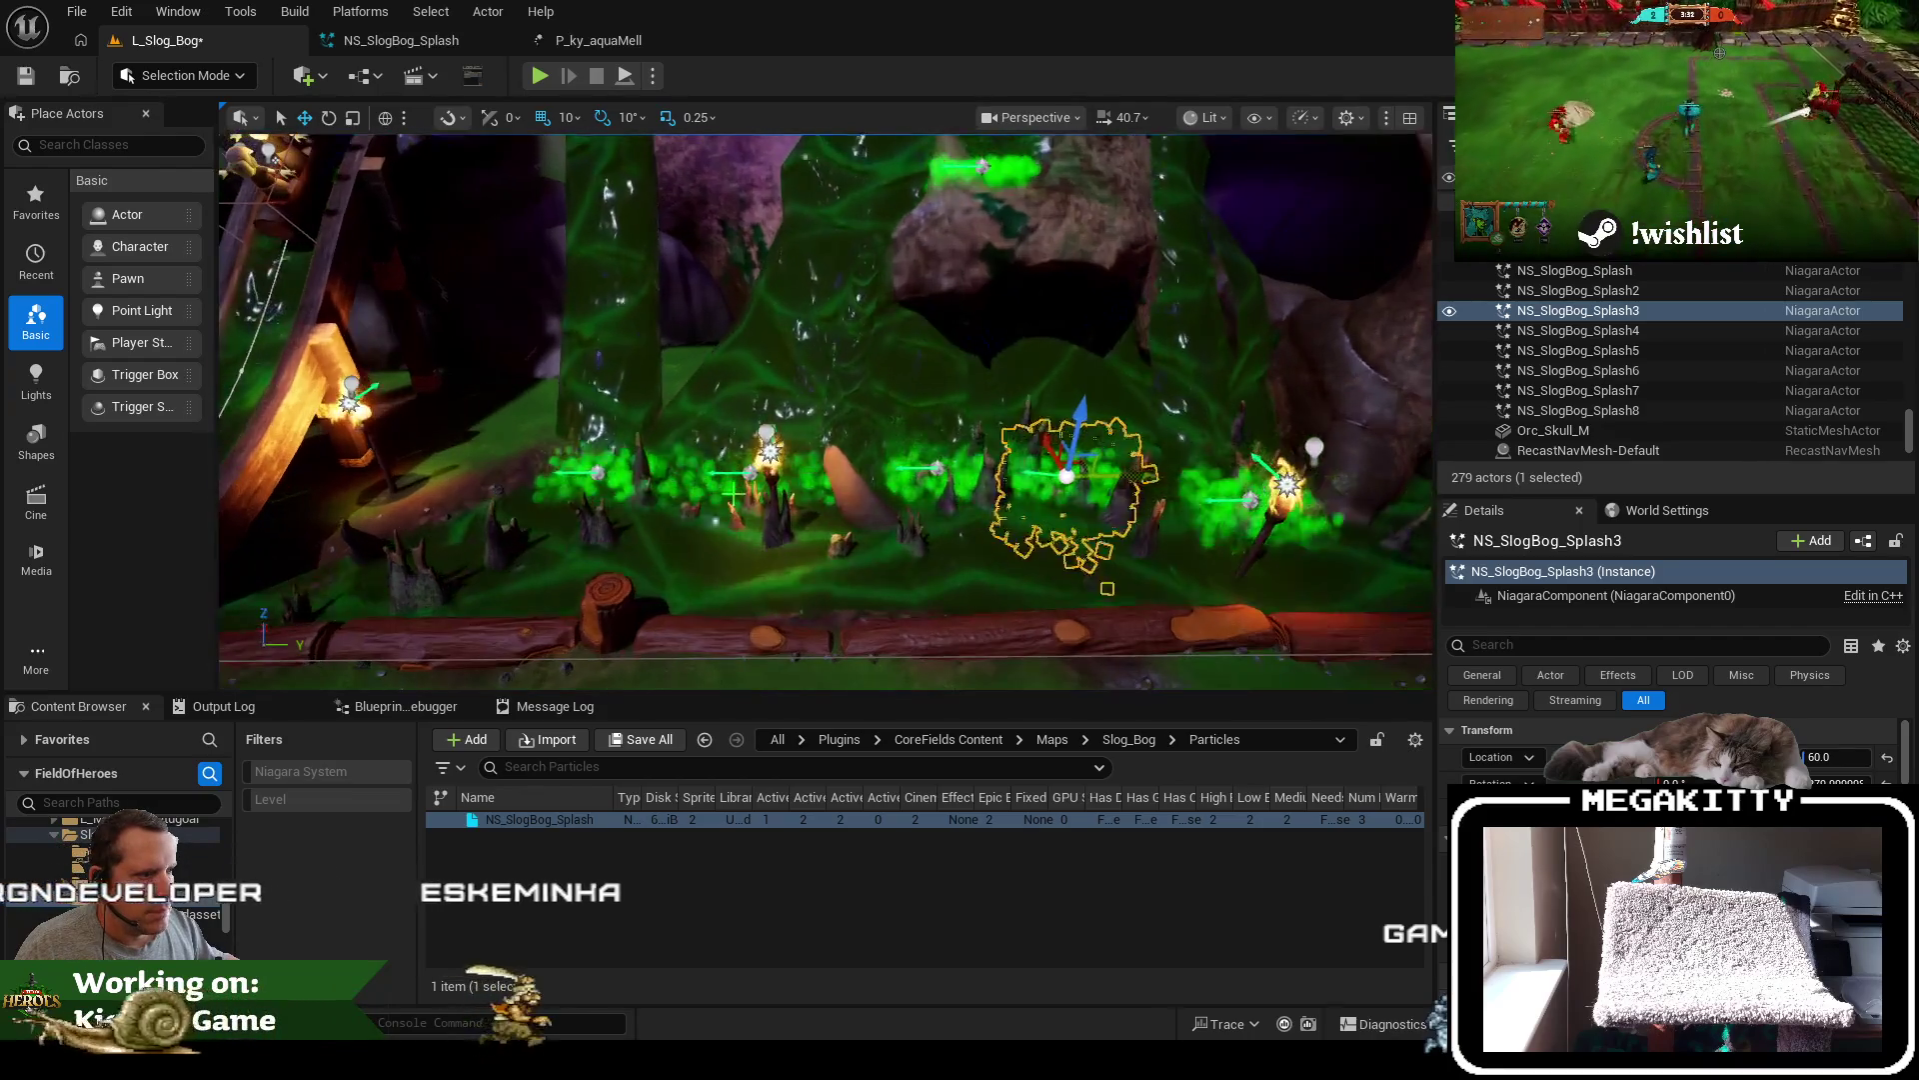
click(749, 468)
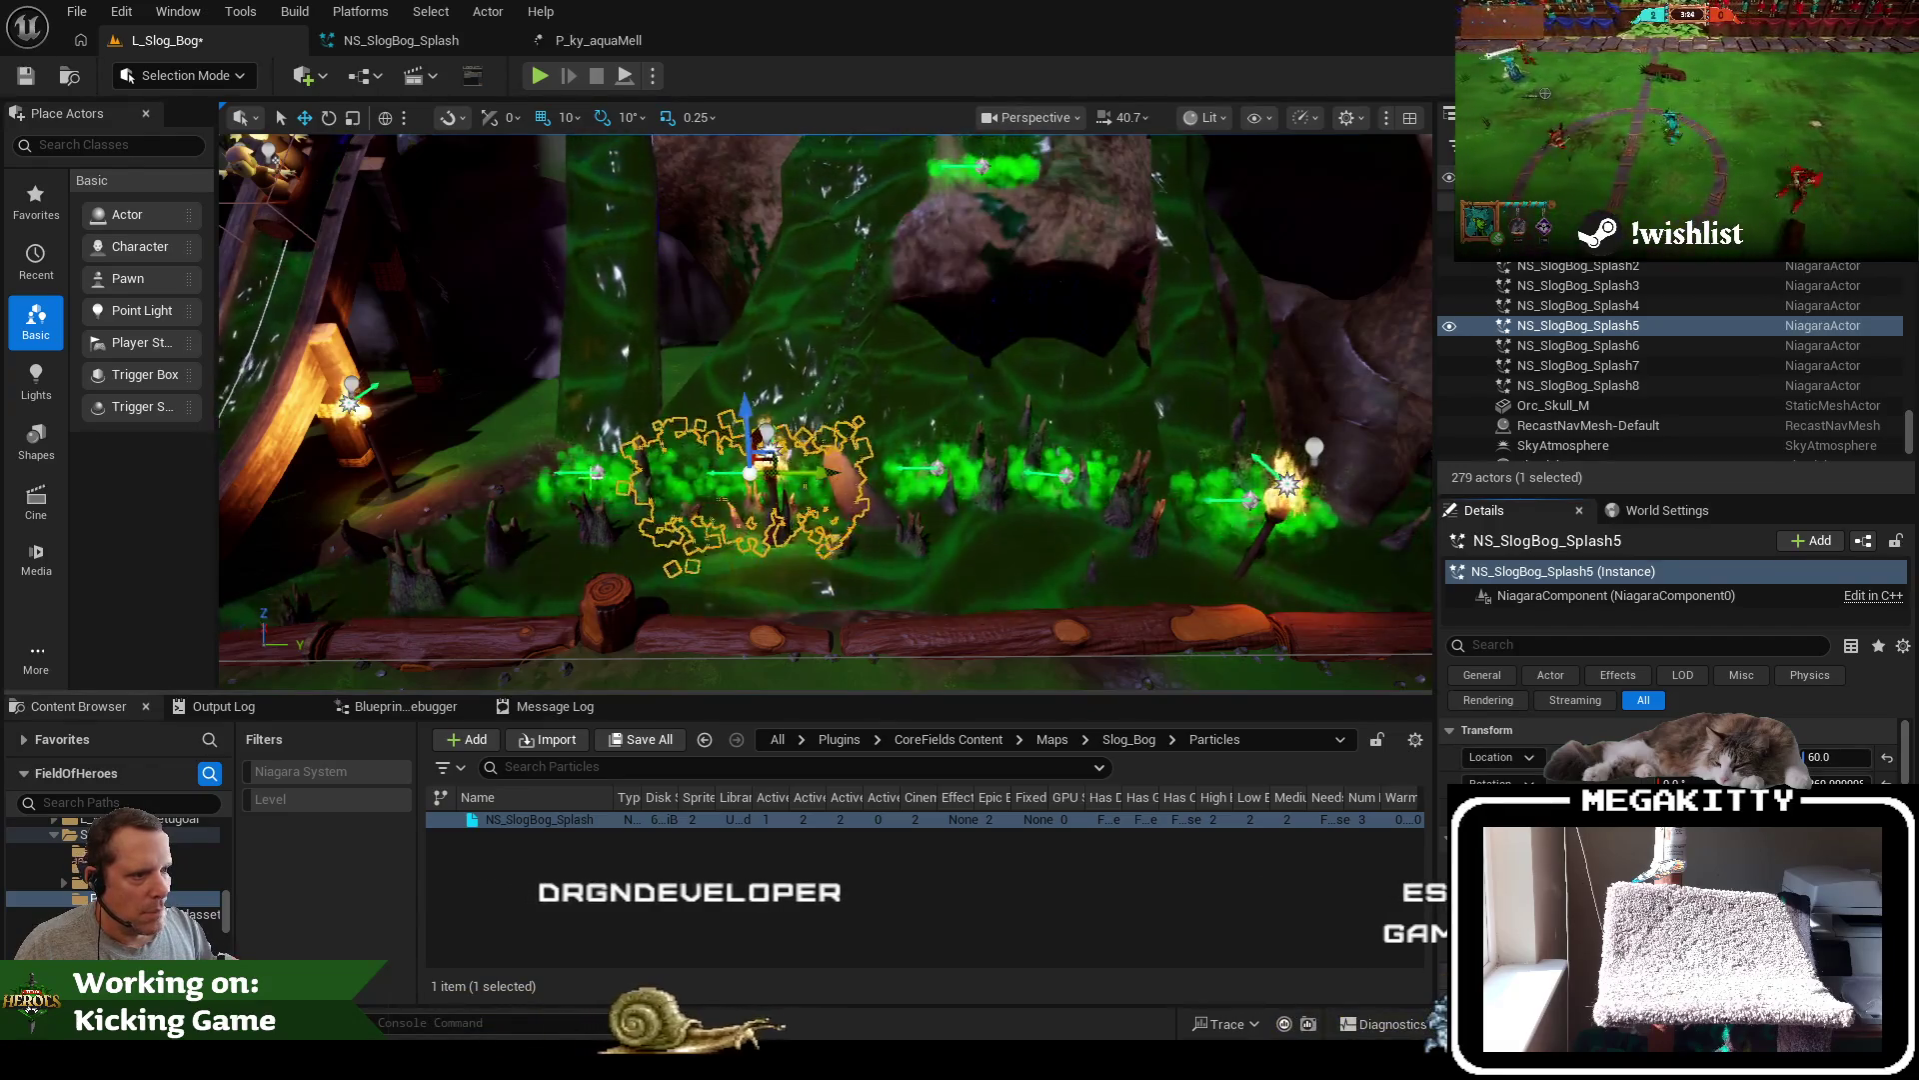
click(597, 470)
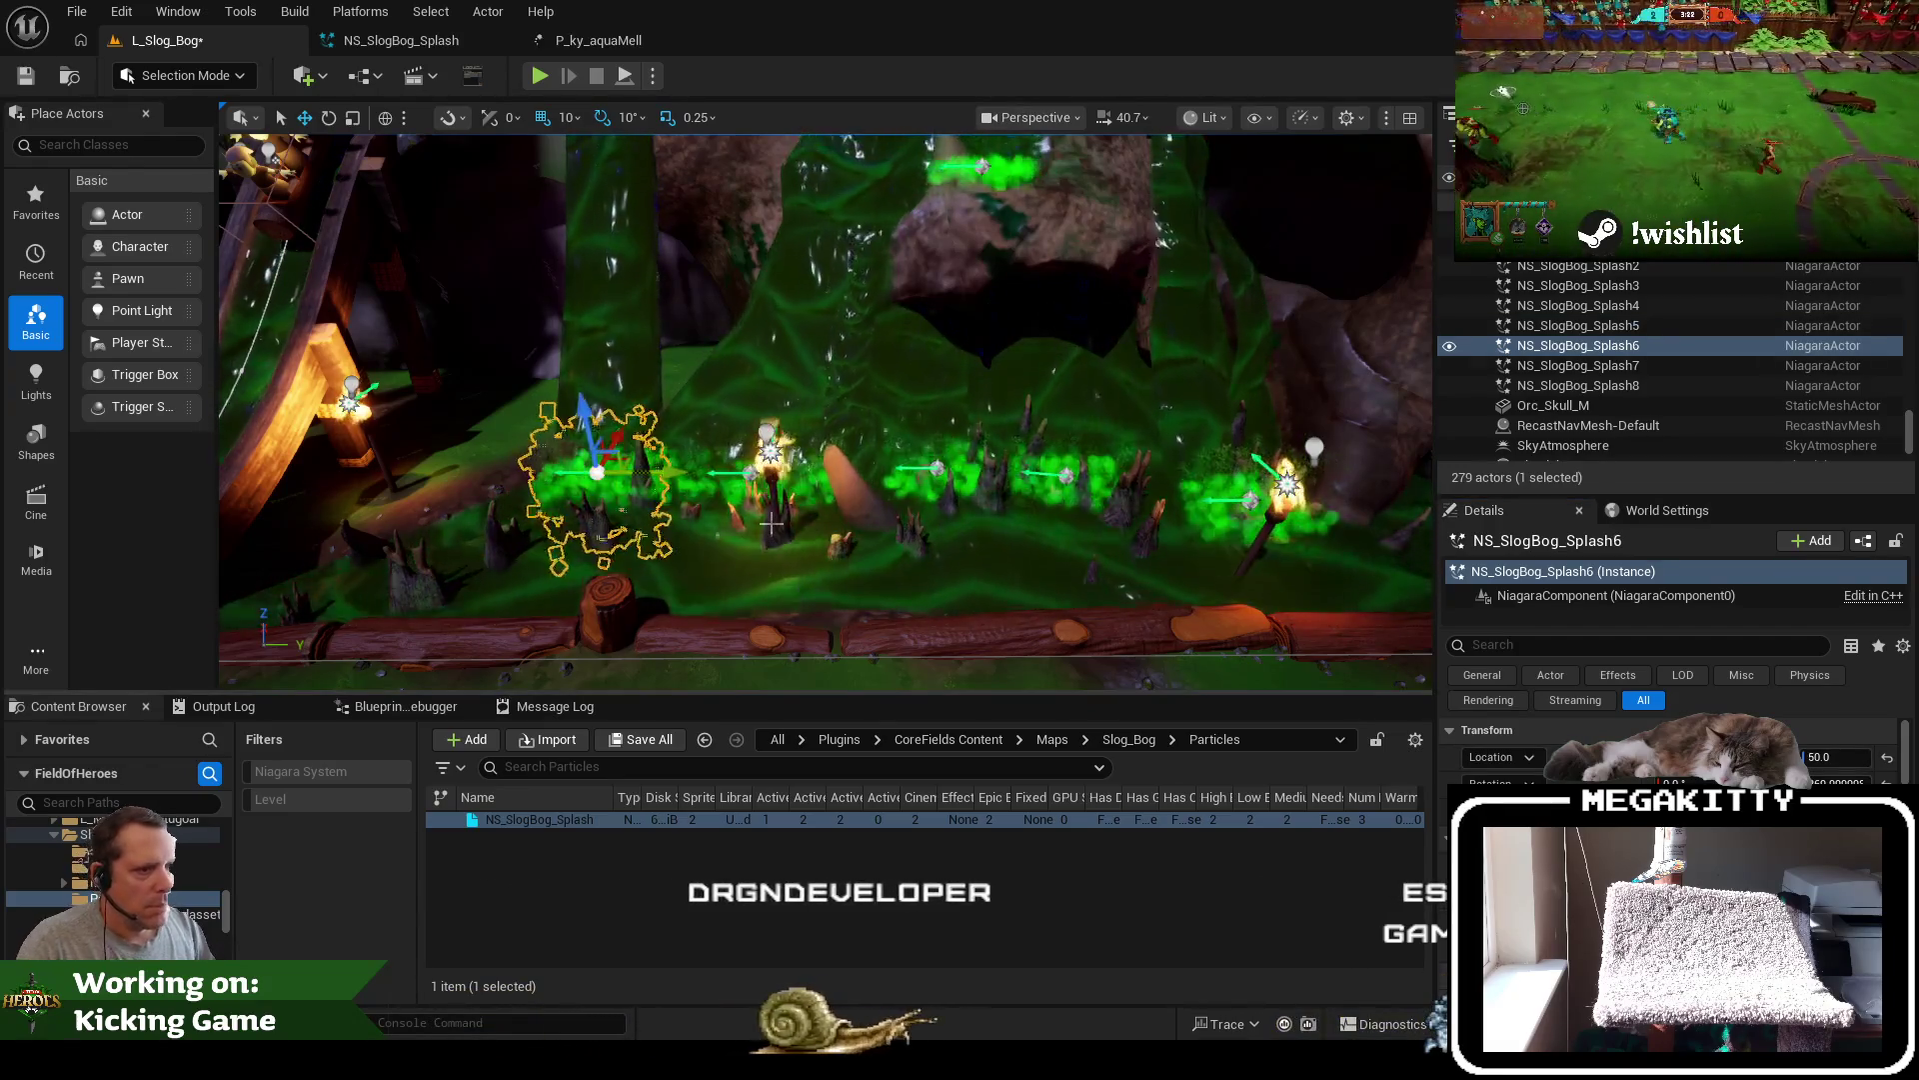
key(Delete)
Duplicate Splash5 twice, then delete the extra Splash9 copy
click(767, 440)
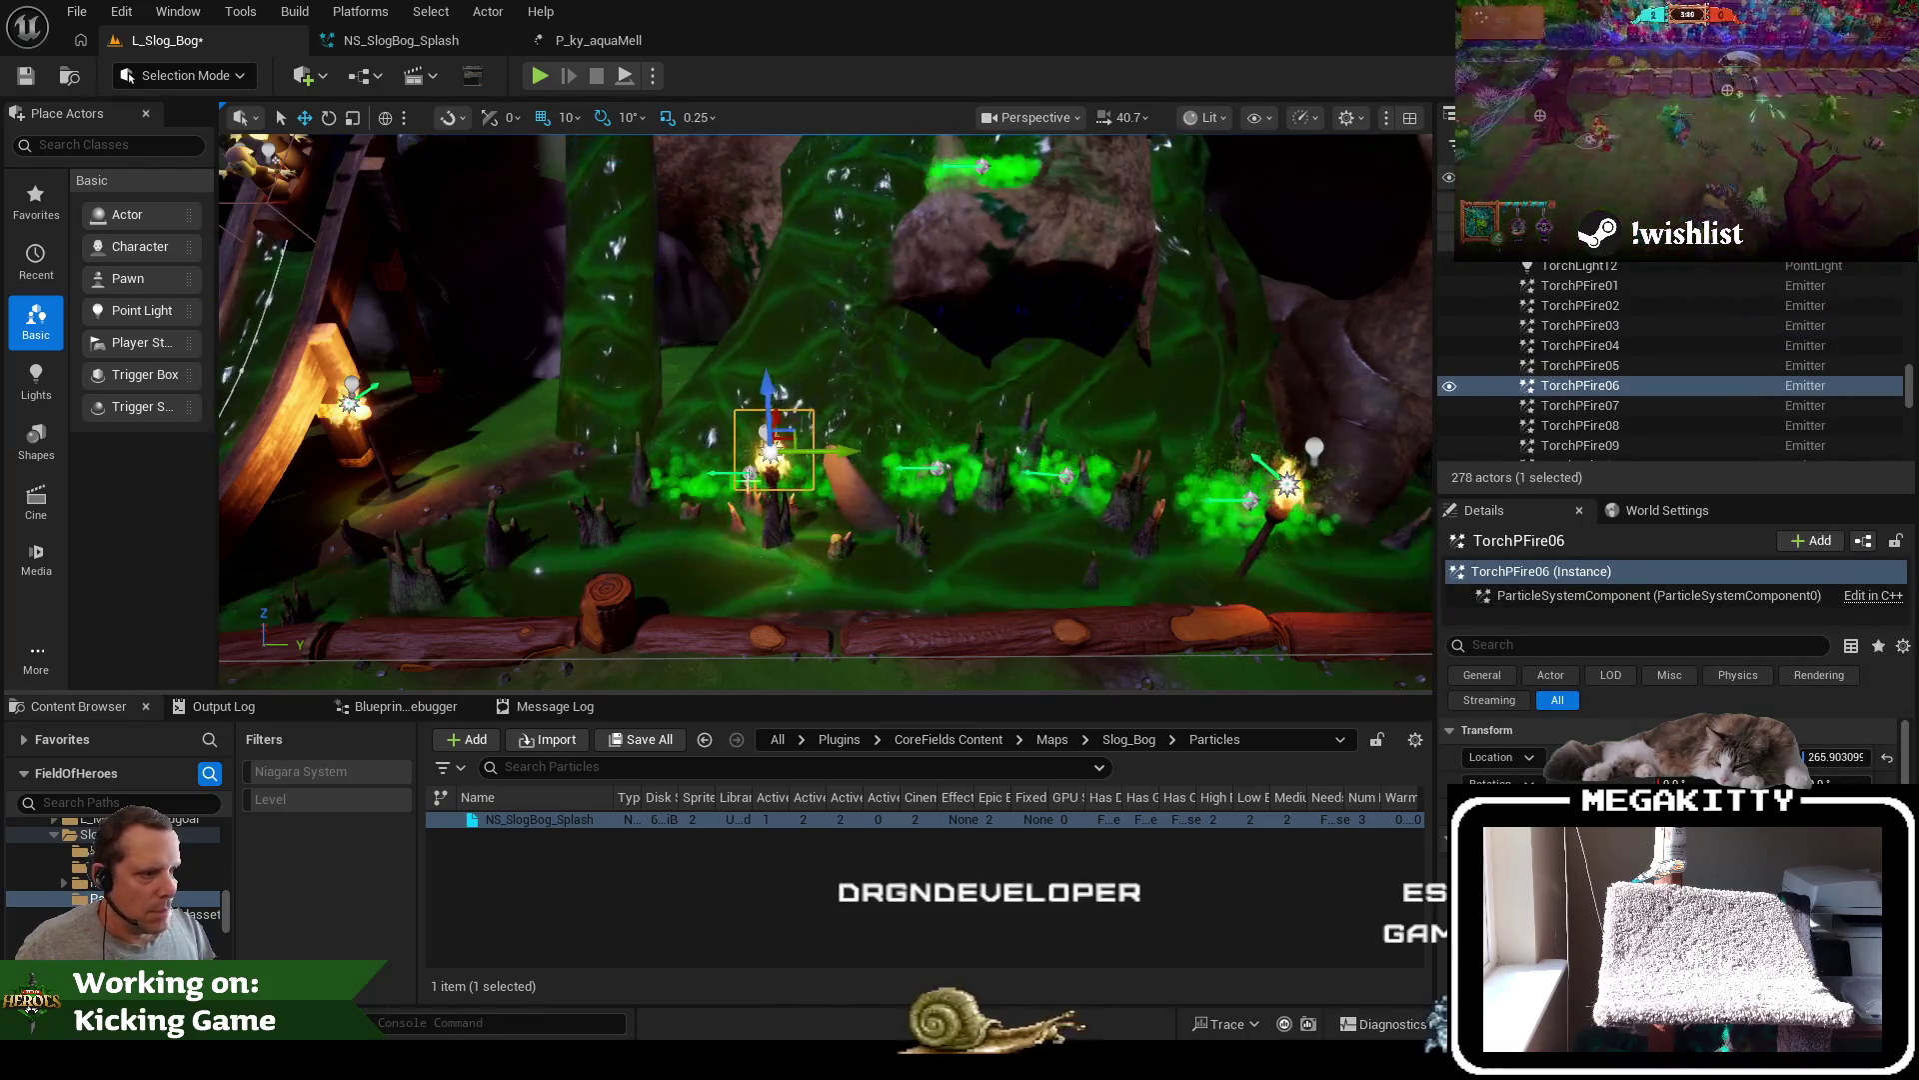
scroll(750, 471, up, 5)
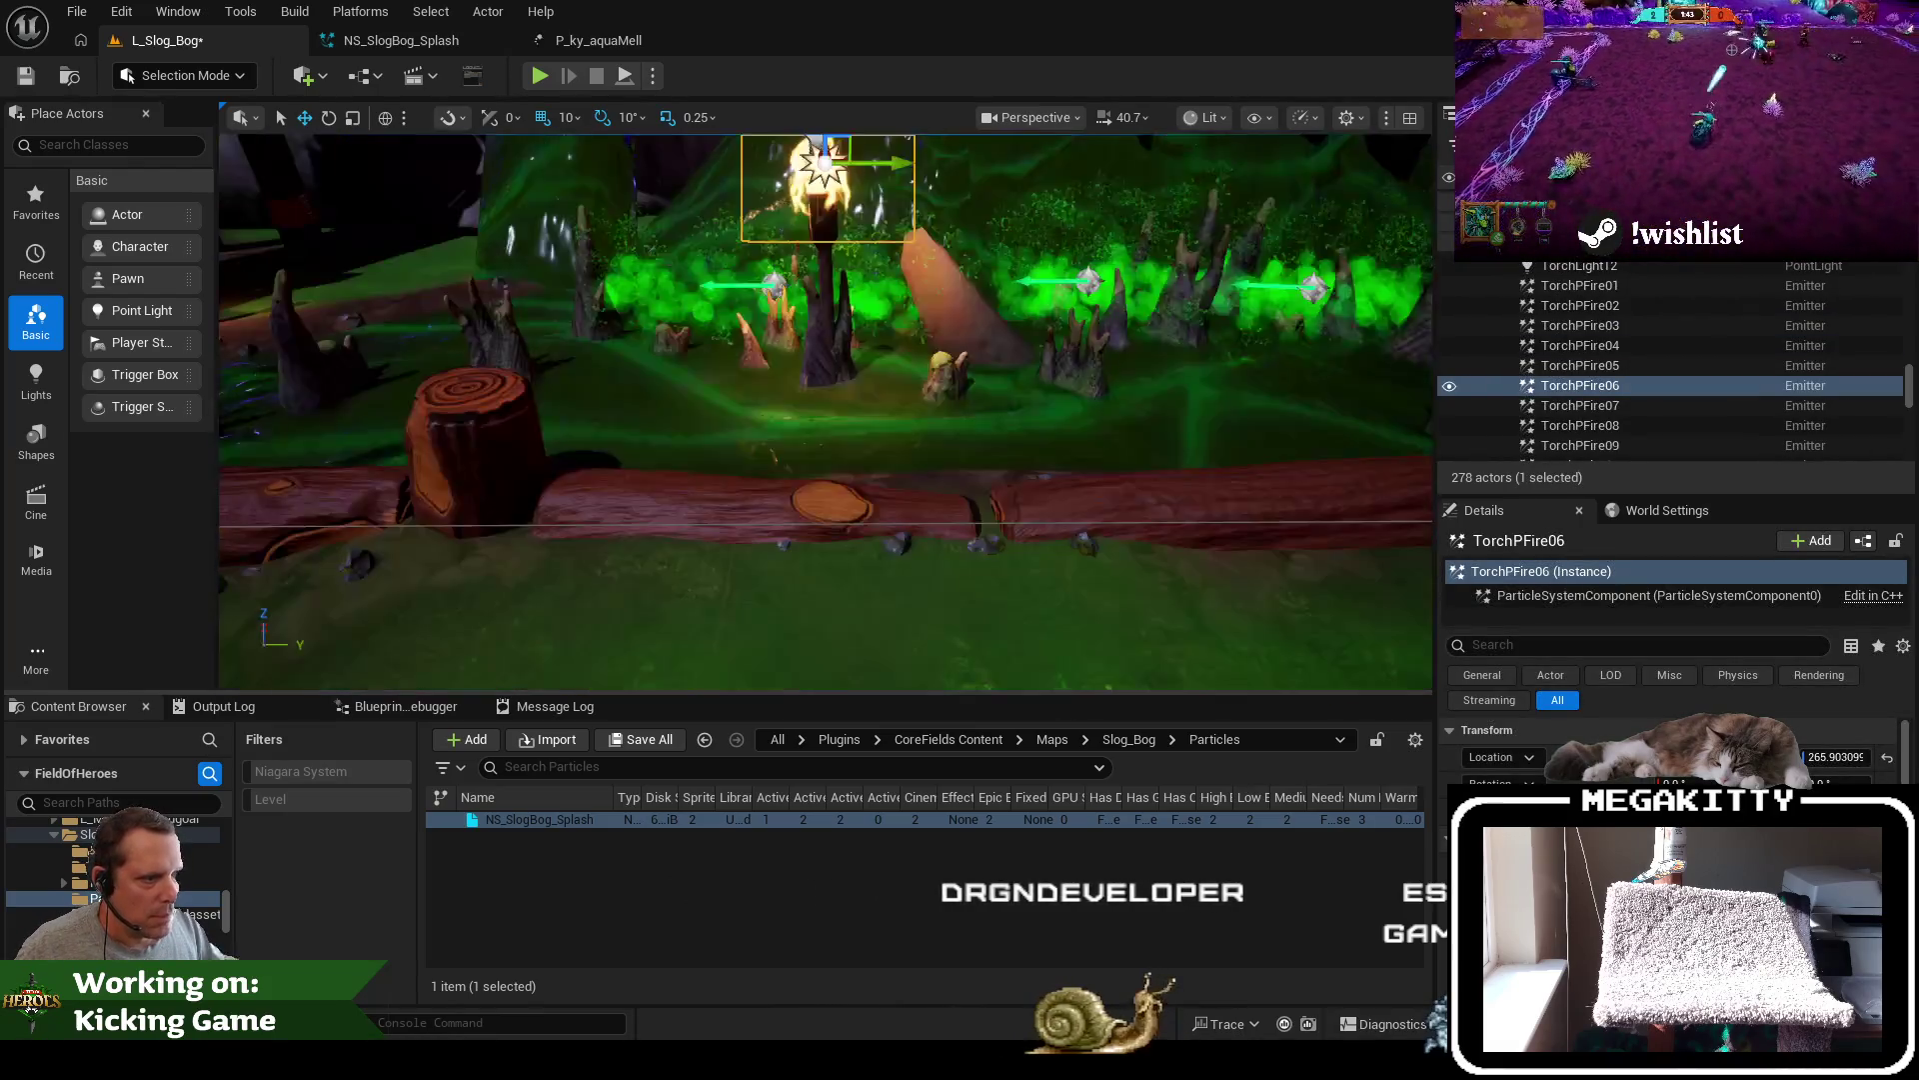
click(836, 387)
scroll(835, 388, down, 4)
key(ctrl+d)
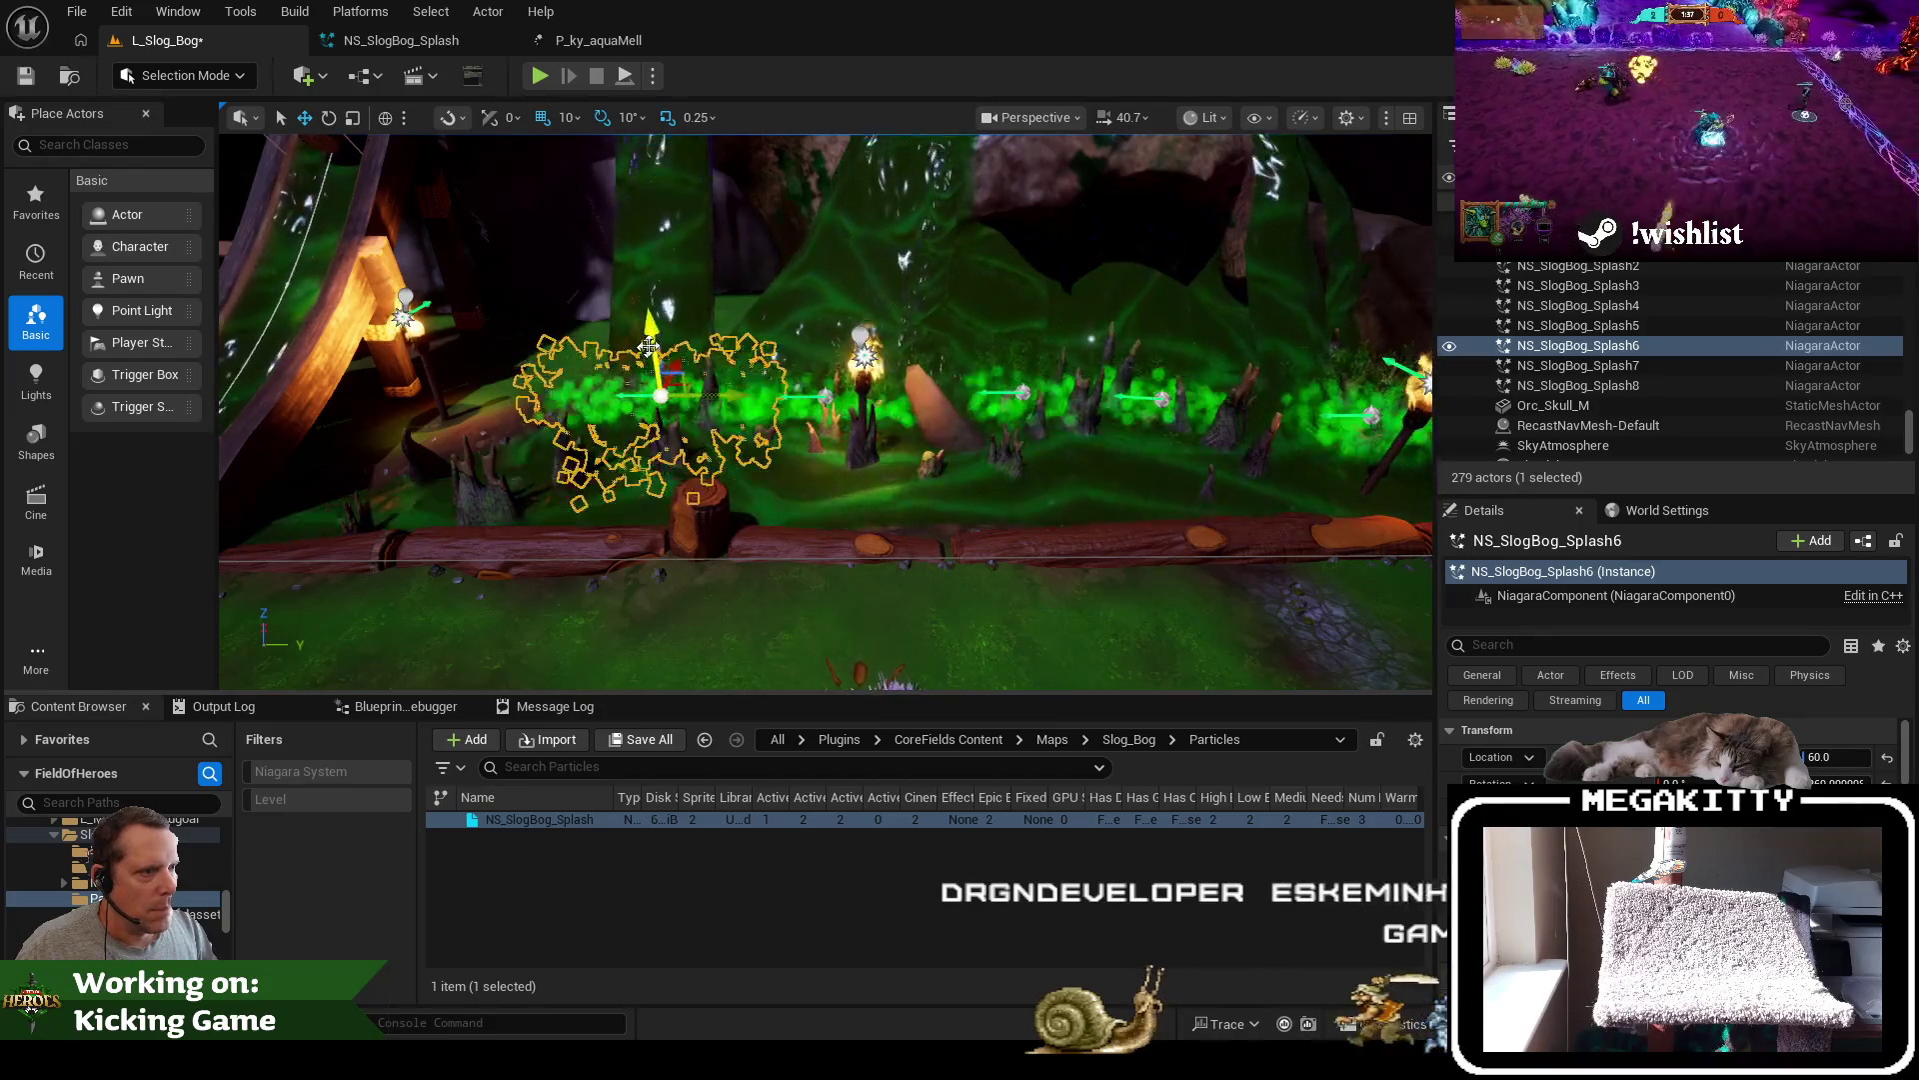
scroll(650, 328, up, 3)
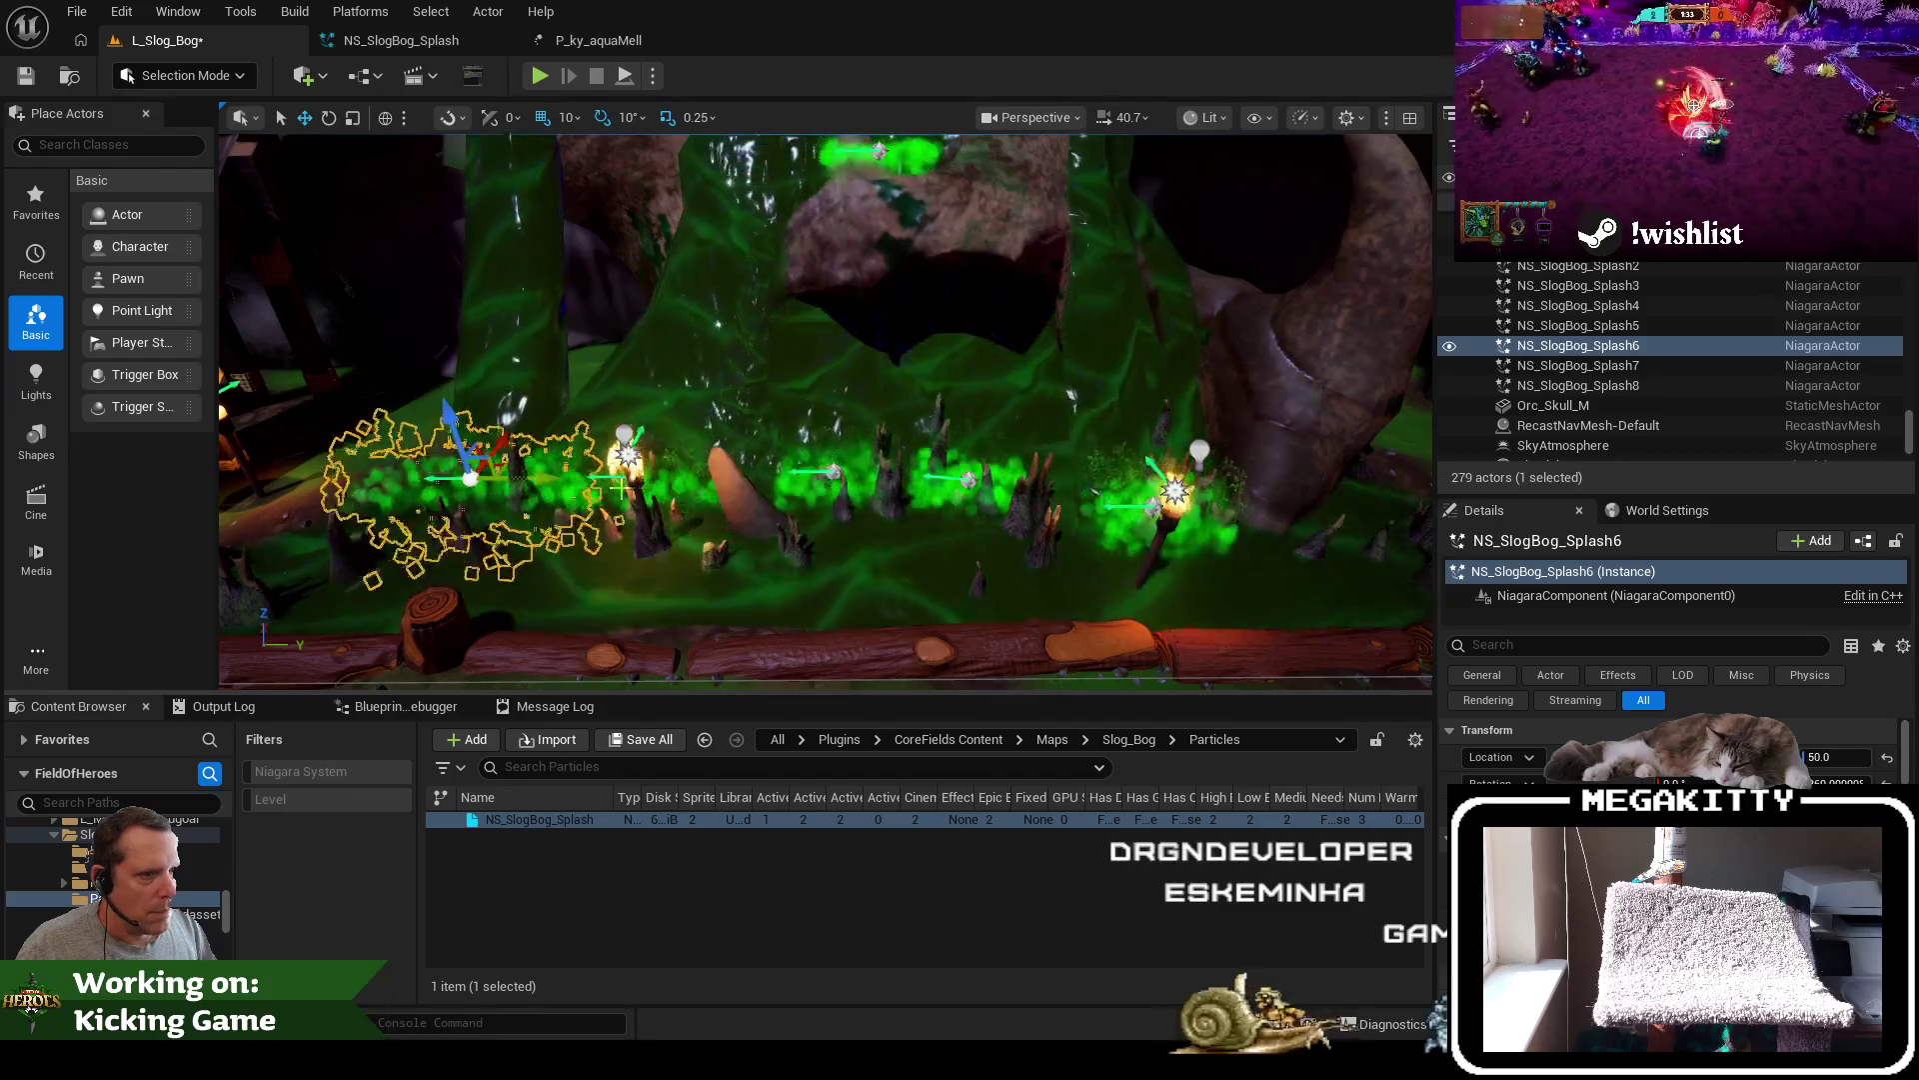
key(ctrl+d)
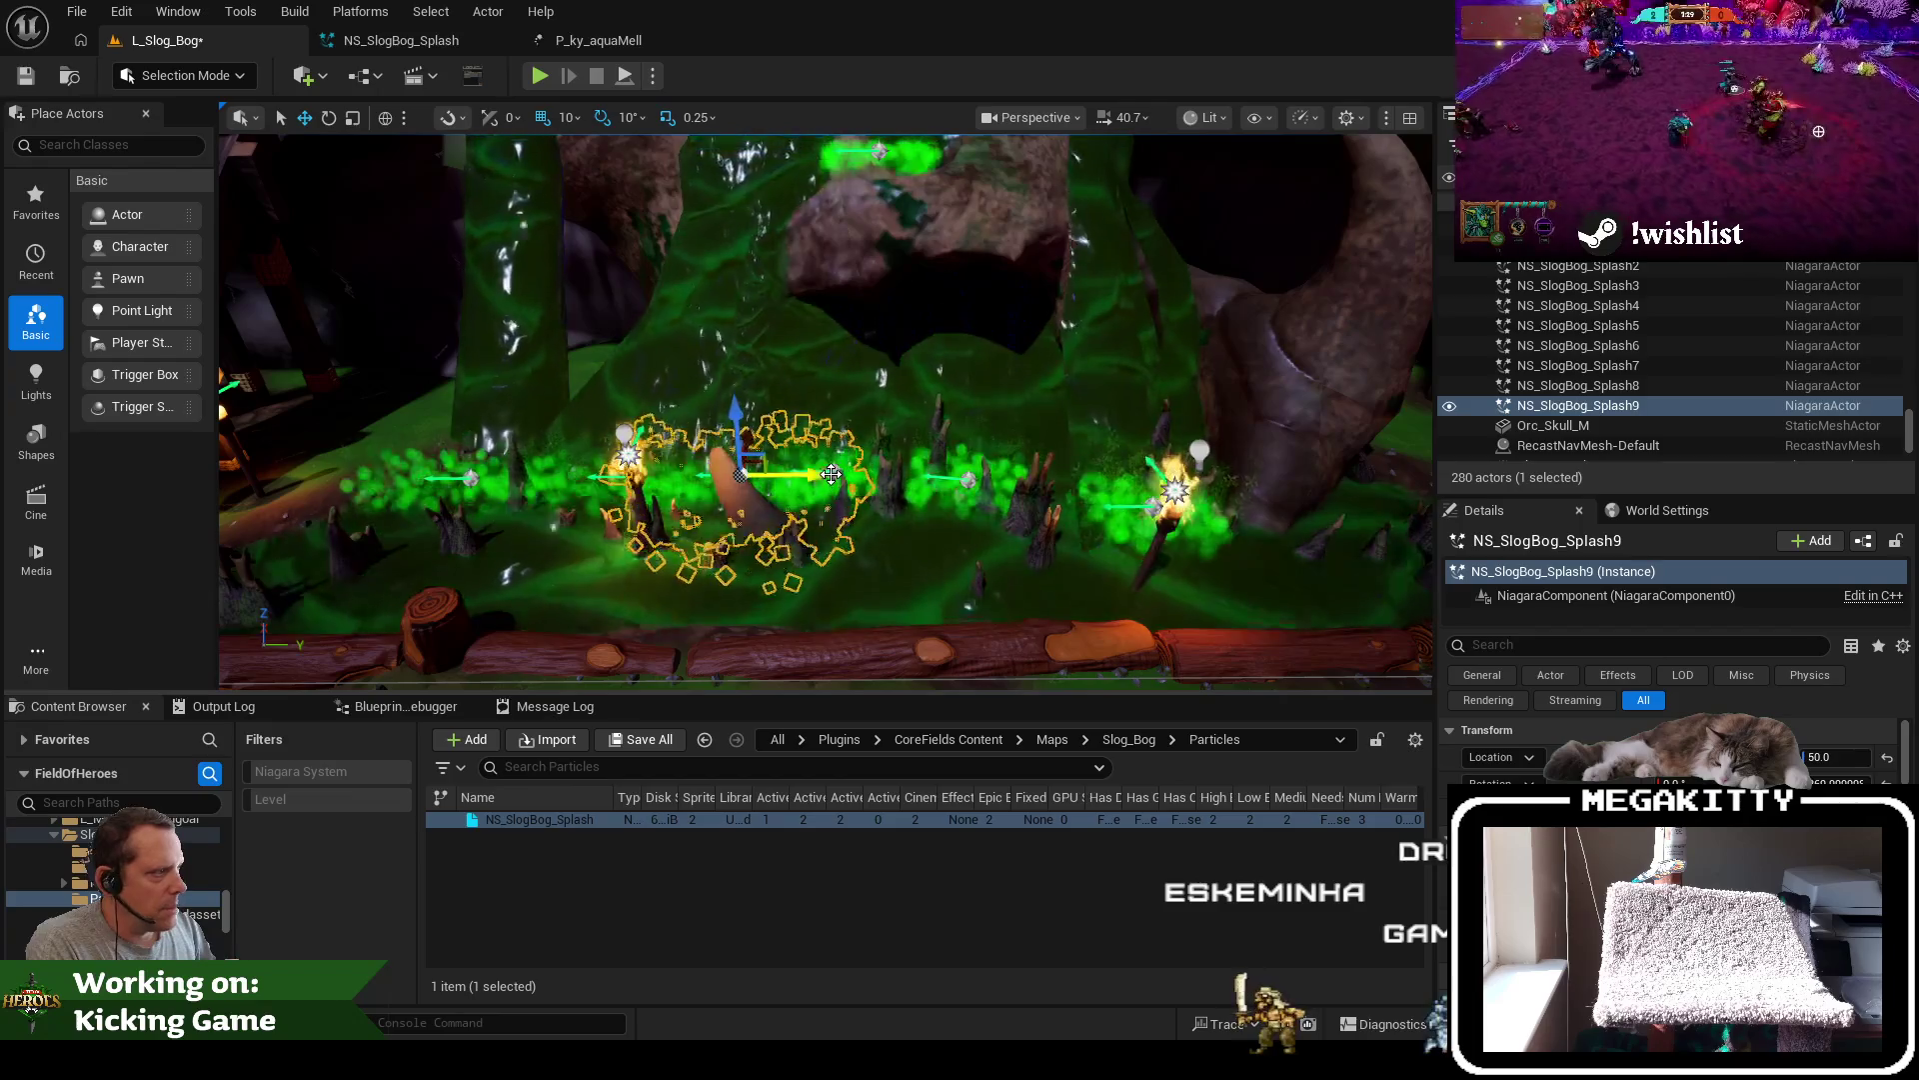
key(Delete)
key(Delete)
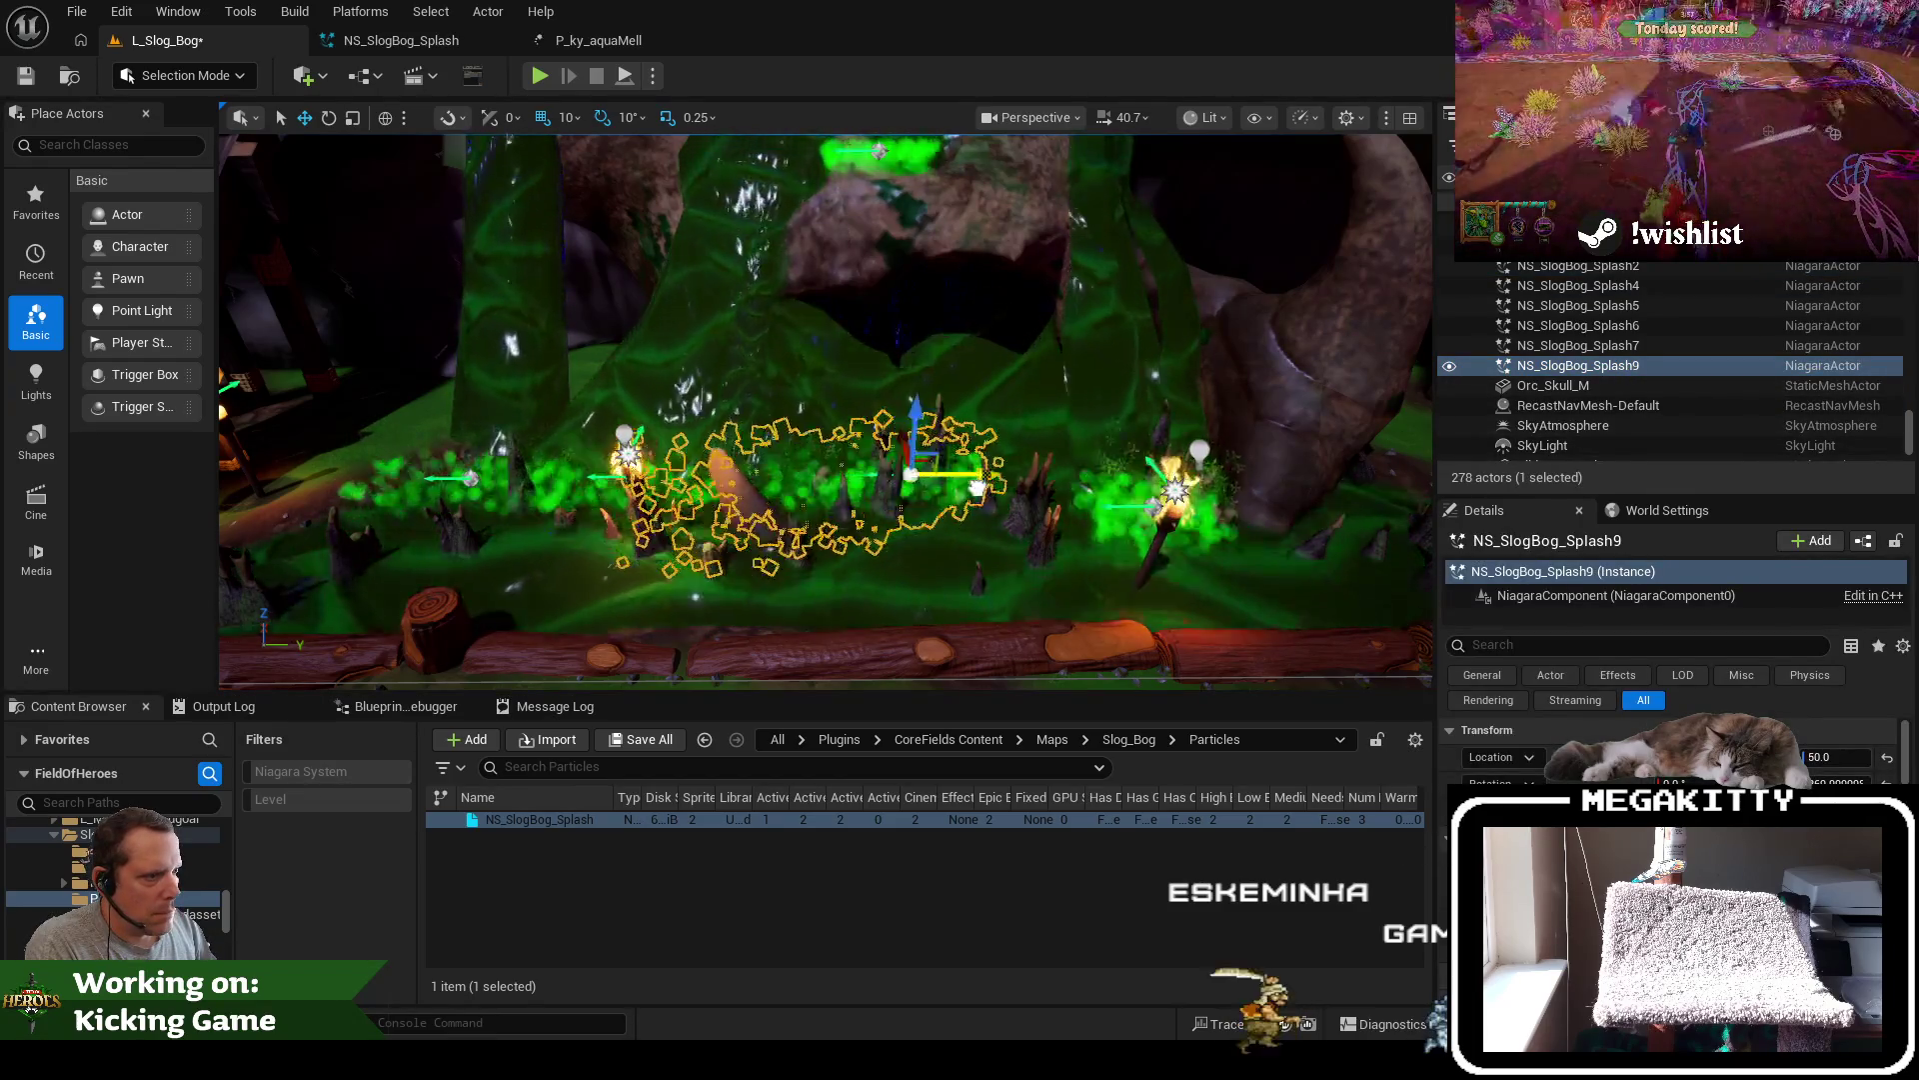
Inspect NS_SlogBog_Splash4 and frame the view on the slides and stands mesh
drag(928, 499, 958, 492)
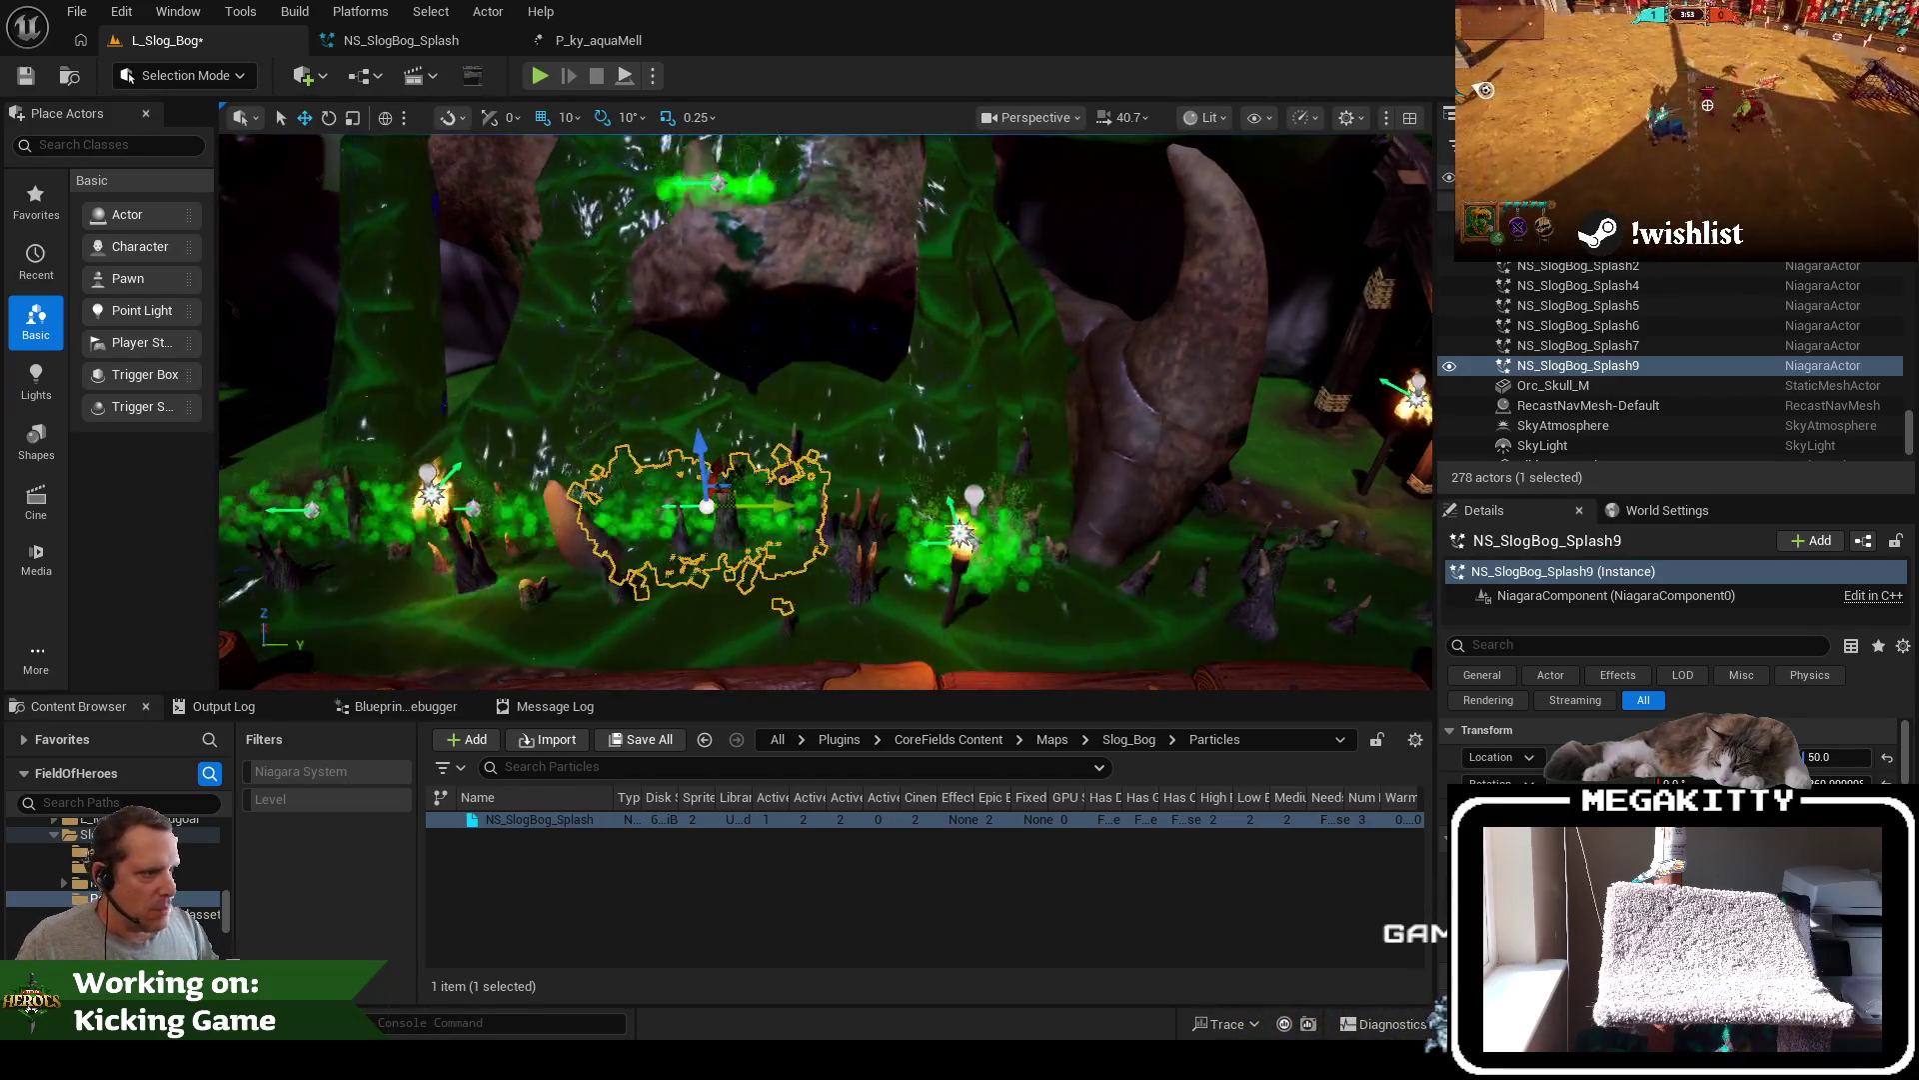
click(1002, 531)
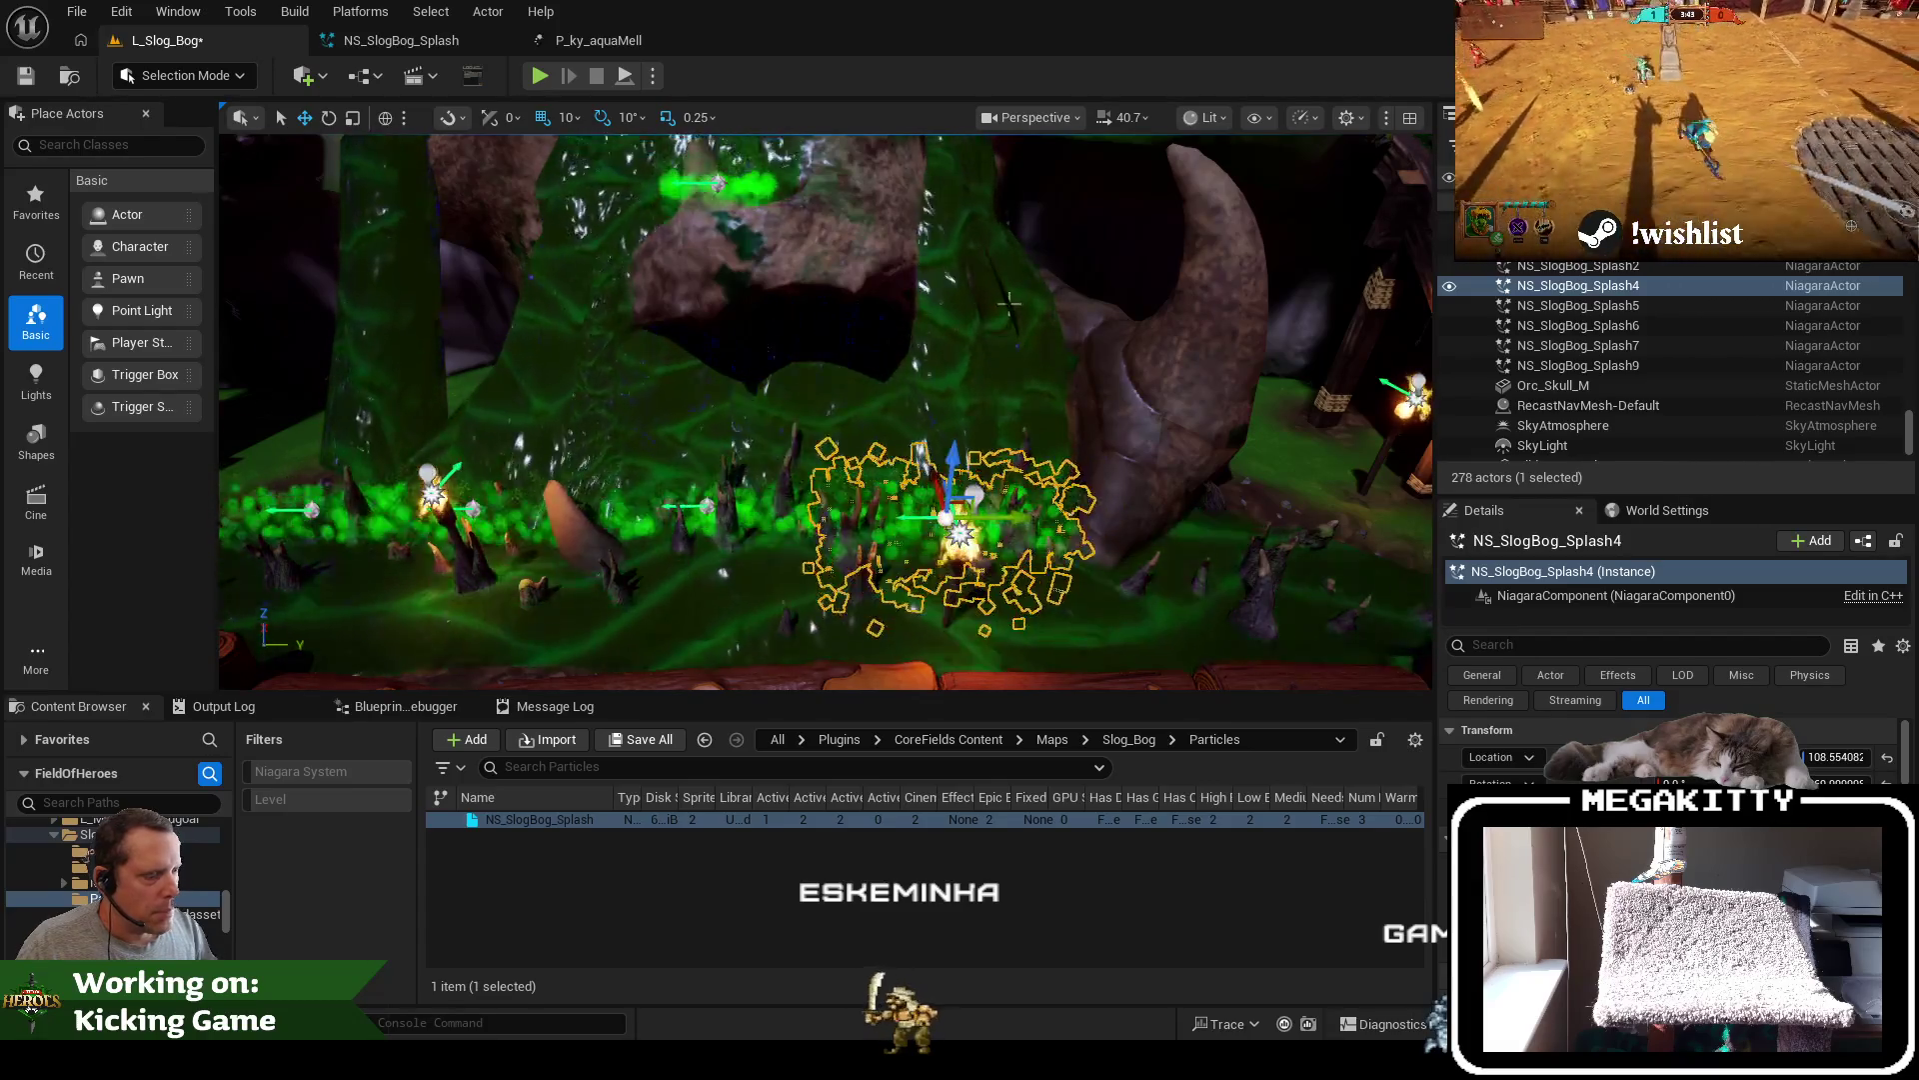
click(1100, 305)
key(f)
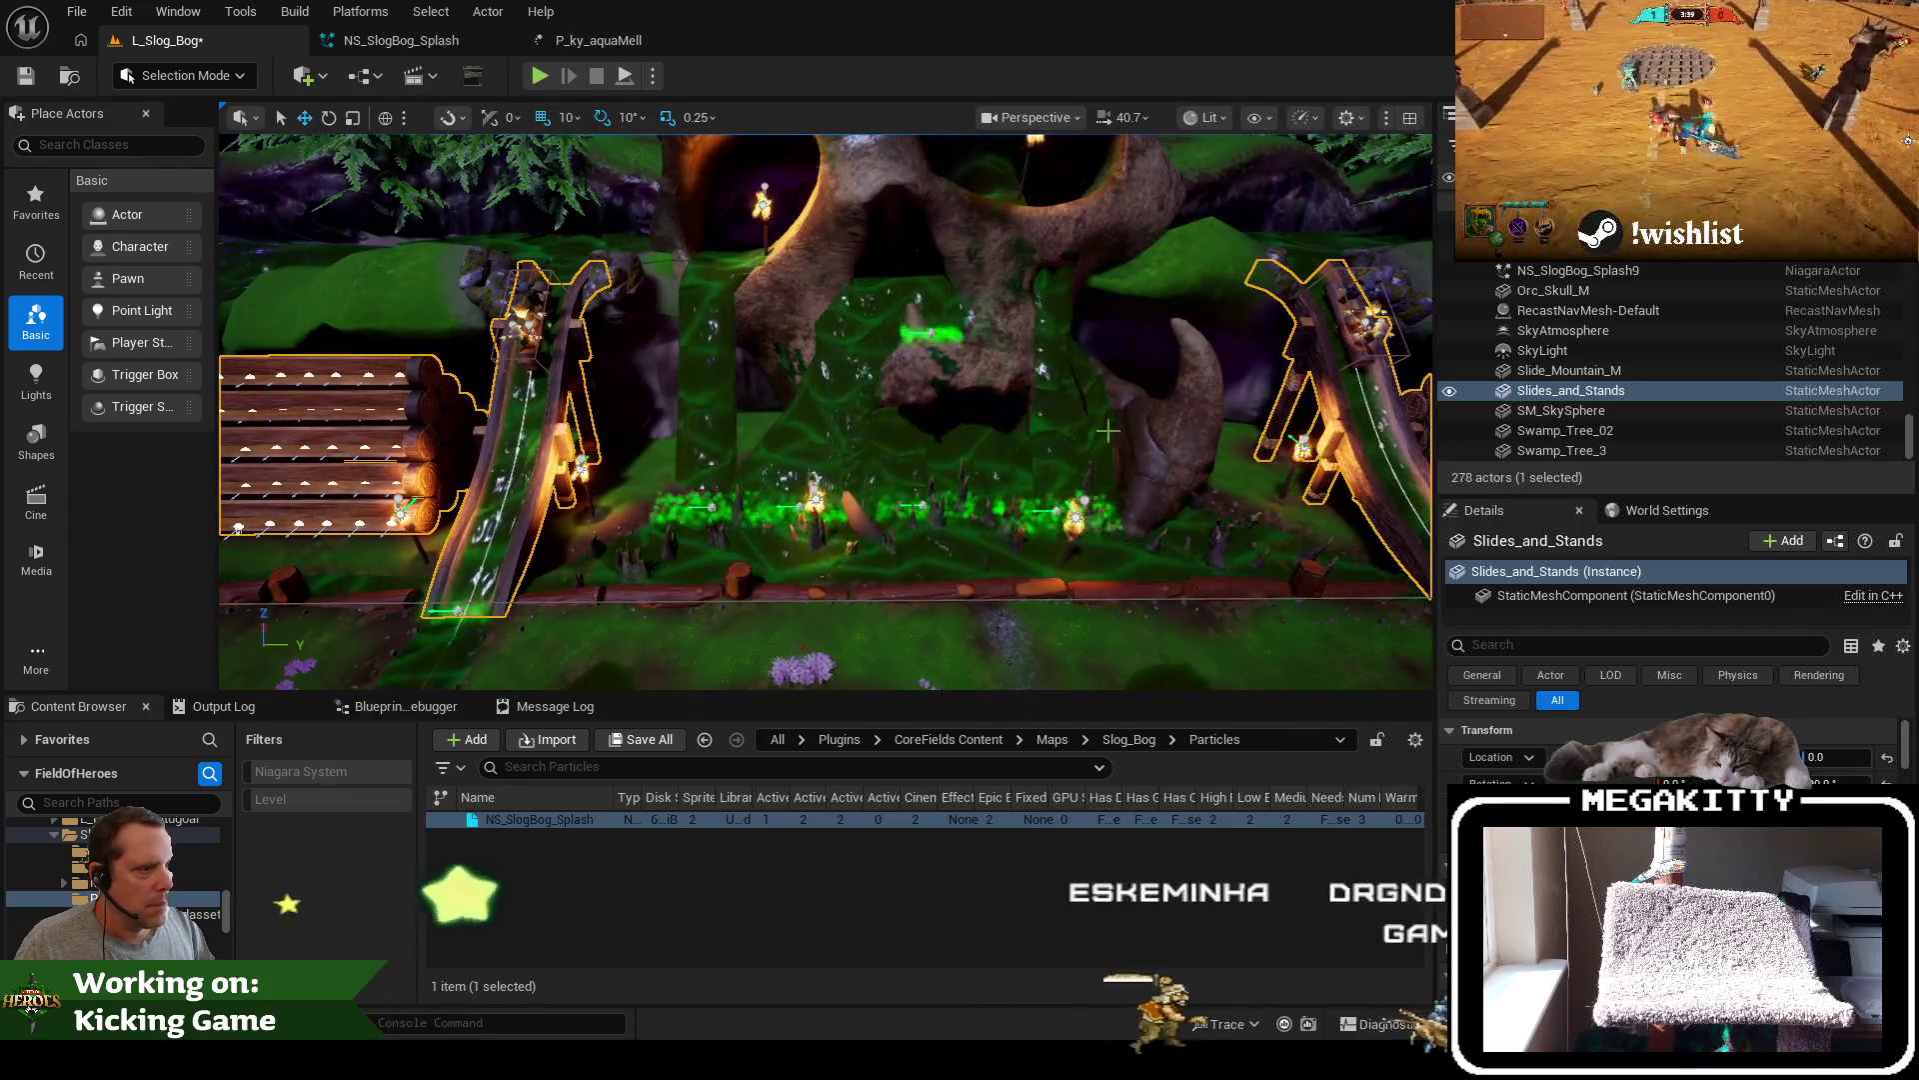
key(F11)
scroll(1240, 452, down, 5)
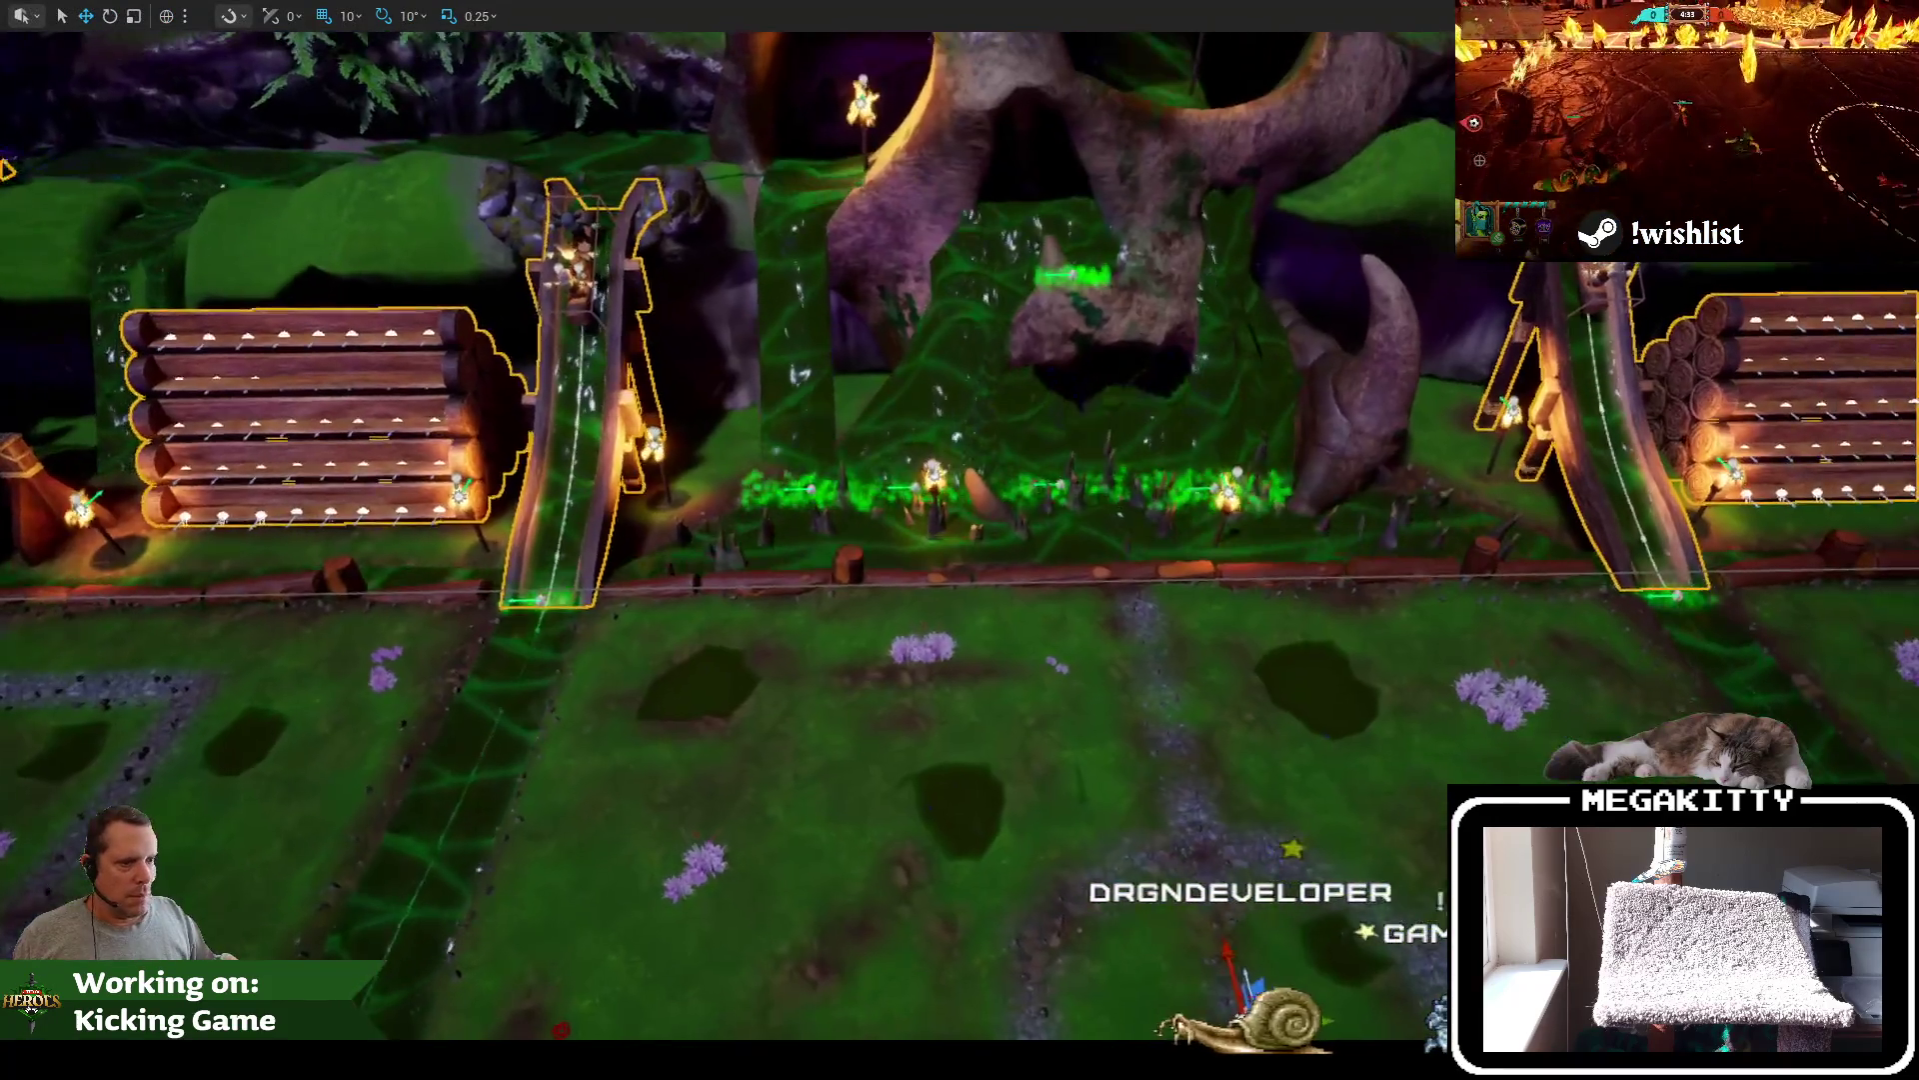
scroll(1494, 612, up, 3)
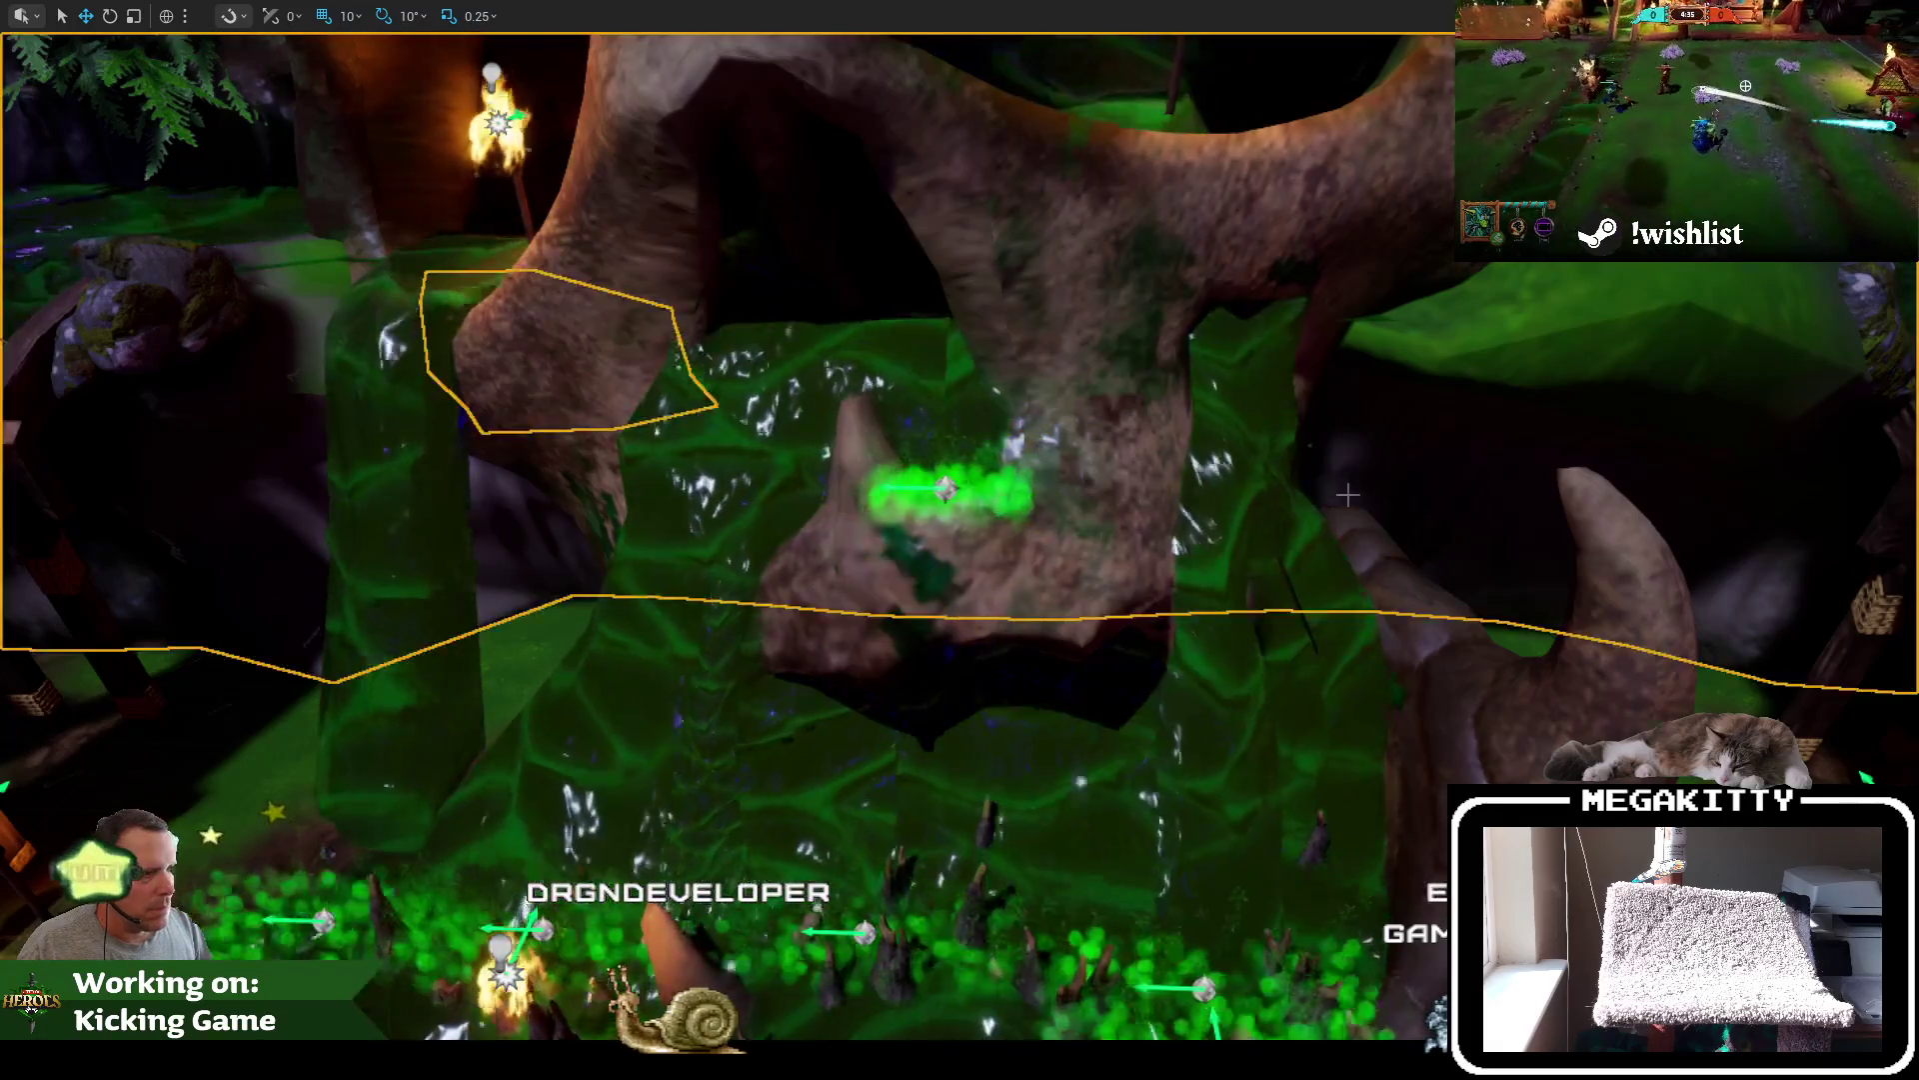
scroll(1348, 493, down, 5)
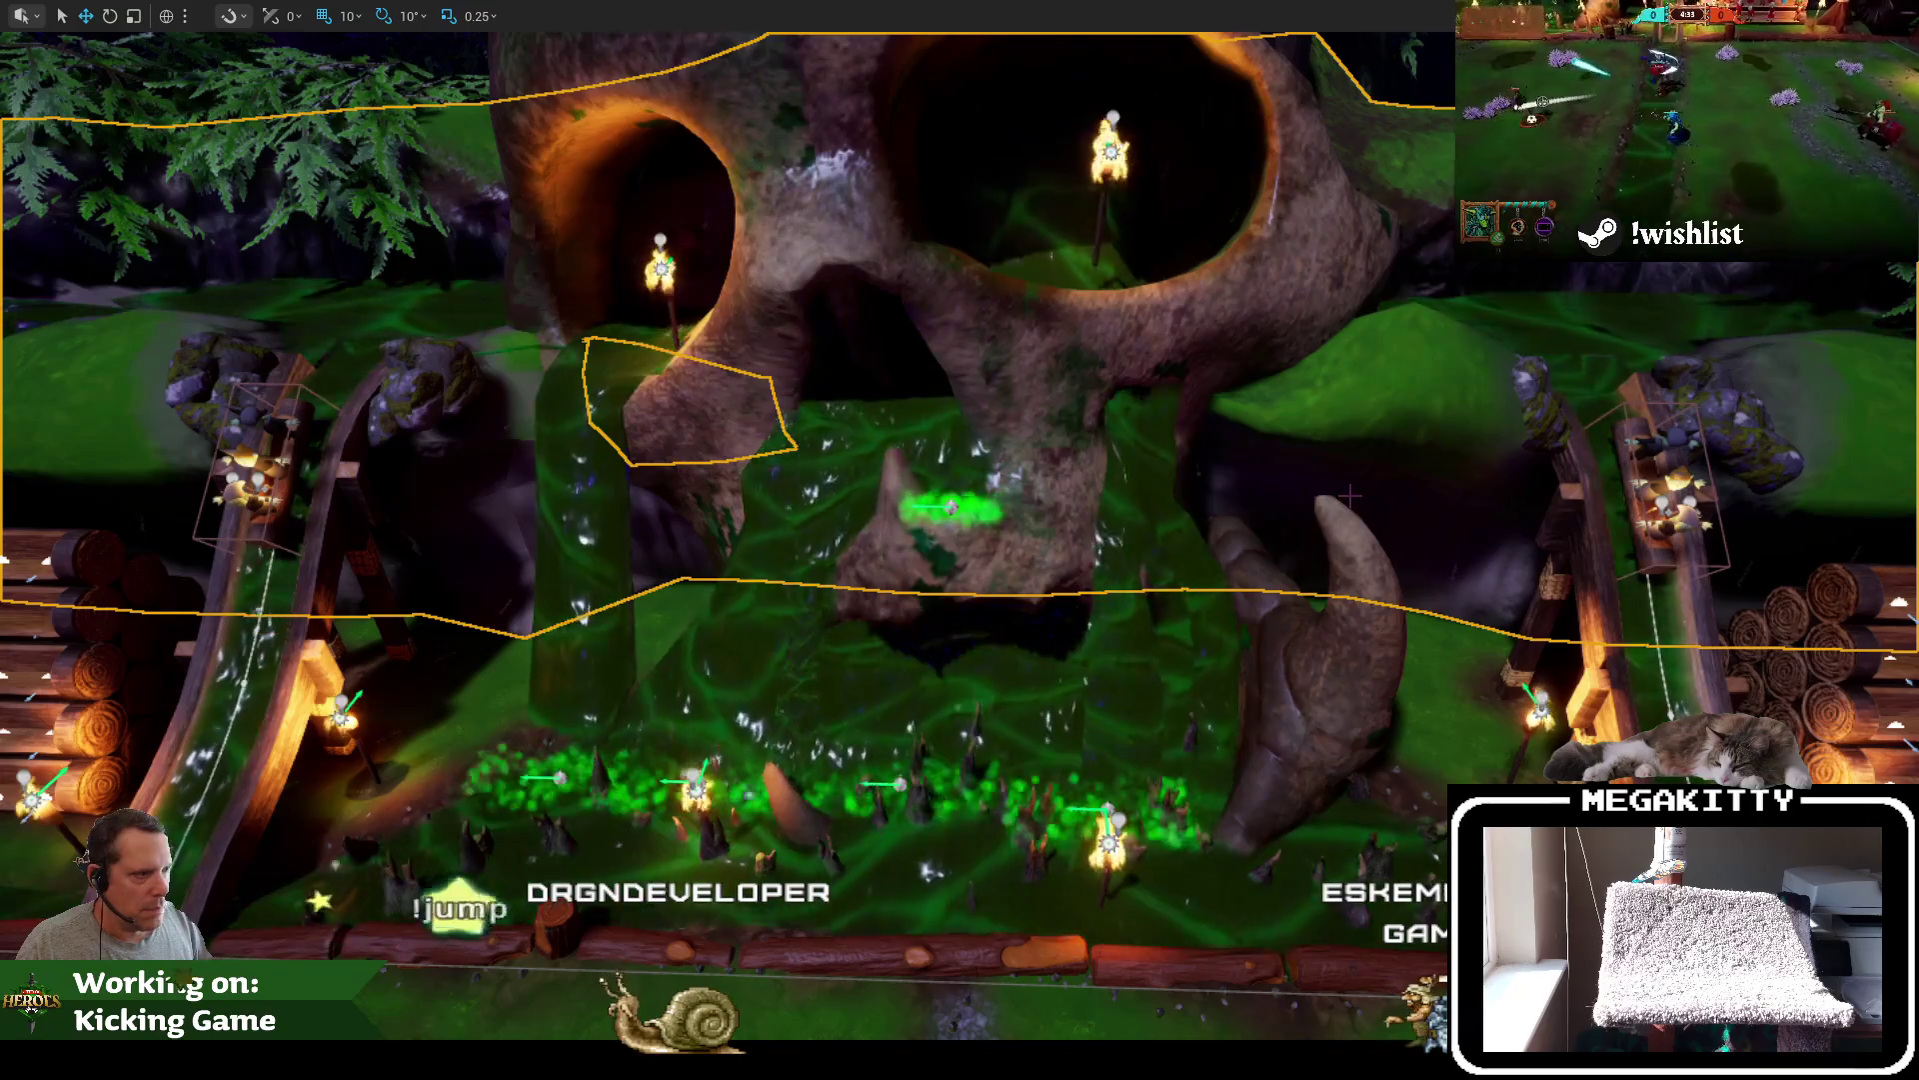
scroll(990, 495, up, 5)
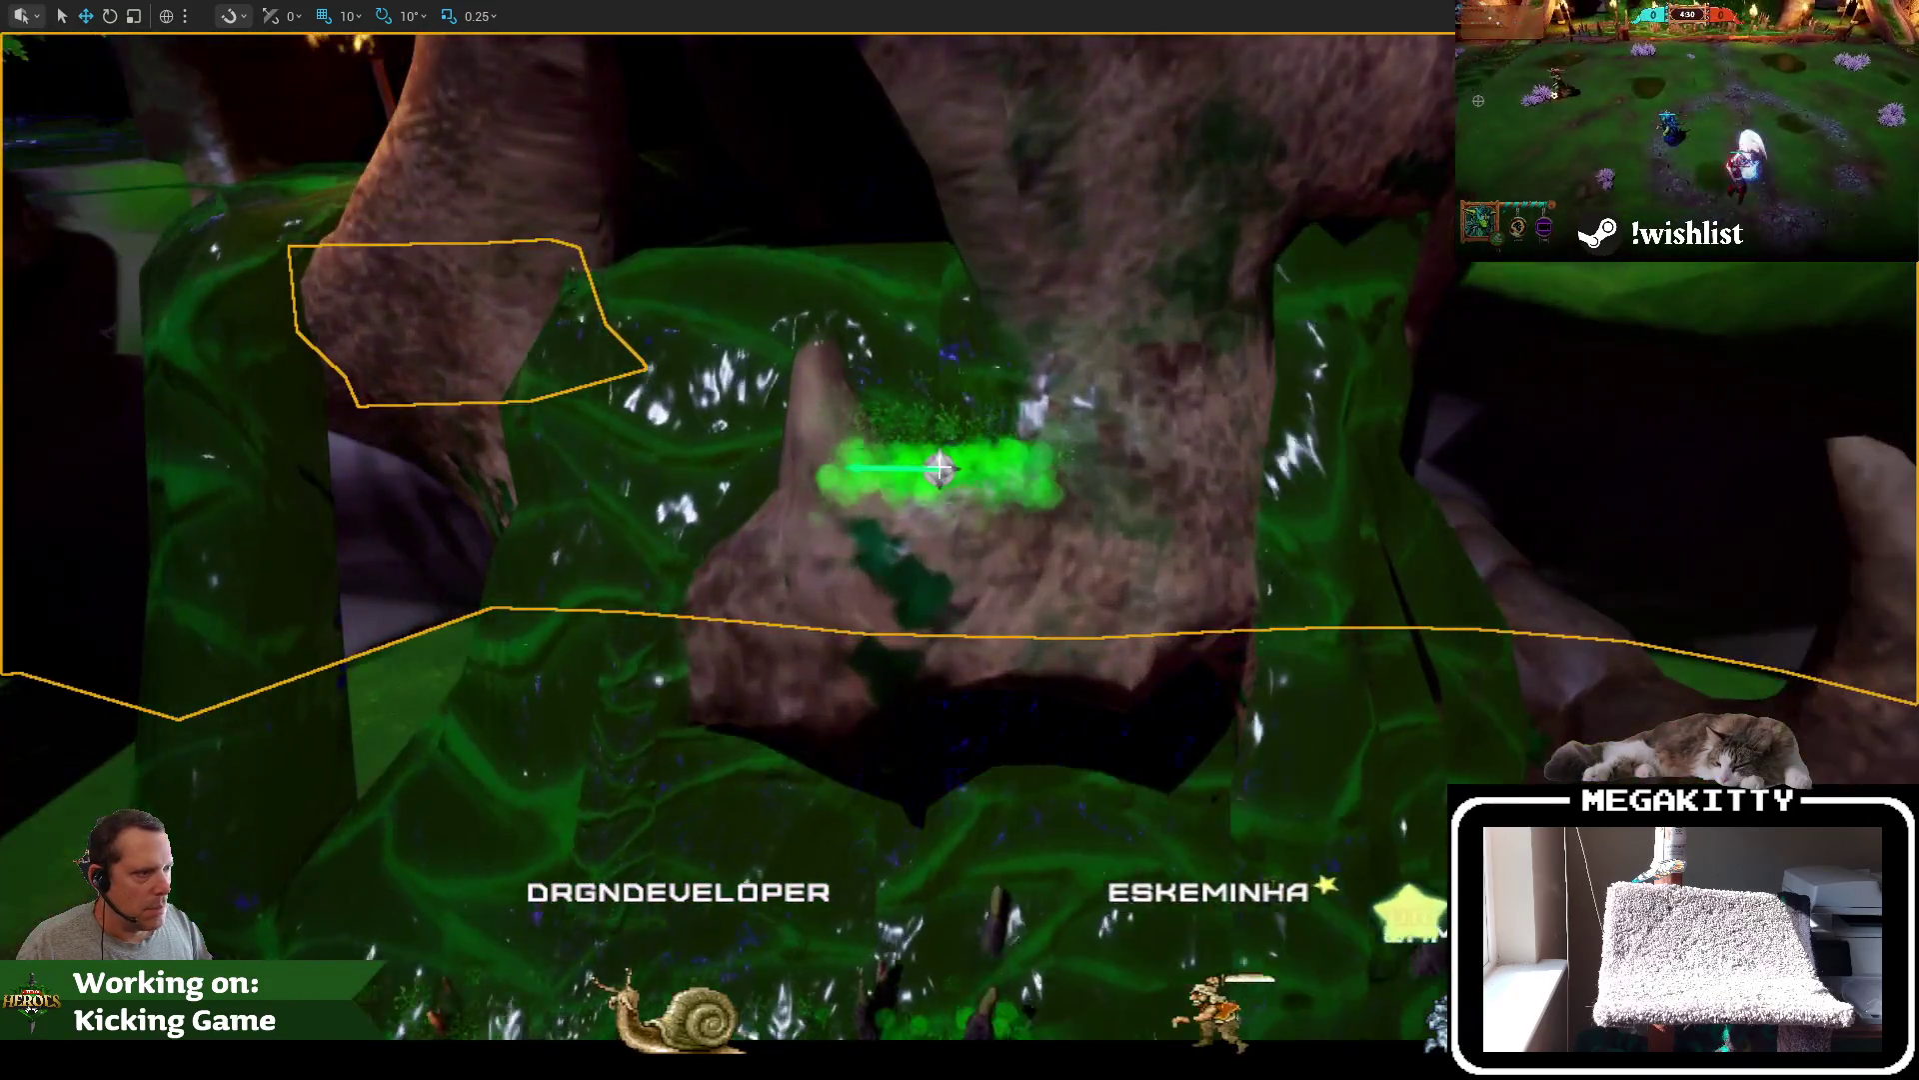
click(939, 467)
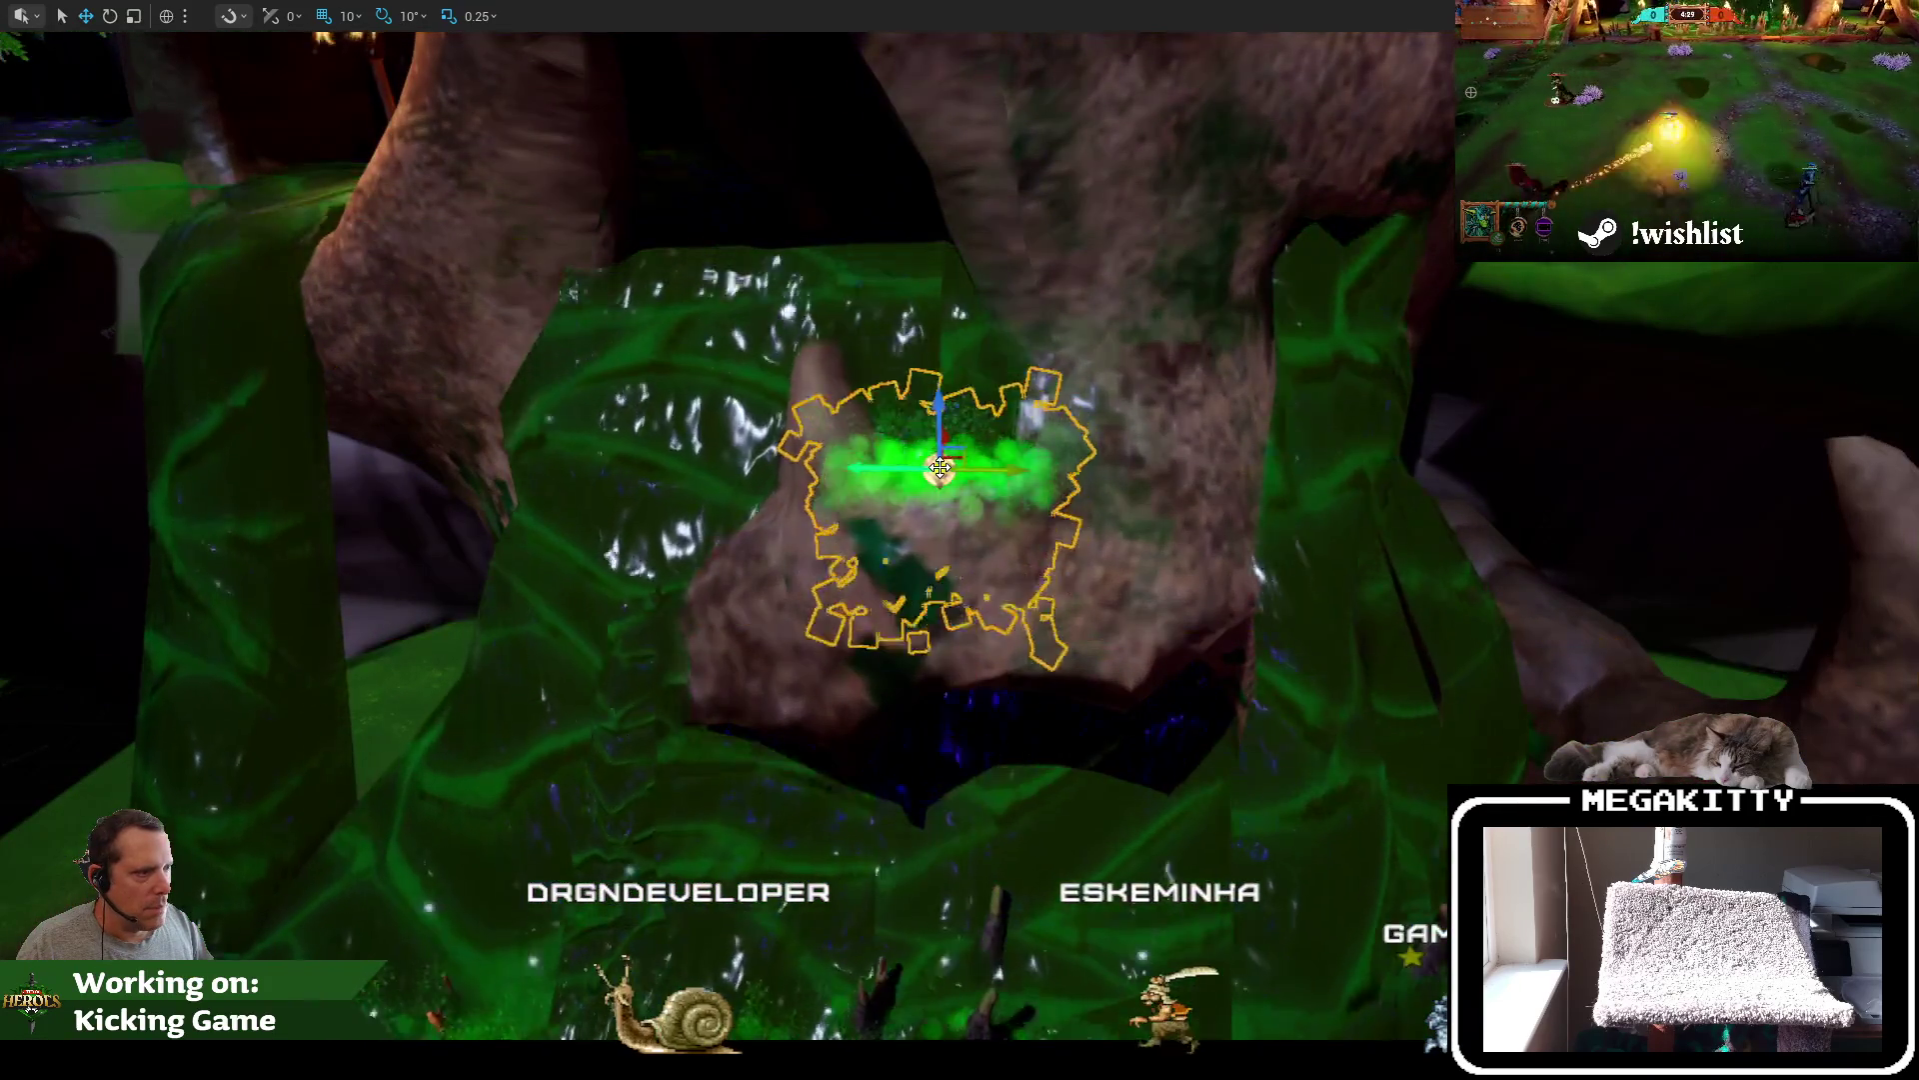
scroll(960, 473, down, 4)
key(F11)
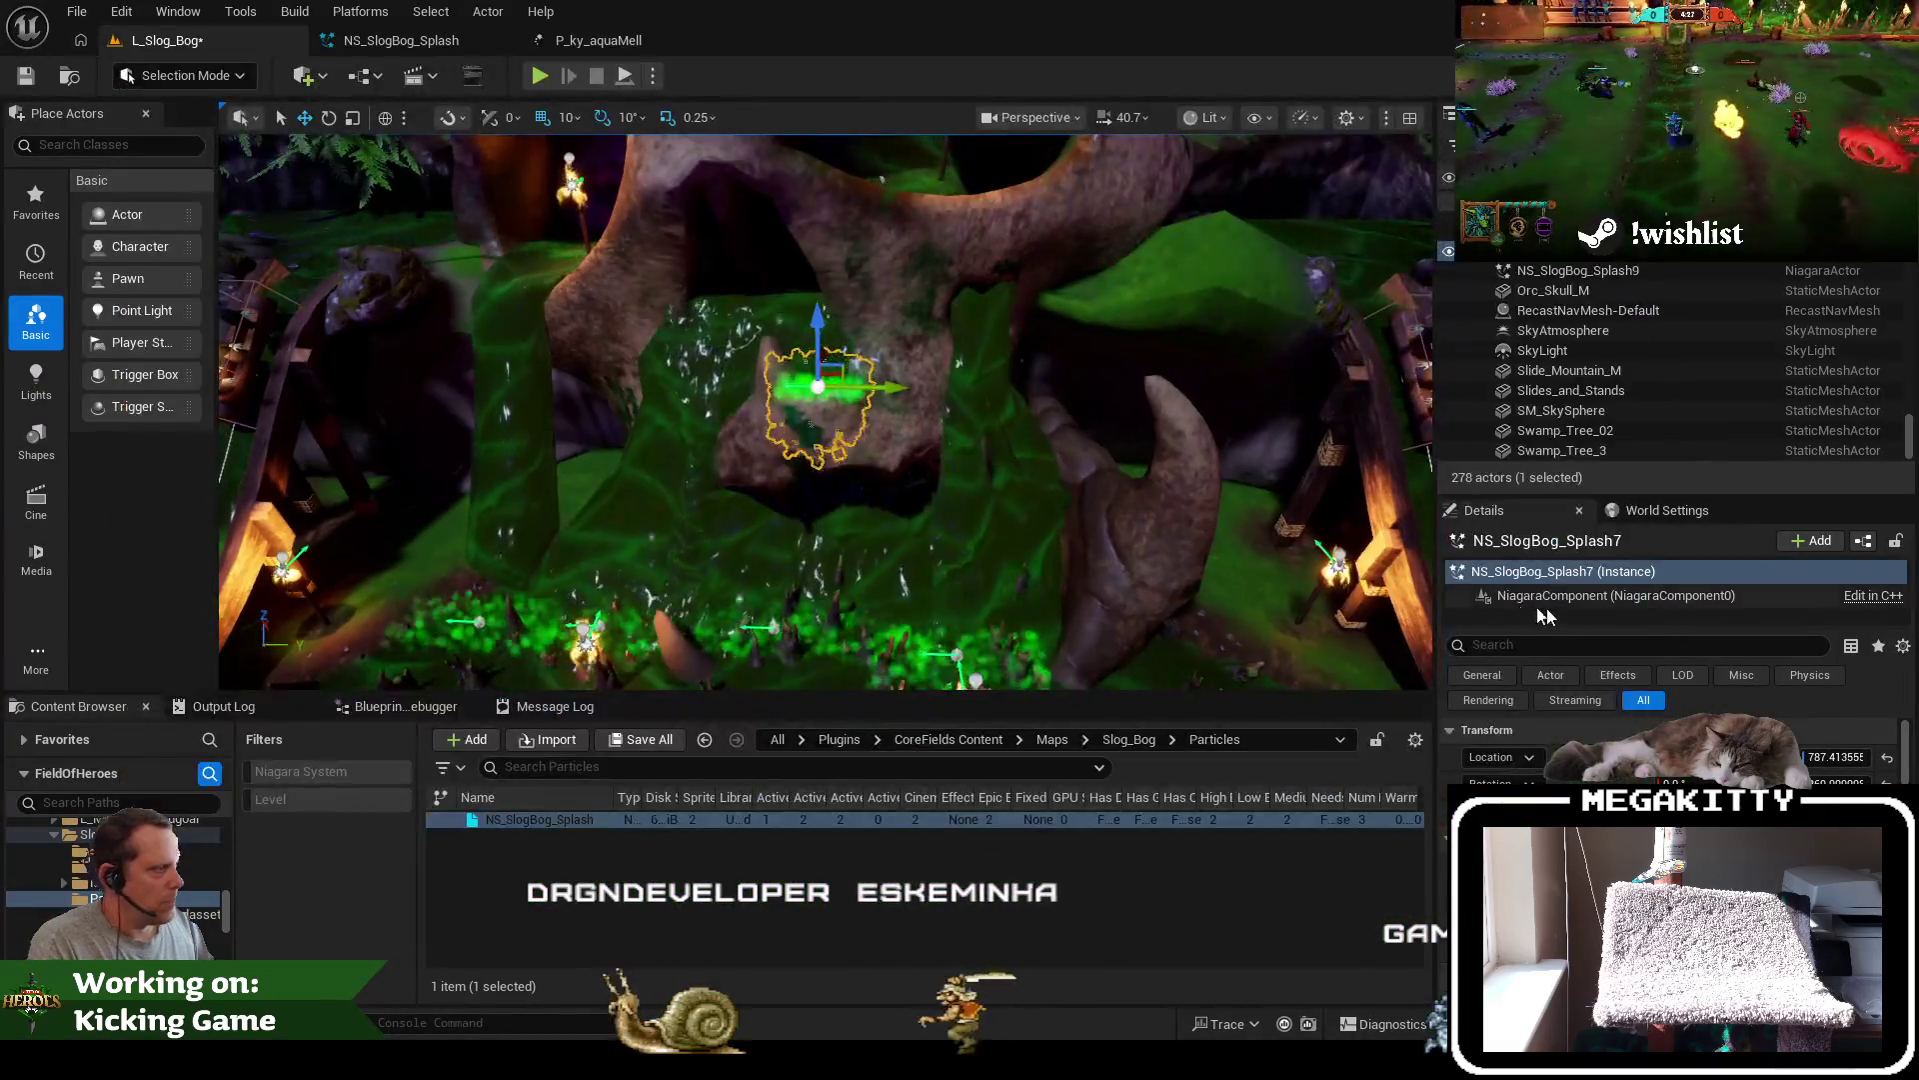
Fly down through the skull opening, select the Landscape, and save the current level
drag(818, 449, 818, 360)
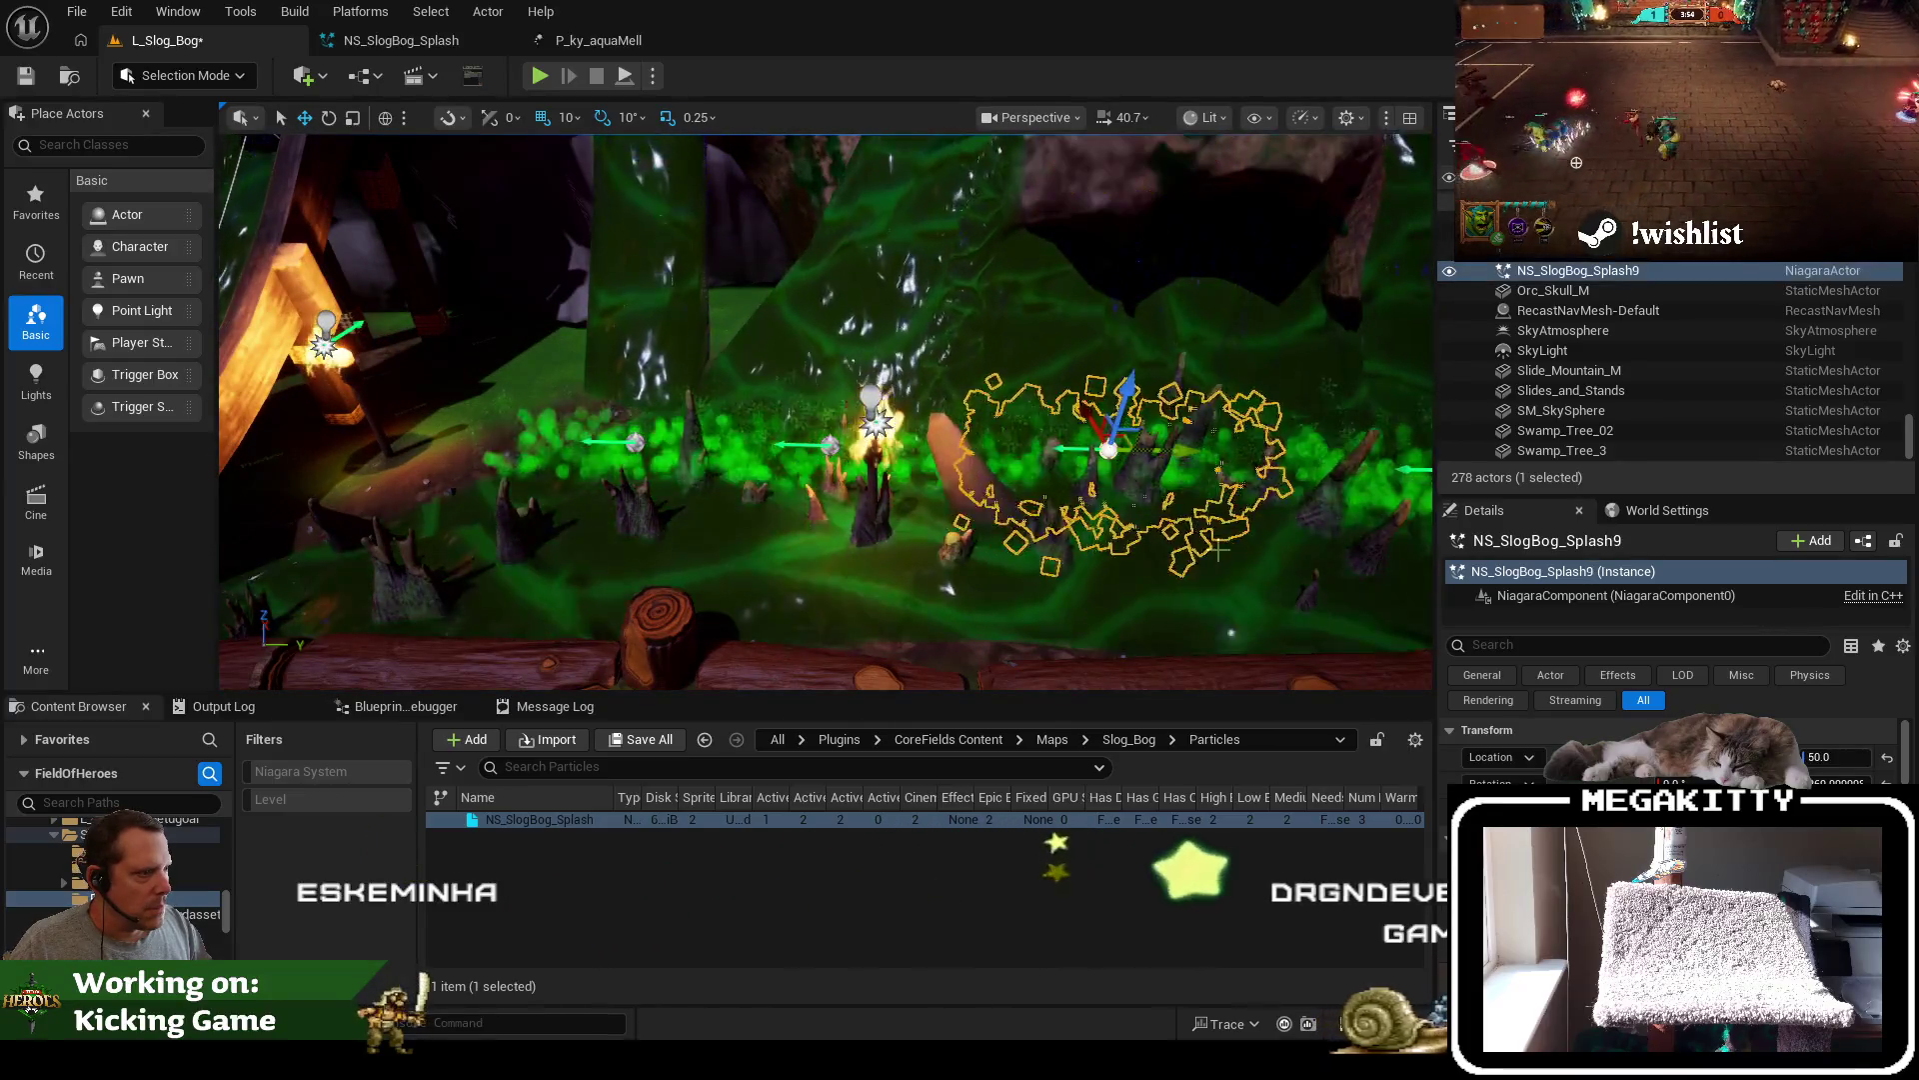
scroll(1218, 551, down, 5)
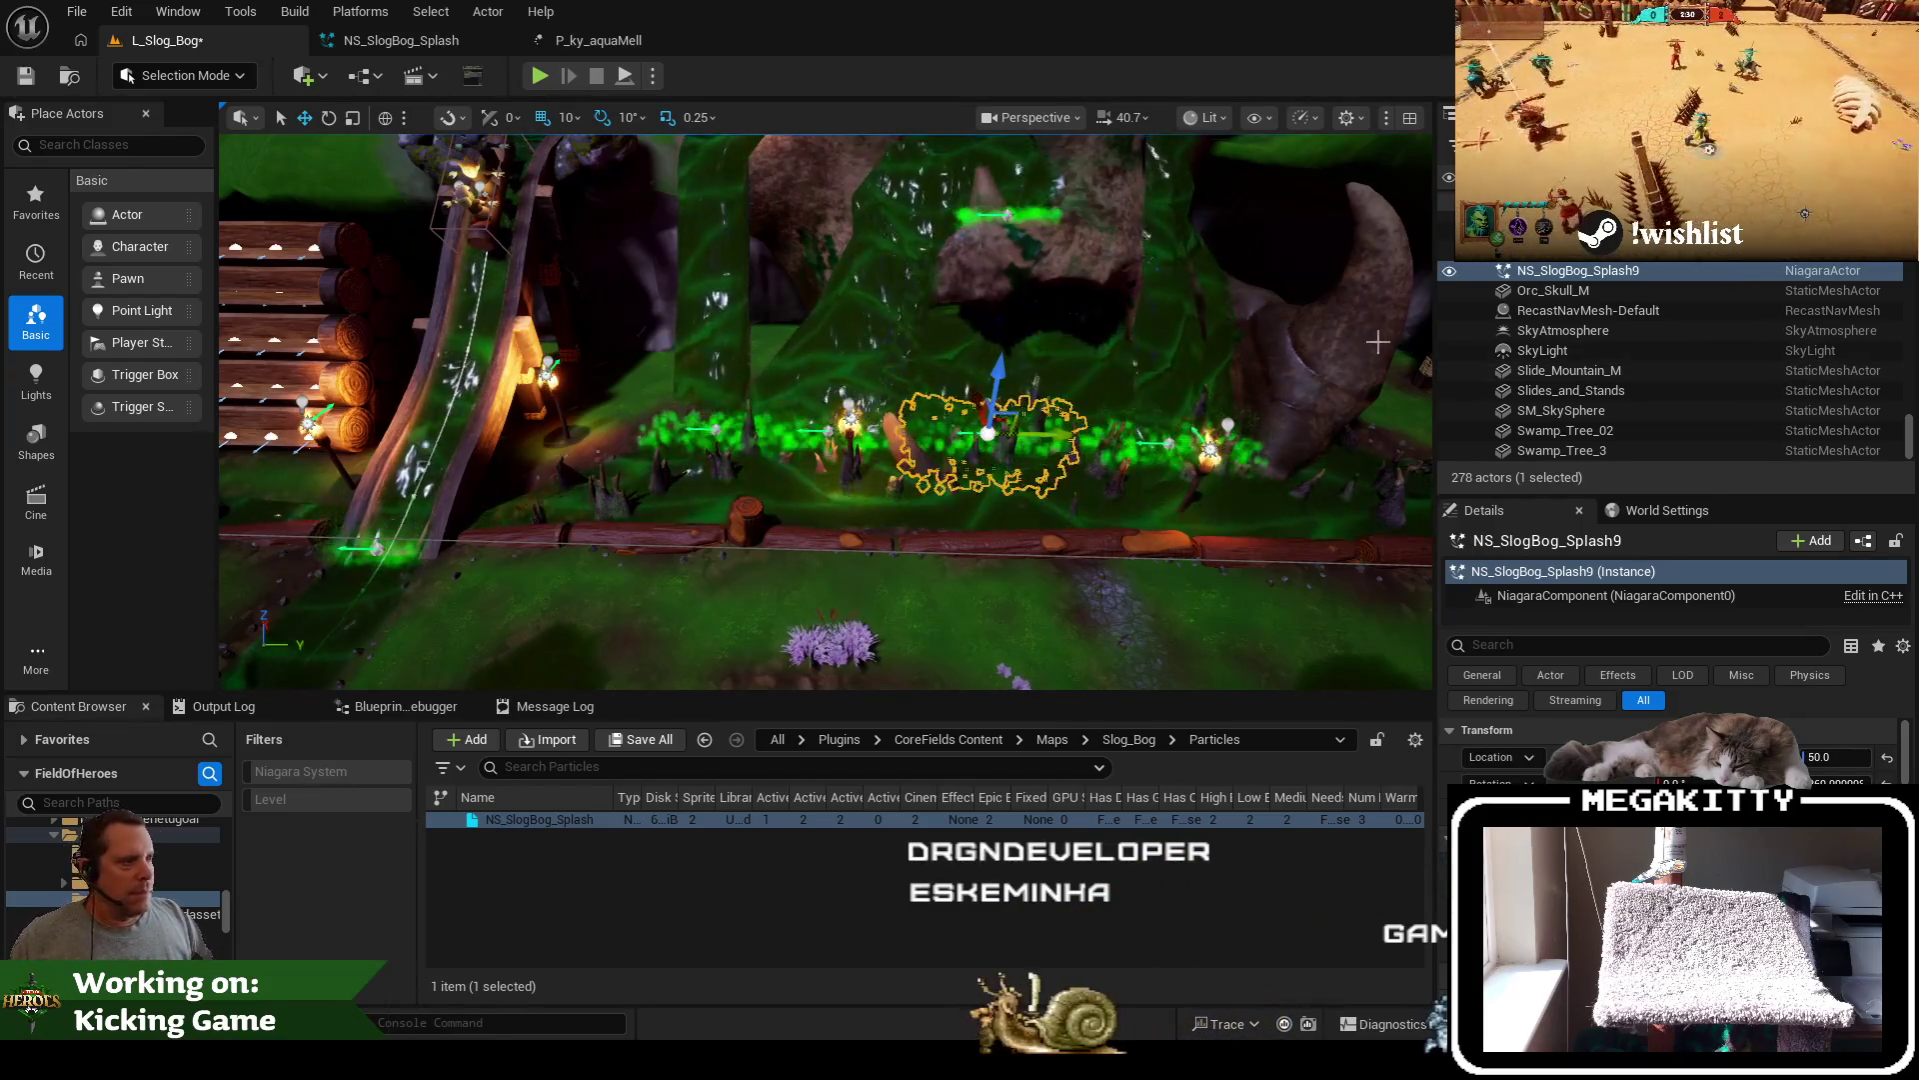
click(1247, 651)
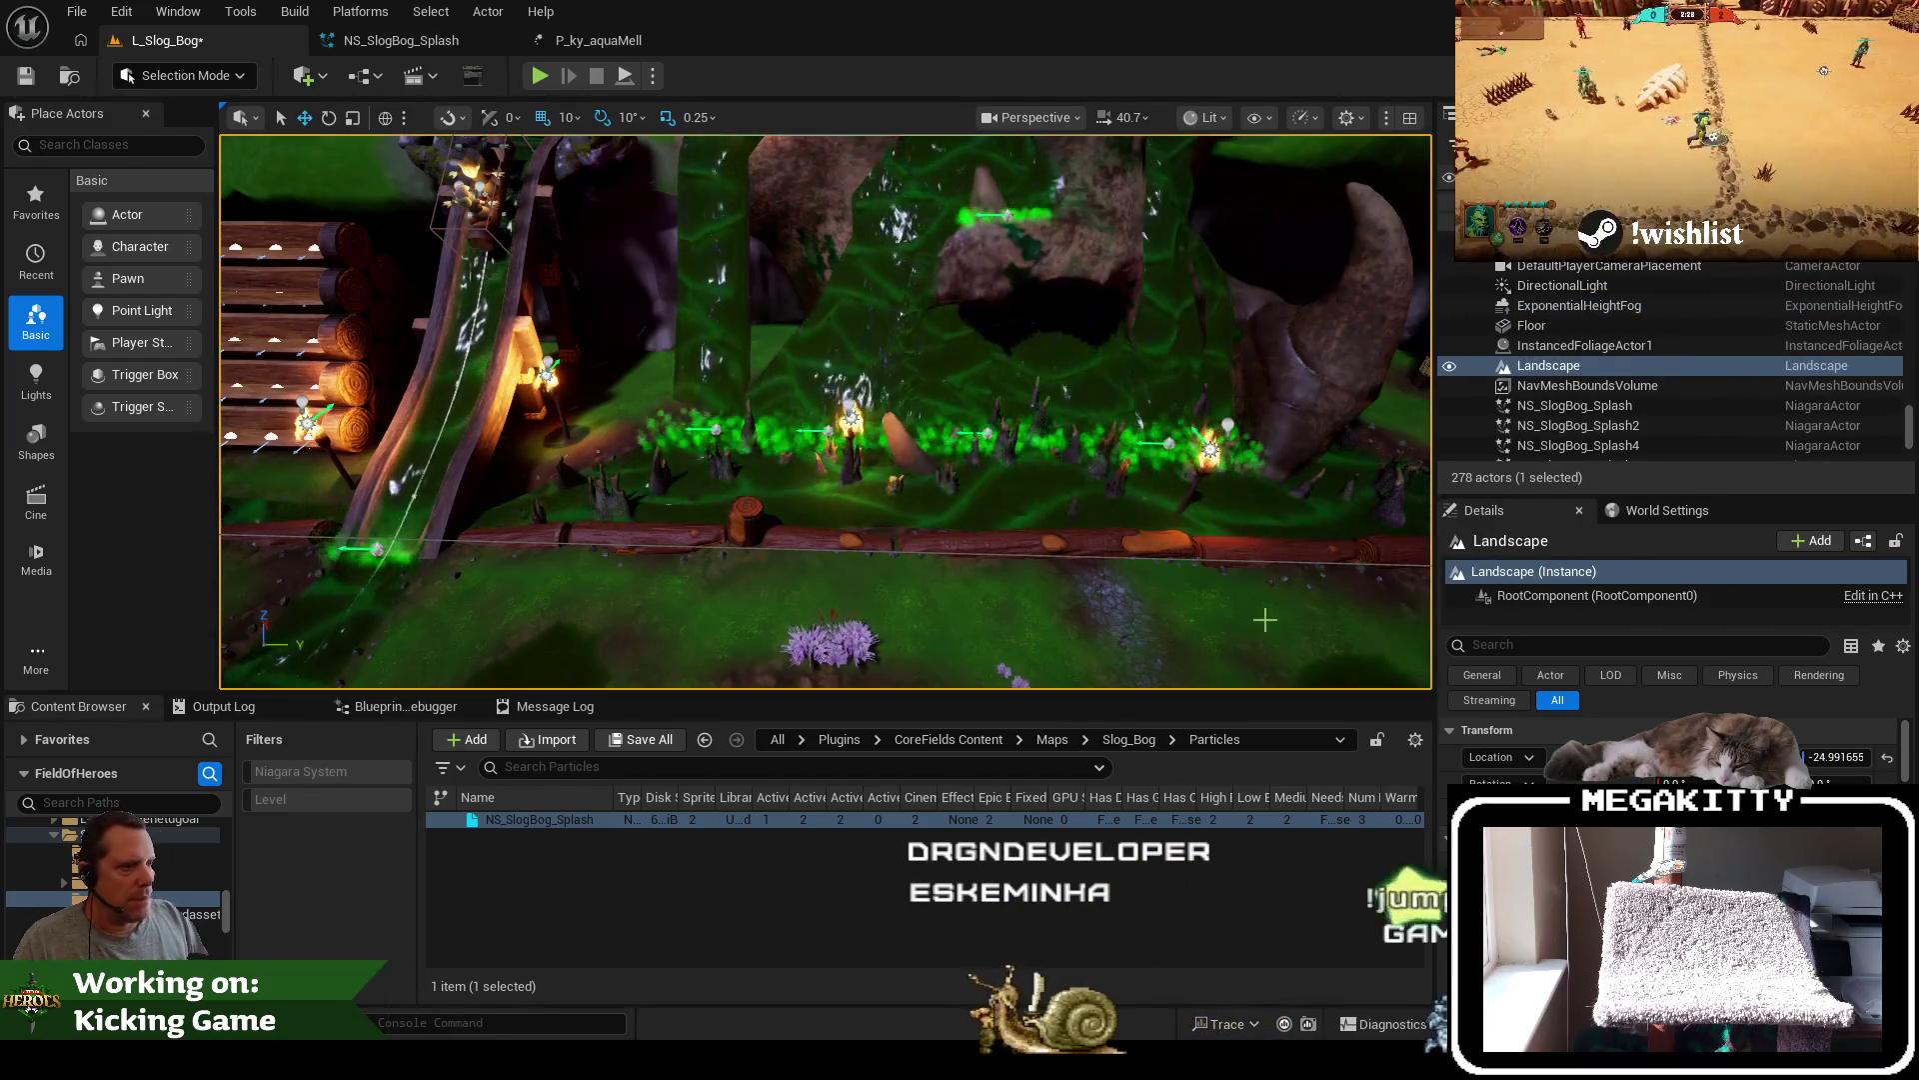
scroll(1260, 616, down, 5)
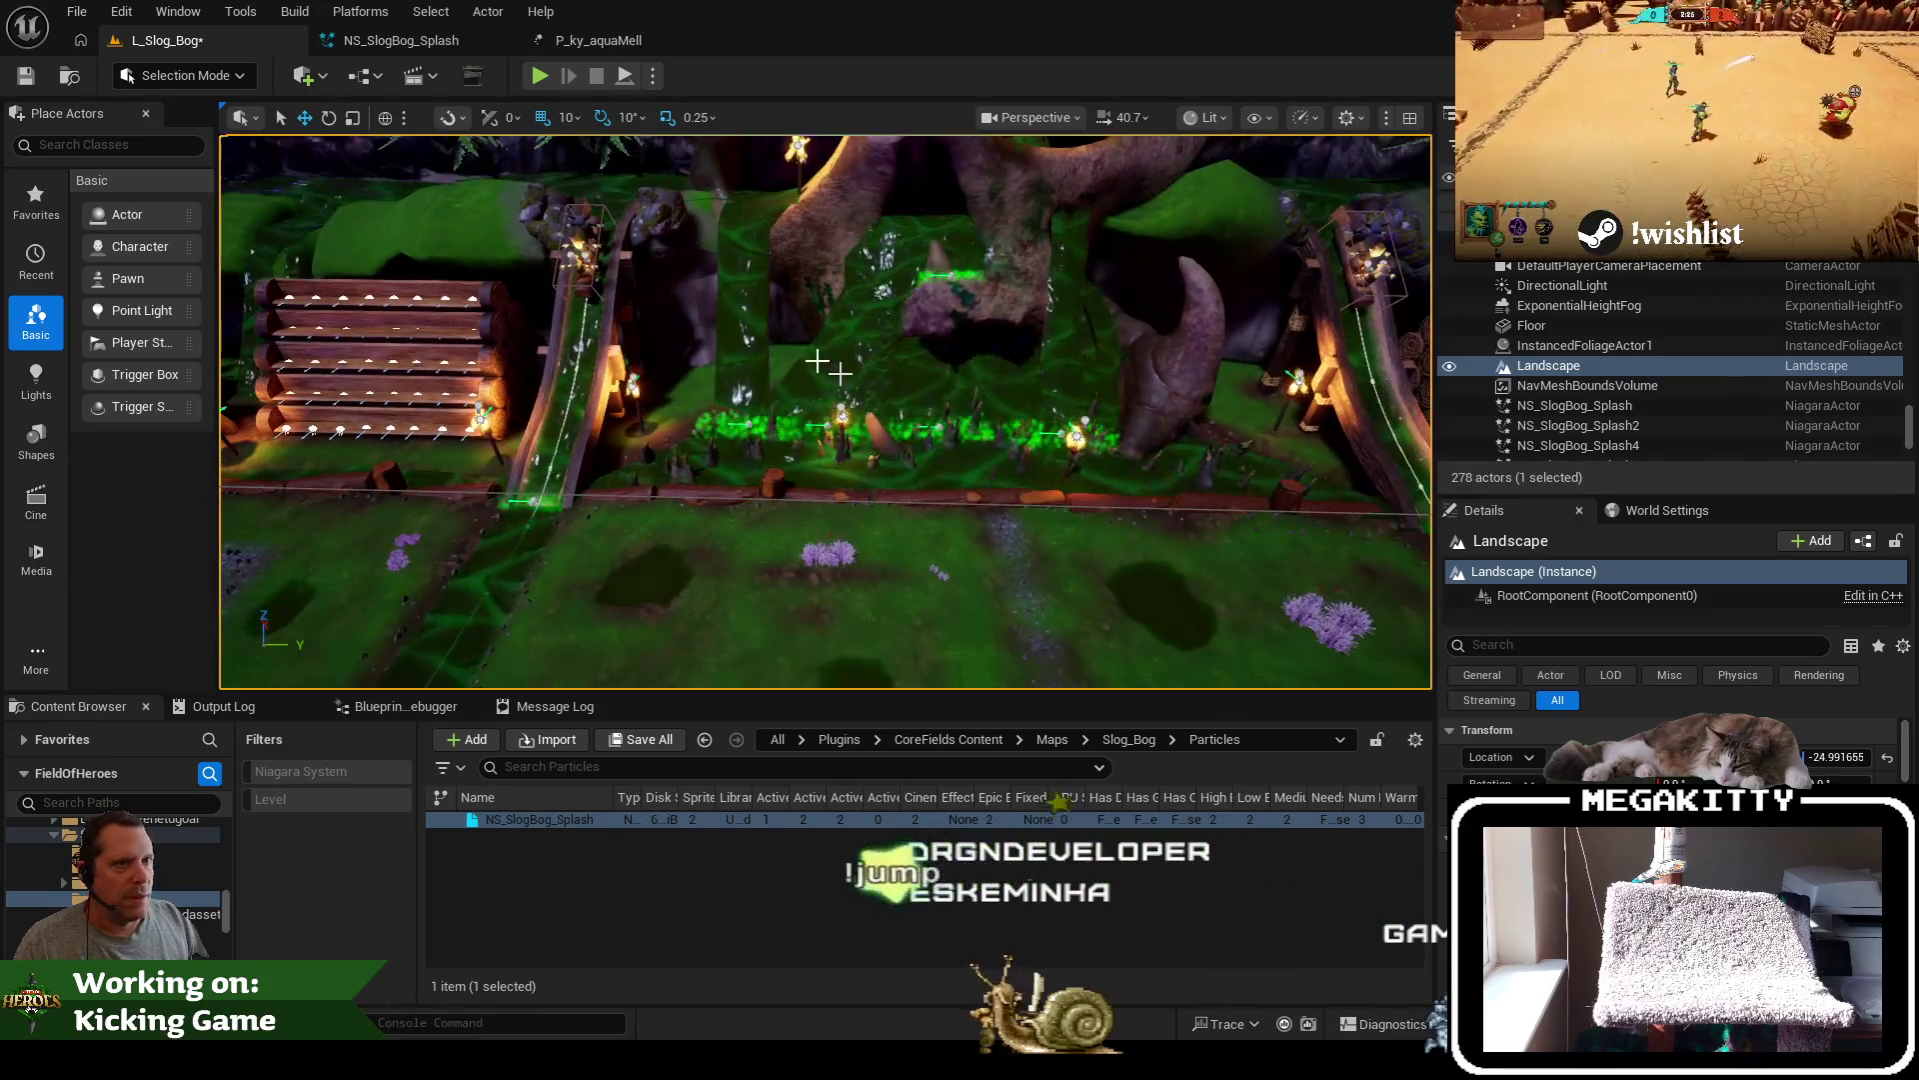
click(30, 75)
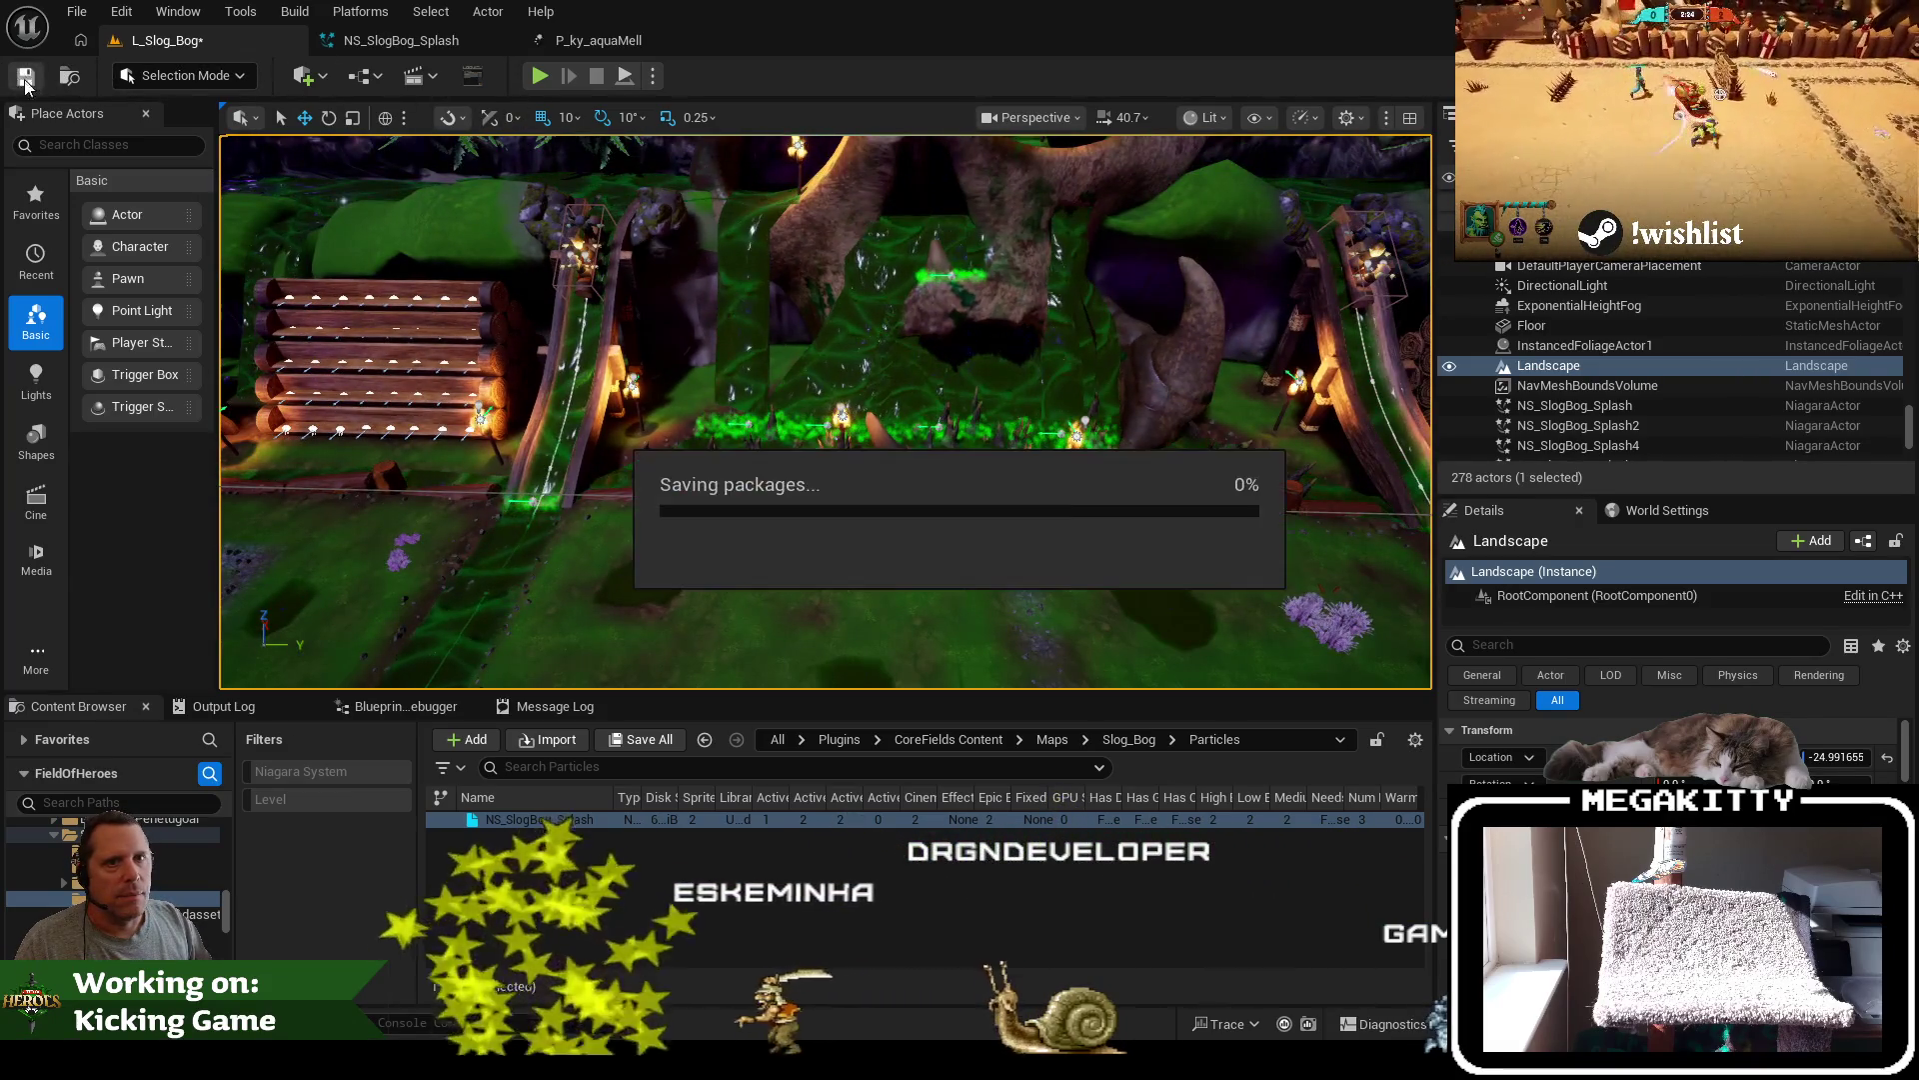
key(F11)
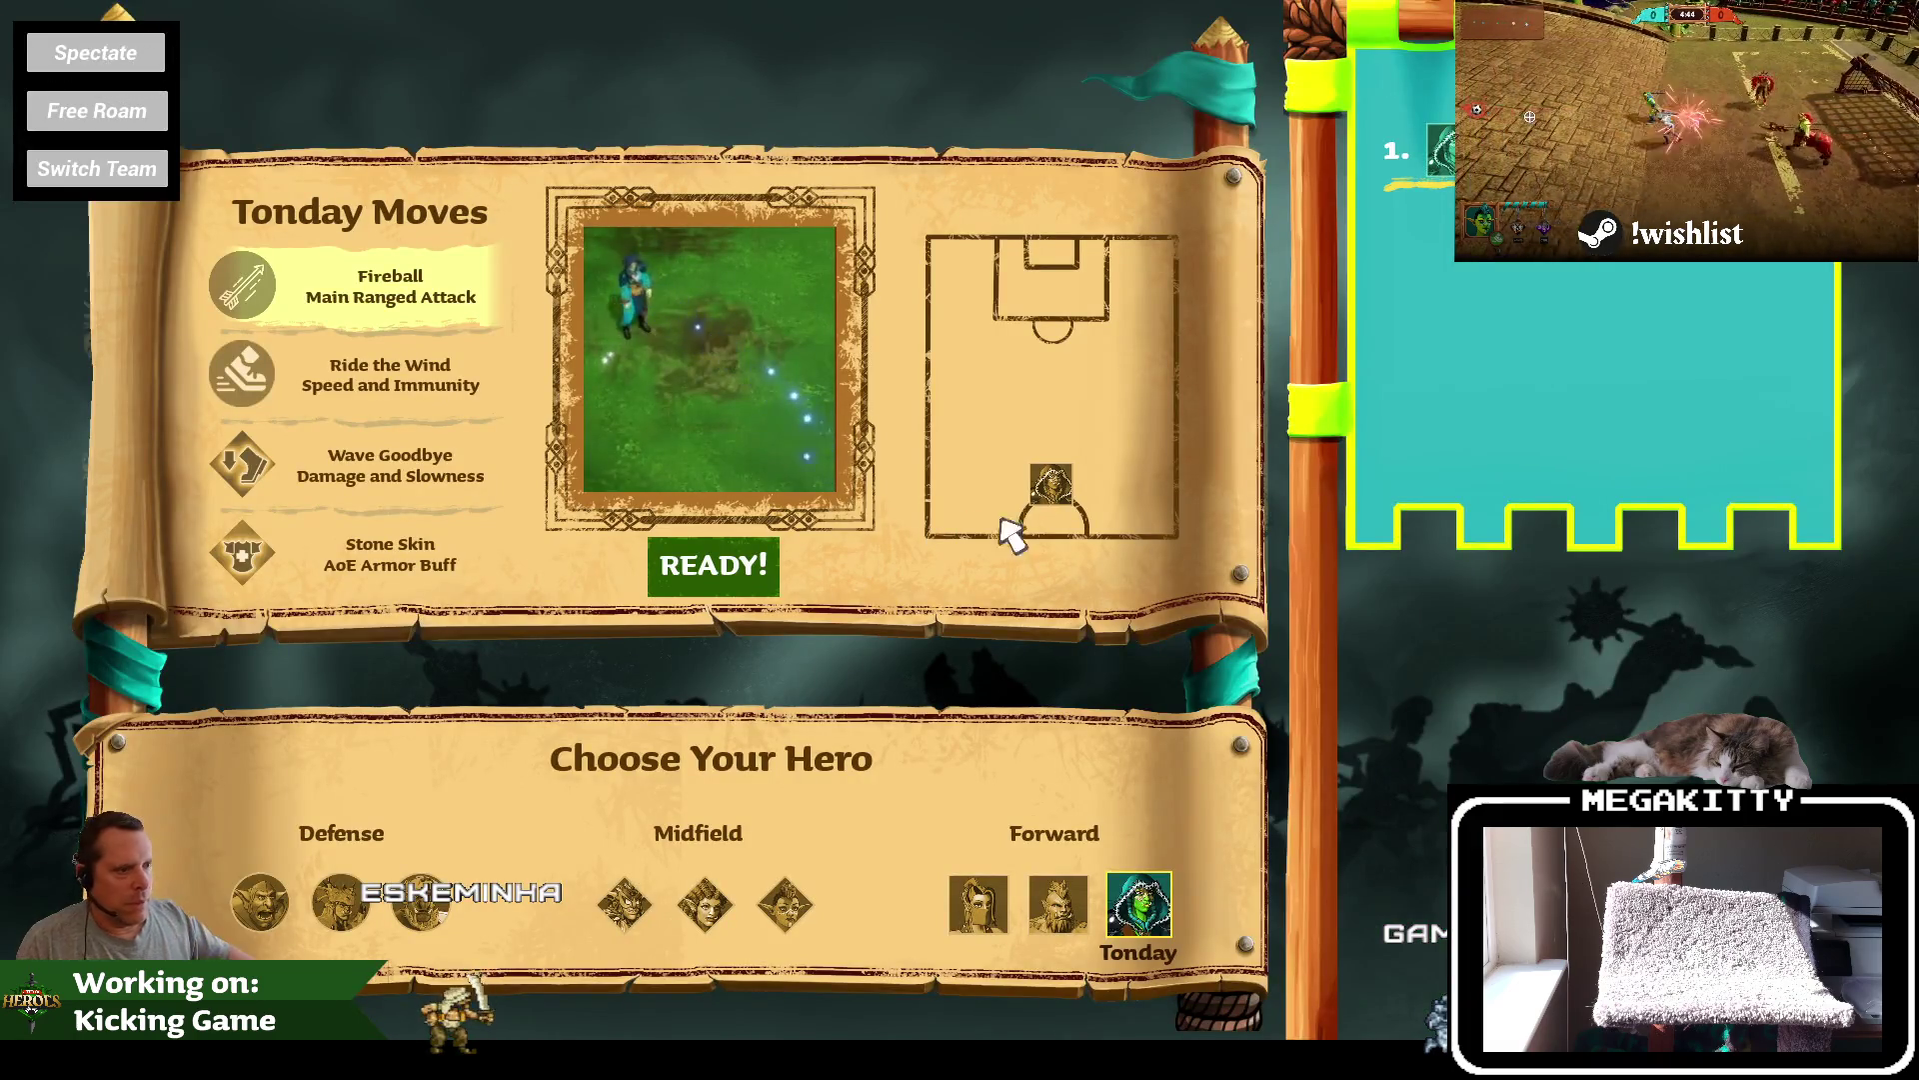
click(979, 905)
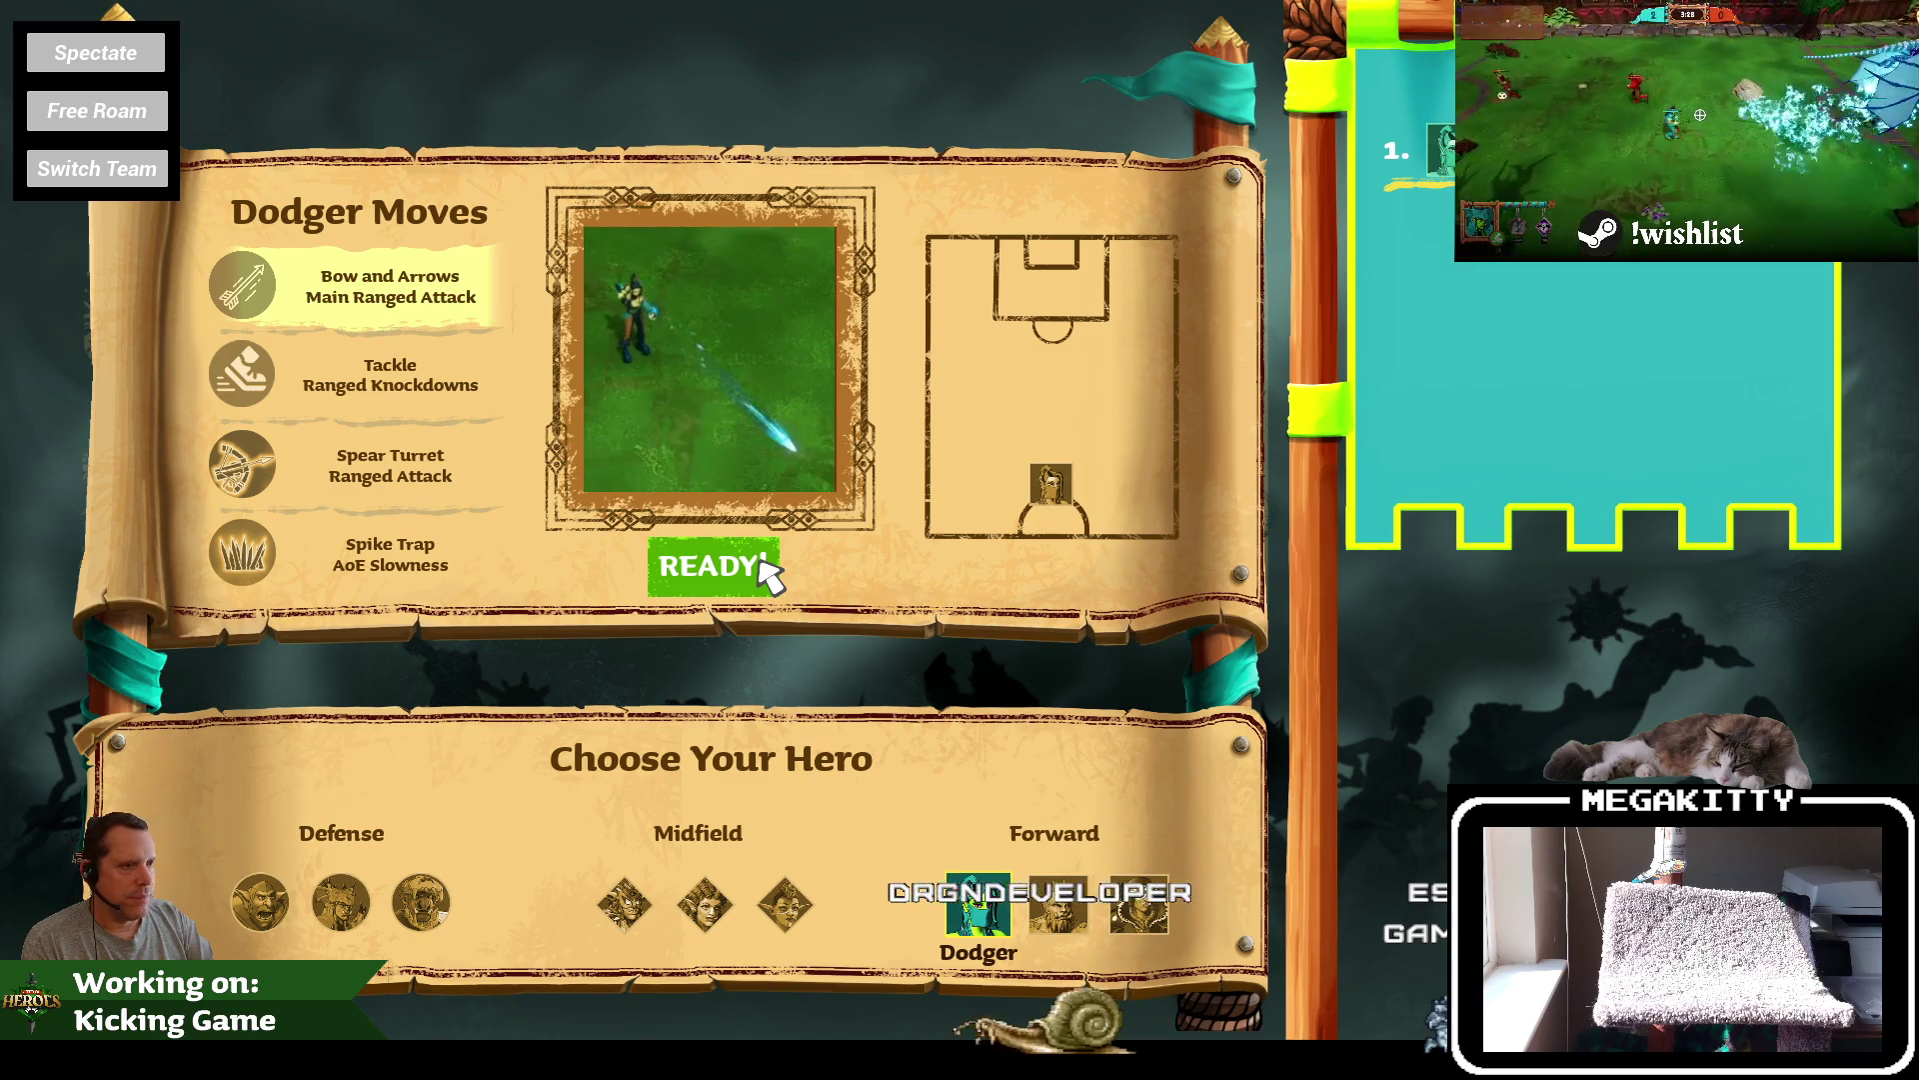
click(760, 560)
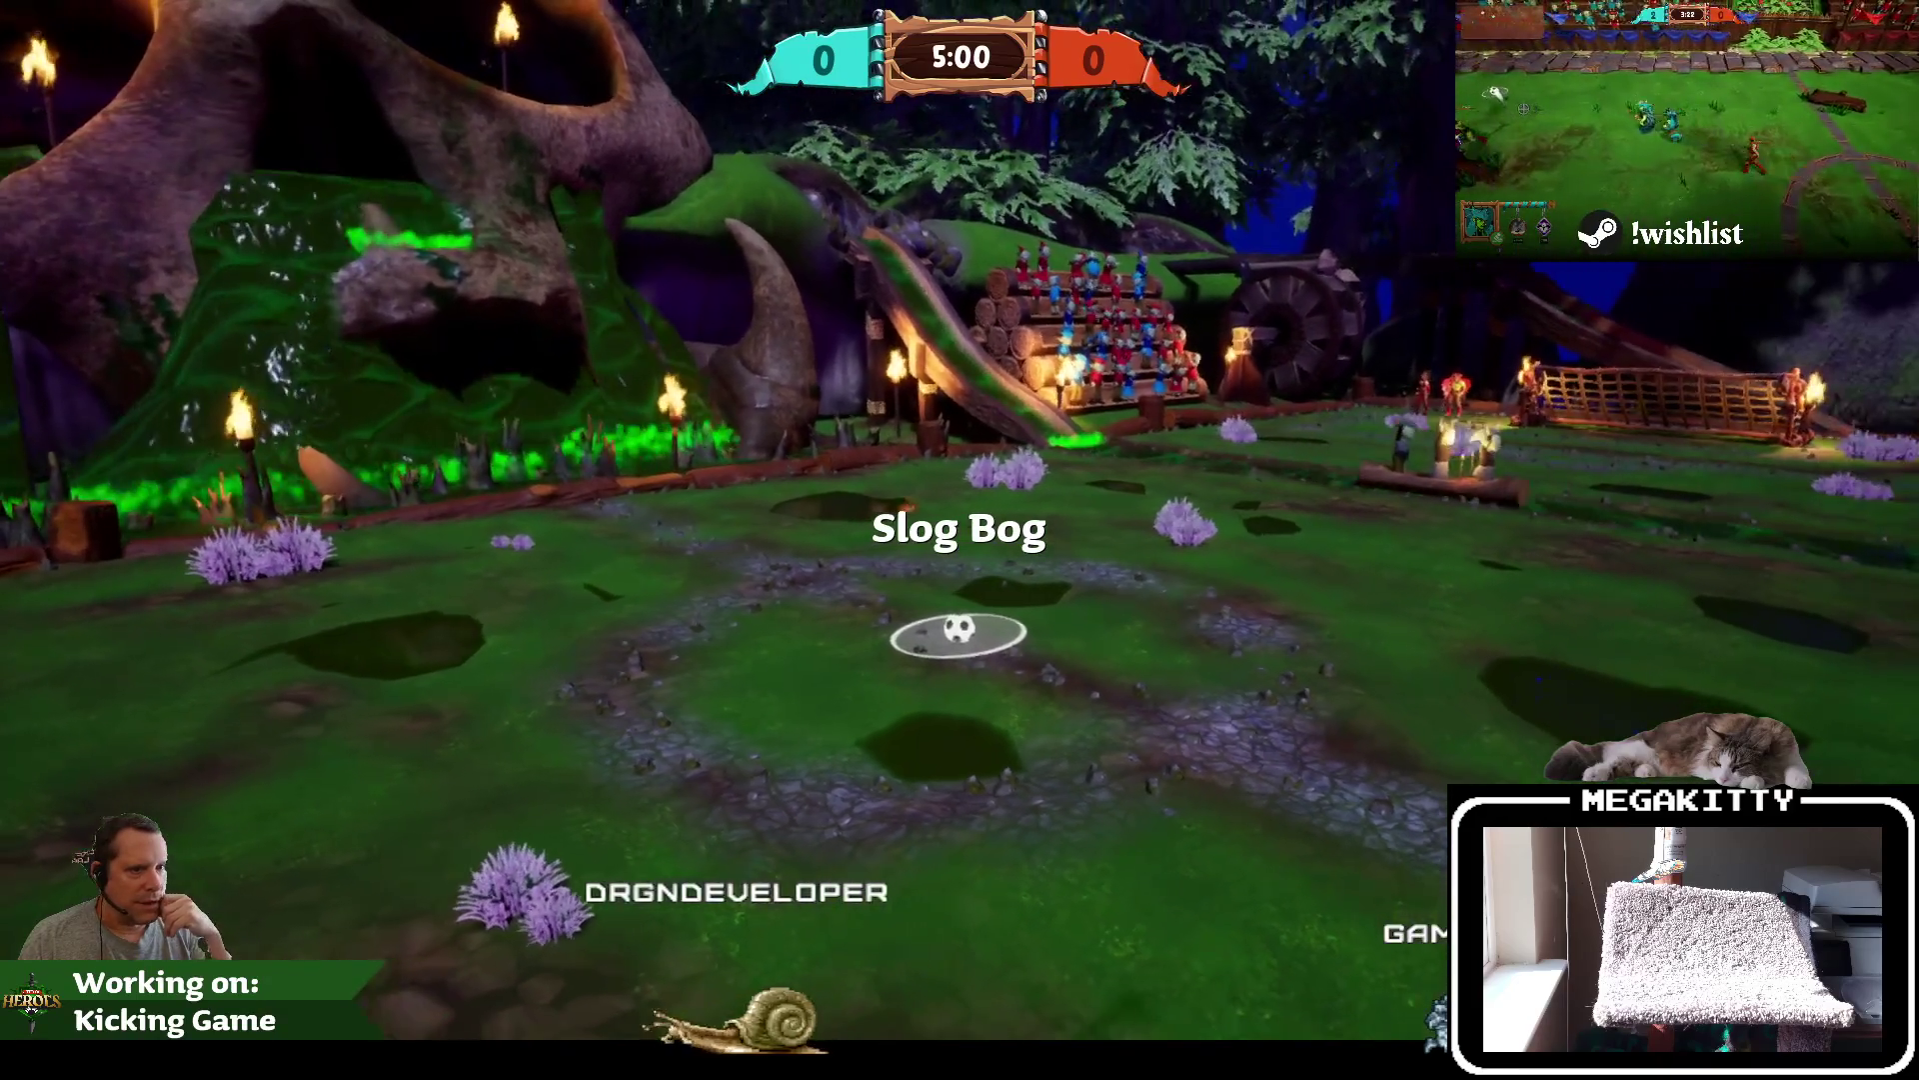
key(Escape)
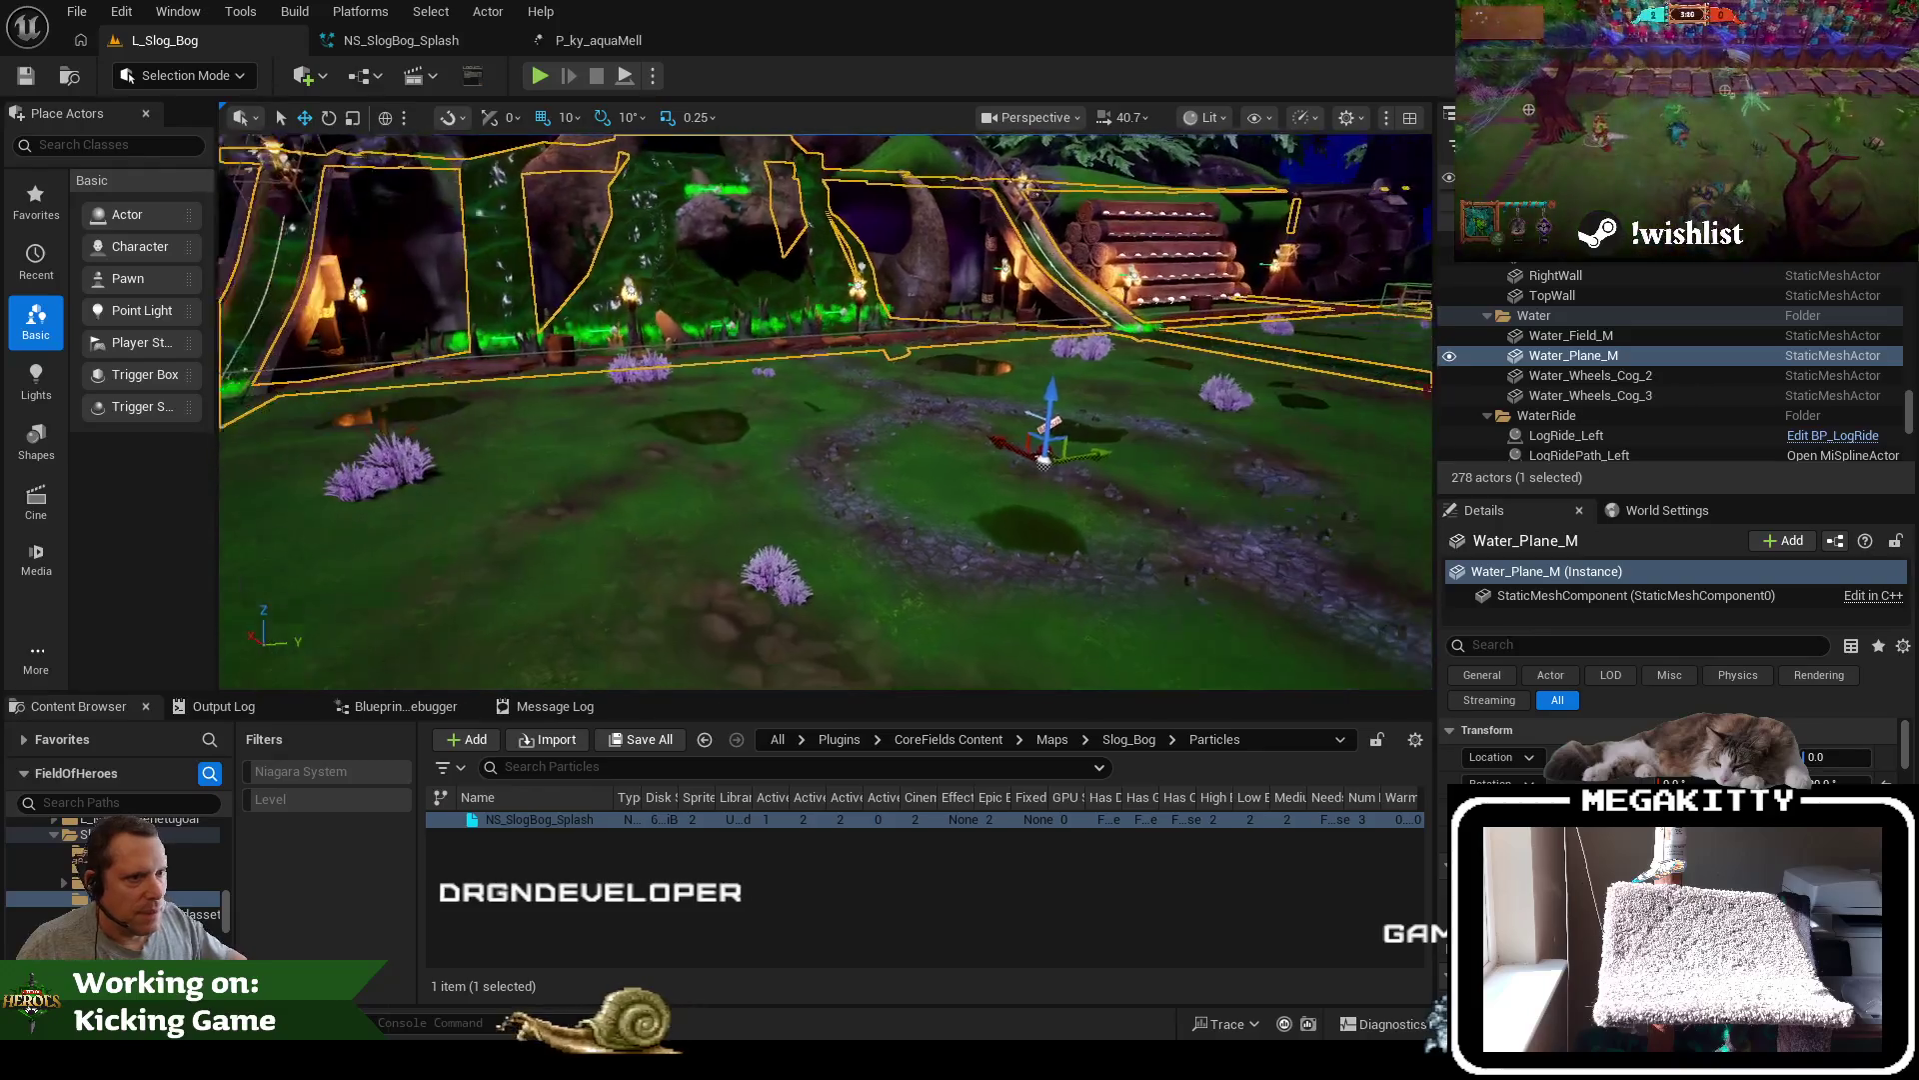
drag(705, 436, 706, 436)
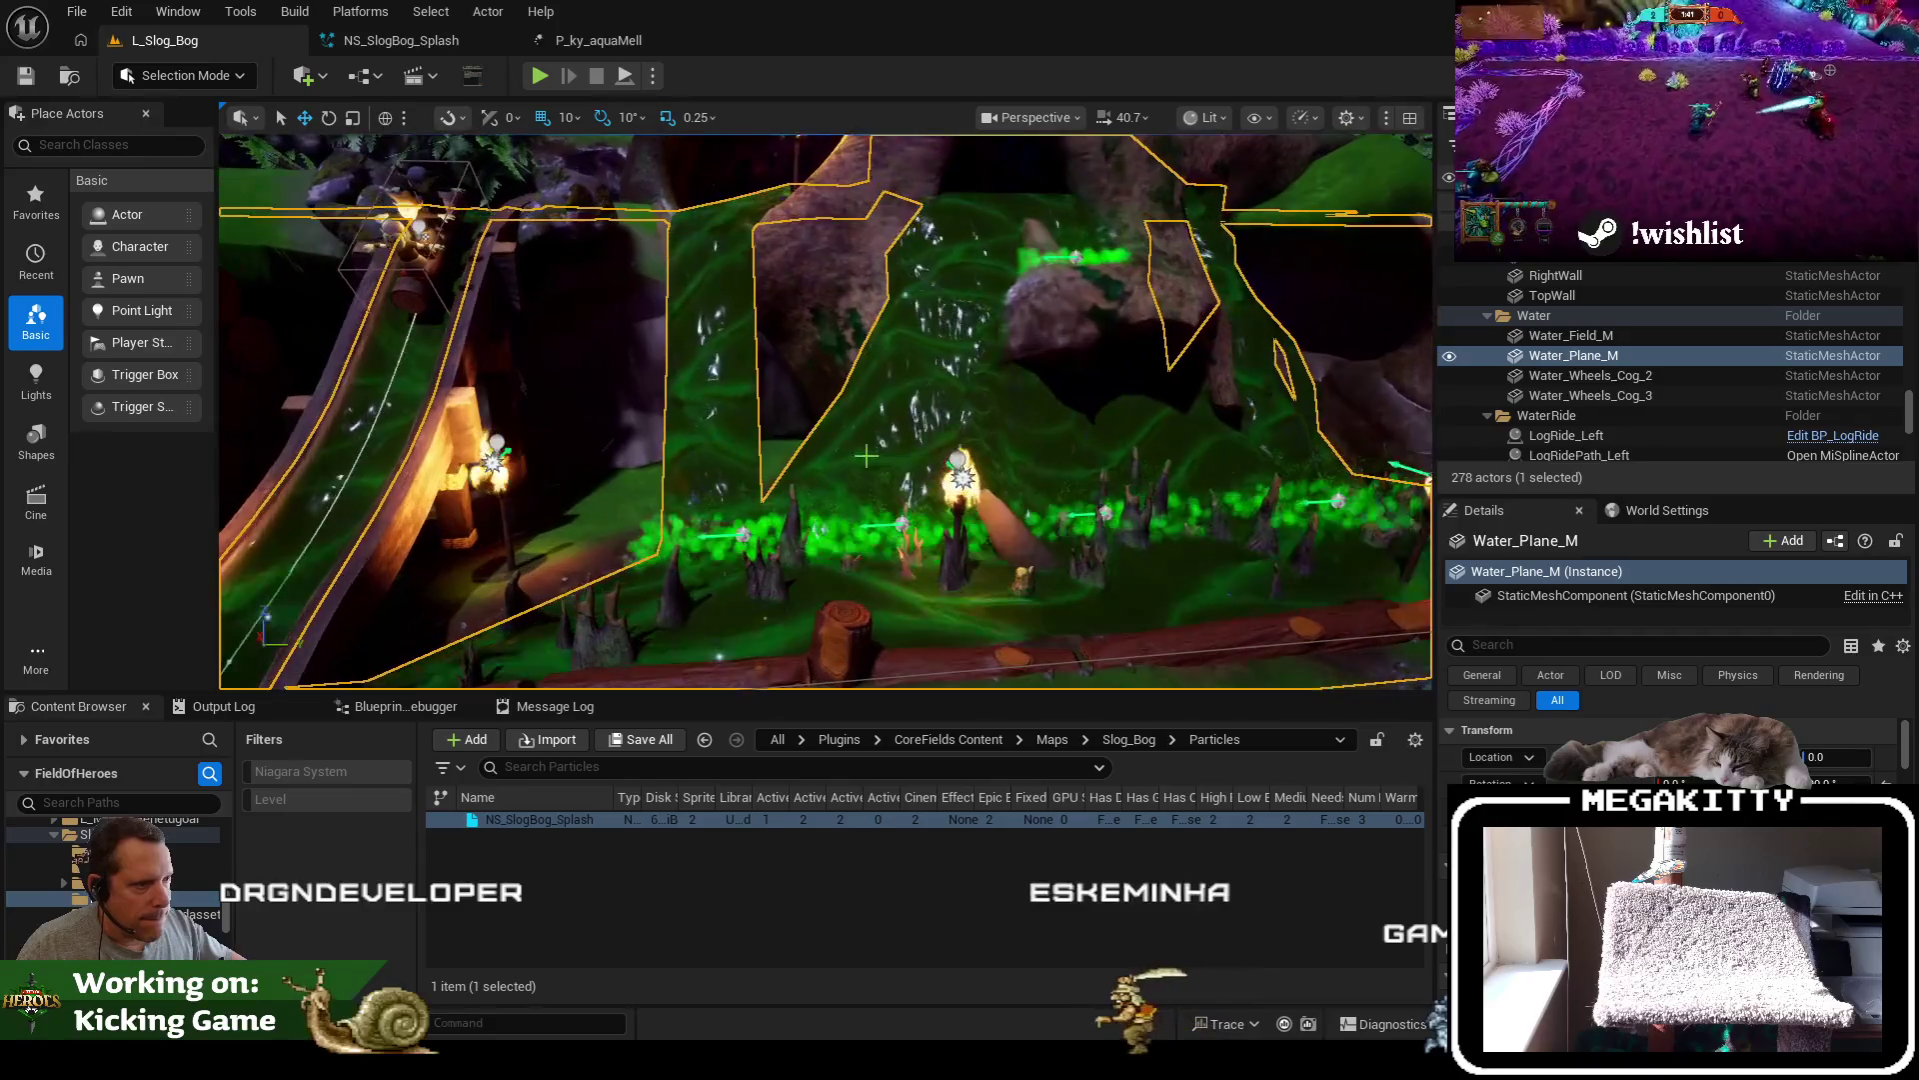
Lower NS_SlogBog_Splash6 closer to the bog water, then pick Splash5 and Splash9
click(904, 532)
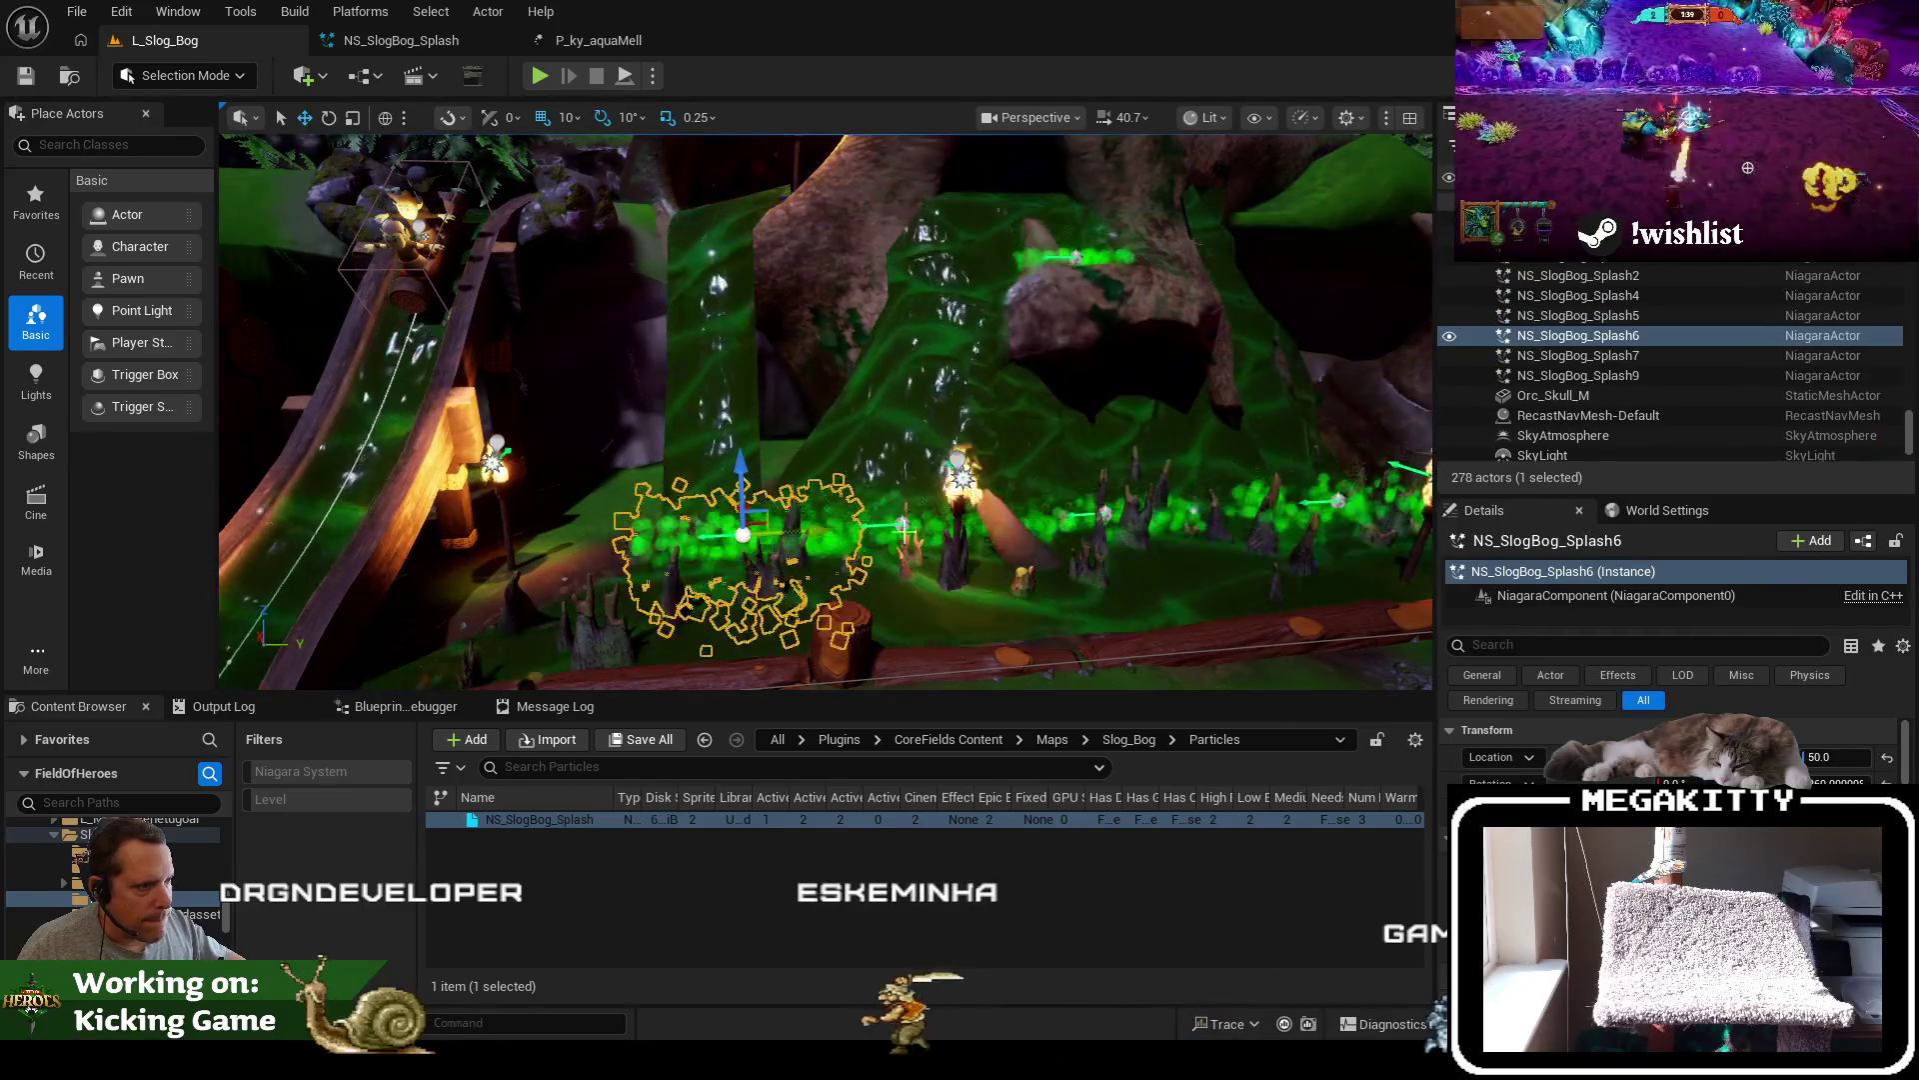
drag(741, 482, 740, 502)
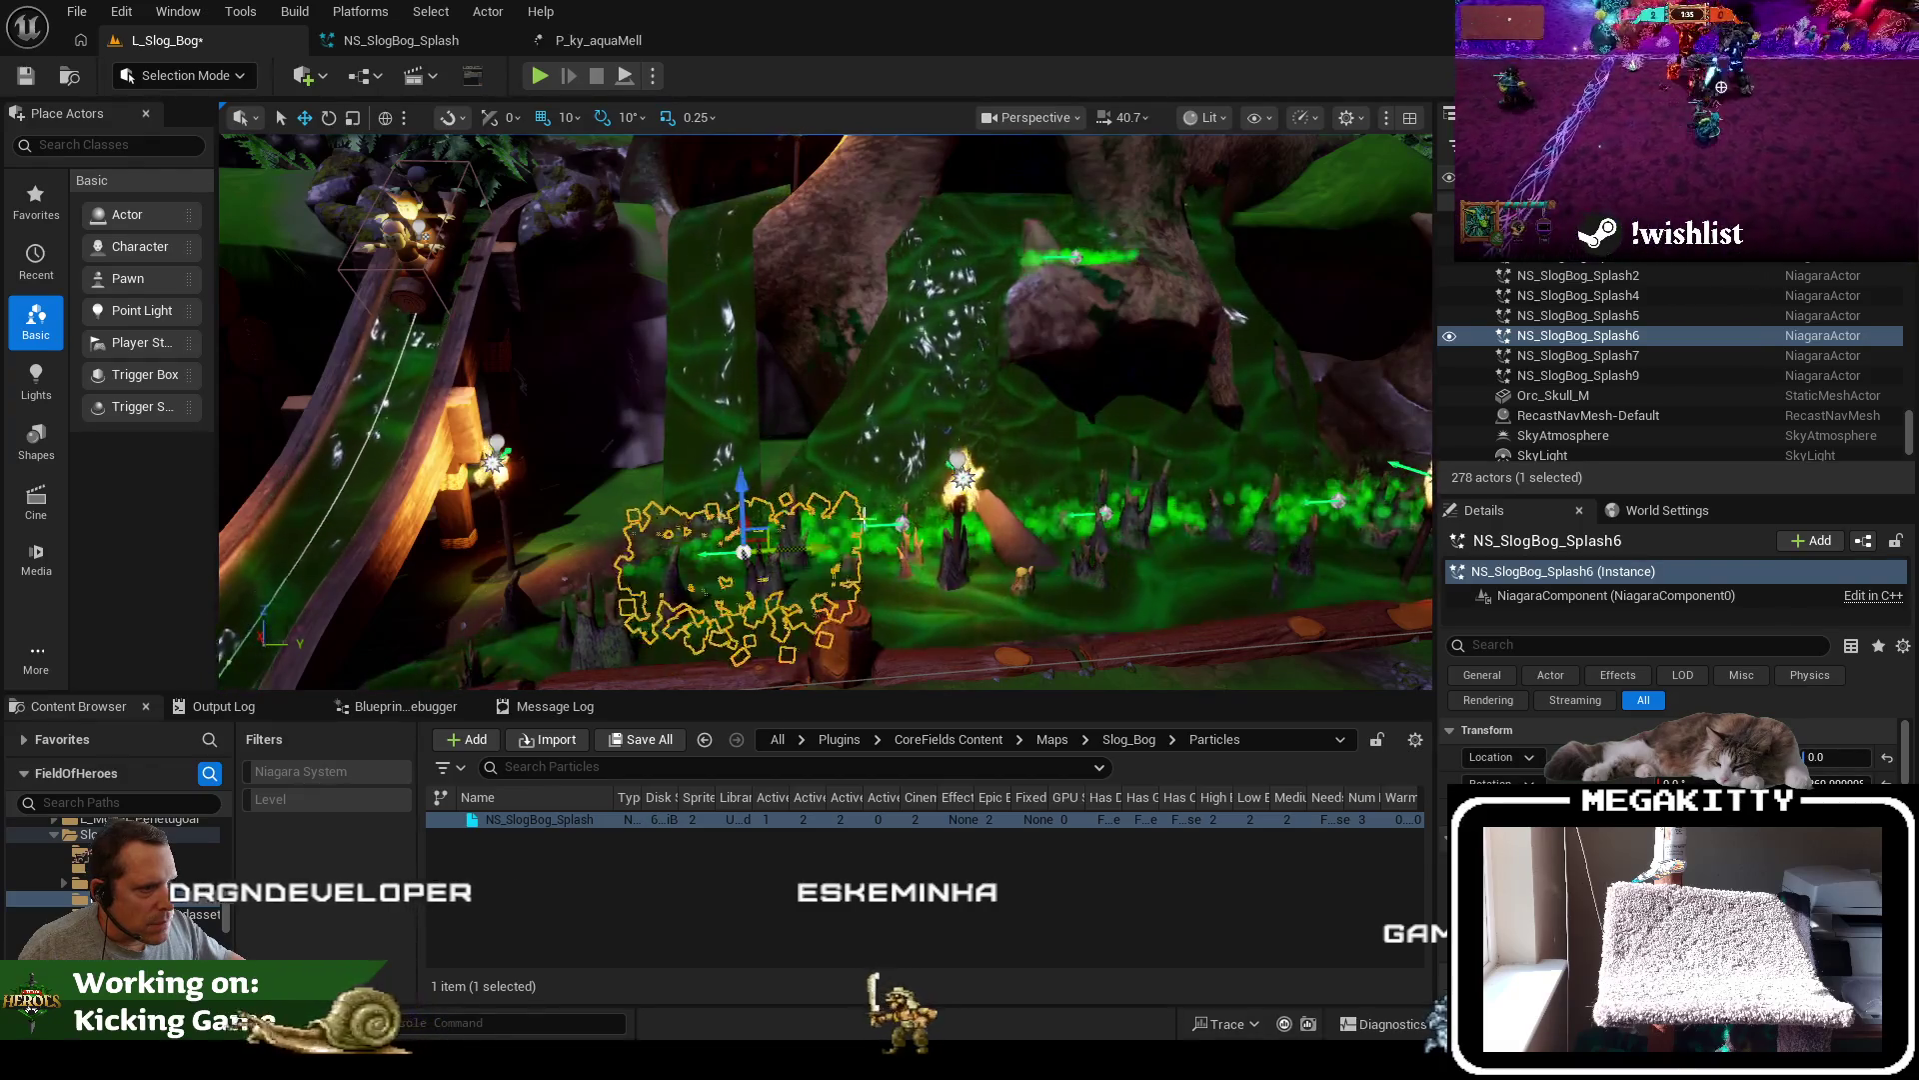
click(904, 520)
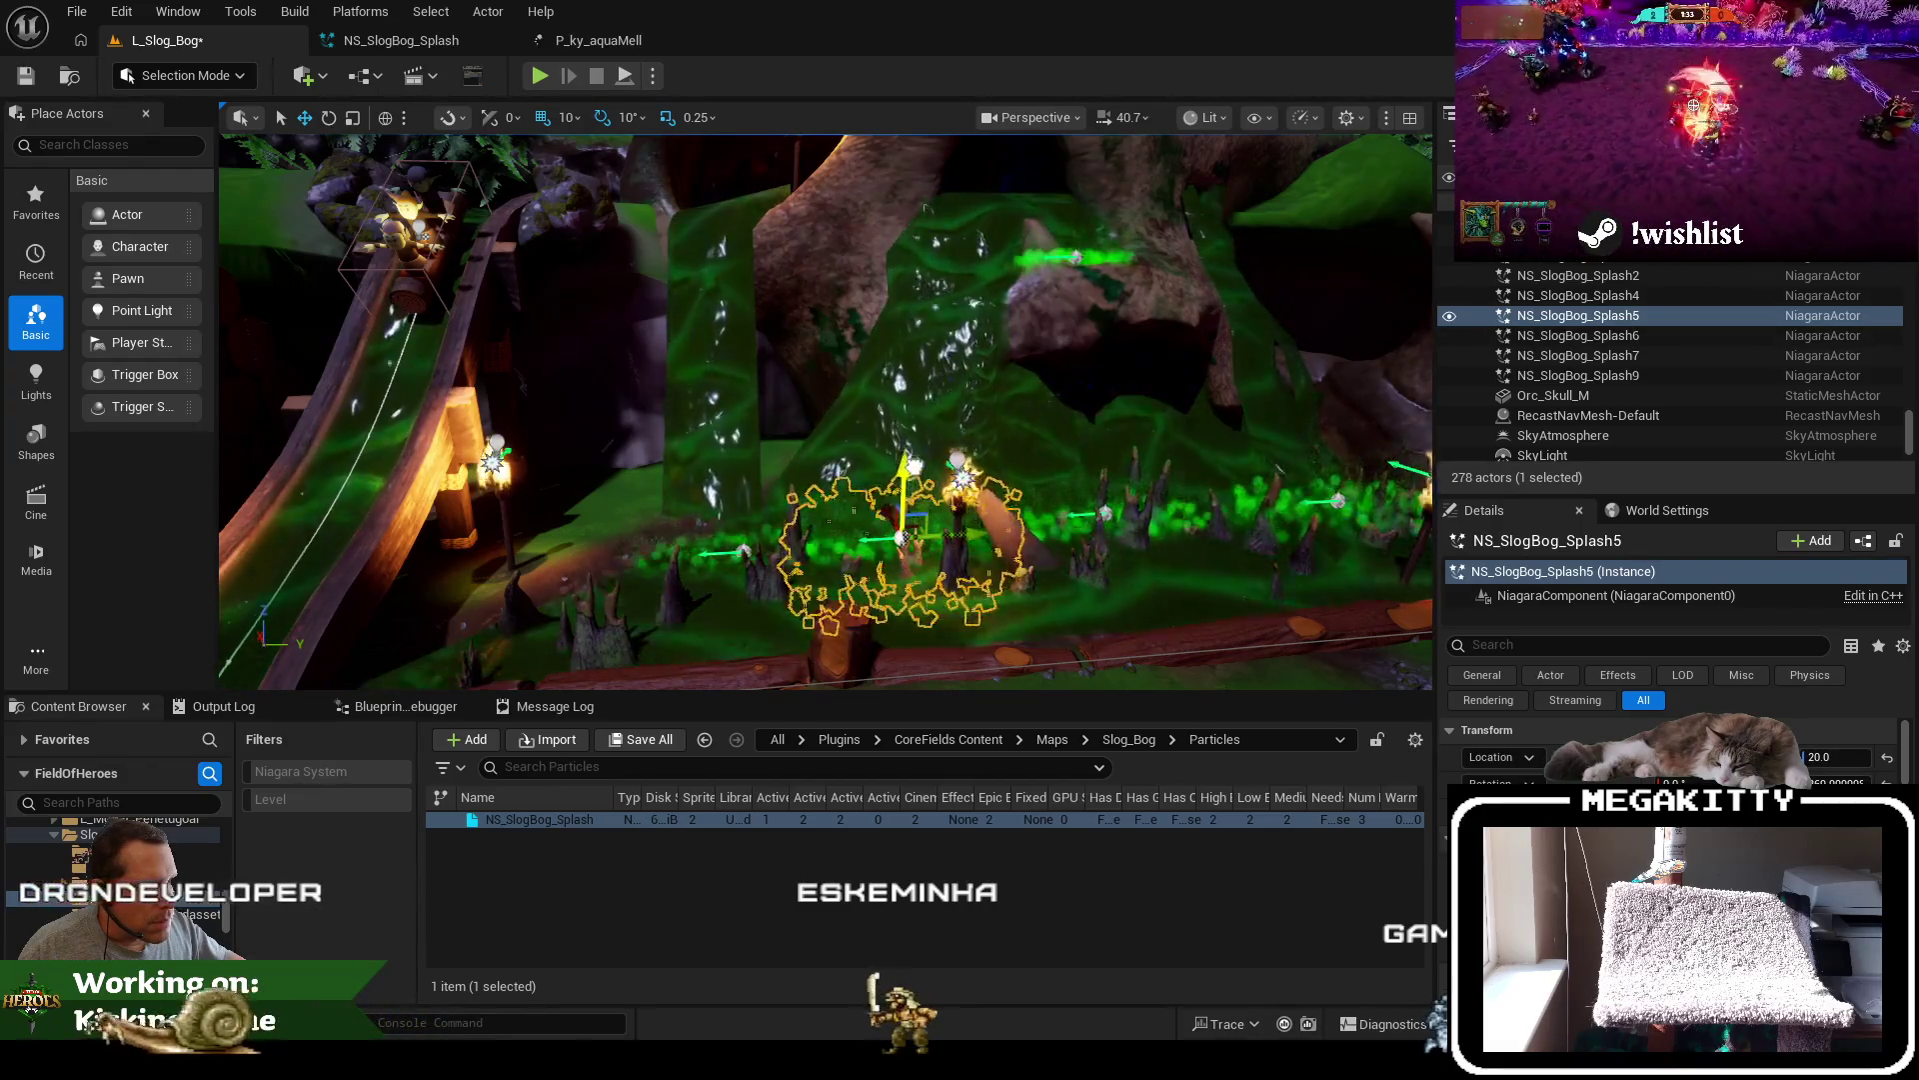
click(1113, 505)
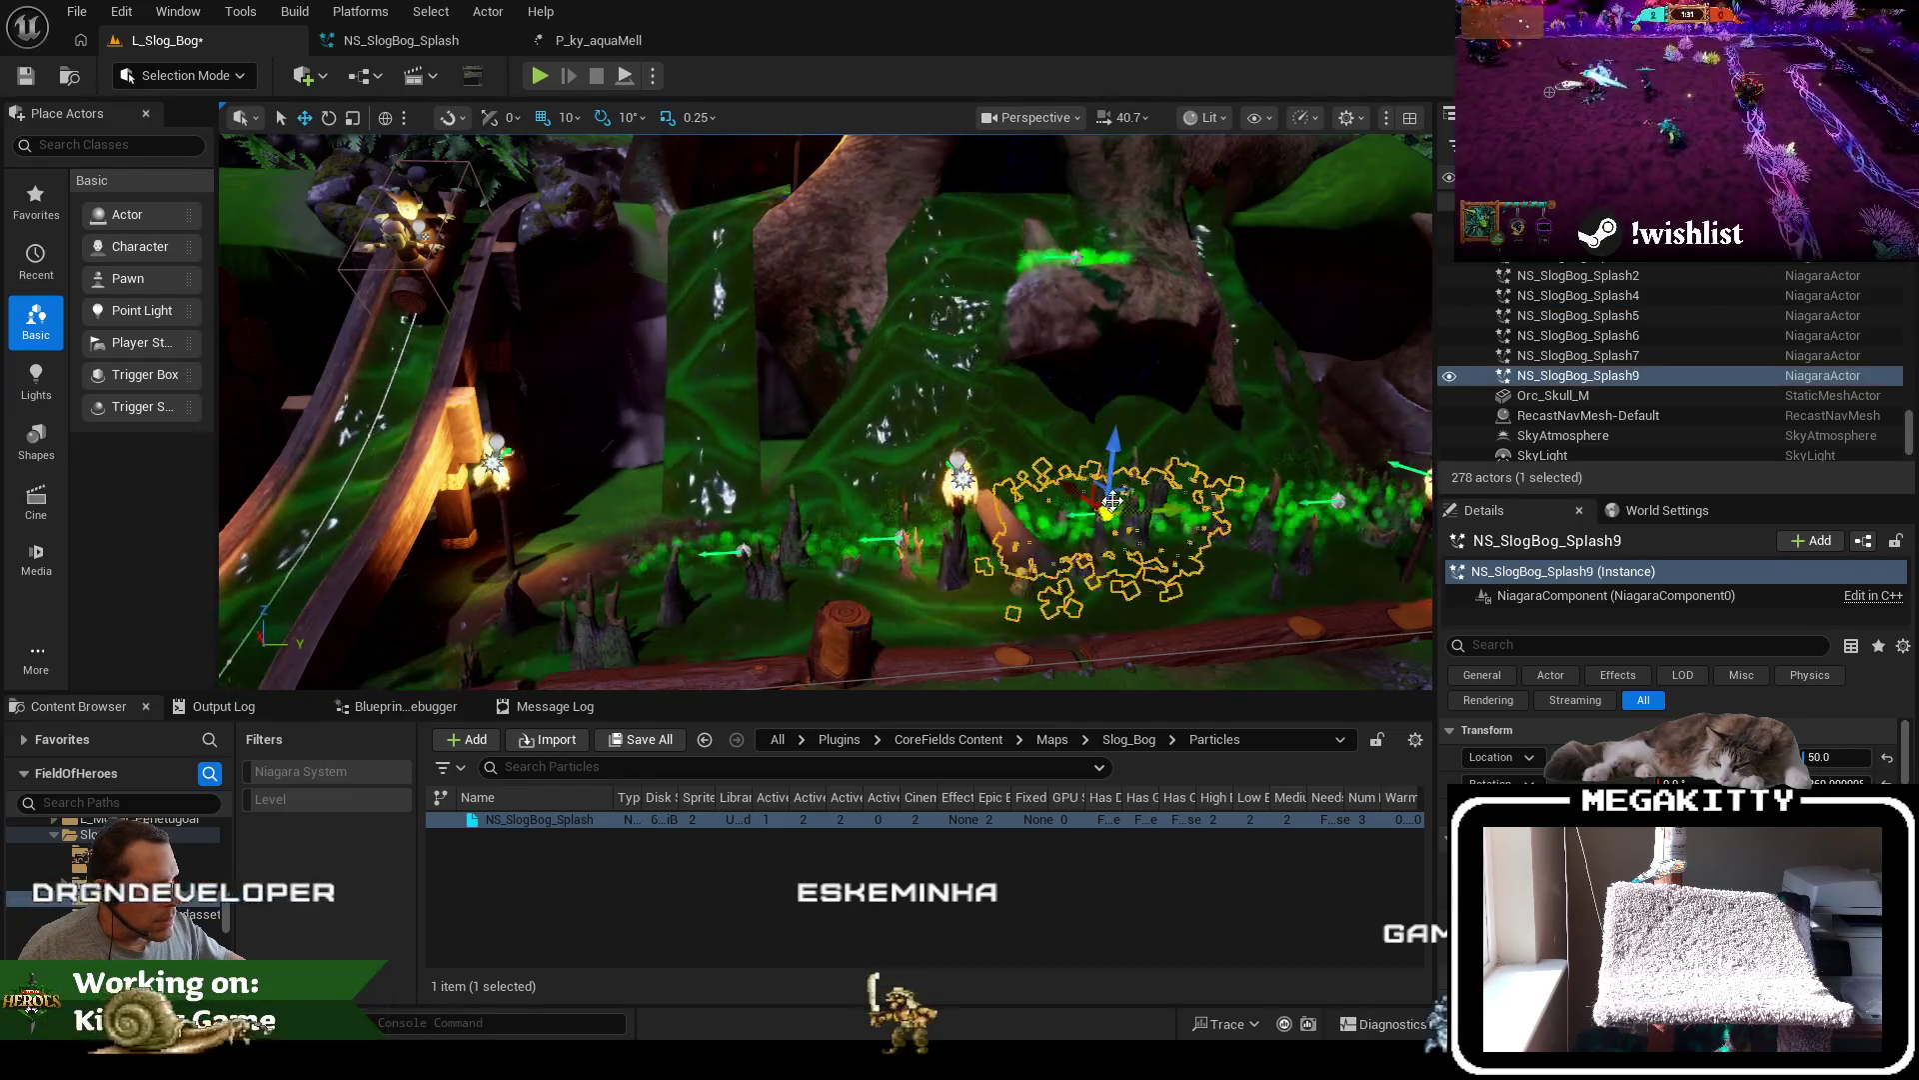
drag(1137, 473, 1399, 480)
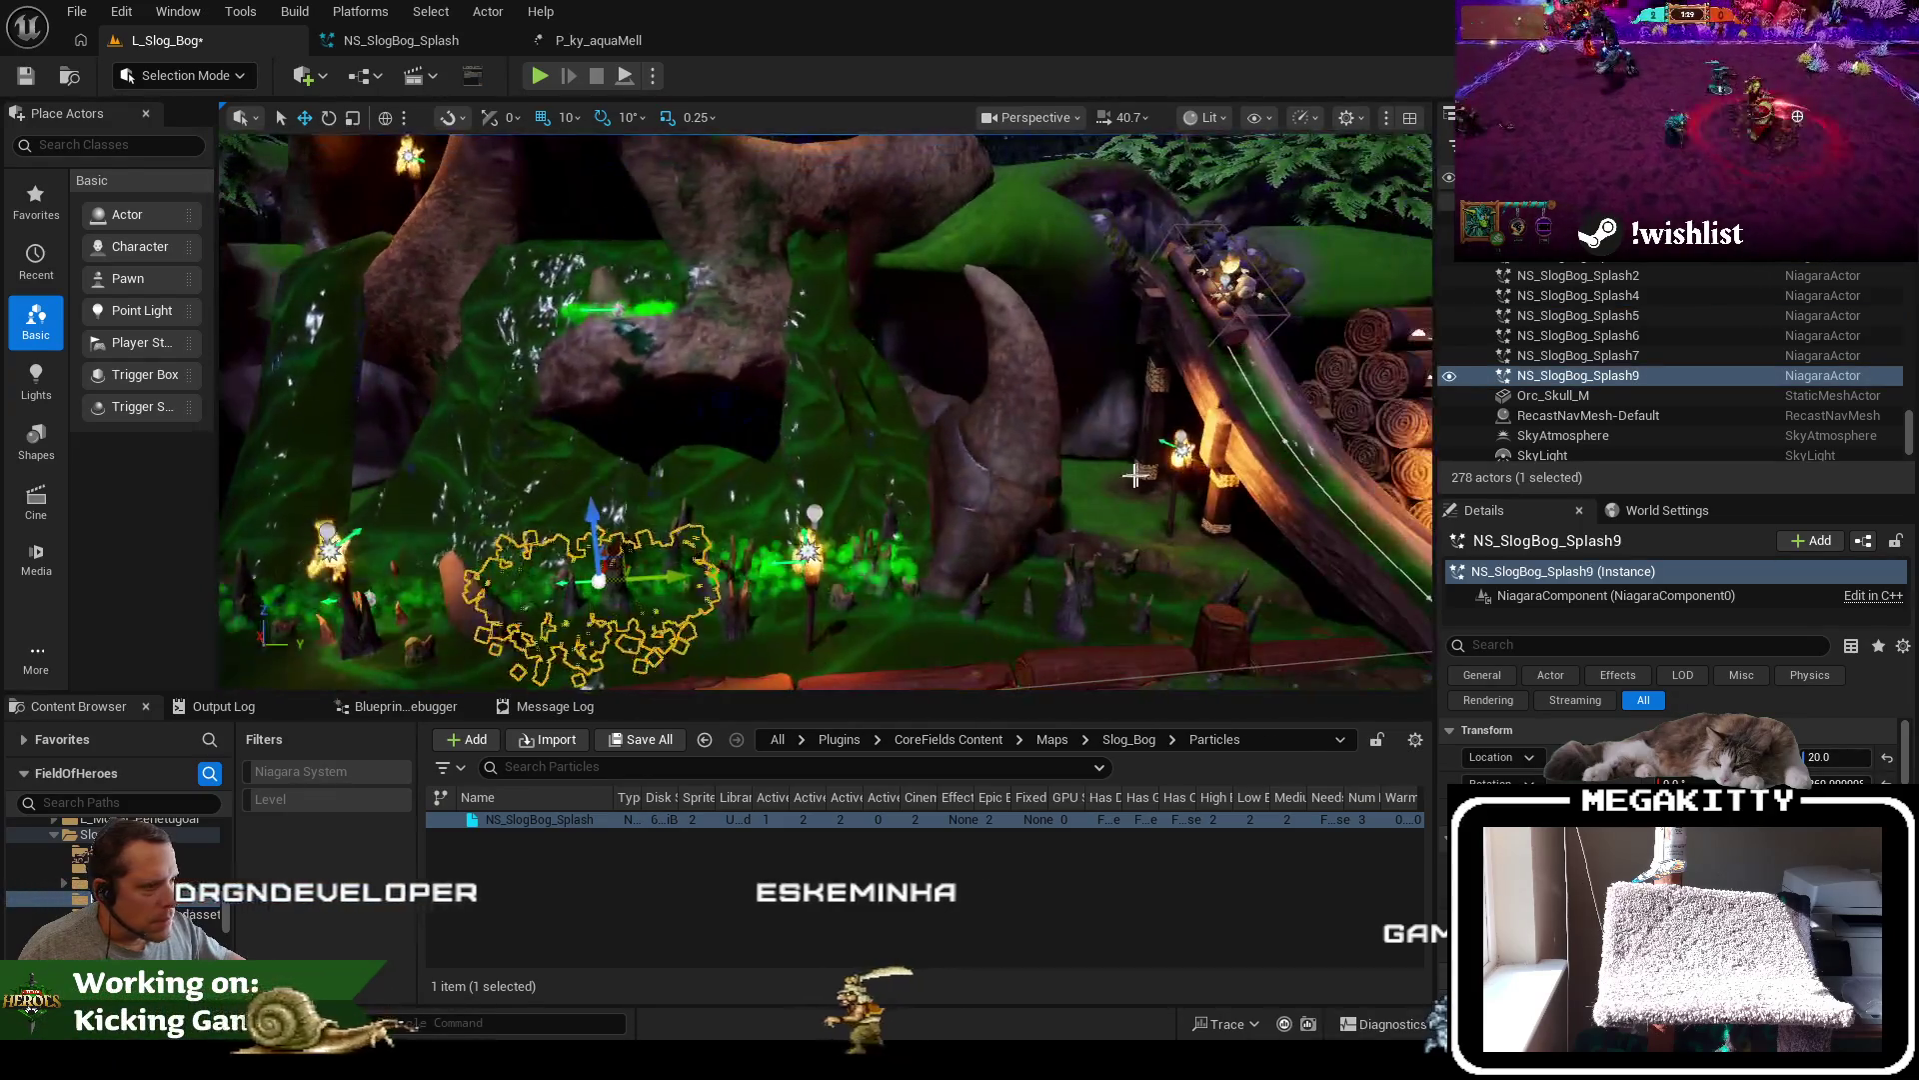
Check torch fires TorchPFire07 and TorchPFire06, select Splash7, and nudge Splash4 into place
click(812, 550)
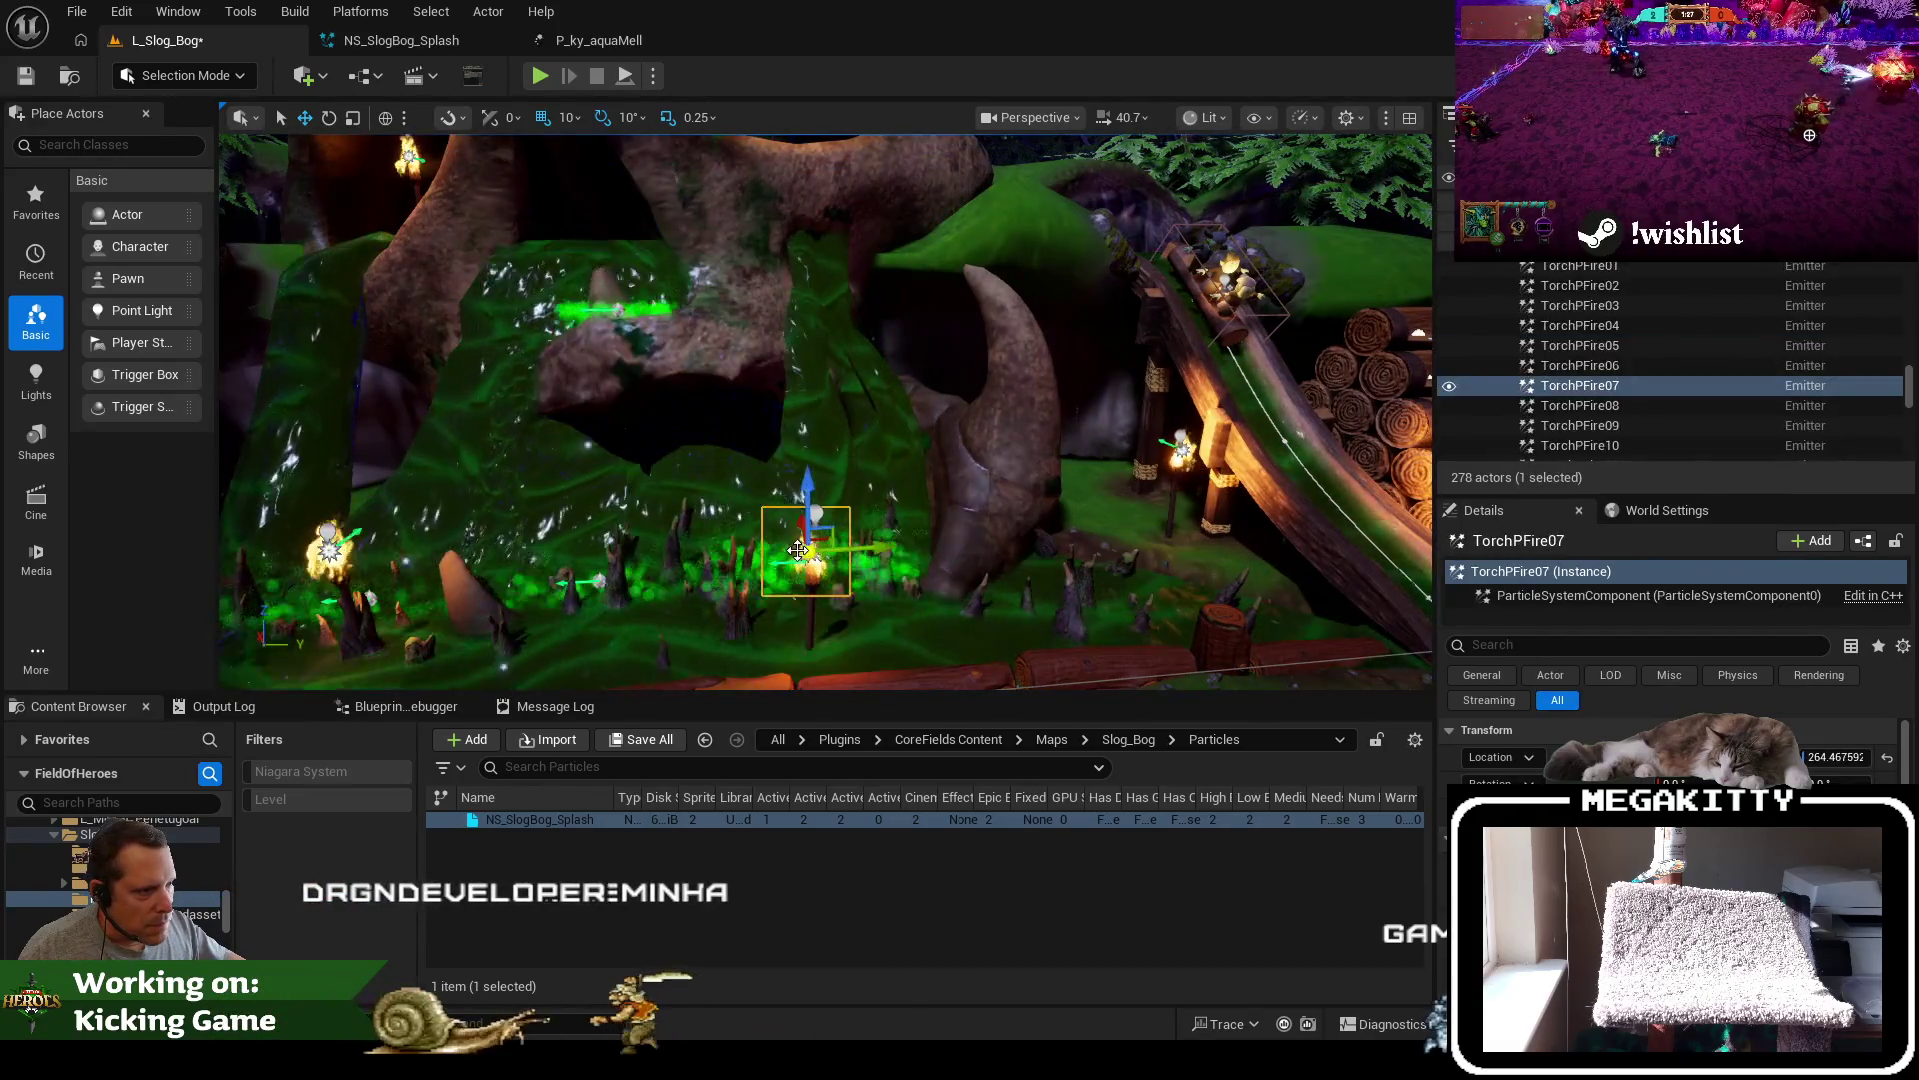
click(1579, 366)
scroll(1575, 296, up, 5)
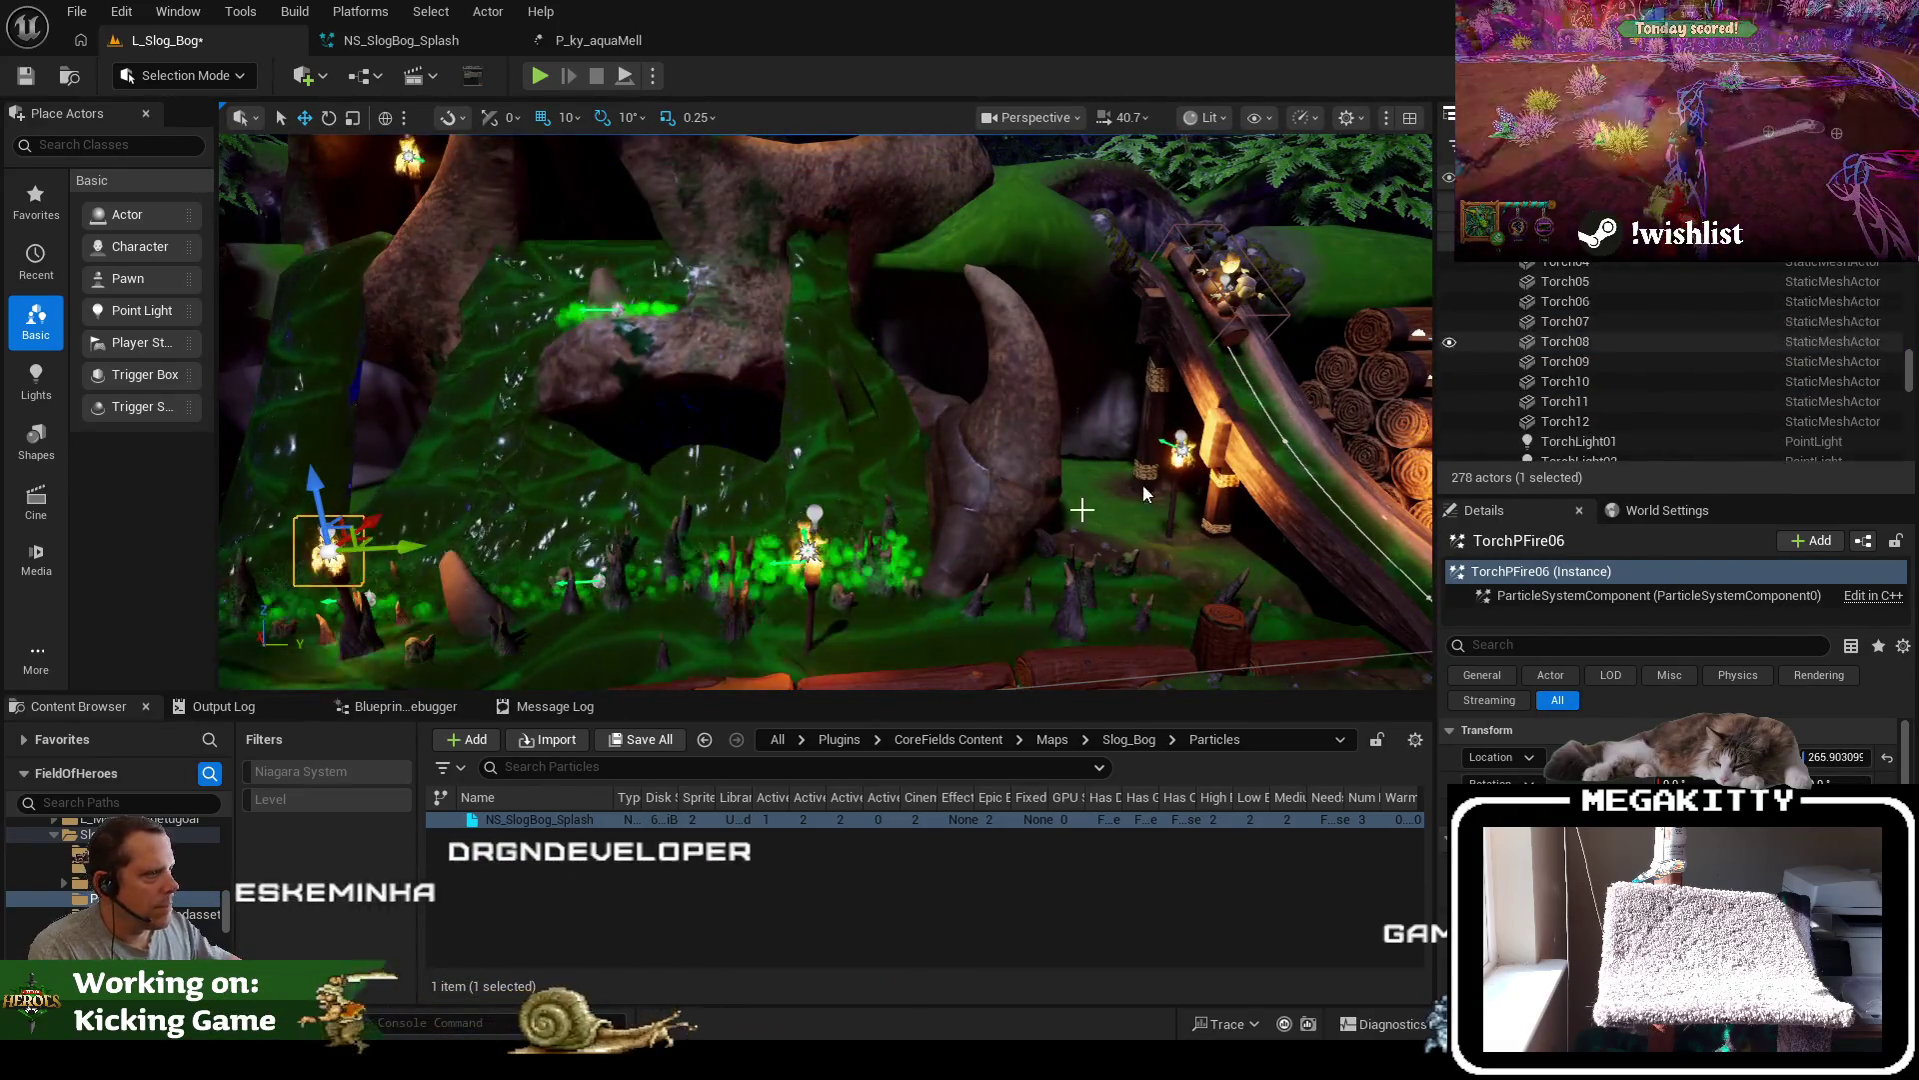
scroll(1650, 325, down, 5)
click(1649, 325)
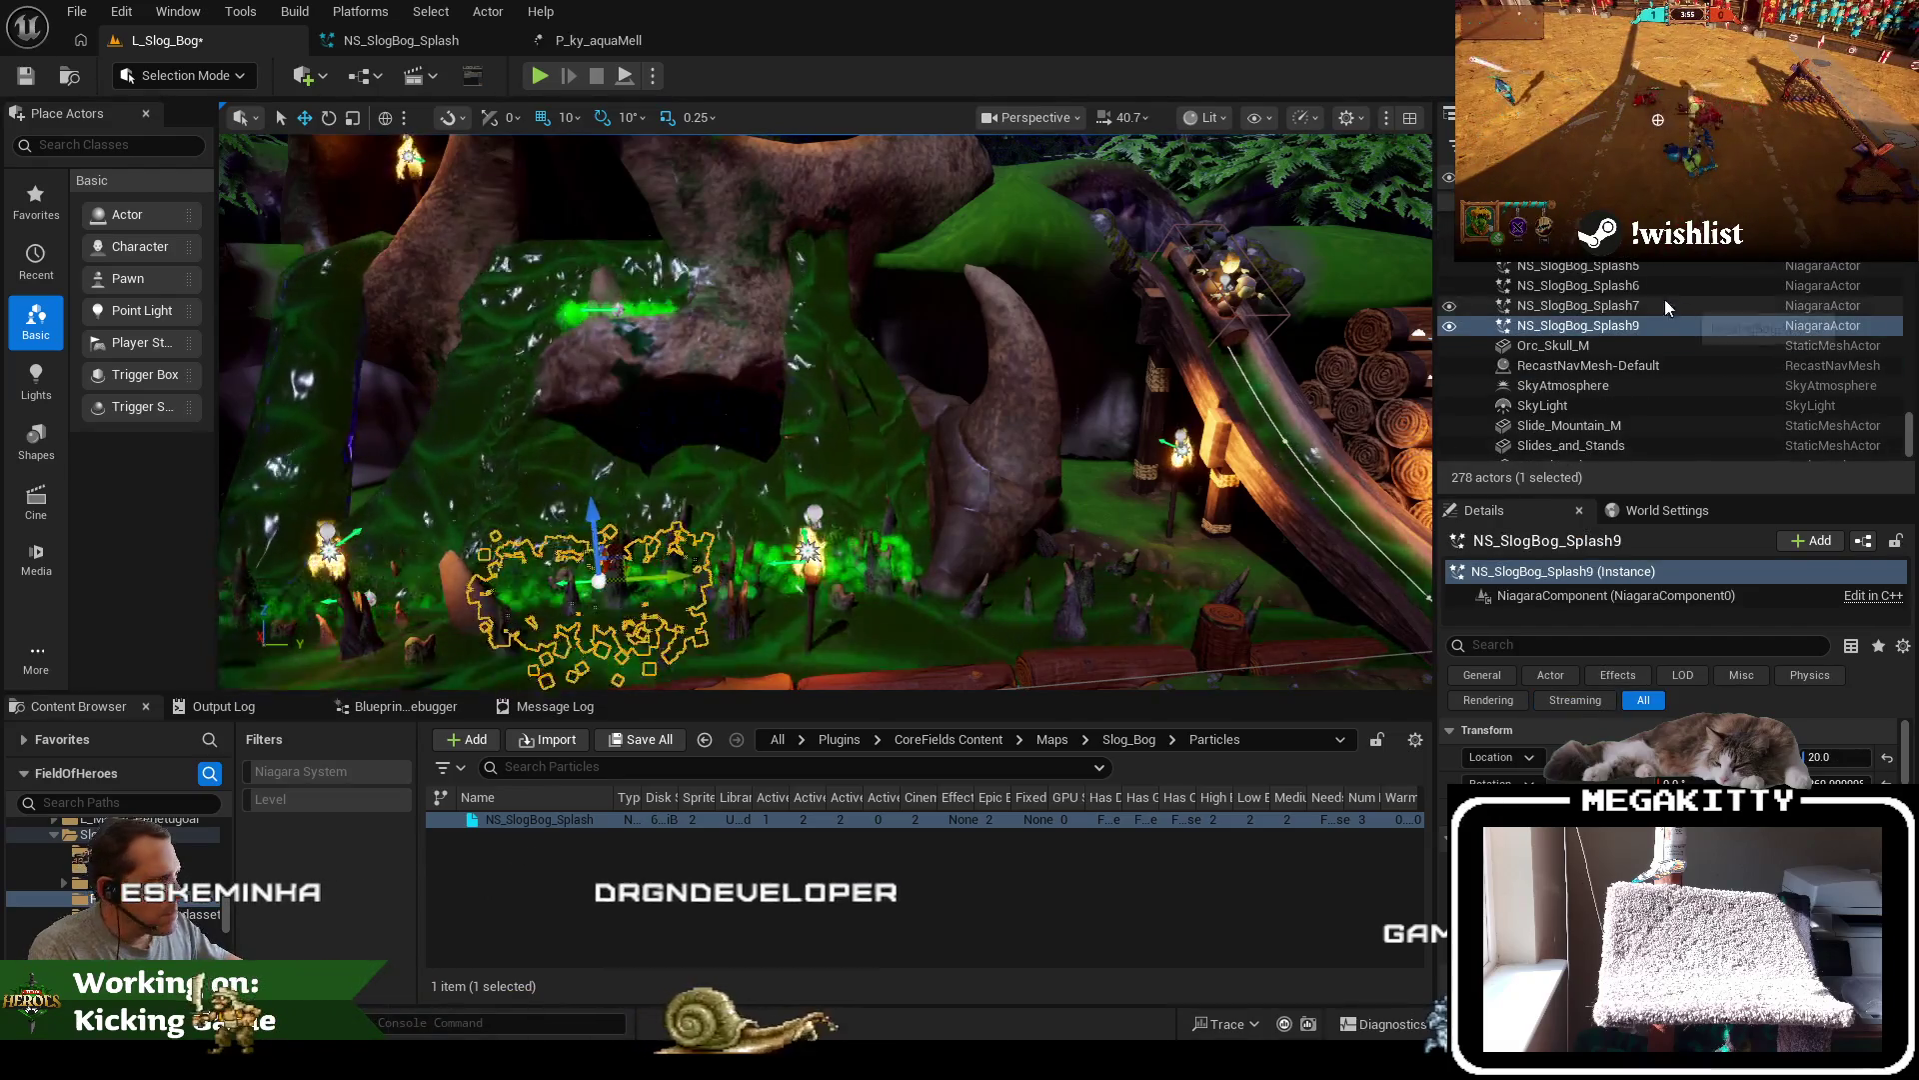
key(Up)
click(836, 531)
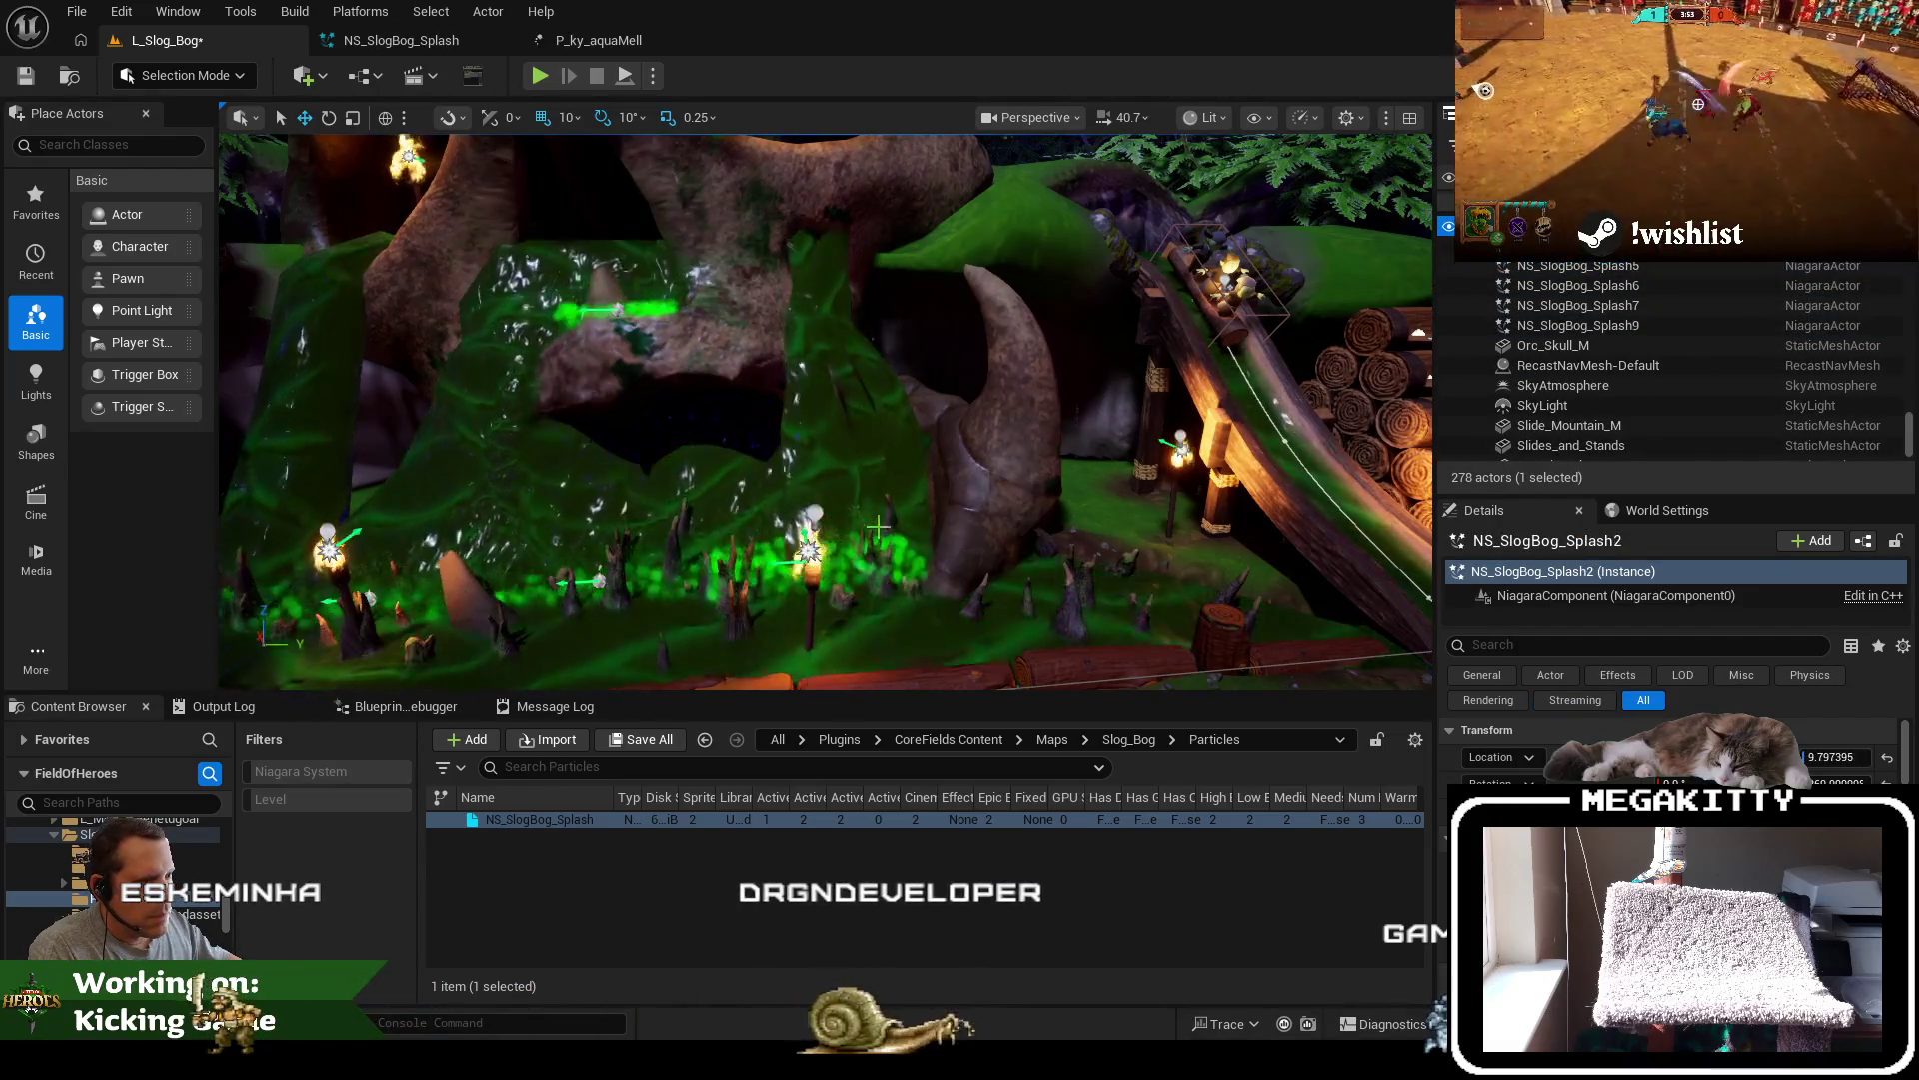
drag(813, 508, 808, 504)
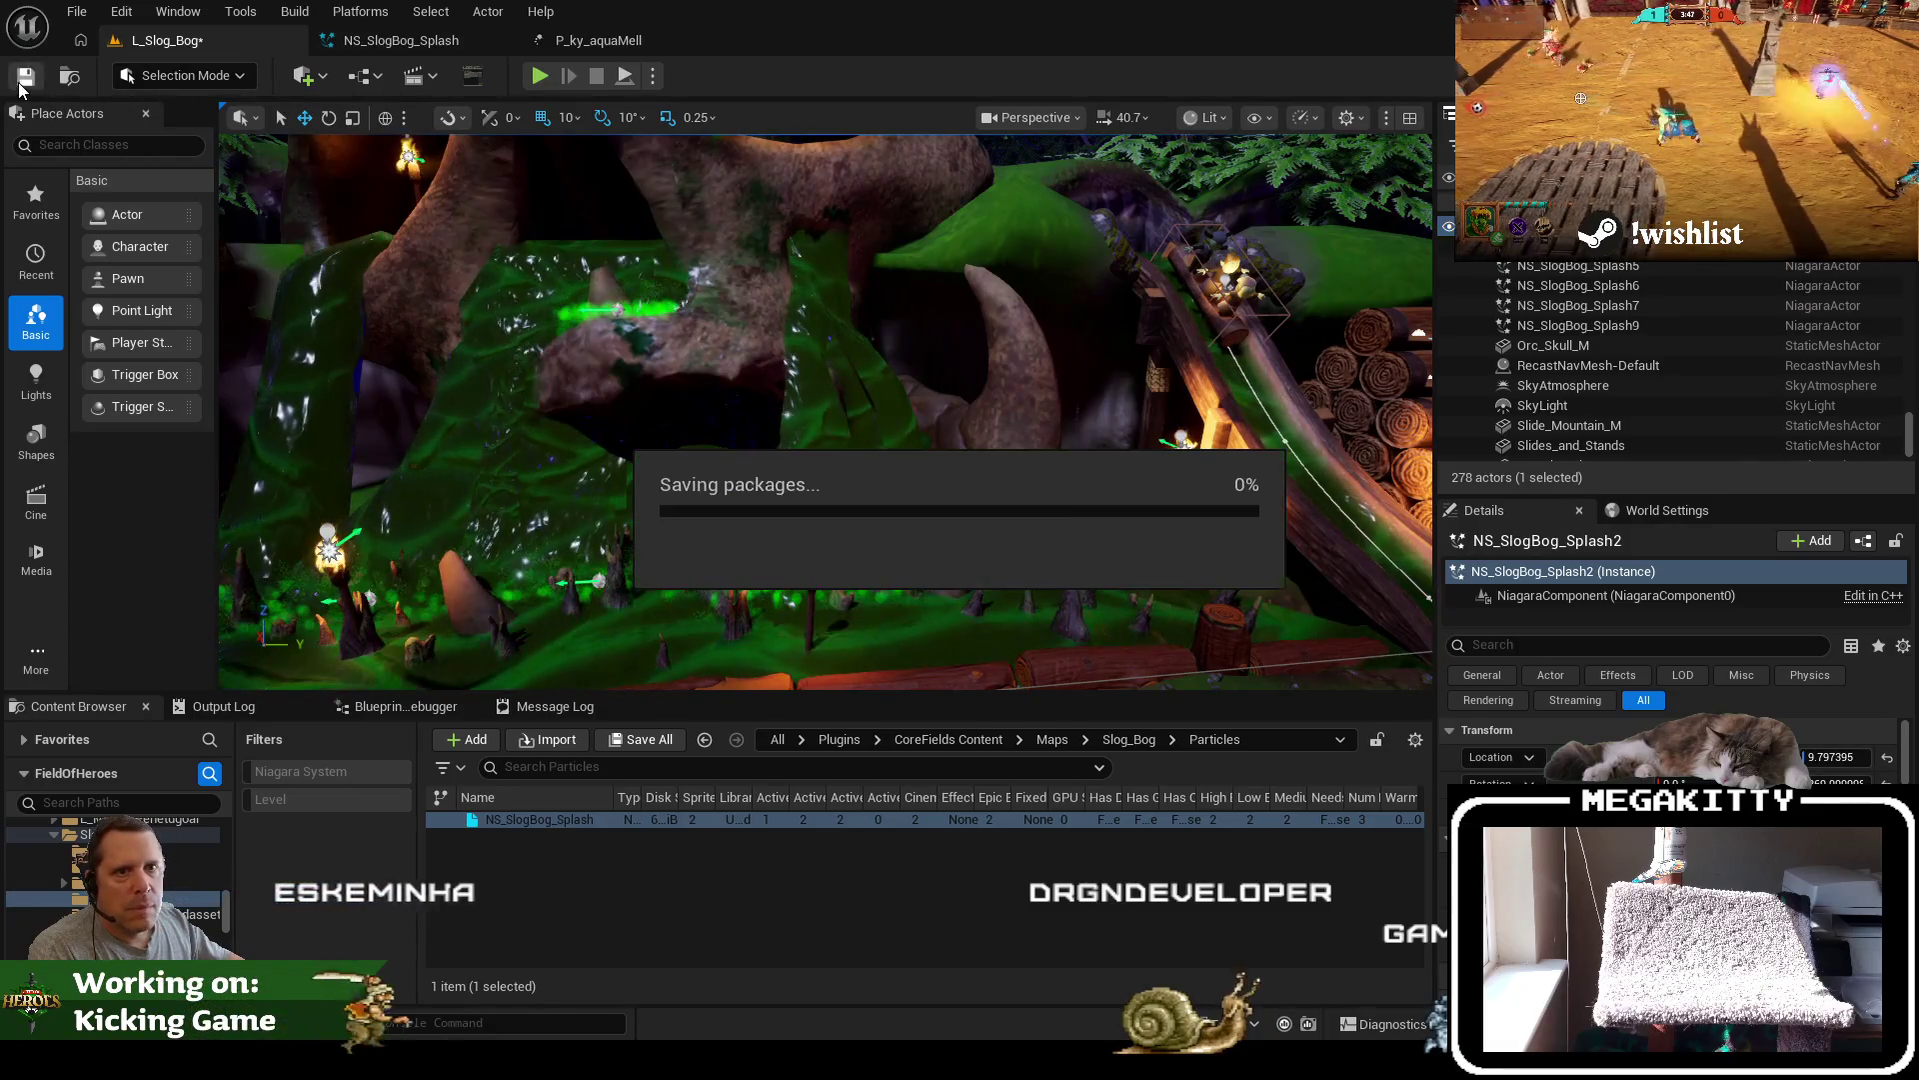
key(F11)
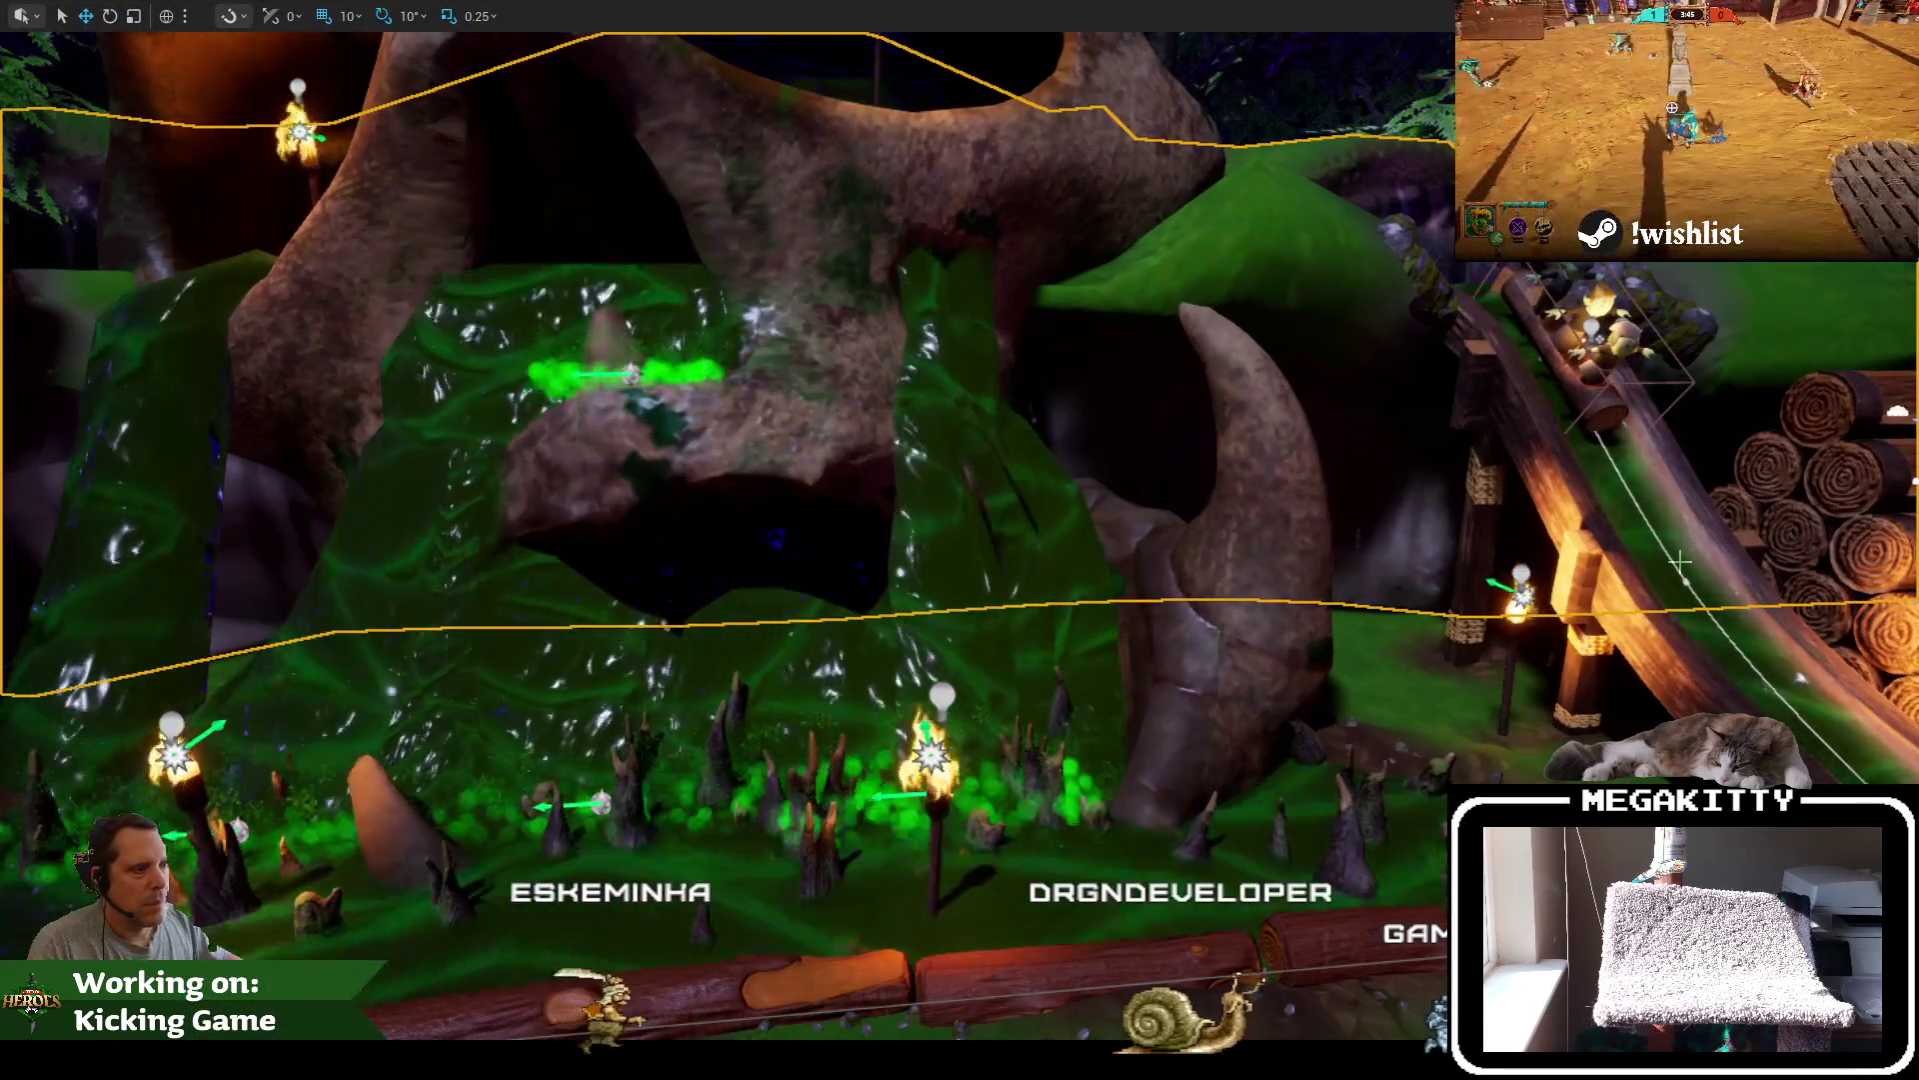
key(alt+p)
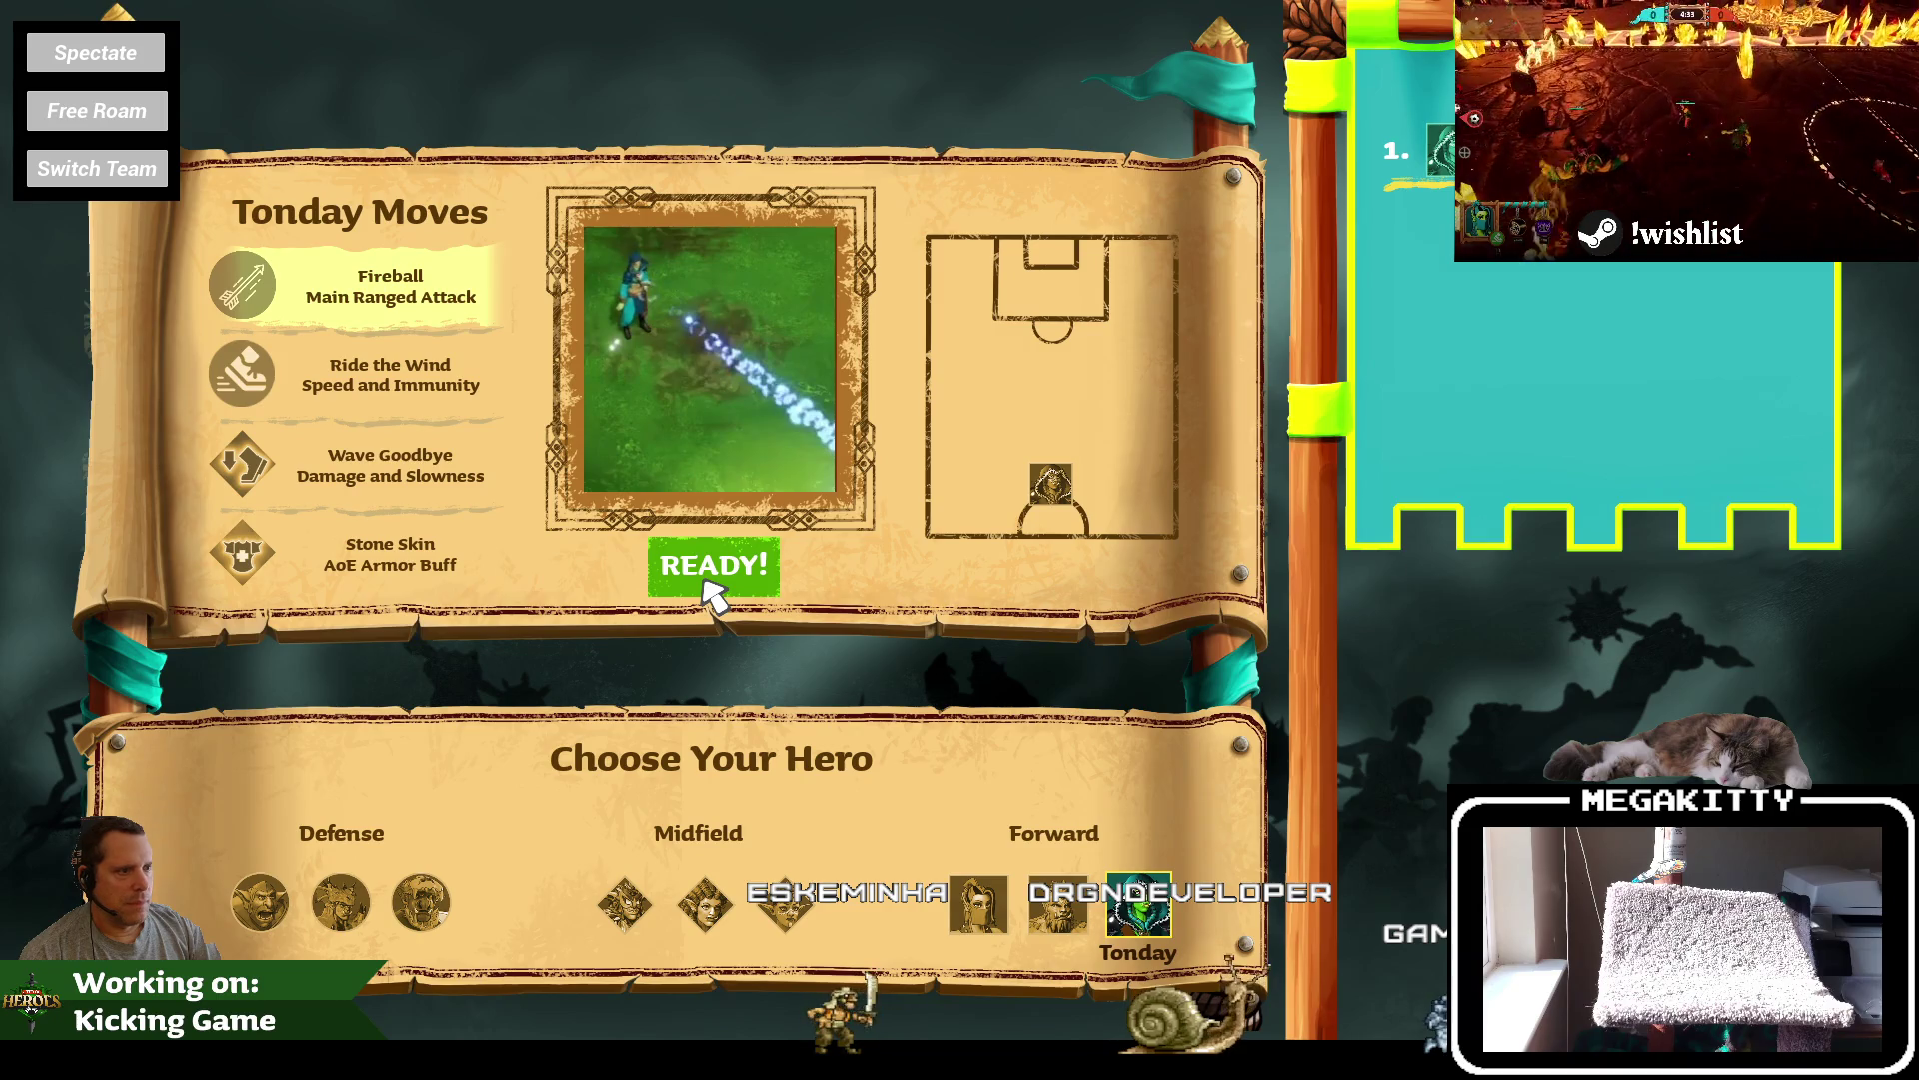
click(708, 585)
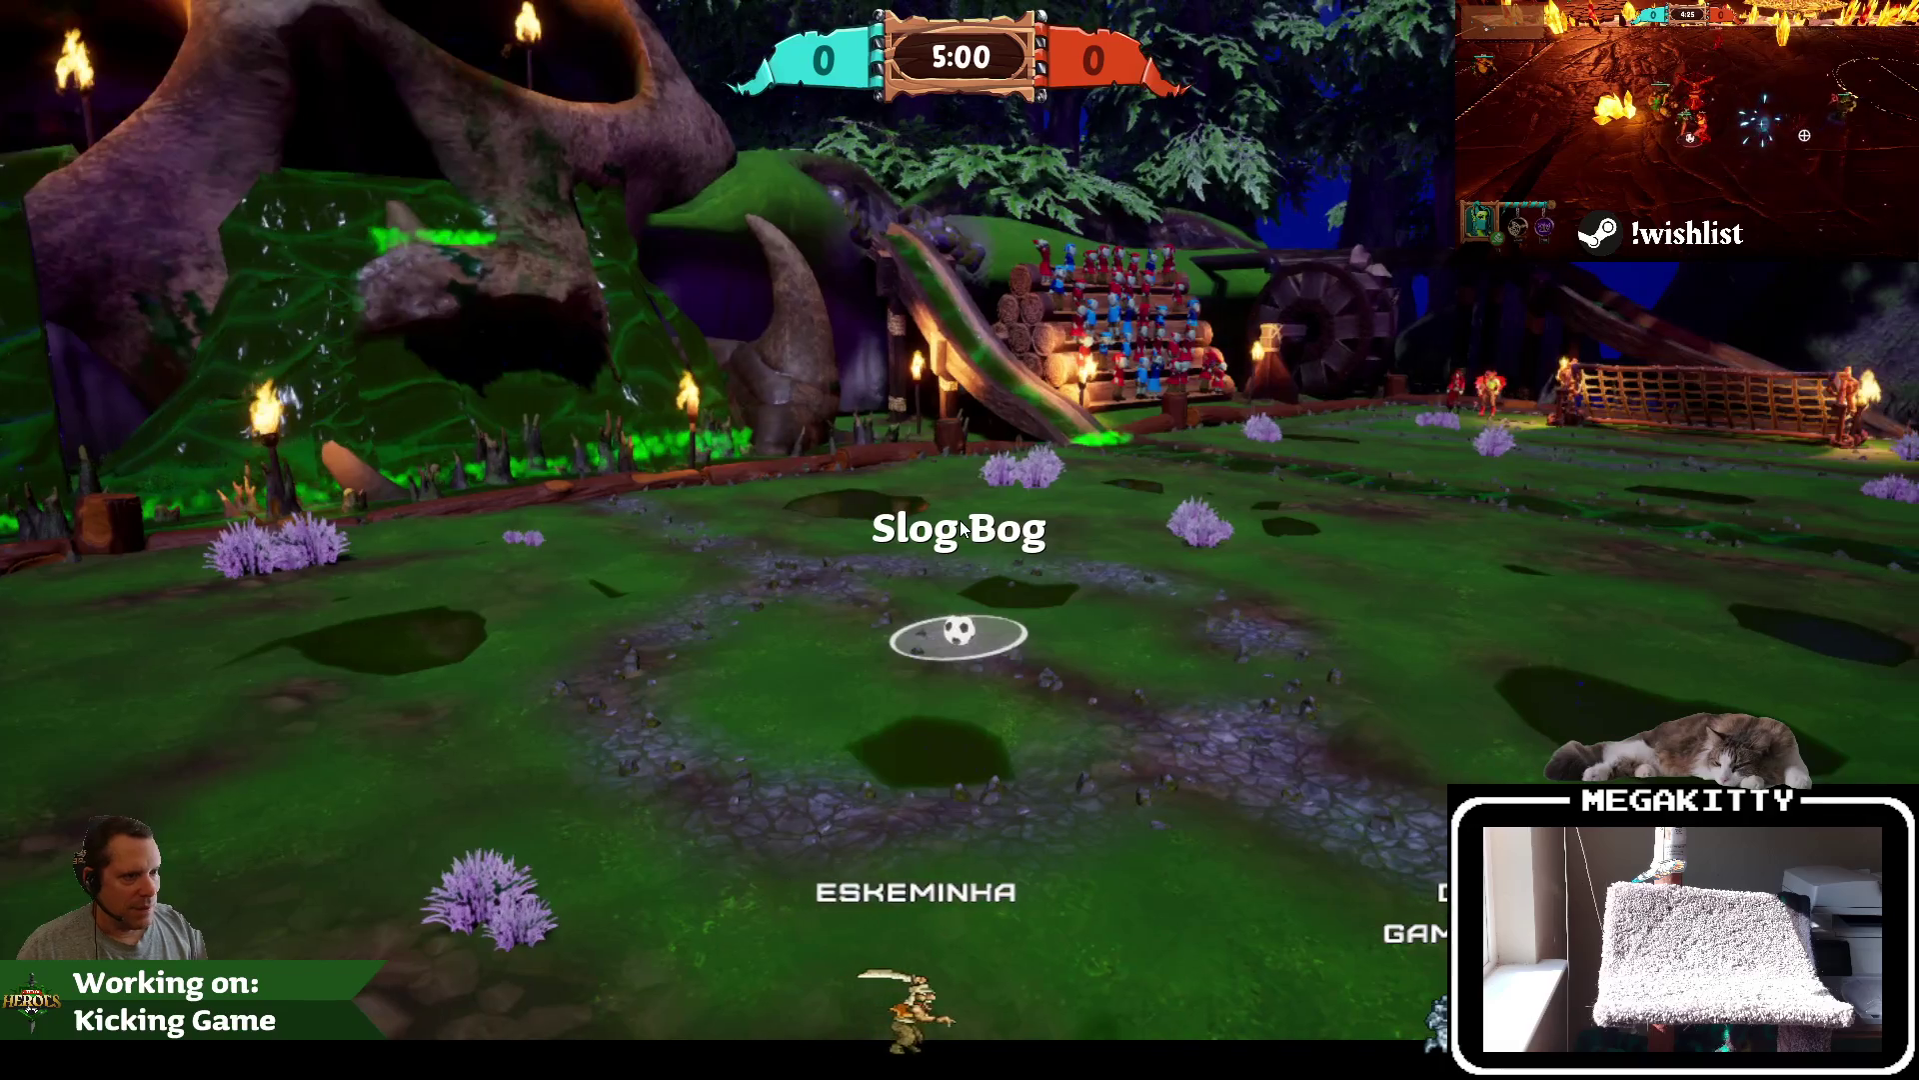
key(Escape)
scroll(555, 410, up, 10)
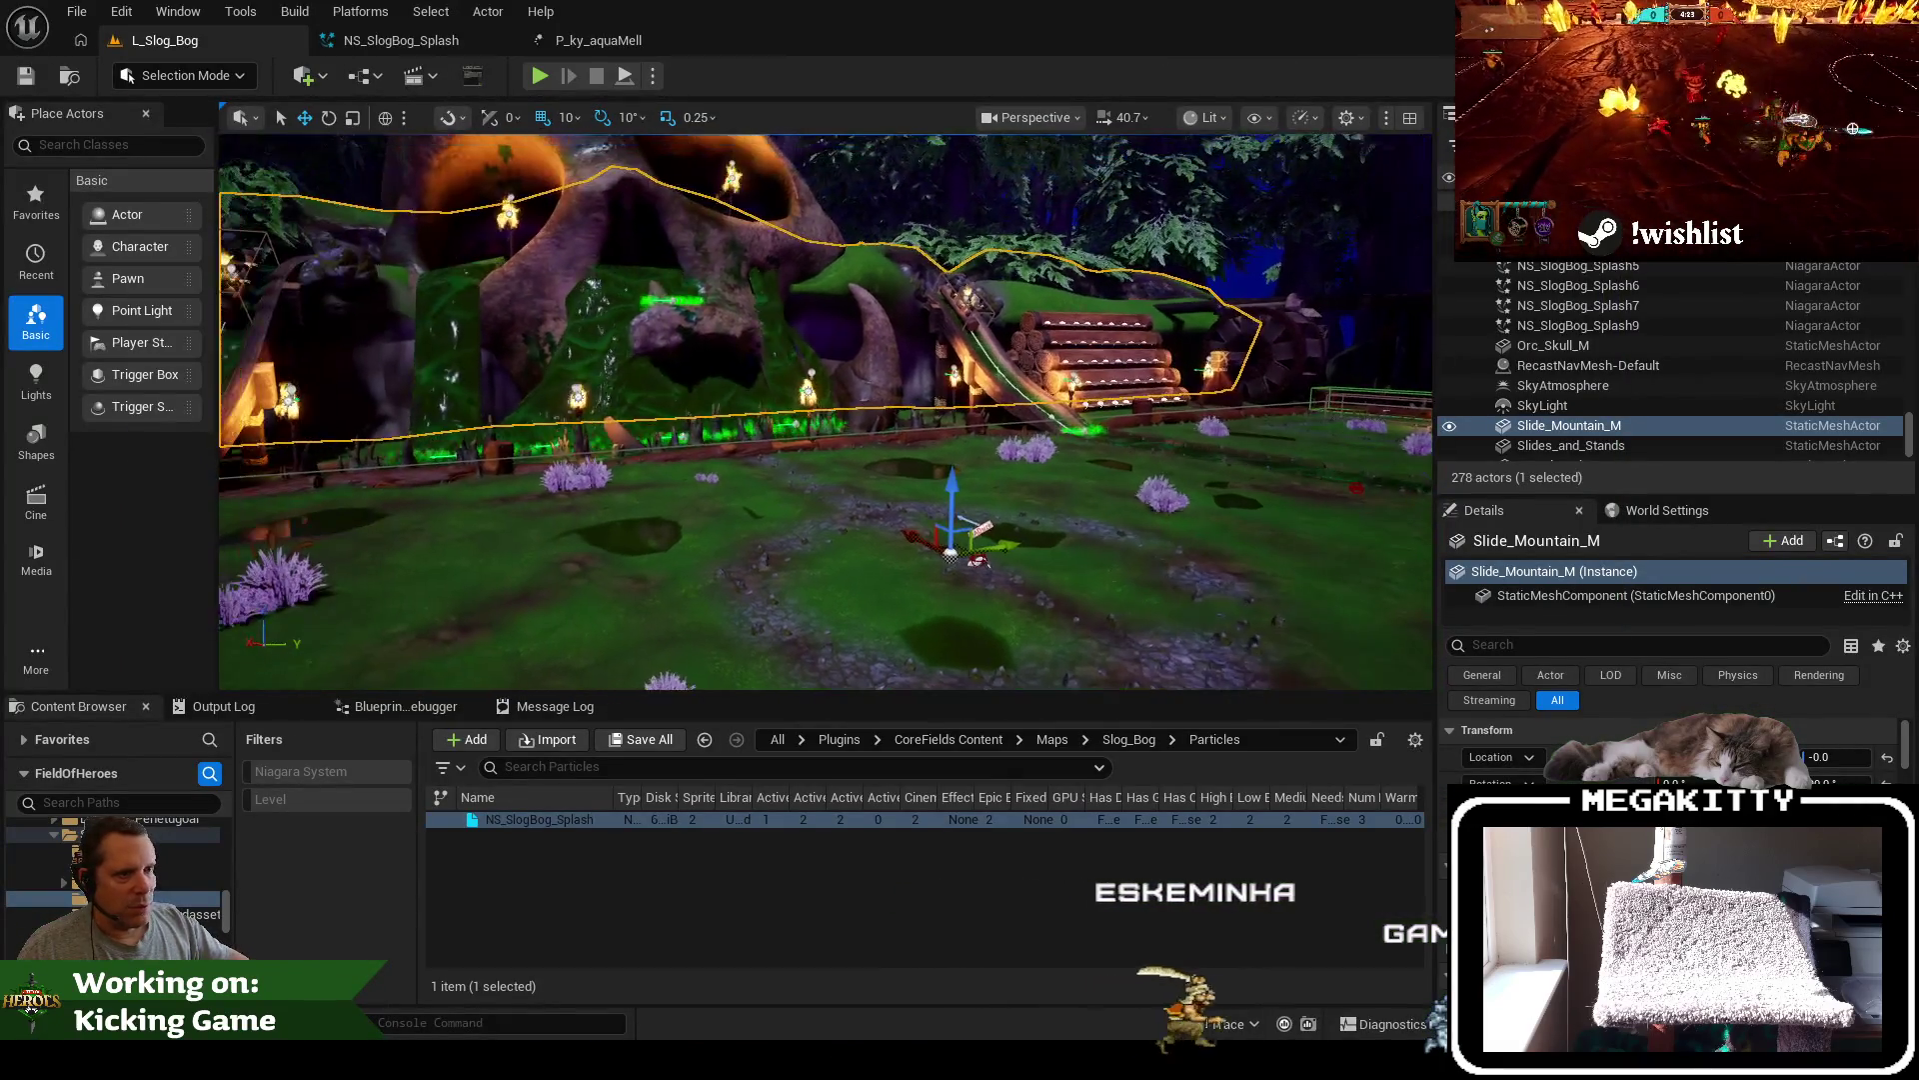
Fly to the skull and frame the seven NS_SlogBog_Splash effects selected together
drag(551, 410, 470, 370)
mouse_move(800, 420)
mouse_down()
mouse_move(690, 390)
mouse_move(730, 390)
mouse_up()
click(1645, 326)
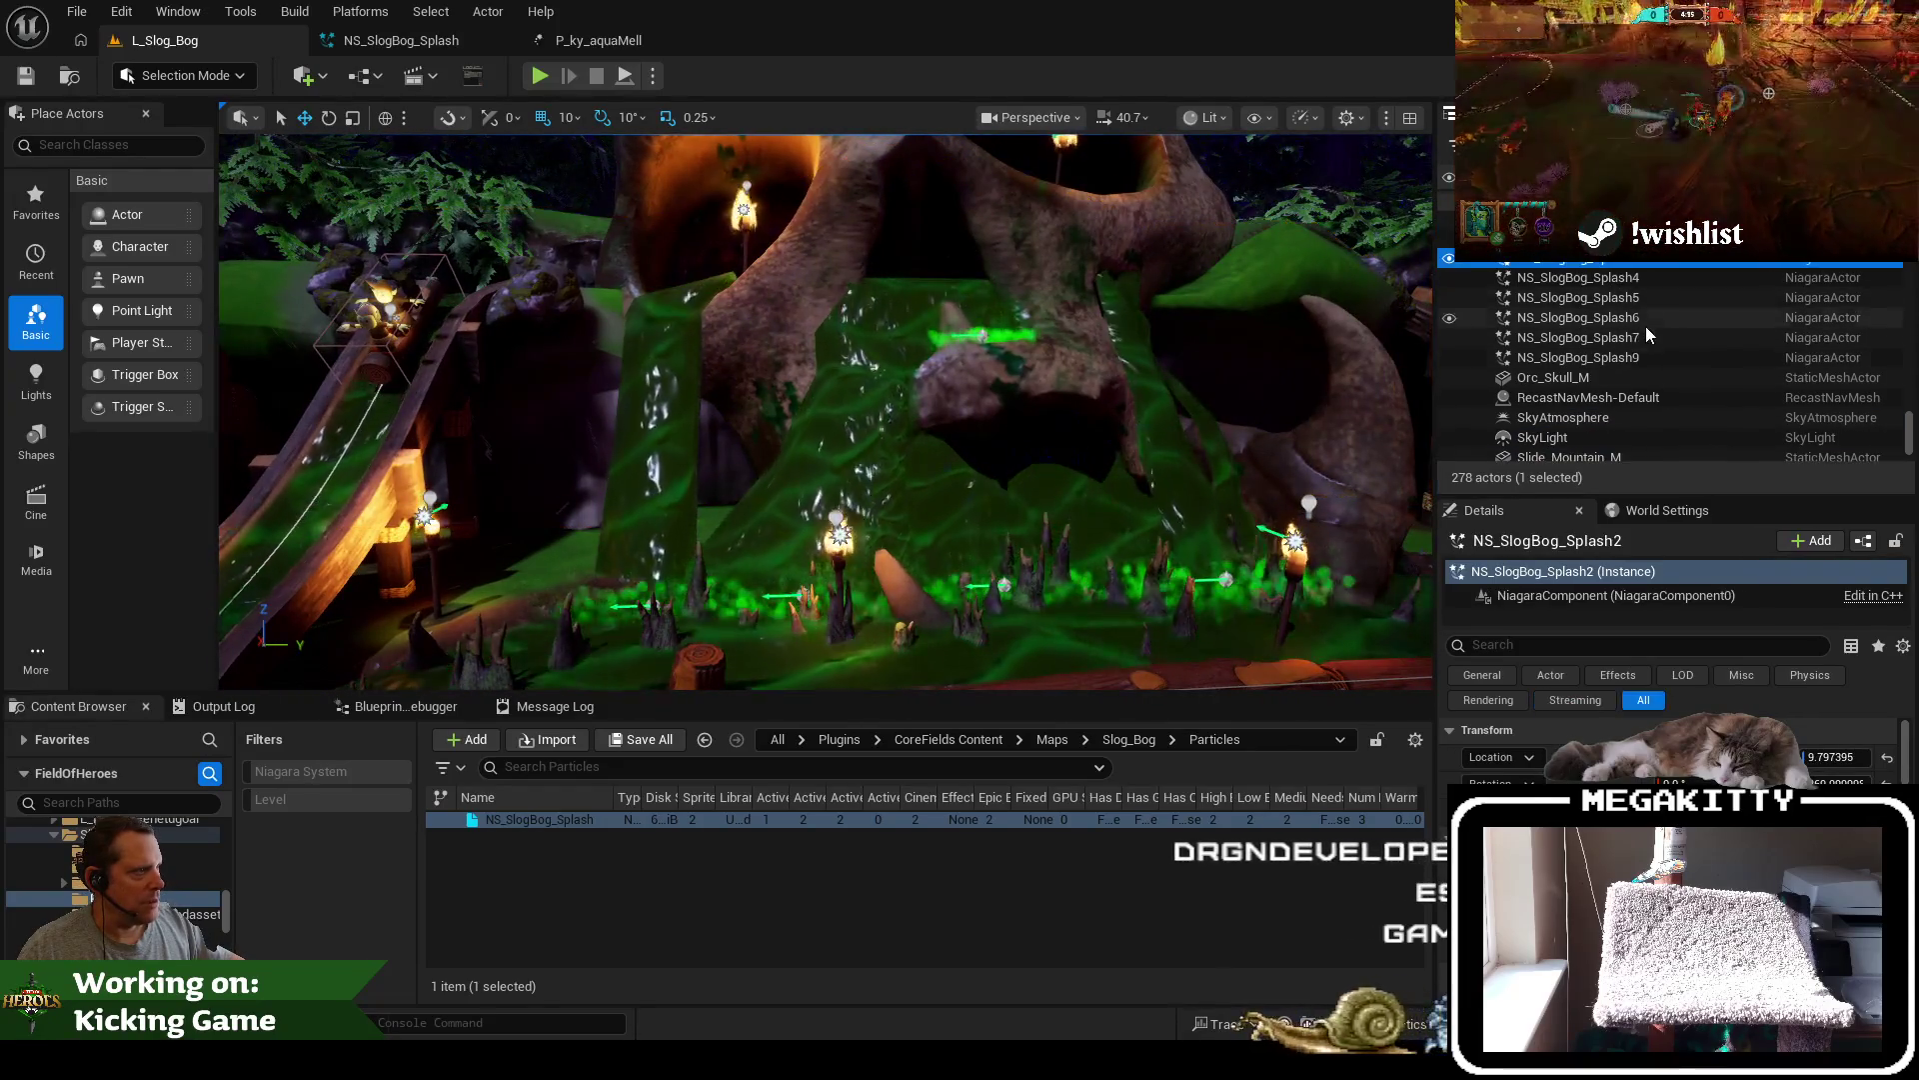
shift+click(1636, 356)
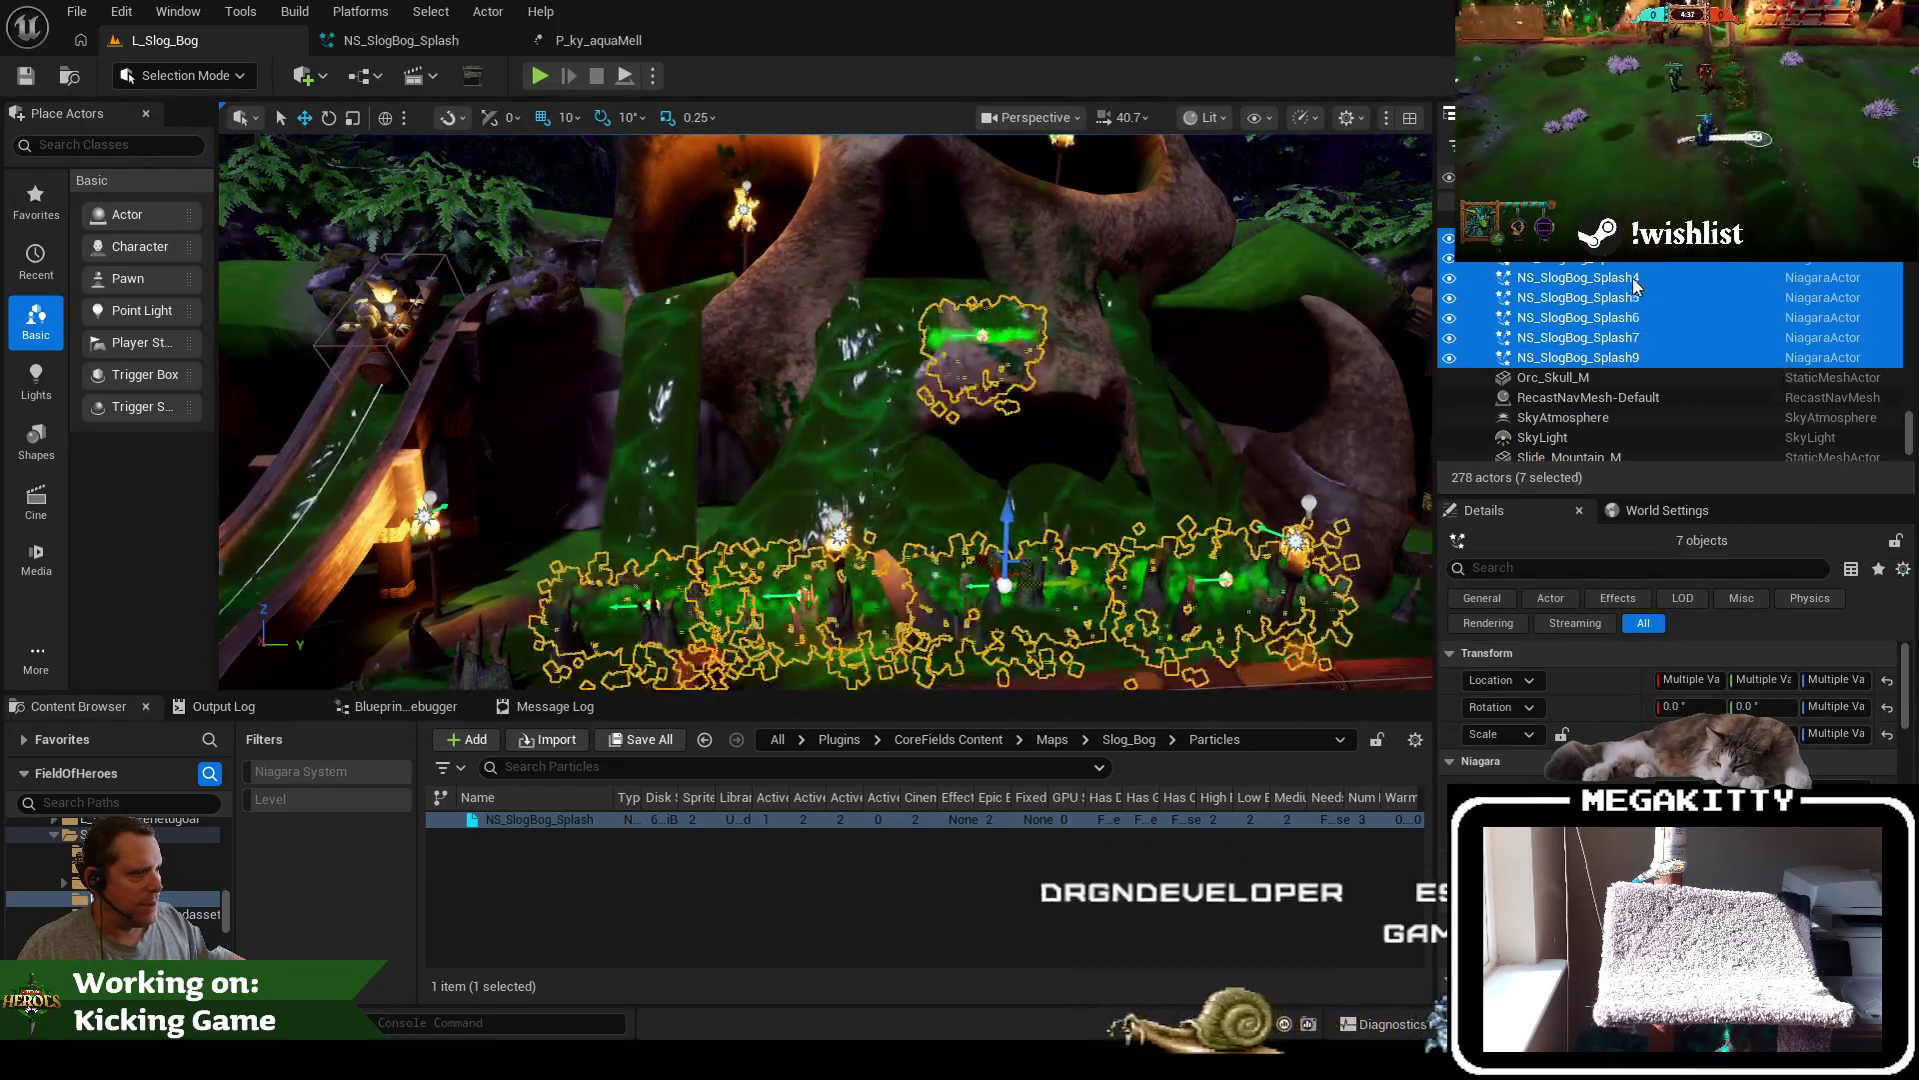
key(f)
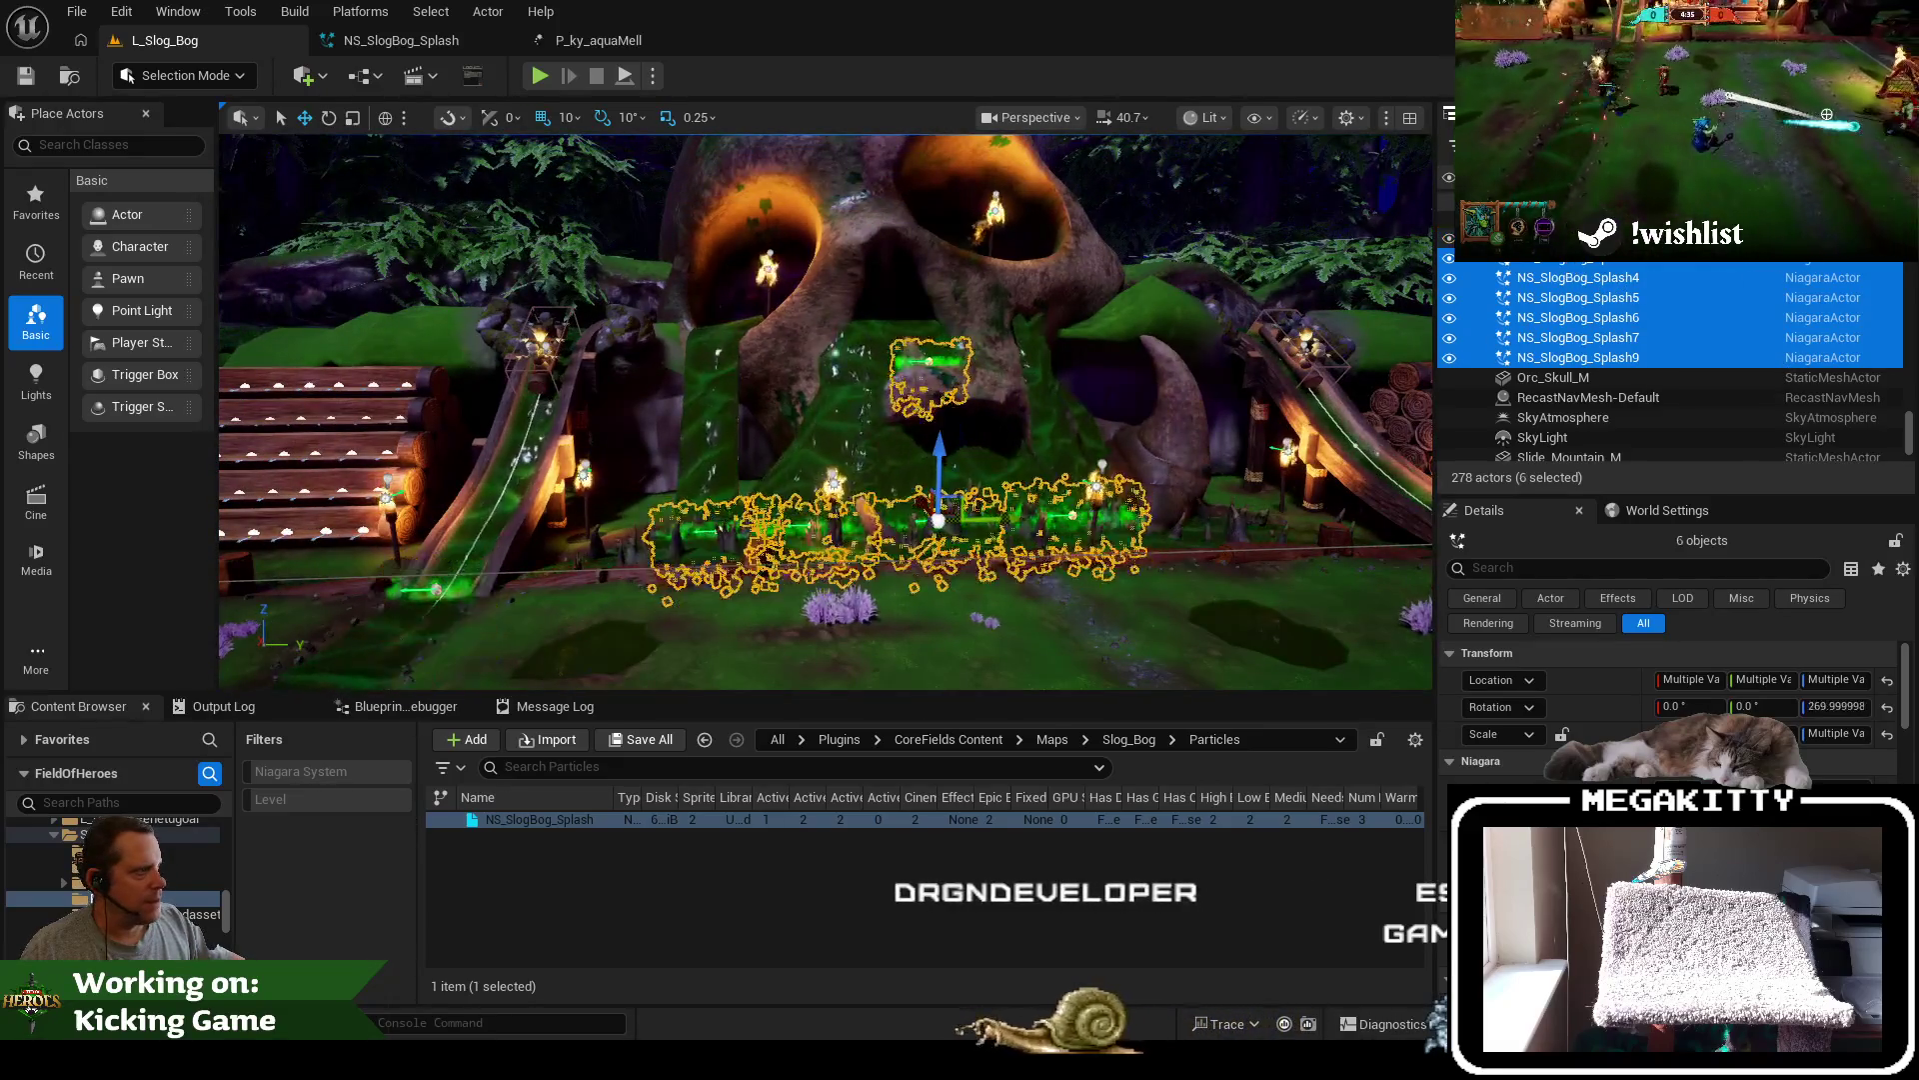
Refine the splash selection, keeping Splash9 and dropping Splash7, then save the Slog Bog level
ctrl+click(1579, 238)
ctrl+click(1612, 358)
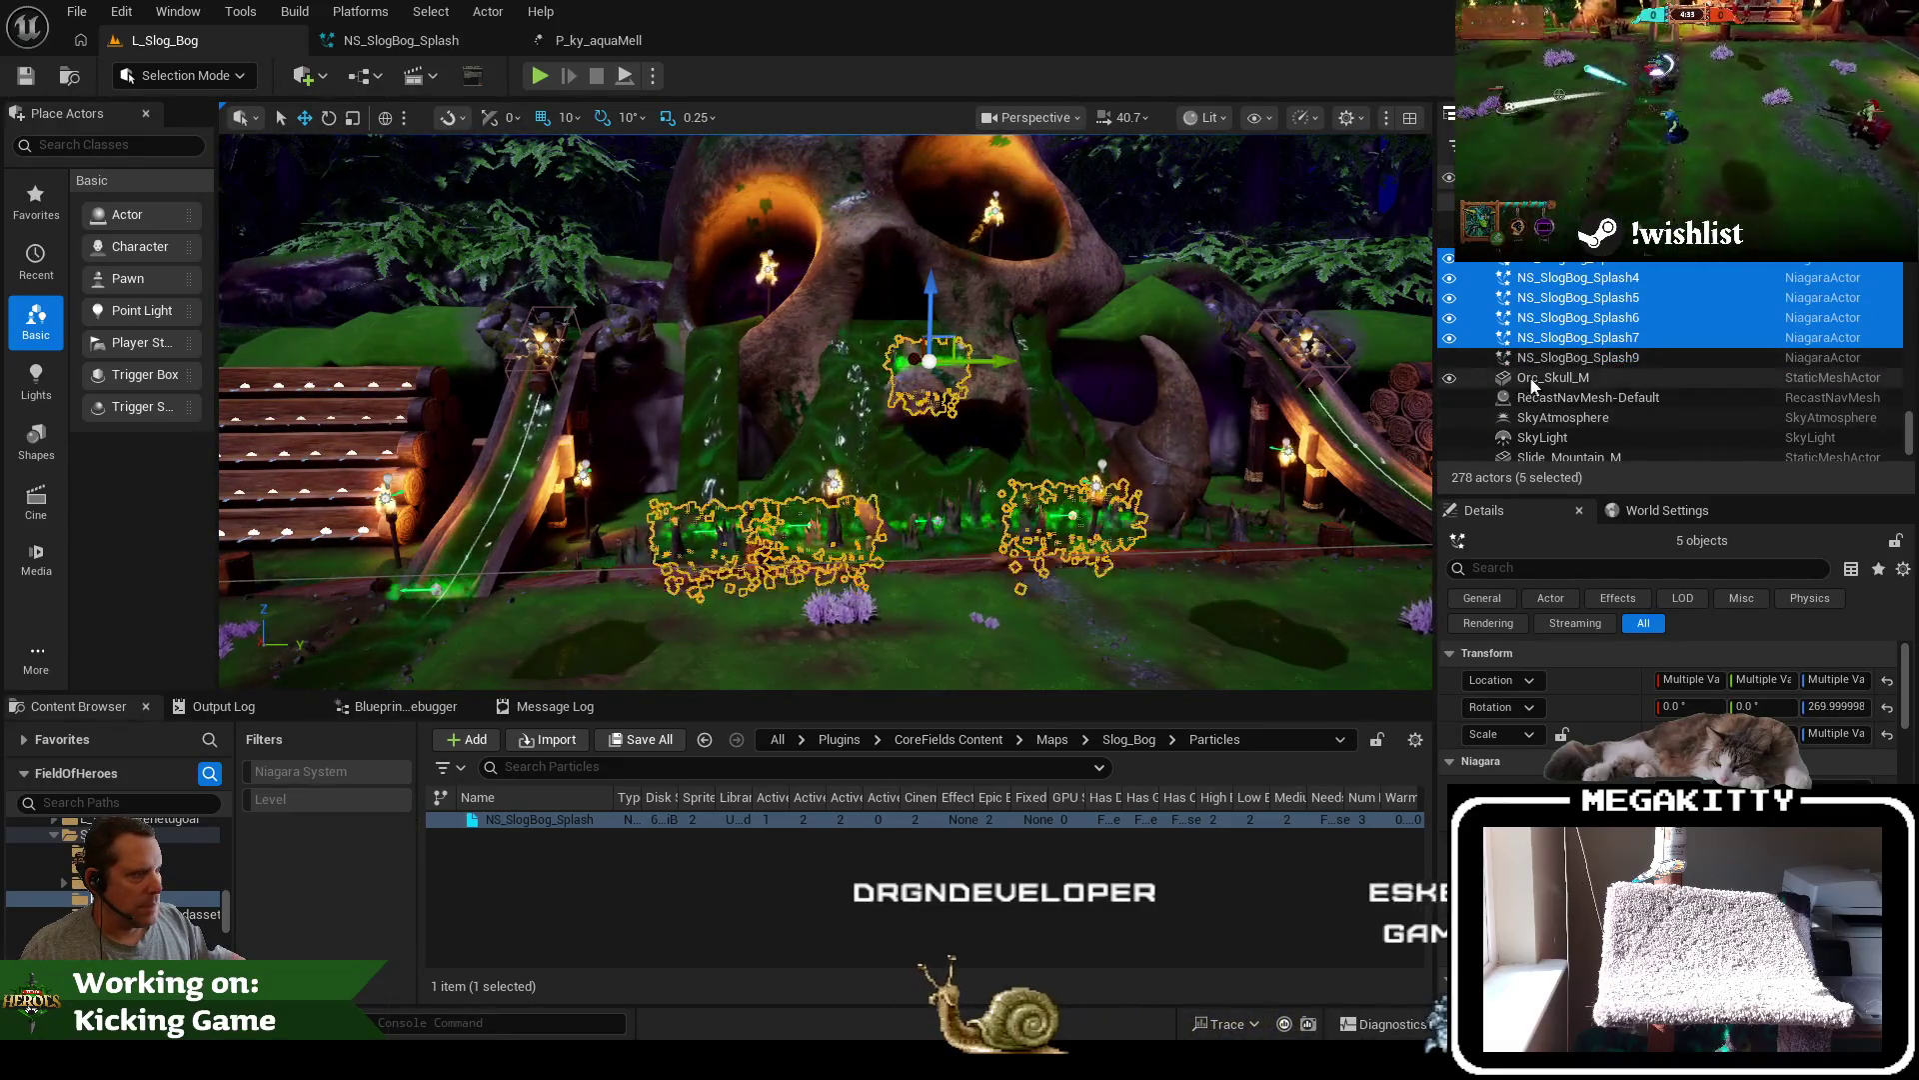
ctrl+click(1600, 357)
mouse_move(1346, 415)
mouse_down()
mouse_move(1229, 420)
mouse_move(1345, 416)
mouse_up()
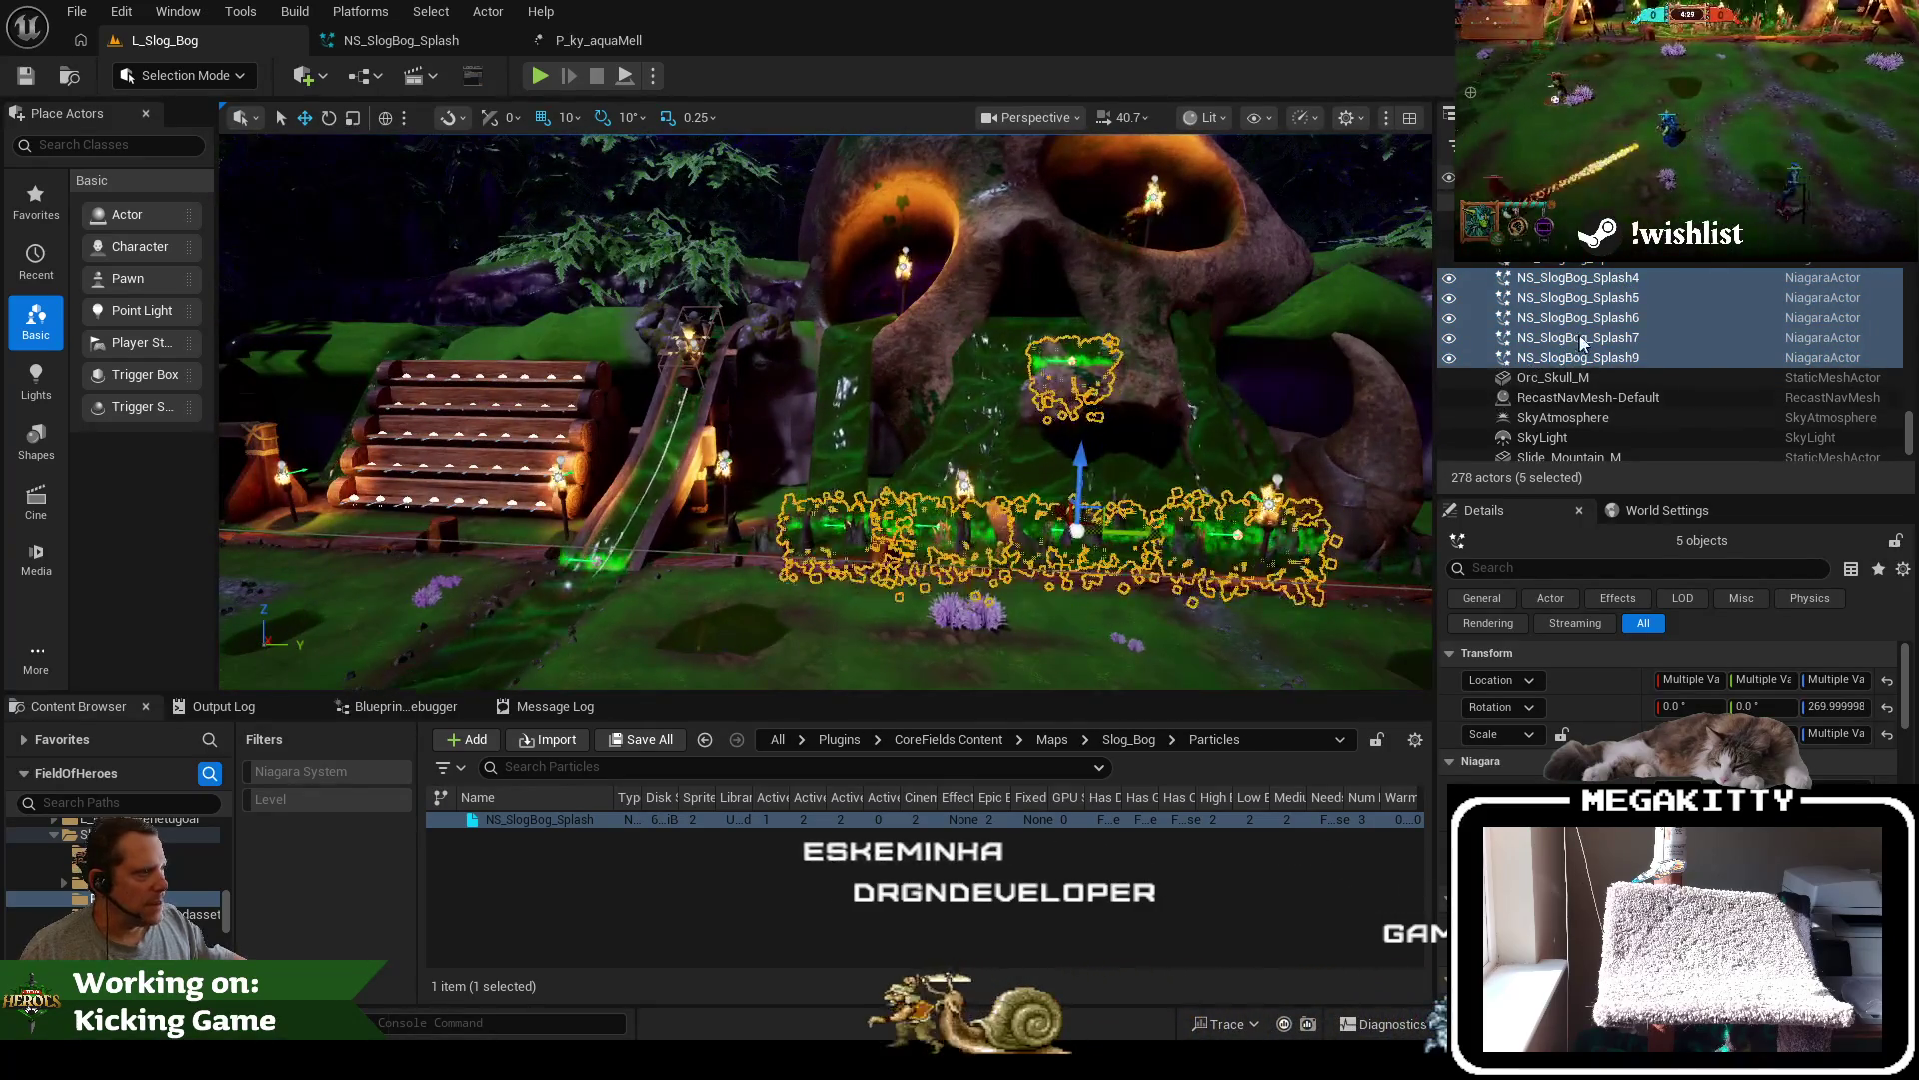
click(1615, 330)
ctrl+click(1627, 340)
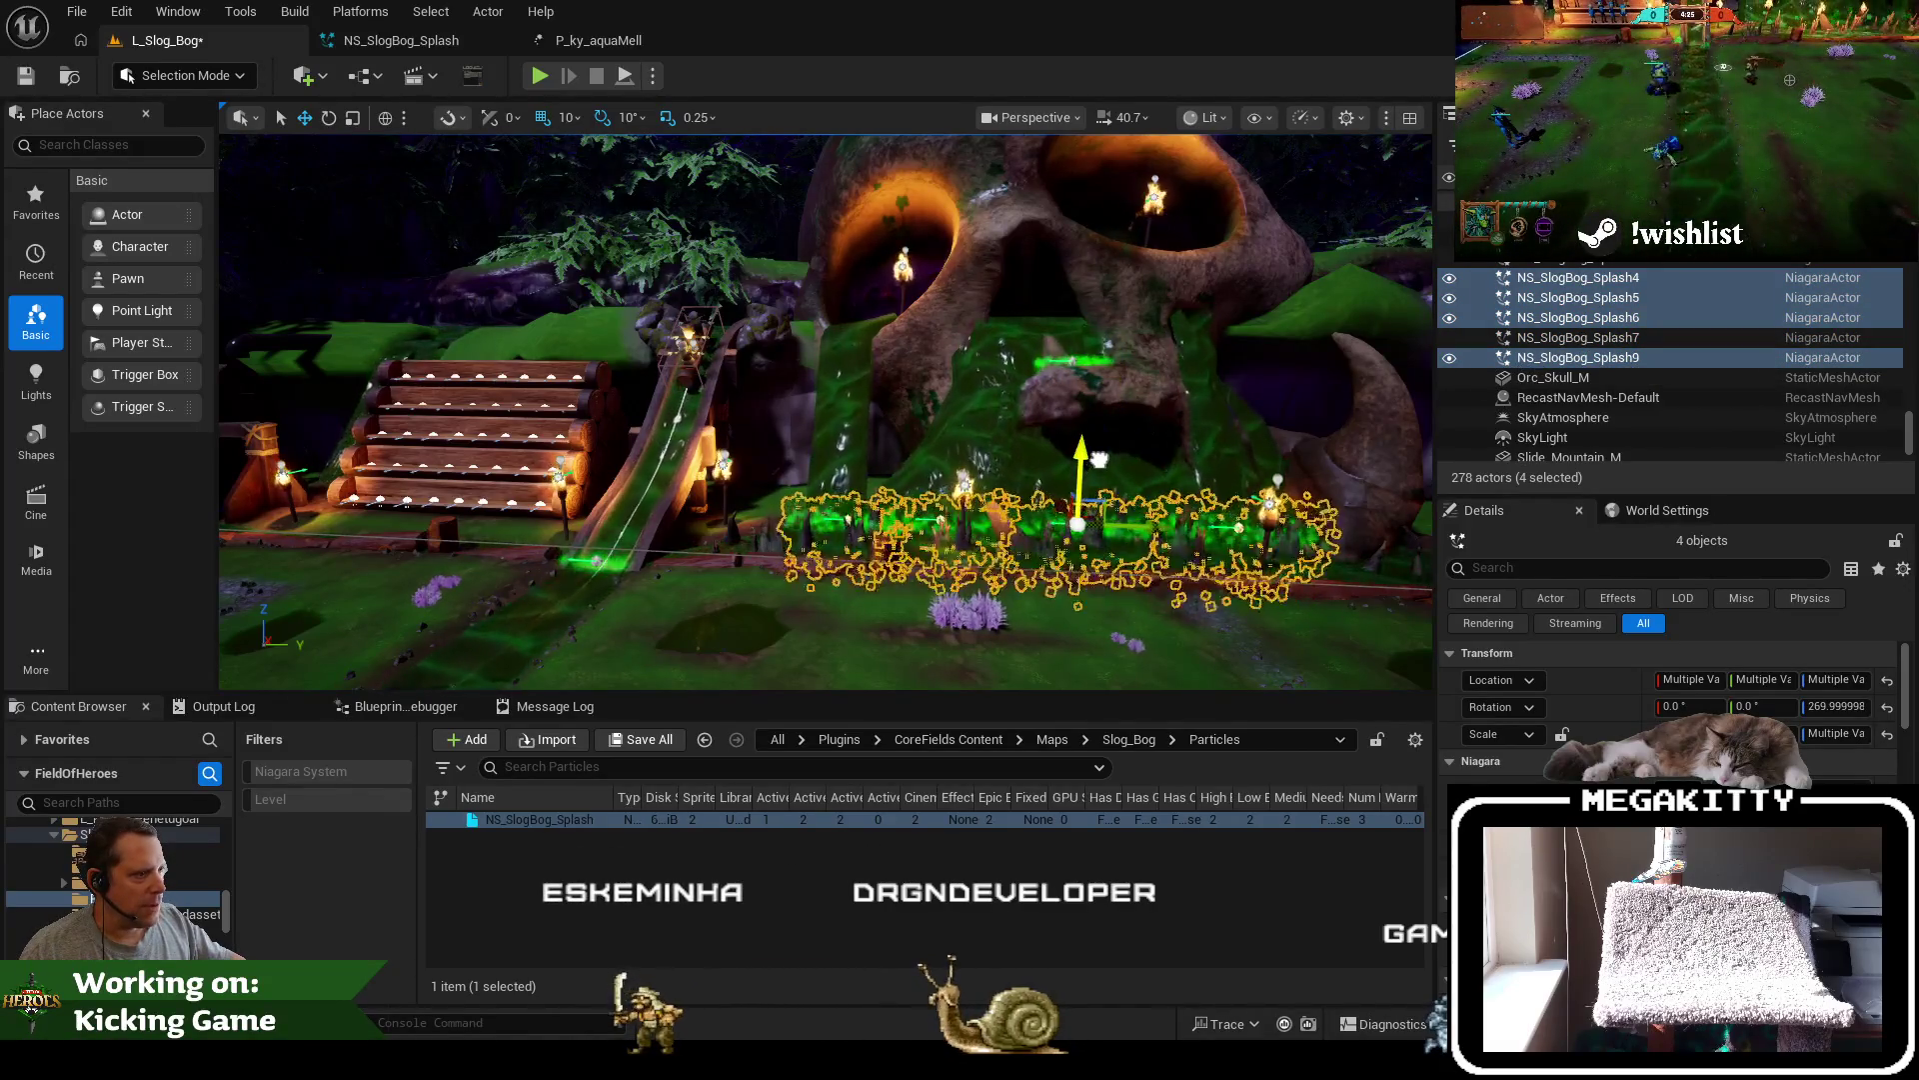
click(27, 78)
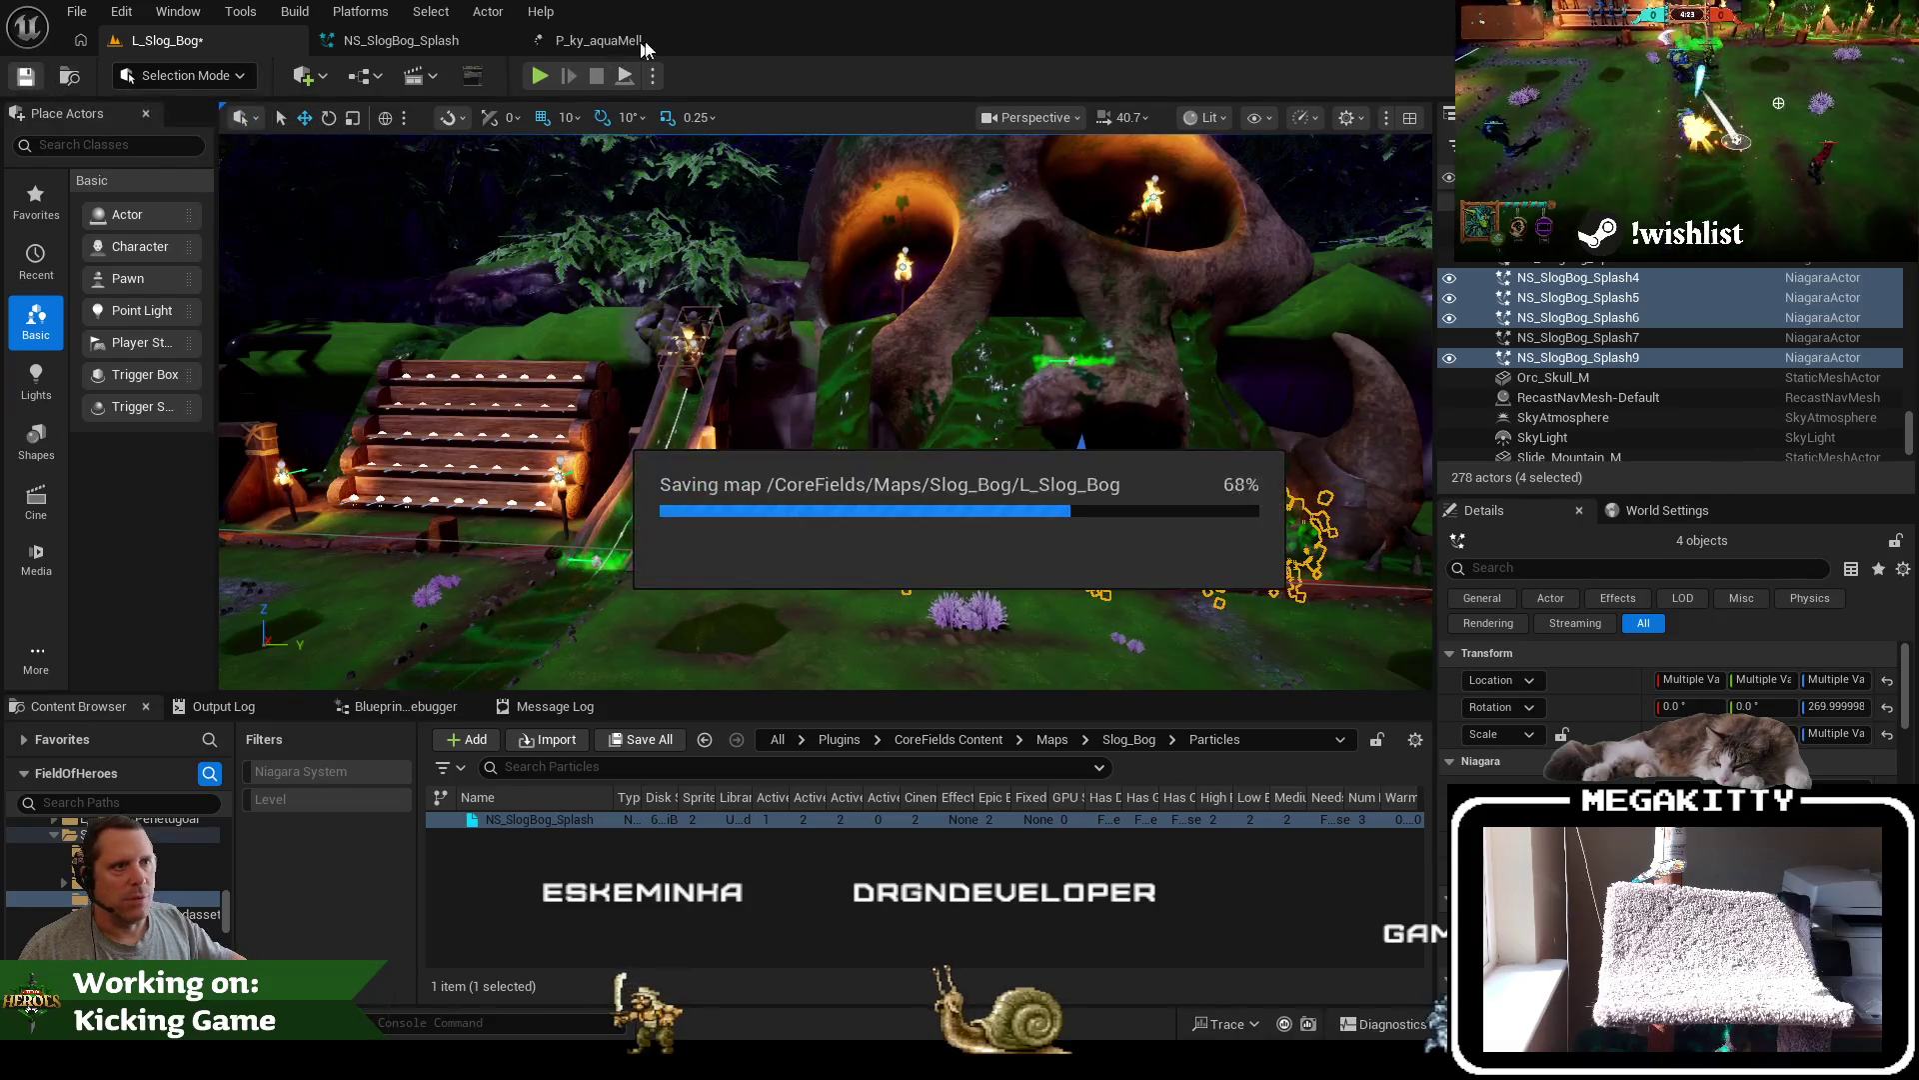
click(380, 42)
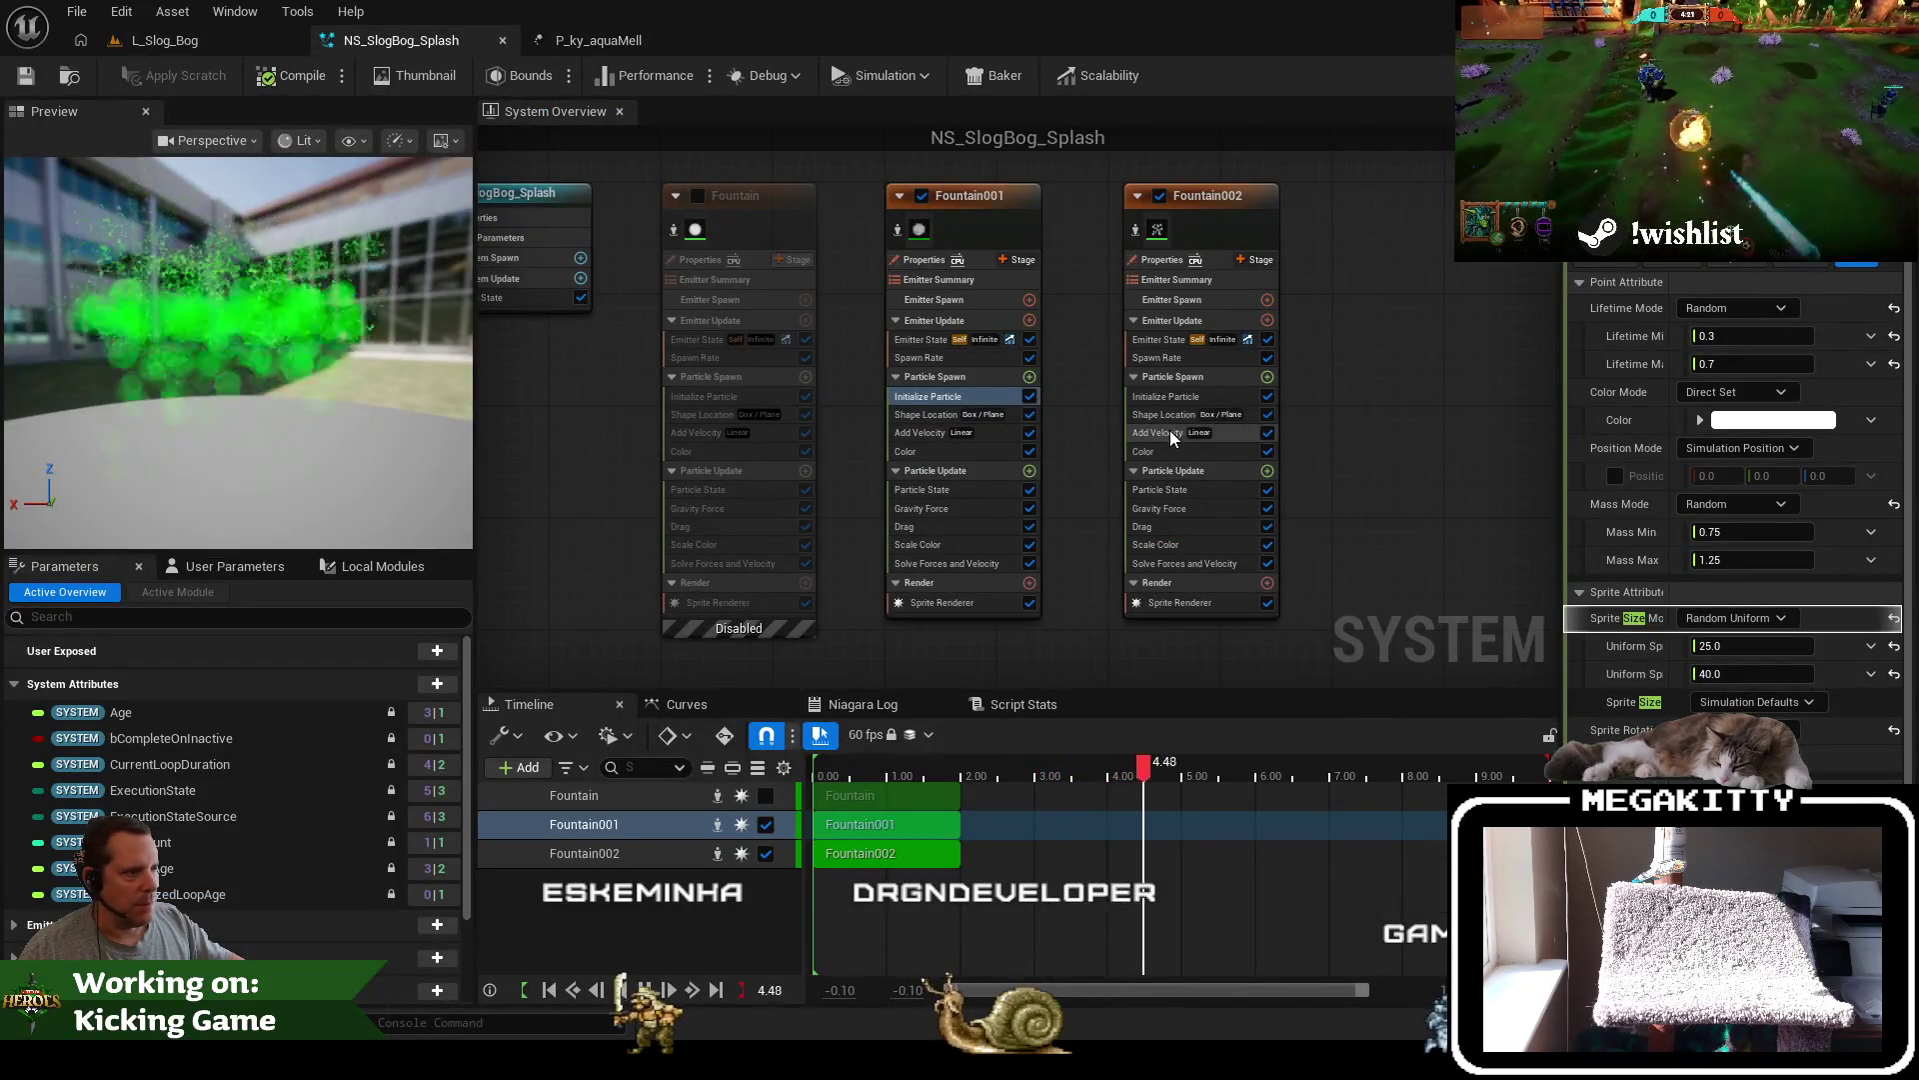
Darken Fountain001's green particle colour to a value of 0.135
click(935, 450)
click(1776, 313)
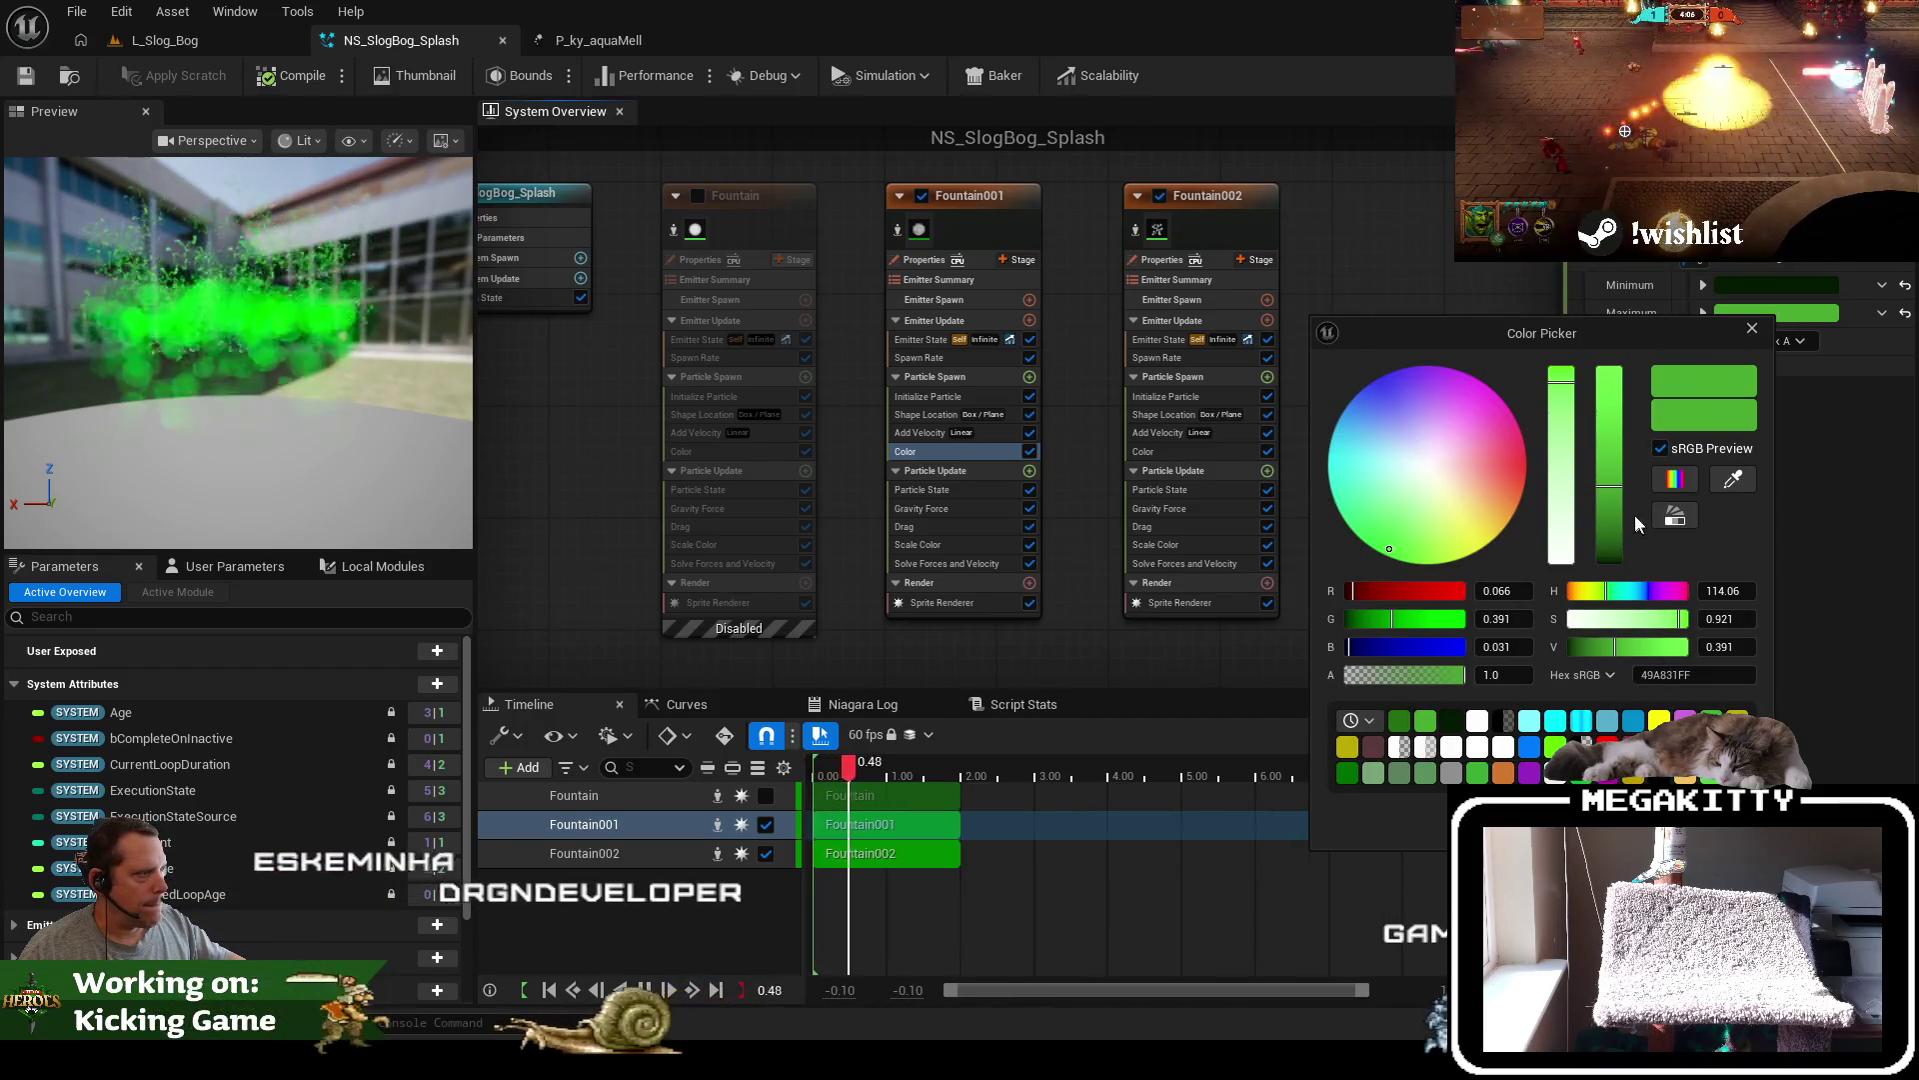
click(1608, 532)
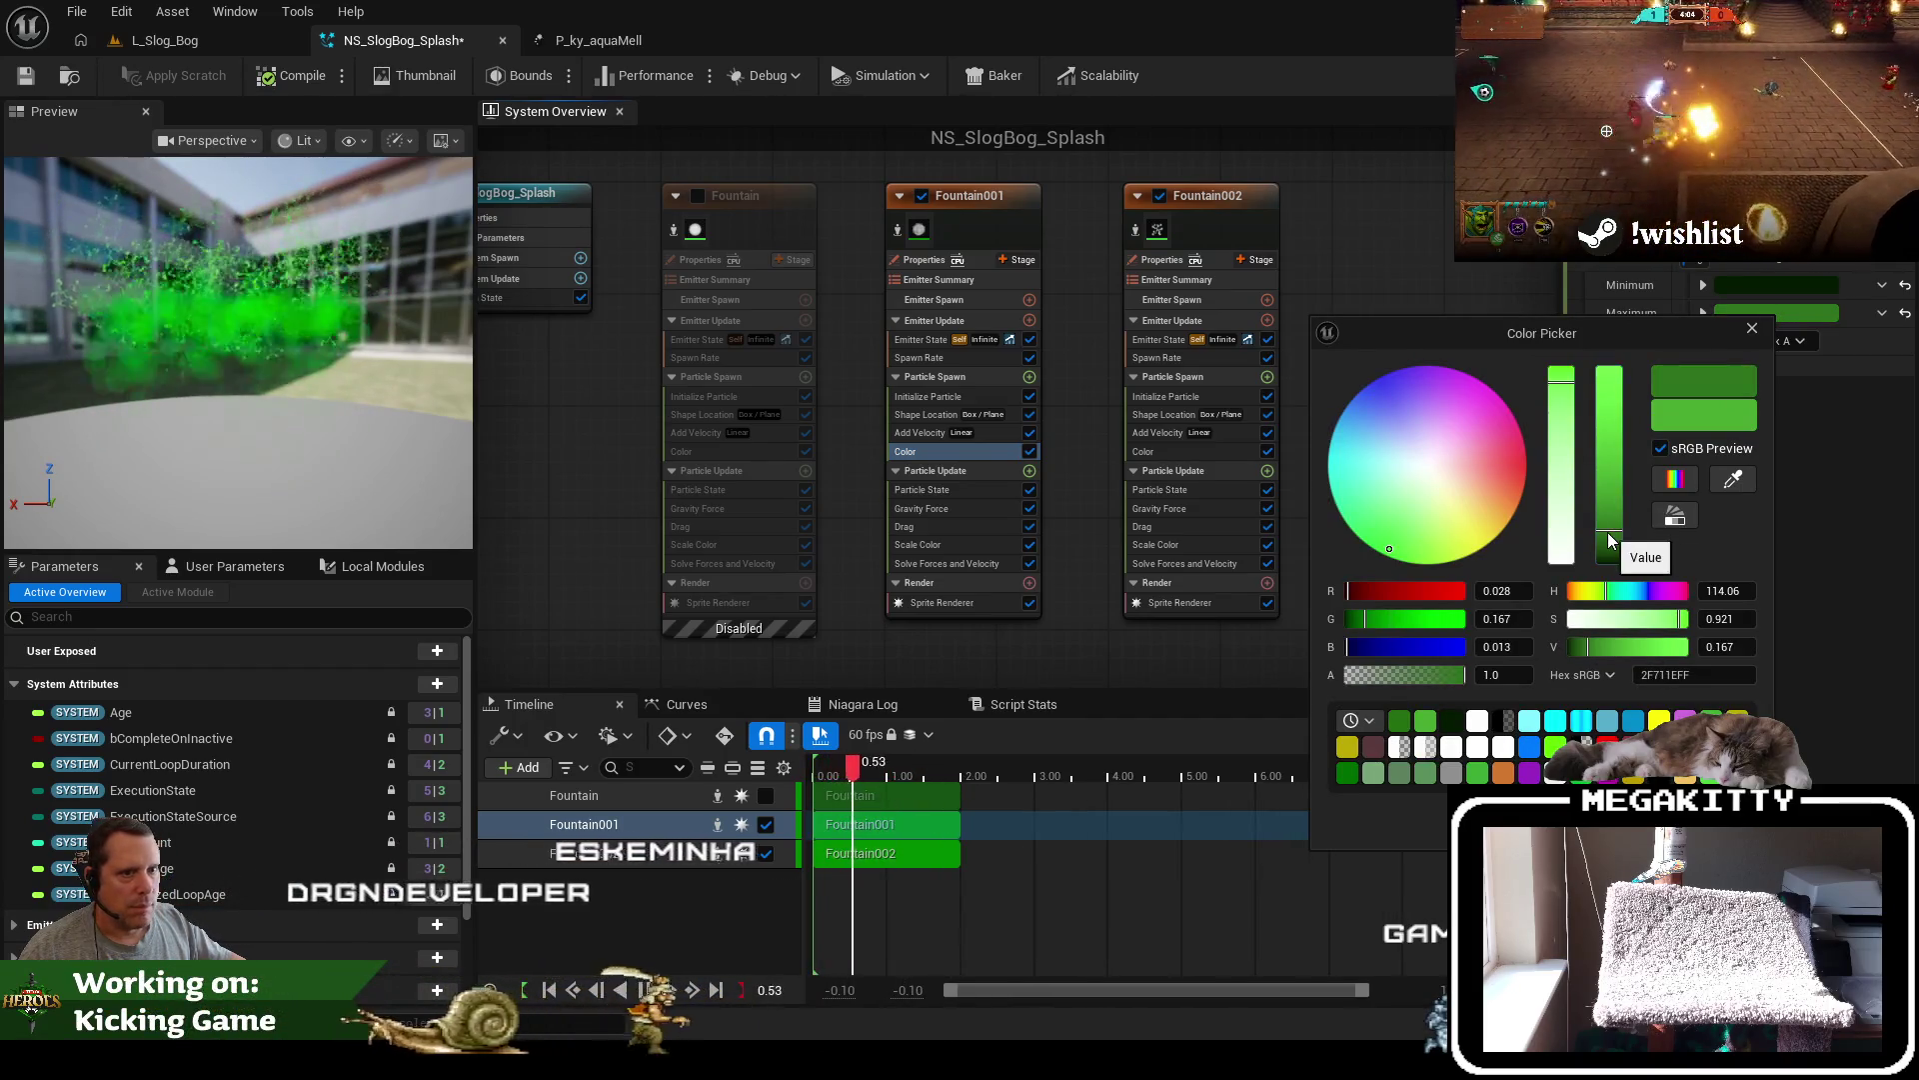
click(1613, 541)
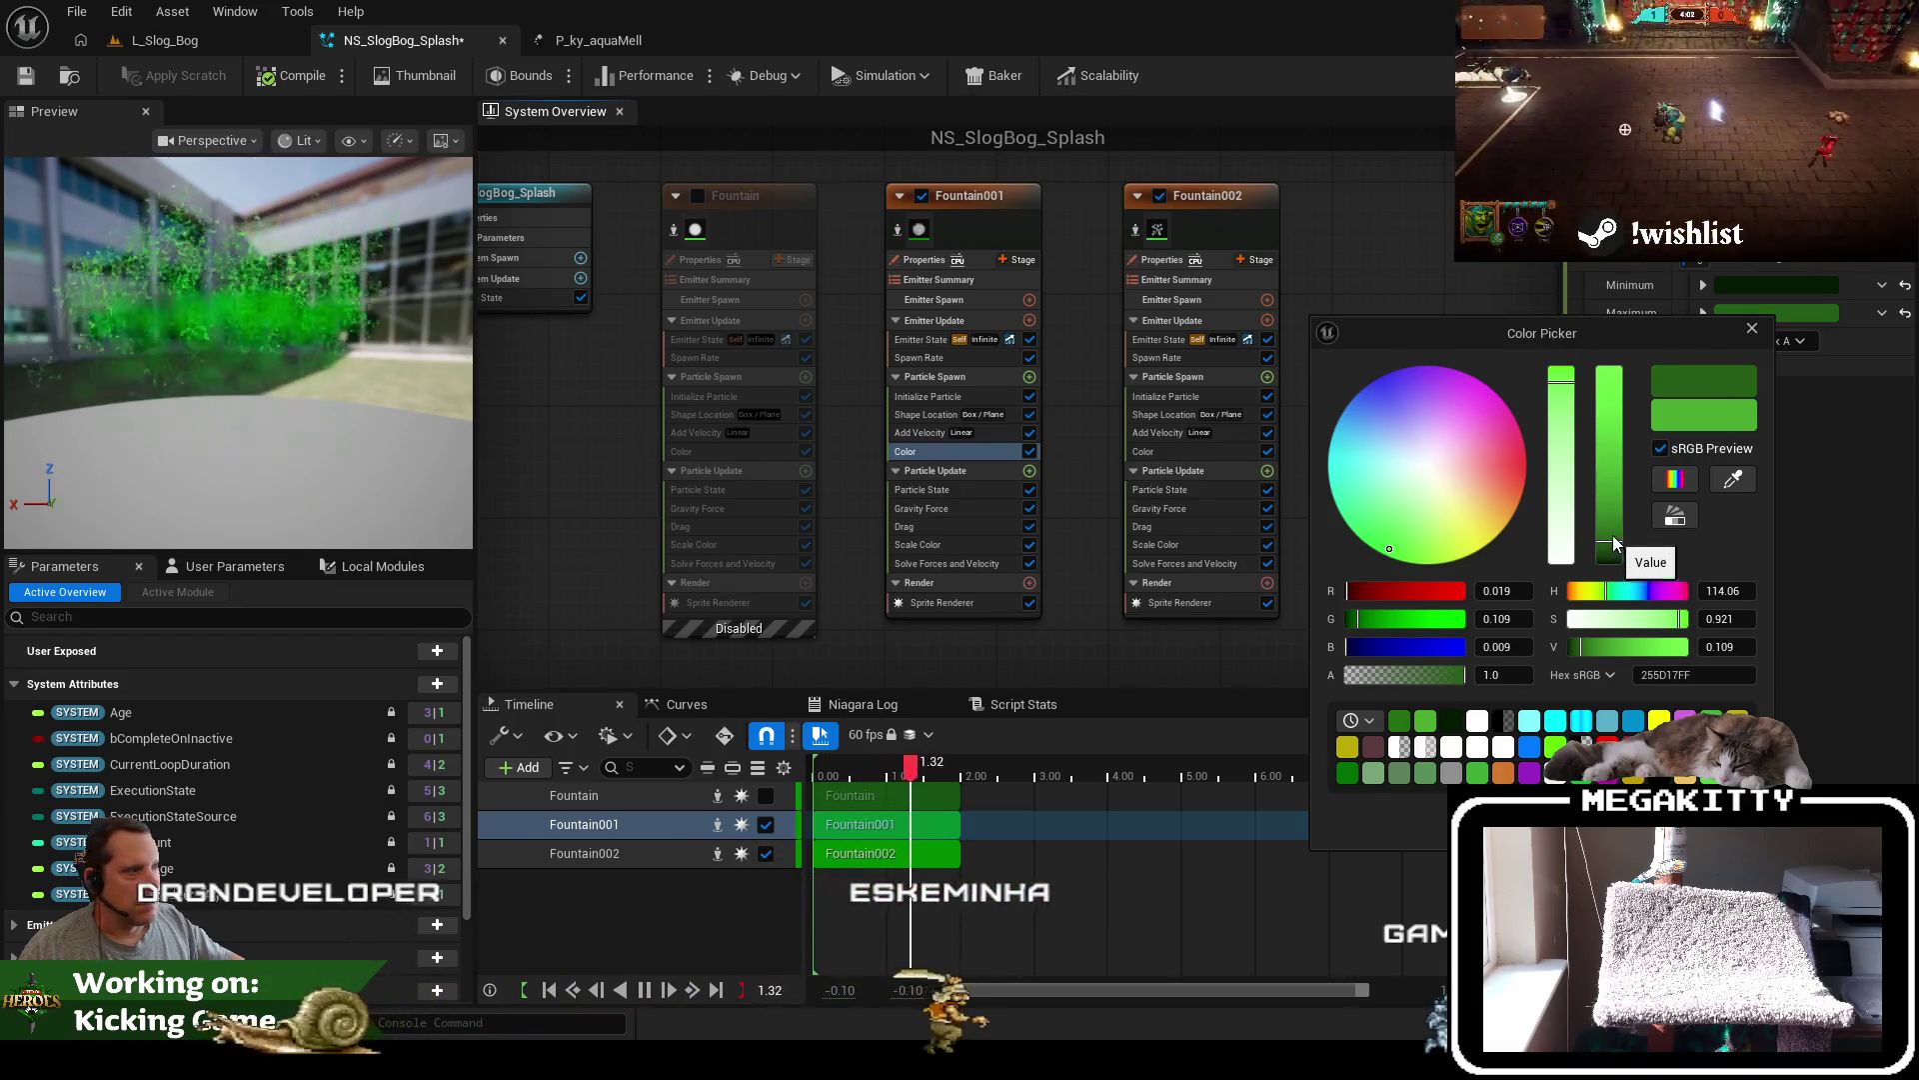
click(1614, 538)
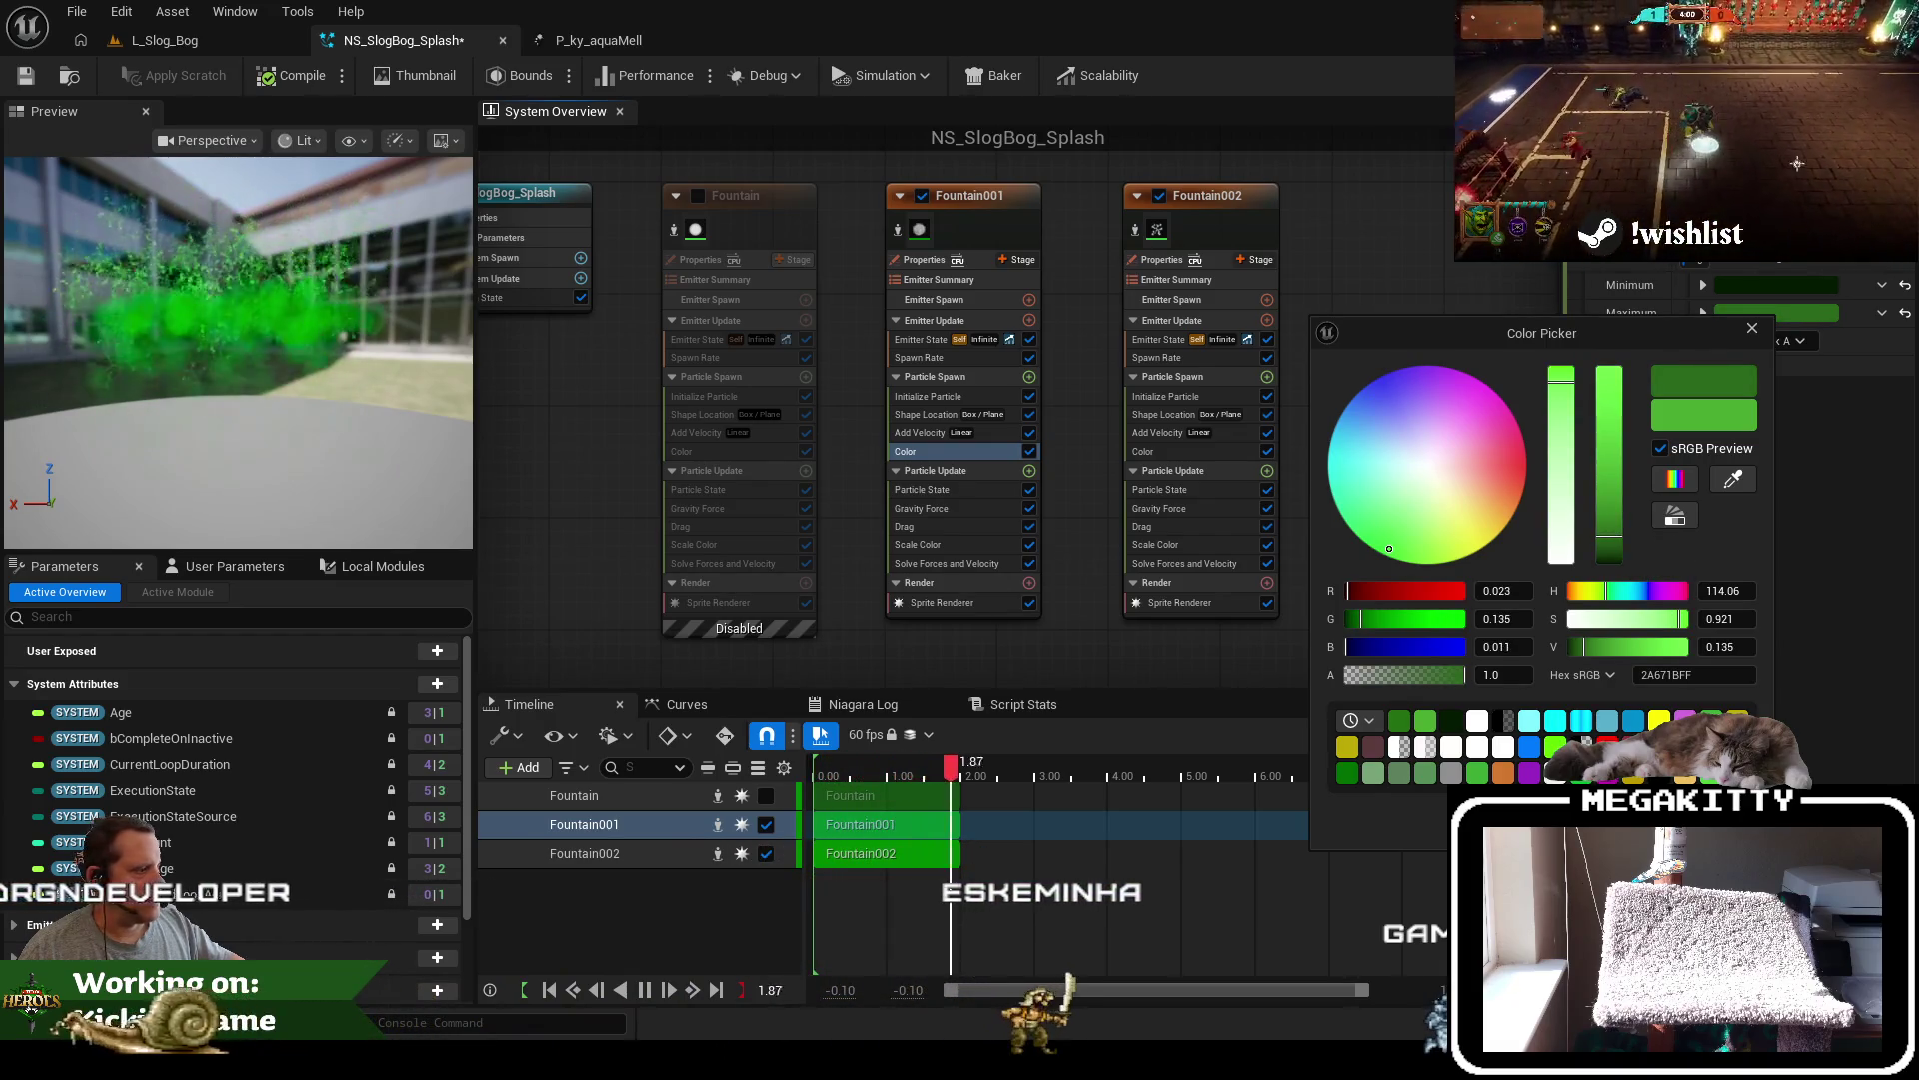
click(1239, 225)
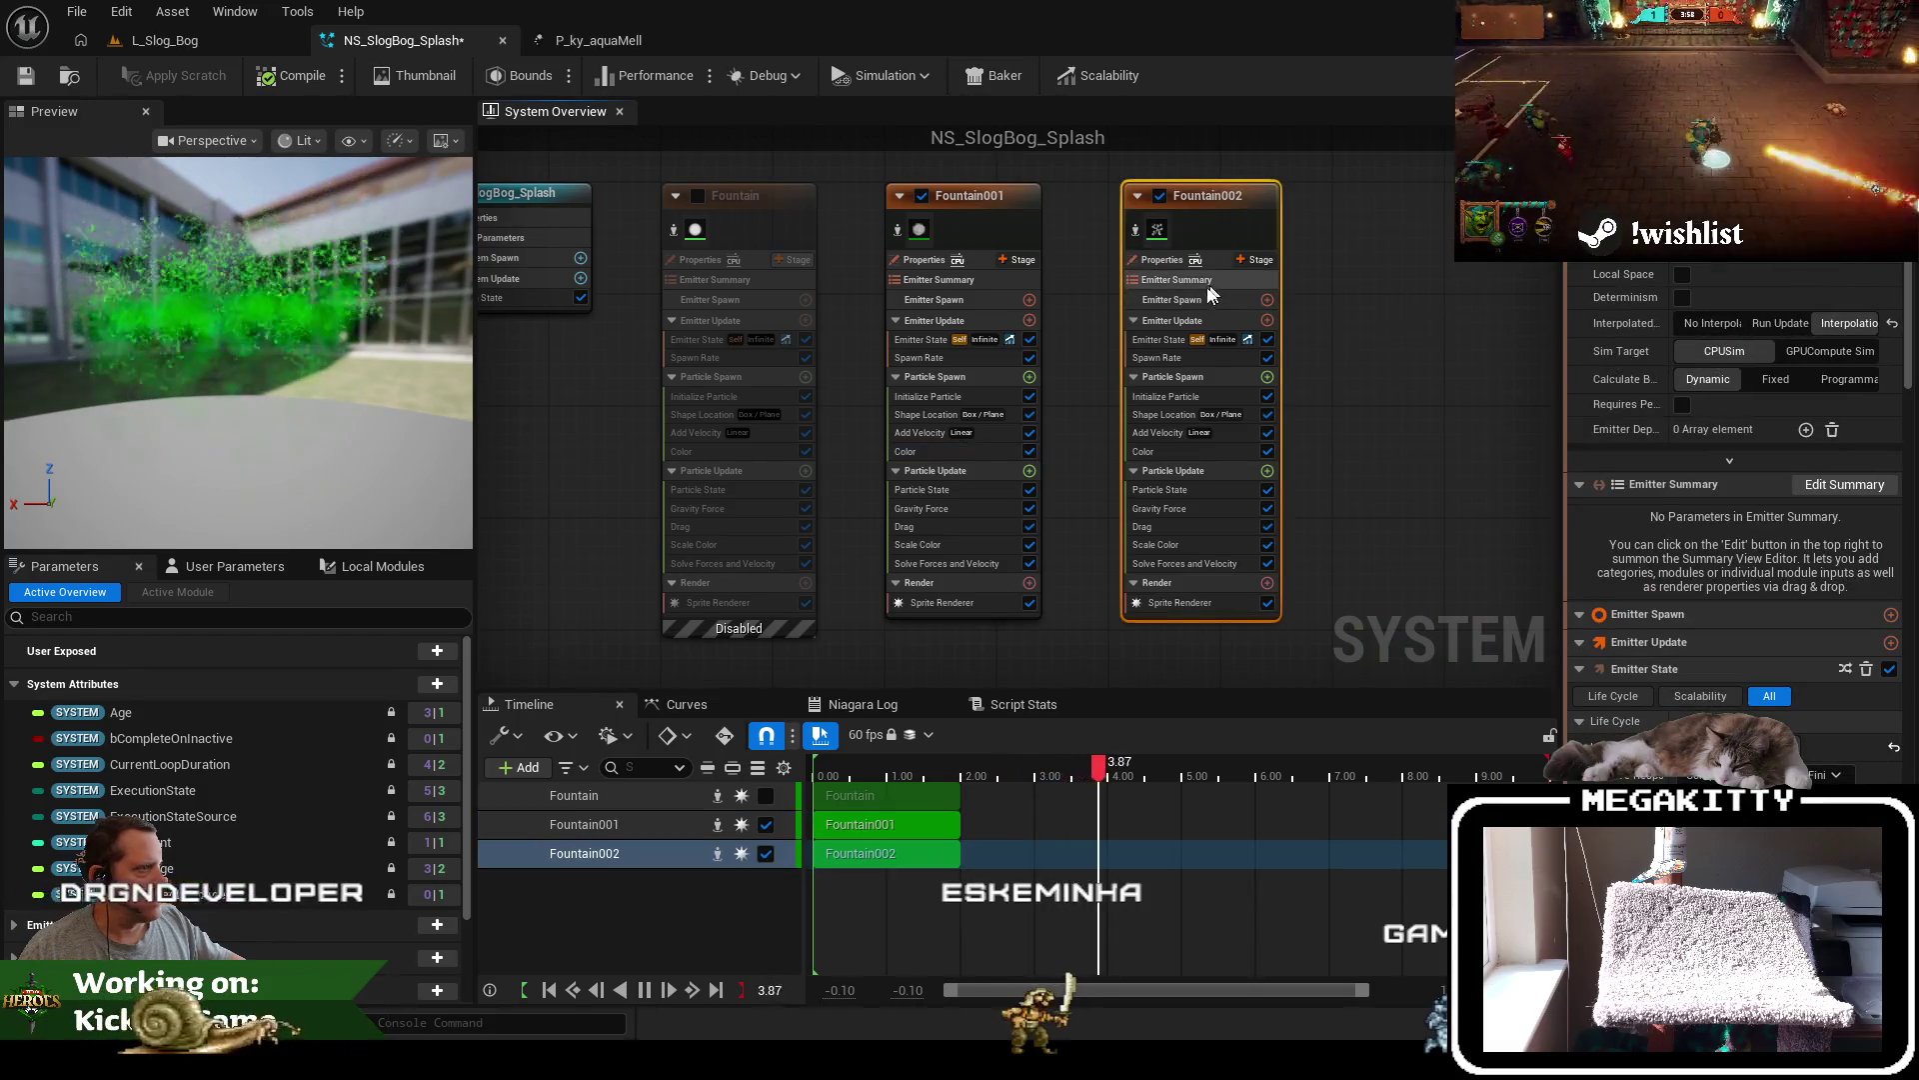
Darken Fountain002's minimum green to 0.115 and its maximum colour, then save NS_SlogBog_Splash
click(1177, 452)
click(1777, 313)
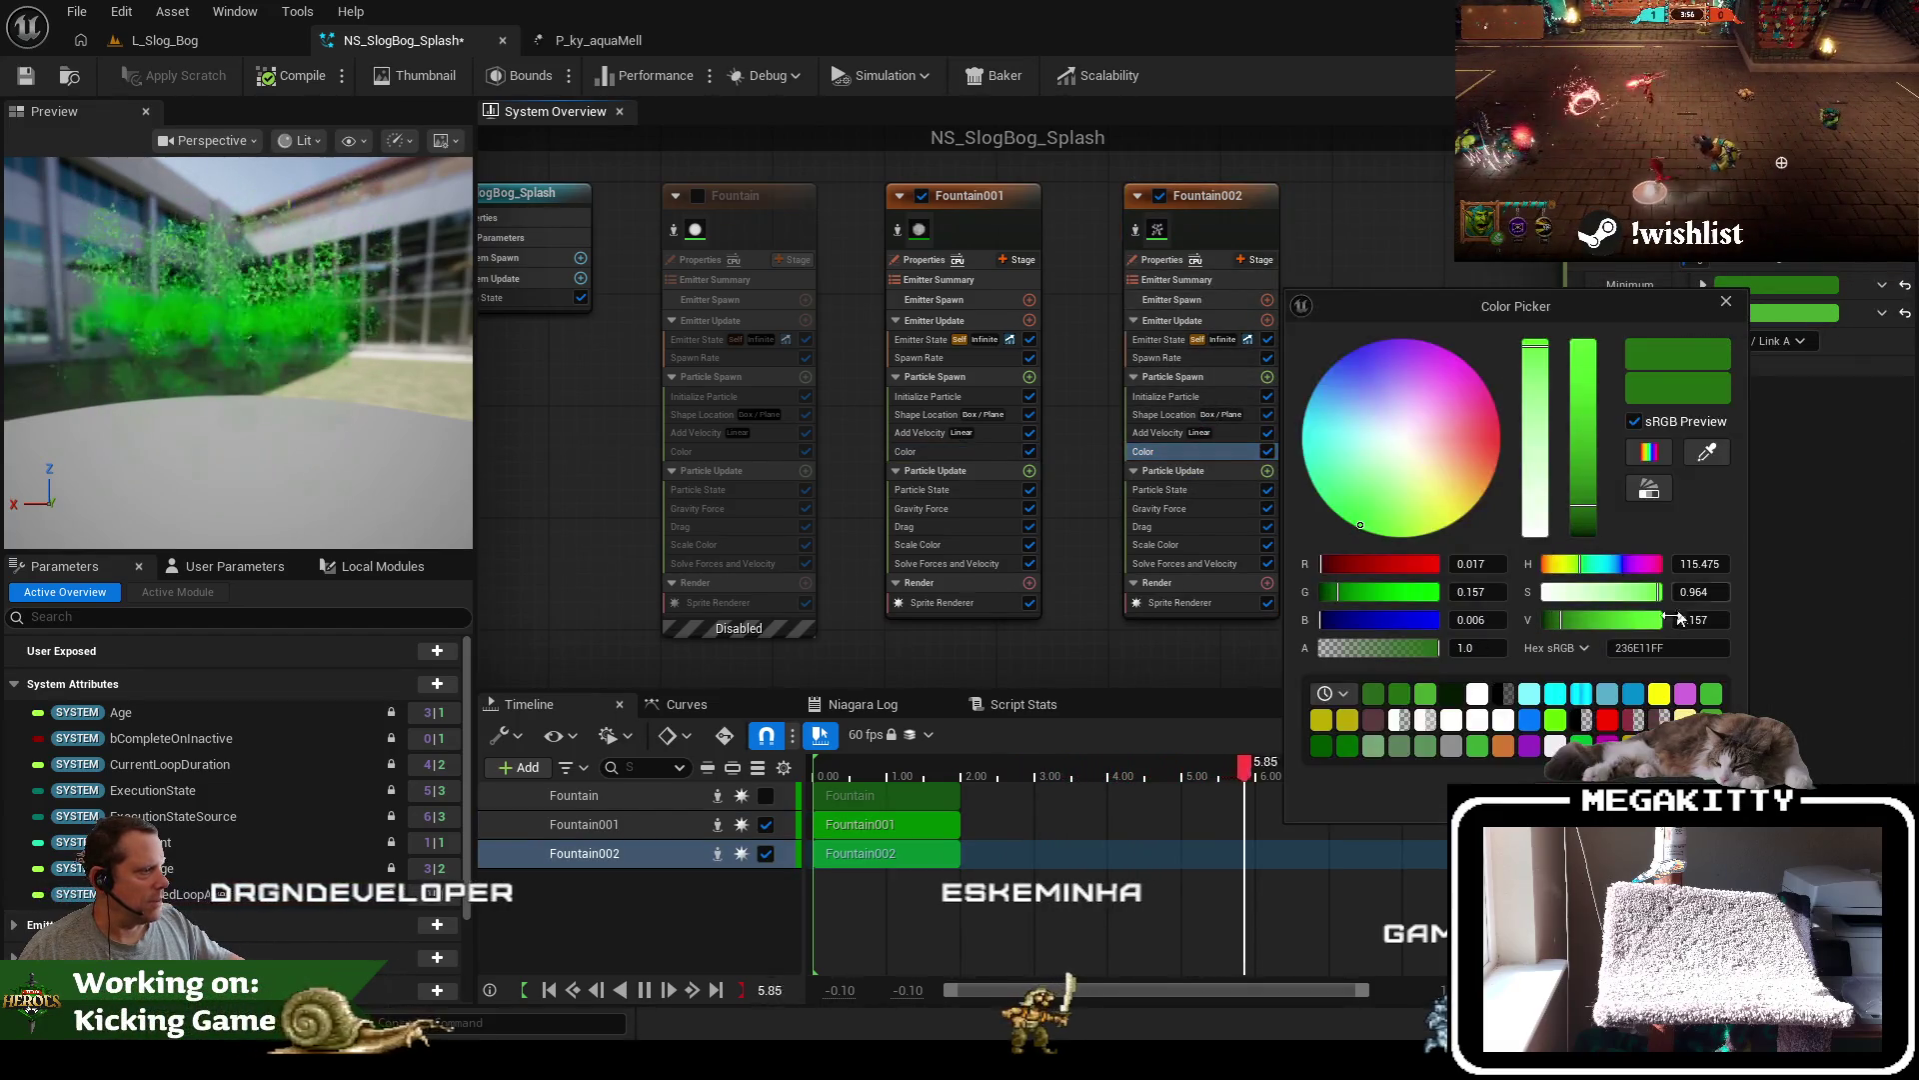
click(1586, 519)
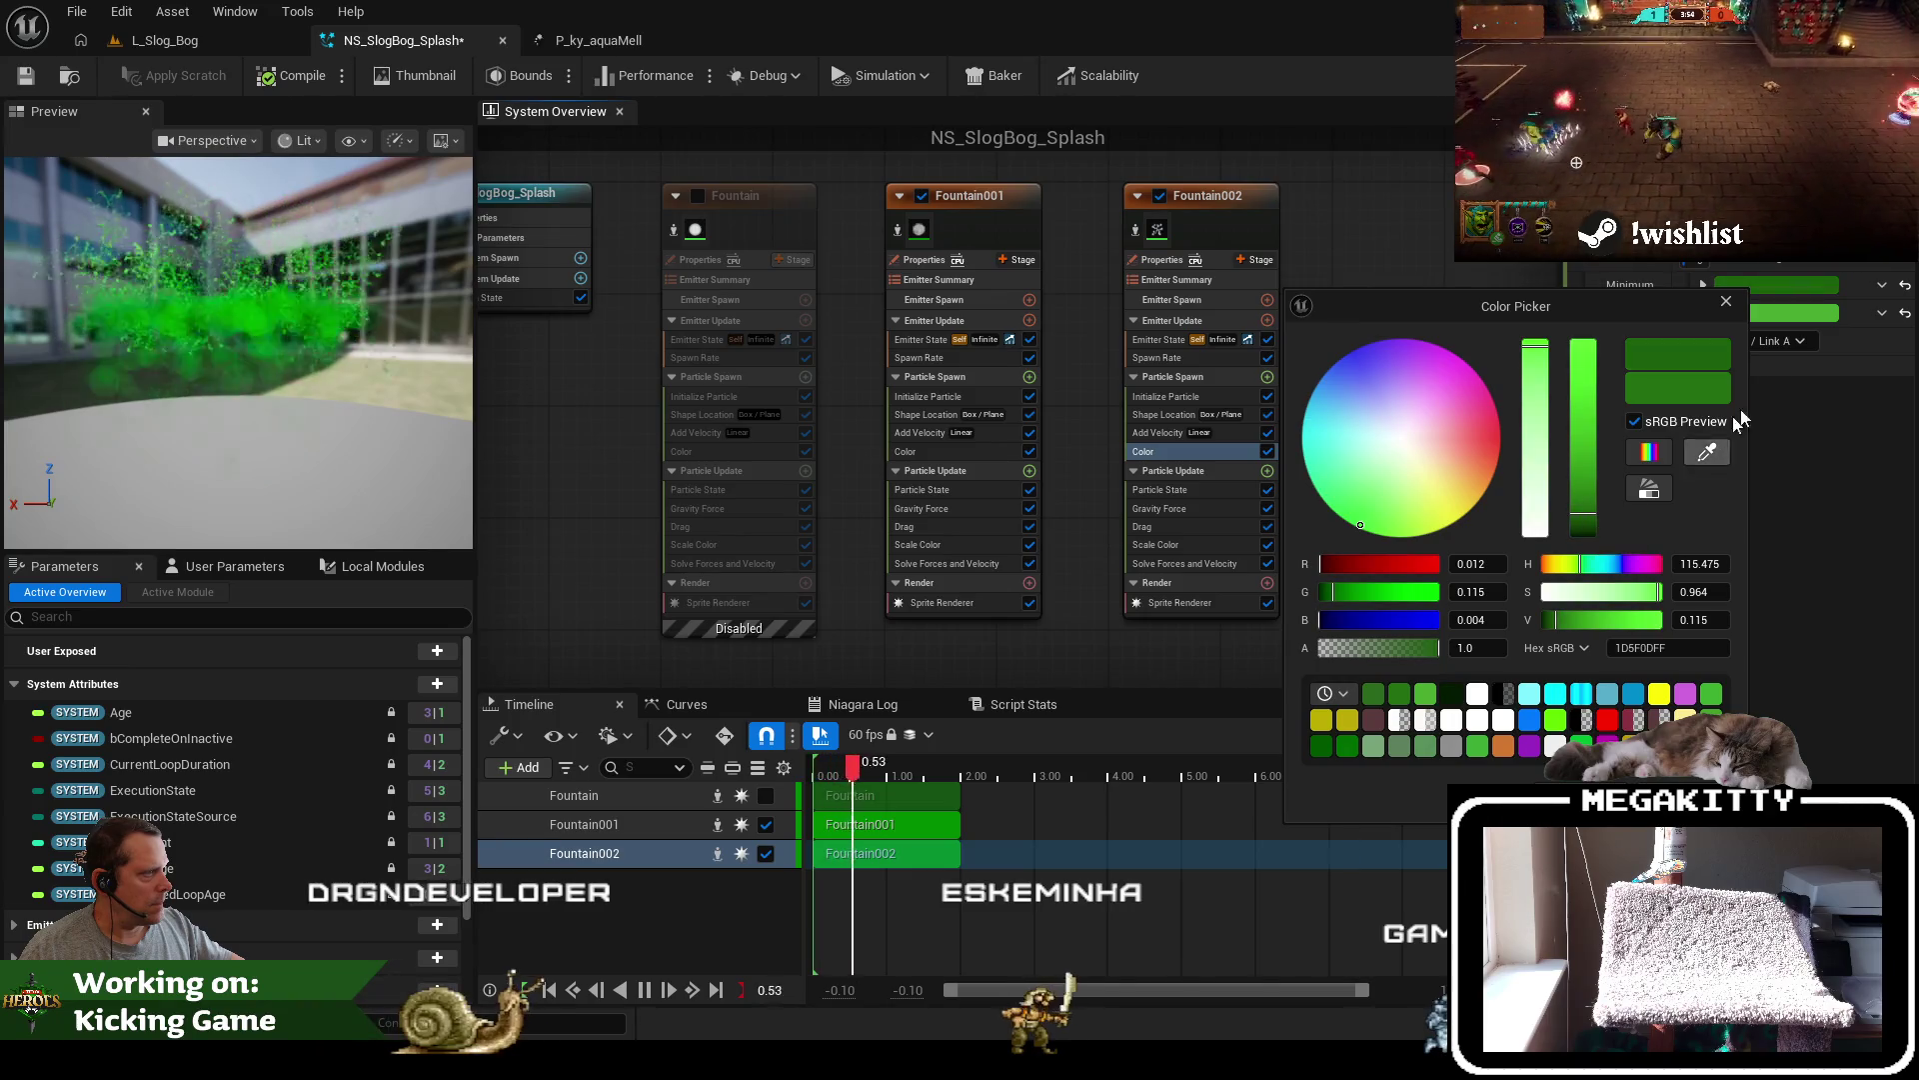
click(1726, 301)
click(1776, 313)
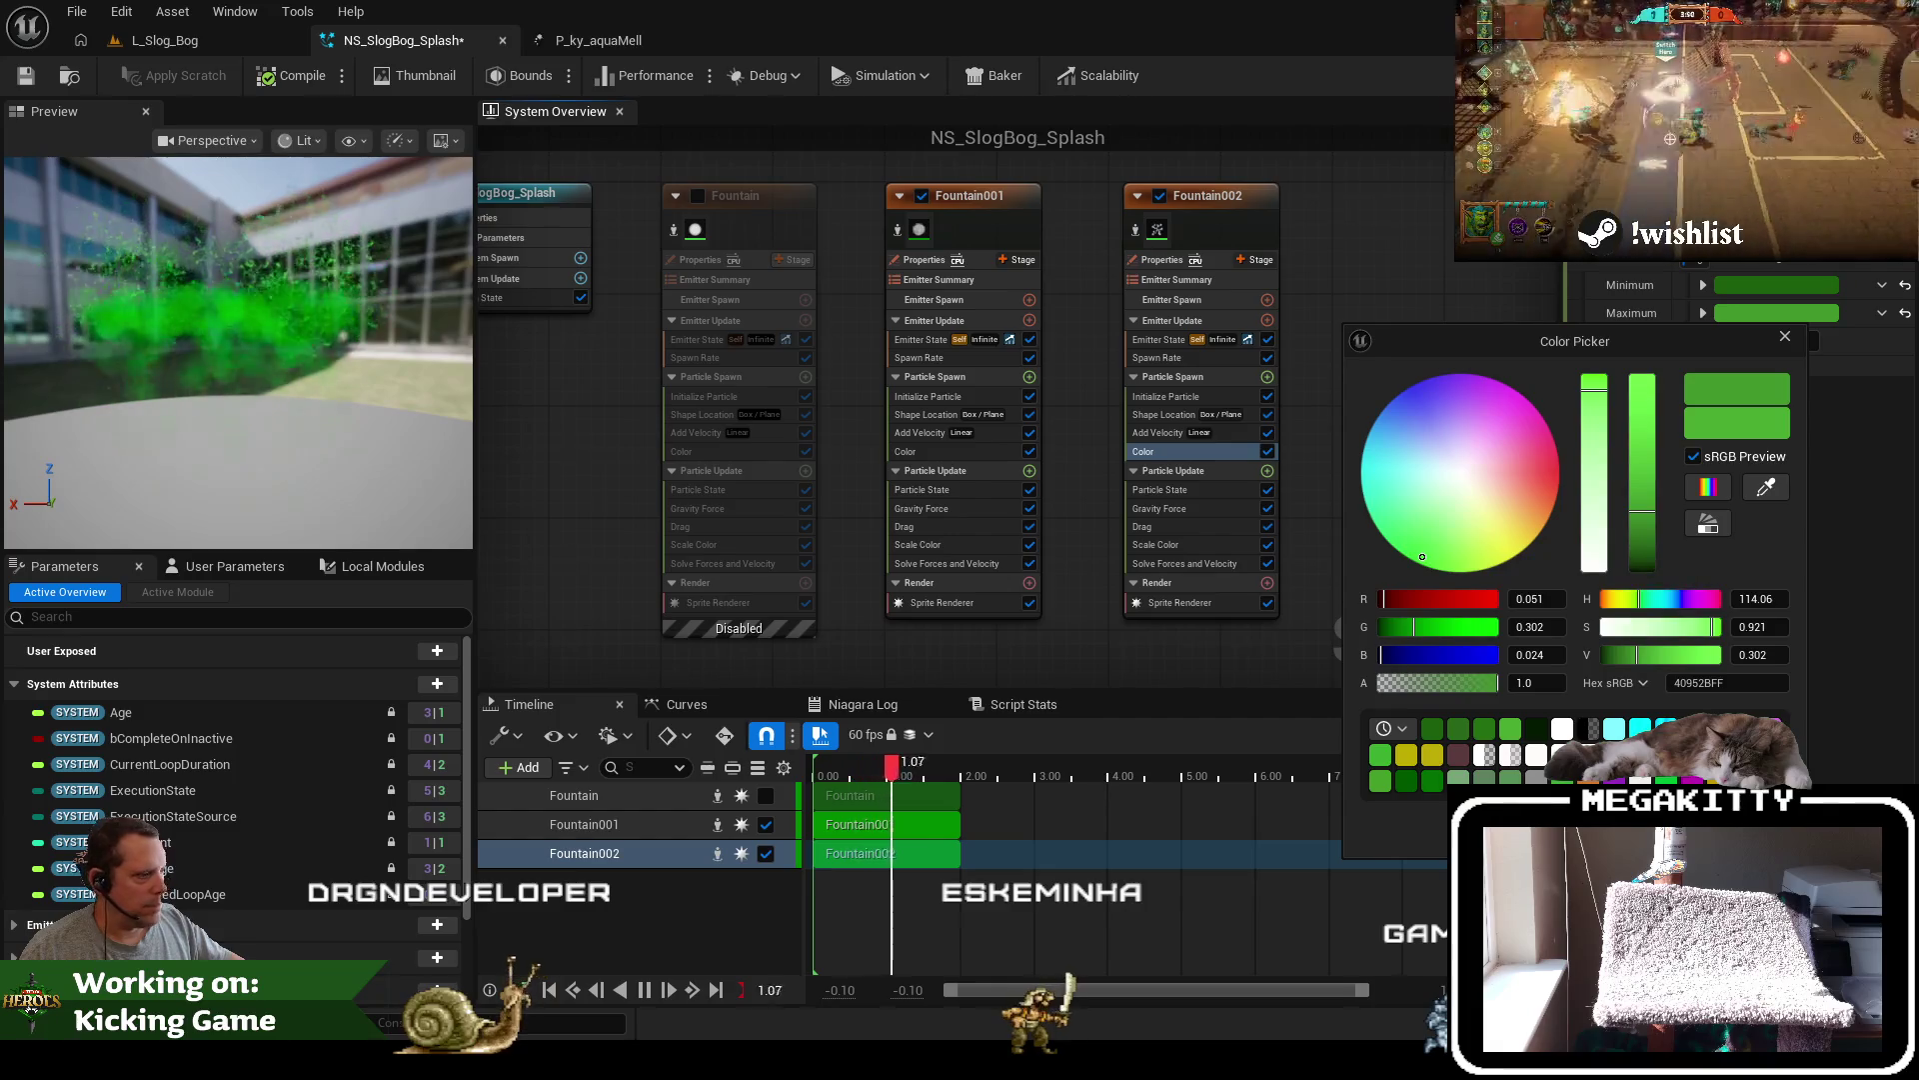
click(318, 197)
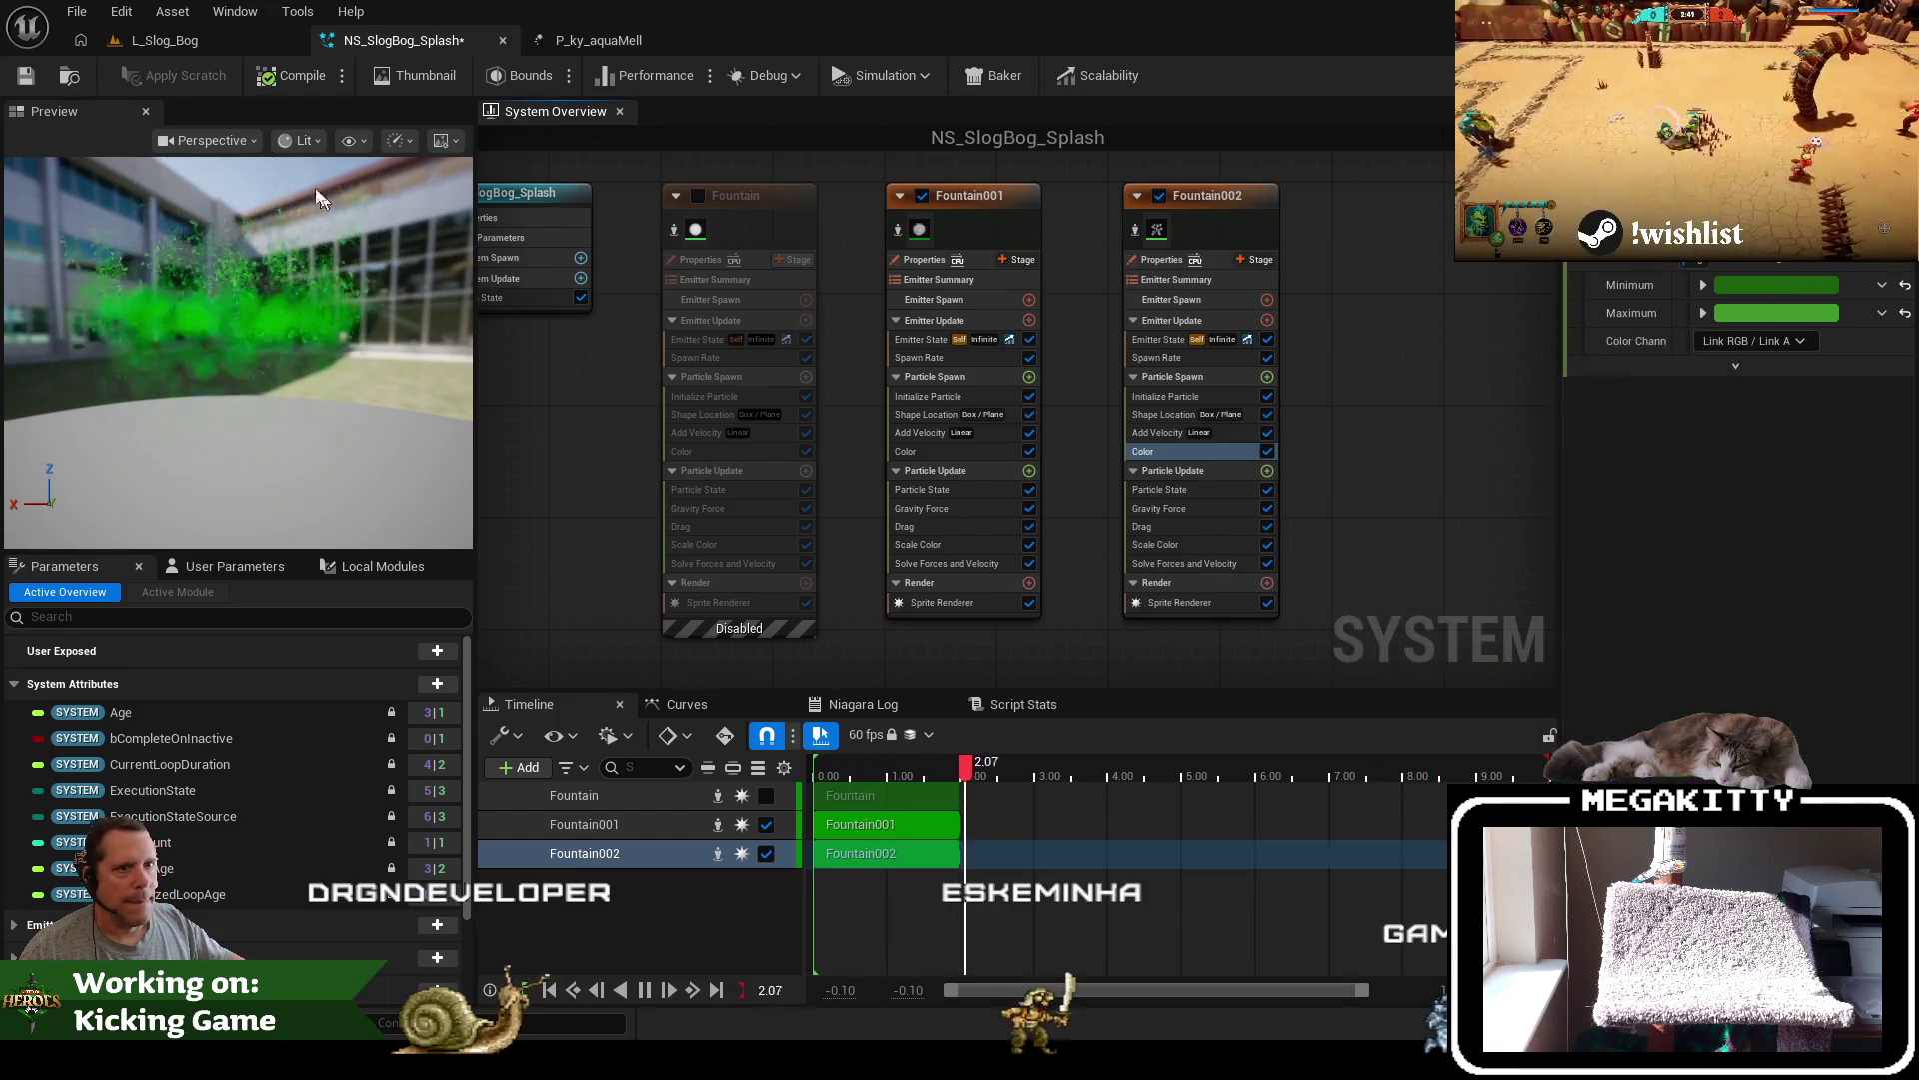
click(27, 76)
click(180, 38)
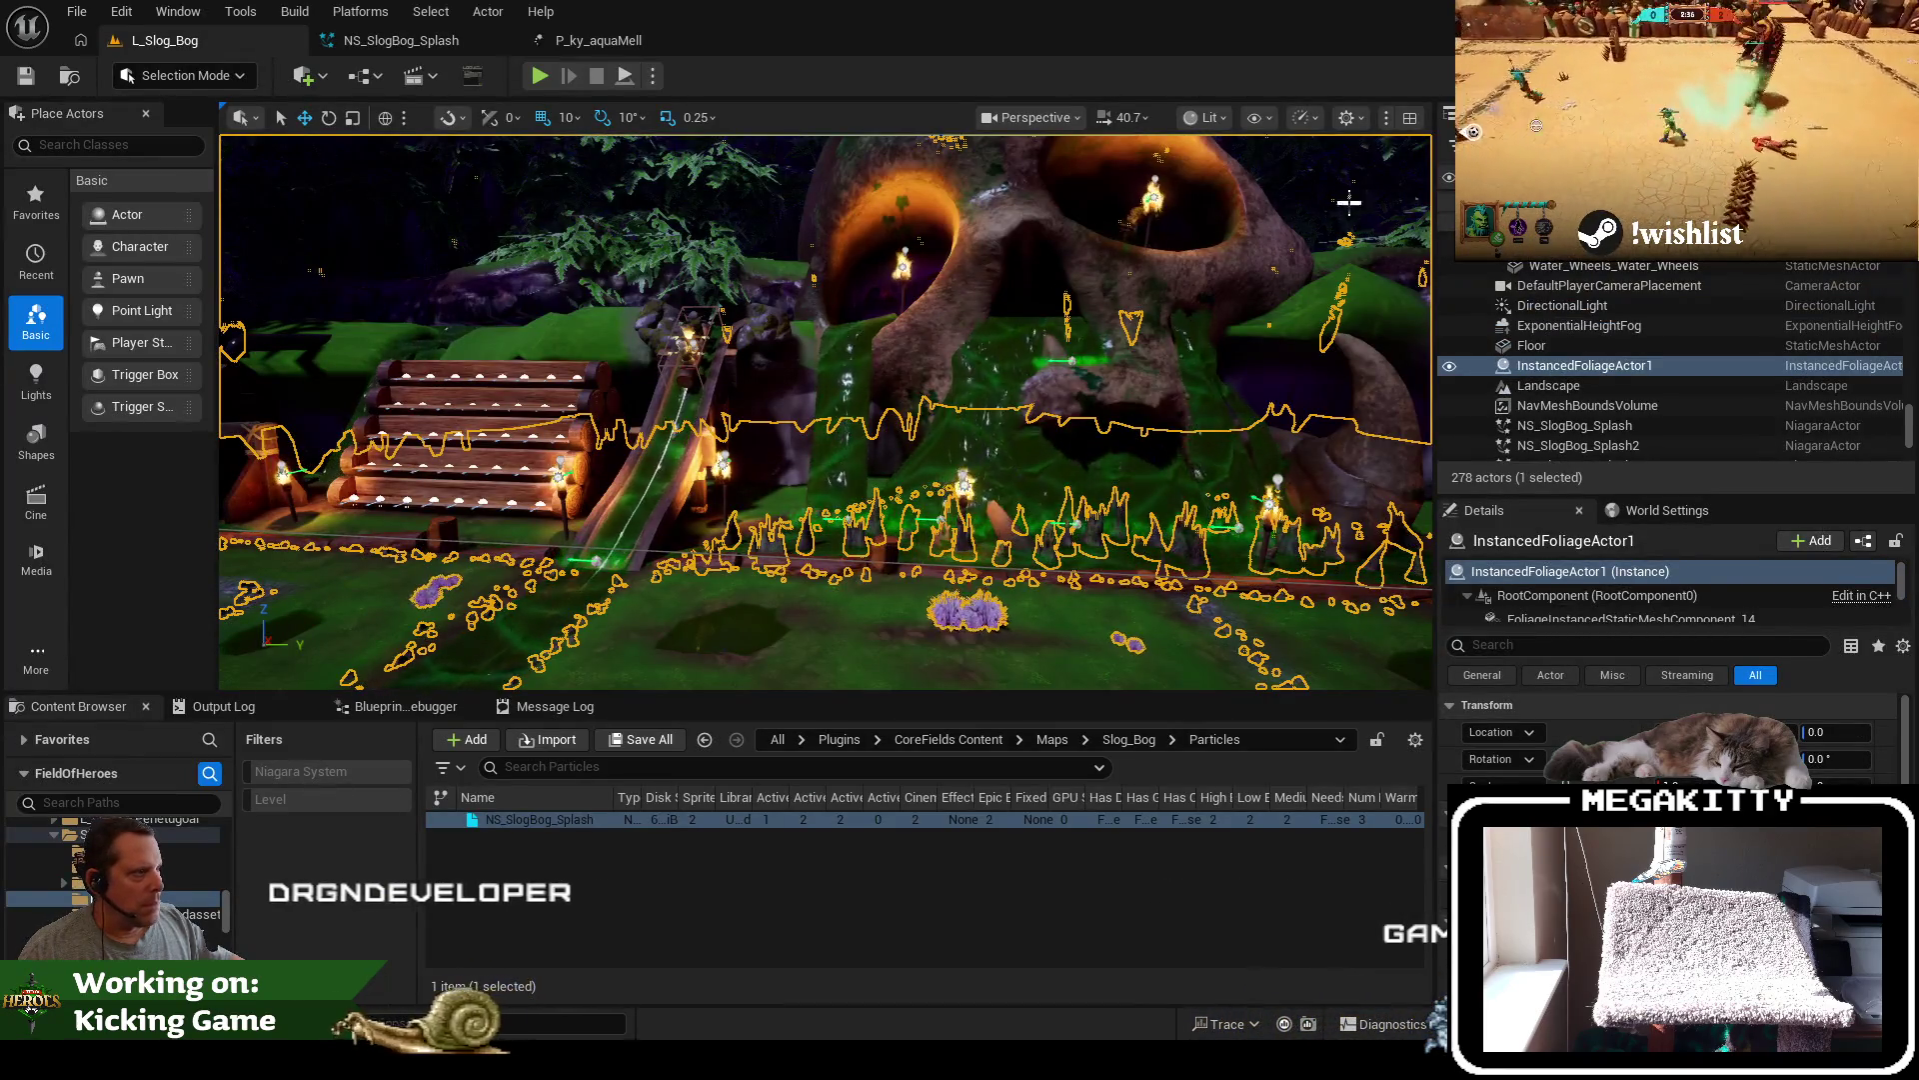
Maximize the viewport and play-test as Prowler, then select the rock splash and replay to kickoff
key(F11)
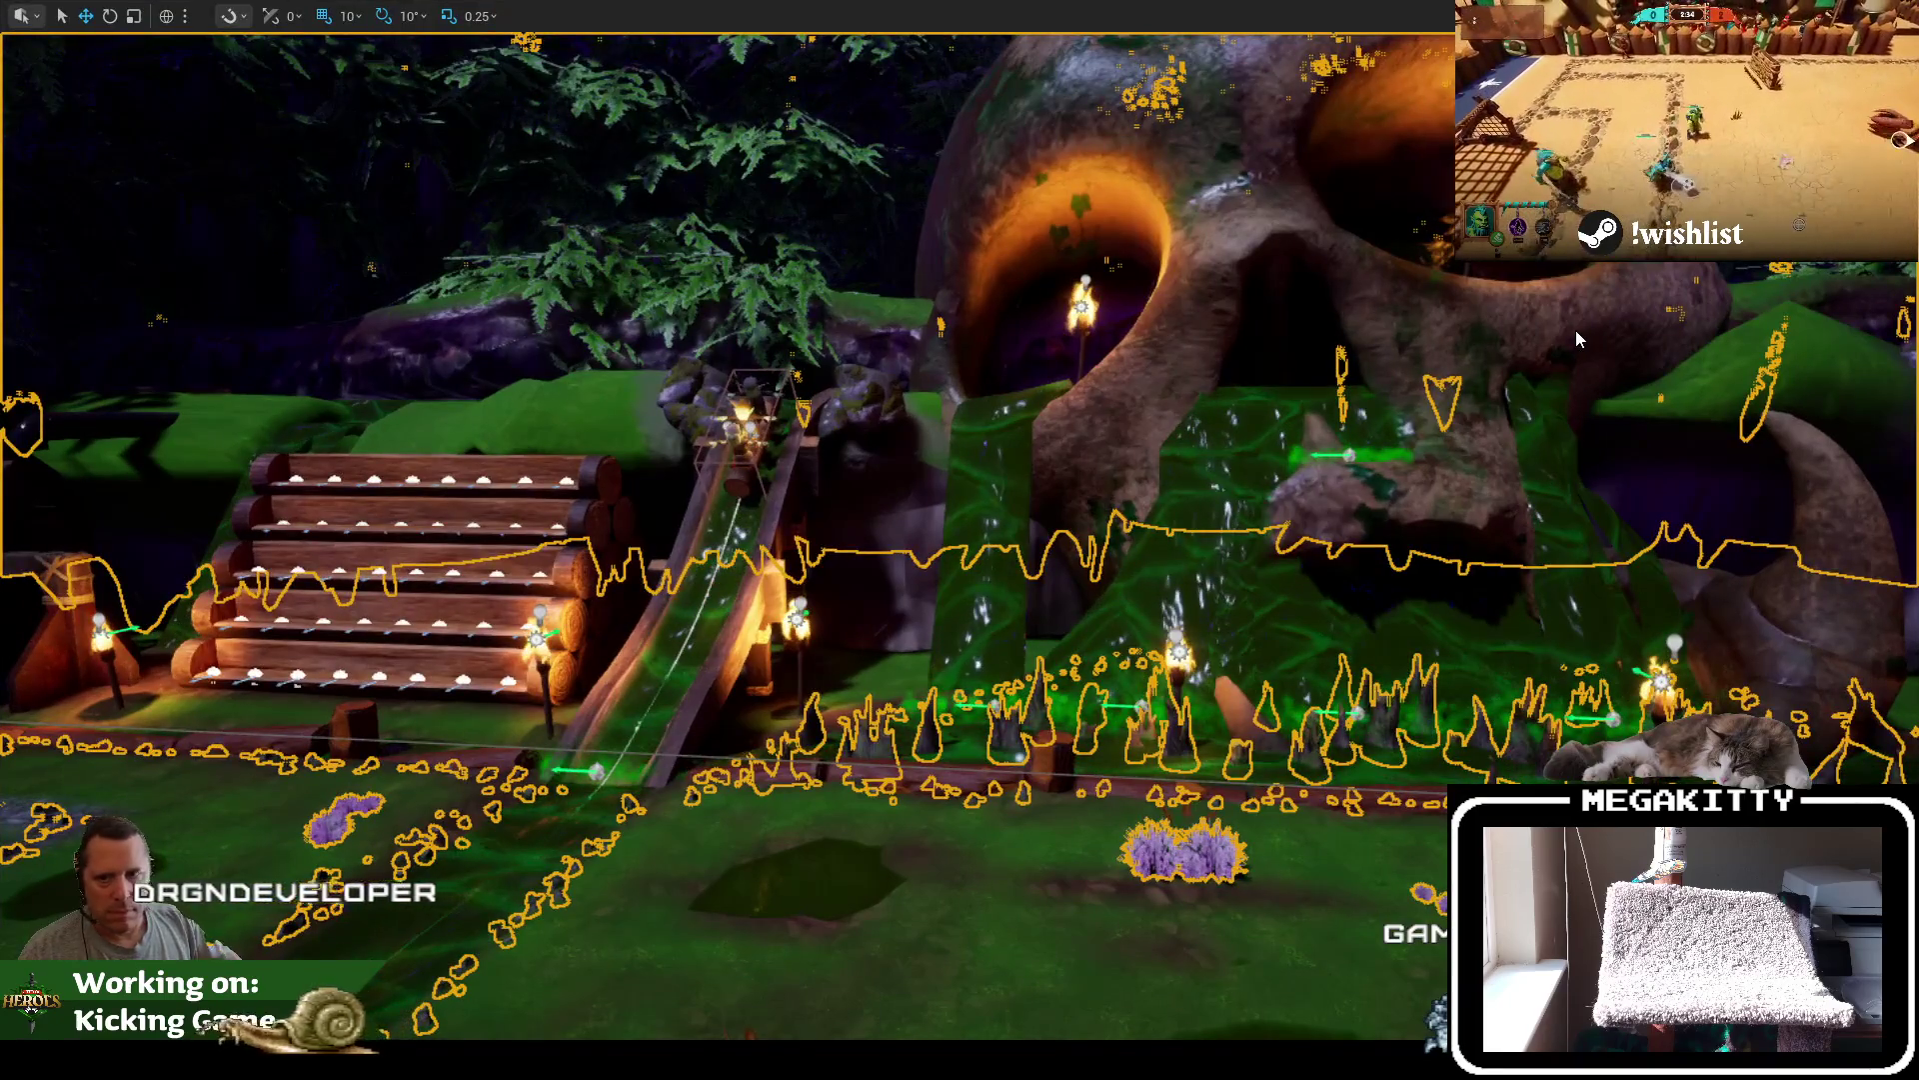
key(alt+p)
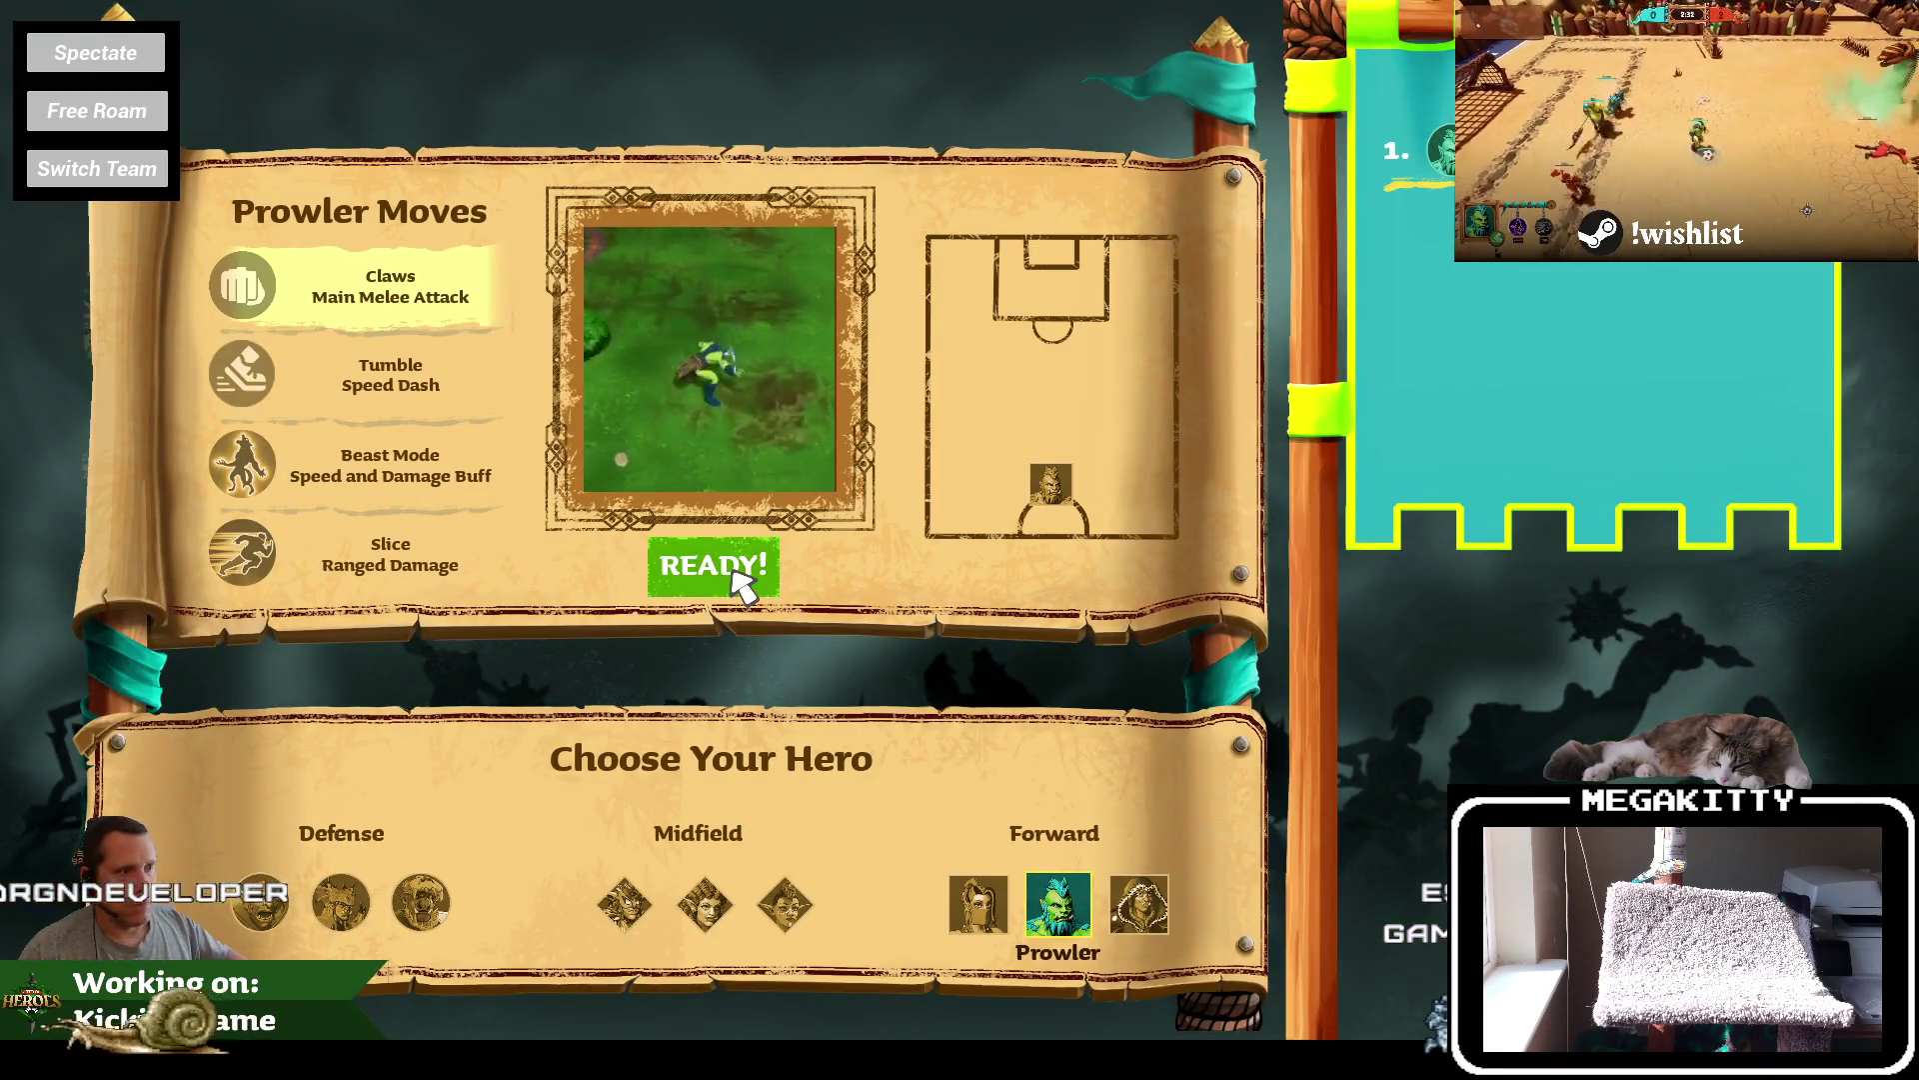
click(733, 572)
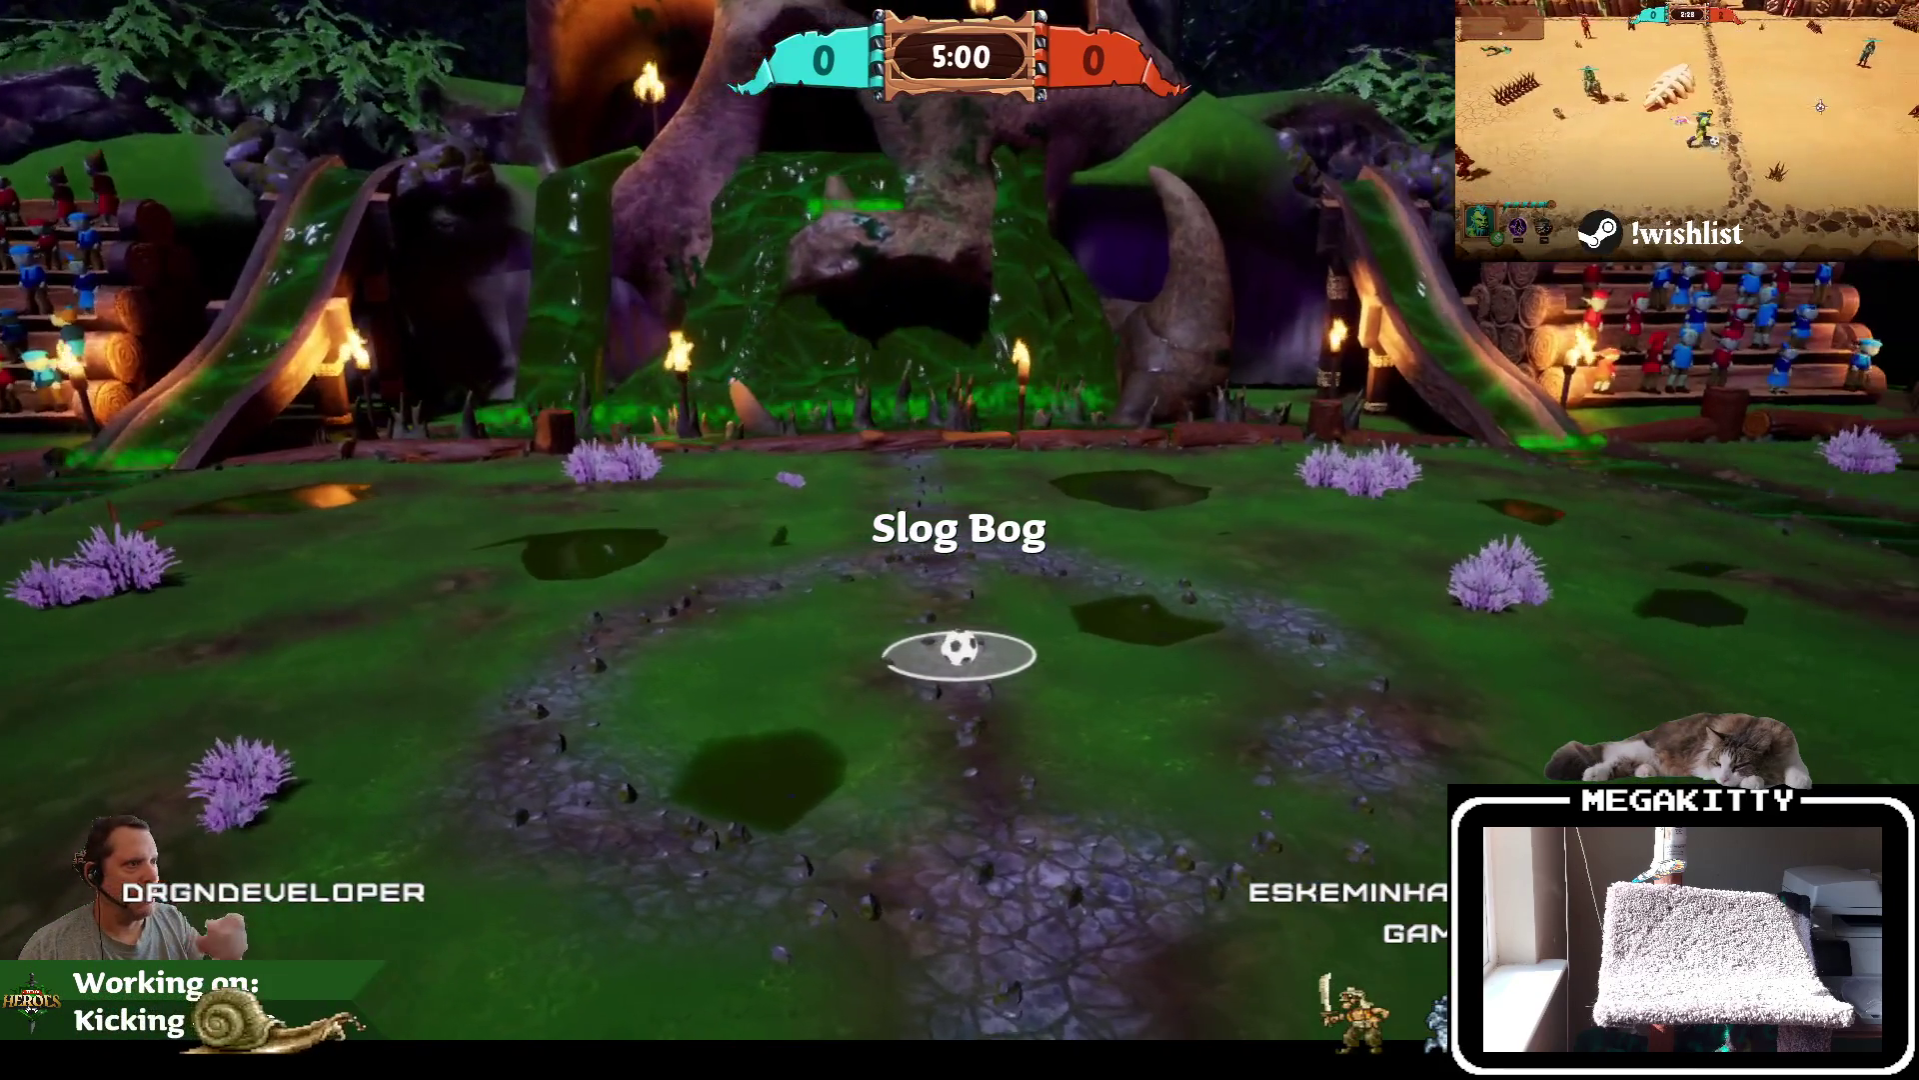
key(Escape)
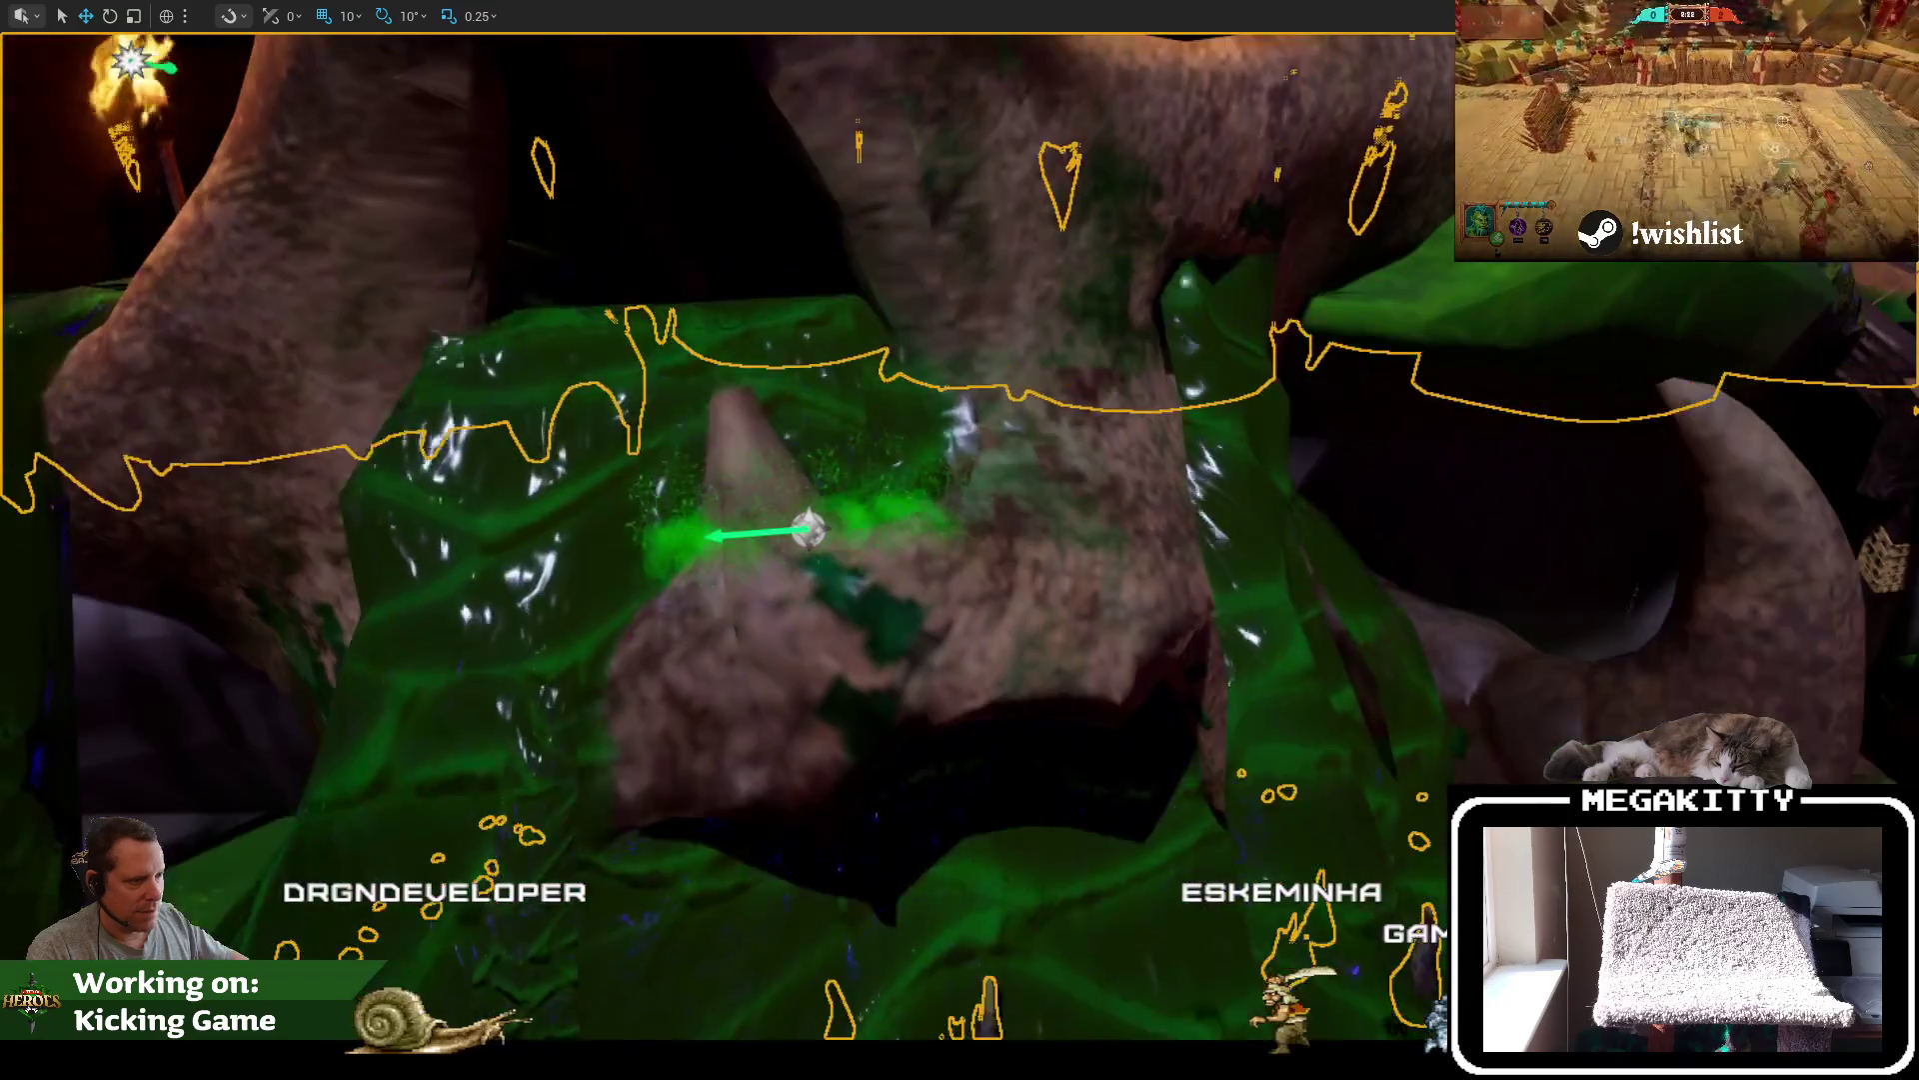
click(810, 475)
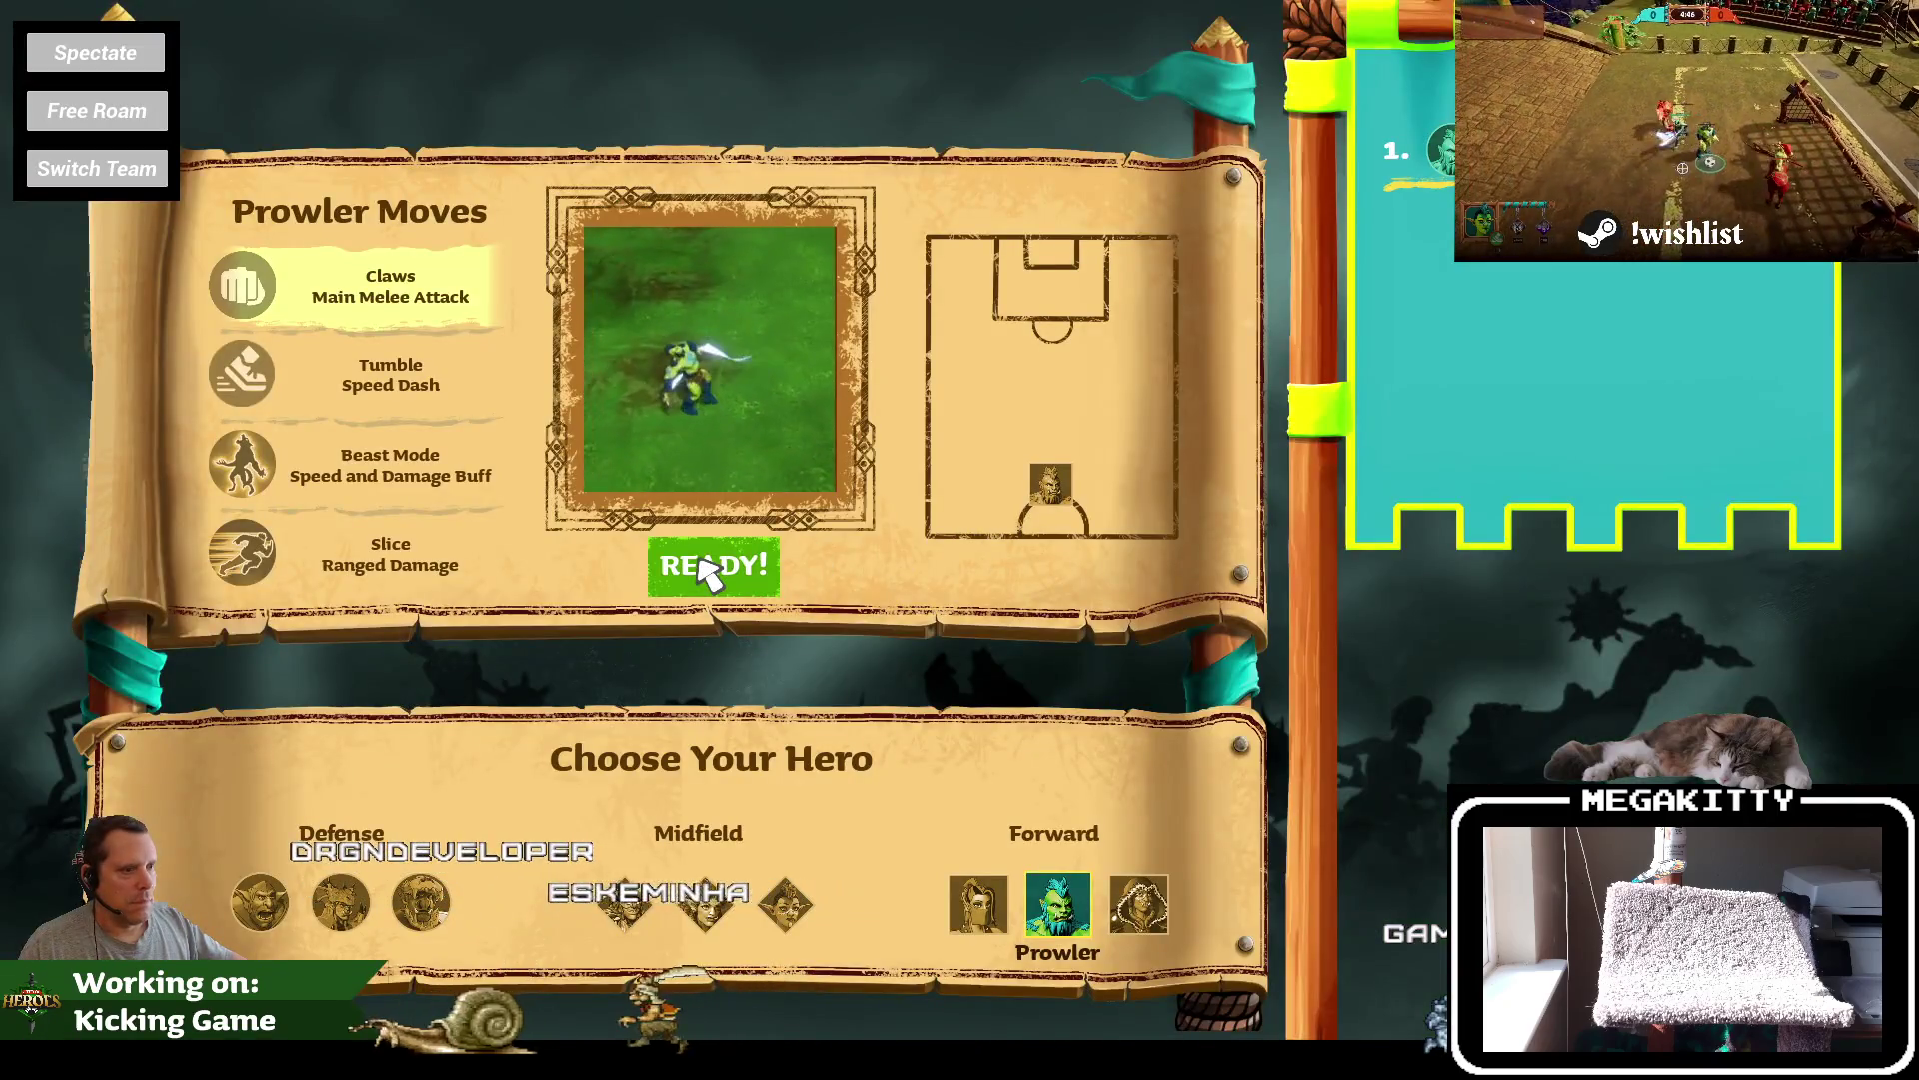
click(700, 560)
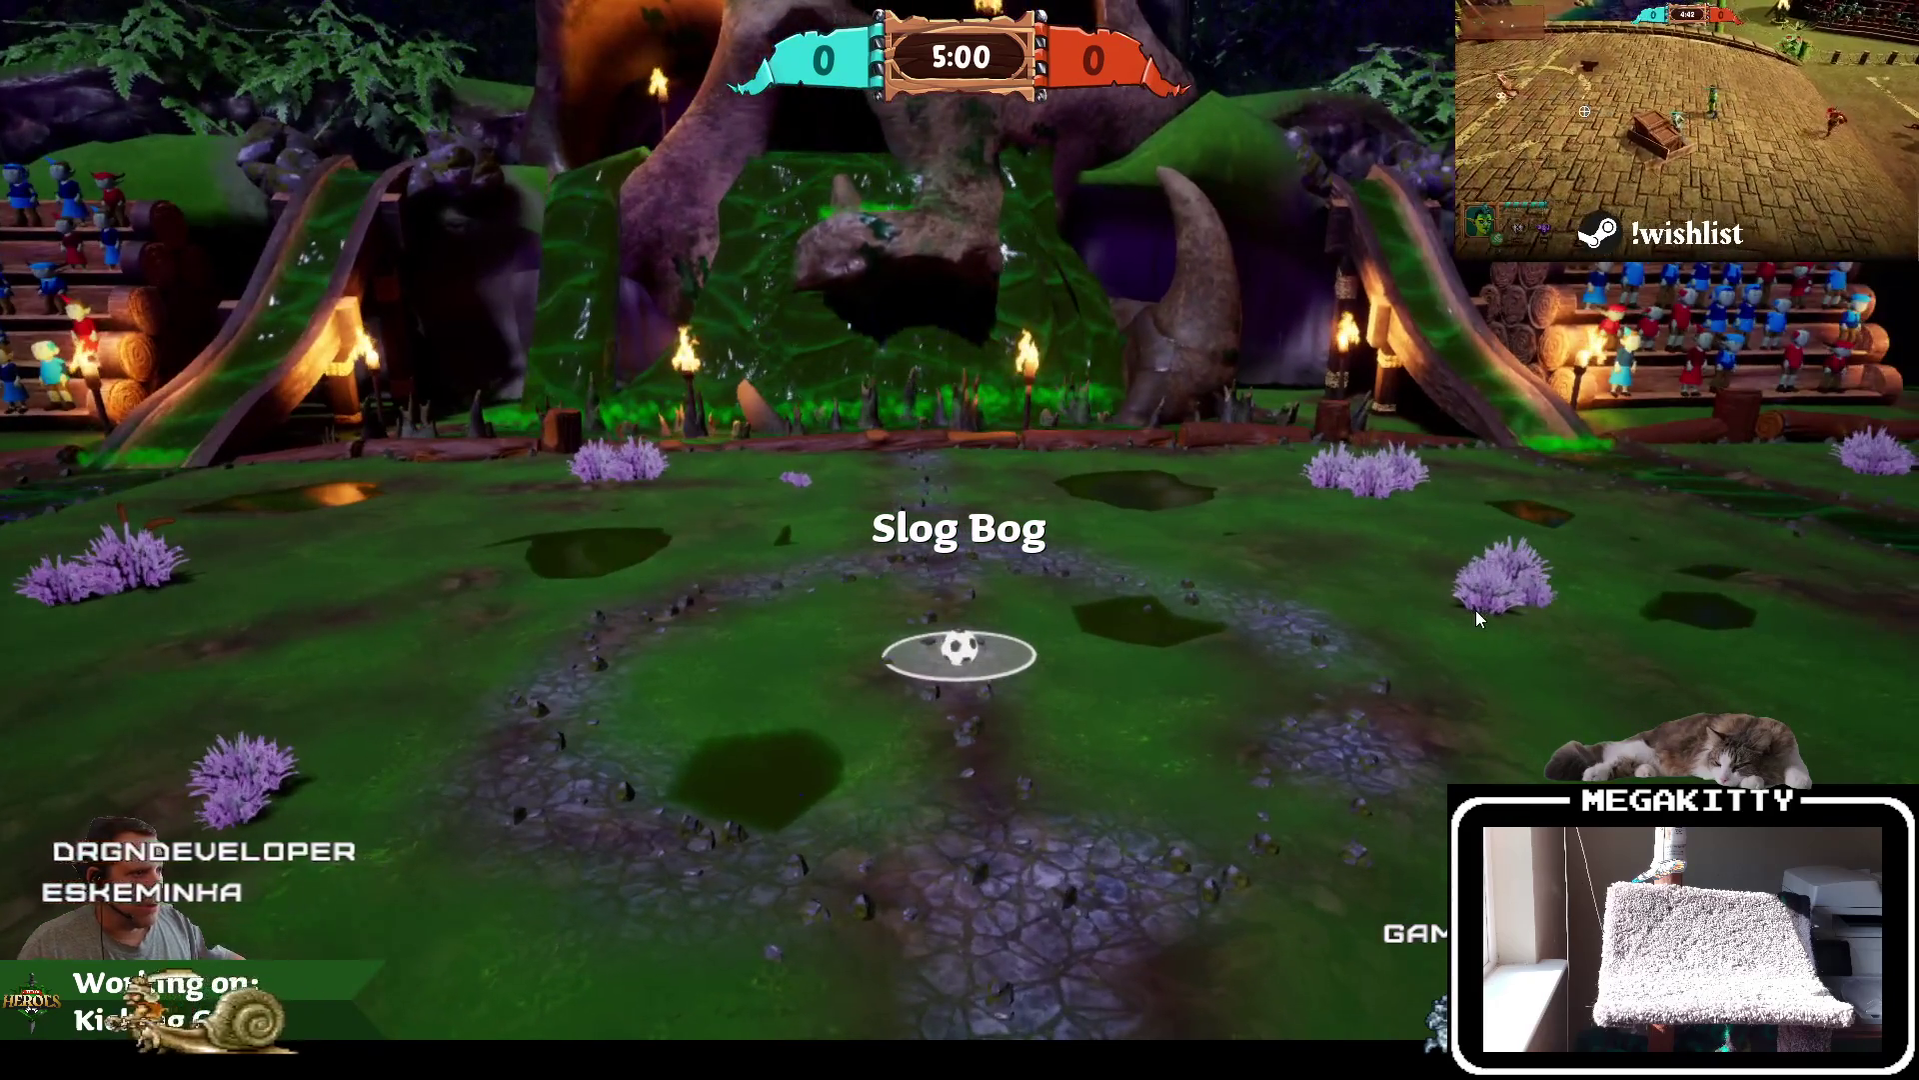
Run two more play tests to the match kickoff, then restore the full editor layout
key(Escape)
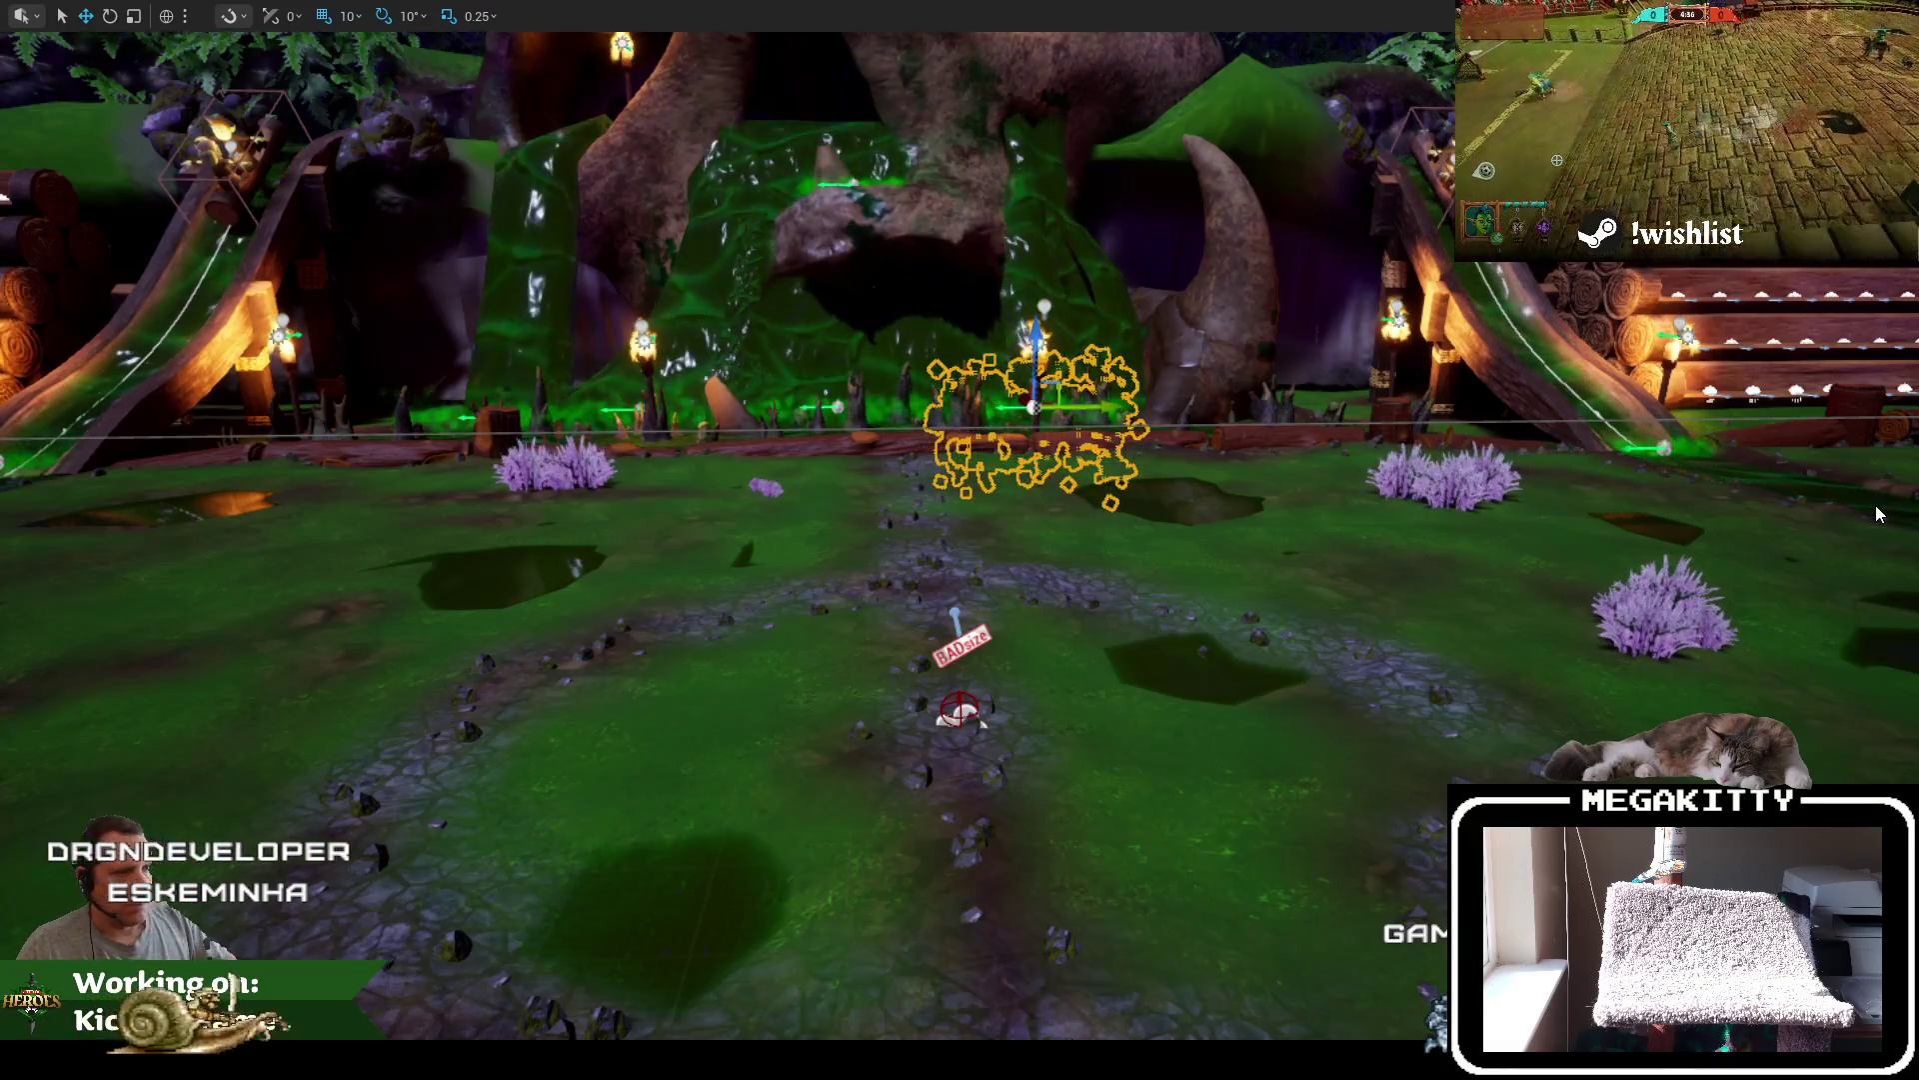
key(alt+p)
click(717, 566)
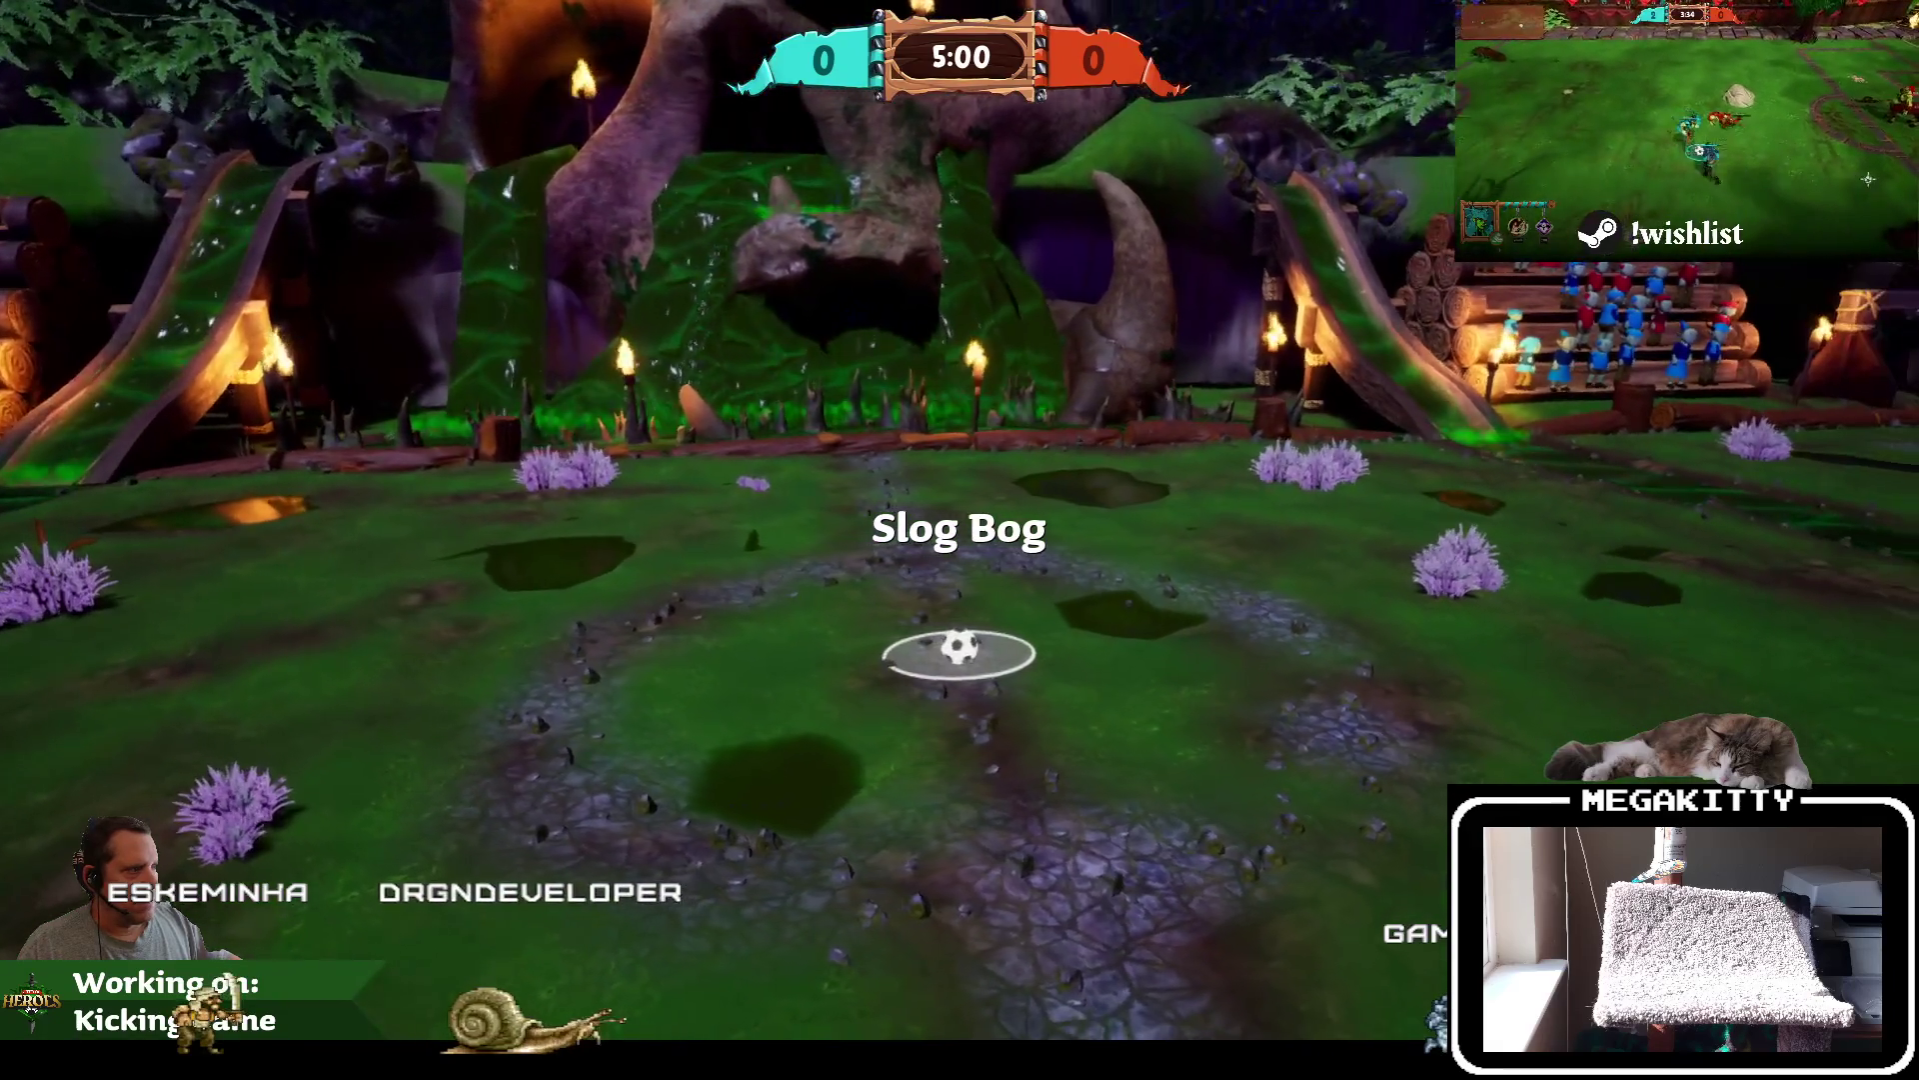
key(Escape)
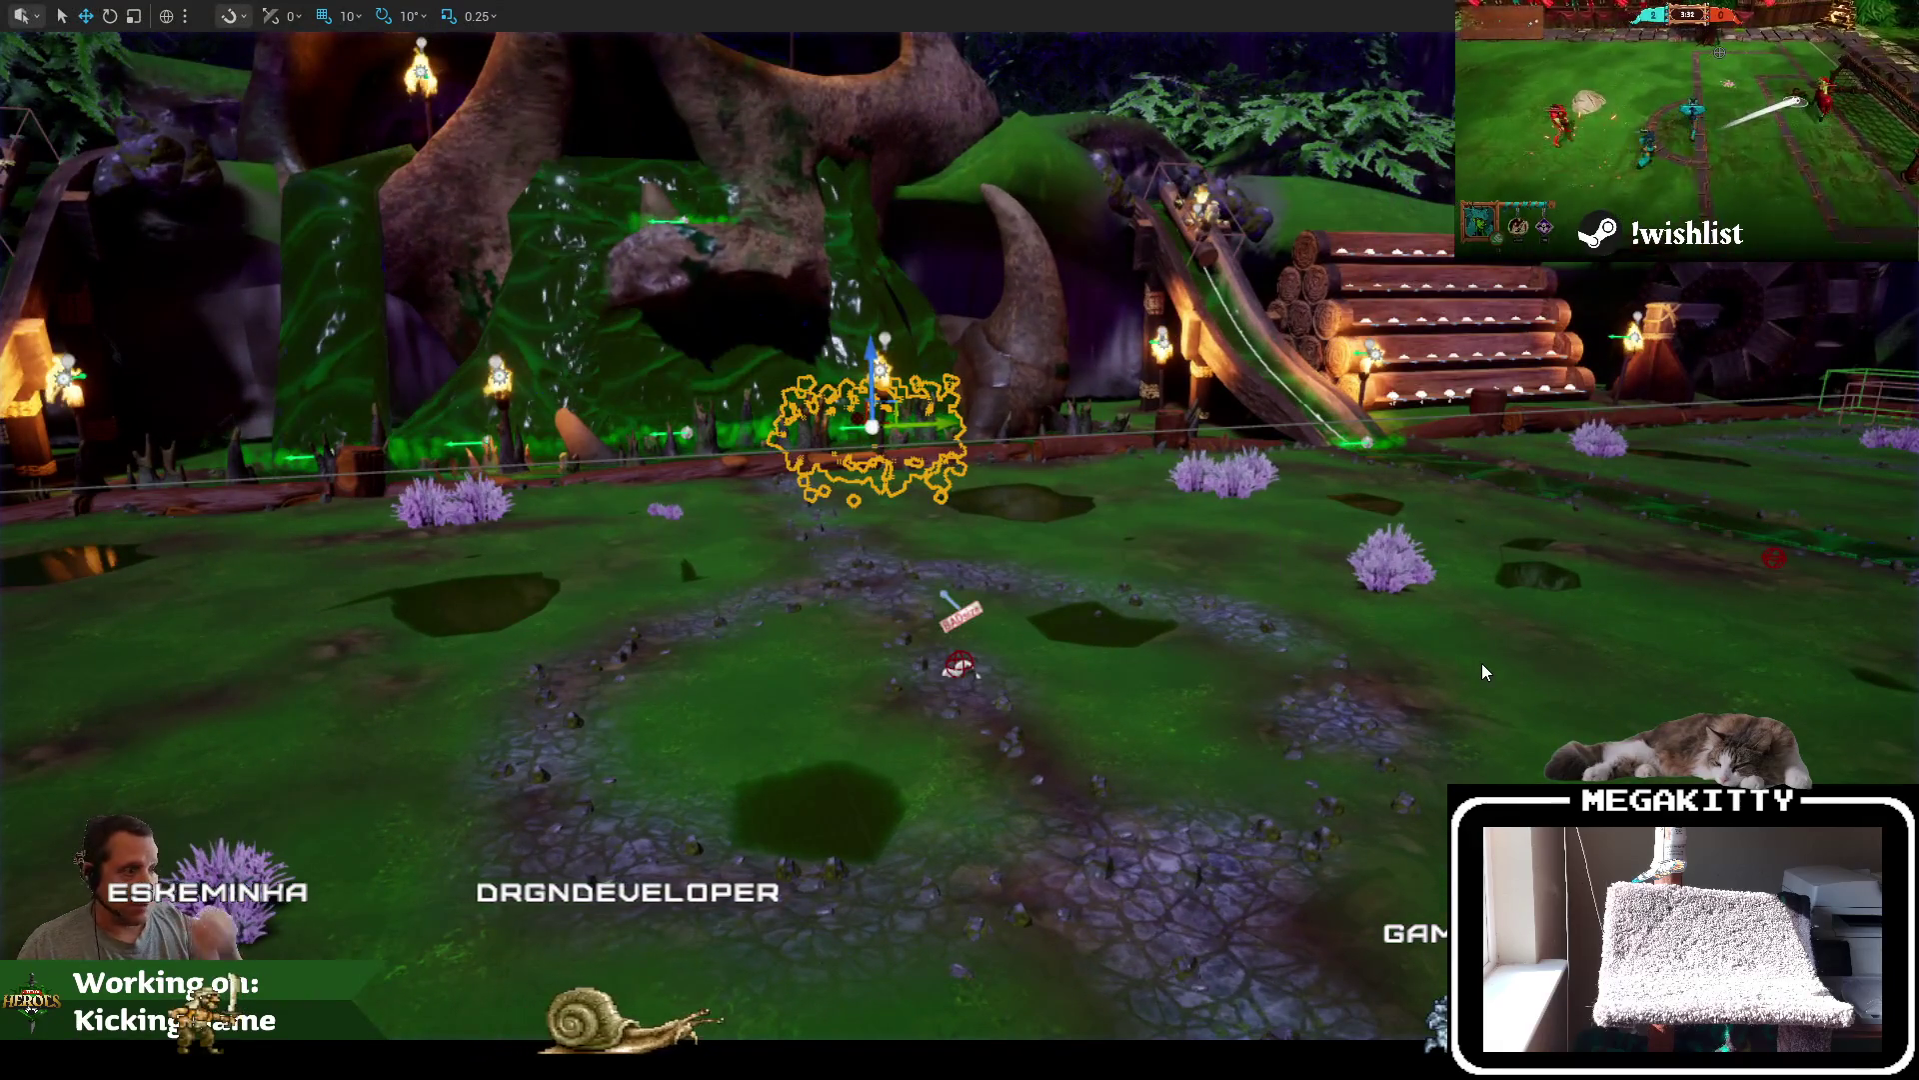
key(alt+p)
click(708, 576)
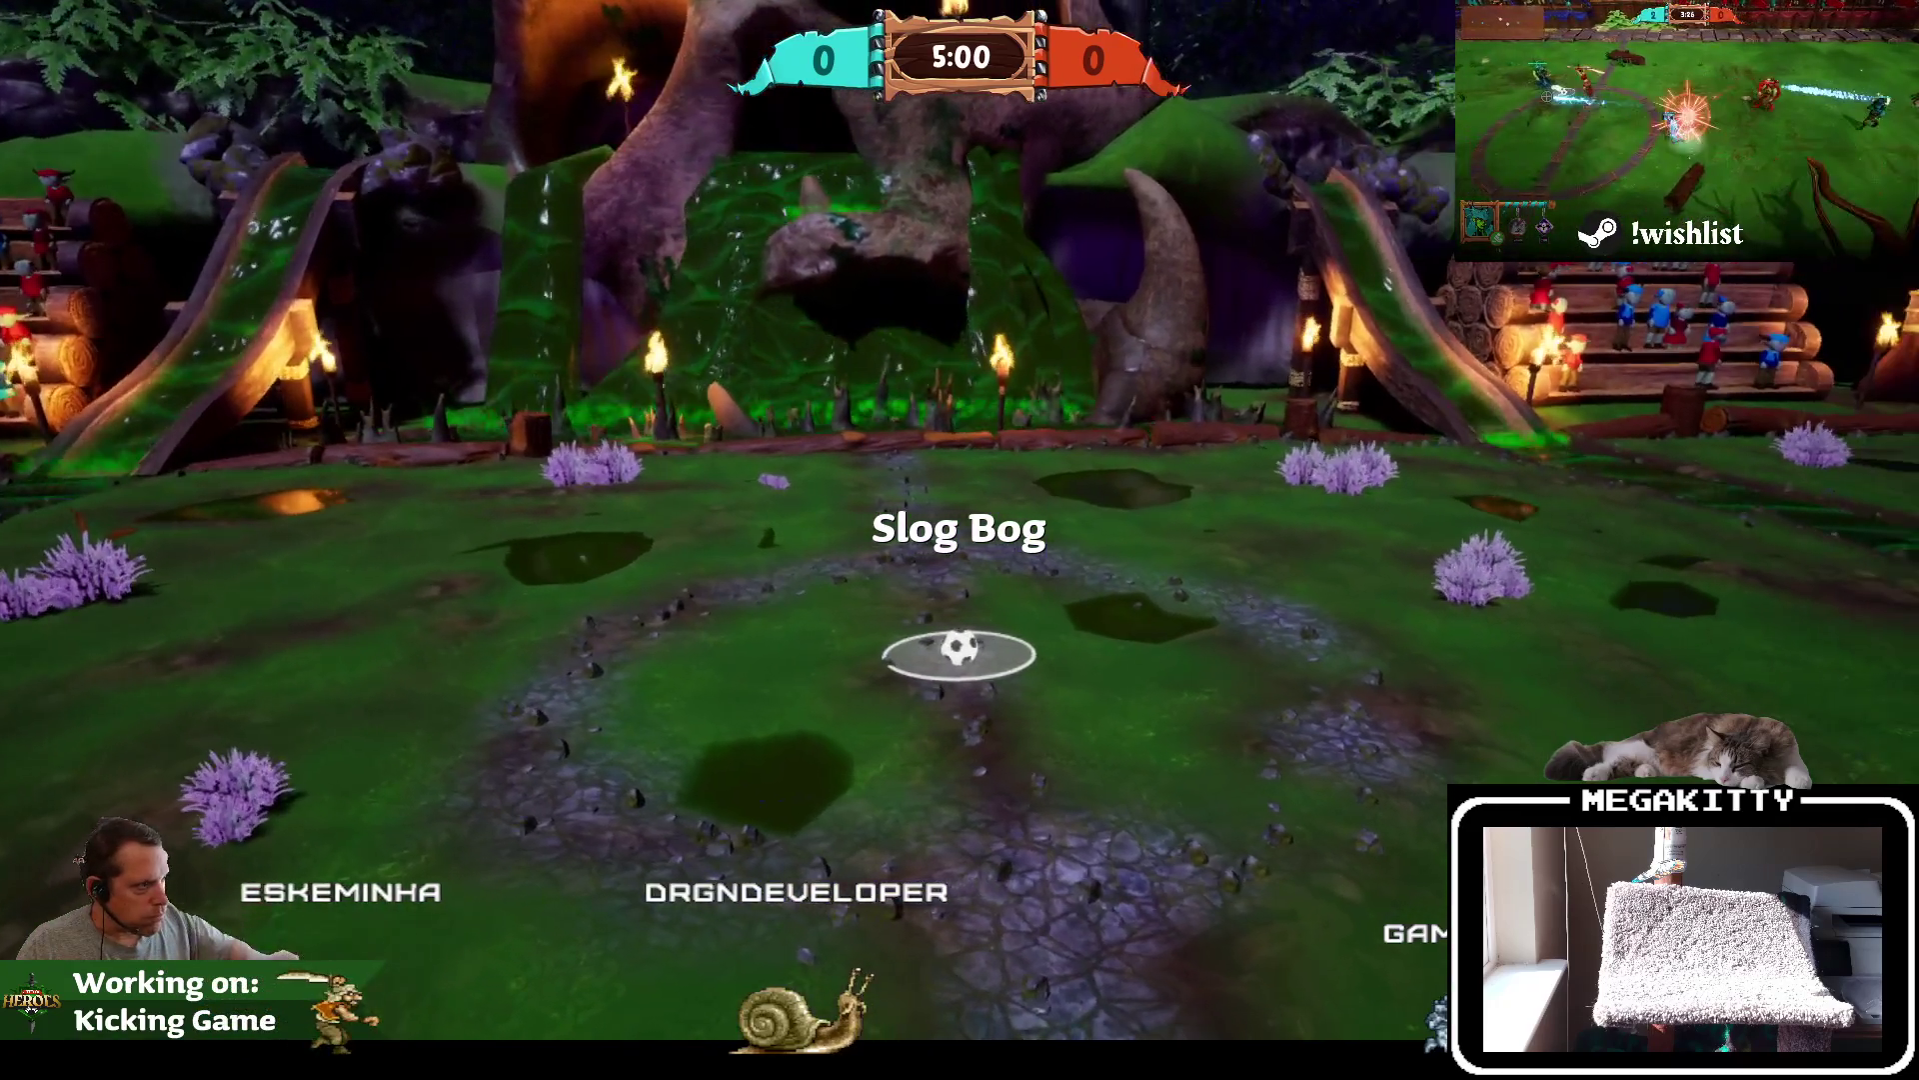
key(Escape)
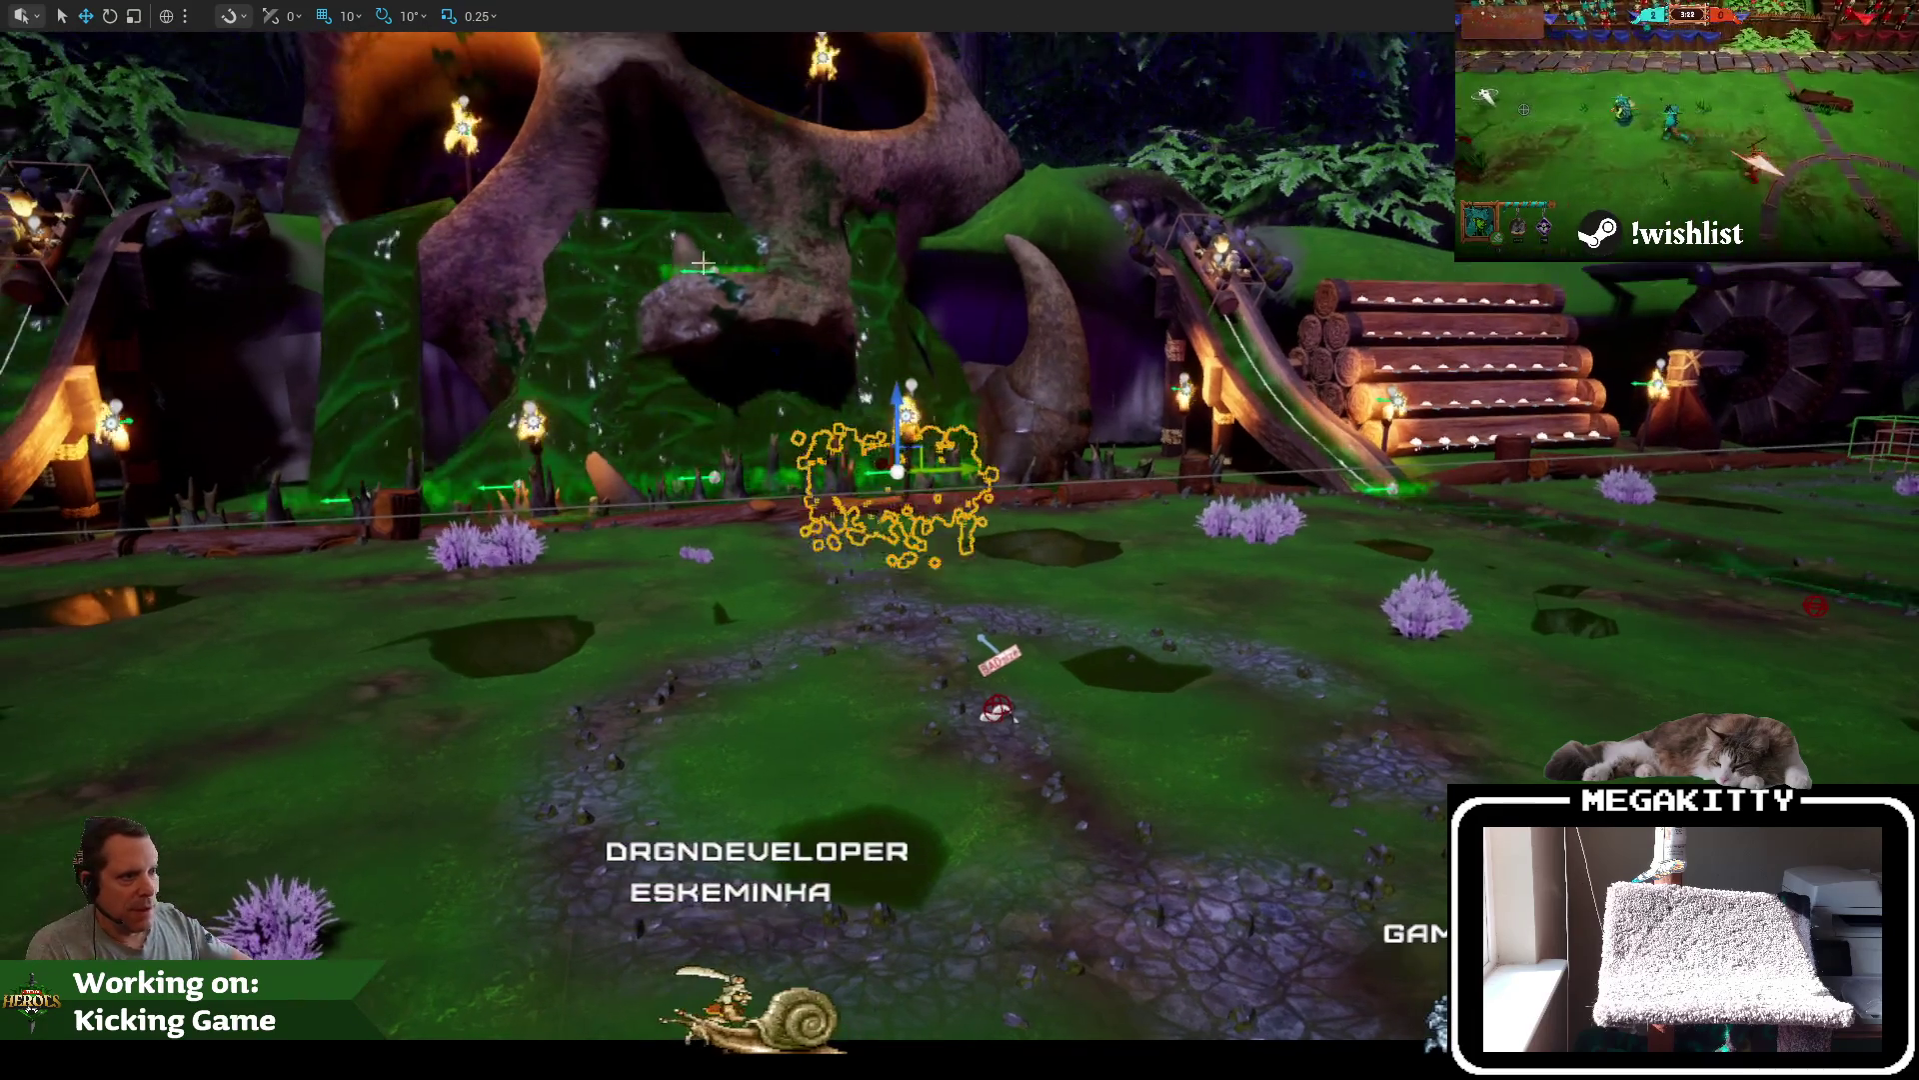
key(F11)
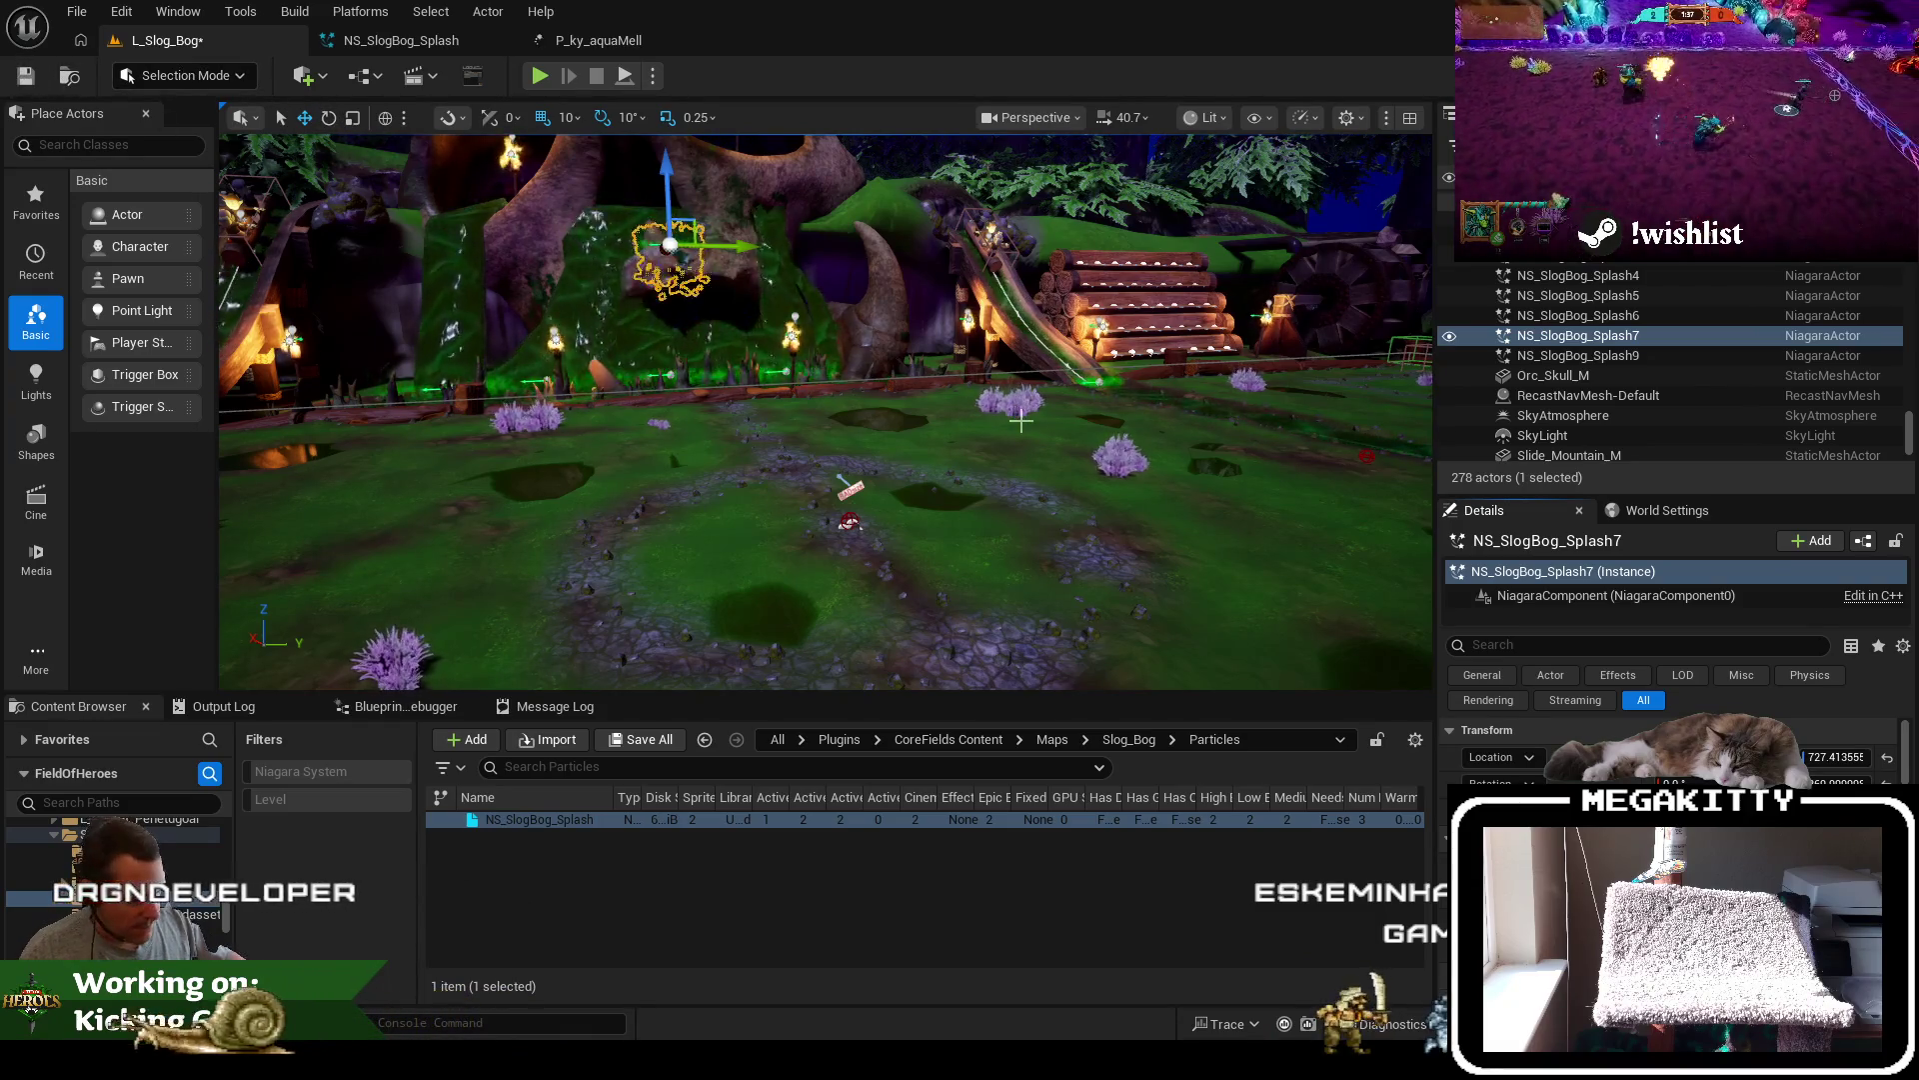
Play-test twice more, framing the skull-mouth splash between runs, then save L_Slog_Bog
key(alt+p)
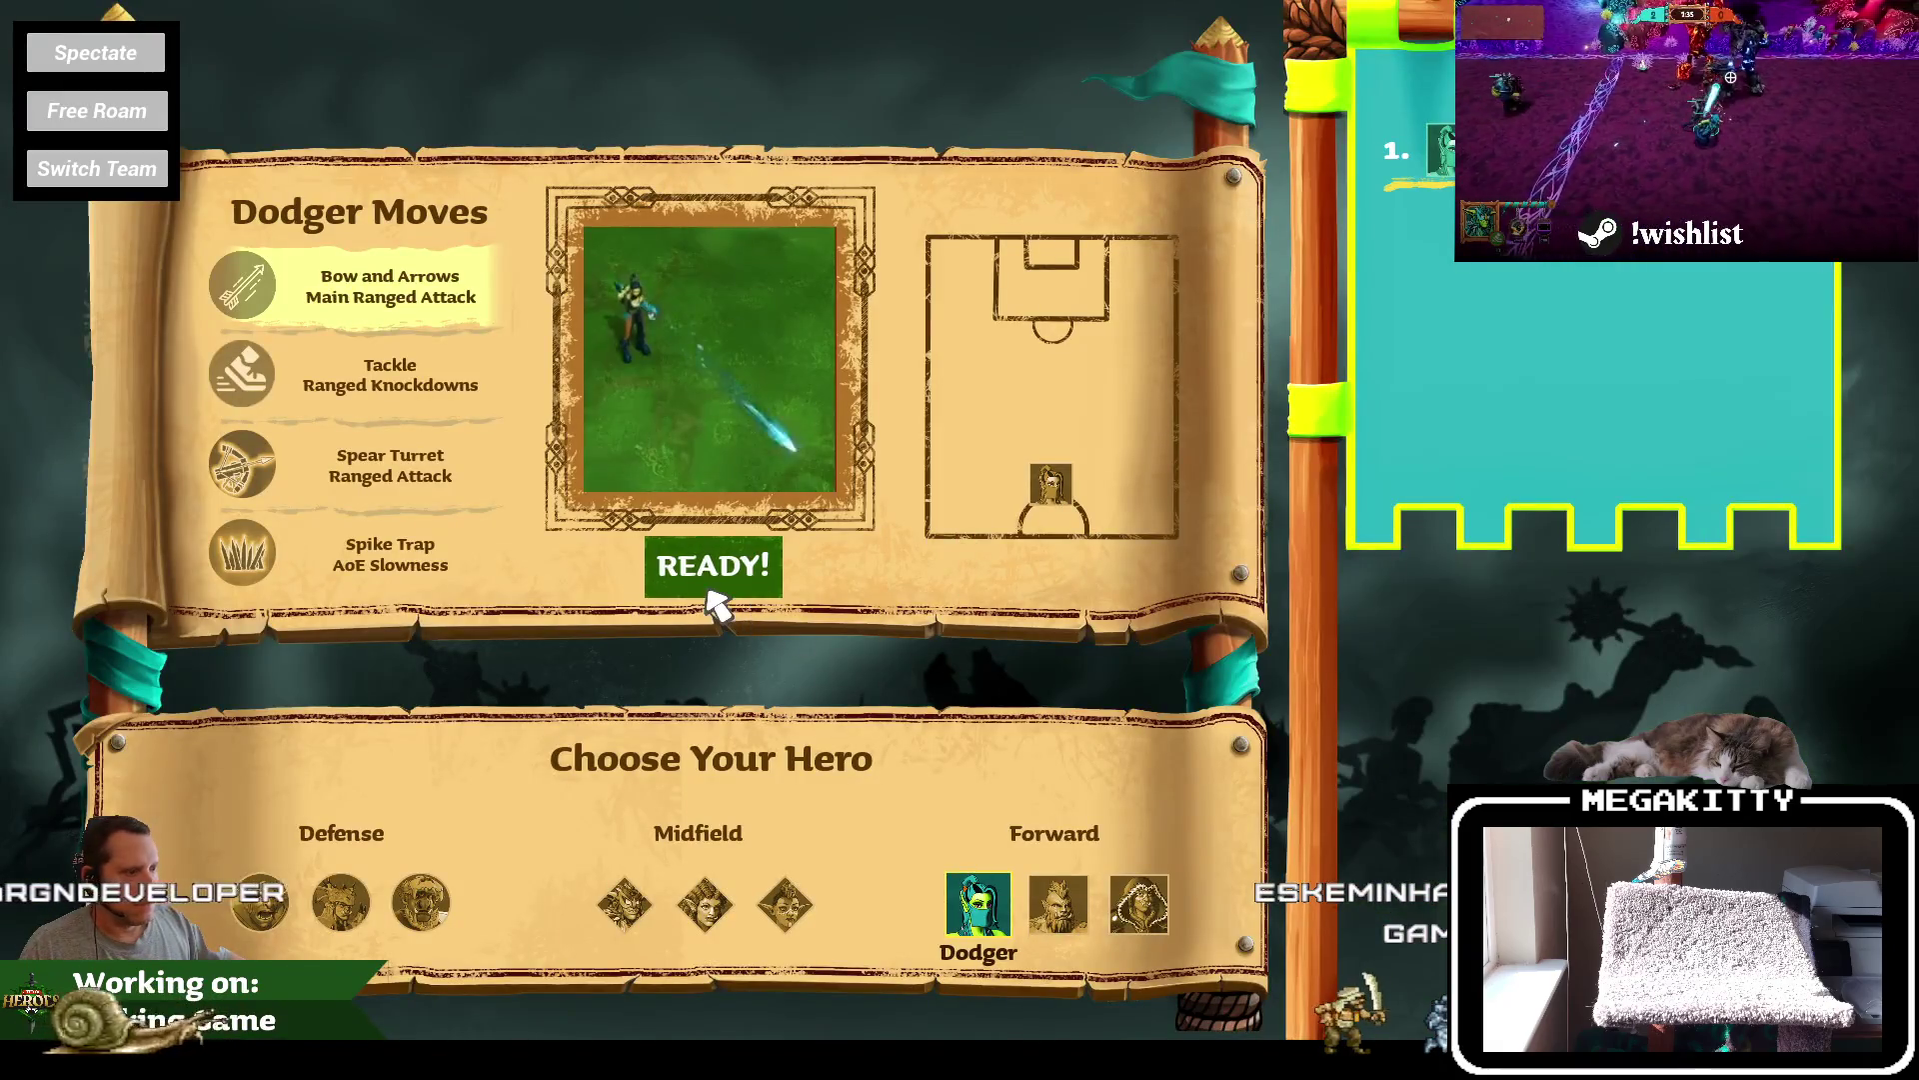
click(710, 592)
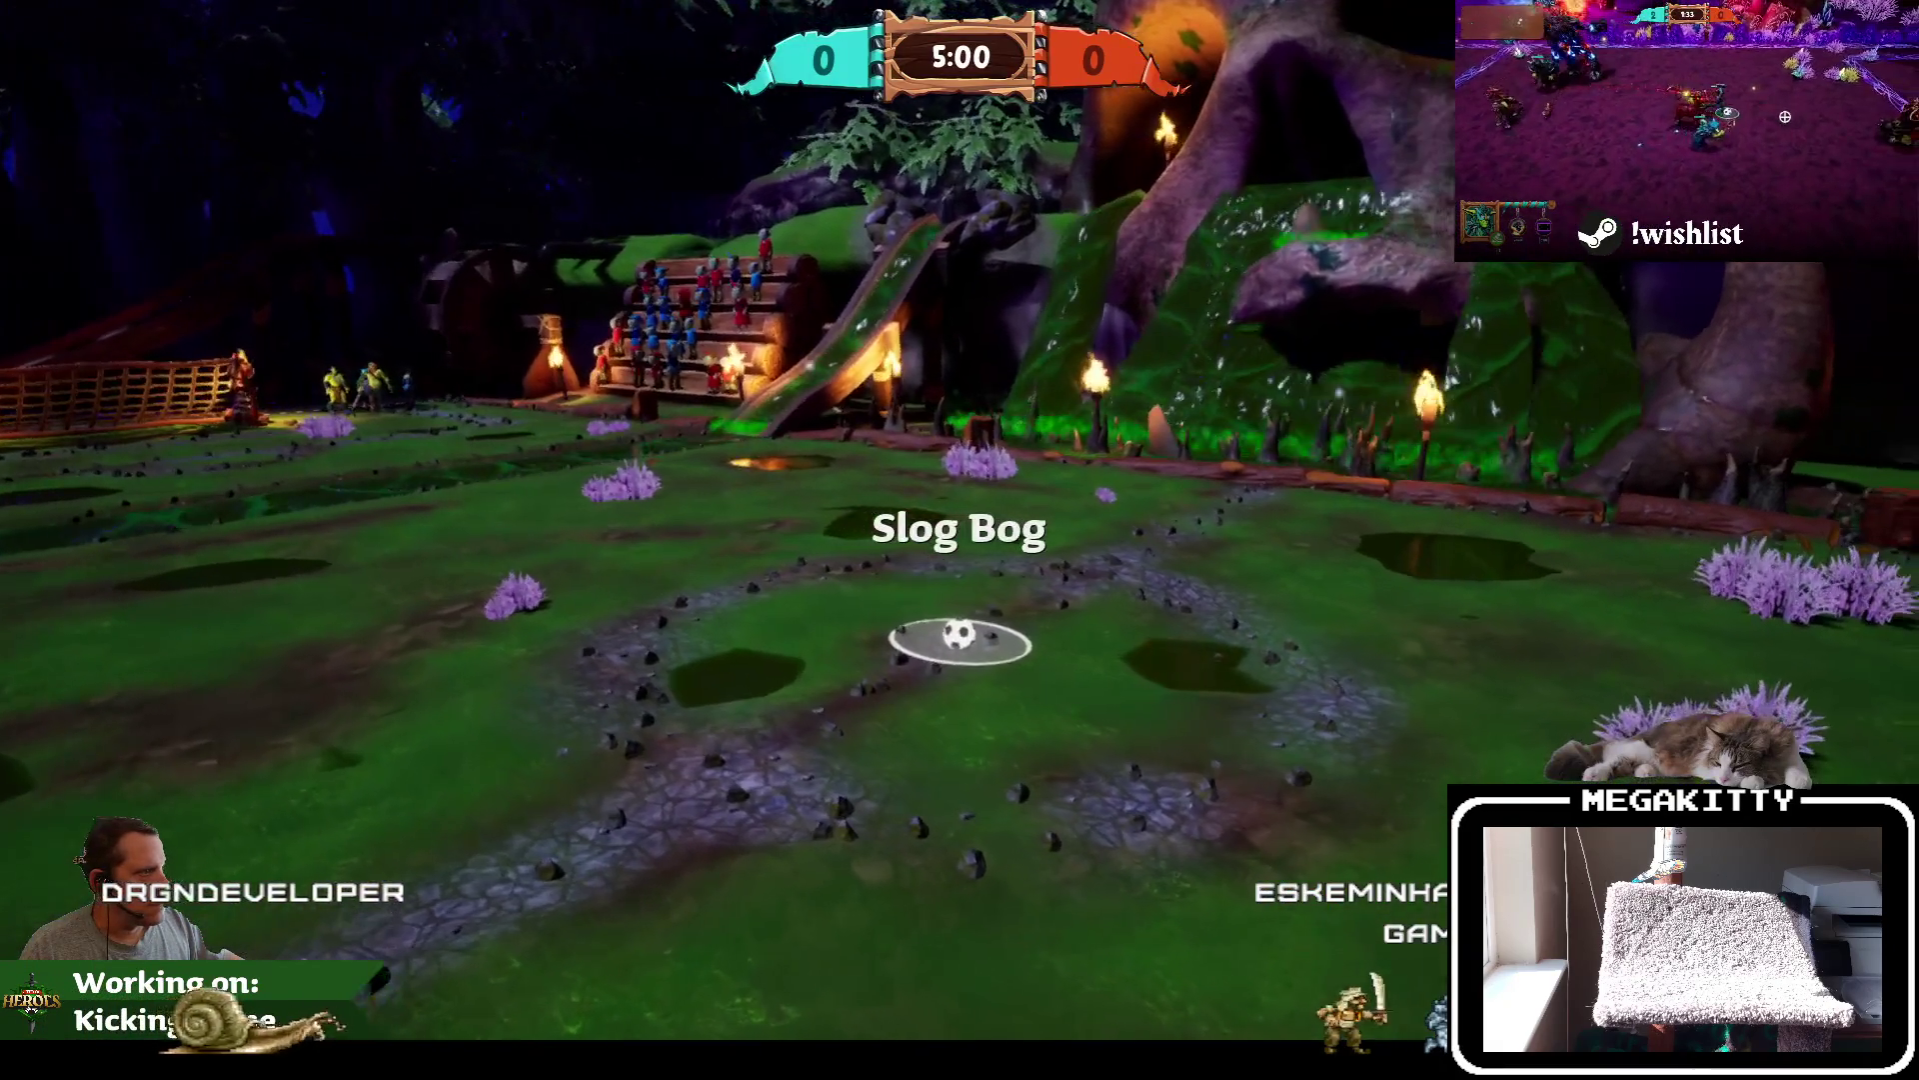
key(Escape)
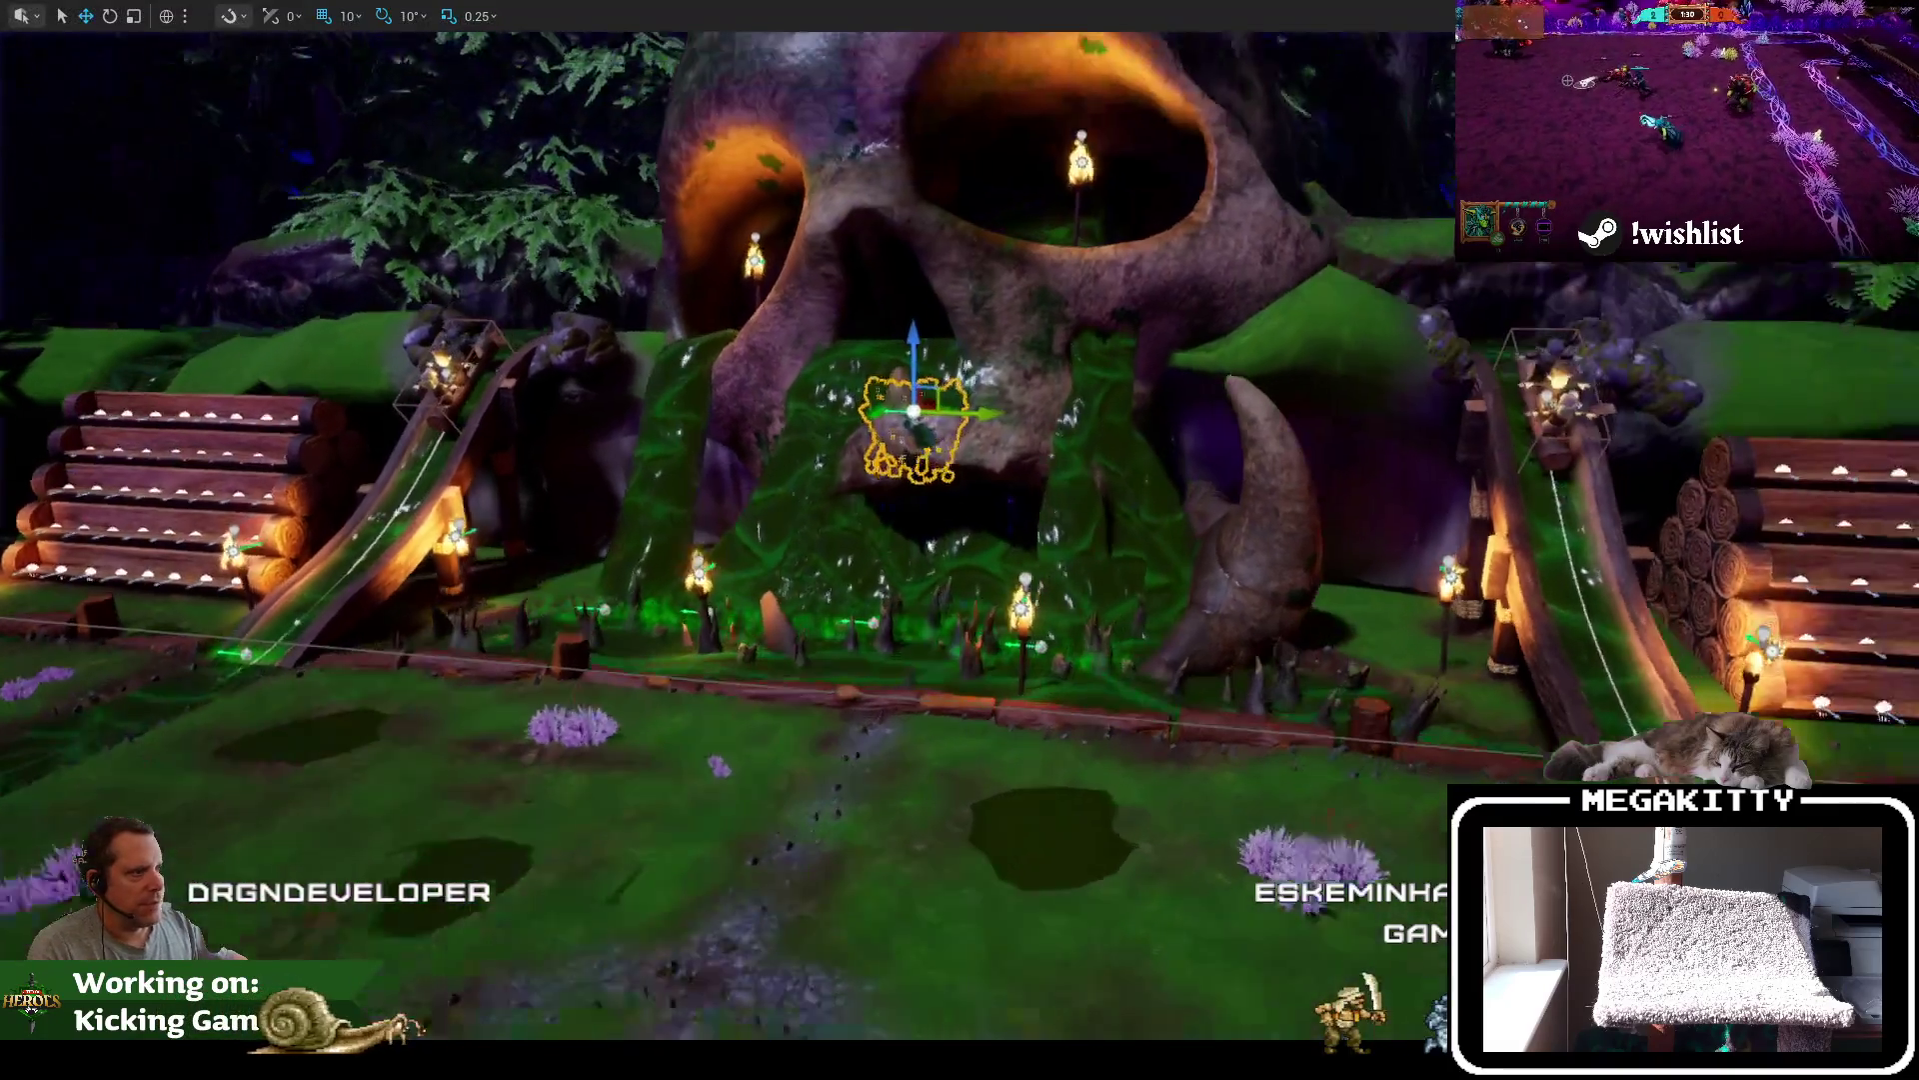
key(f)
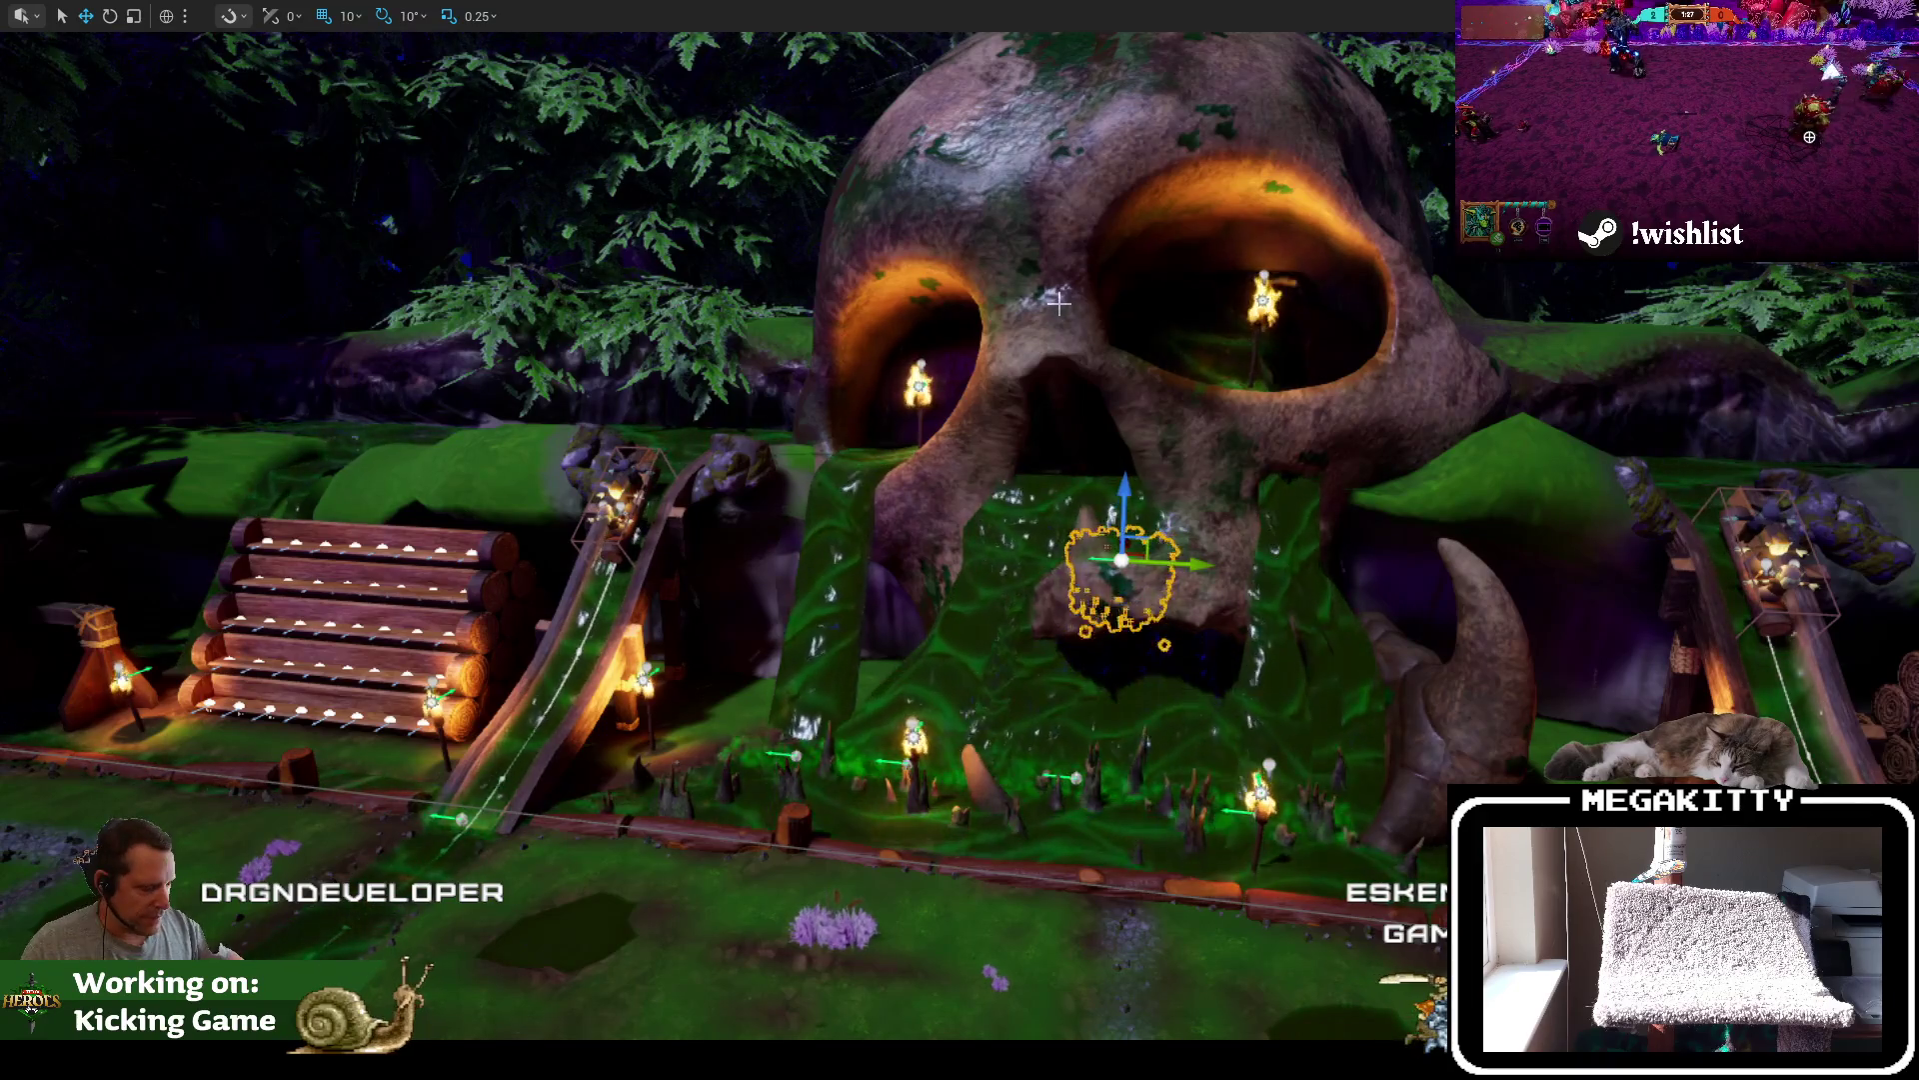
key(alt+p)
click(766, 585)
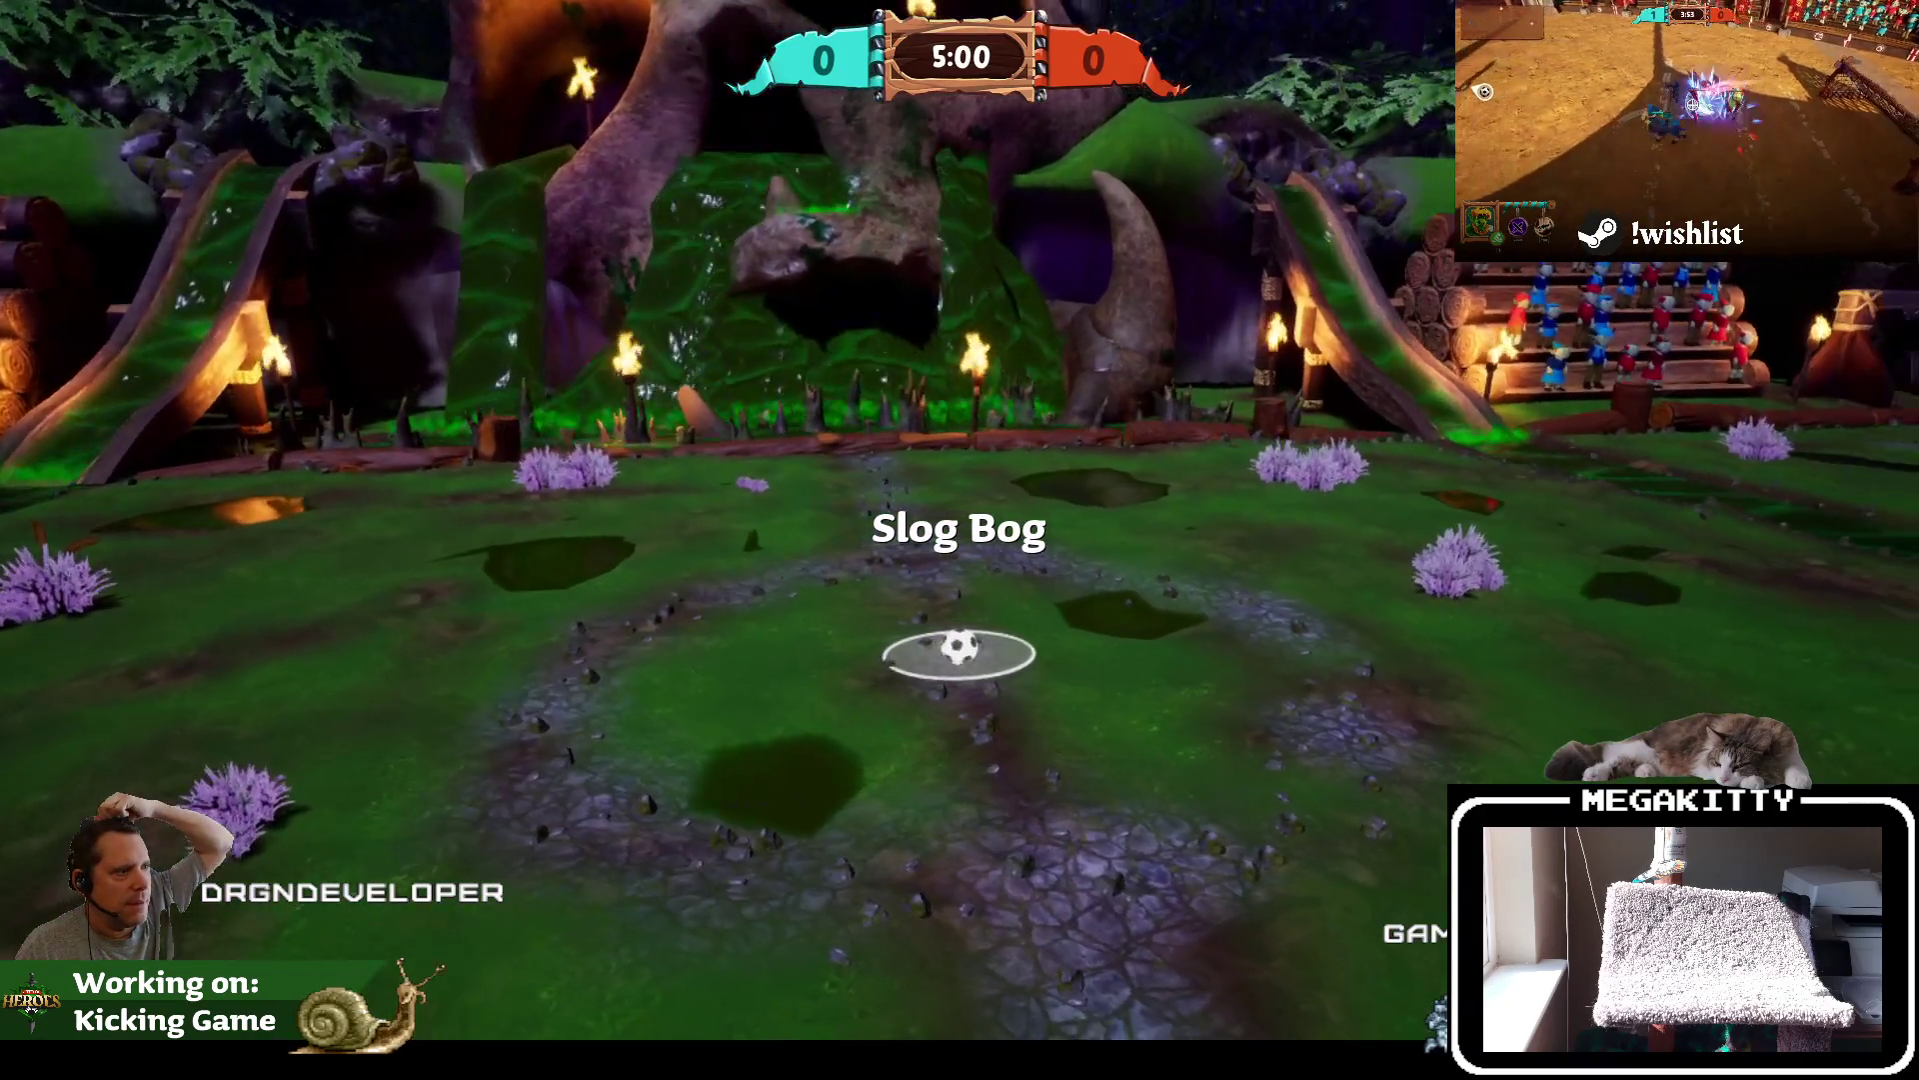
key(Escape)
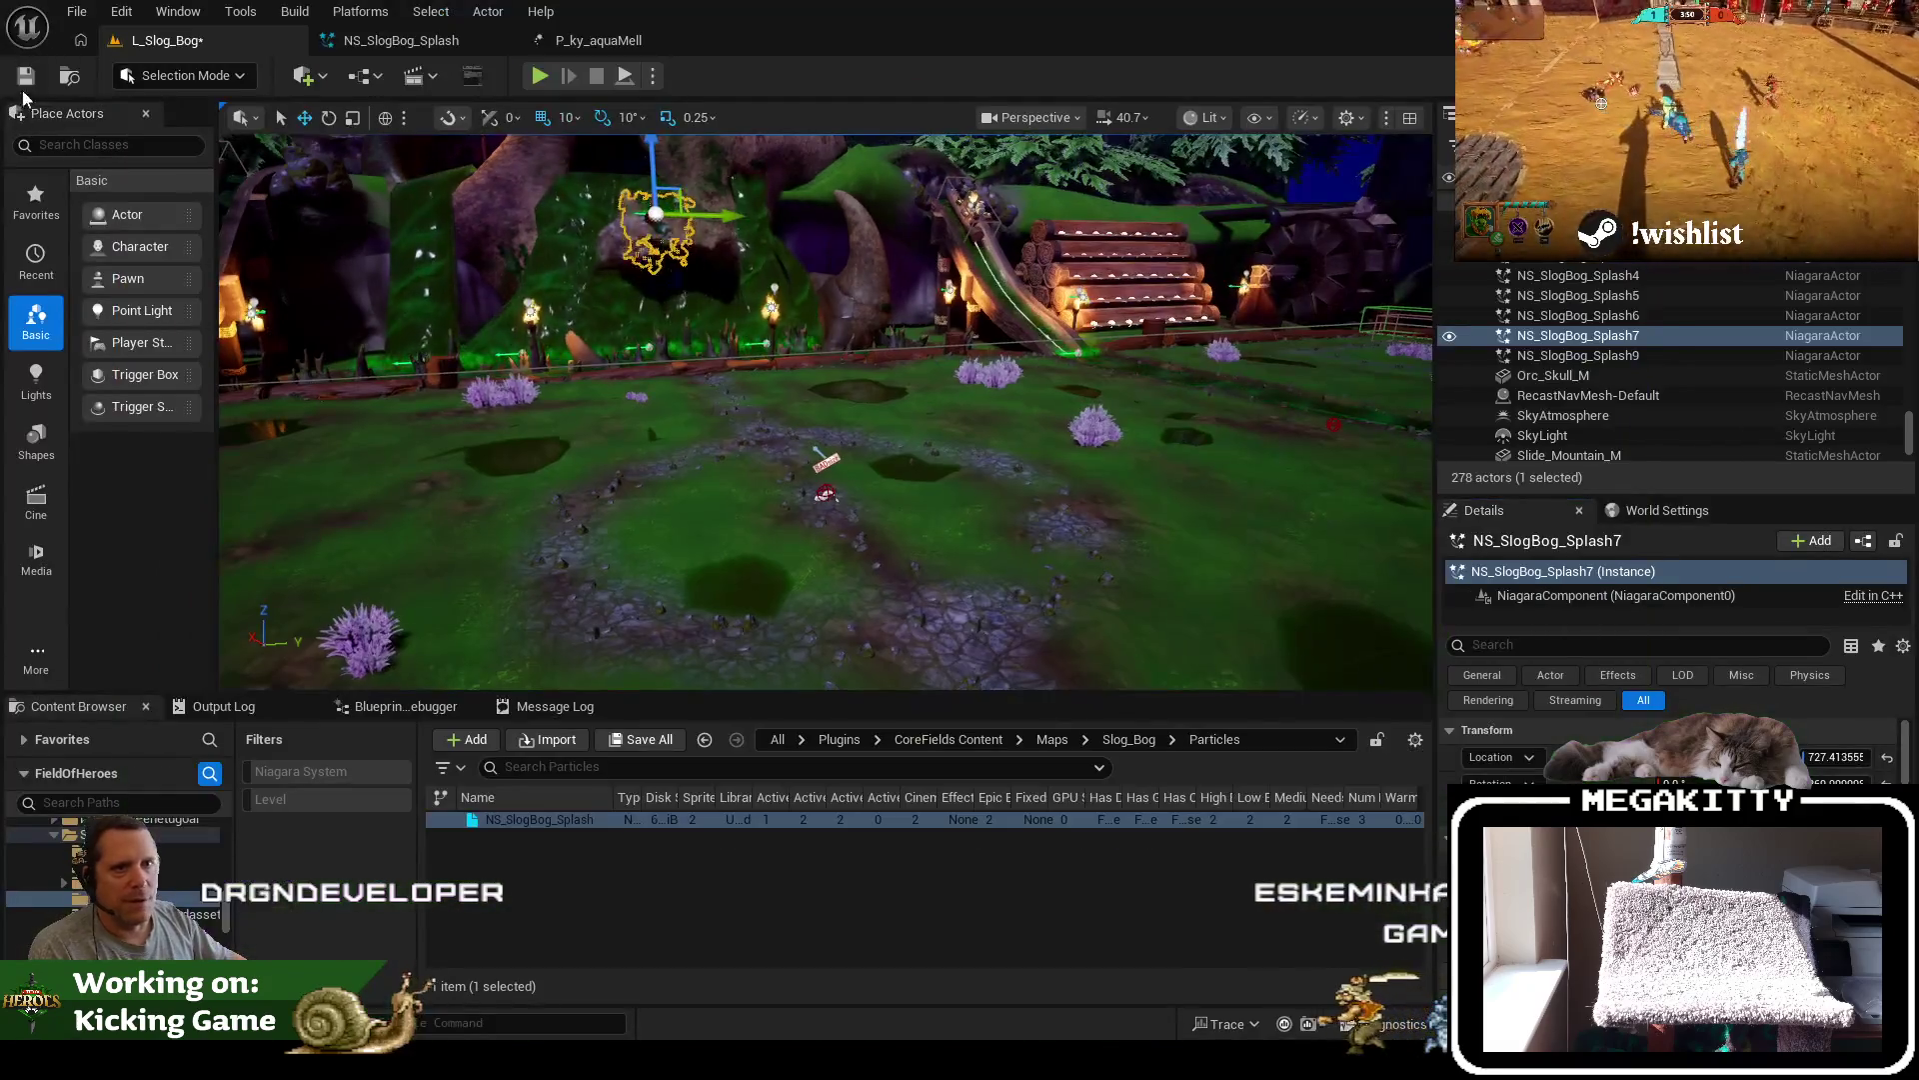
click(26, 76)
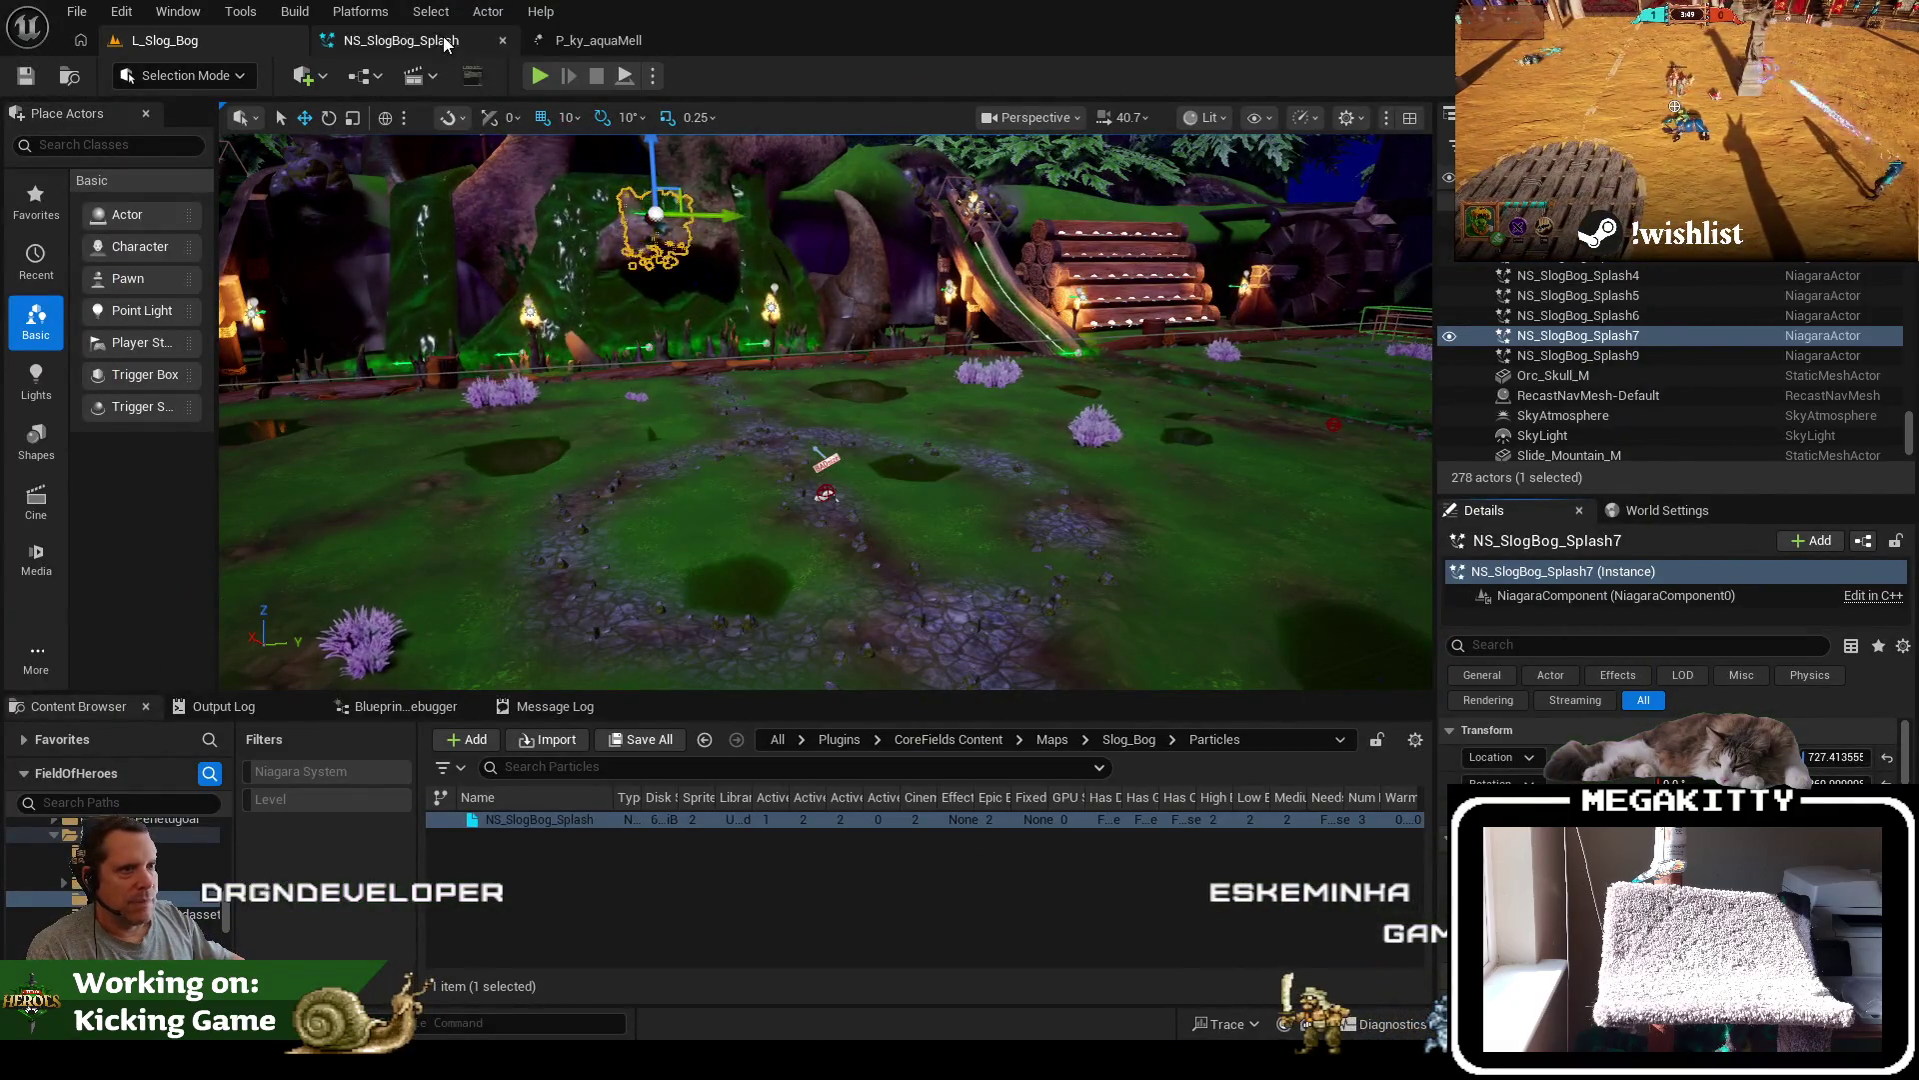
In NS_SlogBog_Splash, rename the Fountain002 emitter to Splash
click(400, 40)
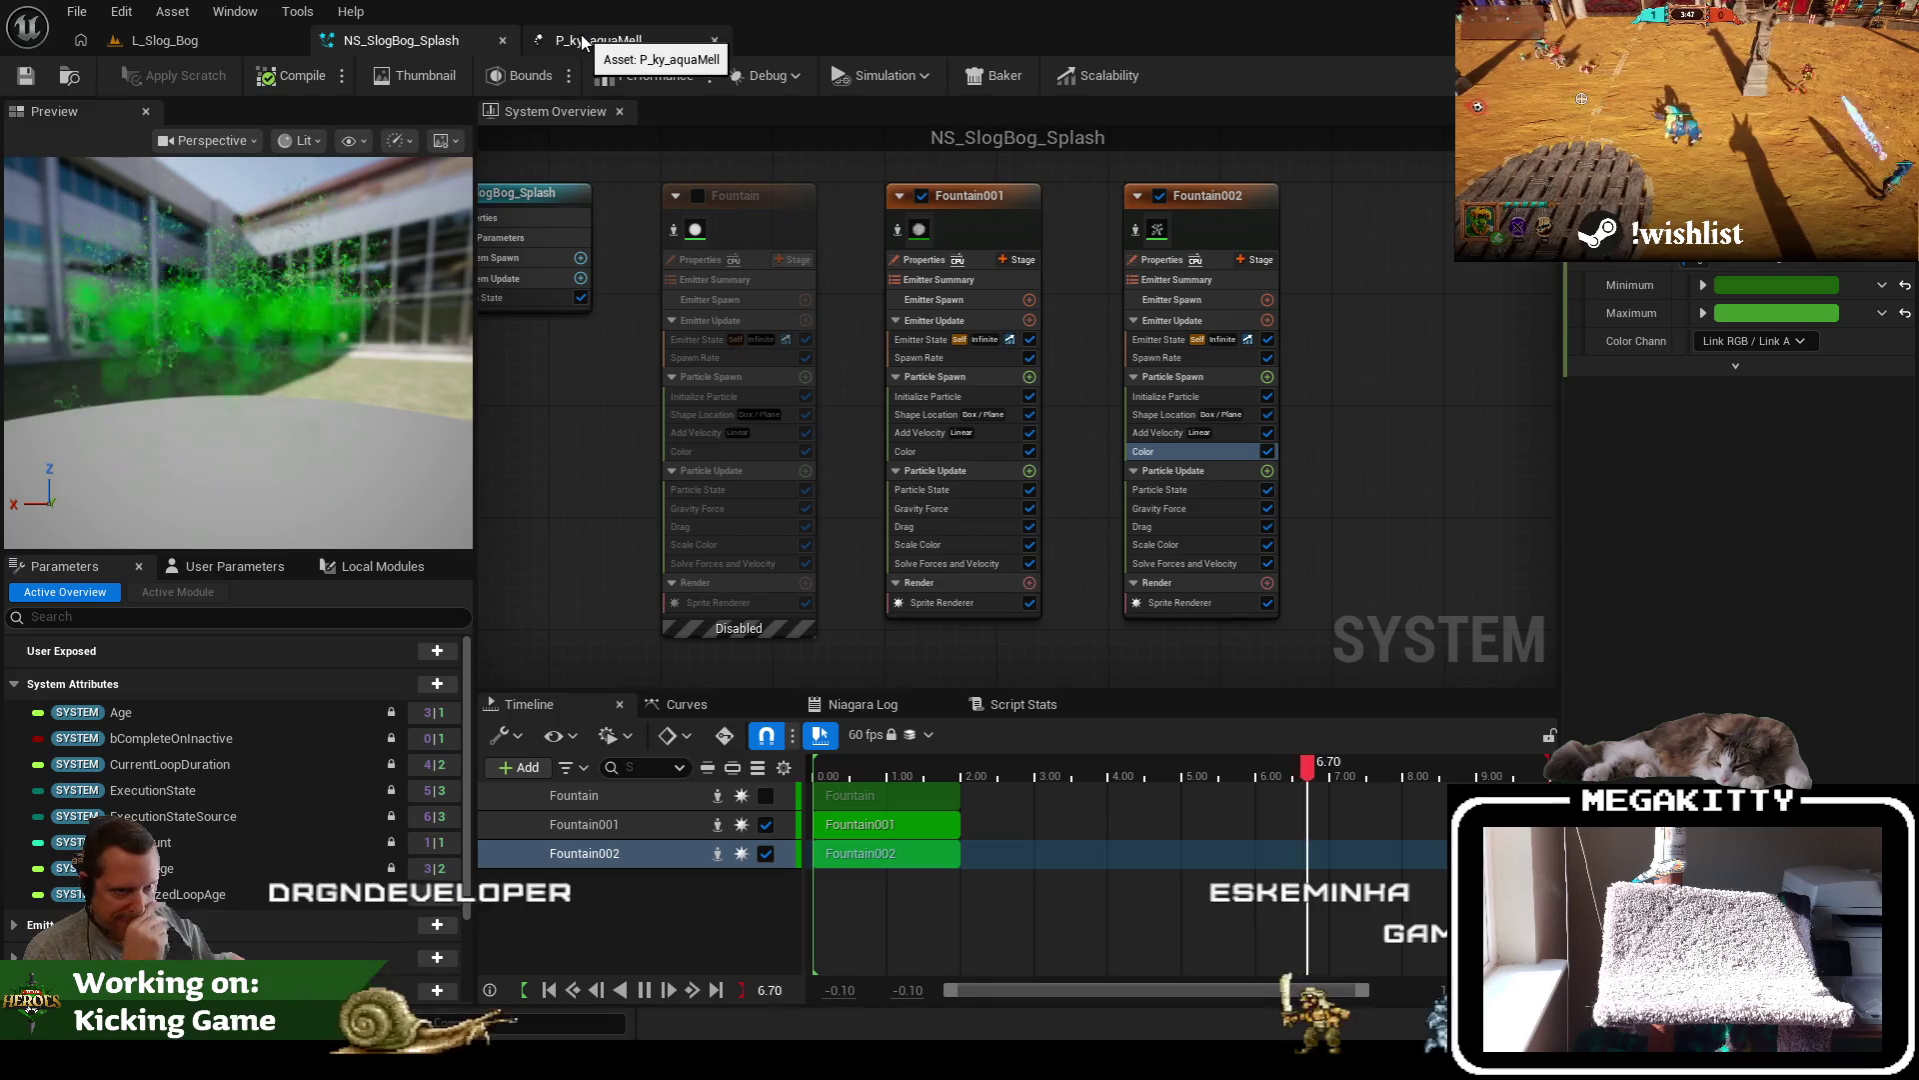
drag(835, 201, 903, 315)
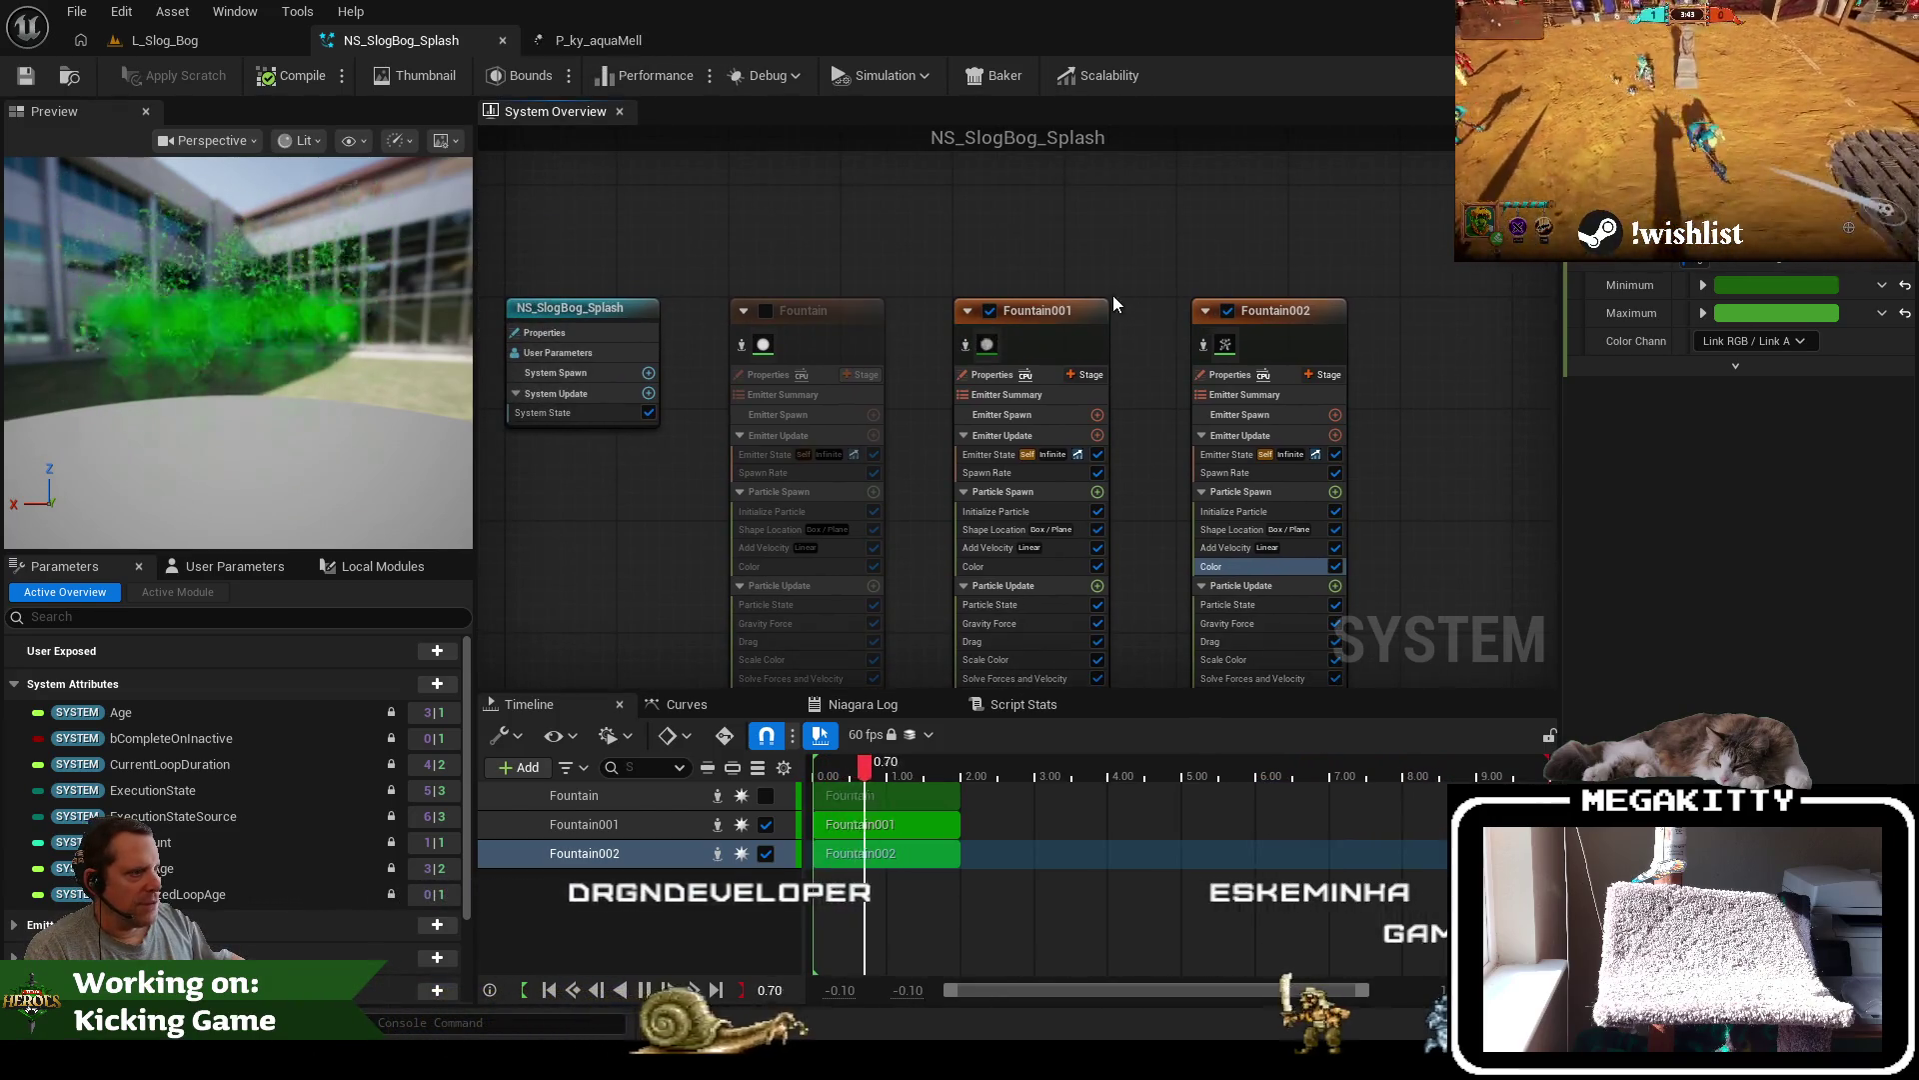
click(1270, 318)
double_click(1275, 311)
text(Splash)
key(Return)
Rename the Fountain001 emitter to Bubbles and save the splash system
double_click(1058, 308)
text(Primary)
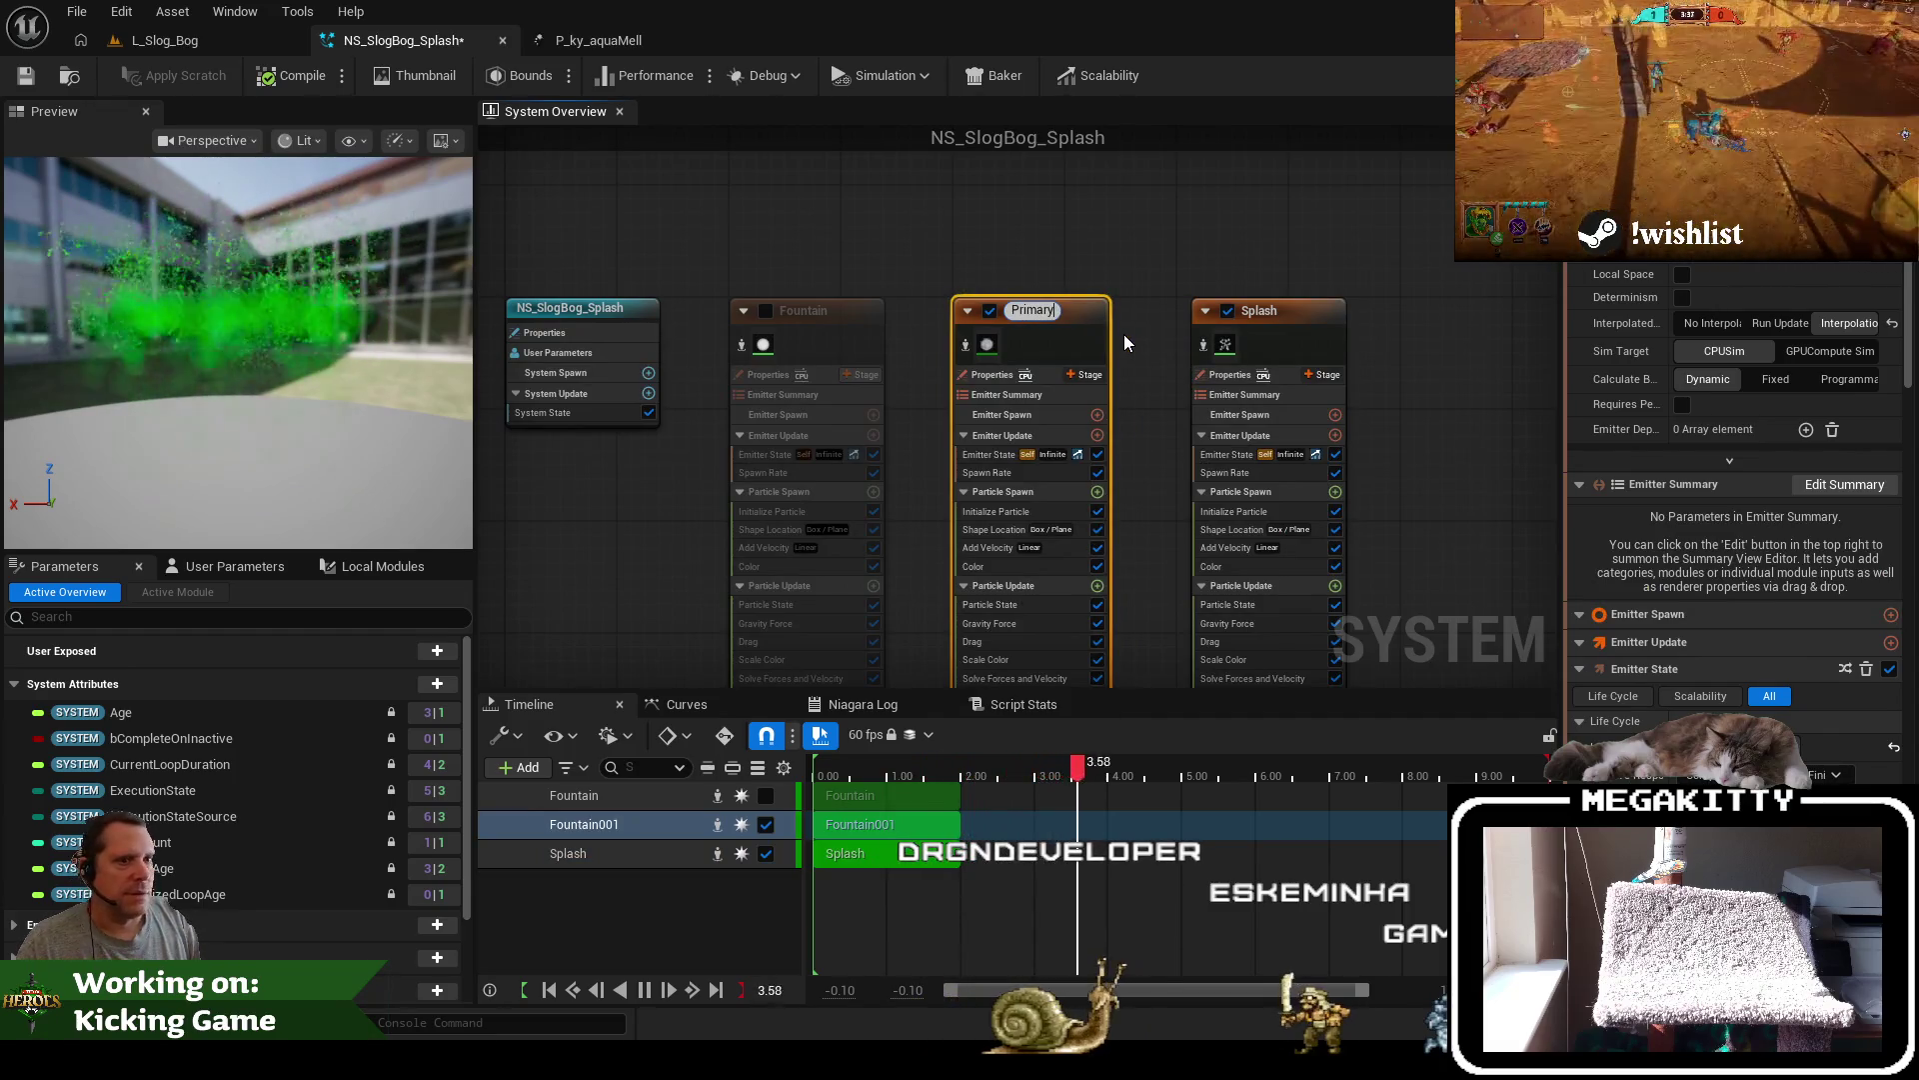
key(BackSpace)
key(BackSpace)
key(BackSpace)
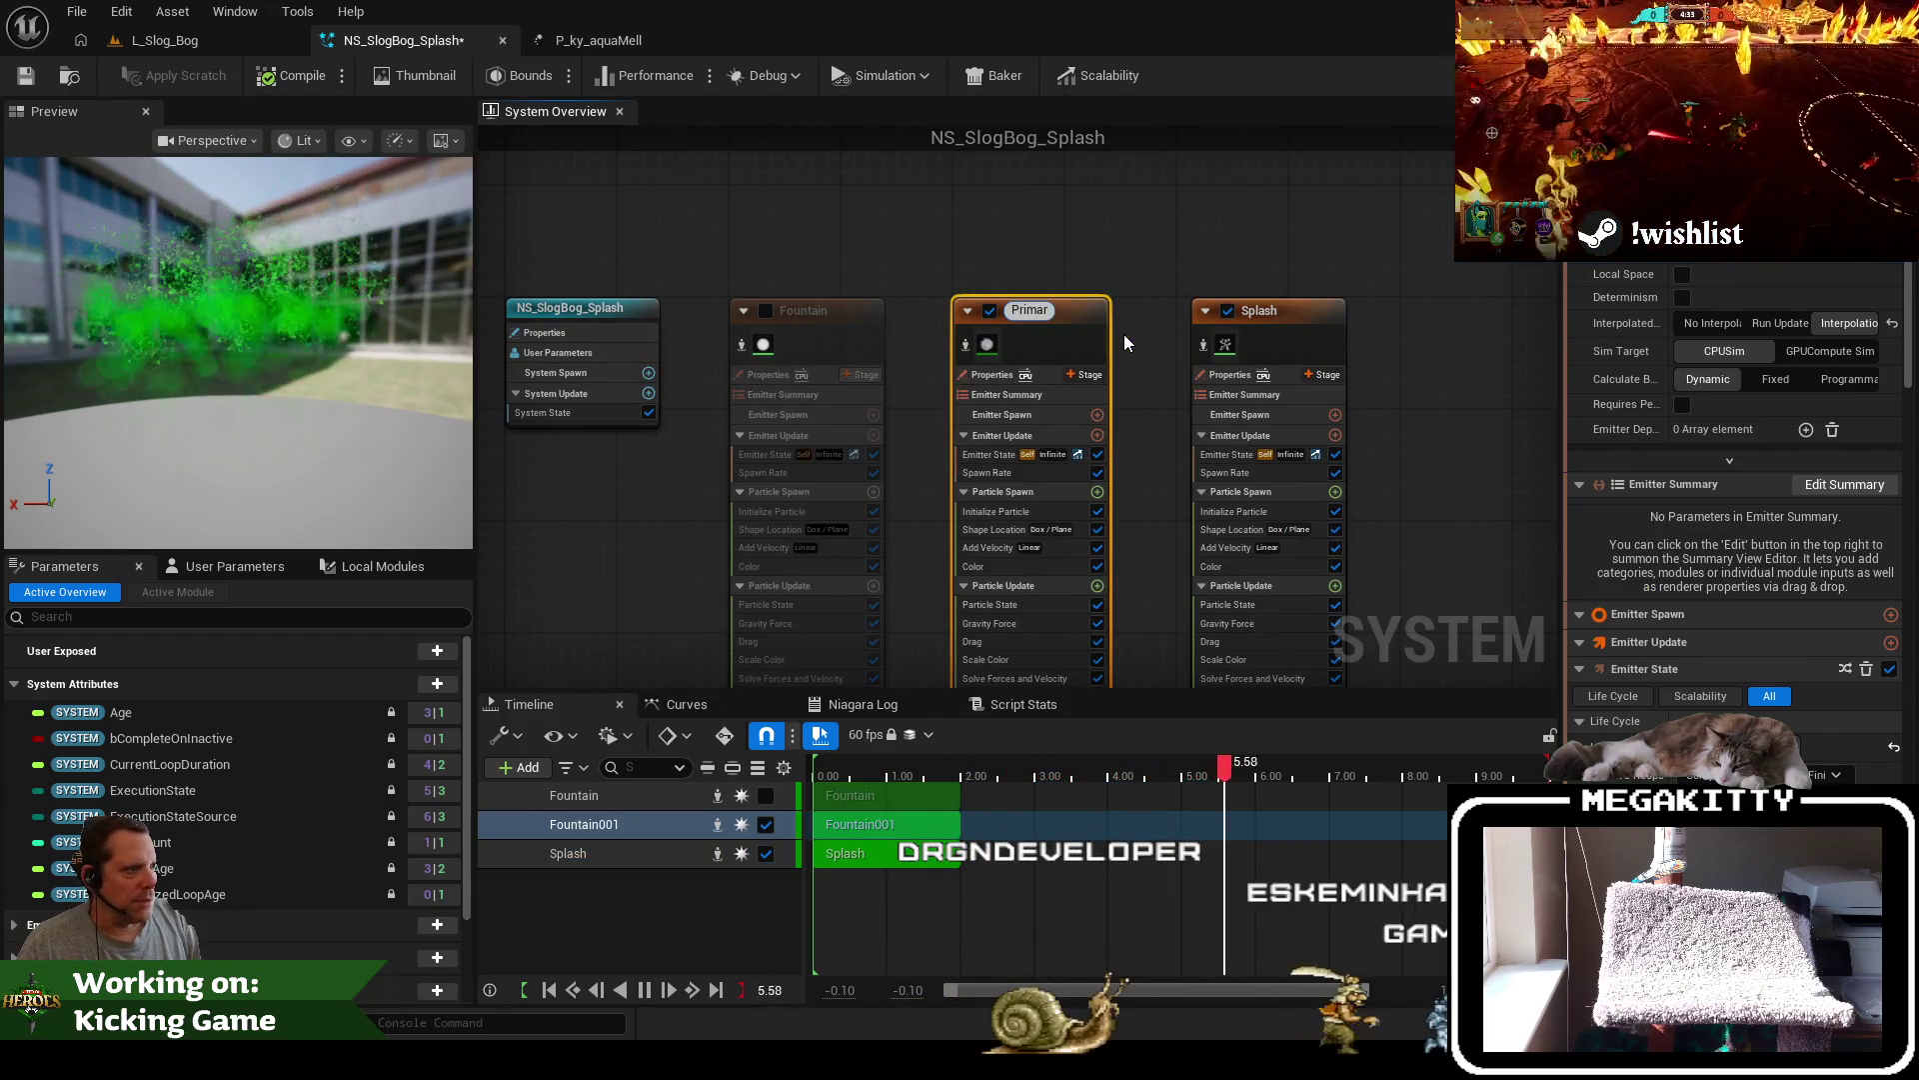
text(Bubbles)
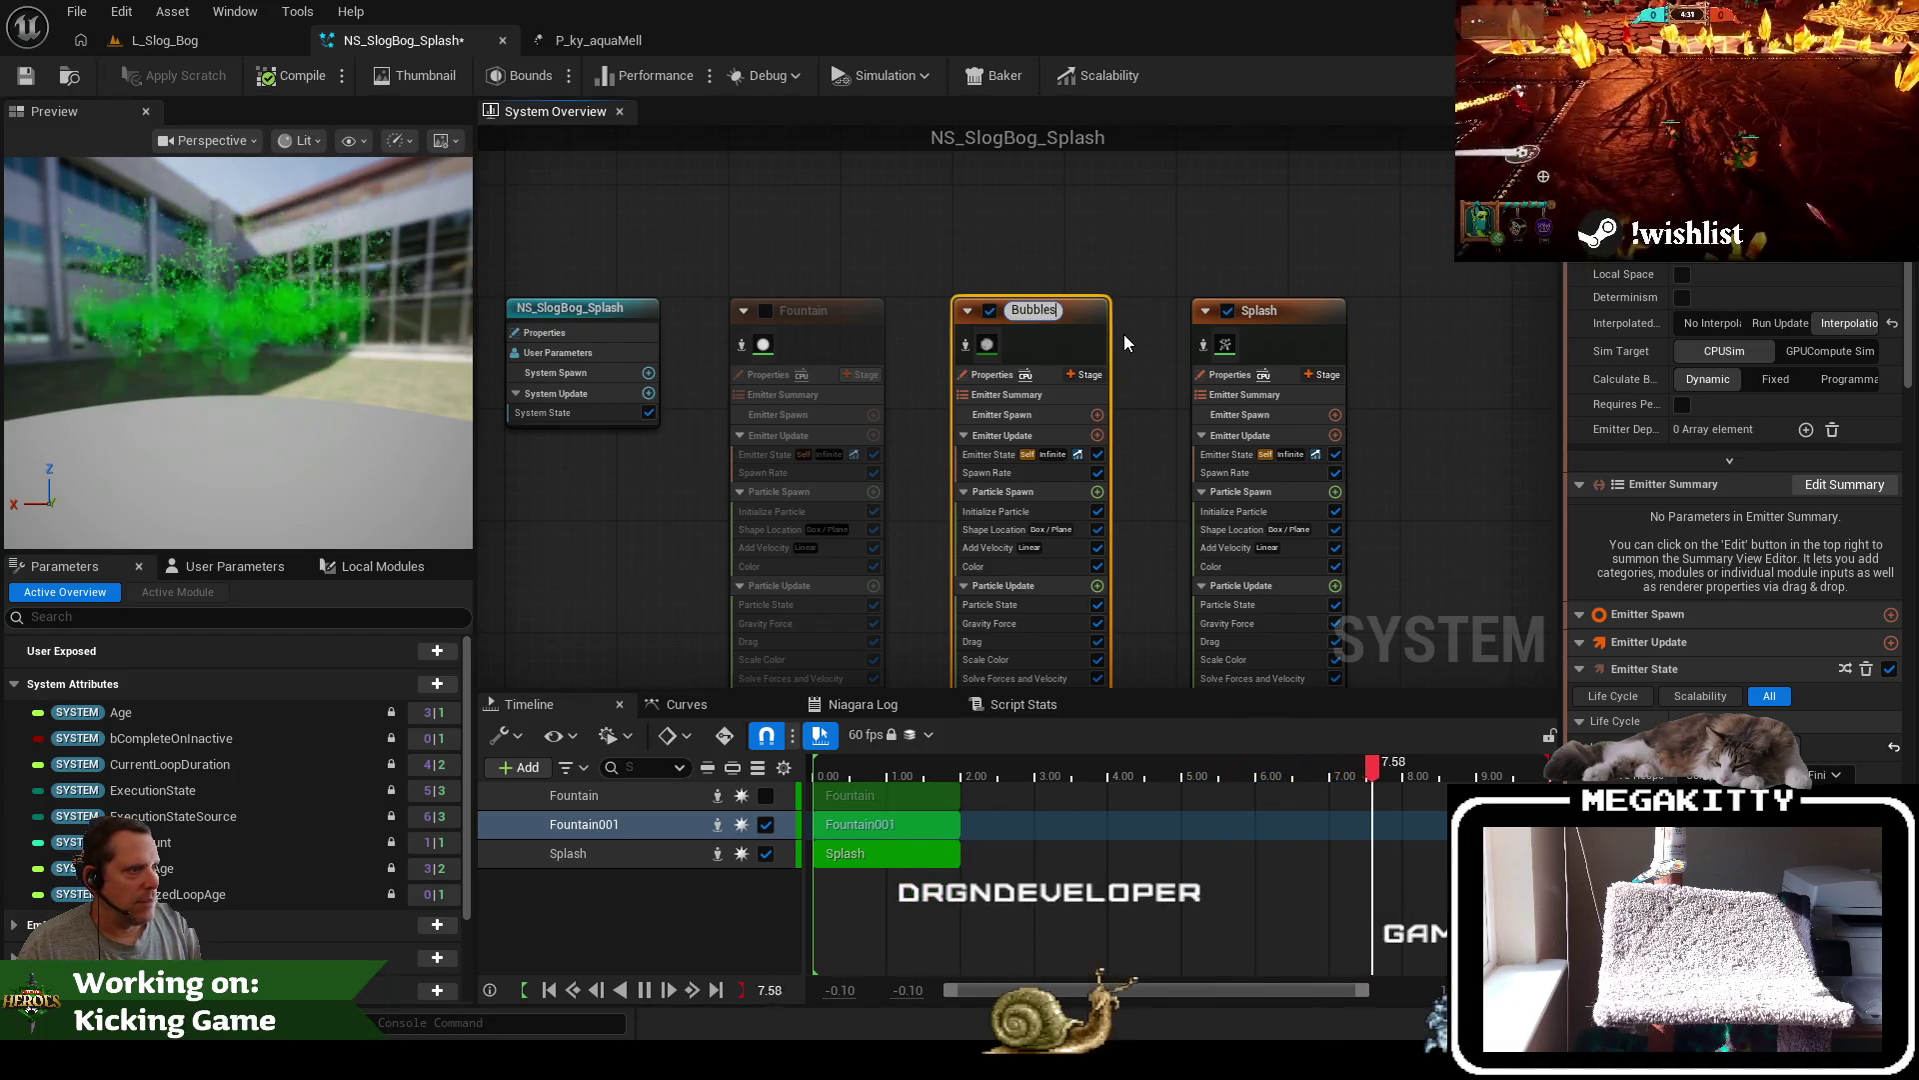
key(Return)
click(25, 78)
key(ctrl+Tab)
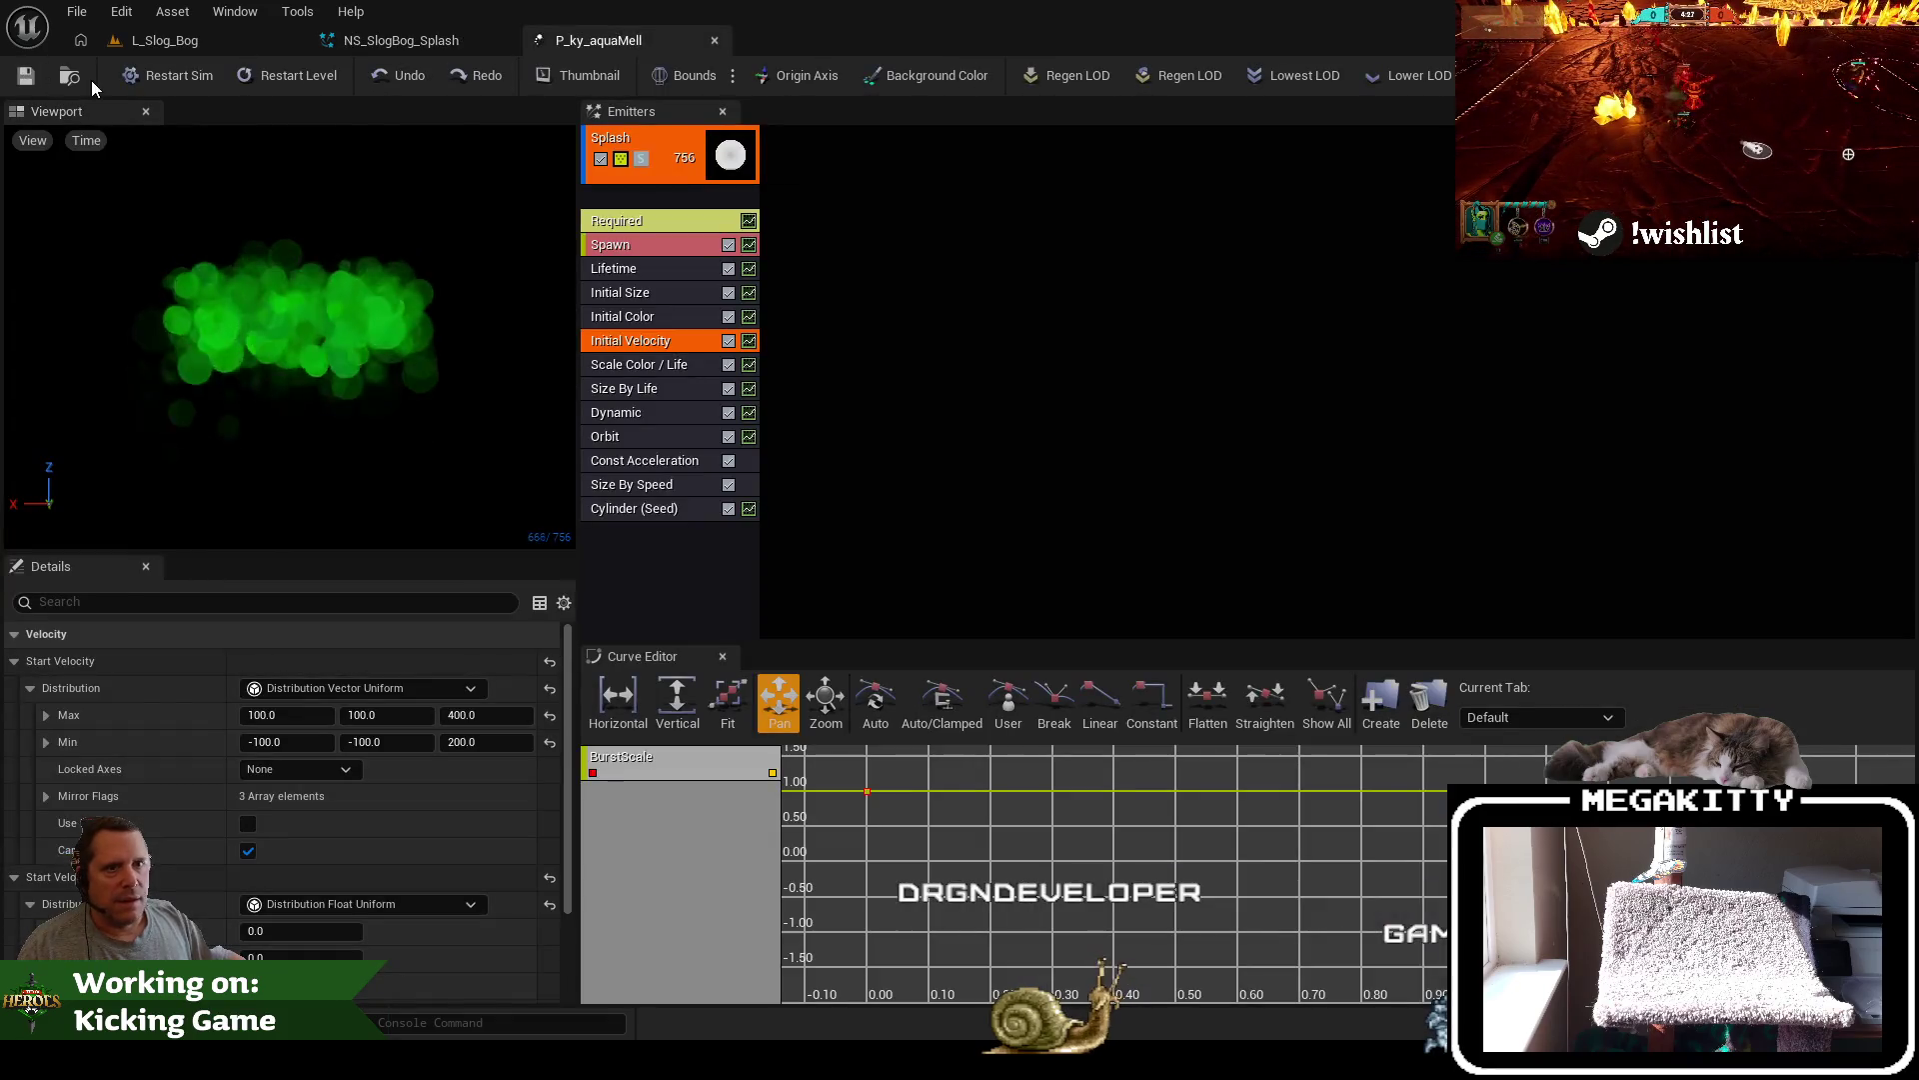
View P_ky_aquaMell's references, then close the Reference Viewer, Cascade and Niagara editor tabs
click(69, 76)
right_click(582, 883)
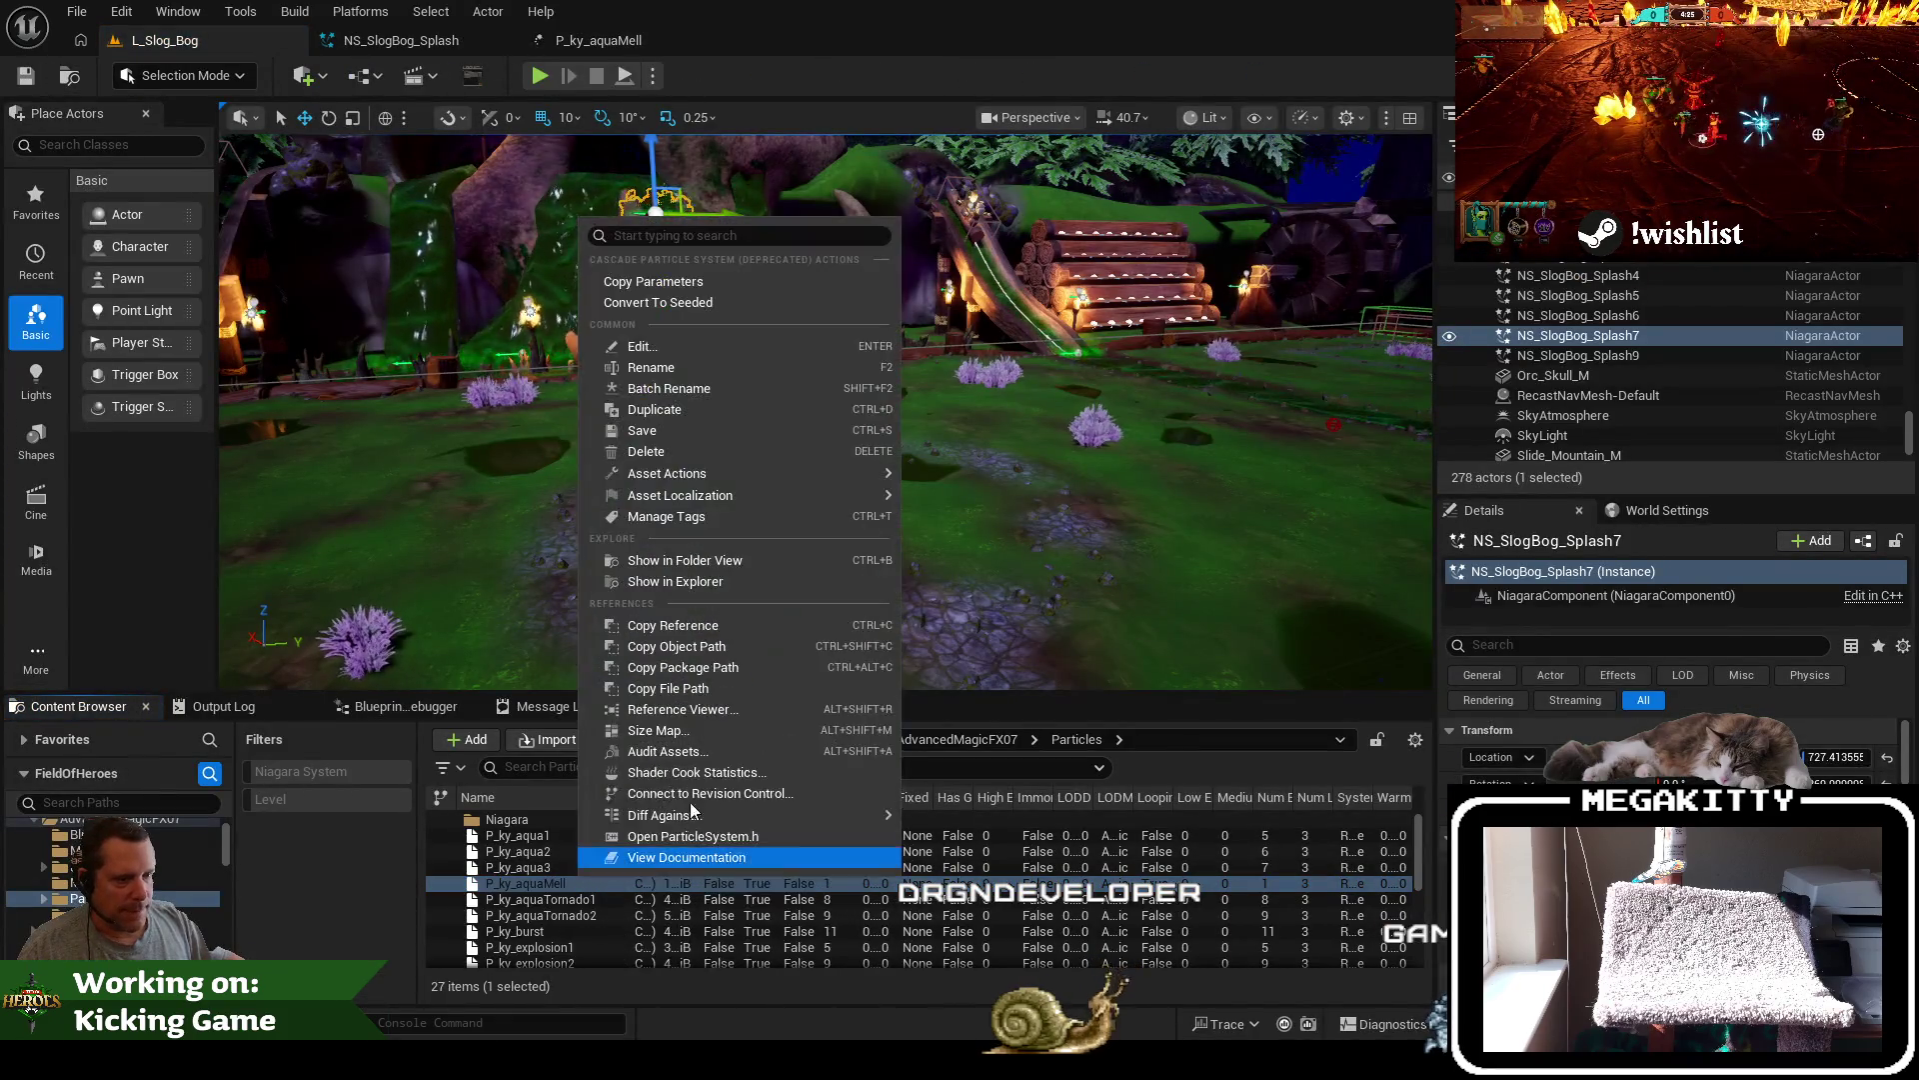
click(690, 706)
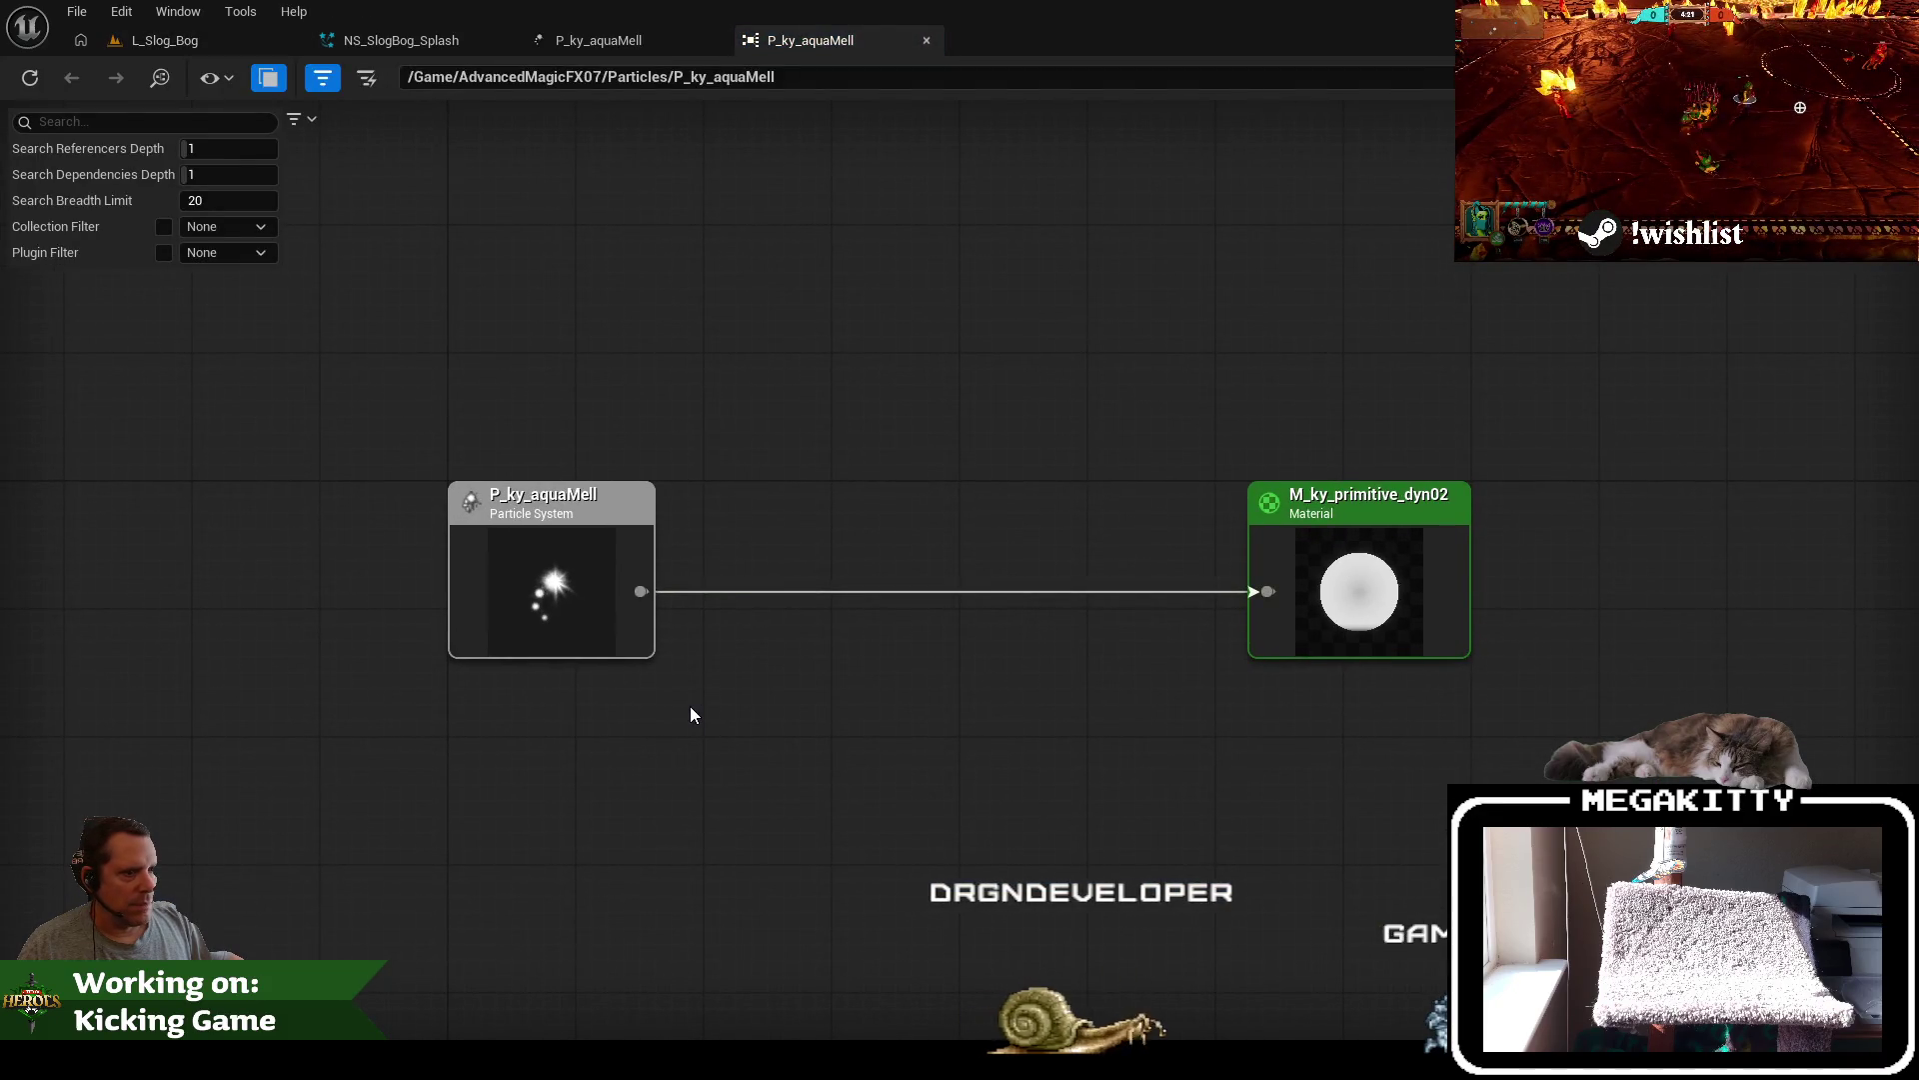
click(925, 40)
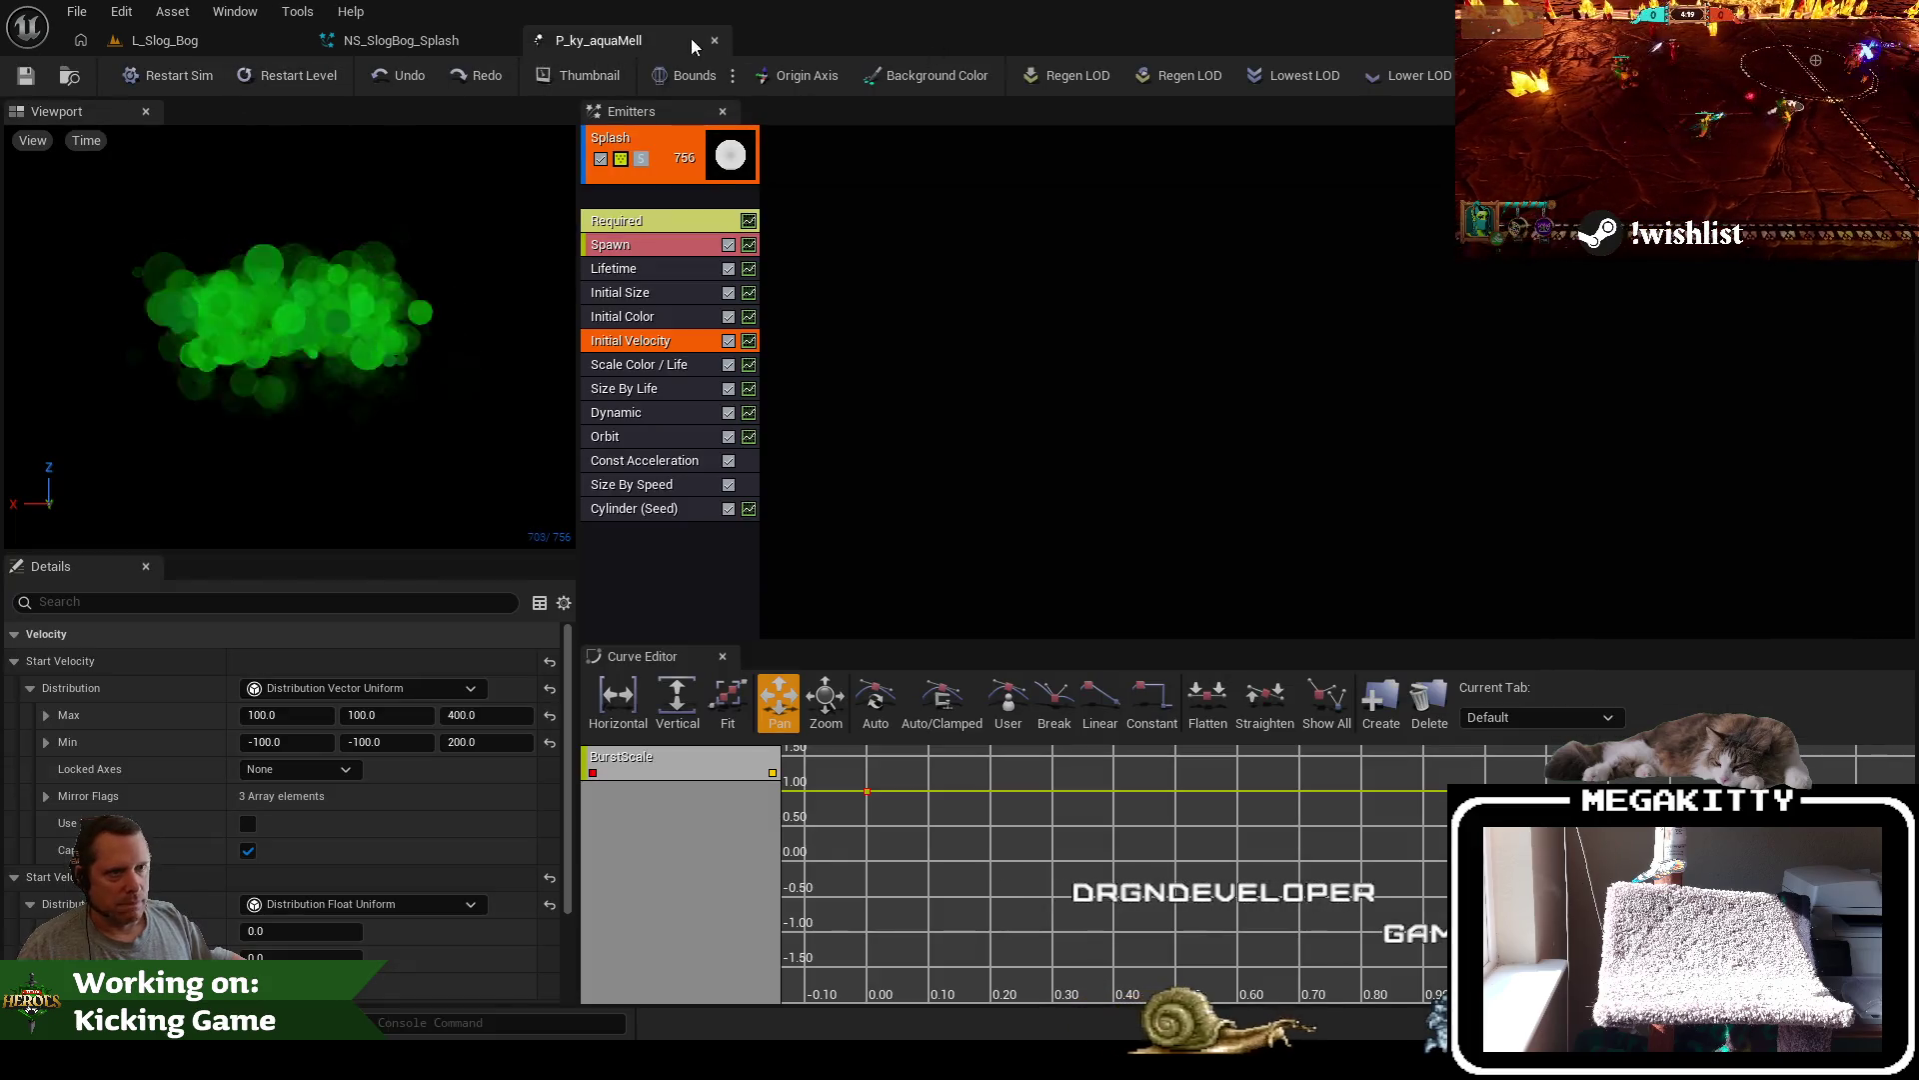
click(718, 39)
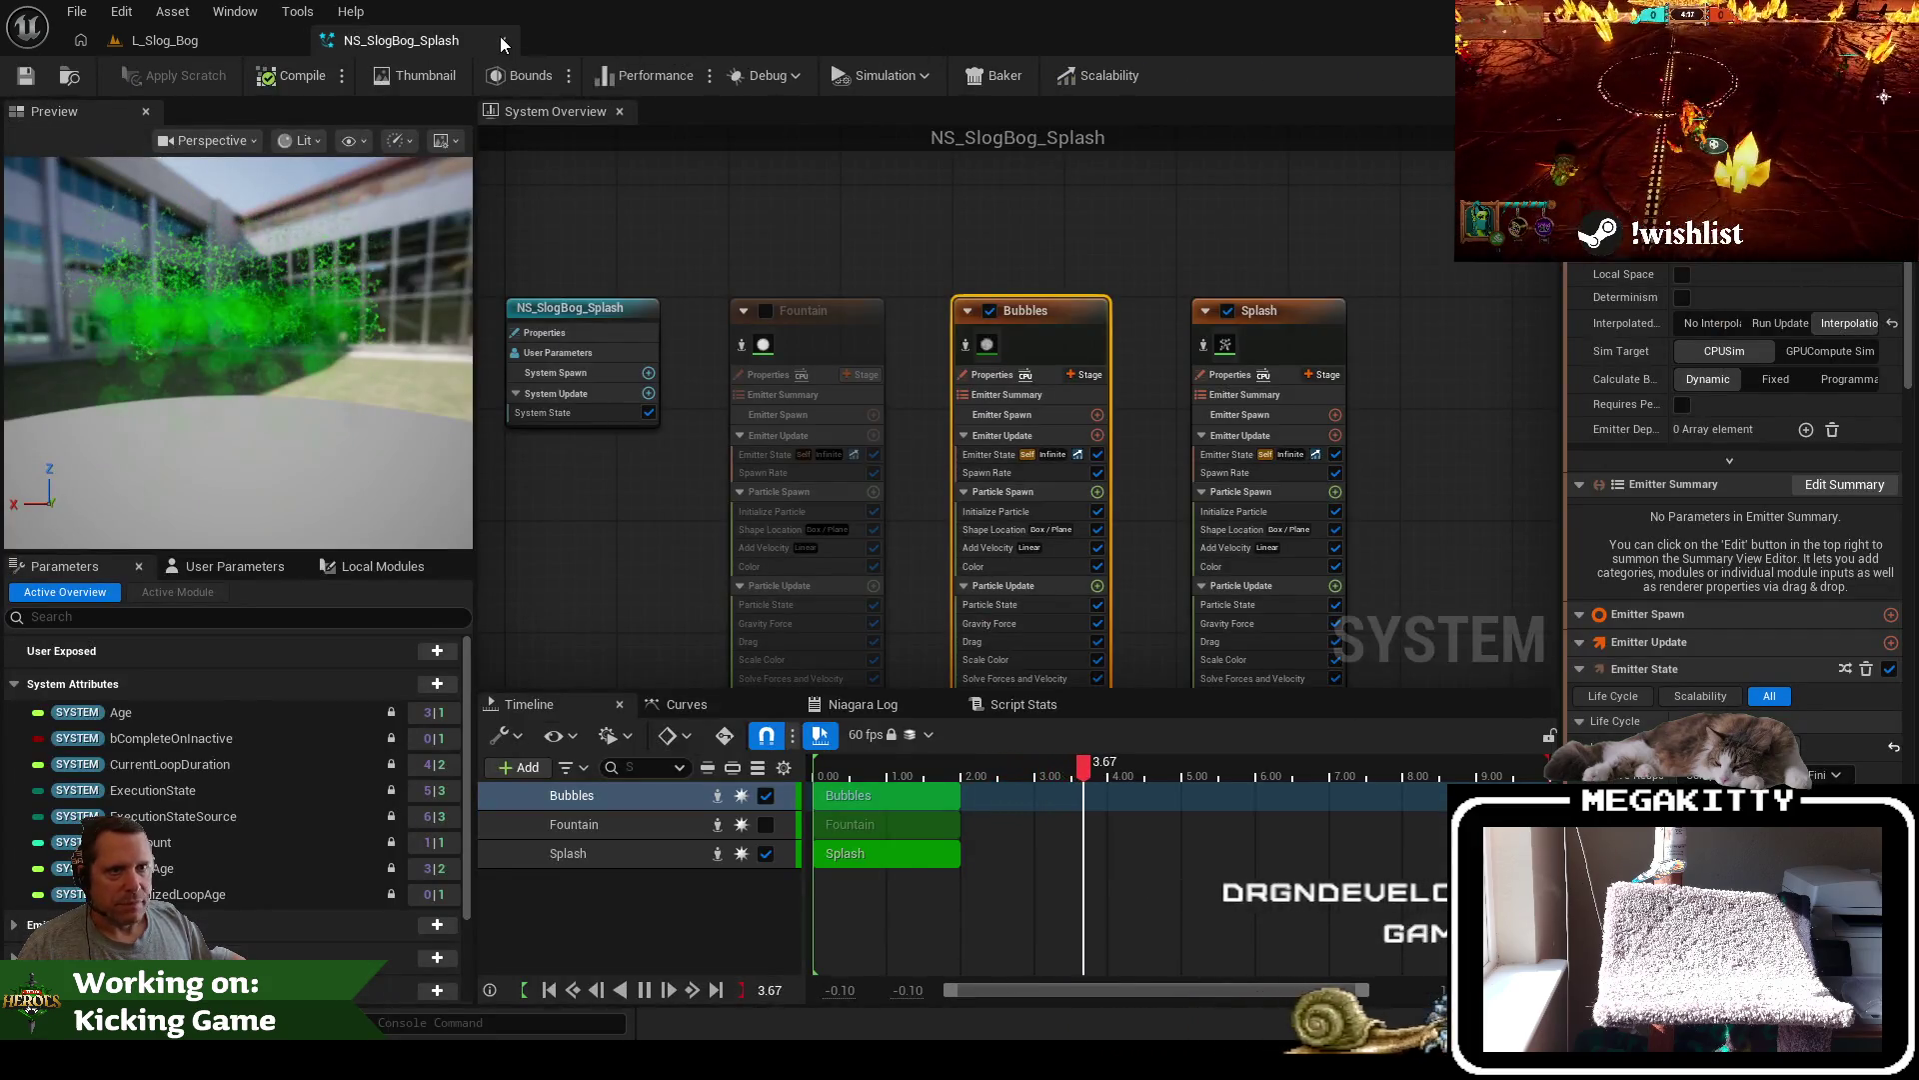
click(503, 40)
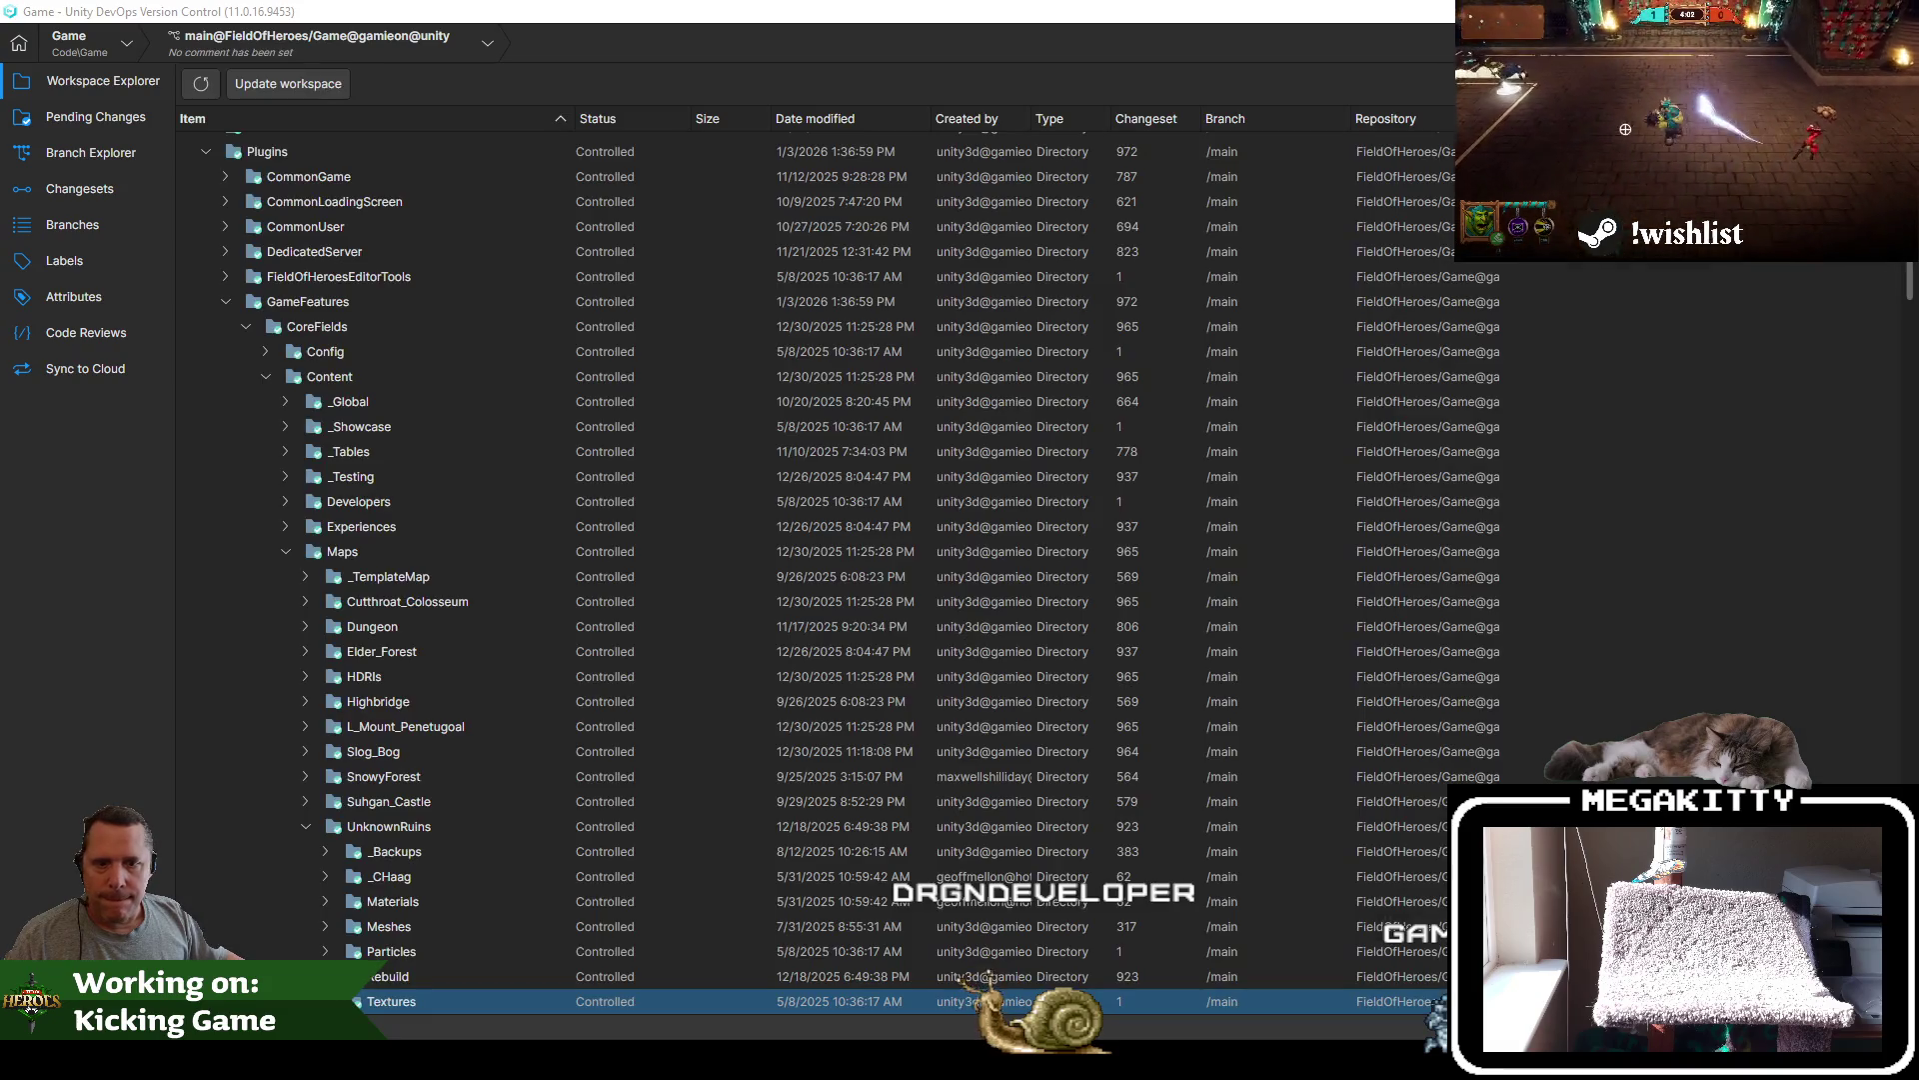
Review the pending changes to the Slog Bog map and new splash VFX files
click(79, 121)
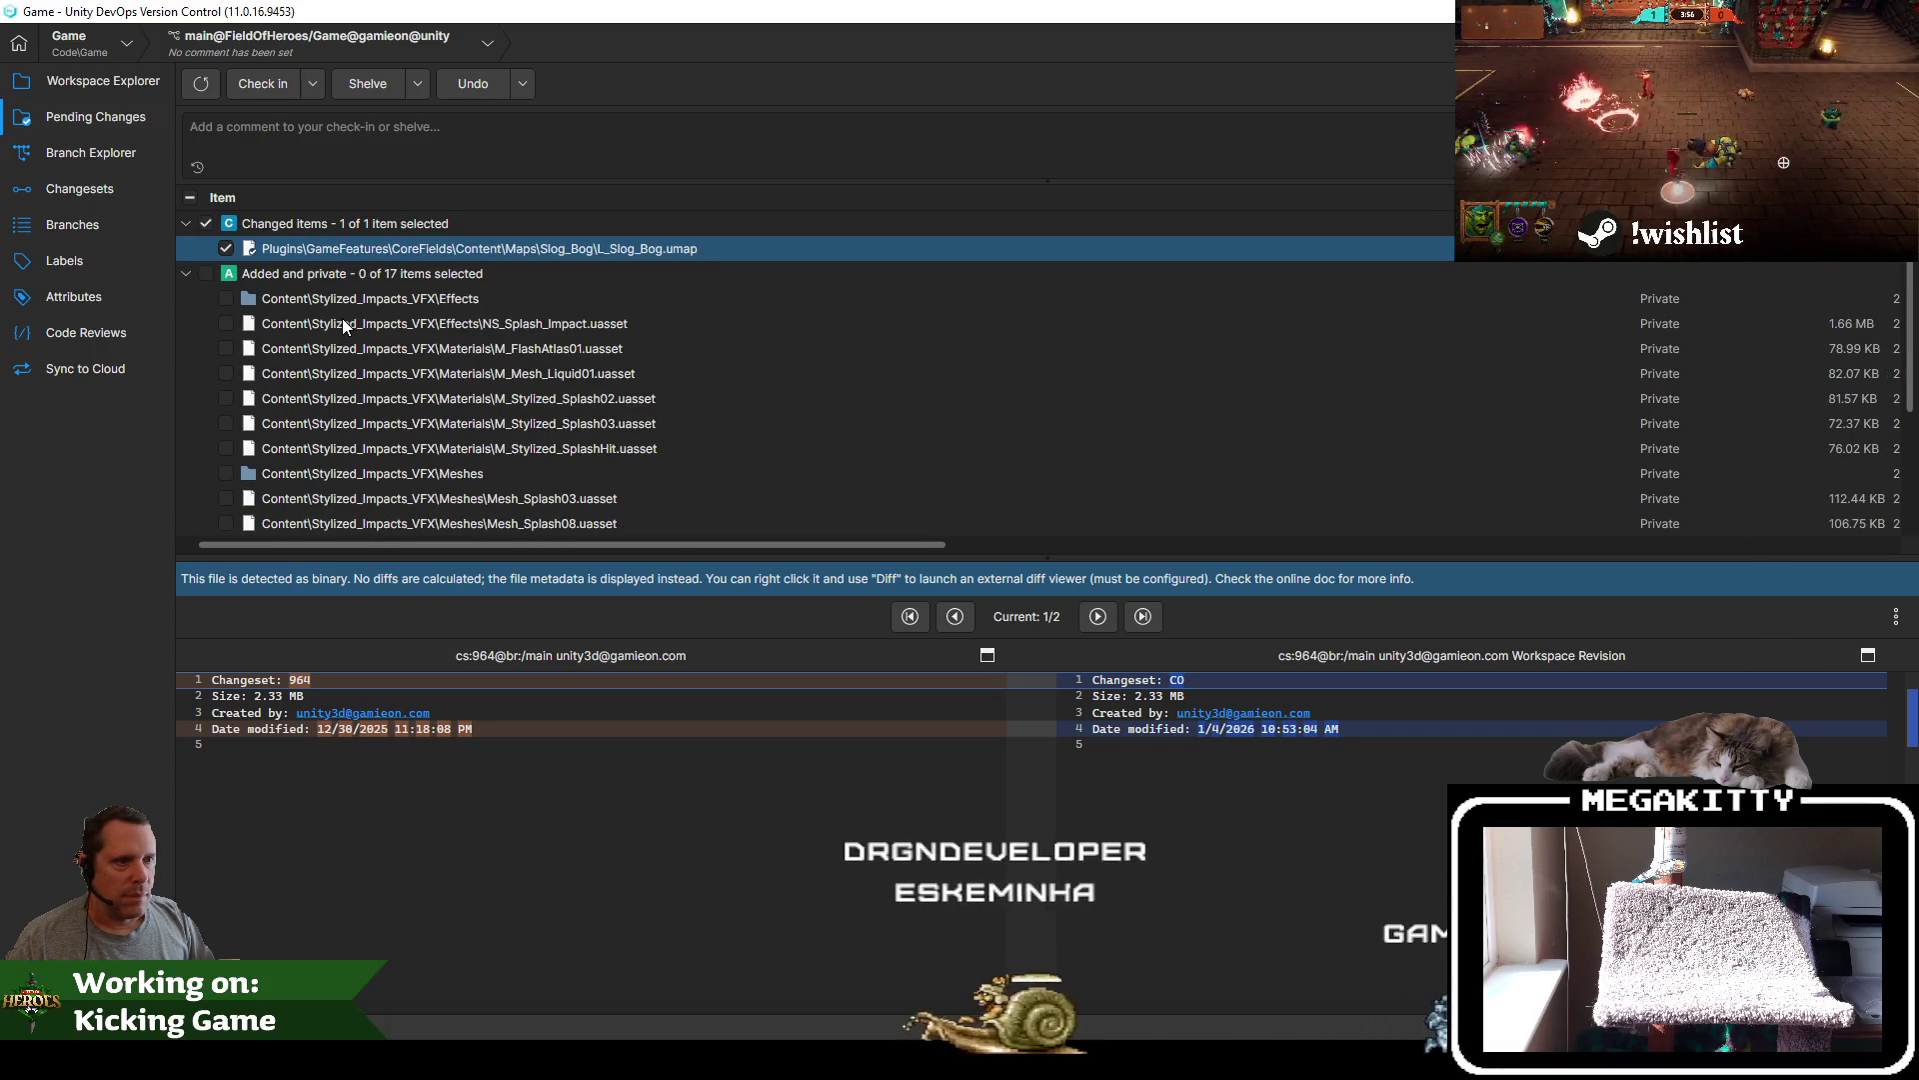
scroll(342, 318, down, 3)
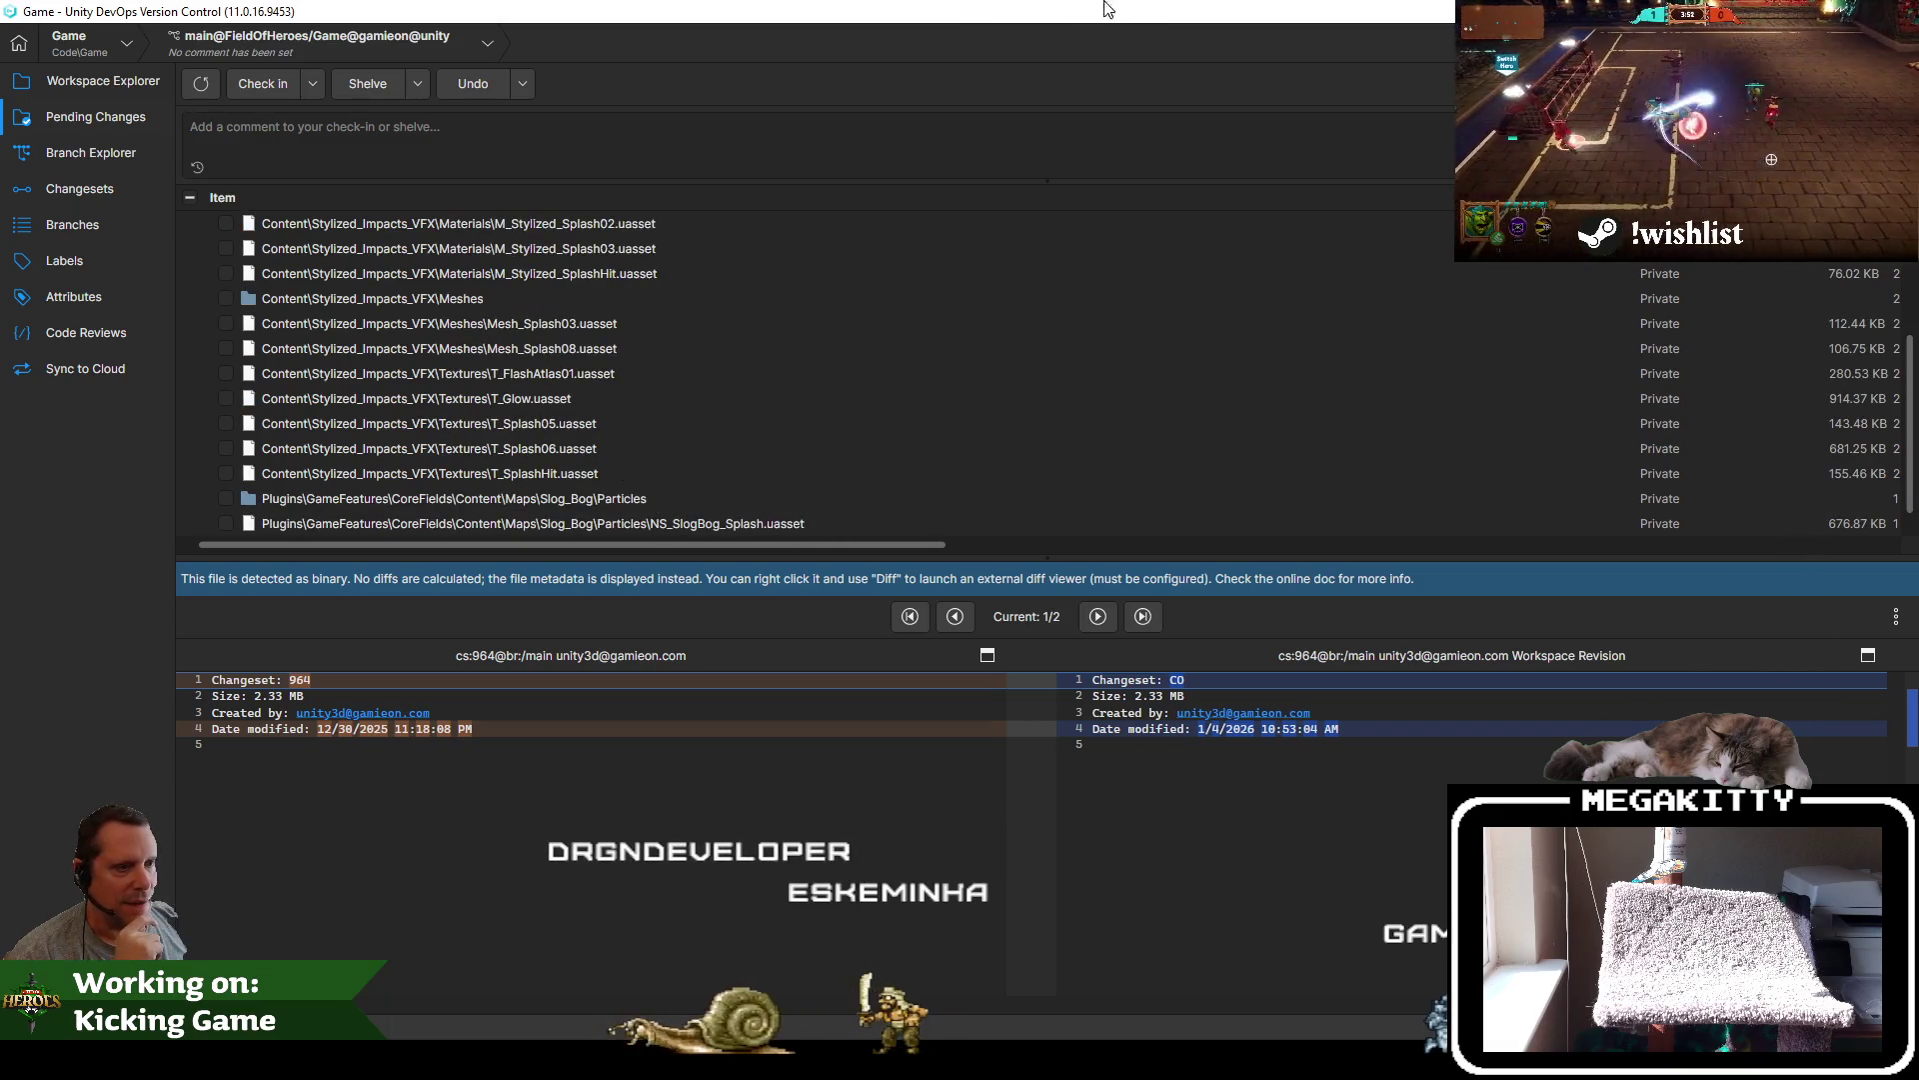
key(alt+Tab)
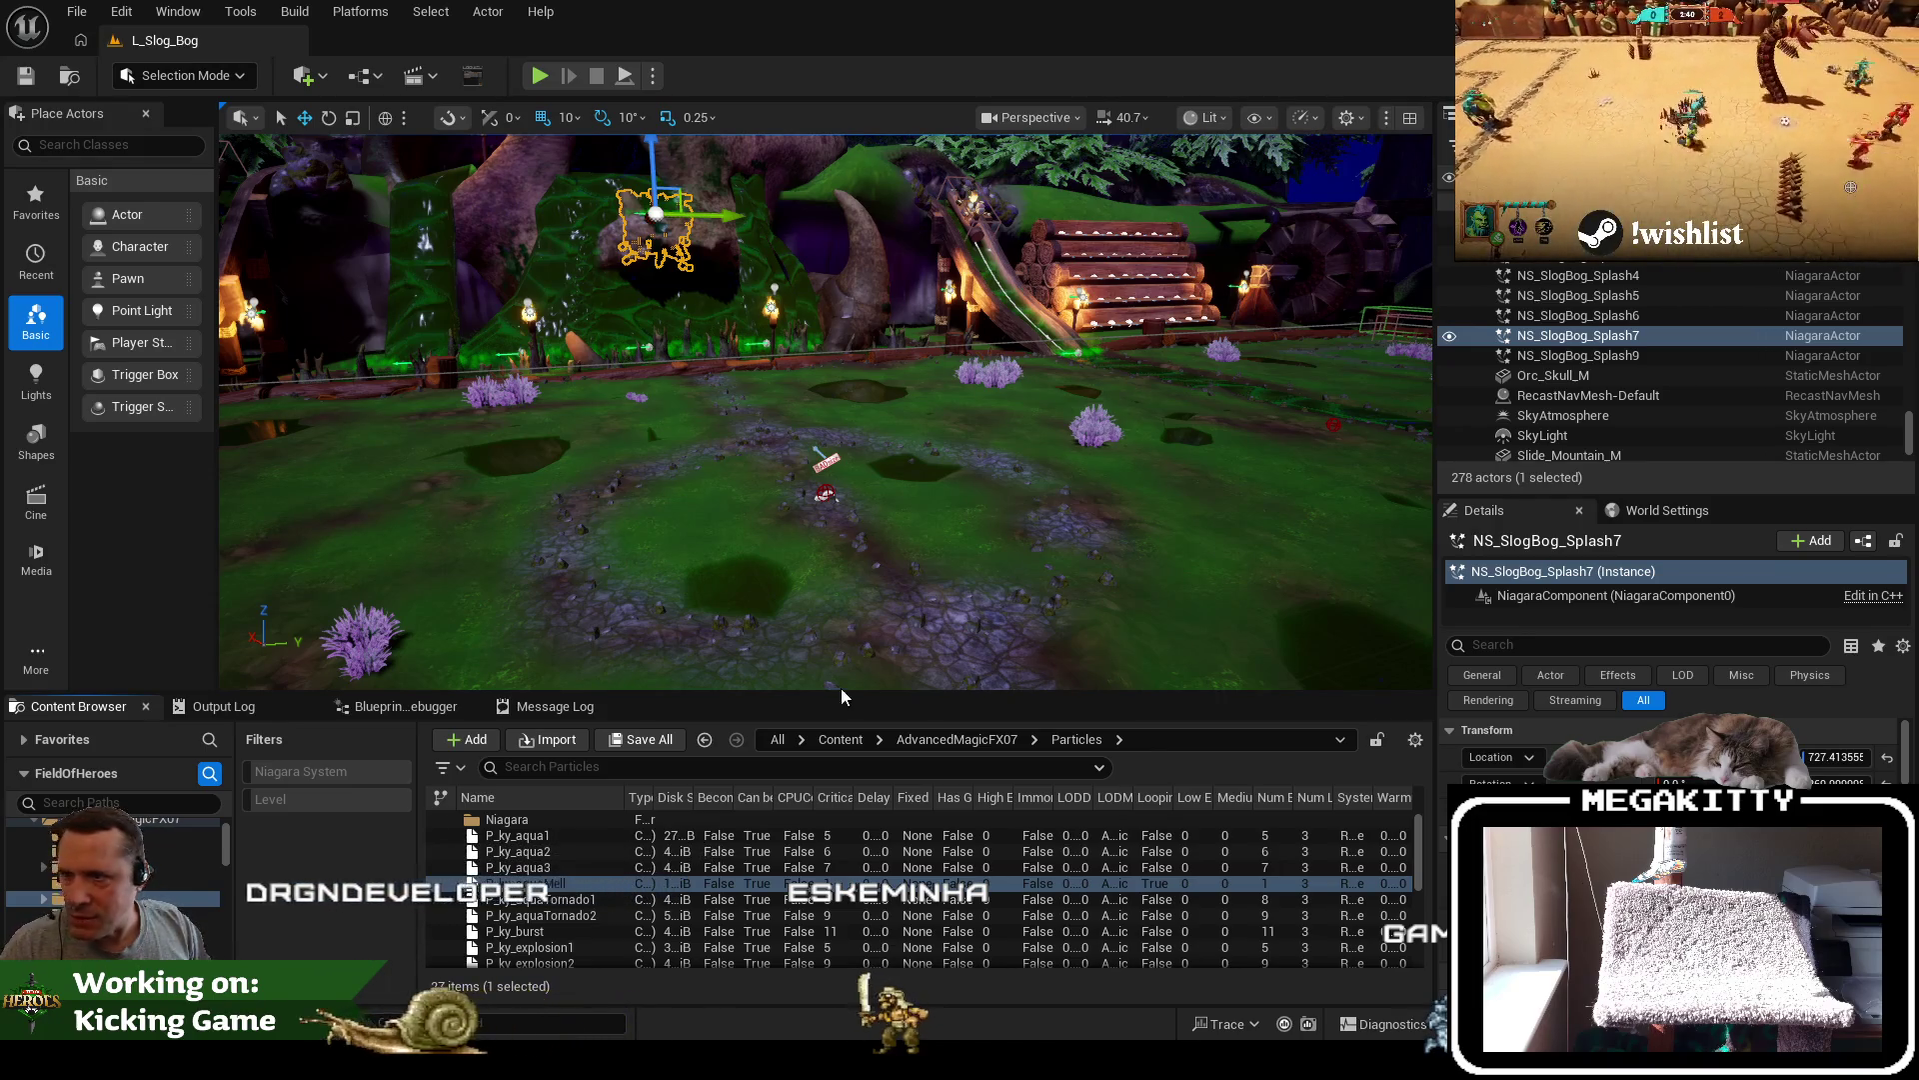
Search all content for 'ns_splash_' and open NS_Splash_Impact in Unreal
click(777, 740)
click(774, 766)
text(ns_splash_)
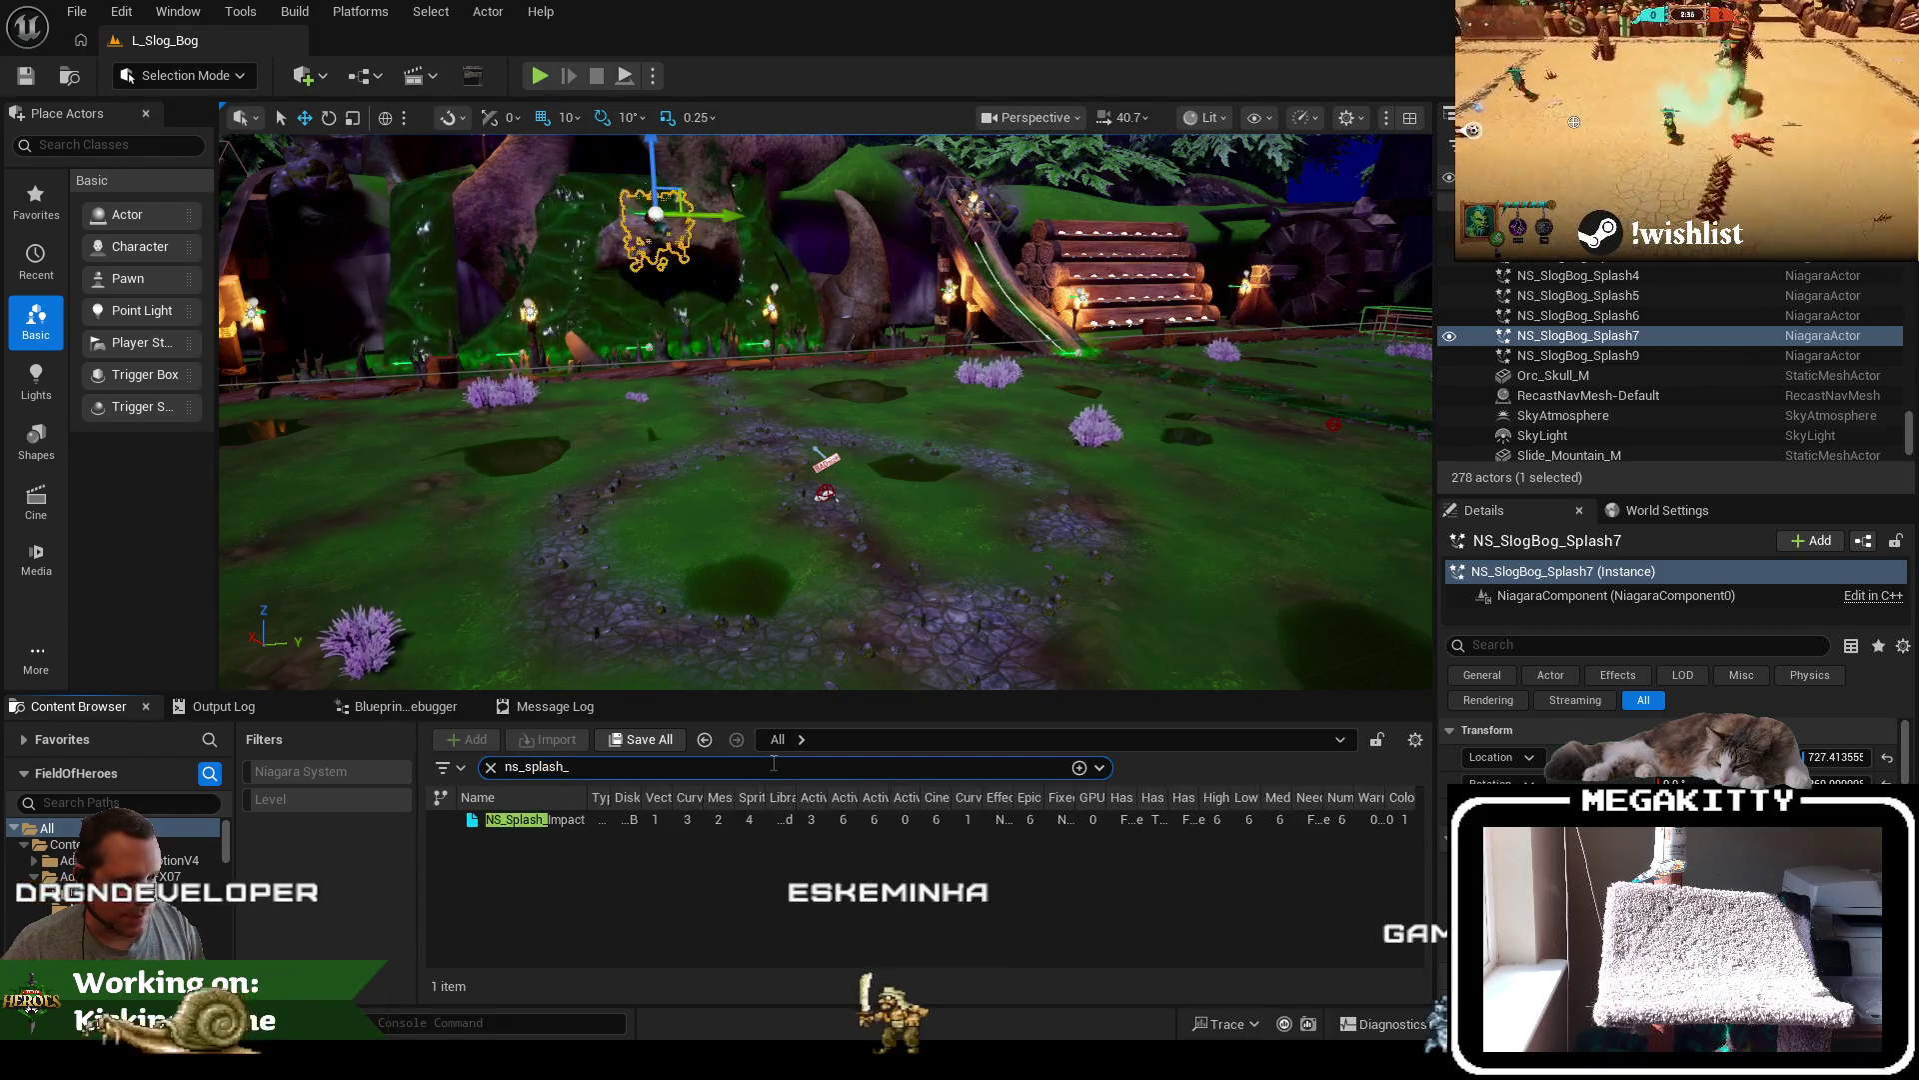
double_click(605, 818)
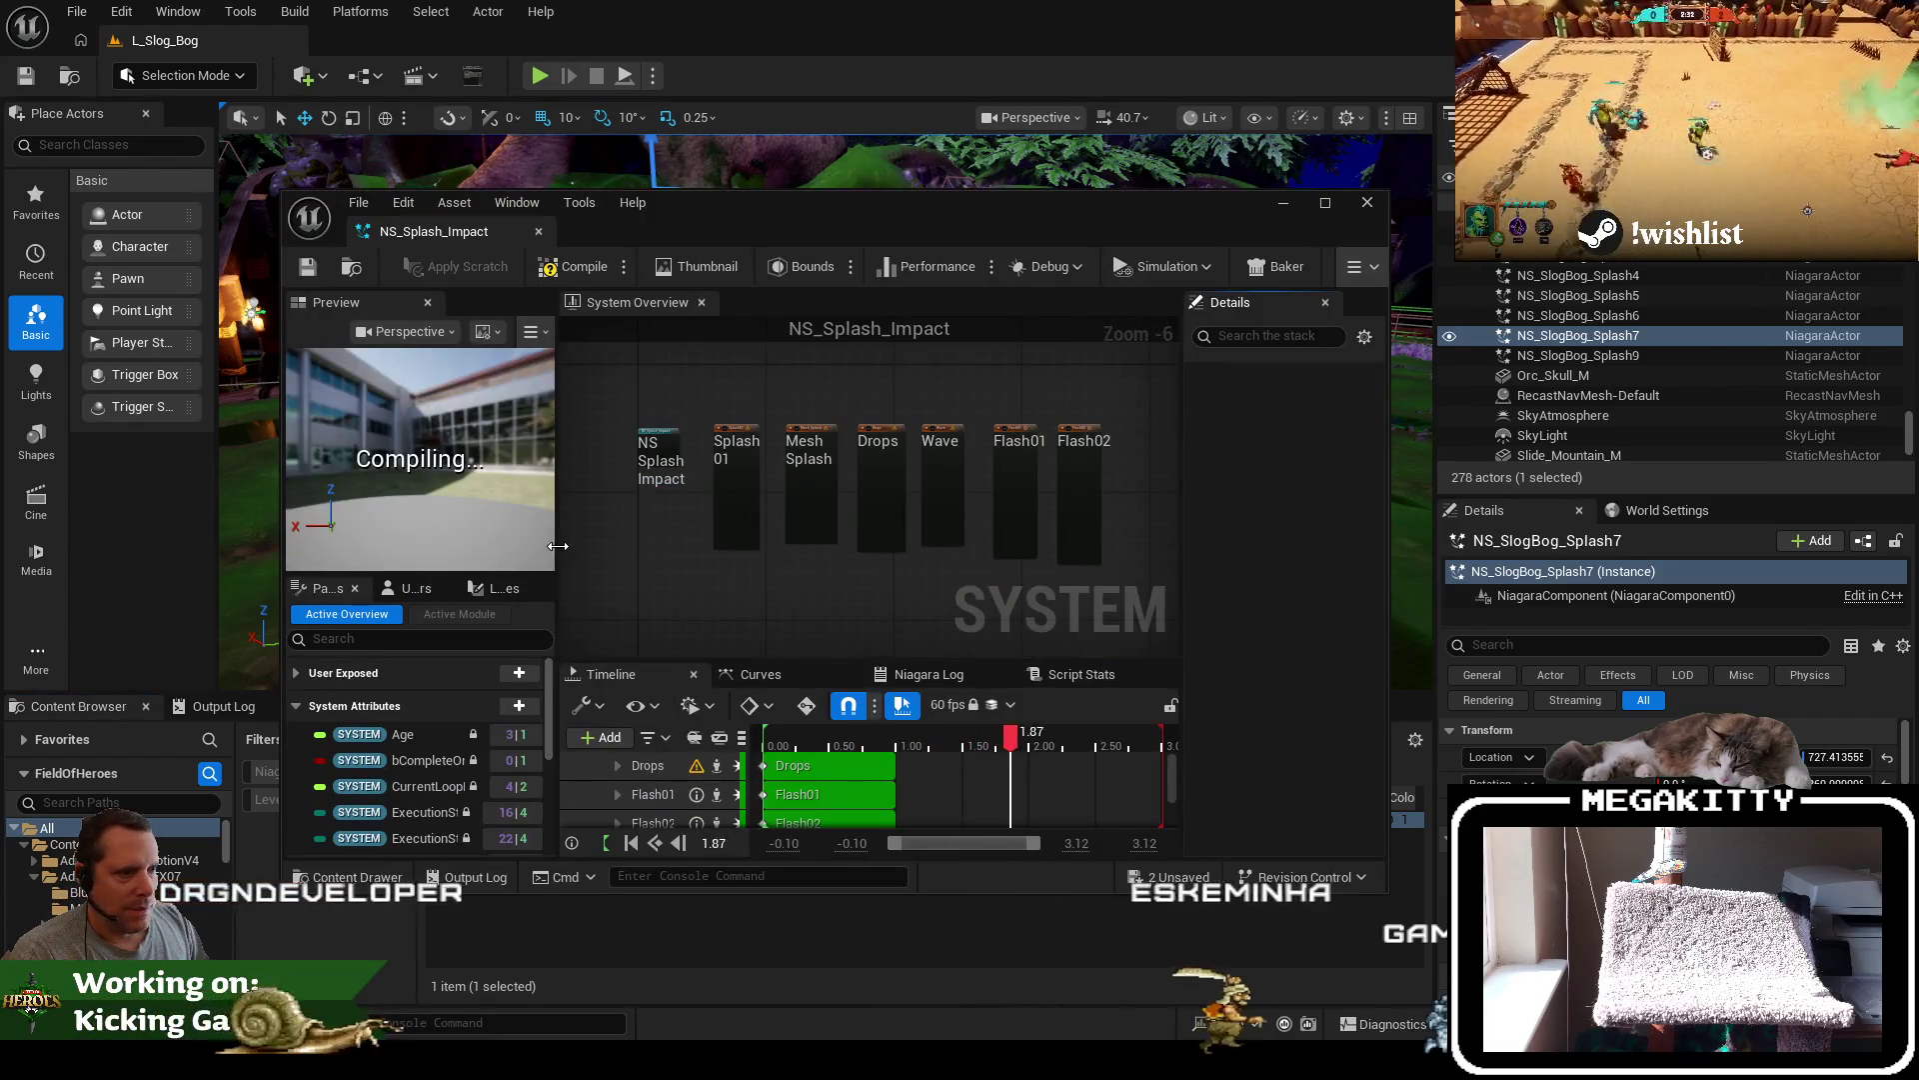
Dock the NS_Splash_Impact editor beside the level and review its six emitters
drag(434, 232, 436, 45)
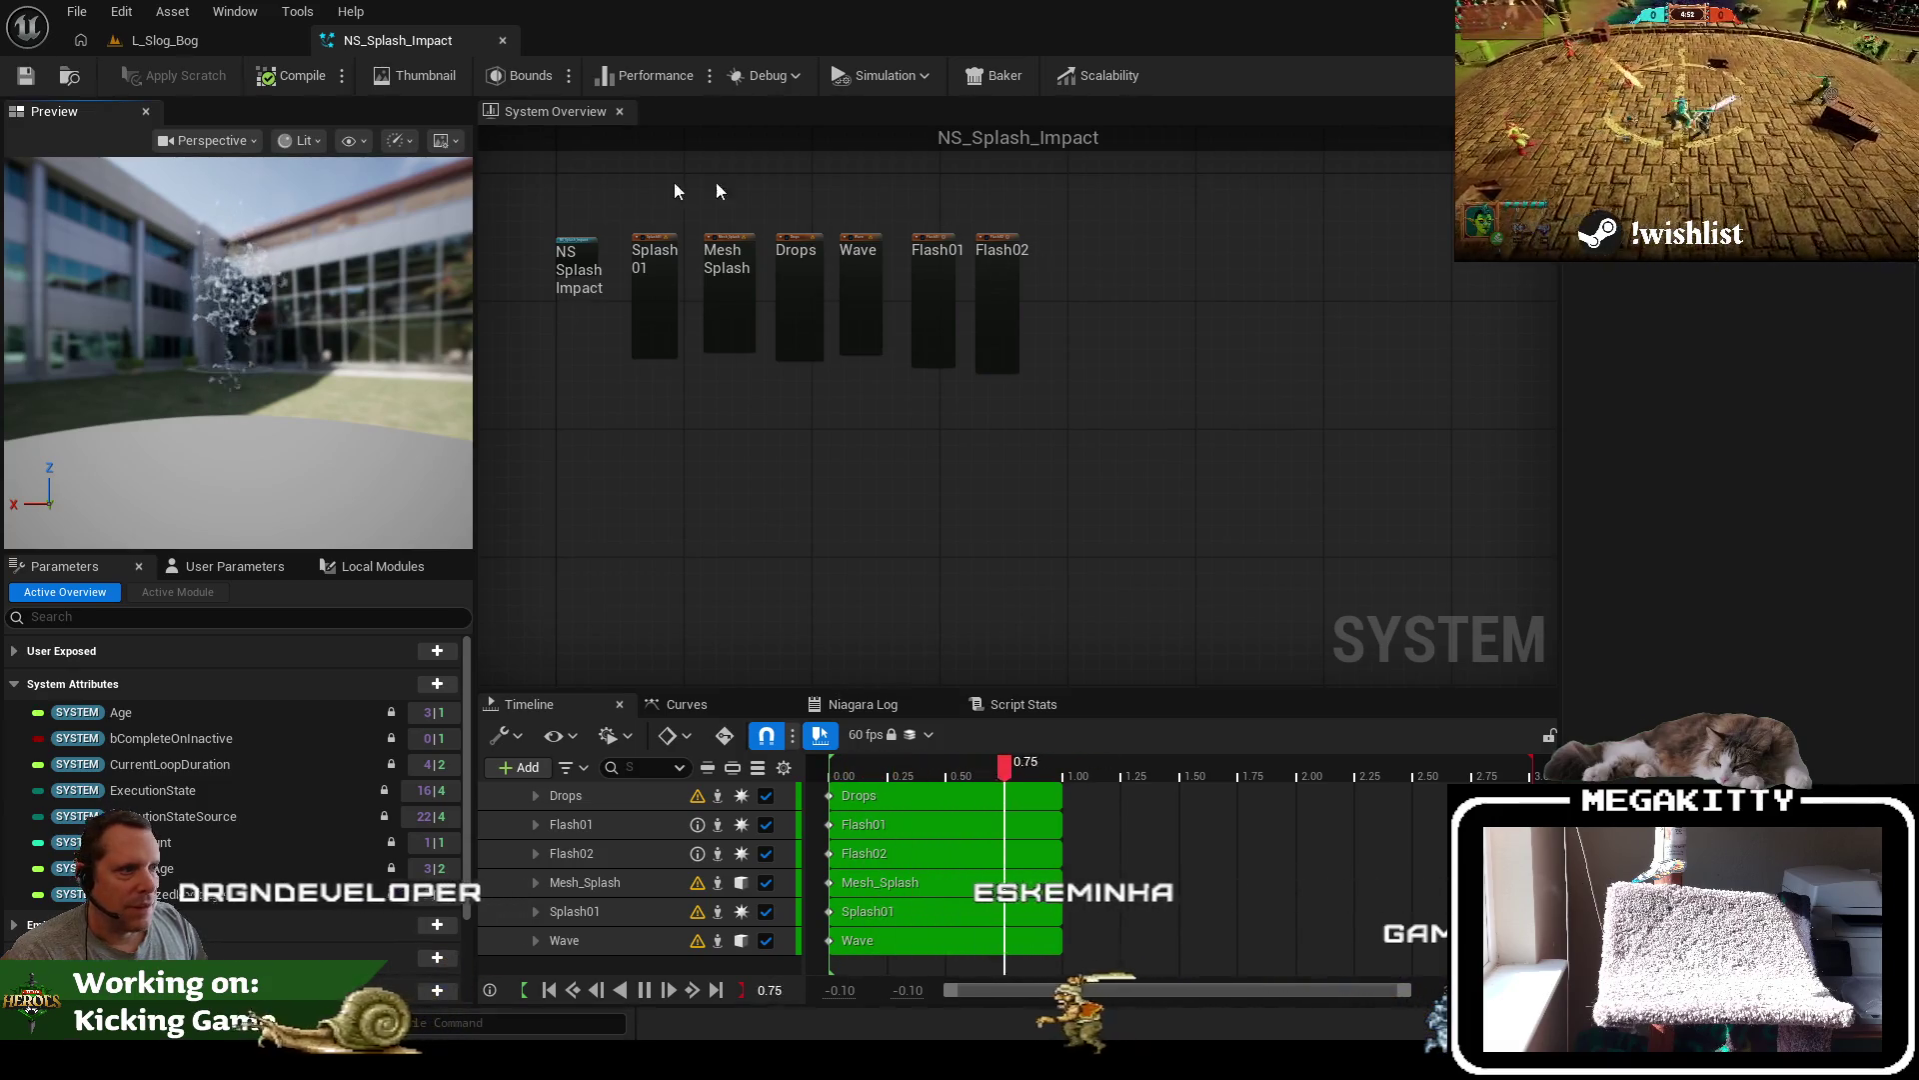
scroll(715, 208, up, 5)
scroll(718, 208, down, 5)
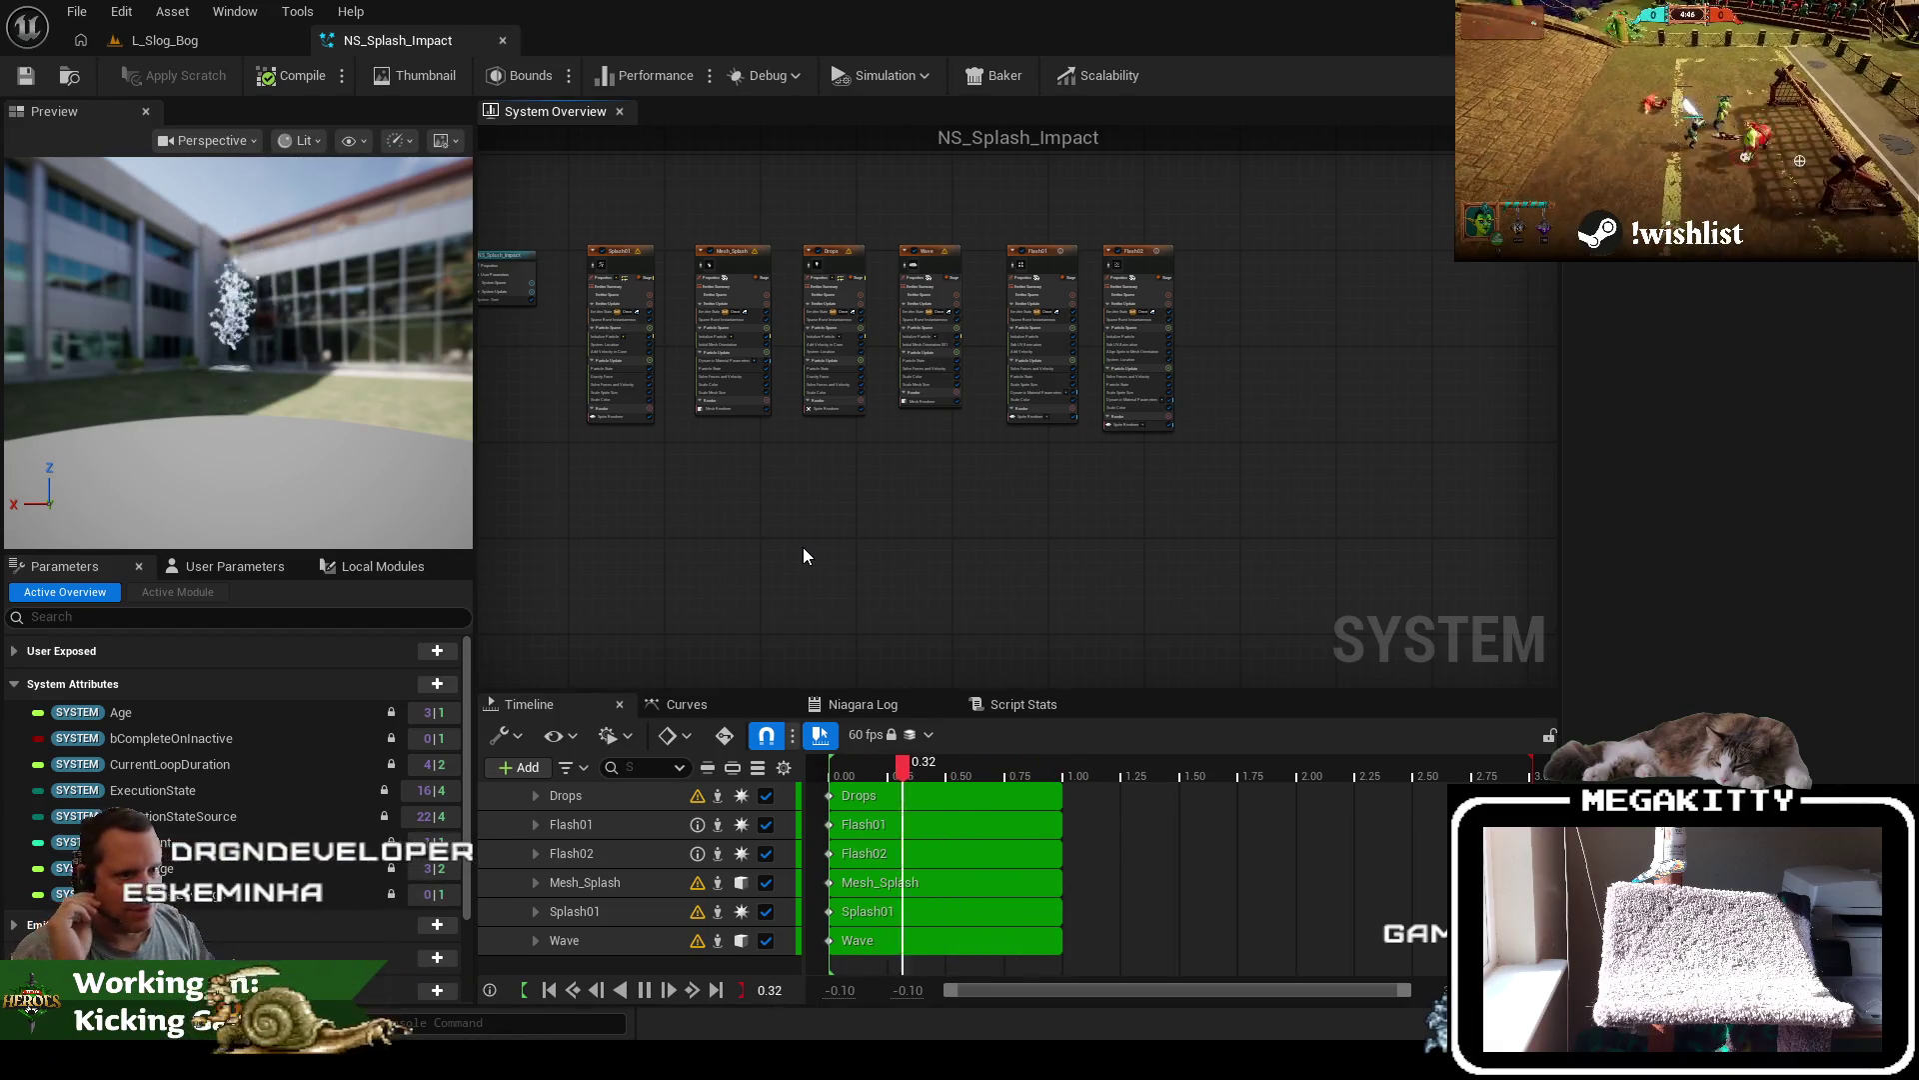
Close the NS_Splash_Impact editor, delete NS_Splash_Impact from the Content Browser, and clear the search
click(503, 40)
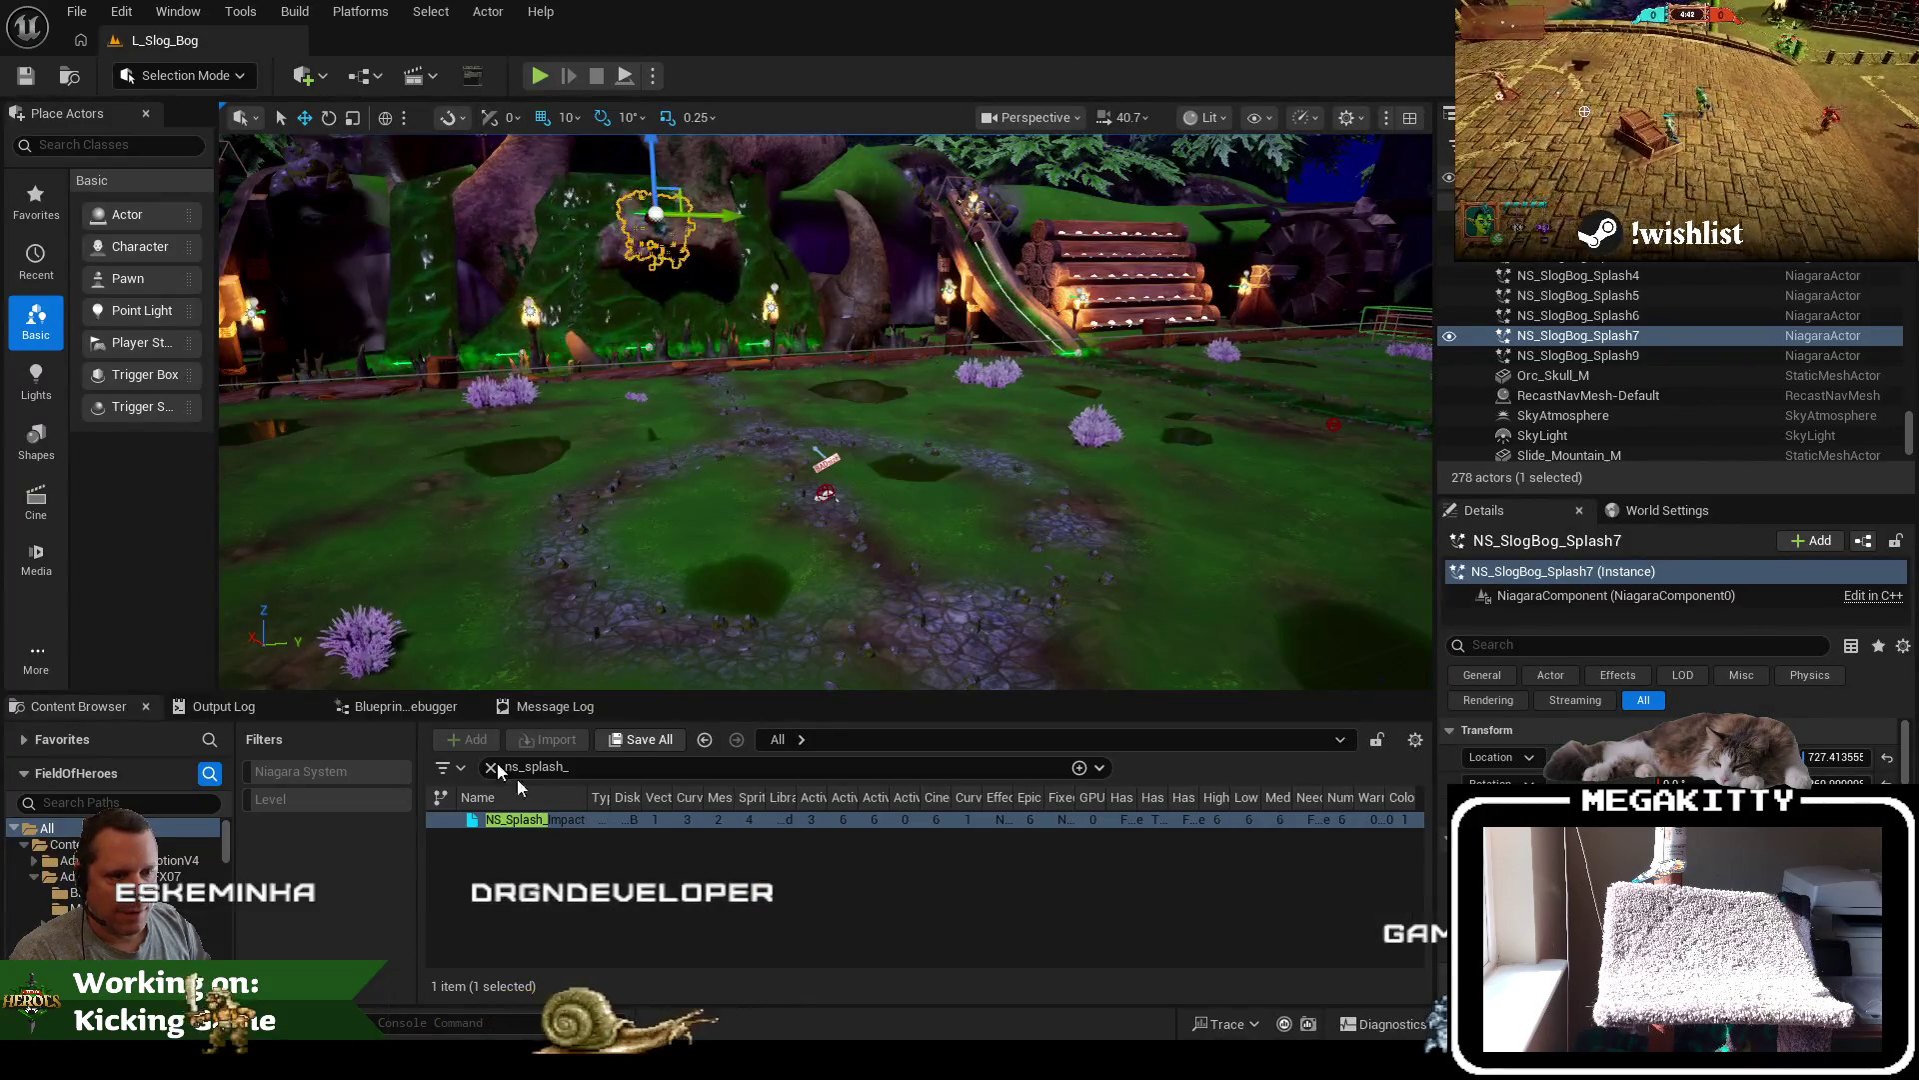
key(Delete)
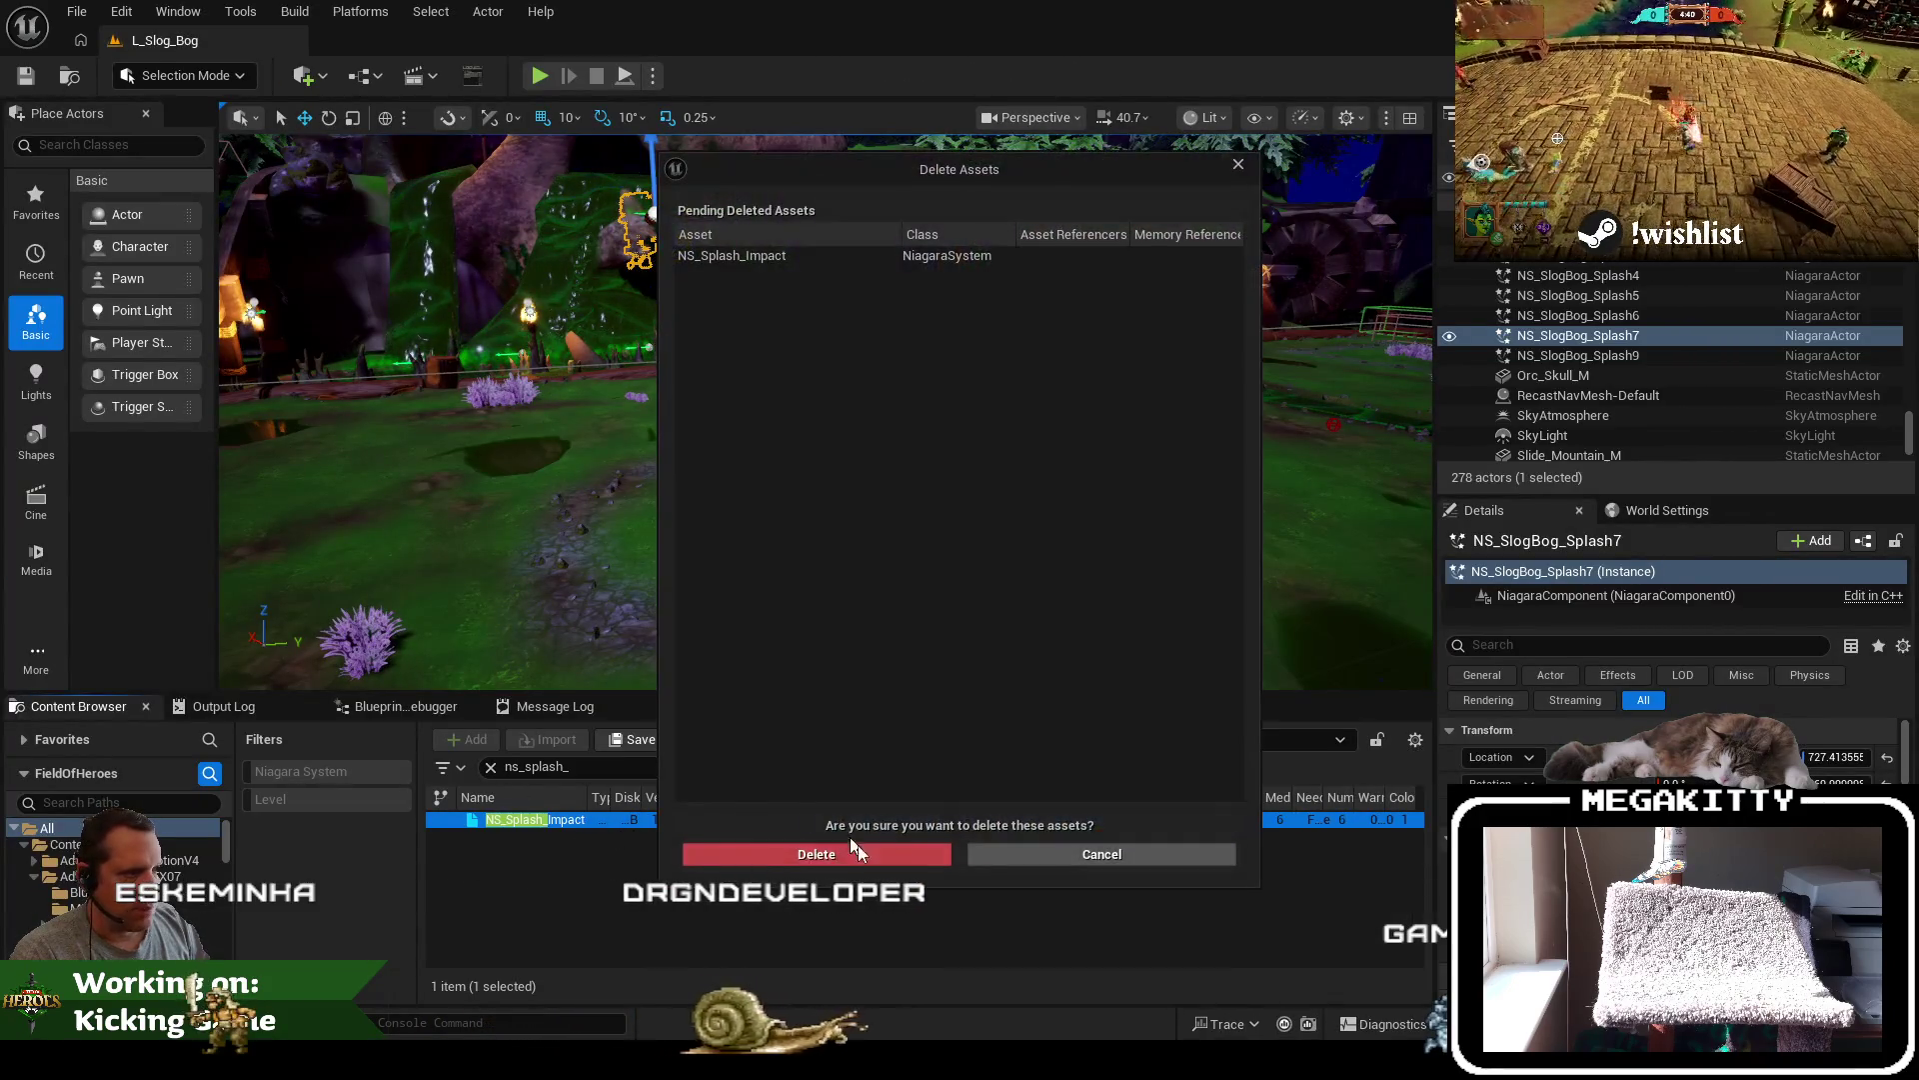
click(876, 855)
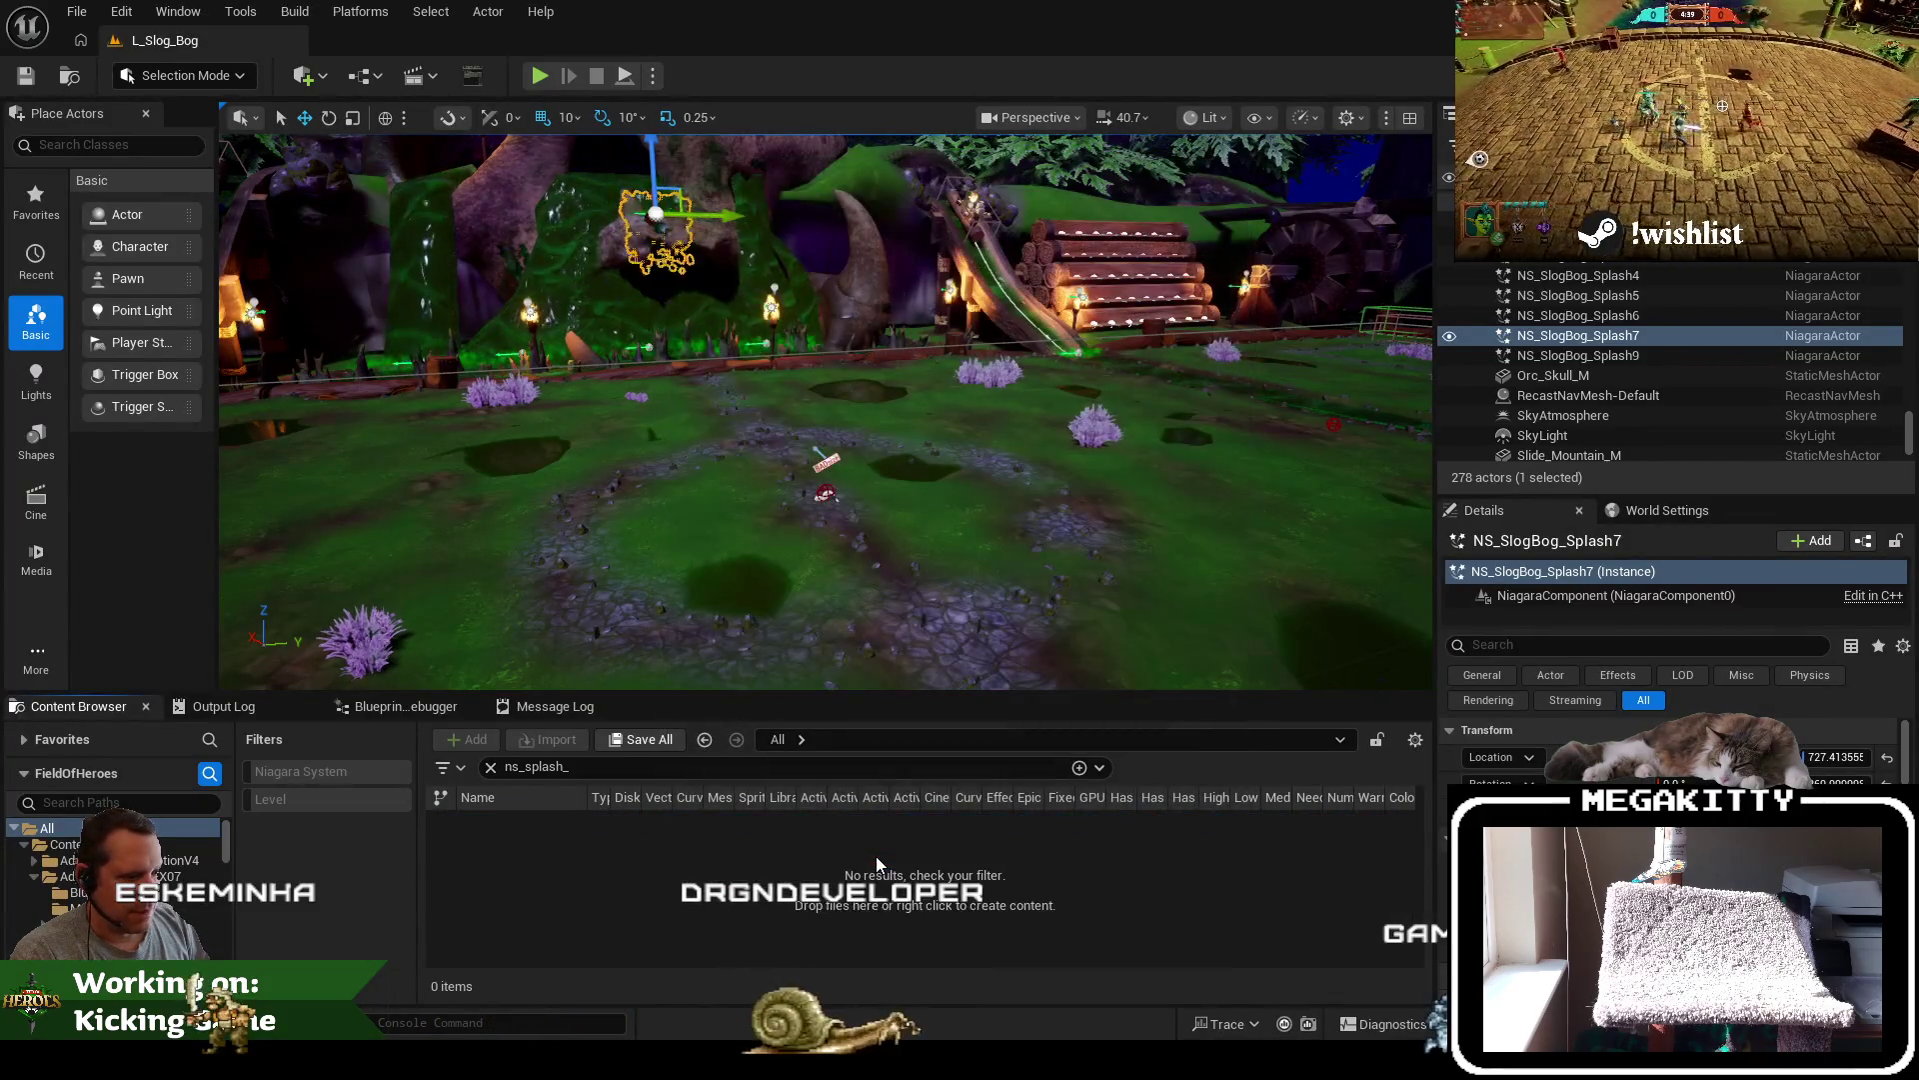
click(491, 767)
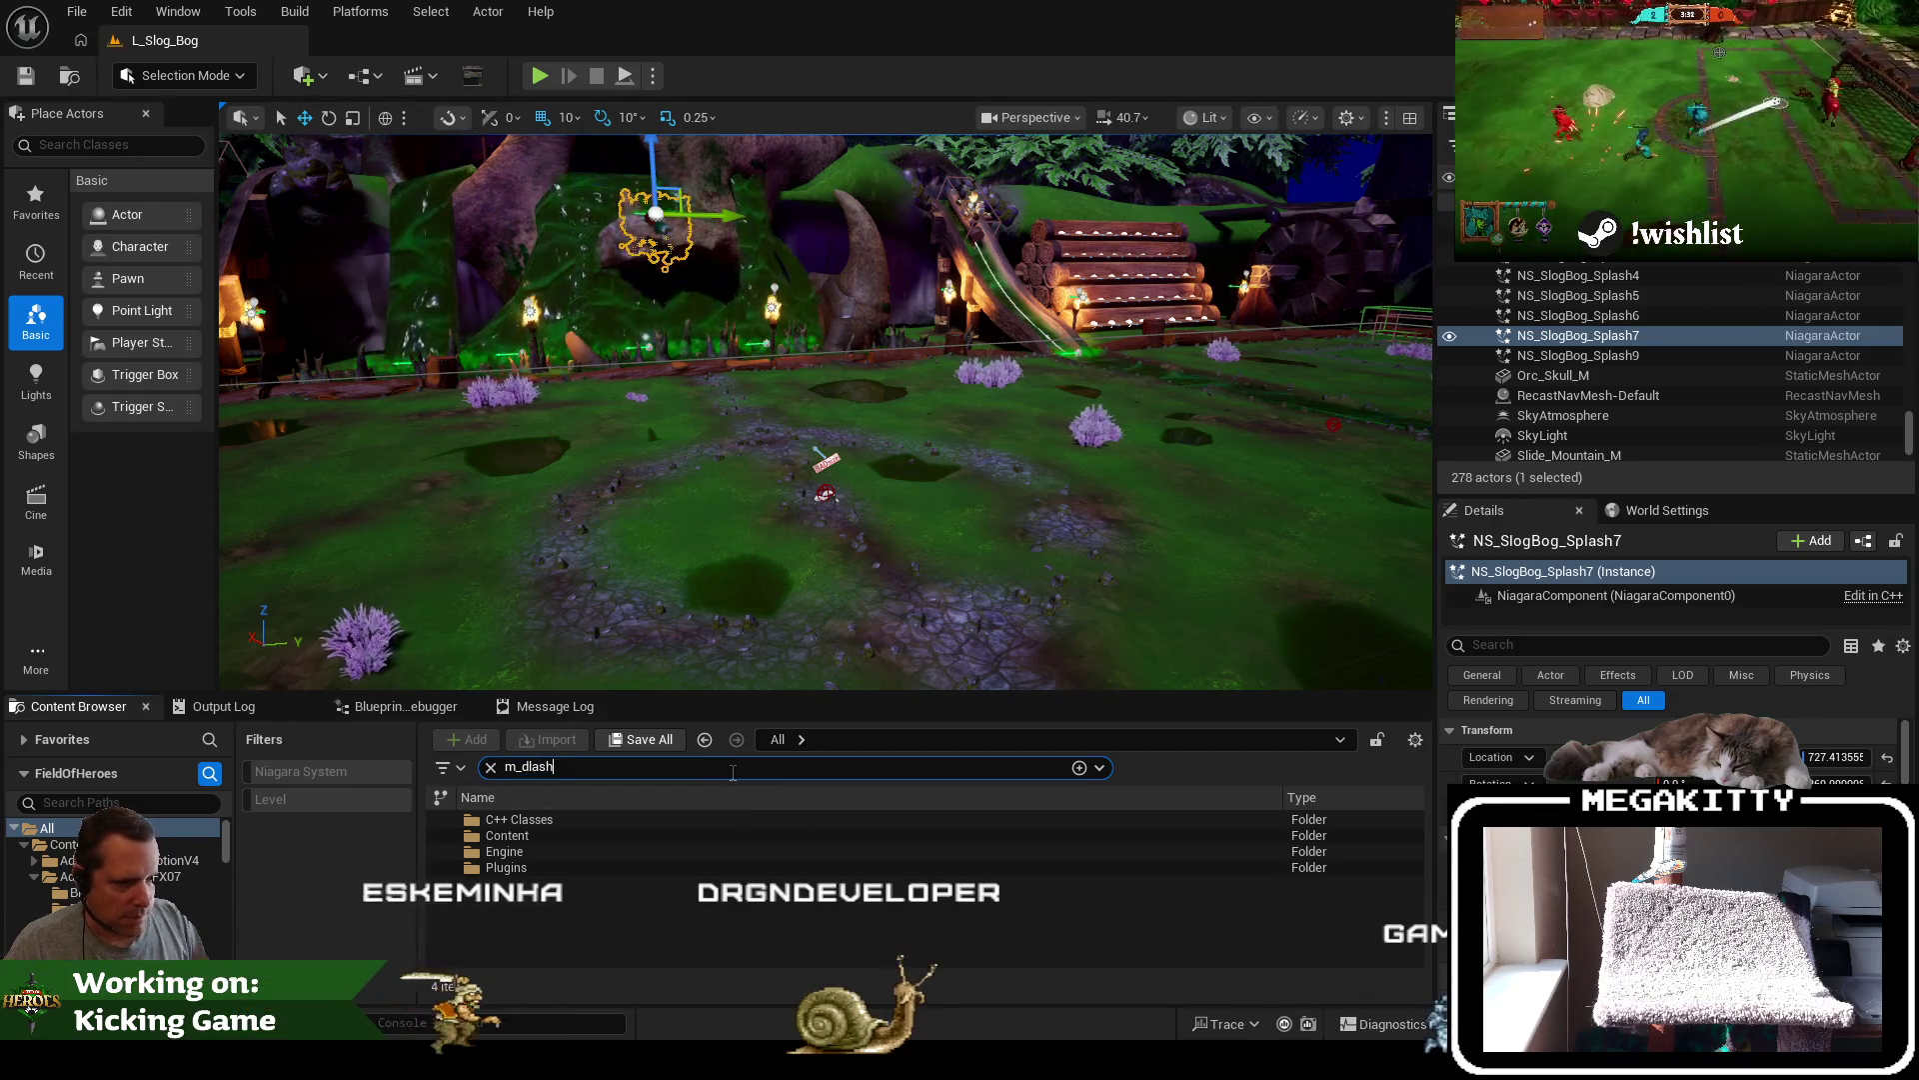
Search 'flash' and delete the M_FlashAtlas01 material
key(BackSpace)
key(BackSpace)
key(BackSpace)
text(flash)
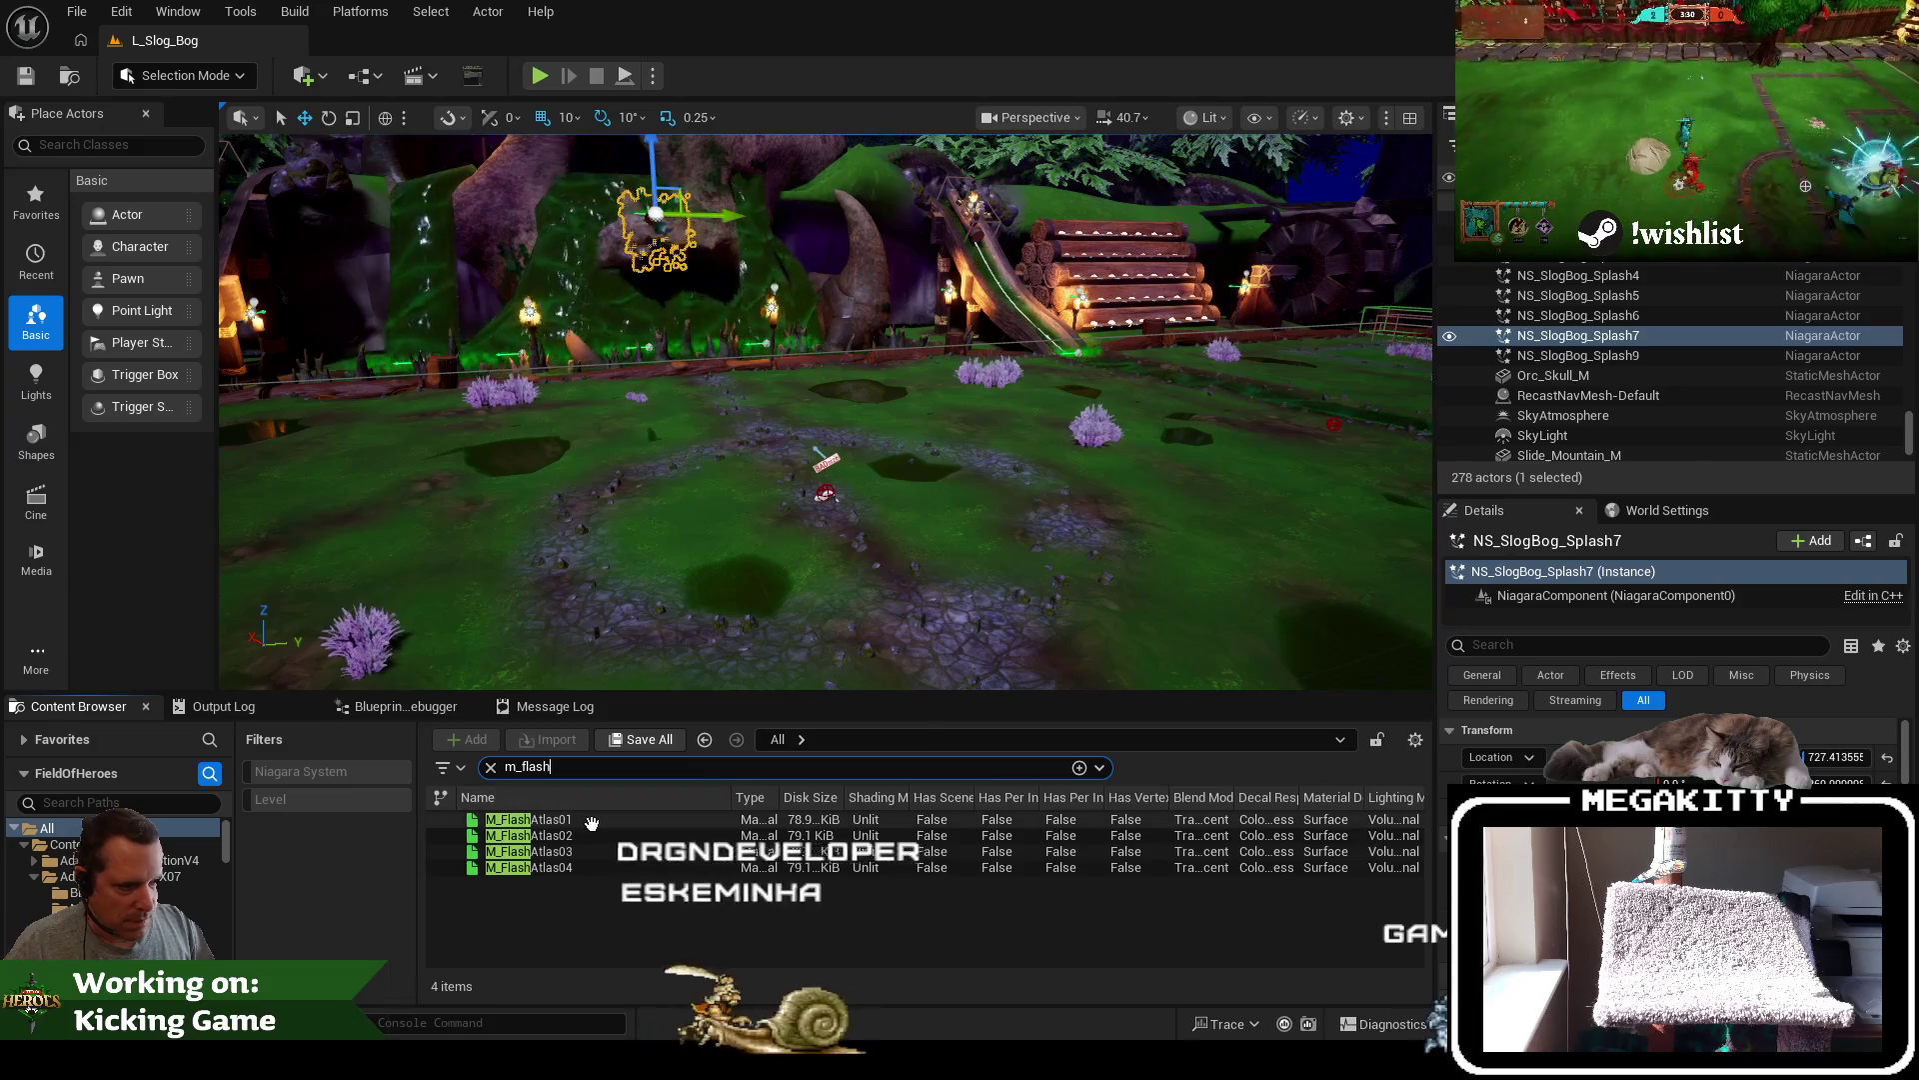
click(590, 820)
key(Delete)
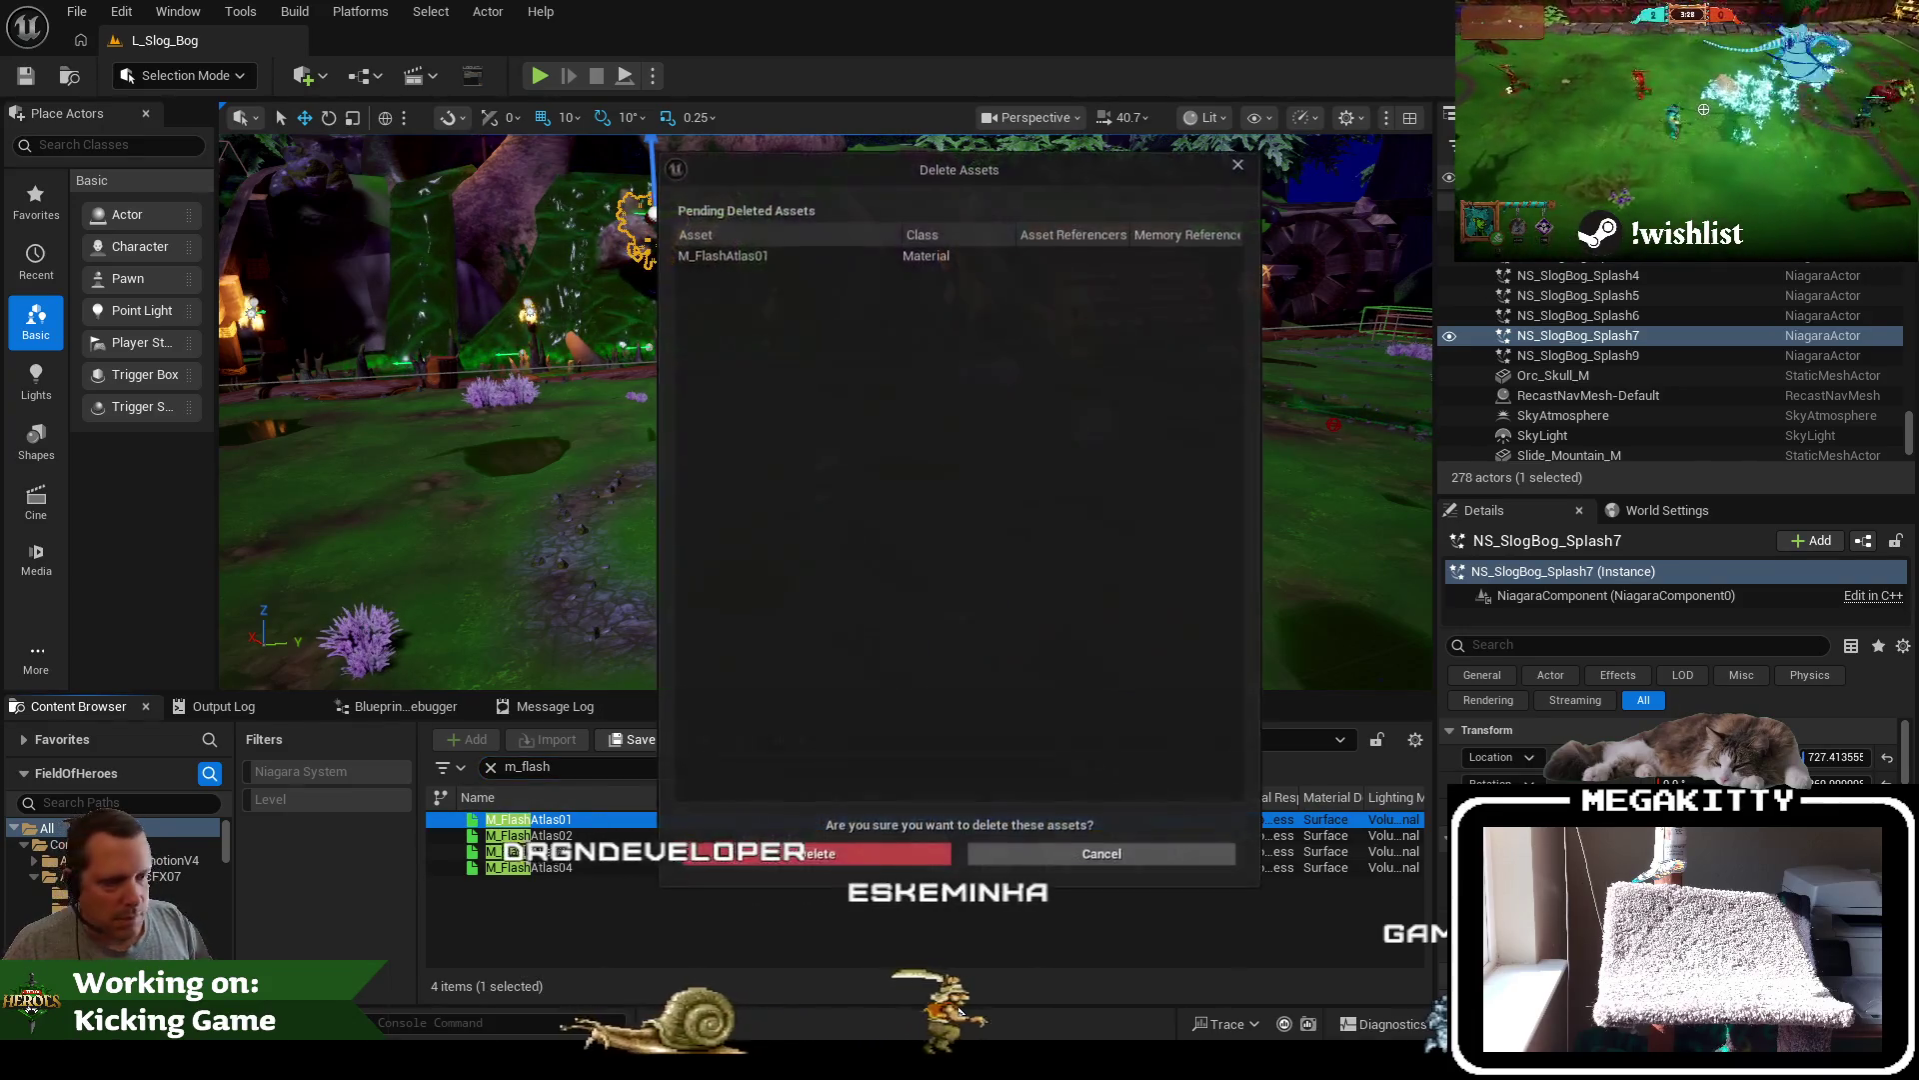
click(889, 853)
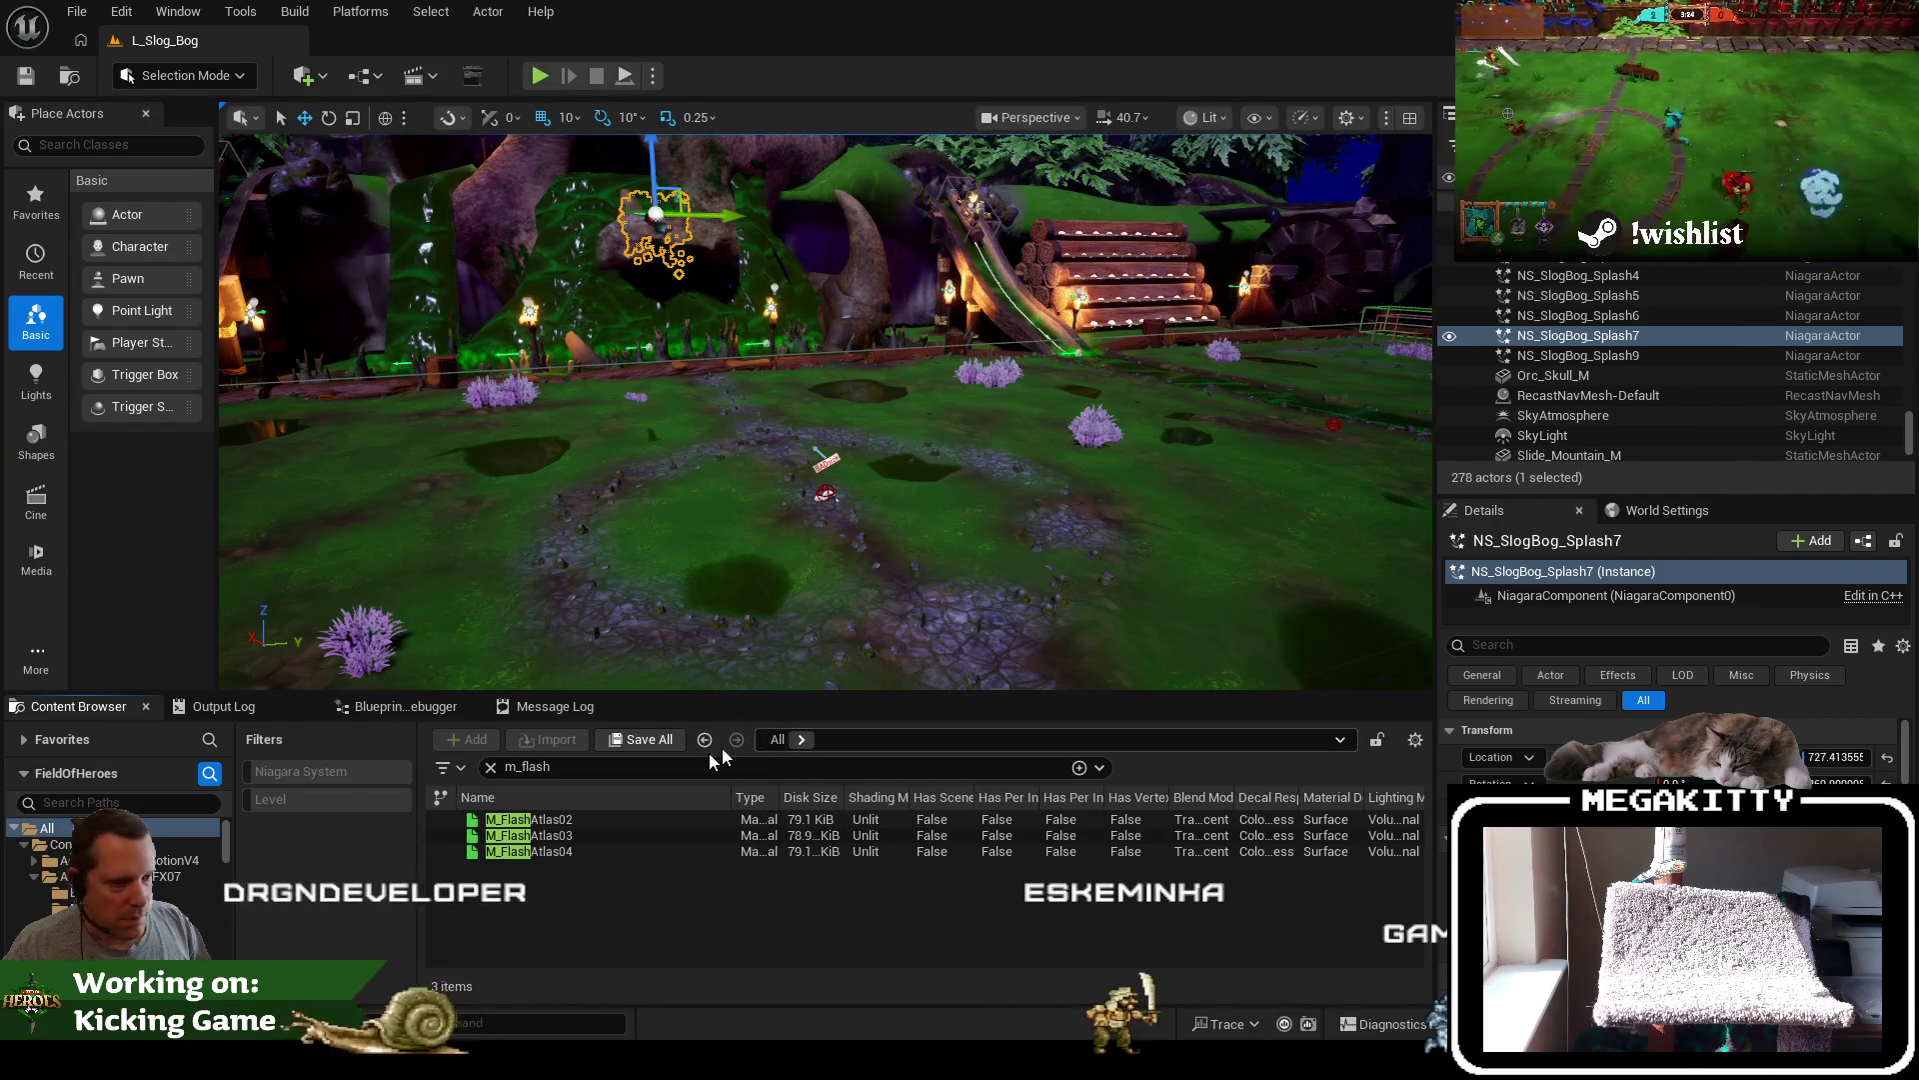
Find M_Mesh_Liquid01 and attempt its deletion, then cancel because it is still referenced
key(BackSpace)
key(BackSpace)
key(BackSpace)
text(mesh_)
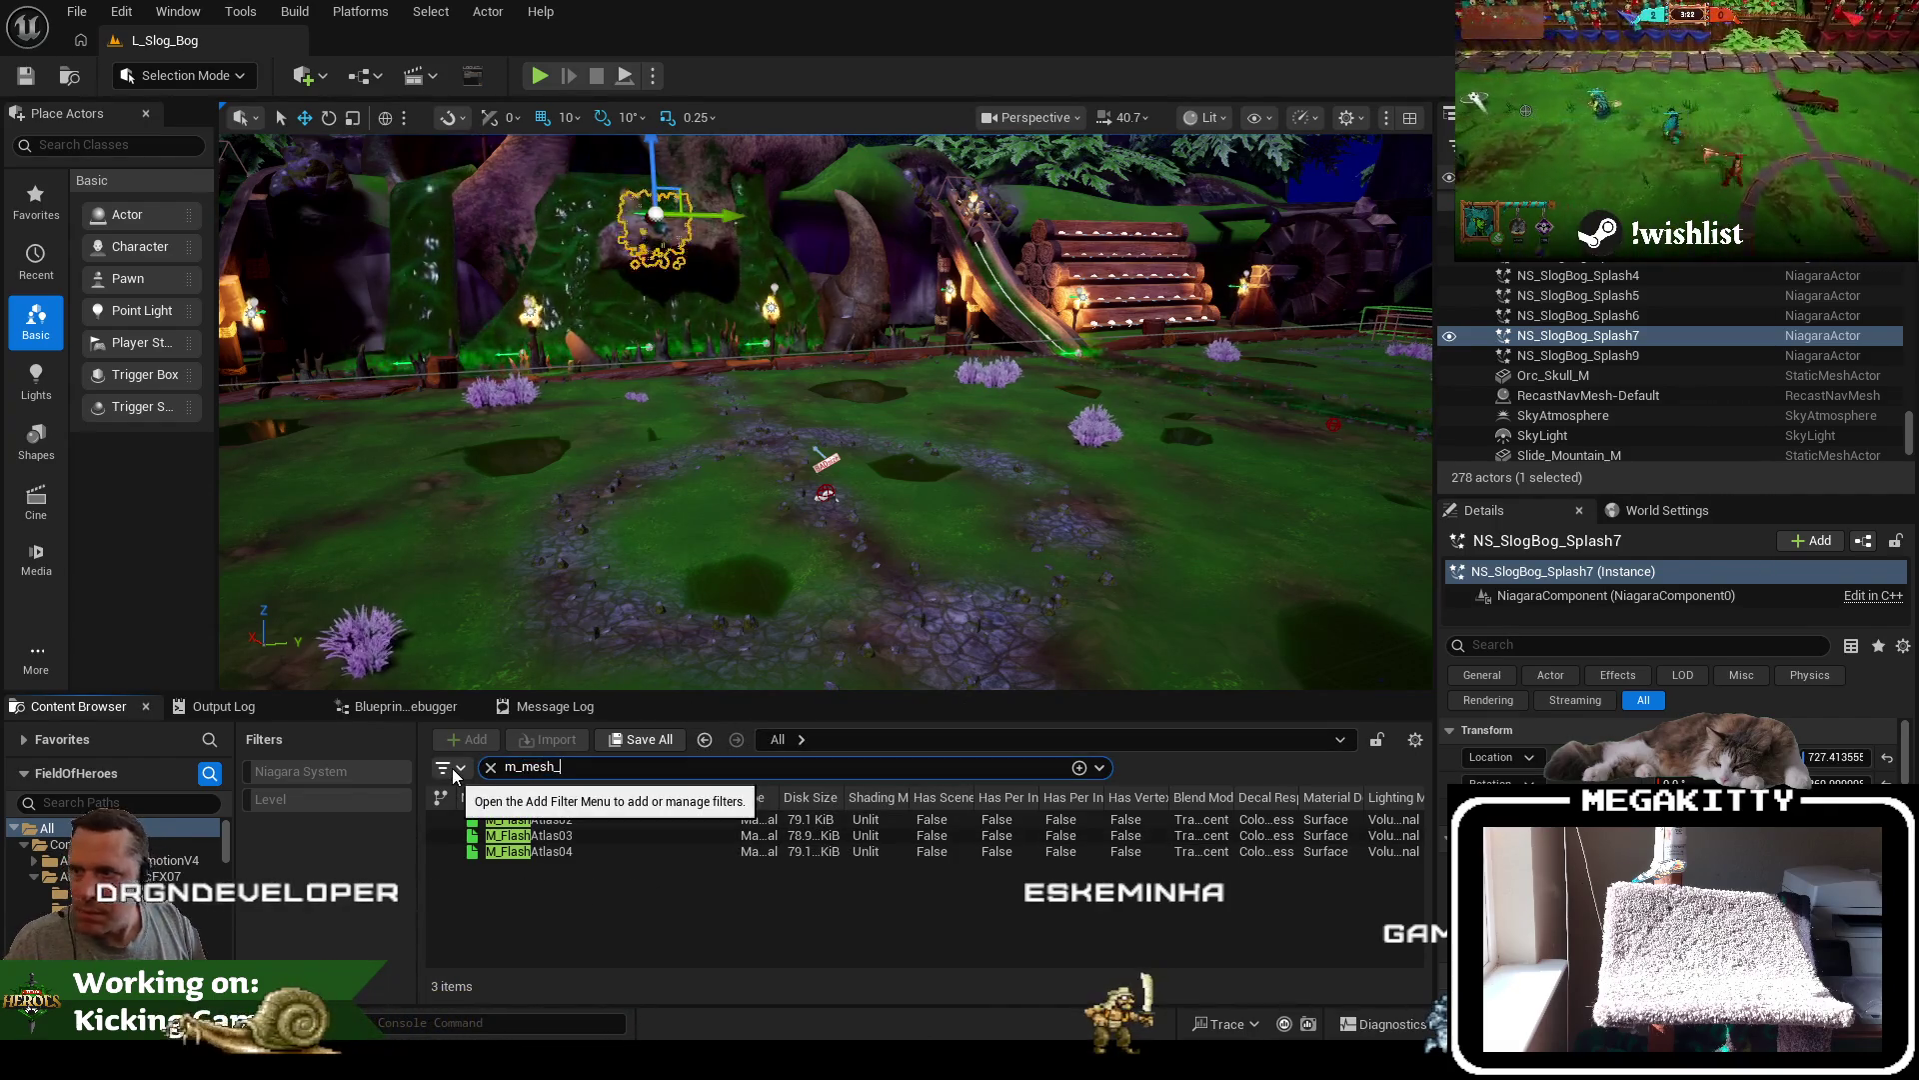
key(BackSpace)
key(BackSpace)
text(iqu)
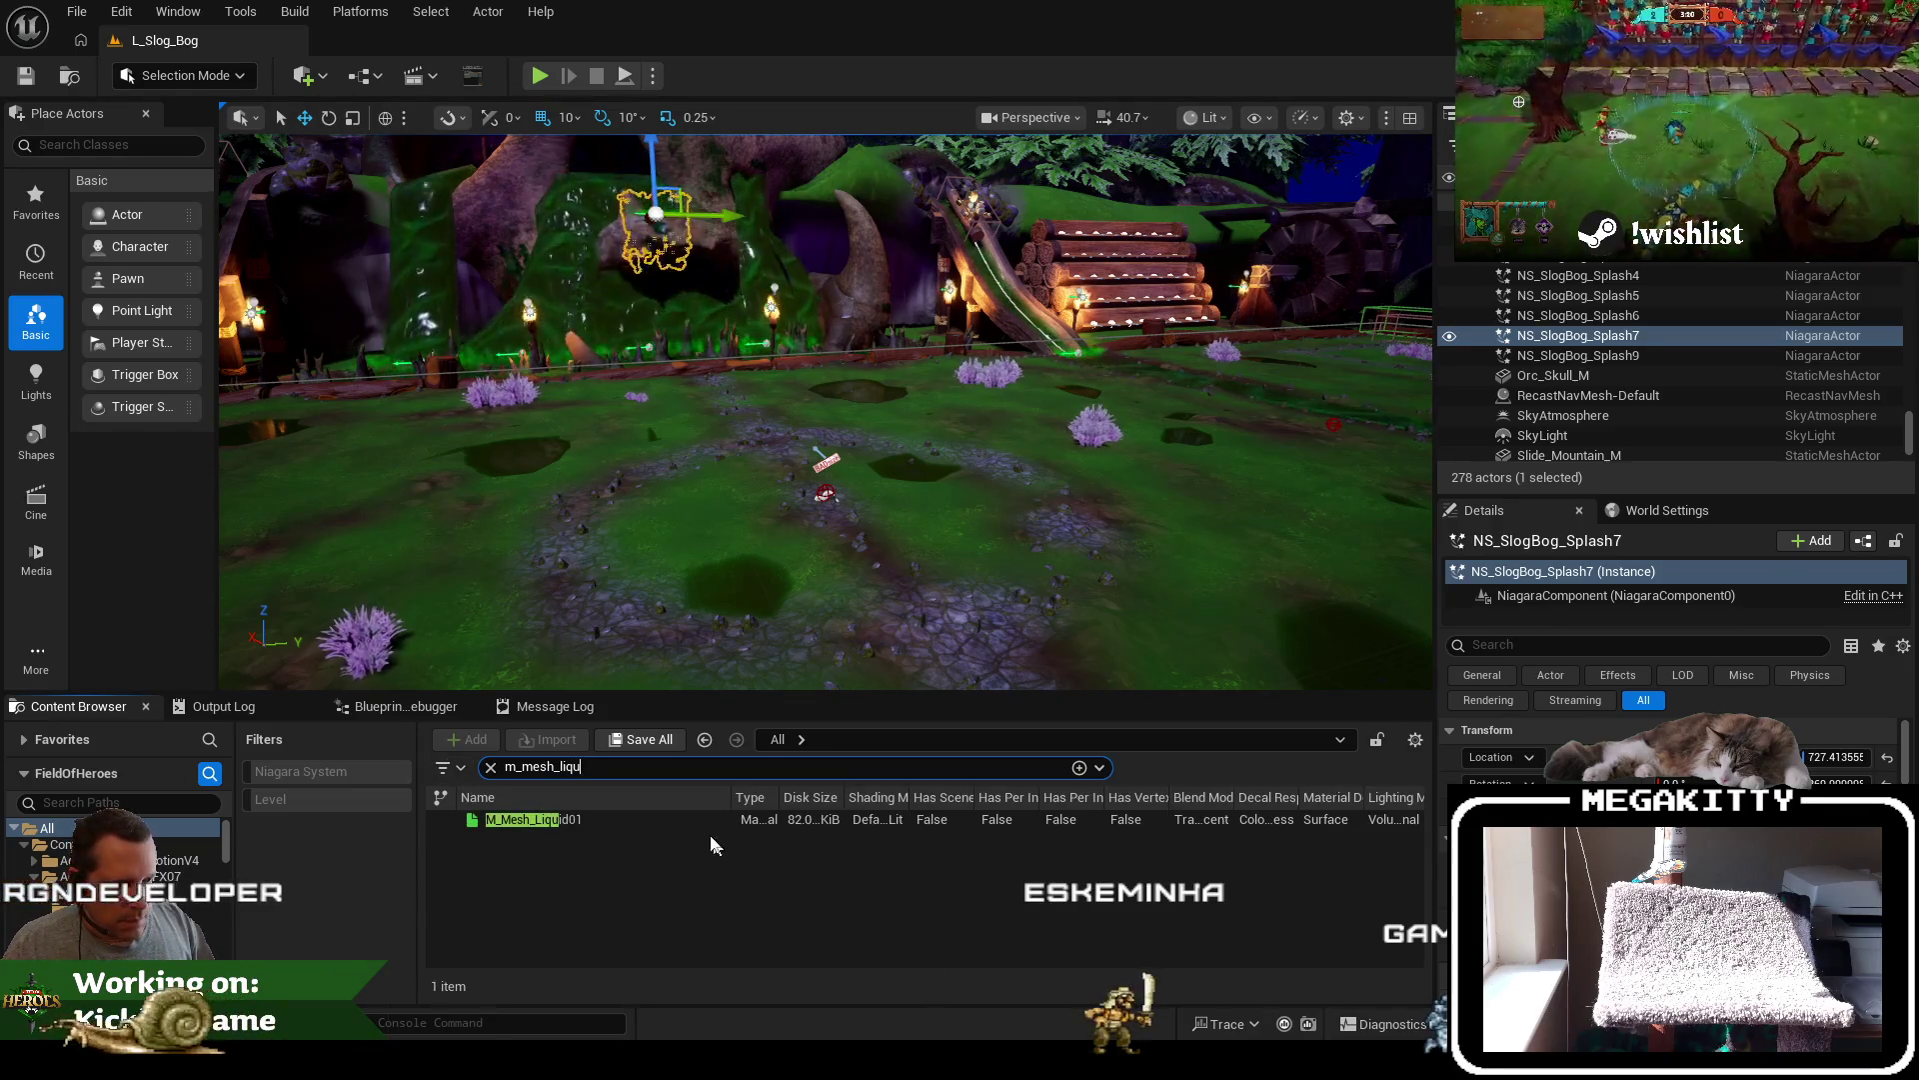
click(540, 819)
key(Delete)
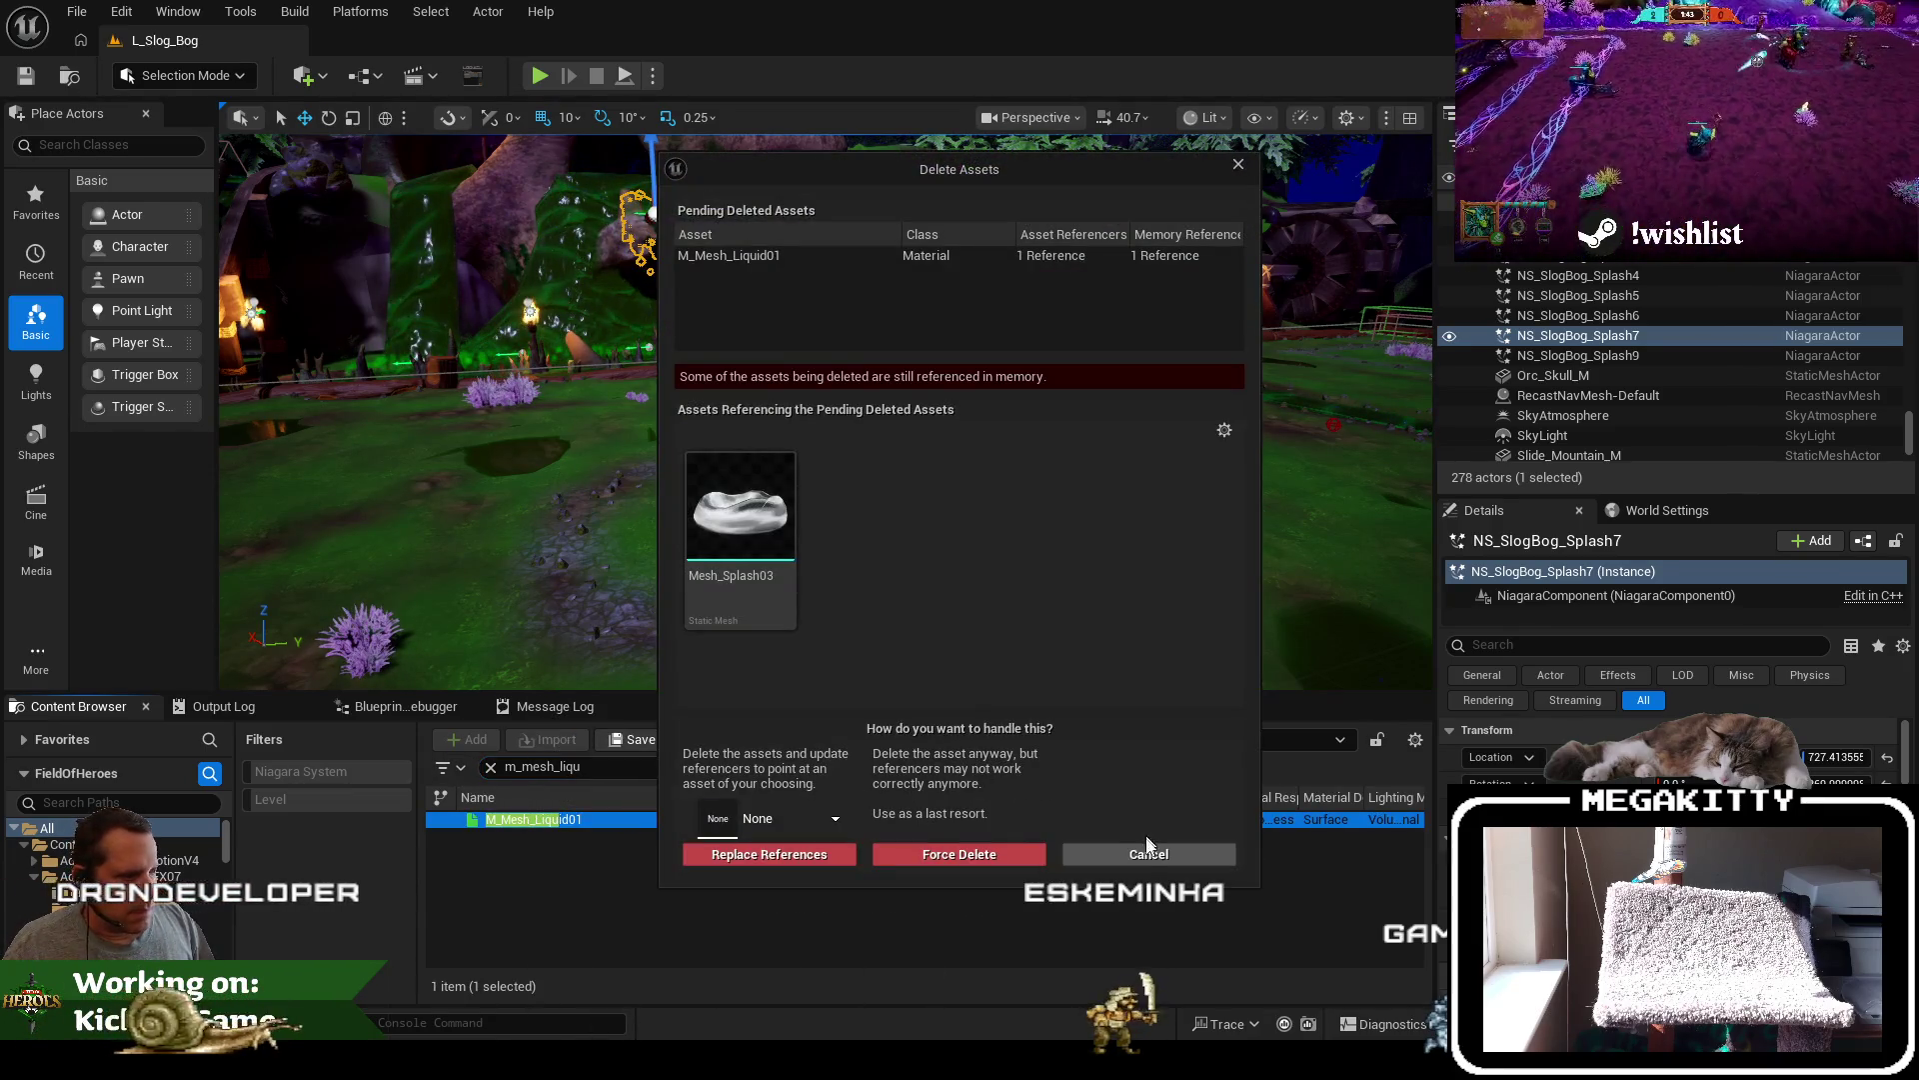
click(1147, 849)
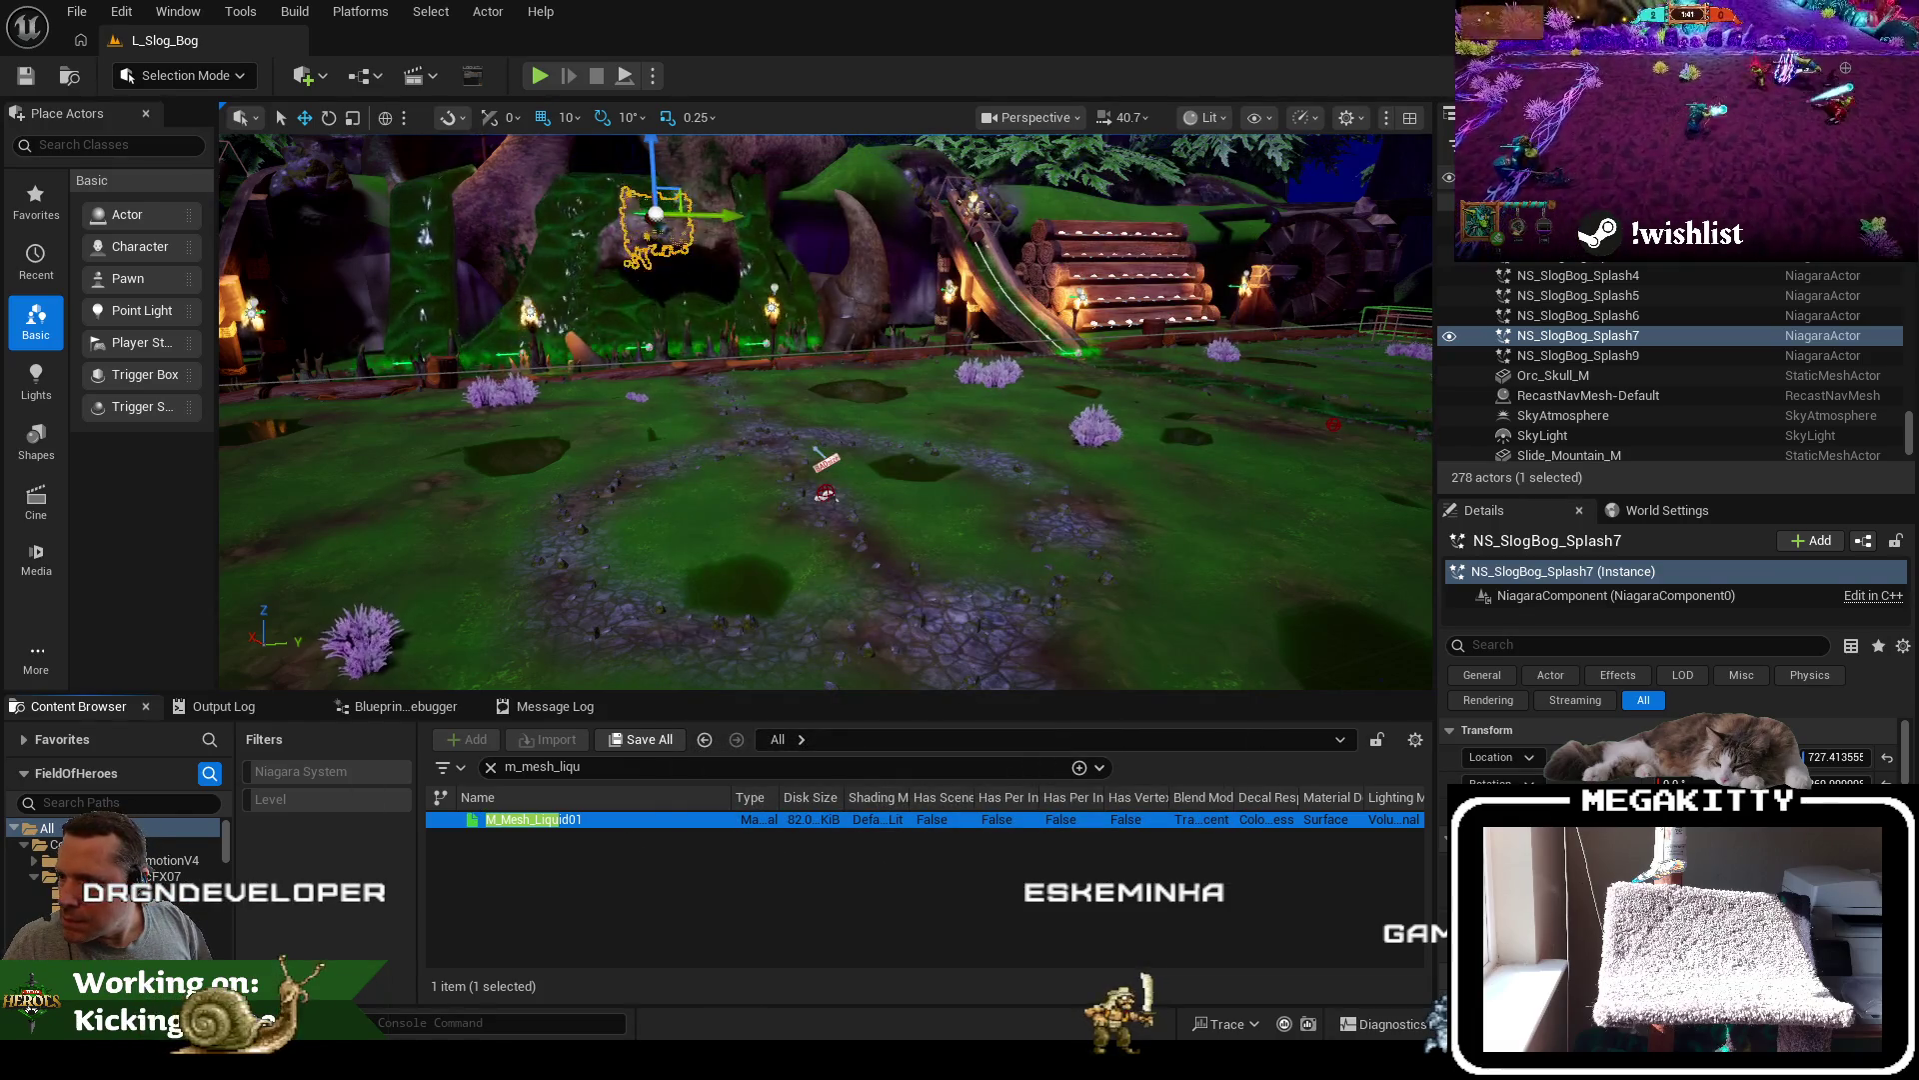
Search 'mesh_splash' and delete both Mesh_Splash03 and Mesh_Splash08
double_click(579, 767)
text(mesh_splash)
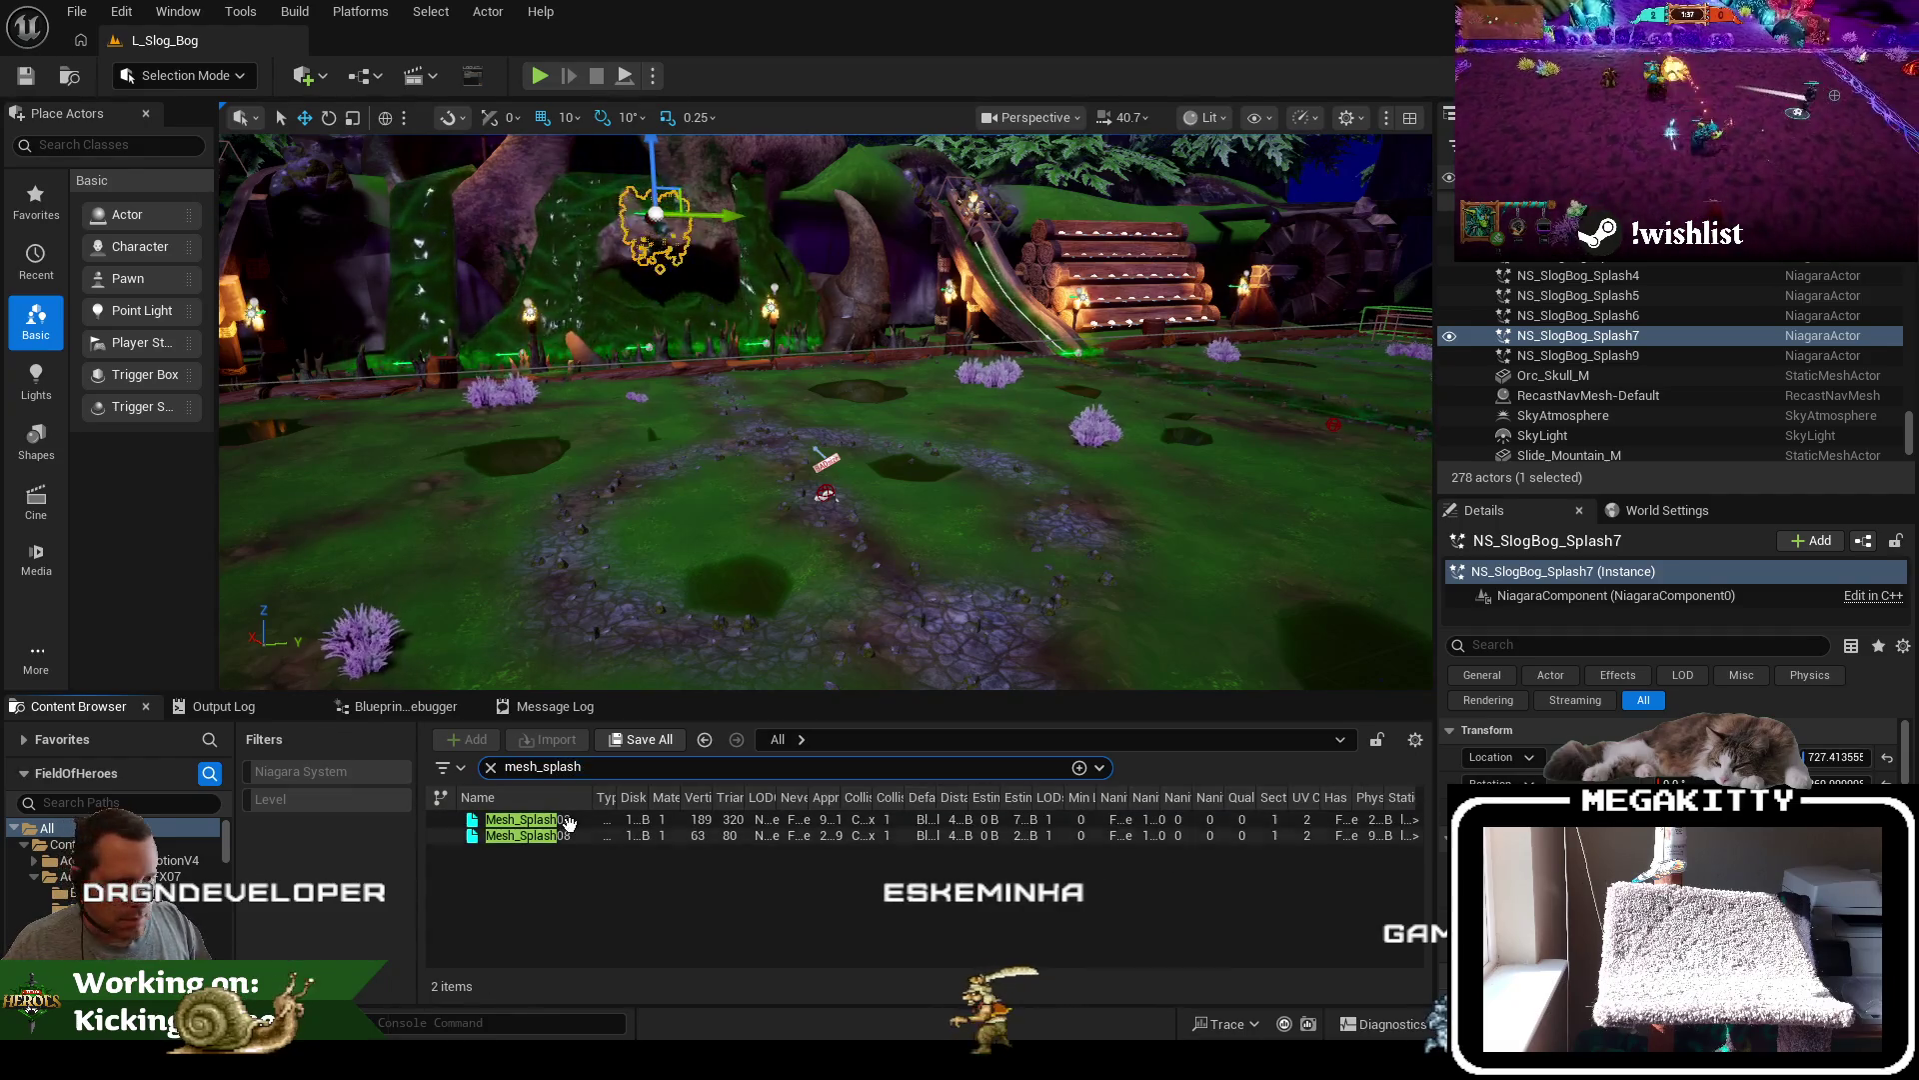
drag(660, 880, 648, 819)
key(Delete)
click(871, 850)
text(m_m)
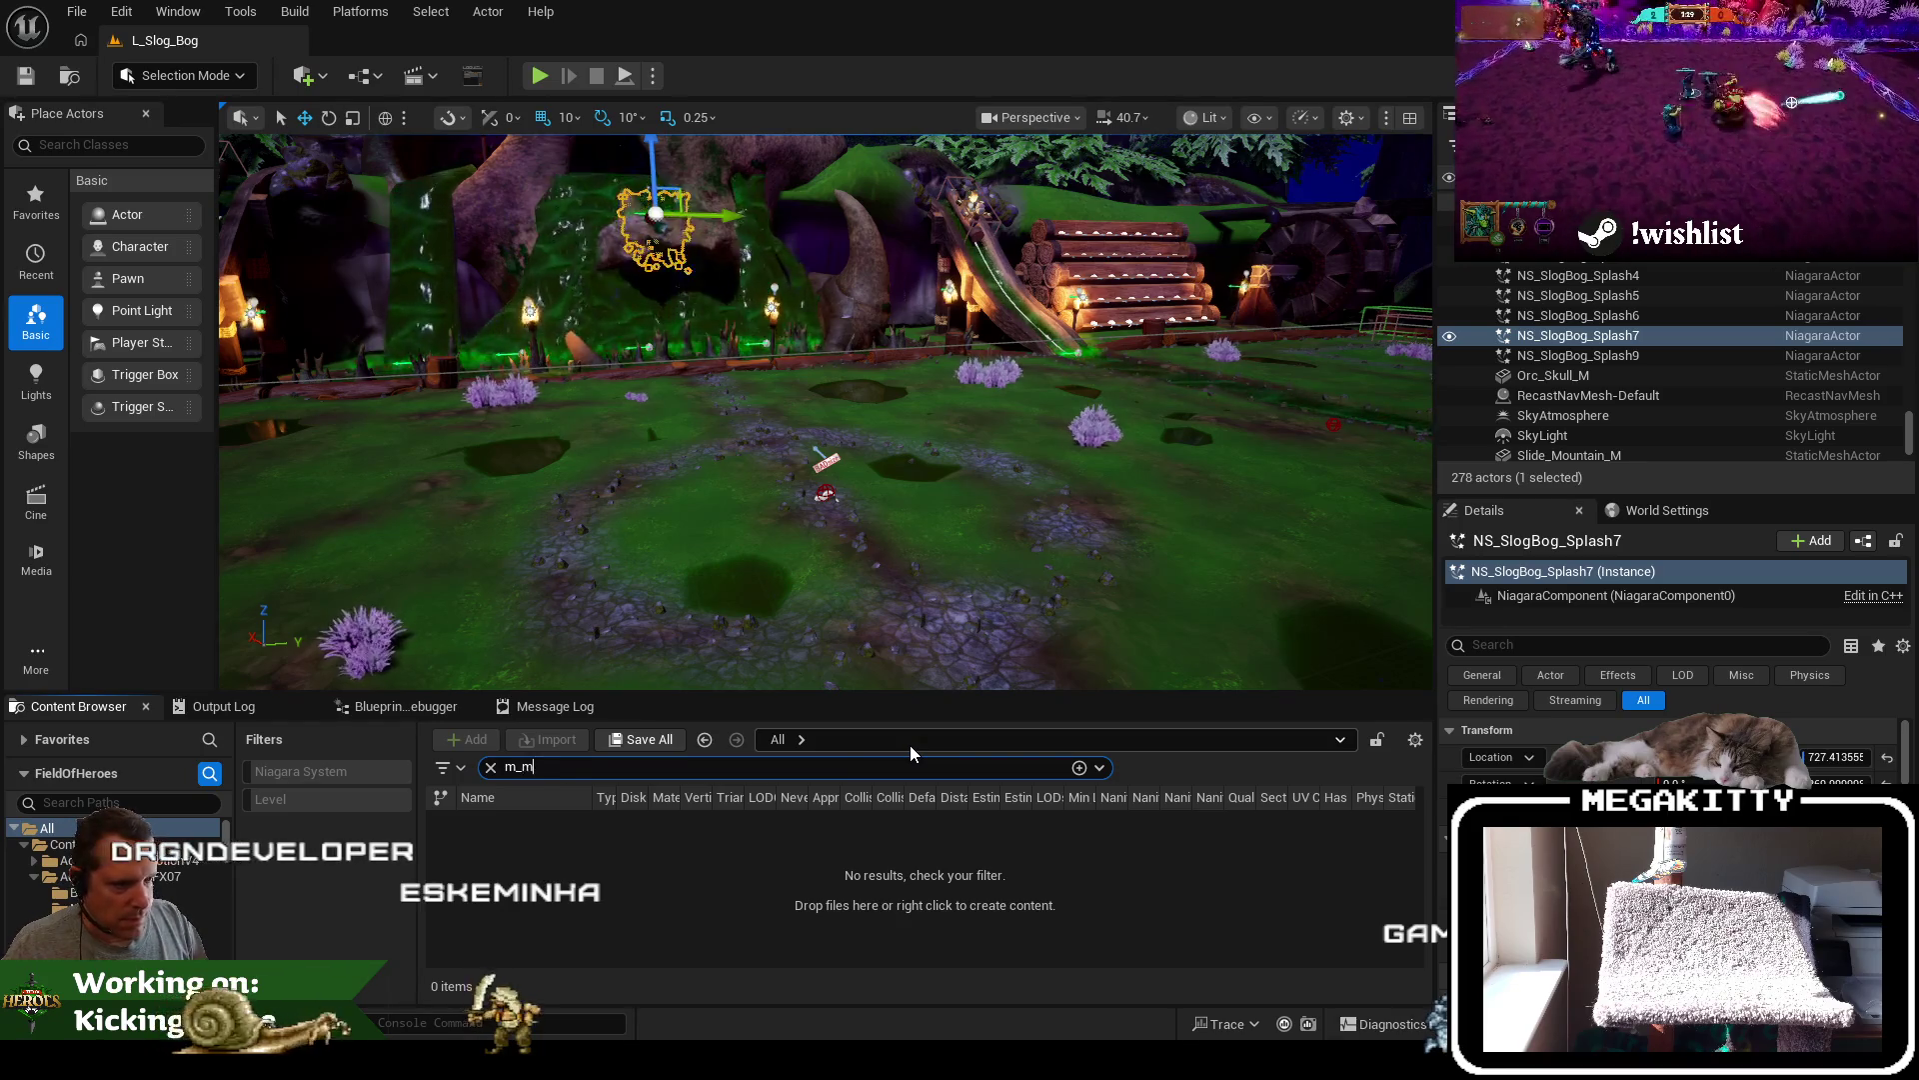
Delete the M_Mesh_Liquid01 material after all
text(esh_l)
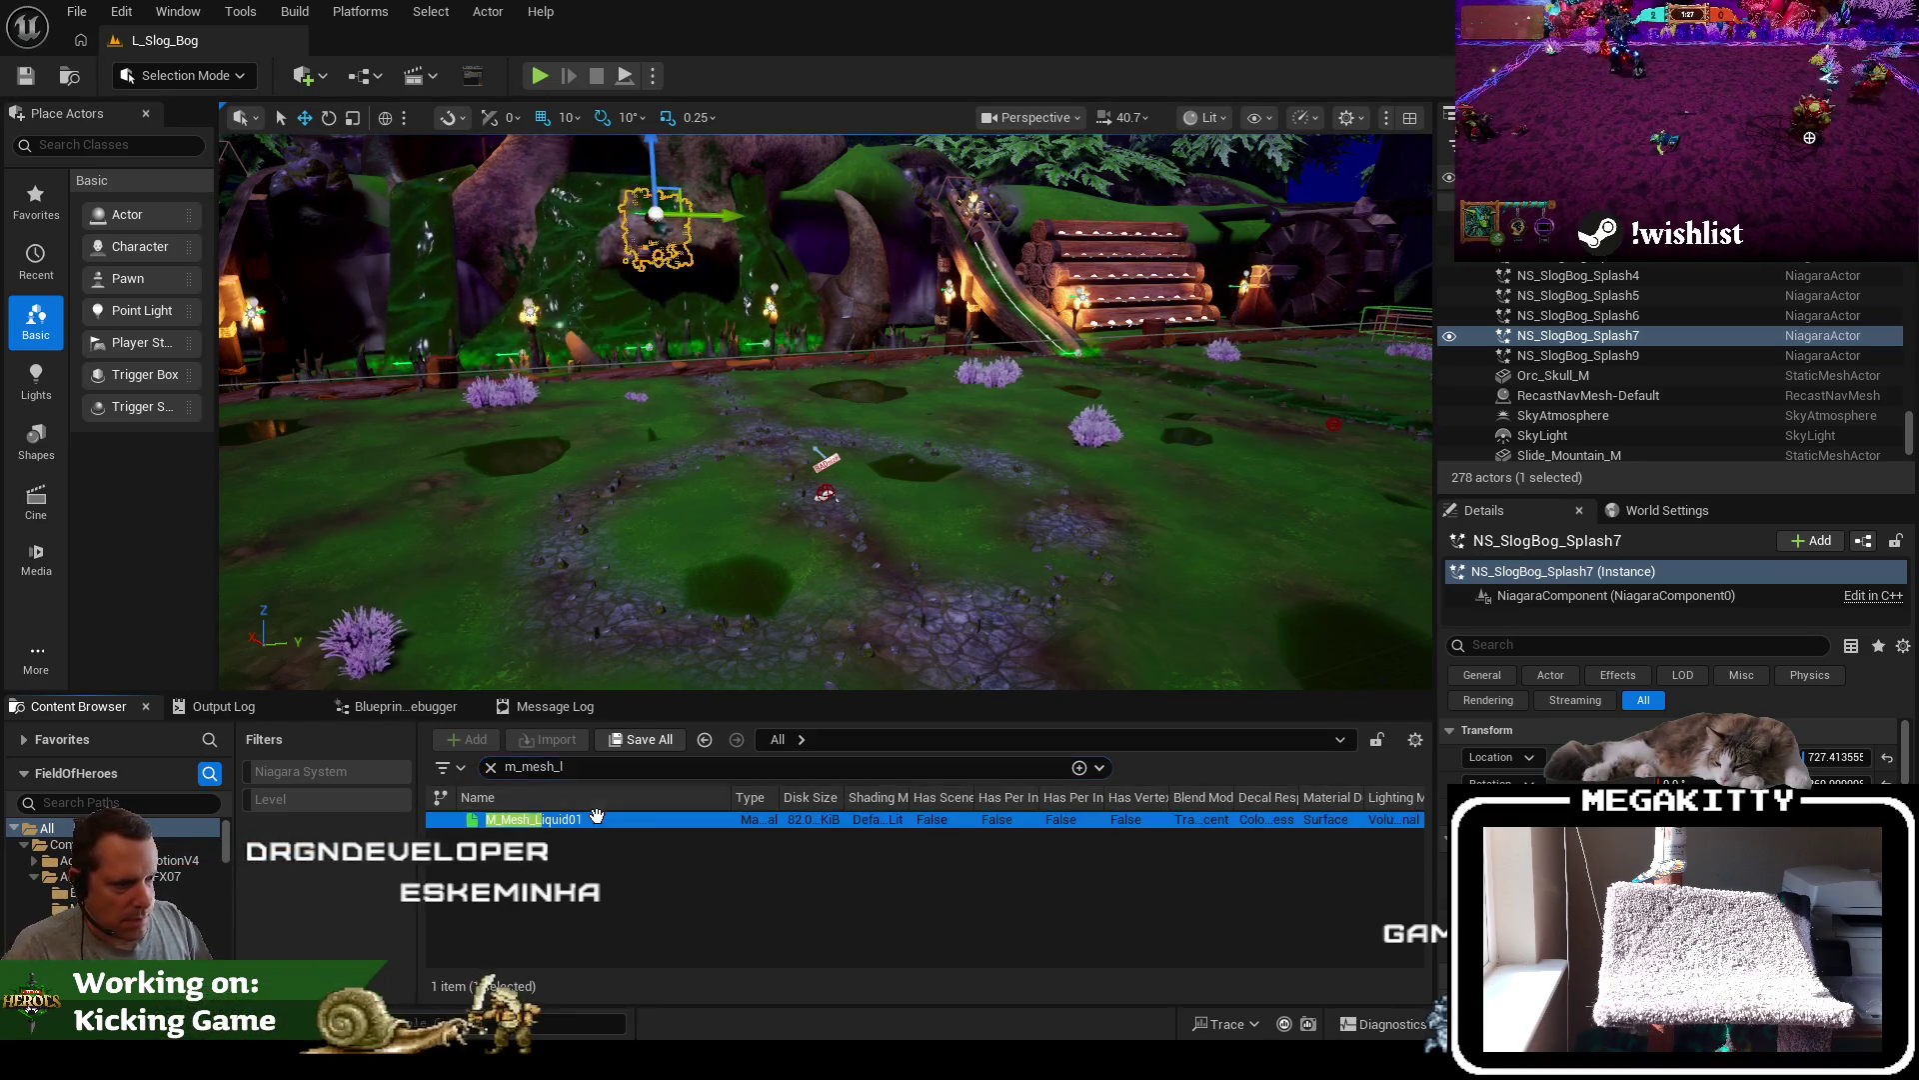
click(596, 816)
key(Delete)
click(877, 852)
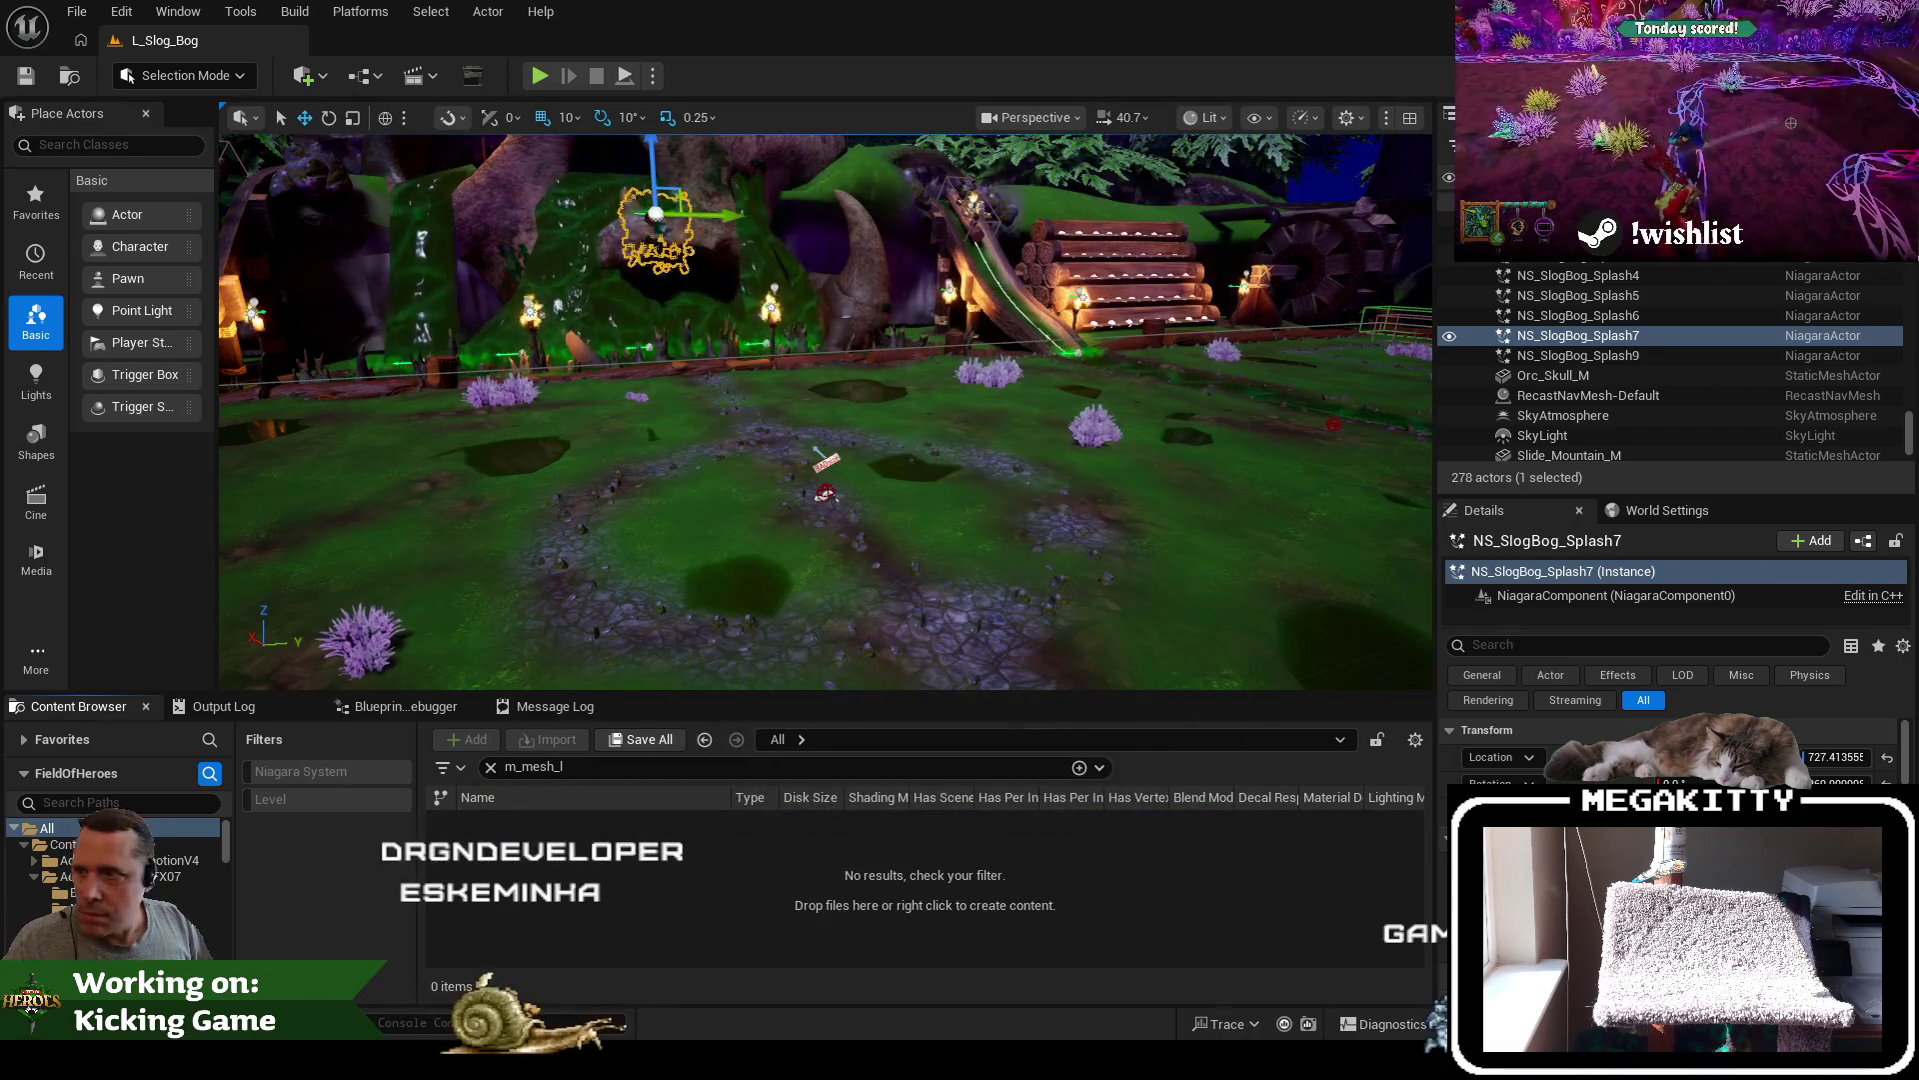
Delete M_Stylized_Splash02 and M_Stylized_Splash03, keeping the still-referenced M_Stylized_SplashHit
click(491, 767)
text(m_stylized_splash)
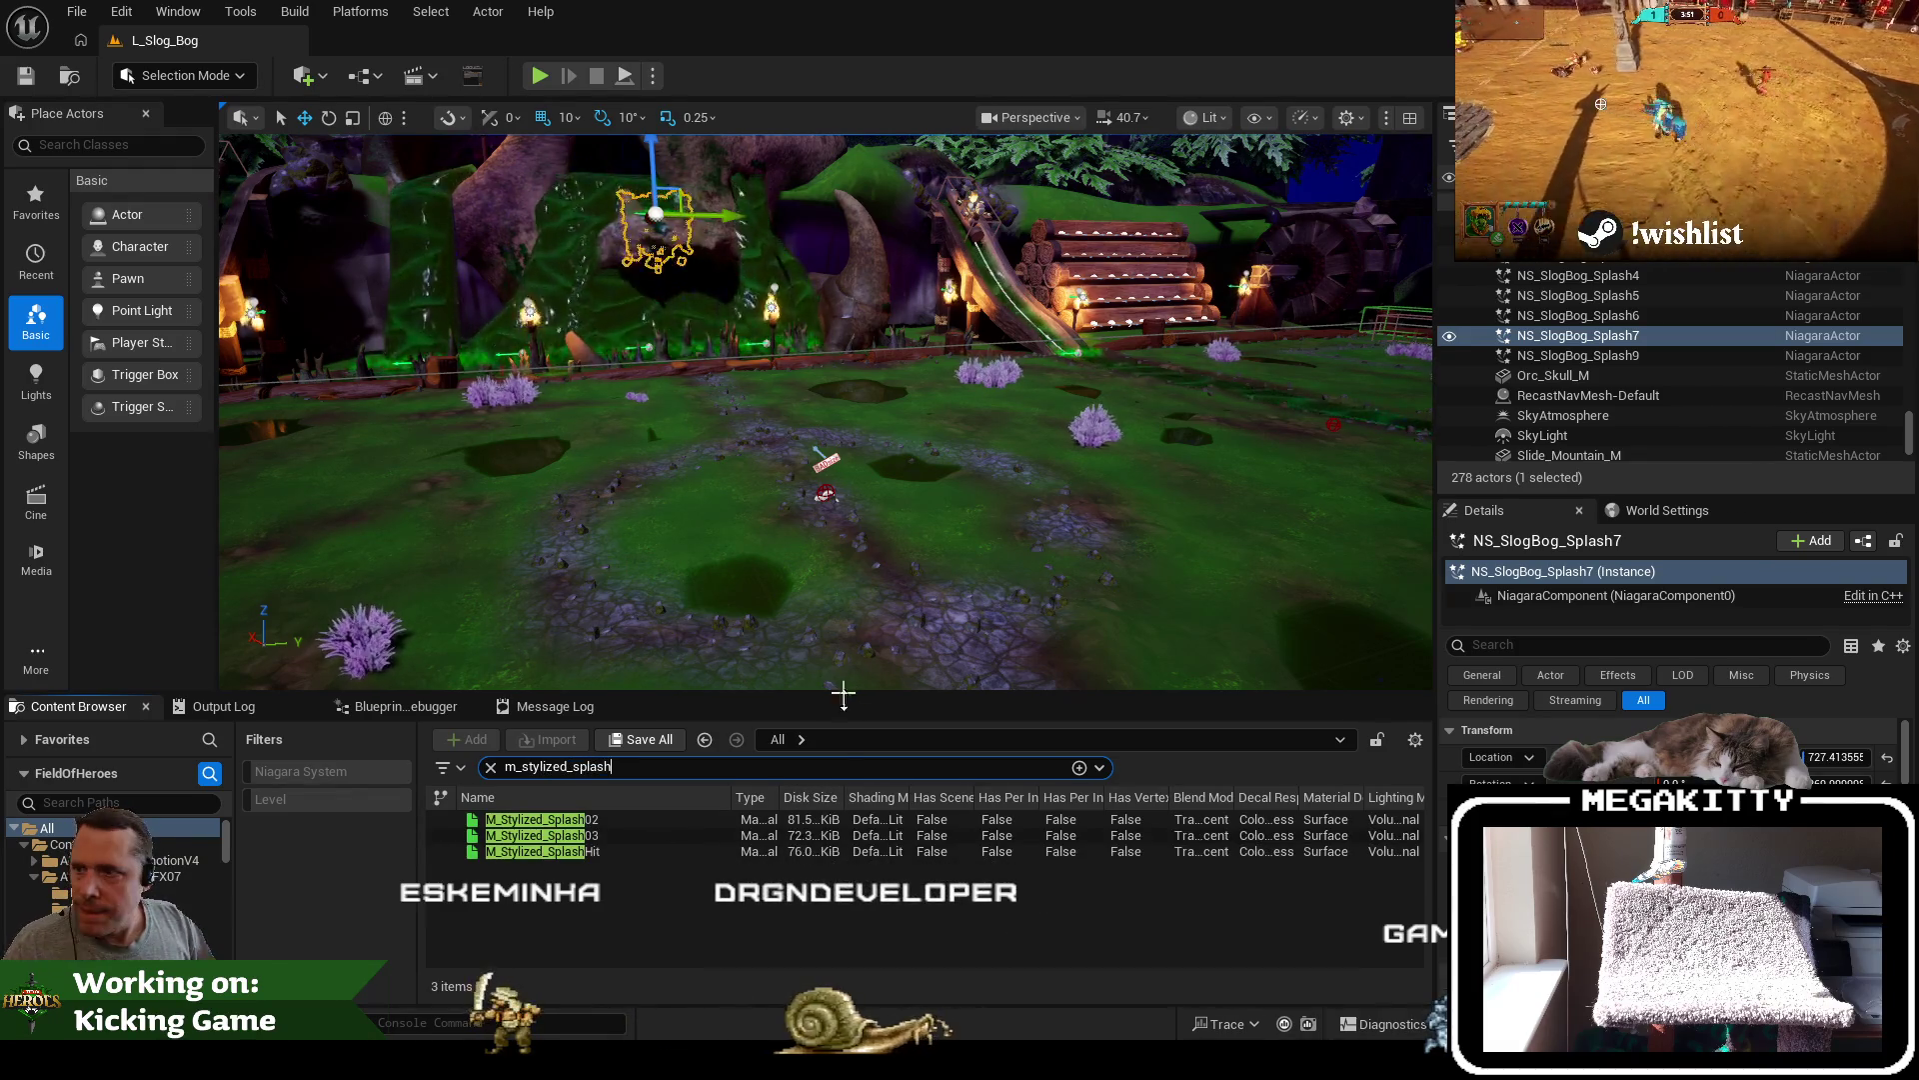
click(679, 834)
key(ctrl+a)
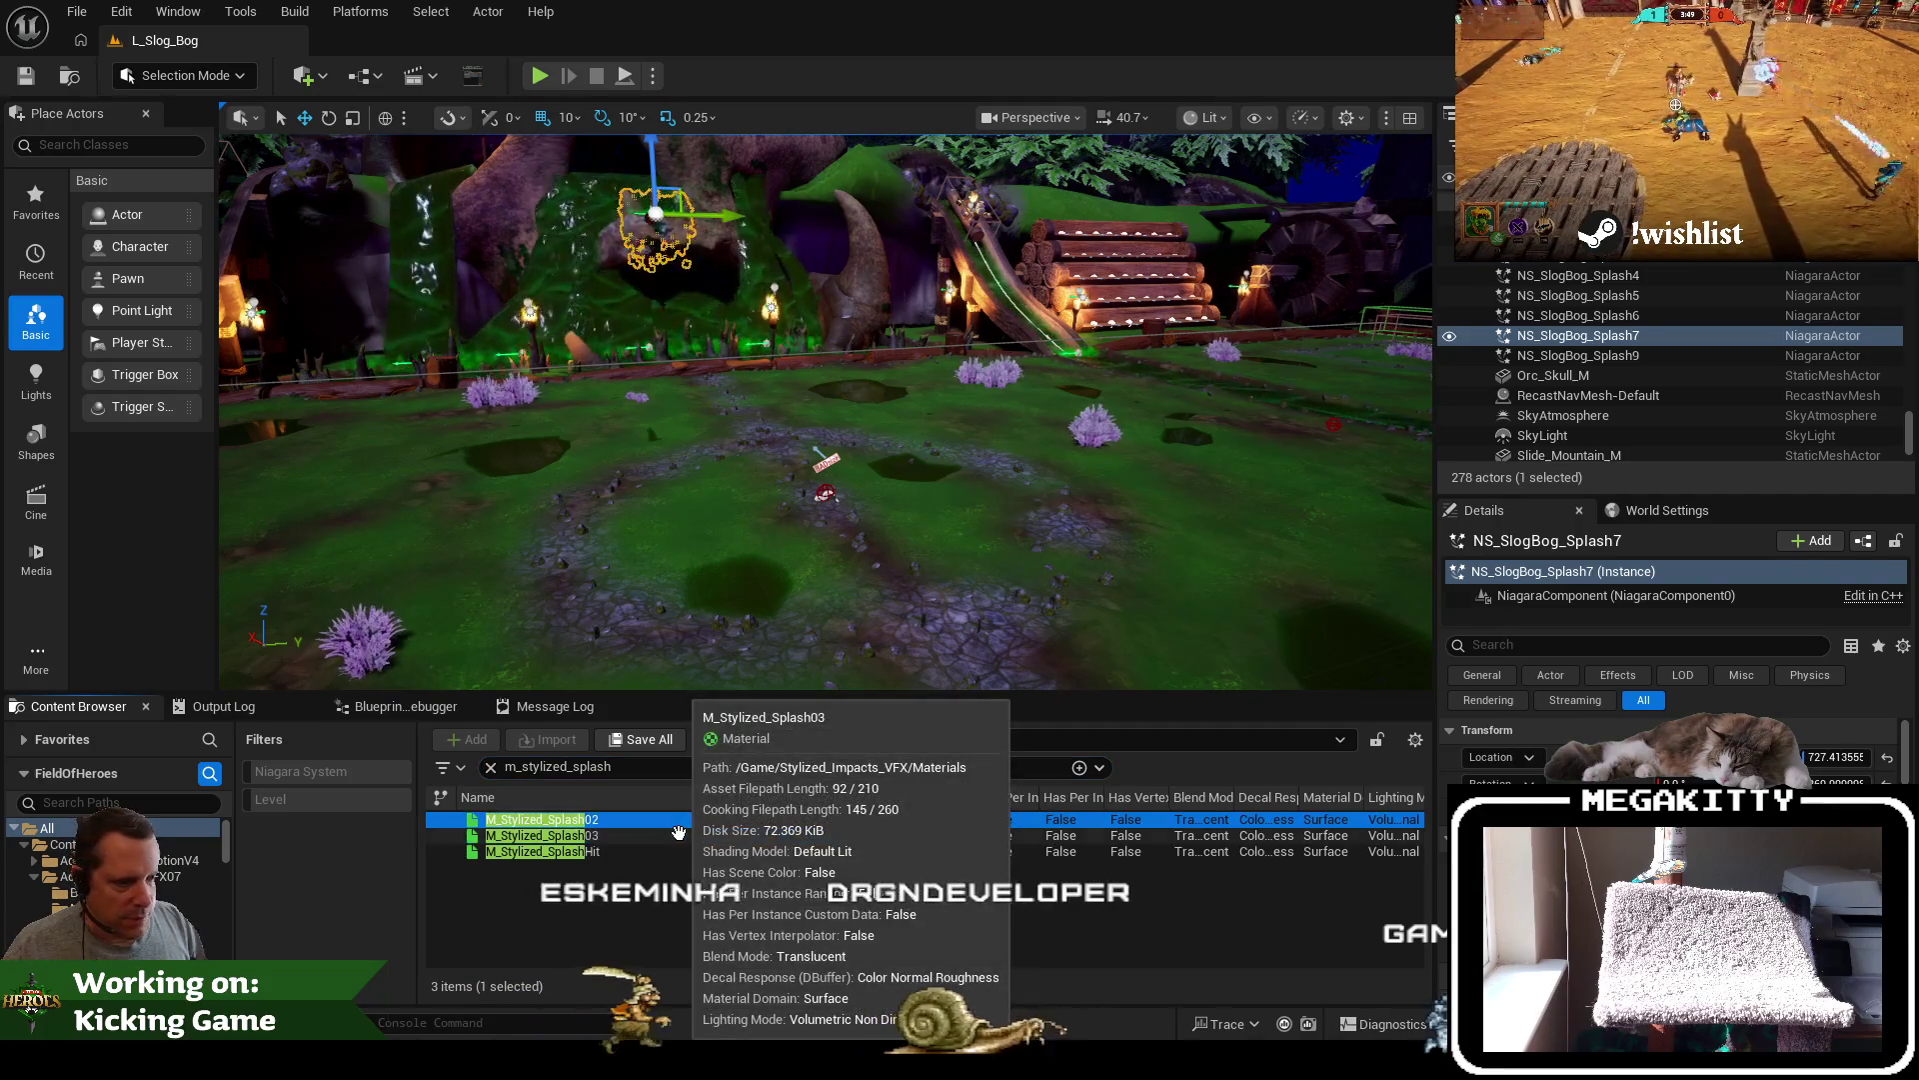
key(Delete)
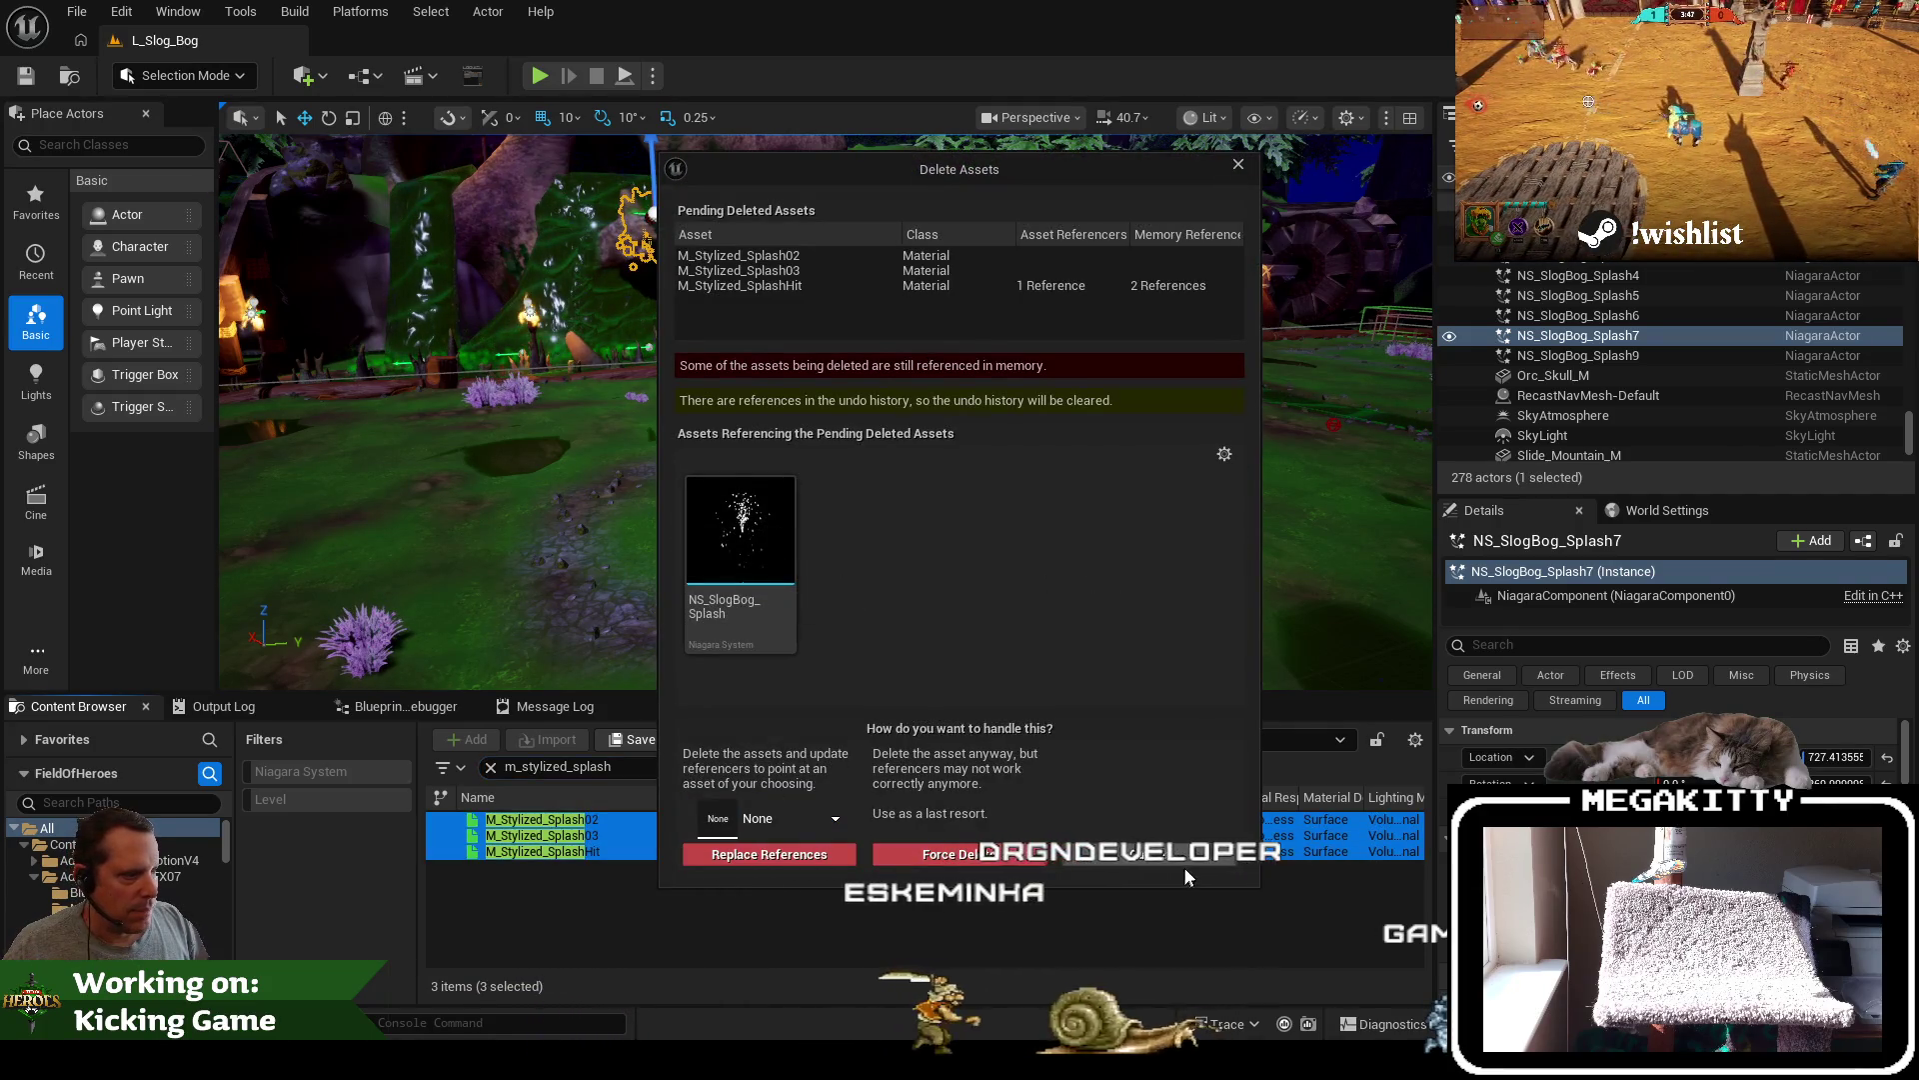
click(1188, 863)
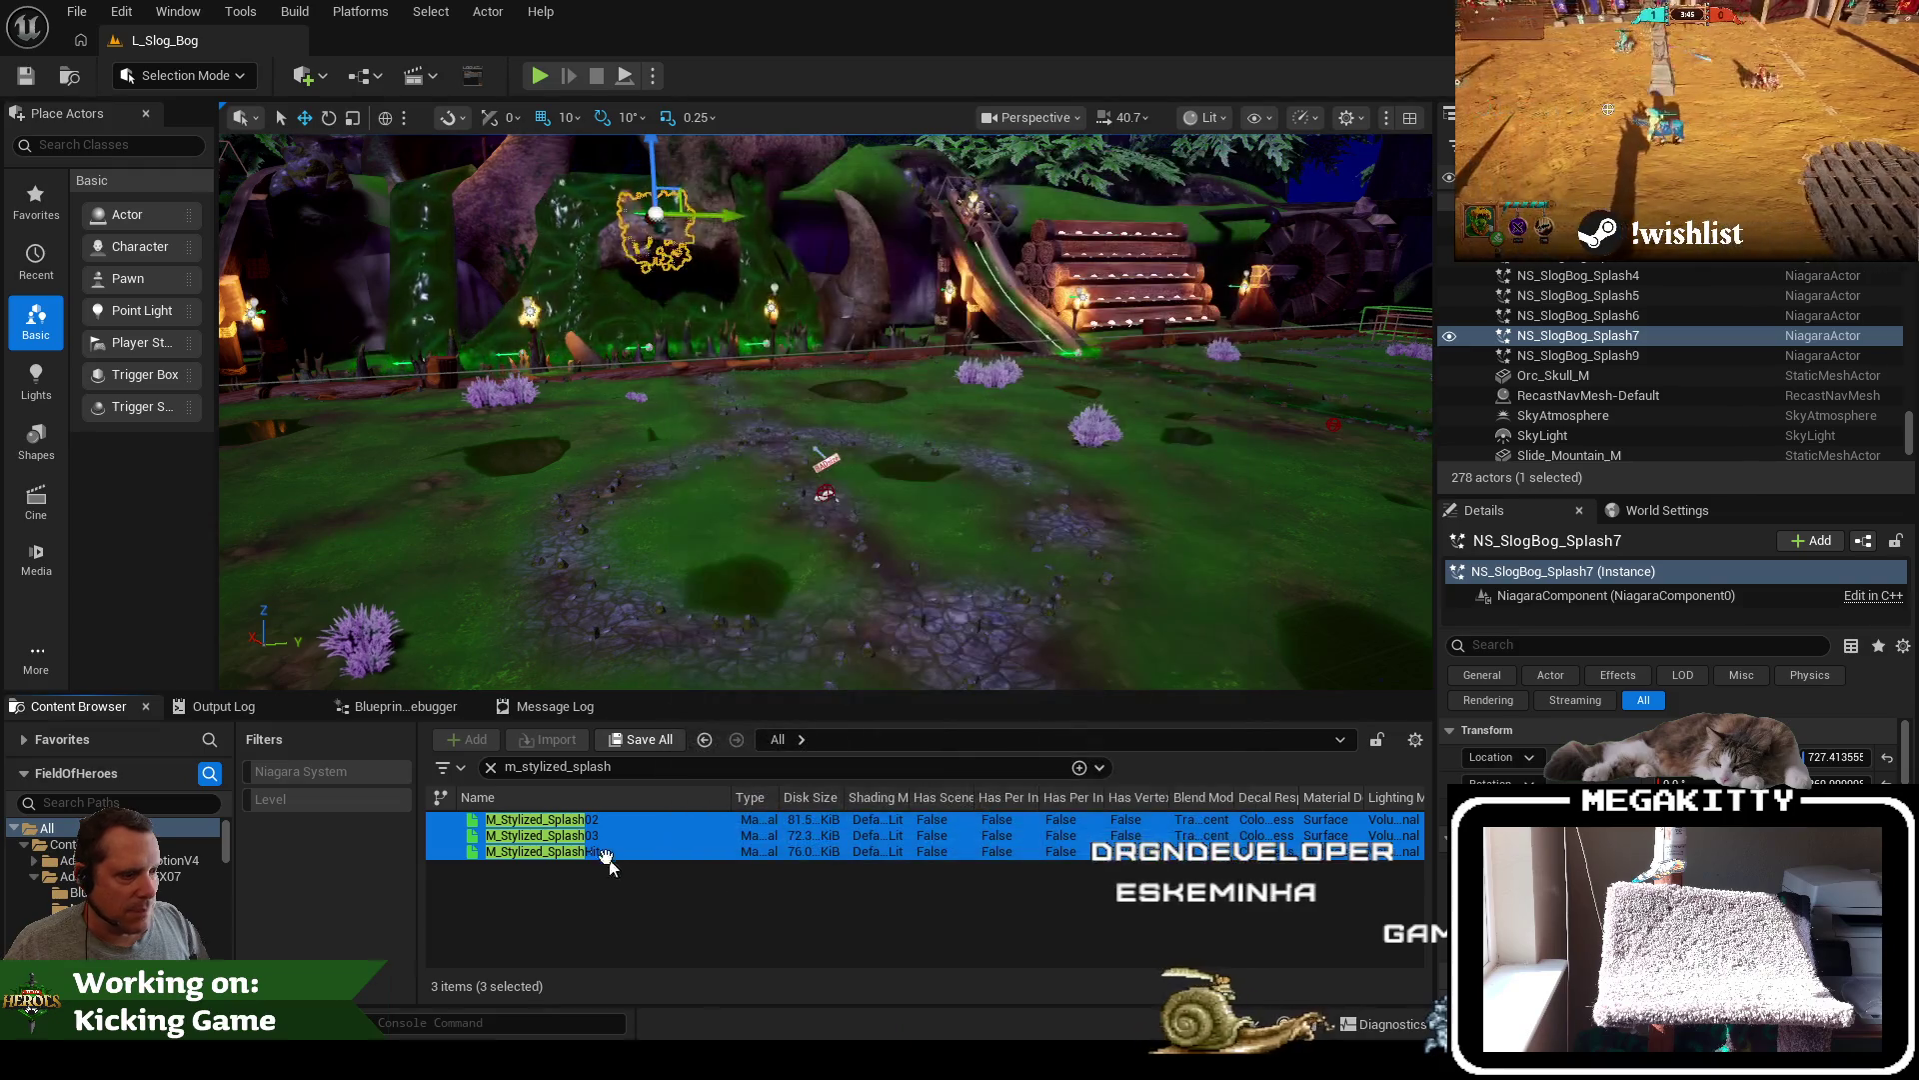
ctrl+click(605, 853)
key(Delete)
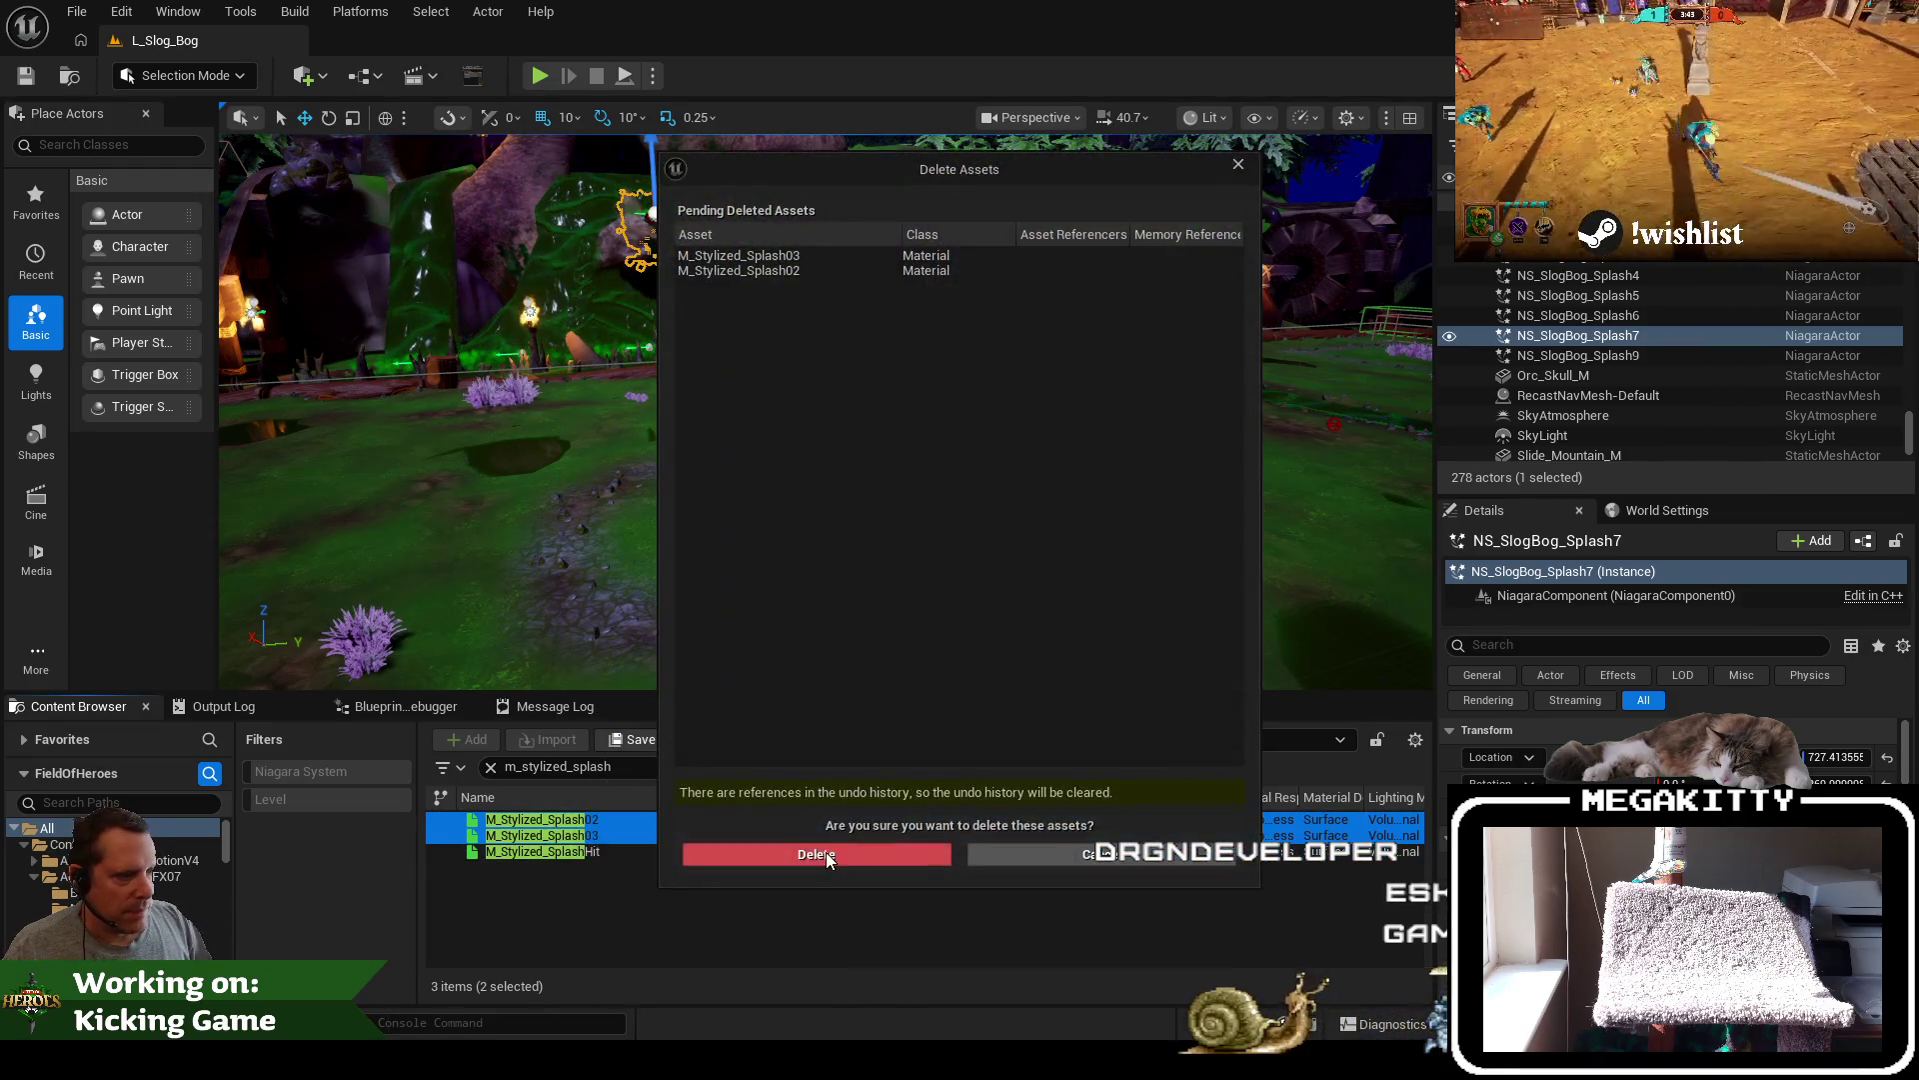
click(712, 851)
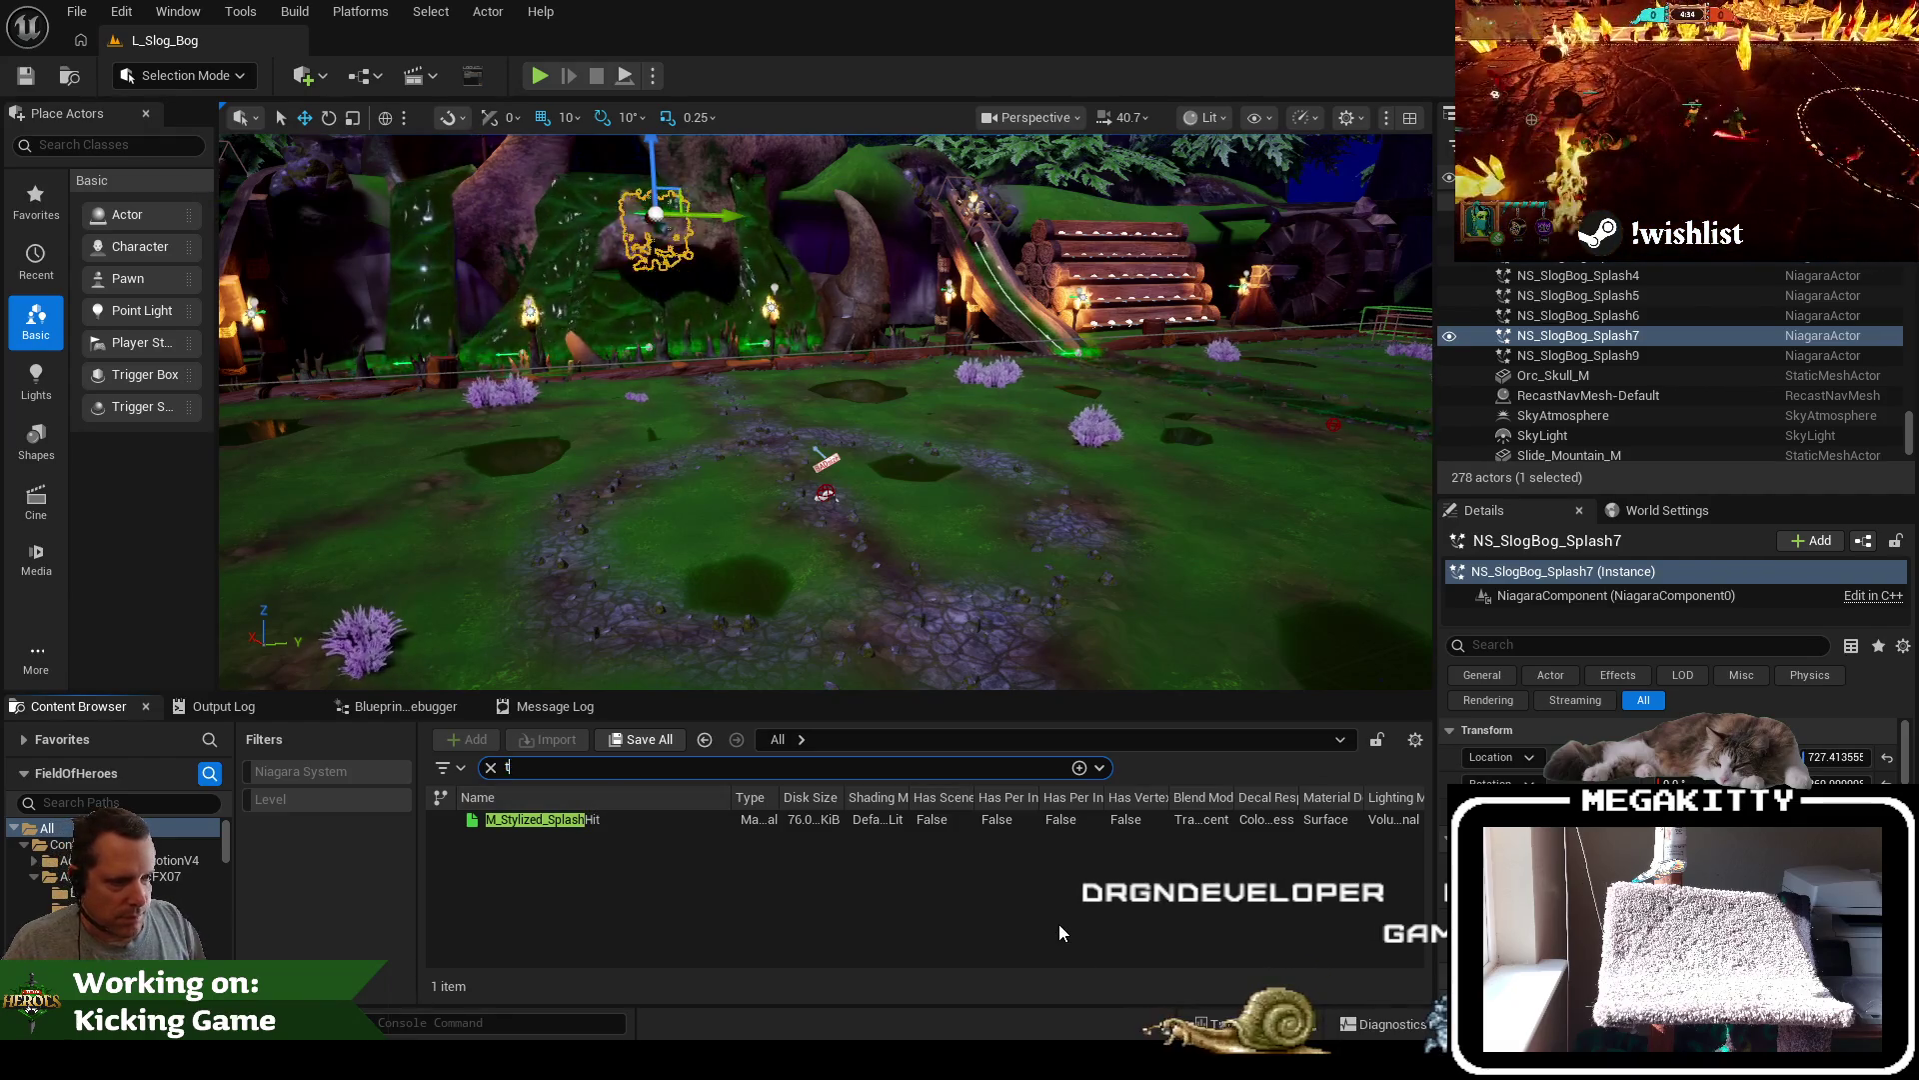
Search 't_fla' and delete the T_FlashAtlas01 texture
key(ctrl+a)
text(t_fla)
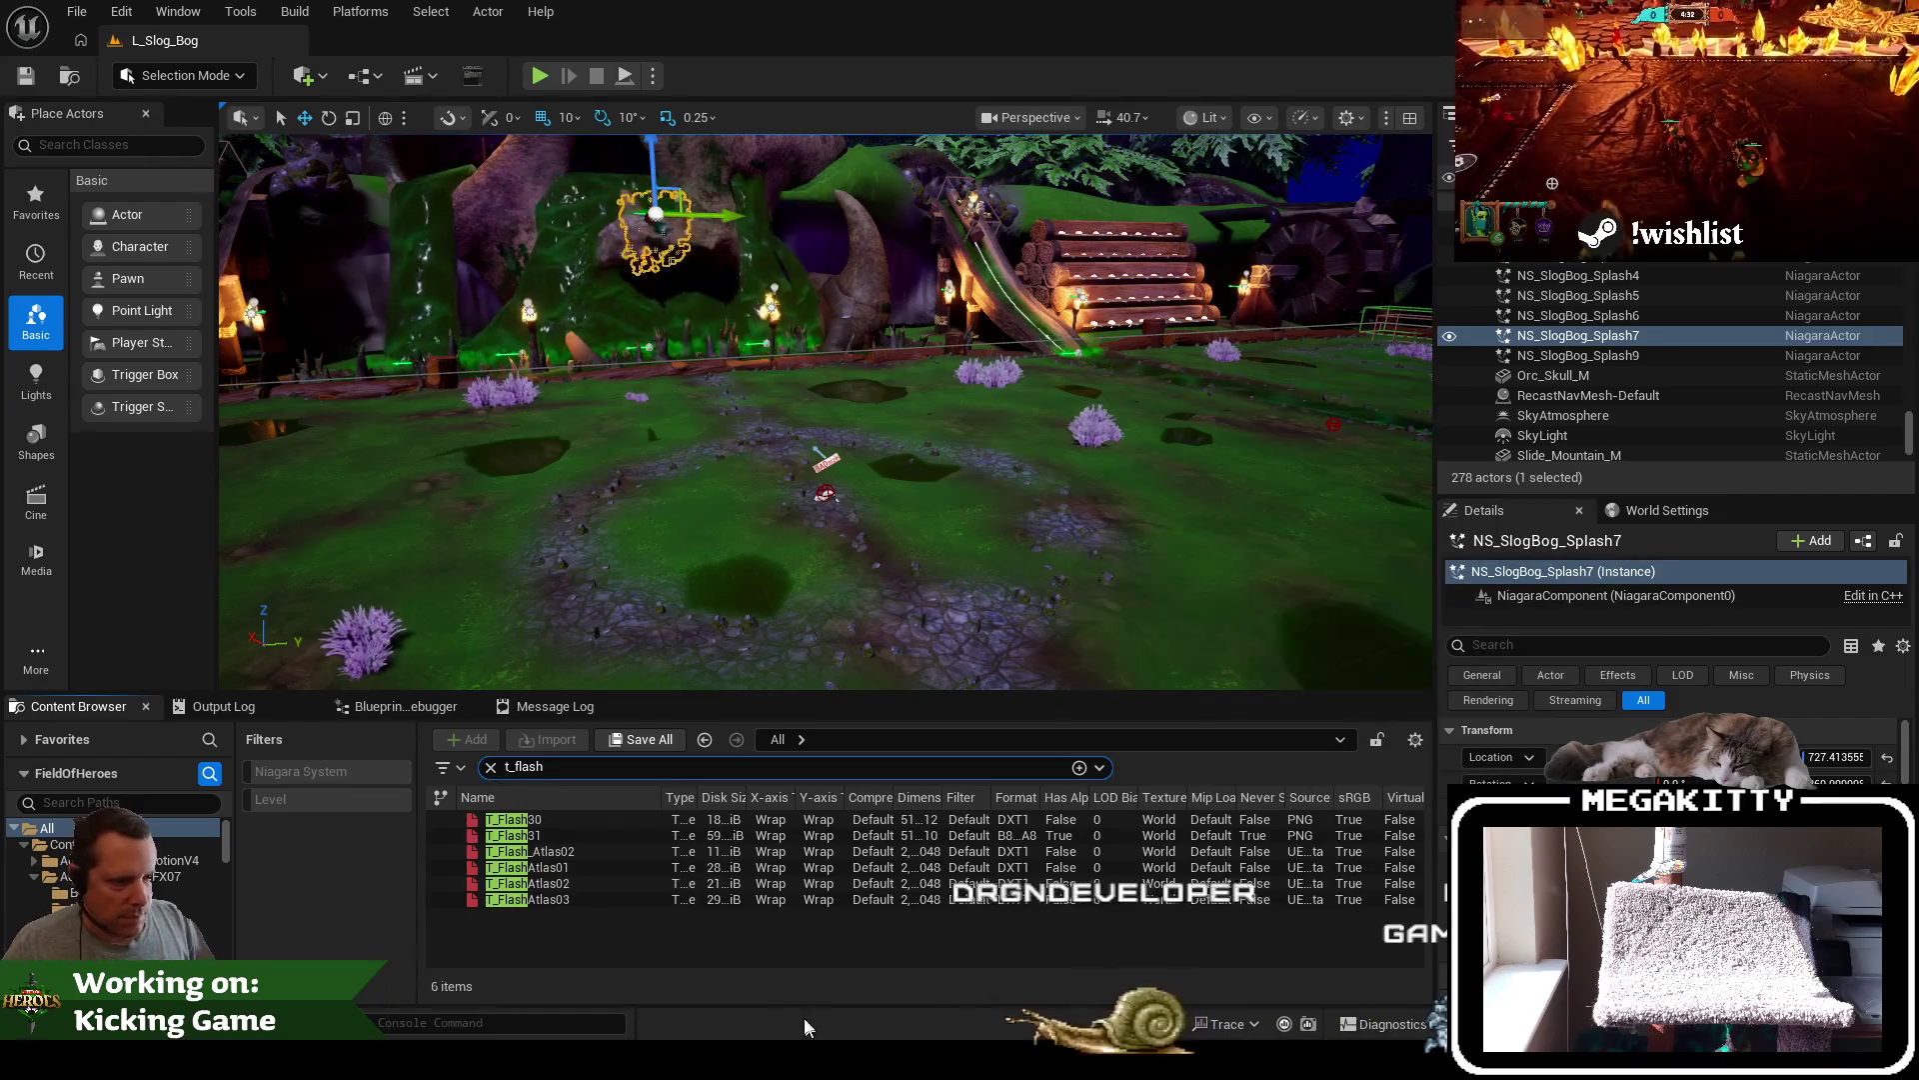
click(570, 819)
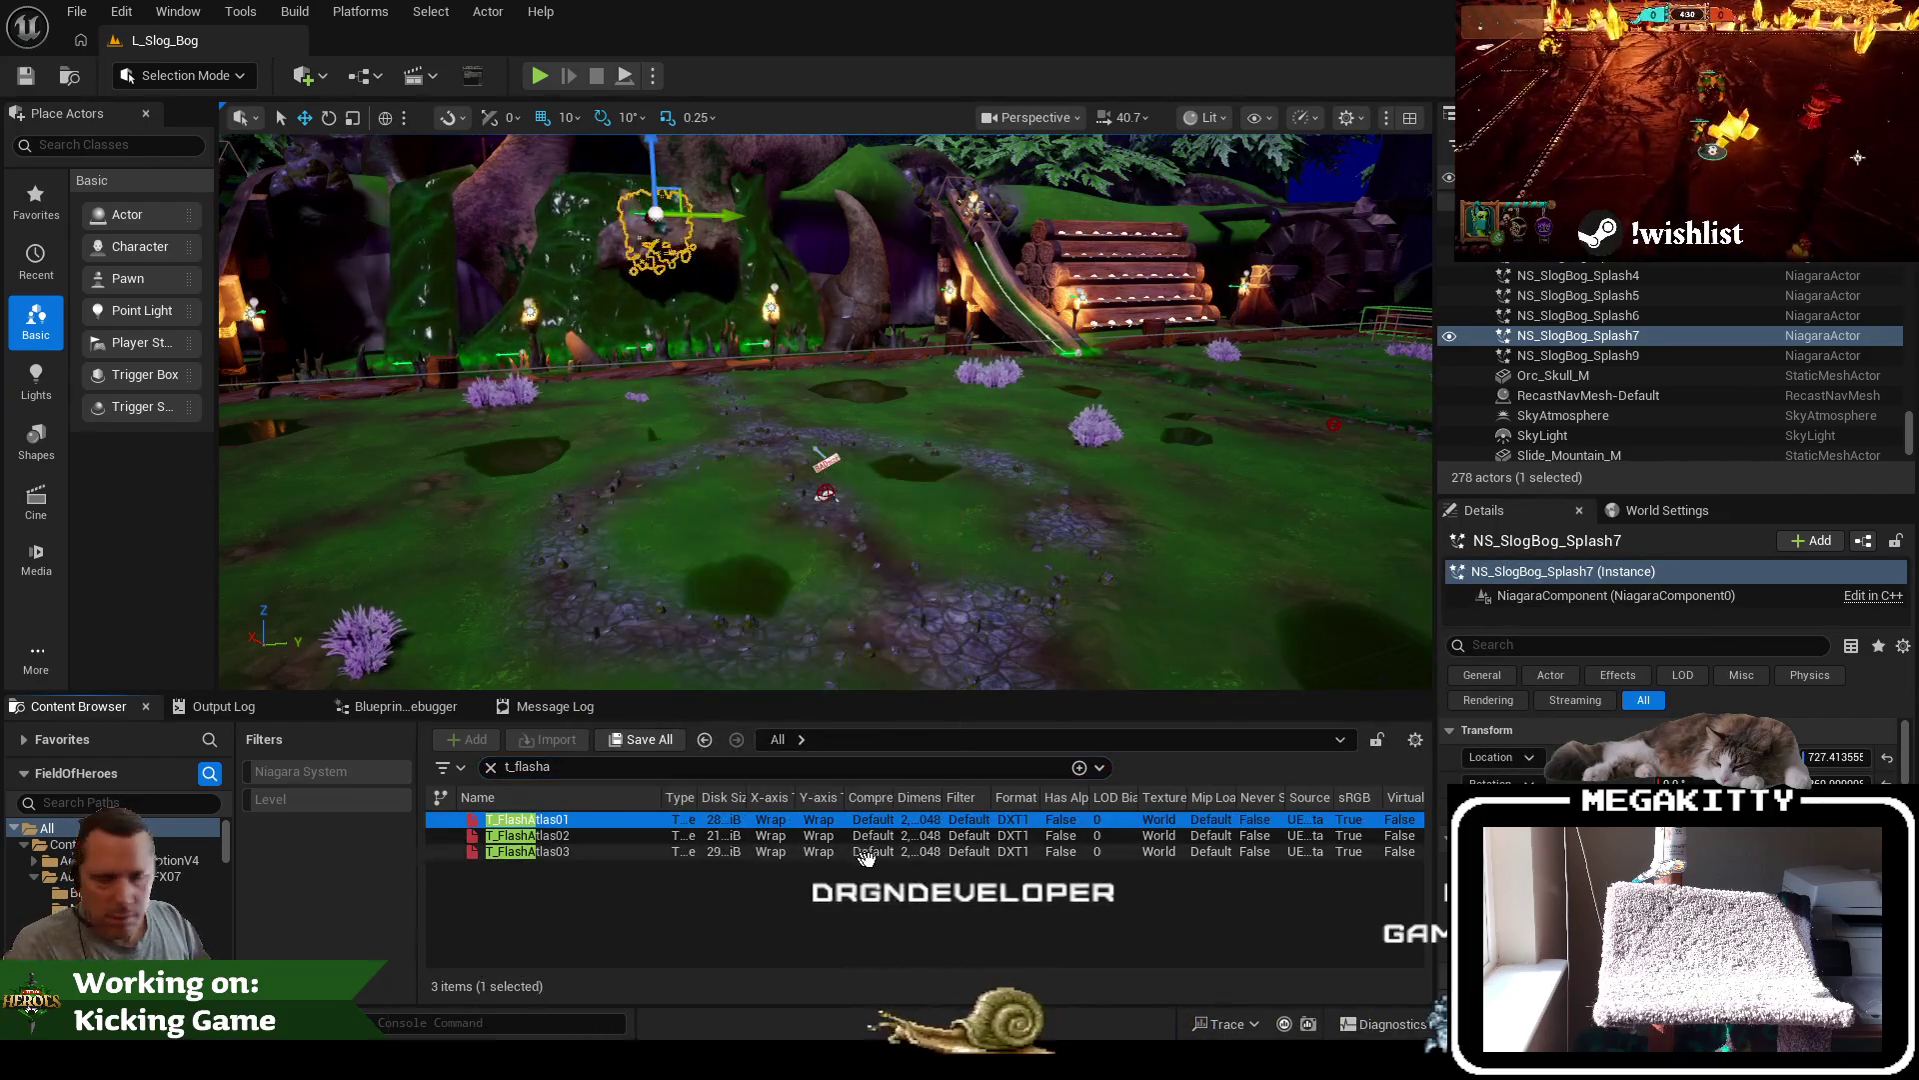
key(Delete)
click(866, 851)
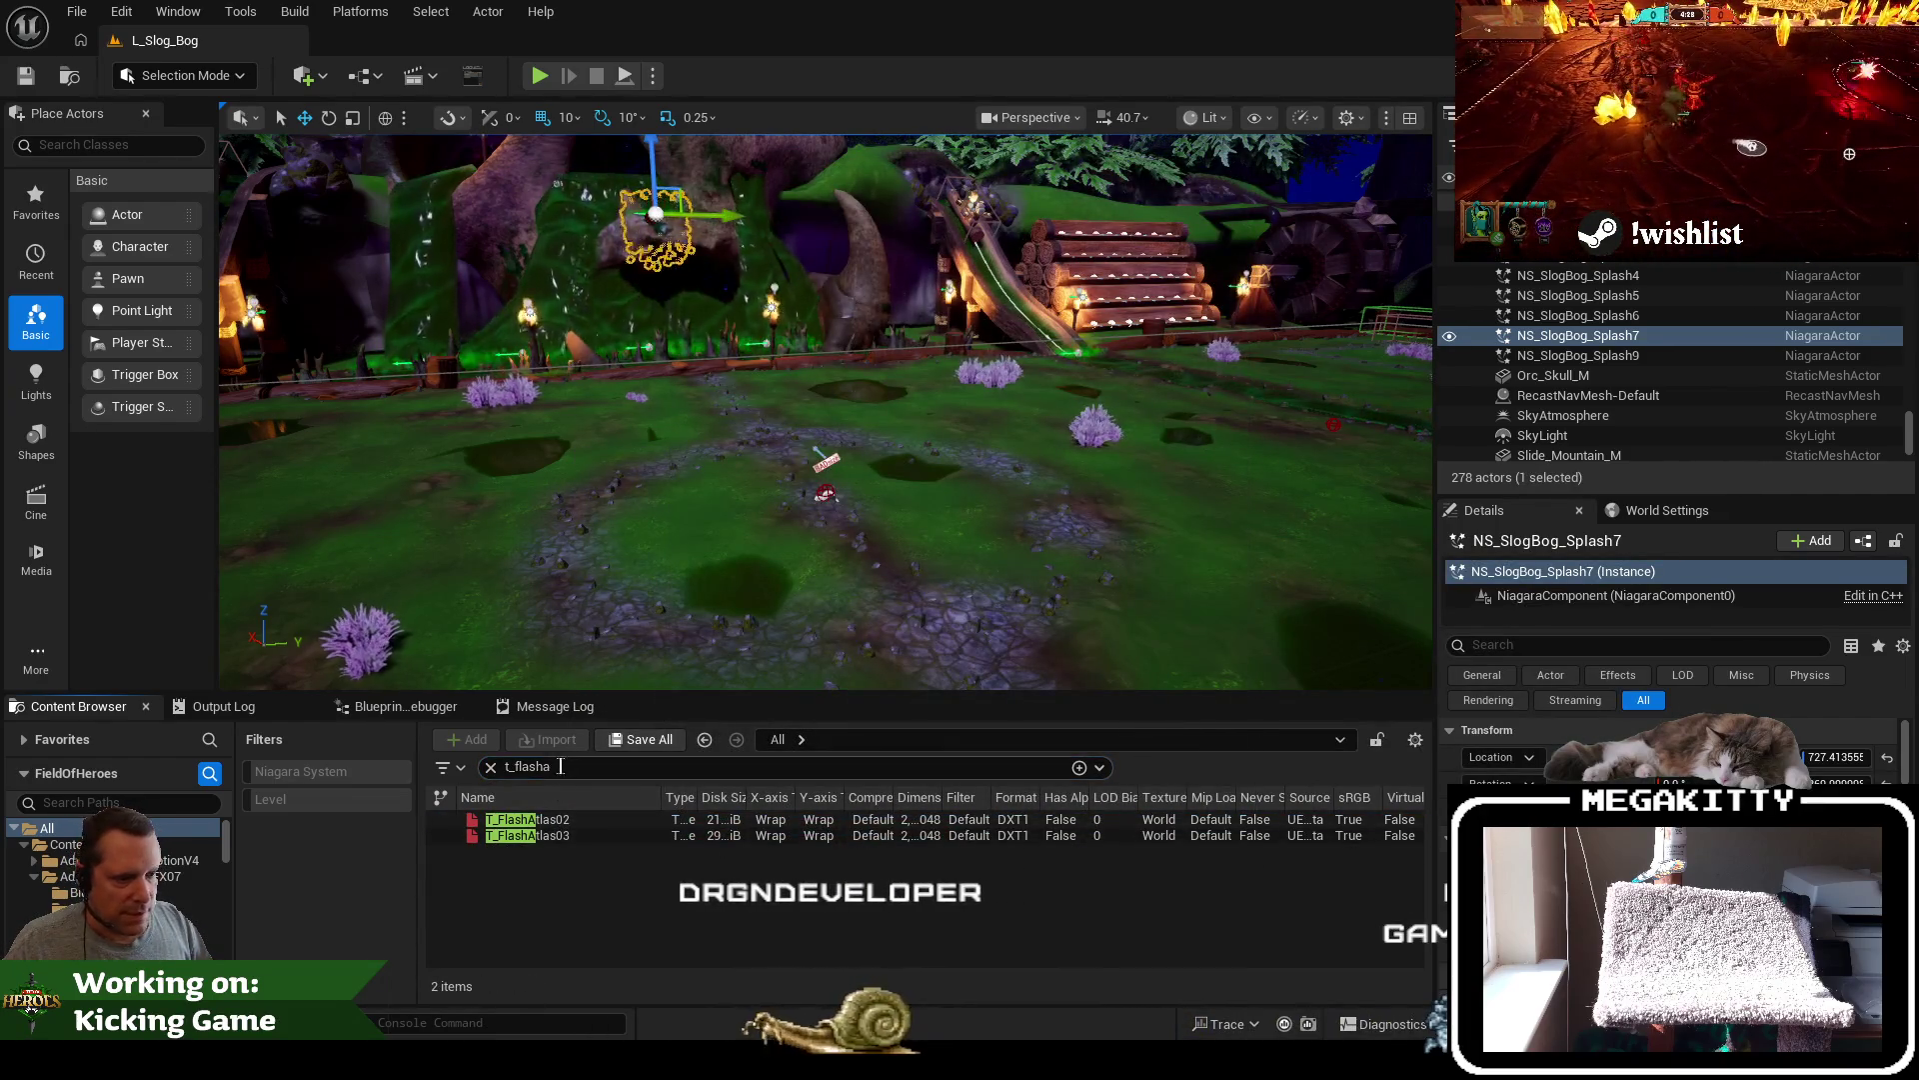
Search 'glow' and delete the T_Glow texture
key(BackSpace)
key(BackSpace)
key(BackSpace)
text(glow)
click(575, 821)
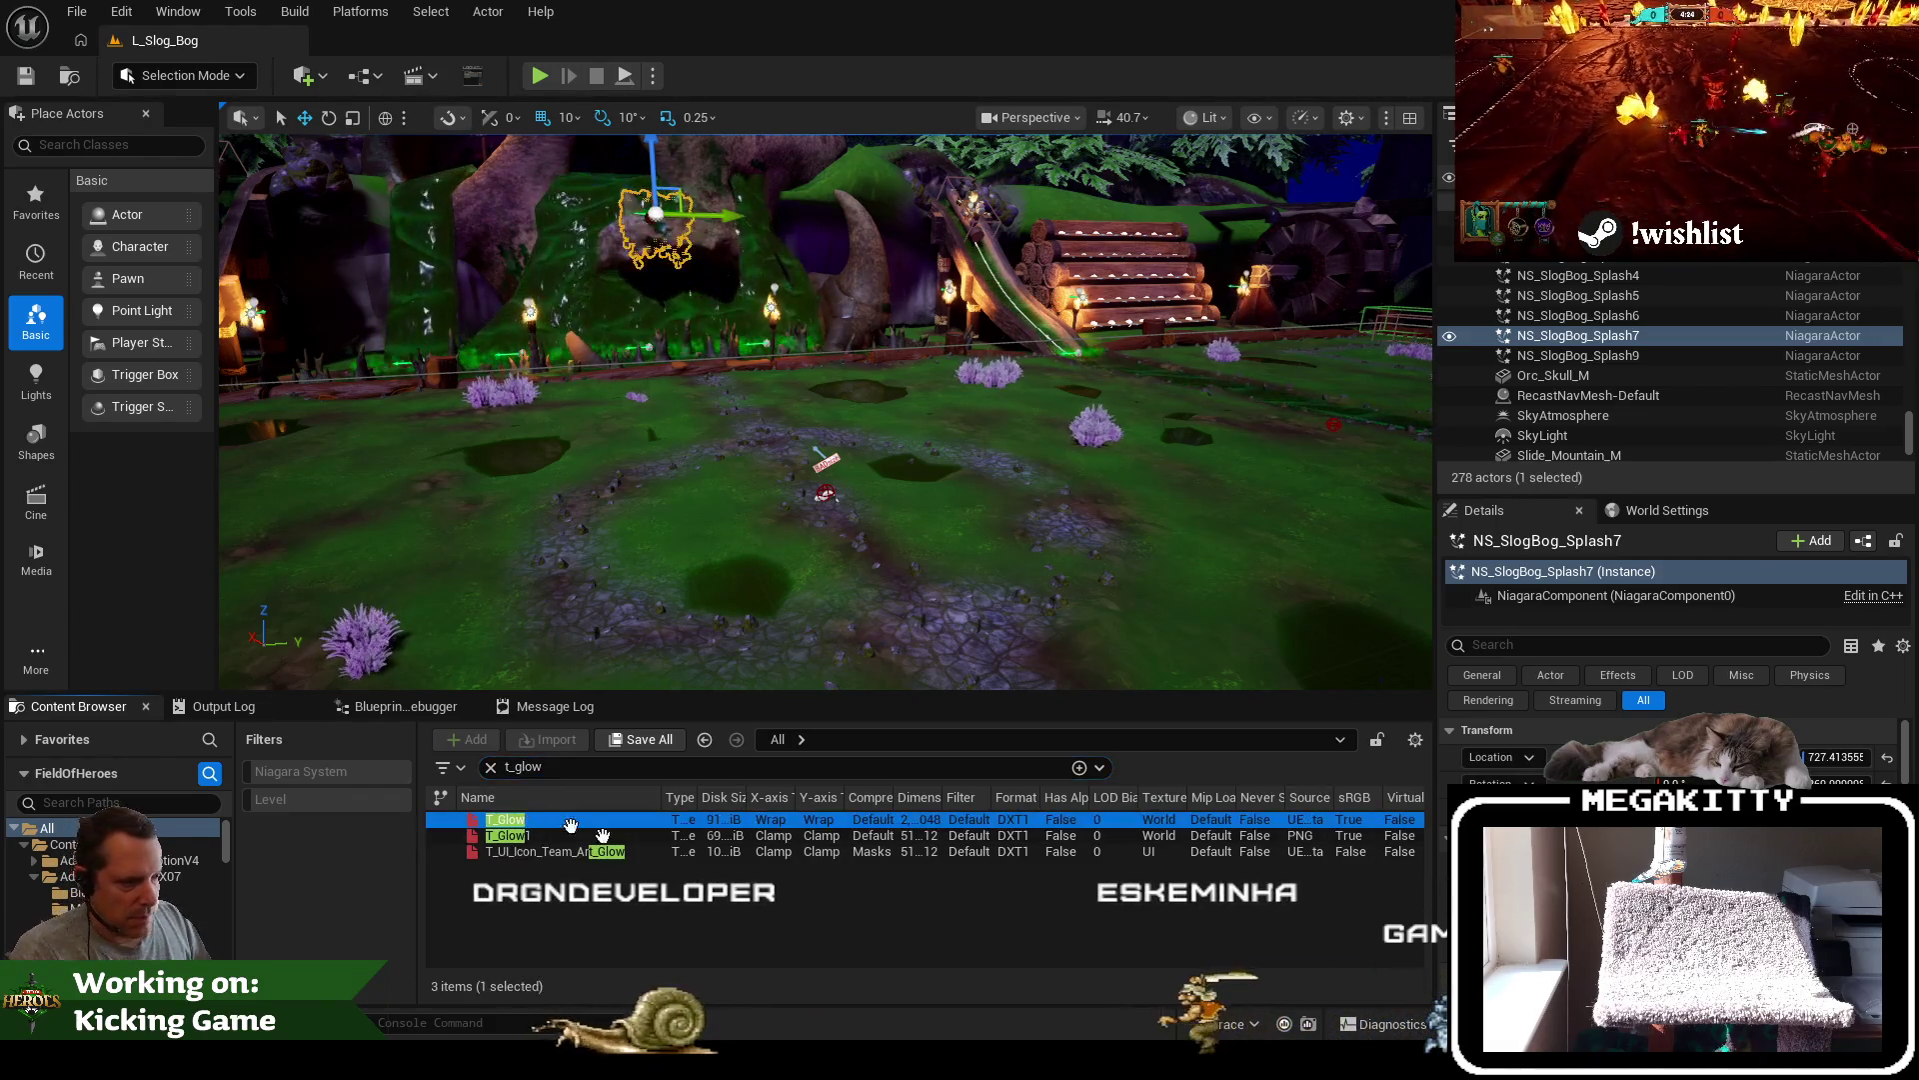
key(Delete)
click(800, 851)
Search 'splash0' and delete the T_Splash05 and T_Splash06 textures
click(577, 766)
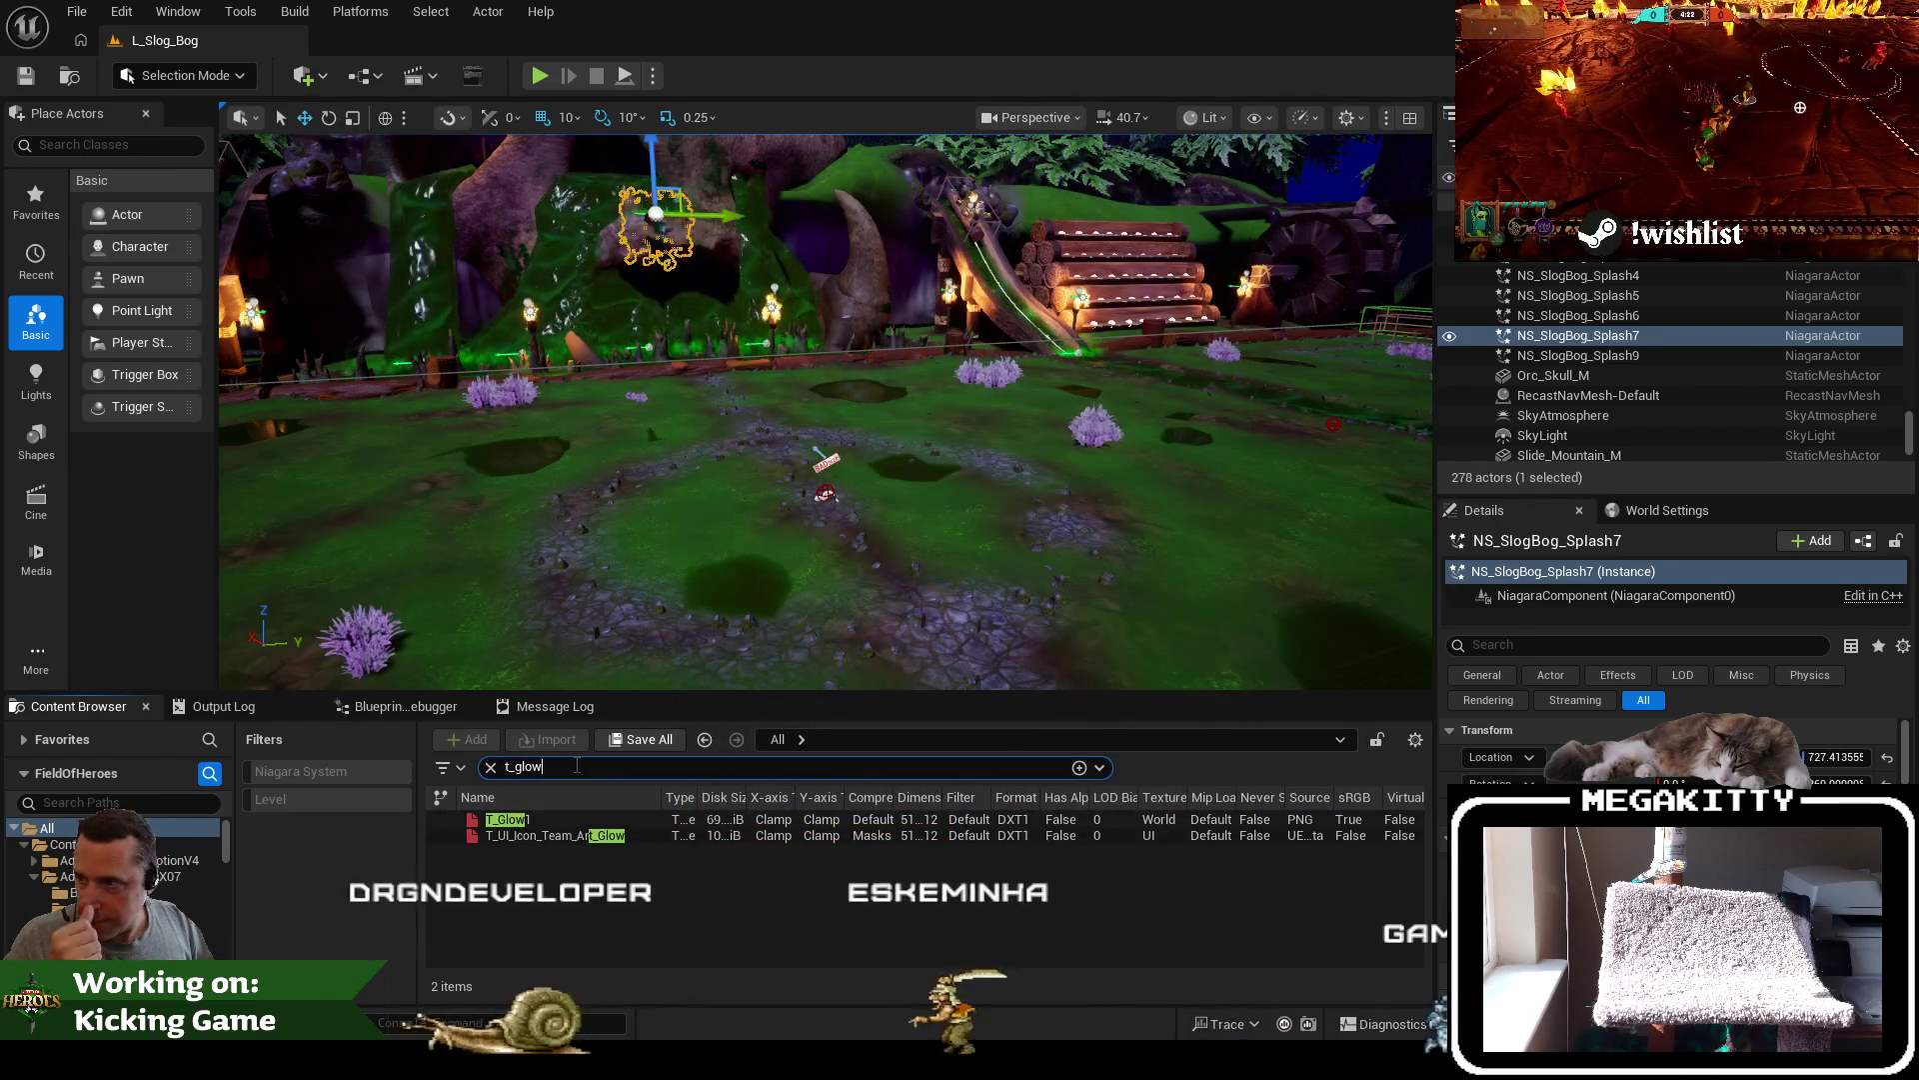
key(BackSpace)
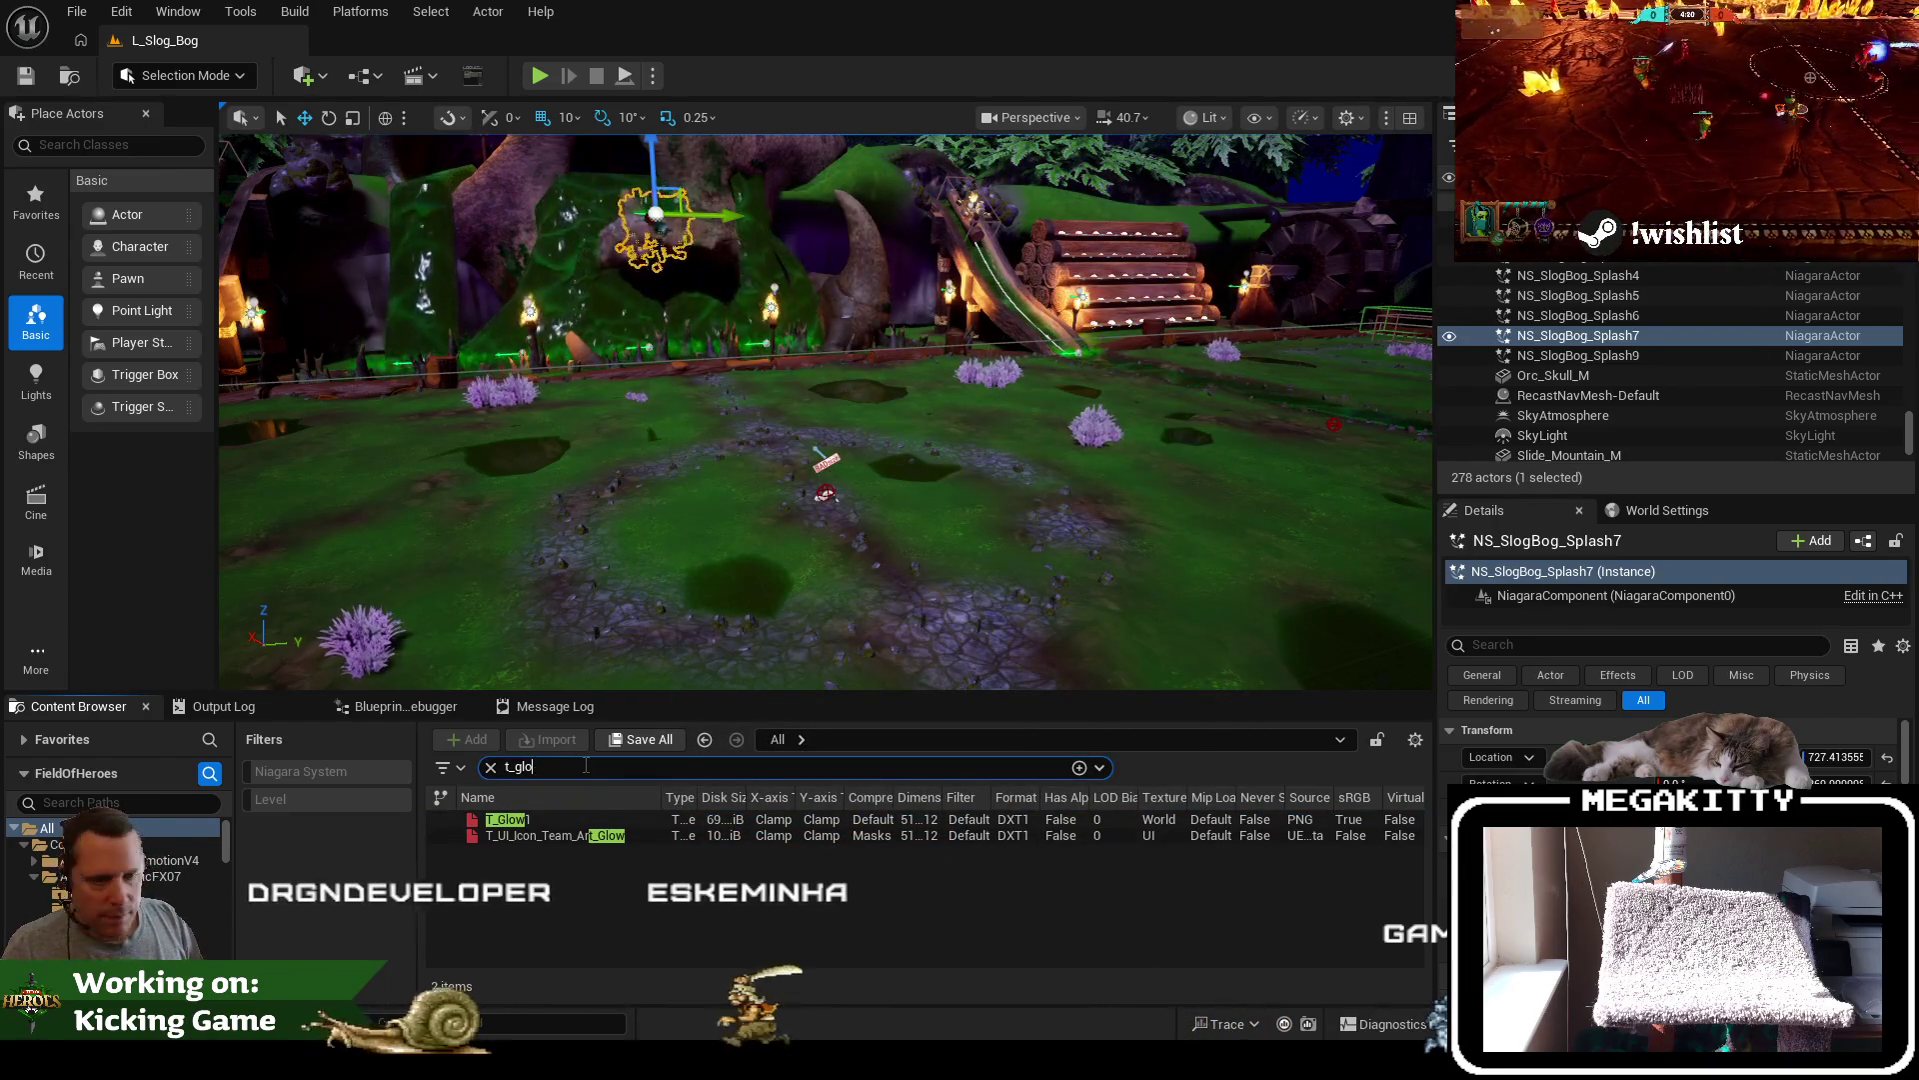
key(BackSpace)
key(BackSpace)
key(BackSpace)
text(splash0)
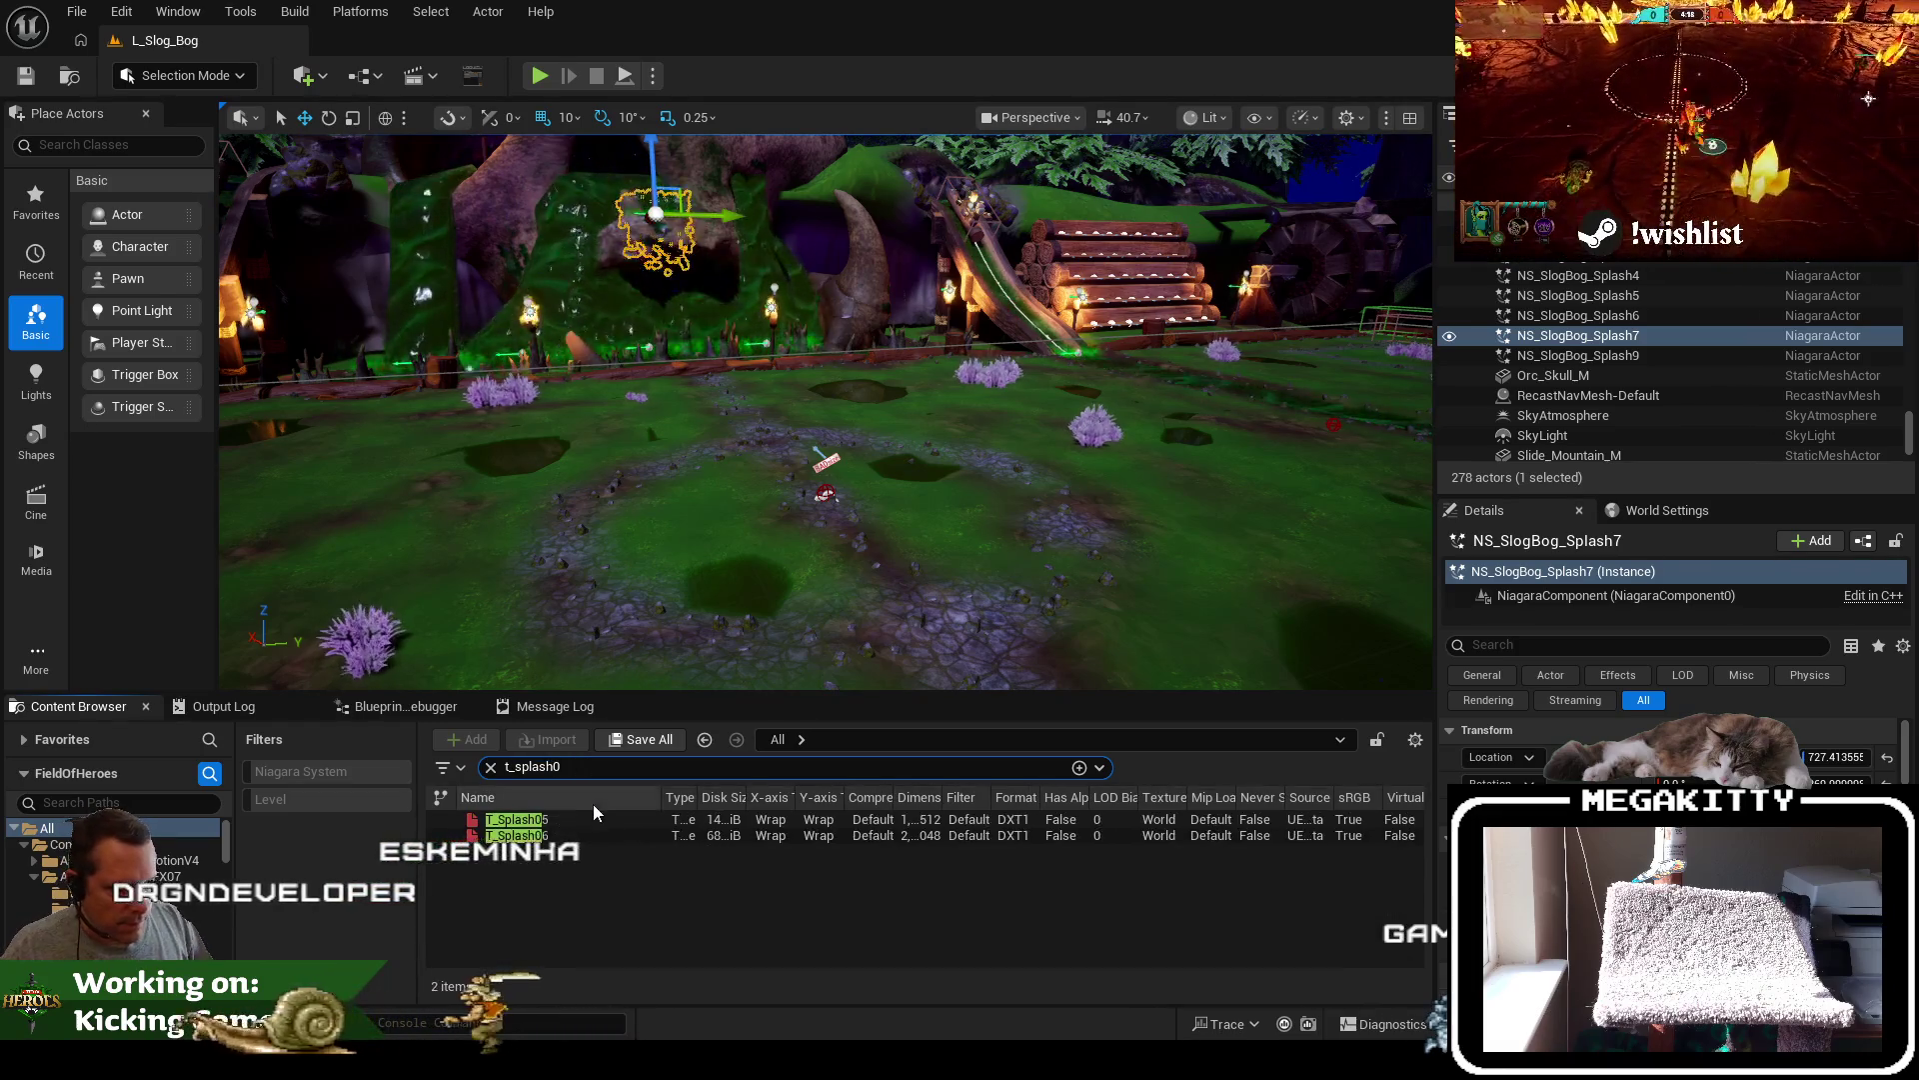
click(594, 819)
shift+click(594, 835)
key(Delete)
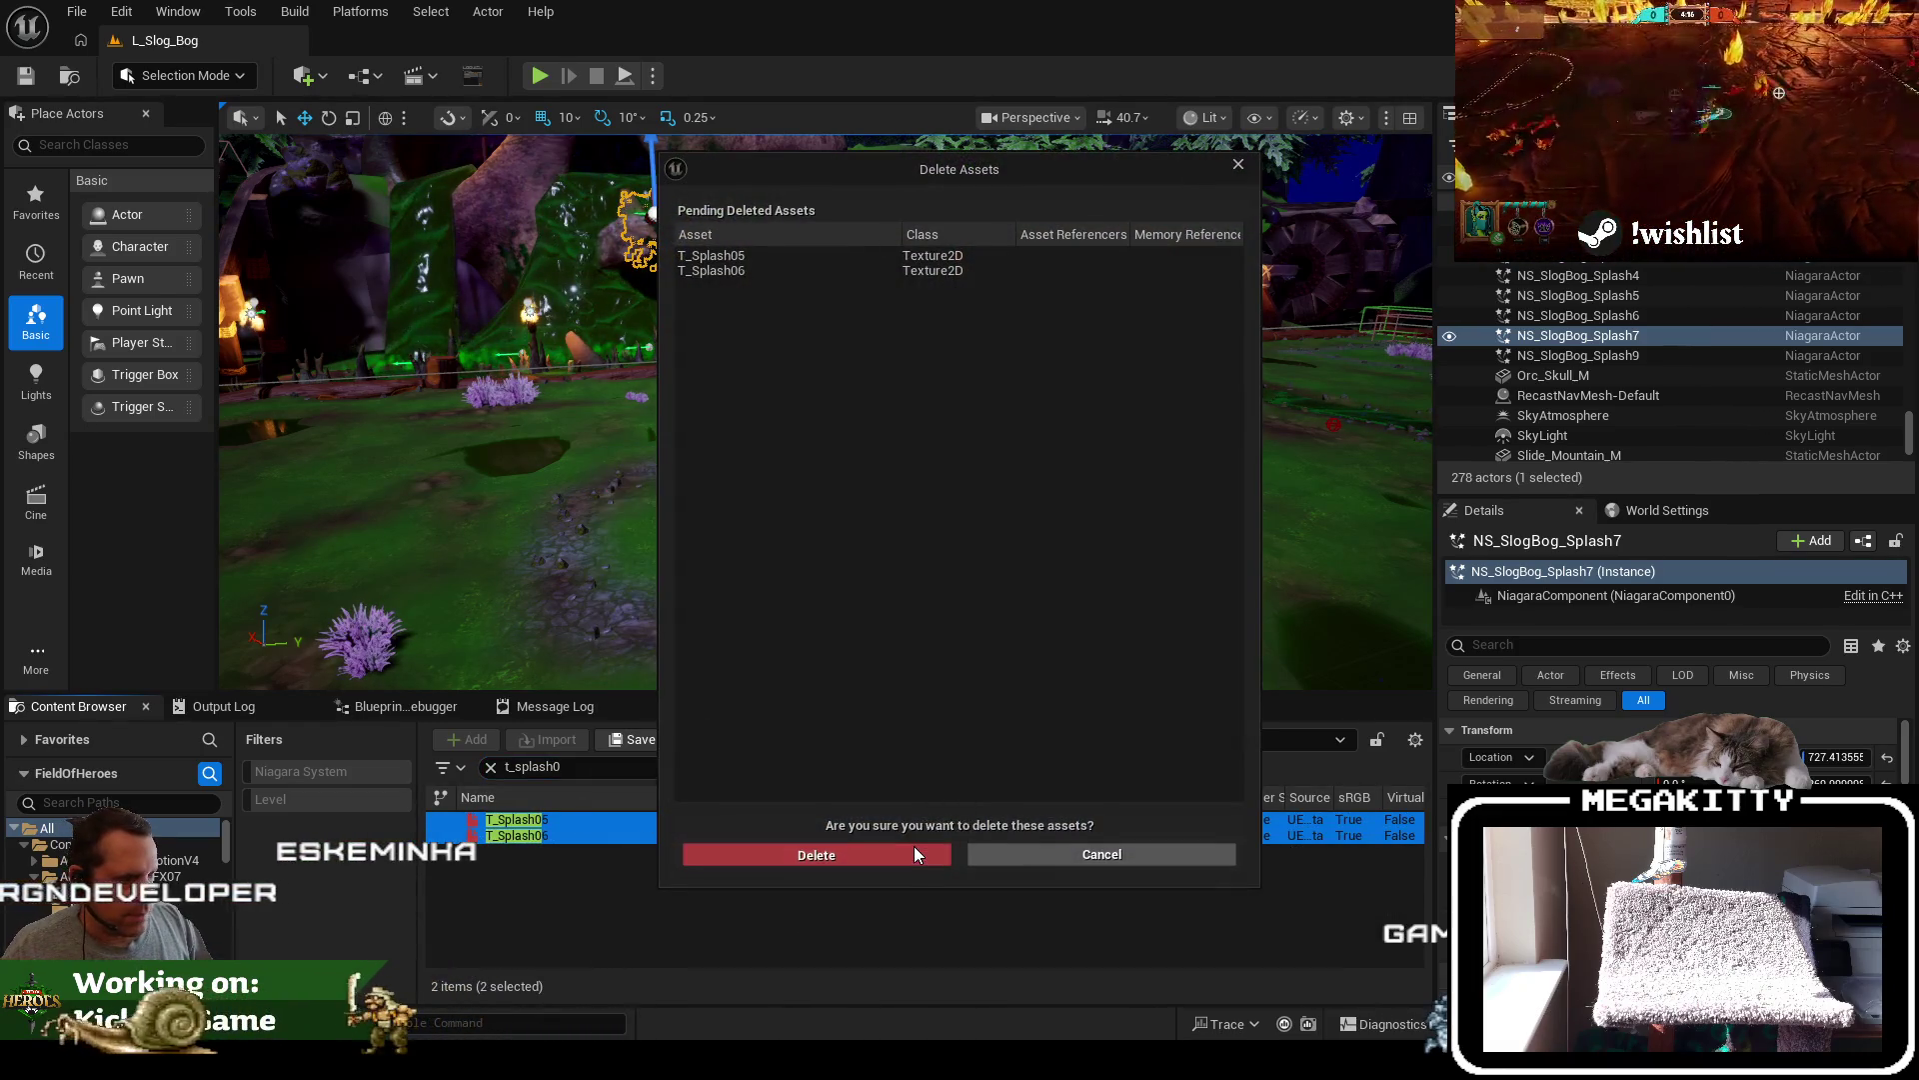
click(914, 855)
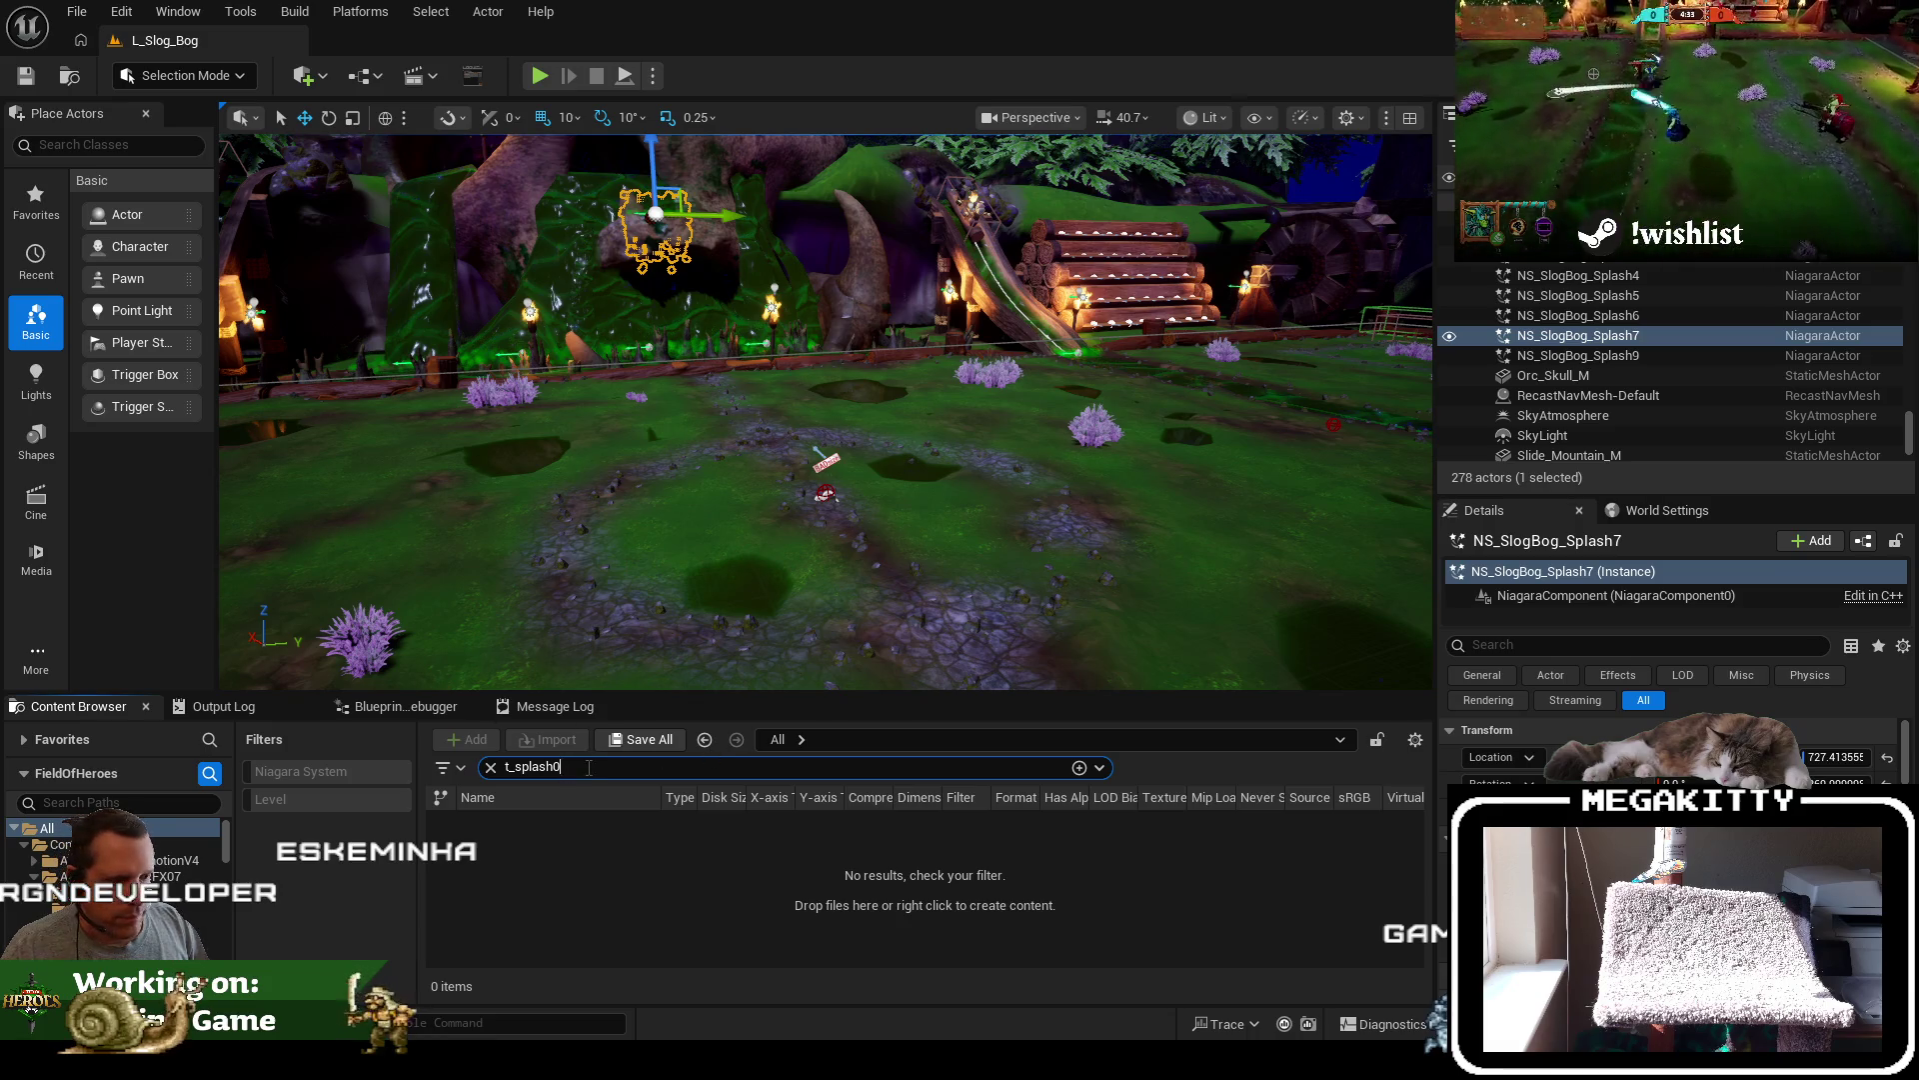
Search 't_splash' and keep T_SplashHit, cancelling its deletion since it's still referenced
text(_splash)
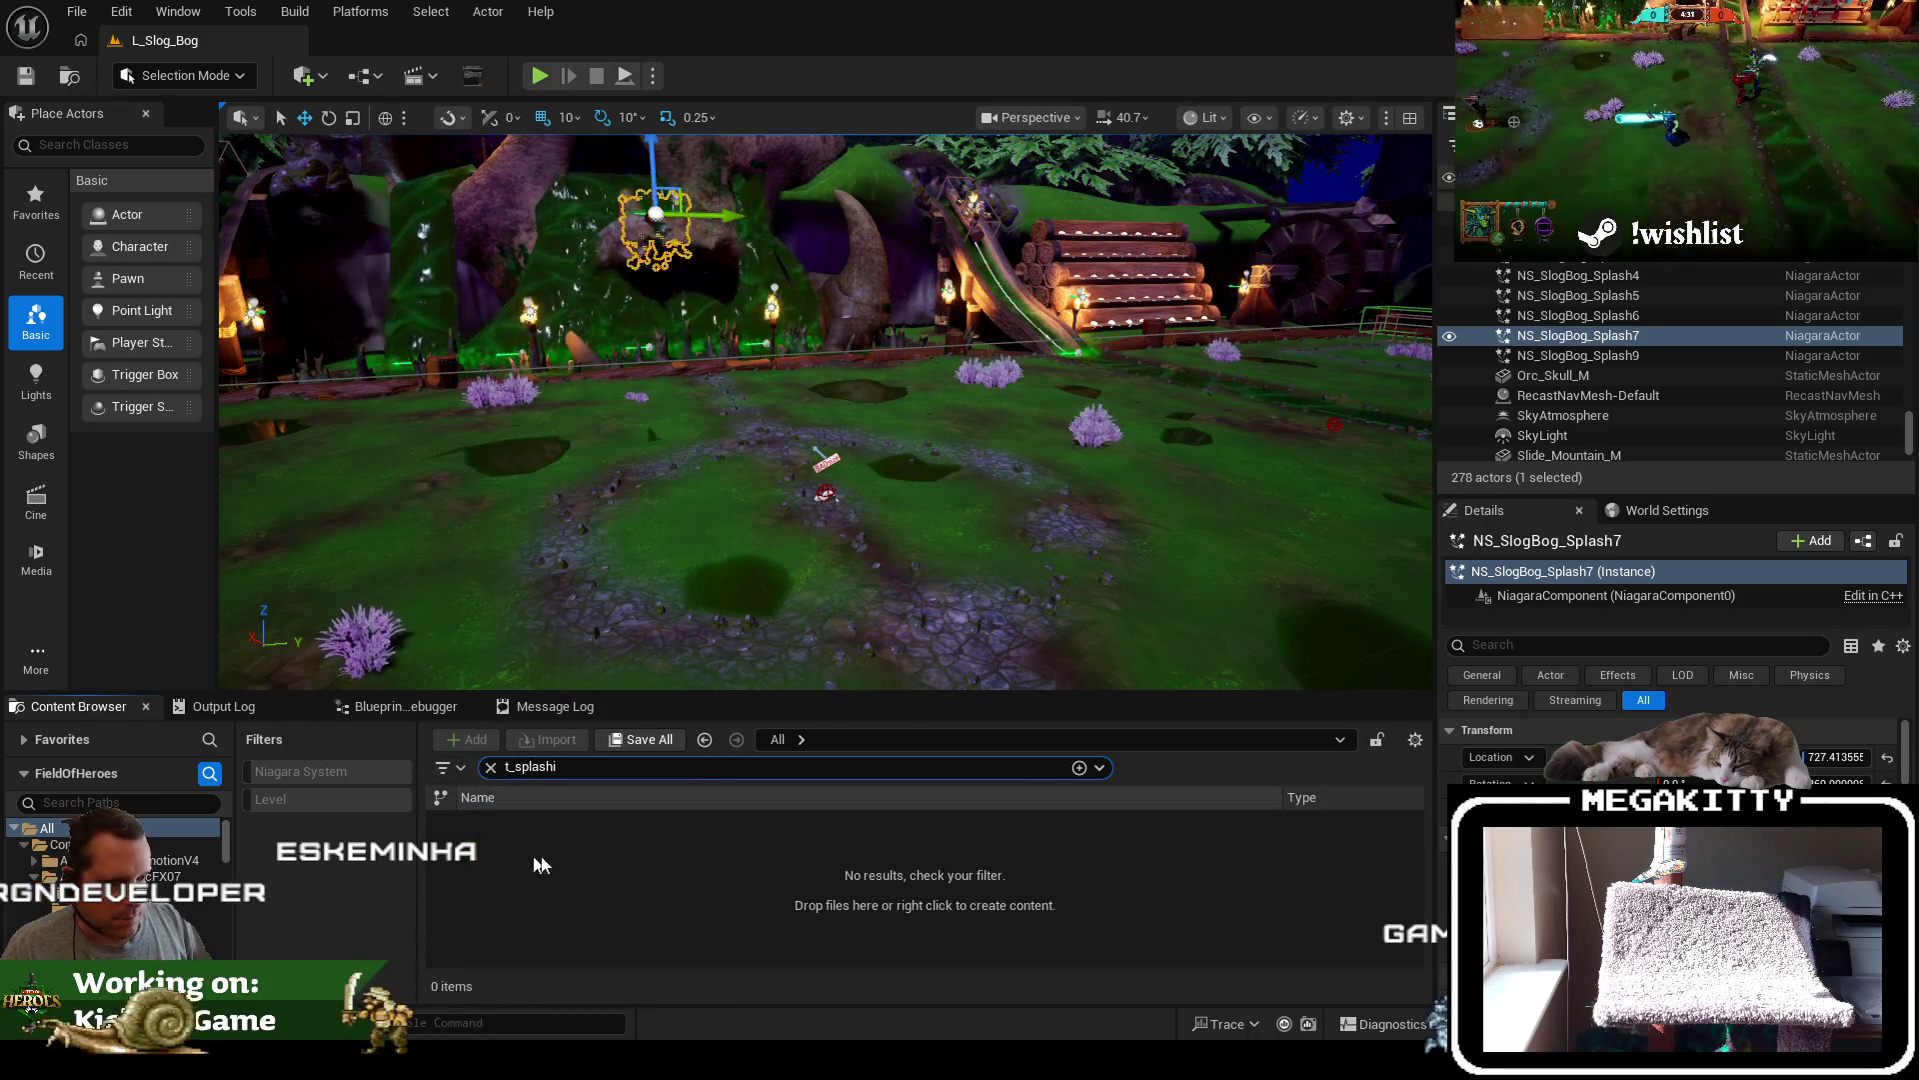
click(524, 820)
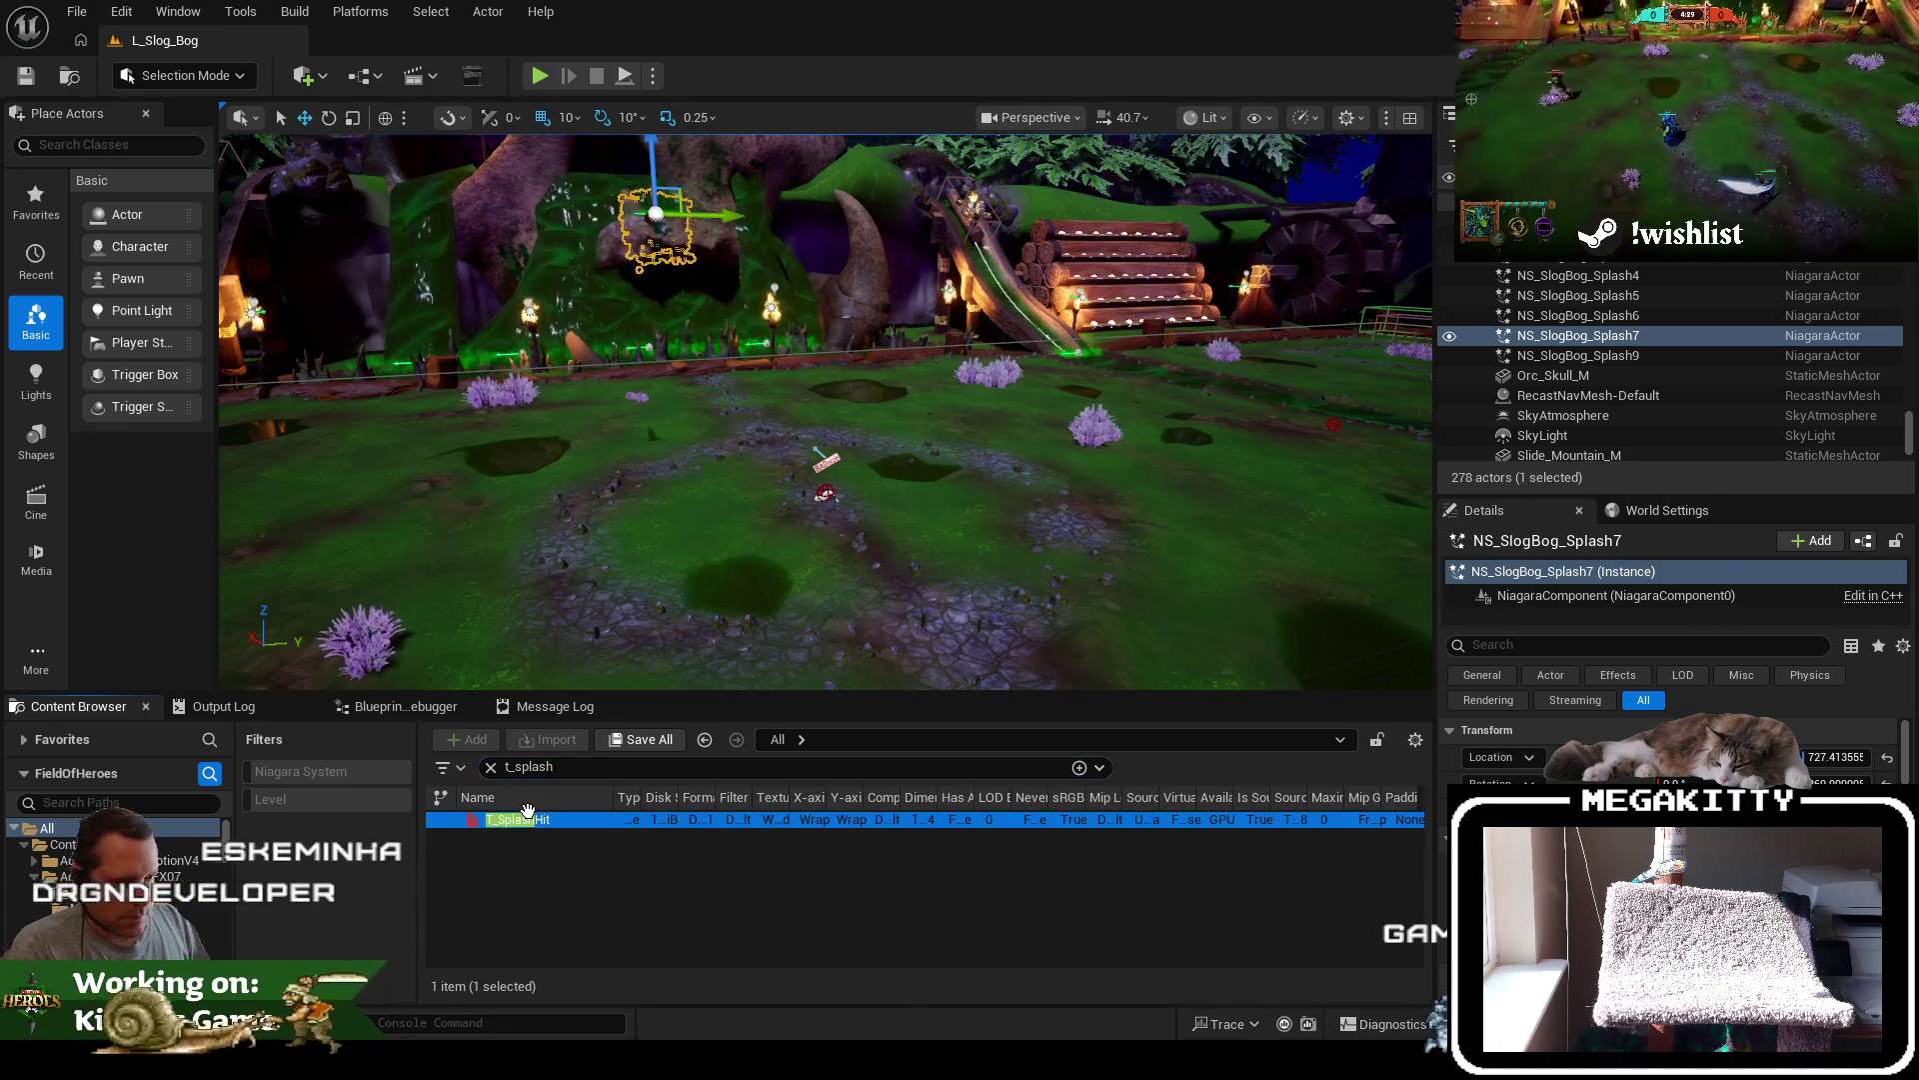
key(Delete)
click(1178, 855)
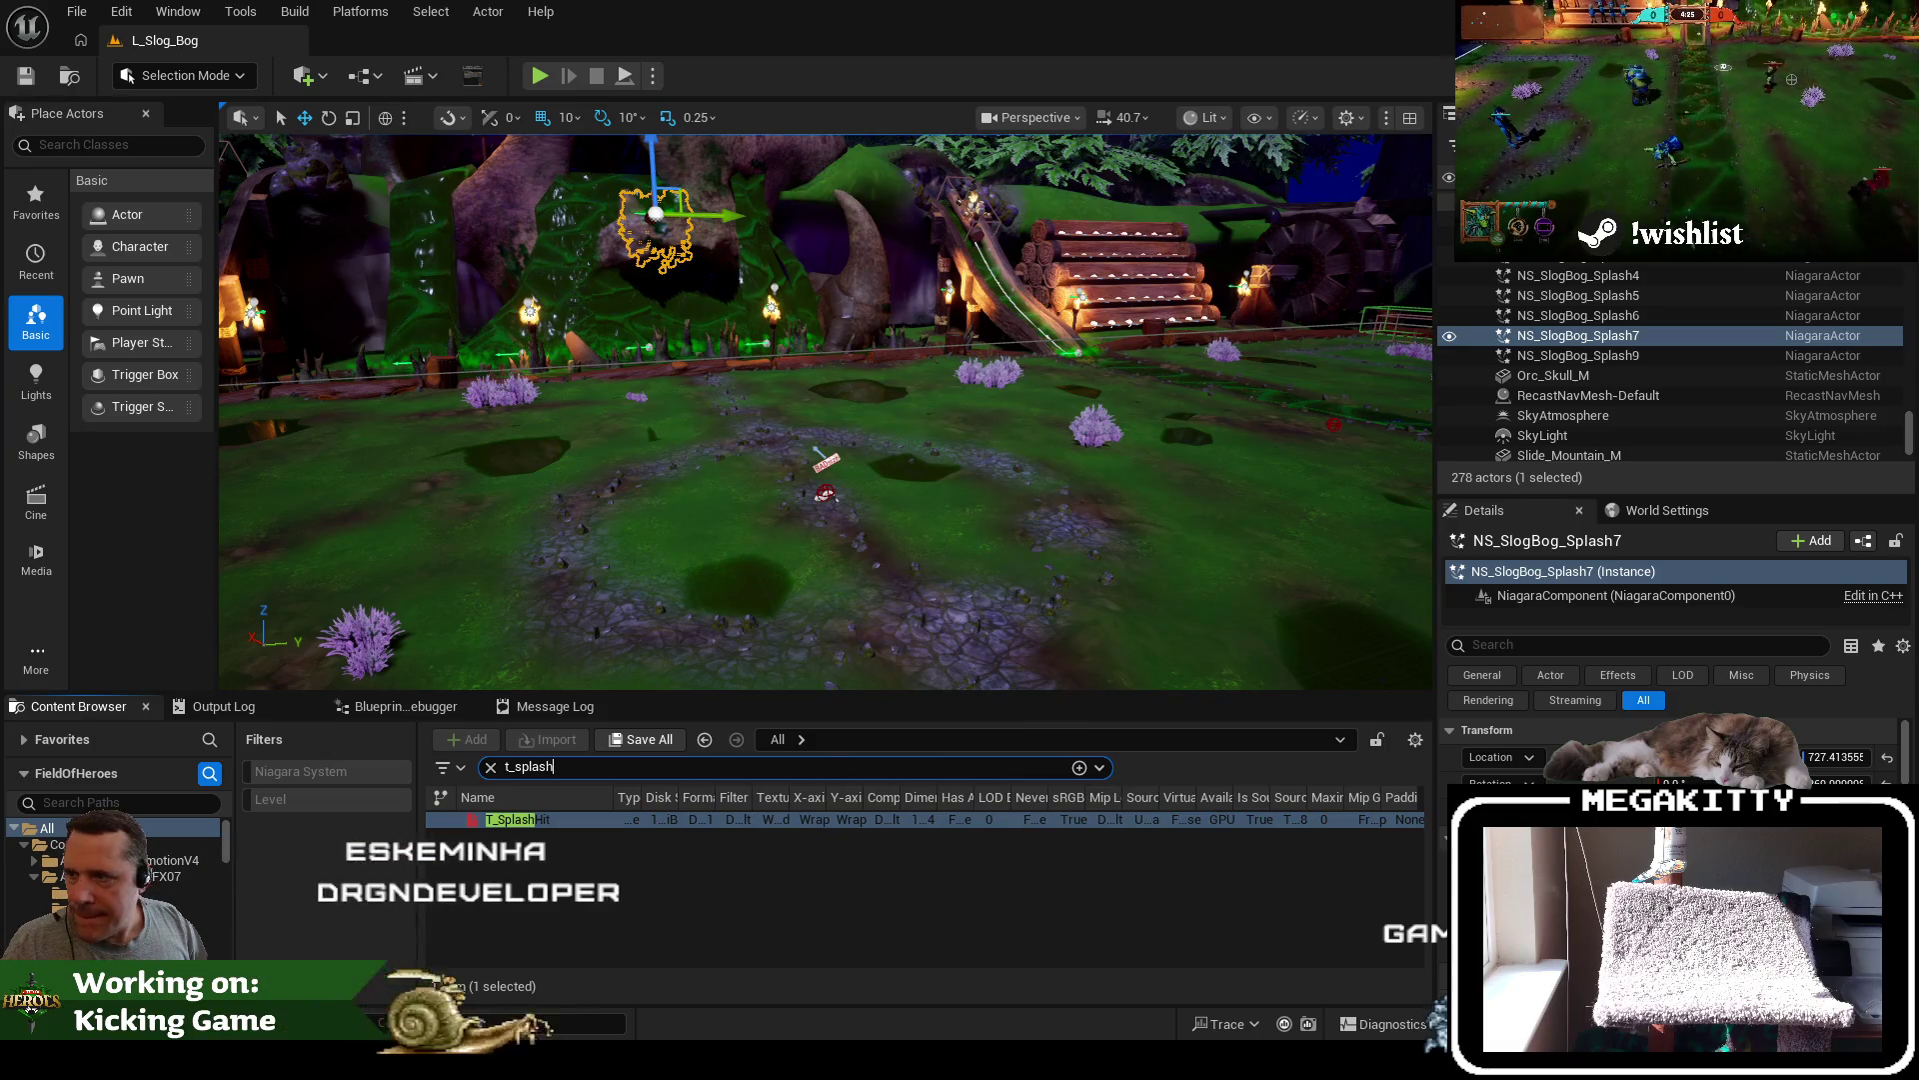
click(571, 820)
Show the T_SplashHit texture in the folder view
right_click(572, 822)
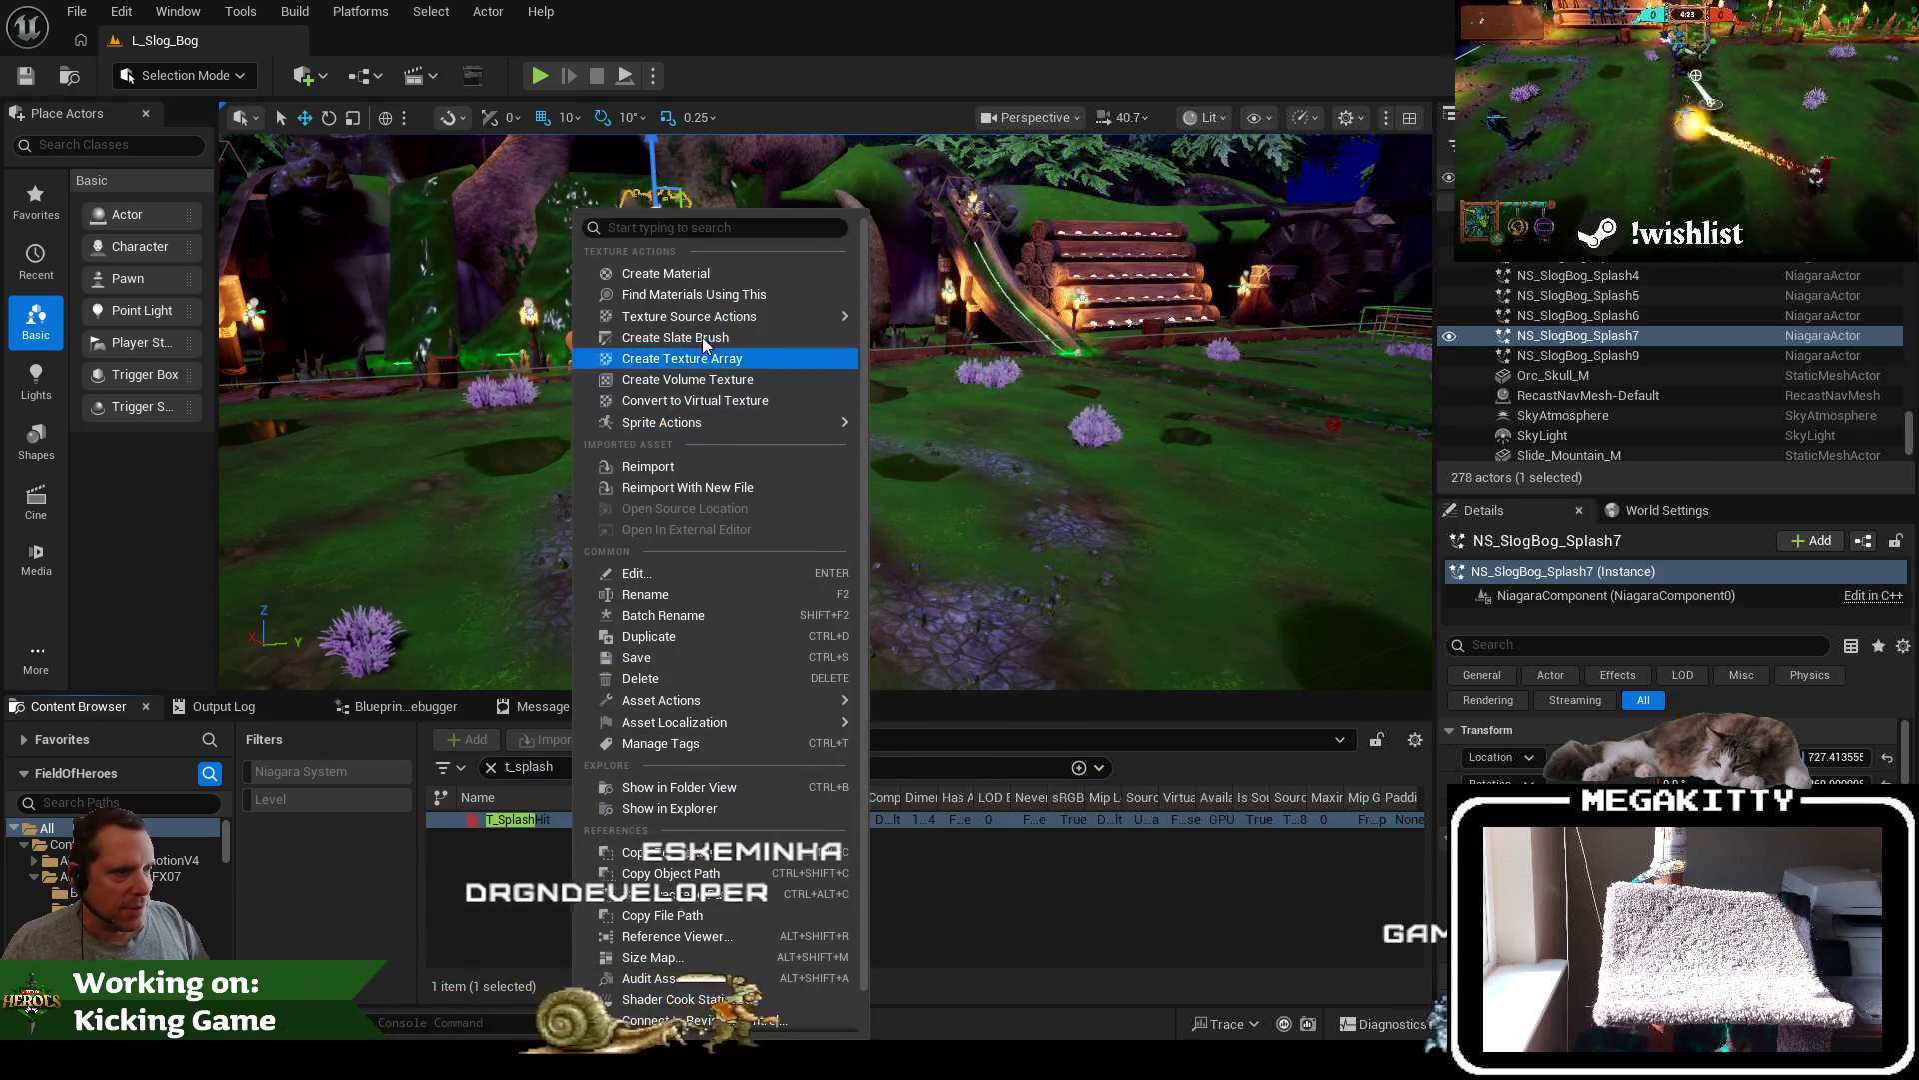
mouse_move(756, 721)
click(708, 789)
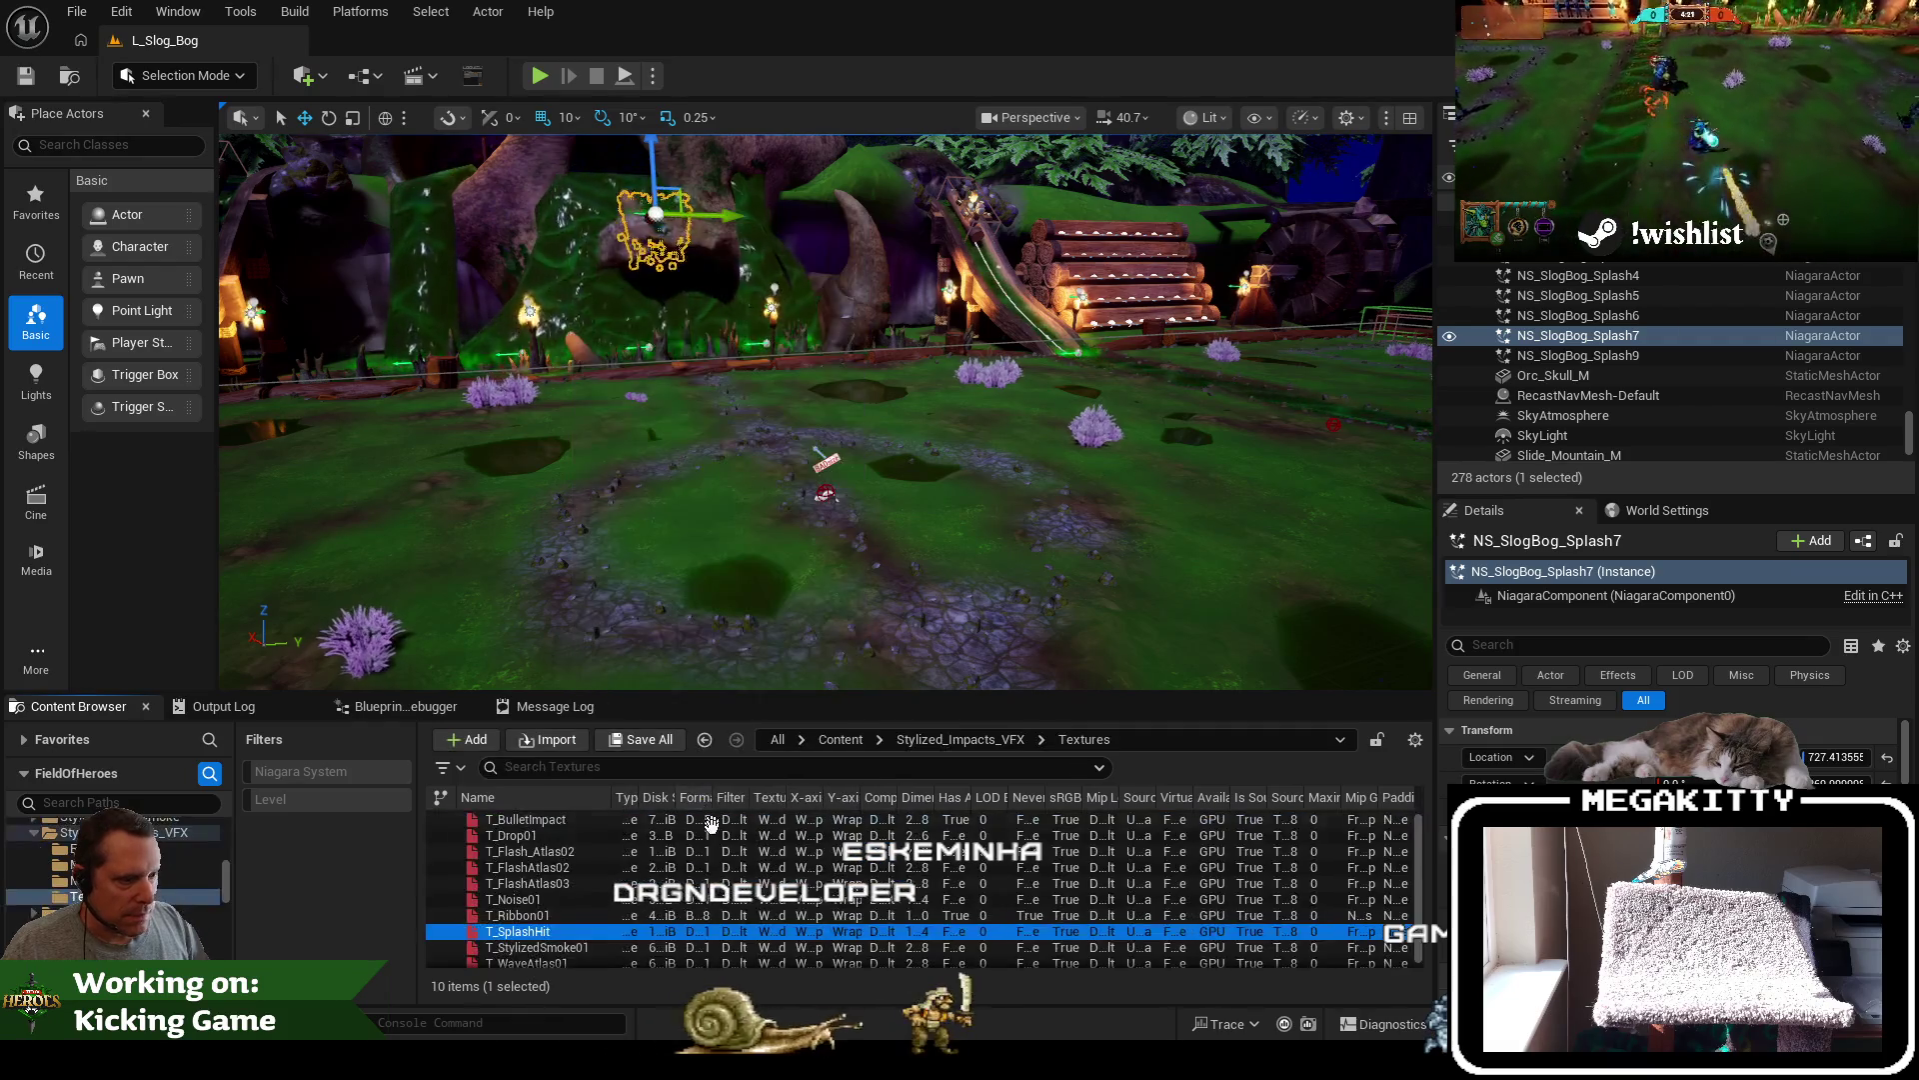
Delete the empty Meshes and Effects folders, then bring up version control's check-in comment box
click(140, 881)
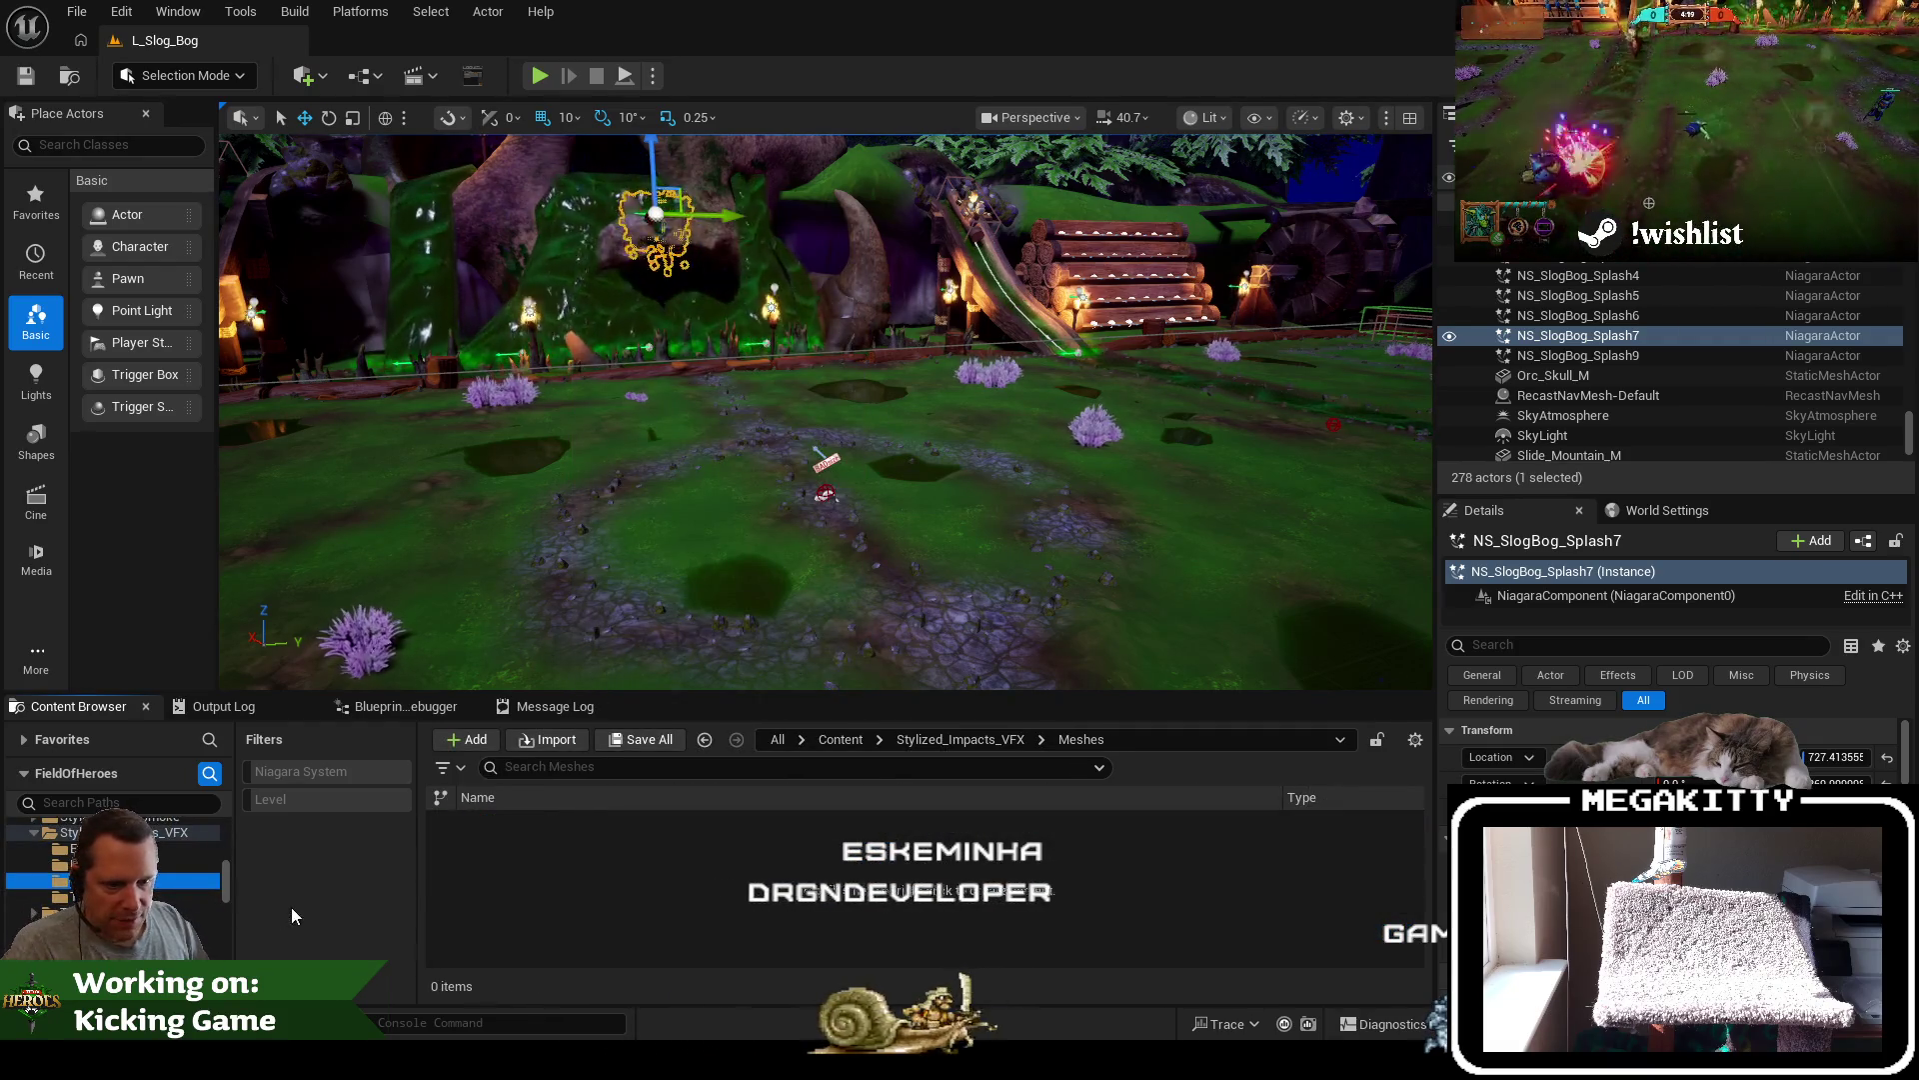
key(Delete)
click(349, 950)
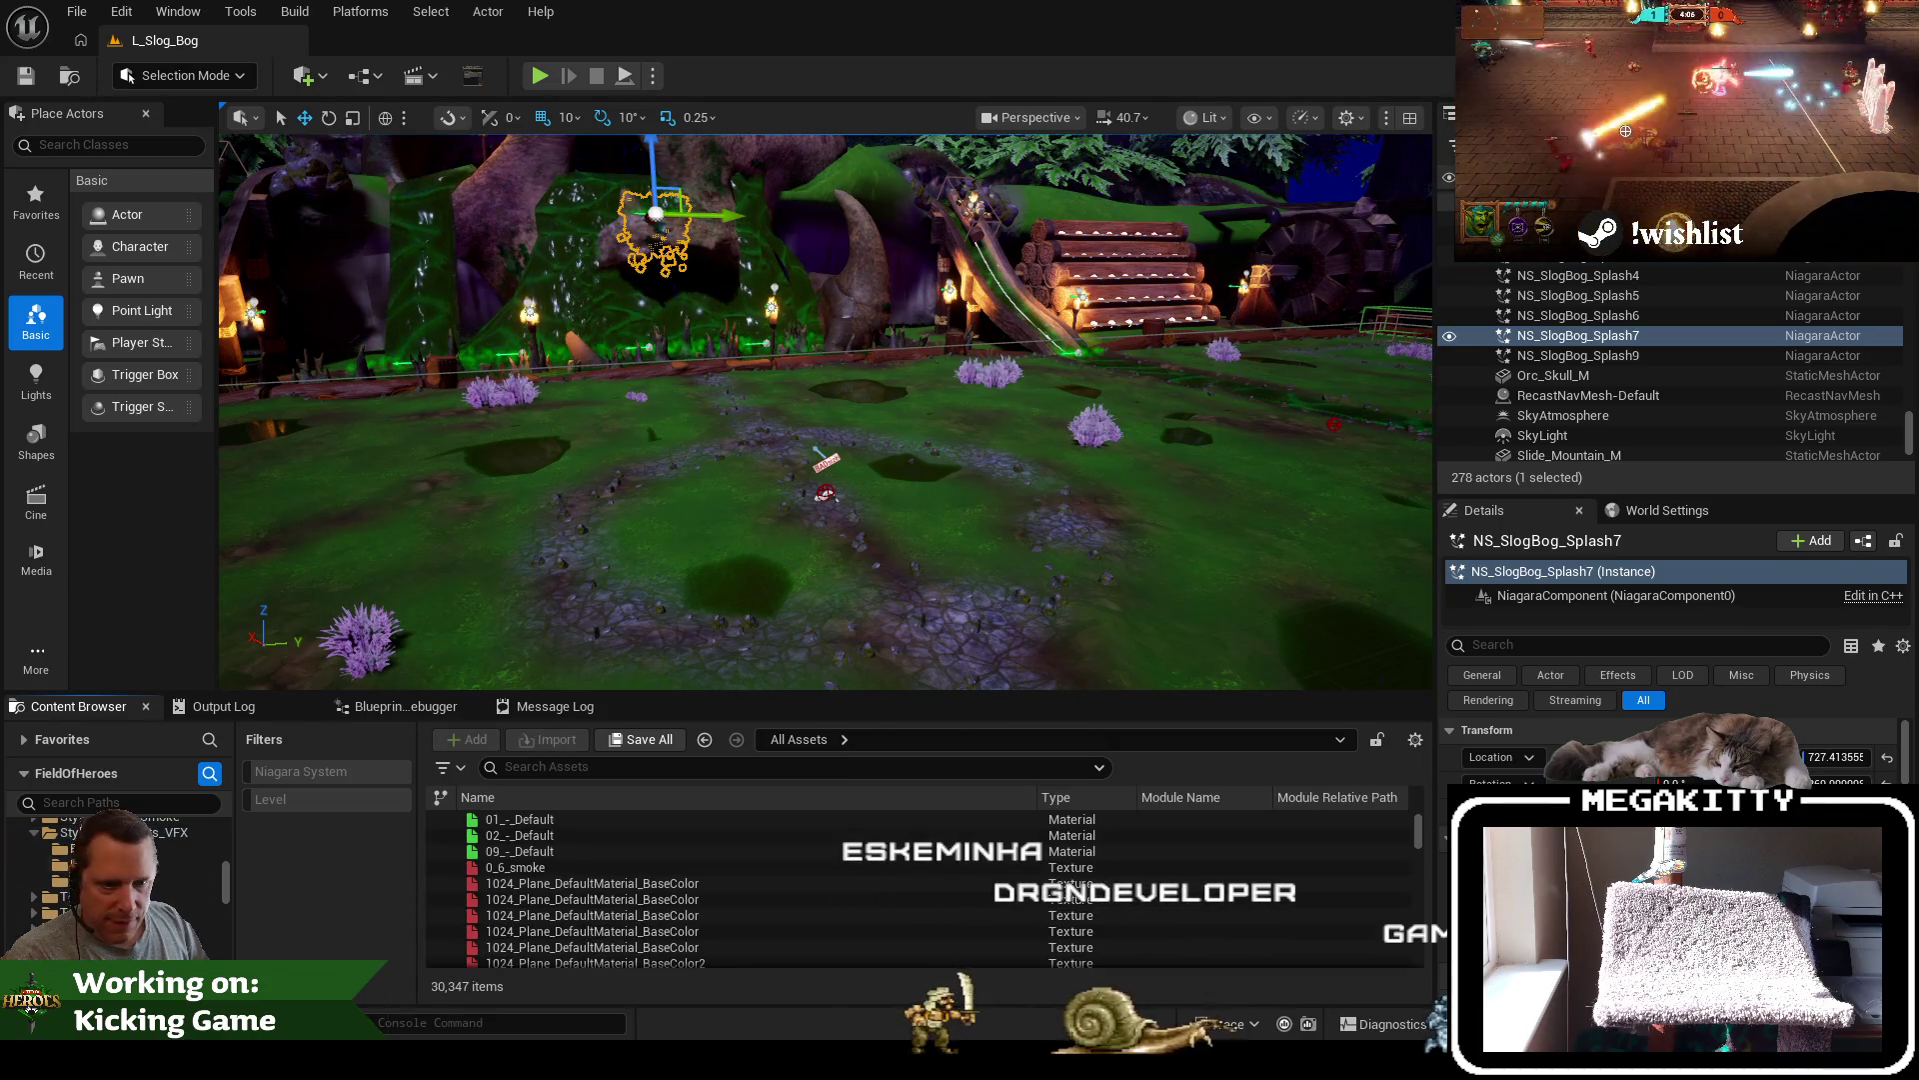
click(110, 848)
key(Delete)
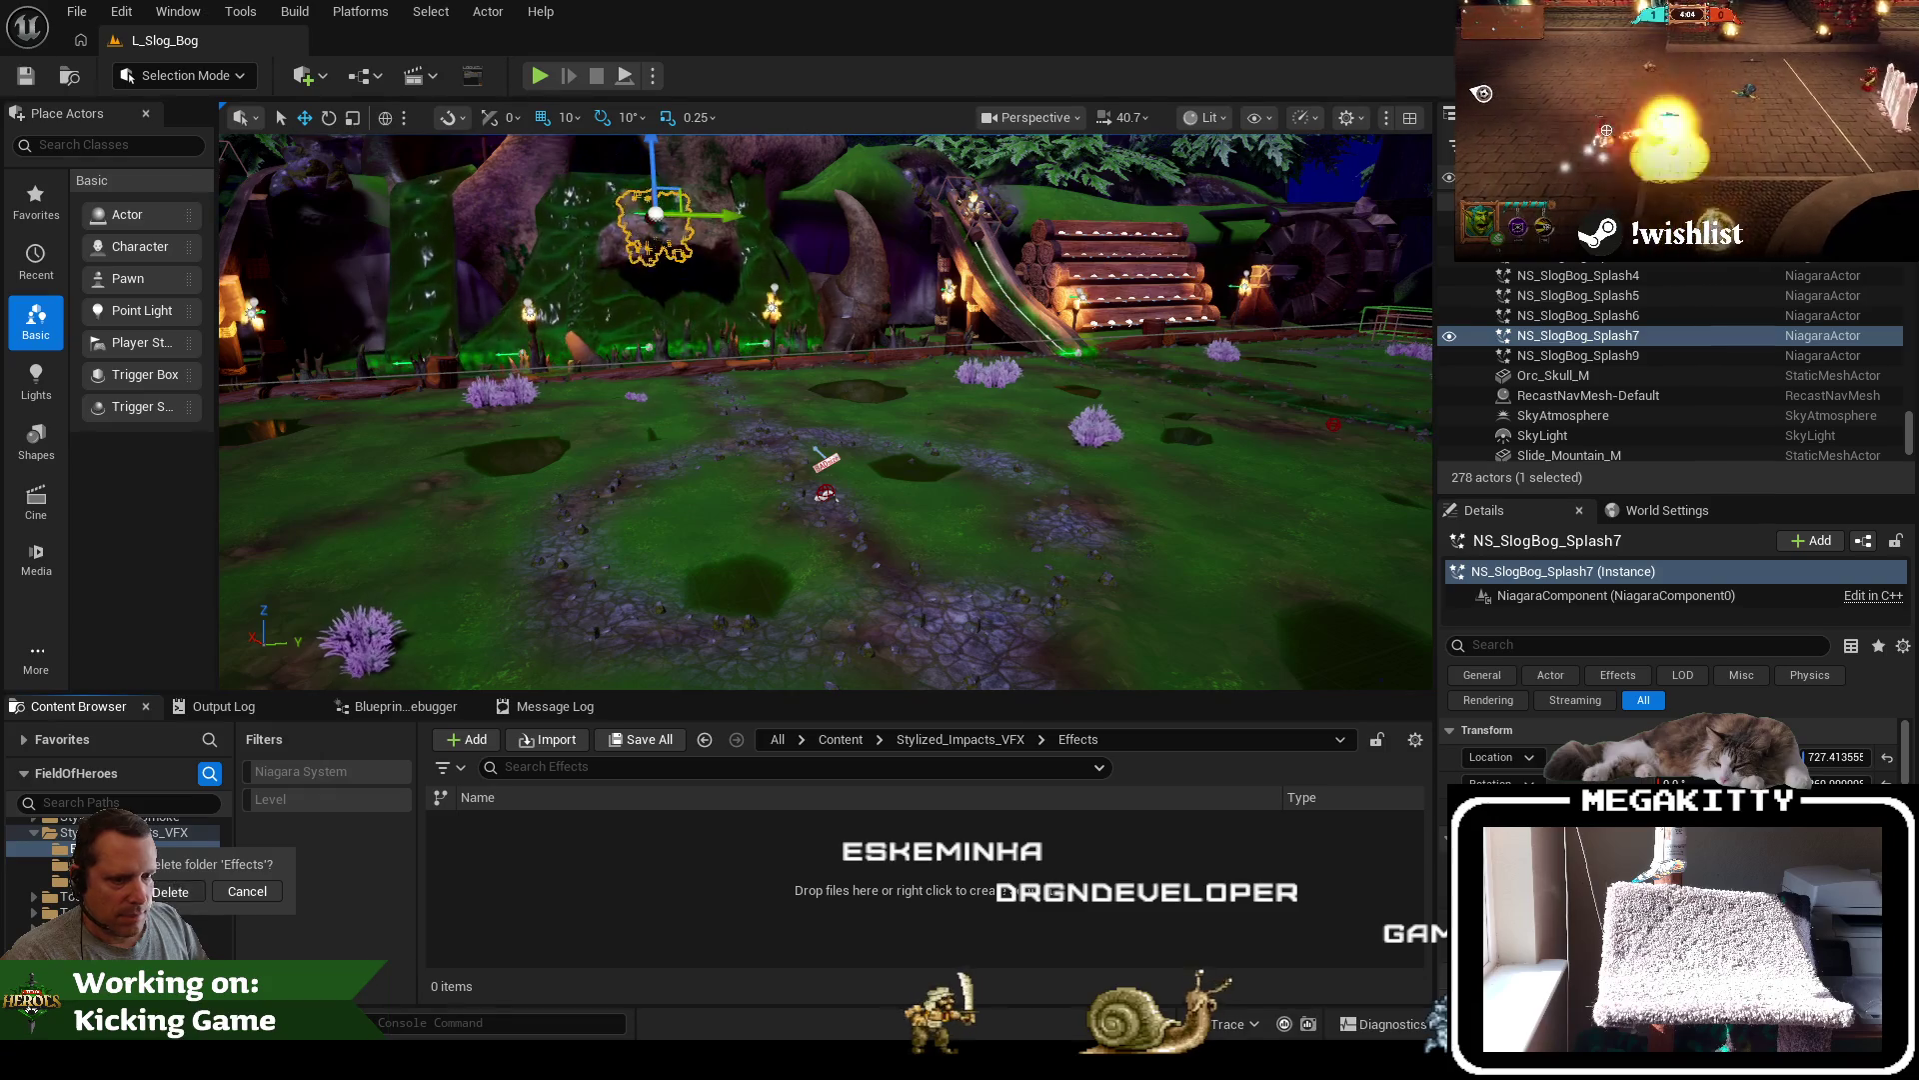
key(Return)
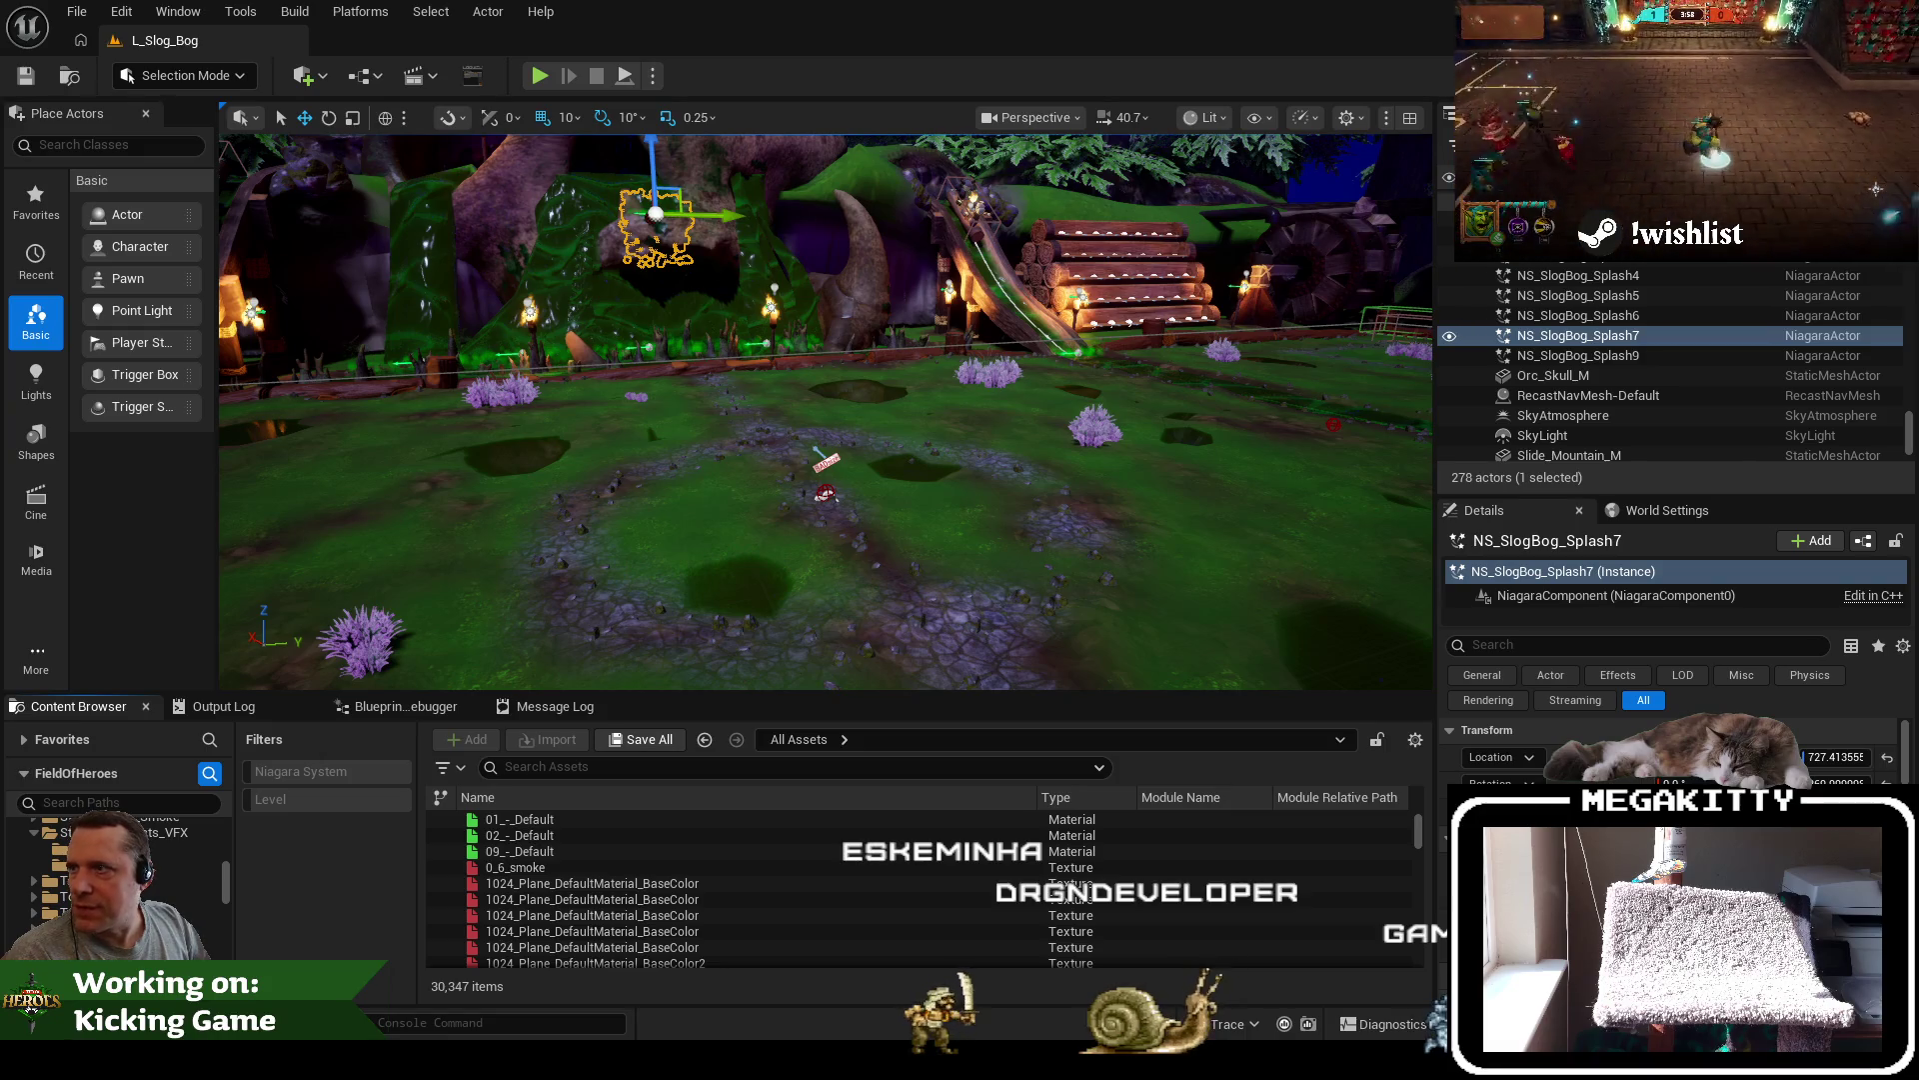
mouse_move(0, 250)
mouse_down()
mouse_move(600, 250)
mouse_move(560, 460)
mouse_up()
click(502, 604)
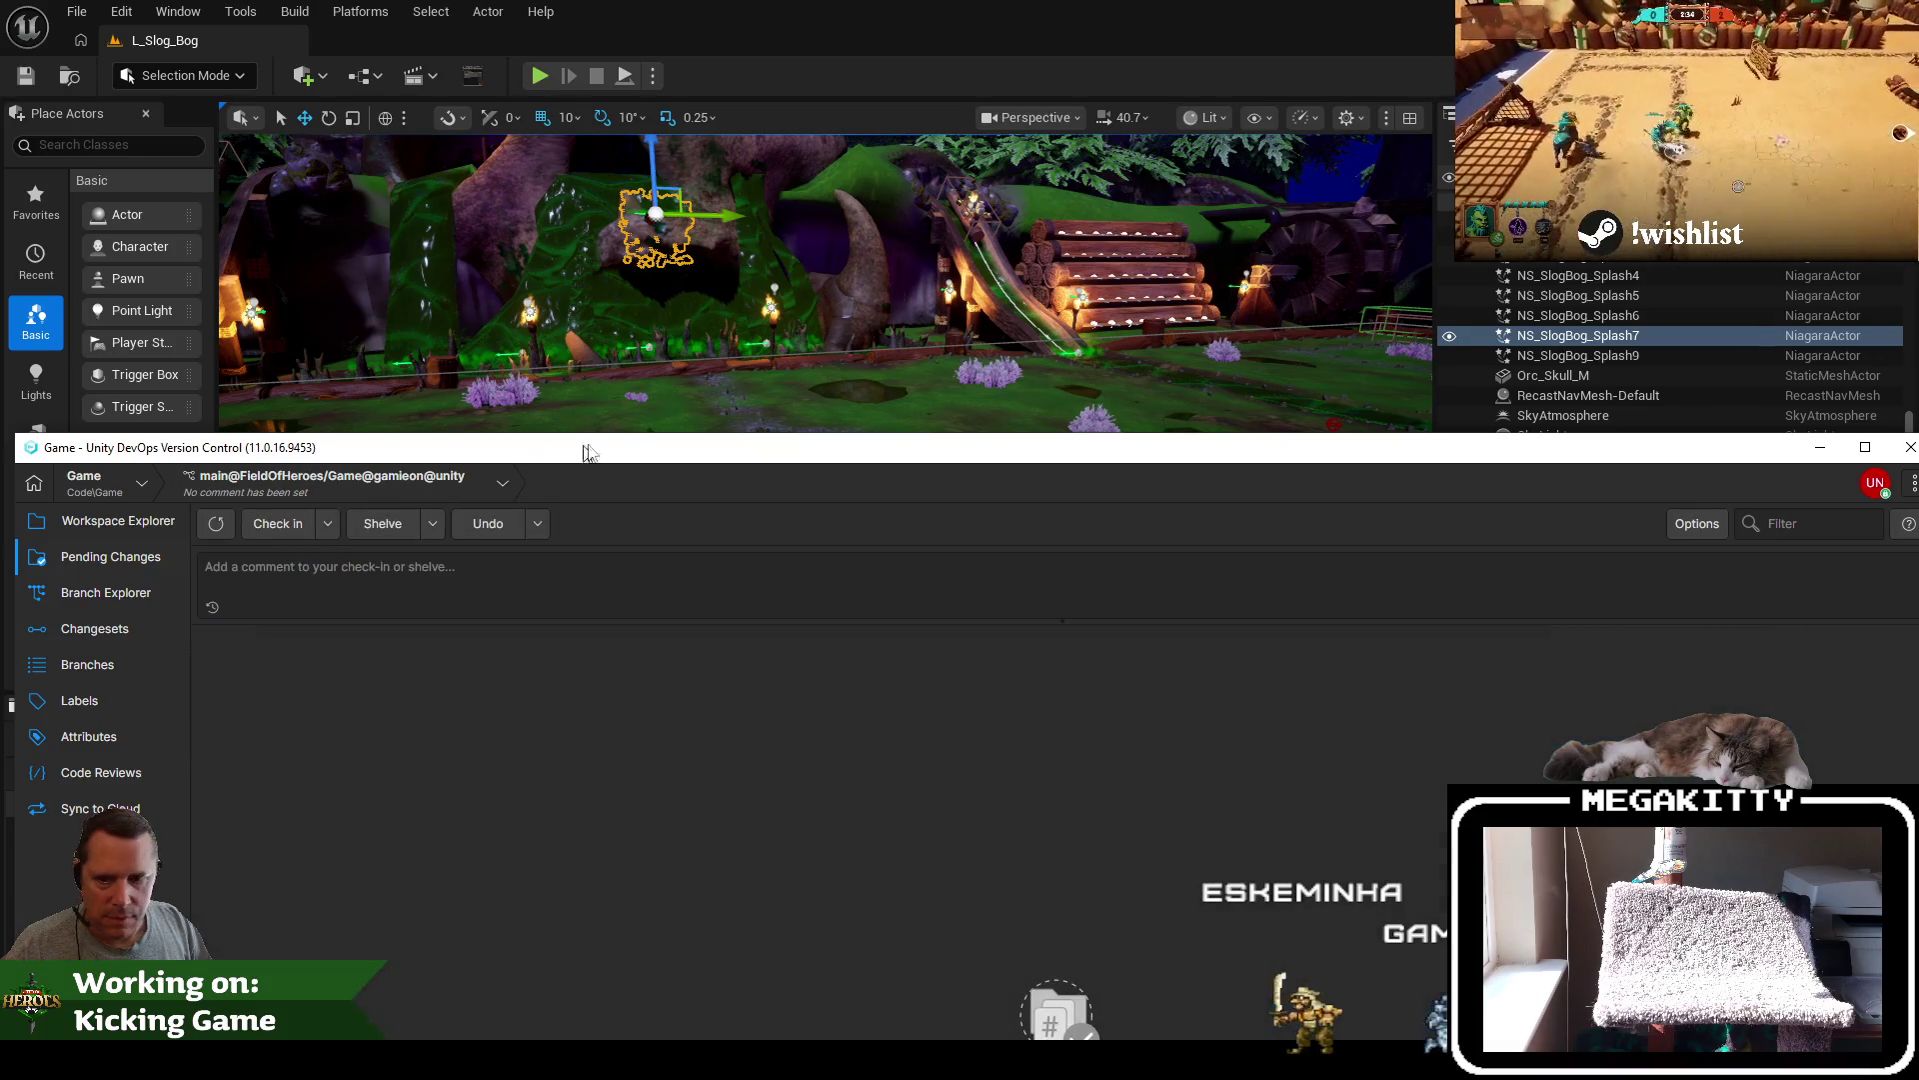
Switch from the version control window back to the Unreal editor
key(alt+Tab)
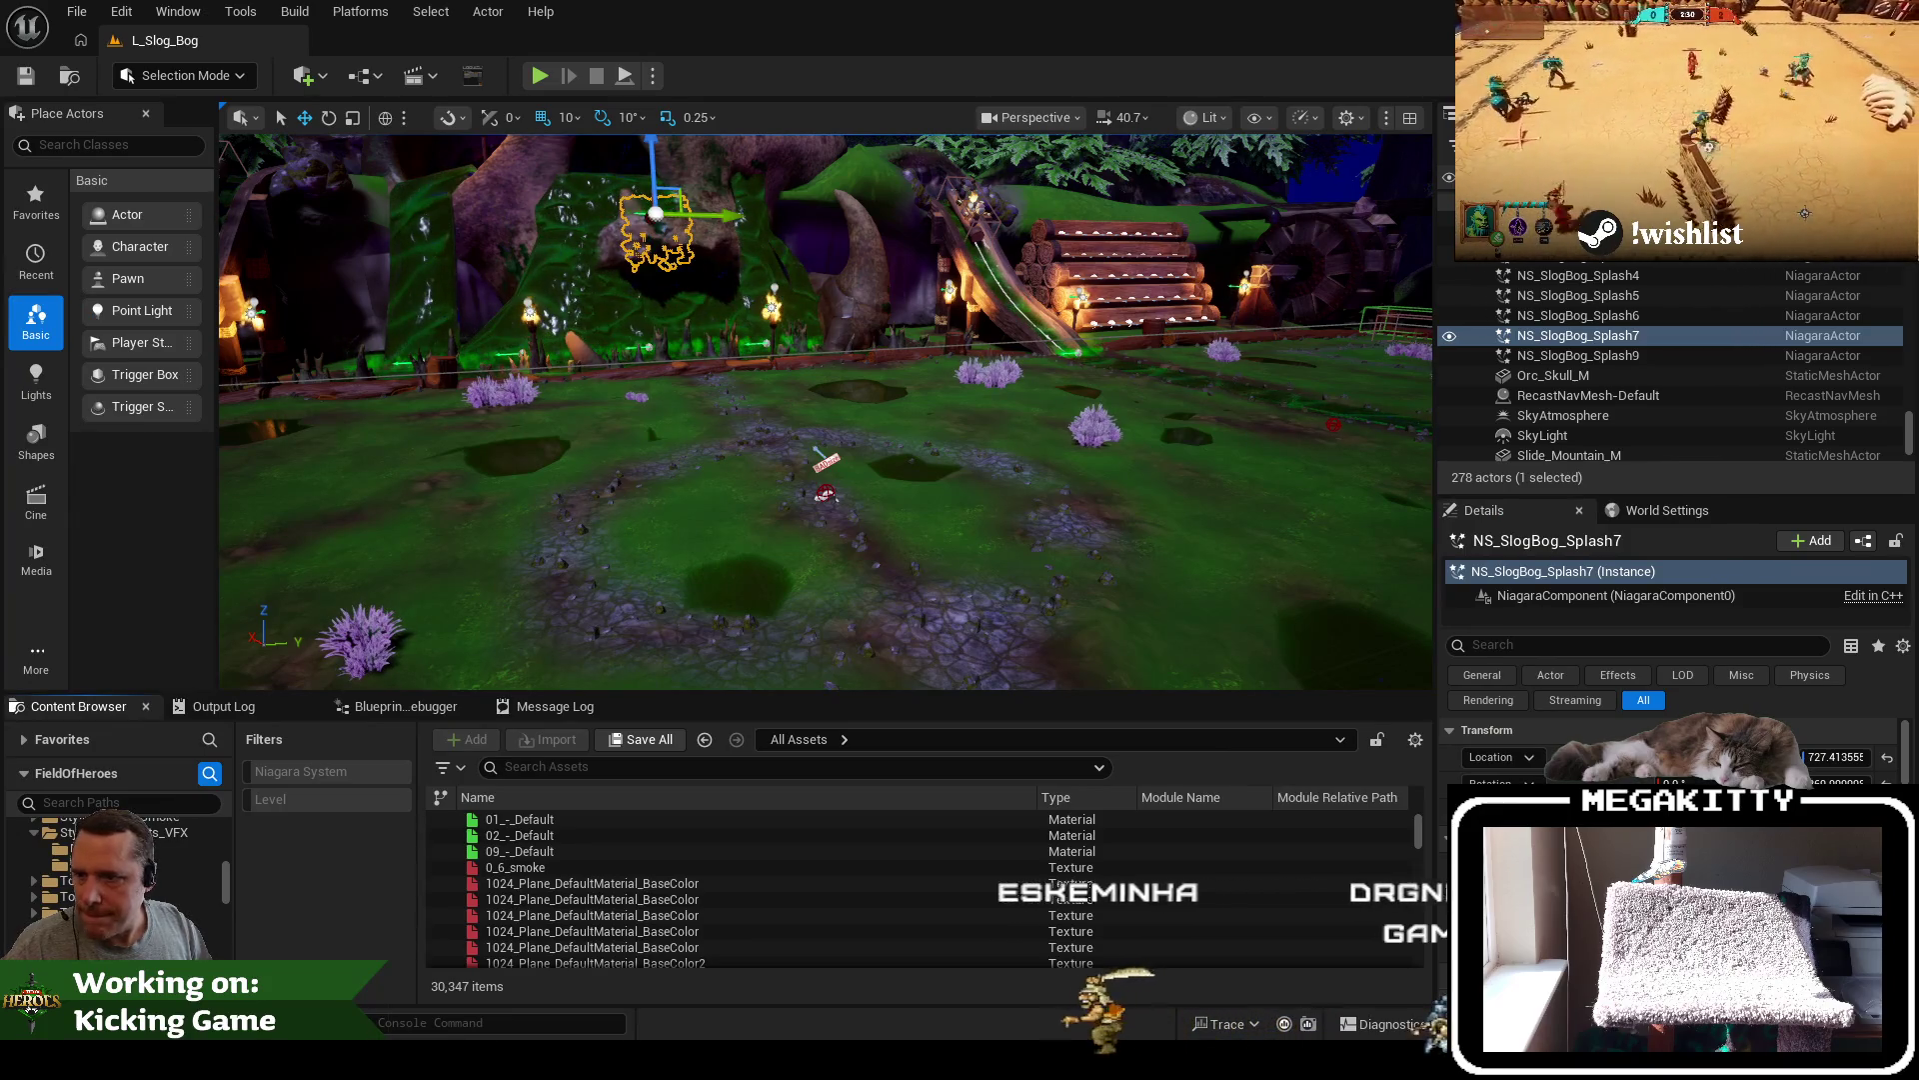
Fly to the skull tree, select the LogRide_Left log, and search assets for 'splash'
mouse_move(762, 333)
mouse_down()
mouse_move(734, 318)
mouse_move(760, 350)
mouse_move(857, 266)
mouse_up()
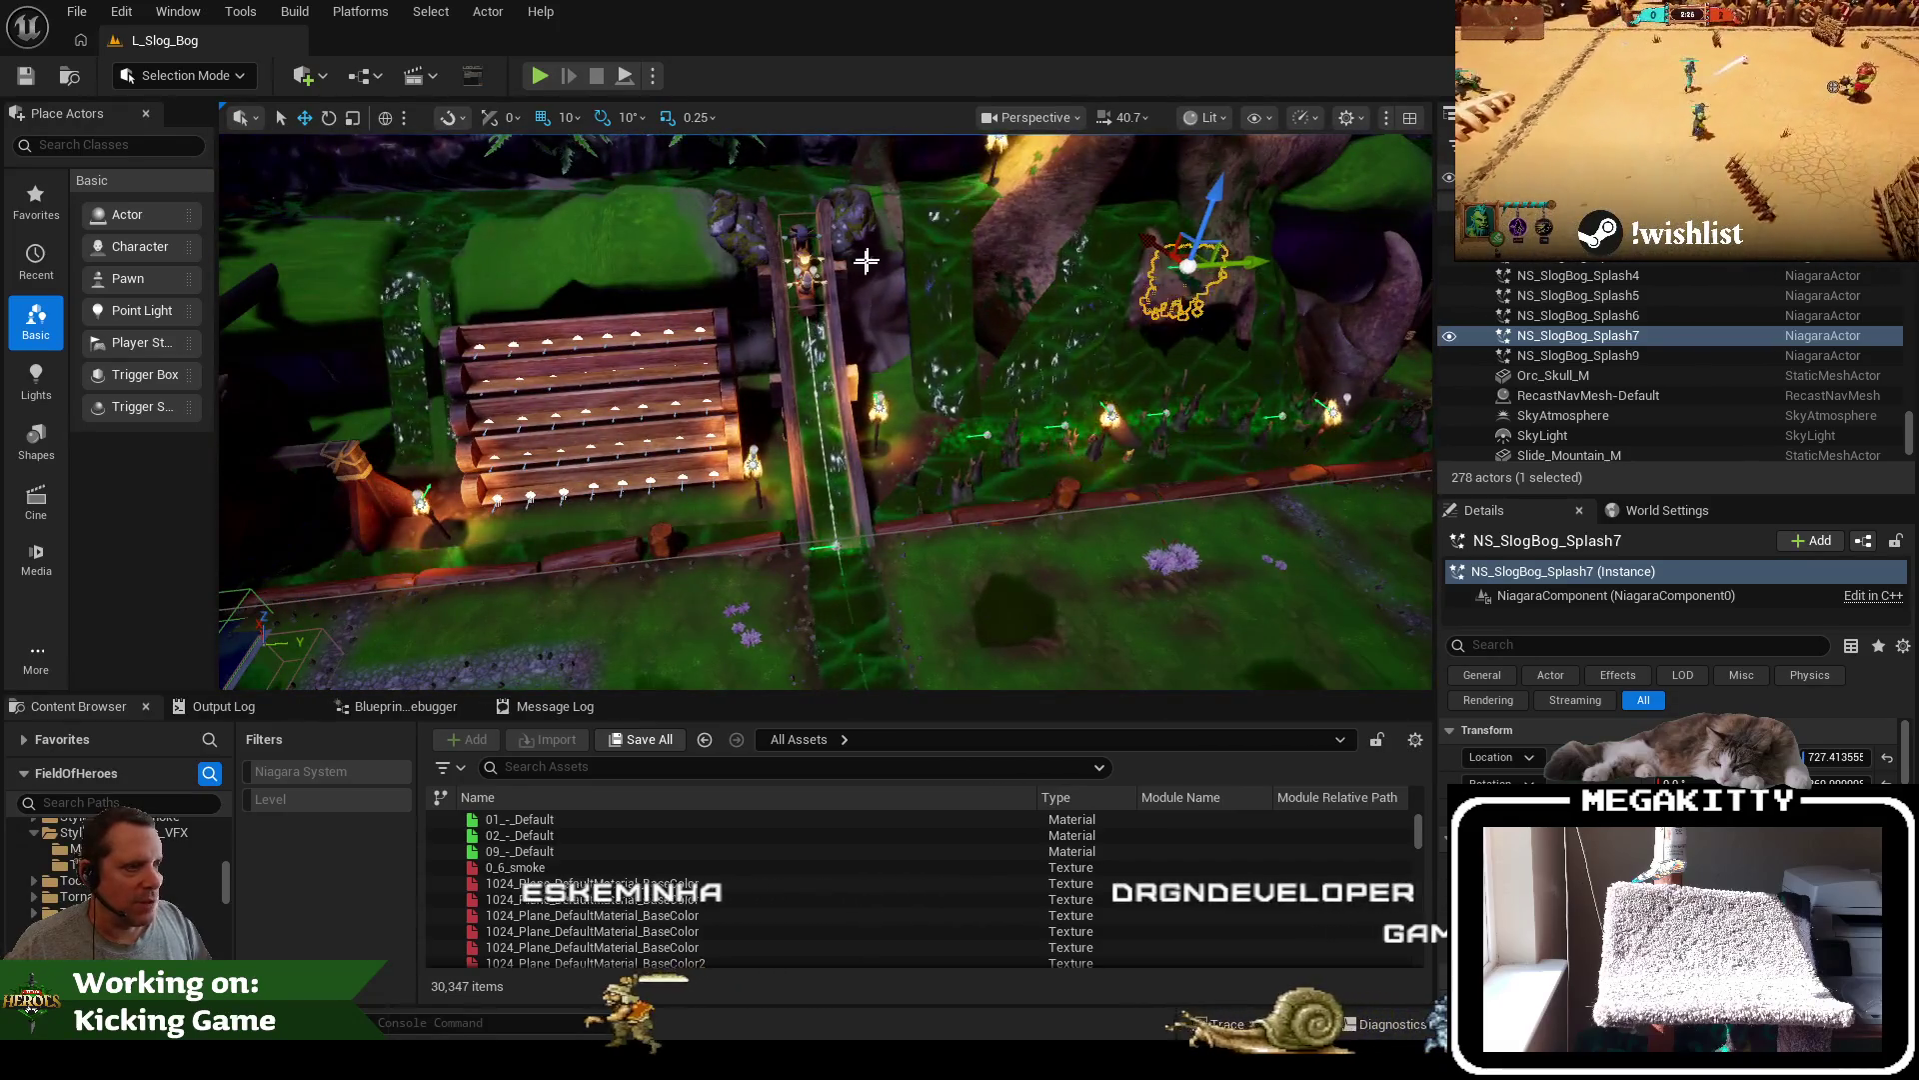
click(795, 766)
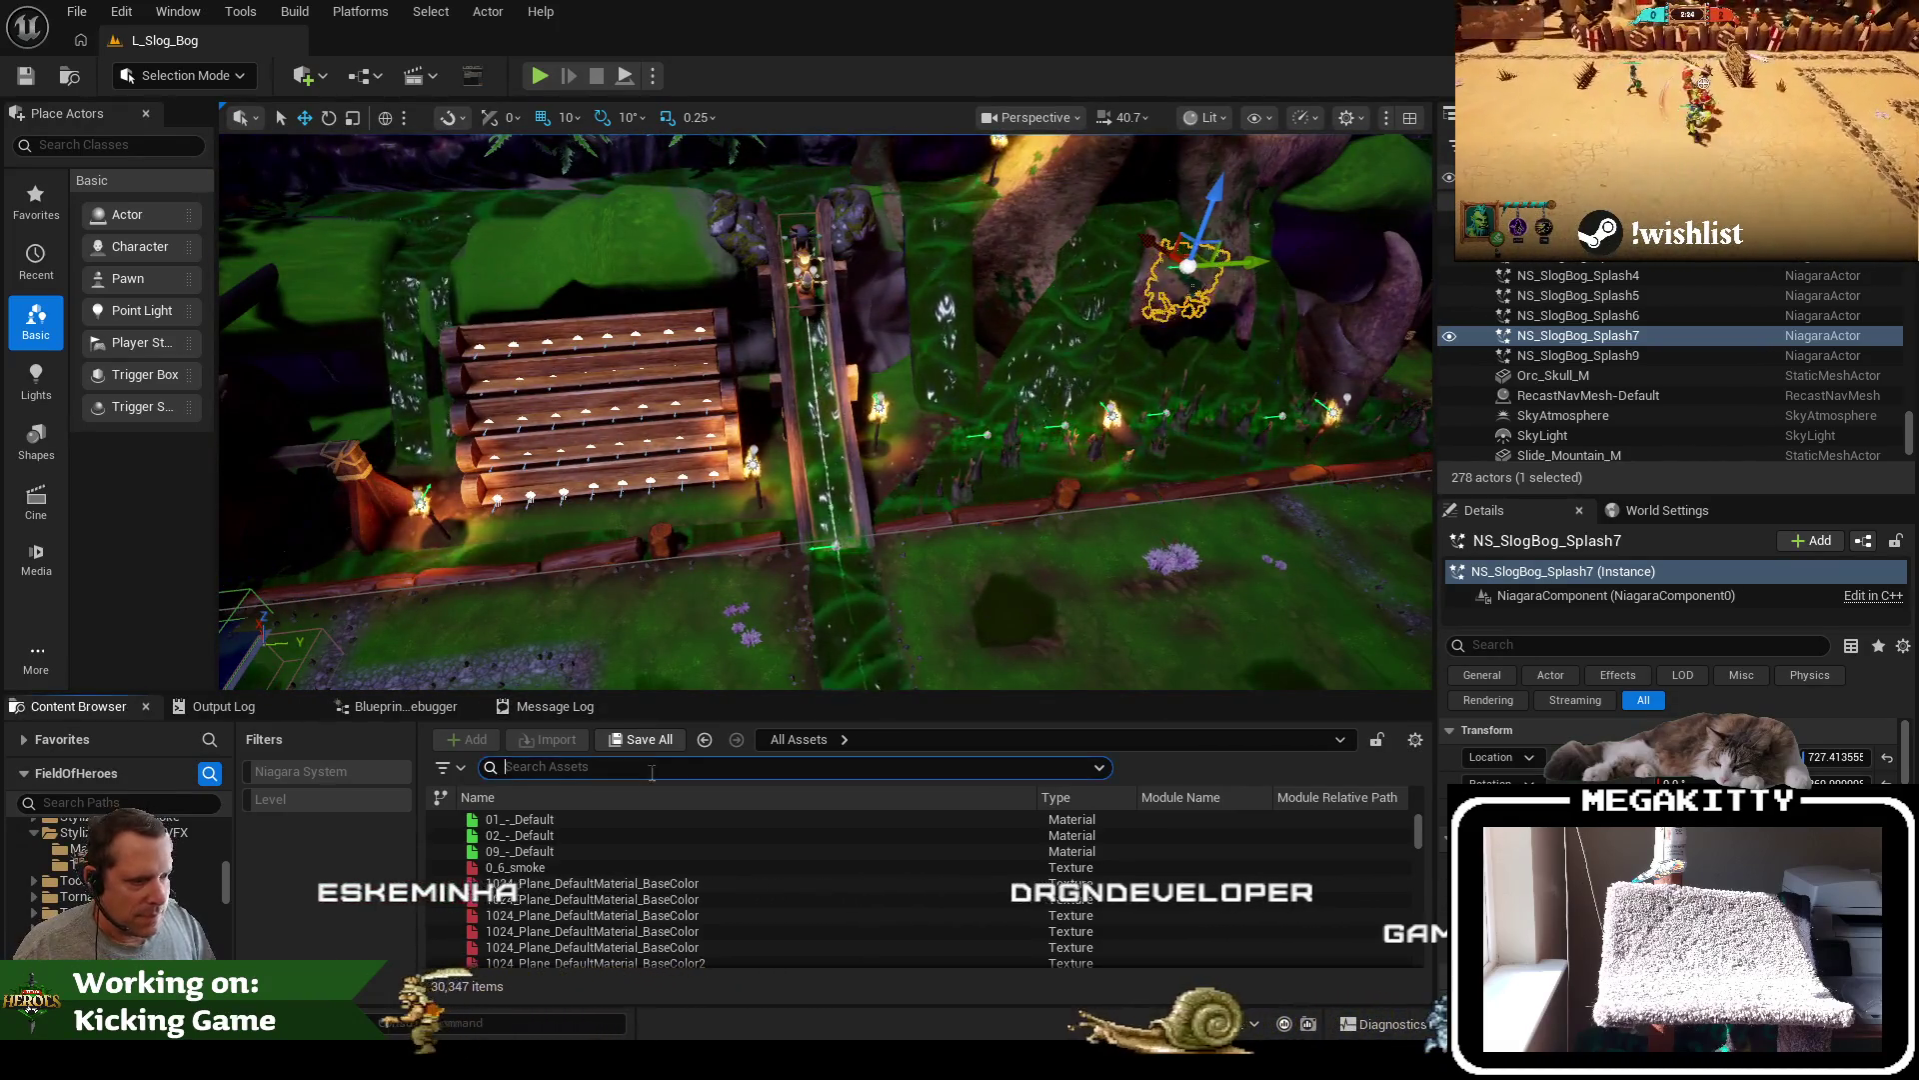
click(802, 339)
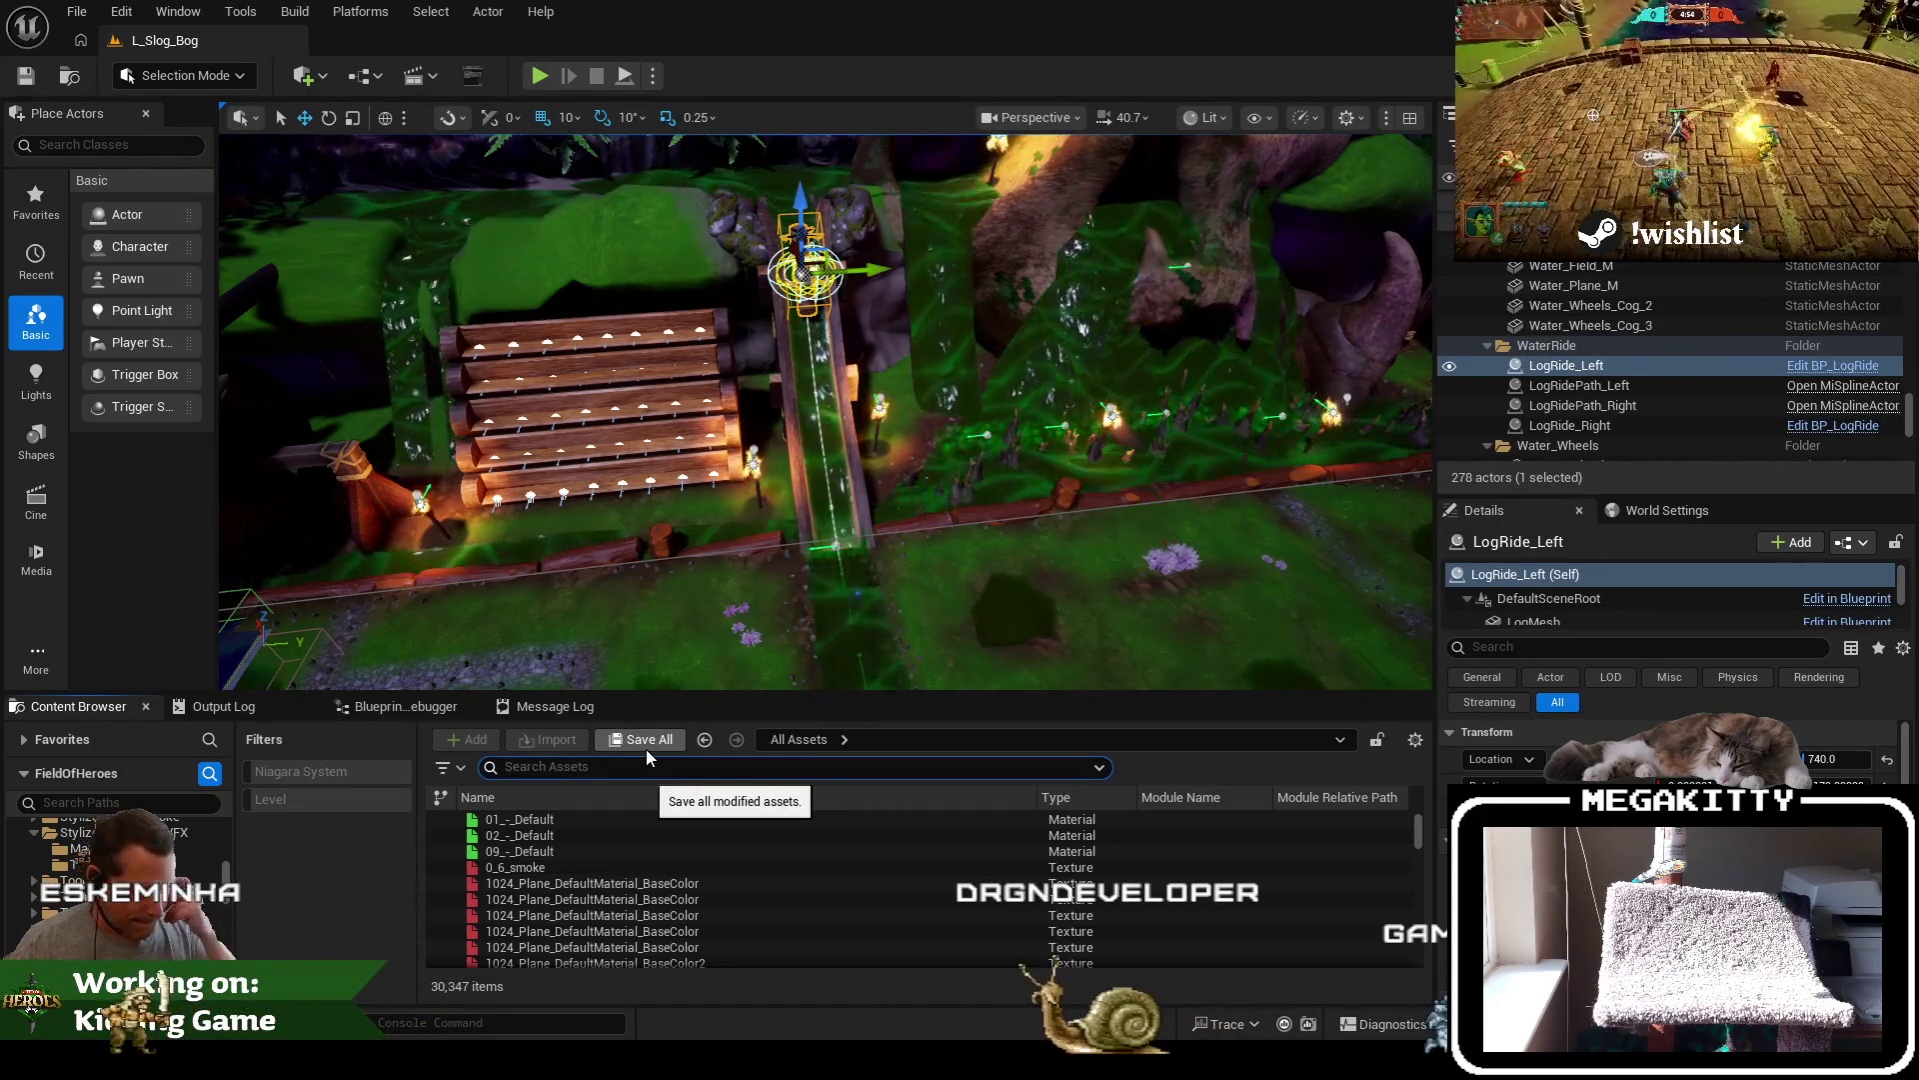
text(splash)
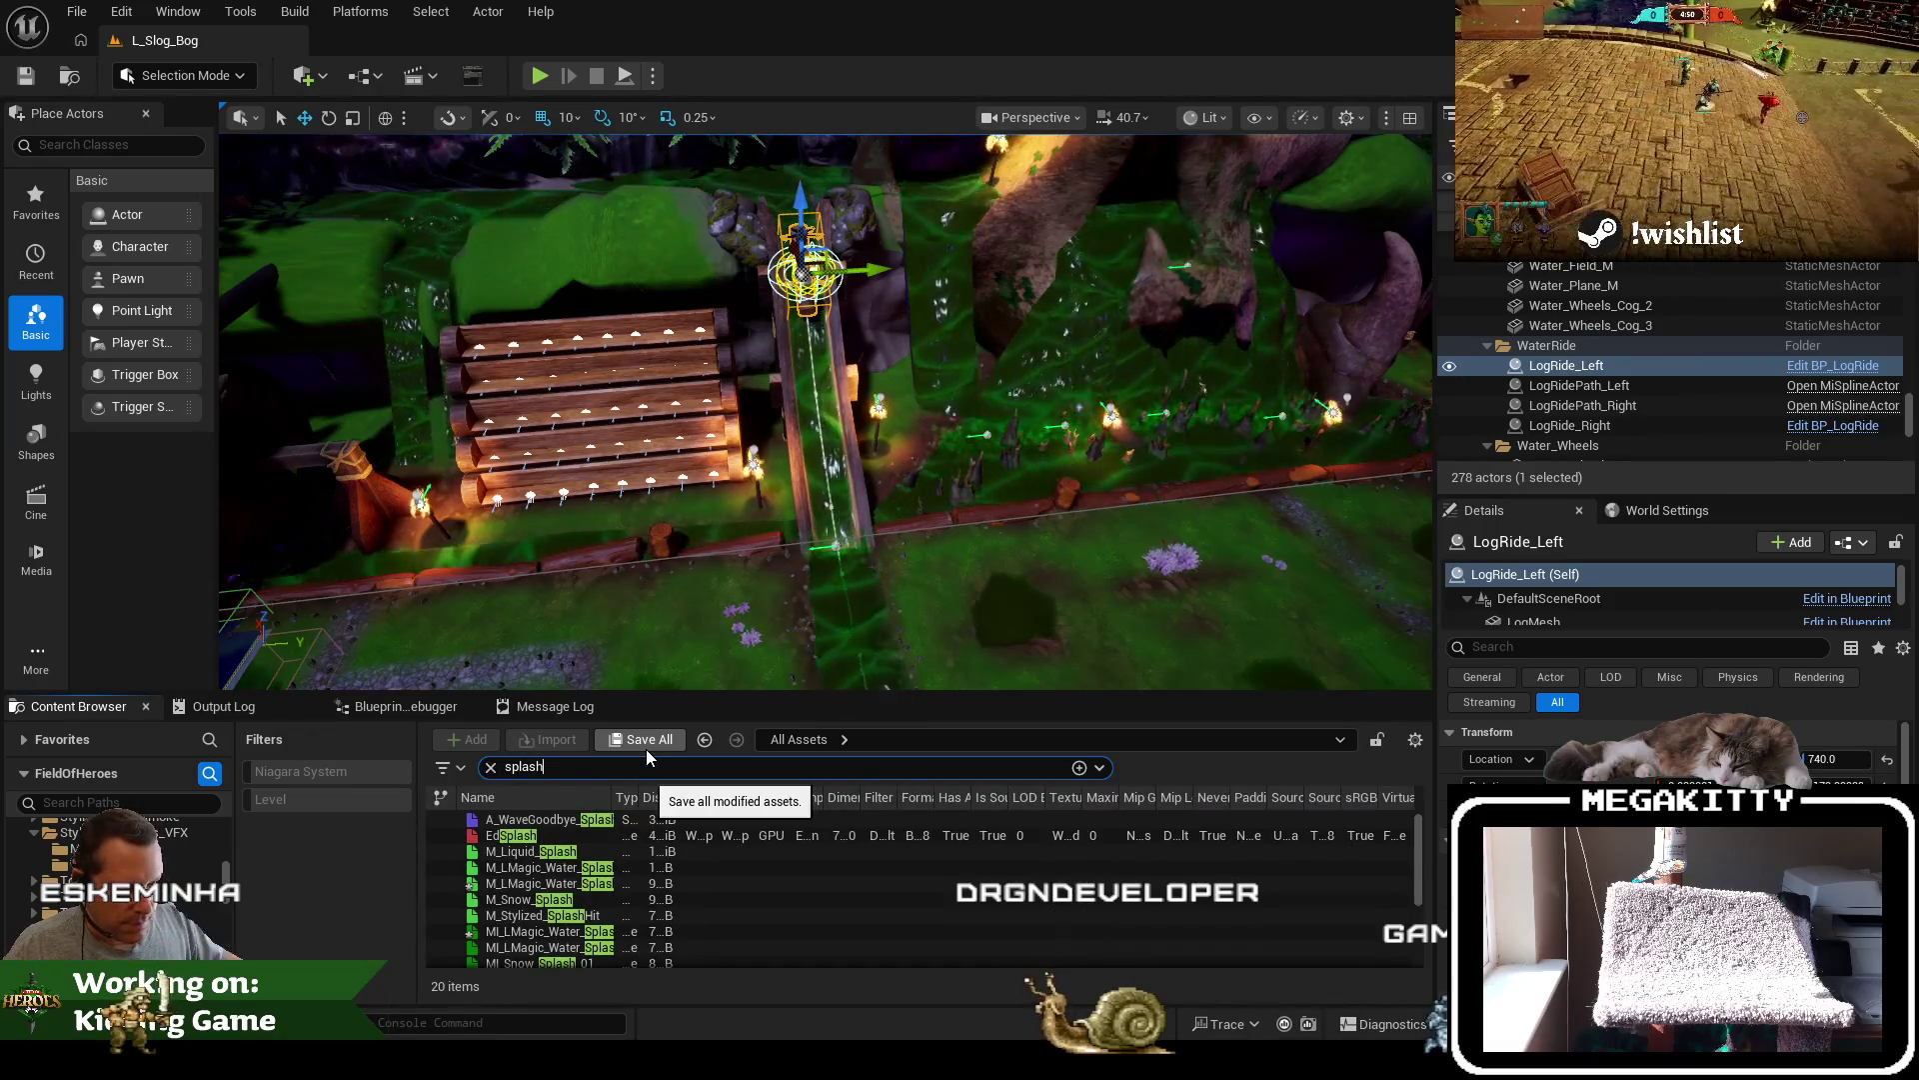
Scroll through the 20 splash results and select the T_SplashHit texture
scroll(568, 873, down, 5)
scroll(569, 880, up, 2)
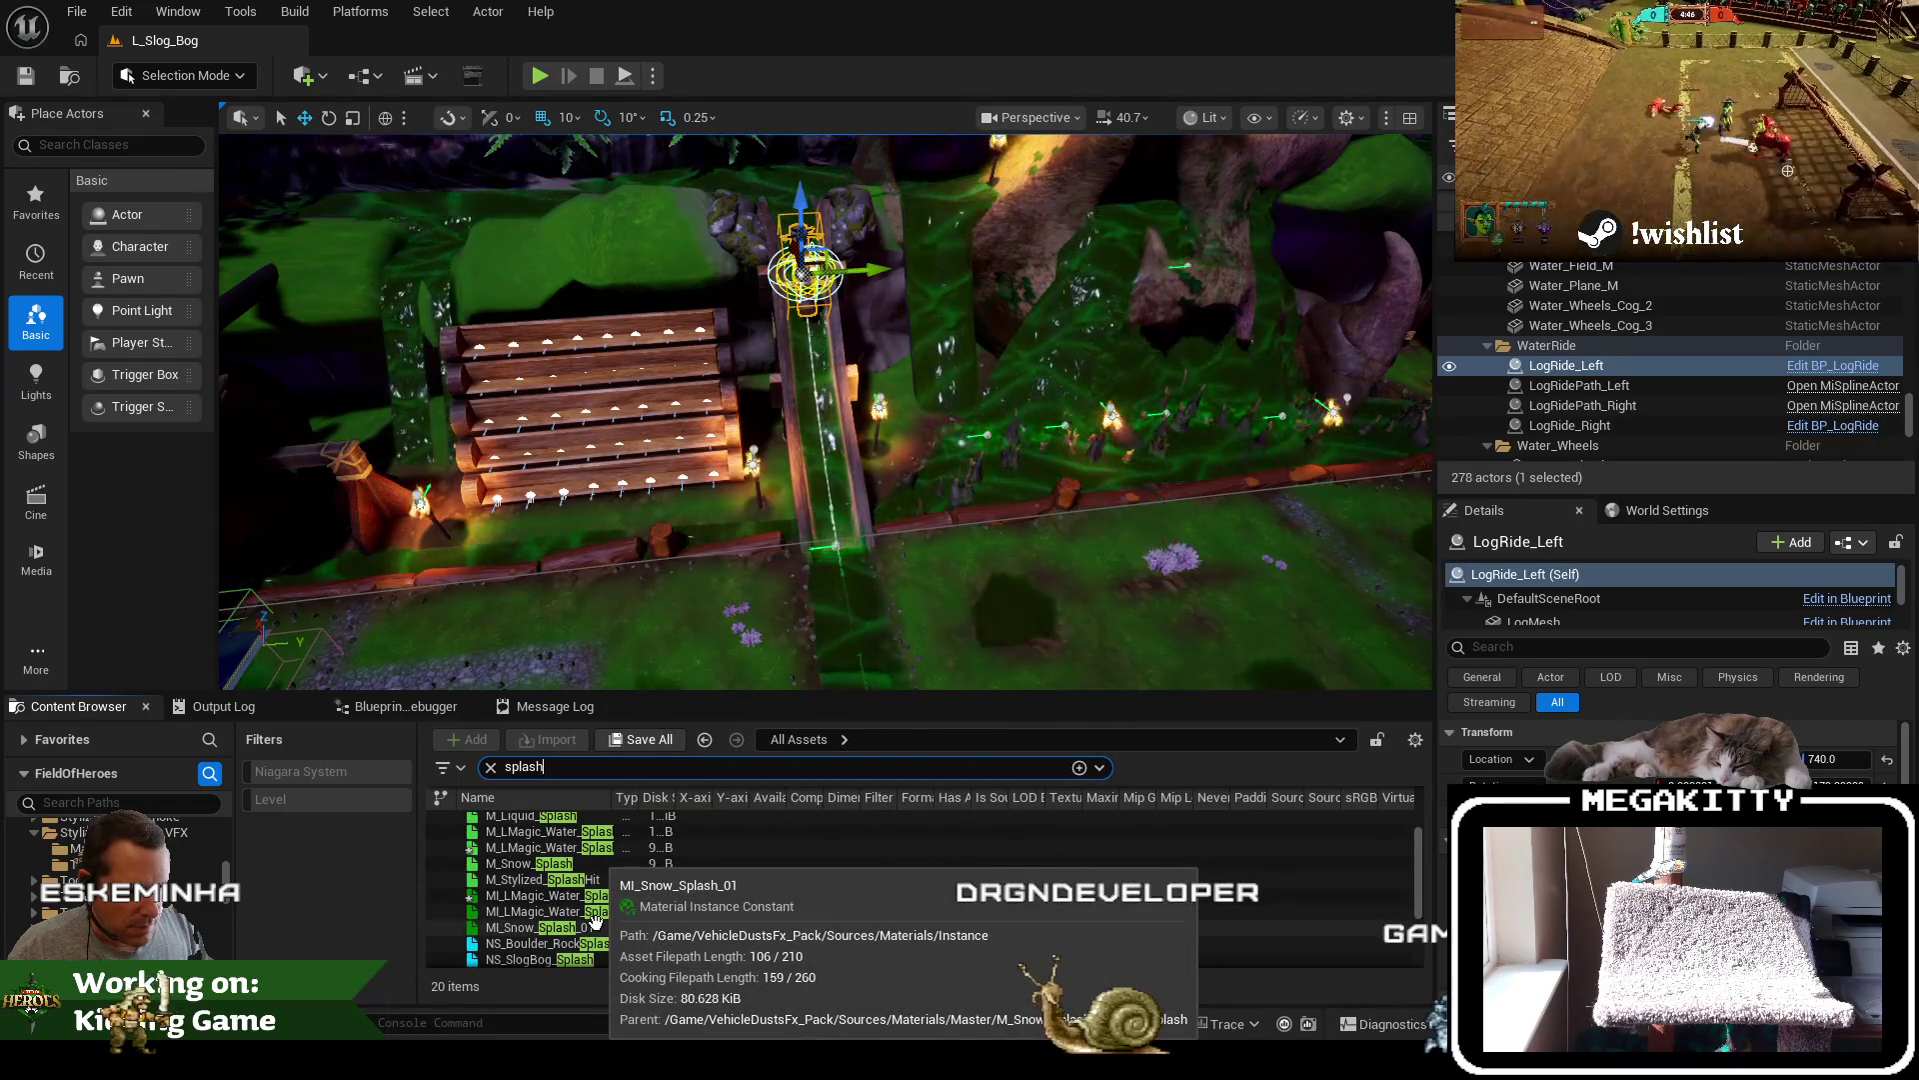
scroll(595, 922, down, 2)
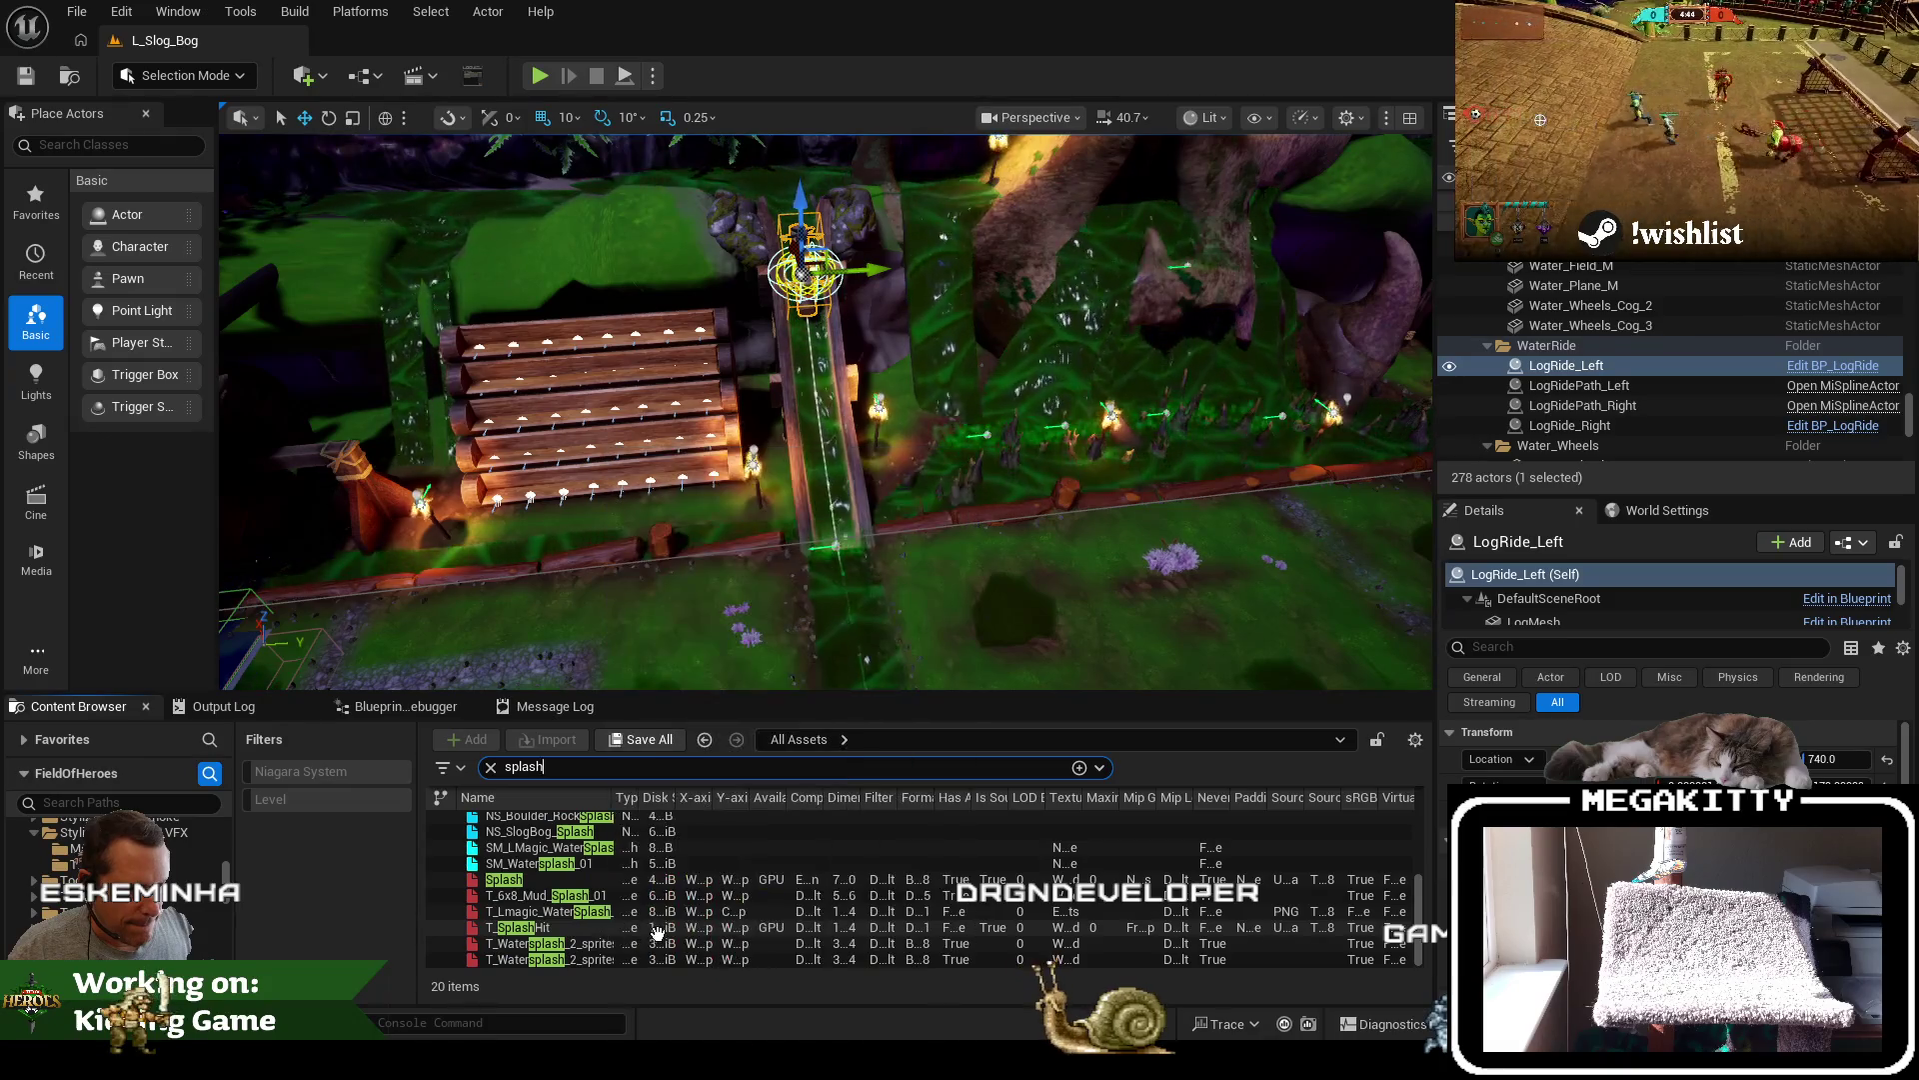
click(645, 922)
scroll(600, 910, up, 3)
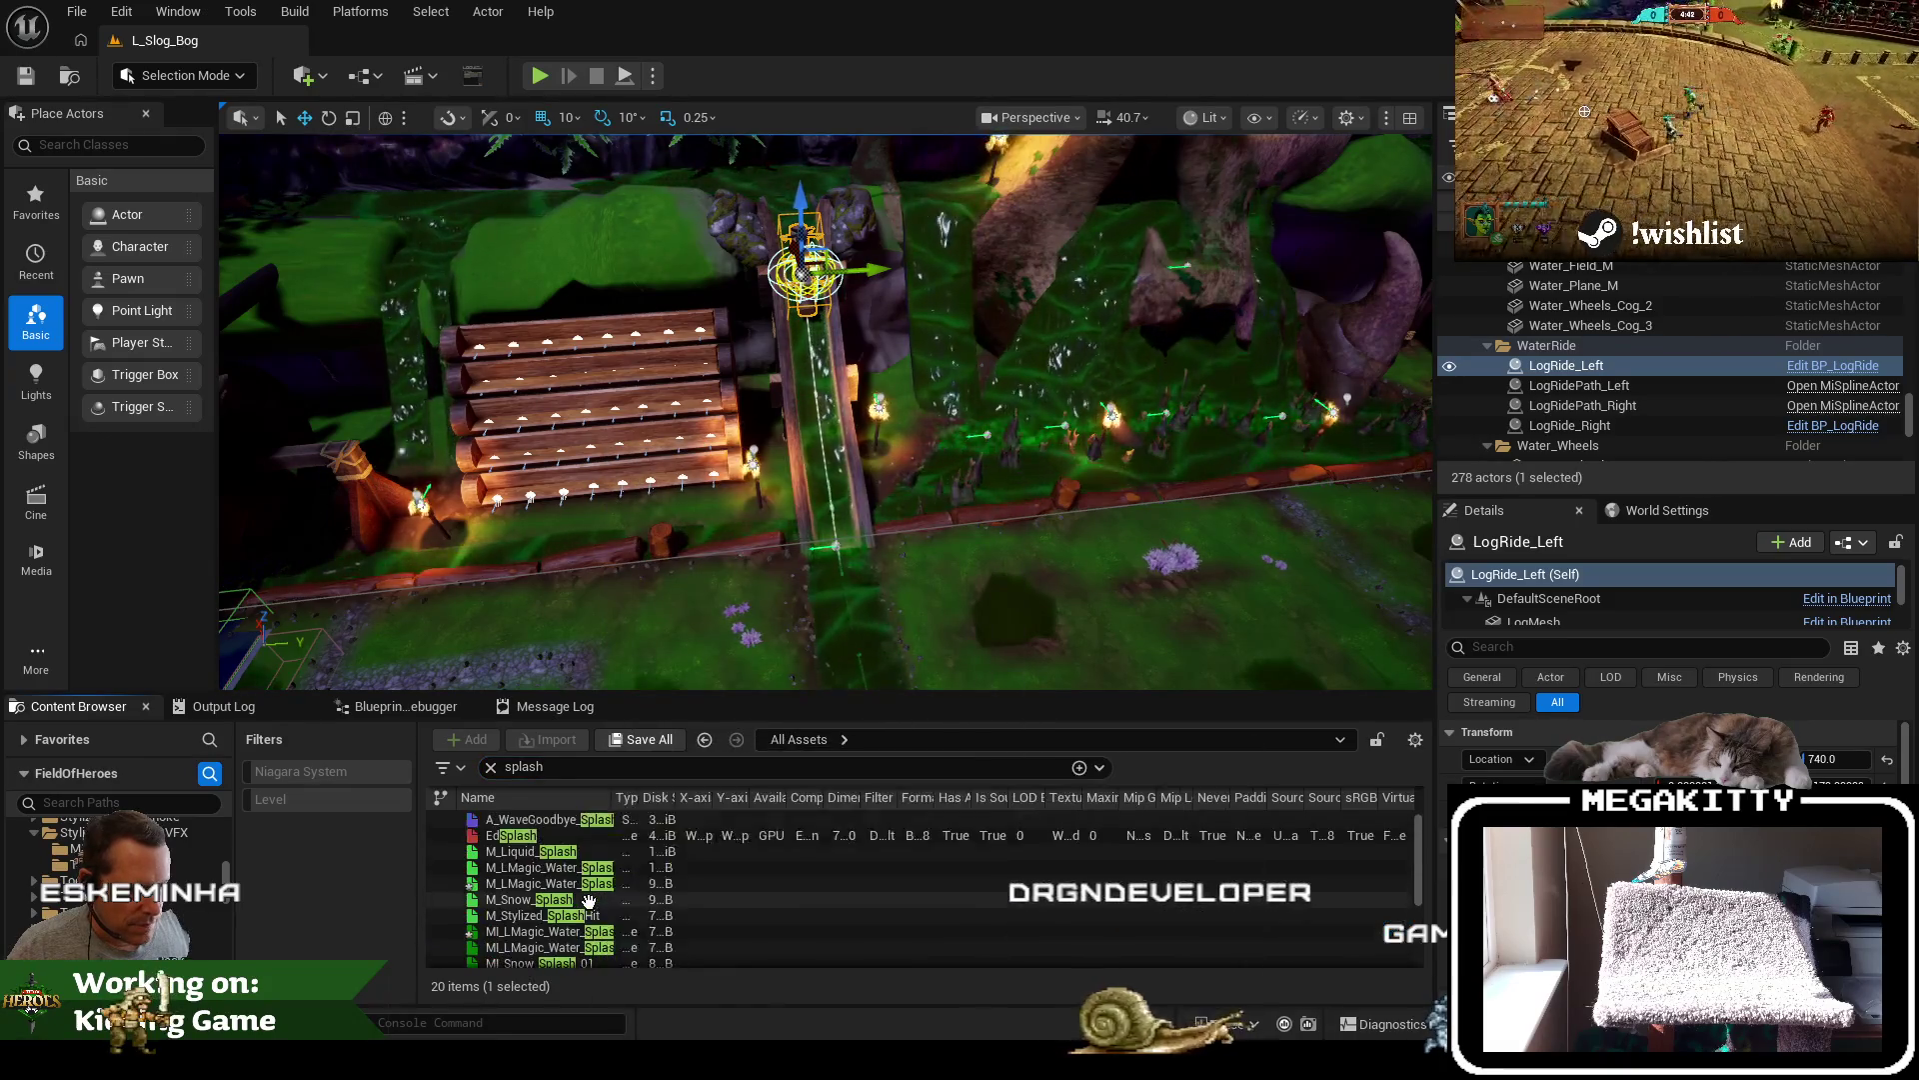
scroll(587, 900, down, 2)
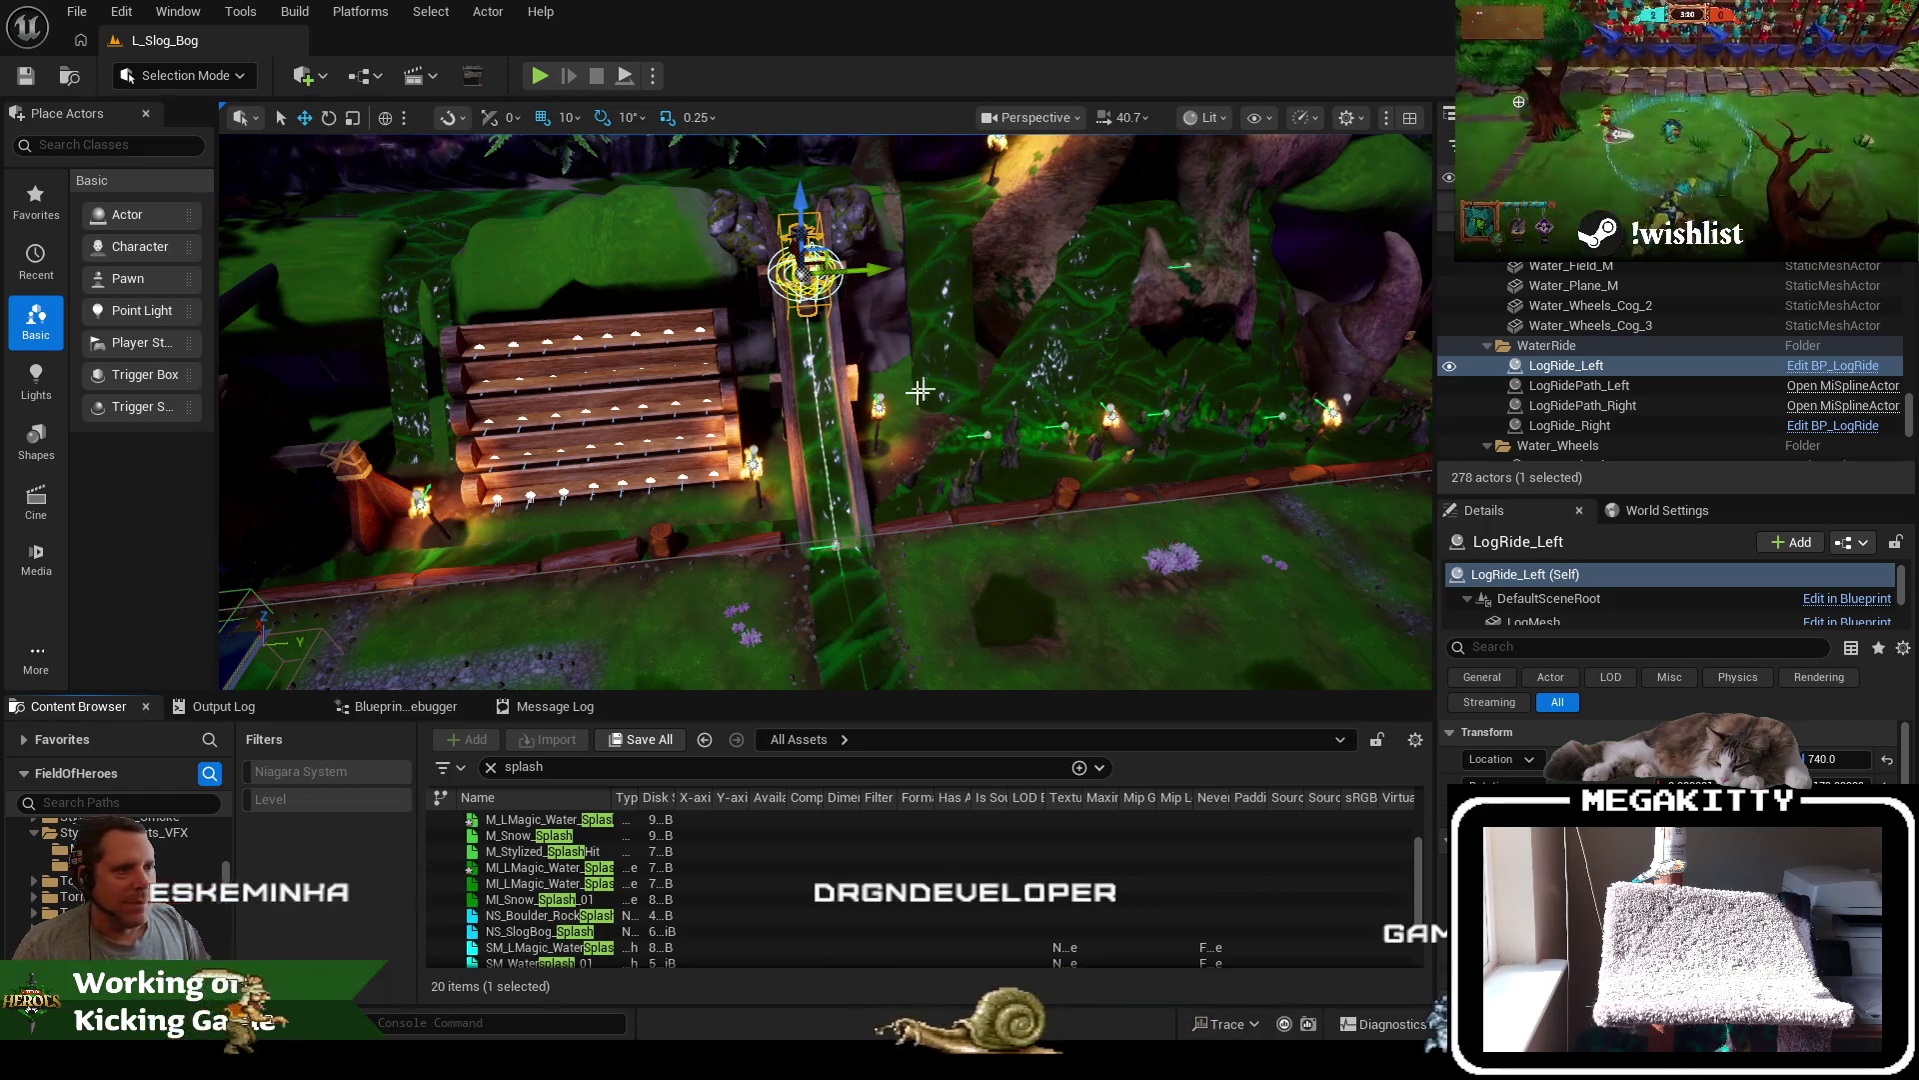
Look over the log ride, then close the editor choosing Don't Save for the modified materials
drag(922, 437, 1240, 625)
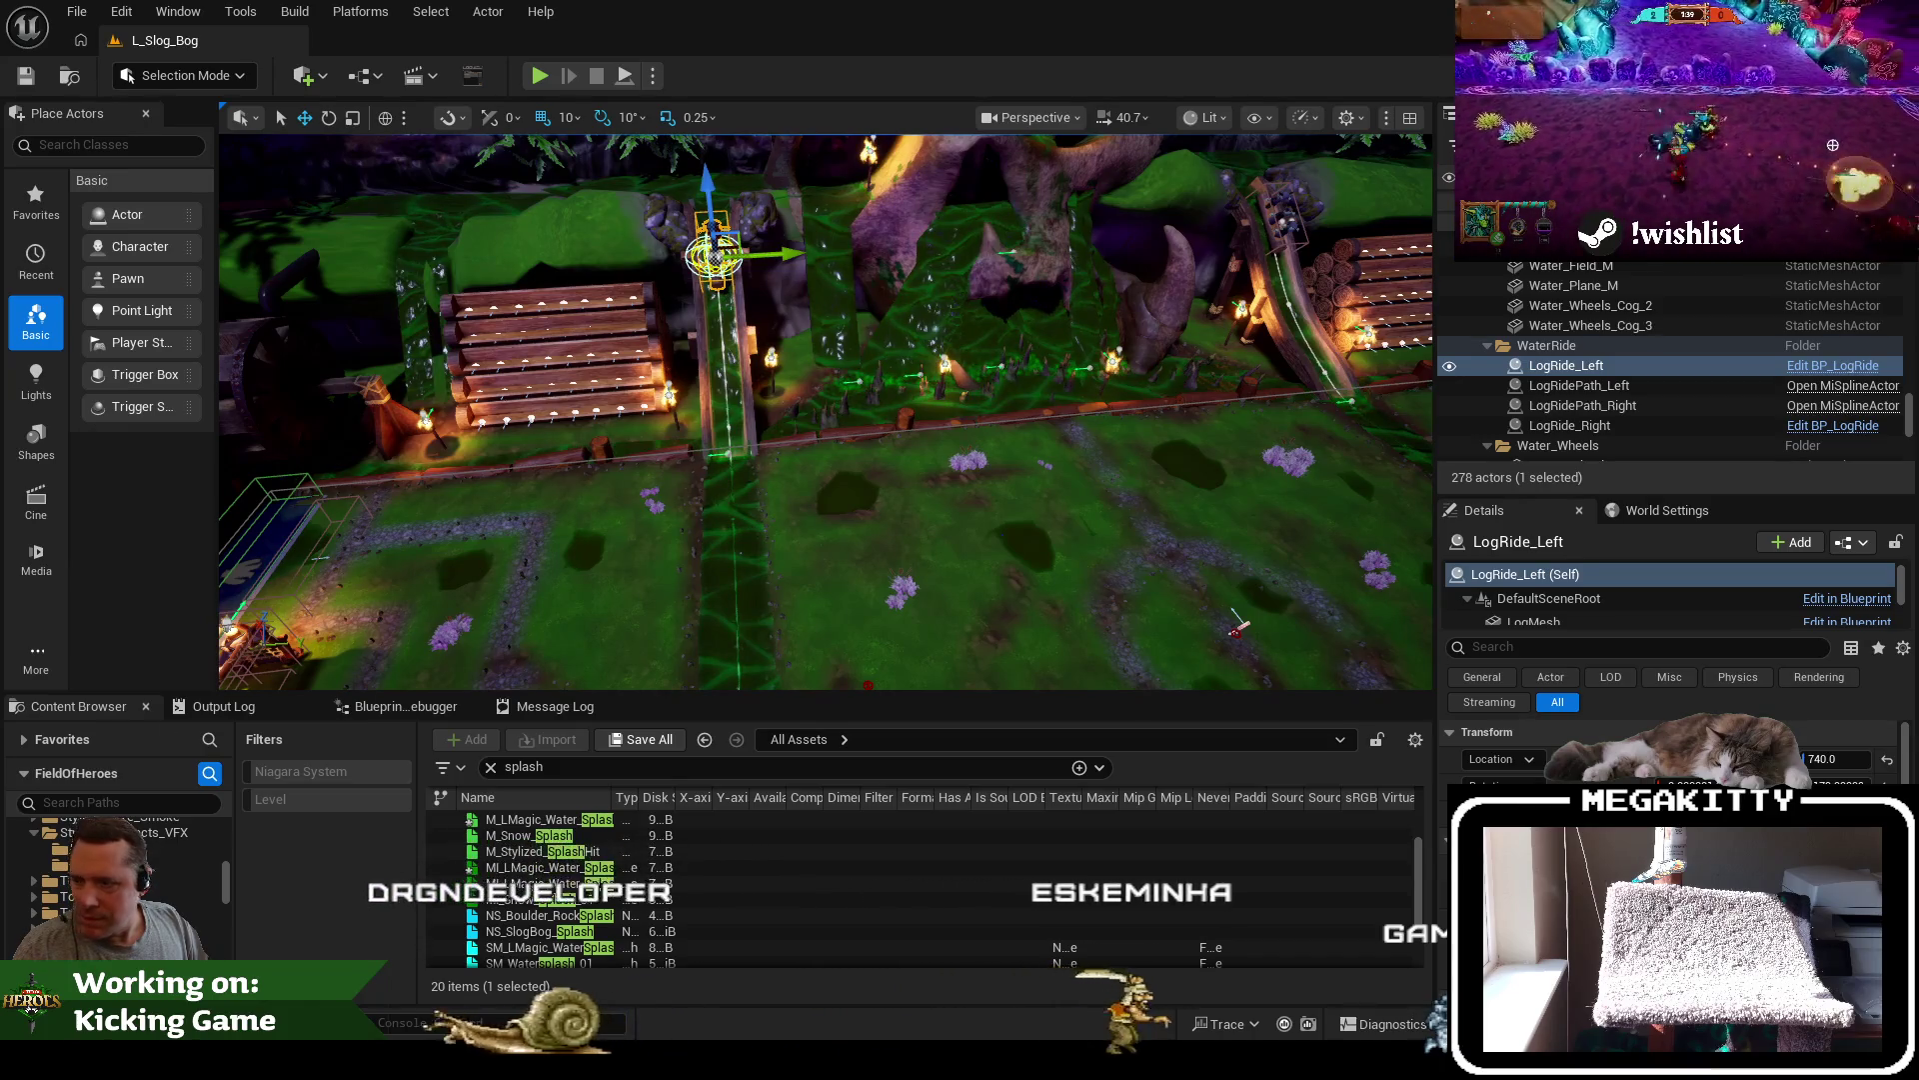
drag(1239, 625, 1299, 640)
mouse_move(690, 600)
mouse_down()
mouse_move(669, 638)
mouse_move(664, 572)
mouse_up()
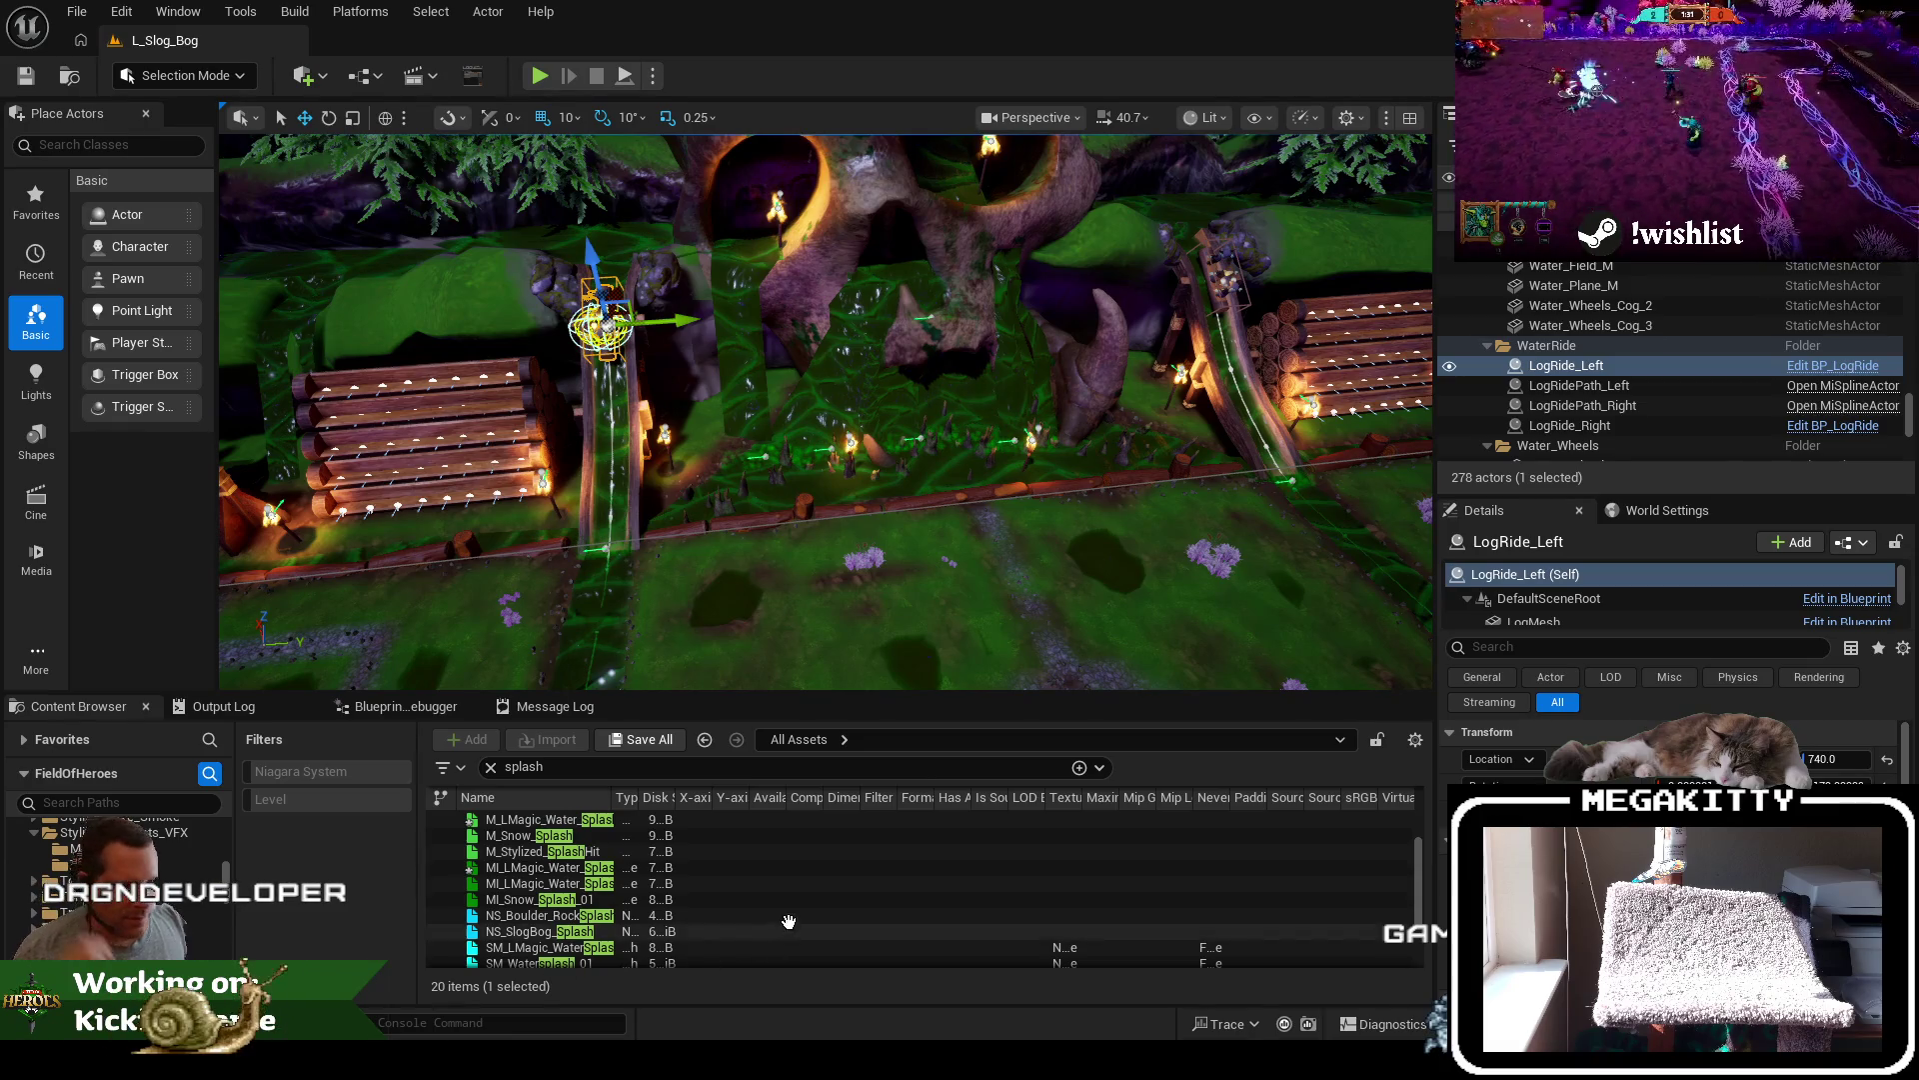
key(ctrl+shift+s)
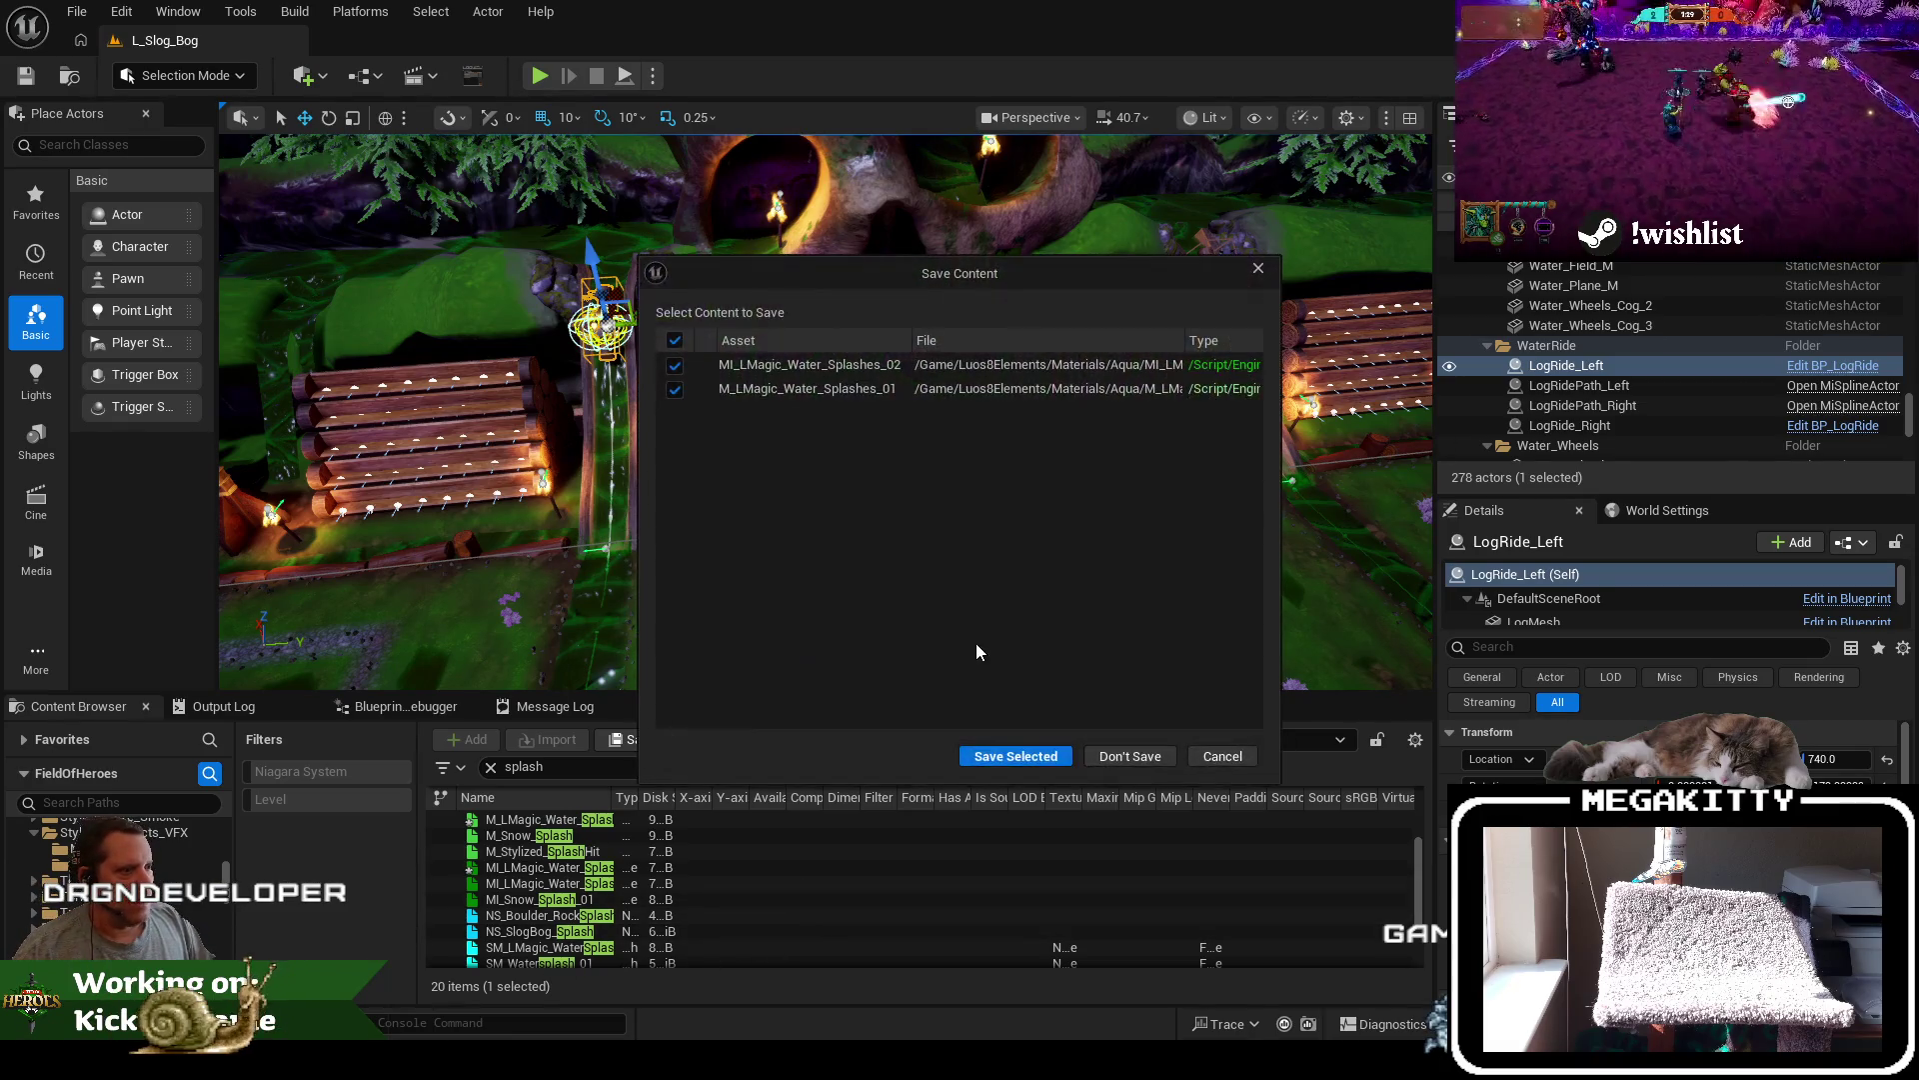
click(1128, 756)
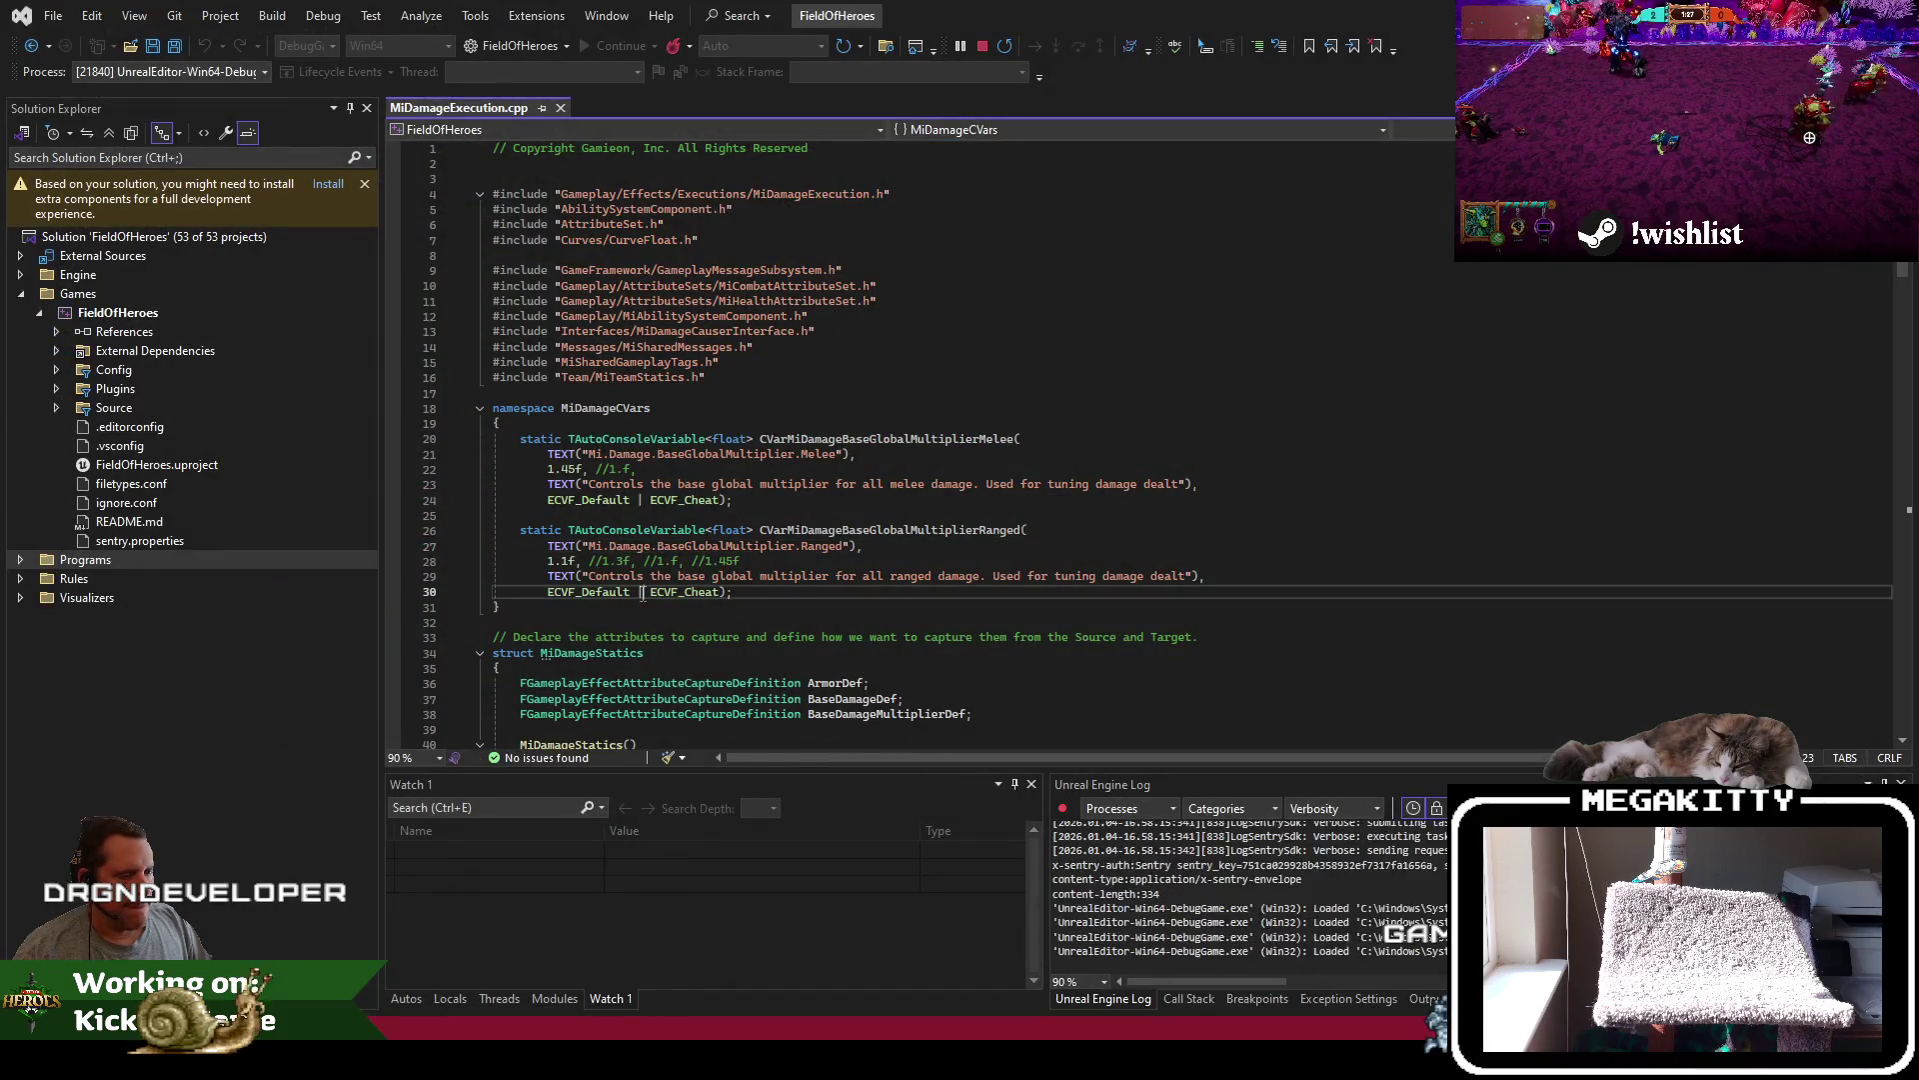
Open FieldOfHeroes.sln (Game 5.5) from the recent projects and solutions list
key(Down)
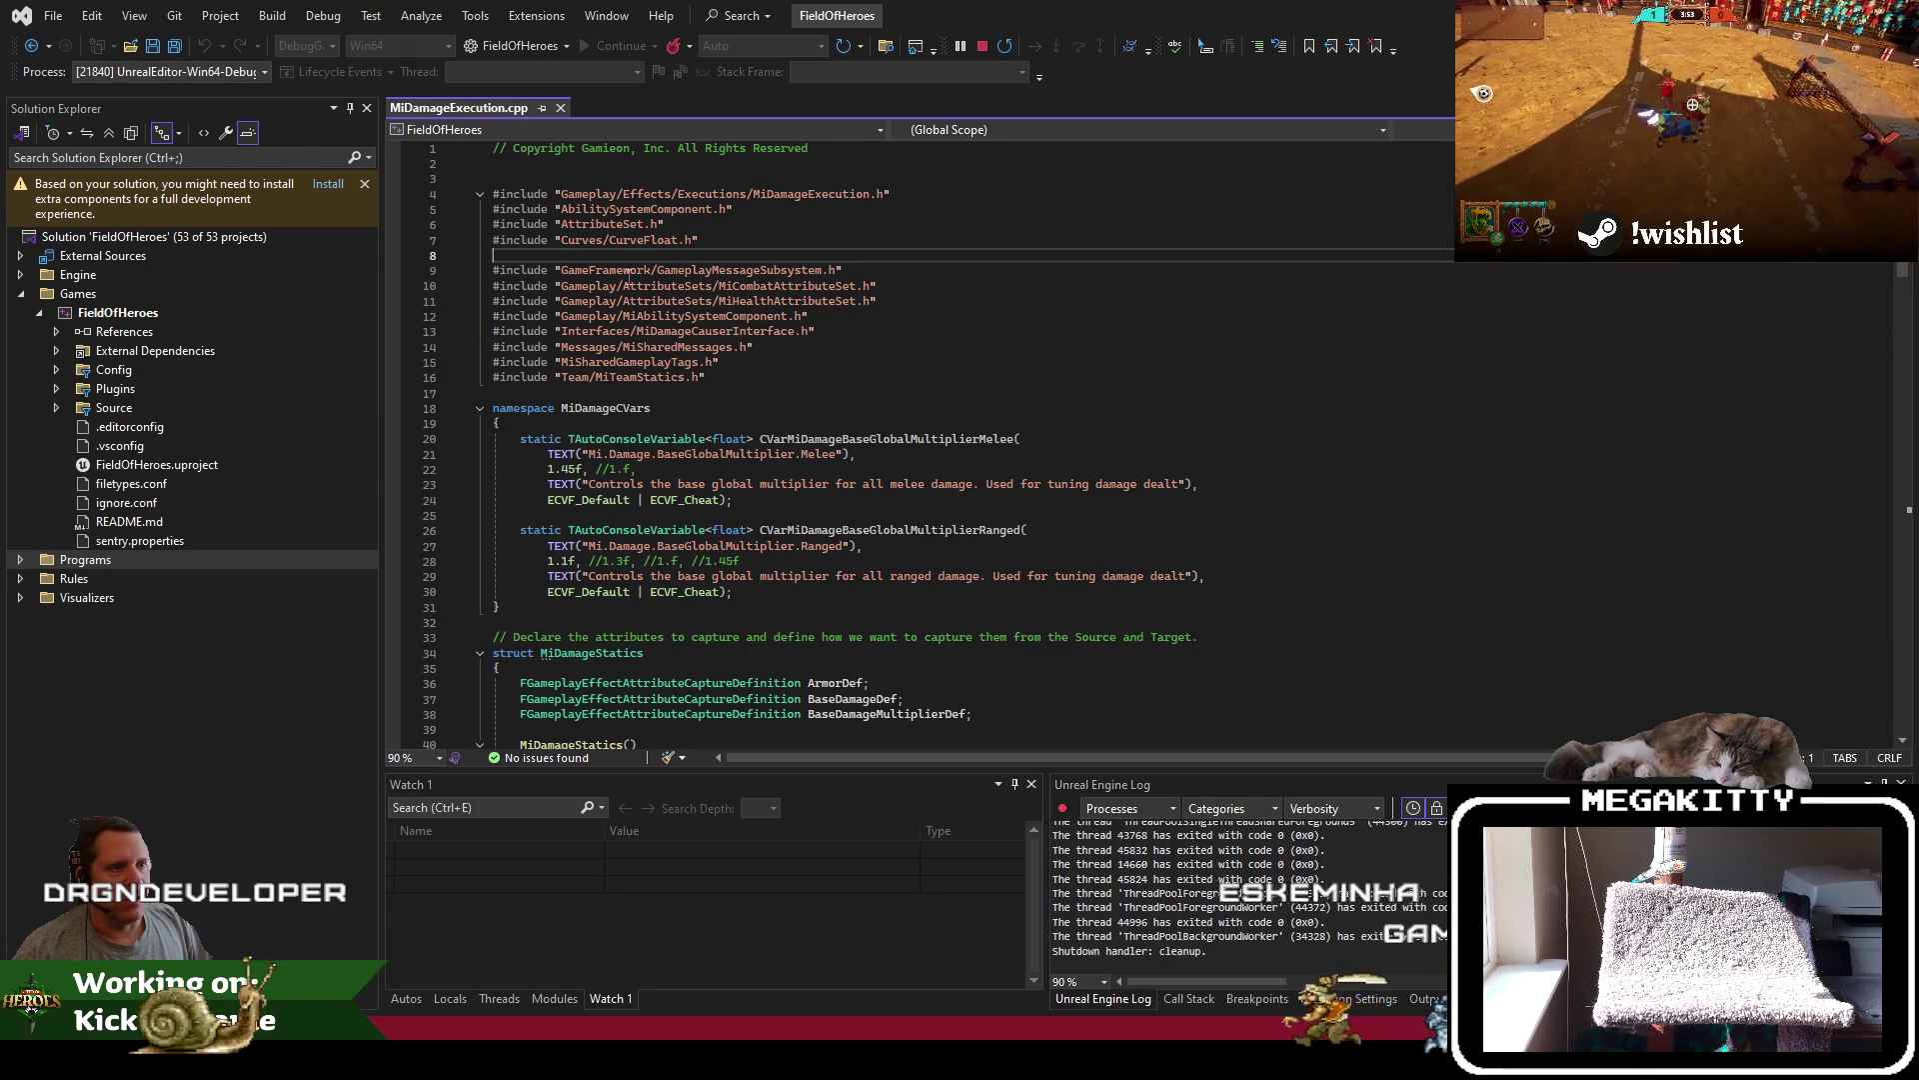
click(45, 18)
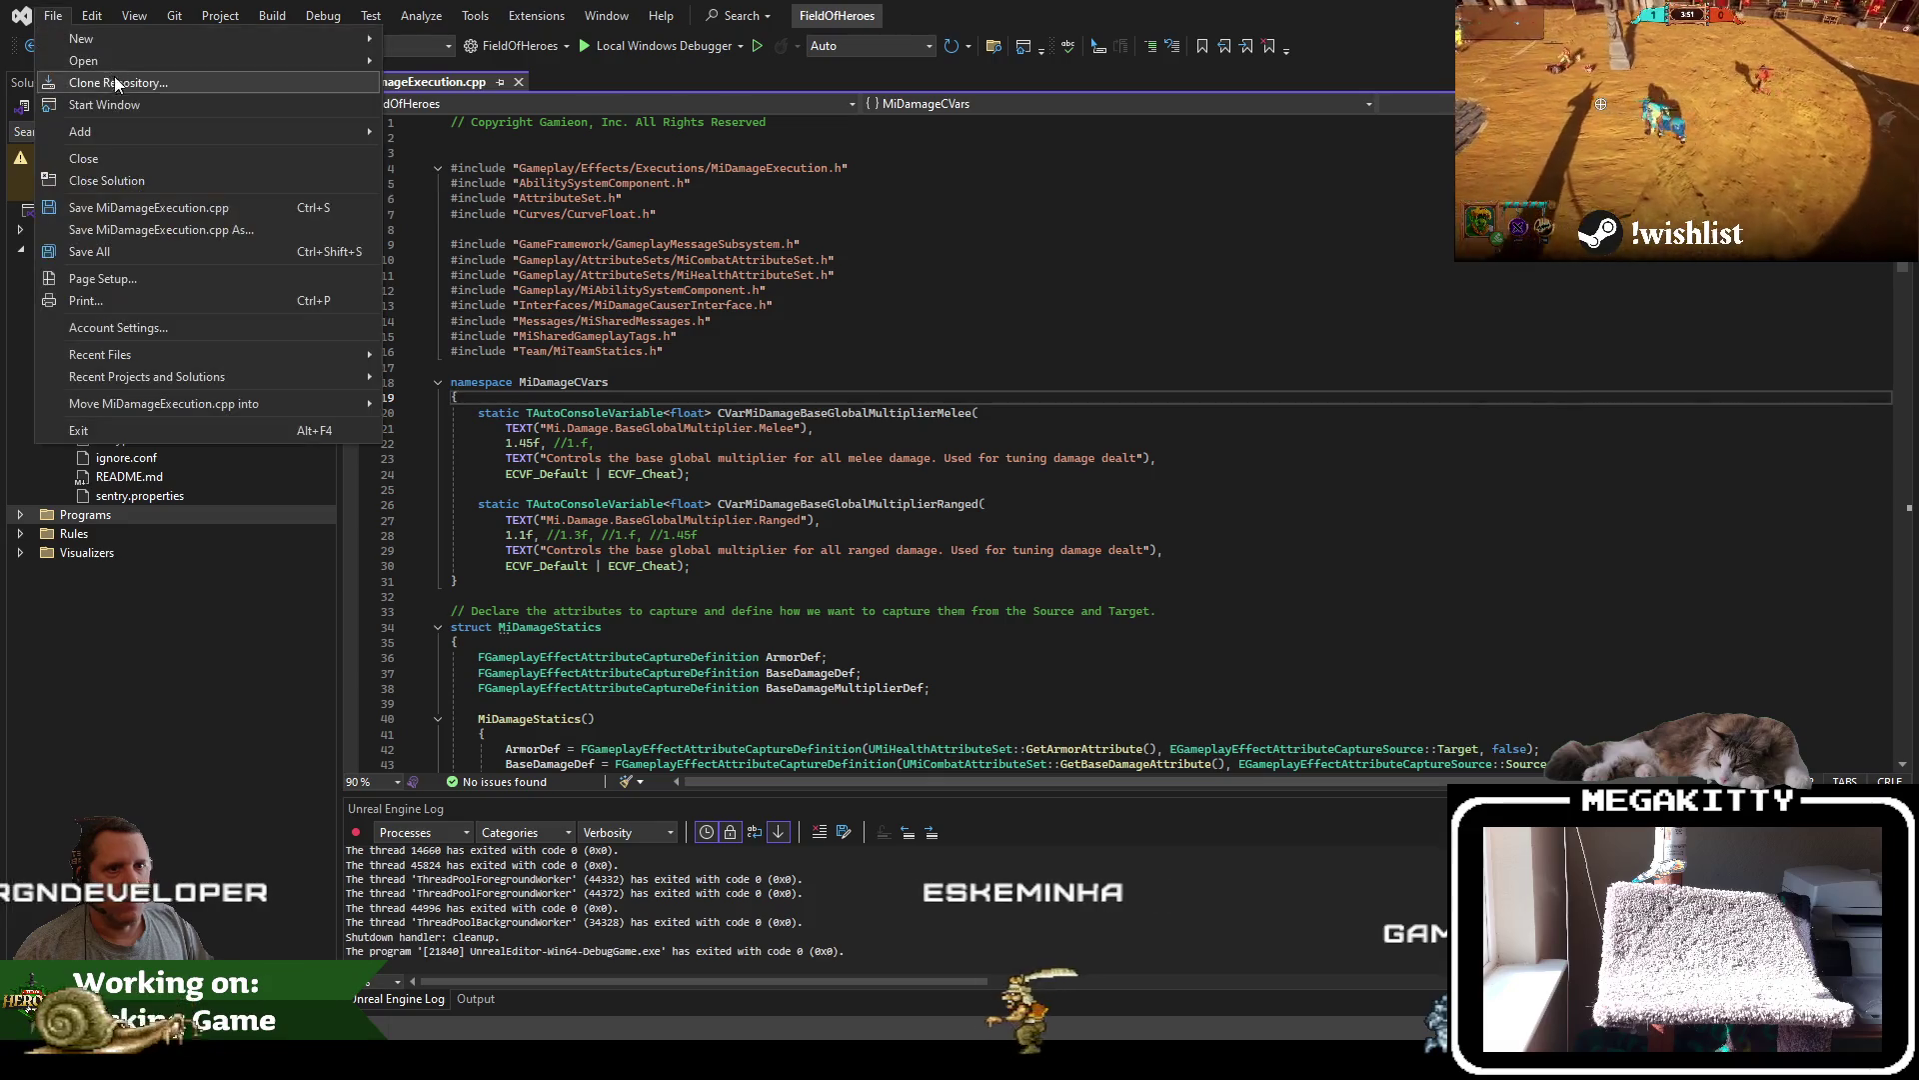
mouse_move(197, 376)
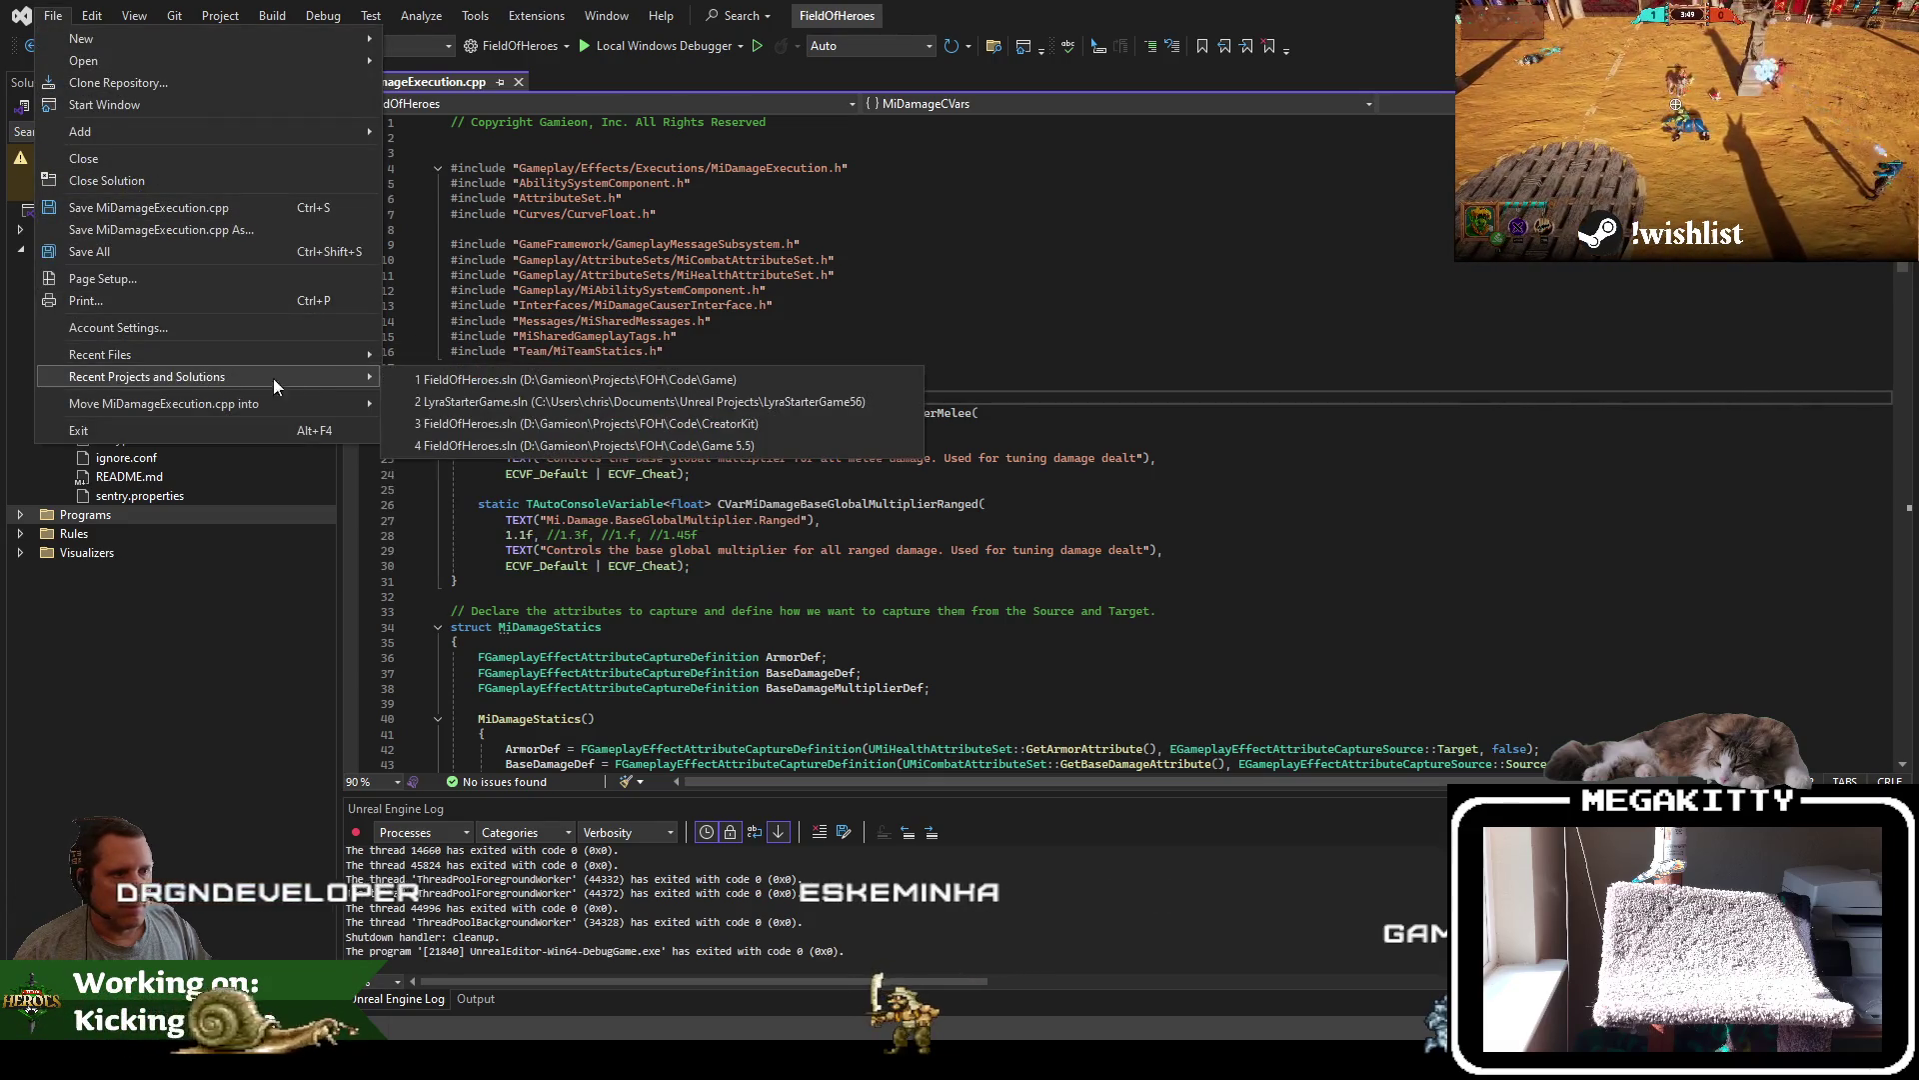
click(666, 445)
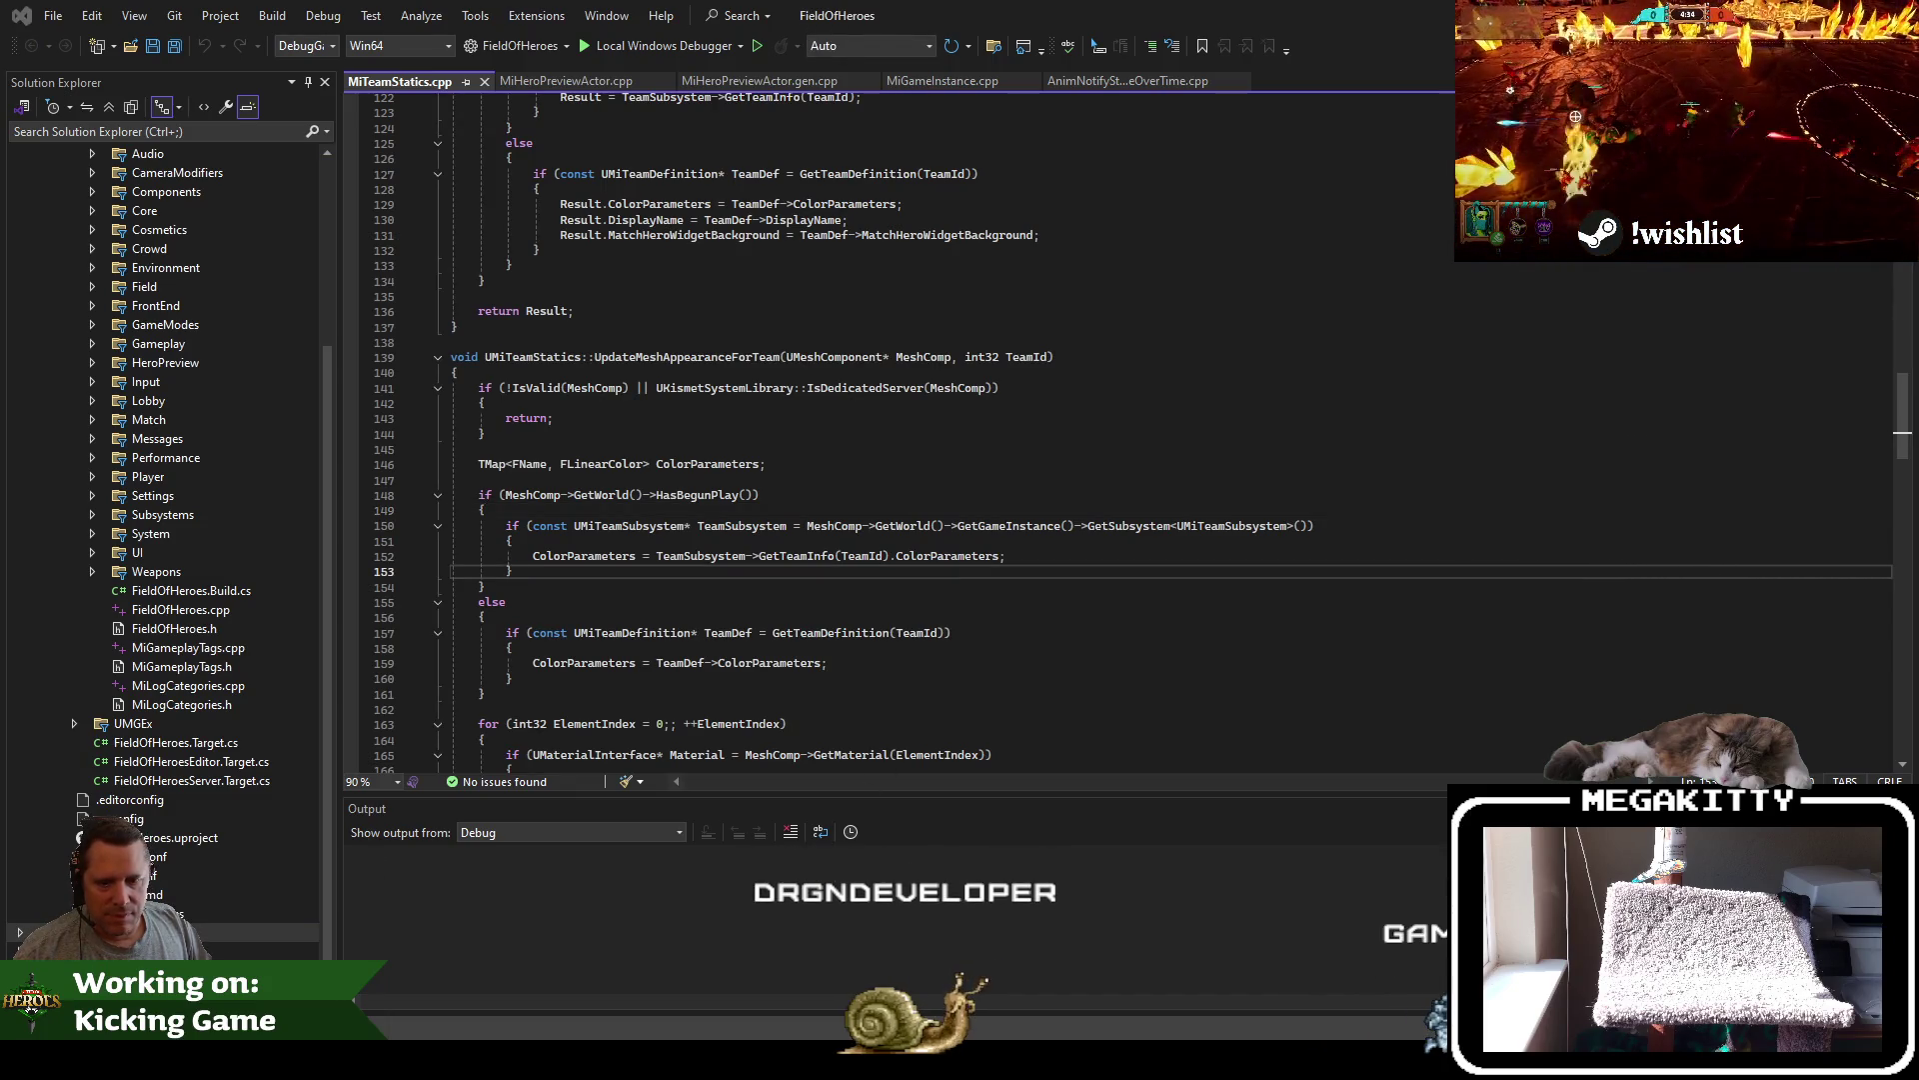
Place the cursor on line 150 in MiTeamStatics.cpp
click(664, 547)
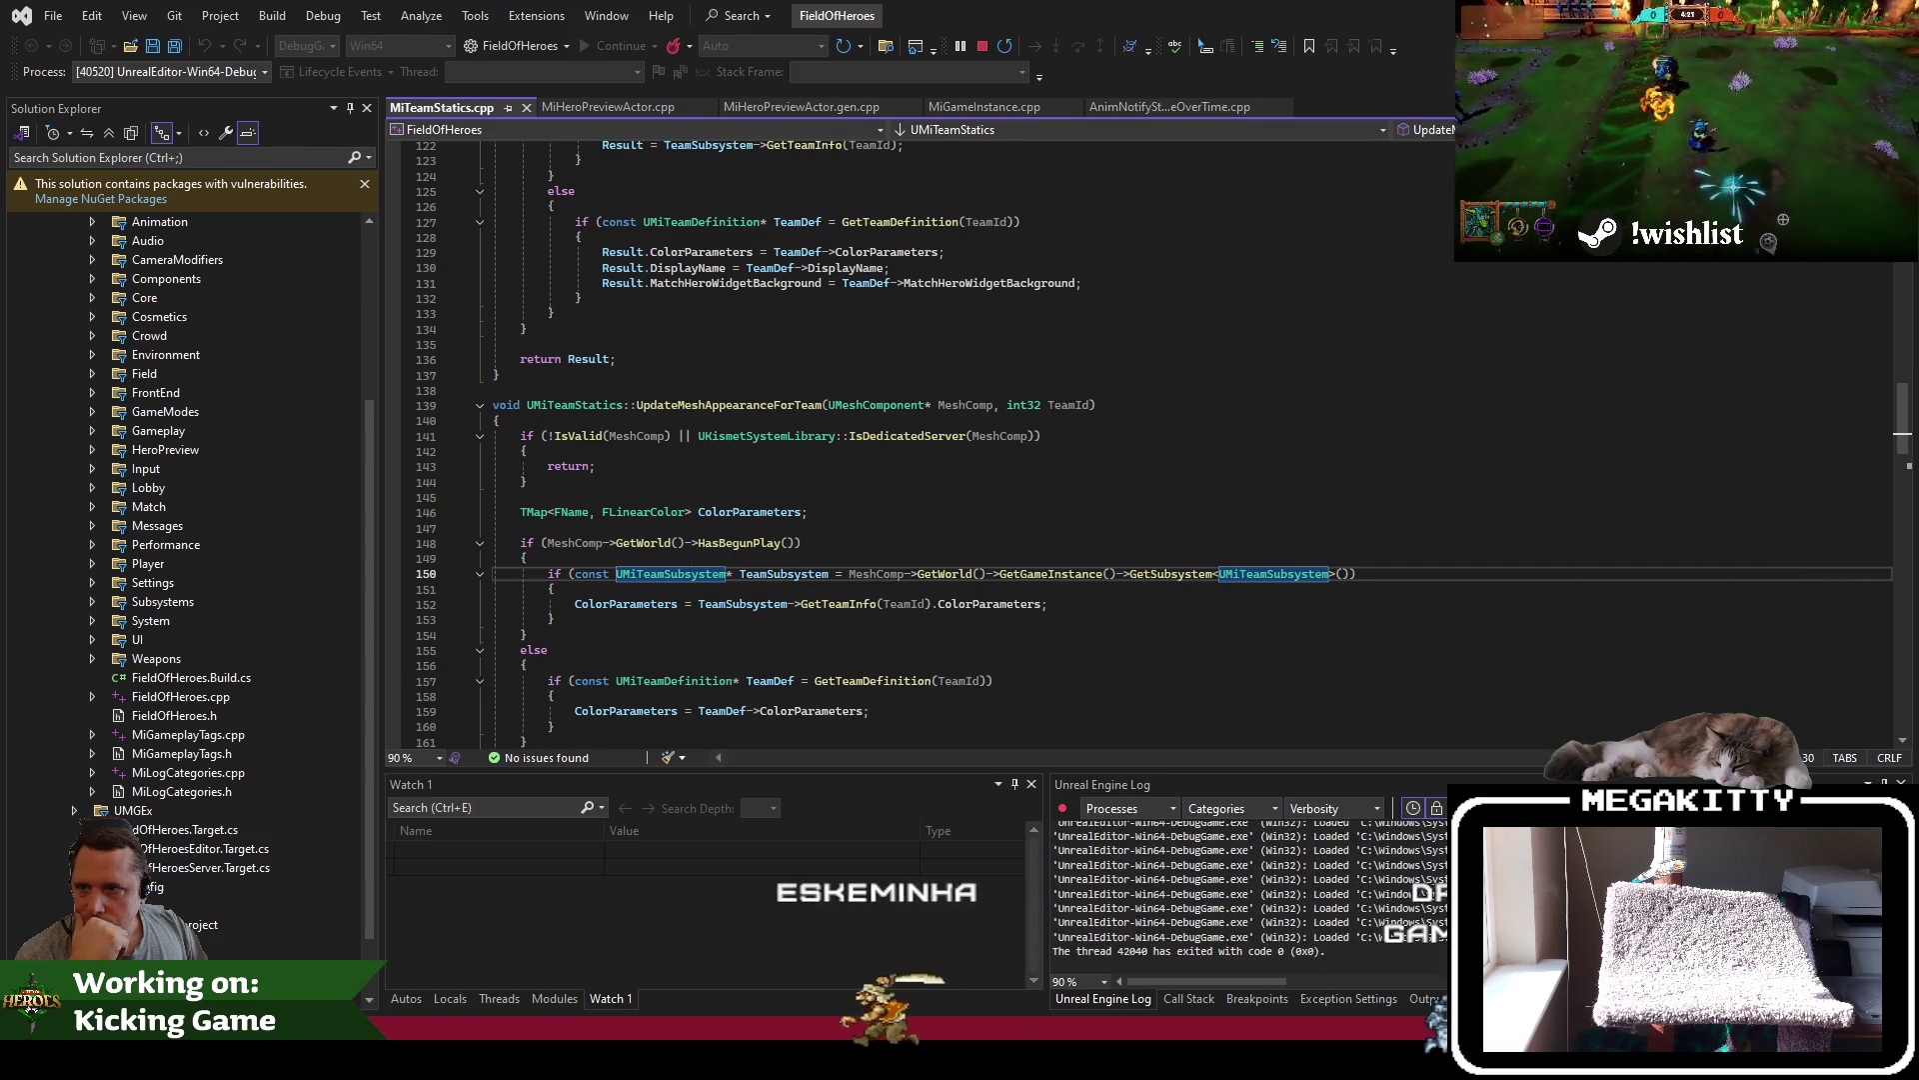
Relaunch the FieldOfHeroes Unreal Editor under the debugger, leaving the capsule art image in view
key(alt+Tab)
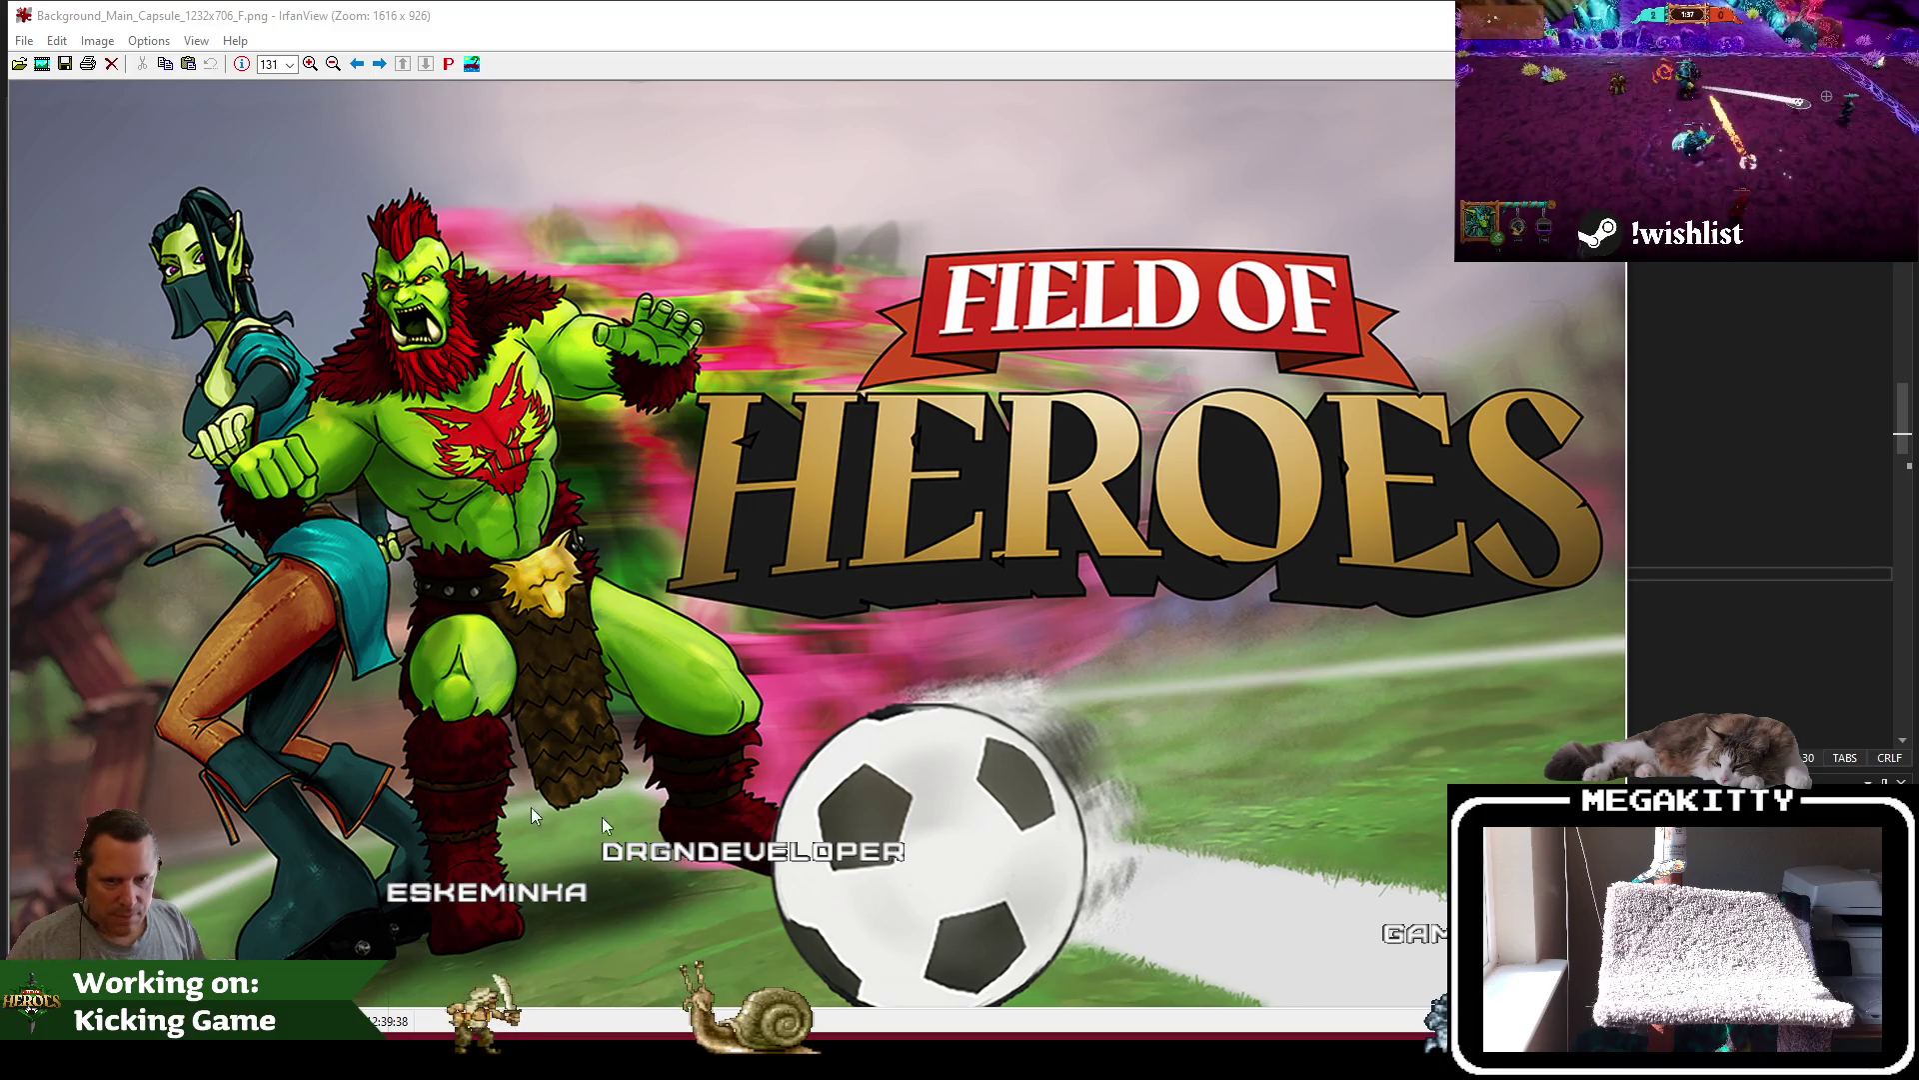
Bring the MiTeamStatics code in Visual Studio back in front of IrfanView
click(1743, 601)
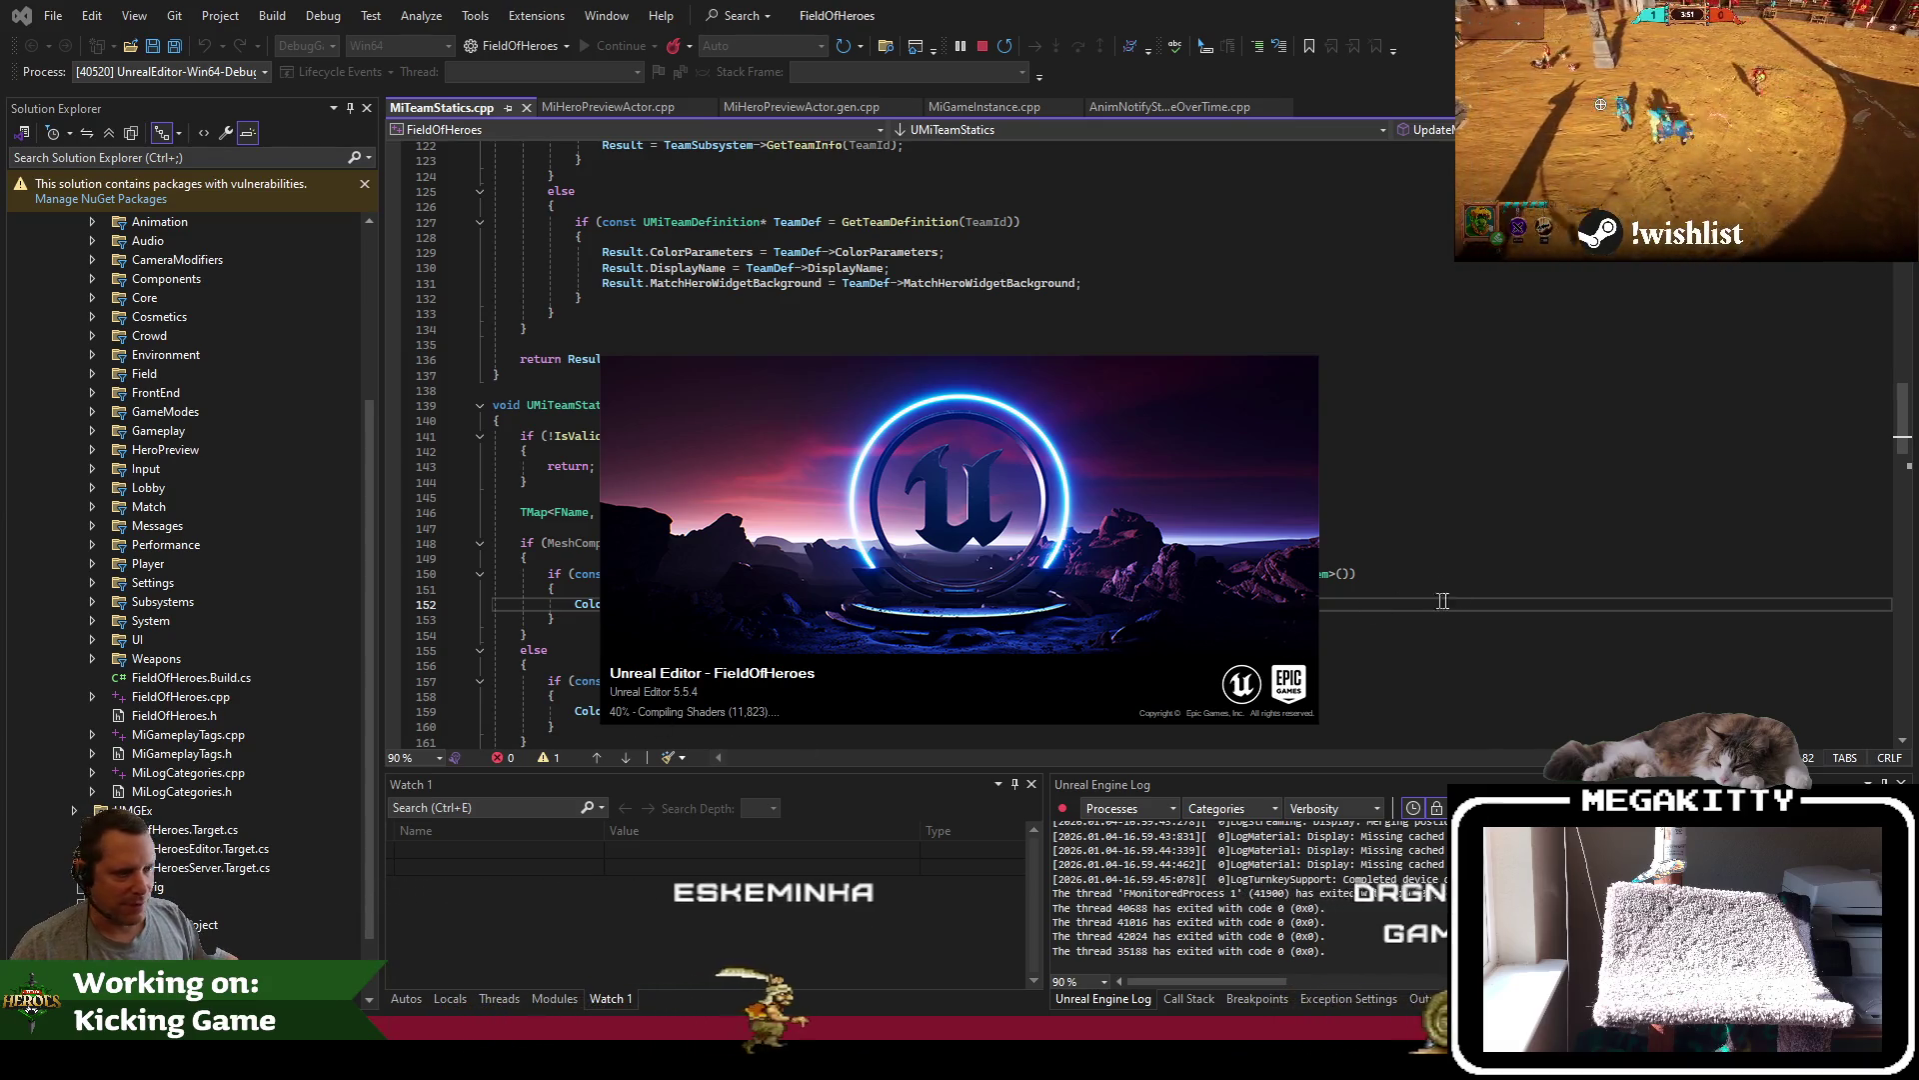
Reopen FieldOfHeroes.sln from the recent solutions list so its 53 projects start loading
click(1598, 589)
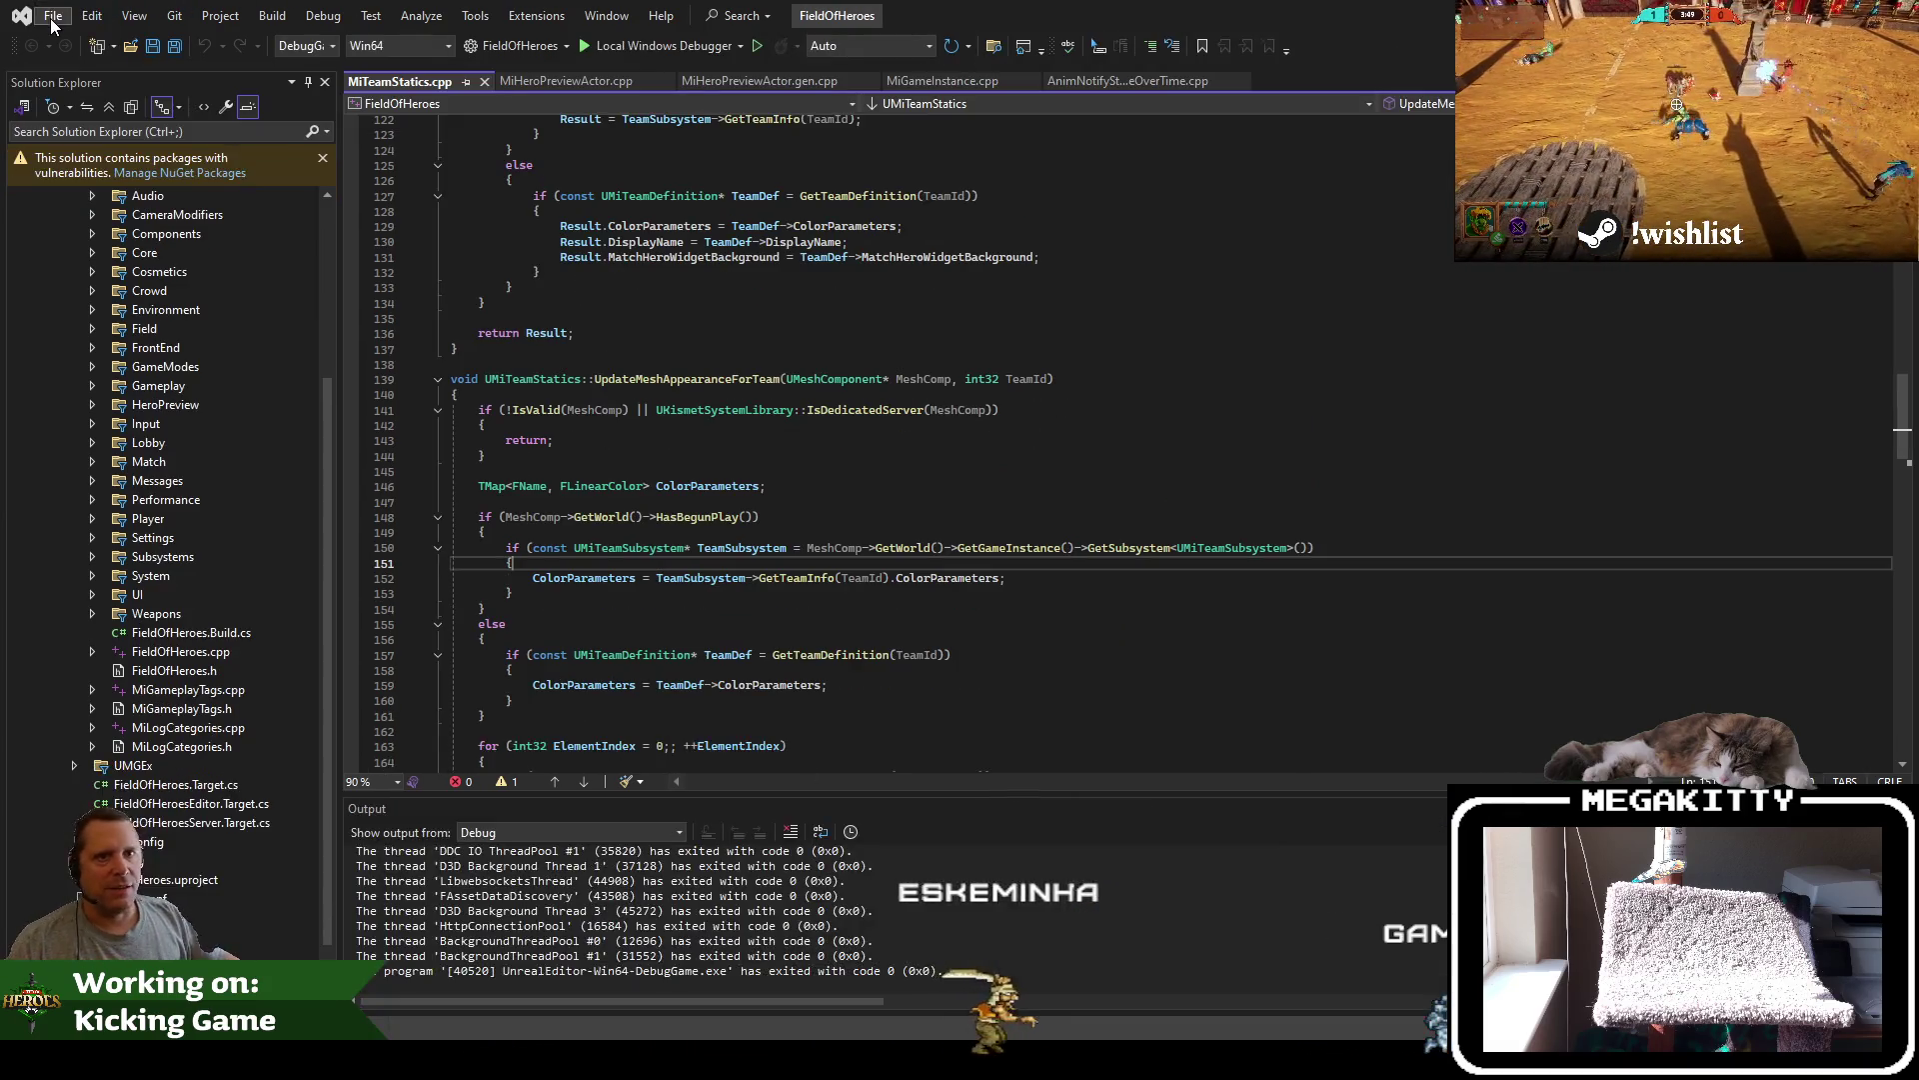
click(52, 15)
mouse_move(198, 376)
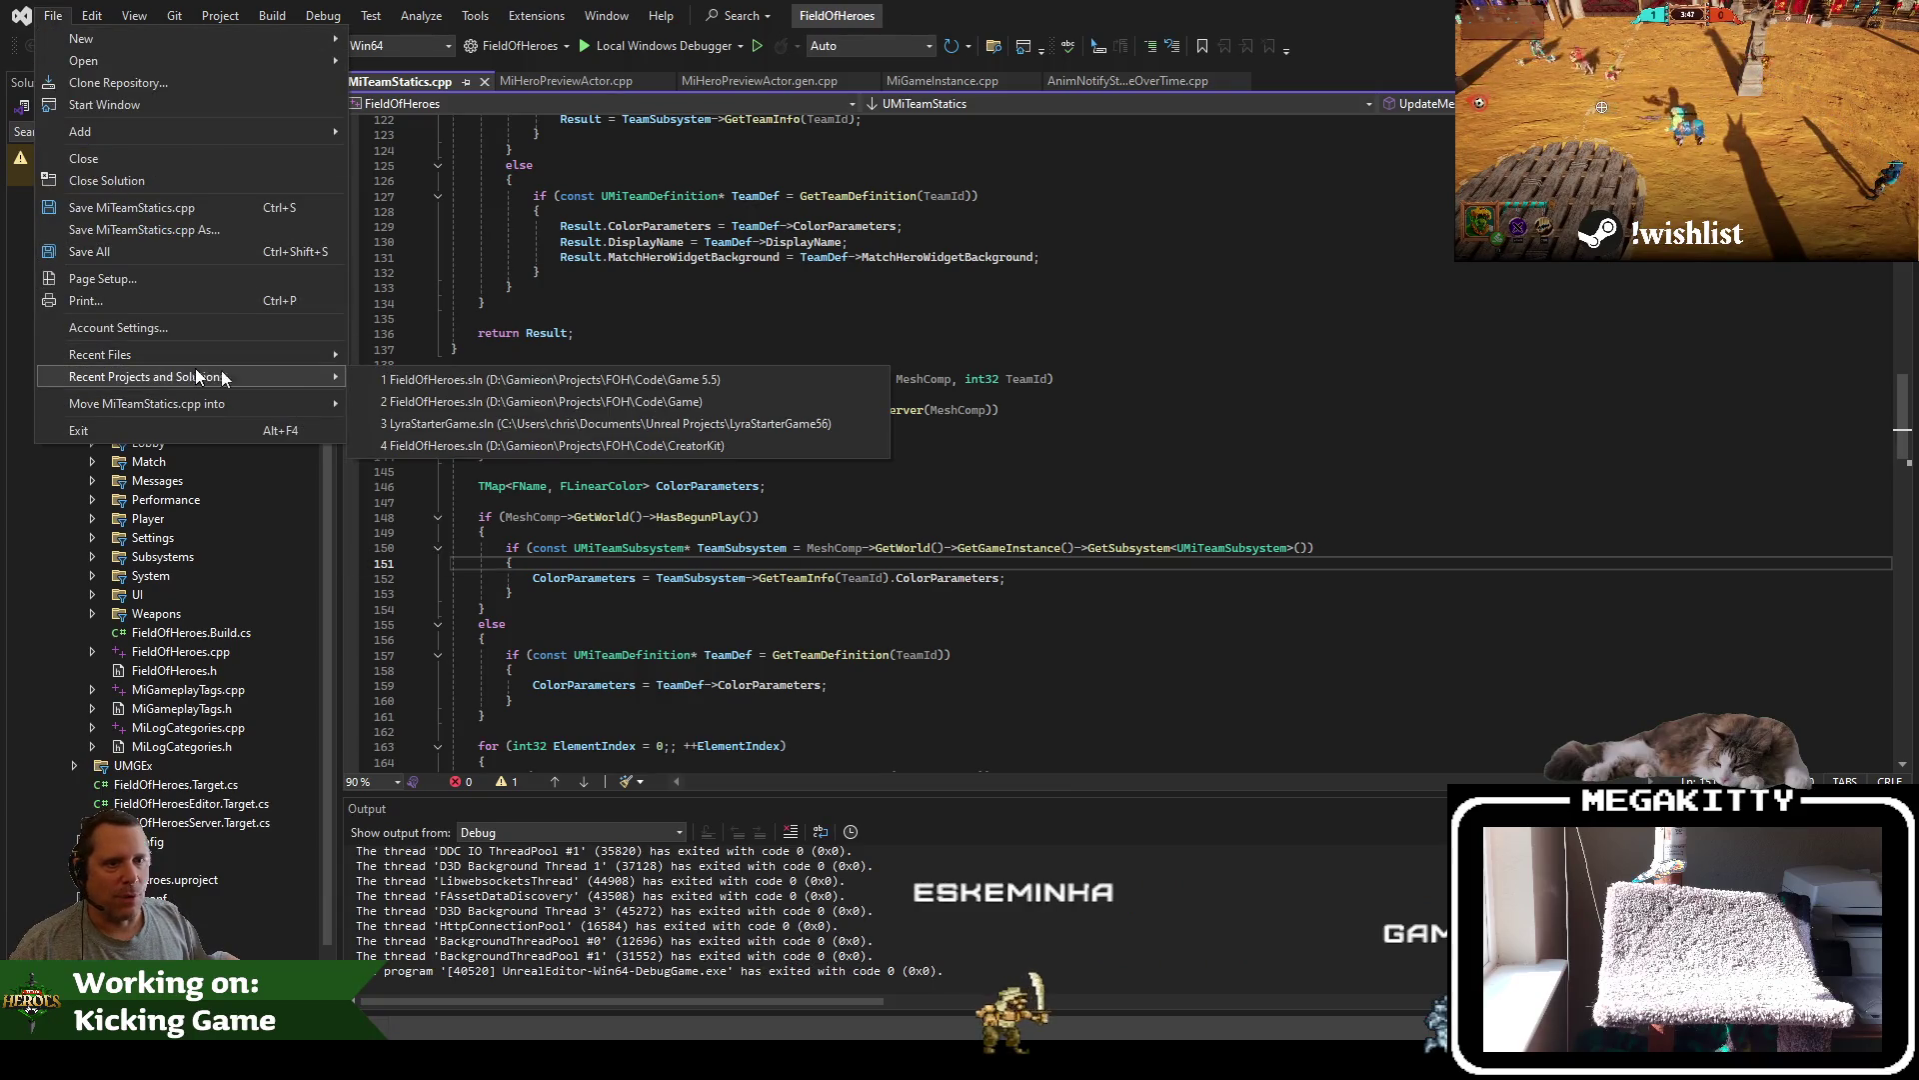
click(690, 395)
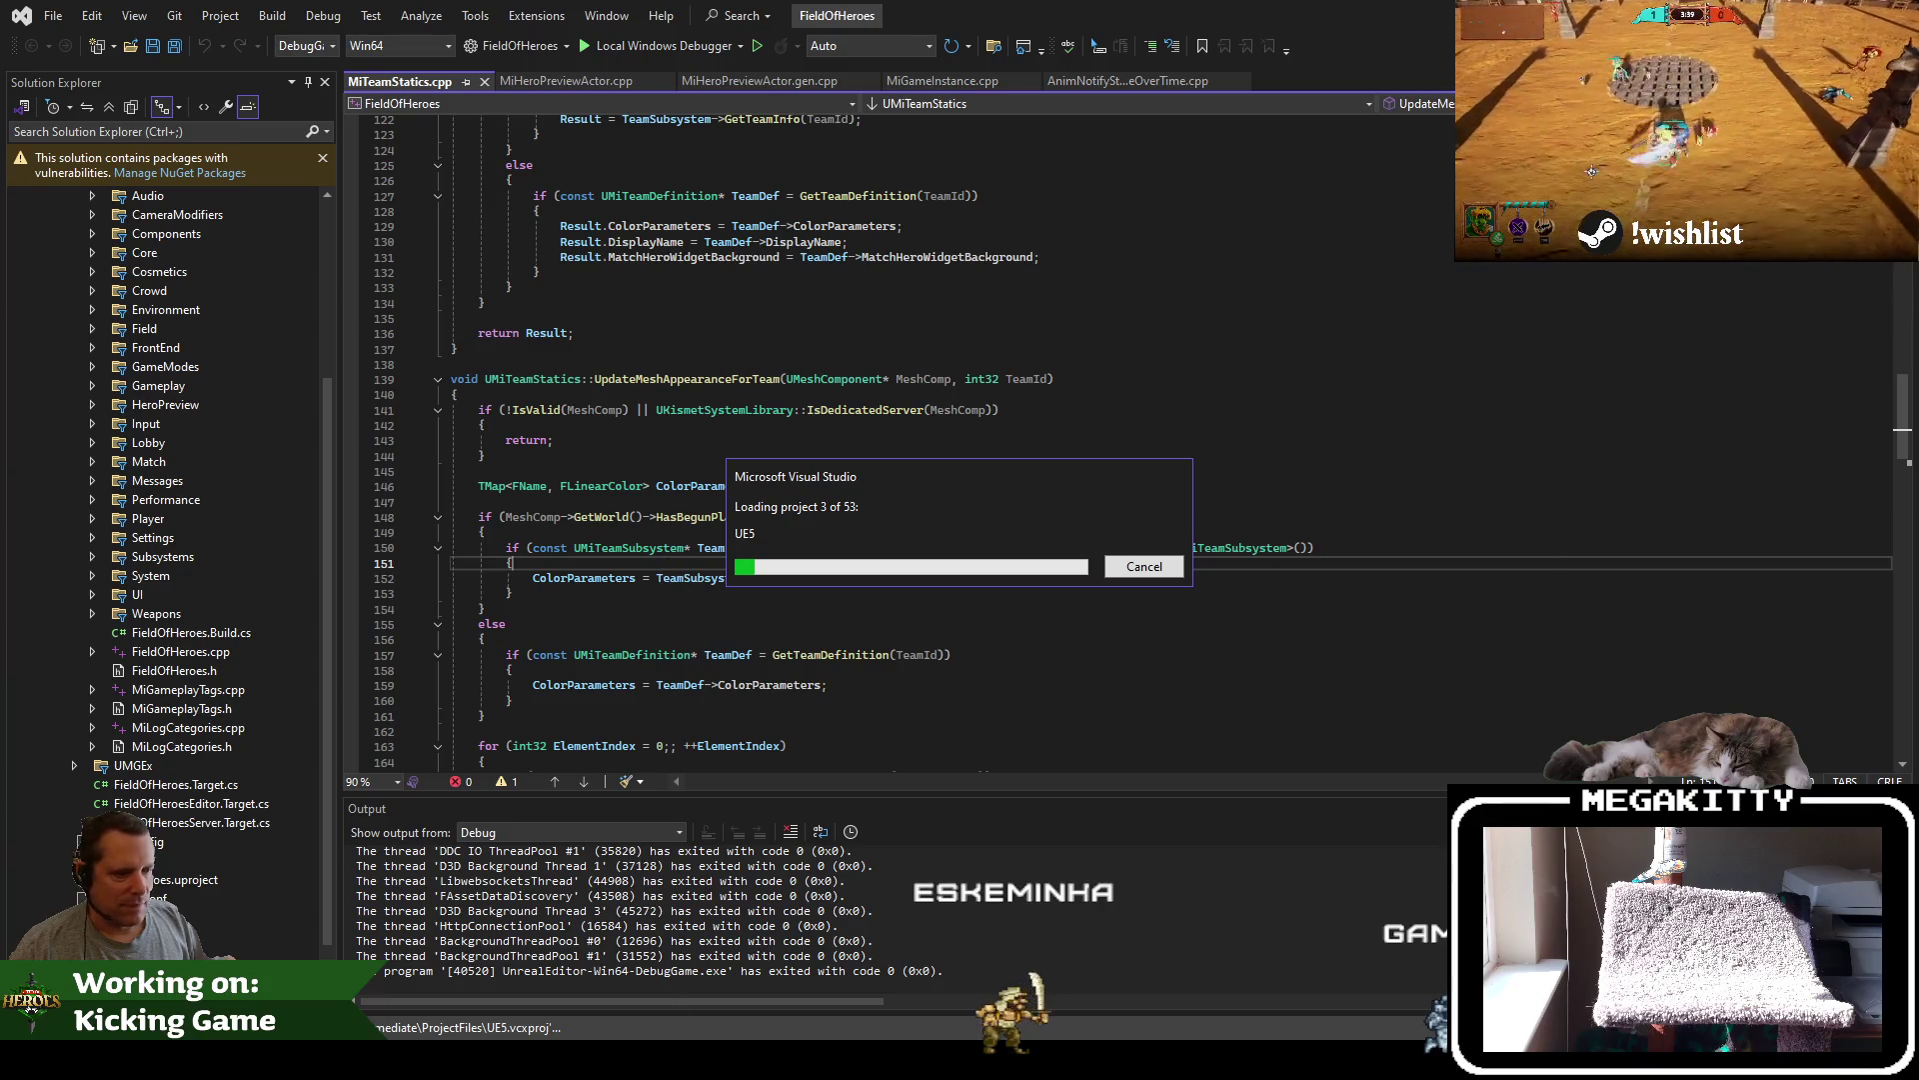
key(alt+Tab)
key(alt+Tab)
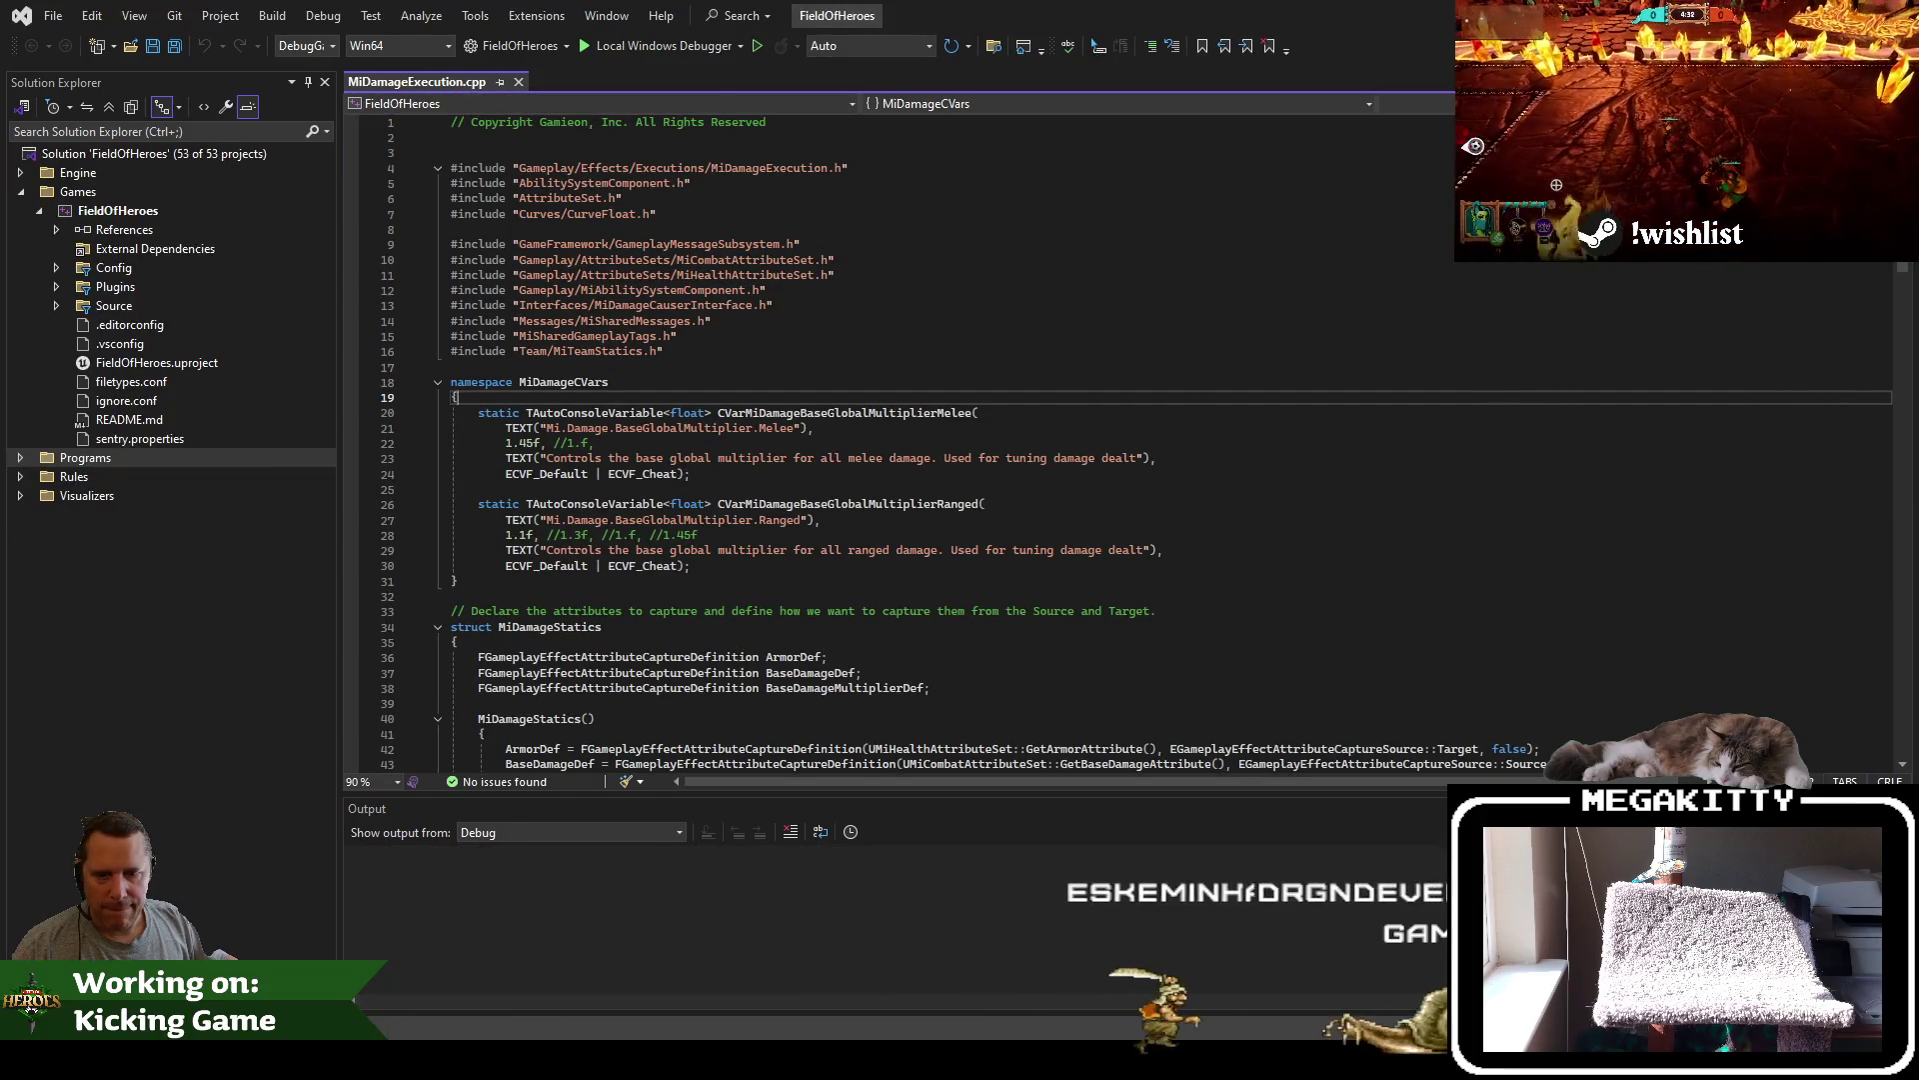
Build FieldOfHeroes from MiDamageExecution.cpp and launch the editor on the L_Slog_Bog level
click(889, 548)
key(ctrl+shift+b)
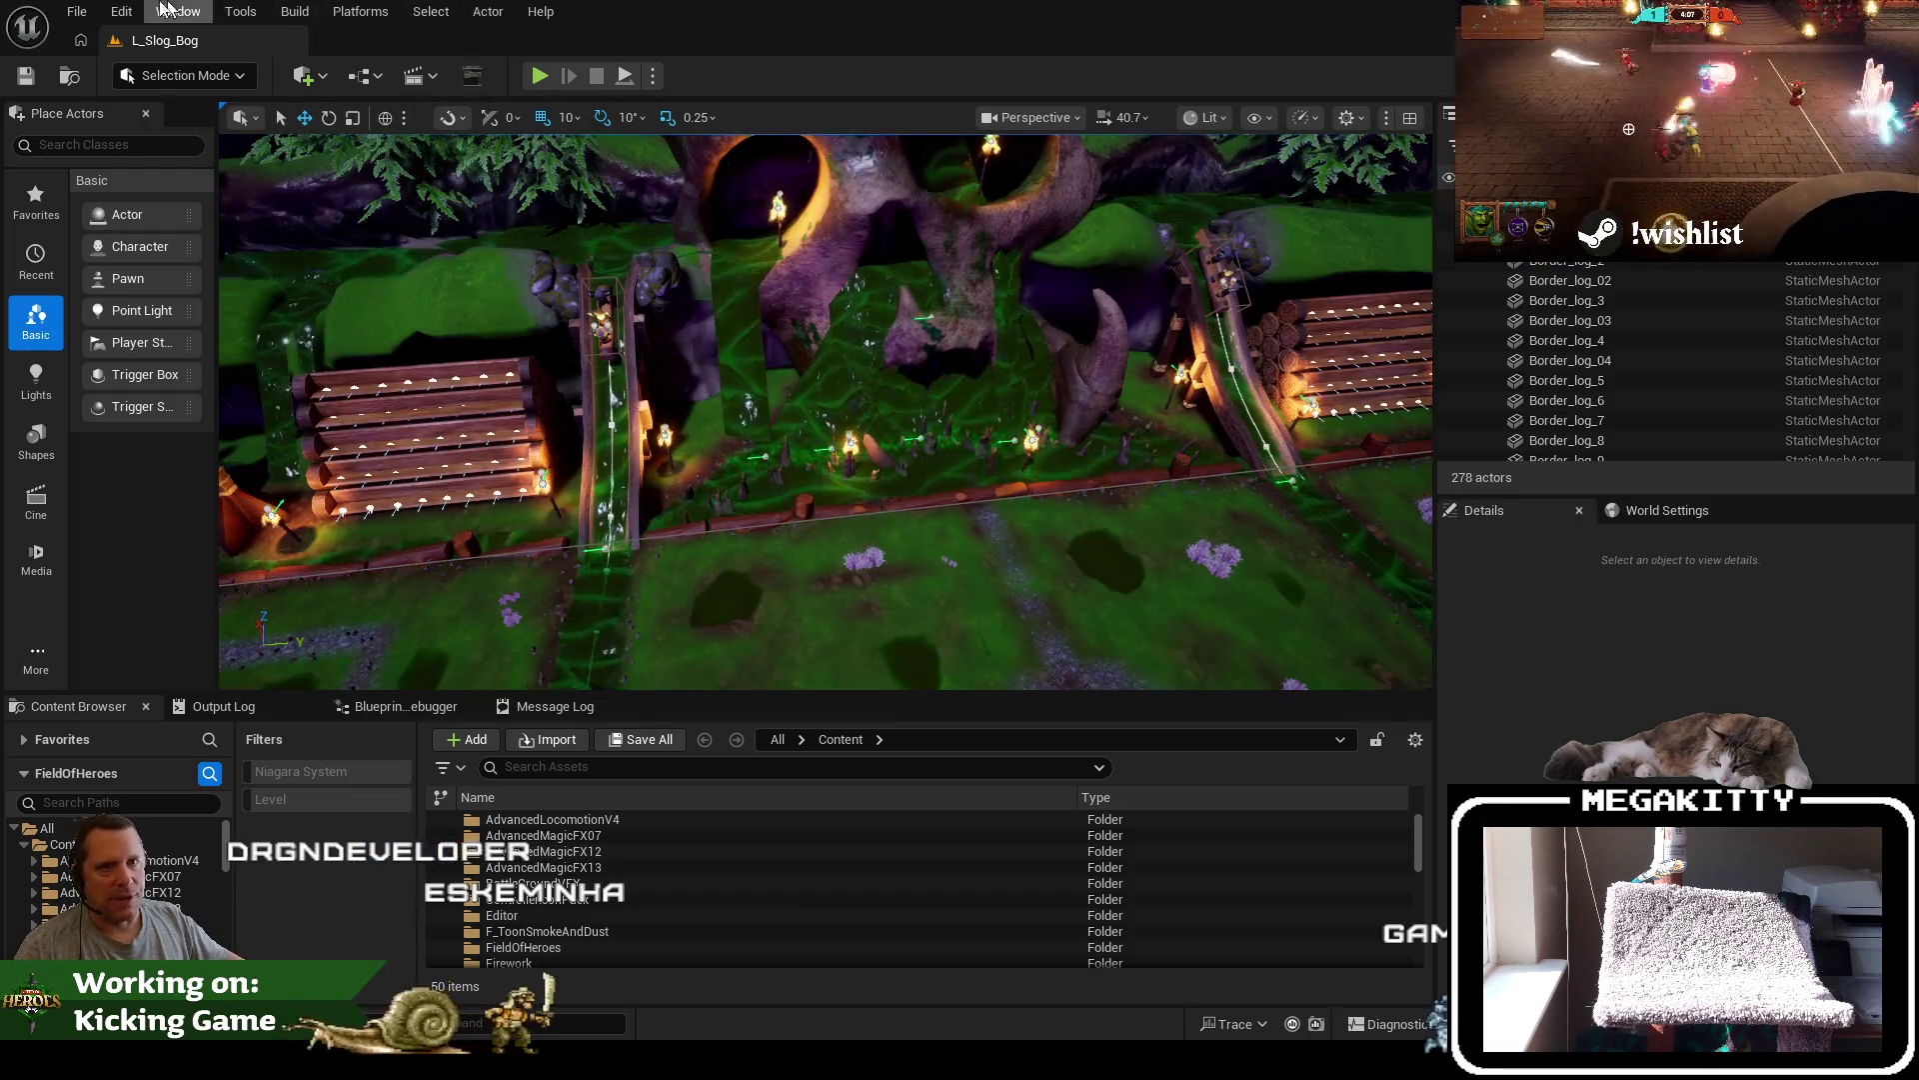
Load L_FrontEnd from the recent levels and Play In Editor to show the main menu
click(77, 11)
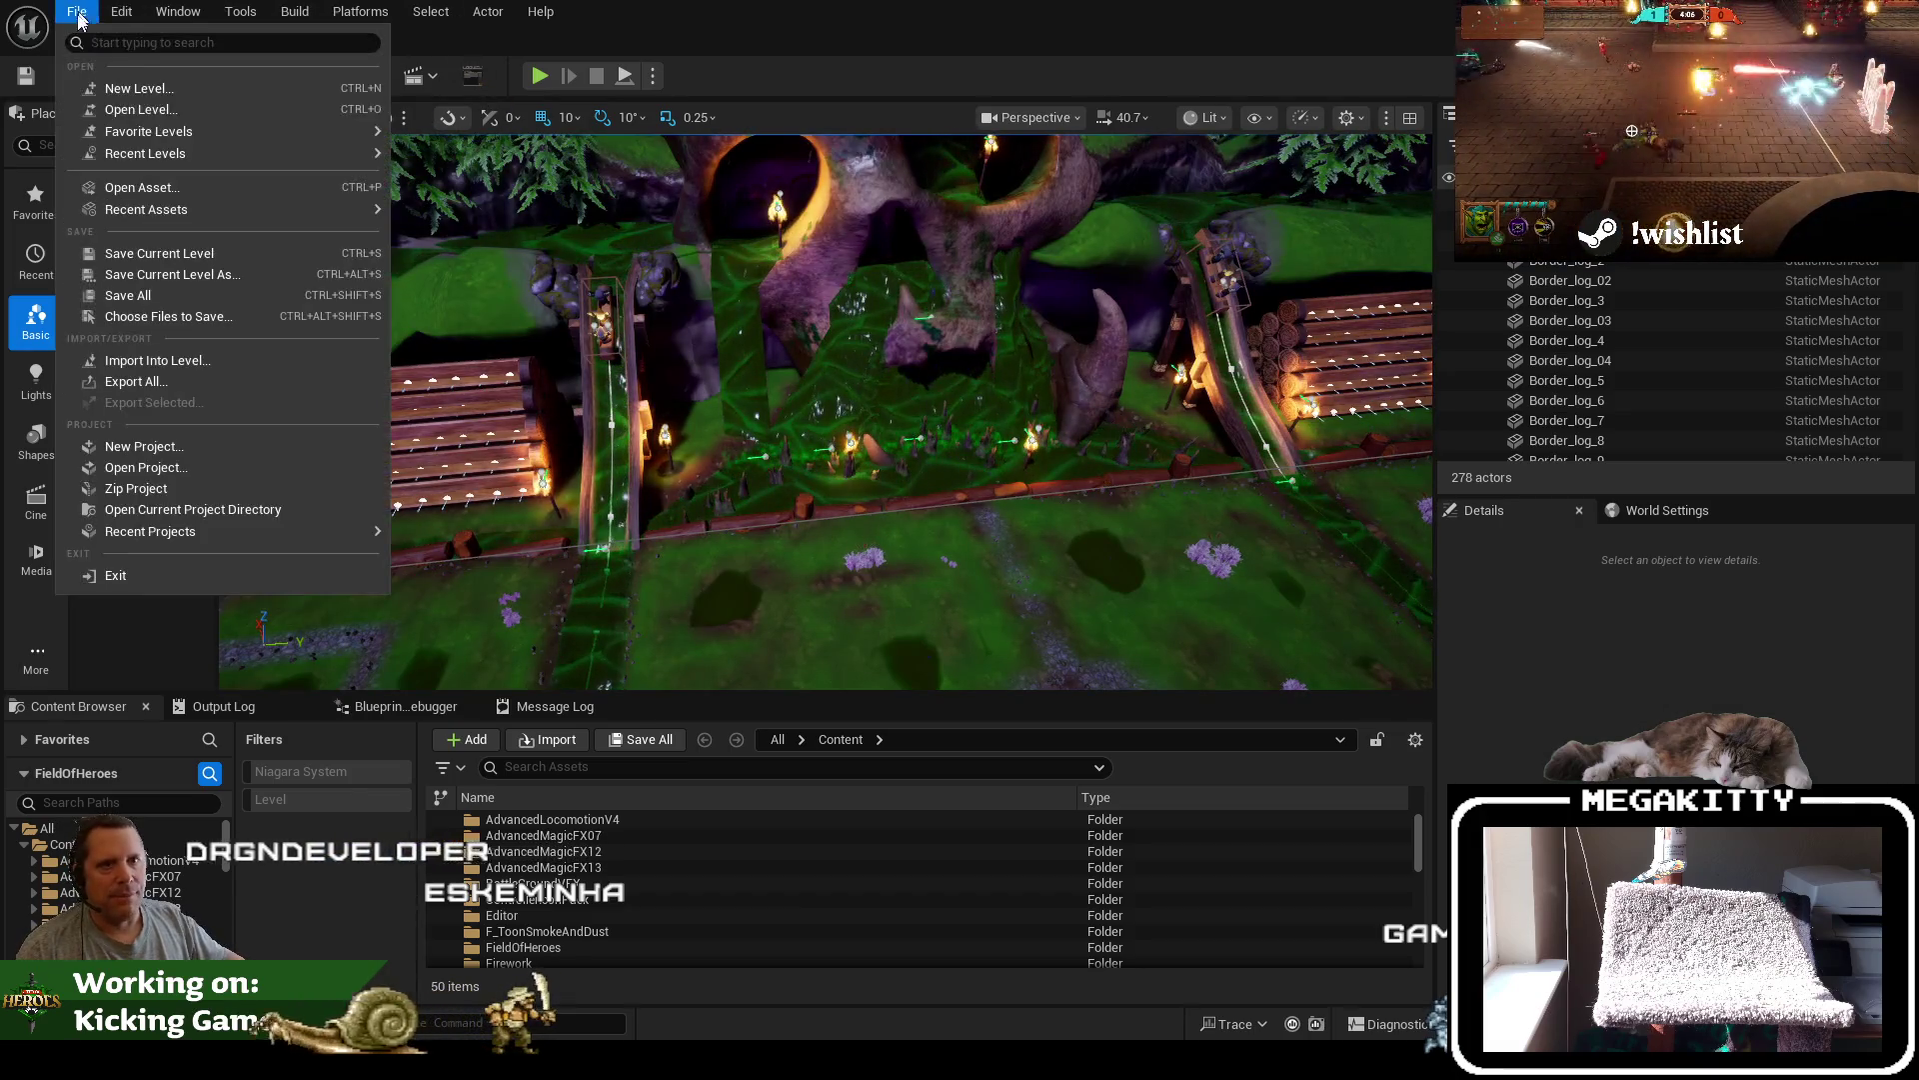
mouse_move(196, 152)
click(476, 214)
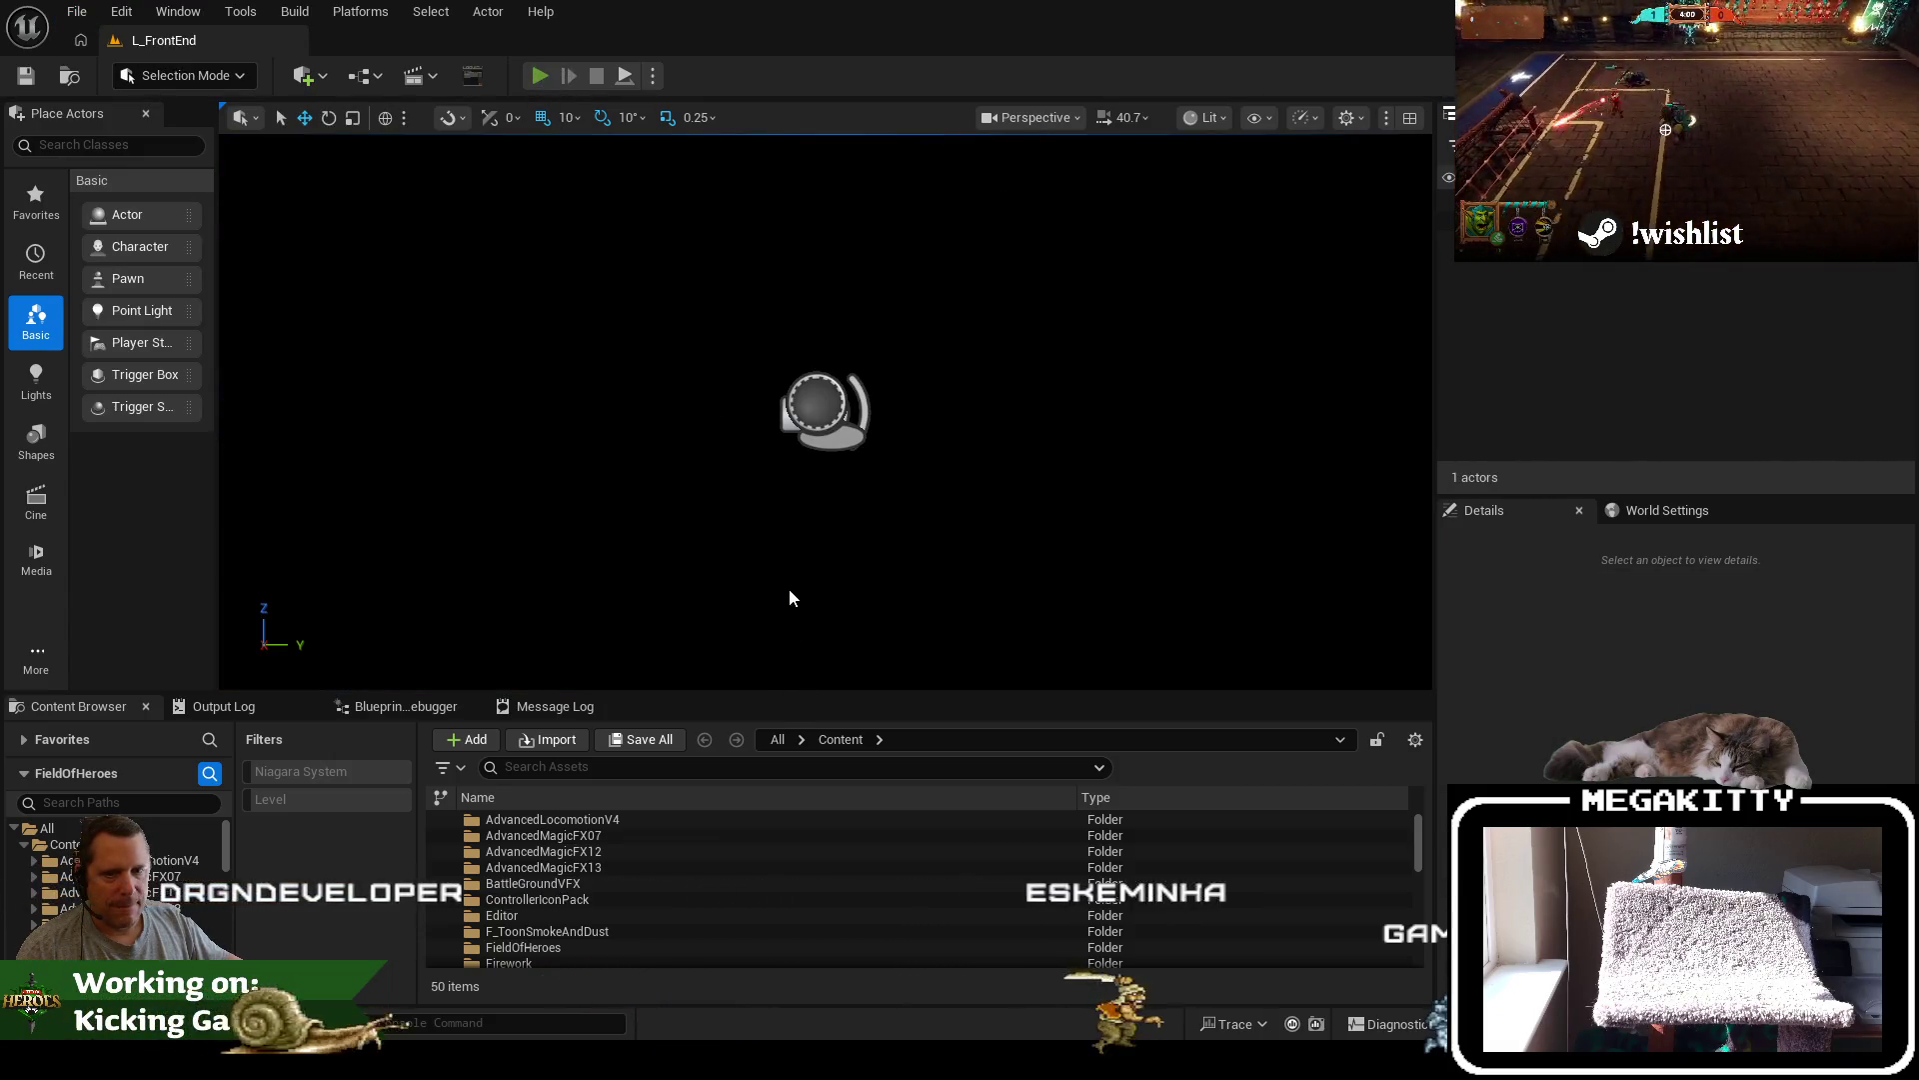
key(alt+p)
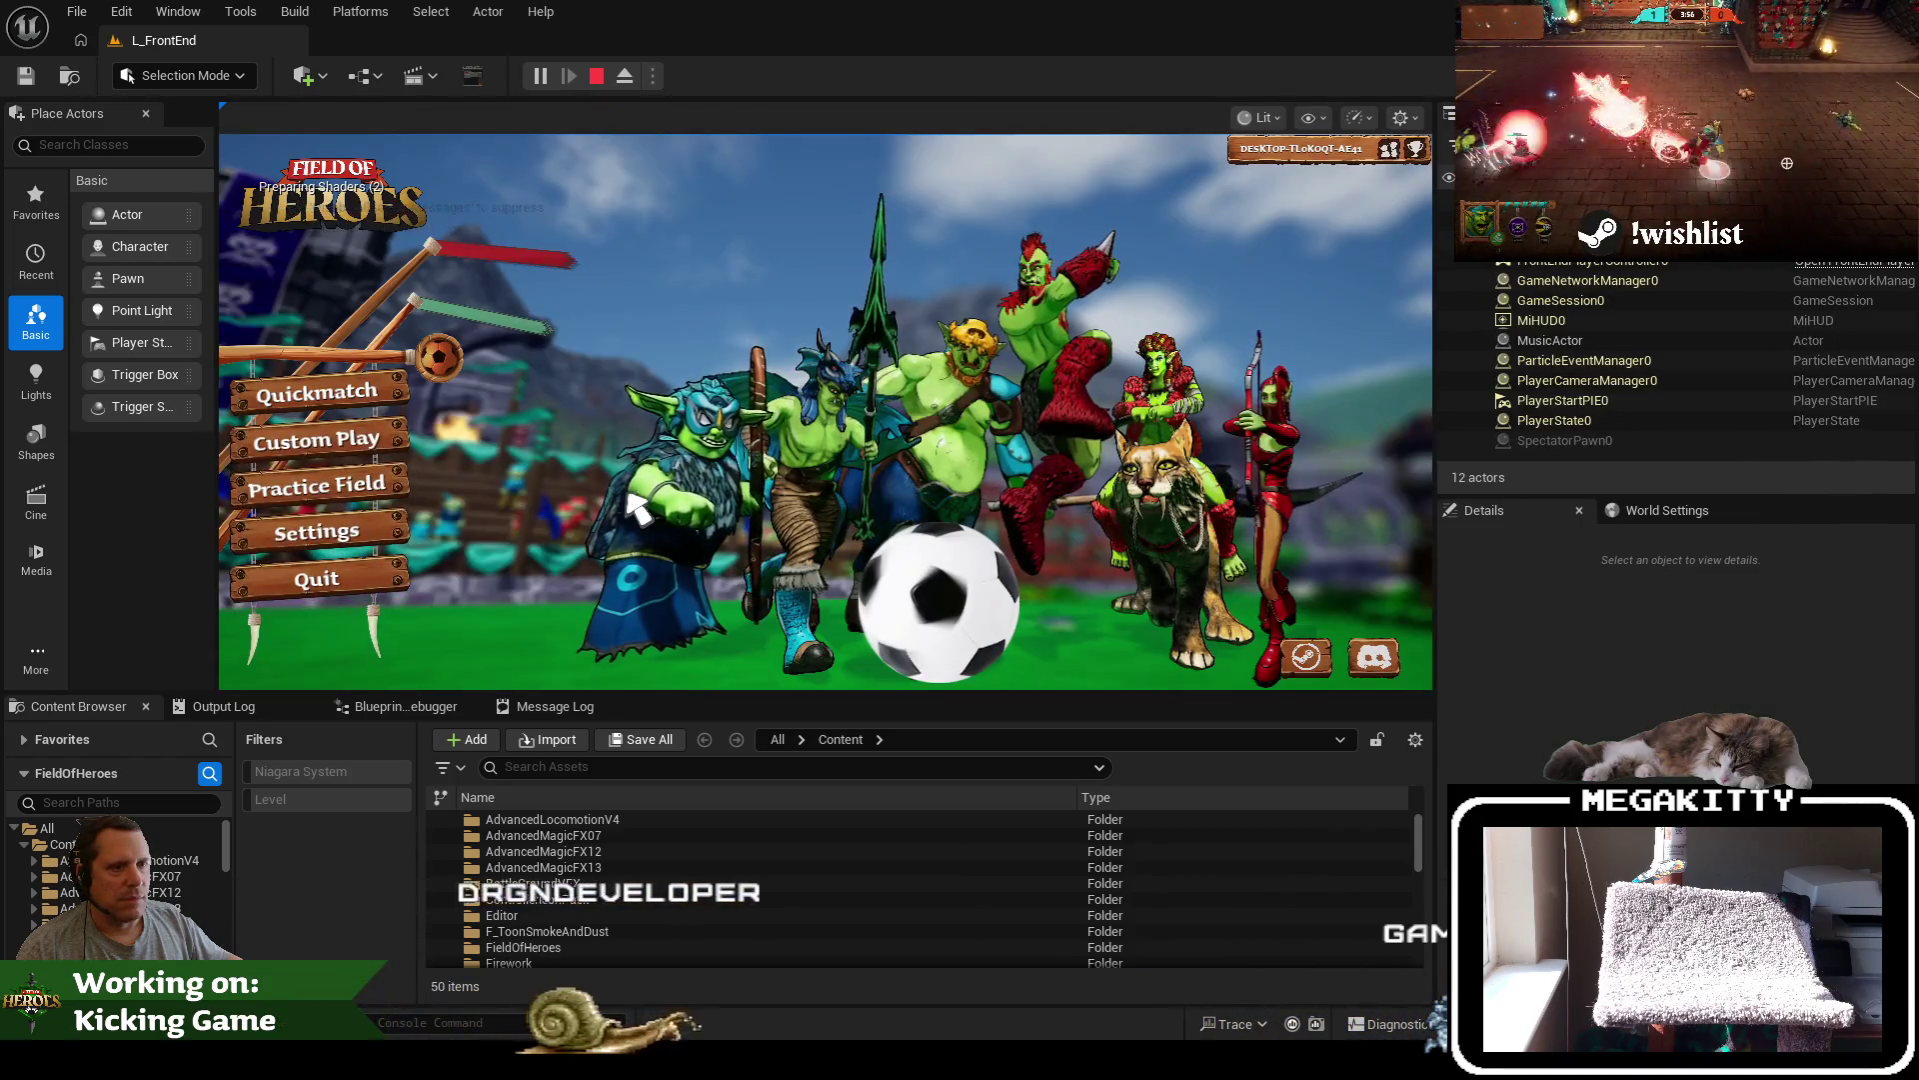
Open Custom Play, back out to the main menu, and toggle the Friends list
click(364, 436)
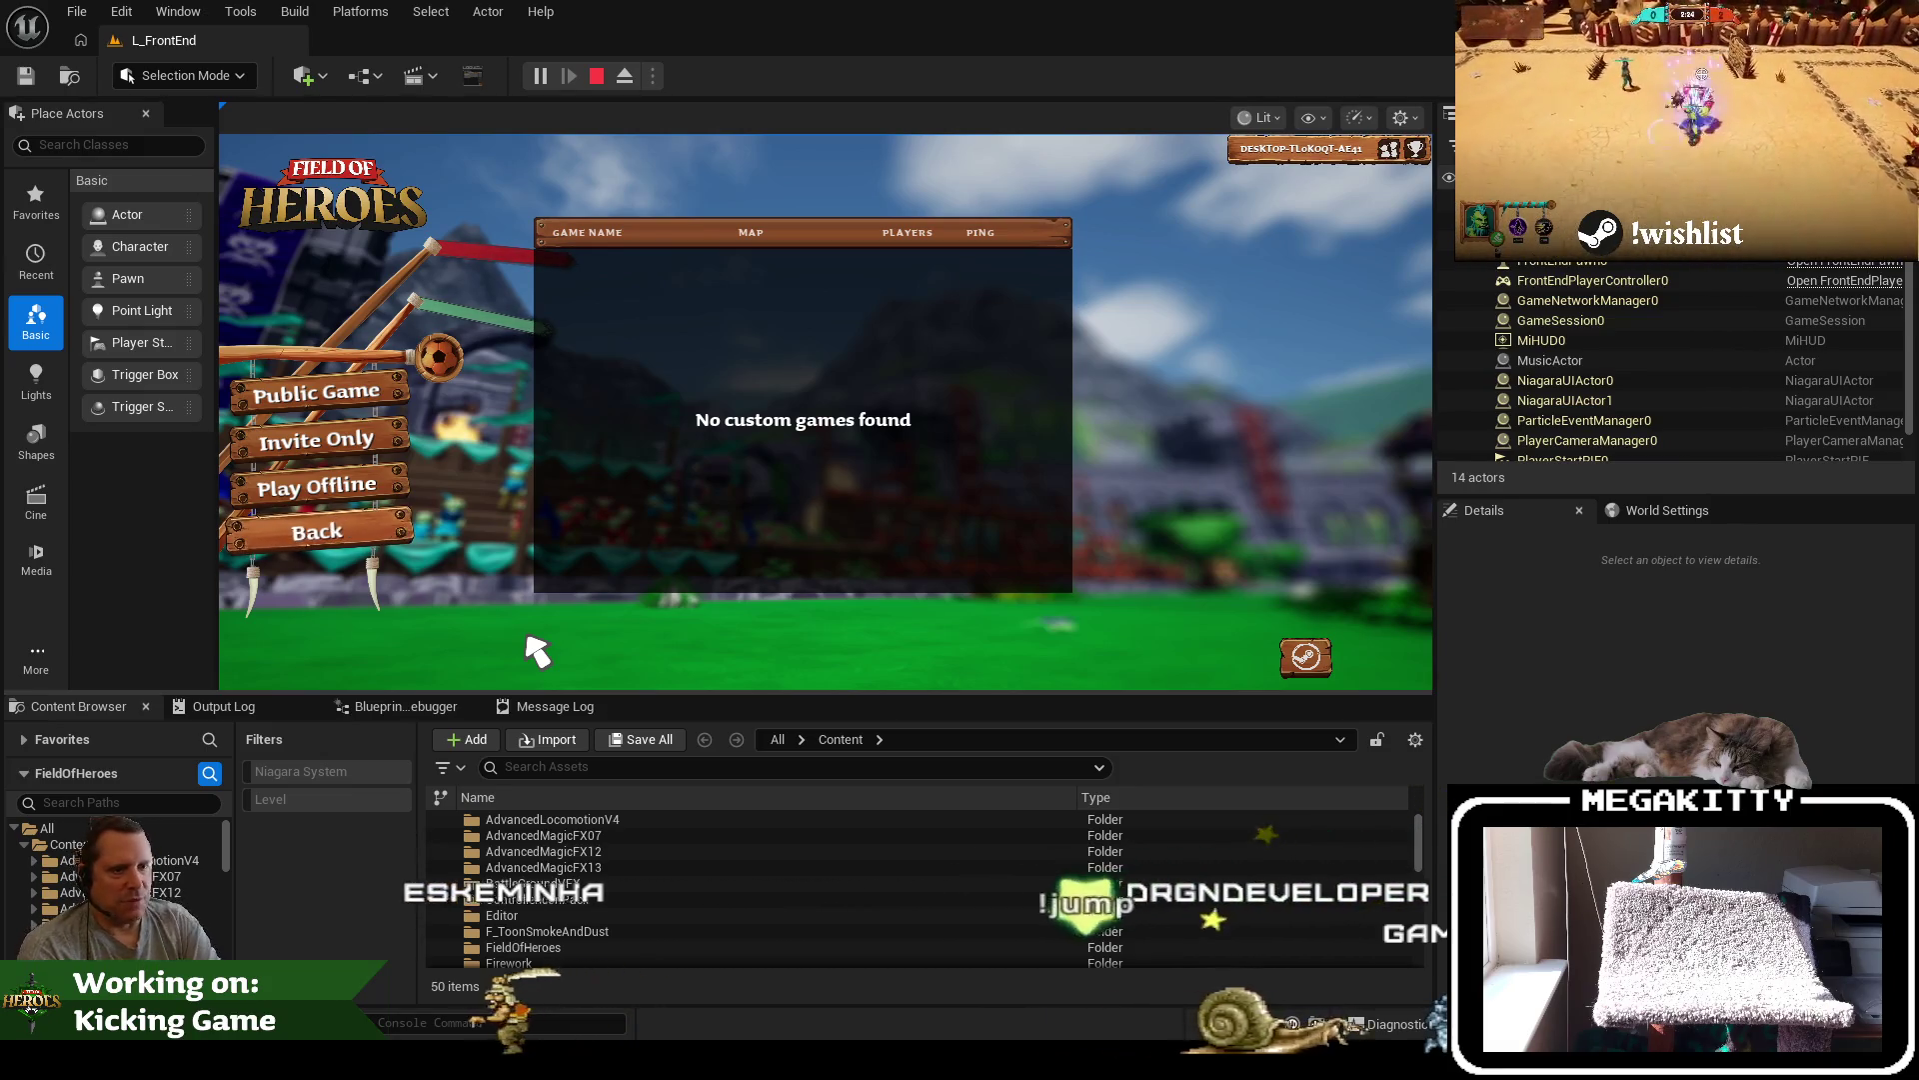
click(331, 540)
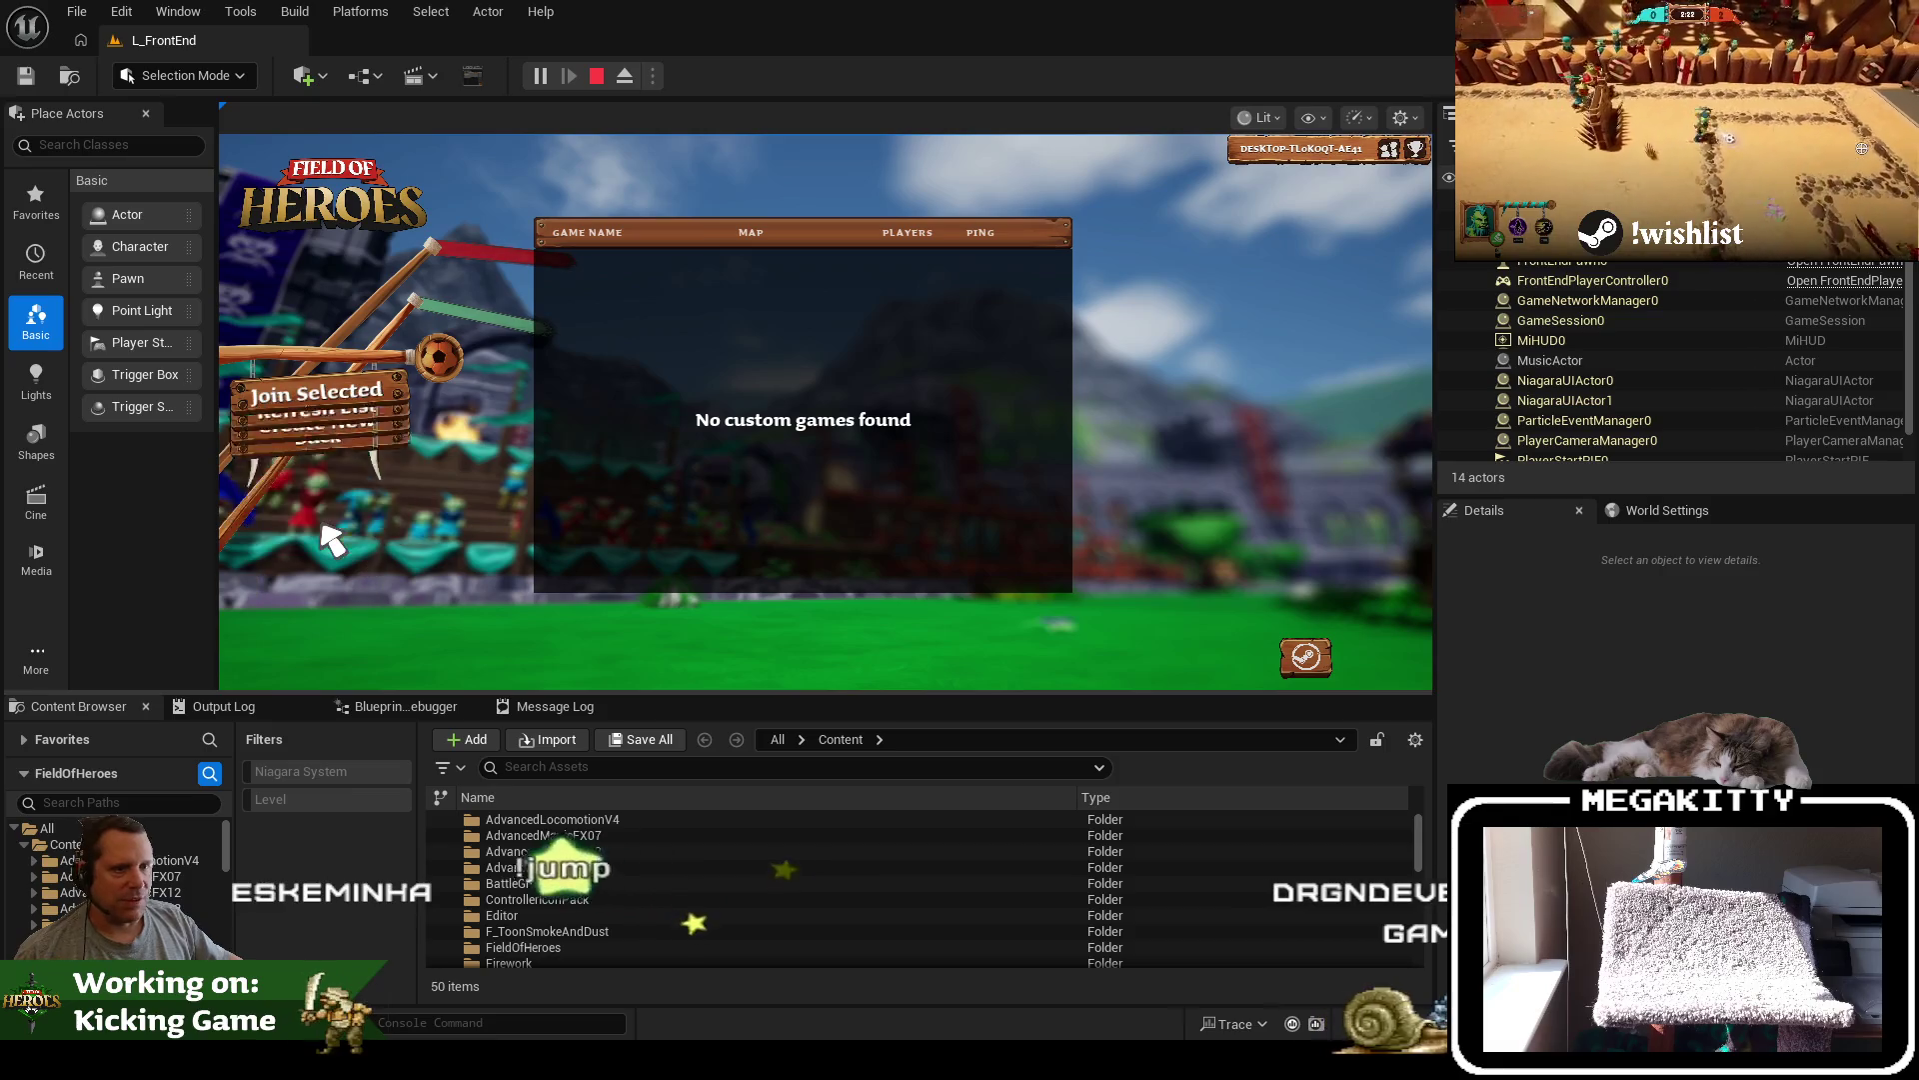
click(344, 538)
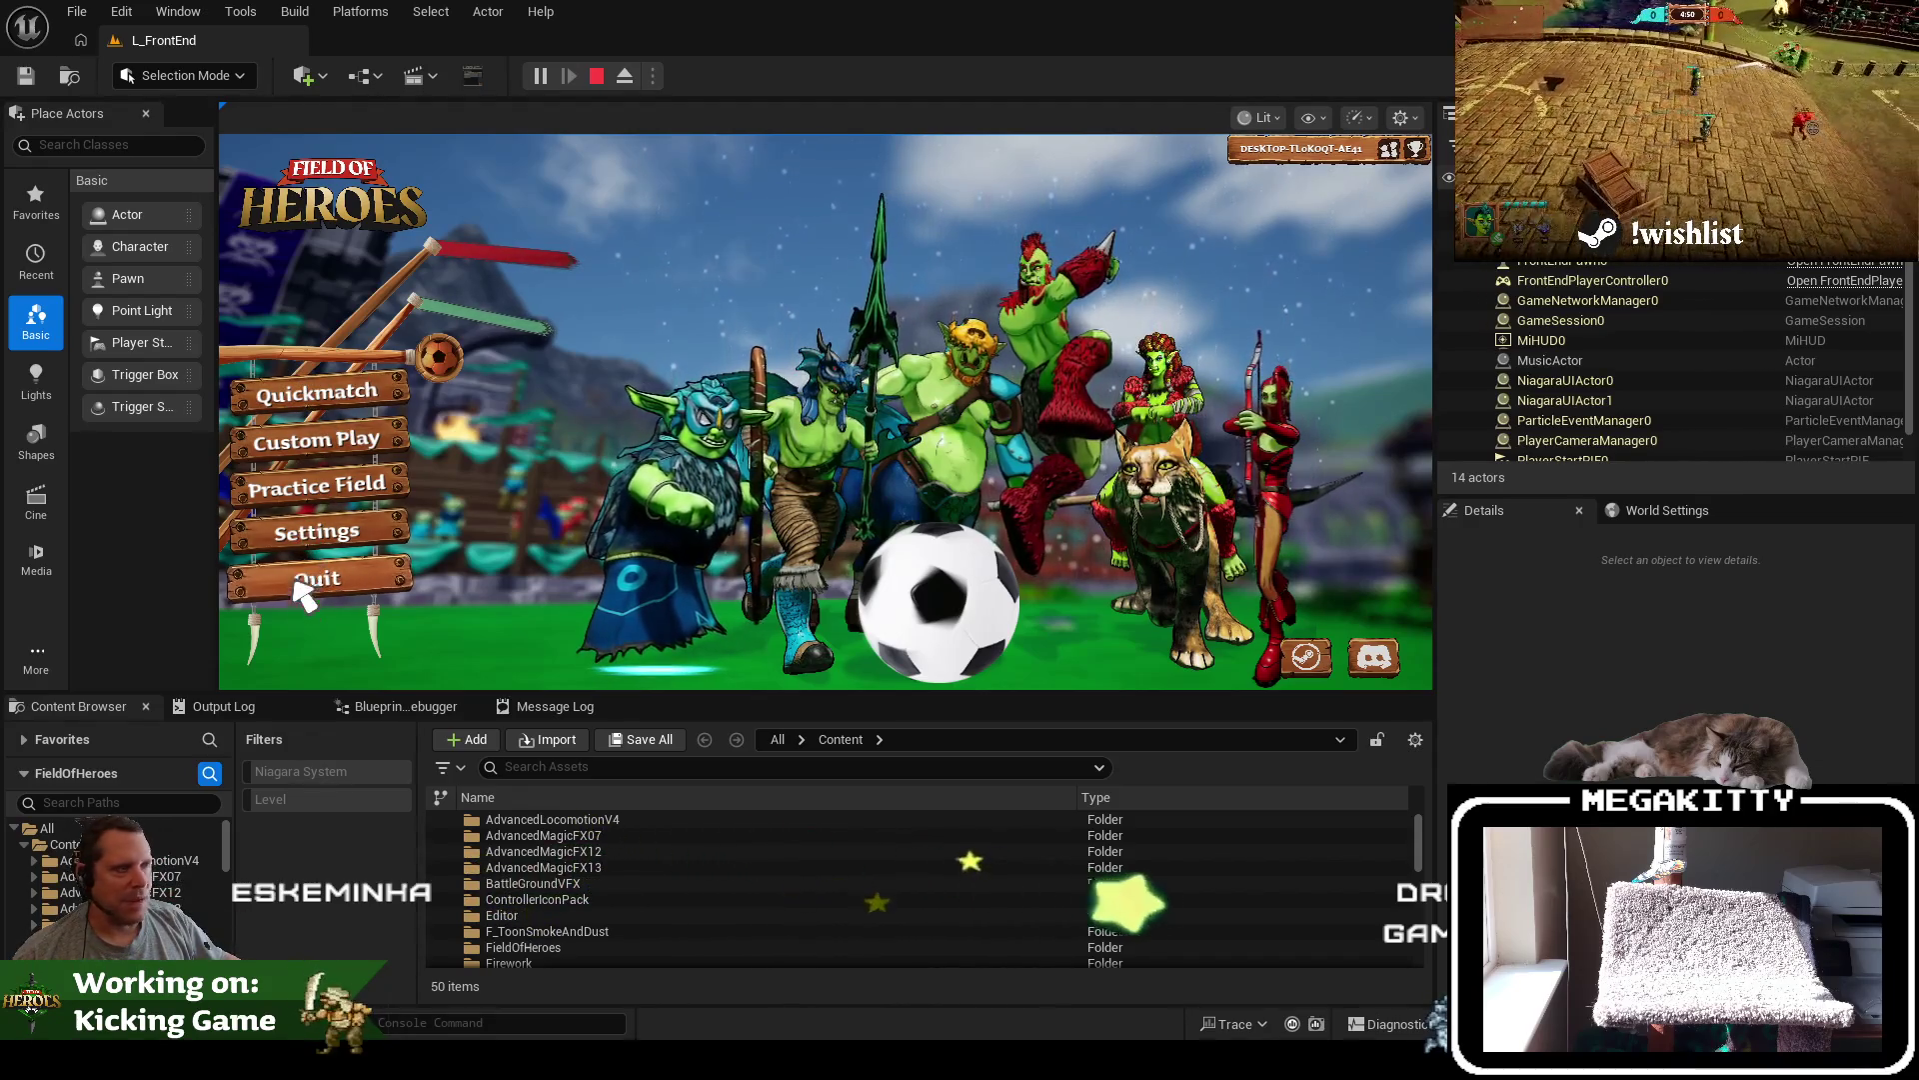
click(1389, 150)
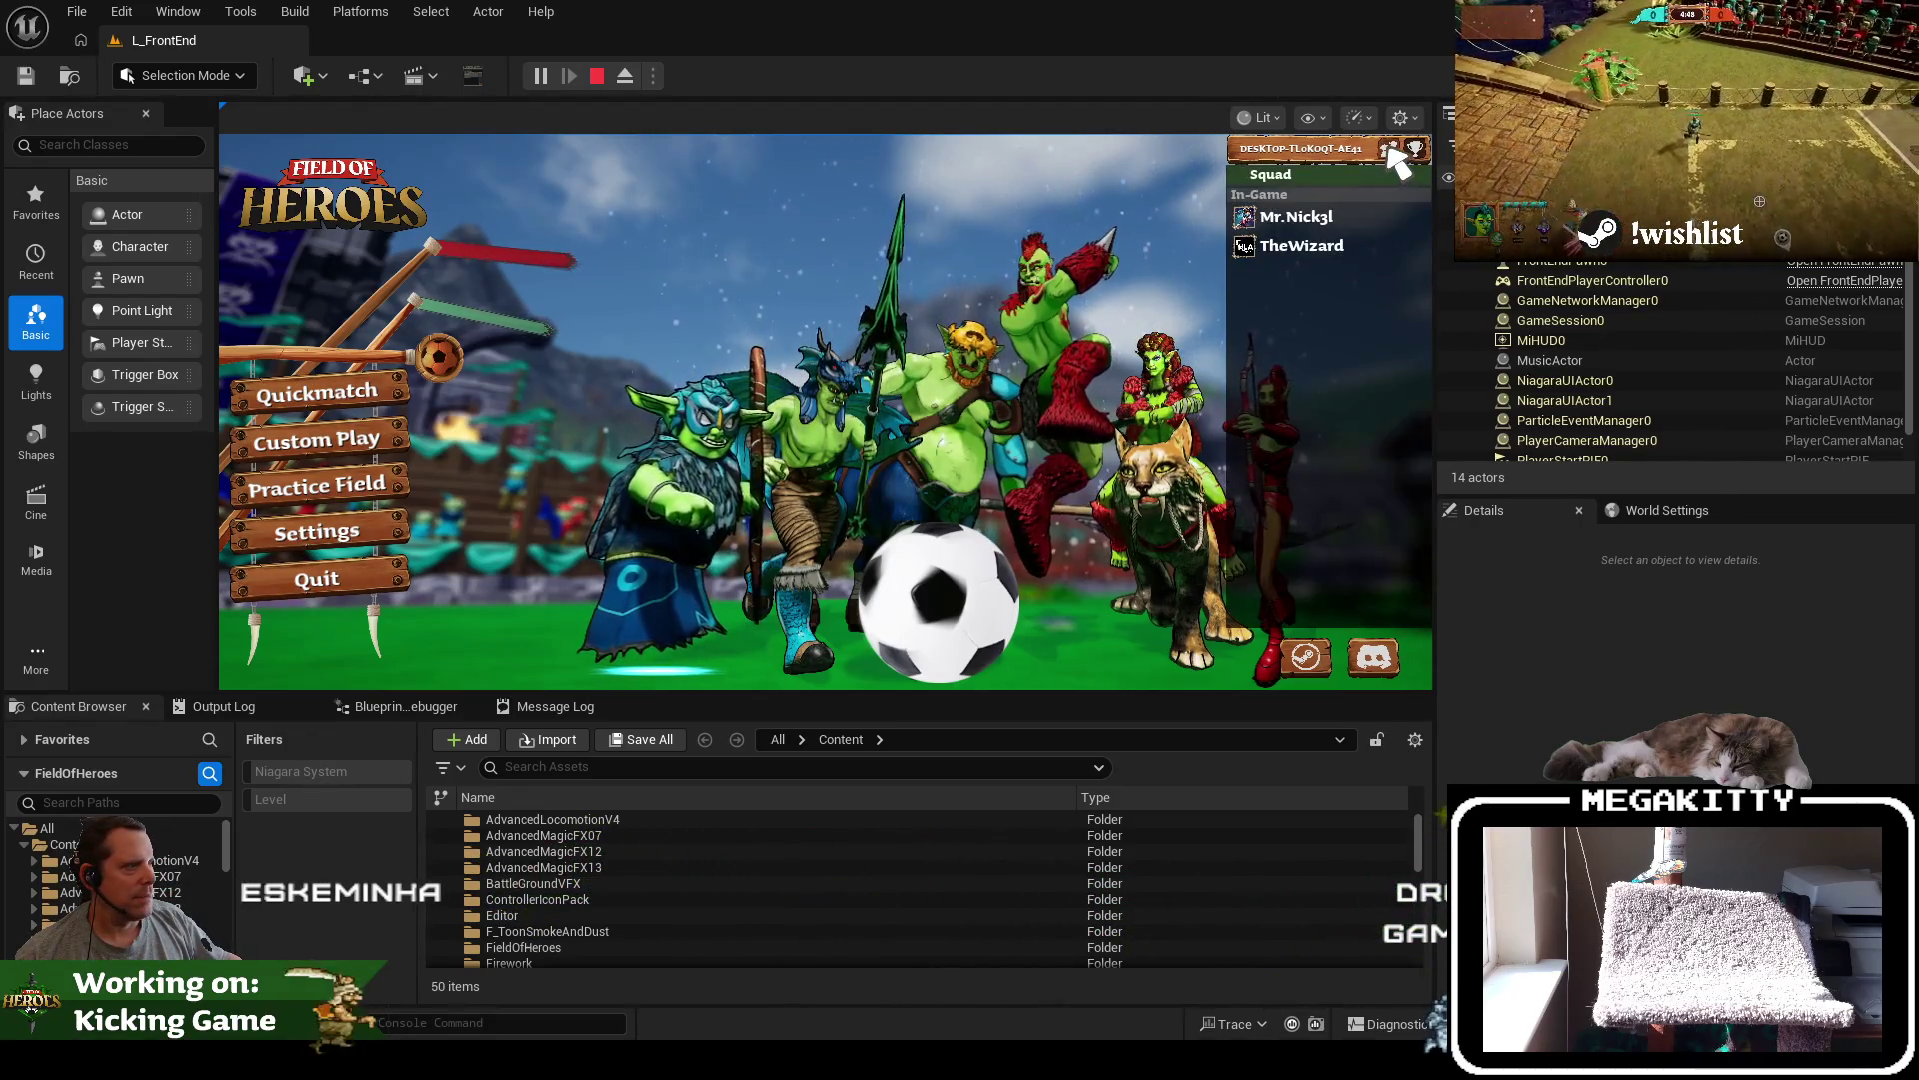
click(1391, 147)
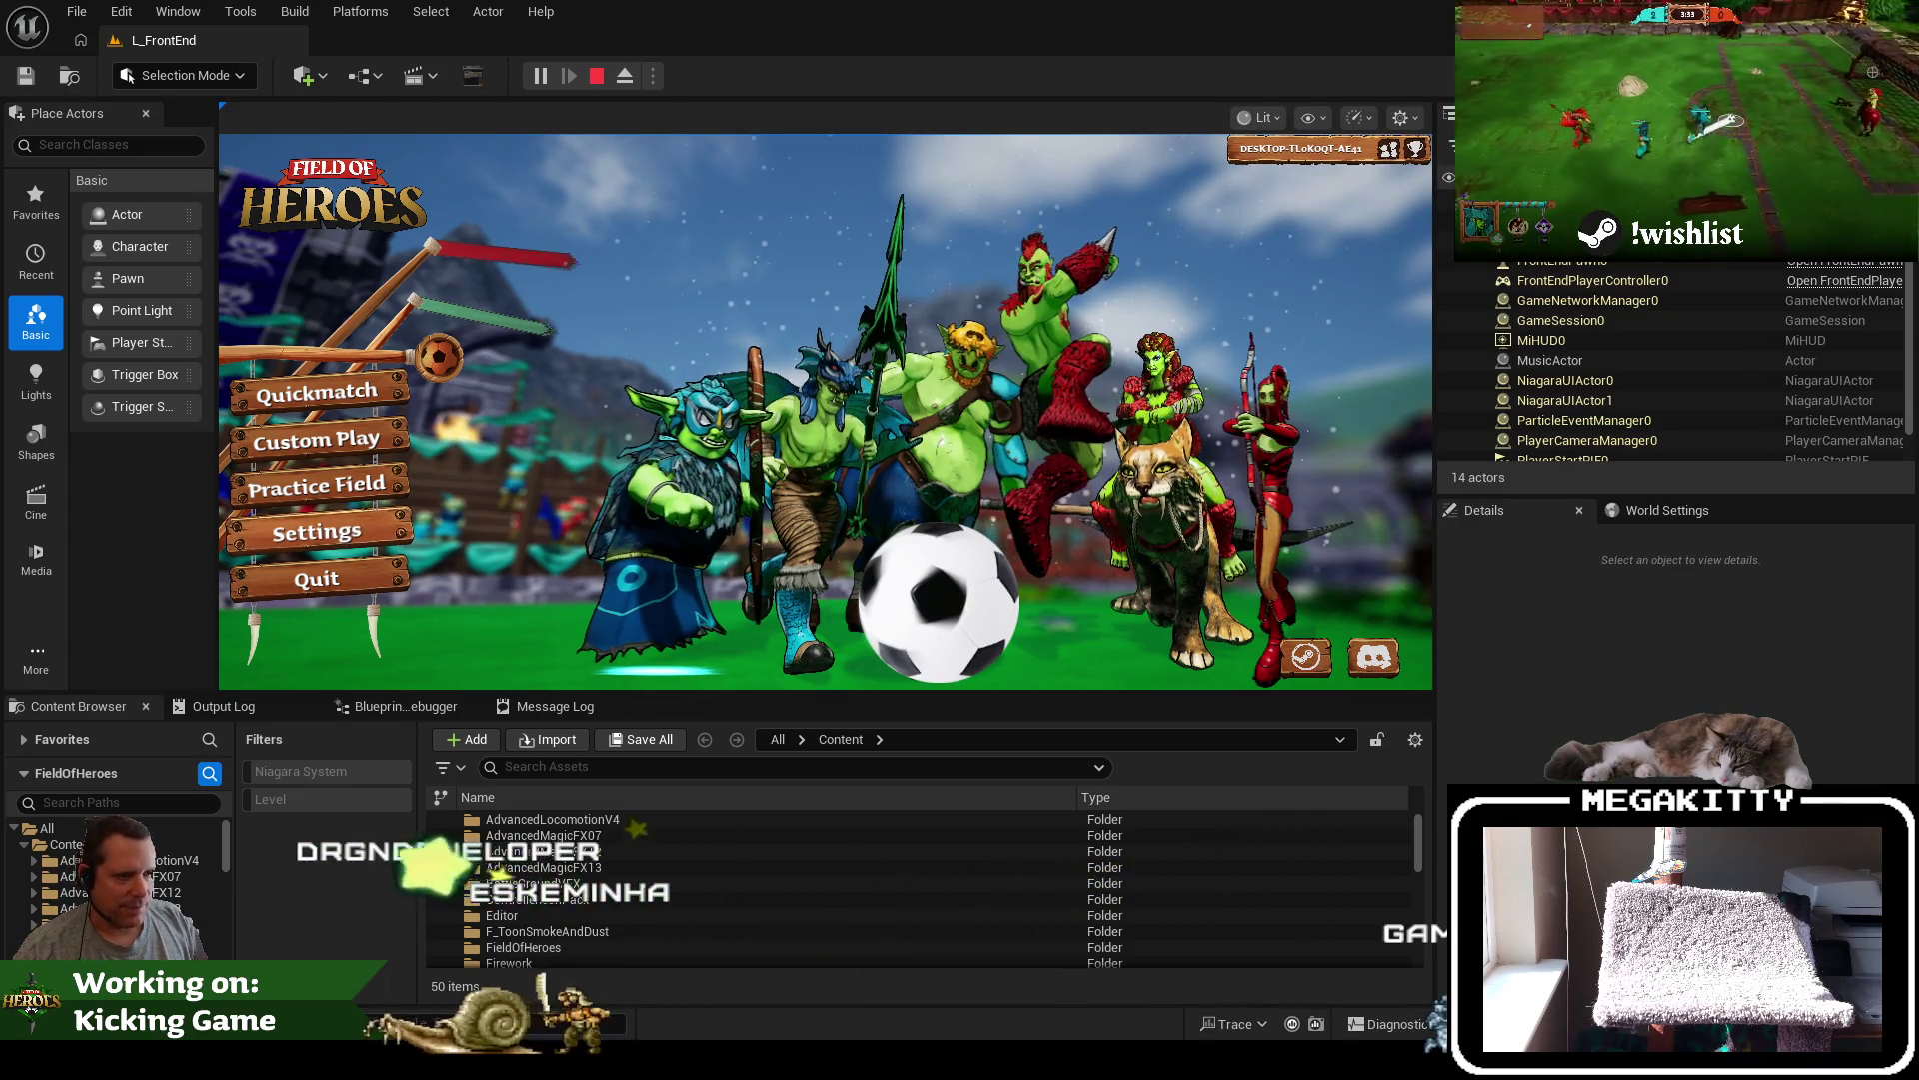
Stop and restart the play session, open the custom games browser, then stop playing
click(603, 74)
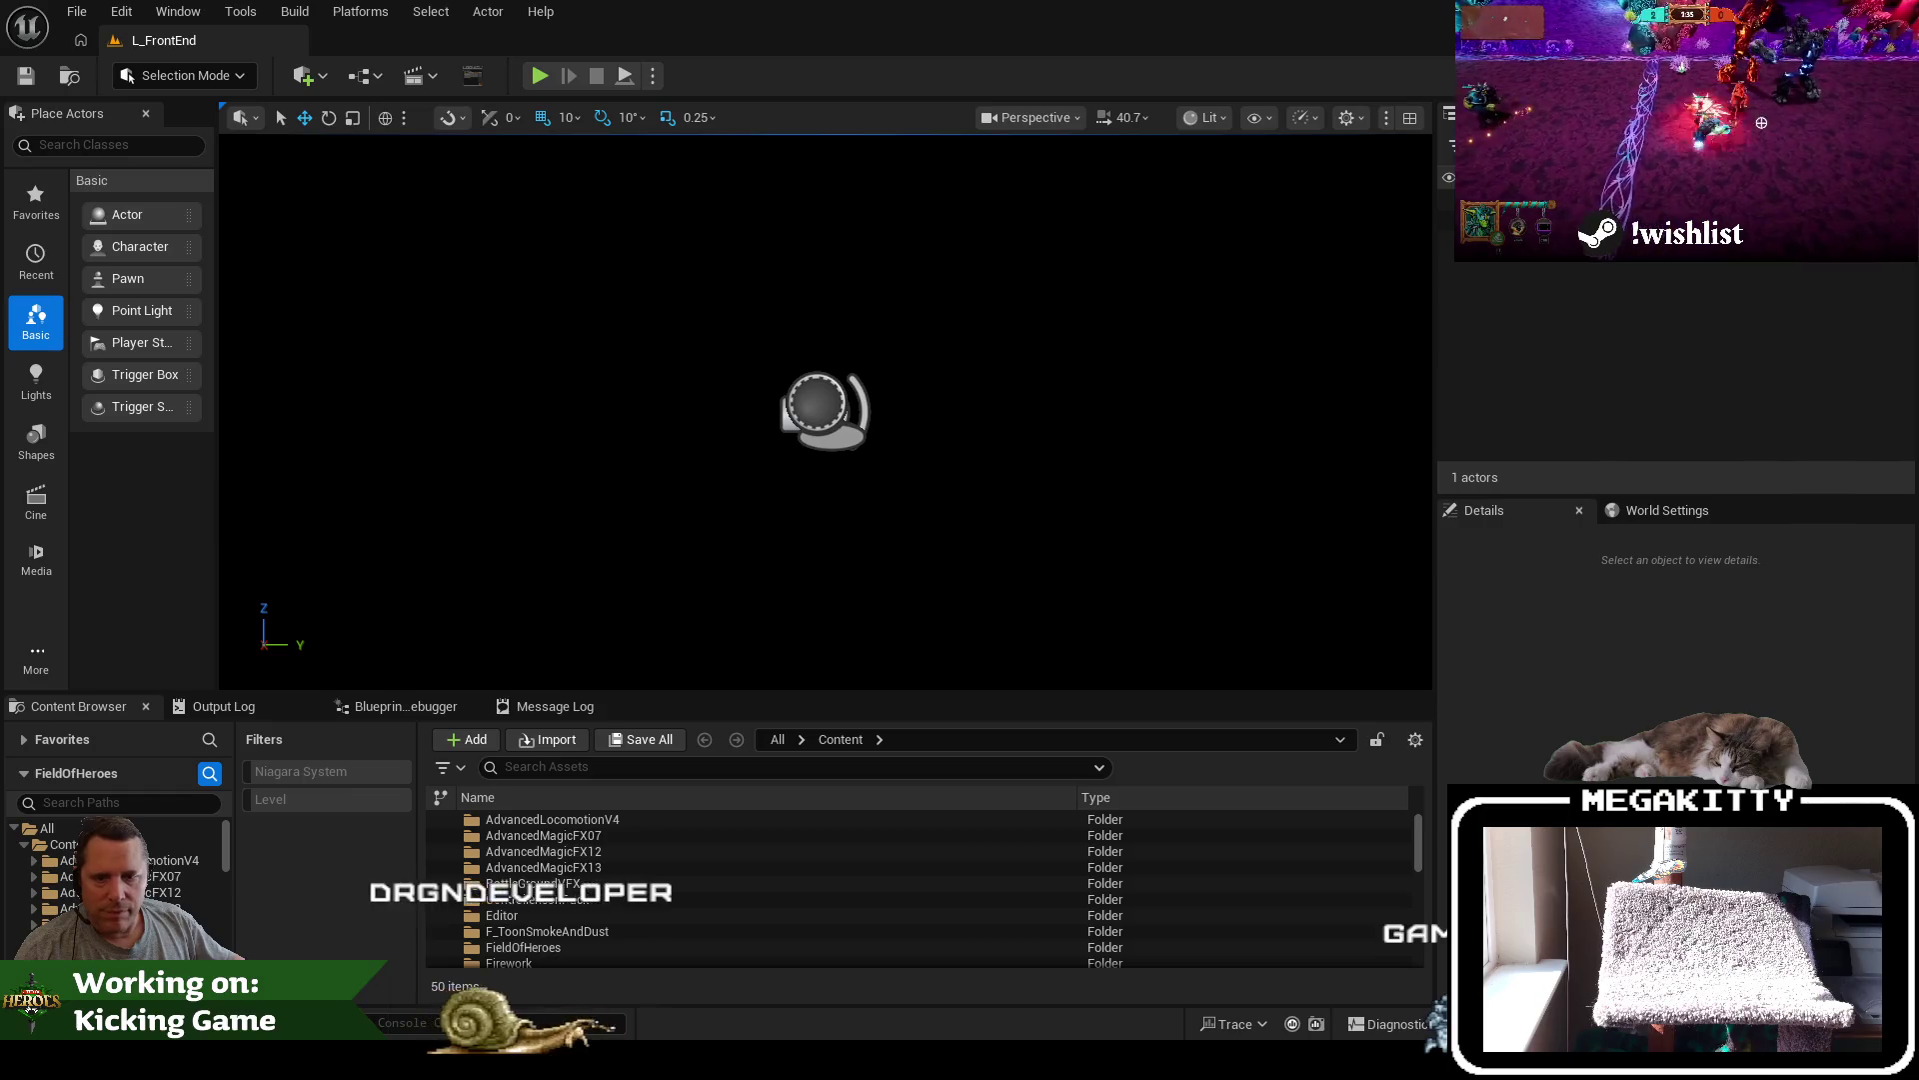
click(539, 77)
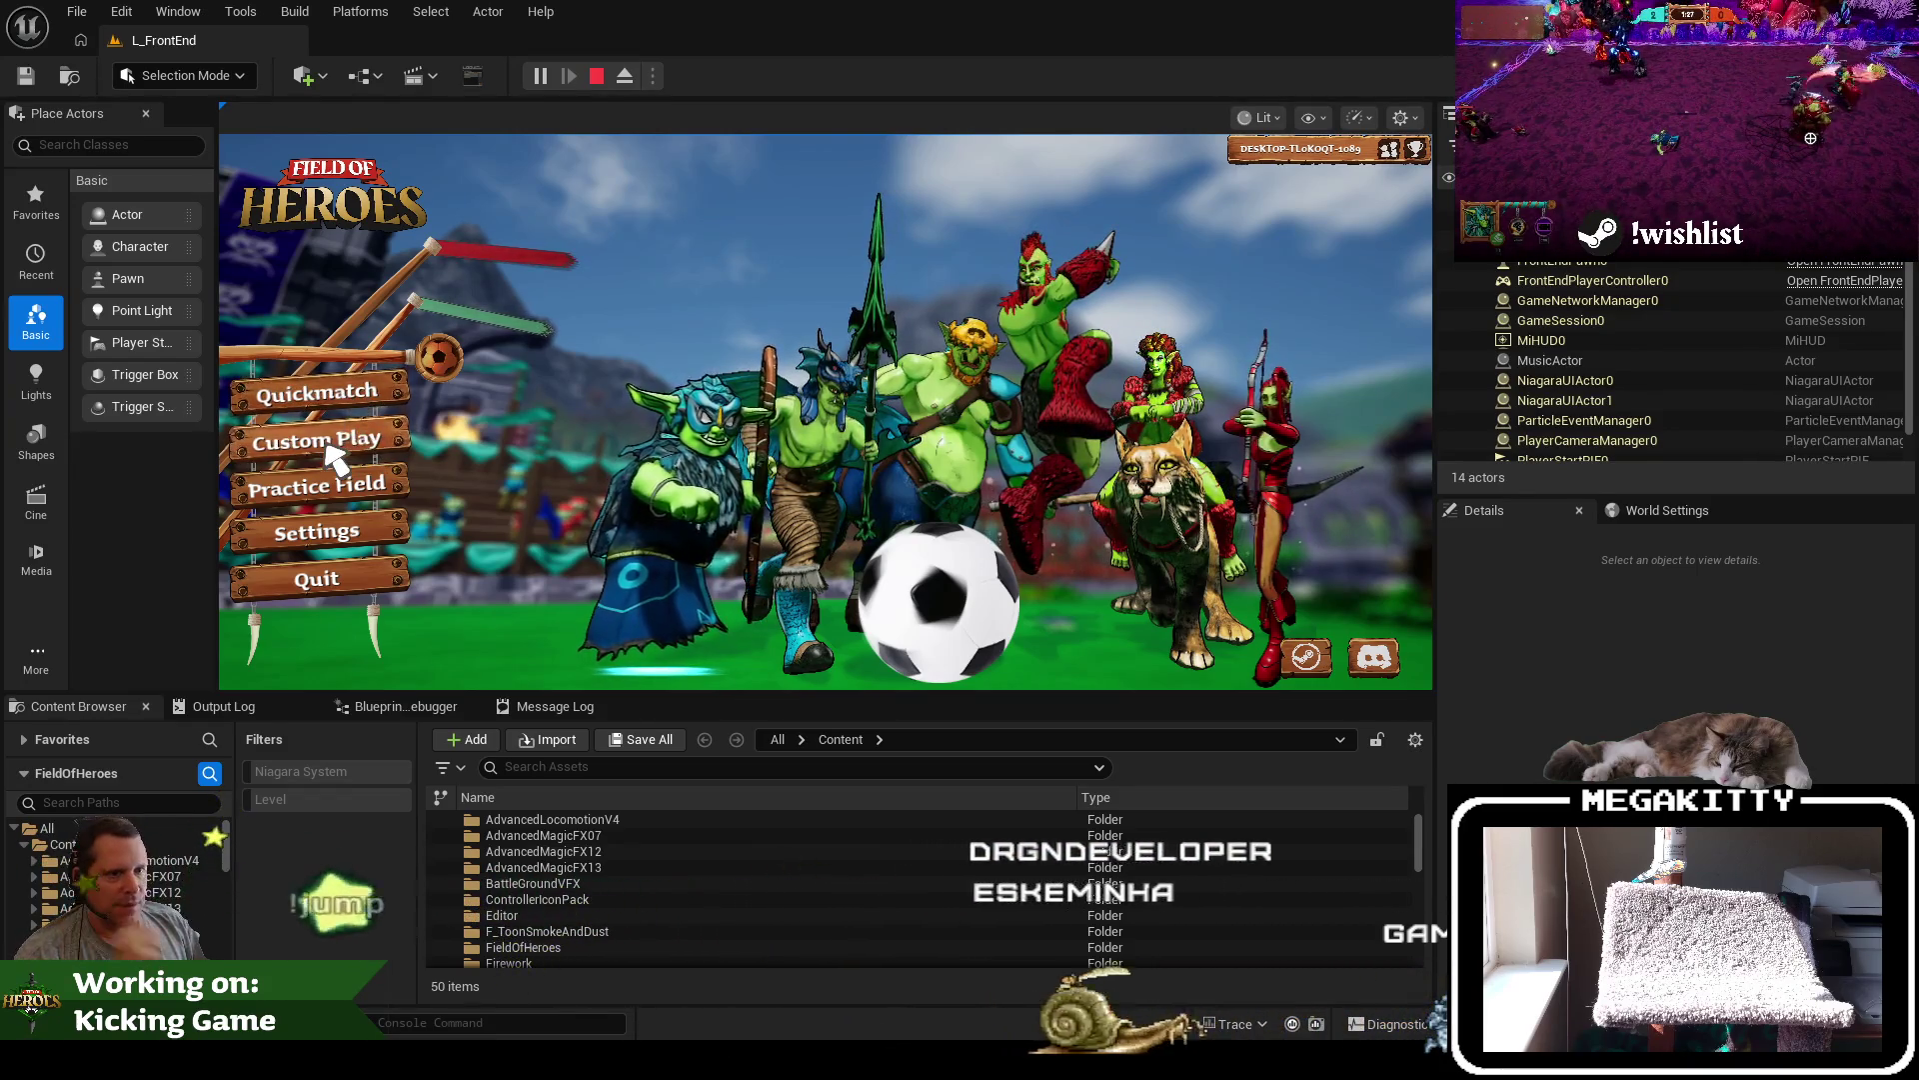
click(362, 400)
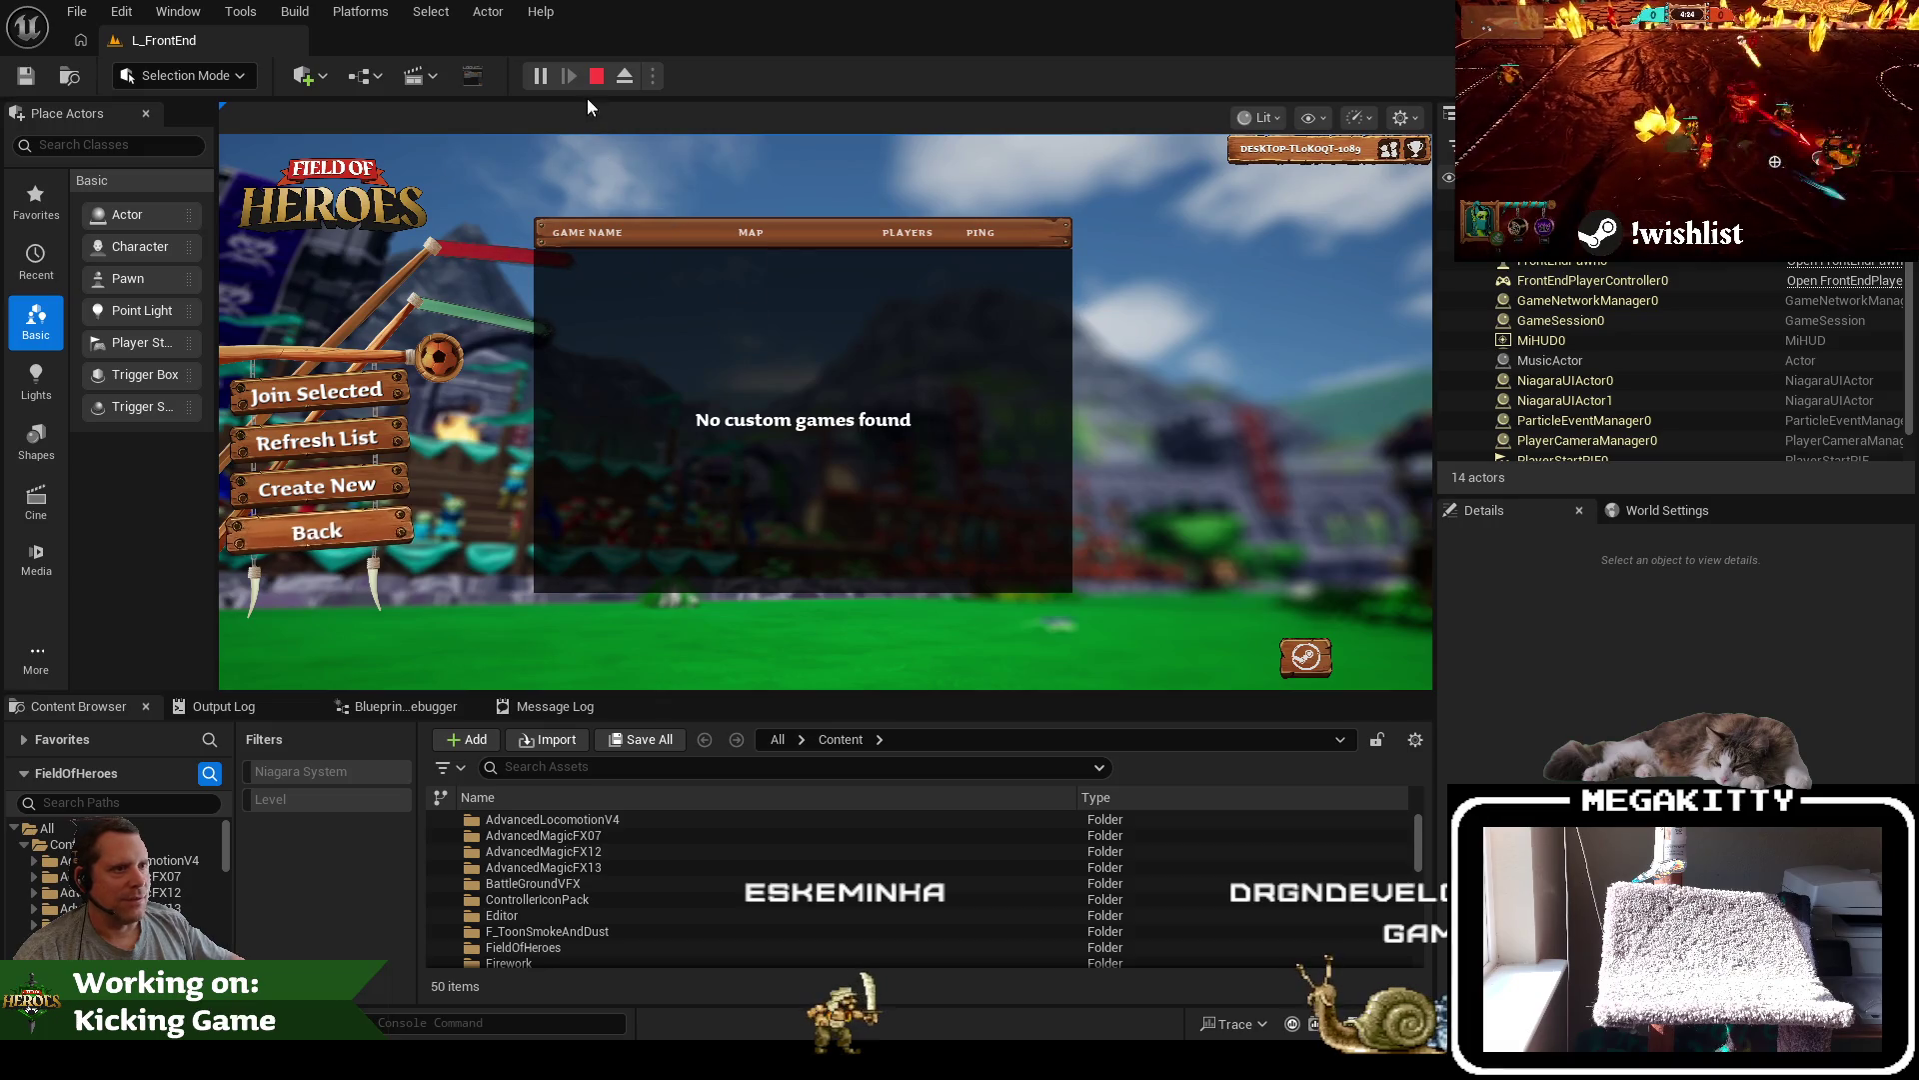
click(603, 76)
click(544, 760)
text(l_custom)
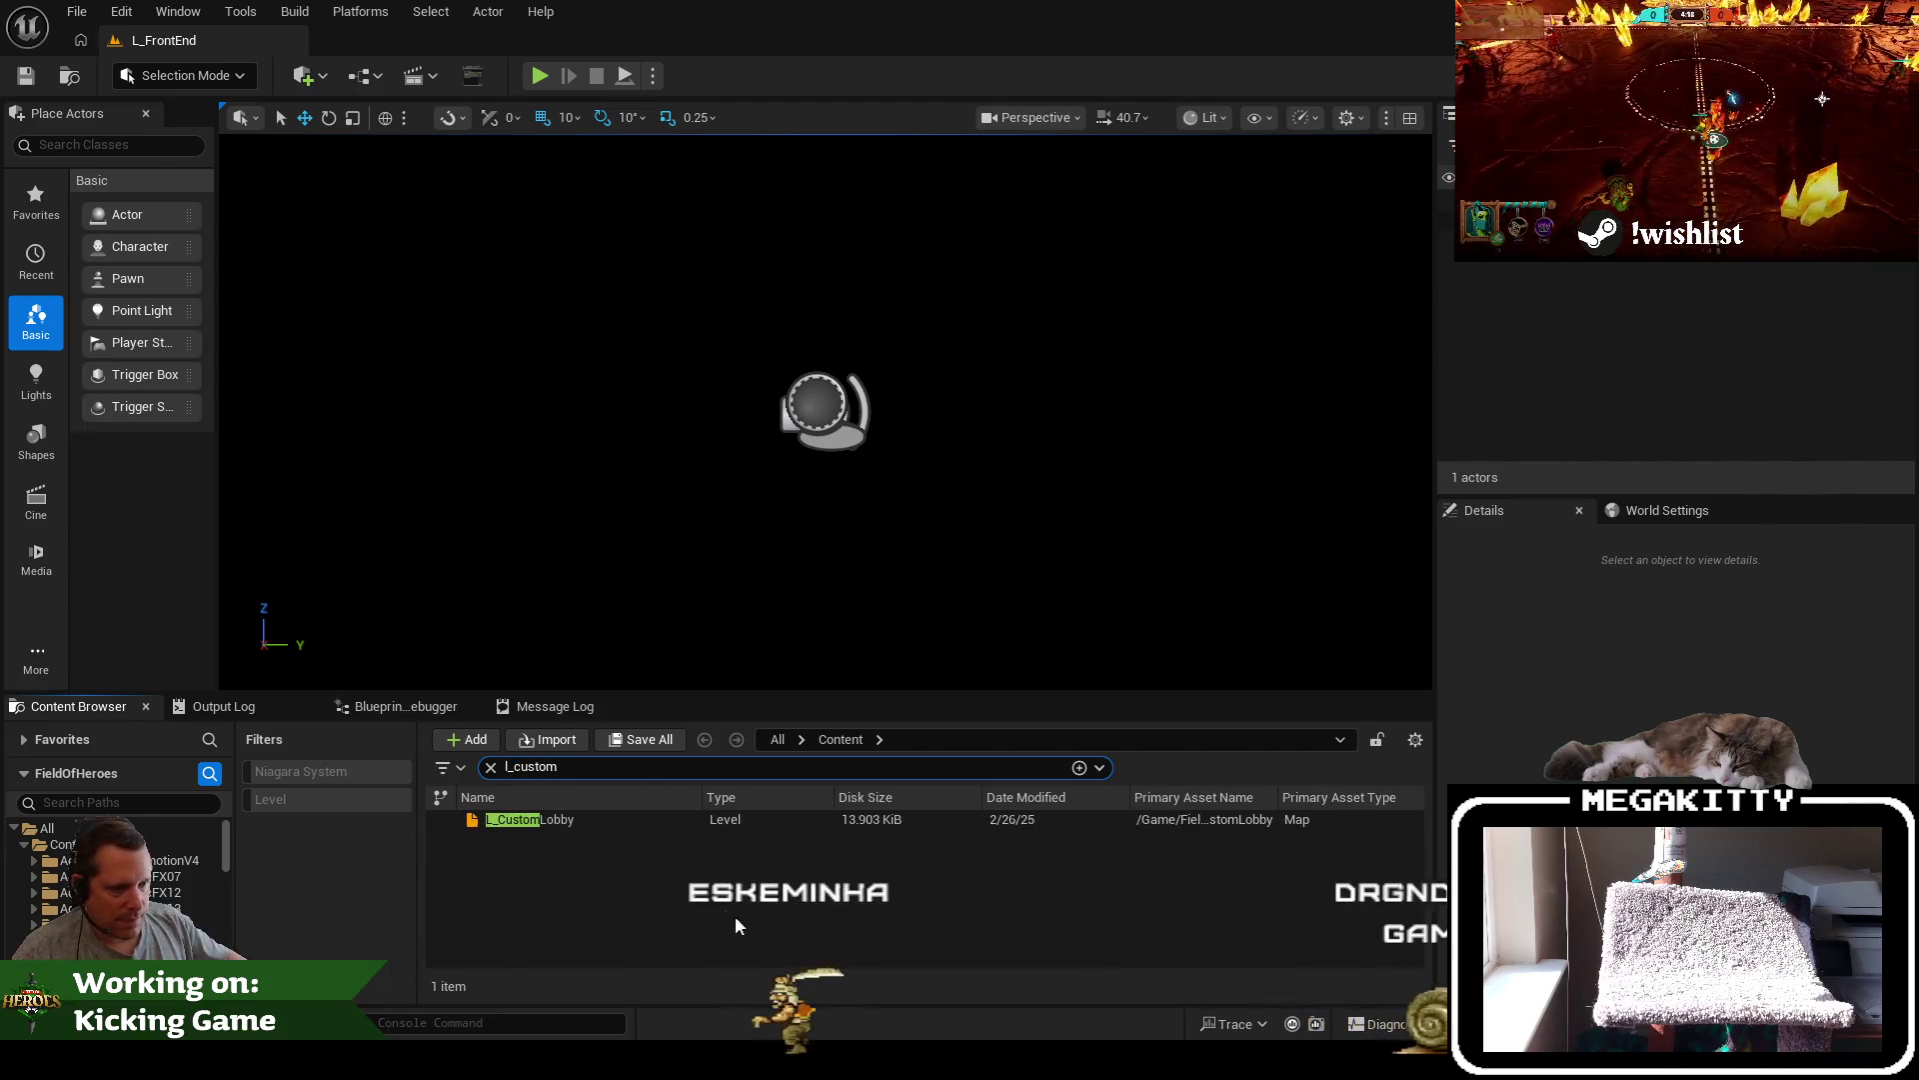
Open L_CustomLobby from the Content Browser and play it to show the bot-filled lobby
double_click(586, 819)
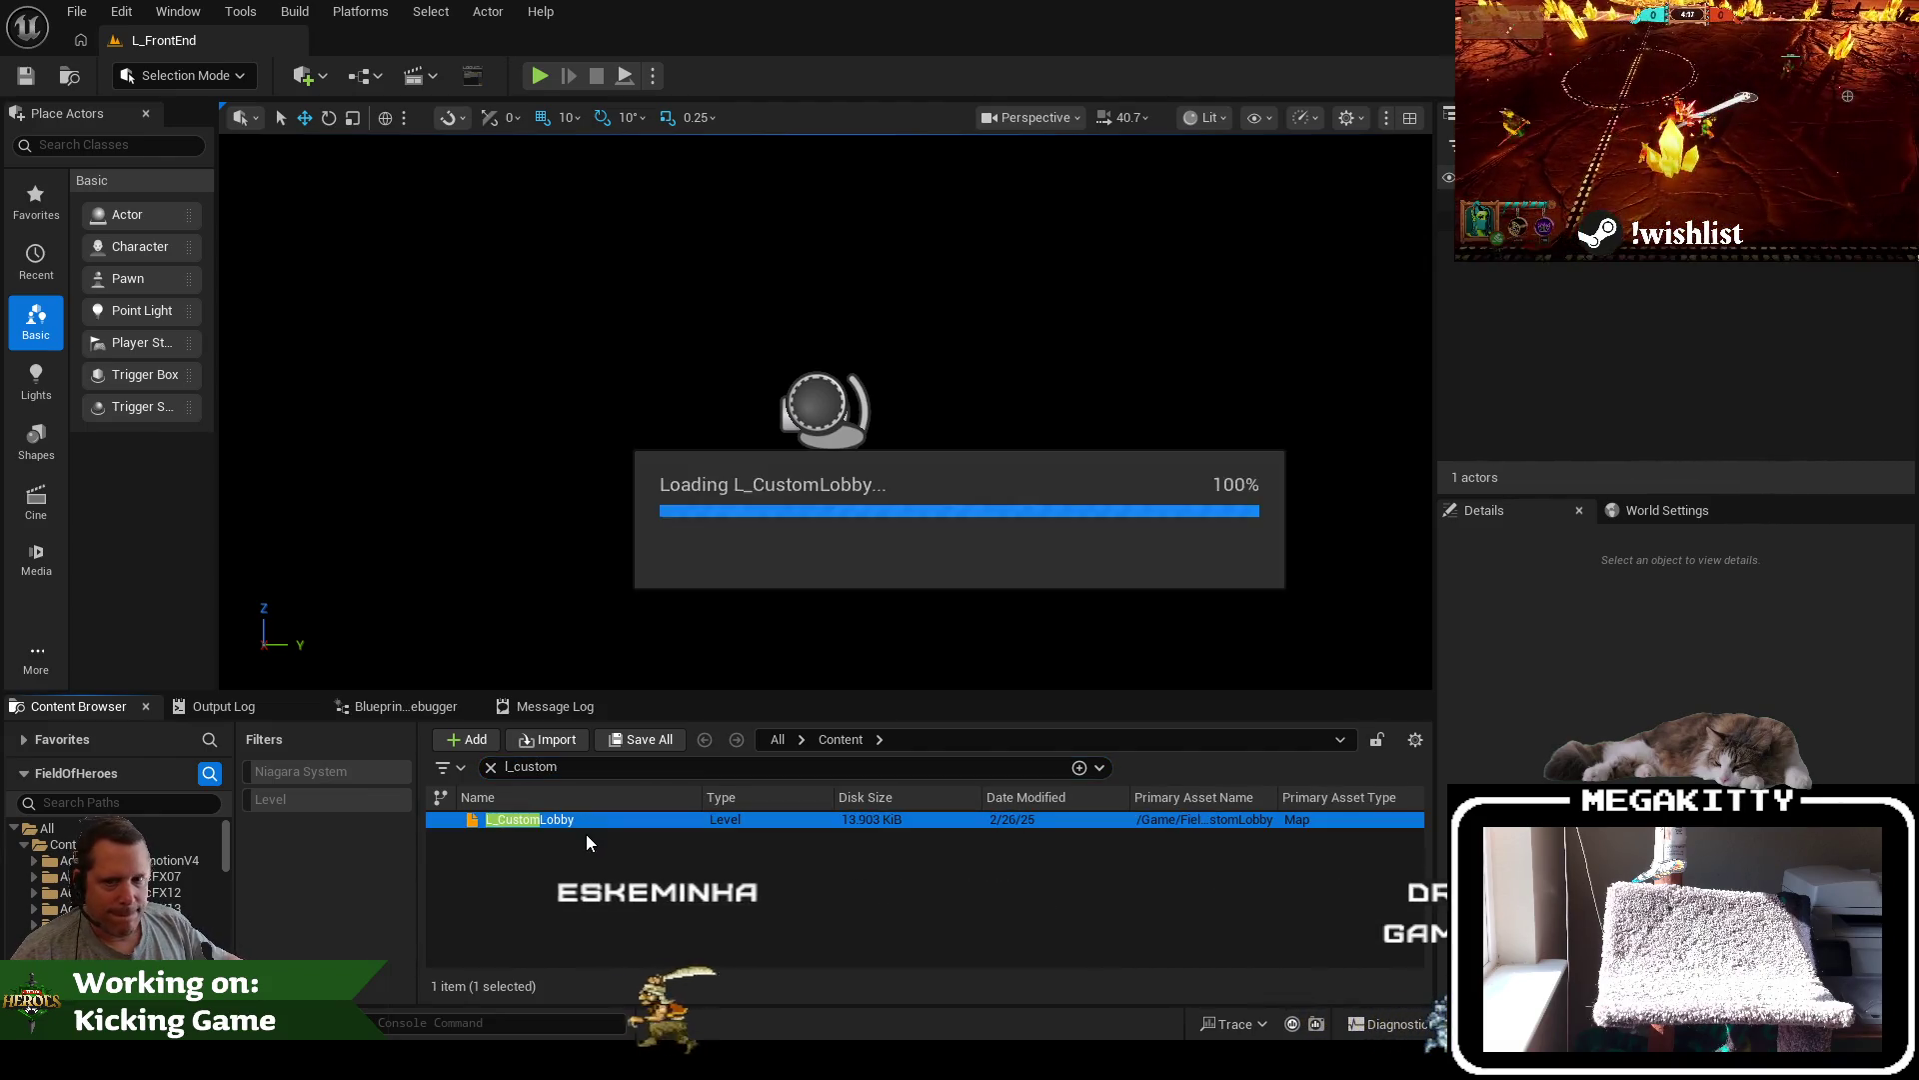
click(539, 77)
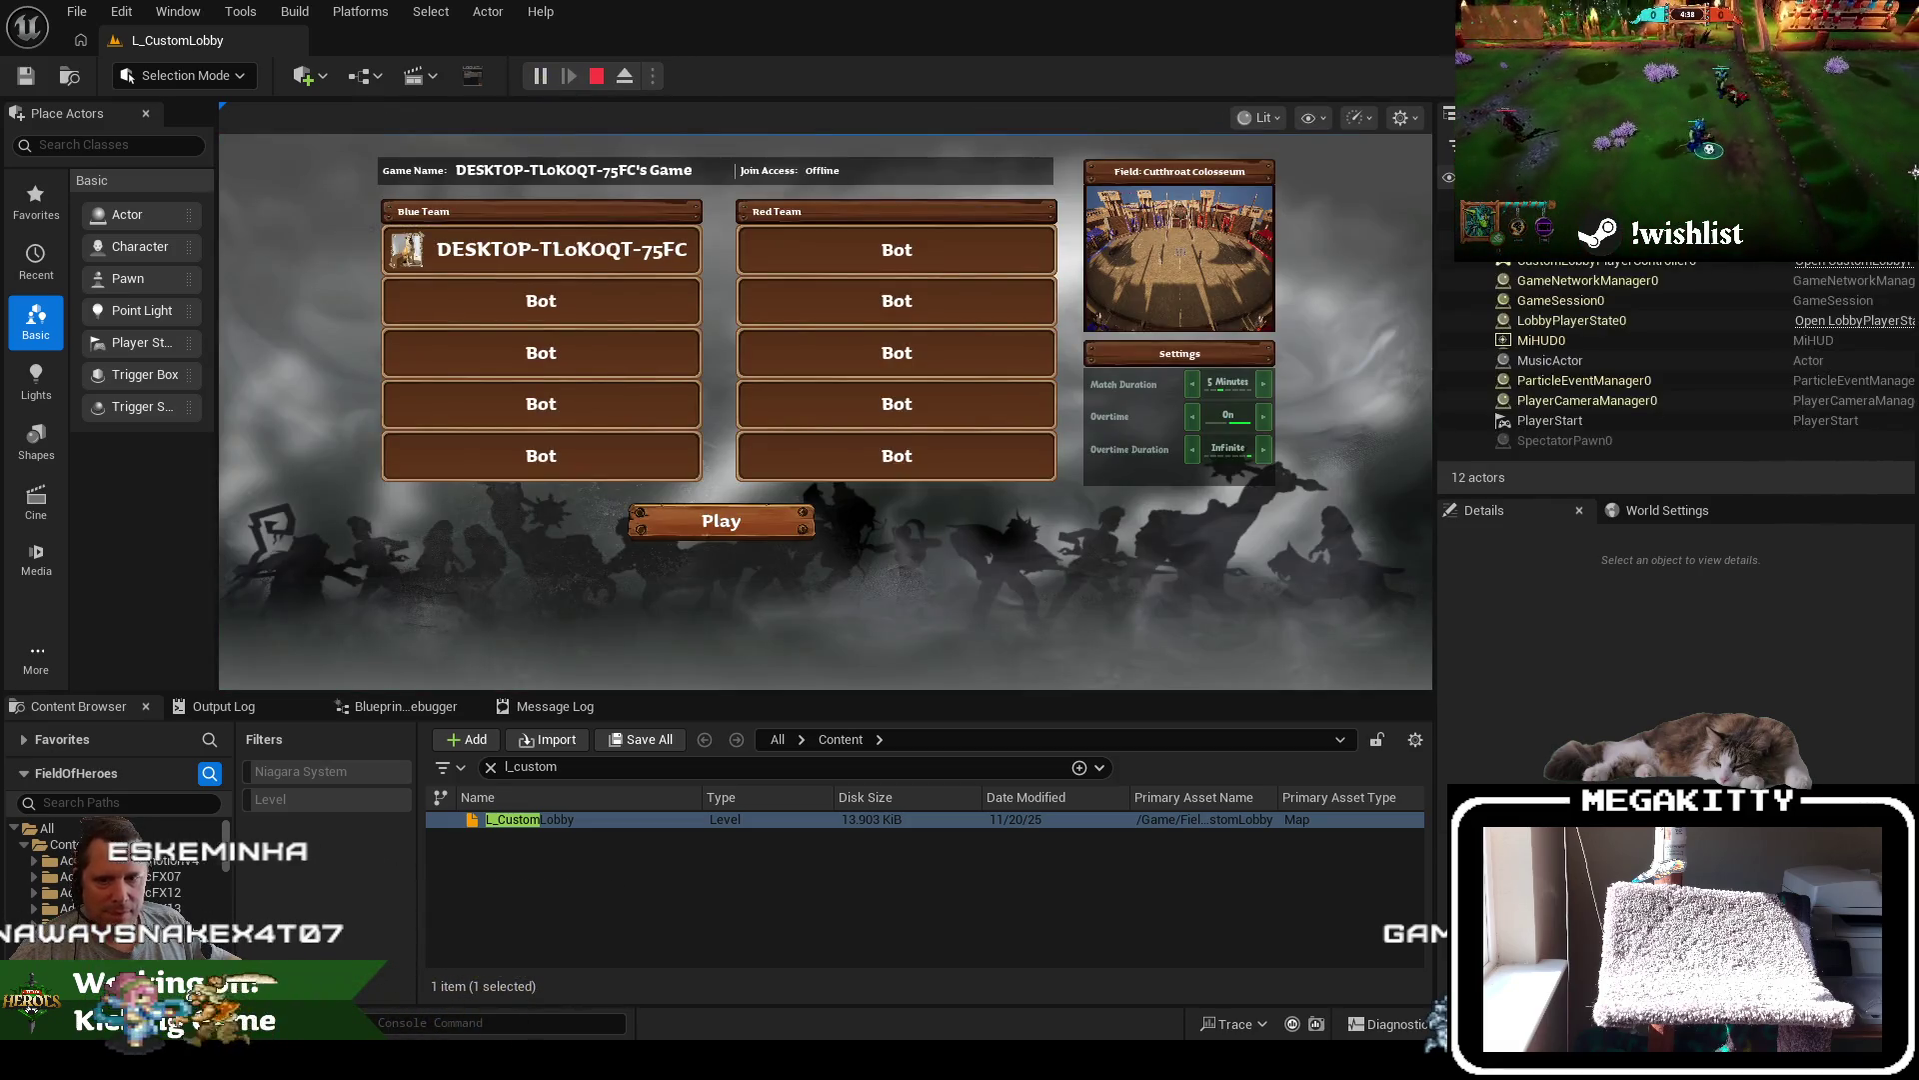